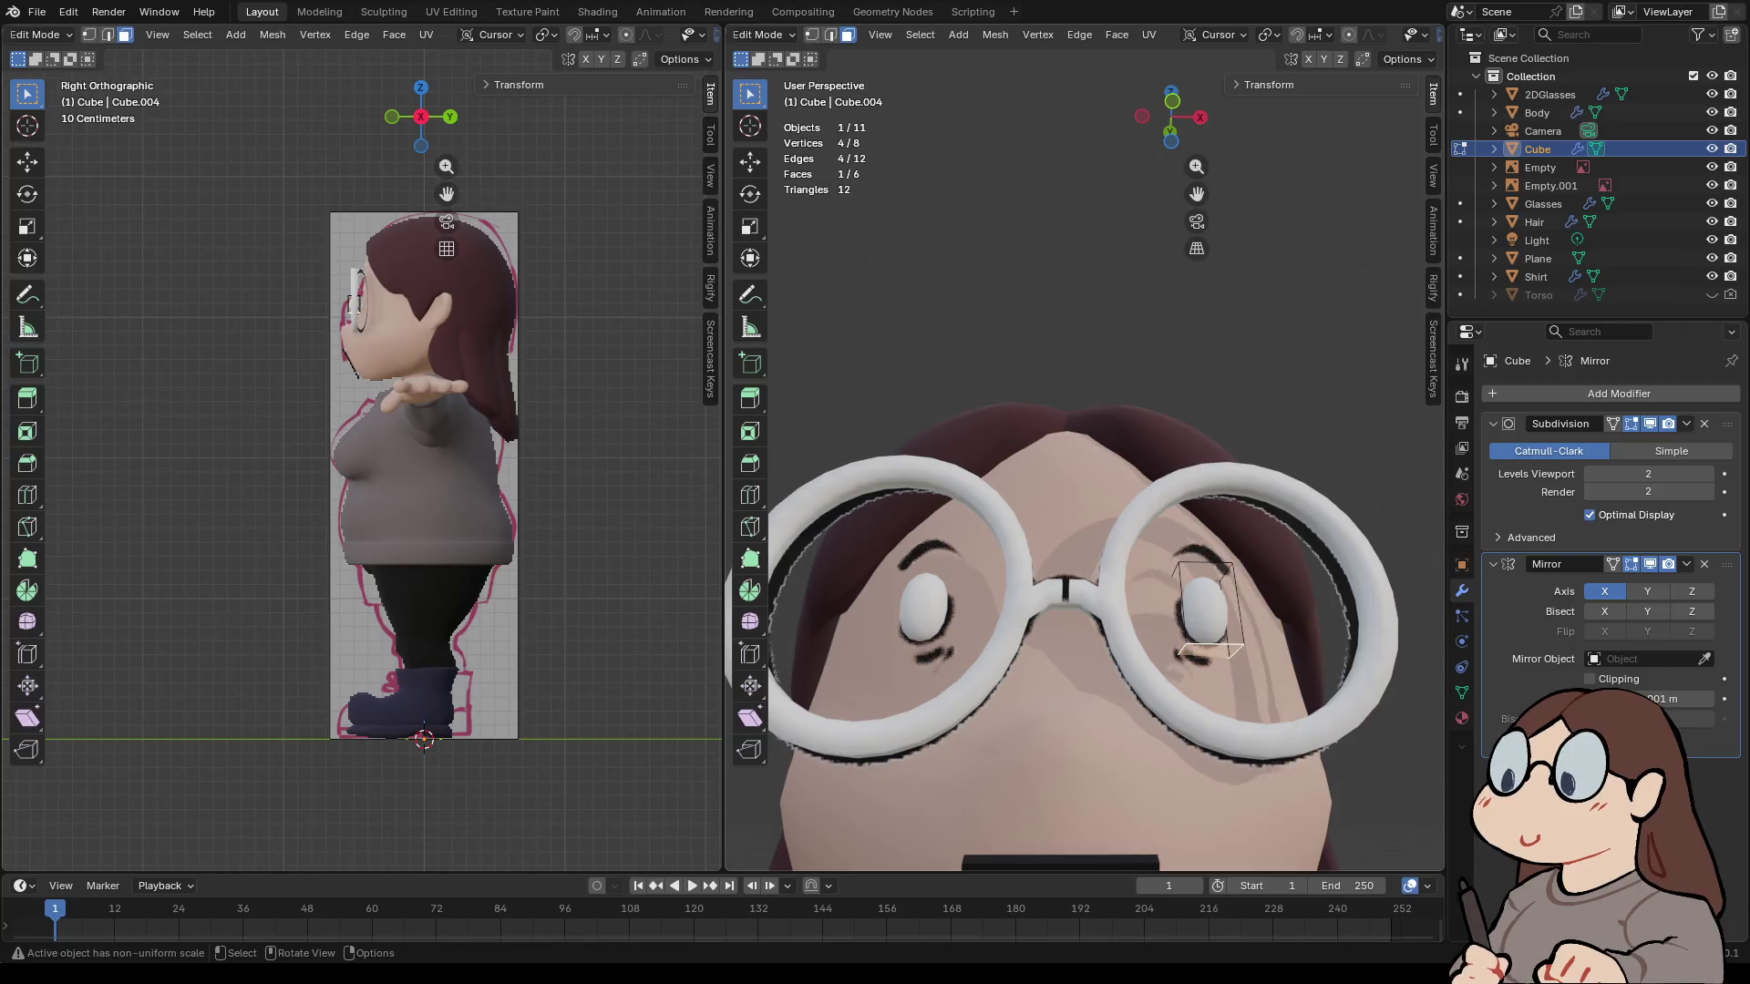
- Scale the eye cube's front face to 1.244 and shift it 0.015 m along X
{"action": "left_click", "coordinate": [1171, 128]}
{"action": "key", "text": "s"}
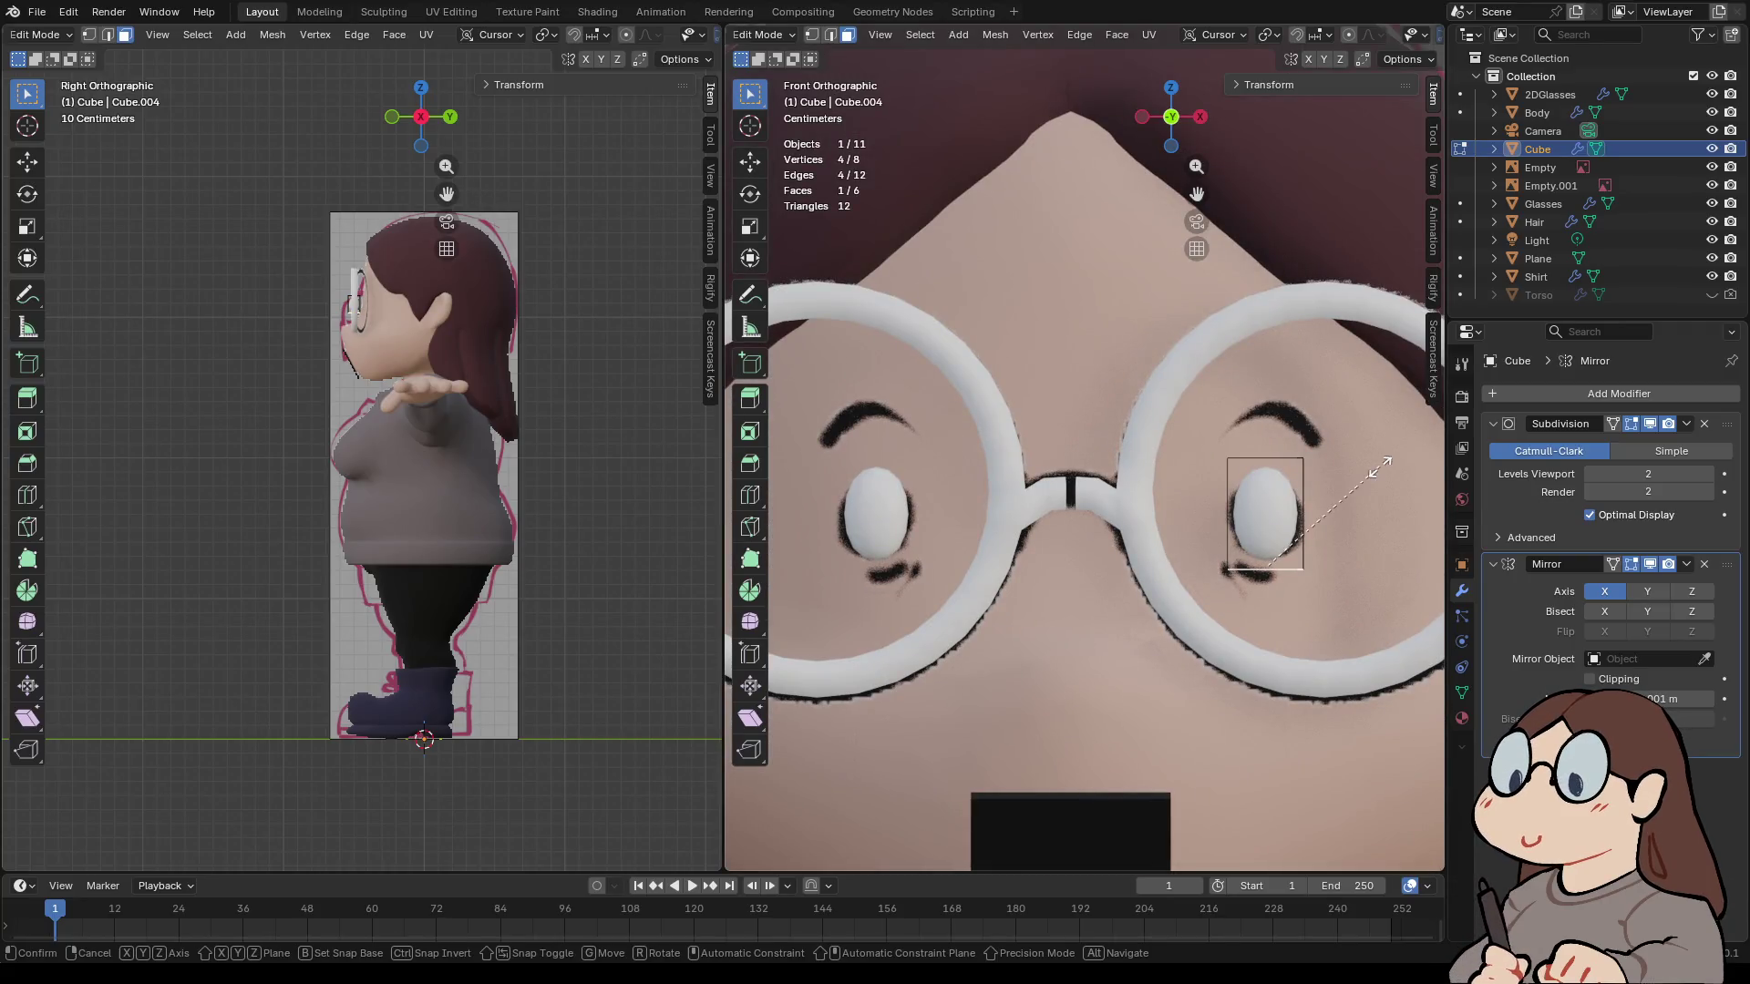
{"action": "left_click", "coordinate": [1427, 472]}
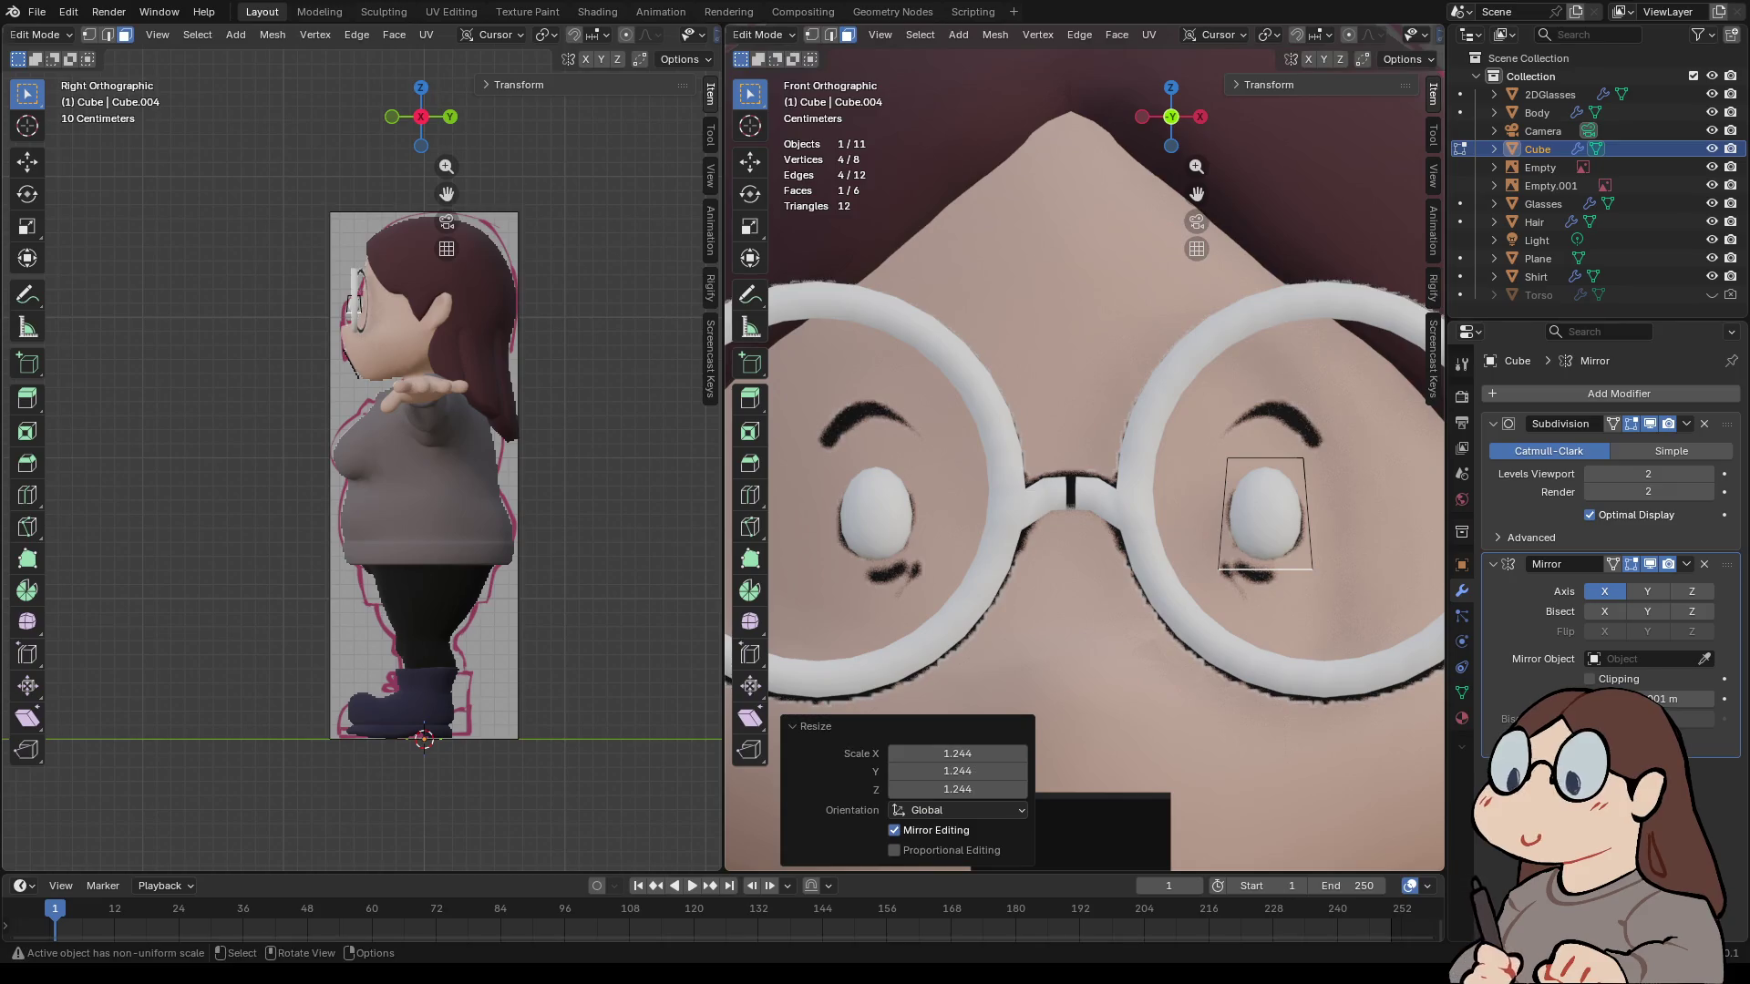
{"action": "key", "text": "g"}
{"action": "key", "text": "x"}
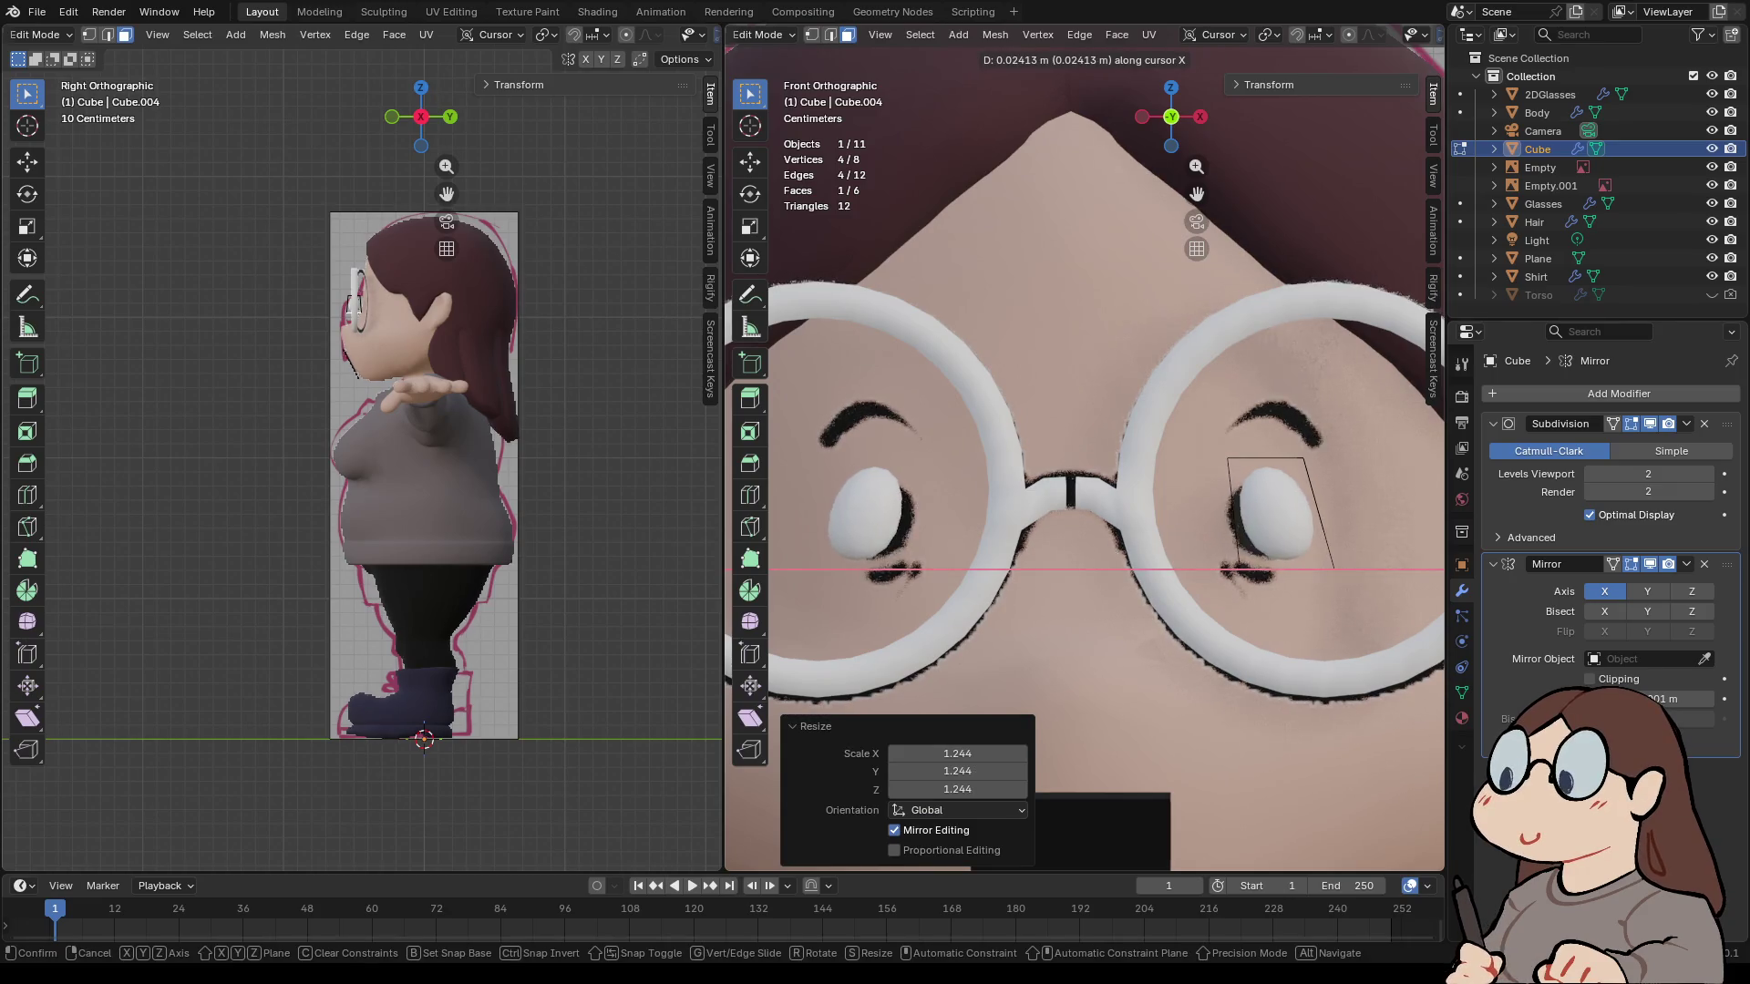
{"action": "key", "text": "Return"}
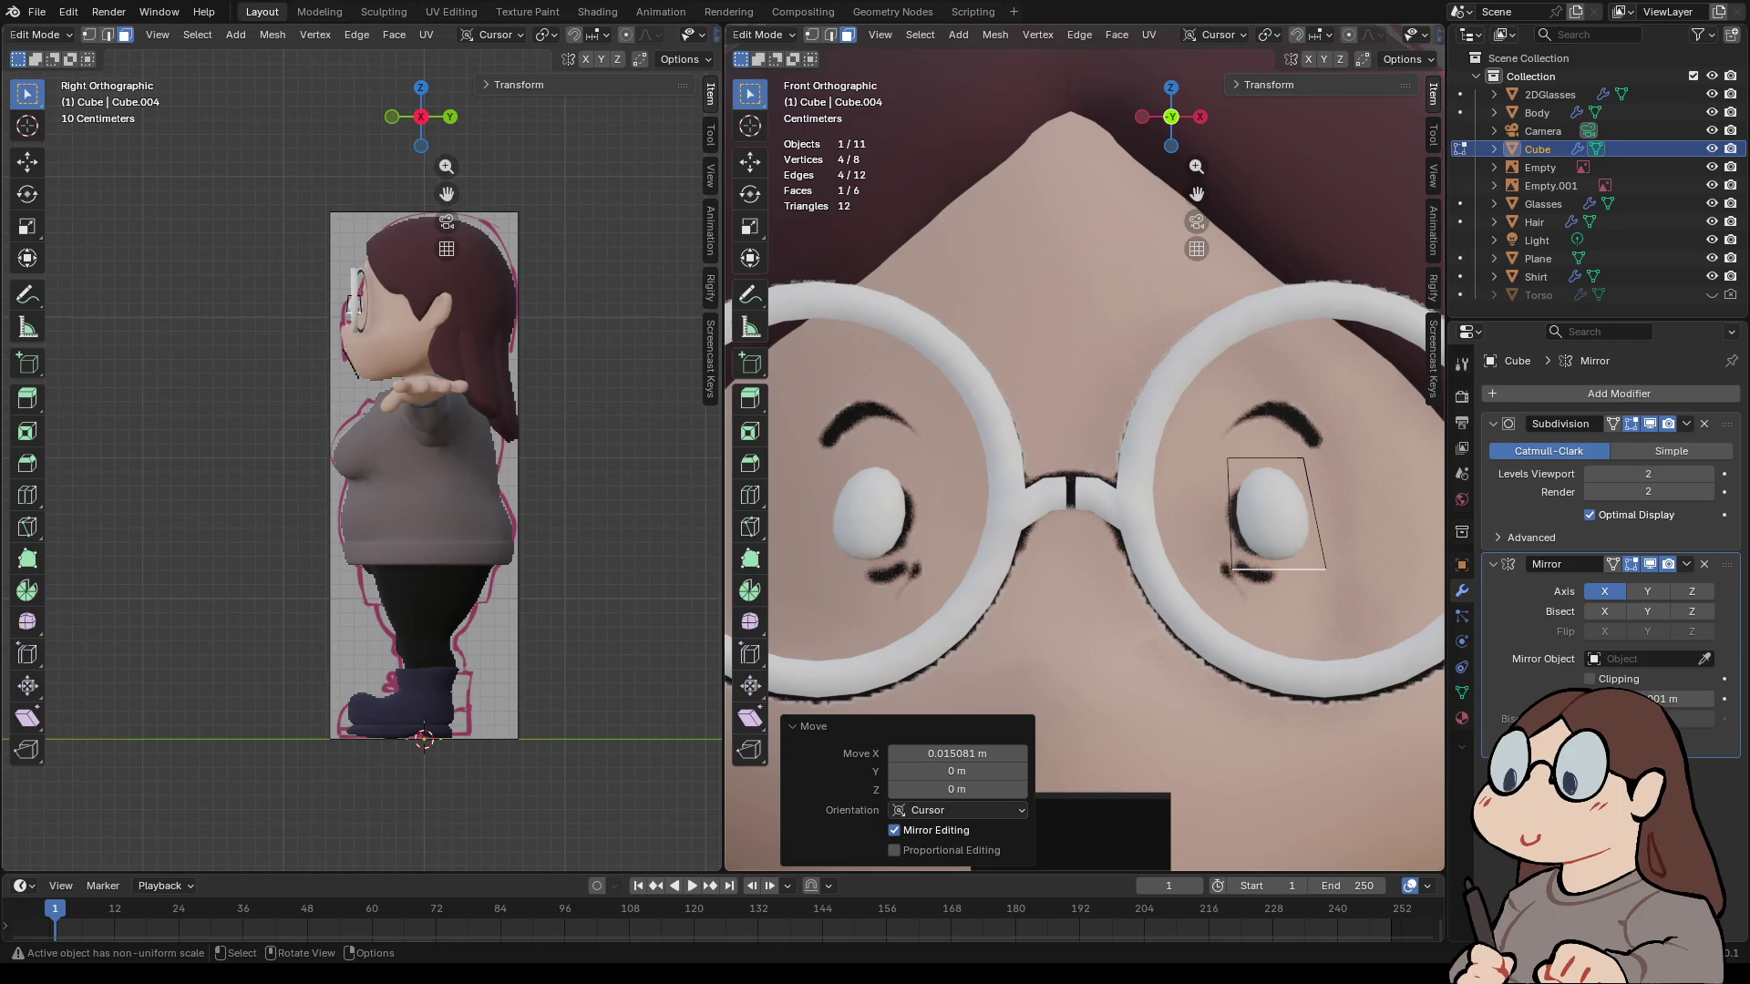
- Check the eyes in Object Mode, then select the whole eye mesh and confirm an unchanged move
{"action": "key", "text": "Tab"}
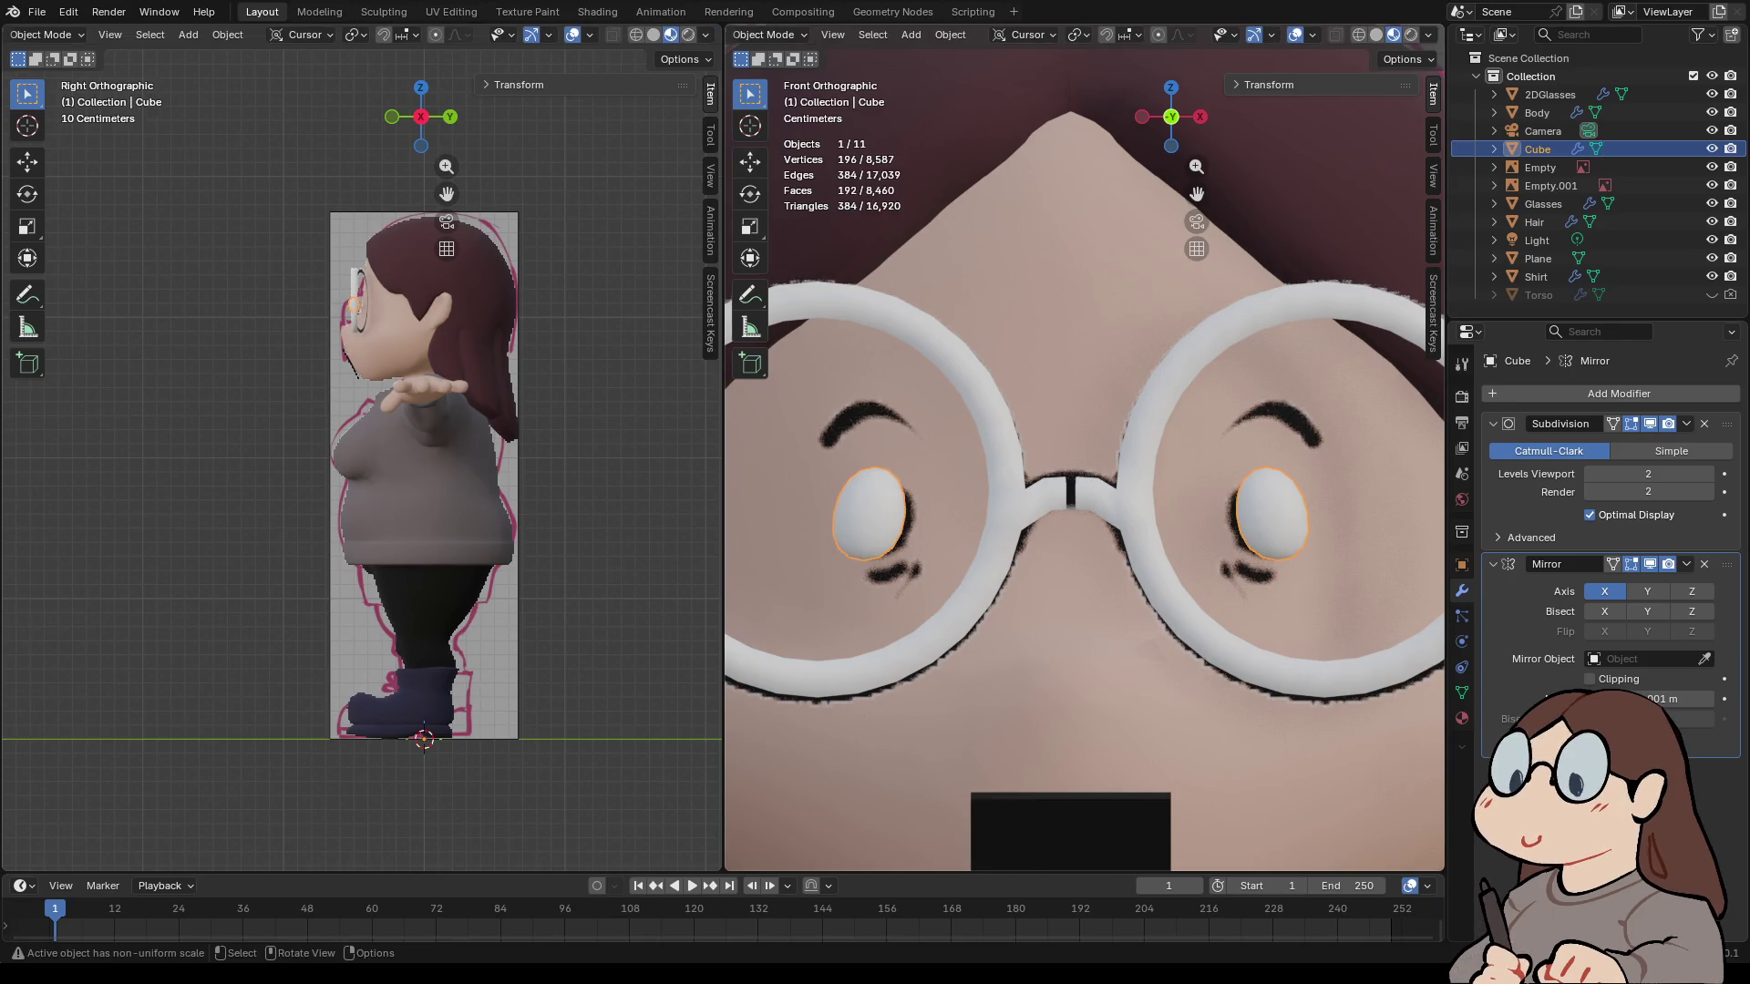
{"action": "key", "text": "Tab"}
{"action": "key", "text": "a"}
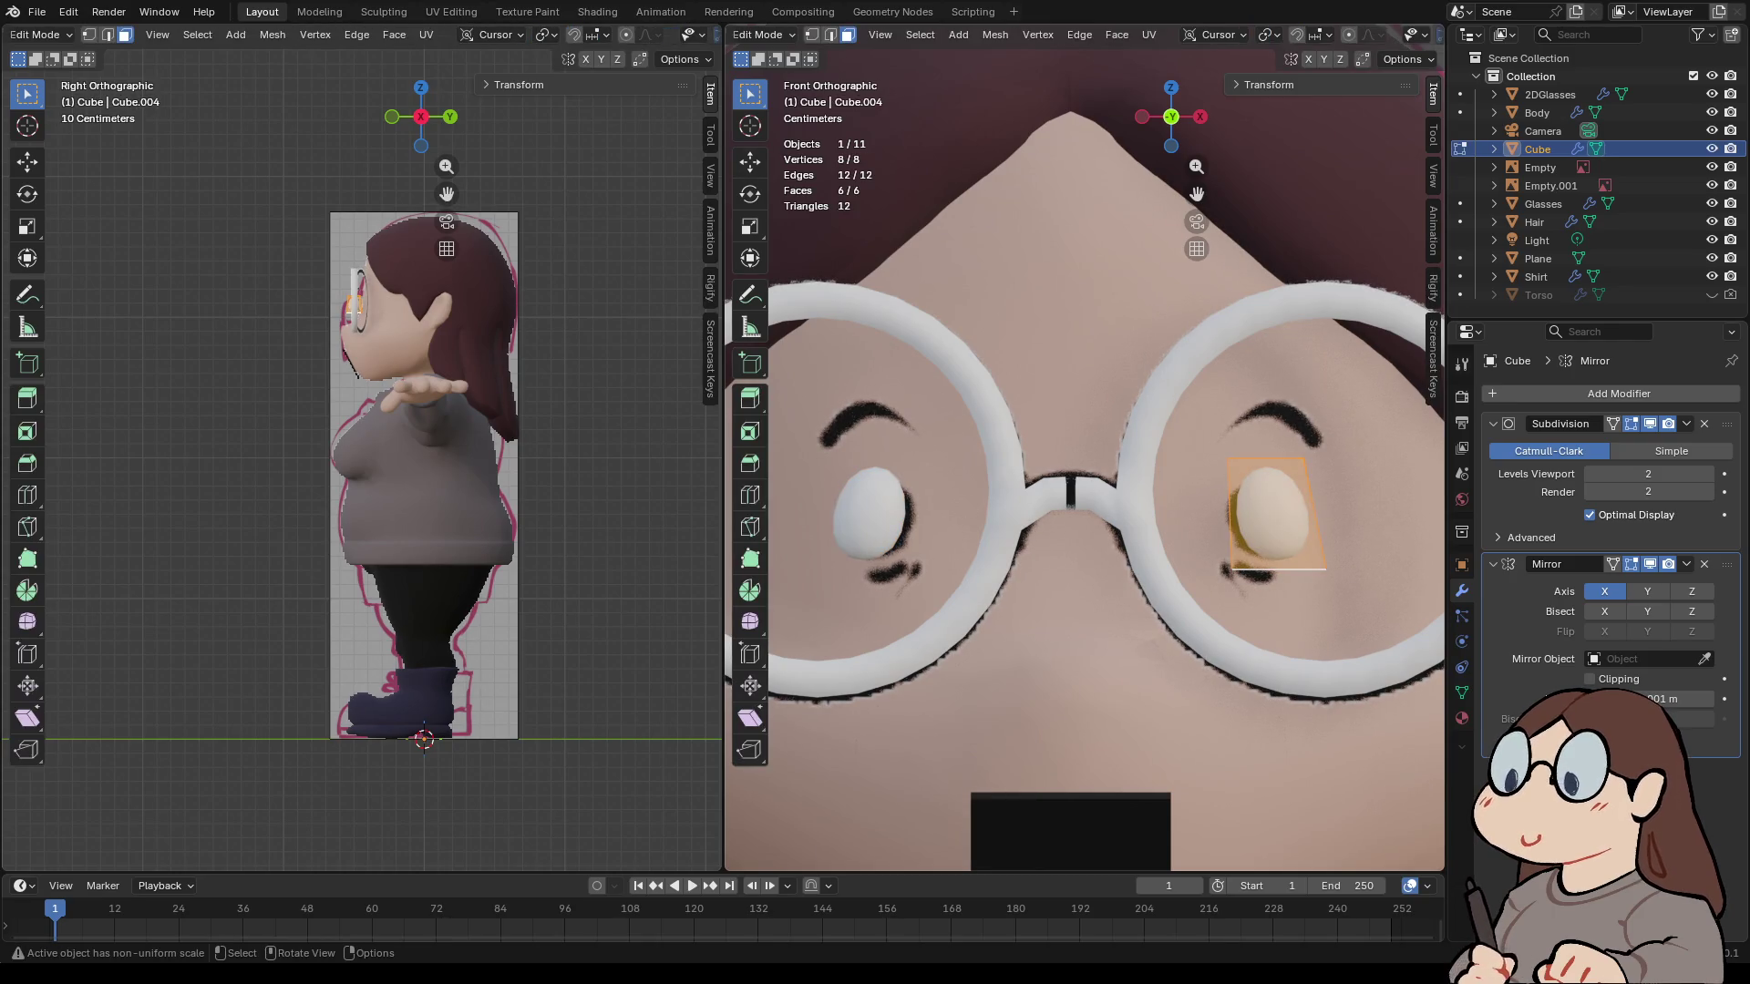
{"action": "key", "text": "g"}
{"action": "key", "text": "Return"}
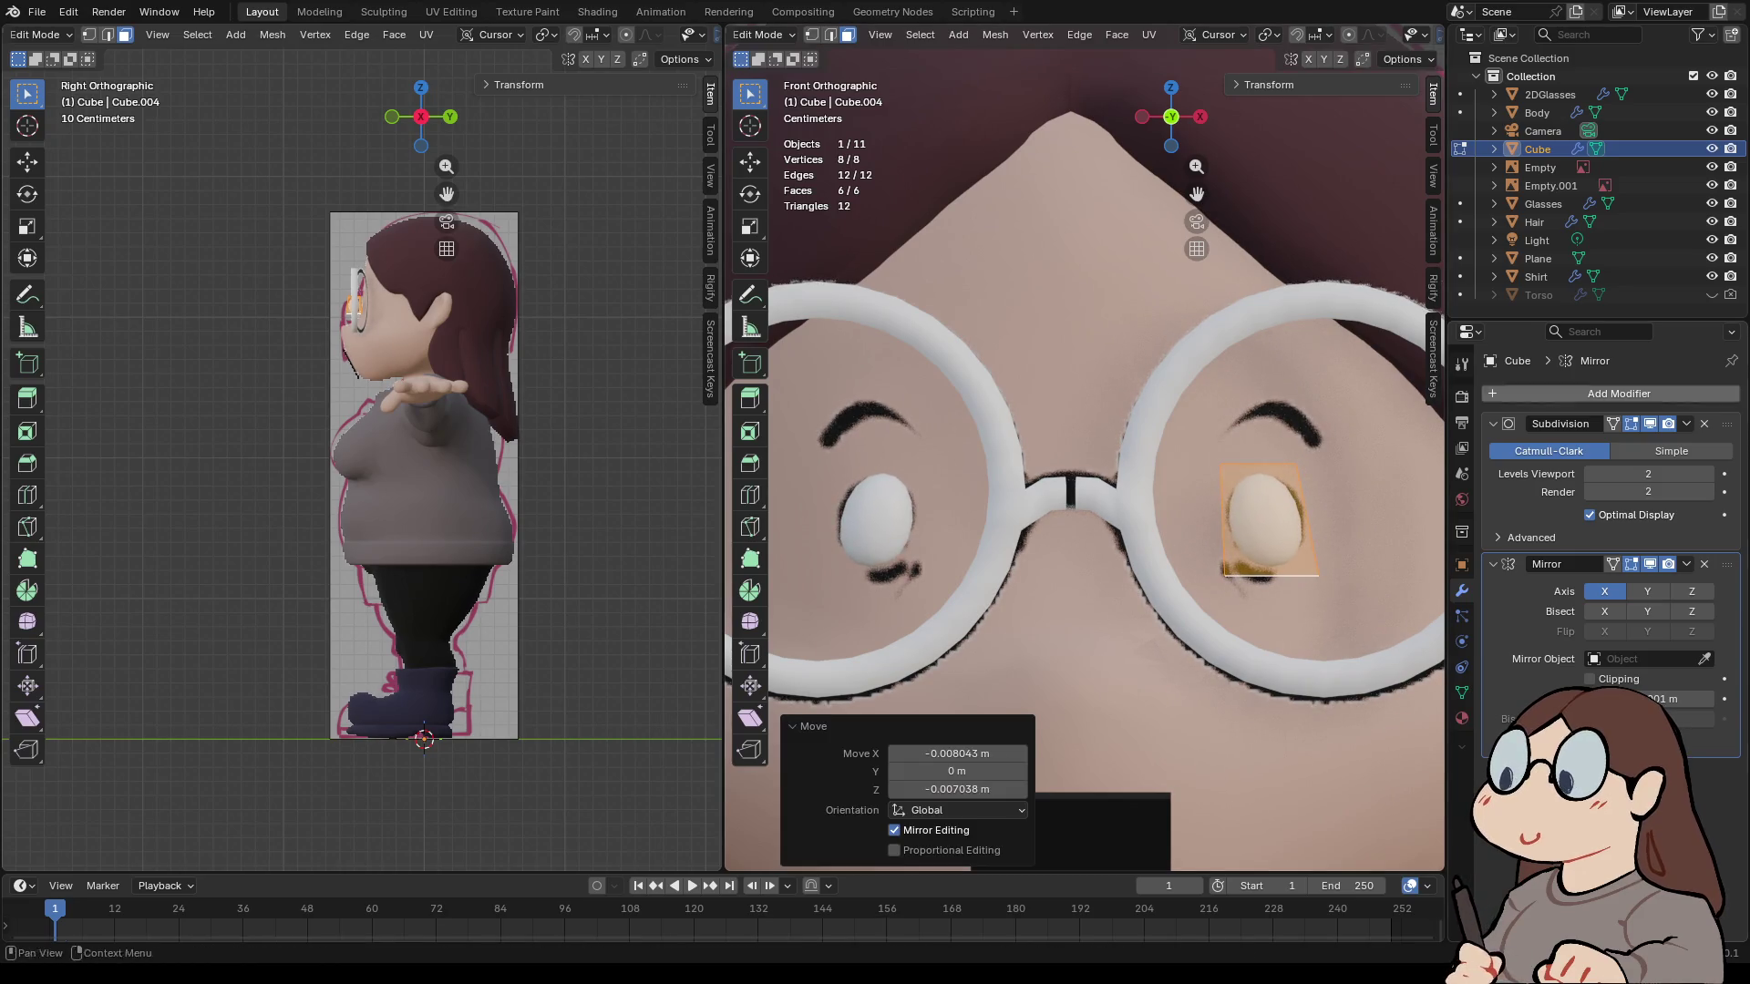
- Hide the 2DGlasses object in the Outliner and return the eye cube to Object Mode
{"action": "left_click", "coordinate": [1712, 94]}
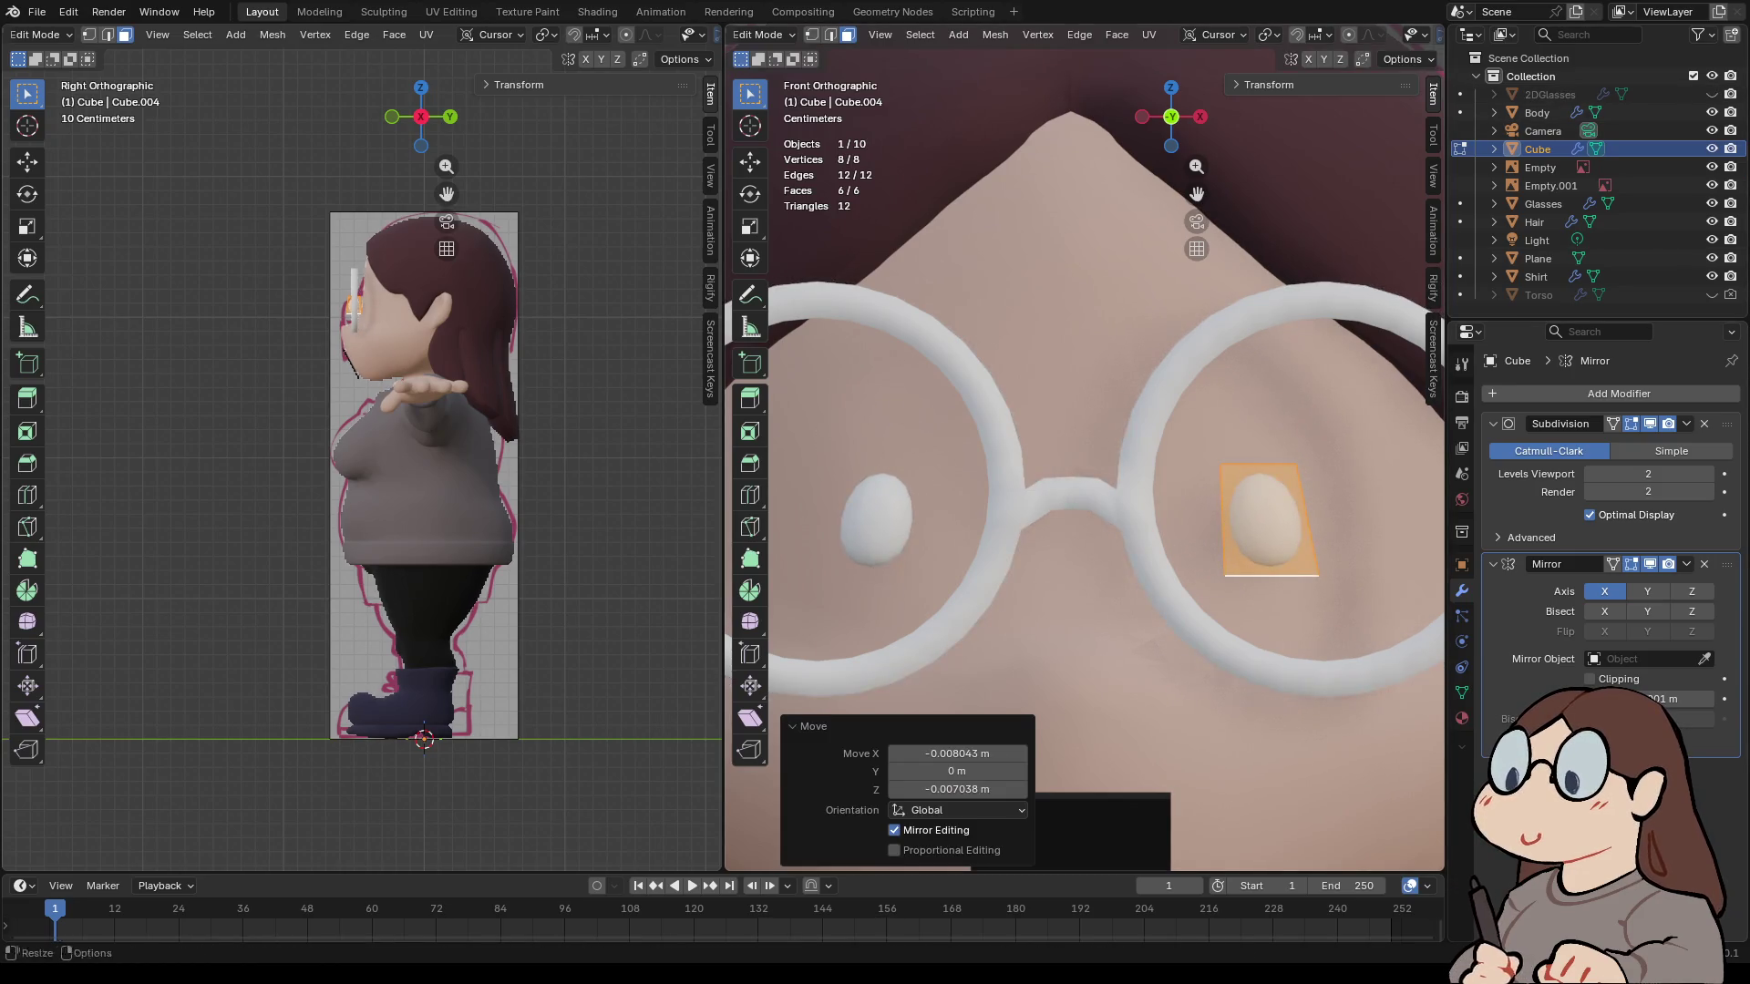
{"action": "scroll", "coordinate": [1084, 456], "scroll_direction": "down", "scroll_amount": 7}
{"action": "key", "text": "alt+a"}
{"action": "scroll", "coordinate": [1084, 455], "scroll_direction": "down", "scroll_amount": 4}
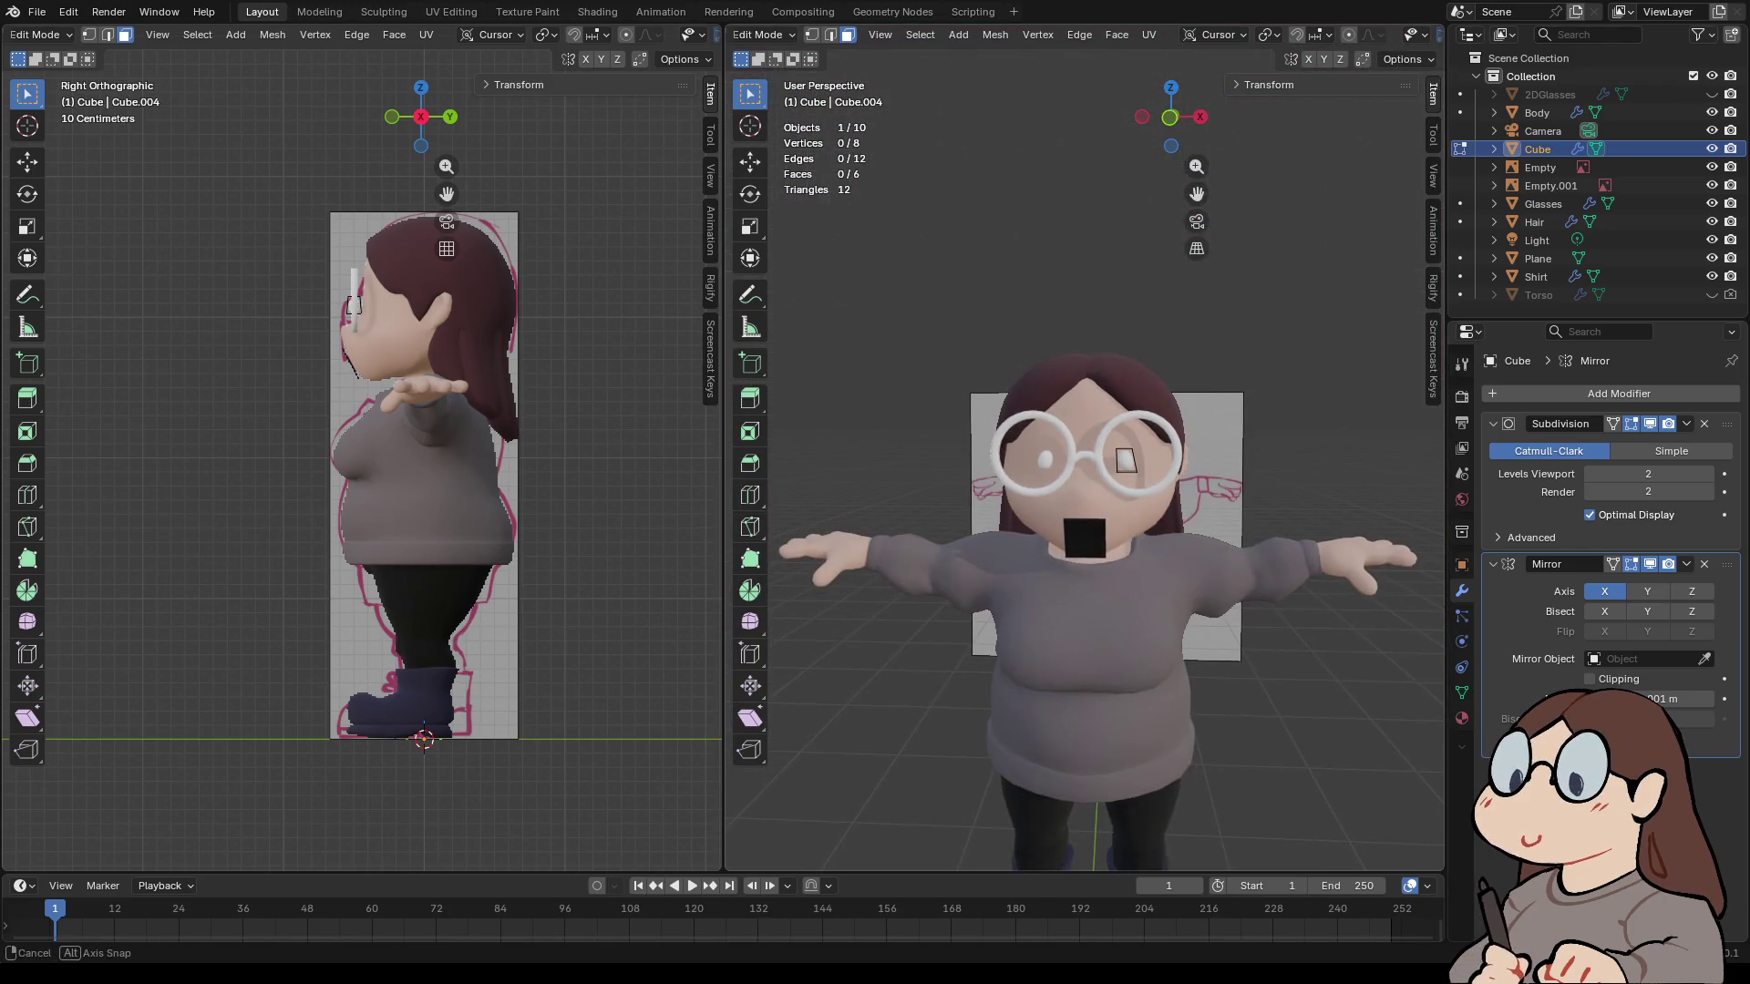
{"action": "key", "text": "Tab"}
{"action": "mouse_move", "coordinate": [1185, 456]}
{"action": "middle_mouse_down"}
{"action": "mouse_move", "coordinate": [957, 474]}
{"action": "mouse_move", "coordinate": [1139, 492]}
{"action": "mouse_move", "coordinate": [1194, 524]}
{"action": "middle_mouse_up"}
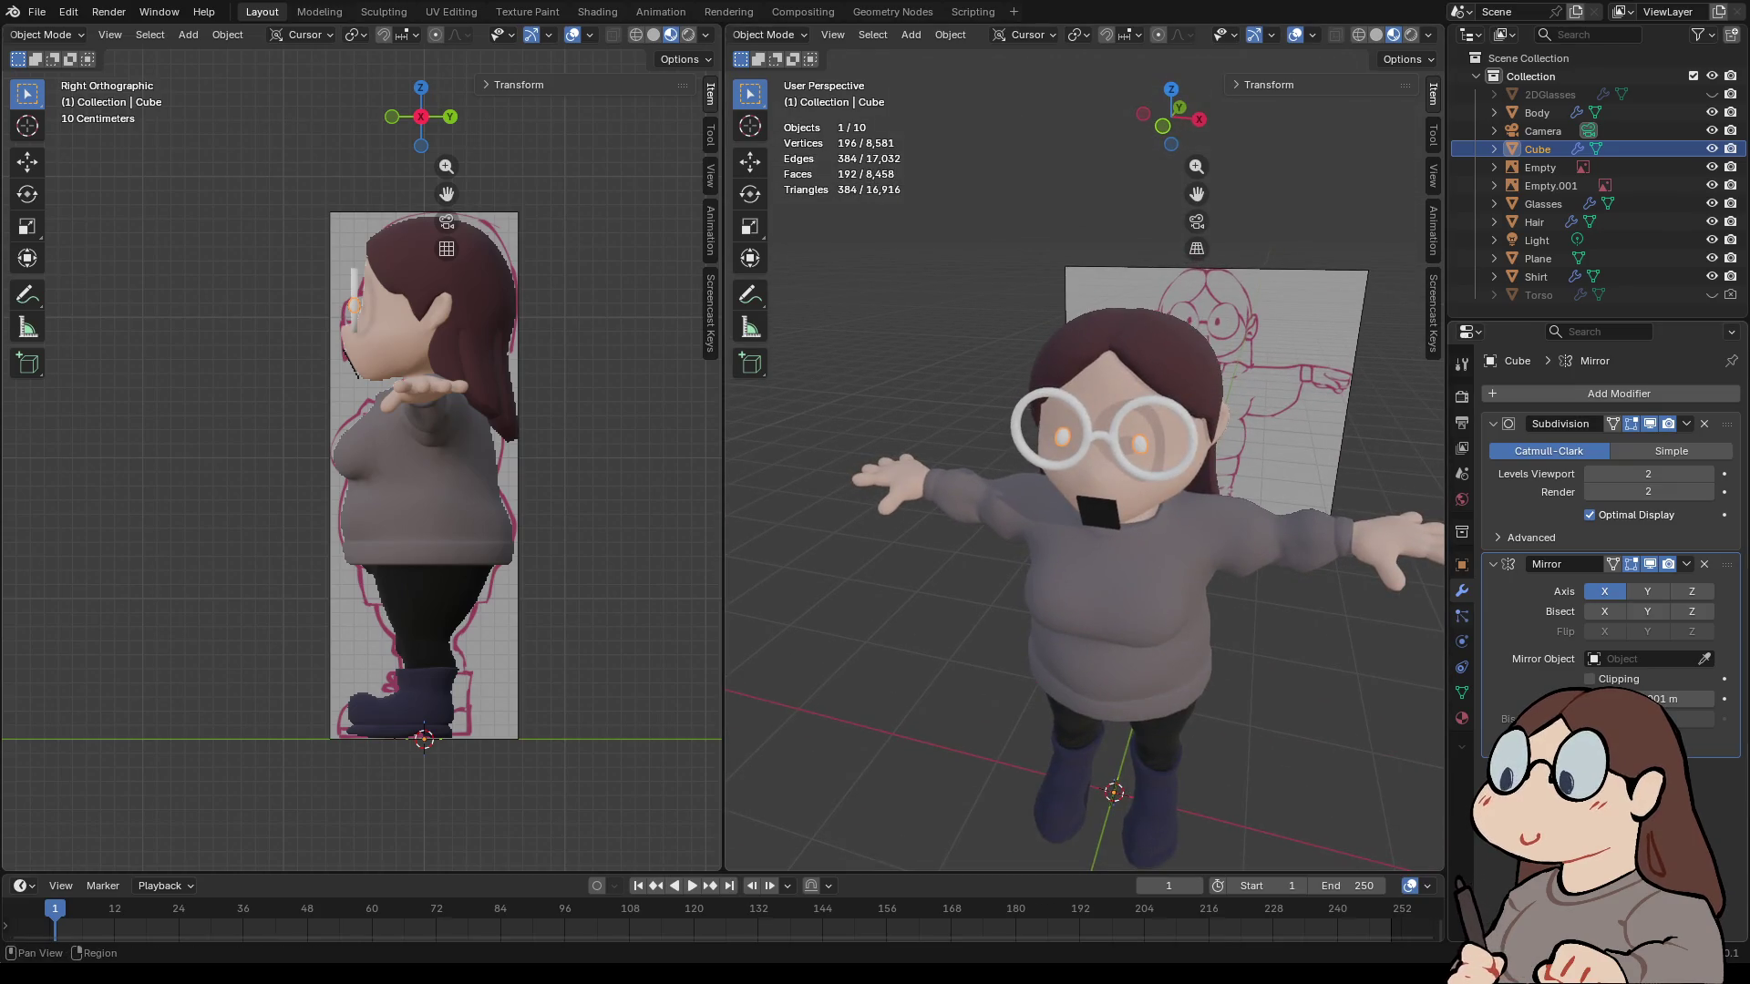
- Assign the existing Leggings material to the eye cube
{"action": "left_click", "coordinate": [1461, 718]}
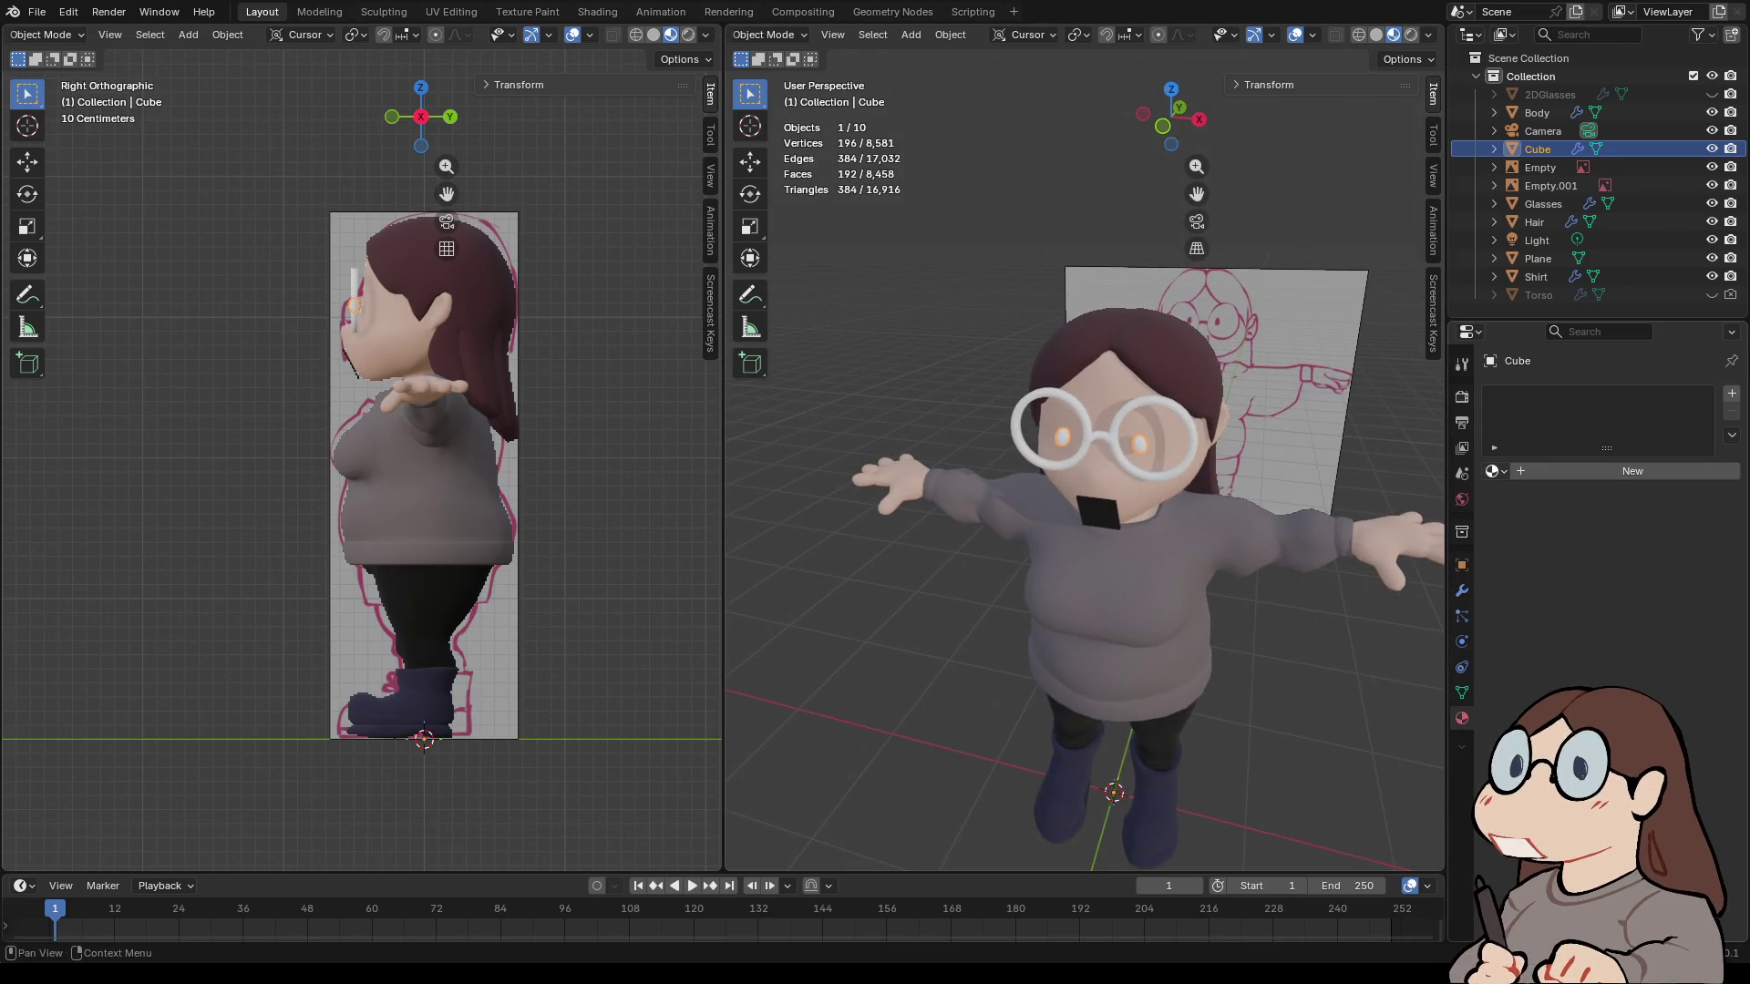
{"action": "left_click", "coordinate": [1492, 471]}
{"action": "left_click", "coordinate": [1549, 588]}
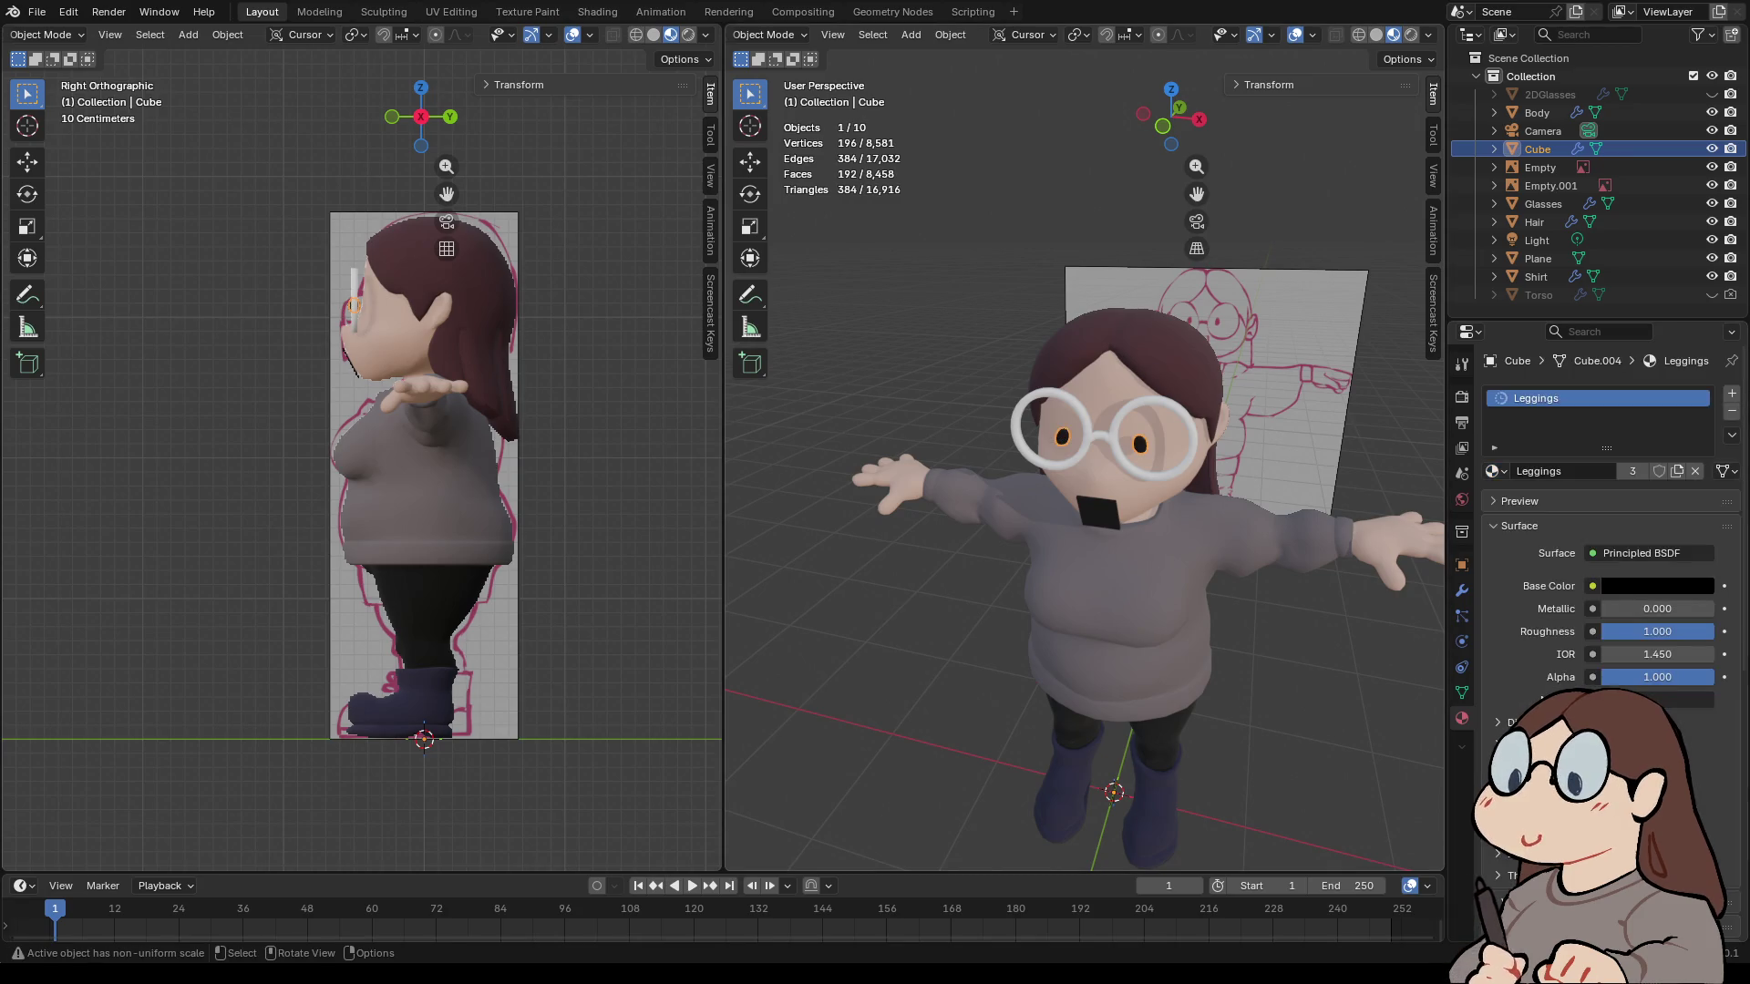
- Give the Glasses object the Leggings material as well, then reselect the eye cube
{"action": "left_click", "coordinate": [1543, 204]}
{"action": "left_click", "coordinate": [1492, 471]}
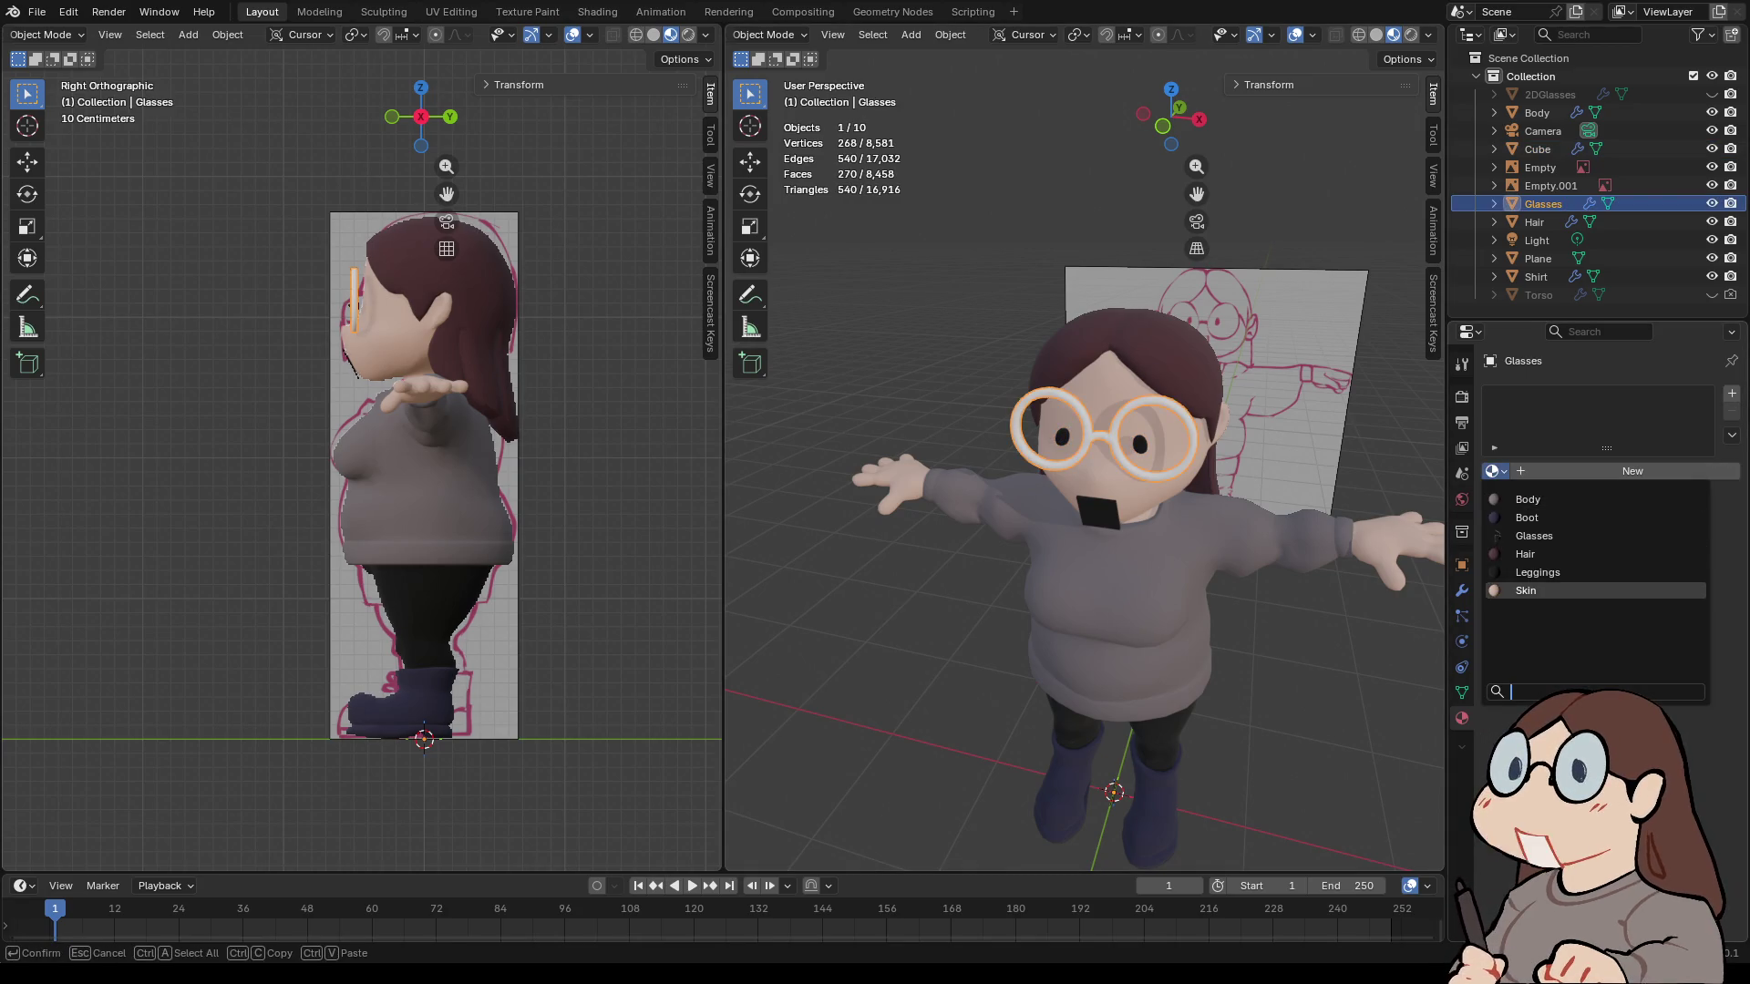
{"action": "left_click", "coordinate": [1549, 588]}
{"action": "key", "text": "alt+a"}
{"action": "mouse_move", "coordinate": [1093, 593]}
{"action": "middle_mouse_down"}
{"action": "mouse_move", "coordinate": [1048, 583]}
{"action": "mouse_move", "coordinate": [1276, 560]}
{"action": "middle_mouse_up"}
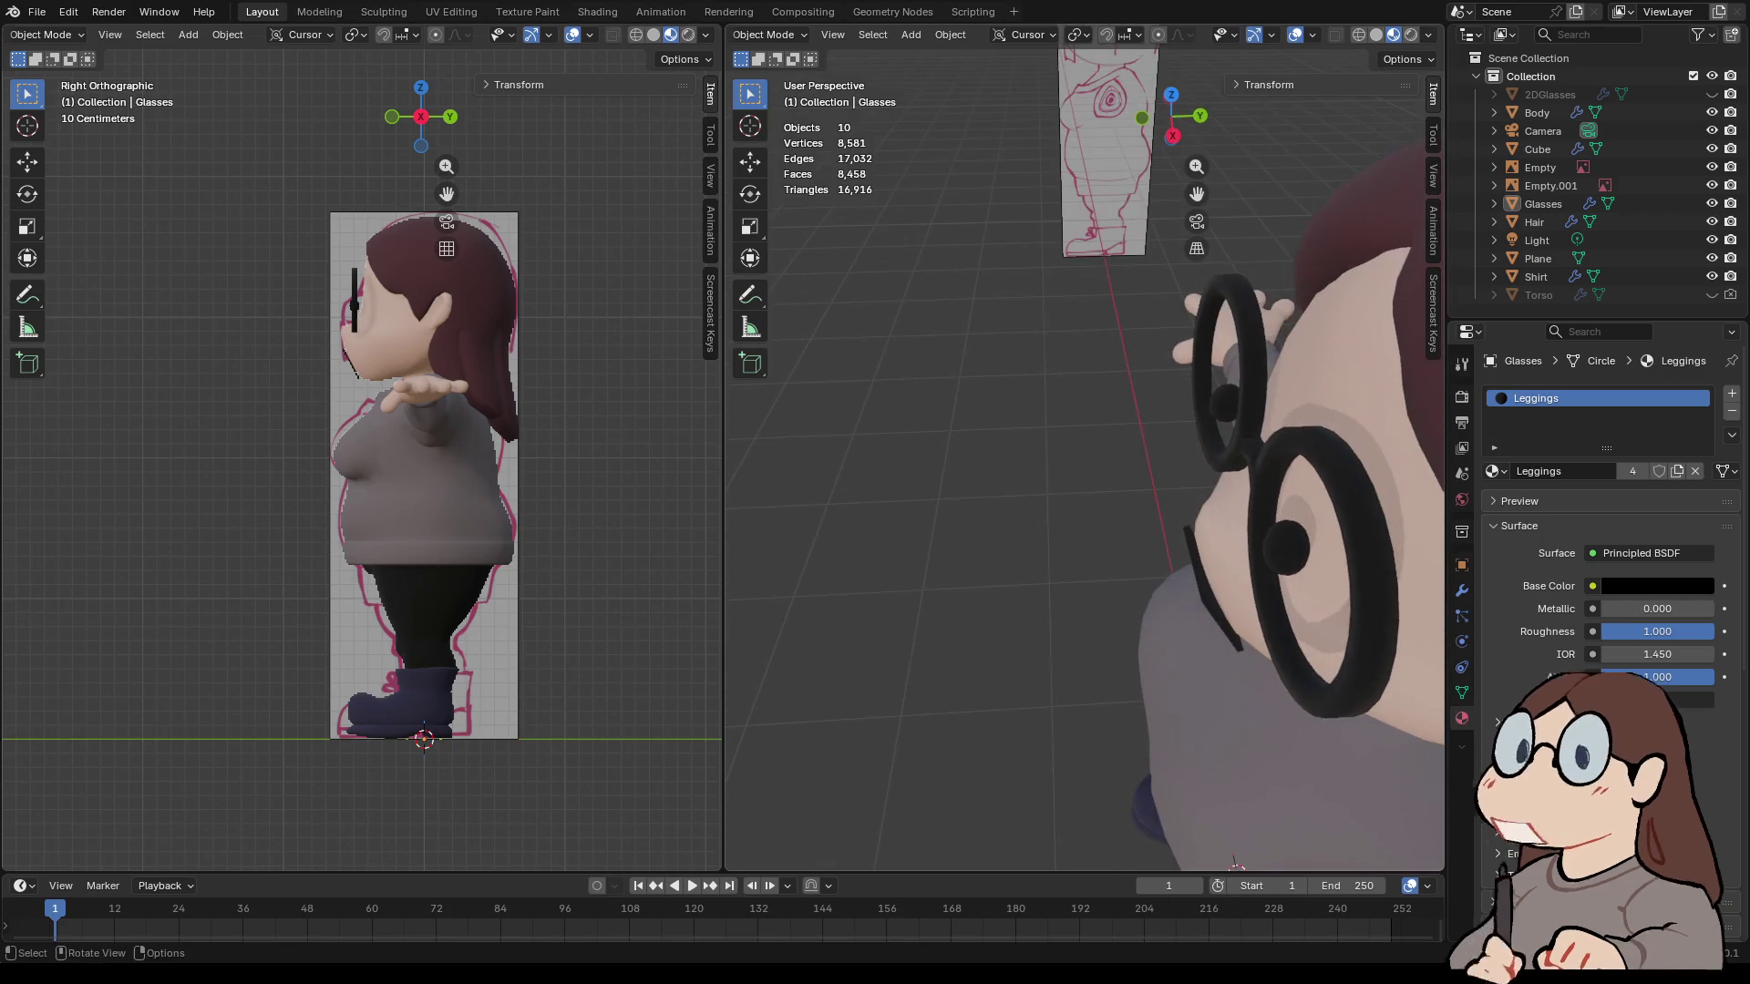
{"action": "left_click", "coordinate": [1285, 547]}
- In Edit Mode, scale the whole eye cube to 0.636 along Y
{"action": "left_click", "coordinate": [766, 34]}
{"action": "left_click", "coordinate": [762, 75]}
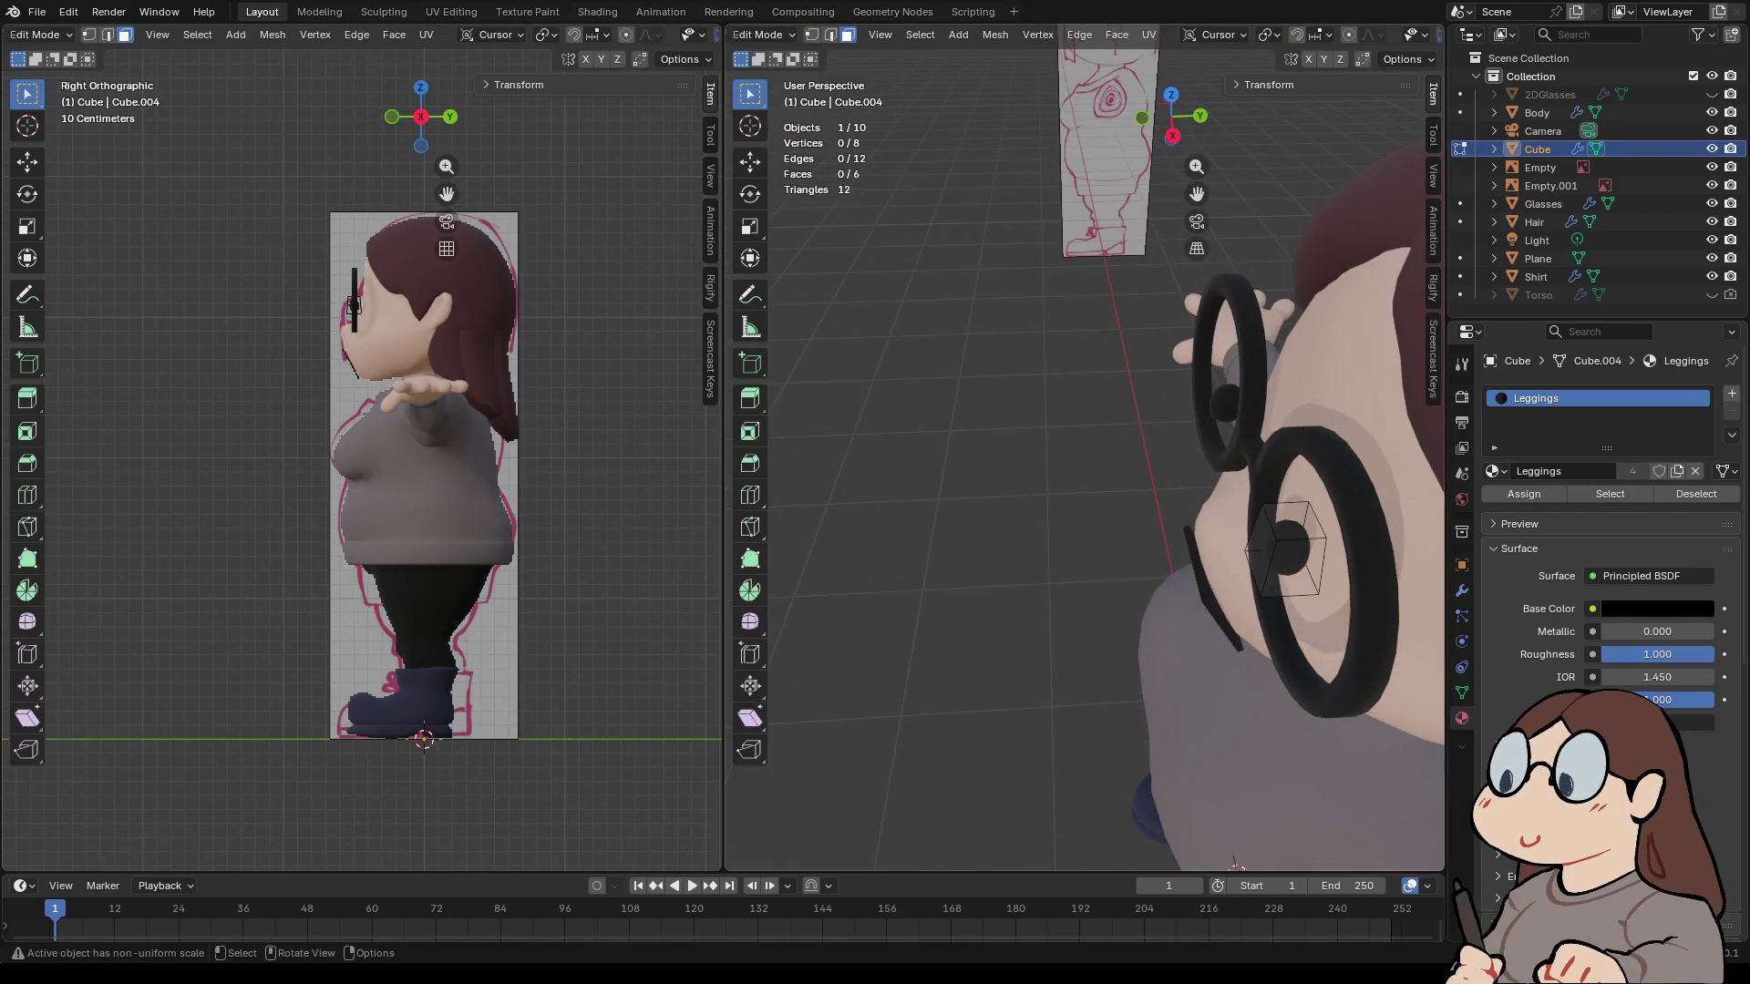
{"action": "key", "text": "a"}
{"action": "key", "text": "s"}
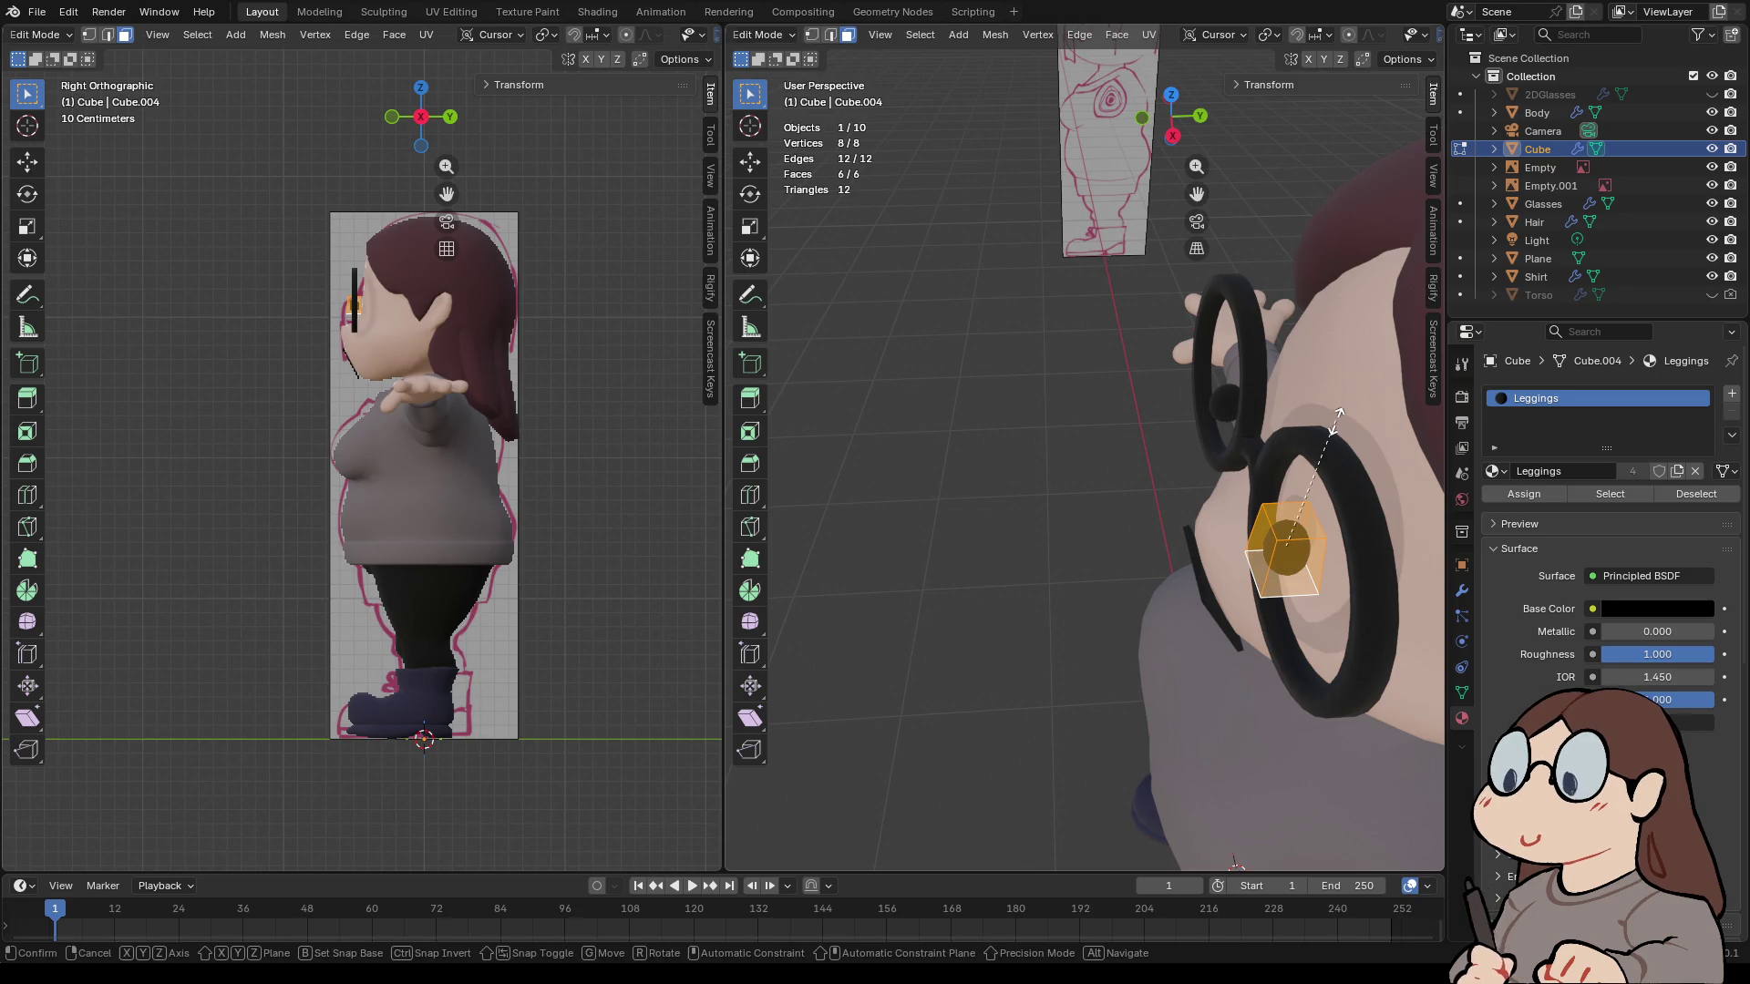
{"action": "key", "text": "y"}
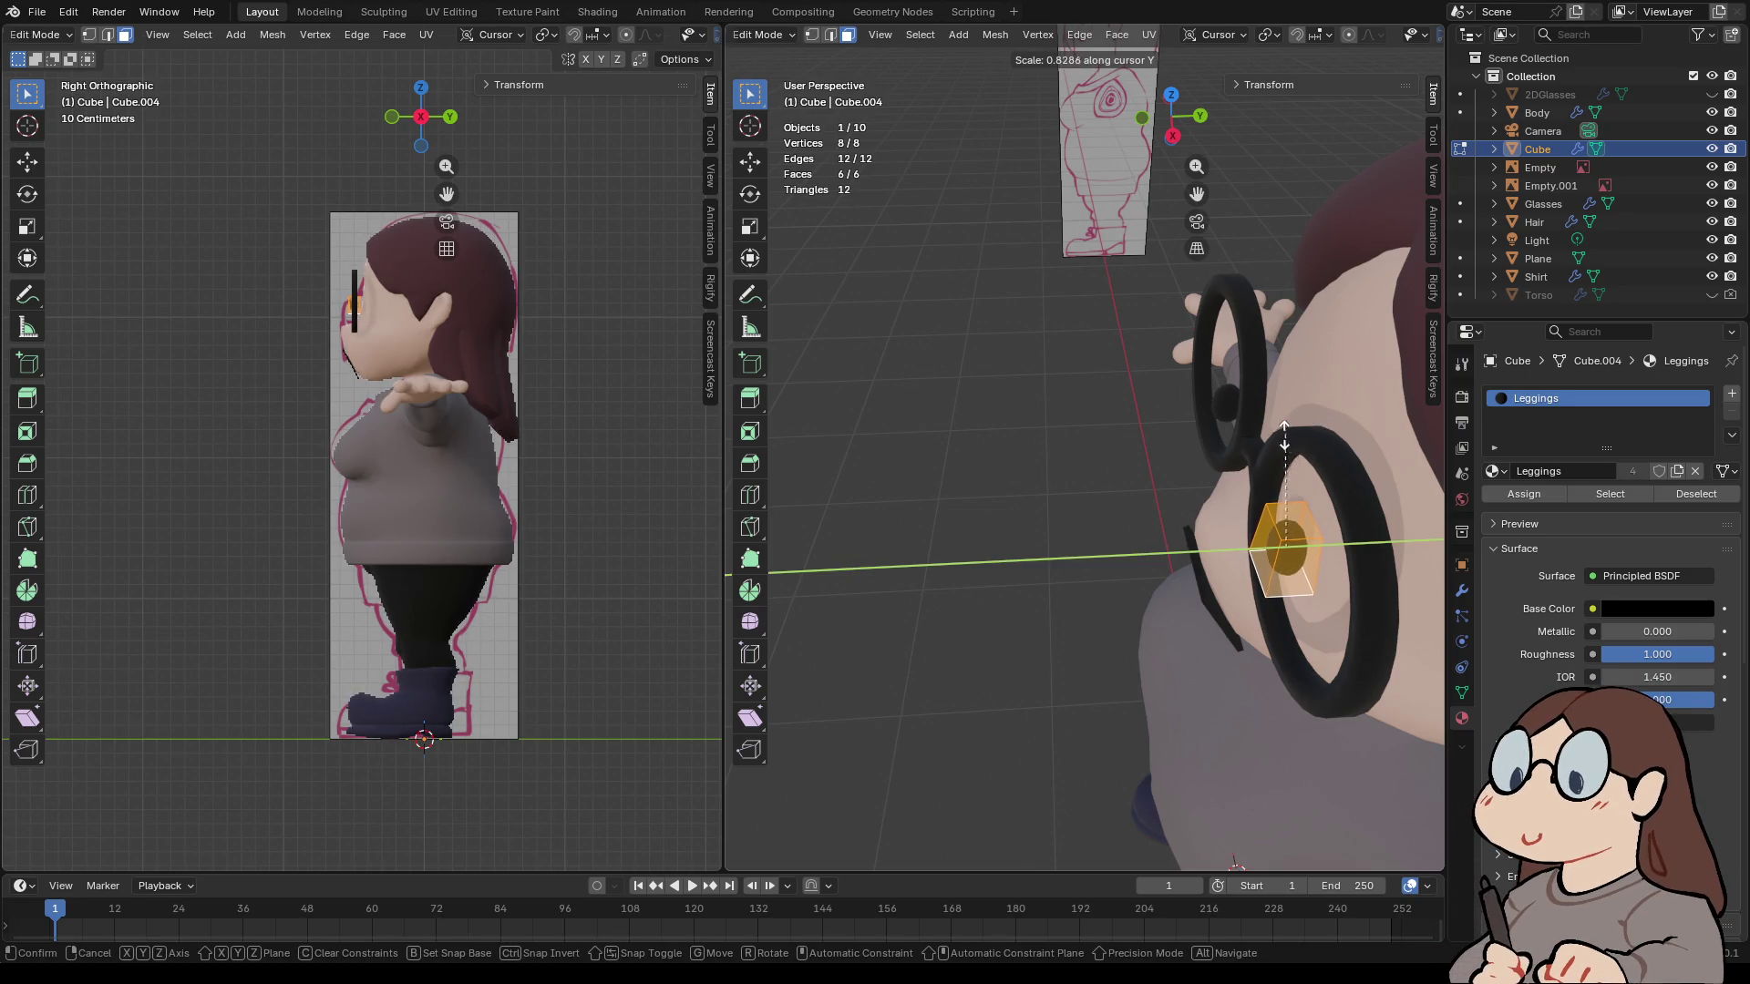
{"action": "left_click", "coordinate": [1274, 465]}
- In Left Orthographic view, nudge the eye cube slightly in depth and return to Object Mode
{"action": "middle_click_drag", "start_coordinate": [1273, 465], "coordinate": [989, 476]}
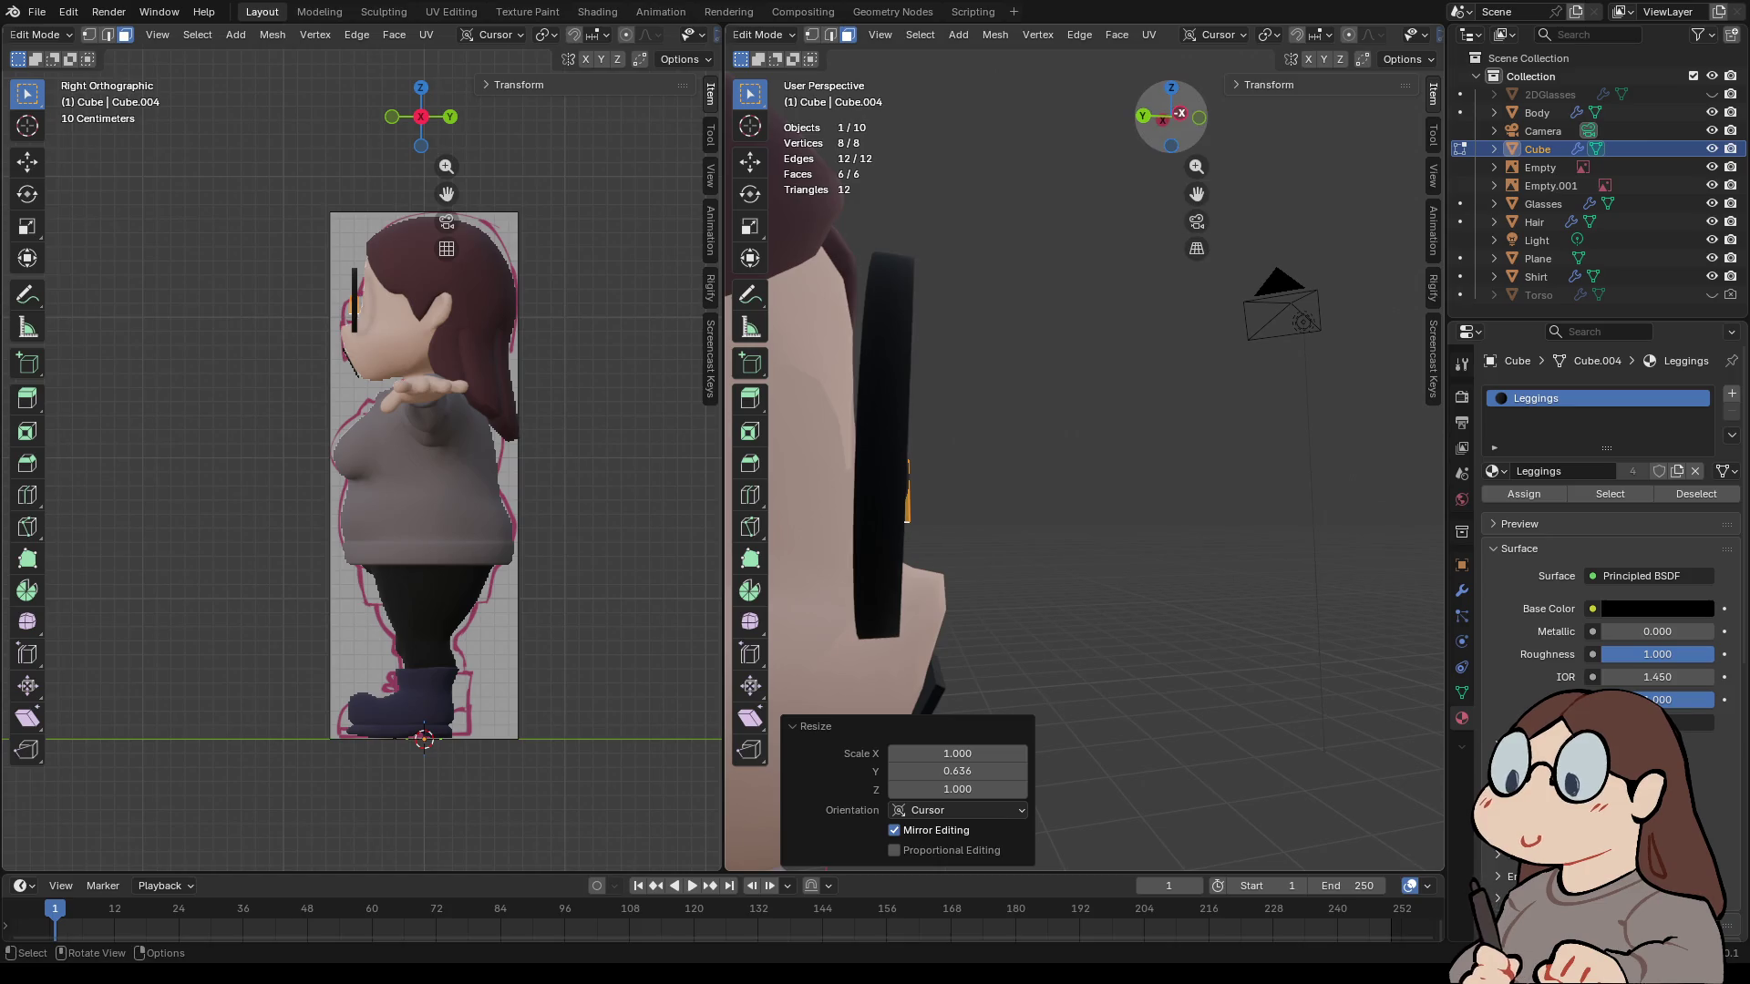
{"action": "left_click", "coordinate": [1166, 116]}
{"action": "scroll", "coordinate": [1063, 449], "scroll_direction": "up", "scroll_amount": 2}
{"action": "key", "text": "g"}
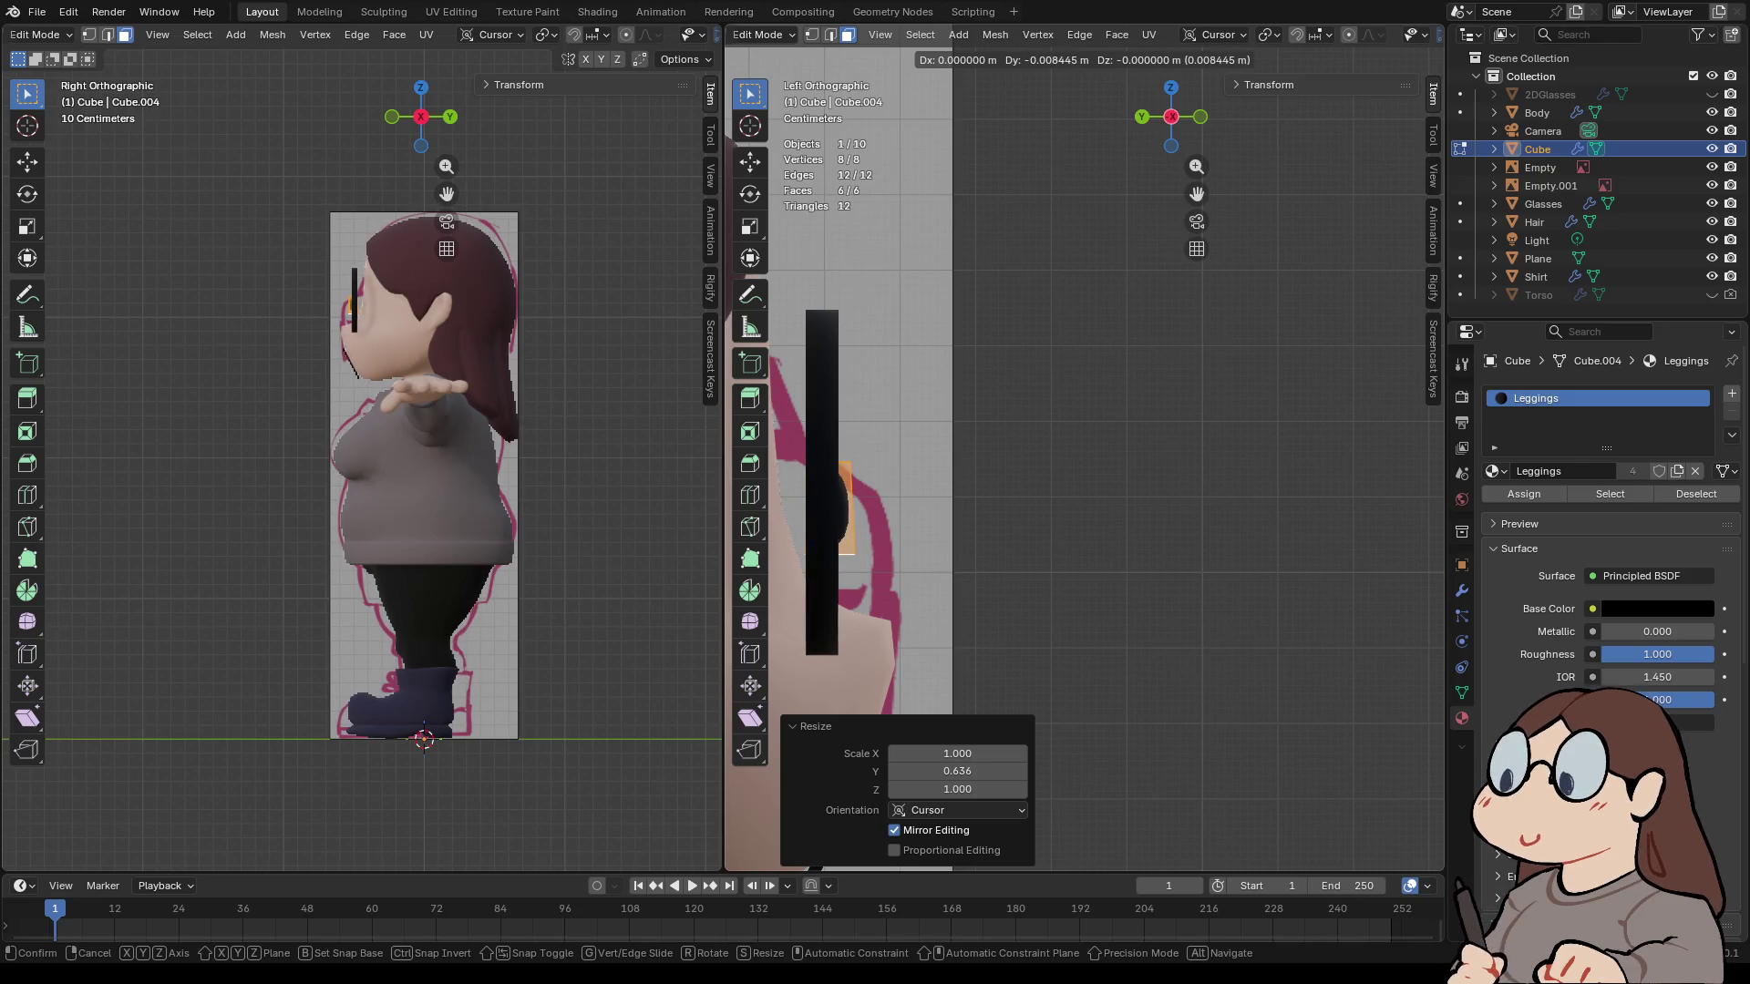
{"action": "key", "text": "Return"}
{"action": "key", "text": "alt+a"}
{"action": "mouse_move", "coordinate": [1084, 456]}
{"action": "middle_mouse_down"}
{"action": "mouse_move", "coordinate": [1285, 428]}
{"action": "mouse_move", "coordinate": [1102, 428]}
{"action": "mouse_move", "coordinate": [1203, 428]}
{"action": "mouse_move", "coordinate": [1167, 520]}
{"action": "mouse_move", "coordinate": [1153, 433]}
{"action": "middle_mouse_up"}
{"action": "key", "text": "Tab"}
{"action": "scroll", "coordinate": [1102, 429], "scroll_direction": "down", "scroll_amount": 6}
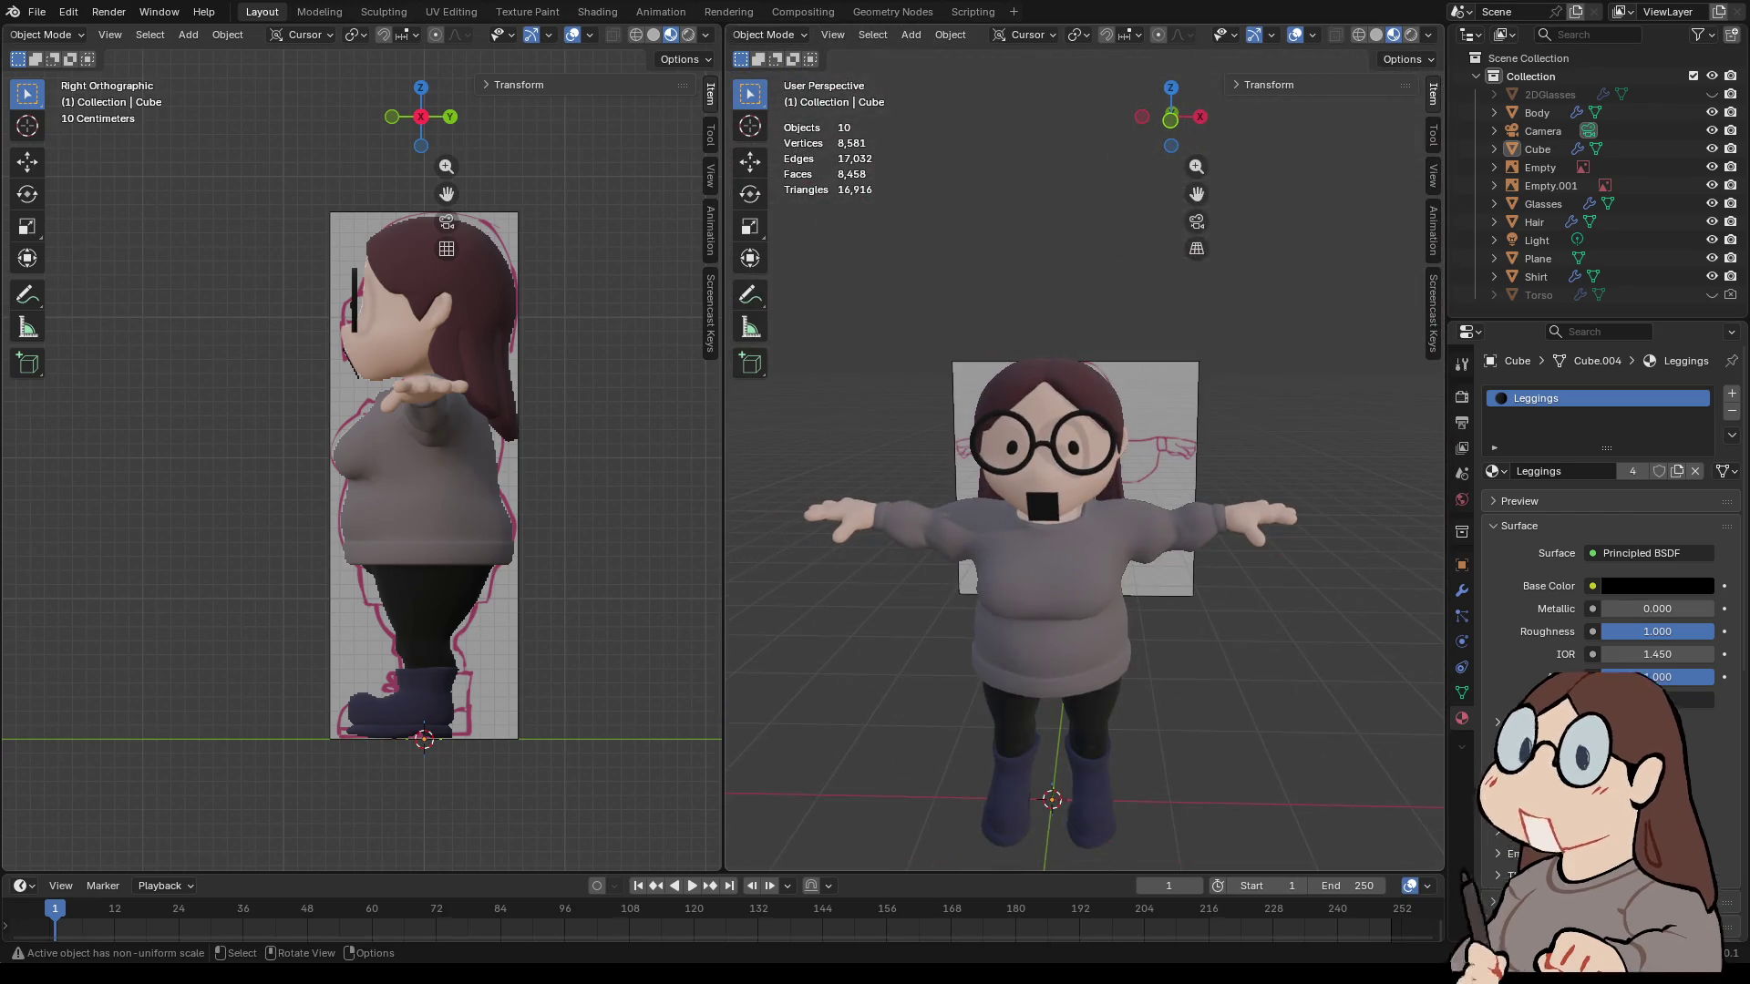
- Select the eye cube and try moving and scaling it, cancelling to leave it in place
{"action": "left_click", "coordinate": [1044, 446]}
{"action": "left_click", "coordinate": [1044, 446]}
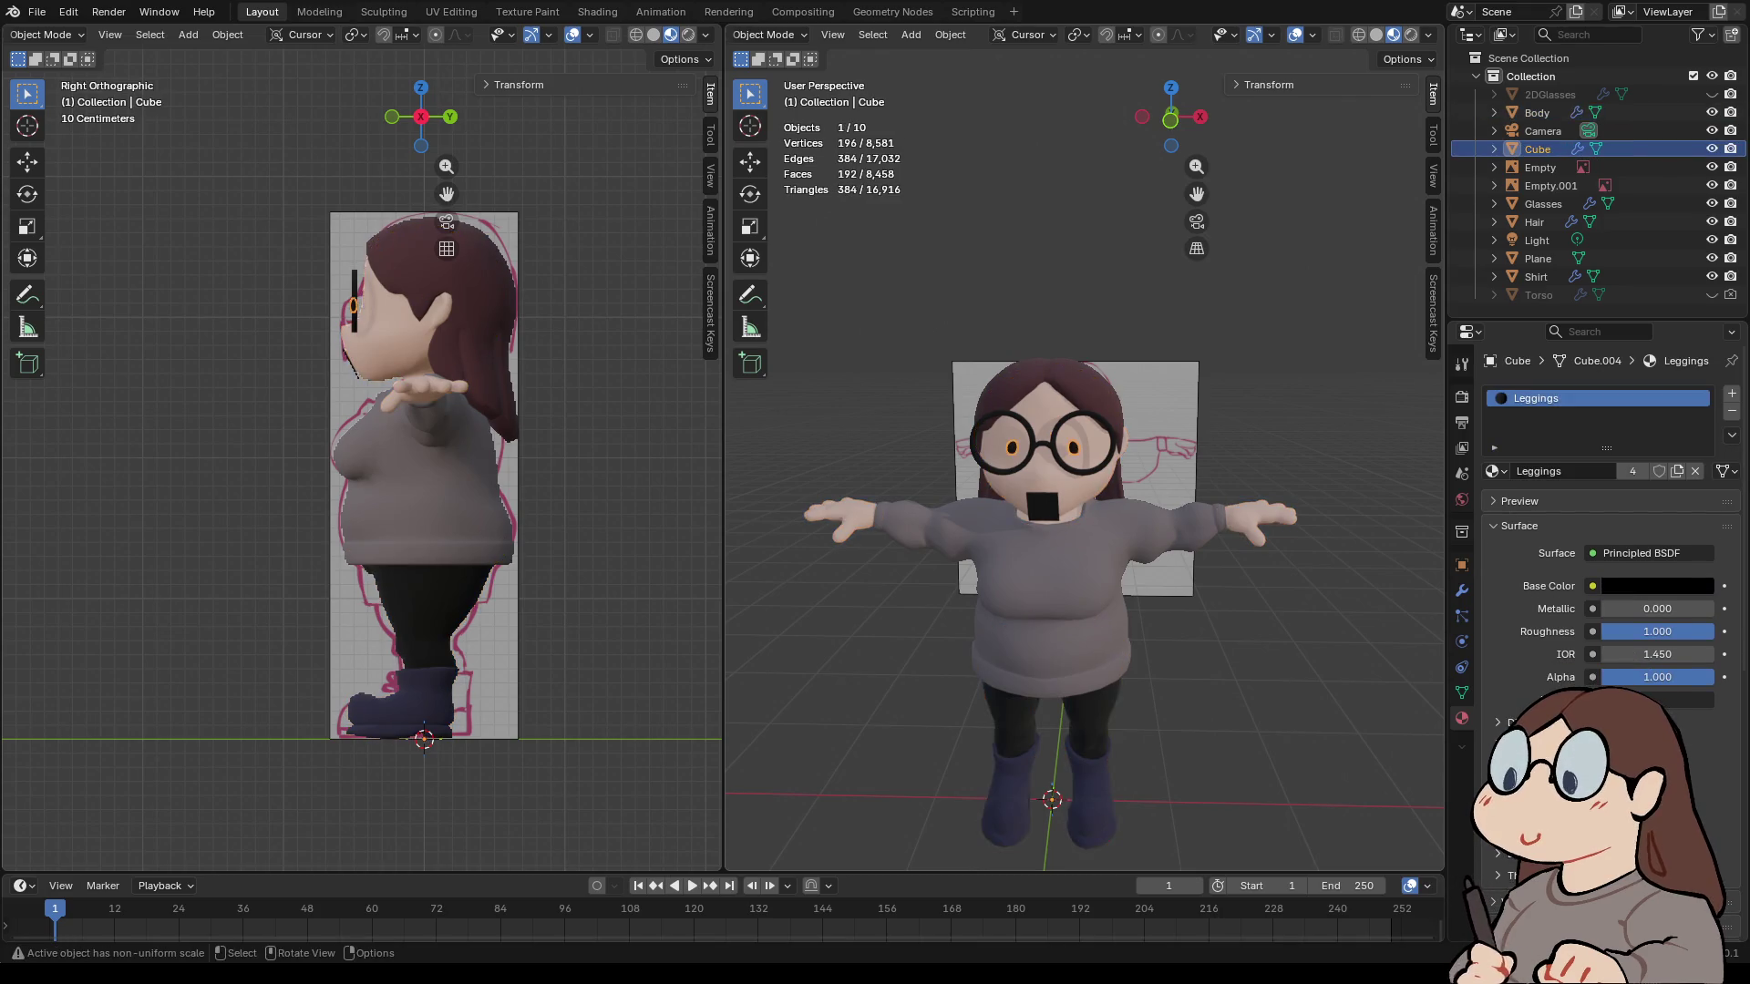
{"action": "key", "text": "g"}
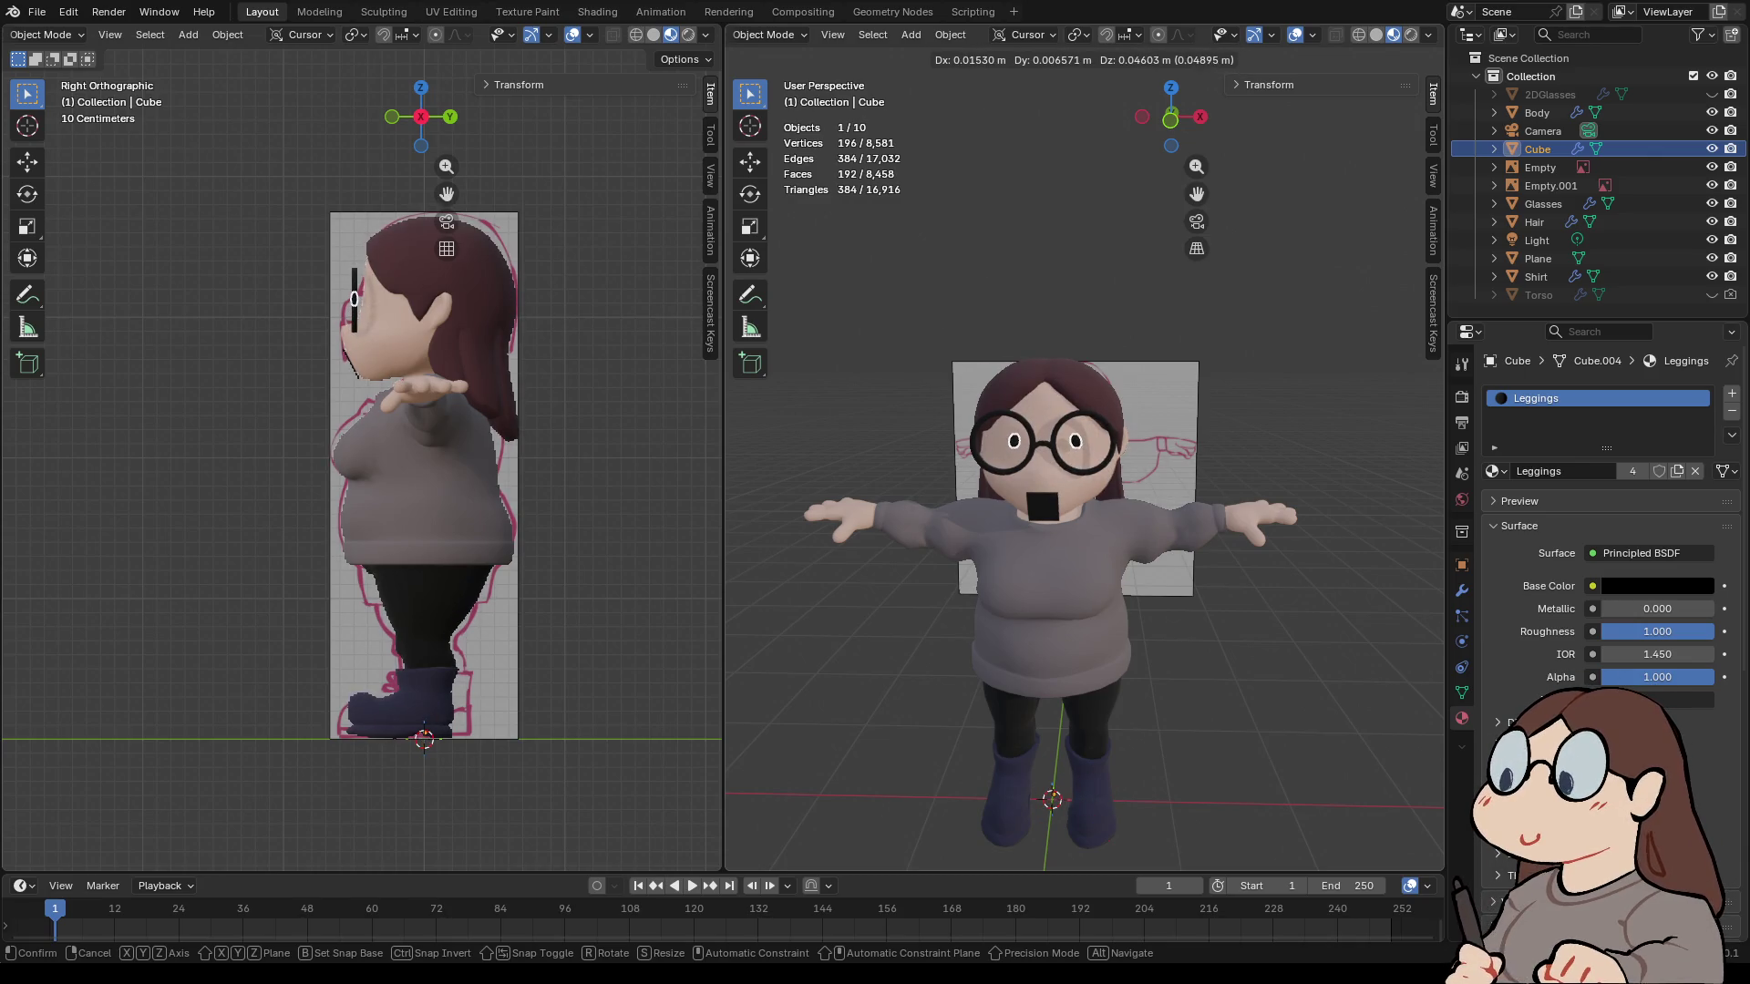
{"action": "key", "text": "s"}
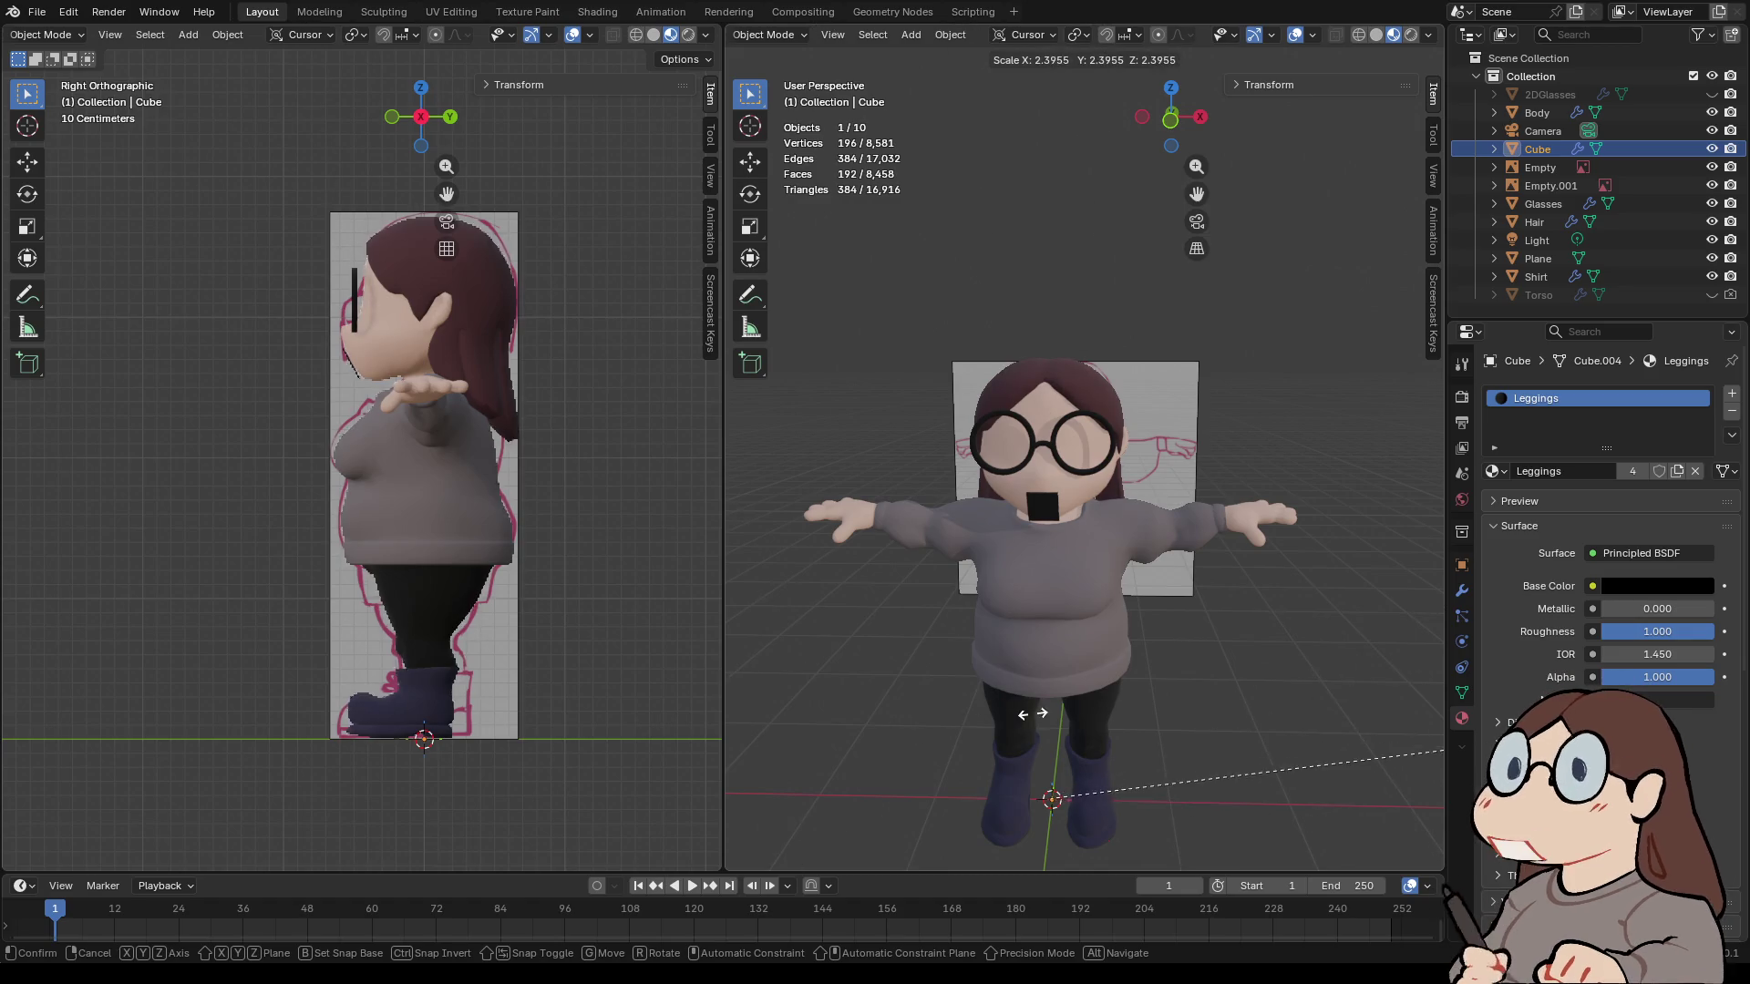
{"action": "key", "text": "Escape"}
{"action": "scroll", "coordinate": [1084, 510], "scroll_direction": "up", "scroll_amount": 2}
{"action": "scroll", "coordinate": [1085, 510], "scroll_direction": "up", "scroll_amount": 2}
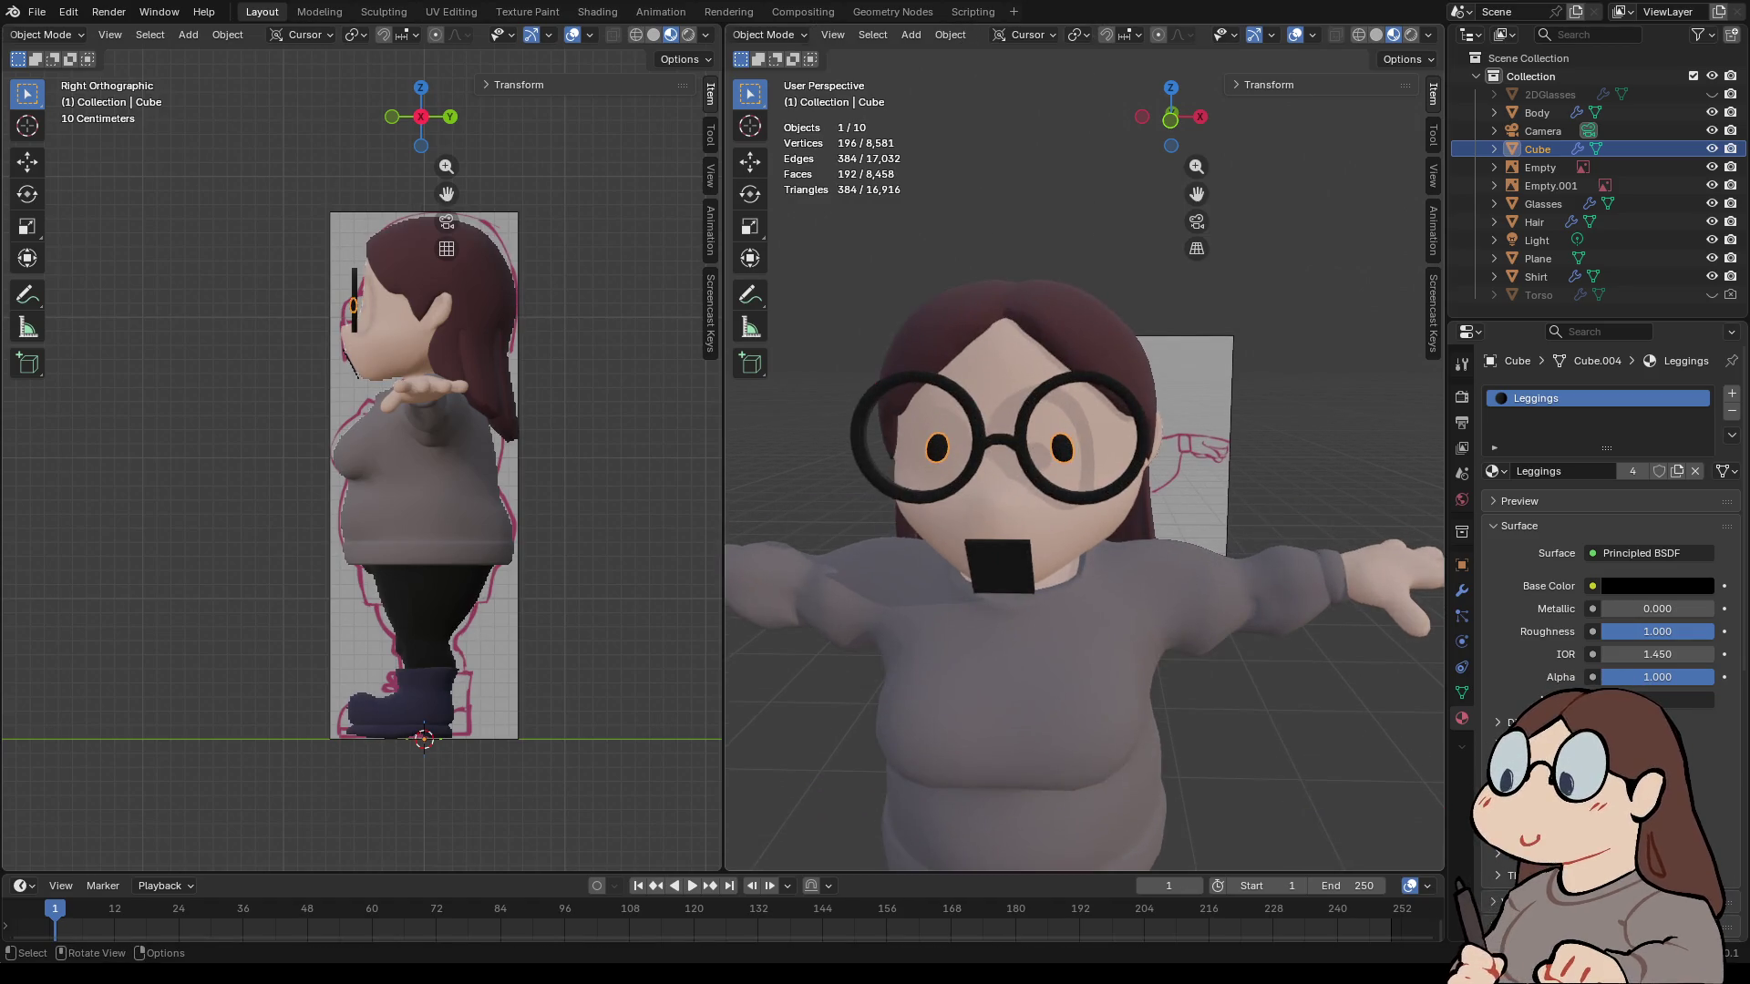
{"action": "scroll", "coordinate": [1084, 510], "scroll_direction": "down", "scroll_amount": 2}
- Set the eye cube's origin to its geometry, then move the geometry onto the origin
{"action": "right_click", "coordinate": [1001, 448]}
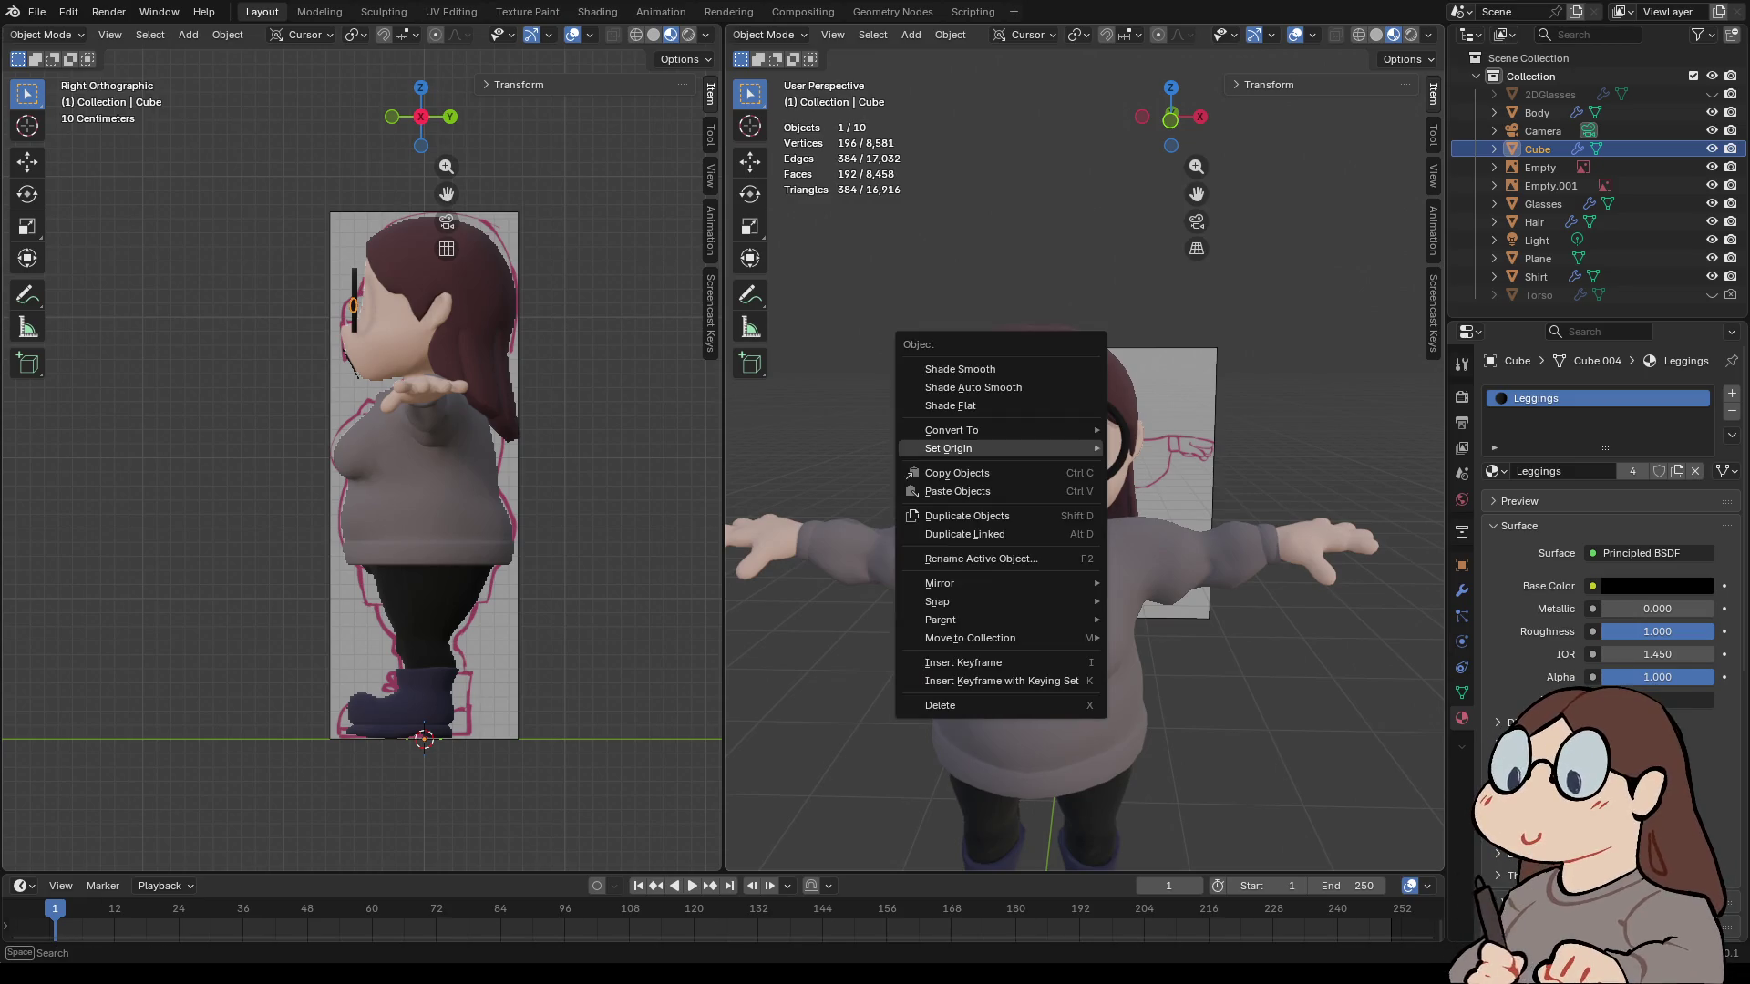
{"action": "mouse_move", "coordinate": [1048, 449]}
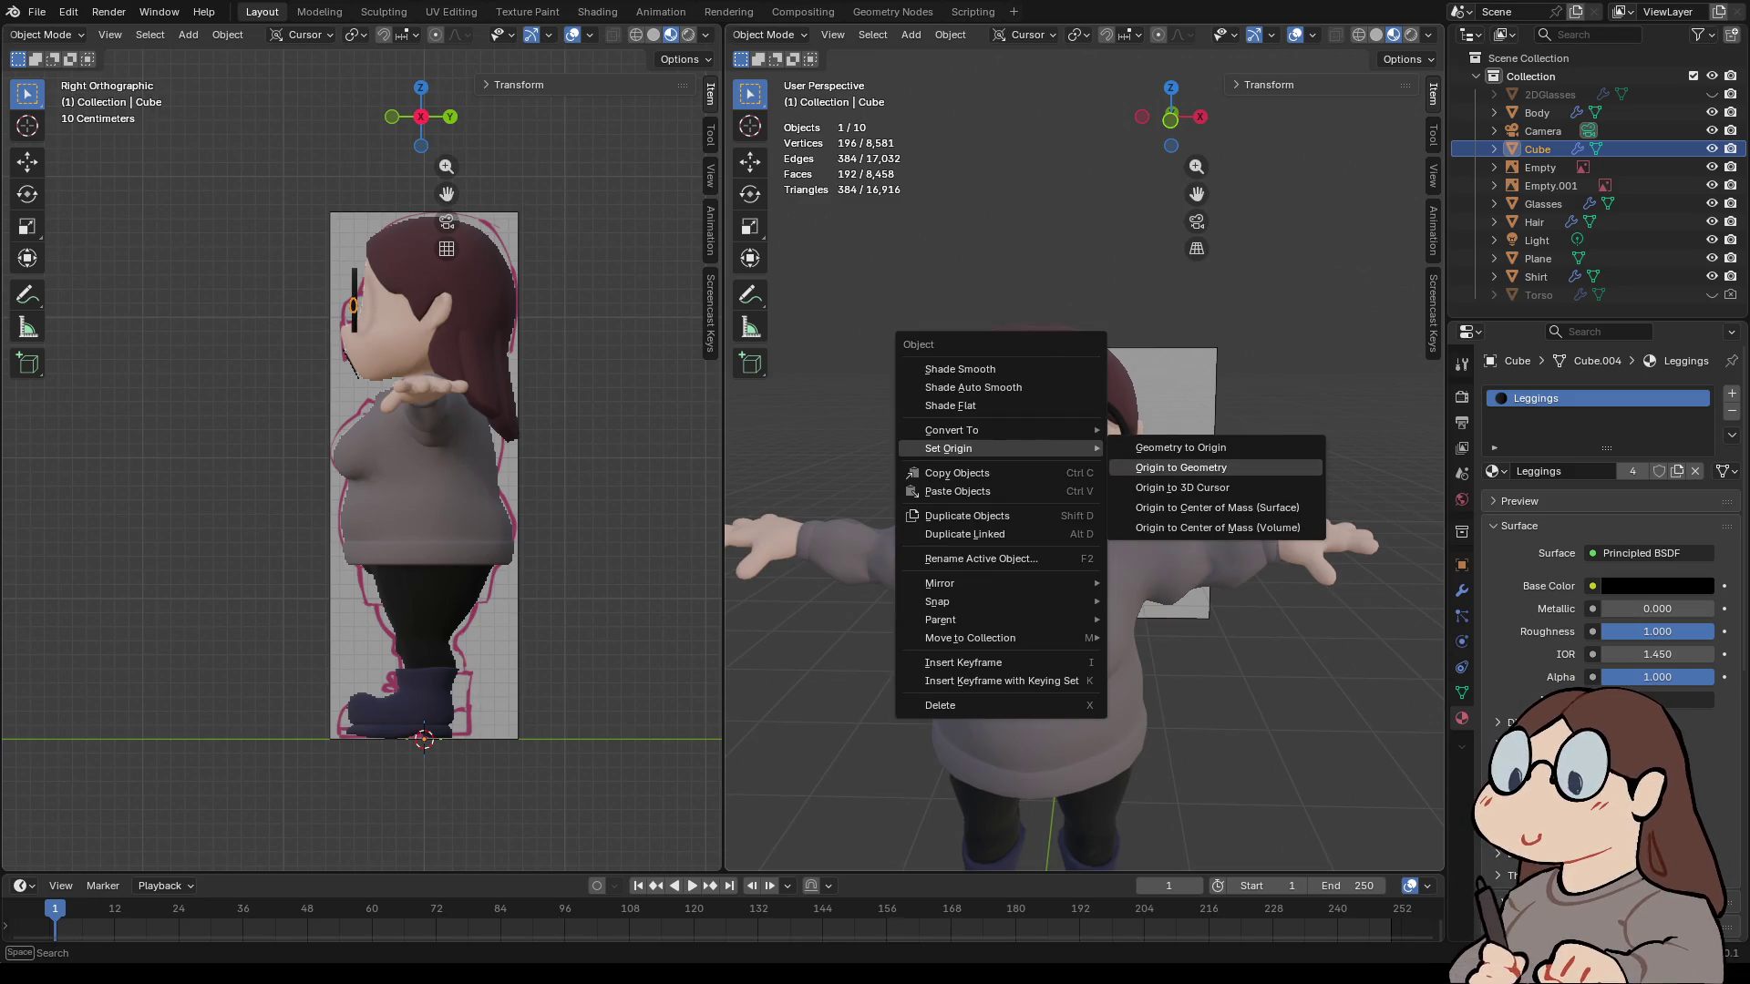
{"action": "left_click", "coordinate": [1181, 468]}
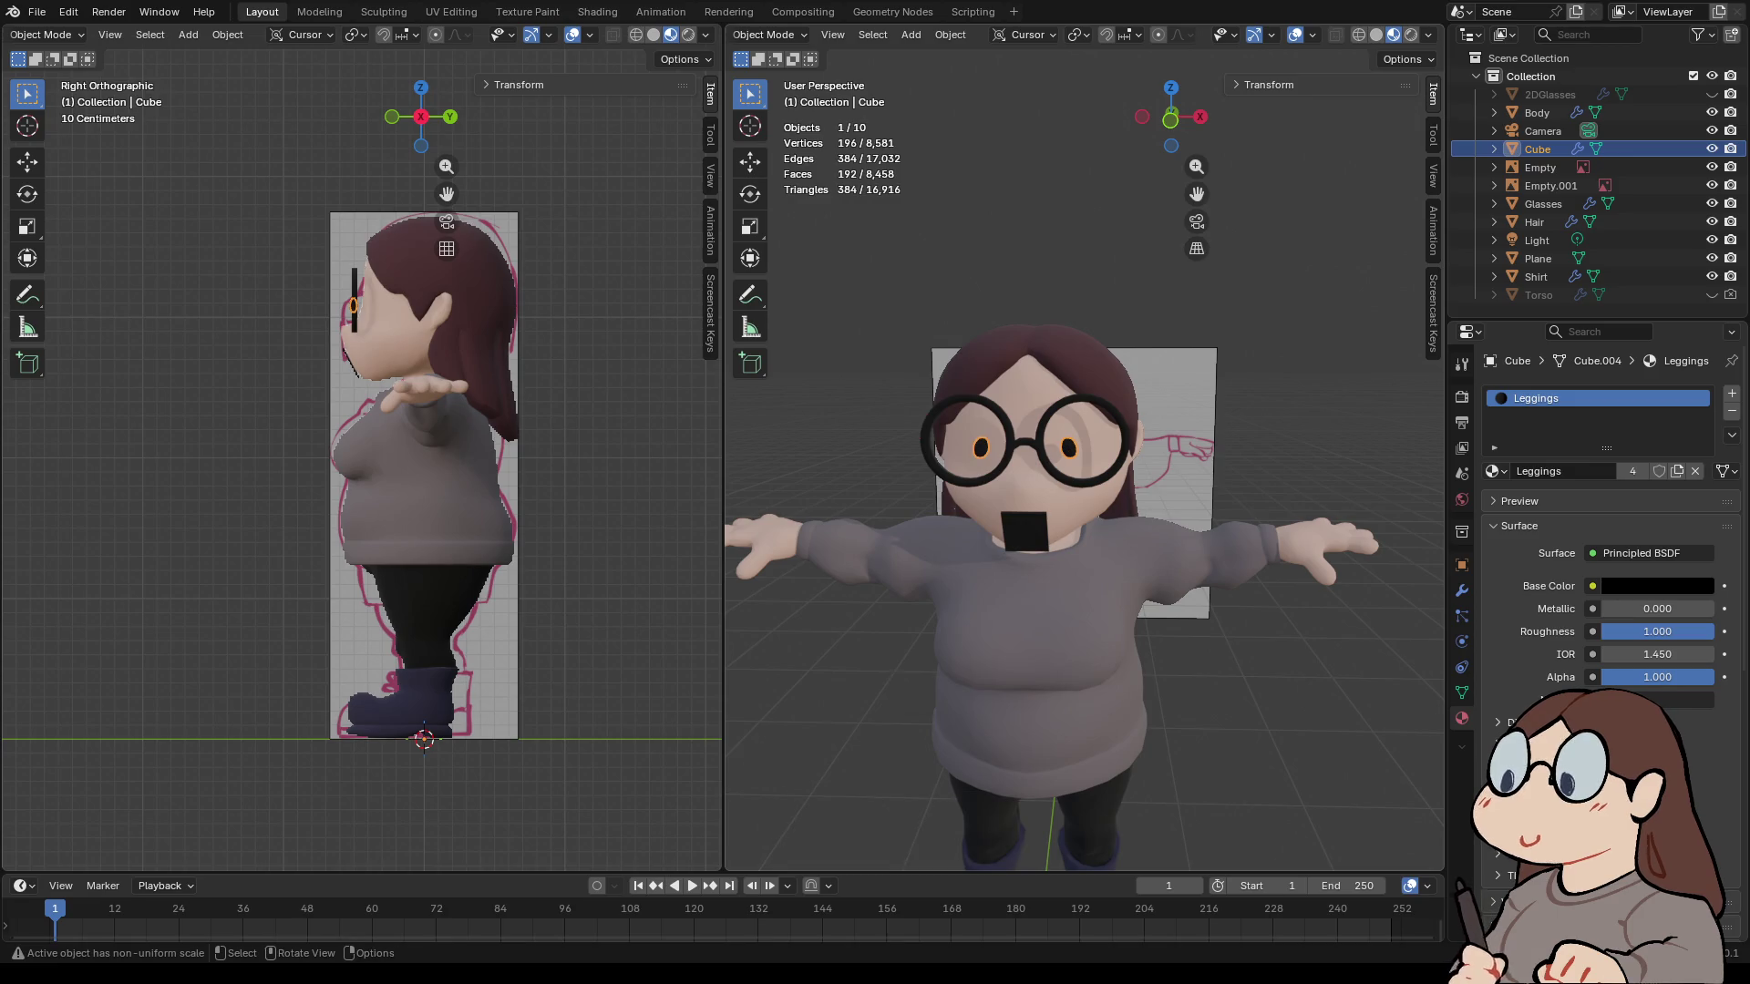
{"action": "right_click", "coordinate": [1002, 443]}
{"action": "mouse_move", "coordinate": [1048, 443]}
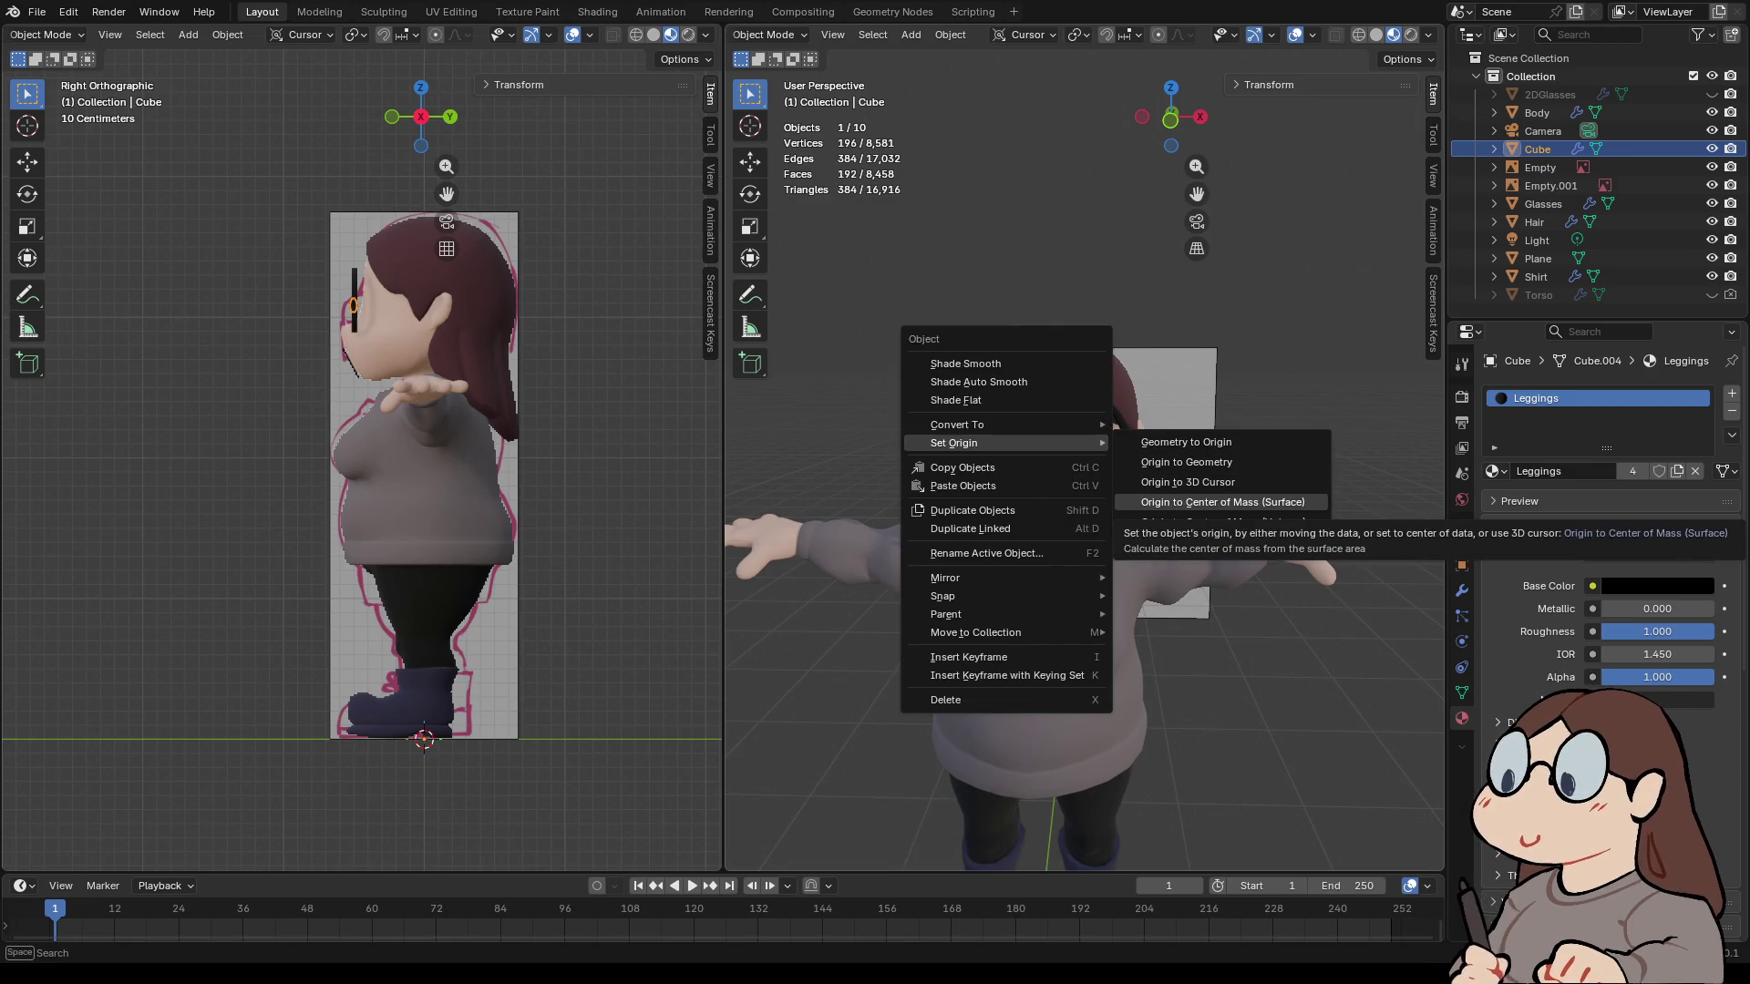
{"action": "left_click", "coordinate": [1184, 442]}
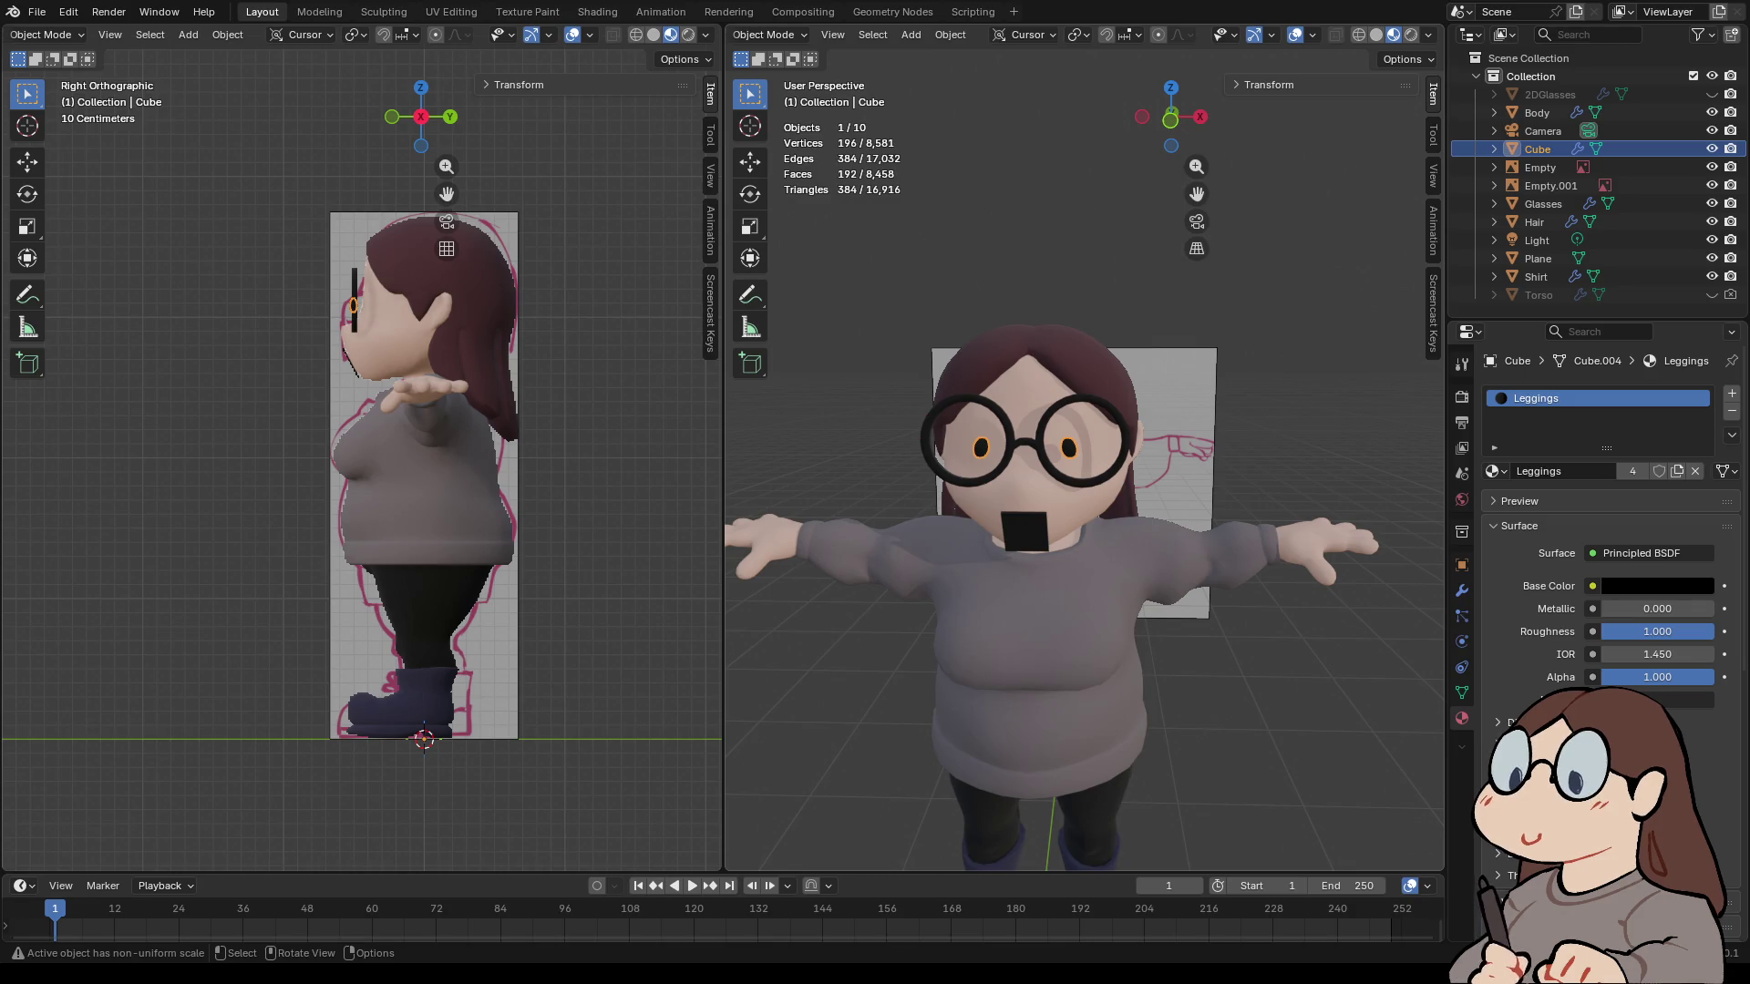
{"action": "scroll", "coordinate": [1085, 453], "scroll_direction": "up", "scroll_amount": 2}
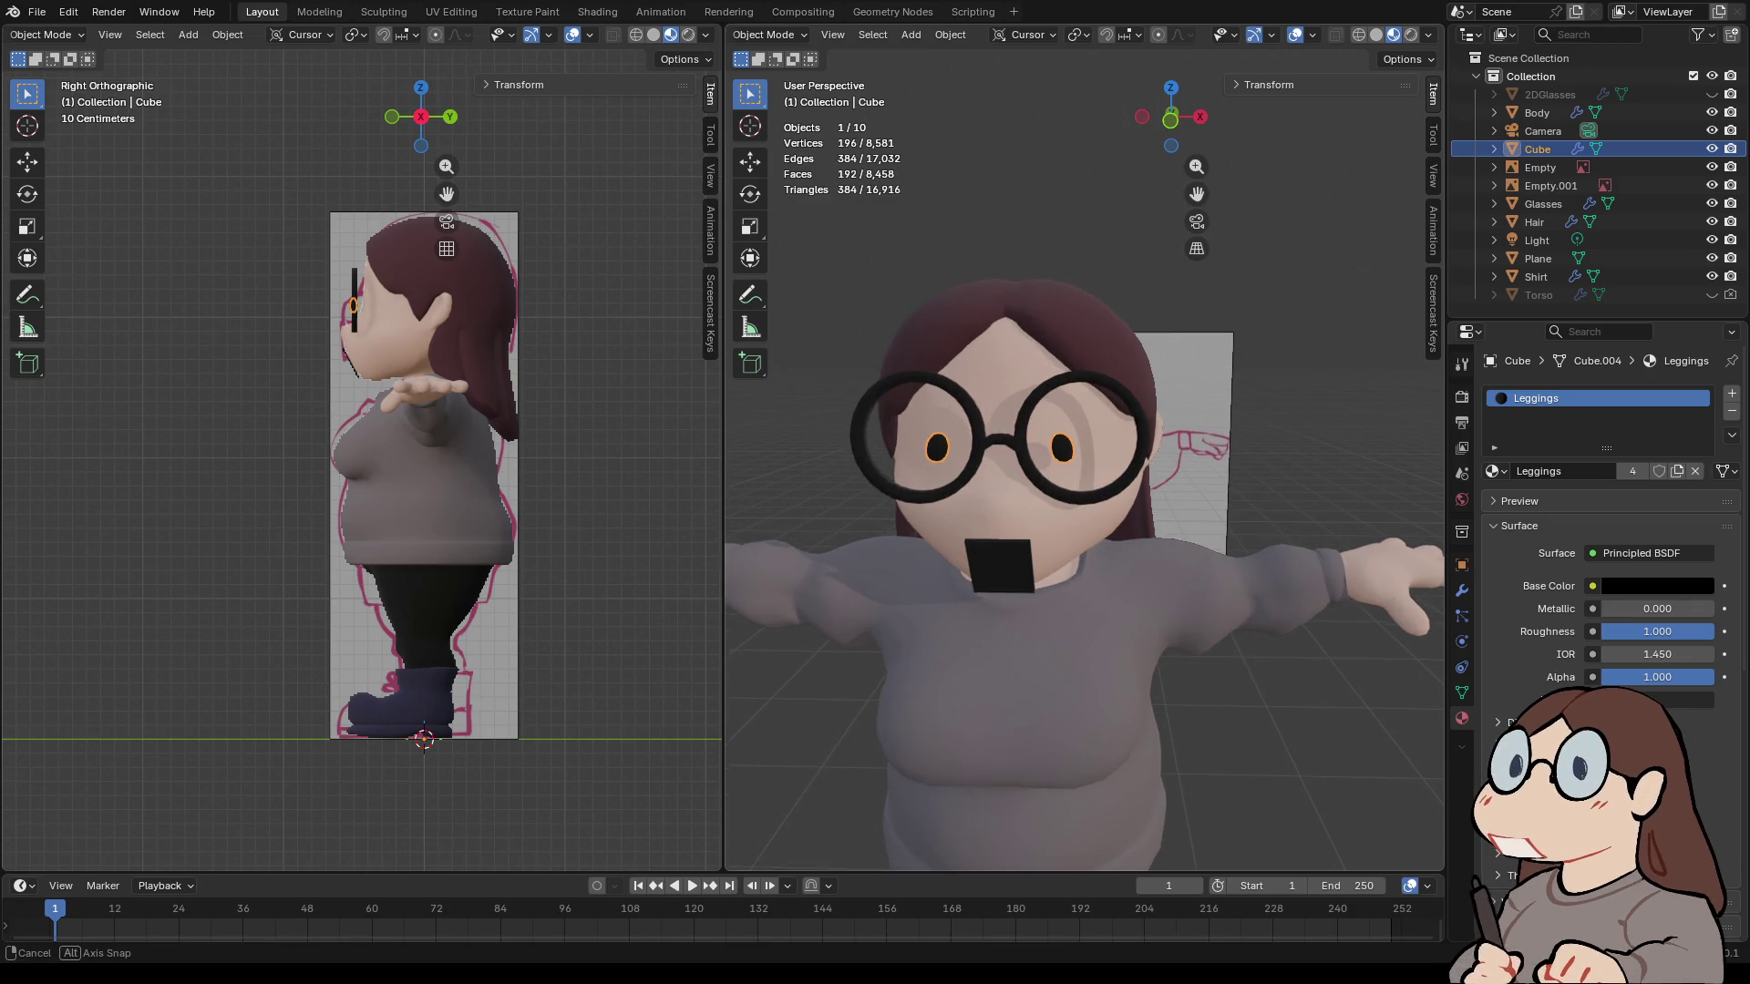
{"action": "scroll", "coordinate": [939, 438], "scroll_direction": "up", "scroll_amount": 5}
- Apply Shade Smooth to the glasses
{"action": "left_click", "coordinate": [911, 452]}
{"action": "right_click", "coordinate": [911, 451]}
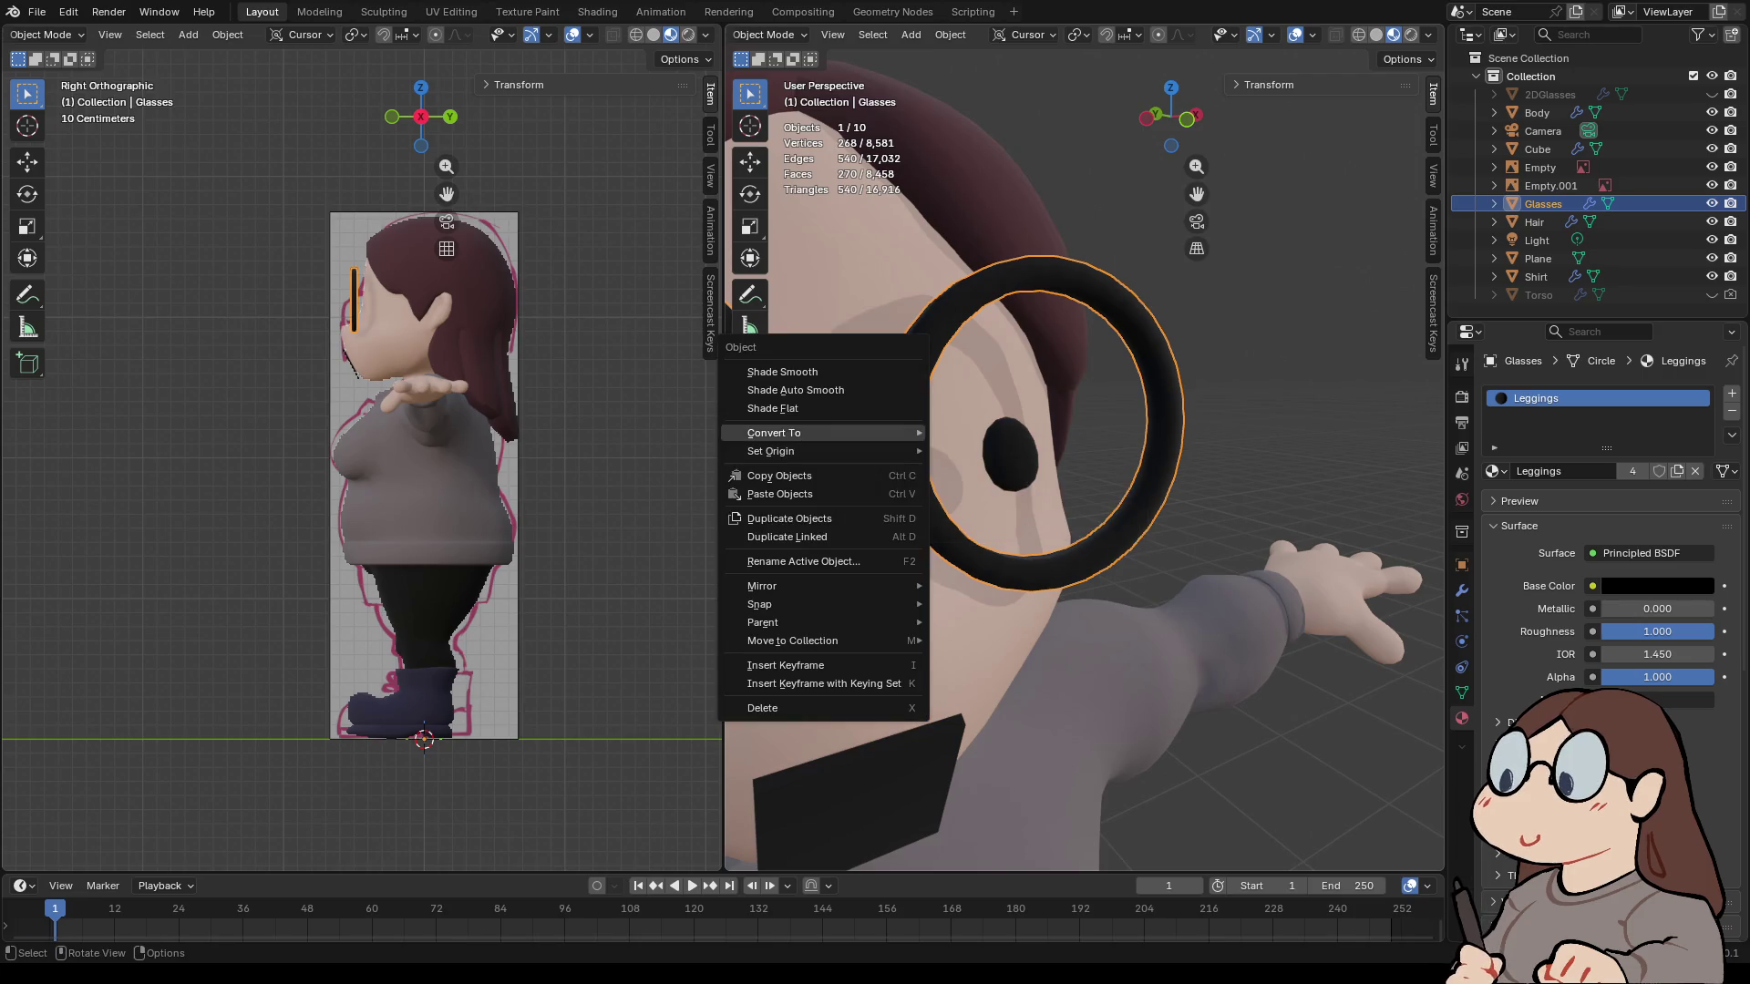
{"action": "left_click", "coordinate": [782, 372]}
{"action": "key", "text": "alt+a"}
{"action": "middle_click_drag", "start_coordinate": [912, 451], "coordinate": [1104, 451]}
- Add a Subdivision Surface modifier to the glasses
{"action": "left_click", "coordinate": [1067, 438]}
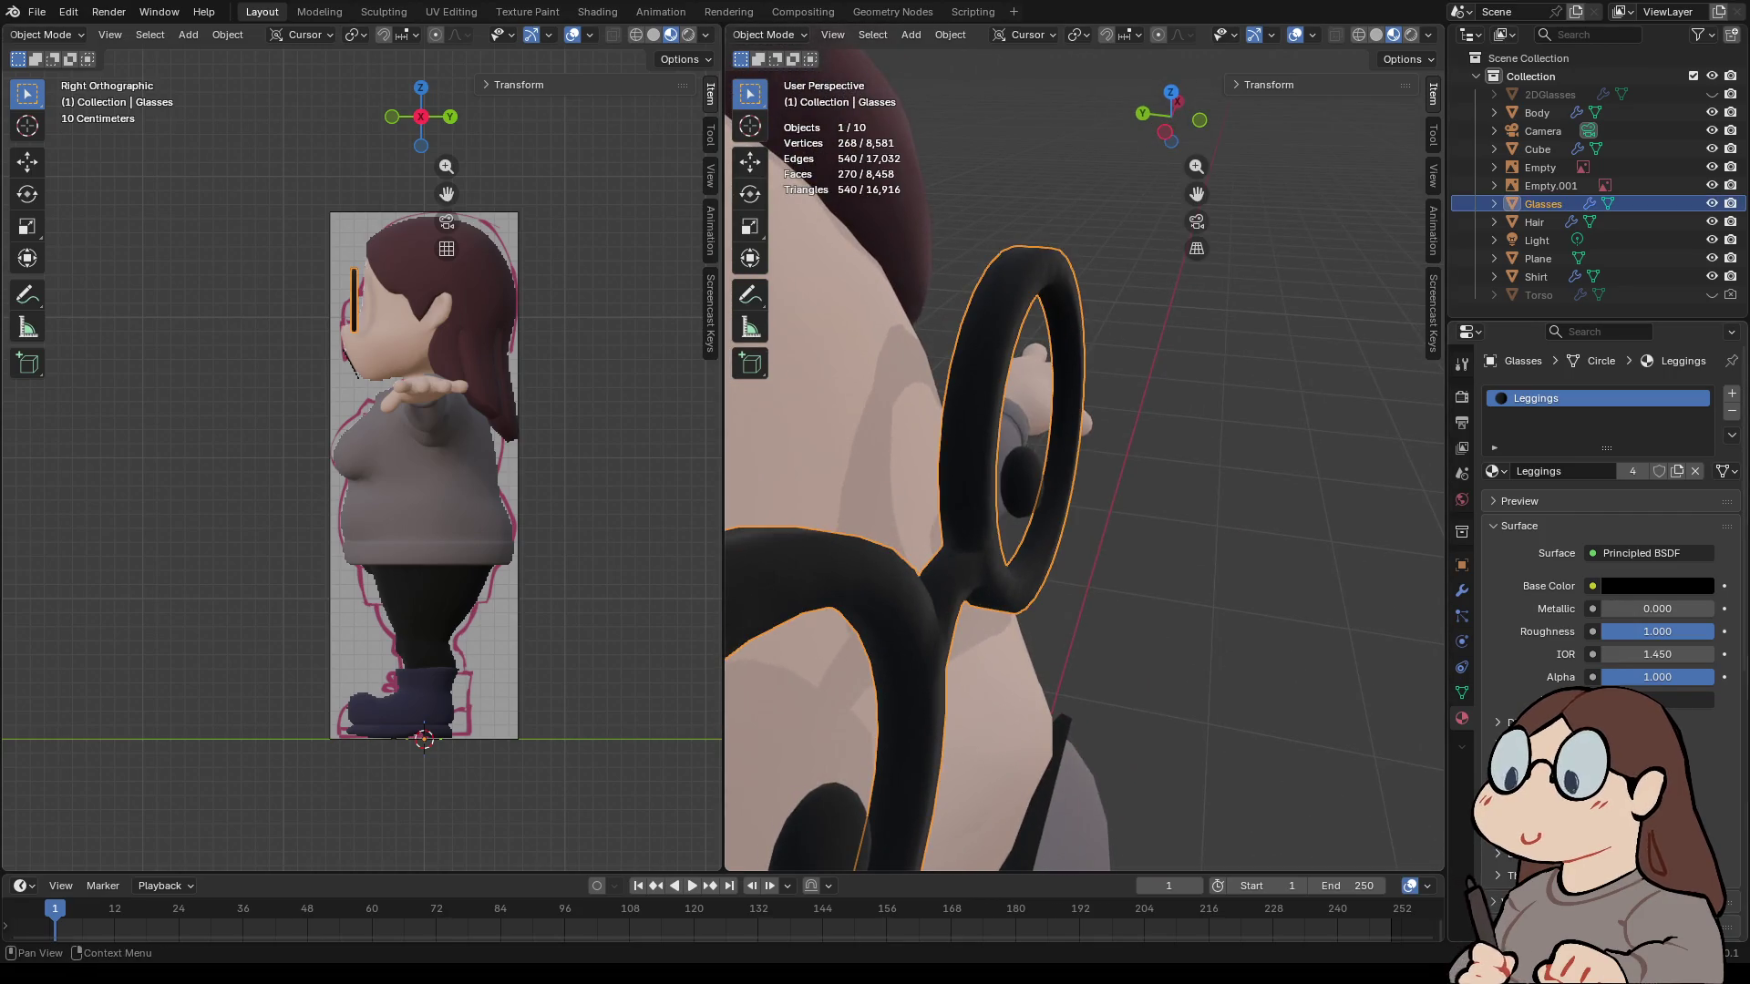
{"action": "left_click", "coordinate": [1462, 590]}
{"action": "left_click", "coordinate": [1512, 394]}
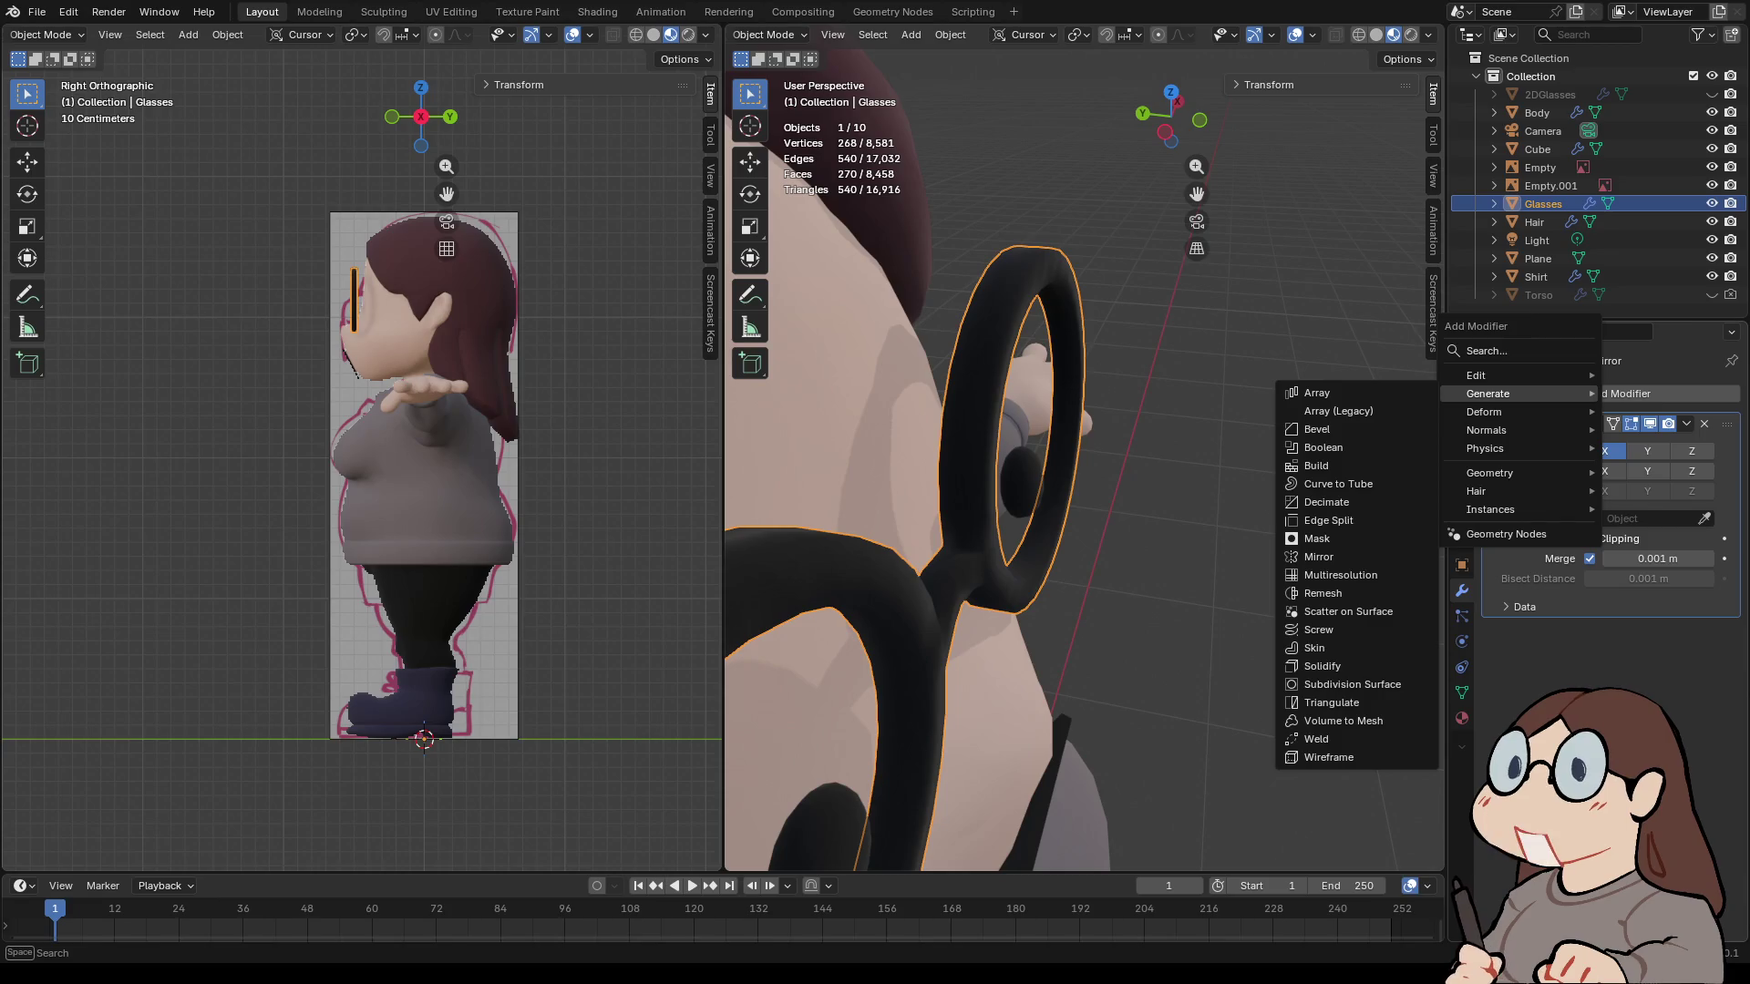
{"action": "left_click", "coordinate": [1349, 684]}
{"action": "middle_click_drag", "start_coordinate": [1048, 547], "coordinate": [966, 547]}
{"action": "scroll", "coordinate": [1084, 455], "scroll_direction": "down", "scroll_amount": 5}
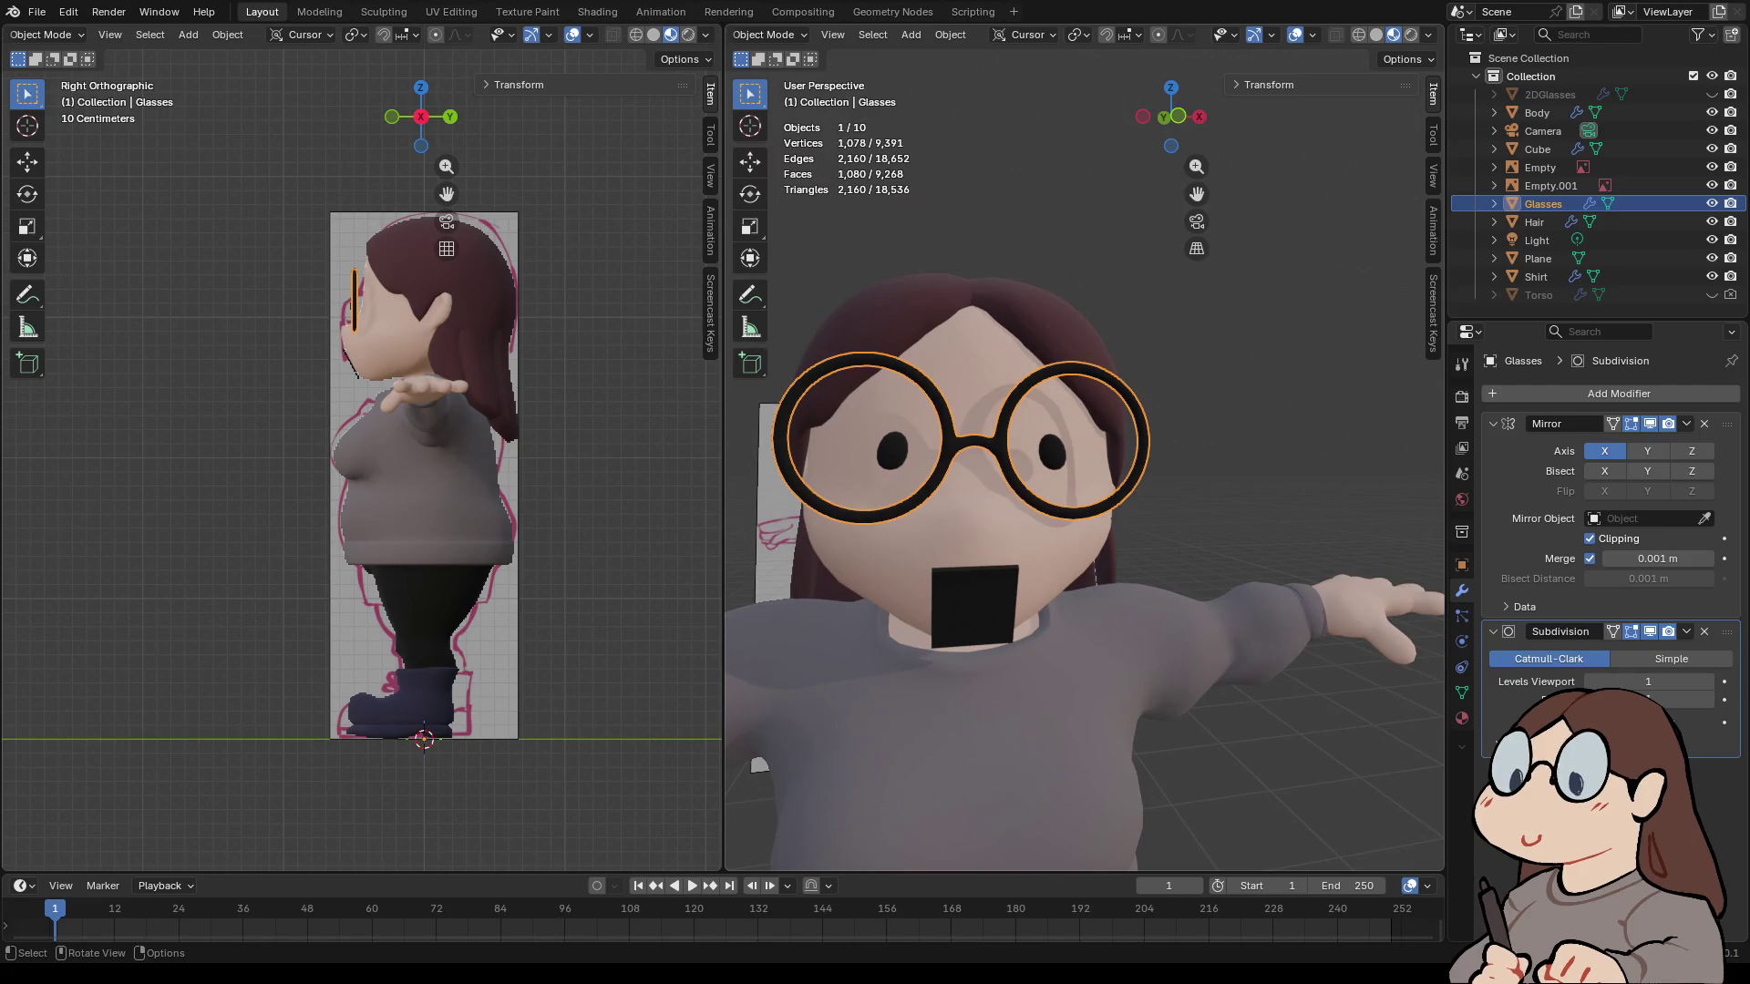
{"action": "key", "text": "alt+a"}
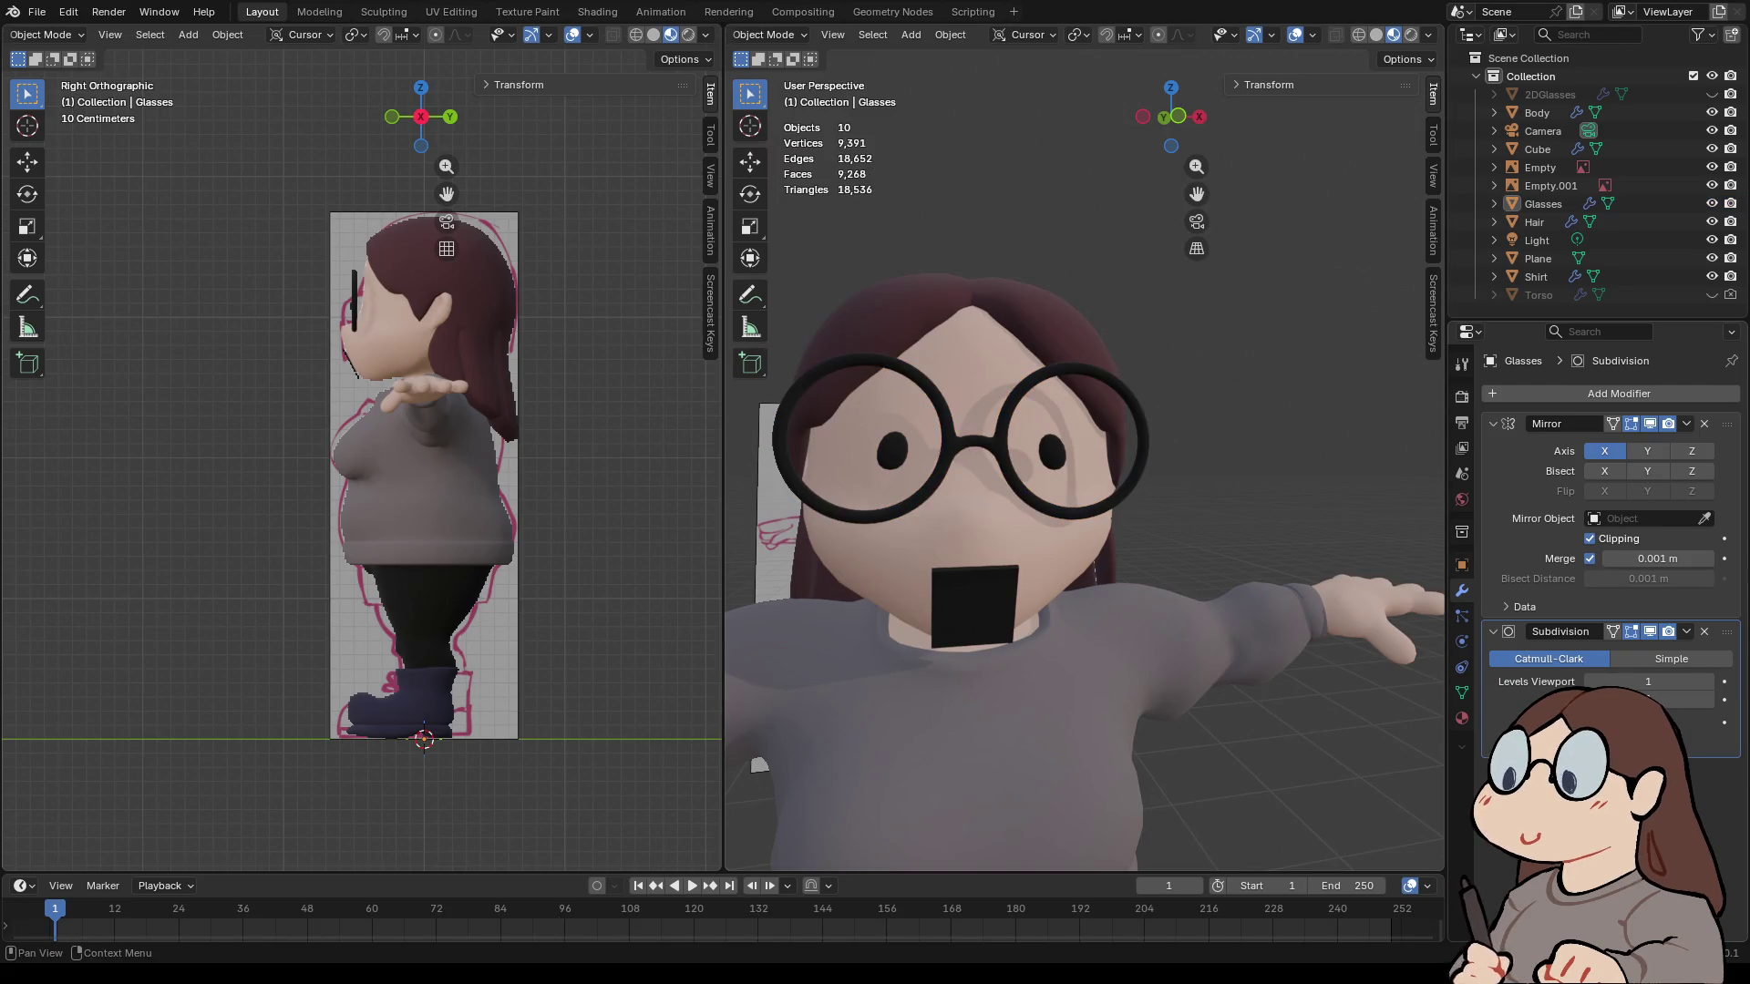
- Toggle the Subdivision modifier's viewport display on and off to compare the glasses
{"action": "left_click", "coordinate": [1649, 632]}
{"action": "left_click", "coordinate": [1650, 632]}
{"action": "left_click", "coordinate": [1649, 632]}
{"action": "left_click", "coordinate": [1649, 632]}
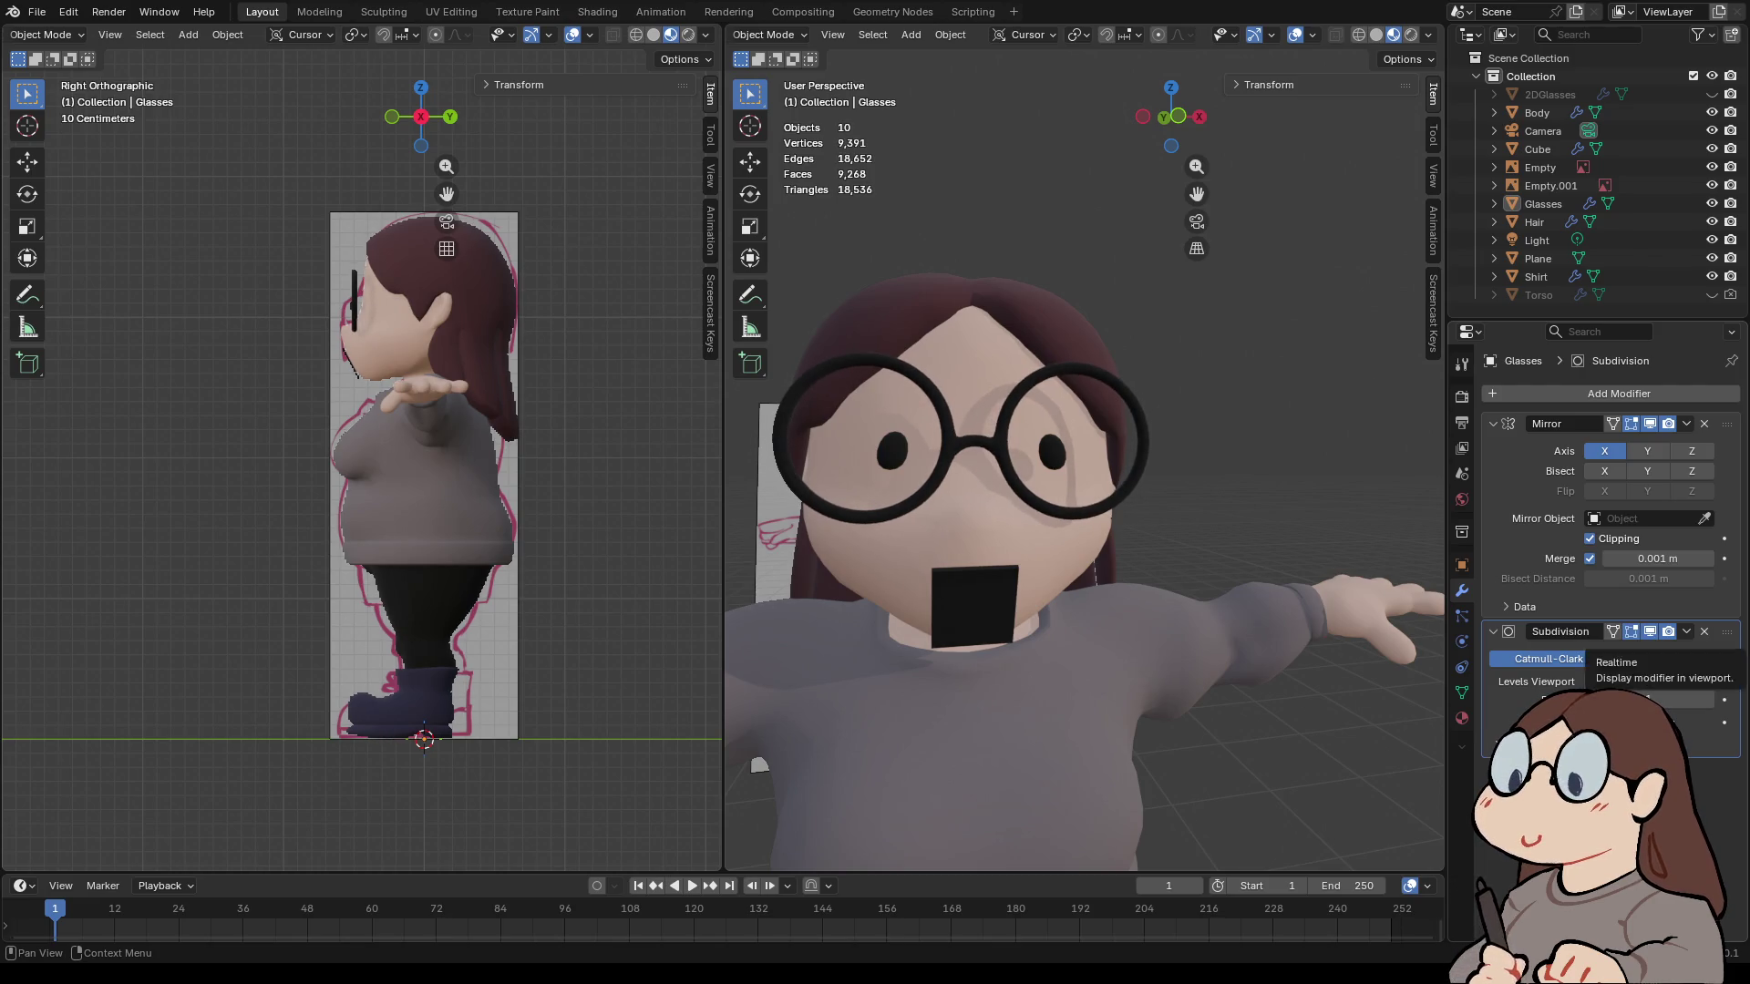
{"action": "scroll", "coordinate": [1084, 456], "scroll_direction": "up", "scroll_amount": 3}
{"action": "mouse_move", "coordinate": [1084, 456]}
{"action": "middle_mouse_down"}
{"action": "mouse_move", "coordinate": [1002, 465]}
{"action": "mouse_move", "coordinate": [1266, 483]}
{"action": "middle_mouse_up"}
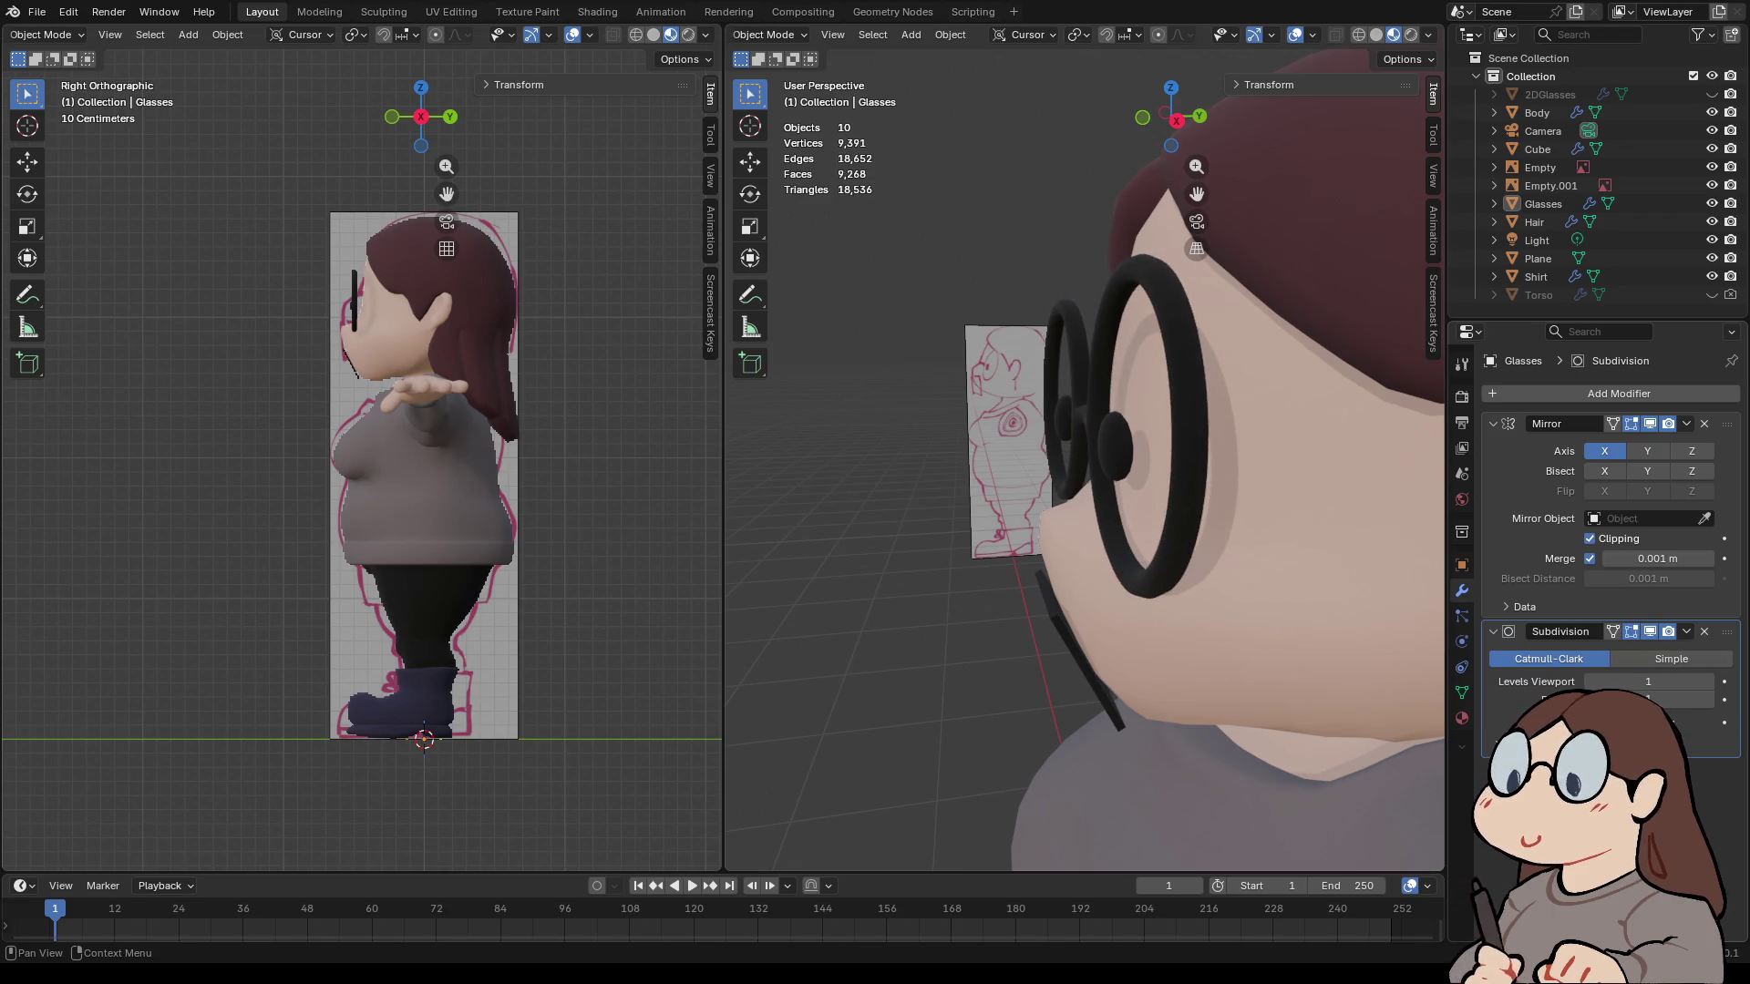
{"action": "middle_click_drag", "start_coordinate": [1267, 483], "coordinate": [1121, 474]}
{"action": "scroll", "coordinate": [1084, 547], "scroll_direction": "down", "scroll_amount": 5}
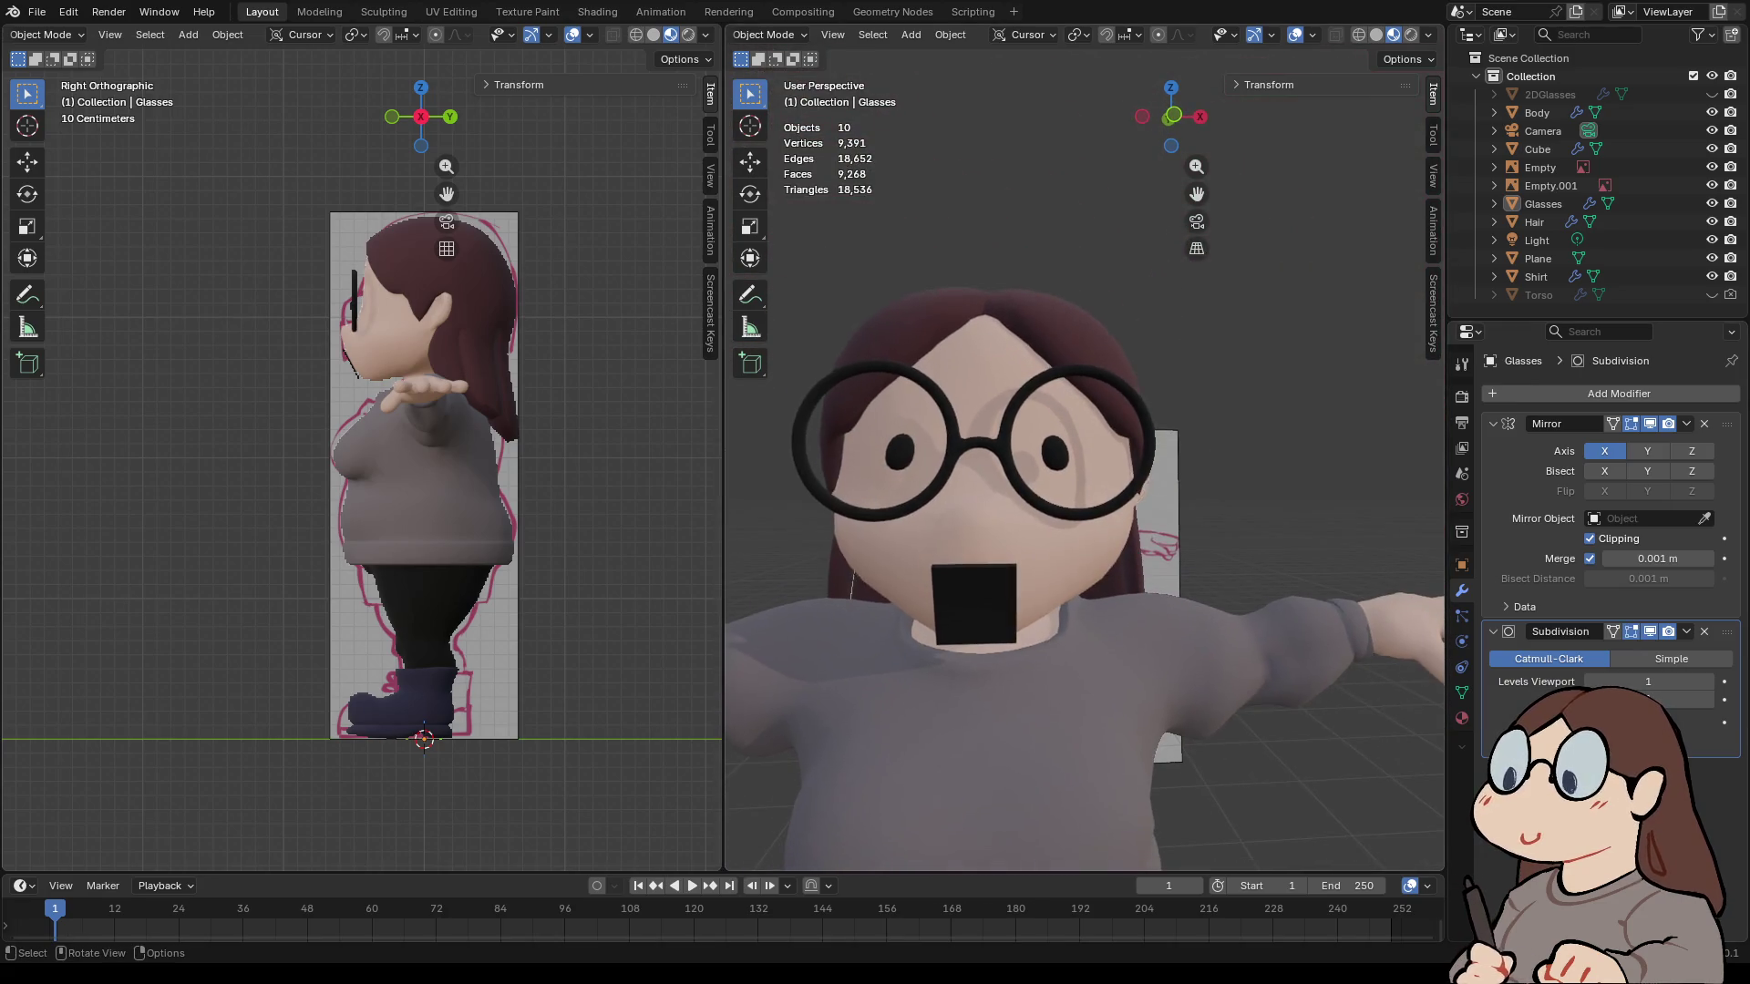
- Delete the Subdivision modifier, leaving only the Mirror modifier on the glasses
{"action": "left_click", "coordinate": [1084, 483]}
{"action": "scroll", "coordinate": [1093, 448], "scroll_direction": "up", "scroll_amount": 5}
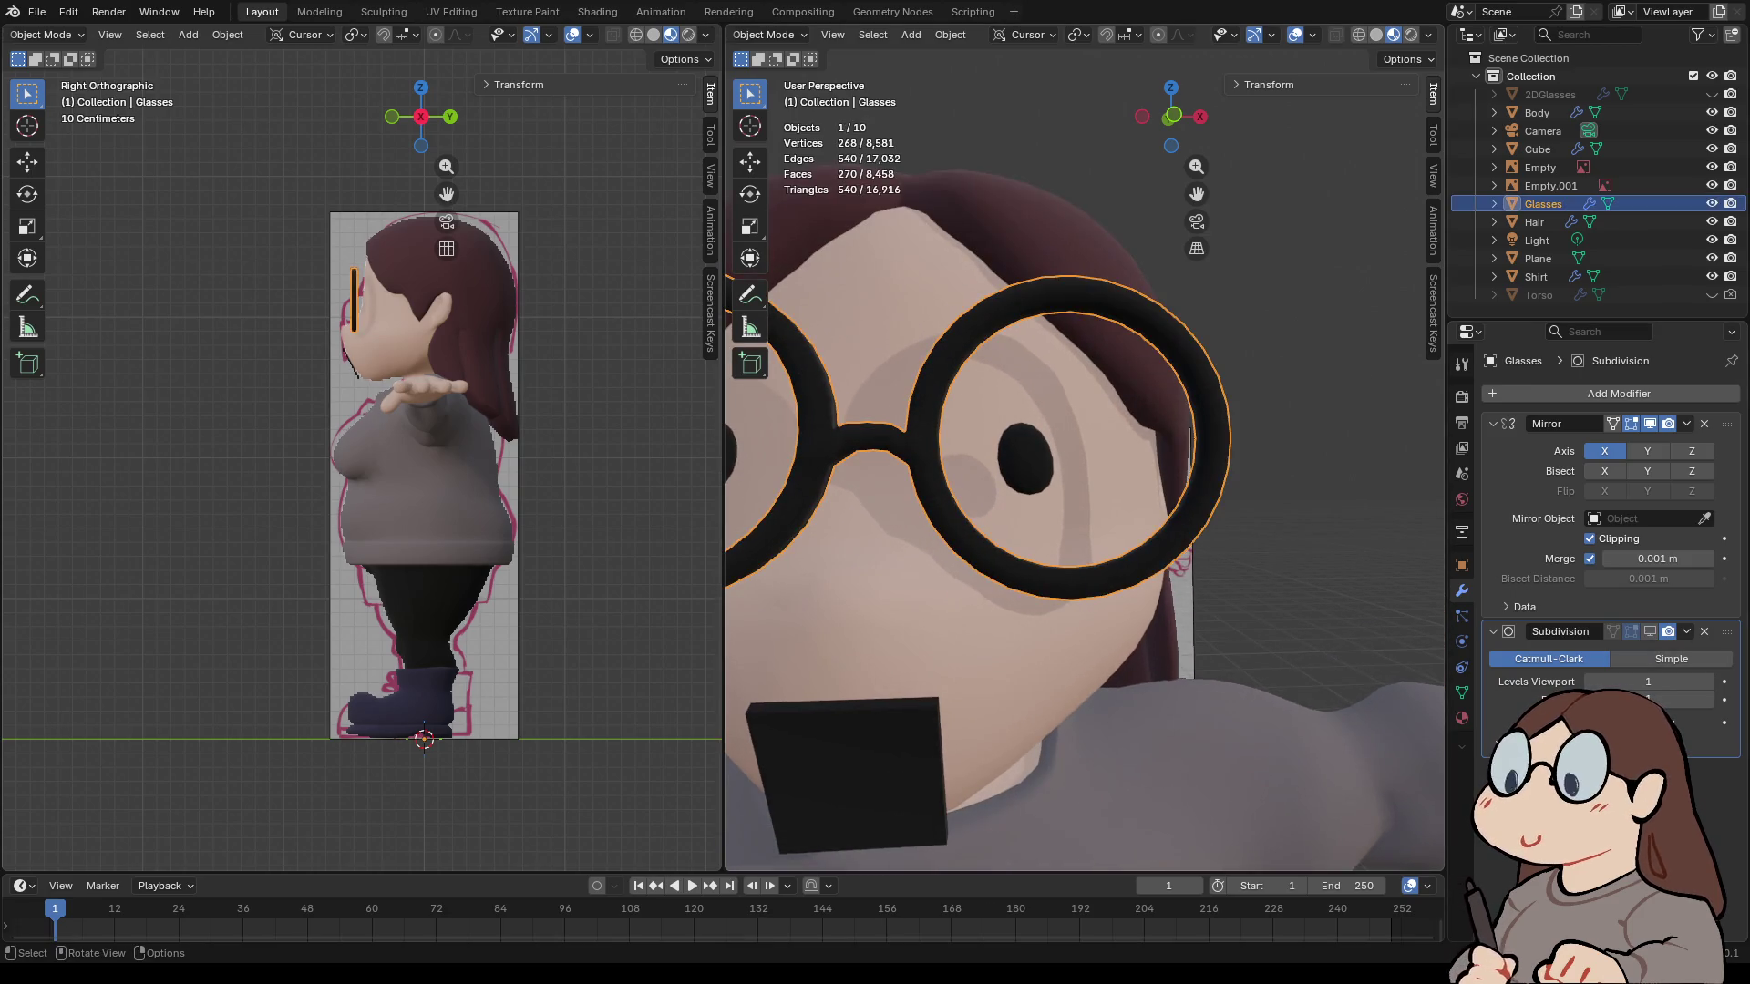
{"action": "key", "text": "ctrl+x"}
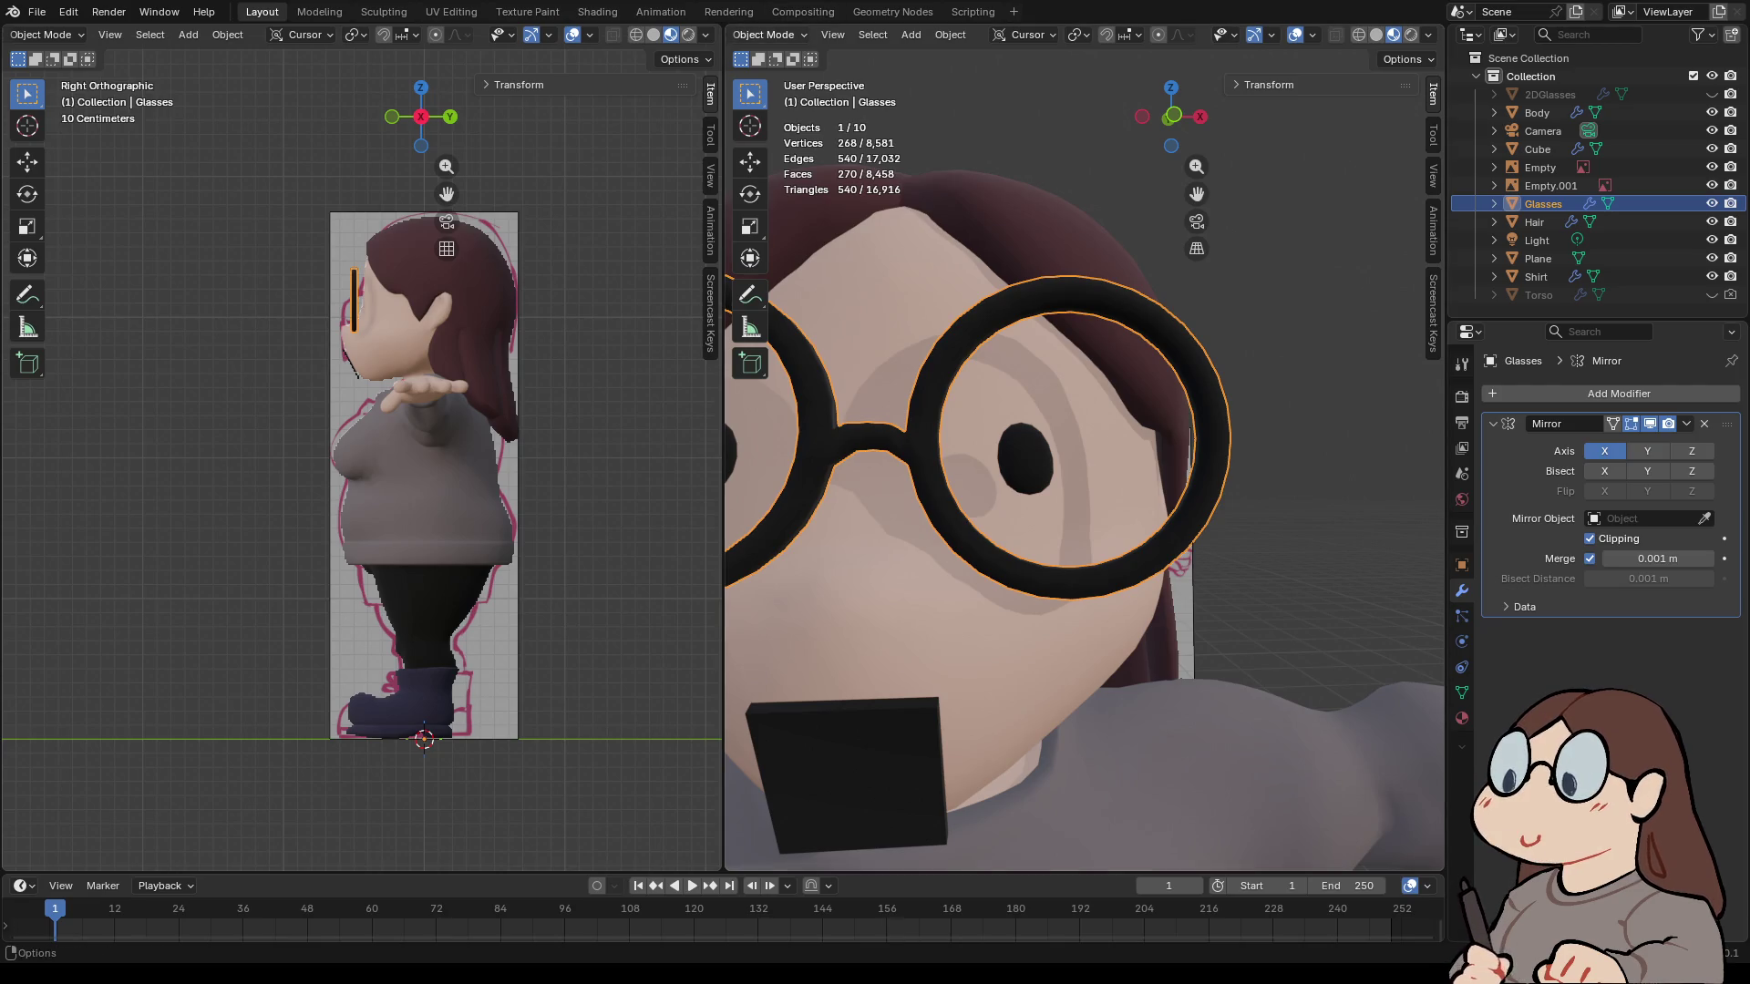
{"action": "left_click", "coordinate": [770, 34]}
- In Edit Mode on the glasses, add two loop cuts across the nose bridge
{"action": "left_click", "coordinate": [765, 74]}
{"action": "scroll", "coordinate": [1084, 525], "scroll_direction": "down", "scroll_amount": 4}
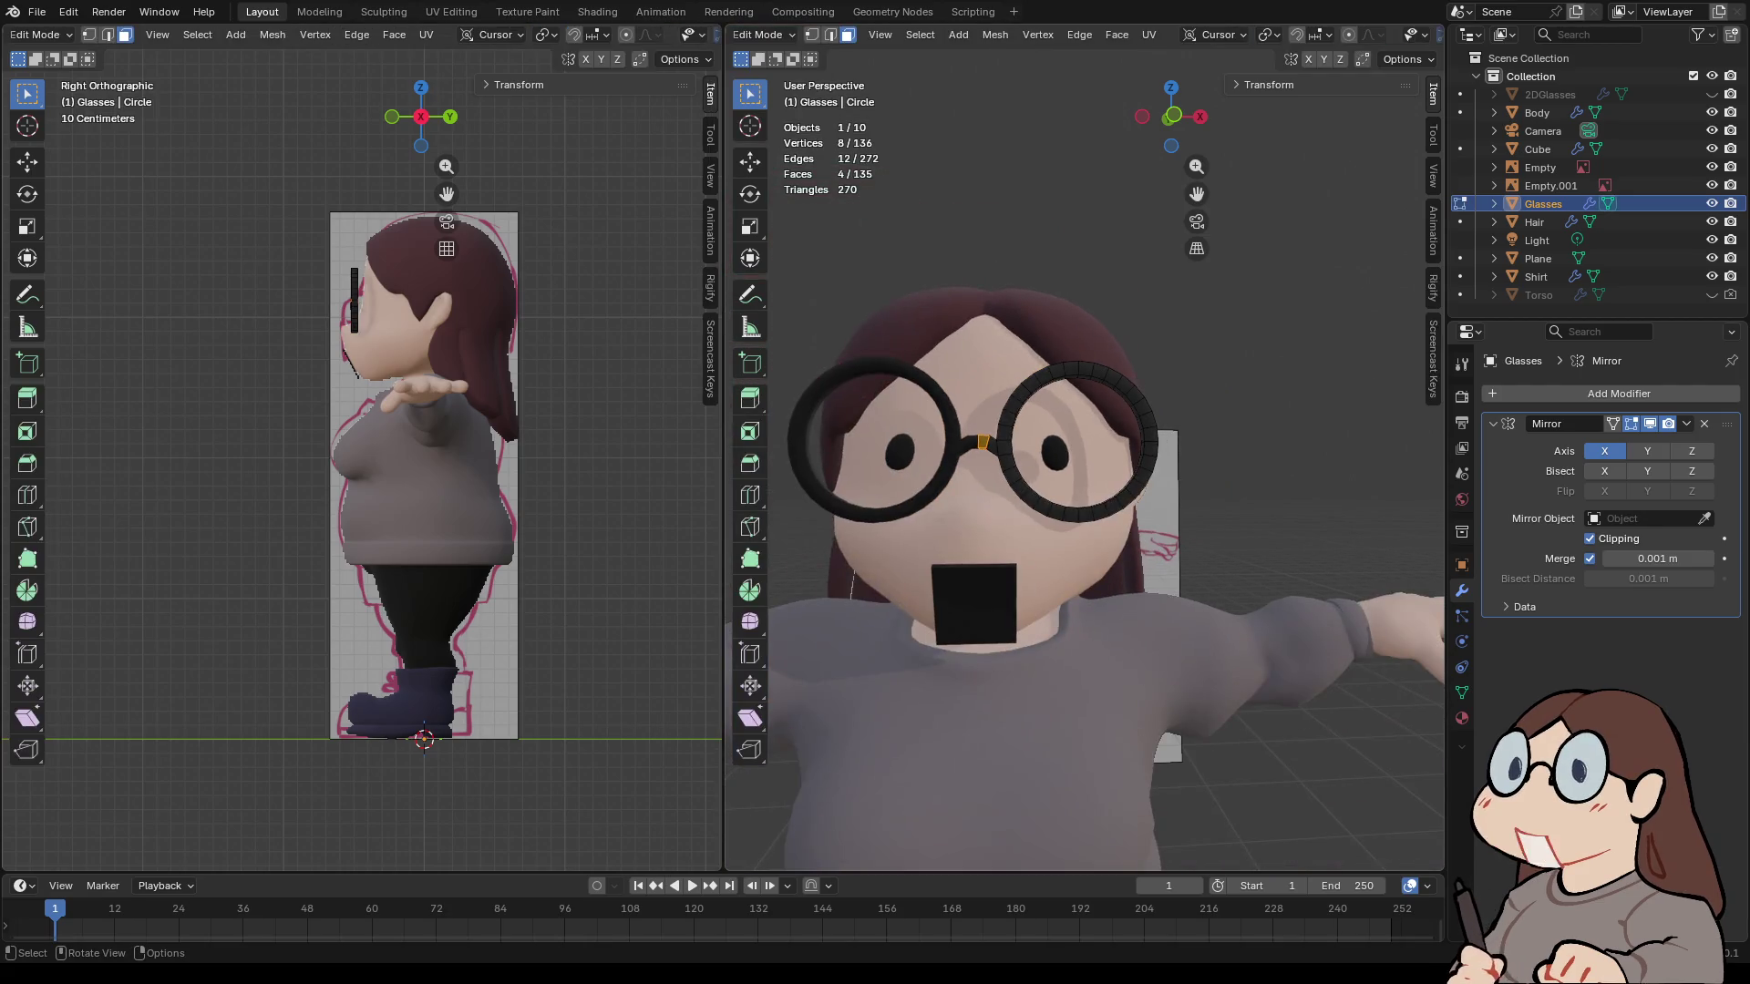
{"action": "mouse_move", "coordinate": [1085, 456]}
{"action": "middle_mouse_down"}
{"action": "mouse_move", "coordinate": [1120, 456]}
{"action": "mouse_move", "coordinate": [1093, 496]}
{"action": "middle_mouse_up"}
{"action": "scroll", "coordinate": [1084, 456], "scroll_direction": "up", "scroll_amount": 3}
{"action": "scroll", "coordinate": [1085, 447], "scroll_direction": "up", "scroll_amount": 3}
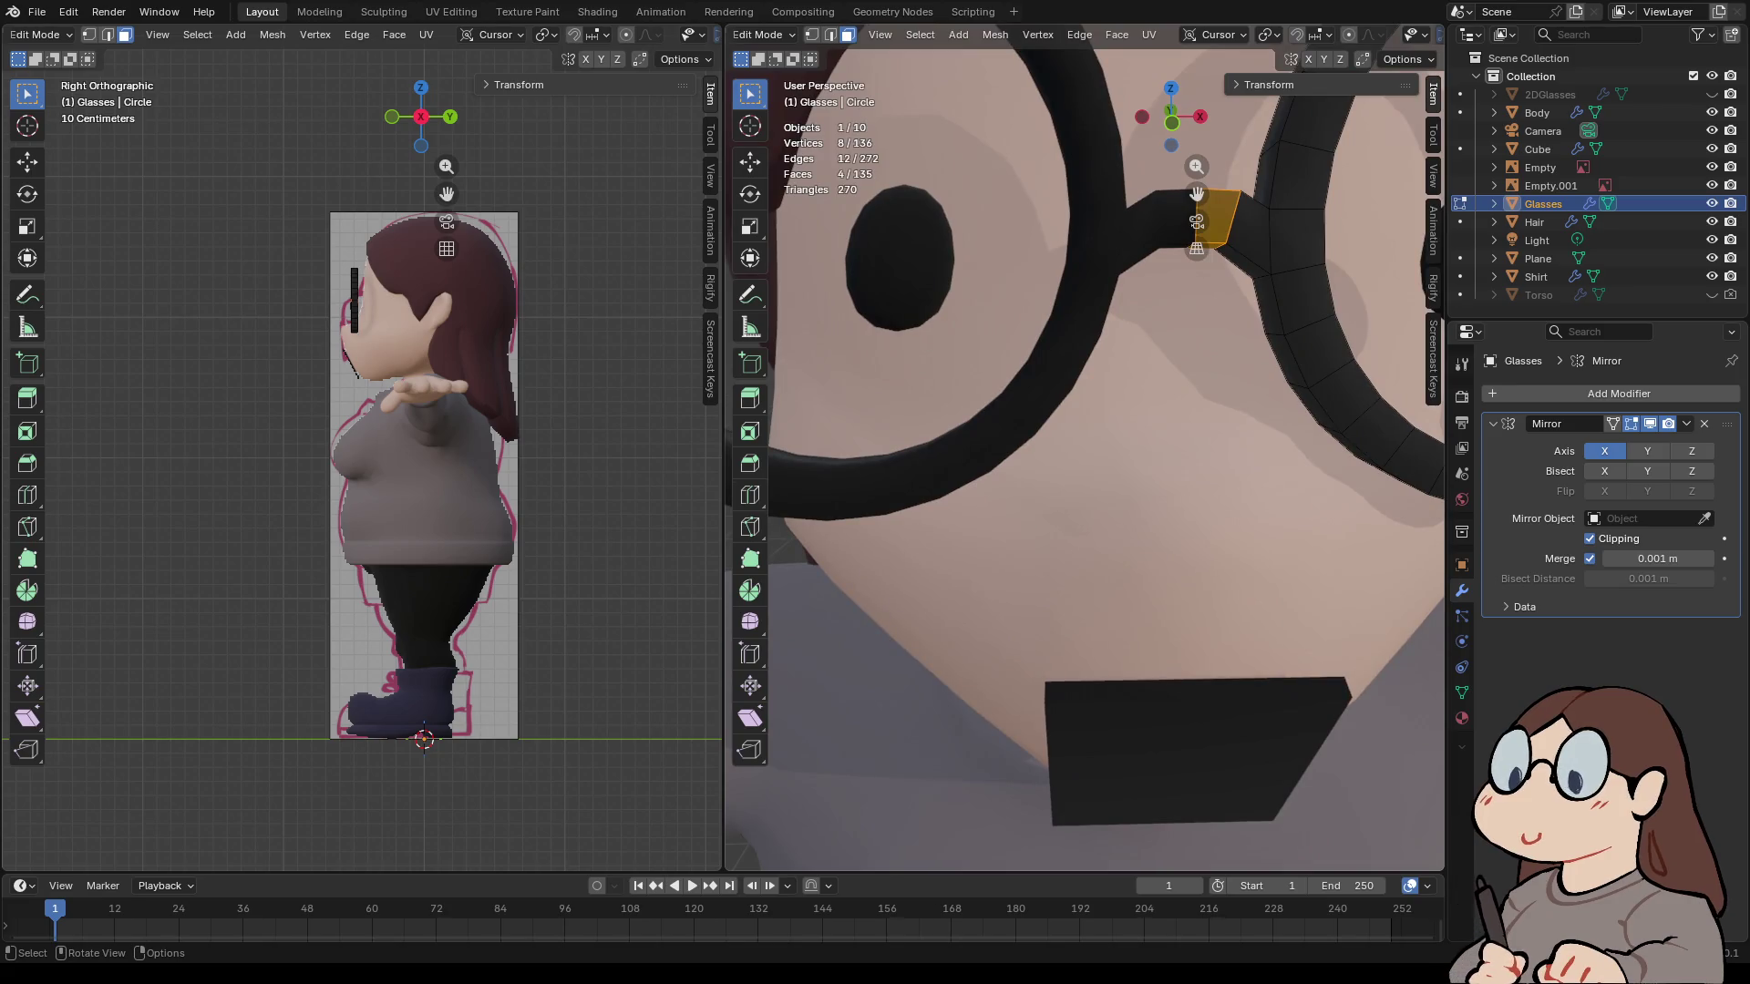
{"action": "key", "text": "ctrl+r"}
{"action": "left_click", "coordinate": [1217, 219]}
{"action": "right_click", "coordinate": [1216, 219]}
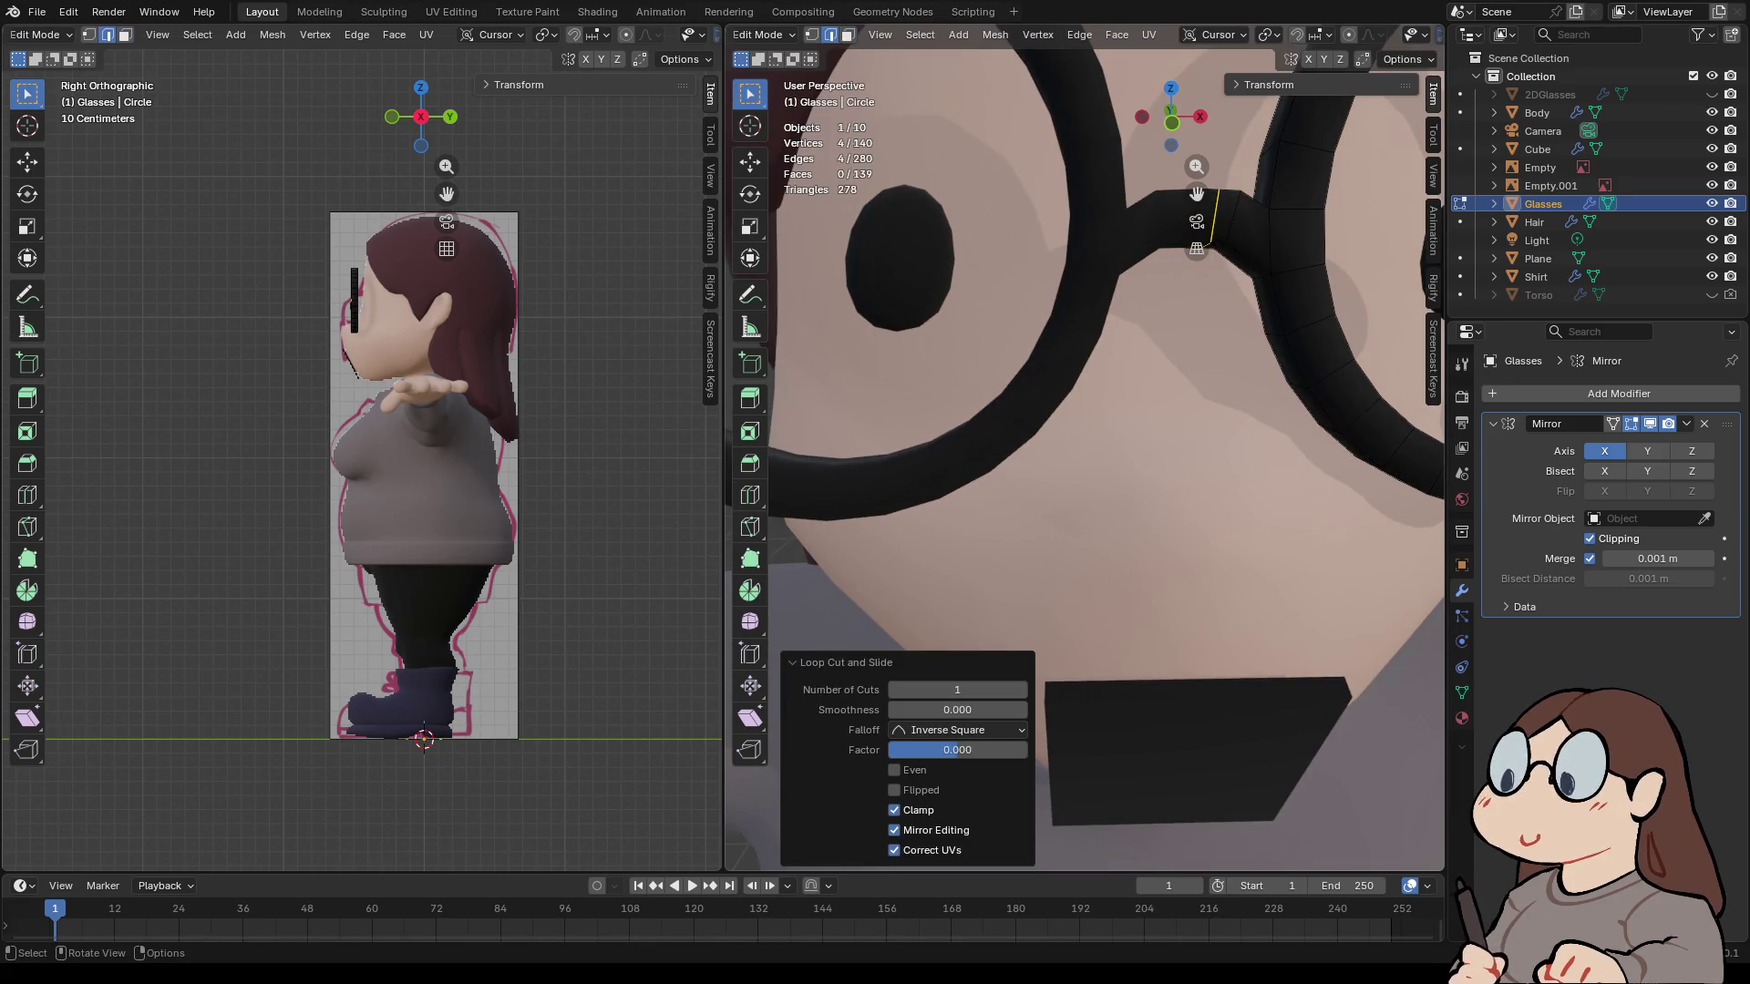
{"action": "key", "text": "ctrl+r"}
{"action": "left_click", "coordinate": [1251, 223]}
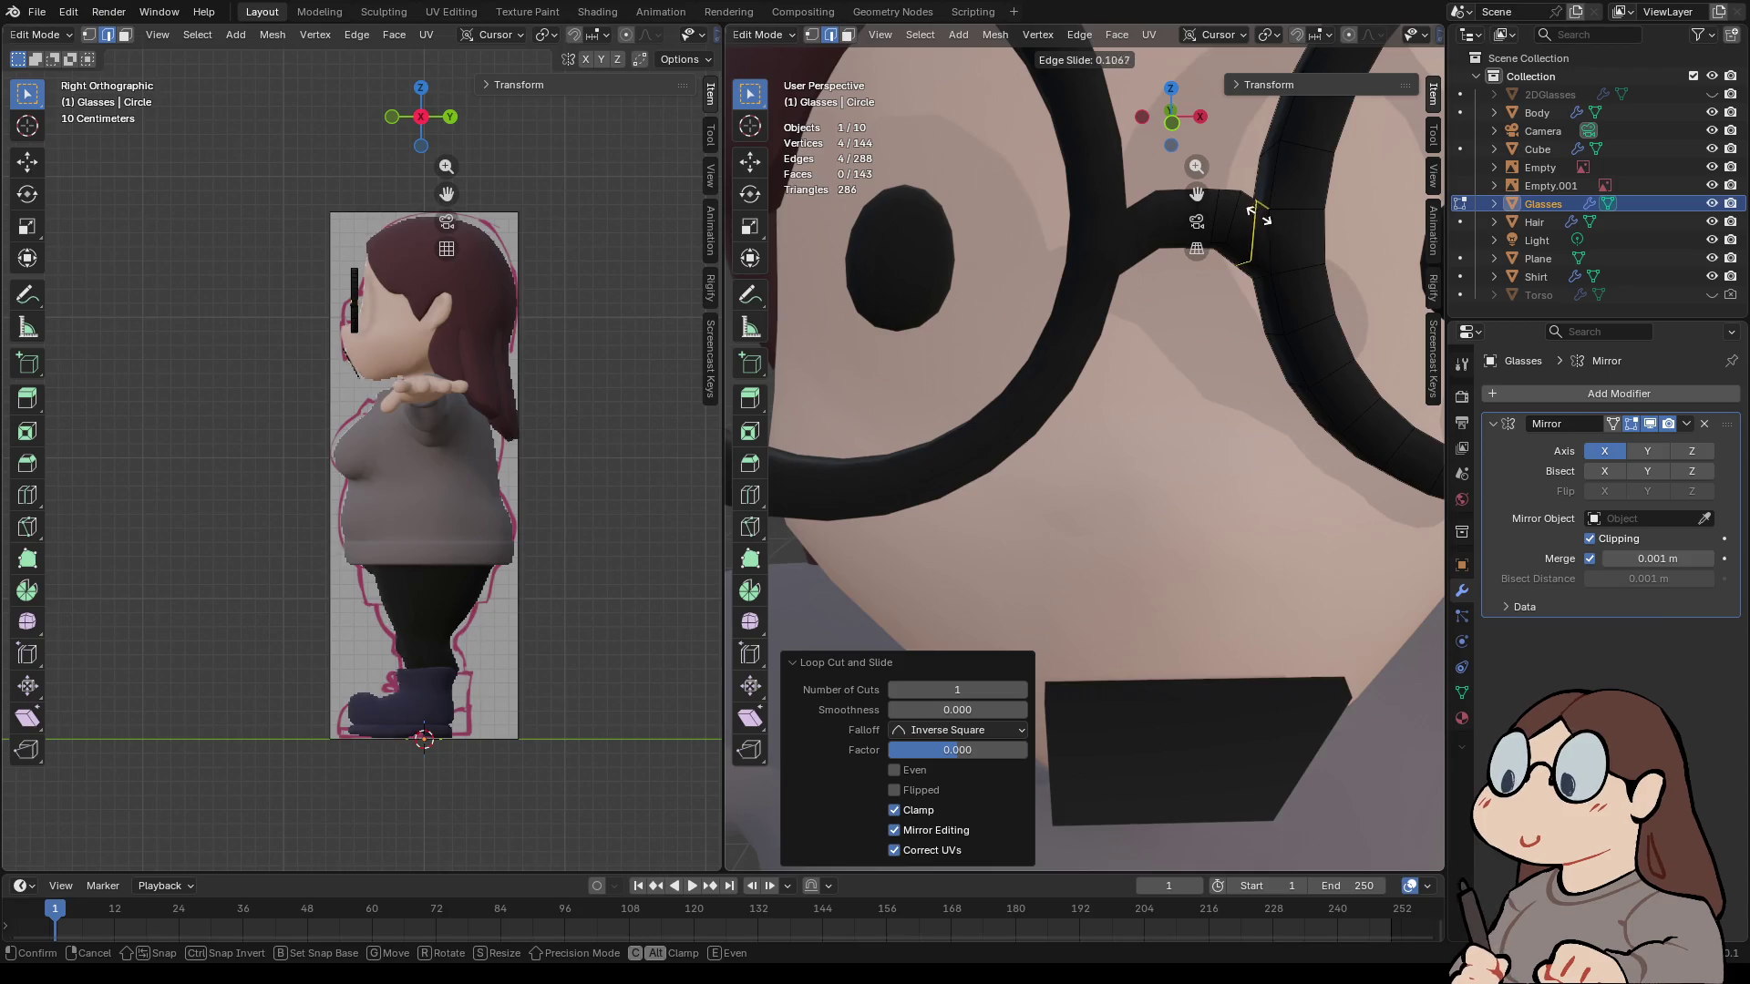
{"action": "left_click", "coordinate": [1259, 215]}
- From the front view, rotate one bridge loop by 17.2° and reposition it
{"action": "key", "text": "r"}
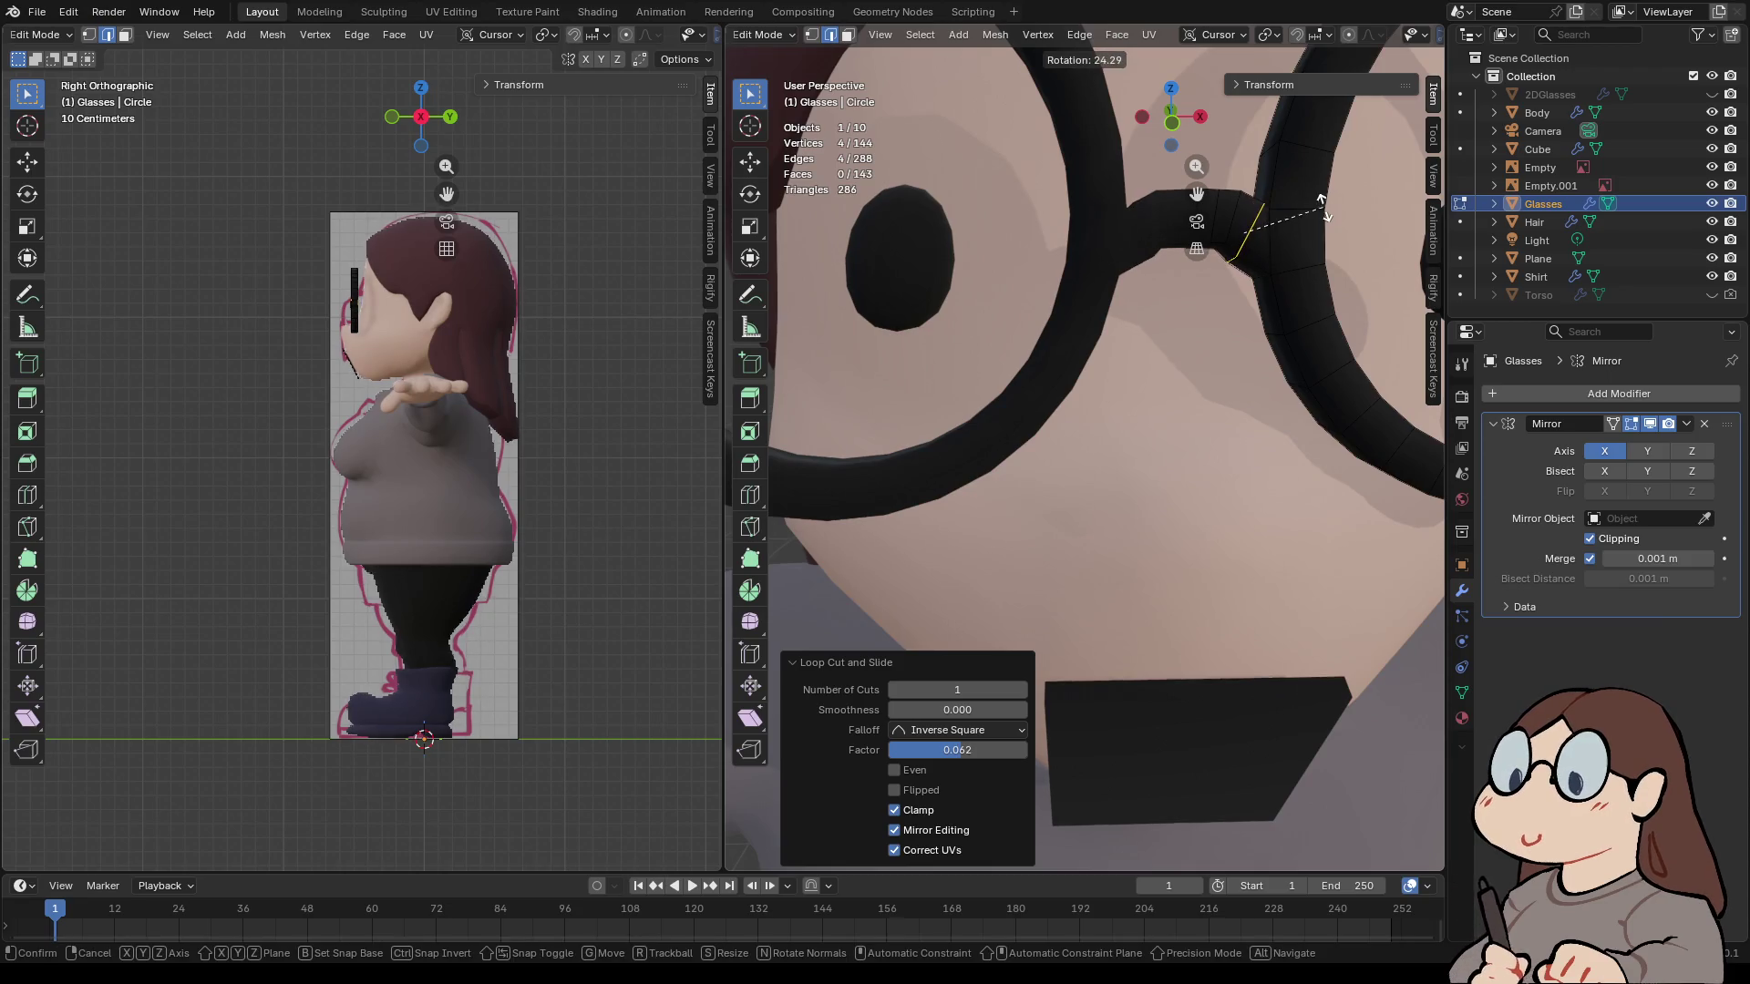
{"action": "key", "text": "Escape"}
{"action": "key", "text": "KP_1"}
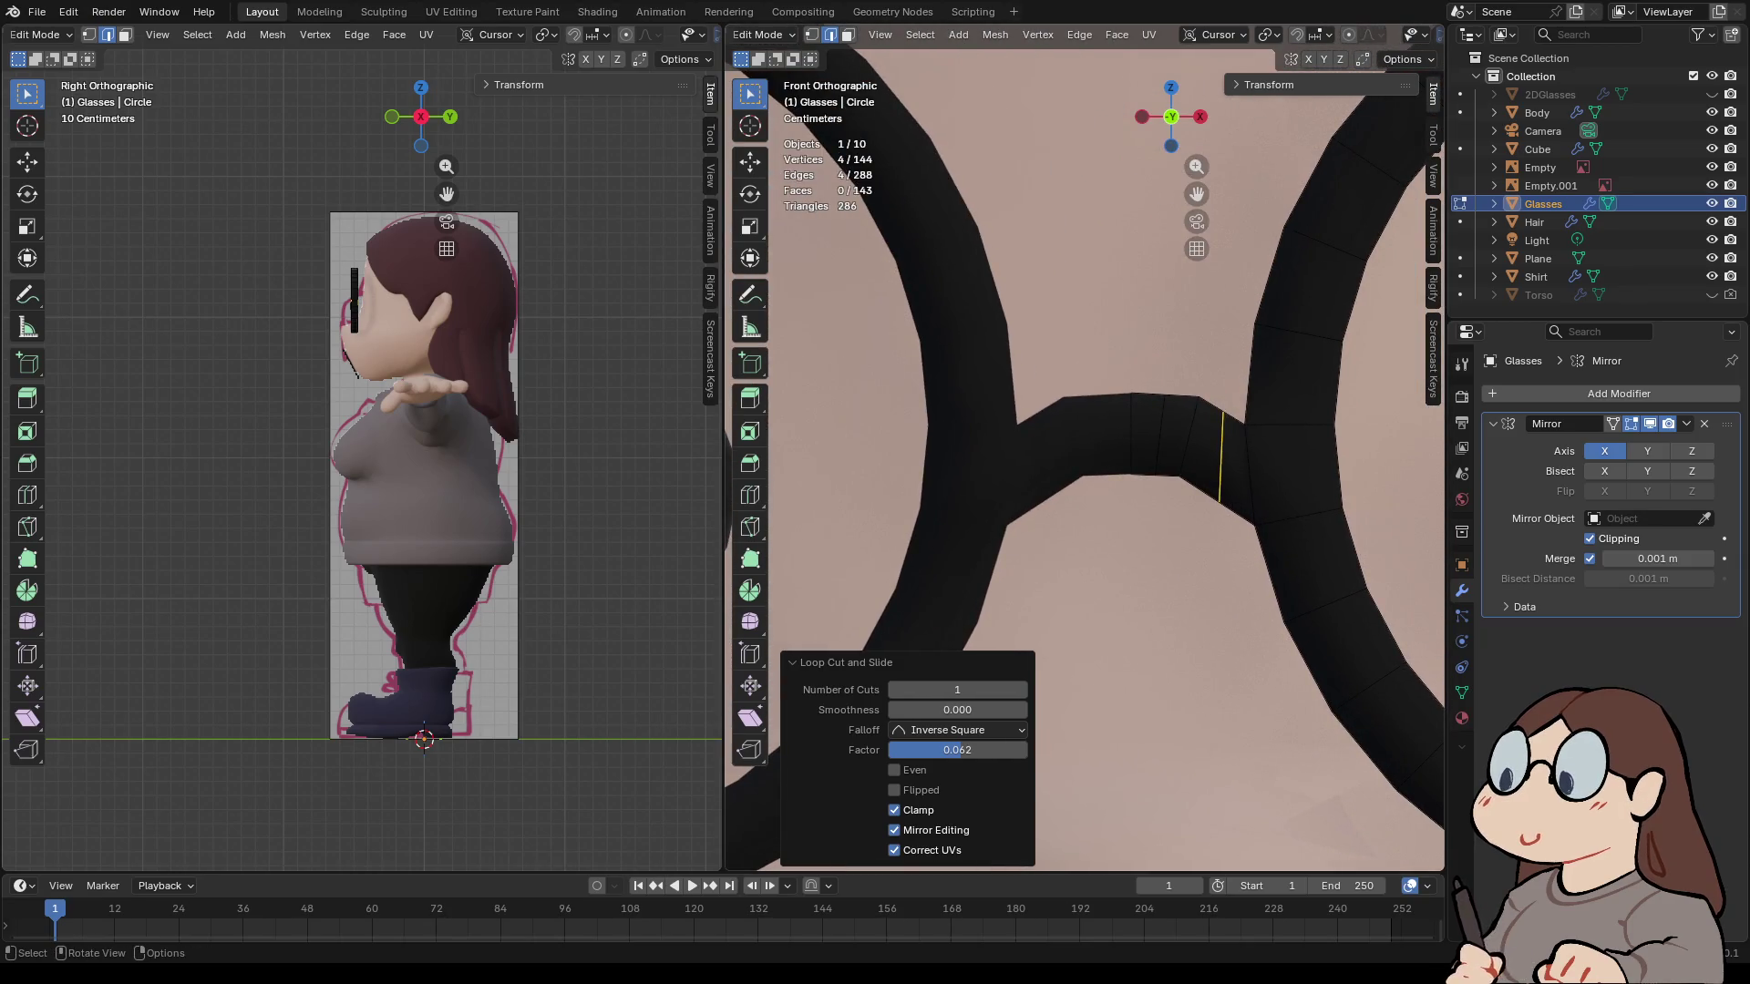
{"action": "key", "text": "r"}
{"action": "left_click", "coordinate": [1309, 355]}
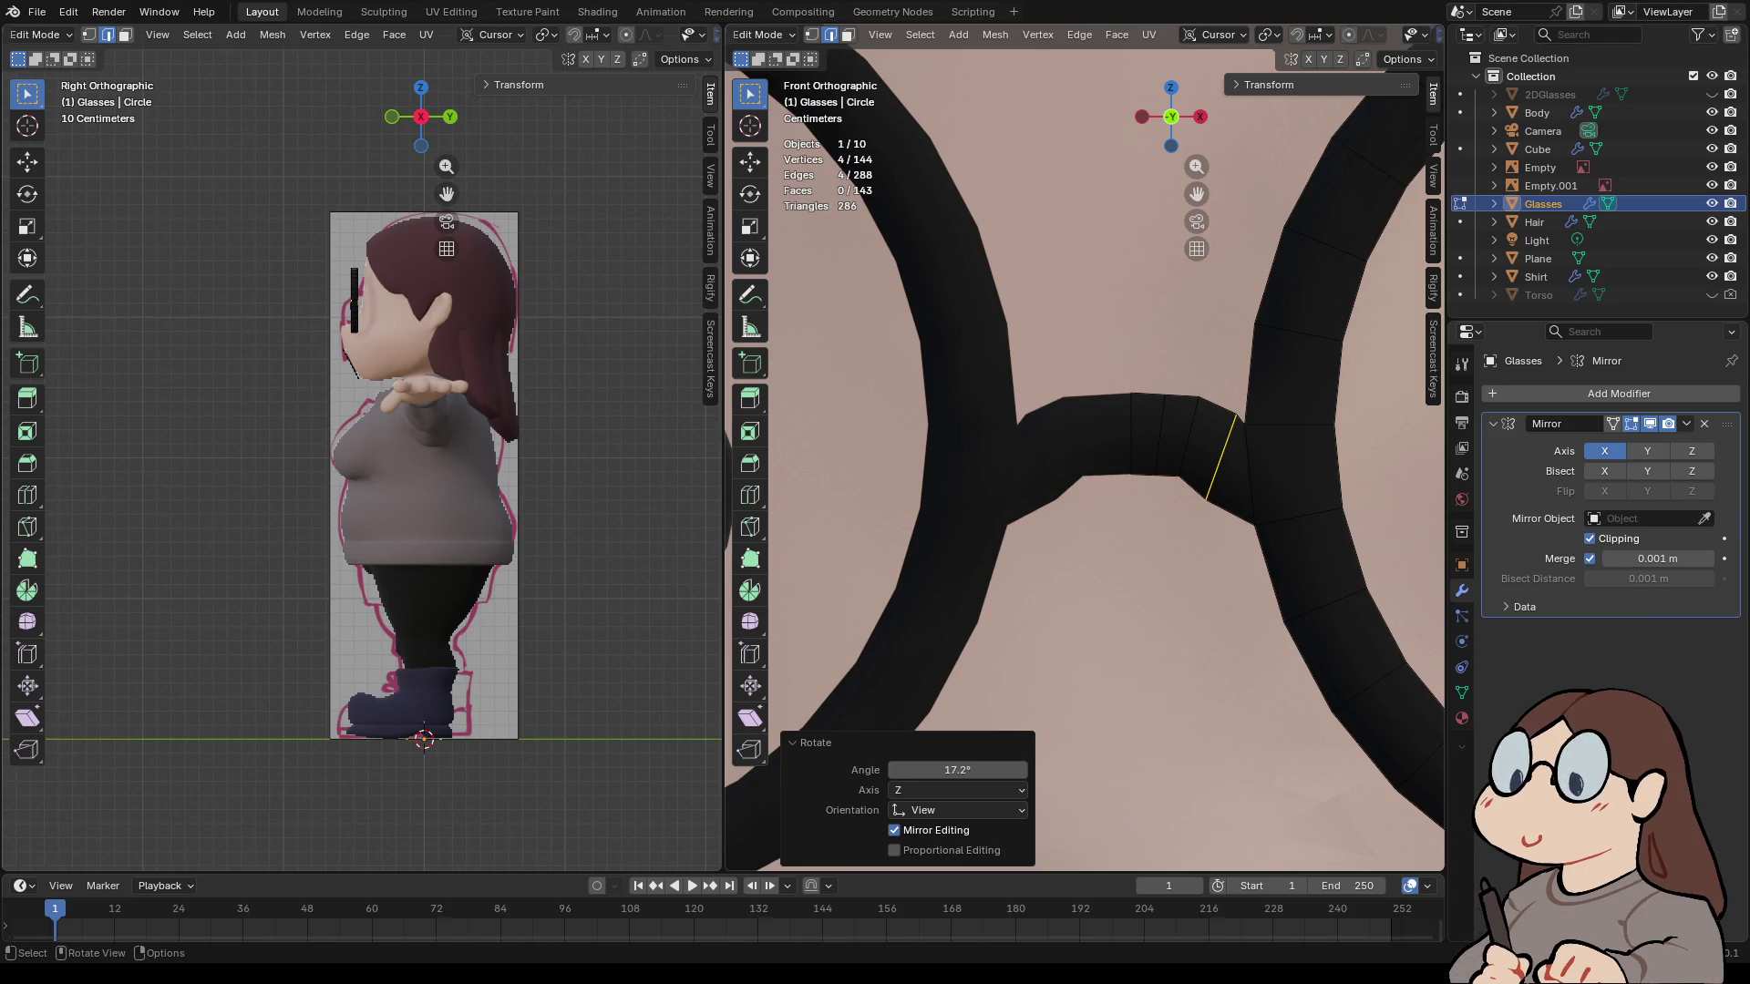
{"action": "key", "text": "g"}
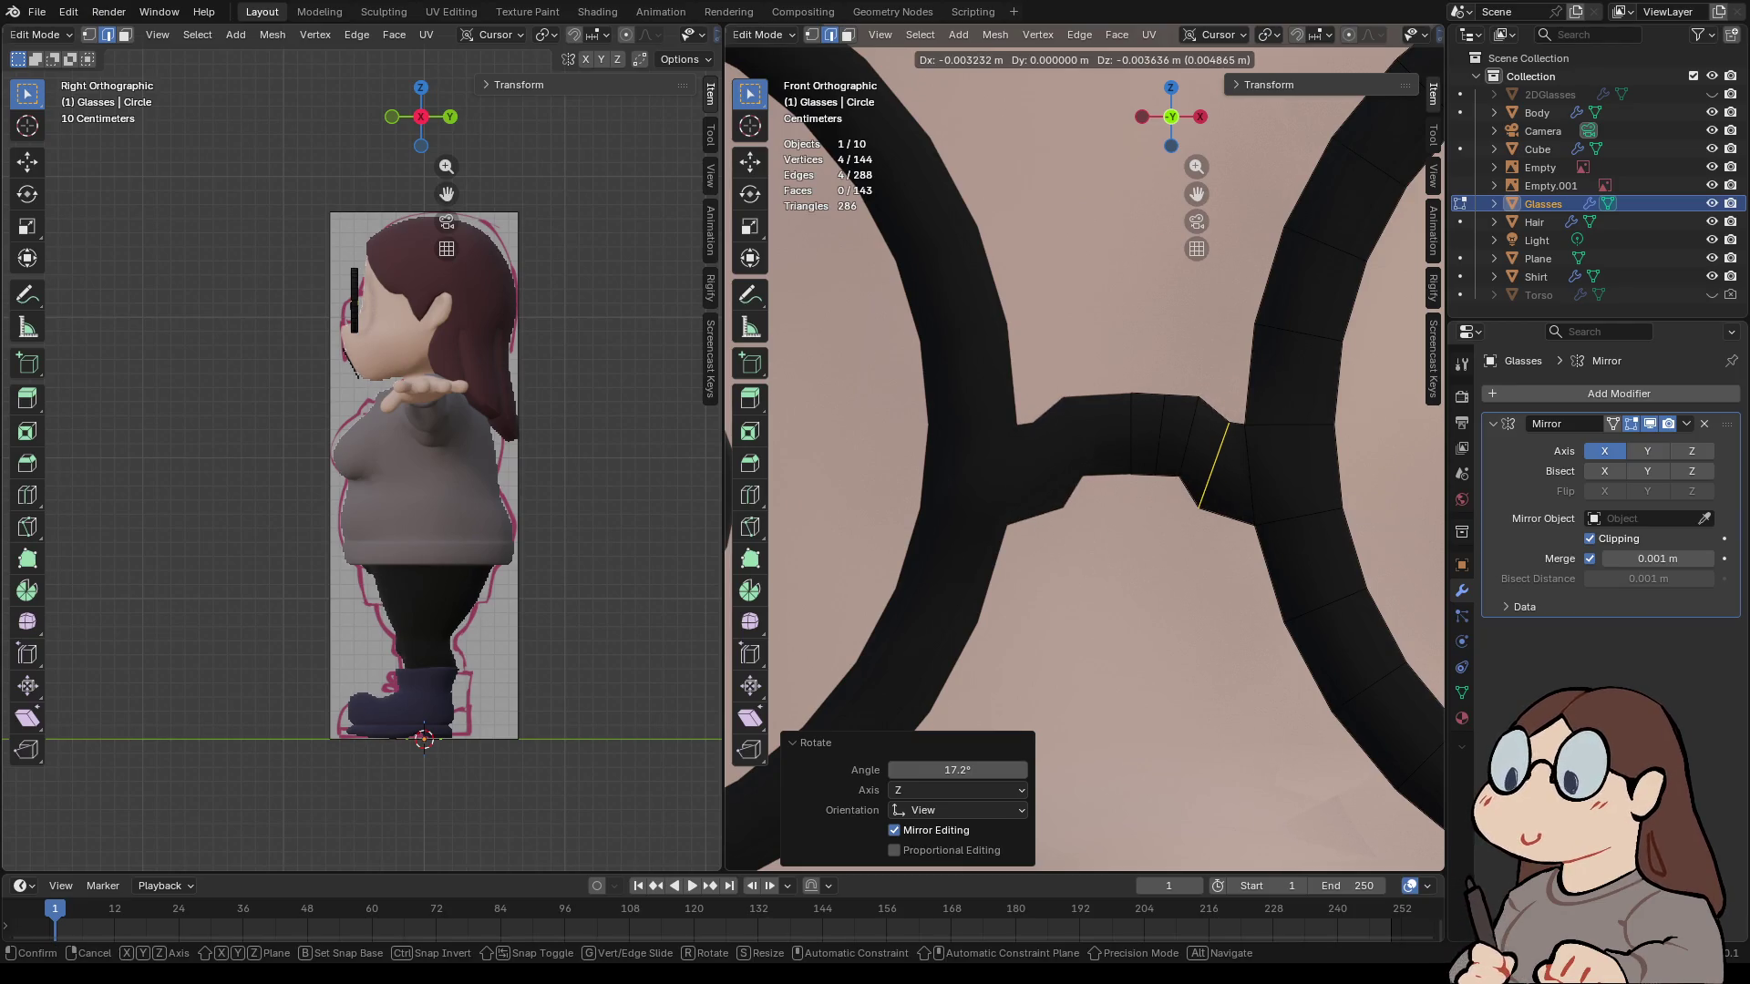
{"action": "key", "text": "Return"}
- Raise the other bridge loop slightly to form a smooth arch between the lenses
{"action": "left_click", "coordinate": [1159, 436], "text": "alt"}
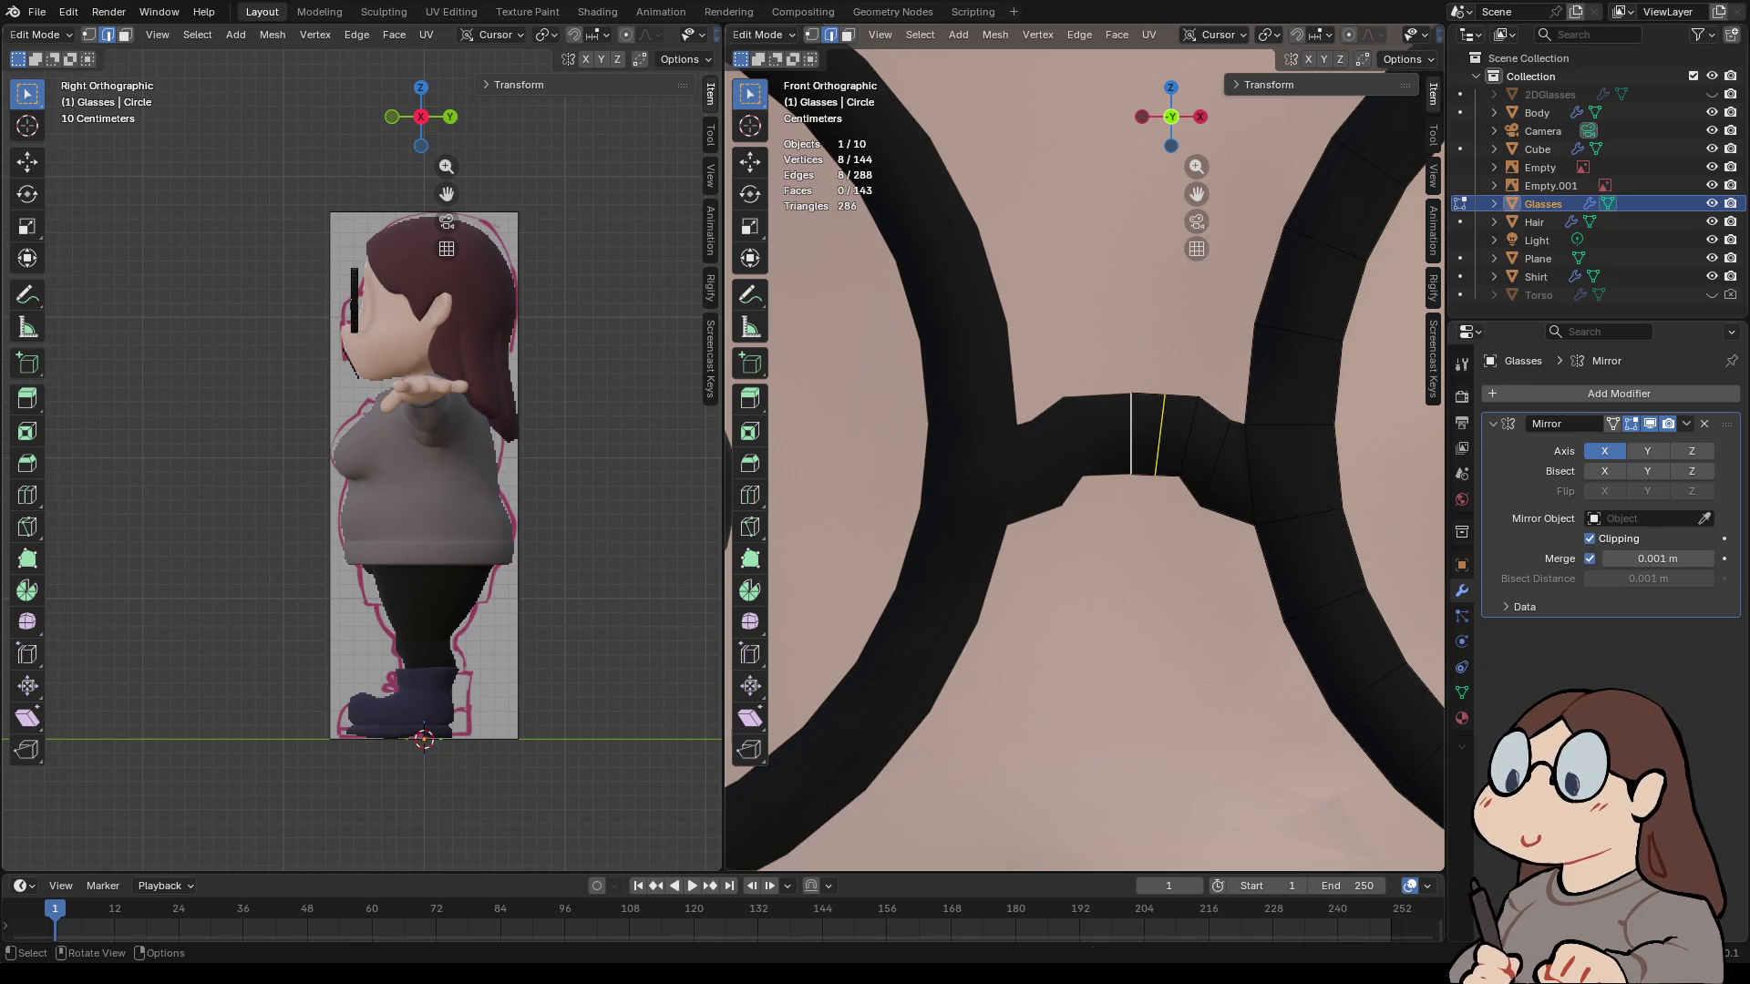
{"action": "key", "text": "g"}
{"action": "key", "text": "Escape"}
{"action": "key", "text": "g"}
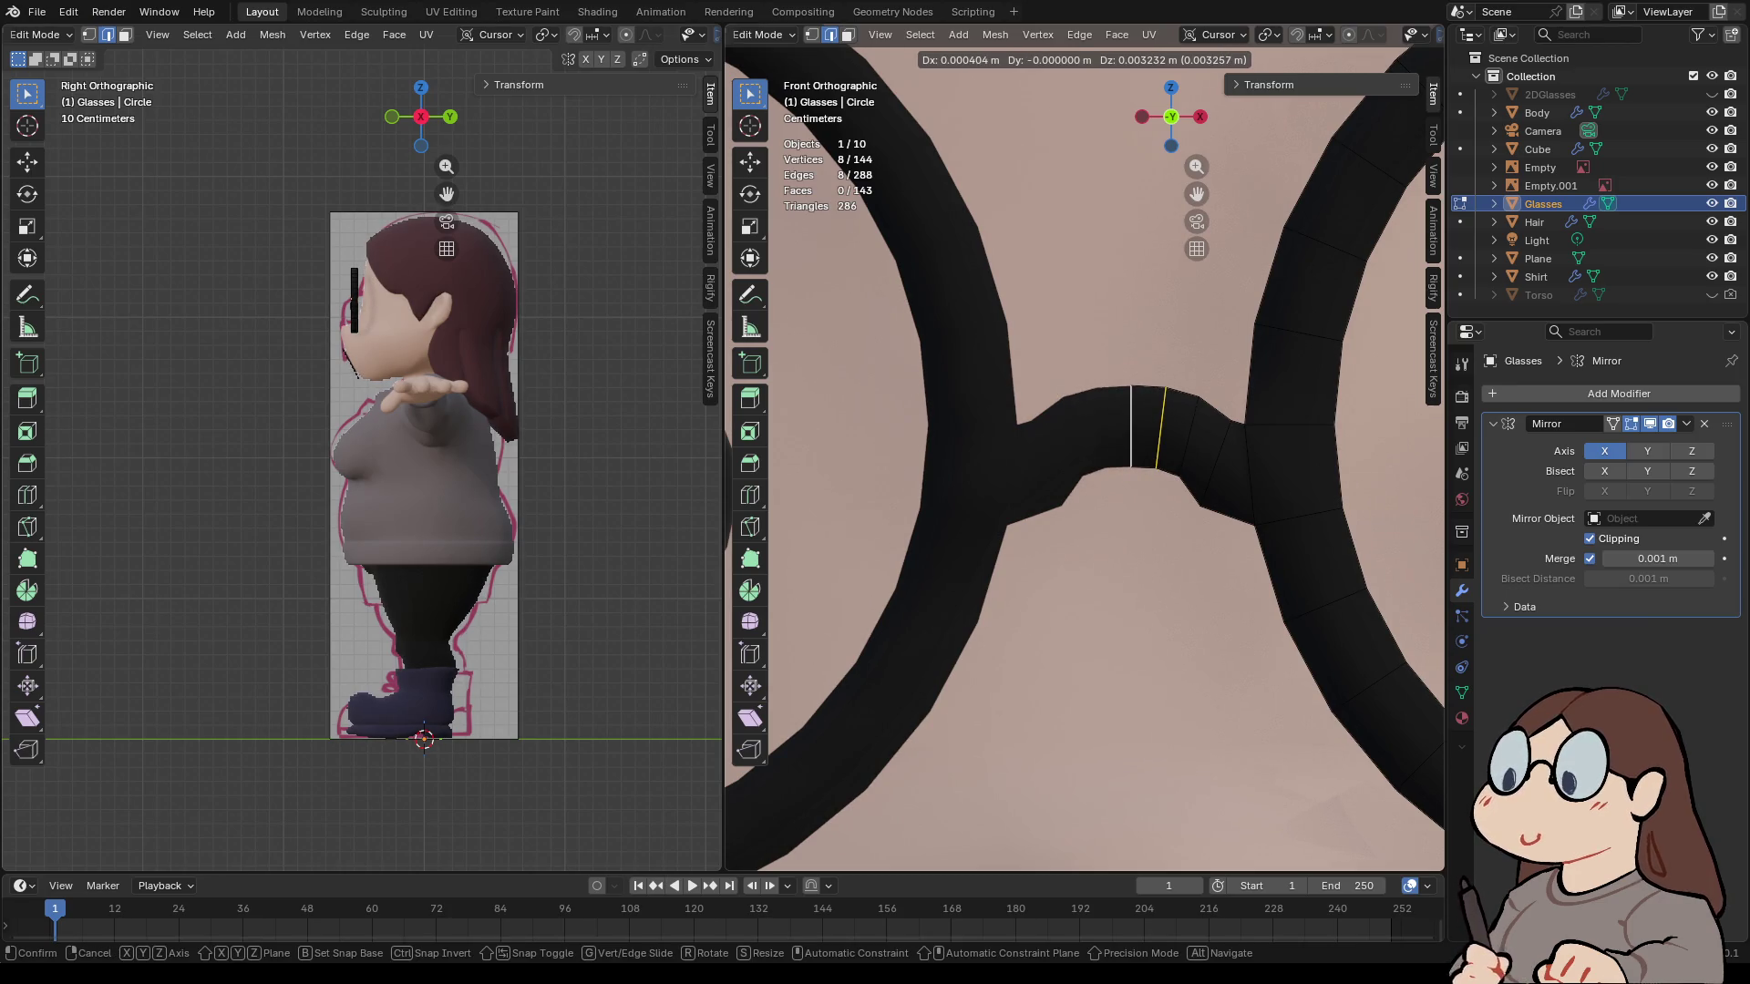
{"action": "key", "text": "Return"}
{"action": "left_click", "coordinate": [1131, 428]}
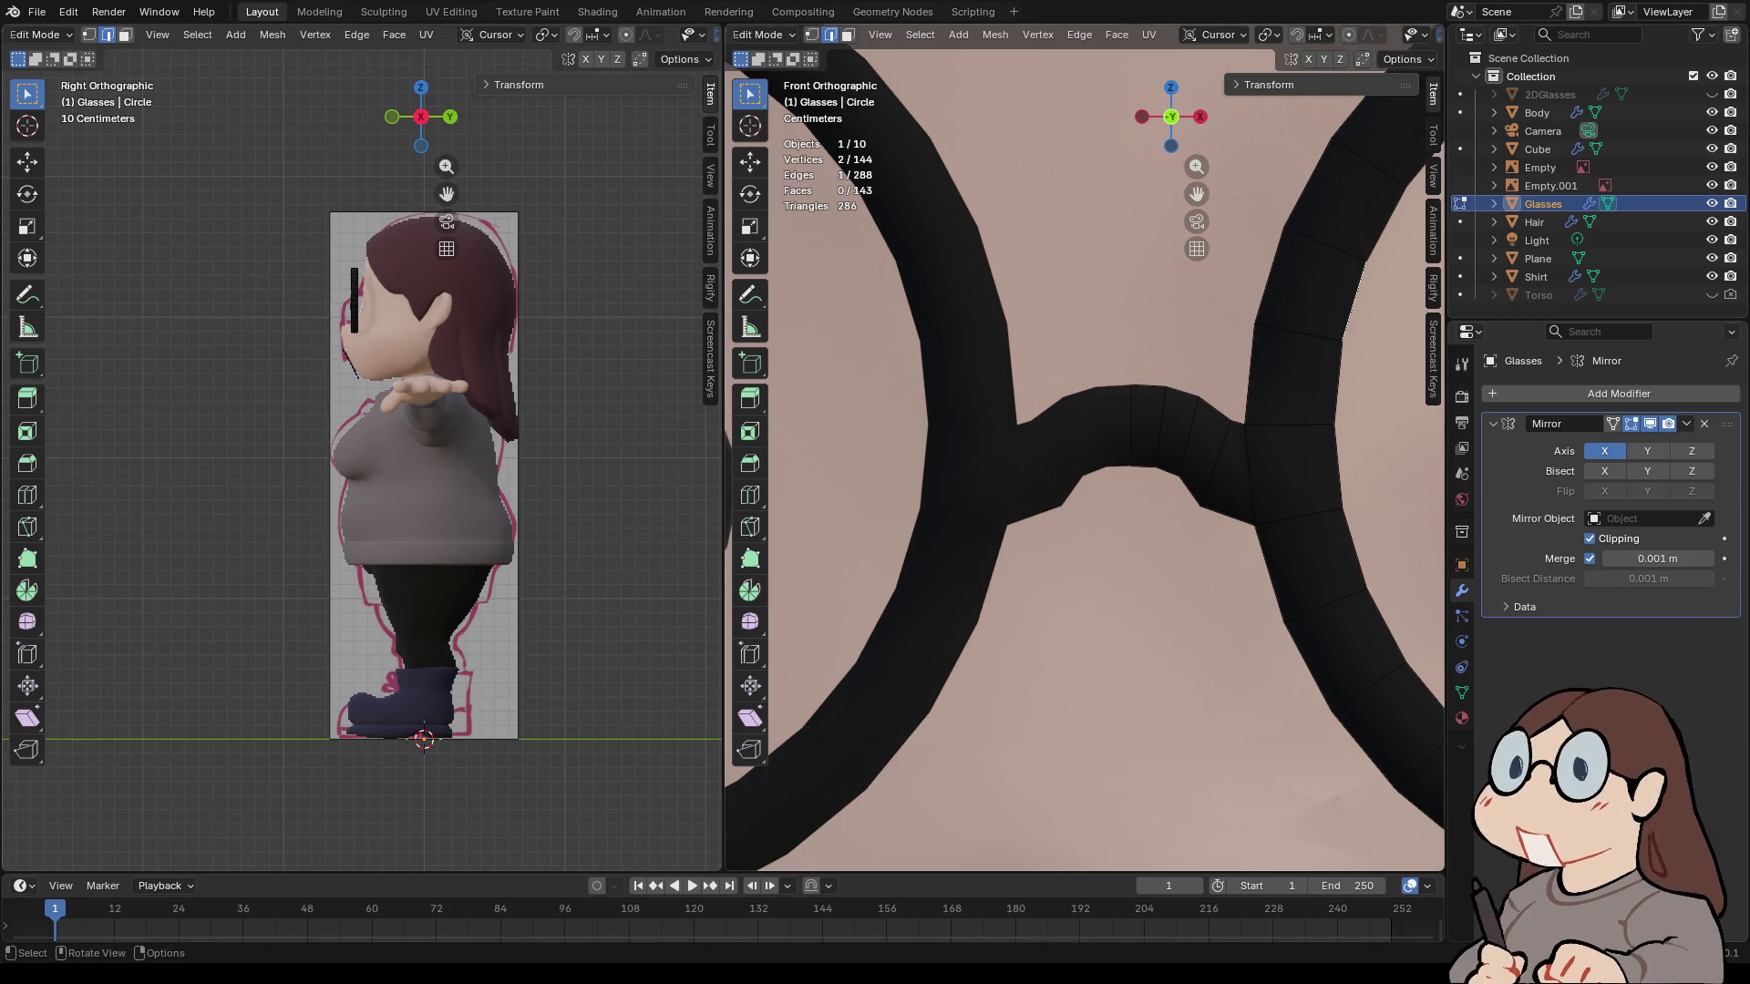
{"action": "scroll", "coordinate": [1084, 461], "scroll_direction": "down", "scroll_amount": 8}
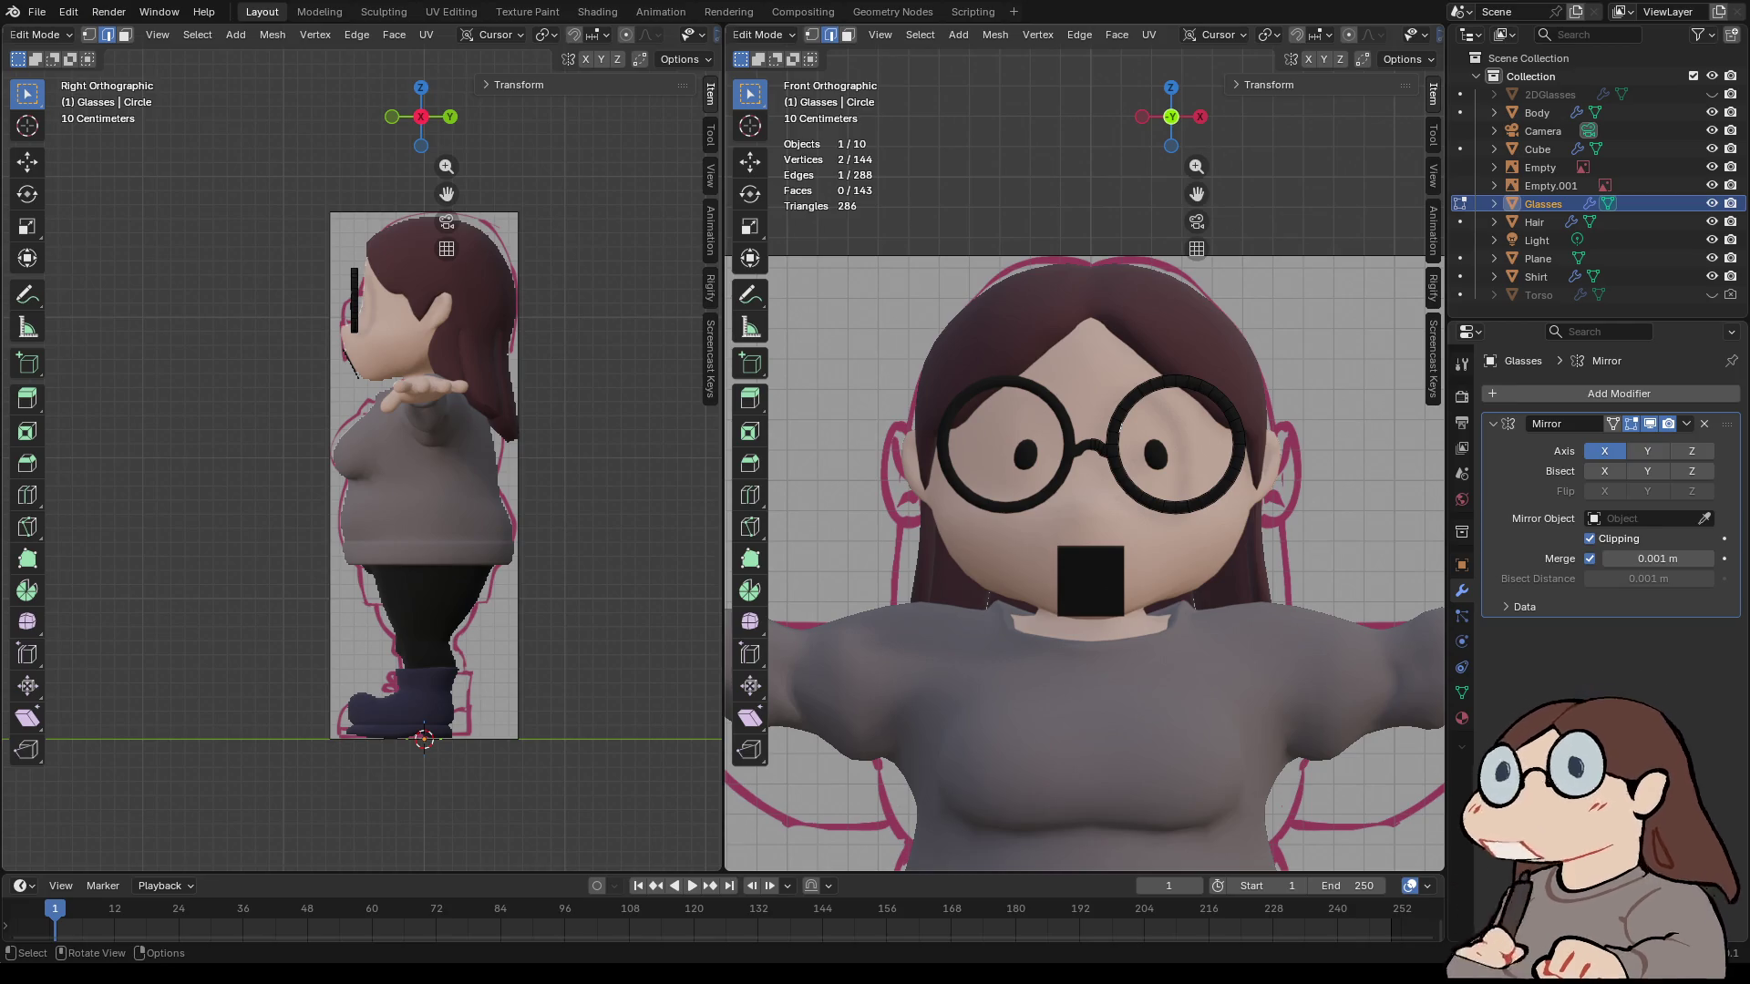
{"action": "scroll", "coordinate": [1093, 446], "scroll_direction": "up", "scroll_amount": 6}
{"action": "scroll", "coordinate": [1093, 447], "scroll_direction": "down", "scroll_amount": 3}
- Extrude the face at the glasses' bridge end and add a centred loop cut on the extrusion
{"action": "key", "text": "Tab"}
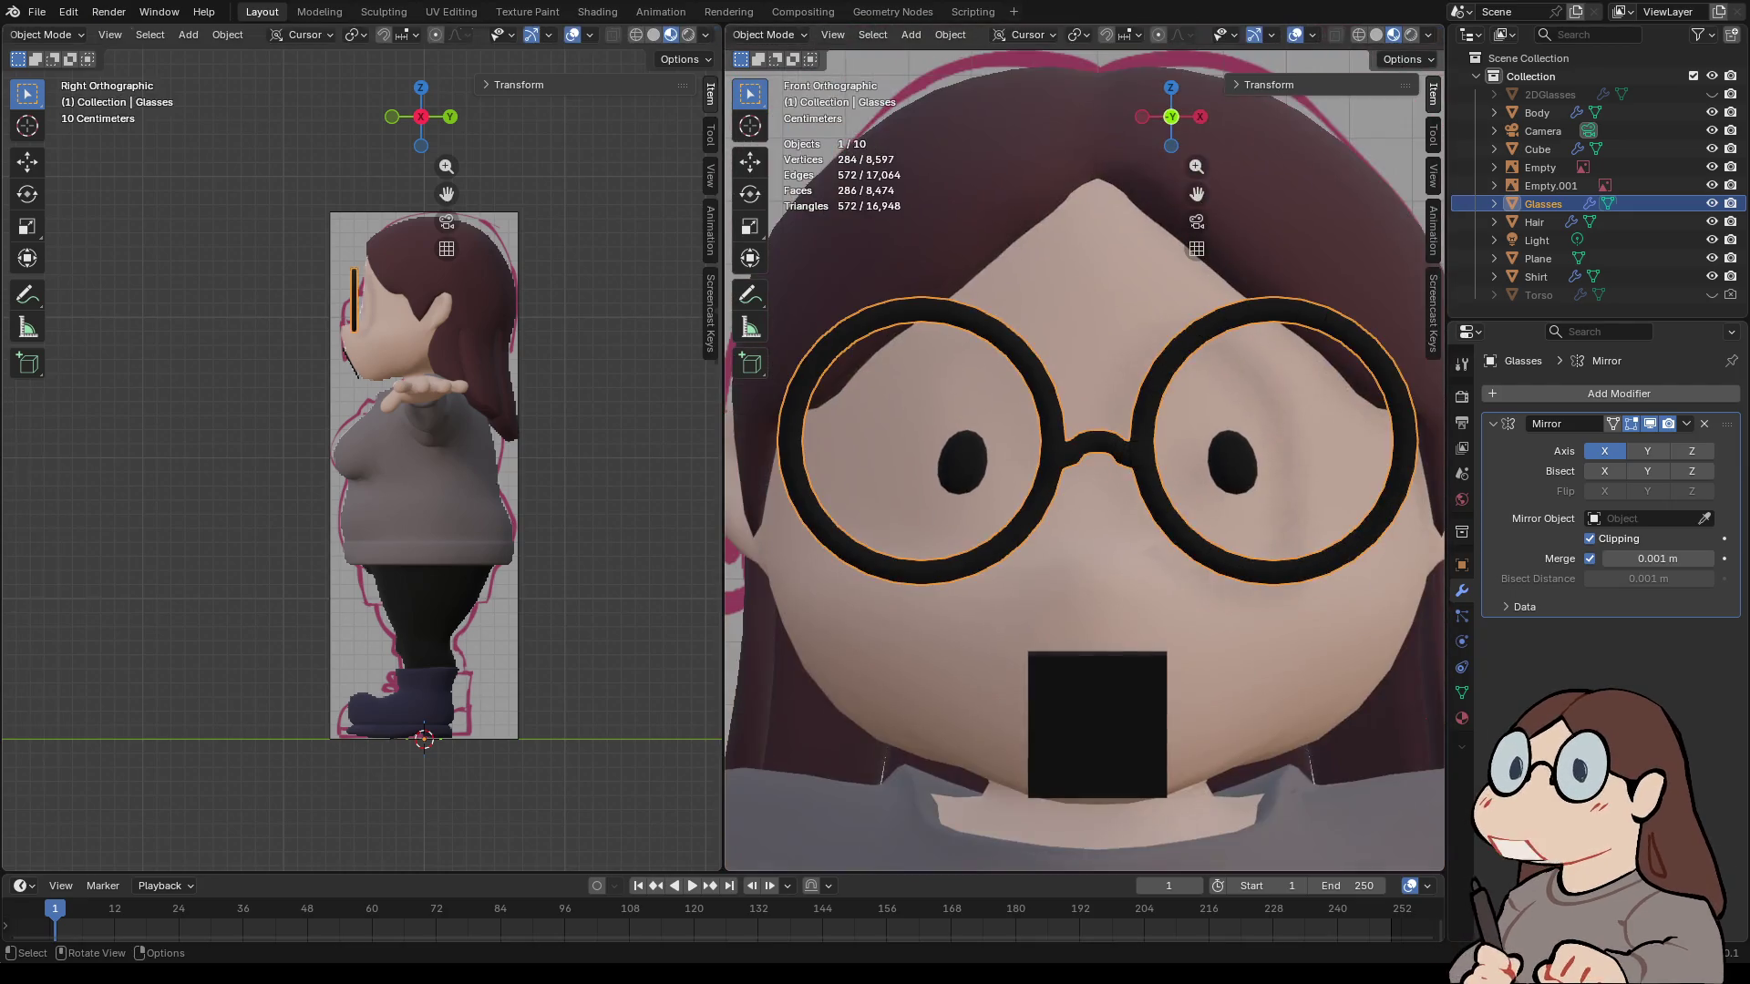
{"action": "scroll", "coordinate": [1084, 456], "scroll_direction": "down", "scroll_amount": 5}
{"action": "scroll", "coordinate": [1094, 446], "scroll_direction": "up", "scroll_amount": 5}
{"action": "key", "text": "Tab"}
{"action": "scroll", "coordinate": [1093, 447], "scroll_direction": "up", "scroll_amount": 3}
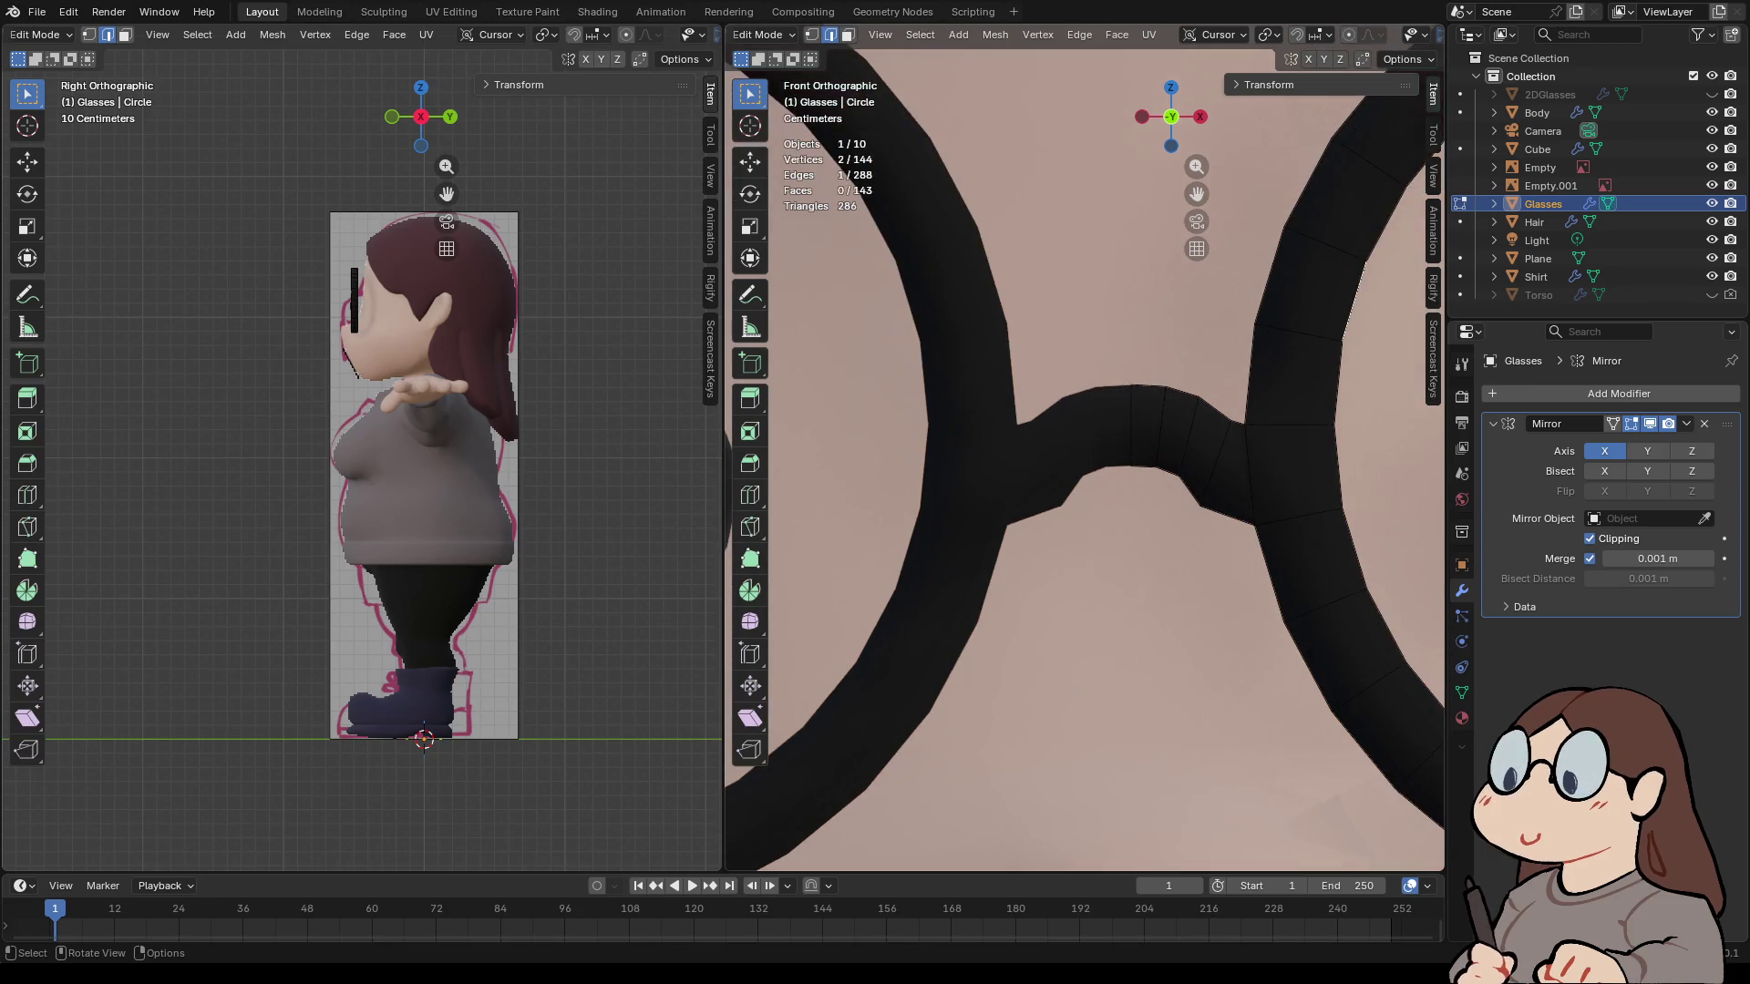
{"action": "scroll", "coordinate": [1085, 447], "scroll_direction": "down", "scroll_amount": 2}
{"action": "mouse_move", "coordinate": [1084, 446]}
{"action": "middle_mouse_down", "text": "shift"}
{"action": "mouse_move", "coordinate": [952, 456]}
{"action": "mouse_move", "coordinate": [1057, 438]}
{"action": "mouse_move", "coordinate": [1020, 420]}
{"action": "mouse_move", "coordinate": [1057, 510]}
{"action": "mouse_move", "coordinate": [1149, 428]}
{"action": "middle_mouse_up", "text": "shift"}
{"action": "key", "text": "3"}
{"action": "left_click", "coordinate": [1057, 510]}
{"action": "key", "text": "e"}
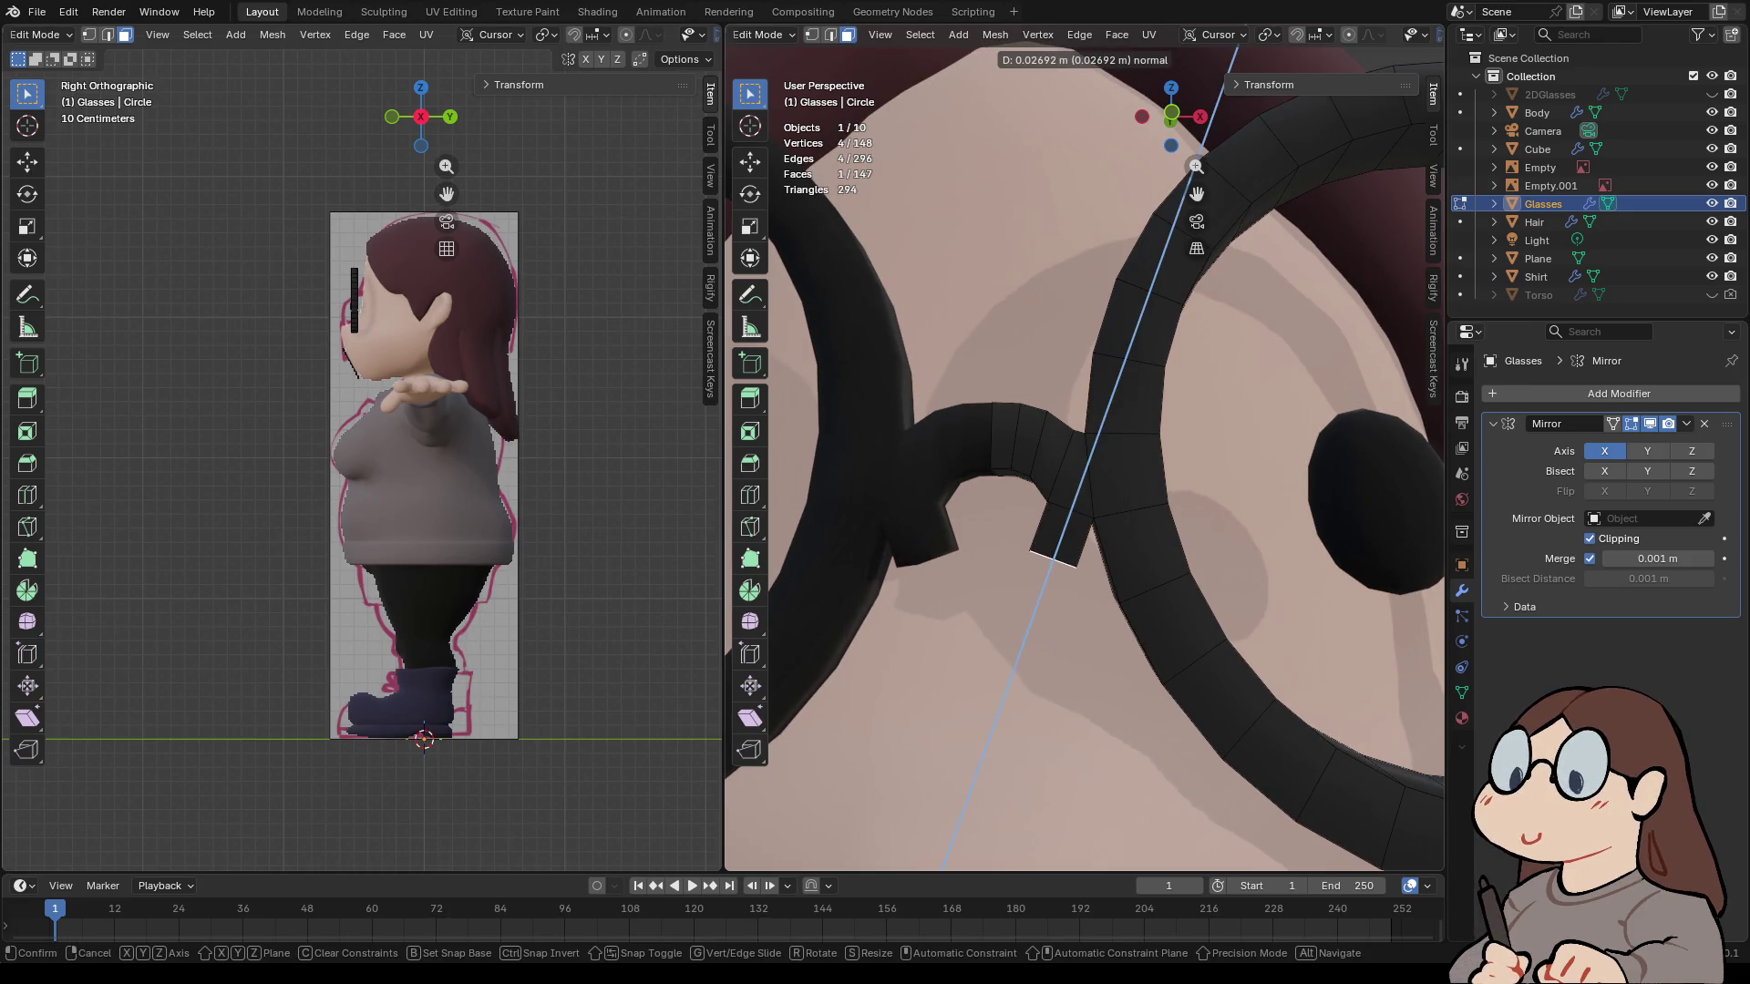
{"action": "key", "text": "Return"}
{"action": "key", "text": "ctrl+r"}
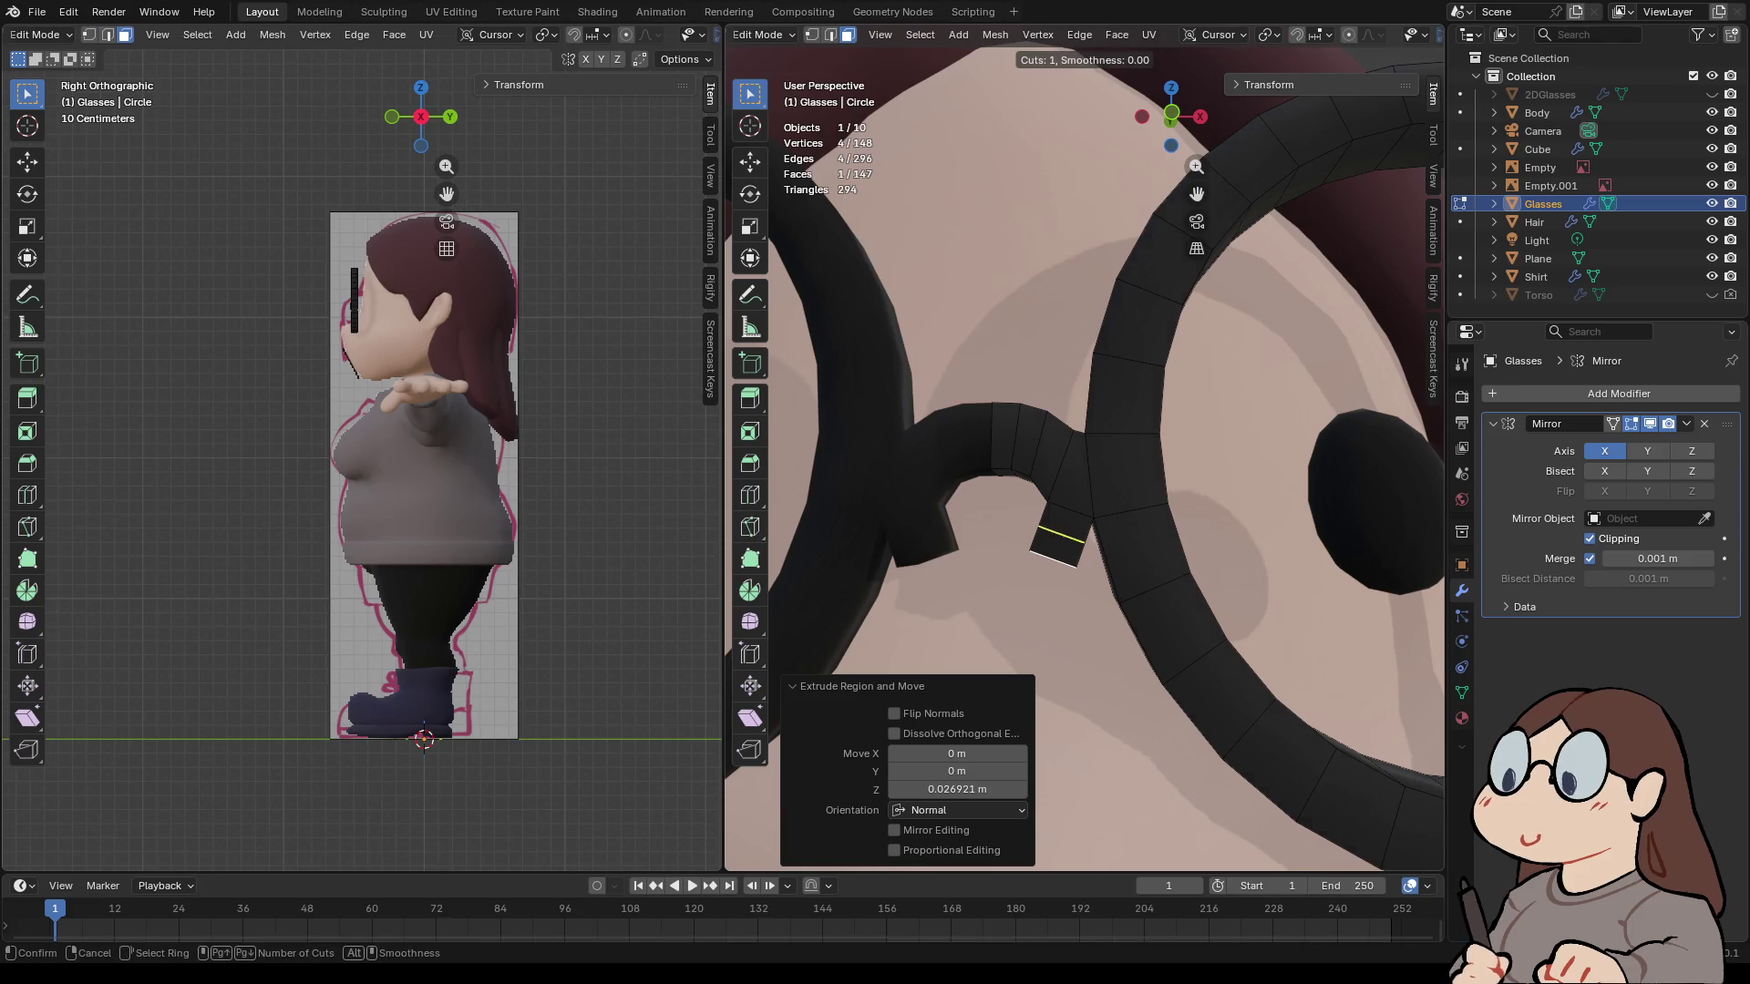
{"action": "left_click", "coordinate": [1057, 538]}
{"action": "right_click", "coordinate": [1057, 538]}
- Scale down the extruded end face and nudge it slightly upward in front view
{"action": "key", "text": "3"}
{"action": "mouse_move", "coordinate": [1085, 456]}
{"action": "middle_mouse_down"}
{"action": "mouse_move", "coordinate": [1021, 474]}
{"action": "mouse_move", "coordinate": [1057, 429]}
{"action": "middle_mouse_up"}
{"action": "left_click", "coordinate": [1121, 583], "text": "alt"}
{"action": "key", "text": "ctrl+z"}
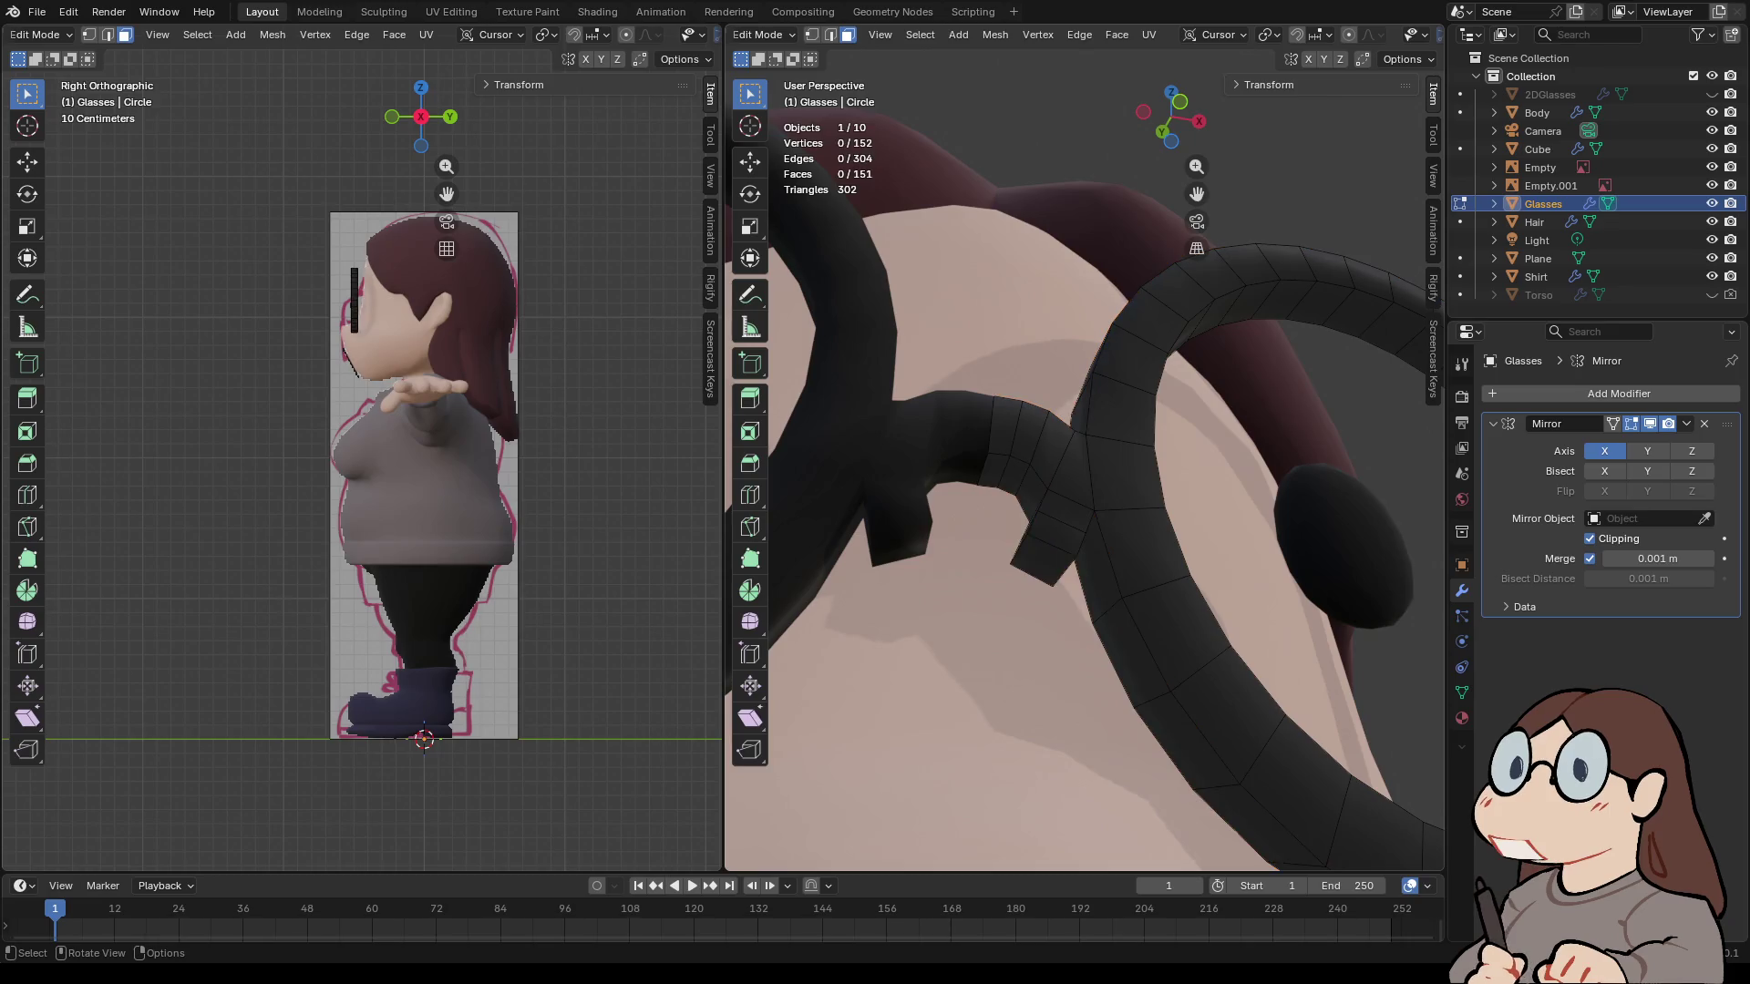
{"action": "key", "text": "s"}
{"action": "left_click", "coordinate": [1119, 429]}
{"action": "middle_click_drag", "start_coordinate": [1119, 429], "coordinate": [1030, 456]}
{"action": "key", "text": "KP_1"}
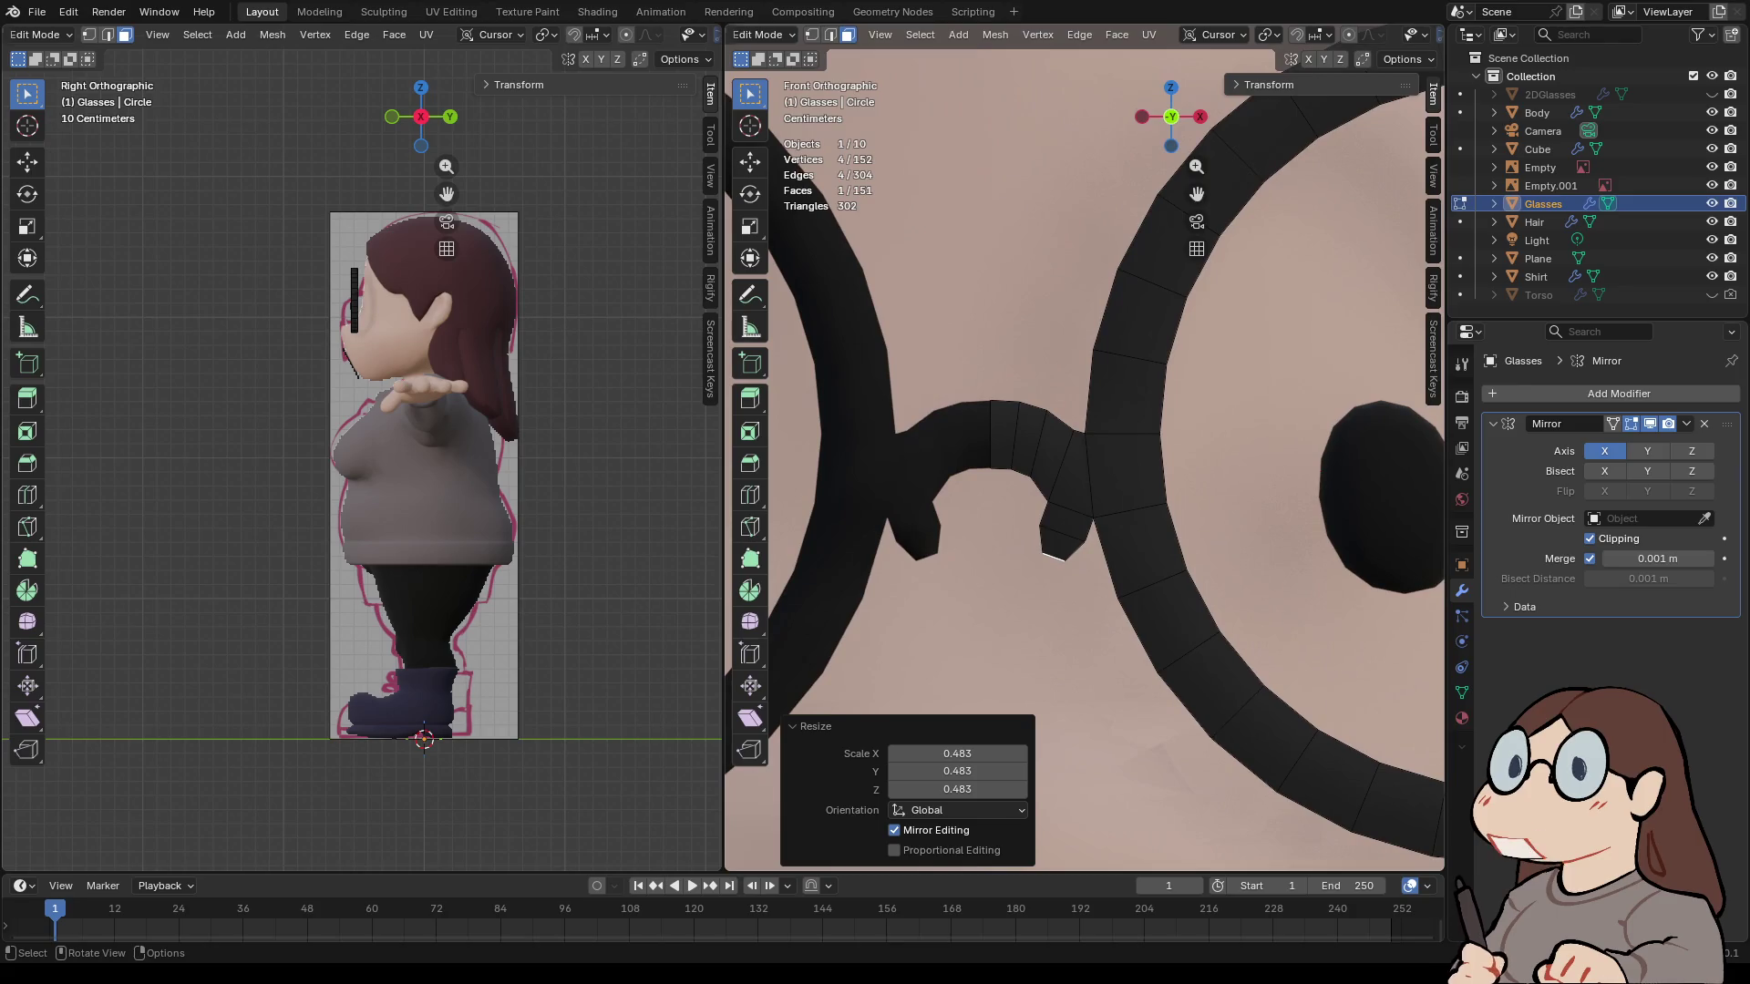
{"action": "key", "text": "g"}
{"action": "key", "text": "Return"}
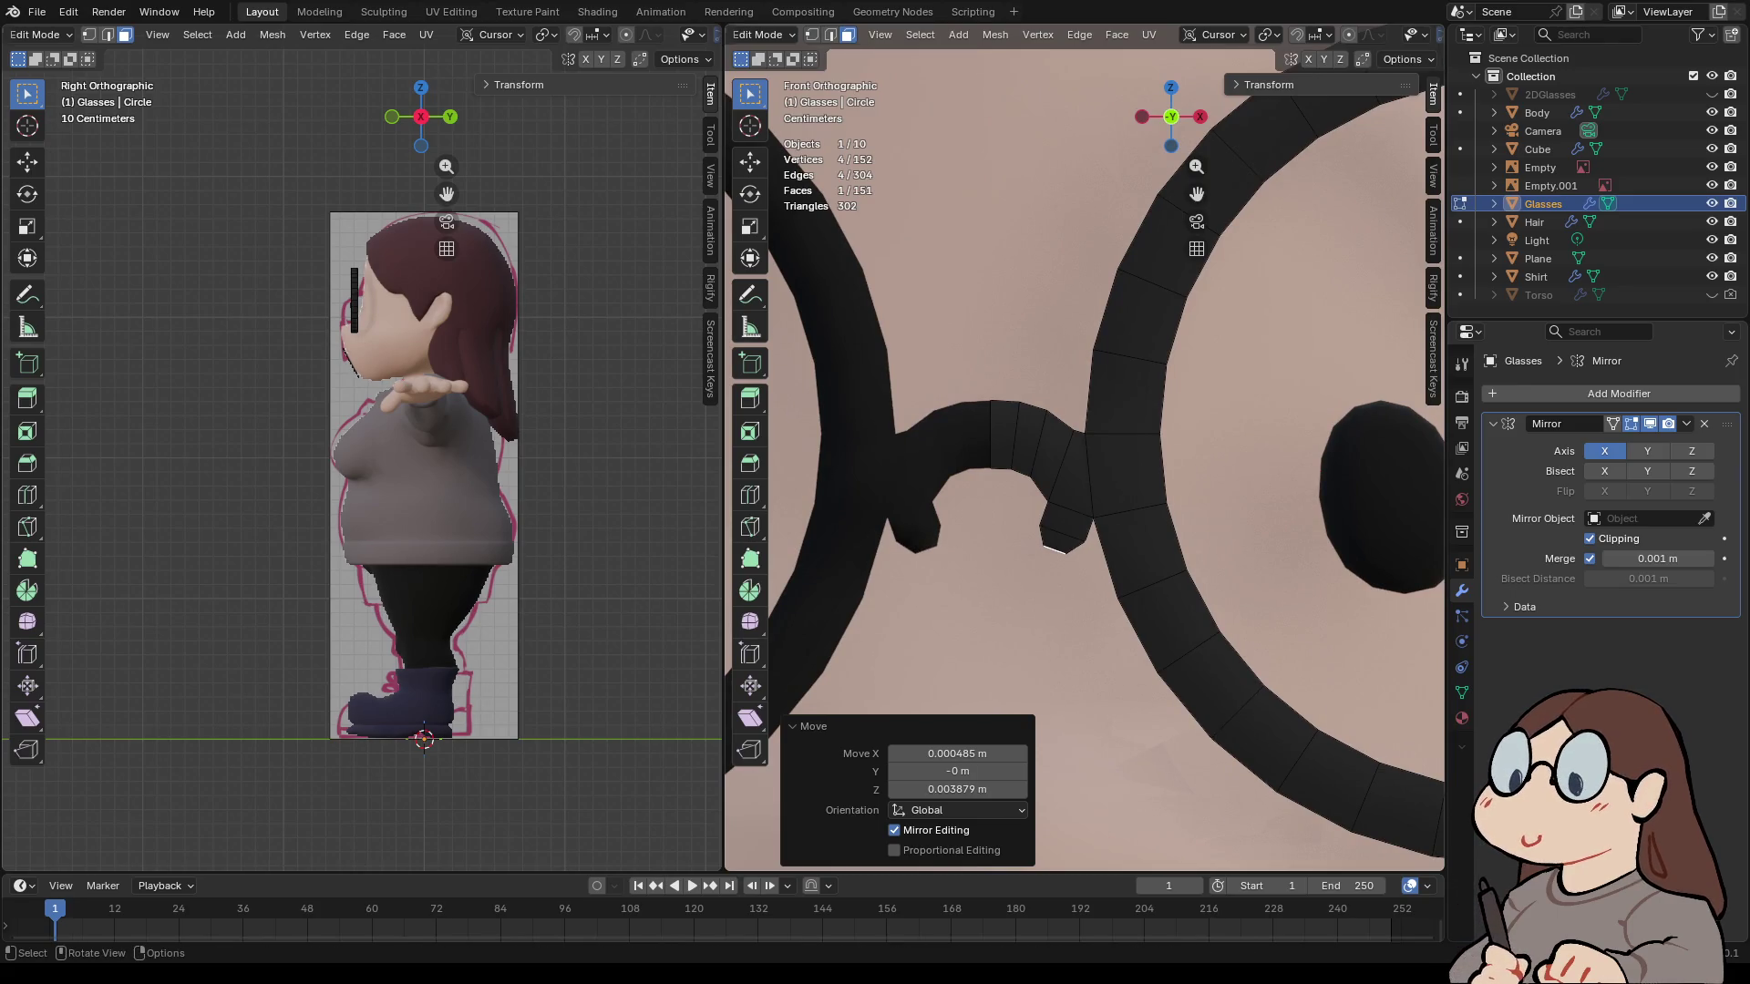
- Reposition the selected bridge edges in front view to reshape the nose bridge
{"action": "key", "text": "2"}
{"action": "left_click", "coordinate": [1045, 419]}
{"action": "middle_click_drag", "start_coordinate": [1044, 419], "coordinate": [1048, 483]}
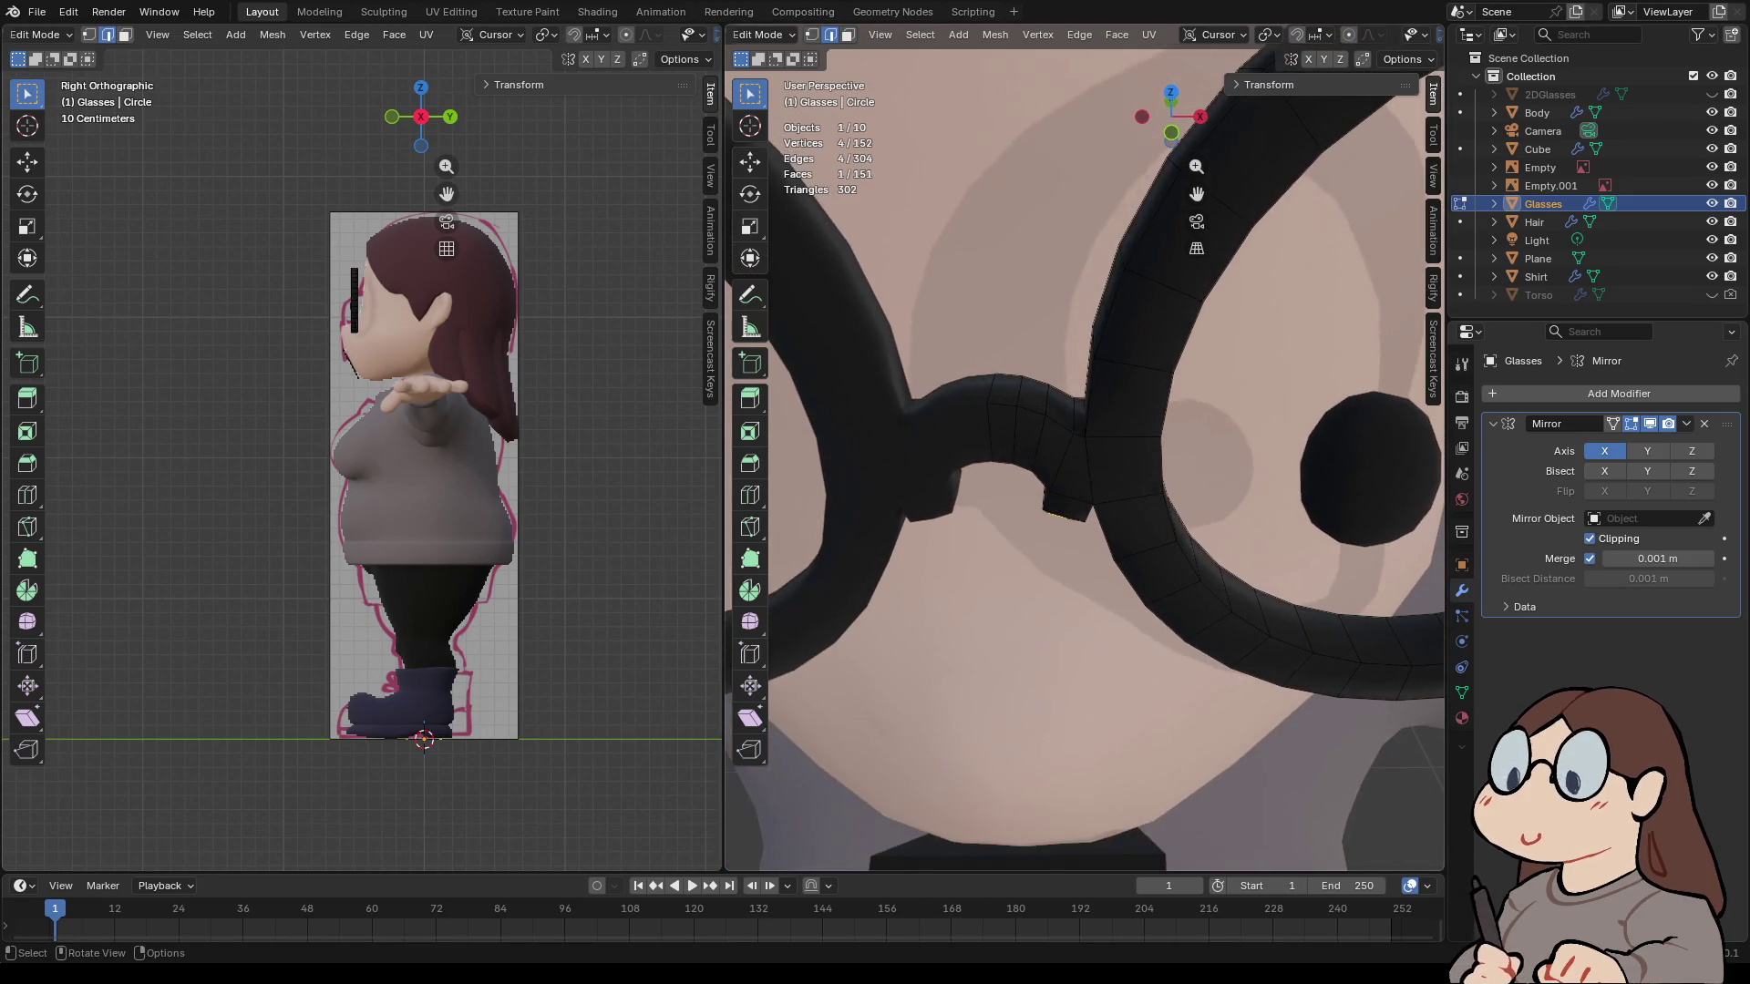
{"action": "key", "text": "KP_1"}
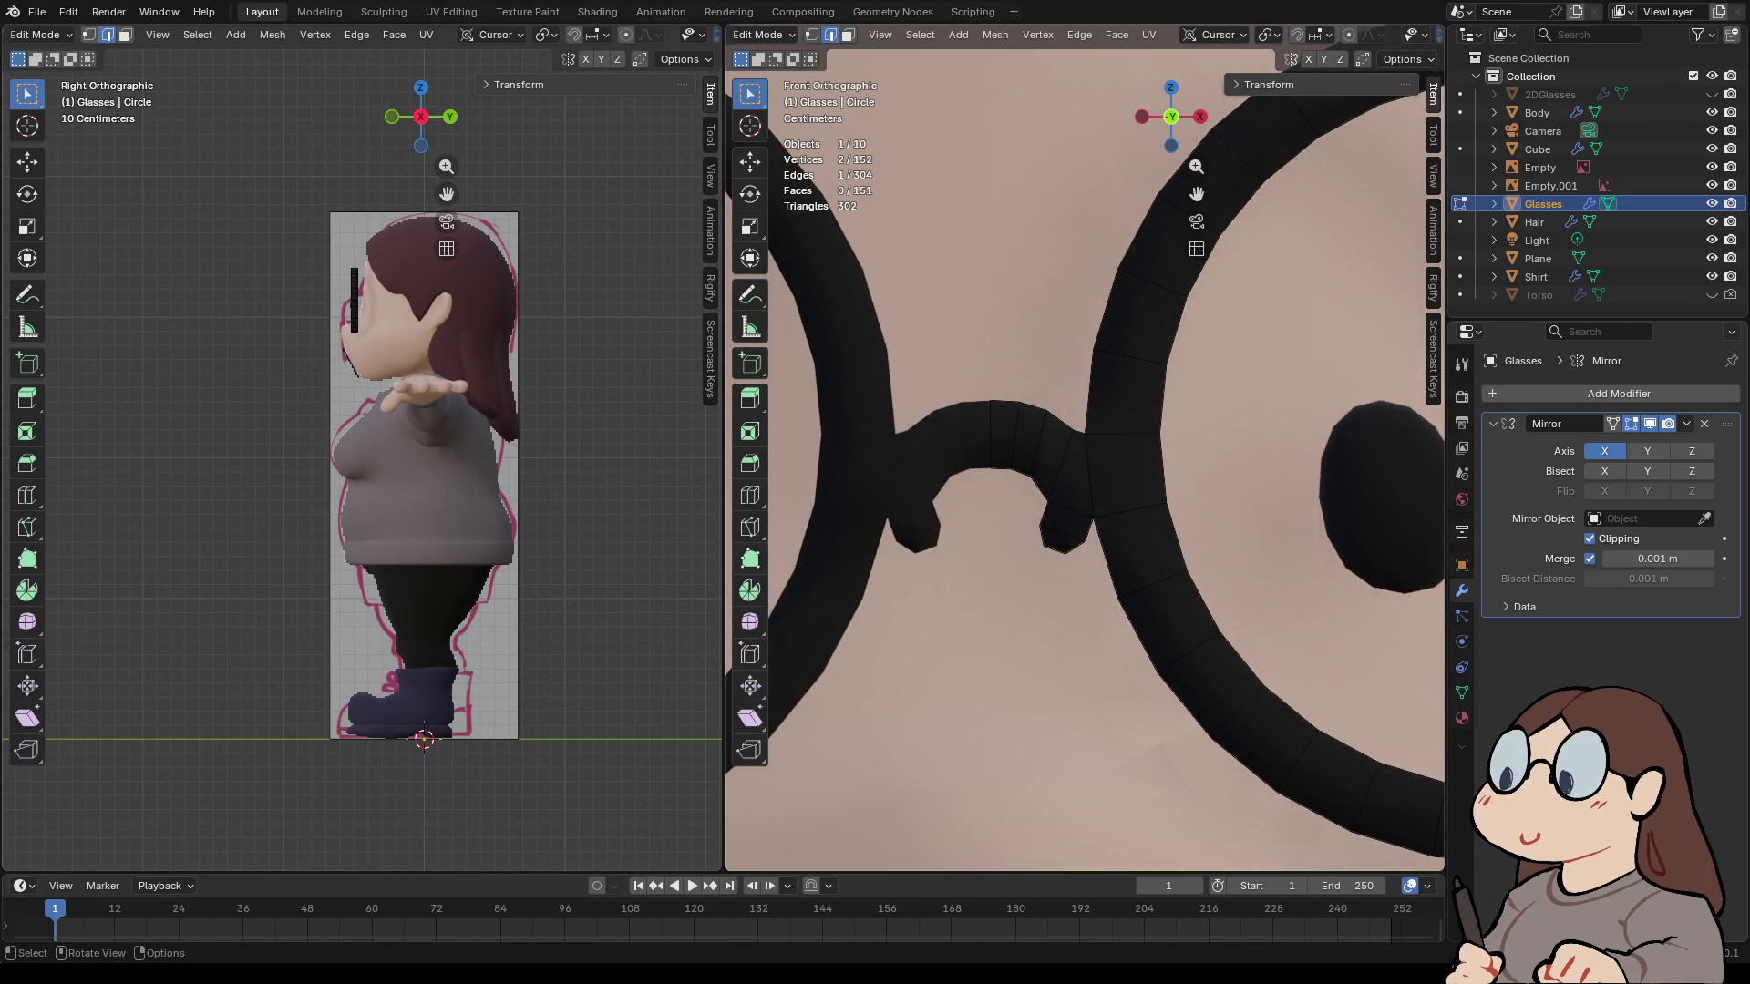
{"action": "key", "text": "g"}
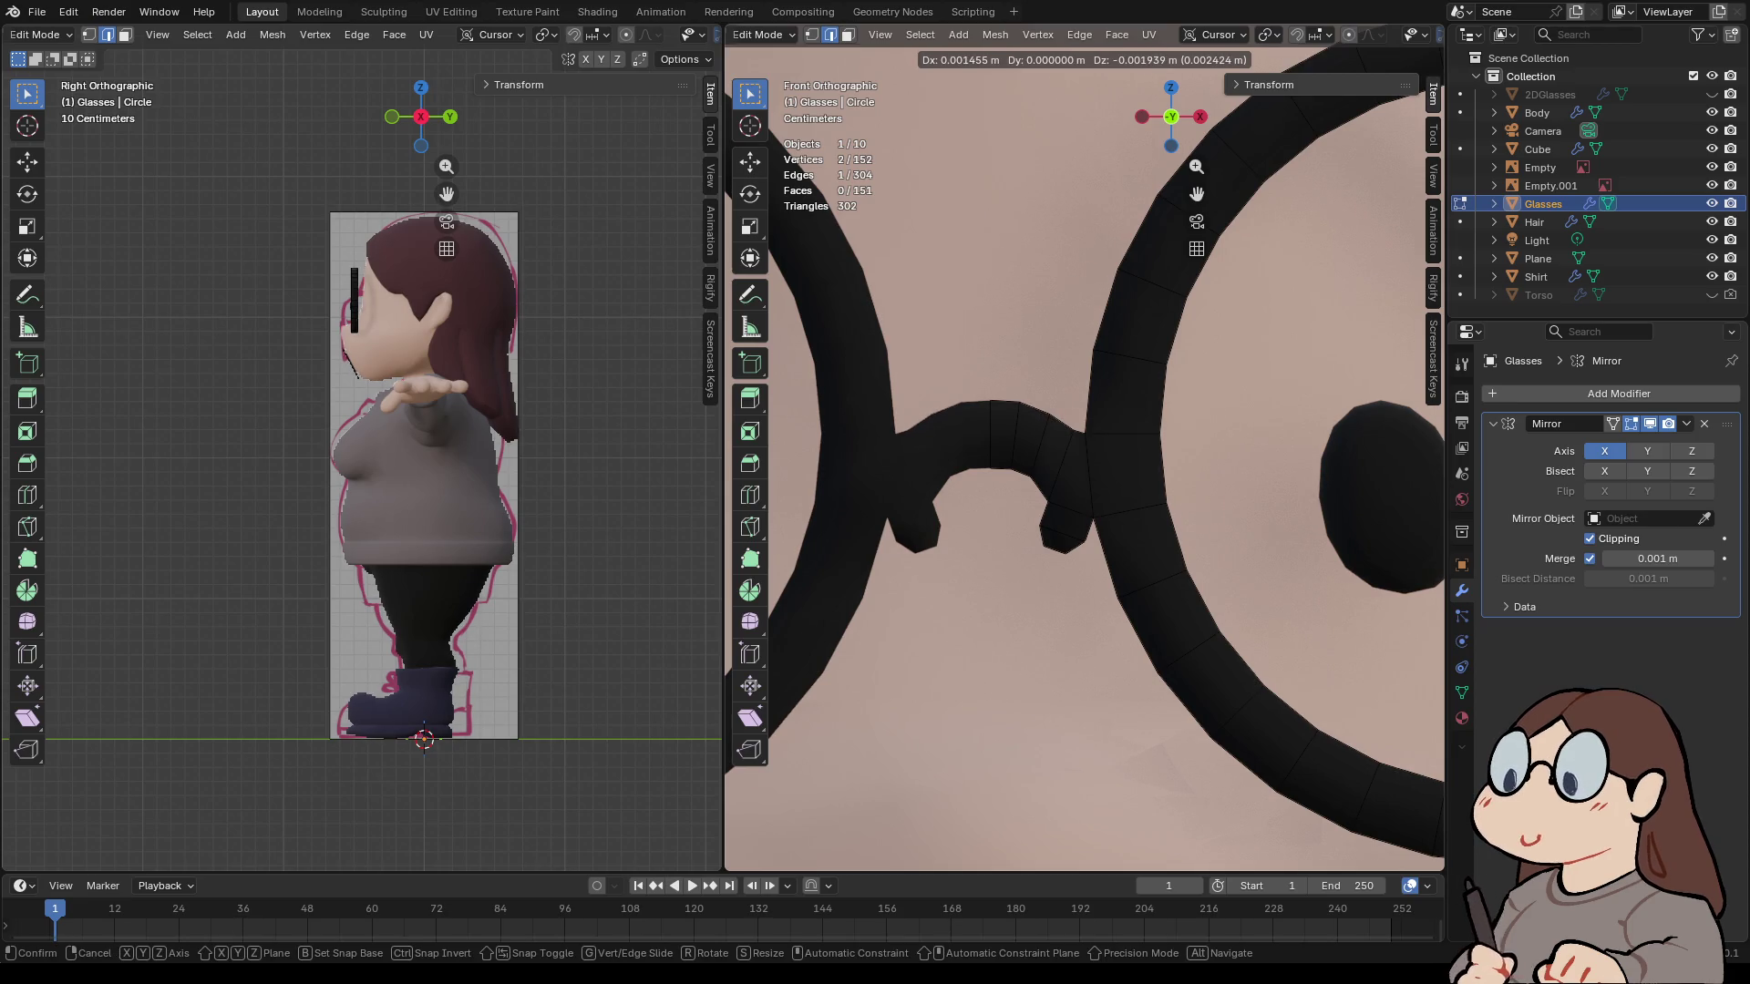
{"action": "key", "text": "Return"}
{"action": "middle_click_drag", "start_coordinate": [1084, 456], "coordinate": [1134, 419]}
{"action": "left_click", "coordinate": [1171, 132]}
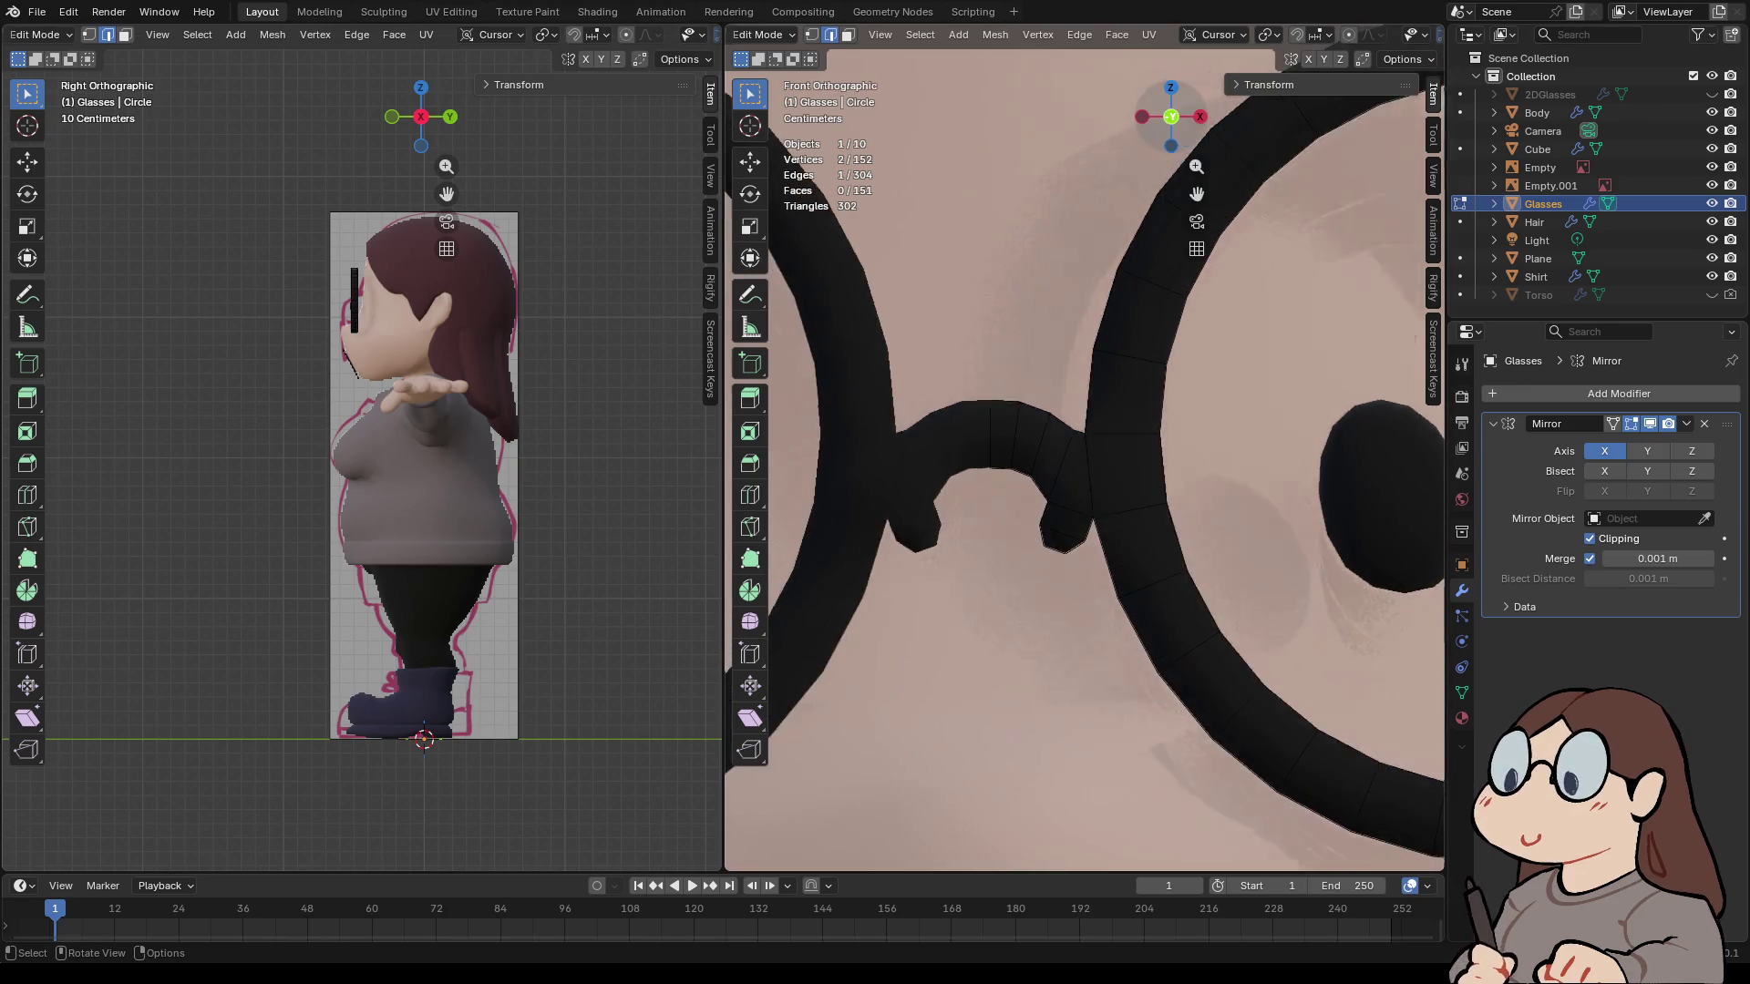
{"action": "key", "text": "g"}
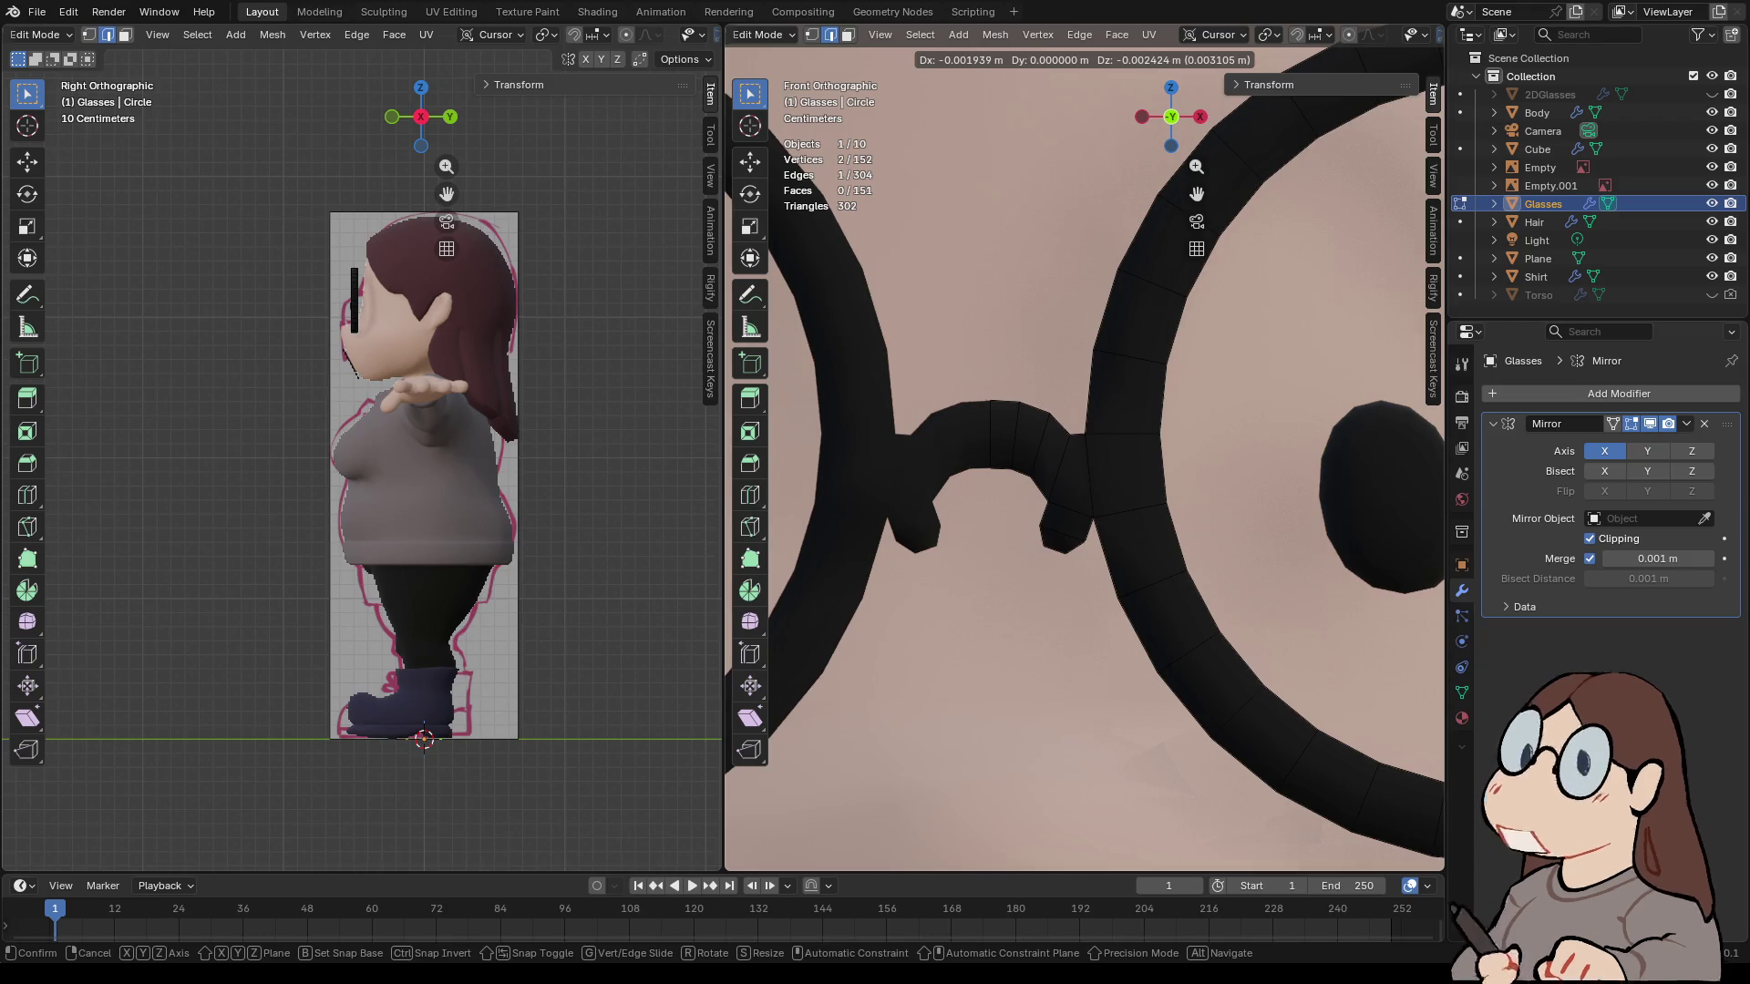
{"action": "key", "text": "Return"}
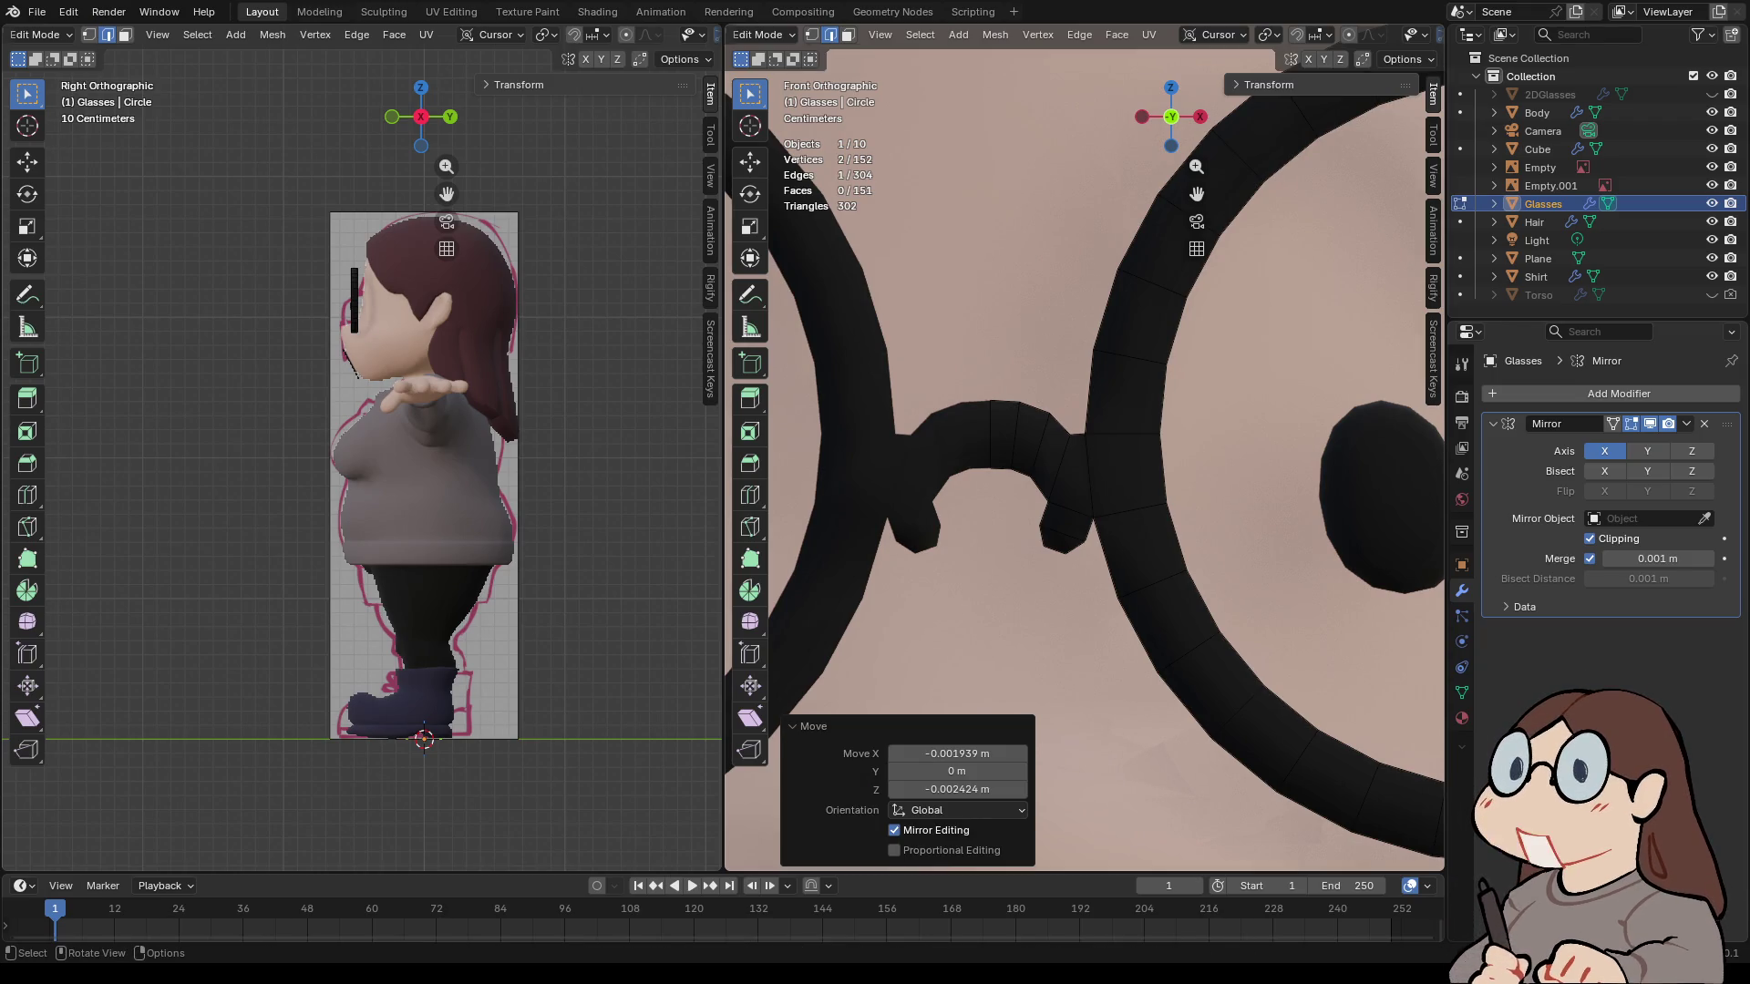
{"action": "scroll", "coordinate": [1085, 456], "scroll_direction": "down", "scroll_amount": 2}
{"action": "scroll", "coordinate": [1080, 456], "scroll_direction": "up", "scroll_amount": 3}
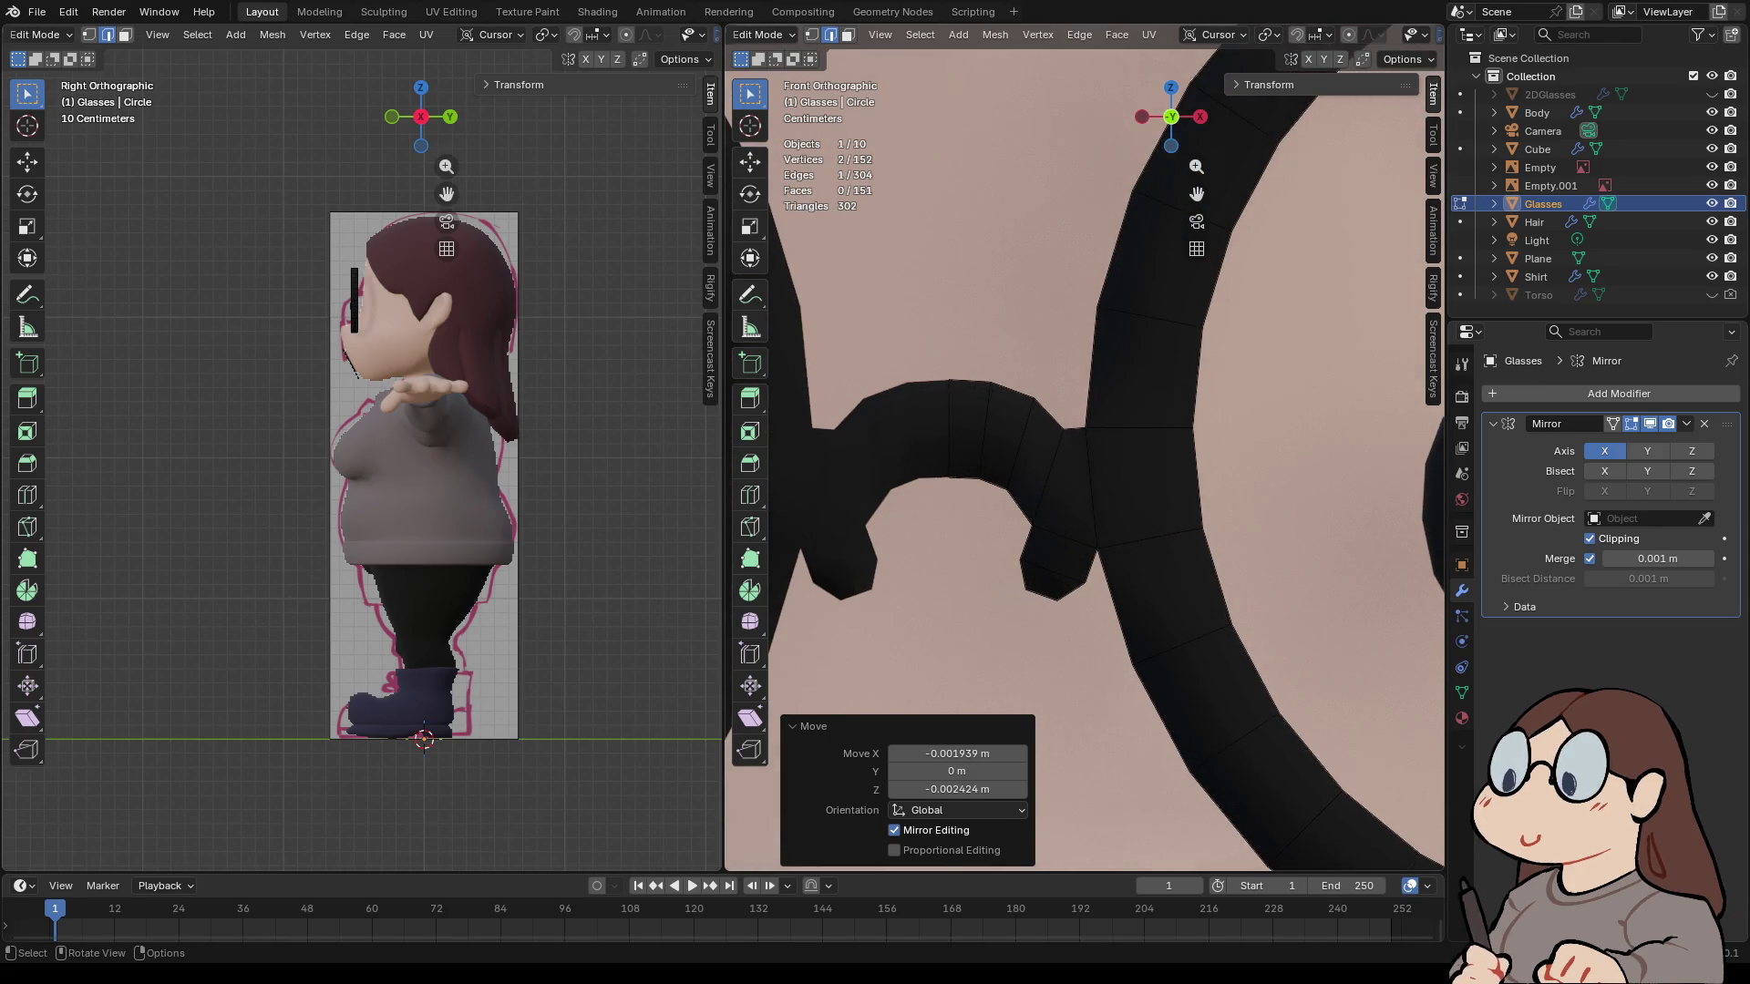
- Add a centred edge loop where the bridge meets the lens and scale it
{"action": "key", "text": "ctrl+r"}
{"action": "left_click", "coordinate": [1048, 583]}
{"action": "right_click", "coordinate": [1048, 584]}
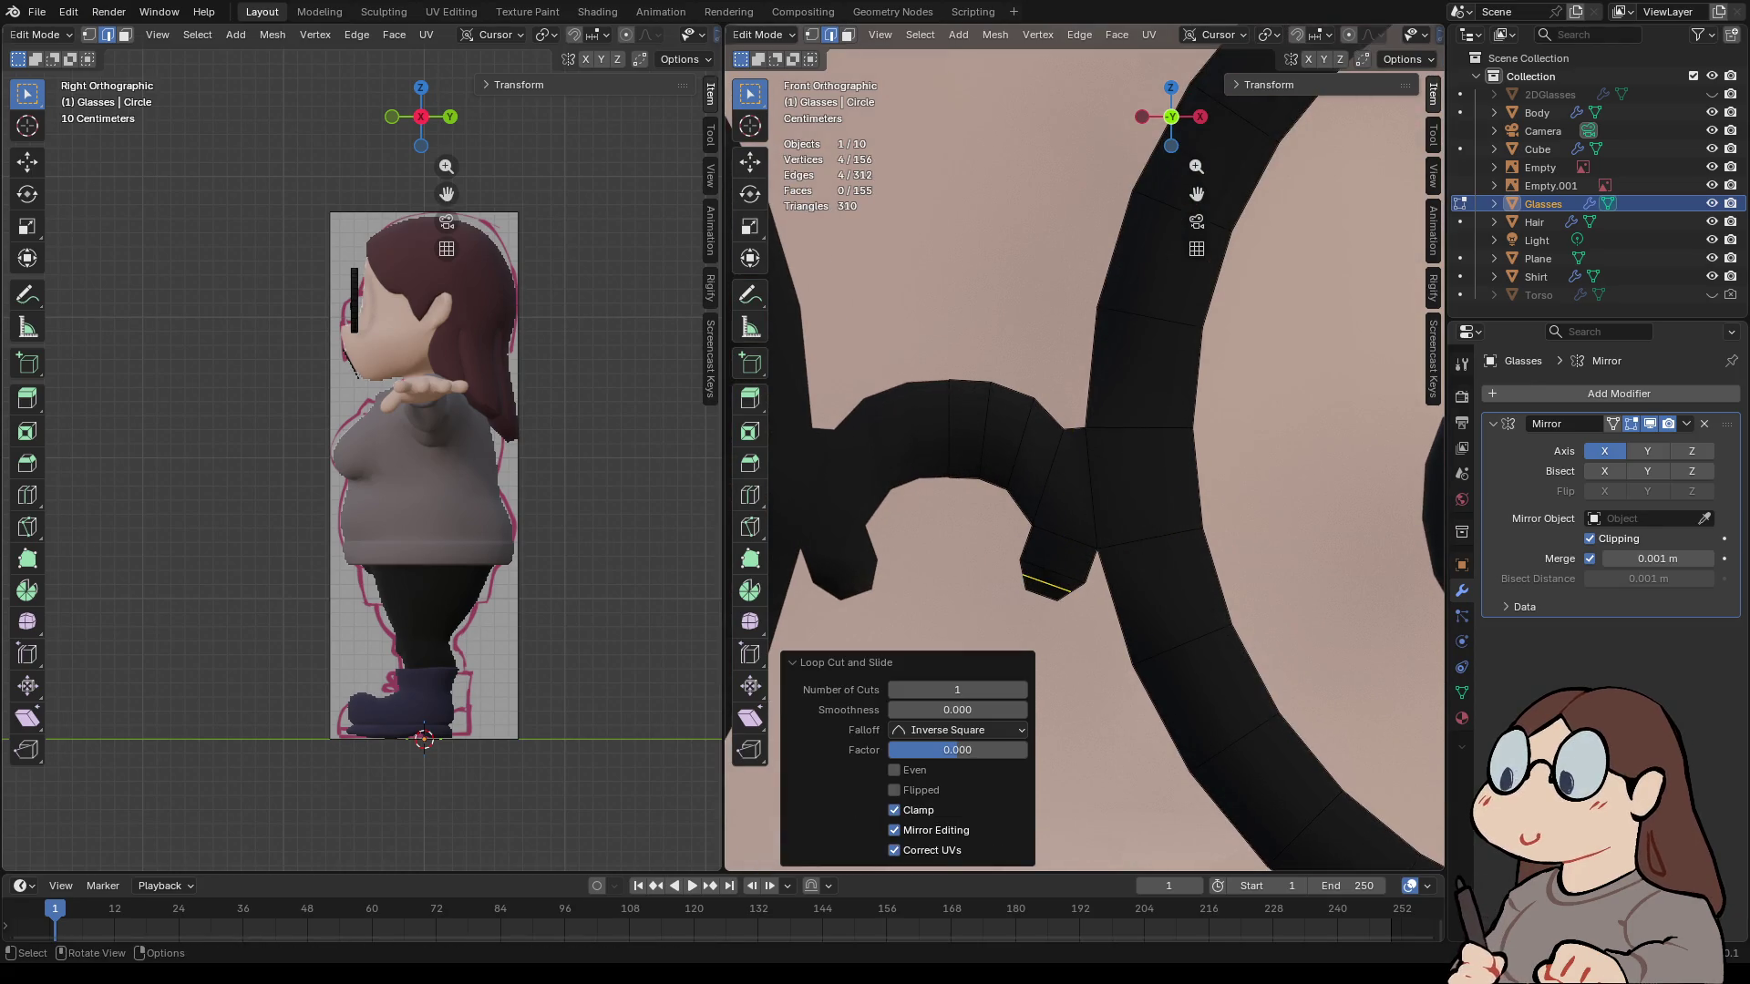
{"action": "key", "text": "s"}
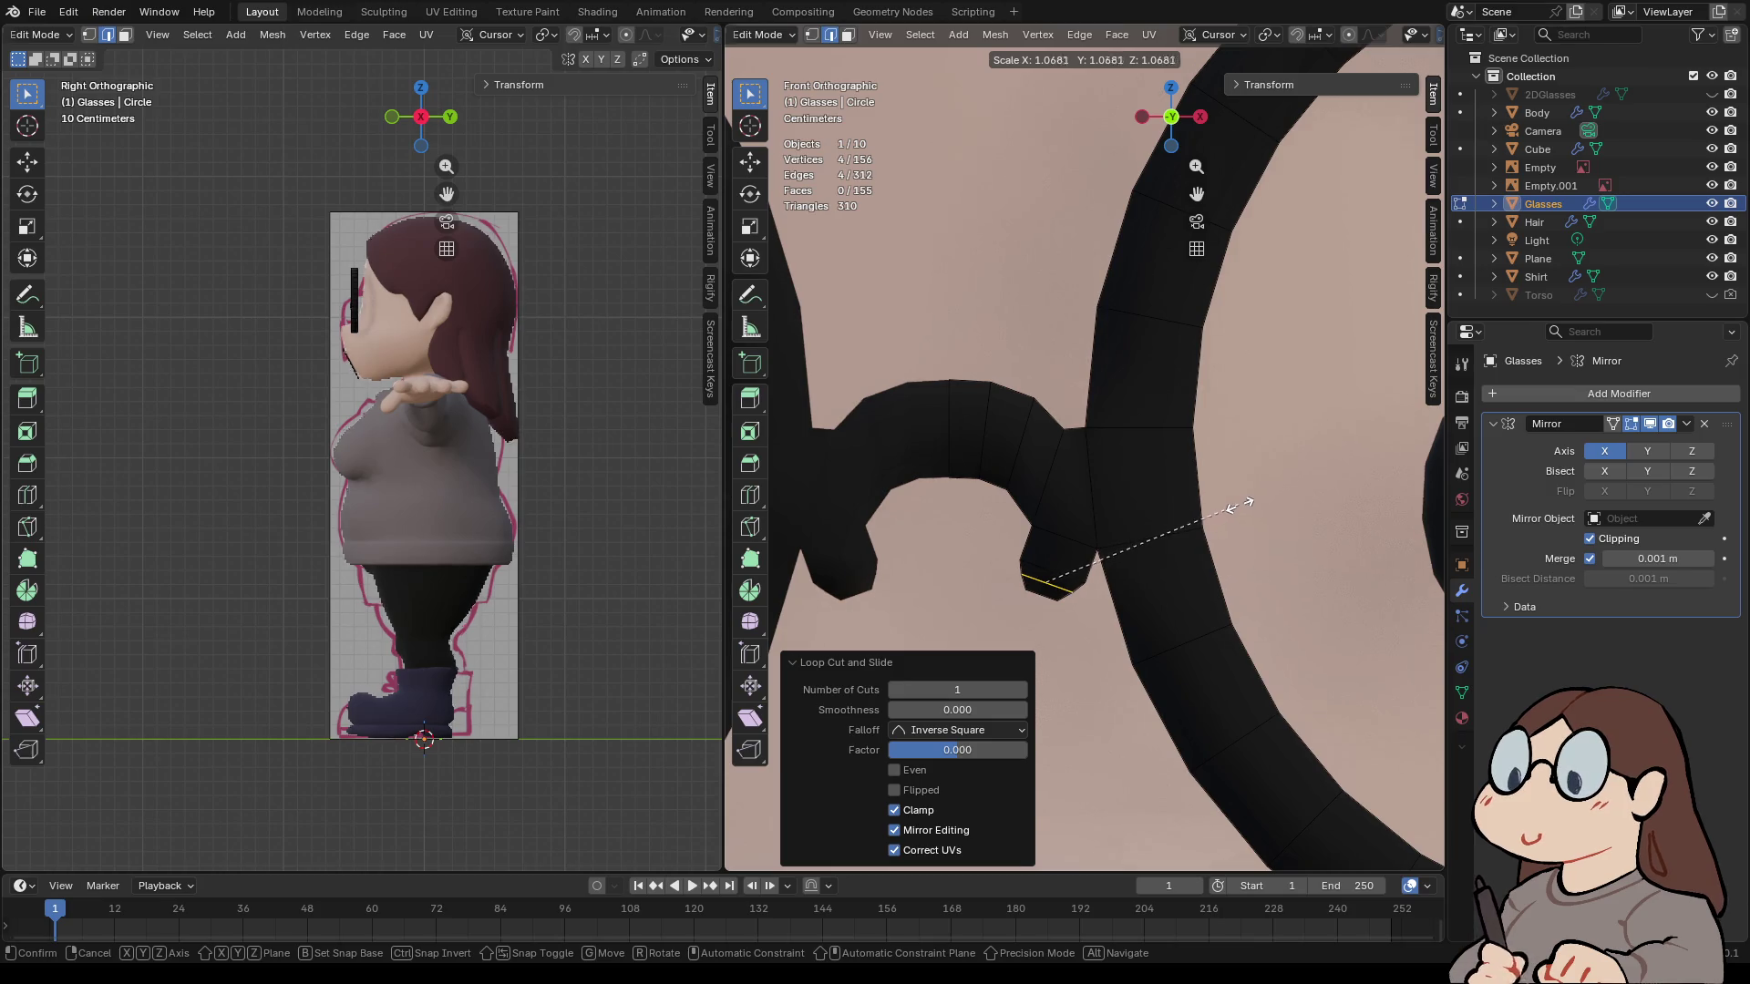
{"action": "left_click", "coordinate": [1242, 504]}
{"action": "scroll", "coordinate": [1241, 504], "scroll_direction": "down", "scroll_amount": 6}
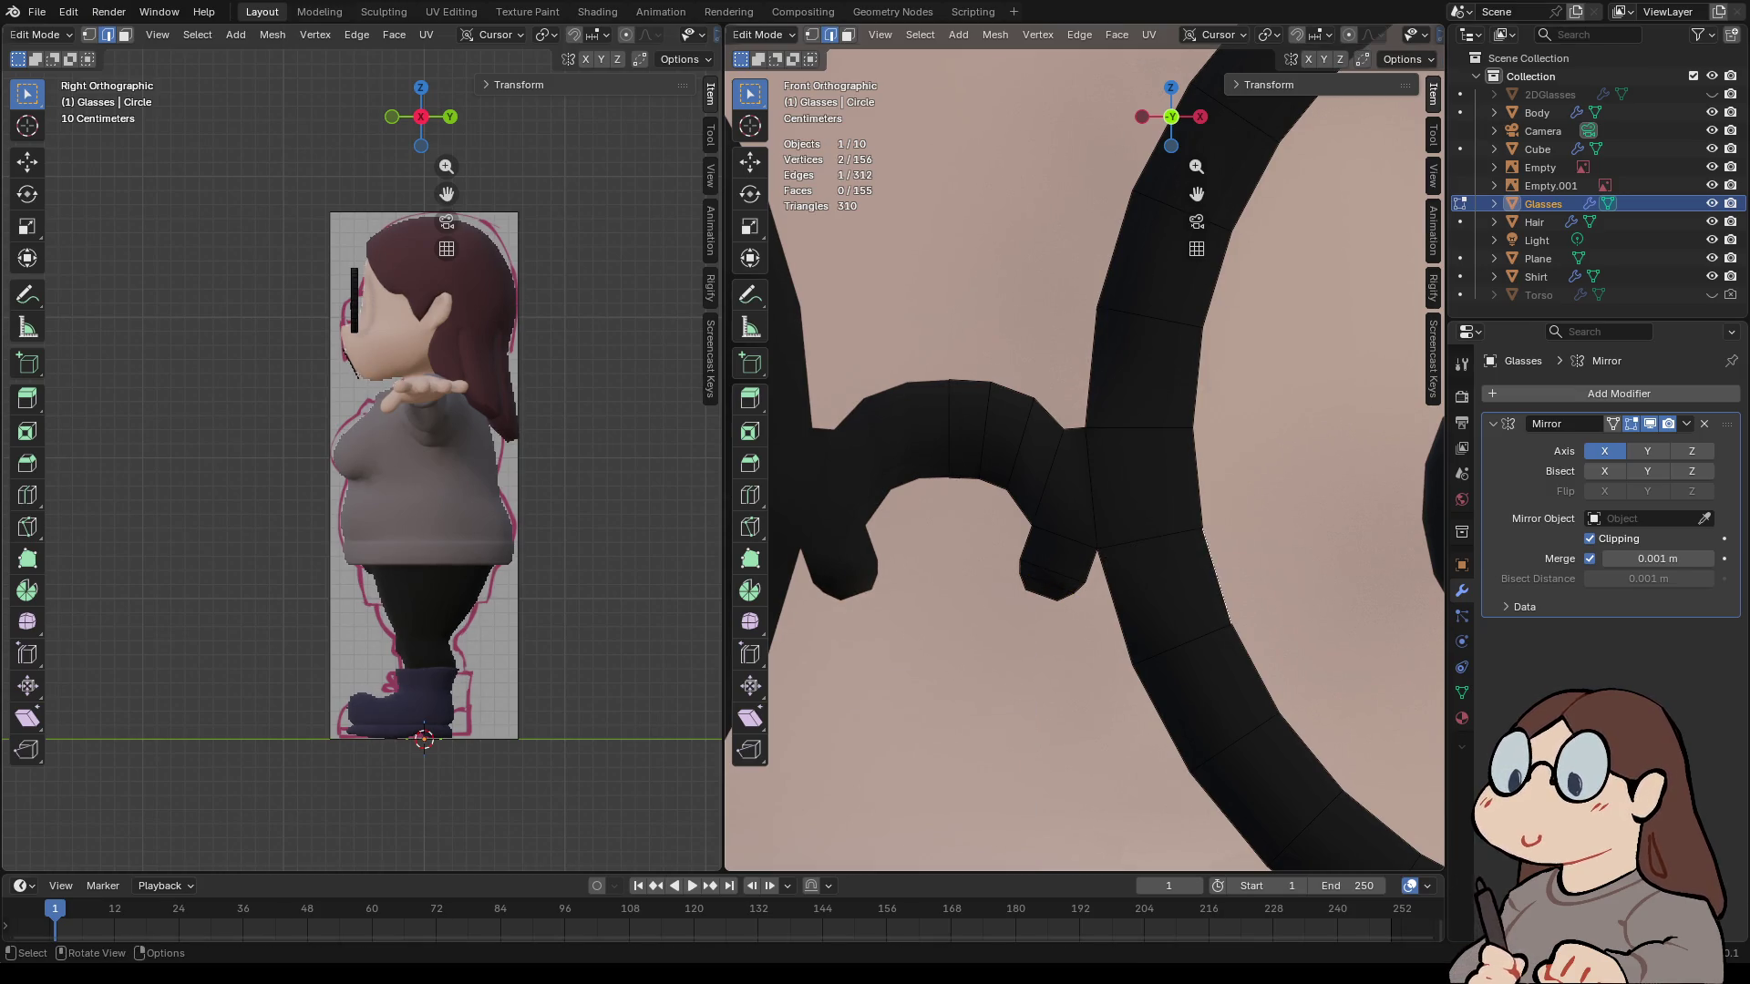
- Switch to Object Mode and apply Shade Smooth to the glasses
{"action": "left_click", "coordinate": [763, 34]}
{"action": "left_click", "coordinate": [765, 60]}
{"action": "right_click", "coordinate": [1003, 436]}
{"action": "left_click", "coordinate": [1002, 435]}
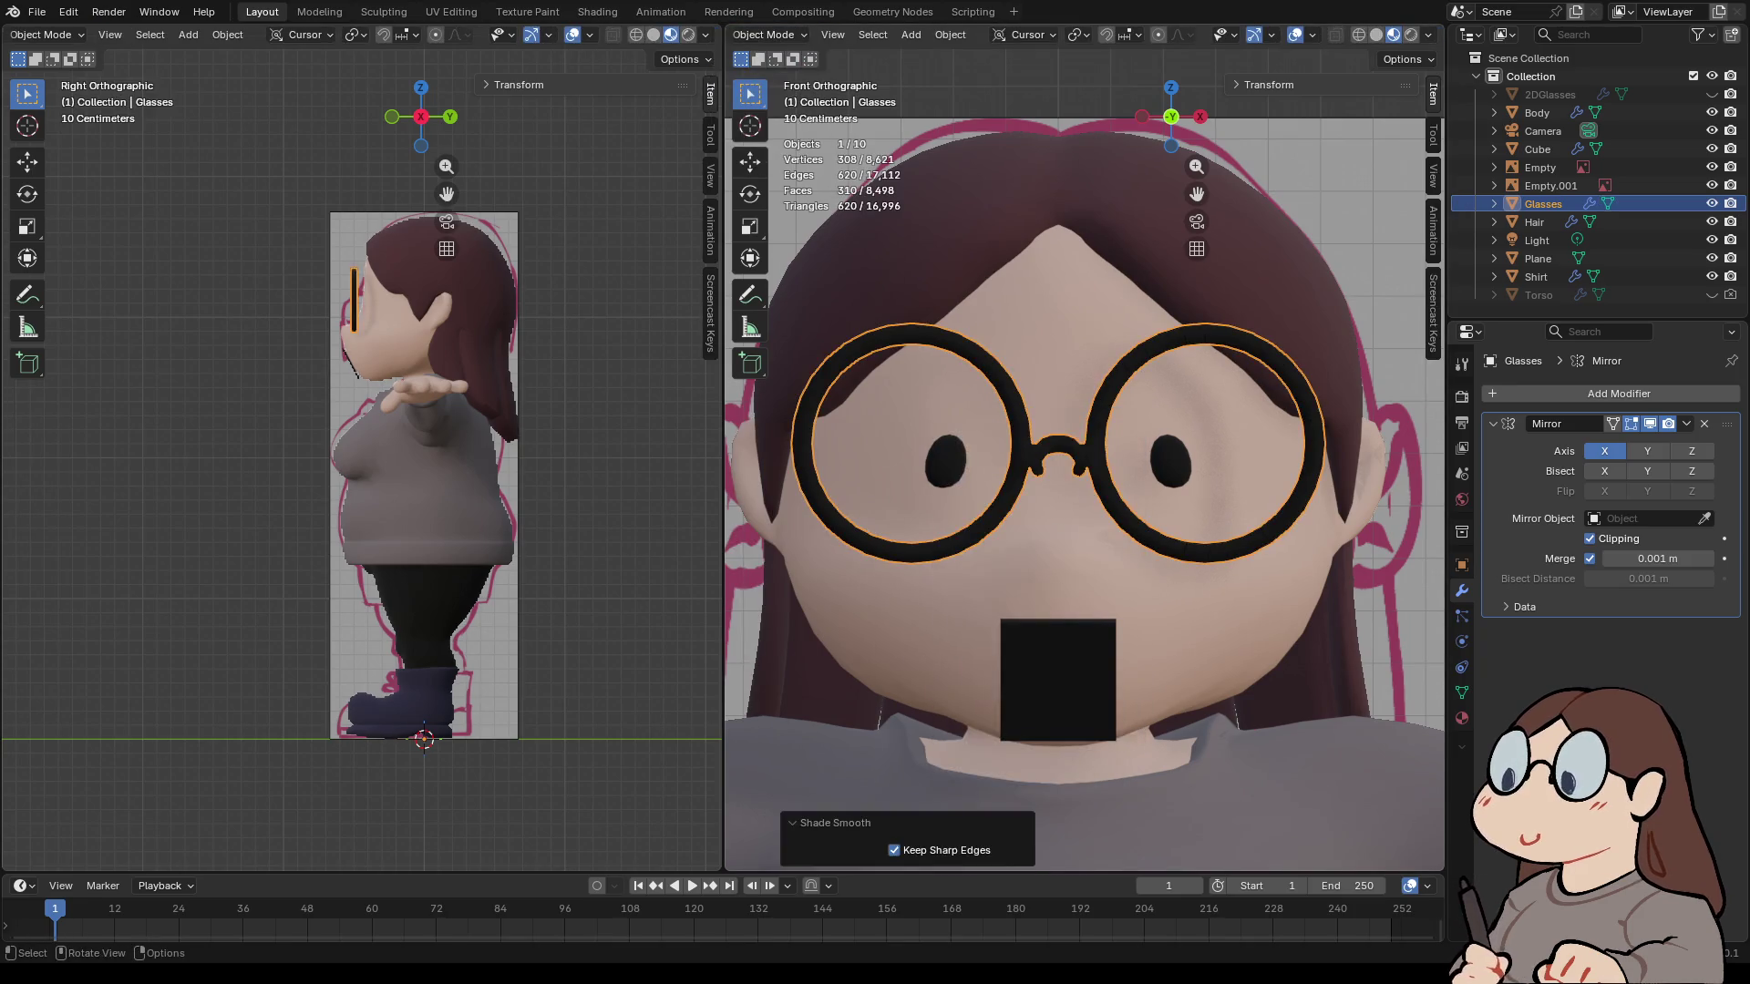
- Deselect all, return to the front view, select the Glasses and enter Edit Mode
{"action": "left_click", "coordinate": [1003, 183]}
{"action": "scroll", "coordinate": [1093, 437], "scroll_direction": "up", "scroll_amount": 5}
{"action": "middle_click_drag", "start_coordinate": [1094, 438], "coordinate": [775, 419]}
{"action": "scroll", "coordinate": [1084, 456], "scroll_direction": "down", "scroll_amount": 5}
{"action": "key", "text": "alt+a"}
{"action": "mouse_move", "coordinate": [1084, 456]}
{"action": "middle_mouse_down"}
{"action": "mouse_move", "coordinate": [1021, 455]}
{"action": "mouse_move", "coordinate": [1021, 492]}
{"action": "mouse_move", "coordinate": [947, 497]}
{"action": "mouse_move", "coordinate": [1066, 497]}
{"action": "mouse_move", "coordinate": [1048, 497]}
{"action": "middle_mouse_up"}
{"action": "left_click", "coordinate": [1172, 112]}
{"action": "left_click", "coordinate": [1075, 452]}
{"action": "key", "text": "Tab"}
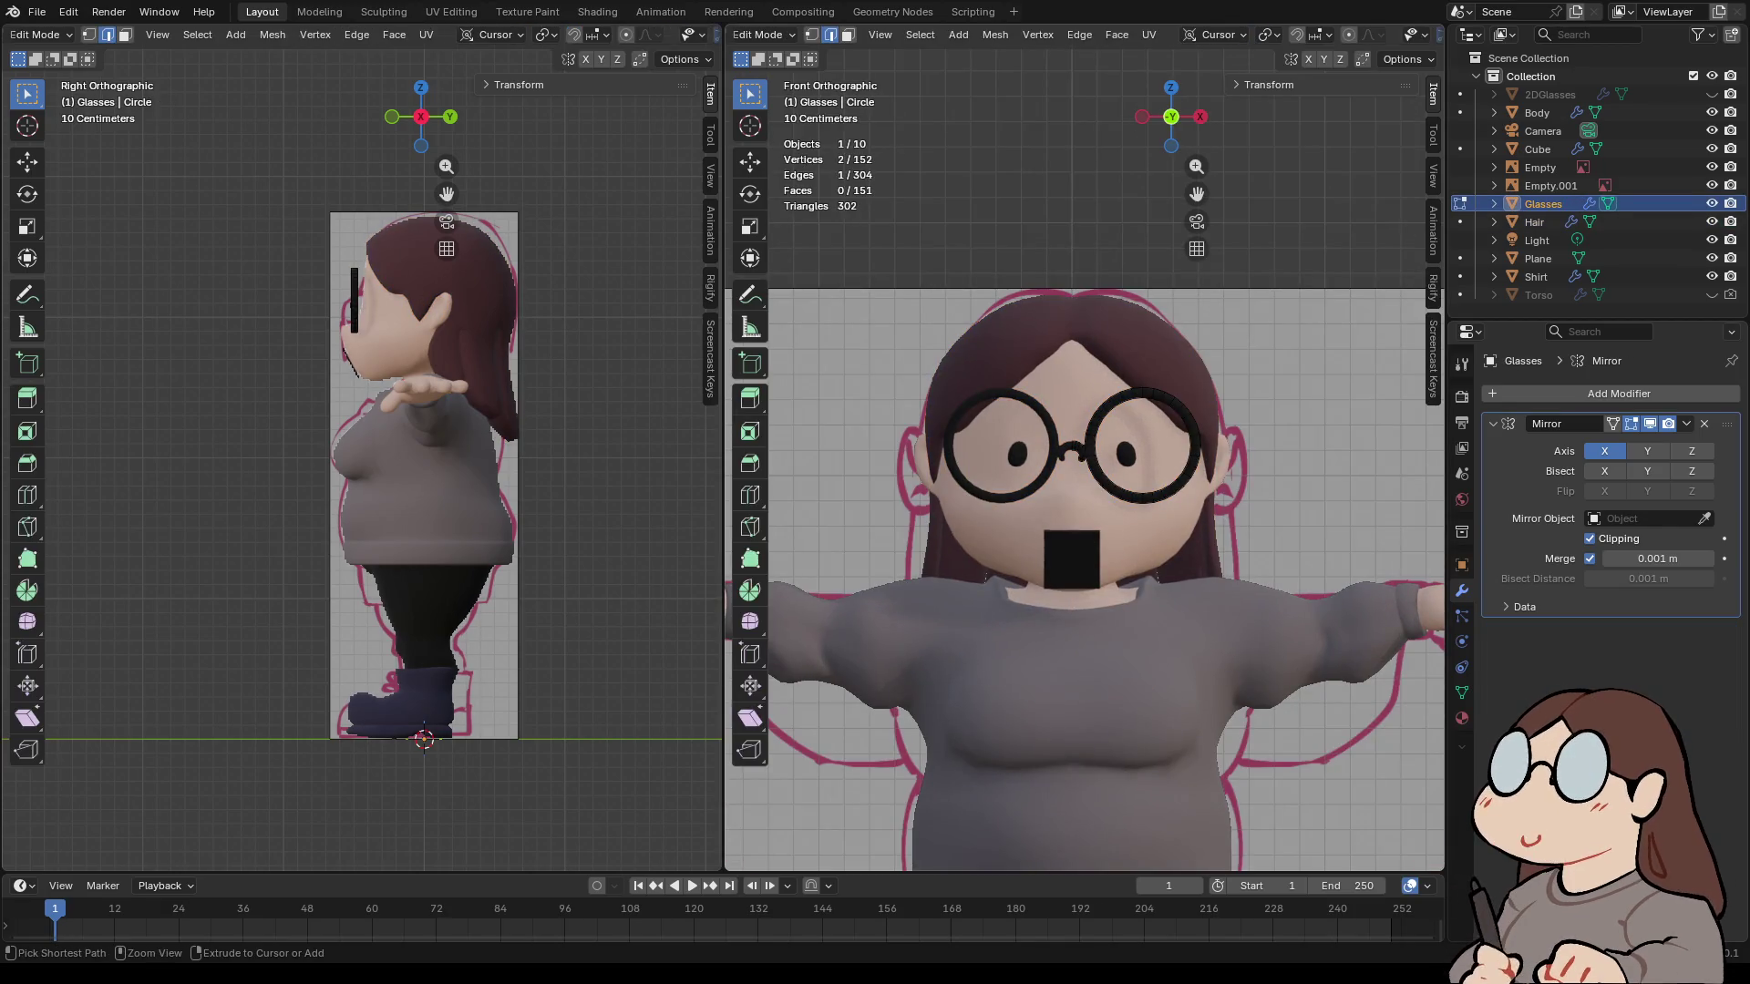
- Raise a bridge edge and the centre bridge loop along Z in edge select mode
{"action": "key", "text": "3"}
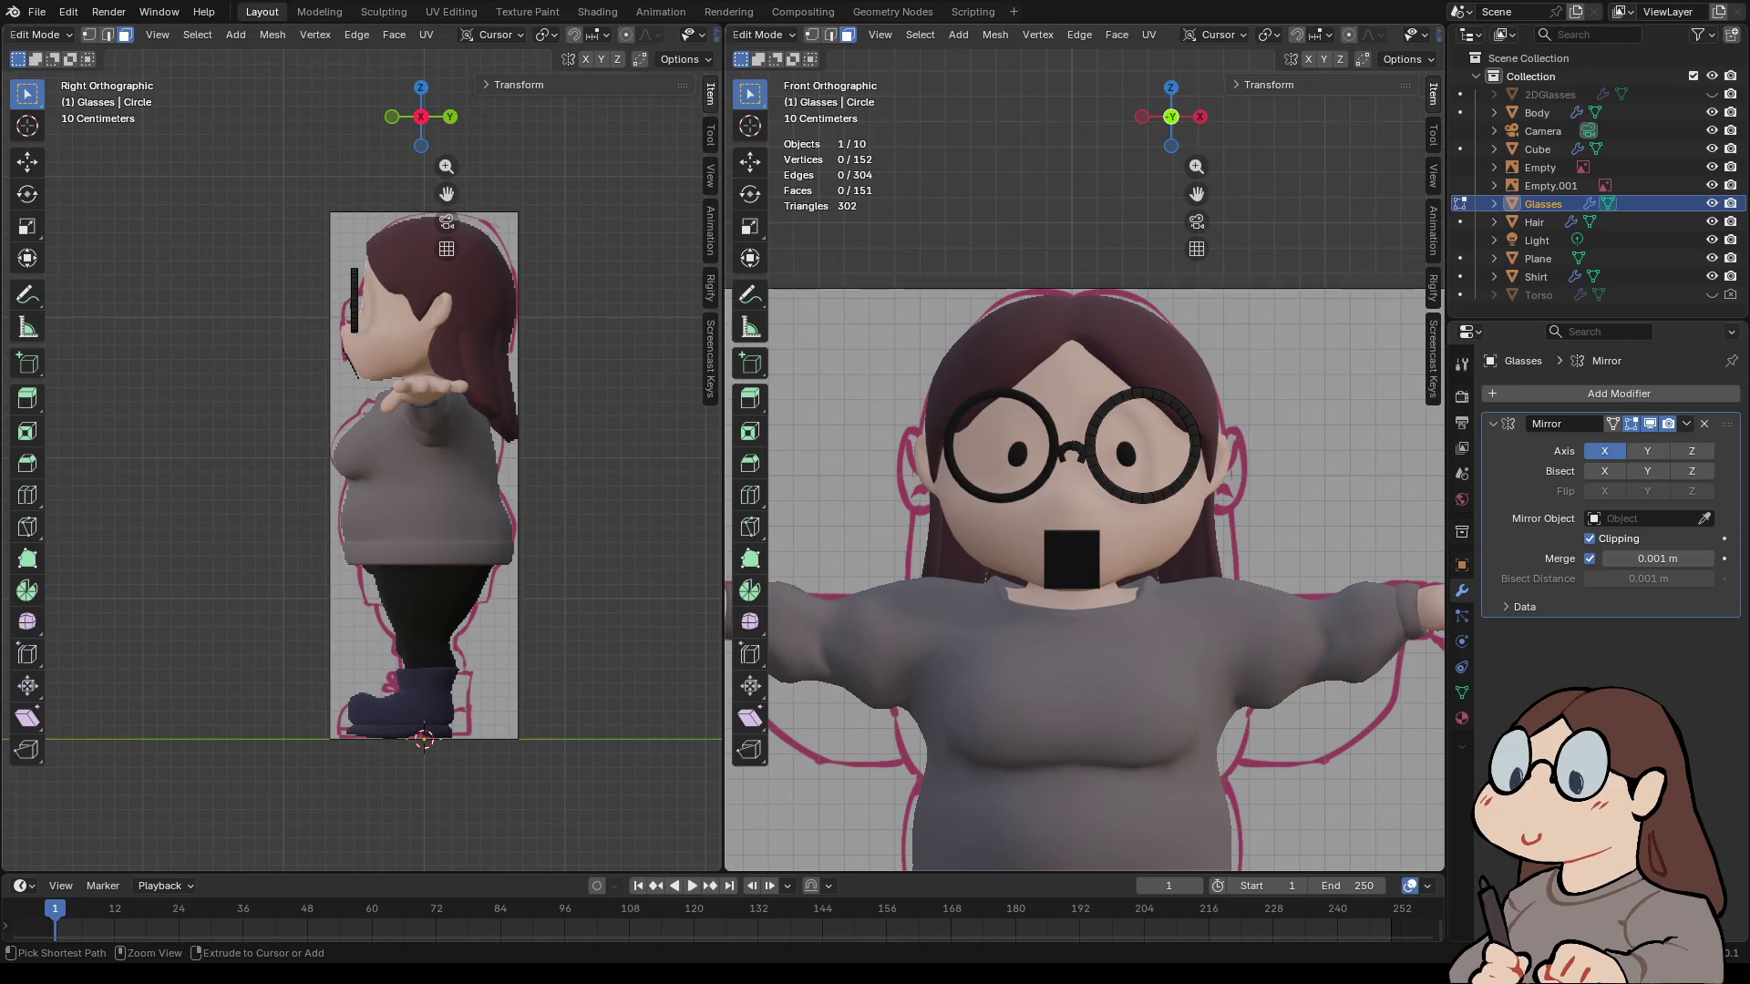
{"action": "scroll", "coordinate": [1076, 451], "scroll_direction": "up", "scroll_amount": 10}
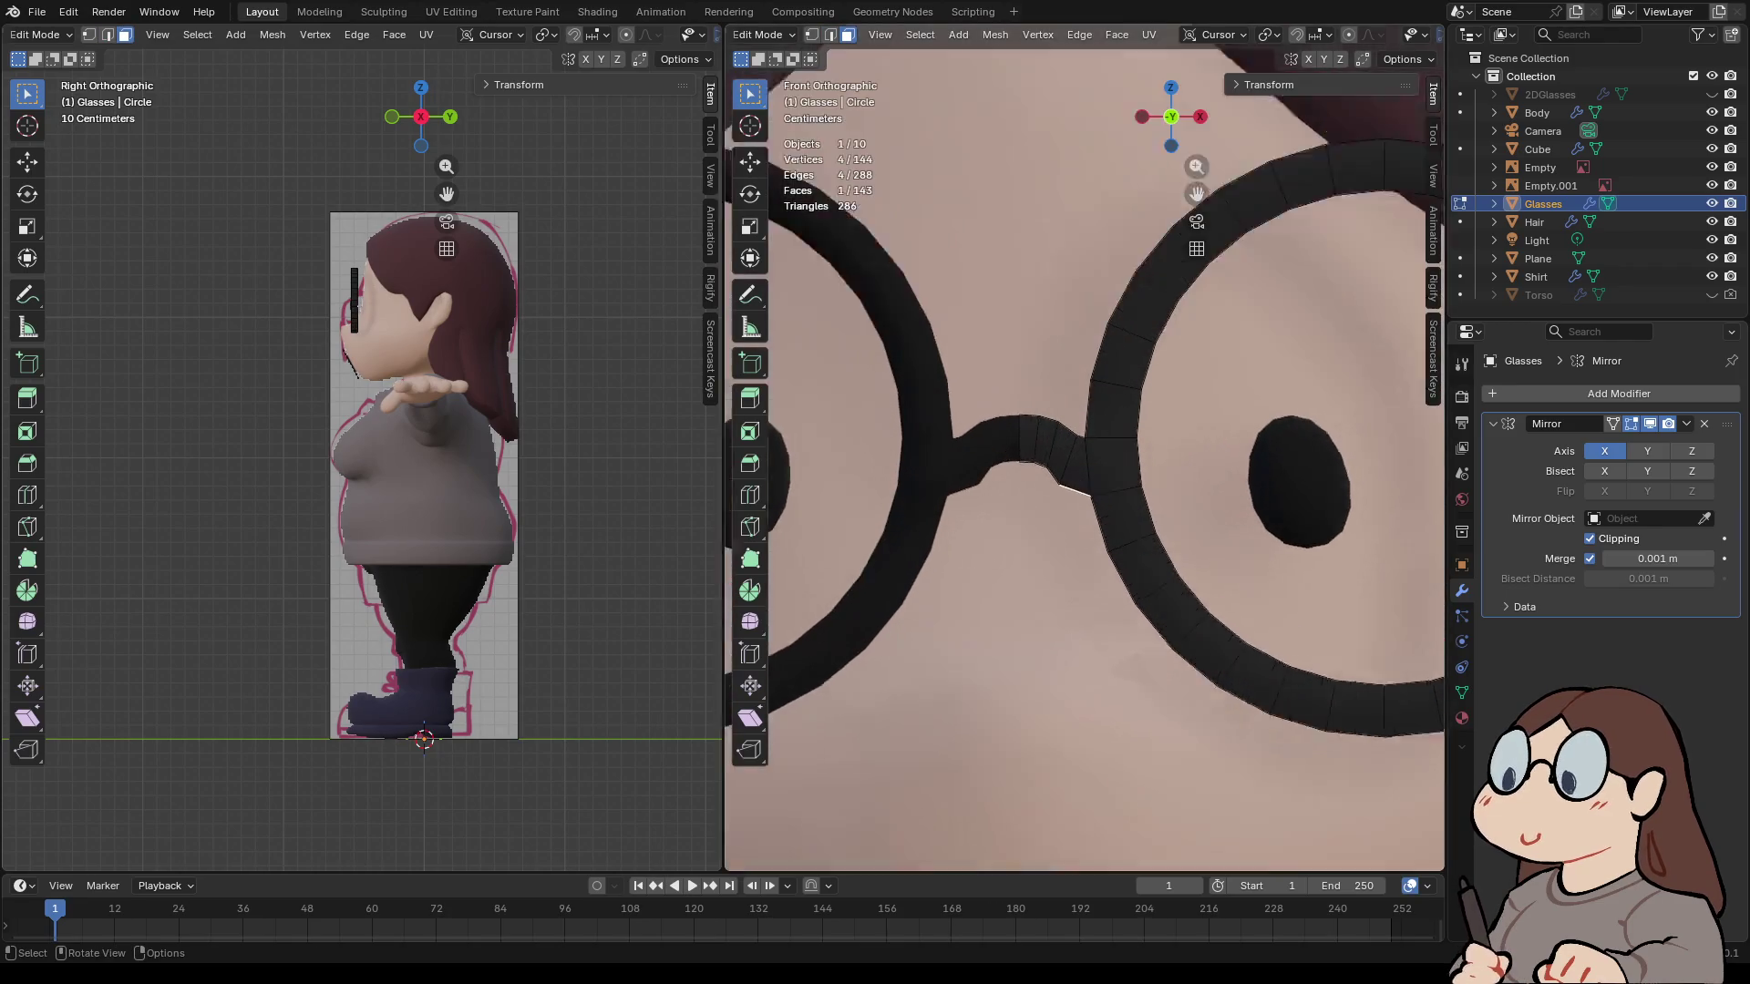
{"action": "key", "text": "g"}
{"action": "key", "text": "Escape"}
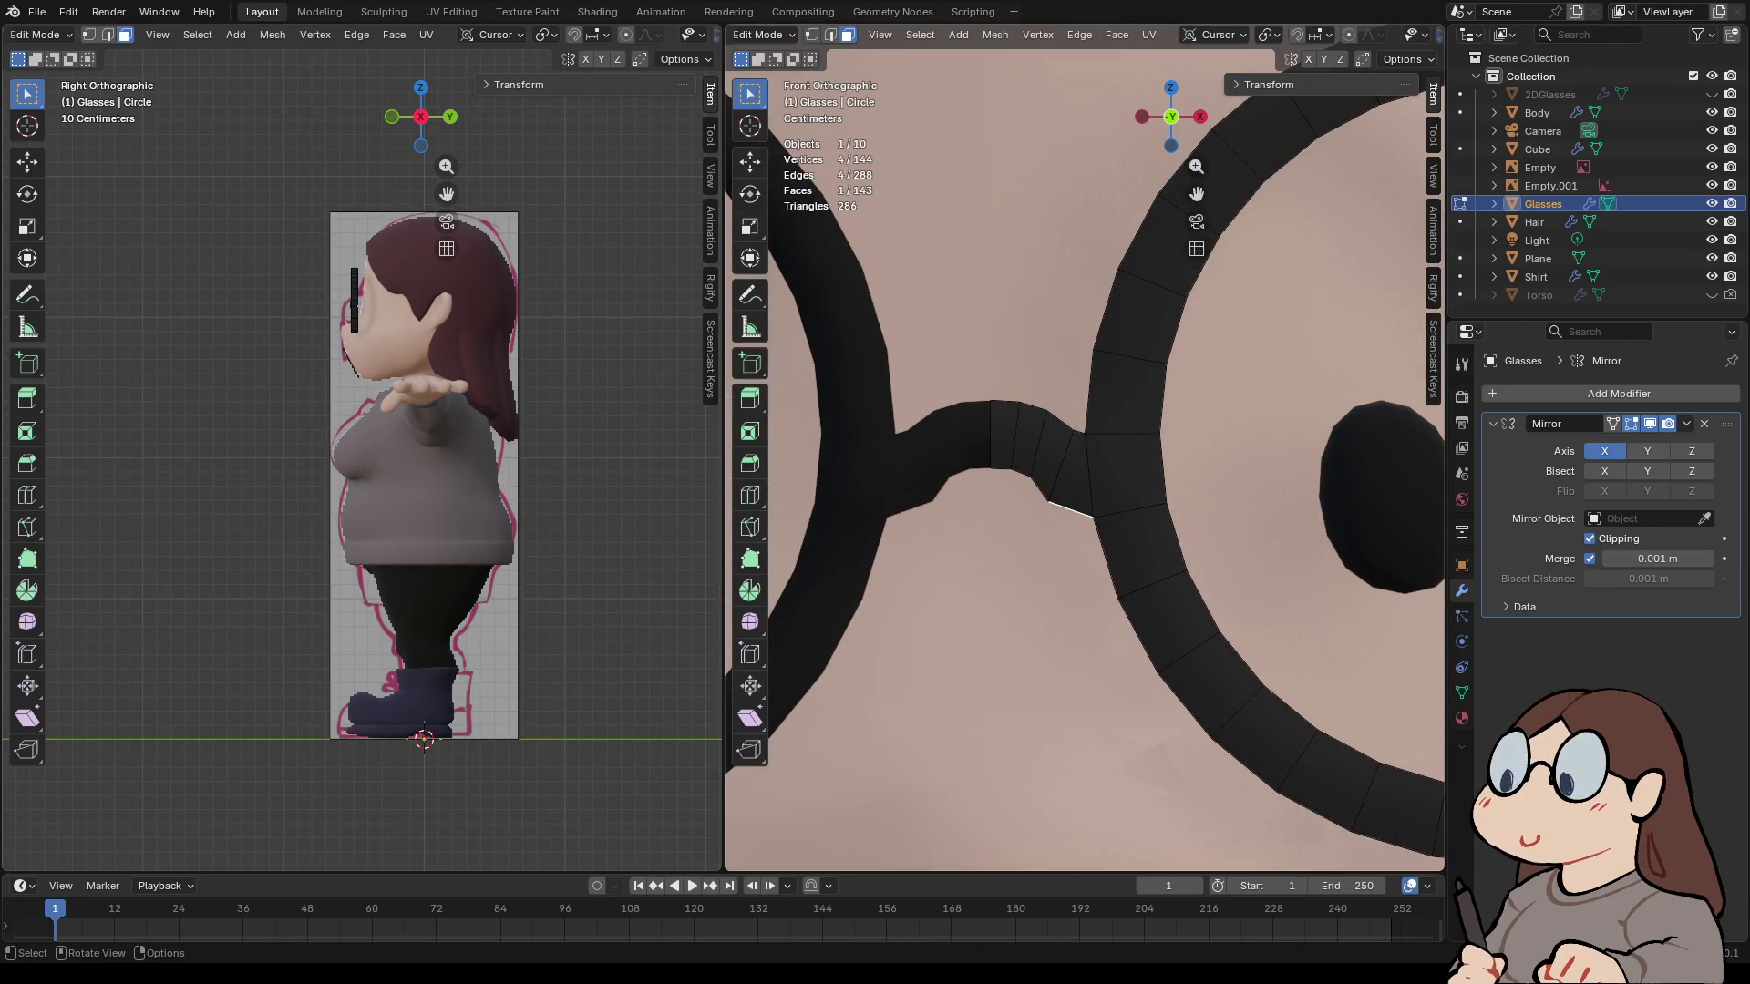
{"action": "middle_click_drag", "start_coordinate": [1084, 455], "coordinate": [1148, 428]}
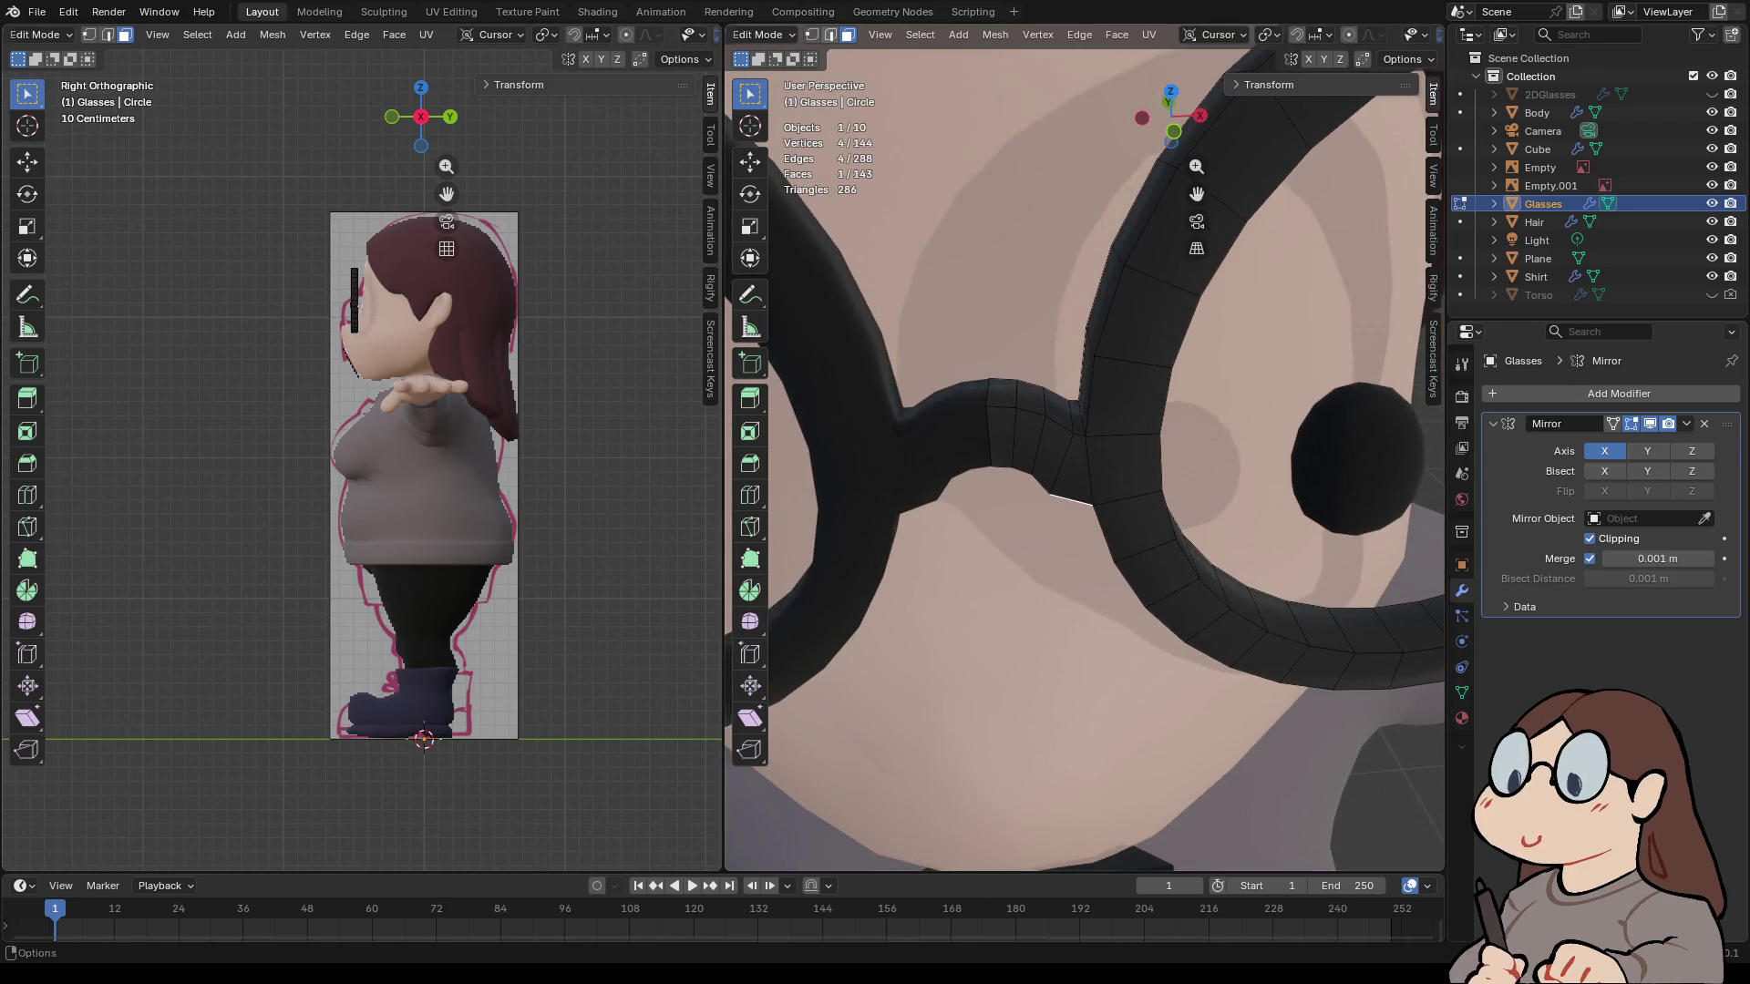
{"action": "key", "text": "2"}
{"action": "key", "text": "g"}
{"action": "key", "text": "z"}
{"action": "left_click", "coordinate": [1072, 437]}
{"action": "middle_click_drag", "start_coordinate": [1072, 438], "coordinate": [1099, 426]}
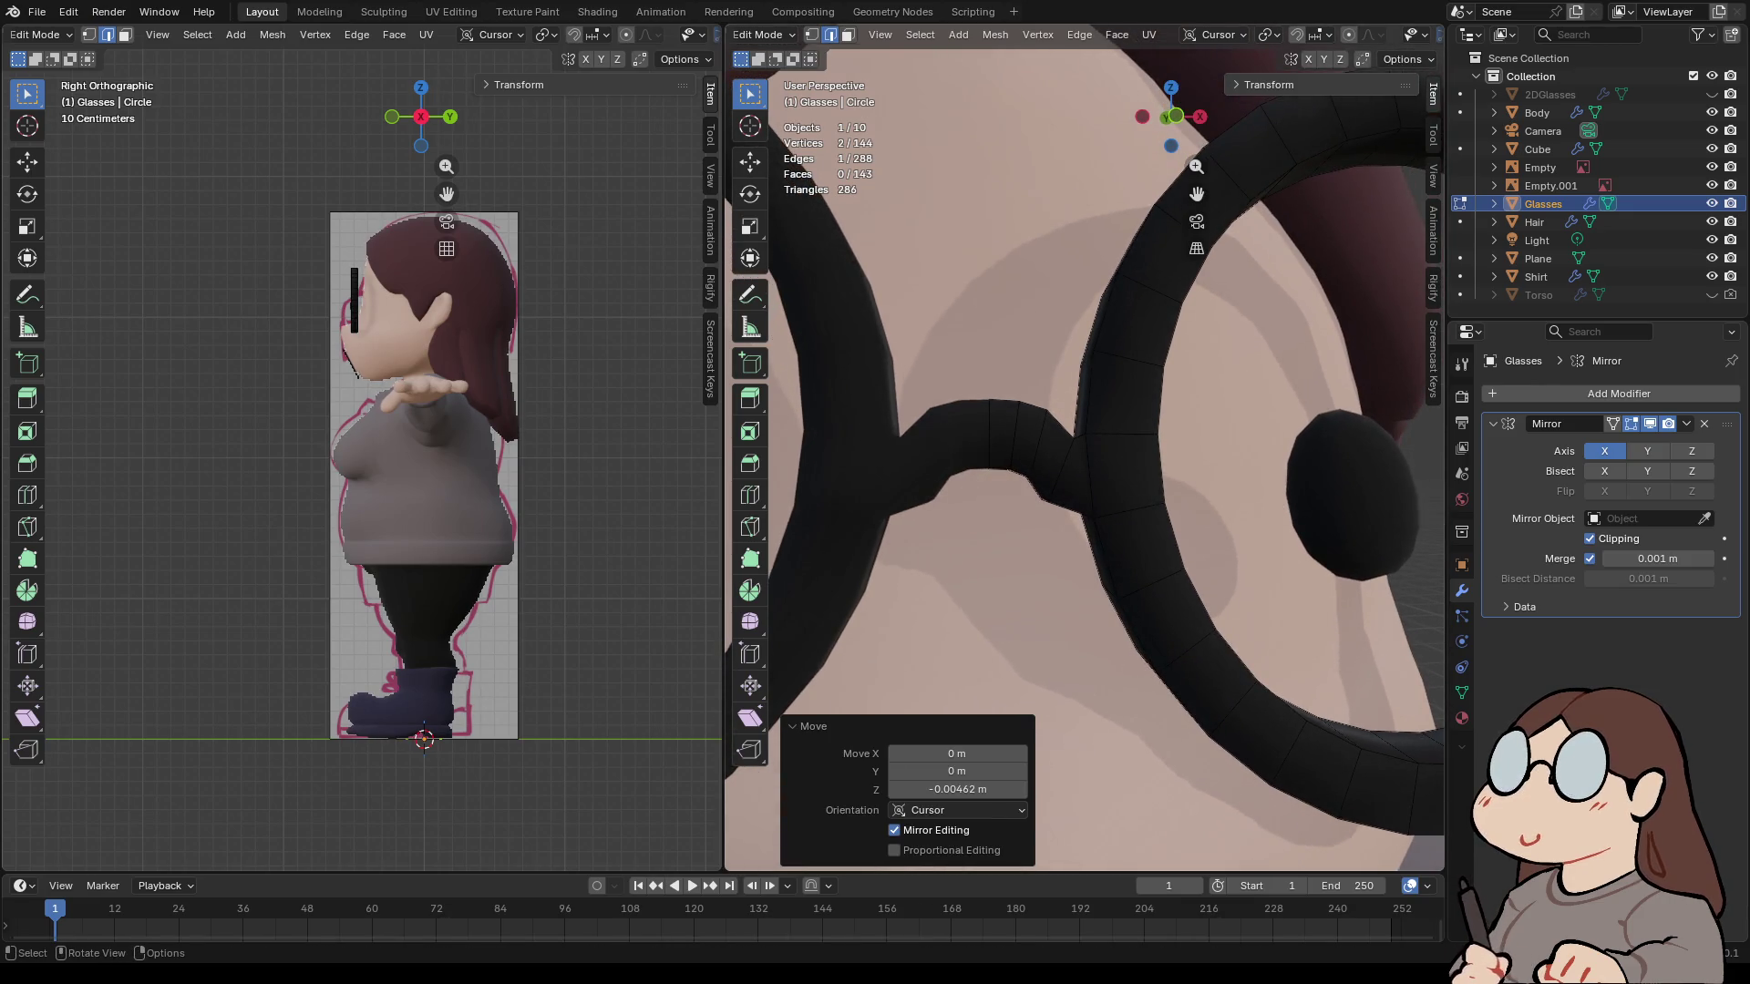
{"action": "left_click", "coordinate": [1176, 115]}
{"action": "left_click", "coordinate": [990, 436], "text": "alt"}
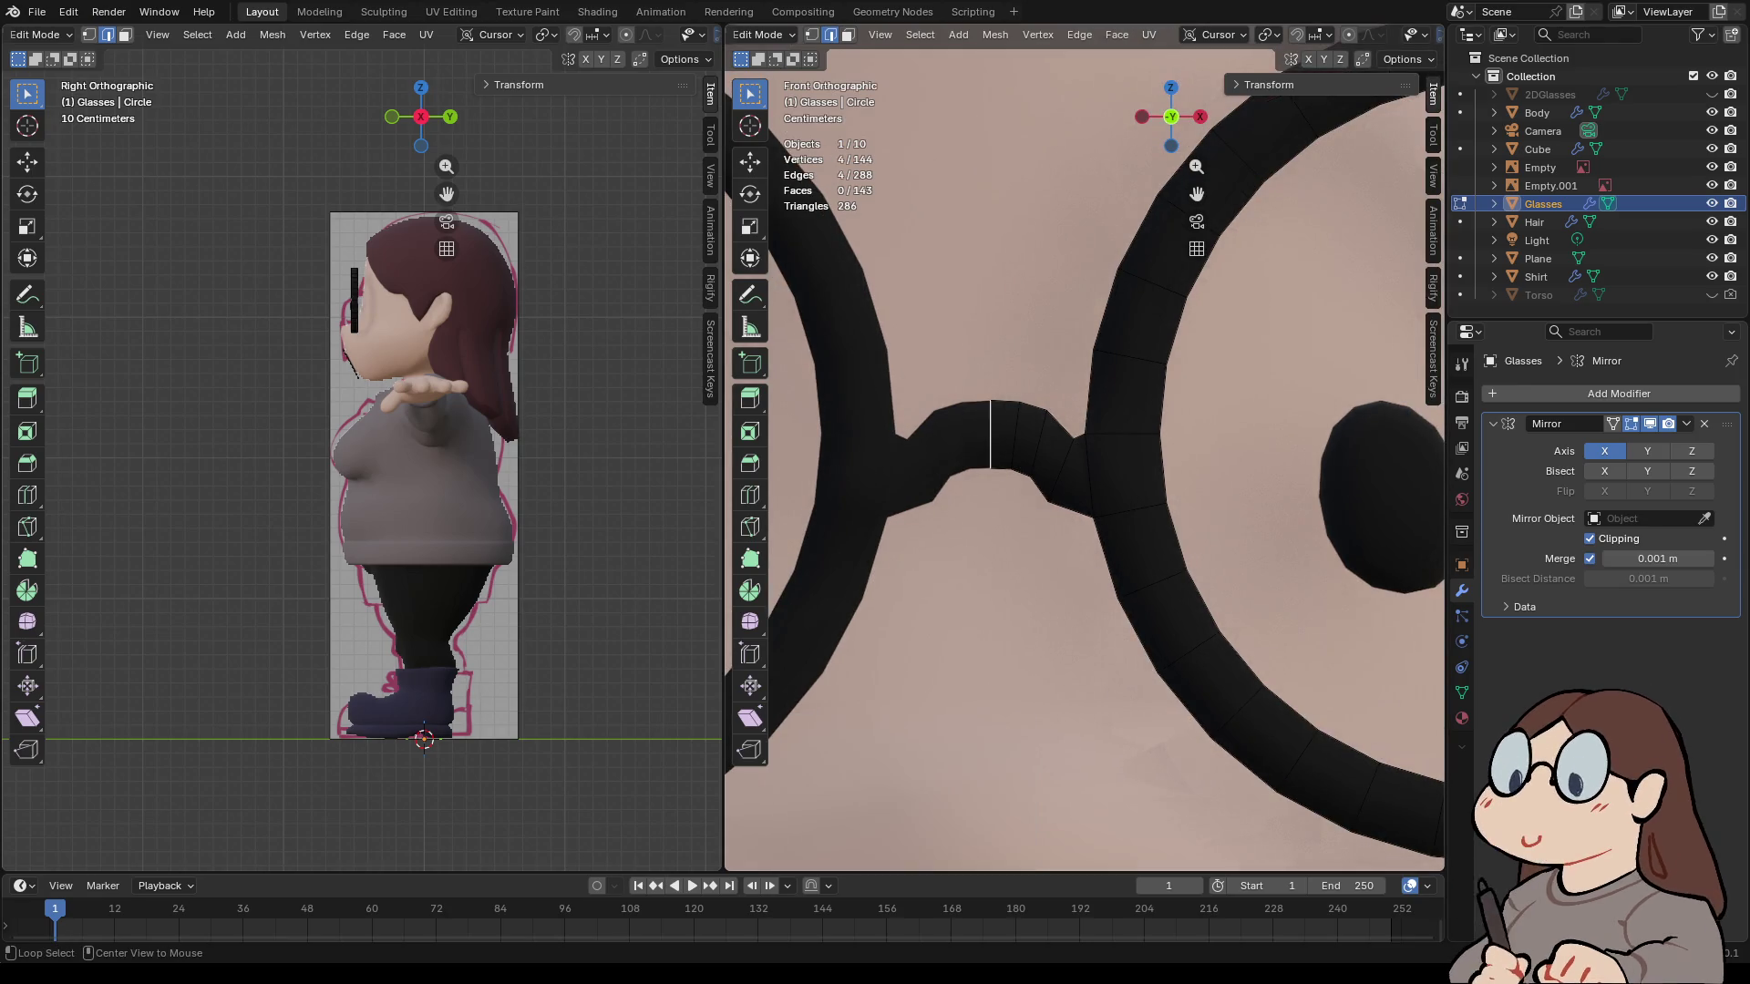
{"action": "key", "text": "g"}
{"action": "key", "text": "z"}
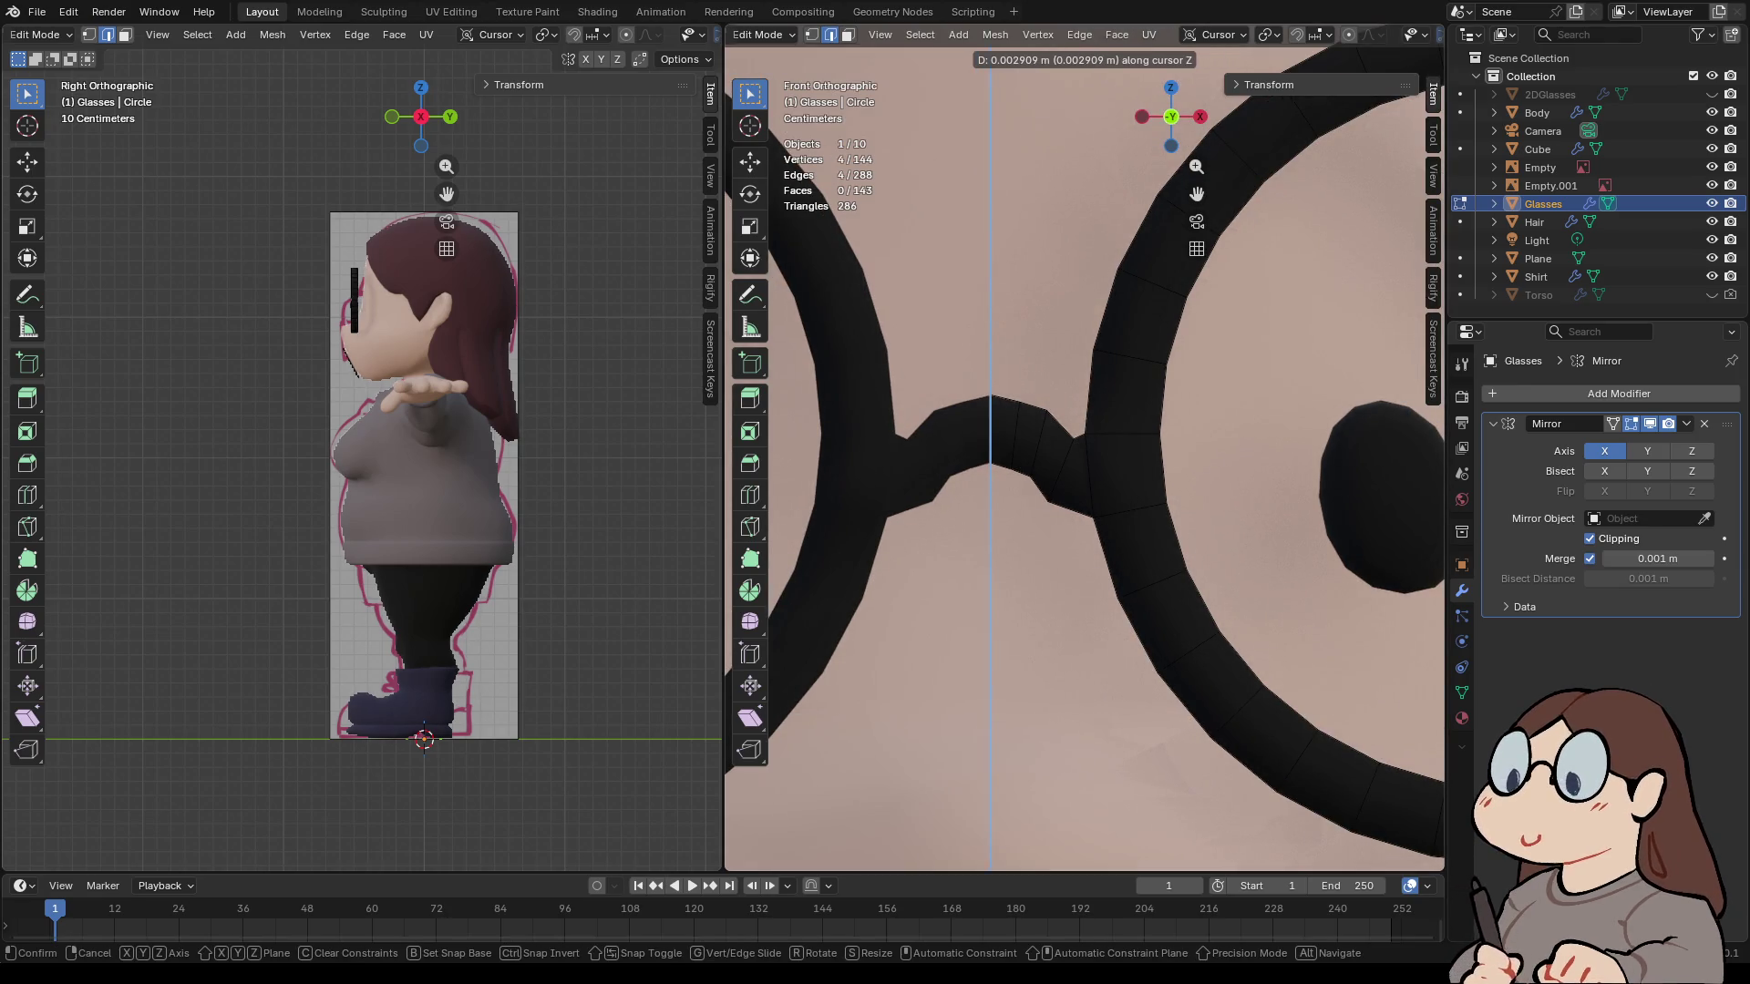
{"action": "key", "text": "Return"}
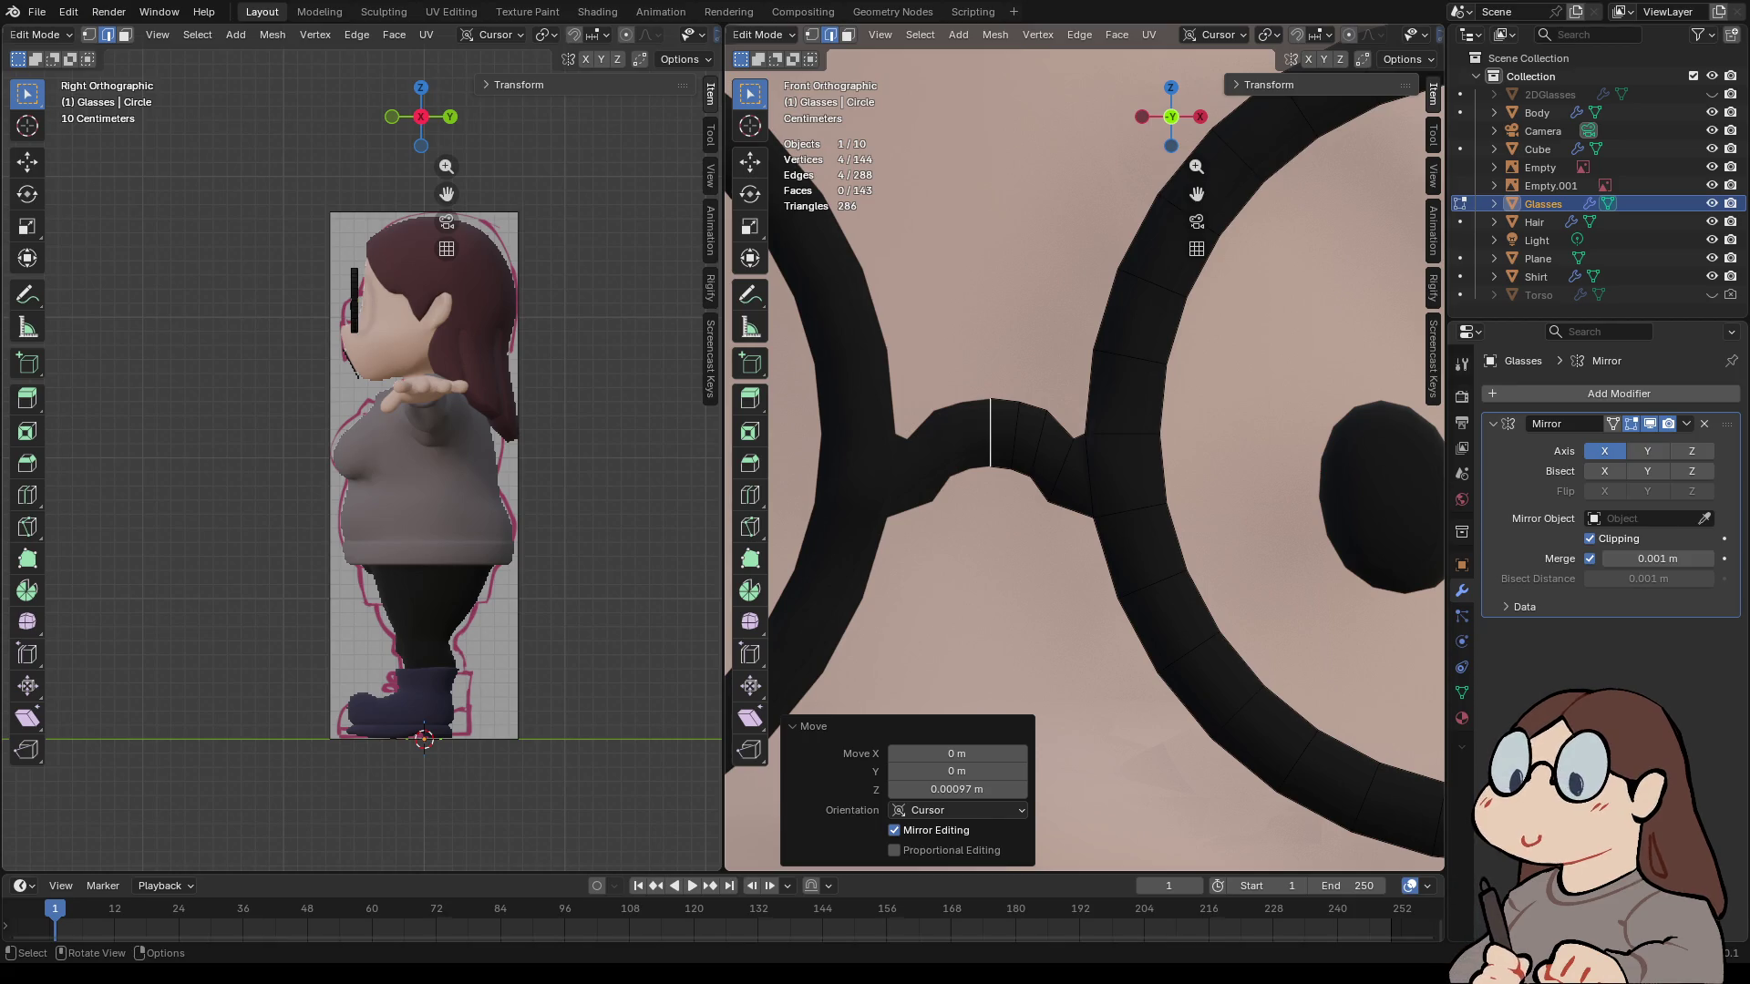
- Raise the loop where the bridge meets the lens and shift it 0.001939 m sideways
{"action": "left_click", "coordinate": [1061, 470], "text": "alt"}
{"action": "key", "text": "g"}
{"action": "key", "text": "z"}
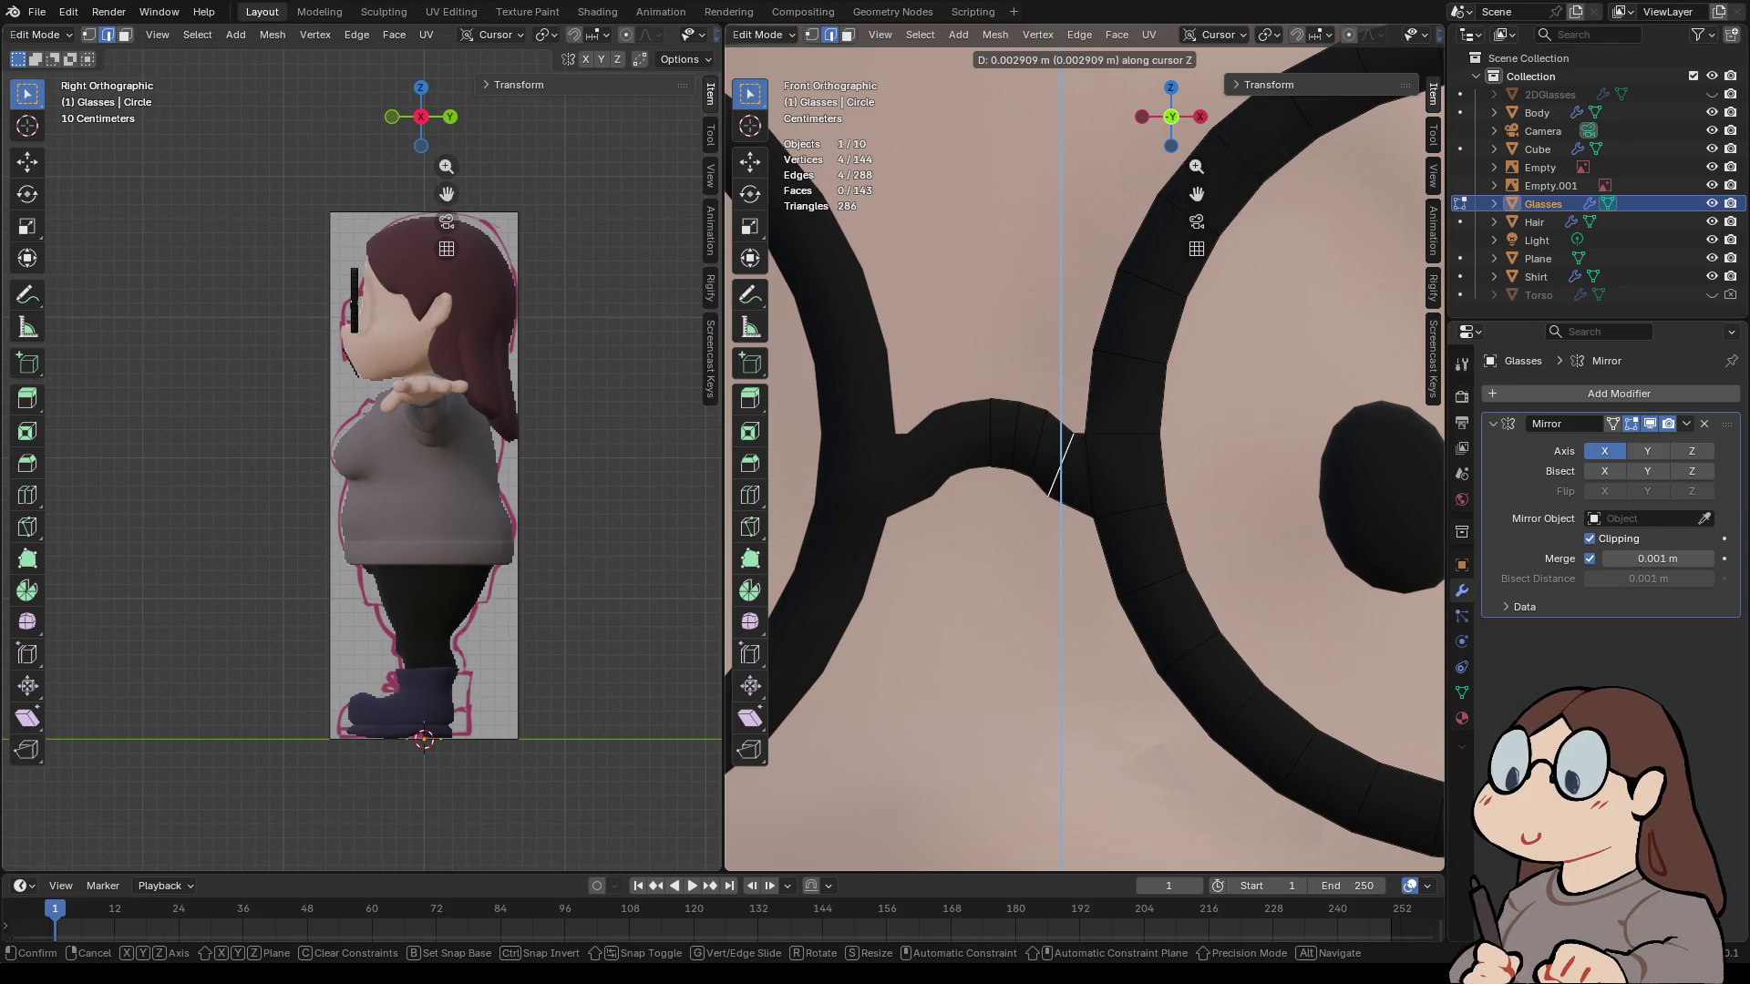
{"action": "key", "text": "Return"}
{"action": "key", "text": "g"}
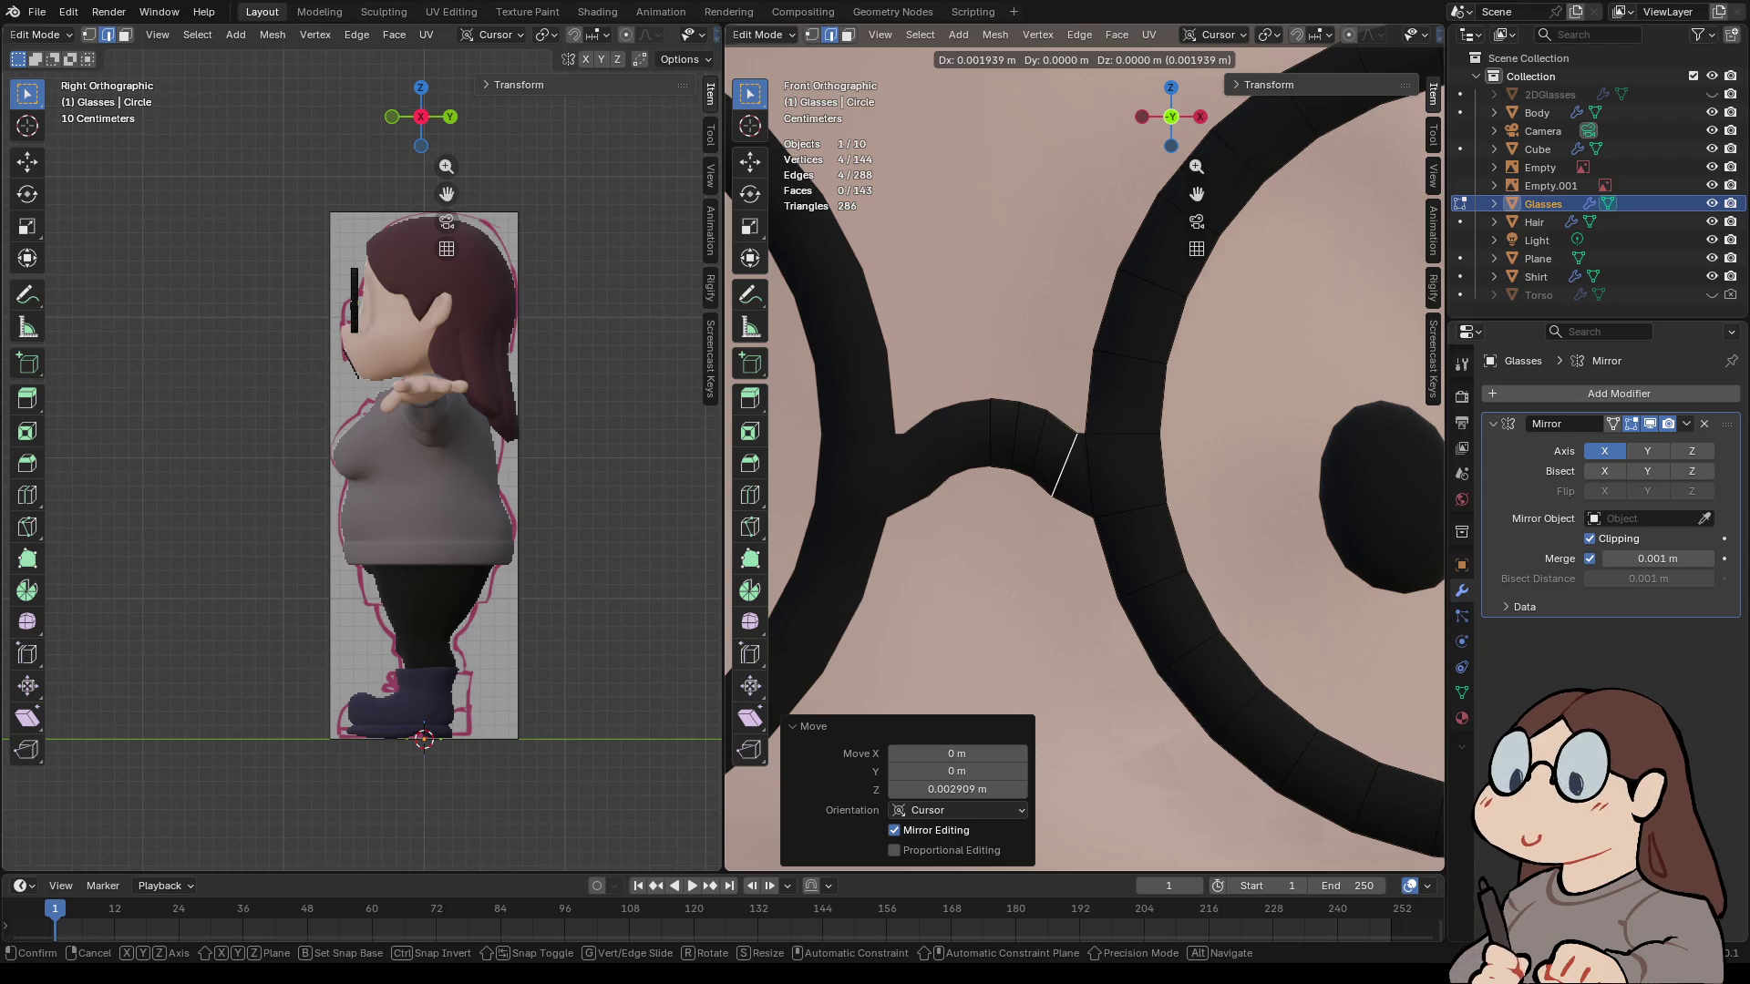
{"action": "key", "text": "Return"}
{"action": "scroll", "coordinate": [1084, 455], "scroll_direction": "down", "scroll_amount": 2}
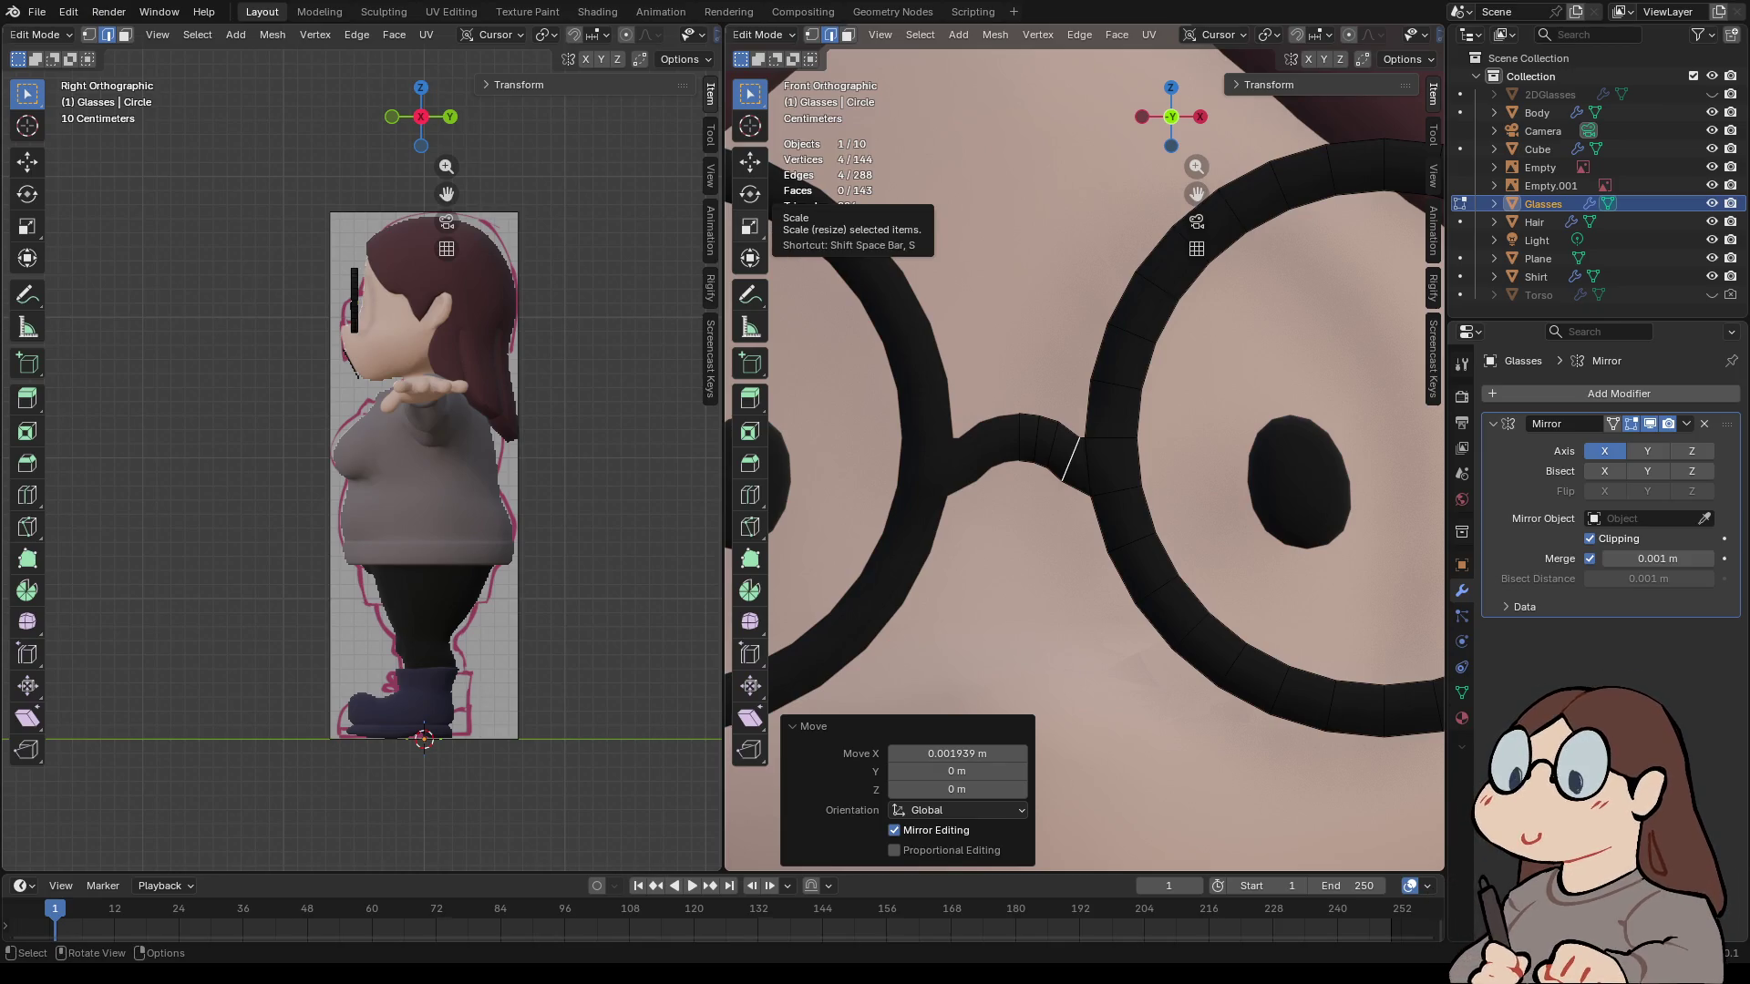
{"action": "scroll", "coordinate": [1085, 456], "scroll_direction": "down", "scroll_amount": 6}
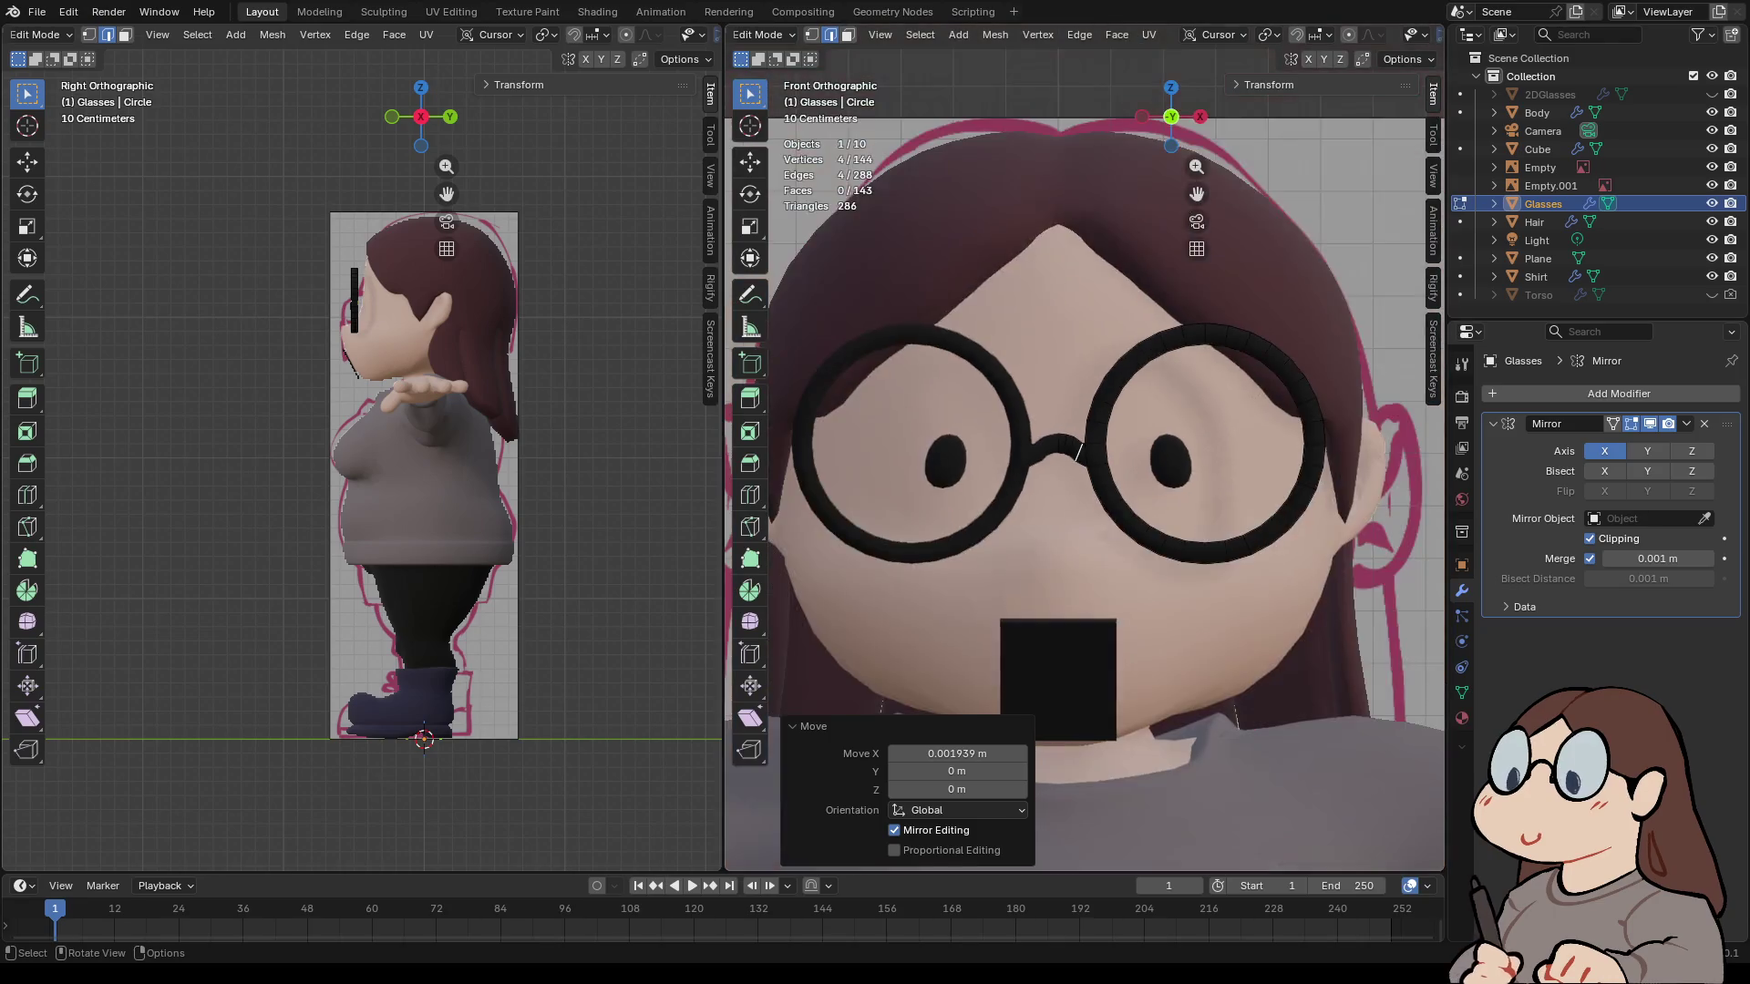
- Deselect all vertices, switch the glasses to Object Mode and select the hair
{"action": "key", "text": "alt+a"}
{"action": "mouse_move", "coordinate": [1084, 455]}
{"action": "middle_mouse_down"}
{"action": "mouse_move", "coordinate": [1258, 420]}
{"action": "mouse_move", "coordinate": [948, 430]}
{"action": "mouse_move", "coordinate": [1021, 401]}
{"action": "mouse_move", "coordinate": [980, 412]}
{"action": "middle_mouse_up"}
{"action": "scroll", "coordinate": [948, 430], "scroll_direction": "up", "scroll_amount": 5}
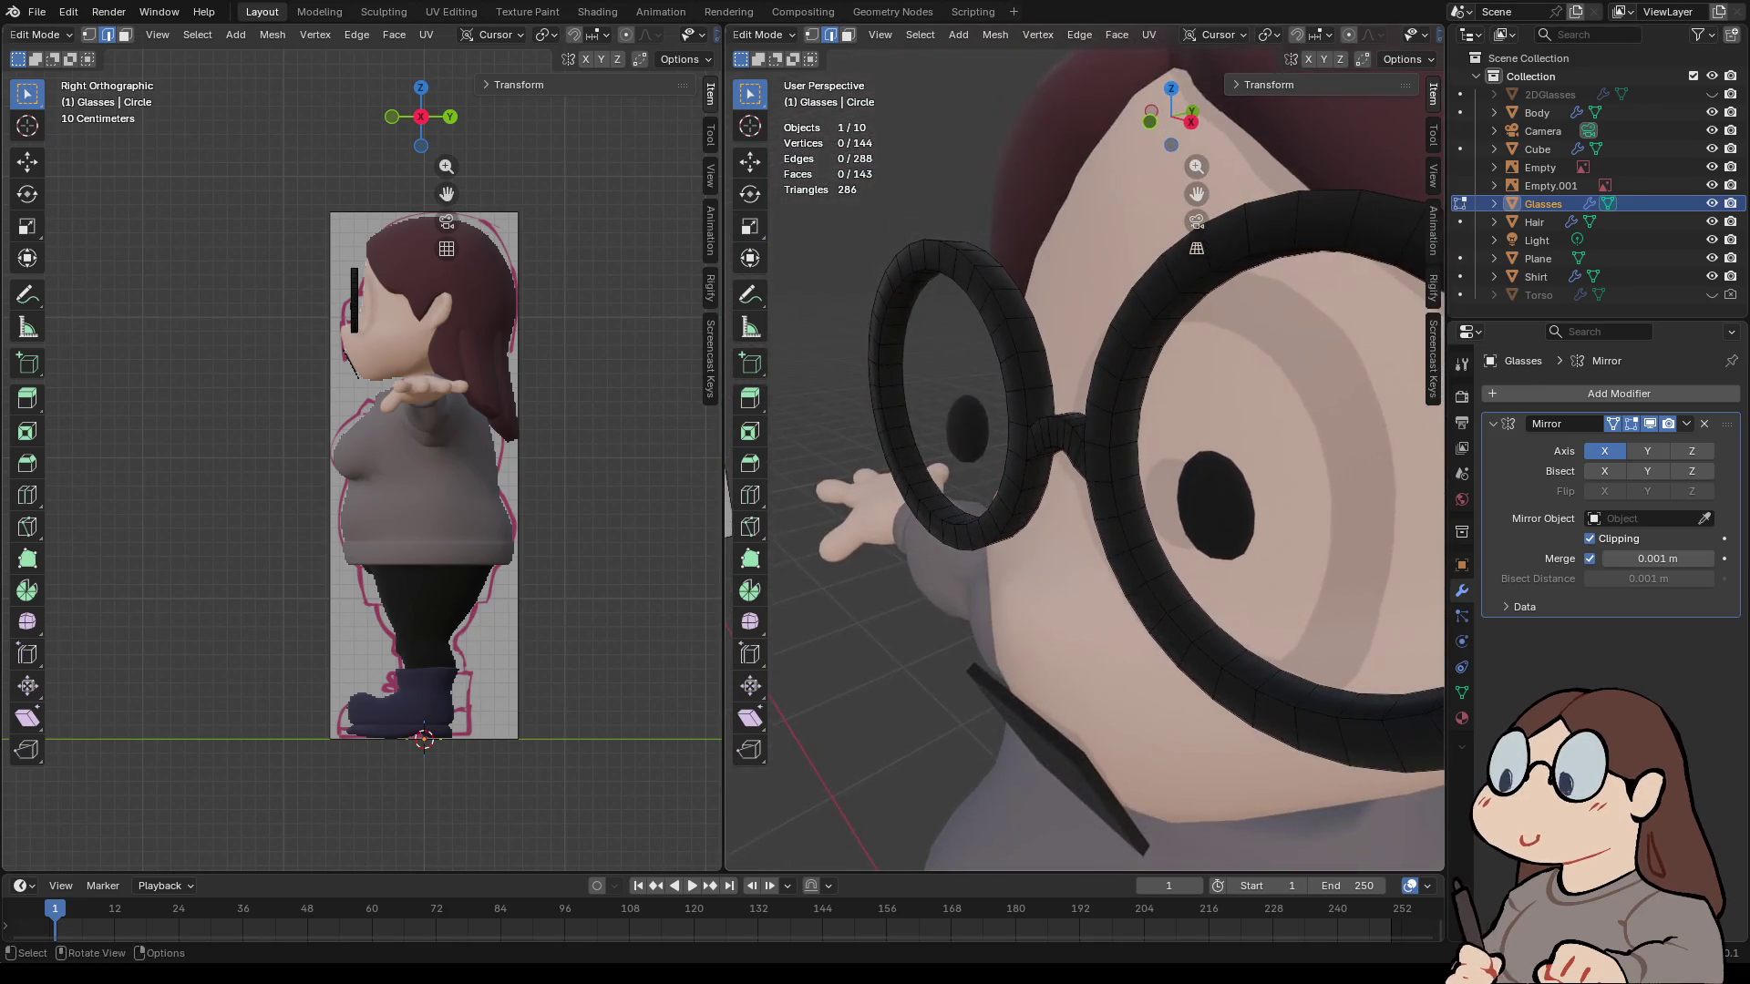
{"action": "left_click", "coordinate": [763, 34]}
{"action": "left_click", "coordinate": [766, 57]}
{"action": "left_click", "coordinate": [1094, 119]}
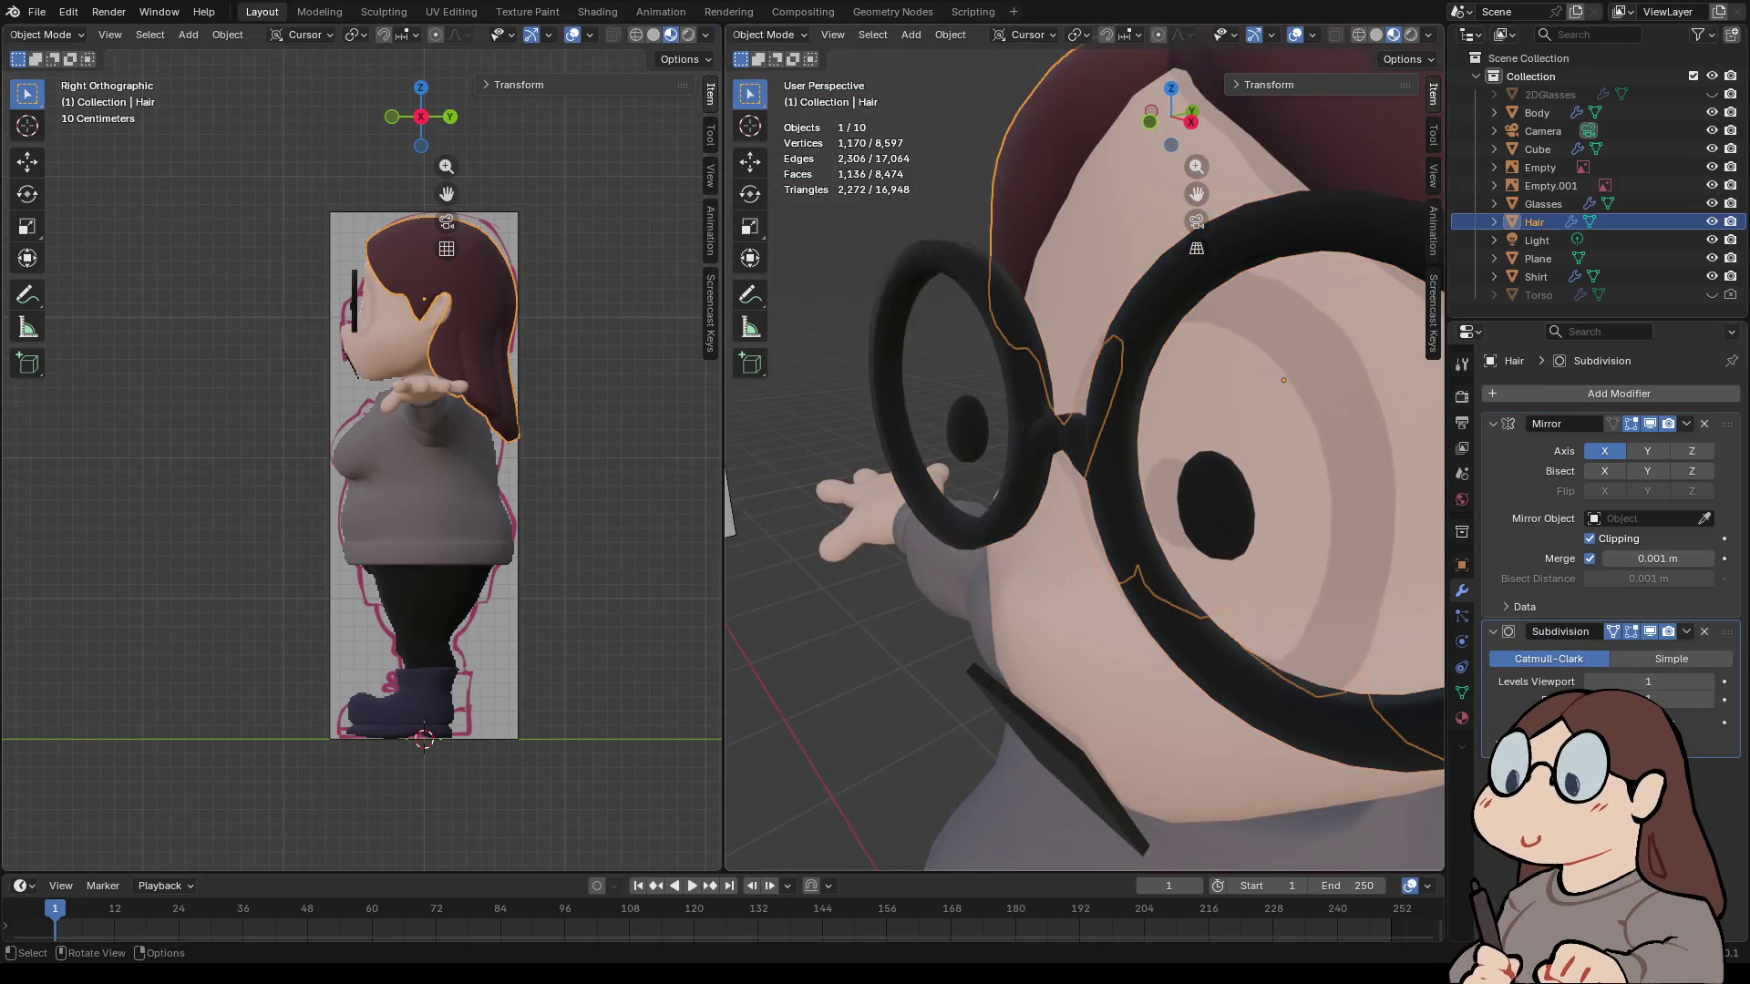
- Open the mouth plane in Edit Mode and select its front and side faces
{"action": "scroll", "coordinate": [1084, 451], "scroll_direction": "down", "scroll_amount": 4}
{"action": "key", "text": "alt+a"}
{"action": "mouse_move", "coordinate": [1085, 451]}
{"action": "middle_mouse_down"}
{"action": "mouse_move", "coordinate": [847, 451]}
{"action": "mouse_move", "coordinate": [966, 451]}
{"action": "middle_mouse_up"}
{"action": "left_click", "coordinate": [1071, 583]}
{"action": "middle_click_drag", "start_coordinate": [1071, 583], "coordinate": [966, 583]}
{"action": "left_click", "coordinate": [770, 35]}
{"action": "left_click", "coordinate": [765, 75]}
{"action": "mouse_move", "coordinate": [1093, 546]}
{"action": "middle_mouse_down"}
{"action": "mouse_move", "coordinate": [1048, 547]}
{"action": "mouse_move", "coordinate": [1139, 547]}
{"action": "middle_mouse_up"}
{"action": "left_click", "coordinate": [1116, 765]}
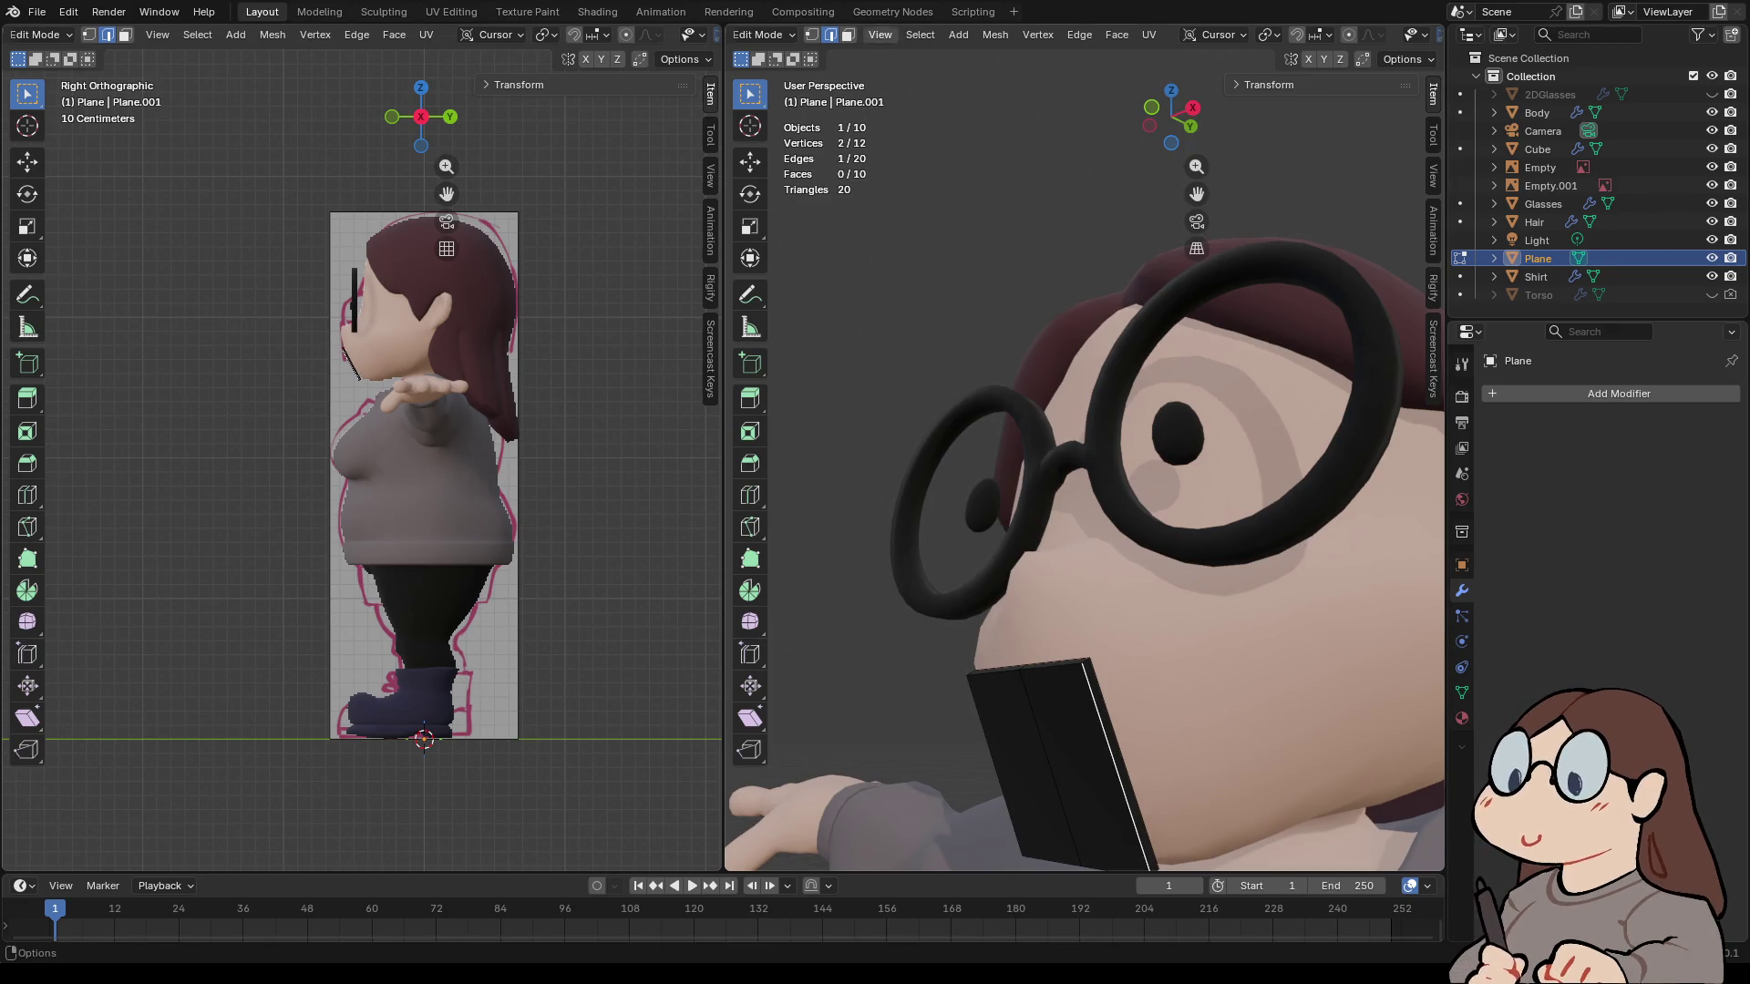
{"action": "left_click", "coordinate": [848, 34]}
{"action": "left_click", "coordinate": [1080, 766]}
{"action": "middle_click_drag", "start_coordinate": [1080, 766], "coordinate": [1134, 756]}
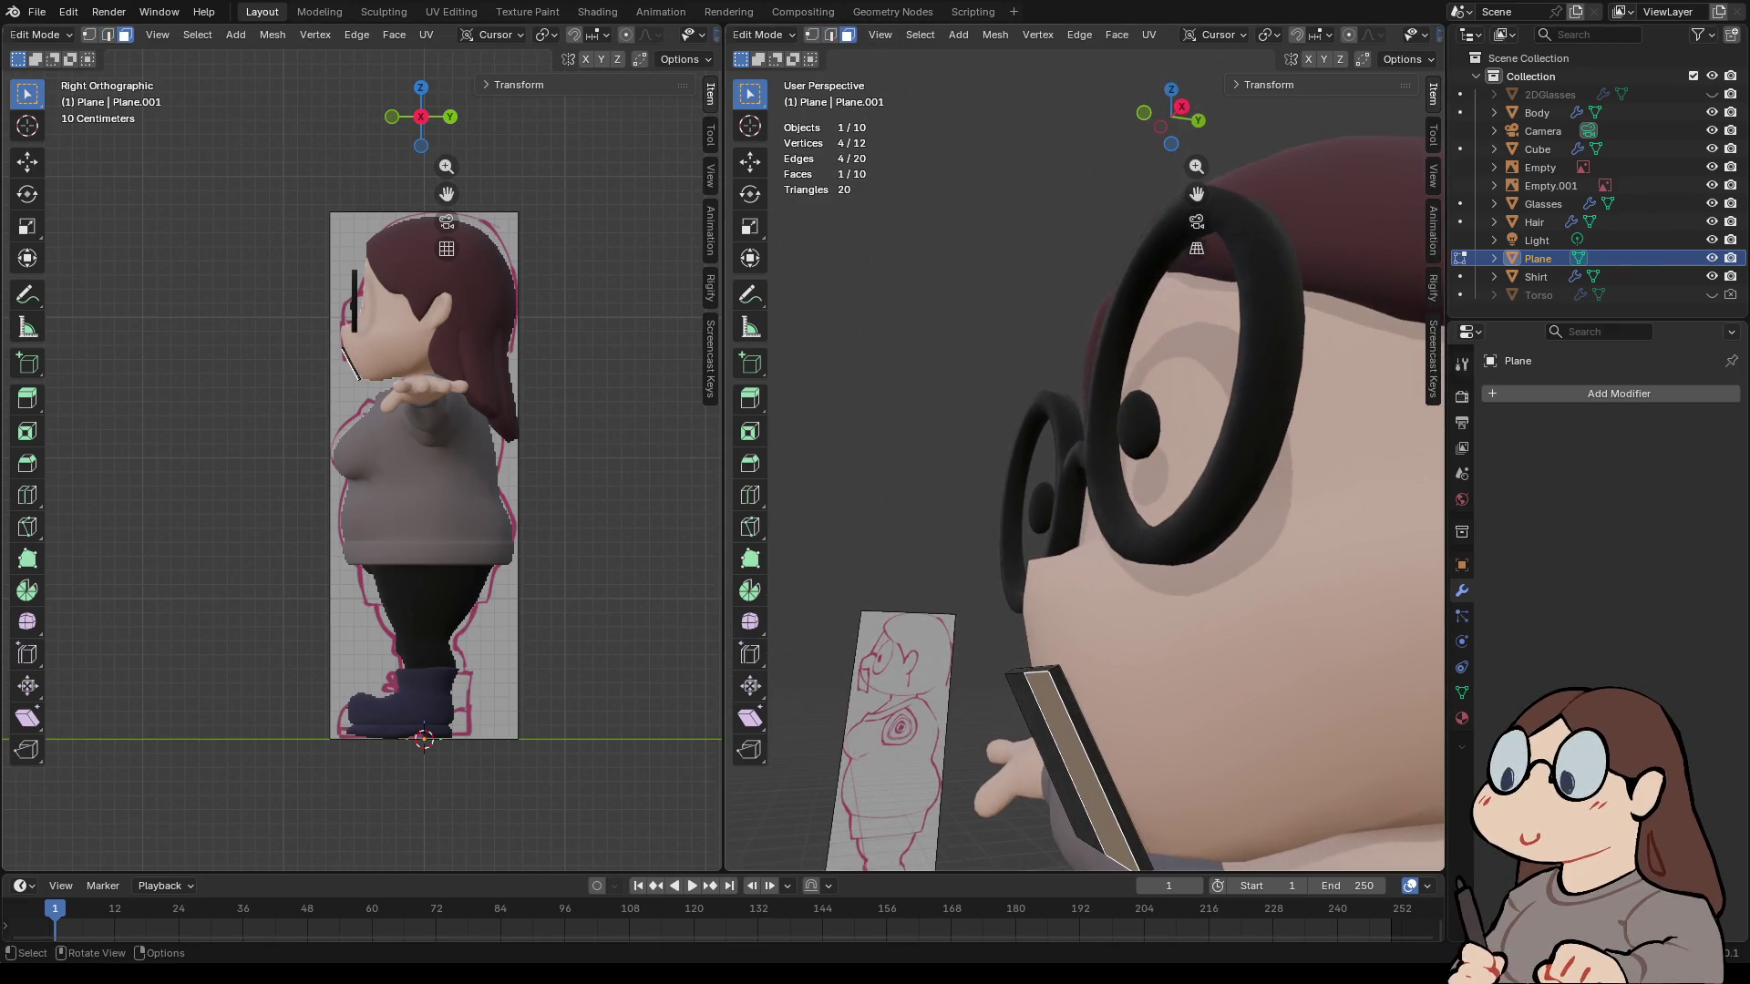
{"action": "left_click", "coordinate": [1093, 765], "text": "shift"}
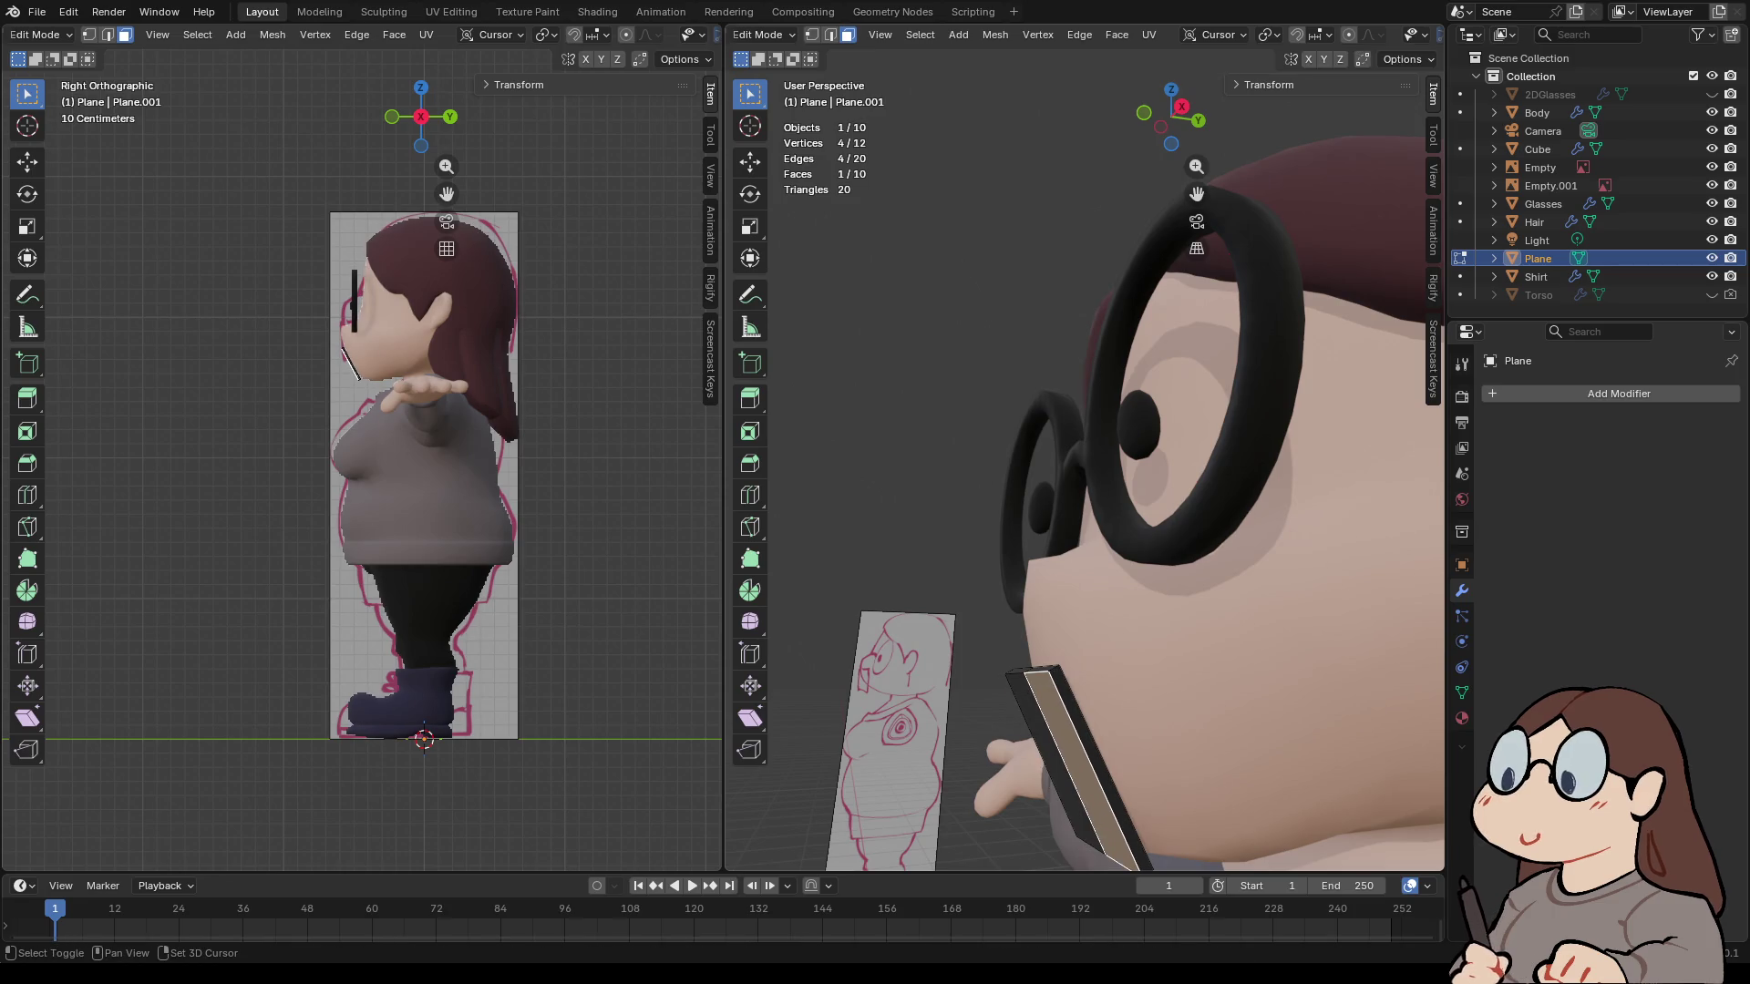
- In Right Ortho view nudge the faces toward the chin, then return to Object Mode
{"action": "key", "text": "g"}
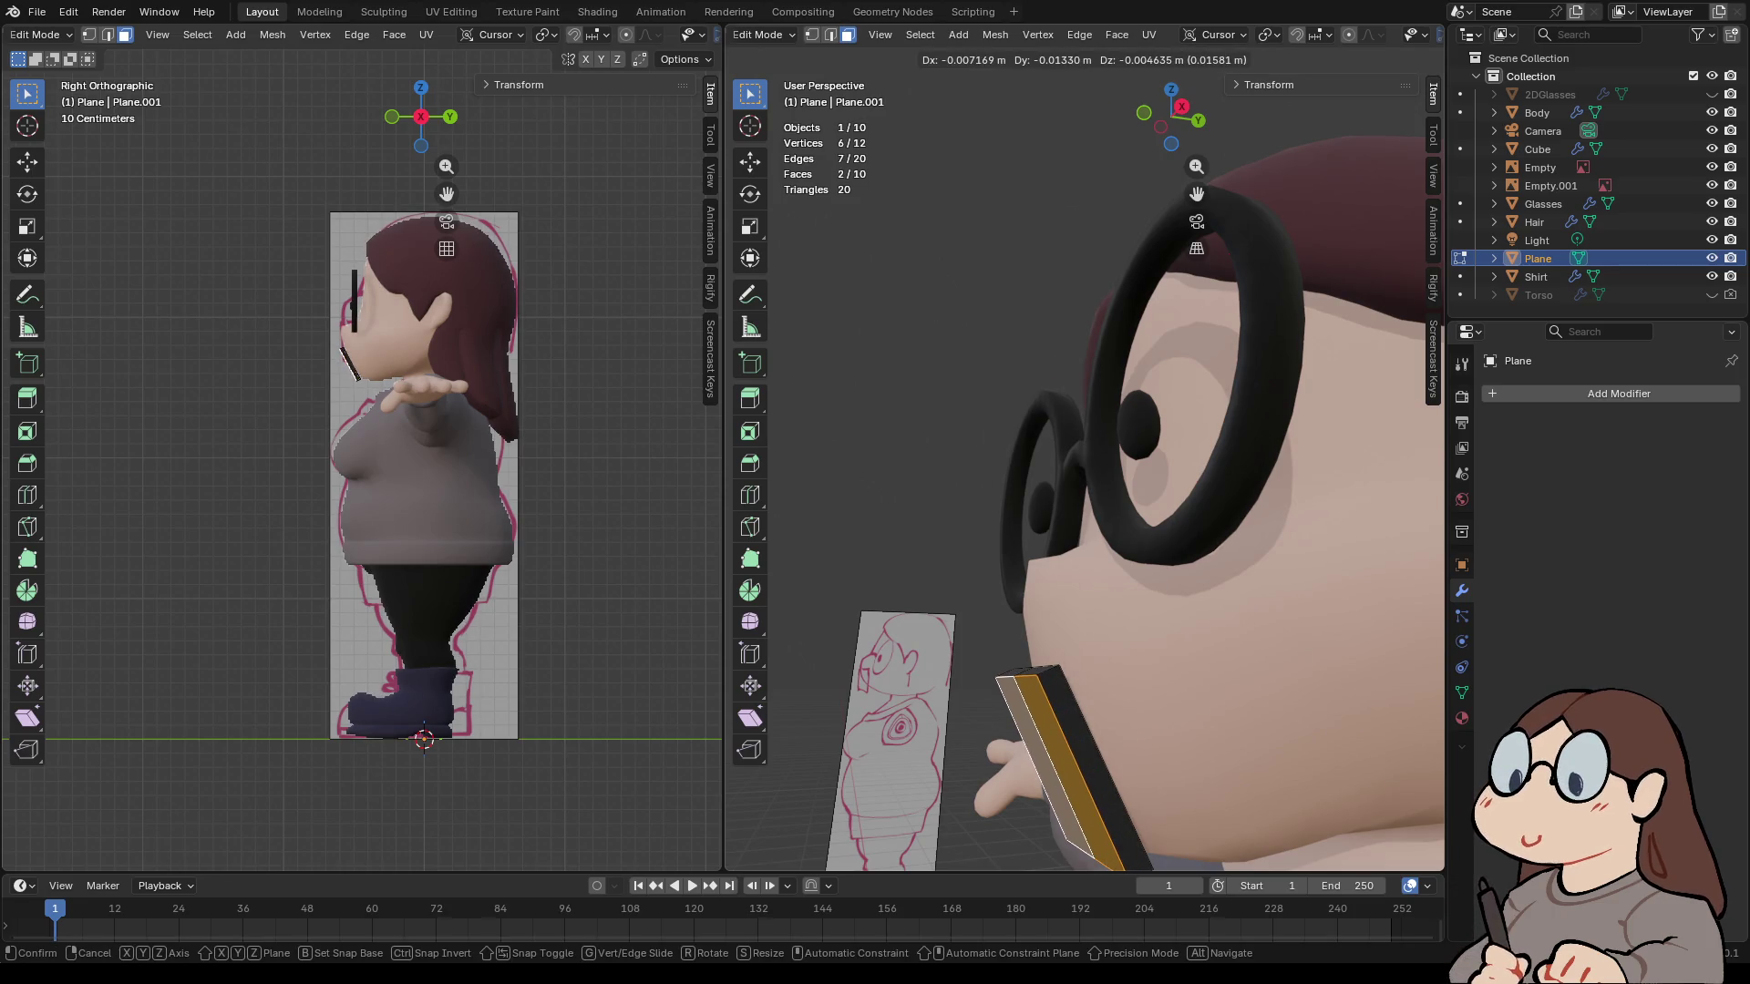
{"action": "key", "text": "Escape"}
{"action": "left_click", "coordinate": [1181, 106]}
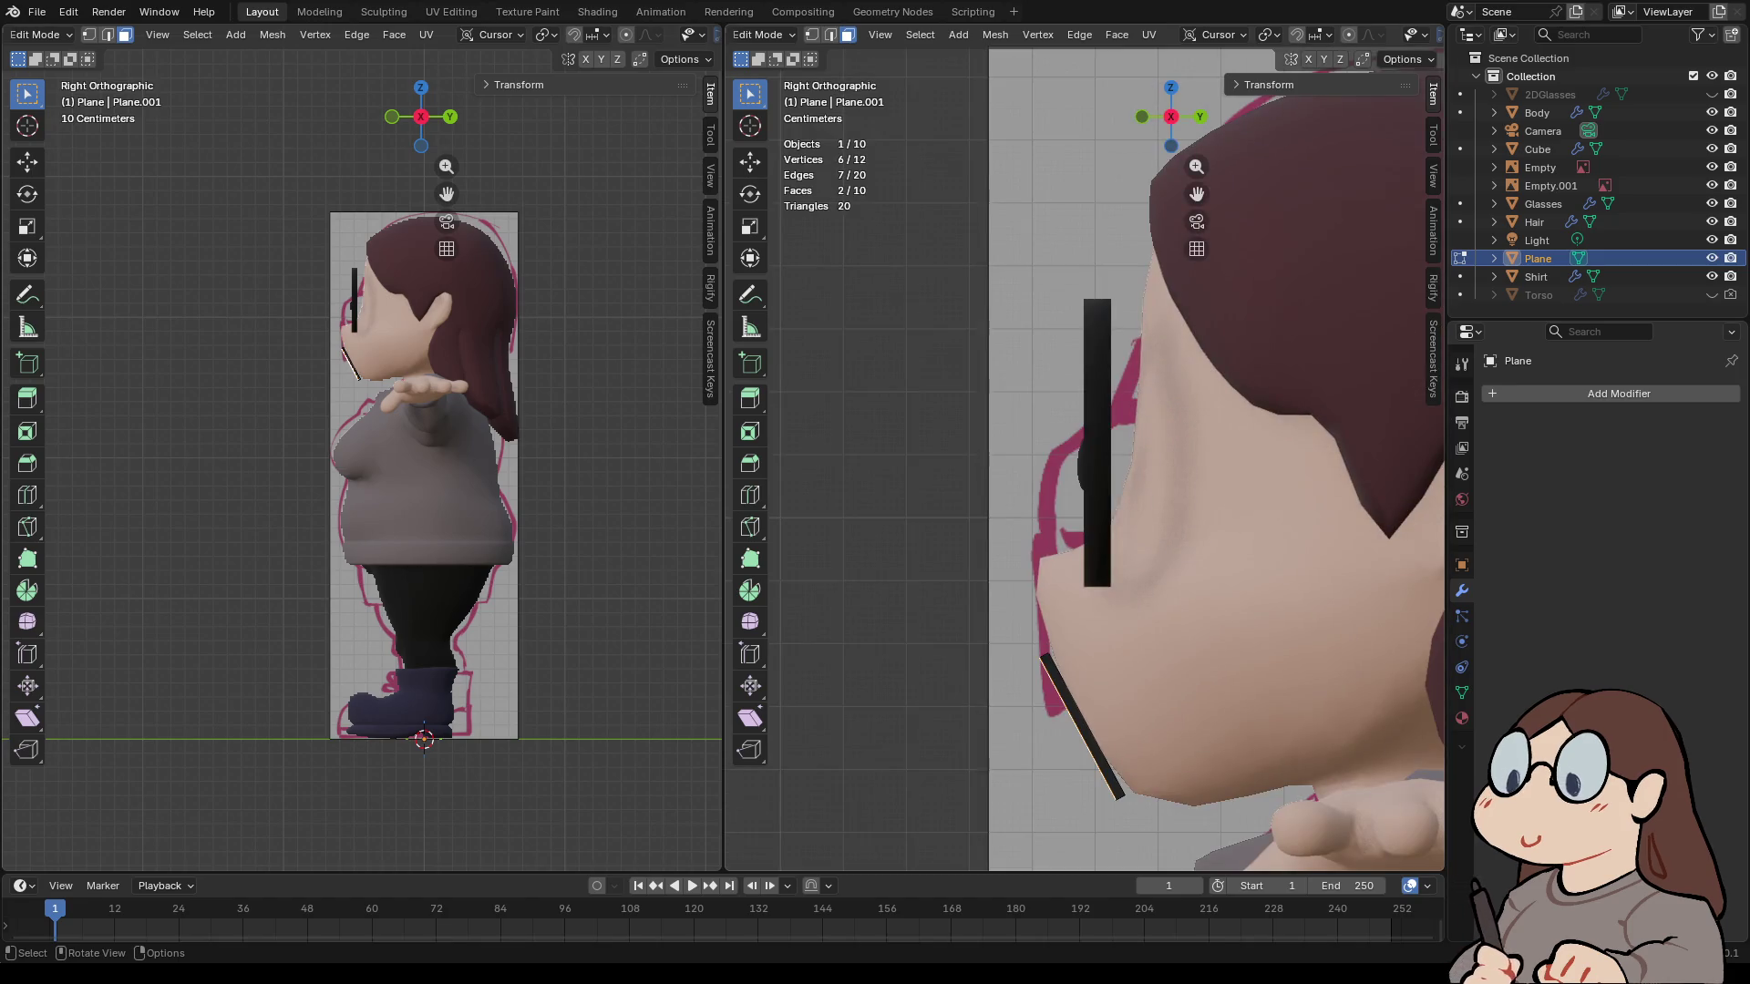
{"action": "key", "text": "g"}
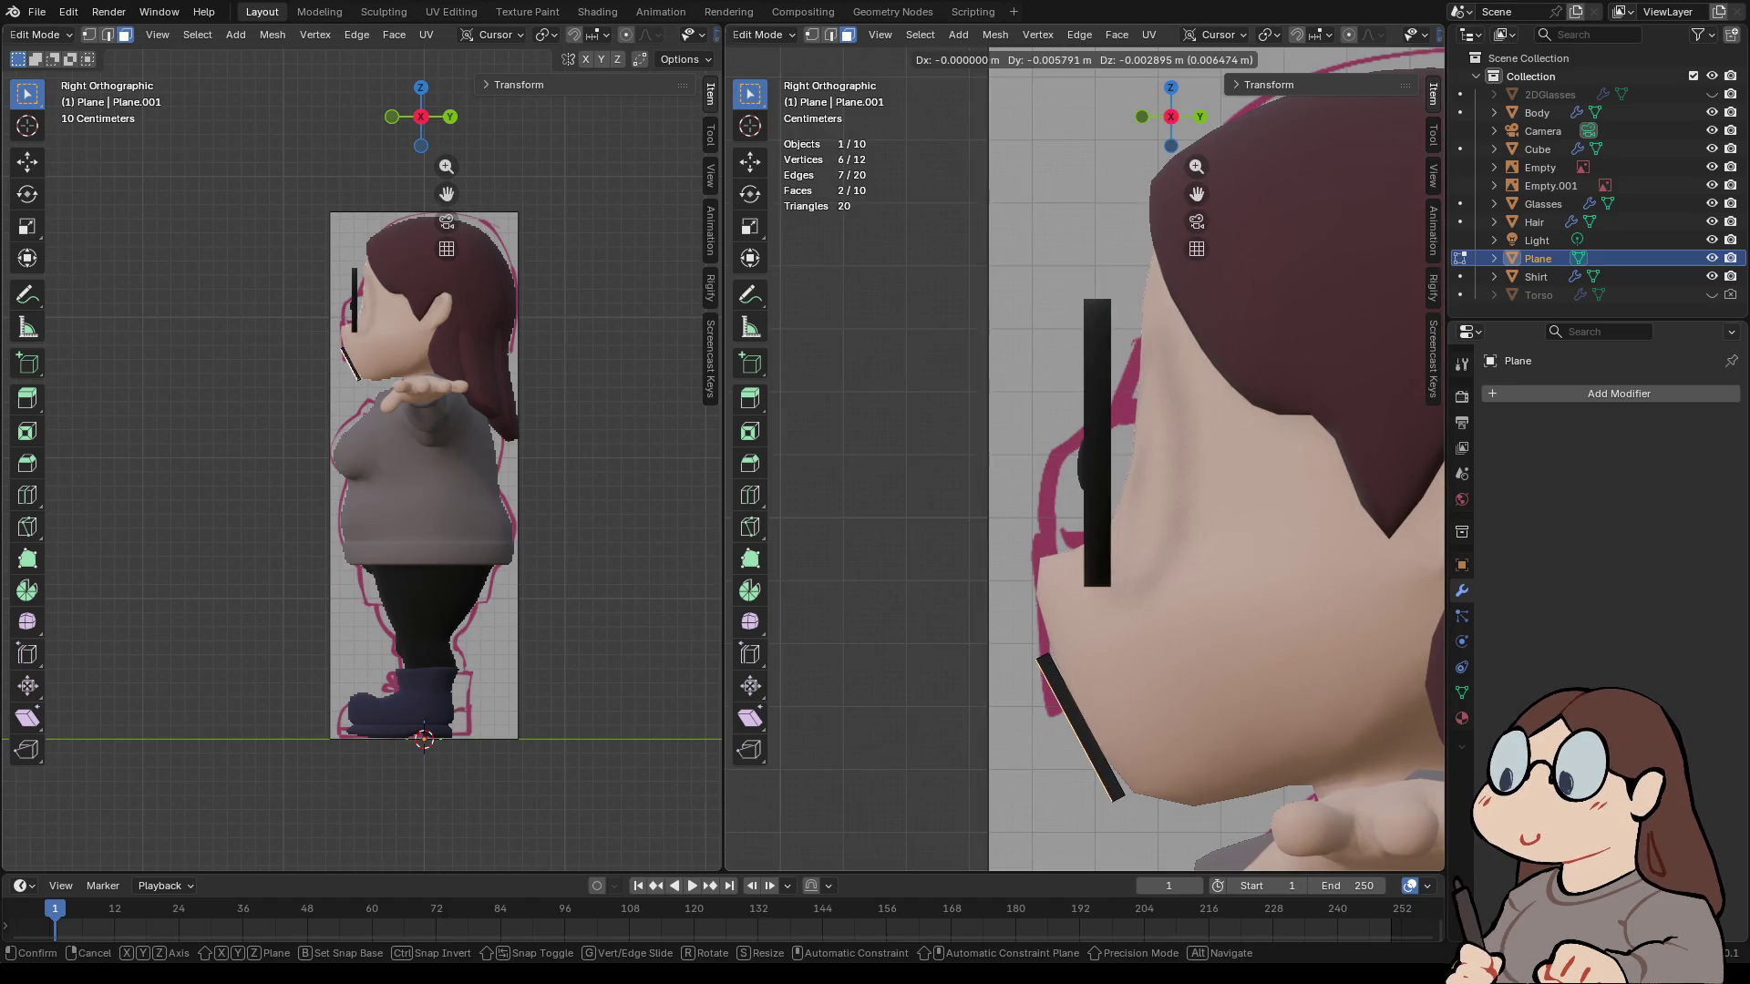
{"action": "key", "text": "Return"}
{"action": "key", "text": "a"}
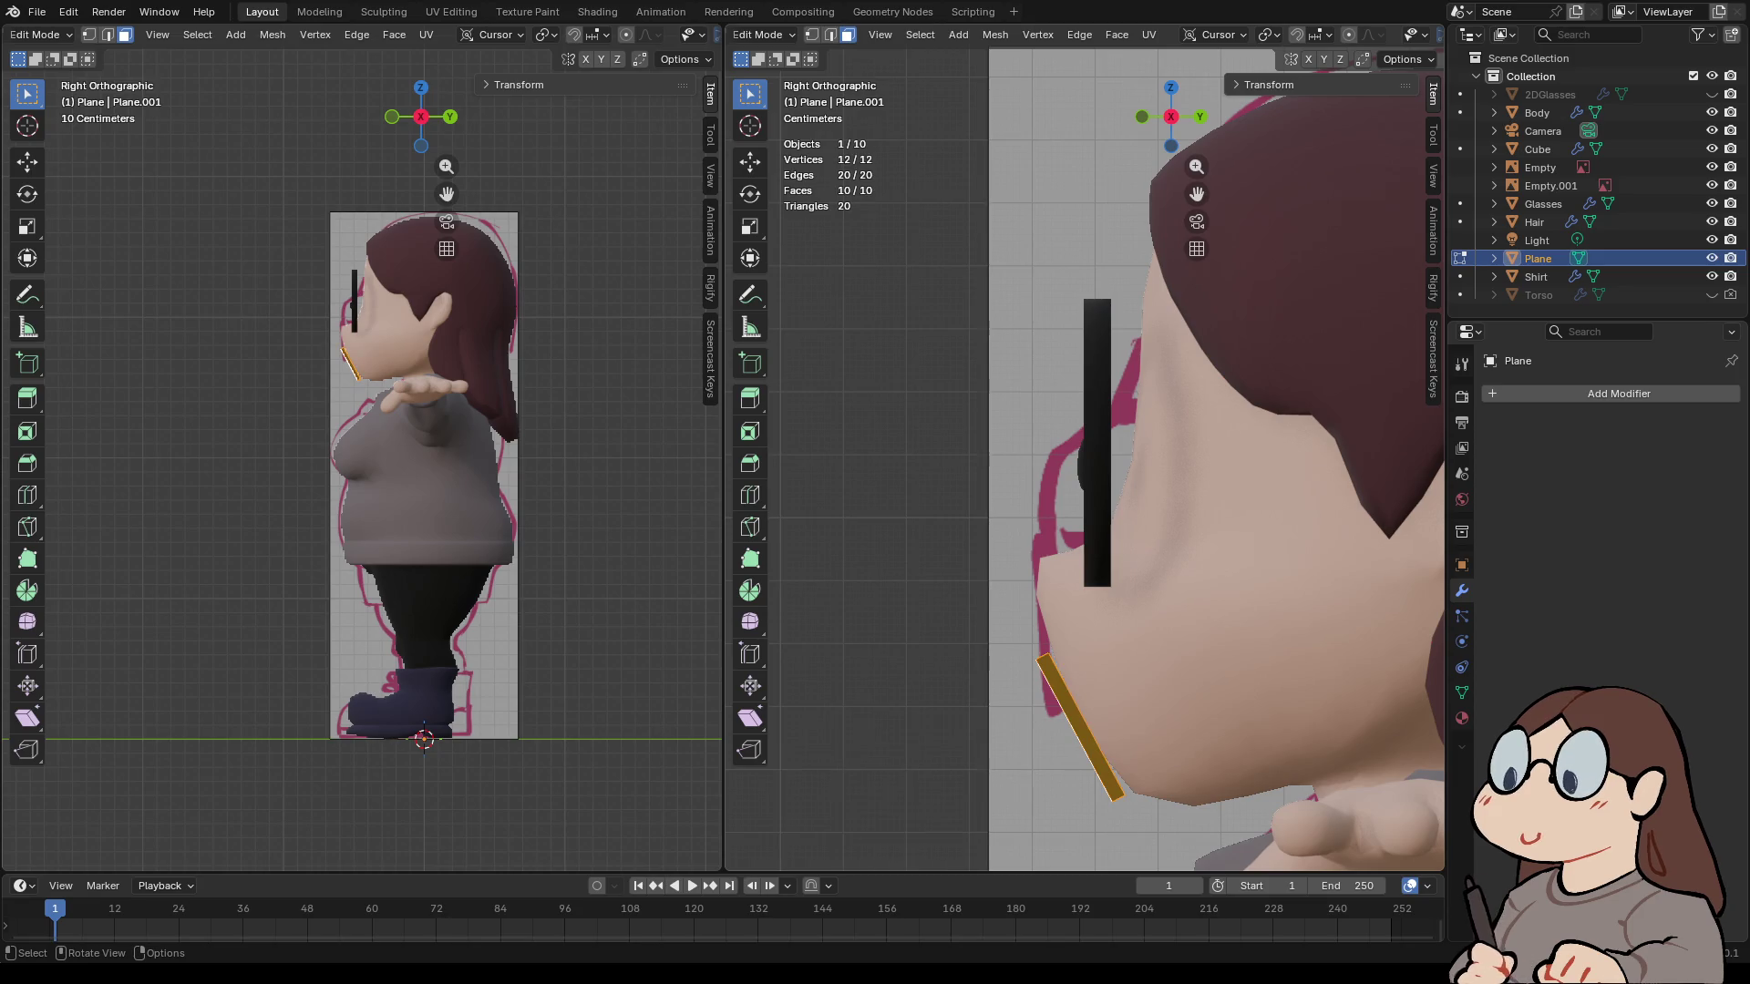
{"action": "middle_click_drag", "start_coordinate": [1093, 547], "coordinate": [1003, 593]}
{"action": "right_click", "coordinate": [1003, 592]}
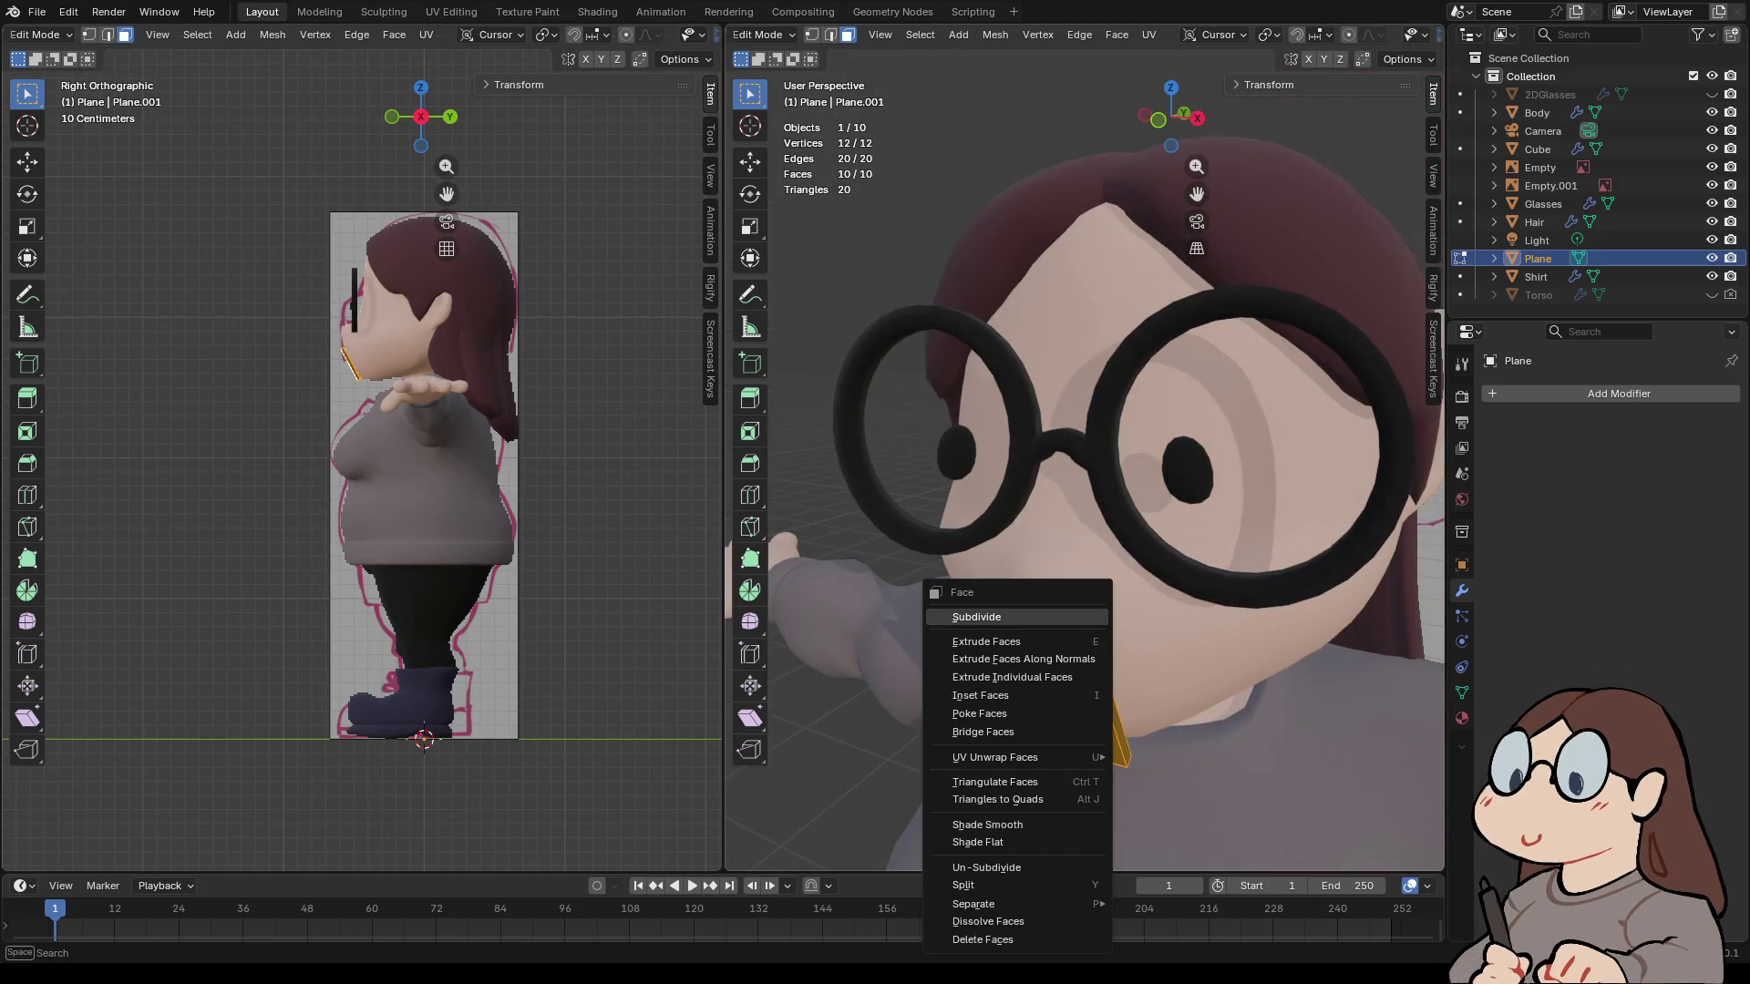
{"action": "key", "text": "Escape"}
{"action": "key", "text": "Tab"}
{"action": "right_click", "coordinate": [912, 708]}
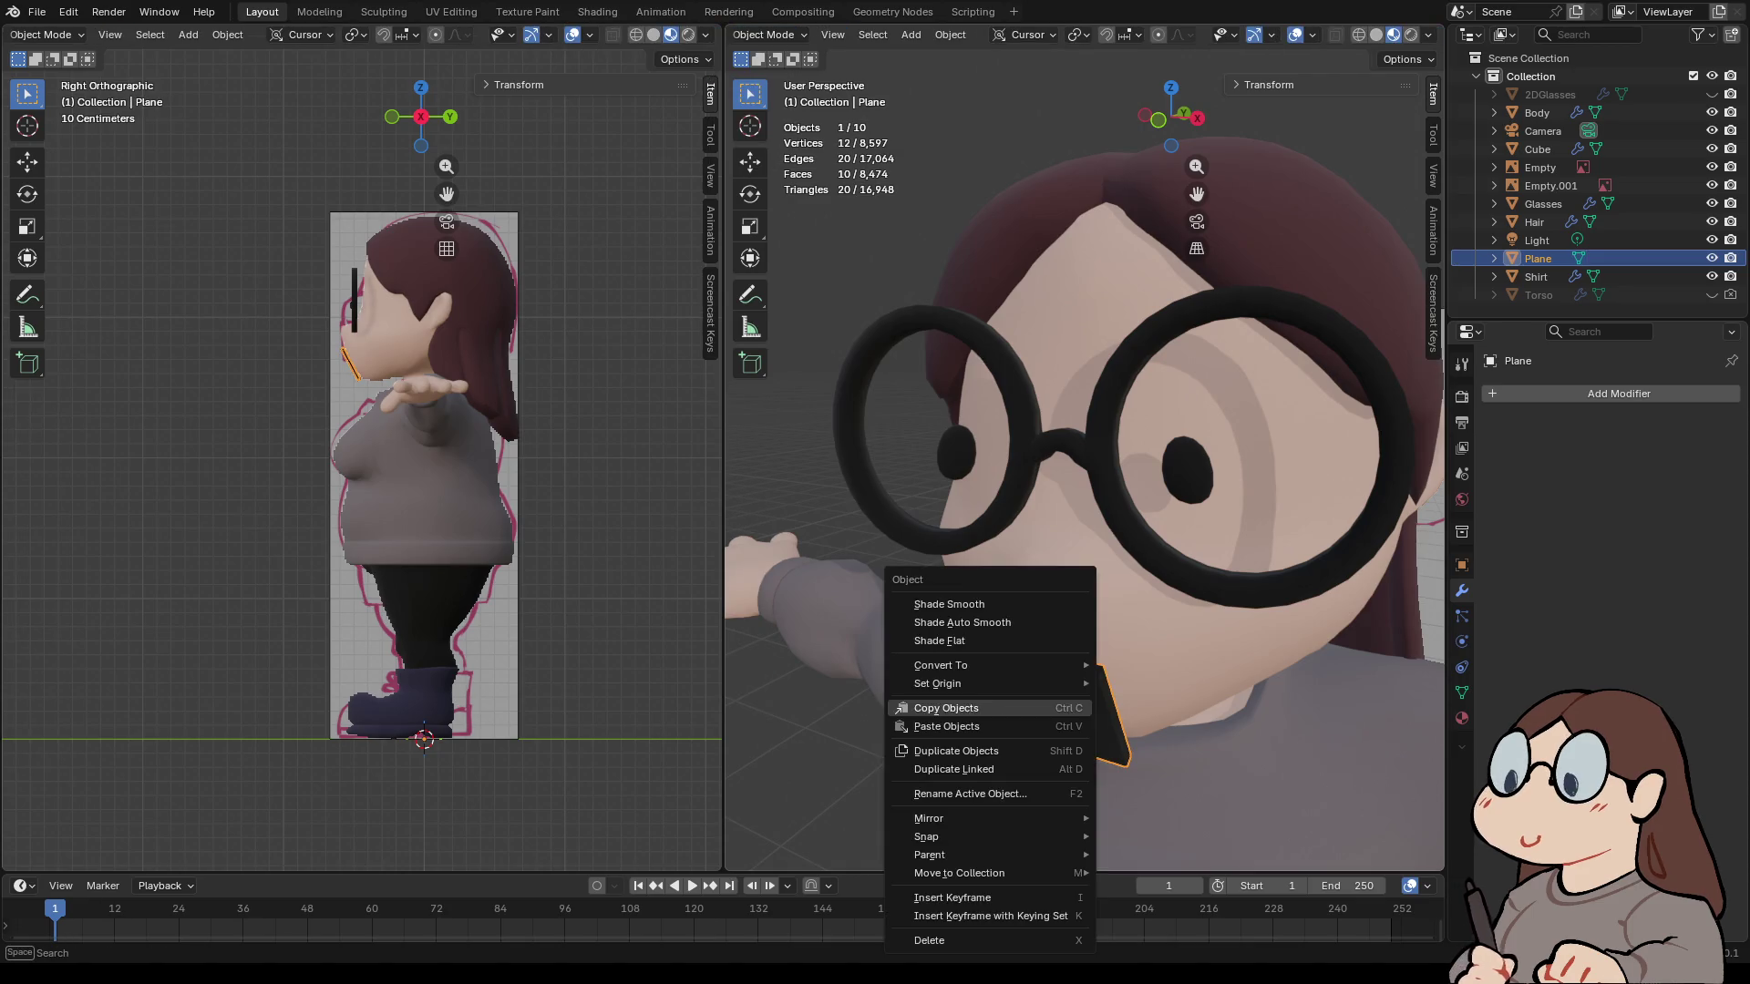
- Apply Shade Smooth to the mouth plane, then reselect the black mouth plane
{"action": "left_click", "coordinate": [912, 604]}
{"action": "left_click", "coordinate": [1140, 546]}
{"action": "mouse_move", "coordinate": [1139, 547]}
{"action": "middle_mouse_down"}
{"action": "mouse_move", "coordinate": [912, 565]}
{"action": "mouse_move", "coordinate": [1020, 547]}
{"action": "mouse_move", "coordinate": [957, 546]}
{"action": "middle_mouse_up"}
{"action": "scroll", "coordinate": [984, 547], "scroll_direction": "down", "scroll_amount": 3}
{"action": "key", "text": "alt+a"}
{"action": "left_click", "coordinate": [1048, 510]}
{"action": "left_click", "coordinate": [1068, 583]}
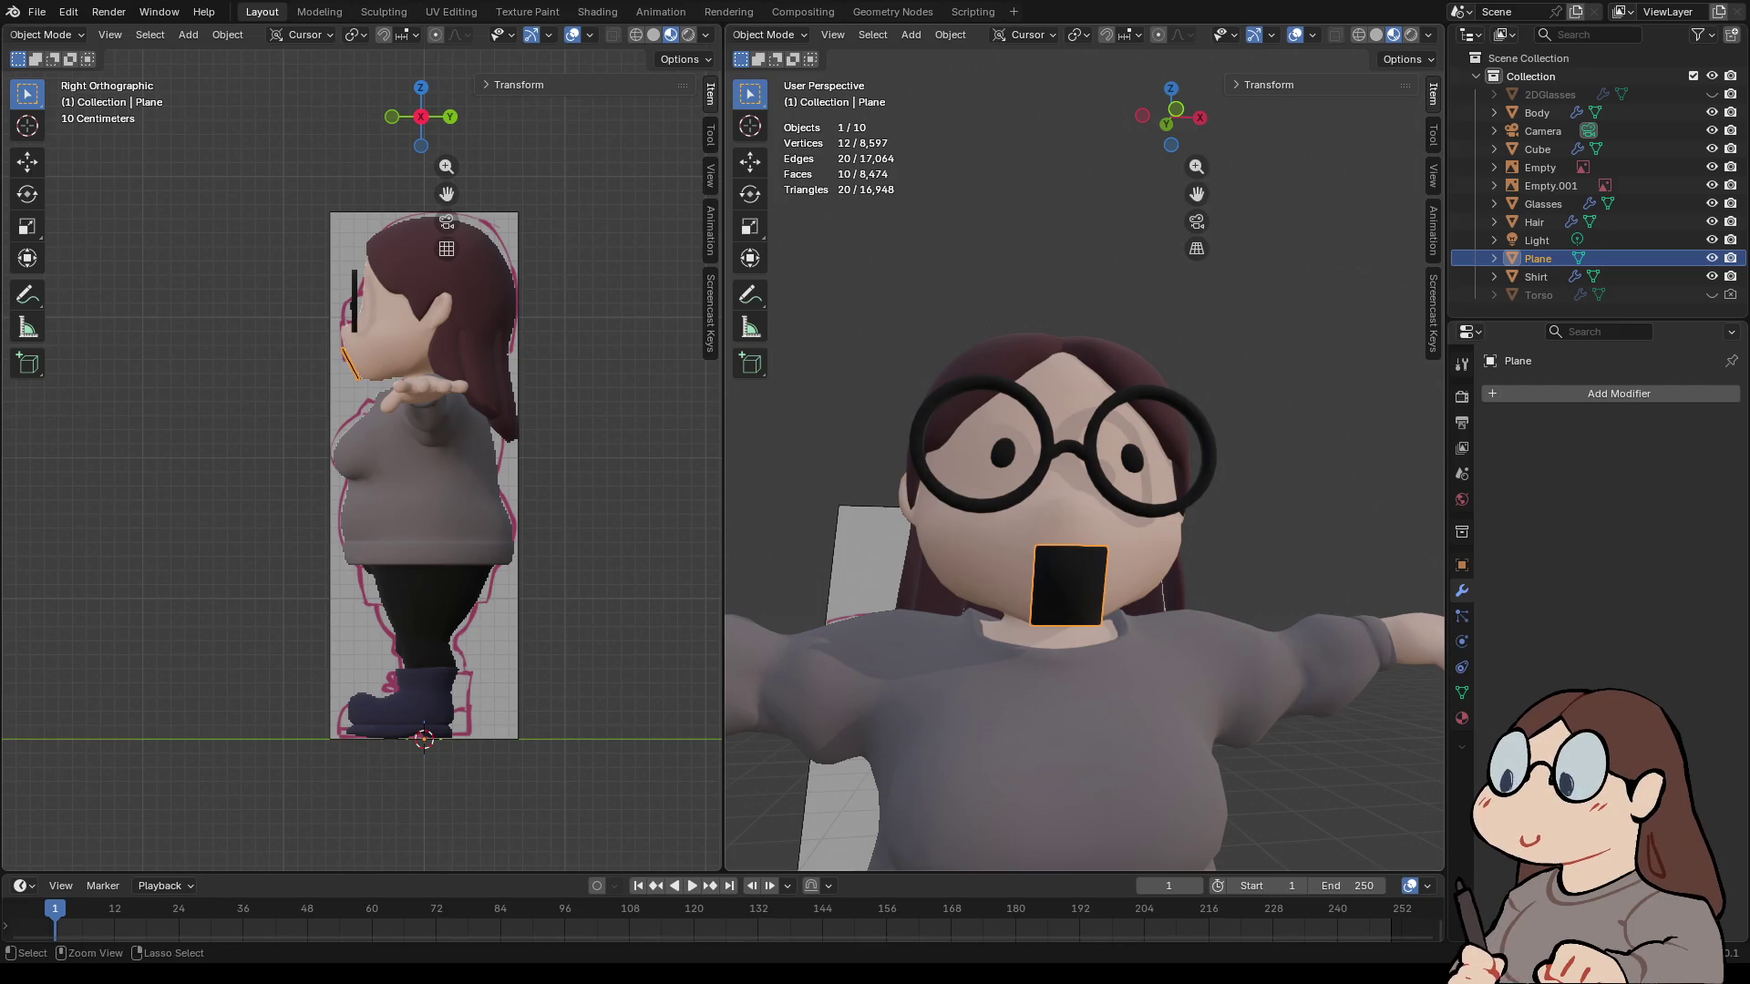
- Give the mouth plane Shade Flat and deselect everything
{"action": "left_click", "coordinate": [1048, 510]}
{"action": "left_click", "coordinate": [1068, 583]}
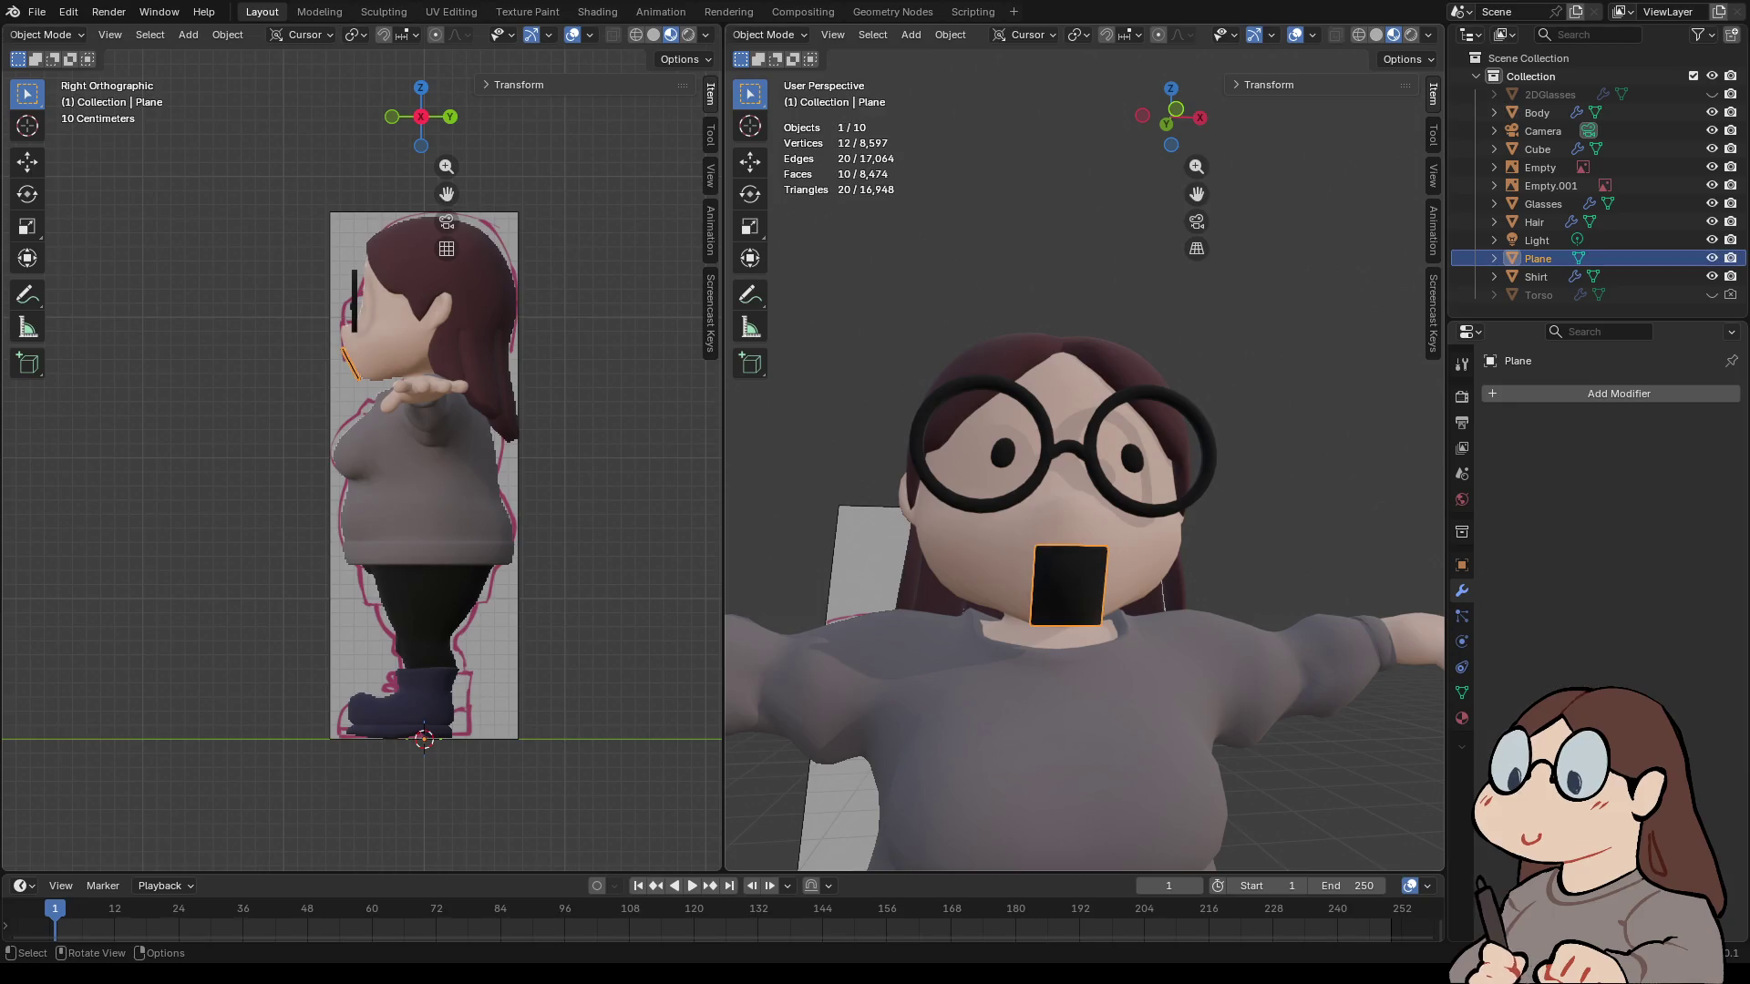
{"action": "right_click", "coordinate": [994, 580]}
{"action": "left_click", "coordinate": [945, 616]}
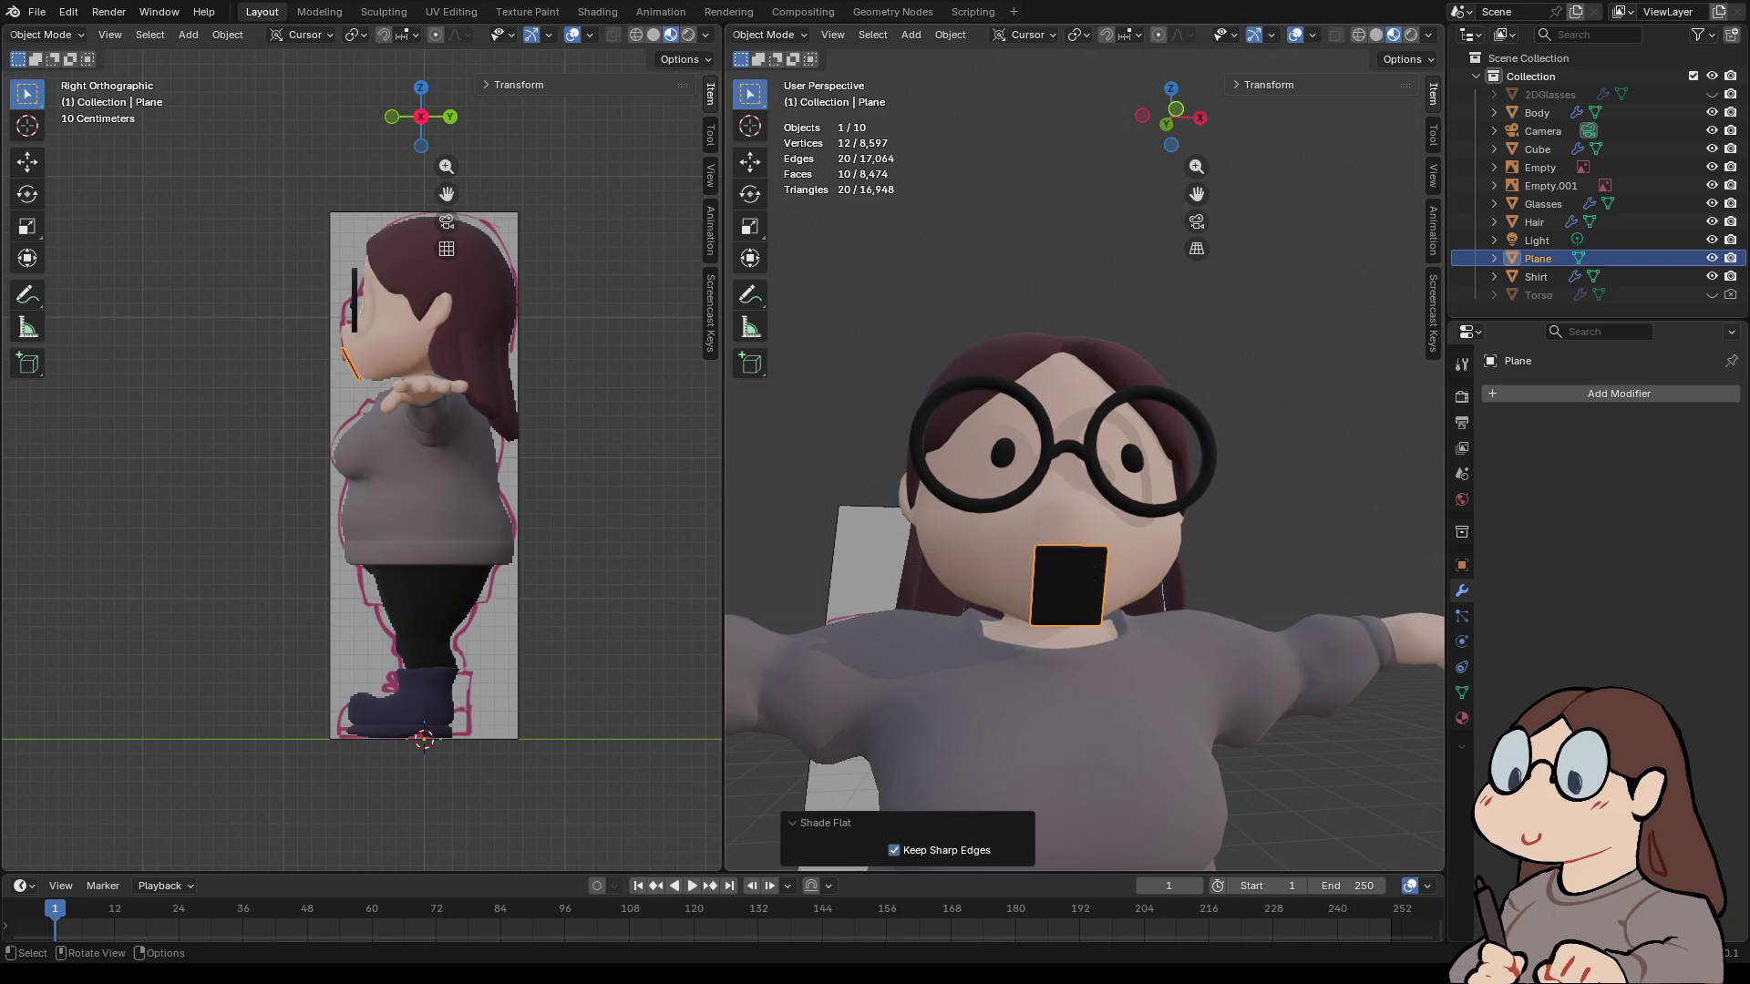
{"action": "key", "text": "alt+a"}
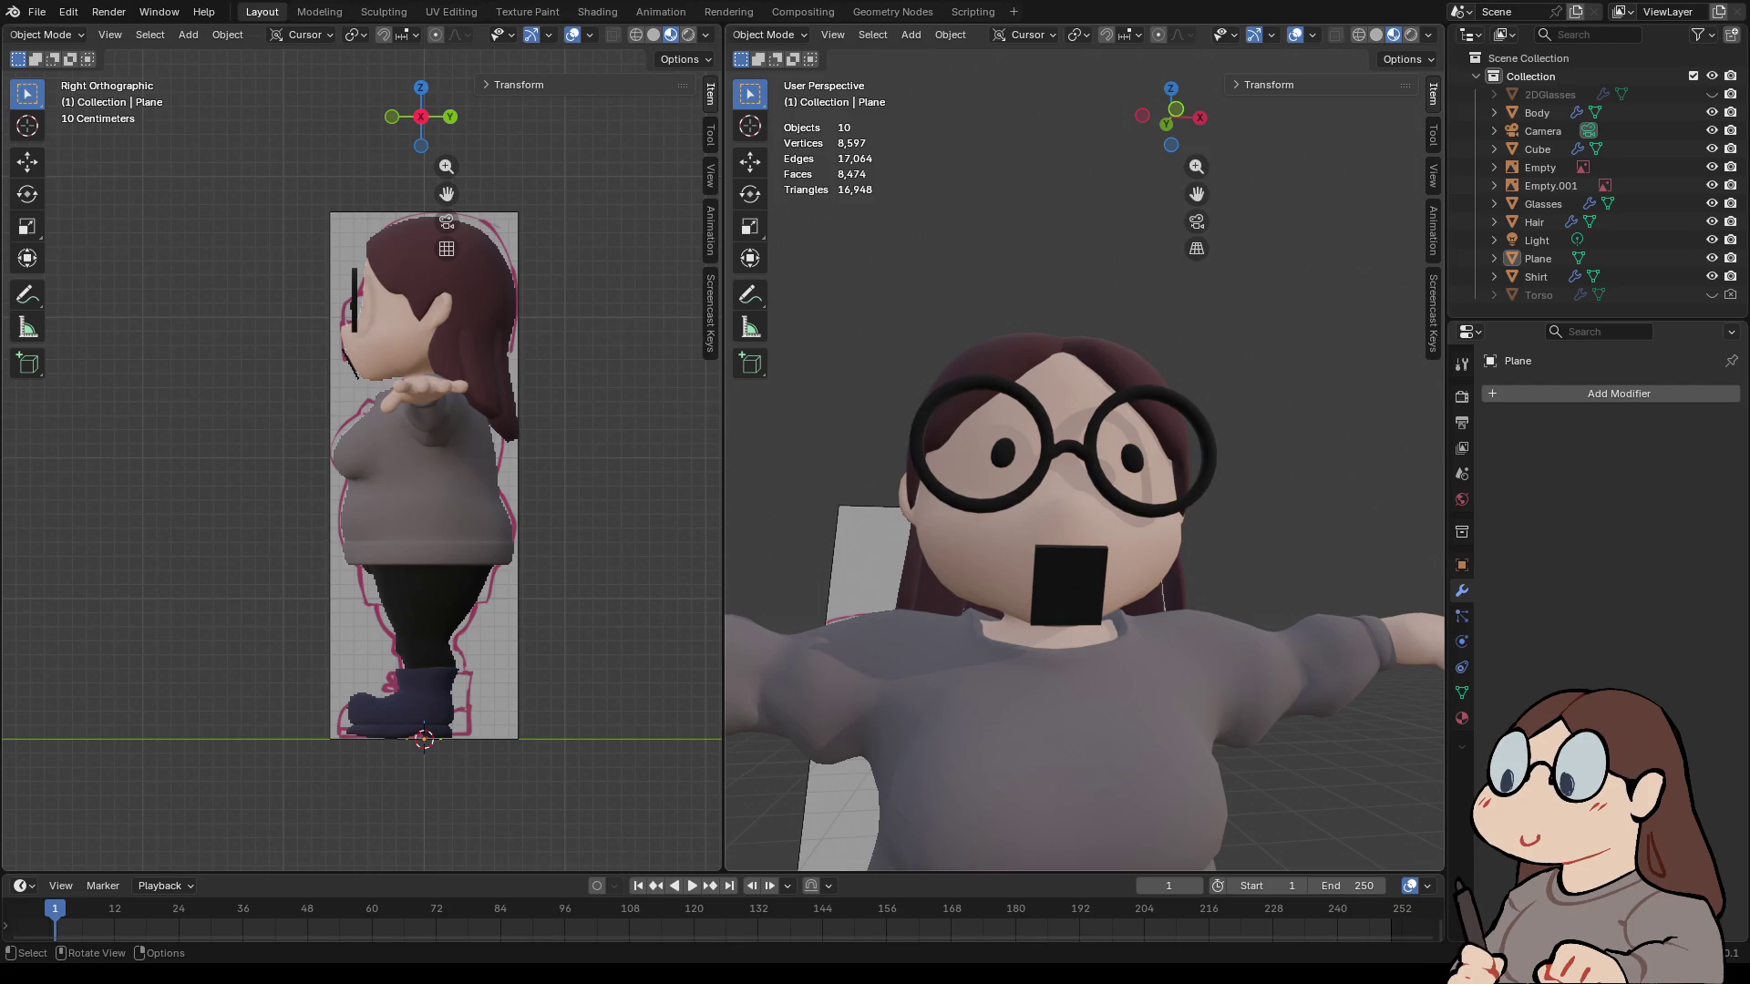
{"action": "mouse_move", "coordinate": [1084, 547]}
{"action": "middle_mouse_down"}
{"action": "mouse_move", "coordinate": [902, 547]}
{"action": "mouse_move", "coordinate": [1075, 538]}
{"action": "mouse_move", "coordinate": [1002, 492]}
{"action": "mouse_move", "coordinate": [1034, 469]}
{"action": "mouse_move", "coordinate": [980, 469]}
{"action": "mouse_move", "coordinate": [1089, 492]}
{"action": "mouse_move", "coordinate": [1089, 538]}
{"action": "mouse_move", "coordinate": [1089, 519]}
{"action": "mouse_move", "coordinate": [966, 524]}
{"action": "mouse_move", "coordinate": [1084, 519]}
{"action": "mouse_move", "coordinate": [1075, 492]}
{"action": "mouse_move", "coordinate": [1075, 565]}
{"action": "mouse_move", "coordinate": [1039, 546]}
{"action": "mouse_move", "coordinate": [1084, 528]}
{"action": "mouse_move", "coordinate": [1084, 584]}
{"action": "mouse_move", "coordinate": [1011, 565]}
{"action": "mouse_move", "coordinate": [1021, 547]}
{"action": "middle_mouse_up"}
- Select the Body, move Subdivision above Mirror, then undo the reorder
{"action": "scroll", "coordinate": [1085, 520], "scroll_direction": "down", "scroll_amount": 8}
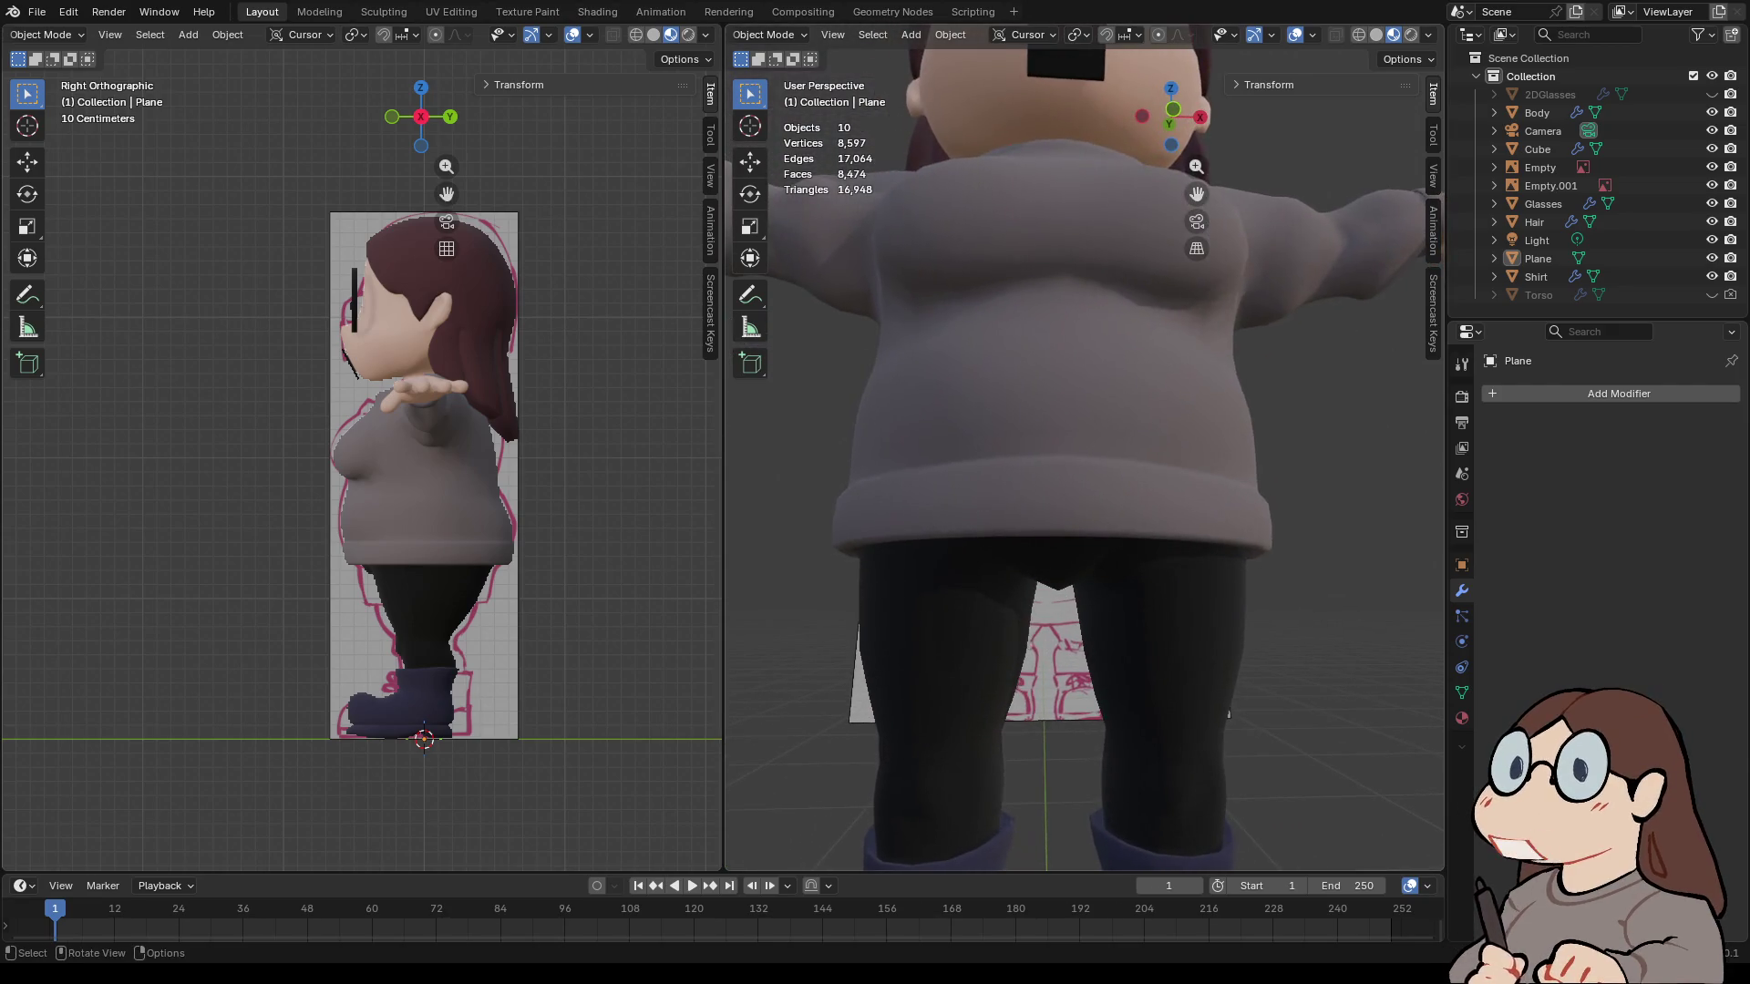
{"action": "left_click", "coordinate": [1020, 546]}
{"action": "scroll", "coordinate": [1021, 547], "scroll_direction": "up", "scroll_amount": 2}
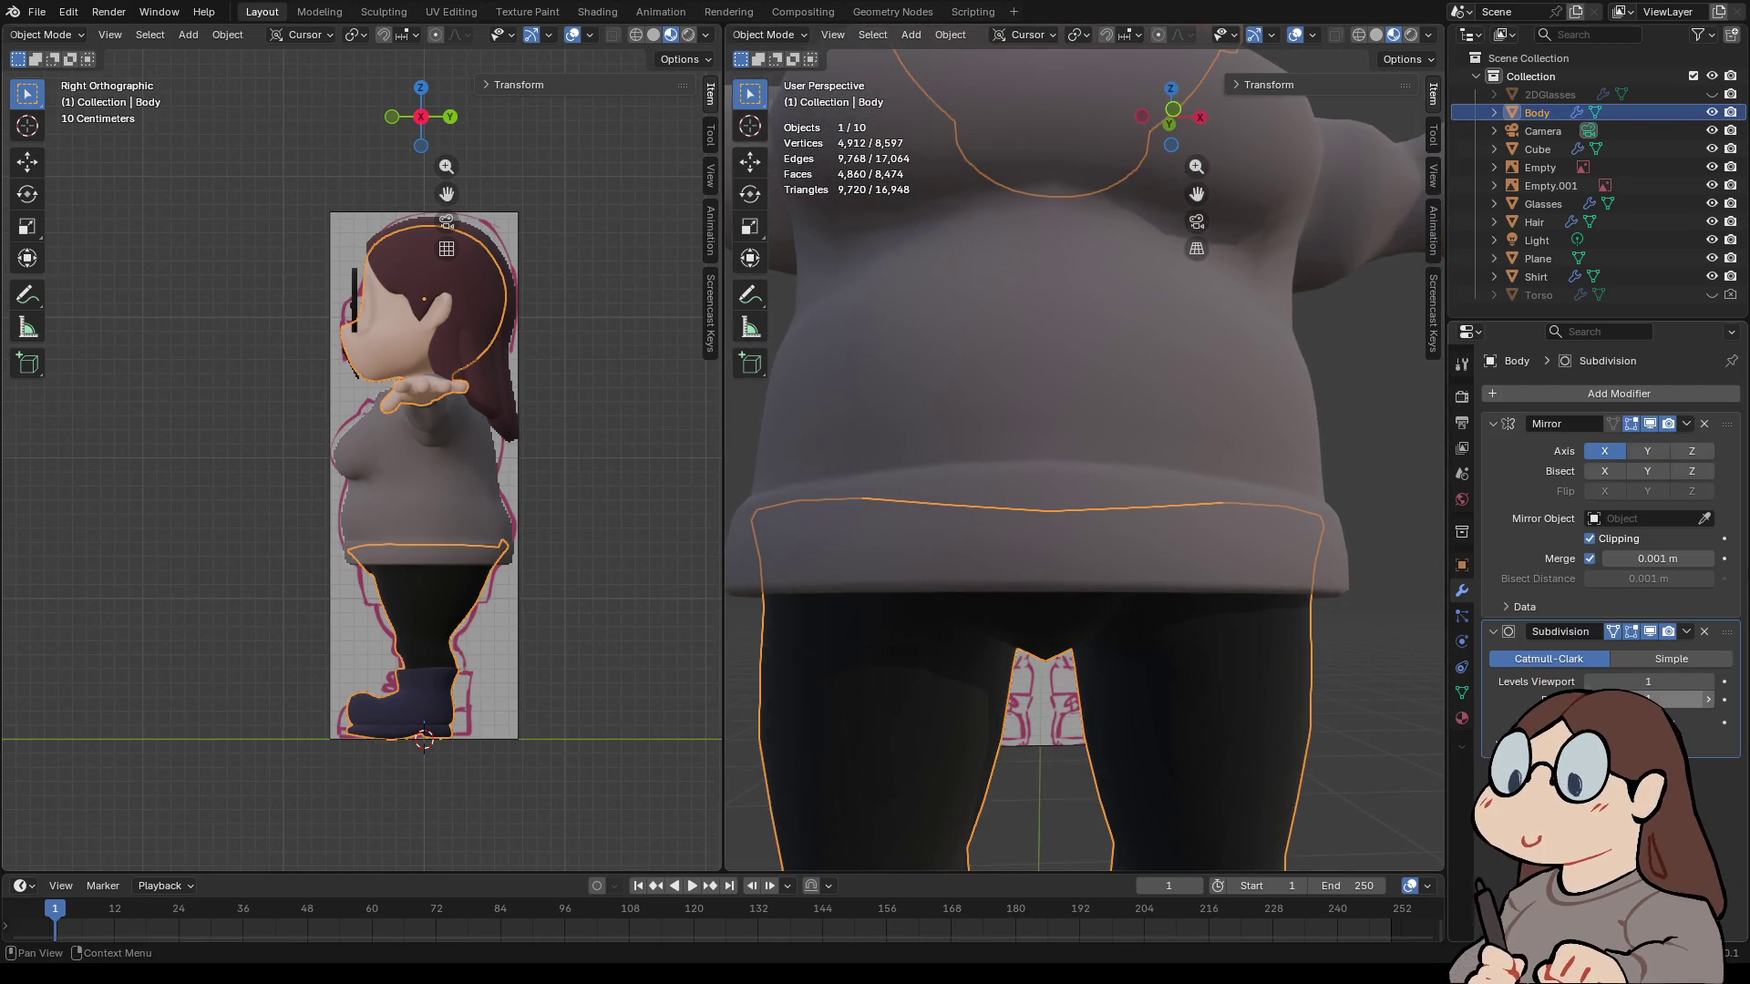
{"action": "middle_click_drag", "start_coordinate": [1020, 547], "coordinate": [1021, 483]}
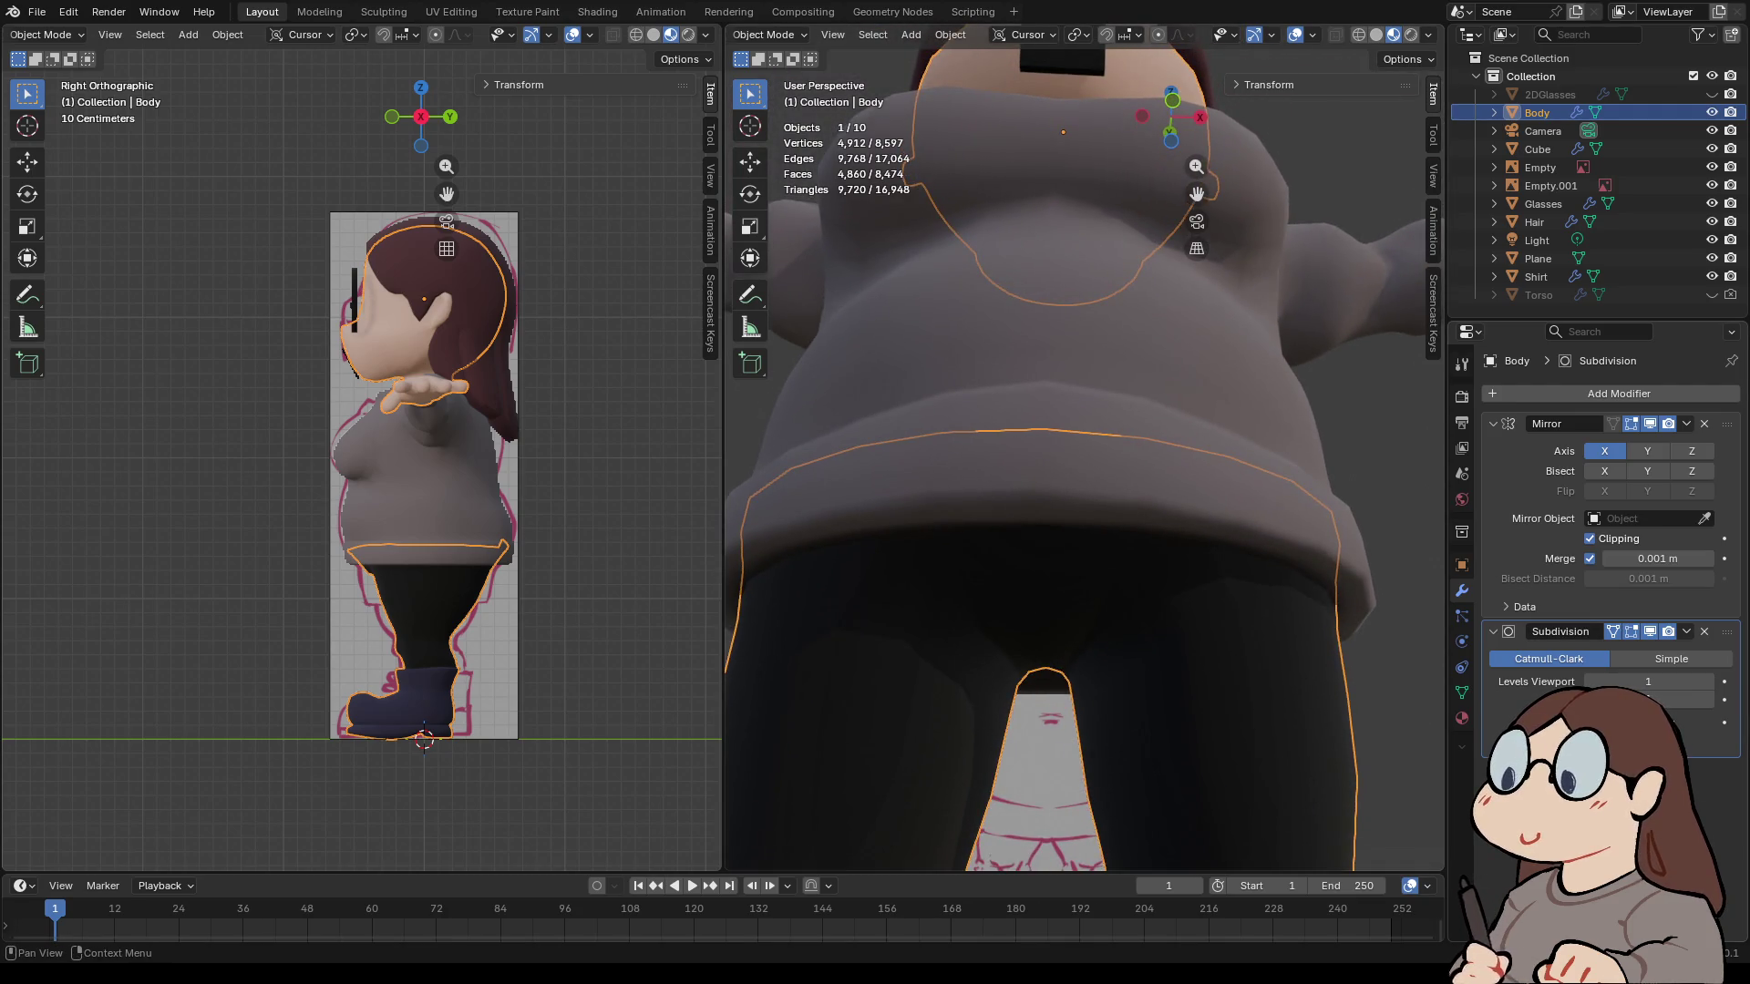
{"action": "left_click_drag", "start_coordinate": [1726, 631], "coordinate": [1725, 424]}
{"action": "mouse_move", "coordinate": [1048, 501]}
{"action": "middle_mouse_down"}
{"action": "mouse_move", "coordinate": [1048, 455]}
{"action": "mouse_move", "coordinate": [1028, 455]}
{"action": "middle_mouse_up"}
{"action": "scroll", "coordinate": [1084, 455], "scroll_direction": "down", "scroll_amount": 3}
{"action": "key", "text": "ctrl+z"}
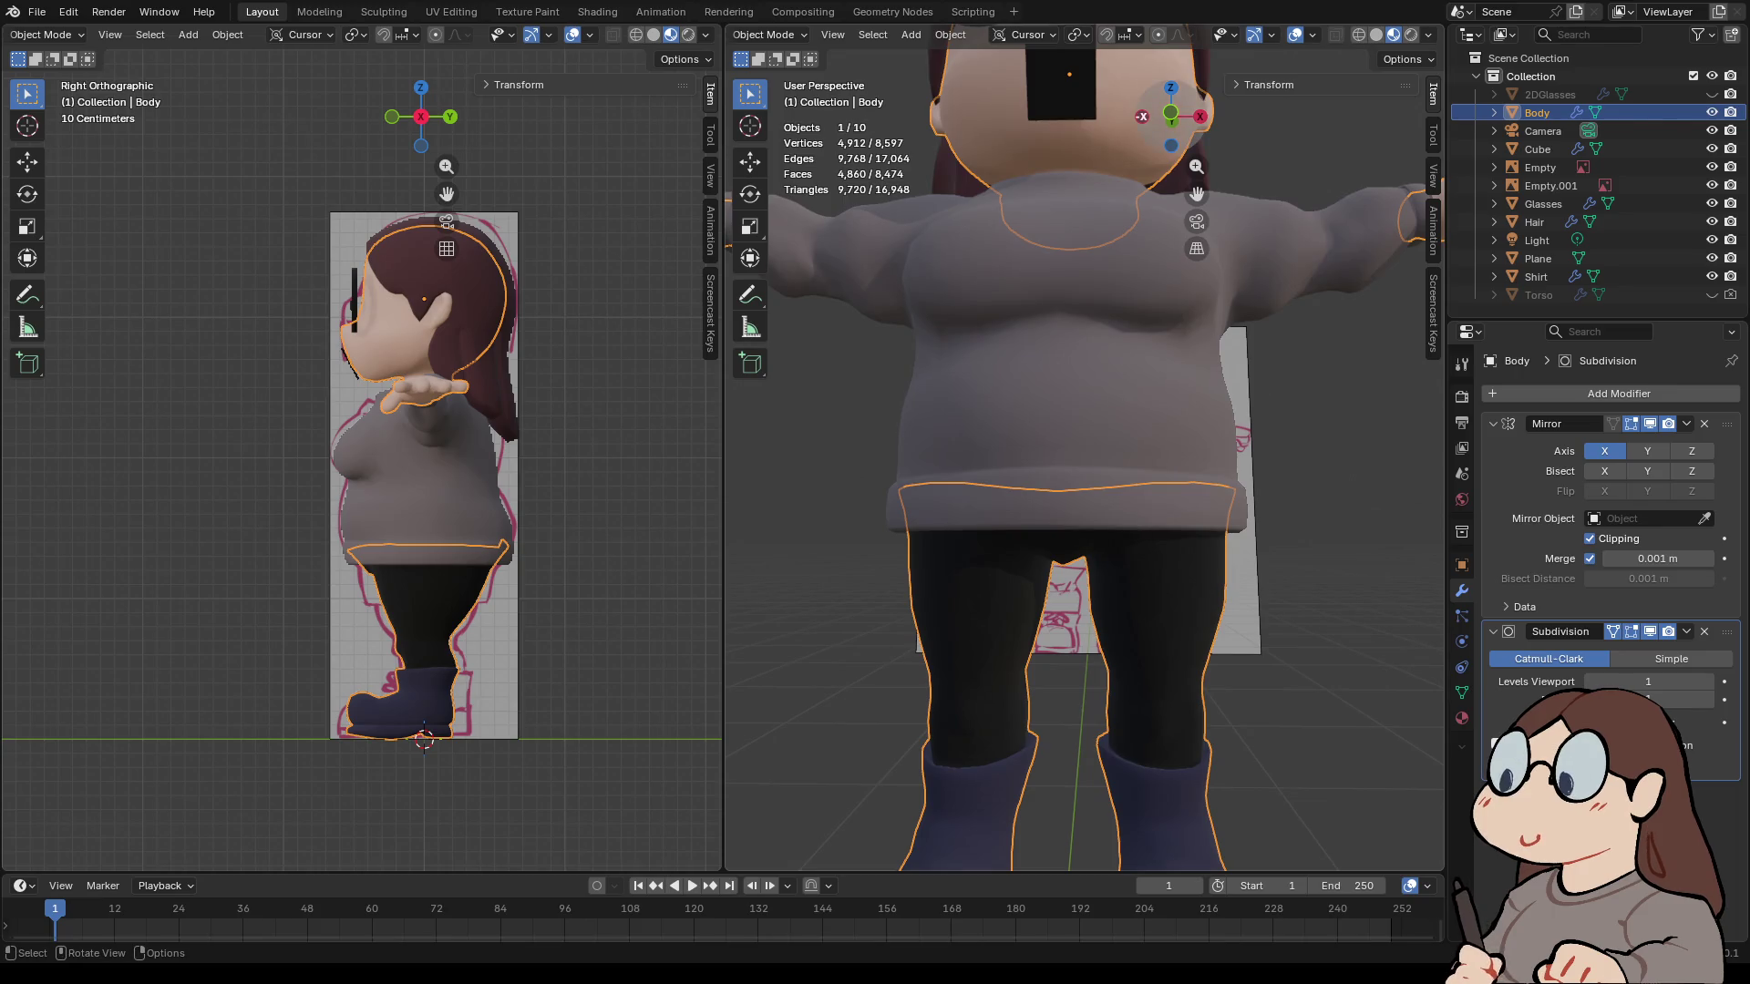
- Switch to the front orthographic view and put the Body into Edit Mode
{"action": "key", "text": "KP_1"}
{"action": "scroll", "coordinate": [1085, 456], "scroll_direction": "up", "scroll_amount": 5}
{"action": "left_click", "coordinate": [771, 35]}
{"action": "left_click", "coordinate": [765, 75]}
{"action": "middle_click_drag", "start_coordinate": [1084, 547], "coordinate": [1084, 382]}
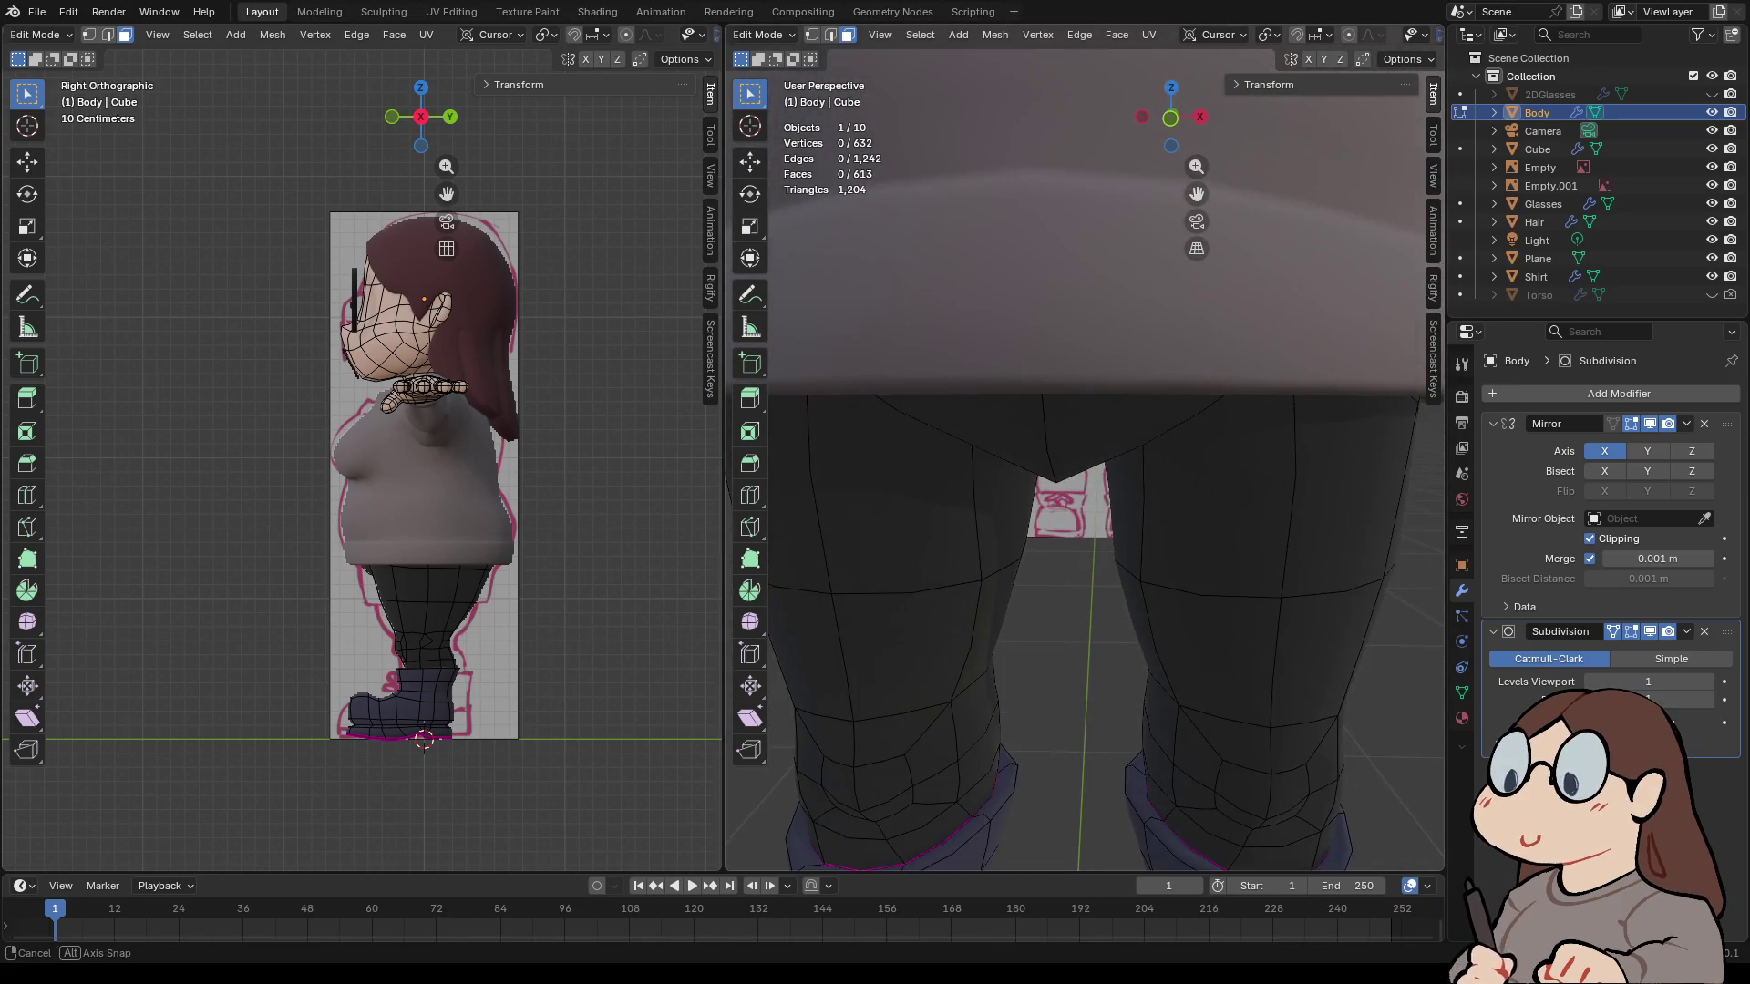
- In vertex select mode, move the Body's crotch vertex slightly upward from the front view
{"action": "key", "text": "1"}
{"action": "left_click", "coordinate": [1055, 479]}
{"action": "mouse_move", "coordinate": [1057, 474]}
{"action": "middle_mouse_down"}
{"action": "mouse_move", "coordinate": [1057, 437]}
{"action": "mouse_move", "coordinate": [1058, 455]}
{"action": "middle_mouse_up"}
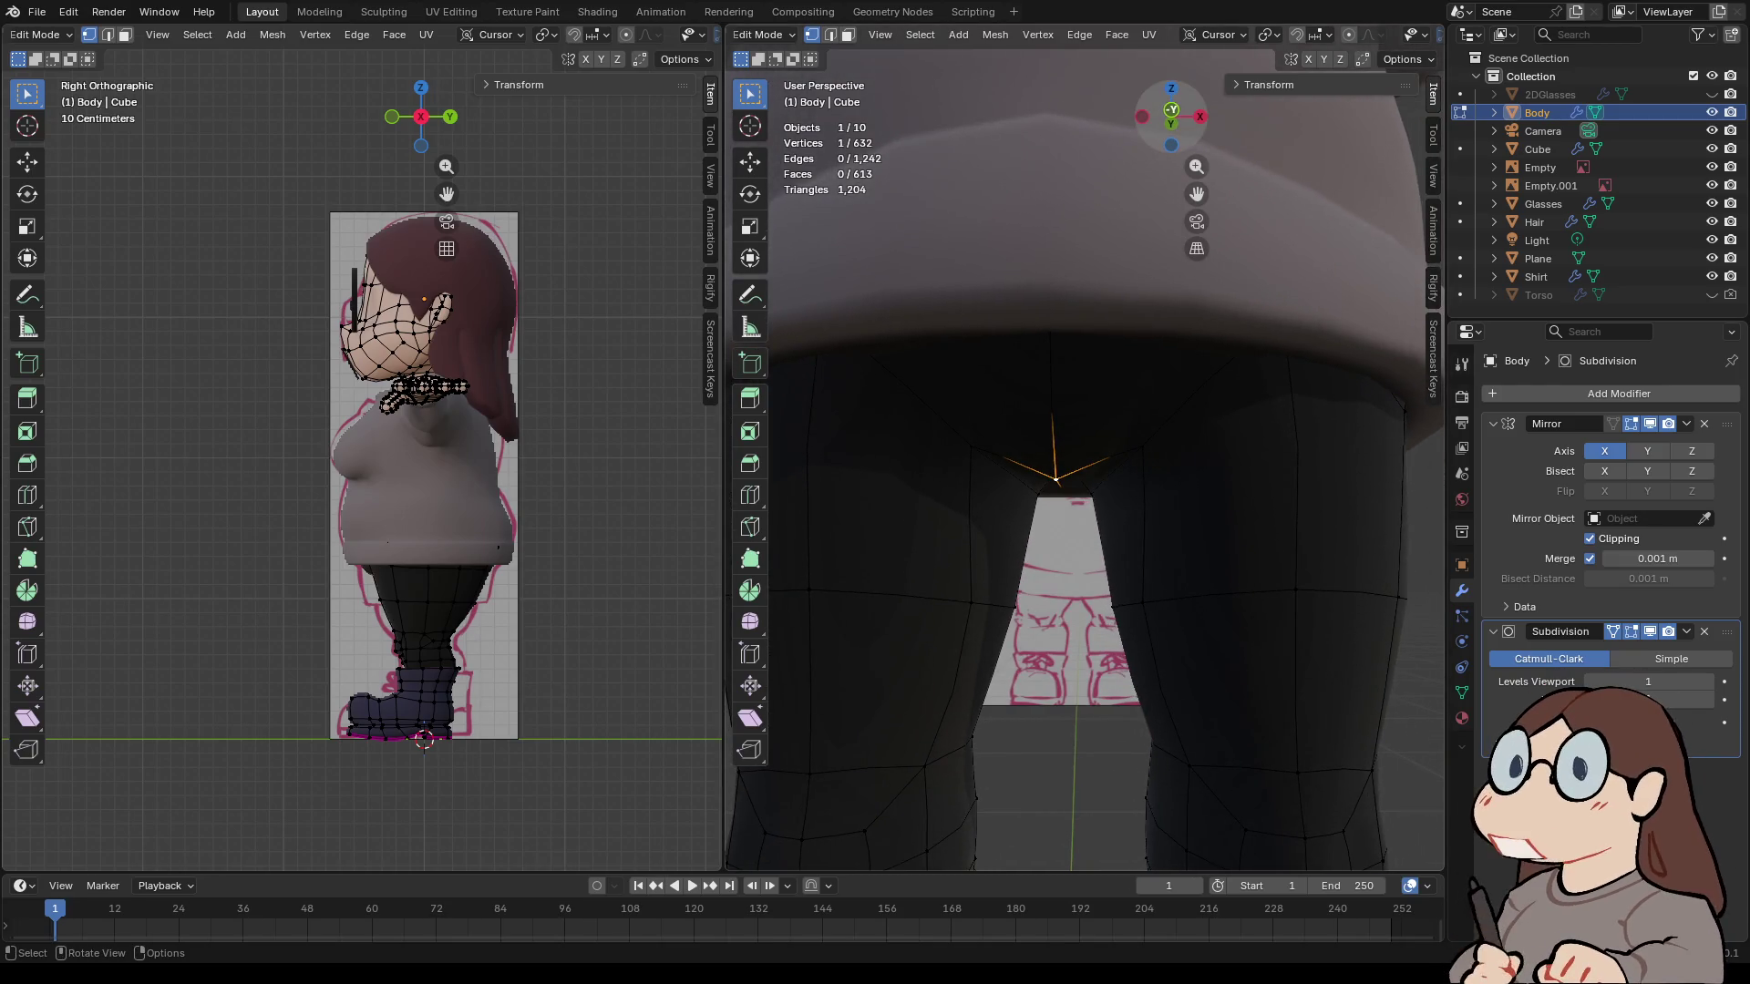
{"action": "key", "text": "KP_1"}
{"action": "key", "text": "g"}
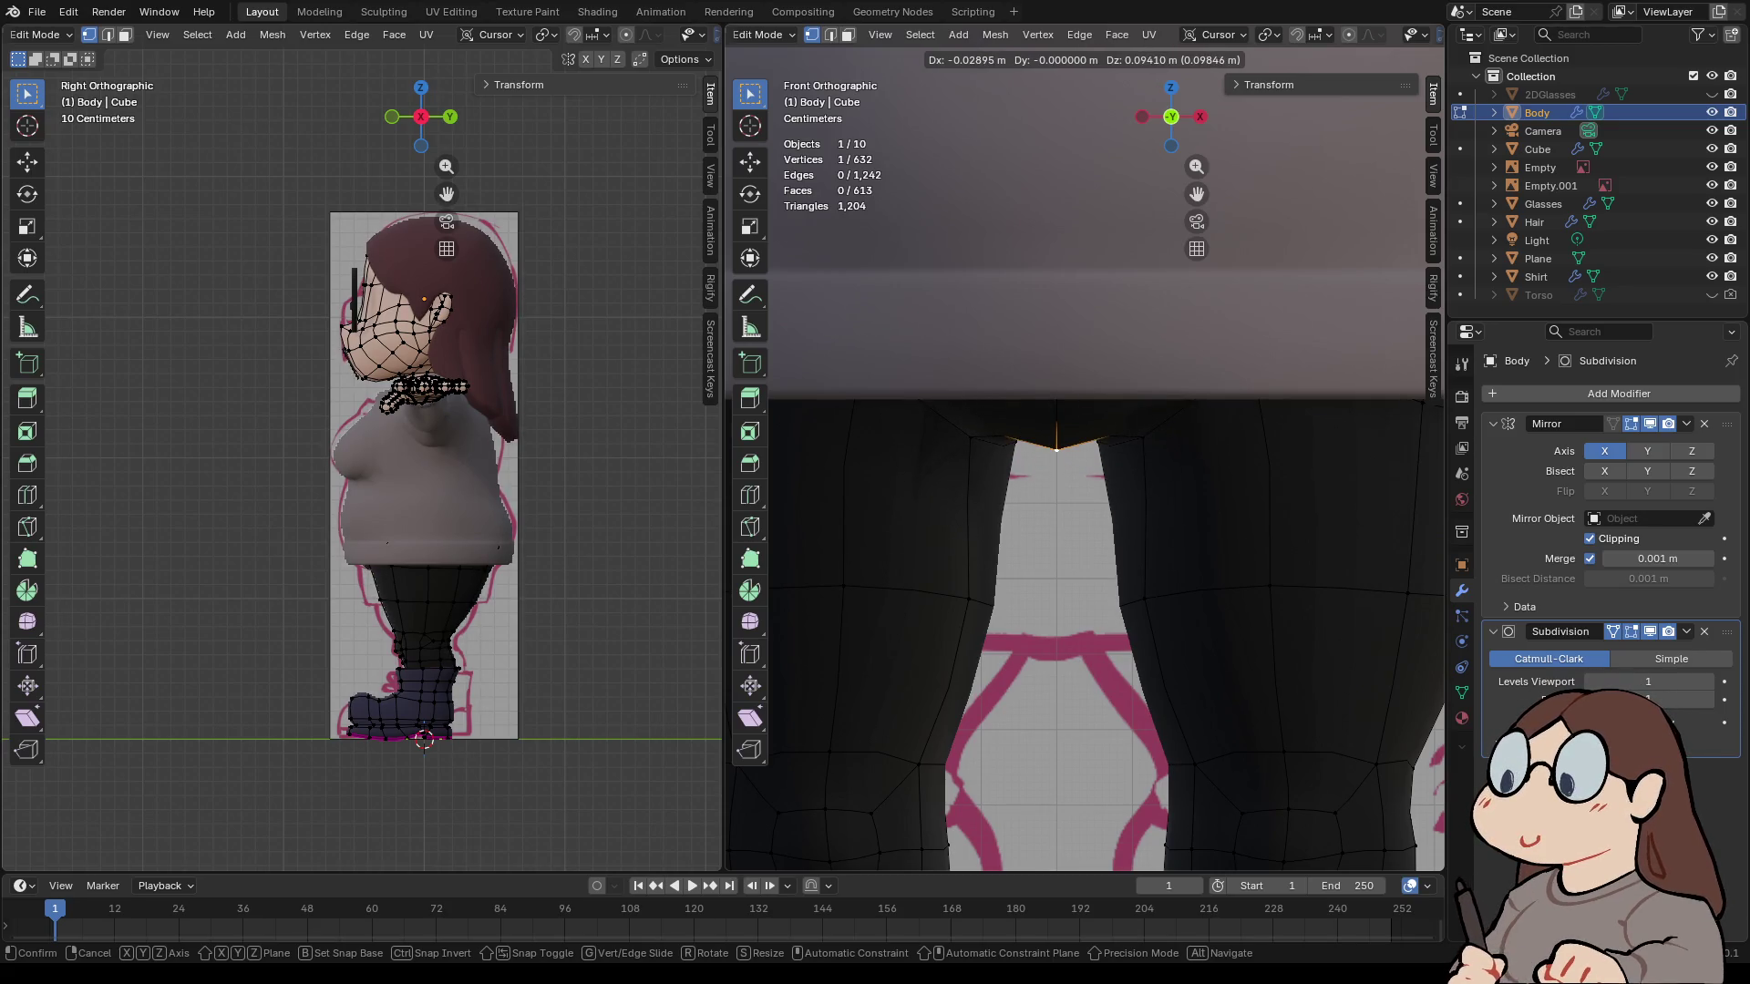
{"action": "key", "text": "Return"}
{"action": "key", "text": "alt+a"}
- Return the Body to Object Mode and deselect everything
{"action": "mouse_move", "coordinate": [1085, 547]}
{"action": "middle_mouse_down"}
{"action": "mouse_move", "coordinate": [998, 524]}
{"action": "mouse_move", "coordinate": [1030, 530]}
{"action": "mouse_move", "coordinate": [1011, 528]}
{"action": "mouse_move", "coordinate": [1016, 469]}
{"action": "mouse_move", "coordinate": [1048, 515]}
{"action": "mouse_move", "coordinate": [1048, 472]}
{"action": "mouse_move", "coordinate": [1176, 519]}
{"action": "mouse_move", "coordinate": [1112, 511]}
{"action": "mouse_move", "coordinate": [1257, 521]}
{"action": "mouse_move", "coordinate": [1139, 519]}
{"action": "middle_mouse_up"}
{"action": "key", "text": "Tab"}
{"action": "key", "text": "alt+a"}
{"action": "scroll", "coordinate": [1085, 456], "scroll_direction": "down", "scroll_amount": 6}
{"action": "scroll", "coordinate": [1048, 474], "scroll_direction": "up", "scroll_amount": 3}
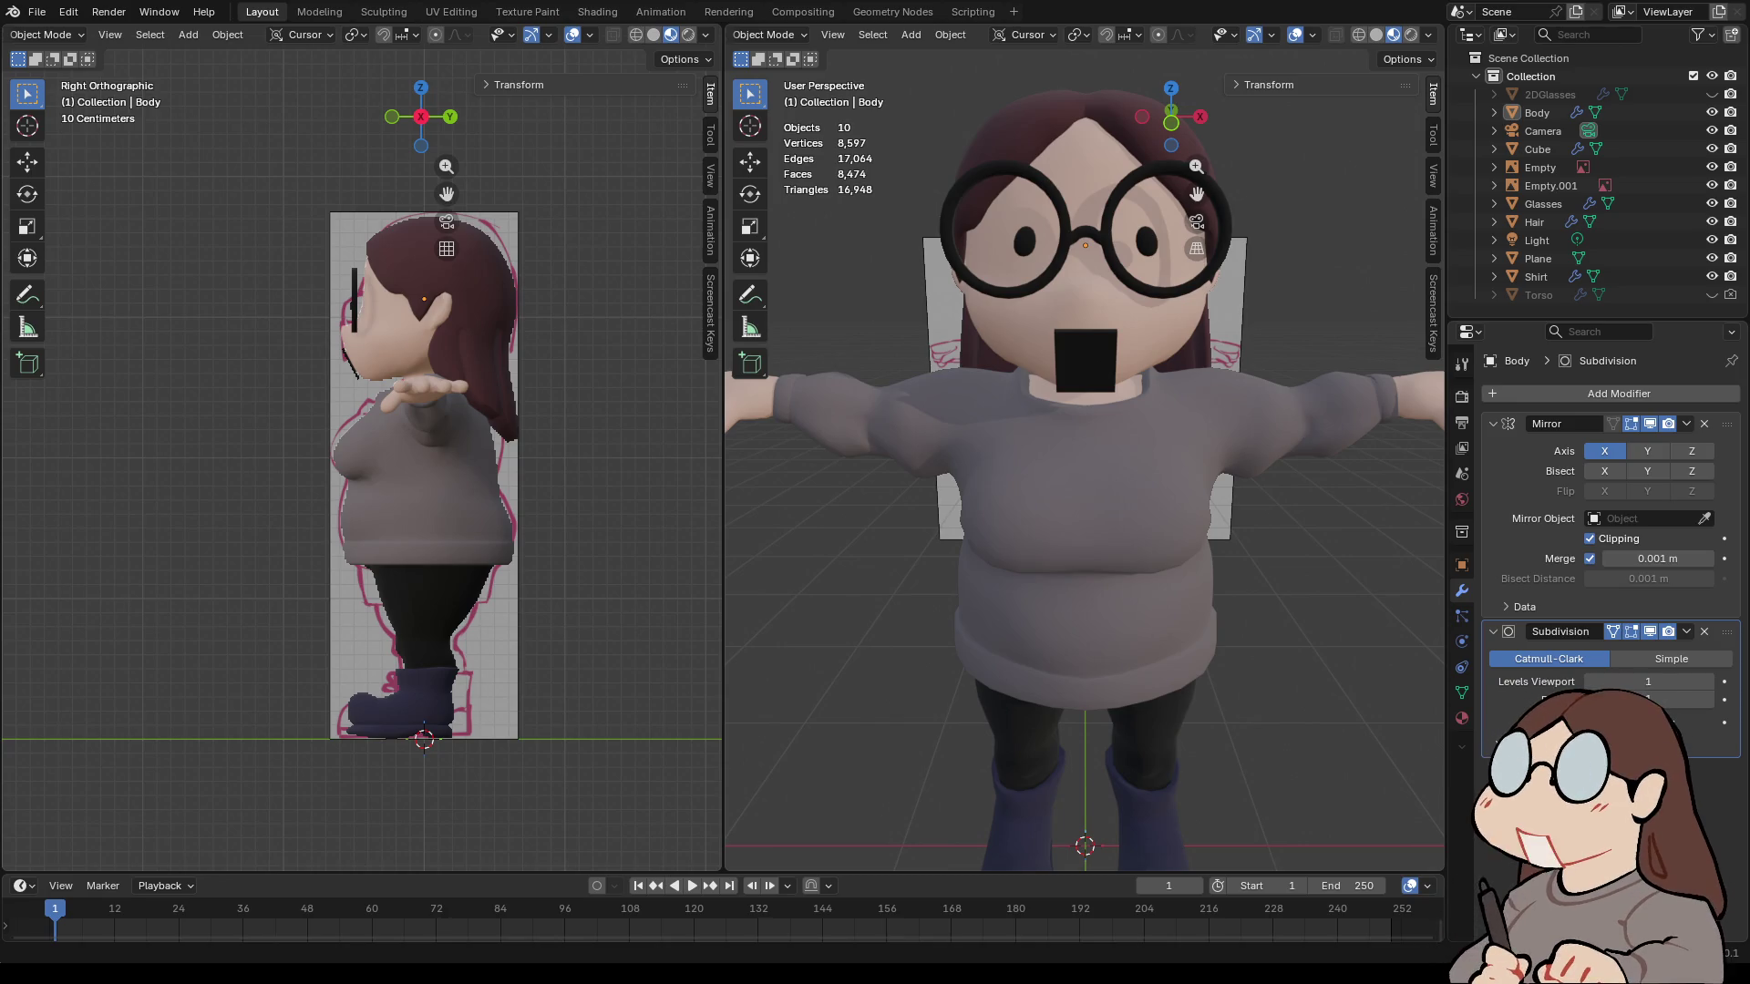
{"action": "mouse_move", "coordinate": [1085, 547]}
{"action": "middle_mouse_down"}
{"action": "mouse_move", "coordinate": [1048, 583]}
{"action": "mouse_move", "coordinate": [1002, 592]}
{"action": "mouse_move", "coordinate": [725, 583]}
{"action": "mouse_move", "coordinate": [724, 547]}
{"action": "mouse_move", "coordinate": [1422, 547]}
{"action": "mouse_move", "coordinate": [1322, 637]}
{"action": "middle_mouse_up"}
{"action": "scroll", "coordinate": [1084, 455], "scroll_direction": "down", "scroll_amount": 3}
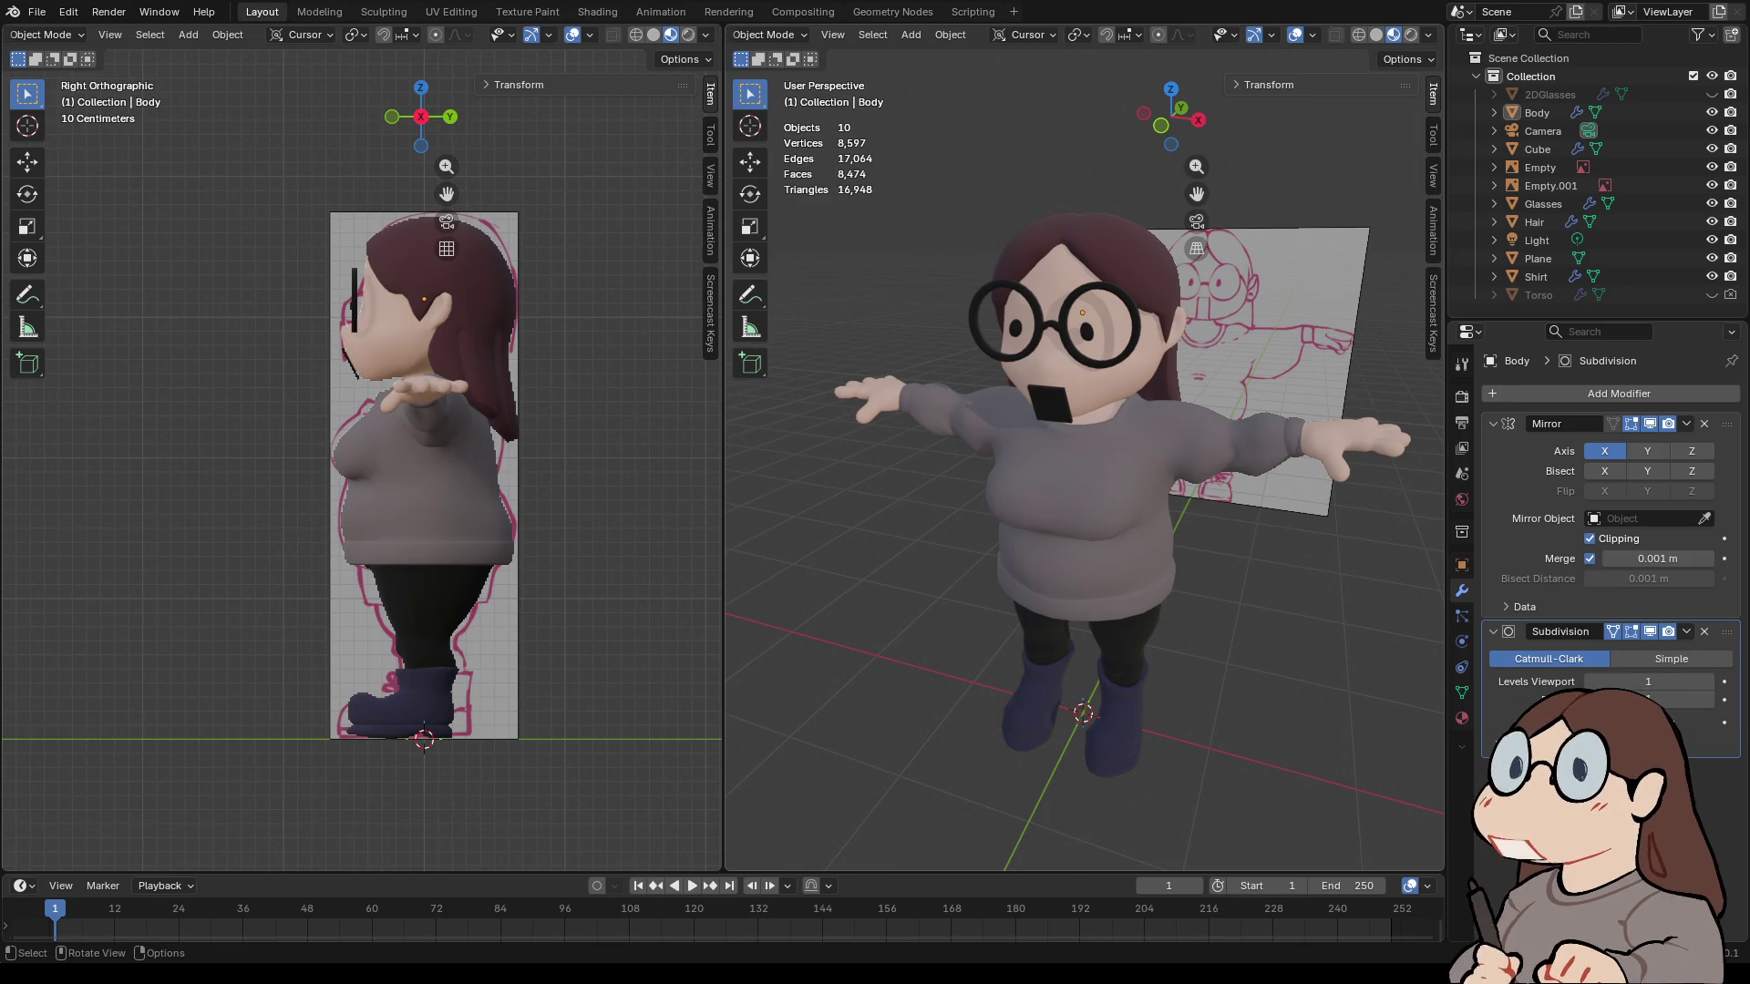
{"action": "scroll", "coordinate": [1085, 451], "scroll_direction": "up", "scroll_amount": 3}
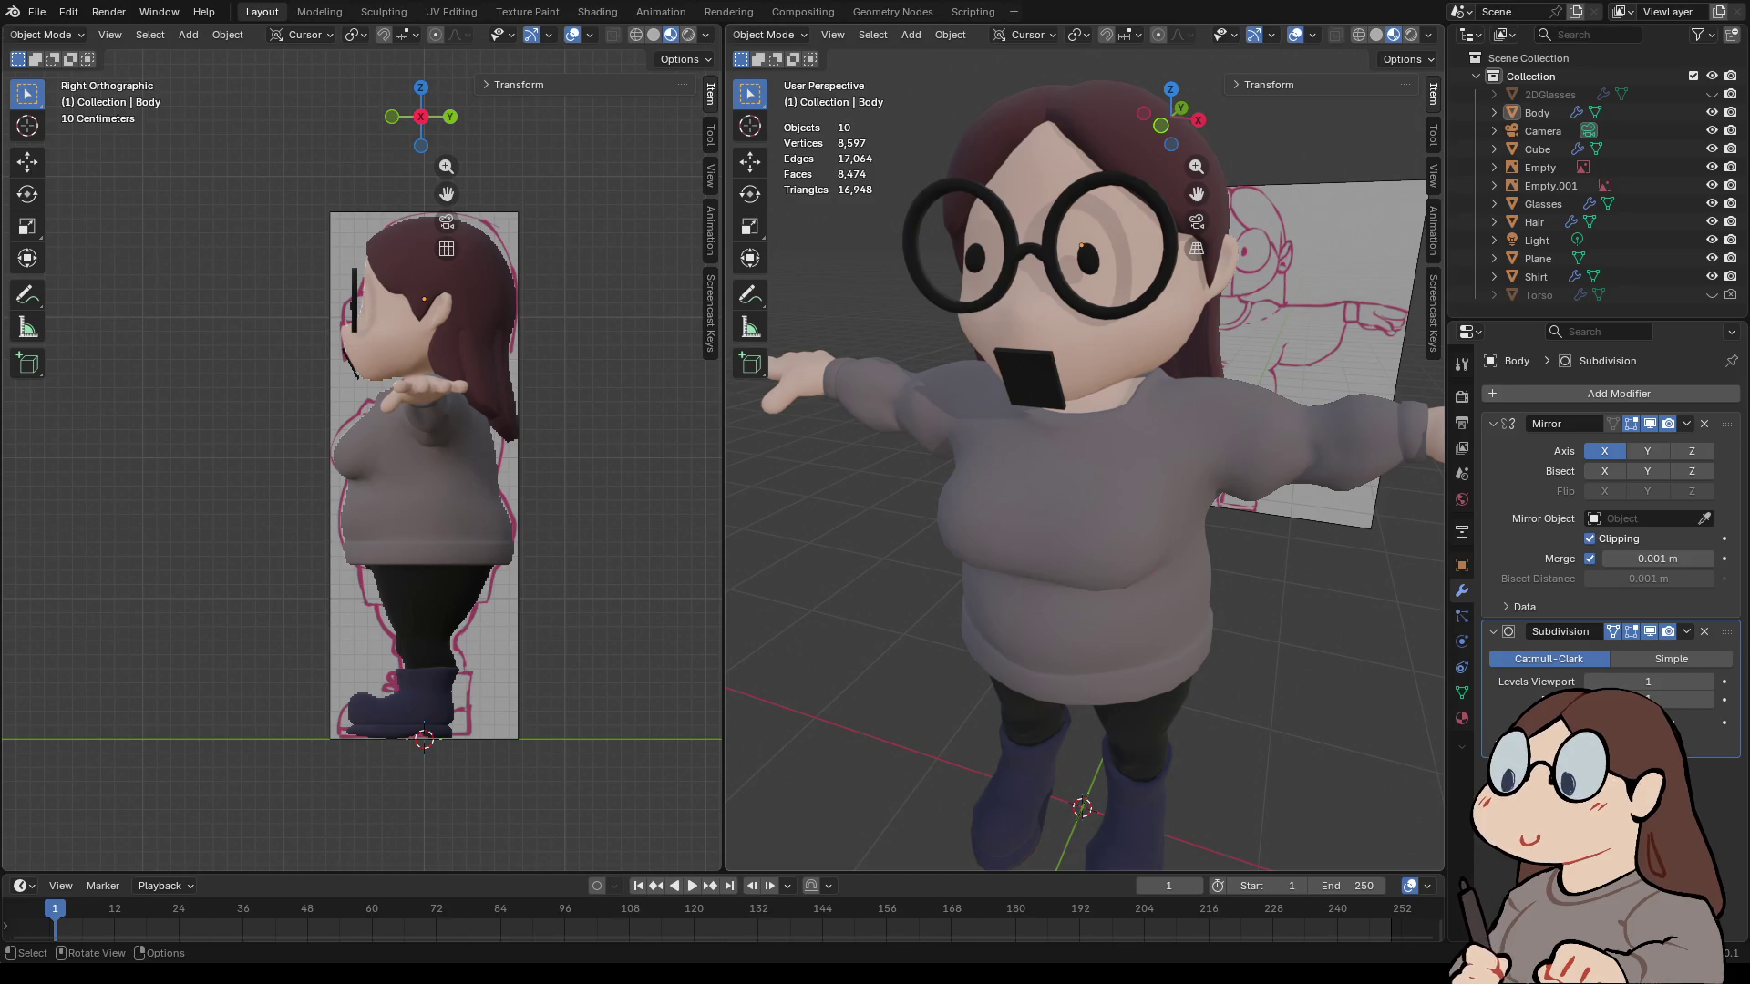
{"action": "left_click", "coordinate": [36, 12]}
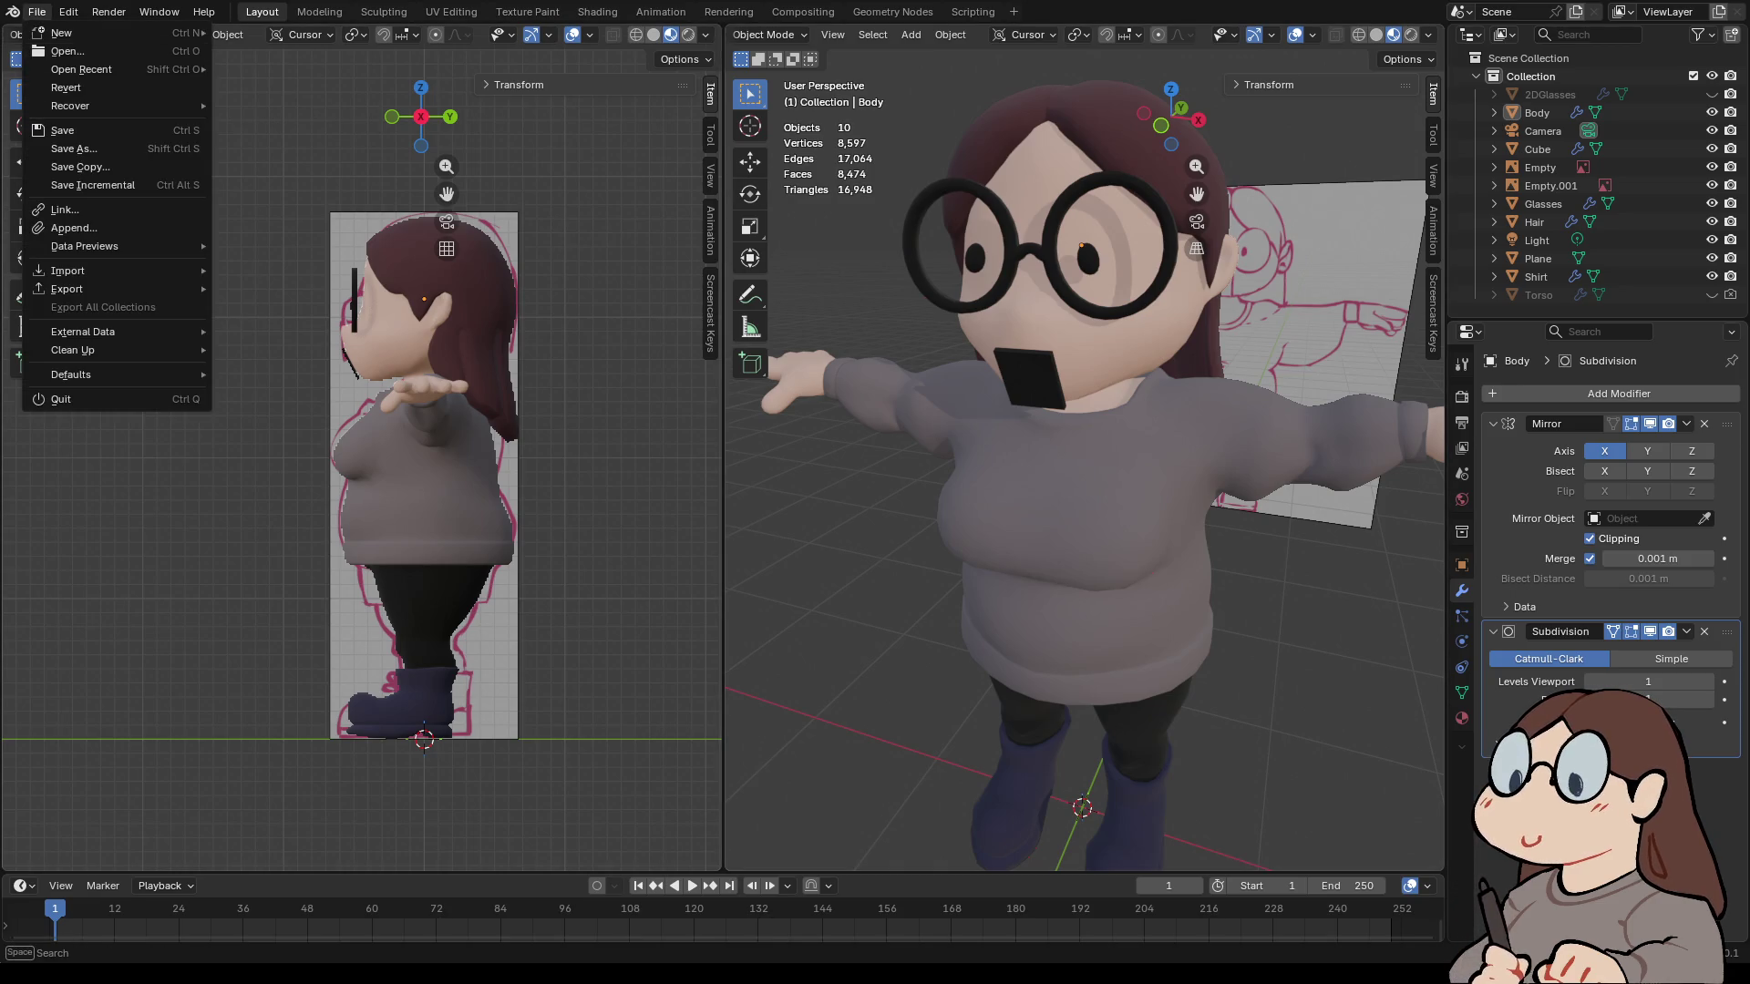
- Save VTUBE_PRACTICE1.blend, browse the File menu's submenus, then orbit the character
{"action": "left_click", "coordinate": [55, 129]}
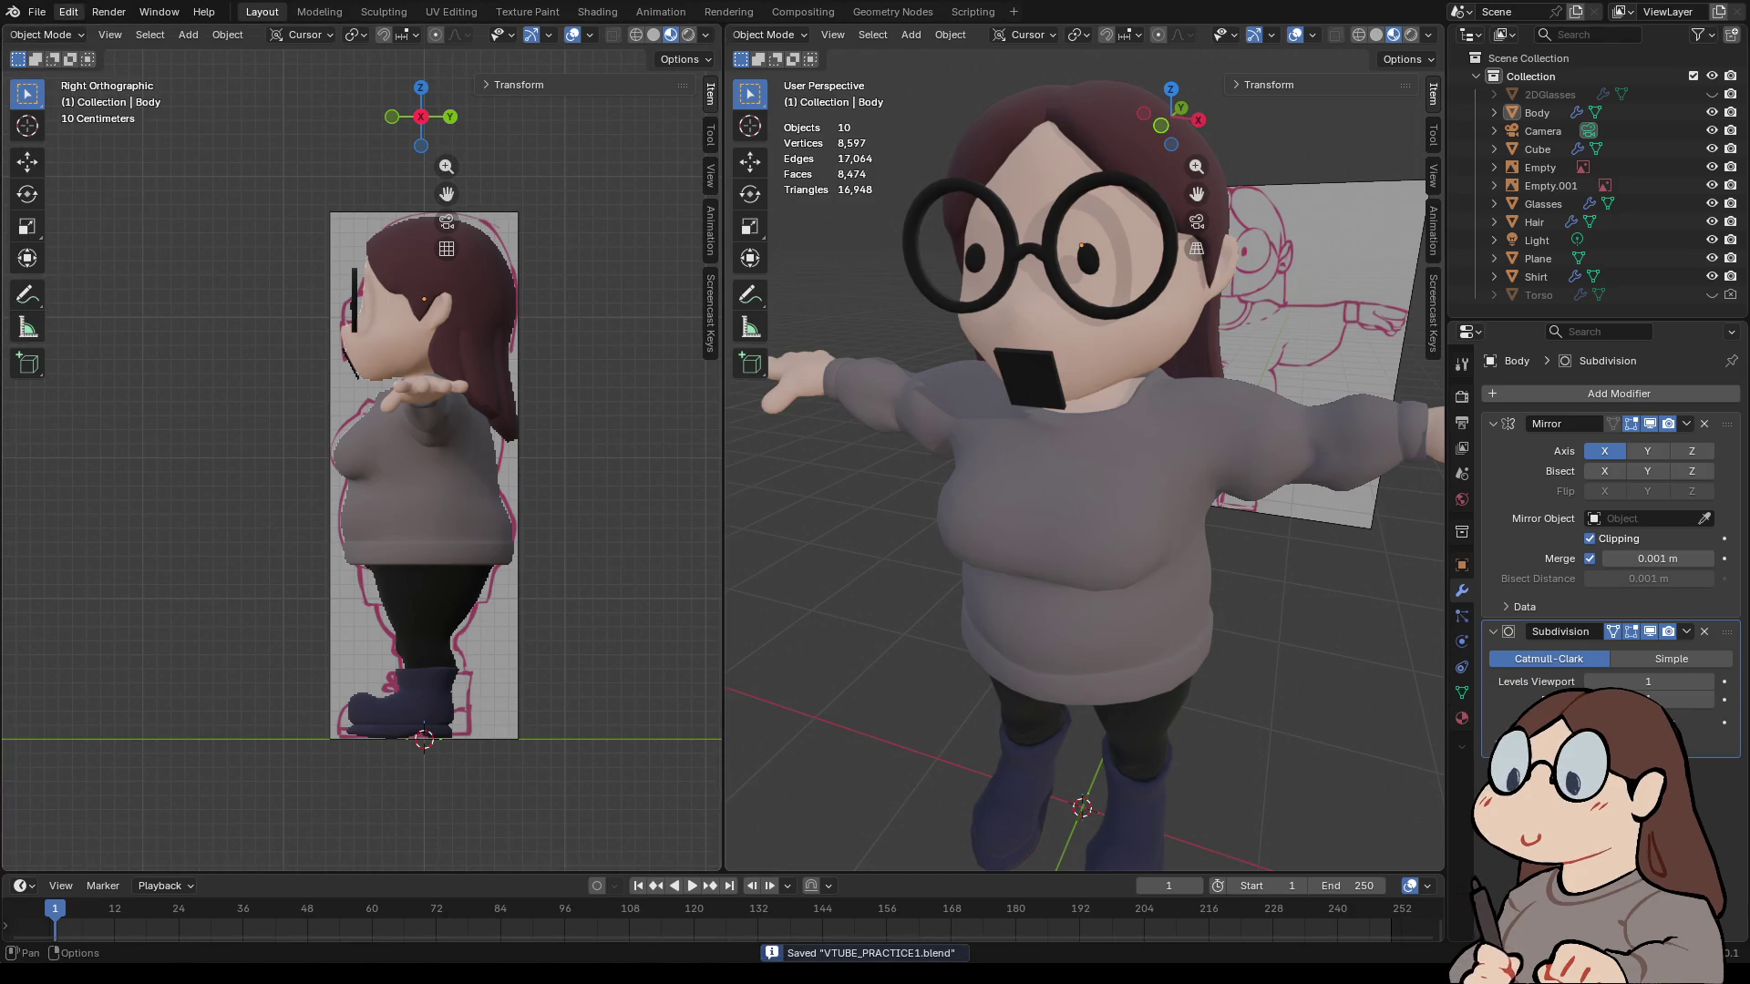
{"action": "left_click", "coordinate": [37, 12]}
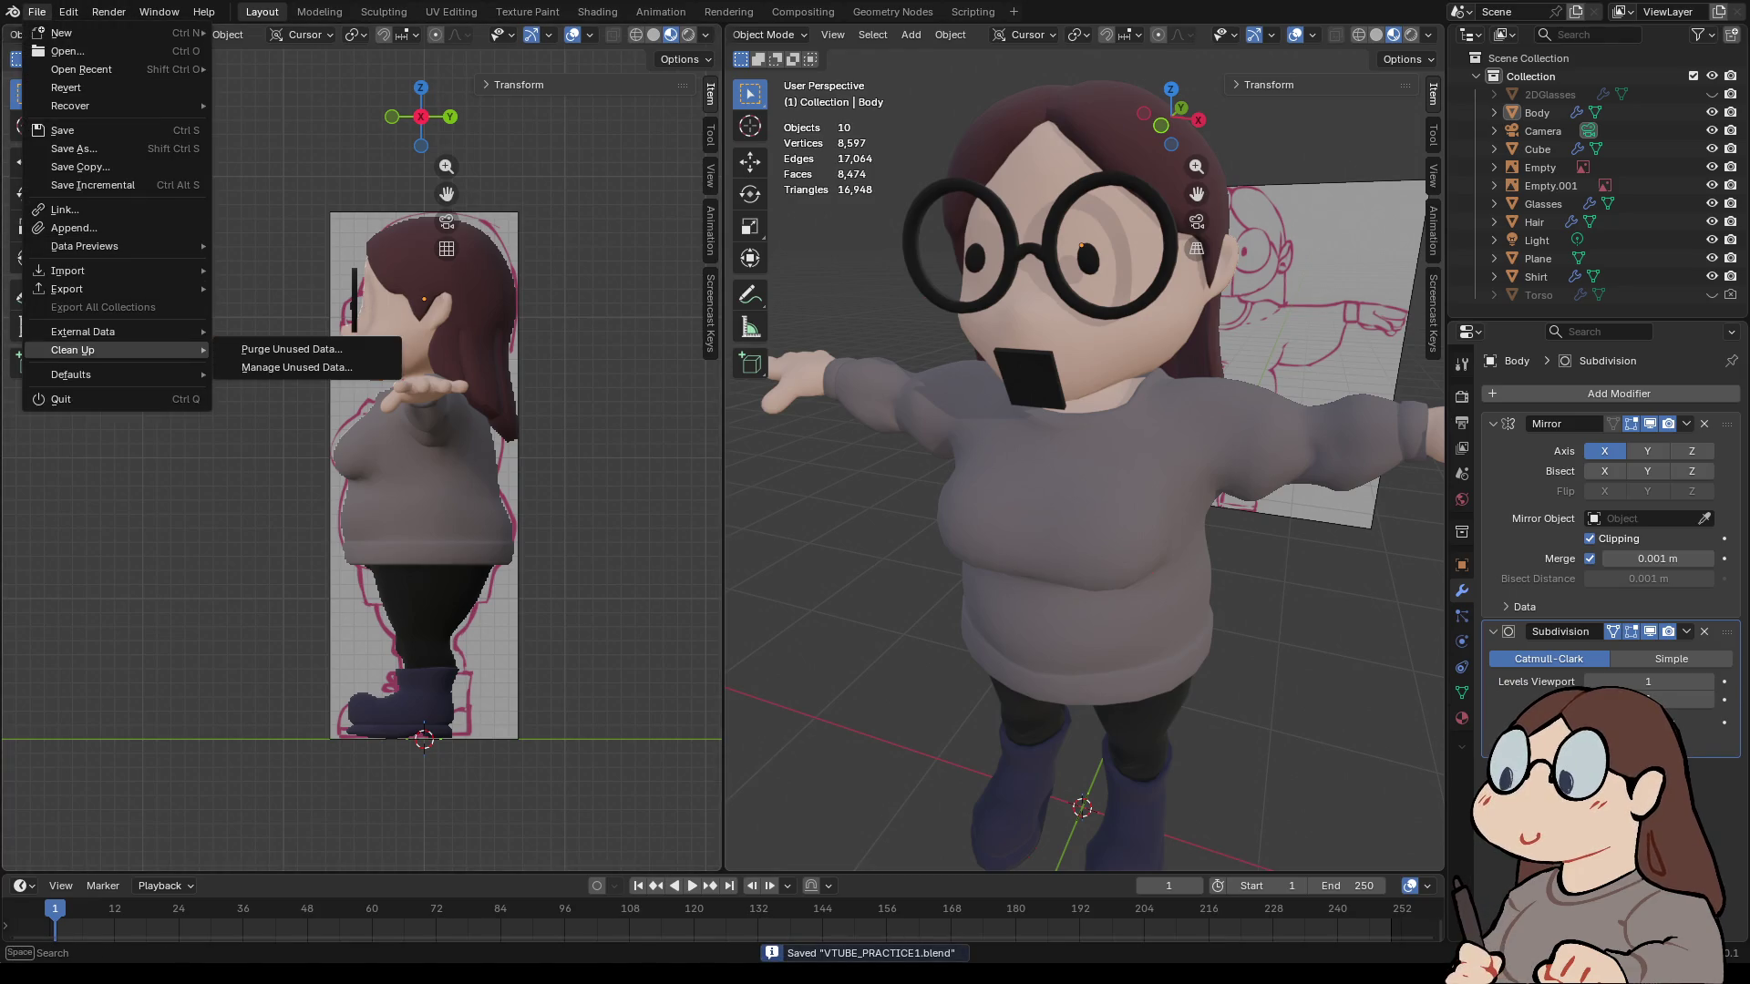
{"action": "mouse_move", "coordinate": [137, 246]}
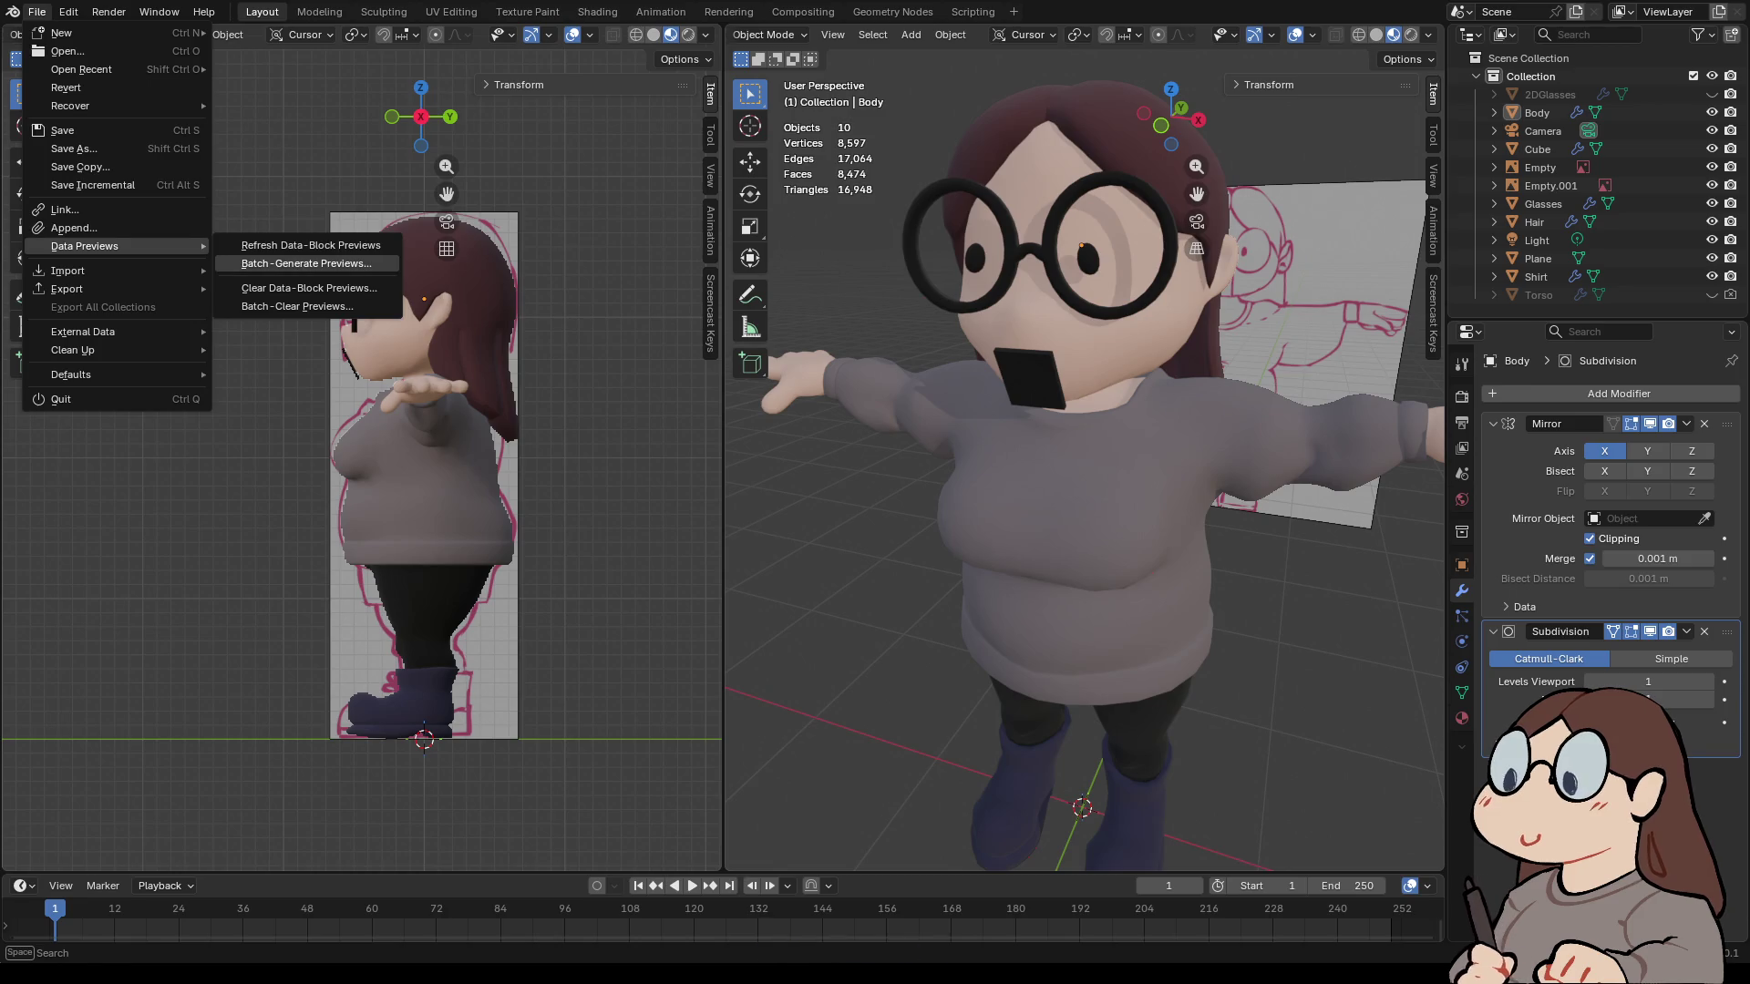
{"action": "mouse_move", "coordinate": [1075, 456]}
{"action": "middle_mouse_down"}
{"action": "mouse_move", "coordinate": [757, 456]}
{"action": "mouse_move", "coordinate": [1440, 456]}
{"action": "mouse_move", "coordinate": [1276, 456]}
{"action": "mouse_move", "coordinate": [1221, 420]}
{"action": "mouse_move", "coordinate": [1150, 428]}
{"action": "middle_mouse_up"}
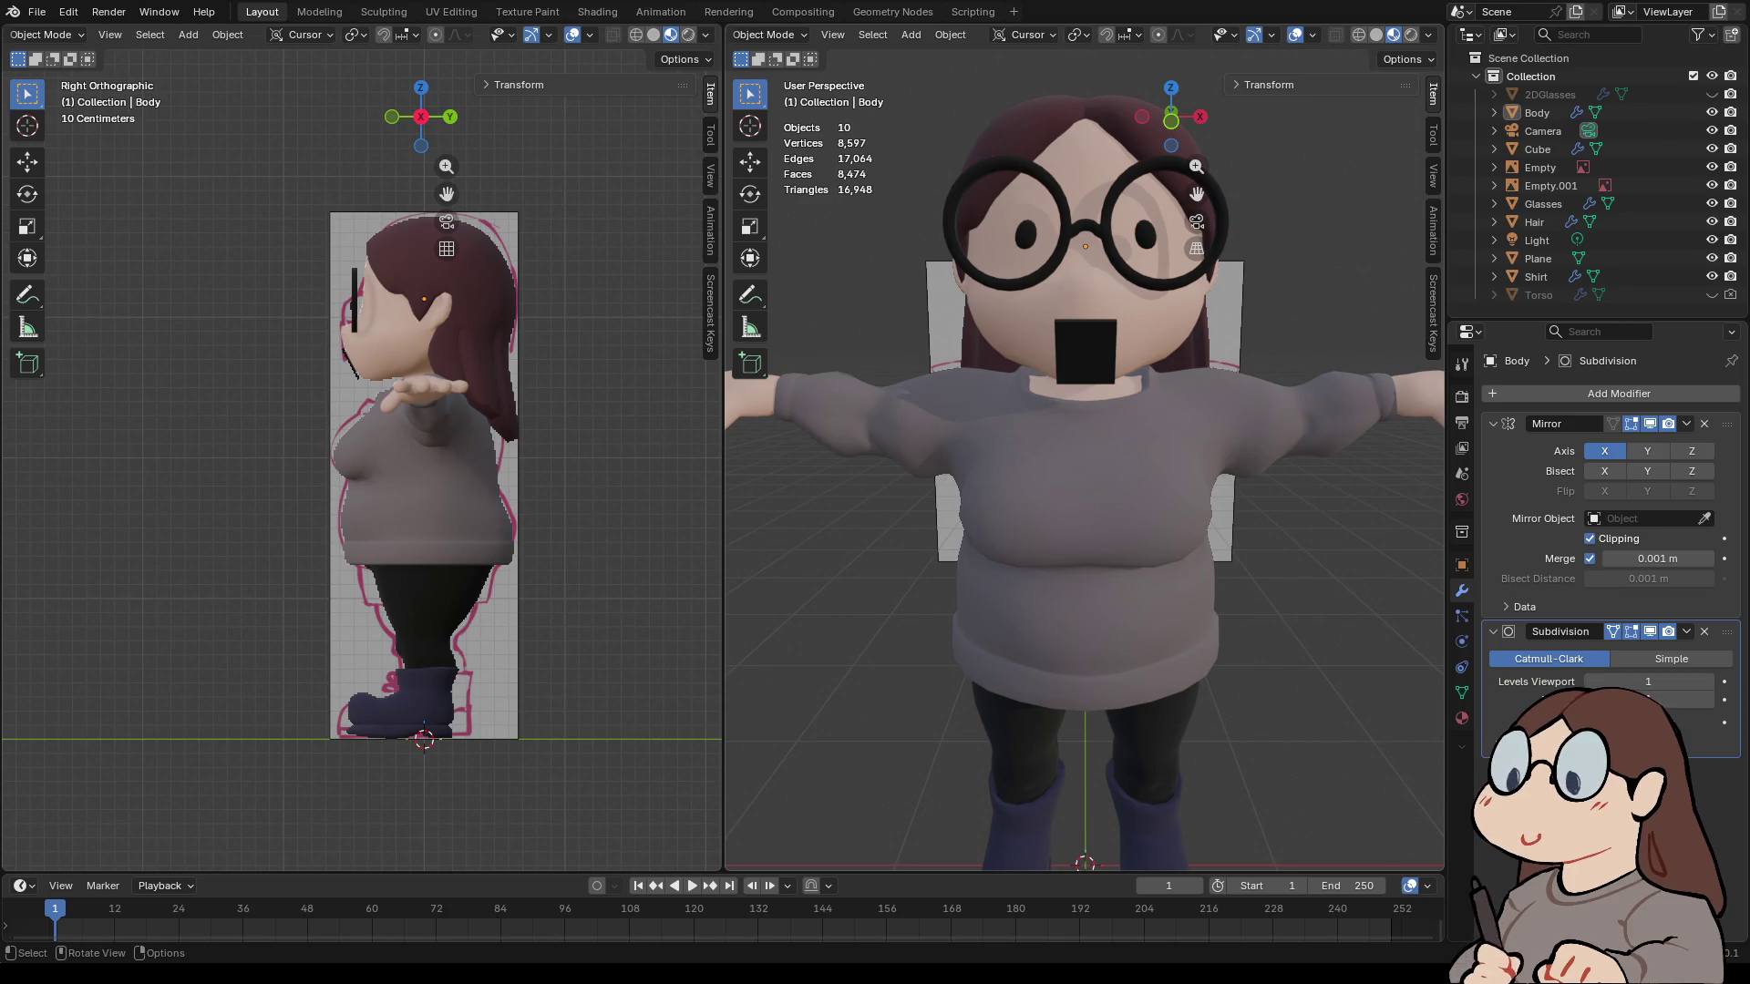
{"action": "scroll", "coordinate": [1085, 455], "scroll_direction": "up", "scroll_amount": 5}
{"action": "mouse_move", "coordinate": [1084, 547]}
{"action": "middle_mouse_down"}
{"action": "mouse_move", "coordinate": [1076, 756]}
{"action": "mouse_move", "coordinate": [802, 756]}
{"action": "middle_mouse_up"}
{"action": "scroll", "coordinate": [1084, 455], "scroll_direction": "down", "scroll_amount": 5}
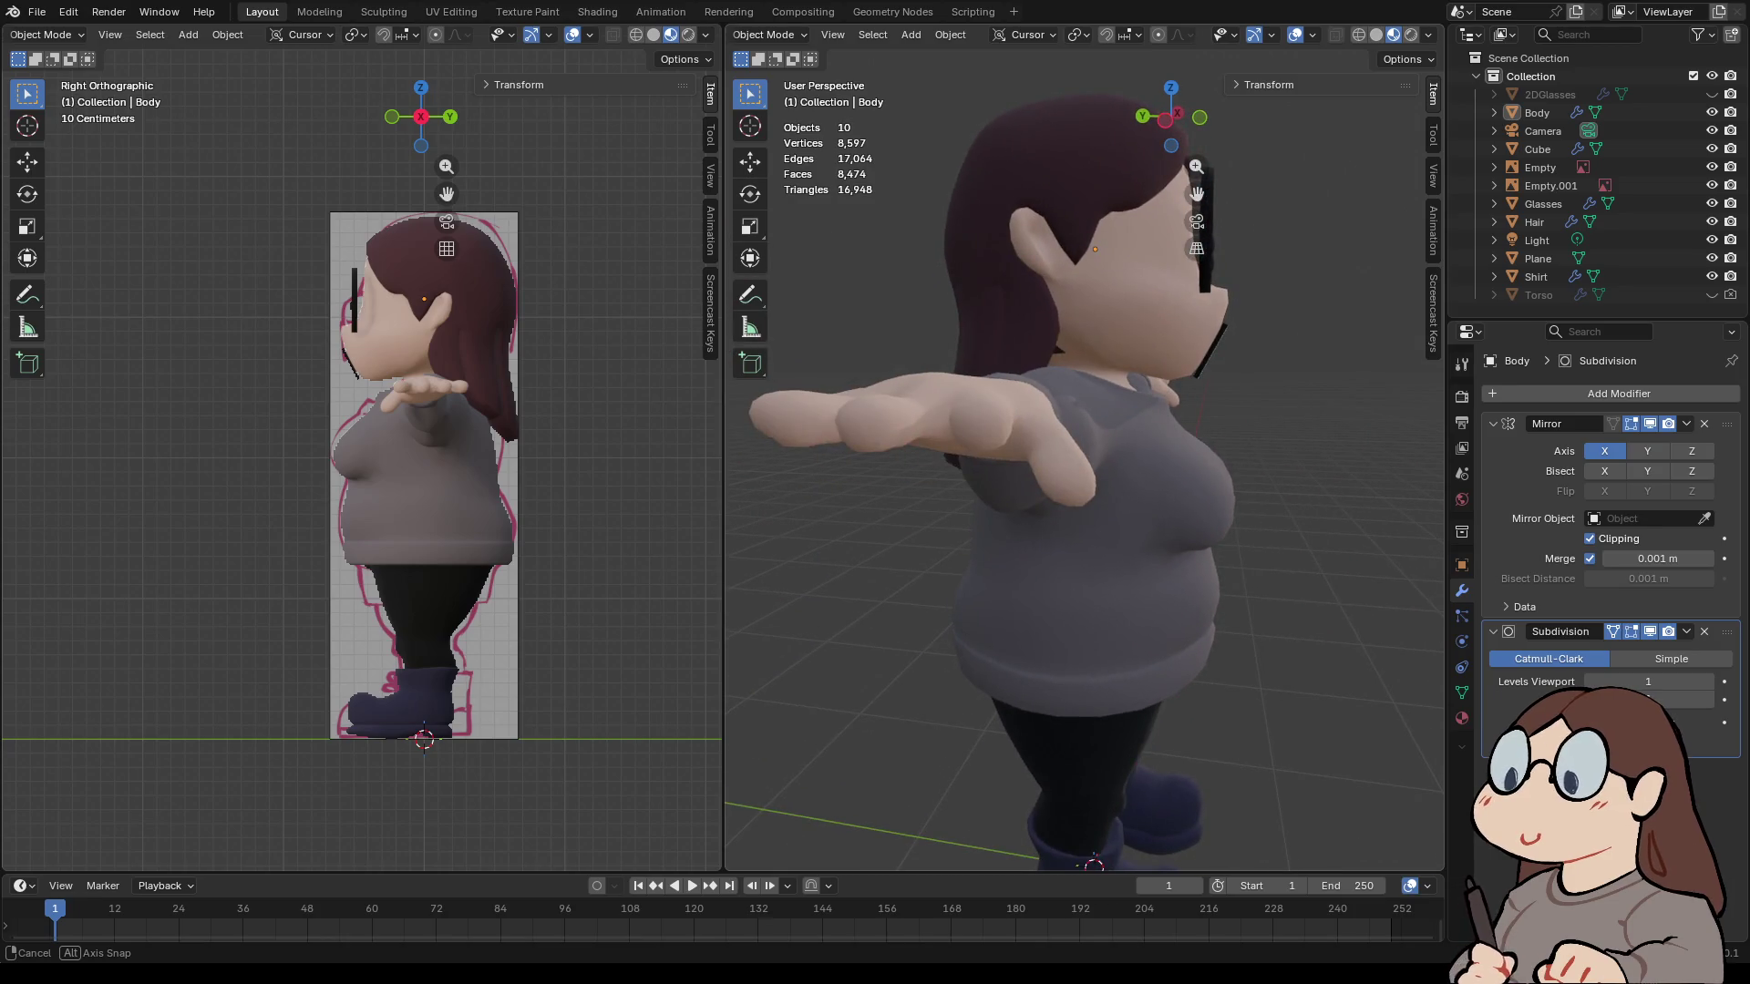
{"action": "mouse_move", "coordinate": [802, 756]}
{"action": "middle_mouse_down"}
{"action": "mouse_move", "coordinate": [743, 757]}
{"action": "mouse_move", "coordinate": [729, 592]}
{"action": "mouse_move", "coordinate": [670, 628]}
{"action": "mouse_move", "coordinate": [652, 688]}
{"action": "middle_mouse_up"}
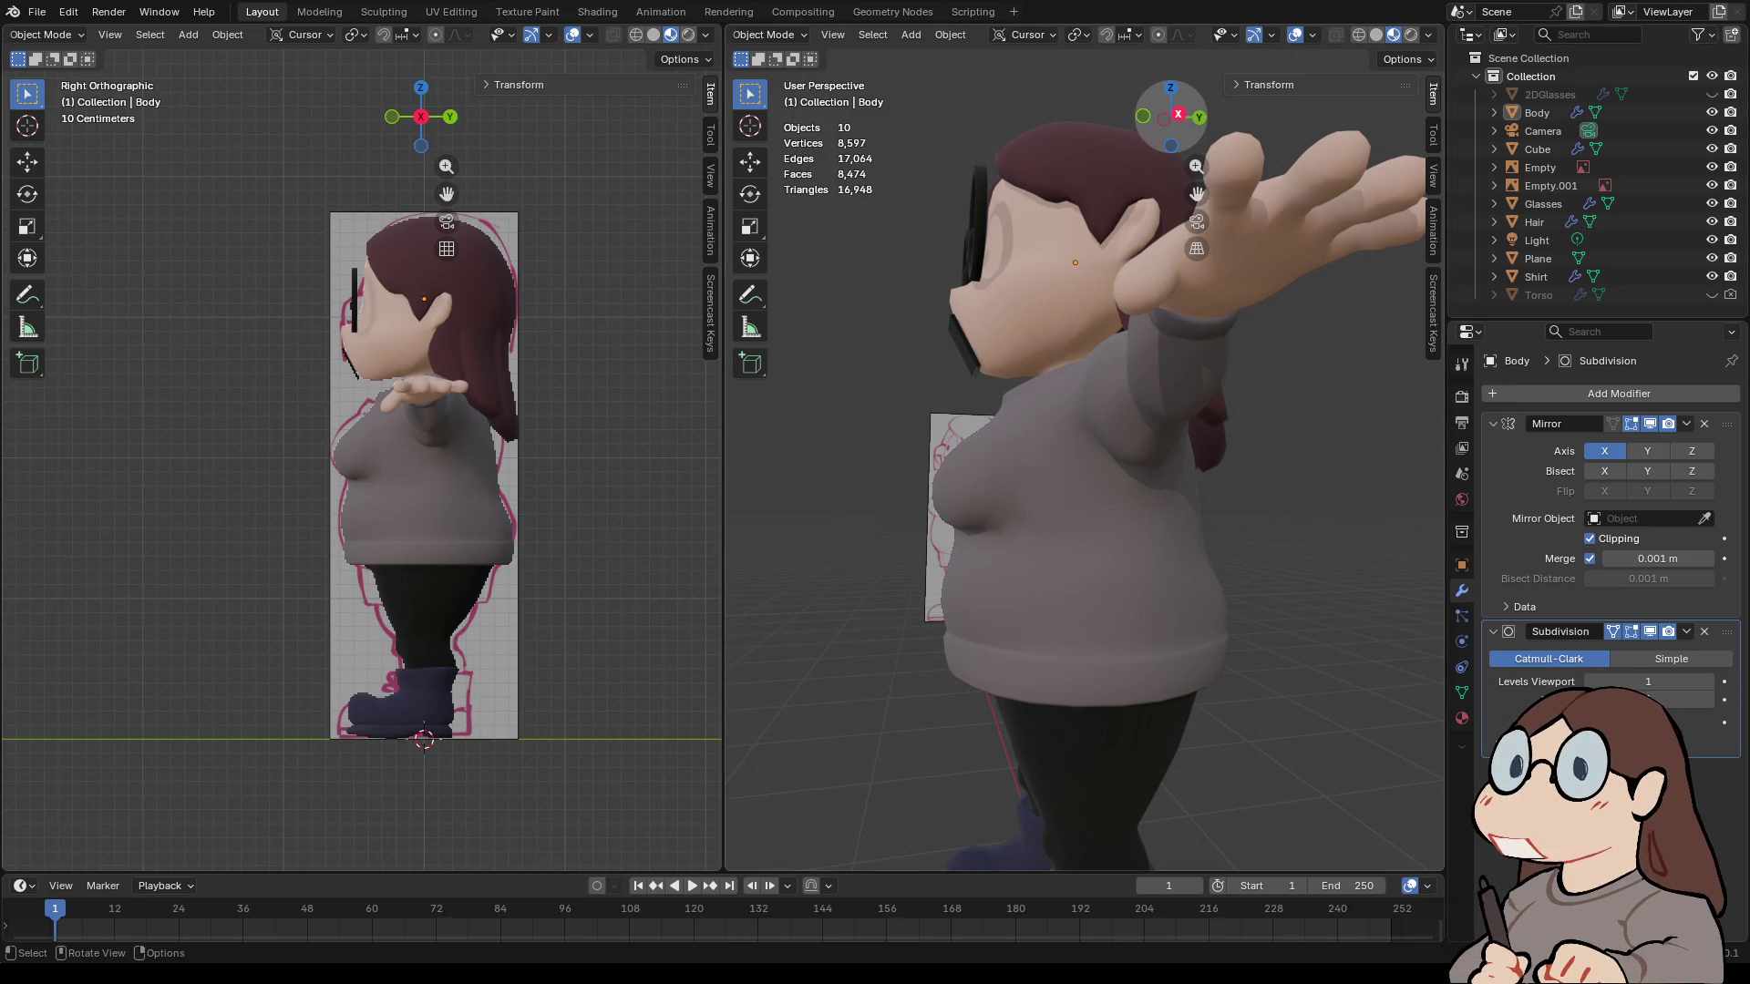
{"action": "key", "text": "KP_1"}
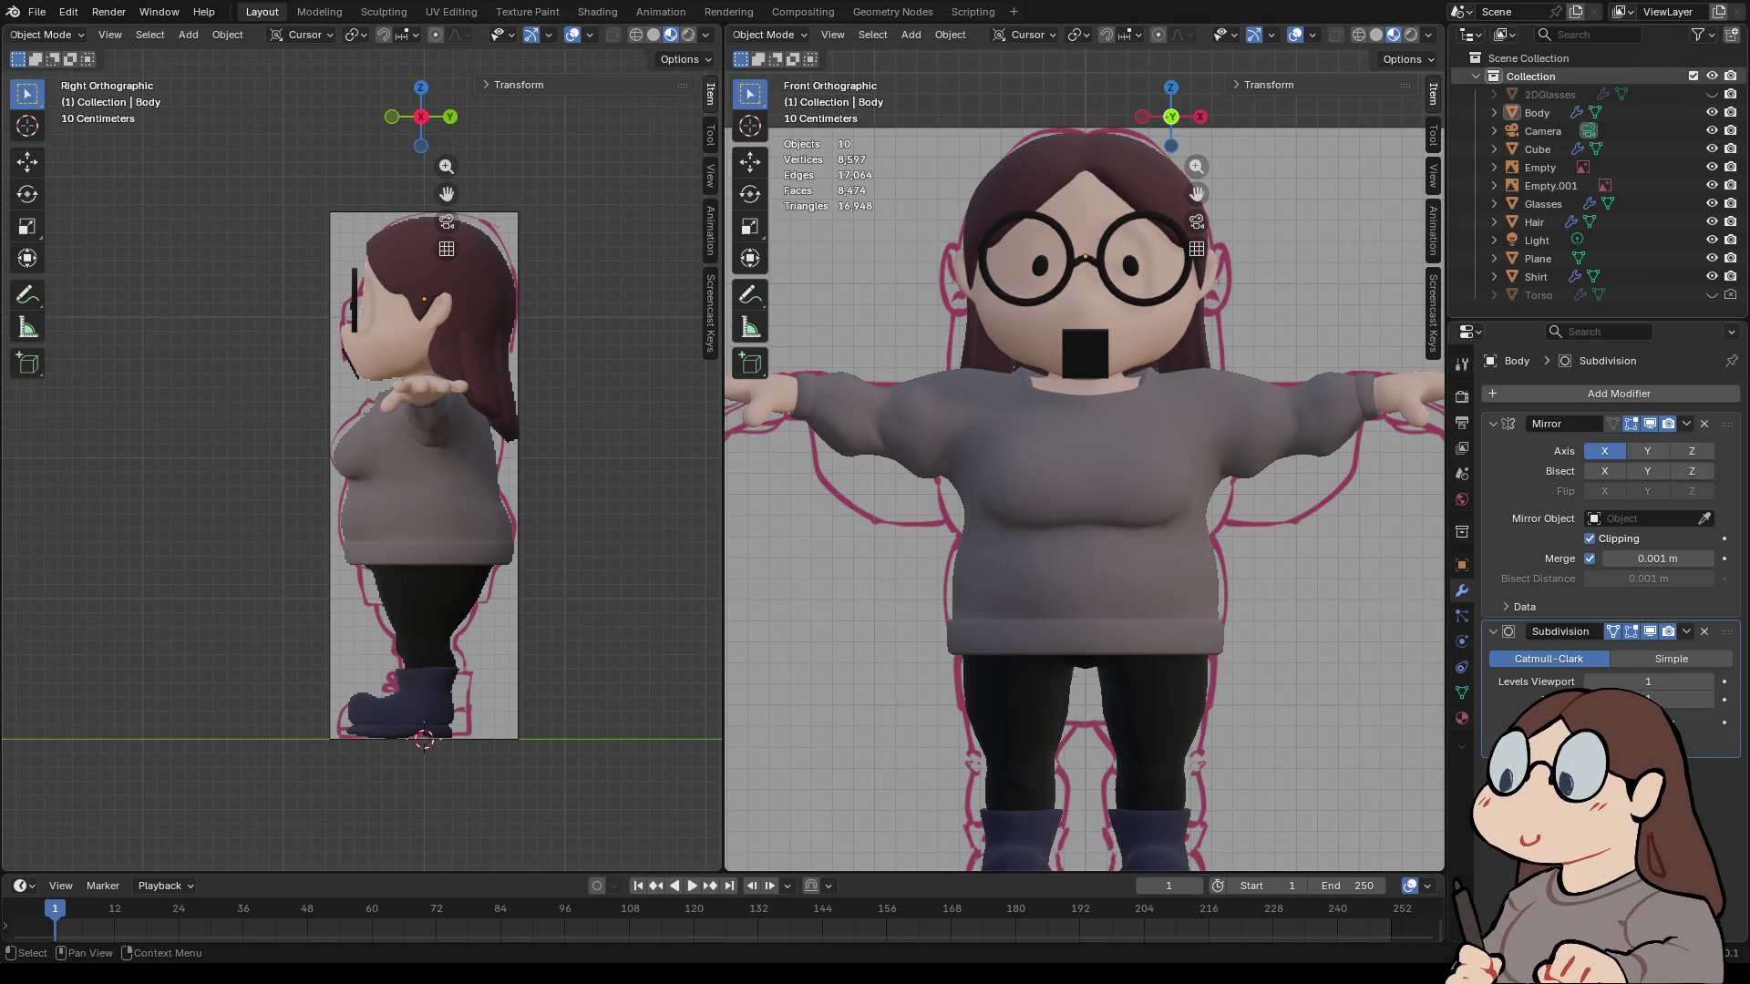
- Rename the main collection to Model
{"action": "left_click", "coordinate": [1531, 75]}
{"action": "double_click", "coordinate": [1531, 76]}
{"action": "type", "text": "Model"}
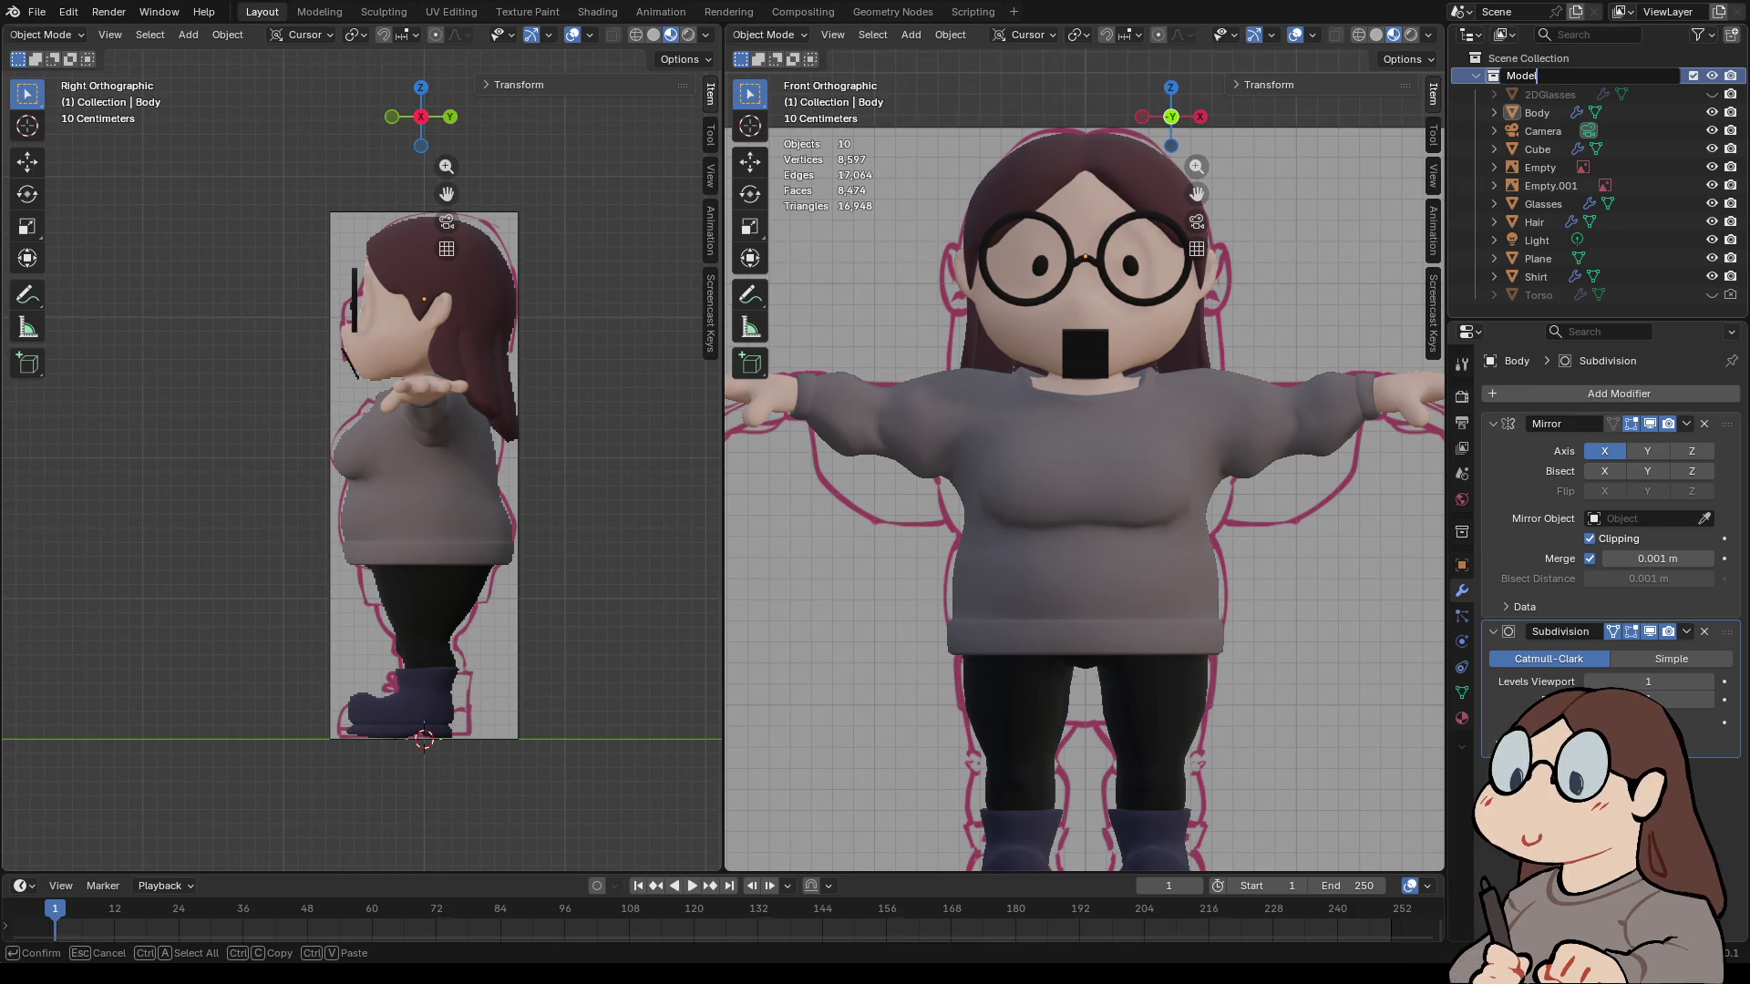
{"action": "key", "text": "Return"}
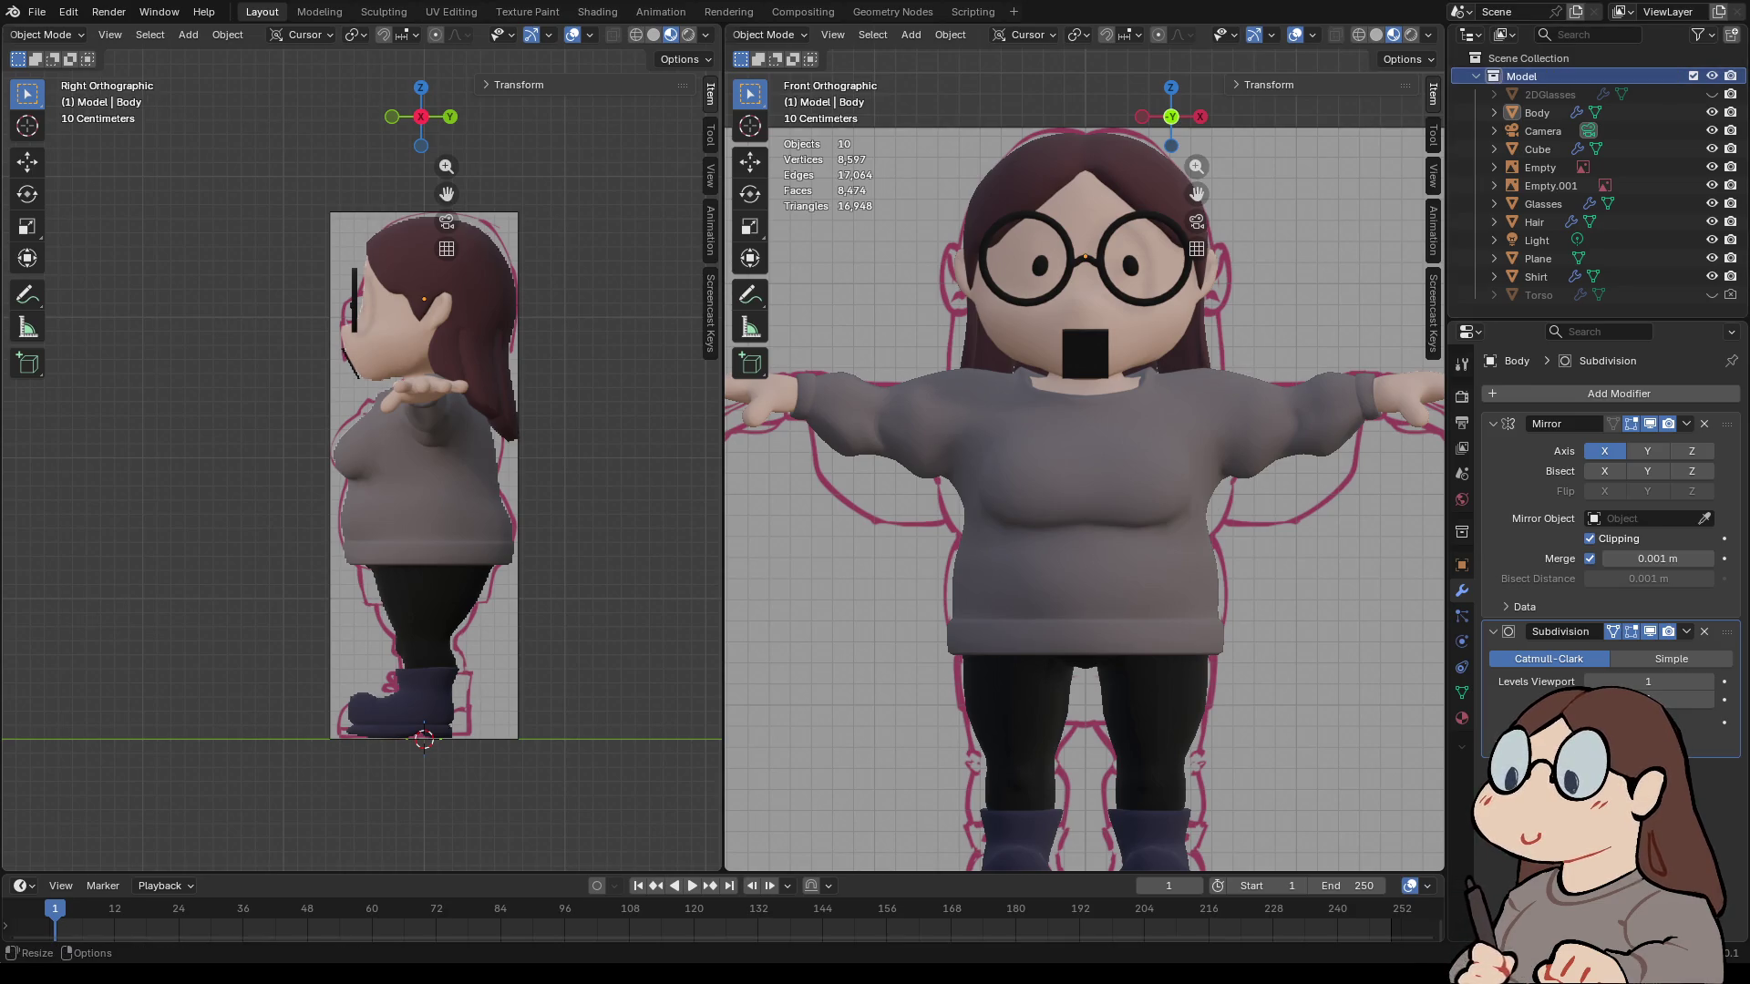
- Add a new collection under Model and delete the extra Model 2 collection
{"action": "left_click", "coordinate": [1475, 75]}
{"action": "right_click", "coordinate": [1485, 114]}
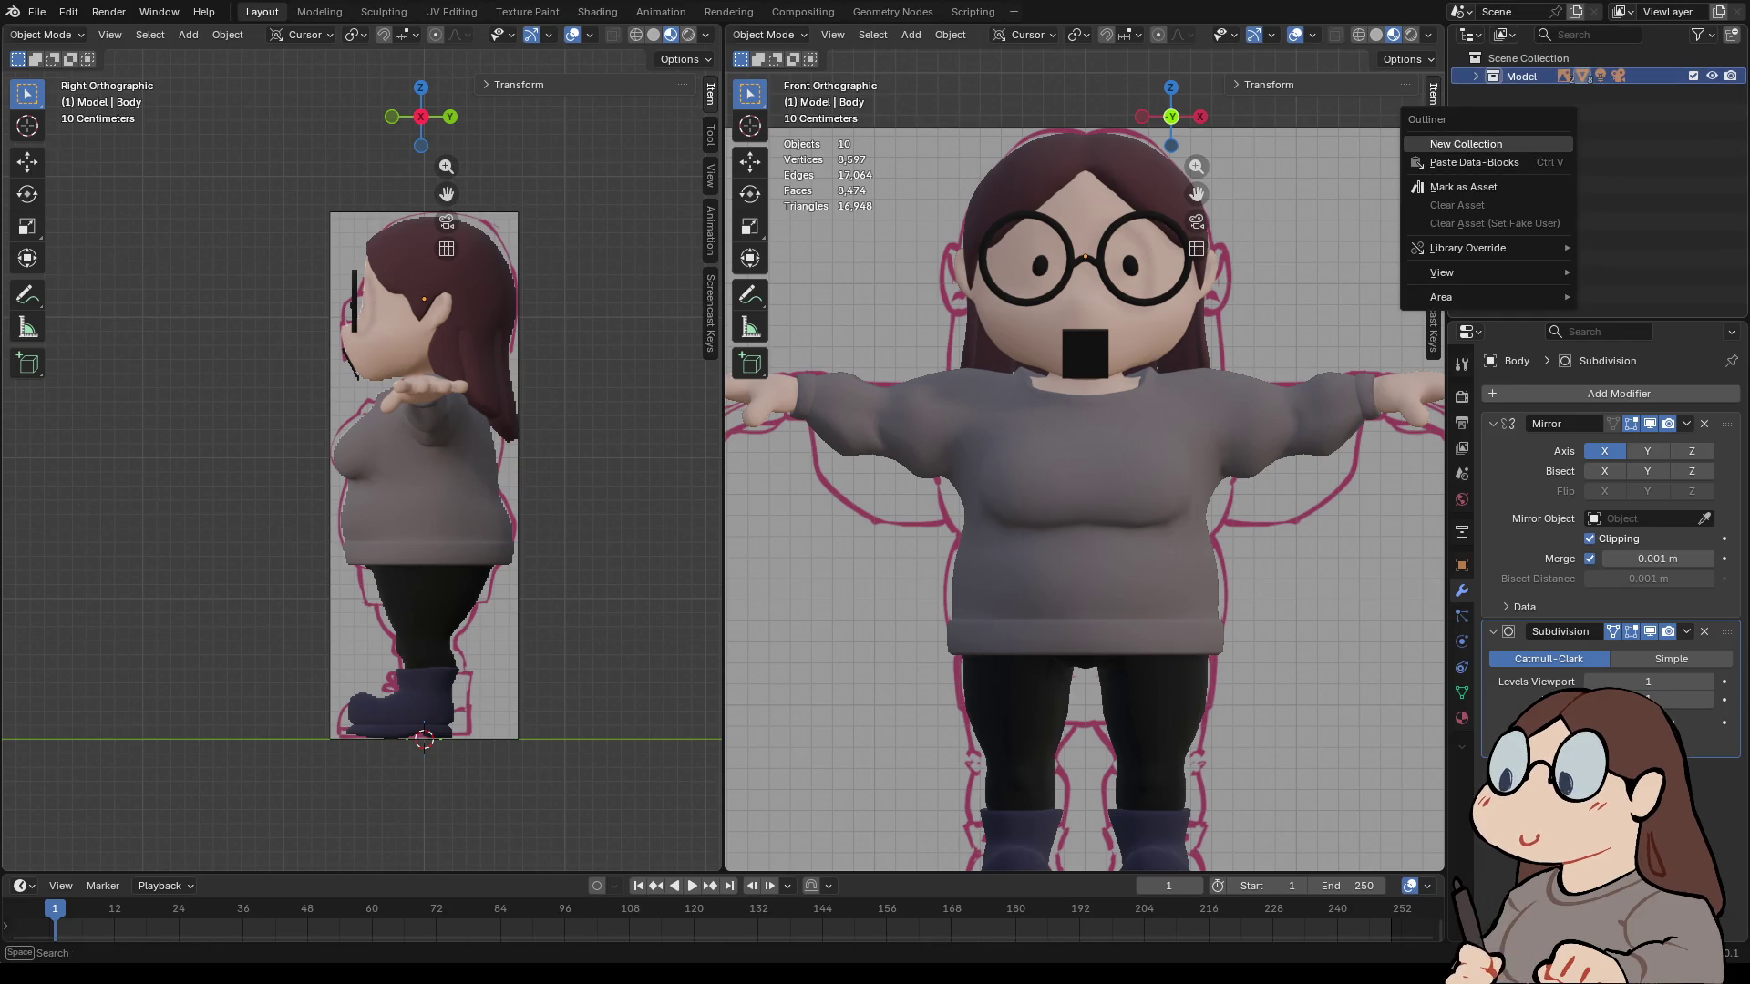
{"action": "left_click", "coordinate": [1476, 144]}
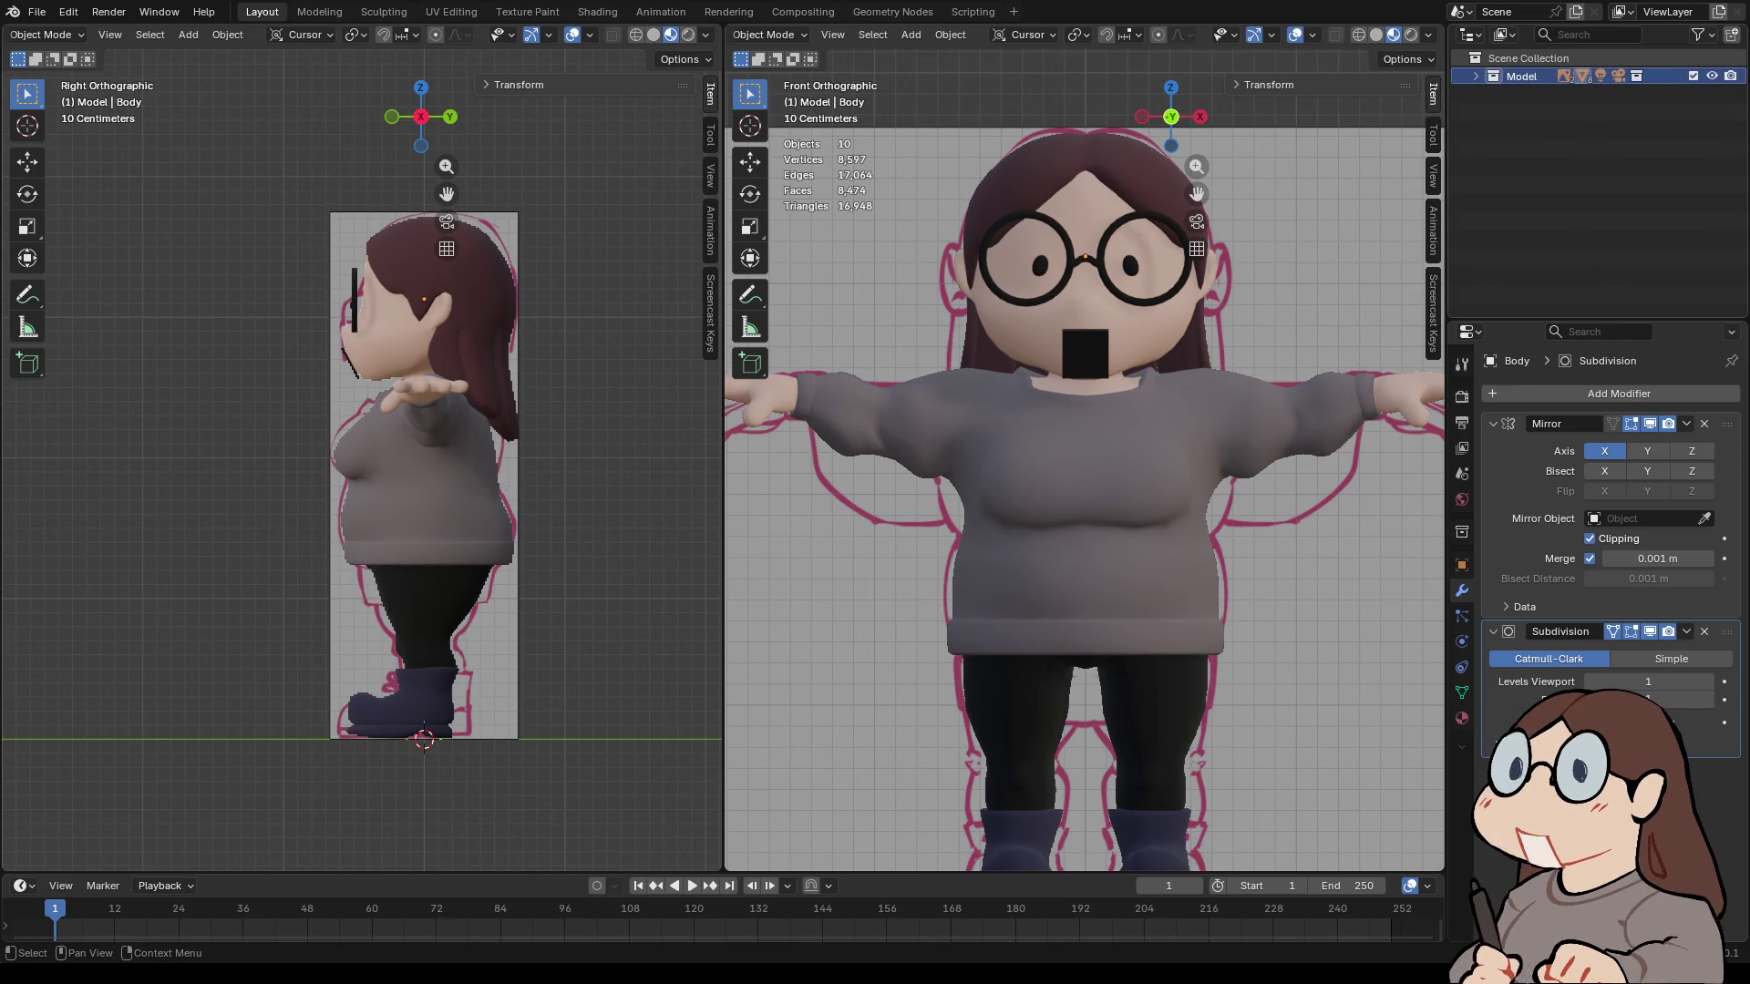
{"action": "right_click", "coordinate": [1486, 135]}
{"action": "left_click", "coordinate": [1467, 135]}
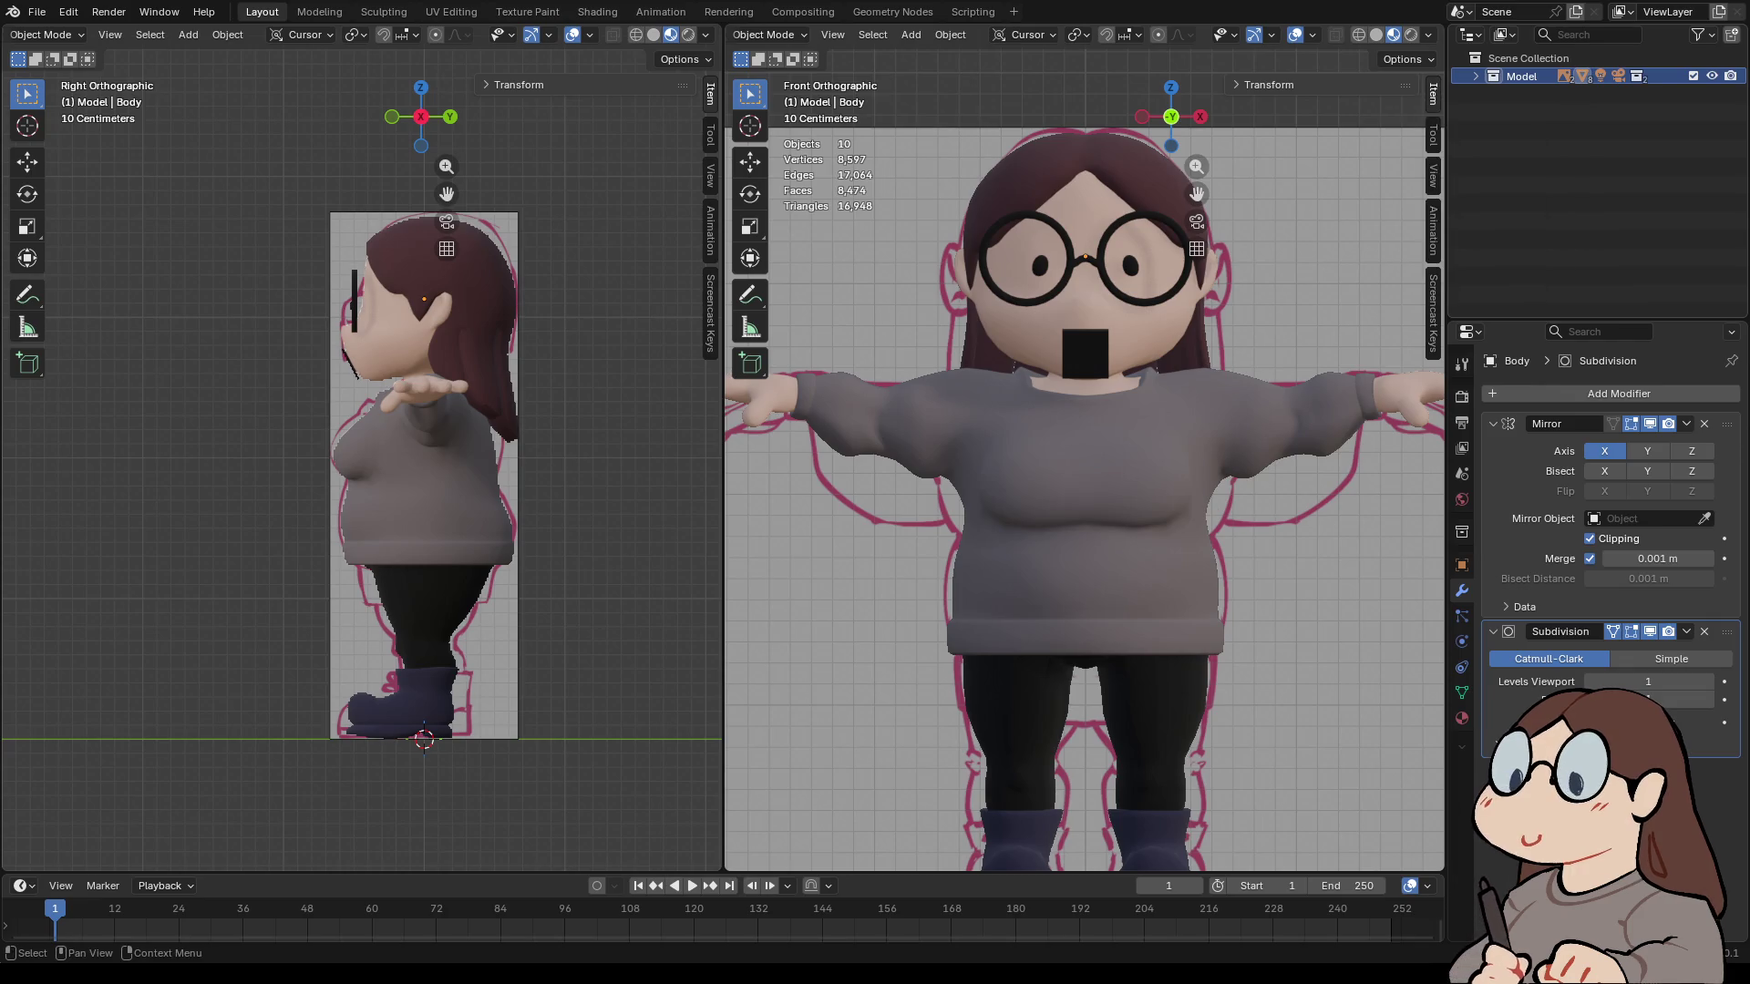
{"action": "left_click", "coordinate": [1475, 76]}
{"action": "left_click", "coordinate": [1544, 112]}
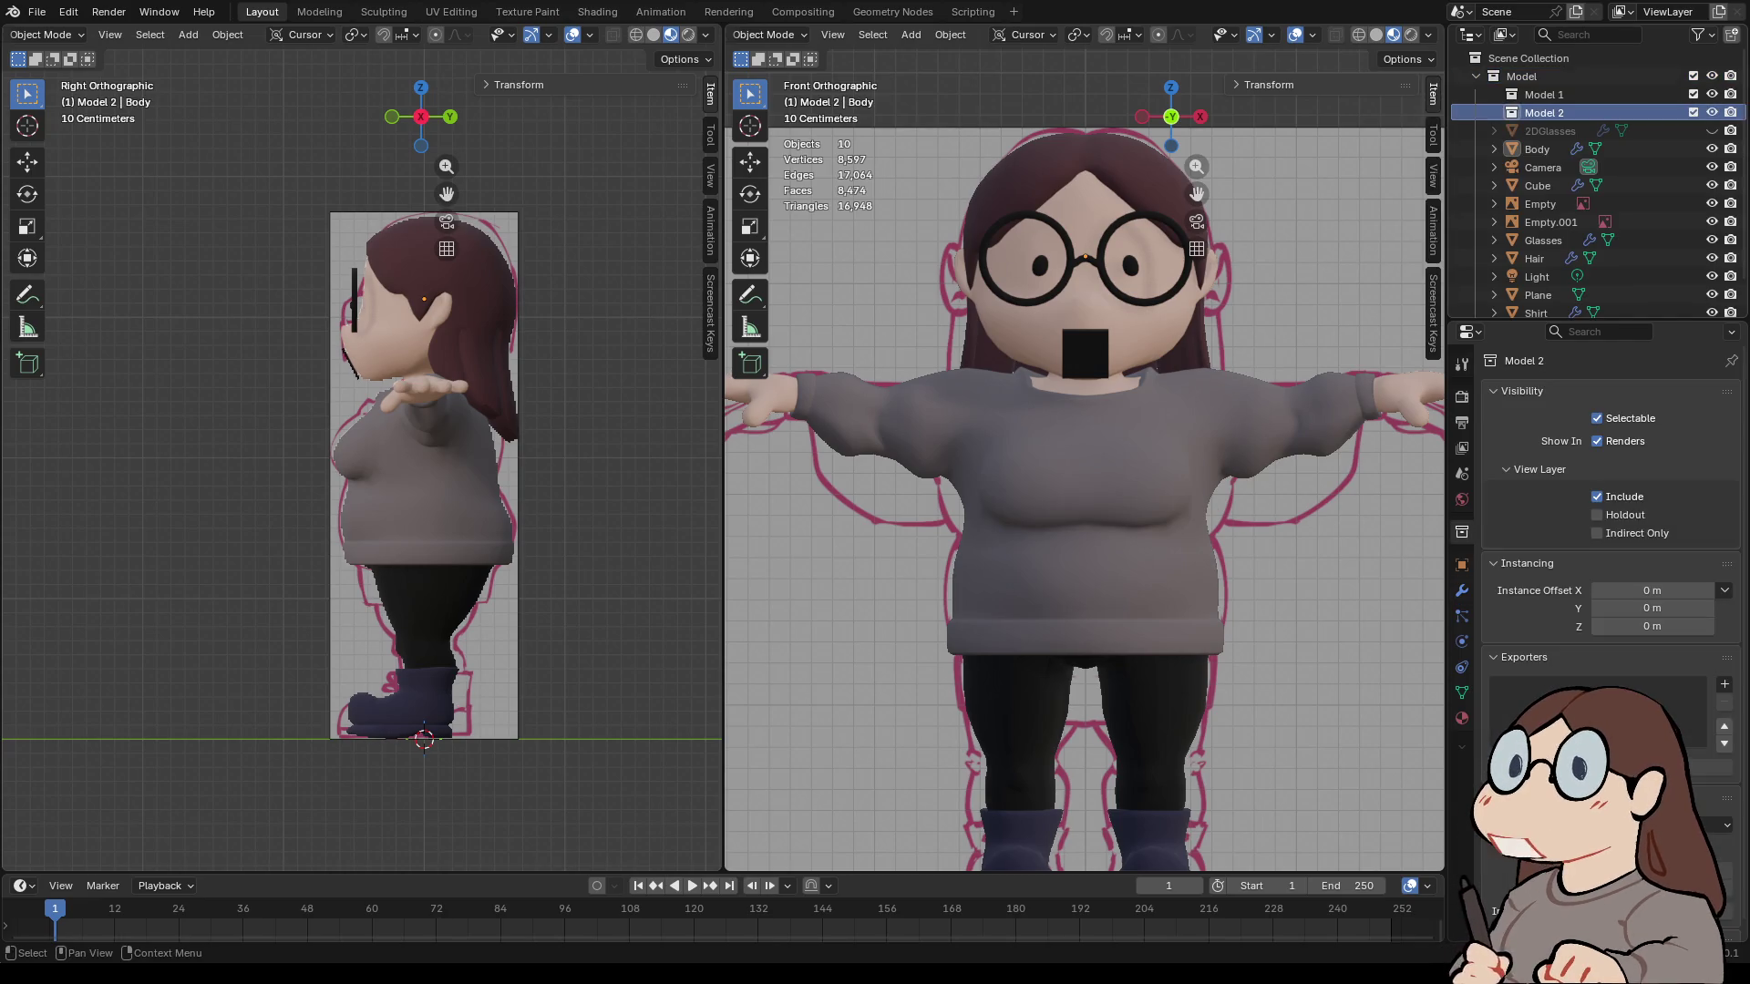
{"action": "key", "text": "Delete"}
- Rename the new collection Rig and drag it to the Scene Collection's top level
{"action": "double_click", "coordinate": [1544, 94]}
{"action": "type", "text": "Rig"}
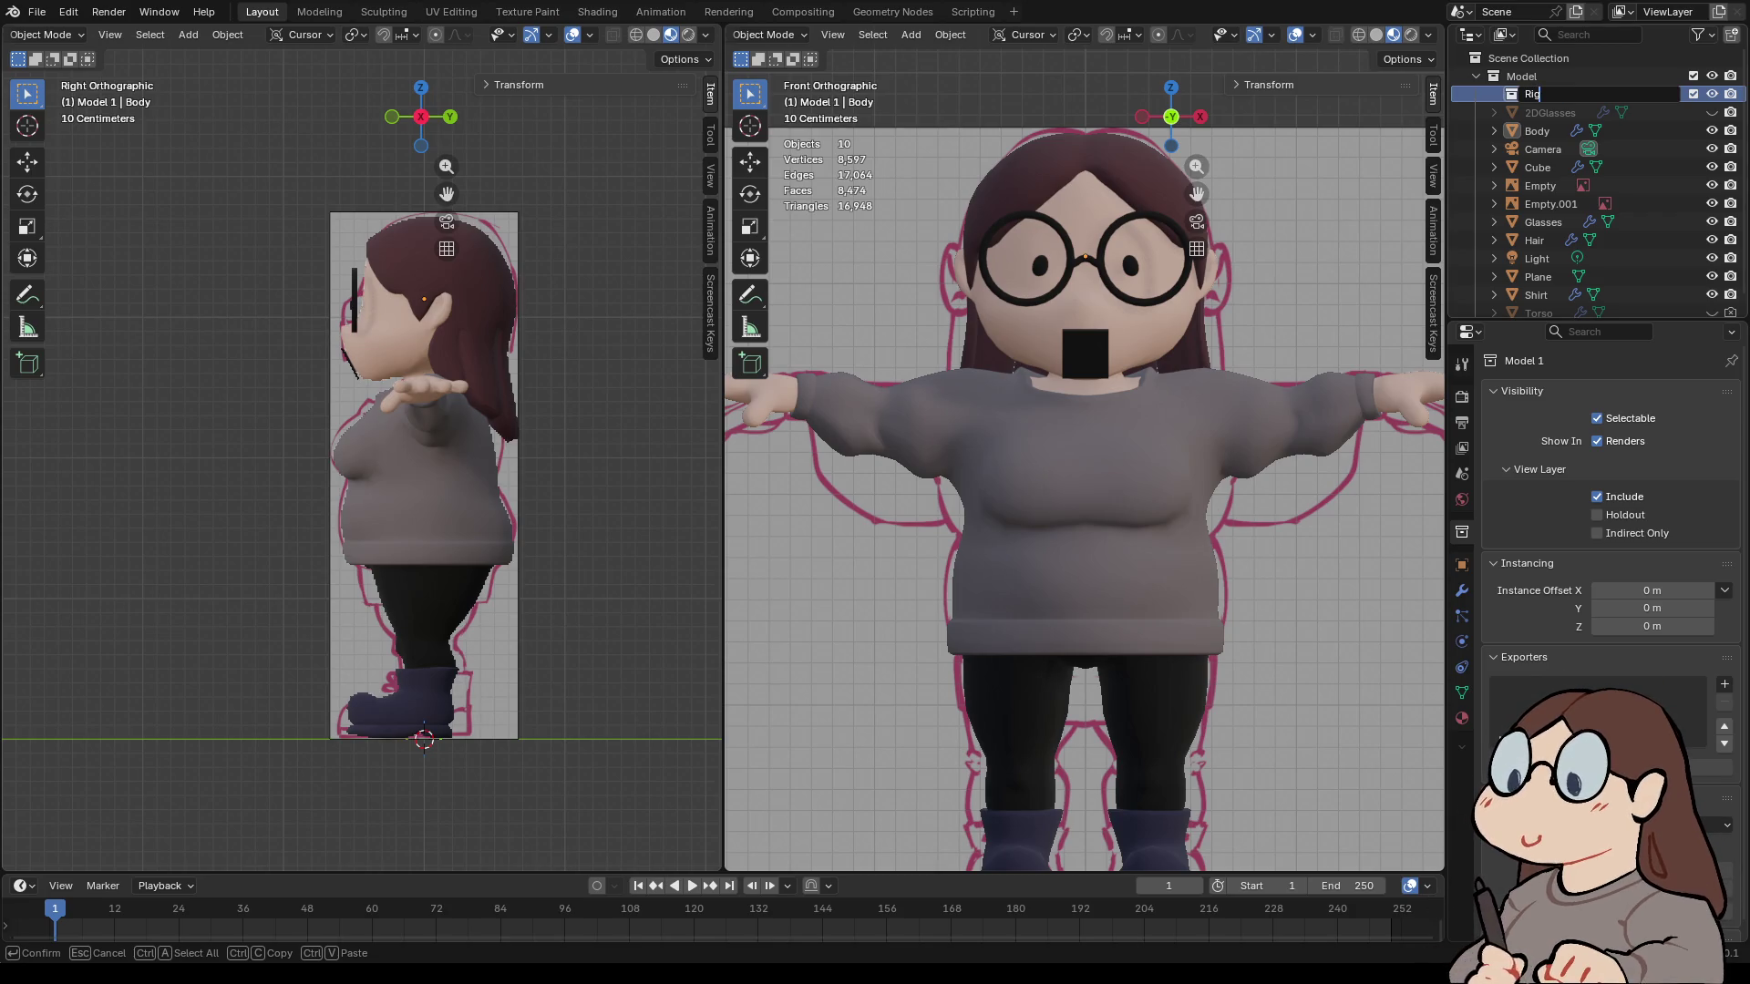
{"action": "key", "text": "Return"}
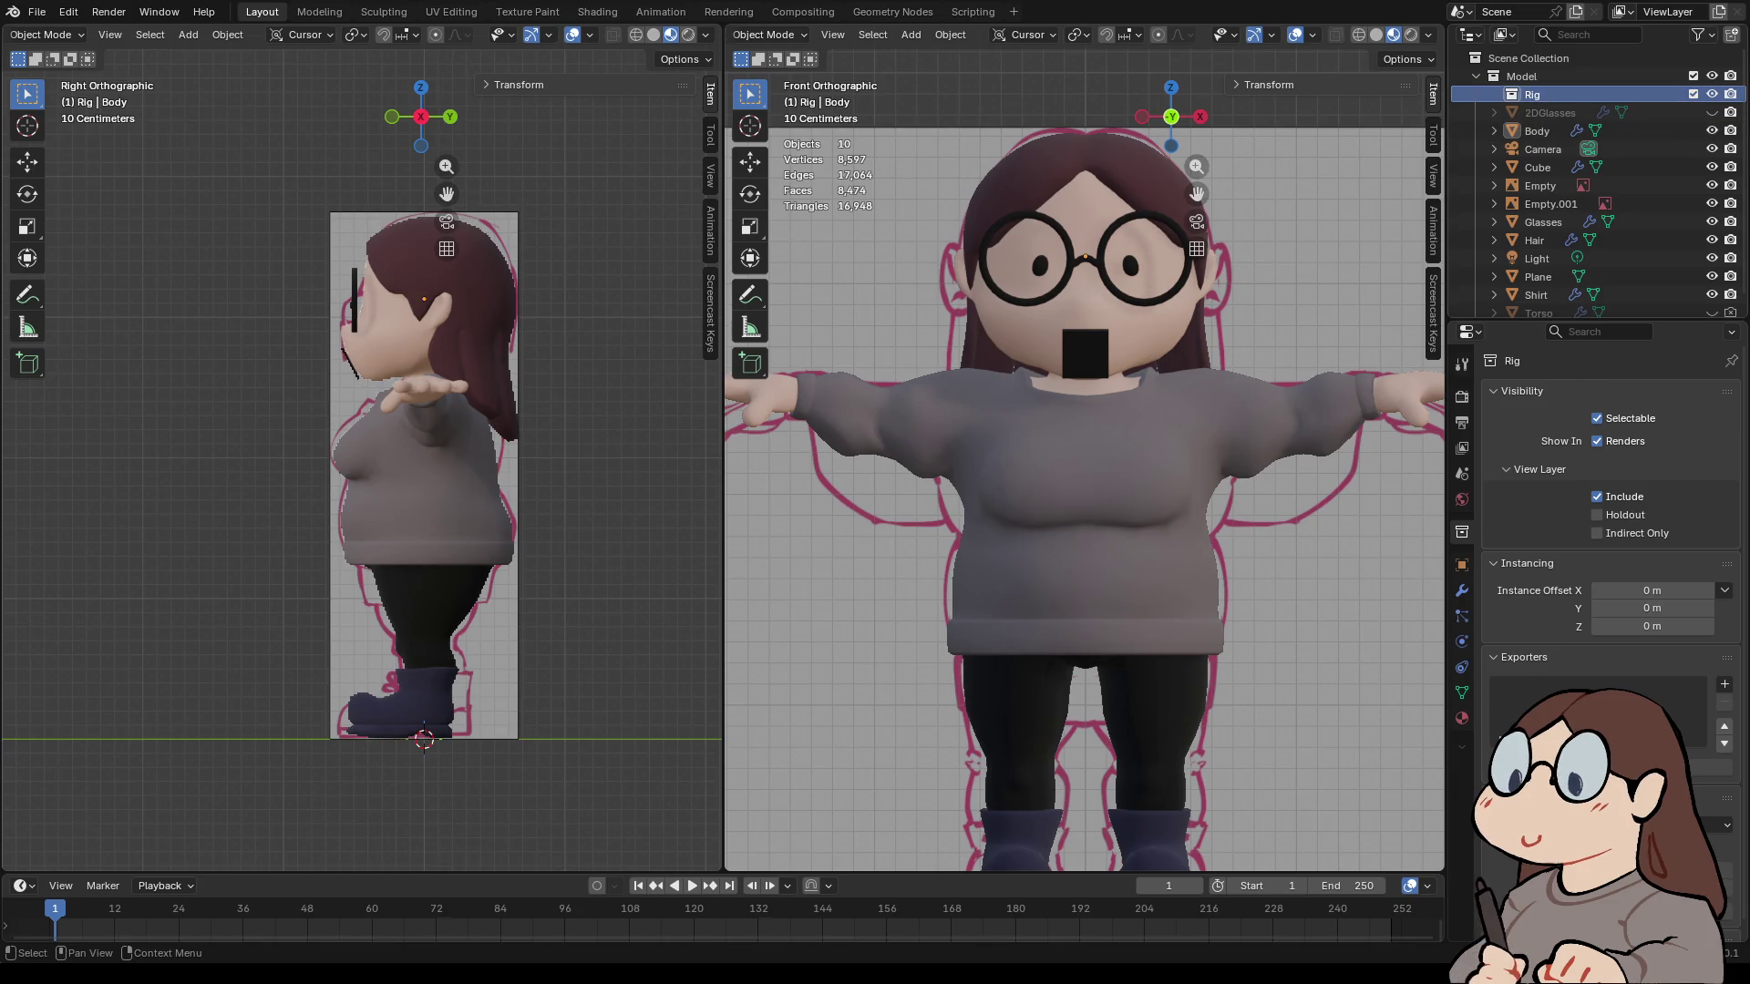
{"action": "left_click_drag", "start_coordinate": [1531, 94], "coordinate": [1526, 57]}
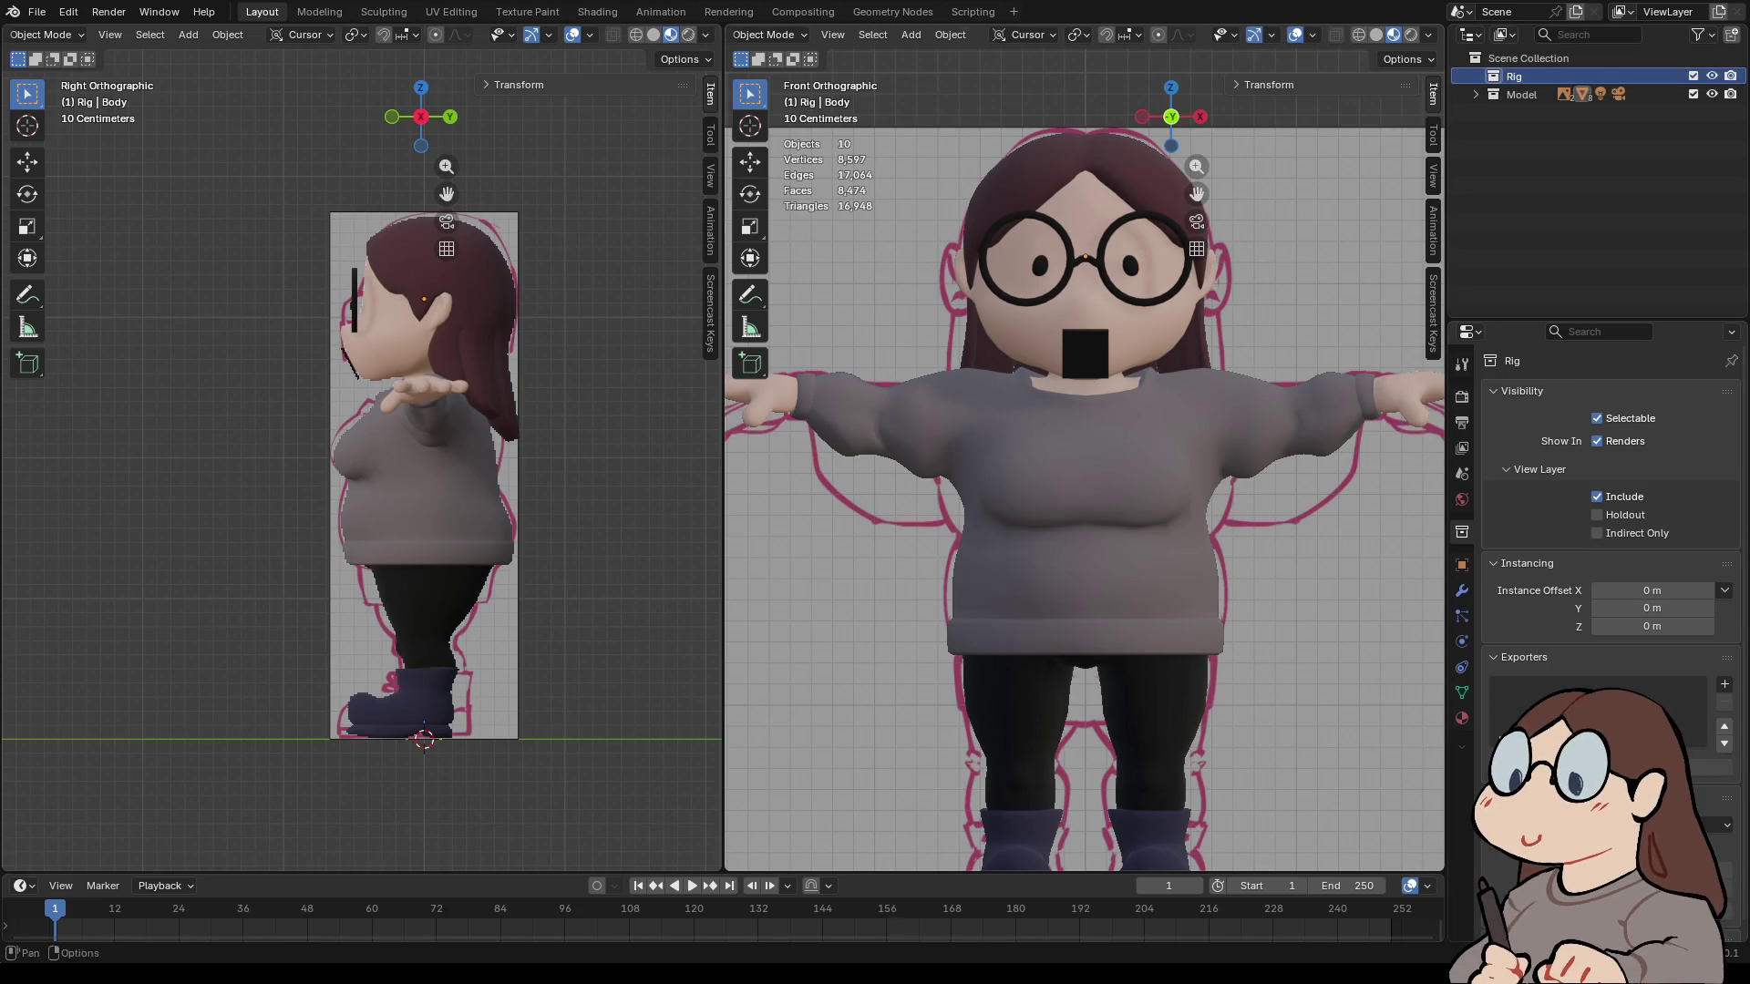
- Add an Armature > Single Bone at the world origin
{"action": "key", "text": "shift+a"}
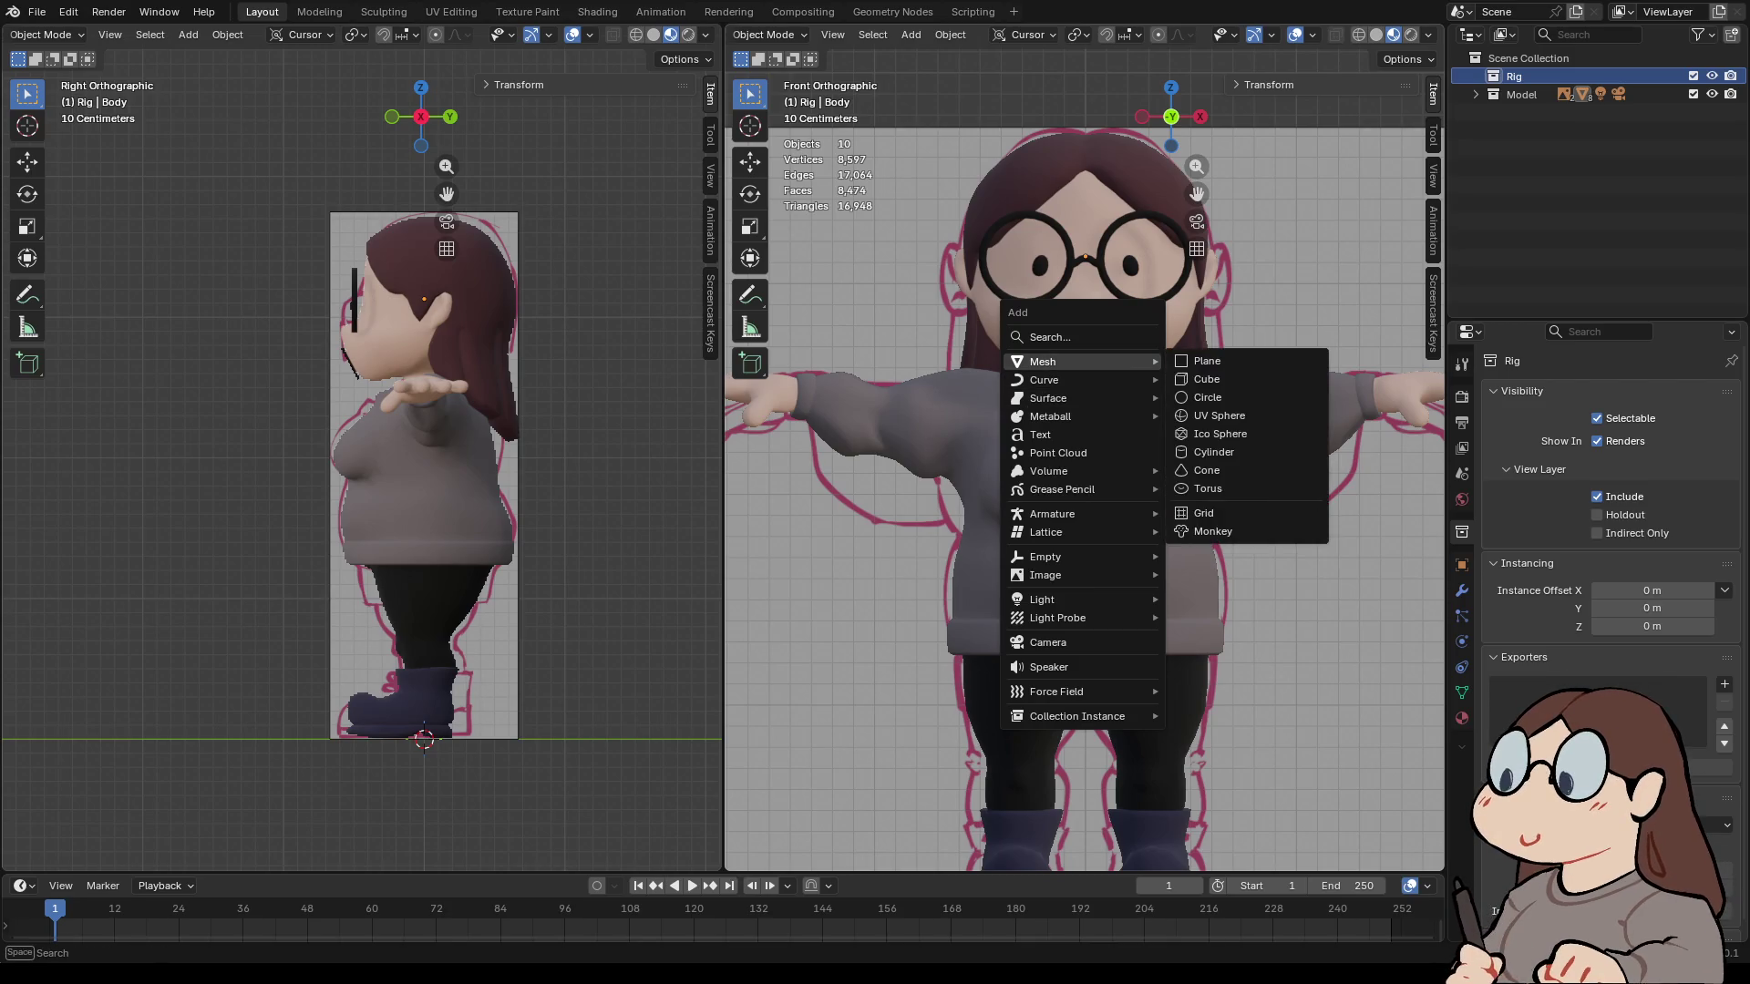
{"action": "mouse_move", "coordinate": [1048, 575]}
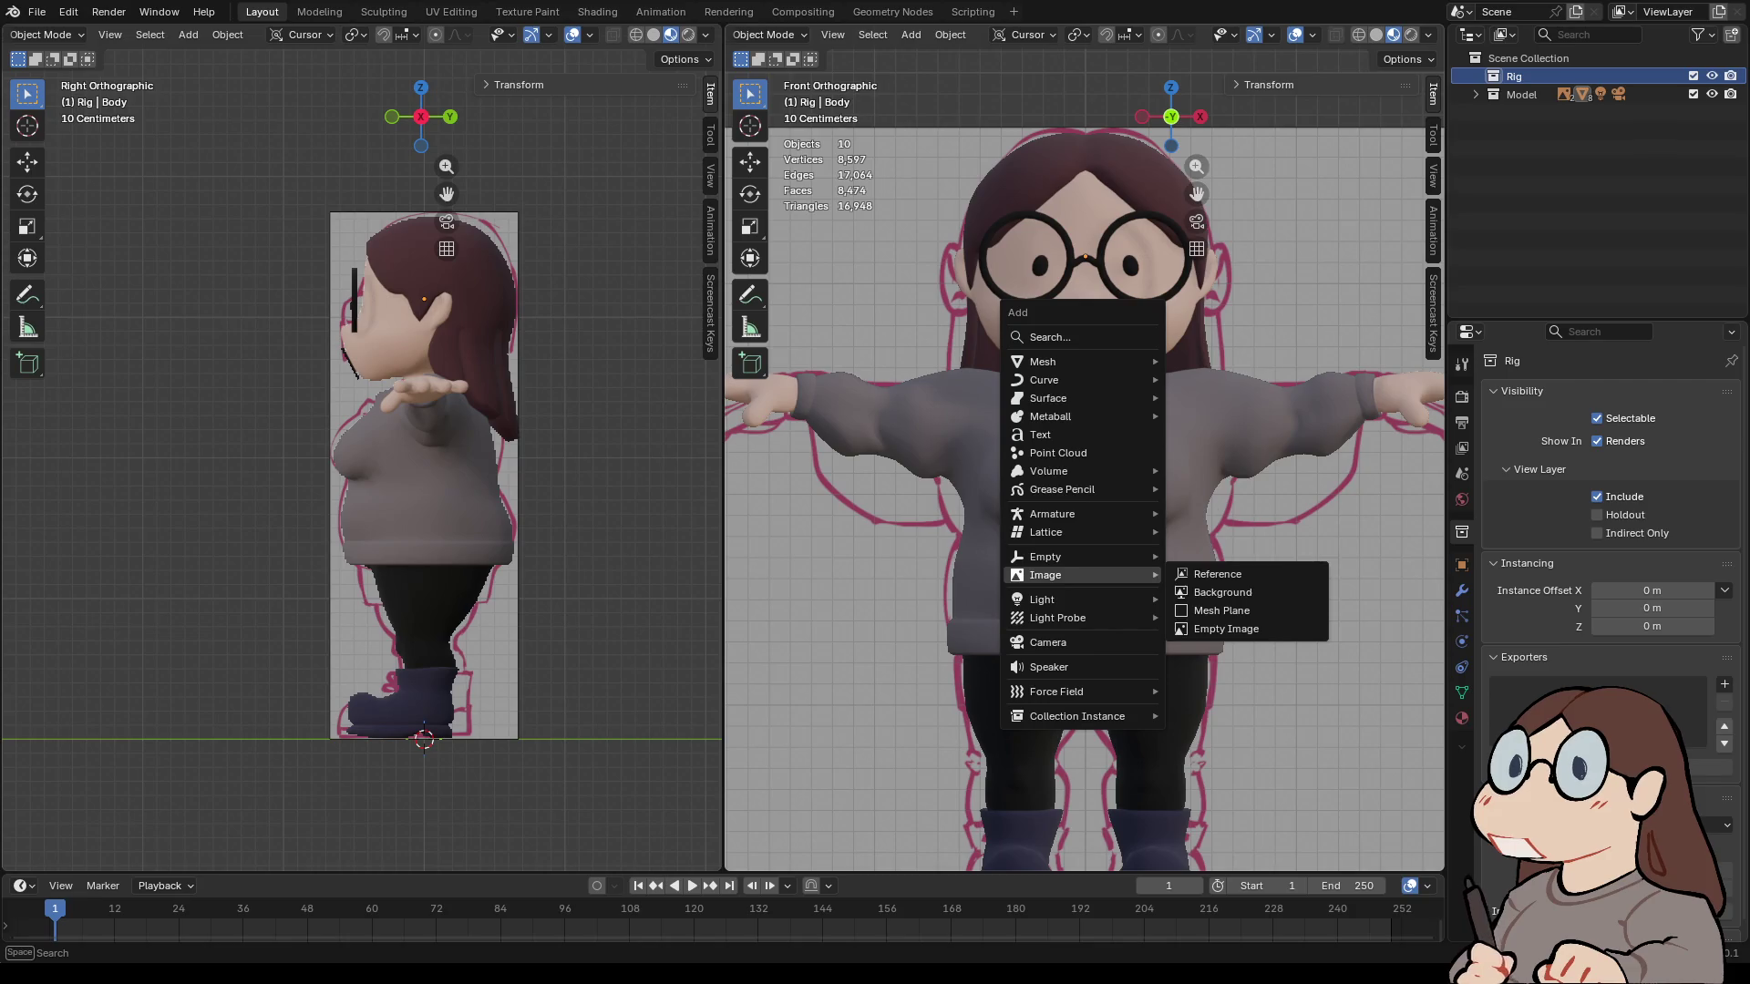
{"action": "mouse_move", "coordinate": [1048, 532]}
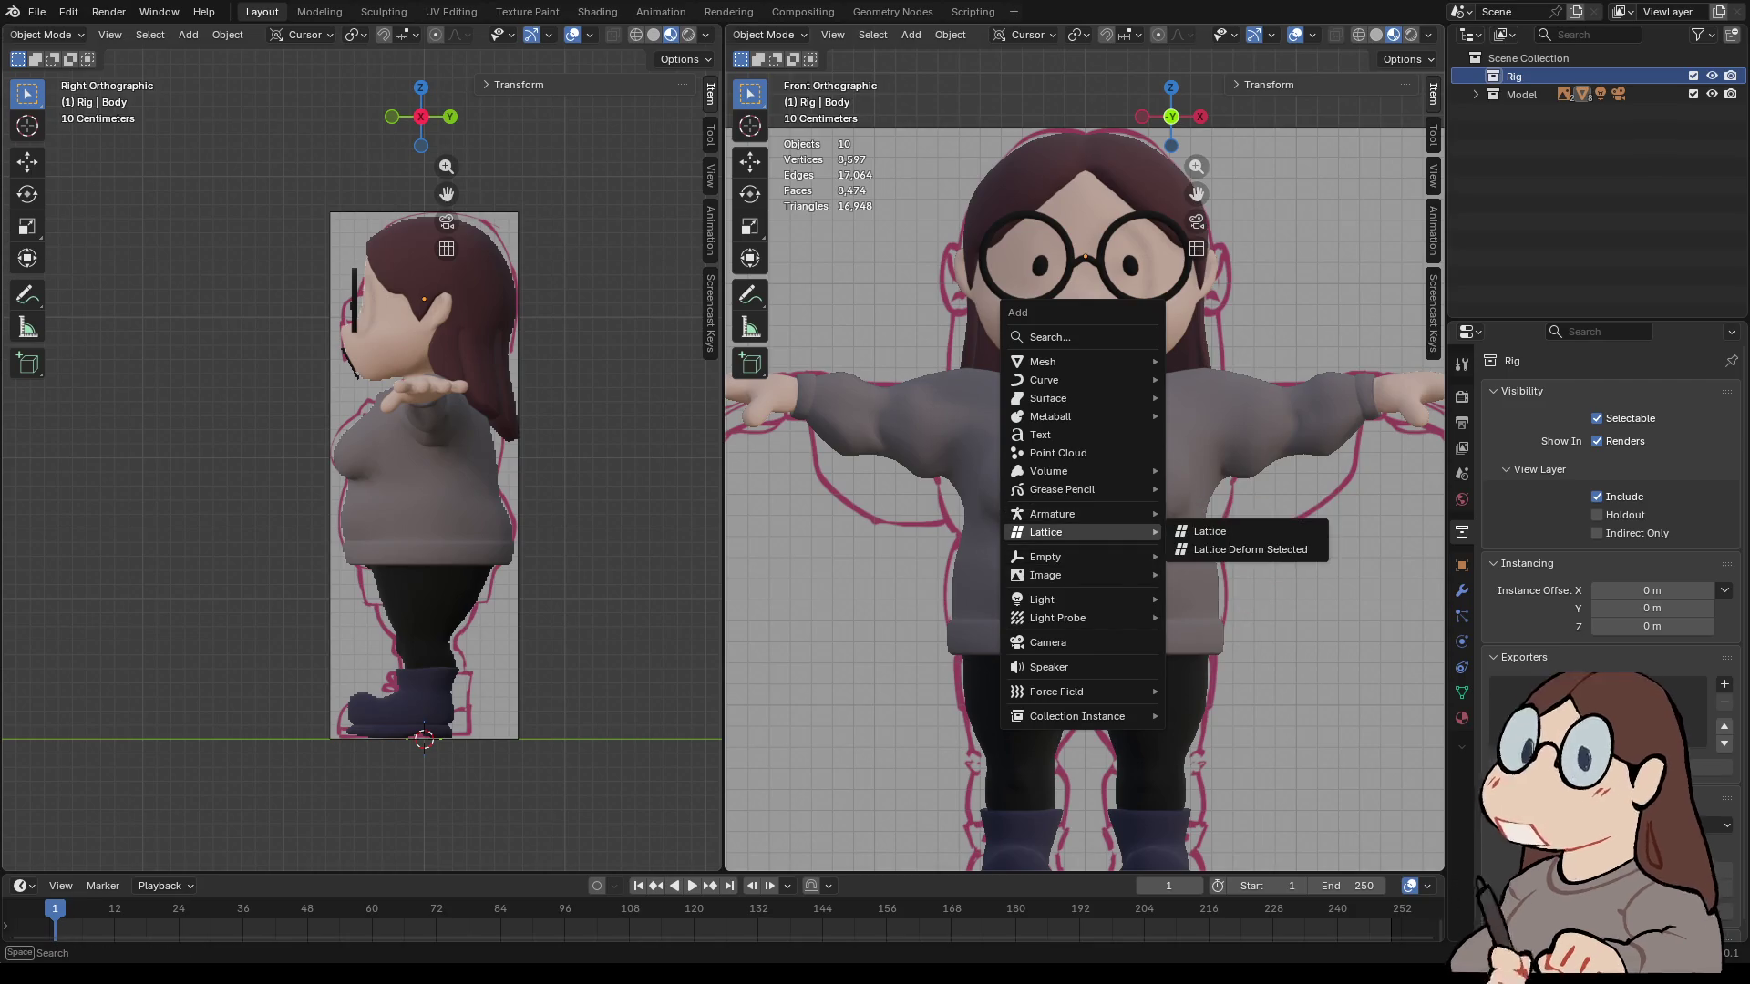
{"action": "mouse_move", "coordinate": [1048, 471]}
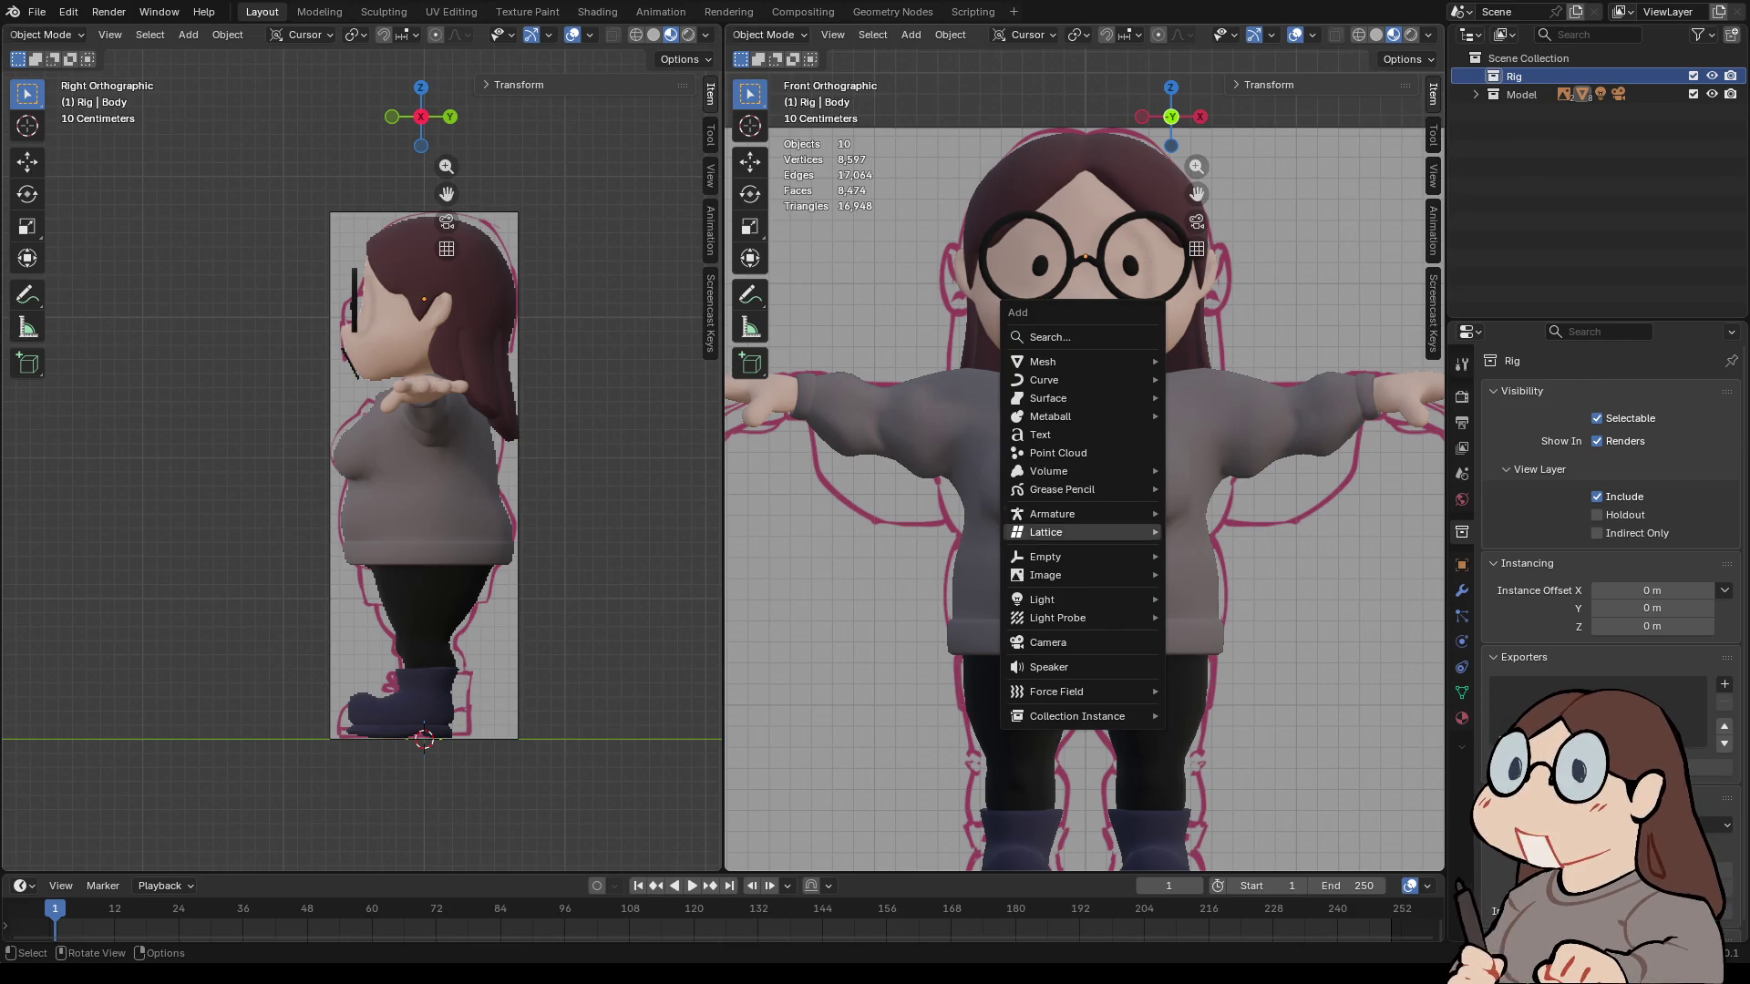
{"action": "left_click", "coordinate": [1212, 512]}
{"action": "scroll", "coordinate": [1085, 499], "scroll_direction": "down", "scroll_amount": 5}
{"action": "scroll", "coordinate": [1084, 498], "scroll_direction": "up", "scroll_amount": 5}
{"action": "left_click", "coordinate": [765, 33]}
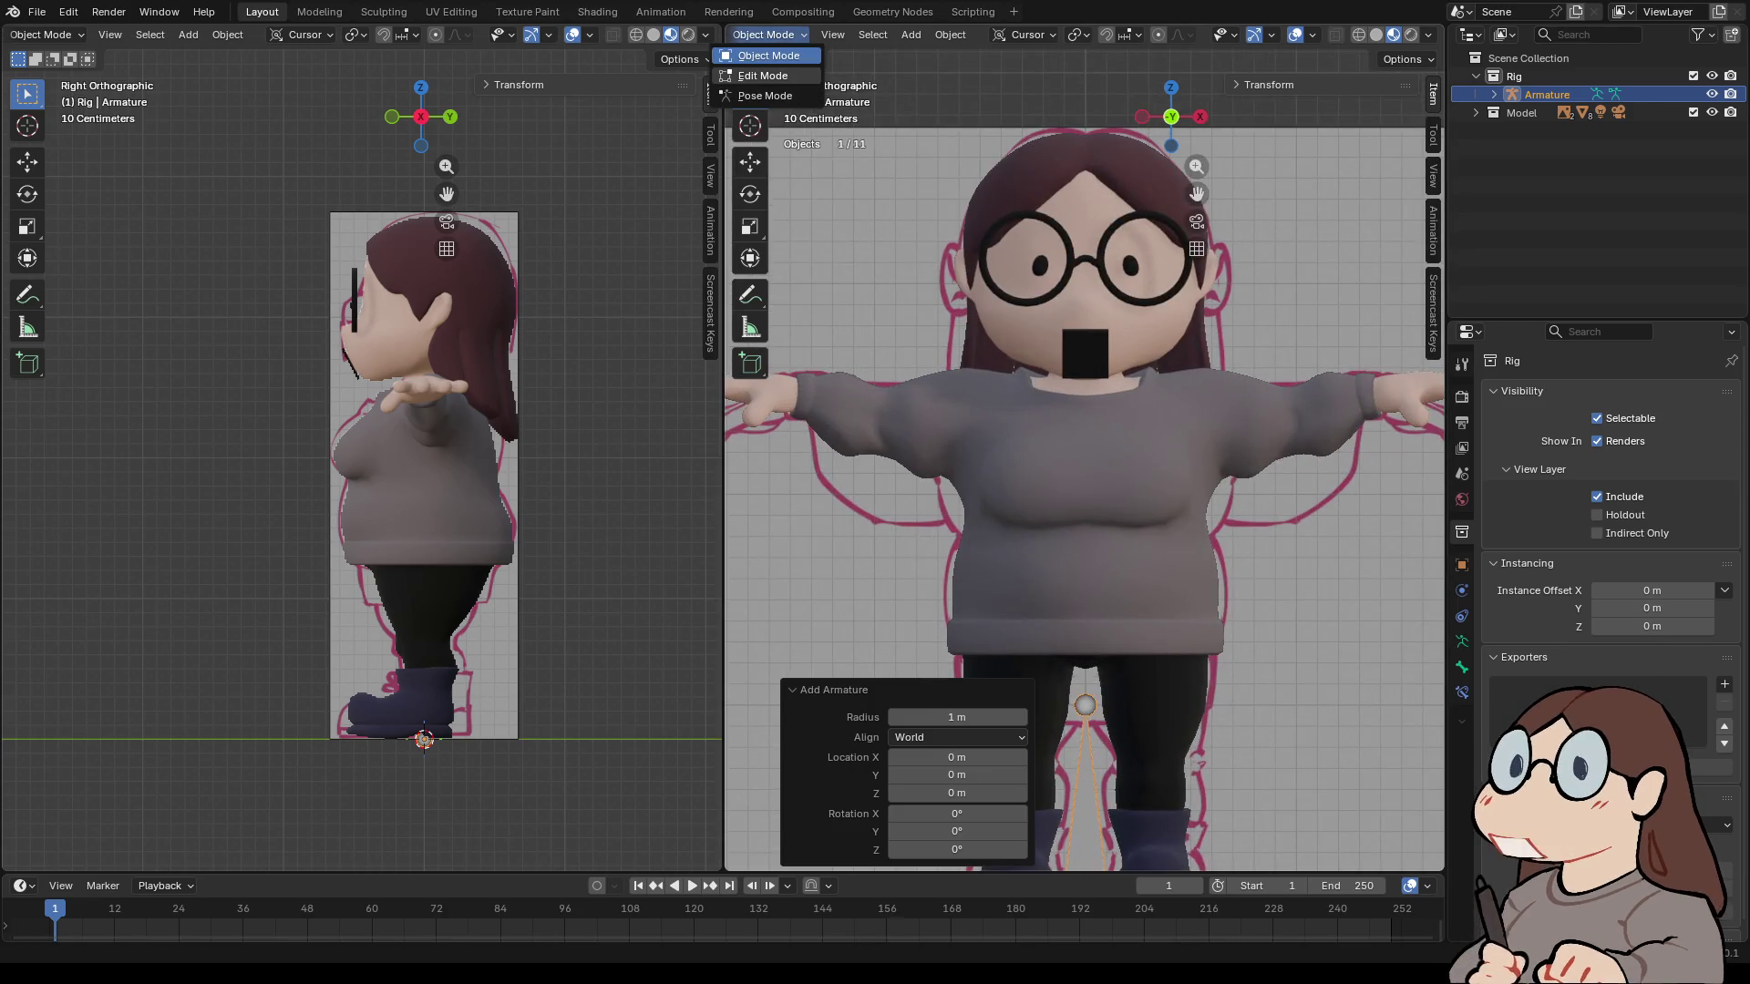
- Put the armature in Edit Mode and select its bone
{"action": "left_click", "coordinate": [762, 75]}
{"action": "mouse_move", "coordinate": [1197, 193]}
{"action": "left_mouse_down"}
{"action": "mouse_move", "coordinate": [1242, 11]}
{"action": "mouse_move", "coordinate": [1234, 97]}
{"action": "left_mouse_up"}
{"action": "key", "text": "a"}
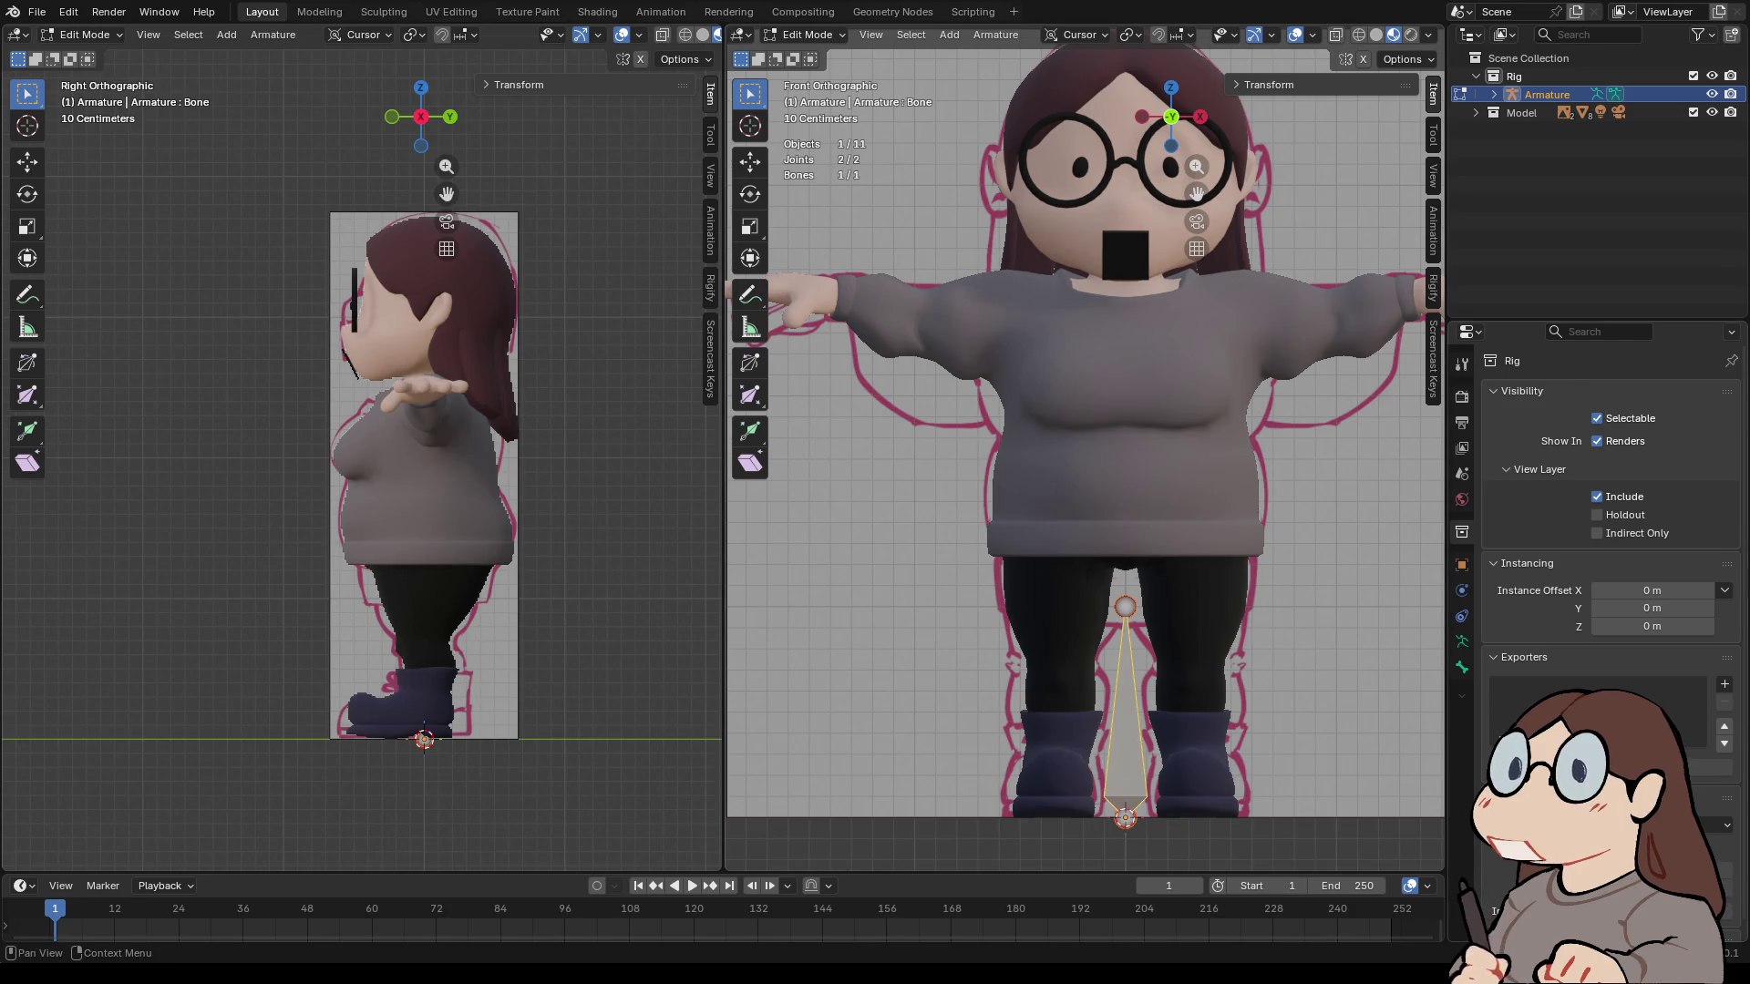
- Enable Names and In Front in the armature's Viewport Display settings
{"action": "left_click", "coordinate": [1462, 642]}
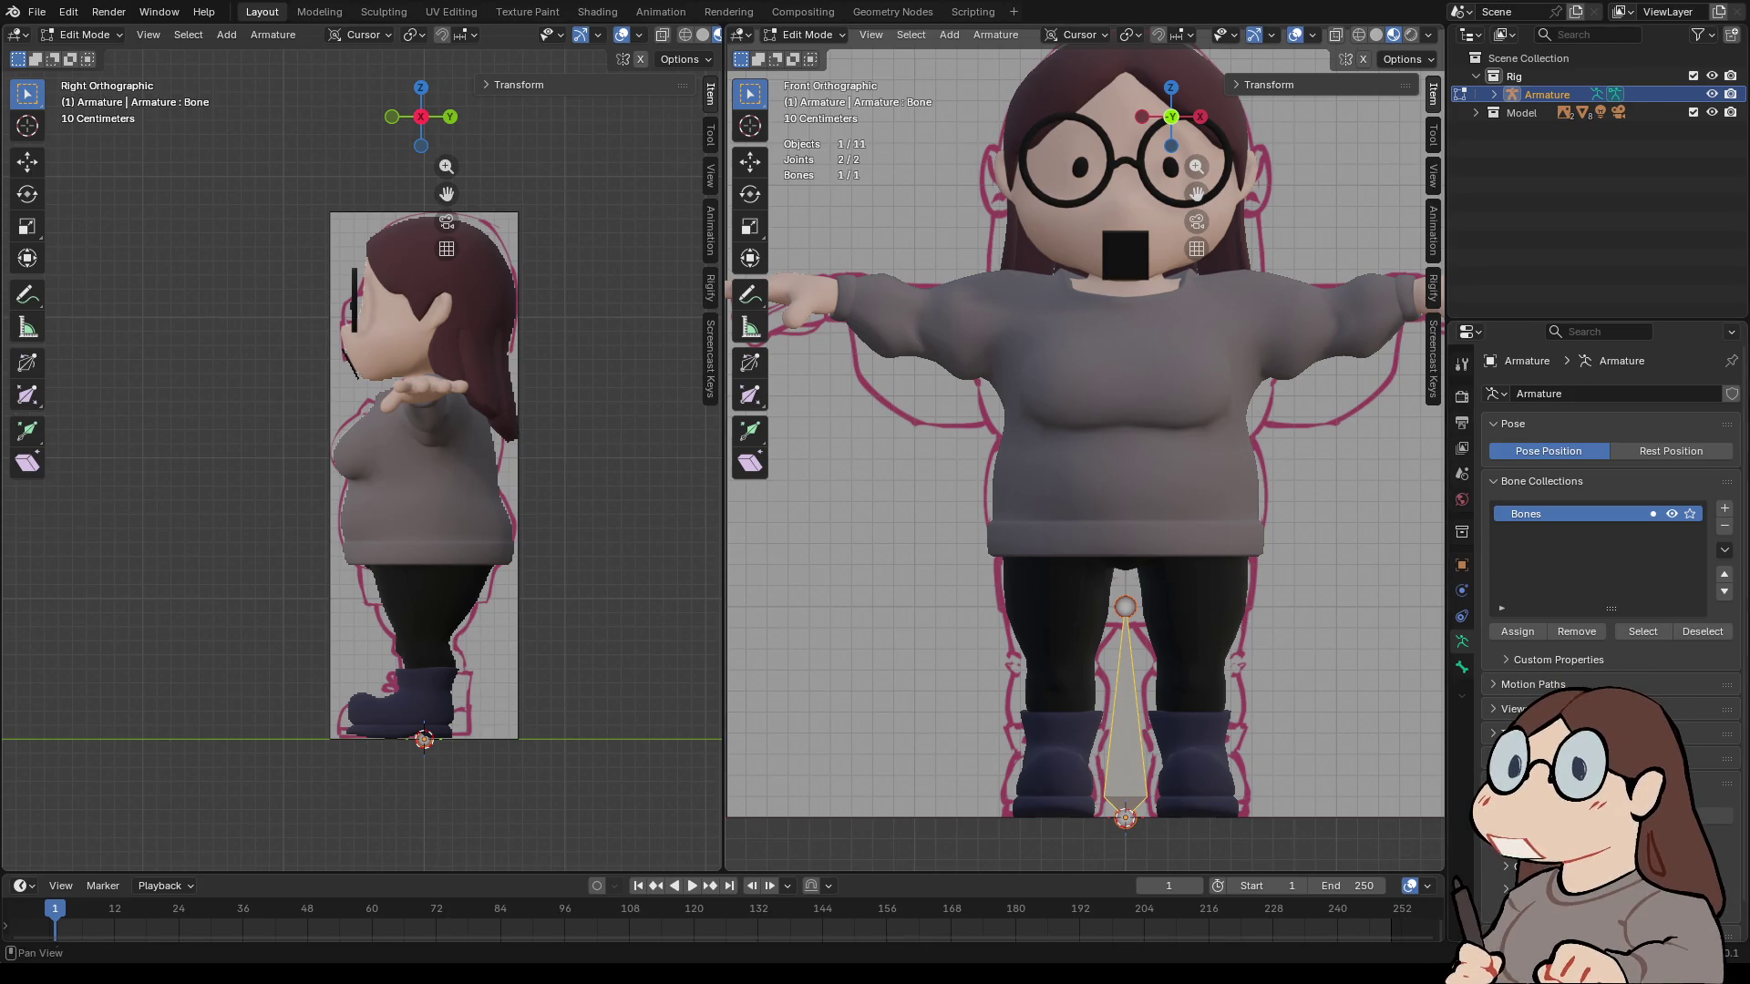
{"action": "scroll", "coordinate": [1611, 501], "scroll_direction": "down", "scroll_amount": 1}
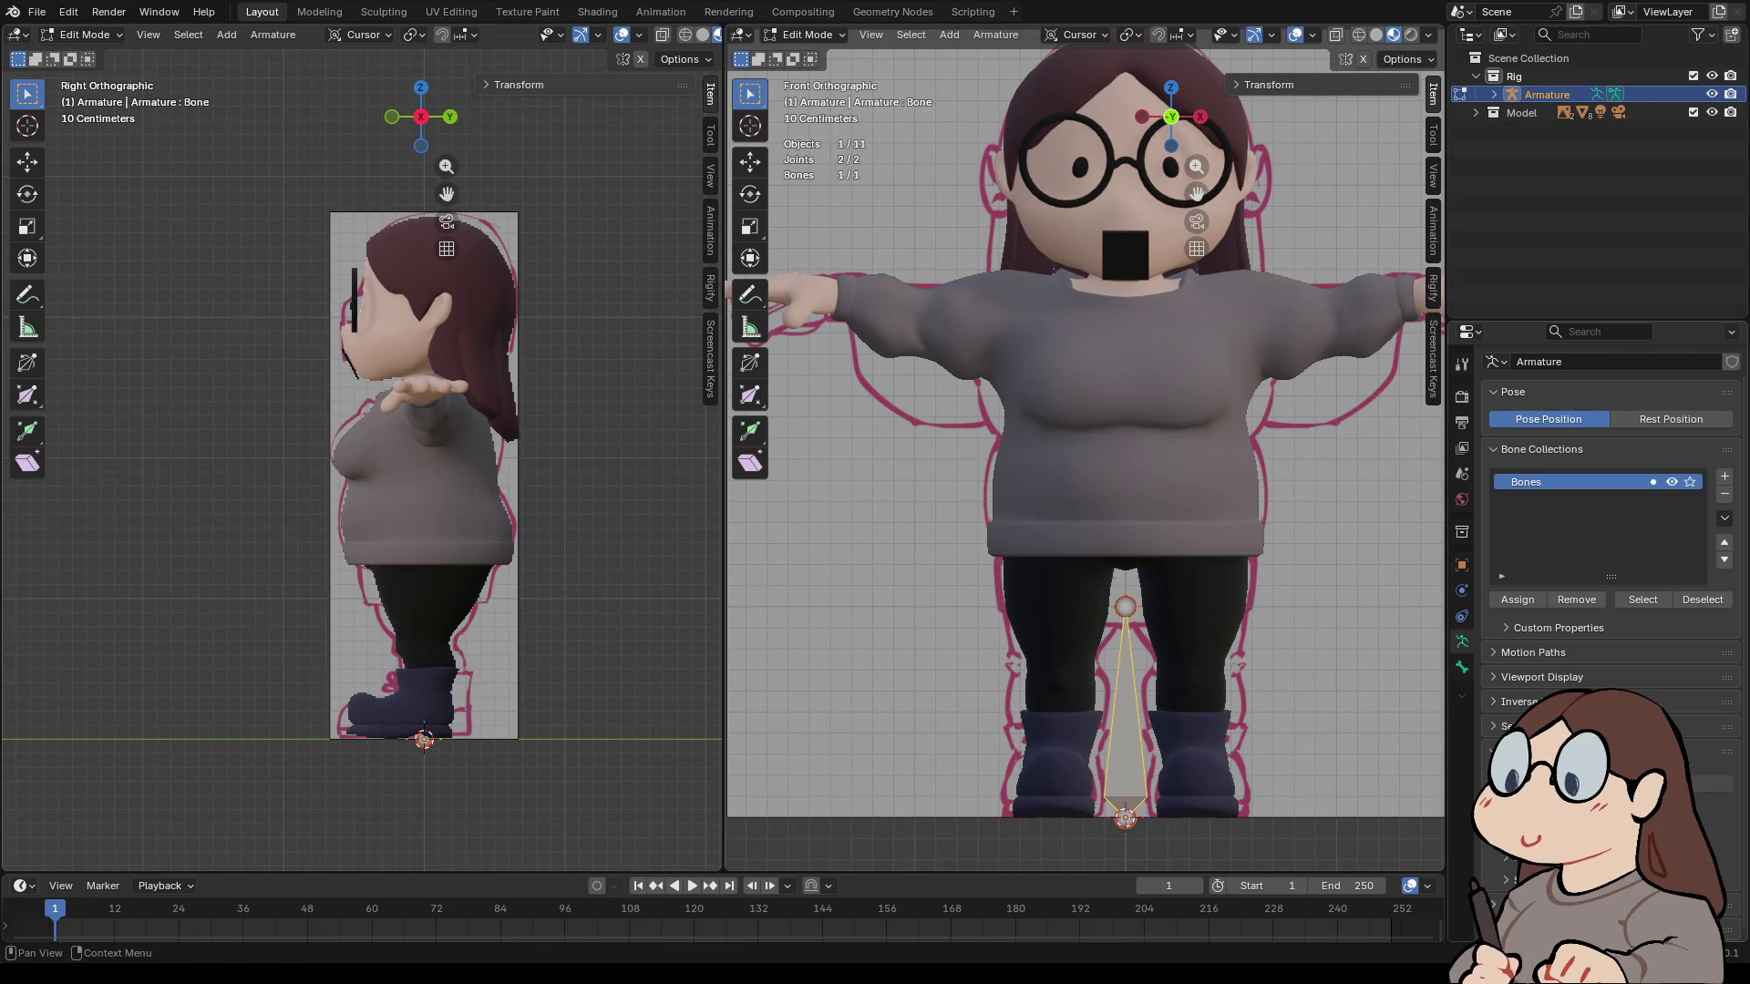
{"action": "scroll", "coordinate": [1611, 501], "scroll_direction": "up", "scroll_amount": 1}
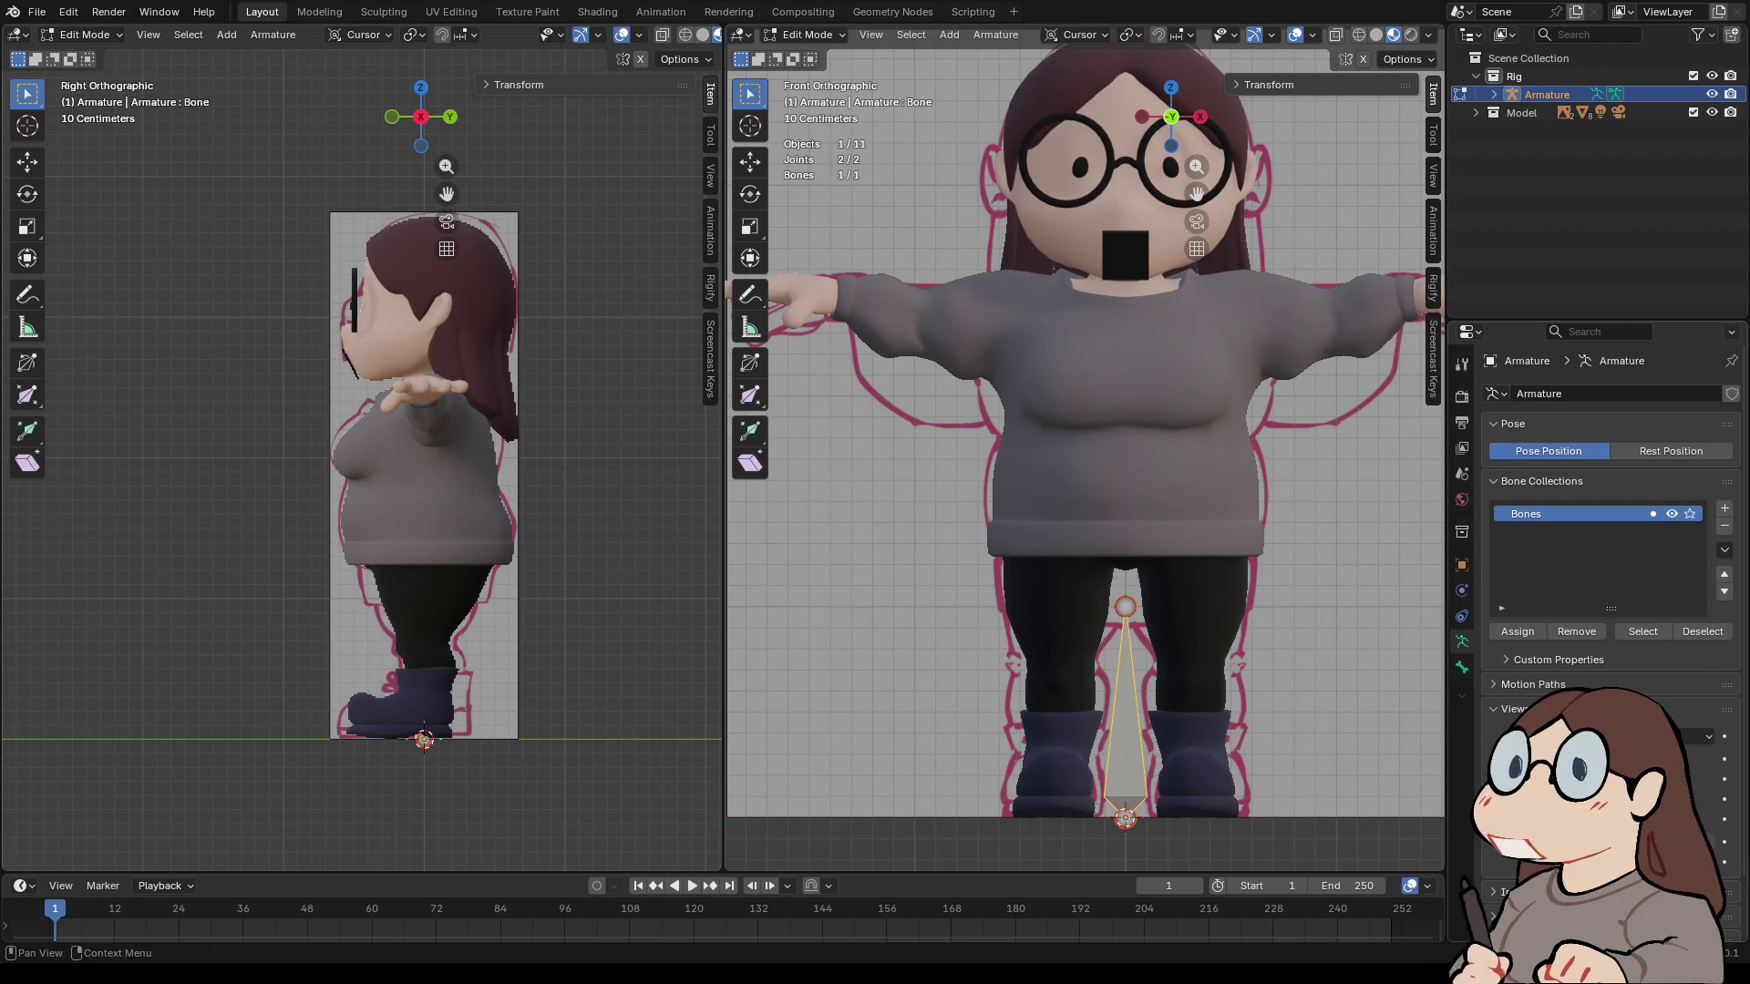
{"action": "left_click", "coordinate": [1695, 736]}
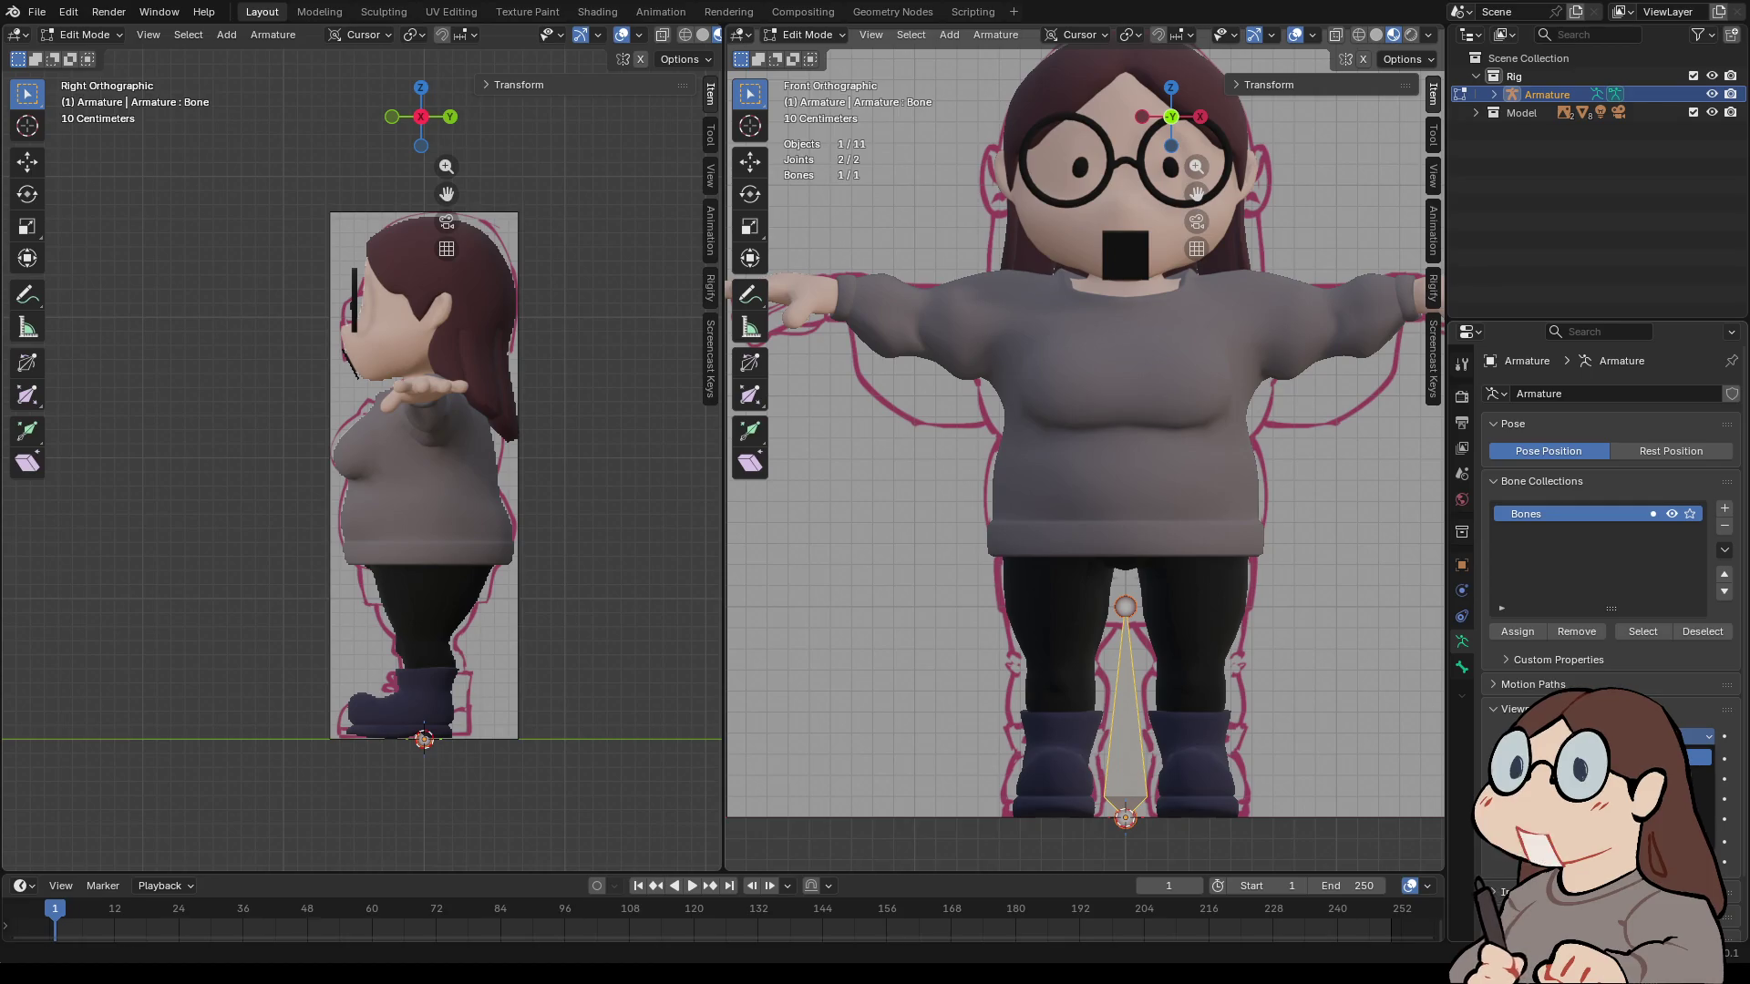
{"action": "left_click", "coordinate": [1700, 756]}
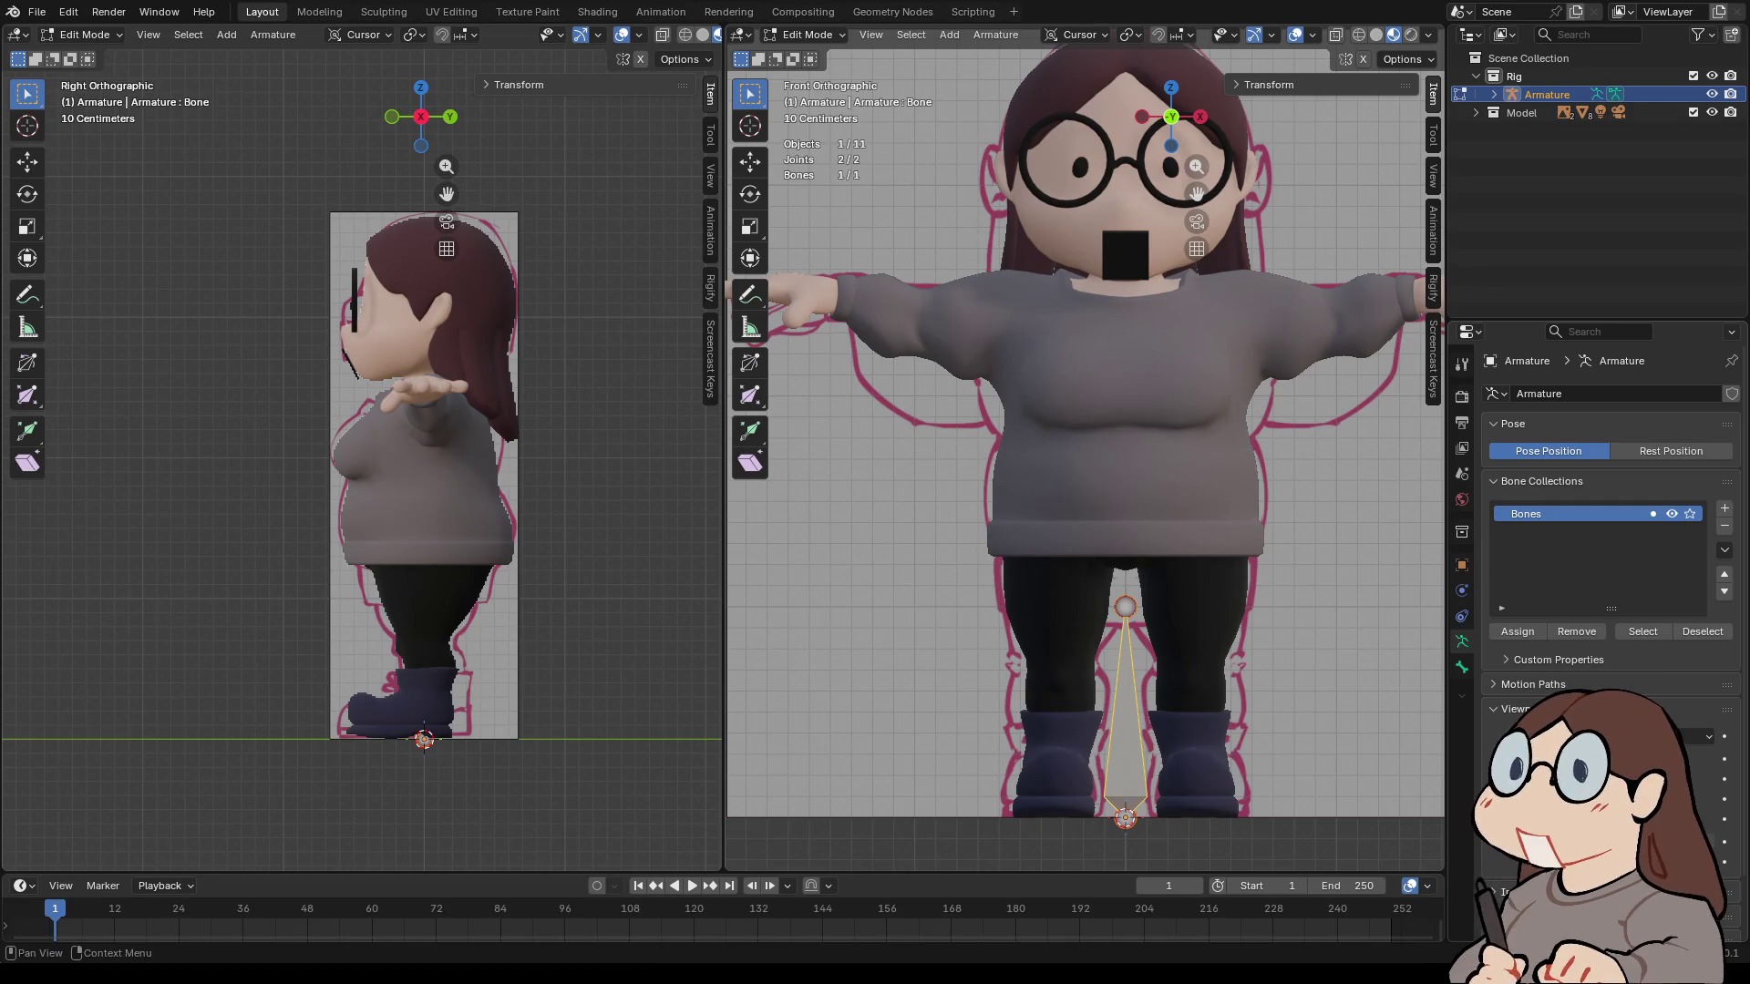
{"action": "left_click", "coordinate": [1723, 758]}
{"action": "left_click", "coordinate": [1723, 840]}
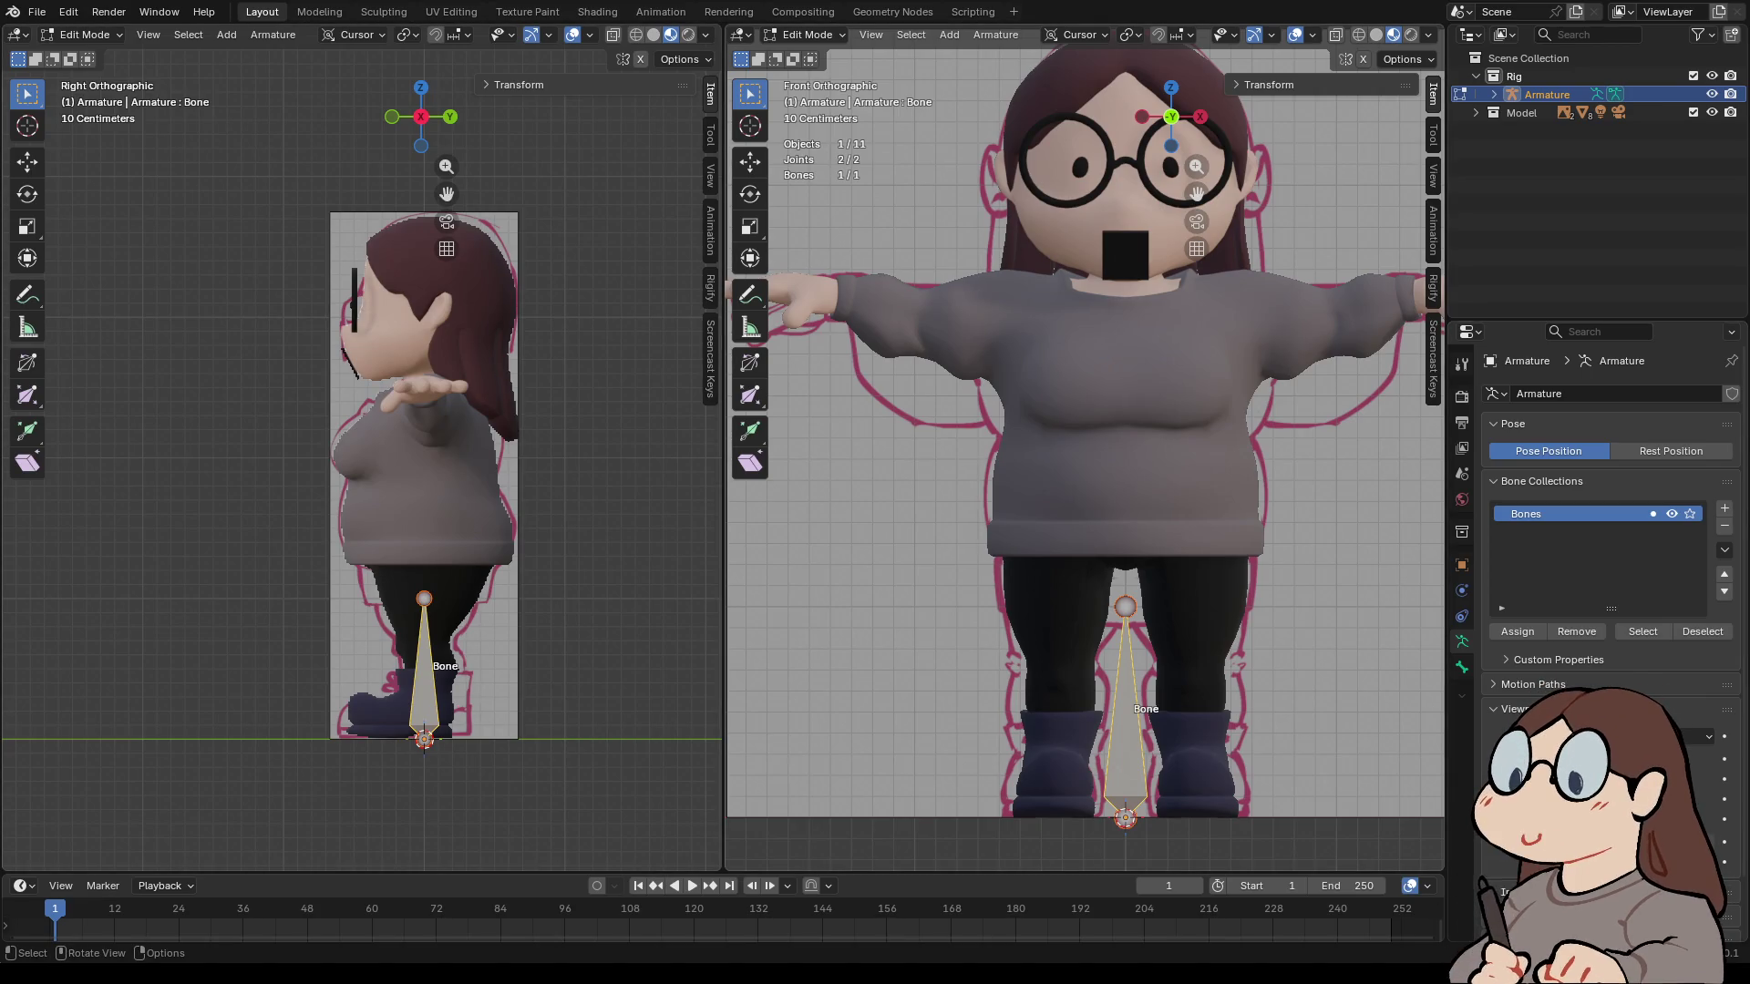
{"action": "scroll", "coordinate": [483, 706], "scroll_direction": "up", "scroll_amount": 3}
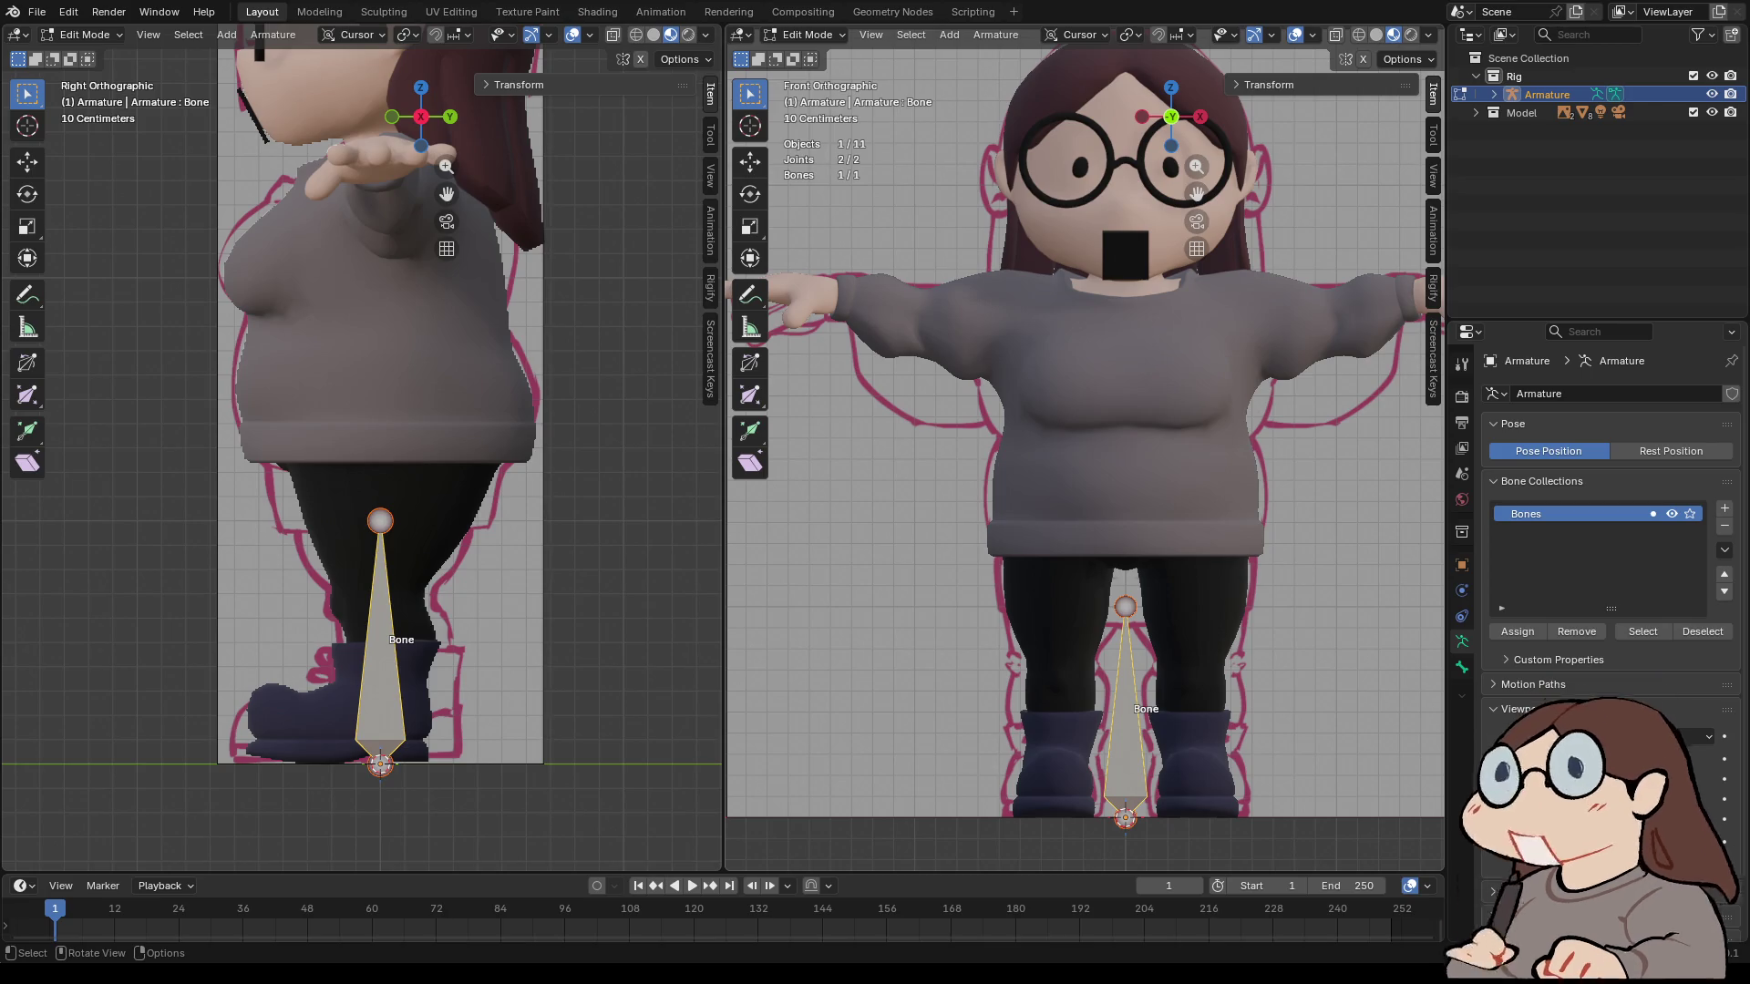
{"action": "key", "text": "shift+d"}
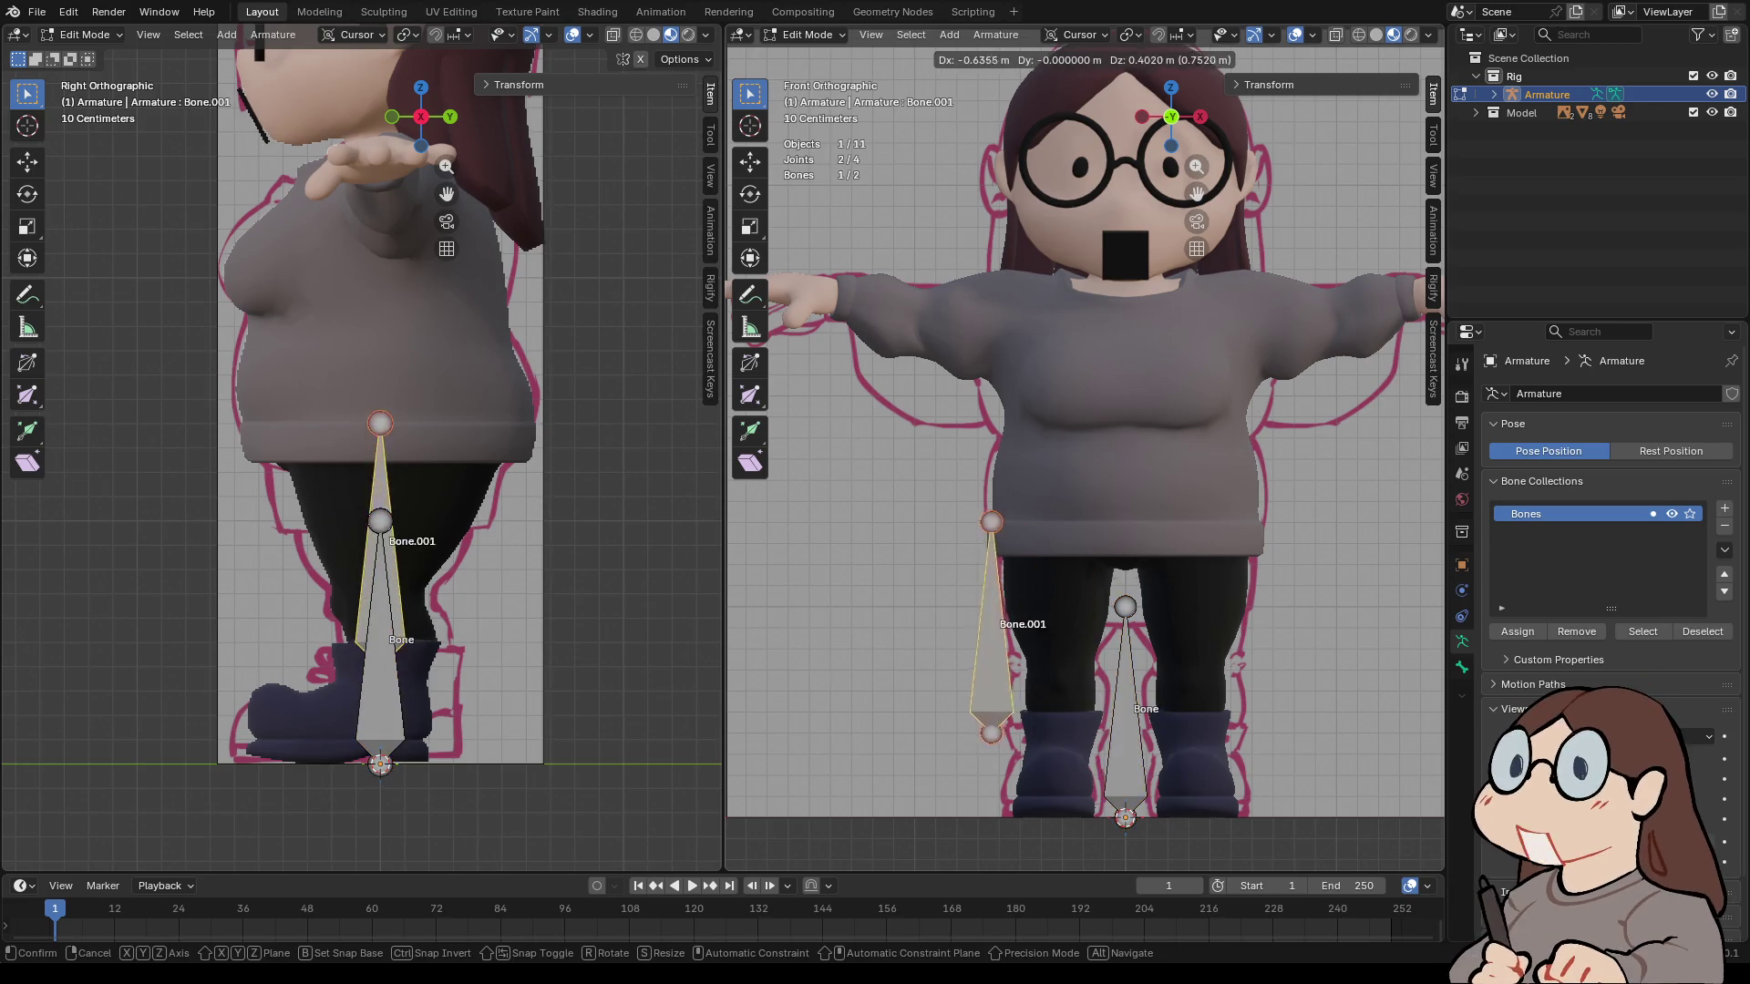
- Keep the duplicate in place and raise Bone.001 along Z by 1.5519 m into the torso
{"action": "key", "text": "Escape"}
{"action": "left_click", "coordinate": [1125, 816]}
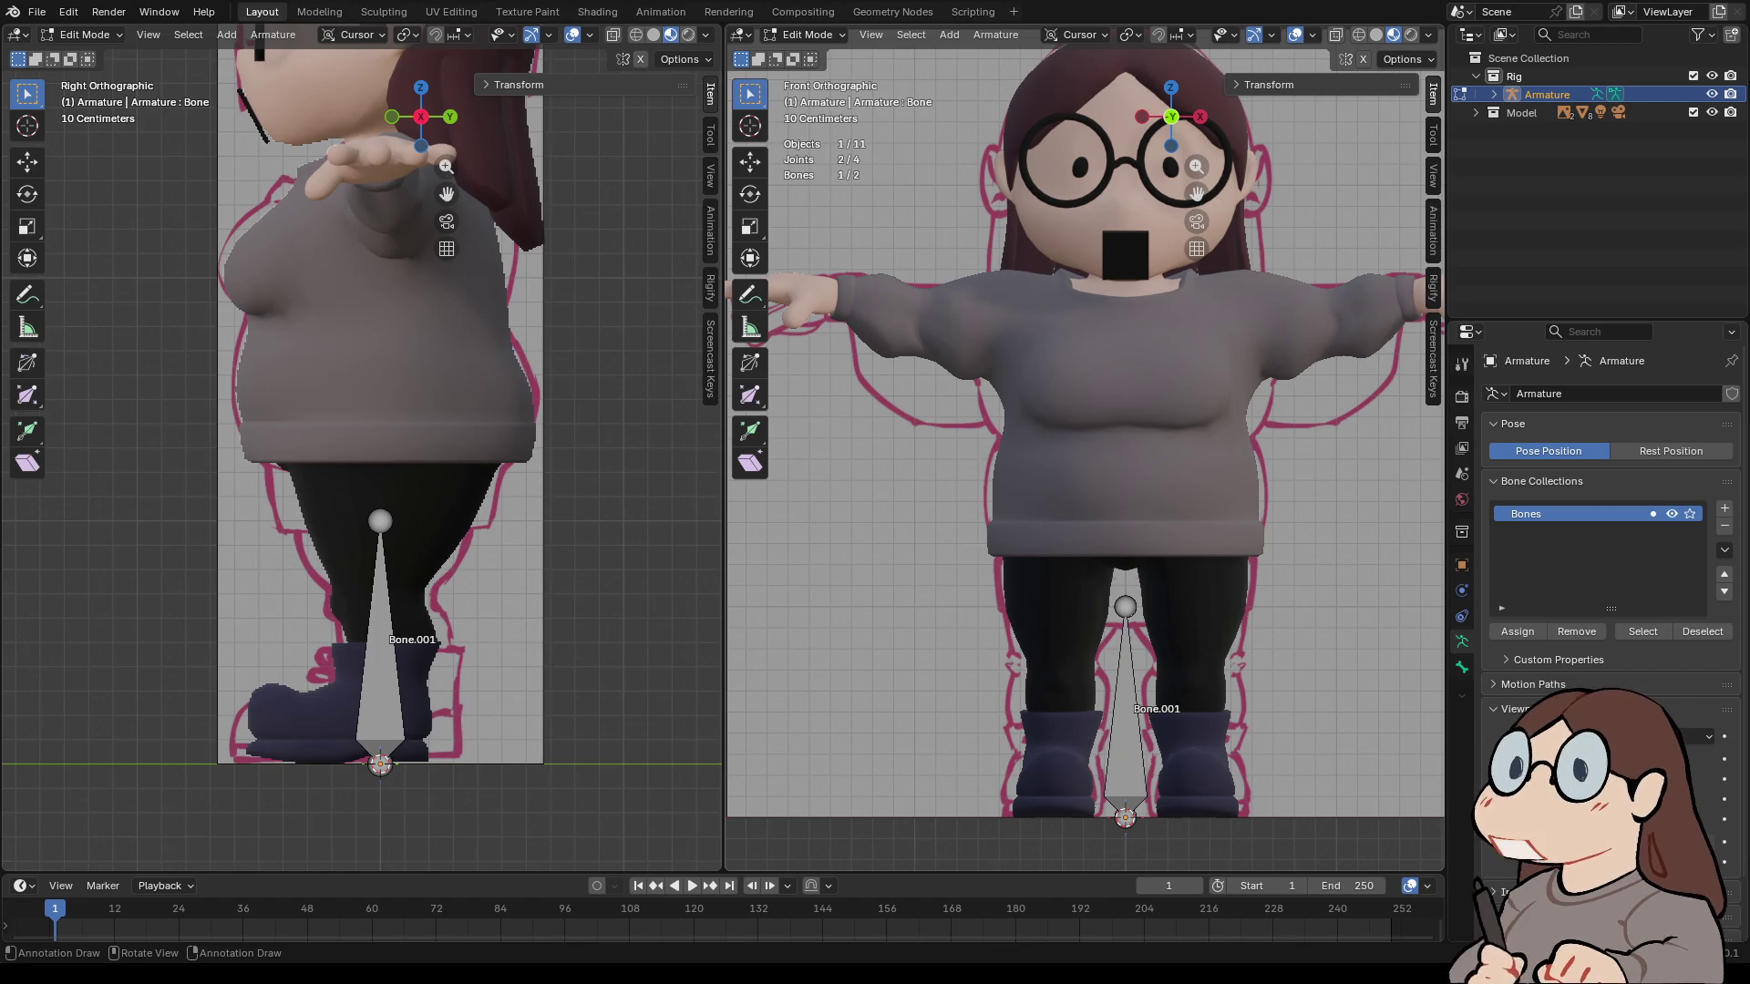
{"action": "left_click", "coordinate": [1126, 693]}
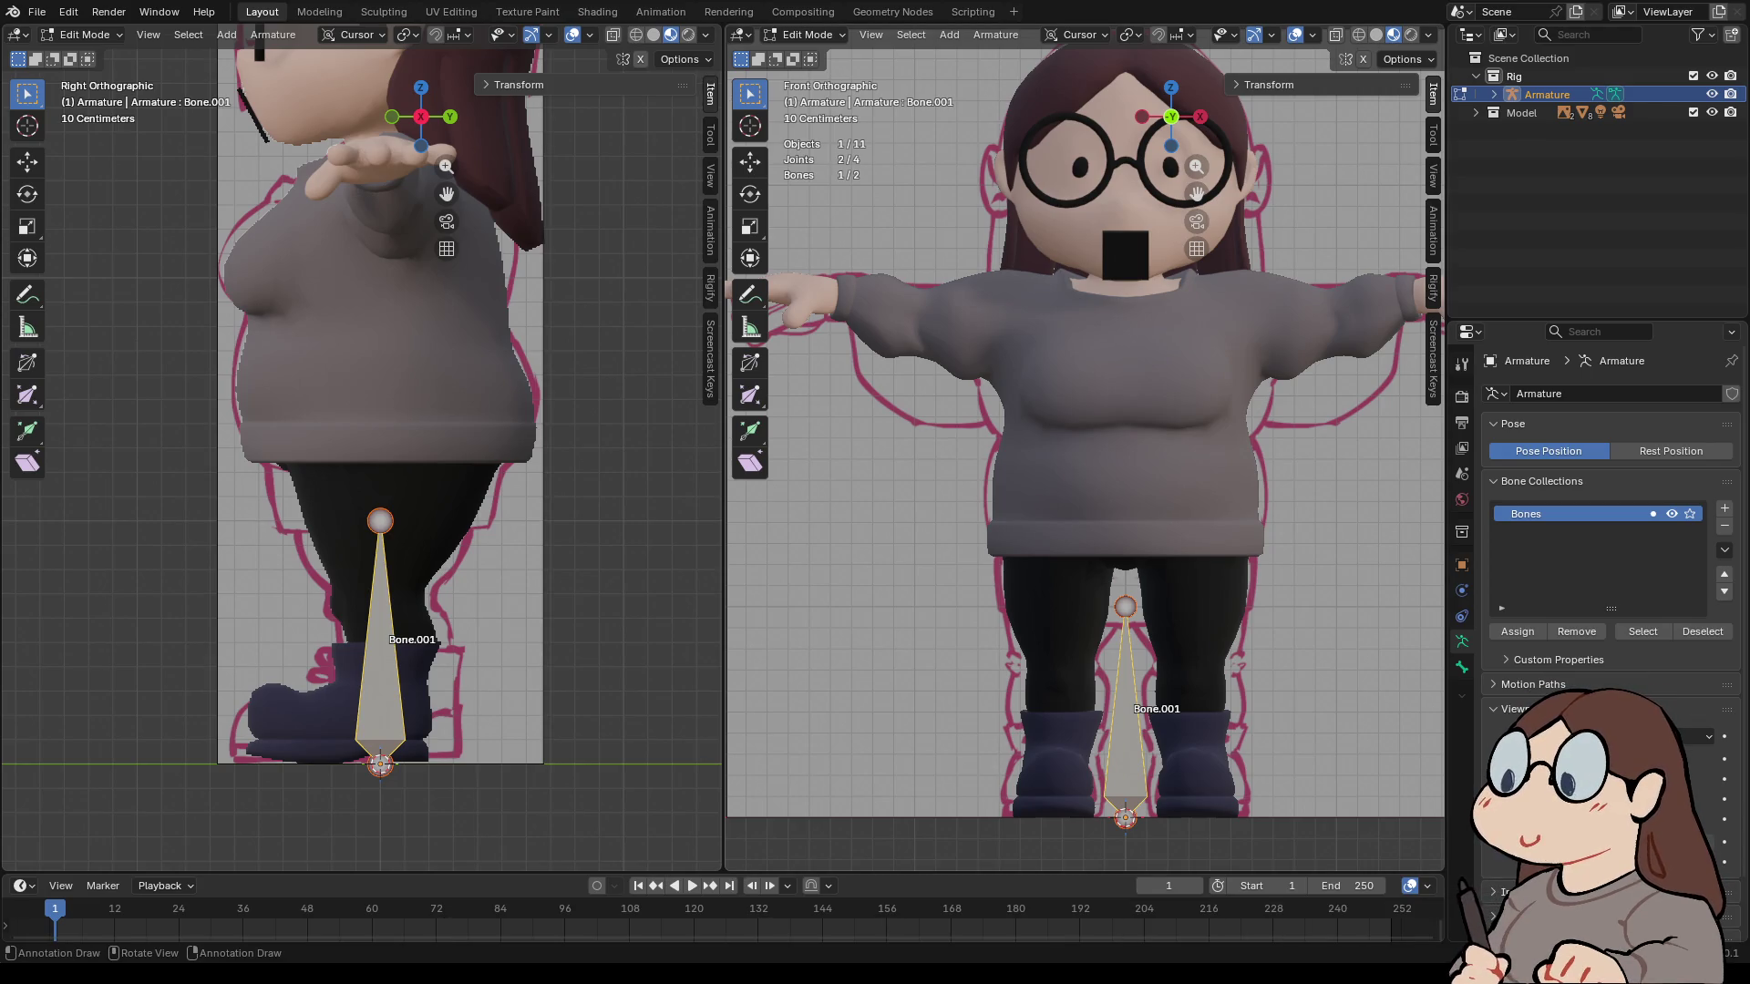
{"action": "key", "text": "g"}
{"action": "key", "text": "z"}
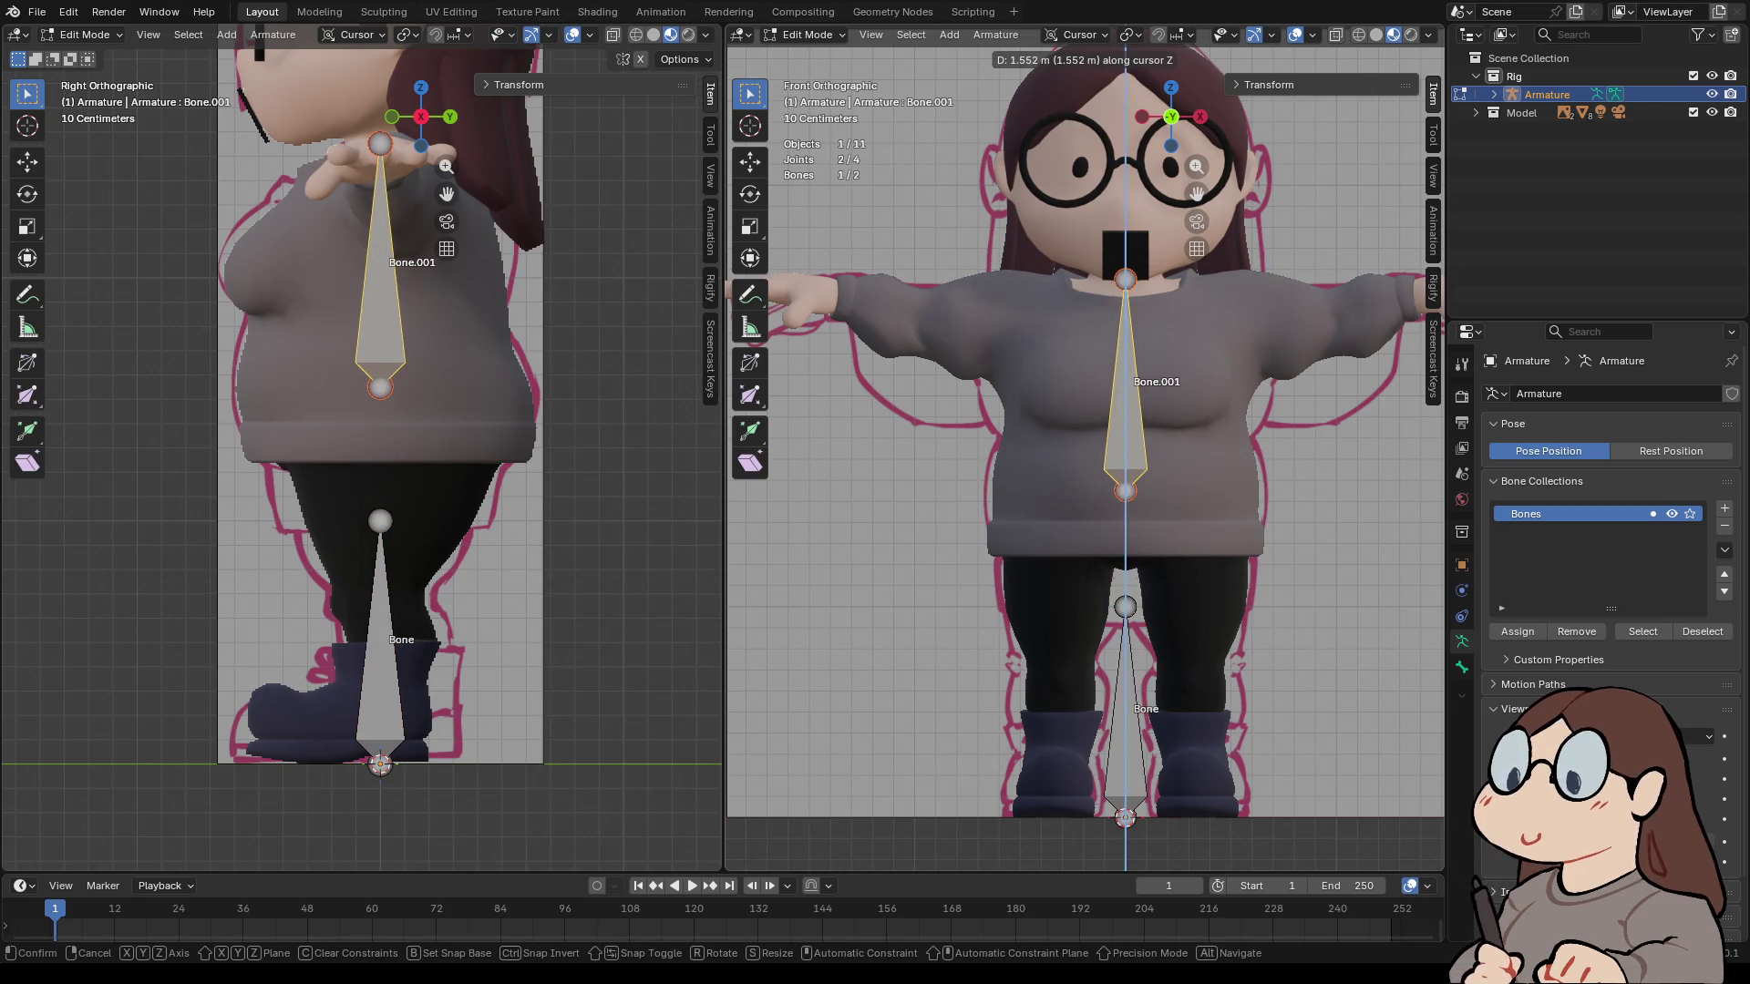
{"action": "key", "text": "Return"}
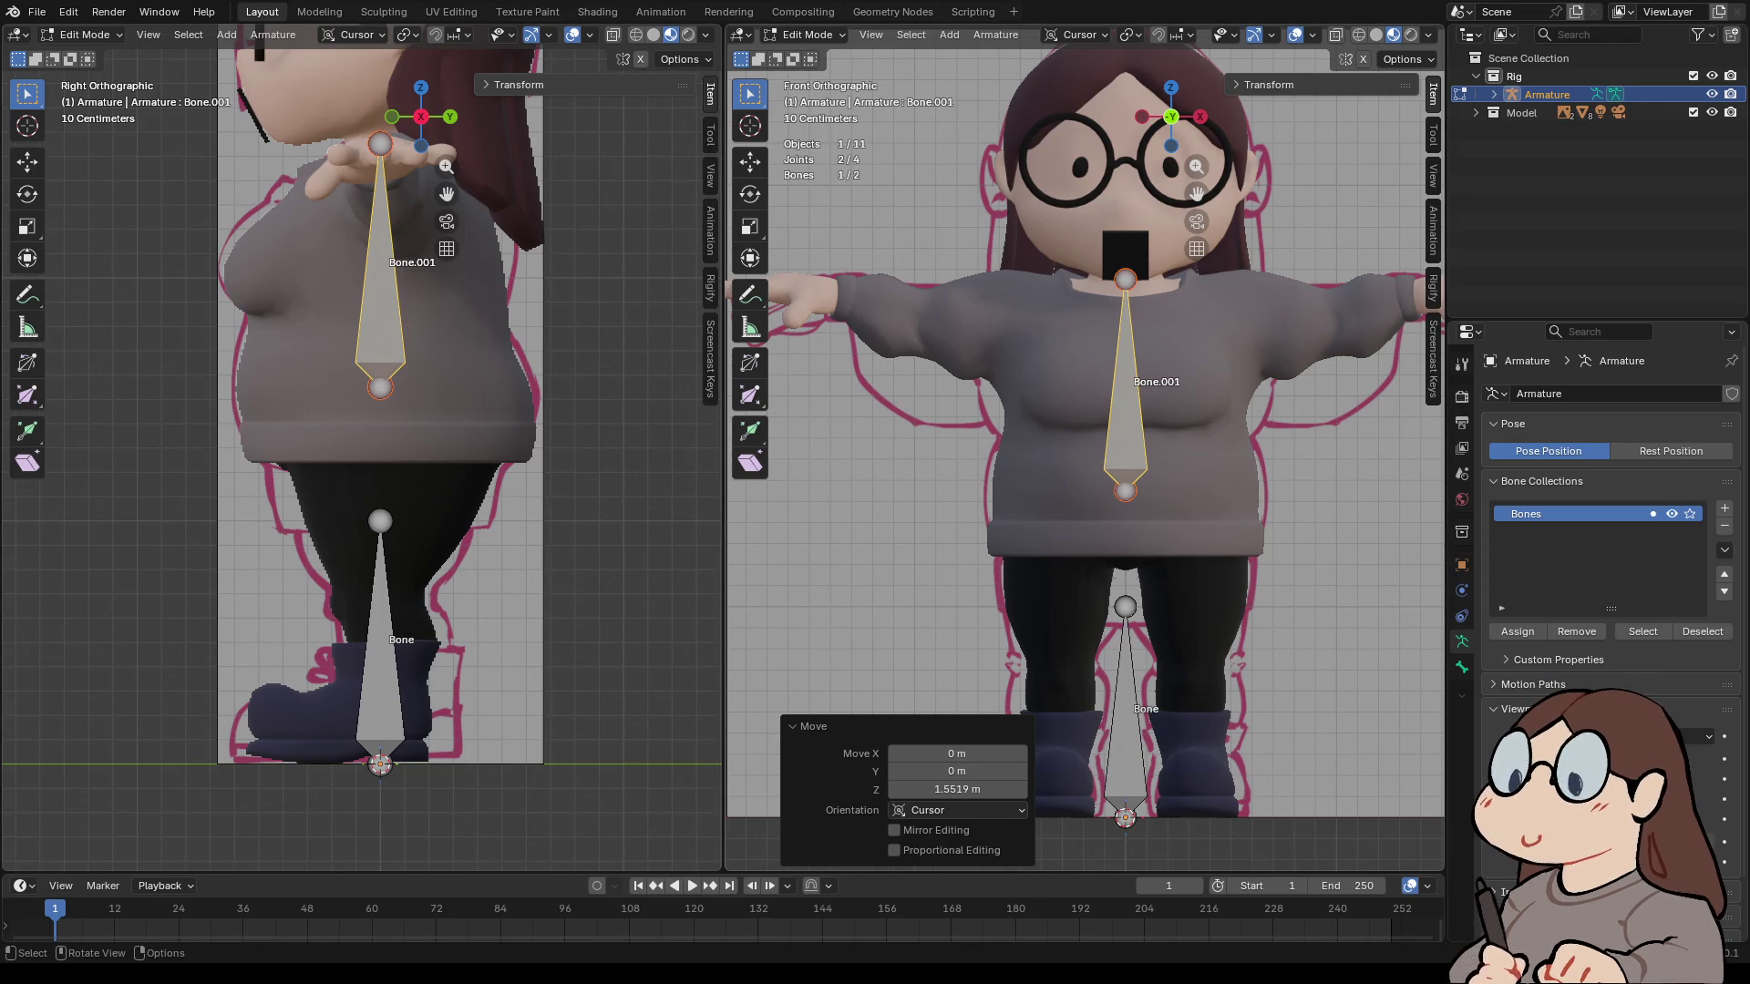
- Select Bone.001's base joint, reframe the torso and face, and select all bones
{"action": "left_click", "coordinate": [1125, 279]}
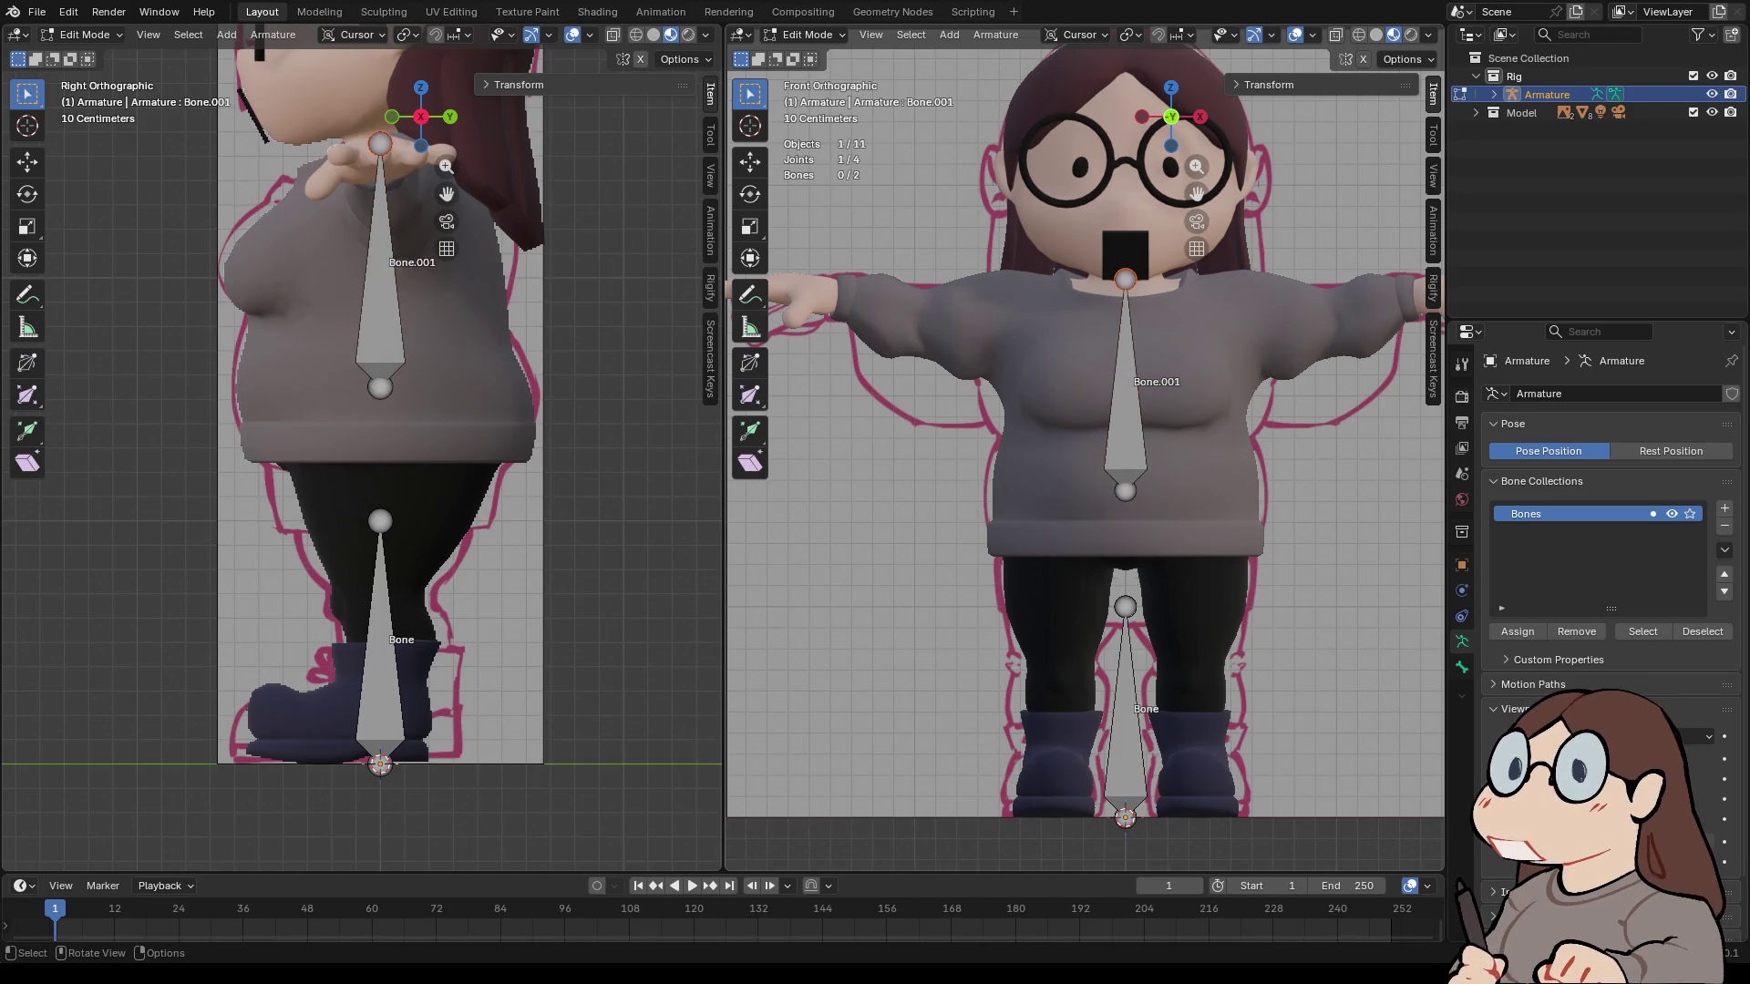
{"action": "mouse_move", "coordinate": [1196, 193]}
{"action": "left_mouse_down"}
{"action": "mouse_move", "coordinate": [1147, 175]}
{"action": "mouse_move", "coordinate": [1211, 267]}
{"action": "left_mouse_up"}
{"action": "scroll", "coordinate": [1085, 456], "scroll_direction": "up", "scroll_amount": 2}
{"action": "key", "text": "a"}
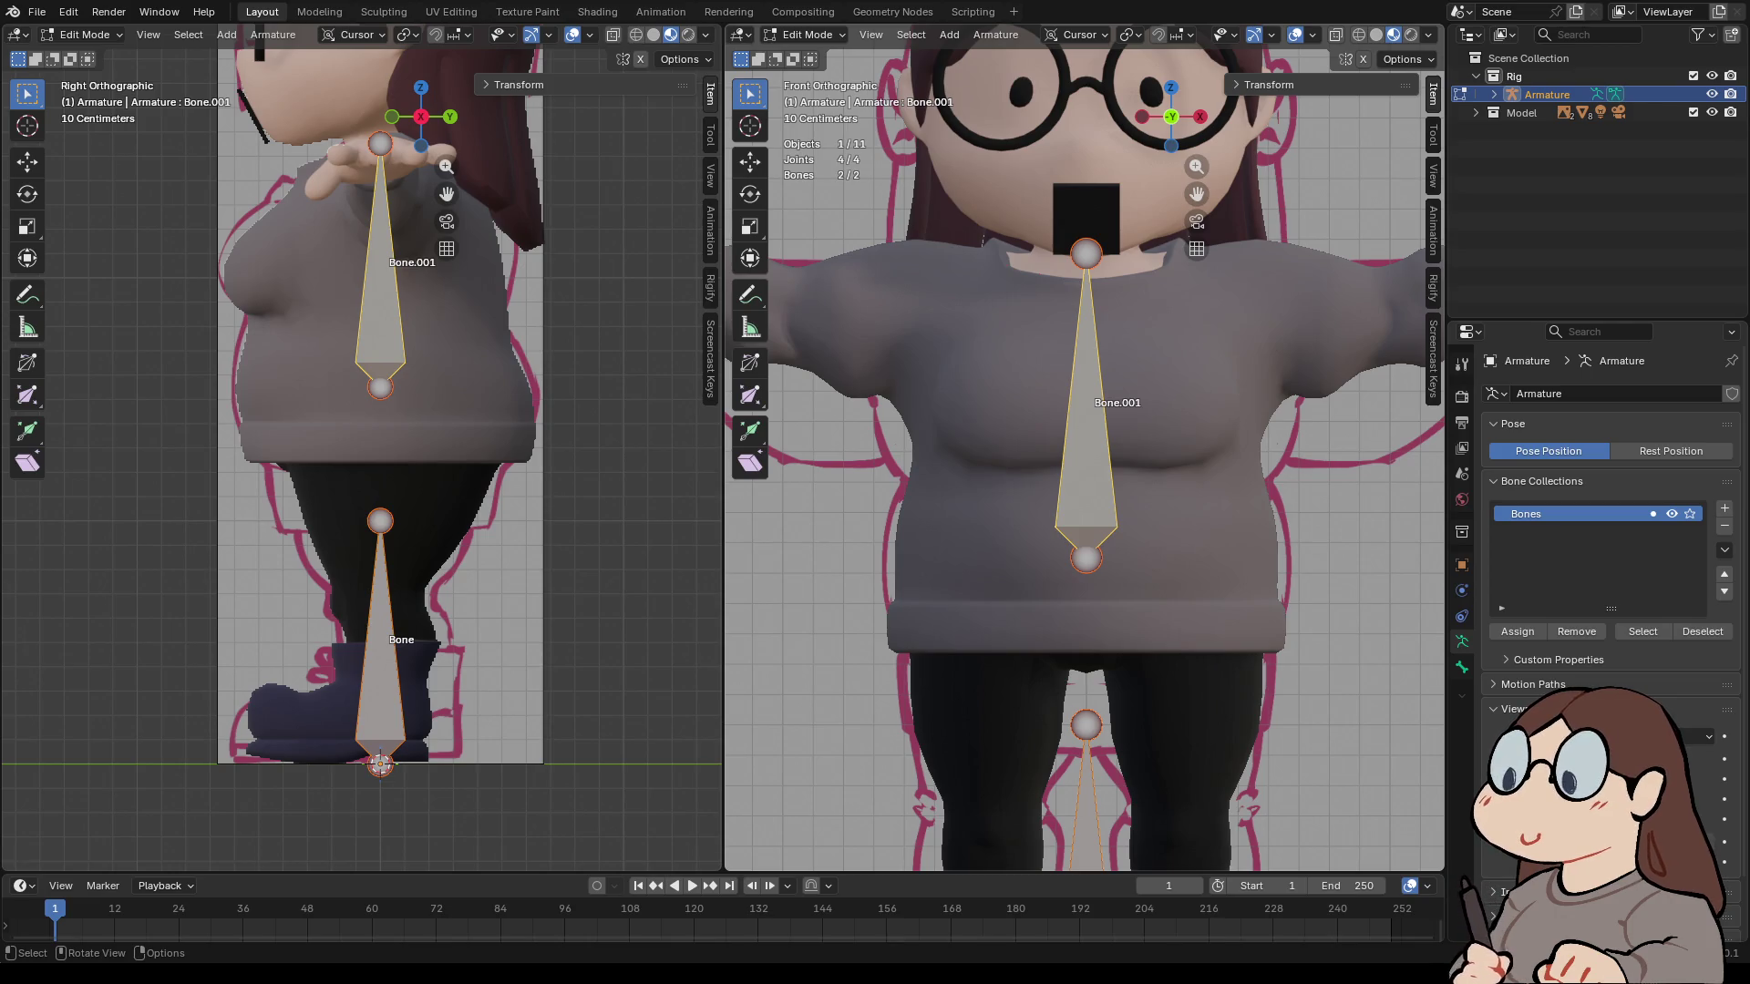
{"action": "middle_click_drag", "start_coordinate": [1086, 253], "coordinate": [1134, 545], "text": "shift"}
- Rename Bone.001 to Spine in the Bone properties
{"action": "left_click", "coordinate": [1133, 545]}
{"action": "left_click", "coordinate": [1134, 638], "text": "shift"}
{"action": "left_click", "coordinate": [1462, 667]}
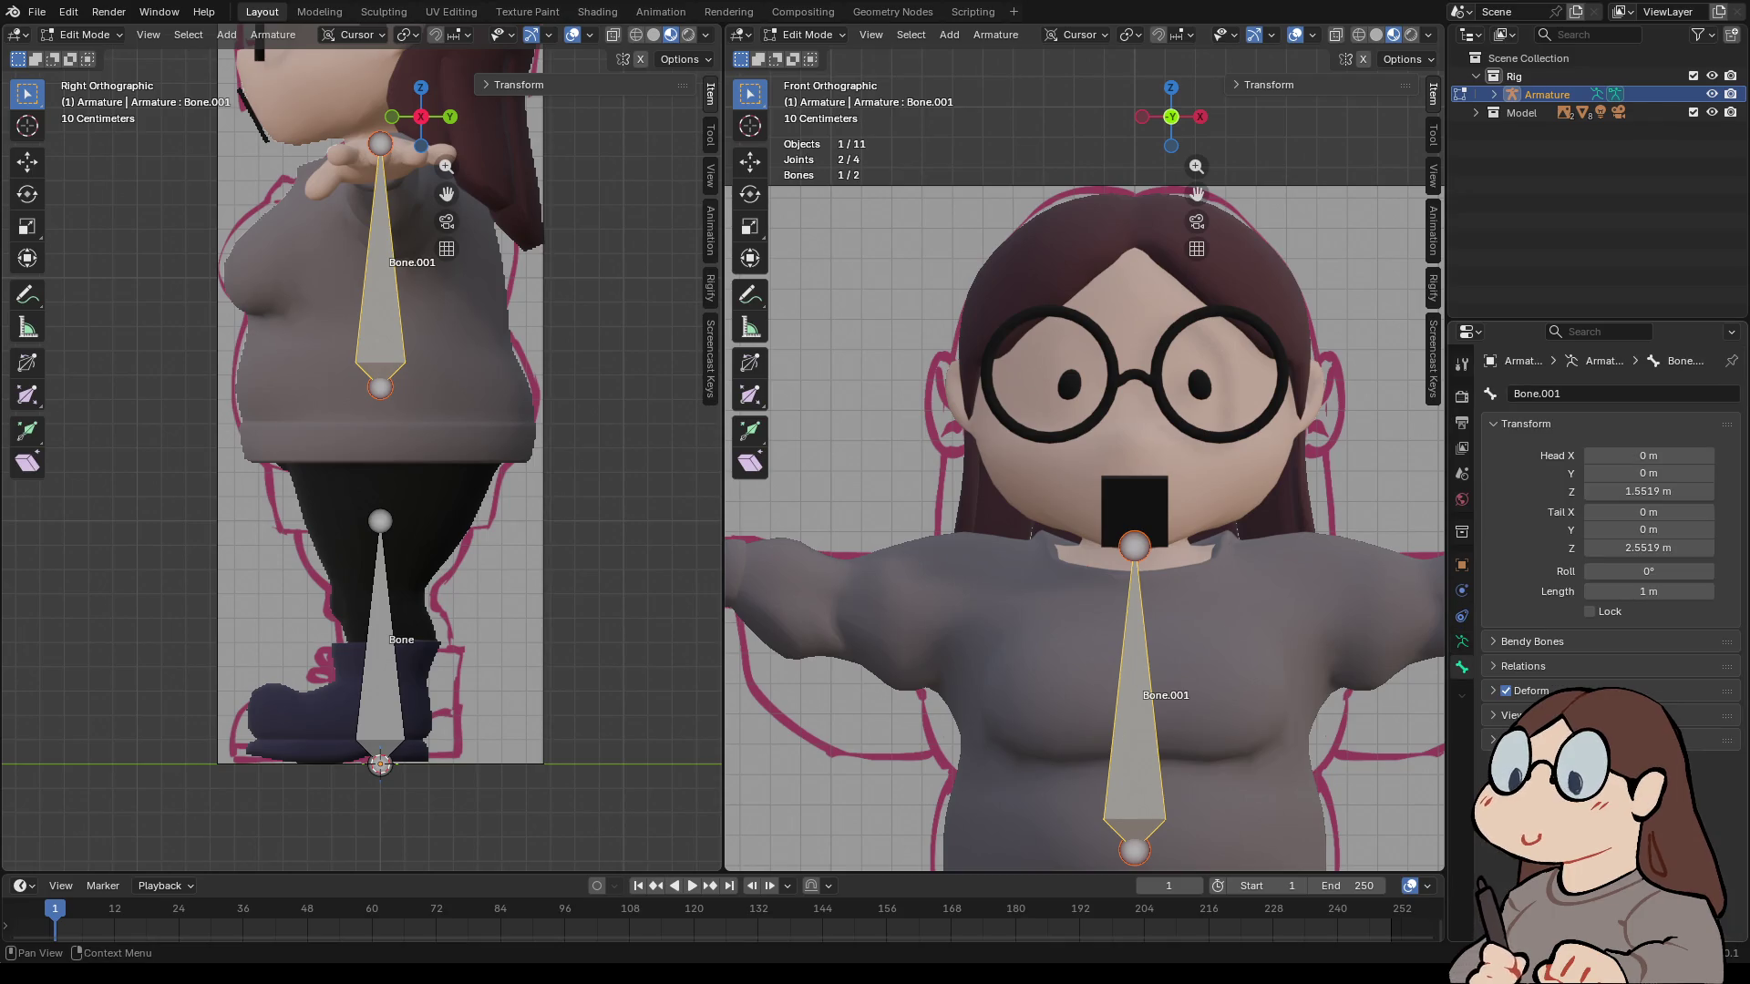
{"action": "left_click", "coordinate": [1549, 393]}
{"action": "type", "text": "Spine"}
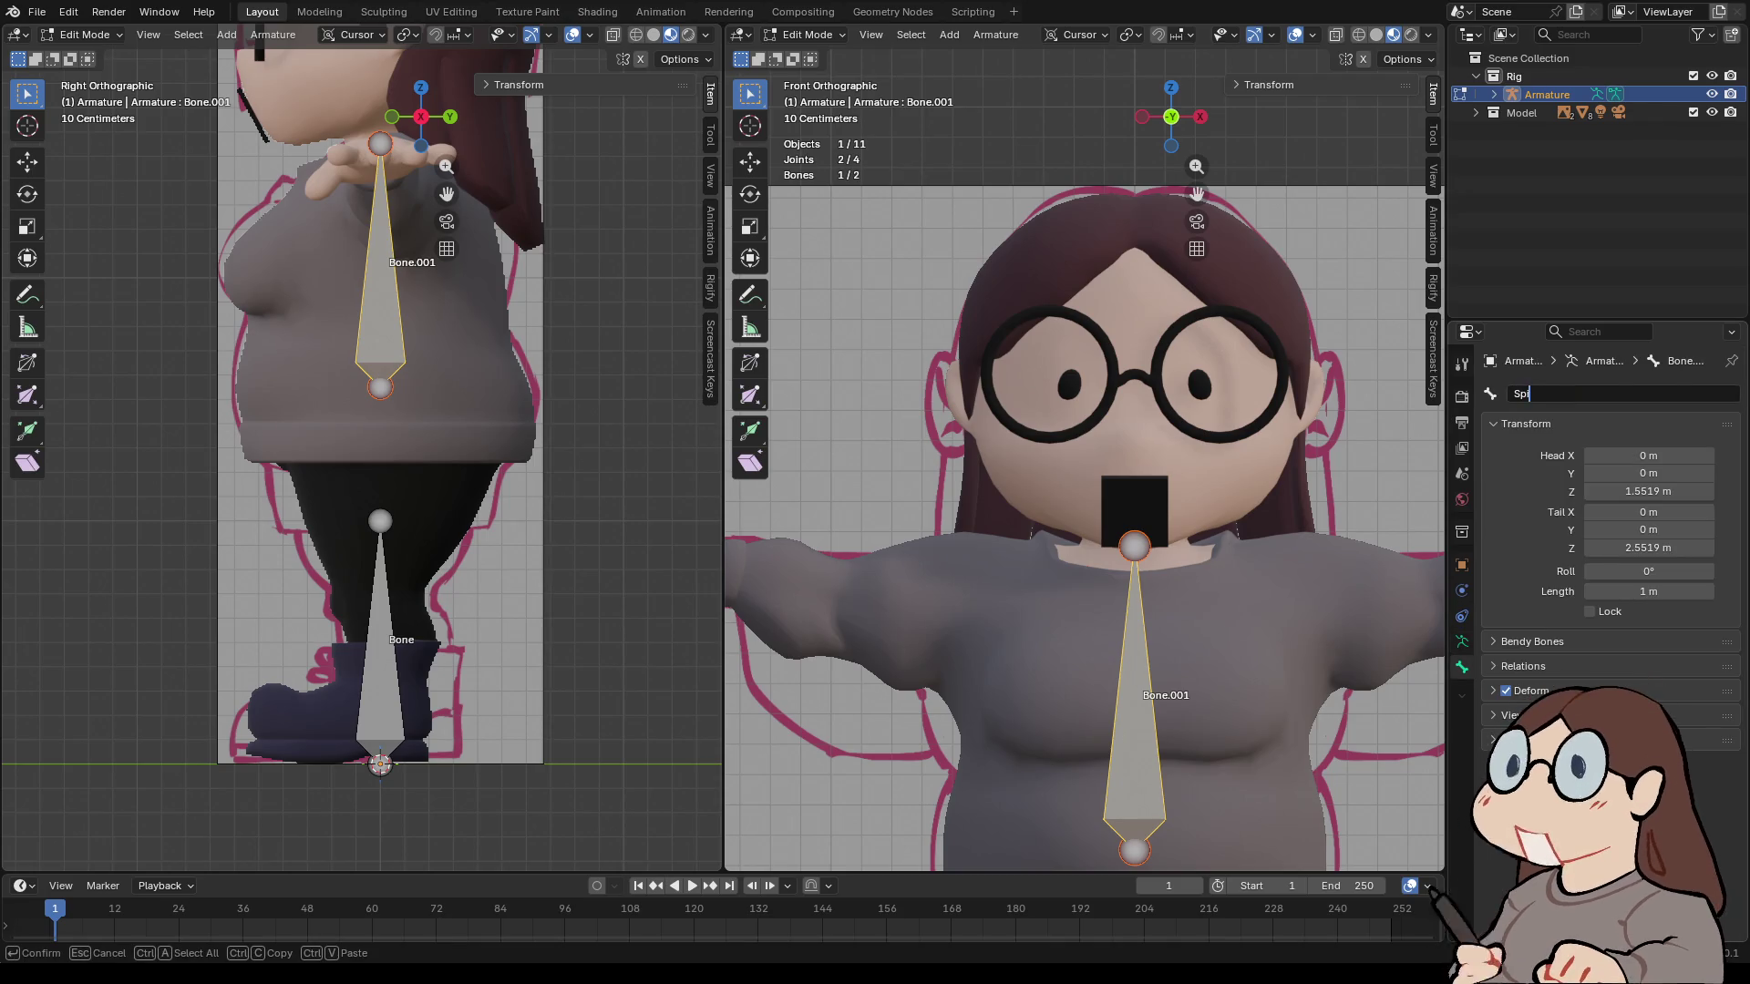
{"action": "key", "text": "Return"}
- Extrude a bone straight up along Z from Spine's tip and name it Neck
{"action": "left_click", "coordinate": [1134, 546]}
{"action": "key", "text": "e"}
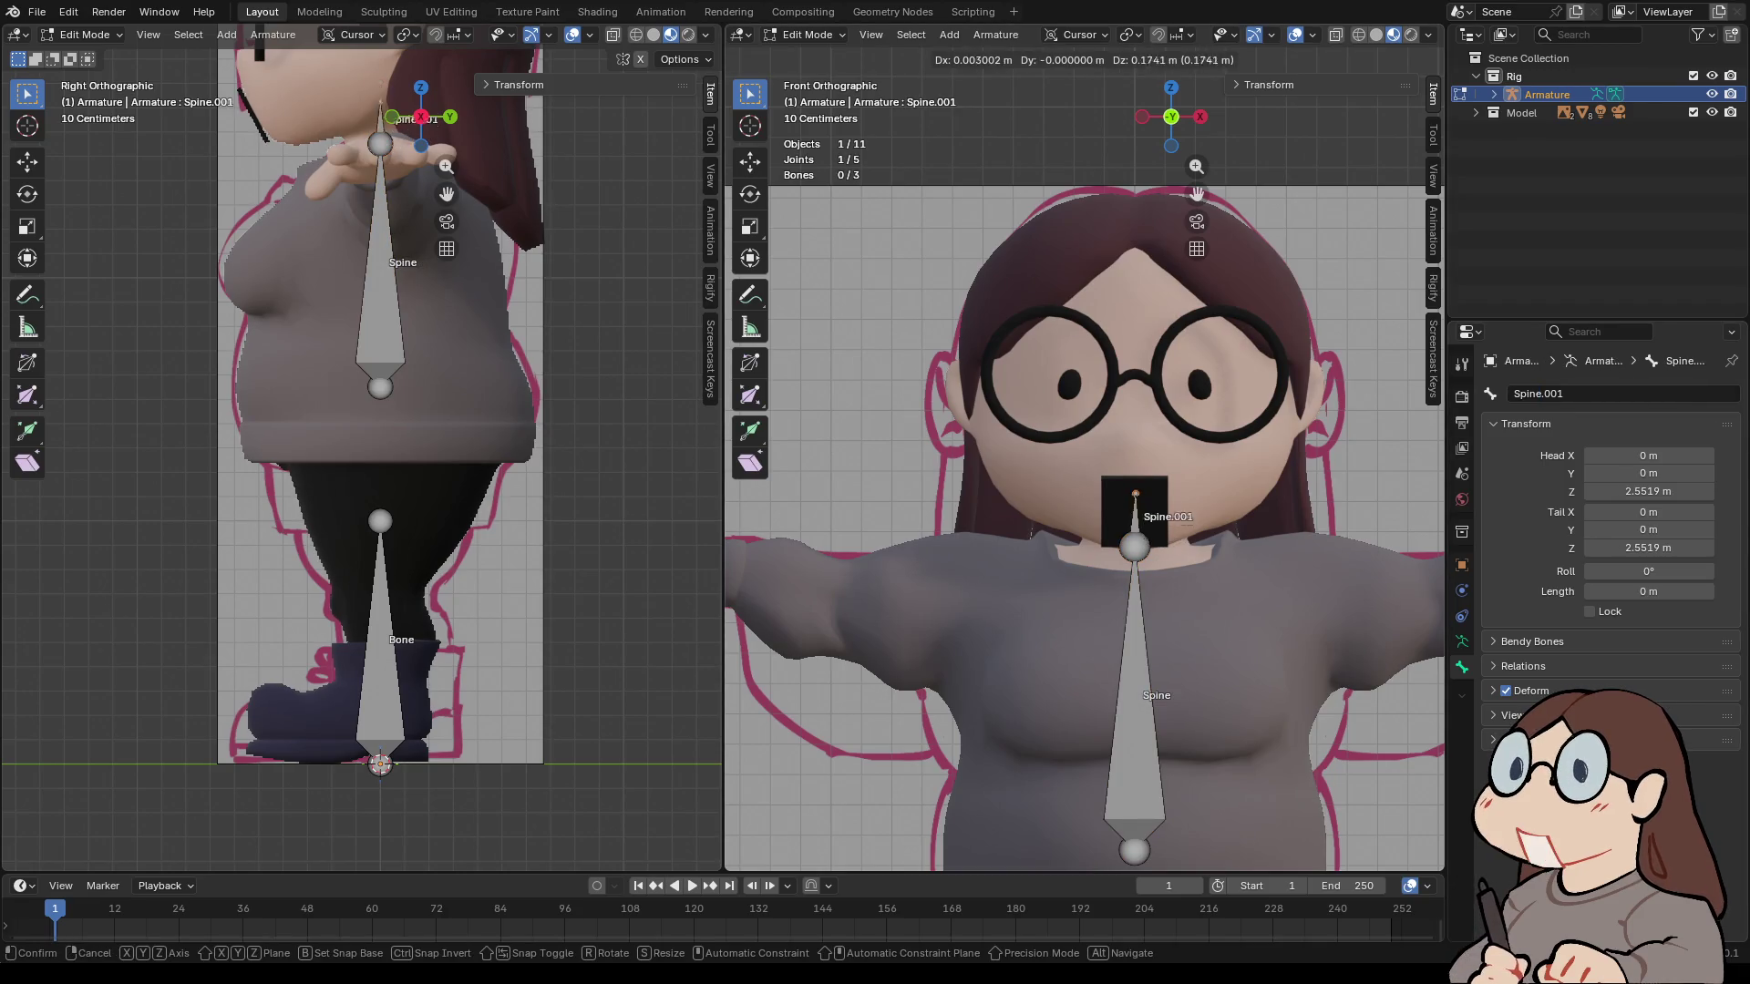
{"action": "key", "text": "z"}
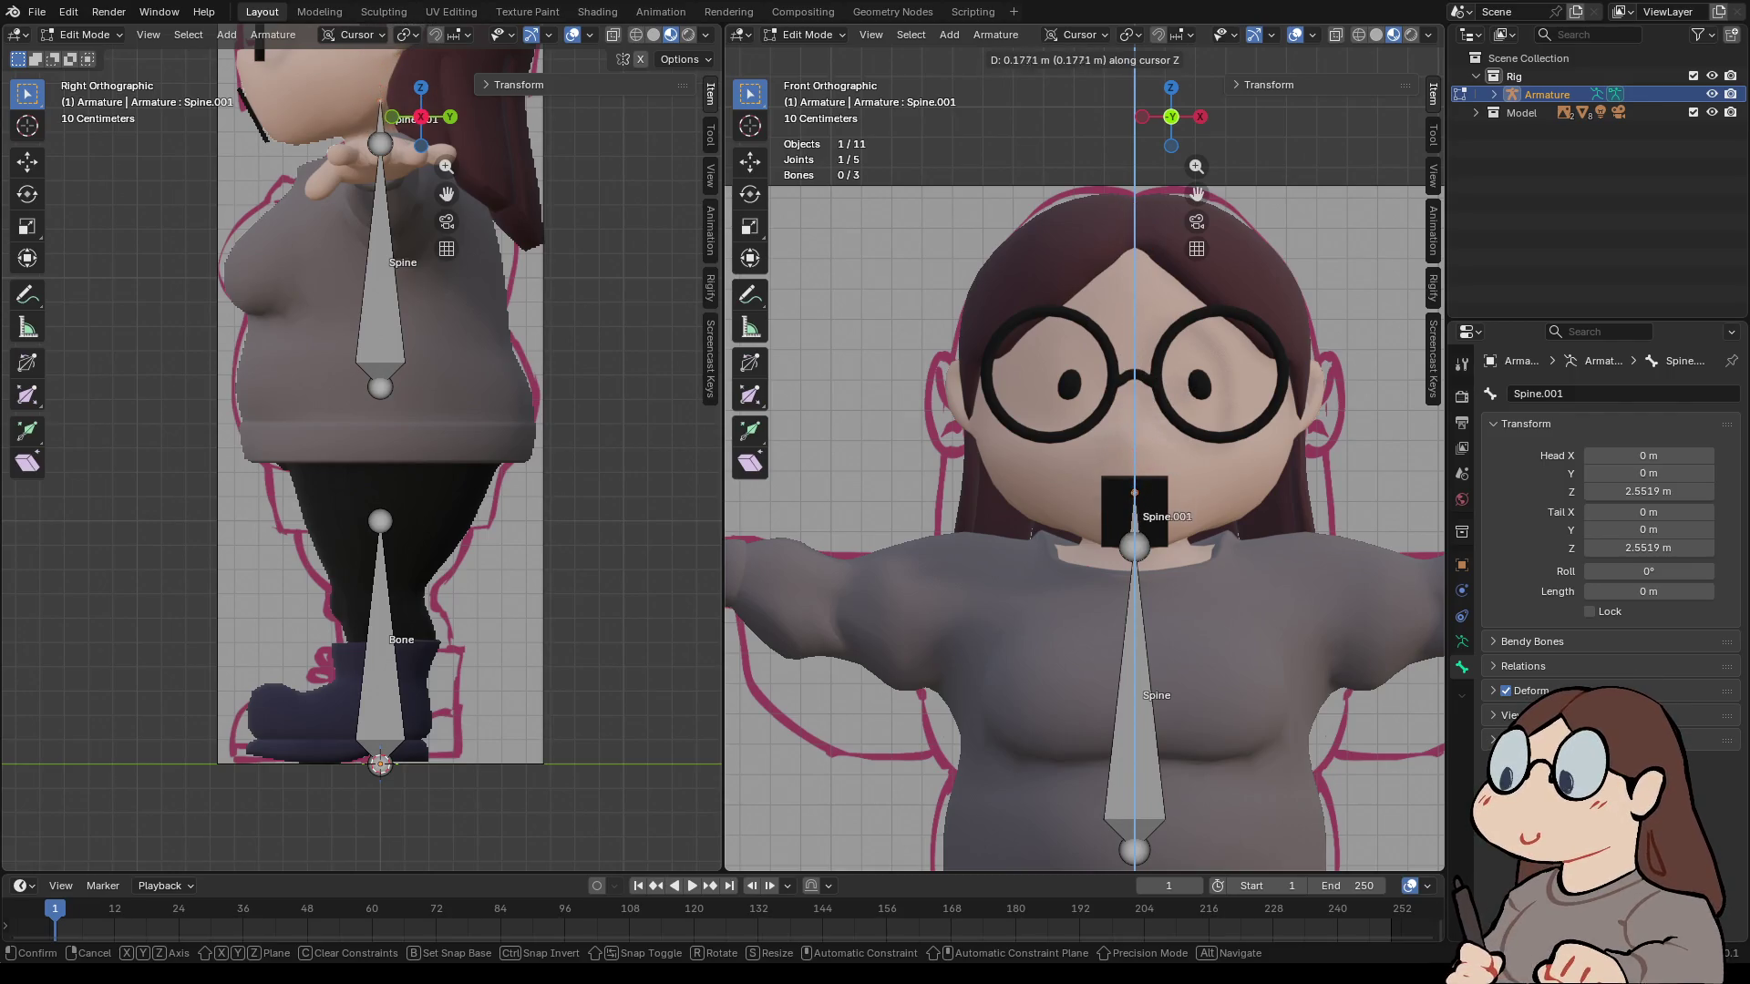
{"action": "key", "text": "Return"}
{"action": "double_click", "coordinate": [1538, 394]}
{"action": "key", "text": "ctrl+a"}
{"action": "key", "text": "BackSpace"}
{"action": "type", "text": "Neck"}
{"action": "key", "text": "Return"}
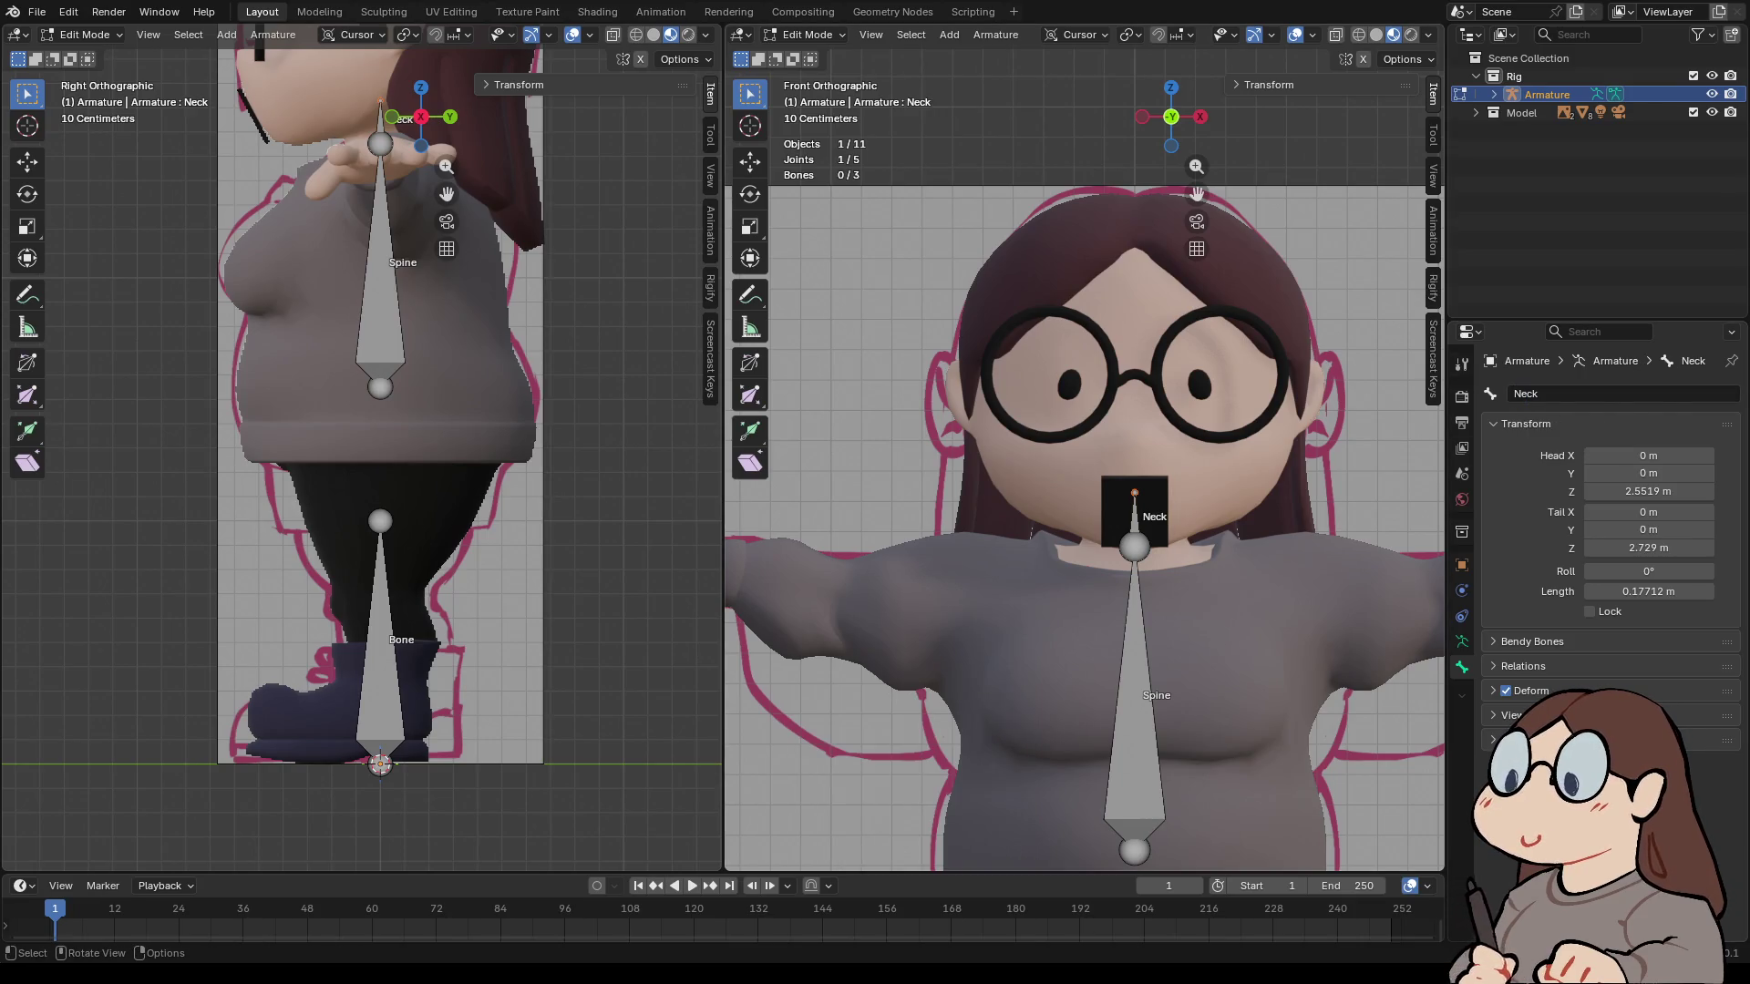
- Extrude a Head bone about 0.477 m up into the head, then return to front view
{"action": "key", "text": "e"}
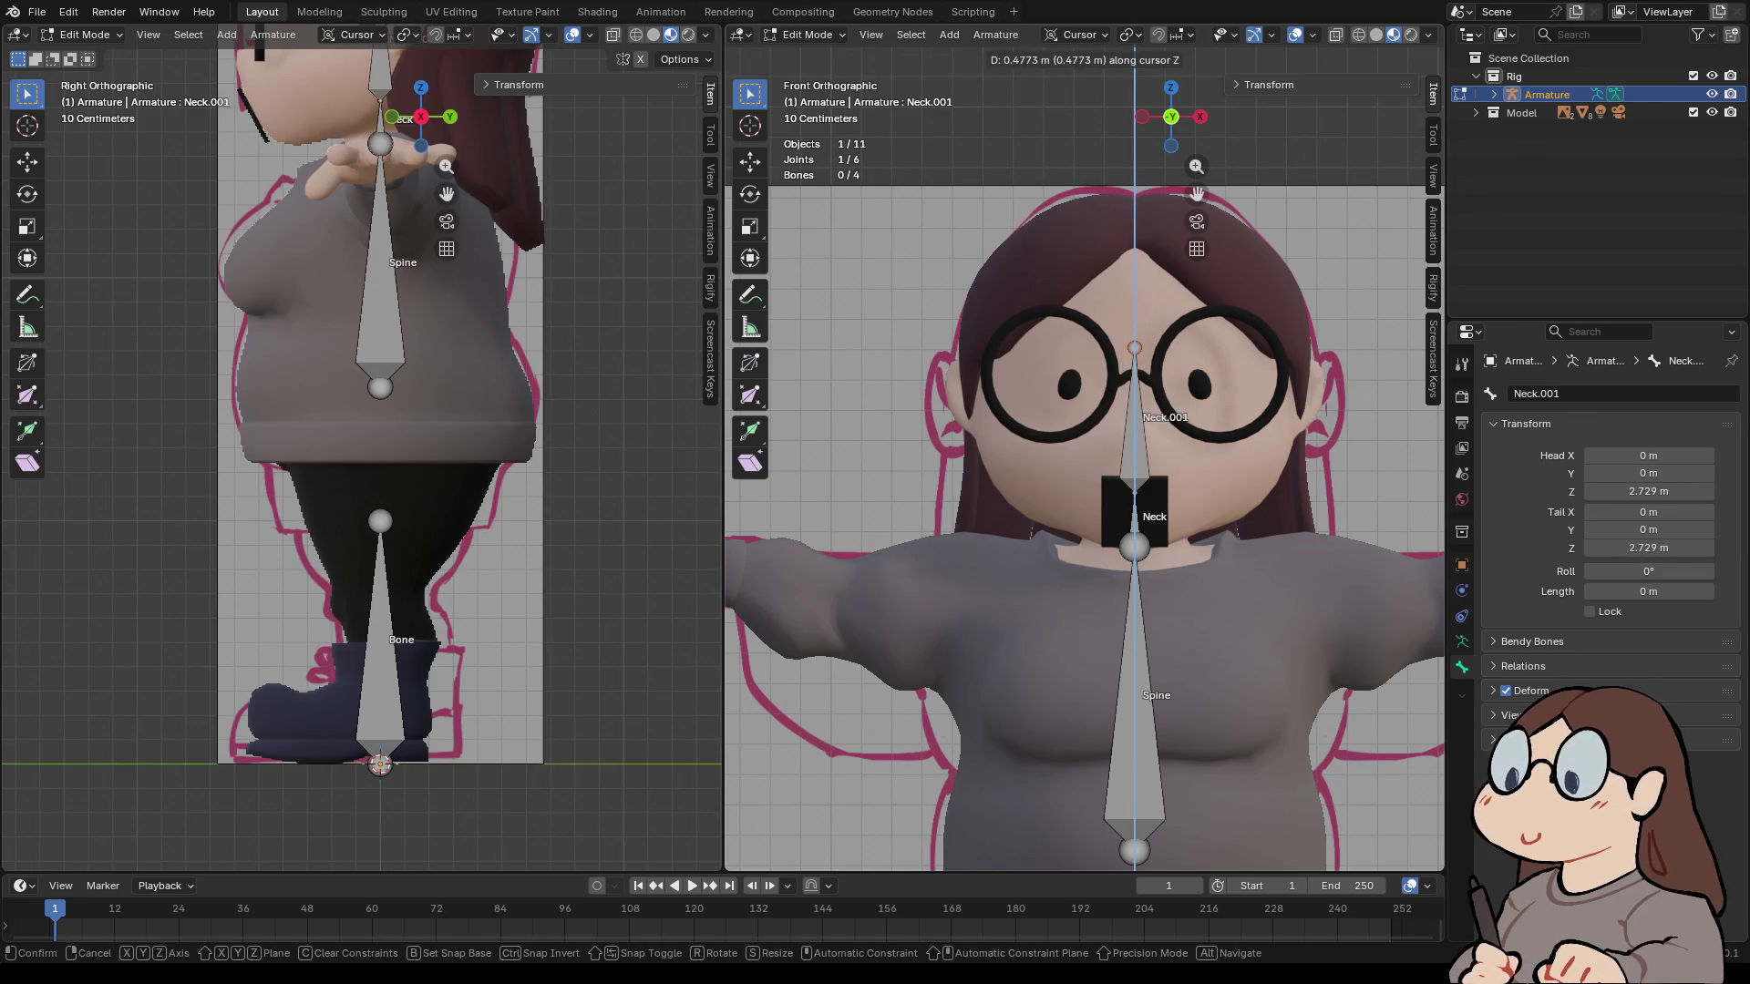
{"action": "left_click", "coordinate": [1135, 347]}
{"action": "left_click", "coordinate": [1604, 394]}
{"action": "type", "text": "Head"}
{"action": "key", "text": "Return"}
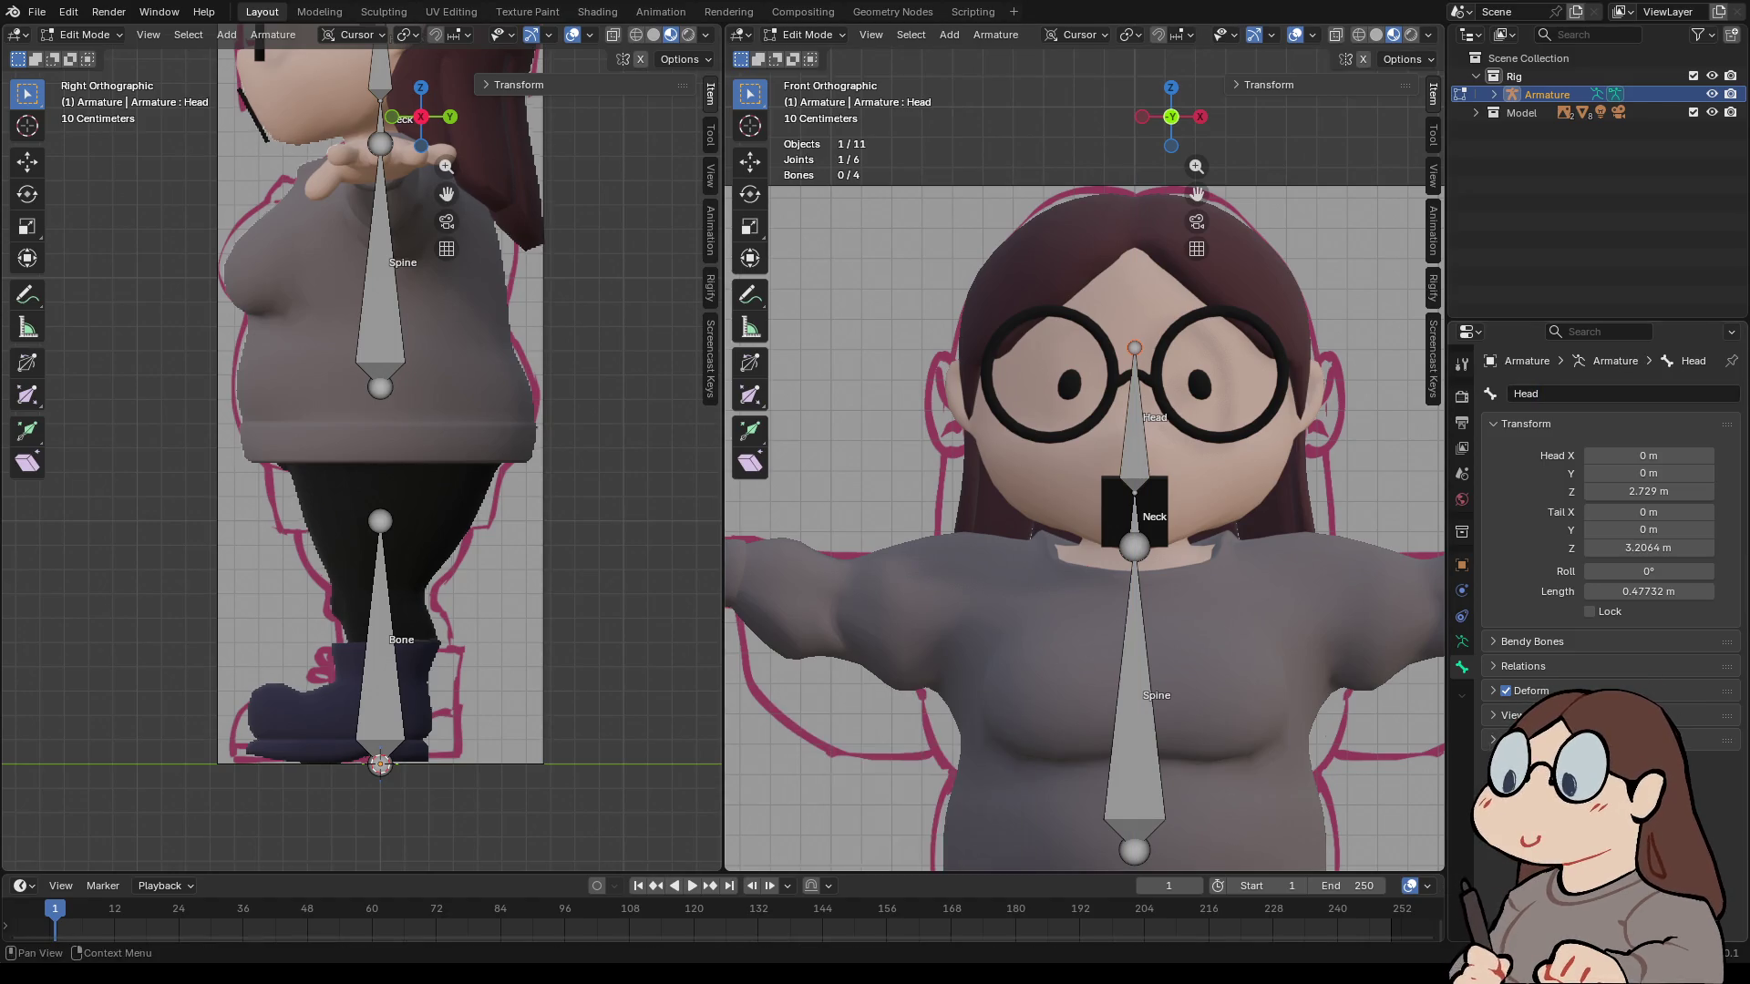
{"action": "mouse_move", "coordinate": [1197, 194]}
{"action": "left_mouse_down"}
{"action": "mouse_move", "coordinate": [1213, 100]}
{"action": "mouse_move", "coordinate": [1071, 126]}
{"action": "mouse_move", "coordinate": [1103, 124]}
{"action": "left_mouse_up"}
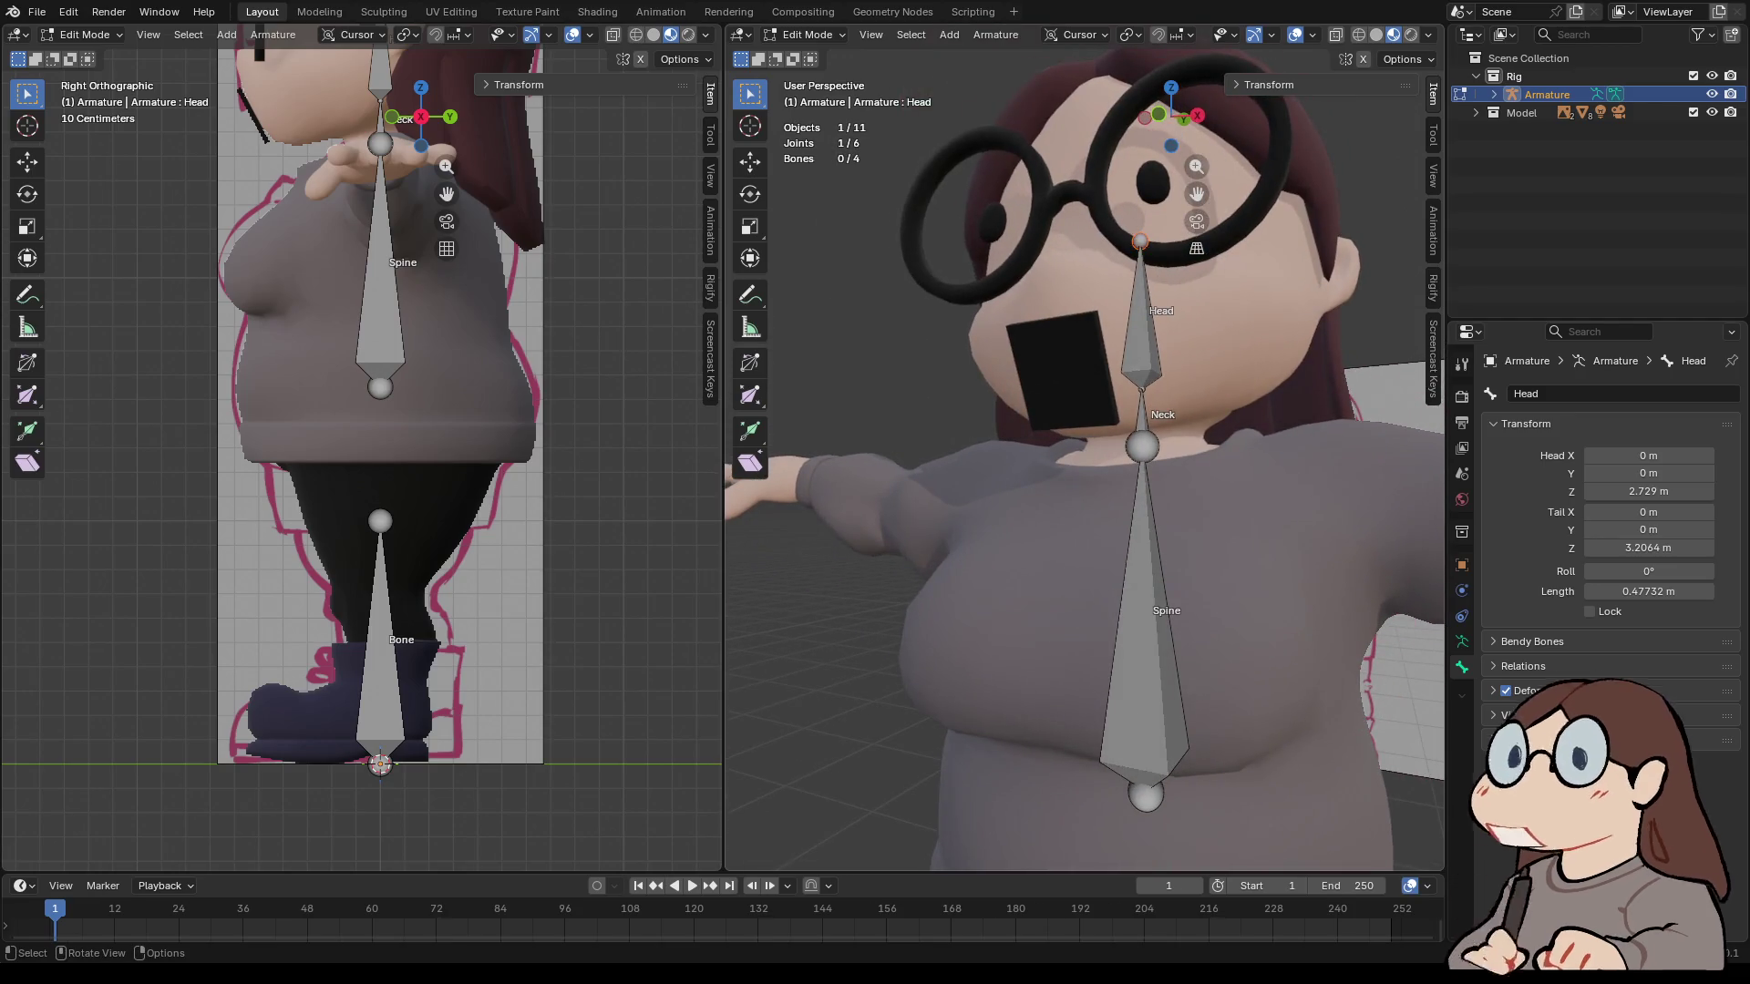
{"action": "key", "text": "KP_1"}
{"action": "left_click", "coordinate": [1150, 450]}
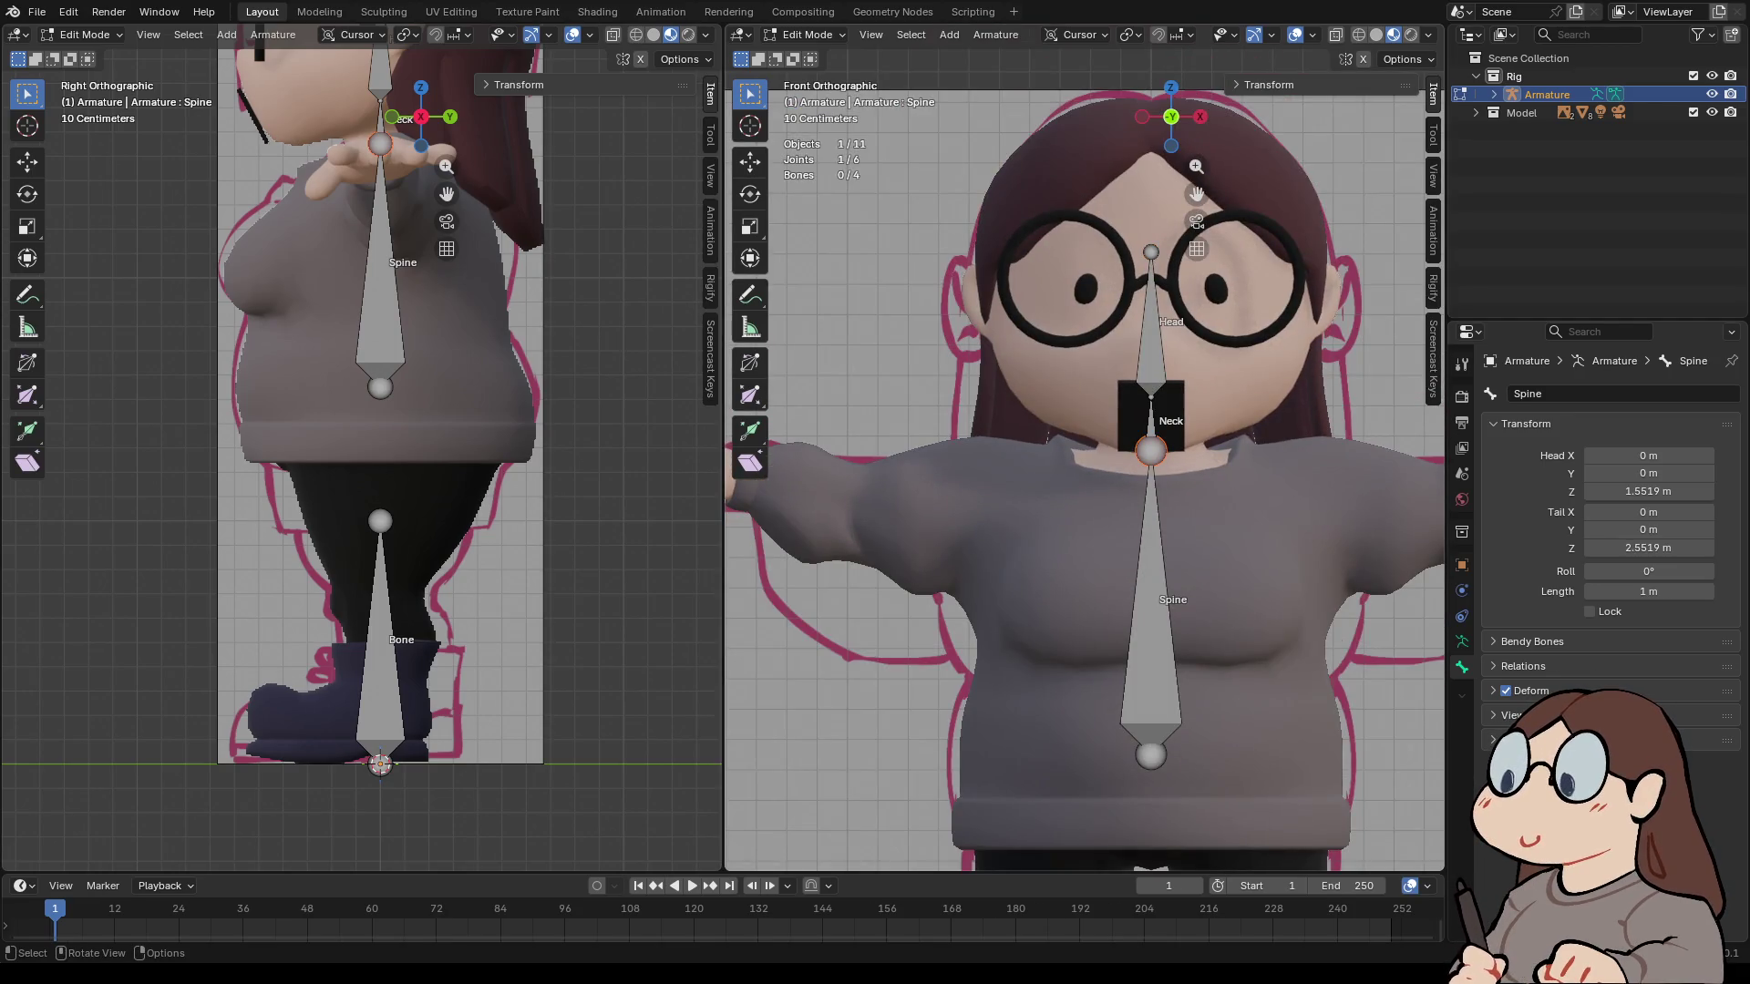
- Adjust the spine's top joint height along Z and clear the selection
{"action": "key", "text": "g"}
{"action": "key", "text": "z"}
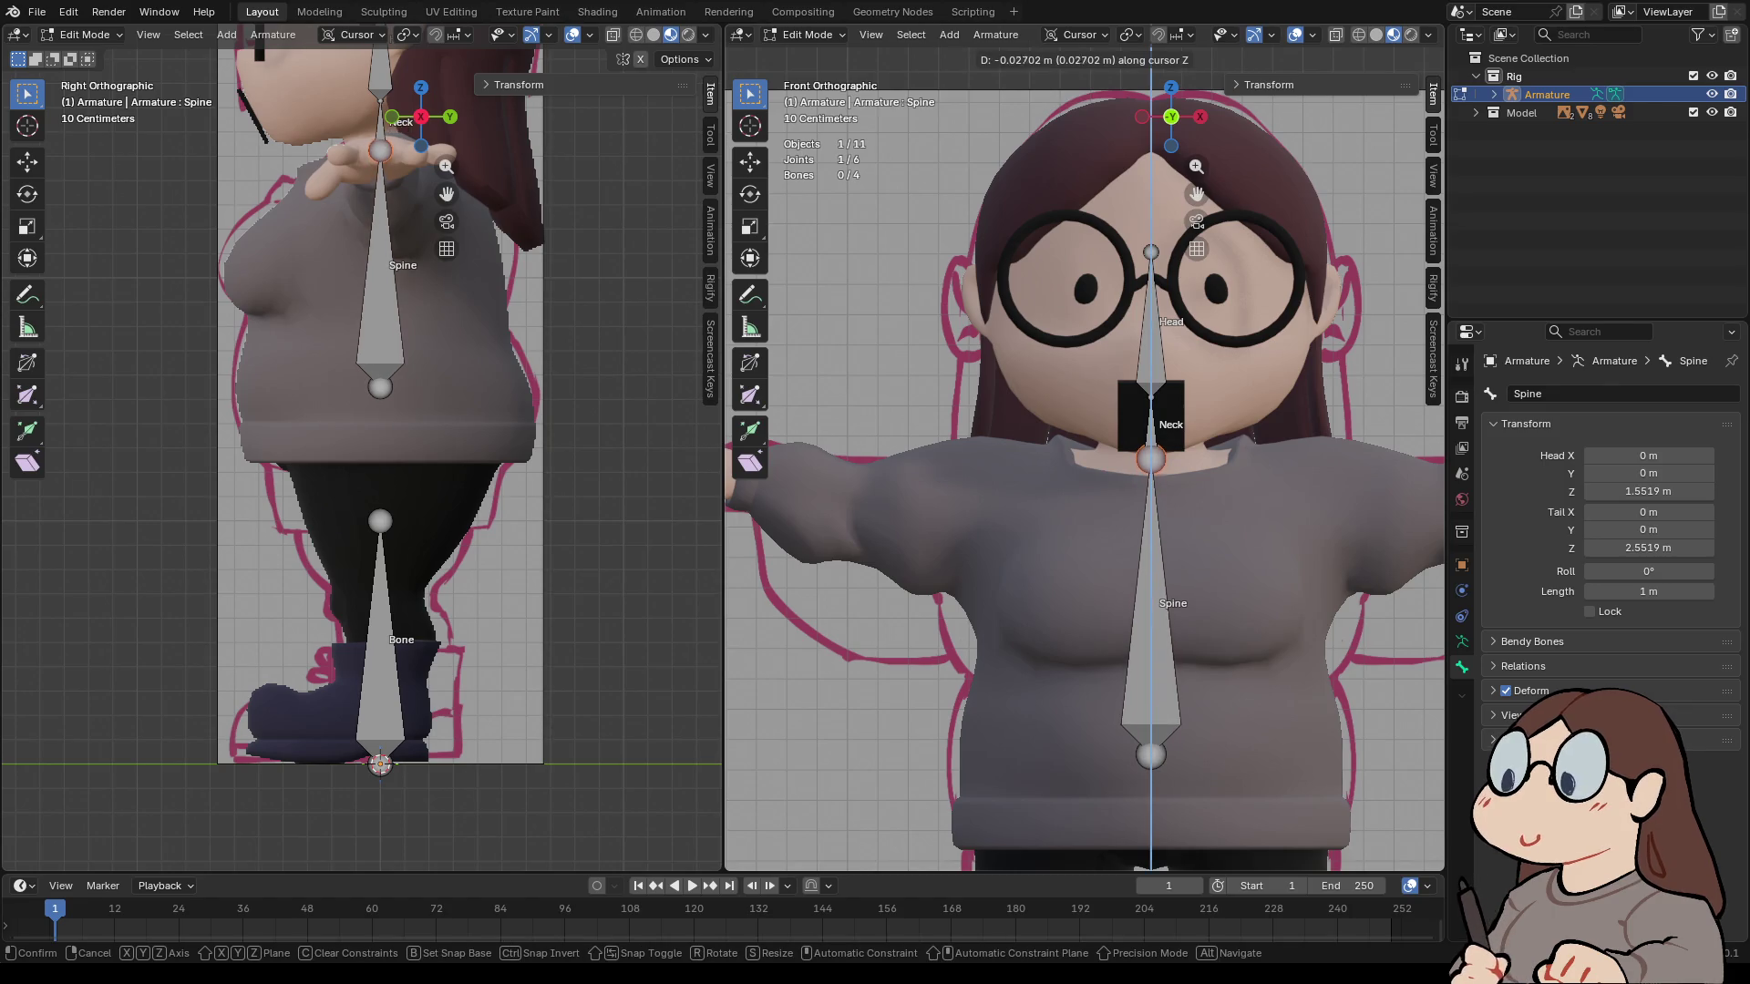
{"action": "key", "text": "Return"}
{"action": "key", "text": "alt+a"}
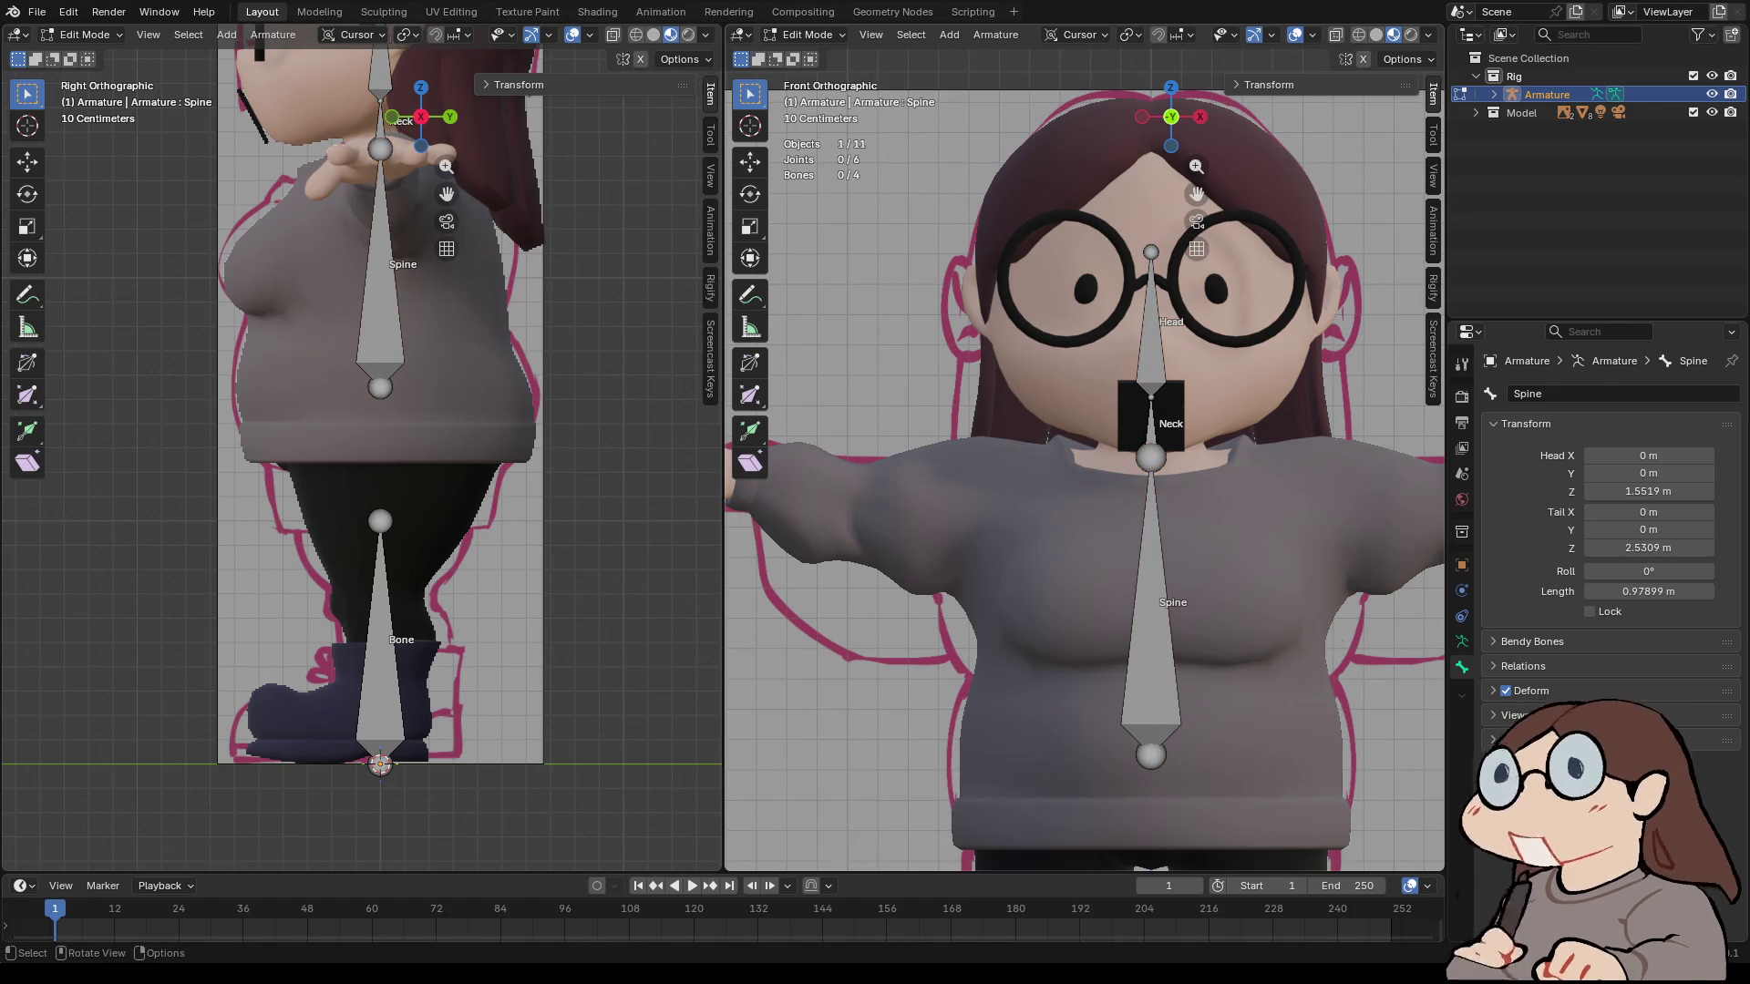
- Extrude a 0.576 m bone from the neck joint to the left shoulder, named Shoulder.L
{"action": "left_click", "coordinate": [380, 149]}
{"action": "key", "text": "e"}
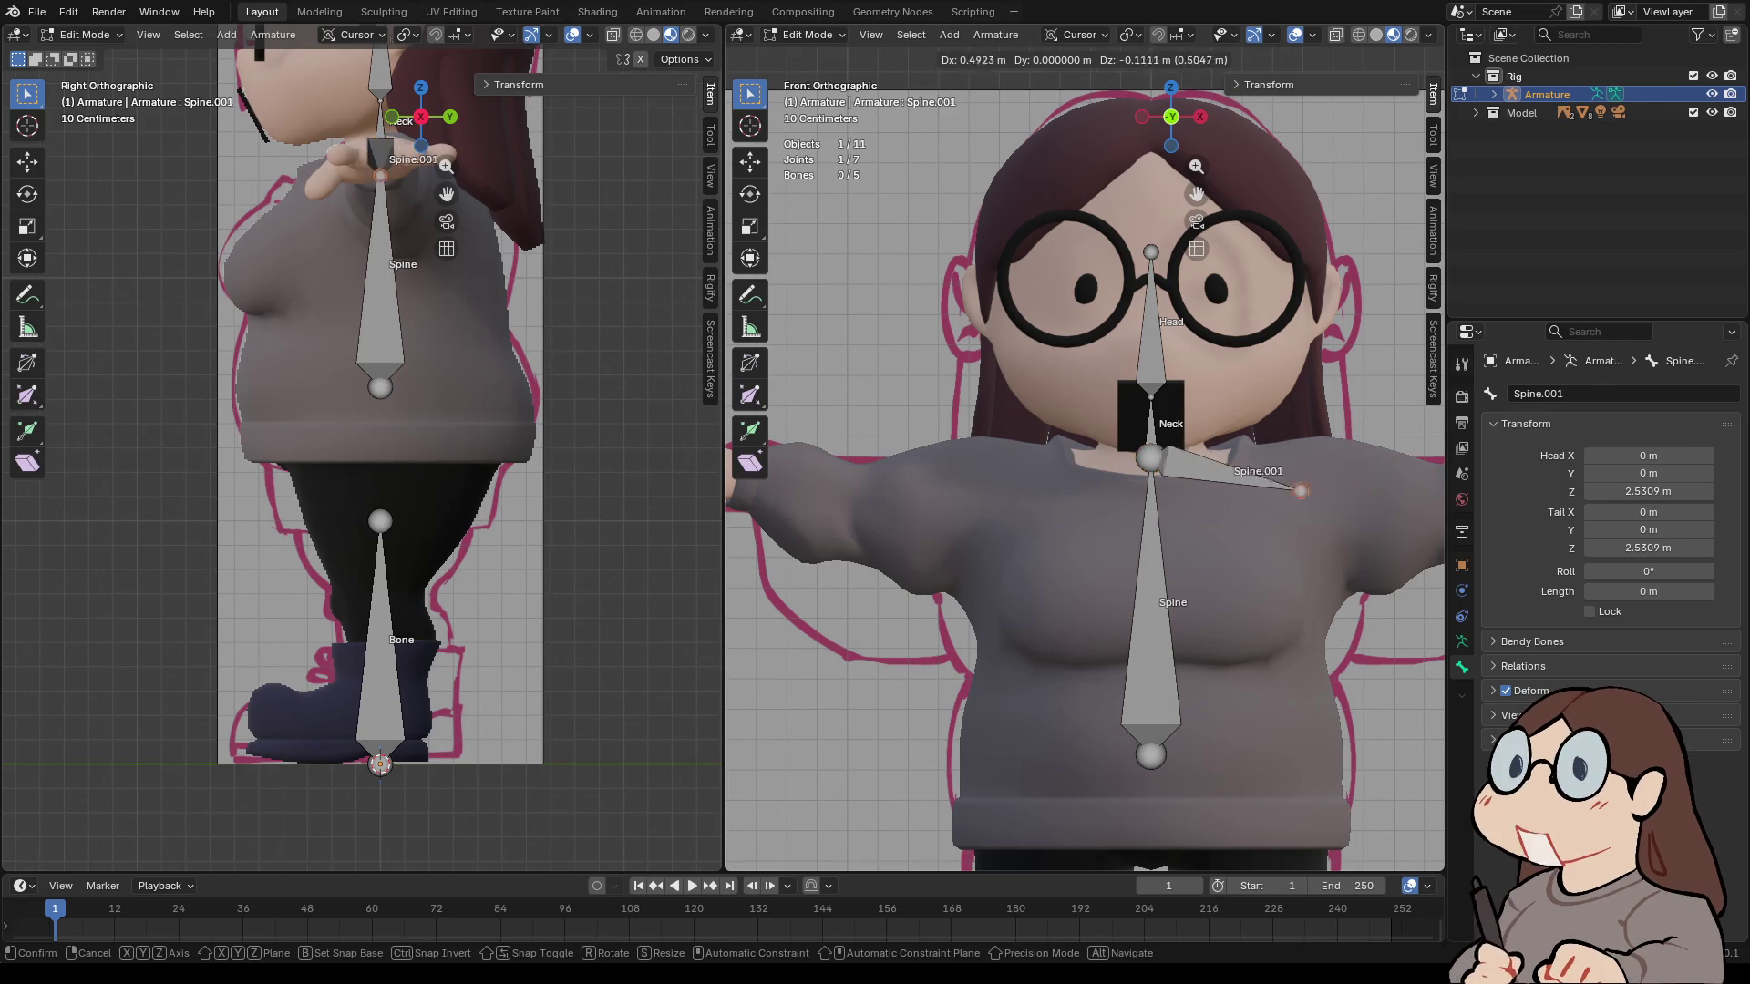
{"action": "left_click", "coordinate": [1326, 472]}
{"action": "left_click", "coordinate": [1540, 393]}
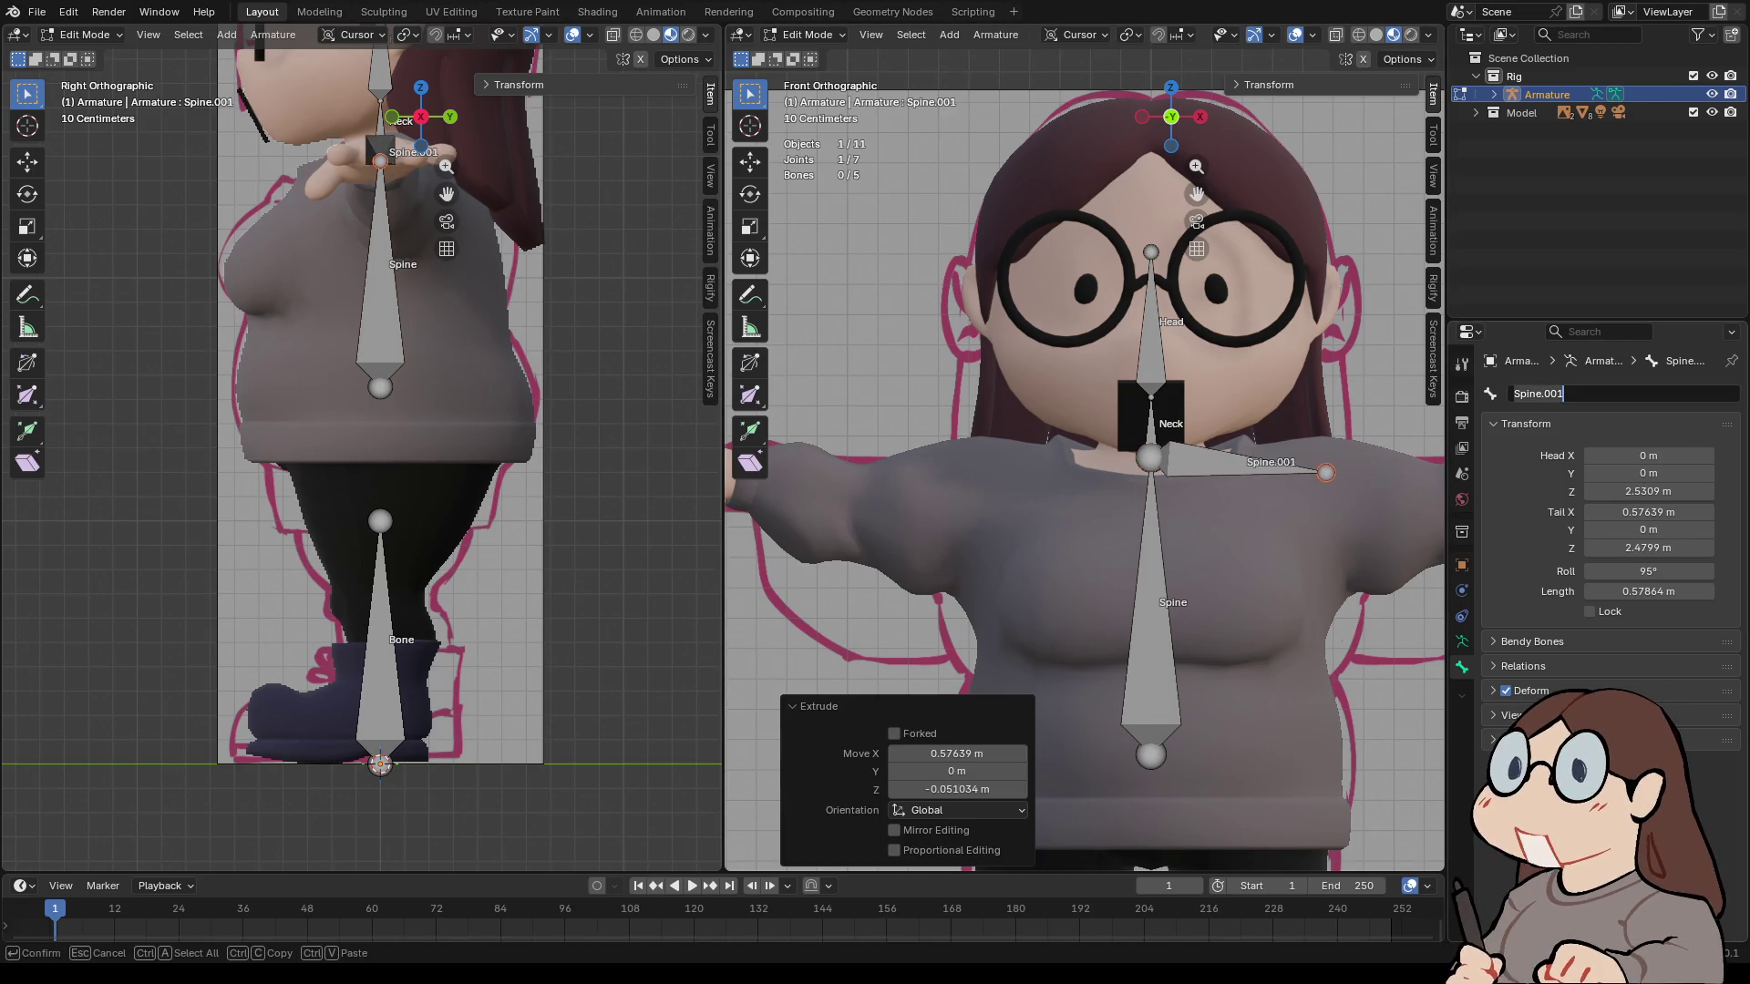
{"action": "type", "text": "Sho"}
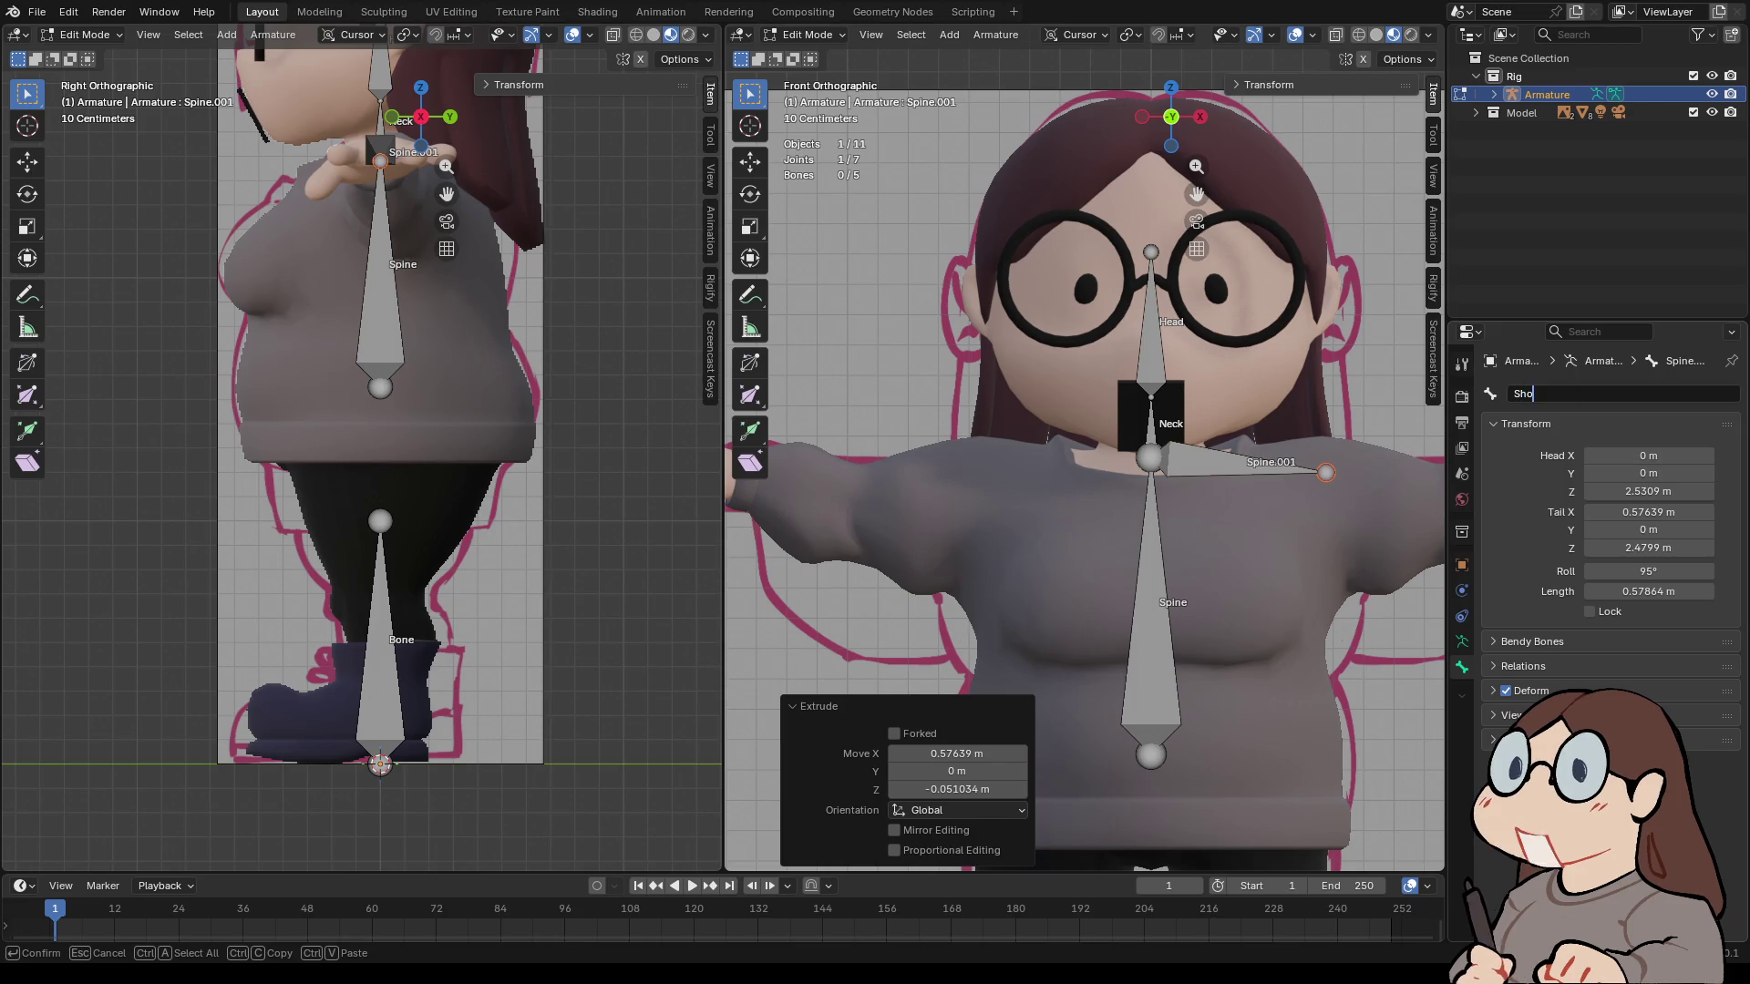
{"action": "type", "text": "ulder"}
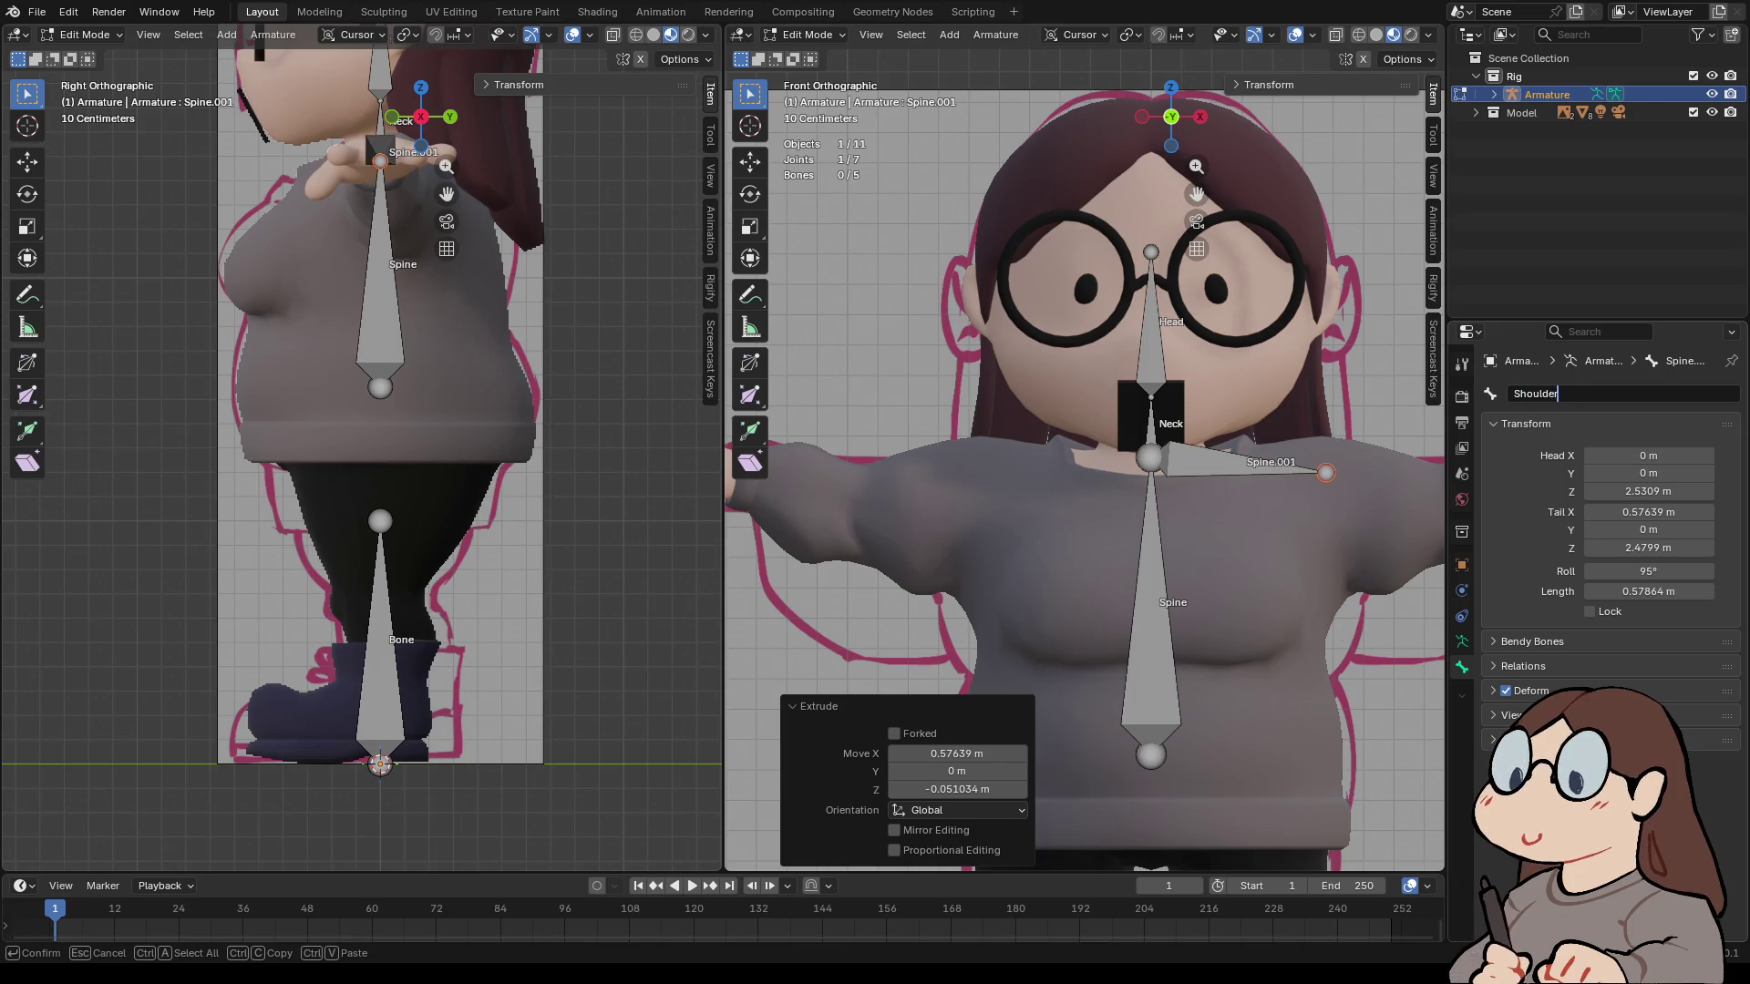
{"action": "type", "text": ".L"}
{"action": "key", "text": "Return"}
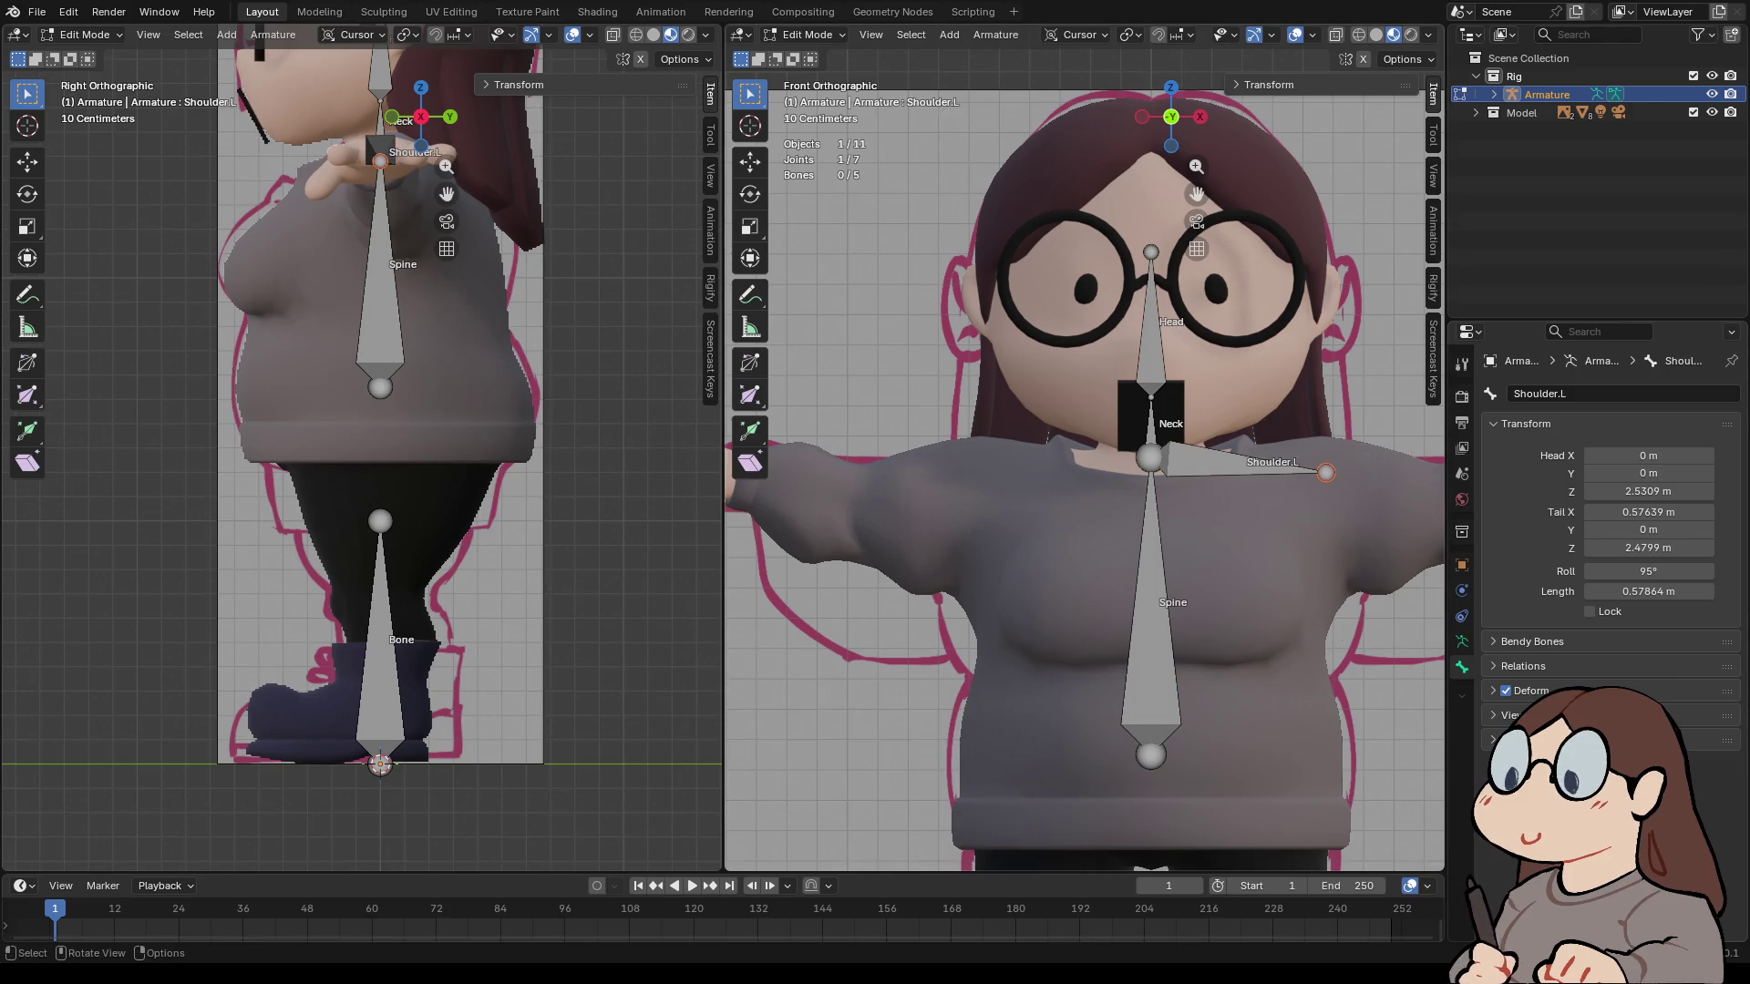
{"action": "right_click", "coordinate": [1130, 460]}
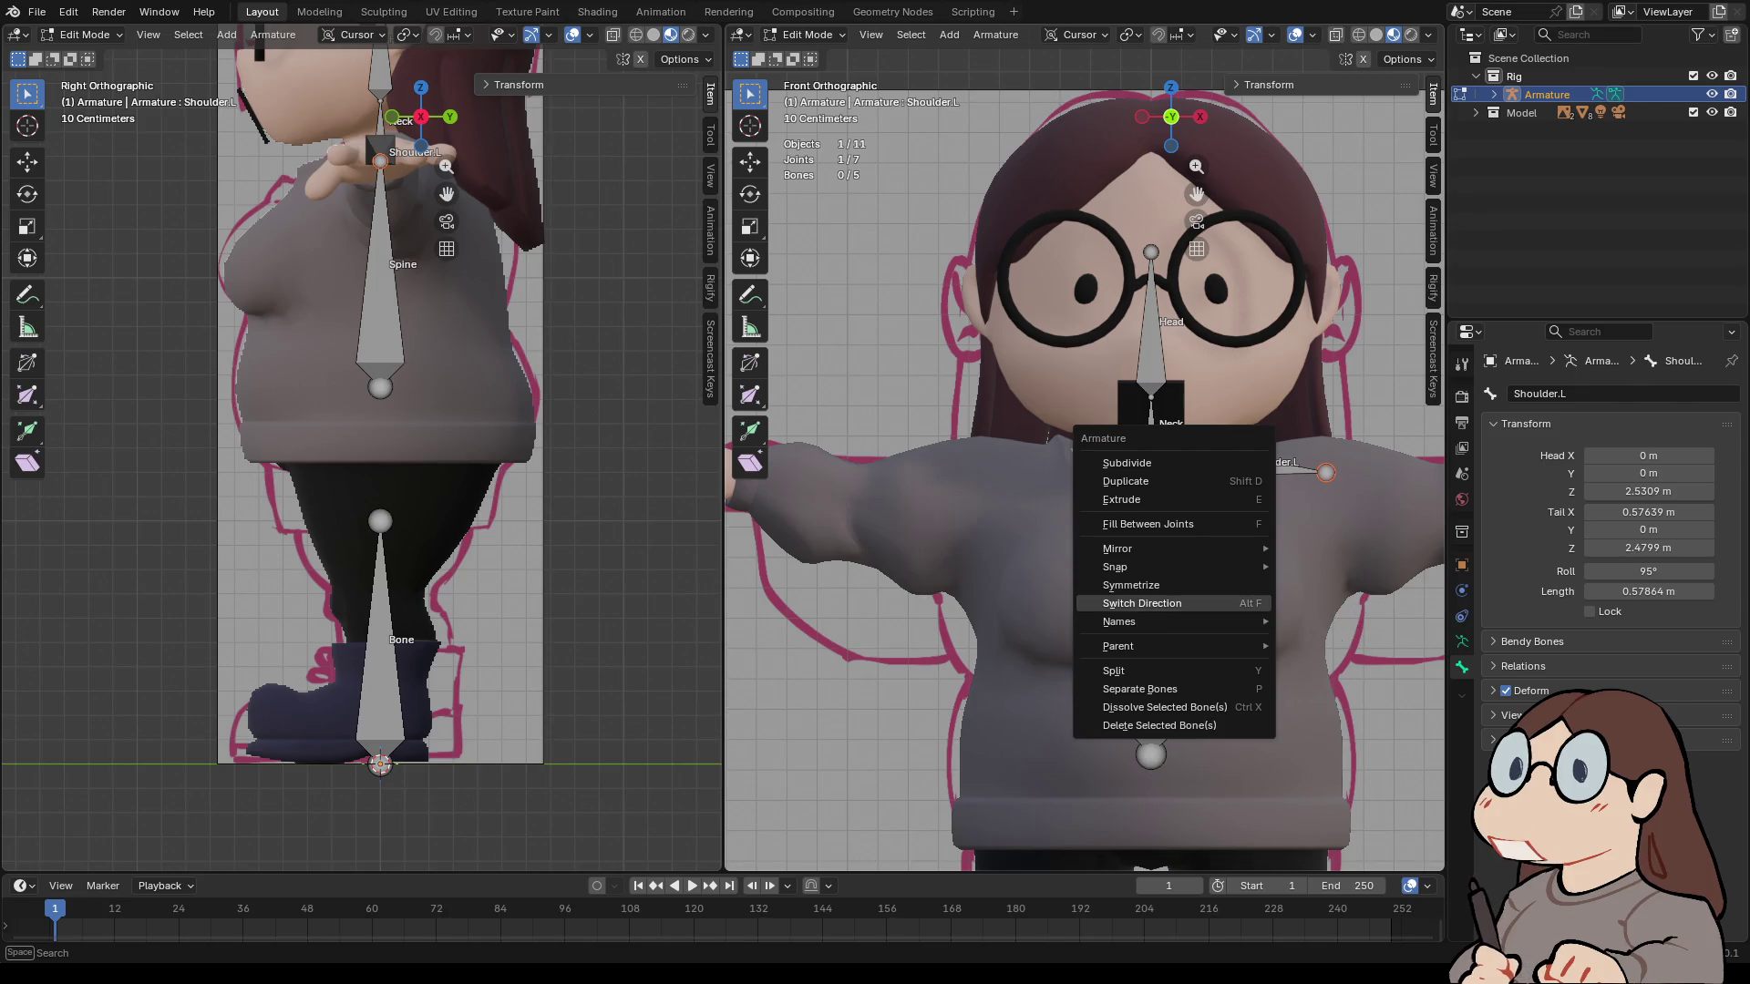
{"action": "left_click", "coordinate": [1130, 585]}
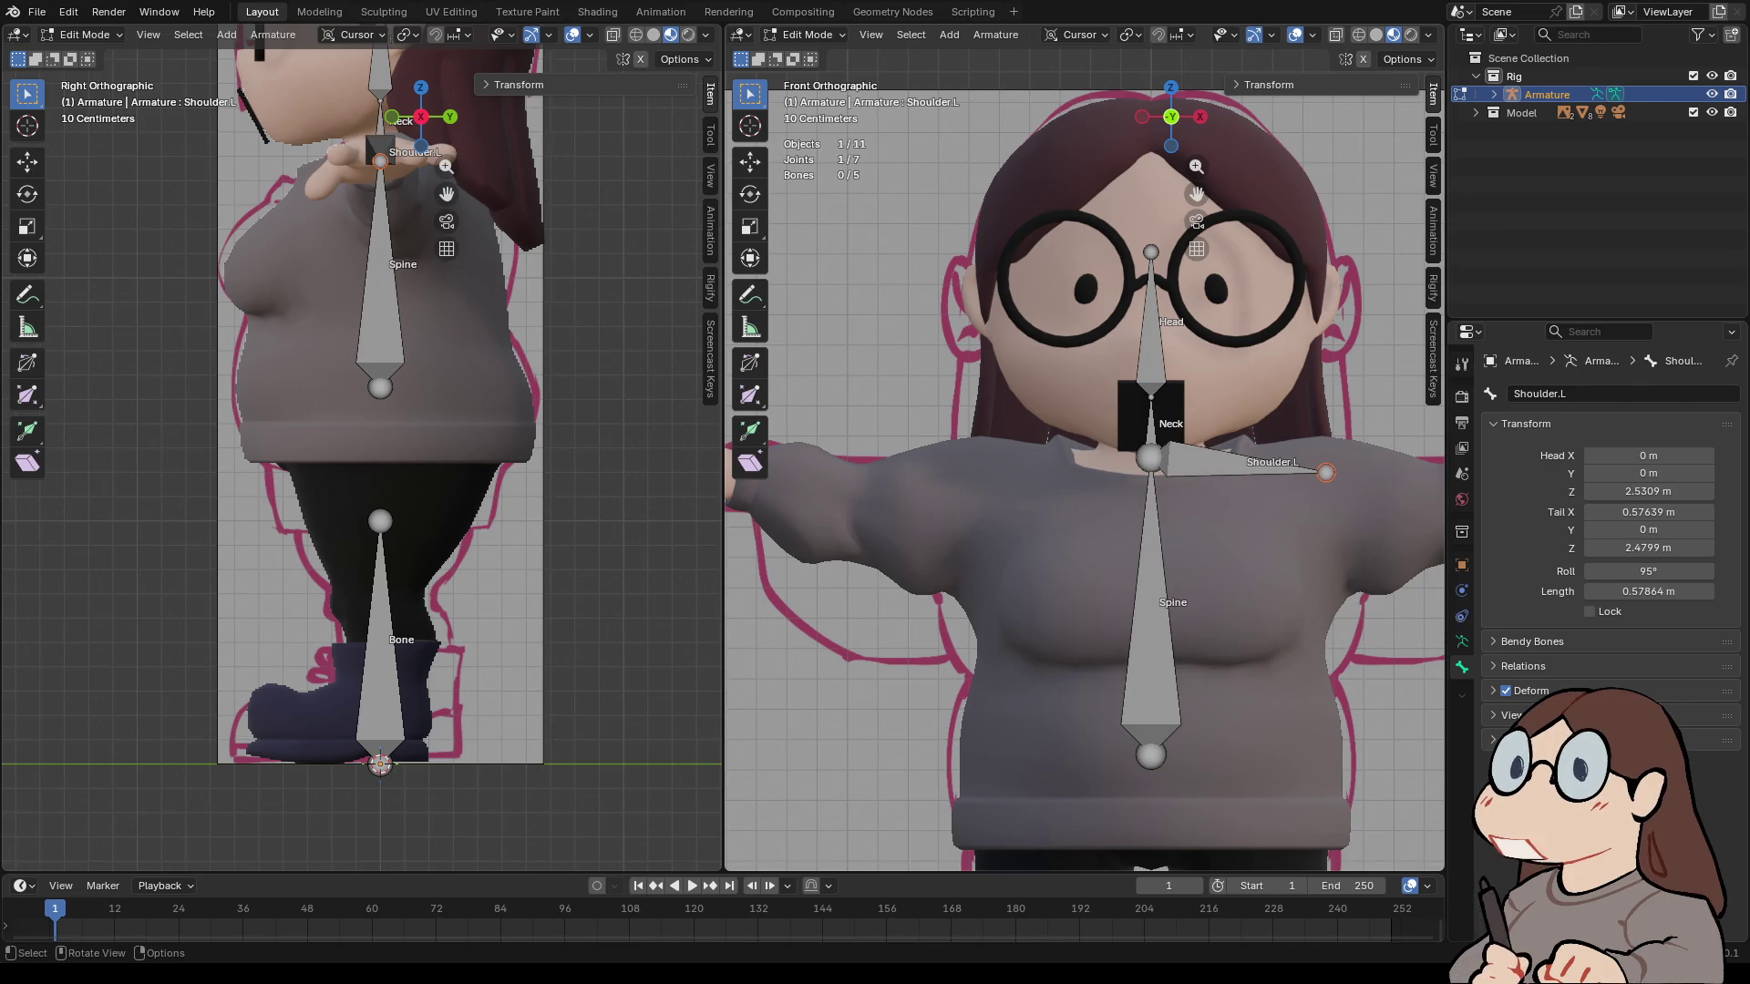
{"action": "right_click", "coordinate": [1132, 457]}
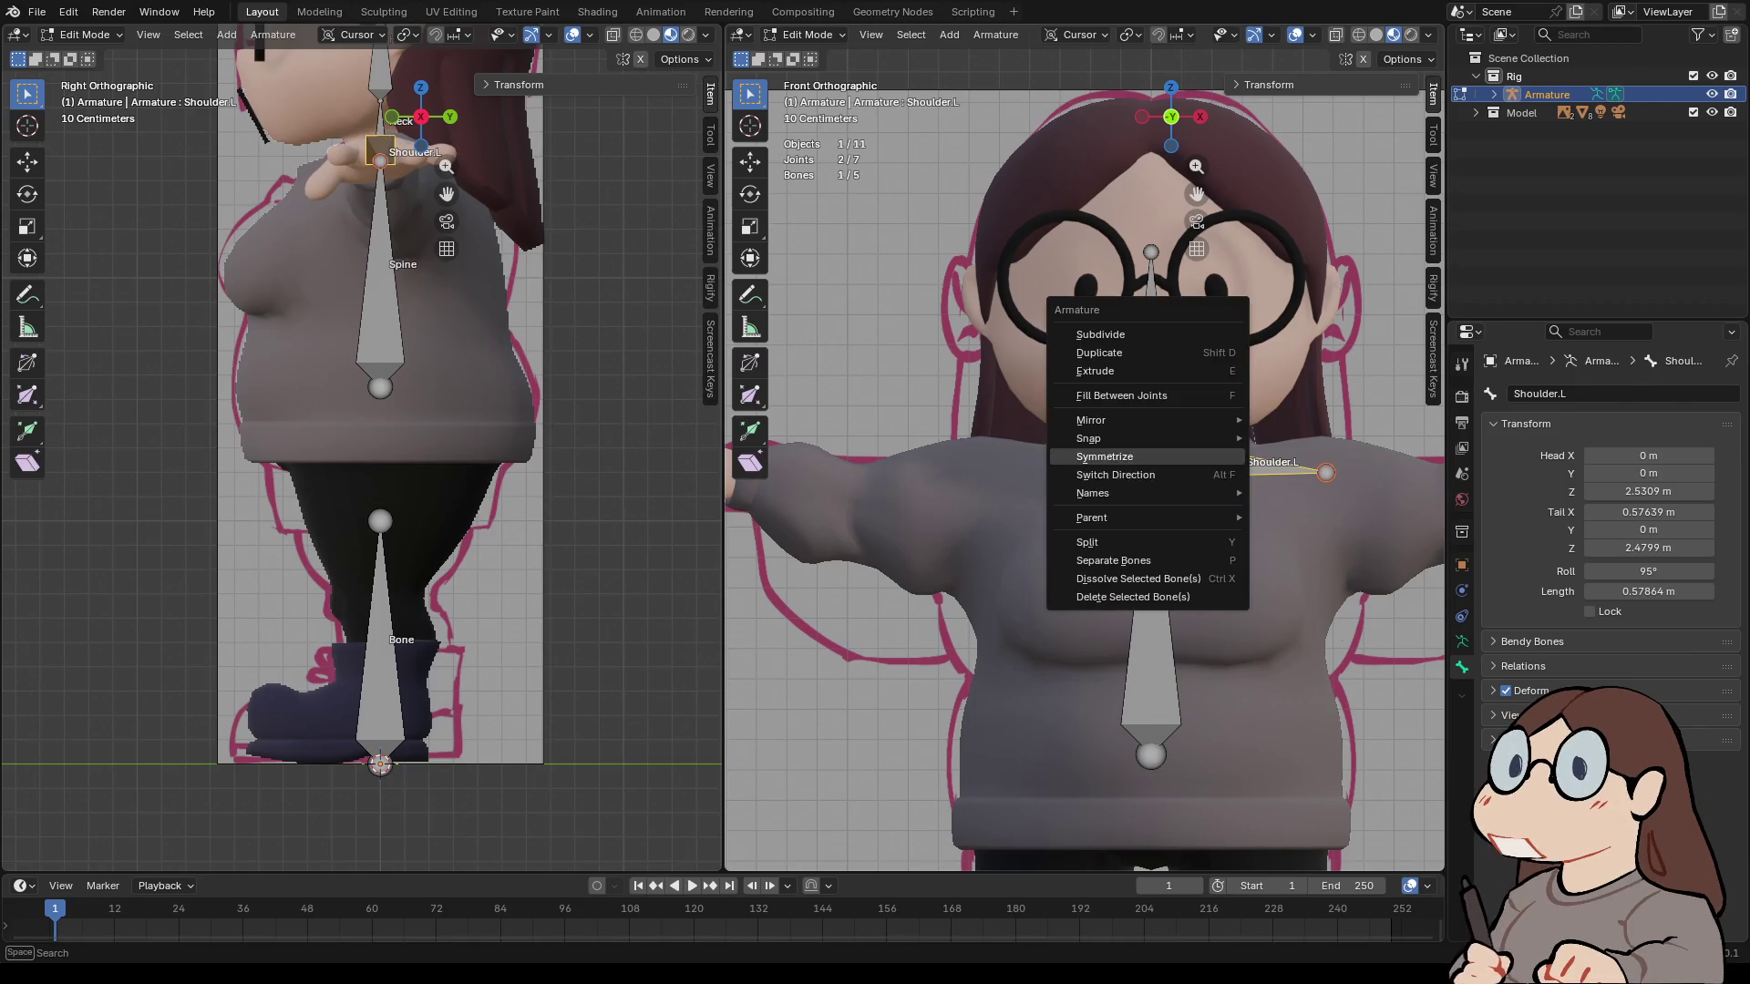
{"action": "left_click", "coordinate": [1133, 457]}
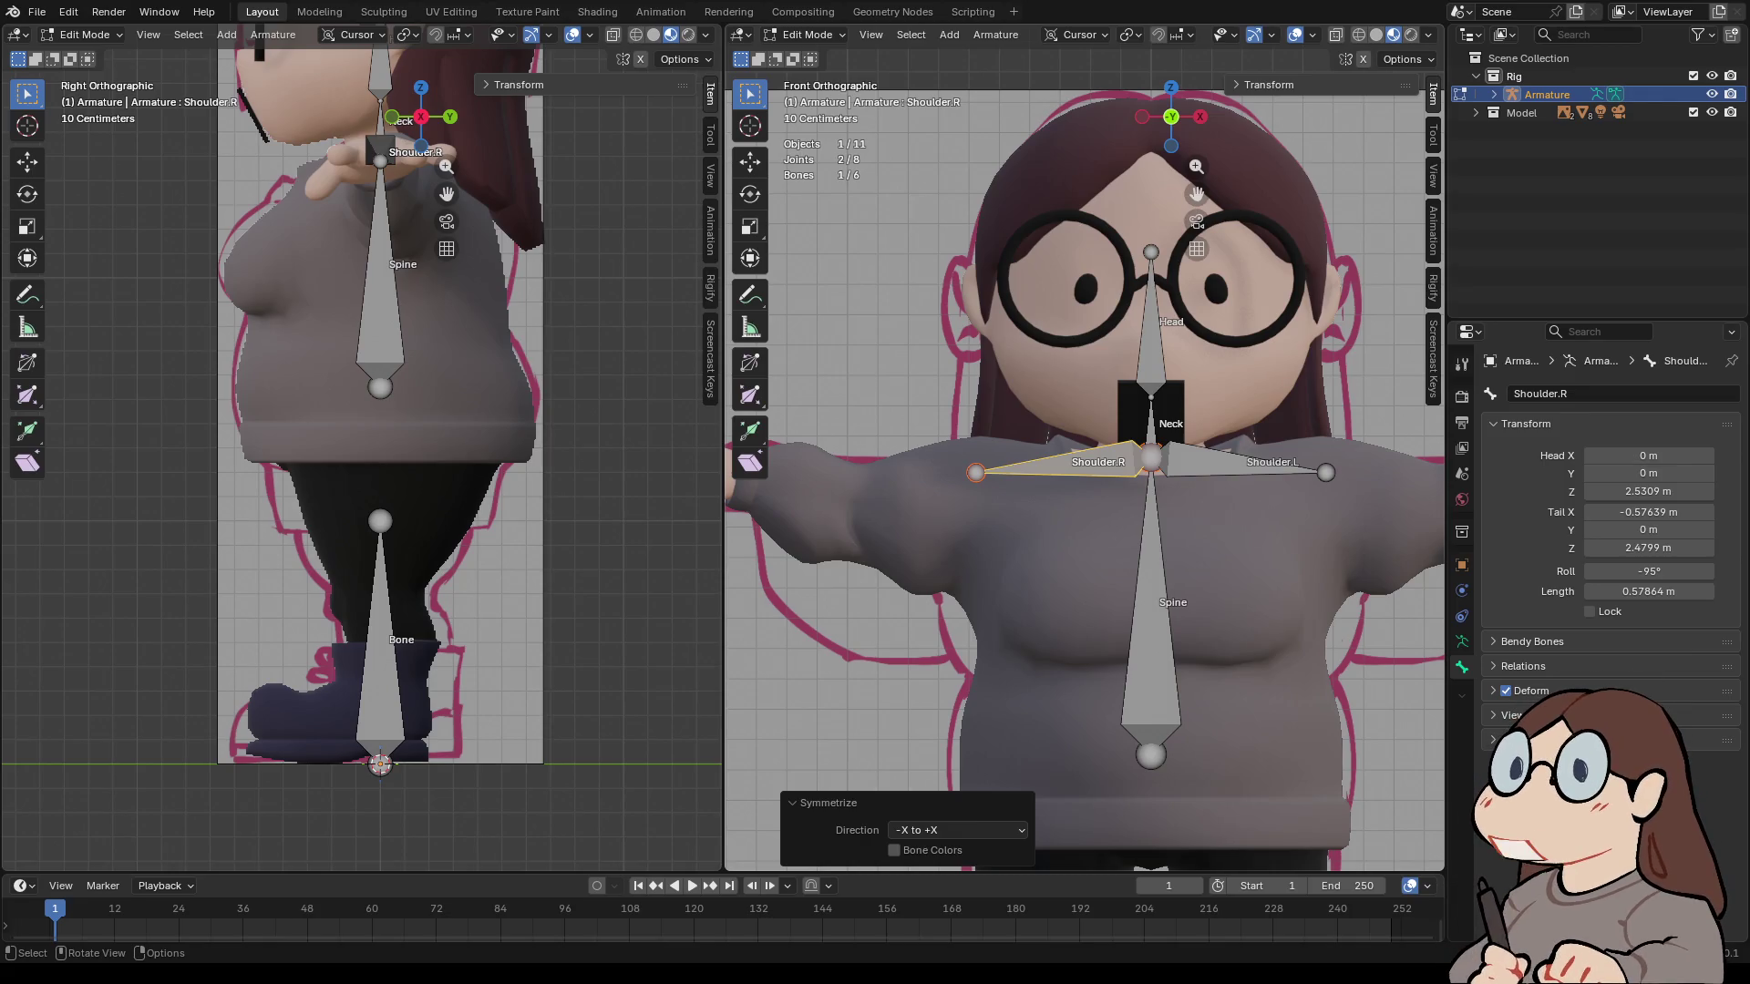
{"action": "key", "text": "ctrl+z"}
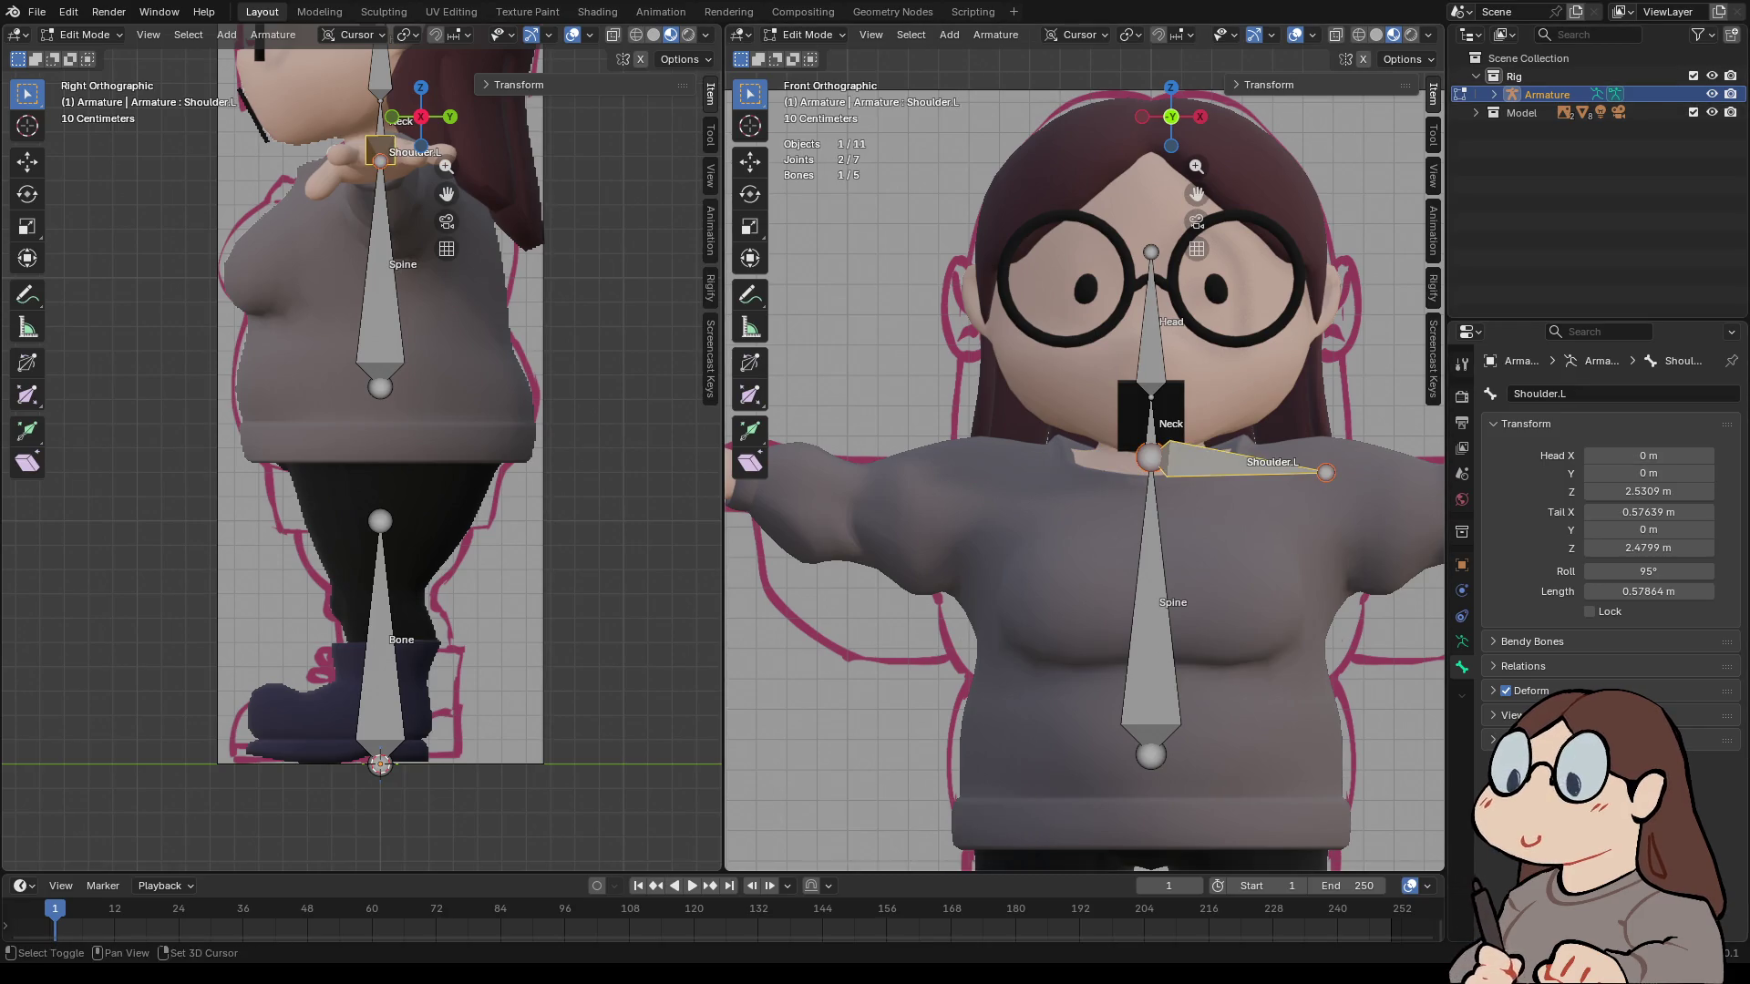
{"action": "middle_click_drag", "start_coordinate": [1326, 472], "coordinate": [1037, 488], "text": "shift"}
{"action": "left_click", "coordinate": [1037, 488]}
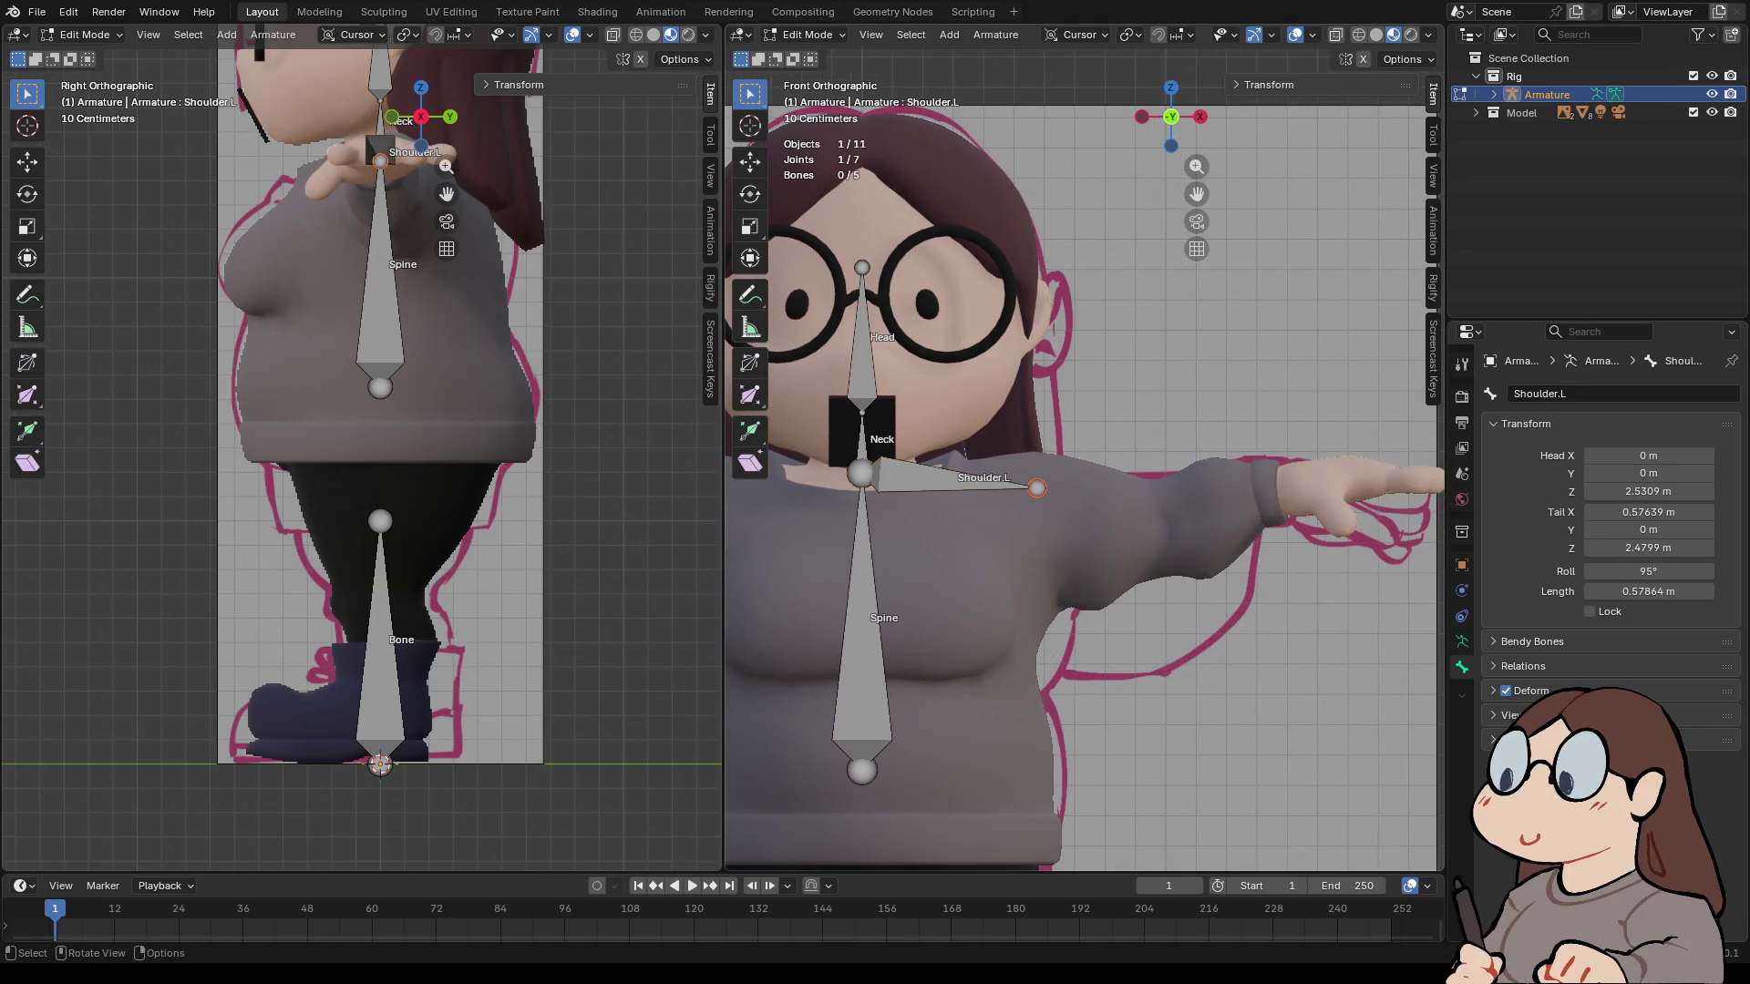
- Extrude an upper-arm bone from the shoulder to the elbow, named Arm.L.001
{"action": "key", "text": "e"}
{"action": "left_click", "coordinate": [1161, 515]}
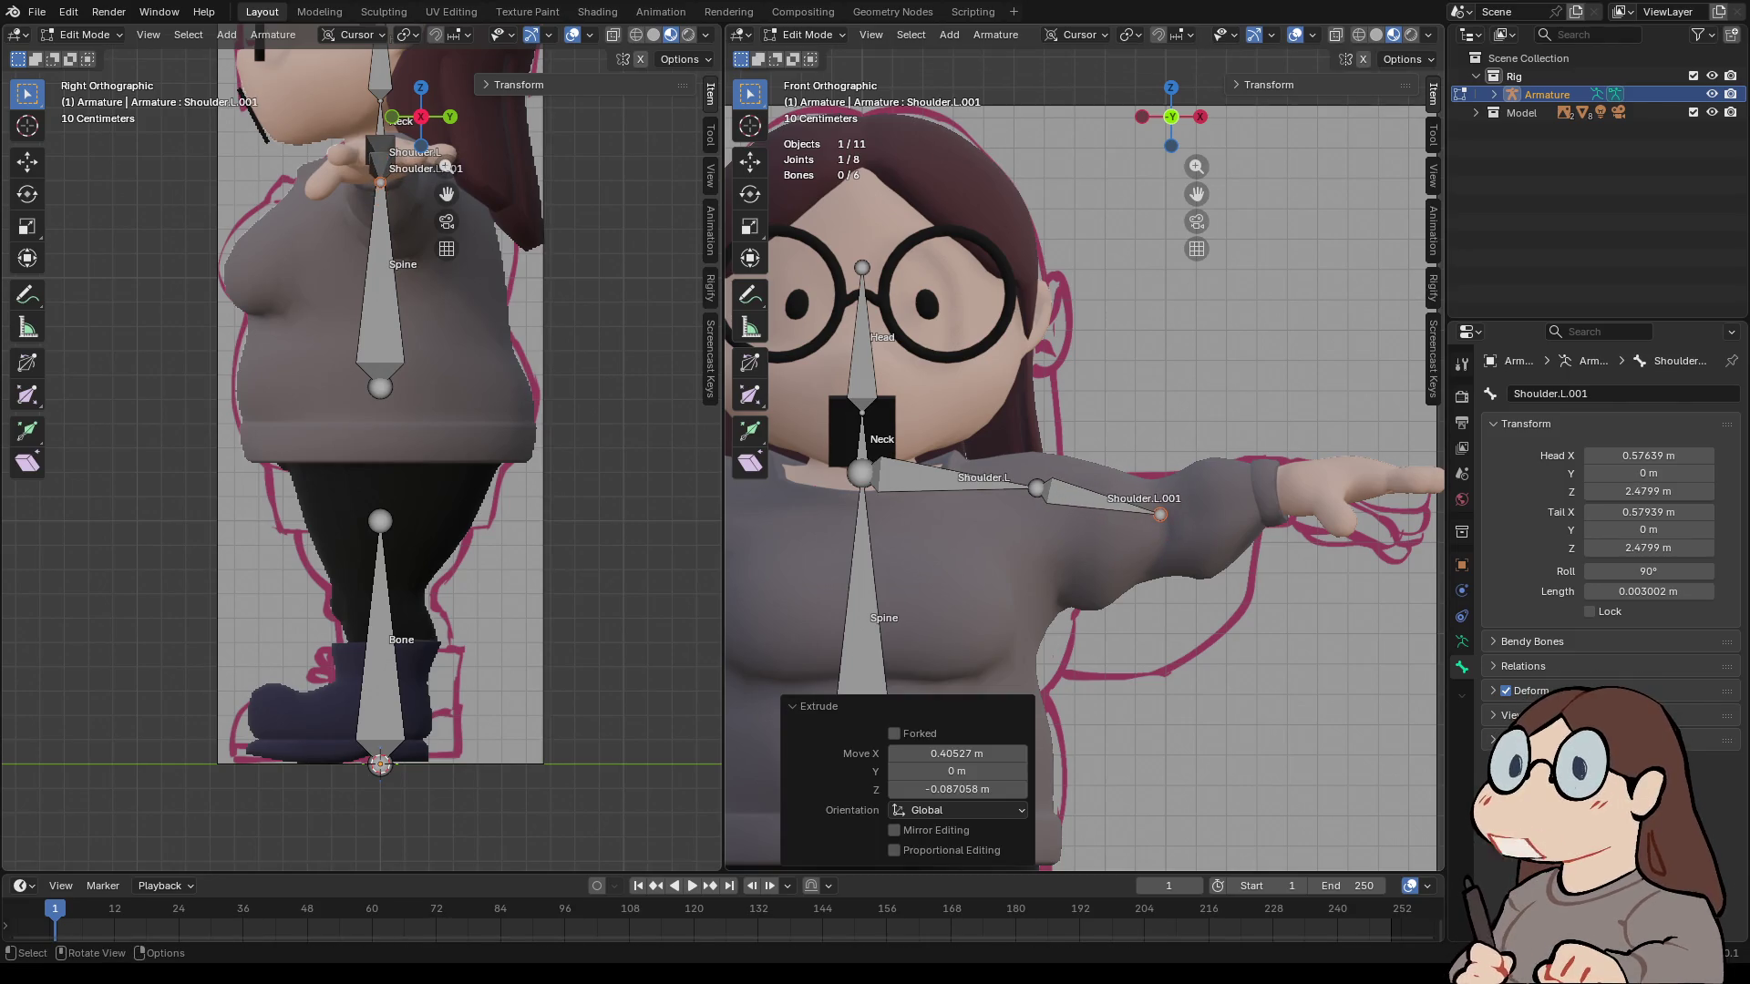
{"action": "left_click", "coordinate": [1549, 394]}
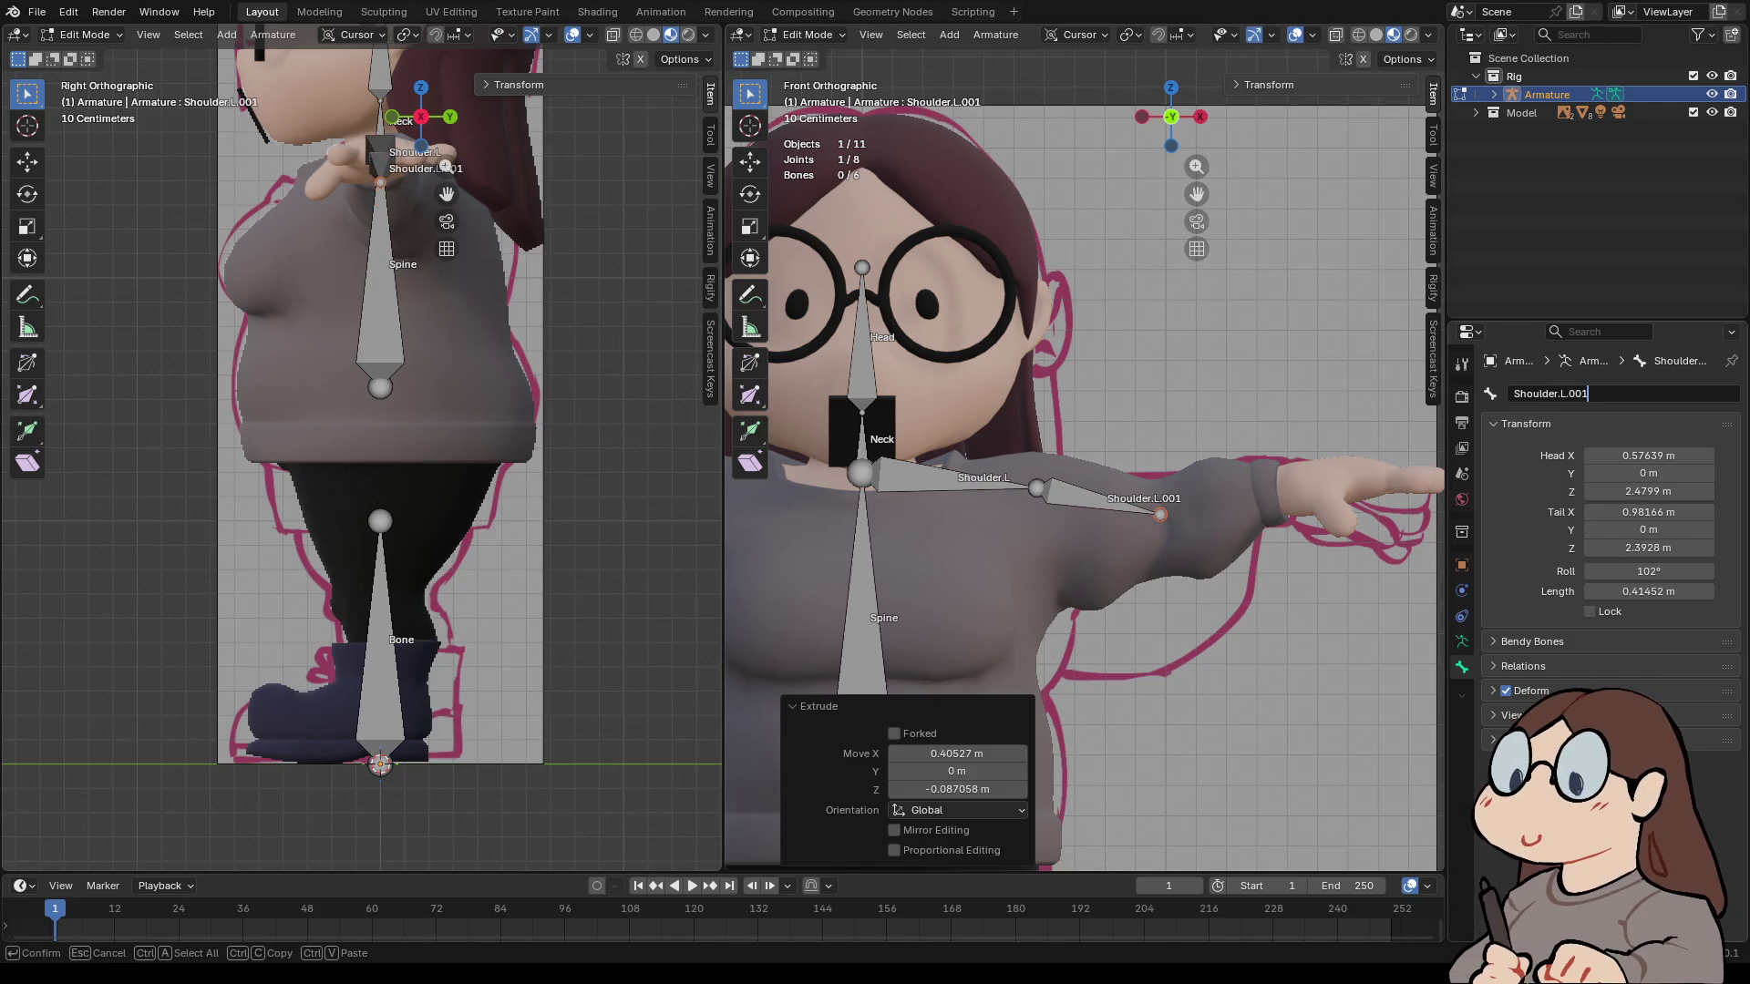
{"action": "left_click", "coordinate": [1513, 394]}
{"action": "key", "text": "ctrl+Delete"}
{"action": "type", "text": "Arm"}
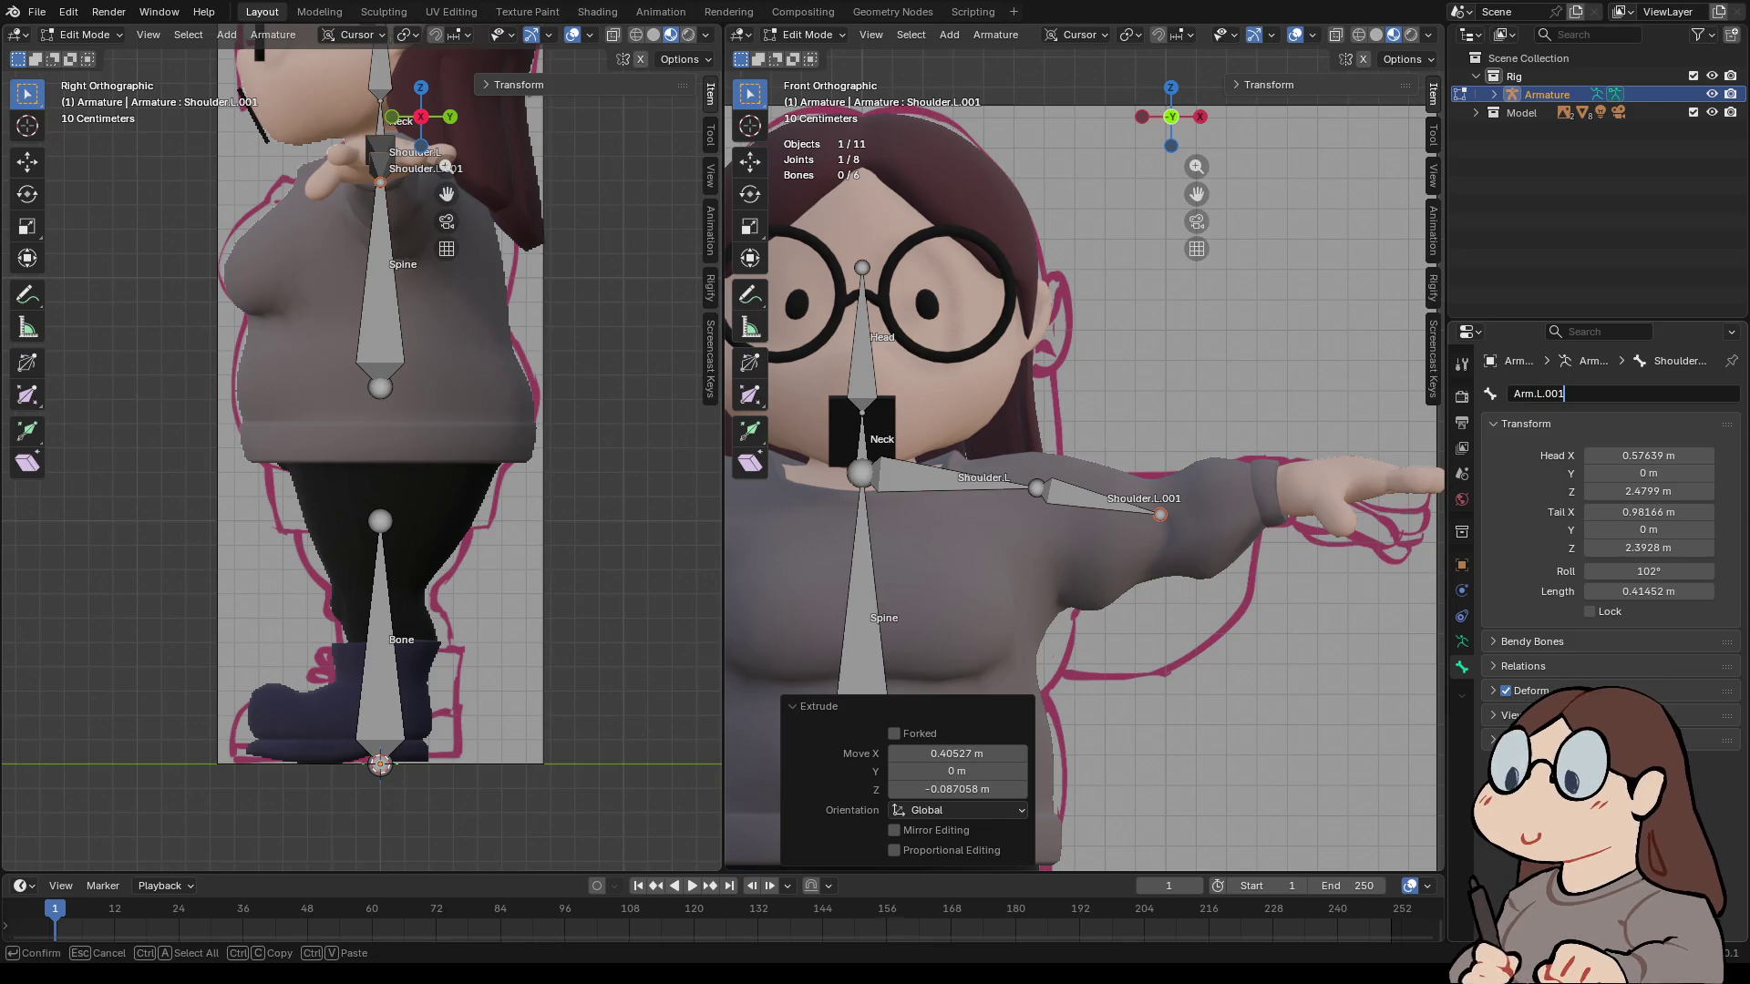
{"action": "key", "text": "Return"}
- Extrude a forearm bone from the elbow to the wrist and frame the left hand
{"action": "key", "text": "e"}
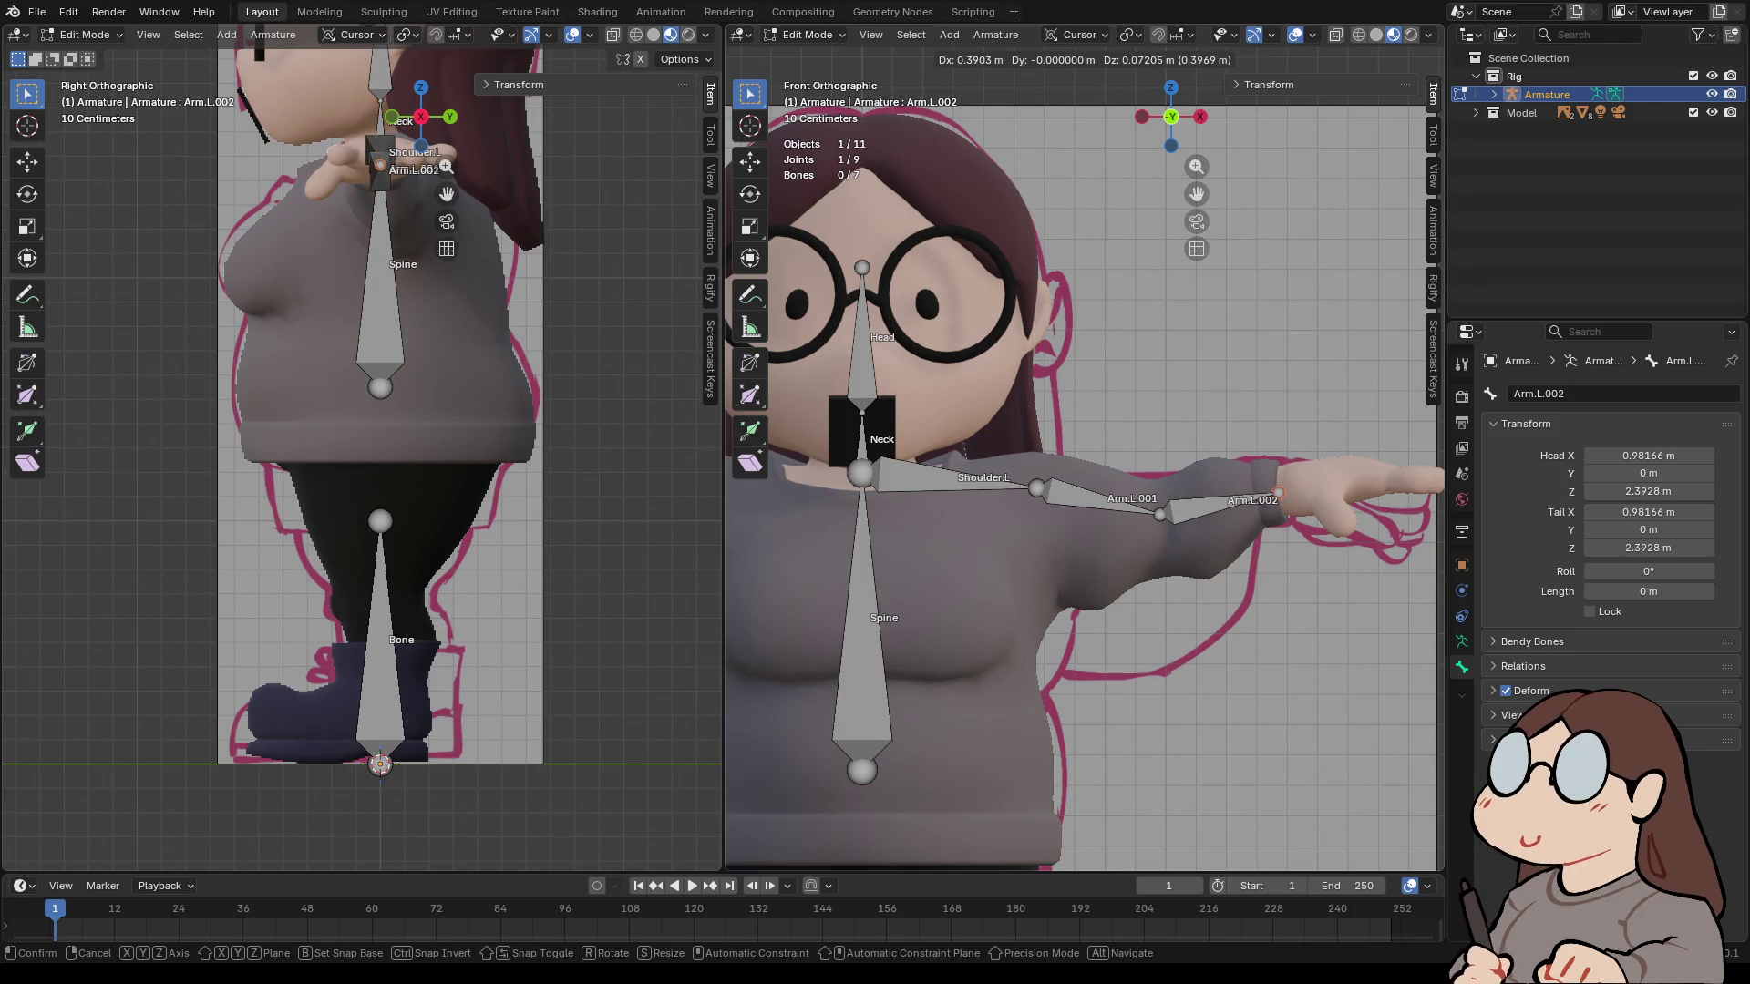
{"action": "left_click", "coordinate": [1280, 493]}
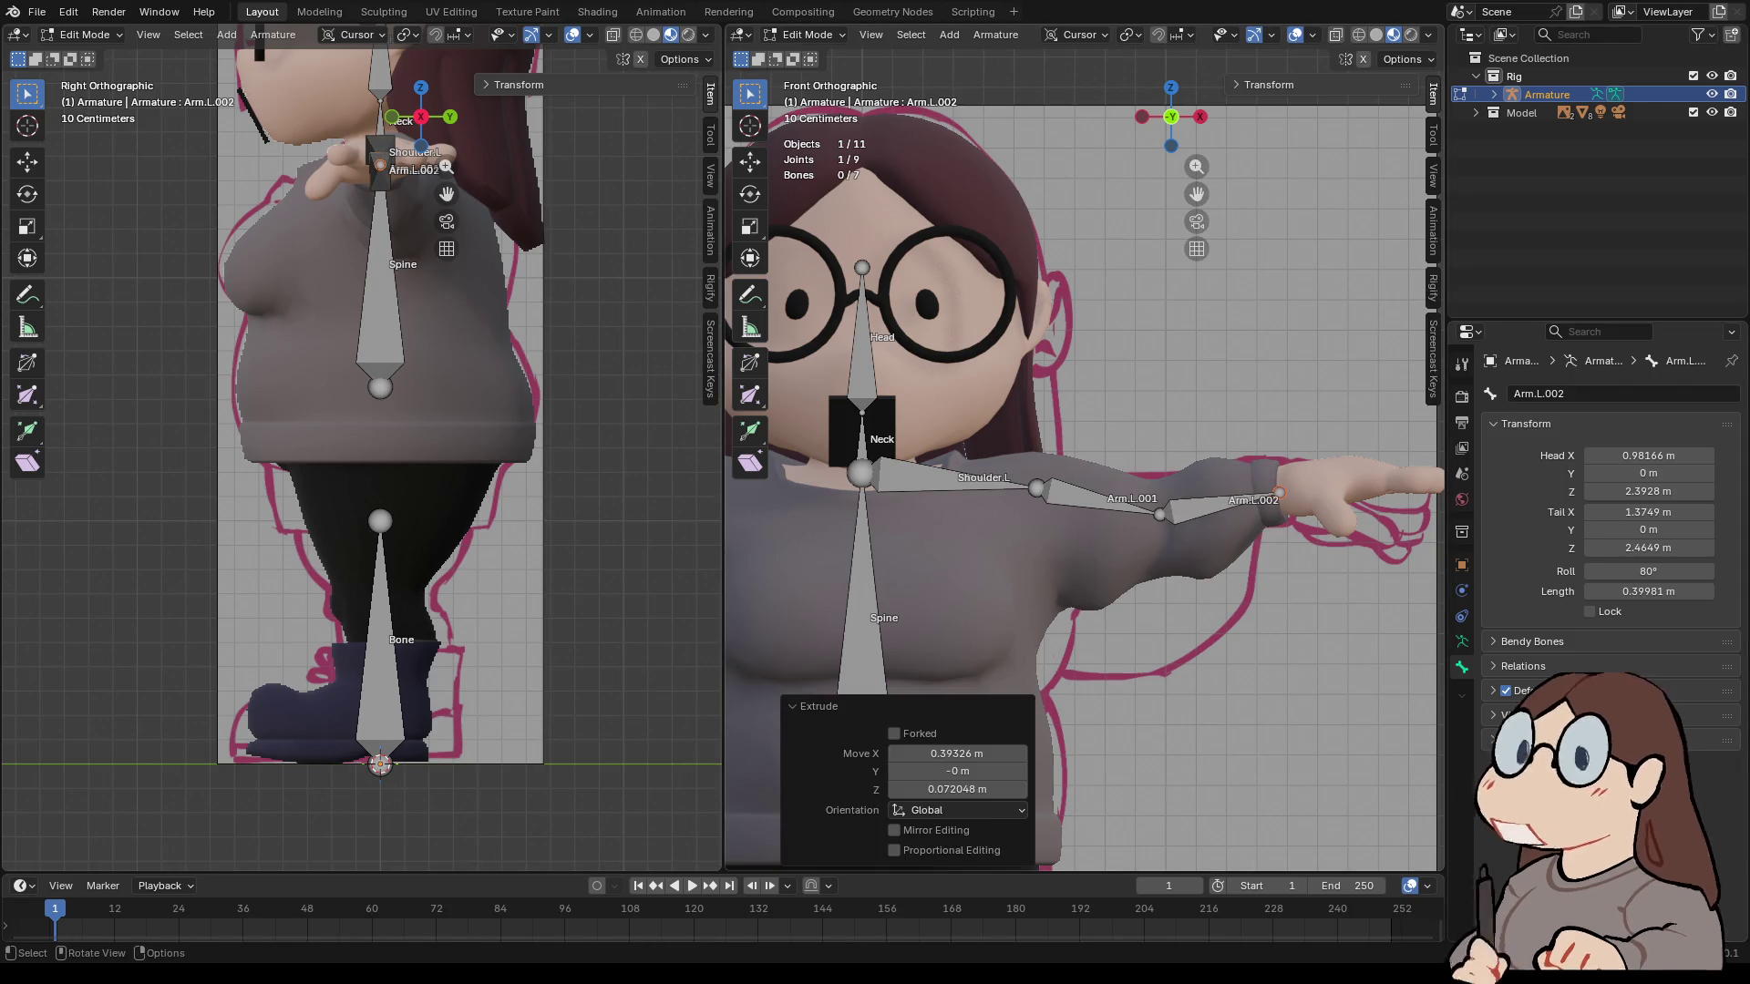
{"action": "scroll", "coordinate": [1280, 493], "scroll_direction": "up", "scroll_amount": 2}
{"action": "middle_click_drag", "start_coordinate": [1280, 493], "coordinate": [983, 485], "text": "shift"}
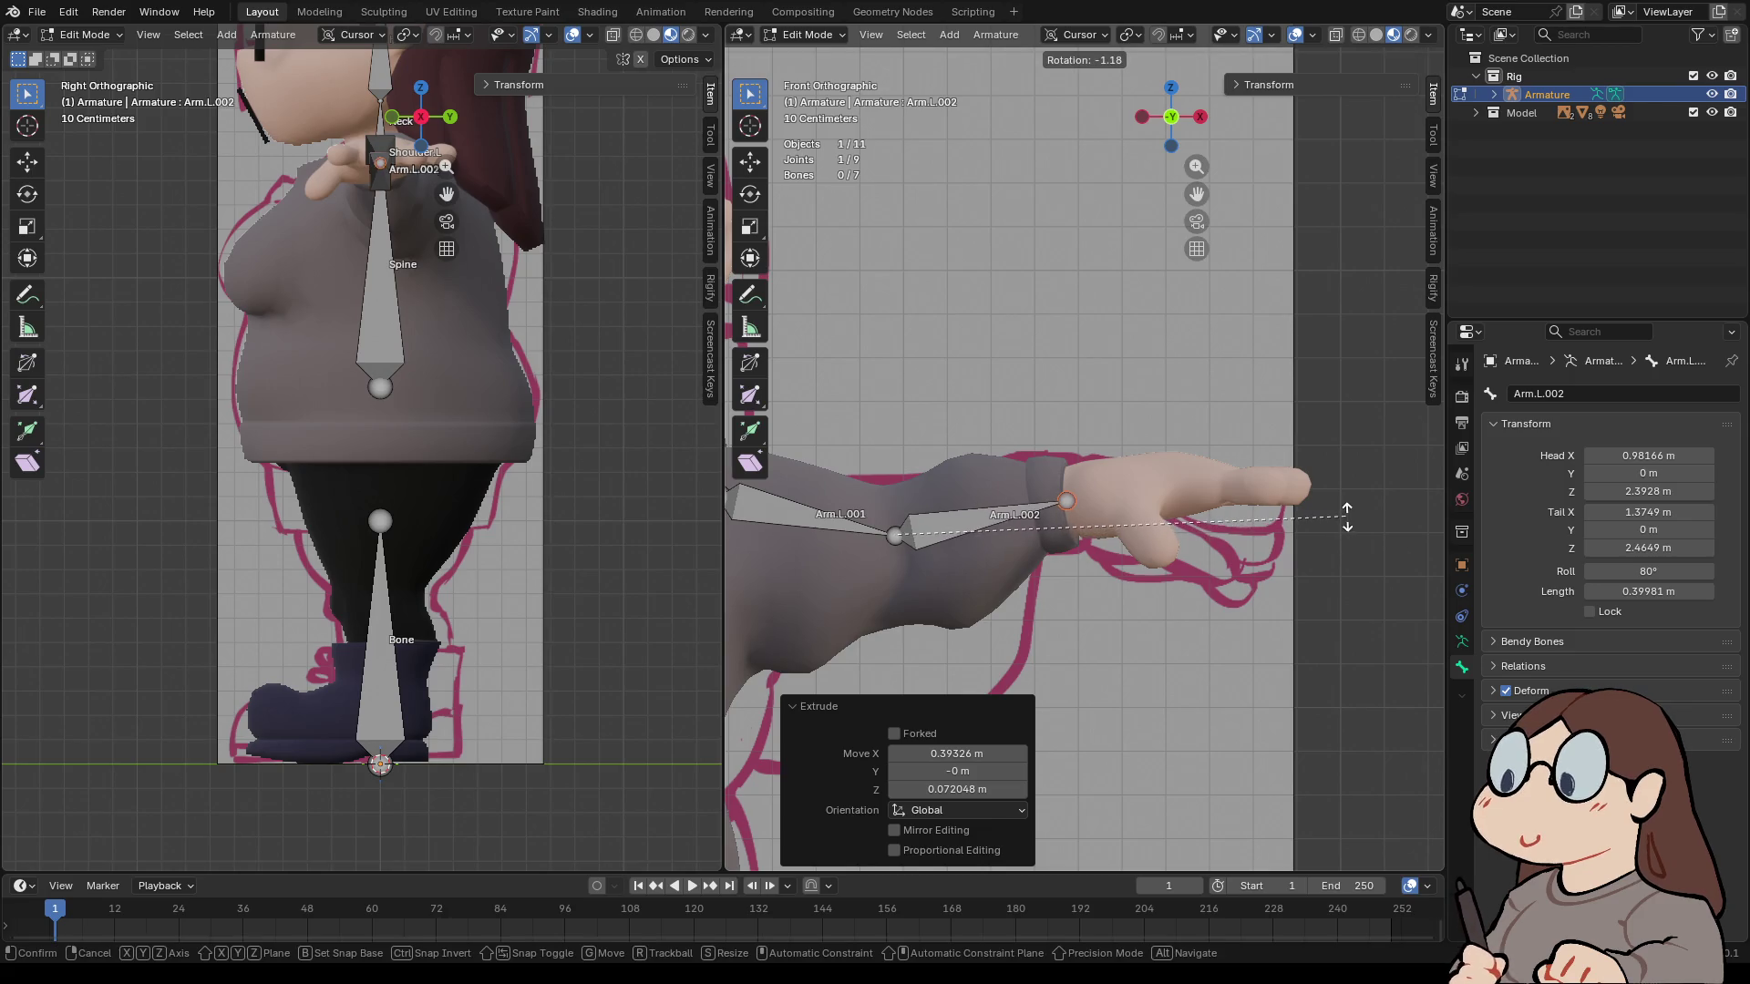
{"action": "left_click", "coordinate": [1067, 504]}
- Extrude a hand bone from the wrist to the fingertips, named Hand.IK.L
{"action": "key", "text": "e"}
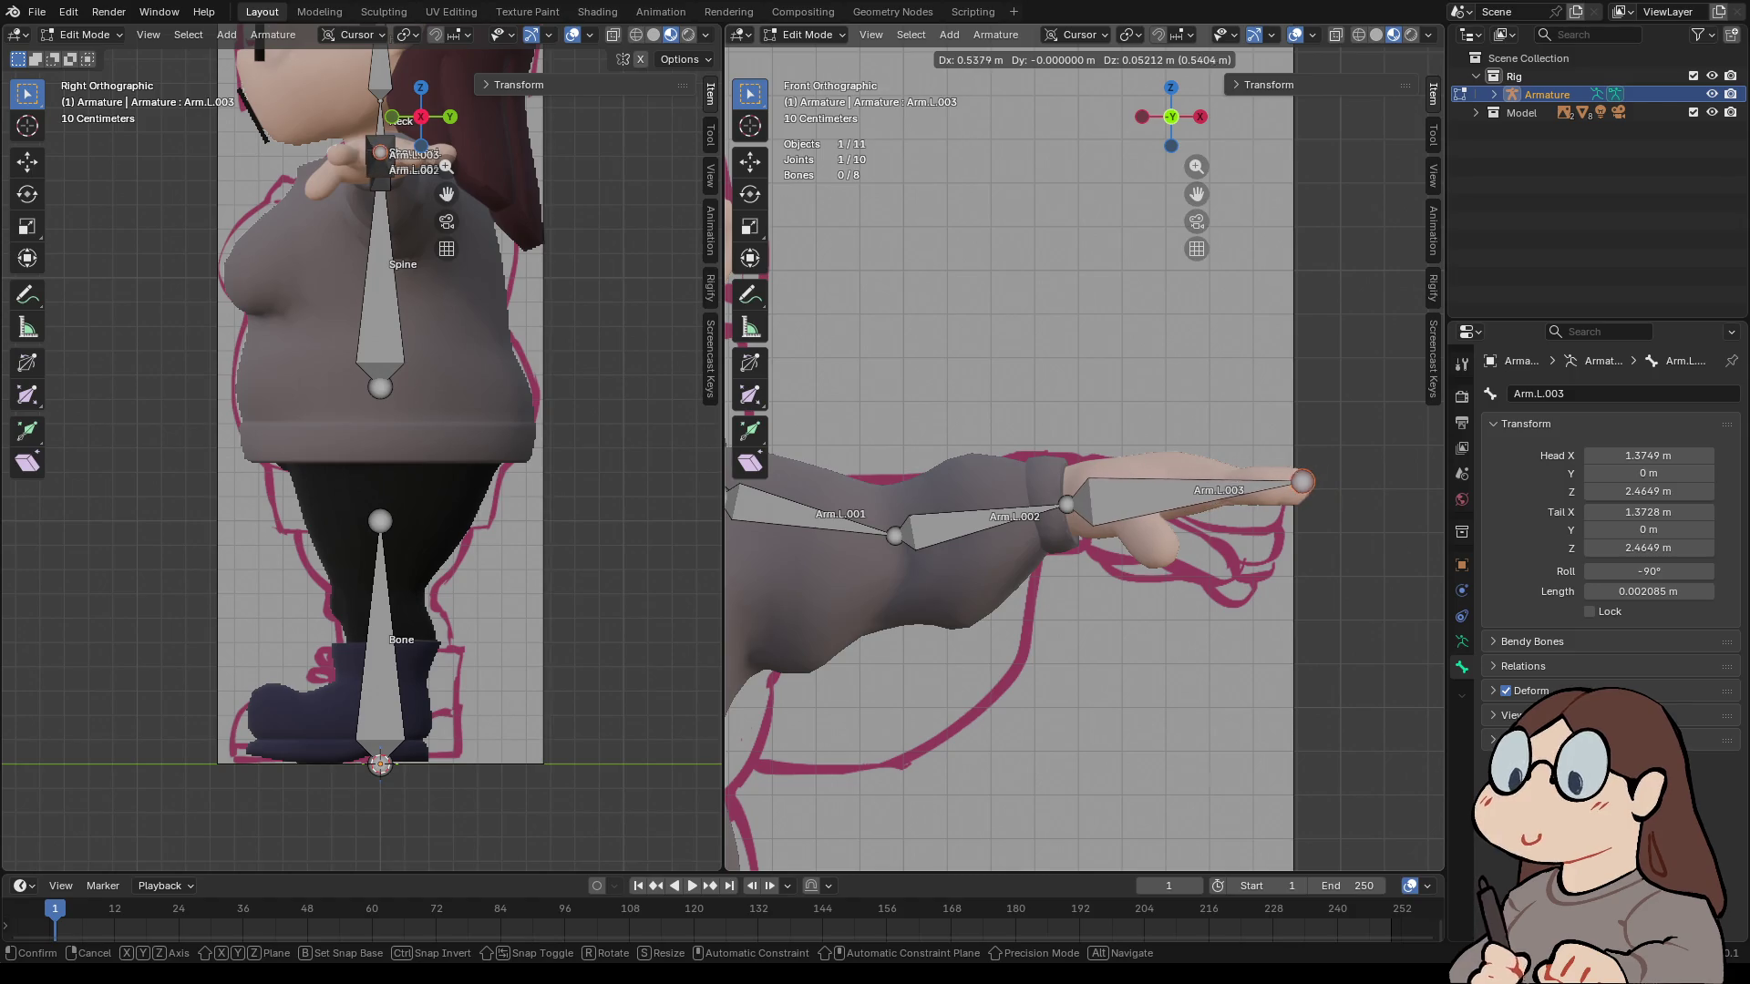
{"action": "left_click", "coordinate": [1300, 481]}
{"action": "left_click", "coordinate": [1184, 499]}
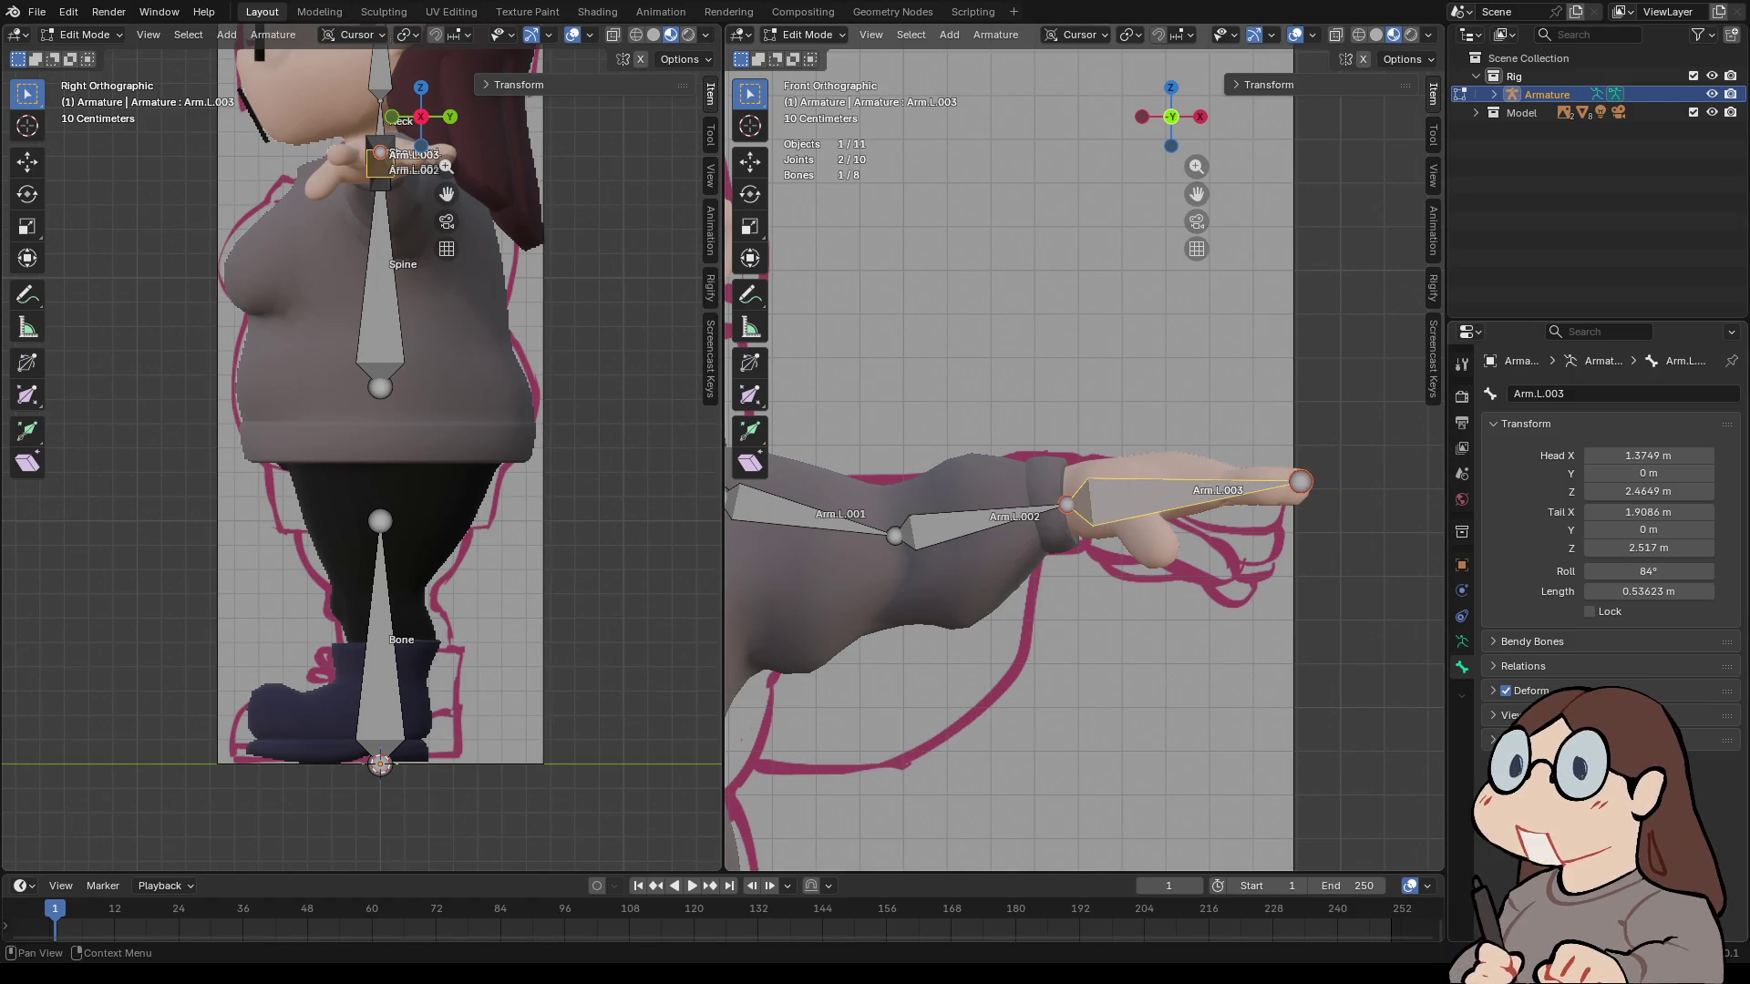
{"action": "double_click", "coordinate": [1550, 394]}
{"action": "type", "text": "Hand"}
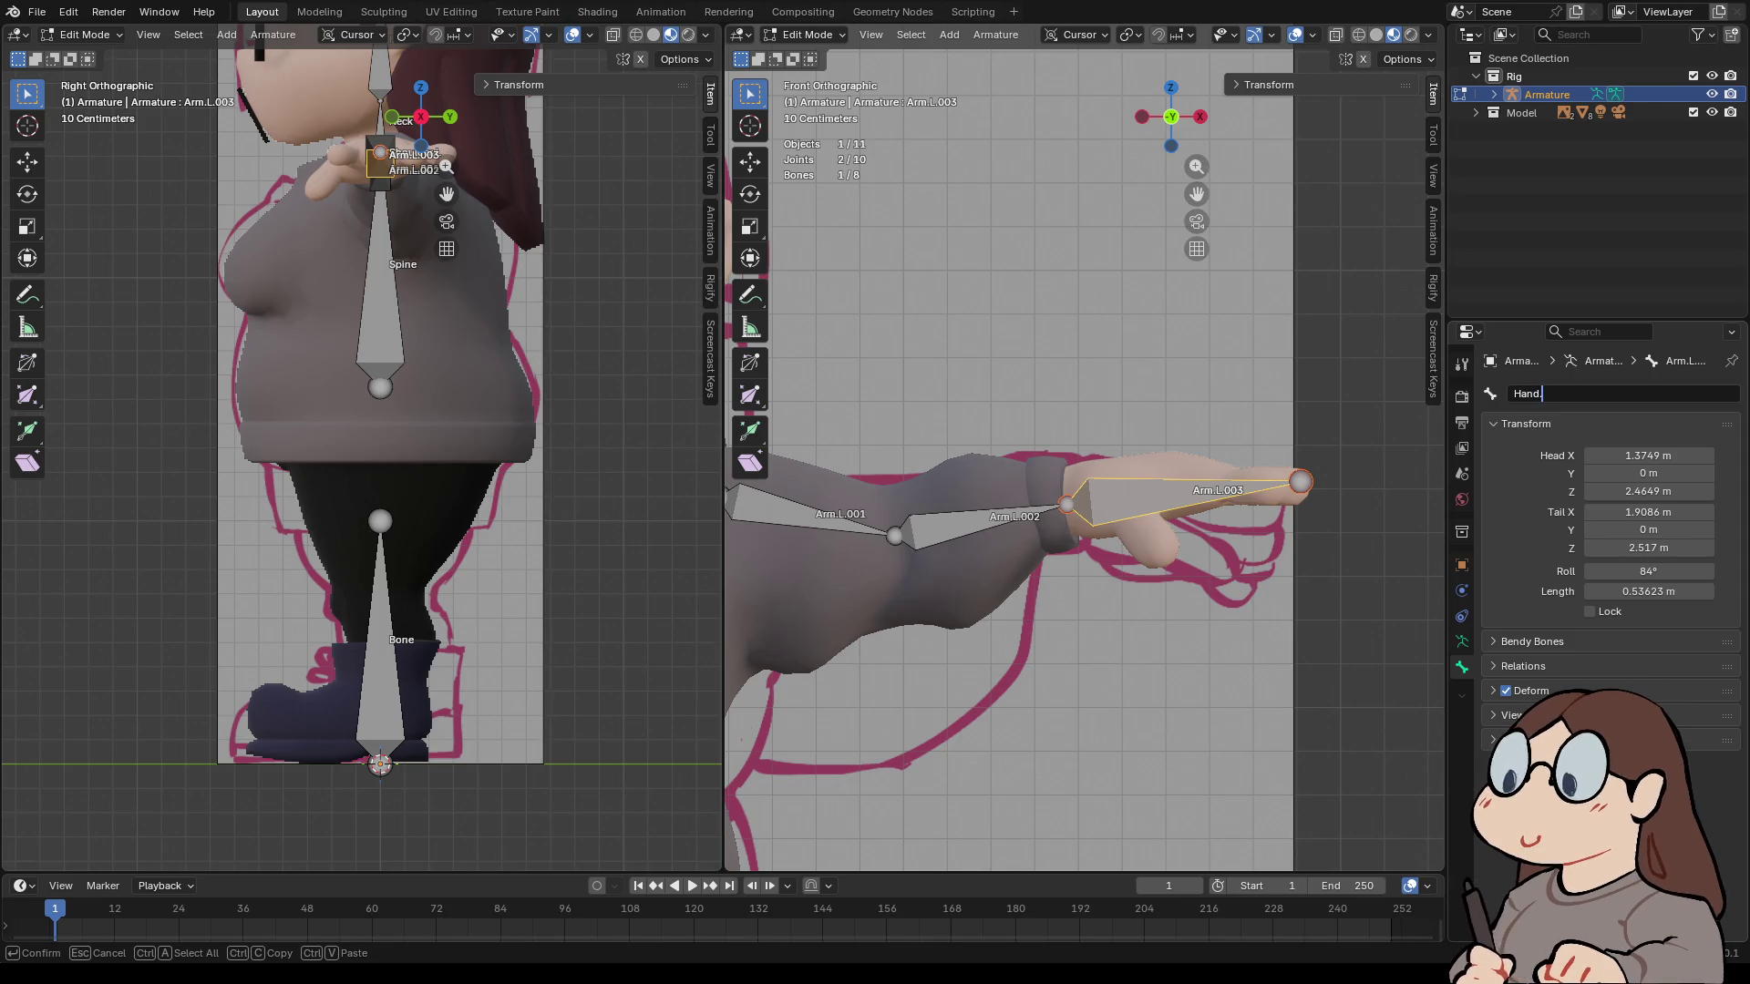
{"action": "type", "text": ".L"}
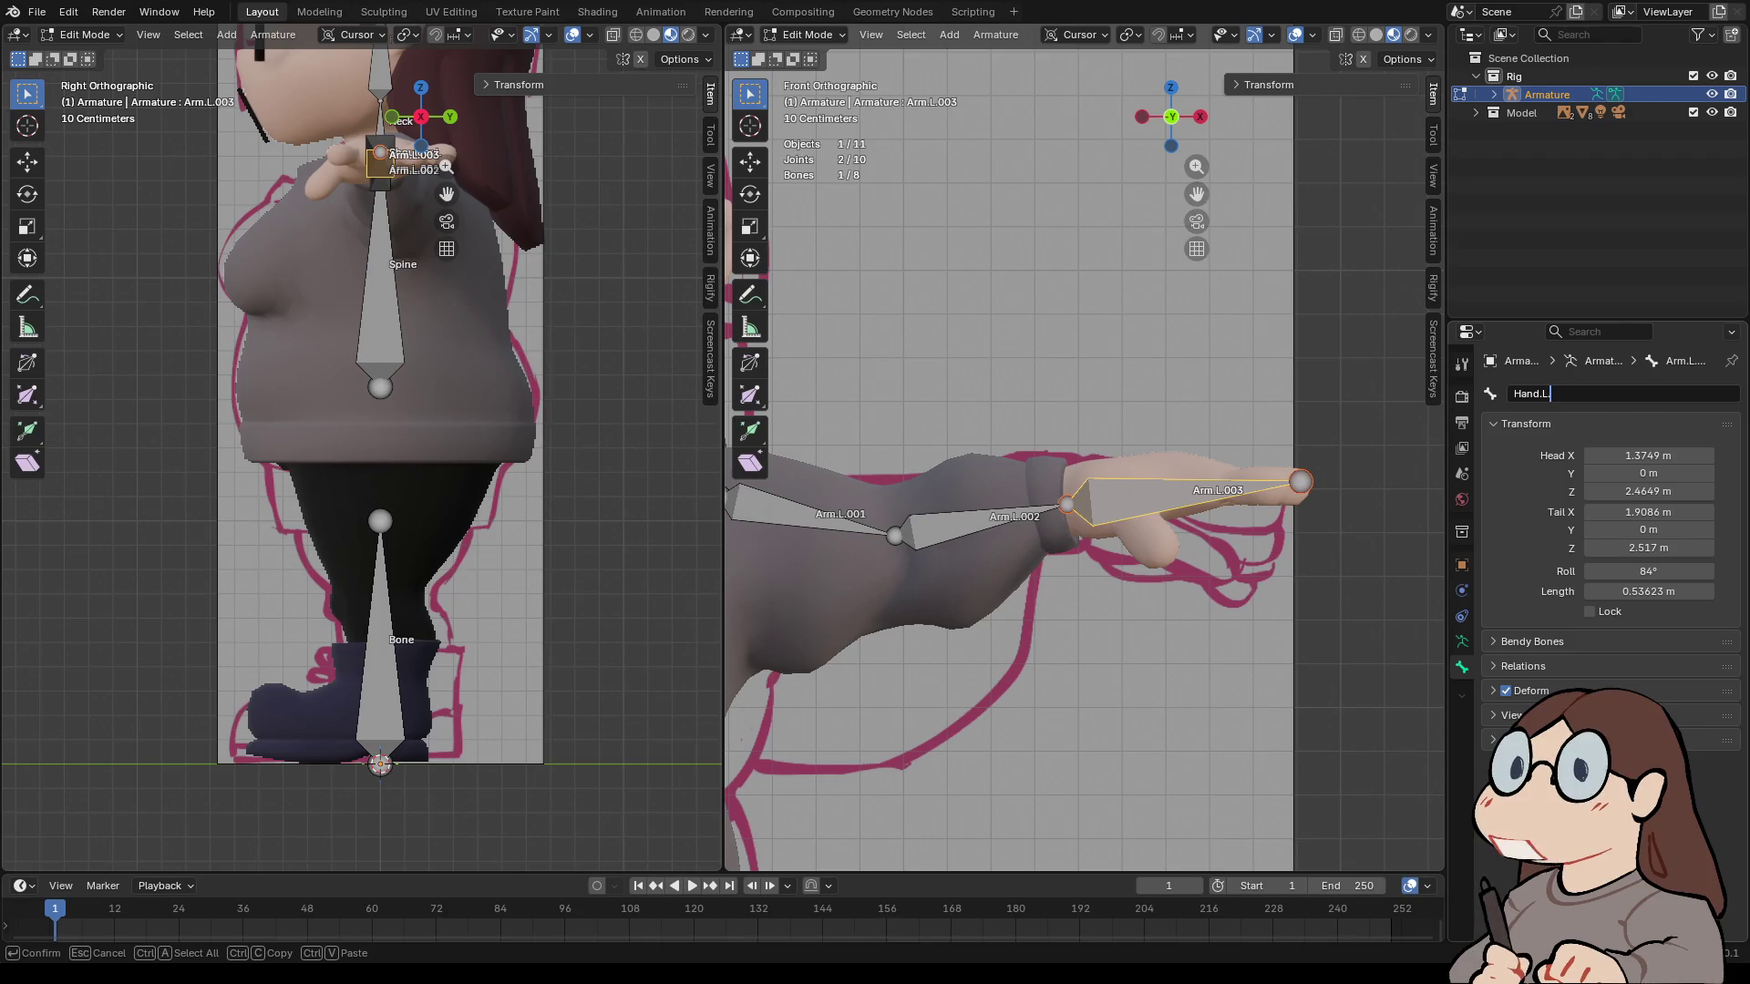
{"action": "key", "text": "BackSpace"}
{"action": "type", "text": "IK.L"}
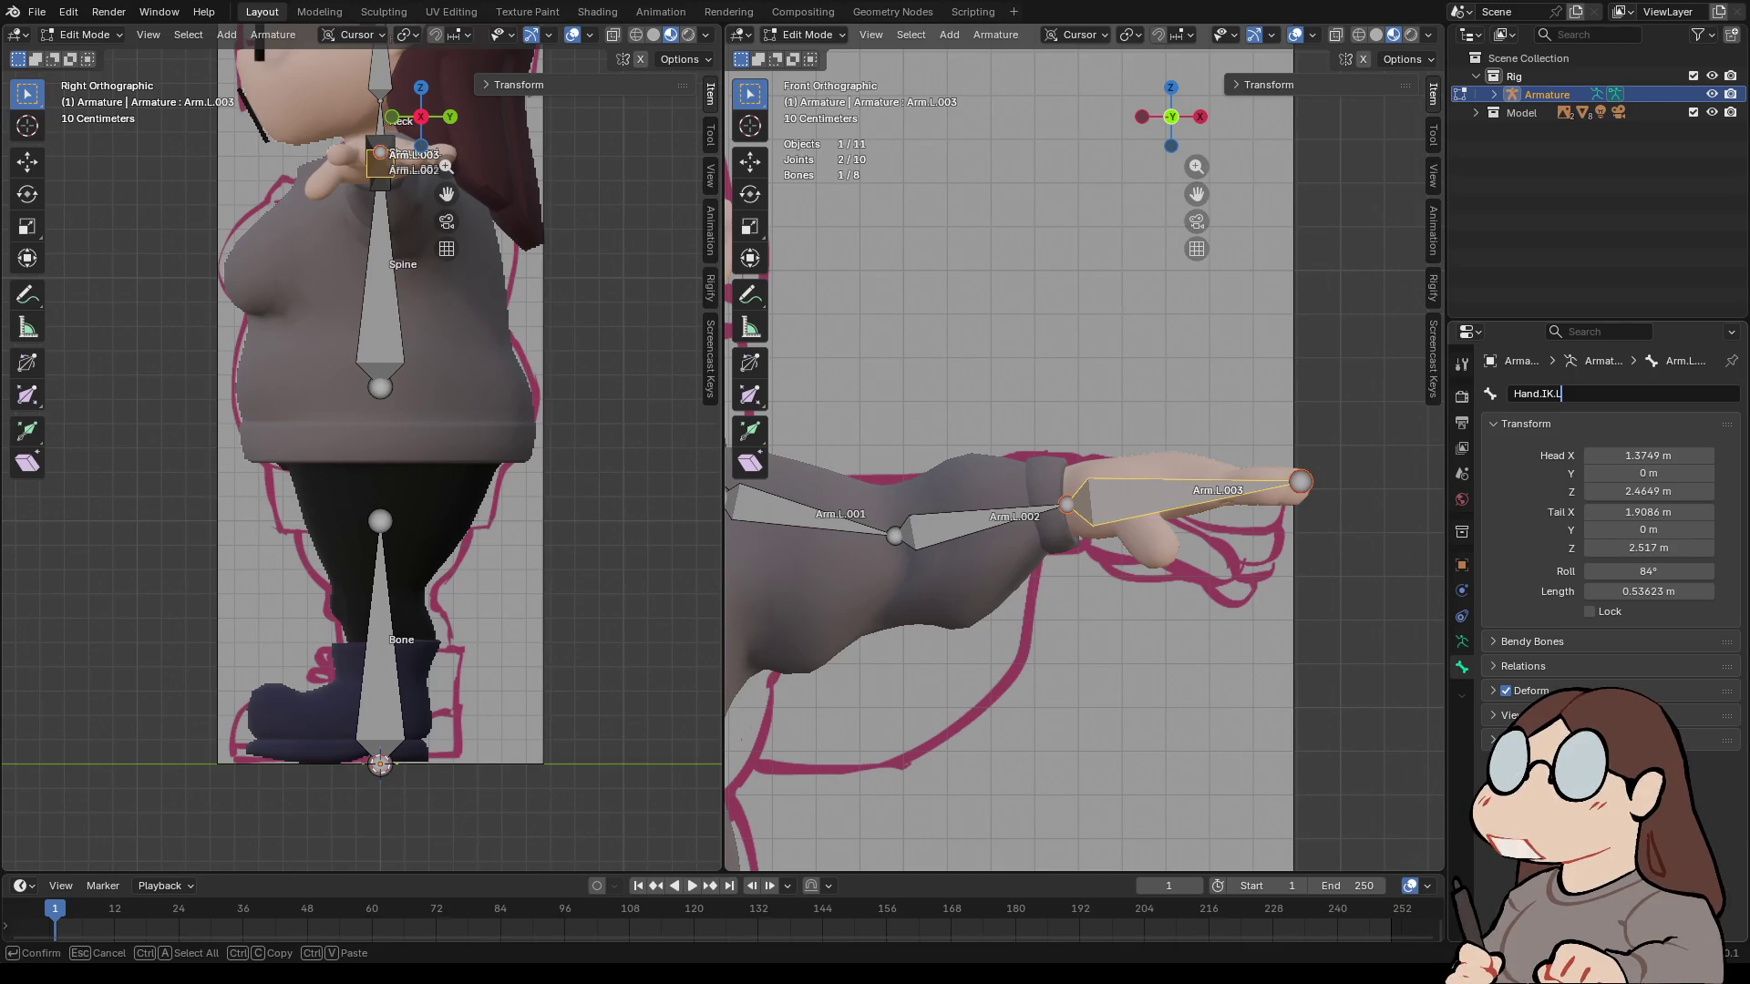
{"action": "key", "text": "Return"}
- Select all bones and Symmetrize them to create the right-side arm
{"action": "scroll", "coordinate": [852, 478], "scroll_direction": "down", "scroll_amount": 4}
{"action": "key", "text": "a"}
{"action": "right_click", "coordinate": [852, 477]}
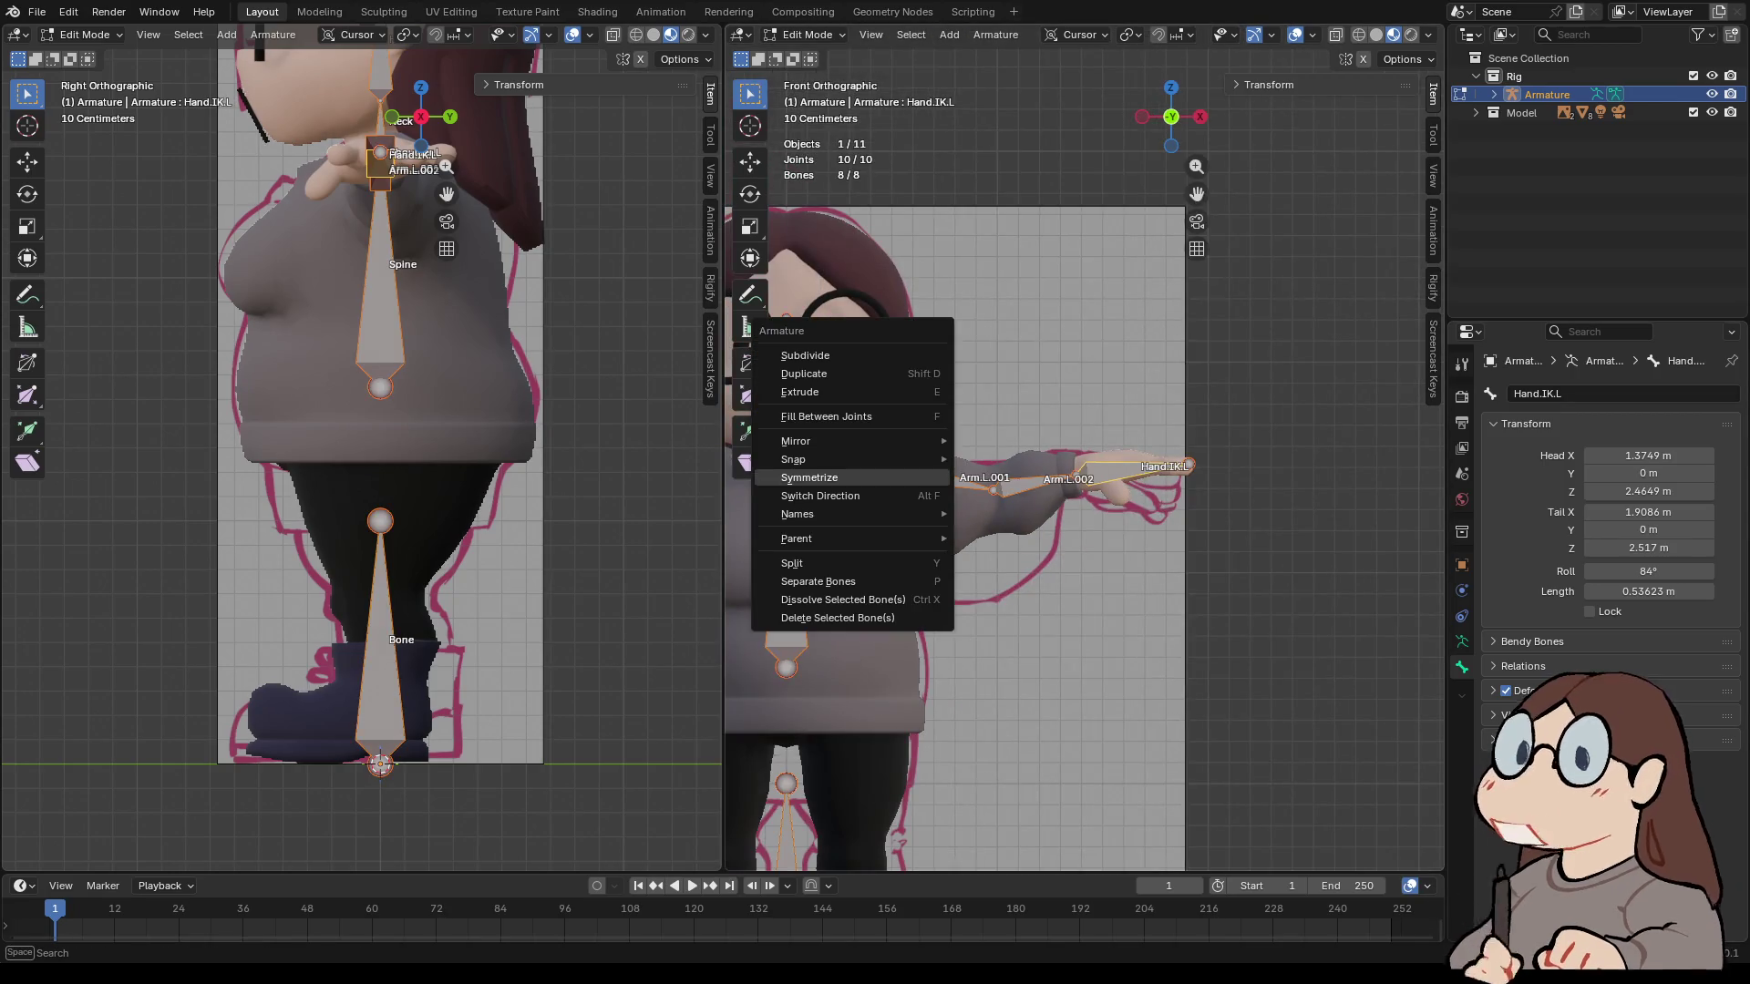
{"action": "left_click", "coordinate": [852, 478]}
{"action": "scroll", "coordinate": [1085, 546], "scroll_direction": "down", "scroll_amount": 3}
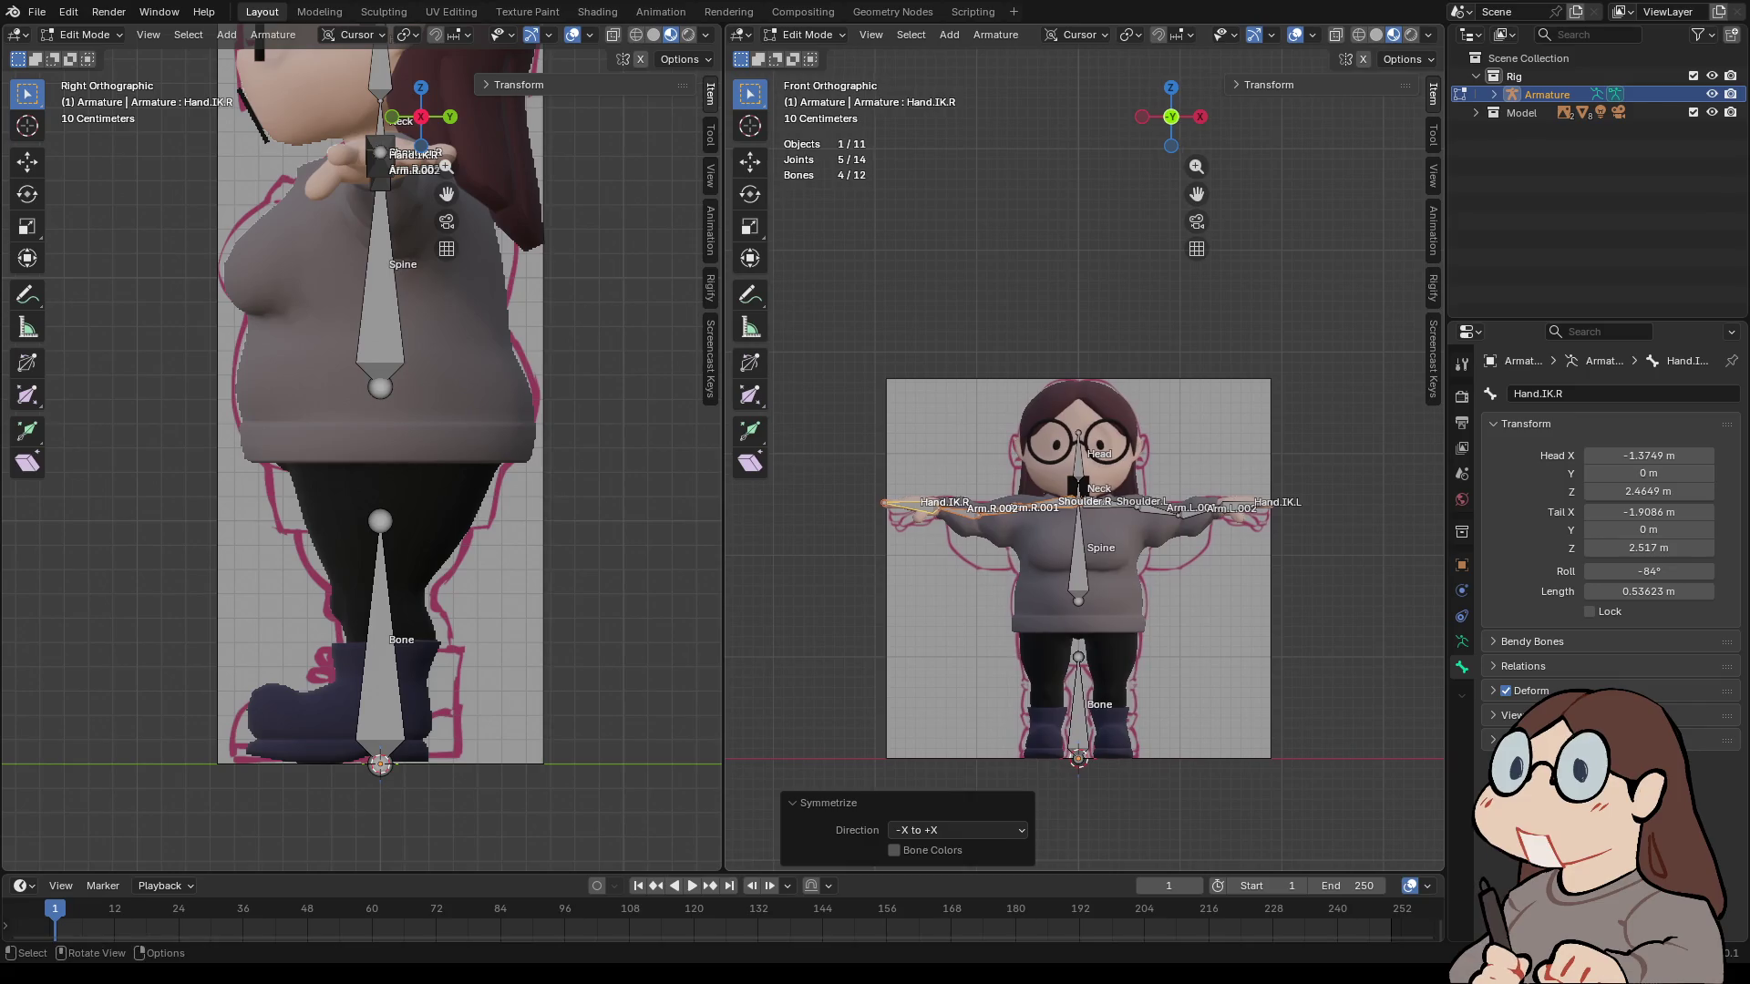
- Undo the Symmetrize, deselect, then view the left hand from Top and select Hand.IK.L
{"action": "key", "text": "ctrl+z"}
{"action": "scroll", "coordinate": [1085, 547], "scroll_direction": "up", "scroll_amount": 6}
{"action": "key", "text": "KP_Decimal"}
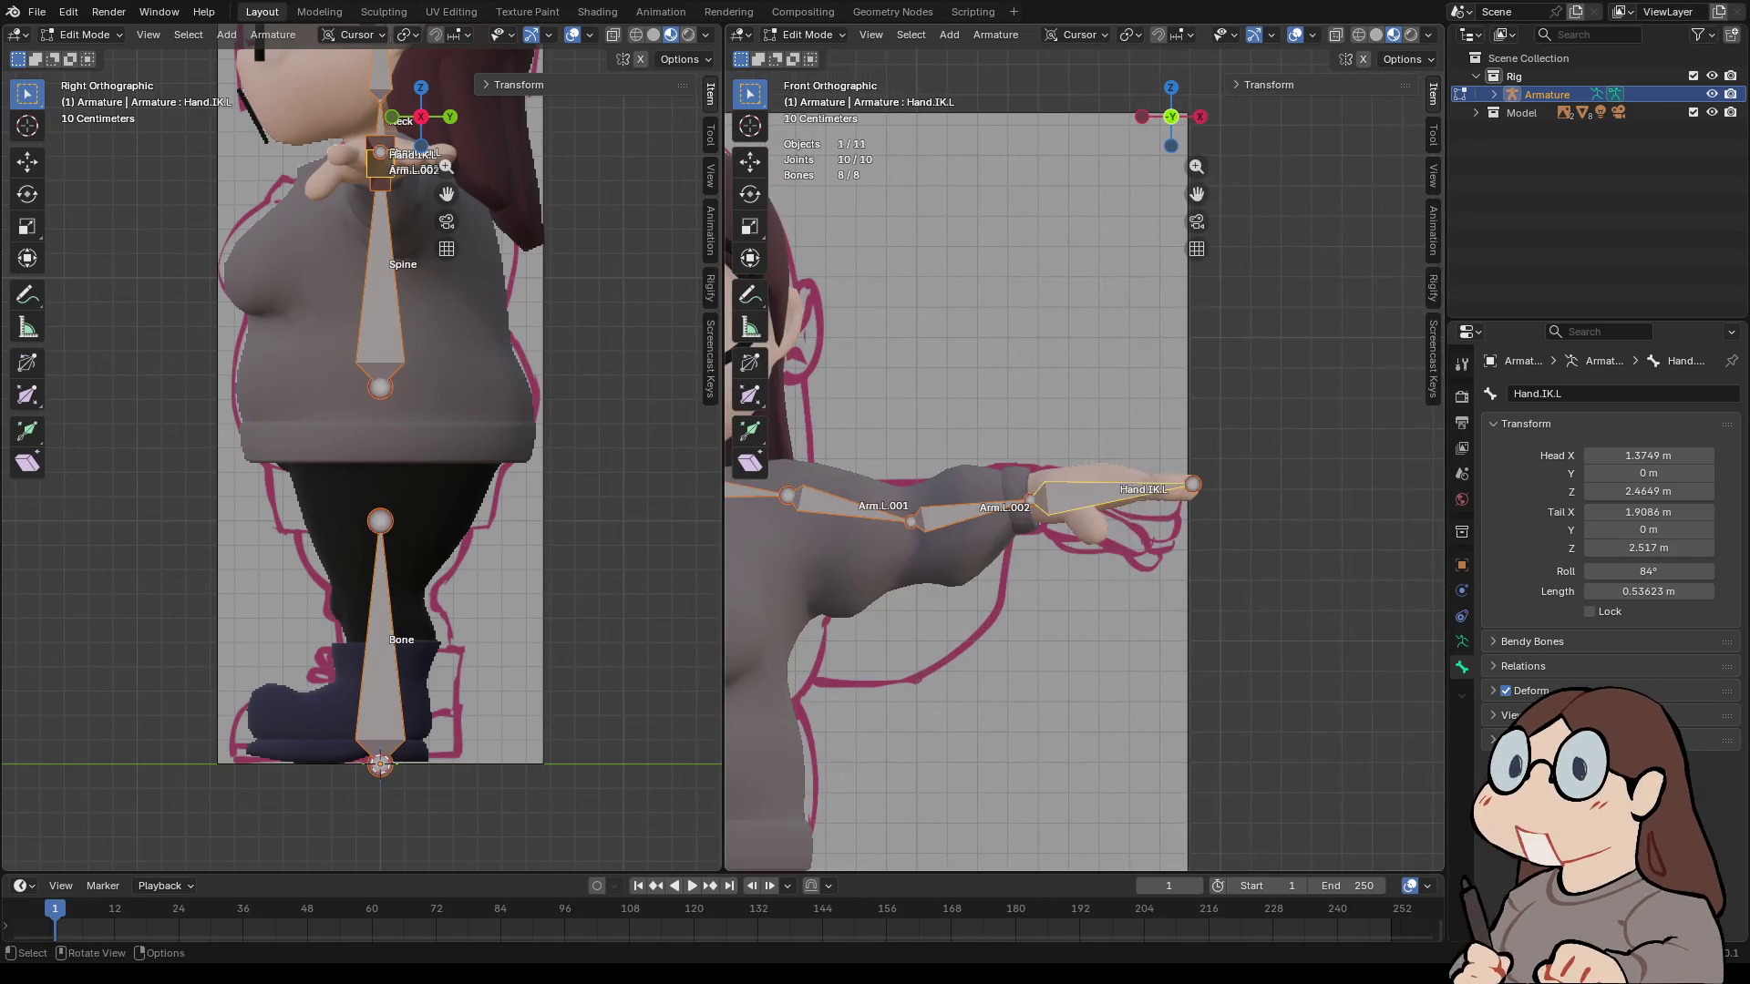
{"action": "key", "text": "alt+a"}
{"action": "scroll", "coordinate": [1085, 546], "scroll_direction": "up", "scroll_amount": 1}
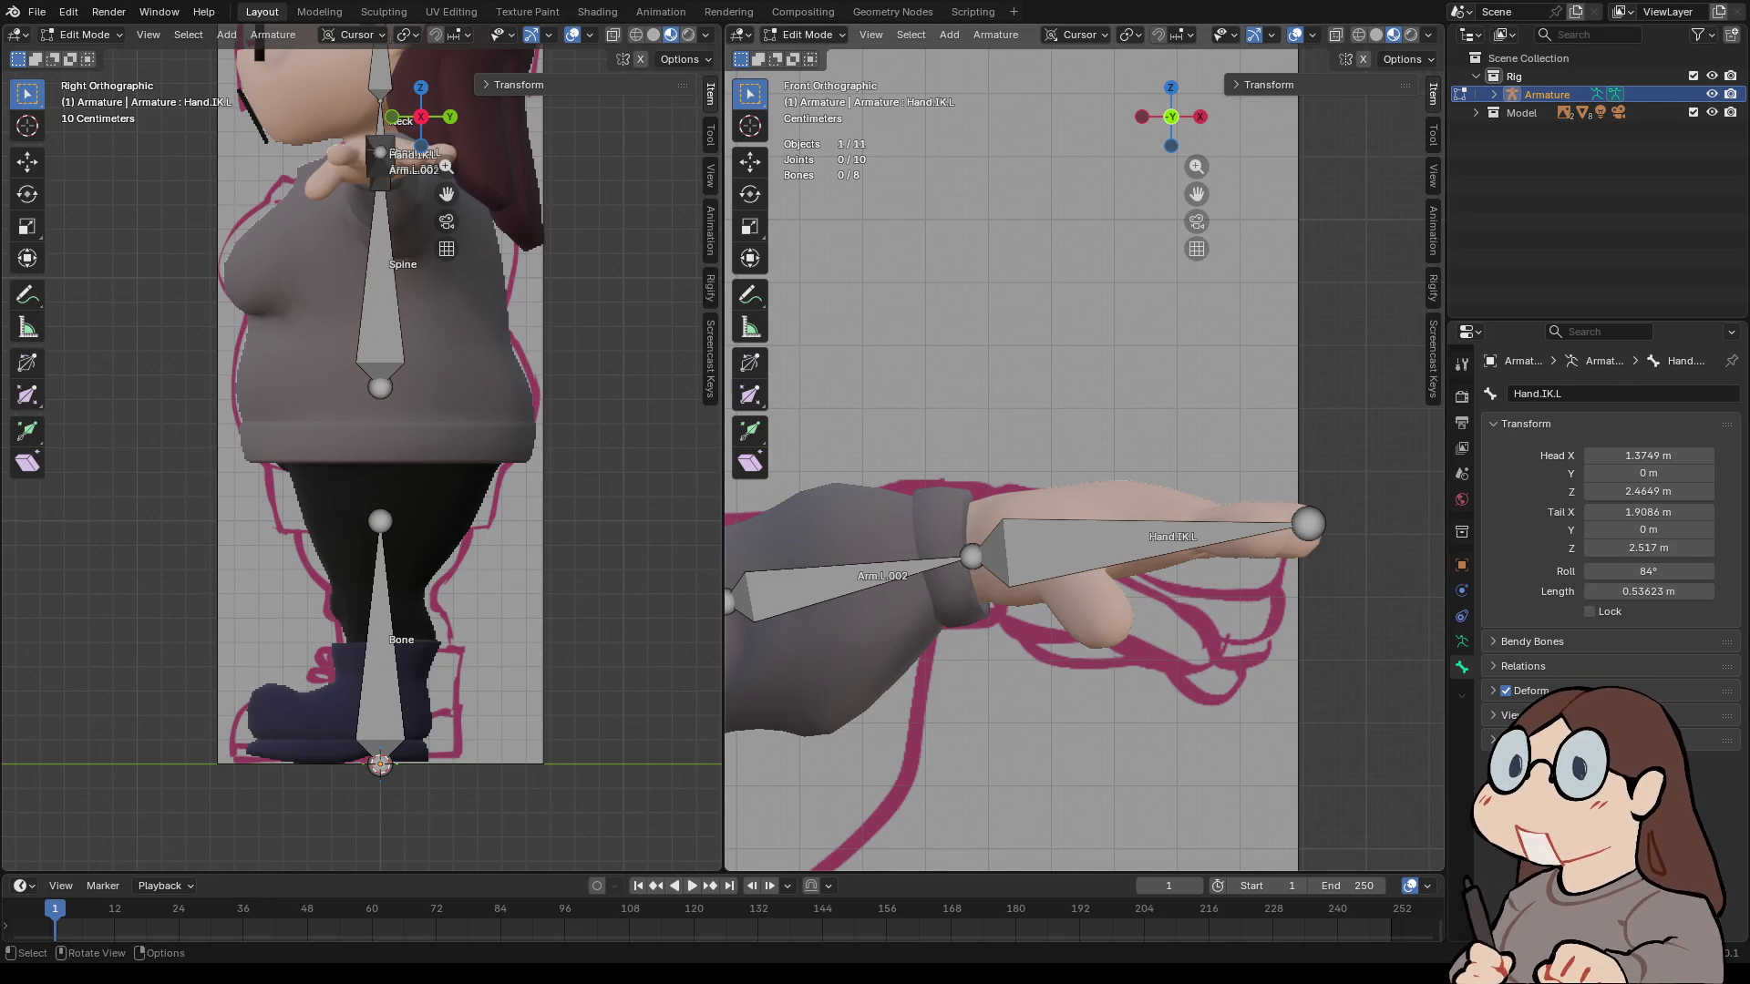
{"action": "key", "text": "KP_7"}
{"action": "left_click", "coordinate": [1148, 476]}
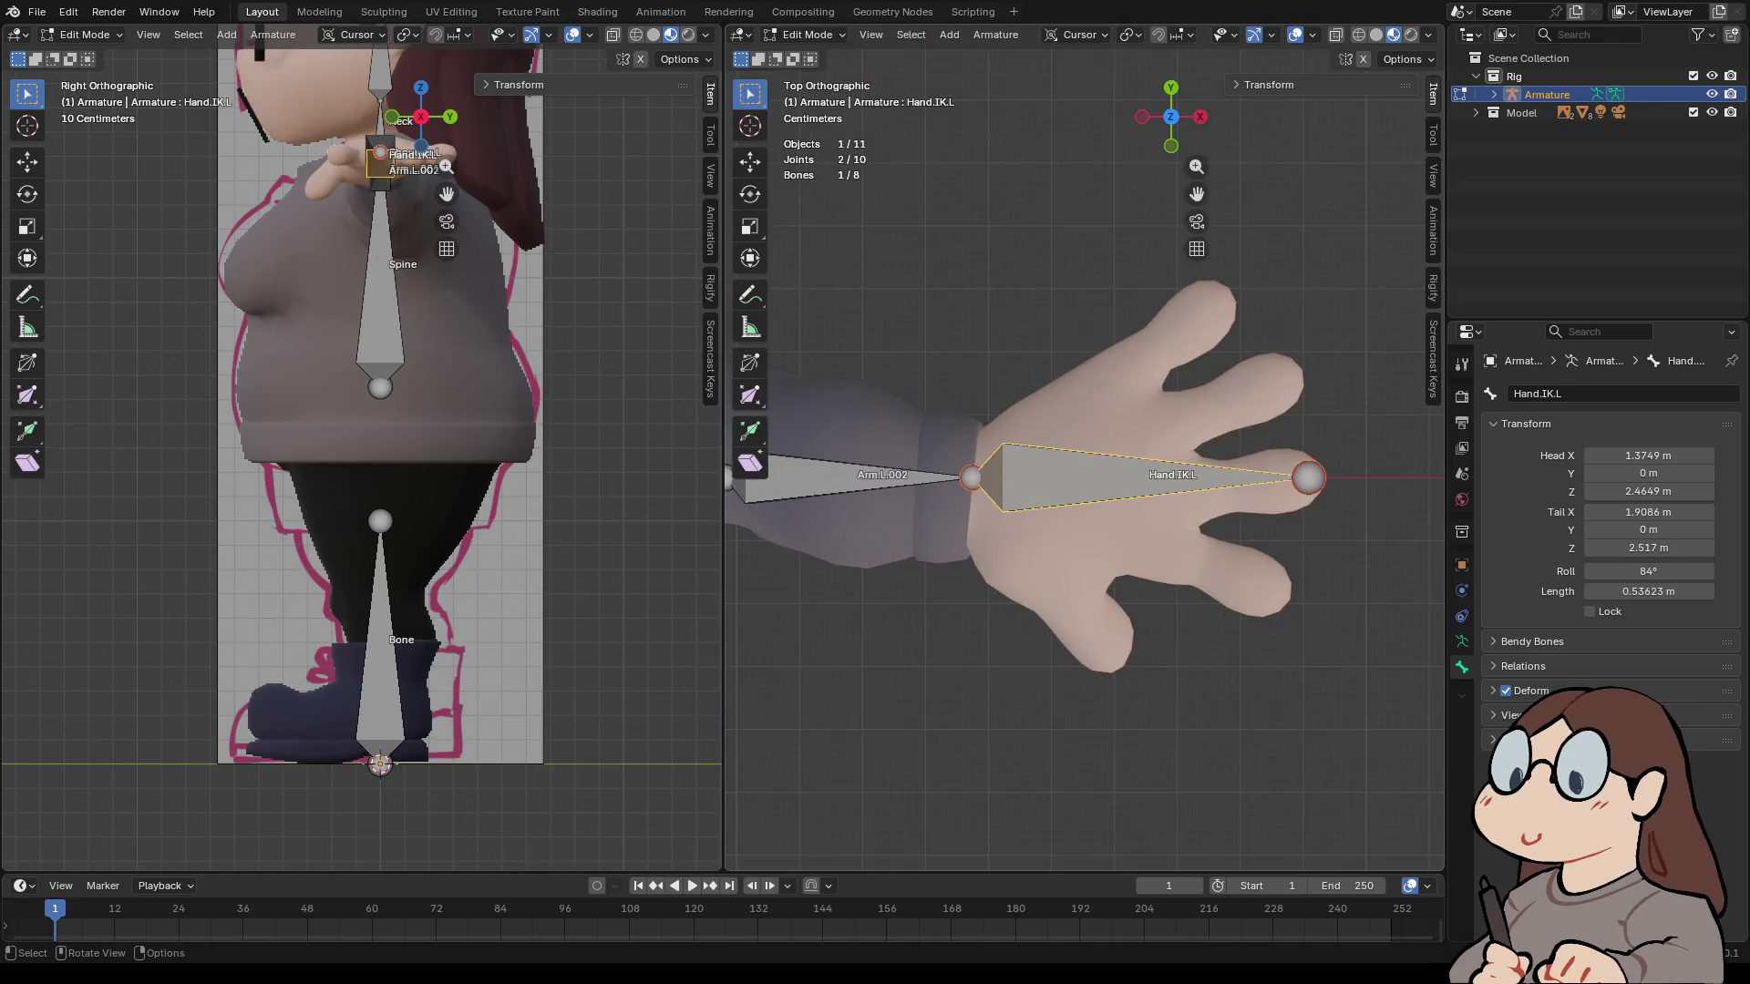
- Extrude a new bone, Arm.L.003, from the left wrist joint along X across the hand
{"action": "left_click", "coordinate": [847, 476]}
{"action": "left_click", "coordinate": [972, 476]}
{"action": "key", "text": "e"}
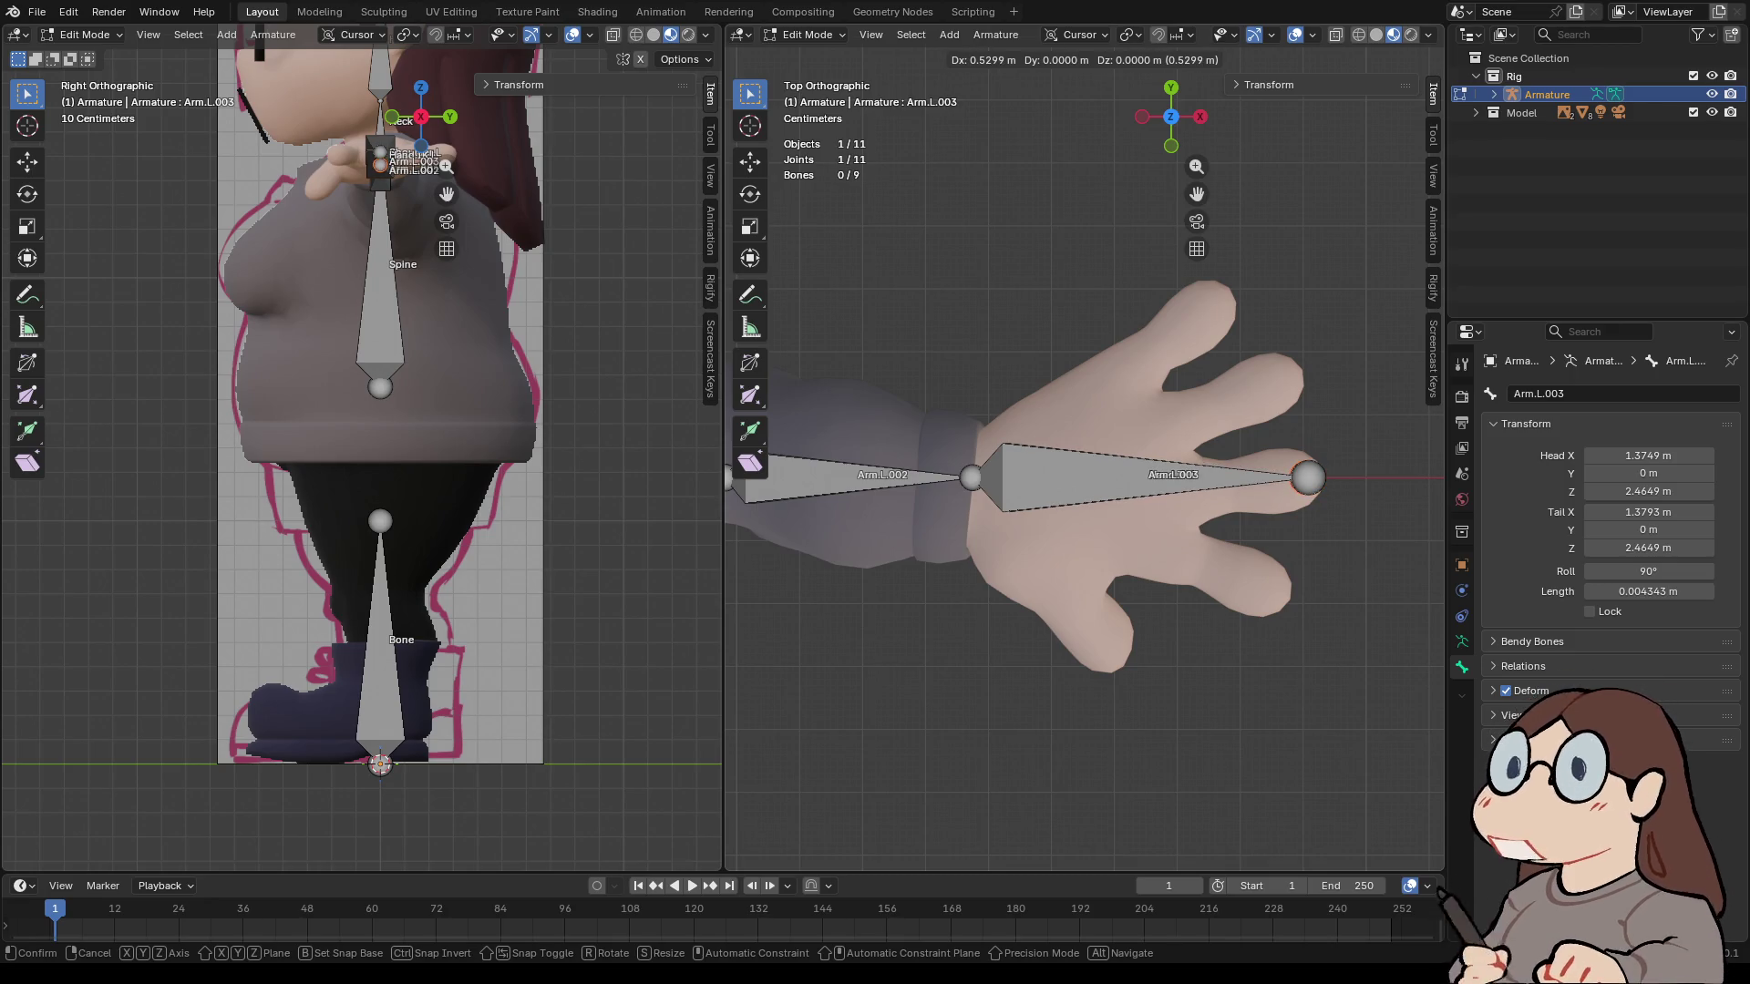
{"action": "key", "text": "Escape"}
{"action": "key", "text": "ctrl"}
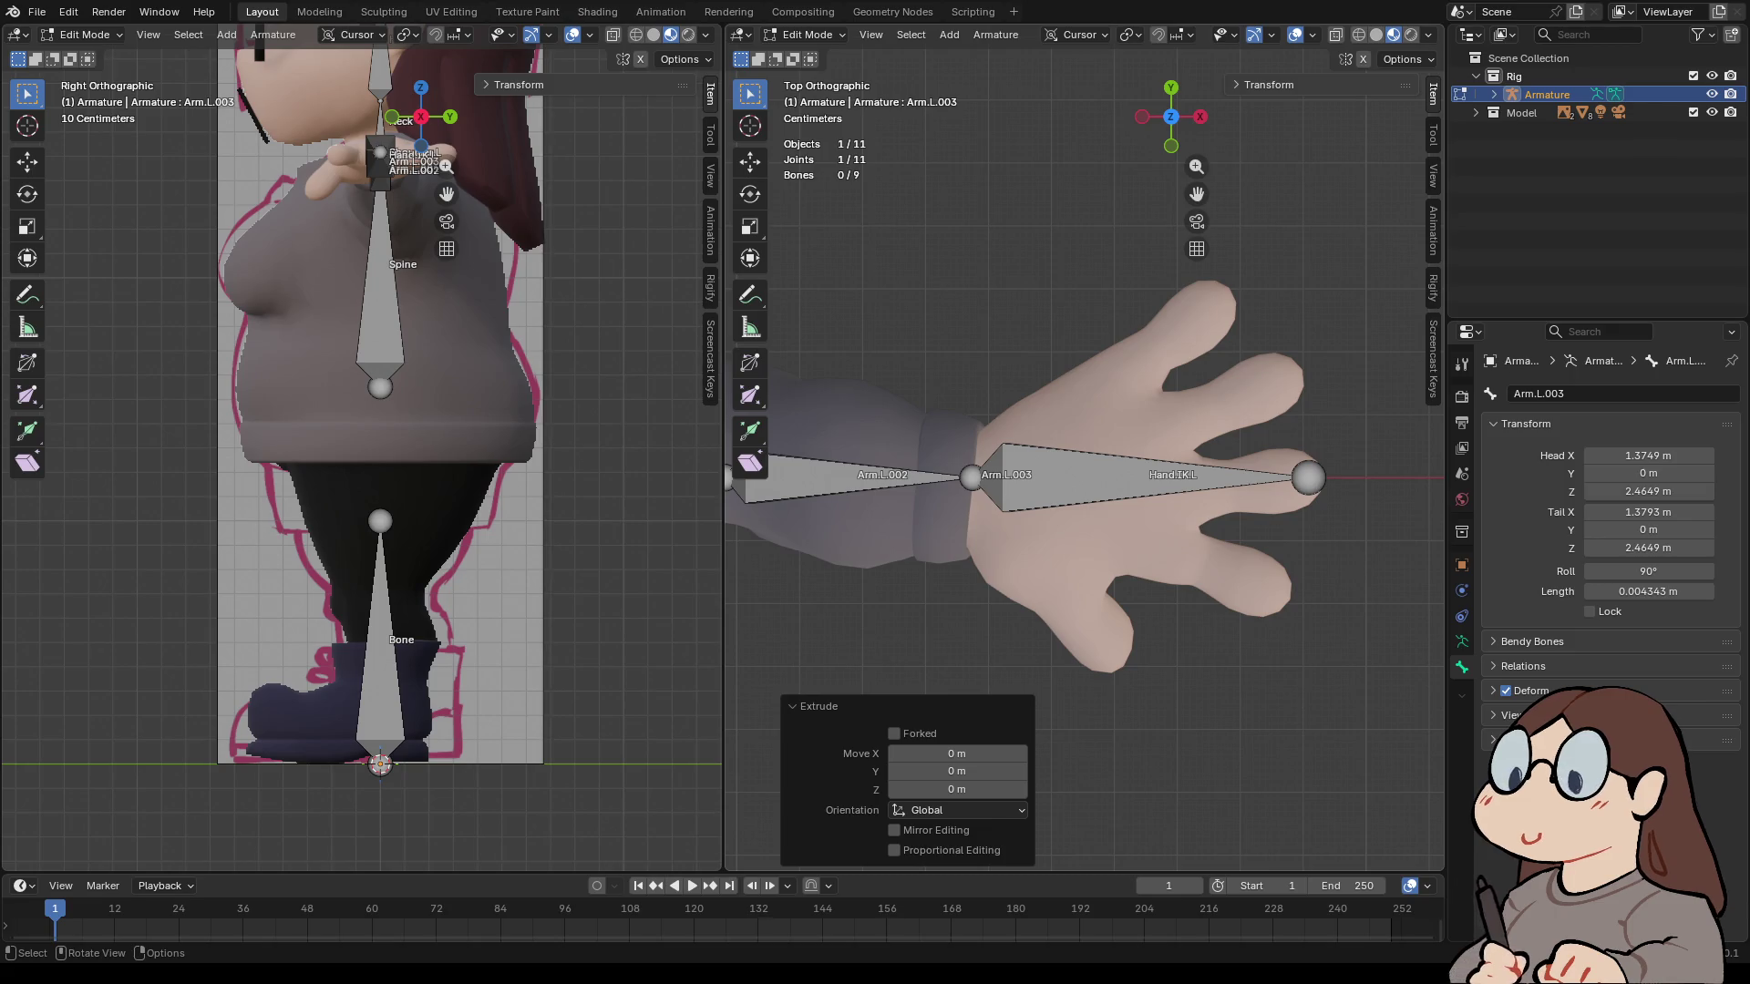
{"action": "key", "text": "e"}
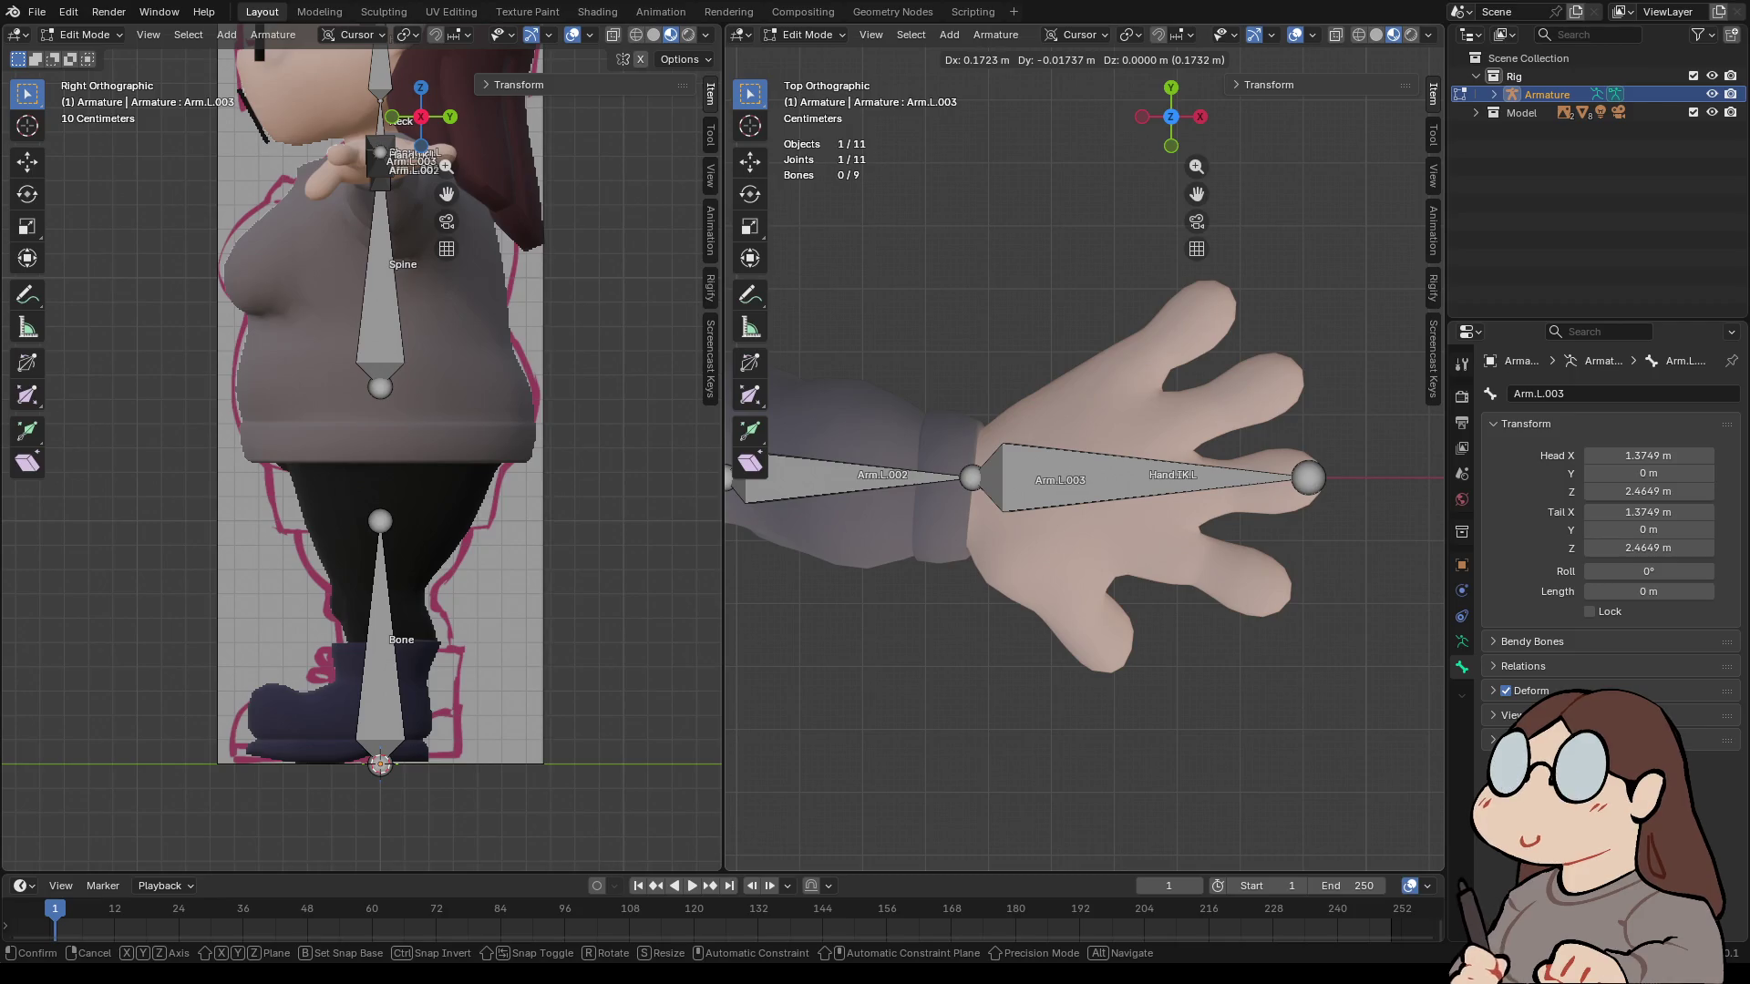
{"action": "key", "text": "x"}
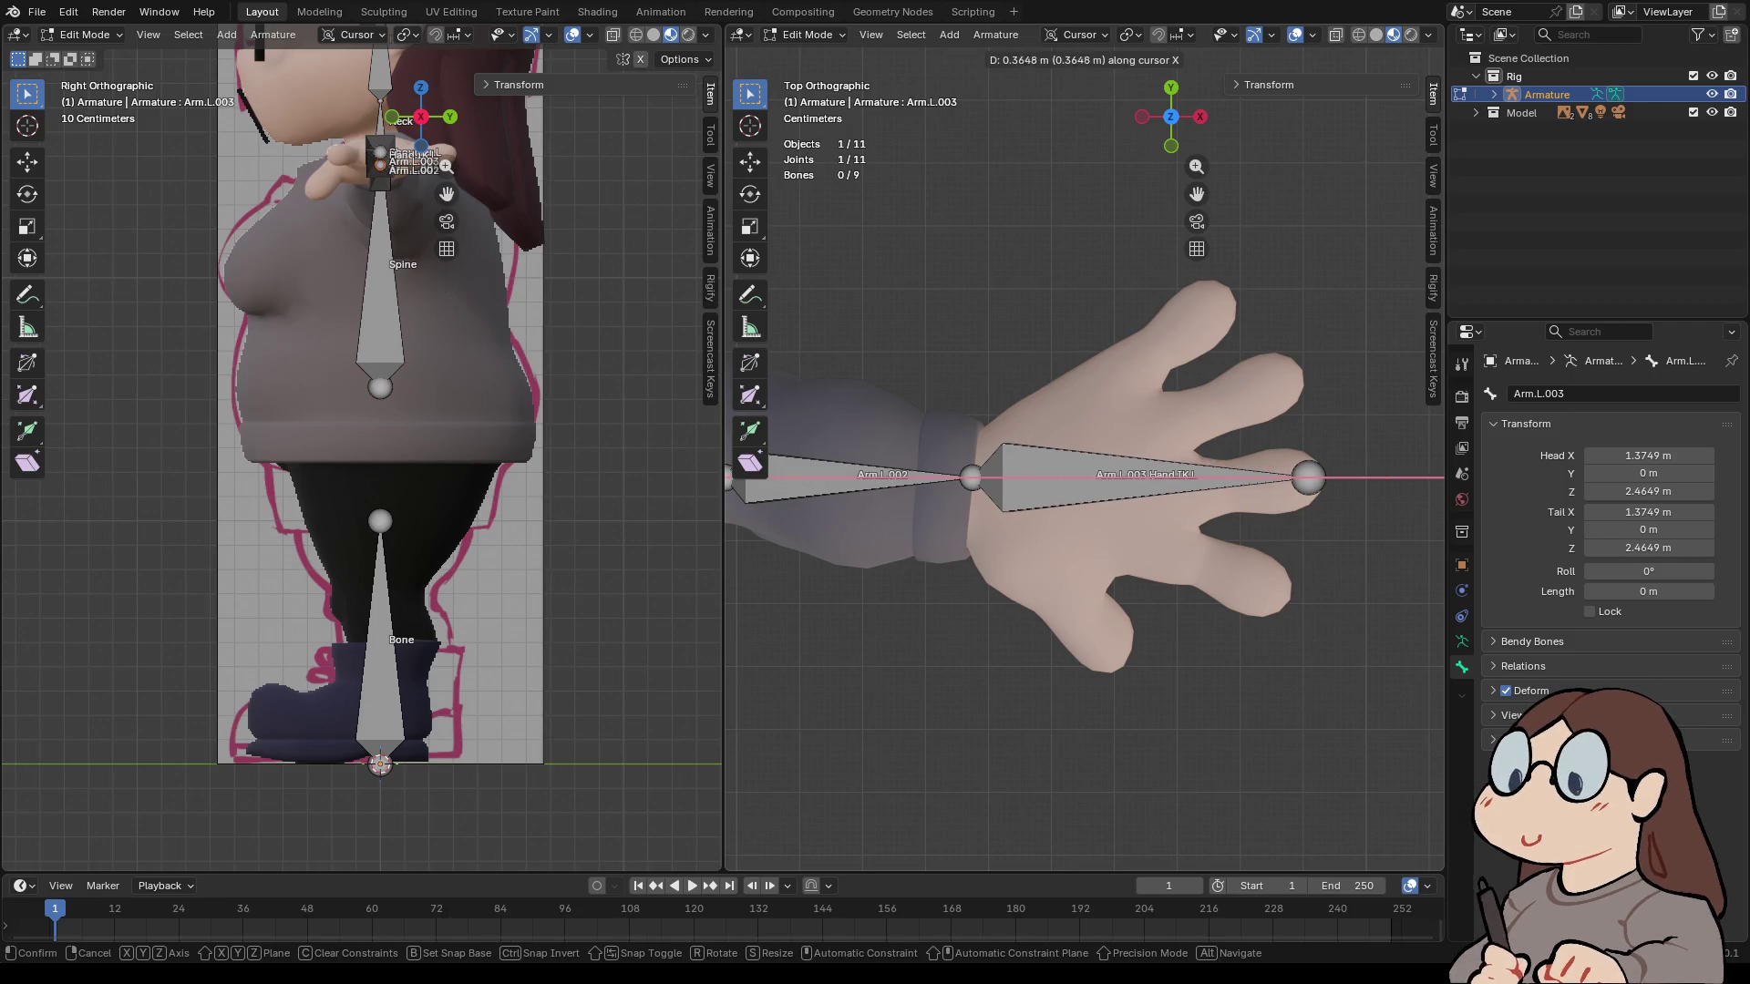
{"action": "key", "text": "Return"}
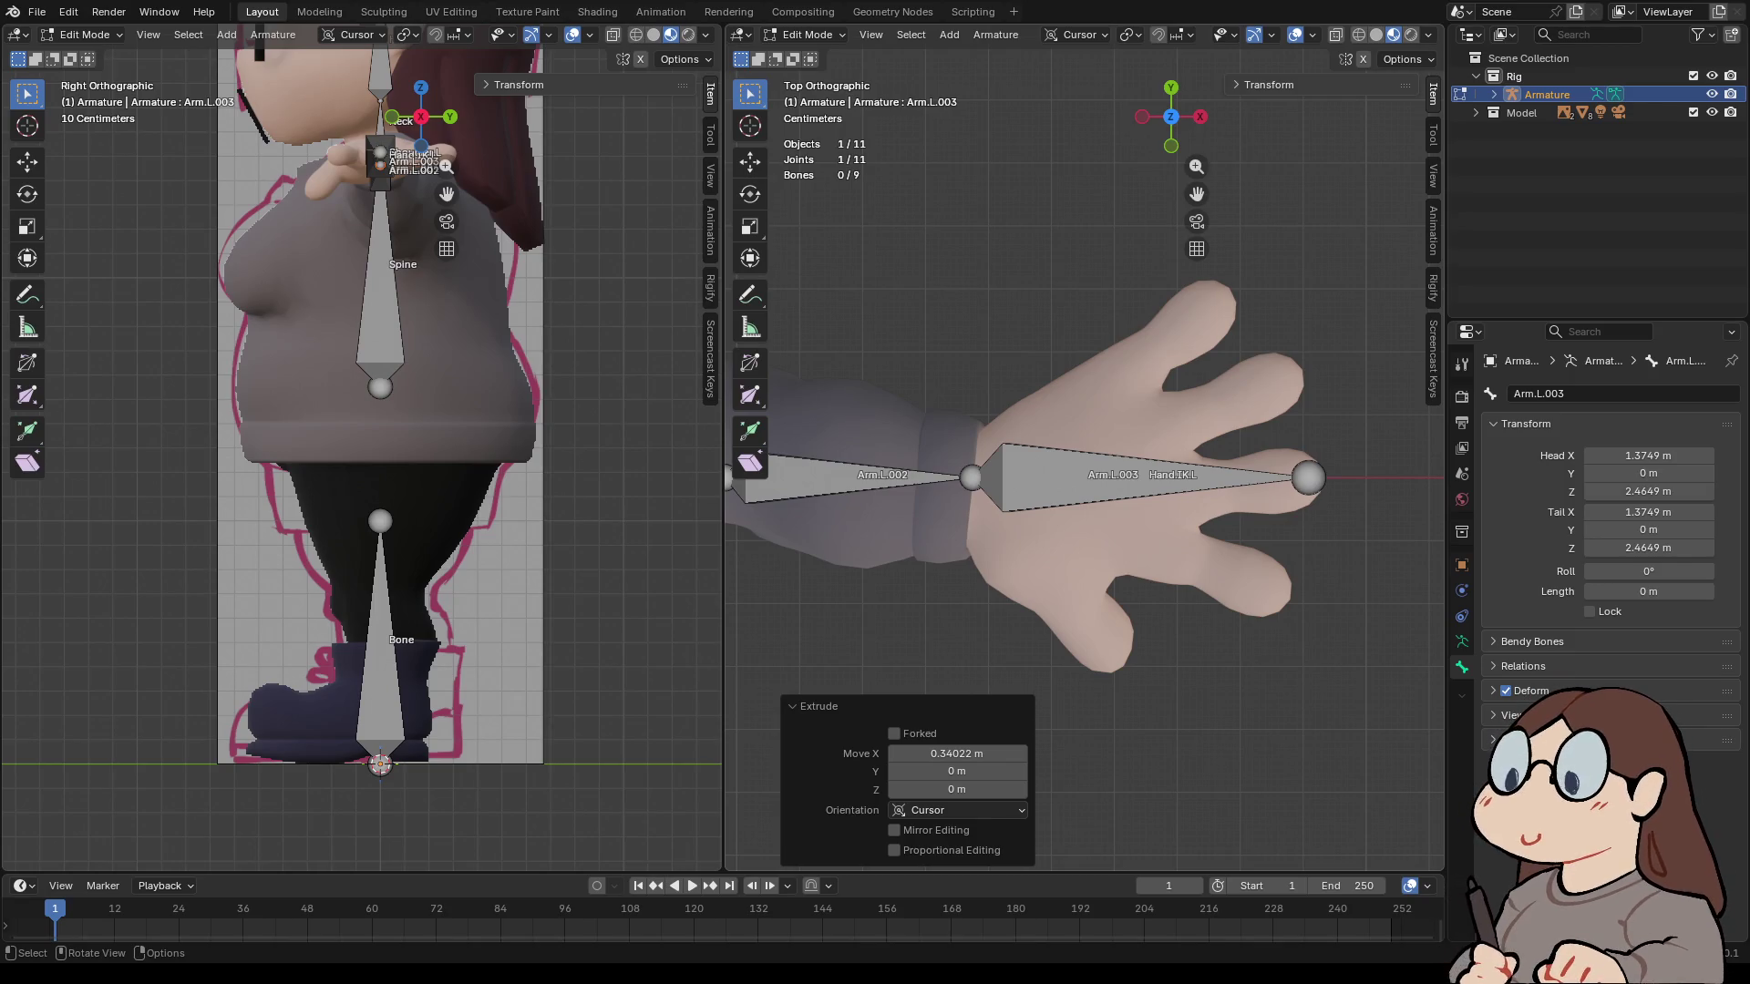
{"action": "left_click", "coordinate": [971, 474]}
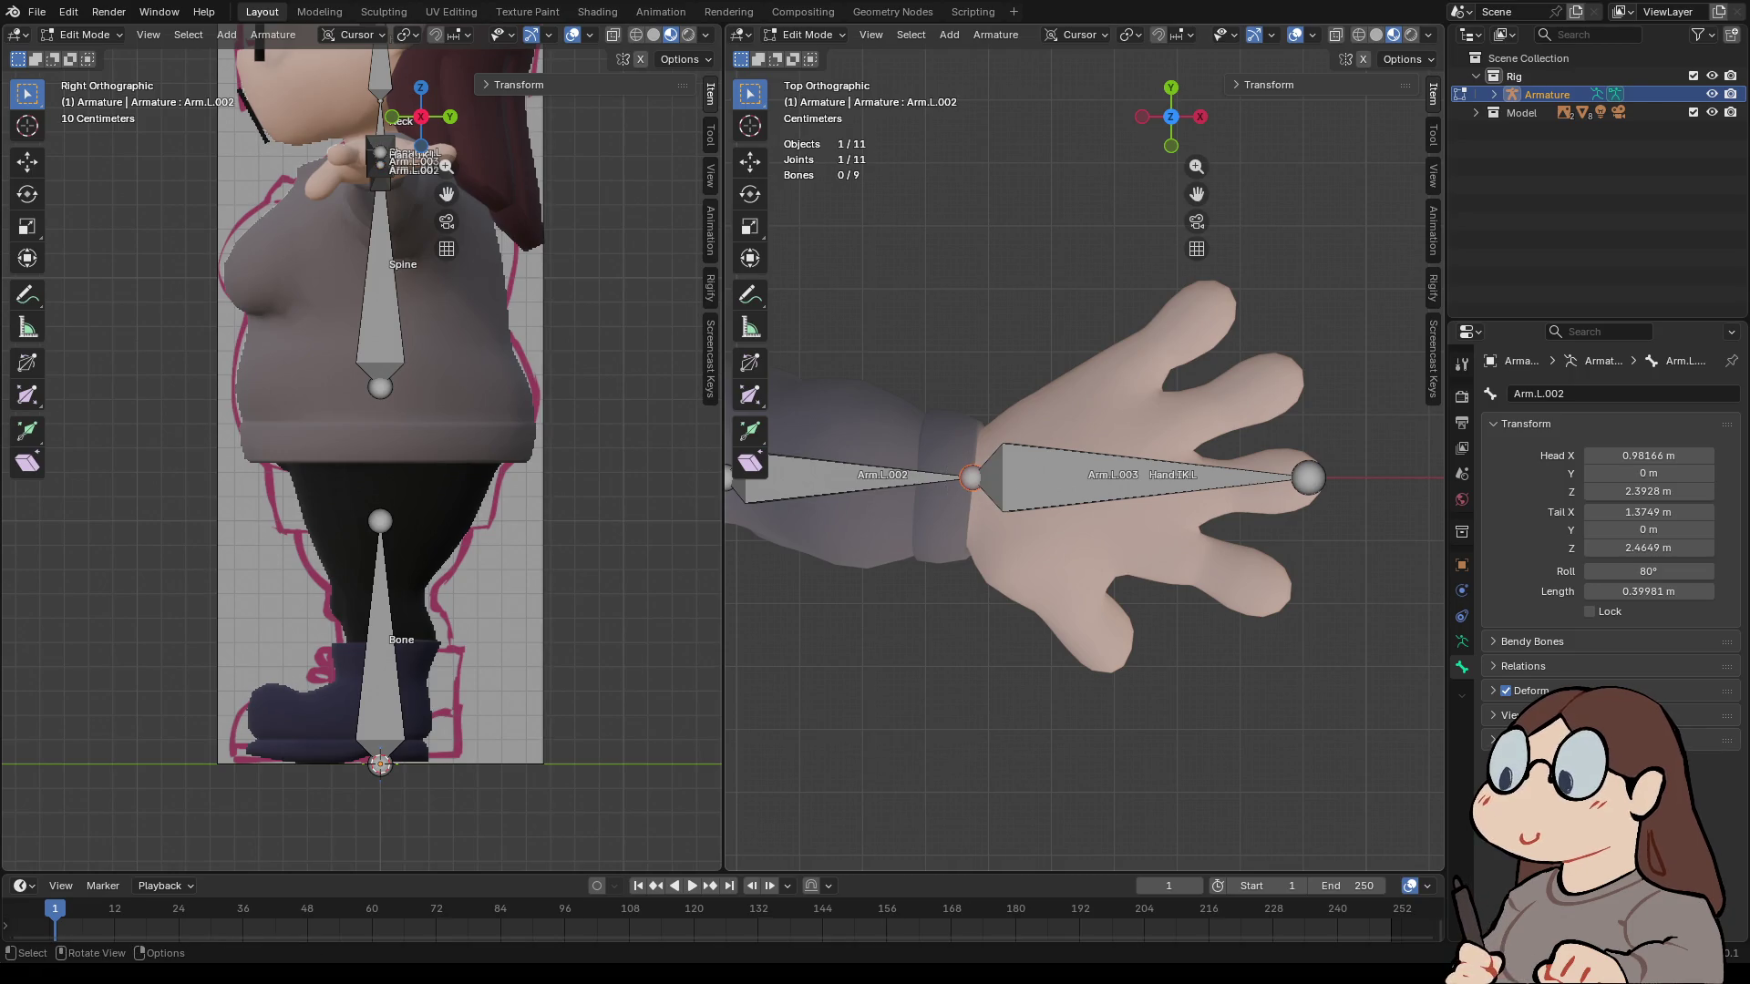
- Slide the wrist joint slightly back along X toward the elbow
{"action": "key", "text": "g"}
{"action": "key", "text": "x"}
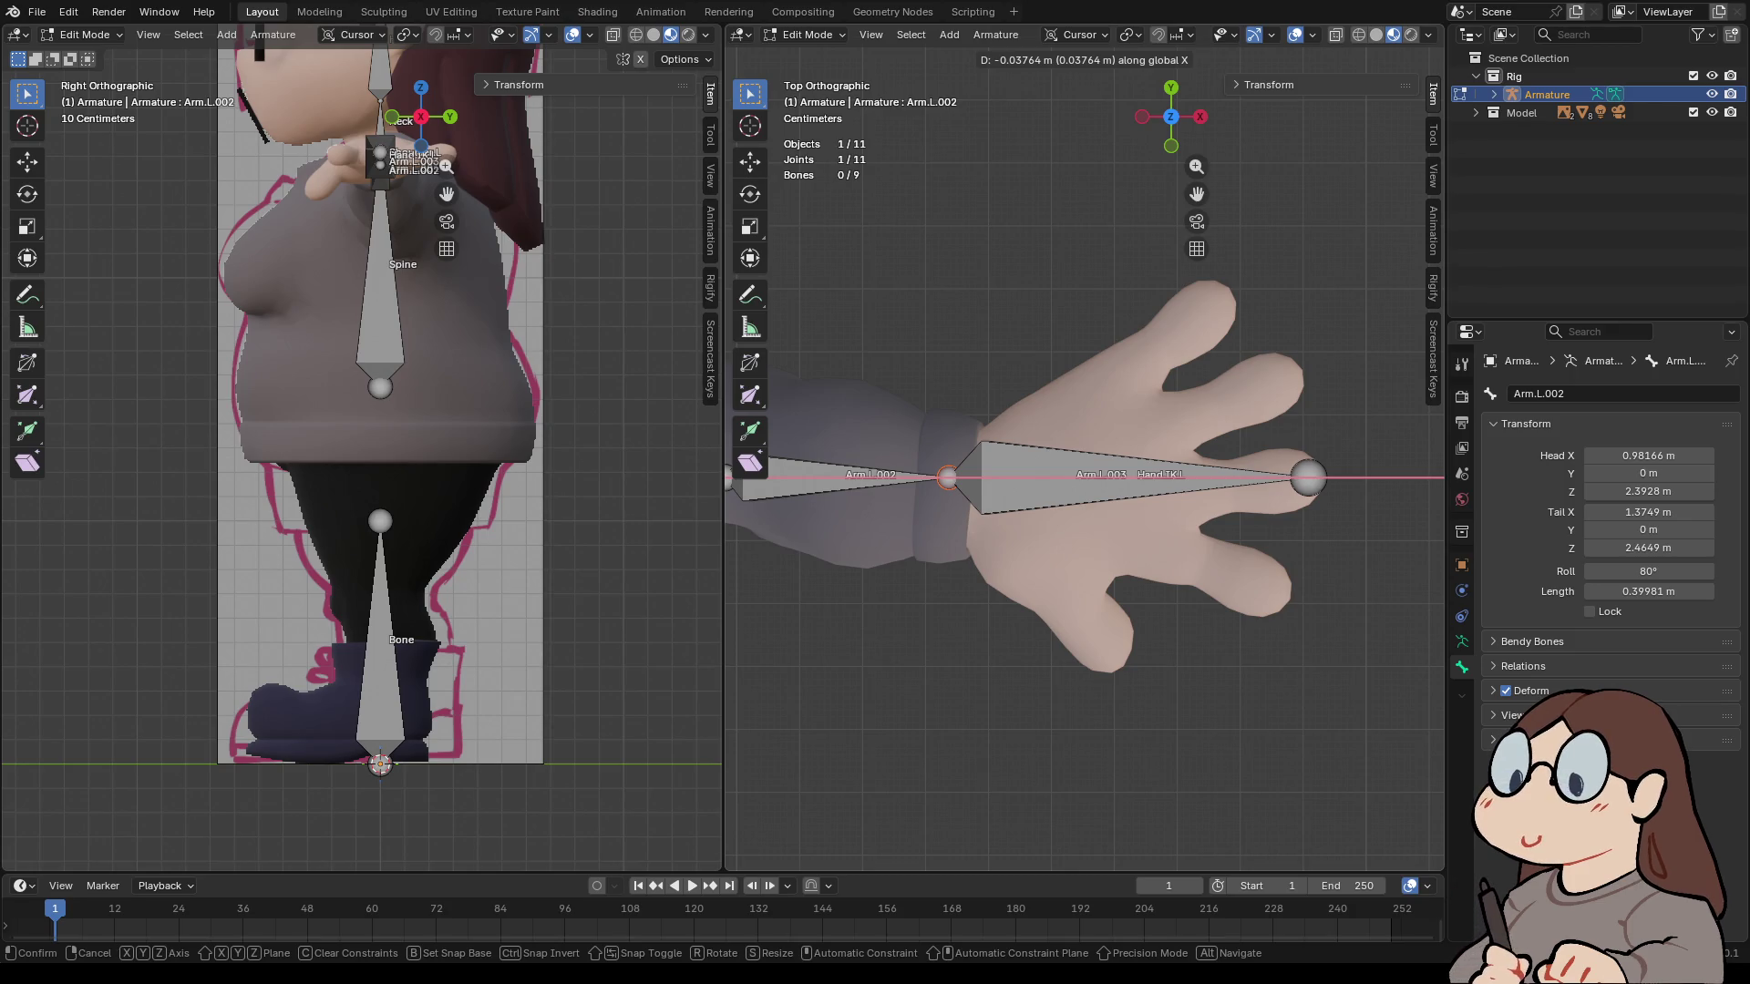
{"action": "key", "text": "Return"}
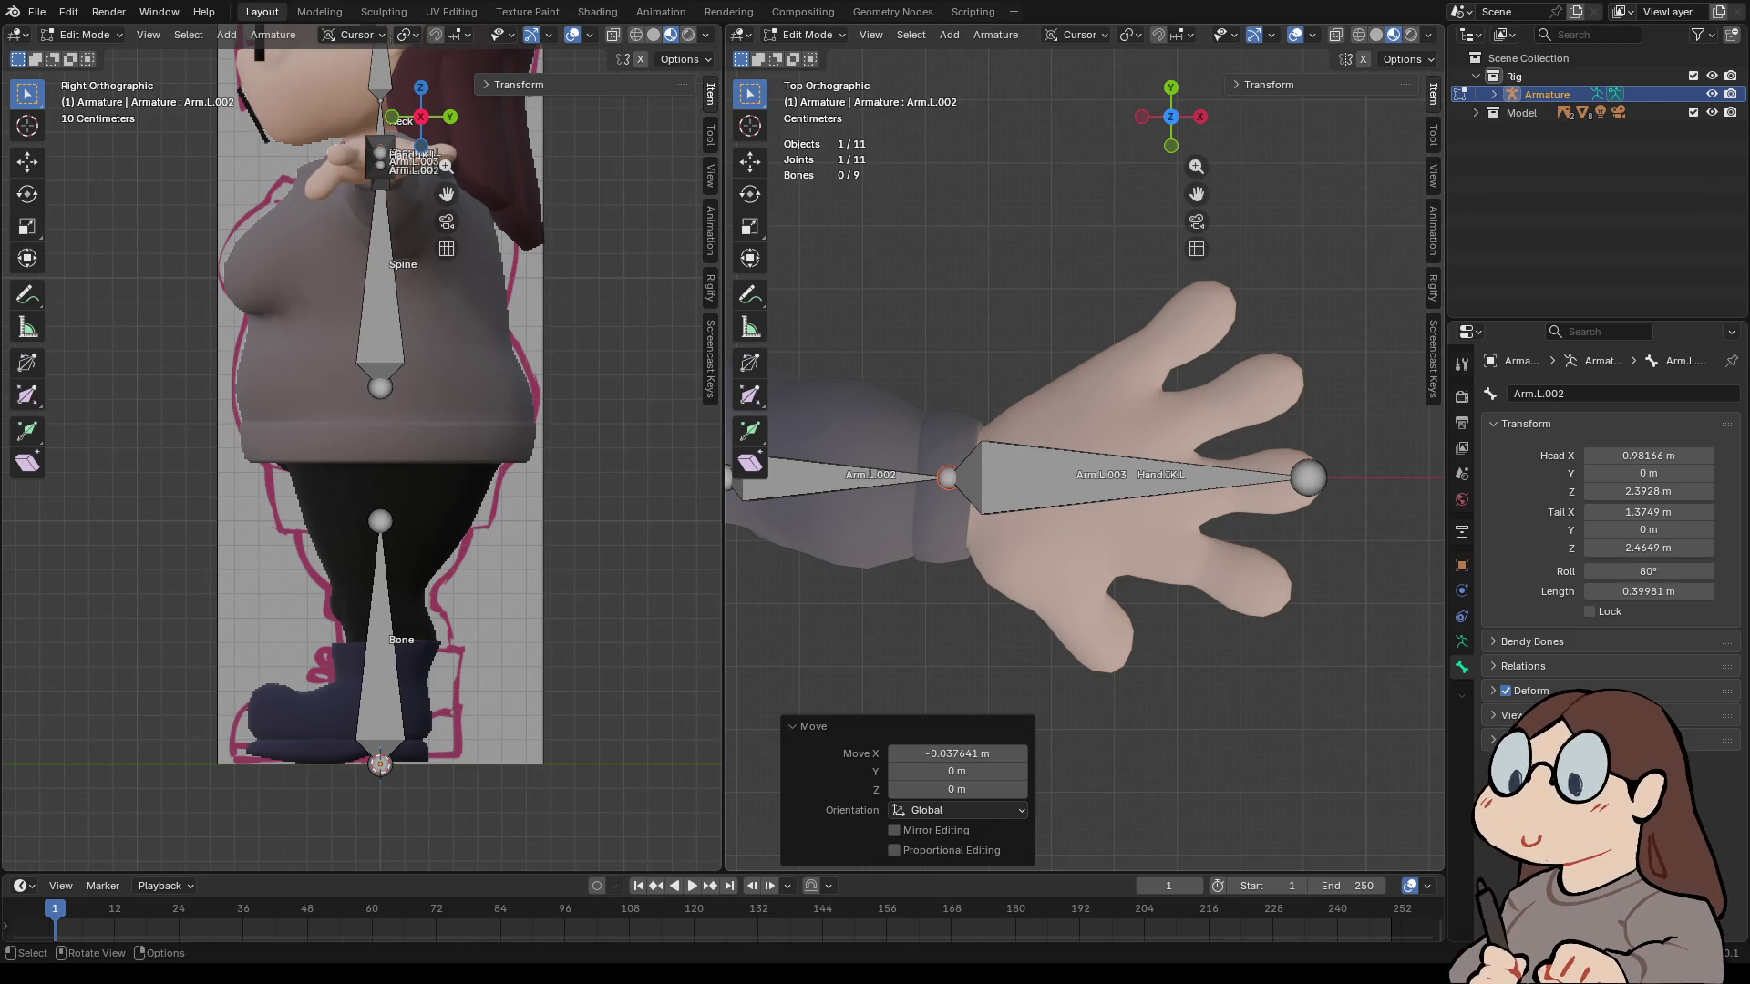
- Rename the new bone Arm.L.003 to Hand.L
{"action": "left_click", "coordinate": [1139, 478]}
{"action": "left_click", "coordinate": [1139, 478]}
{"action": "left_click", "coordinate": [1520, 393]}
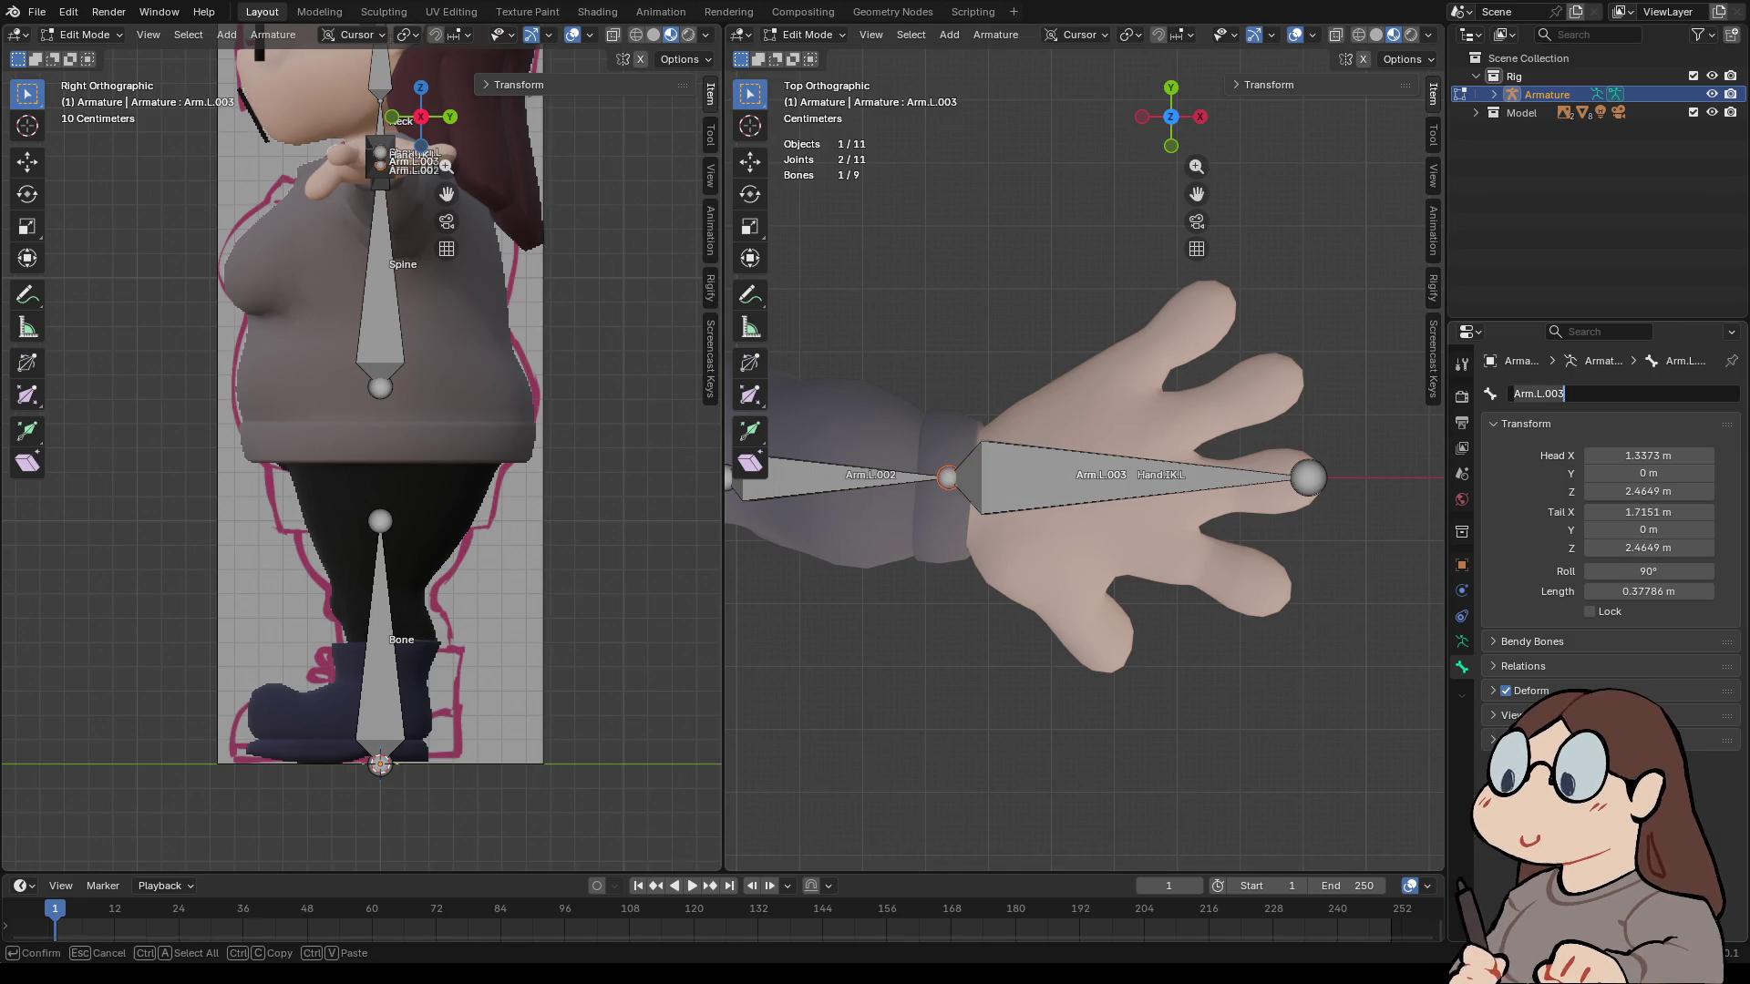
{"action": "left_click", "coordinate": [1520, 393]}
{"action": "left_click", "coordinate": [1513, 394]}
{"action": "key", "text": "ctrl+Delete"}
{"action": "type", "text": "Hand"}
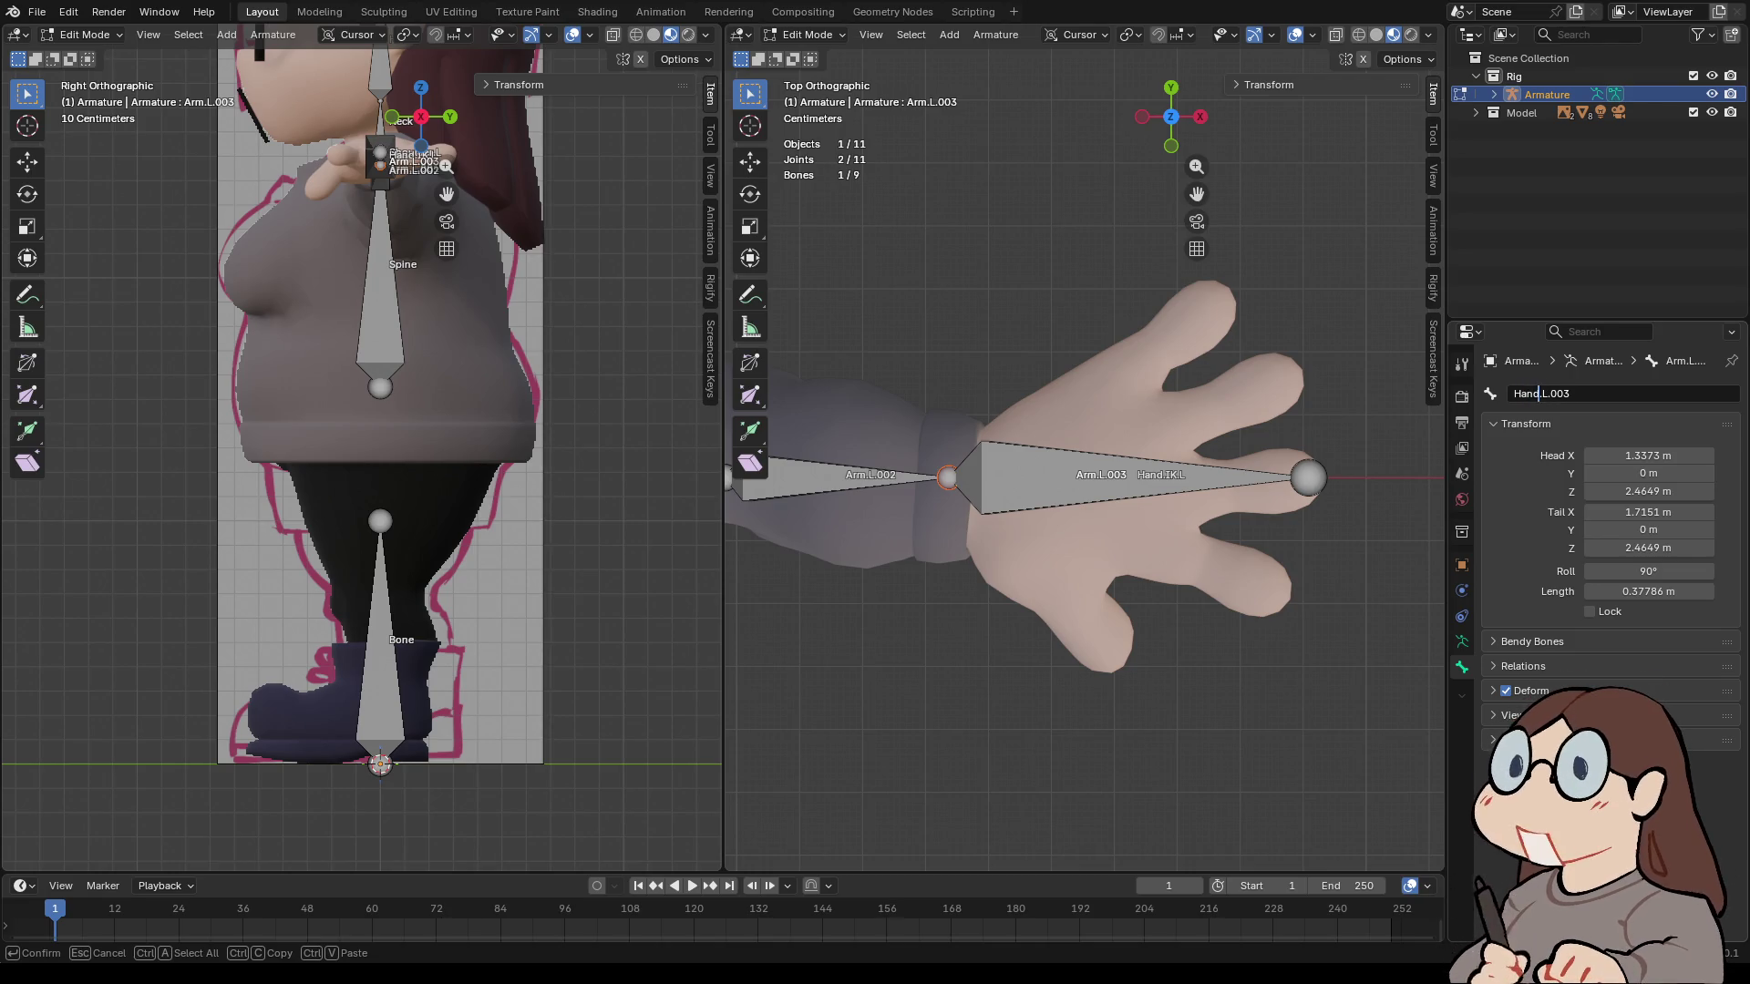
{"action": "key", "text": "BackSpace"}
{"action": "key", "text": "BackSpace"}
{"action": "key", "text": "BackSpace"}
{"action": "key", "text": "Return"}
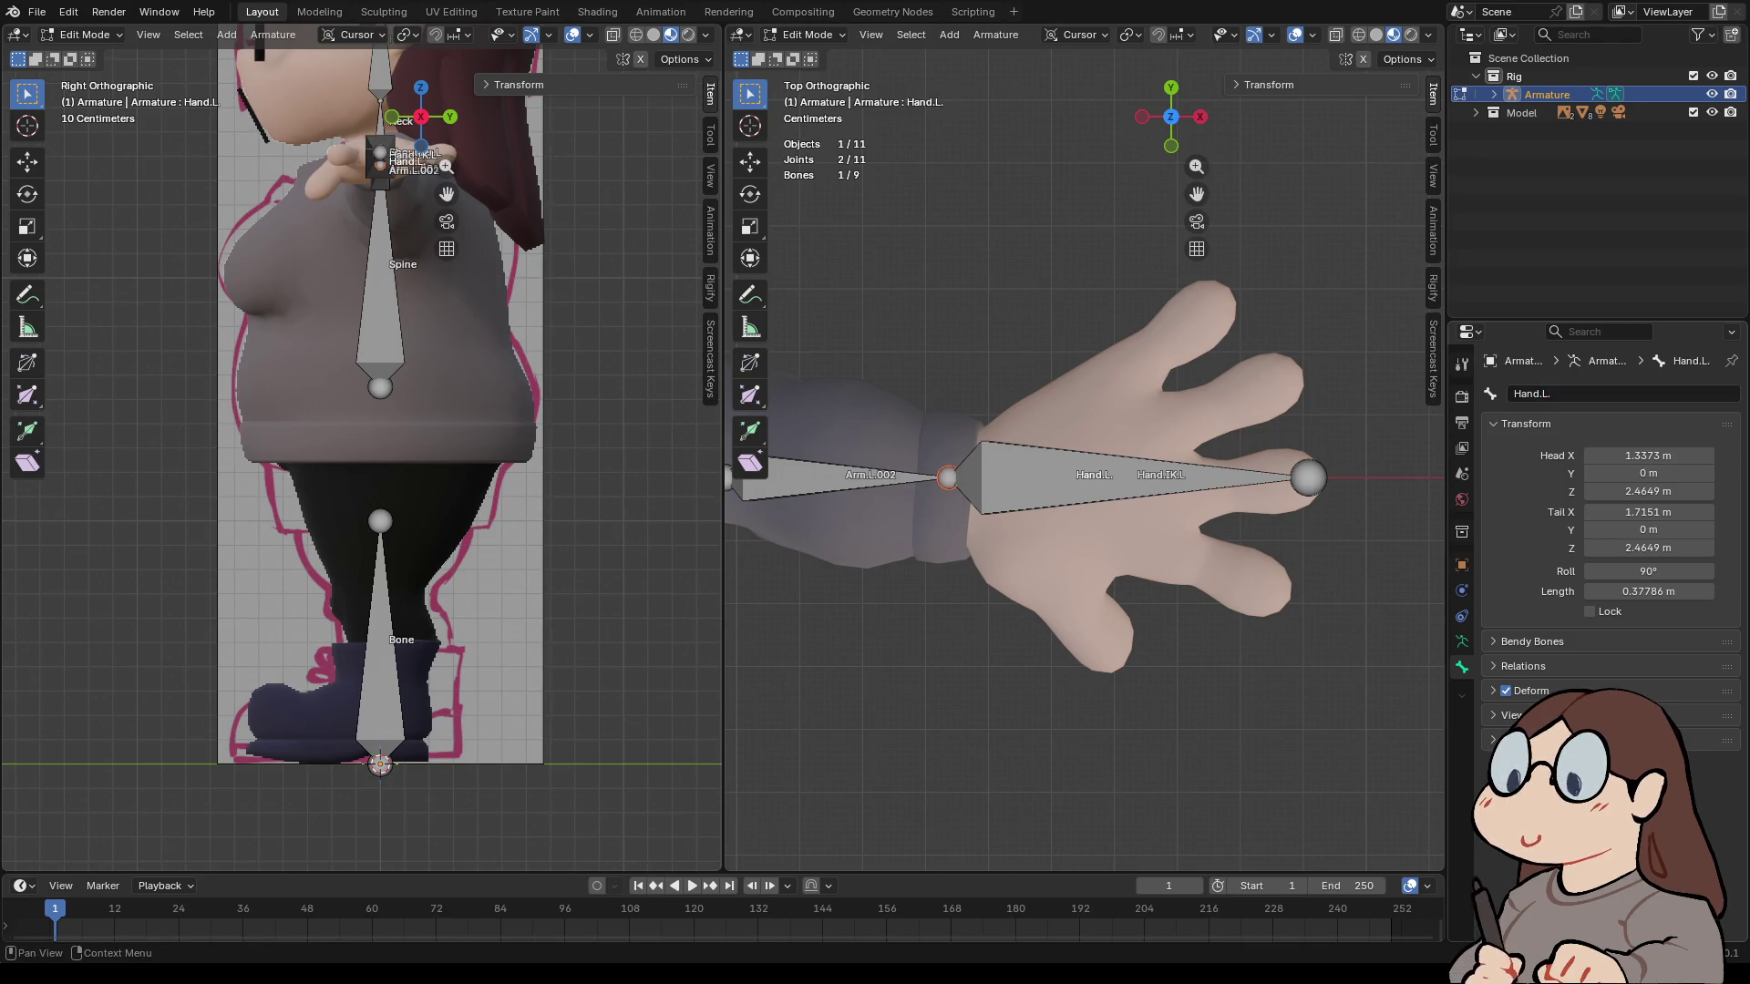
{"action": "left_click", "coordinate": [1540, 394]}
{"action": "key", "text": "BackSpace"}
{"action": "key", "text": "Return"}
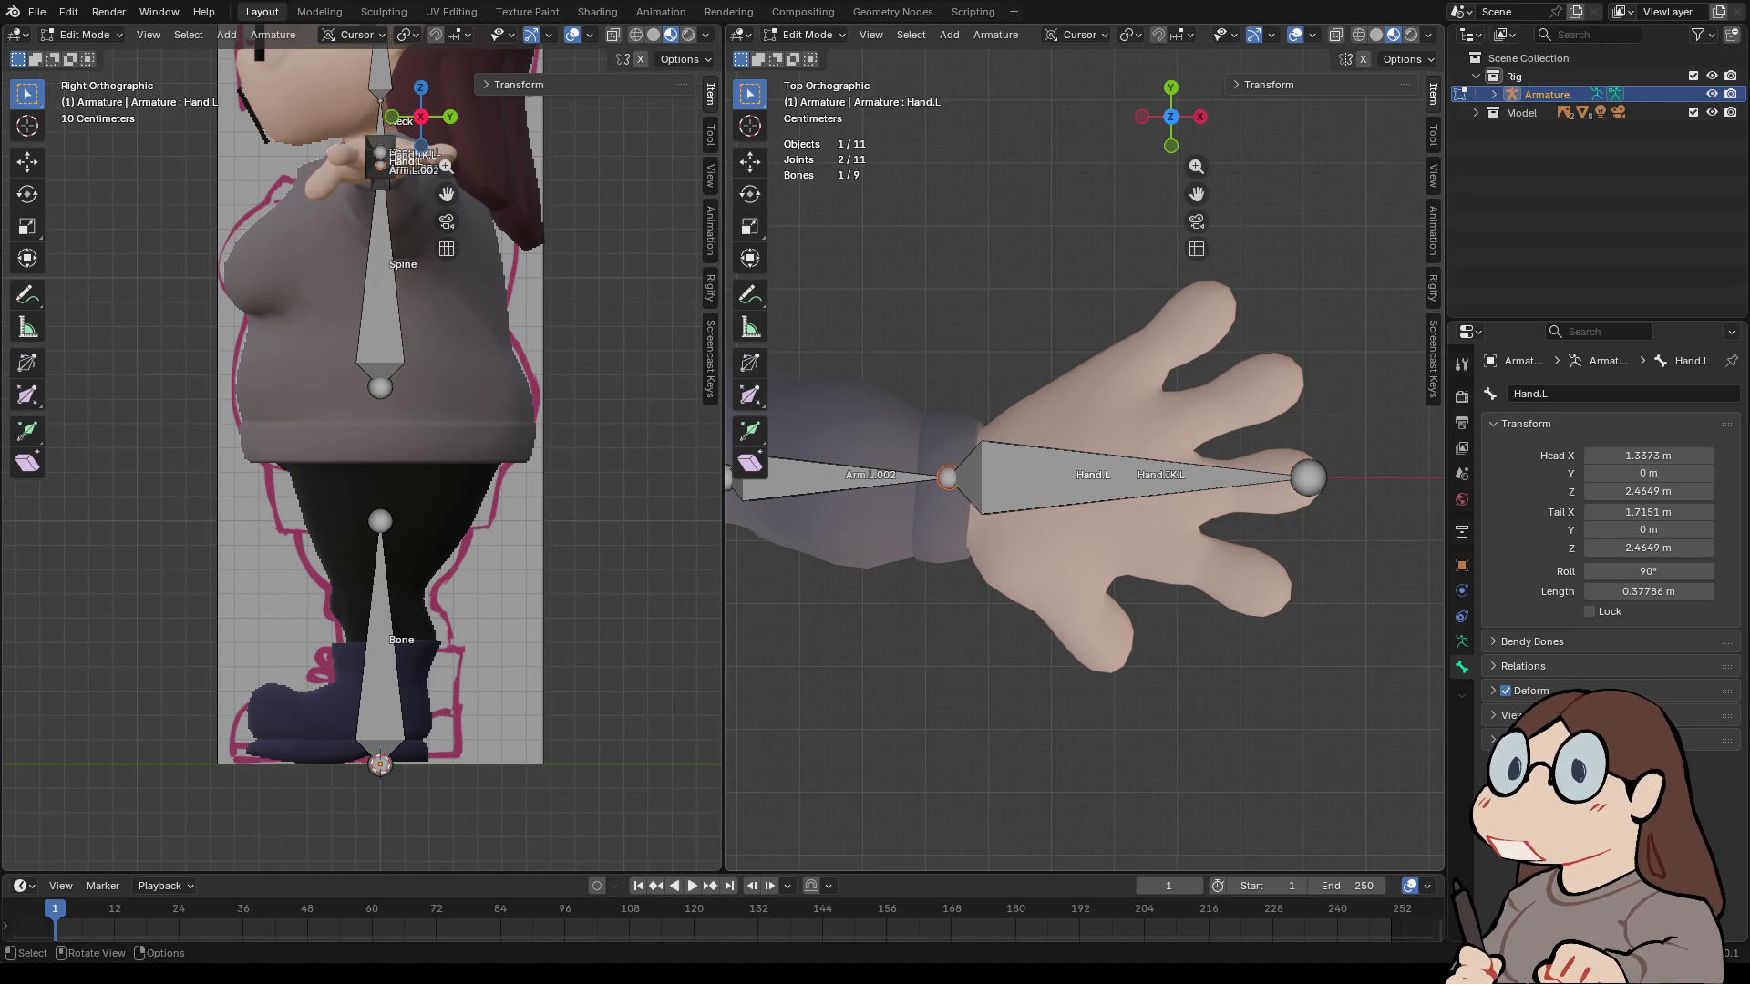
- Delete the overlapping Hand.IK.L bone, undoing an accidental duplicate first
{"action": "left_click", "coordinate": [1161, 474]}
{"action": "key", "text": "shift+d"}
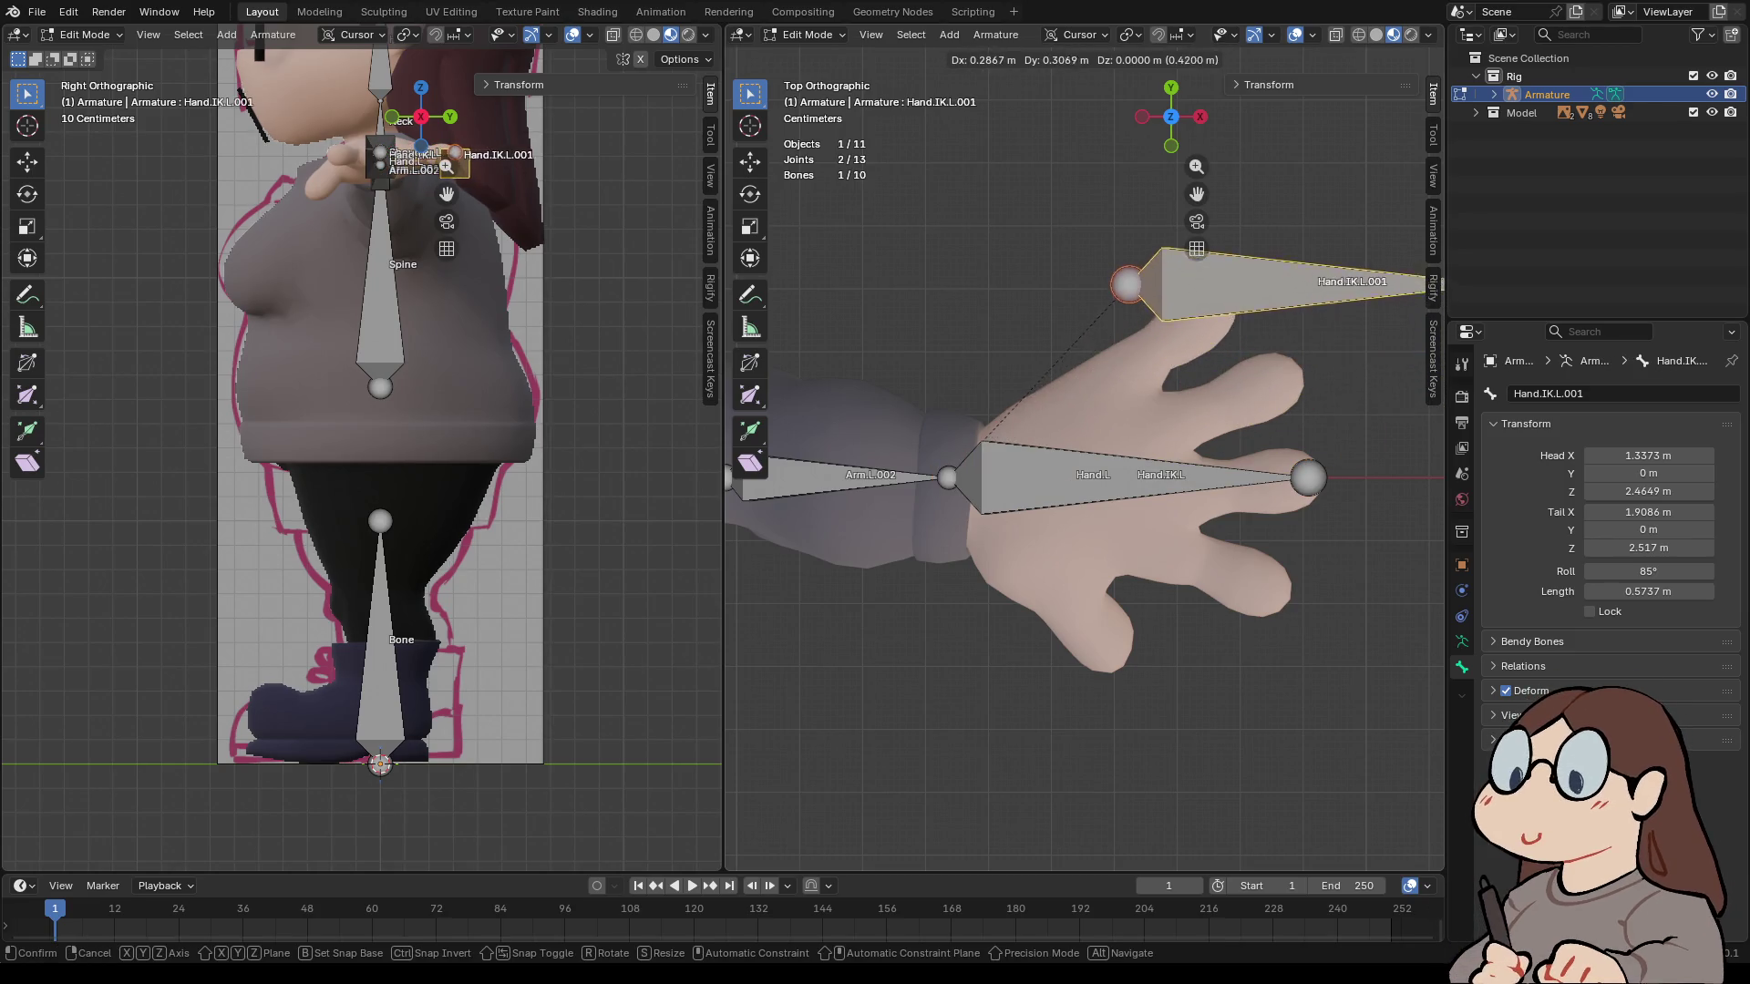
{"action": "key", "text": "Escape"}
{"action": "key", "text": "ctrl+z"}
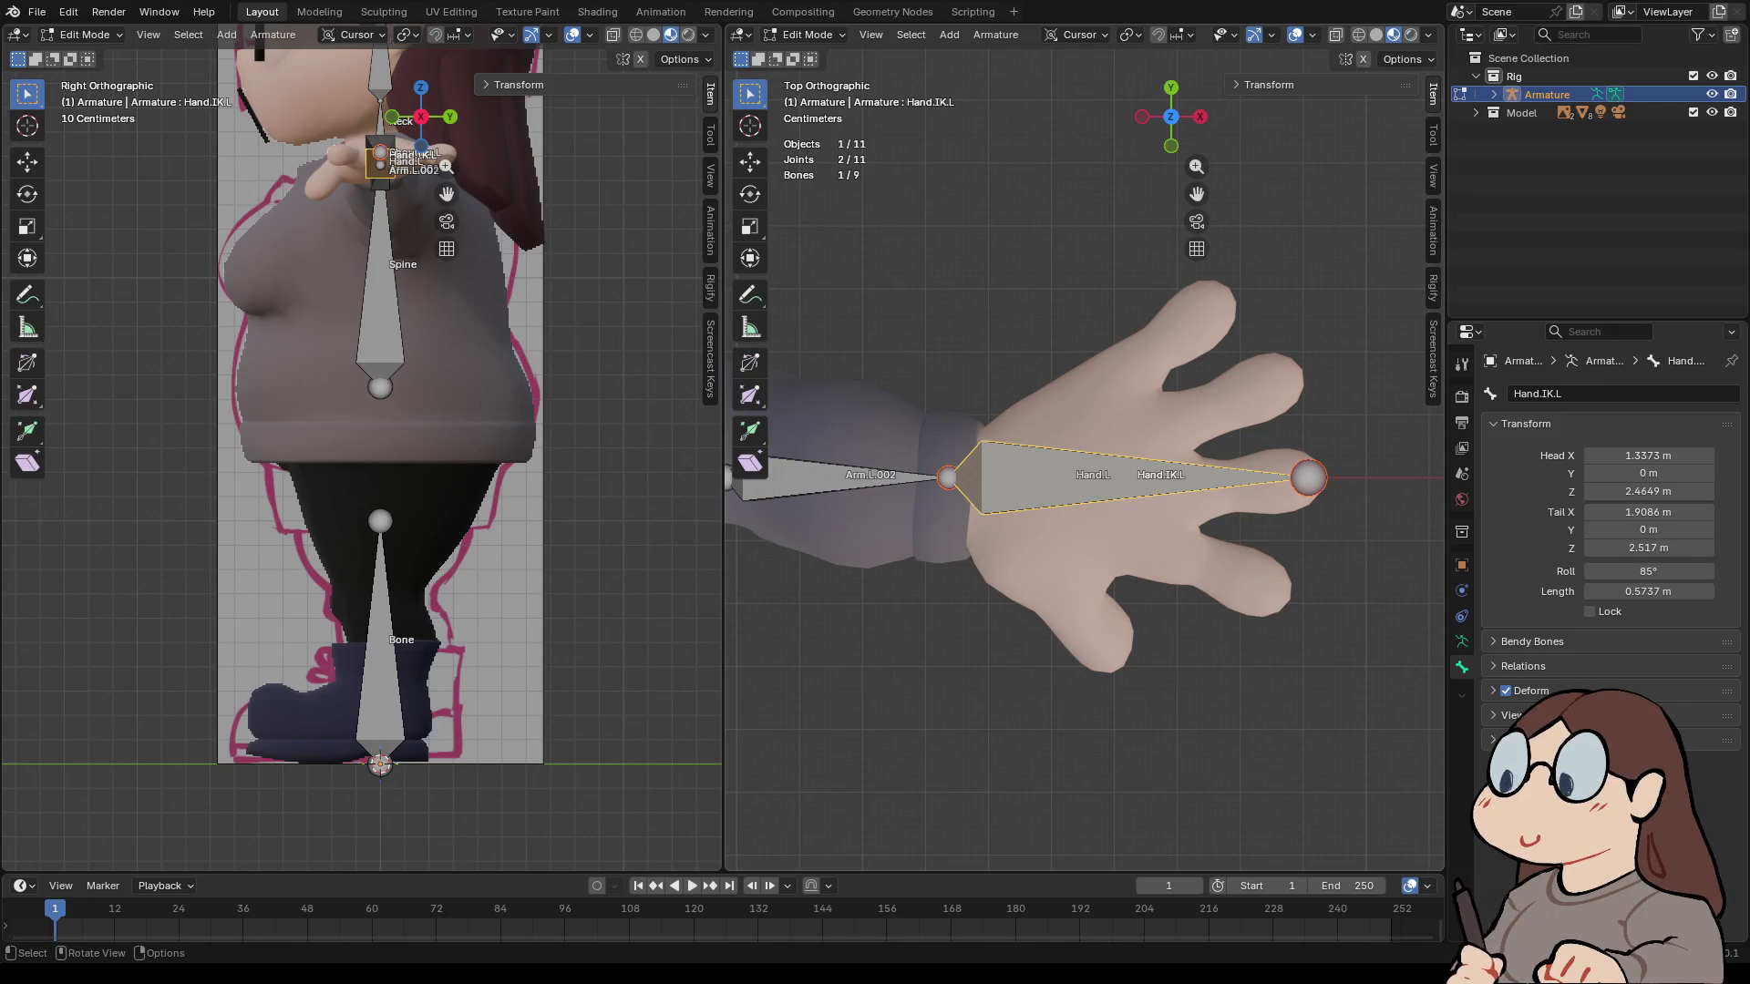
{"action": "left_click", "coordinate": [1308, 477]}
{"action": "left_click", "coordinate": [1139, 475]}
{"action": "left_click", "coordinate": [1139, 474]}
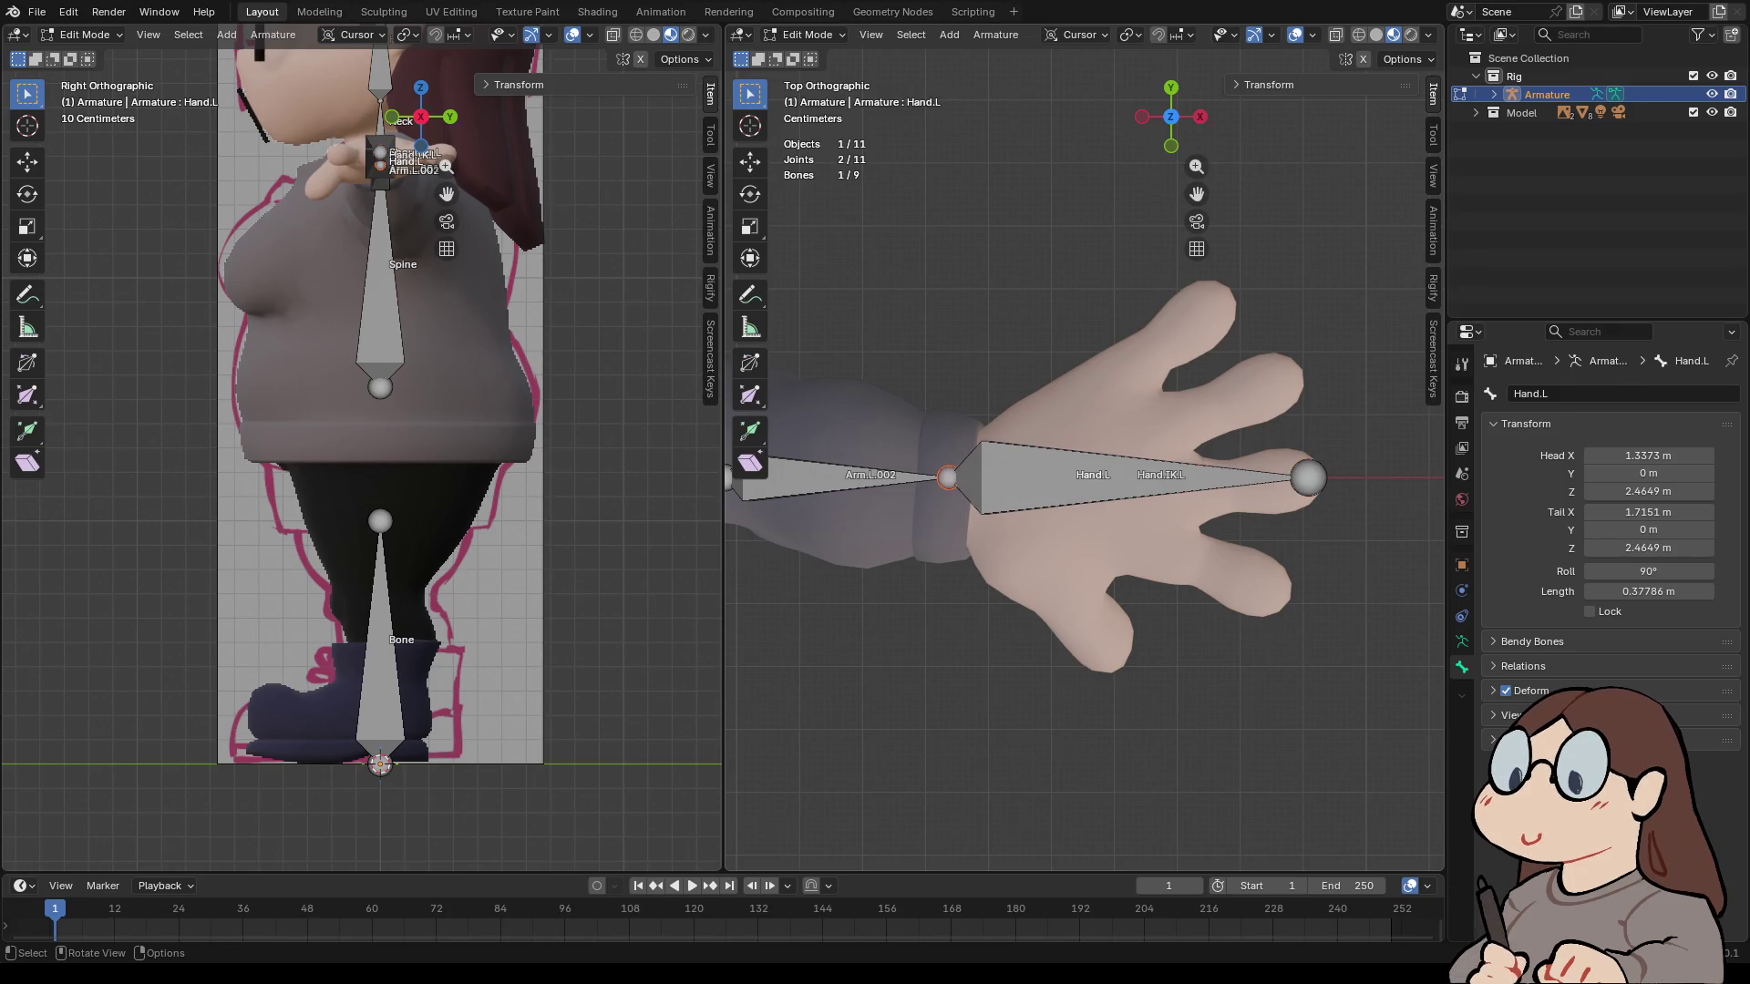
{"action": "left_click", "coordinate": [1139, 475]}
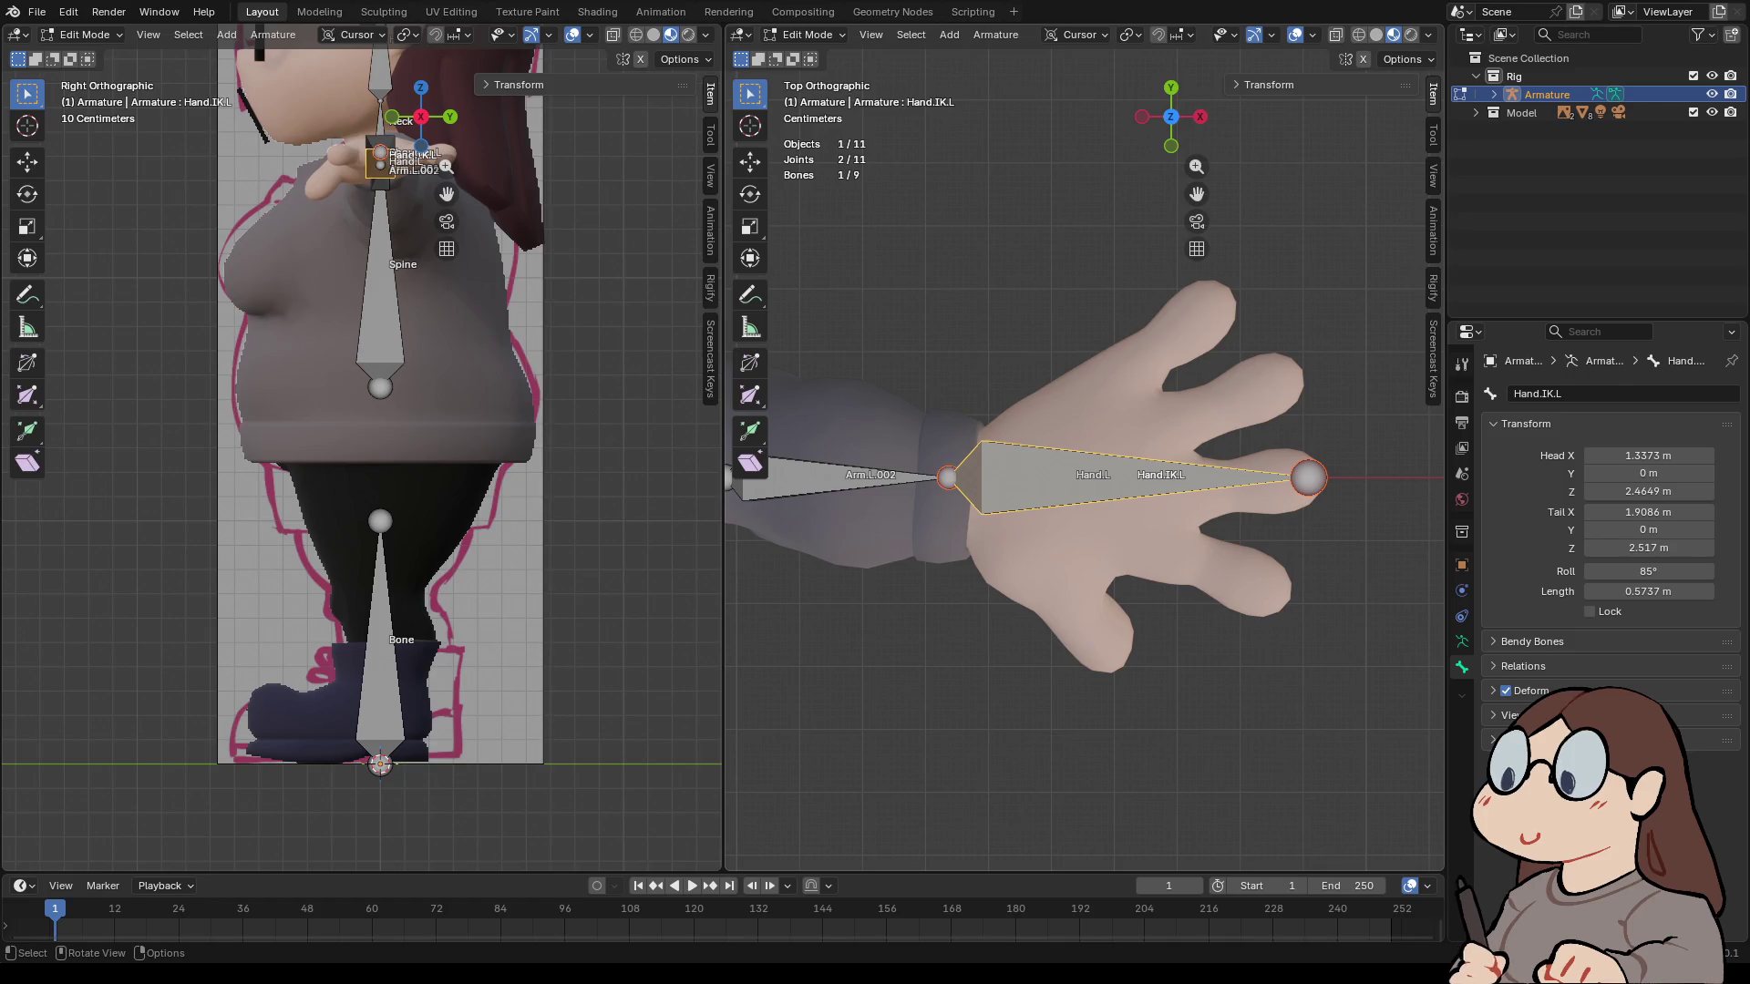
{"action": "key", "text": "Delete"}
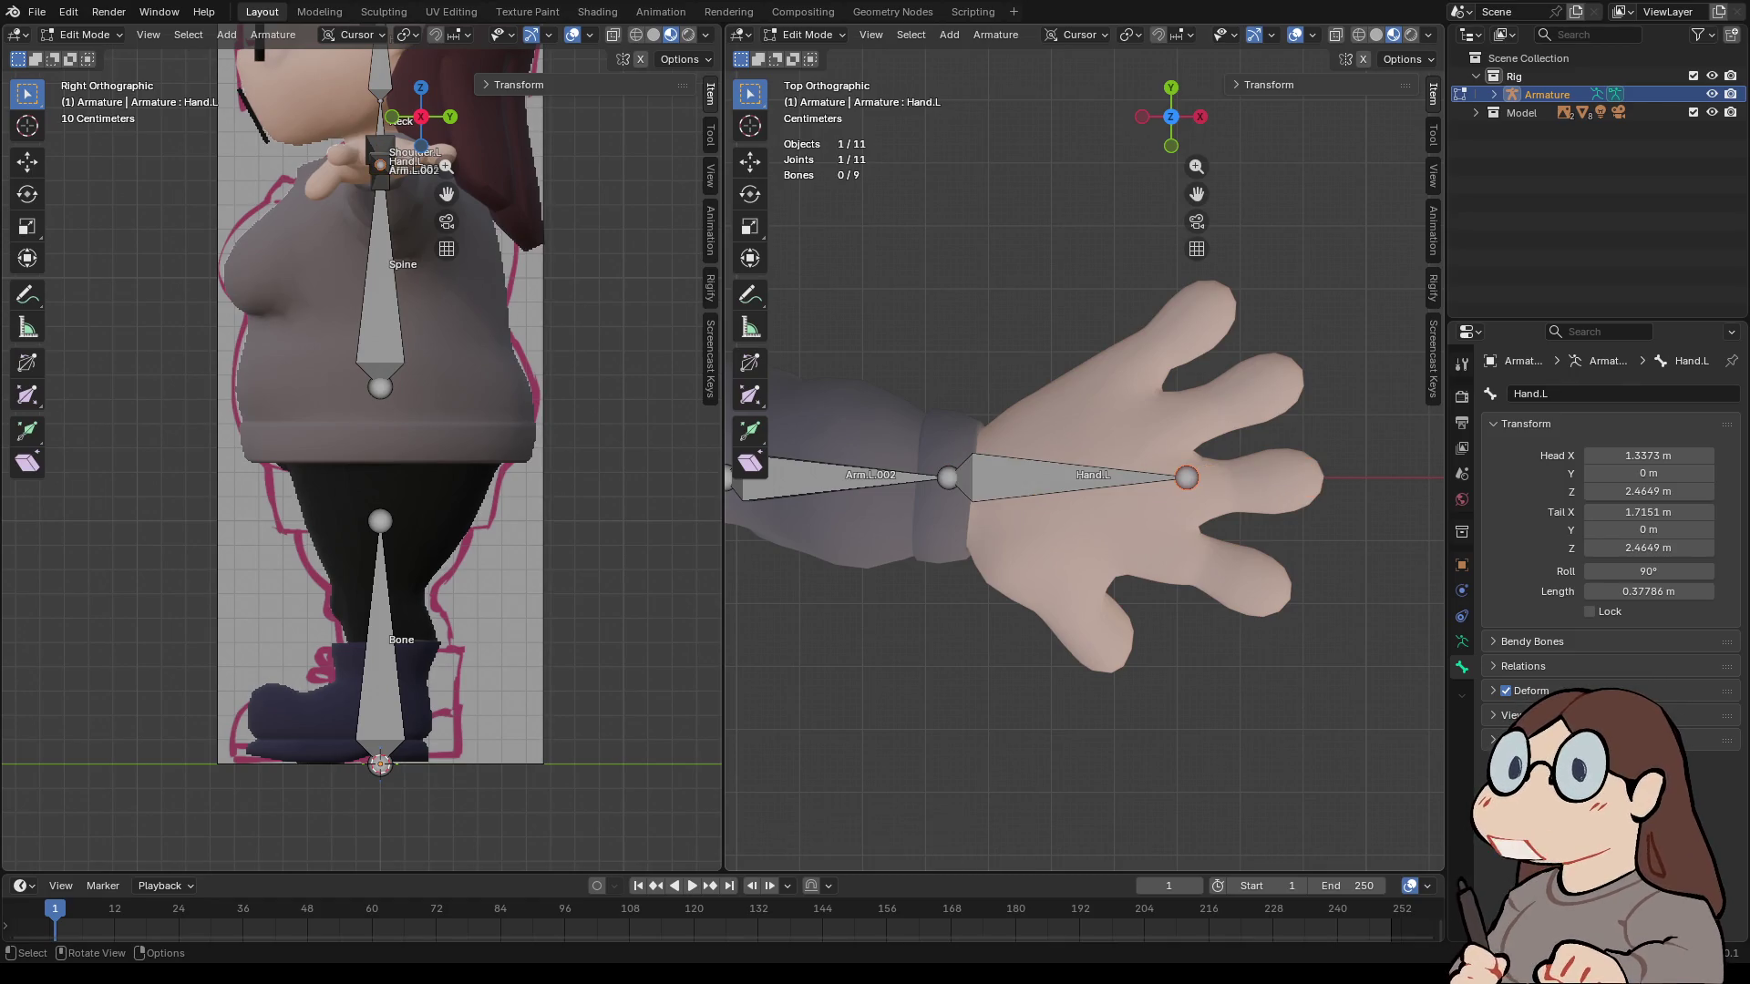
- Pull Hand.L's tip back along X about 0.091 m to the knuckles
{"action": "key", "text": "g"}
{"action": "key", "text": "x"}
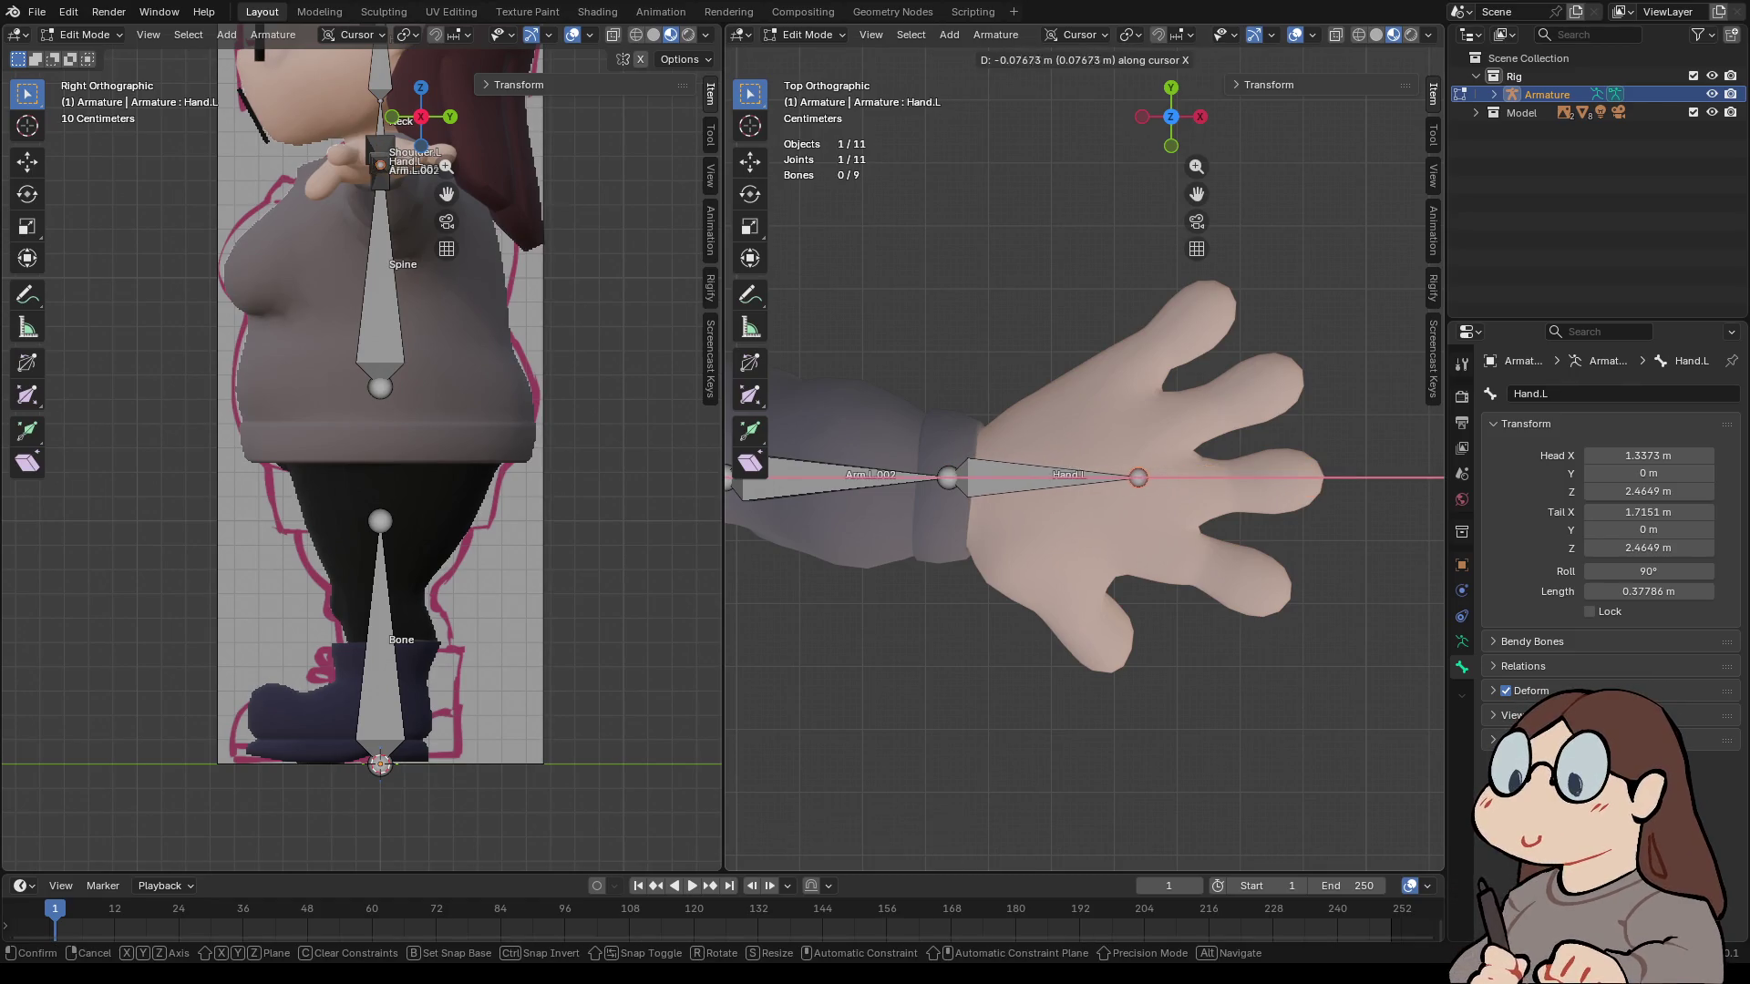
{"action": "key", "text": "Return"}
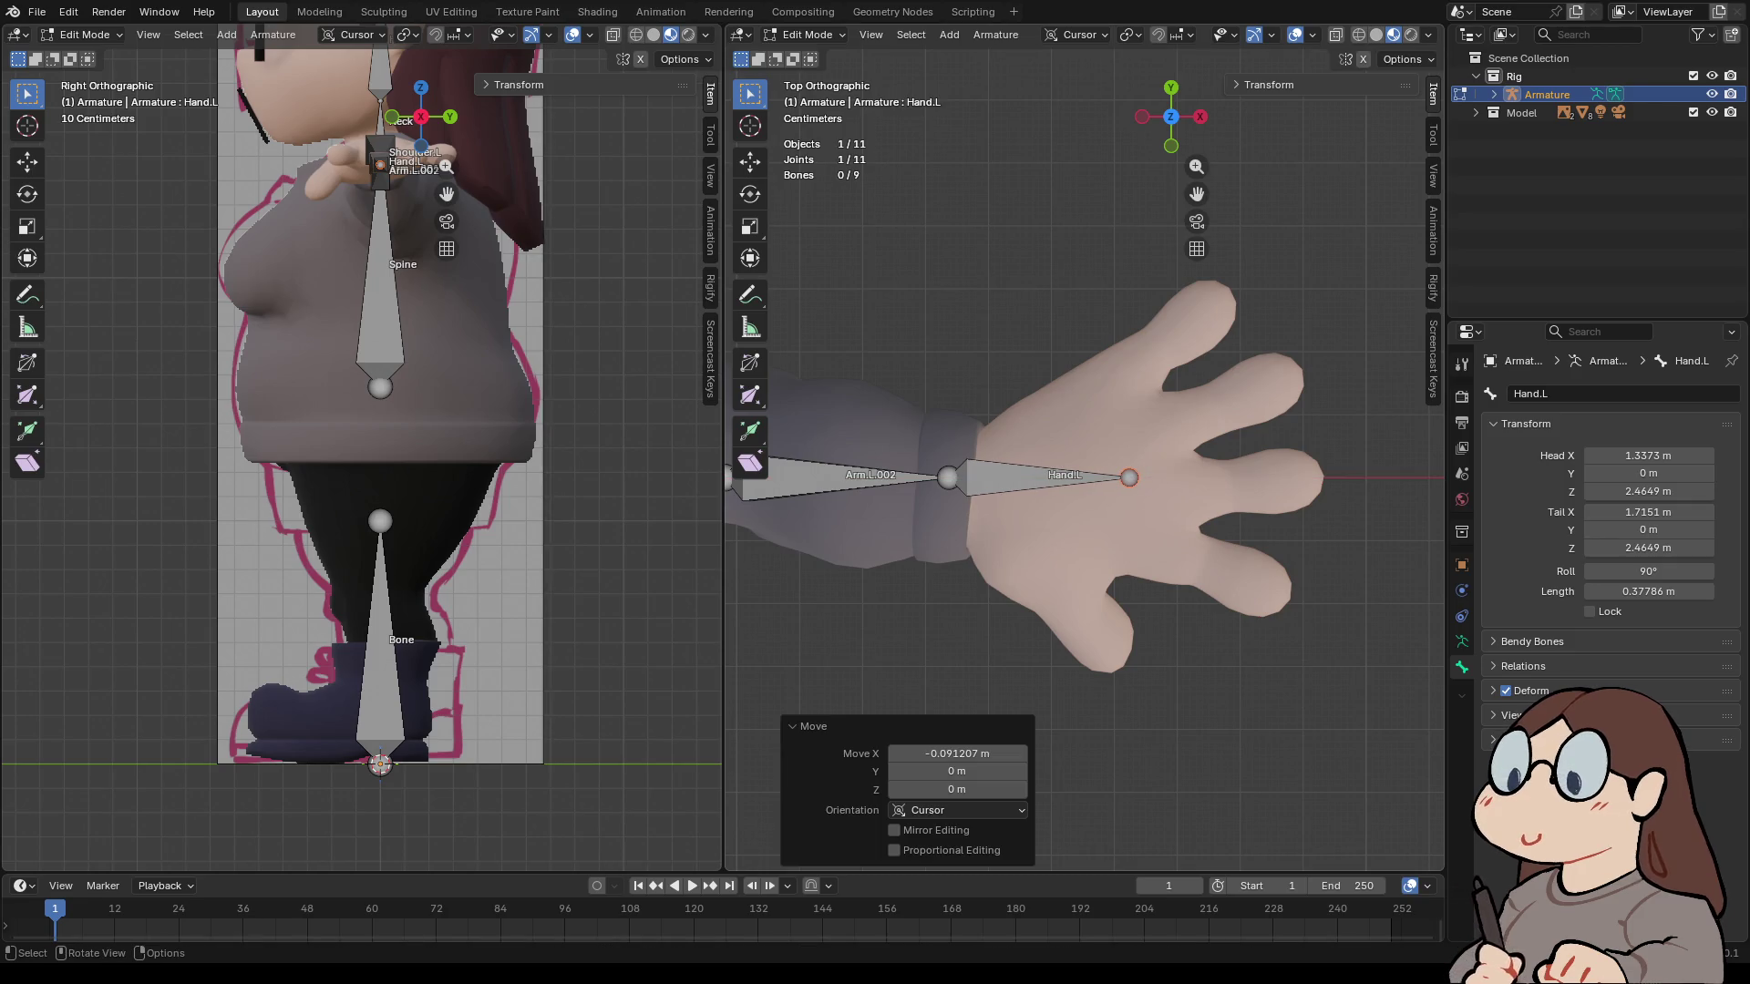
- Extrude a new bone from Hand.L's tip along X into the middle finger
{"action": "key", "text": "e"}
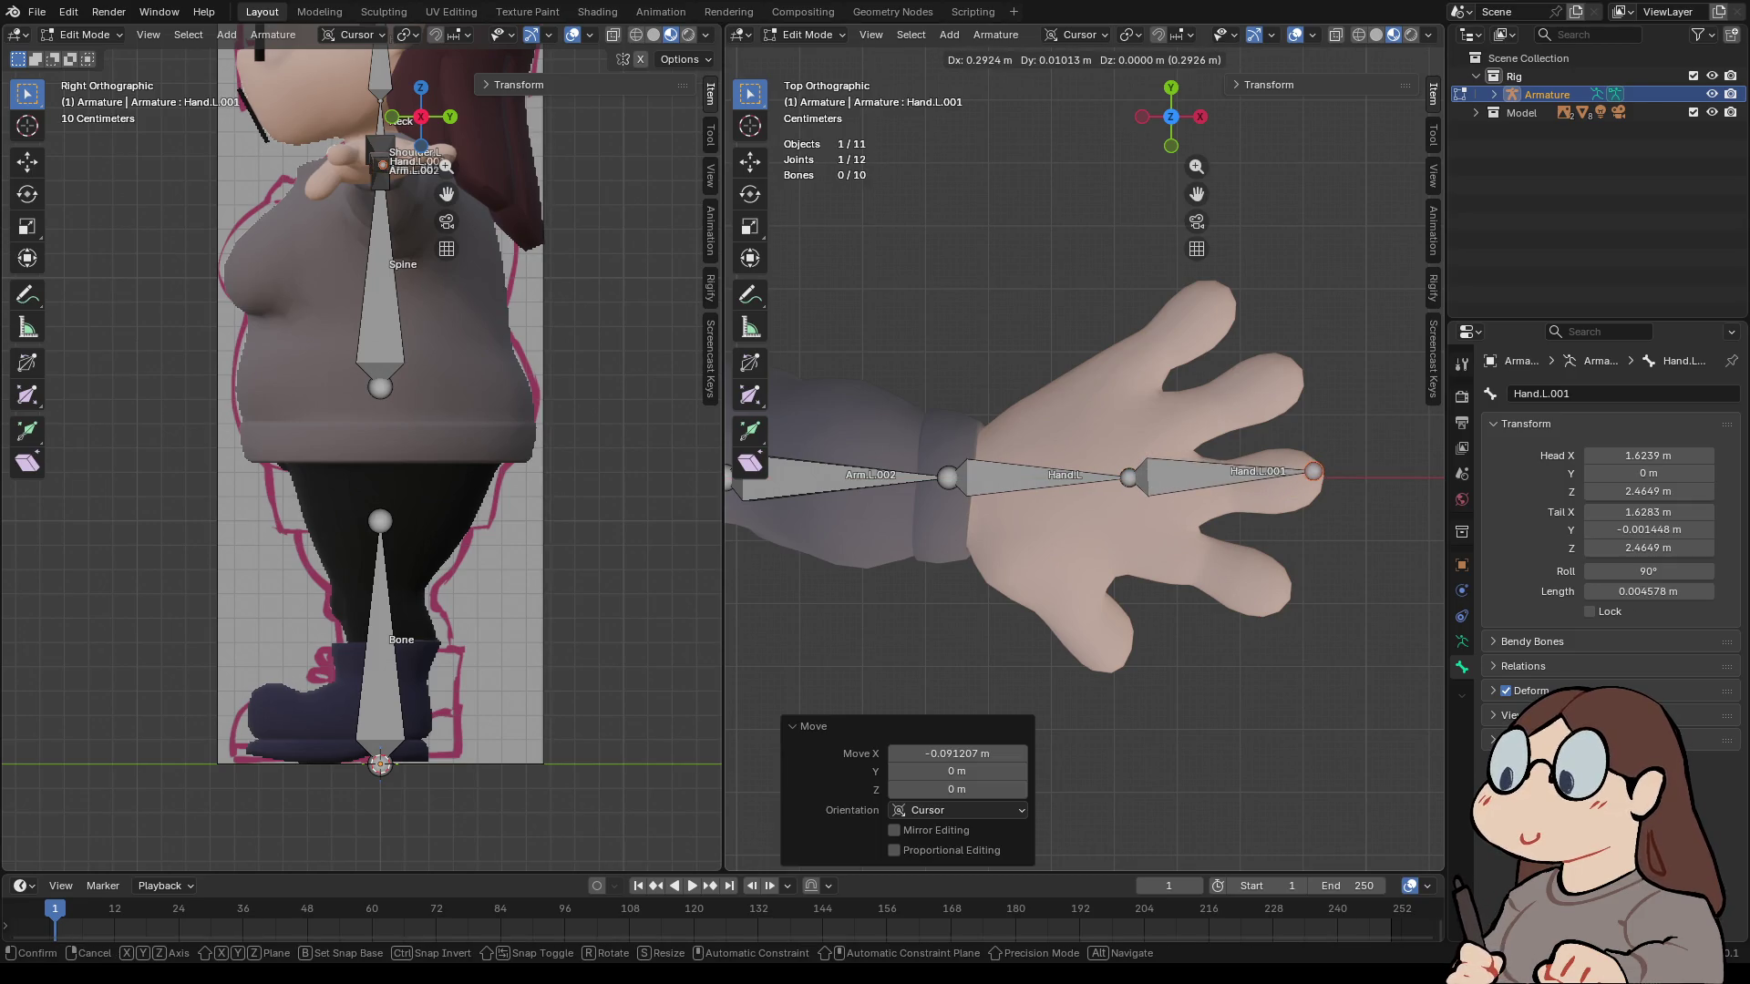
{"action": "key", "text": "x"}
{"action": "key", "text": "Return"}
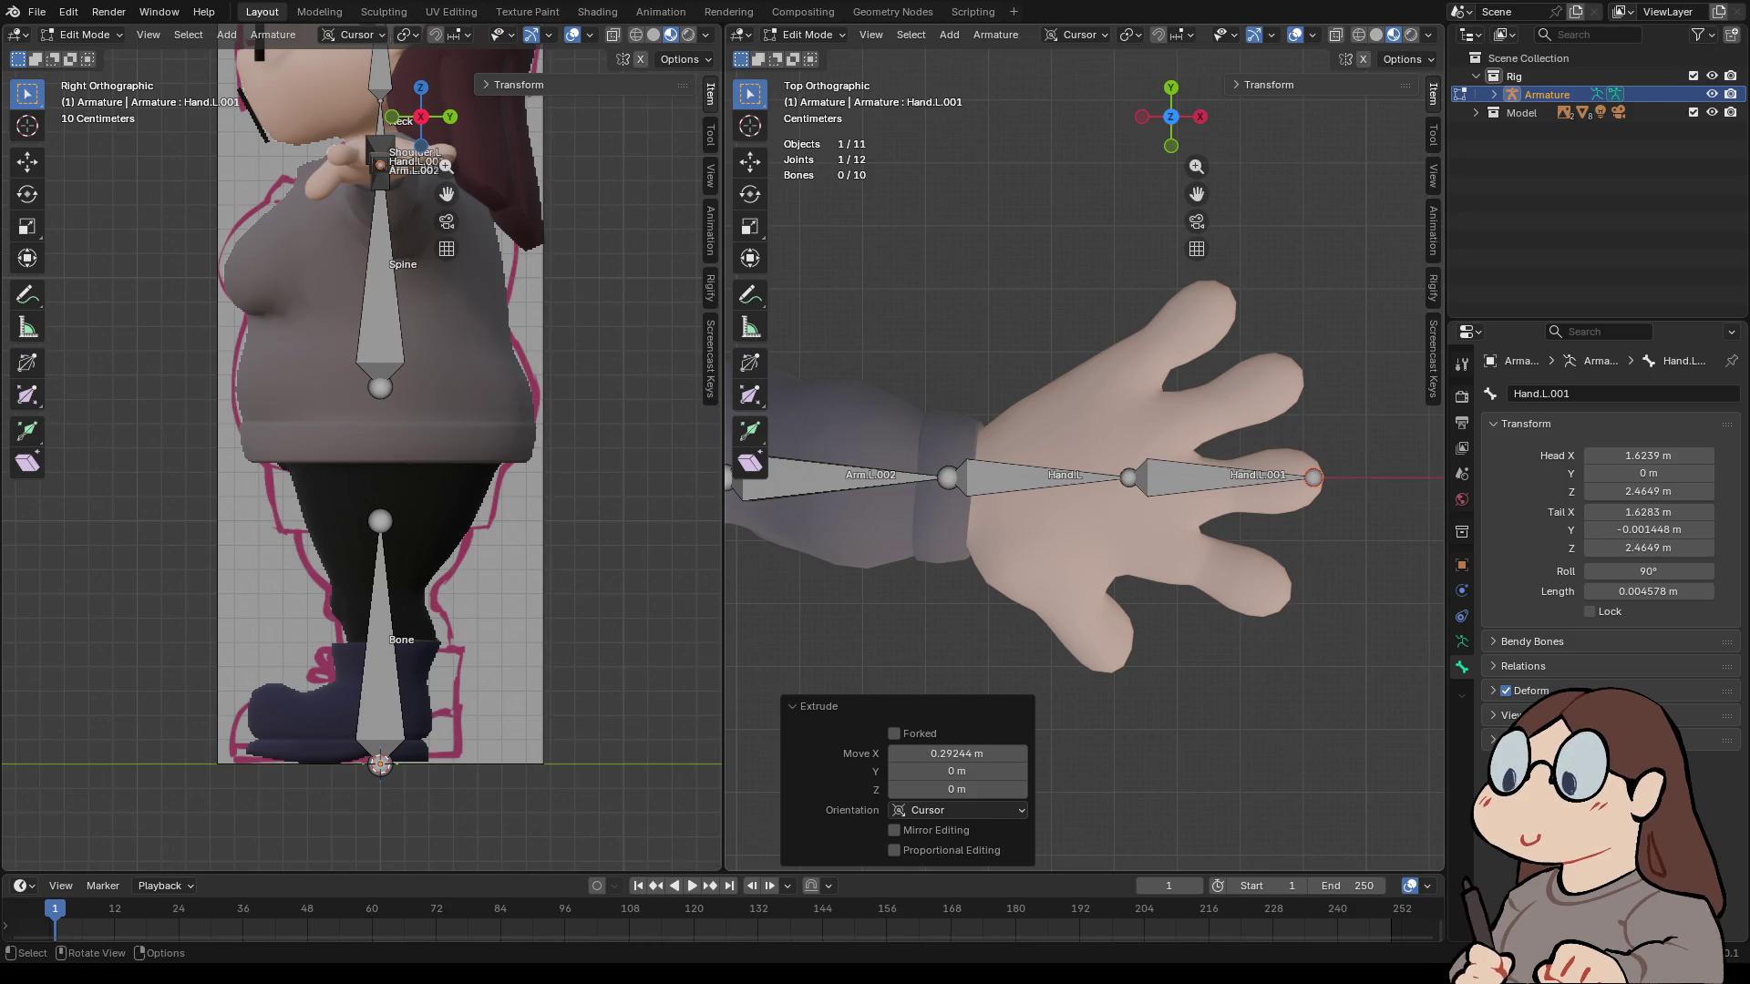
- Rename the new finger bone Finger.Middle.L
{"action": "left_click", "coordinate": [1540, 394]}
{"action": "left_click", "coordinate": [1513, 394]}
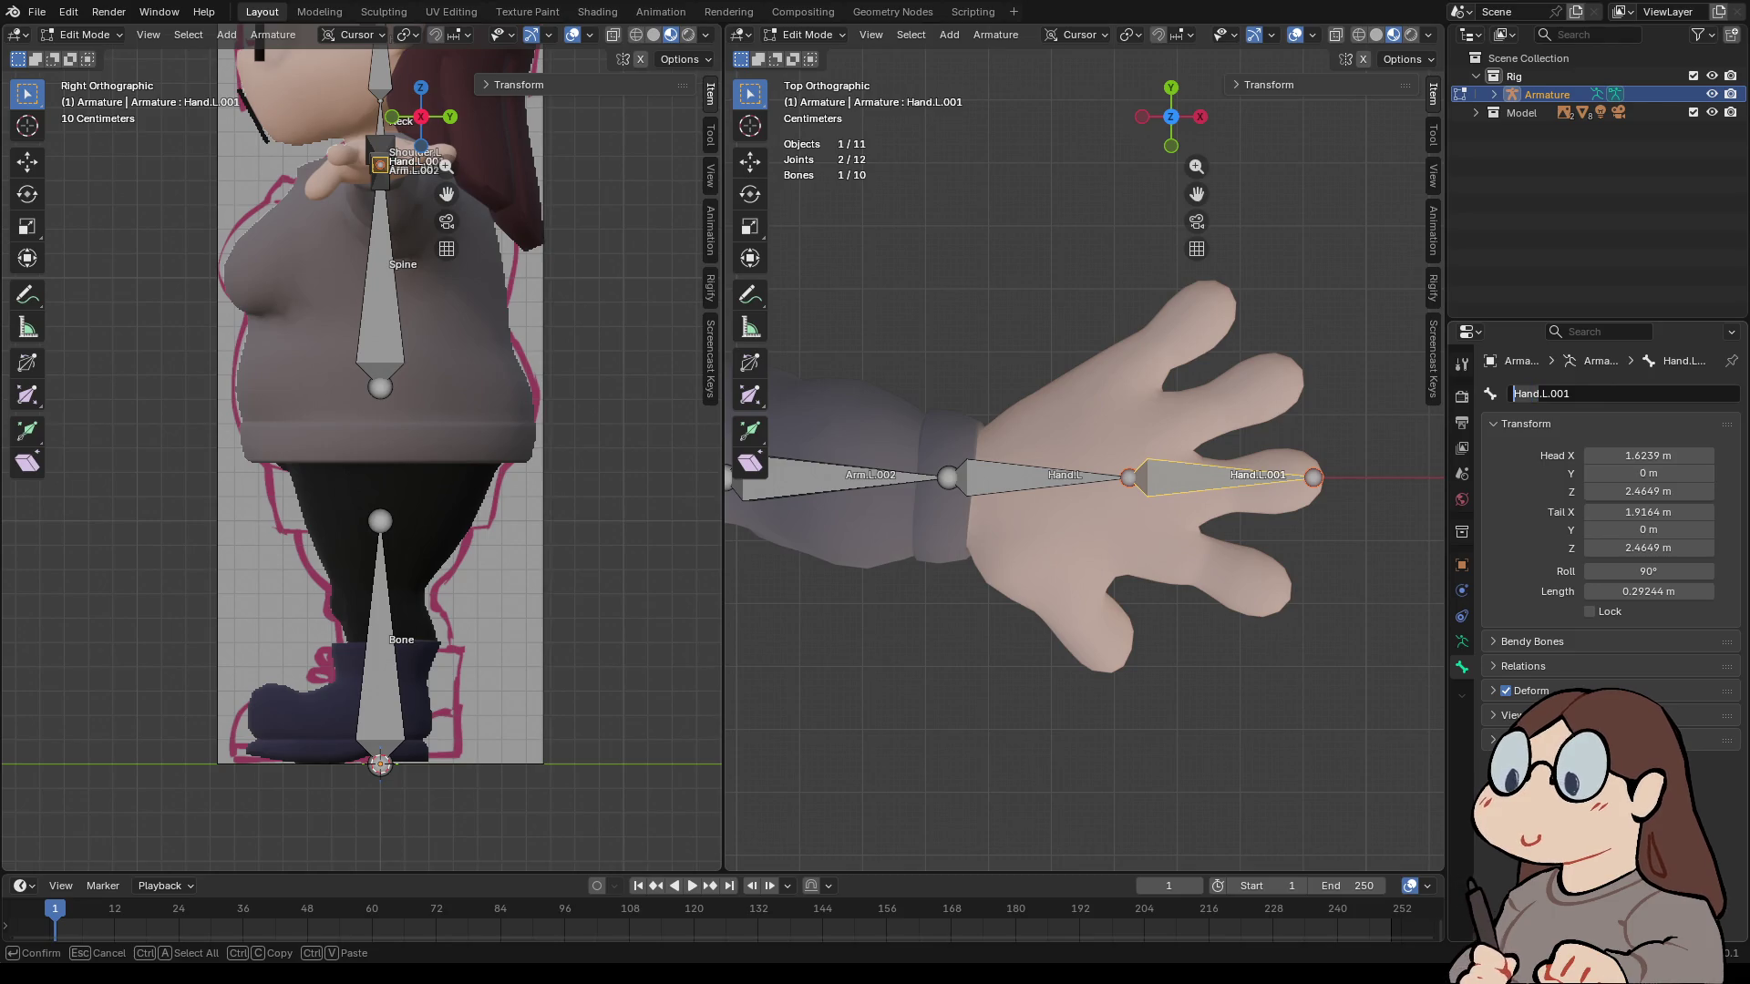
{"action": "type", "text": "Fin"}
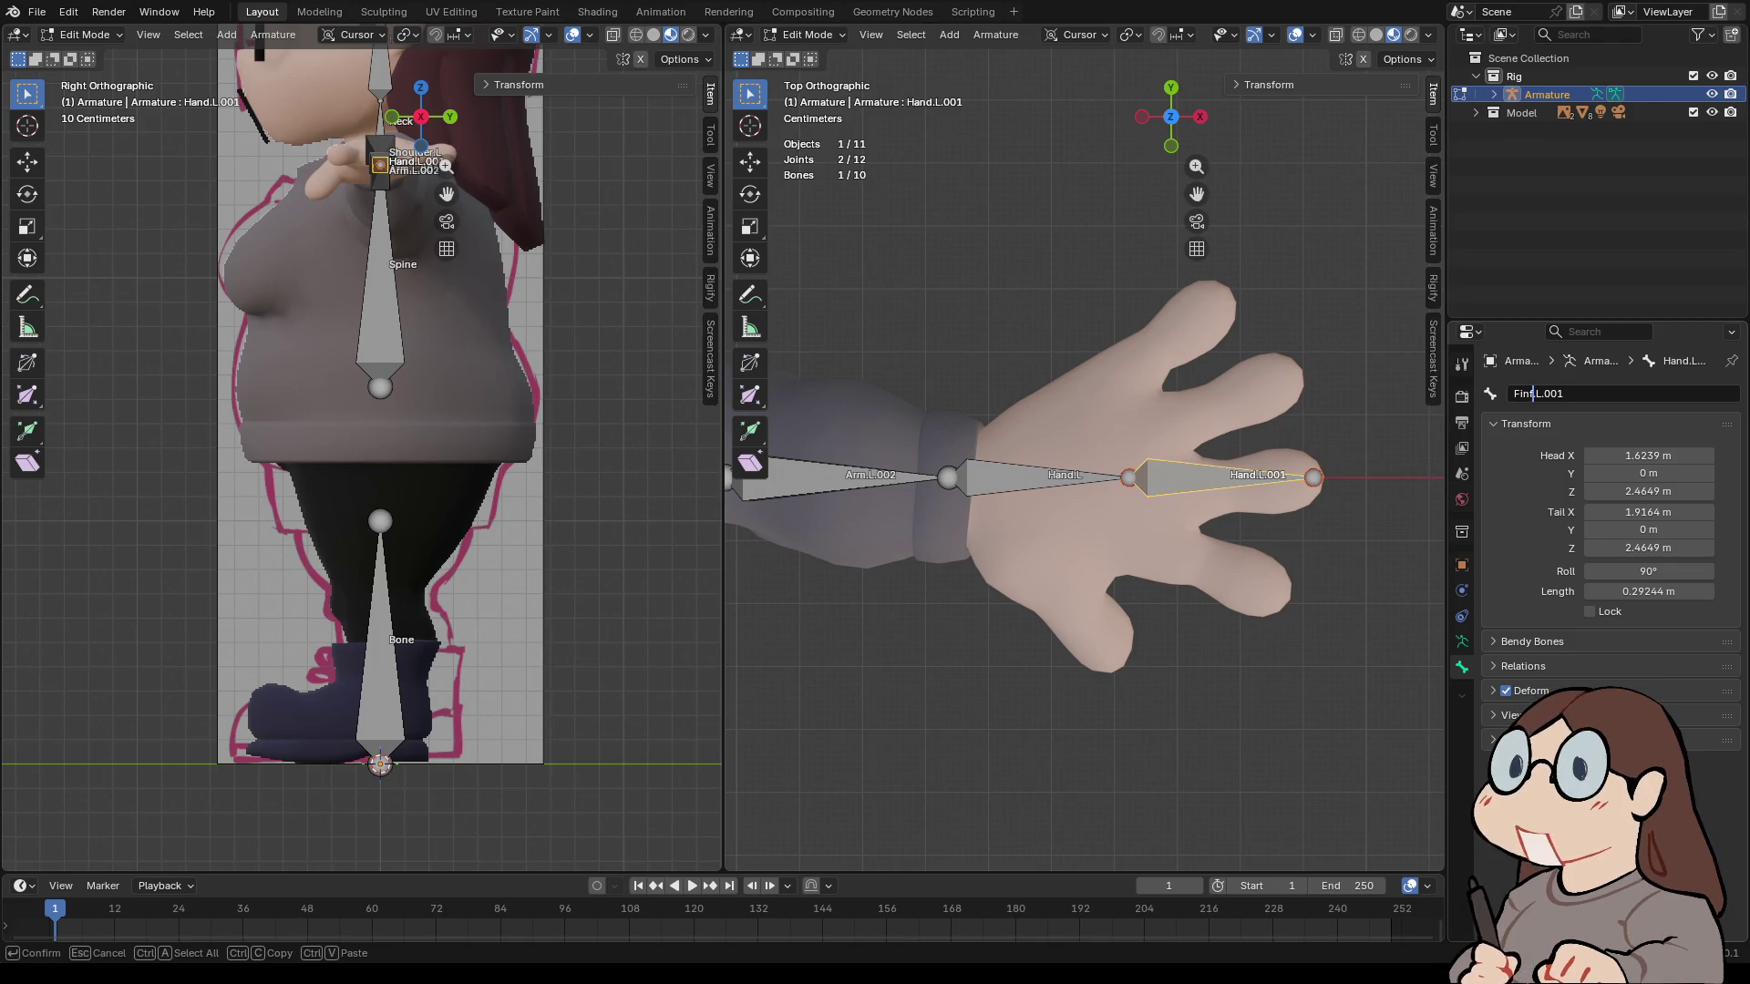
{"action": "type", "text": "ger,"}
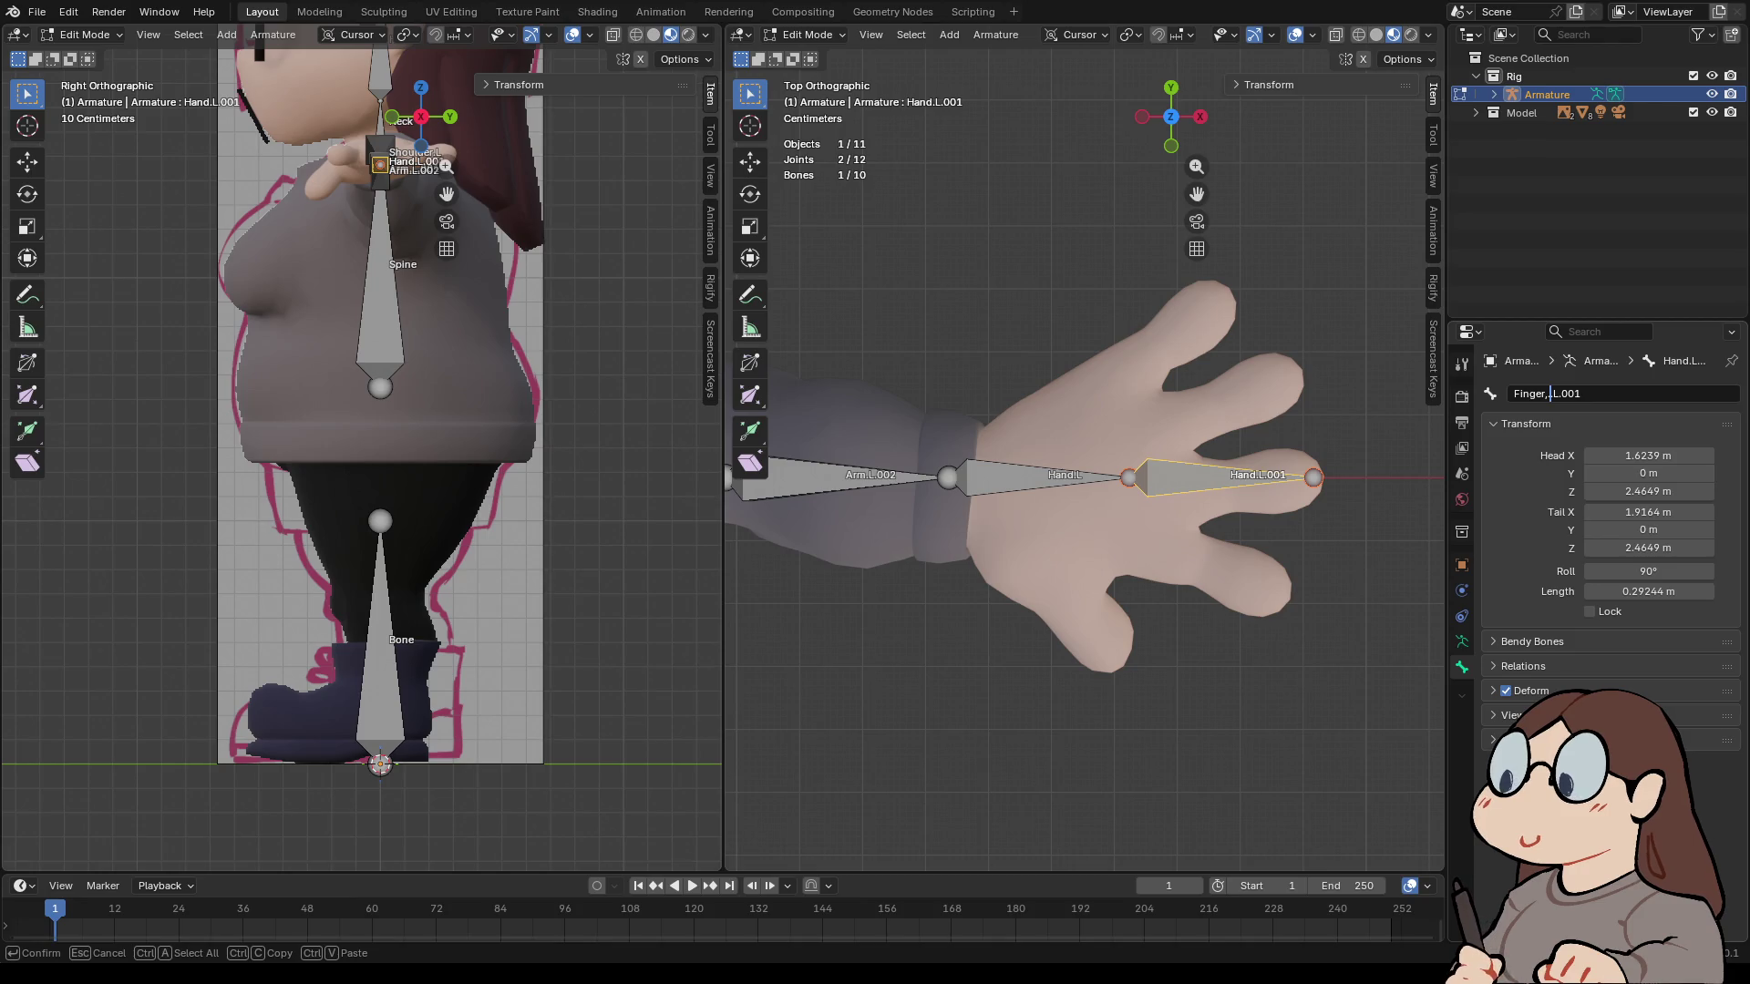
{"action": "key", "text": "BackSpace"}
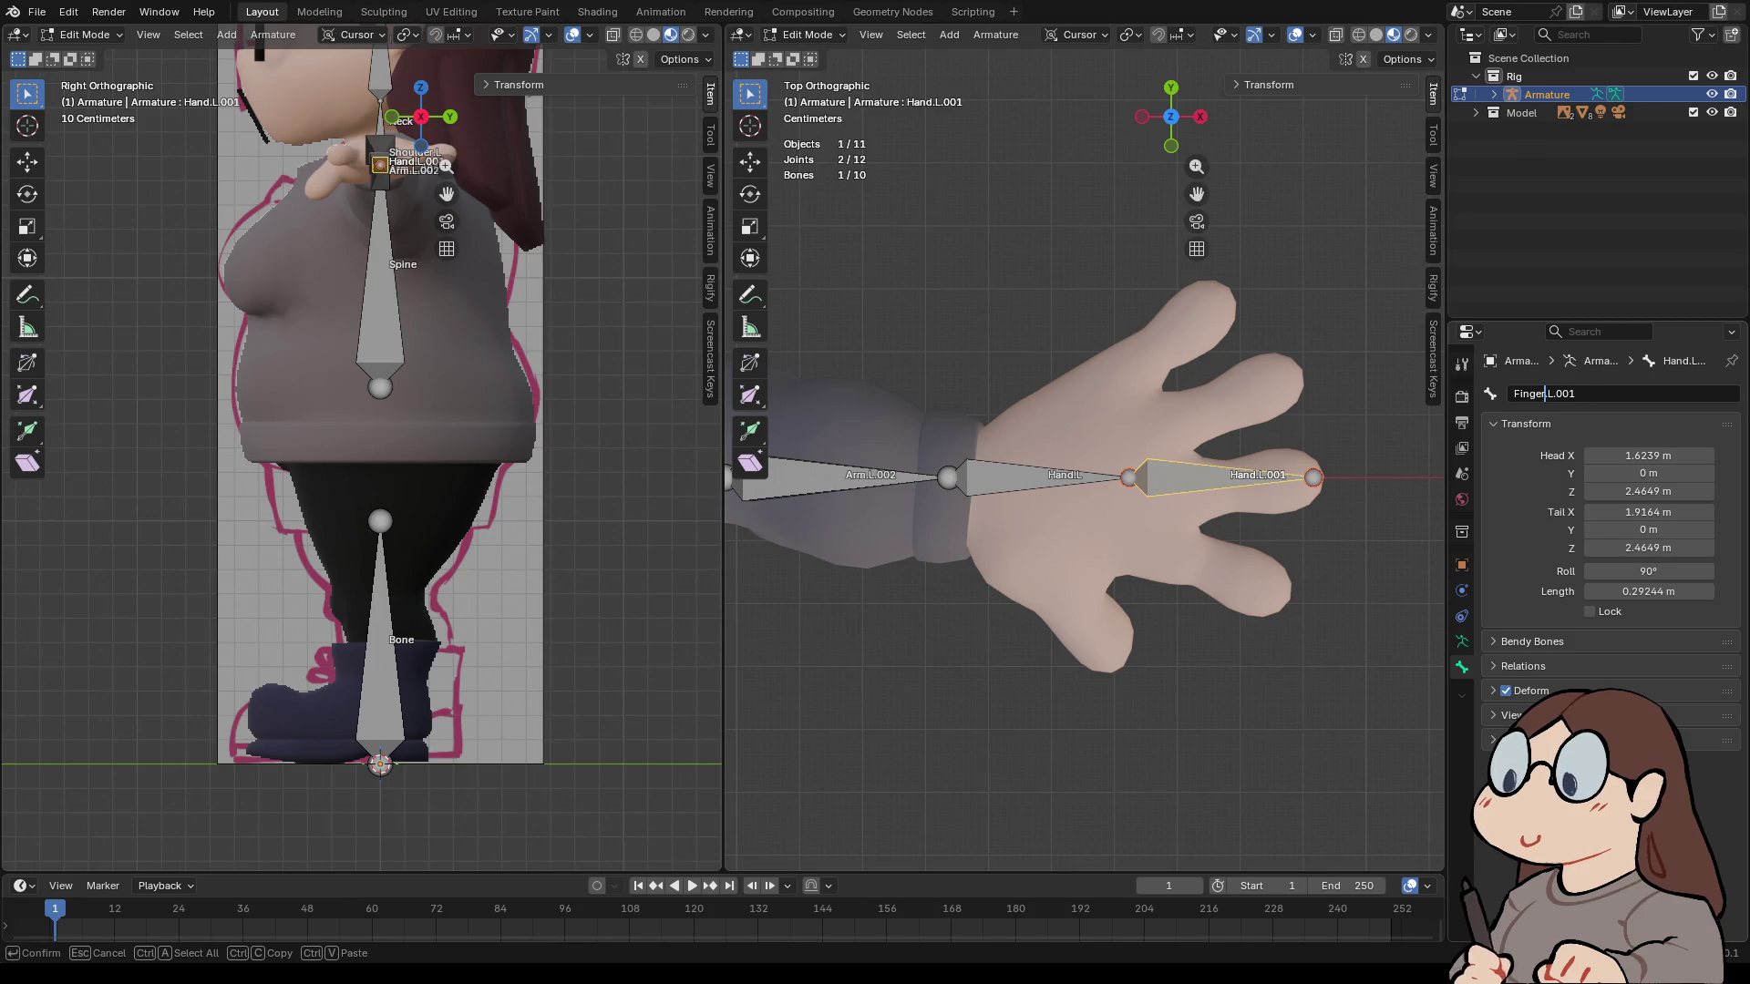
{"action": "type", "text": ".M"}
{"action": "key", "text": "BackSpace"}
{"action": "type", "text": "Middle"}
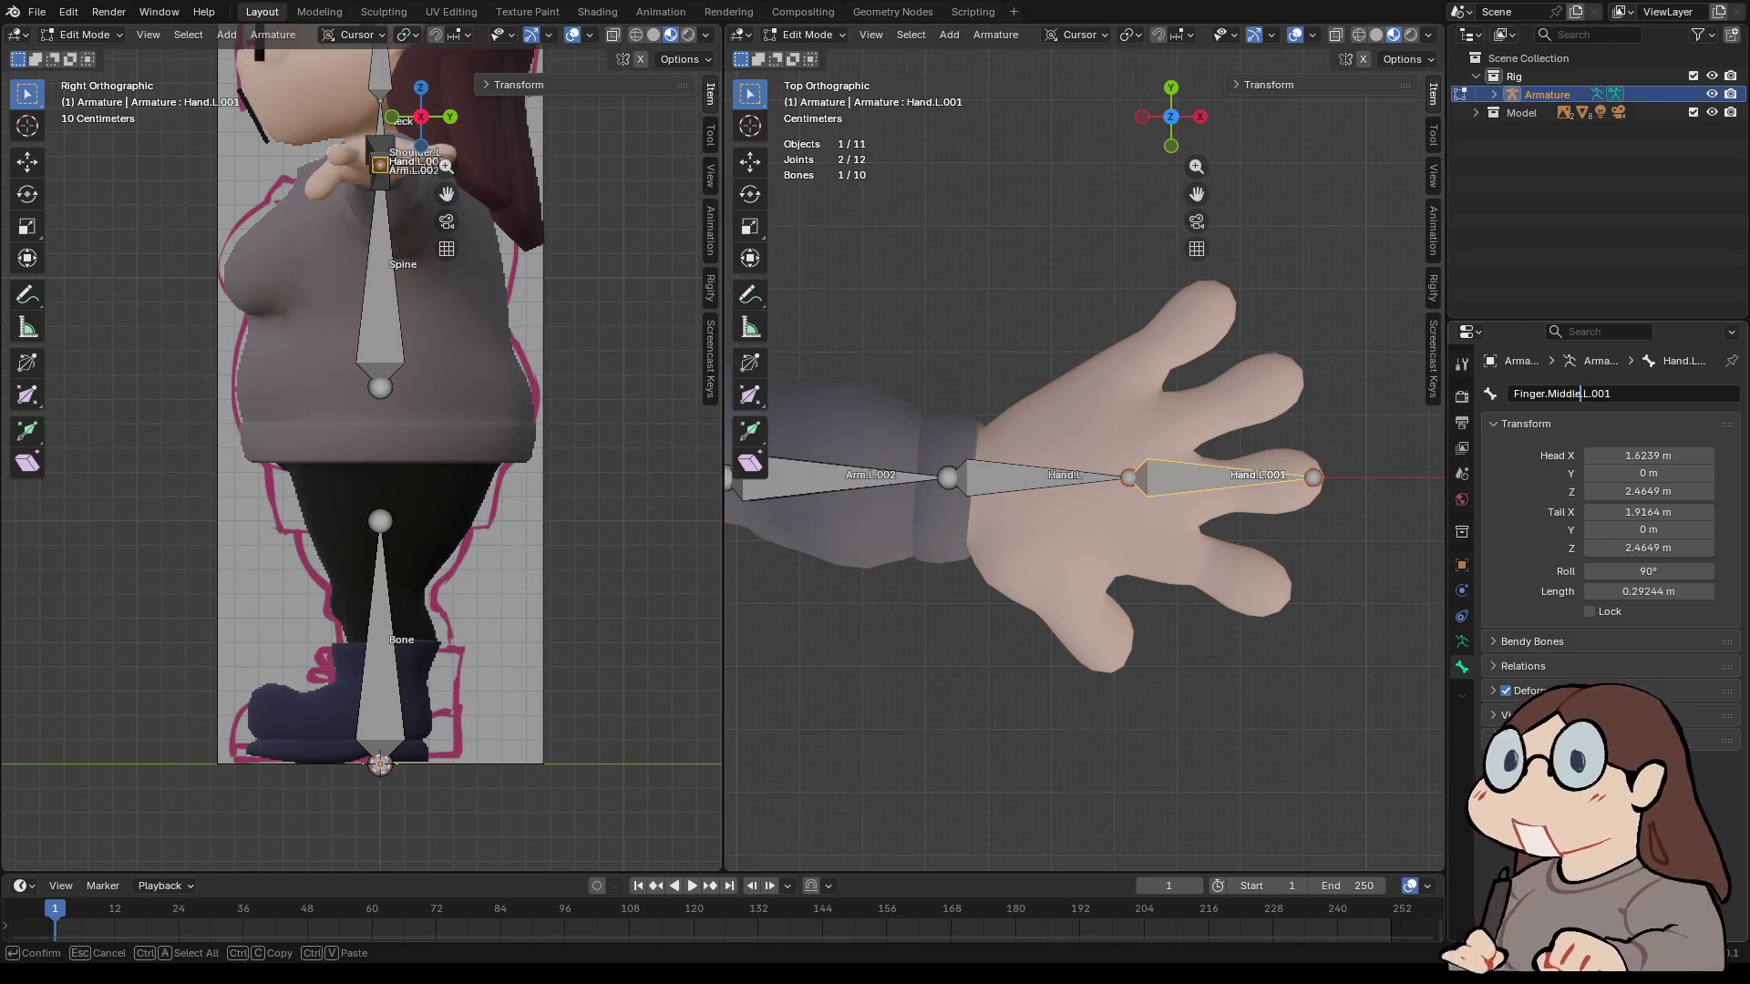
{"action": "type", "text": "."}
{"action": "key", "text": "End"}
{"action": "key", "text": "BackSpace"}
{"action": "key", "text": "BackSpace"}
{"action": "key", "text": "BackSpace"}
{"action": "key", "text": "Return"}
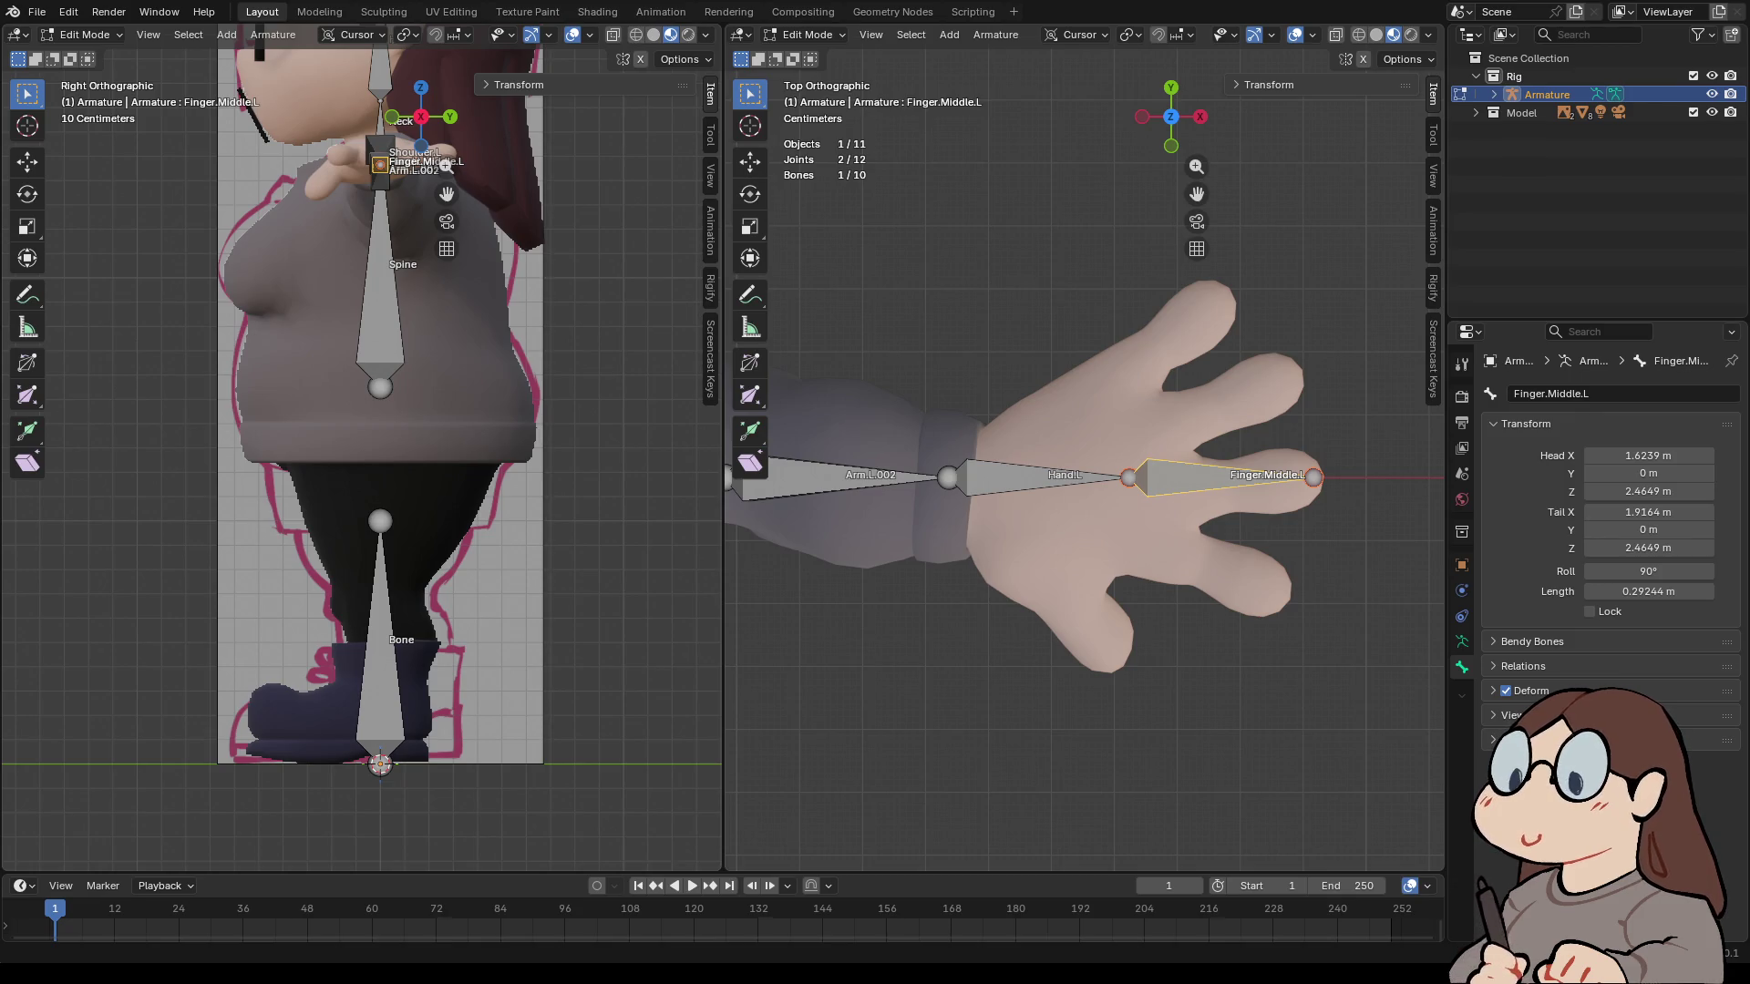
- Uncheck Connected on Hand.L while keeping it parented to the arm bone
{"action": "left_click", "coordinate": [1129, 476]}
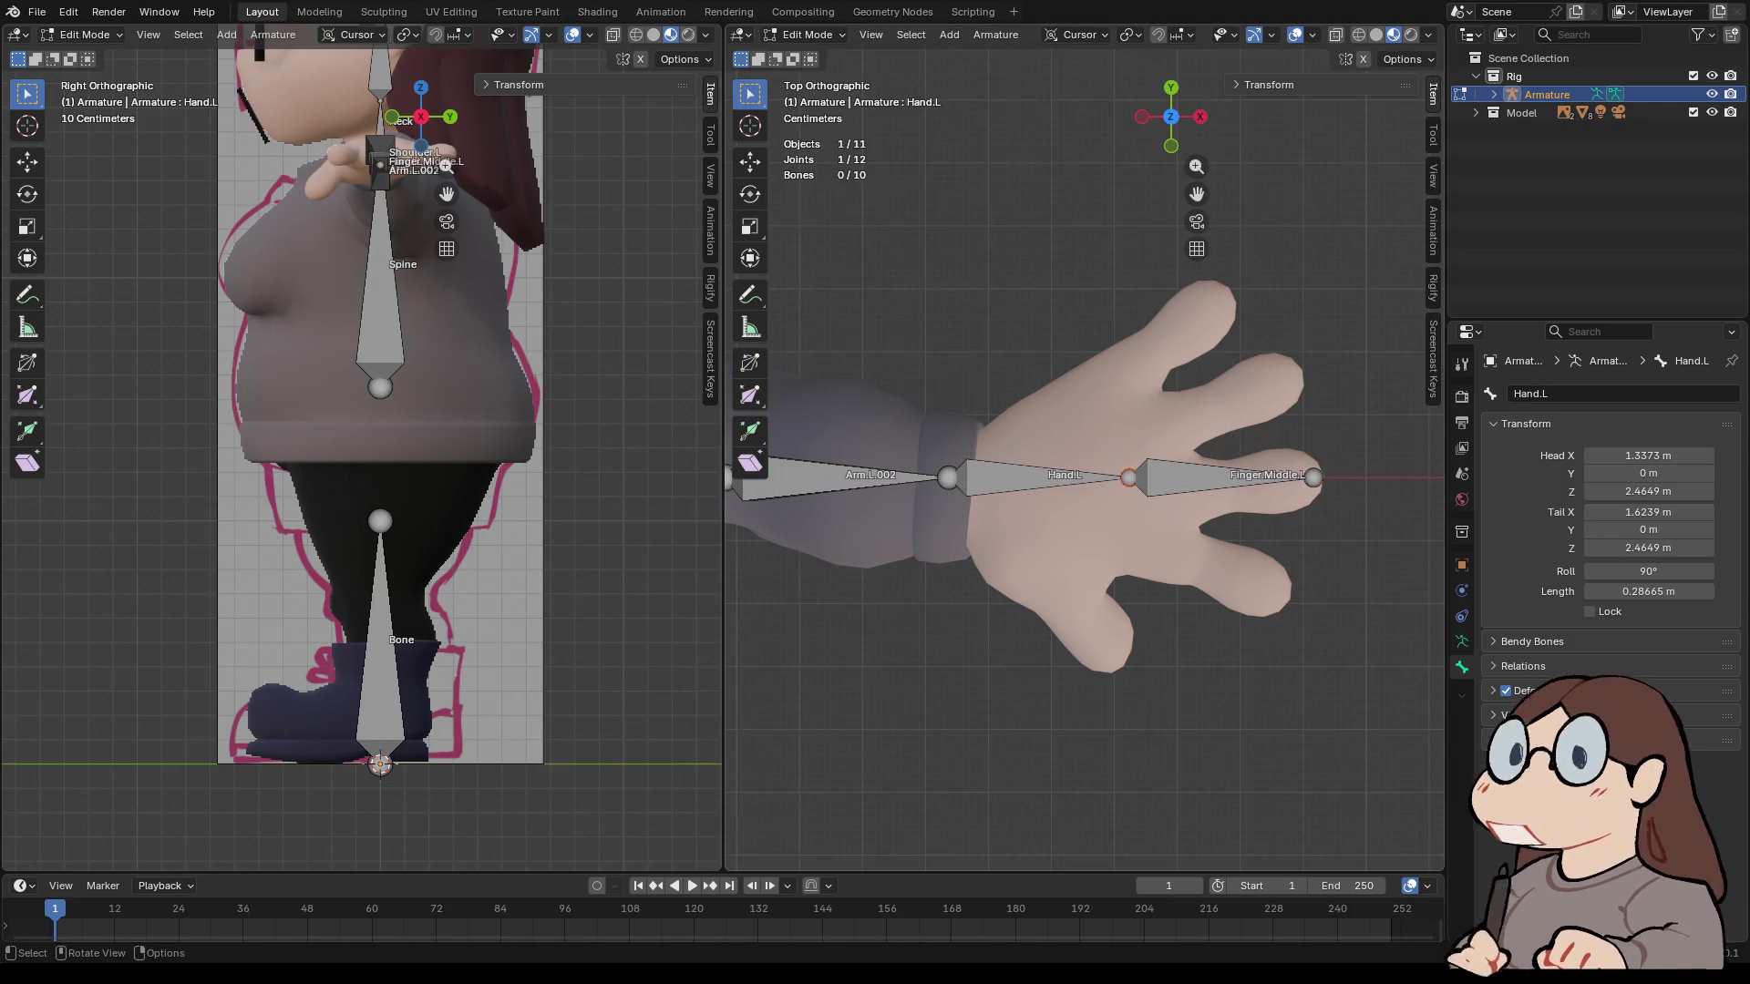
{"action": "right_click", "coordinate": [1057, 499]}
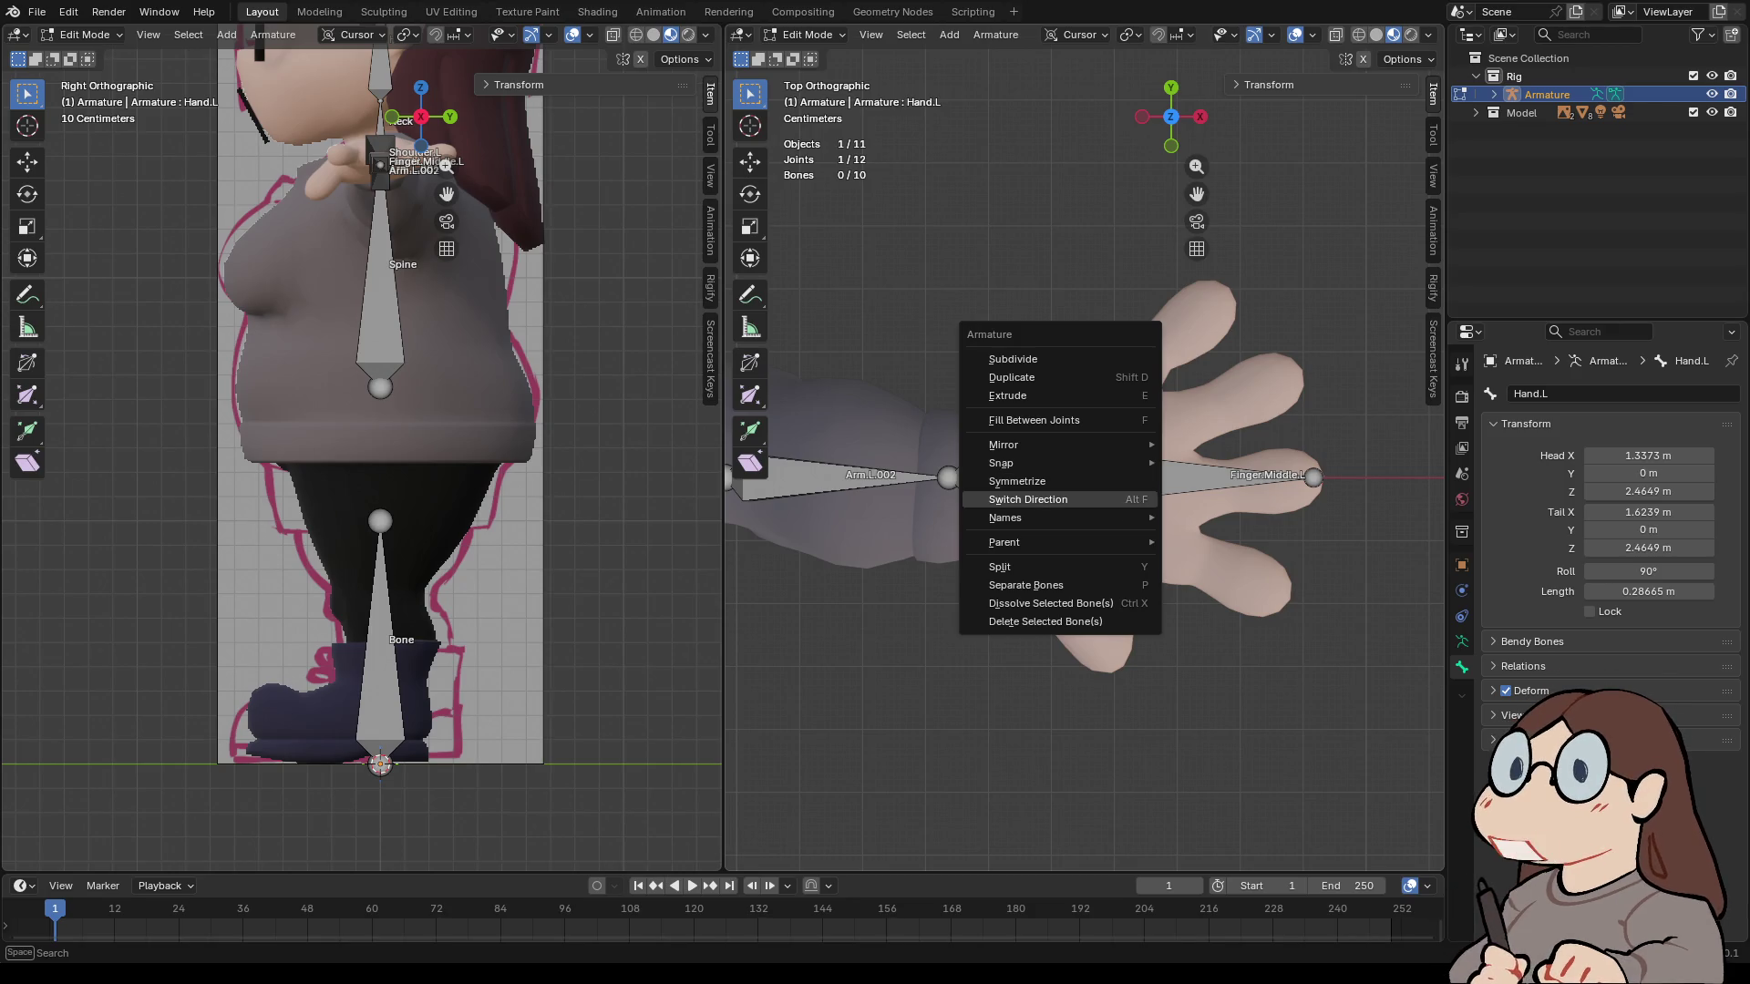
{"action": "key", "text": "Escape"}
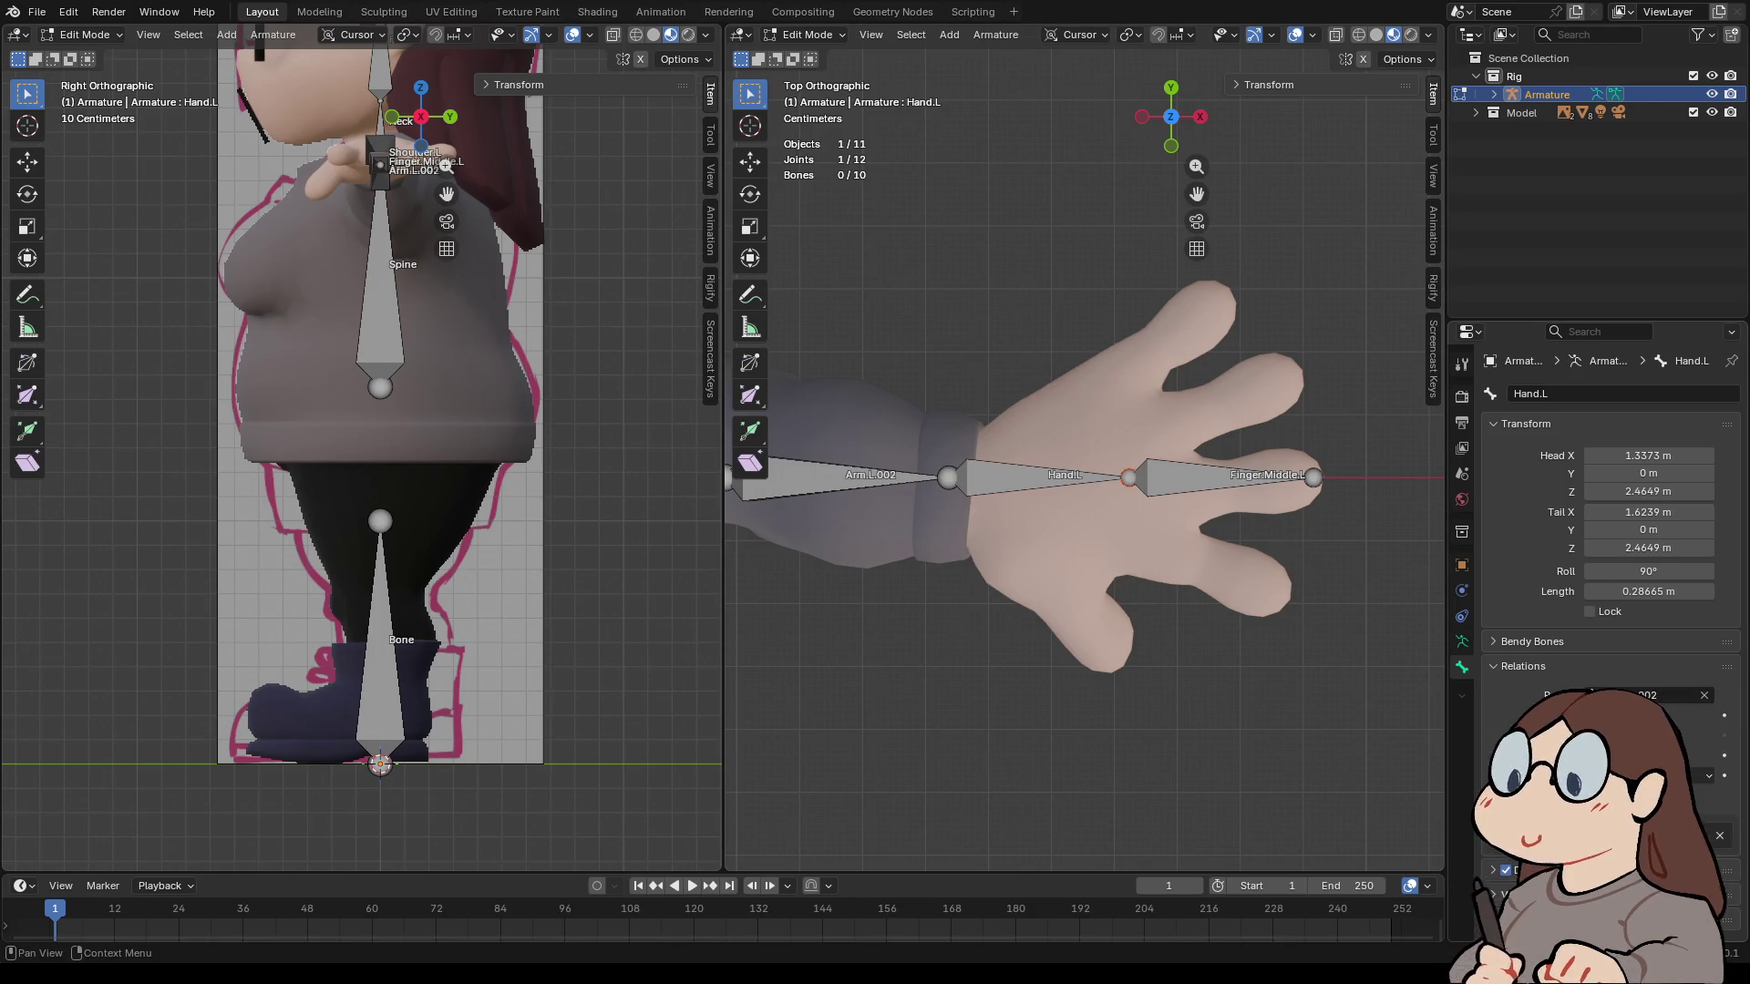
{"action": "left_click", "coordinate": [1589, 716]}
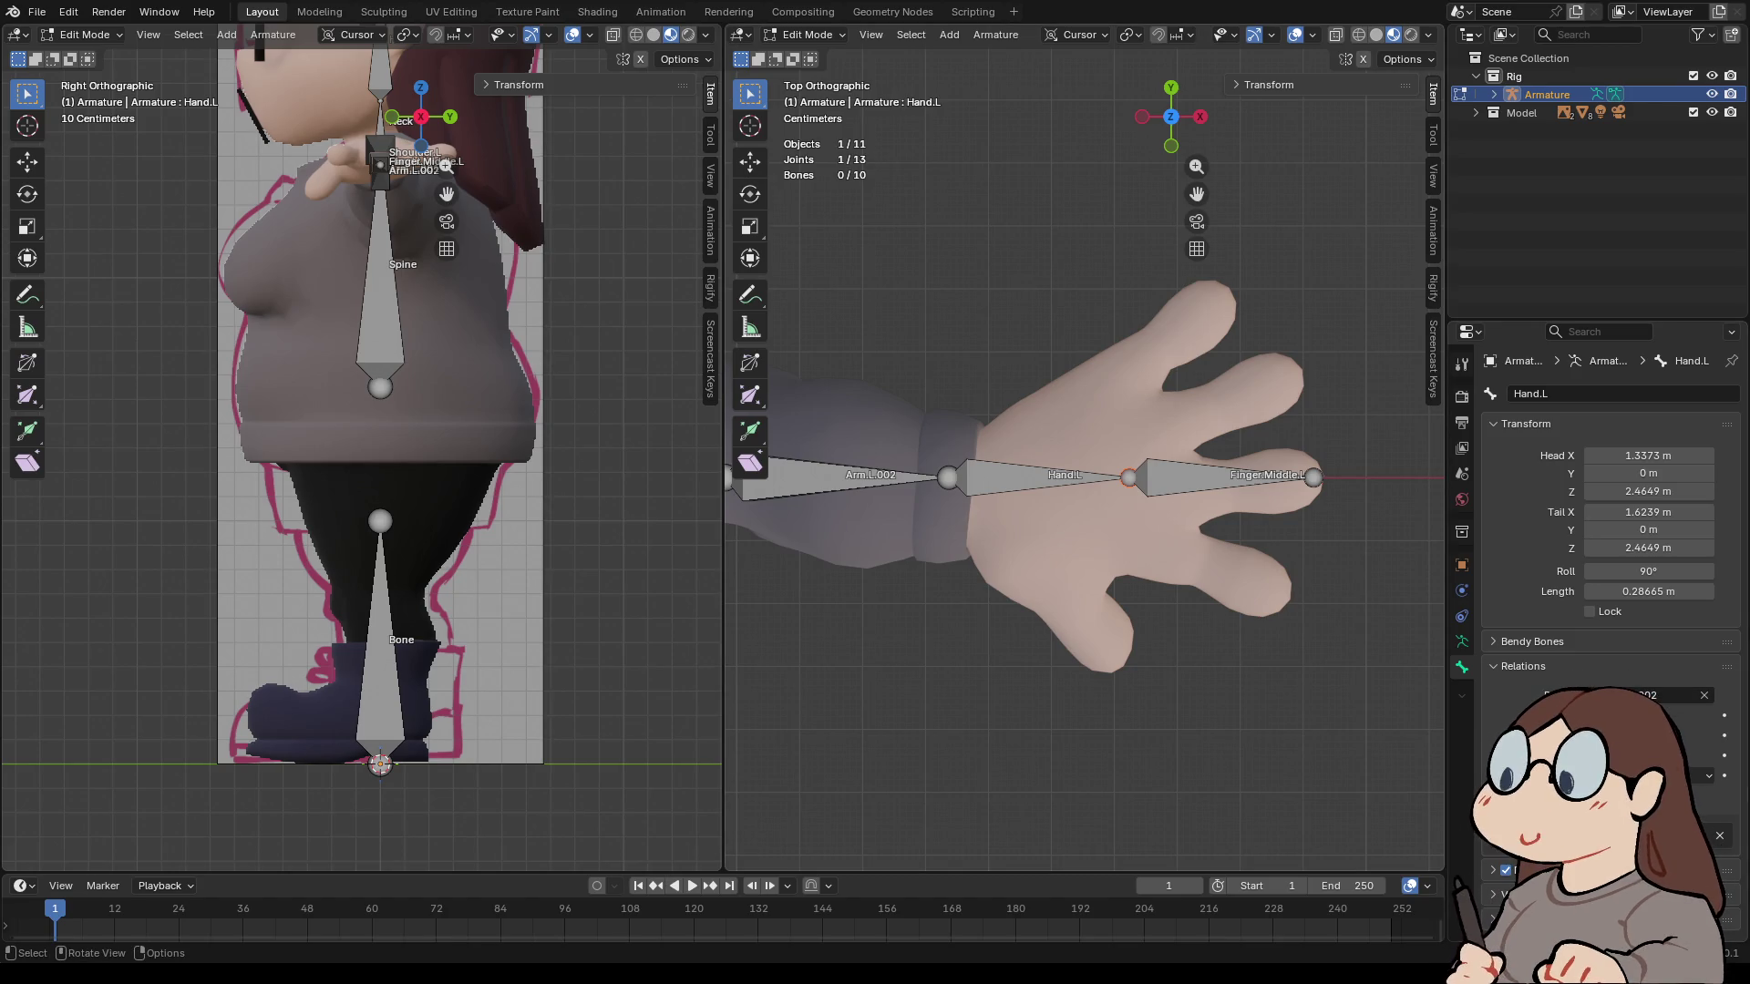
{"action": "key", "text": "g"}
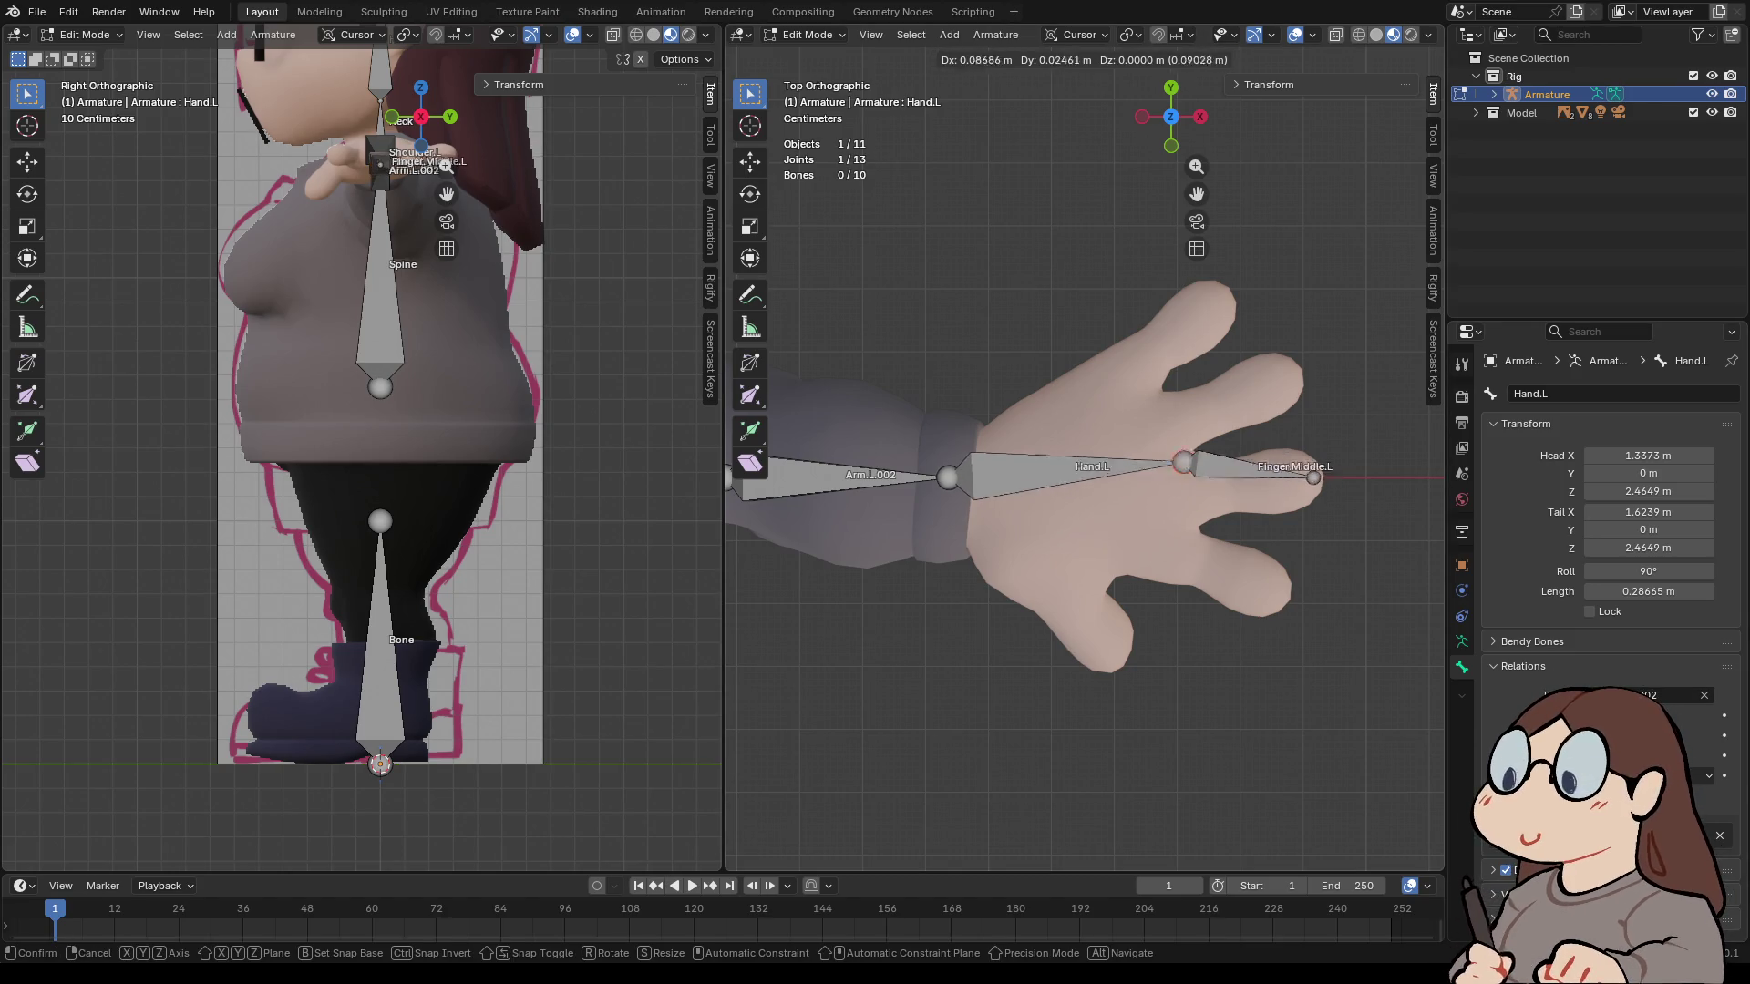
{"action": "key", "text": "Escape"}
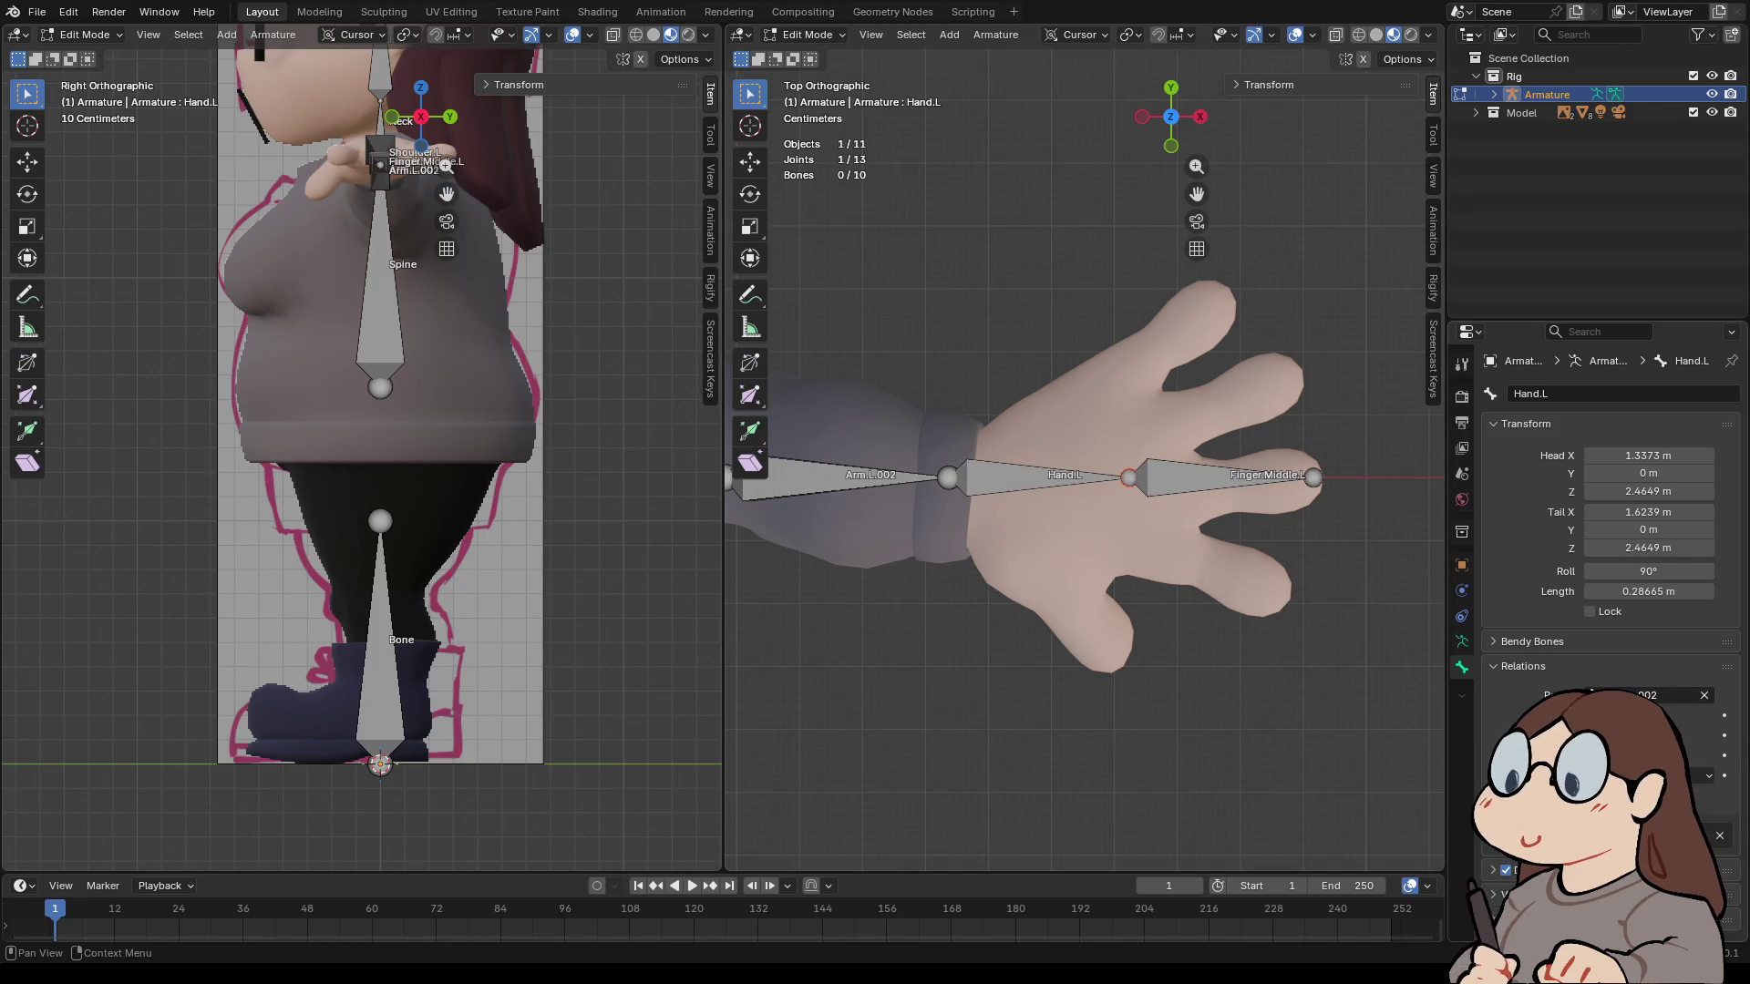
{"action": "left_click", "coordinate": [1622, 720]}
- Test-move Finger.Middle.L, then reselect the arm–hand joint and the hand bones
{"action": "left_click", "coordinate": [1221, 476]}
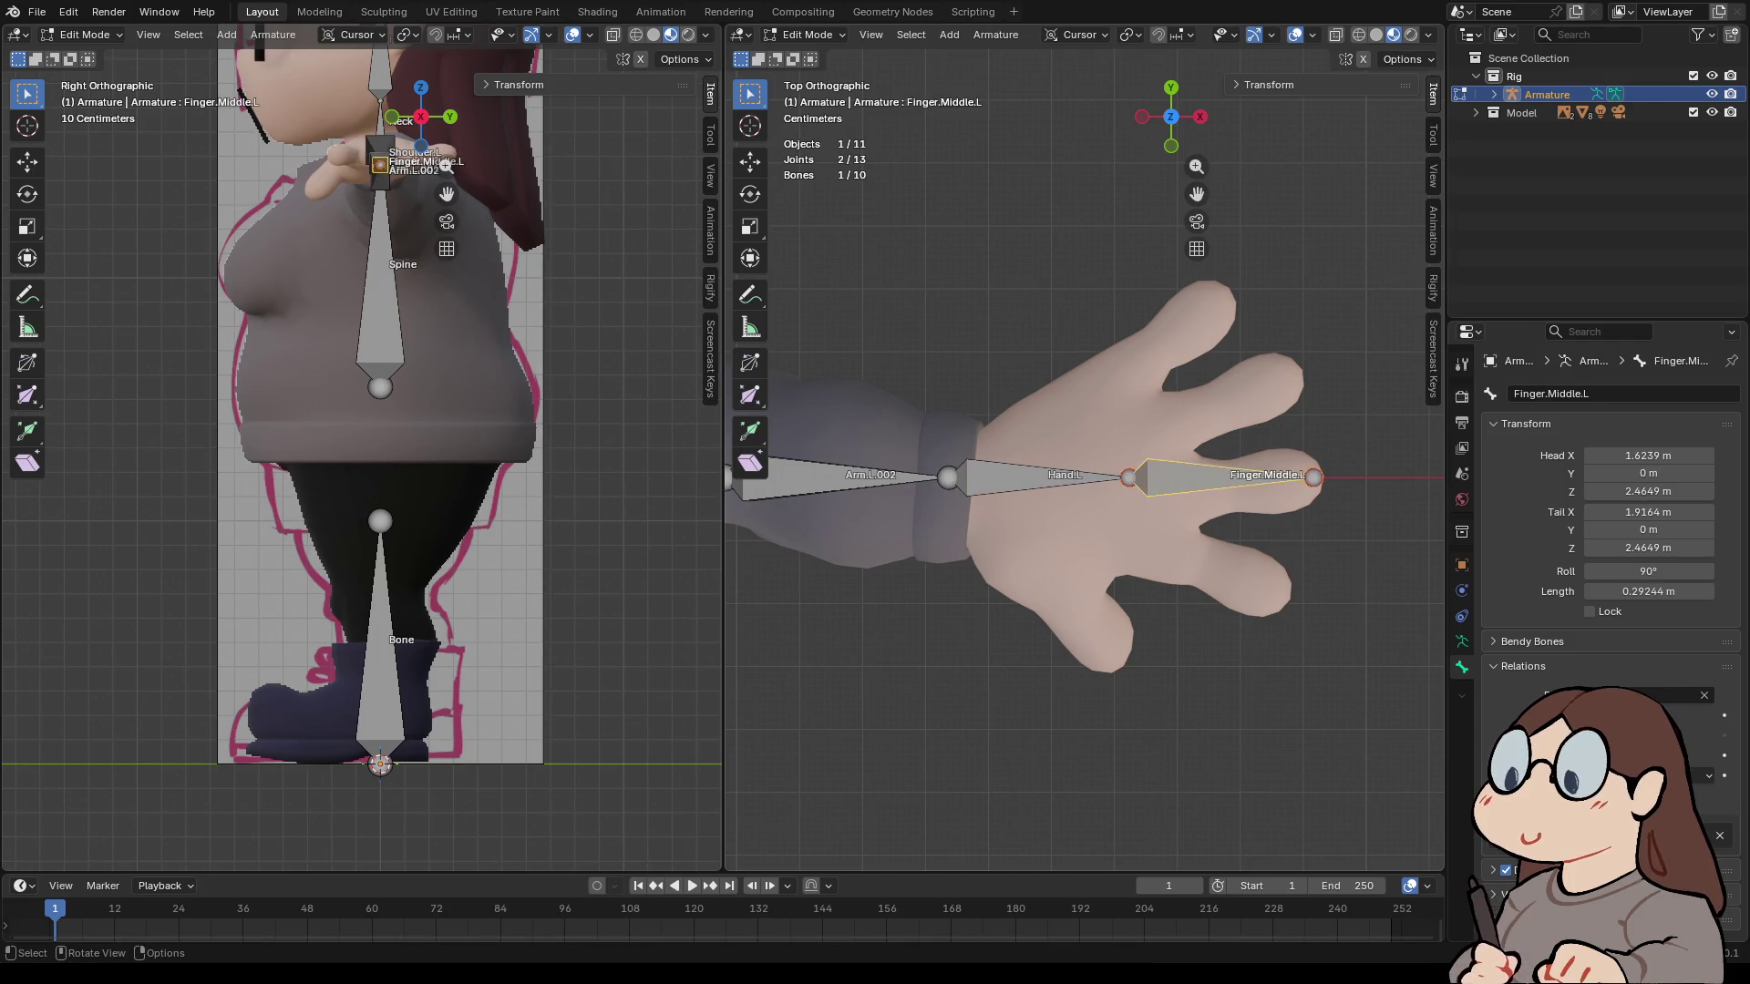
{"action": "key", "text": "g"}
{"action": "key", "text": "Escape"}
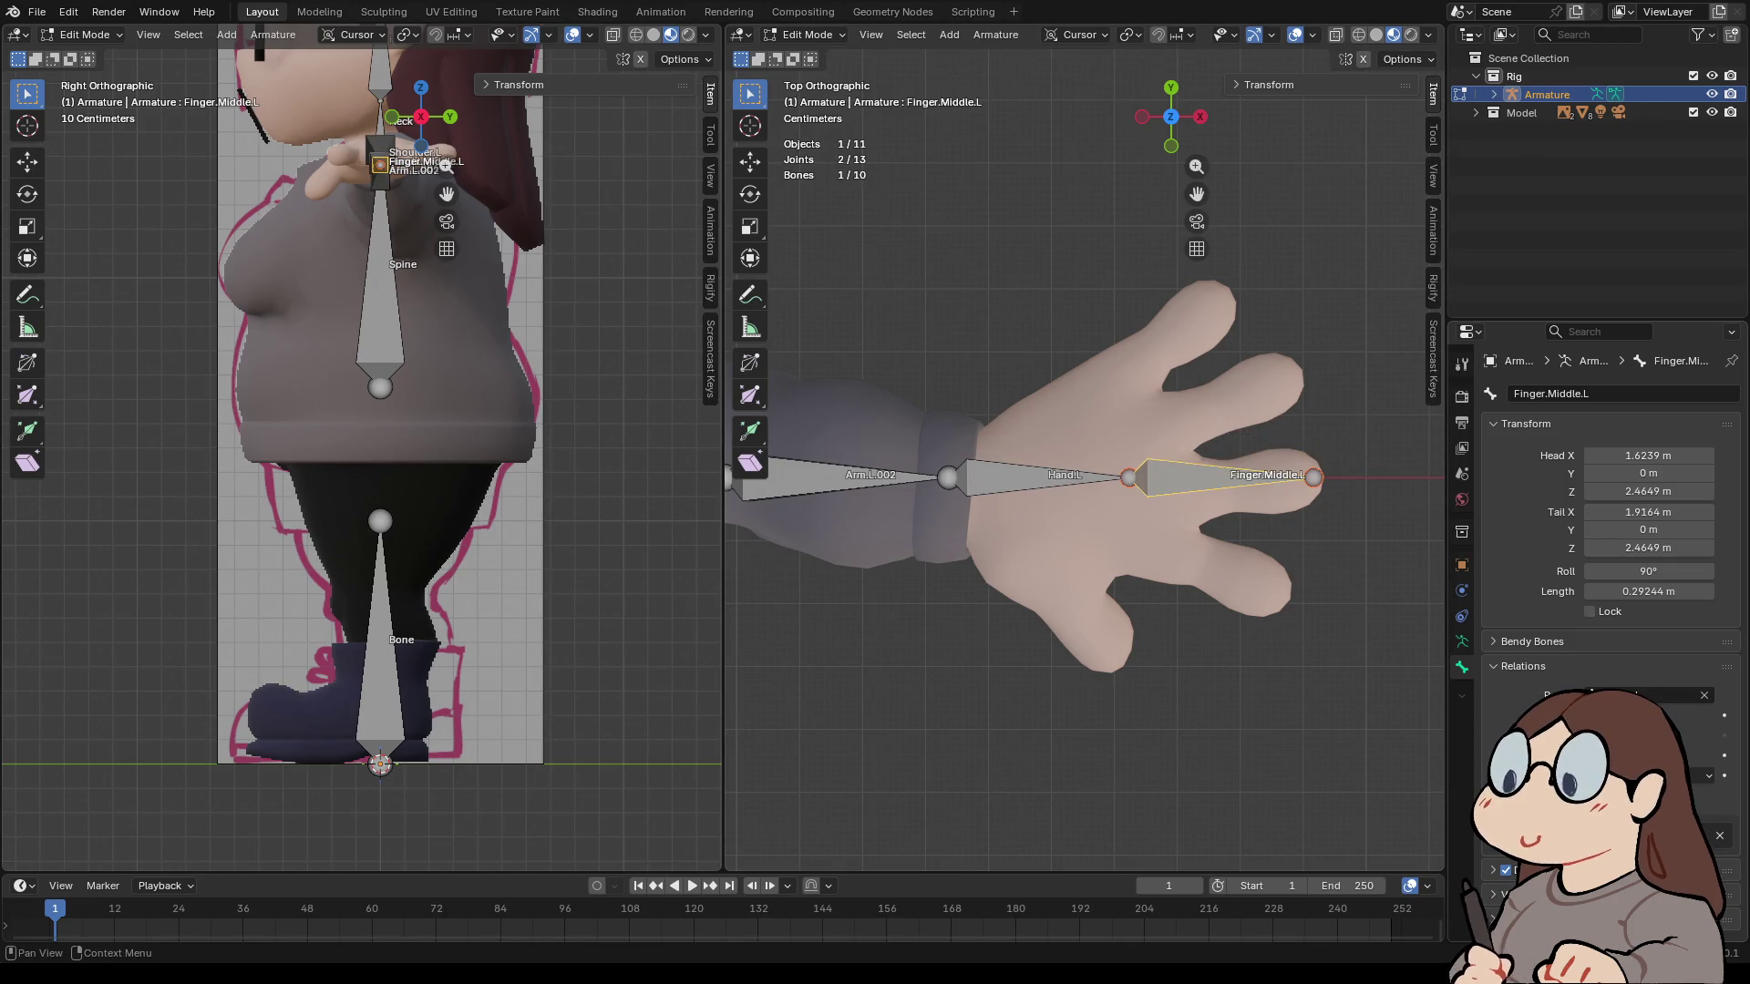
{"action": "left_click", "coordinate": [948, 477]}
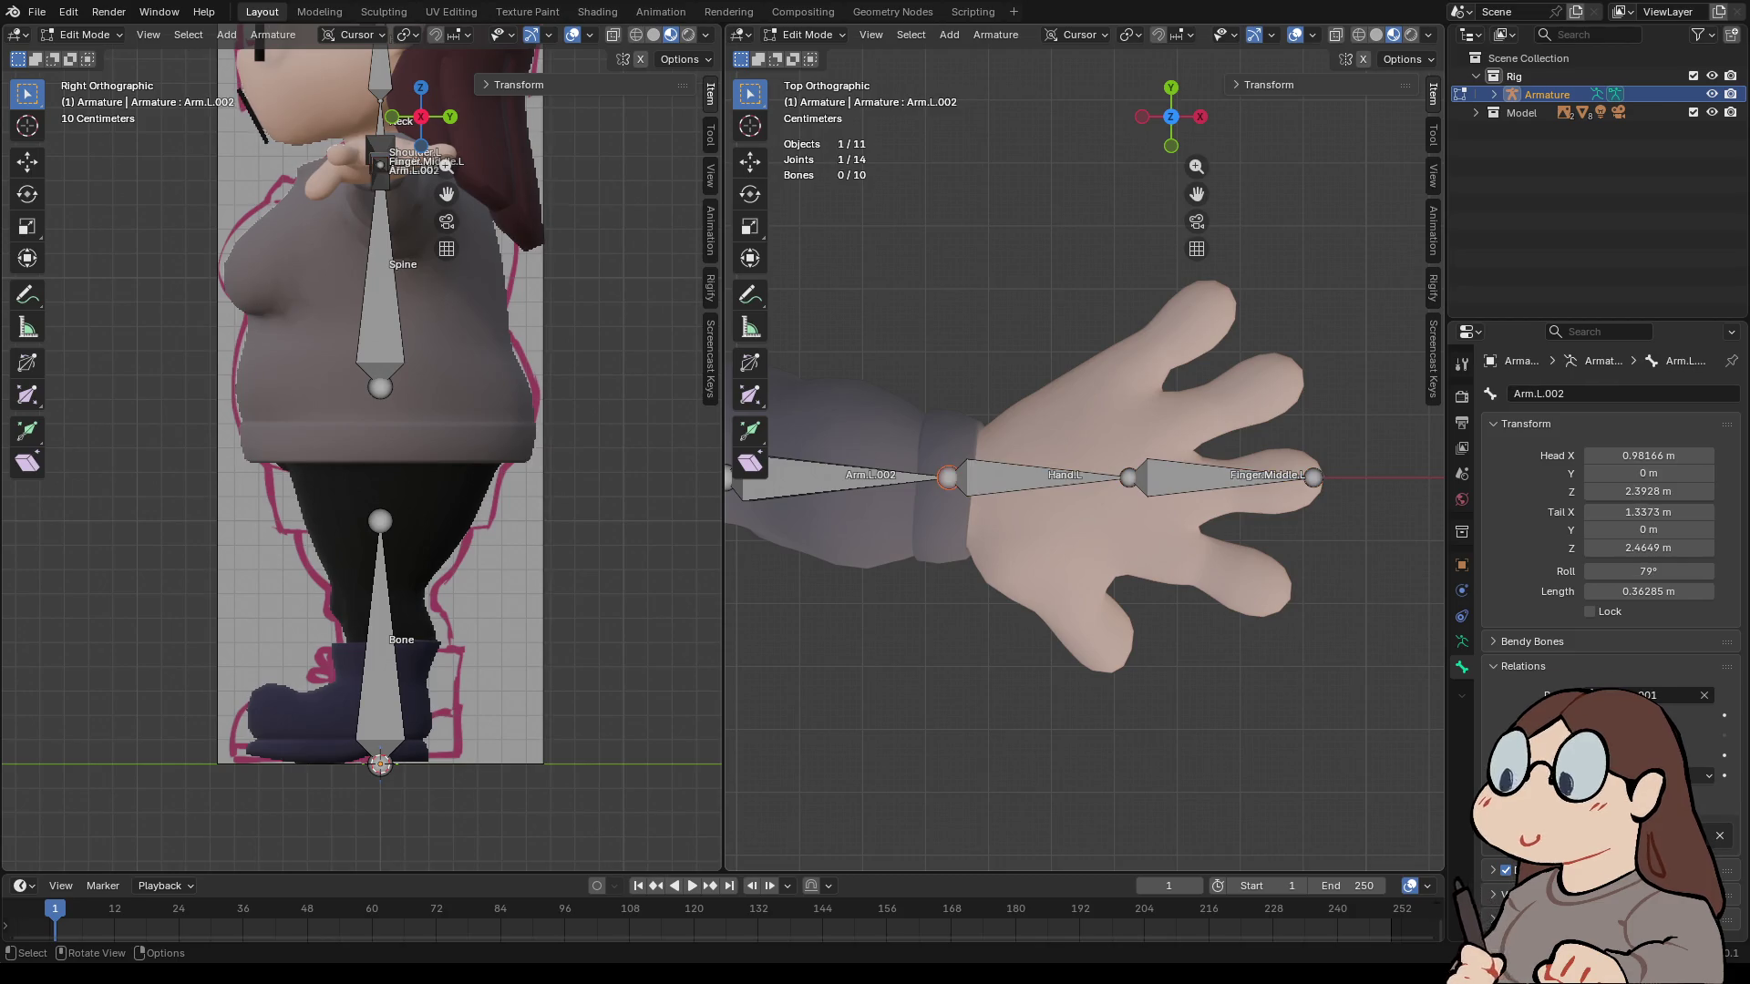
{"action": "left_click", "coordinate": [1044, 479]}
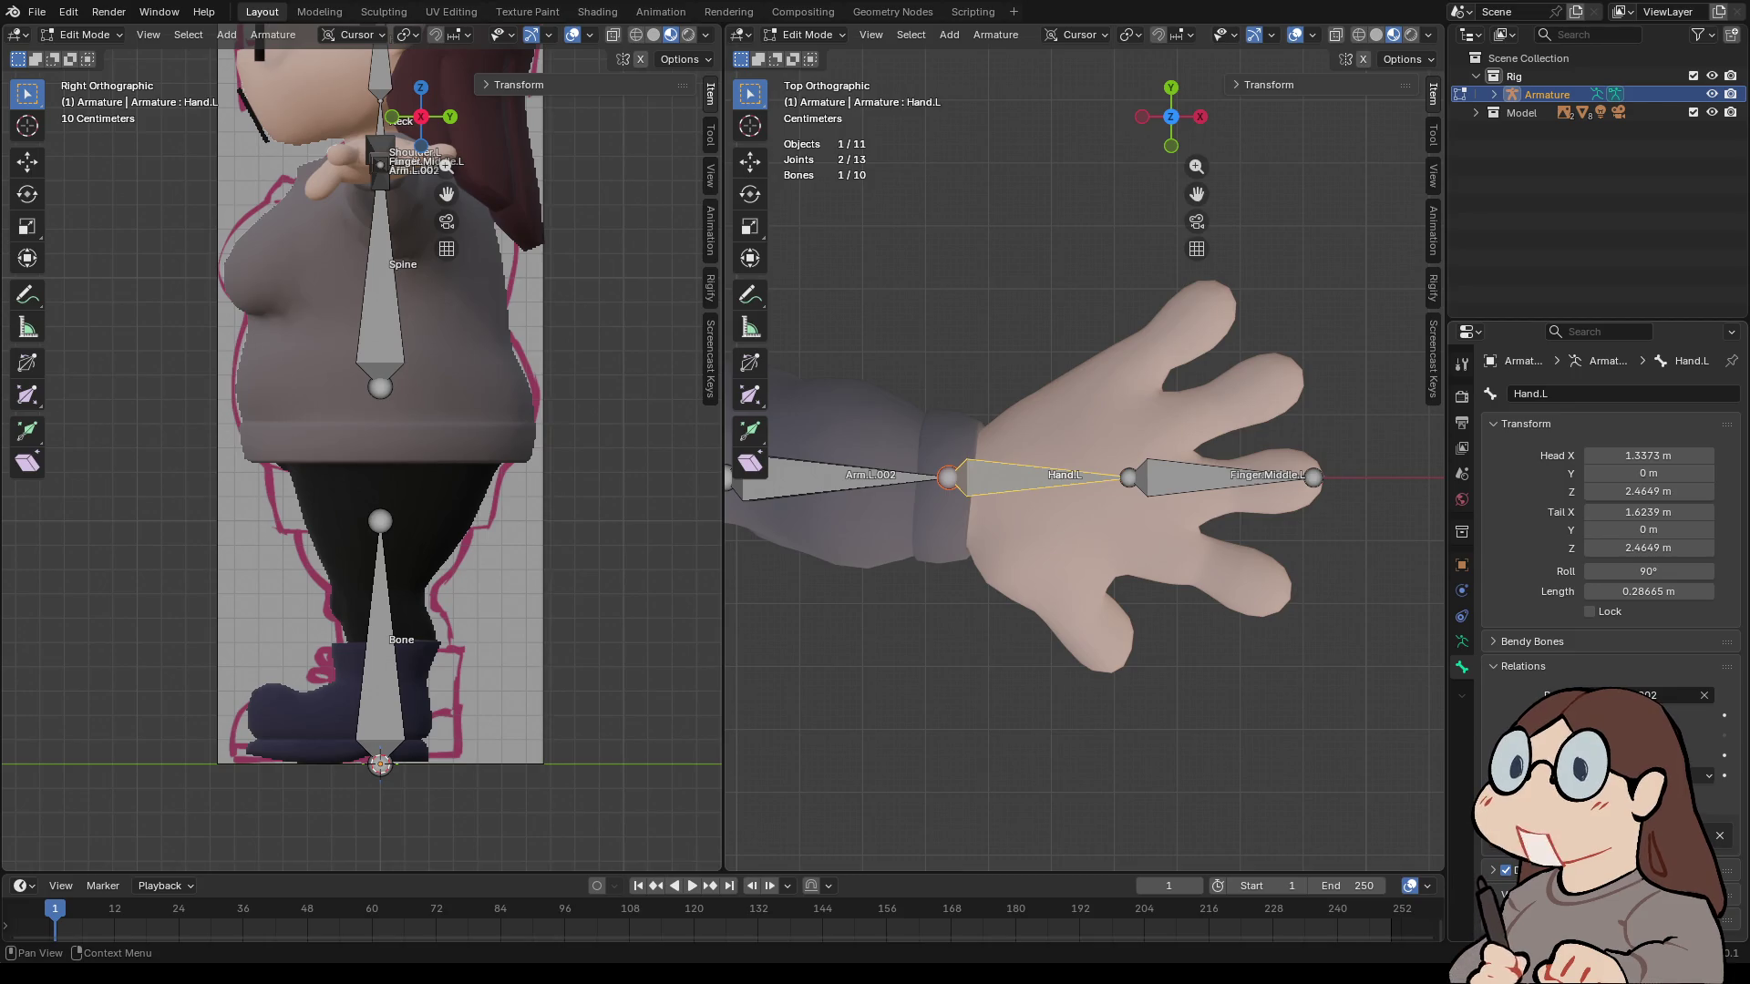
{"action": "left_click", "coordinate": [1221, 477], "text": "shift"}
- Move Finger.Middle.L's start joint out to the middle finger base, X 1.7354 m
{"action": "left_click", "coordinate": [1221, 477], "text": "shift"}
{"action": "left_click", "coordinate": [1129, 477]}
{"action": "key", "text": "g"}
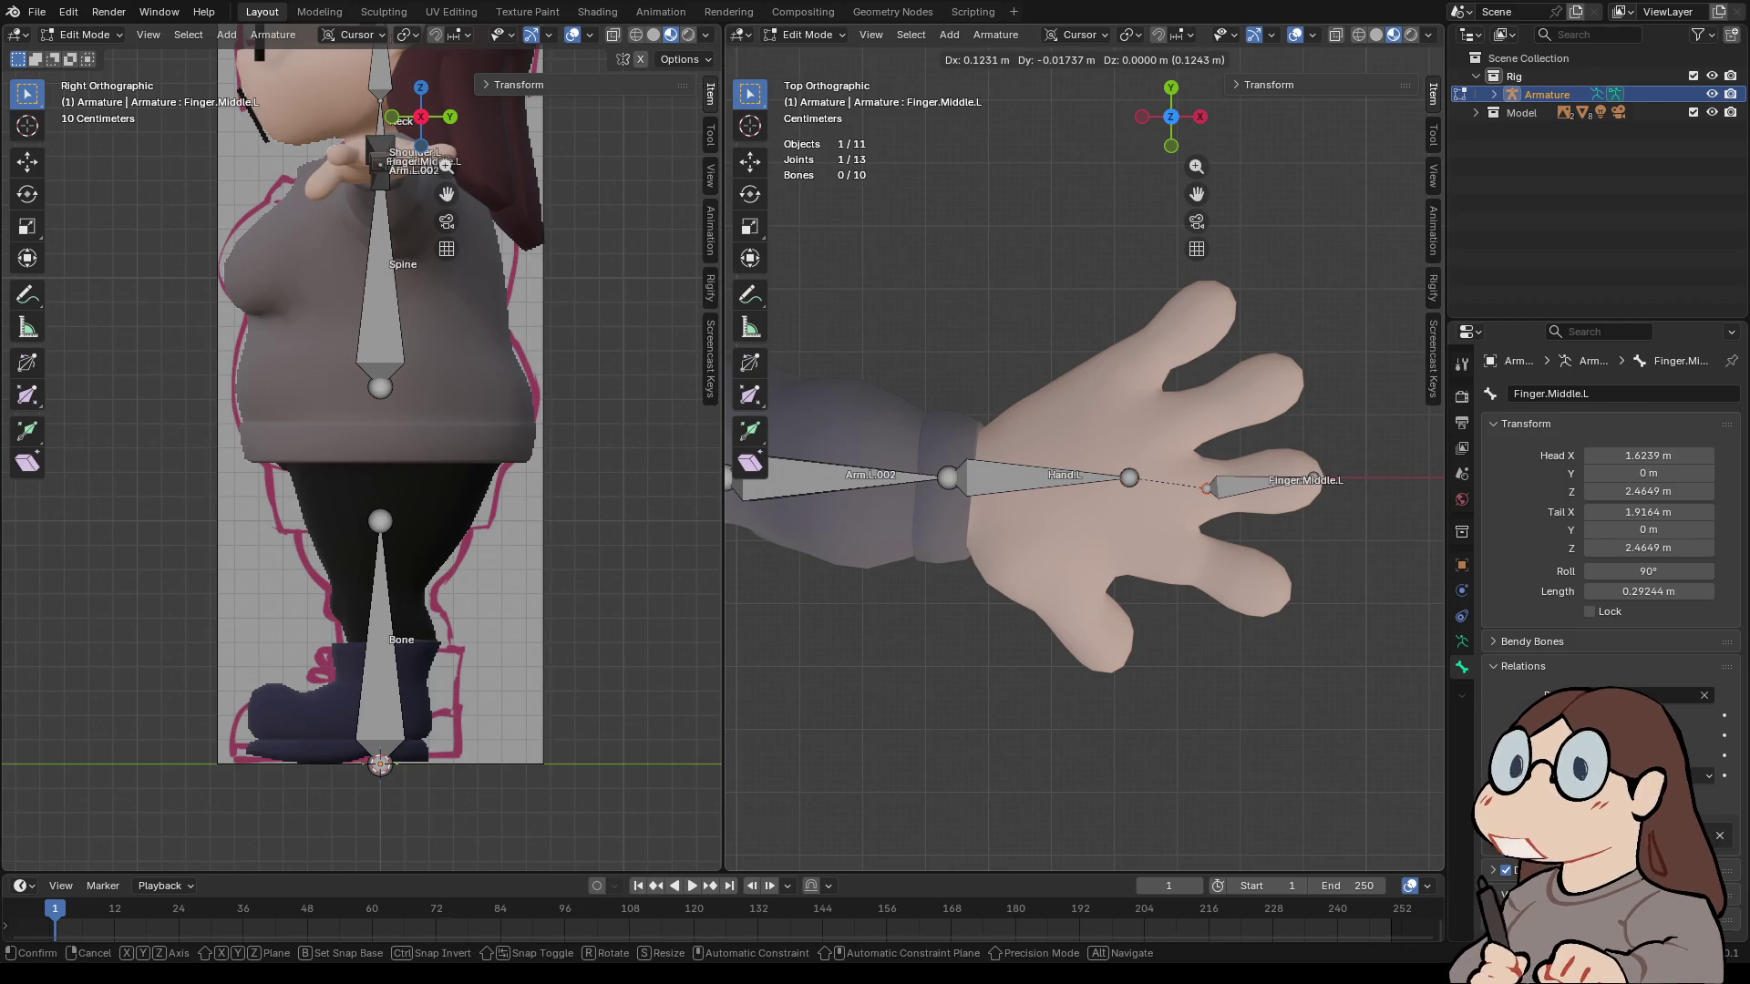
{"action": "key", "text": "Return"}
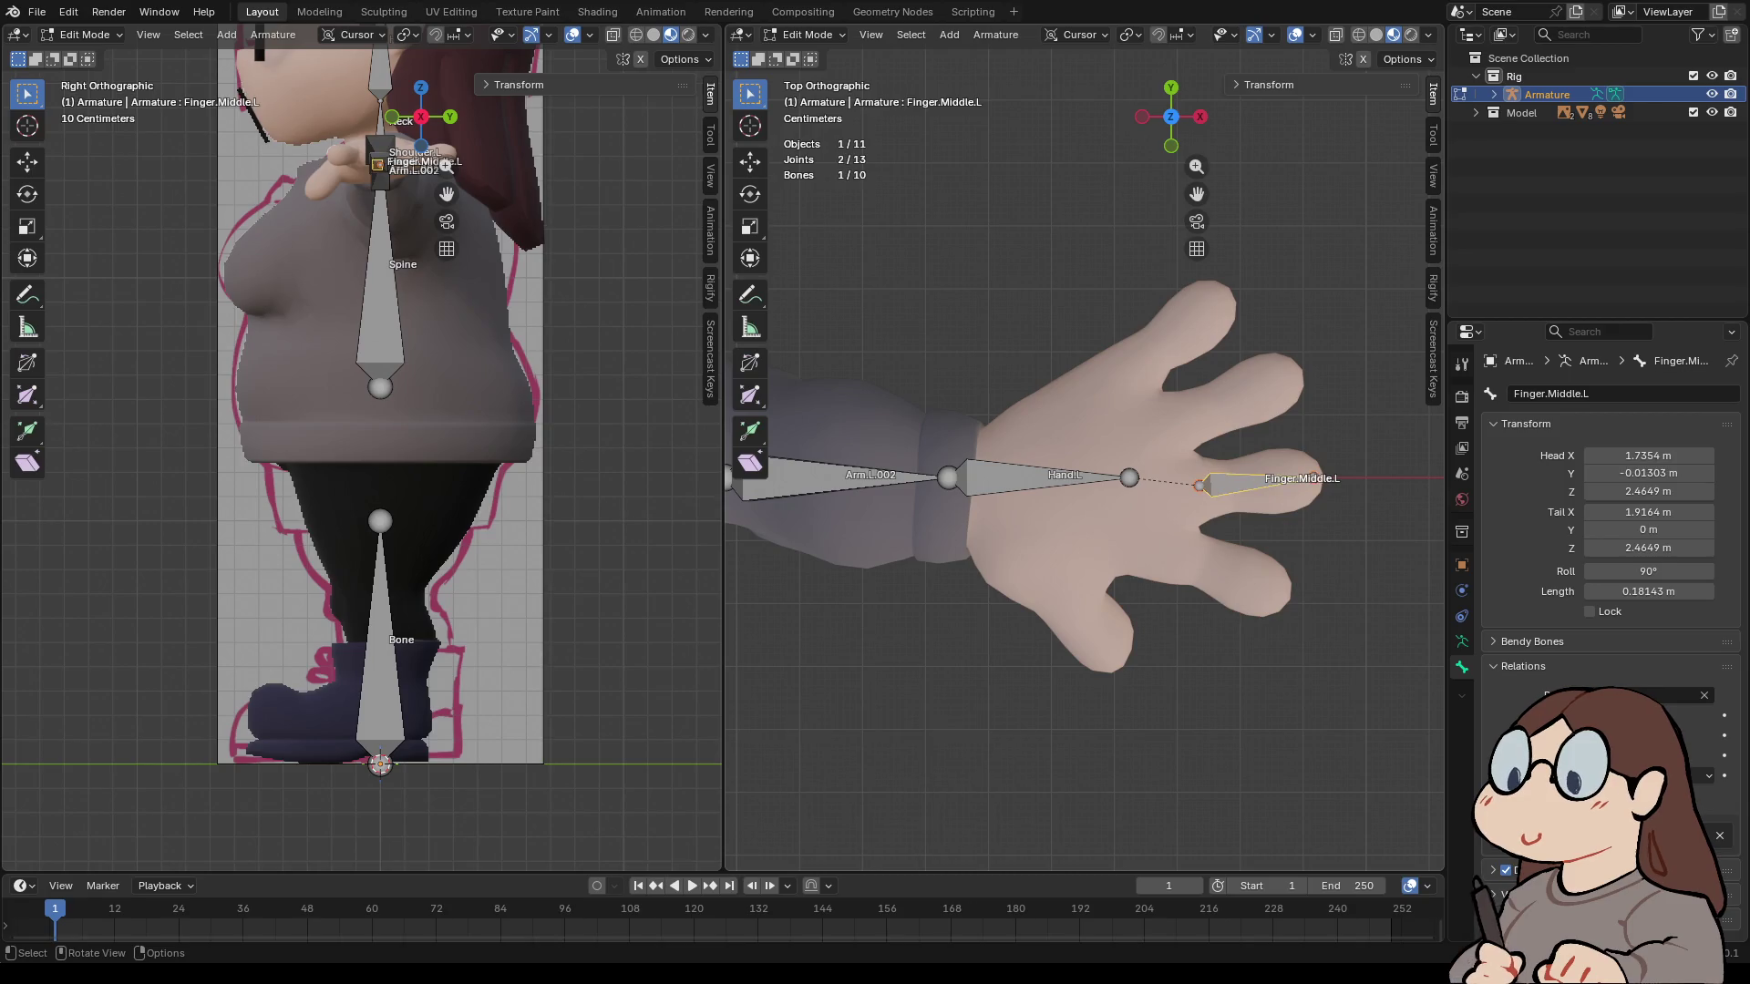
- Make a test duplicate of the finger bone toward the ring finger, then delete it
{"action": "key", "text": "shift+d"}
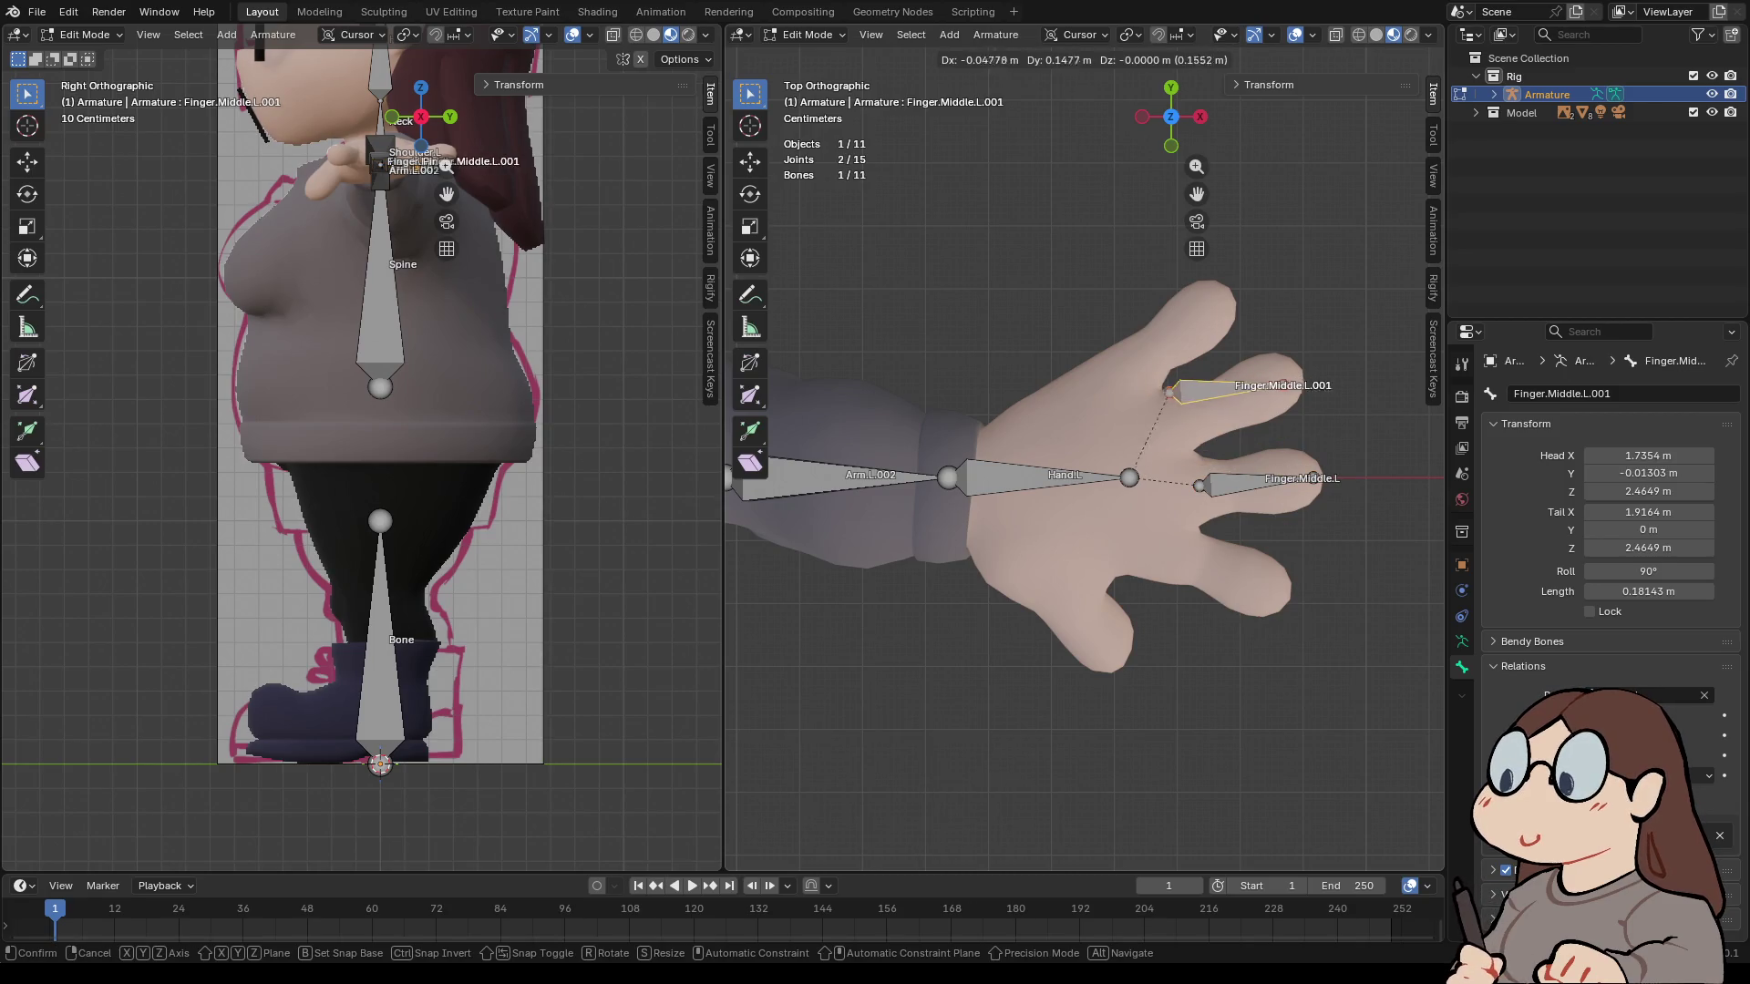
{"action": "key", "text": "Return"}
{"action": "left_click", "coordinate": [1183, 418]}
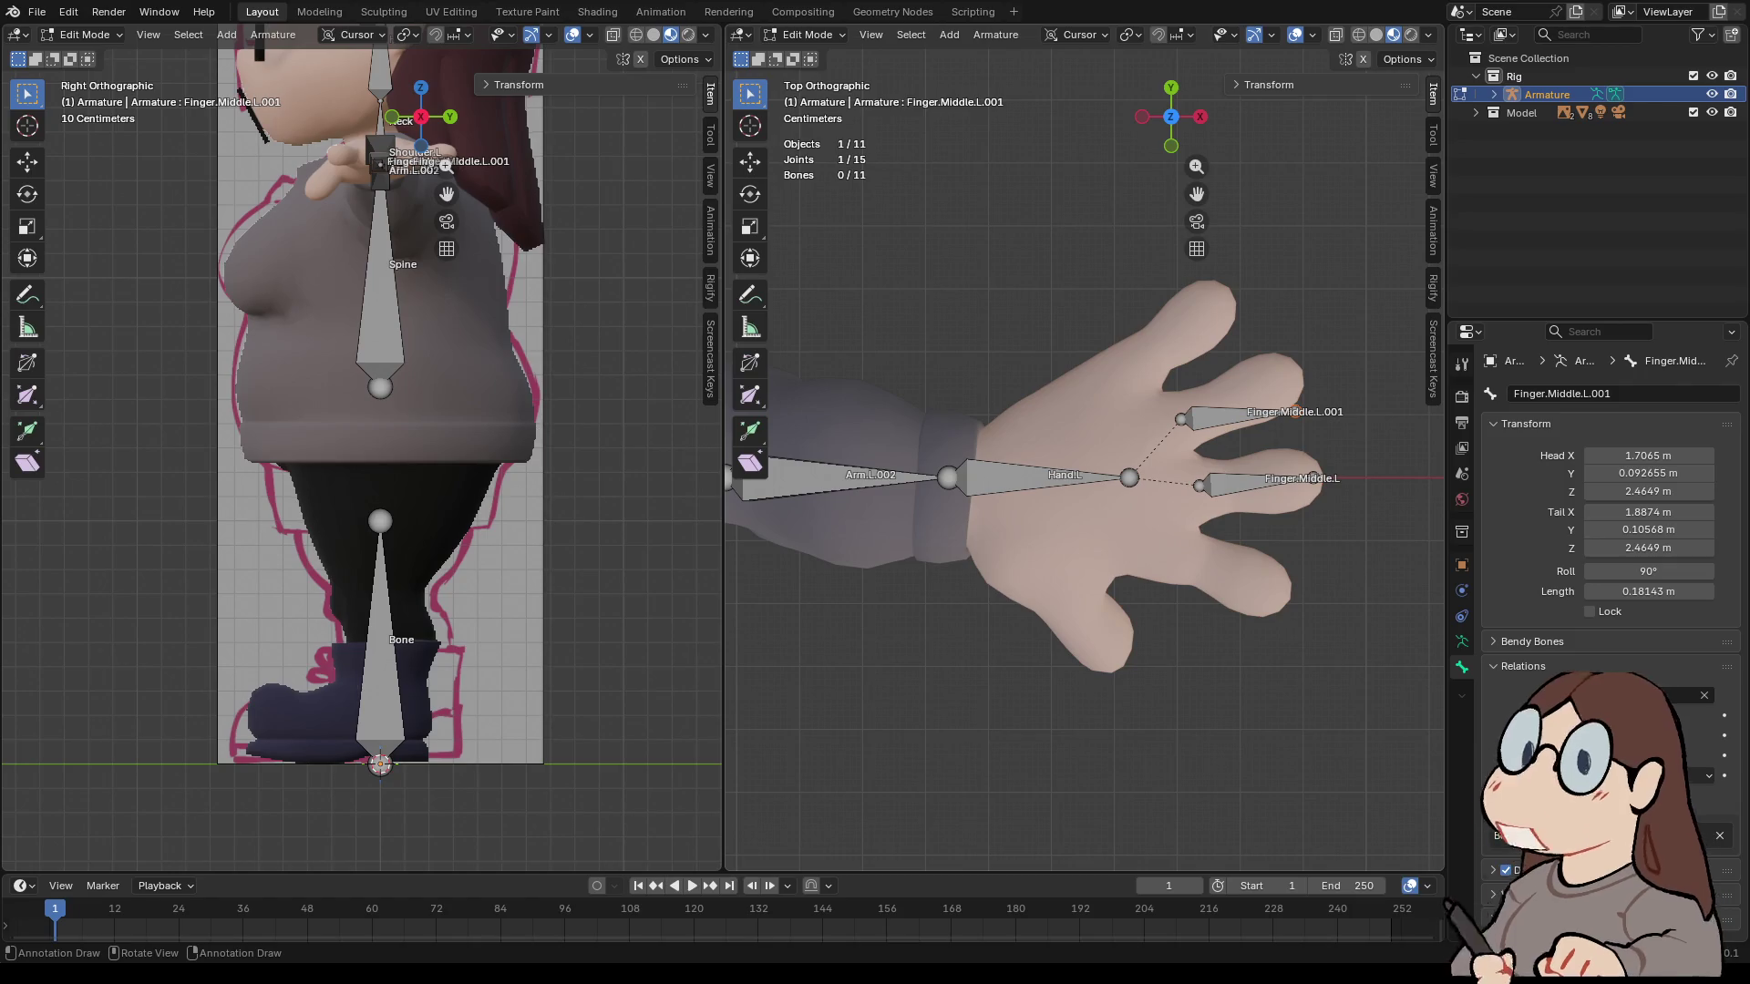
{"action": "key", "text": "g"}
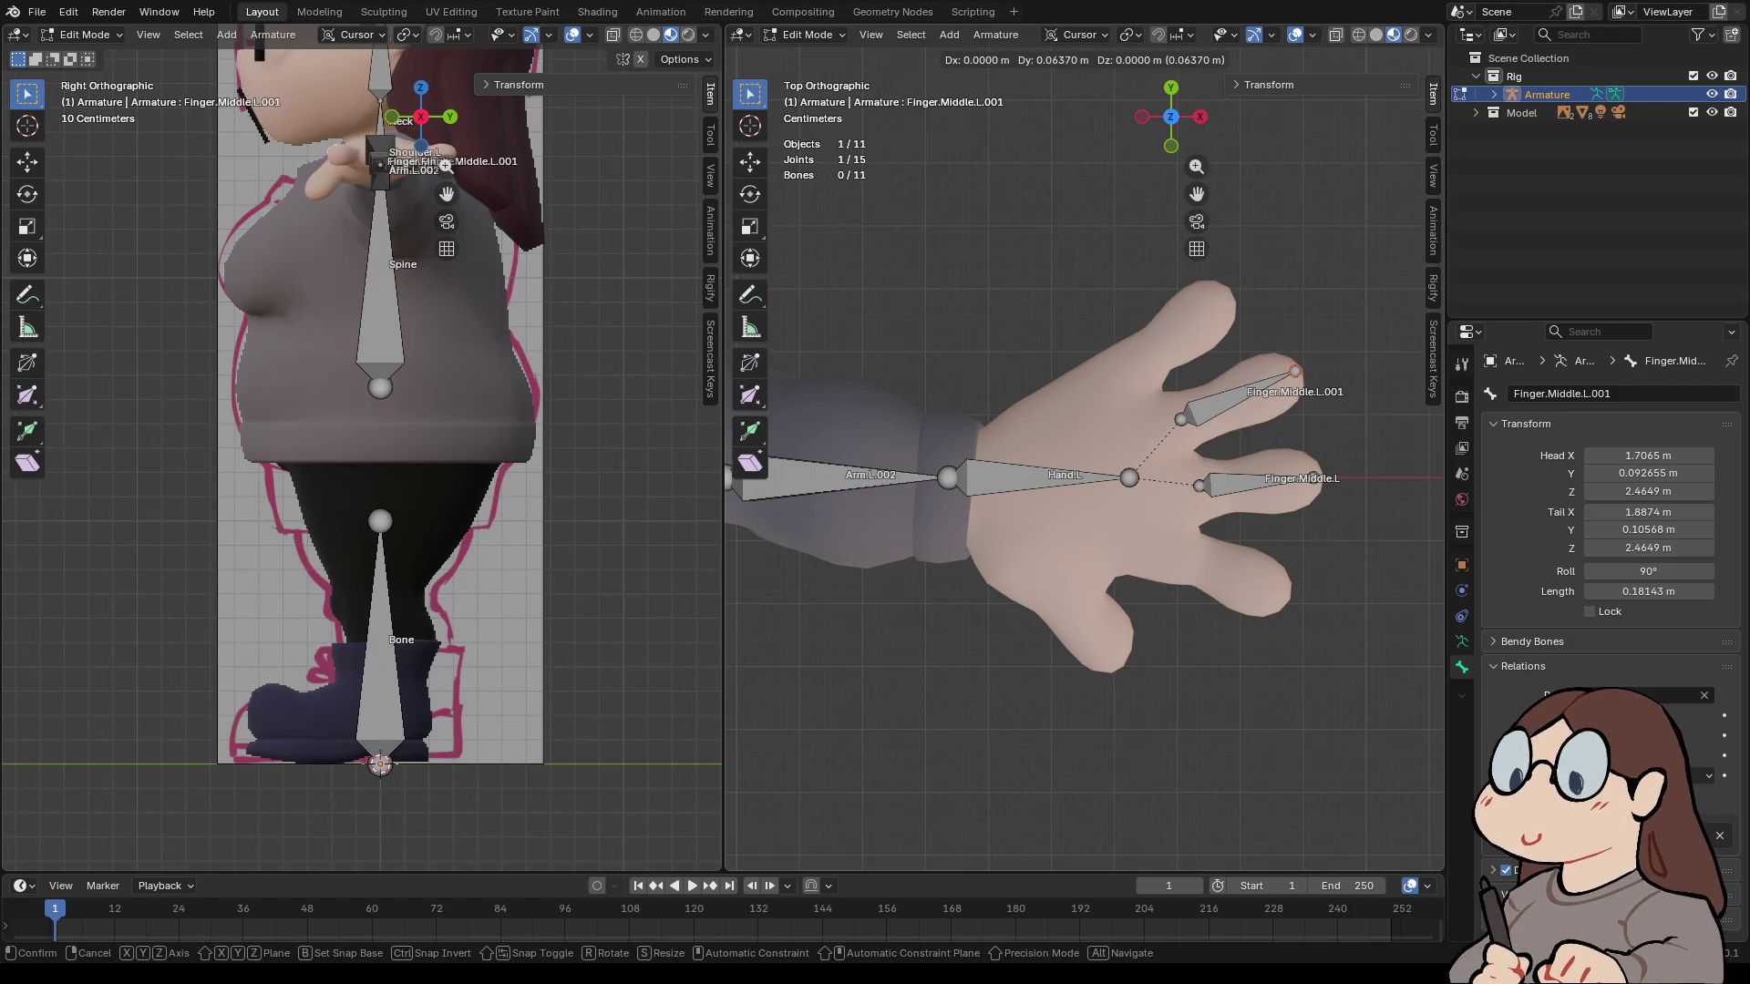
{"action": "key", "text": "Return"}
{"action": "left_click", "coordinate": [1226, 405]}
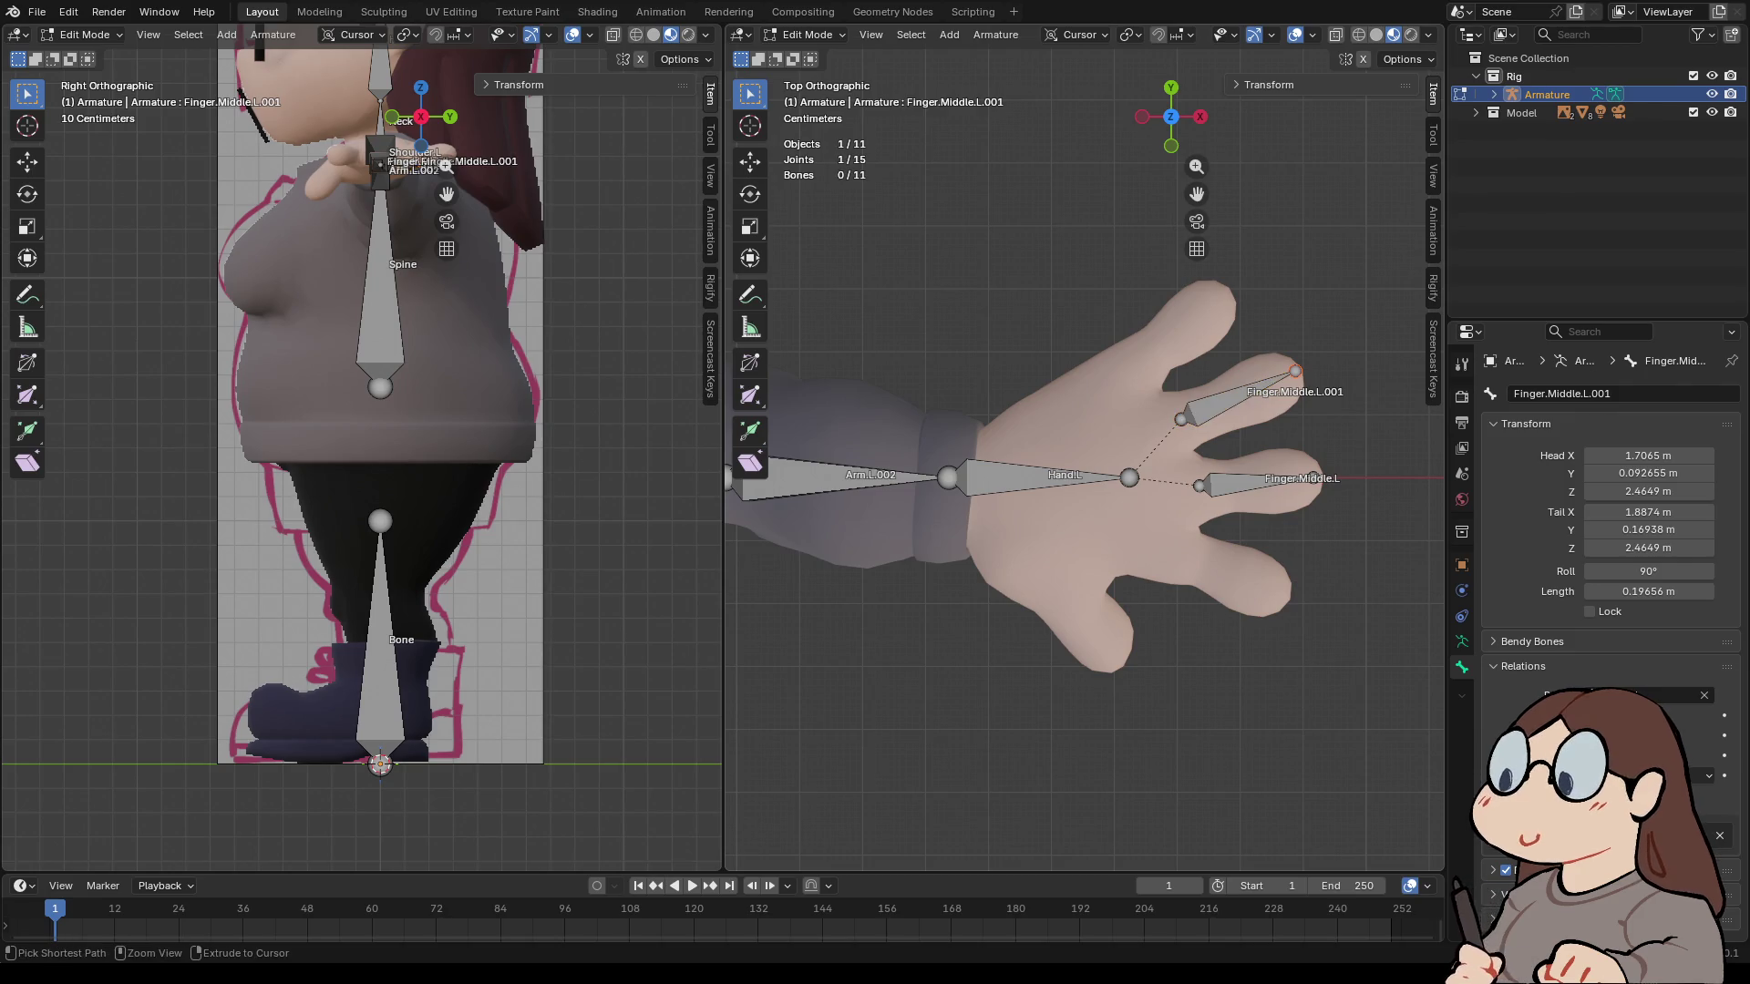
{"action": "key", "text": "ctrl+x"}
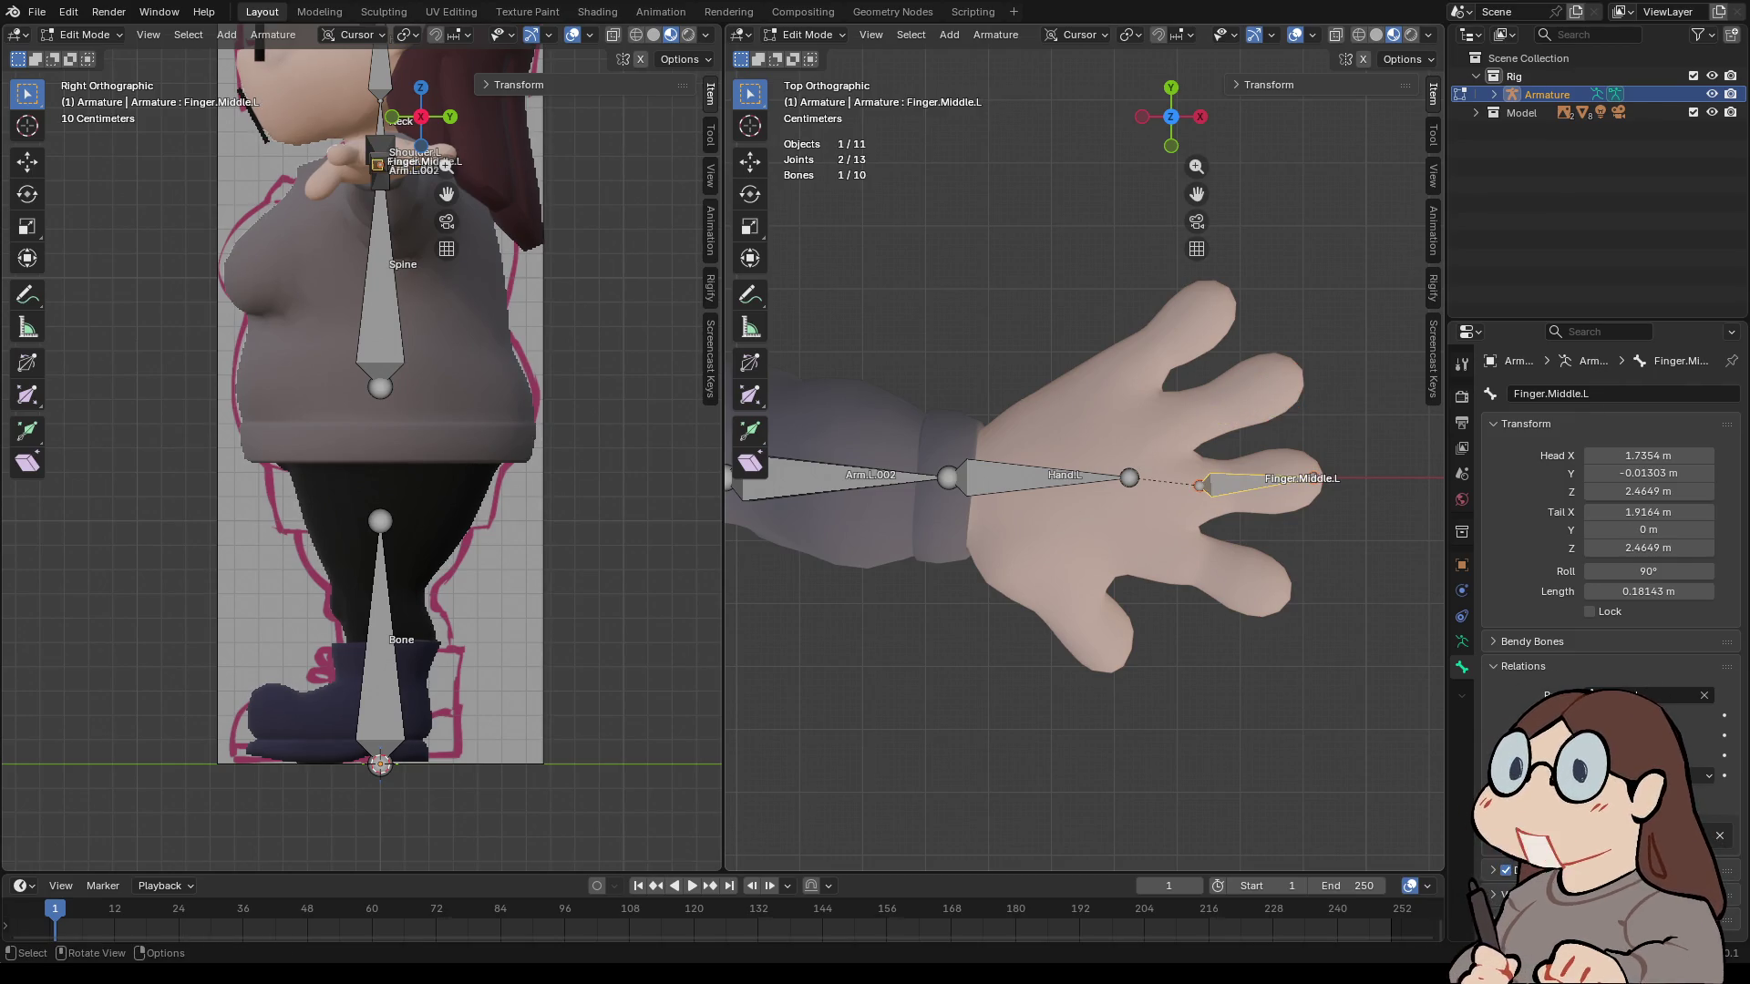
- Subdivide the middle-finger bone with 2 cuts into three segments
{"action": "right_click", "coordinate": [1176, 482]}
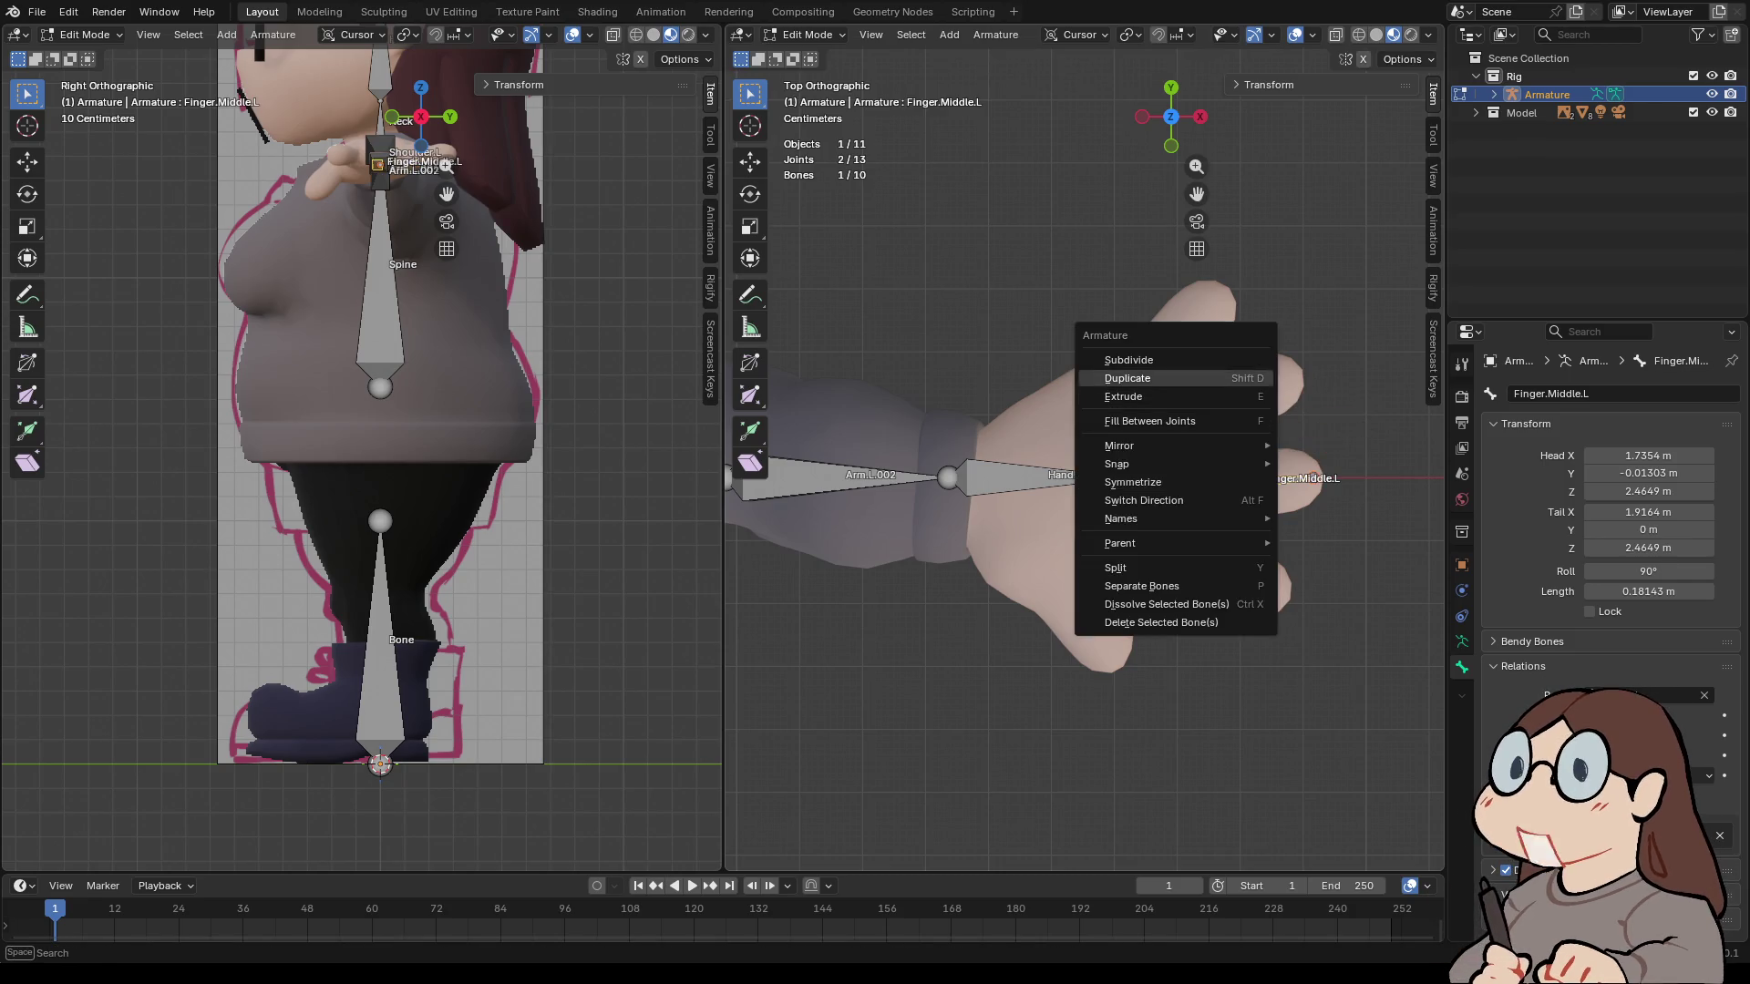
{"action": "left_click", "coordinate": [1129, 360]}
{"action": "left_click", "coordinate": [1021, 850]}
{"action": "left_click", "coordinate": [895, 849]}
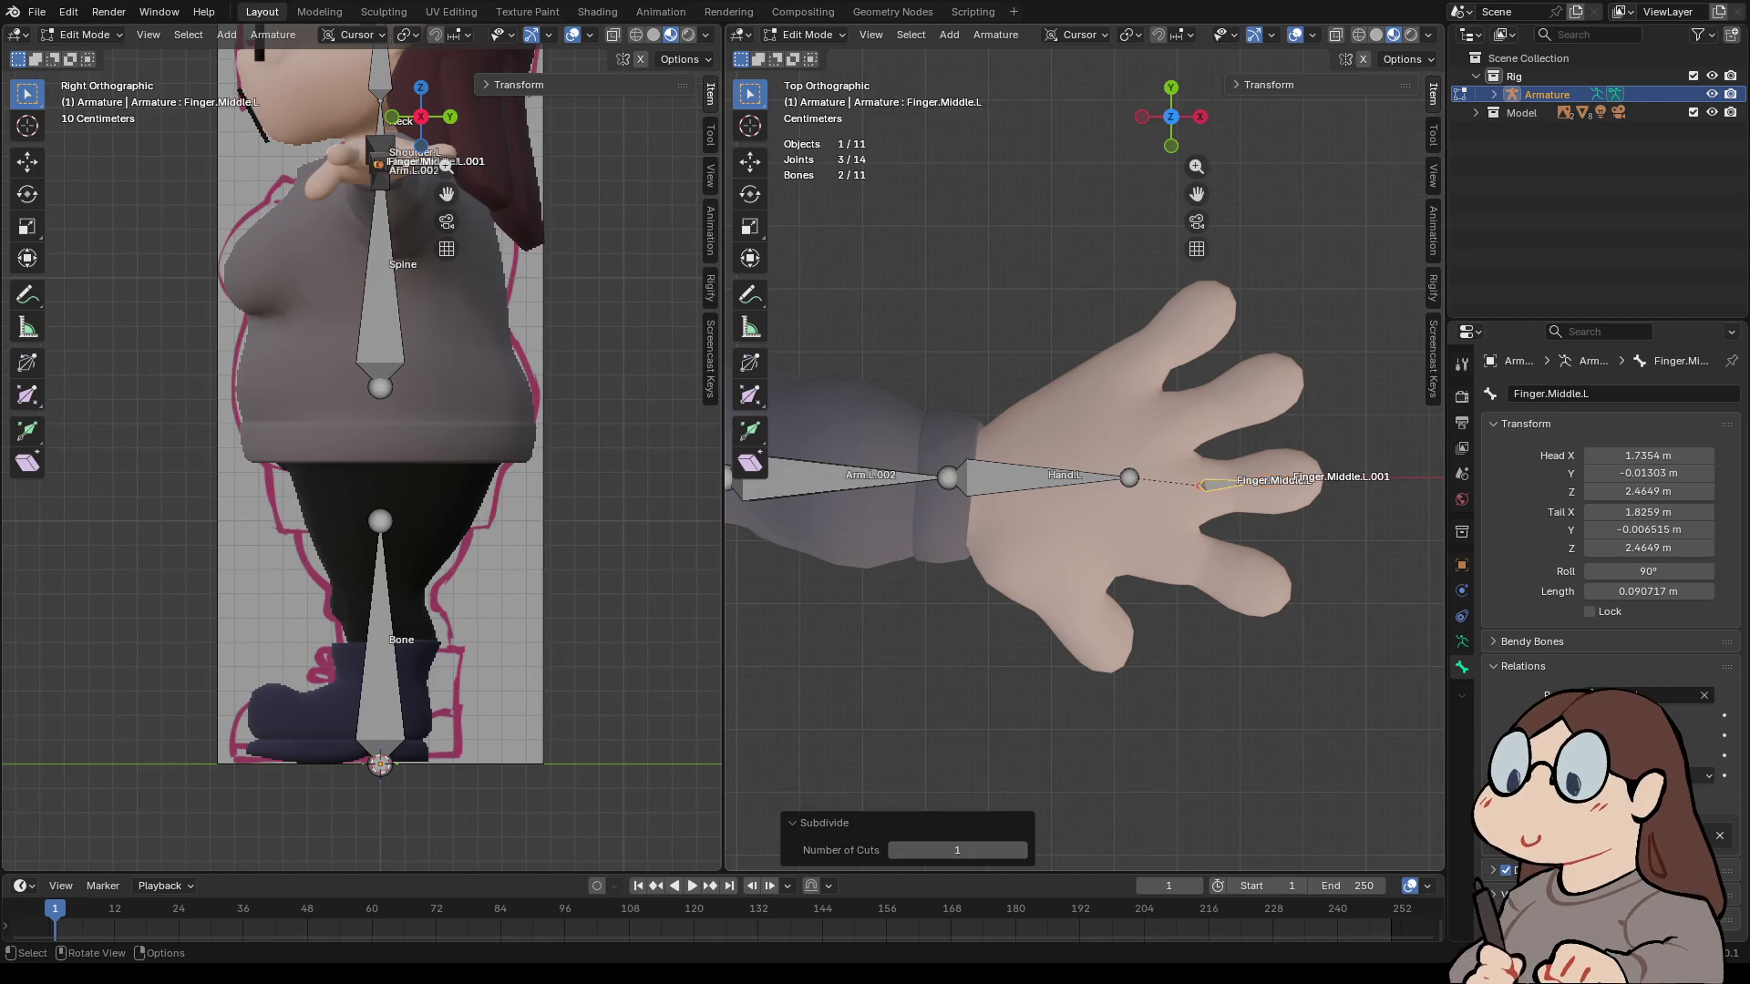
{"action": "left_click", "coordinate": [1020, 849]}
- Deselect all and inspect the finger bones from above and from the front
{"action": "key", "text": "alt+a"}
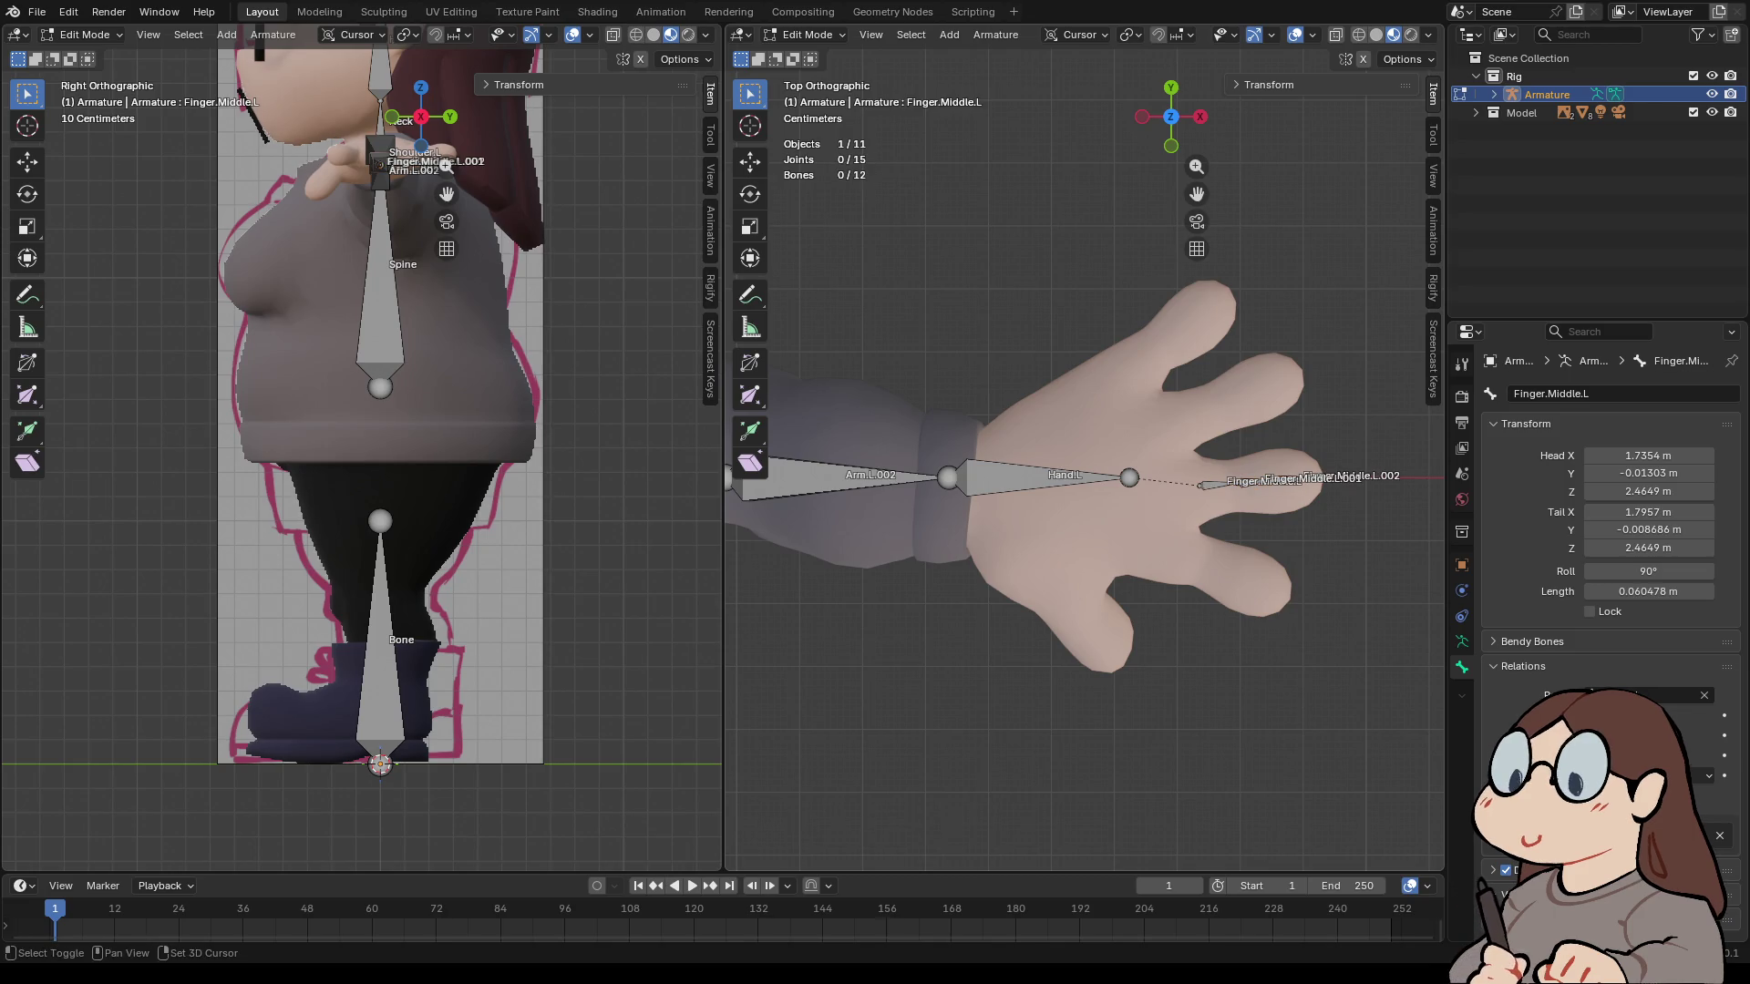
{"action": "left_click", "coordinate": [1294, 479], "text": "shift"}
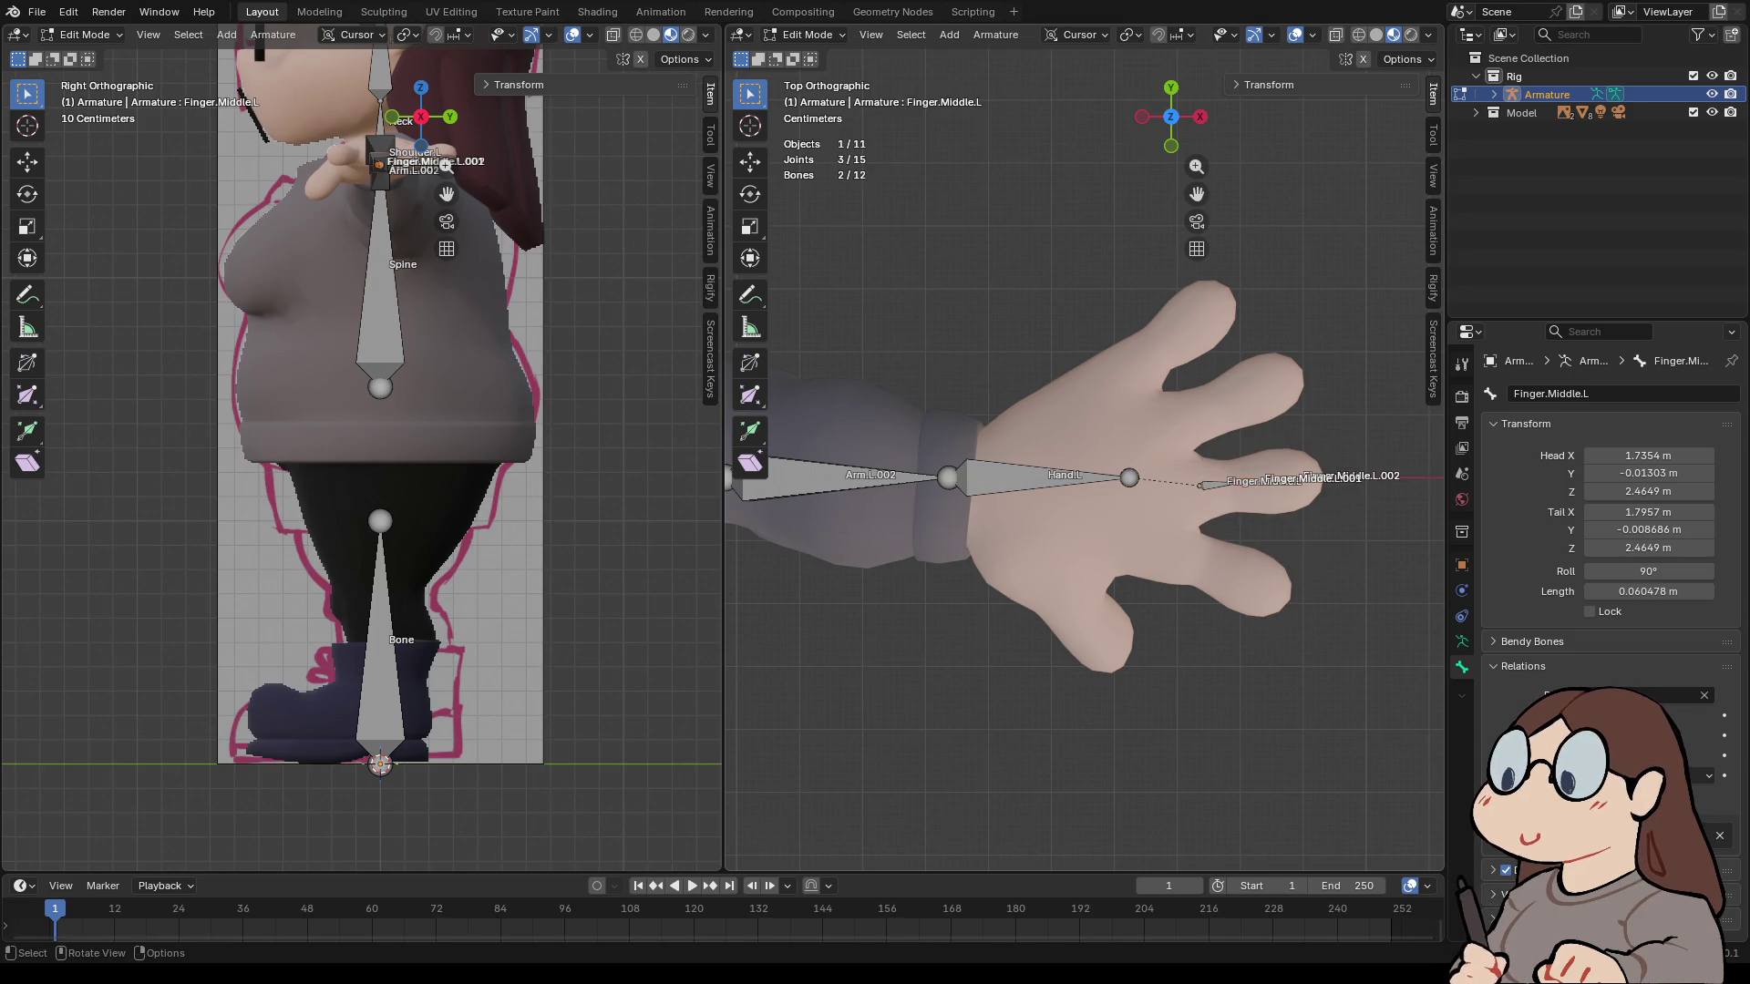
{"action": "key", "text": "alt+a"}
{"action": "scroll", "coordinate": [1084, 456], "scroll_direction": "up", "scroll_amount": 5}
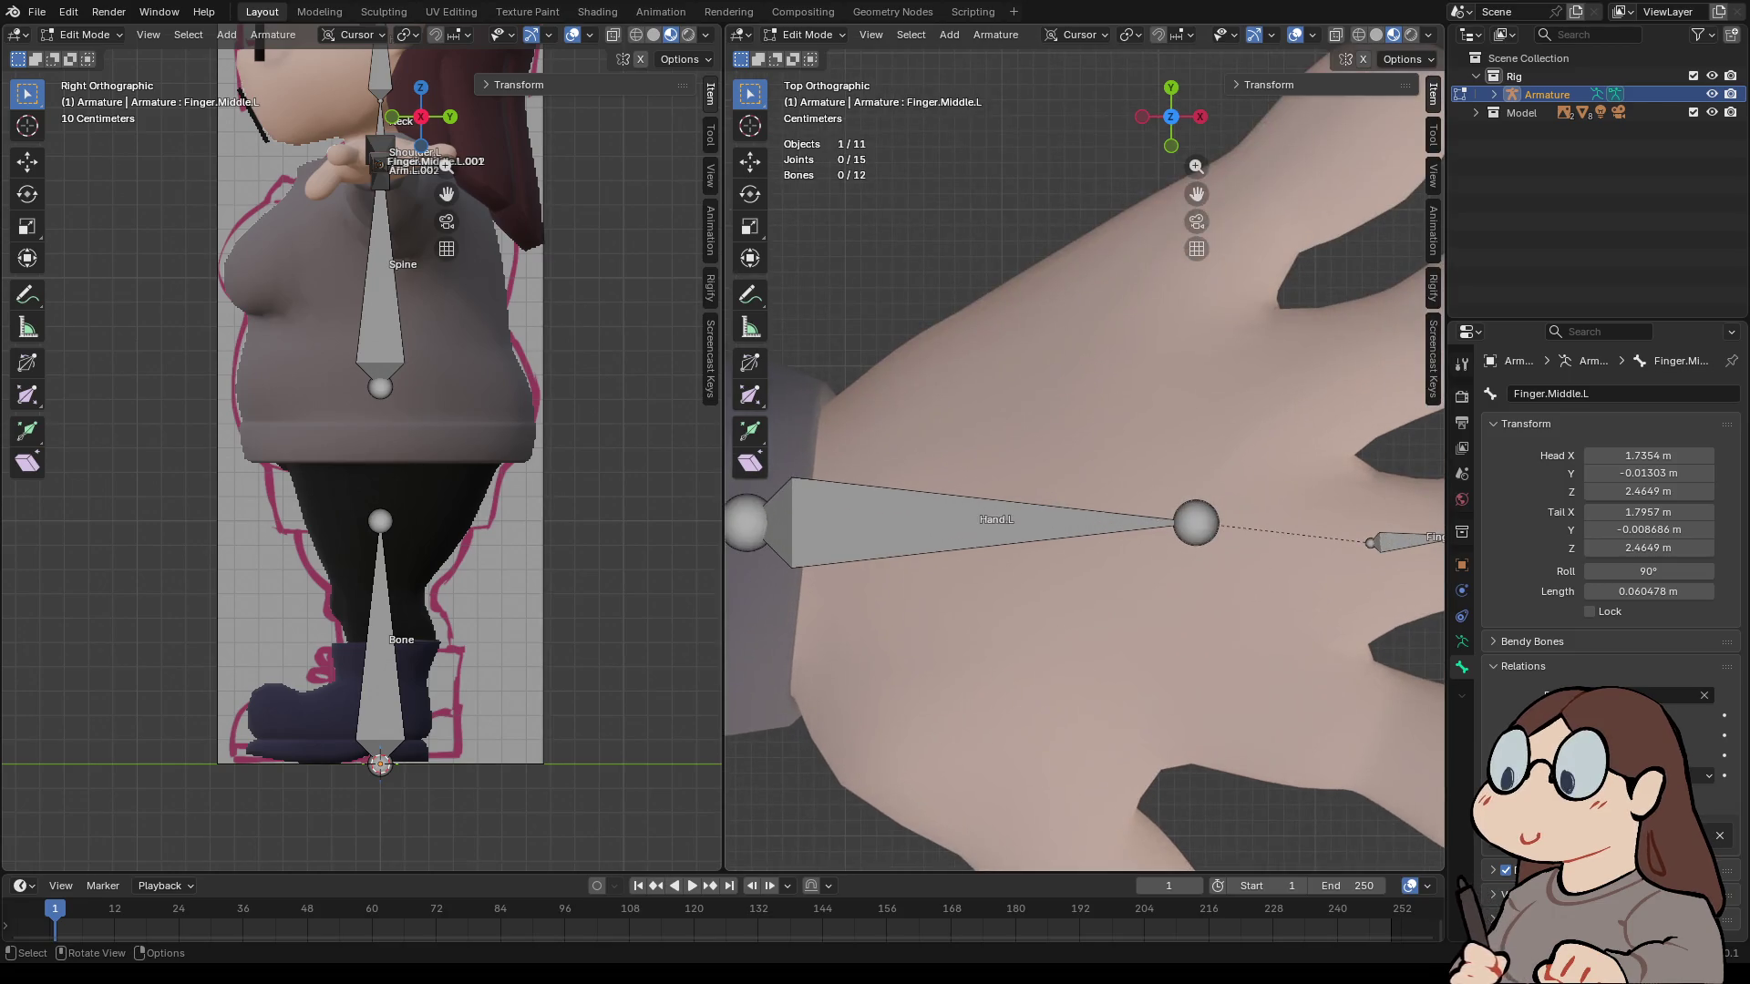
{"action": "middle_click_drag", "start_coordinate": [1084, 455], "coordinate": [1039, 346]}
{"action": "left_click", "coordinate": [1170, 103]}
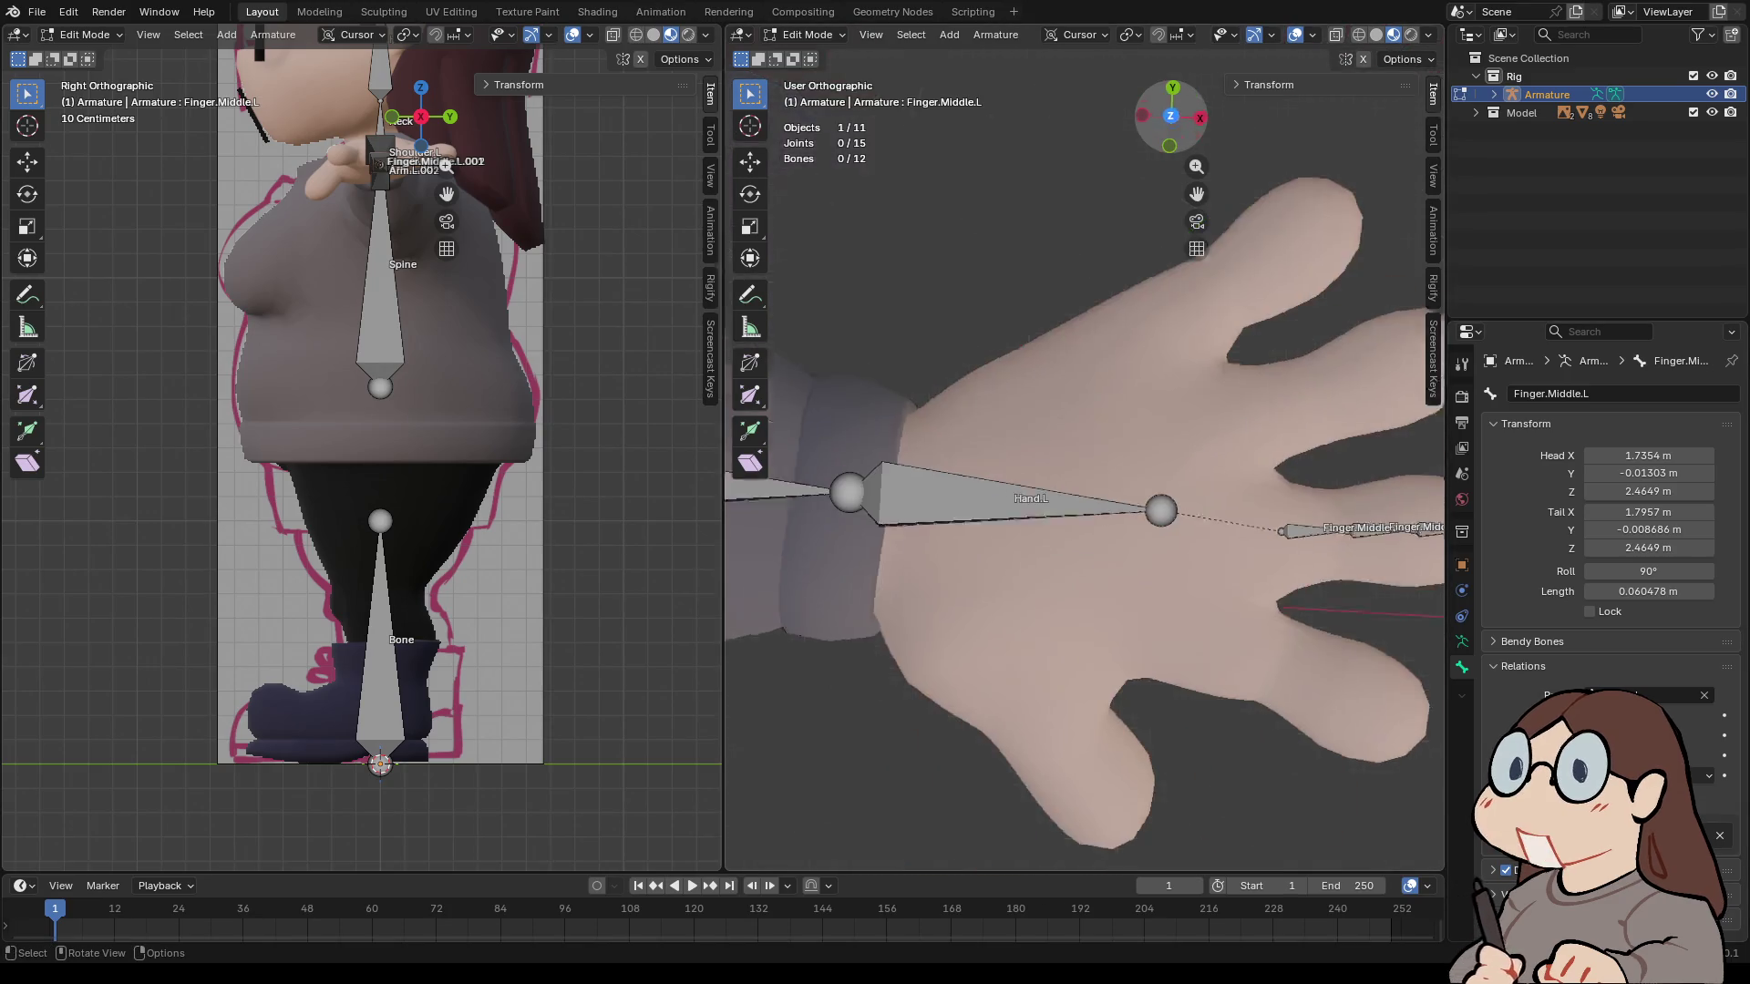
{"action": "left_click_drag", "start_coordinate": [1196, 195], "coordinate": [765, 266]}
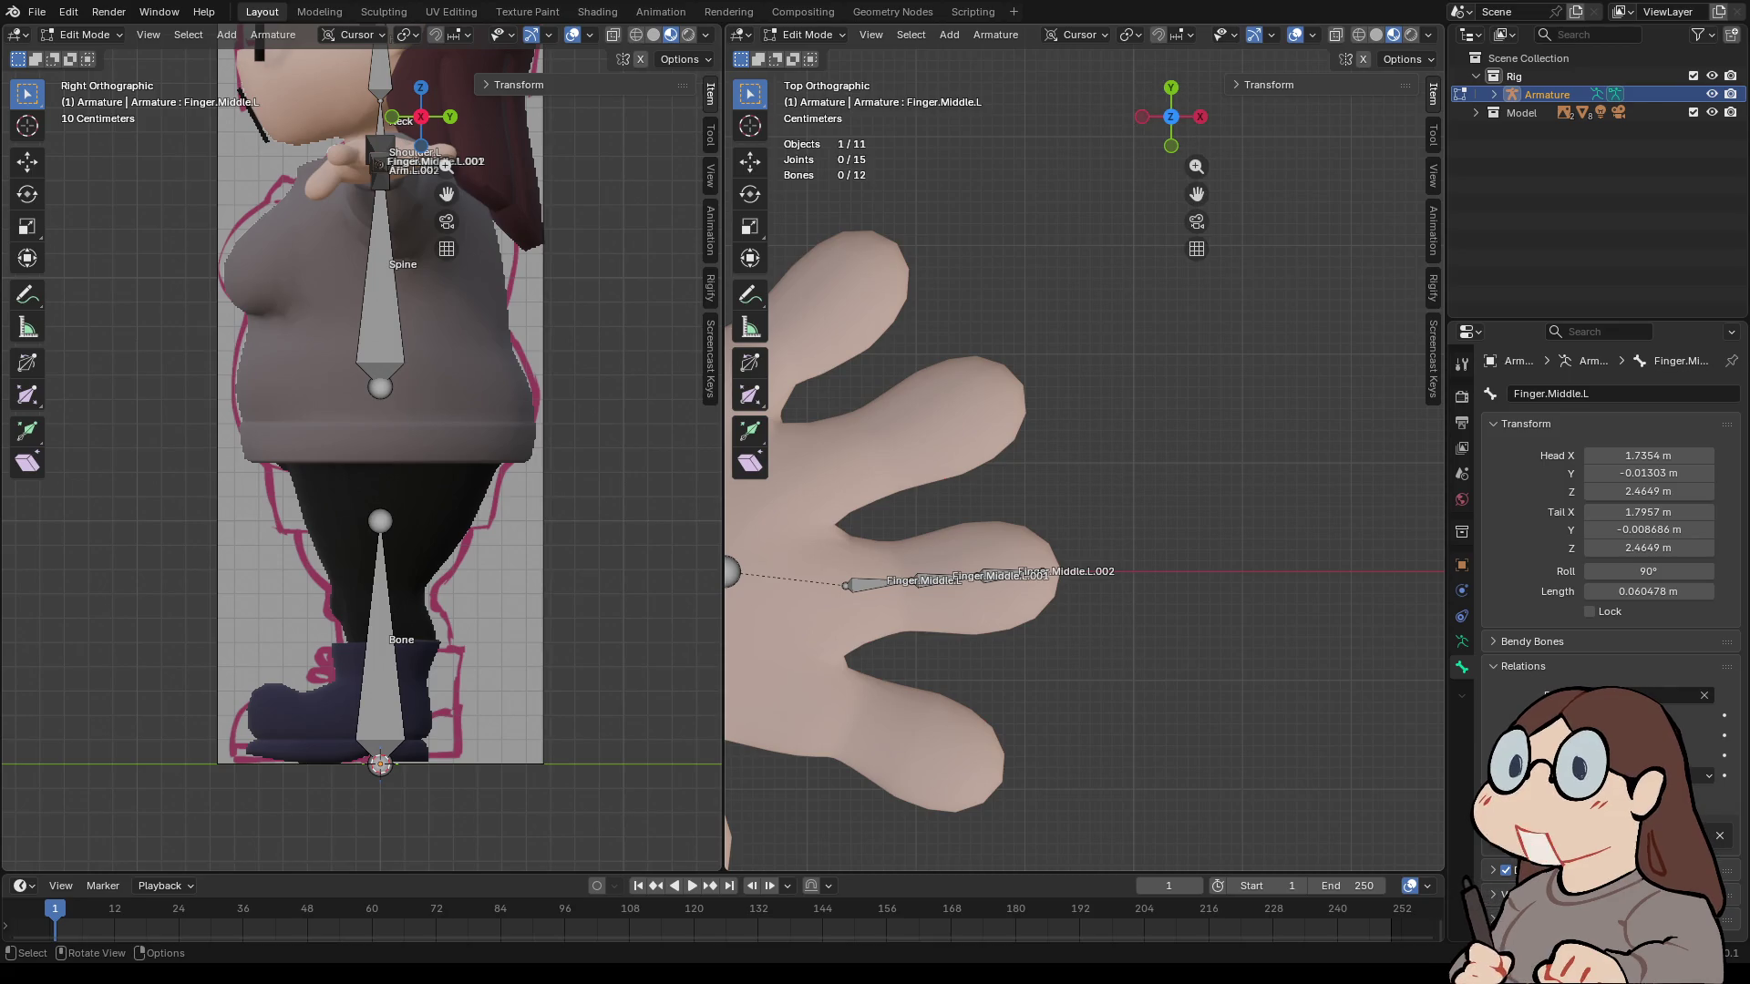
{"action": "left_click", "coordinate": [1170, 146]}
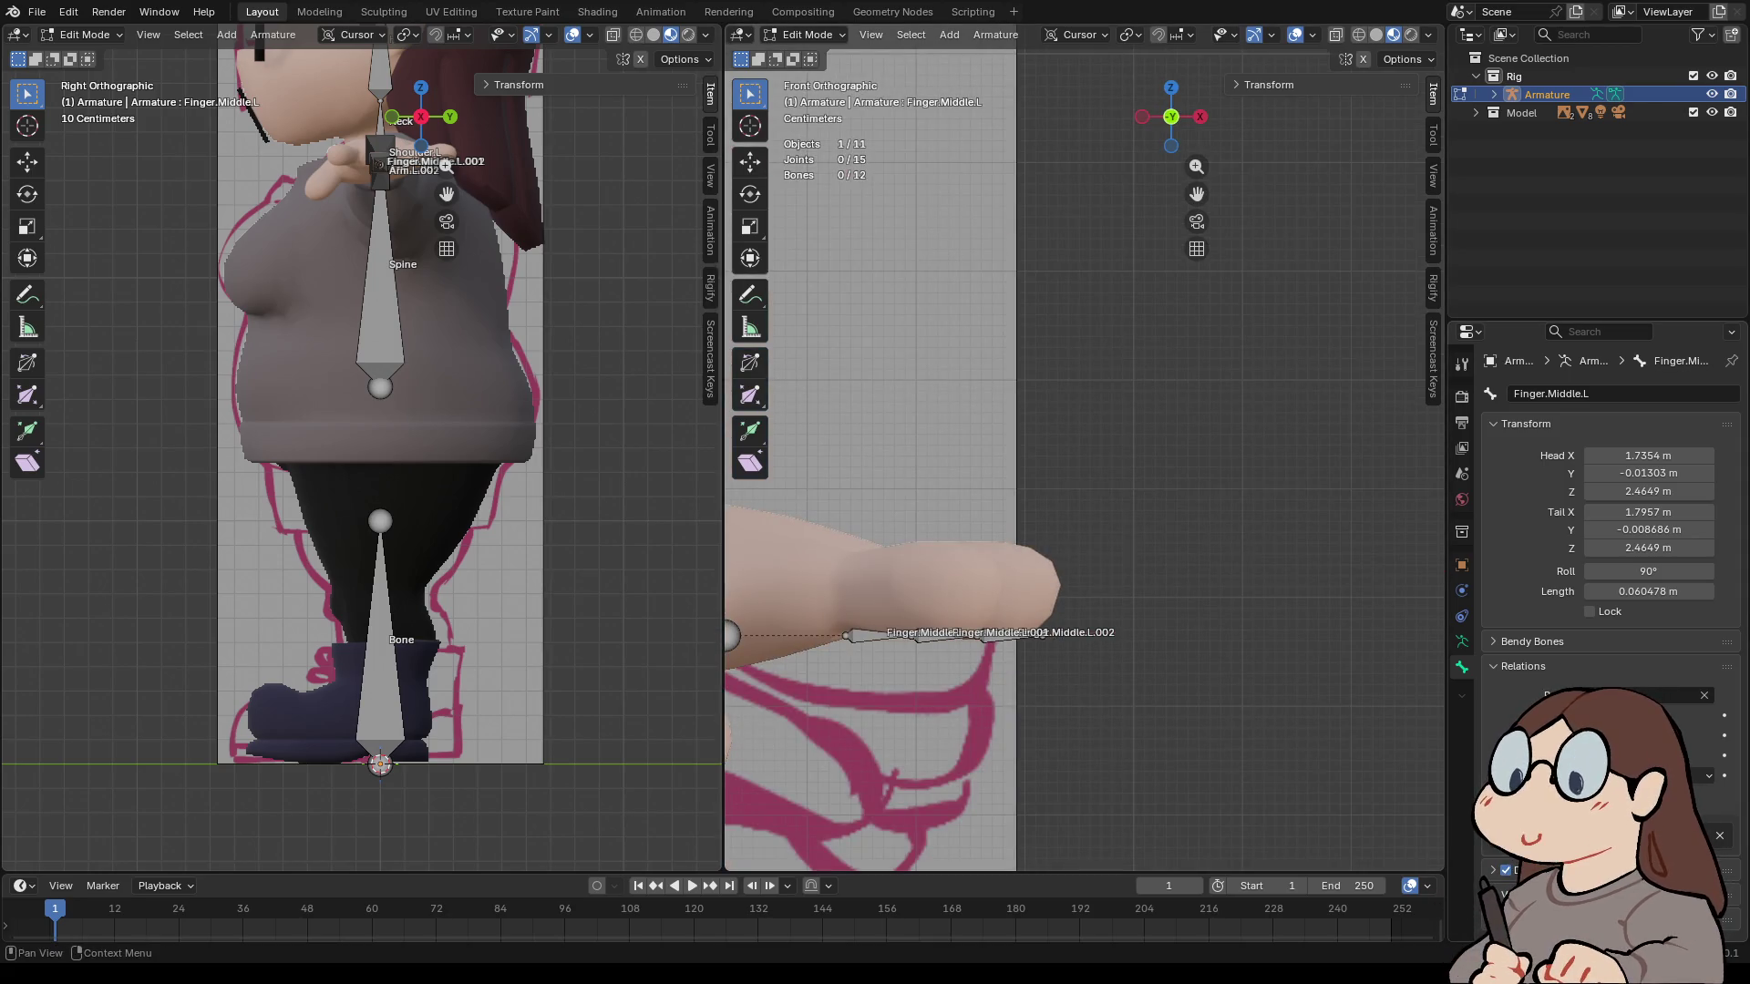
- Box-select the three middle-finger bones and raise them 0.046327 m along Z into the finger
{"action": "left_click", "coordinate": [1462, 641]}
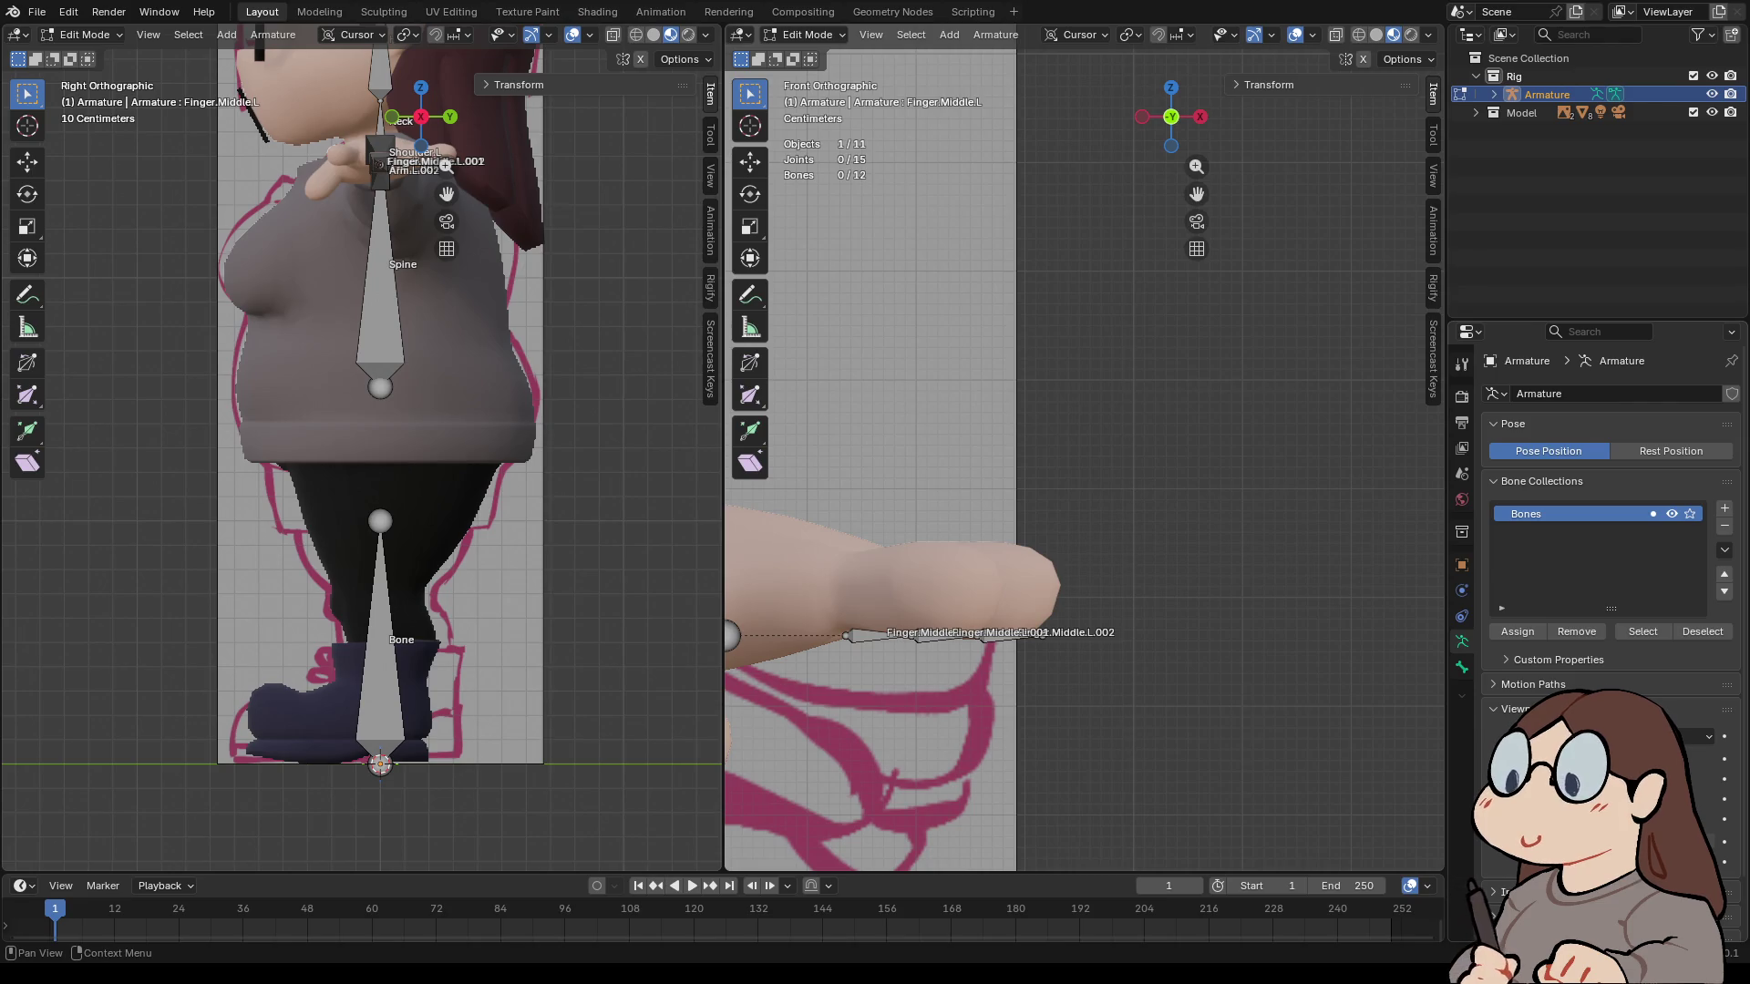
{"action": "middle_click_drag", "start_coordinate": [911, 593], "coordinate": [1089, 564], "text": "shift"}
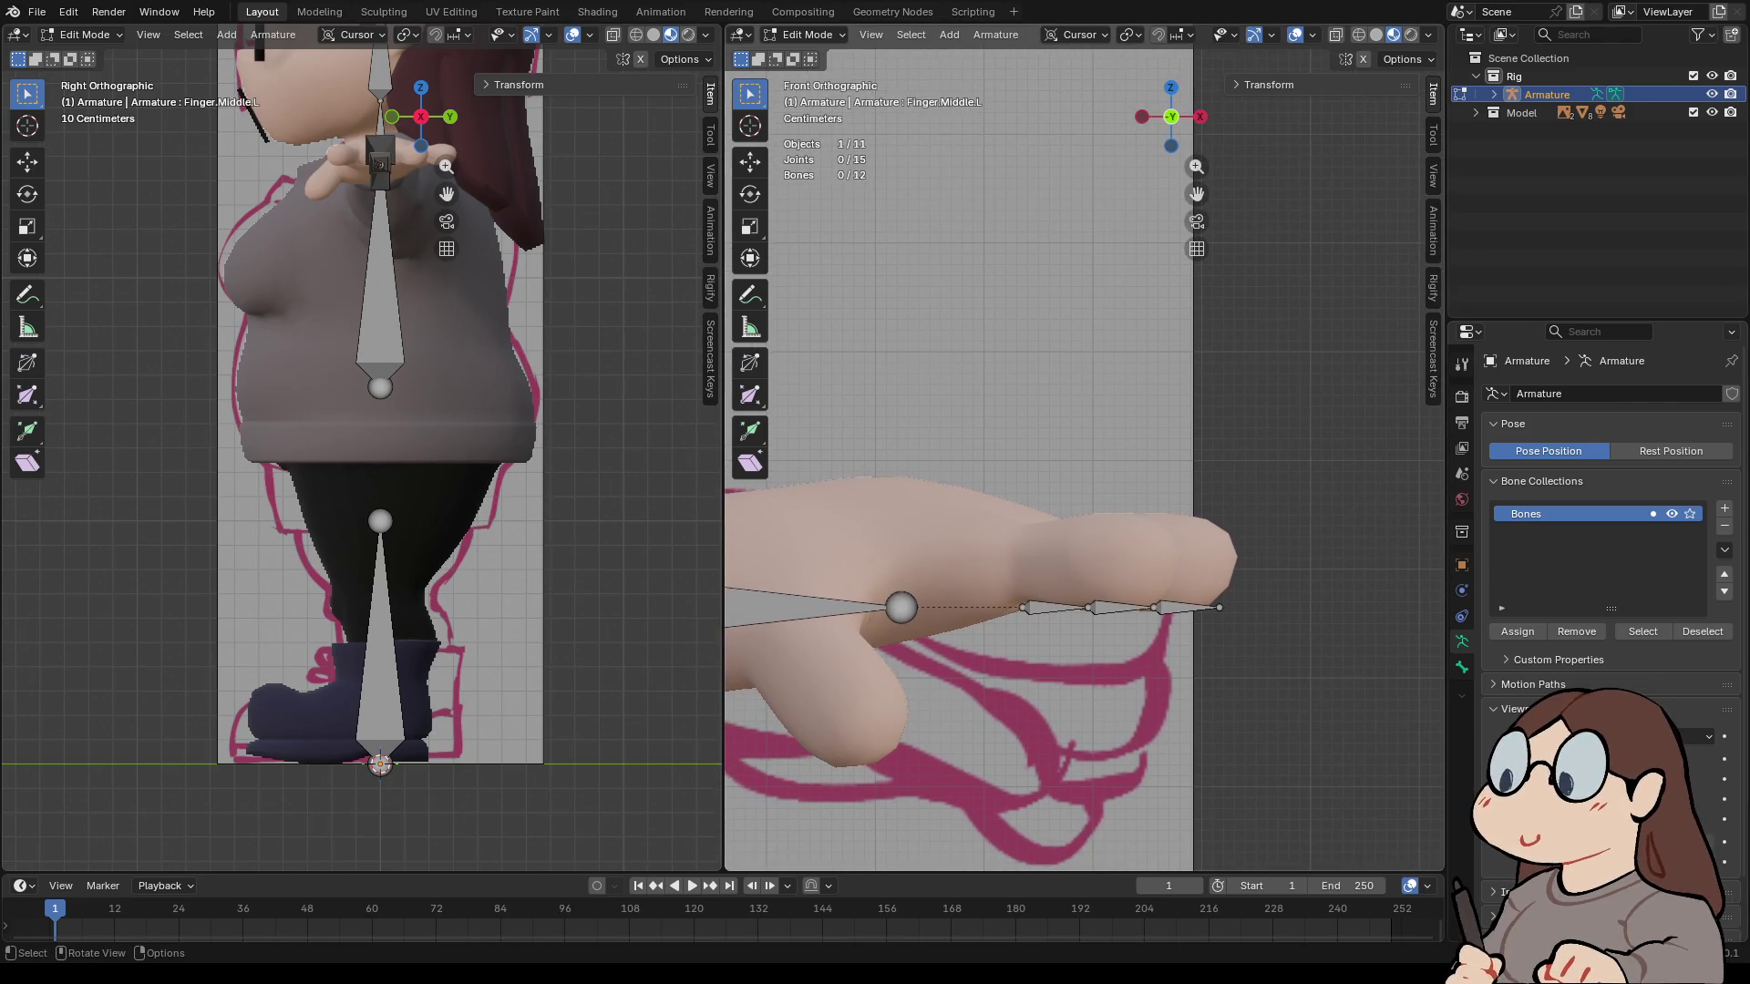
{"action": "scroll", "coordinate": [1093, 438], "scroll_direction": "down", "scroll_amount": 3}
{"action": "left_click_drag", "start_coordinate": [957, 520], "coordinate": [1176, 561]}
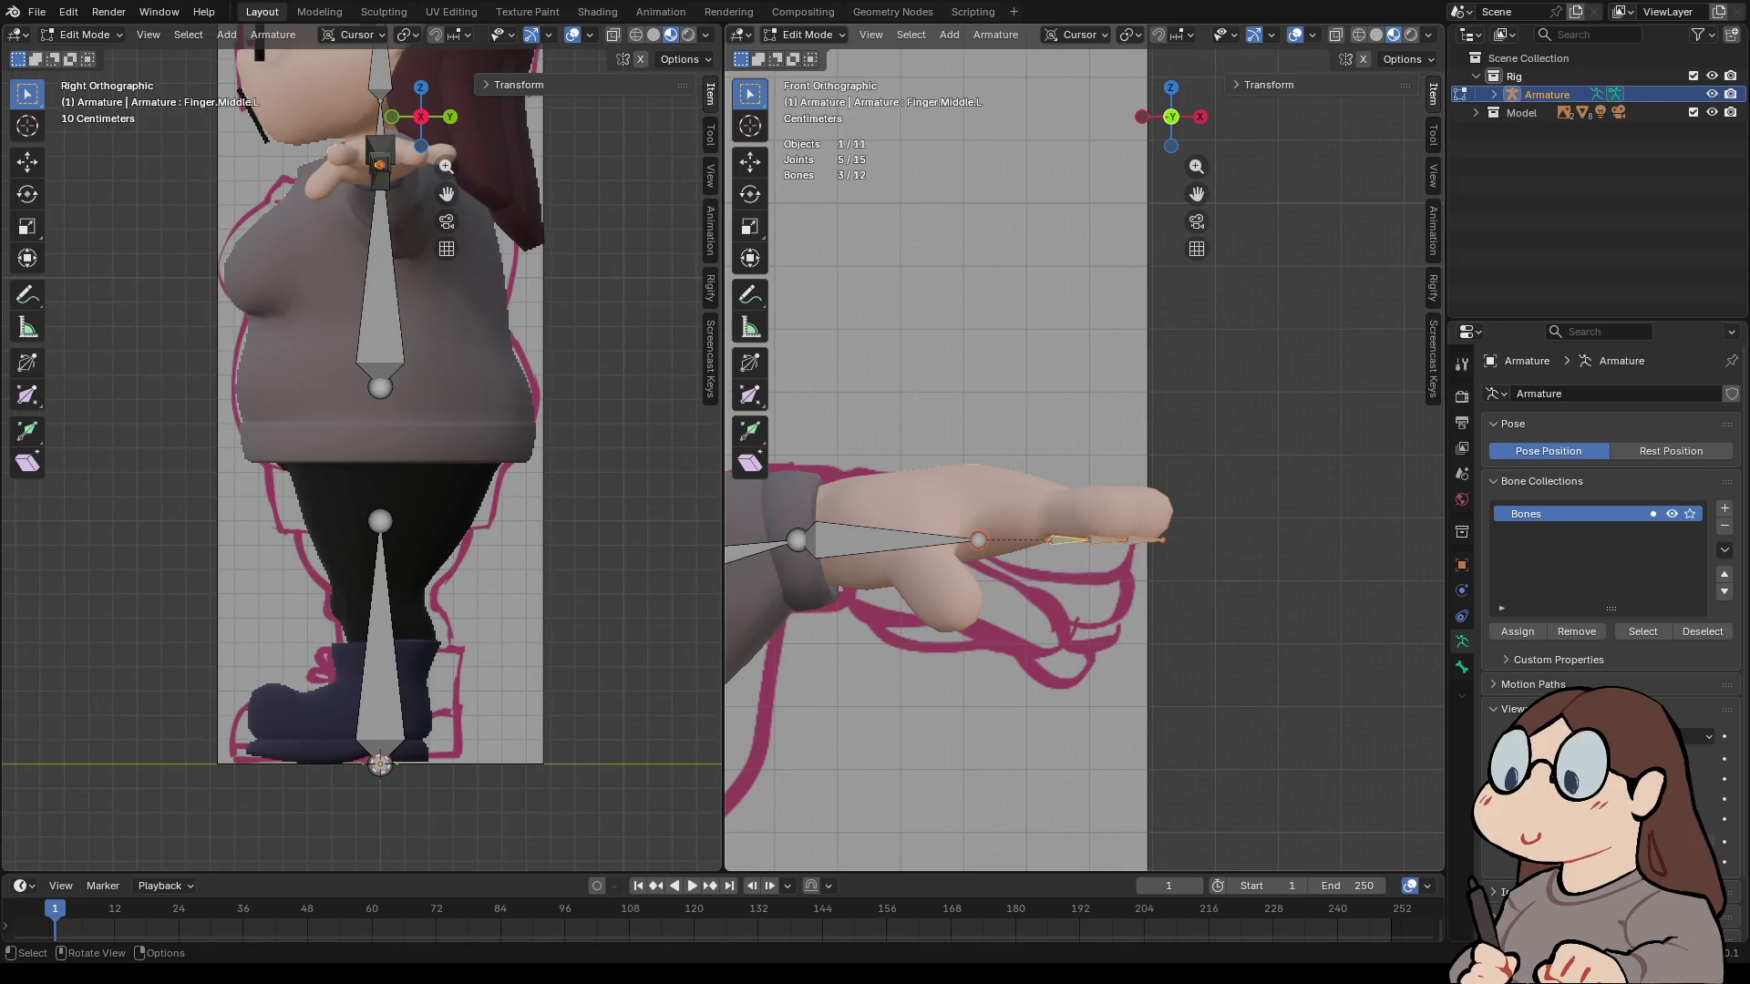
{"action": "key", "text": "g"}
{"action": "key", "text": "z"}
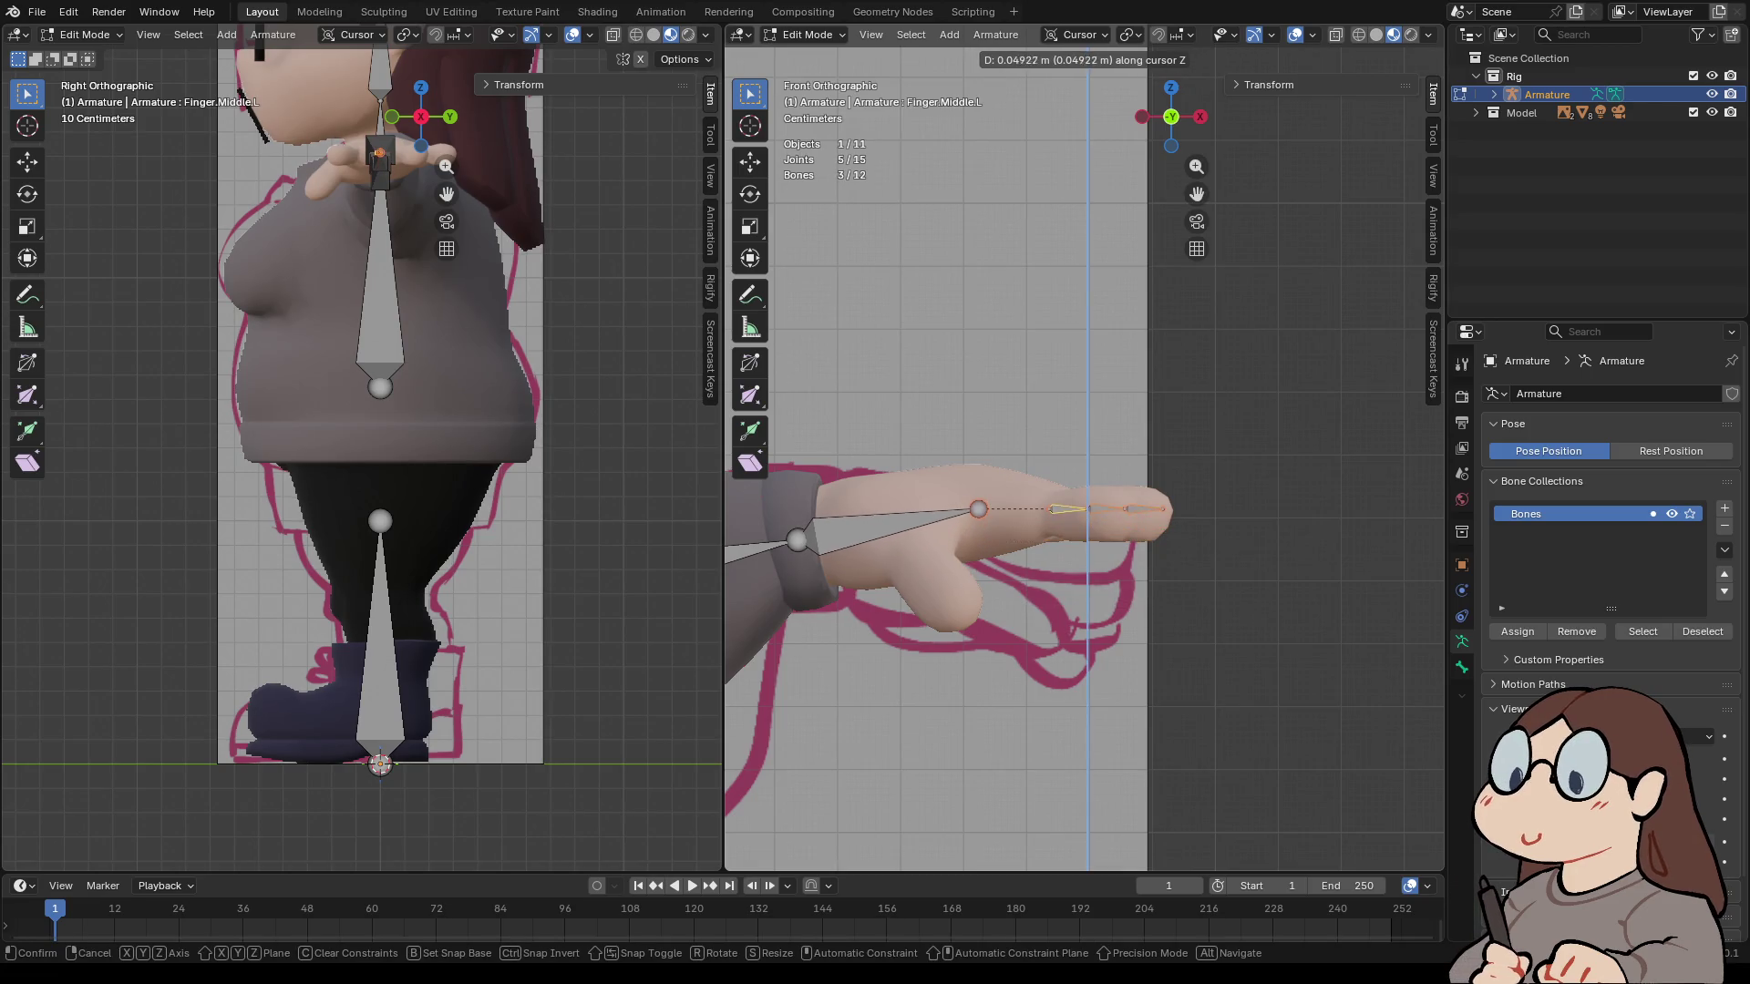
{"action": "key", "text": "Return"}
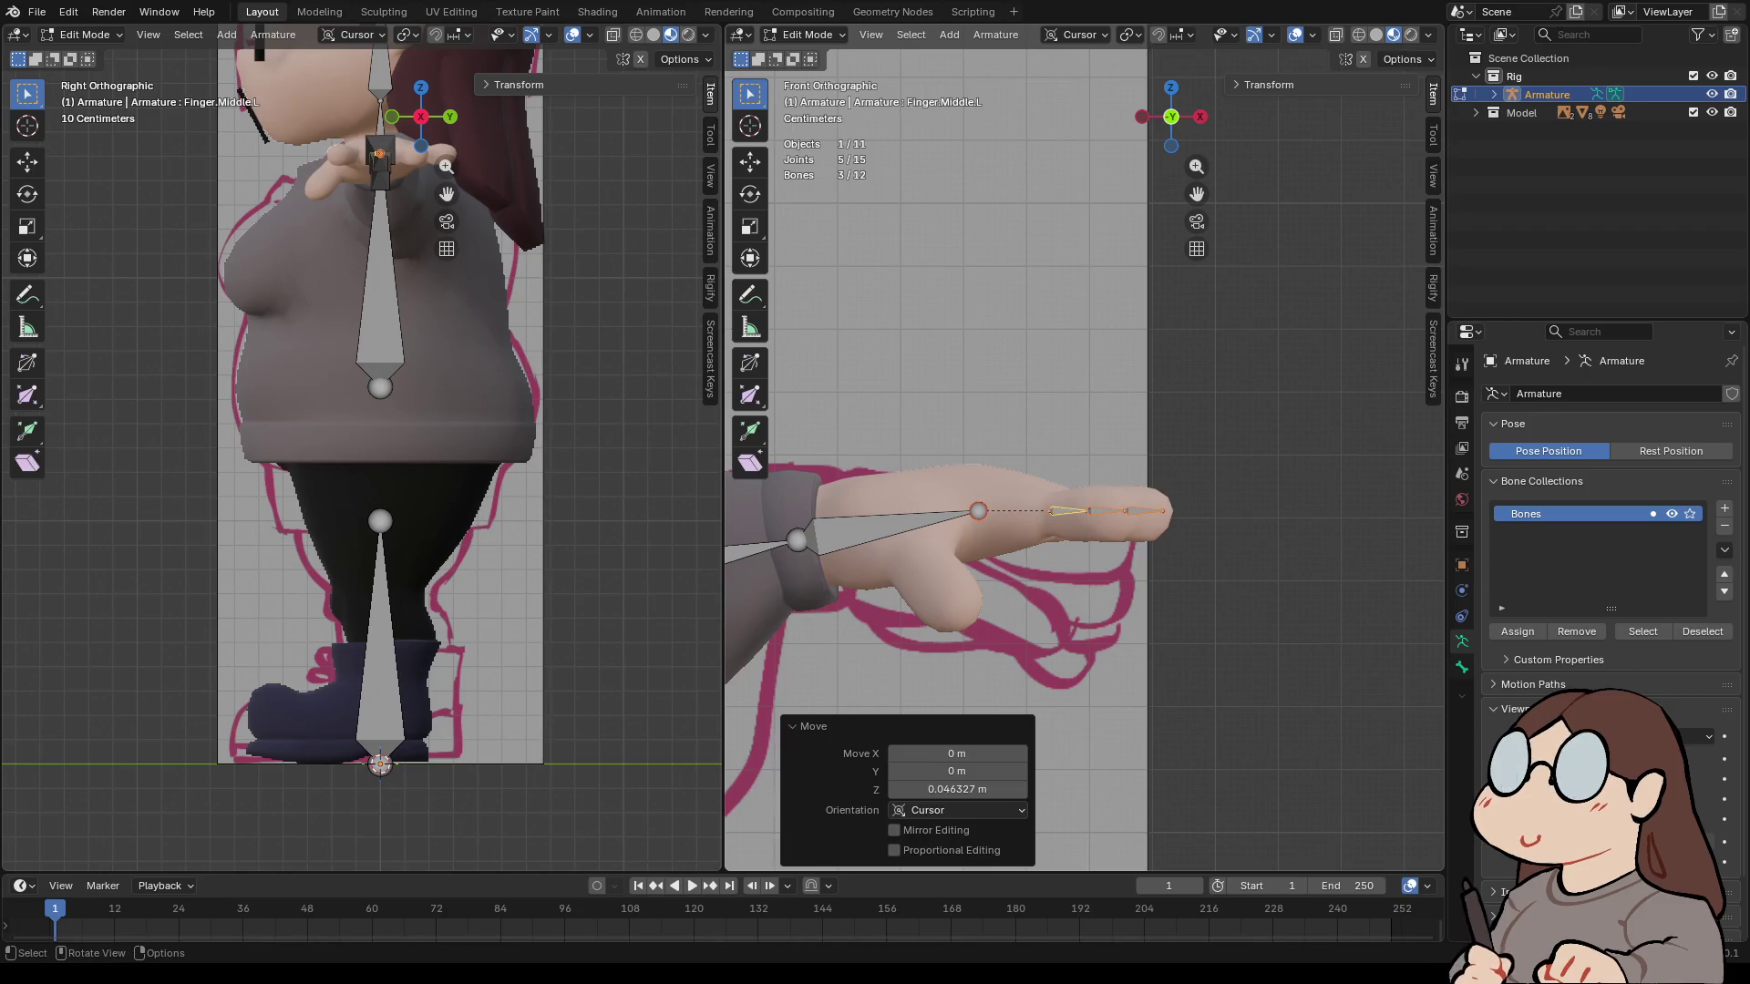
{"action": "scroll", "coordinate": [1088, 438], "scroll_direction": "up", "scroll_amount": 3}
{"action": "mouse_move", "coordinate": [1003, 365]}
{"action": "middle_mouse_down"}
{"action": "mouse_move", "coordinate": [1048, 415]}
{"action": "mouse_move", "coordinate": [1025, 437]}
{"action": "mouse_move", "coordinate": [1003, 383]}
{"action": "mouse_move", "coordinate": [985, 401]}
{"action": "mouse_move", "coordinate": [1002, 455]}
{"action": "mouse_move", "coordinate": [984, 419]}
{"action": "mouse_move", "coordinate": [1030, 383]}
{"action": "middle_mouse_up"}
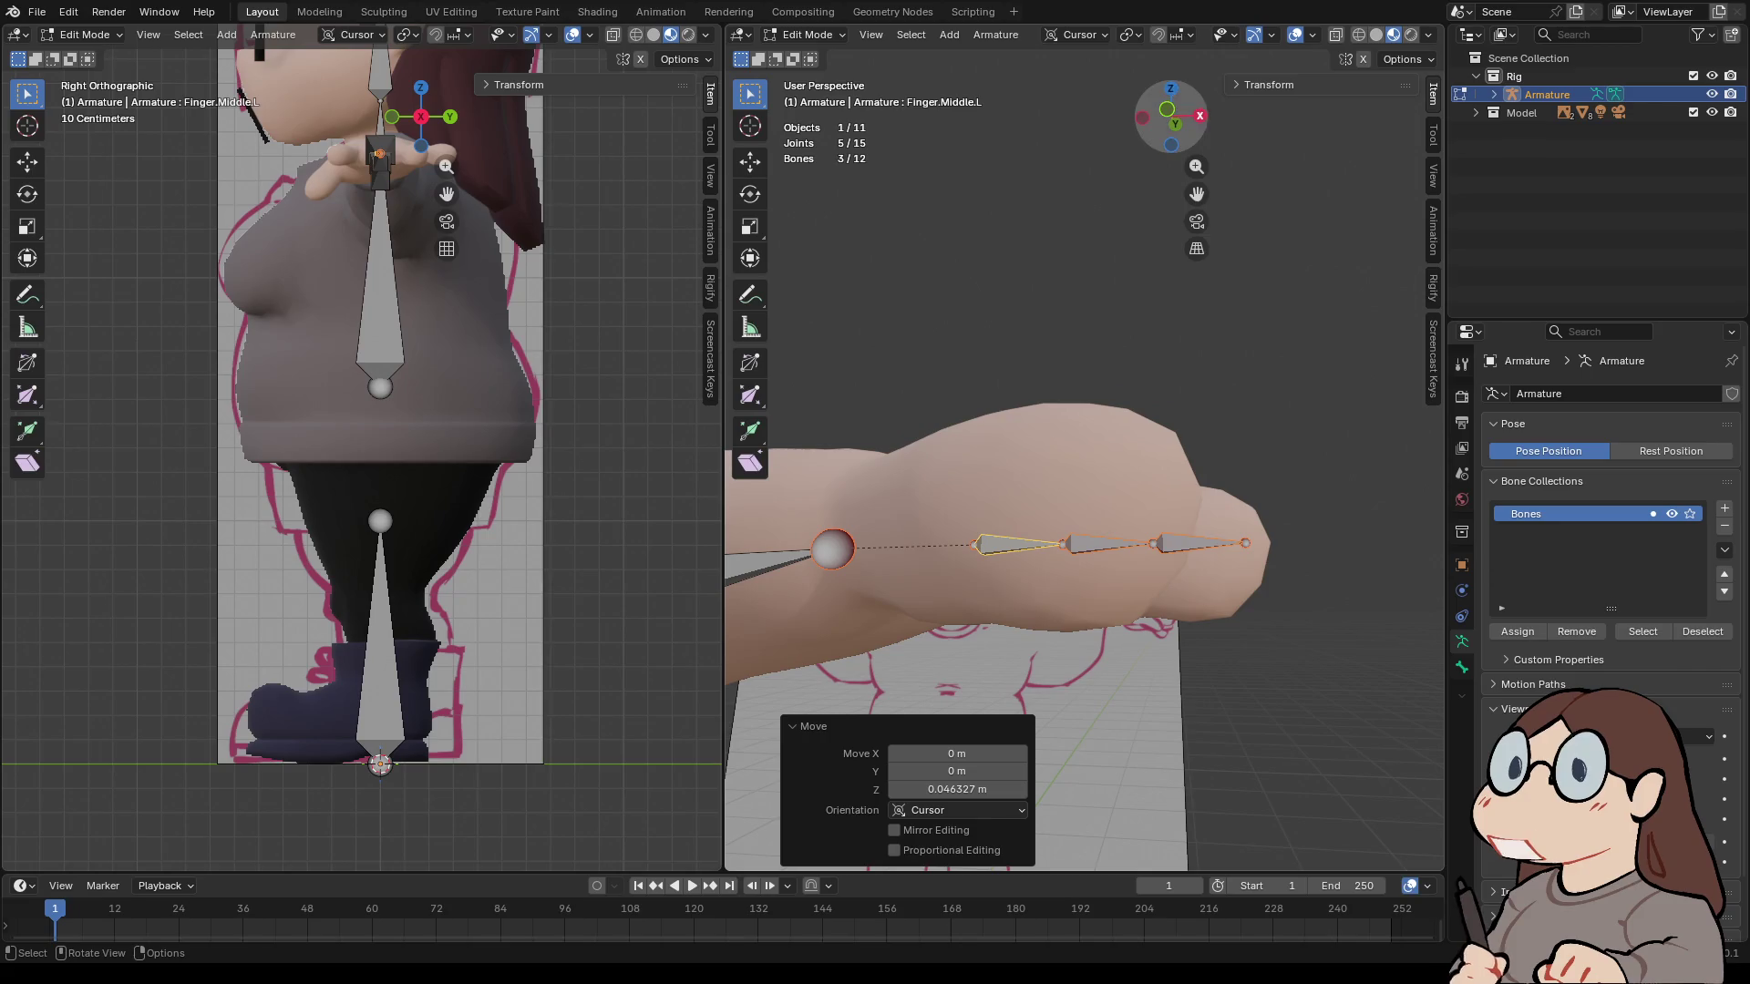
- In top view, copy the middle-finger chain into the ring finger, rotated -21.8°
{"action": "key", "text": "KP_7"}
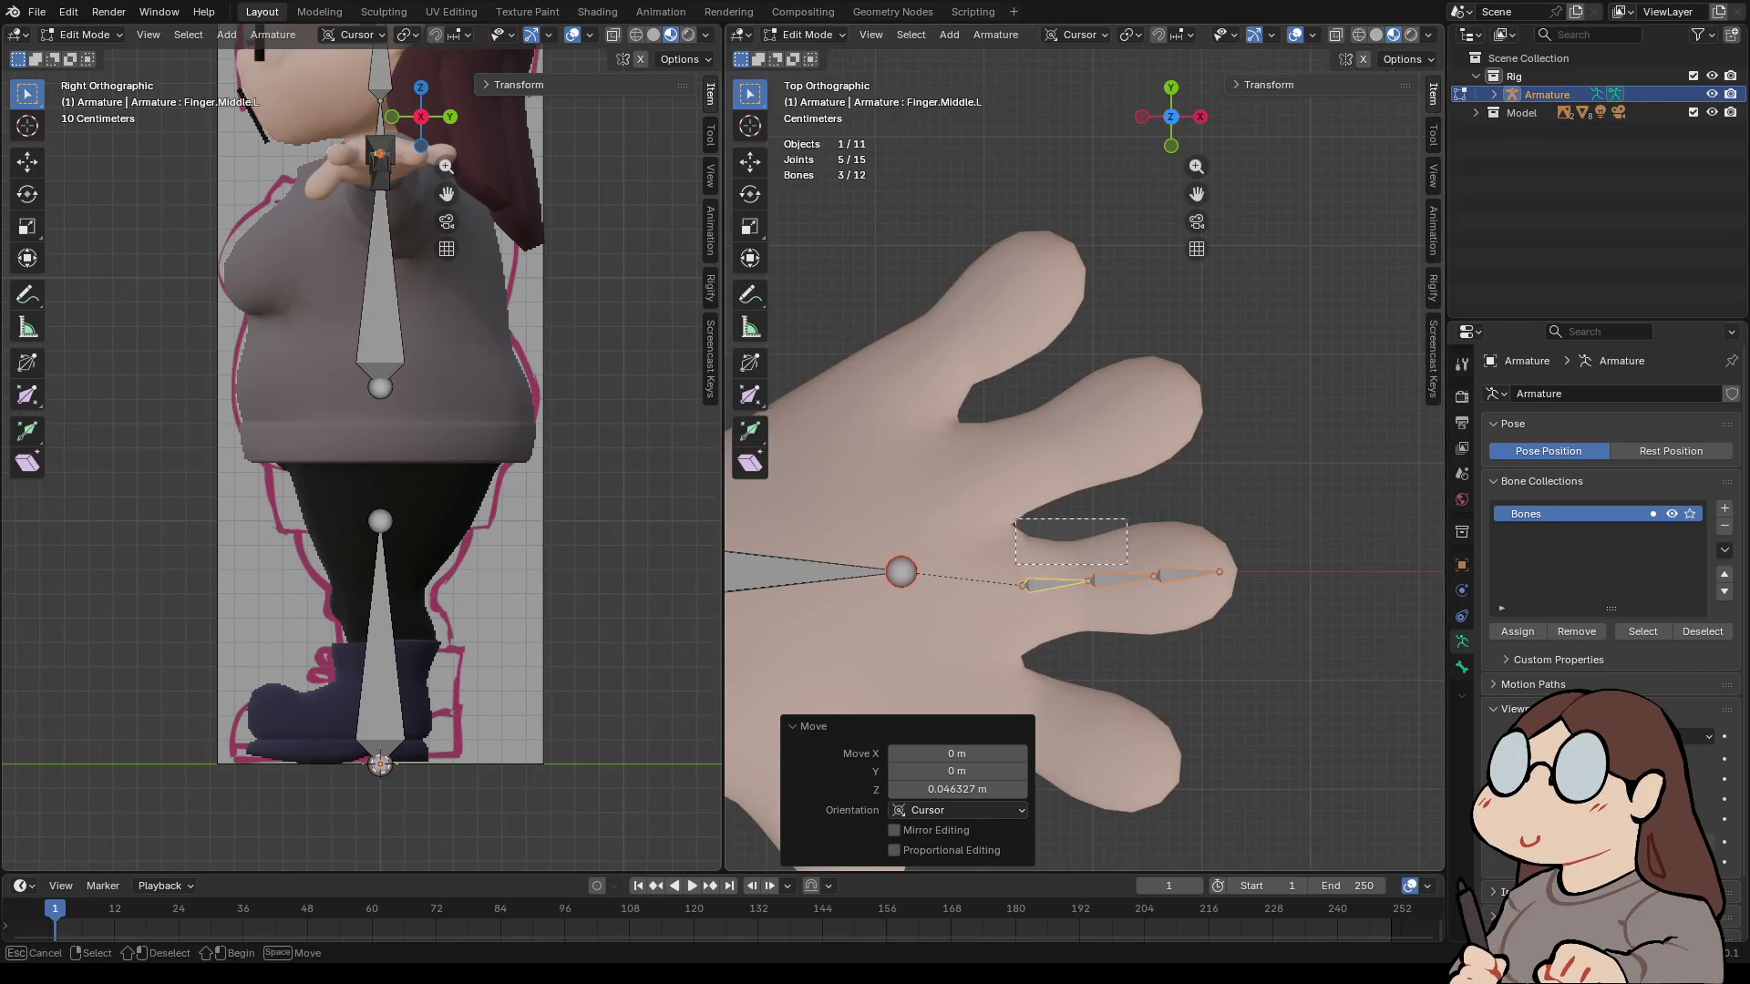
{"action": "key", "text": "shift+d"}
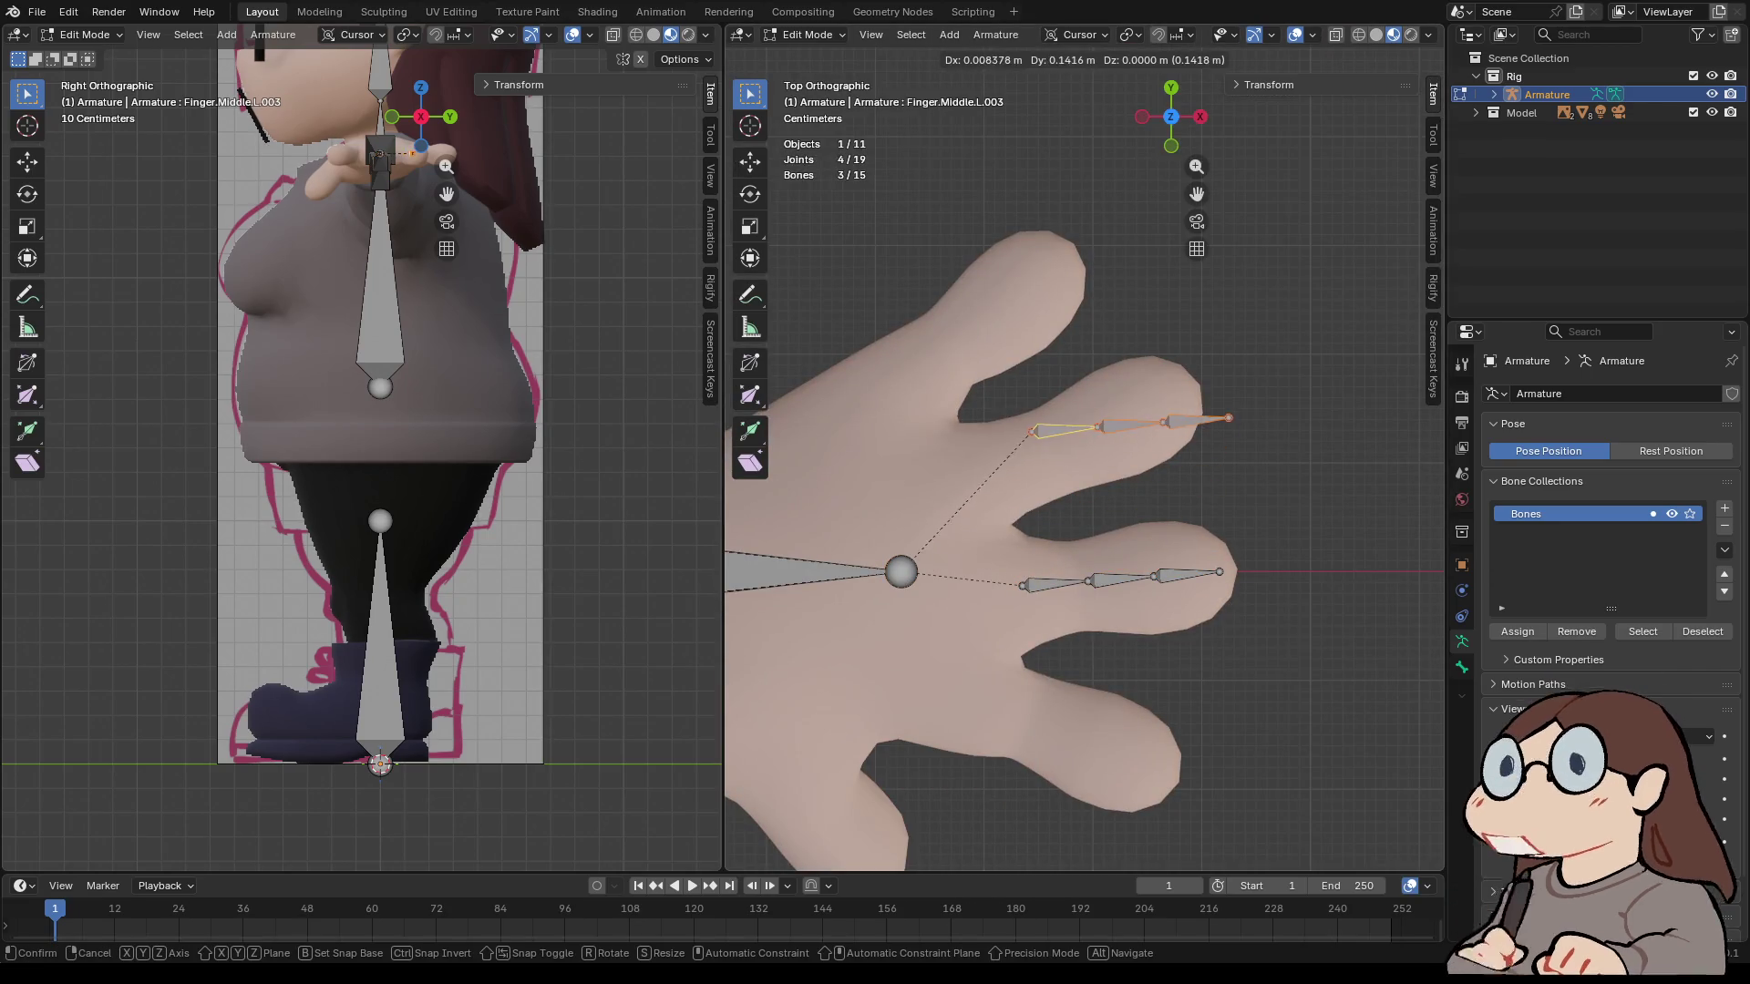
{"action": "key", "text": "Return"}
{"action": "key", "text": "r"}
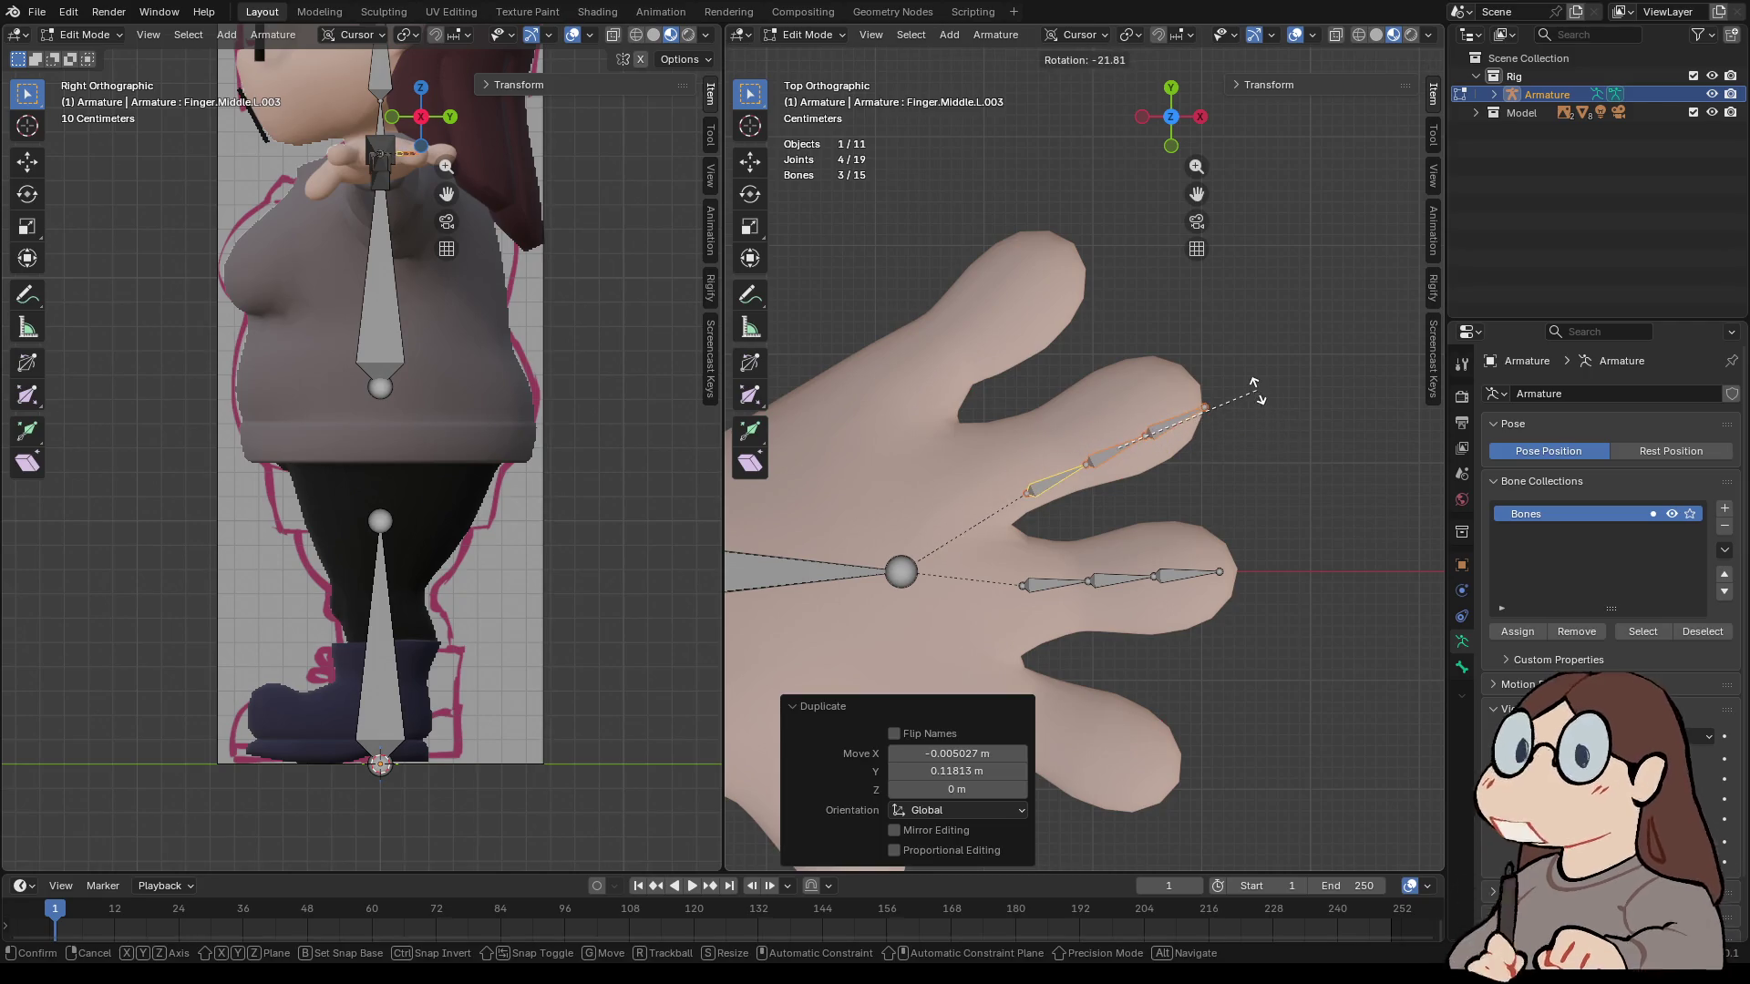
{"action": "key", "text": "Return"}
{"action": "key", "text": "g"}
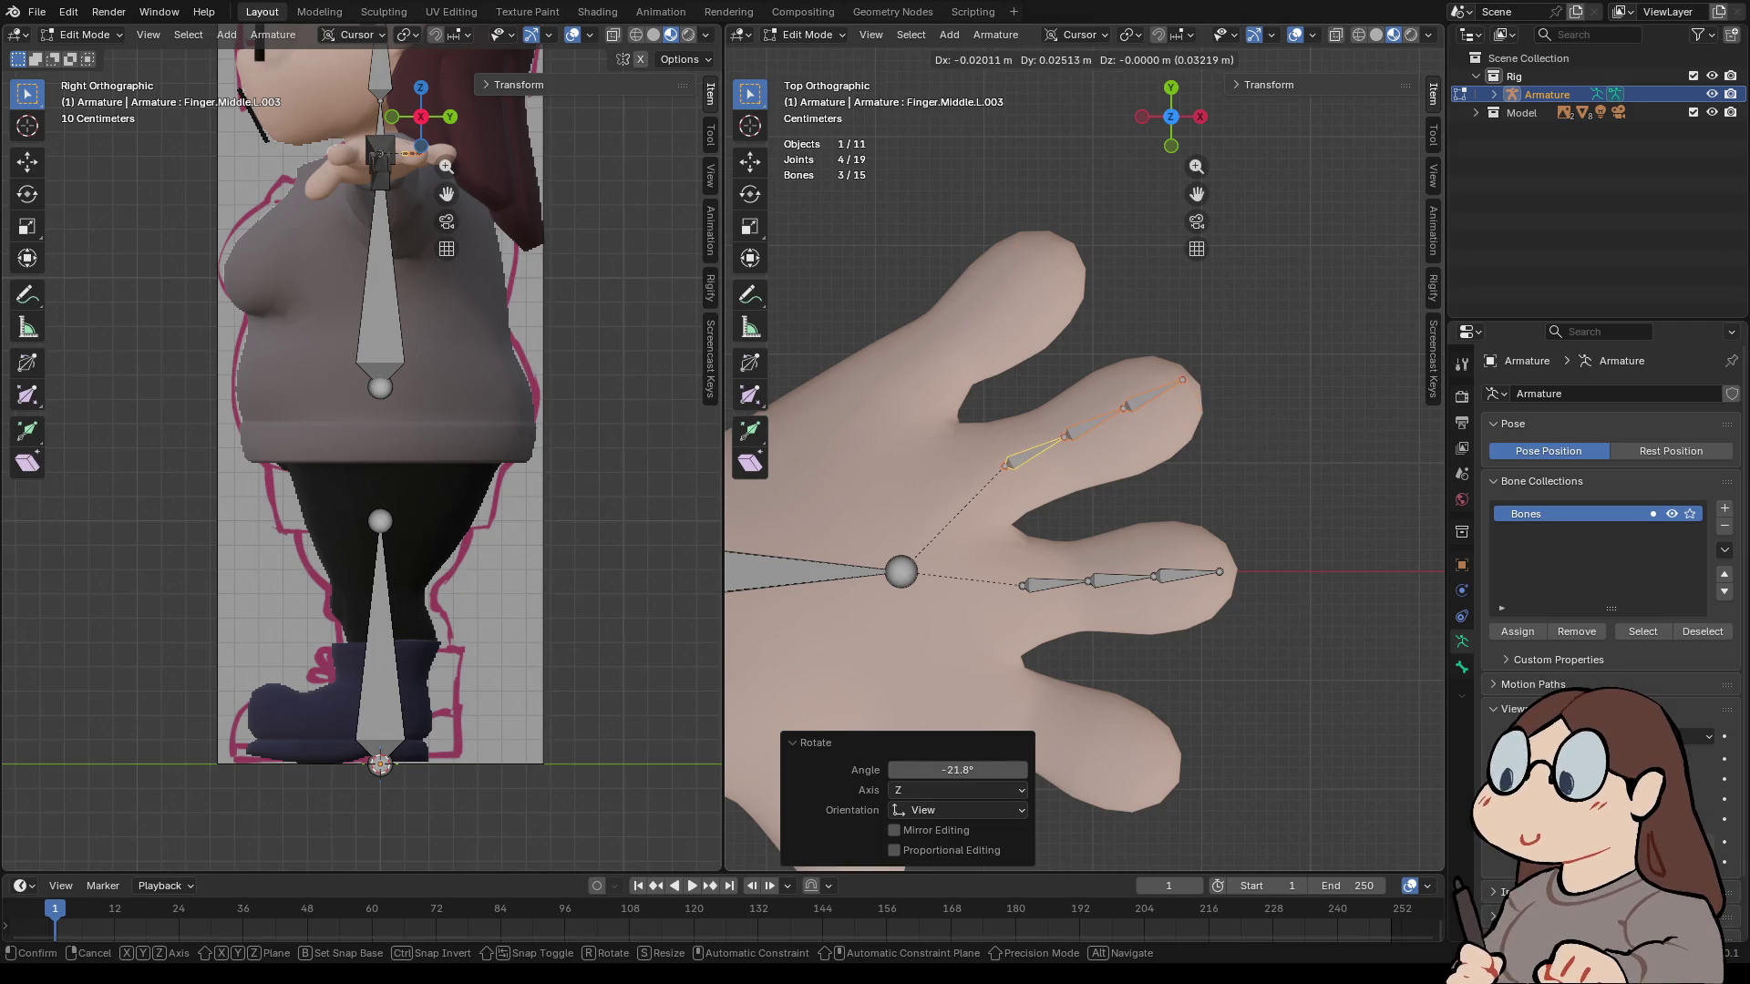
{"action": "key", "text": "Return"}
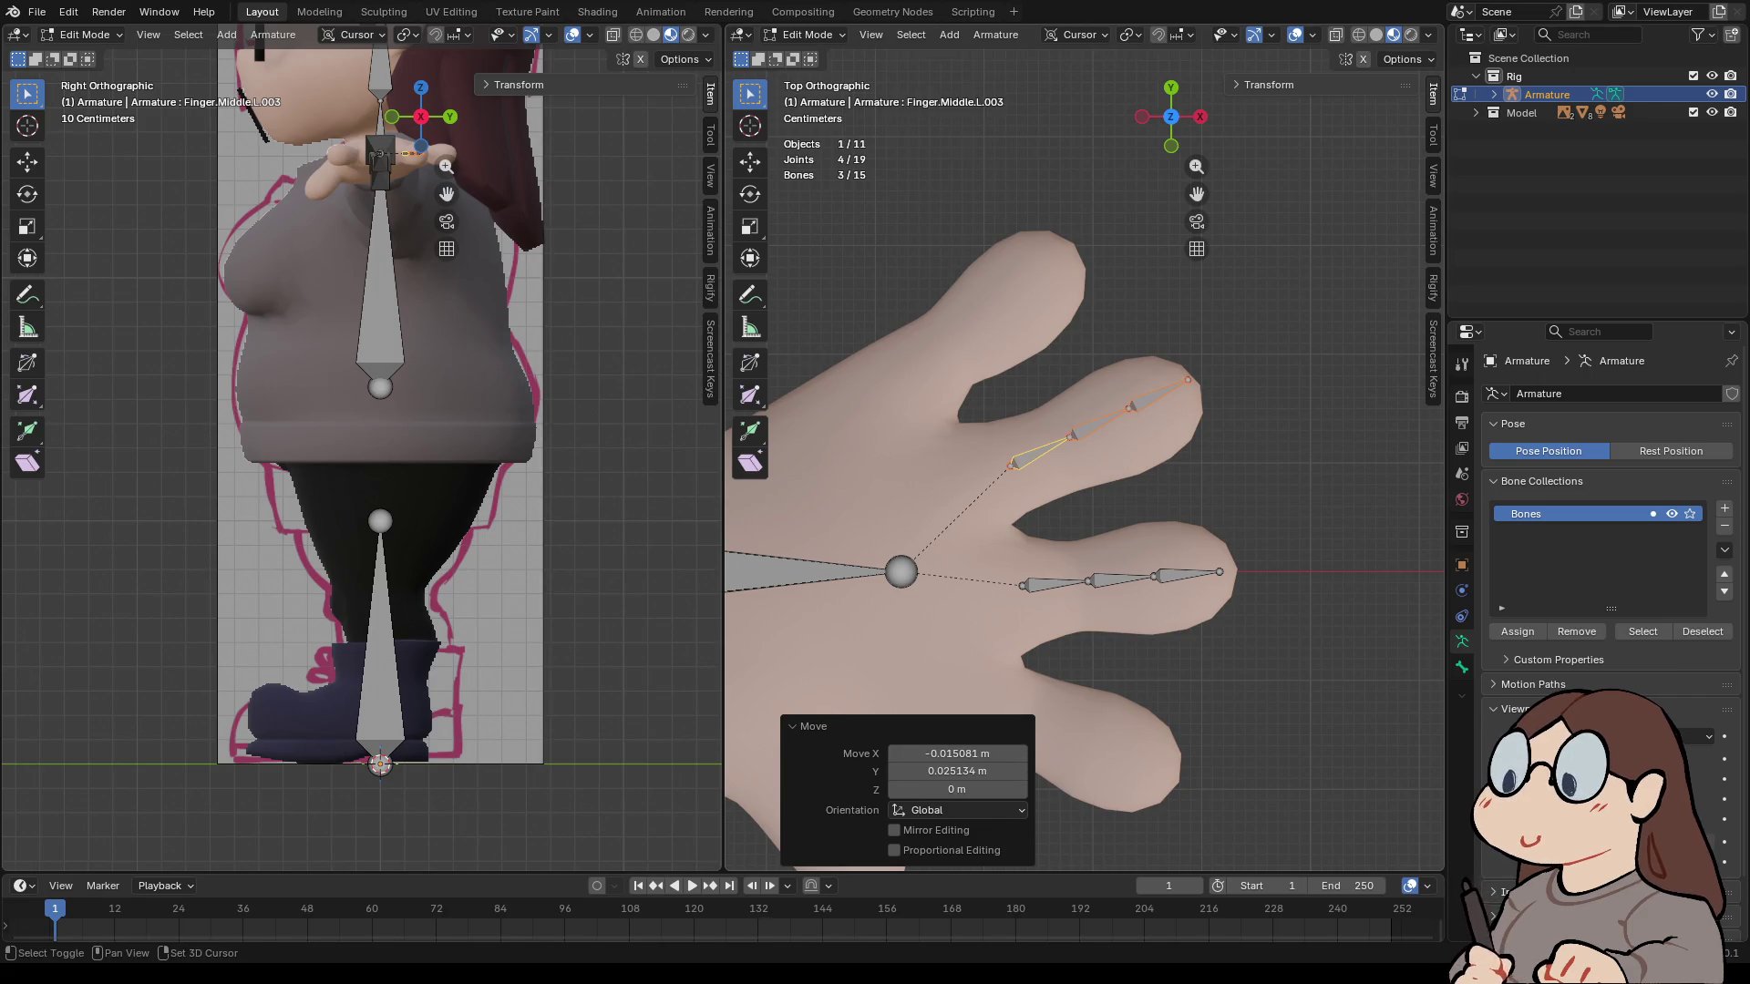
- Copy the chain again into the little finger, rotated -18.6°, and start another copy
{"action": "key", "text": "shift+d"}
{"action": "key", "text": "Return"}
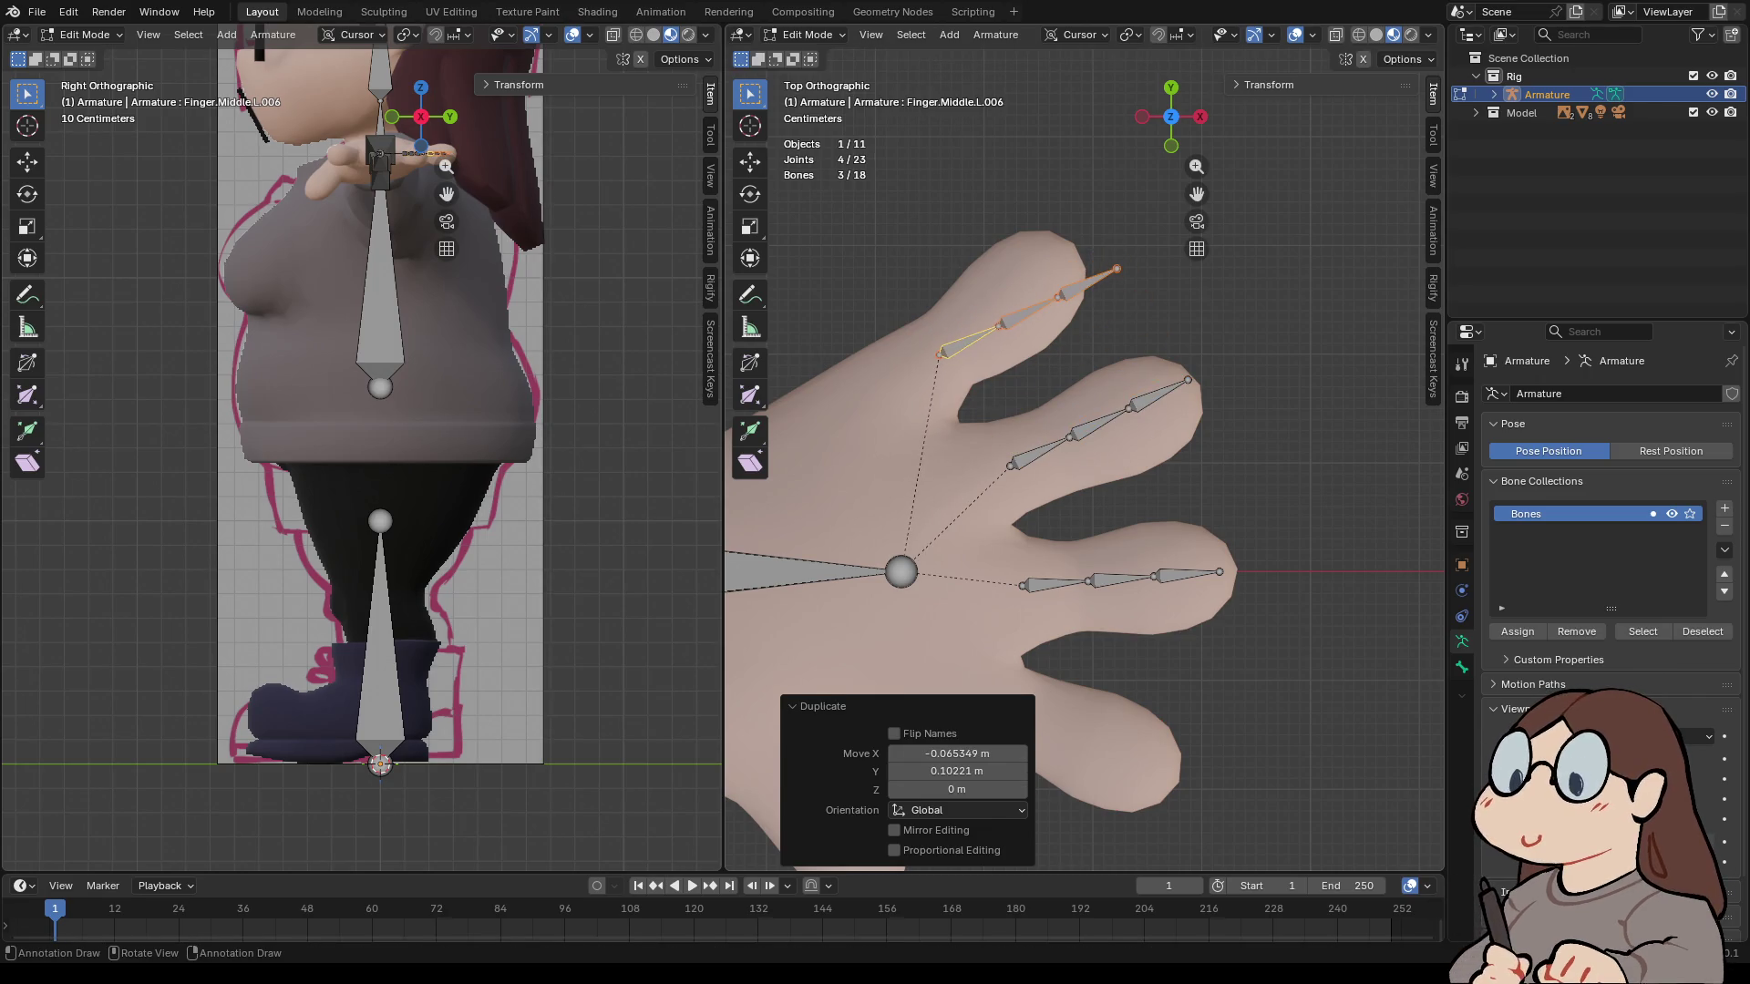
{"action": "key", "text": "r"}
{"action": "key", "text": "Return"}
{"action": "key", "text": "g"}
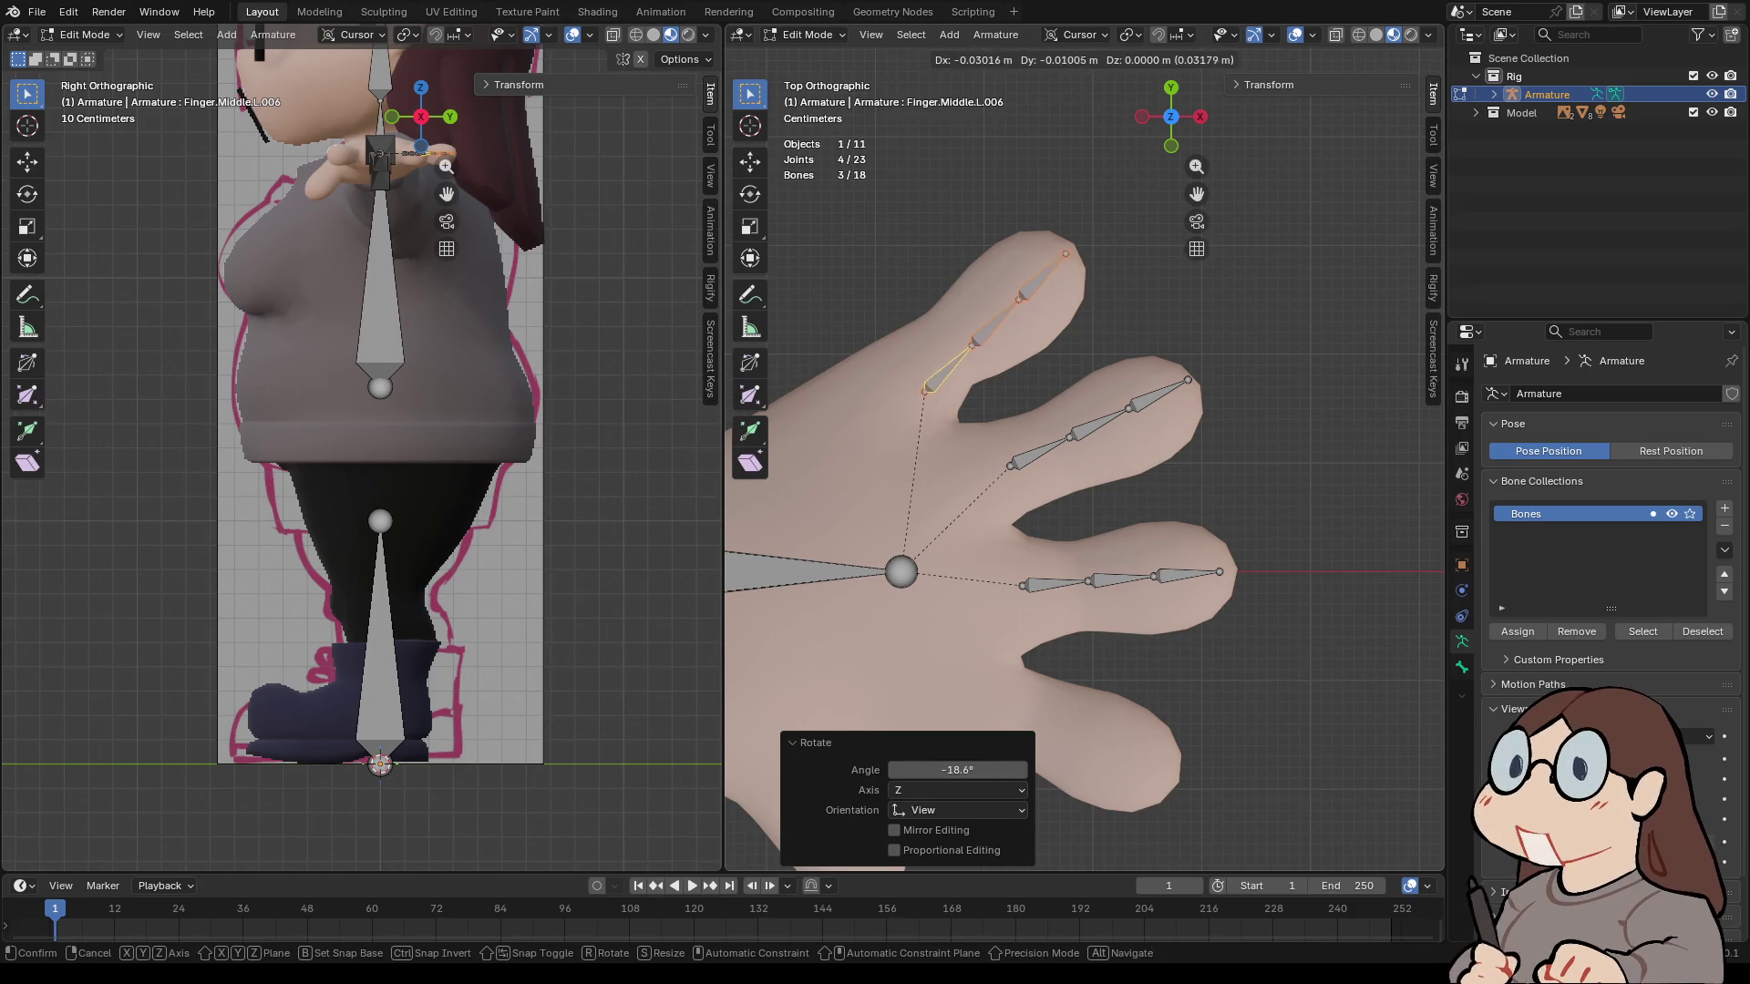
{"action": "key", "text": "Return"}
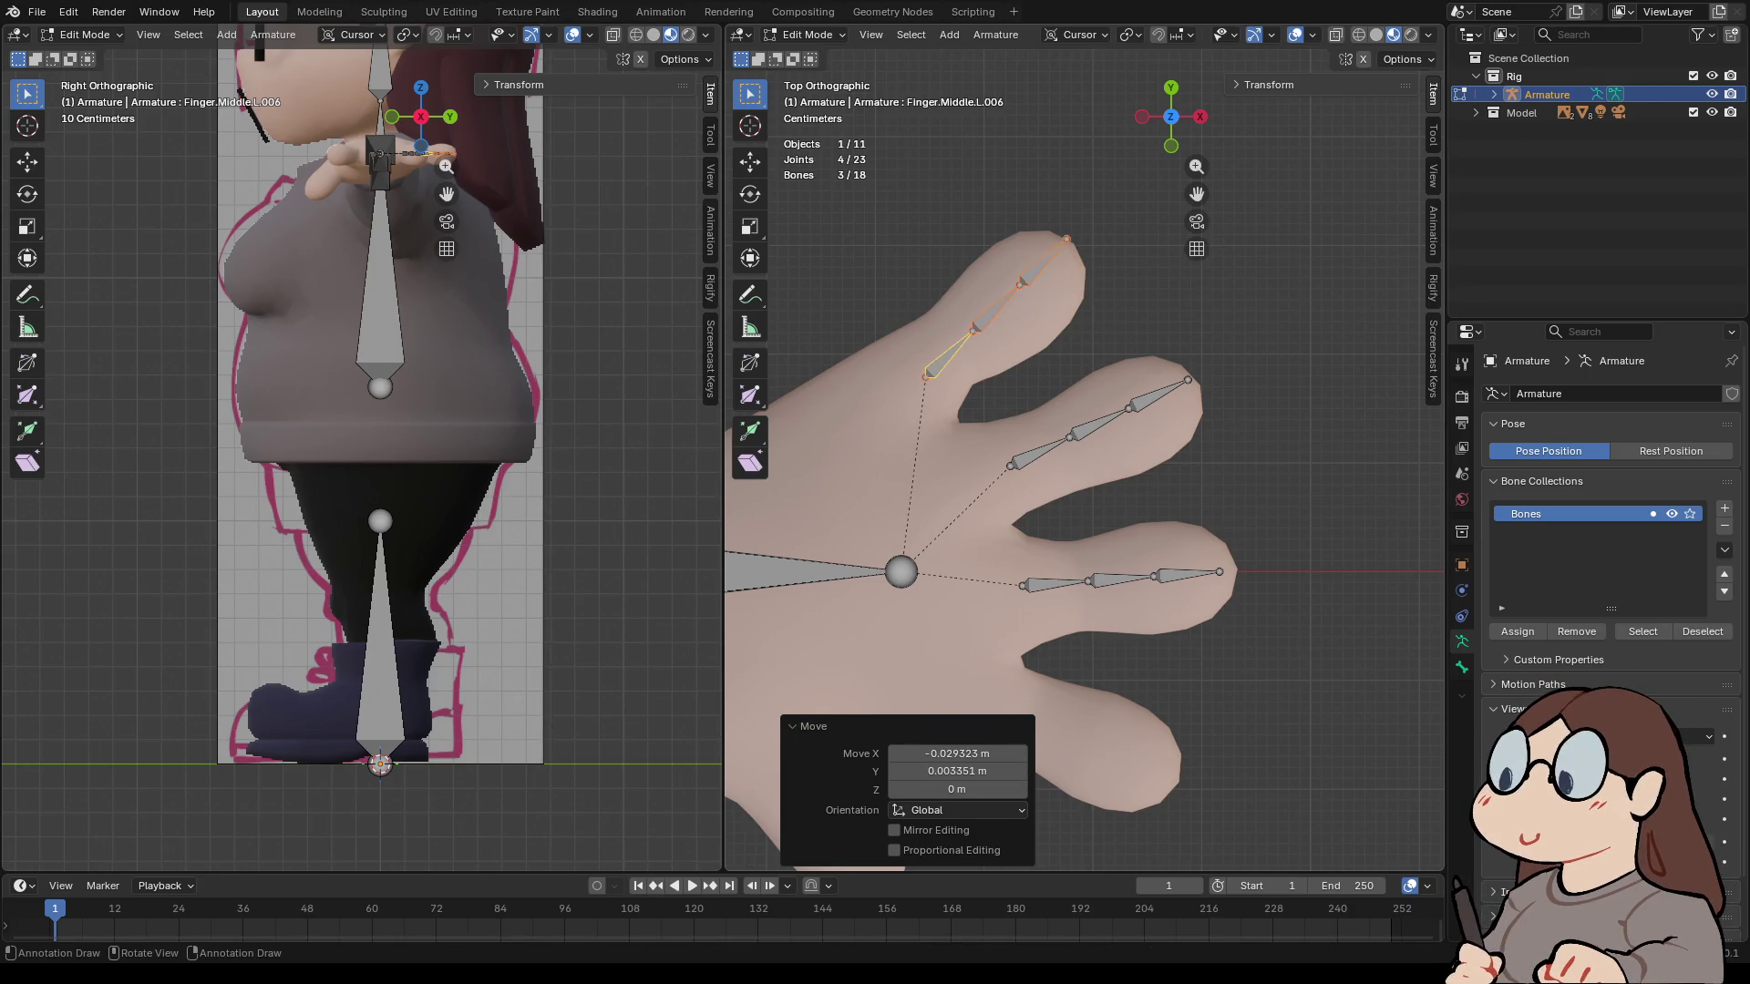
{"action": "key", "text": "shift+d"}
{"action": "key", "text": "Return"}
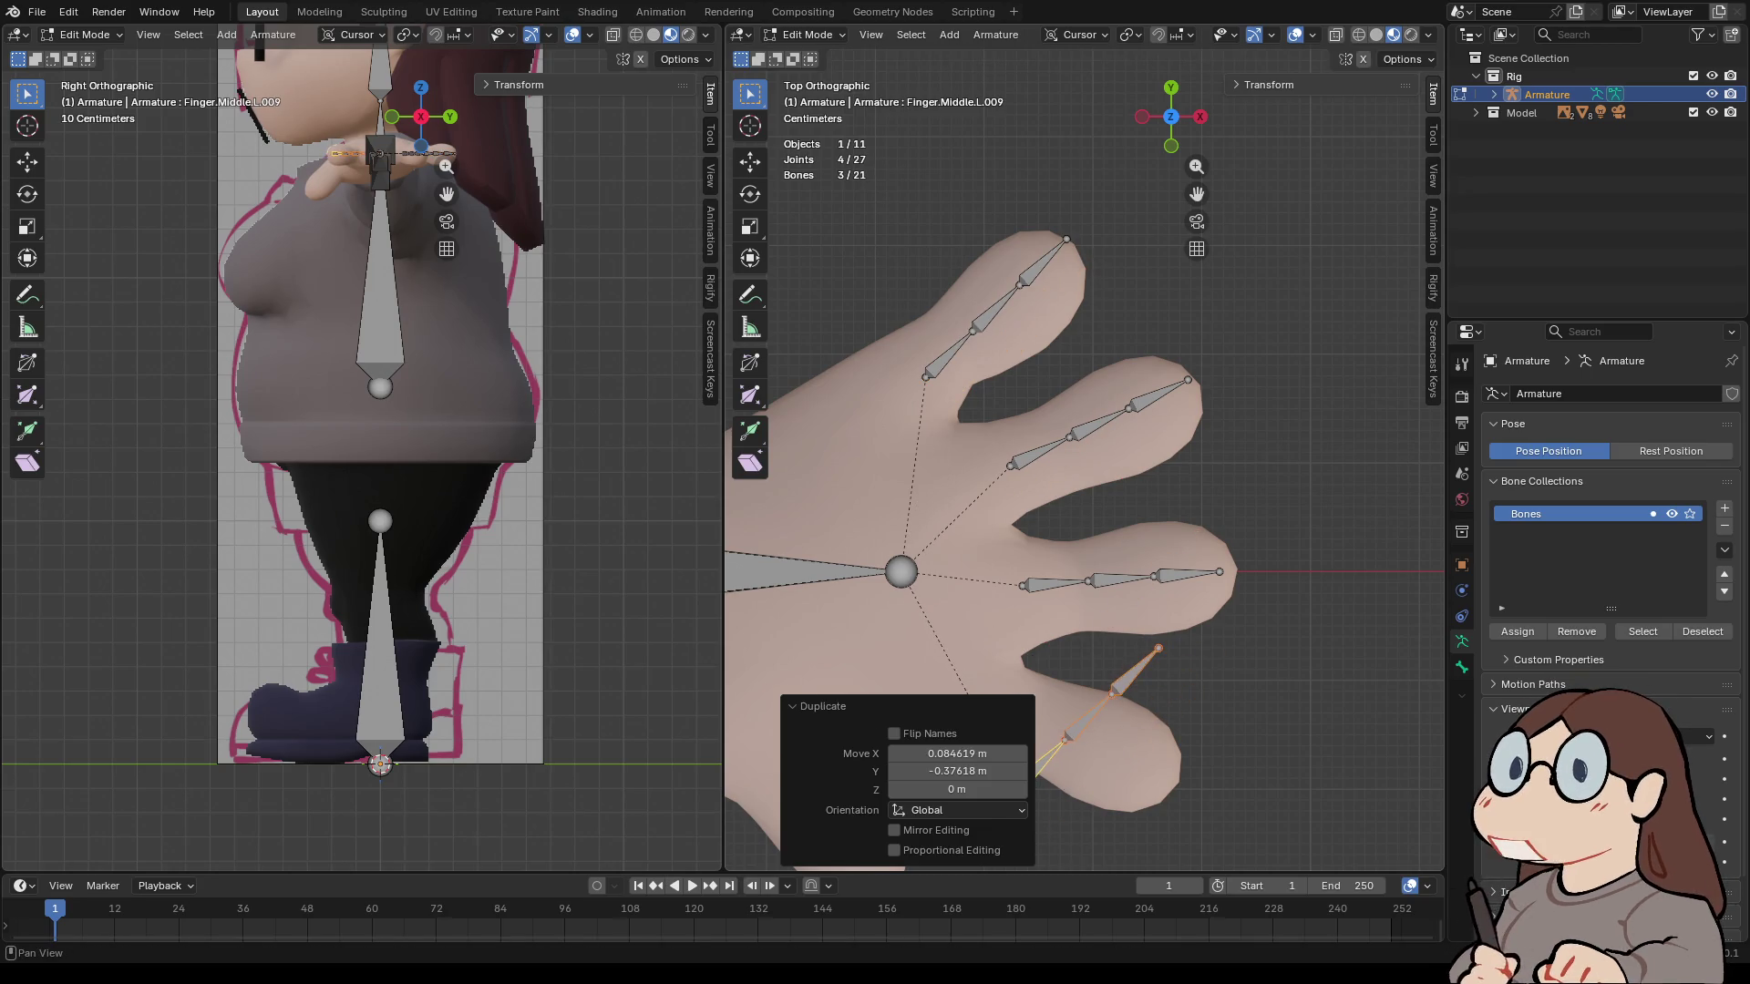
- Rotate the new copy 68.8° and position it inside the index finger
{"action": "scroll", "coordinate": [1085, 446], "scroll_direction": "down", "scroll_amount": 3}
{"action": "key", "text": "r"}
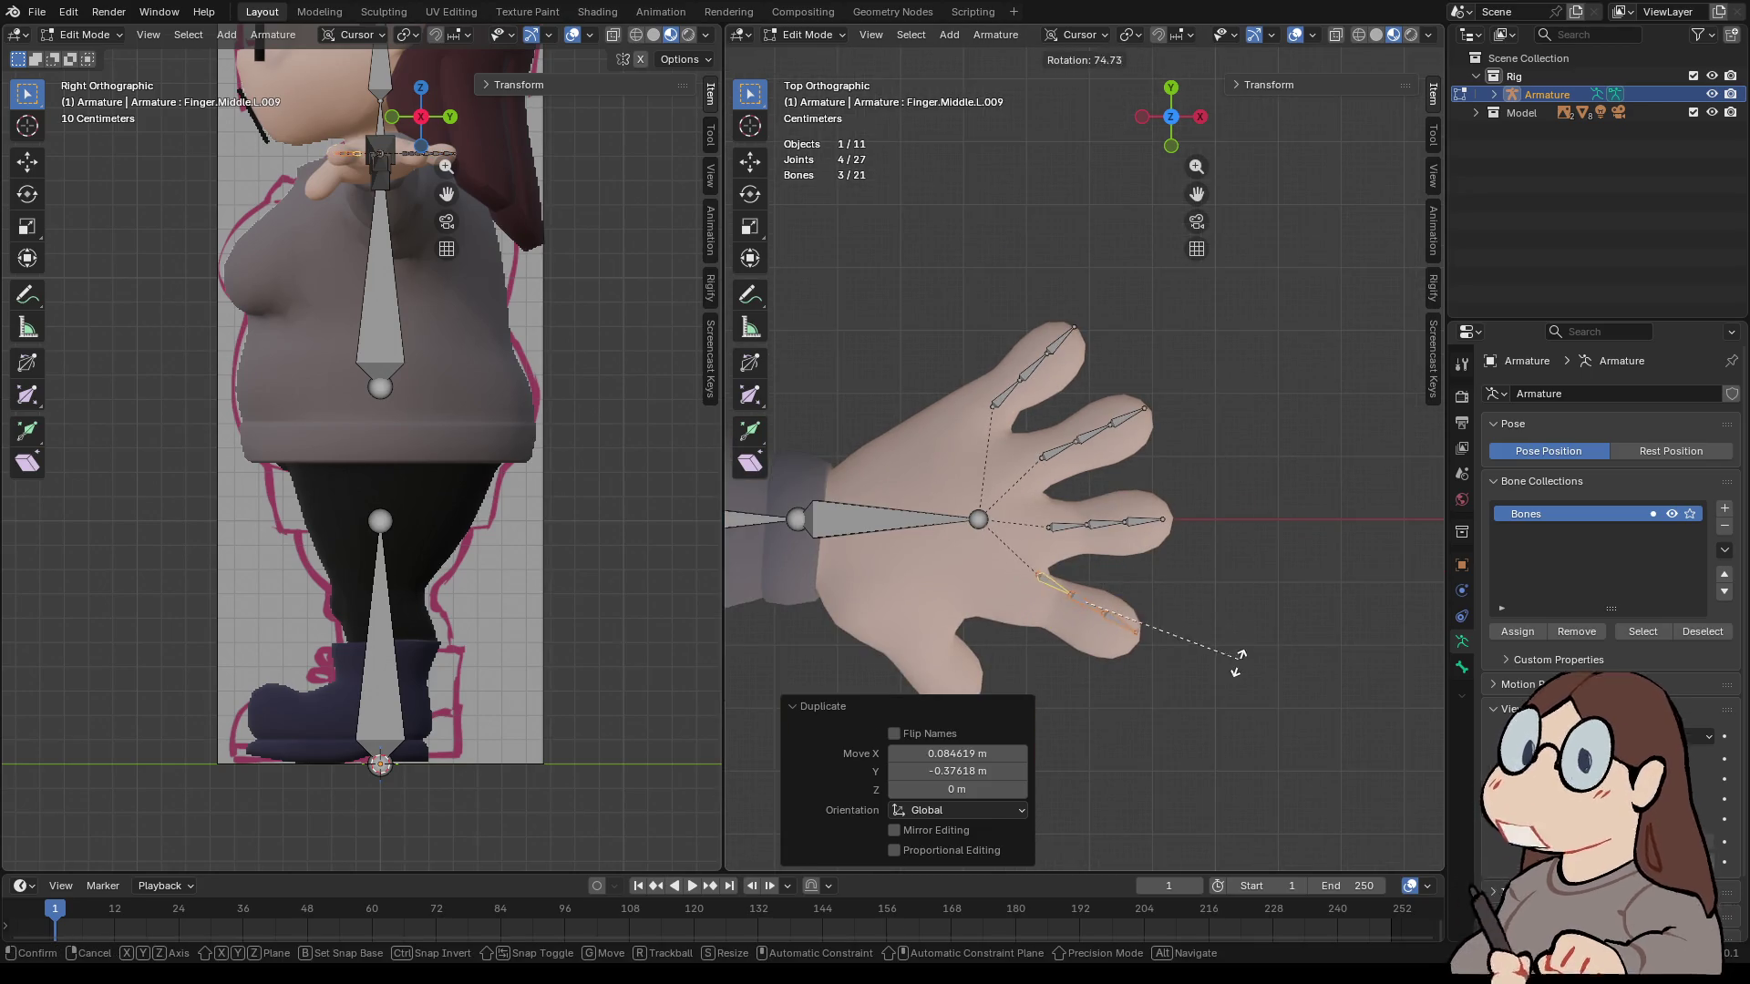
{"action": "key", "text": "Return"}
{"action": "key", "text": "g"}
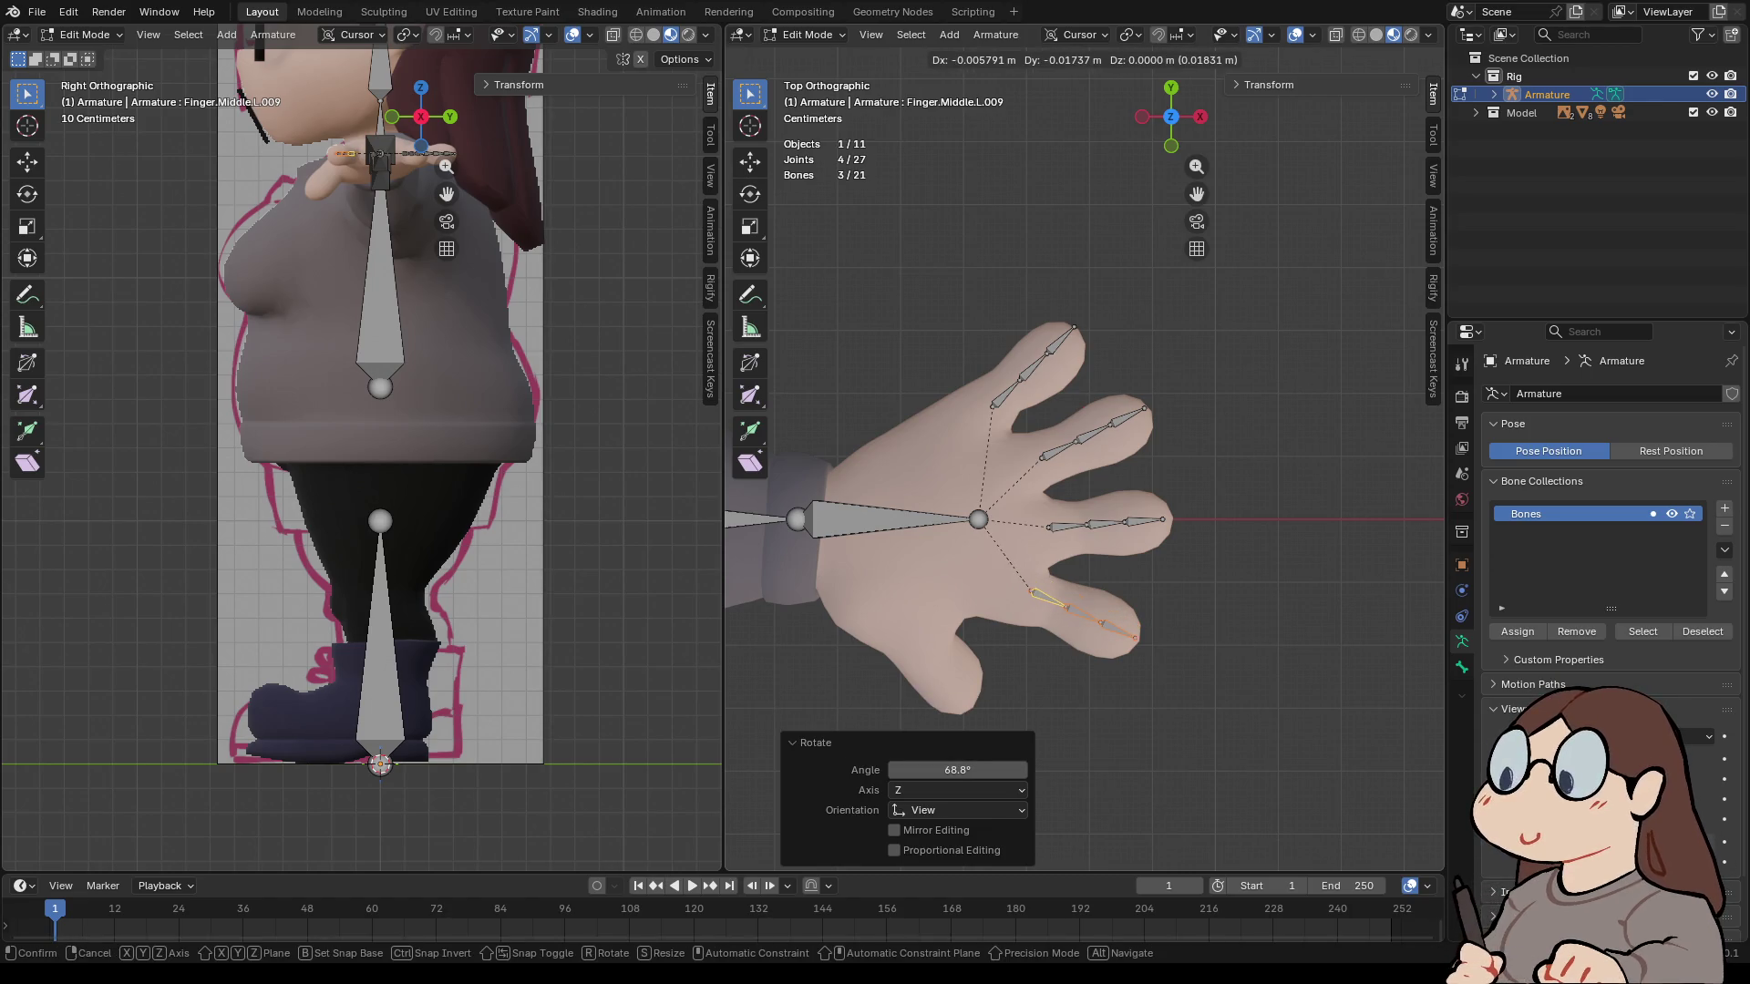
{"action": "key", "text": "Return"}
- Box-select the ring finger bones and adjust their position
{"action": "scroll", "coordinate": [1082, 448], "scroll_direction": "up", "scroll_amount": 3}
{"action": "left_click_drag", "start_coordinate": [1000, 360], "coordinate": [1267, 497]}
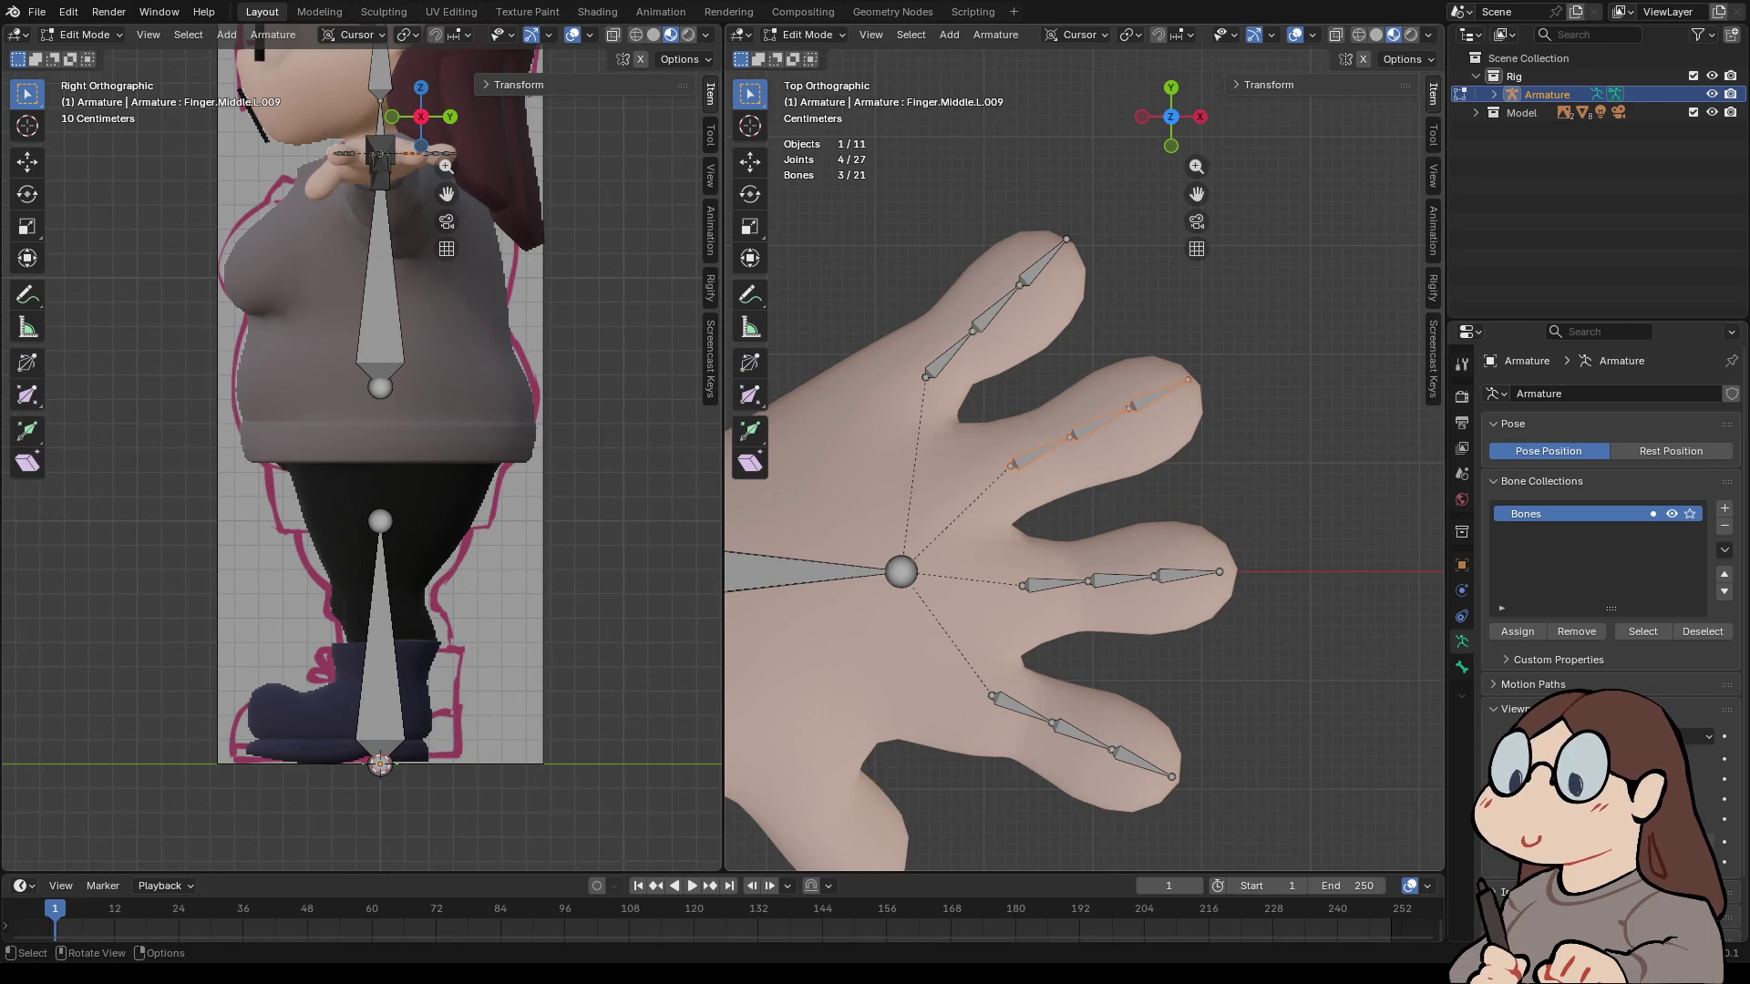
{"action": "key", "text": "g"}
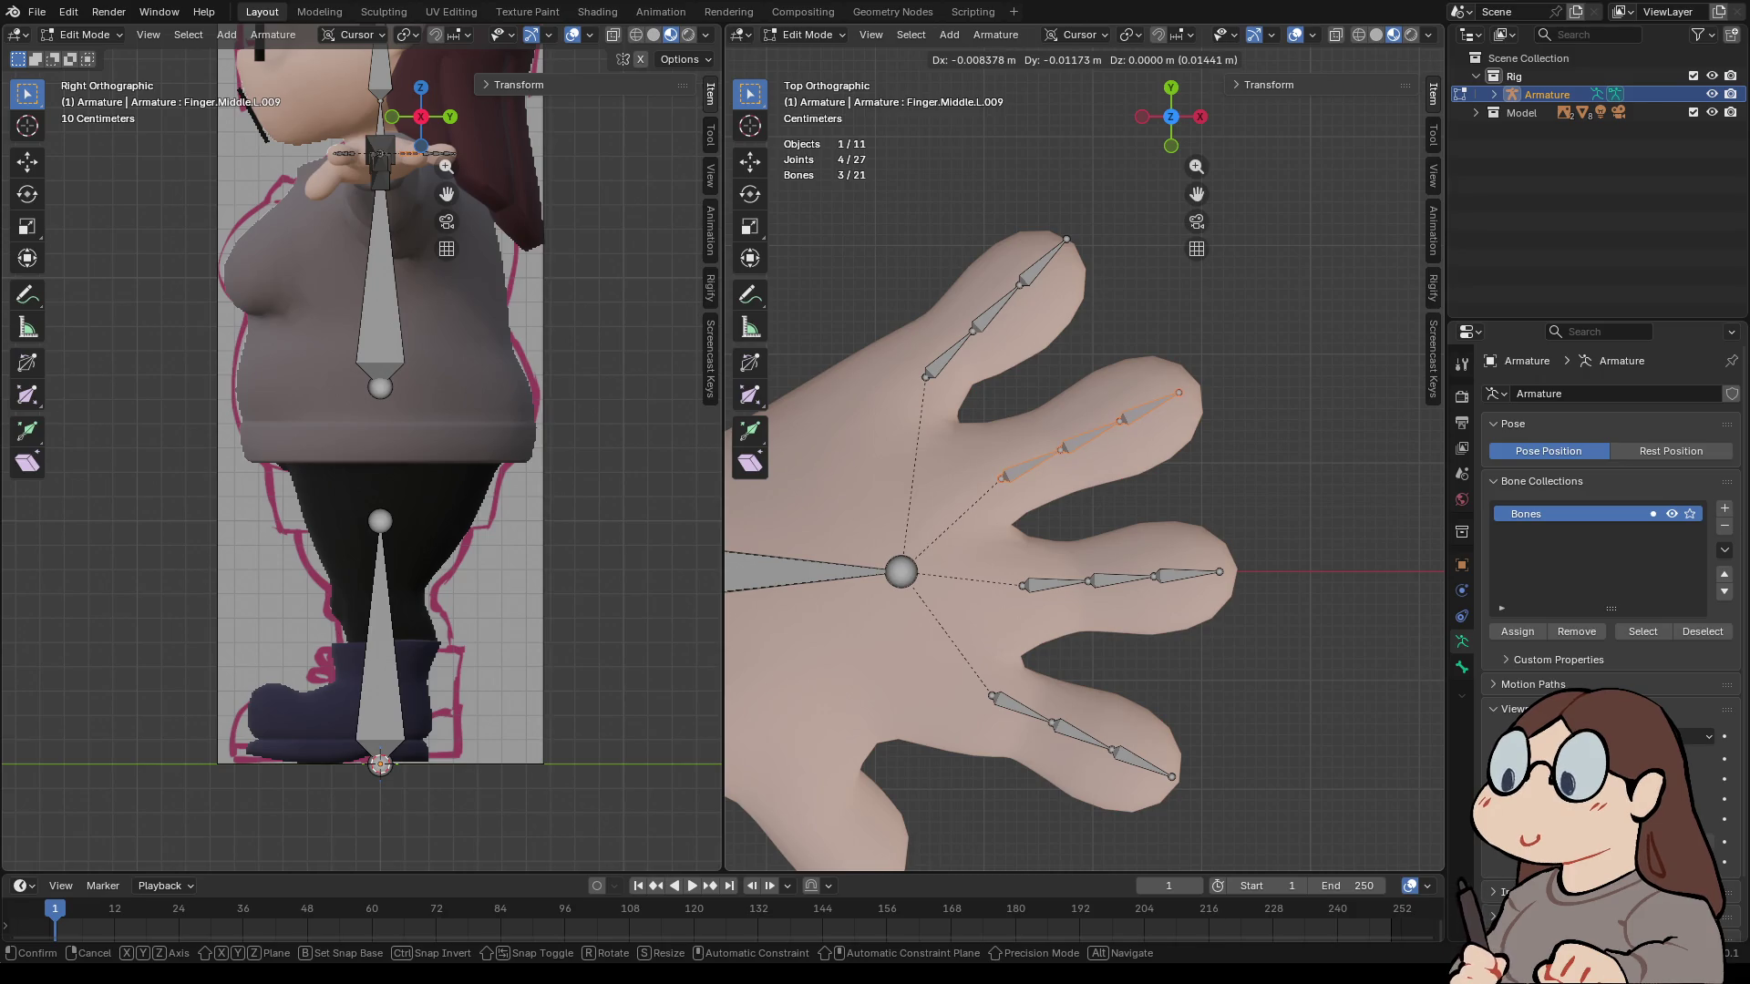
{"action": "key", "text": "Return"}
- Scale the little finger bones to 0.879, turn them 4.19° and nudge them into place
{"action": "mouse_move", "coordinate": [1176, 209]}
{"action": "left_mouse_down"}
{"action": "mouse_move", "coordinate": [888, 374]}
{"action": "mouse_move", "coordinate": [902, 381]}
{"action": "left_mouse_up"}
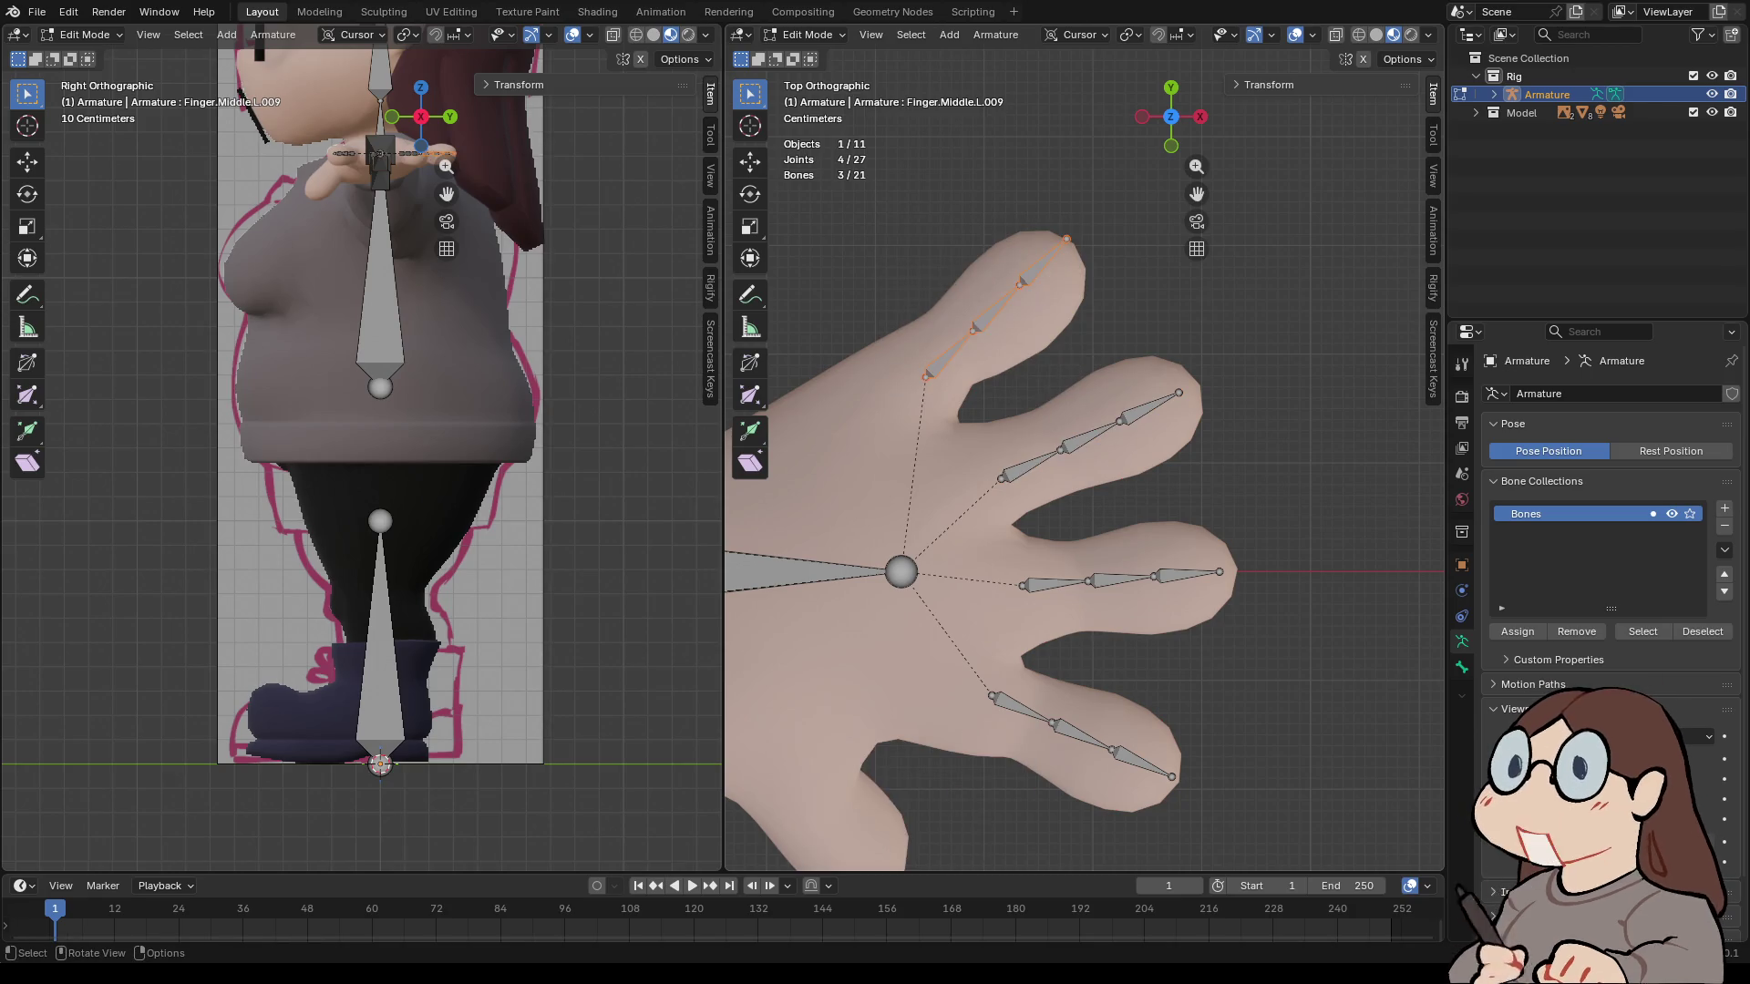
{"action": "key", "text": "s"}
{"action": "key", "text": "Return"}
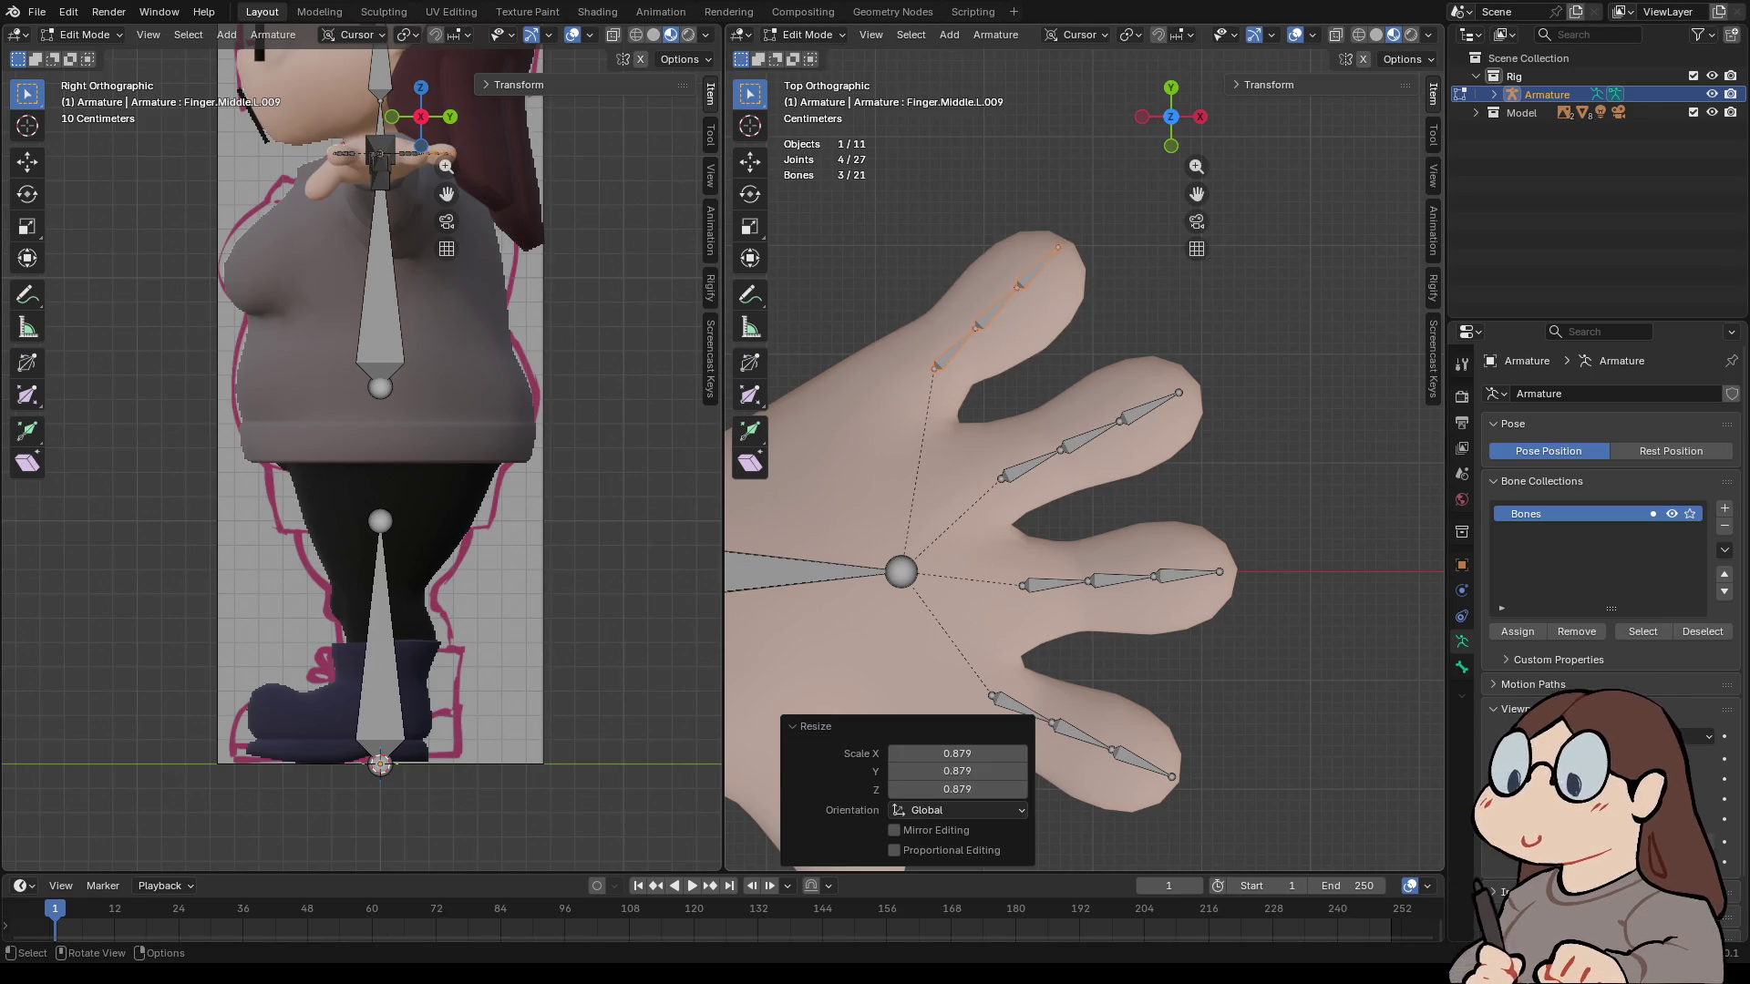
{"action": "key", "text": "g"}
{"action": "key", "text": "Return"}
{"action": "key", "text": "g"}
{"action": "key", "text": "Return"}
{"action": "key", "text": "g"}
{"action": "key", "text": "Return"}
- Centre the hand in view and select two bones of the index finger chain
{"action": "scroll", "coordinate": [1084, 460], "scroll_direction": "down", "scroll_amount": 3}
{"action": "middle_click_drag", "start_coordinate": [1002, 565], "coordinate": [1062, 442], "text": "shift"}
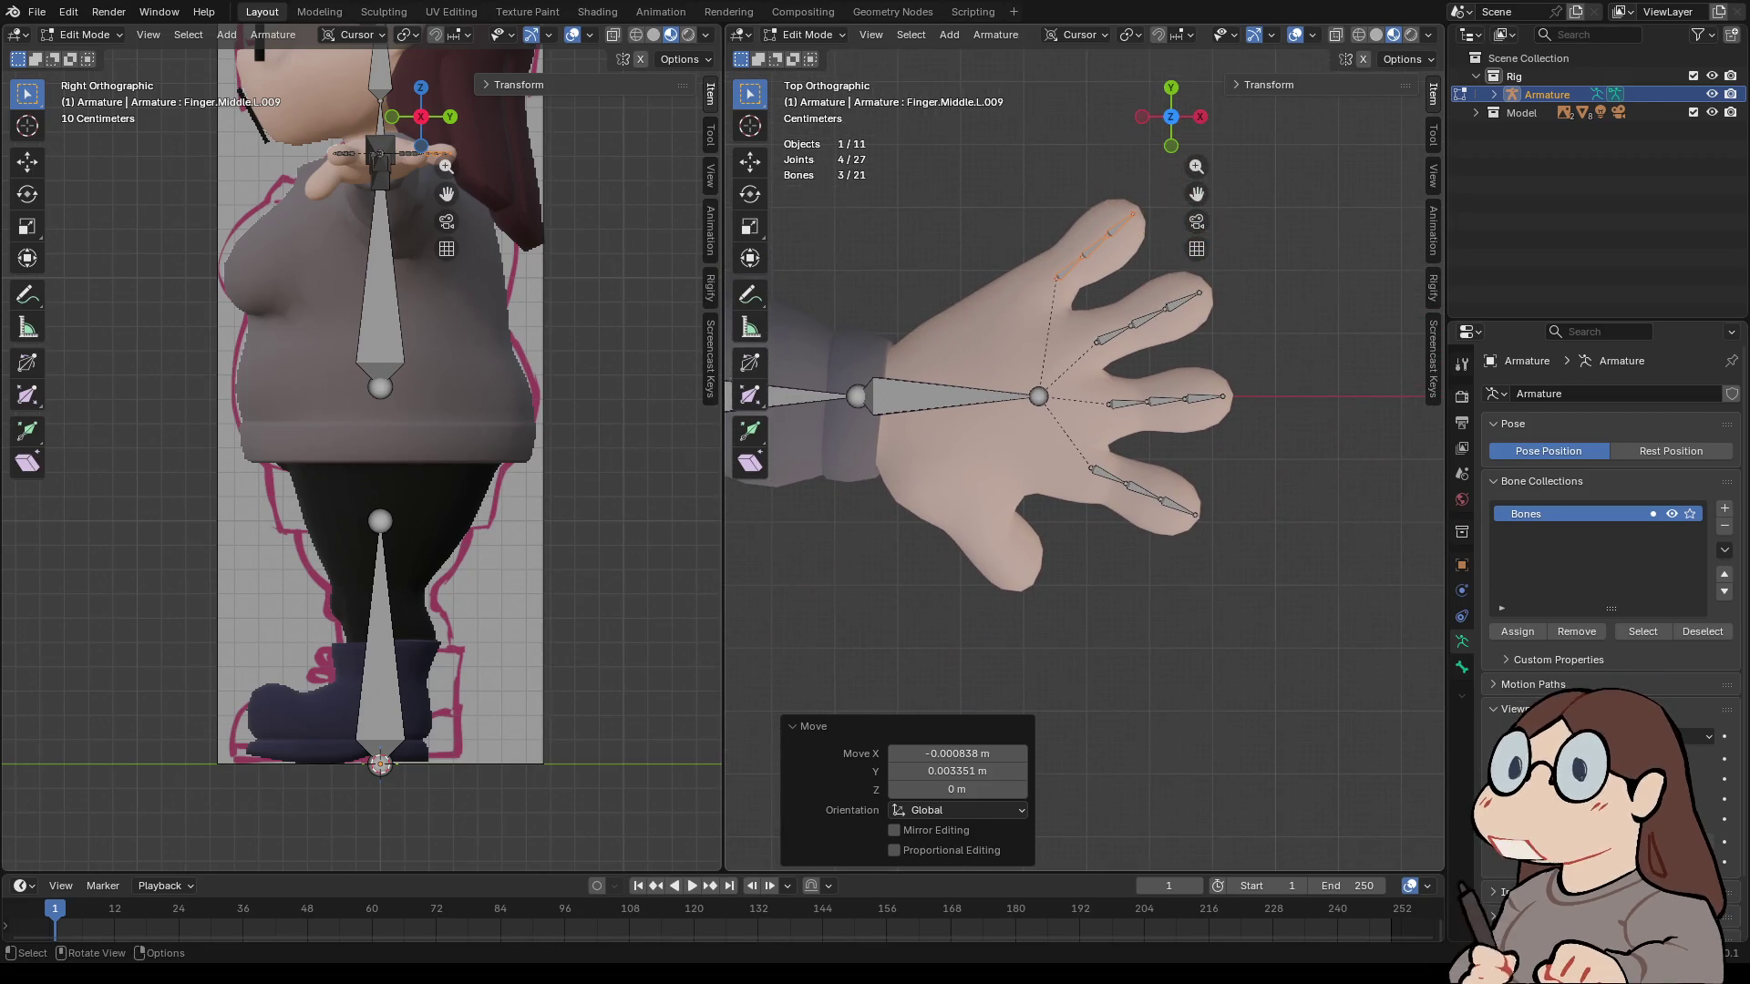
{"action": "scroll", "coordinate": [1084, 449], "scroll_direction": "up", "scroll_amount": 2}
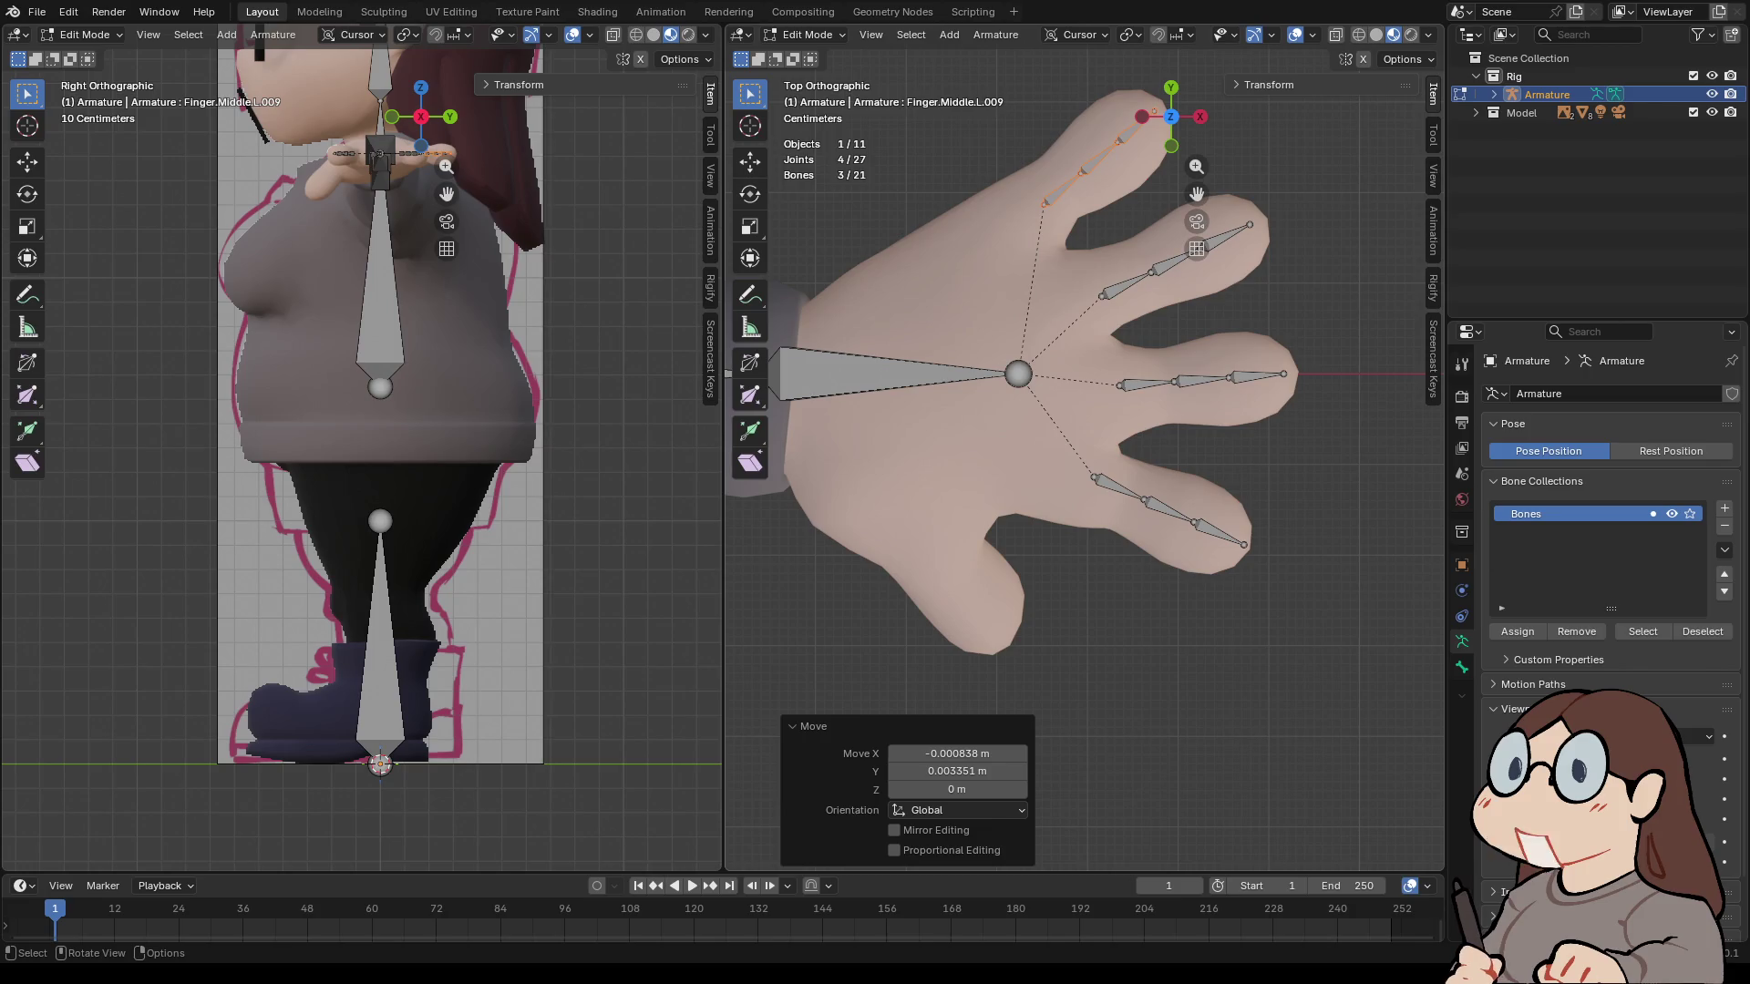
{"action": "scroll", "coordinate": [1087, 451], "scroll_direction": "up", "scroll_amount": 1}
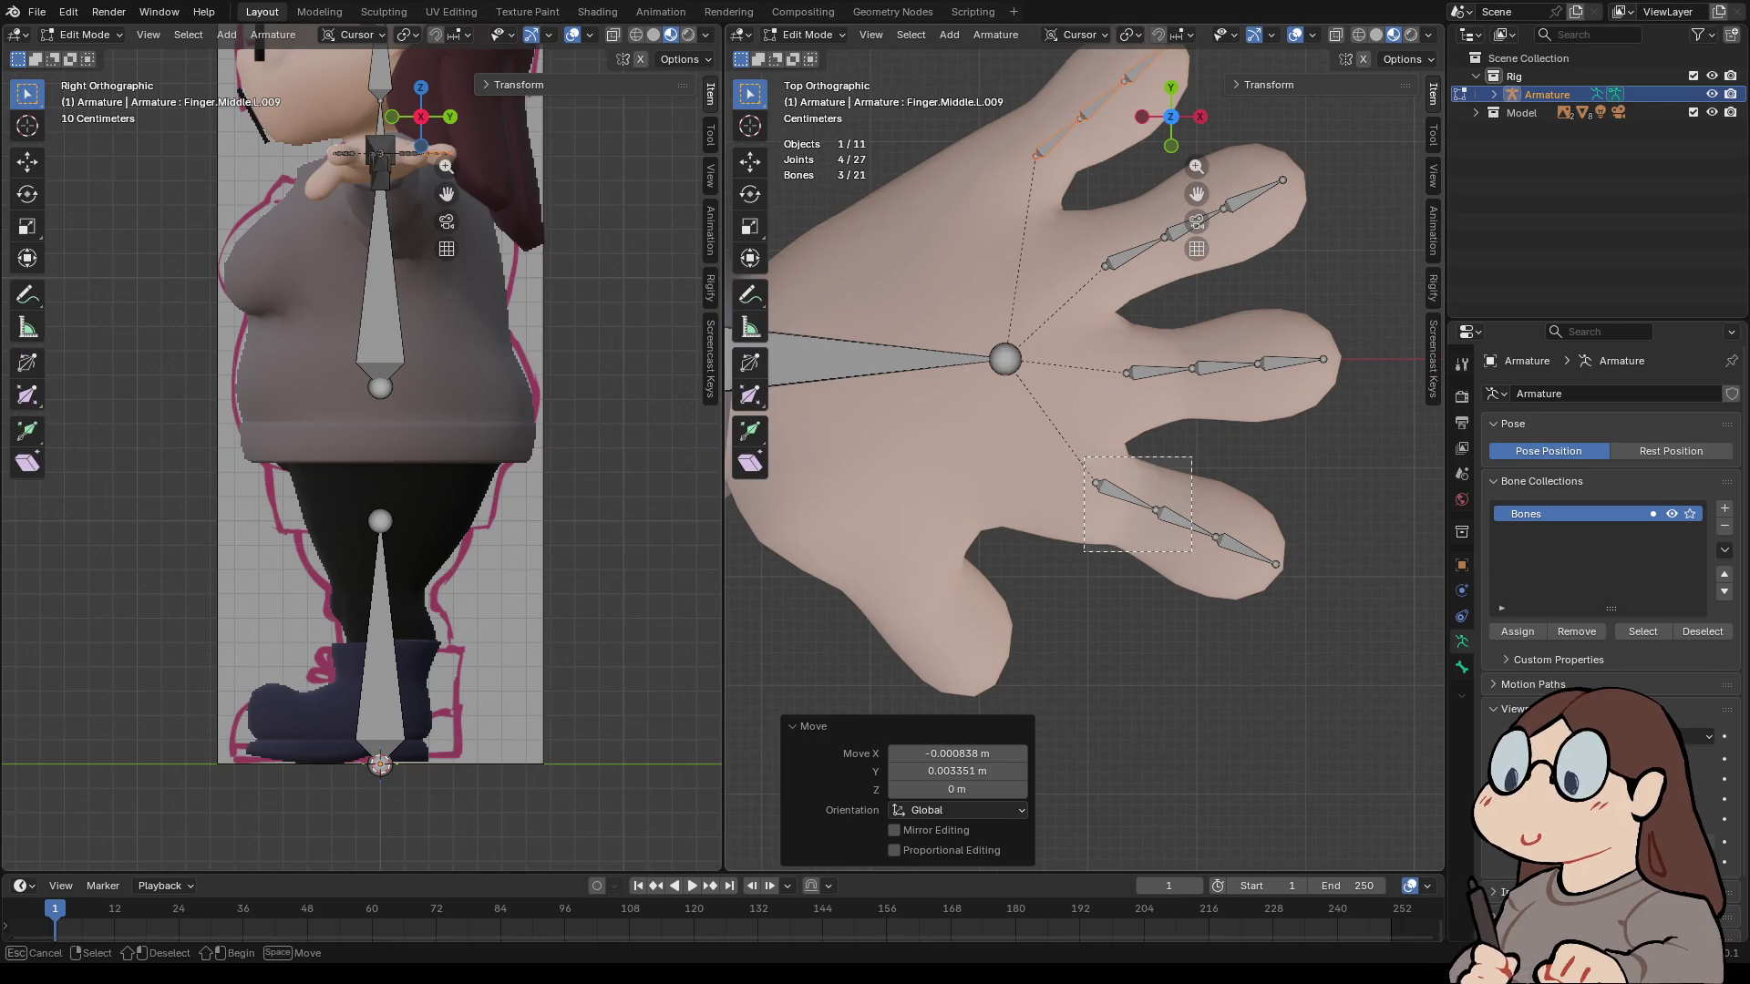
{"action": "left_click", "coordinate": [1186, 525]}
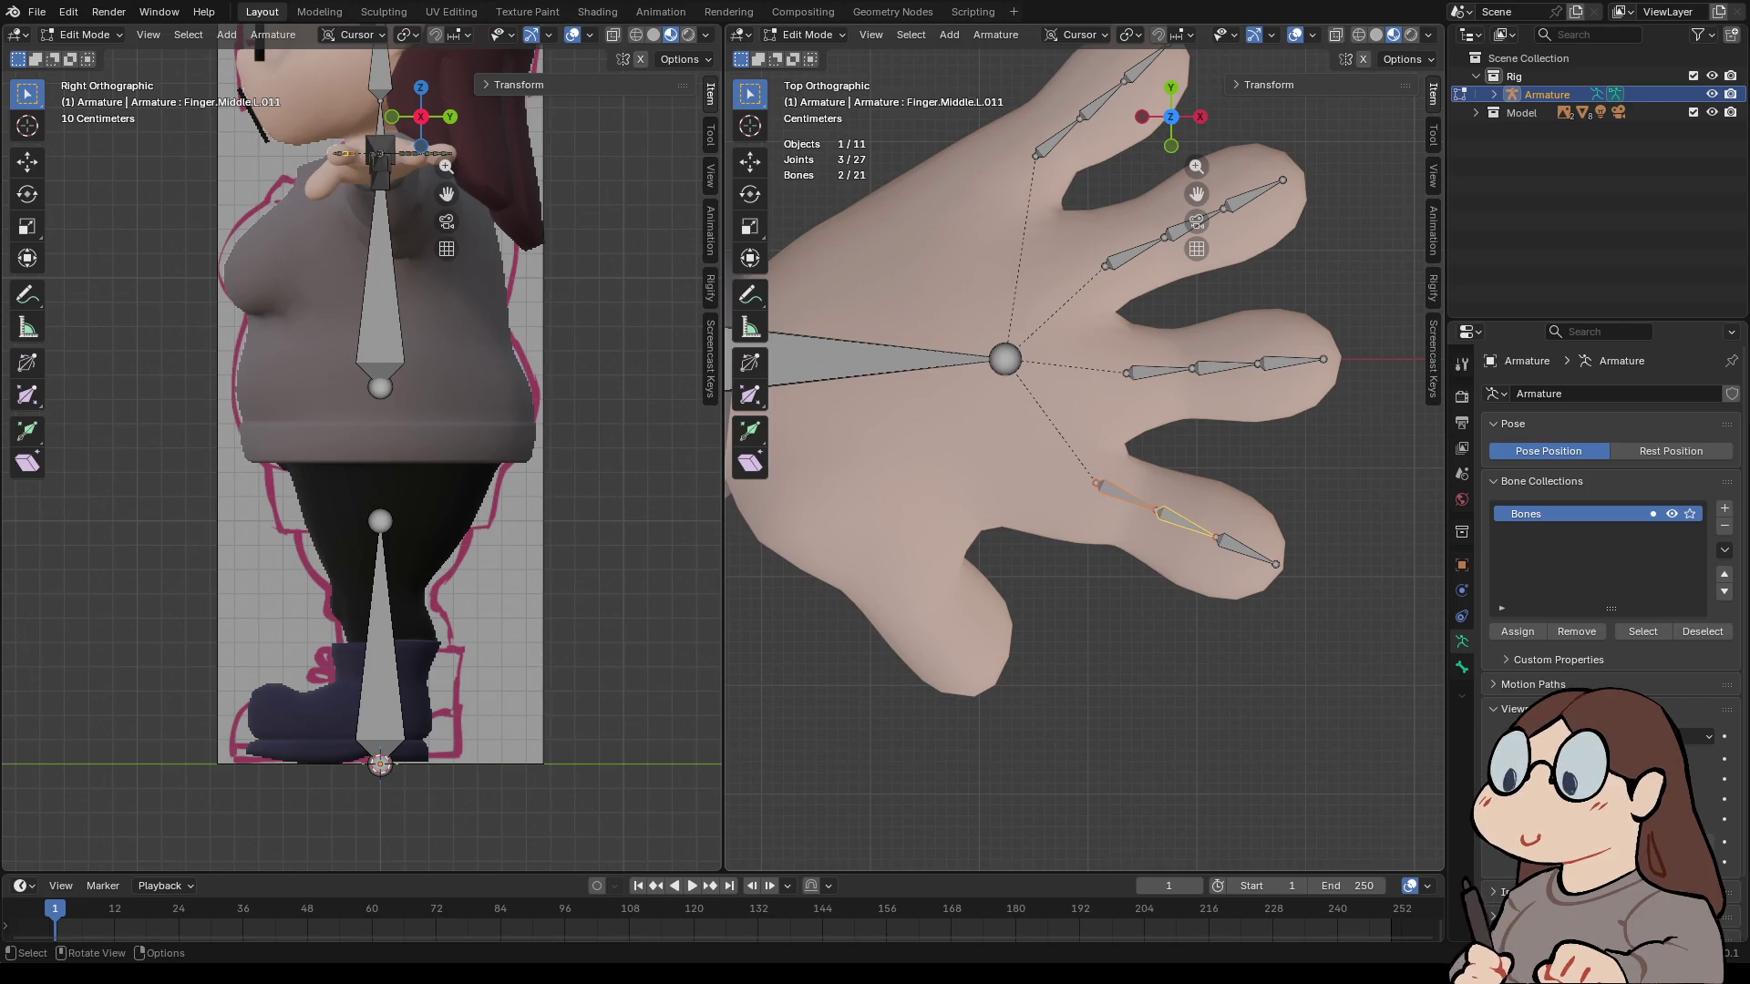
- Duplicate the two index-finger bones onto the thumb and rotate them about 30.4°
{"action": "key", "text": "shift+d"}
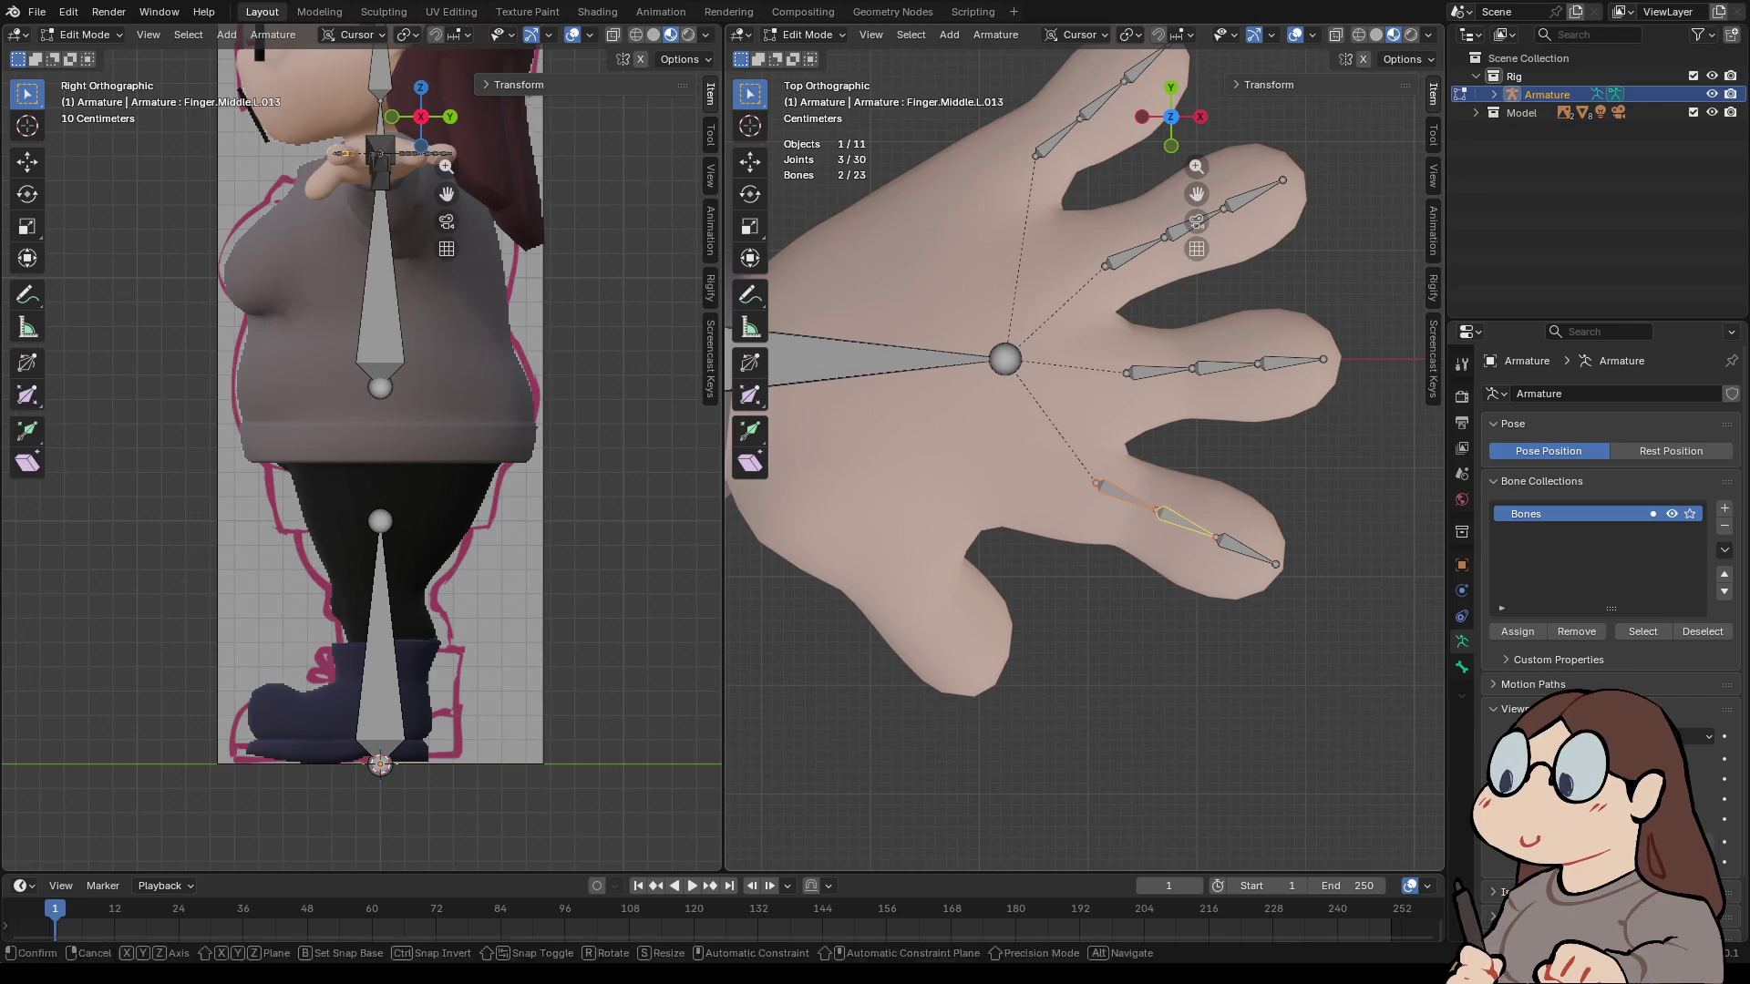
{"action": "key", "text": "Return"}
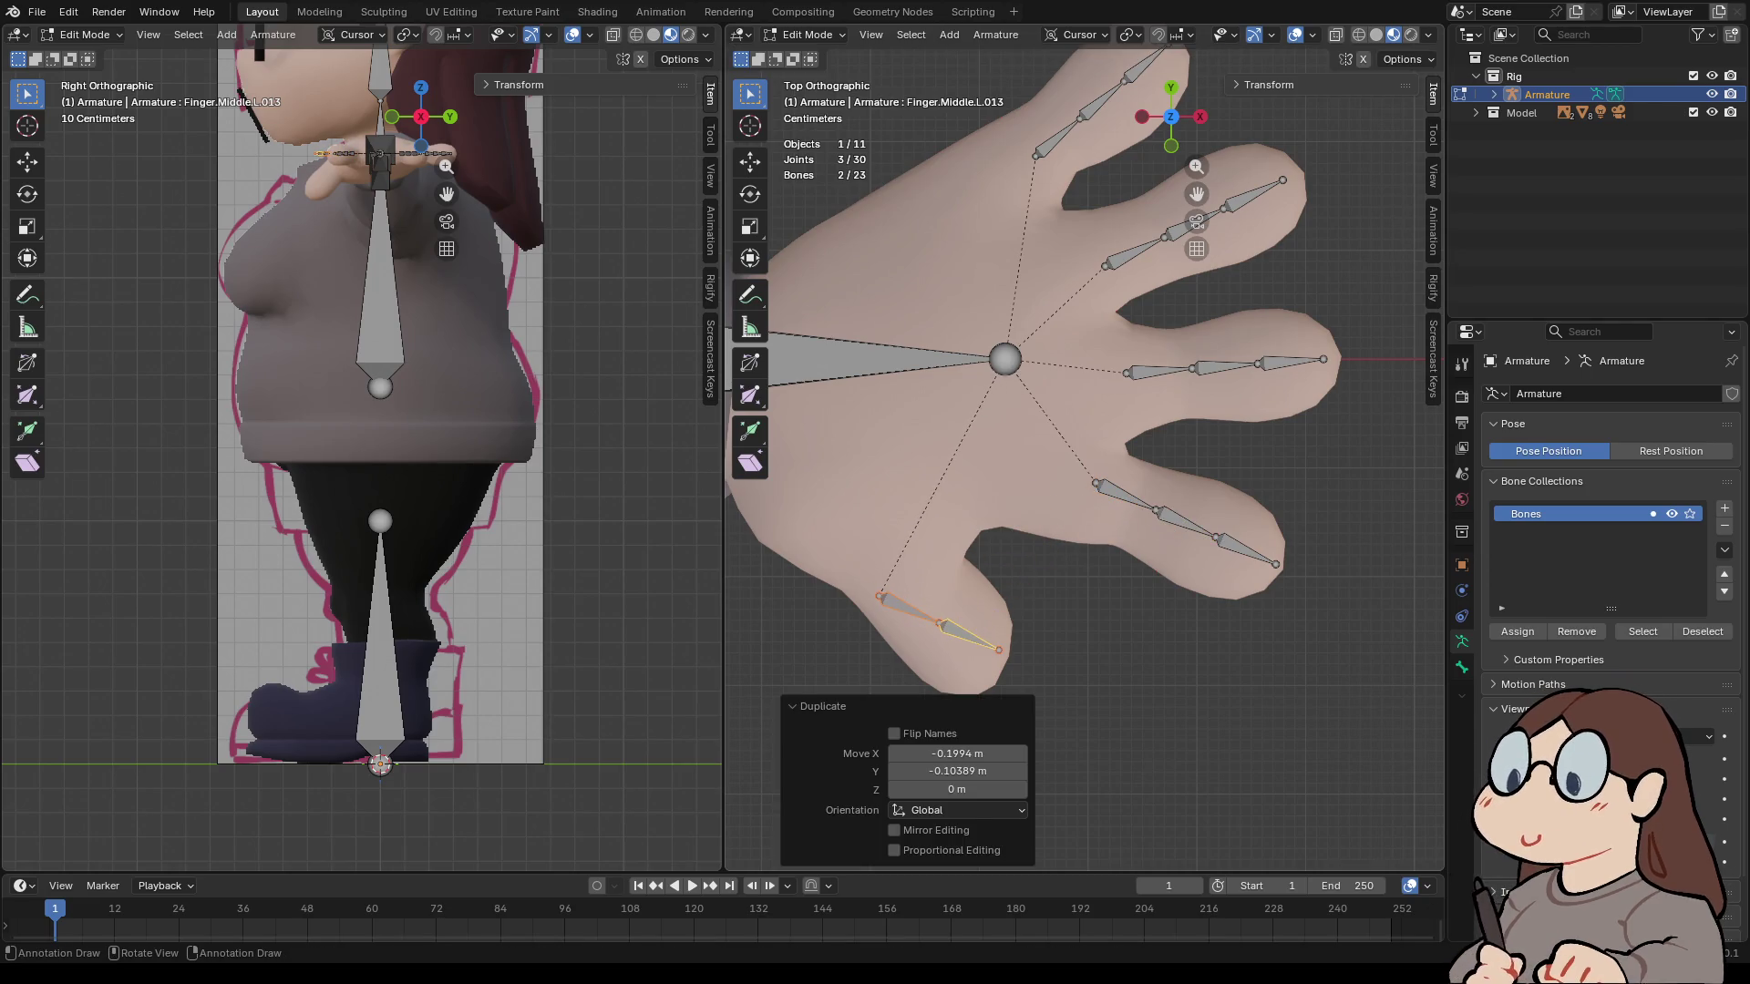
{"action": "key", "text": "r"}
{"action": "key", "text": "Return"}
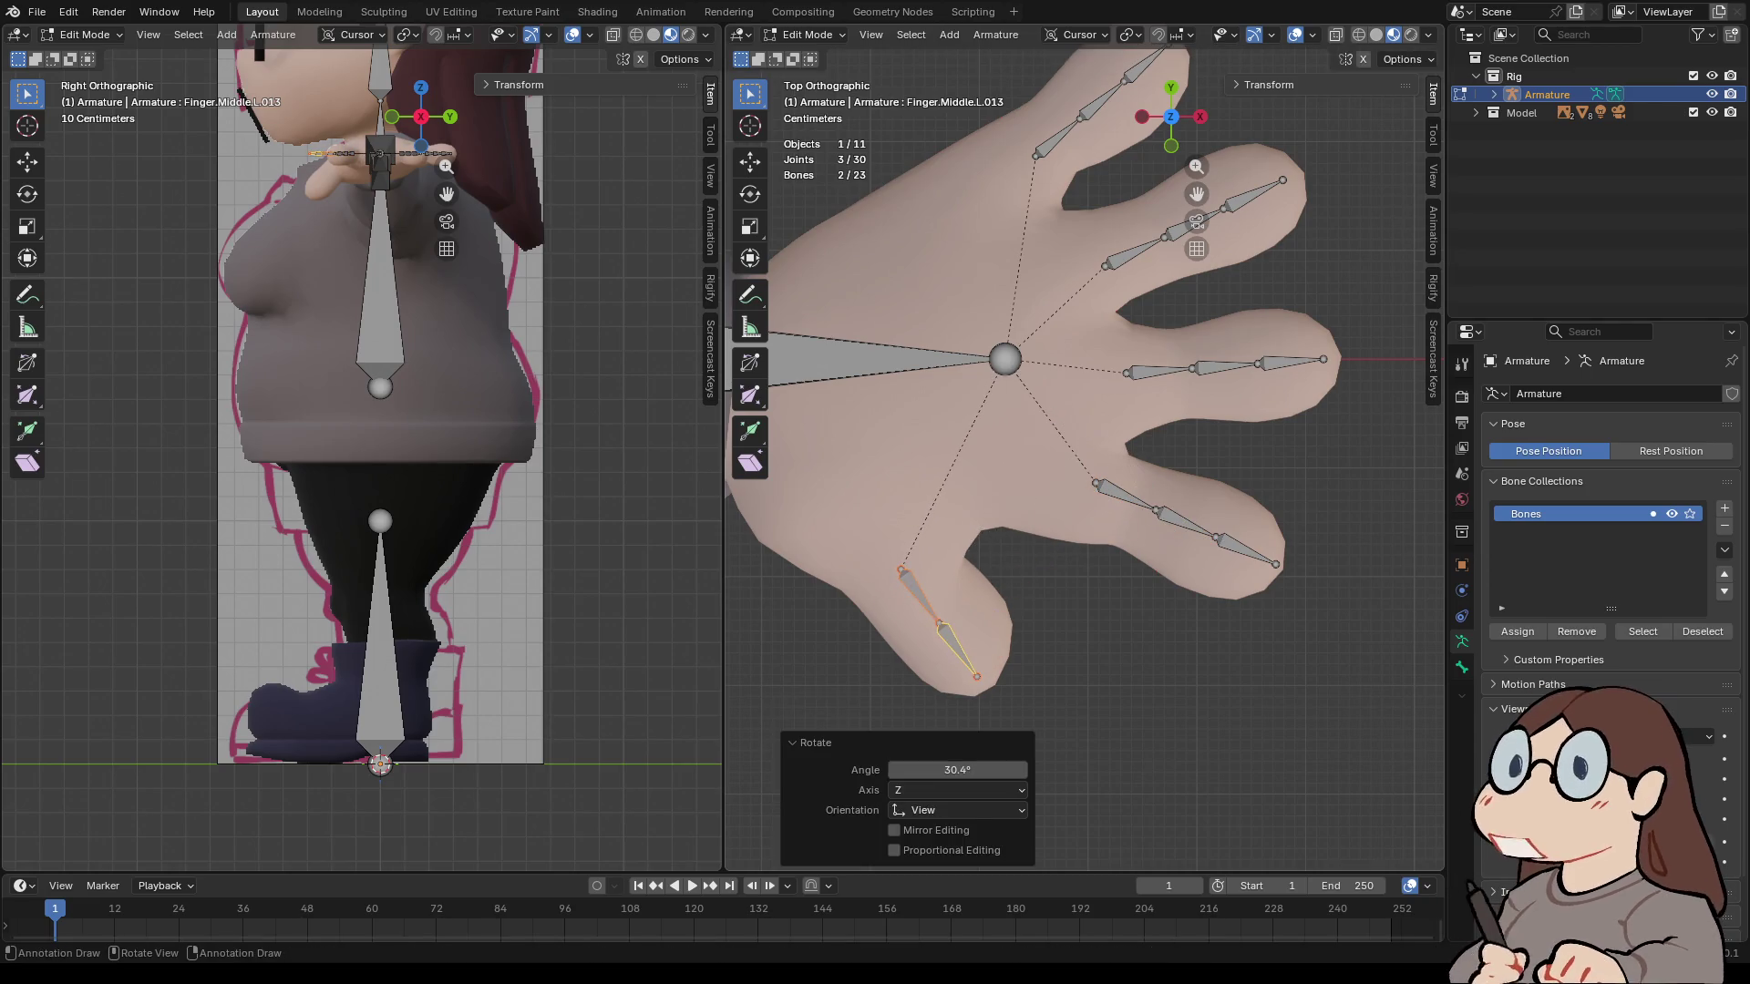
- Move the thumb chain's base joint up and left to sit at the thumb's base
{"action": "left_click", "coordinate": [901, 570]}
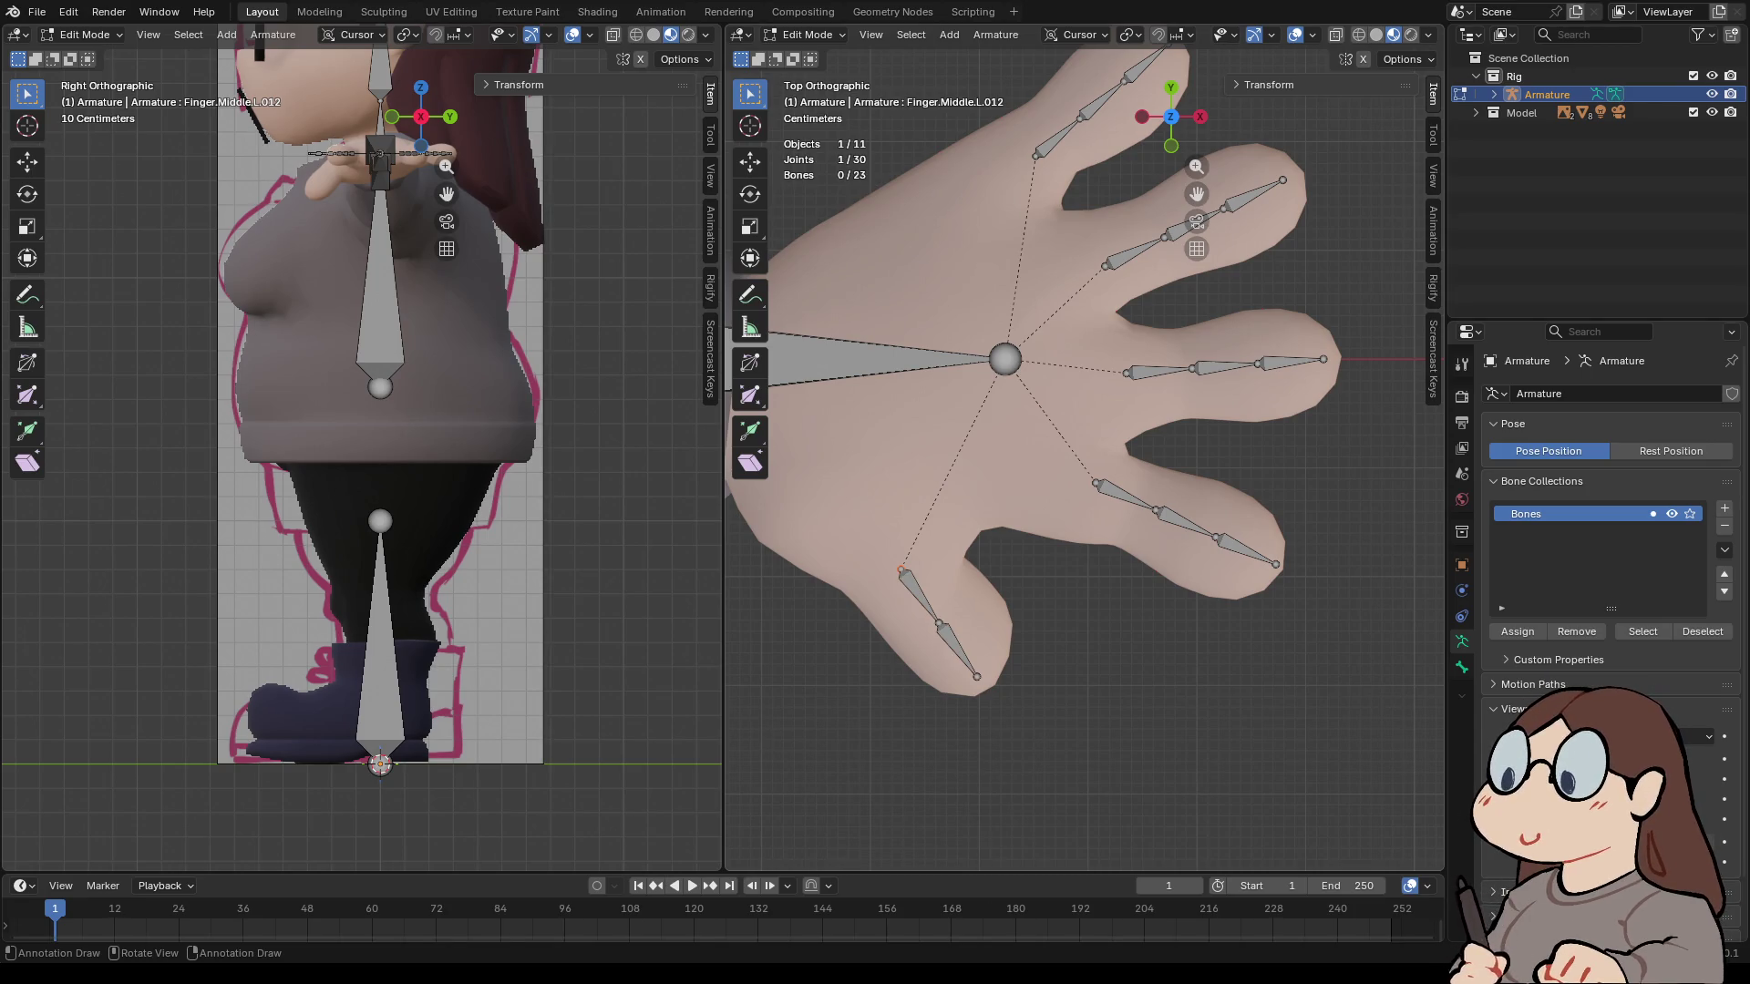
{"action": "key", "text": "g"}
{"action": "key", "text": "Return"}
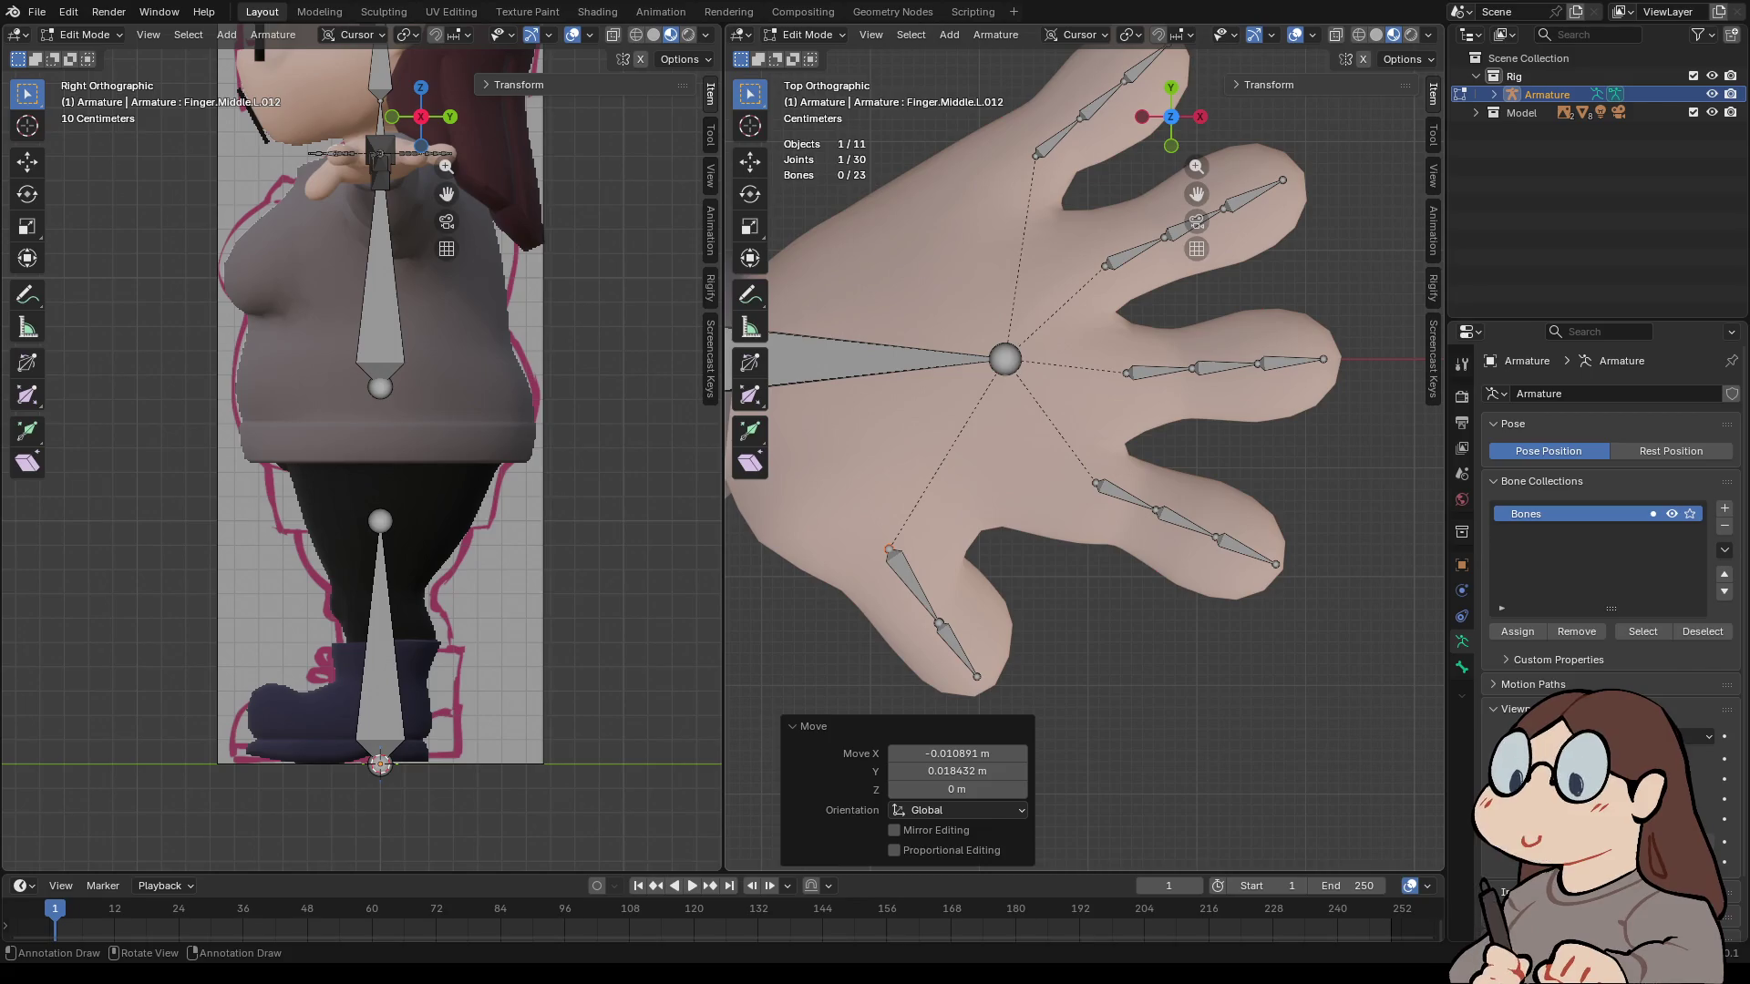
{"action": "scroll", "coordinate": [1084, 453], "scroll_direction": "down", "scroll_amount": 2}
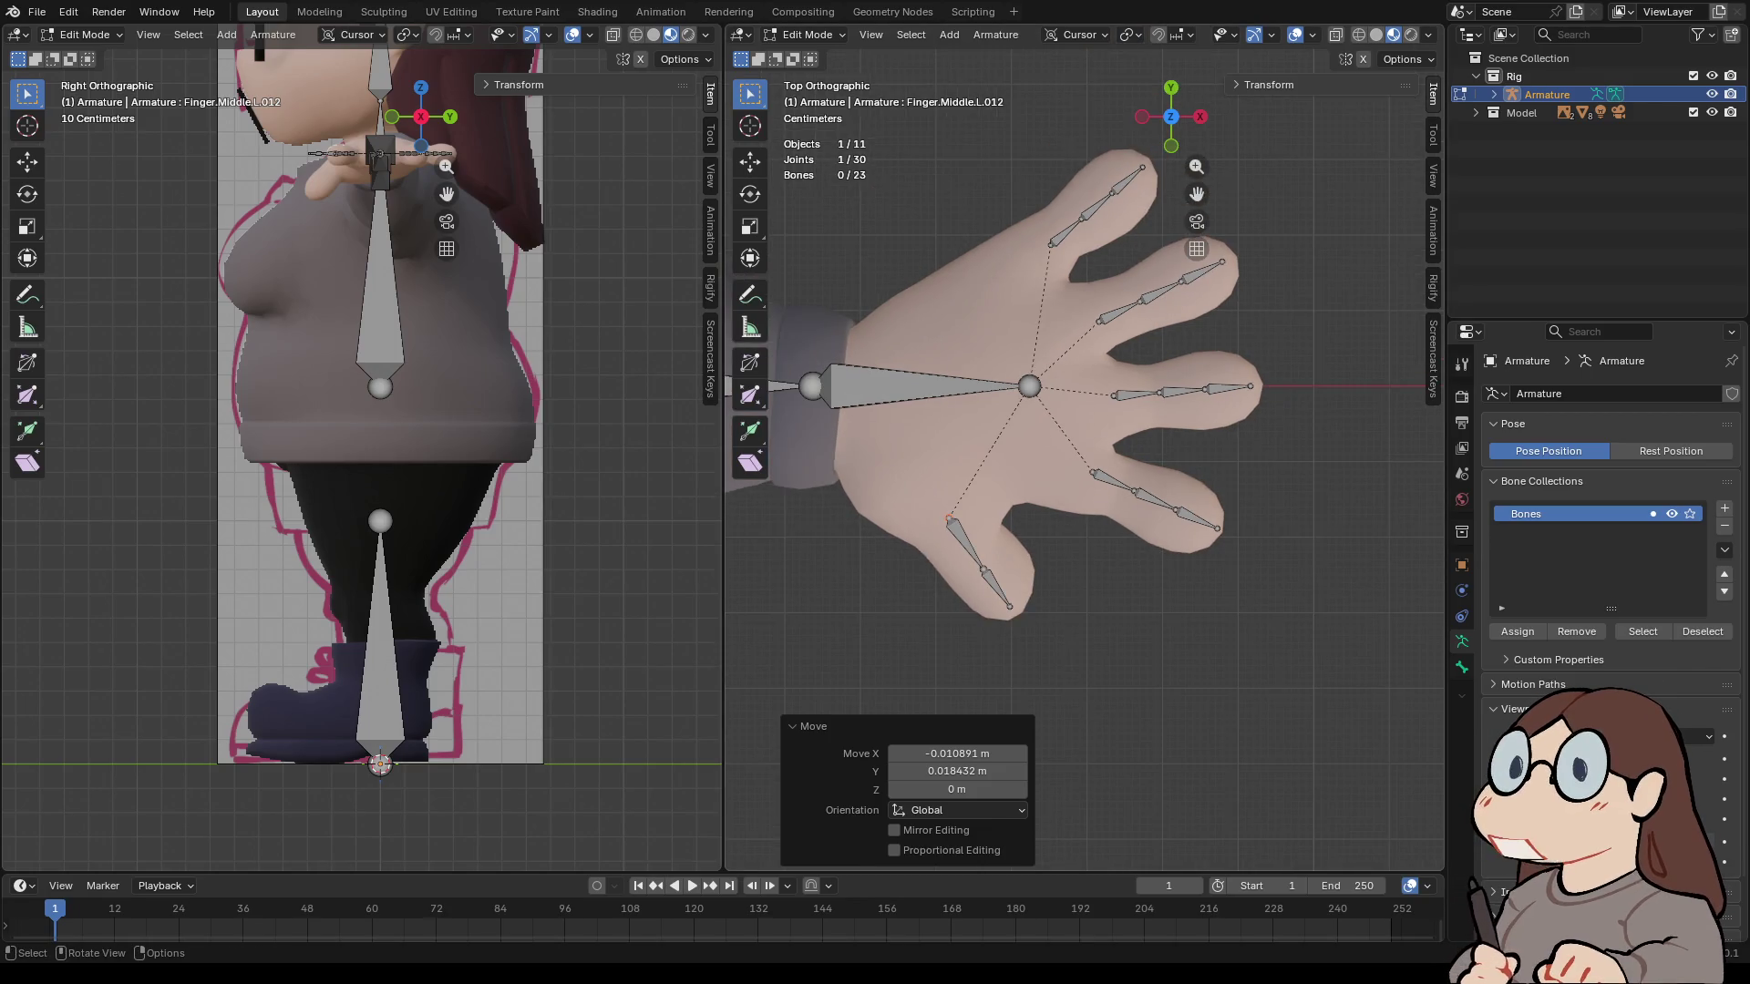
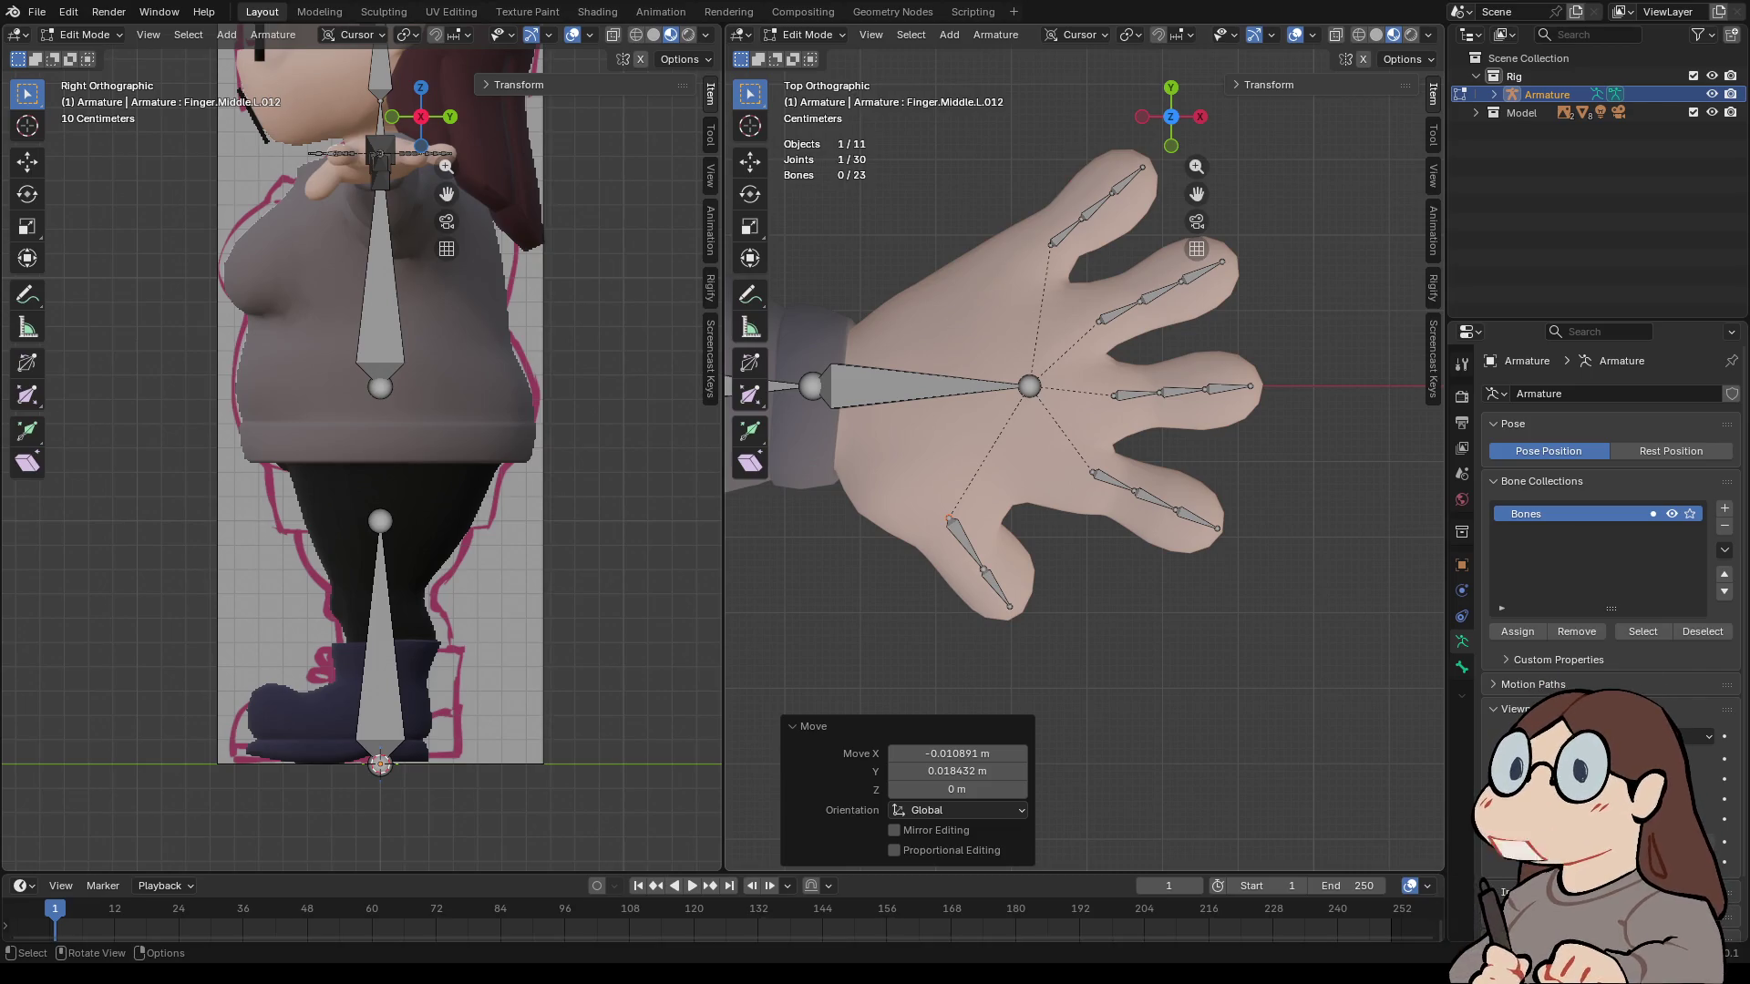
- Duplicate the ring finger's three bones in place and dissolve the copies into one long bone
{"action": "left_click", "coordinate": [1119, 310]}
{"action": "key", "text": "l"}
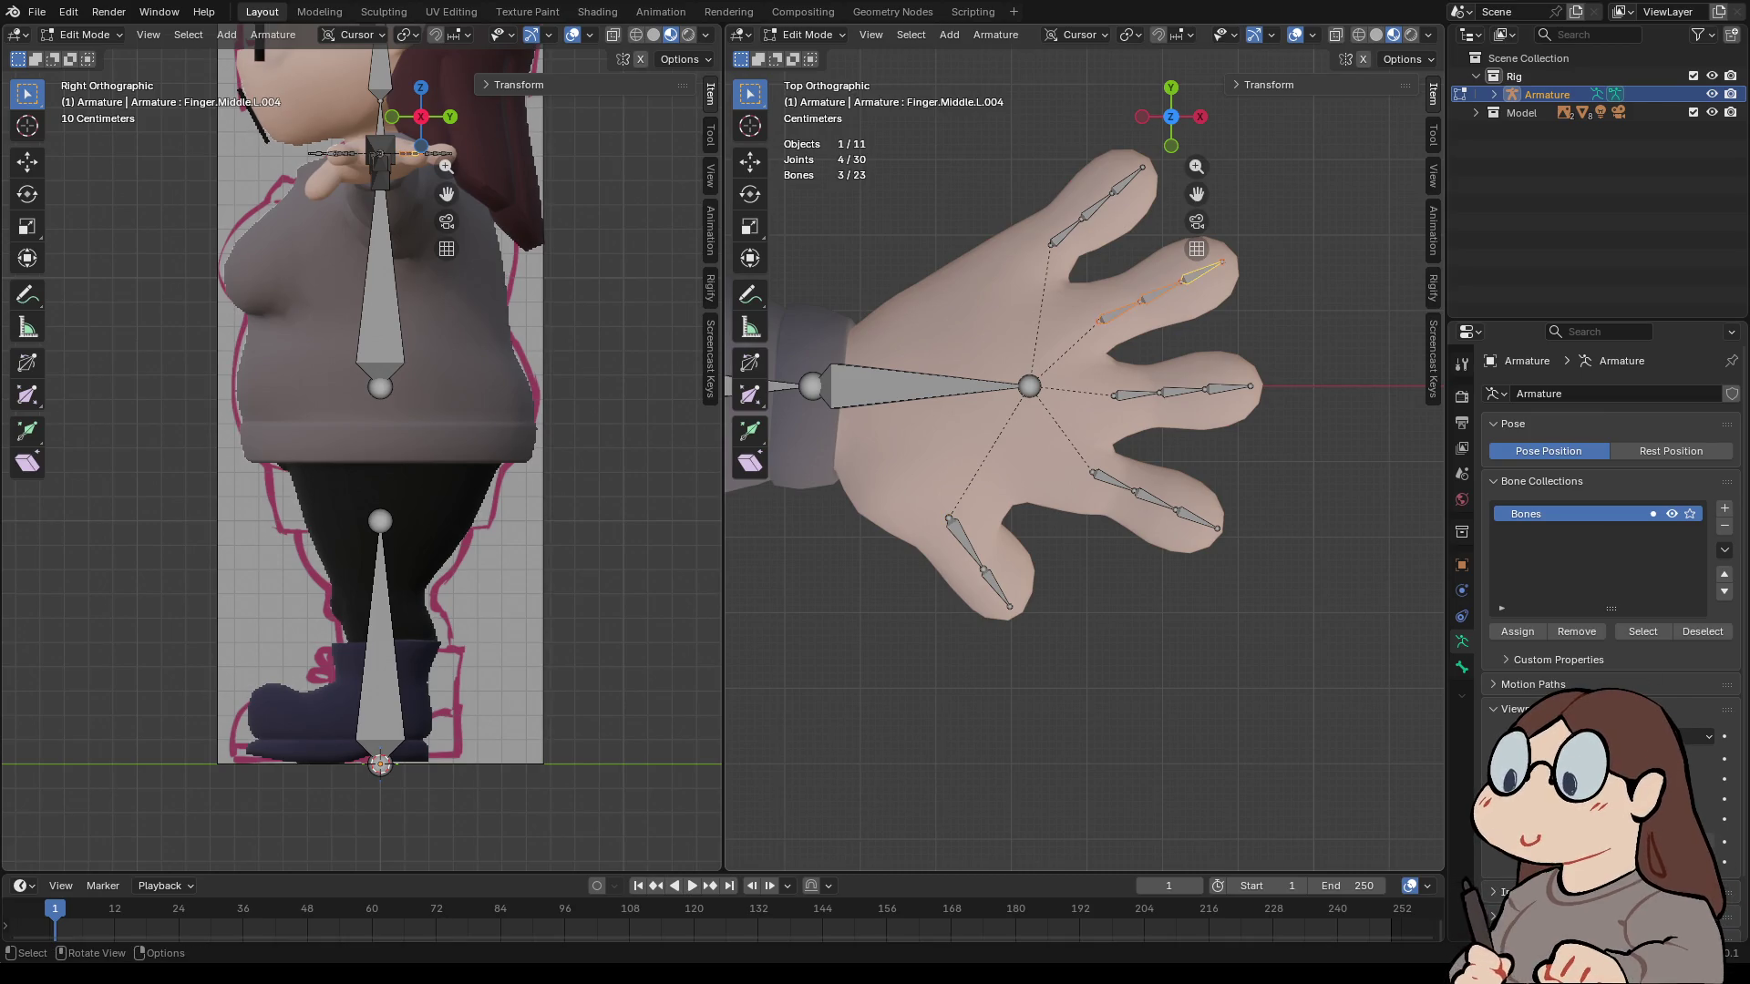
{"action": "right_click", "coordinate": [1171, 272]}
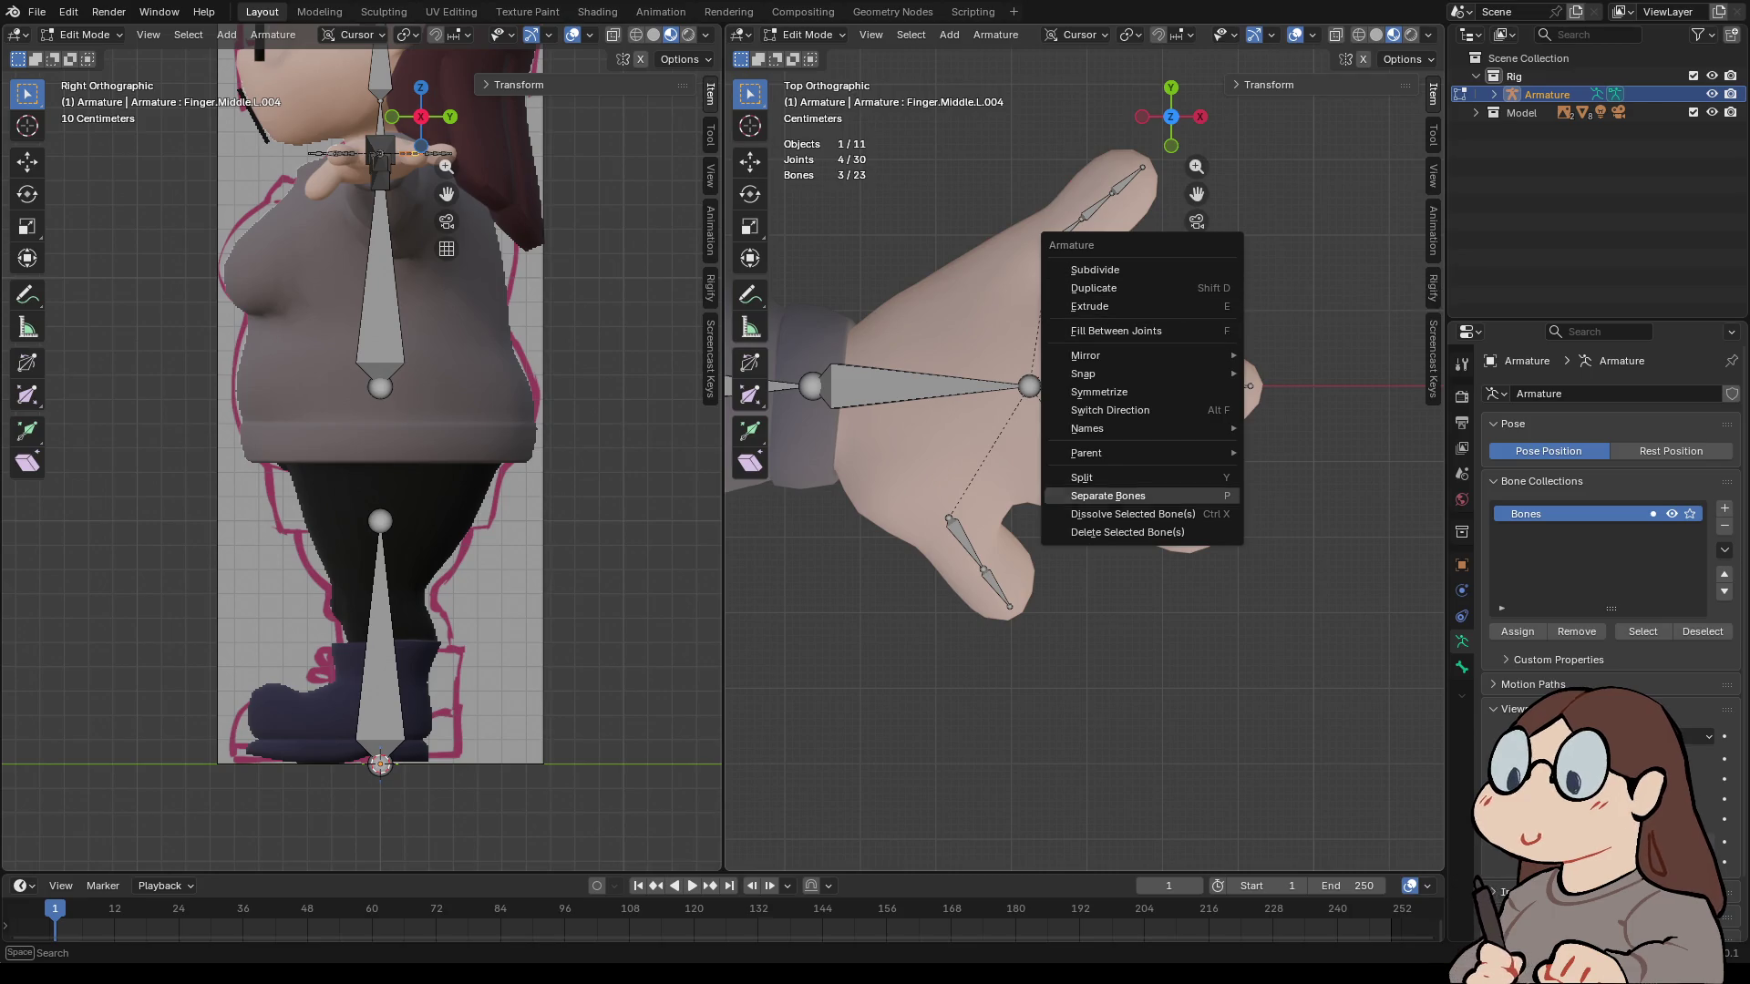
{"action": "left_click", "coordinate": [1131, 514]}
{"action": "key", "text": "ctrl+z"}
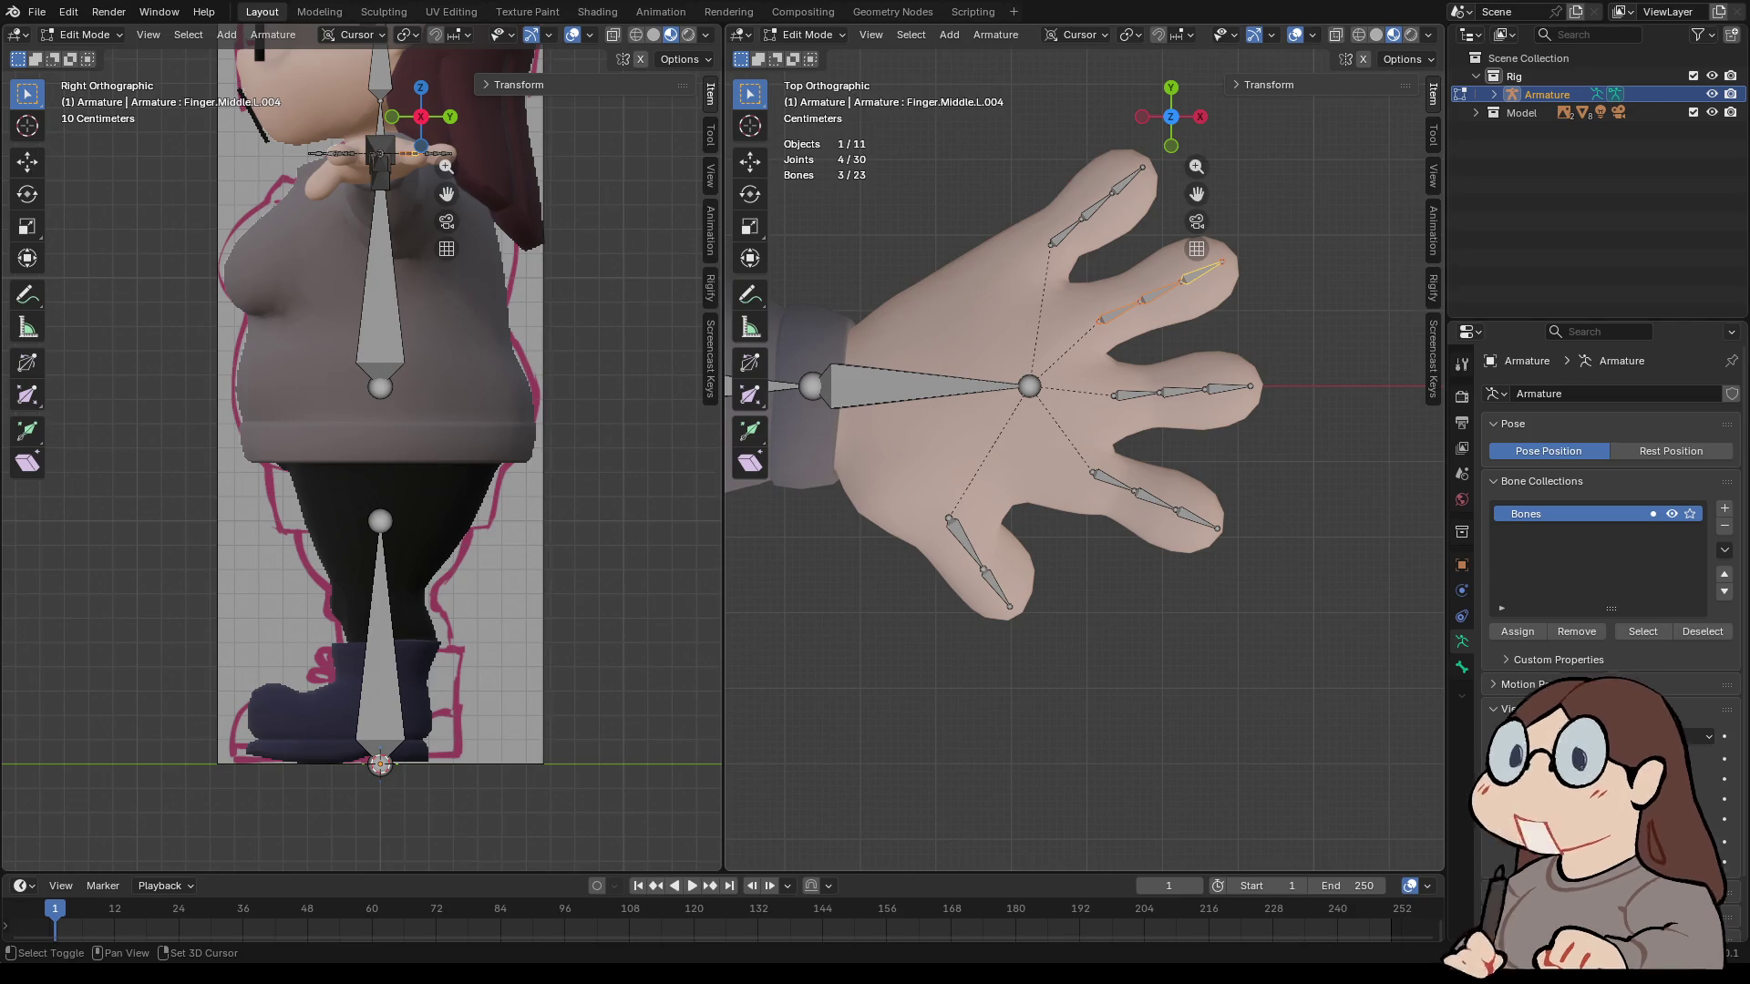
{"action": "key", "text": "shift+d"}
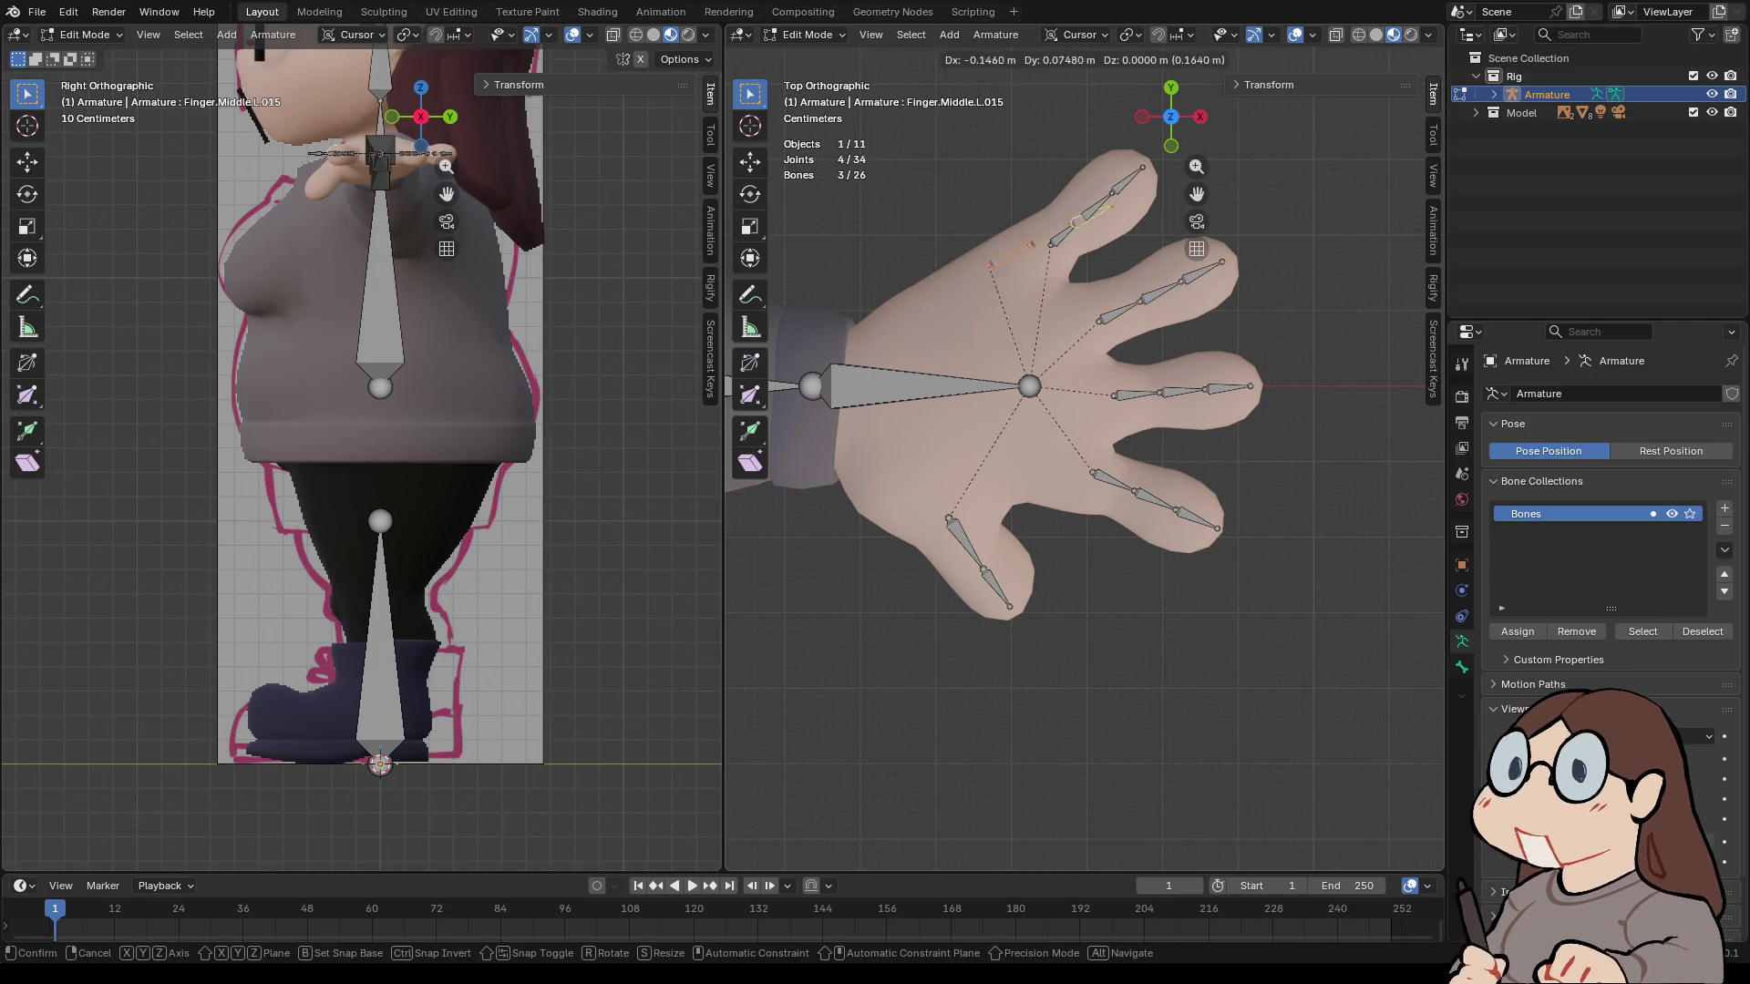
{"action": "key", "text": "Escape"}
{"action": "left_click", "coordinate": [995, 35]}
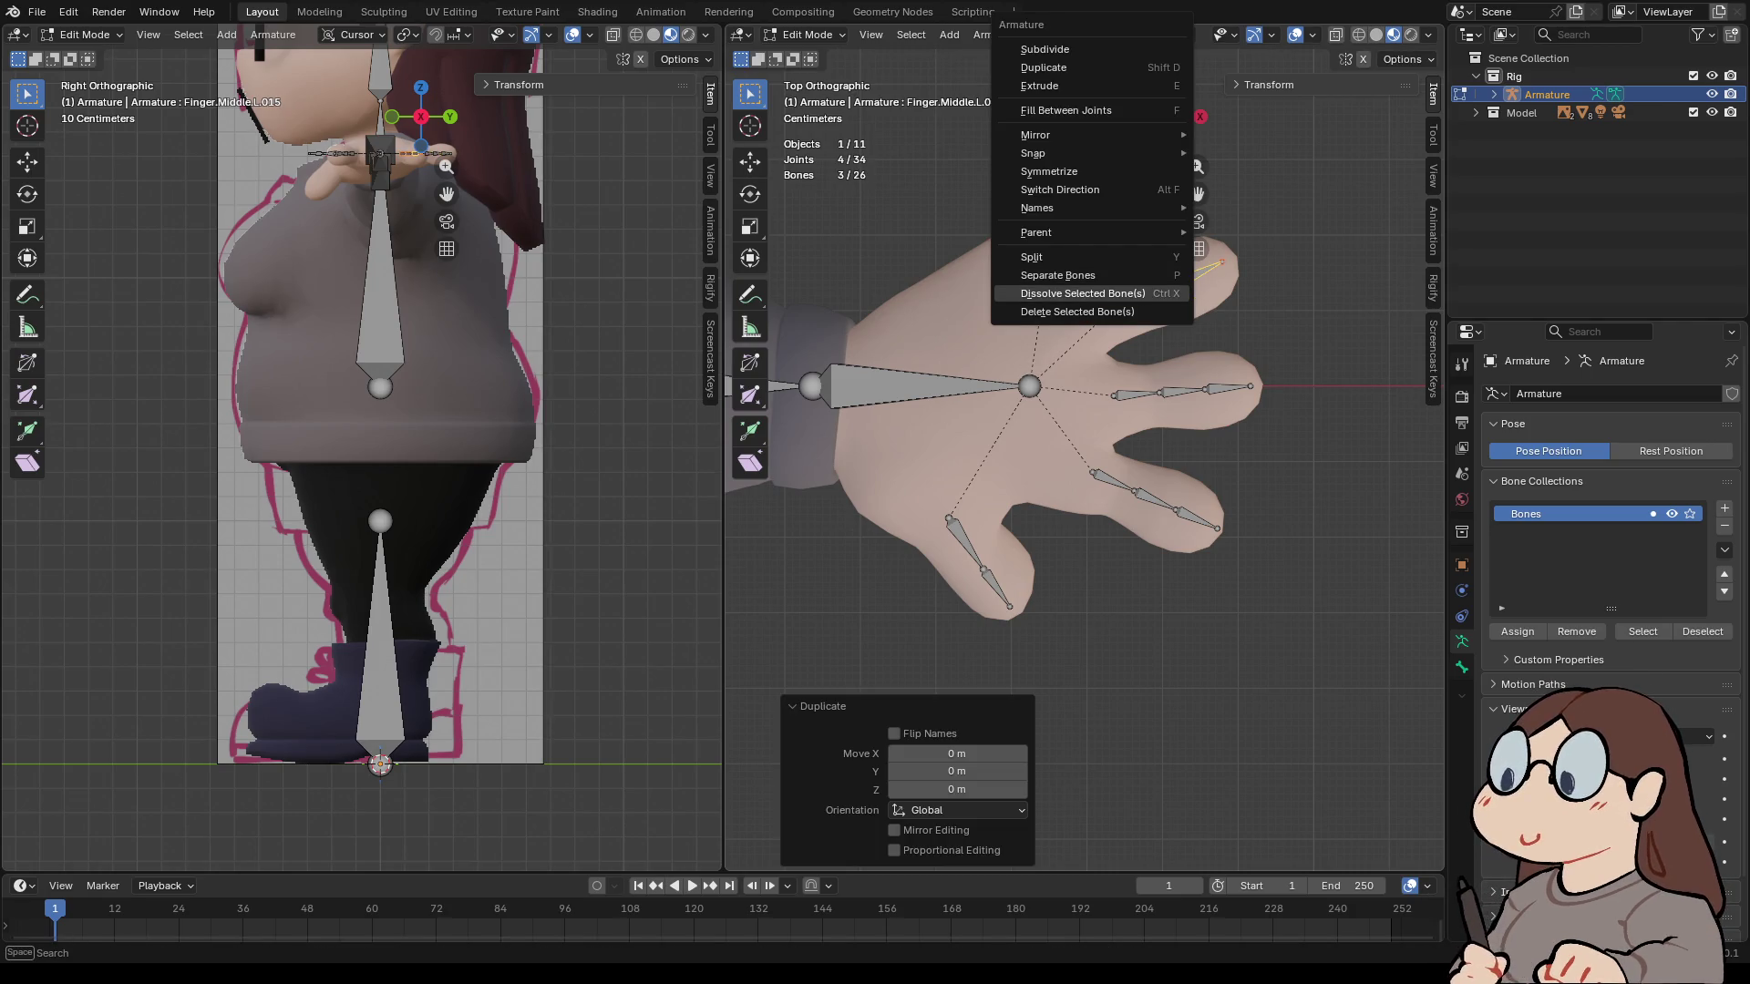
{"action": "left_click", "coordinate": [1075, 285]}
- Hide and reveal the merged finger bone to check it, then select the hand IK bone
{"action": "left_click", "coordinate": [1158, 291]}
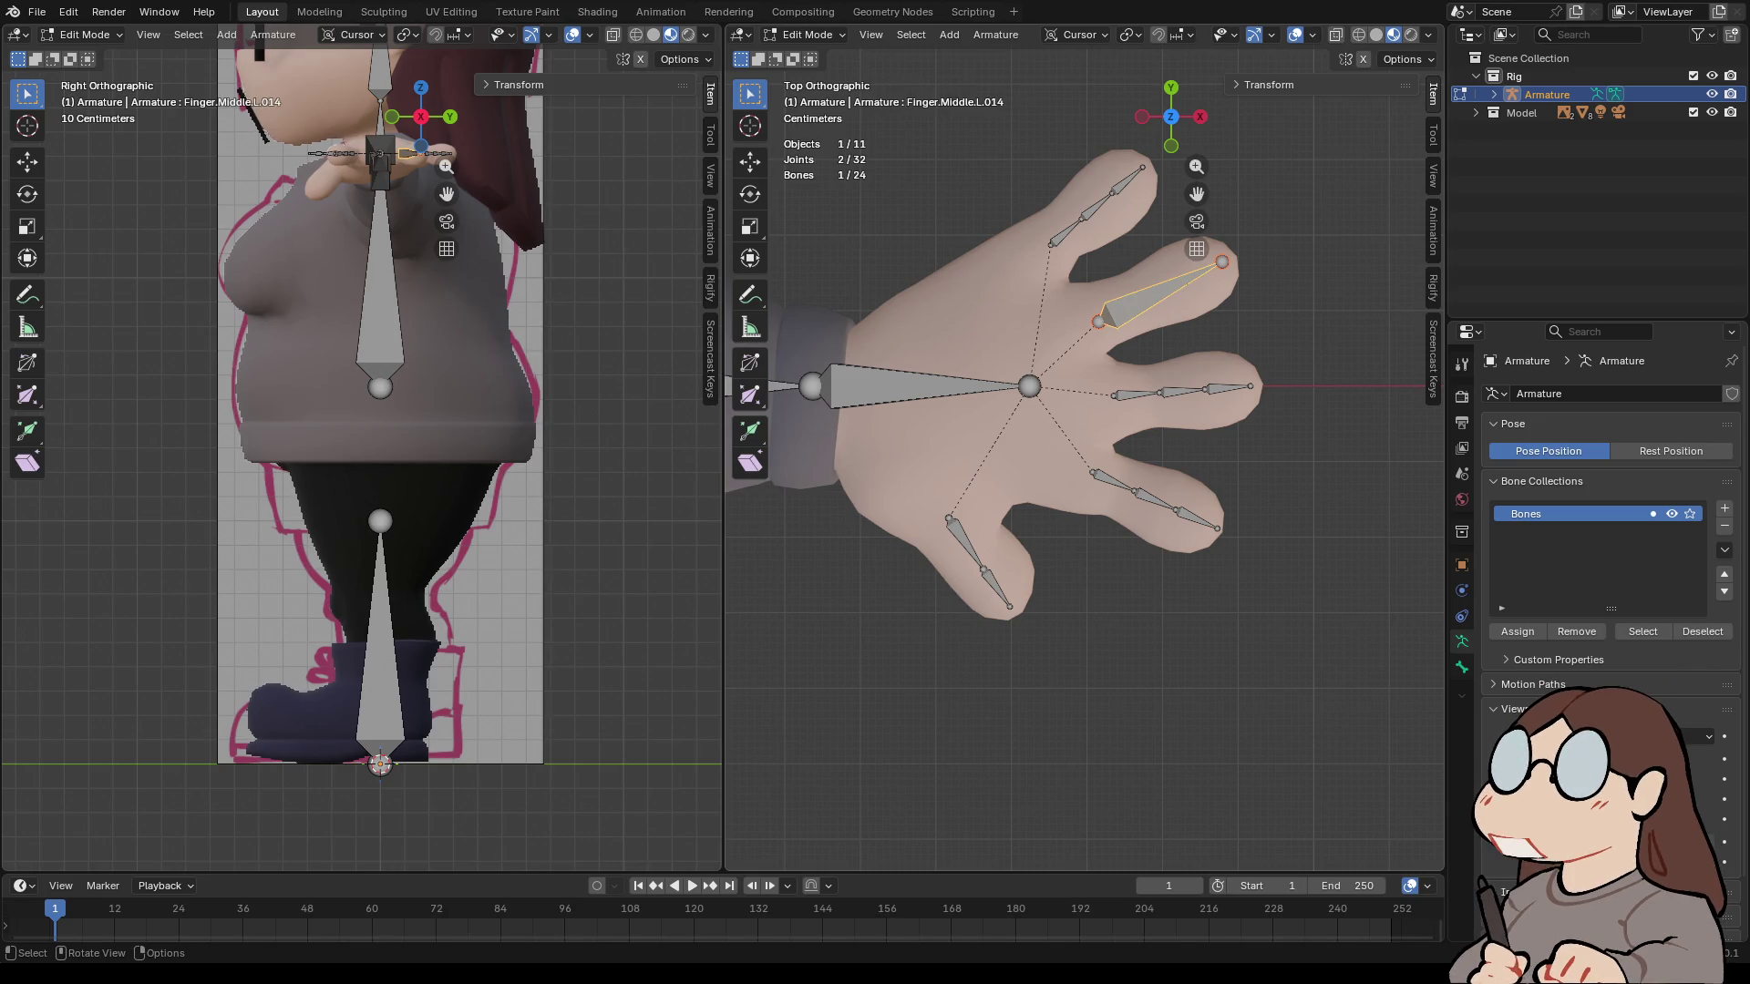
{"action": "key", "text": "h"}
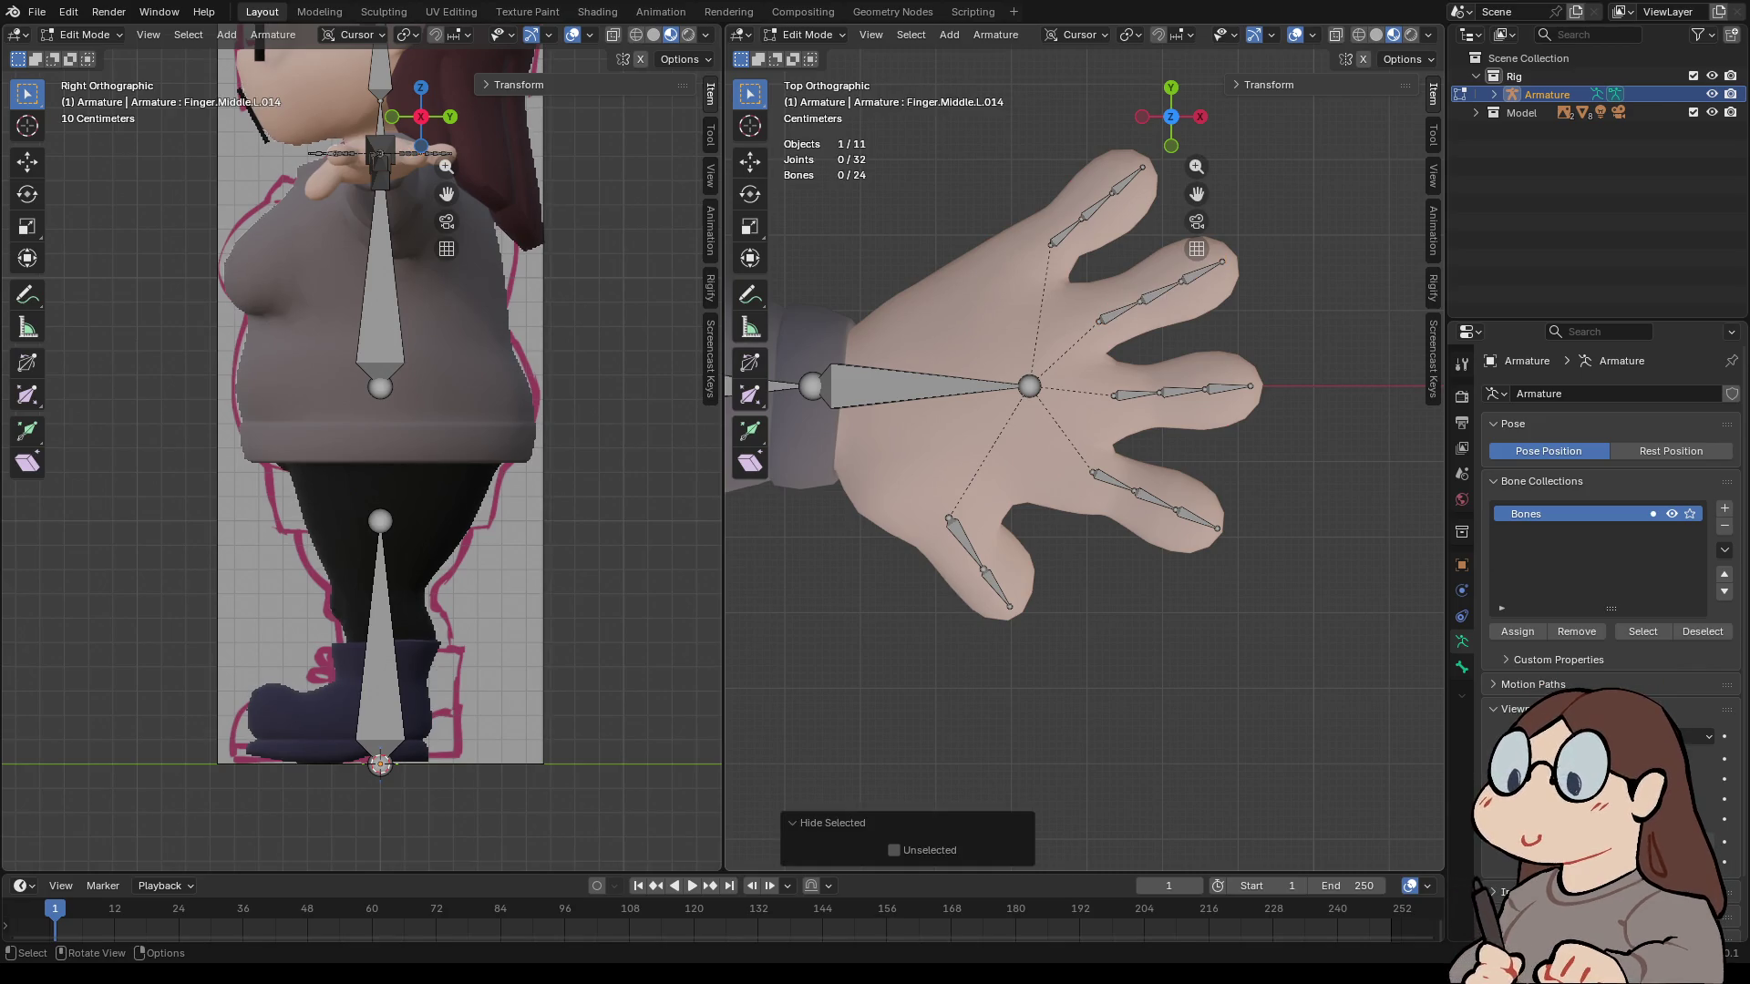
{"action": "key", "text": "alt+h"}
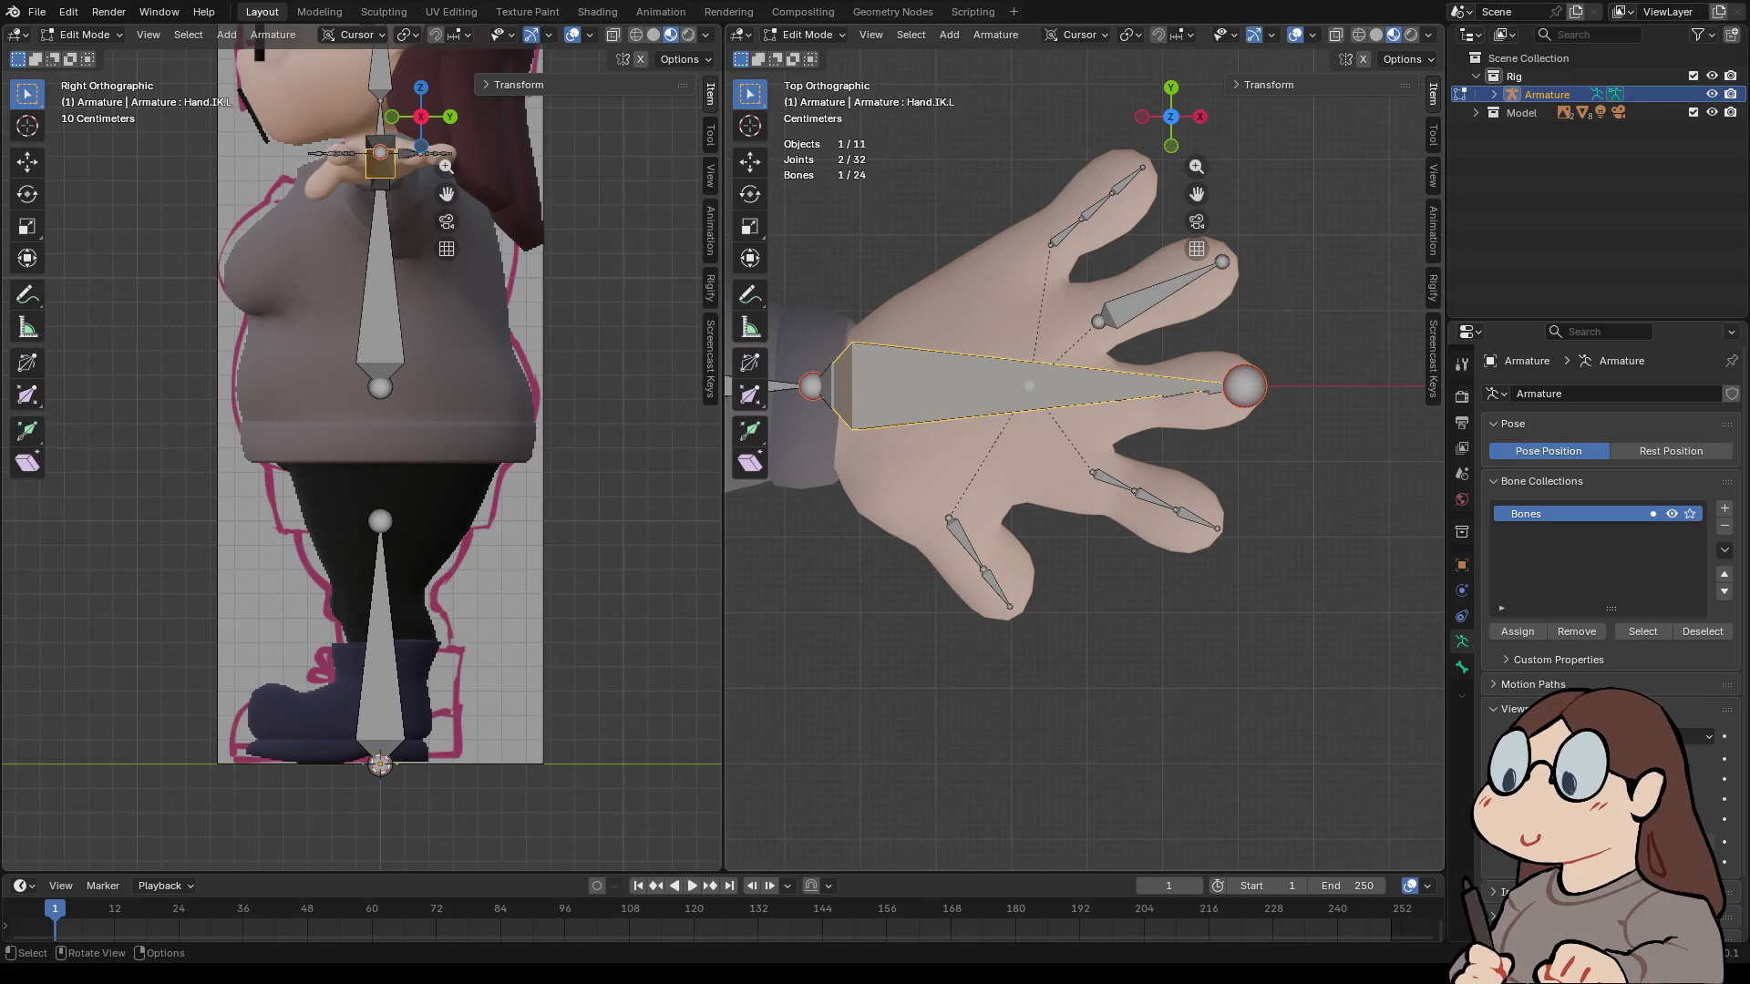
{"action": "left_click", "coordinate": [1462, 668]}
- Hide the Hand.IK.L bone and the merged ring finger bone
{"action": "key", "text": "h"}
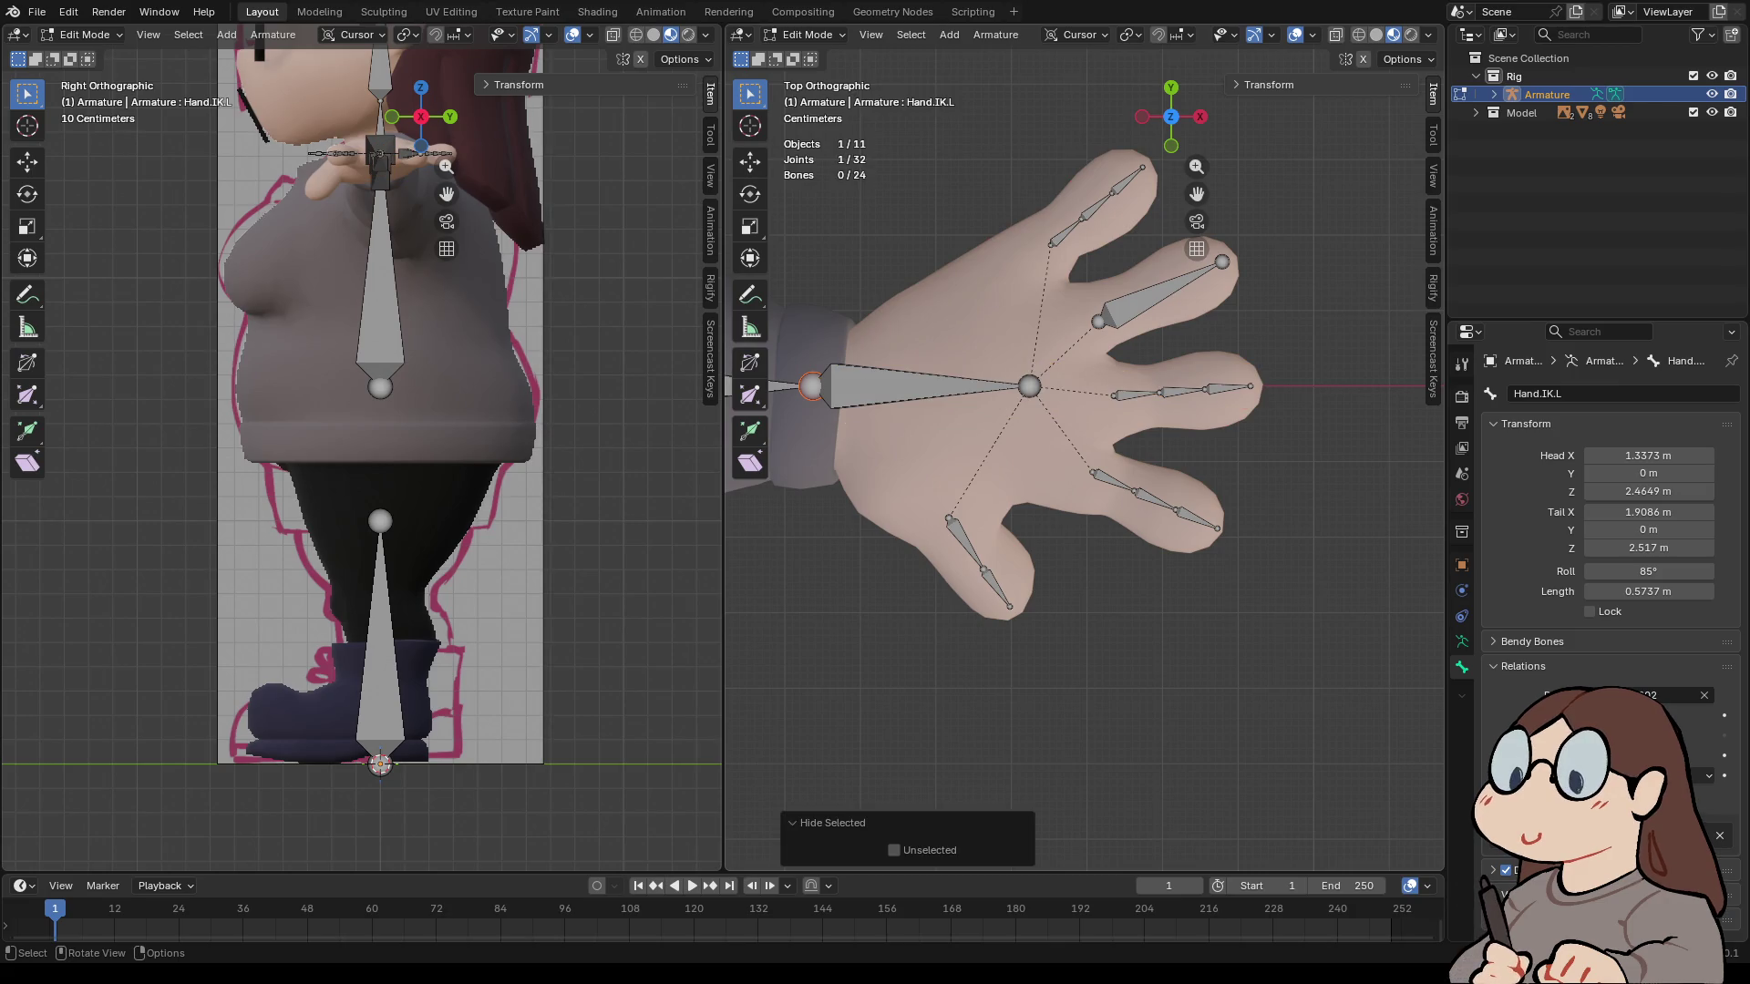
{"action": "left_click", "coordinate": [1156, 294]}
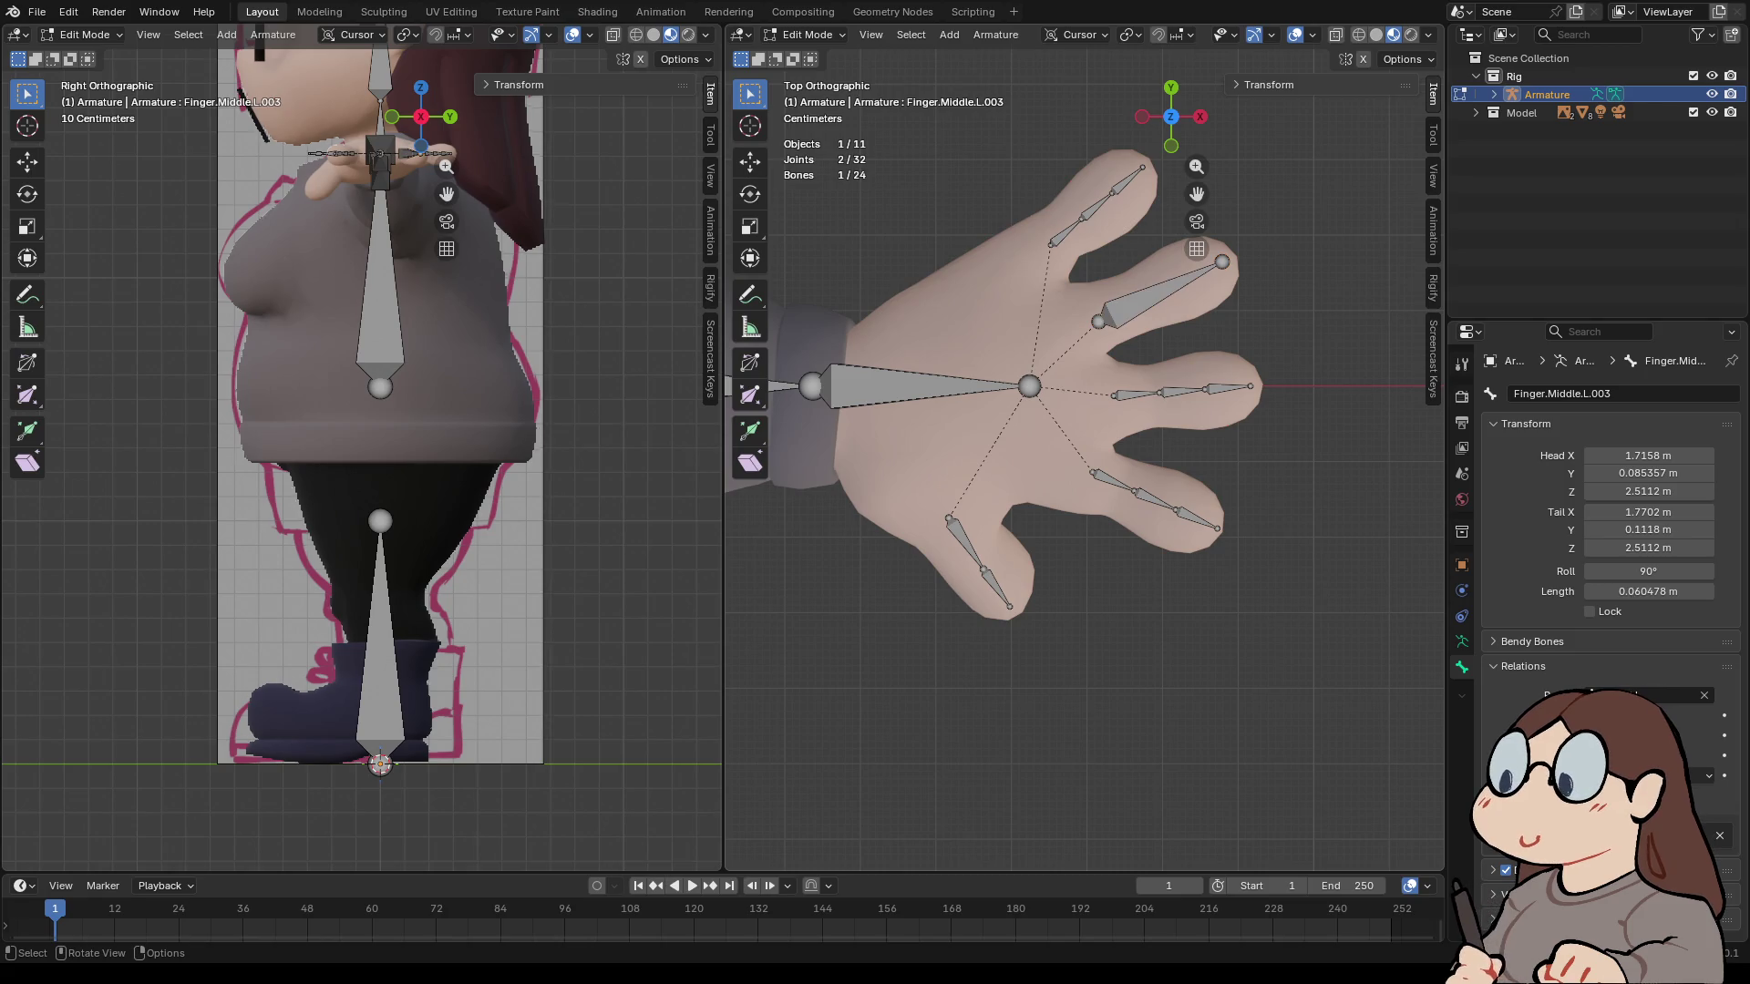
{"action": "key", "text": "h"}
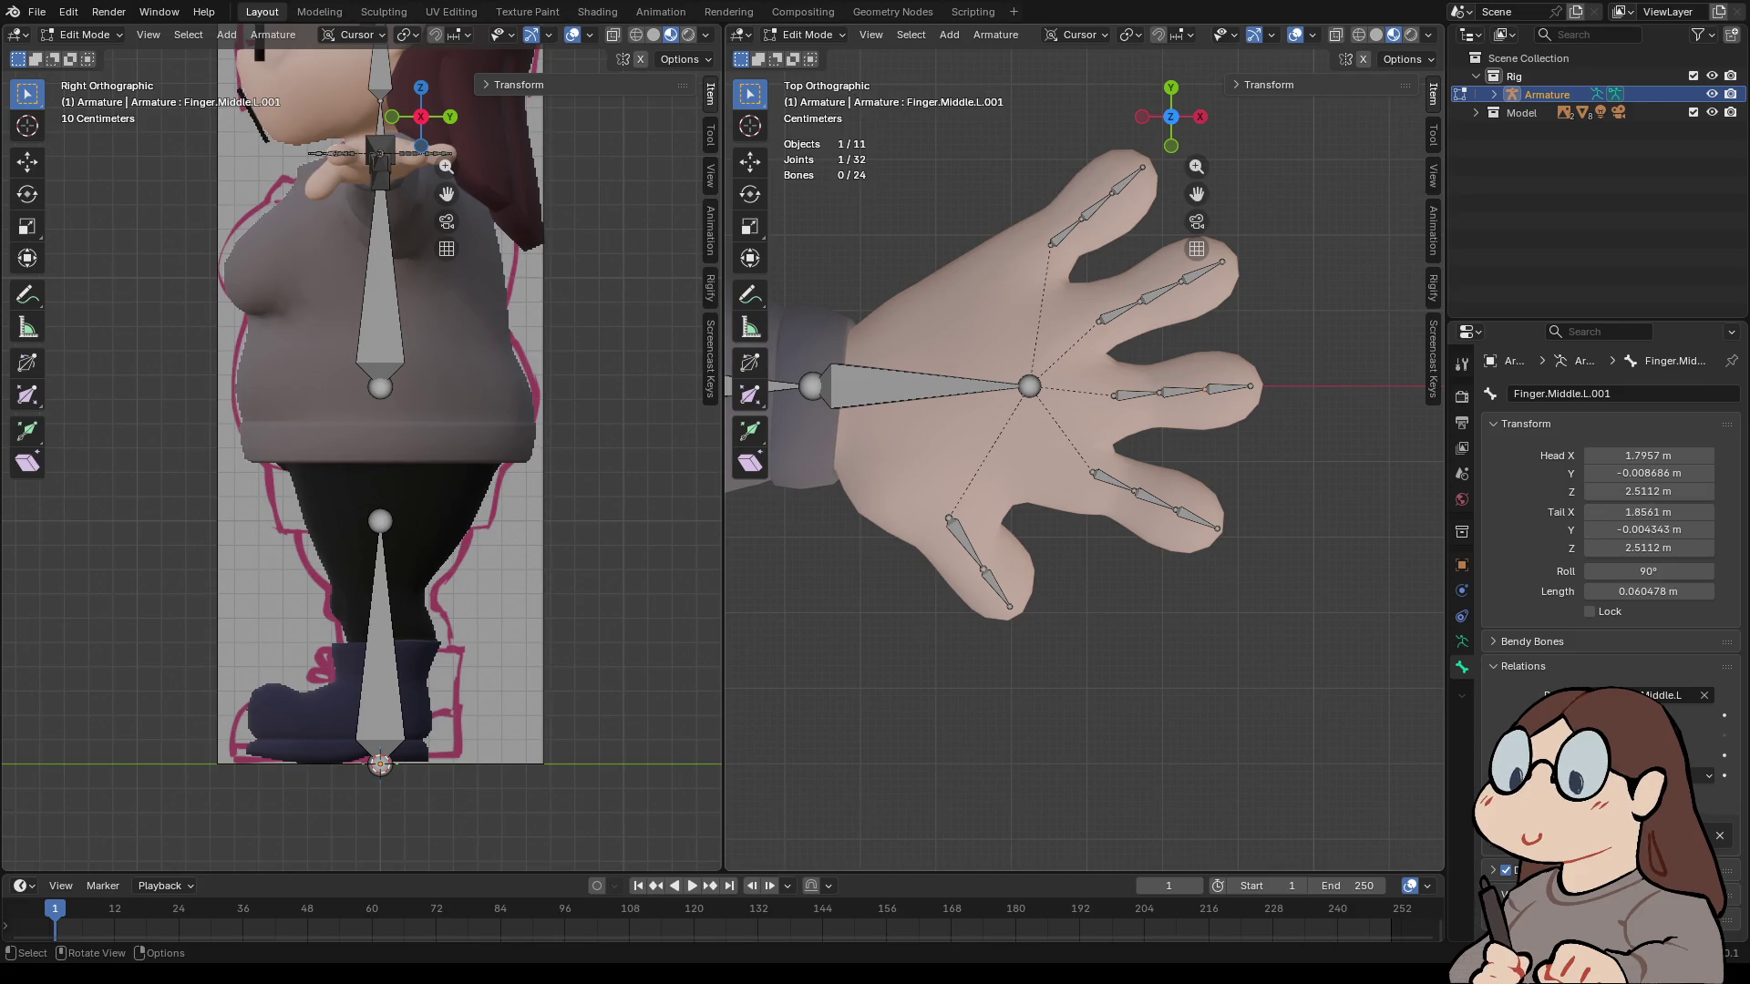
- Select the ring finger's inner bone and begin editing its name Finger.Middle.L.003
{"action": "left_click", "coordinate": [1229, 387]}
{"action": "left_click", "coordinate": [1119, 313]}
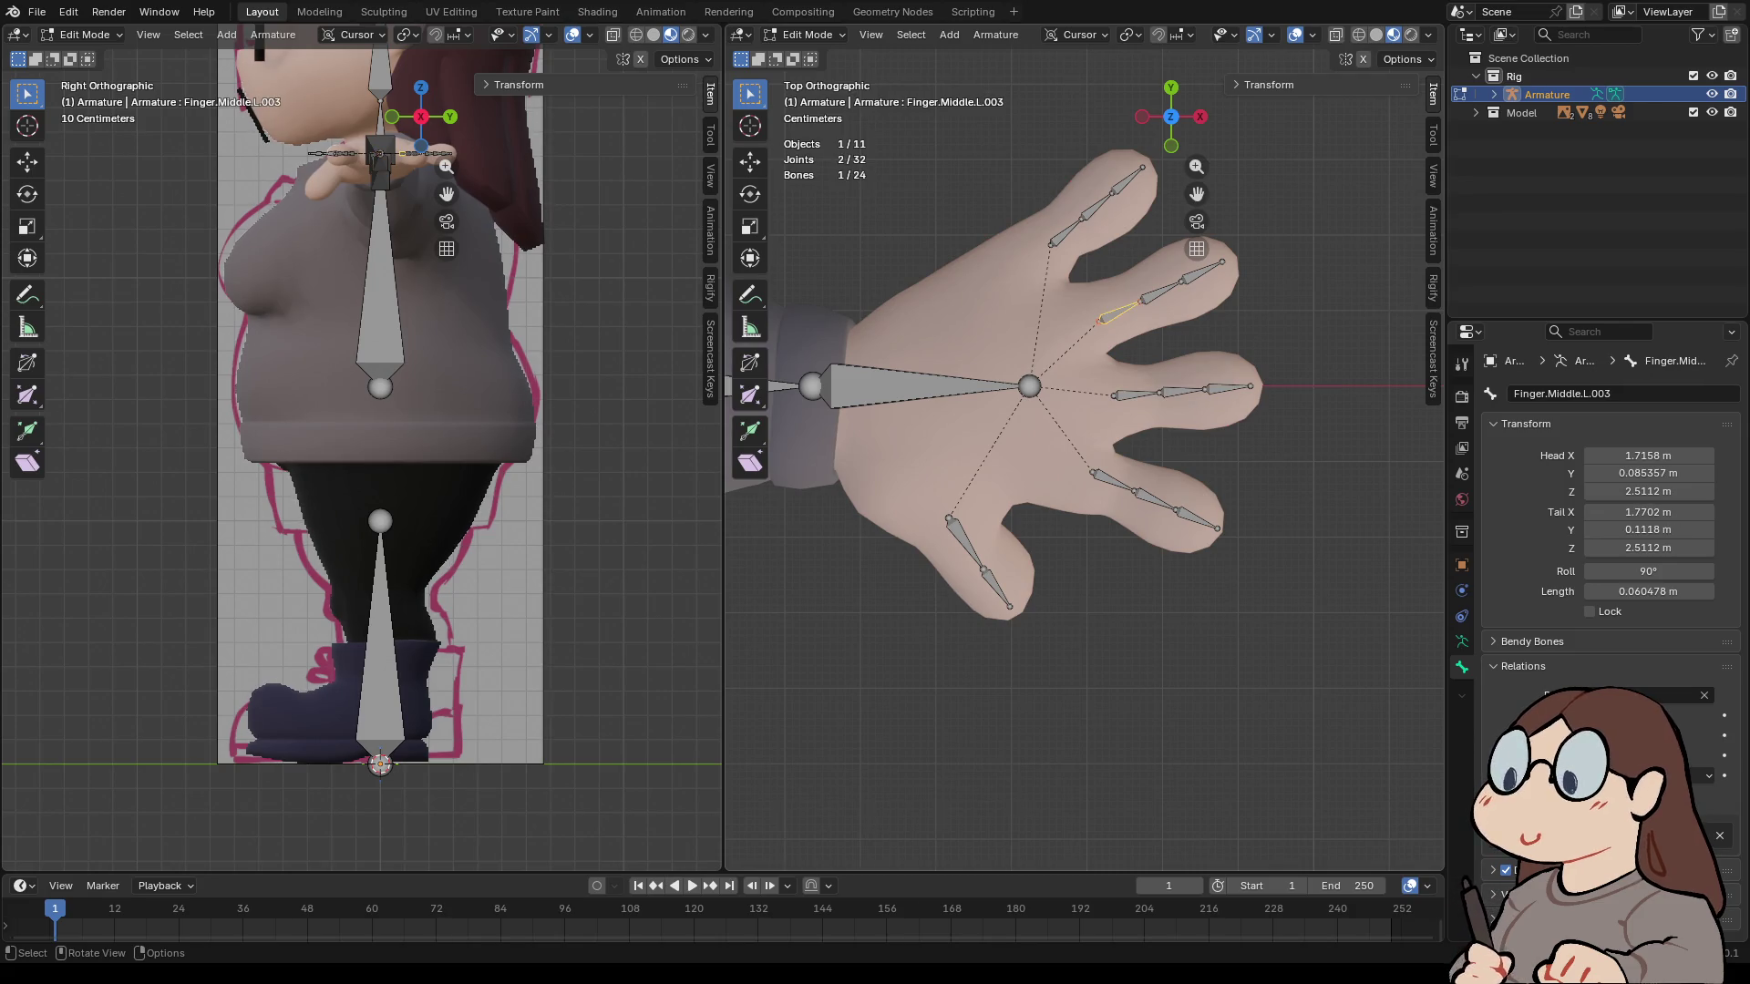
{"action": "left_click", "coordinate": [1550, 394]}
{"action": "left_click", "coordinate": [1537, 394]}
{"action": "left_click", "coordinate": [1513, 394]}
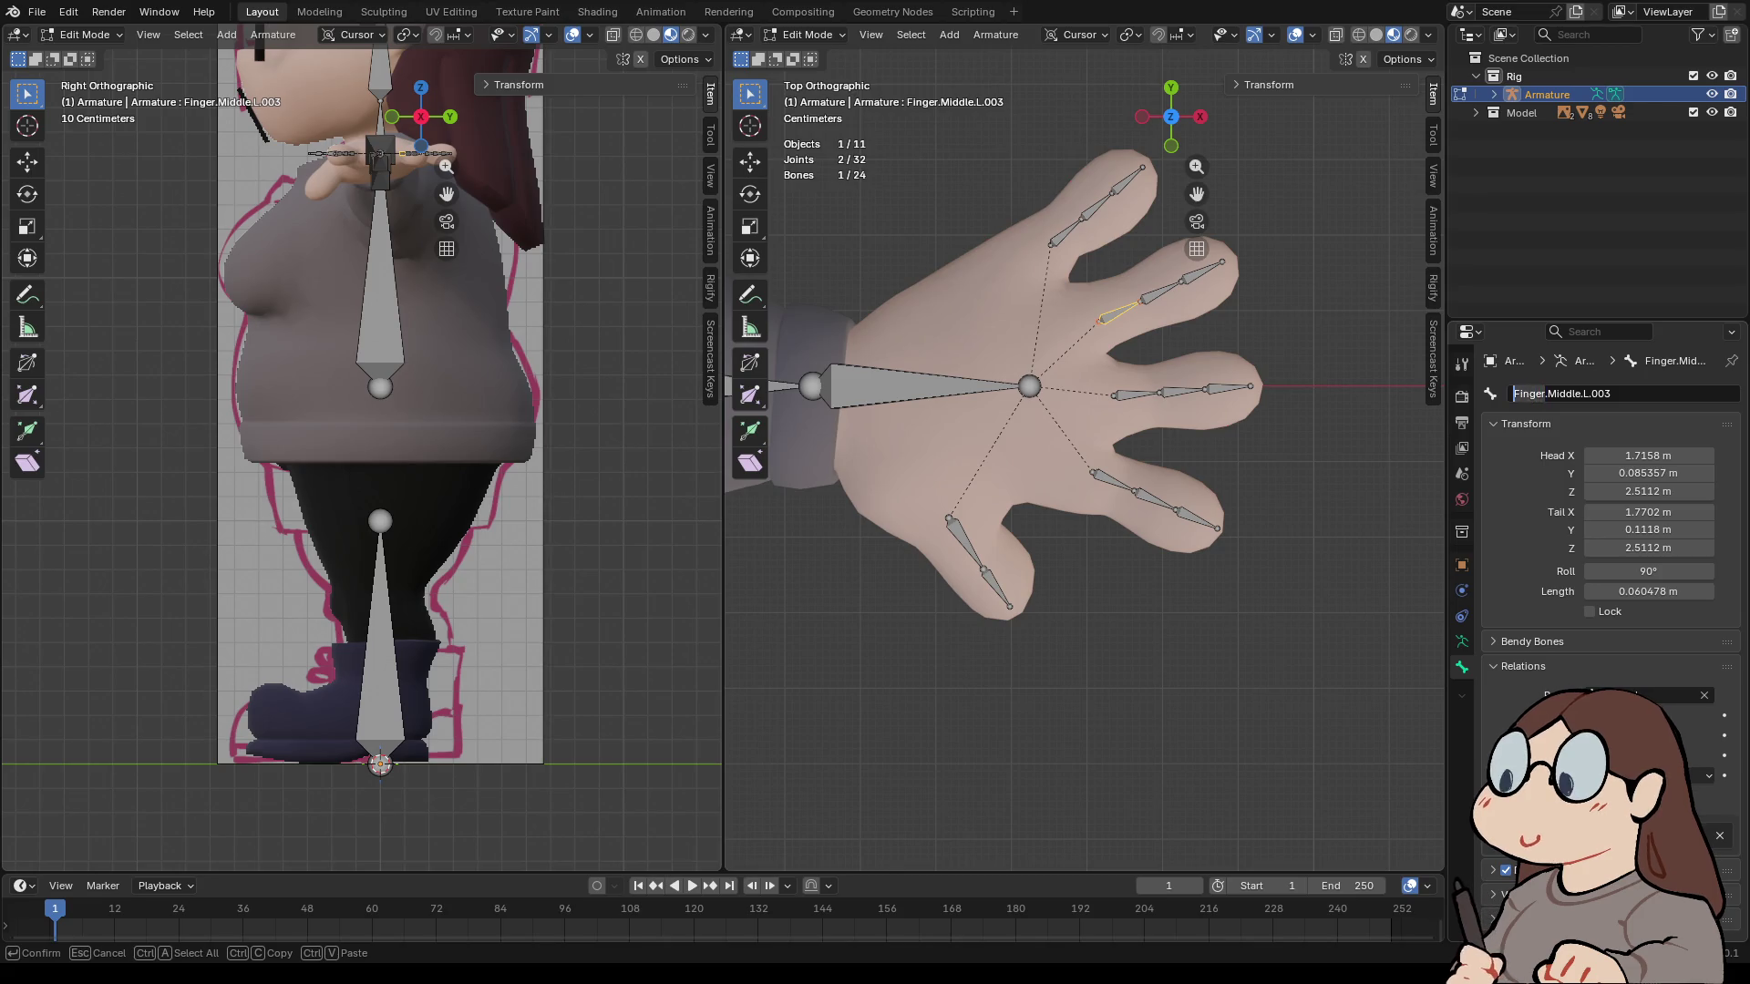
{"action": "key", "text": "Delete"}
{"action": "key", "text": "Delete"}
{"action": "key", "text": "Delete"}
{"action": "type", "text": "Ring"}
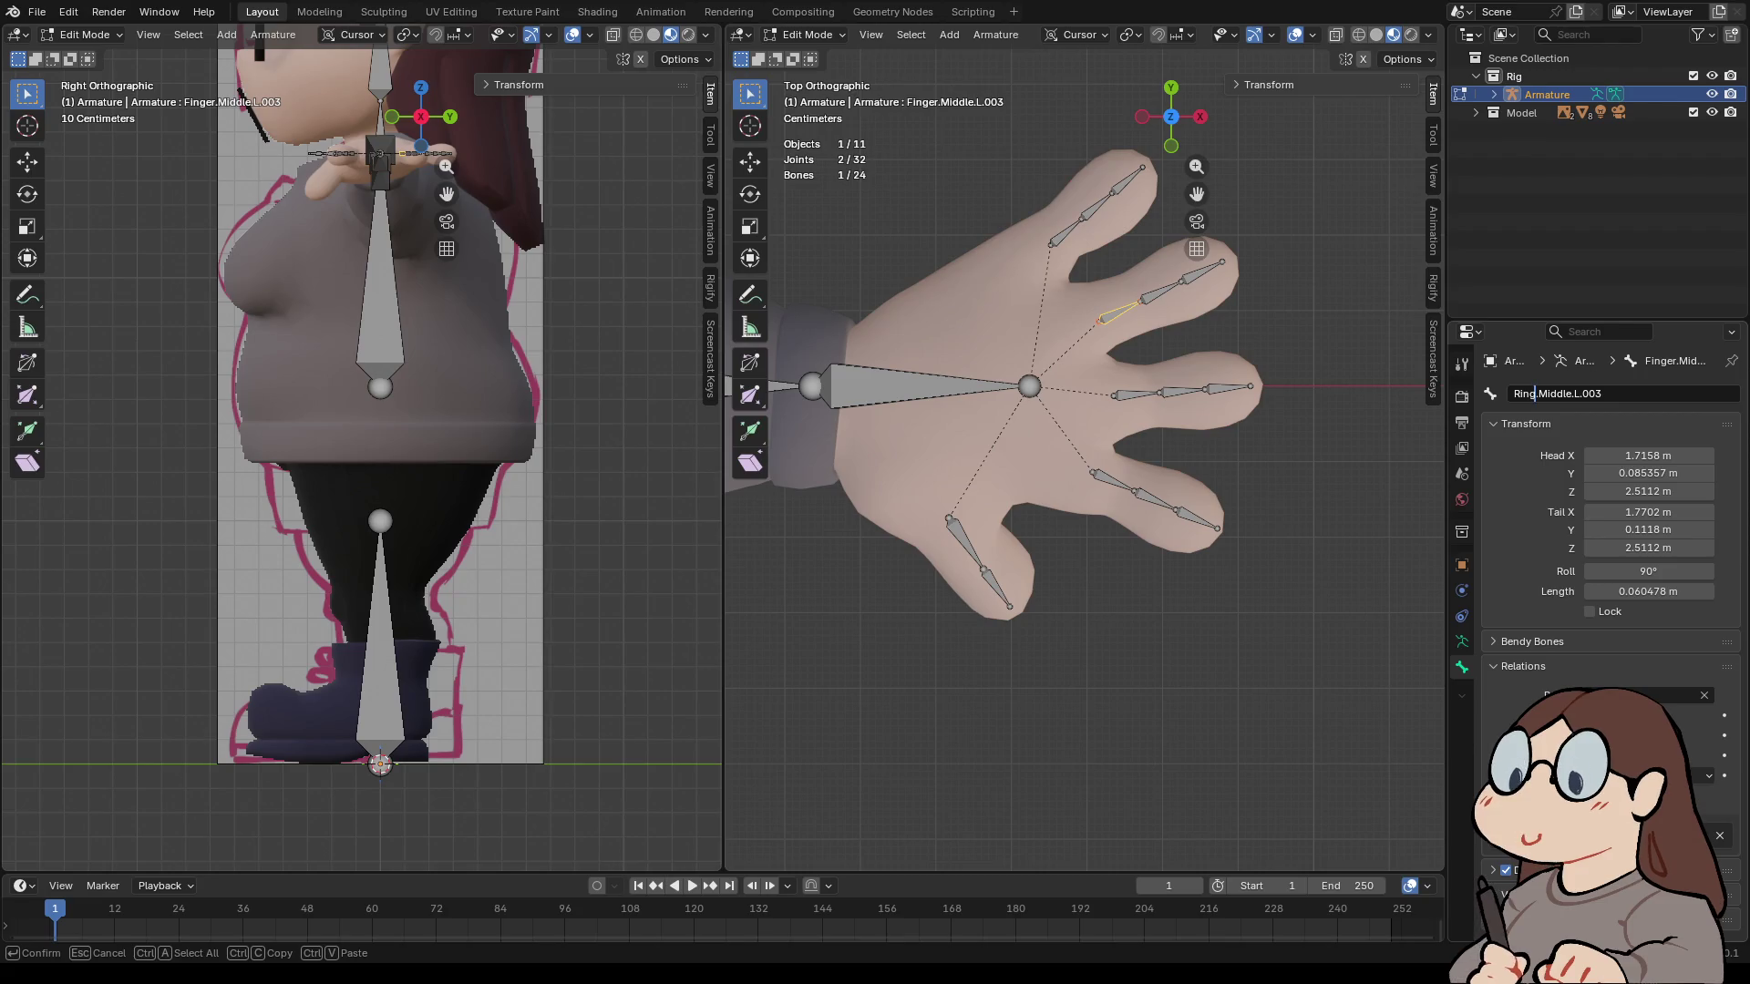
{"action": "left_click", "coordinate": [1598, 394]}
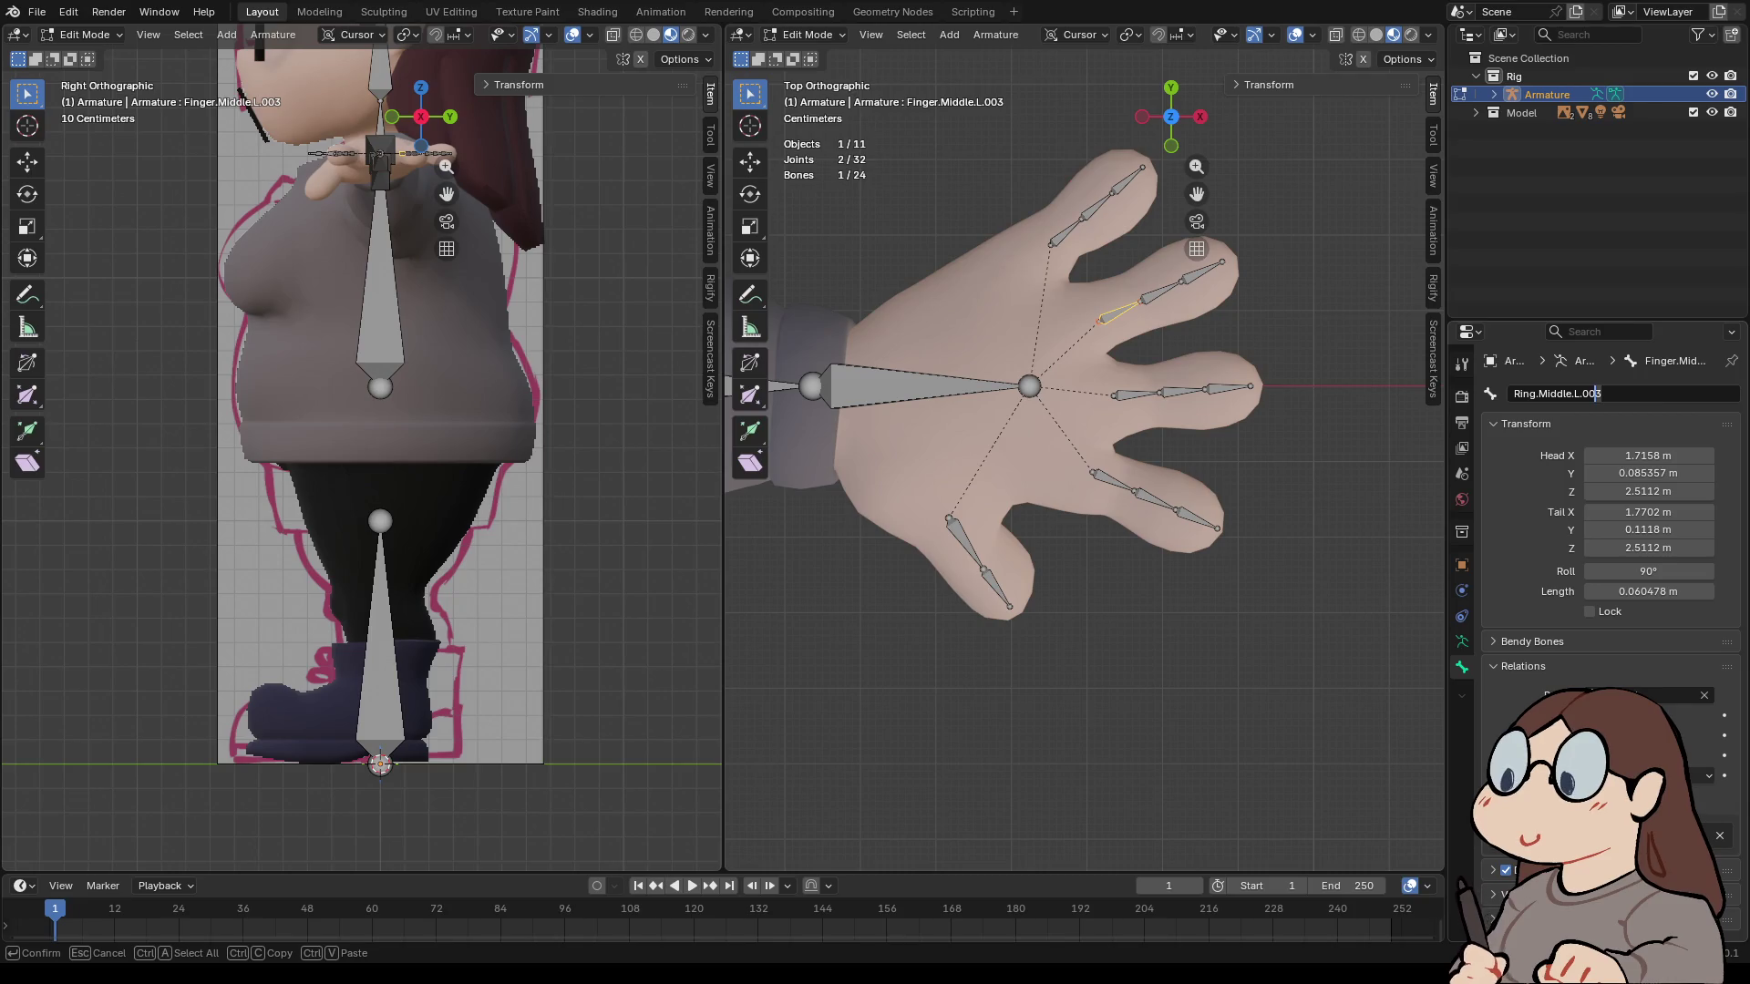
{"action": "key", "text": "ctrl+z"}
{"action": "key", "text": "ctrl+z"}
{"action": "key", "text": "ctrl+z"}
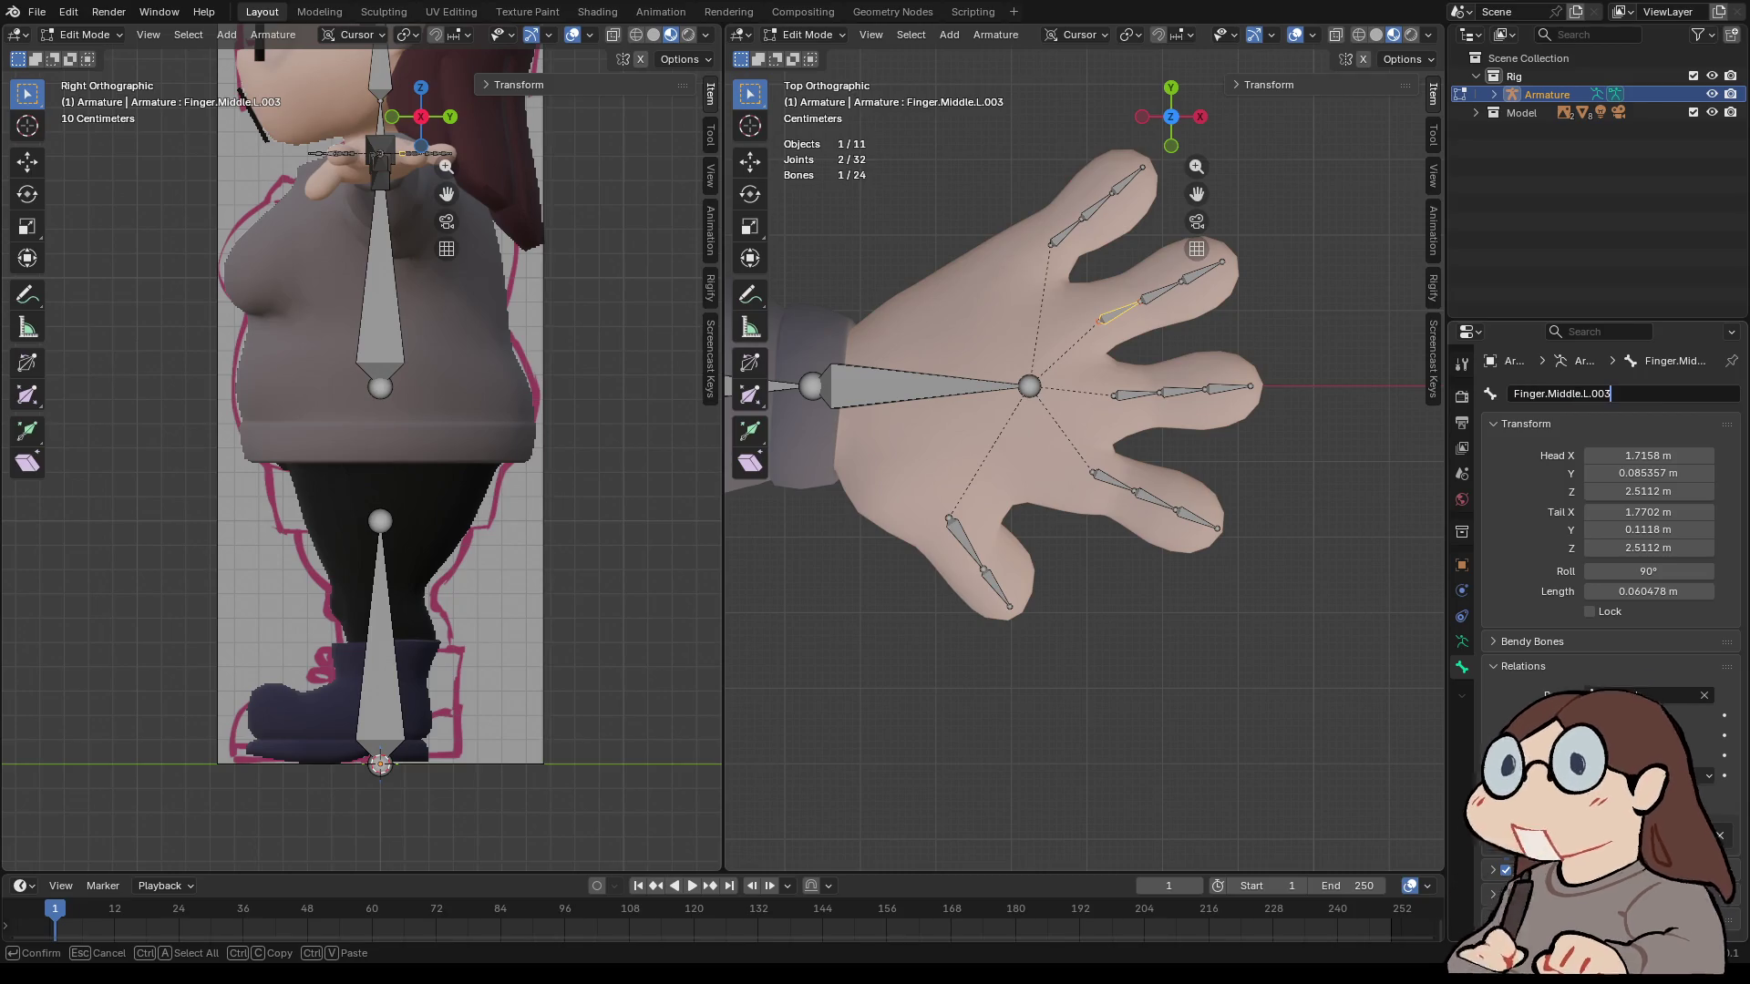
- Rename the ring finger's inner bone to Finger.Ring.L
{"action": "key", "text": "Left"}
{"action": "key", "text": "Left"}
{"action": "key", "text": "Left"}
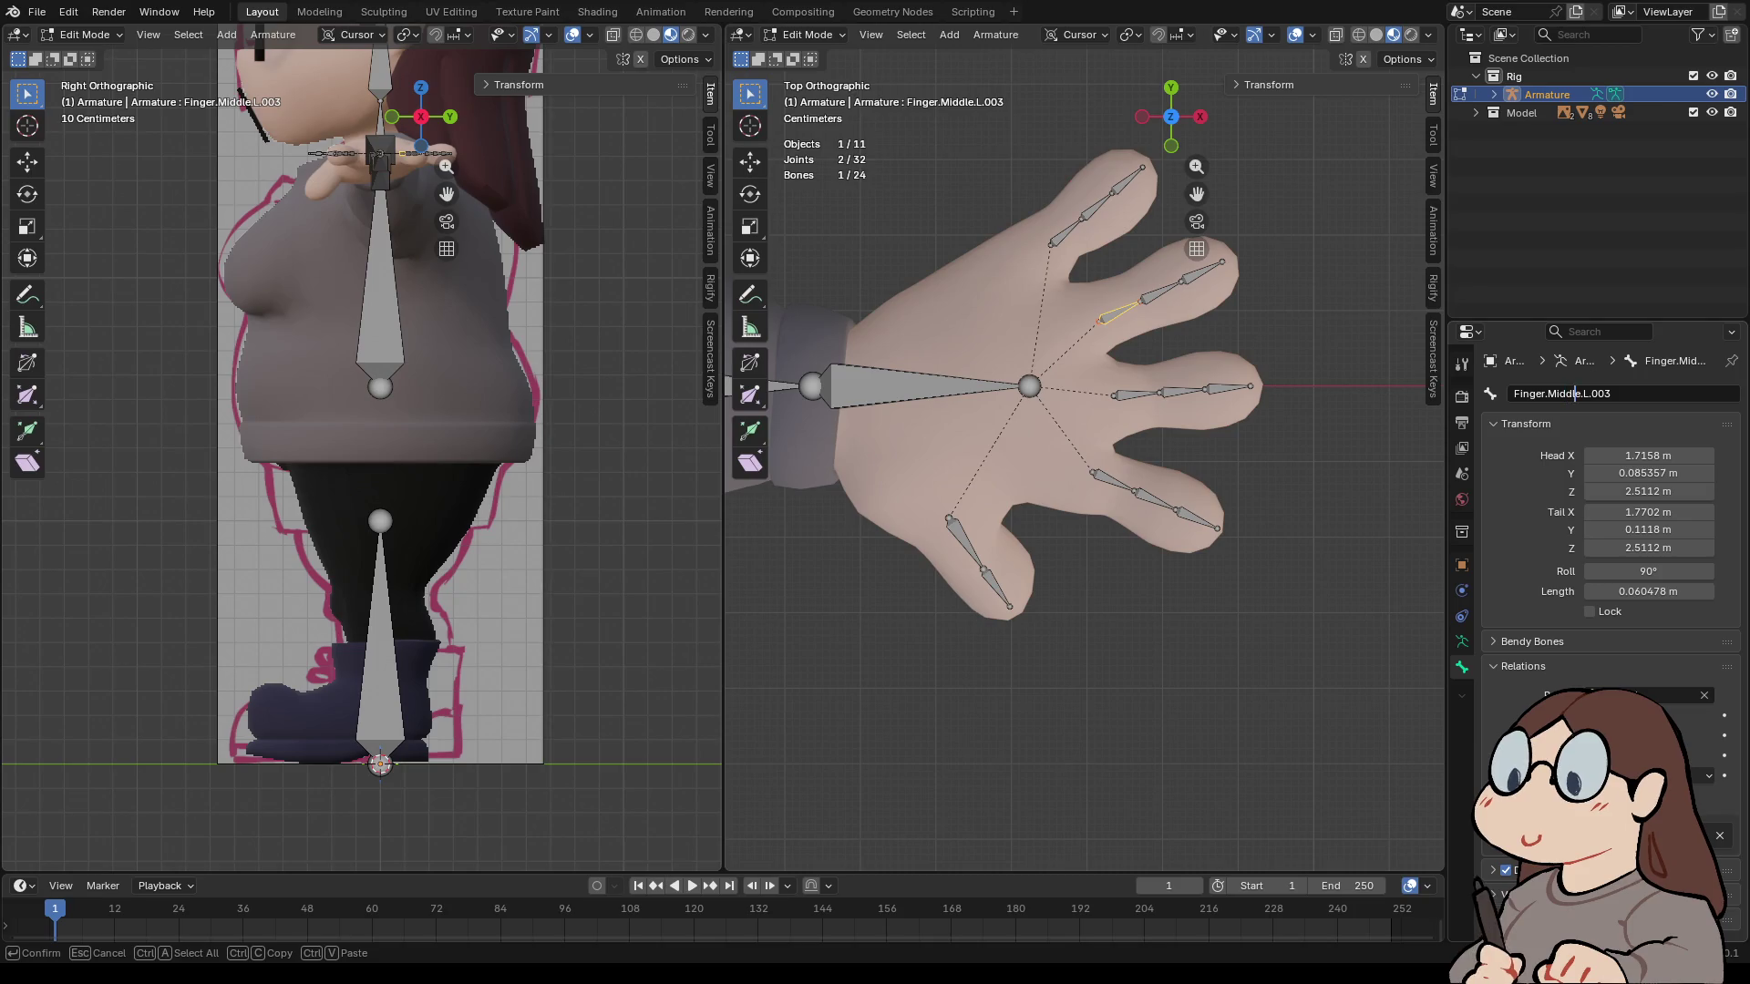
{"action": "key", "text": "Right"}
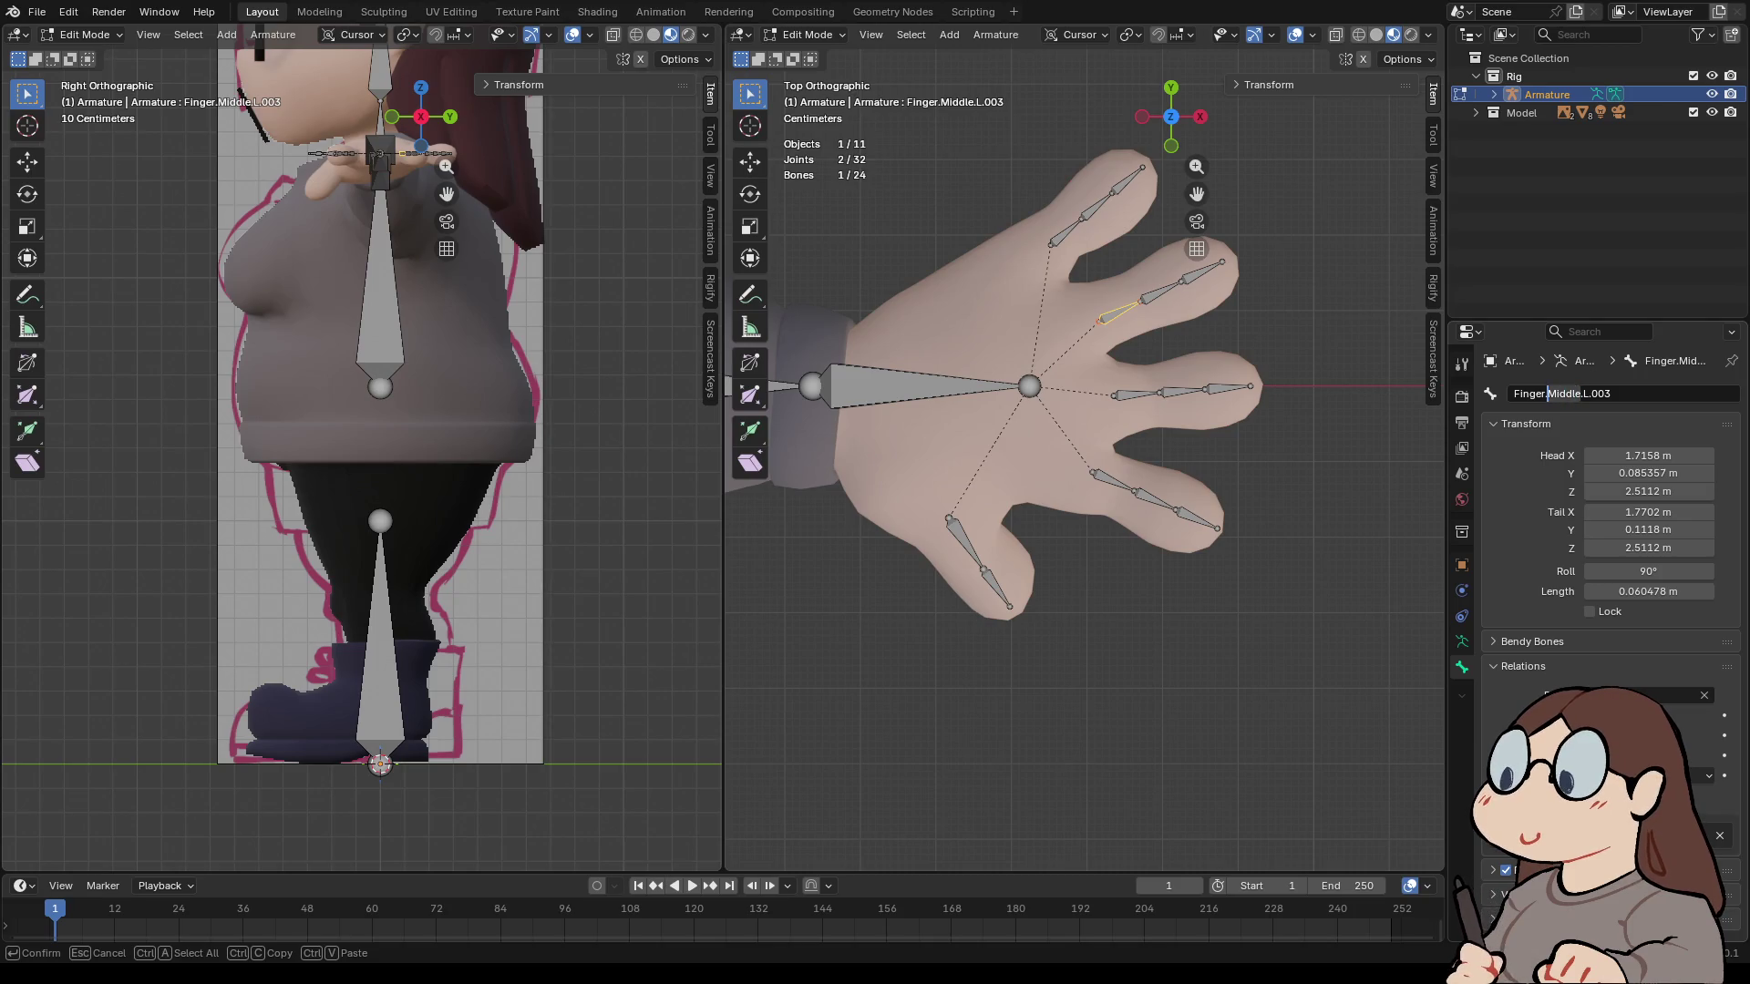
{"action": "key", "text": "ctrl+Delete"}
{"action": "type", "text": "Ring"}
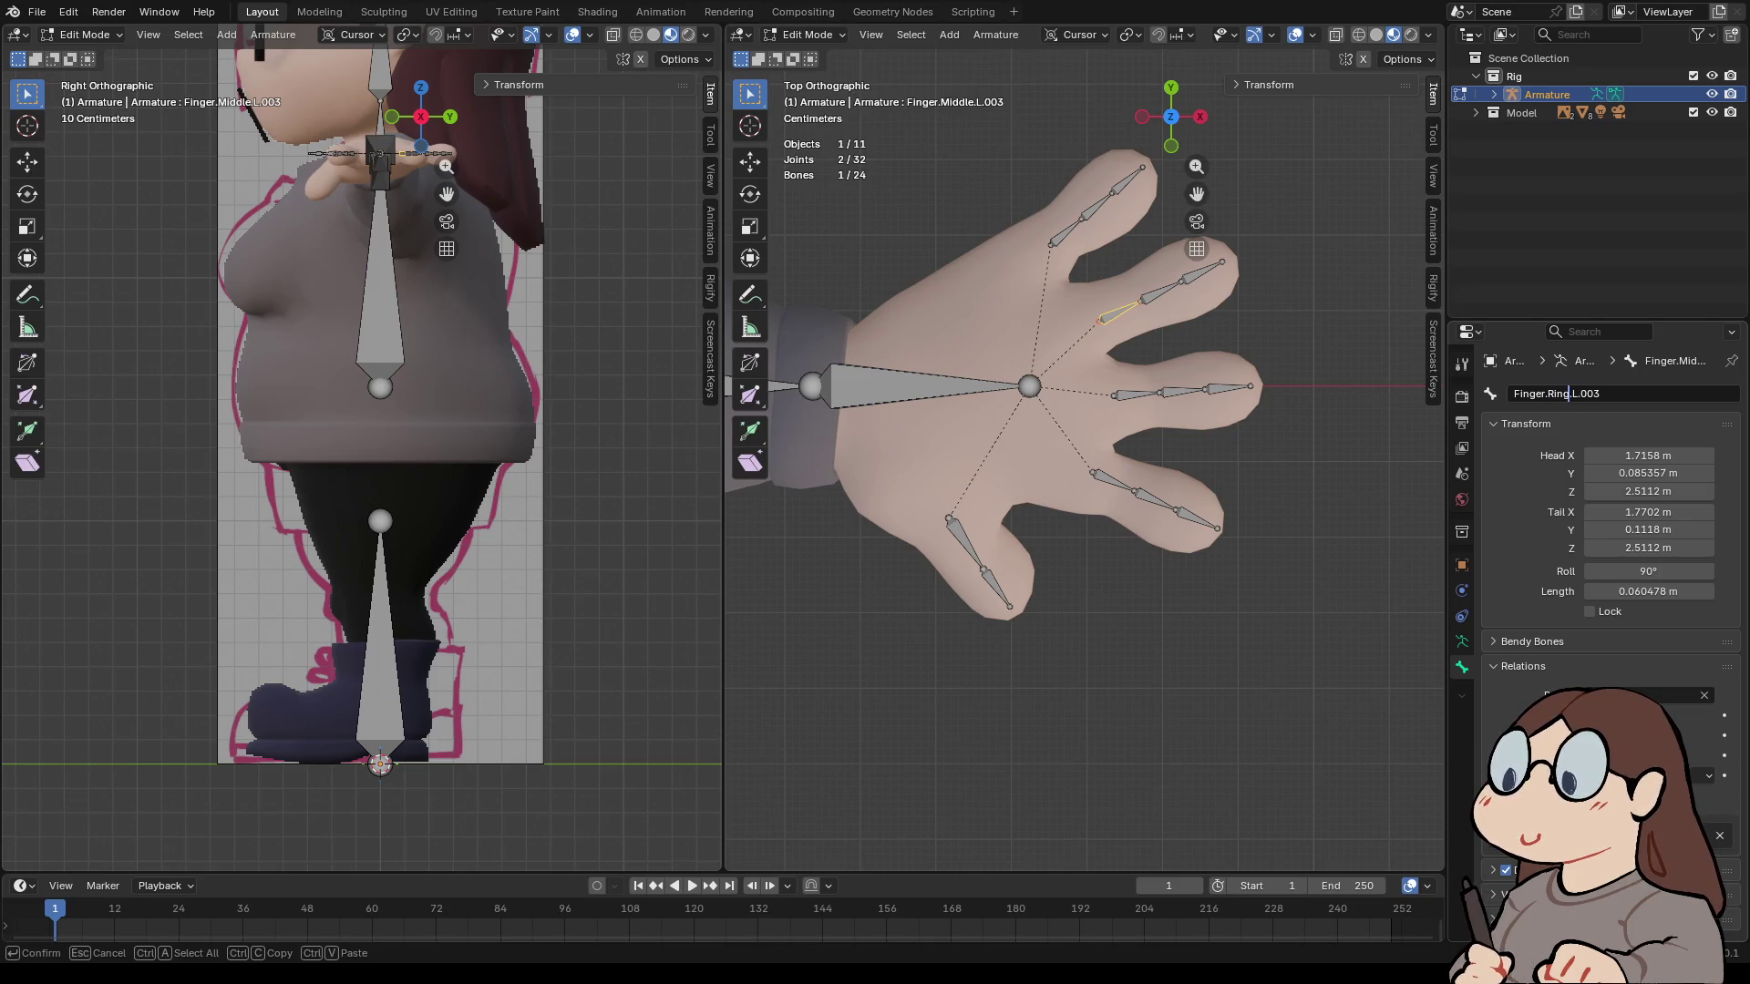
{"action": "key", "text": "BackSpace"}
{"action": "key", "text": "BackSpace"}
{"action": "key", "text": "BackSpace"}
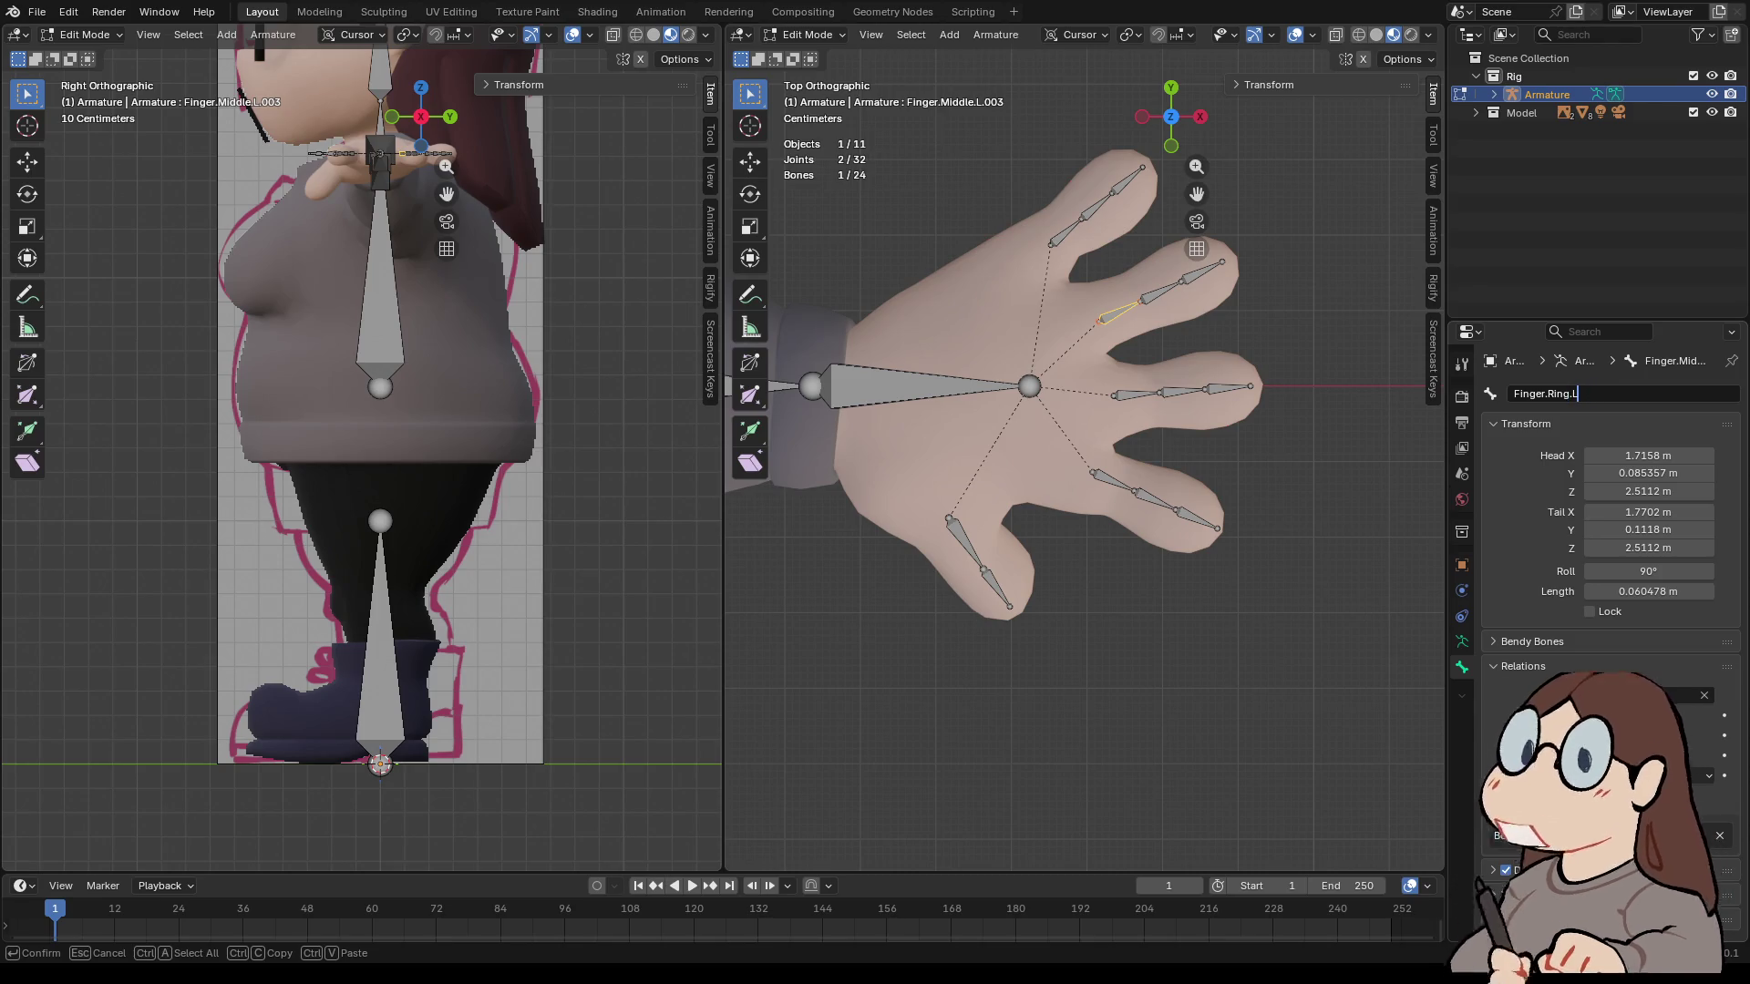
{"action": "key", "text": "Home"}
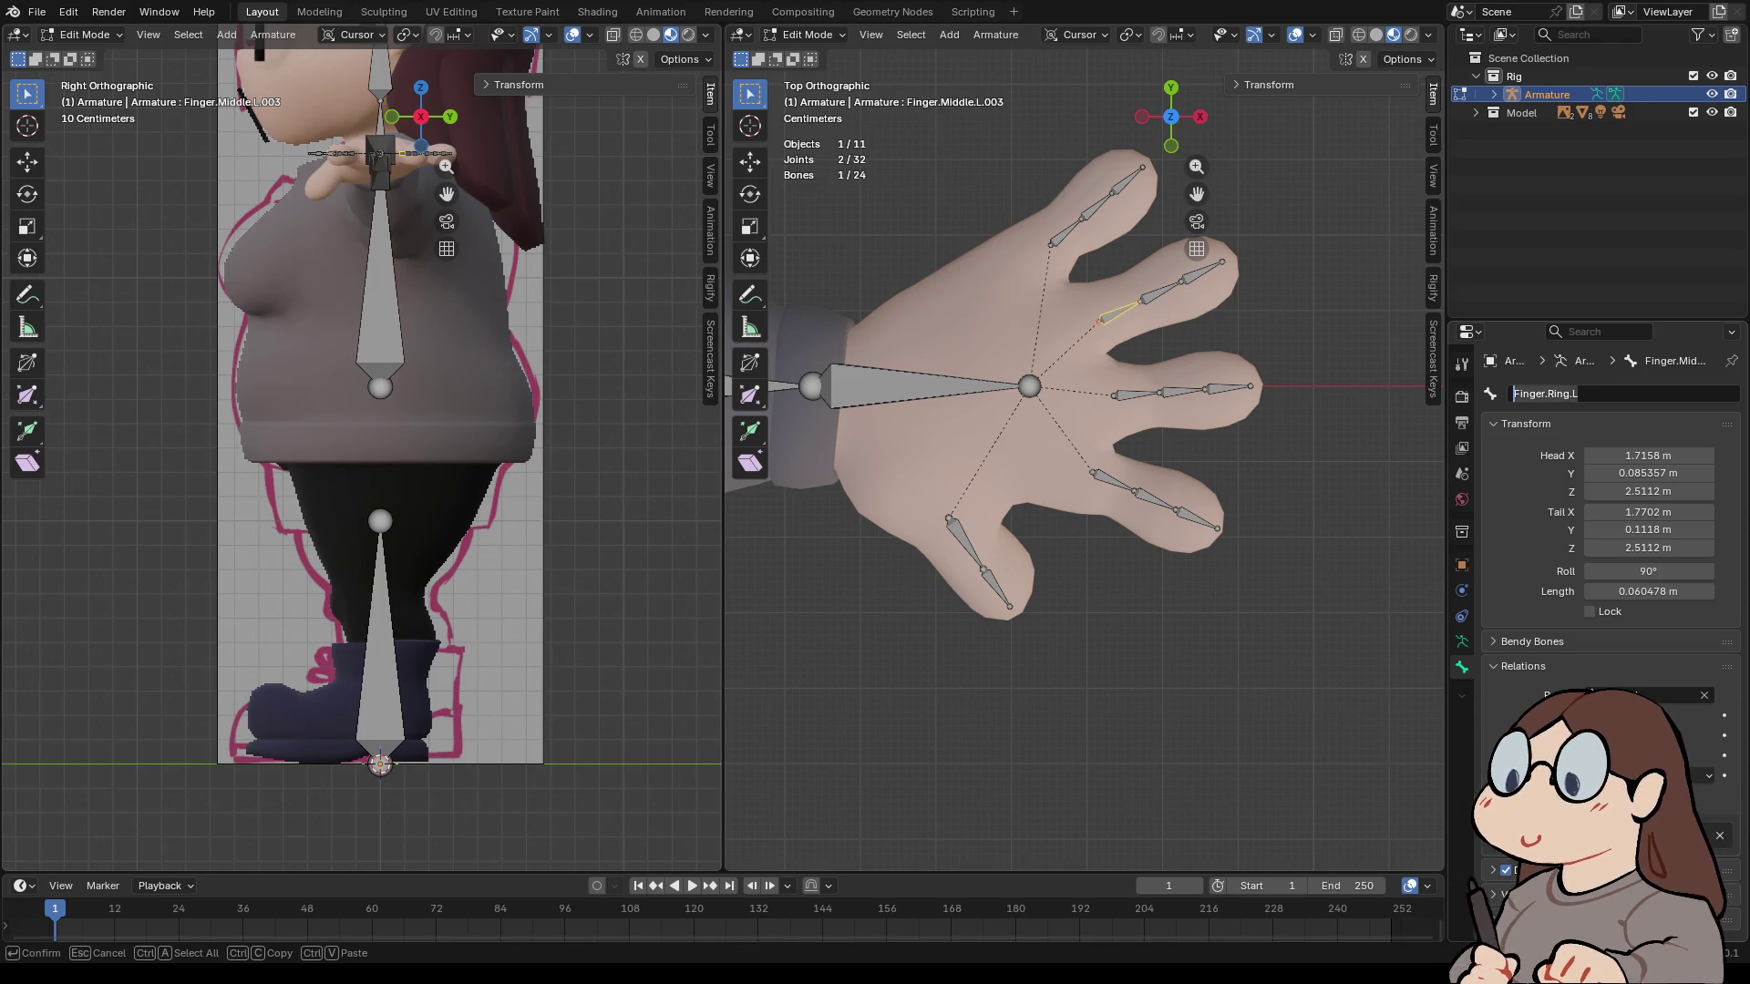
{"action": "key", "text": "Return"}
- Name the next two ring finger bones Finger.Ring.L.001 and Finger.Ring.L.002
{"action": "left_click", "coordinate": [1162, 290]}
{"action": "double_click", "coordinate": [1622, 393]}
{"action": "type", "text": "Finger.Ring.L"}
{"action": "type", "text": ".001"}
{"action": "key", "text": "Return"}
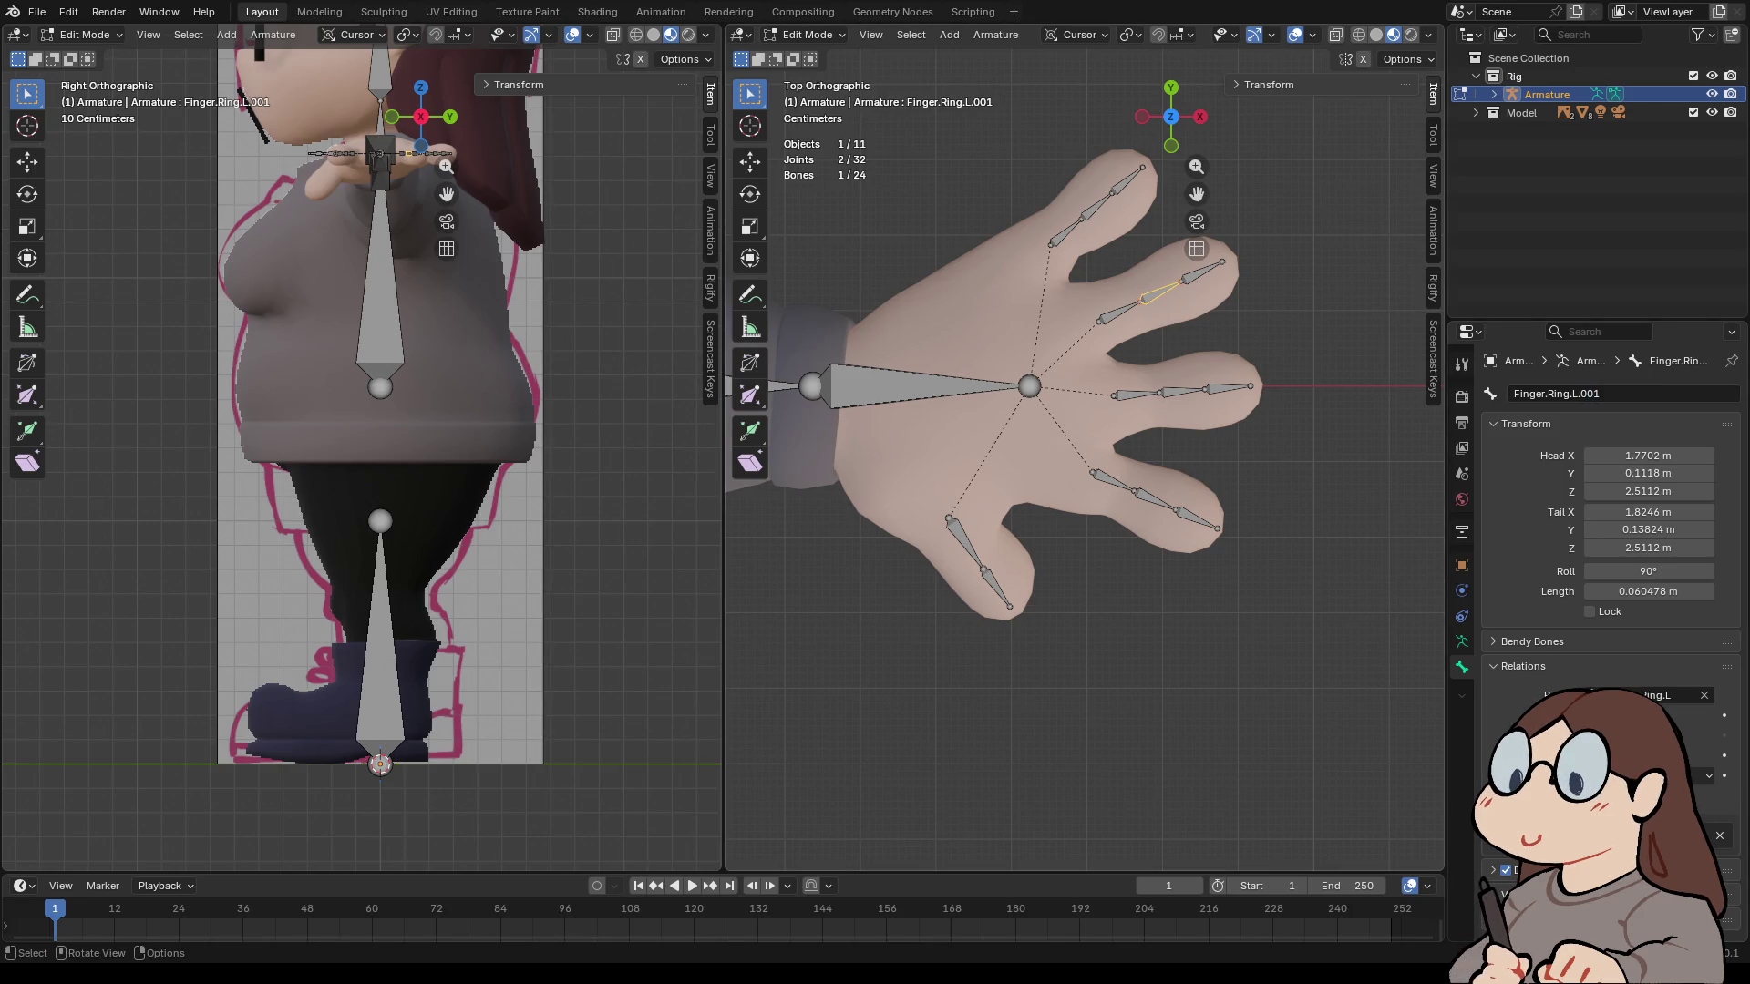
{"action": "left_click", "coordinate": [1201, 271]}
{"action": "double_click", "coordinate": [1622, 393]}
{"action": "type", "text": "Finger.Ring.L"}
{"action": "type", "text": ".002"}
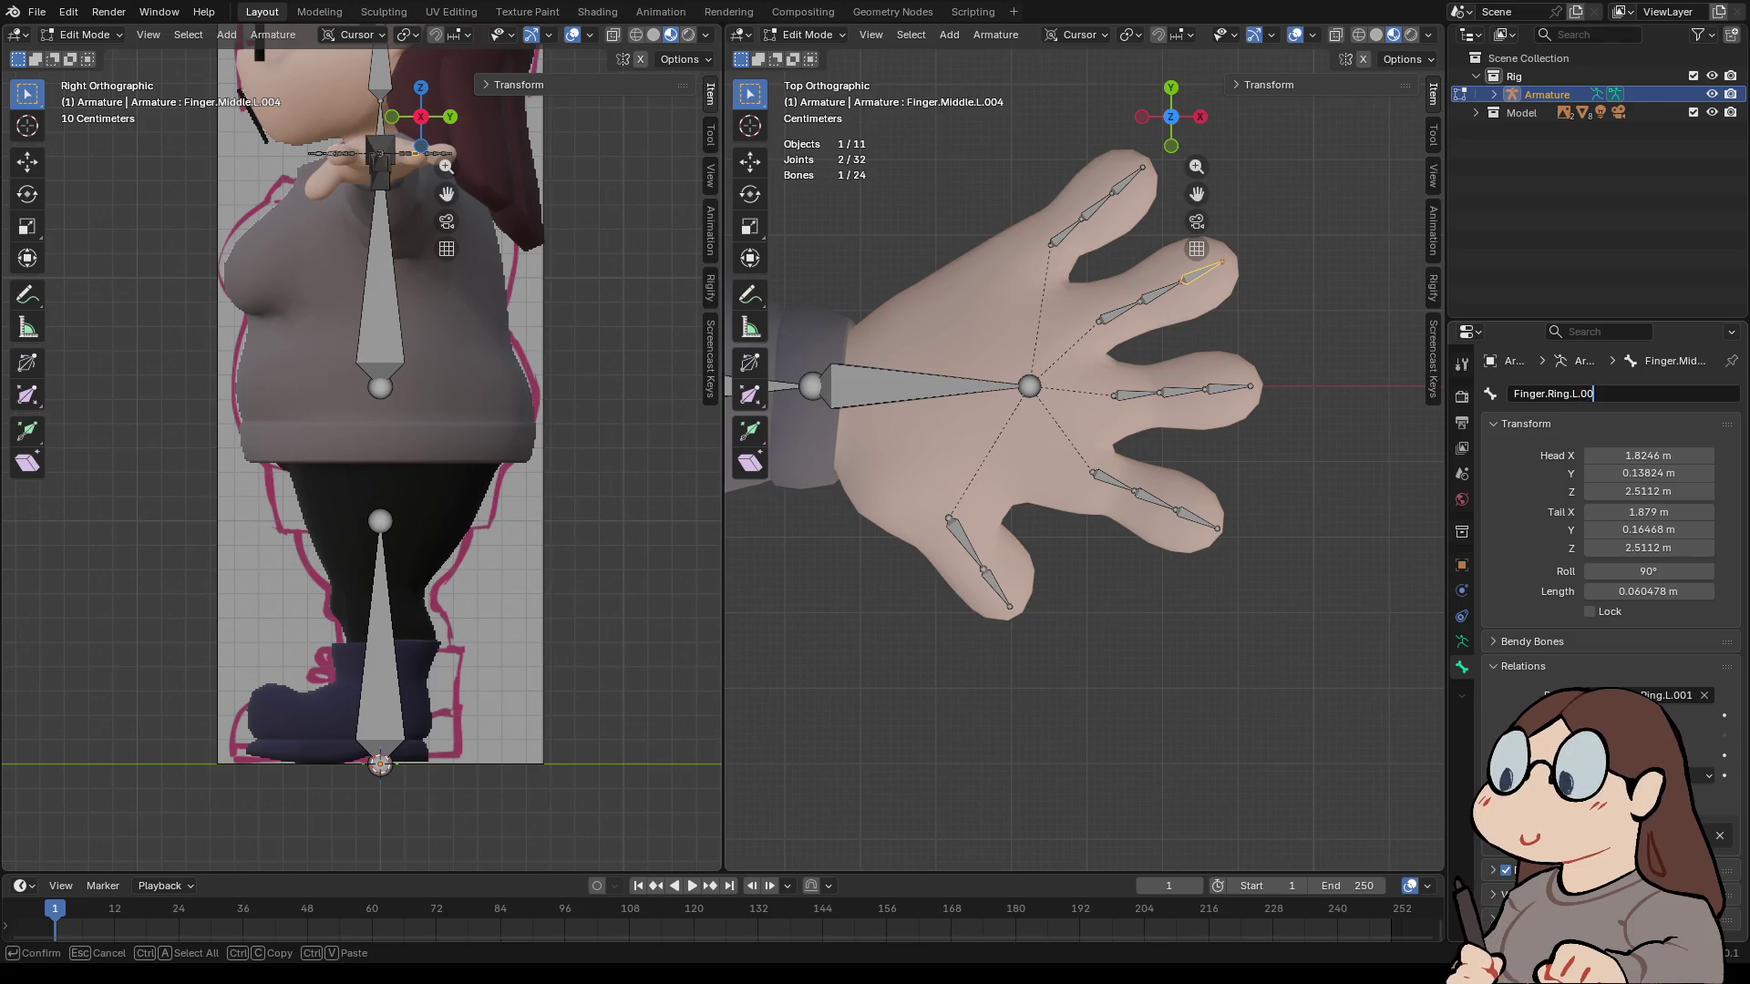
{"action": "key", "text": "Return"}
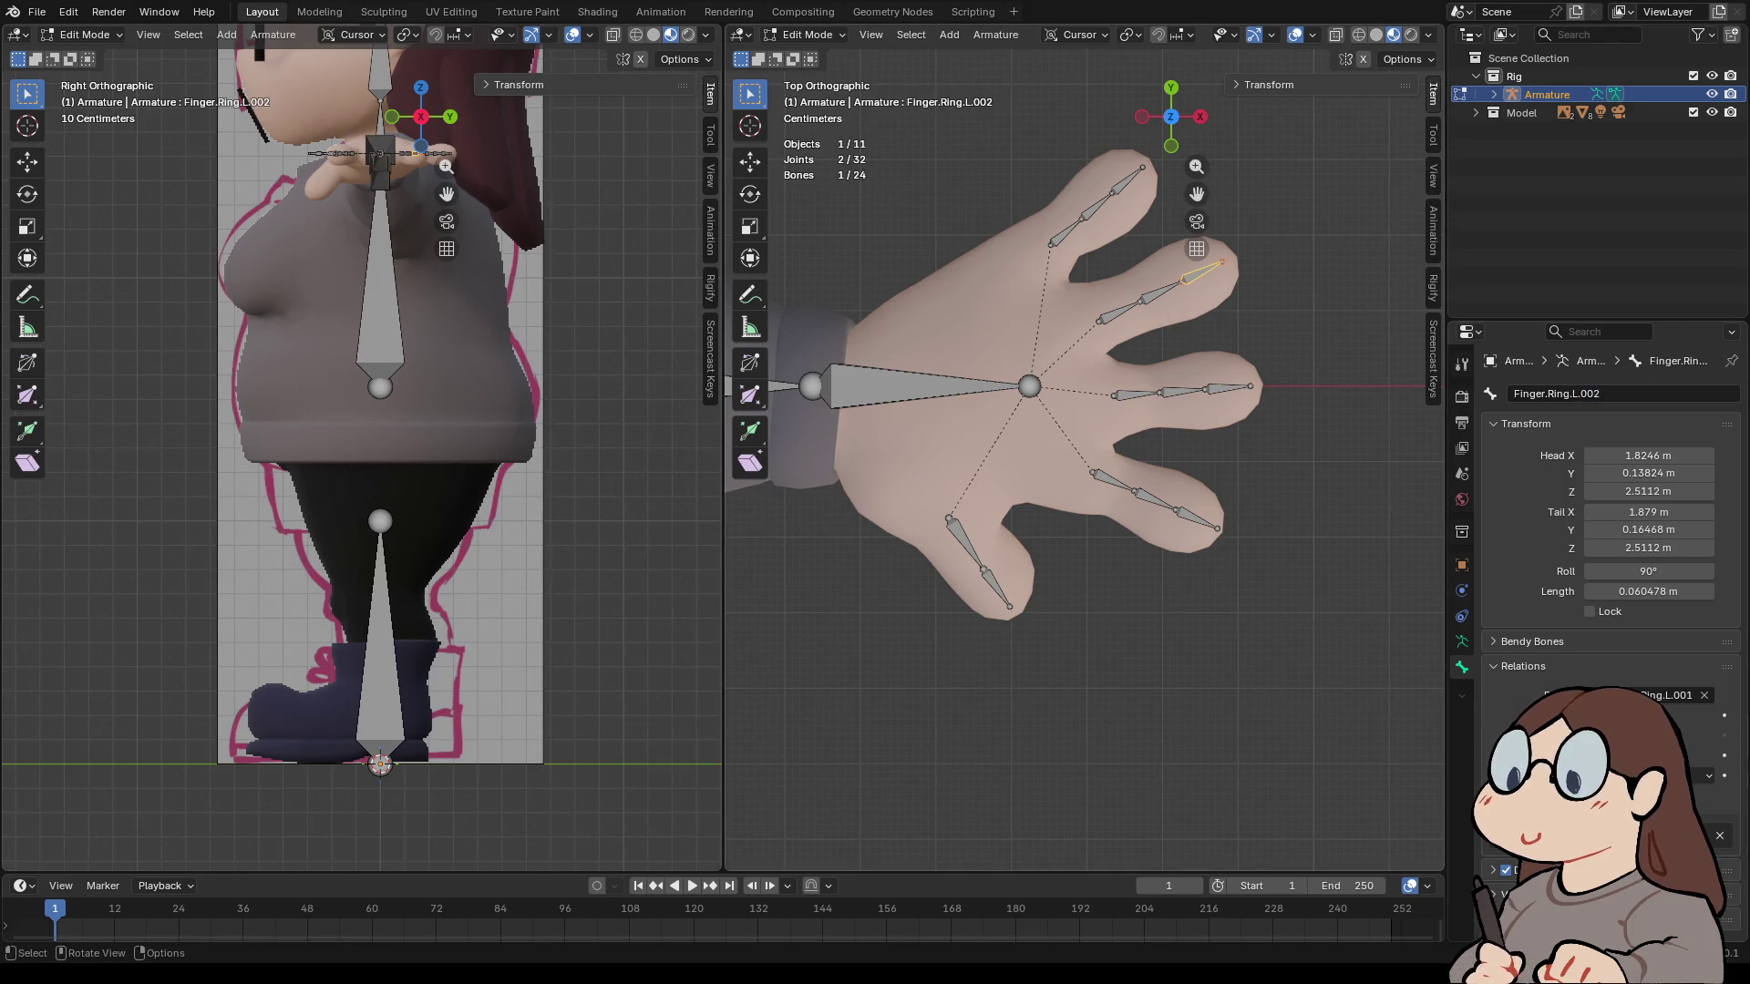
{"action": "scroll", "coordinate": [1084, 445], "scroll_direction": "down", "scroll_amount": 7}
{"action": "left_click", "coordinate": [892, 430]}
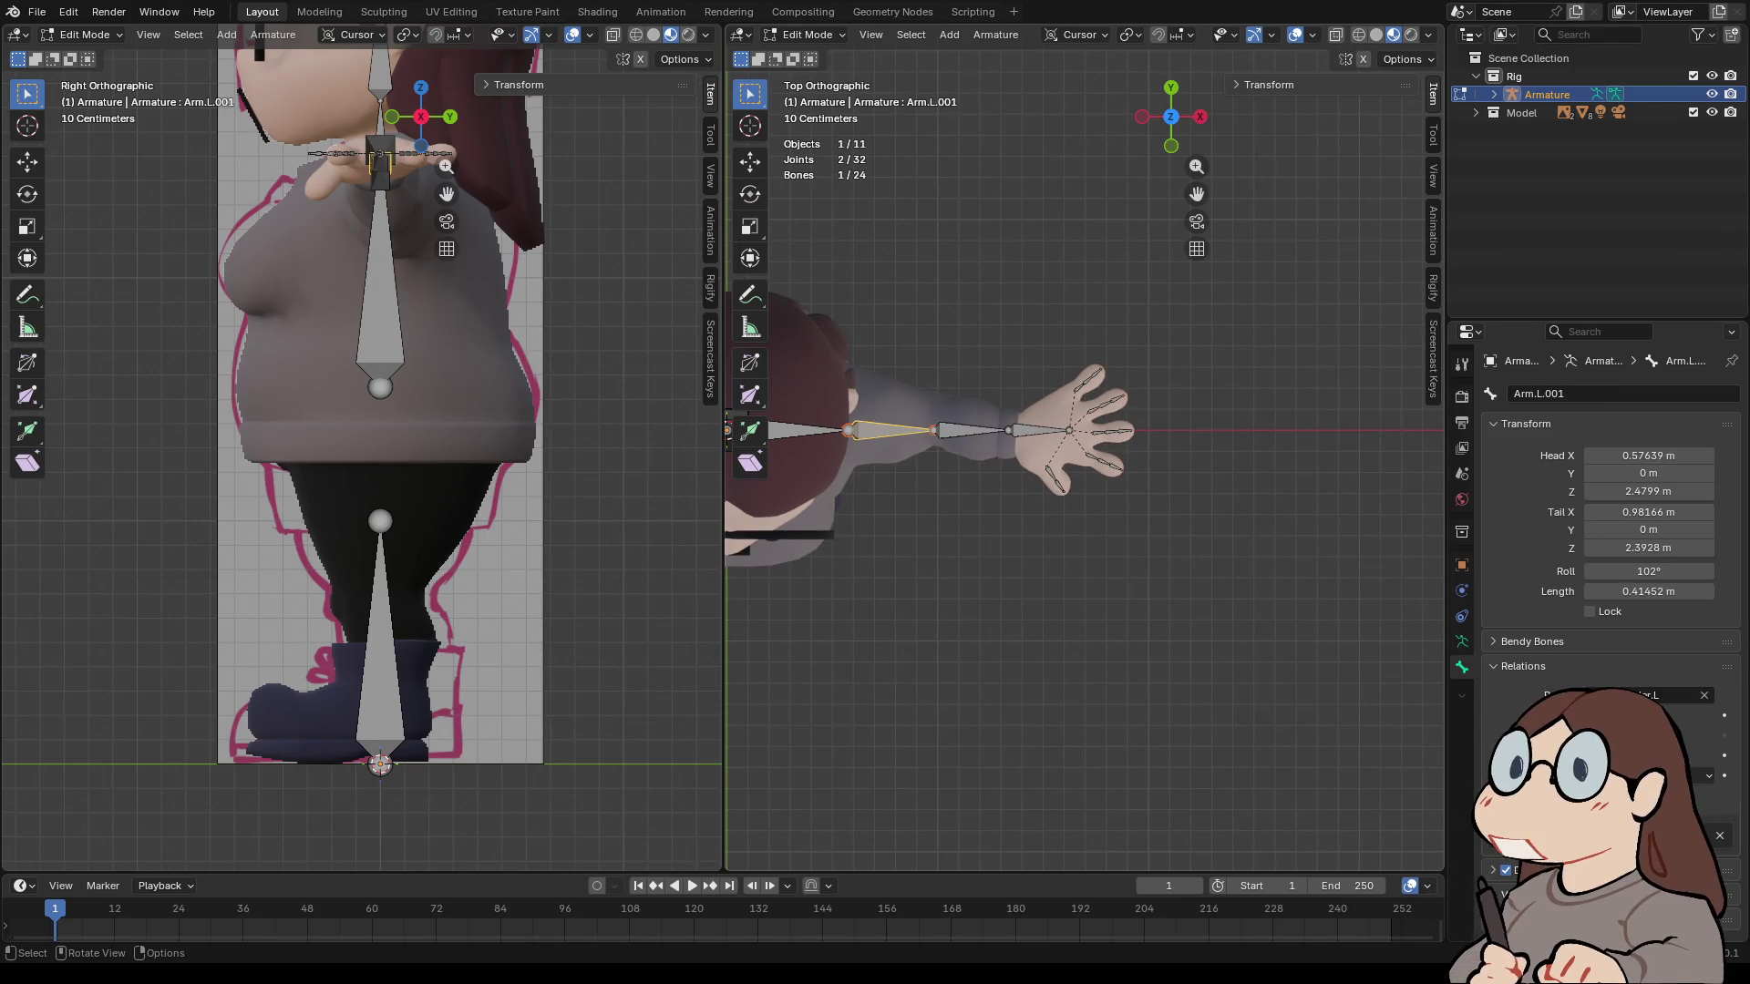
- Rename the middle finger's tip bone to Finger.Middle.L.003
{"action": "scroll", "coordinate": [1084, 446], "scroll_direction": "up", "scroll_amount": 7}
{"action": "left_click", "coordinate": [1134, 394]}
{"action": "middle_click_drag", "start_coordinate": [1135, 393], "coordinate": [1092, 499], "text": "shift"}
{"action": "left_click", "coordinate": [1185, 493]}
{"action": "left_click", "coordinate": [1606, 394]}
{"action": "left_click", "coordinate": [1607, 394]}
{"action": "key", "text": "BackSpace"}
{"action": "type", "text": "3"}
{"action": "key", "text": "Return"}
- Rename the middle finger's other bones Finger.Middle.L.002 and Finger.Middle.L.001
{"action": "left_click", "coordinate": [1139, 495]}
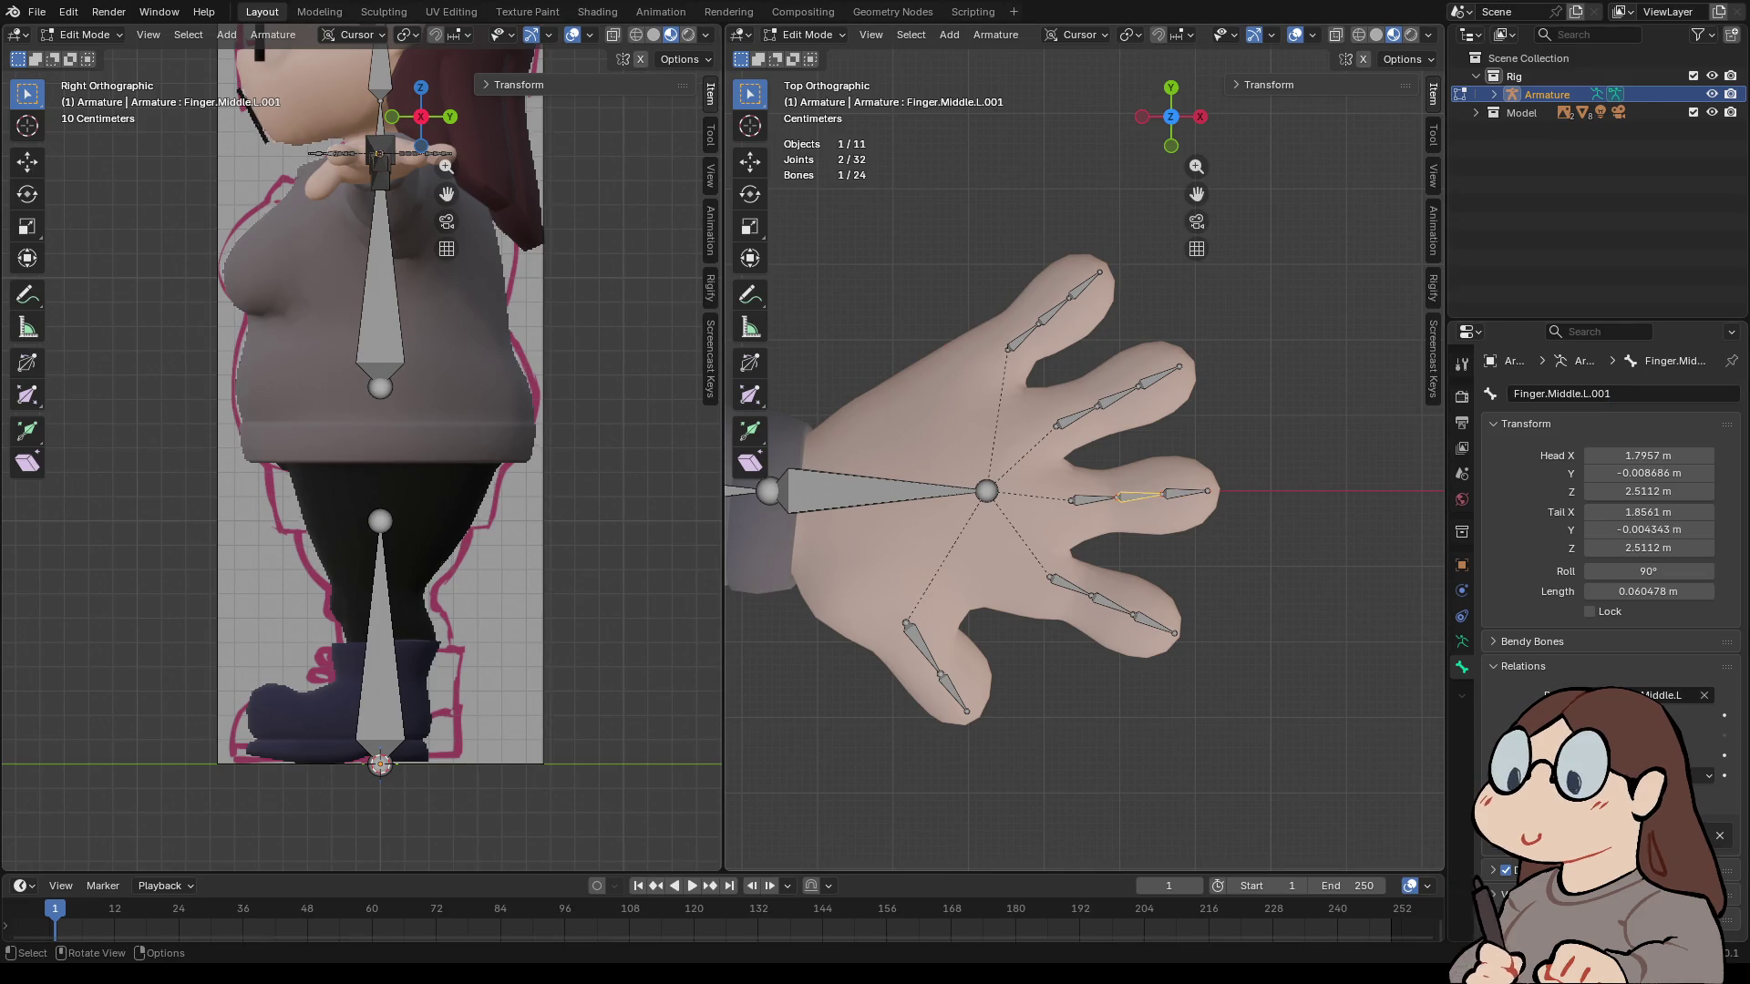
{"action": "double_click", "coordinate": [1607, 393]}
{"action": "key", "text": "BackSpace"}
{"action": "type", "text": "2"}
{"action": "key", "text": "Return"}
{"action": "left_click", "coordinate": [1094, 498]}
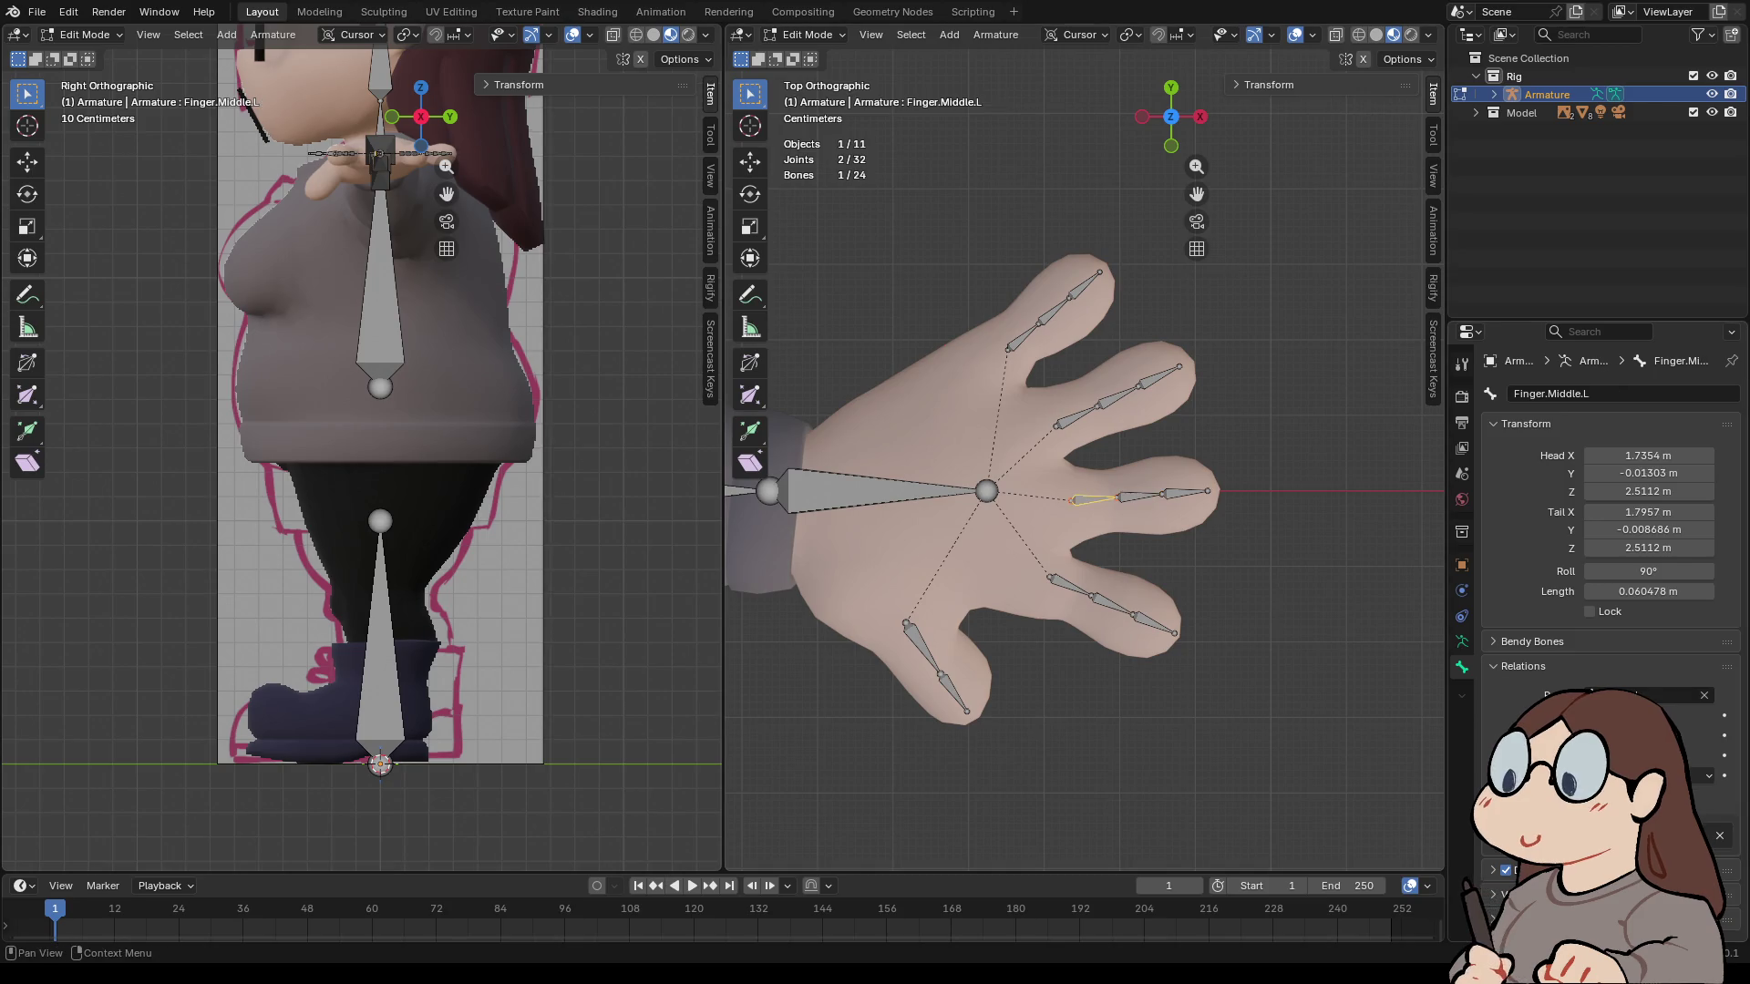
{"action": "double_click", "coordinate": [1550, 393]}
{"action": "type", "text": ".001"}
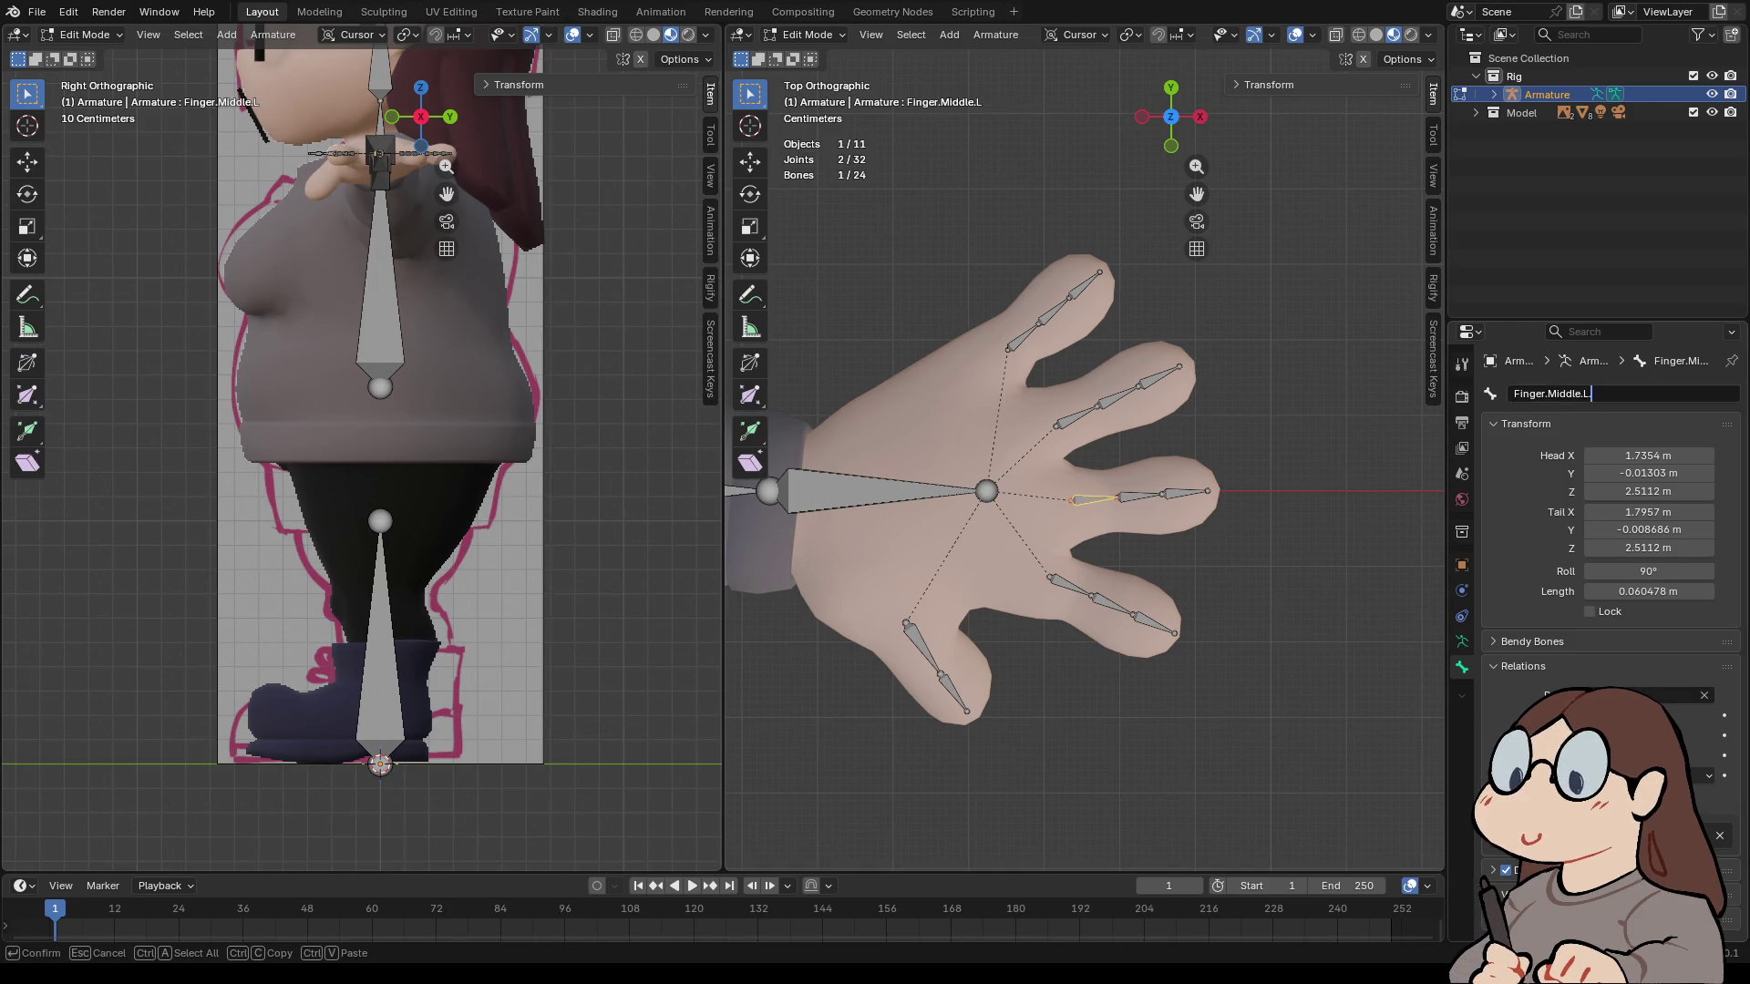
{"action": "key", "text": "Return"}
- Renumber two ring finger bones to Finger.Ring.L.001 and Finger.Ring.L.002
{"action": "left_click", "coordinate": [1077, 415]}
{"action": "left_click", "coordinate": [1159, 376]}
{"action": "double_click", "coordinate": [1549, 393]}
{"action": "key", "text": "ctrl+c"}
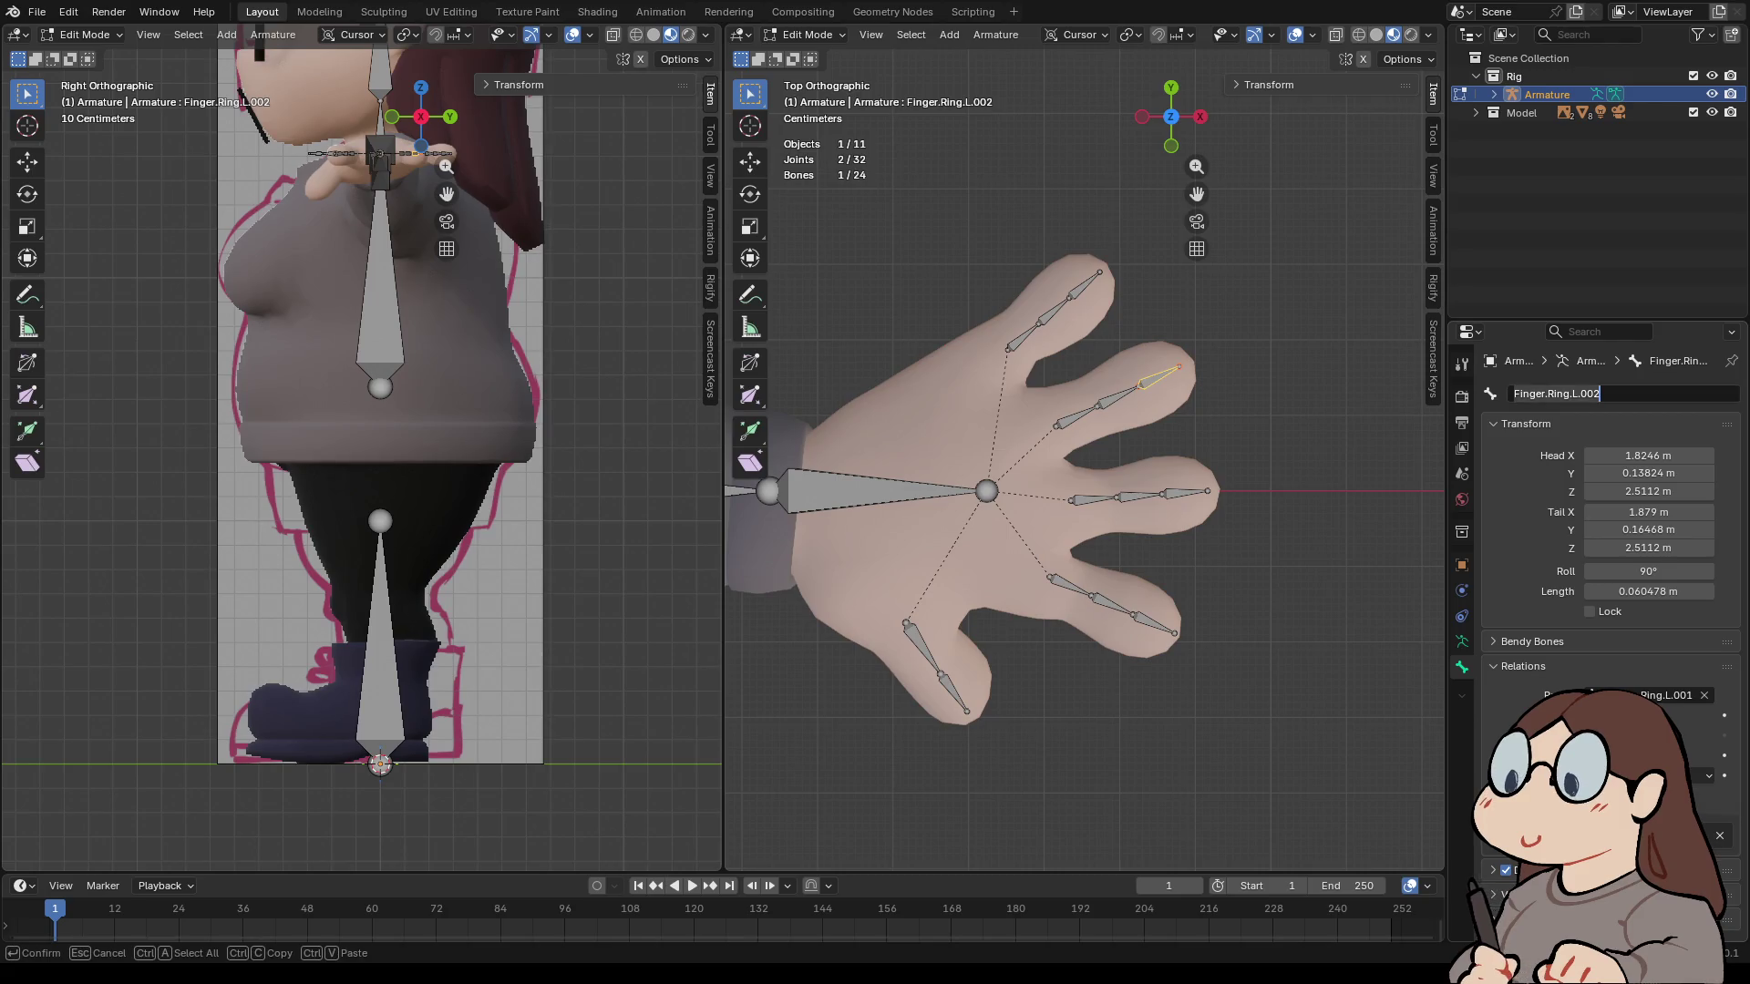
{"action": "key", "text": "BackSpace"}
{"action": "key", "text": "ctrl+v"}
{"action": "key", "text": "BackSpace"}
{"action": "type", "text": "1"}
{"action": "key", "text": "Return"}
{"action": "left_click", "coordinate": [1117, 398]}
{"action": "double_click", "coordinate": [1549, 393]}
{"action": "key", "text": "BackSpace"}
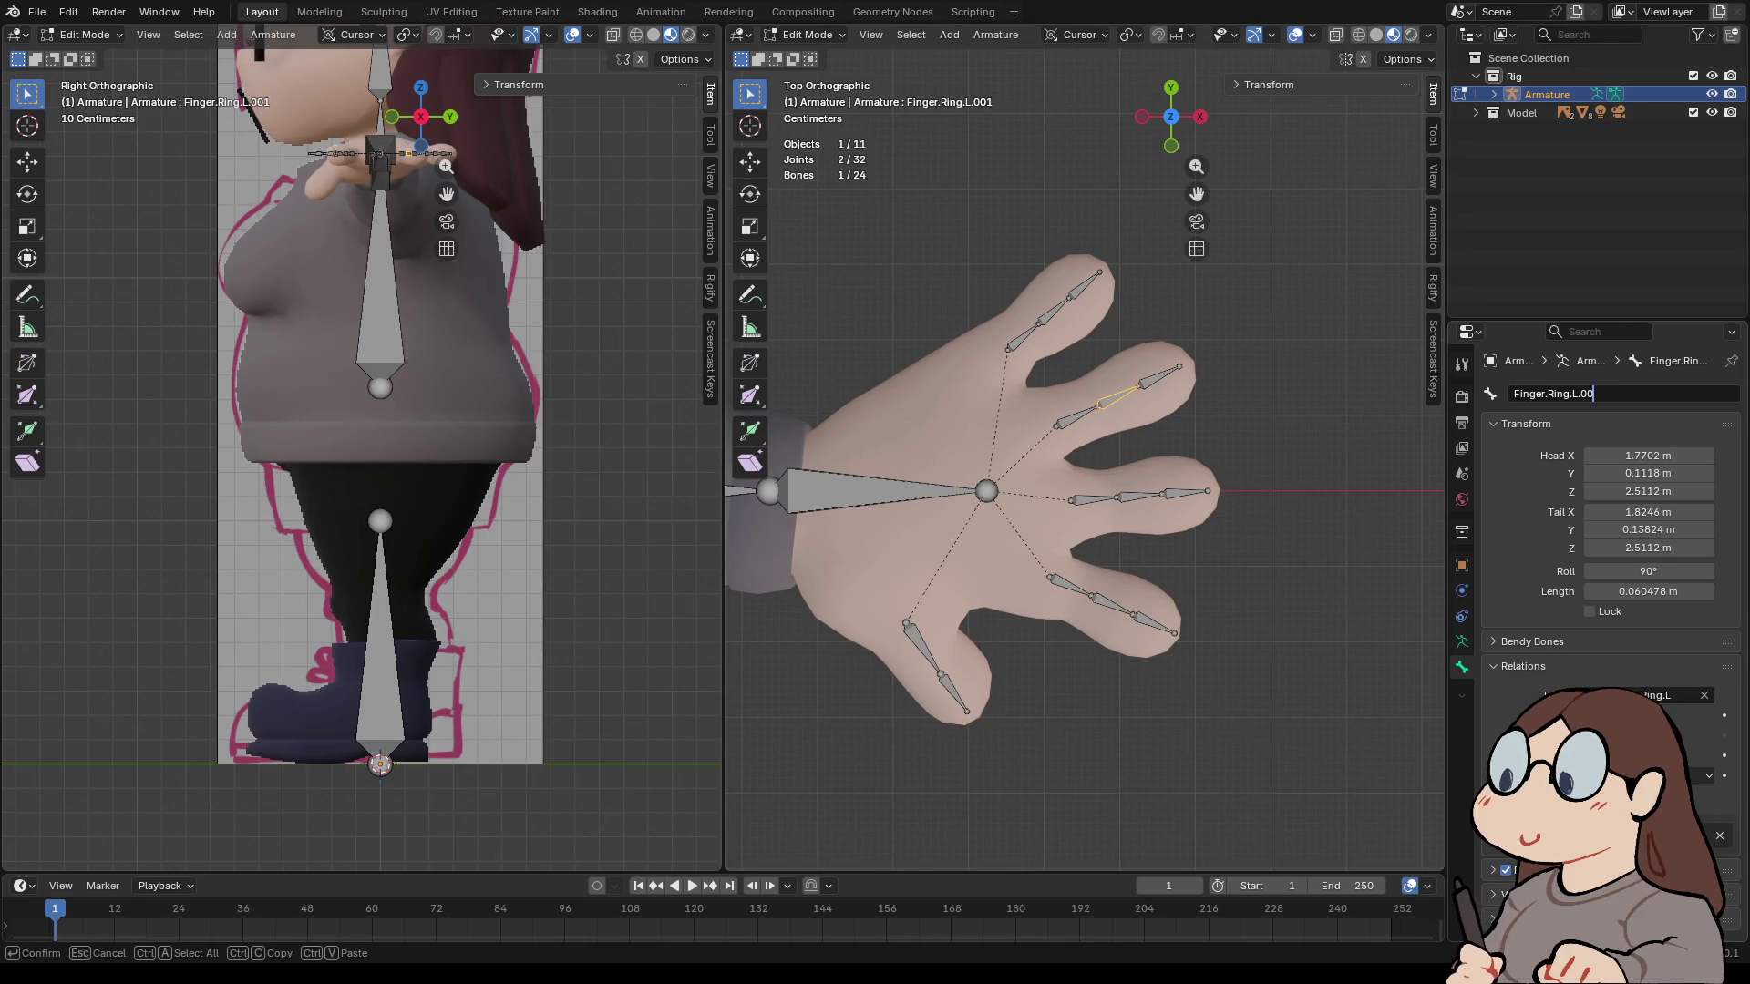
{"action": "type", "text": "2"}
{"action": "key", "text": "Return"}
- Rename the ring finger's base bone to Finger.Ring.L.001
{"action": "left_click", "coordinate": [1075, 419]}
{"action": "double_click", "coordinate": [1550, 393]}
{"action": "type", "text": ".003"}
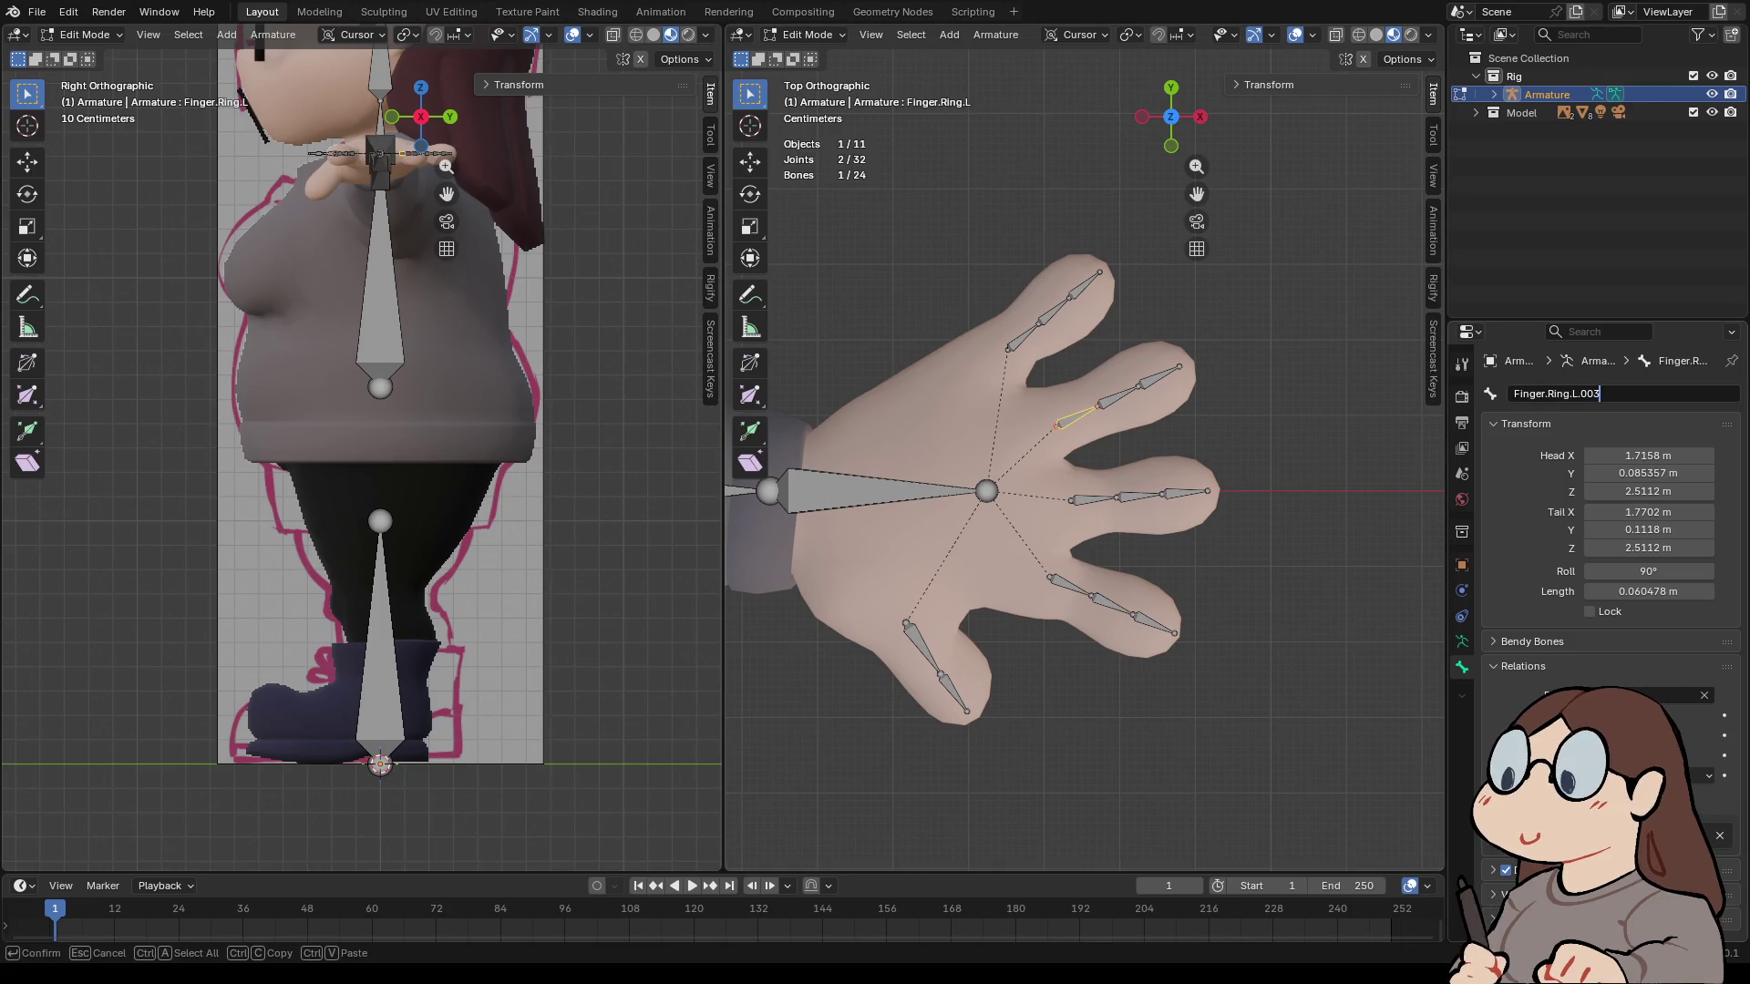
{"action": "key", "text": "BackSpace"}
{"action": "type", "text": "1"}
{"action": "key", "text": "Return"}
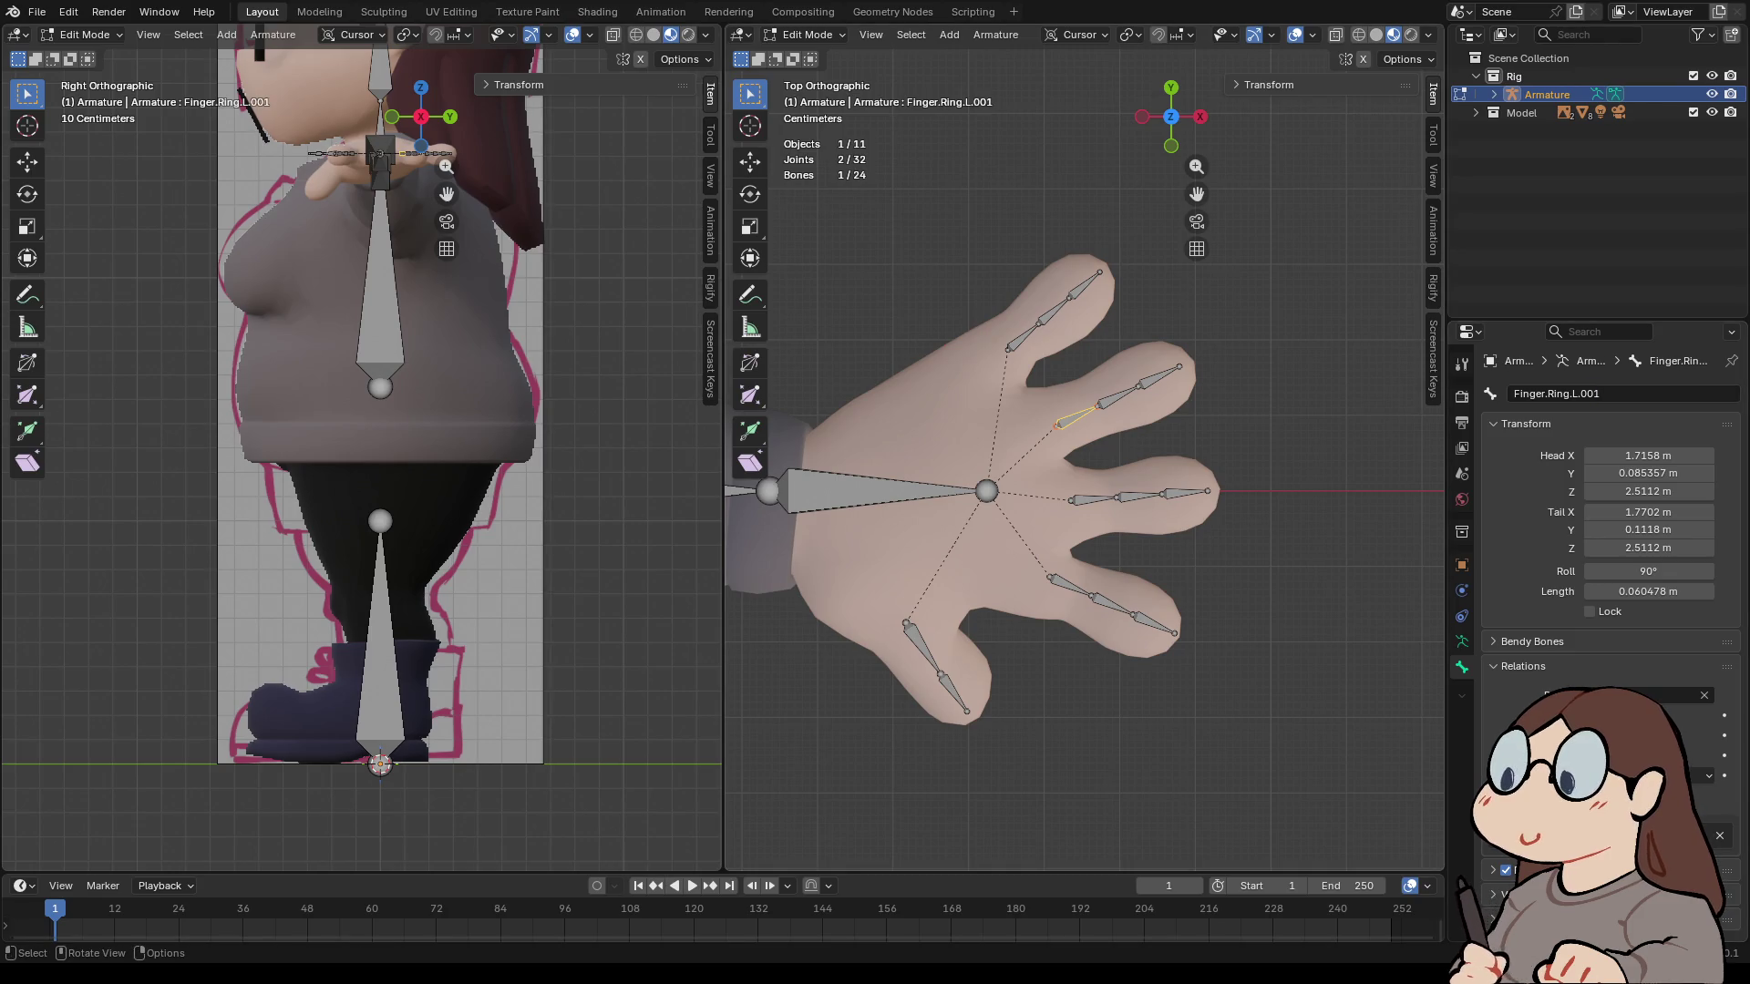
{"action": "left_click", "coordinate": [1116, 398]}
- Rename the pinky's base bone from Finger.Middle to Finger.Pinky.L.001
{"action": "left_click", "coordinate": [1023, 336]}
{"action": "left_click", "coordinate": [1571, 394]}
{"action": "left_click", "coordinate": [1571, 394]}
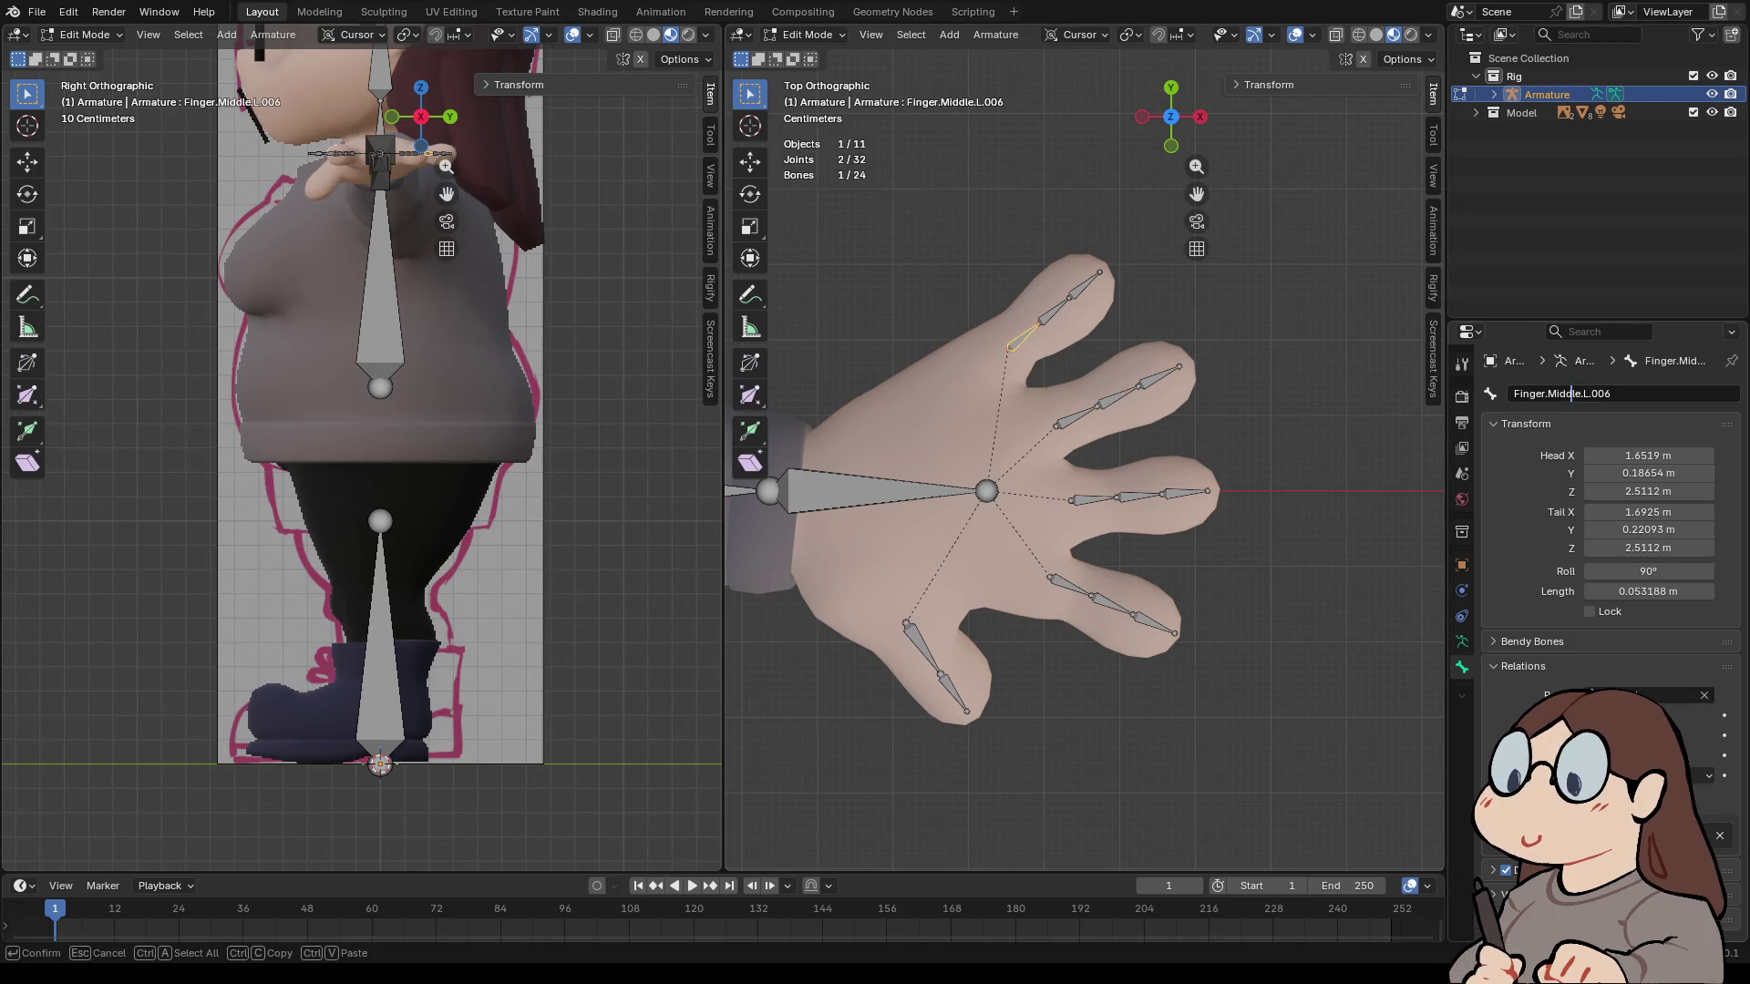
{"action": "left_click", "coordinate": [1541, 394]}
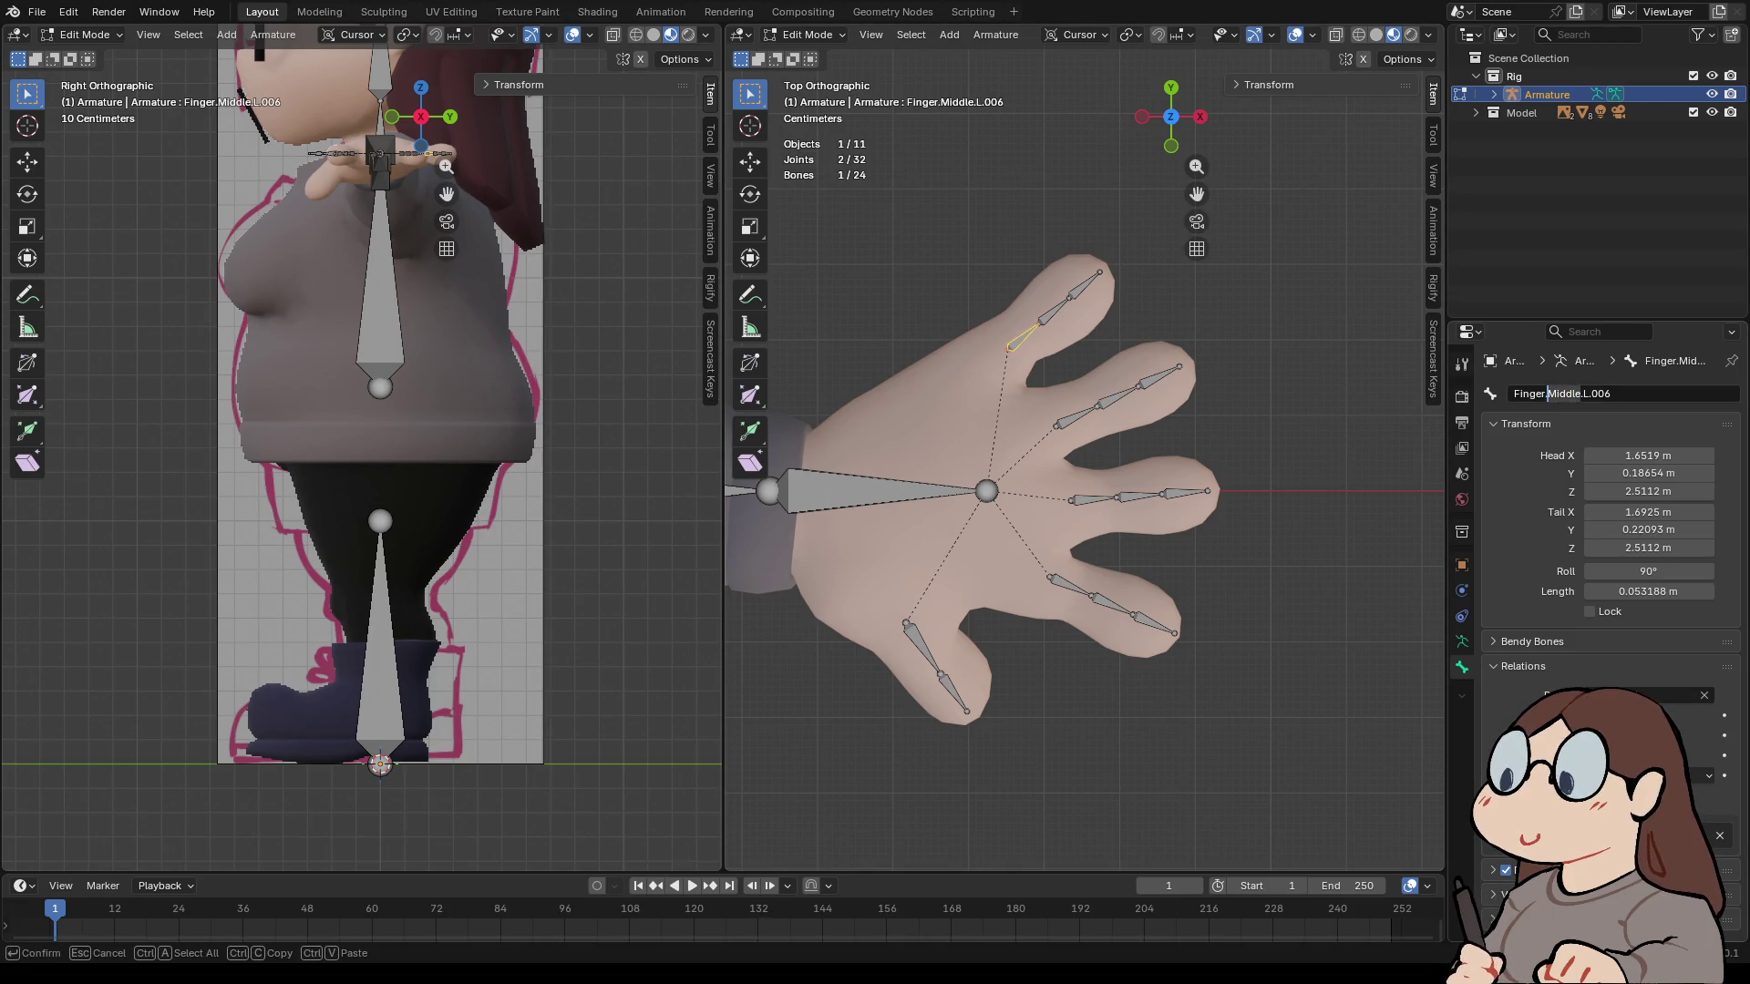
{"action": "key", "text": "Delete"}
{"action": "key", "text": "Delete"}
{"action": "key", "text": "Delete"}
{"action": "type", "text": "Pu"}
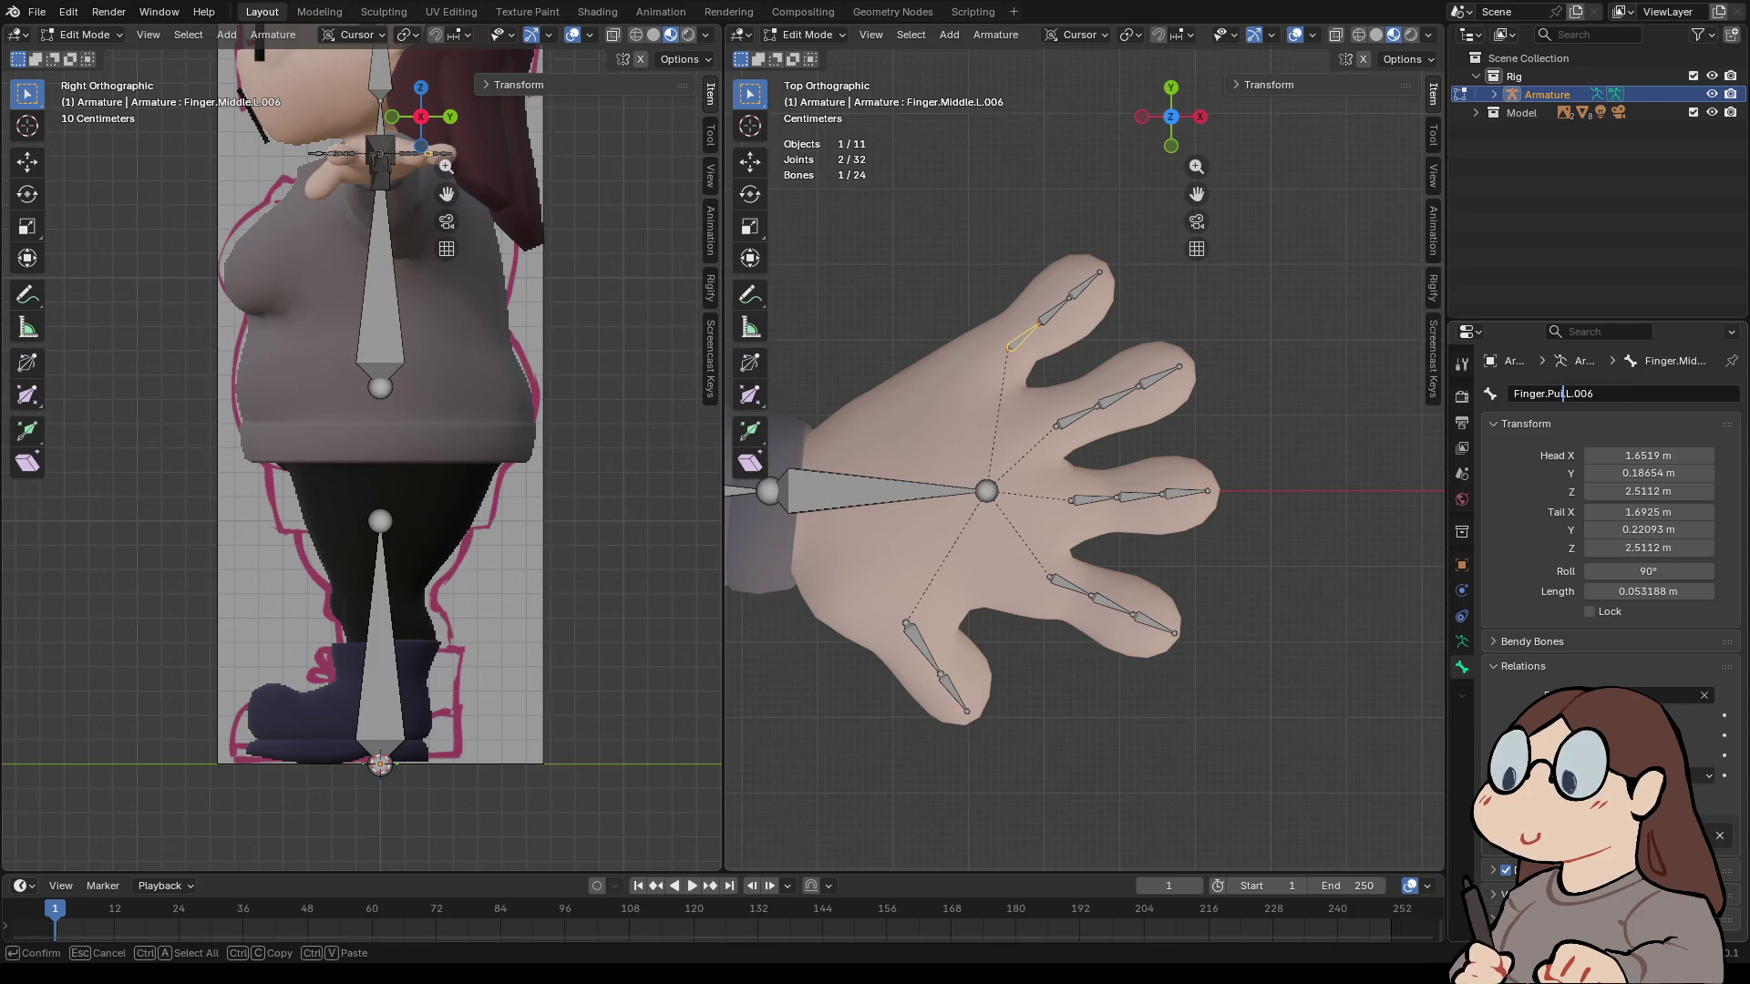
{"action": "key", "text": "BackSpace"}
{"action": "type", "text": "in"}
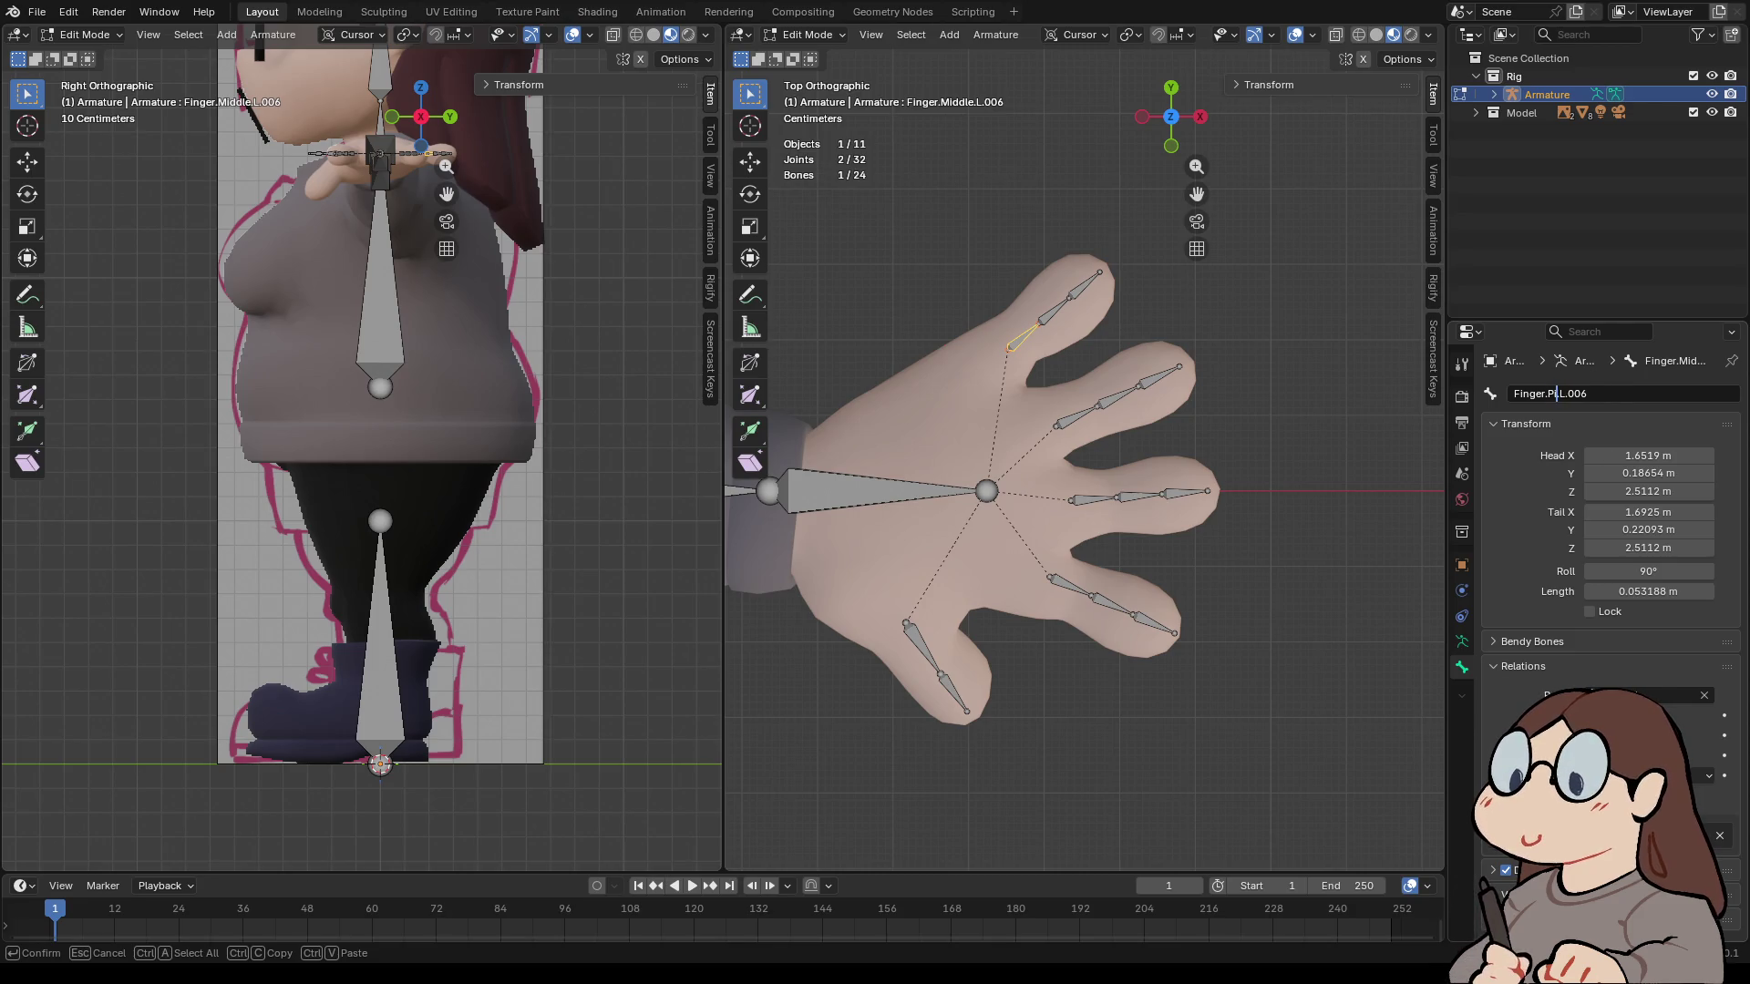
{"action": "type", "text": "ky"}
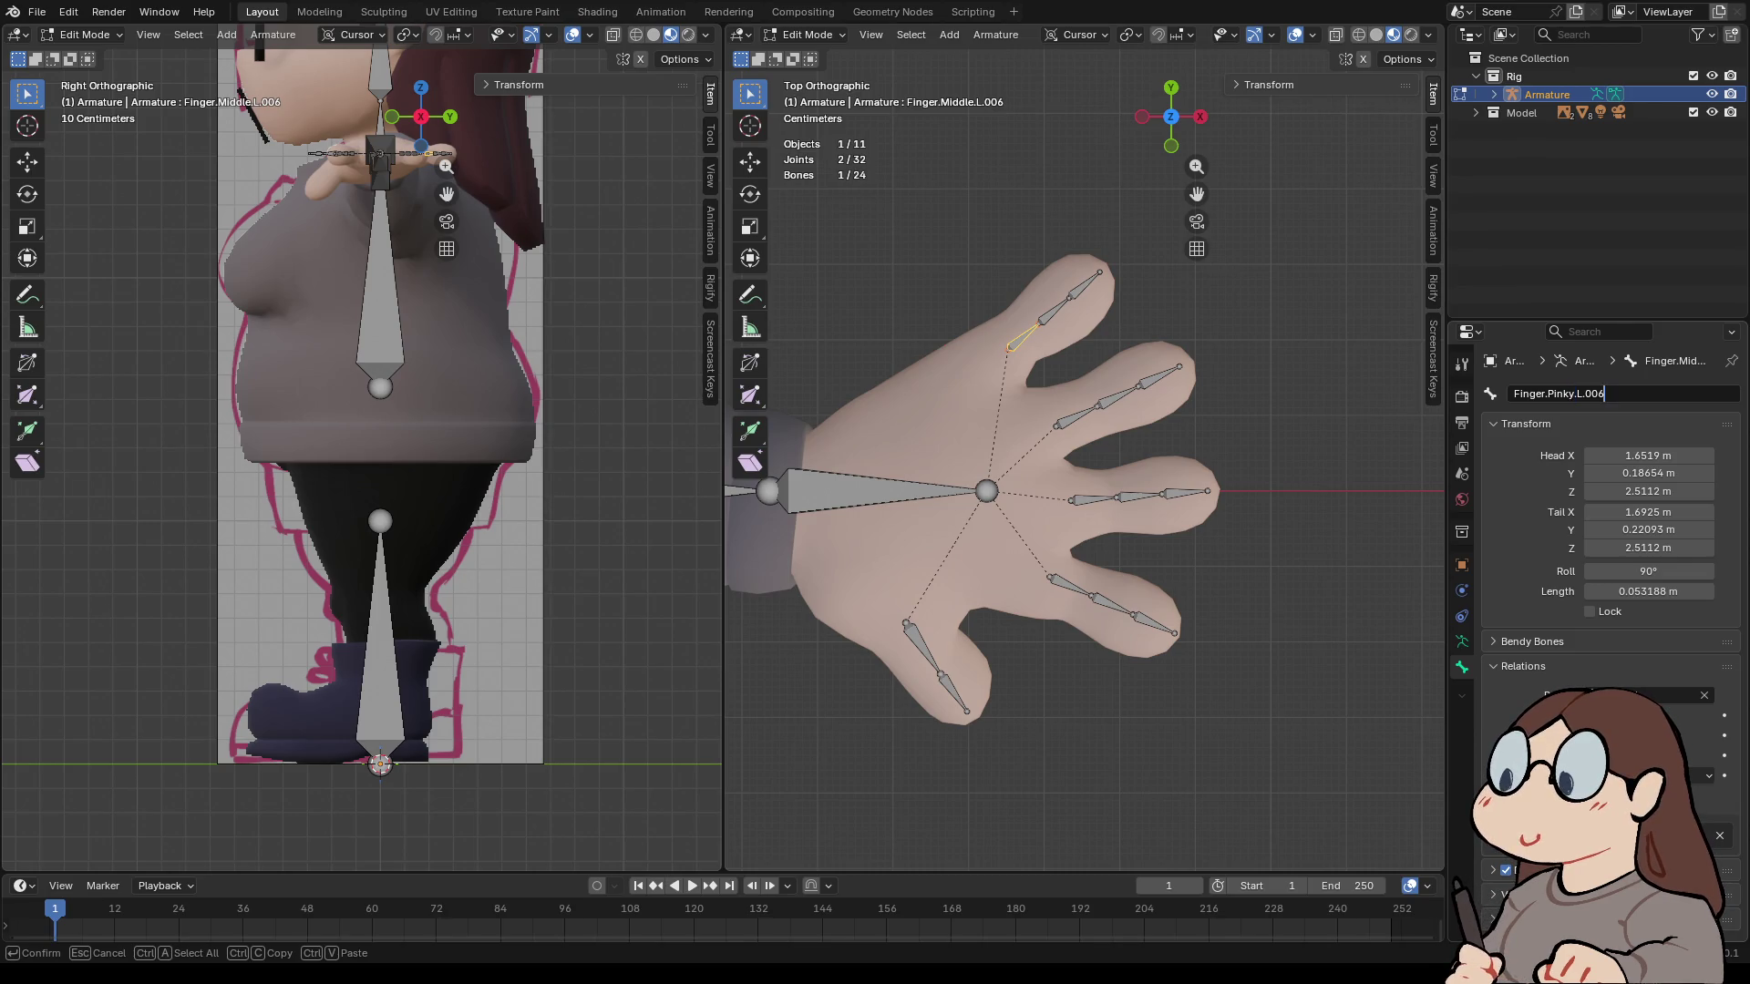
{"action": "key", "text": "BackSpace"}
{"action": "key", "text": "BackSpace"}
{"action": "key", "text": "BackSpace"}
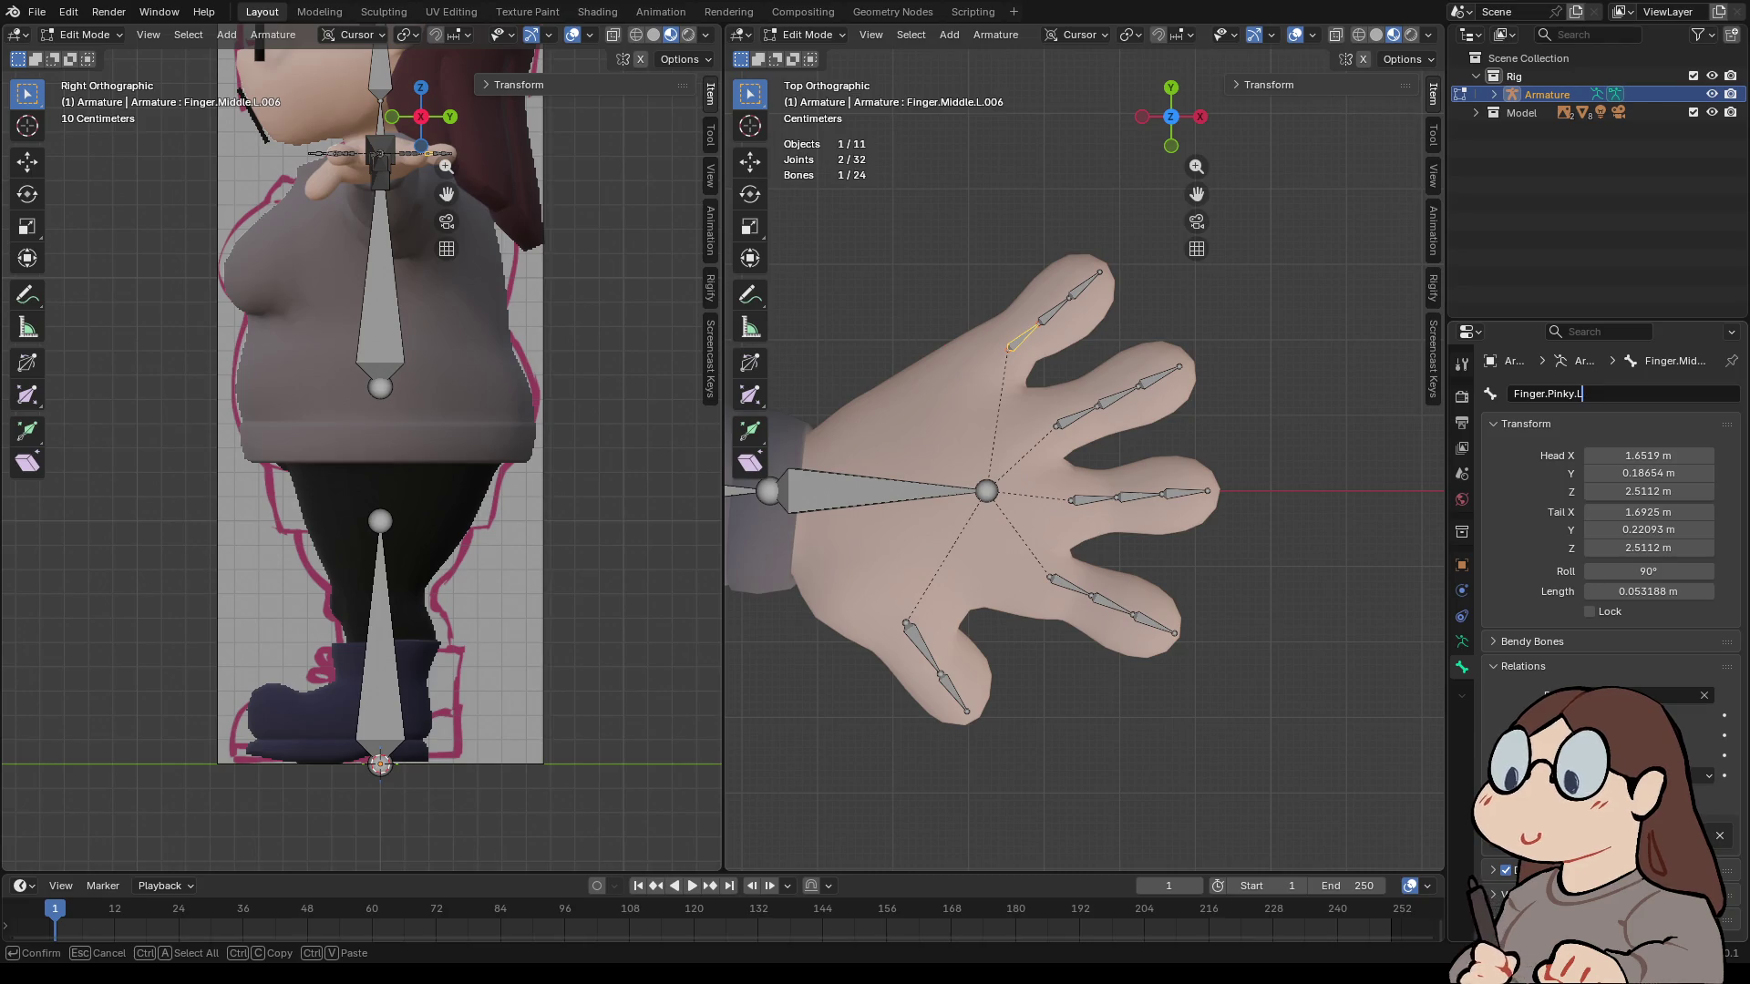
{"action": "type", "text": ".00"}
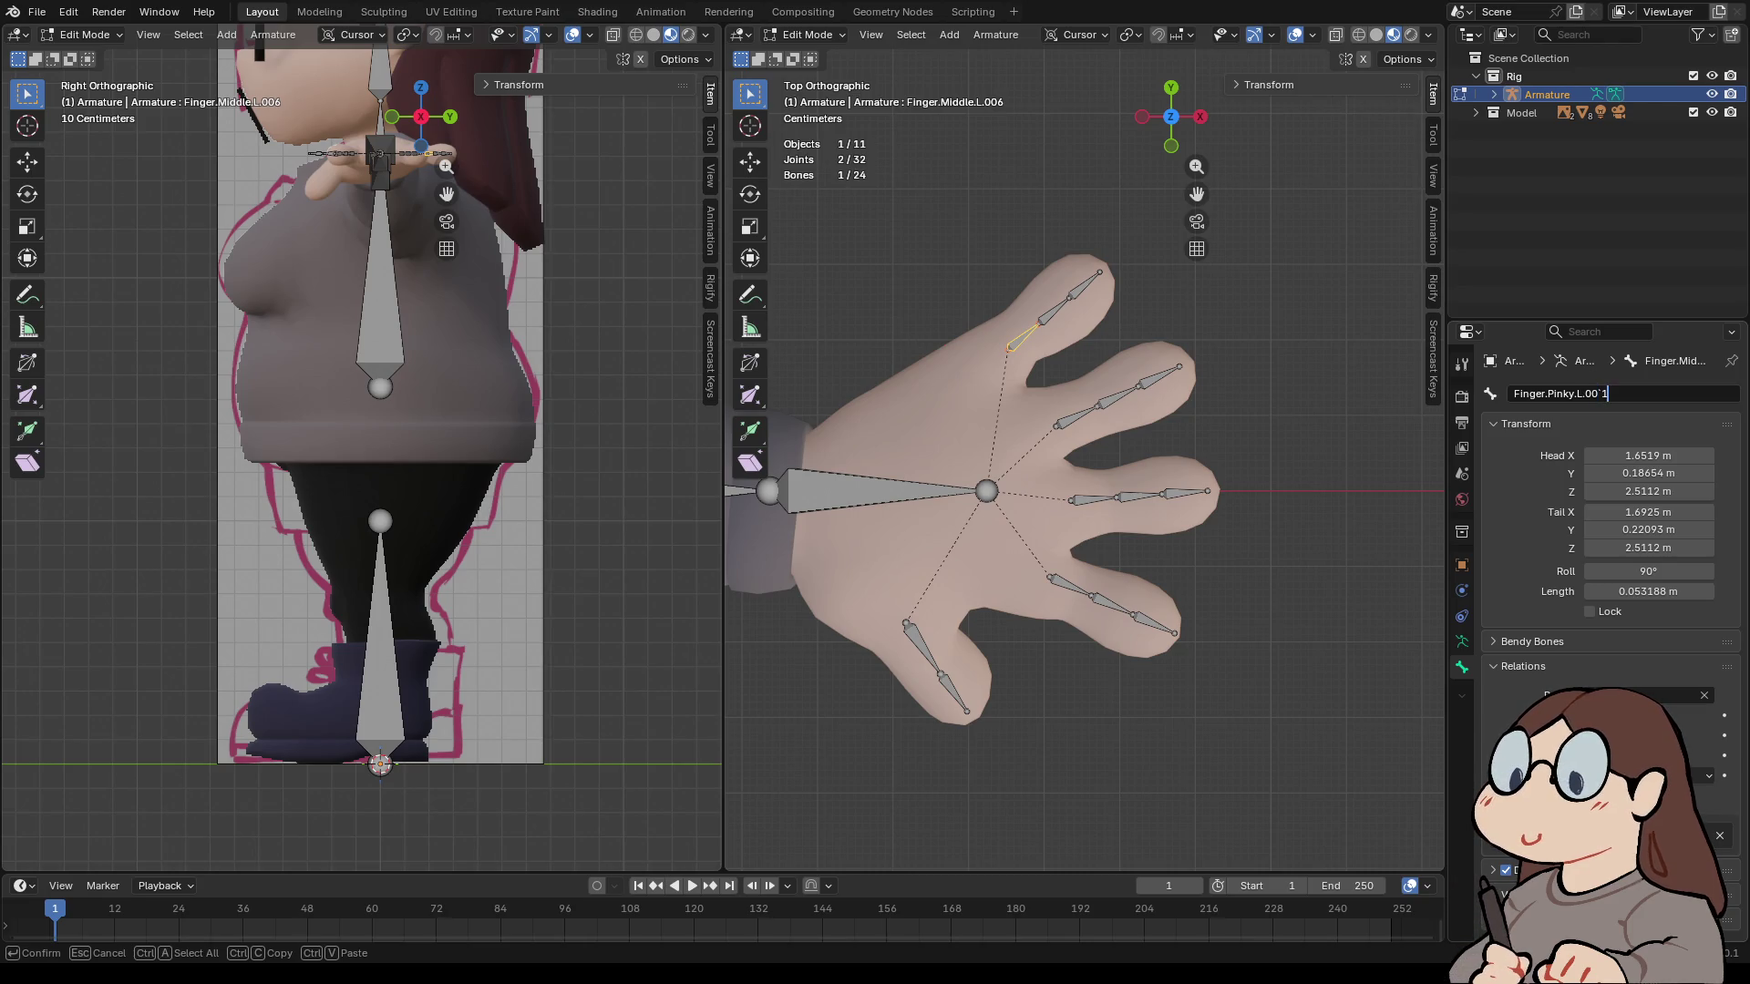
{"action": "type", "text": "1"}
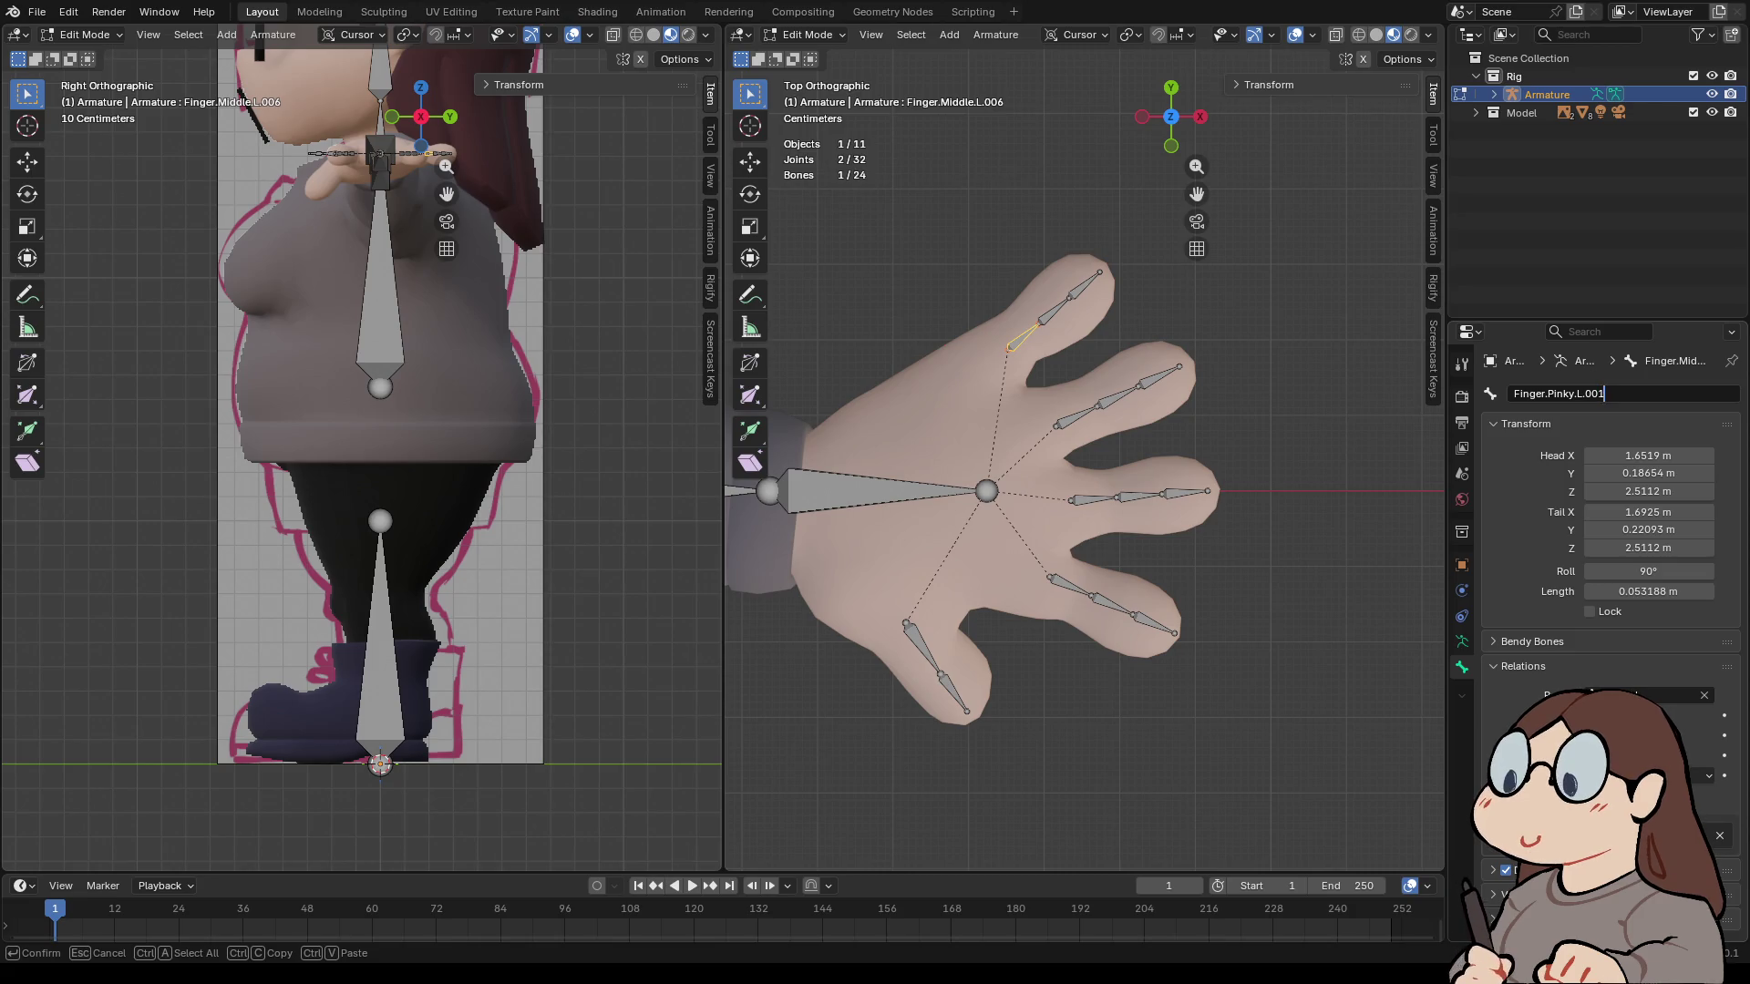
{"action": "key", "text": "ctrl+a"}
{"action": "key", "text": "ctrl+c"}
{"action": "key", "text": "Return"}
- Rename the next two pinky bones Finger.Pinky.L.002 and Finger.Pinky.L.003
{"action": "key", "text": "bracketright"}
{"action": "left_click", "coordinate": [1611, 393]}
{"action": "key", "text": "ctrl+a"}
{"action": "key", "text": "ctrl+v"}
{"action": "key", "text": "BackSpace"}
{"action": "type", "text": "2"}
{"action": "key", "text": "Return"}
{"action": "key", "text": "bracketright"}
{"action": "left_click", "coordinate": [1610, 394]}
{"action": "key", "text": "ctrl+a"}
{"action": "key", "text": "ctrl+v"}
{"action": "key", "text": "BackSpace"}
{"action": "type", "text": "3"}
{"action": "key", "text": "Return"}
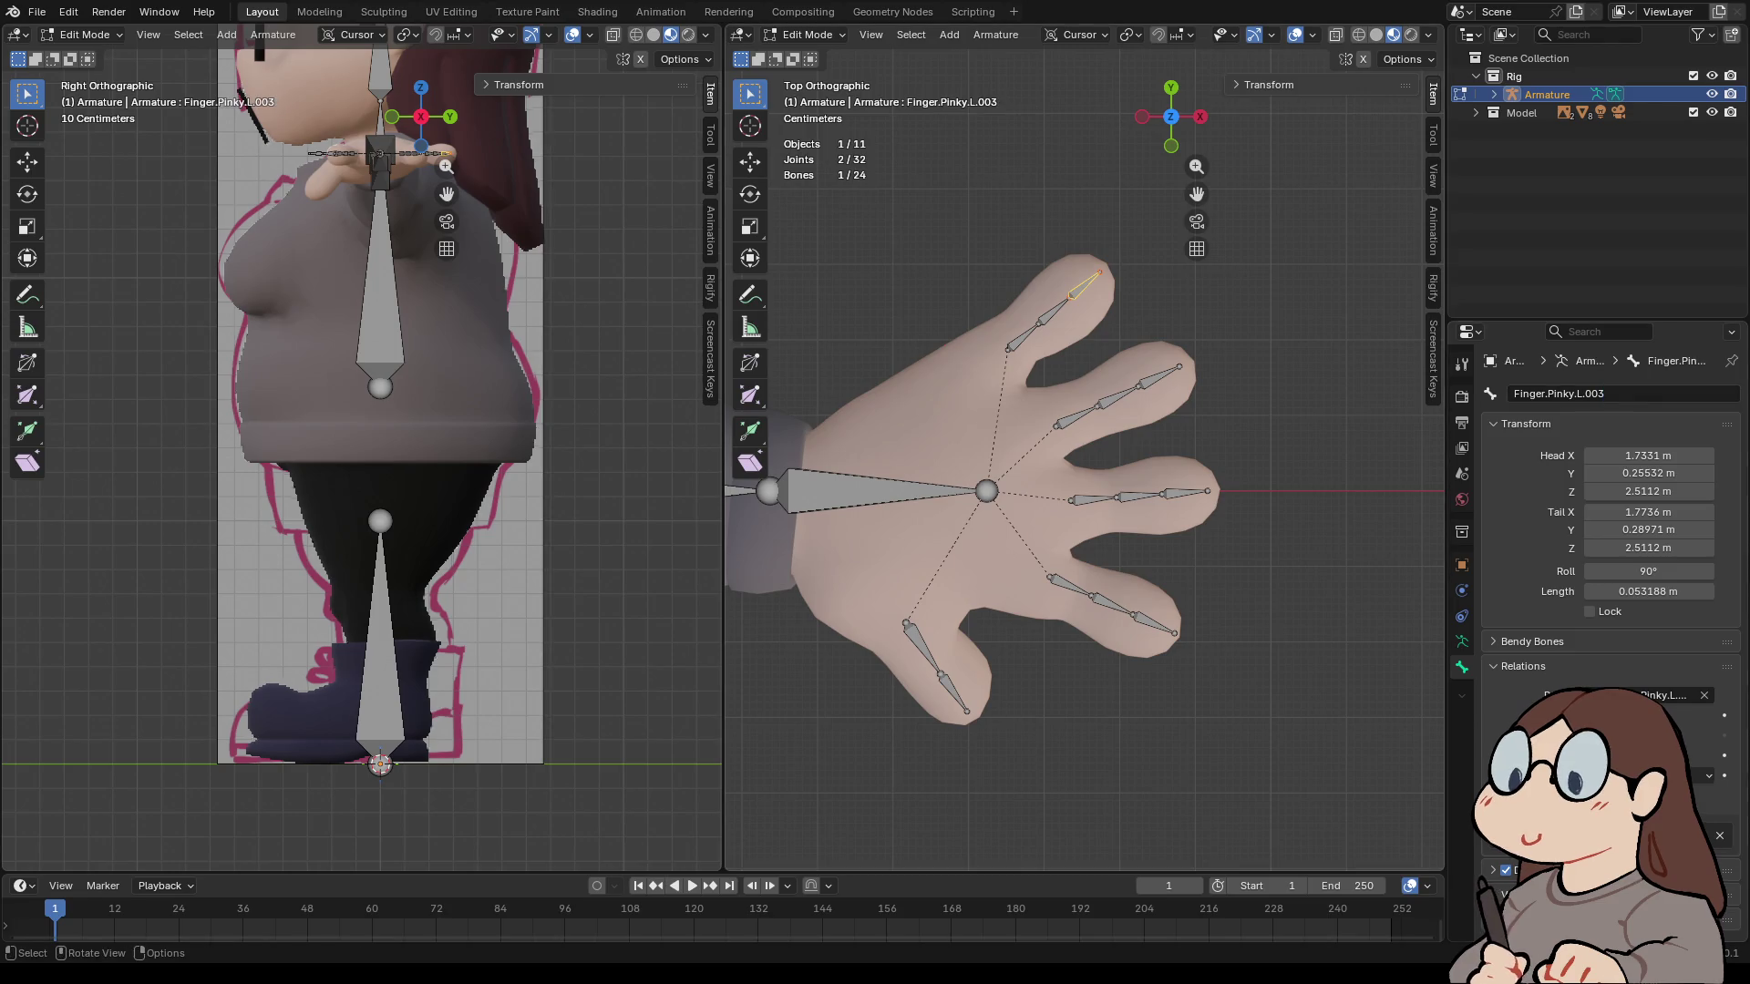
- Rename the index finger's base bone from Finger.Middle.L.009 to Finger.Index.L.001
{"action": "left_click", "coordinate": [1093, 498]}
{"action": "left_click", "coordinate": [1068, 584]}
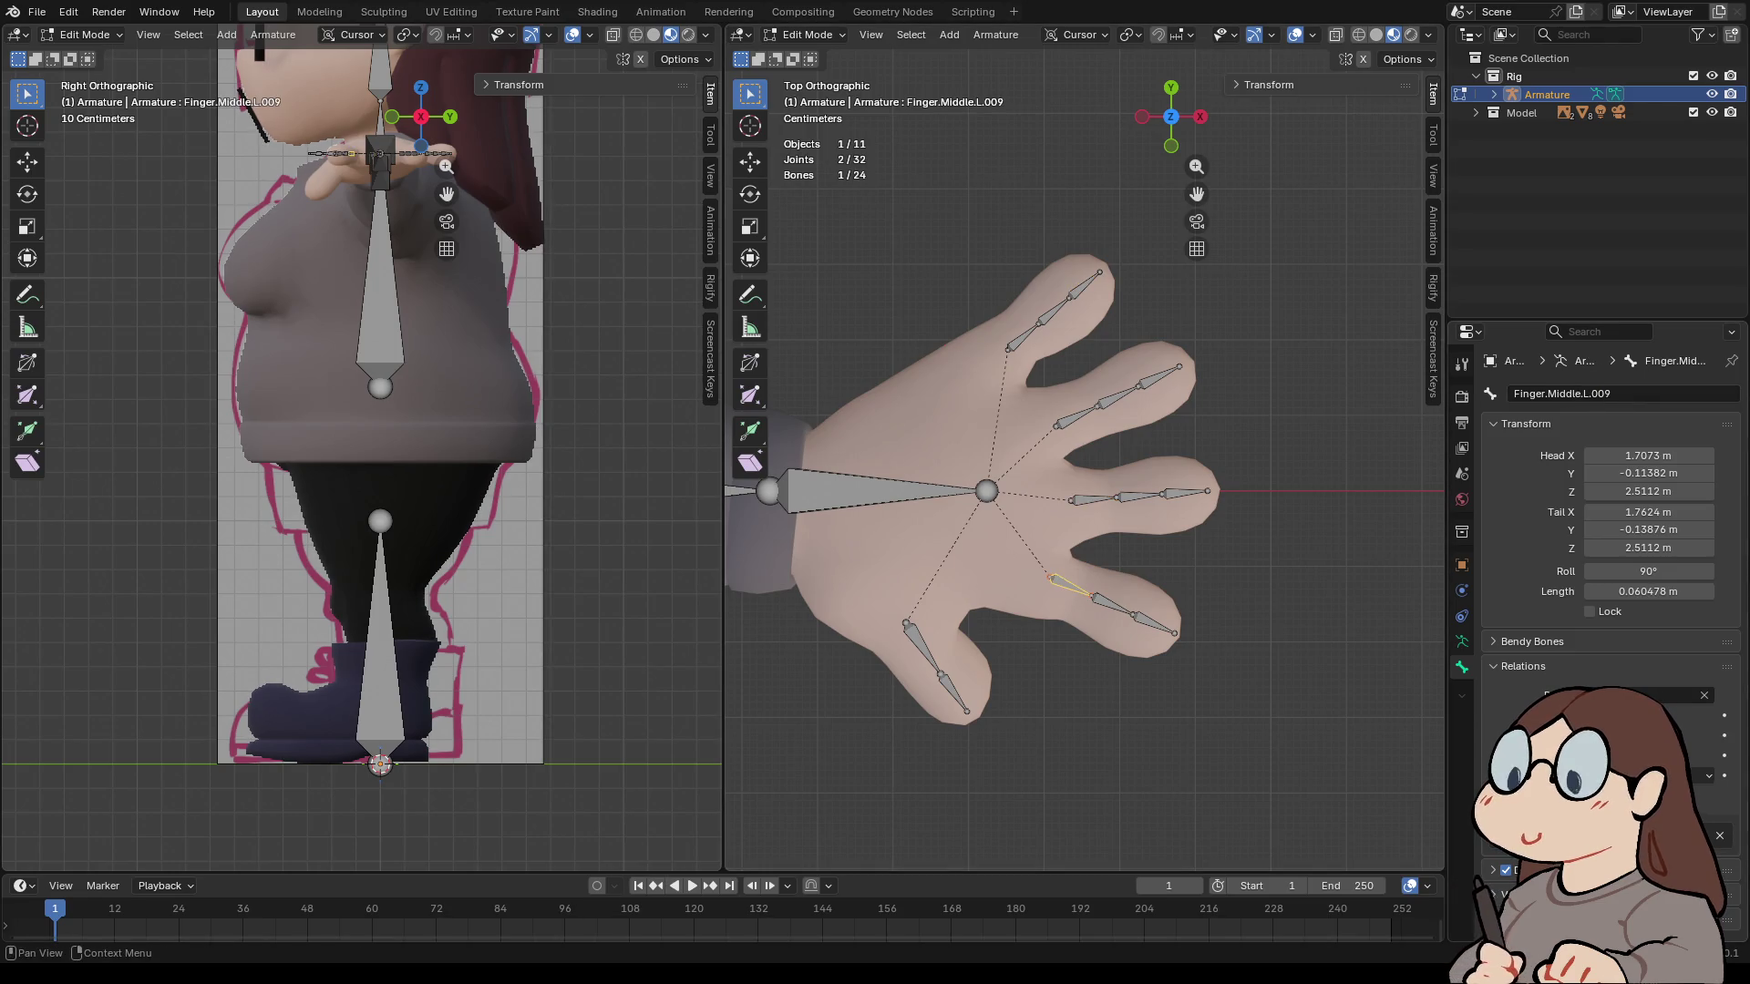
{"action": "left_click", "coordinate": [1554, 394]}
{"action": "left_click", "coordinate": [1555, 393]}
{"action": "left_click", "coordinate": [1546, 394]}
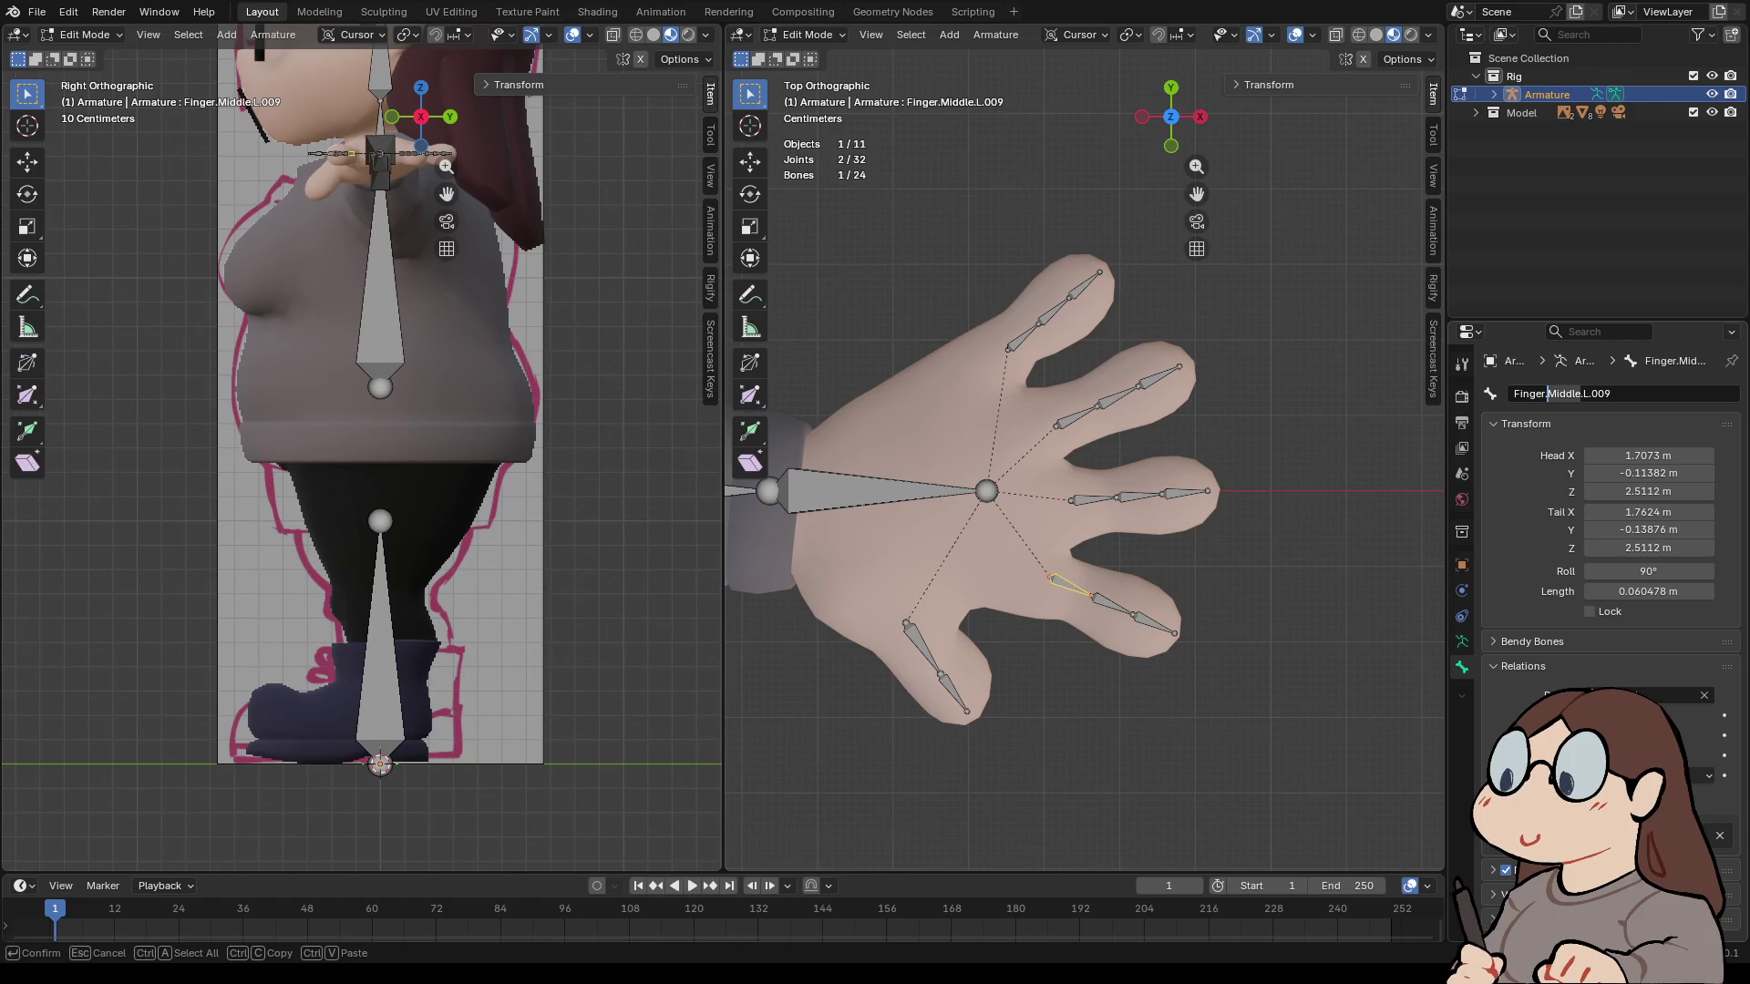
{"action": "key", "text": "ctrl+Delete"}
{"action": "type", "text": "Index"}
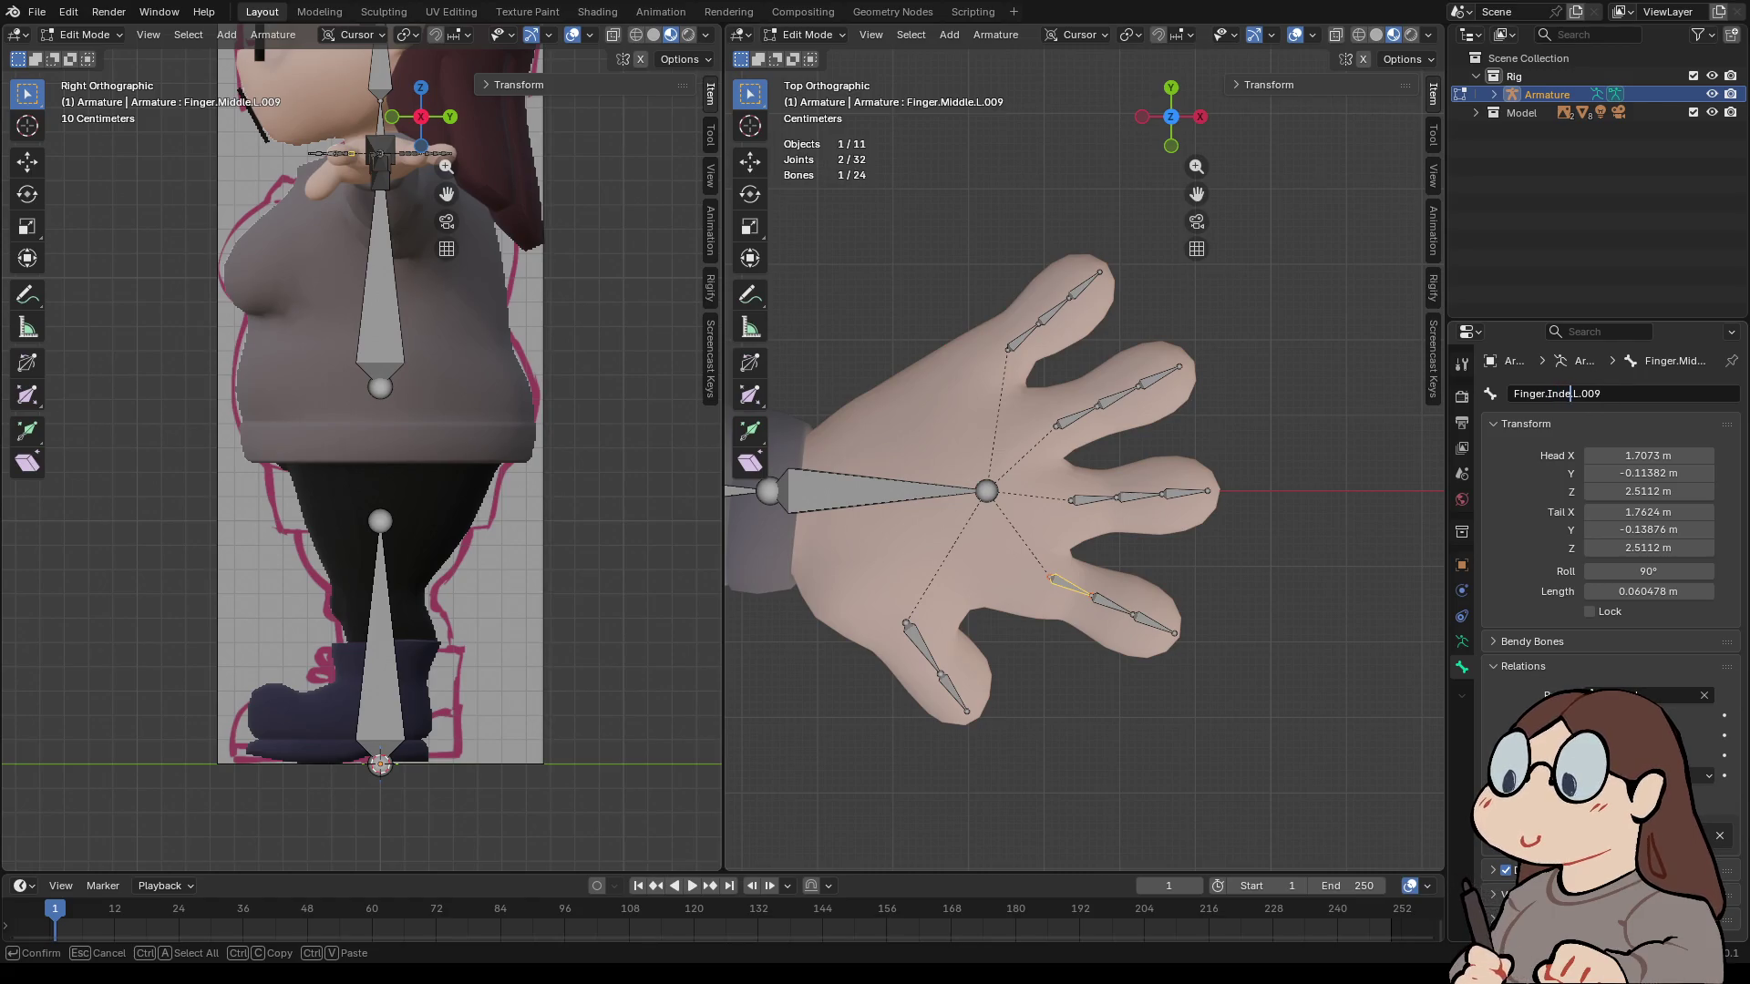
{"action": "left_click", "coordinate": [1606, 394]}
{"action": "type", "text": "1"}
{"action": "key", "text": "Left"}
{"action": "key", "text": "BackSpace"}
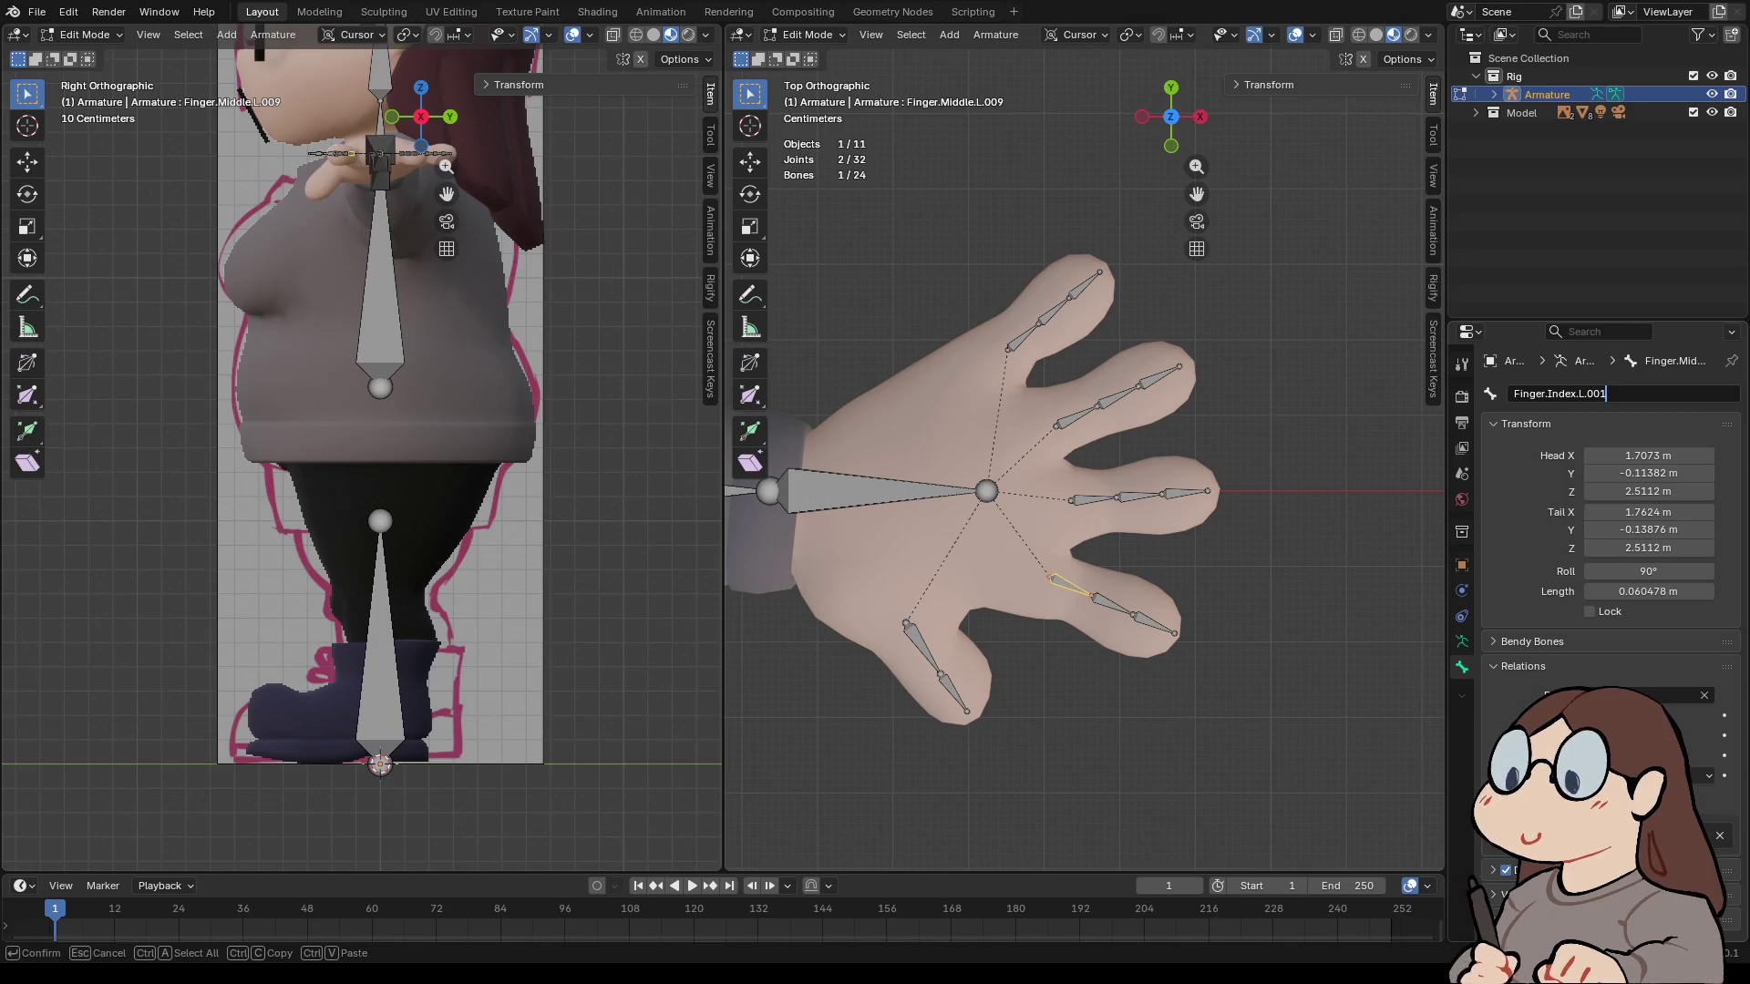
{"action": "left_click", "coordinate": [1575, 394]}
{"action": "key", "text": "Return"}
- Rename the remaining index bones Finger.Index.L.002 and Finger.Index.L.003
{"action": "left_click", "coordinate": [1112, 606]}
{"action": "left_click", "coordinate": [1607, 394]}
{"action": "type", "text": "Finger.Index.L.001"}
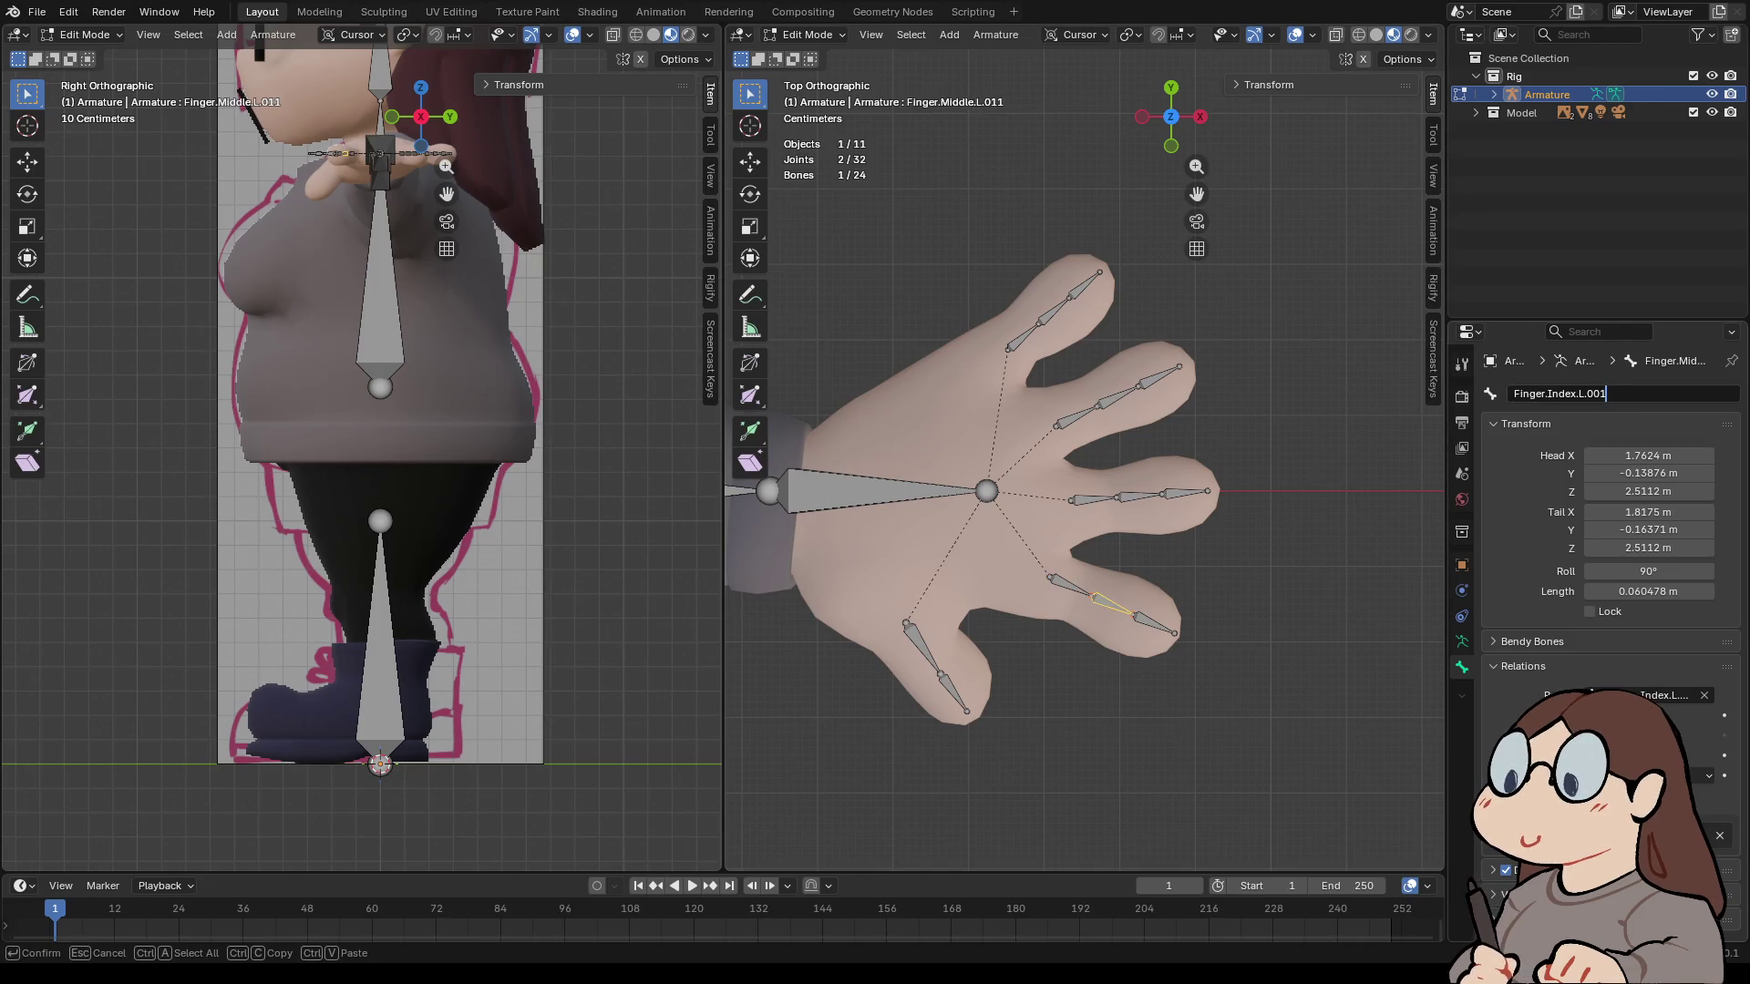
{"action": "key", "text": "BackSpace"}
{"action": "type", "text": "2"}
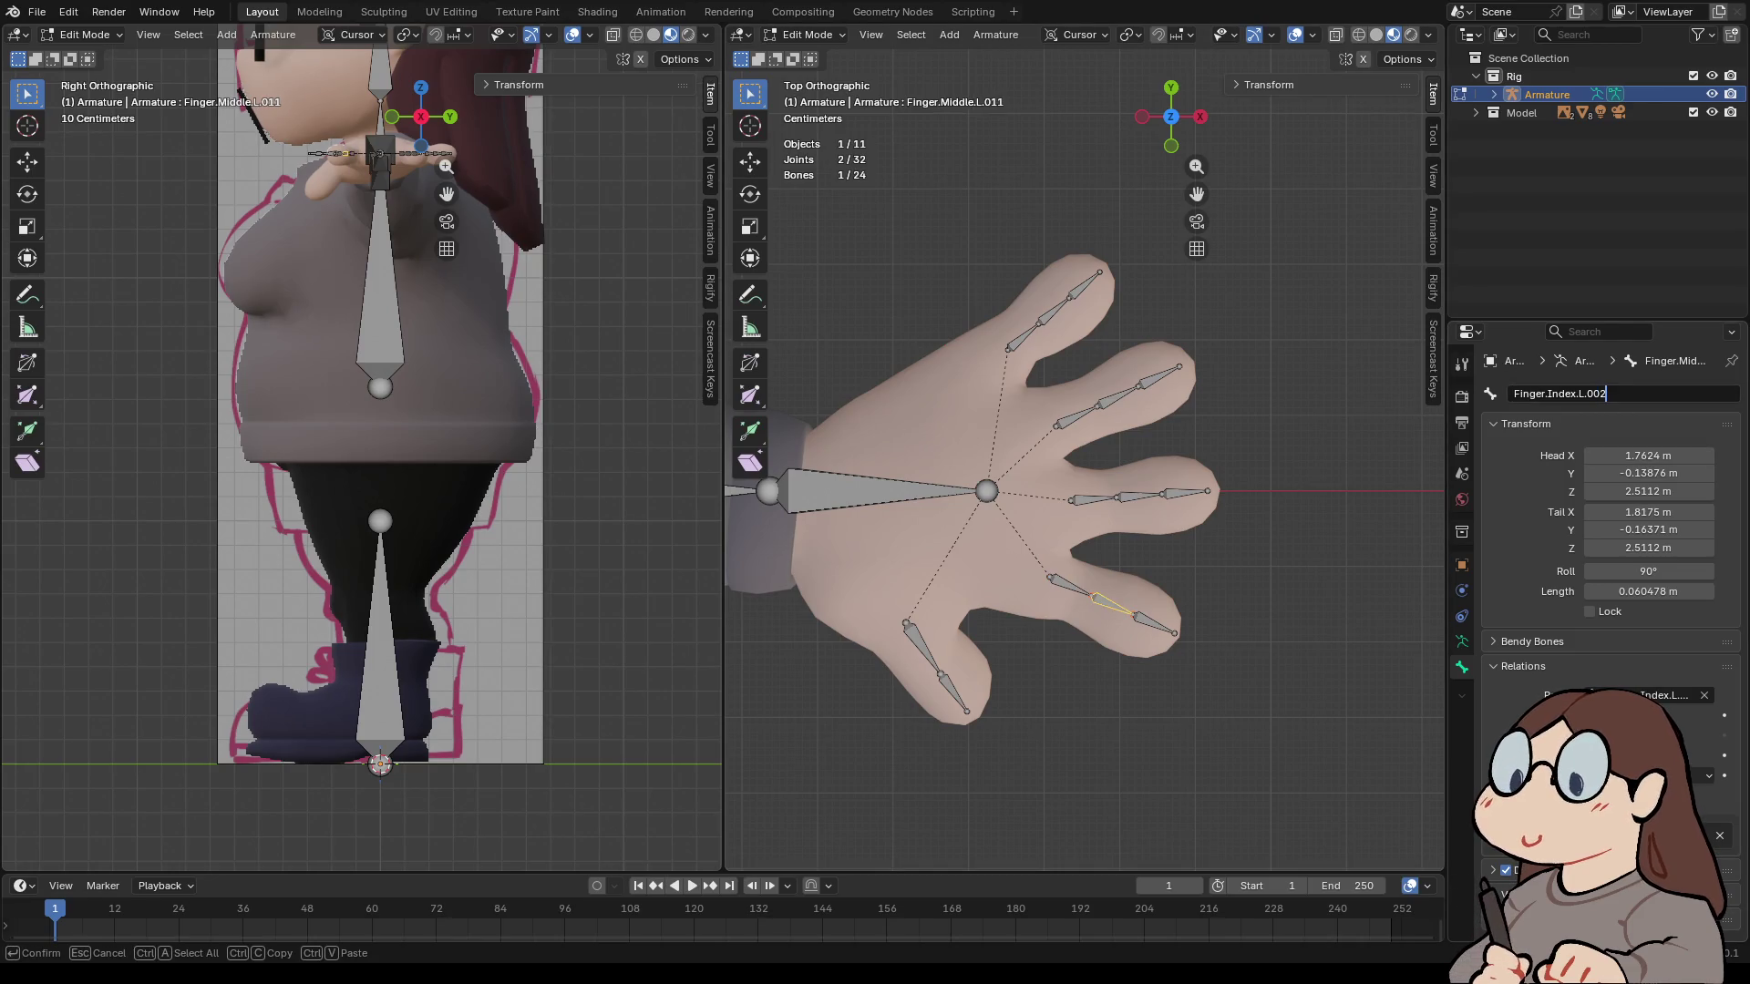
{"action": "key", "text": "Return"}
{"action": "left_click", "coordinate": [1154, 624]}
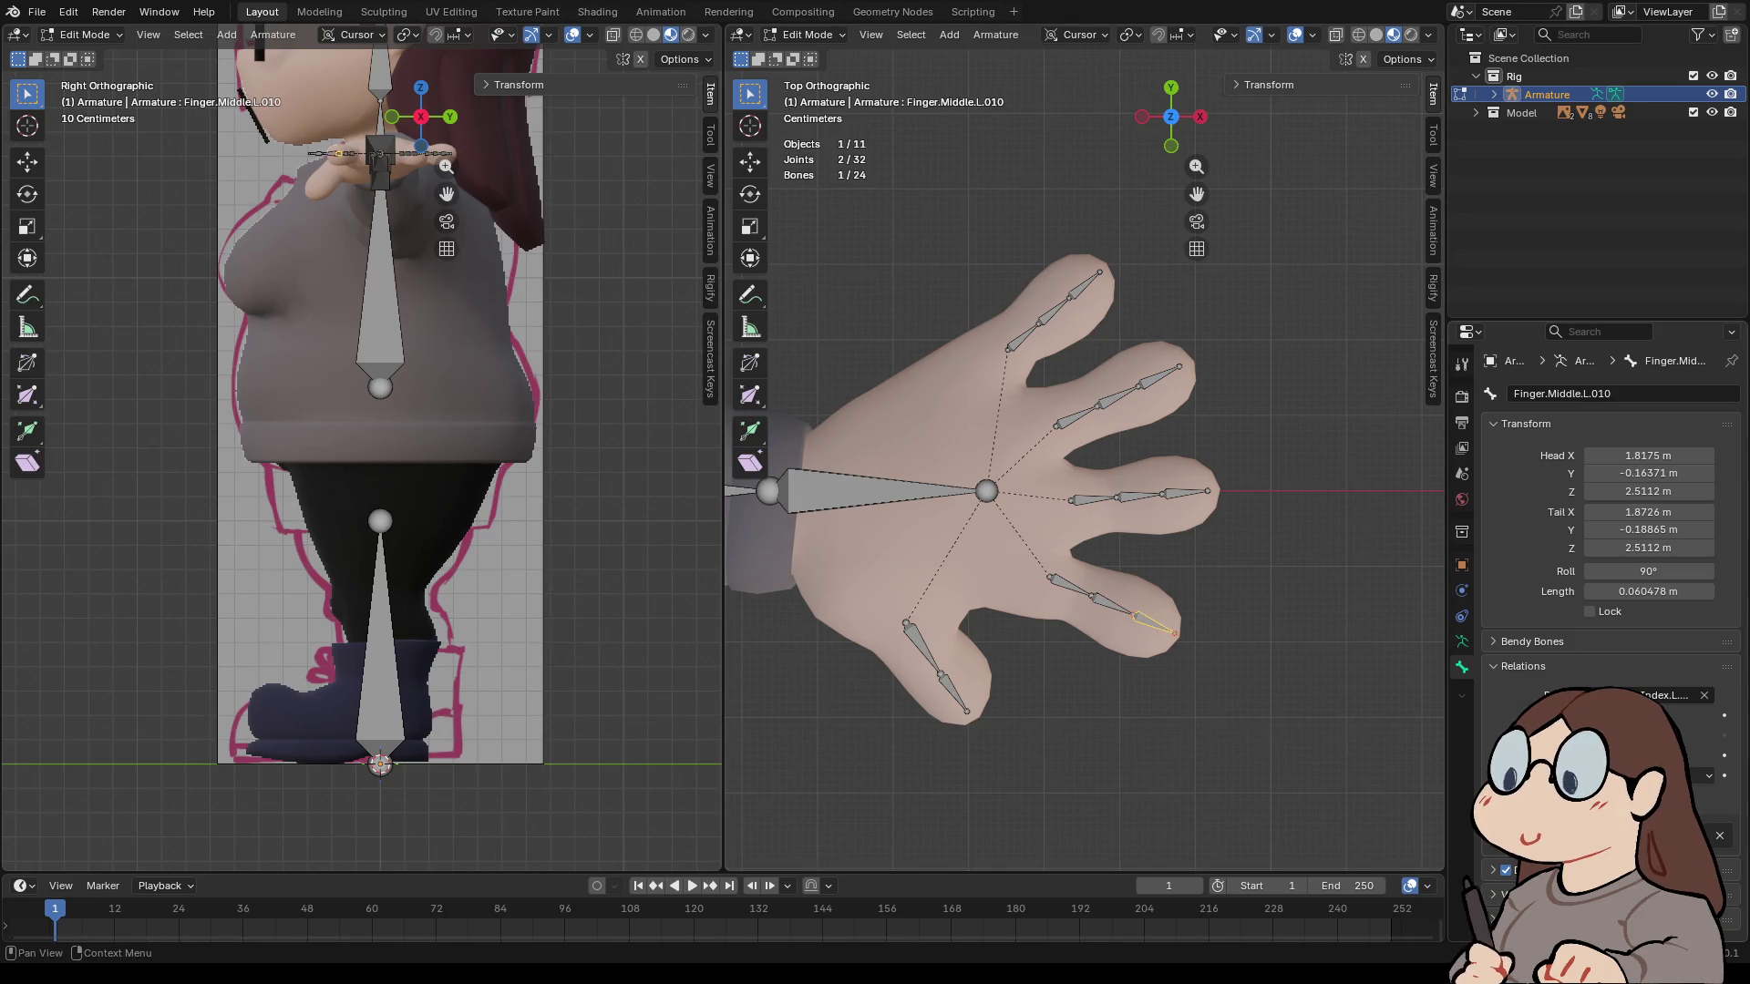
{"action": "left_click", "coordinate": [1607, 394]}
{"action": "type", "text": "Finger.Index.L.001"}
{"action": "key", "text": "BackSpace"}
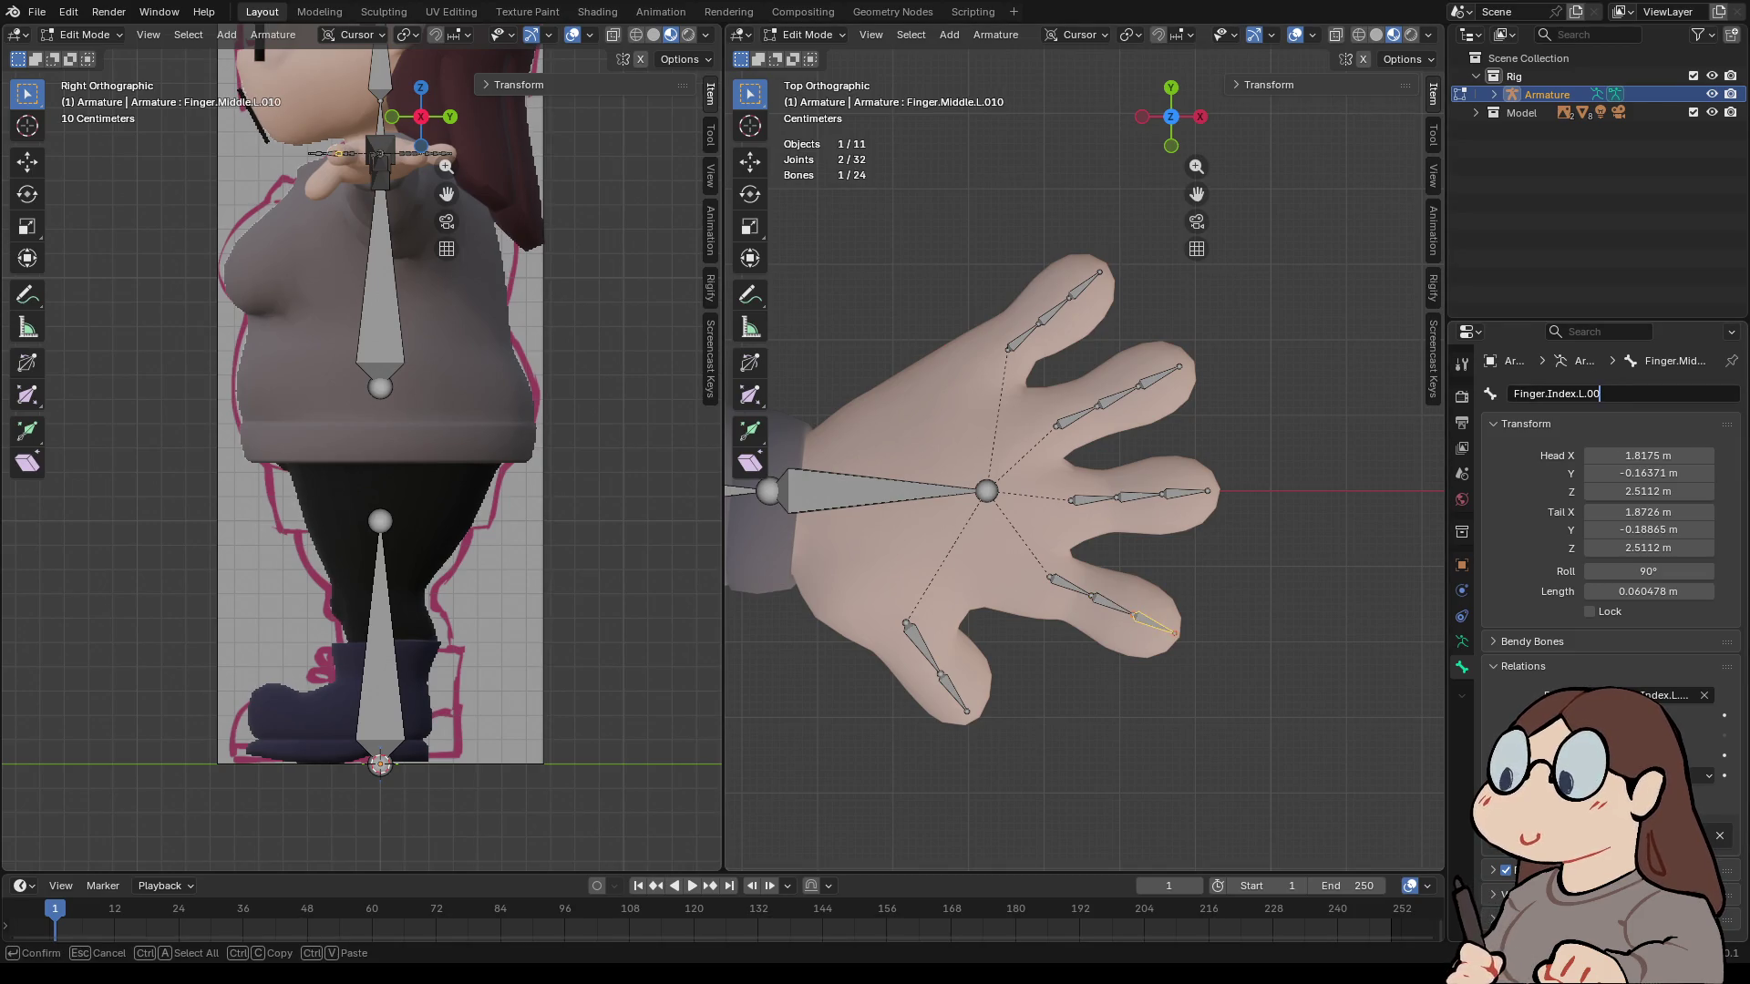
{"action": "type", "text": "3"}
{"action": "key", "text": "Return"}
{"action": "left_click", "coordinate": [1068, 585]}
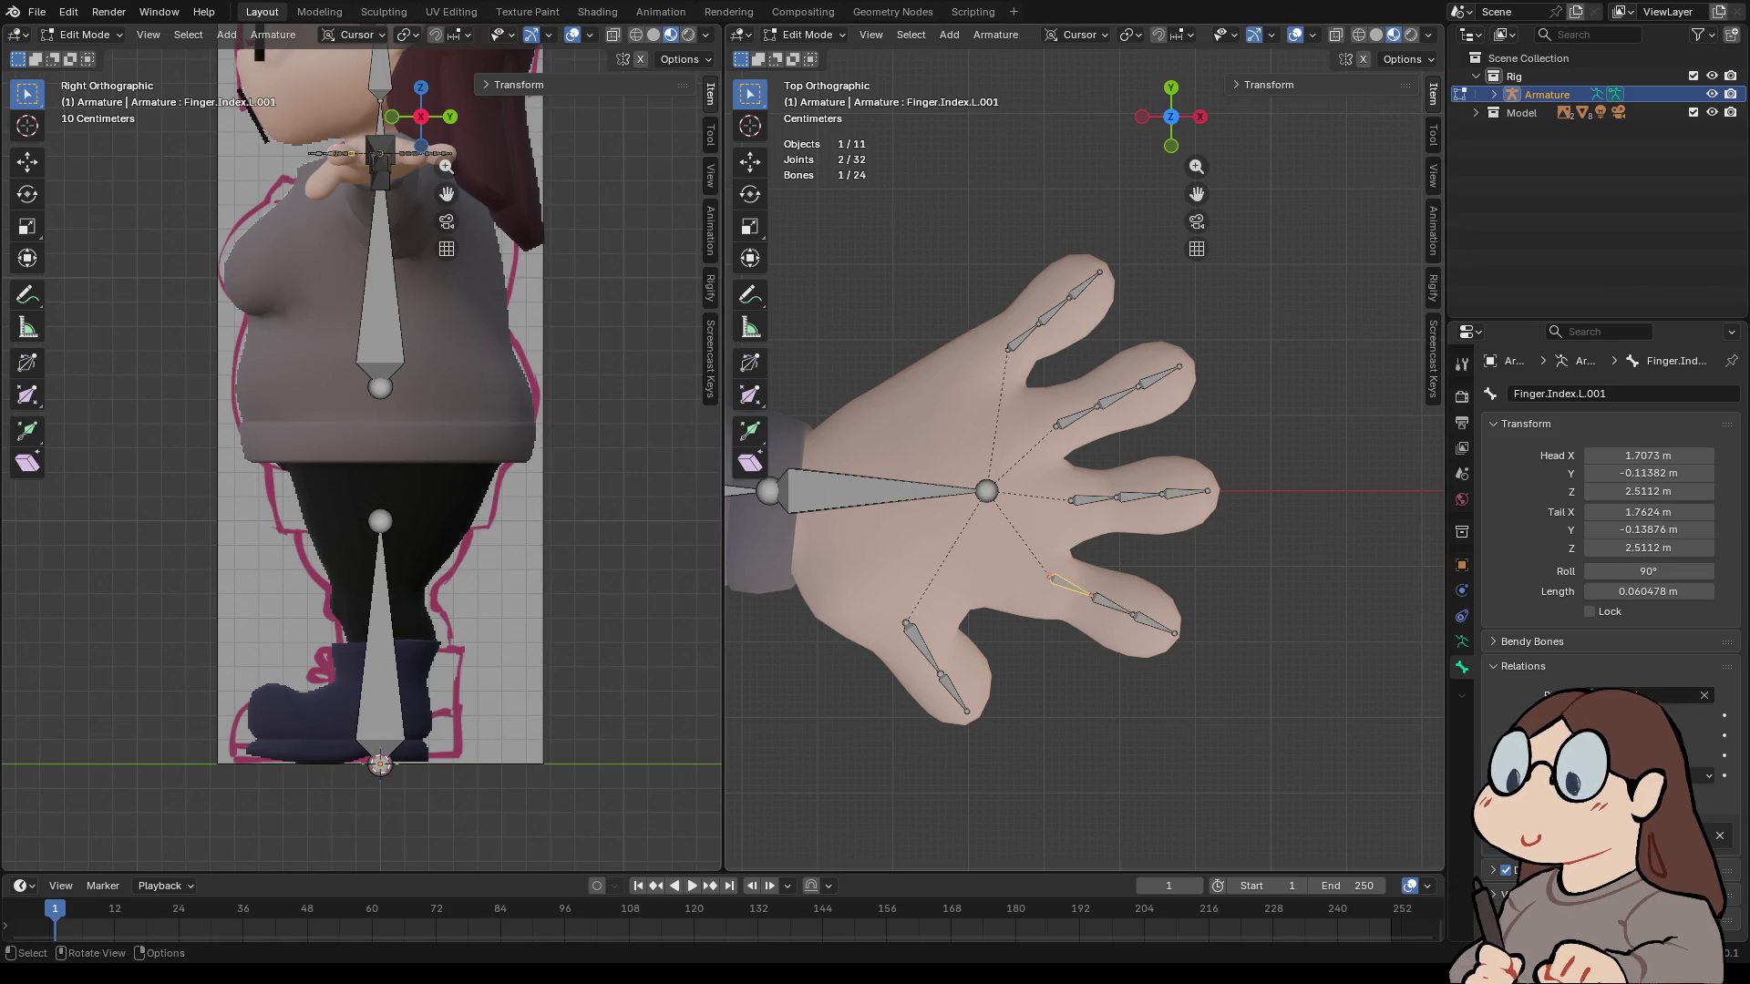
- Rename the thumb's base bone to Finger.Thumb.L.001
{"action": "left_click", "coordinate": [922, 649]}
{"action": "left_click", "coordinate": [1576, 393]}
{"action": "left_click", "coordinate": [1575, 393]}
{"action": "key", "text": "Home"}
{"action": "key", "text": "ctrl+Delete"}
{"action": "key", "text": "ctrl+Delete"}
{"action": "key", "text": "ctrl+Delete"}
{"action": "type", "text": "Thumb"}
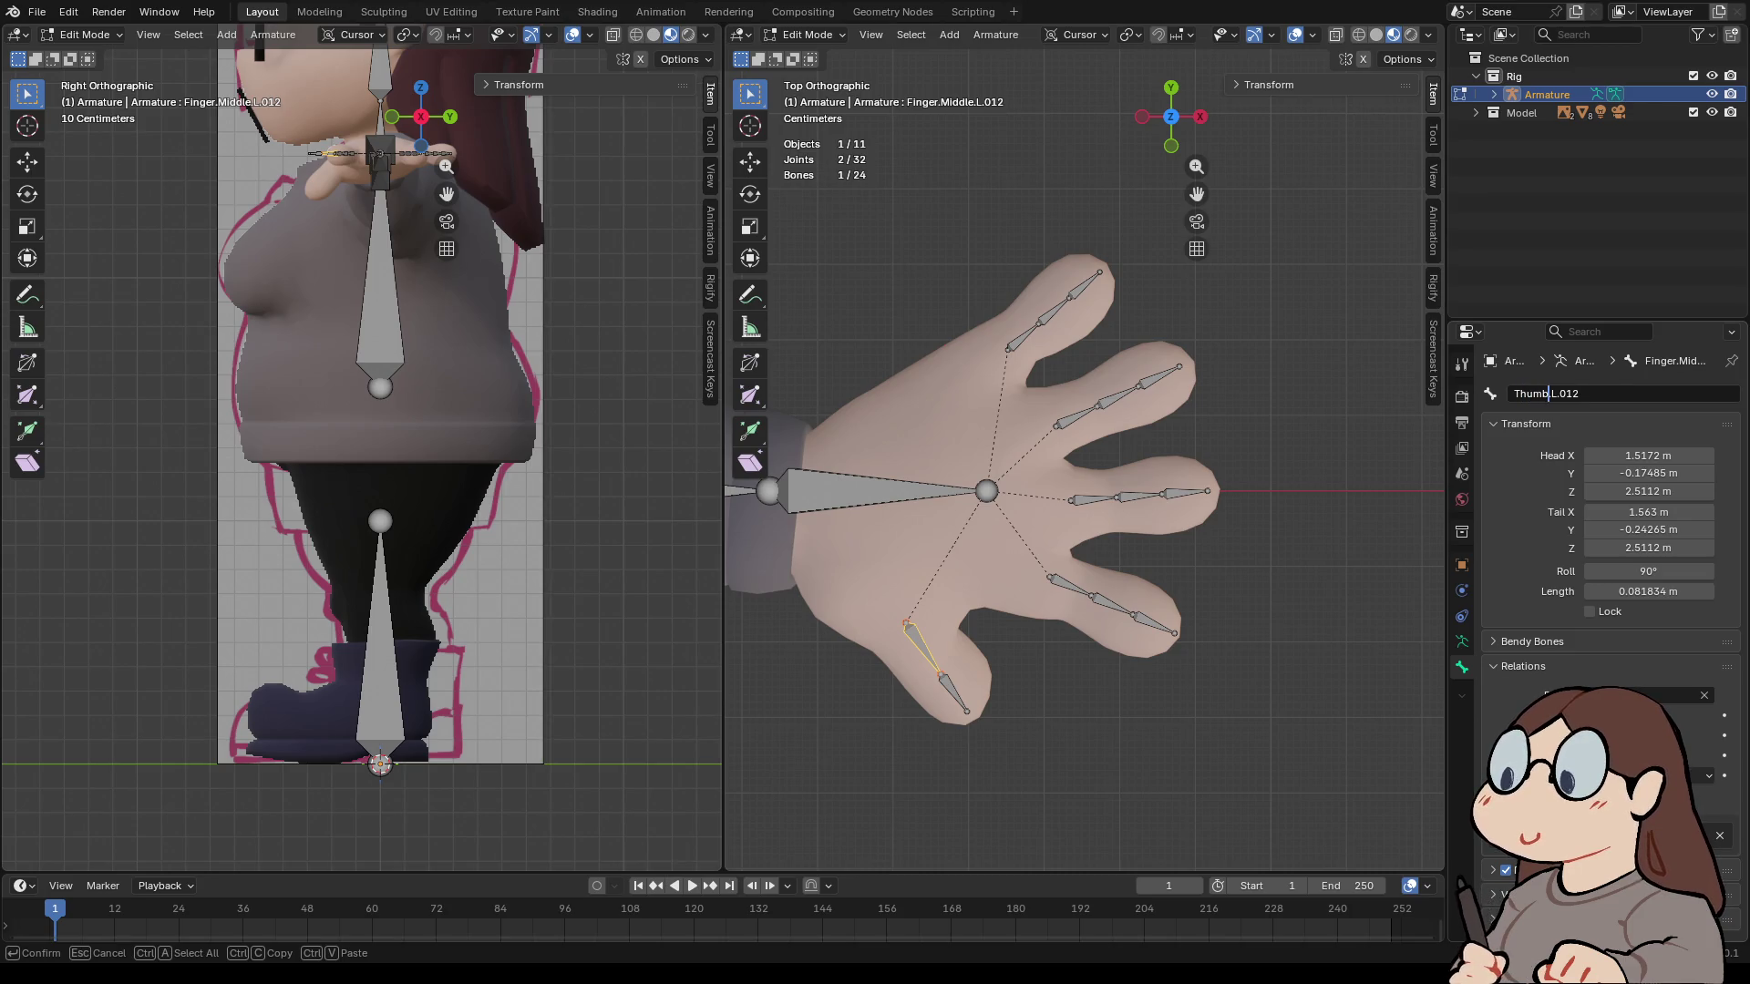
{"action": "key", "text": "BackSpace"}
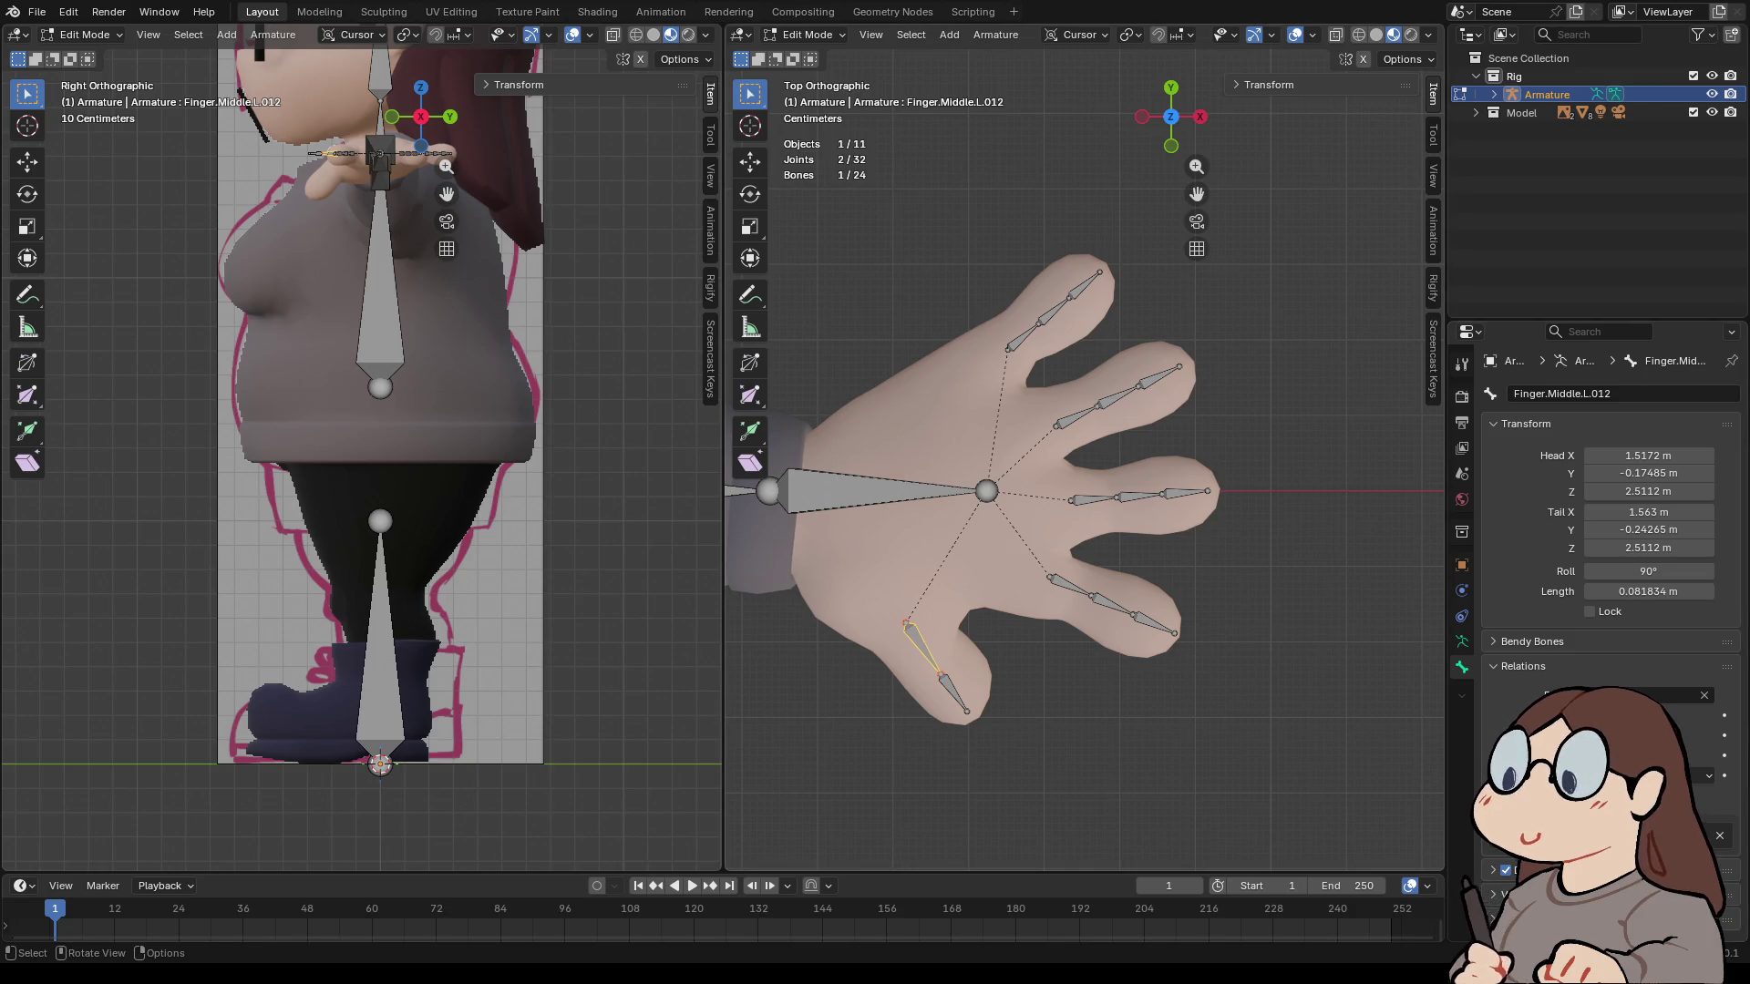
{"action": "key", "text": "ctrl+z"}
{"action": "key", "text": "ctrl+z"}
{"action": "key", "text": "ctrl+z"}
{"action": "left_click", "coordinate": [1547, 394]}
{"action": "key", "text": "ctrl+Delete"}
{"action": "type", "text": "Th"}
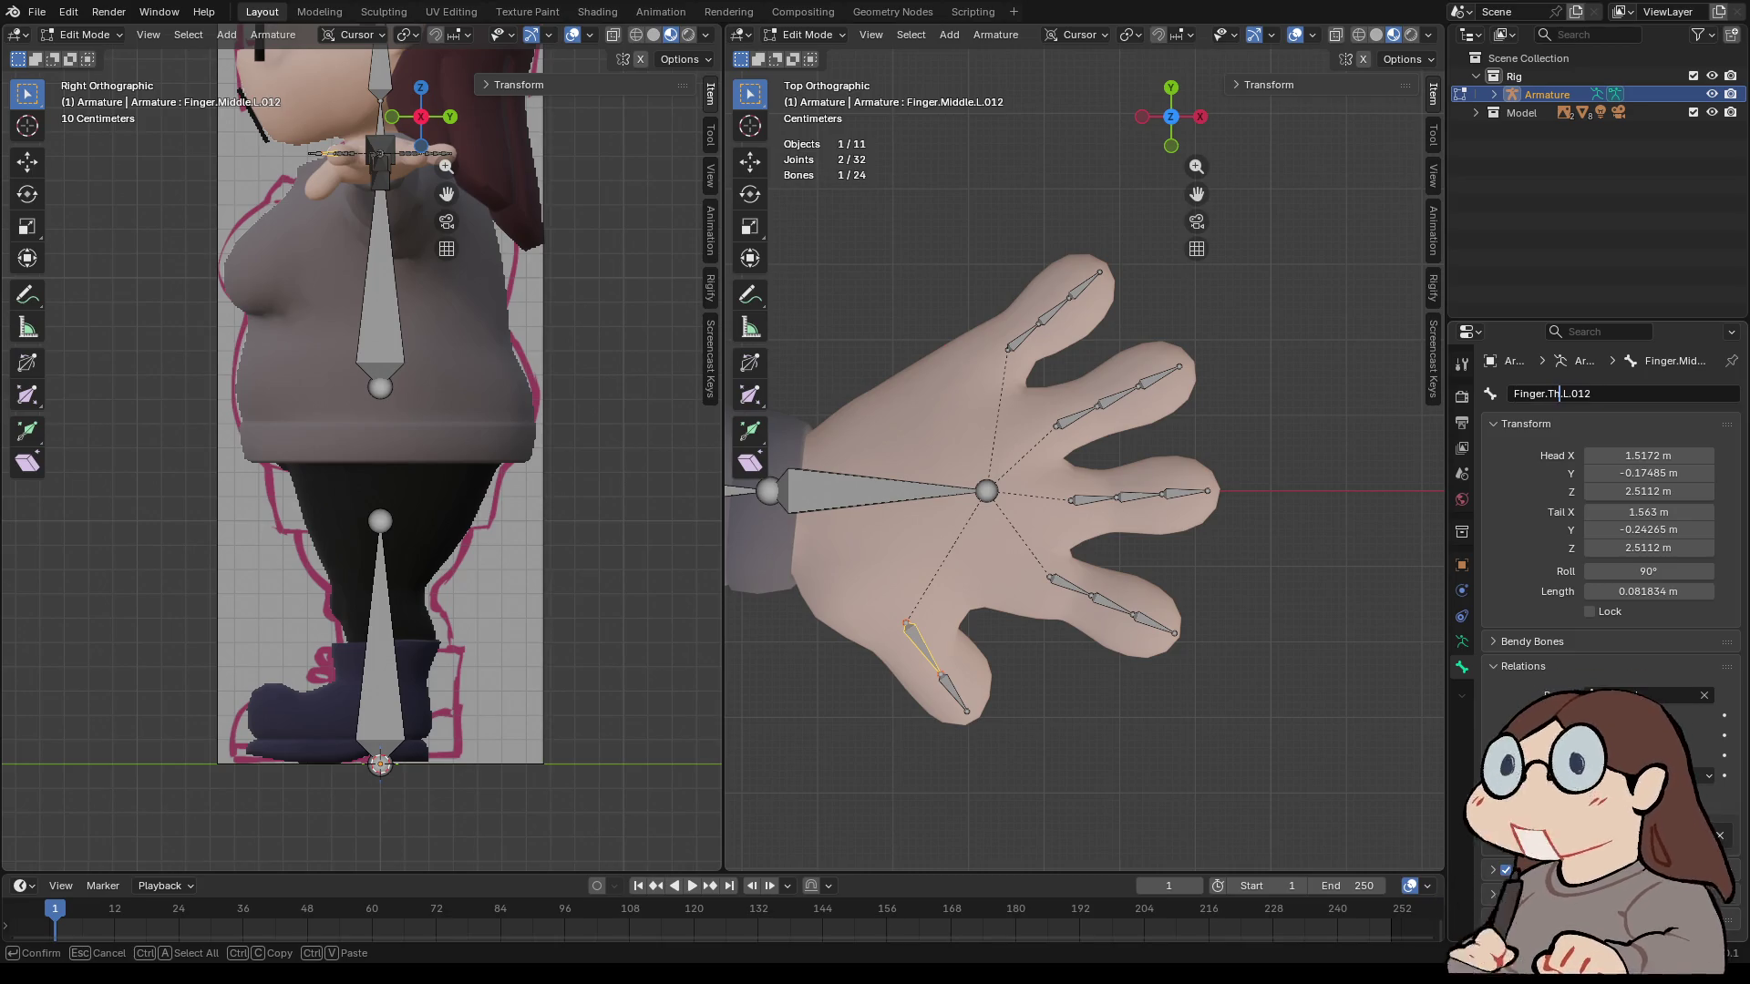
{"action": "type", "text": "umb"}
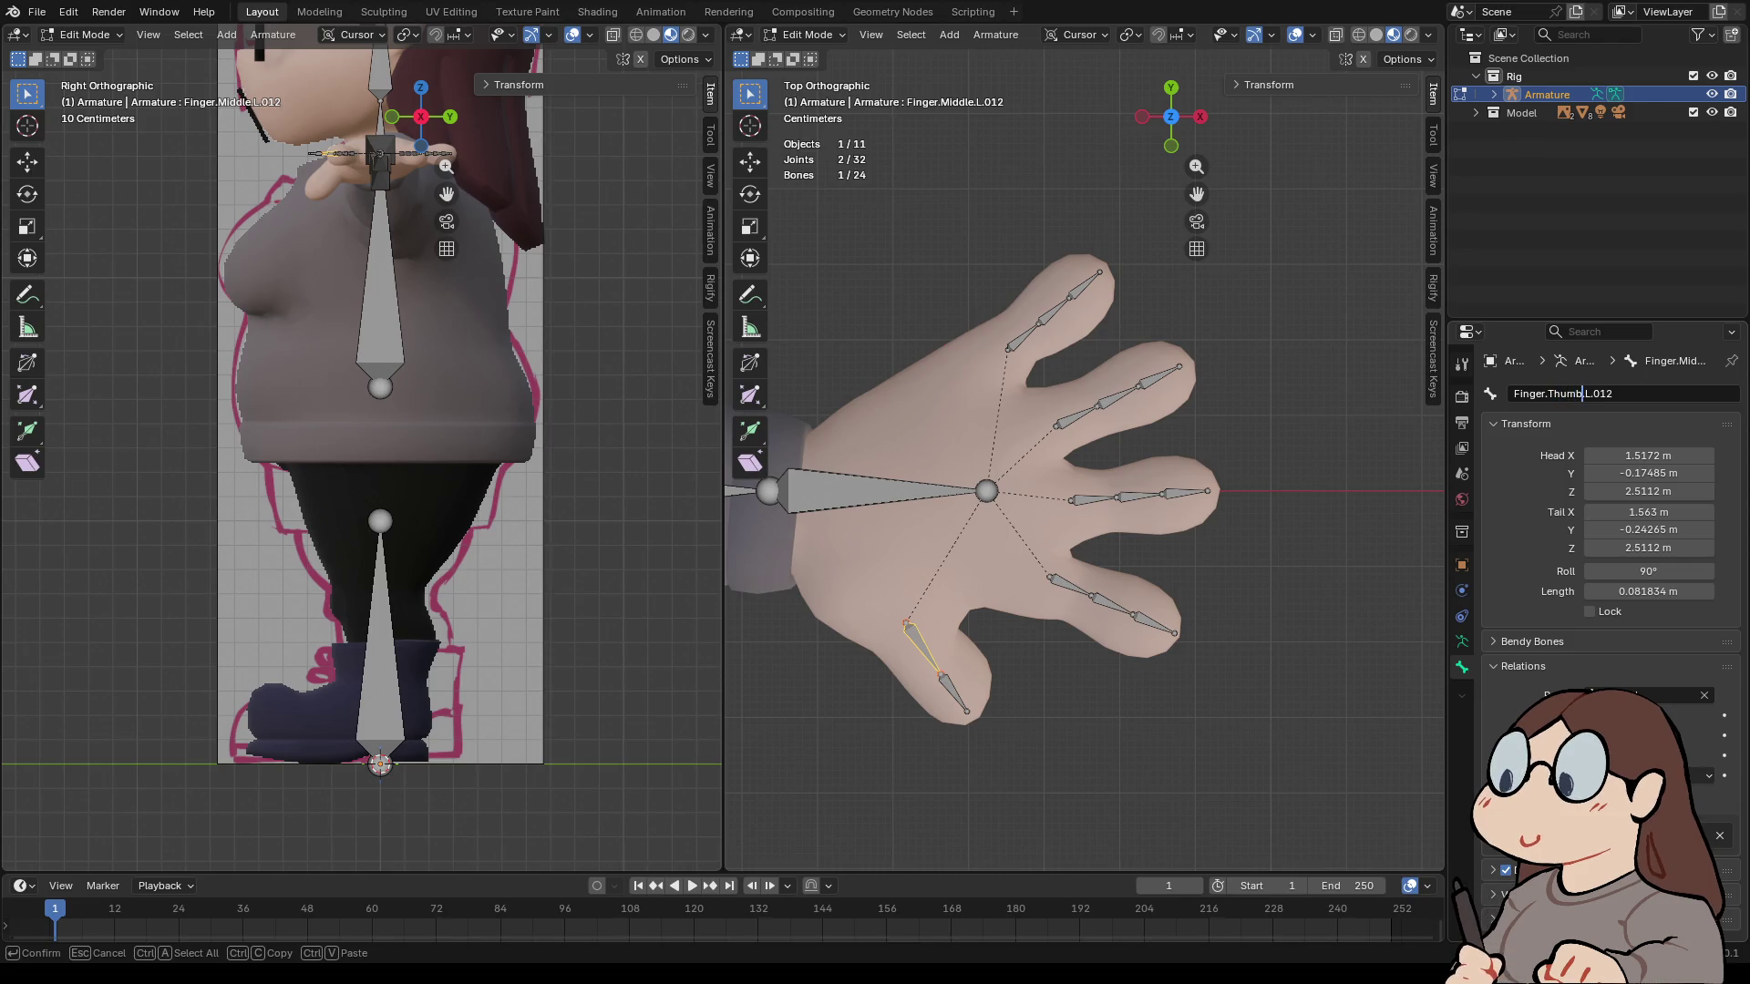
{"action": "left_click", "coordinate": [1601, 393]}
{"action": "type", "text": "001"}
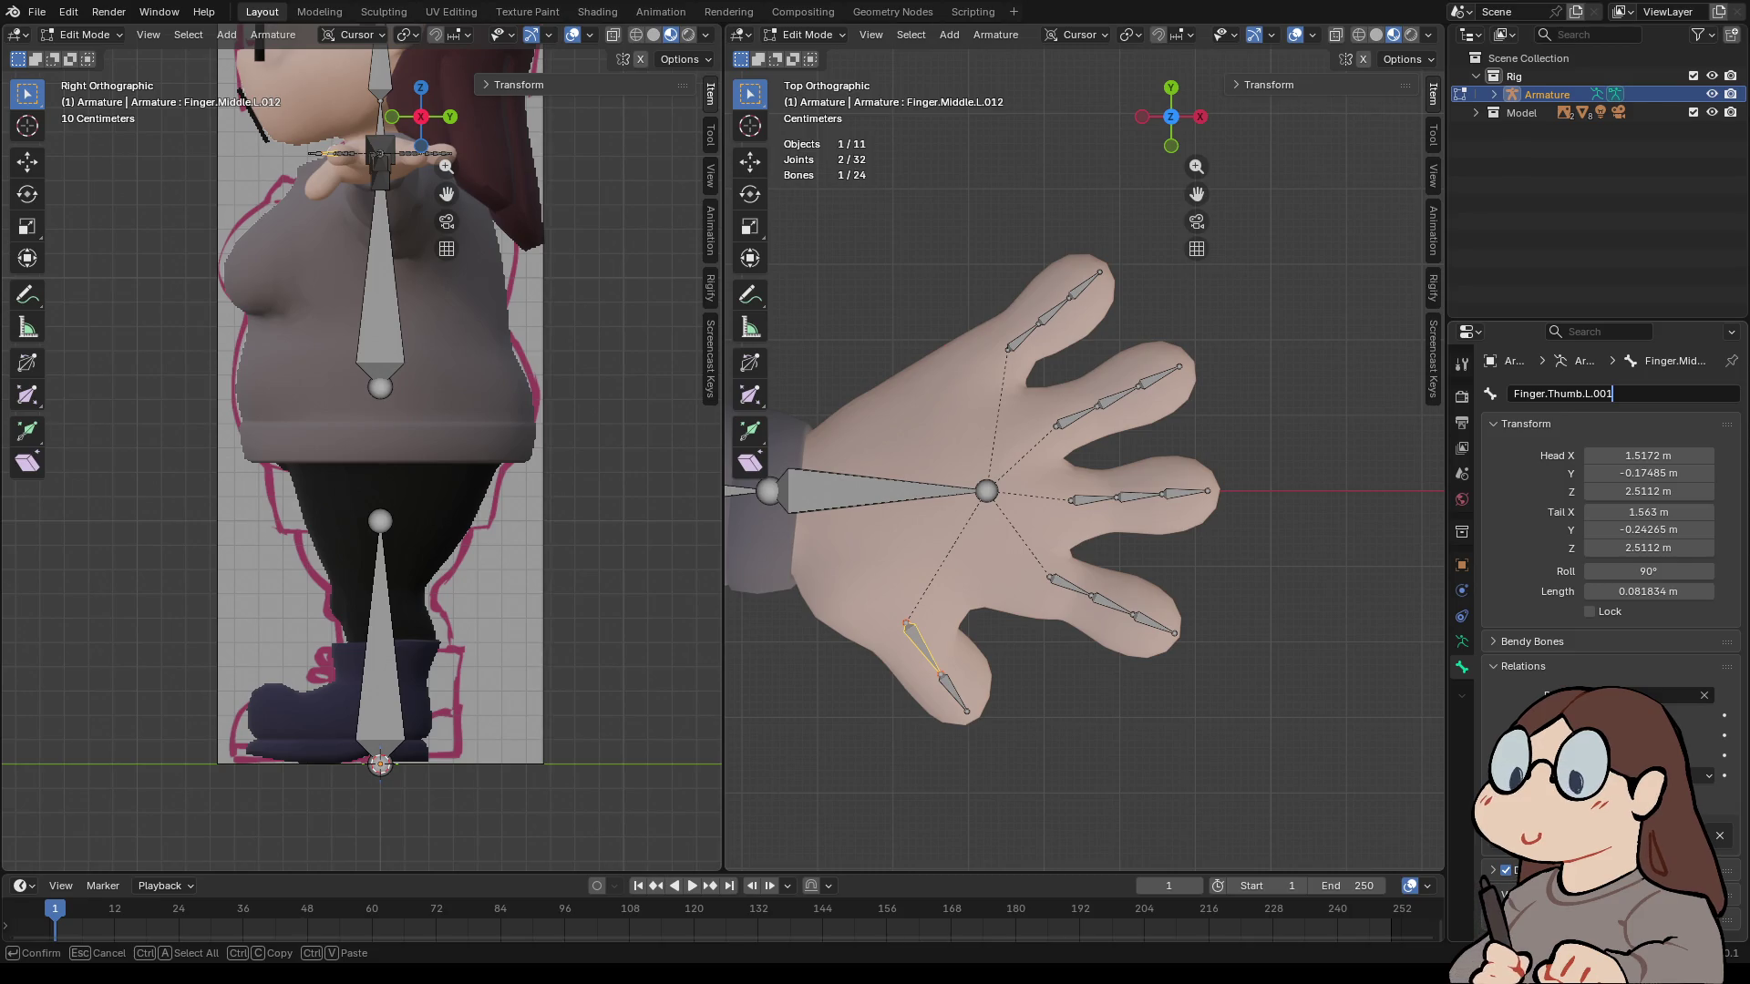
{"action": "key", "text": "Return"}
- Rename the thumb tip bone Finger.Thumb.L.002
{"action": "left_click", "coordinate": [955, 693]}
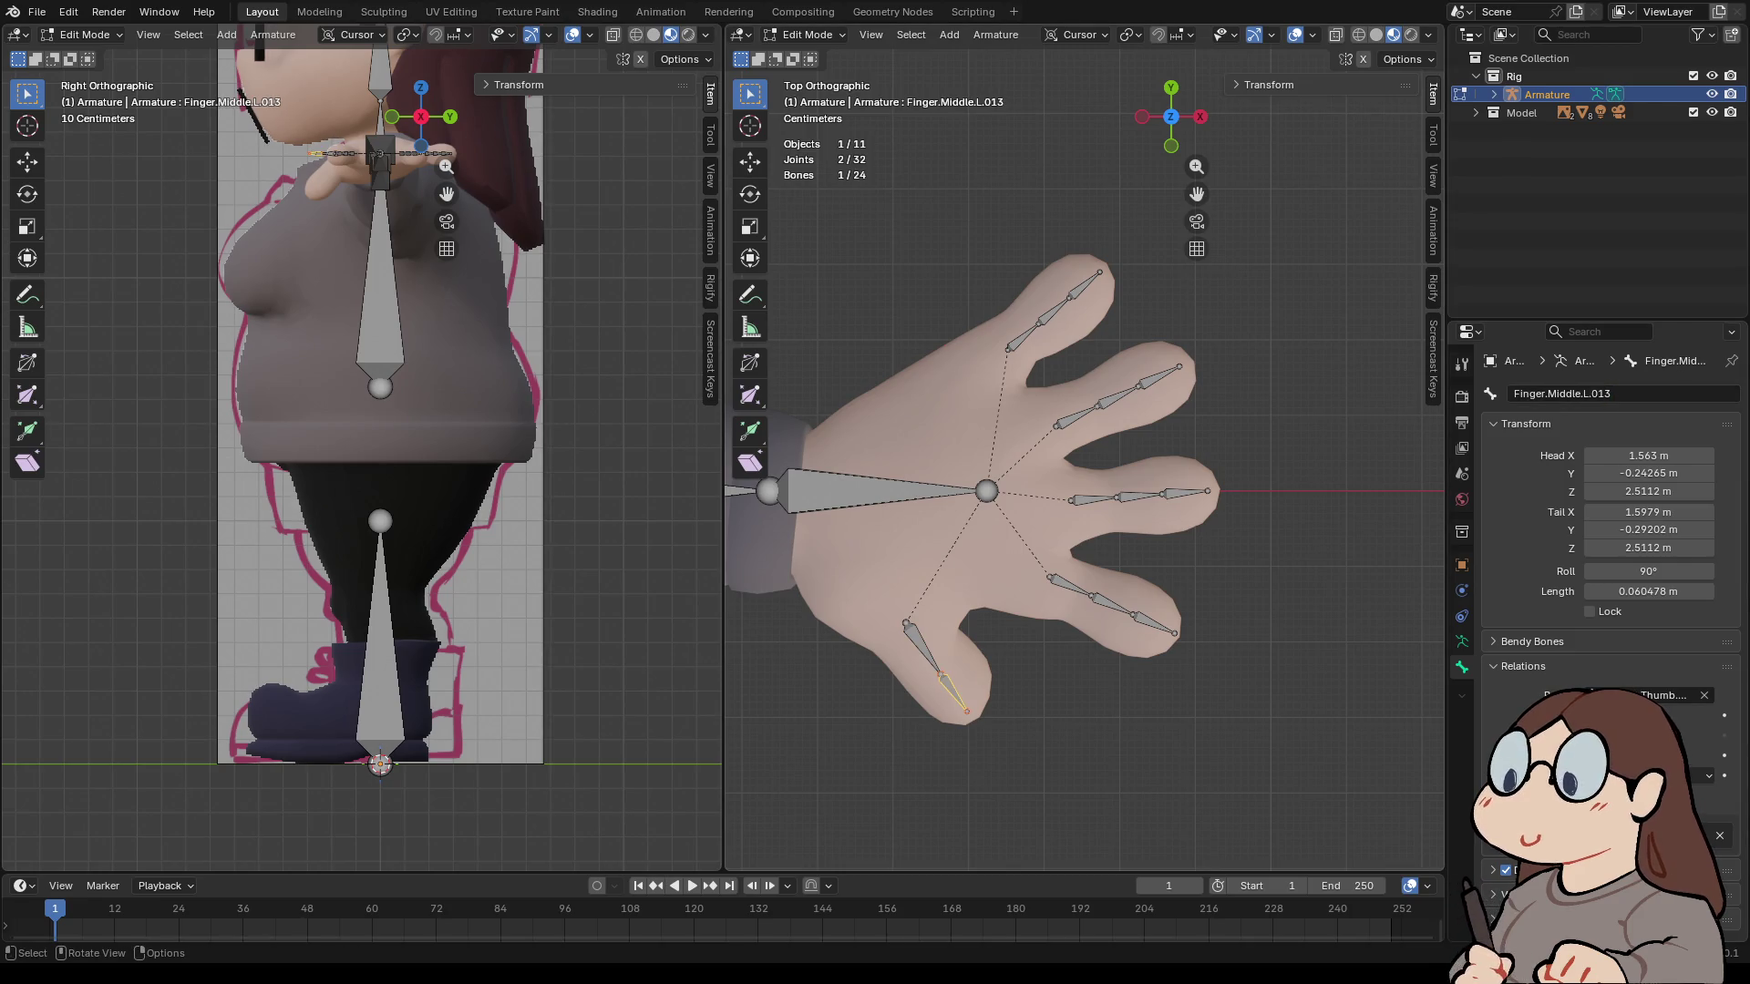
{"action": "double_click", "coordinate": [1604, 394]}
{"action": "type", "text": "Finger.Thumb.L.001"}
{"action": "key", "text": "BackSpace"}
{"action": "type", "text": "2"}
{"action": "key", "text": "Return"}
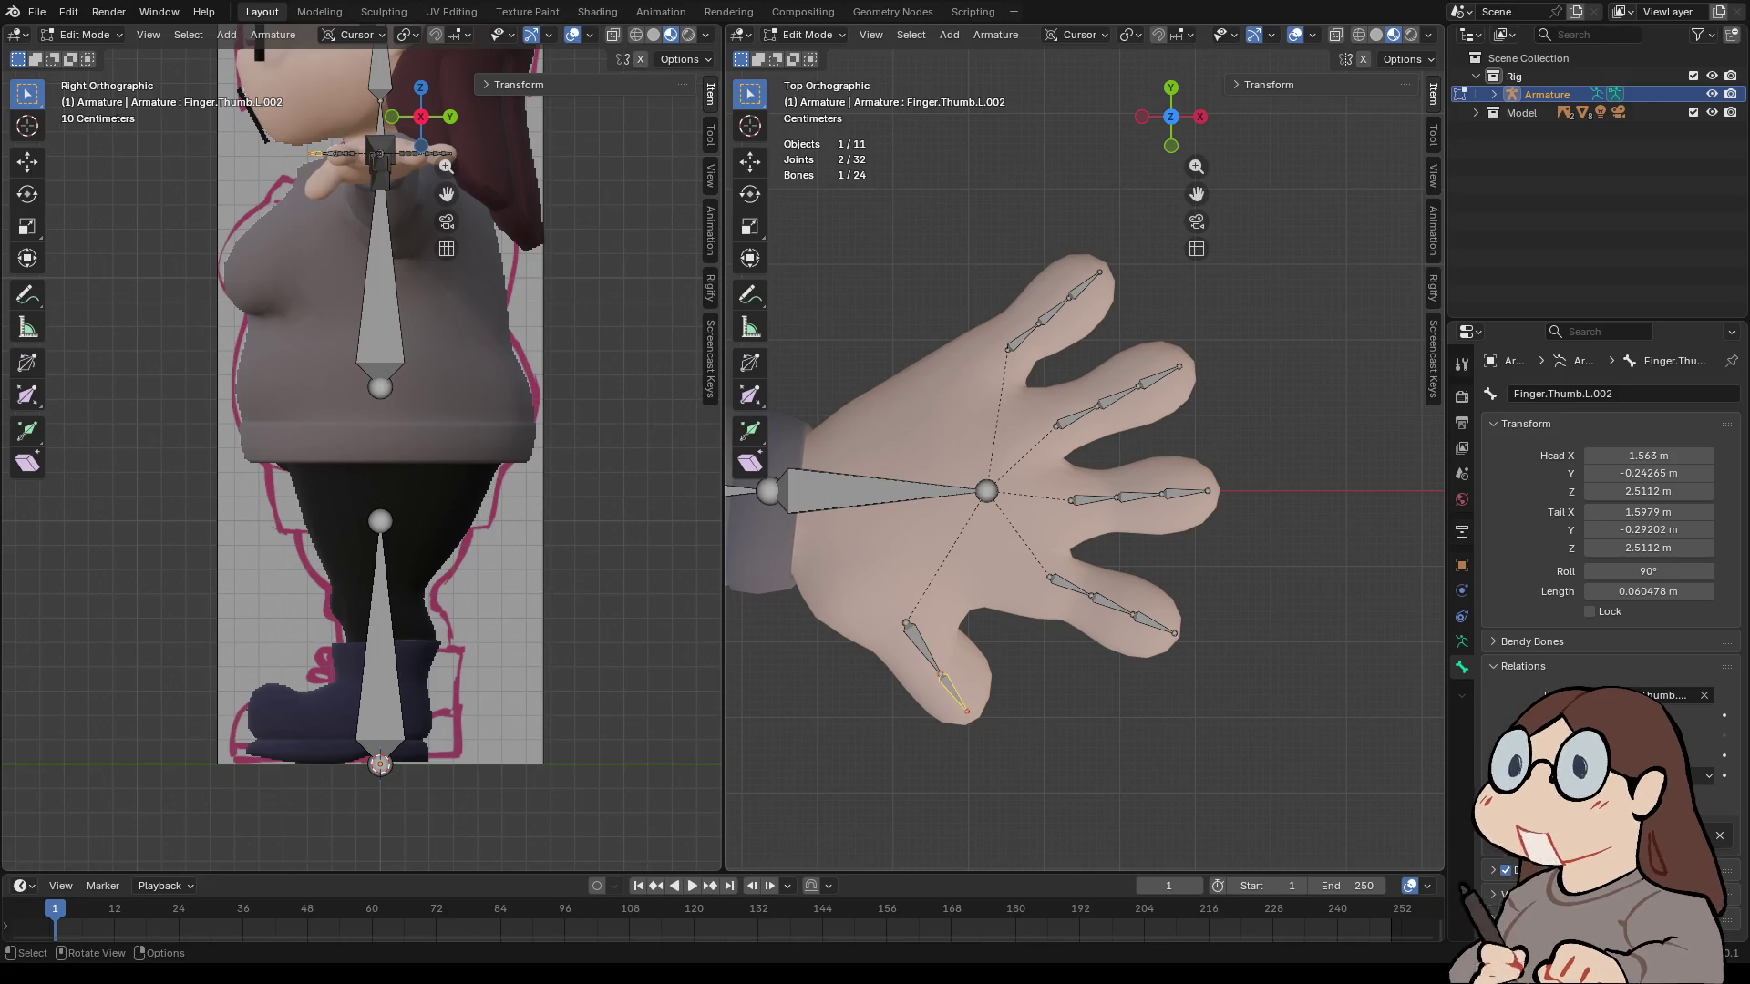
{"action": "scroll", "coordinate": [1085, 455], "scroll_direction": "down", "scroll_amount": 3}
{"action": "left_click", "coordinate": [1137, 553]}
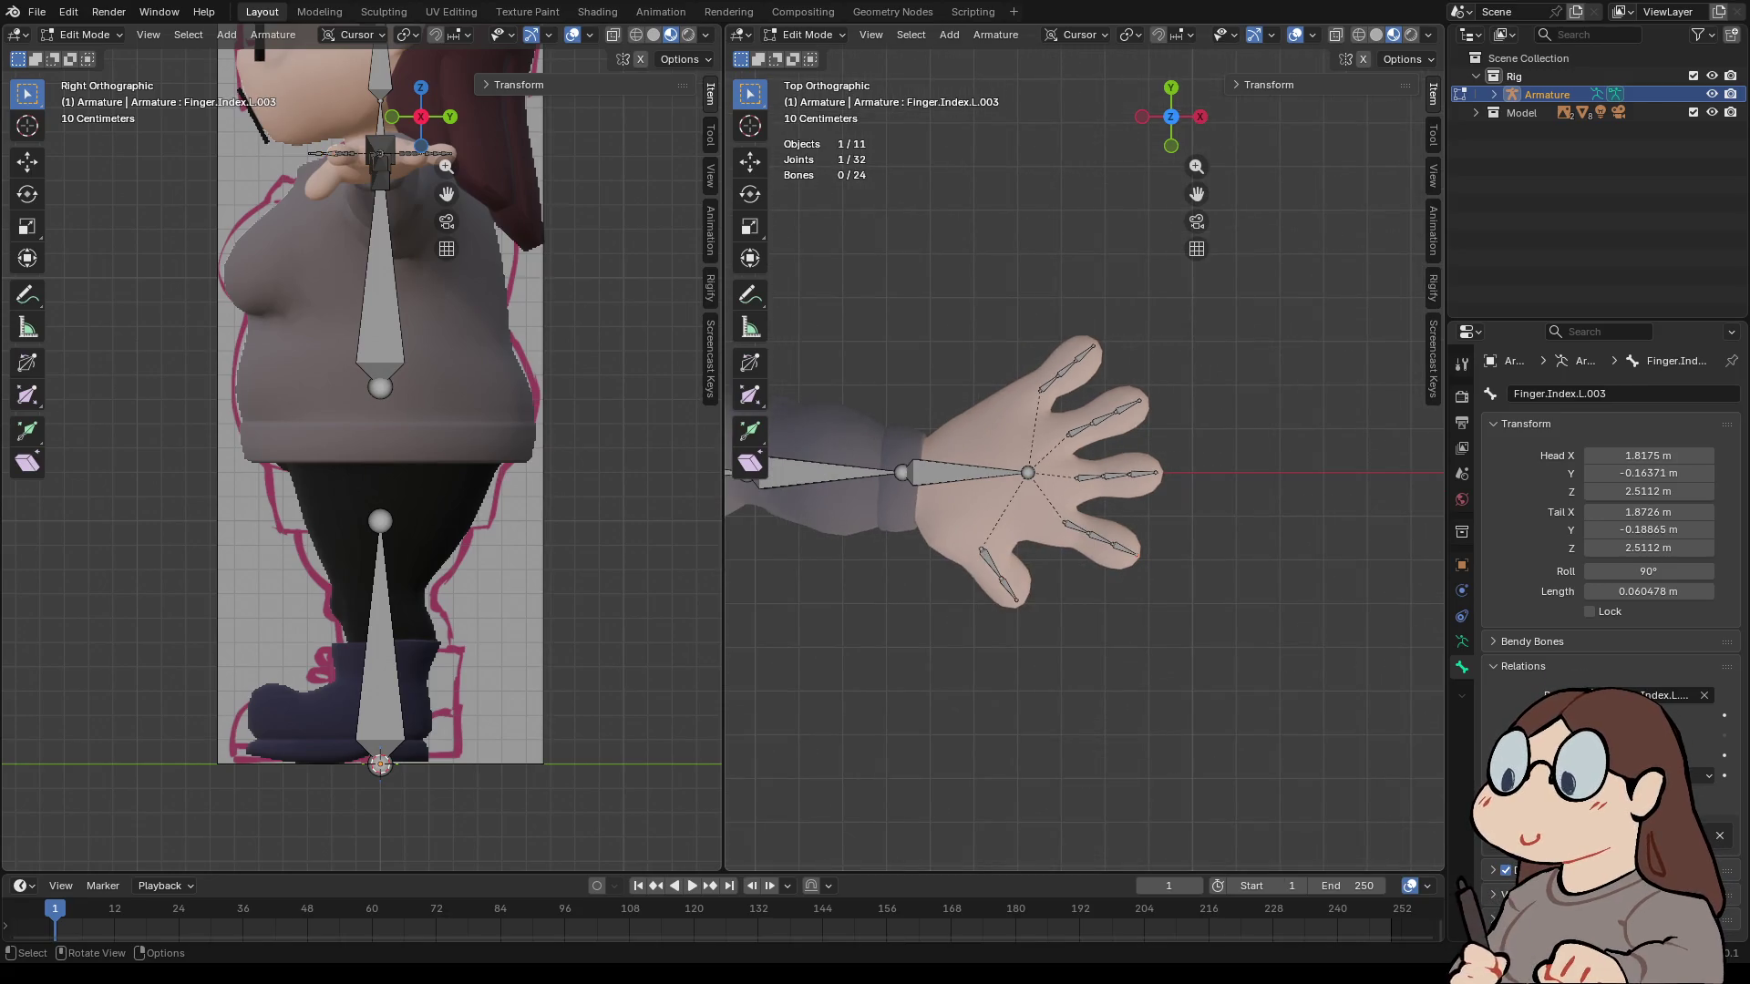
- Return the armature to Object Mode and deselect everything
{"action": "mouse_move", "coordinate": [1137, 553]}
{"action": "middle_mouse_down"}
{"action": "mouse_move", "coordinate": [1052, 387]}
{"action": "mouse_move", "coordinate": [1035, 298]}
{"action": "middle_mouse_up"}
{"action": "scroll", "coordinate": [1053, 384], "scroll_direction": "down", "scroll_amount": 5}
{"action": "key", "text": "Tab"}
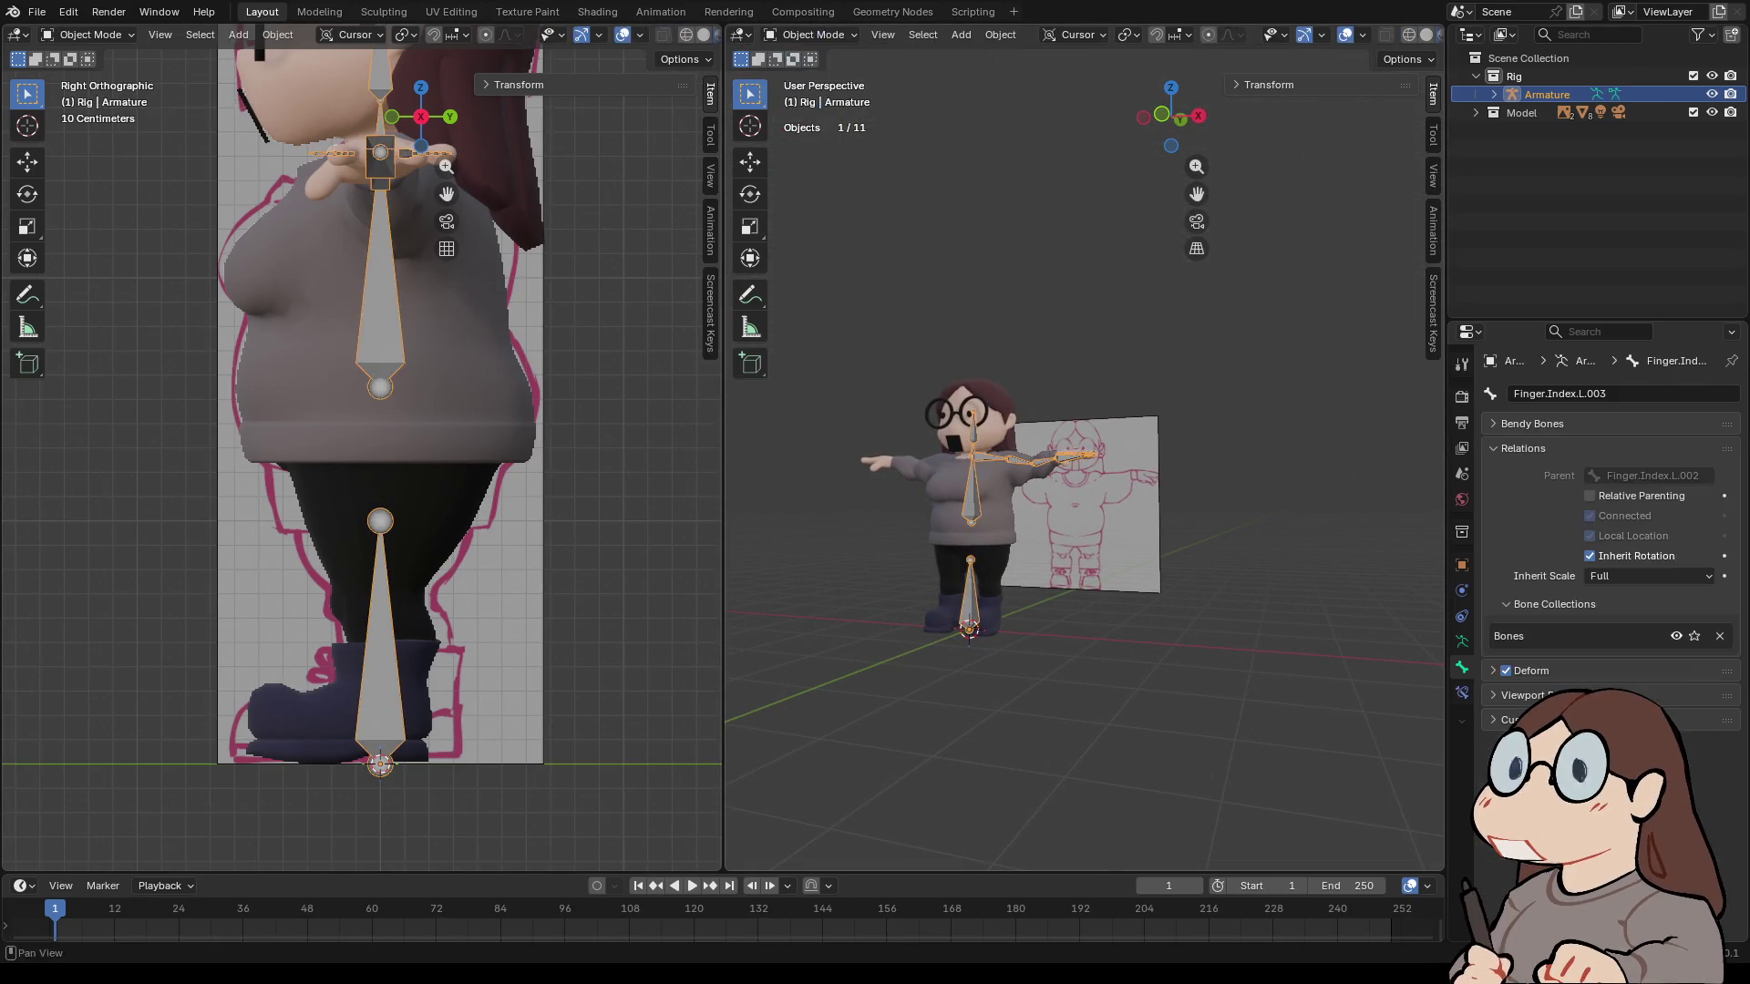
{"action": "left_click", "coordinate": [1161, 115]}
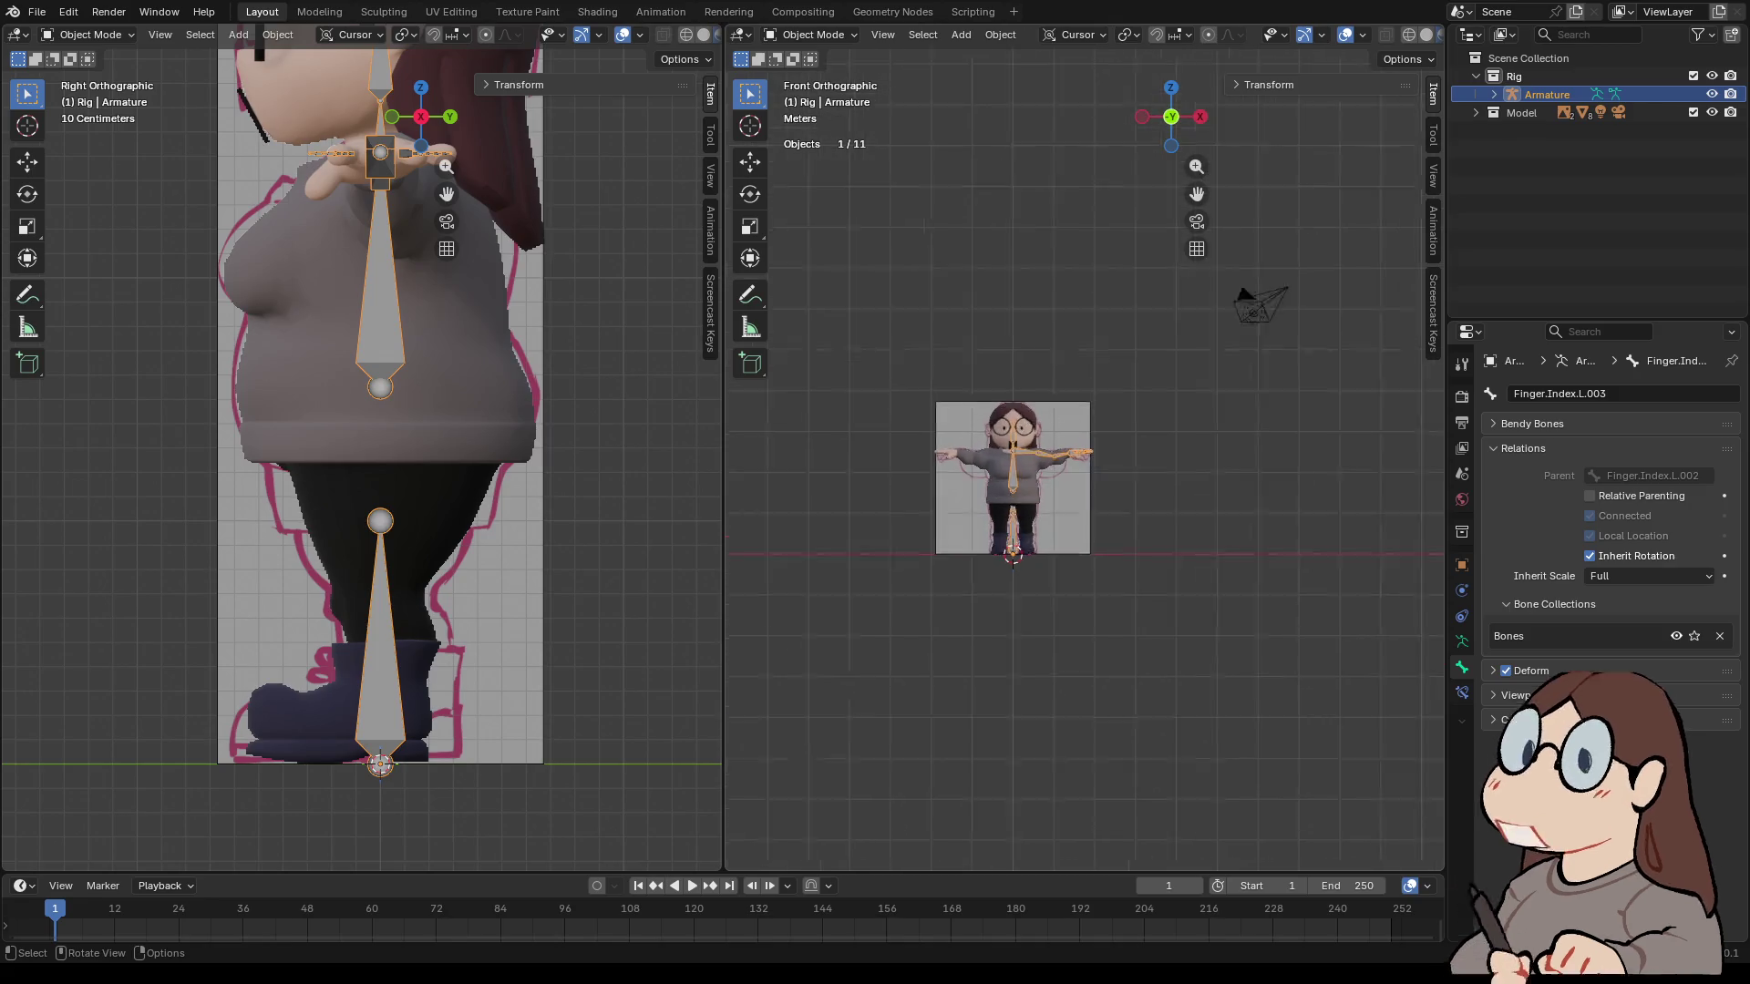
{"action": "scroll", "coordinate": [1085, 455], "scroll_direction": "up", "scroll_amount": 3}
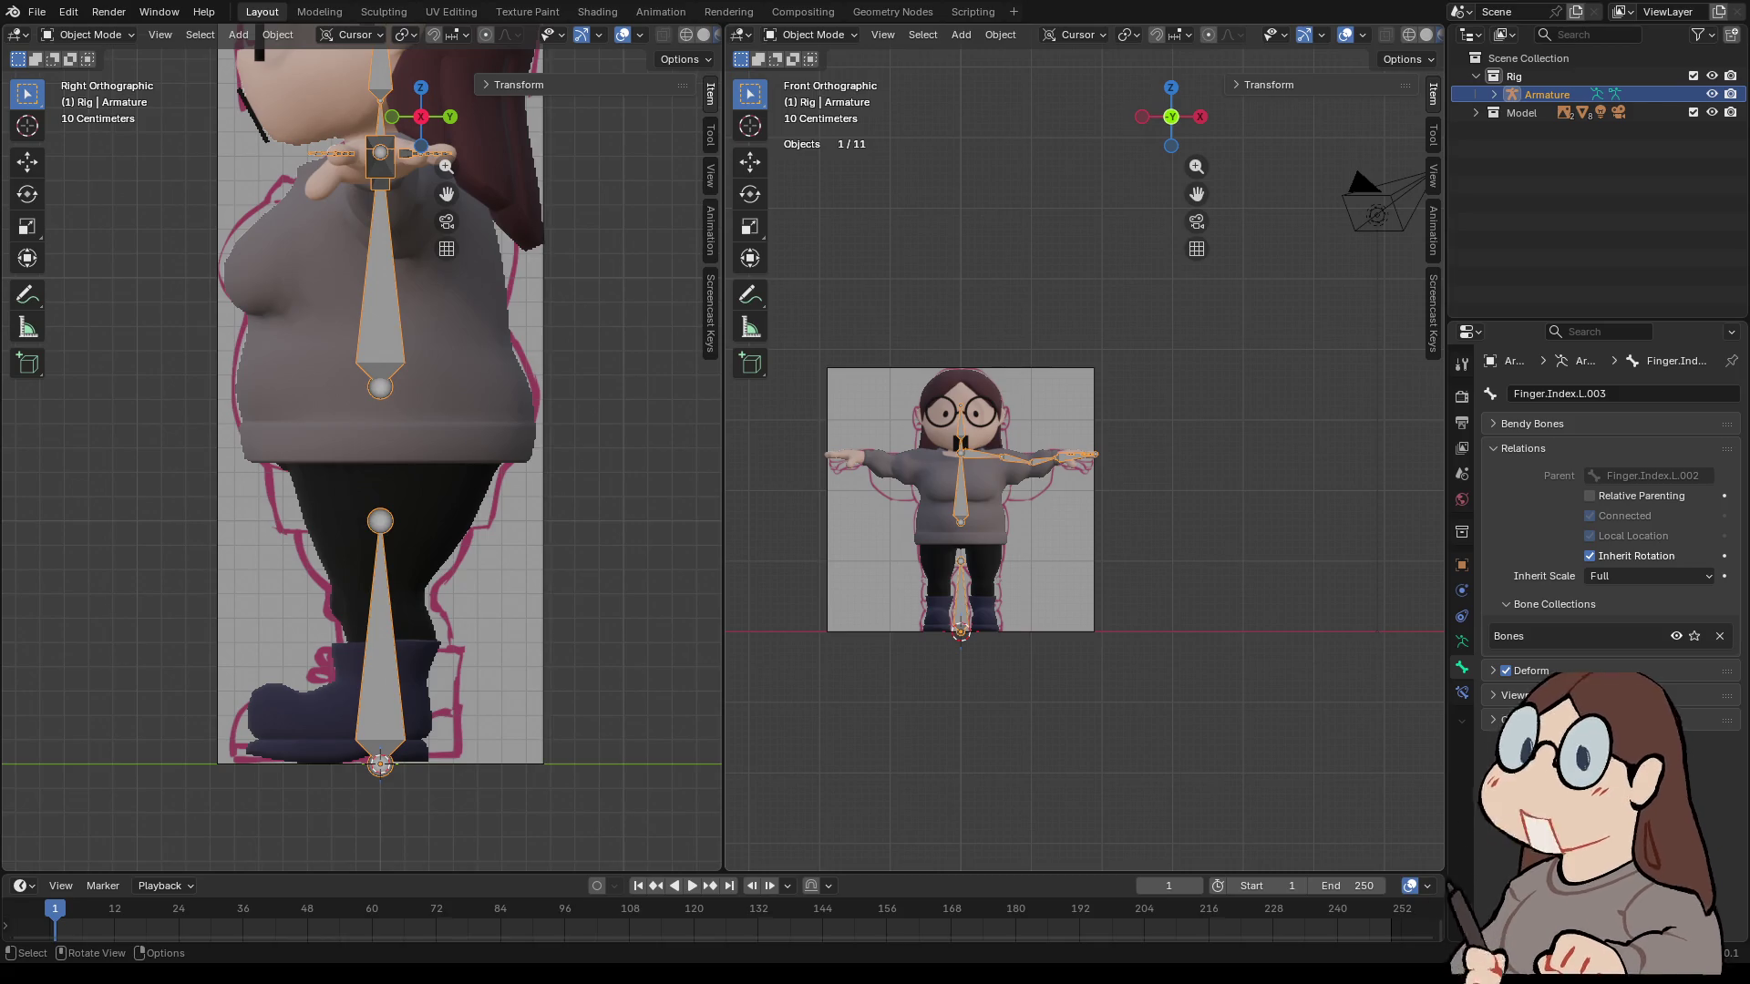
{"action": "key", "text": "alt+a"}
- Frame the character in Front Orthographic view and bring up the Add menu
{"action": "left_click_drag", "start_coordinate": [1171, 117], "coordinate": [1135, 159]}
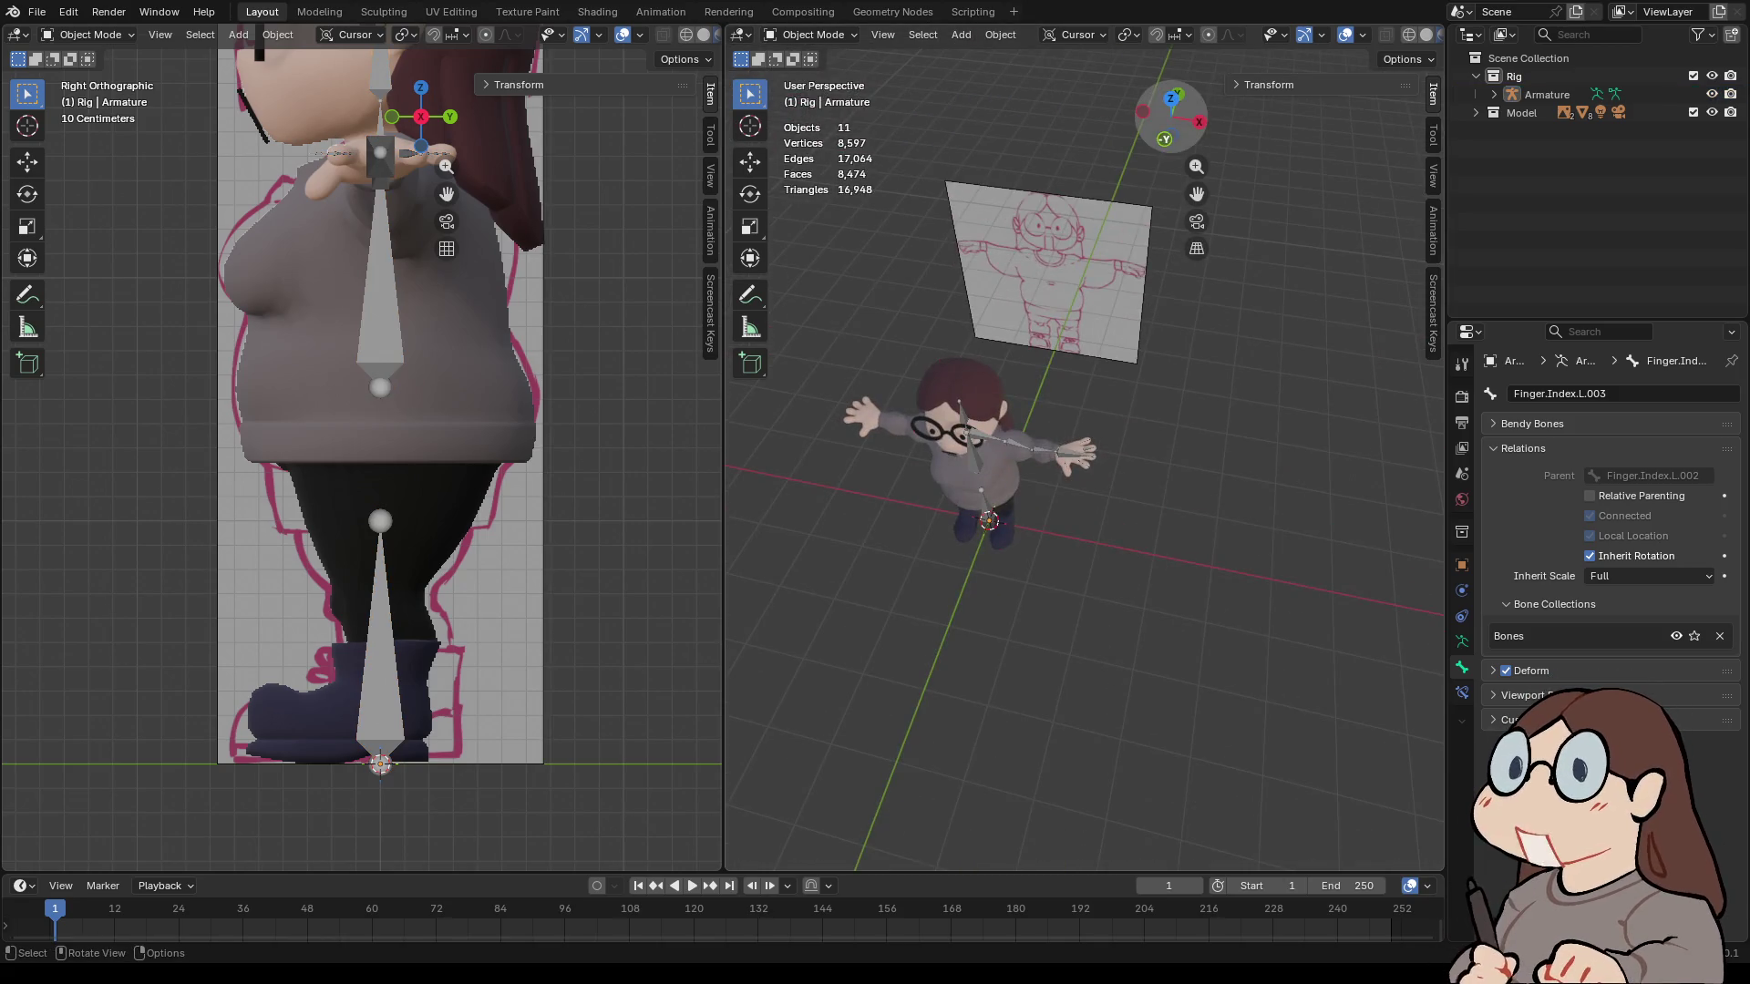
{"action": "key", "text": "KP_1"}
{"action": "mouse_move", "coordinate": [1011, 474]}
{"action": "middle_mouse_down", "text": "shift"}
{"action": "mouse_move", "coordinate": [1036, 647]}
{"action": "mouse_move", "coordinate": [919, 555]}
{"action": "middle_mouse_up", "text": "shift"}
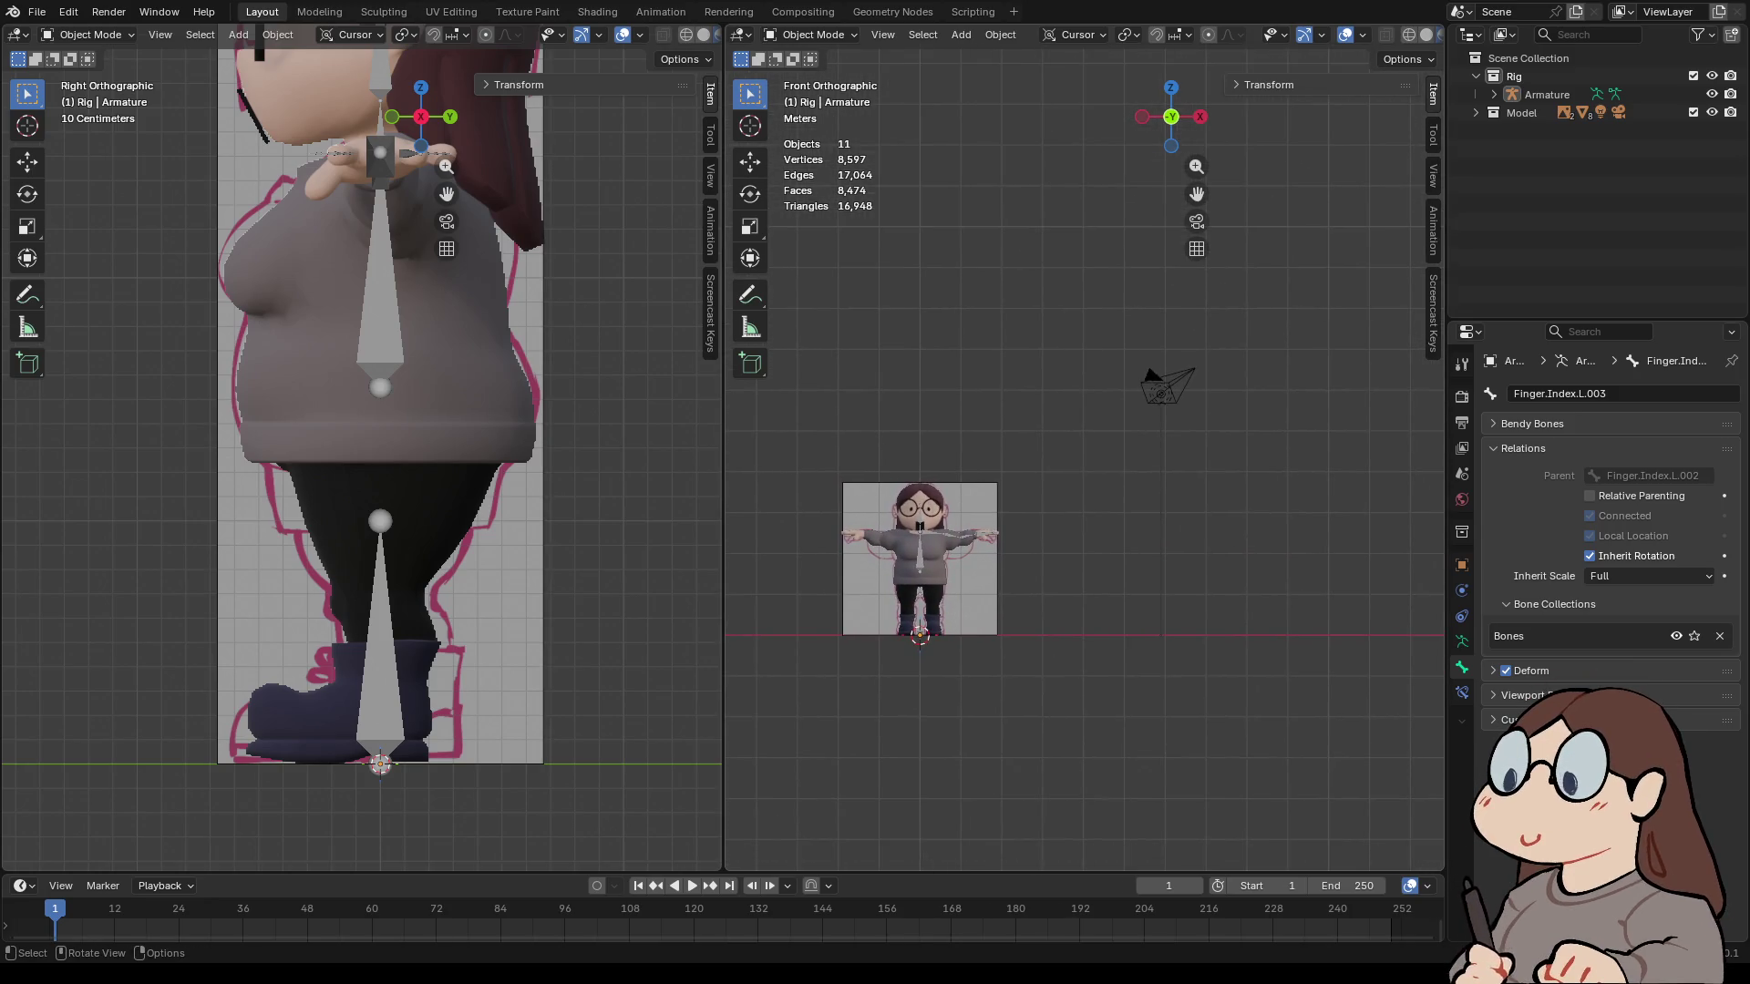
{"action": "key", "text": "shift+a"}
- Add a Circle mesh and raise it 13.16 m along Z above the character
{"action": "mouse_move", "coordinate": [948, 201]}
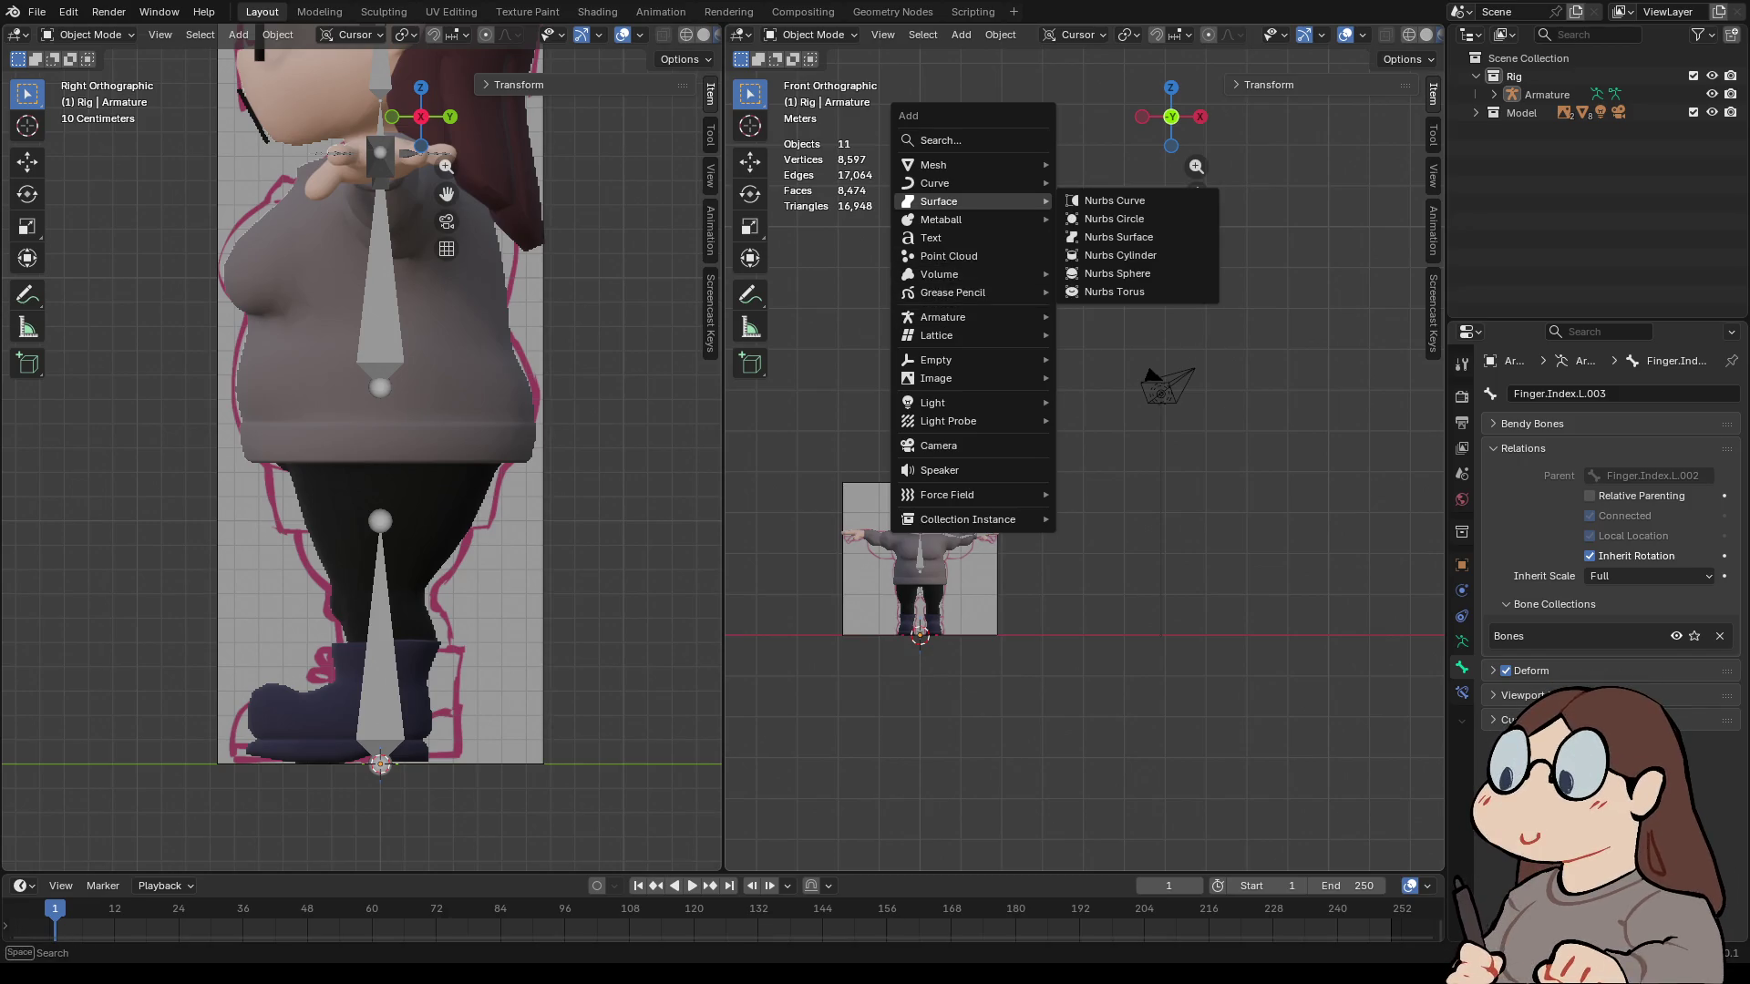
{"action": "mouse_move", "coordinate": [947, 165]}
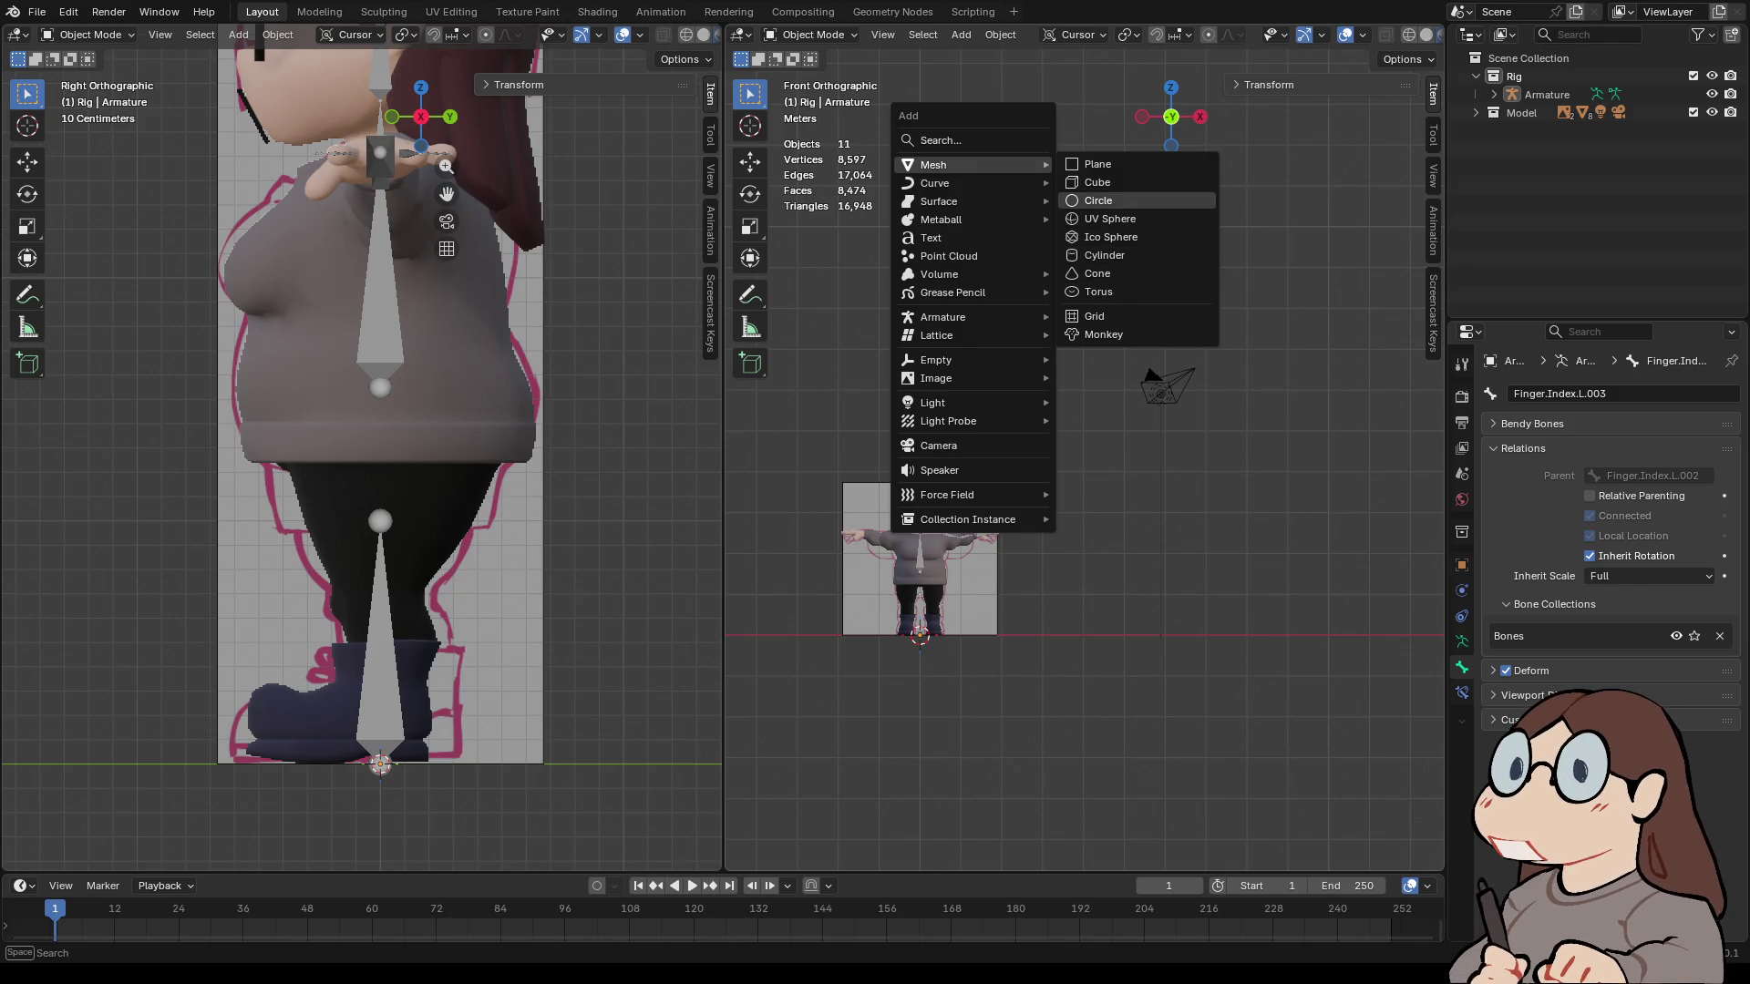
{"action": "left_click", "coordinate": [1098, 200]}
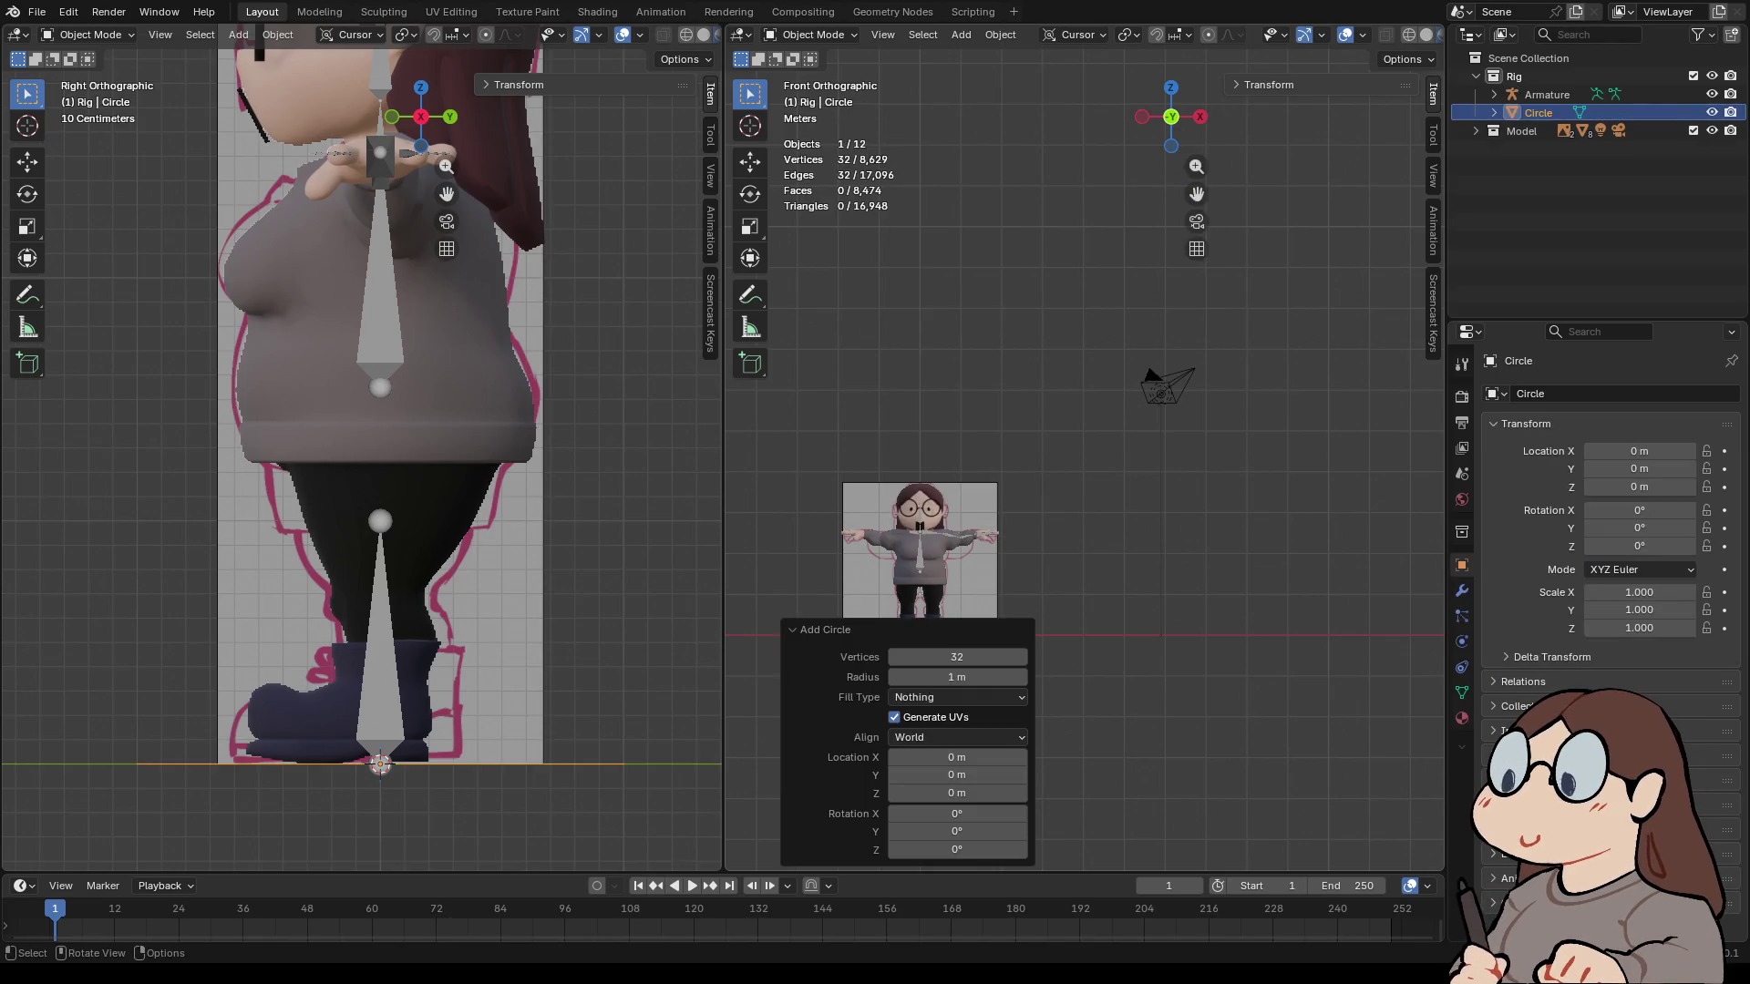
{"action": "key", "text": "g"}
{"action": "key", "text": "z"}
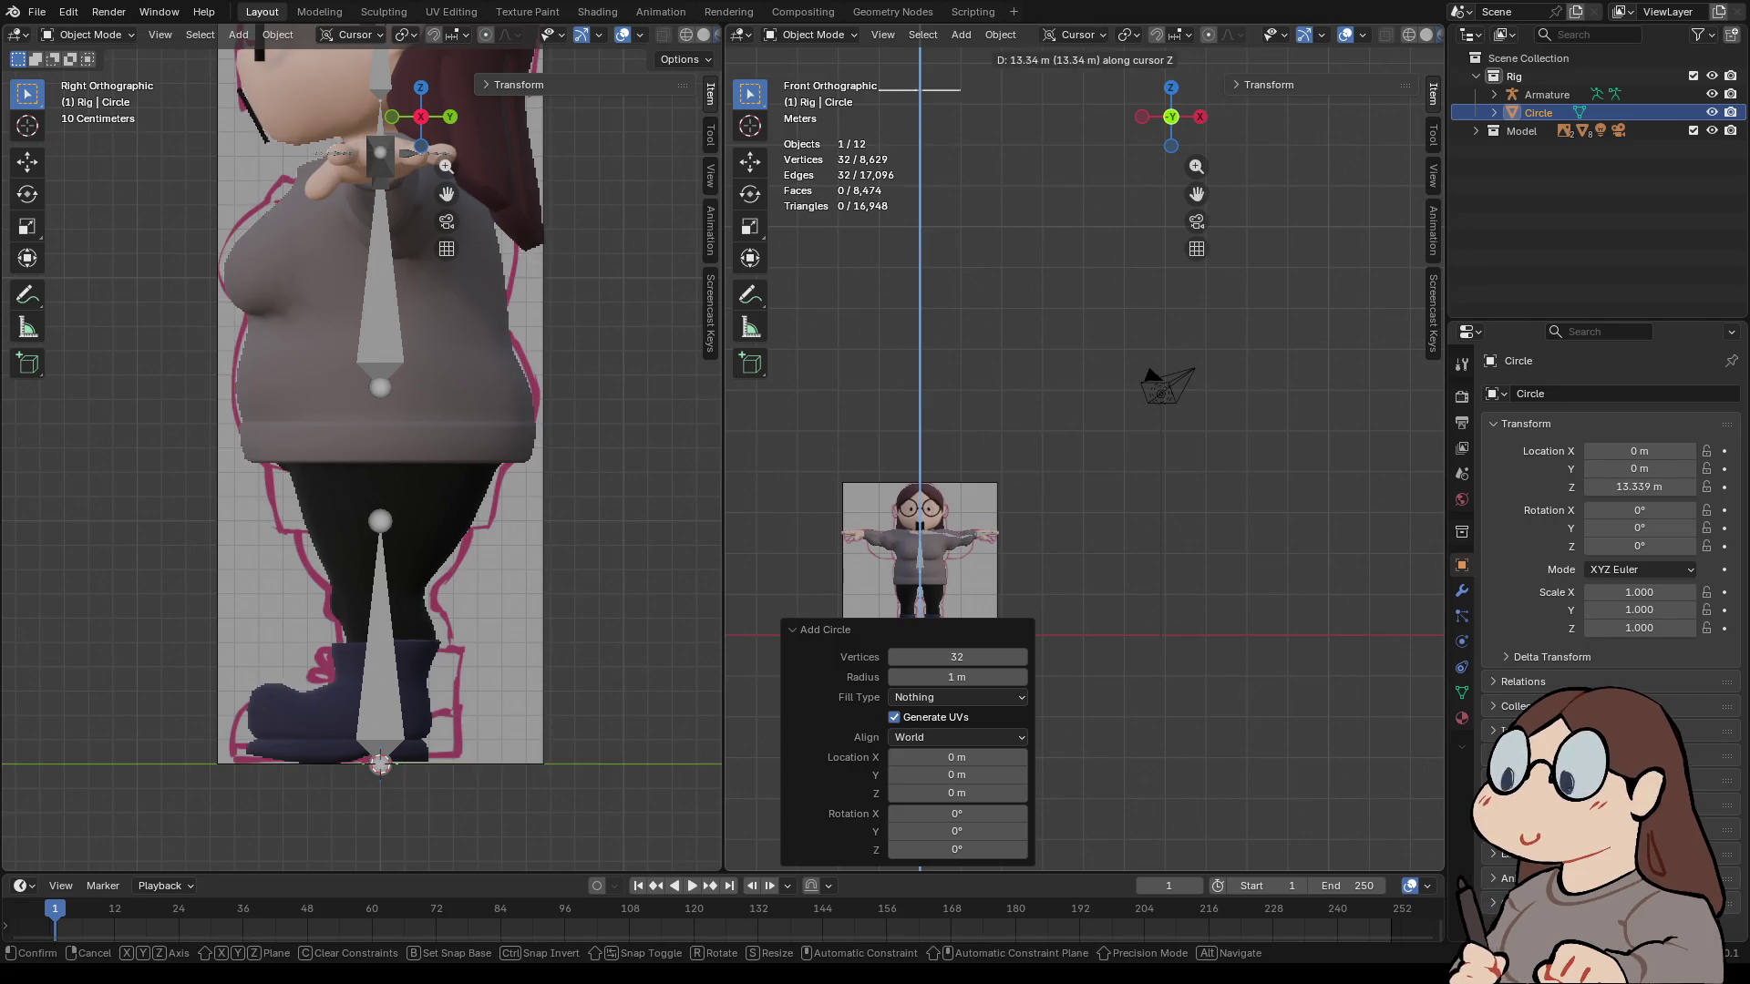
{"action": "key", "text": "Return"}
- View the circle from the top, frame it, and enter Edit Mode
{"action": "scroll", "coordinate": [1081, 450], "scroll_direction": "down", "scroll_amount": 3}
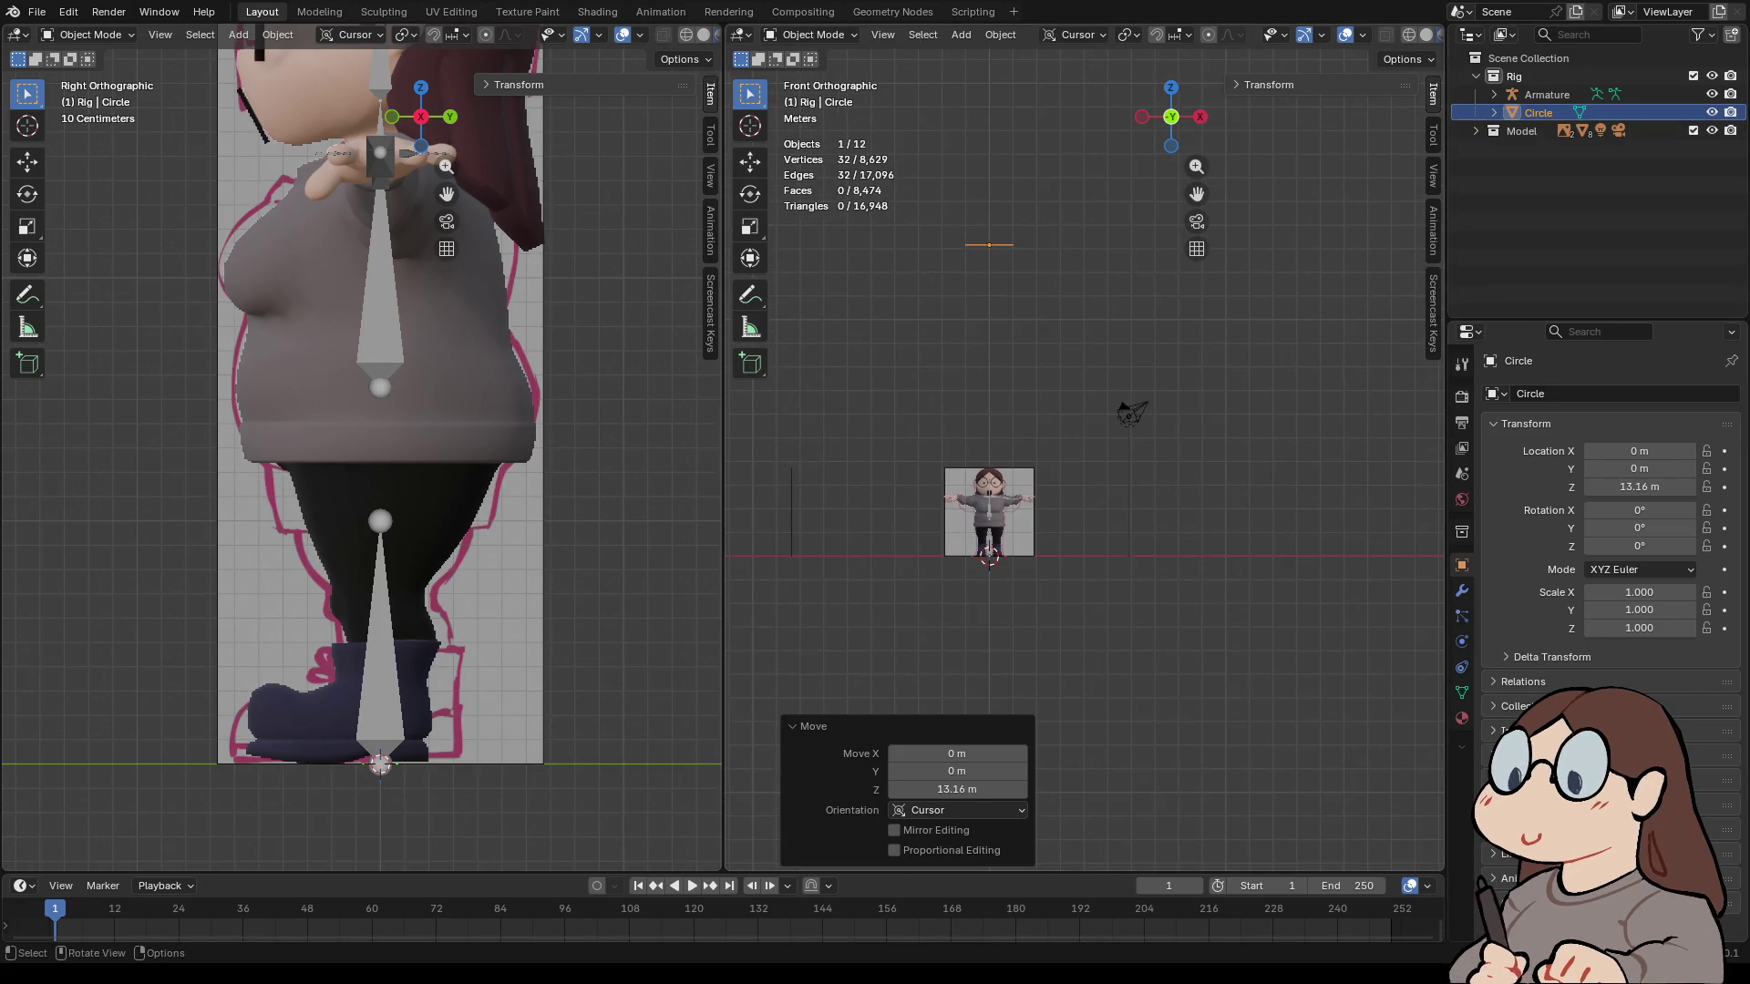
{"action": "middle_click_drag", "start_coordinate": [1084, 274], "coordinate": [1120, 383]}
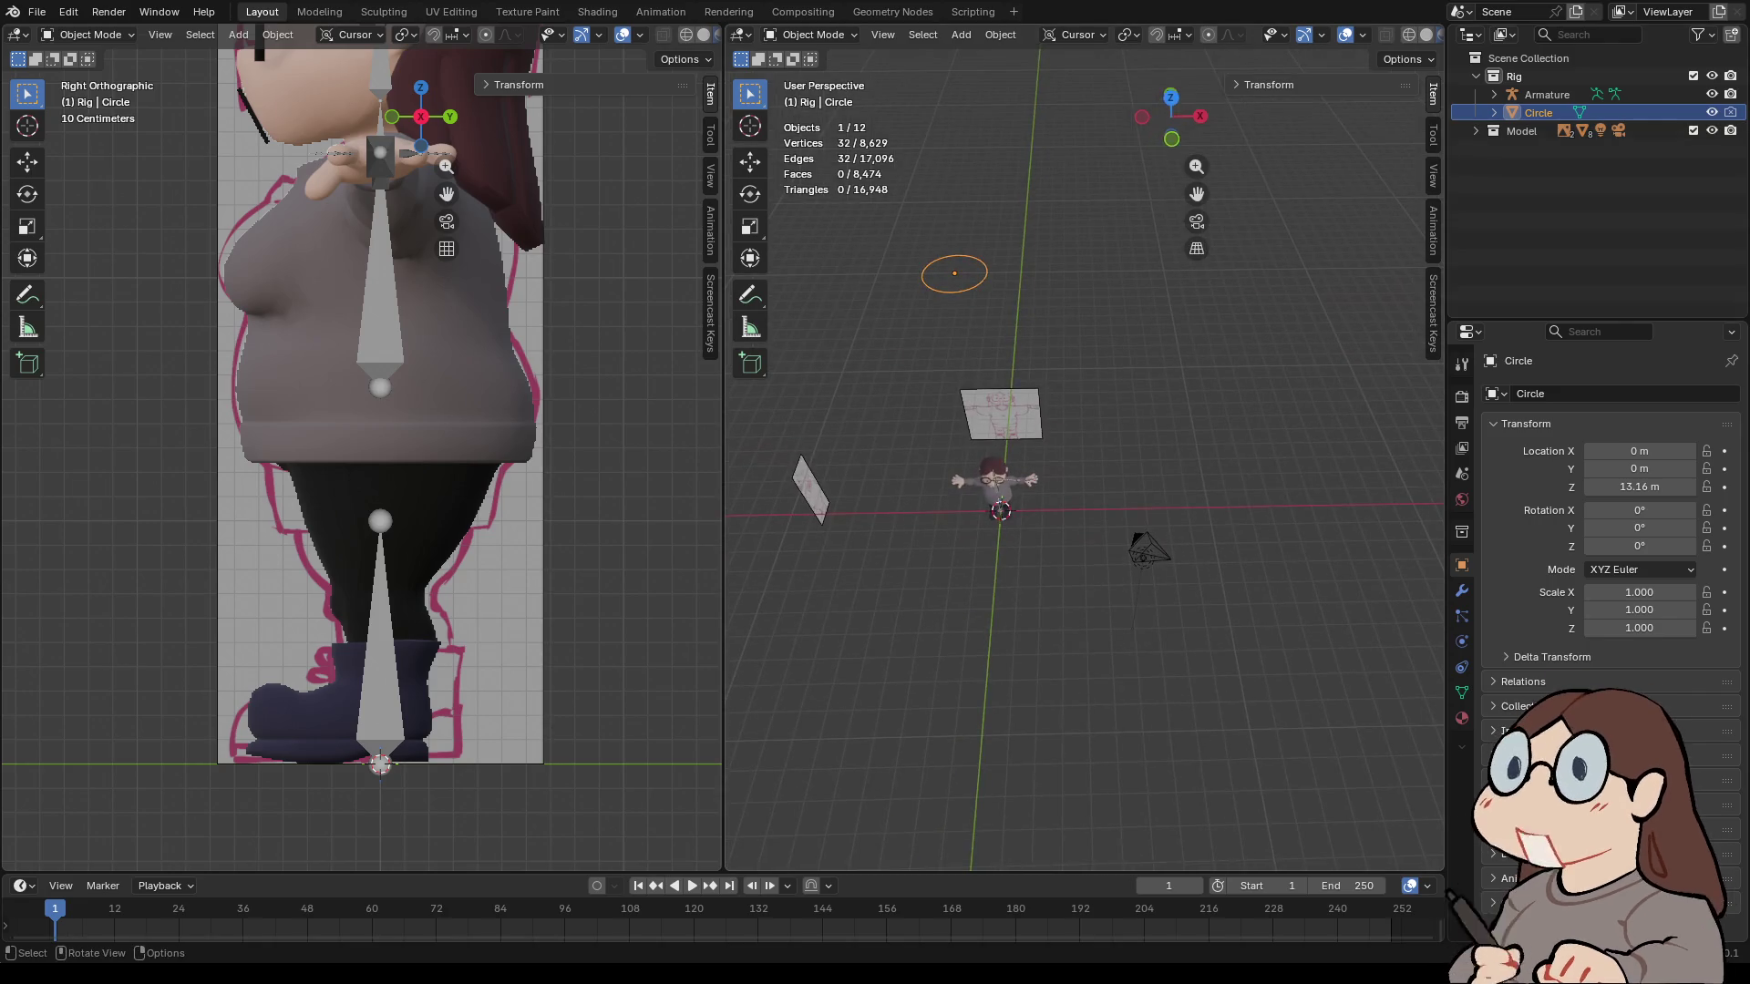
{"action": "key", "text": "KP_7"}
{"action": "key", "text": "KP_Decimal"}
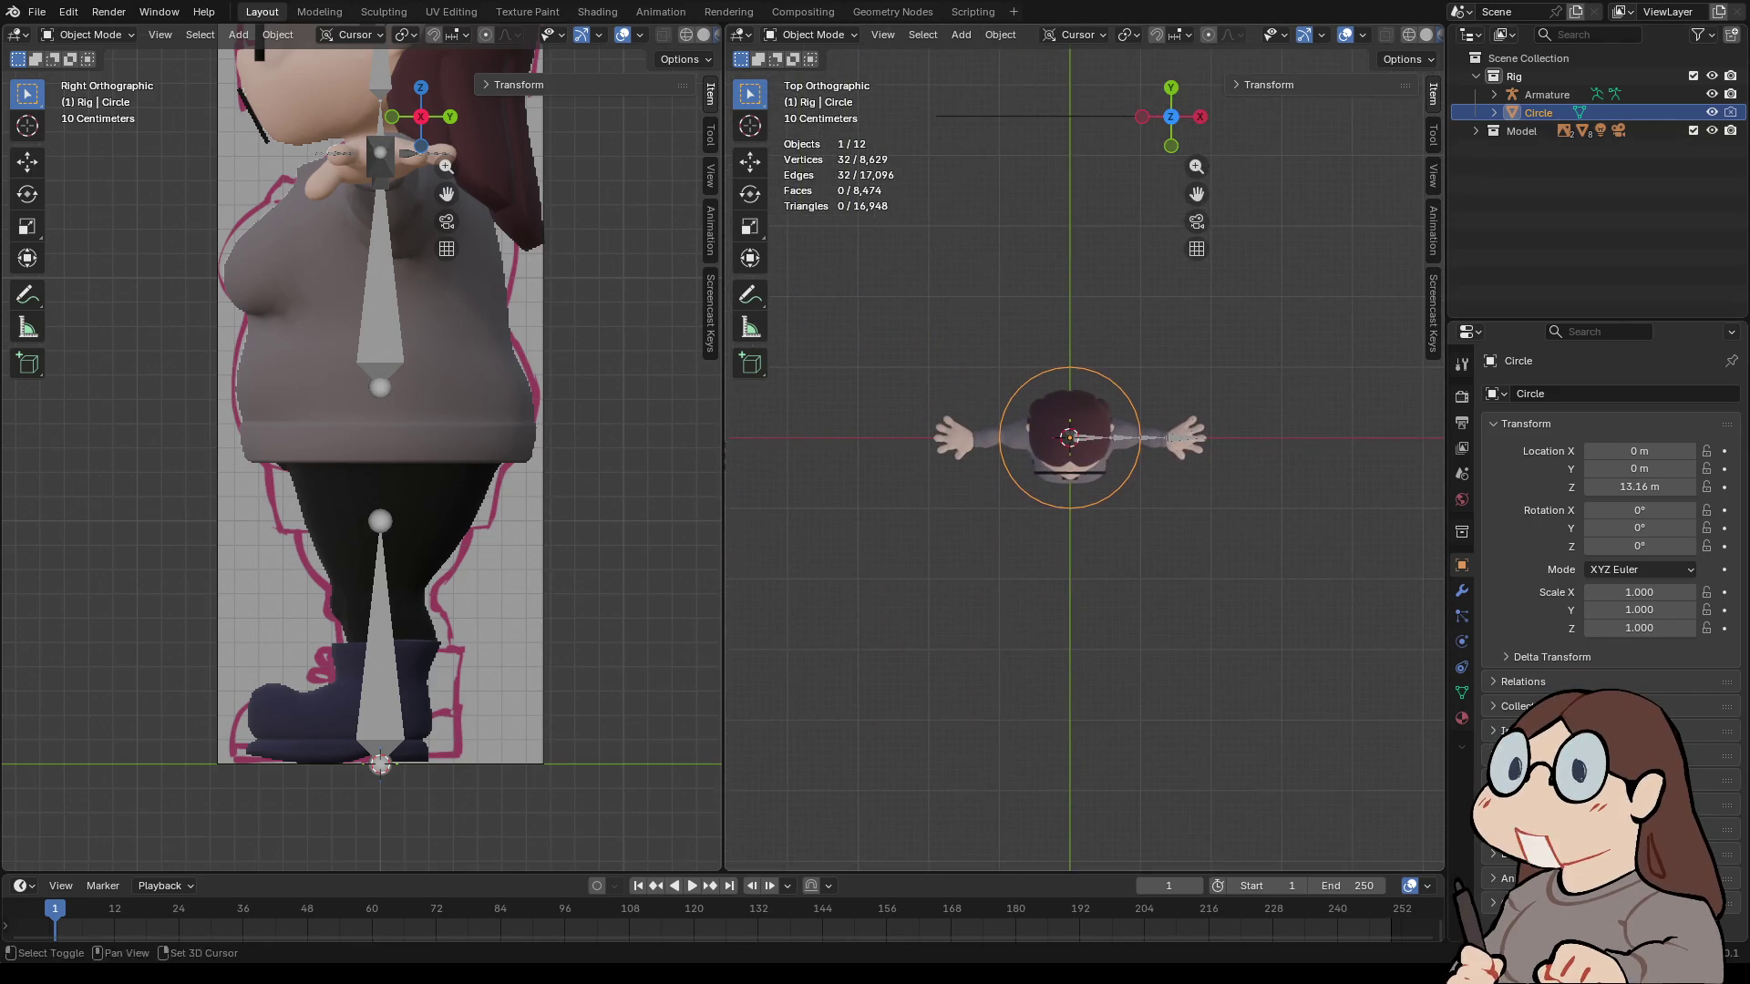
{"action": "left_click", "coordinate": [811, 34]}
{"action": "left_click", "coordinate": [802, 75]}
{"action": "scroll", "coordinate": [1082, 447], "scroll_direction": "up", "scroll_amount": 5}
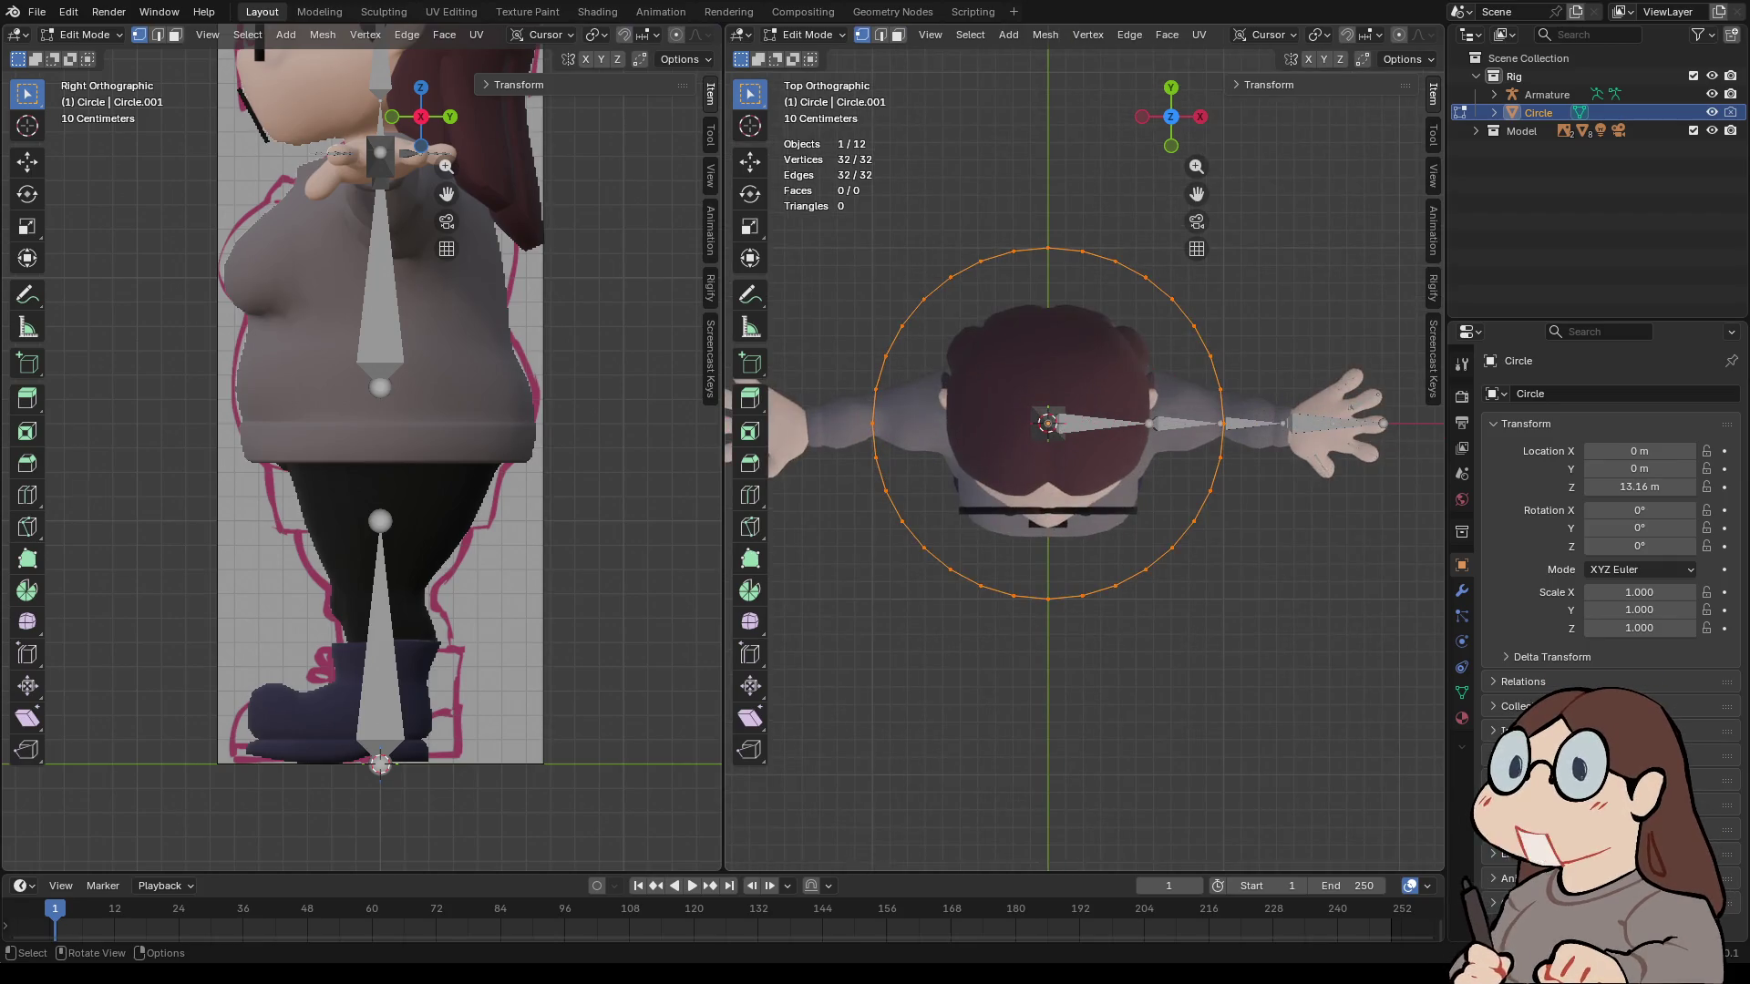
- Enable X and Y mirror editing for the circle's vertices
{"action": "left_click", "coordinate": [1308, 58]}
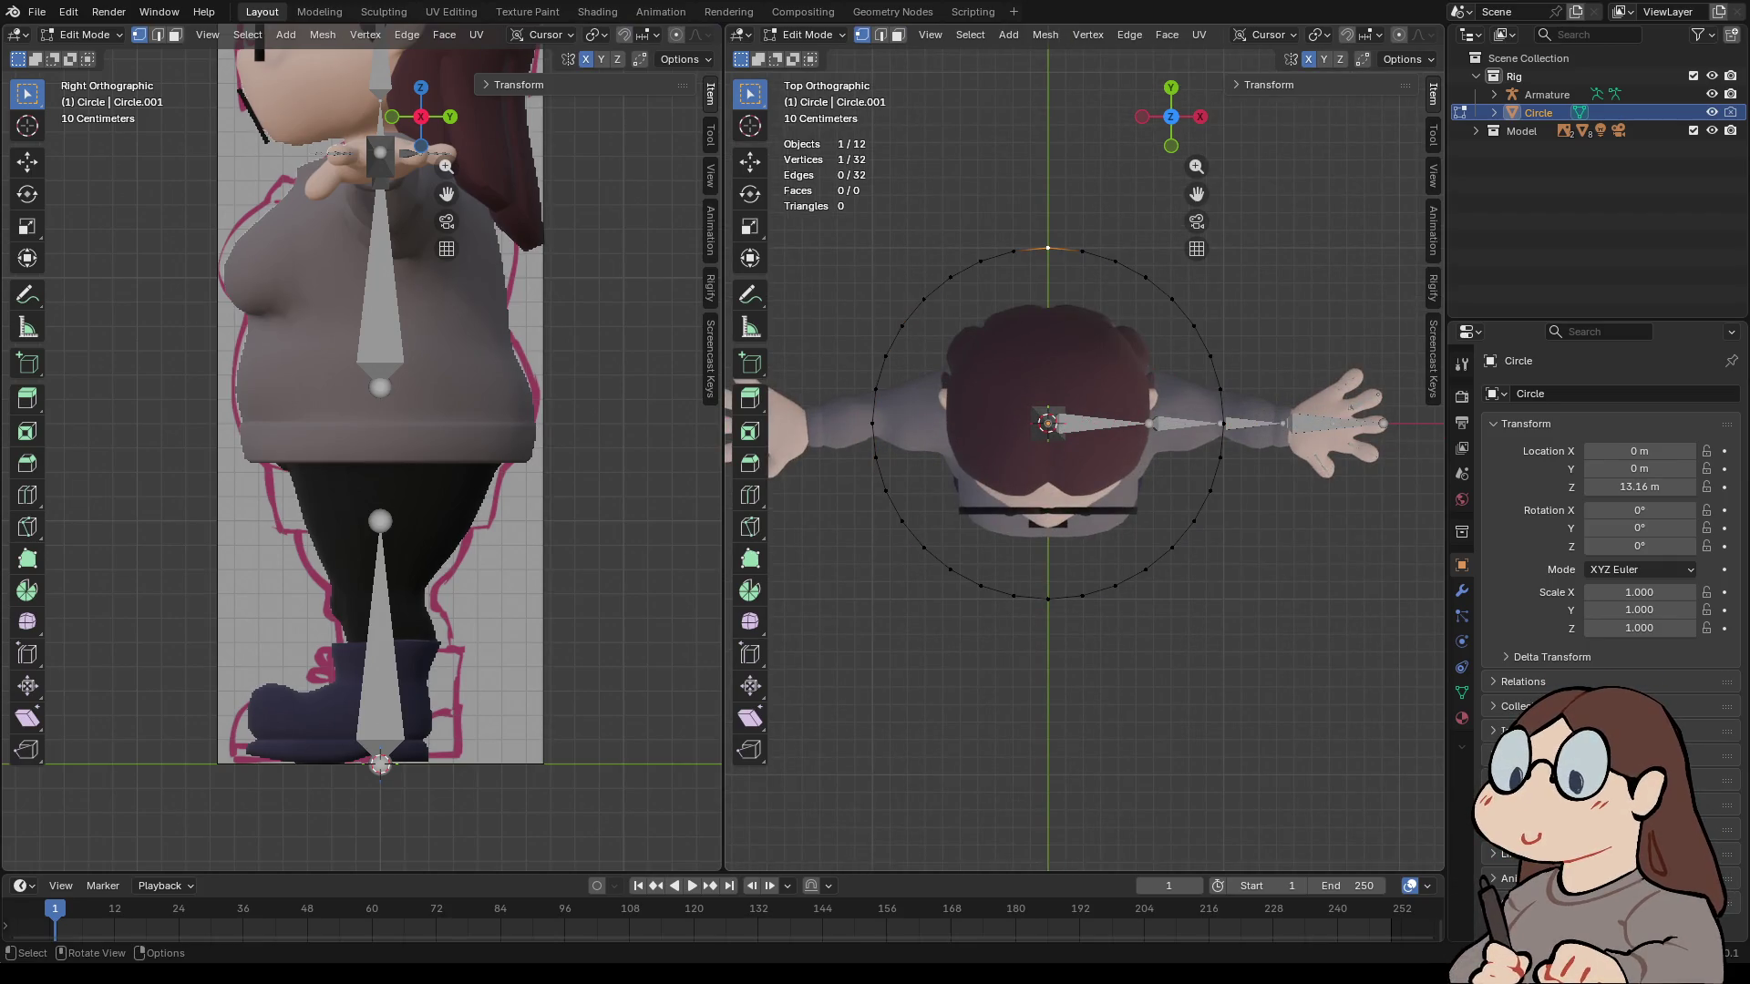
{"action": "left_click", "coordinate": [1324, 58]}
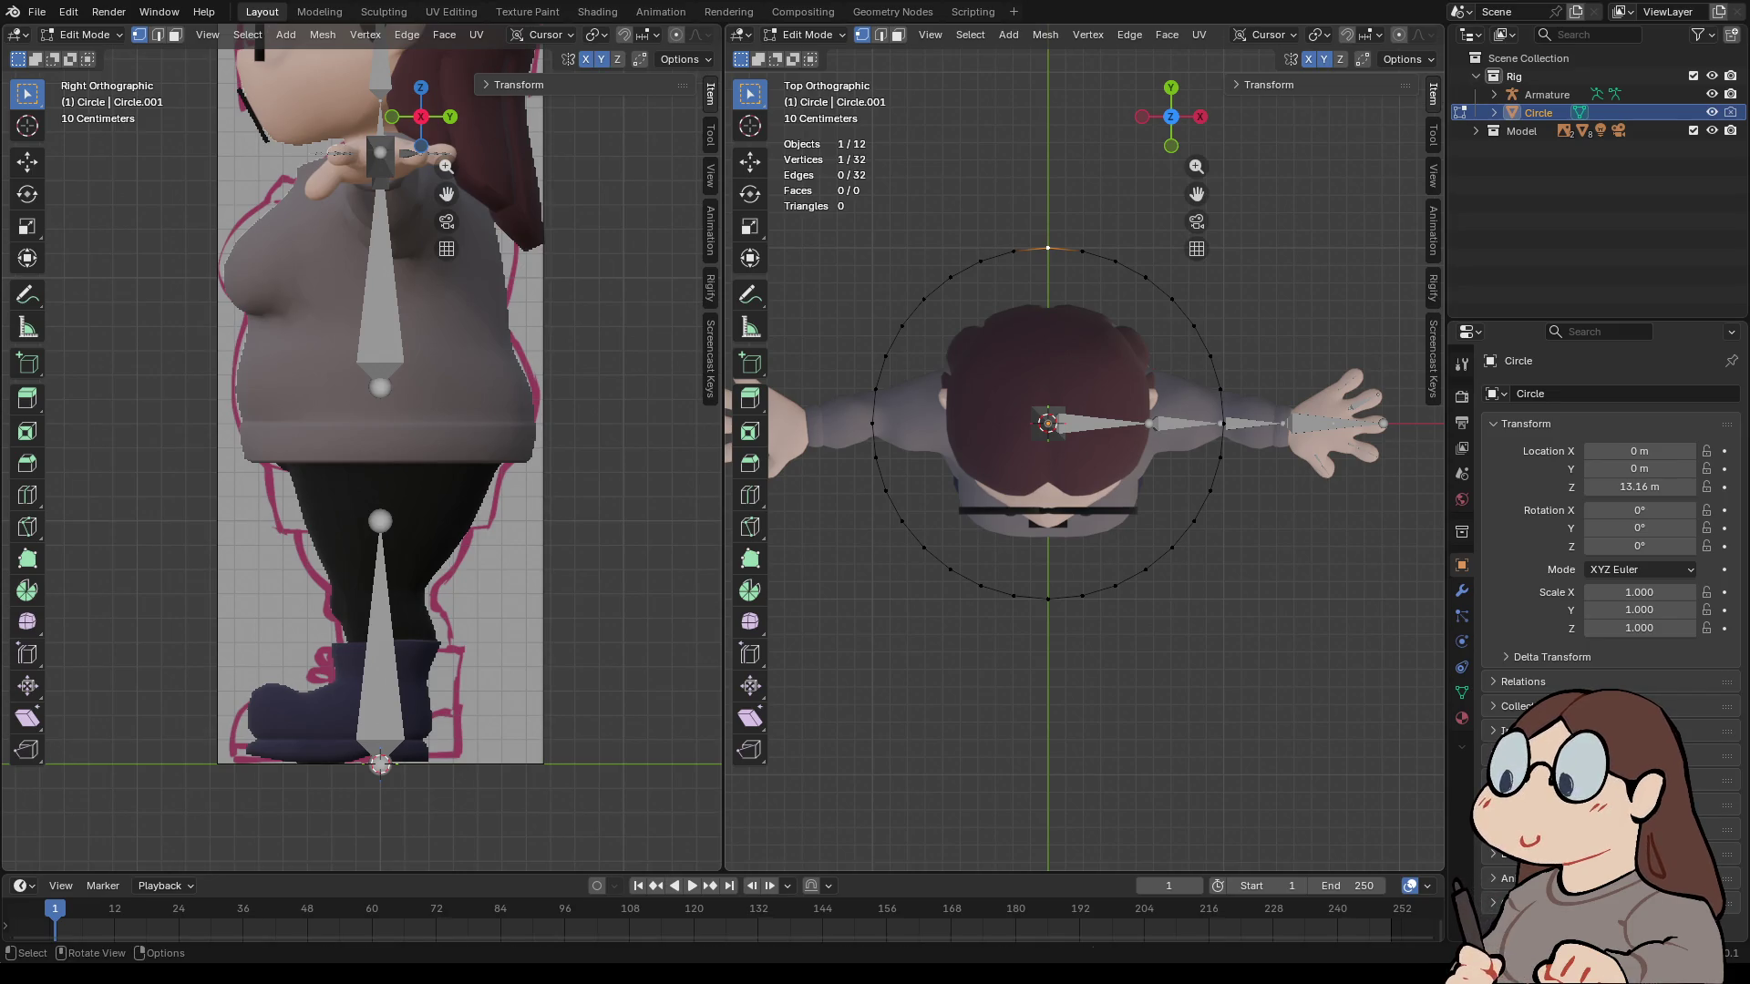
{"action": "key", "text": "g"}
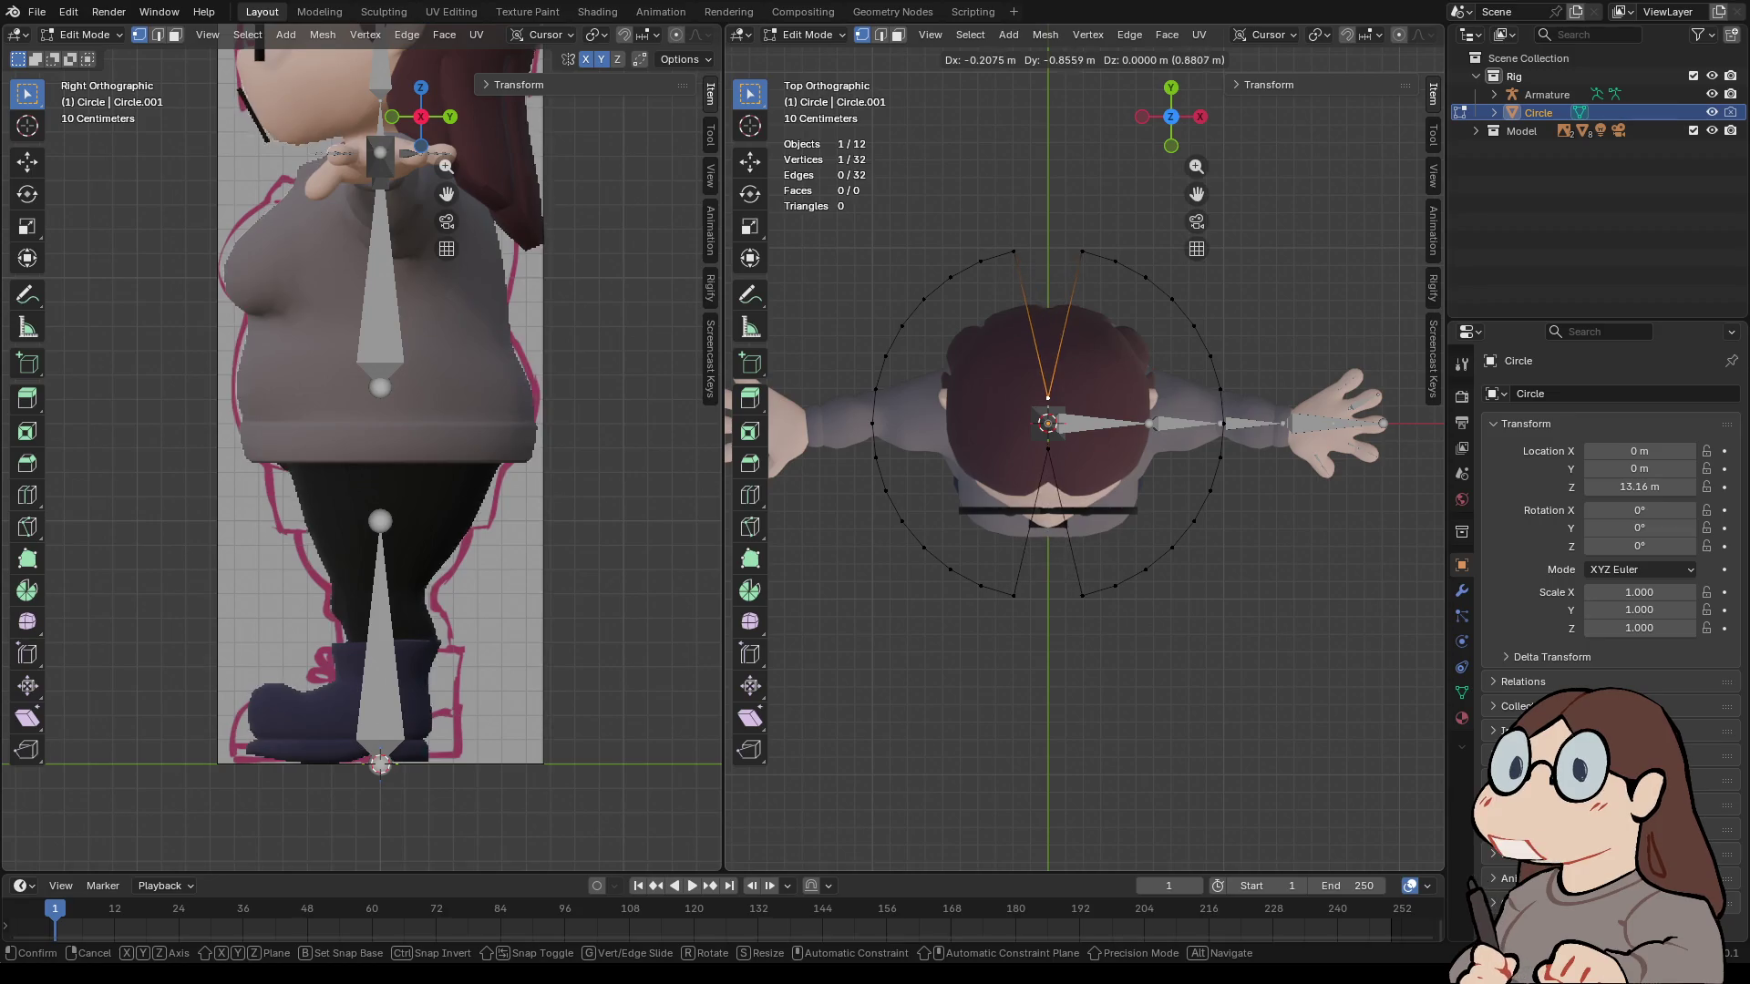
{"action": "key", "text": "Escape"}
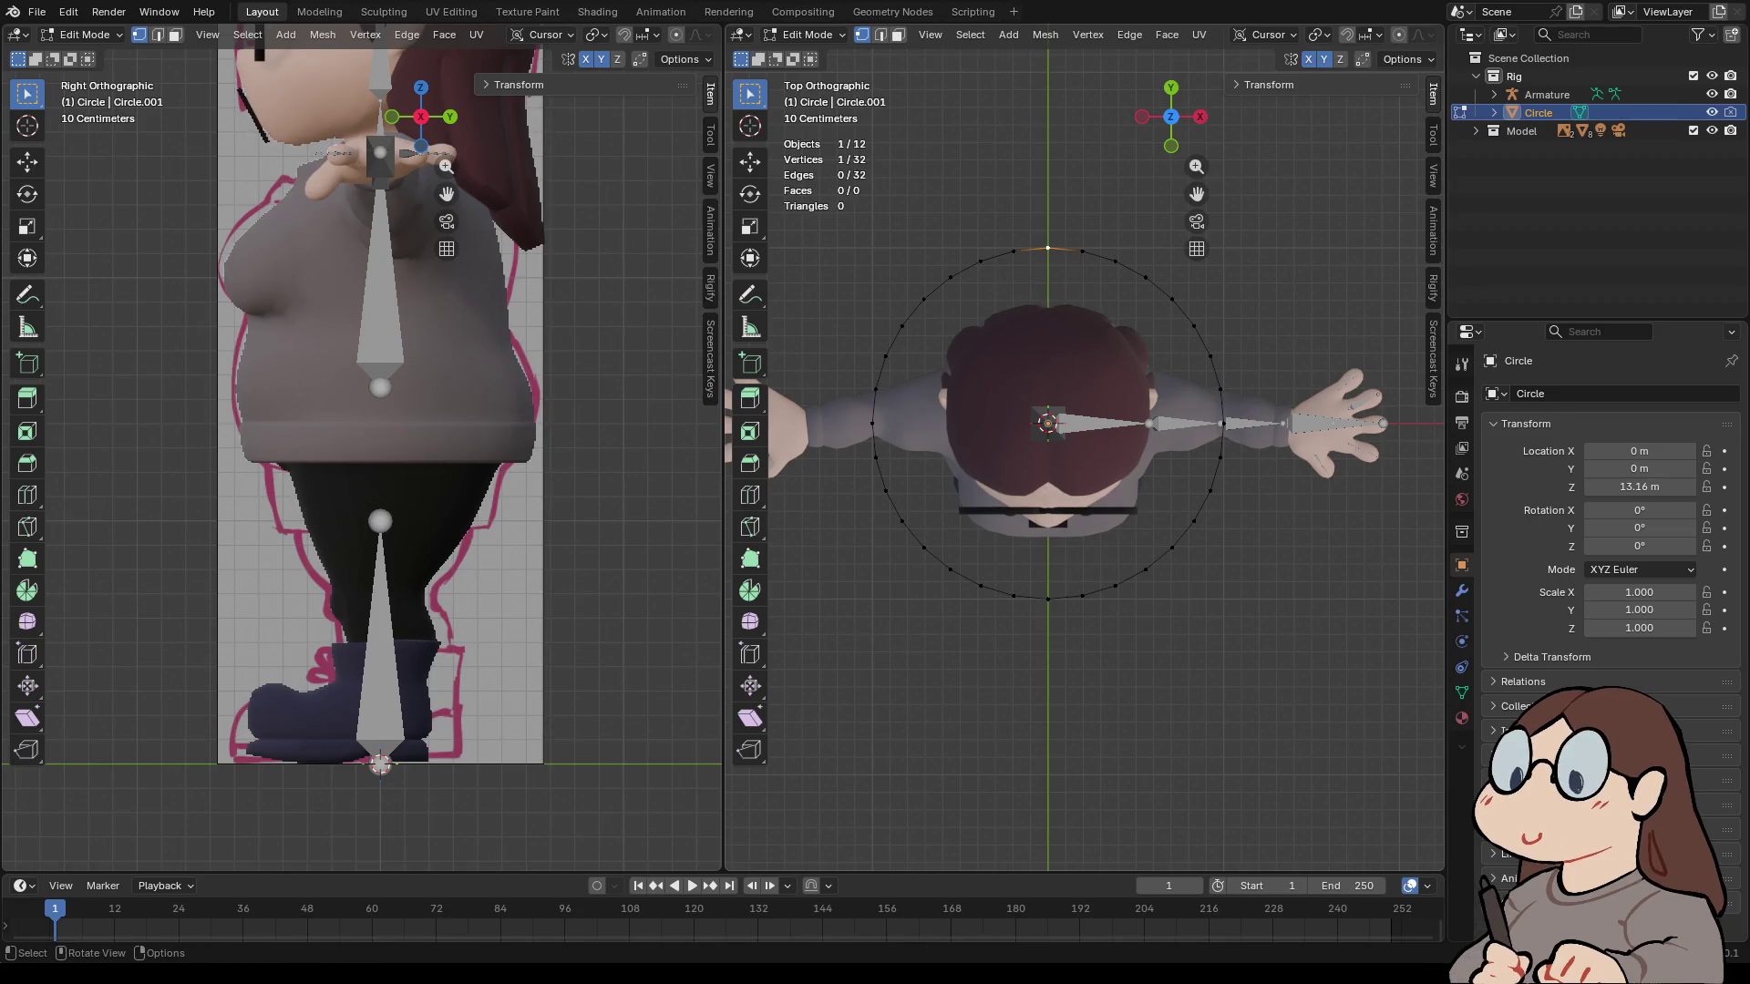
{"action": "key", "text": "g"}
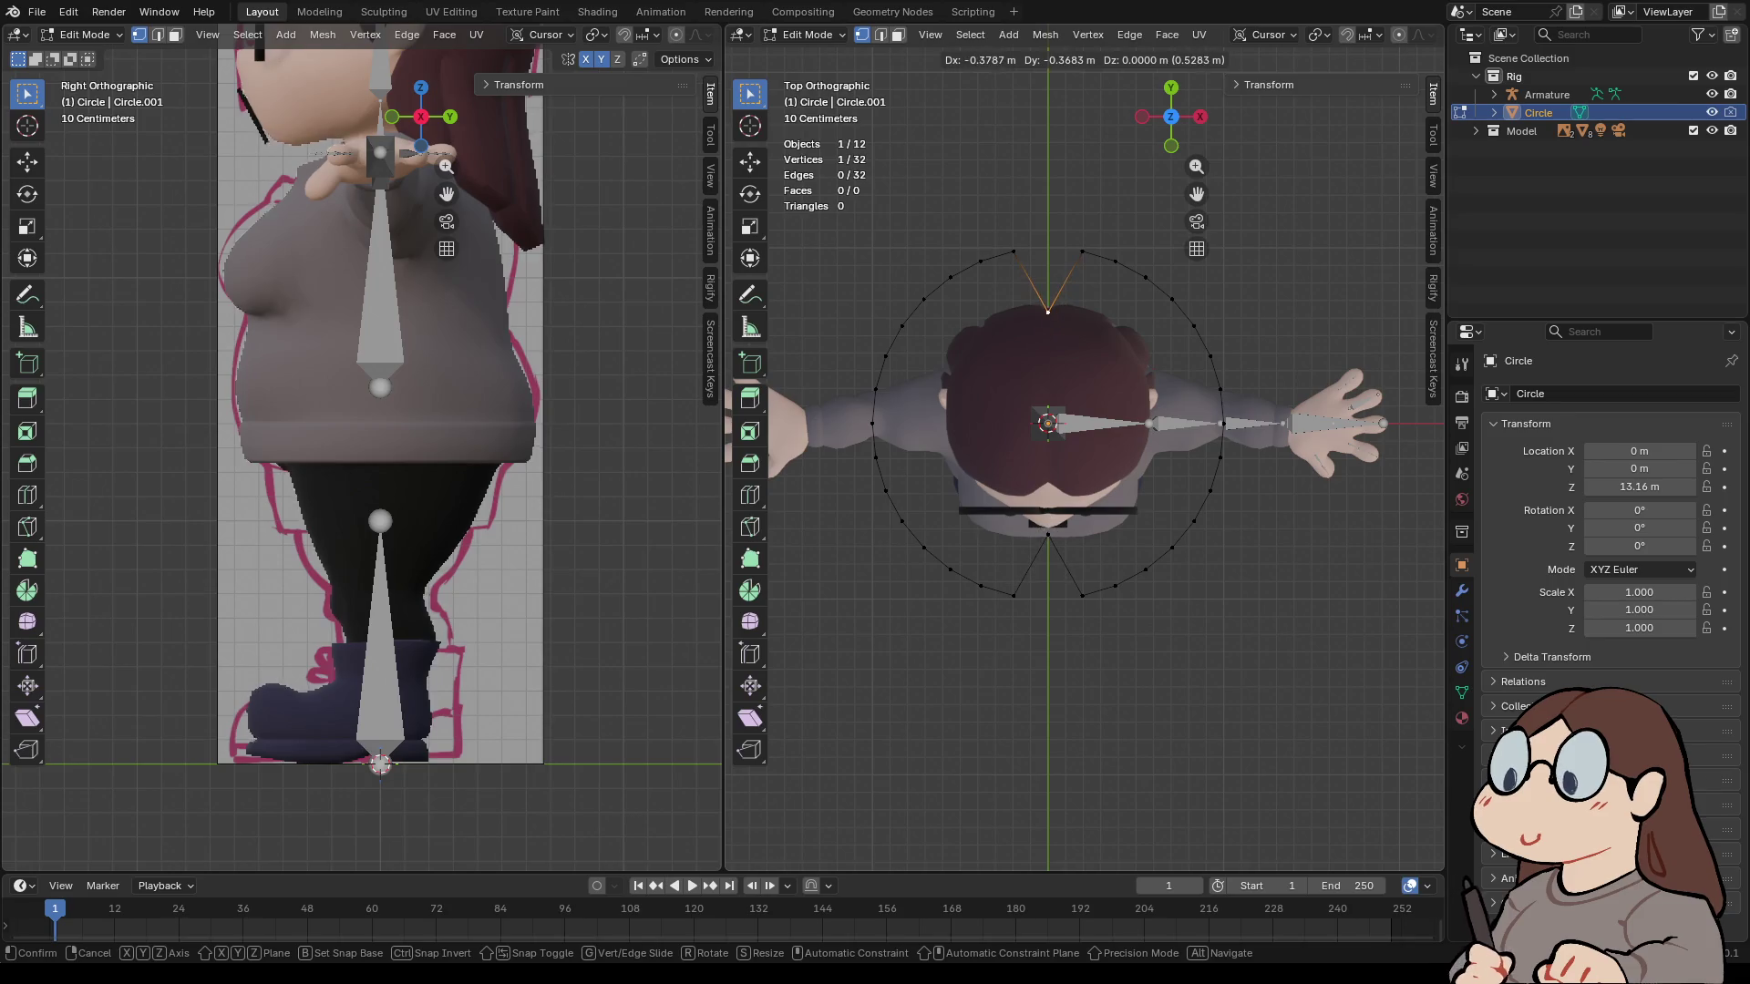
{"action": "key", "text": "Escape"}
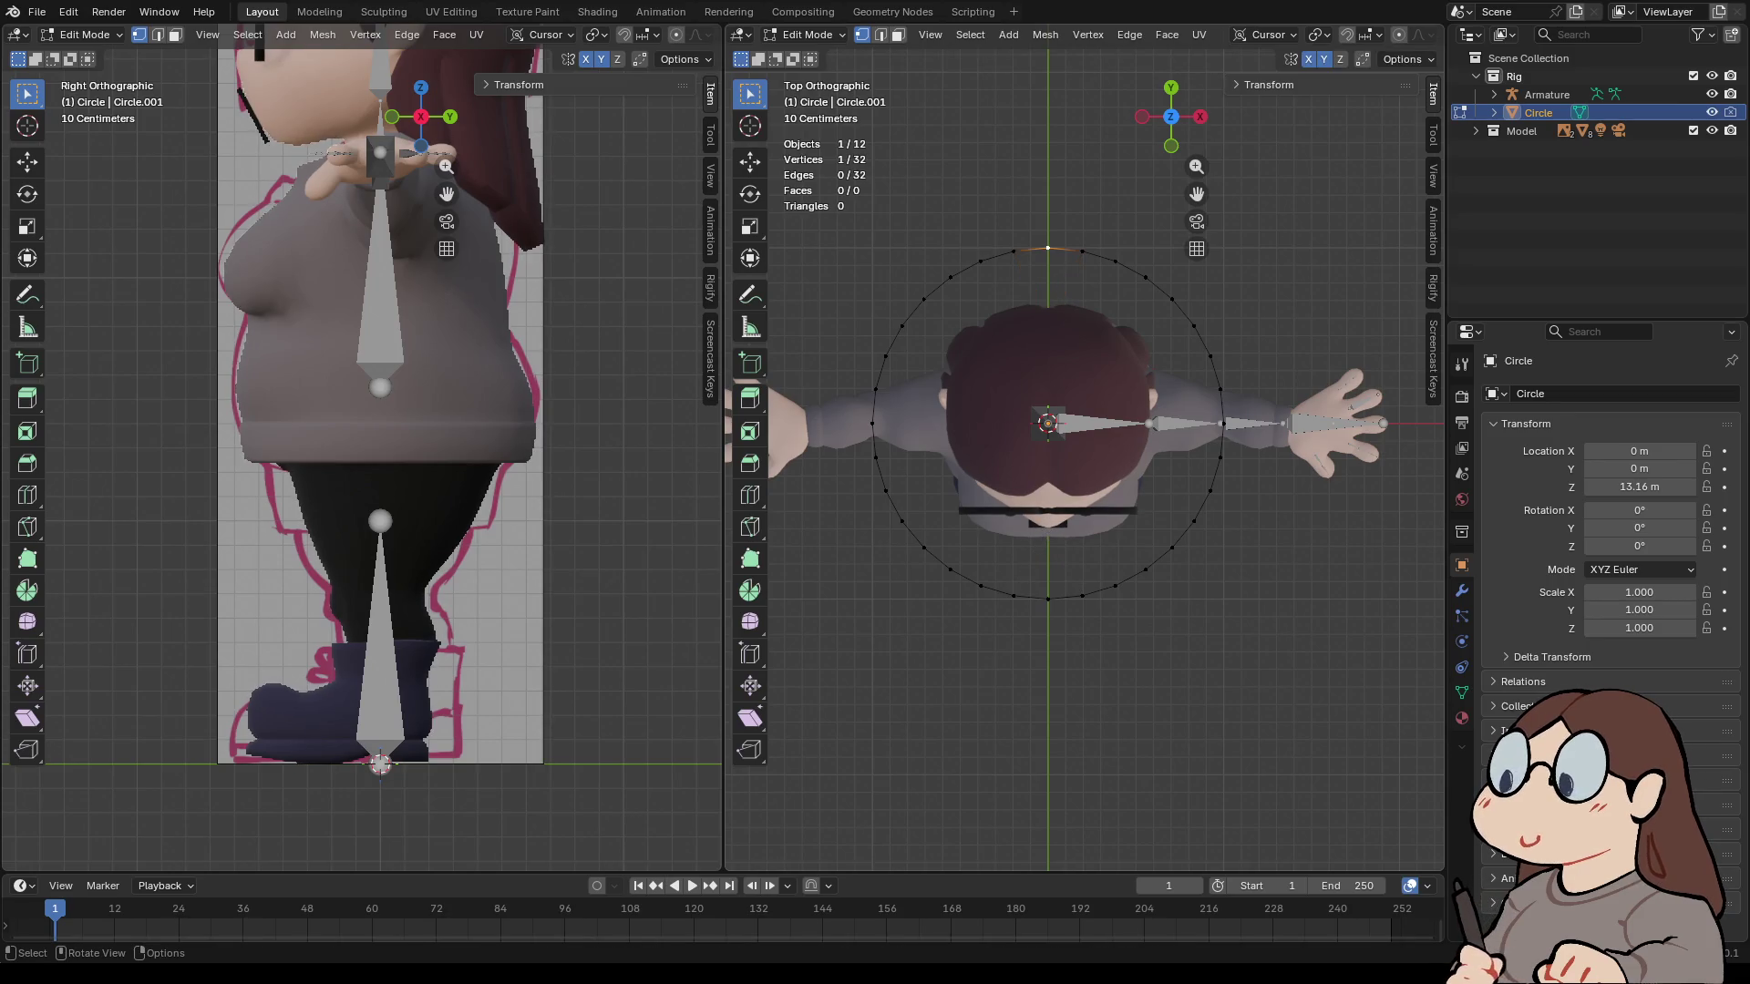
{"action": "left_click", "coordinate": [1172, 298]}
{"action": "key", "text": "g"}
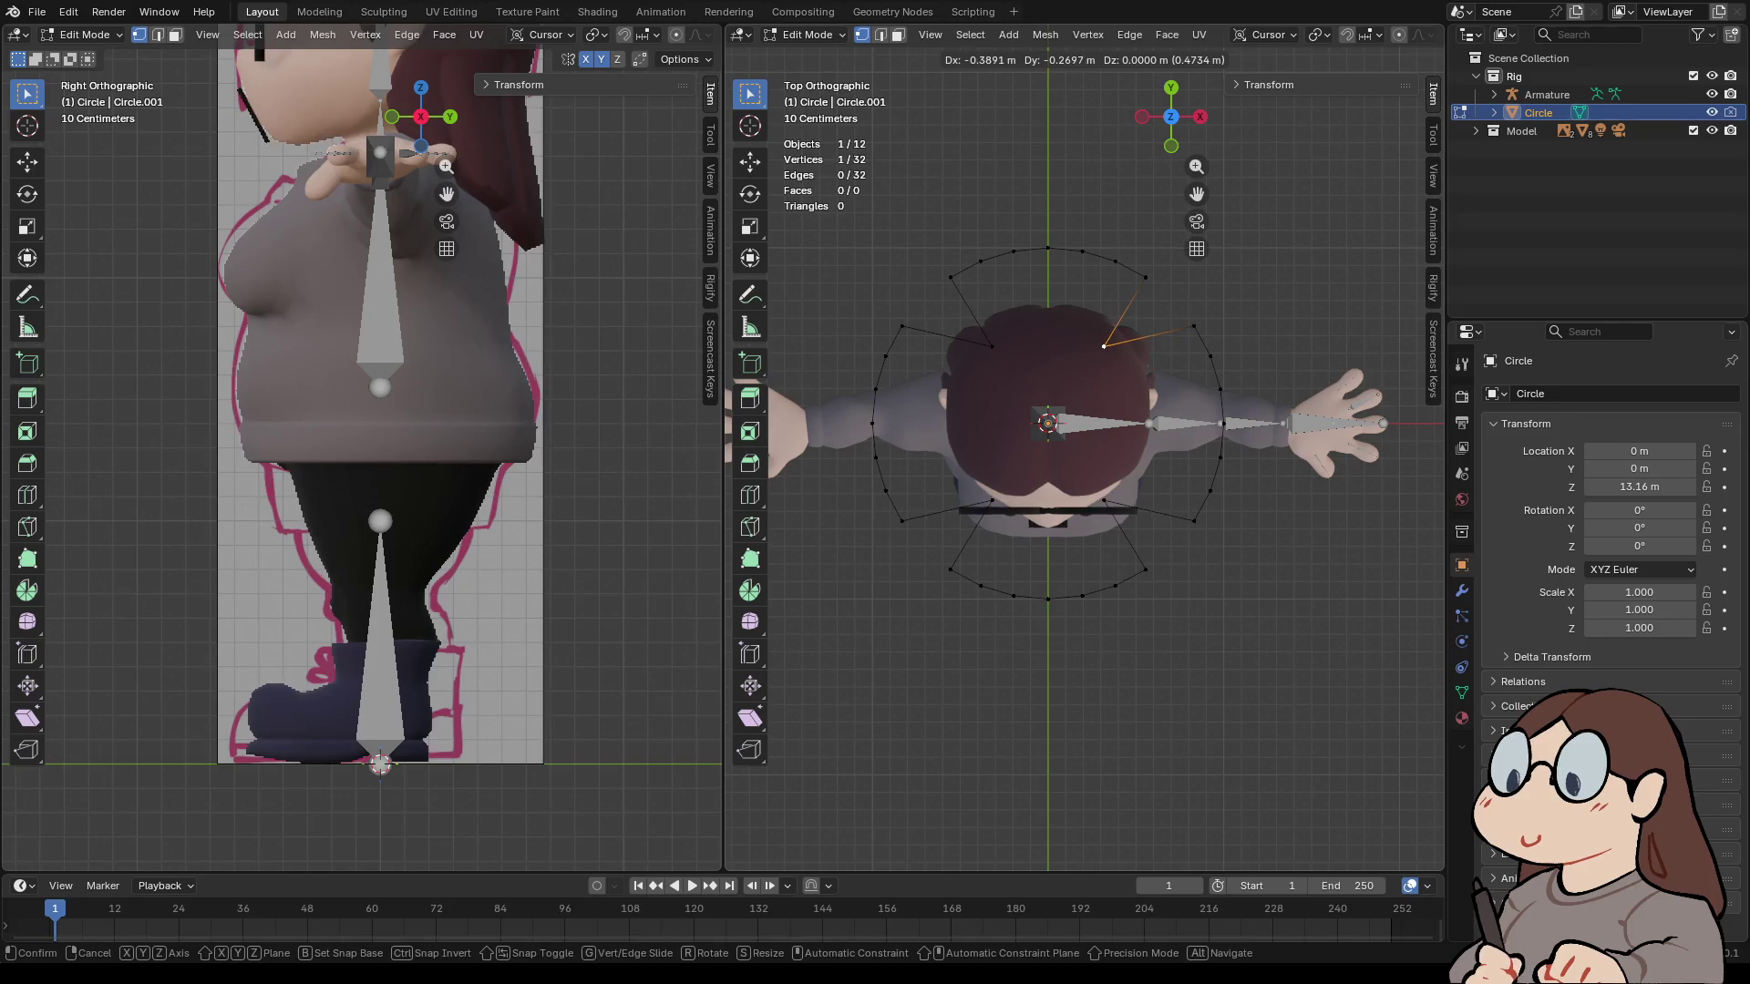
{"action": "key", "text": "Escape"}
- Turn on proportional editing and test the falloff size on the vertex
{"action": "left_click", "coordinate": [1398, 34]}
{"action": "key", "text": "g"}
{"action": "scroll", "coordinate": [1166, 306], "scroll_direction": "up", "scroll_amount": 5}
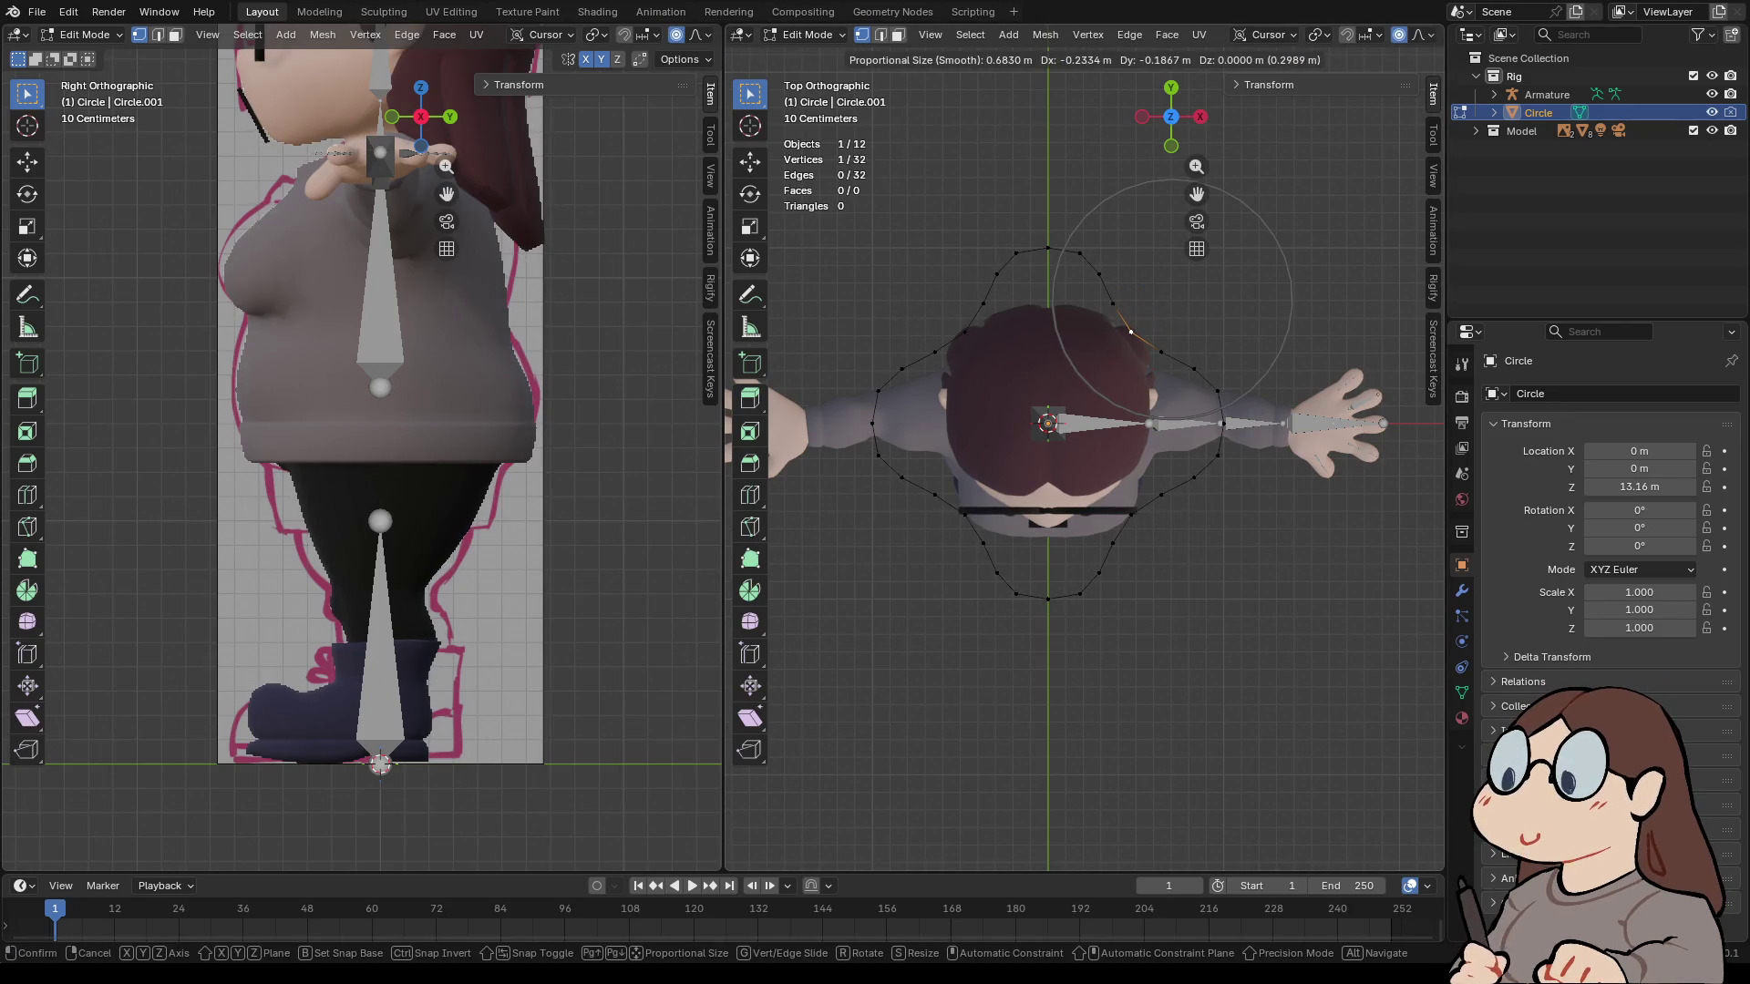
{"action": "scroll", "coordinate": [1130, 347], "scroll_direction": "down", "scroll_amount": 3}
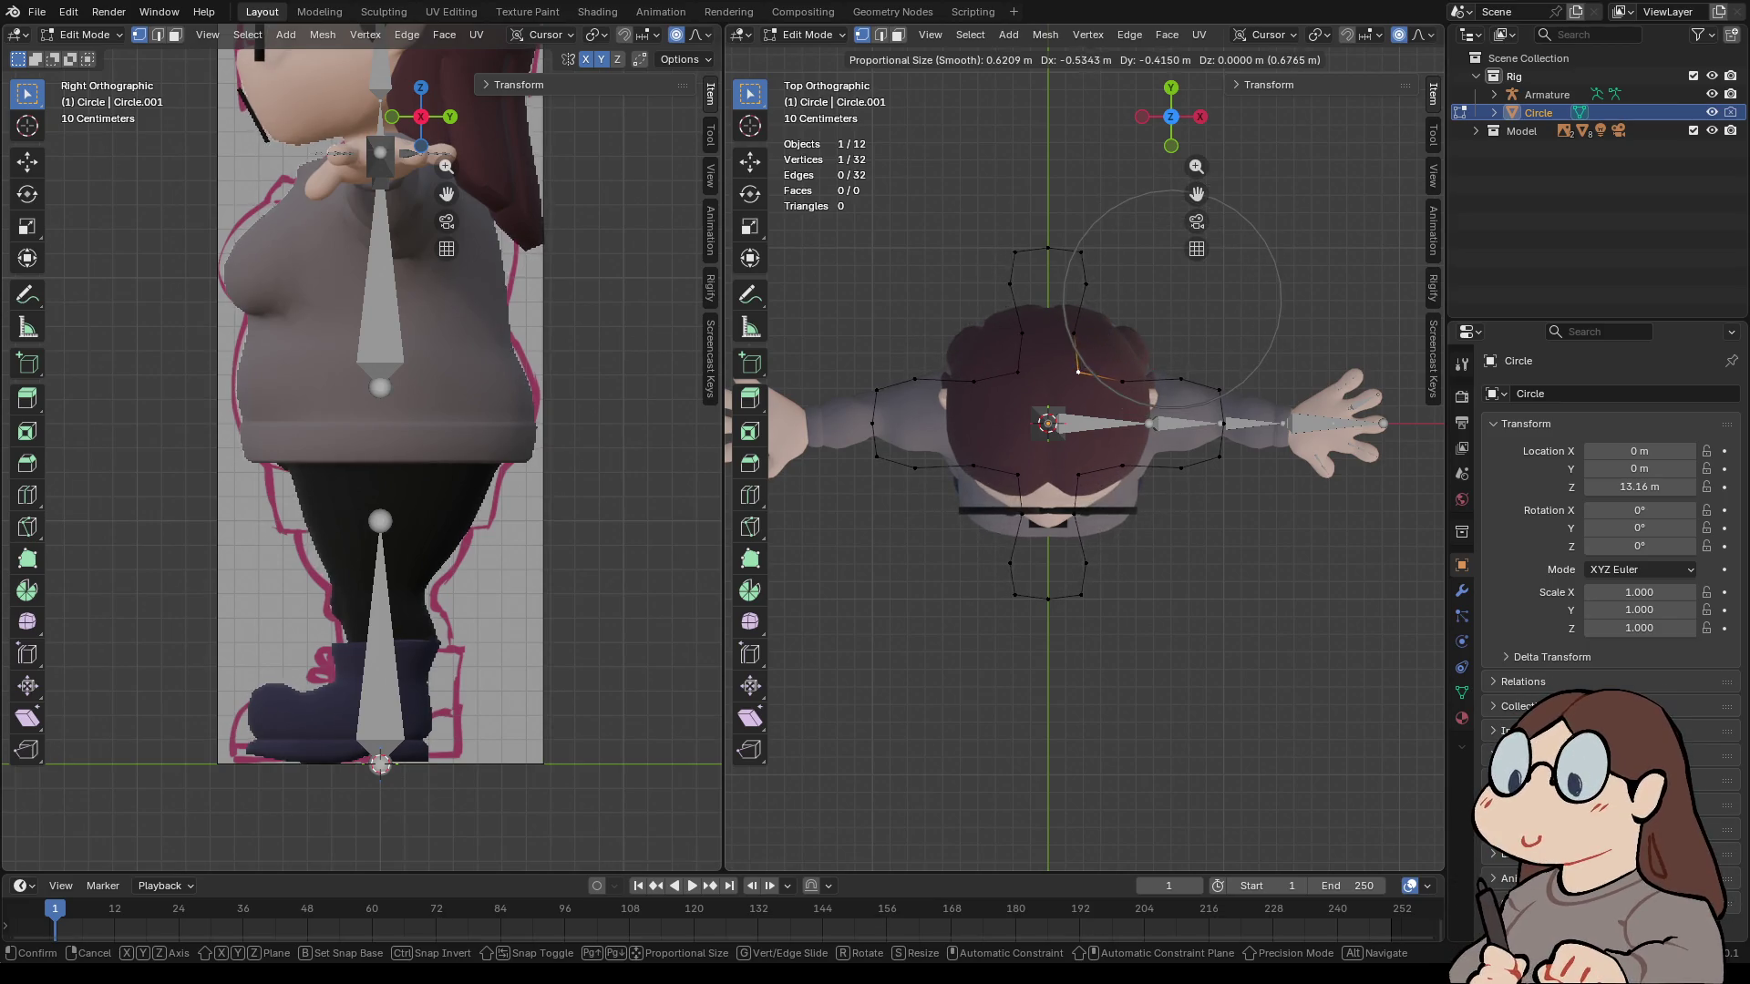
{"action": "scroll", "coordinate": [1185, 328], "scroll_direction": "down", "scroll_amount": 1}
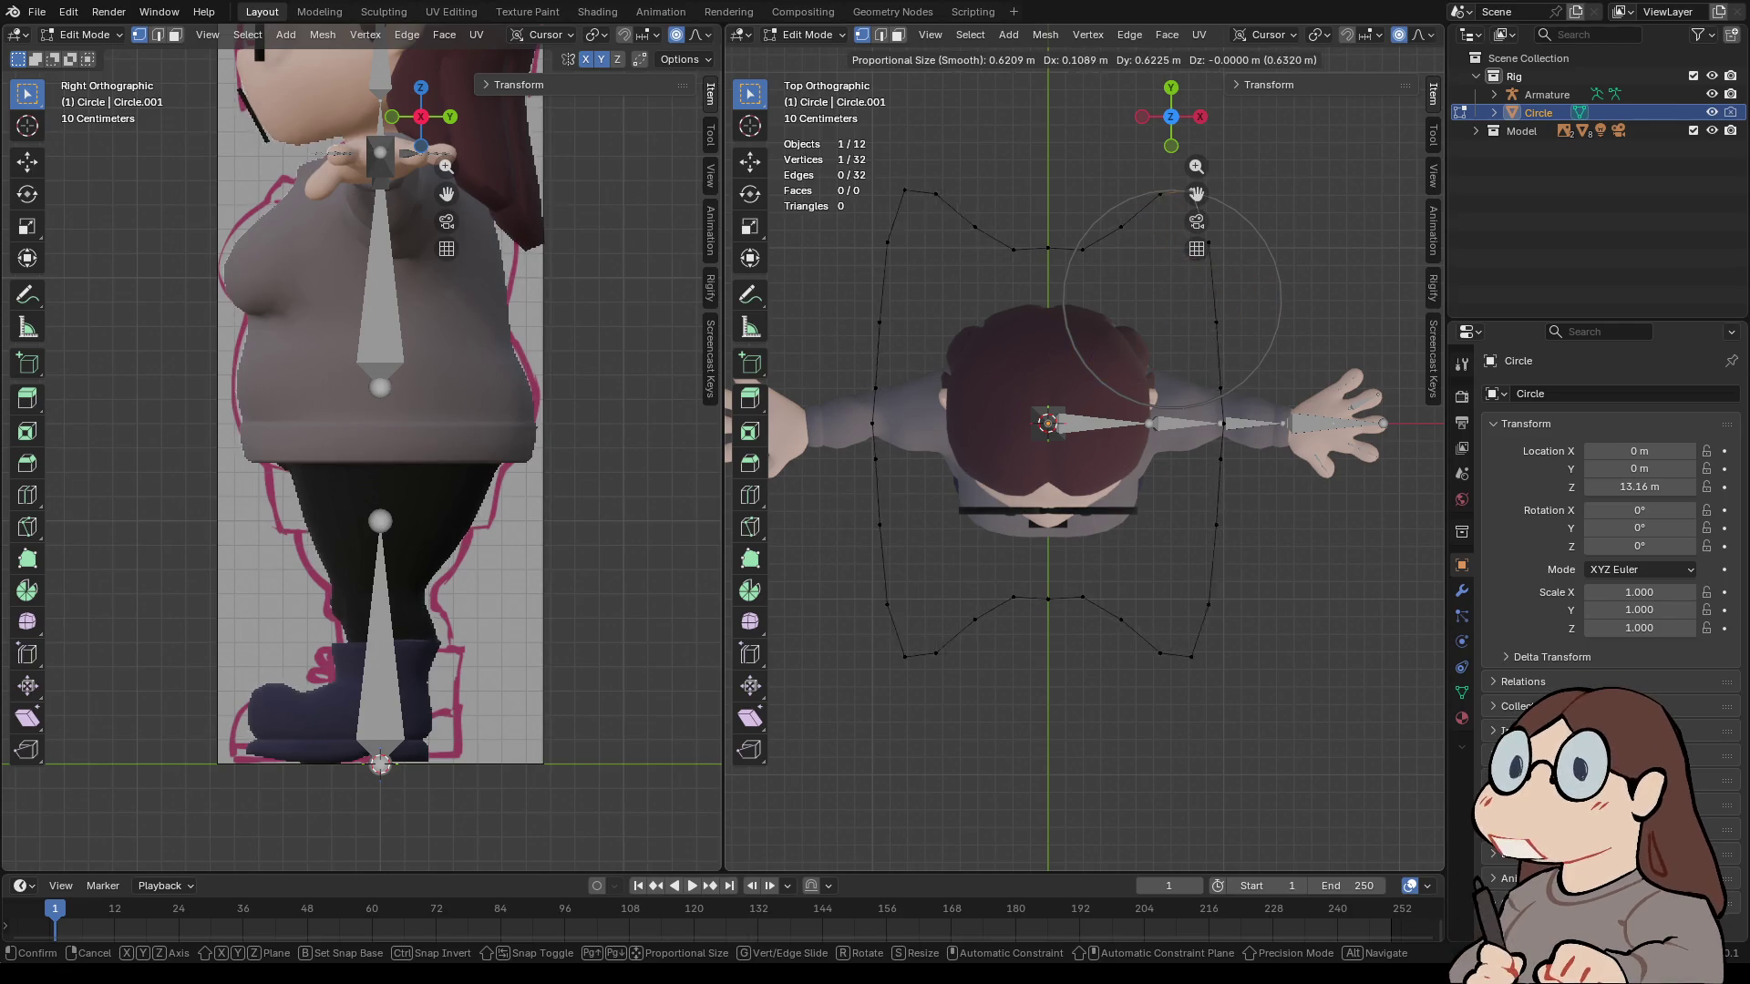
{"action": "key", "text": "Escape"}
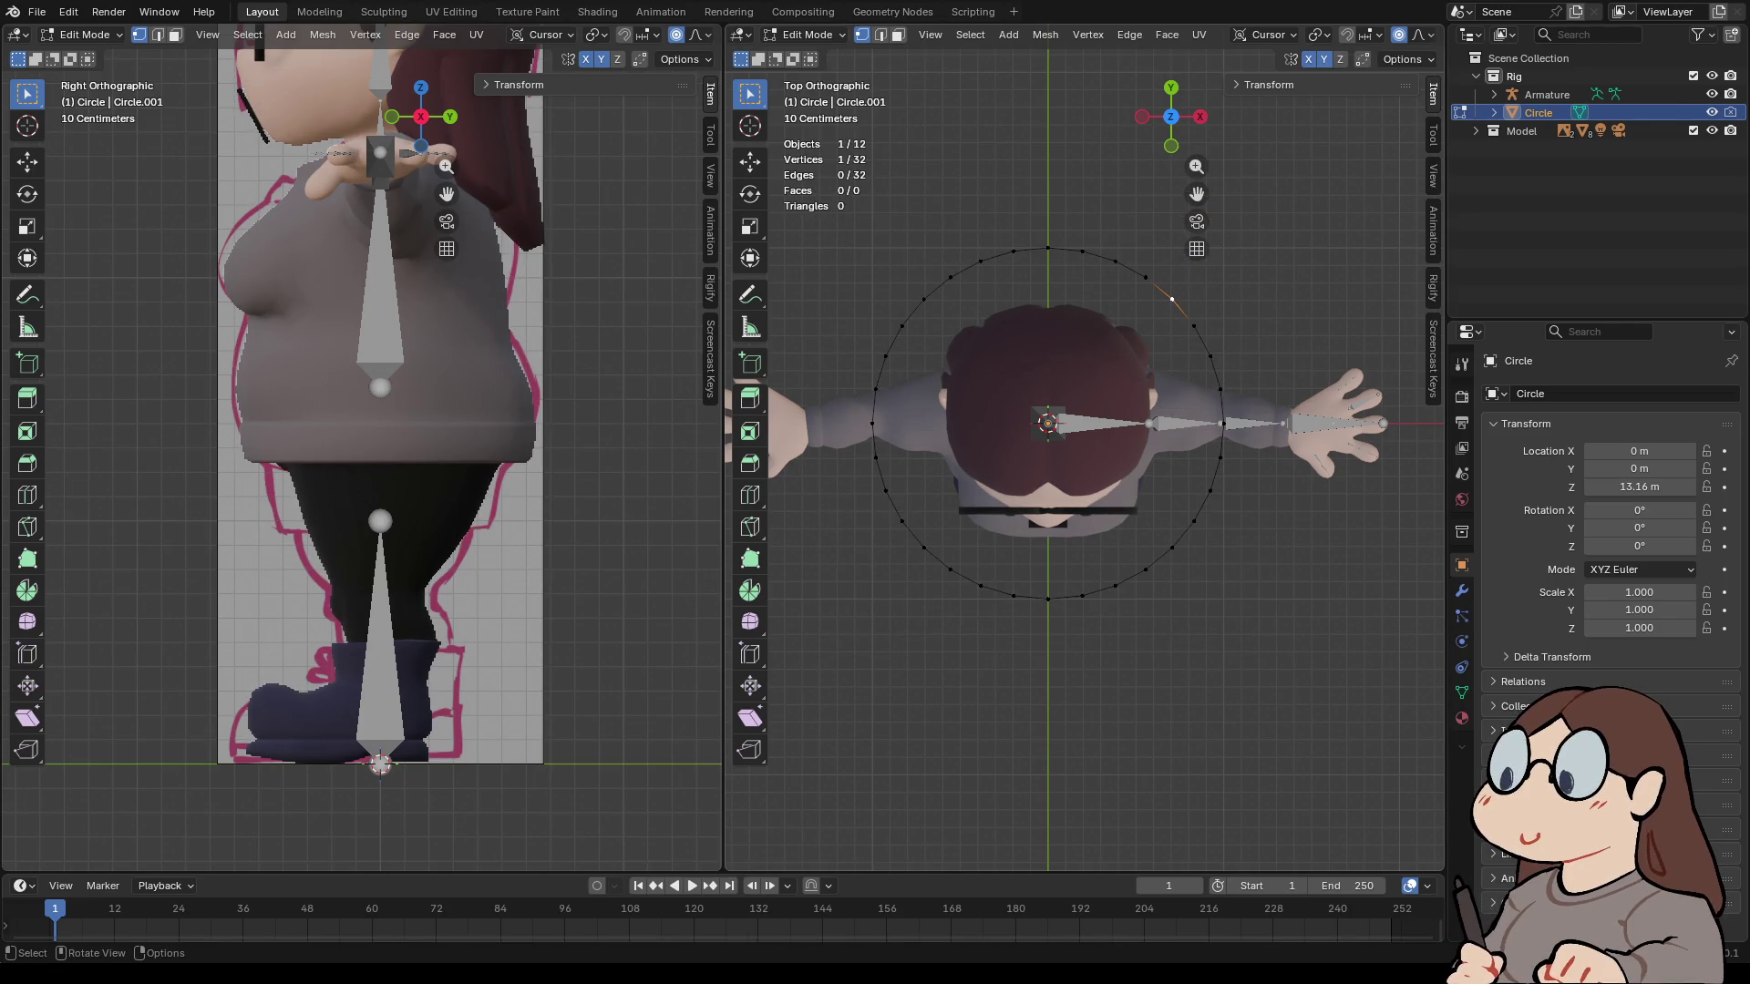
- Pull the top vertex inward with proportional falloff (X 0.342 m, Y −0.358 m) into a star
{"action": "left_click", "coordinate": [1048, 248]}
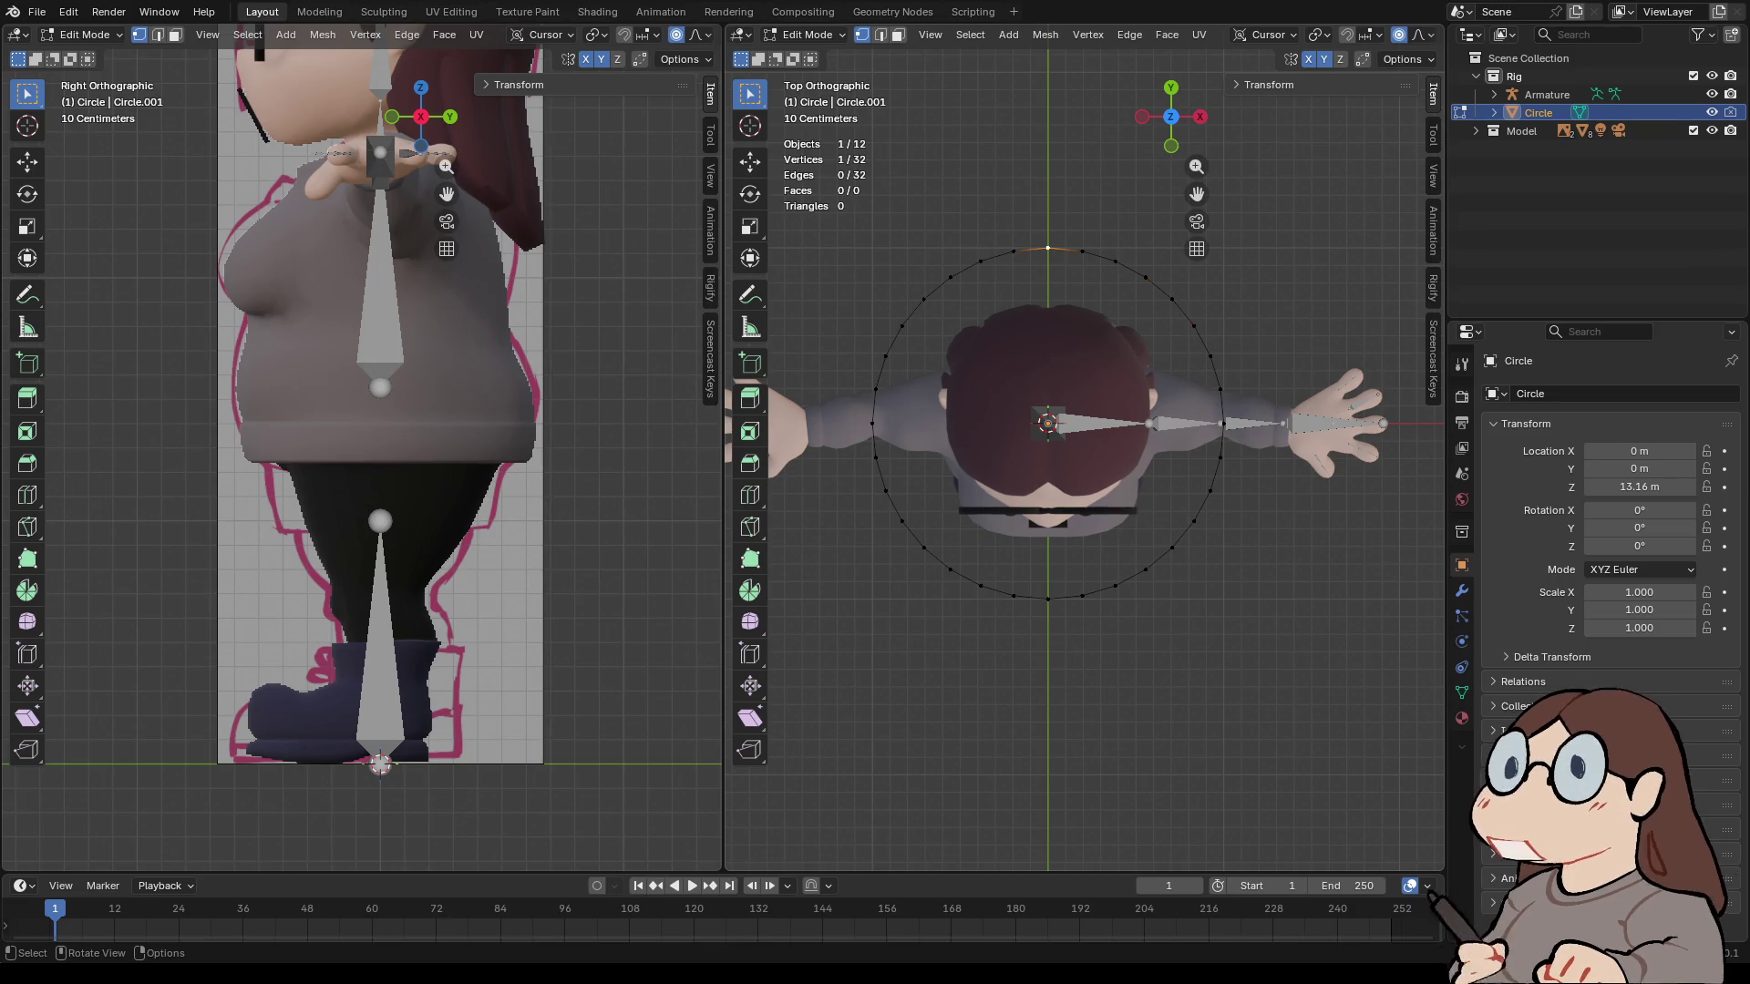
{"action": "key", "text": "g"}
{"action": "scroll", "coordinate": [980, 347], "scroll_direction": "down", "scroll_amount": 5}
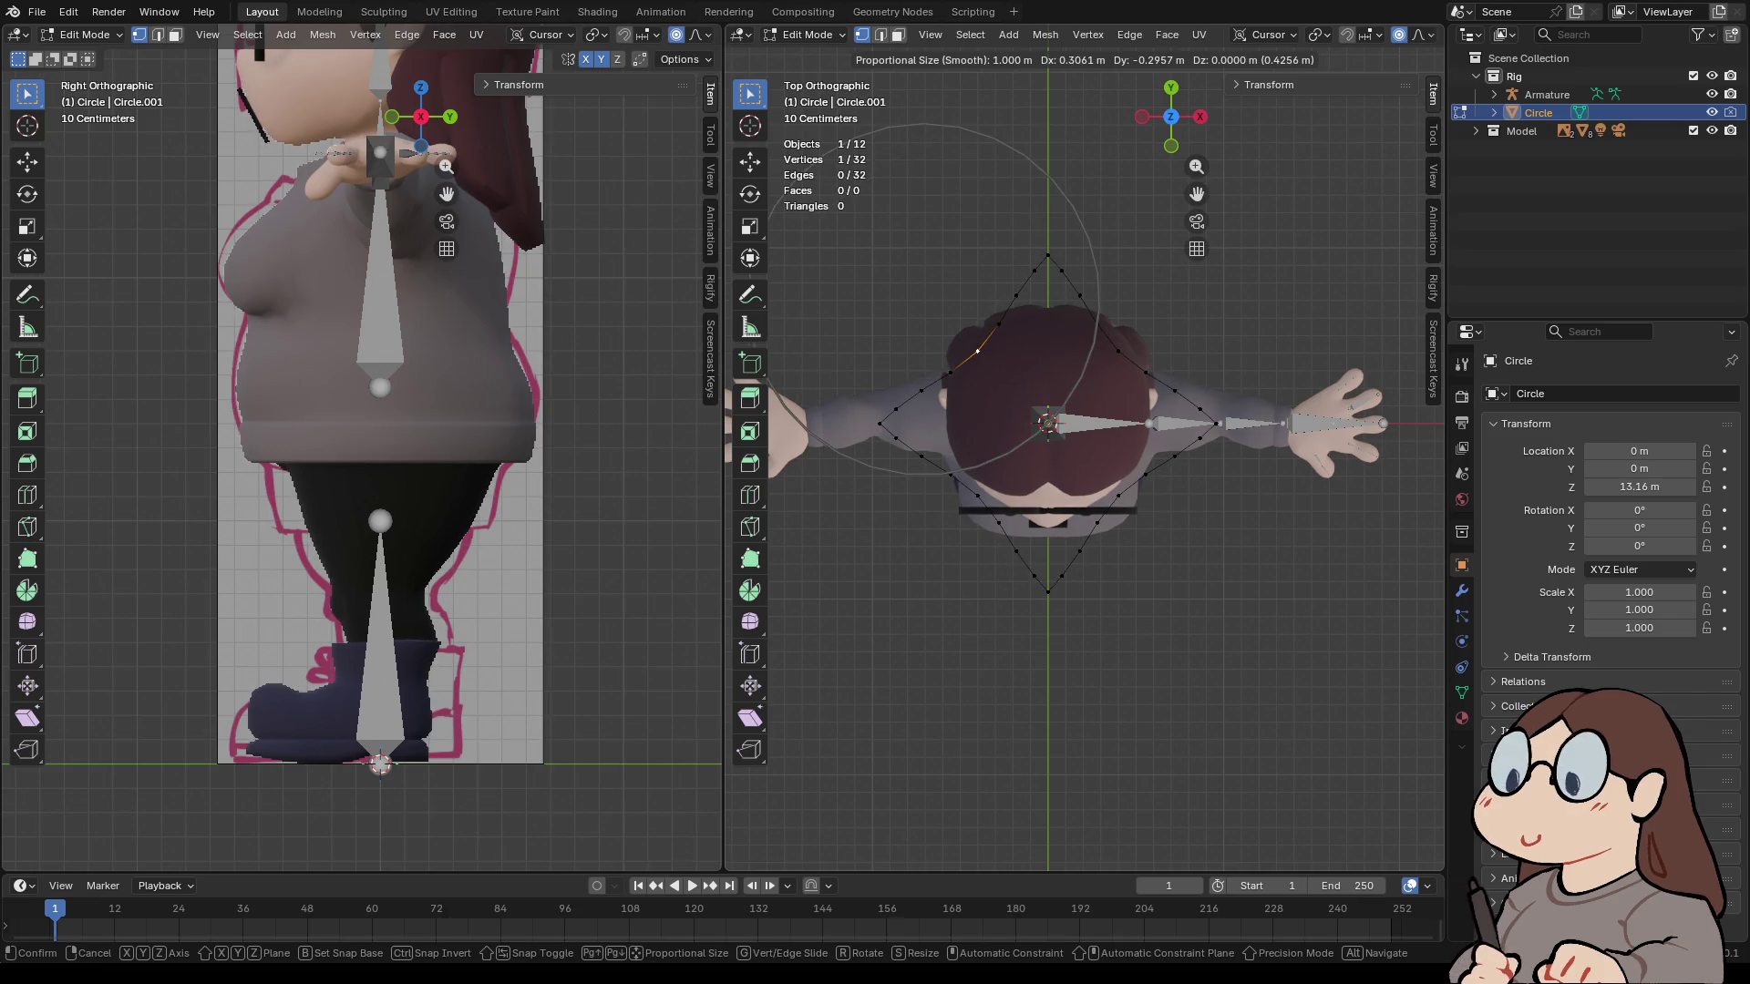
{"action": "scroll", "coordinate": [977, 350], "scroll_direction": "down", "scroll_amount": 3}
{"action": "scroll", "coordinate": [985, 362], "scroll_direction": "up", "scroll_amount": 3}
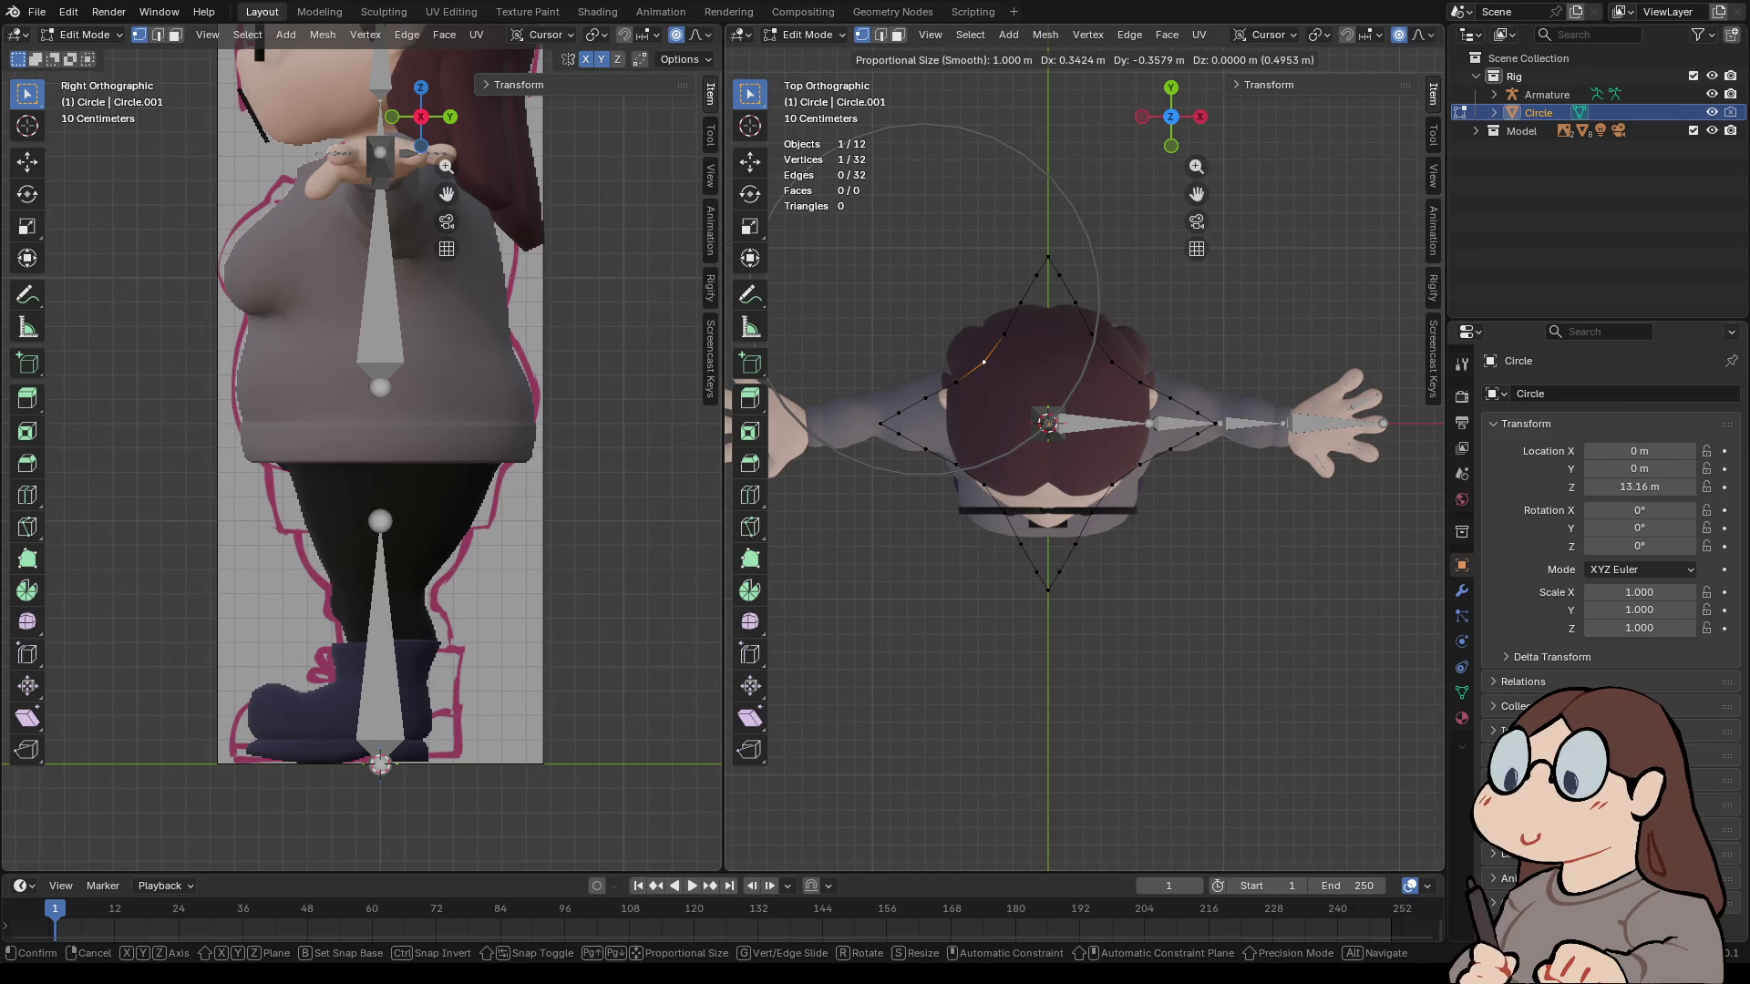
{"action": "left_click", "coordinate": [983, 362]}
- Check the star from the front, select all vertices, and return to Object Mode
{"action": "mouse_move", "coordinate": [983, 362]}
{"action": "middle_mouse_down"}
{"action": "mouse_move", "coordinate": [981, 315]}
{"action": "mouse_move", "coordinate": [1012, 264]}
{"action": "middle_mouse_up"}
{"action": "left_click", "coordinate": [1179, 125]}
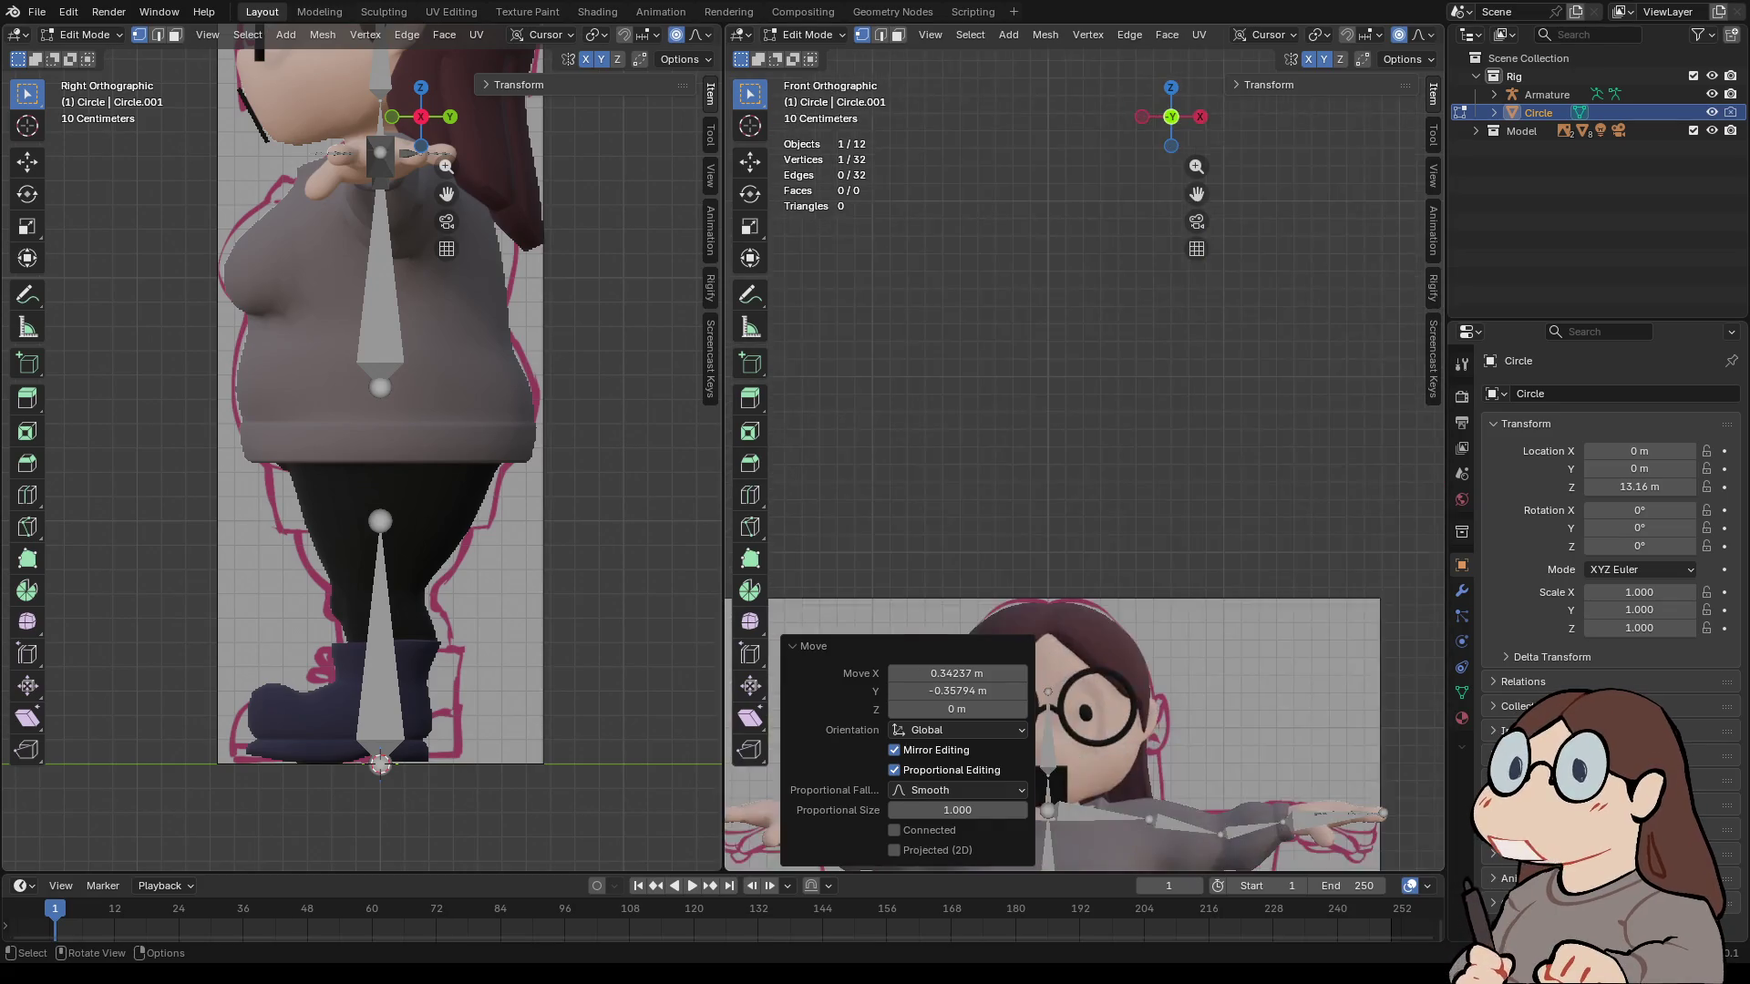
{"action": "scroll", "coordinate": [1085, 456], "scroll_direction": "down", "scroll_amount": 6}
{"action": "key", "text": "a"}
{"action": "left_click", "coordinate": [808, 35]}
{"action": "left_click", "coordinate": [816, 55]}
- Rename the circle object to 'Controller' and hide it
{"action": "middle_click_drag", "start_coordinate": [1075, 456], "coordinate": [1064, 554], "text": "shift"}
{"action": "double_click", "coordinate": [1538, 112]}
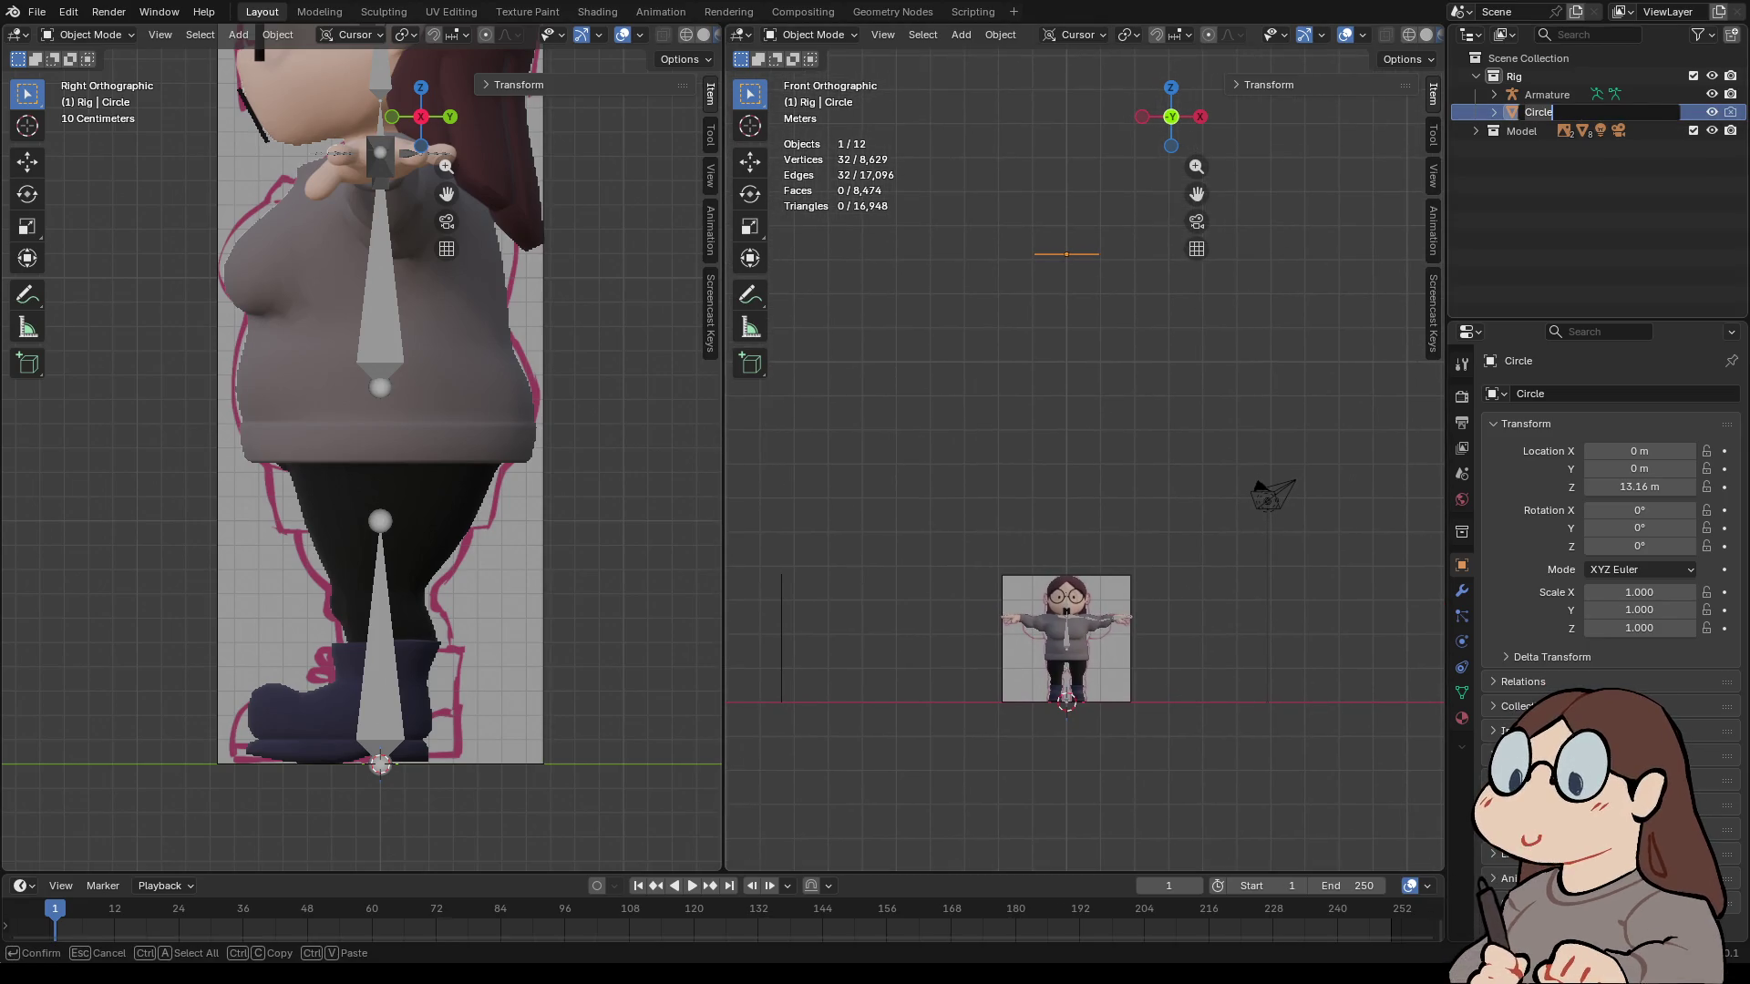
{"action": "type", "text": "Controller"}
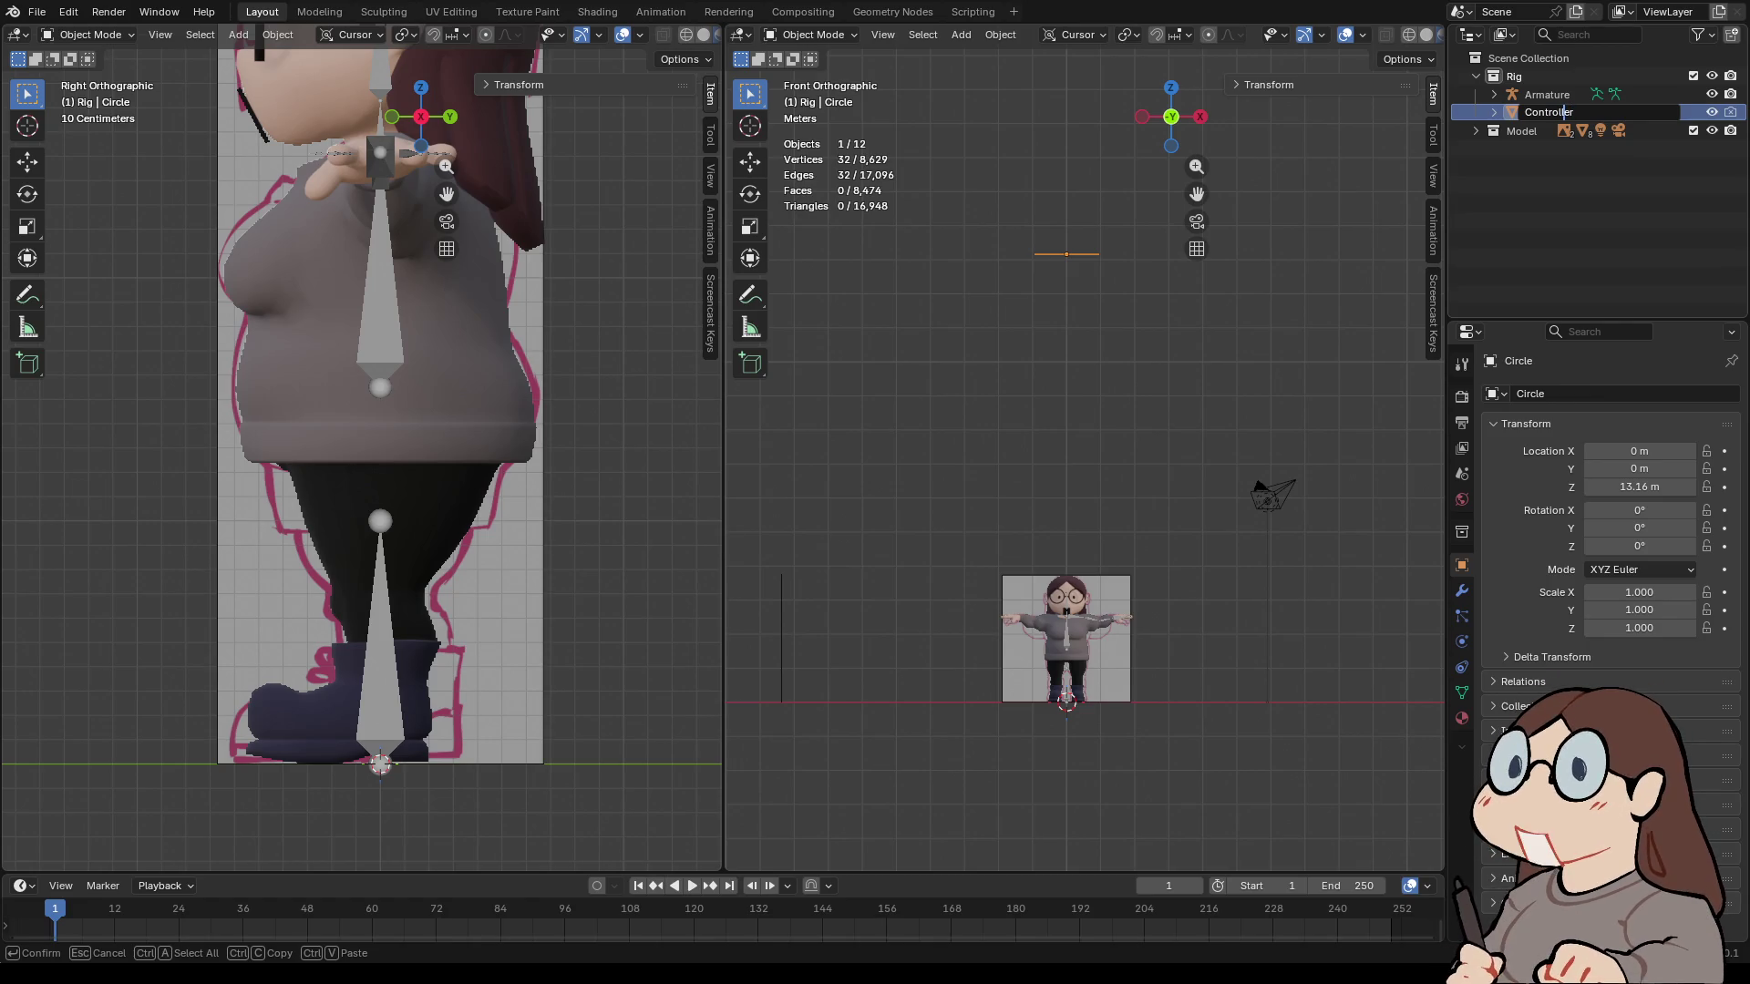
{"action": "key", "text": "Return"}
{"action": "key", "text": "h"}
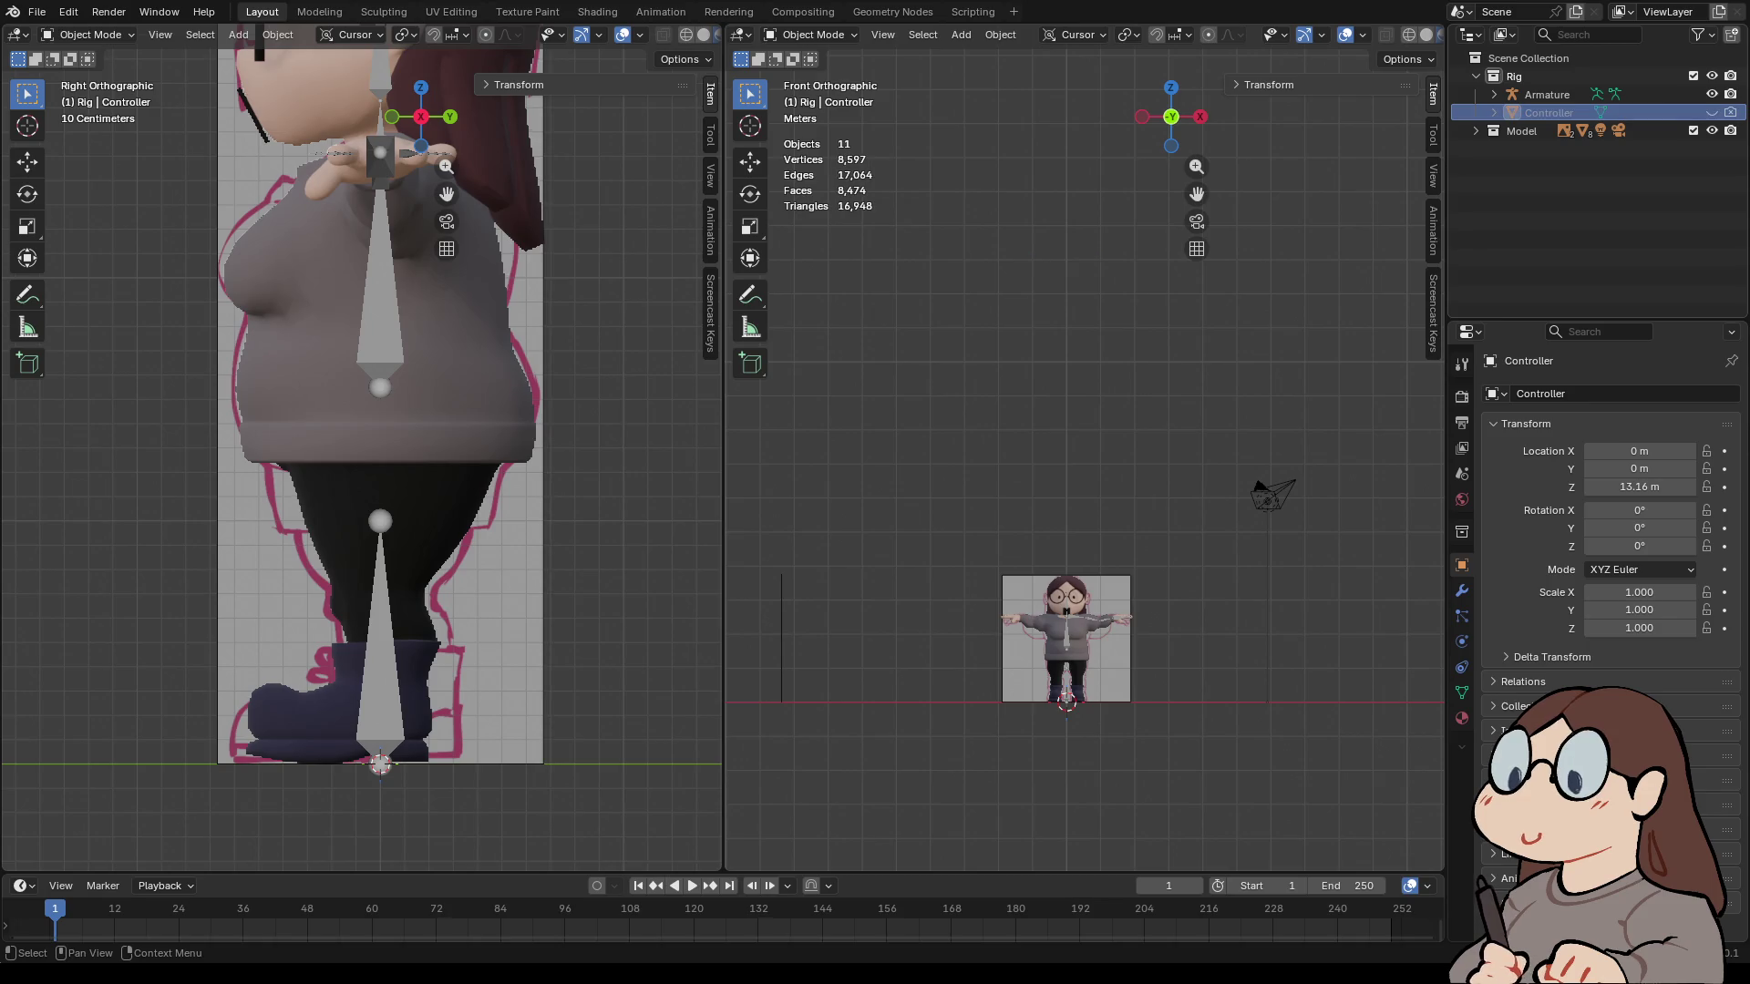
- Select the Armature, enter its Edit Mode and pick the lower leg bone
{"action": "scroll", "coordinate": [1386, 508], "scroll_direction": "up", "scroll_amount": 3}
{"action": "middle_click_drag", "start_coordinate": [1390, 512], "coordinate": [1418, 233], "text": "shift"}
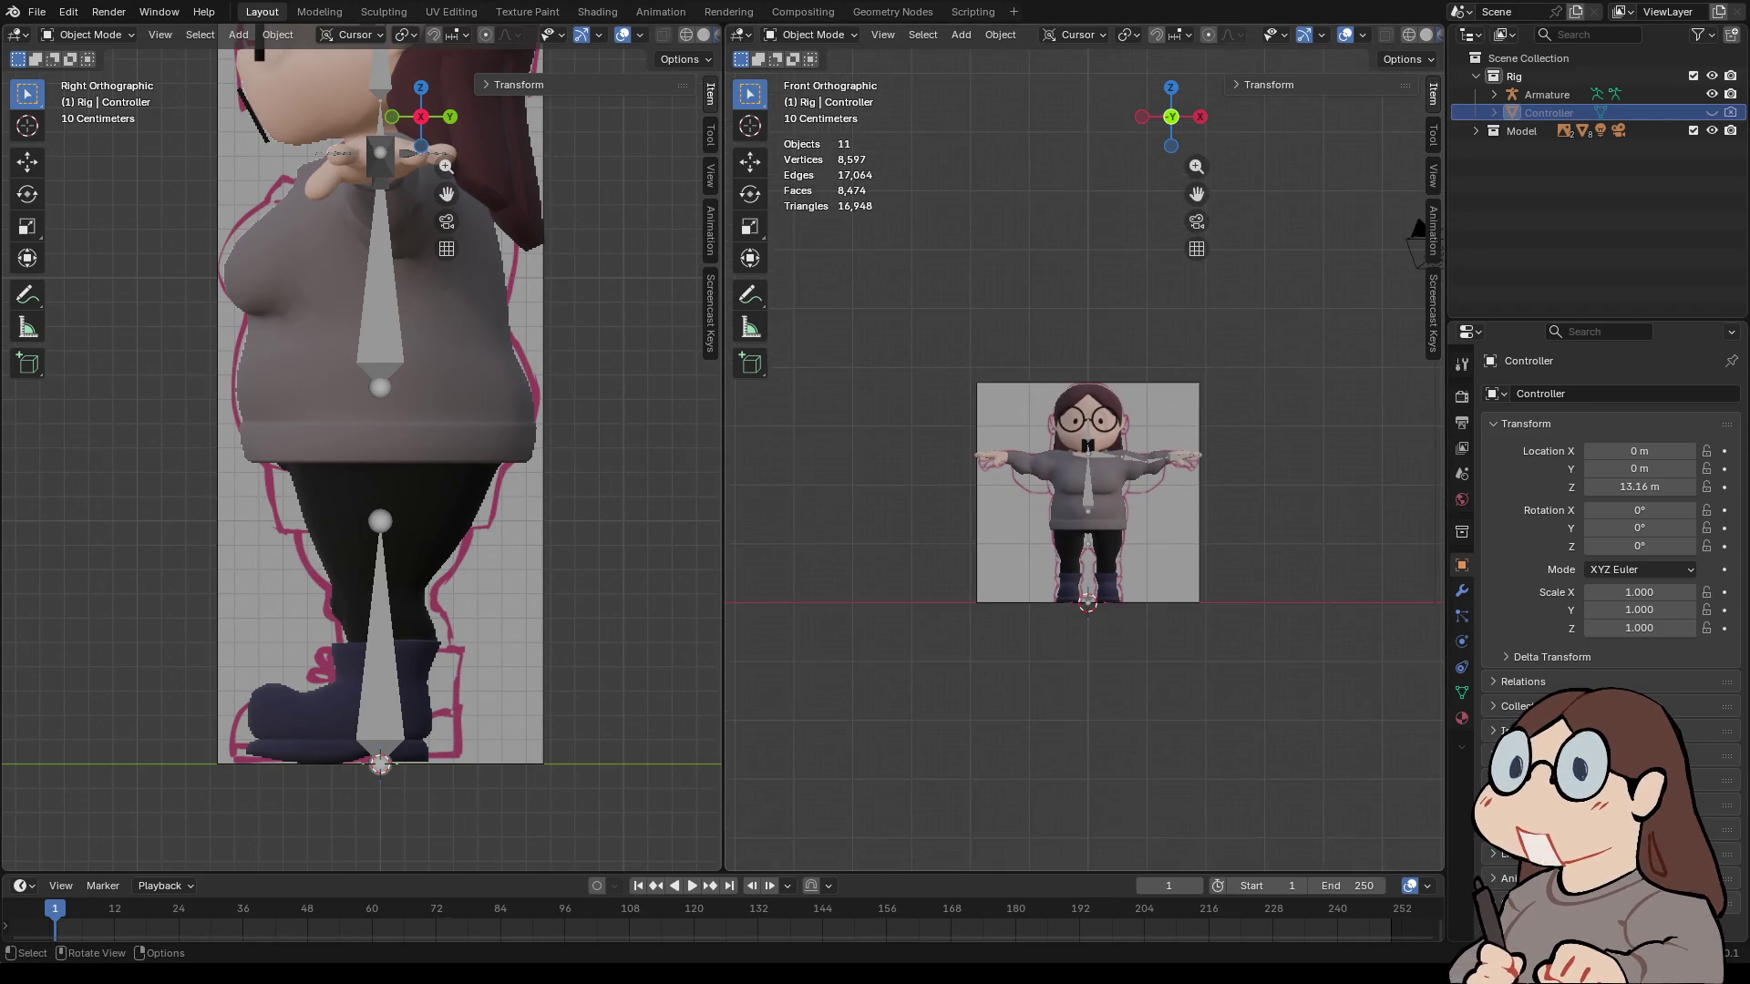
{"action": "left_click", "coordinate": [1547, 94]}
{"action": "scroll", "coordinate": [1085, 456], "scroll_direction": "up", "scroll_amount": 5}
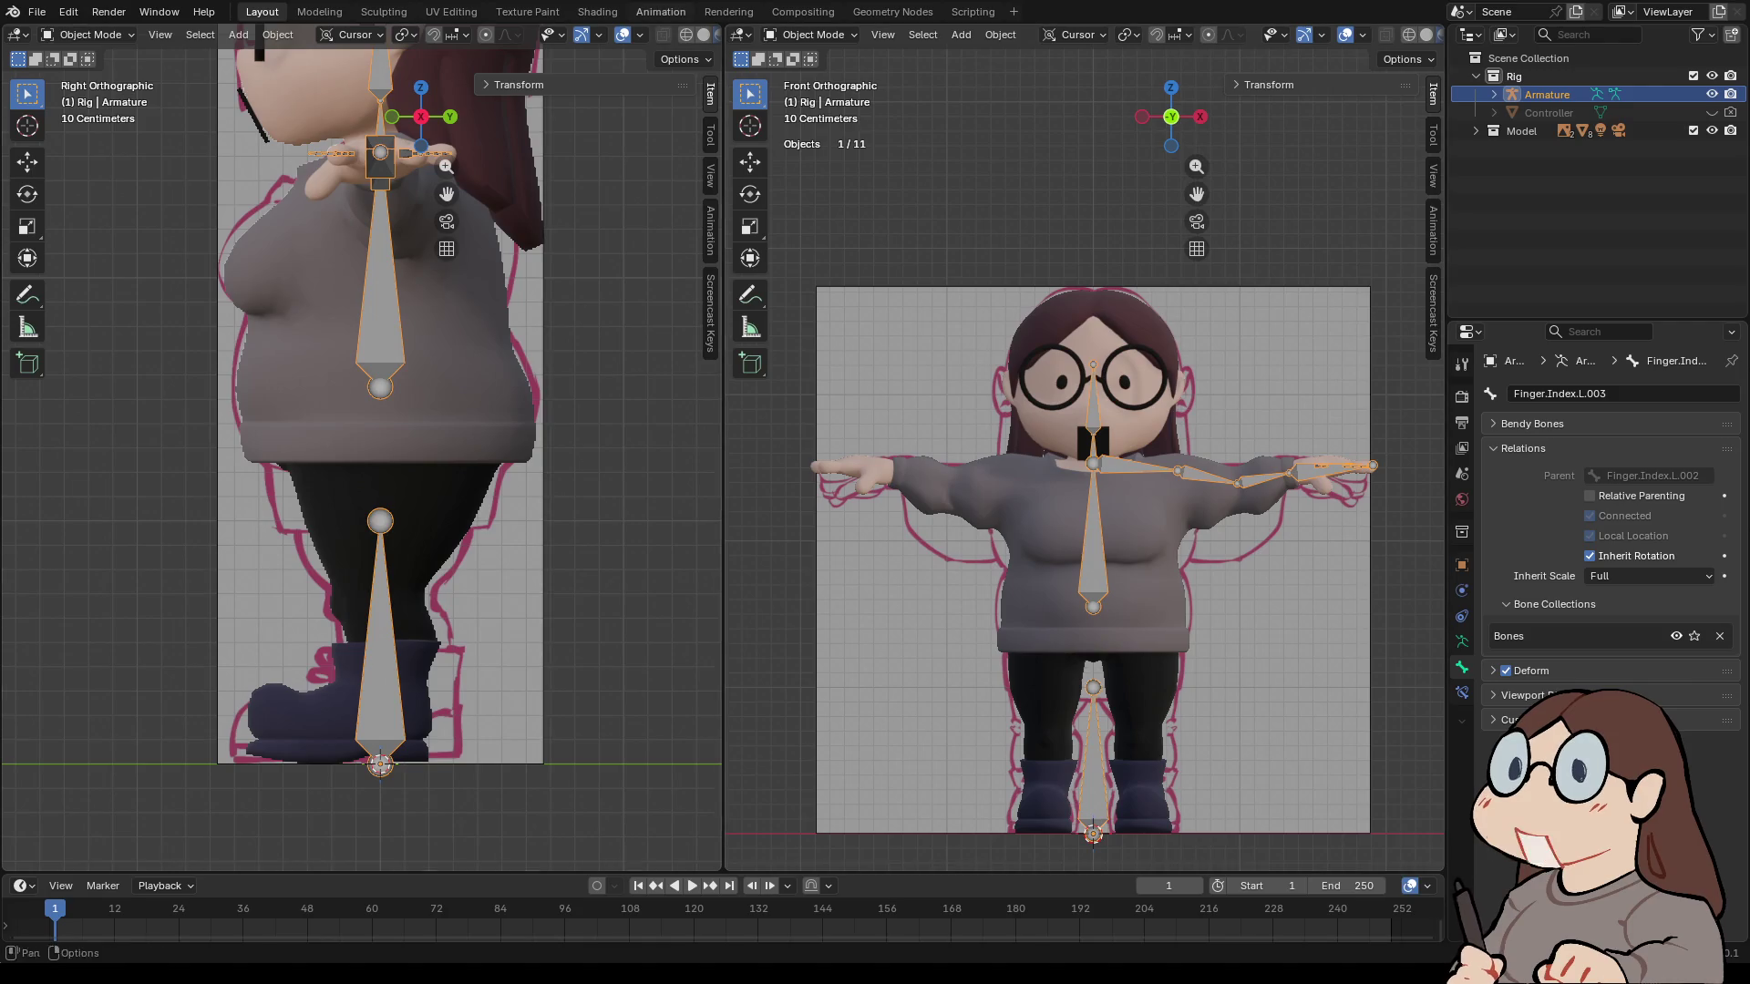
{"action": "key", "text": "Tab"}
{"action": "left_click", "coordinate": [1093, 756]}
{"action": "left_click_drag", "start_coordinate": [1197, 193], "coordinate": [1197, 0]}
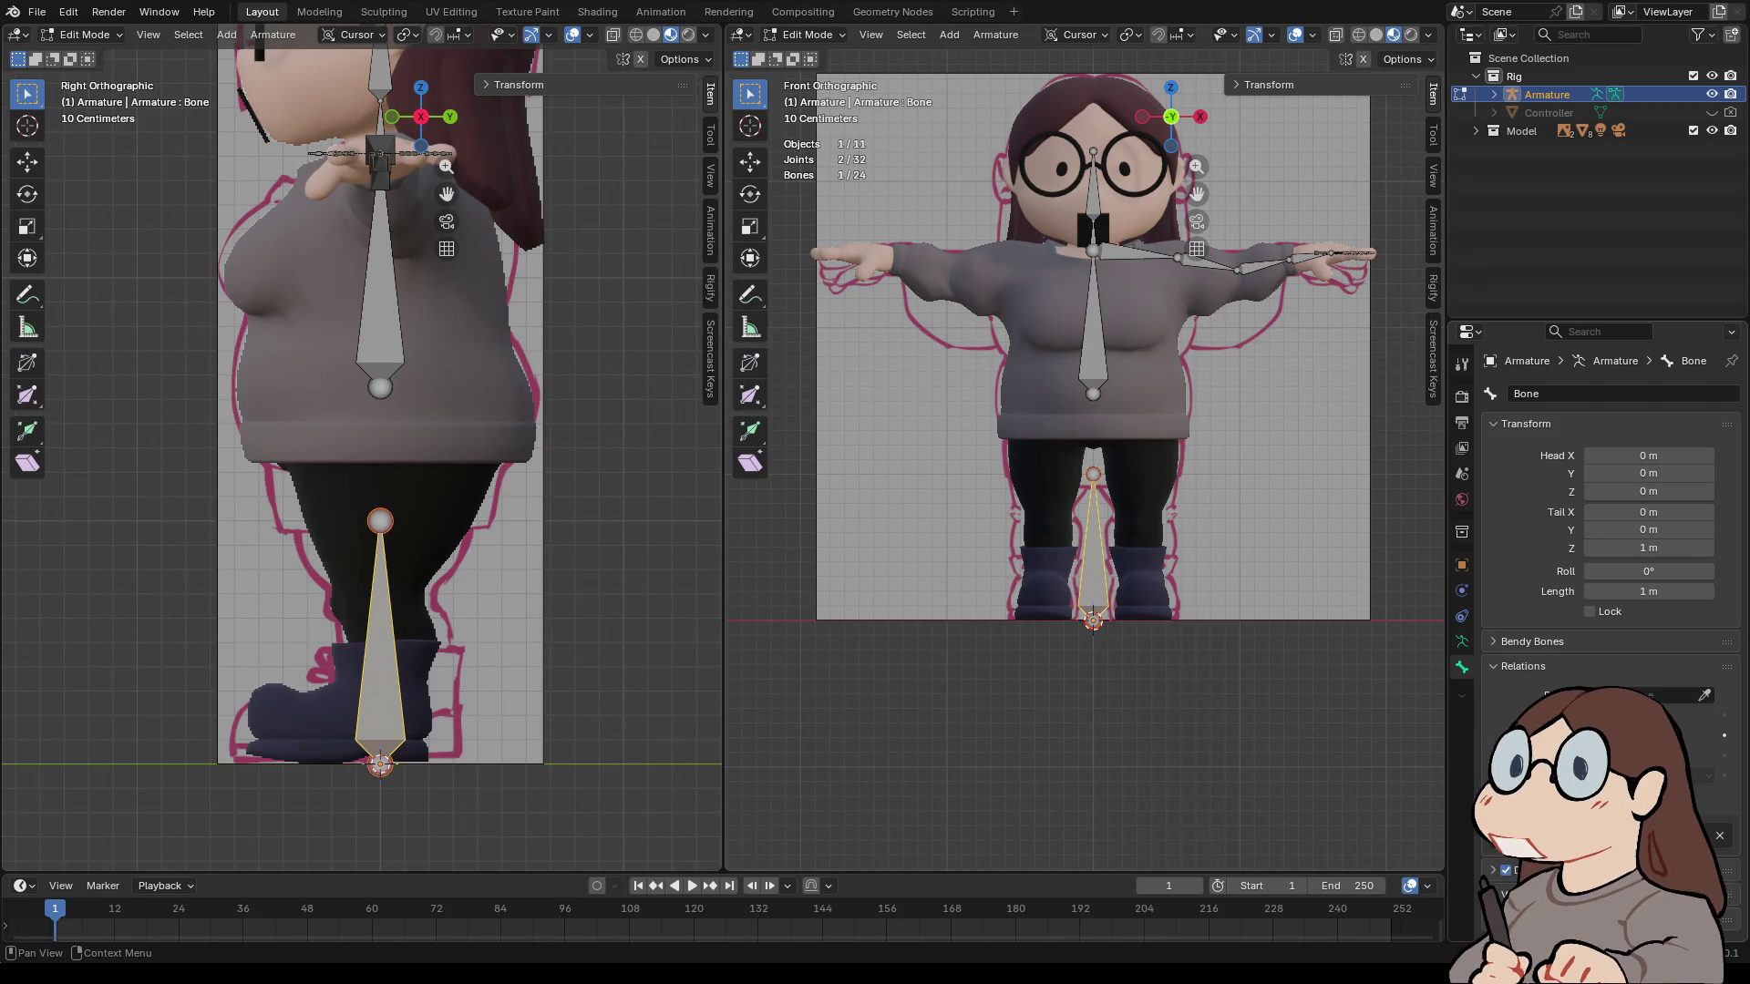
{"action": "scroll", "coordinate": [1611, 474], "scroll_direction": "down", "scroll_amount": 2}
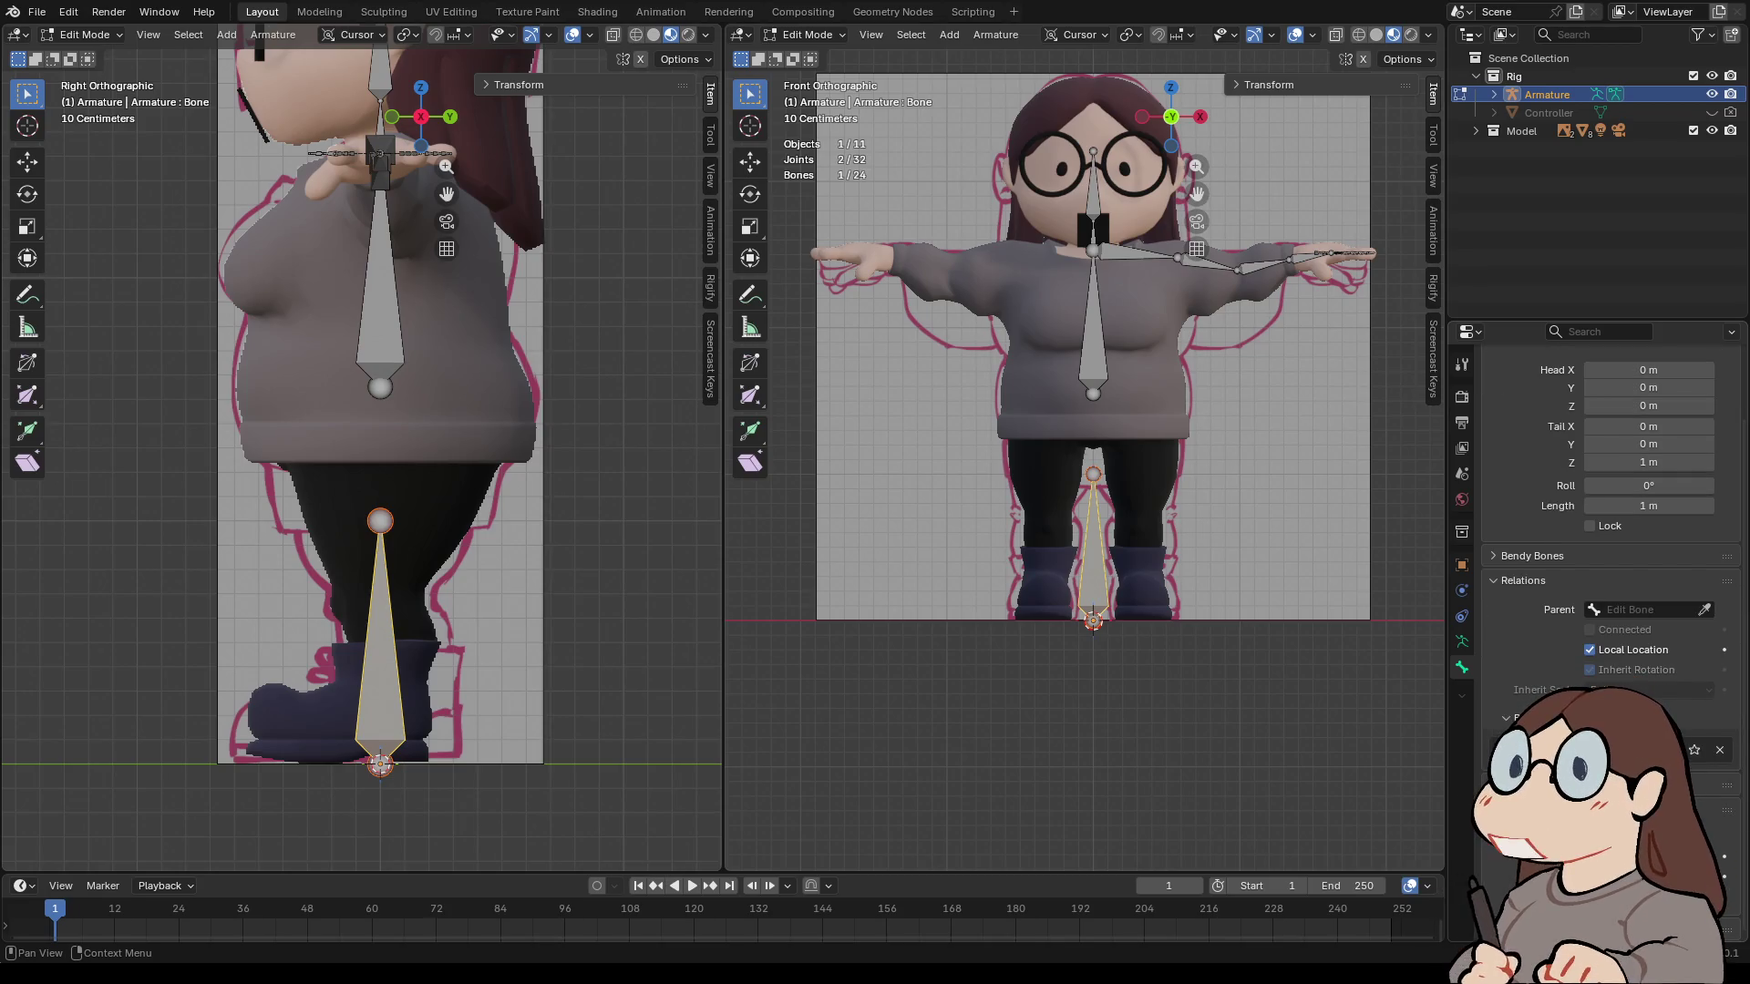
{"action": "scroll", "coordinate": [1612, 474], "scroll_direction": "up", "scroll_amount": 2}
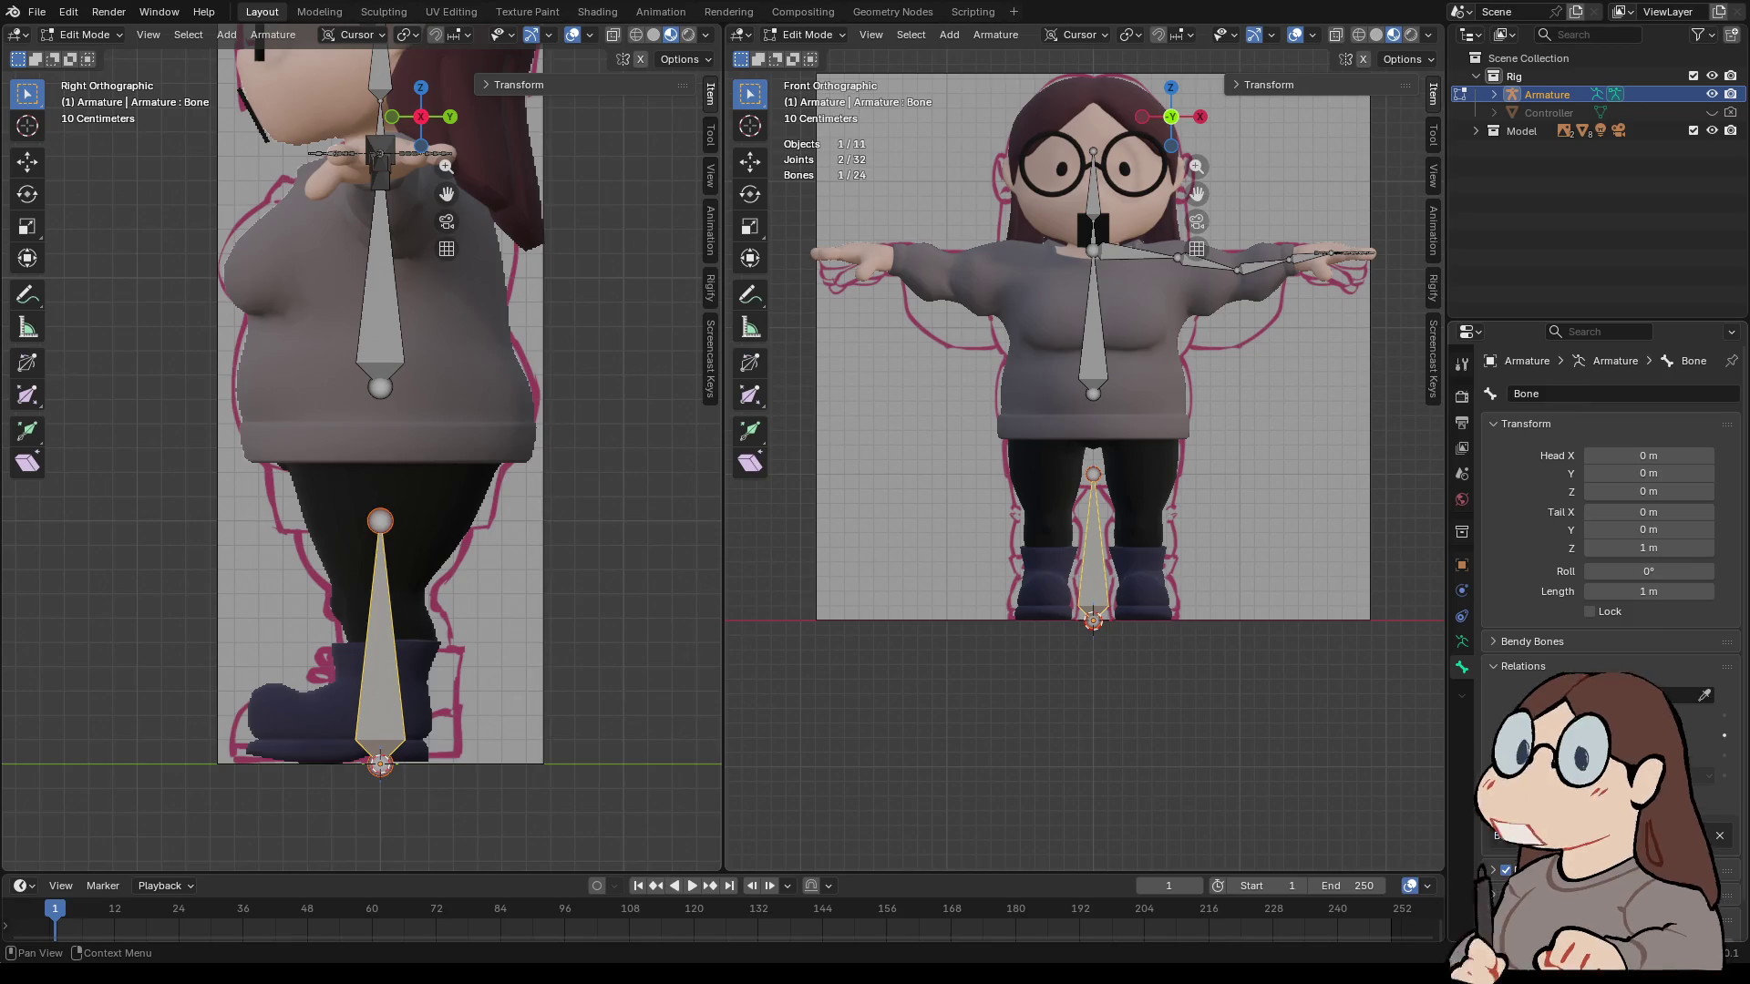
- In Pose Mode, set the root bone's Custom Object to Controller
{"action": "left_click", "coordinate": [806, 34]}
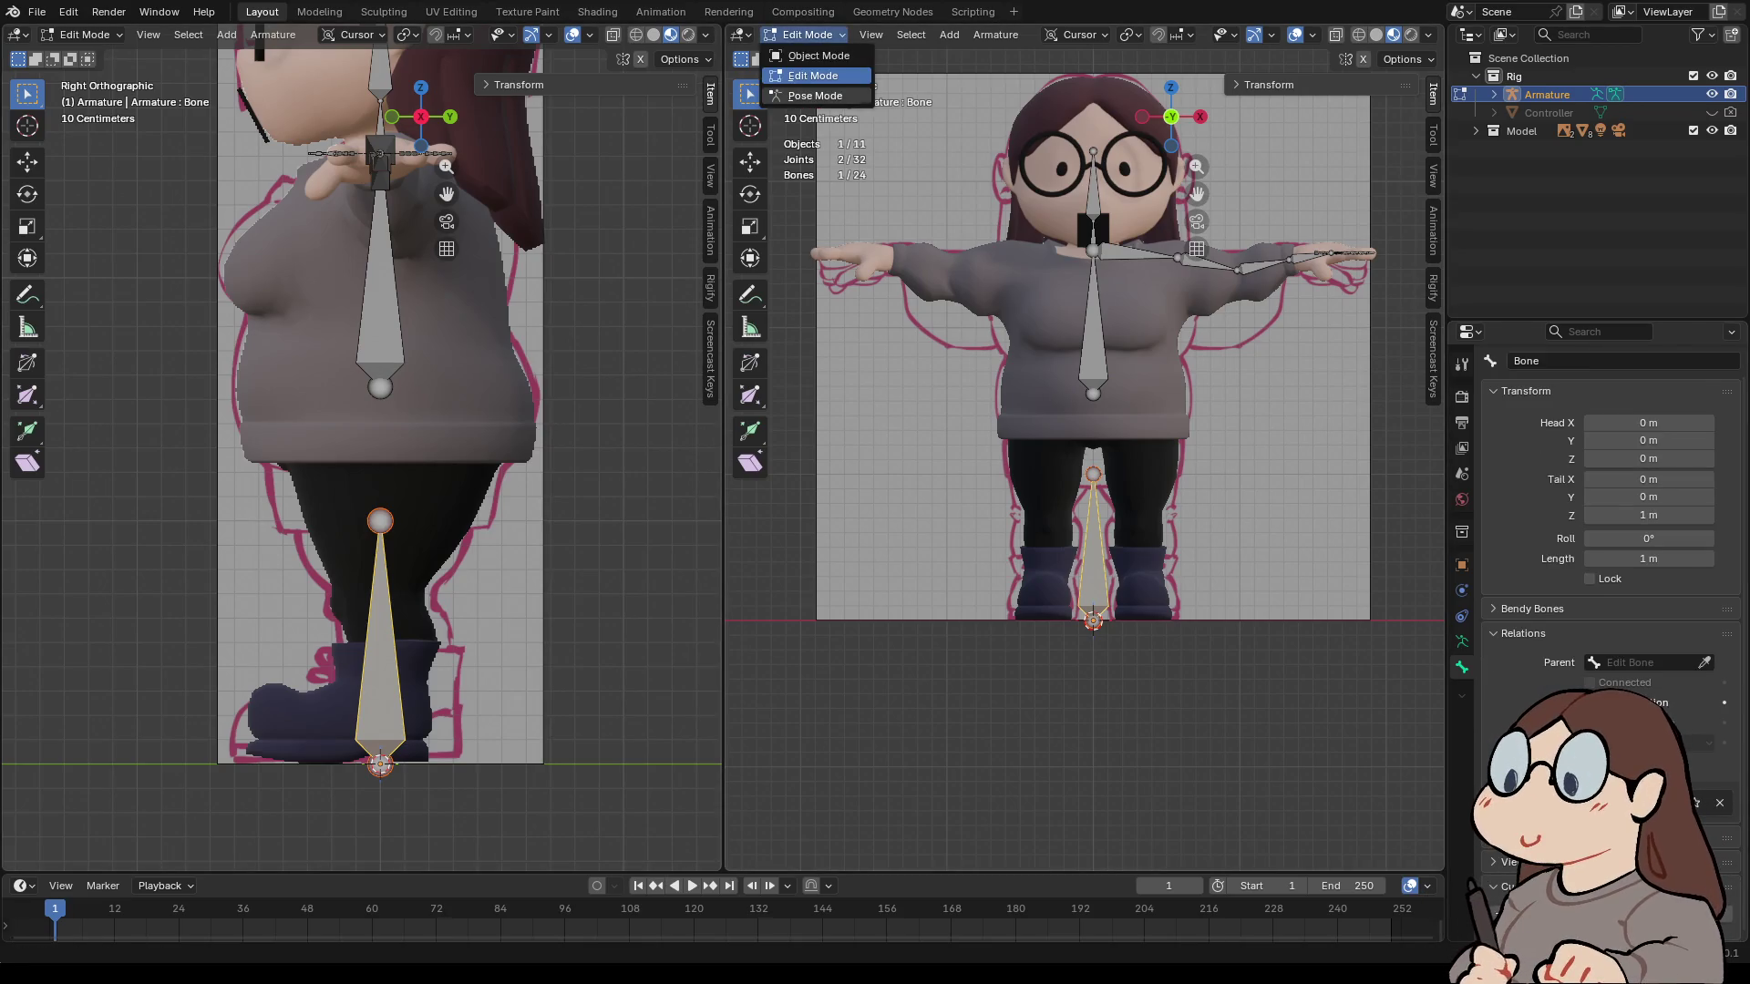
{"action": "left_click", "coordinate": [802, 96]}
{"action": "scroll", "coordinate": [1611, 483], "scroll_direction": "down", "scroll_amount": 4}
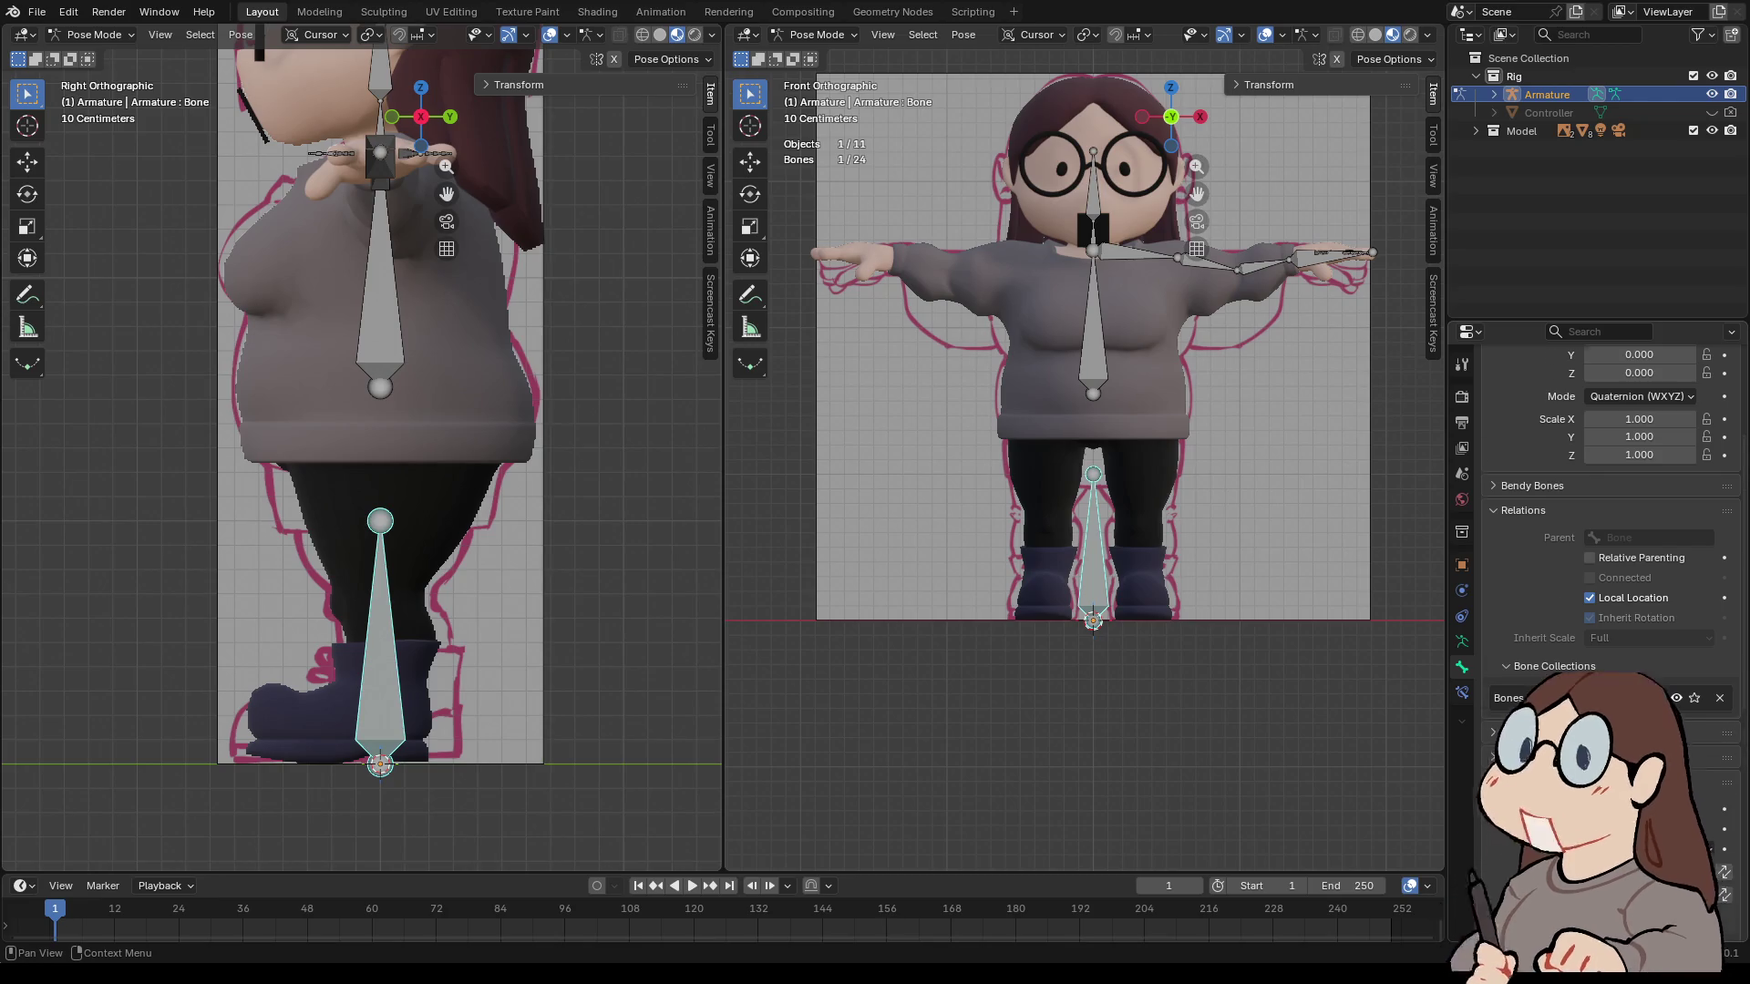
{"action": "scroll", "coordinate": [1611, 492], "scroll_direction": "down", "scroll_amount": 3}
{"action": "left_click", "coordinate": [1724, 763]}
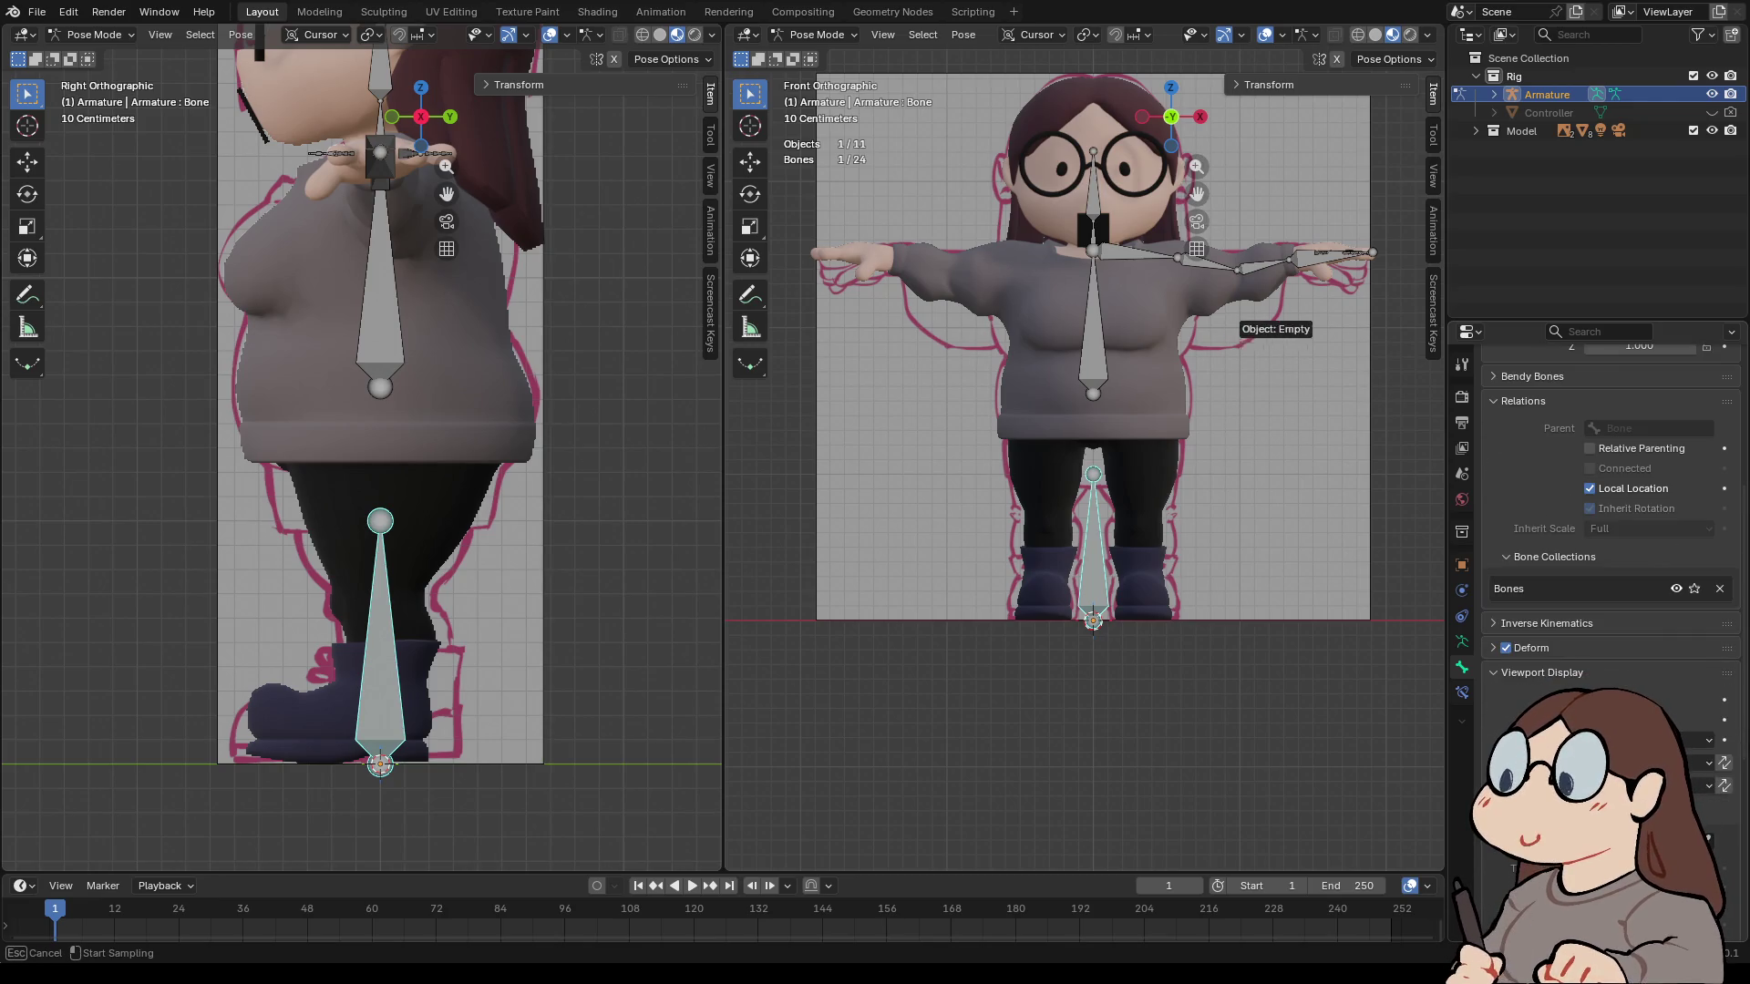
{"action": "left_click", "coordinate": [1549, 112]}
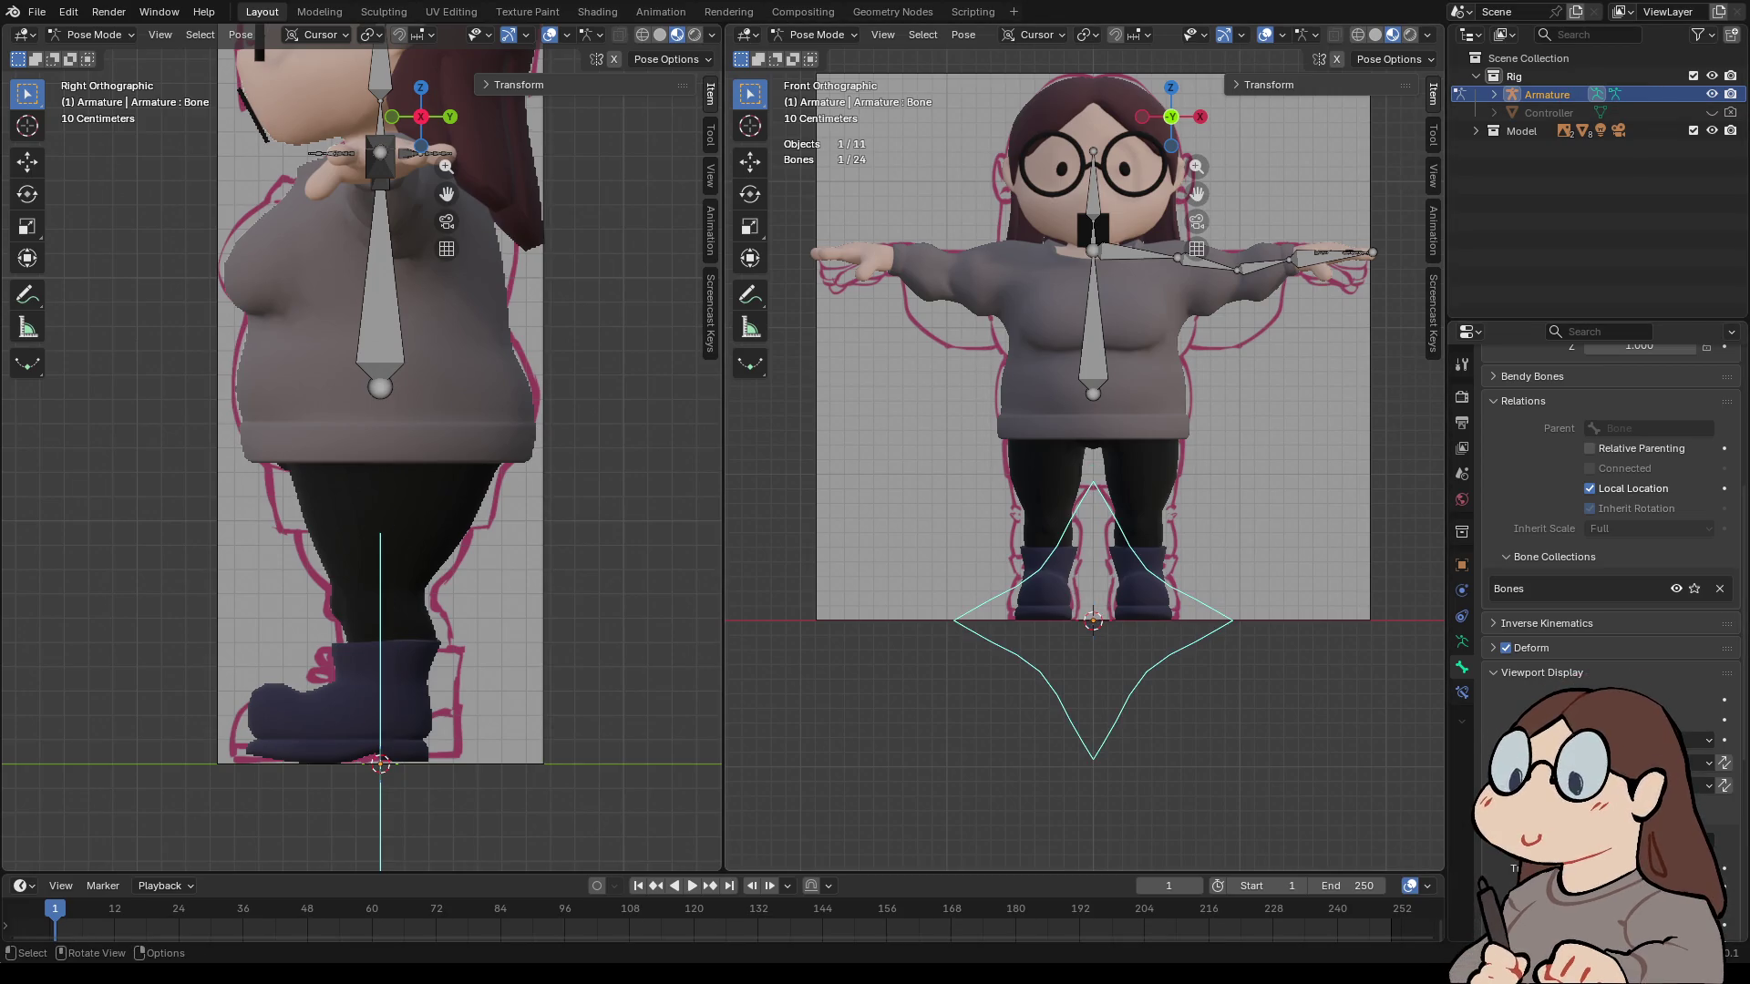
- Return to Object Mode and clear the armature selection
{"action": "scroll", "coordinate": [1084, 451], "scroll_direction": "down", "scroll_amount": 7}
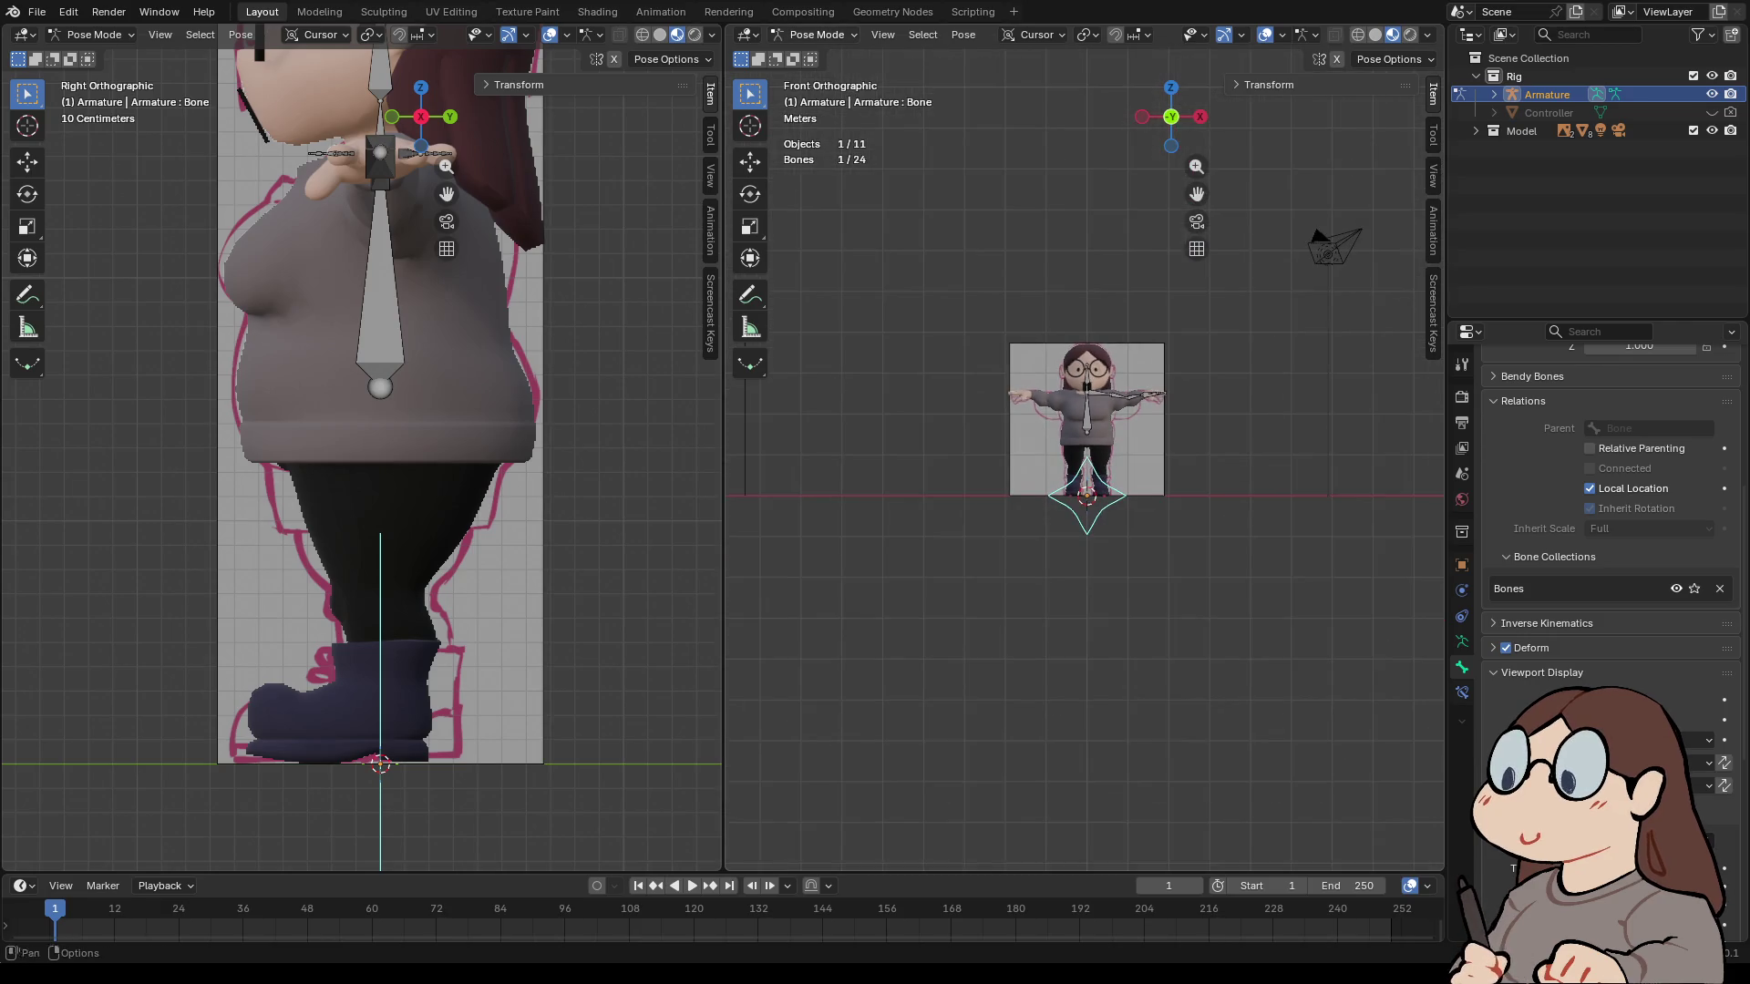
{"action": "left_click", "coordinate": [816, 35]}
{"action": "left_click", "coordinate": [824, 56]}
{"action": "middle_click_drag", "start_coordinate": [1084, 364], "coordinate": [1112, 738], "text": "shift"}
{"action": "scroll", "coordinate": [1112, 738], "scroll_direction": "down", "scroll_amount": 2}
{"action": "left_click_drag", "start_coordinate": [1054, 201], "coordinate": [1278, 455]}
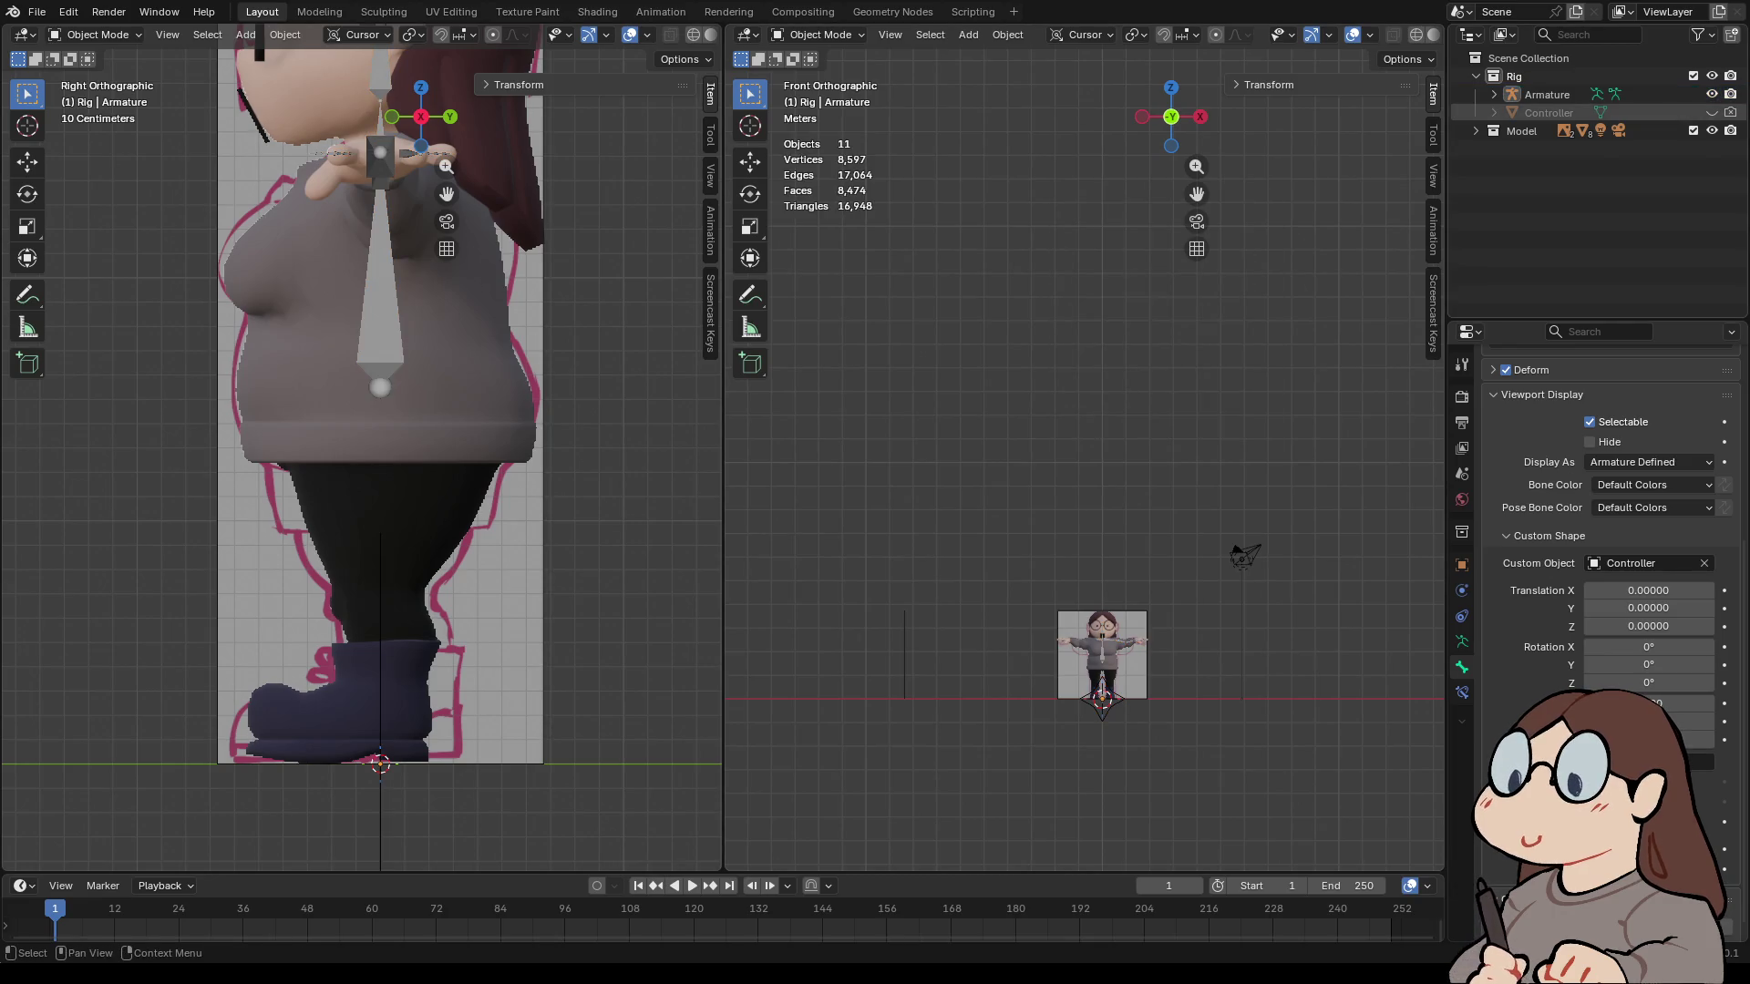
- Unhide the Controller object and rotate it 90° to stand upright
{"action": "left_click", "coordinate": [1549, 112]}
{"action": "left_click", "coordinate": [1712, 112]}
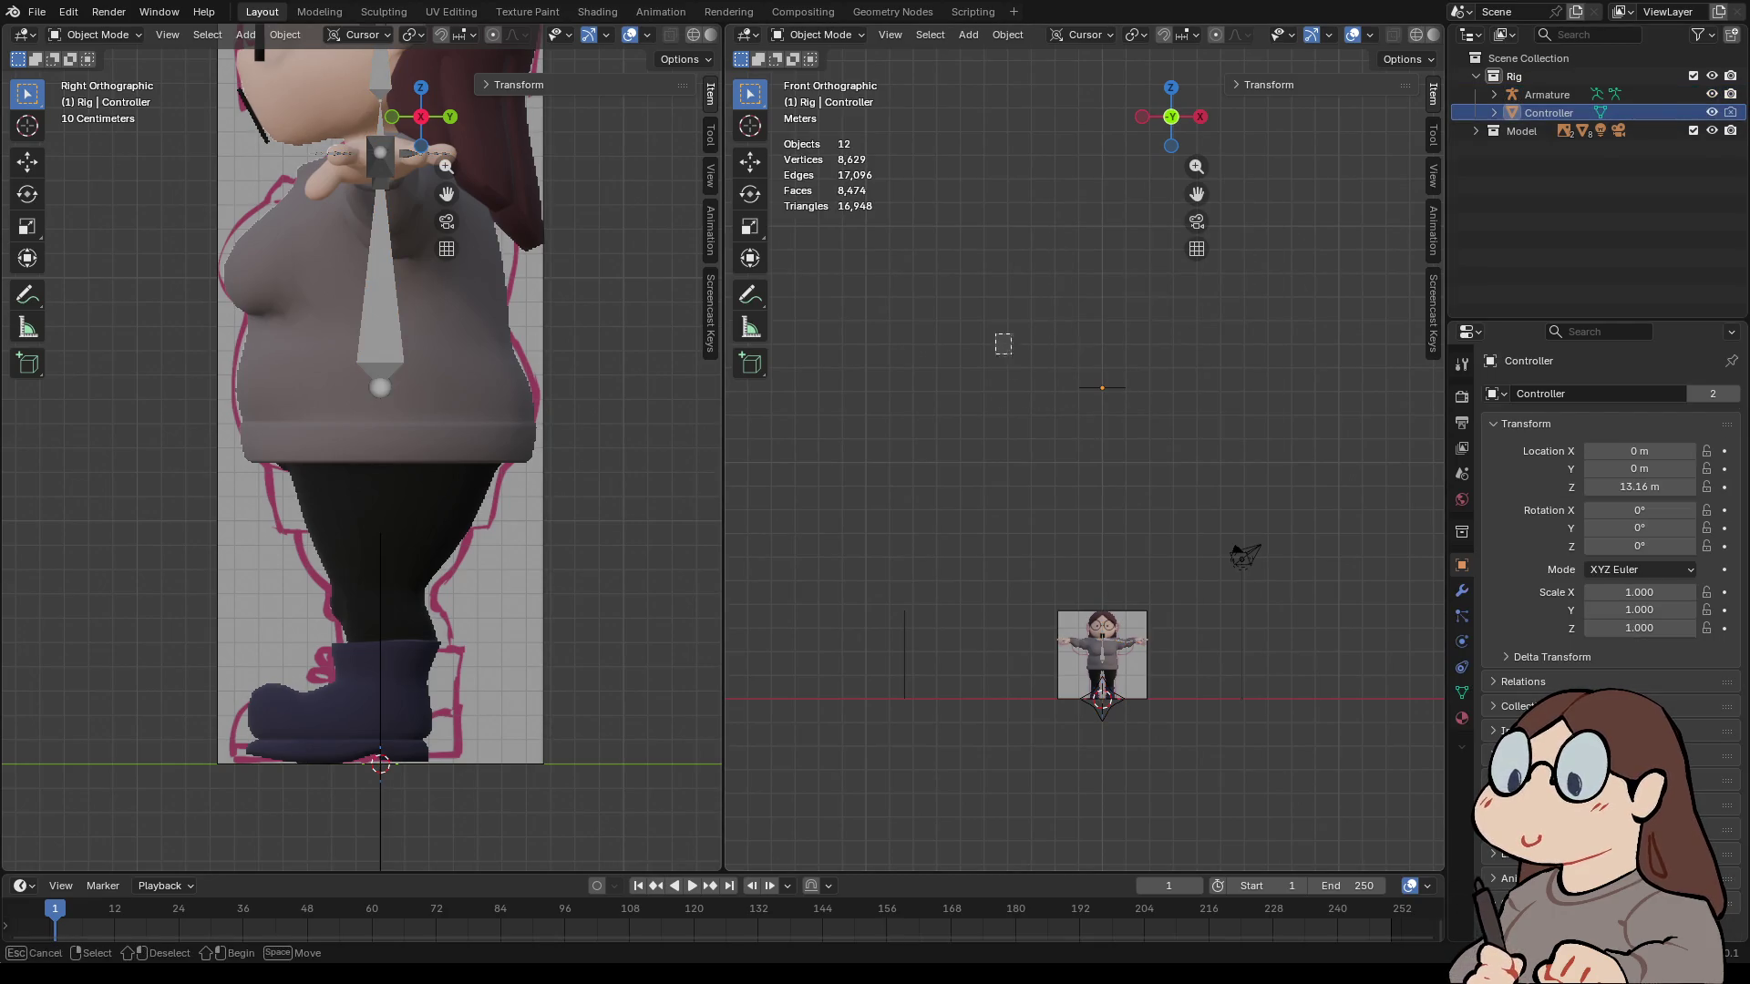
{"action": "scroll", "coordinate": [380, 438], "scroll_direction": "down", "scroll_amount": 8}
{"action": "middle_click_drag", "start_coordinate": [364, 291], "coordinate": [390, 688], "text": "shift"}
{"action": "type", "text": "r90"}
{"action": "key", "text": "Return"}
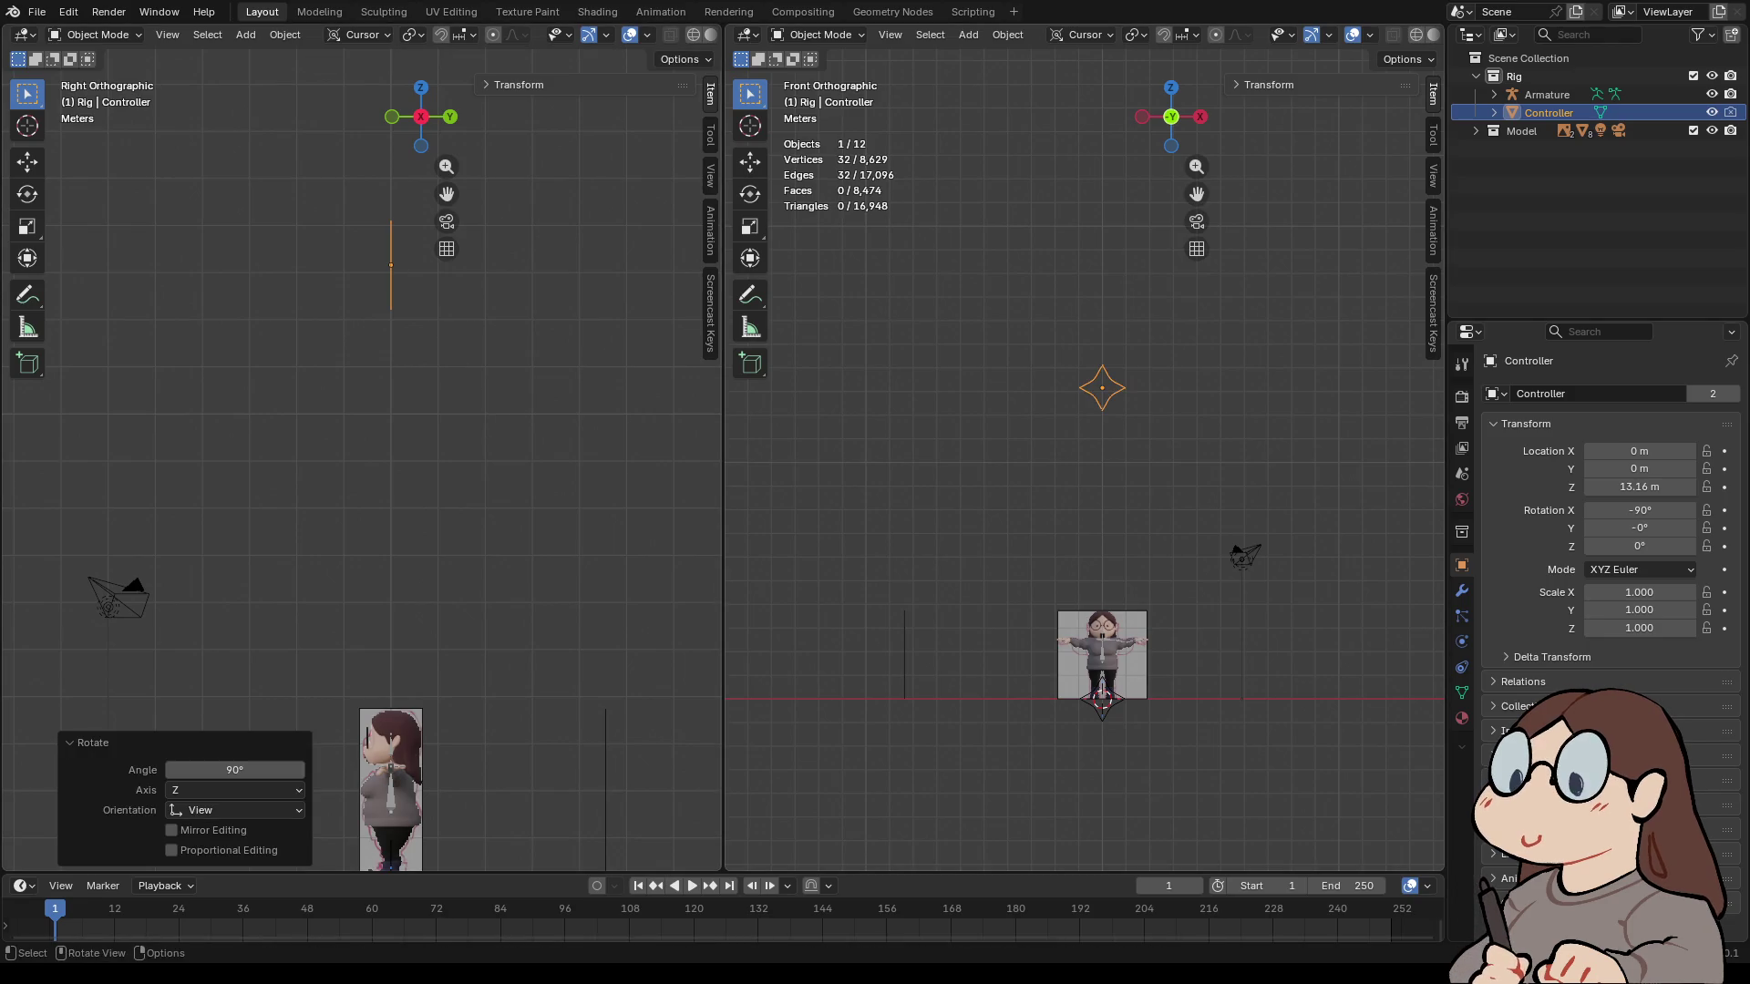
- Apply All Transforms to the Controller, then hide it again
{"action": "left_click", "coordinate": [1007, 34]}
{"action": "mouse_move", "coordinate": [1038, 74]}
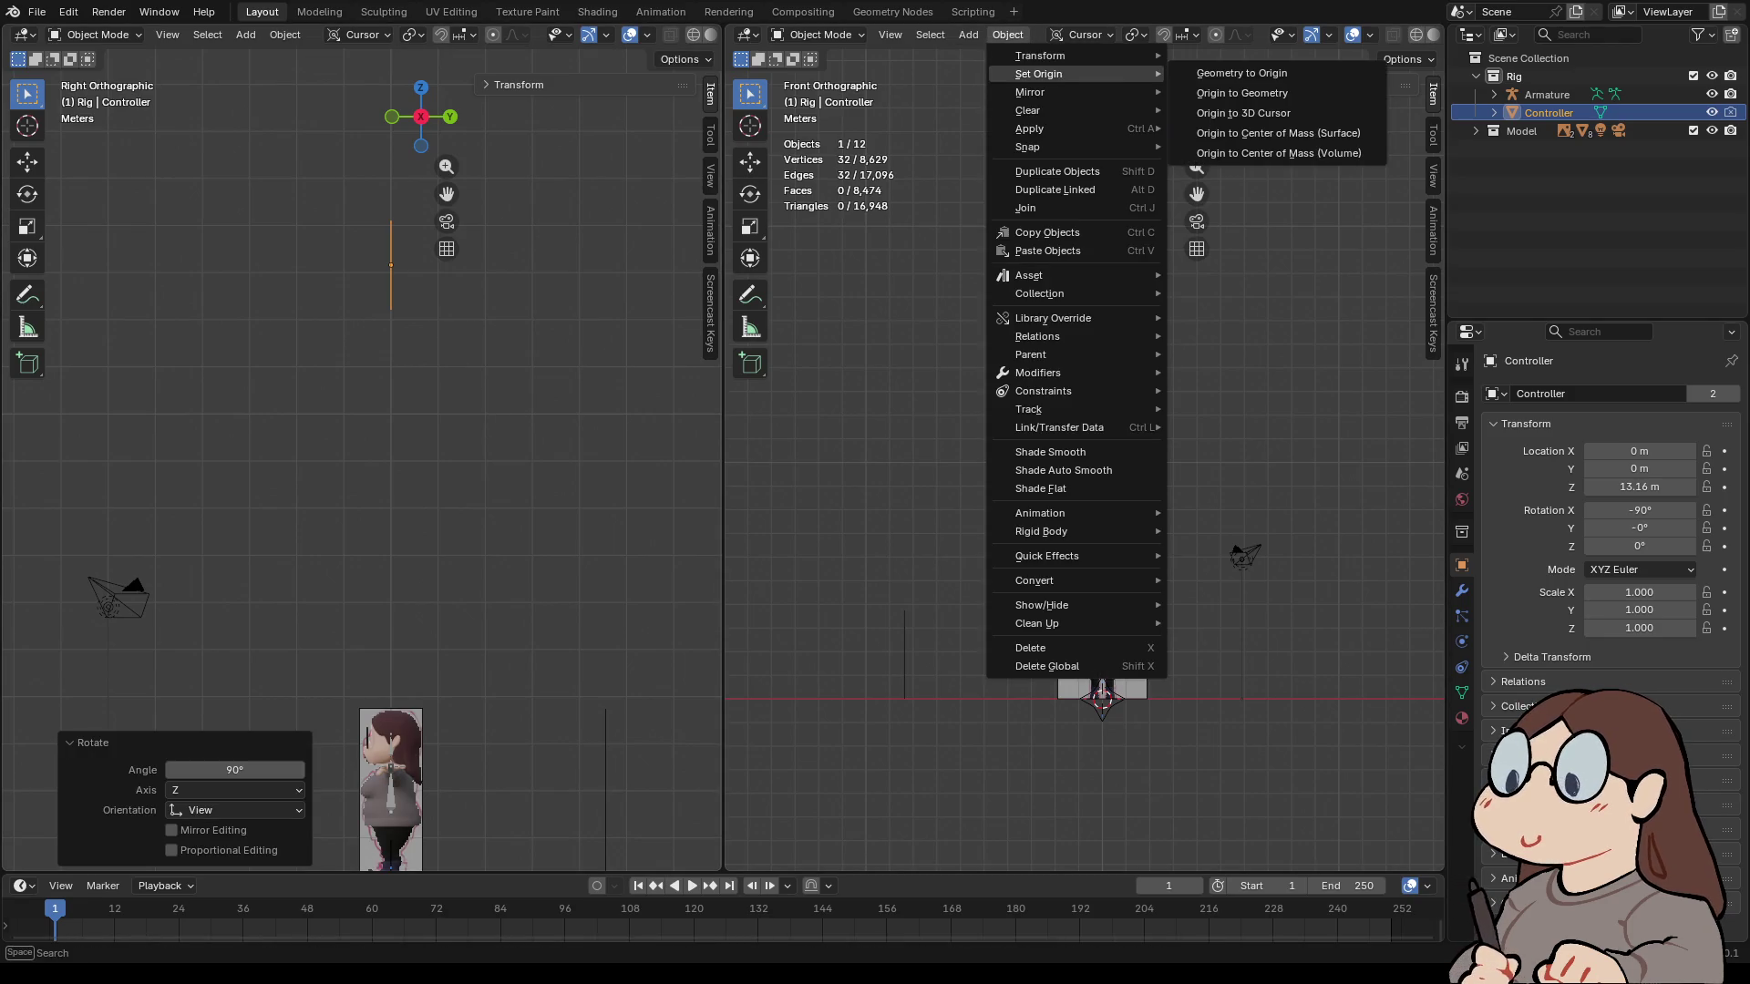
{"action": "key", "text": "Escape"}
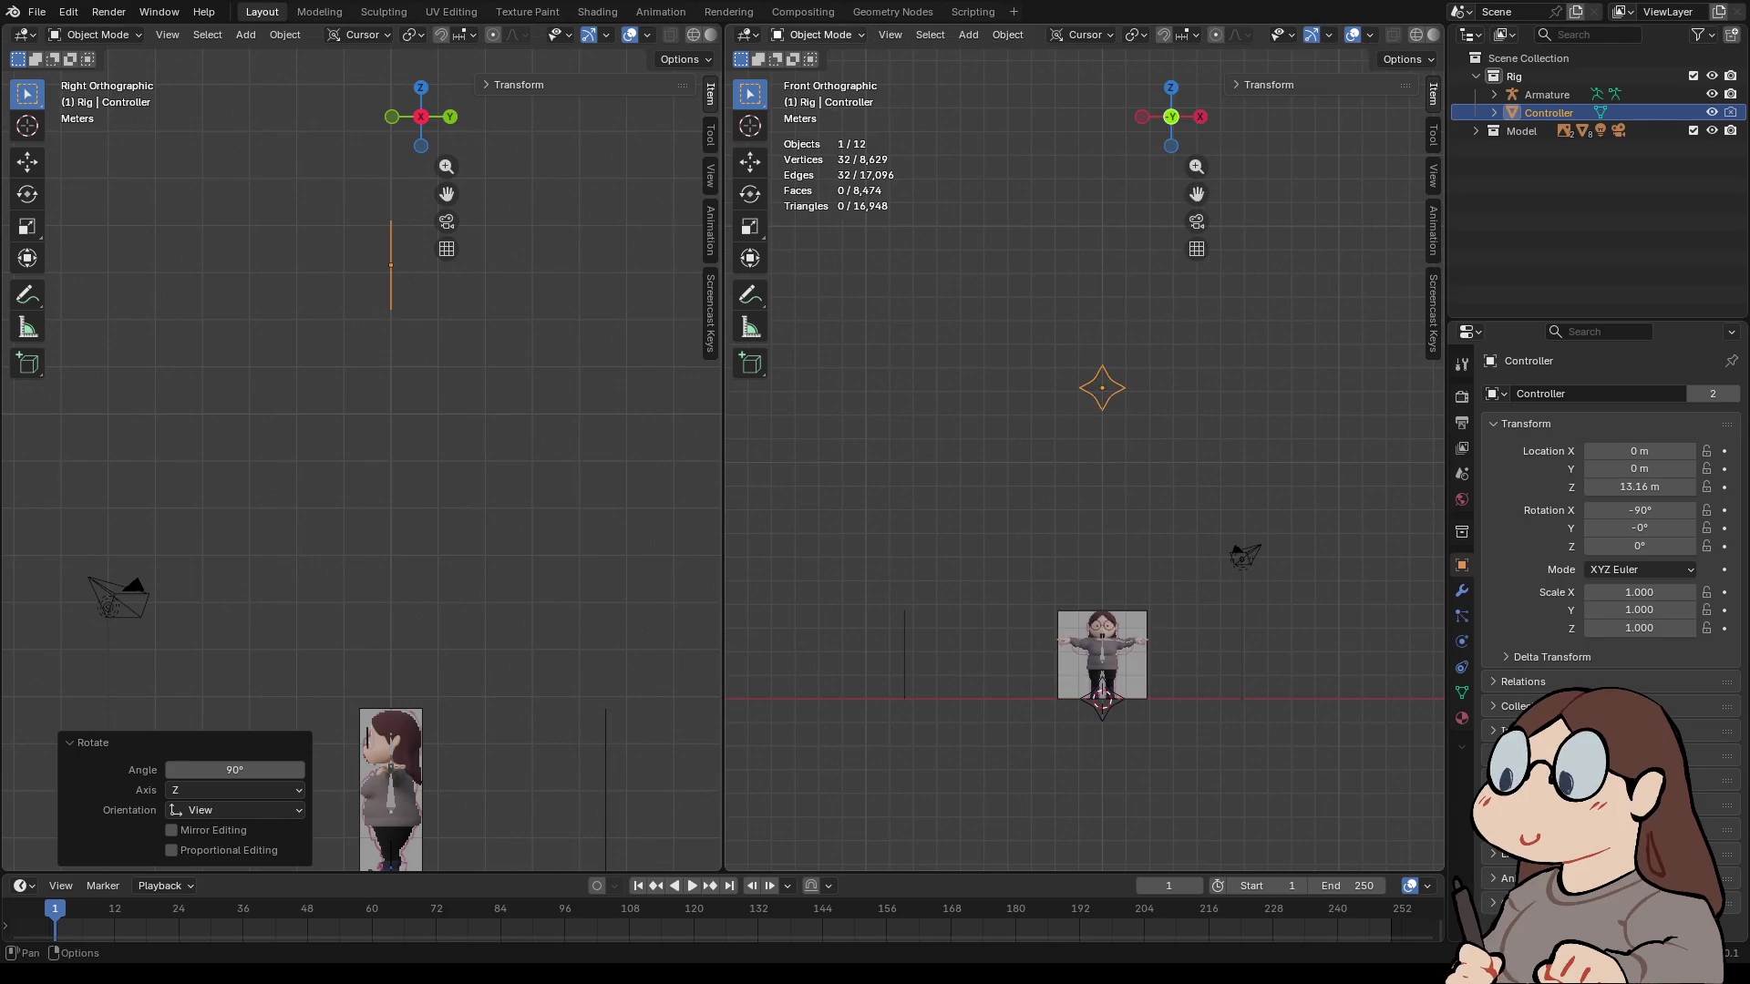
{"action": "left_click", "coordinate": [817, 34]}
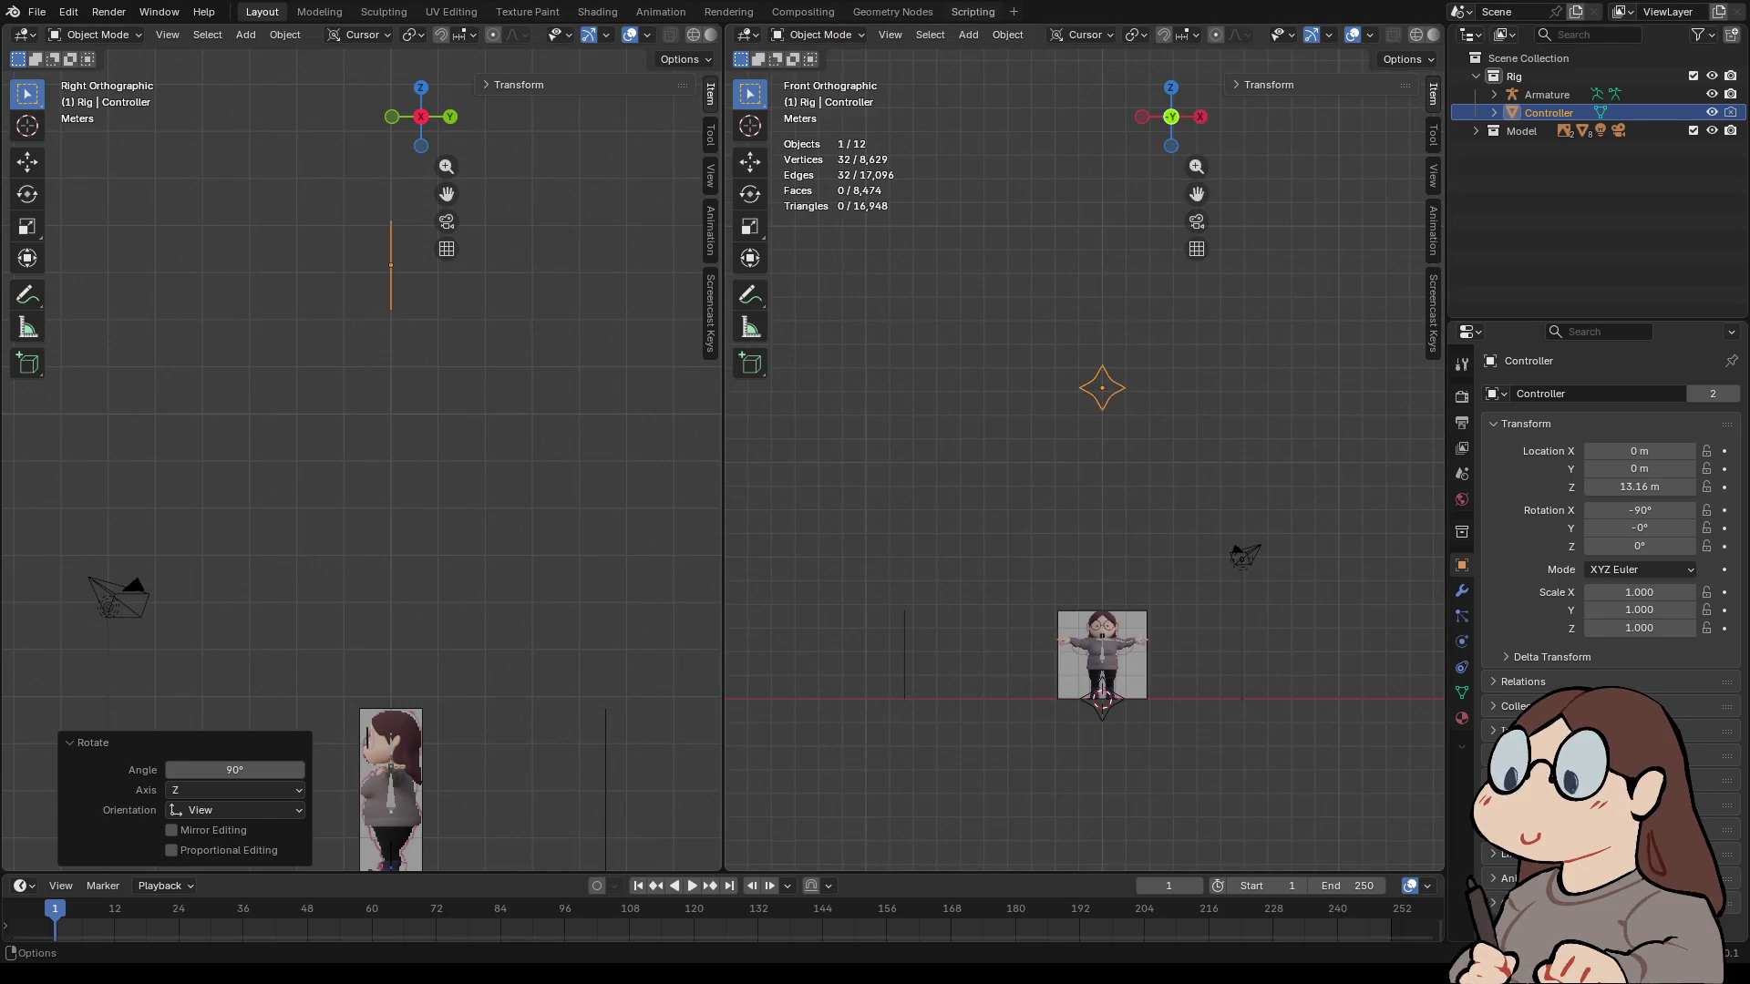
{"action": "left_click", "coordinate": [1007, 34]}
{"action": "mouse_move", "coordinate": [1034, 129]}
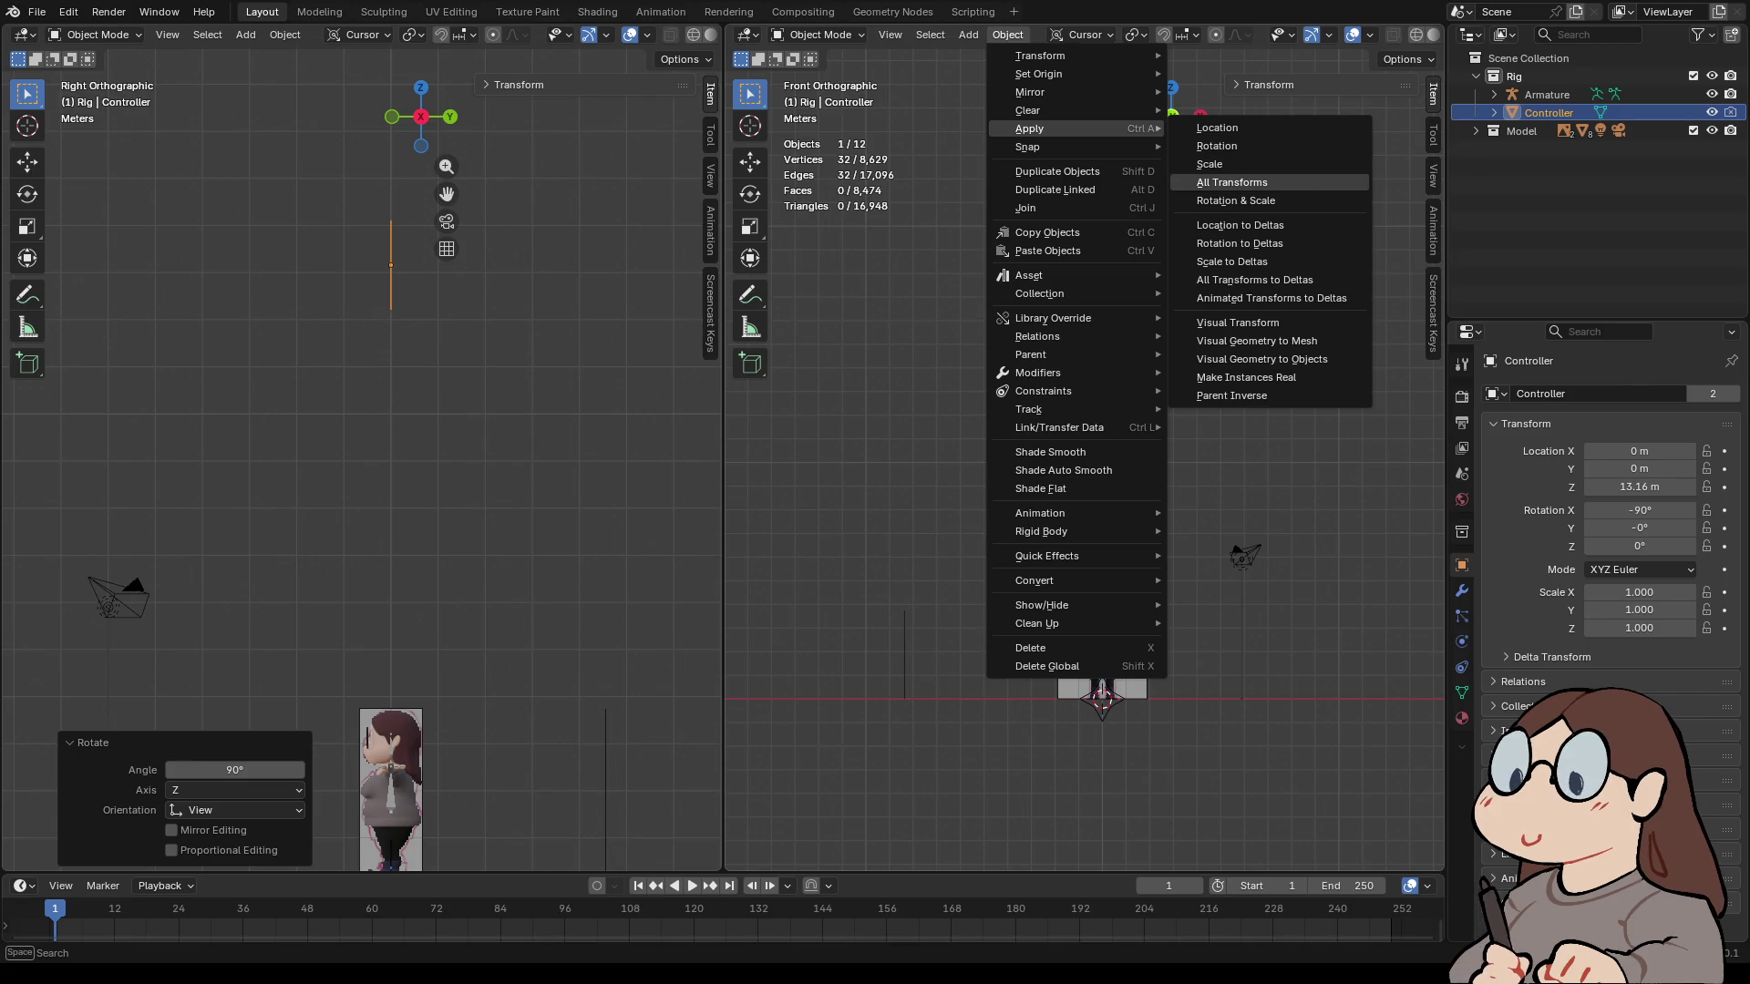
{"action": "left_click", "coordinate": [1231, 182]}
{"action": "scroll", "coordinate": [1110, 555], "scroll_direction": "up", "scroll_amount": 4}
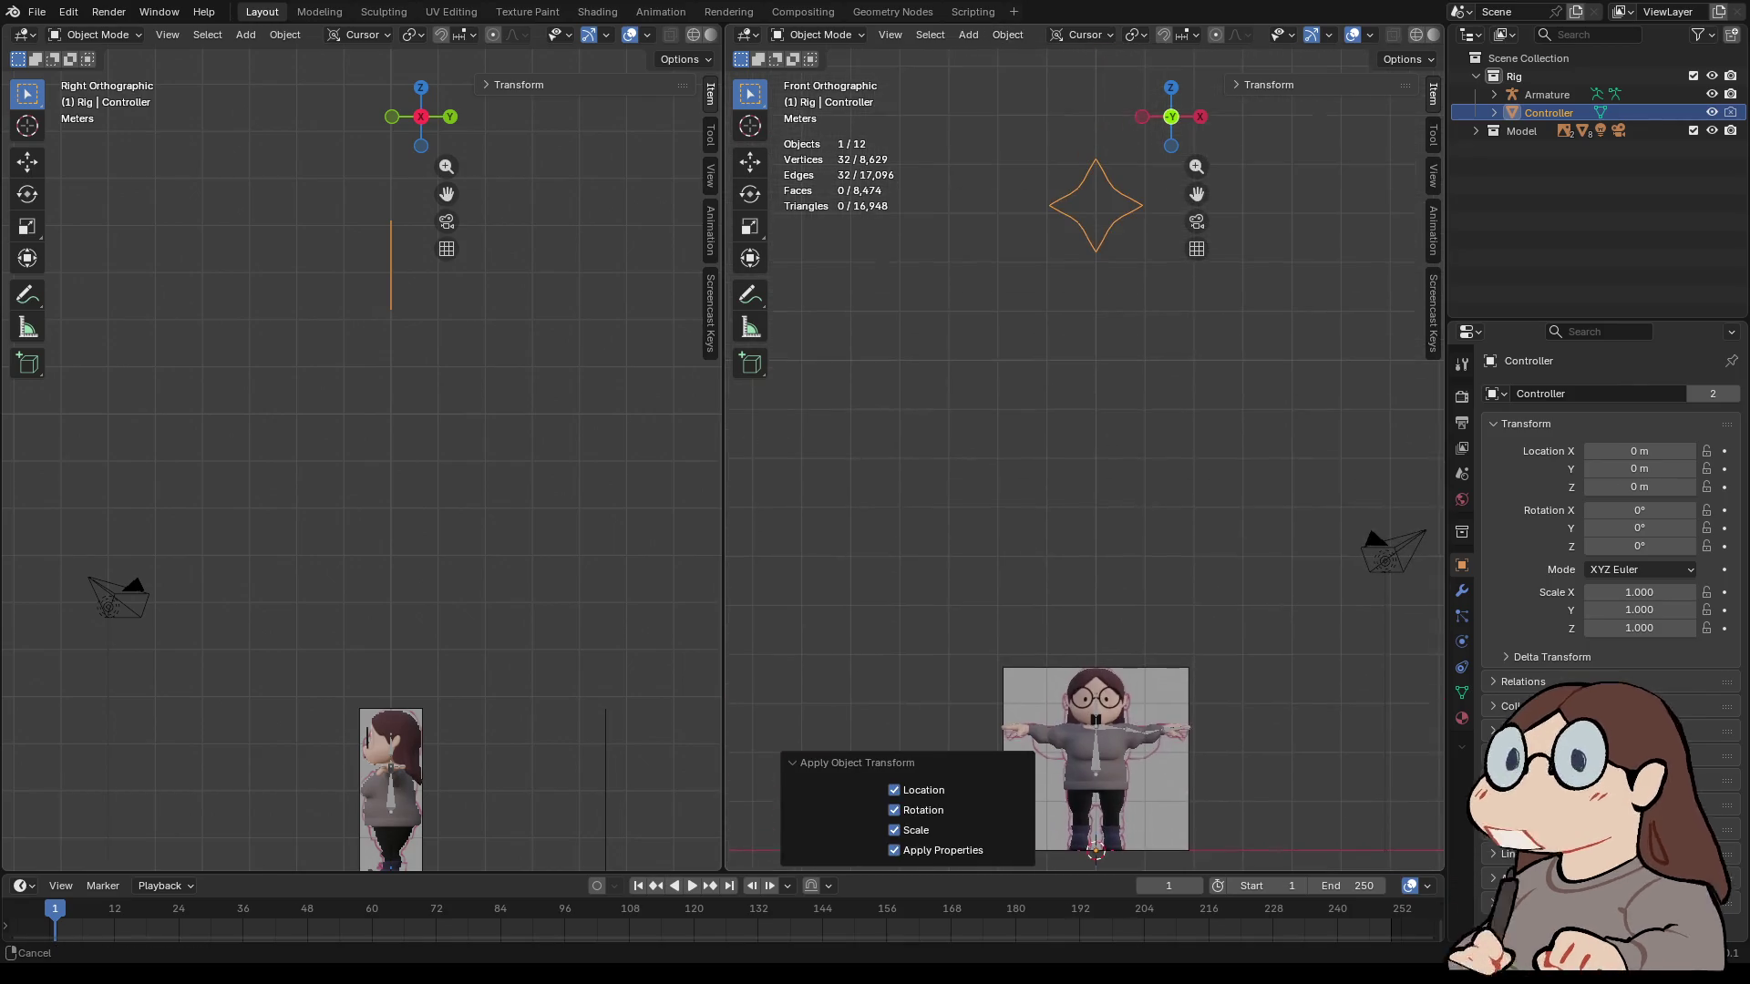
{"action": "key", "text": "h"}
{"action": "scroll", "coordinate": [1084, 460], "scroll_direction": "down", "scroll_amount": 3}
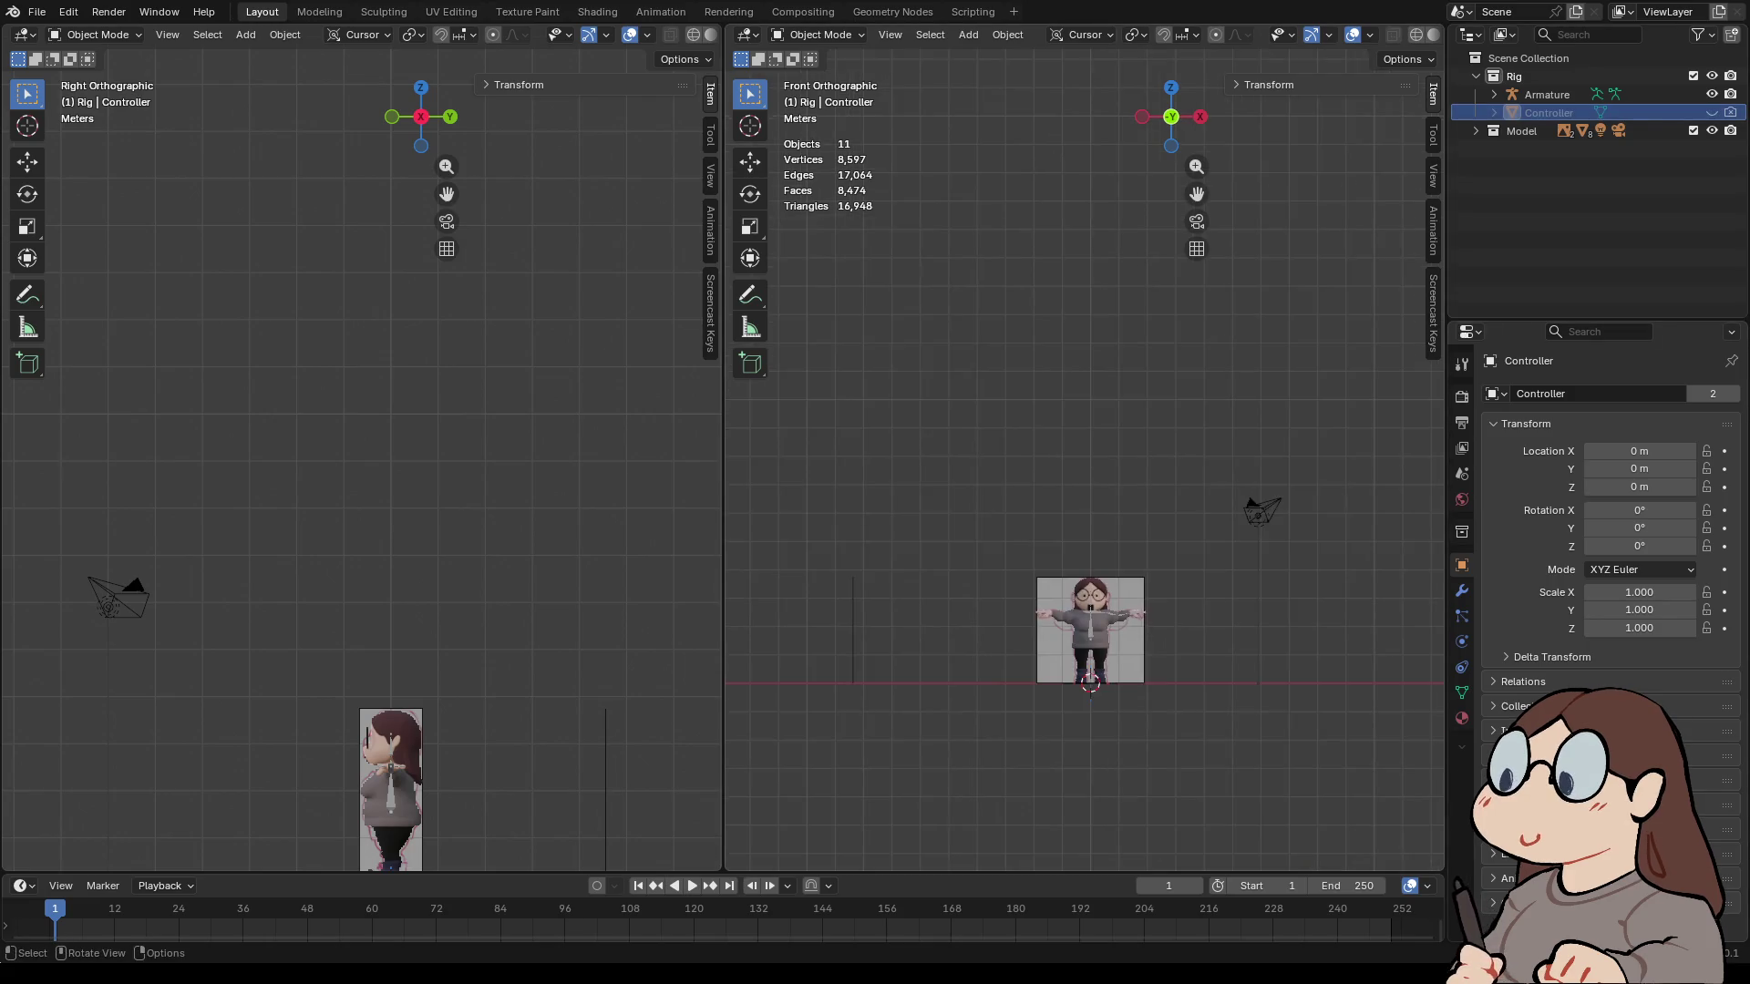
{"action": "scroll", "coordinate": [1084, 460], "scroll_direction": "up", "scroll_amount": 4}
{"action": "scroll", "coordinate": [1084, 448], "scroll_direction": "up", "scroll_amount": 4}
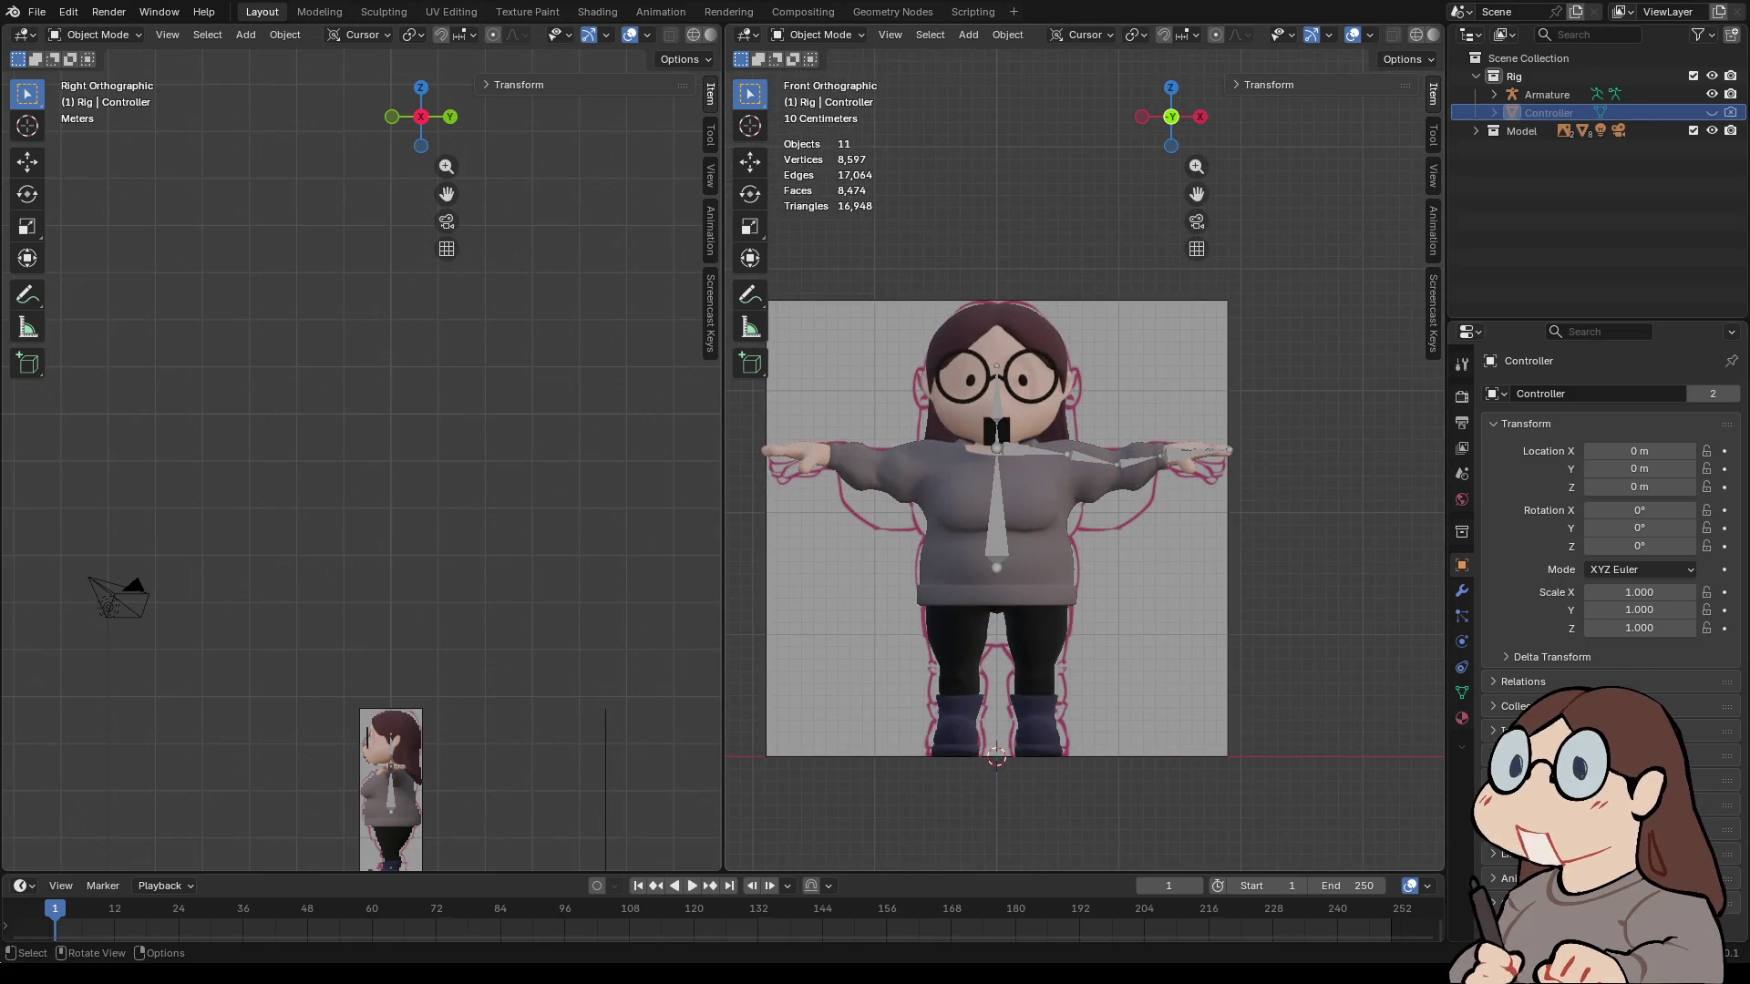
{"action": "left_click", "coordinate": [1546, 93]}
{"action": "mouse_move", "coordinate": [1084, 455]}
{"action": "middle_mouse_down"}
{"action": "mouse_move", "coordinate": [1048, 565]}
{"action": "mouse_move", "coordinate": [1066, 575]}
{"action": "mouse_move", "coordinate": [1103, 474]}
{"action": "middle_mouse_up"}
{"action": "scroll", "coordinate": [1084, 460], "scroll_direction": "down", "scroll_amount": 1}
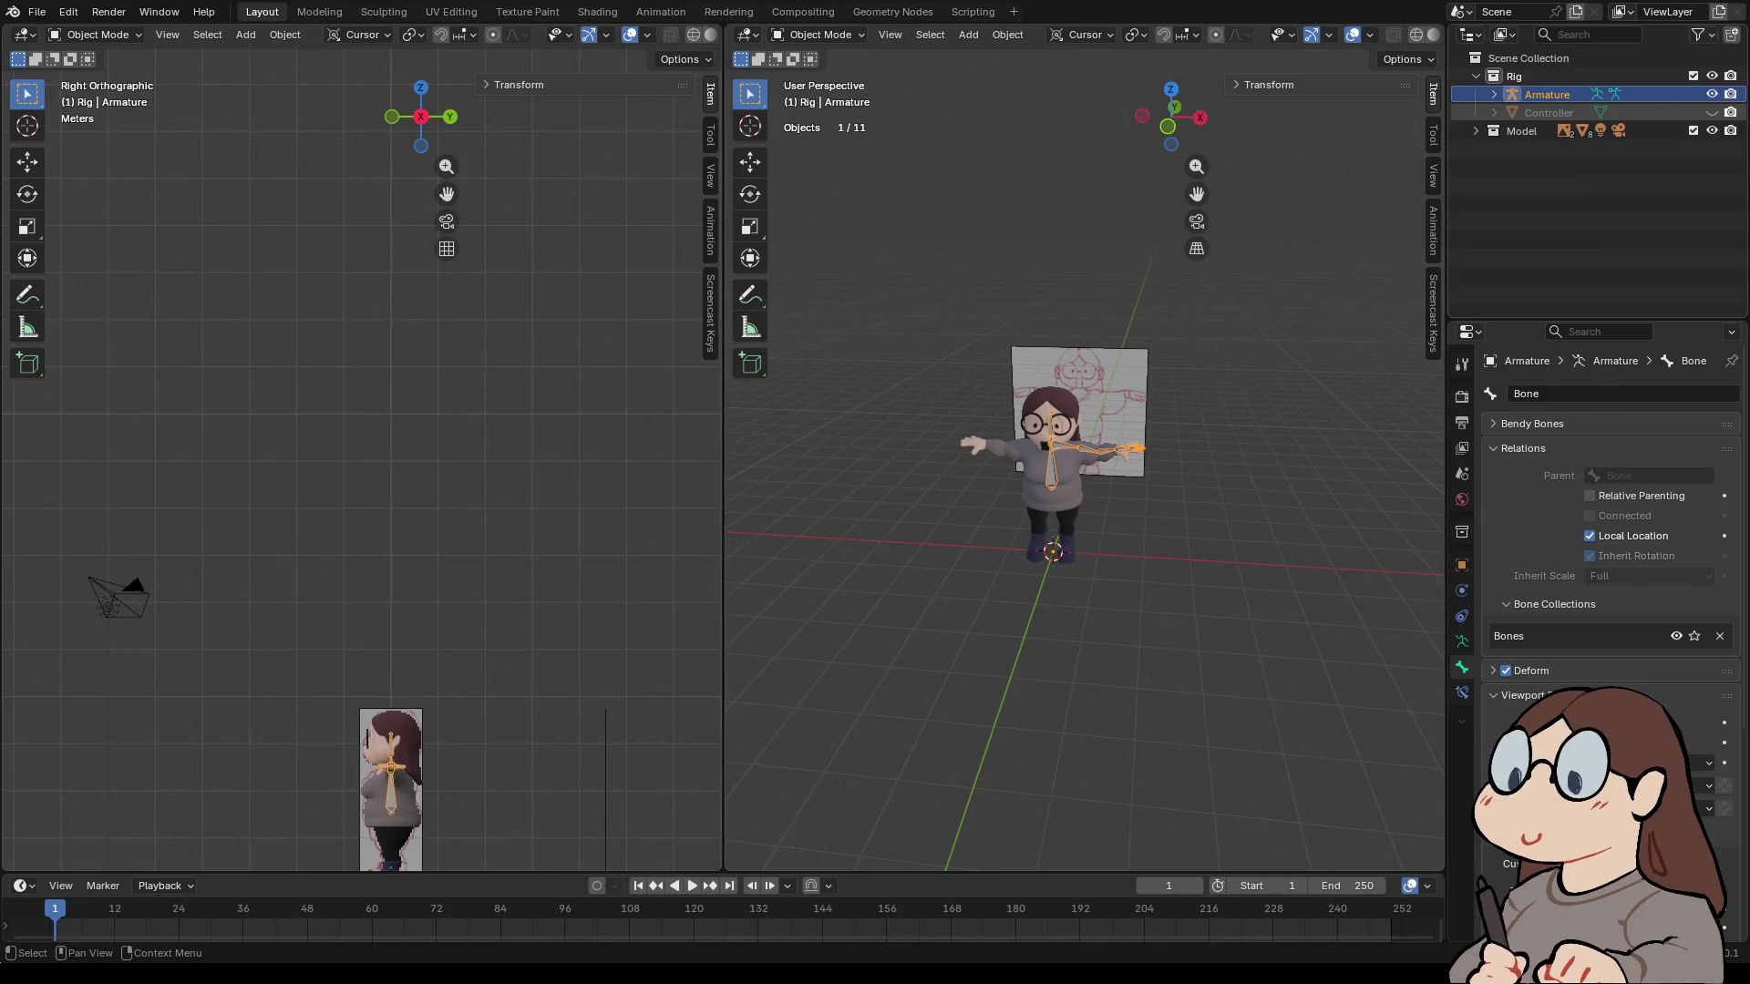
{"action": "scroll", "coordinate": [1084, 460], "scroll_direction": "up", "scroll_amount": 5}
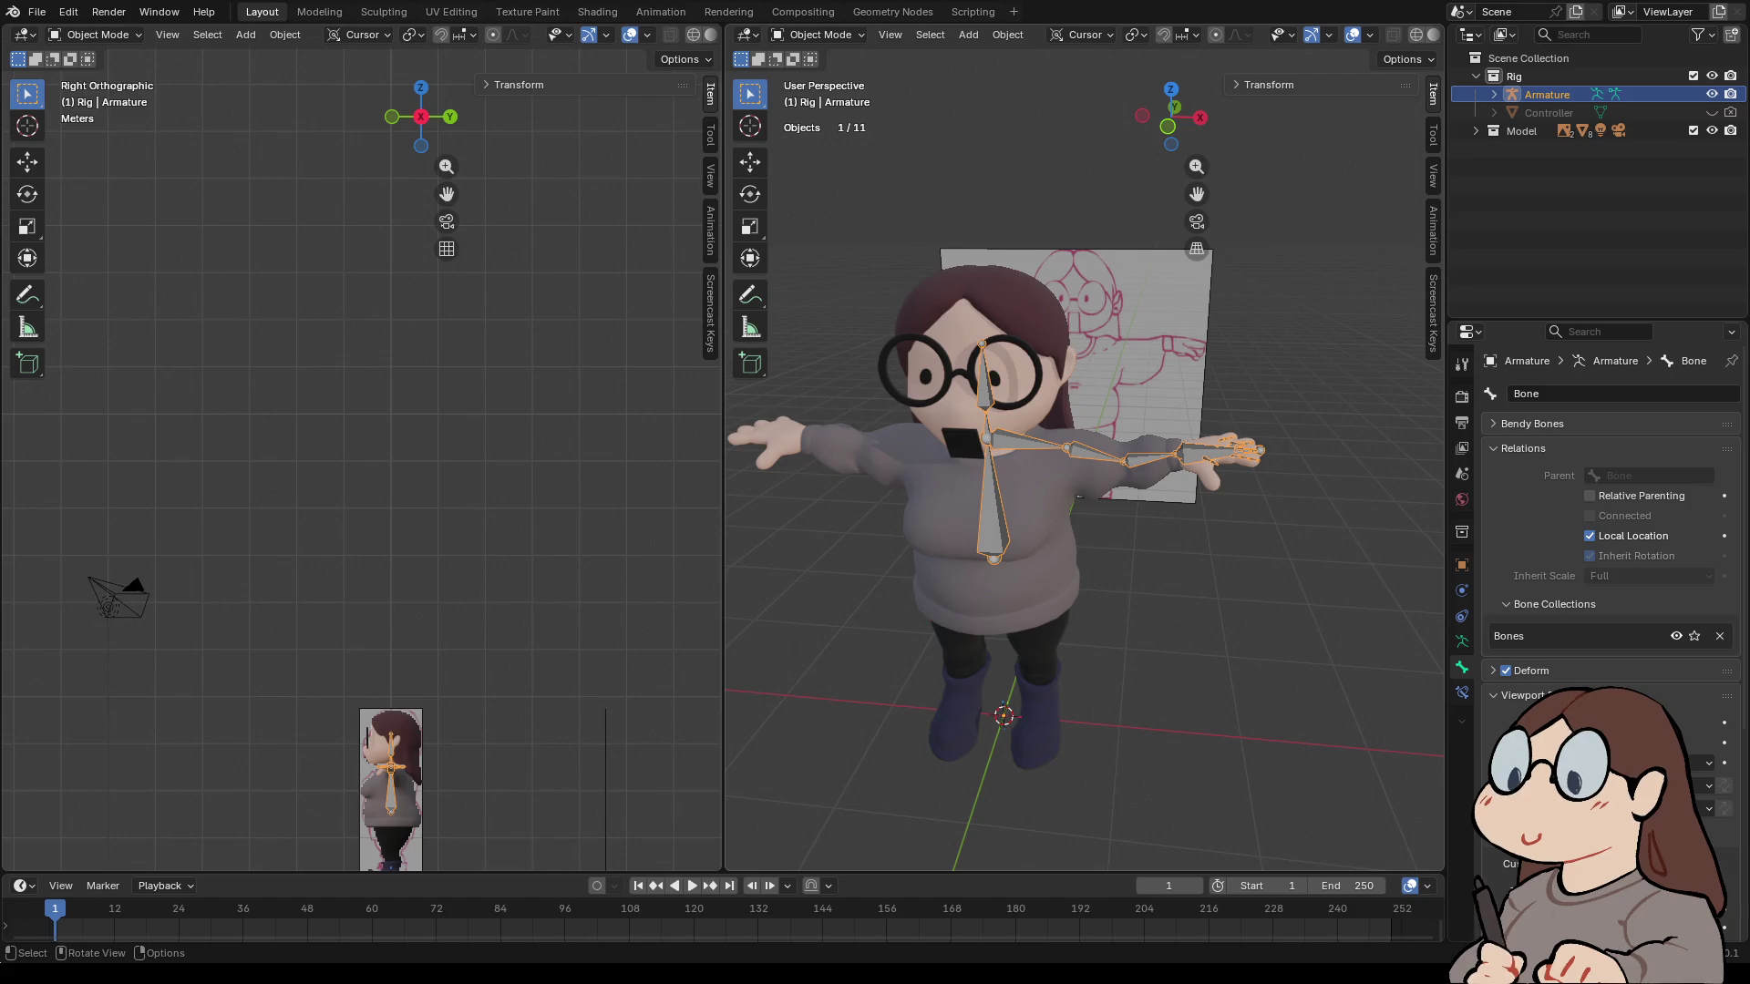
{"action": "scroll", "coordinate": [1084, 461], "scroll_direction": "down", "scroll_amount": 5}
{"action": "left_click", "coordinate": [1169, 123]}
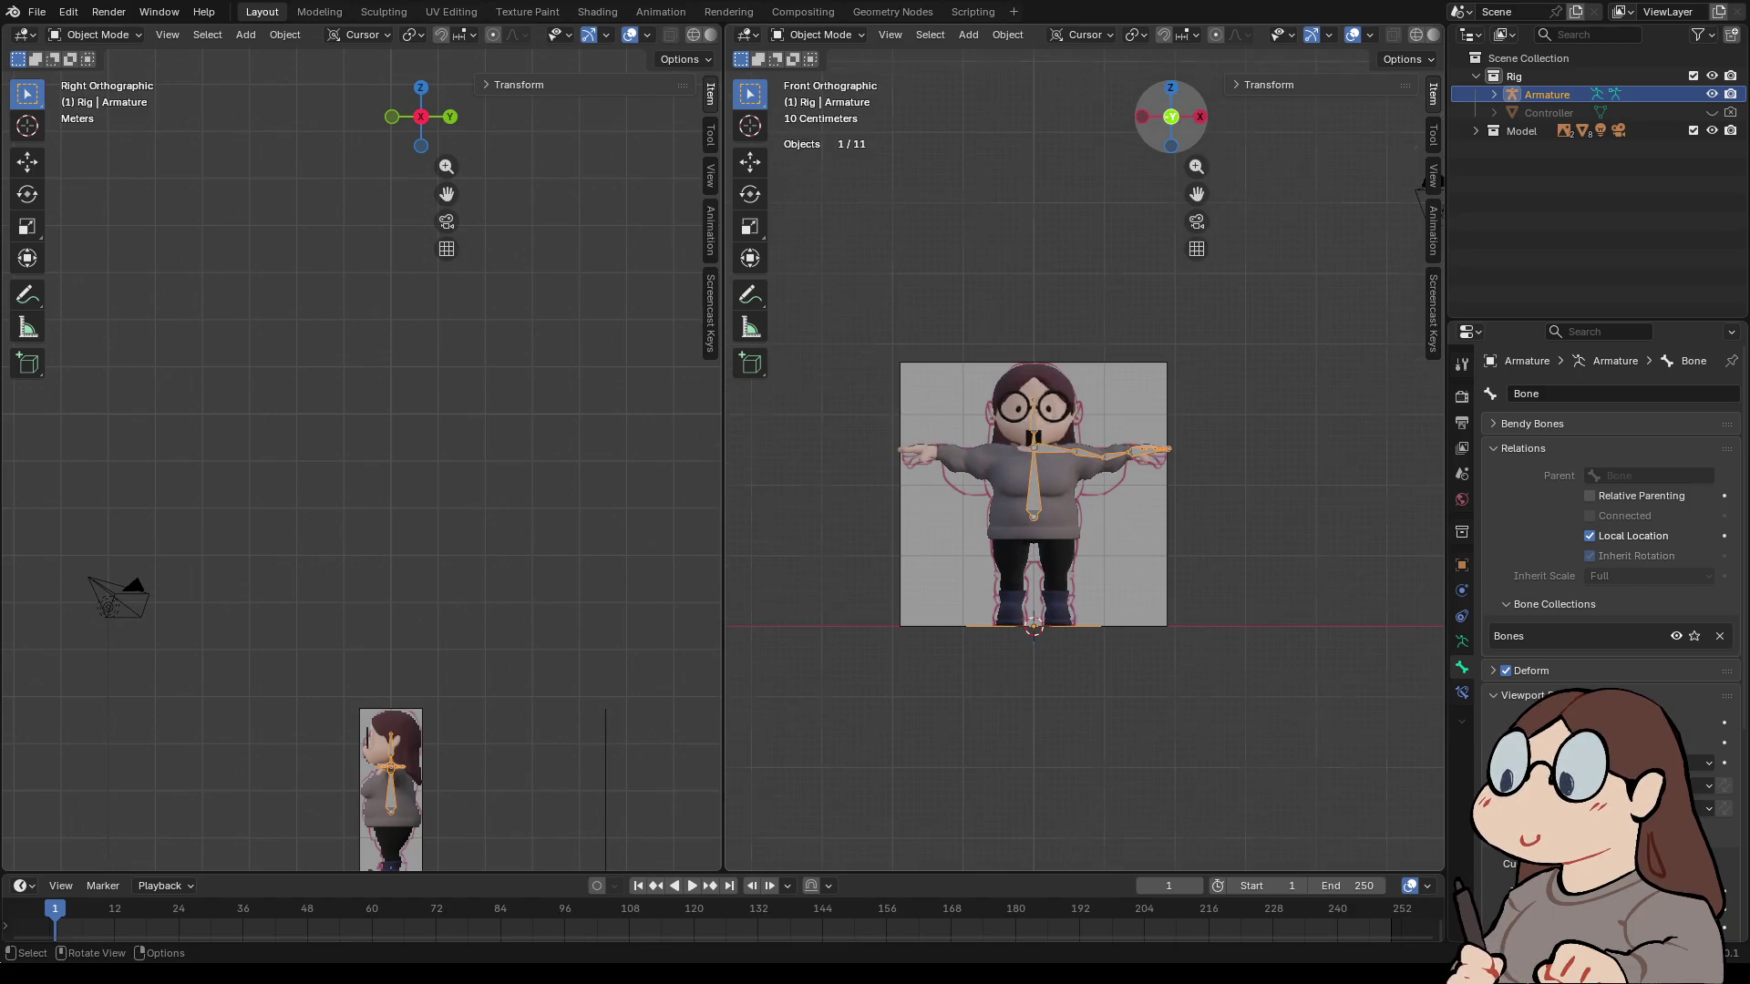
{"action": "scroll", "coordinate": [361, 460], "scroll_direction": "down", "scroll_amount": 7}
{"action": "scroll", "coordinate": [361, 460], "scroll_direction": "up", "scroll_amount": 2}
{"action": "mouse_move", "coordinate": [362, 460]}
{"action": "middle_mouse_down", "text": "shift"}
{"action": "mouse_move", "coordinate": [569, 305]}
{"action": "mouse_move", "coordinate": [711, 324]}
{"action": "middle_mouse_up", "text": "shift"}
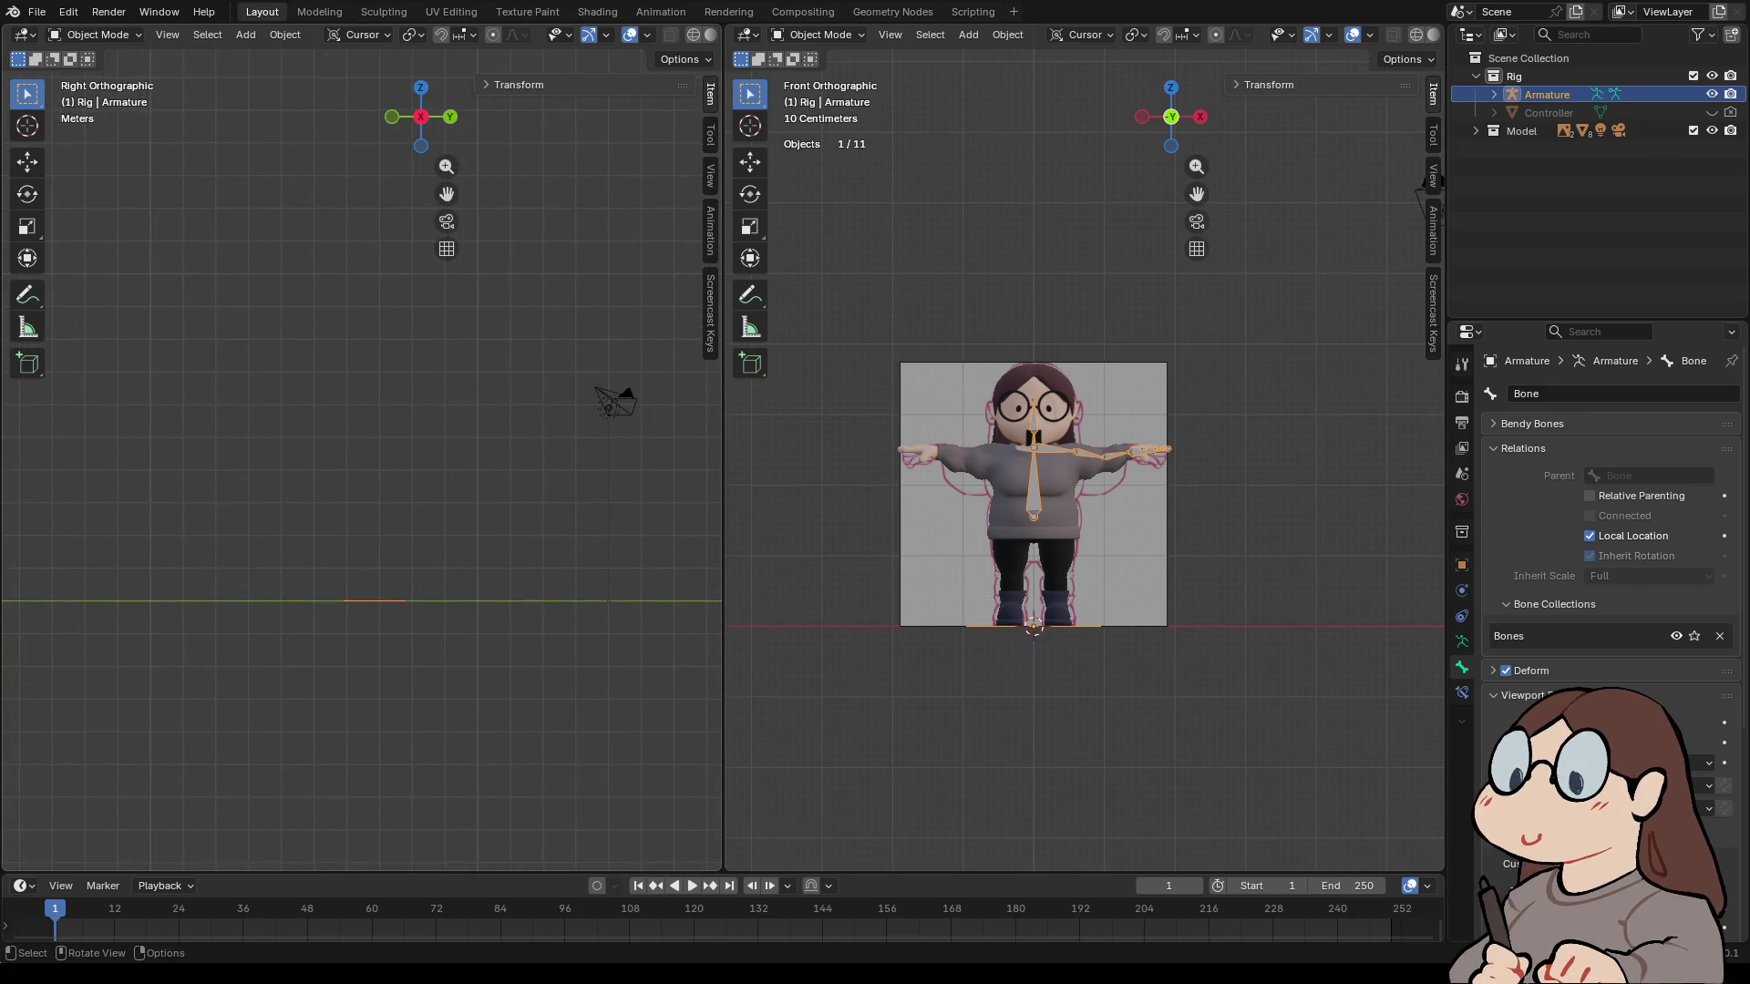
{"action": "scroll", "coordinate": [360, 456], "scroll_direction": "down", "scroll_amount": 4}
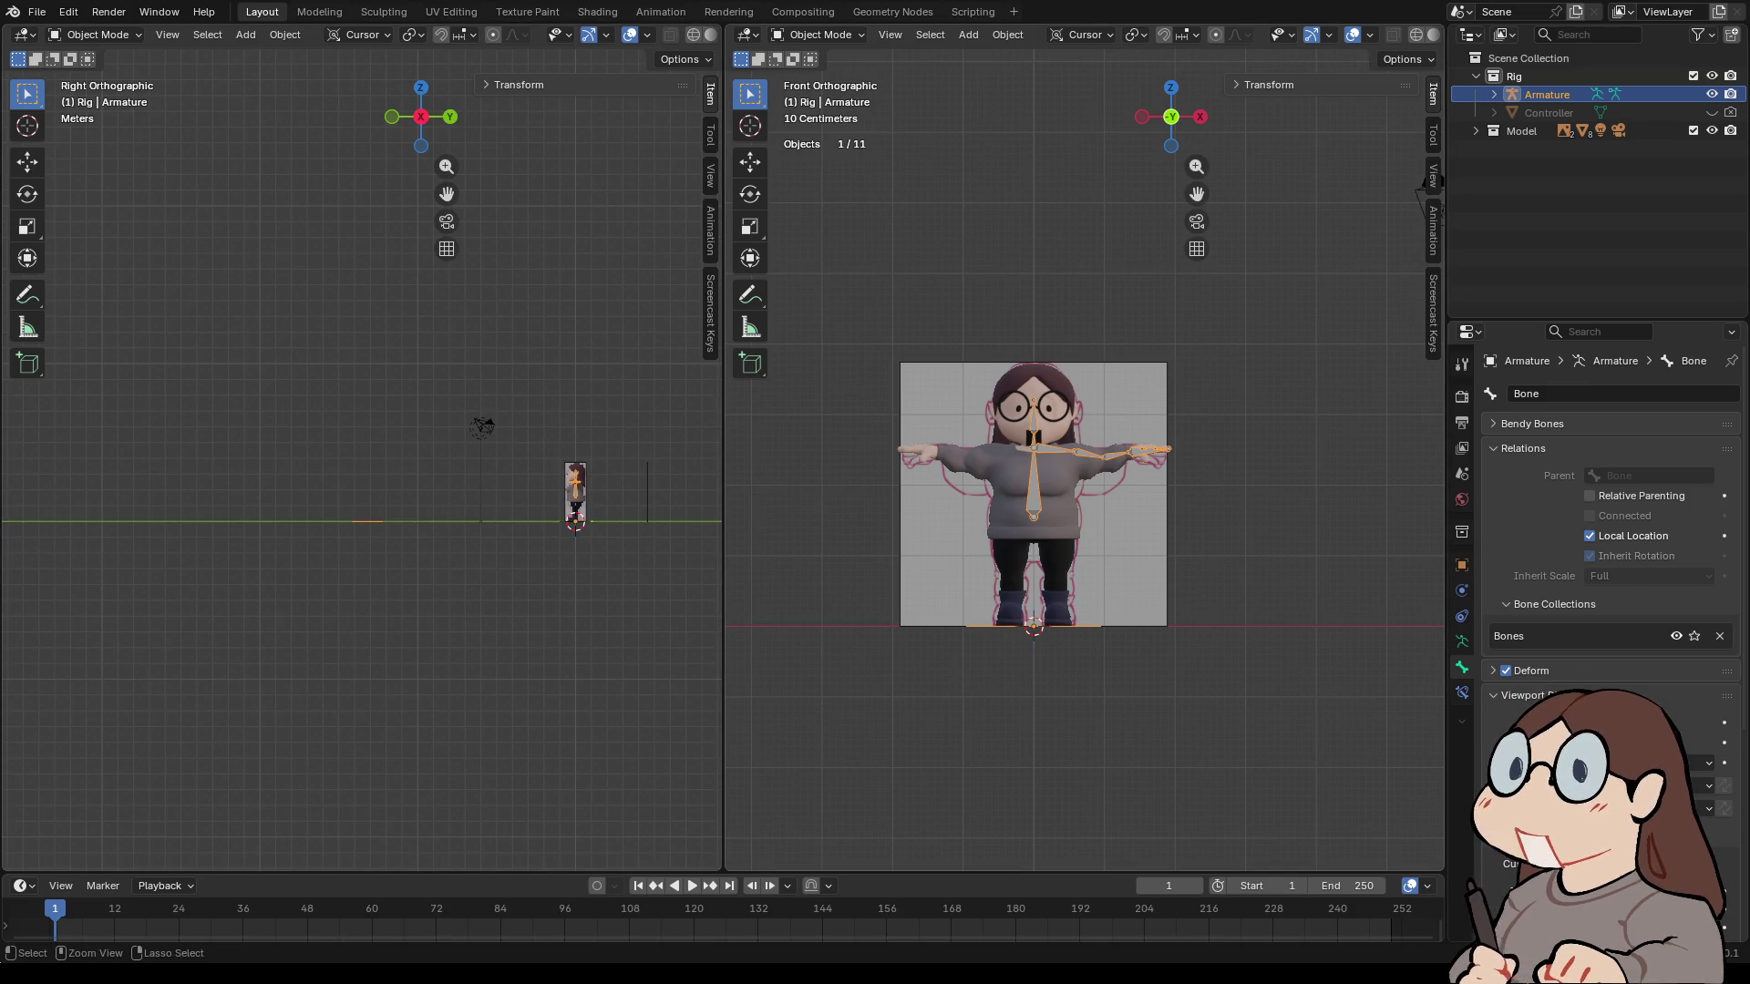
{"action": "left_click", "coordinate": [1711, 112]}
- Undo the Controller's full transform apply and apply only its rotation, keeping Z at 13.16 m
{"action": "left_click", "coordinate": [1548, 112]}
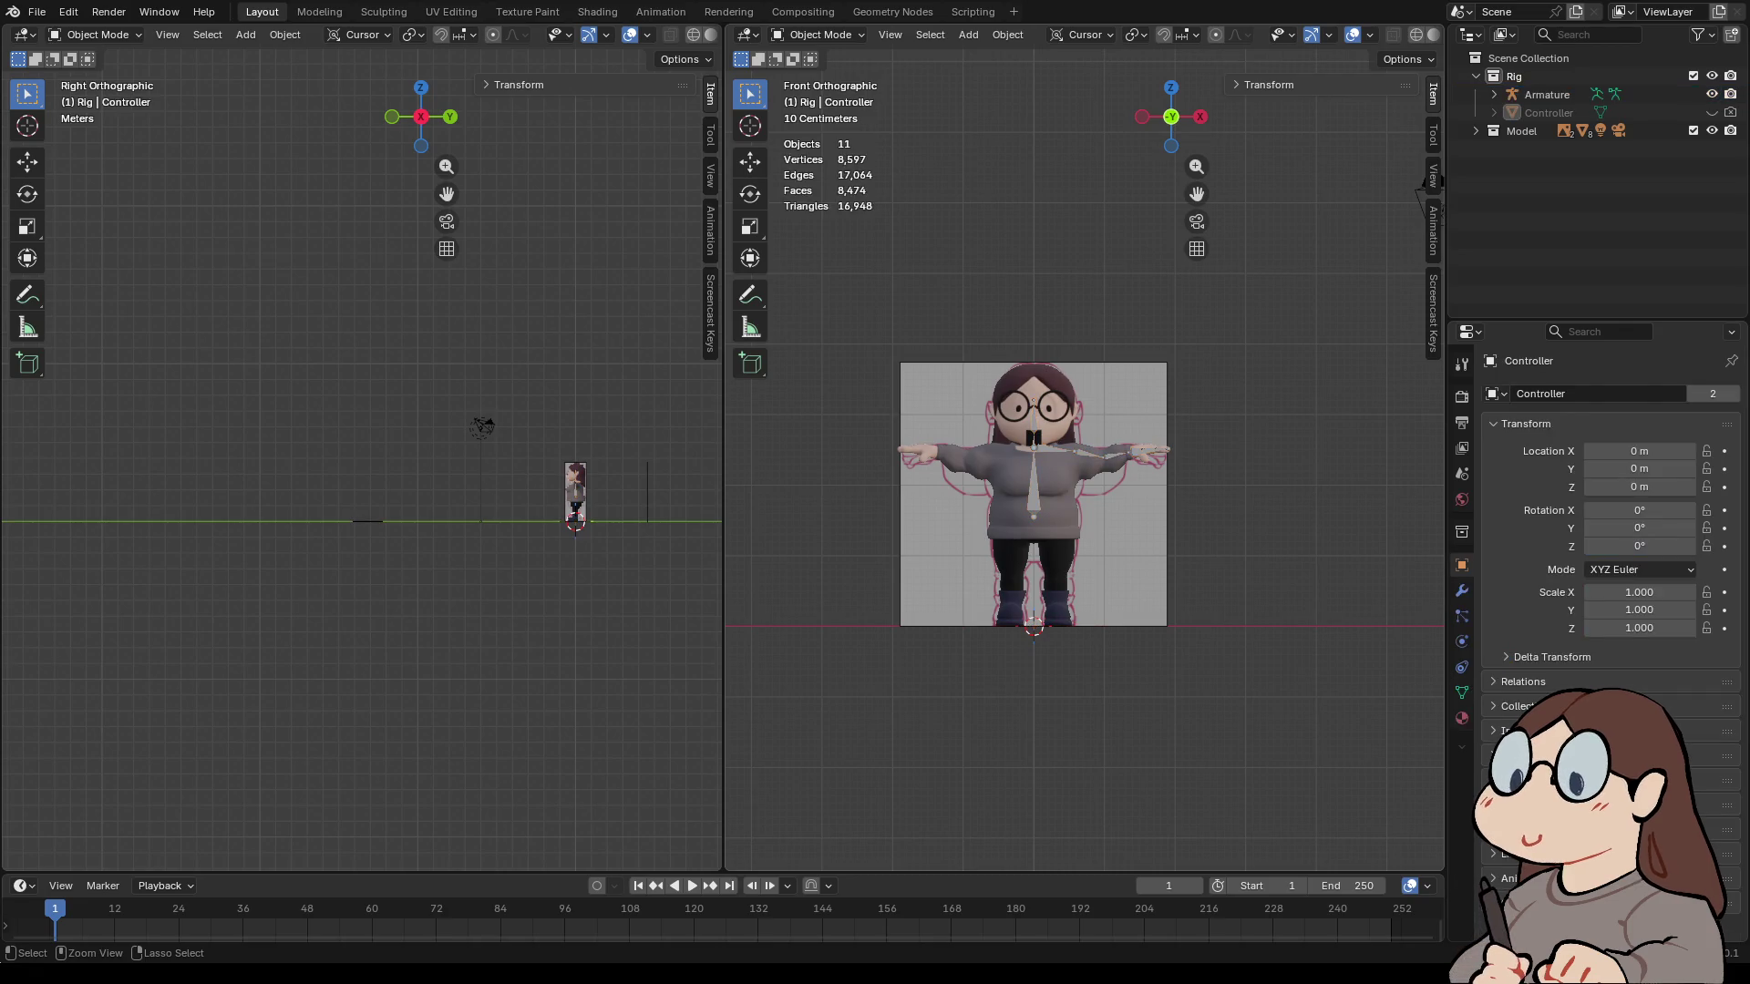
{"action": "key", "text": "ctrl+z"}
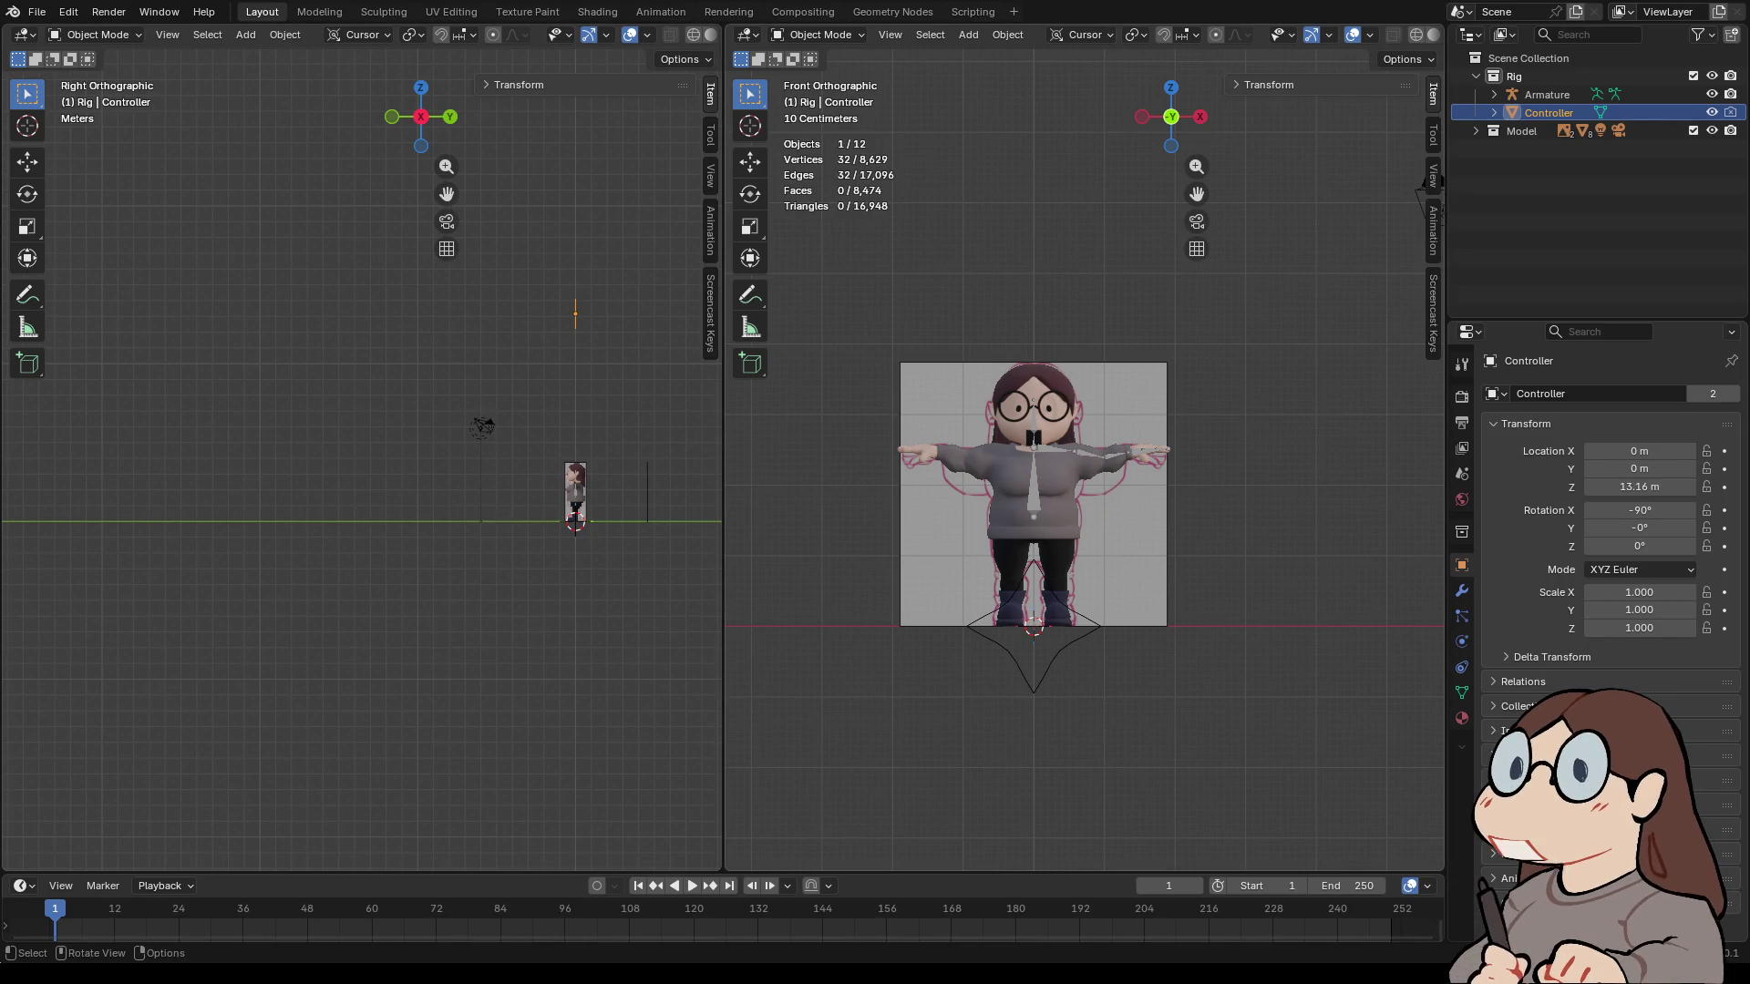
{"action": "right_click", "coordinate": [467, 274]}
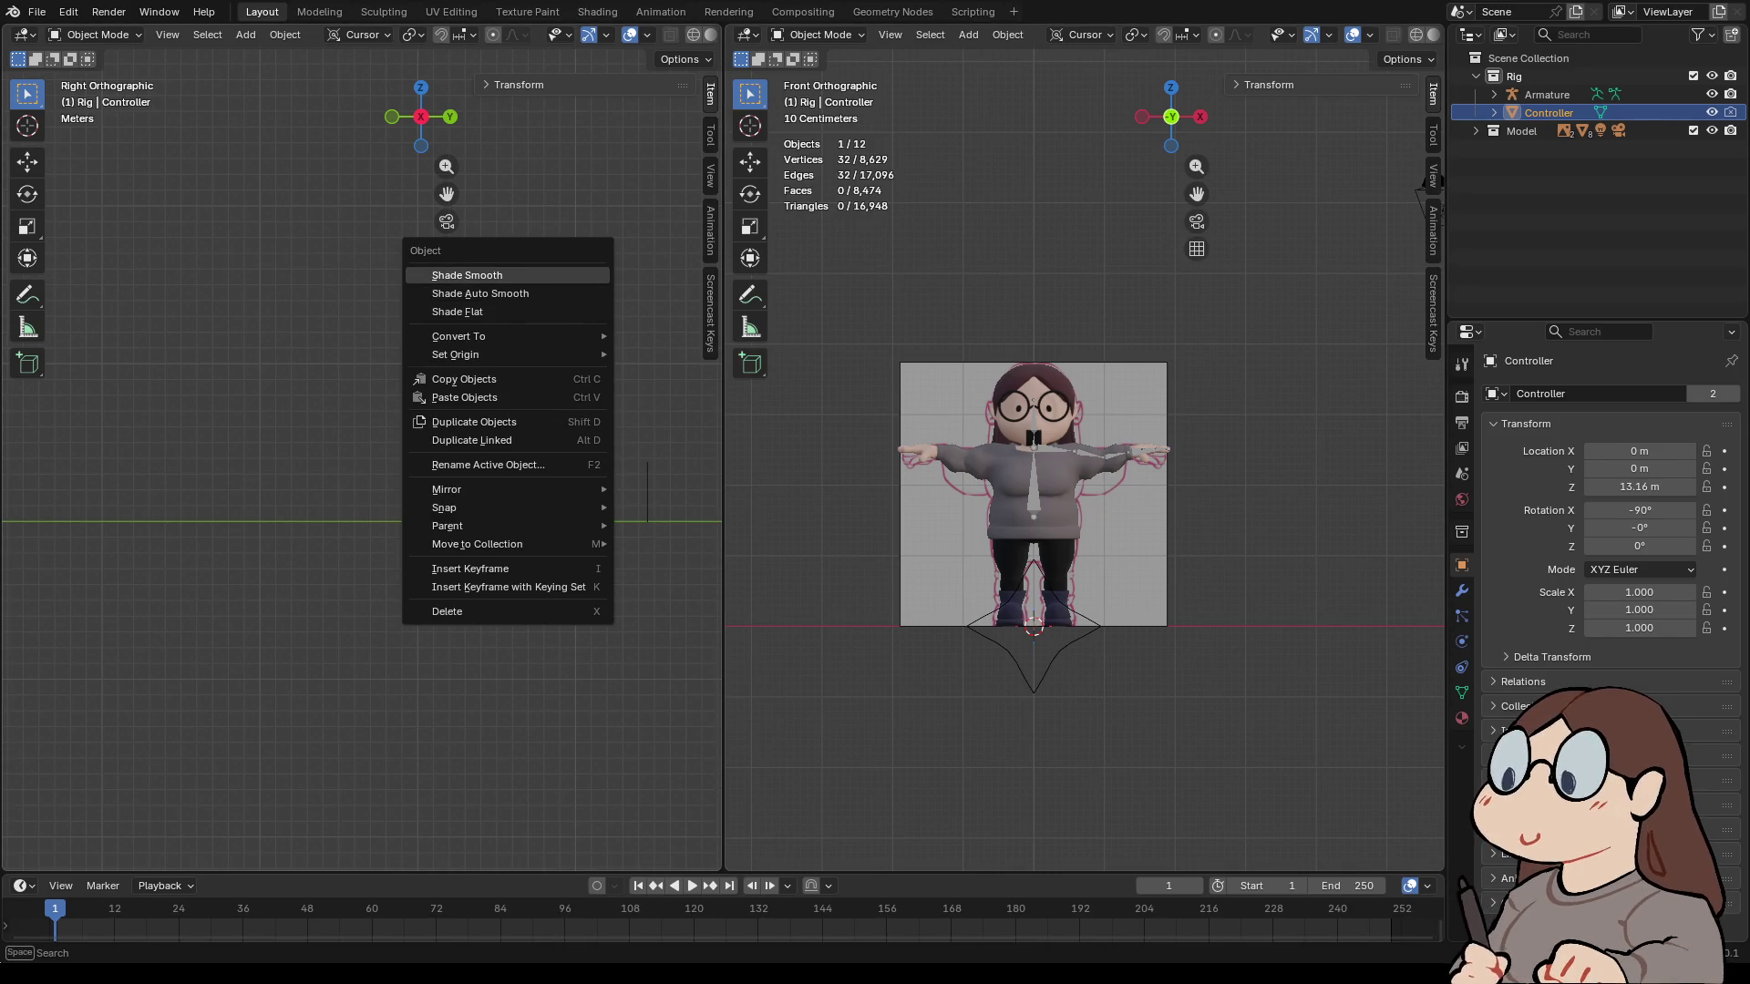
{"action": "left_click", "coordinate": [968, 35]}
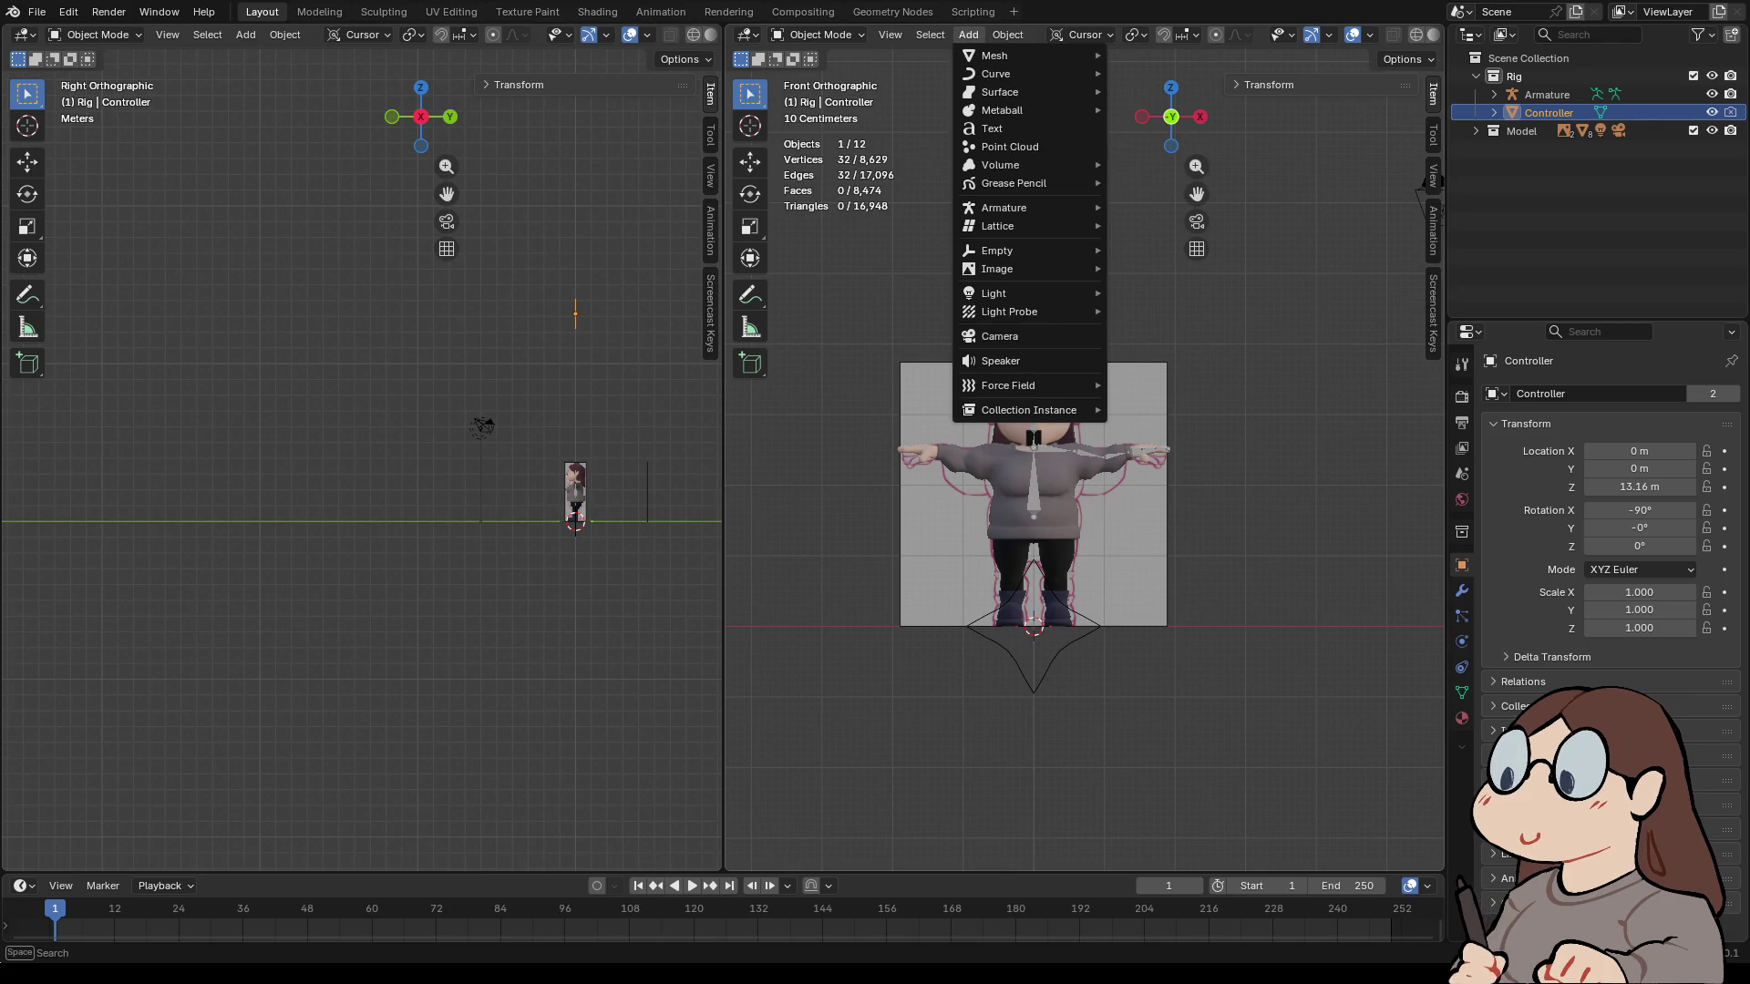
{"action": "mouse_move", "coordinate": [1008, 34]}
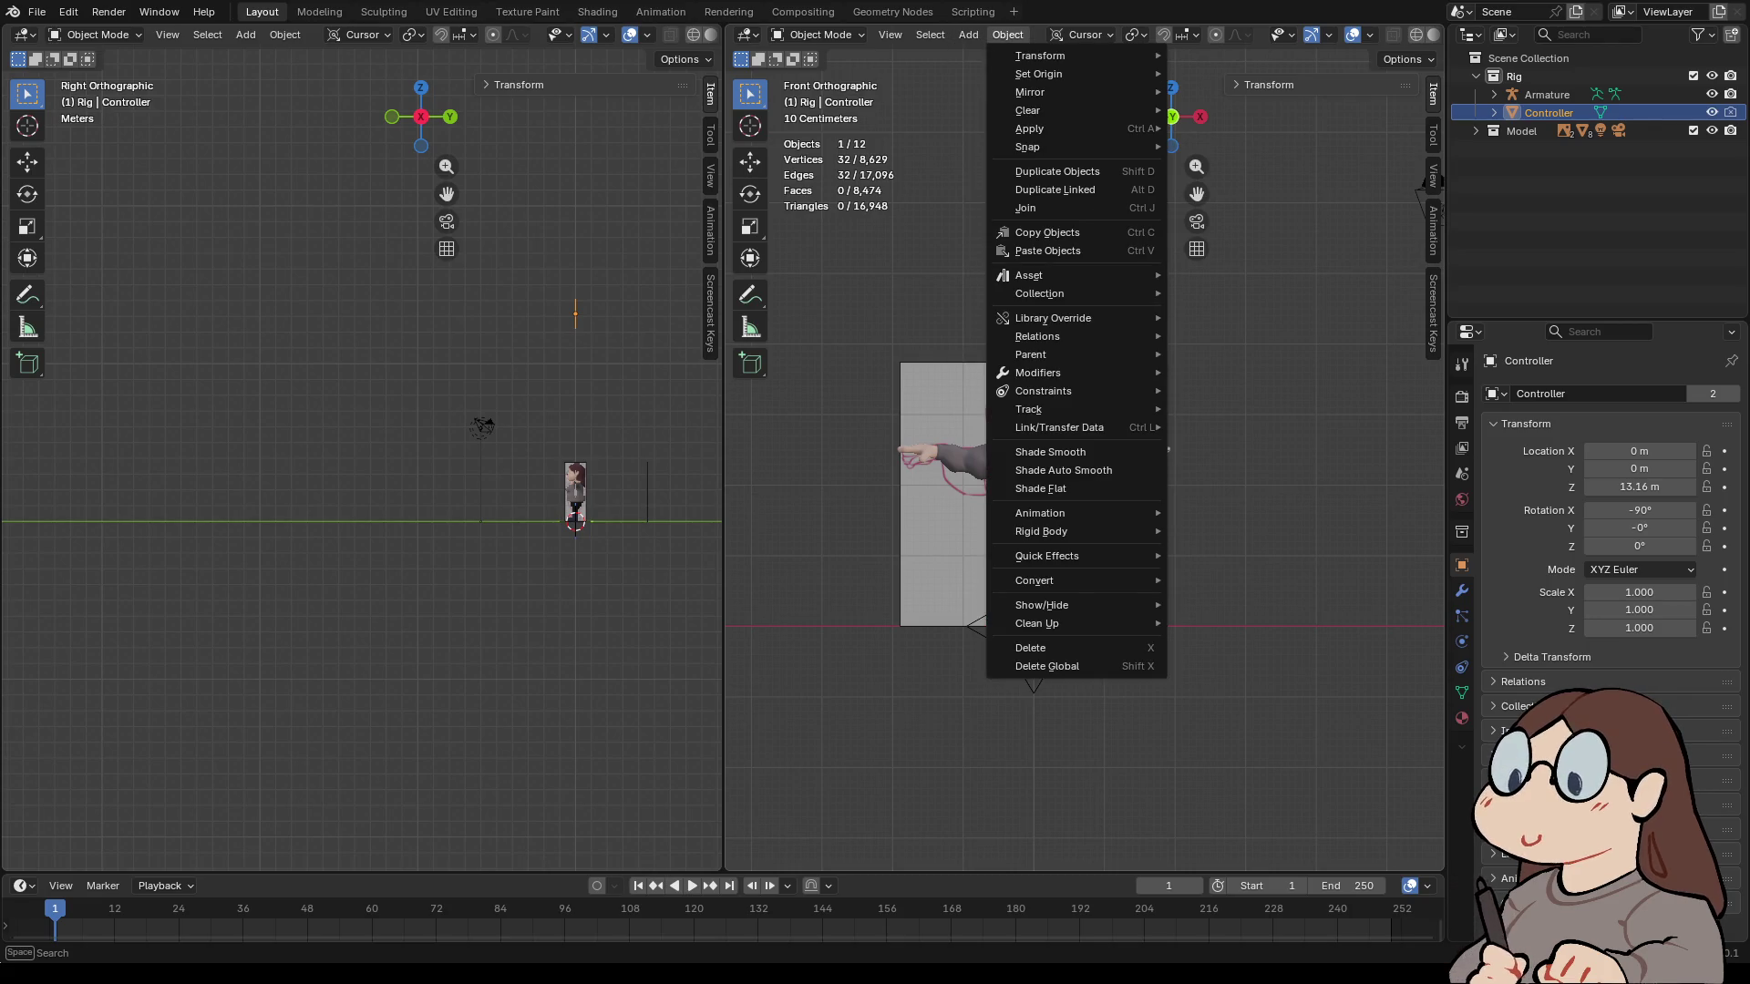
{"action": "mouse_move", "coordinate": [1048, 74]}
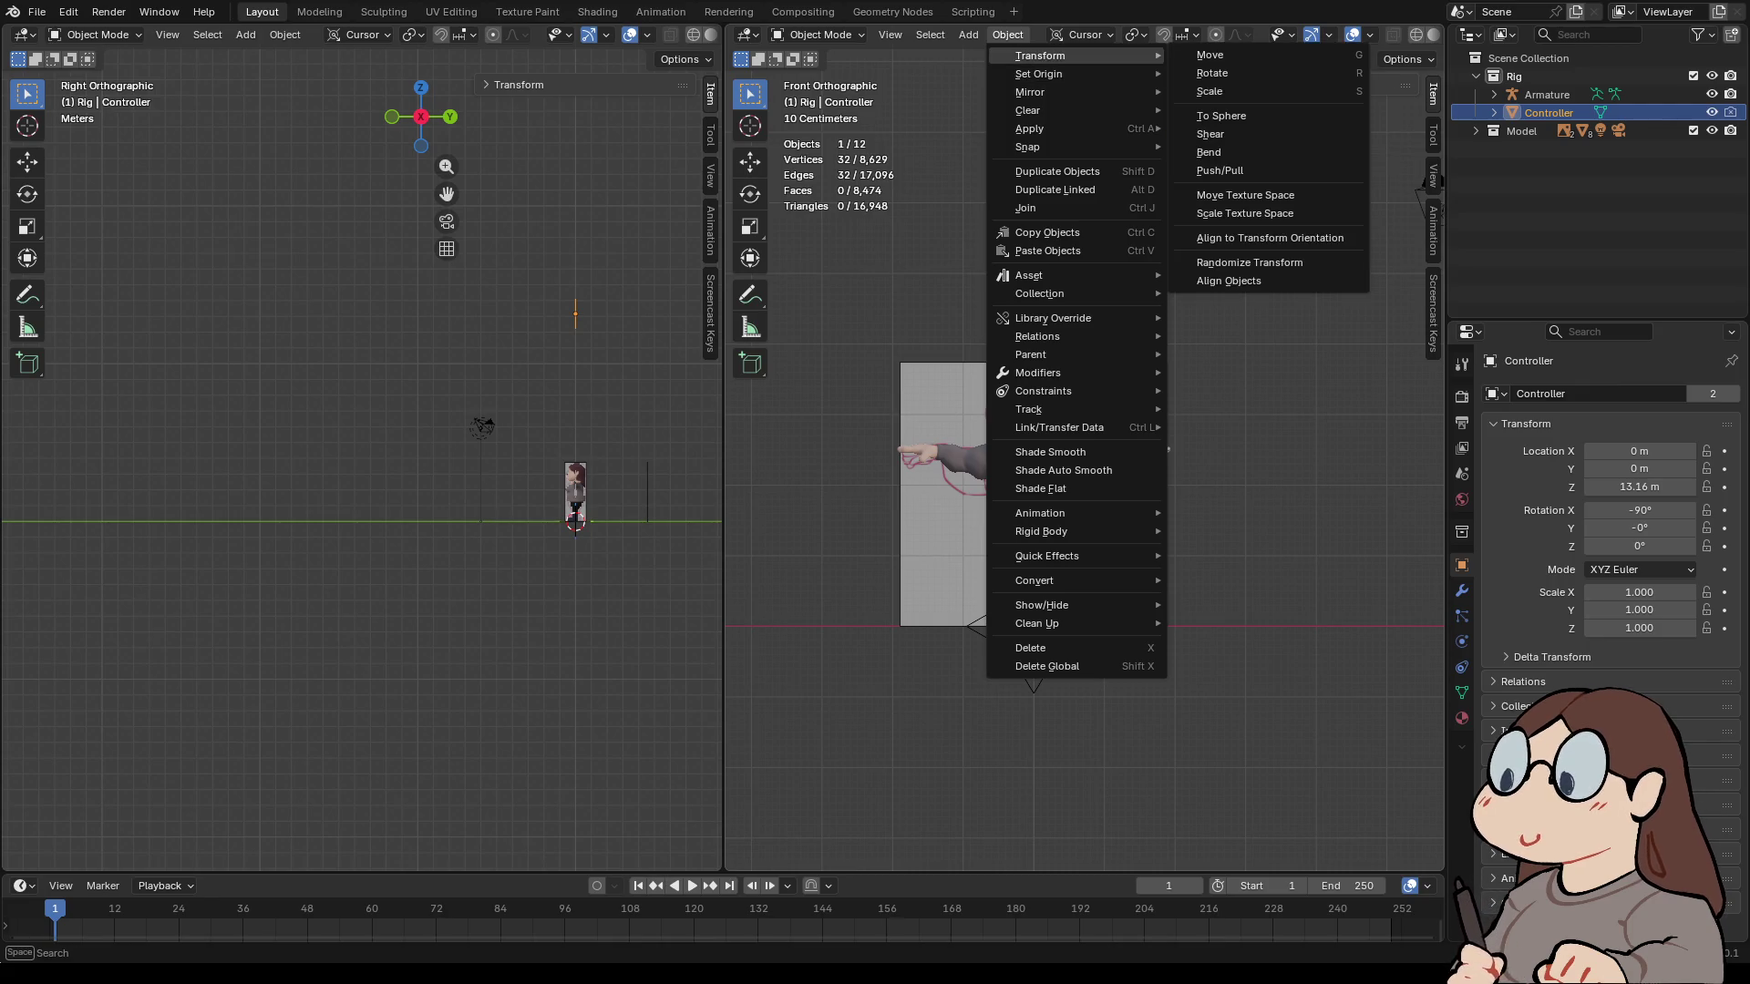
{"action": "mouse_move", "coordinate": [1039, 110]}
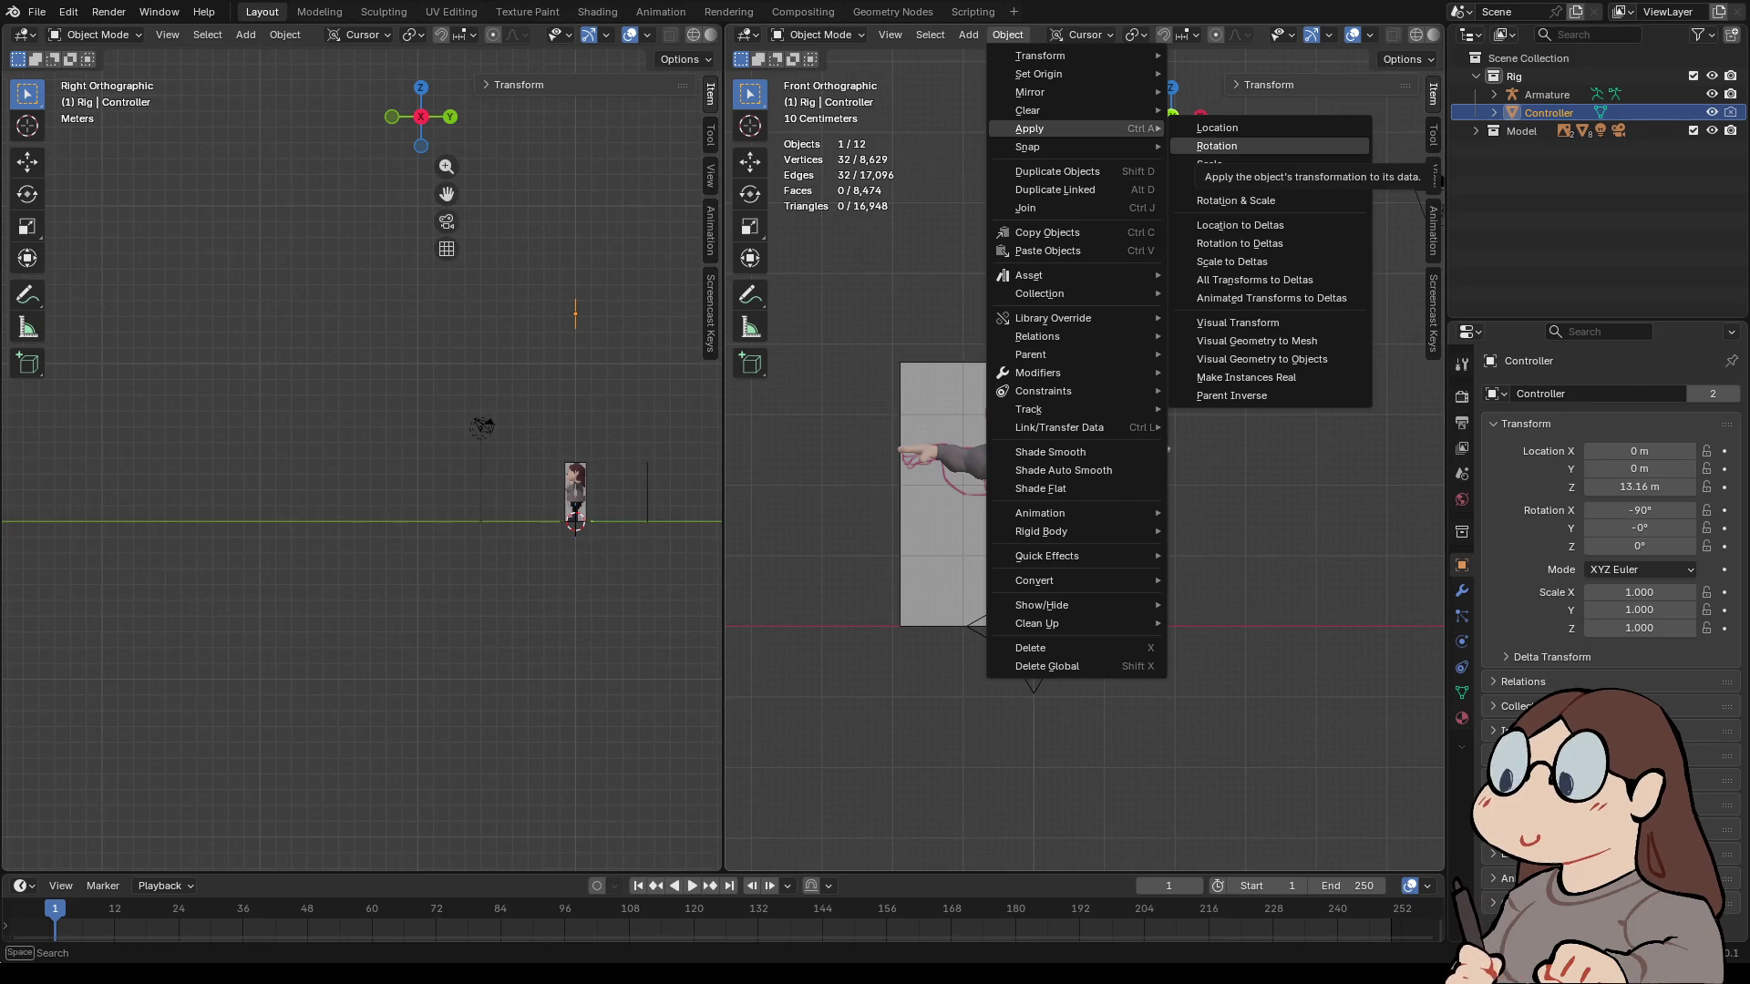
{"action": "left_click", "coordinate": [1222, 146]}
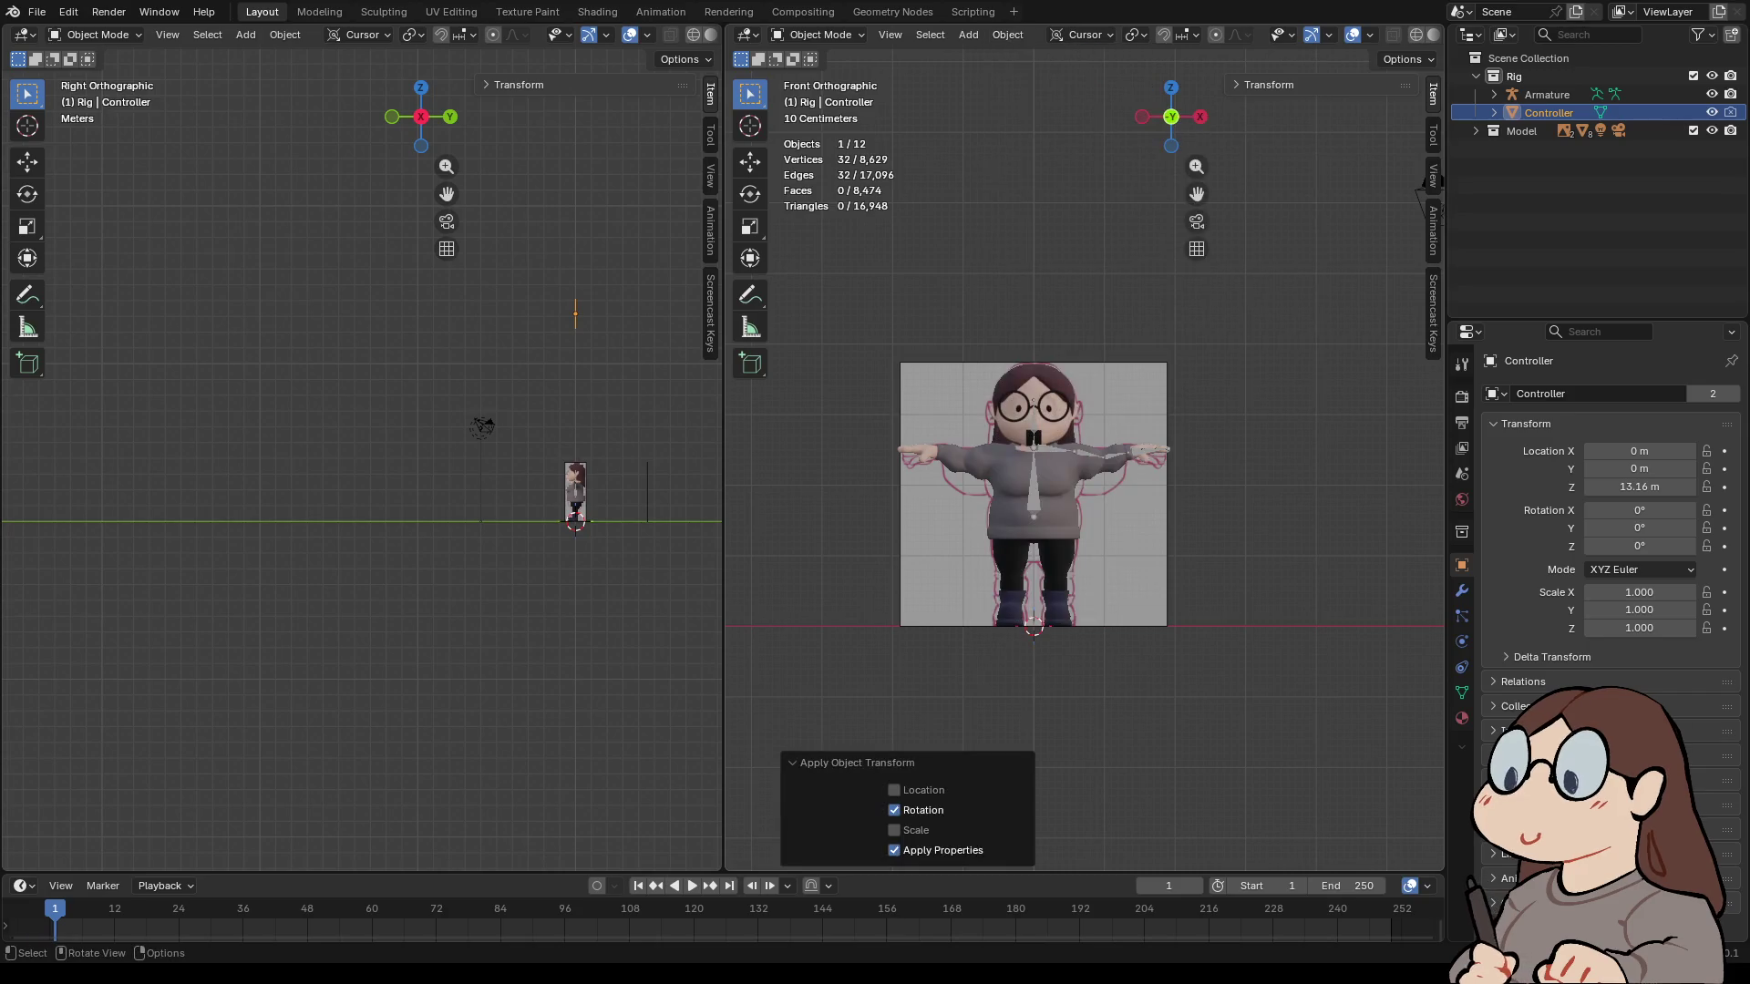
{"action": "middle_click_drag", "start_coordinate": [1085, 364], "coordinate": [1139, 547]}
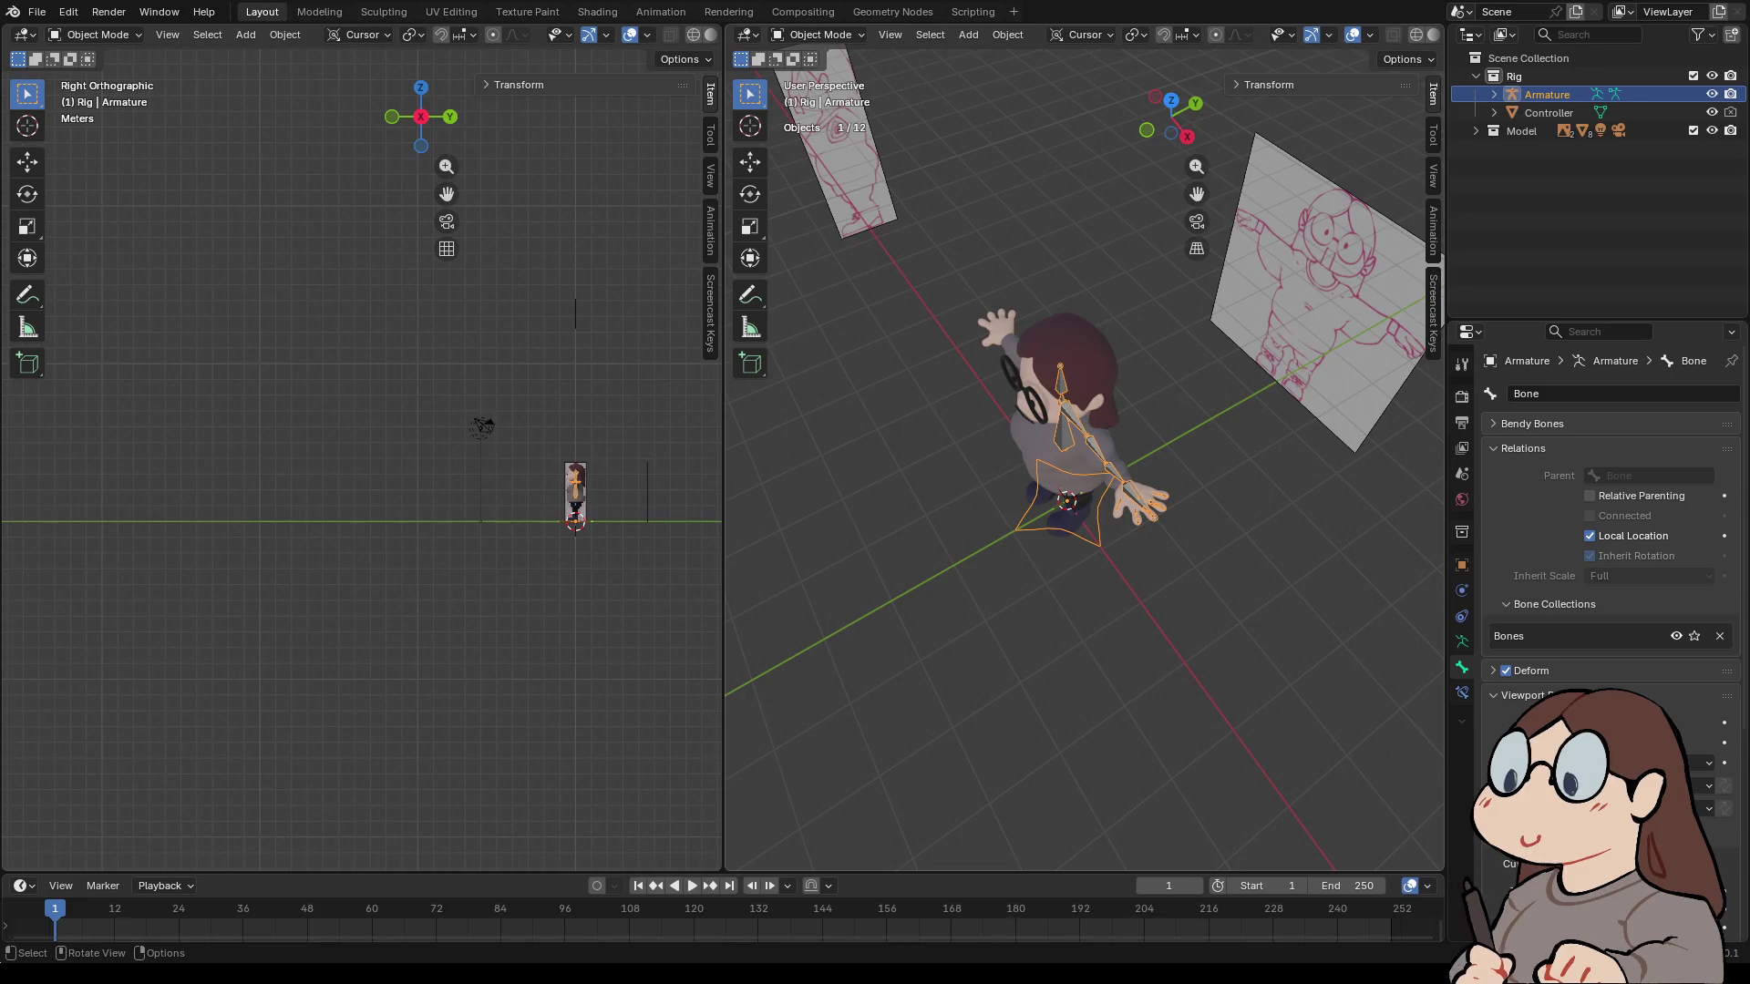
- In front view, scale the Controller star up about 2.466 times
{"action": "key", "text": "s"}
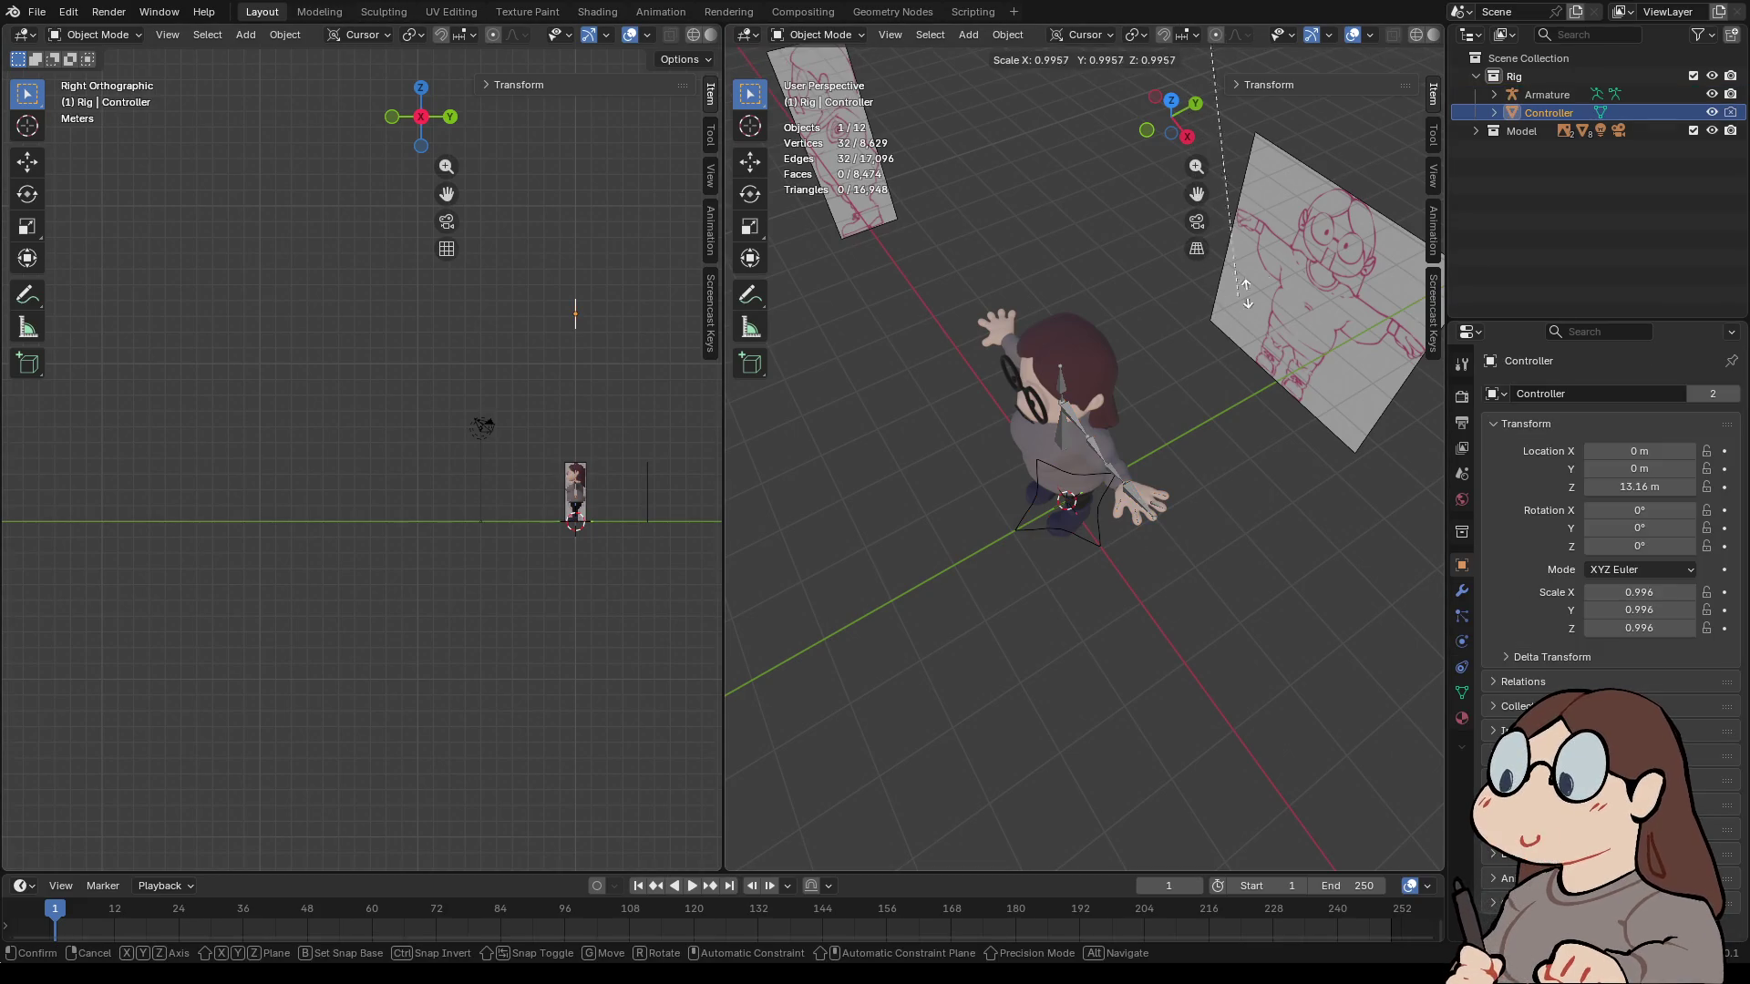
{"action": "right_click", "coordinate": [900, 218]}
{"action": "scroll", "coordinate": [1002, 273], "scroll_direction": "down", "scroll_amount": 5}
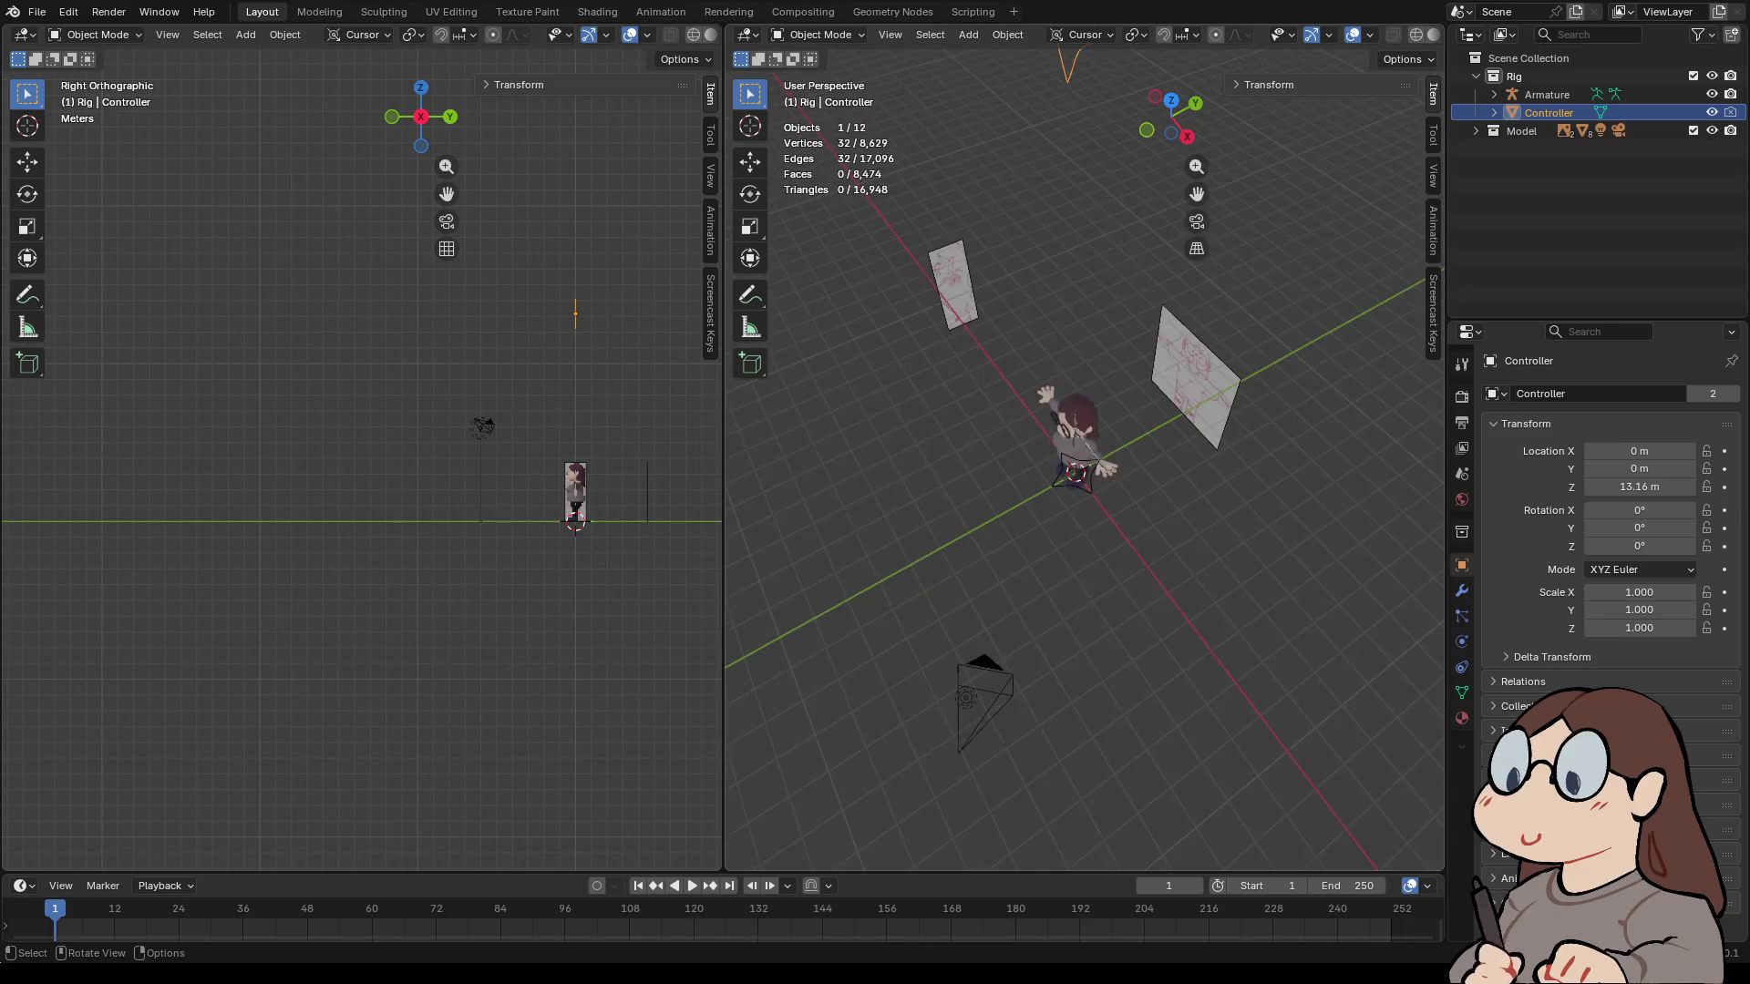
{"action": "key", "text": "KP_5"}
{"action": "left_click", "coordinate": [1164, 122]}
{"action": "key", "text": "s"}
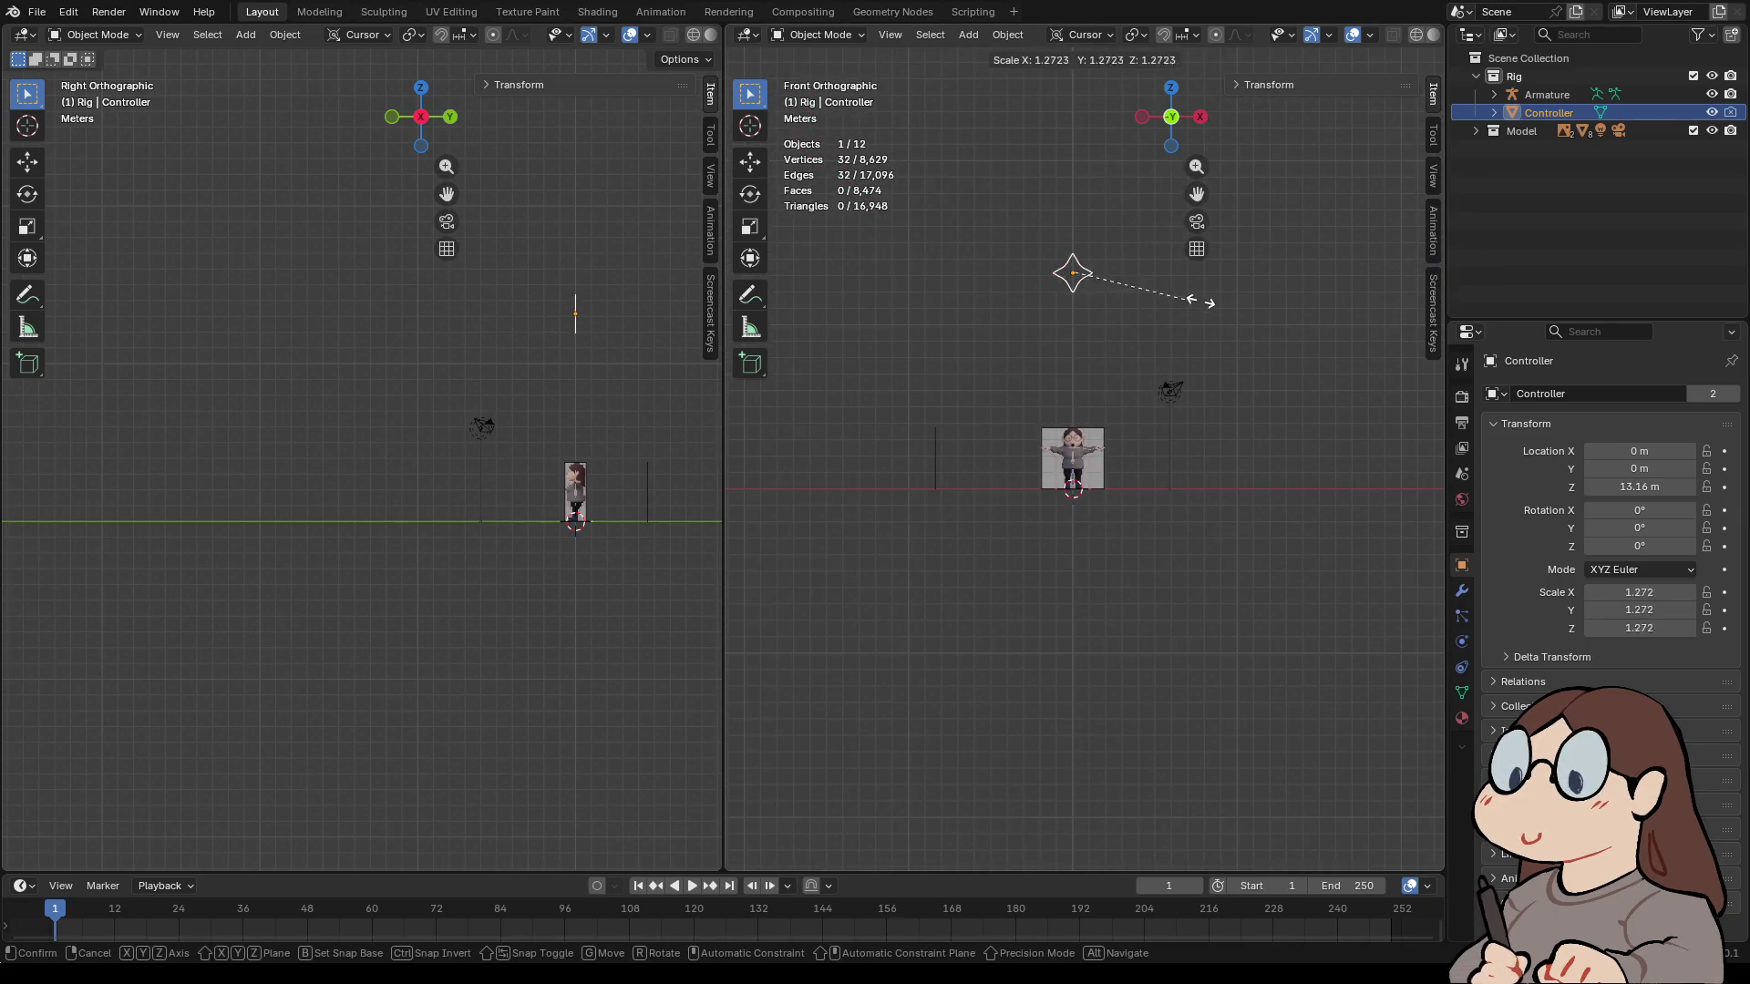
{"action": "left_click", "coordinate": [1294, 289]}
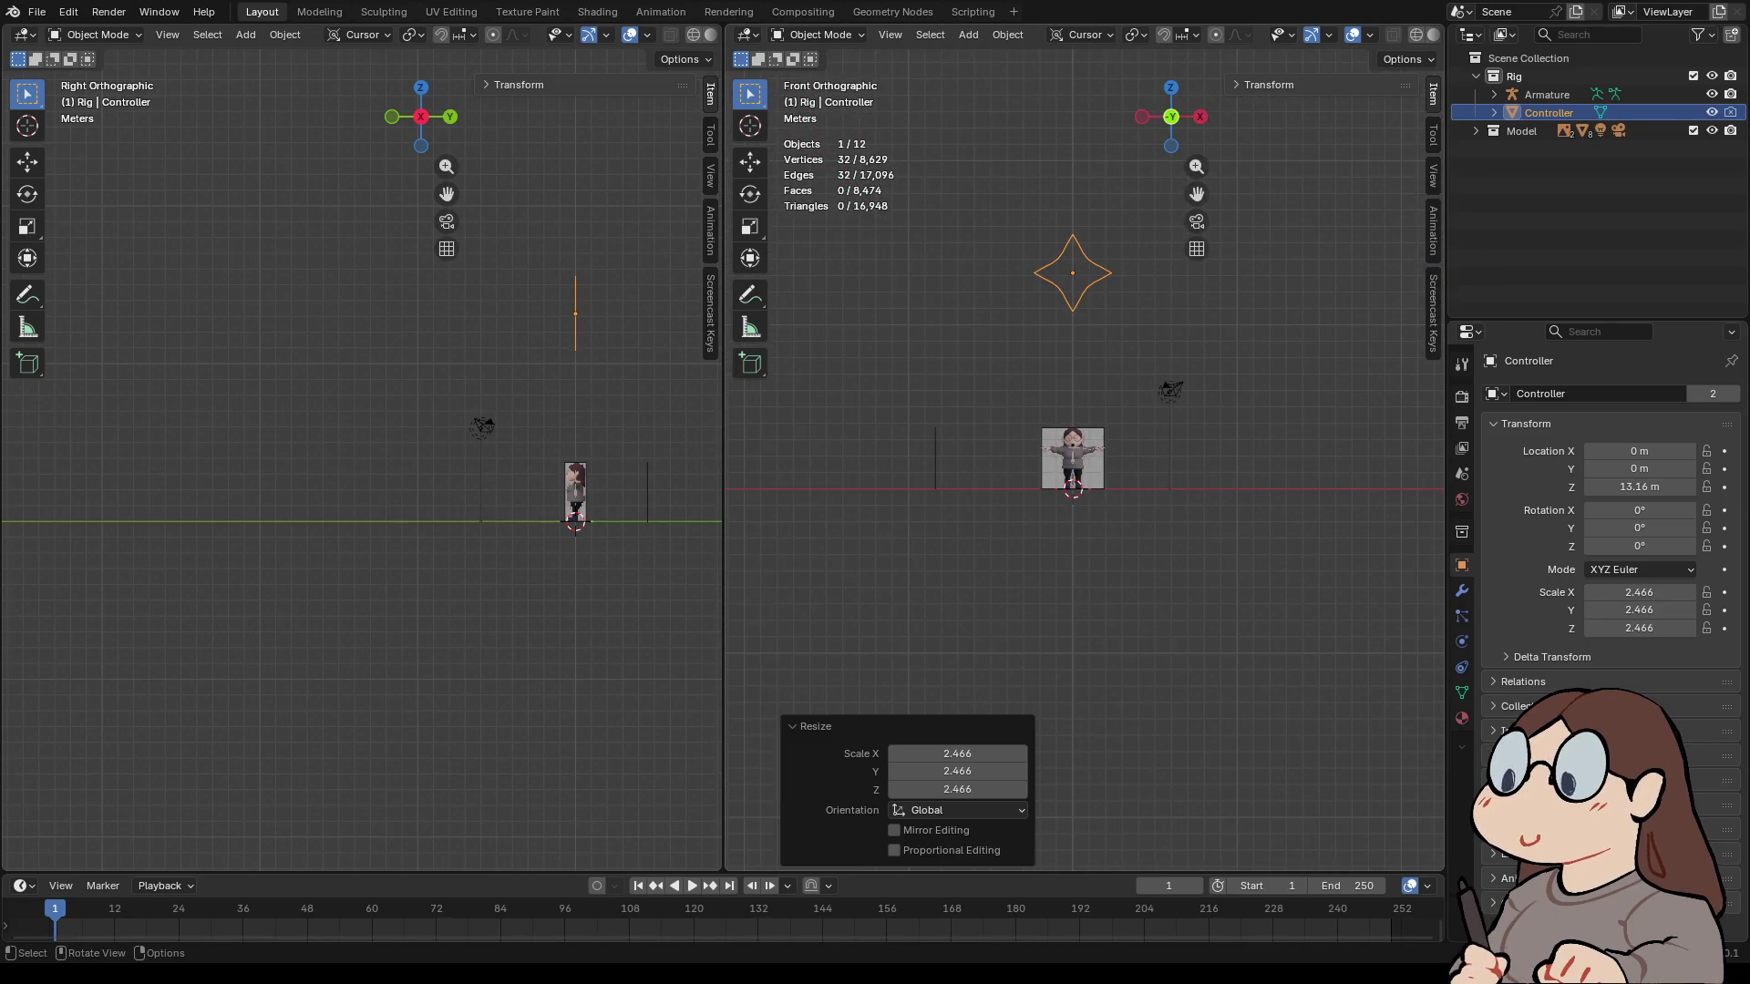
- Apply the Controller's scale so it reads 1.000, then select the armature
{"action": "left_click", "coordinate": [1008, 35]}
{"action": "mouse_move", "coordinate": [930, 34]}
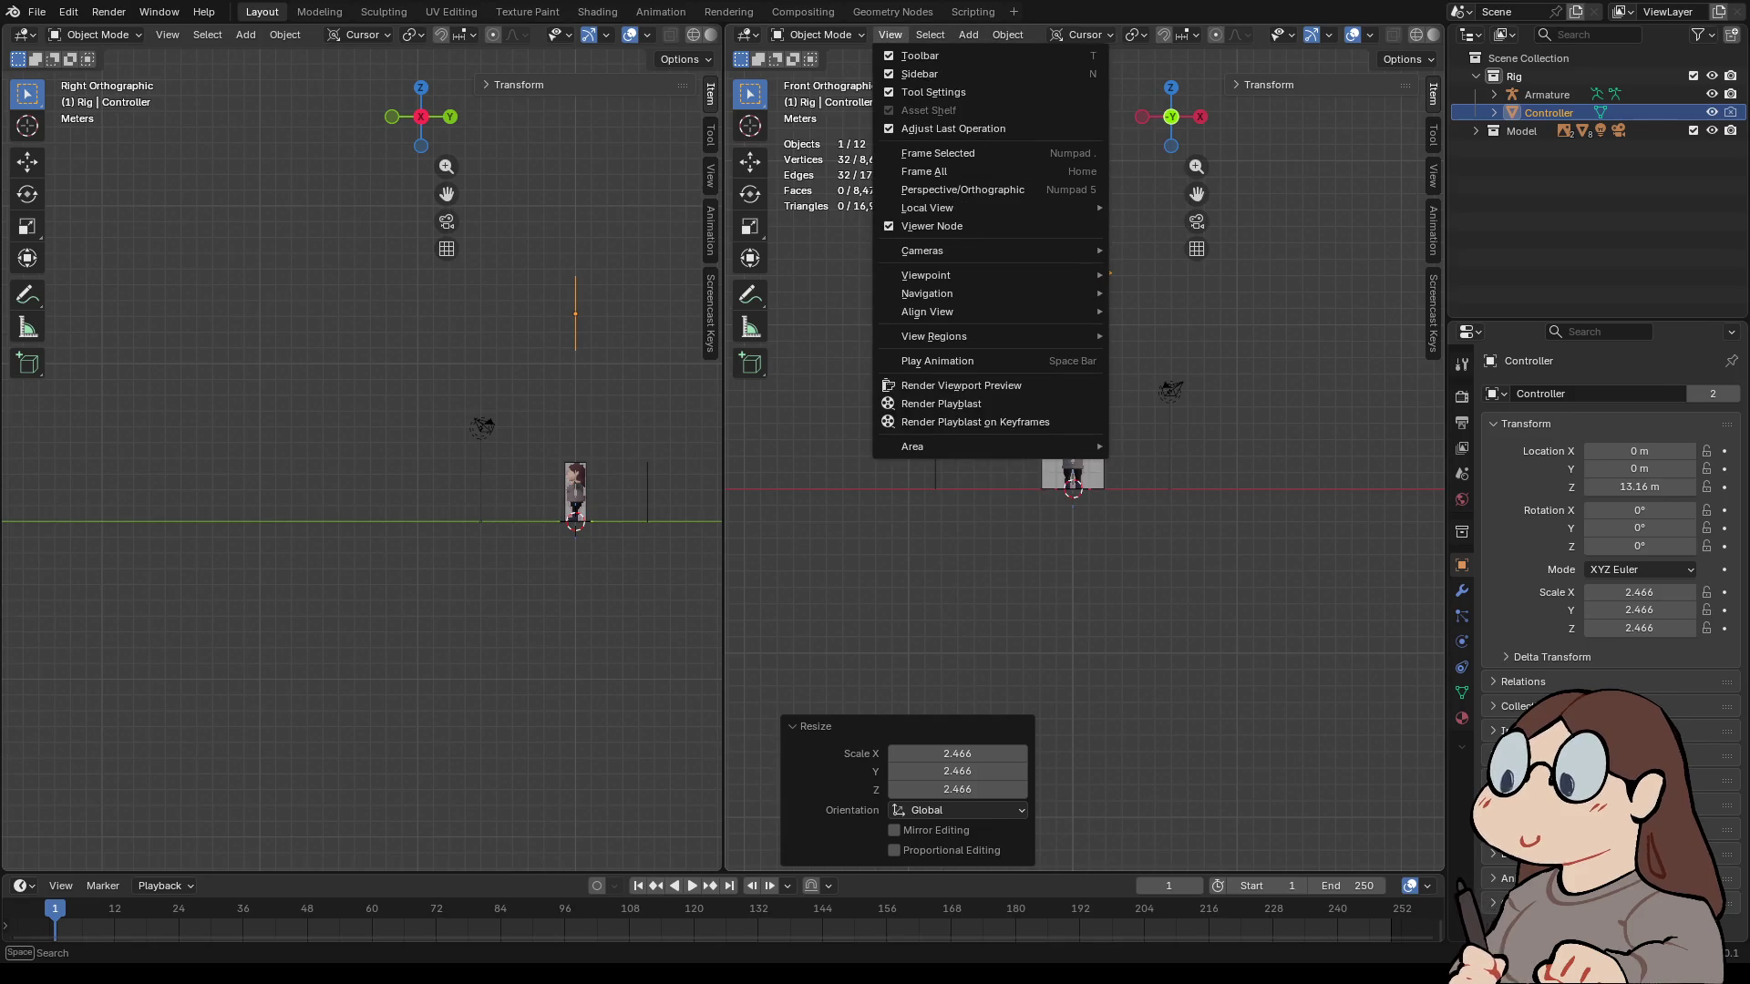
{"action": "mouse_move", "coordinate": [1008, 34]}
{"action": "mouse_move", "coordinate": [1030, 128]}
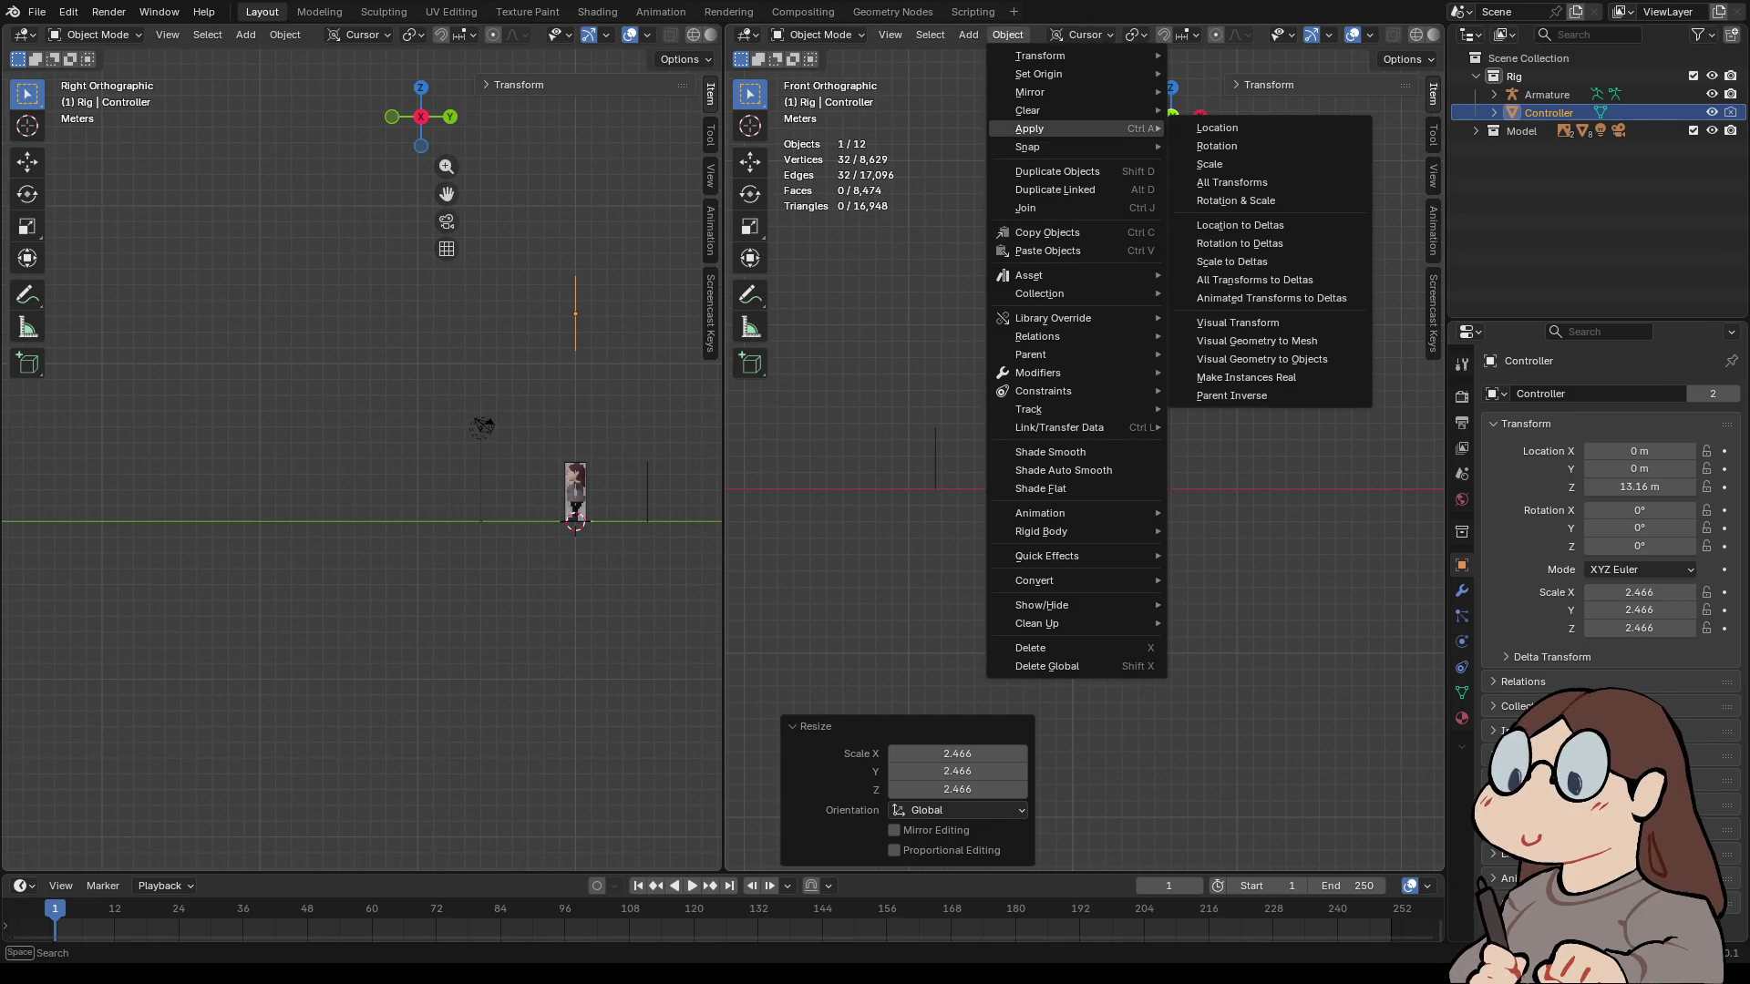
{"action": "left_click", "coordinate": [1209, 164]}
{"action": "scroll", "coordinate": [1066, 483], "scroll_direction": "up", "scroll_amount": 3}
{"action": "mouse_move", "coordinate": [1066, 483]}
{"action": "middle_mouse_down"}
{"action": "mouse_move", "coordinate": [1157, 437]}
{"action": "mouse_move", "coordinate": [1108, 365]}
{"action": "middle_mouse_up"}
{"action": "left_click", "coordinate": [1103, 435]}
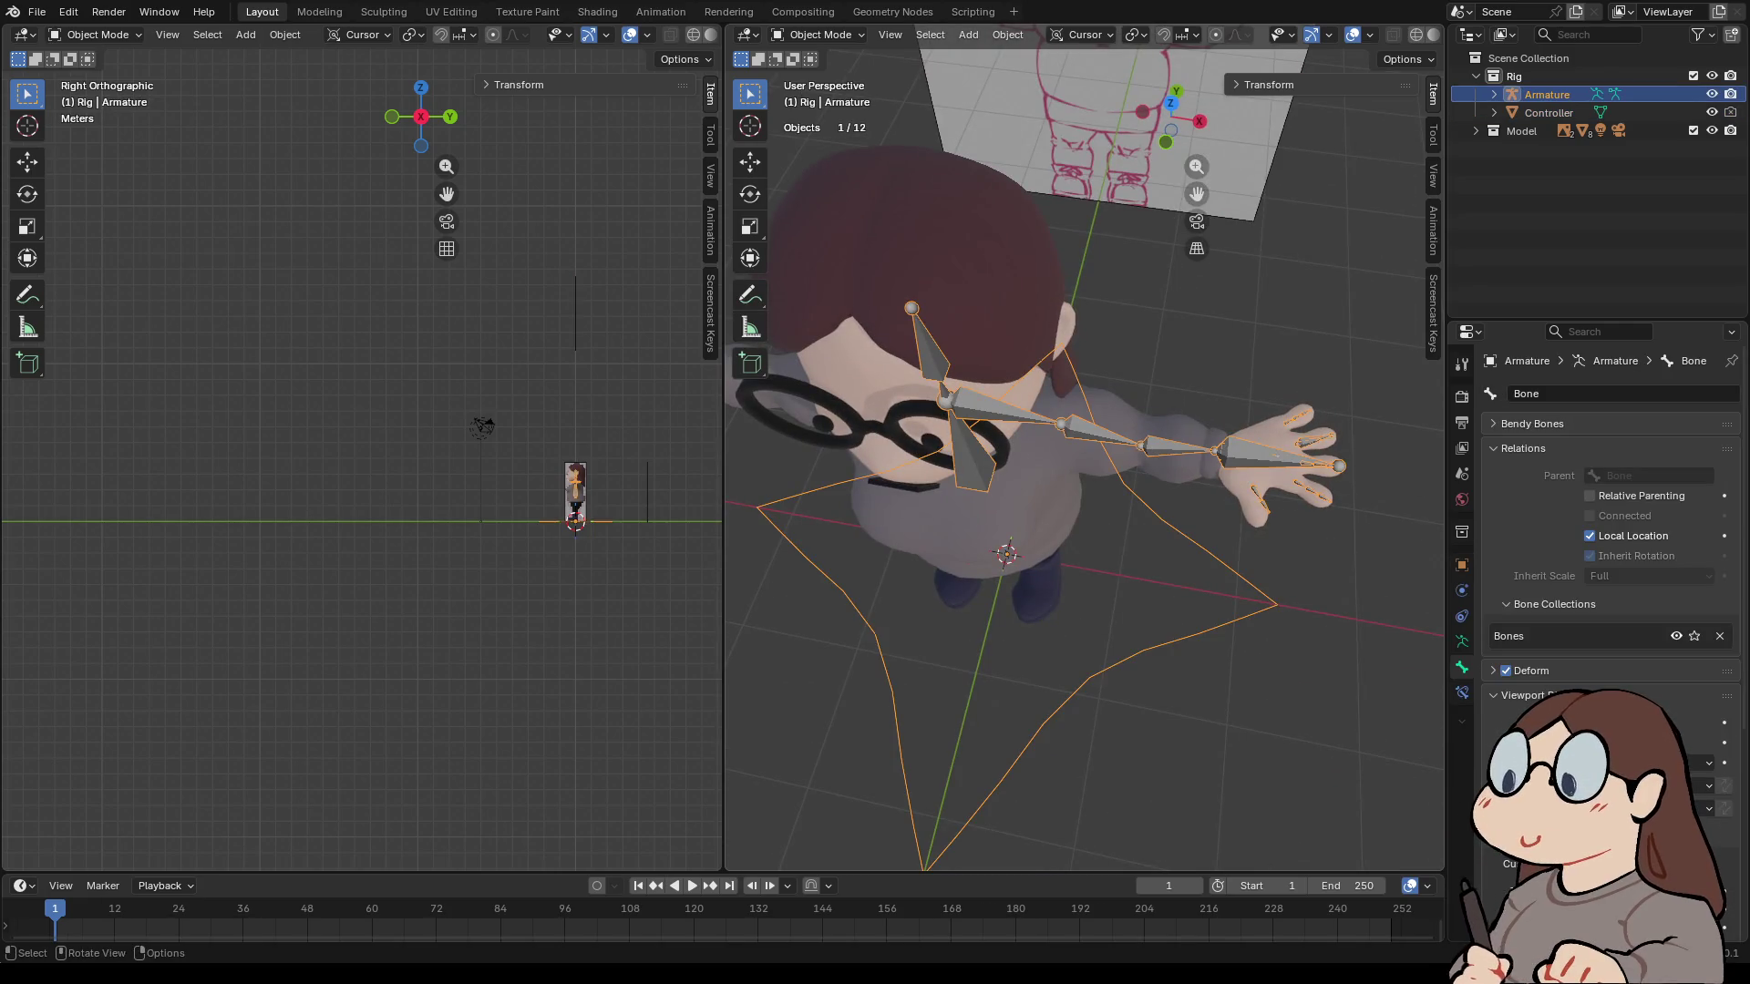
- In Pose Mode, set the Hand.IK.L bone's Custom Object to Controller
{"action": "left_click", "coordinate": [817, 35]}
{"action": "left_click", "coordinate": [820, 95]}
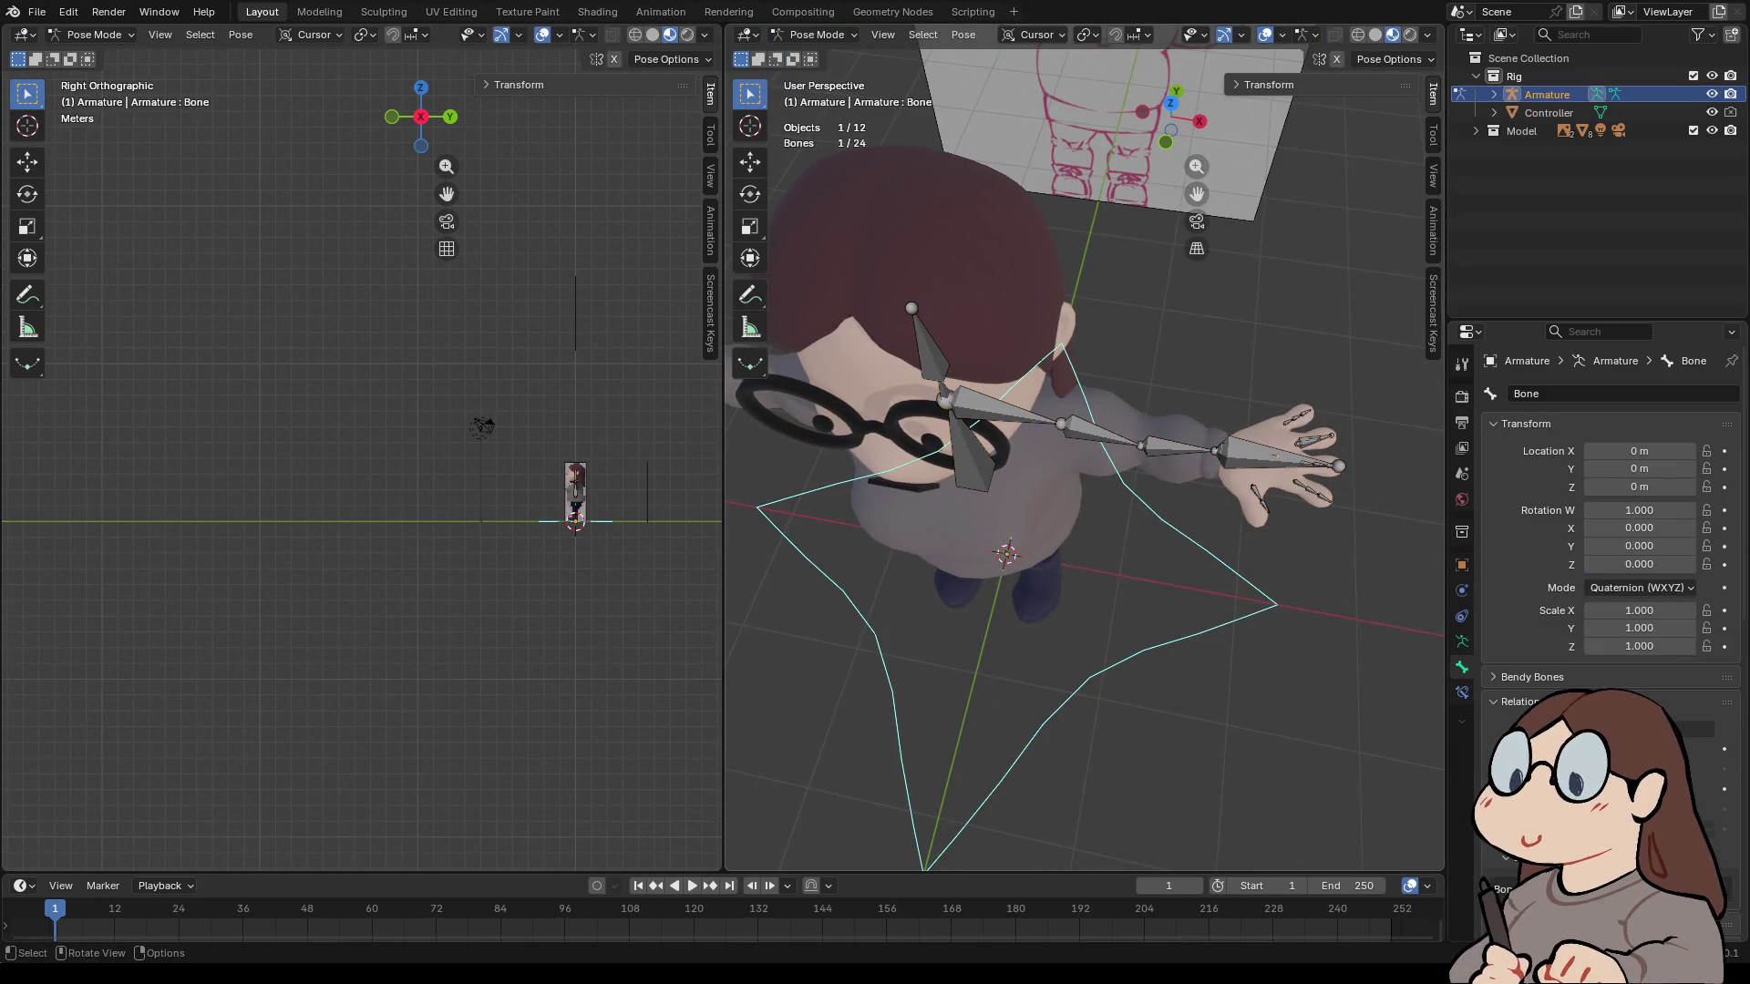
{"action": "left_click", "coordinate": [1275, 453]}
{"action": "scroll", "coordinate": [1722, 902], "scroll_direction": "down", "scroll_amount": 5}
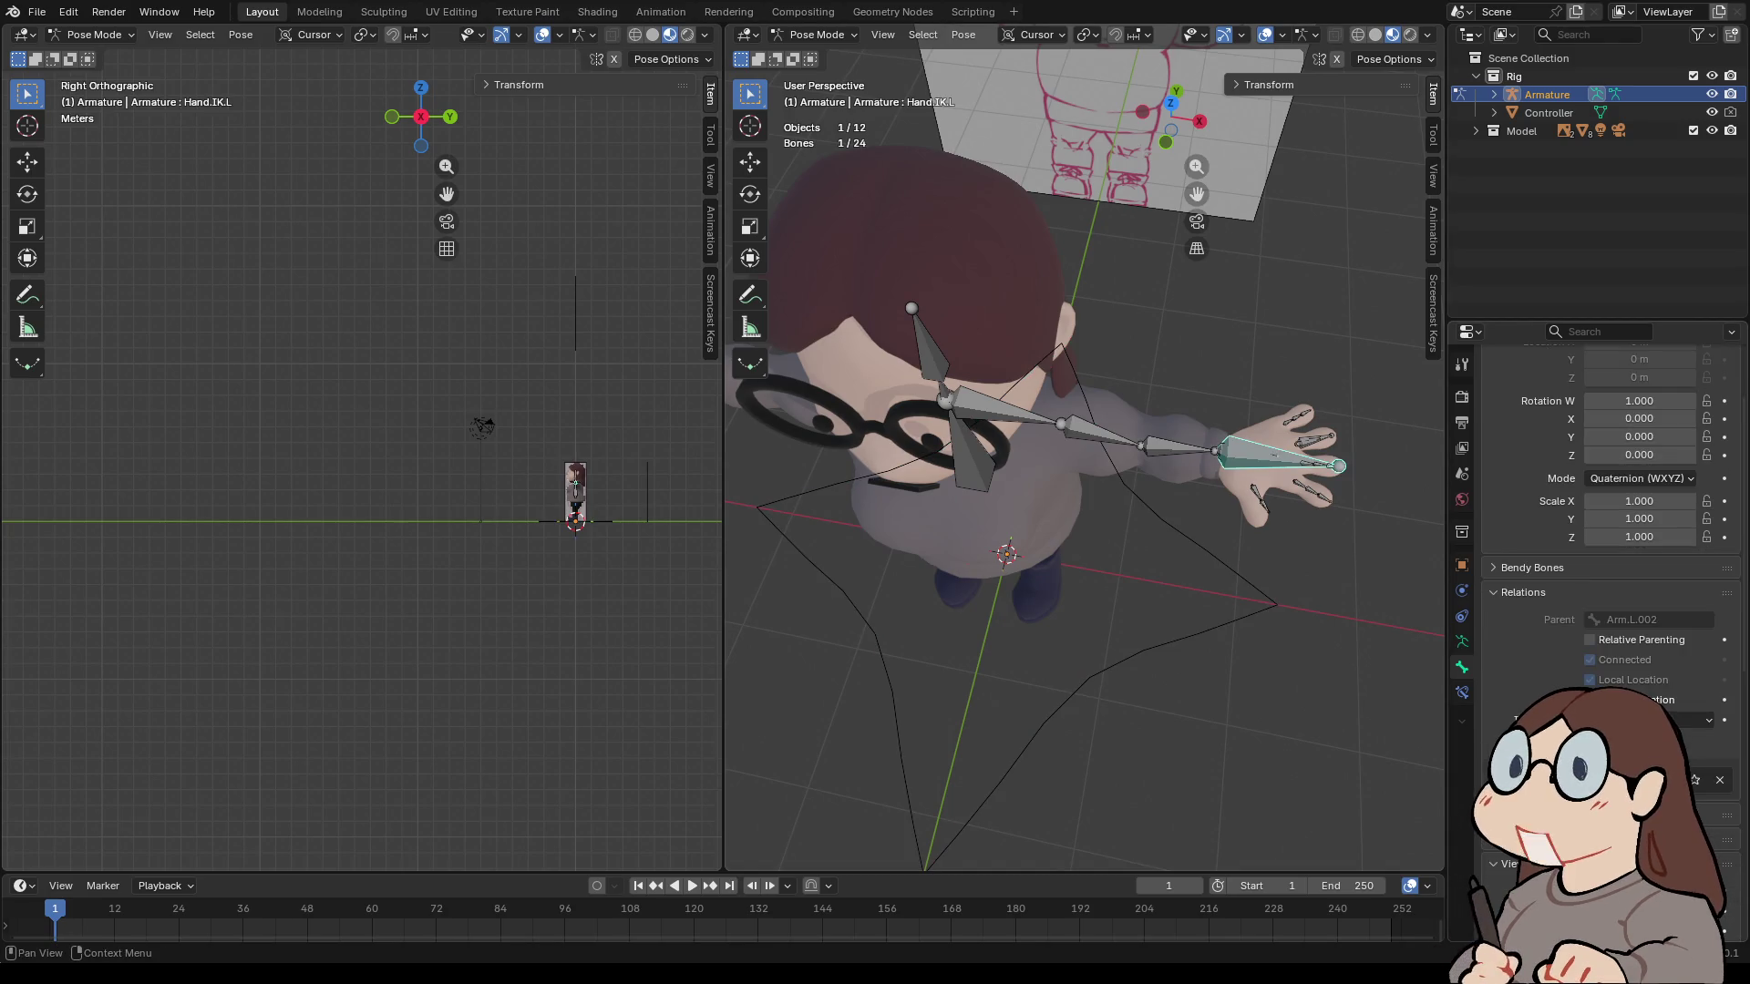
{"action": "scroll", "coordinate": [1725, 905], "scroll_direction": "down", "scroll_amount": 5}
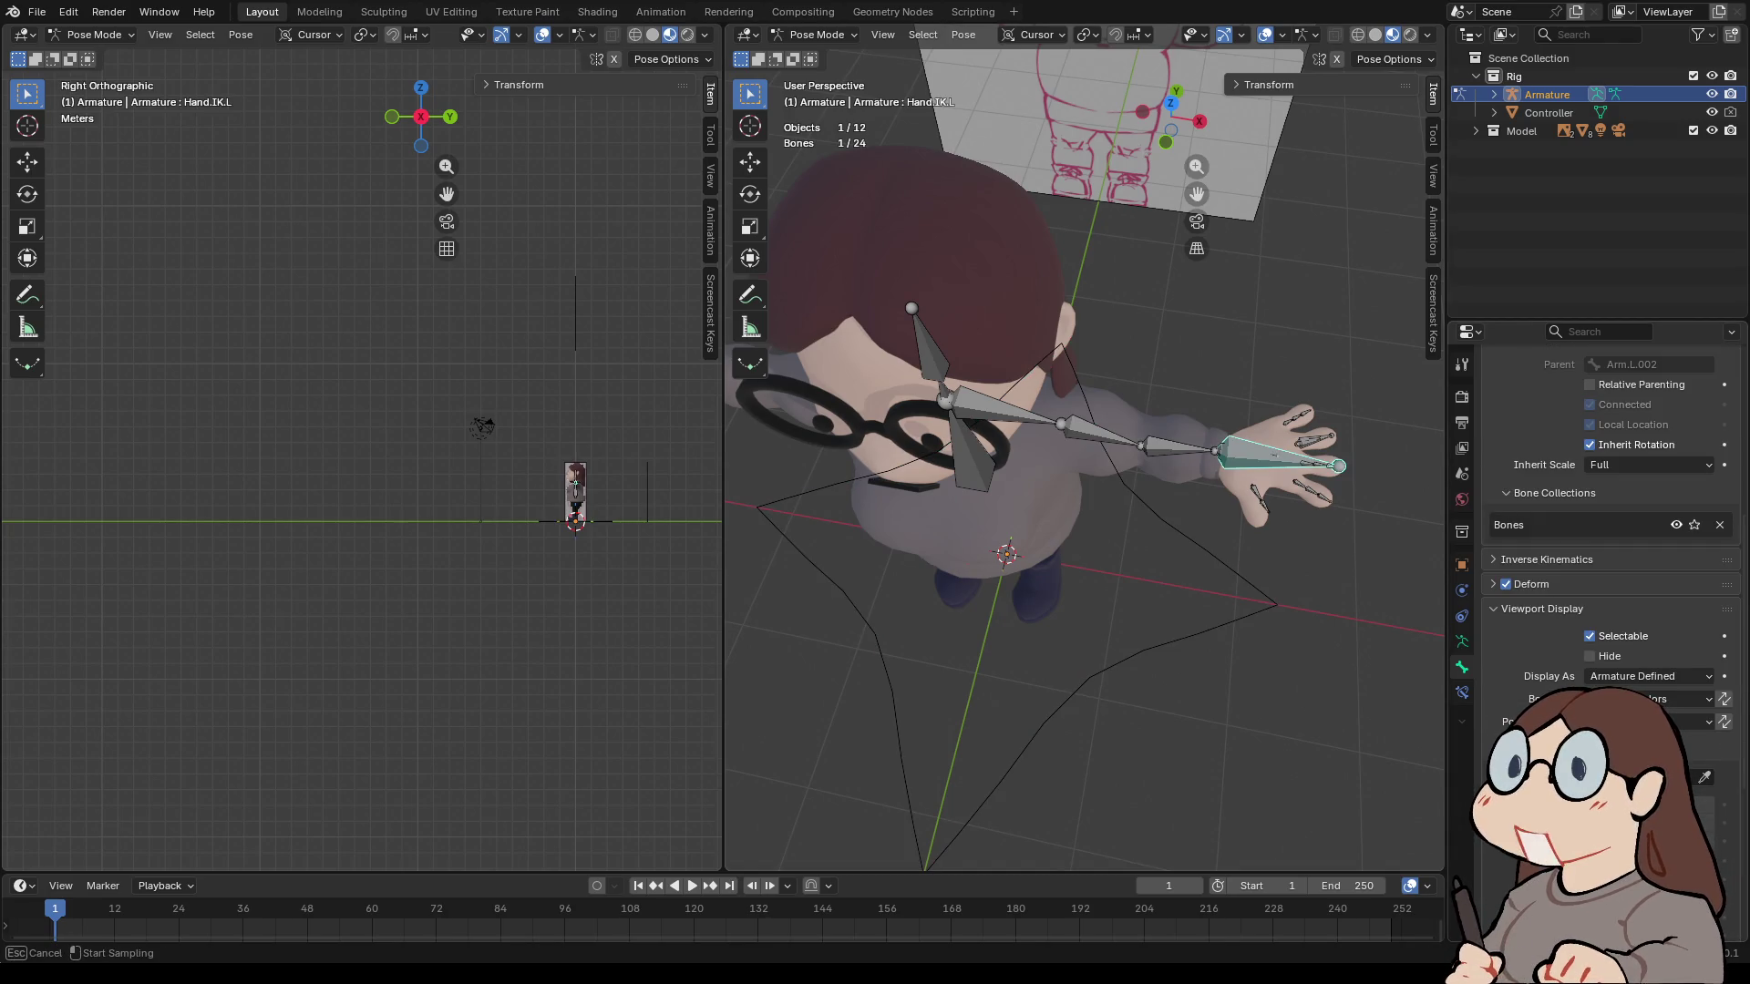
{"action": "left_click", "coordinate": [1631, 777]}
{"action": "key", "text": "Down"}
{"action": "key", "text": "Down"}
{"action": "key", "text": "Down"}
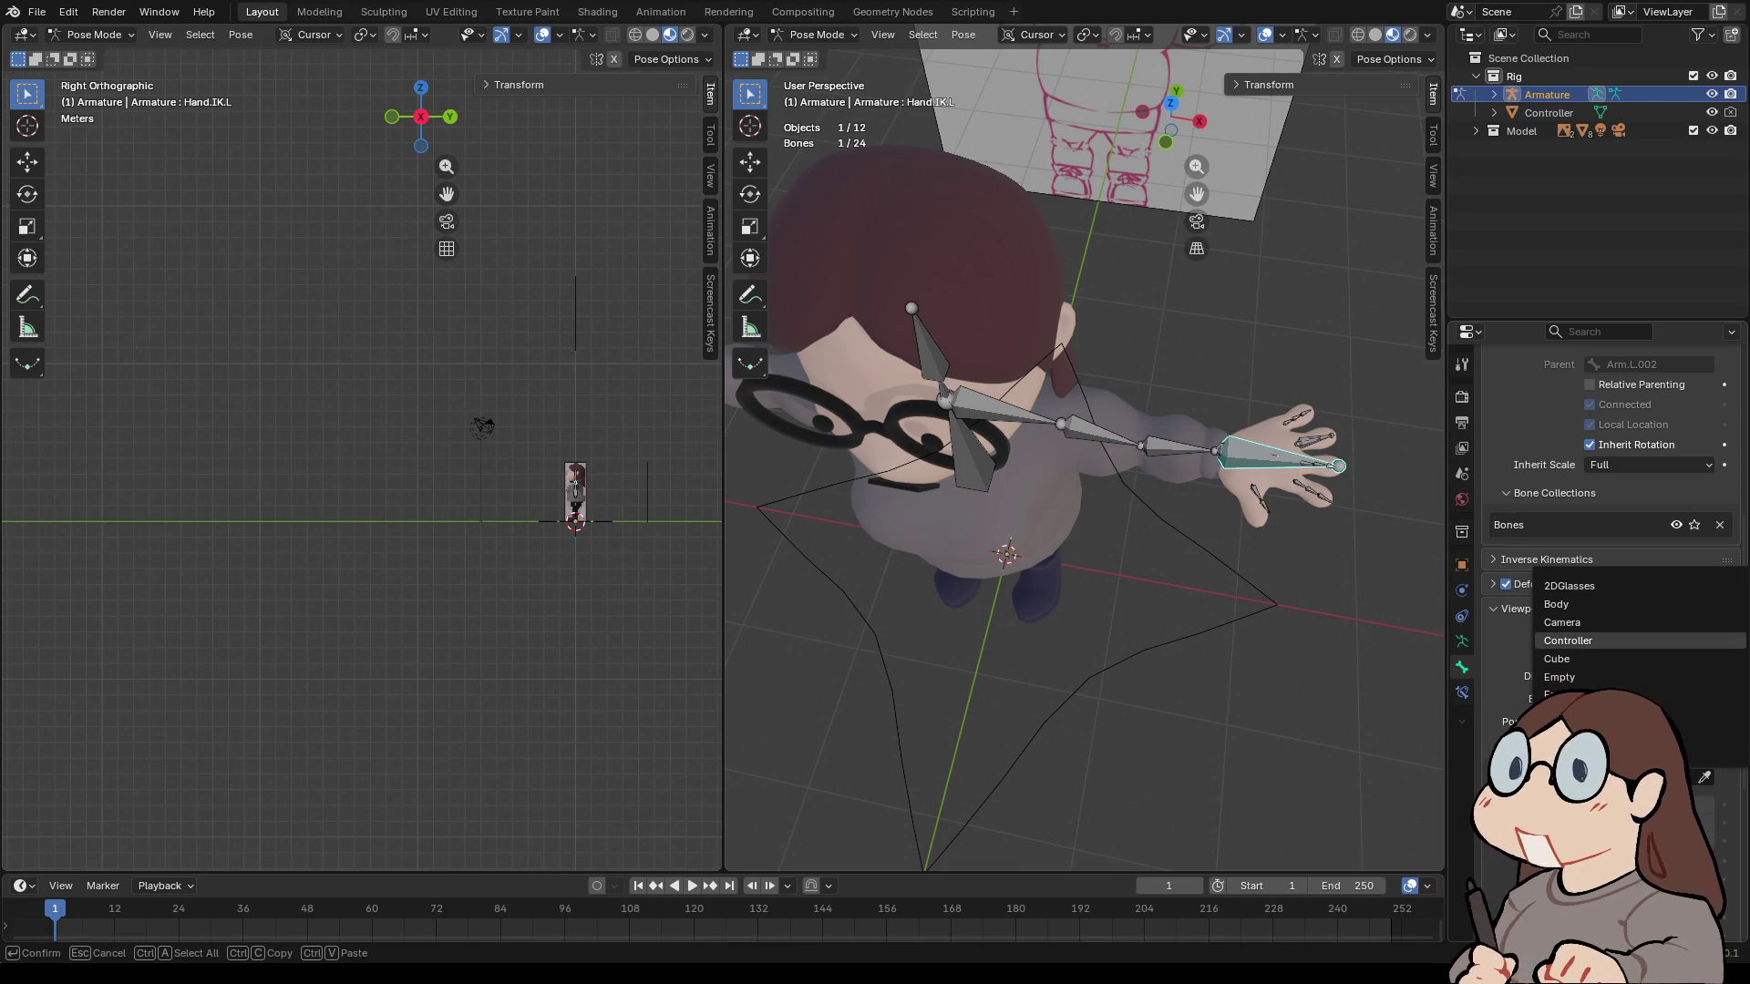
{"action": "key", "text": "Return"}
- Deselect the bone, view from the front, and return to Object Mode with the Controller selected
{"action": "middle_click_drag", "start_coordinate": [1085, 546], "coordinate": [966, 346]}
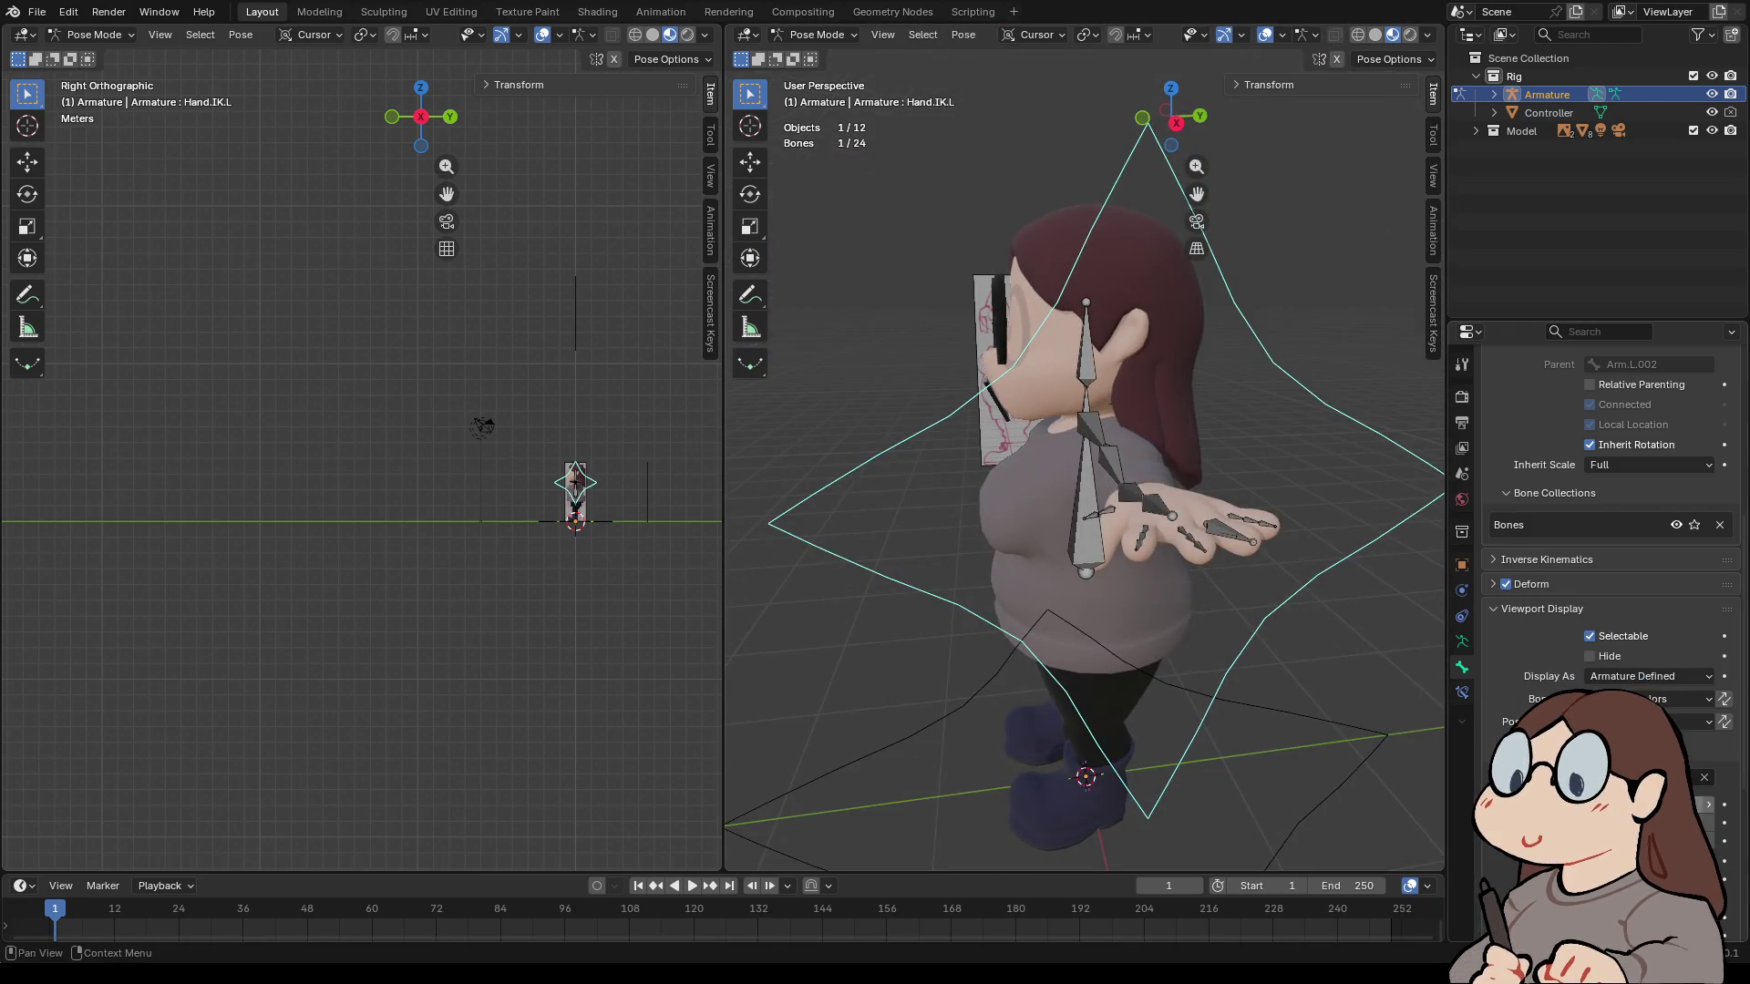
{"action": "scroll", "coordinate": [1613, 510], "scroll_direction": "down", "scroll_amount": 3}
{"action": "mouse_move", "coordinate": [1048, 501]}
{"action": "middle_mouse_down"}
{"action": "mouse_move", "coordinate": [875, 483]}
{"action": "mouse_move", "coordinate": [874, 538]}
{"action": "middle_mouse_up"}
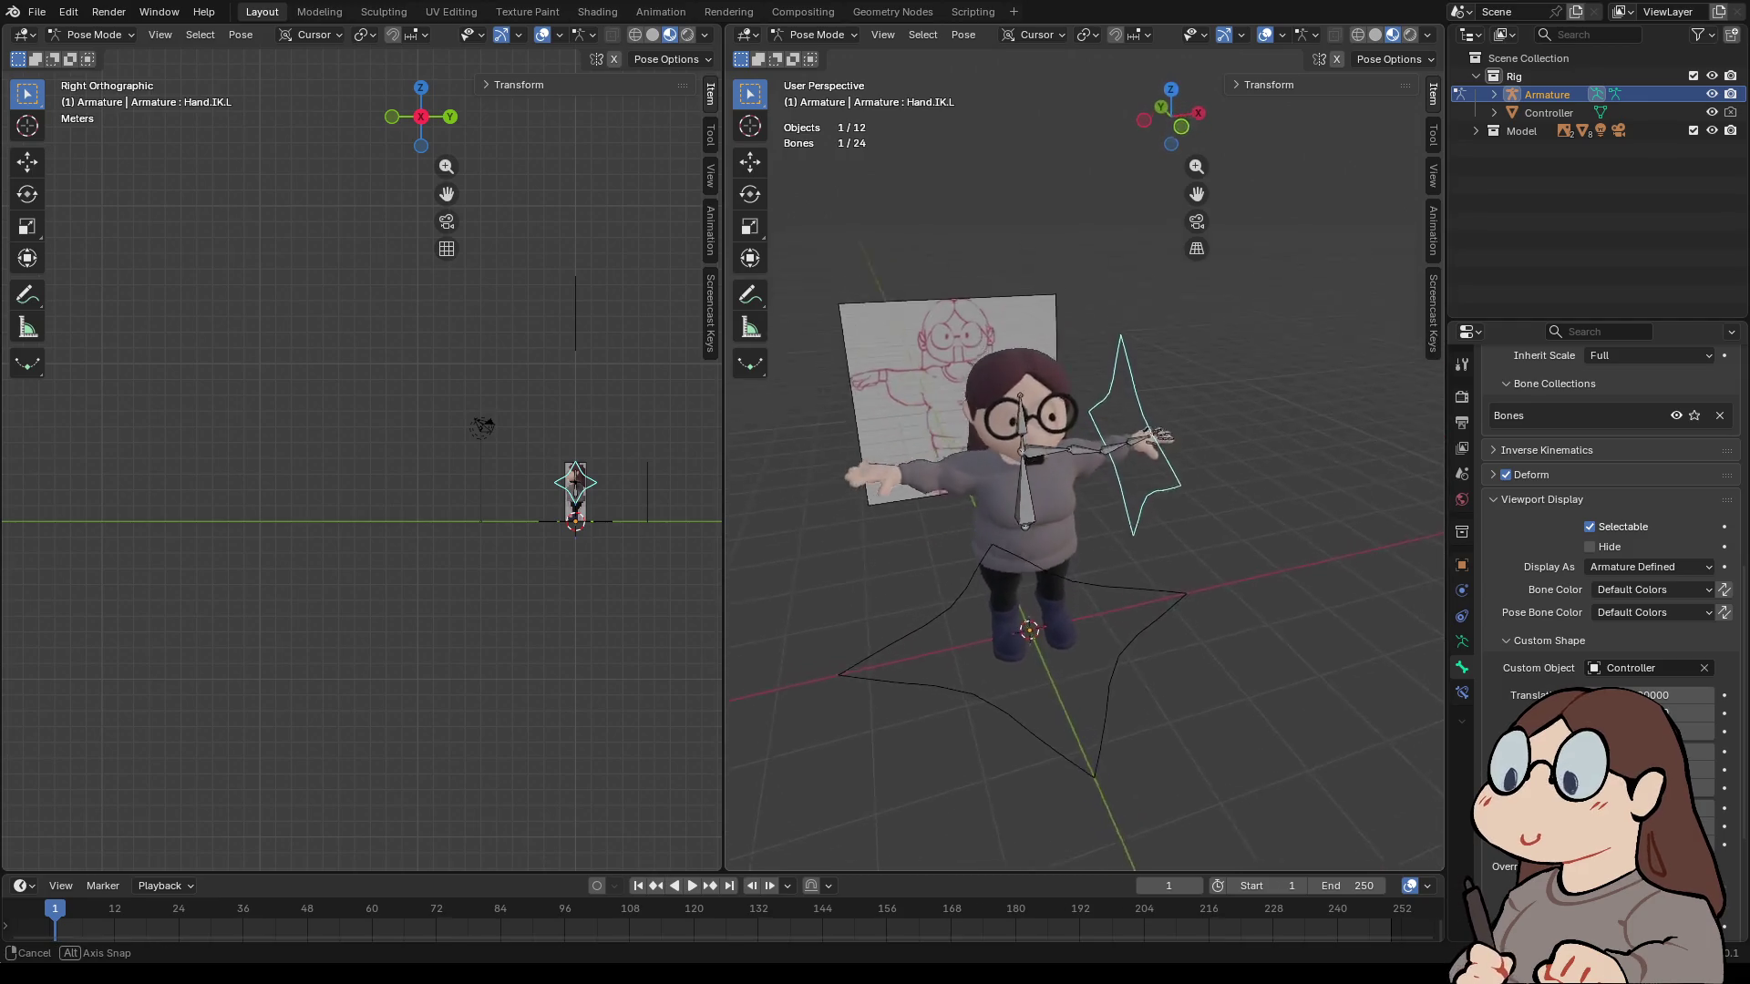
{"action": "scroll", "coordinate": [1071, 474], "scroll_direction": "down", "scroll_amount": 5}
{"action": "key", "text": "alt+a"}
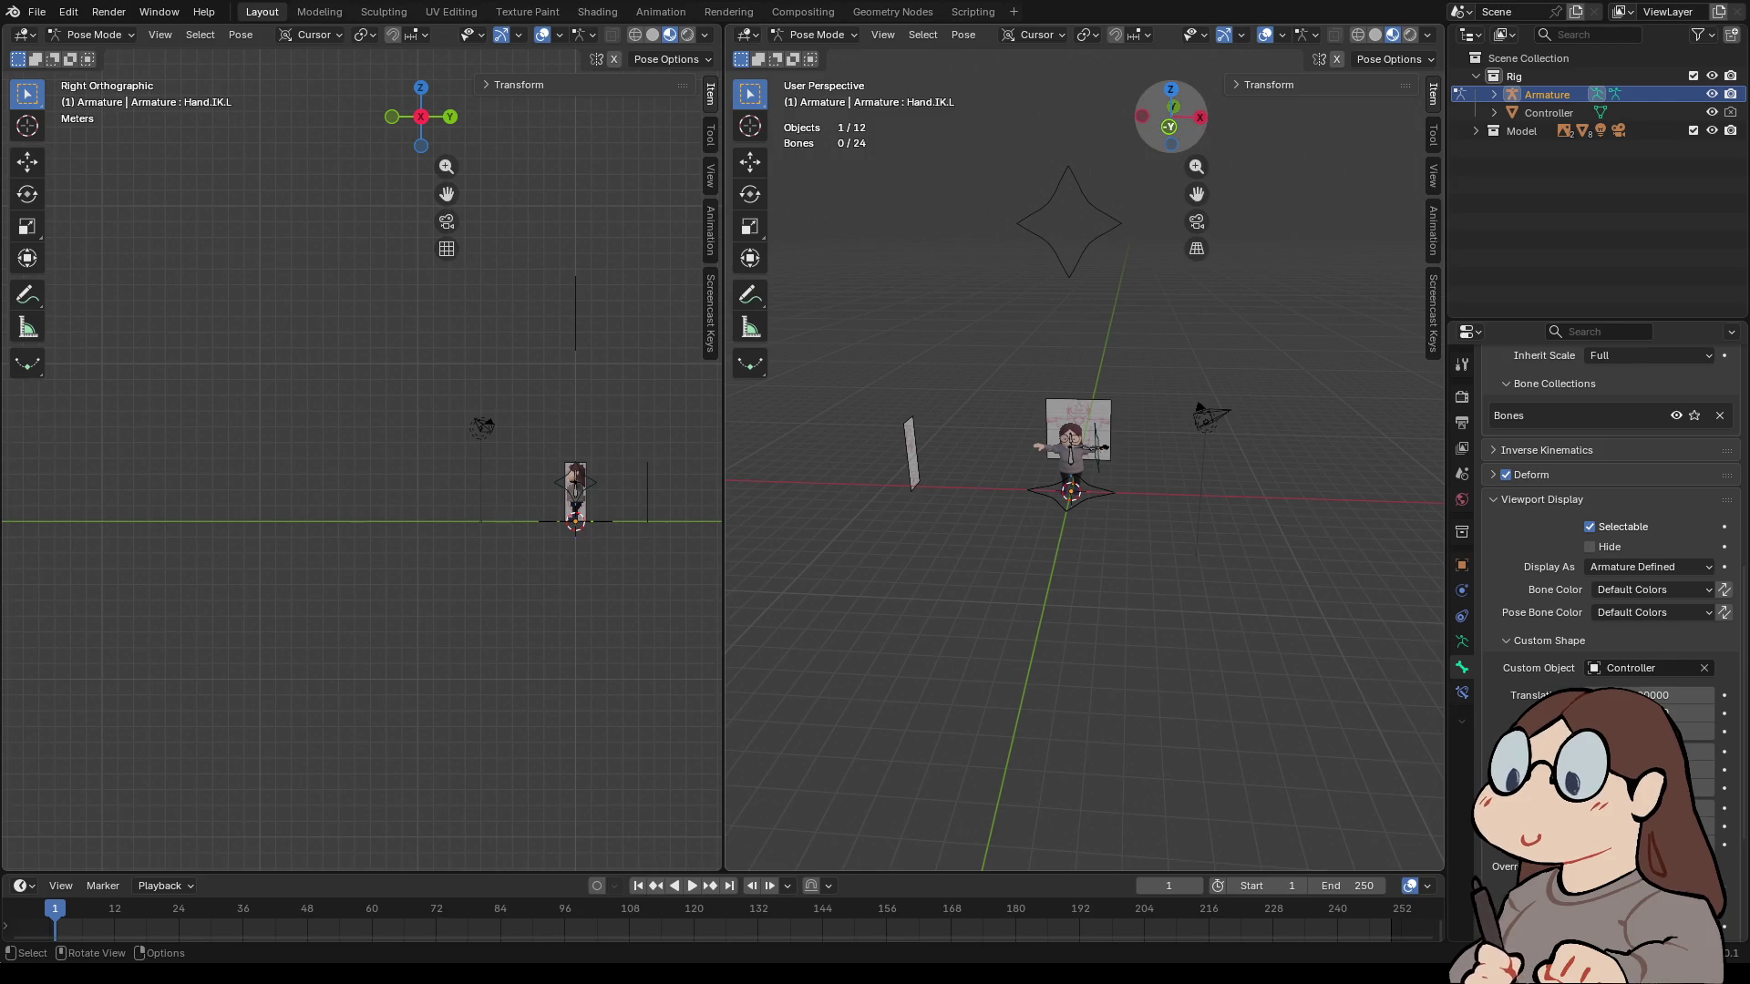
{"action": "left_click", "coordinate": [1168, 126]}
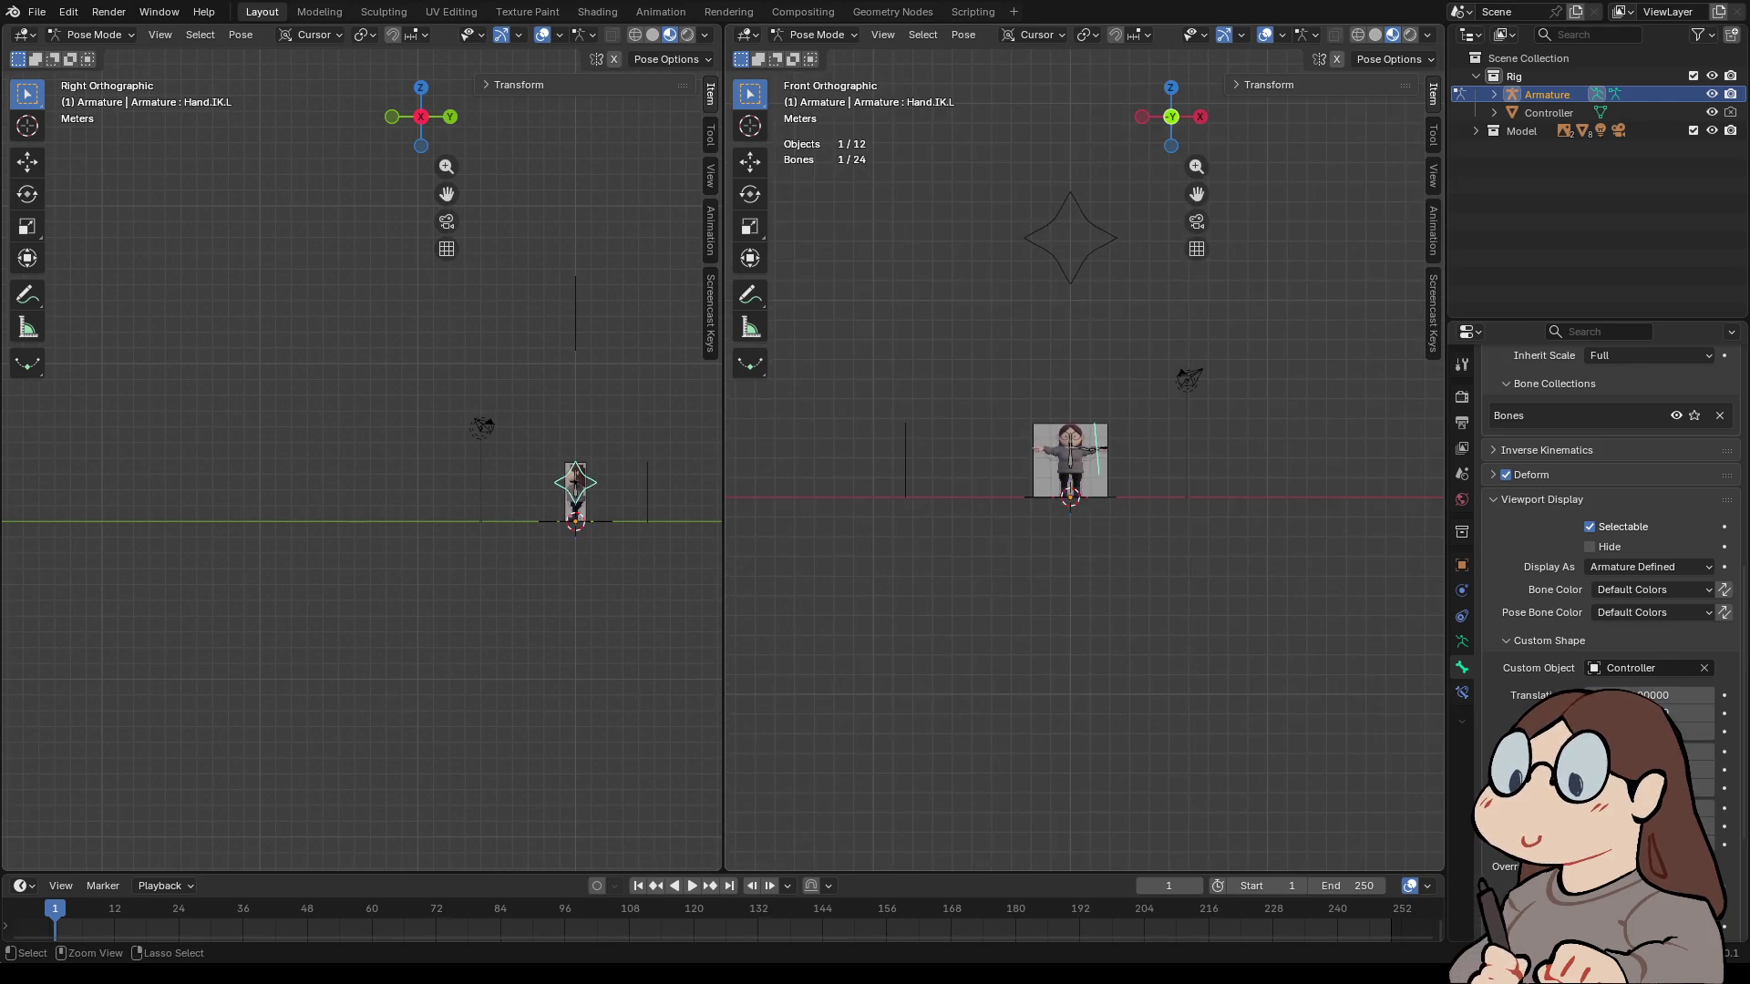
{"action": "key", "text": "ctrl+Tab"}
{"action": "left_click", "coordinate": [1070, 196]}
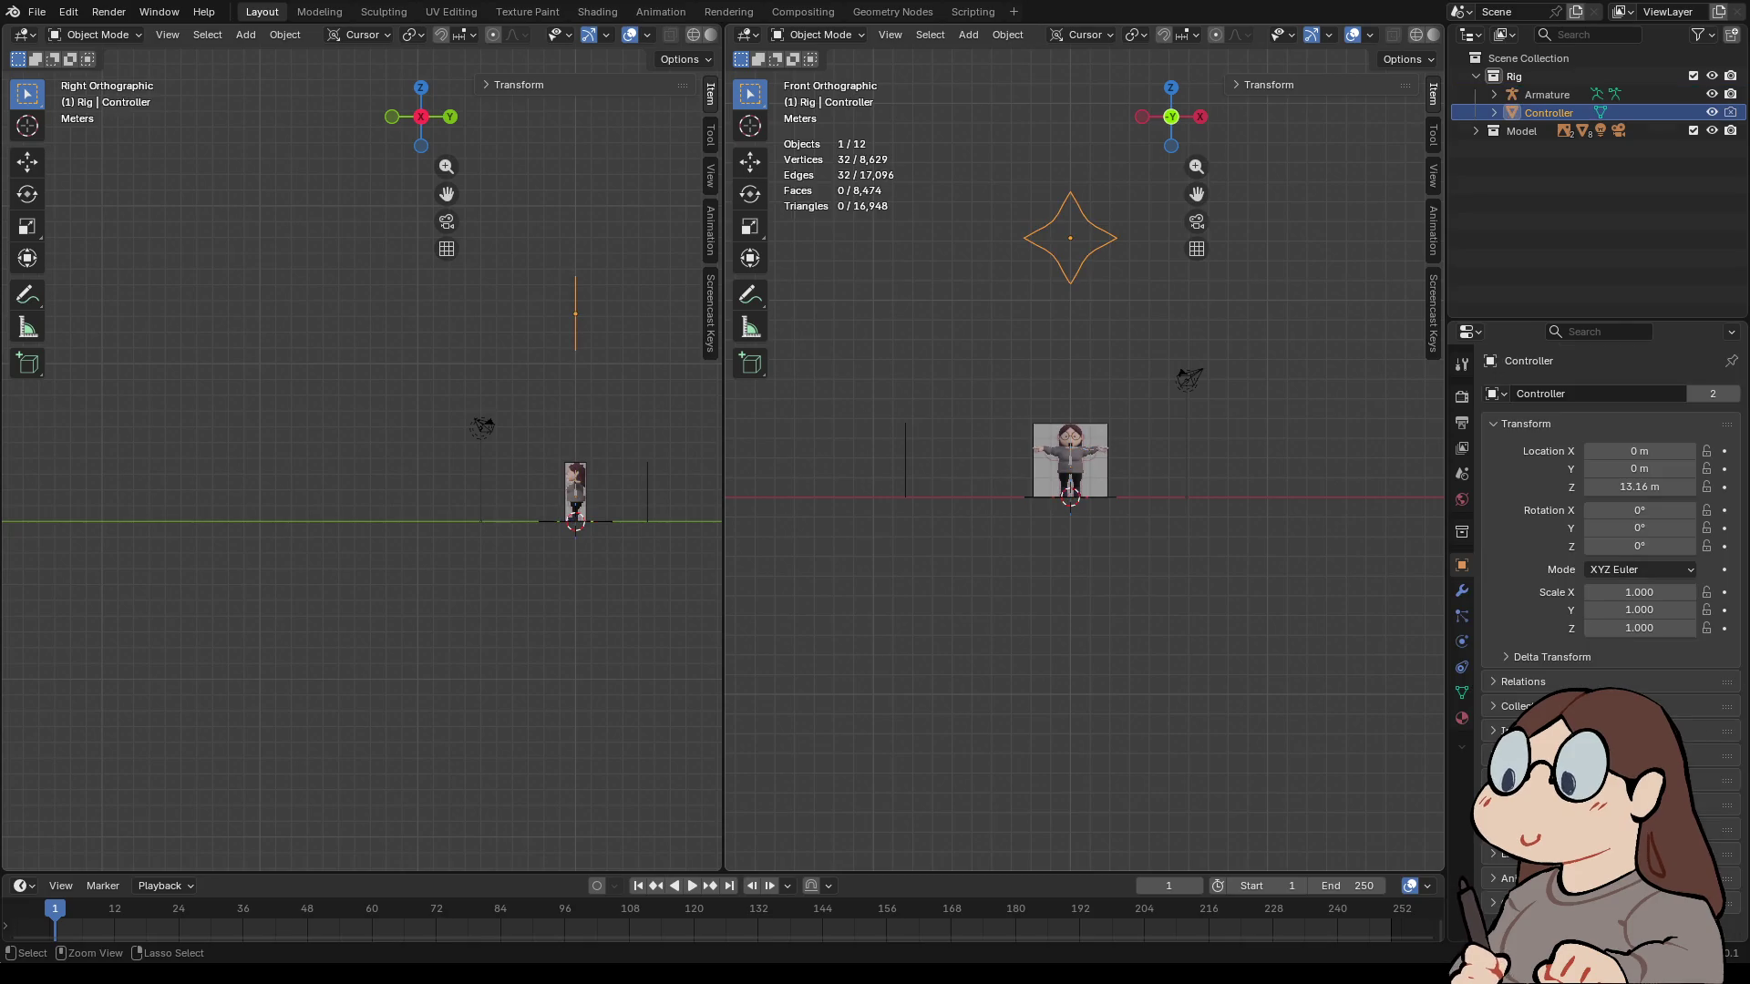
- Shrink the Controller star, then put the armature into Pose Mode
{"action": "key", "text": "alt+s"}
{"action": "scroll", "coordinate": [1070, 460], "scroll_direction": "up", "scroll_amount": 5}
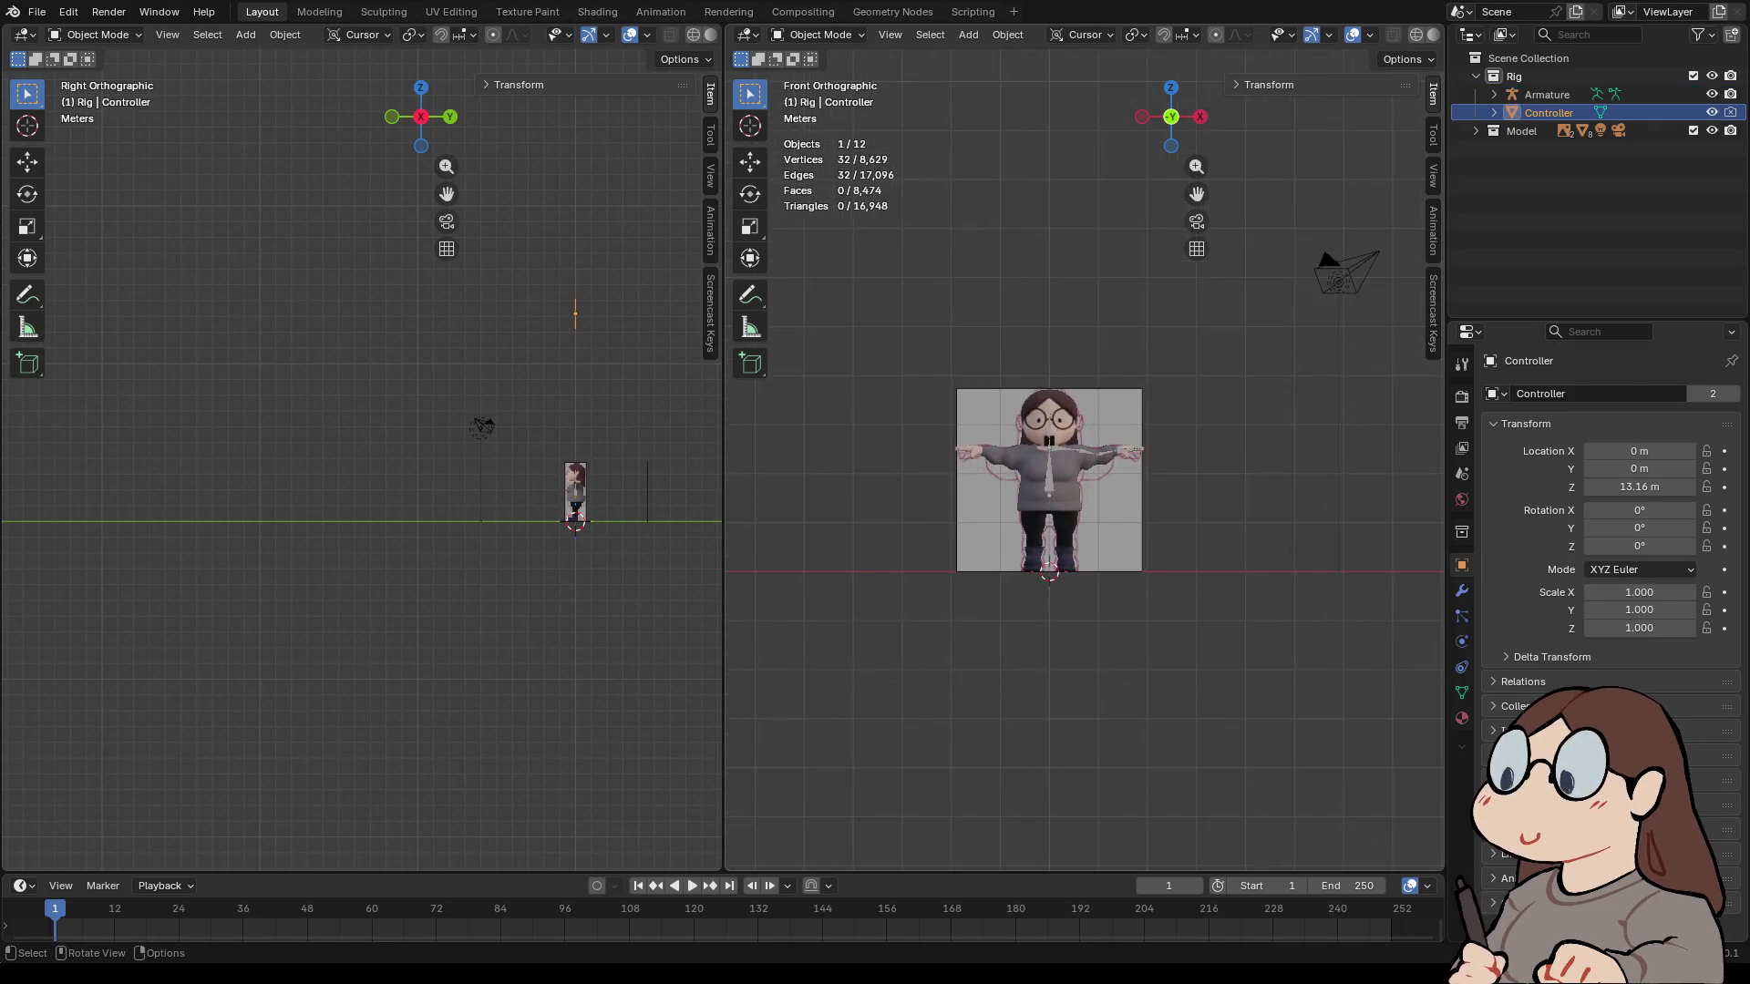
{"action": "middle_click_drag", "start_coordinate": [1075, 547], "coordinate": [1020, 437]}
{"action": "left_click", "coordinate": [1057, 429]}
{"action": "left_click", "coordinate": [818, 34]}
{"action": "left_click", "coordinate": [820, 95]}
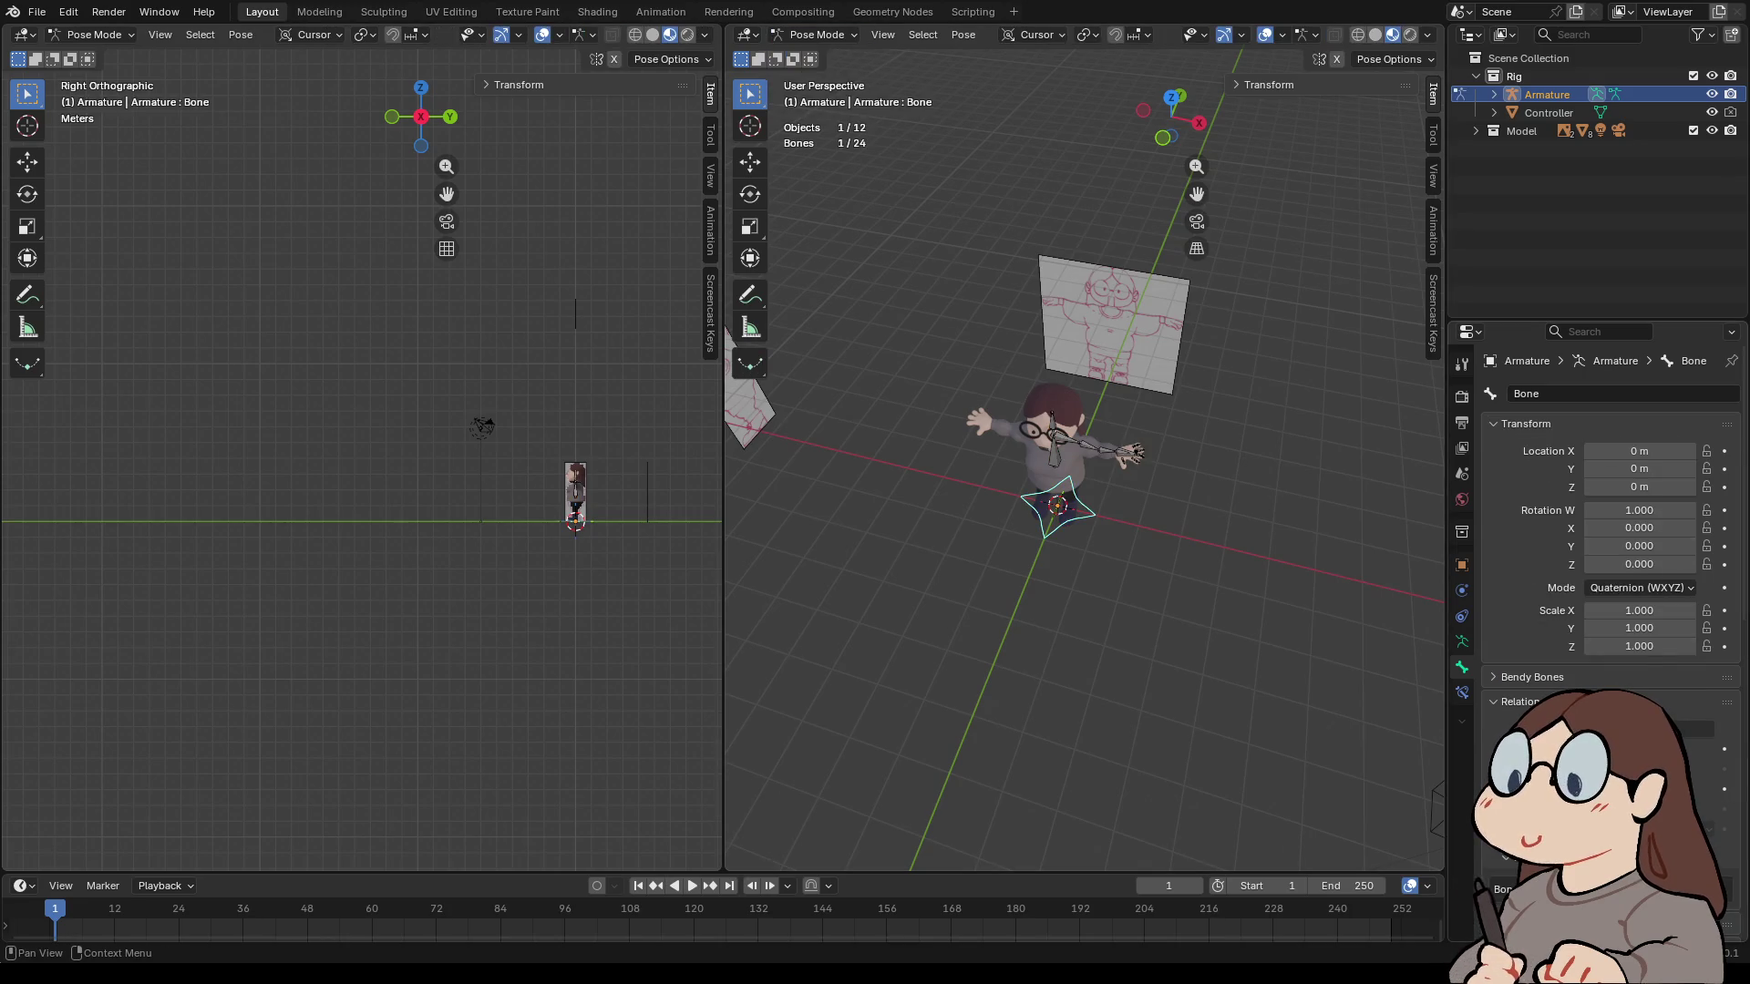
- Widen the root bone's star by editing two Custom Shape scale values, then switch to back view
{"action": "scroll", "coordinate": [1631, 510], "scroll_direction": "down", "scroll_amount": 6}
{"action": "scroll", "coordinate": [1613, 502], "scroll_direction": "down", "scroll_amount": 5}
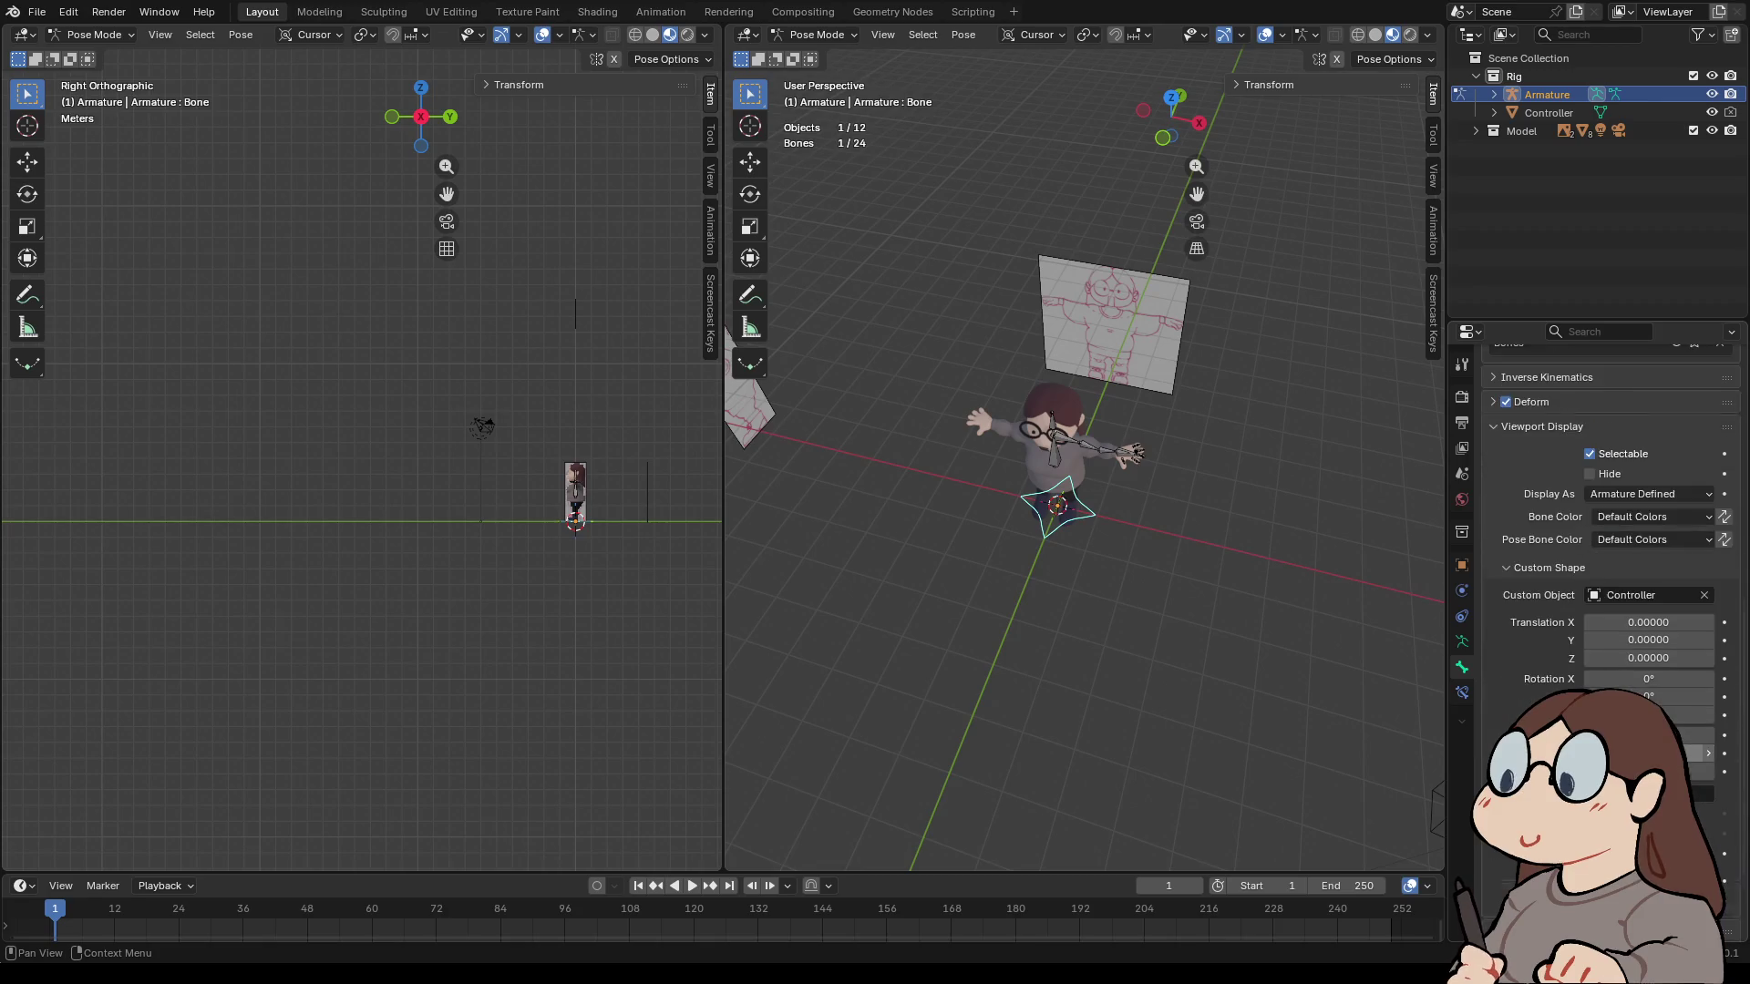
{"action": "scroll", "coordinate": [1641, 684], "scroll_direction": "up", "scroll_amount": 4}
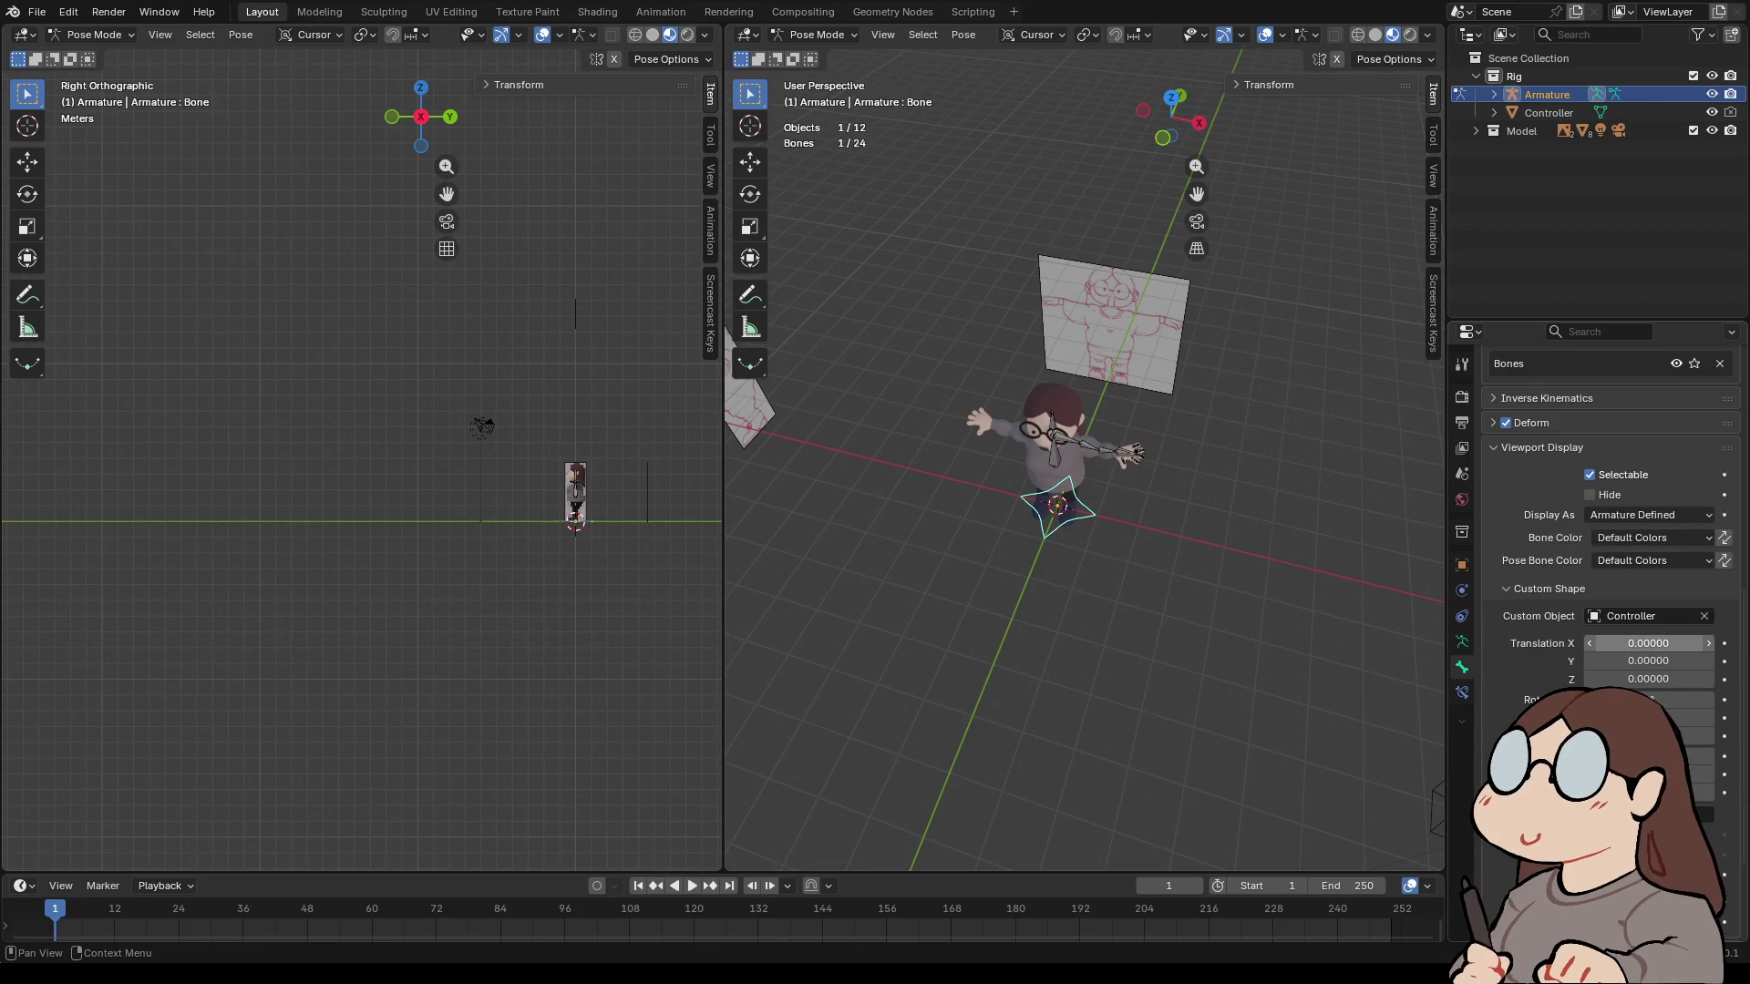
{"action": "left_click", "coordinate": [1659, 757]}
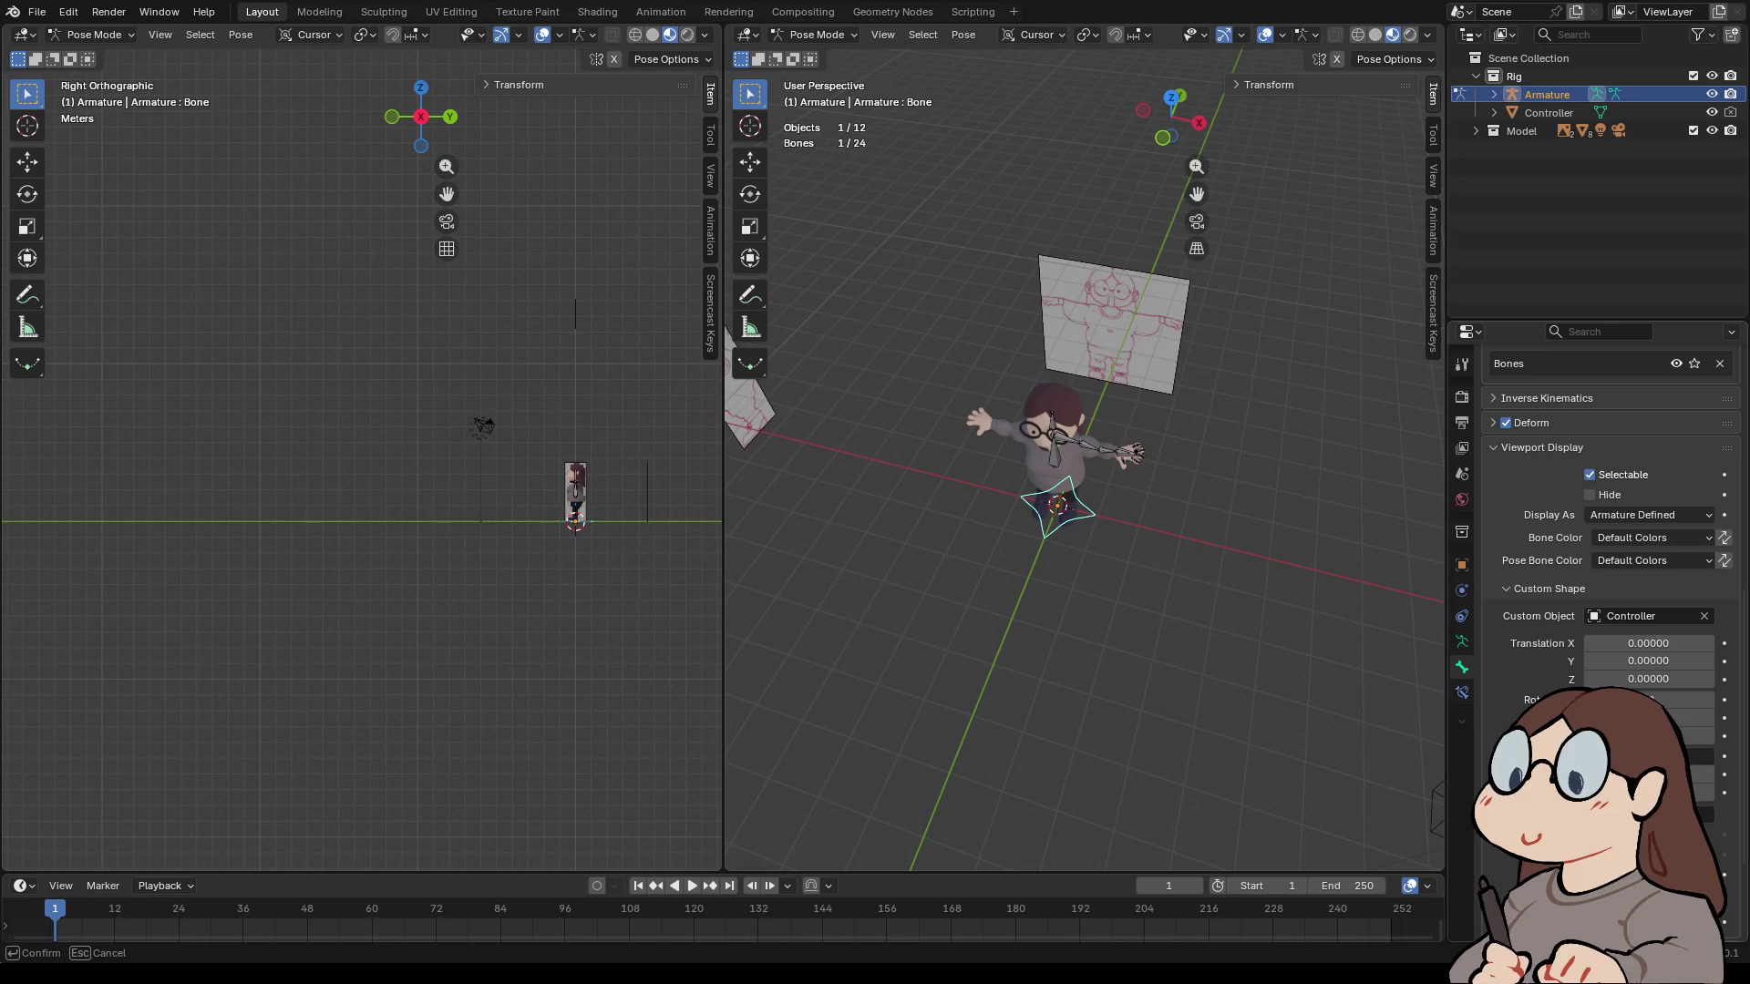
{"action": "key", "text": "Return"}
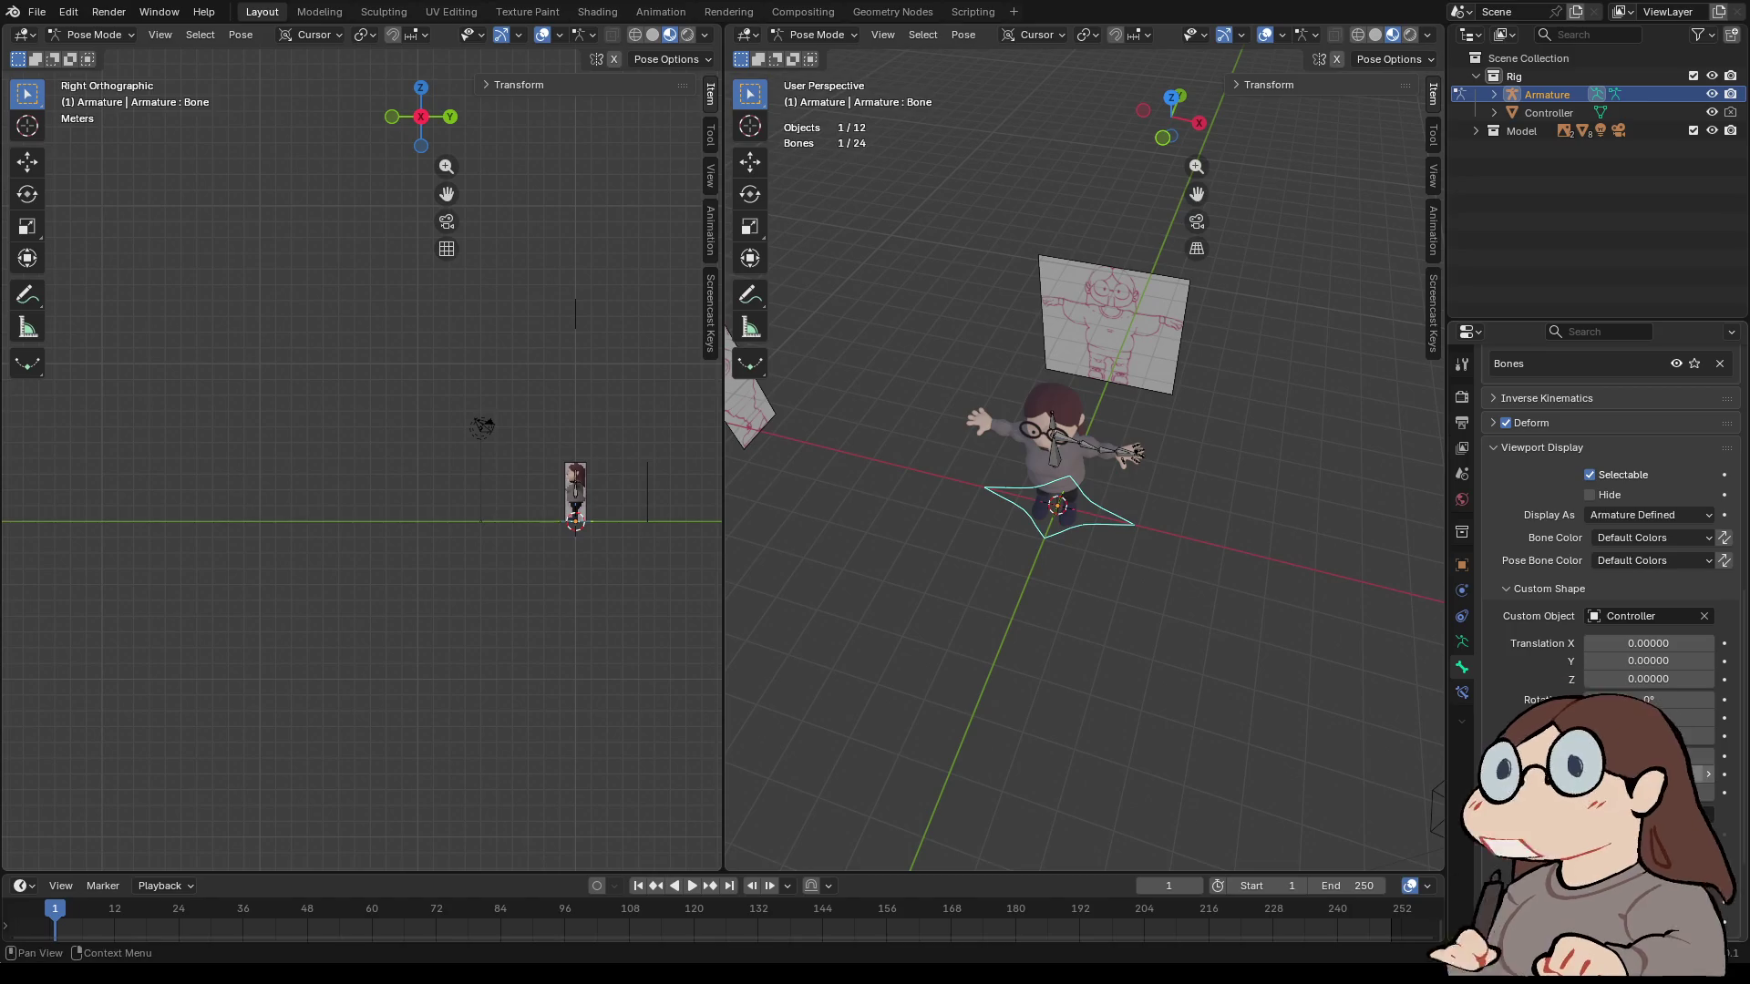
{"action": "middle_click_drag", "start_coordinate": [1084, 510], "coordinate": [1203, 510]}
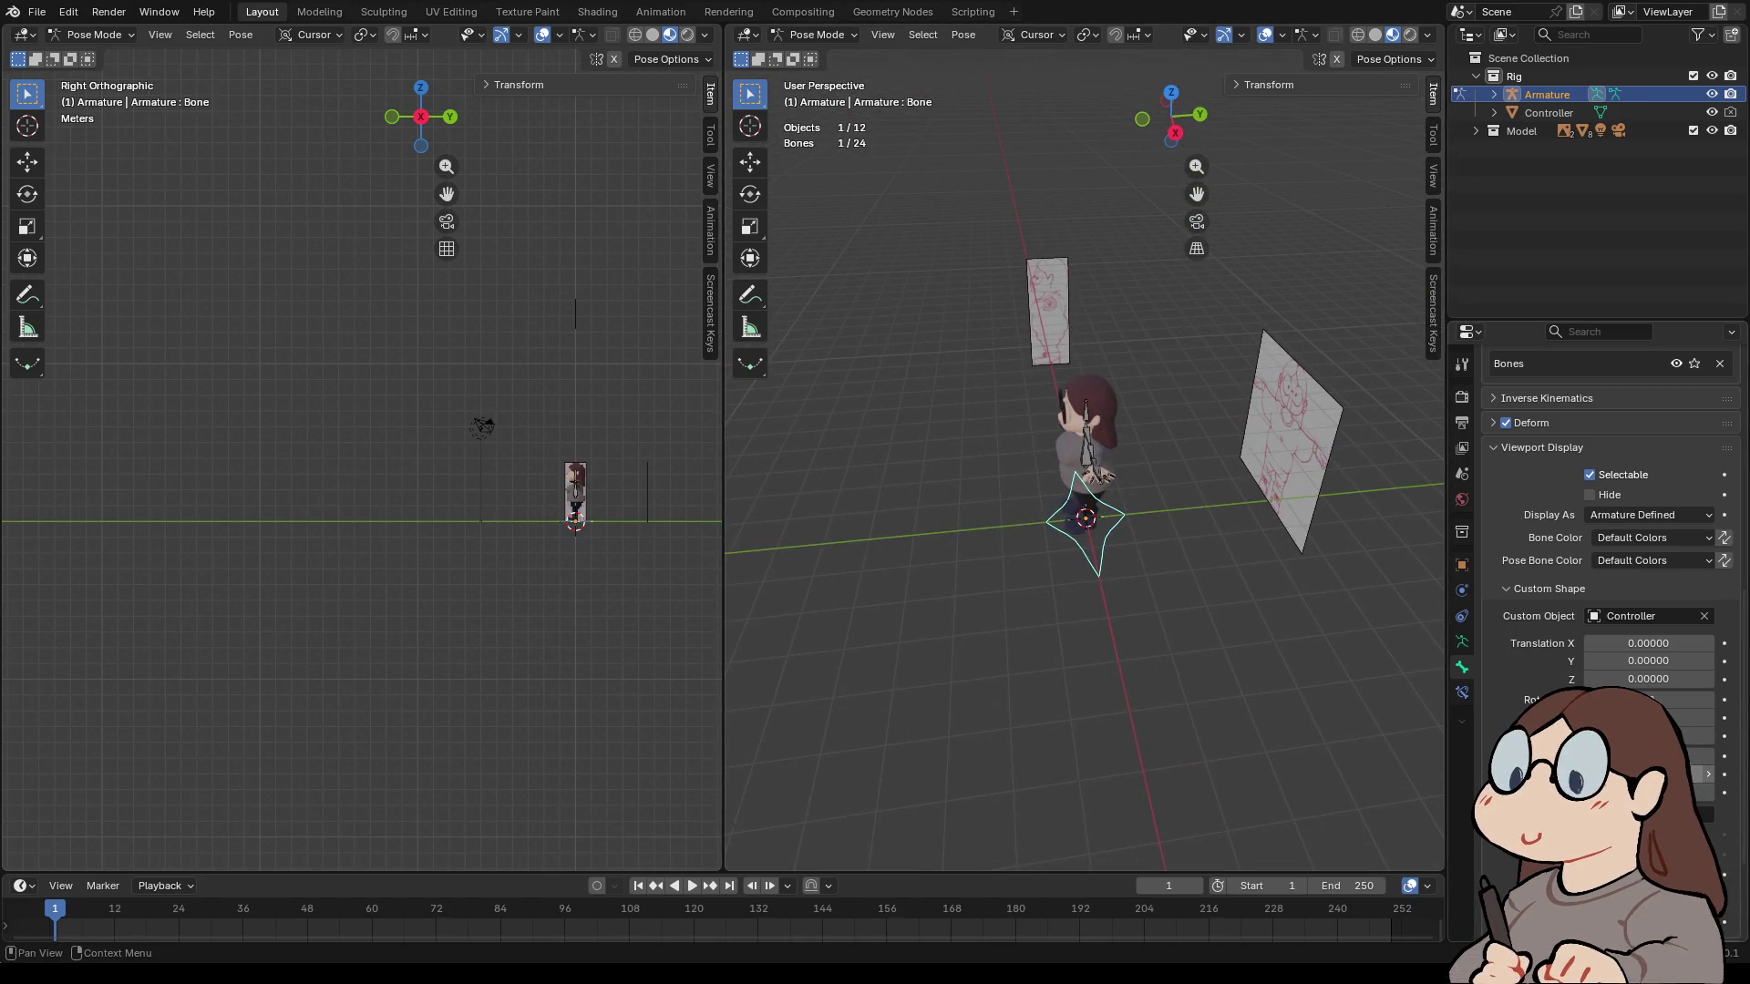
{"action": "left_click", "coordinate": [1640, 773]}
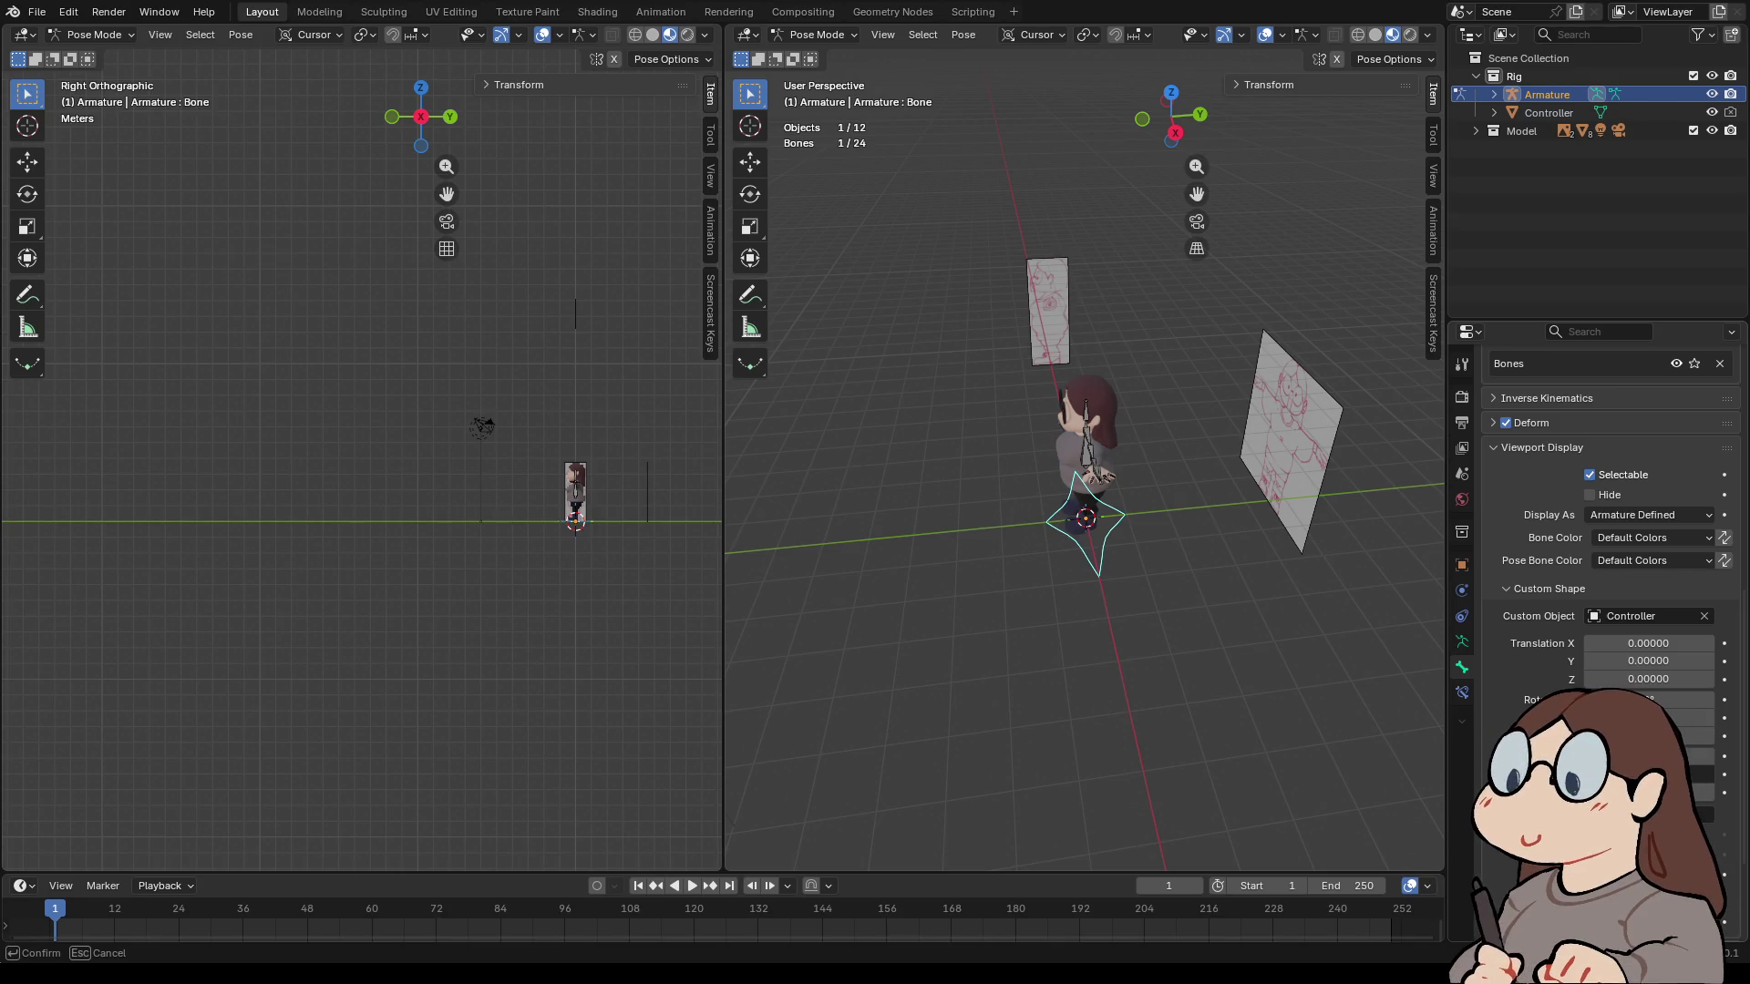
{"action": "key", "text": "Return"}
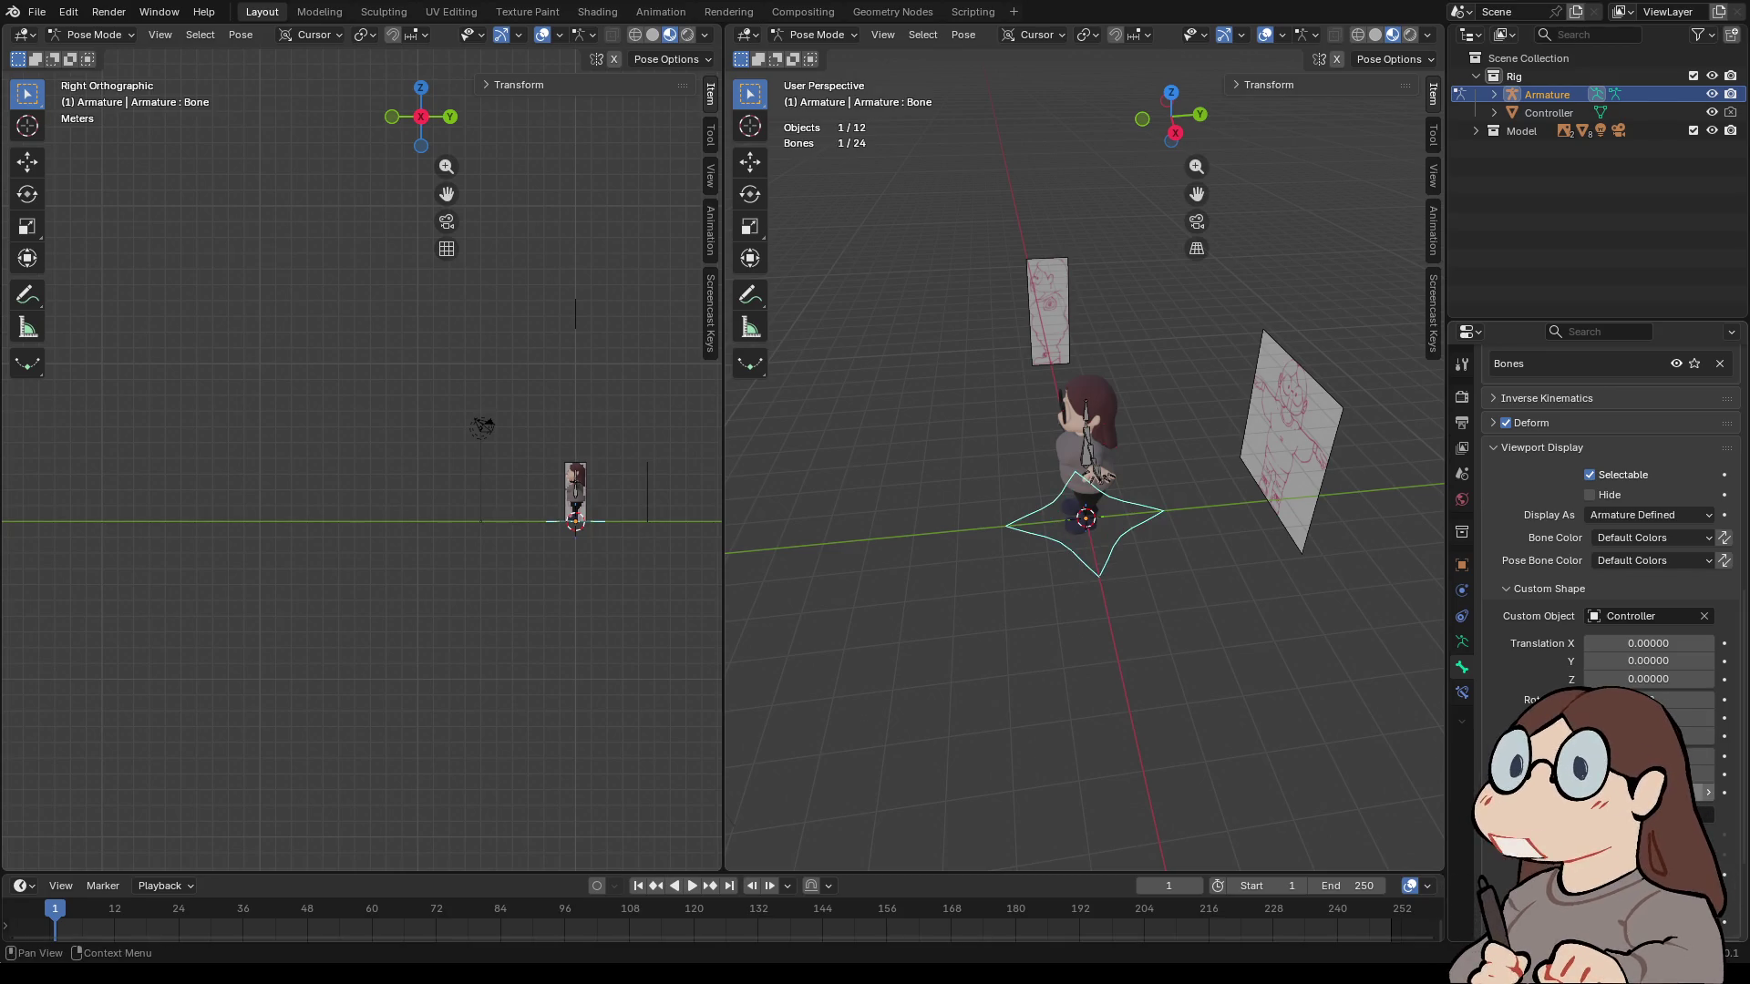
{"action": "key", "text": "KP_1"}
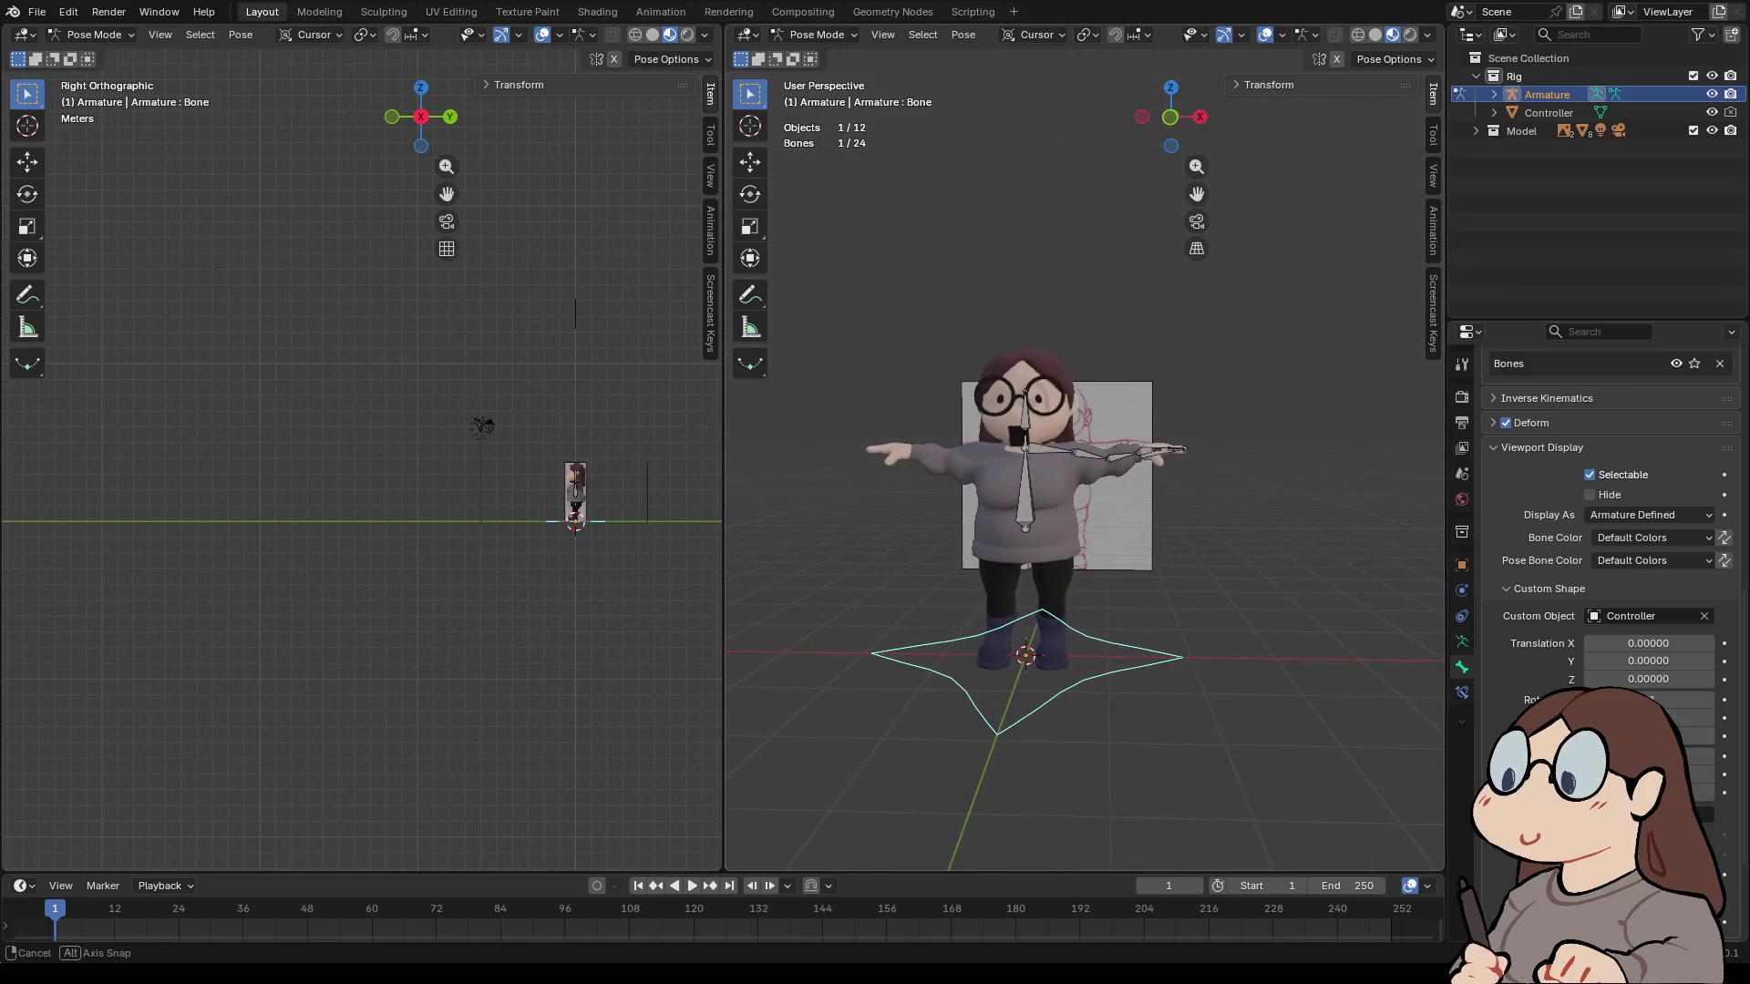
{"action": "key", "text": "ctrl+KP_1"}
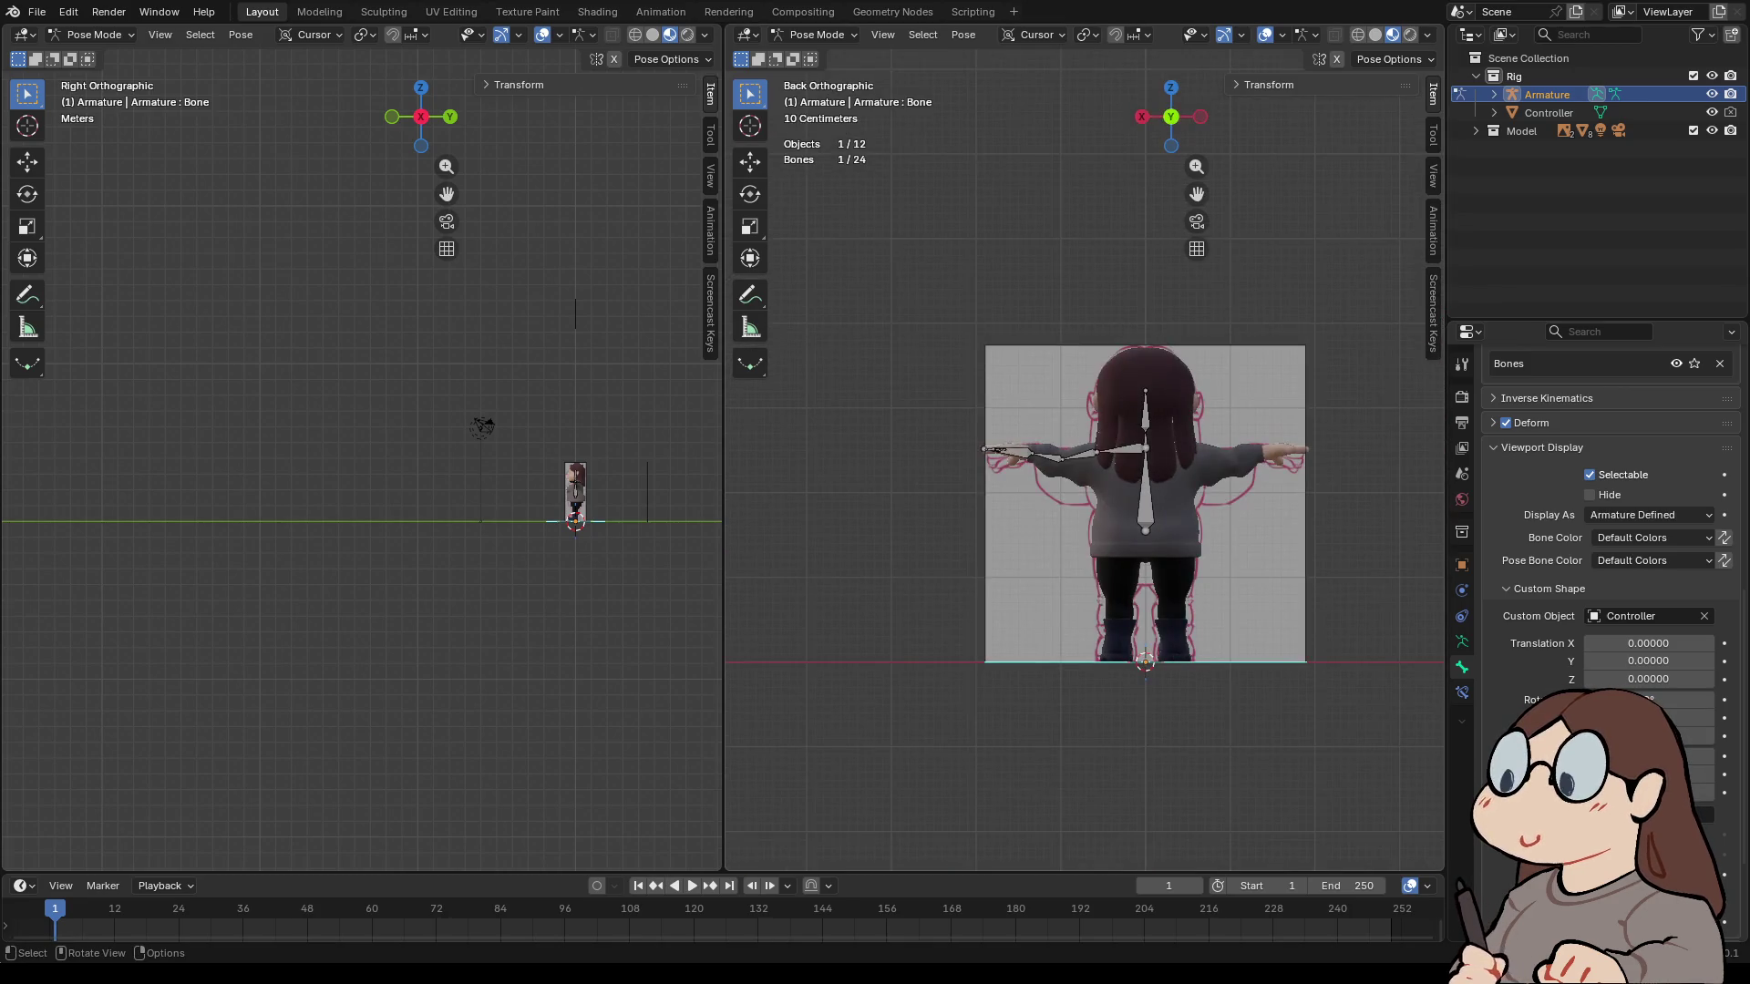
- Give Hand.IK.L the Controller custom shape and rotate it upright across the left wrist
{"action": "left_click", "coordinate": [575, 484]}
{"action": "left_click", "coordinate": [1645, 616]}
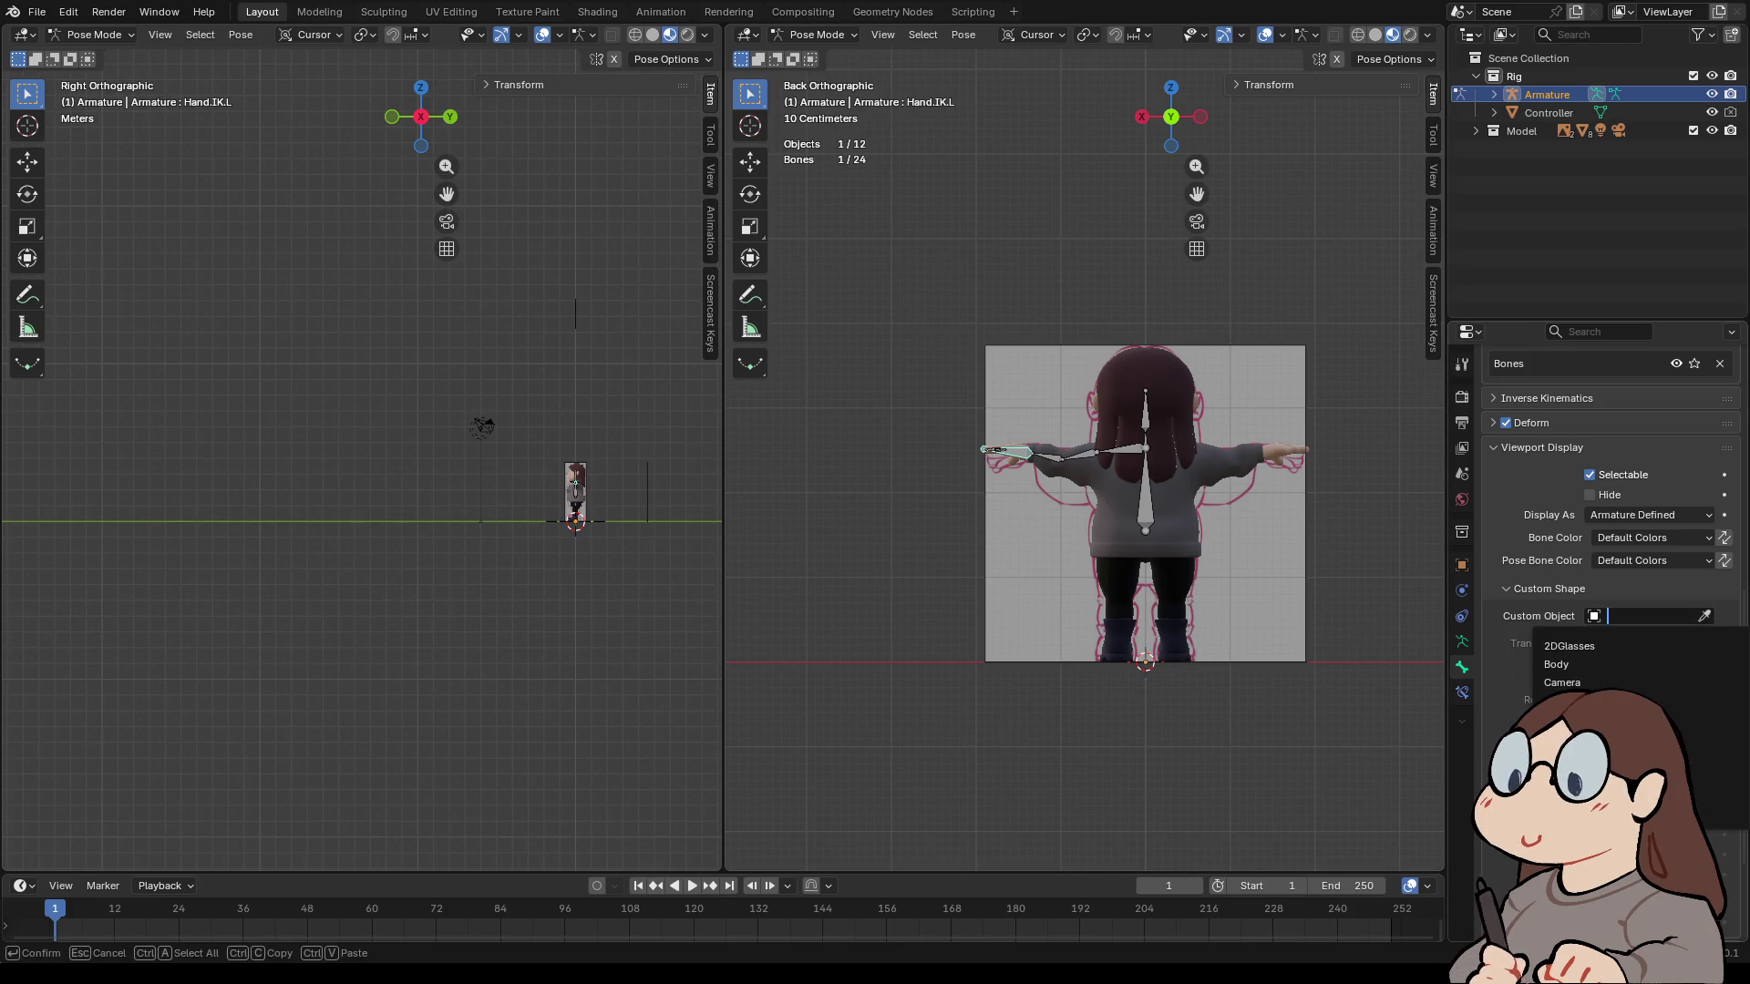
{"action": "left_click", "coordinate": [1568, 701]}
{"action": "scroll", "coordinate": [1084, 455], "scroll_direction": "up", "scroll_amount": 4}
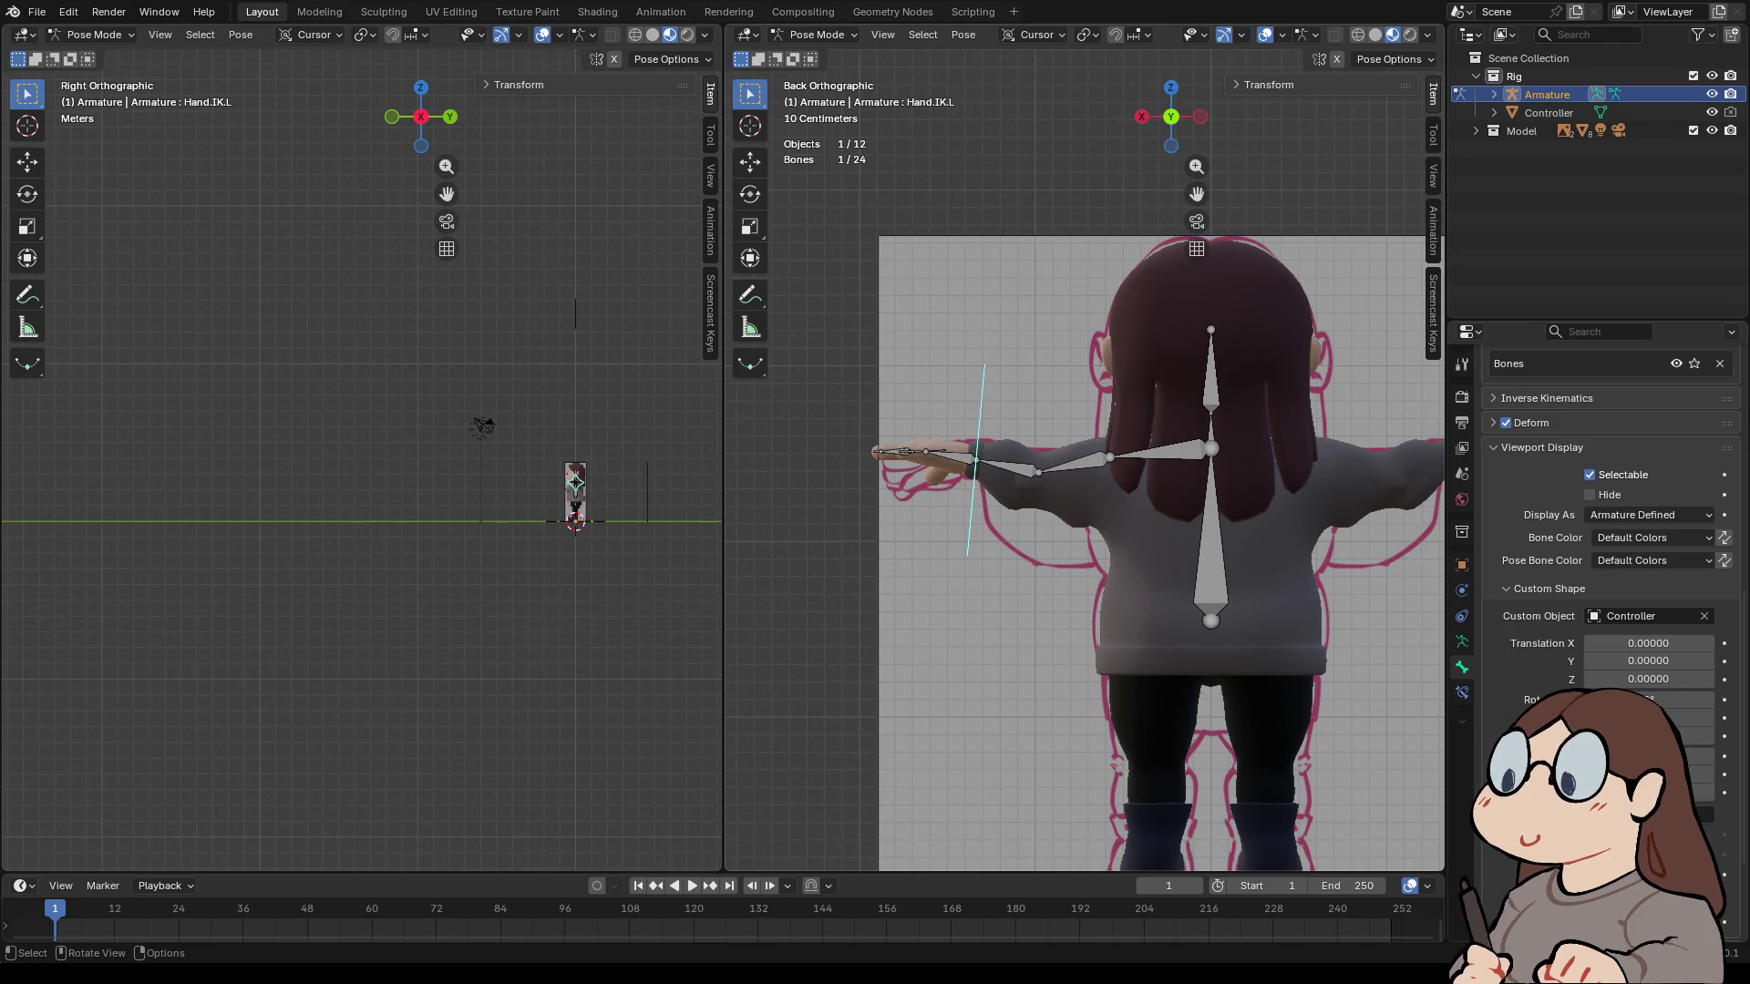
{"action": "scroll", "coordinate": [814, 468], "scroll_direction": "up", "scroll_amount": 5}
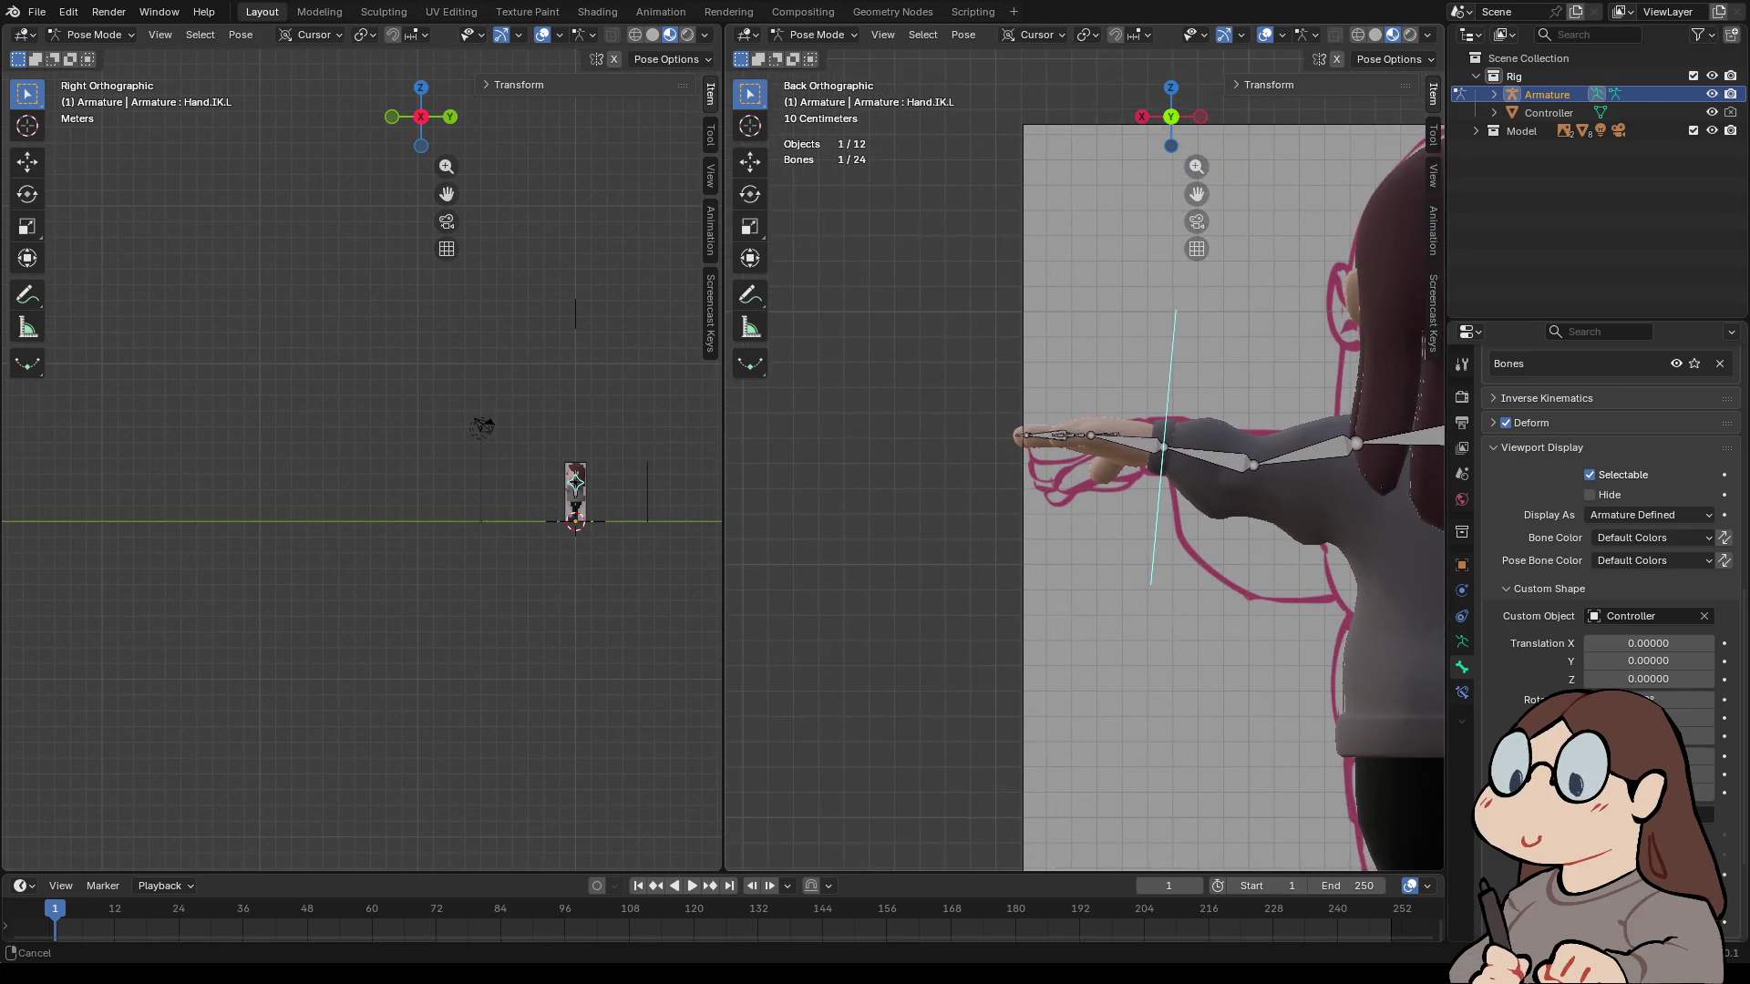
{"action": "middle_click_drag", "start_coordinate": [814, 468], "coordinate": [567, 522], "text": "shift"}
{"action": "key", "text": "r"}
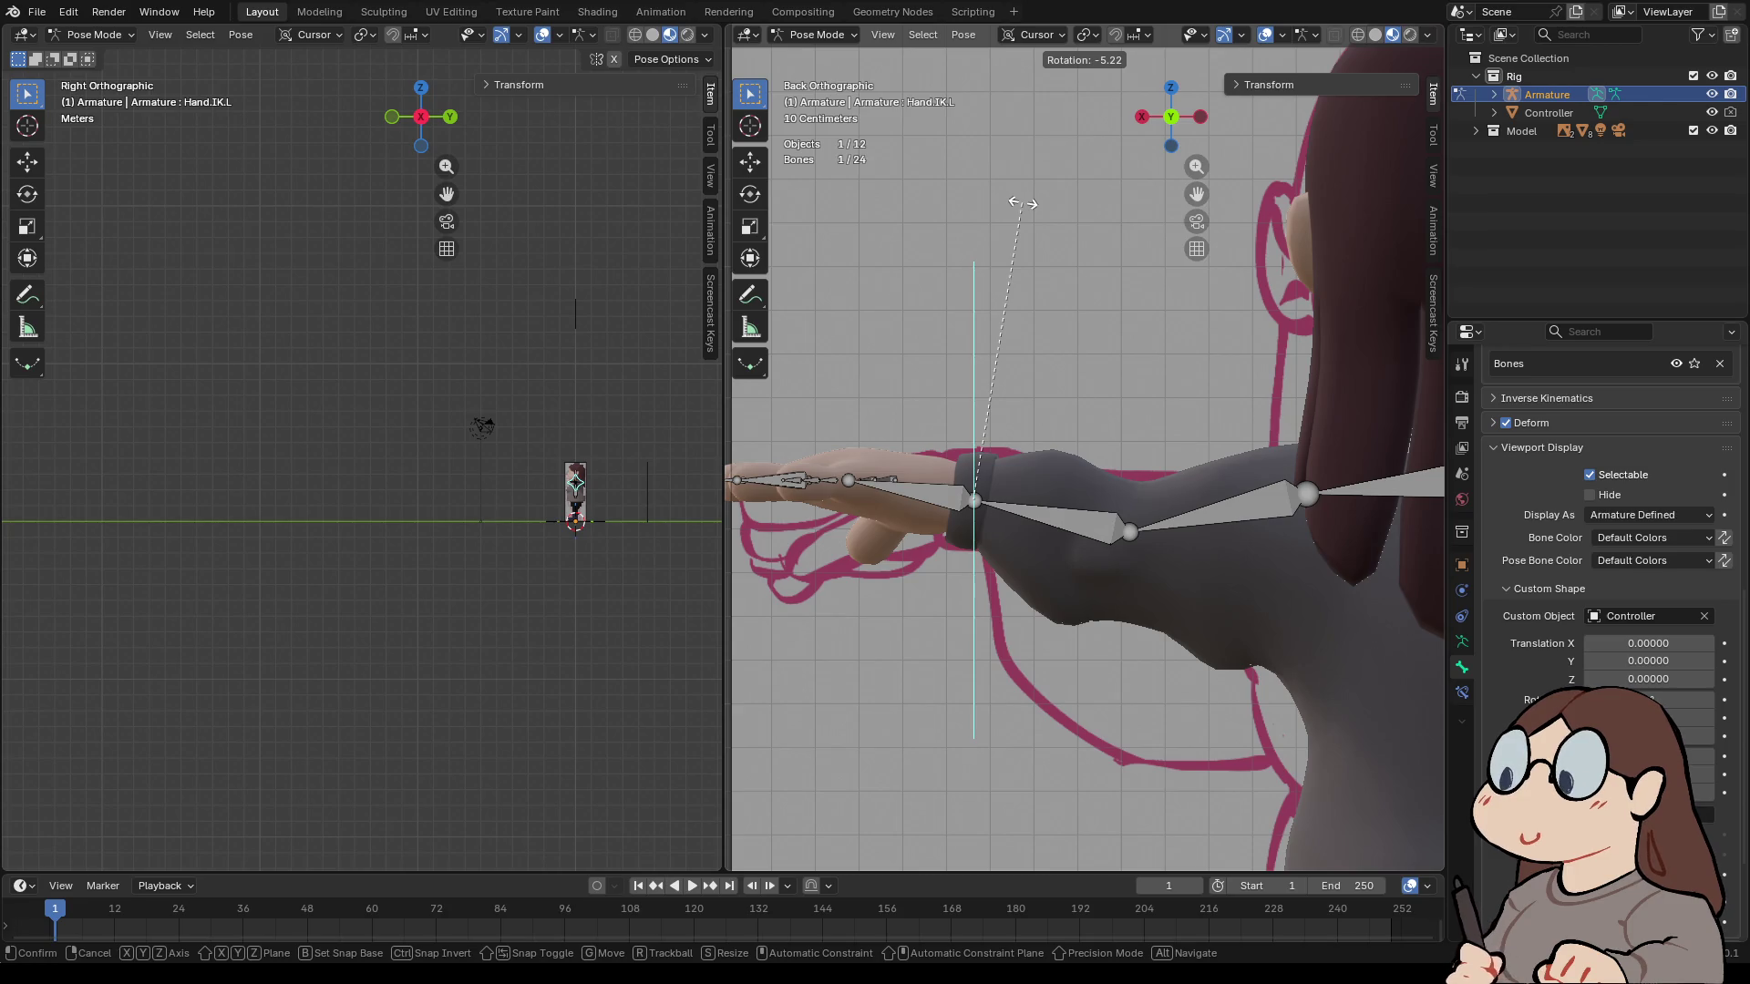
{"action": "left_click", "coordinate": [1022, 203]}
{"action": "scroll", "coordinate": [1022, 203], "scroll_direction": "down", "scroll_amount": 6}
- In front view, center on the left hand and select the forearm bone Arm.L.002
{"action": "mouse_move", "coordinate": [1021, 203]}
{"action": "middle_mouse_down"}
{"action": "mouse_move", "coordinate": [1166, 208]}
{"action": "mouse_move", "coordinate": [1172, 155]}
{"action": "middle_mouse_up"}
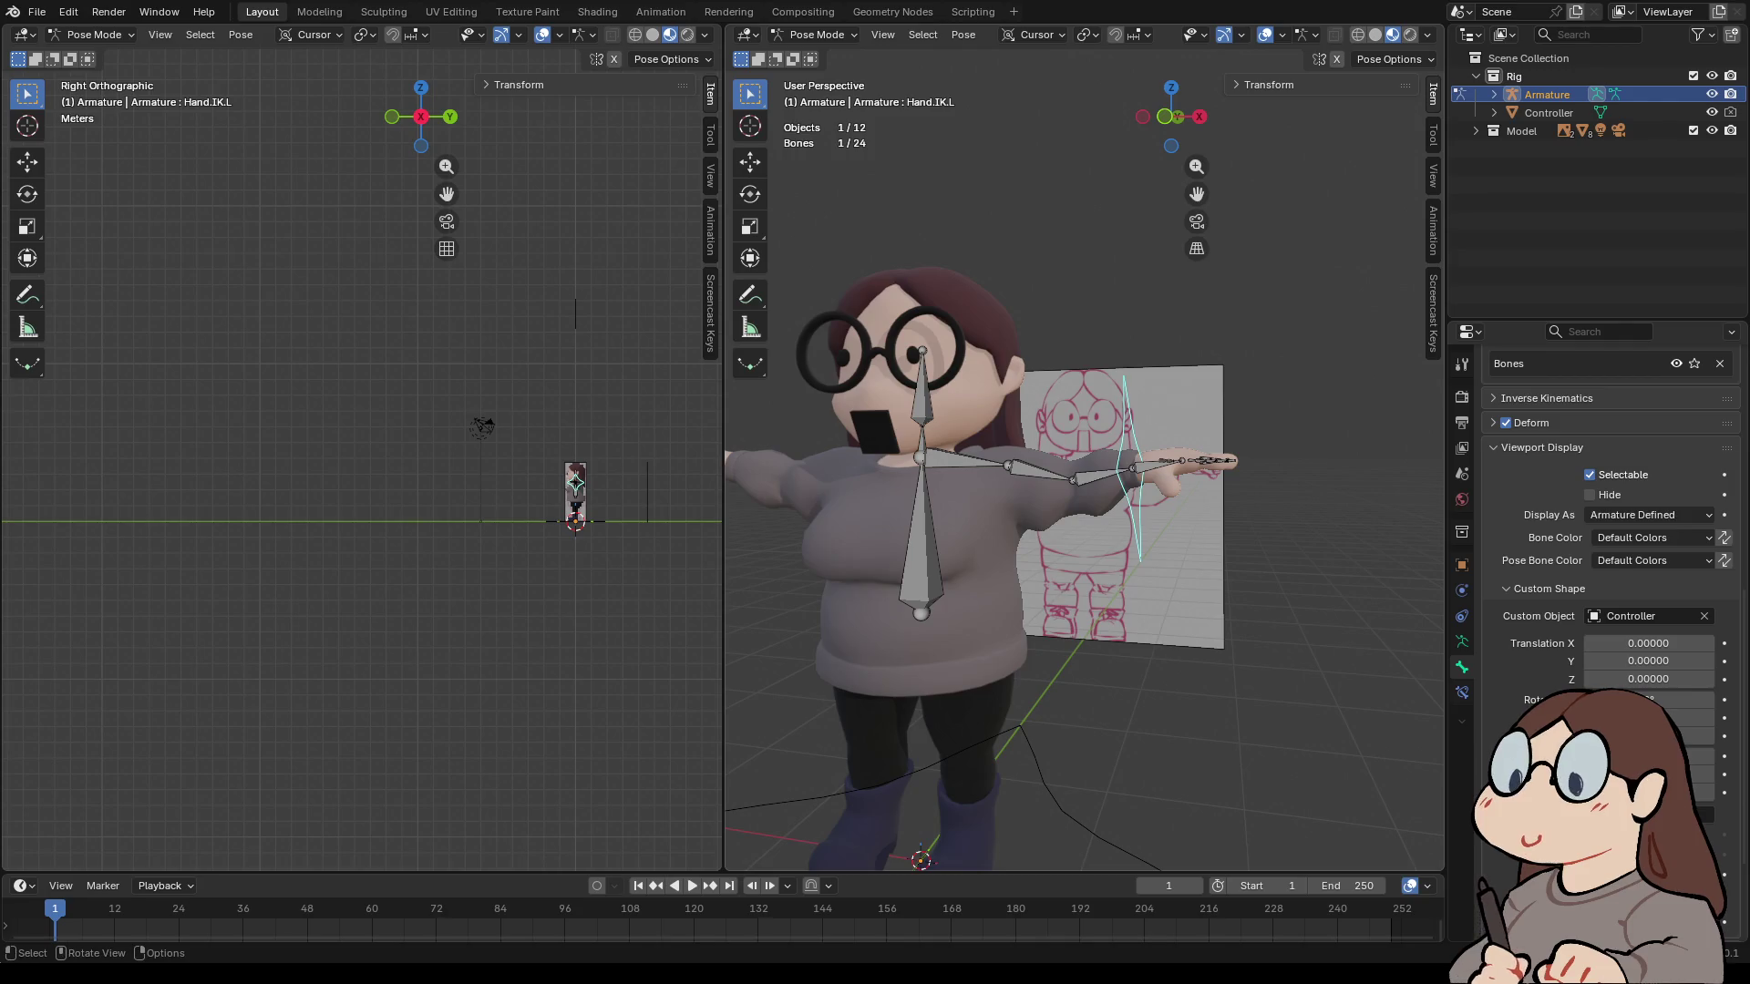
{"action": "left_click", "coordinate": [1171, 116]}
{"action": "scroll", "coordinate": [1085, 446], "scroll_direction": "up", "scroll_amount": 5}
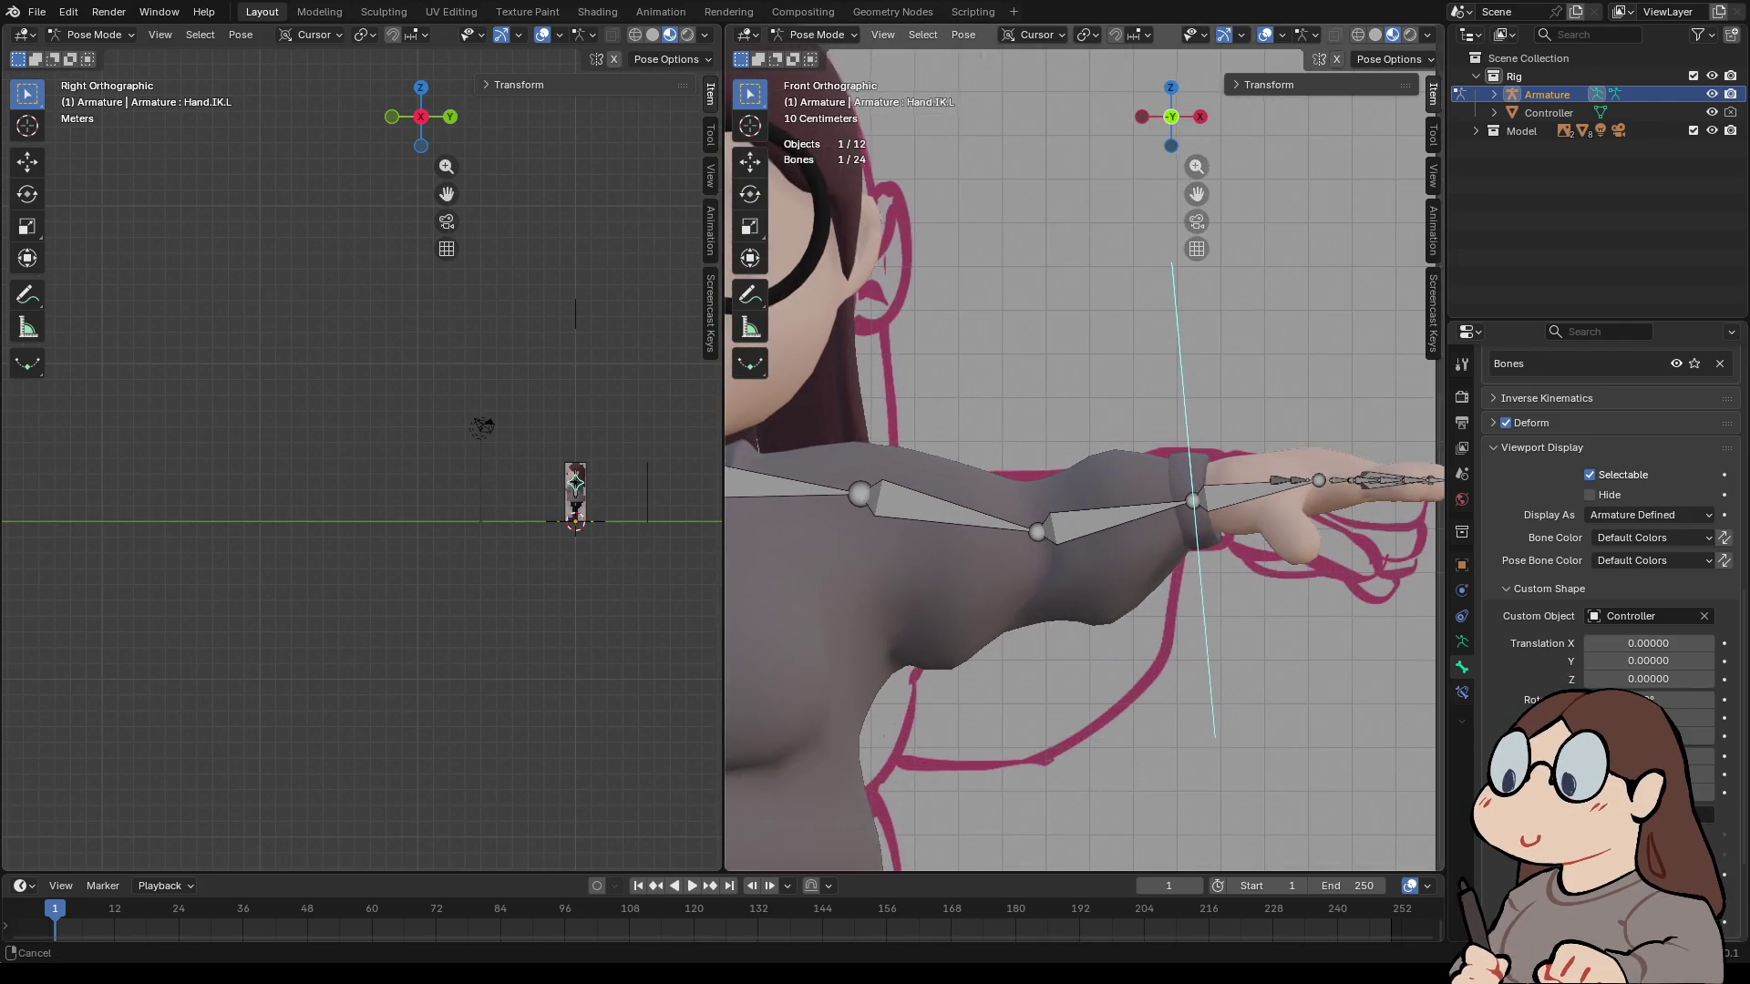
{"action": "middle_click_drag", "start_coordinate": [1184, 492], "coordinate": [977, 497], "text": "shift"}
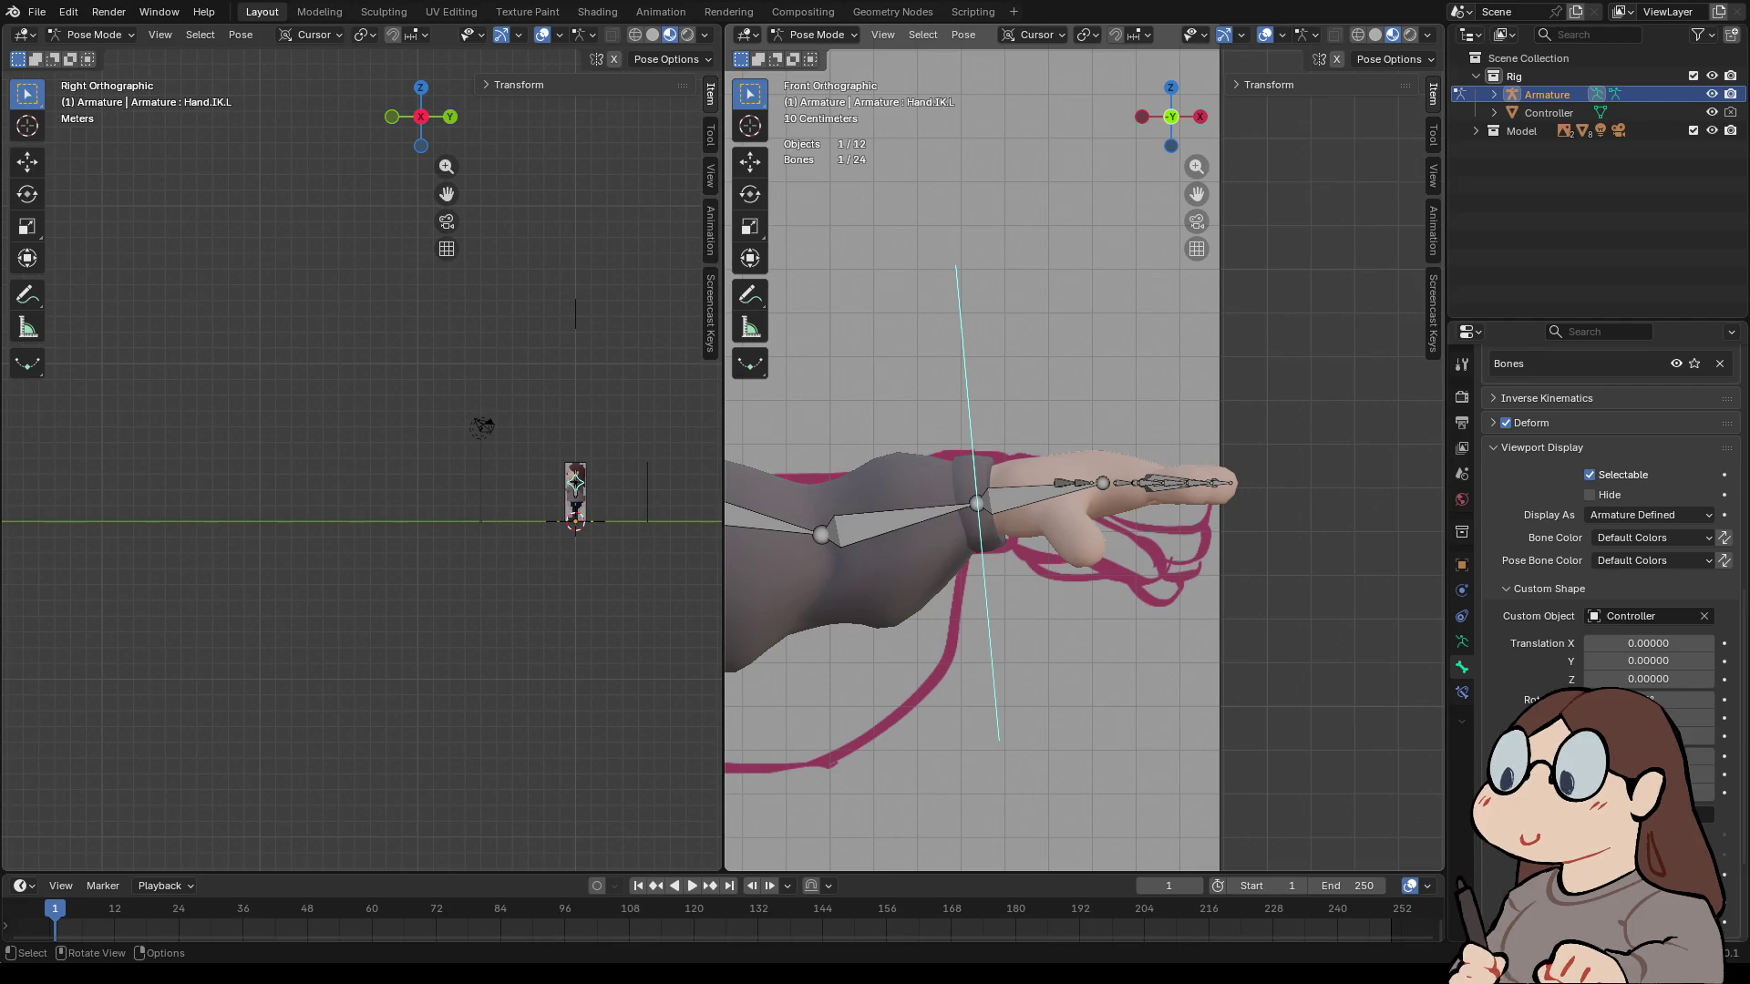
{"action": "left_click", "coordinate": [900, 519]}
{"action": "left_click", "coordinate": [1021, 491], "text": "shift"}
{"action": "left_click", "coordinate": [966, 383], "text": "shift"}
{"action": "key", "text": "ctrl+z"}
{"action": "key", "text": "ctrl+z"}
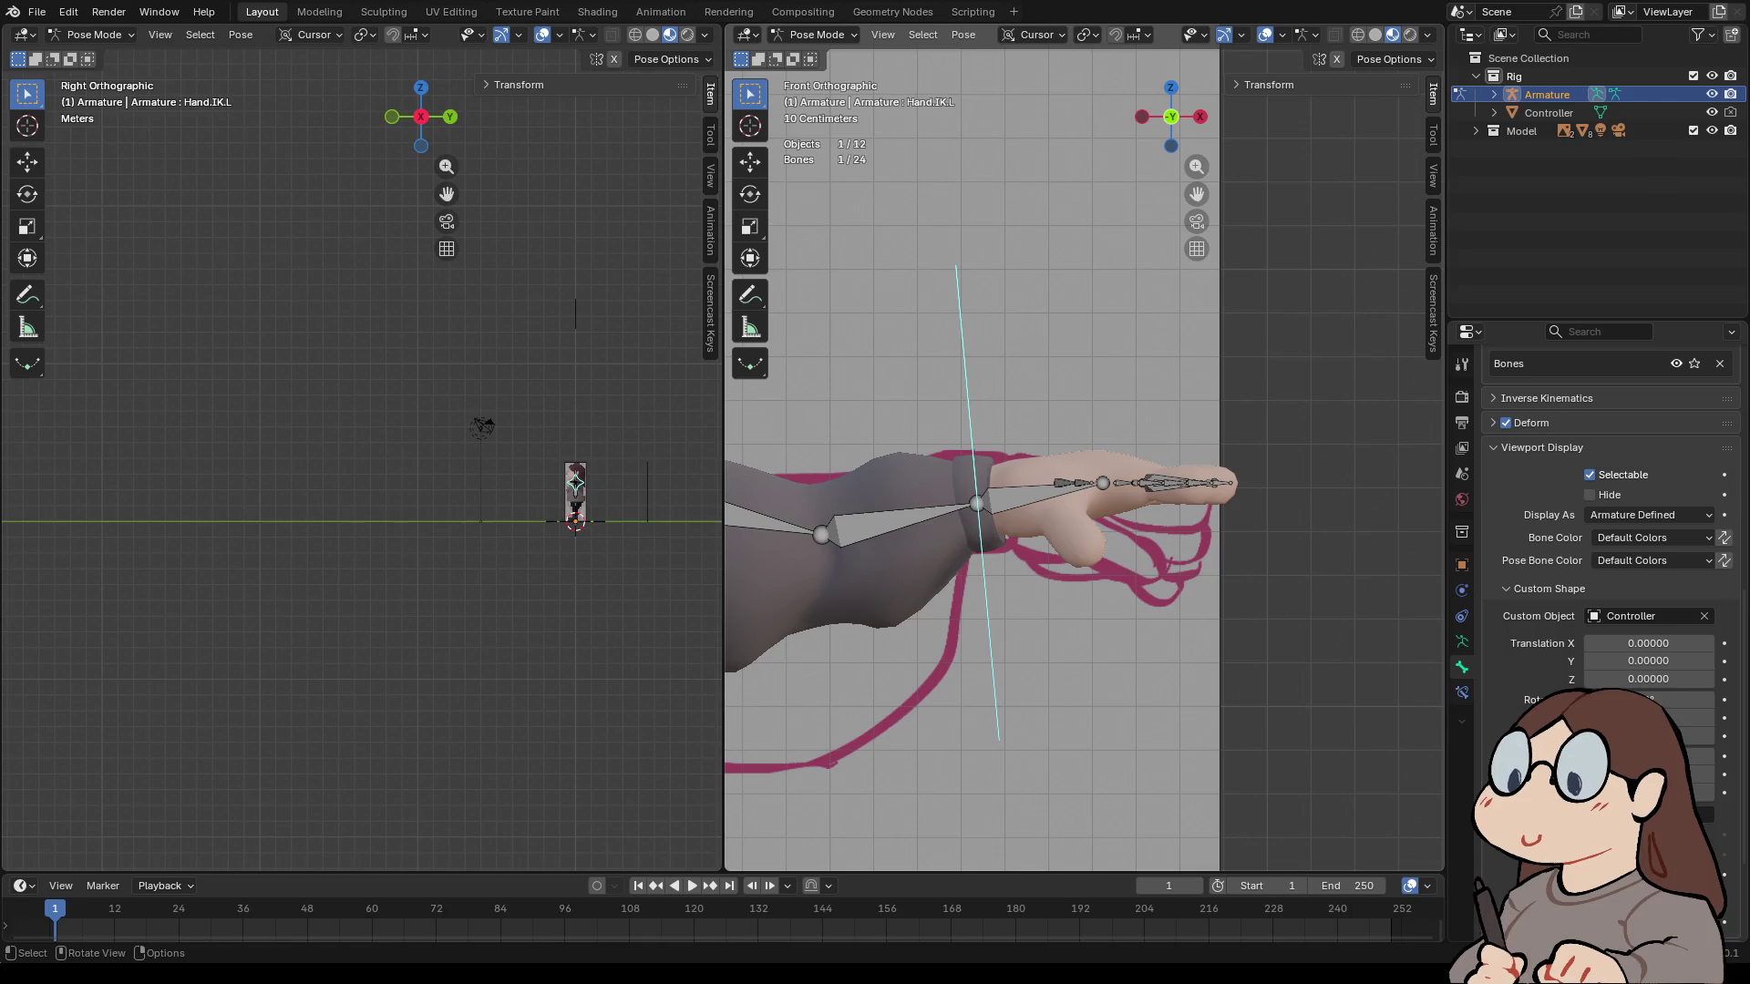
- In Edit Mode, raise the left wrist joint 0.045864 m along Z
{"action": "key", "text": "r"}
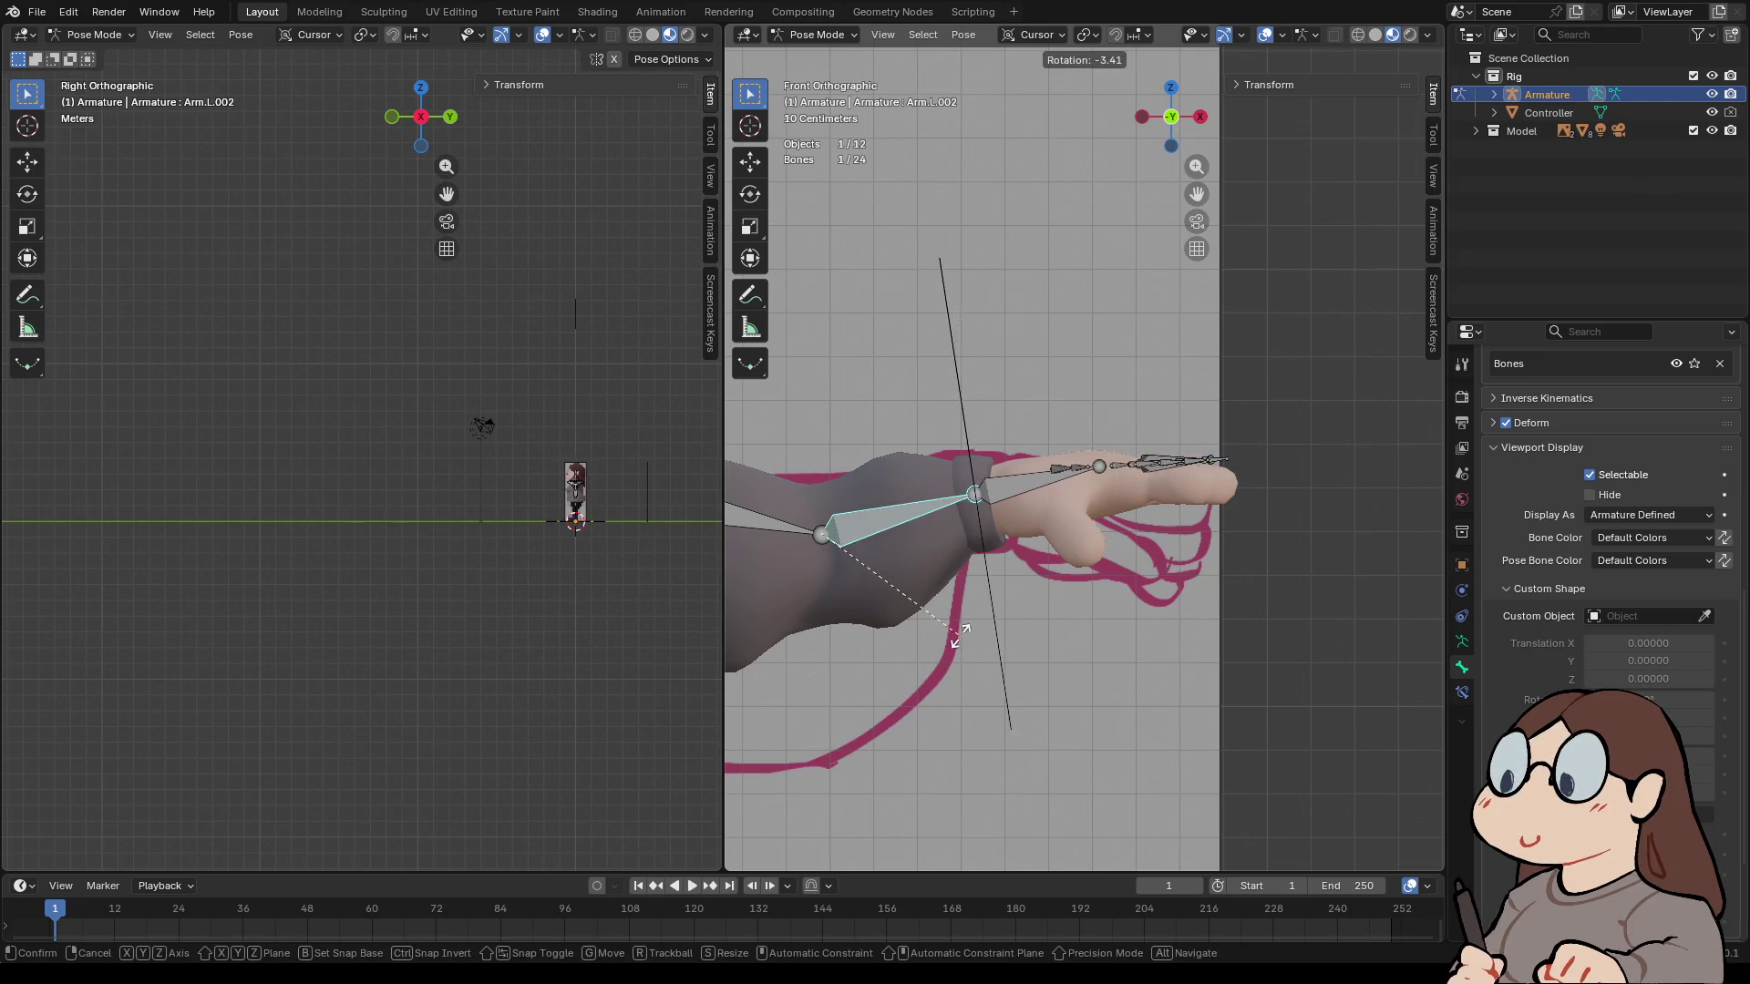
{"action": "key", "text": "Escape"}
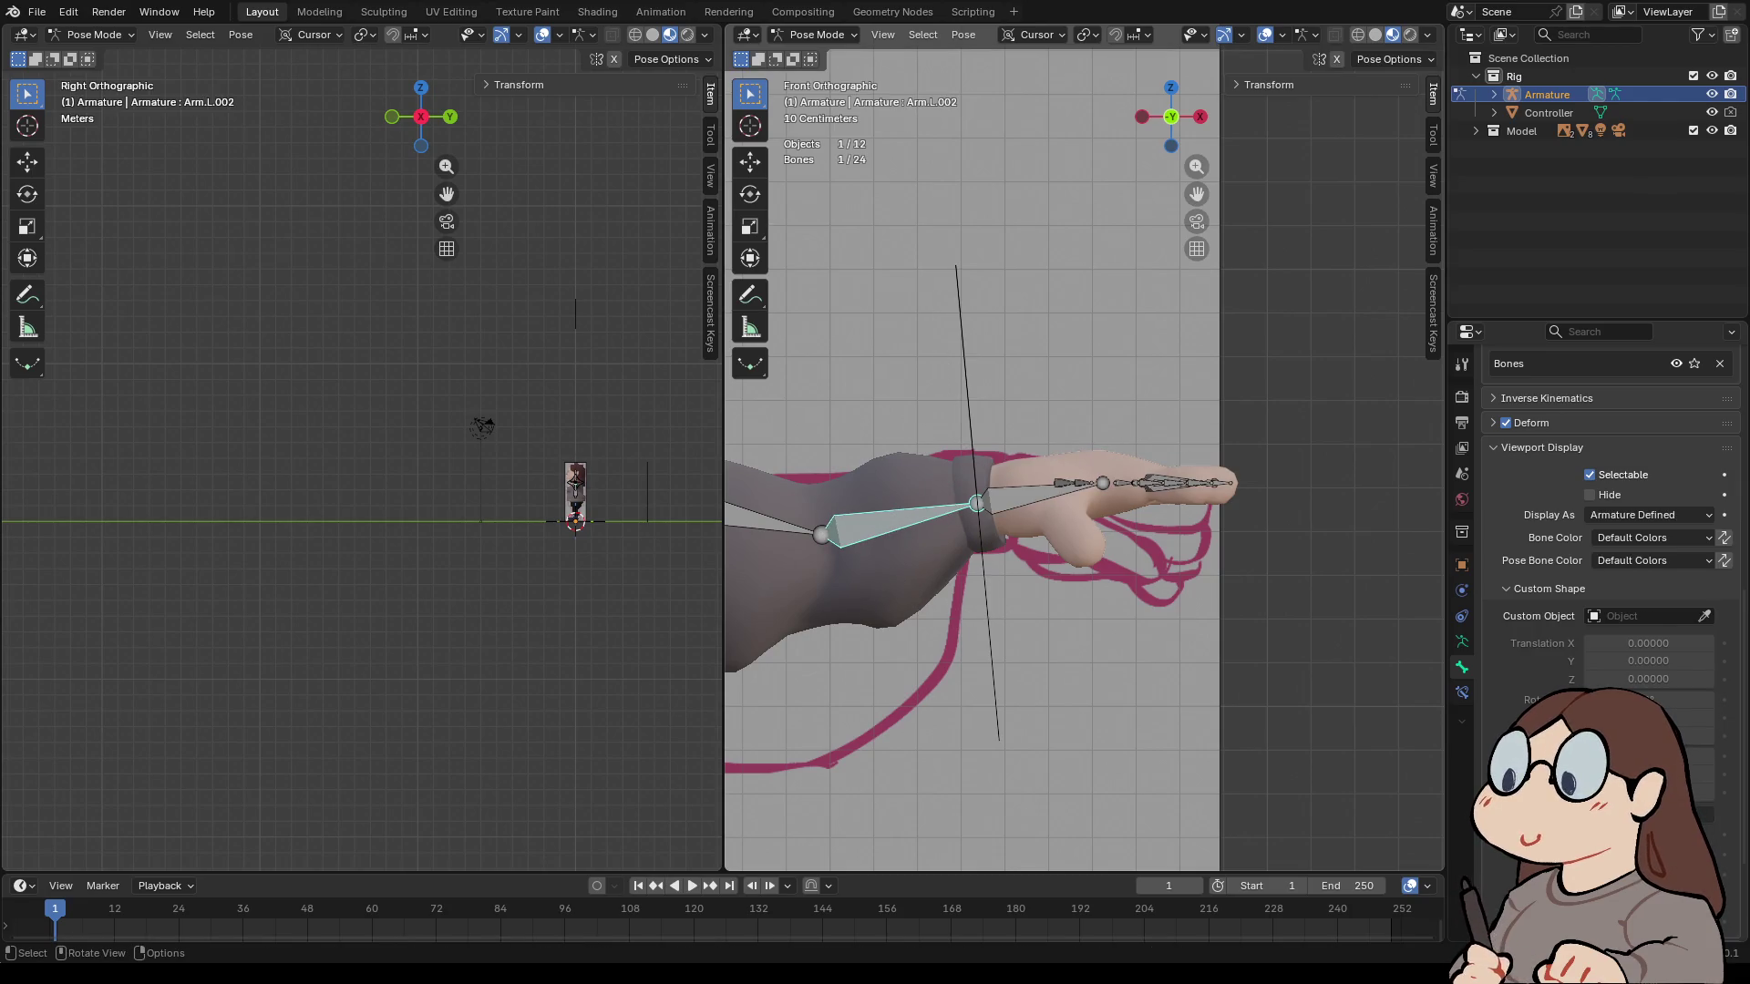
{"action": "left_click", "coordinate": [816, 35]}
{"action": "left_click", "coordinate": [816, 71]}
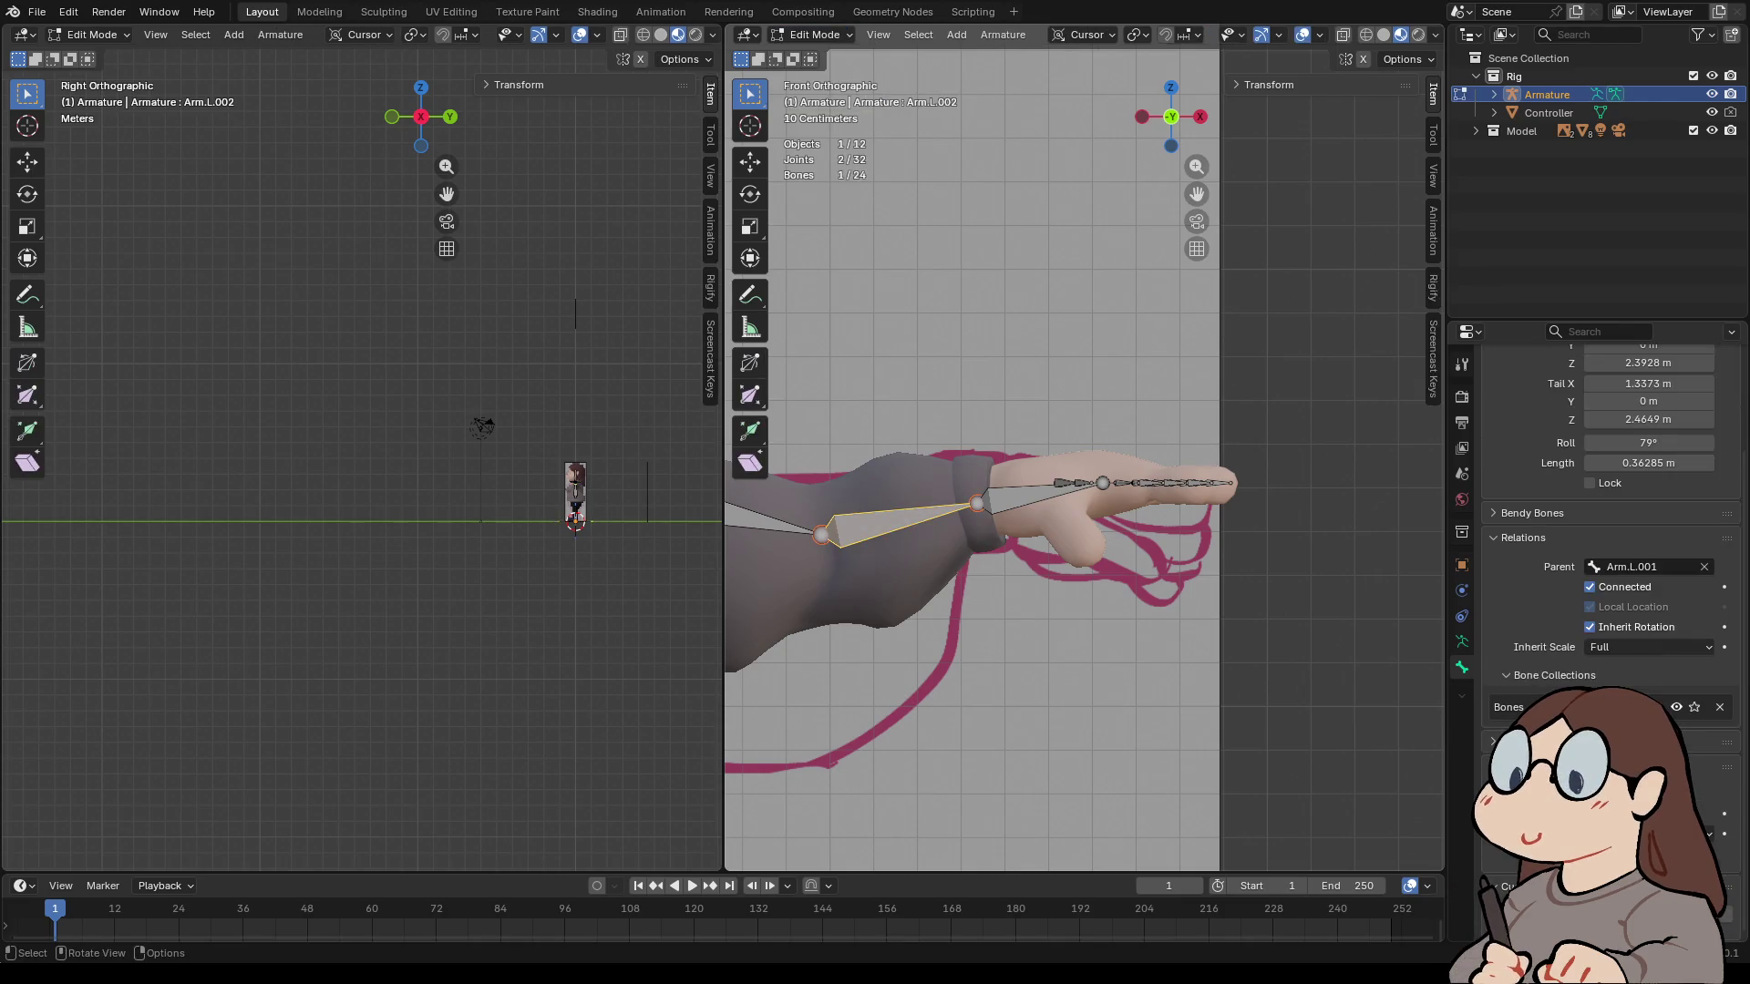
{"action": "left_click", "coordinate": [976, 504]}
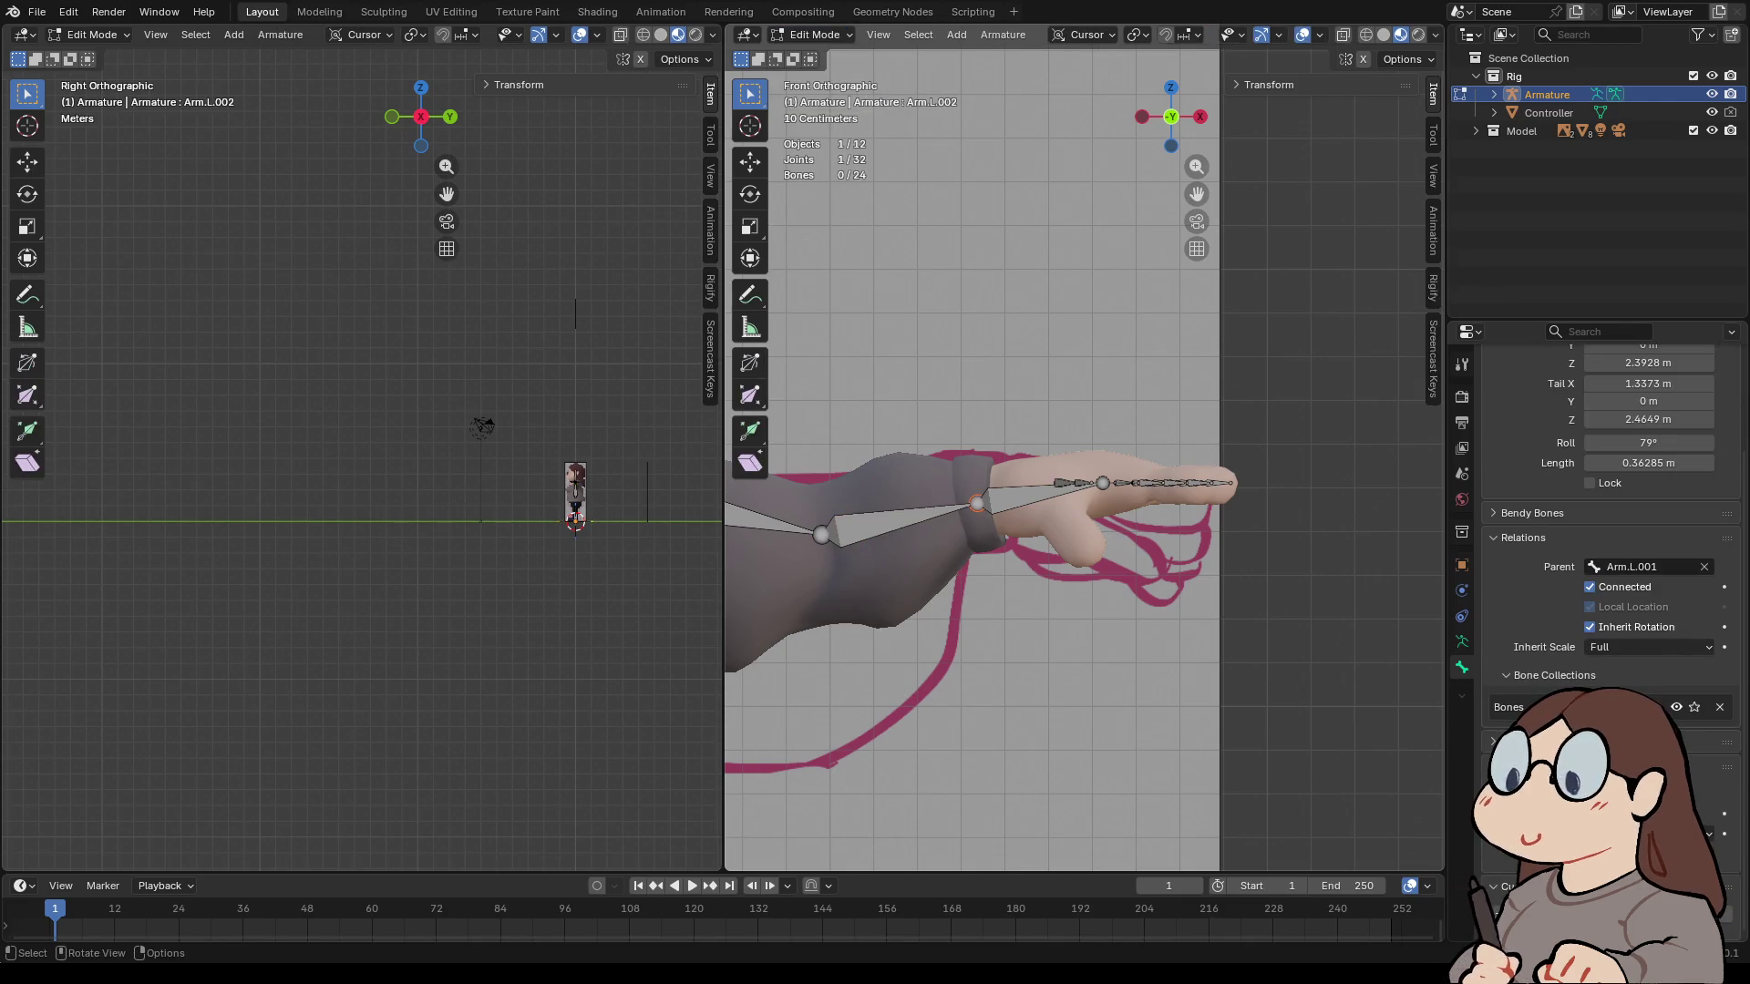
{"action": "key", "text": "g"}
{"action": "key", "text": "z"}
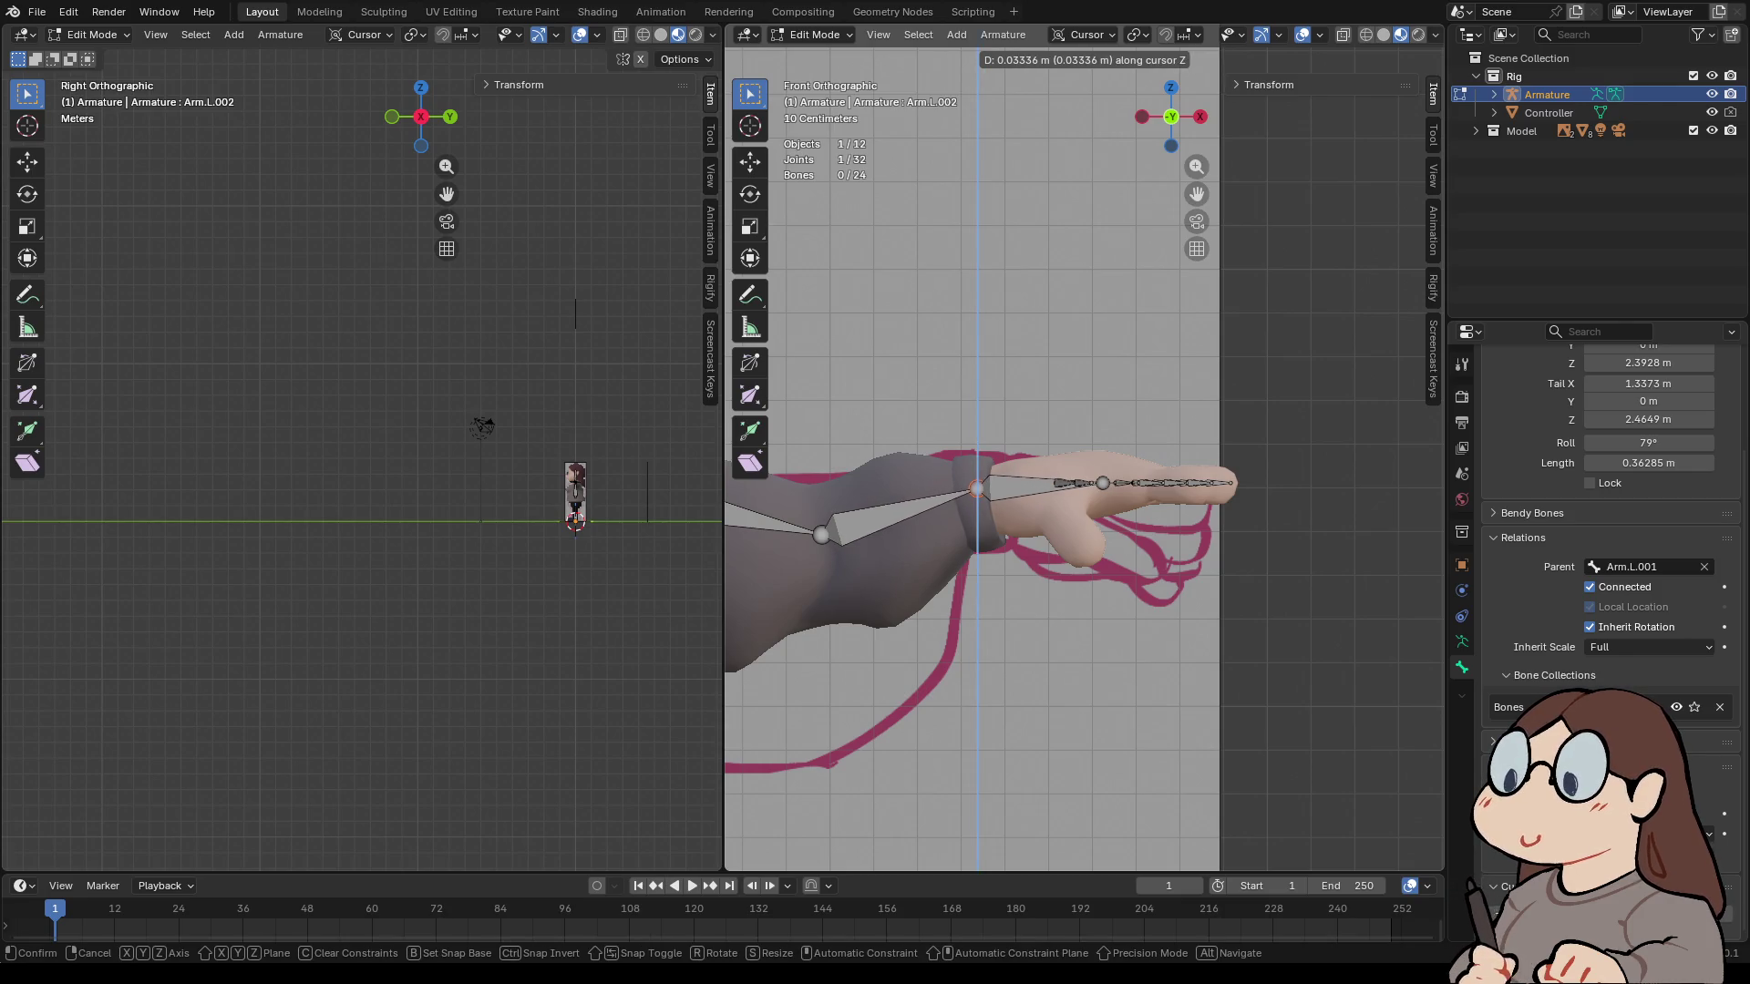
{"action": "key", "text": "Return"}
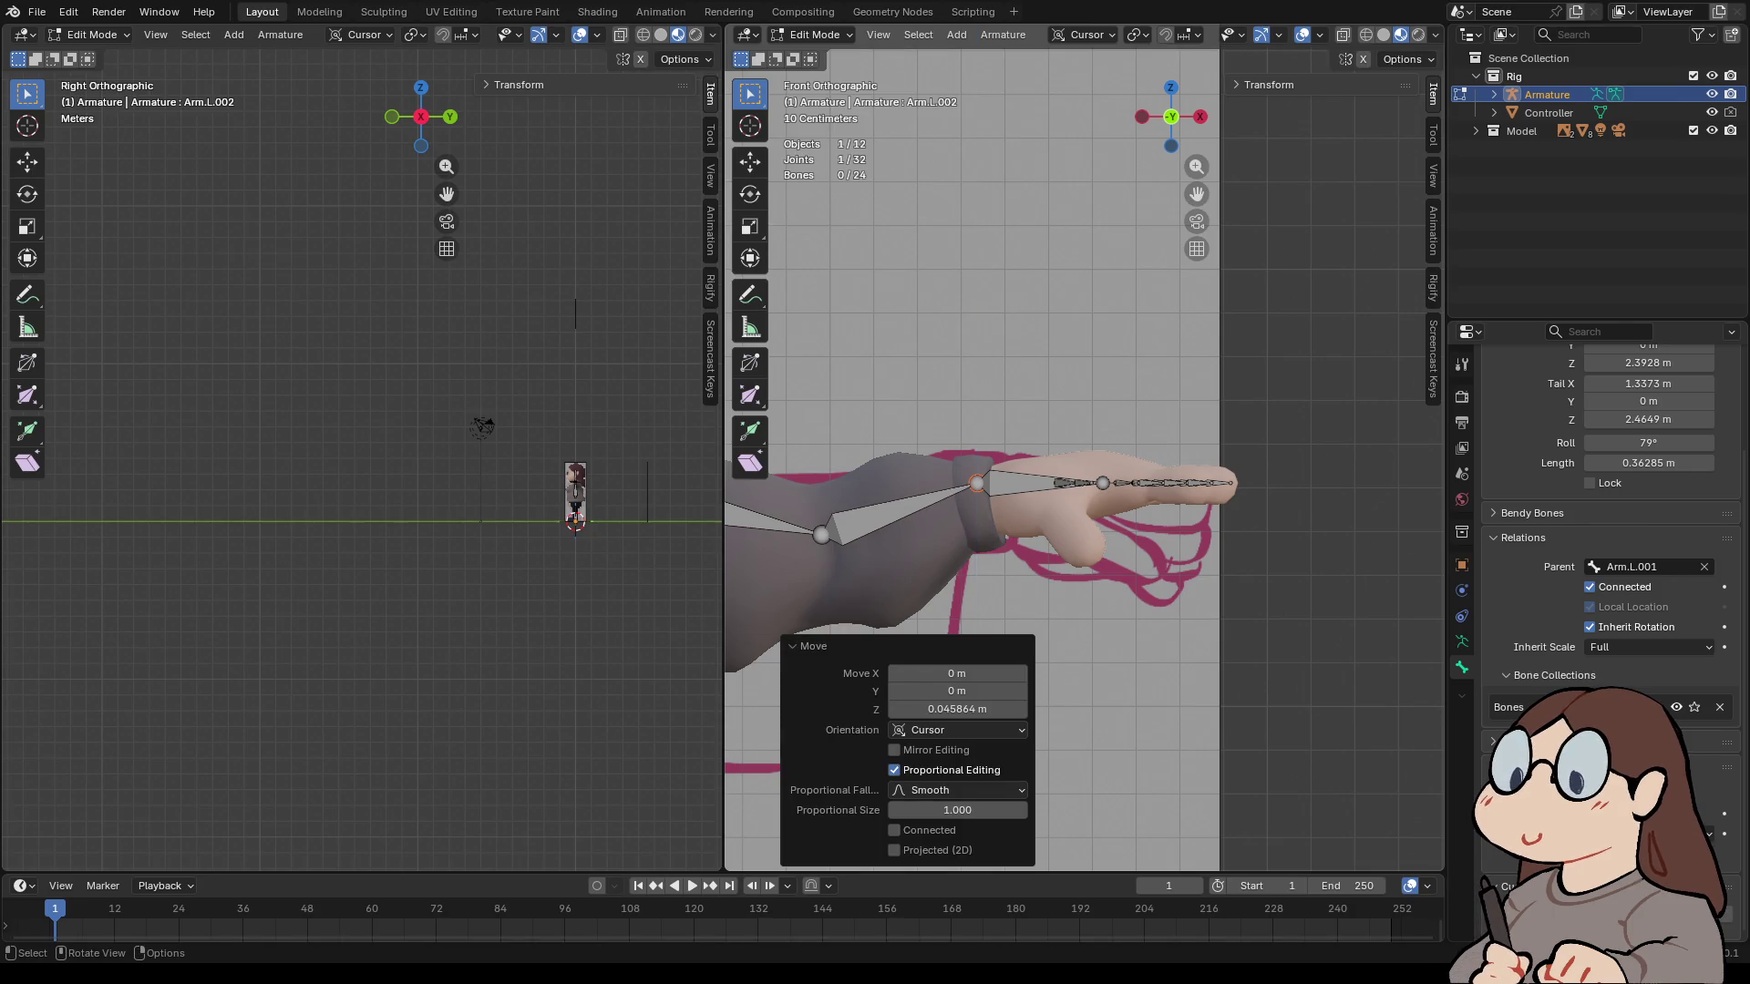
- Return to Object Mode and reselect the armature
{"action": "key", "text": "Tab"}
{"action": "left_click", "coordinate": [978, 593]}
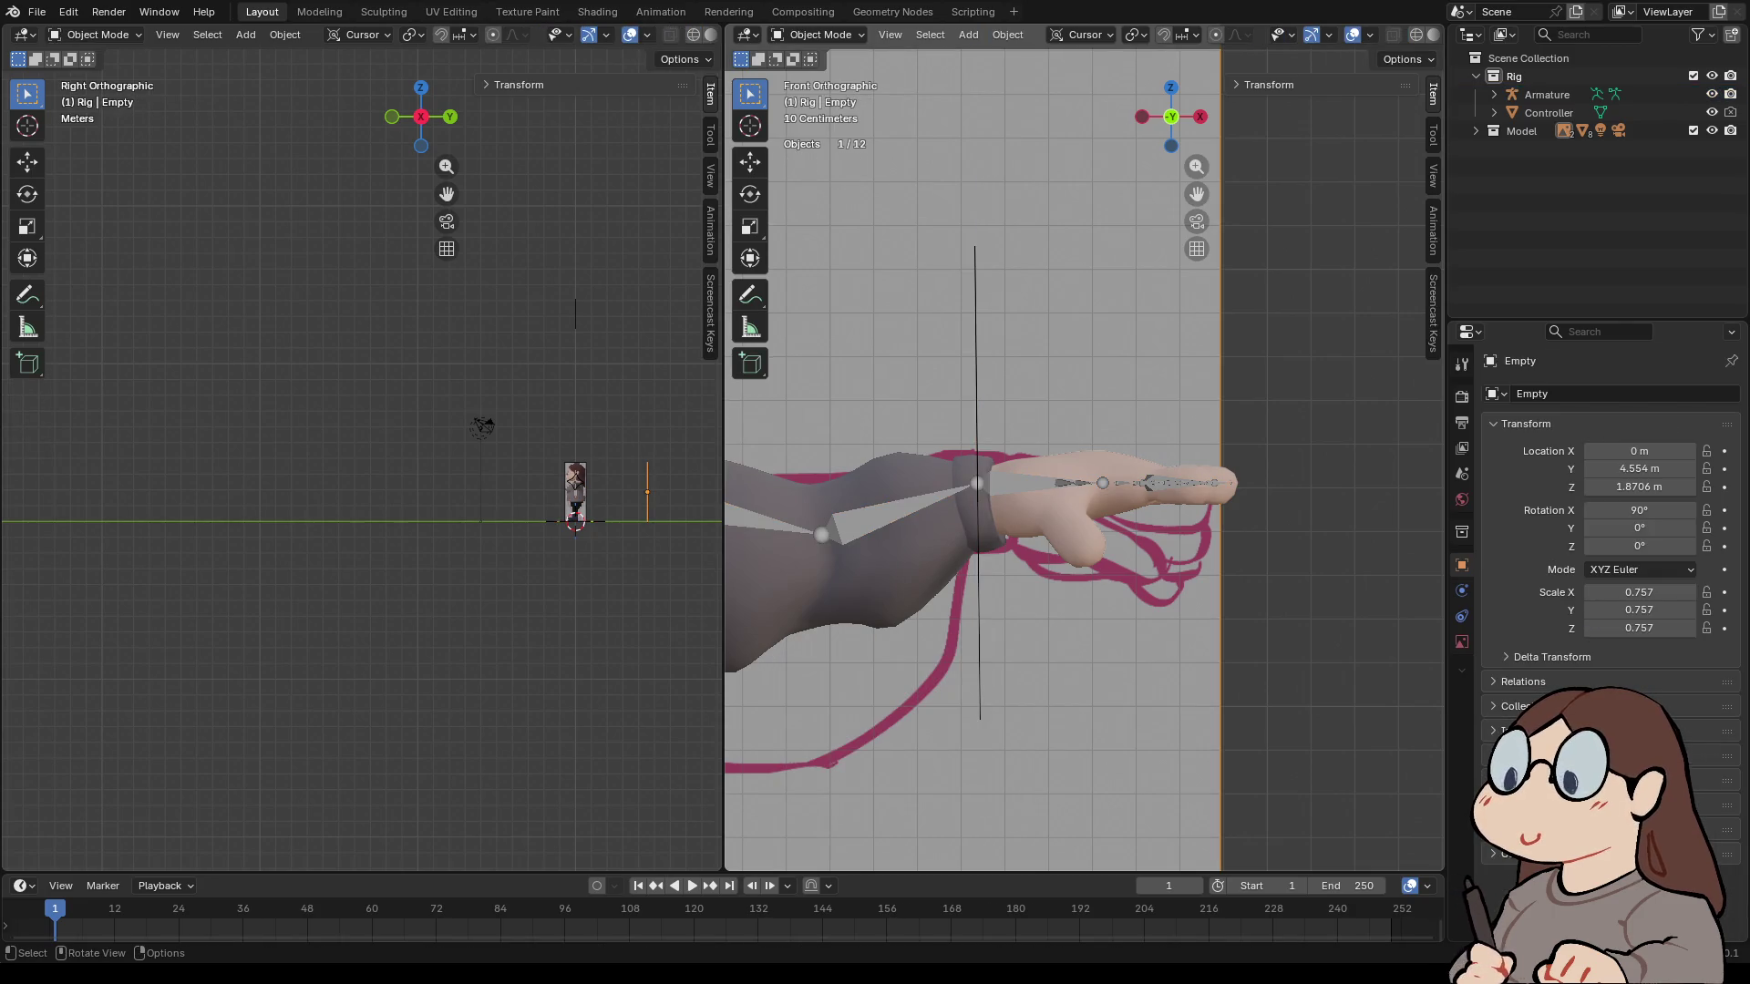
{"action": "left_click", "coordinate": [1614, 94]}
{"action": "scroll", "coordinate": [1084, 448], "scroll_direction": "up", "scroll_amount": 4}
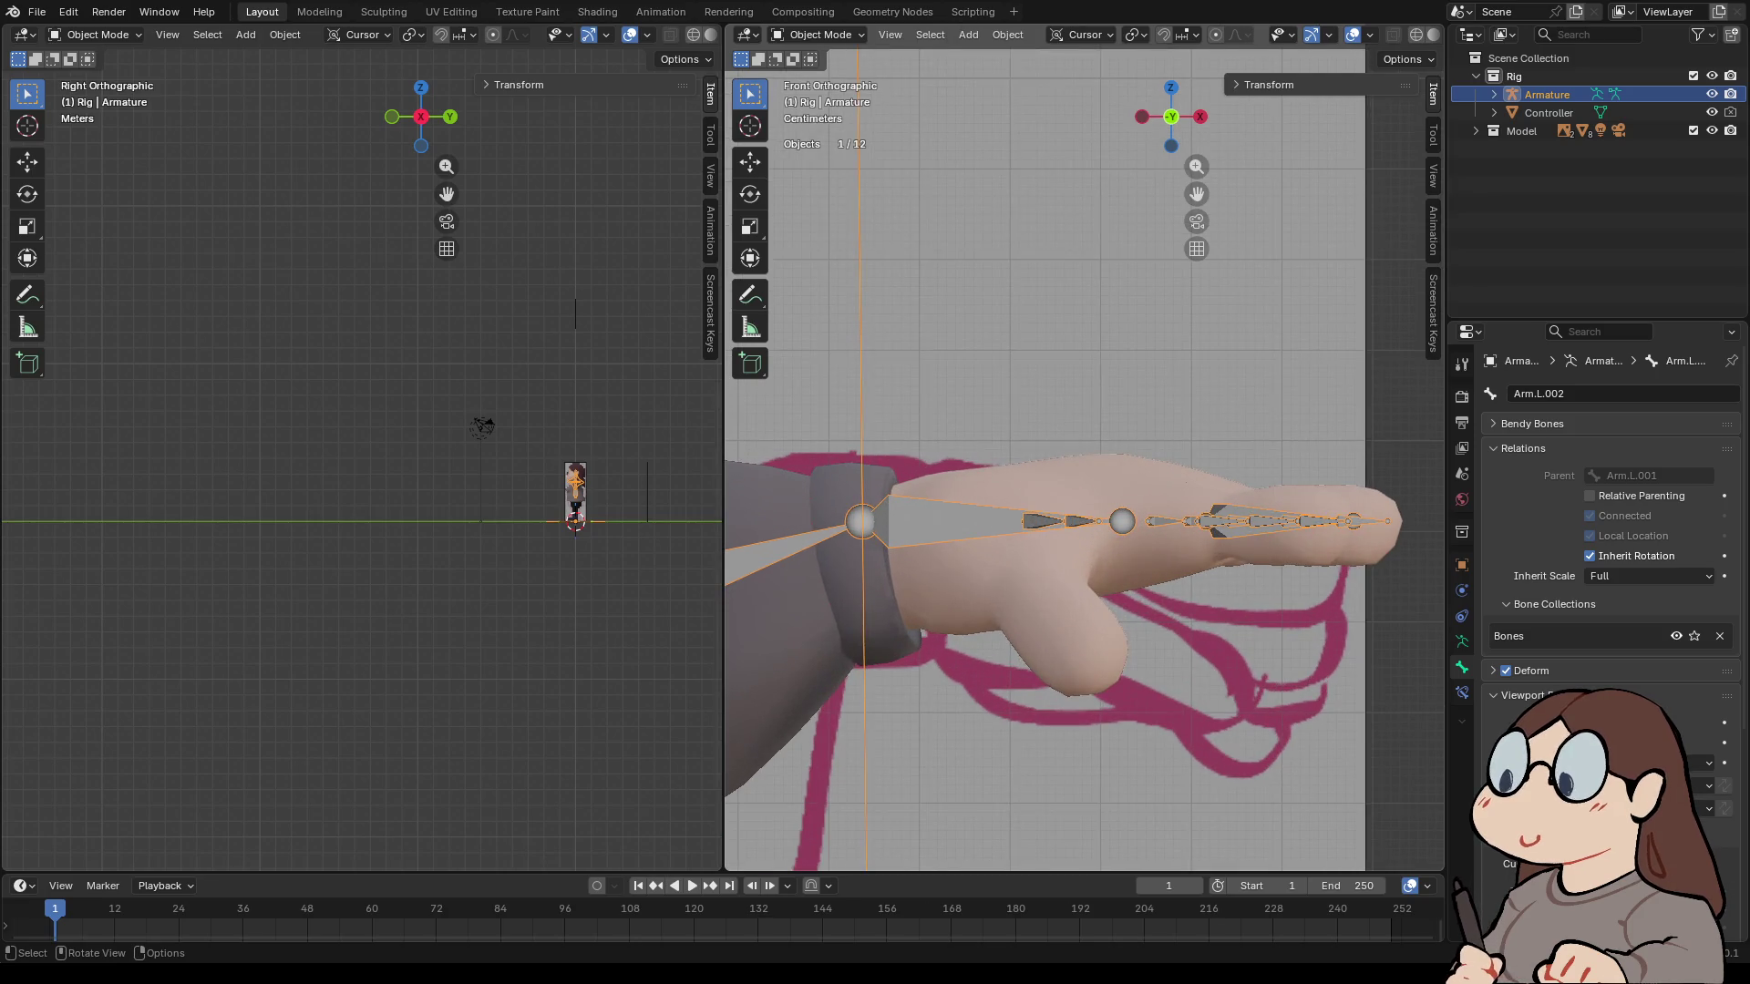
{"action": "scroll", "coordinate": [1085, 448], "scroll_direction": "down", "scroll_amount": 3}
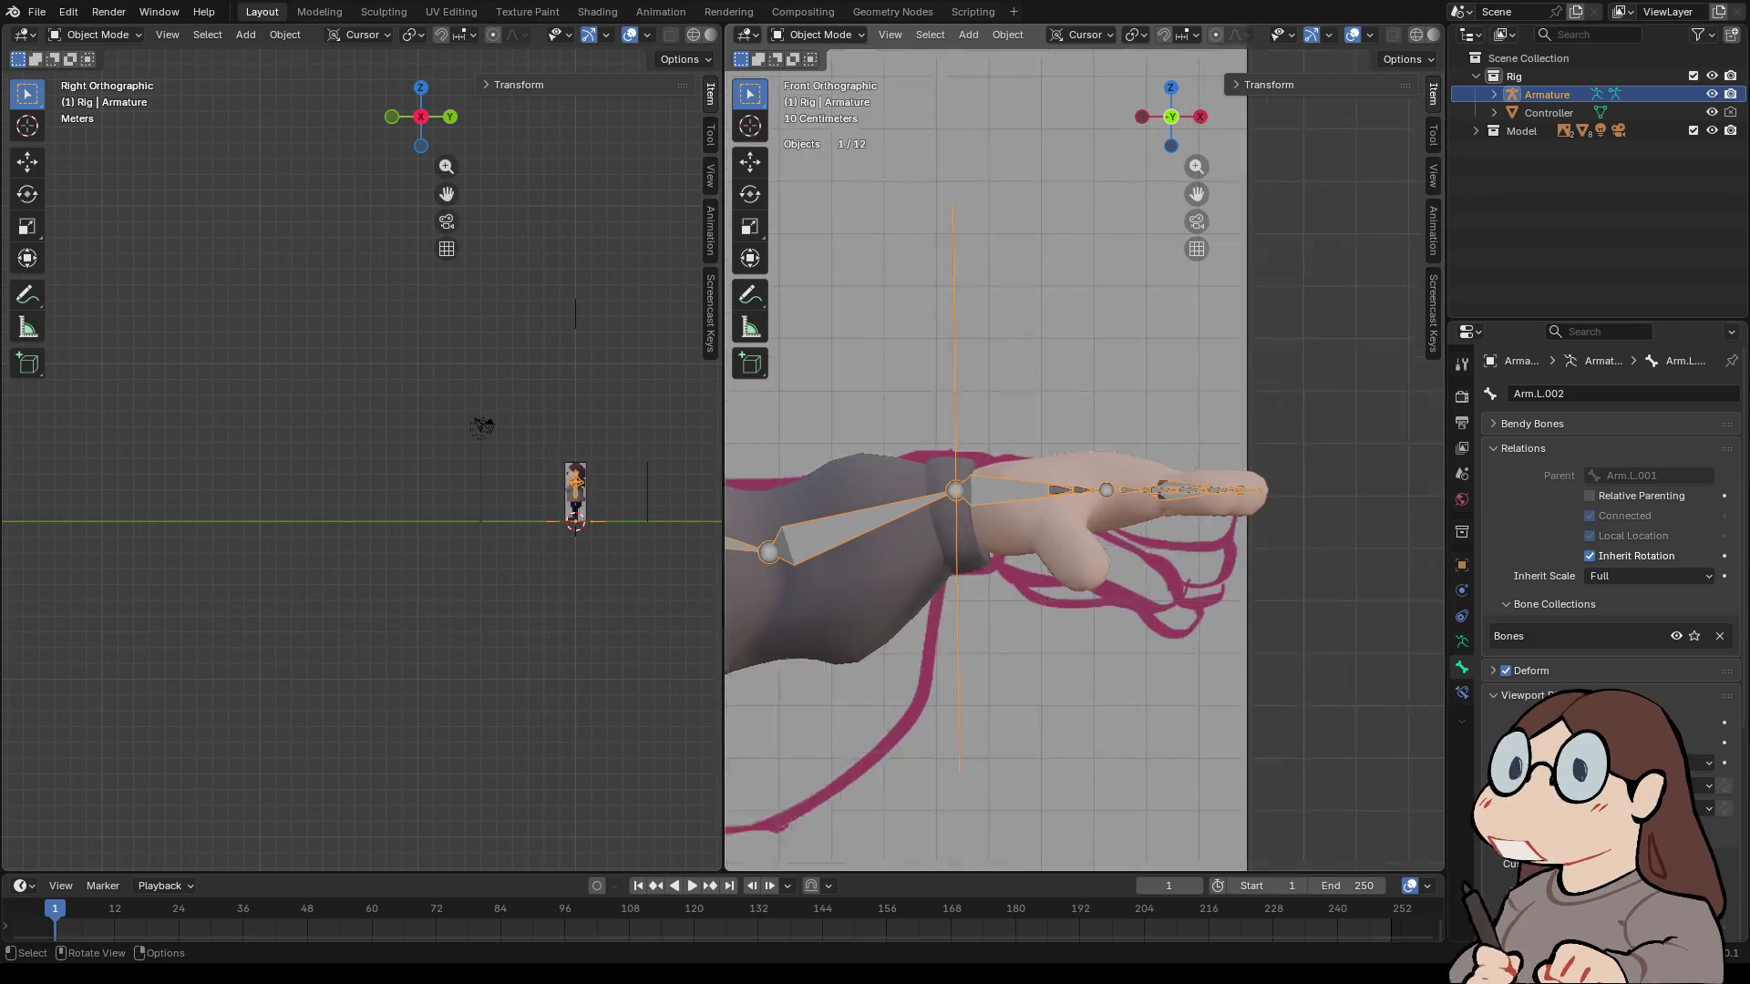
{"action": "scroll", "coordinate": [1086, 447], "scroll_direction": "up", "scroll_amount": 4}
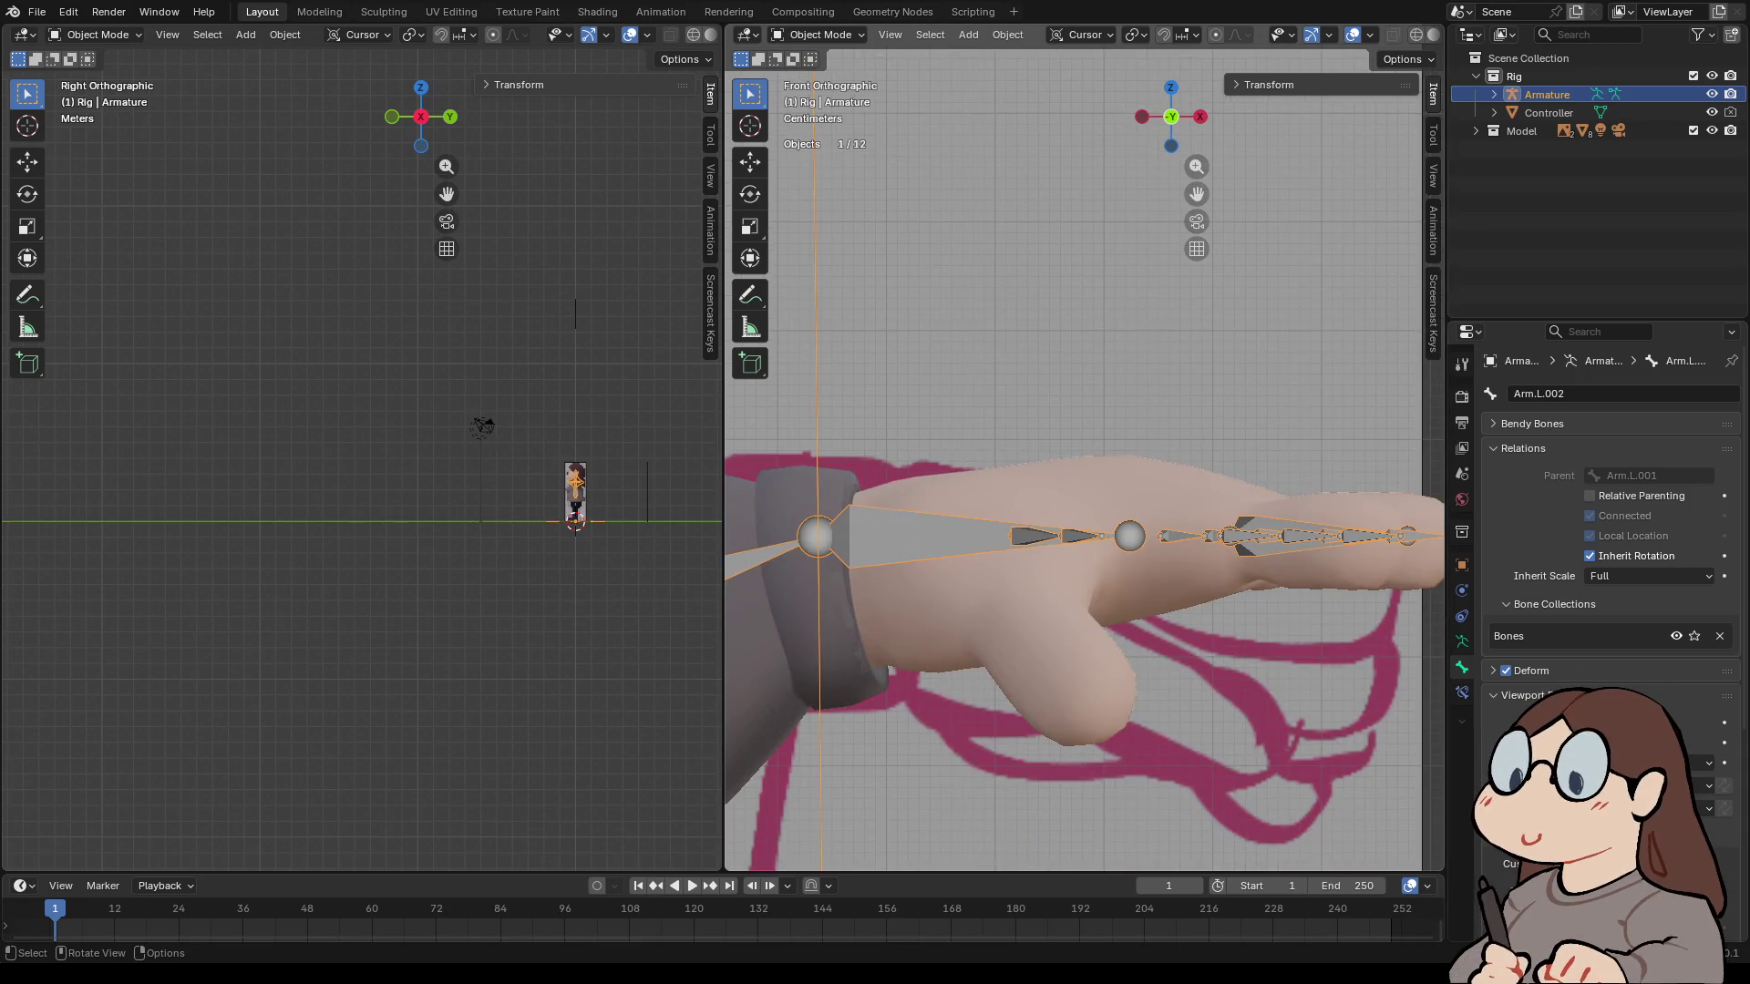
{"action": "scroll", "coordinate": [1085, 447], "scroll_direction": "down", "scroll_amount": 2}
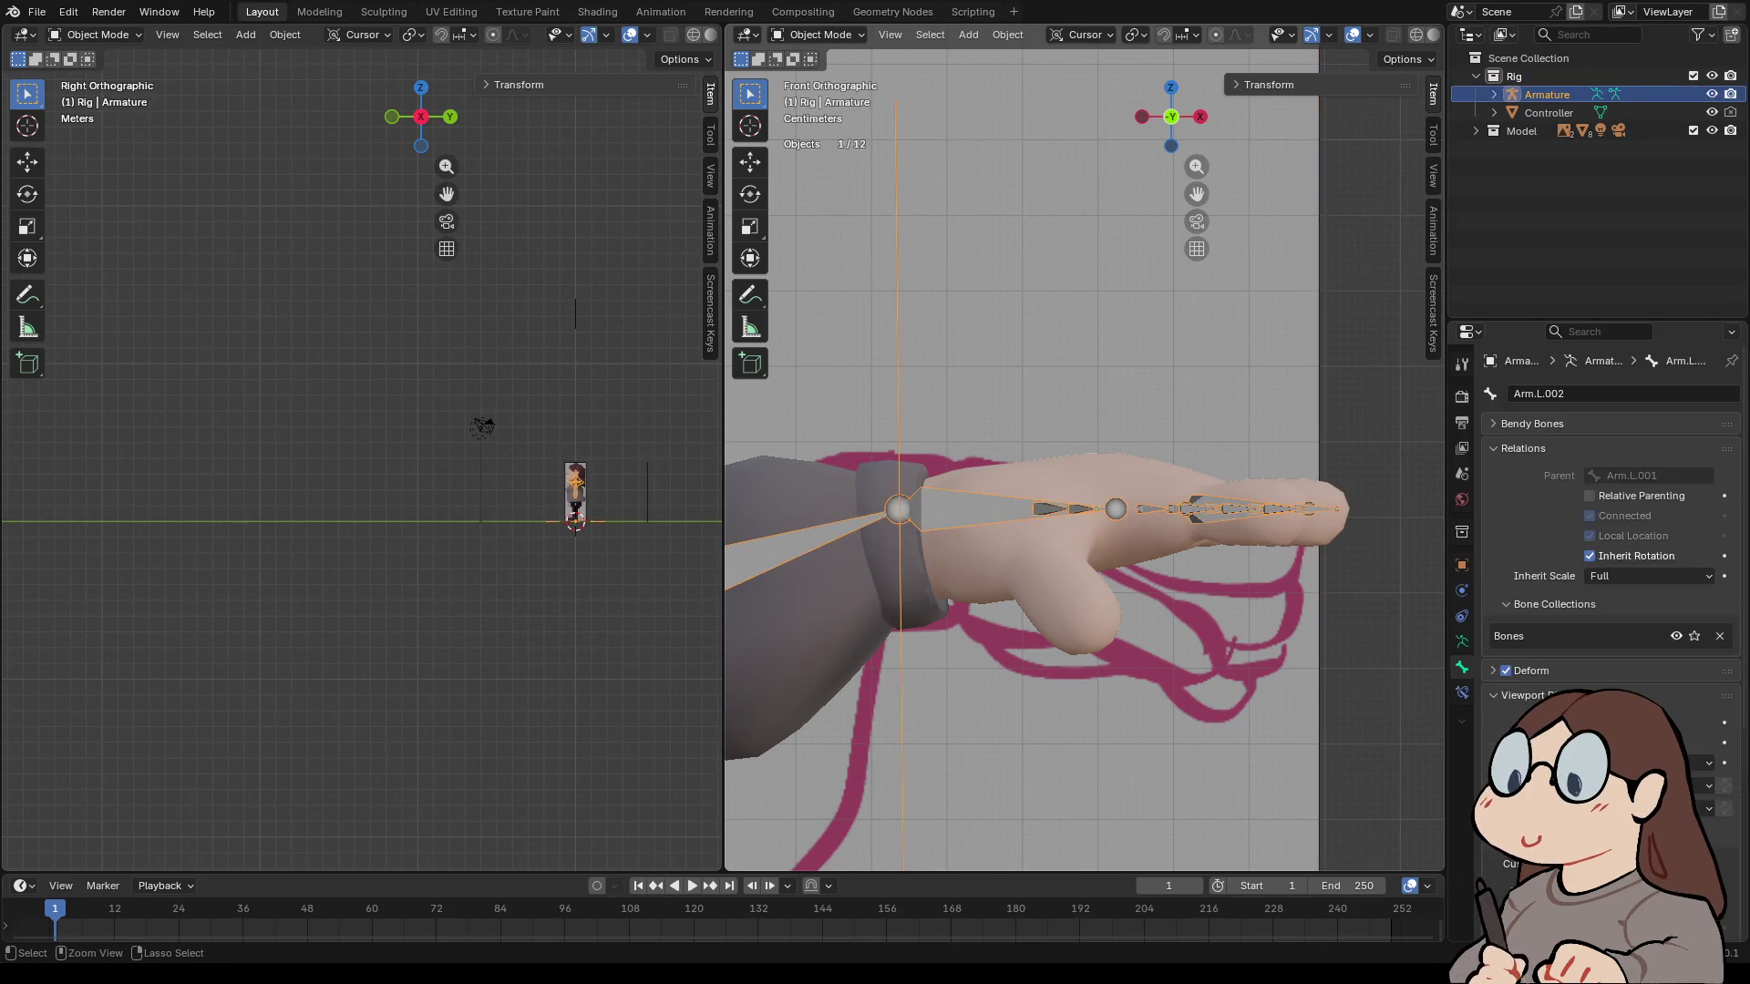
- Select the thumb base bone and Finger.Thumb.L.002 in Pose Mode
{"action": "key", "text": "Tab"}
{"action": "left_click", "coordinate": [1030, 537]}
{"action": "key", "text": "ctrl+Tab"}
{"action": "middle_click_drag", "start_coordinate": [1084, 456], "coordinate": [1130, 428]}
{"action": "left_click", "coordinate": [1108, 565], "text": "shift"}
{"action": "mouse_move", "coordinate": [1107, 565]}
{"action": "middle_mouse_down"}
{"action": "mouse_move", "coordinate": [1098, 446]}
{"action": "mouse_move", "coordinate": [1180, 451]}
{"action": "middle_mouse_up"}
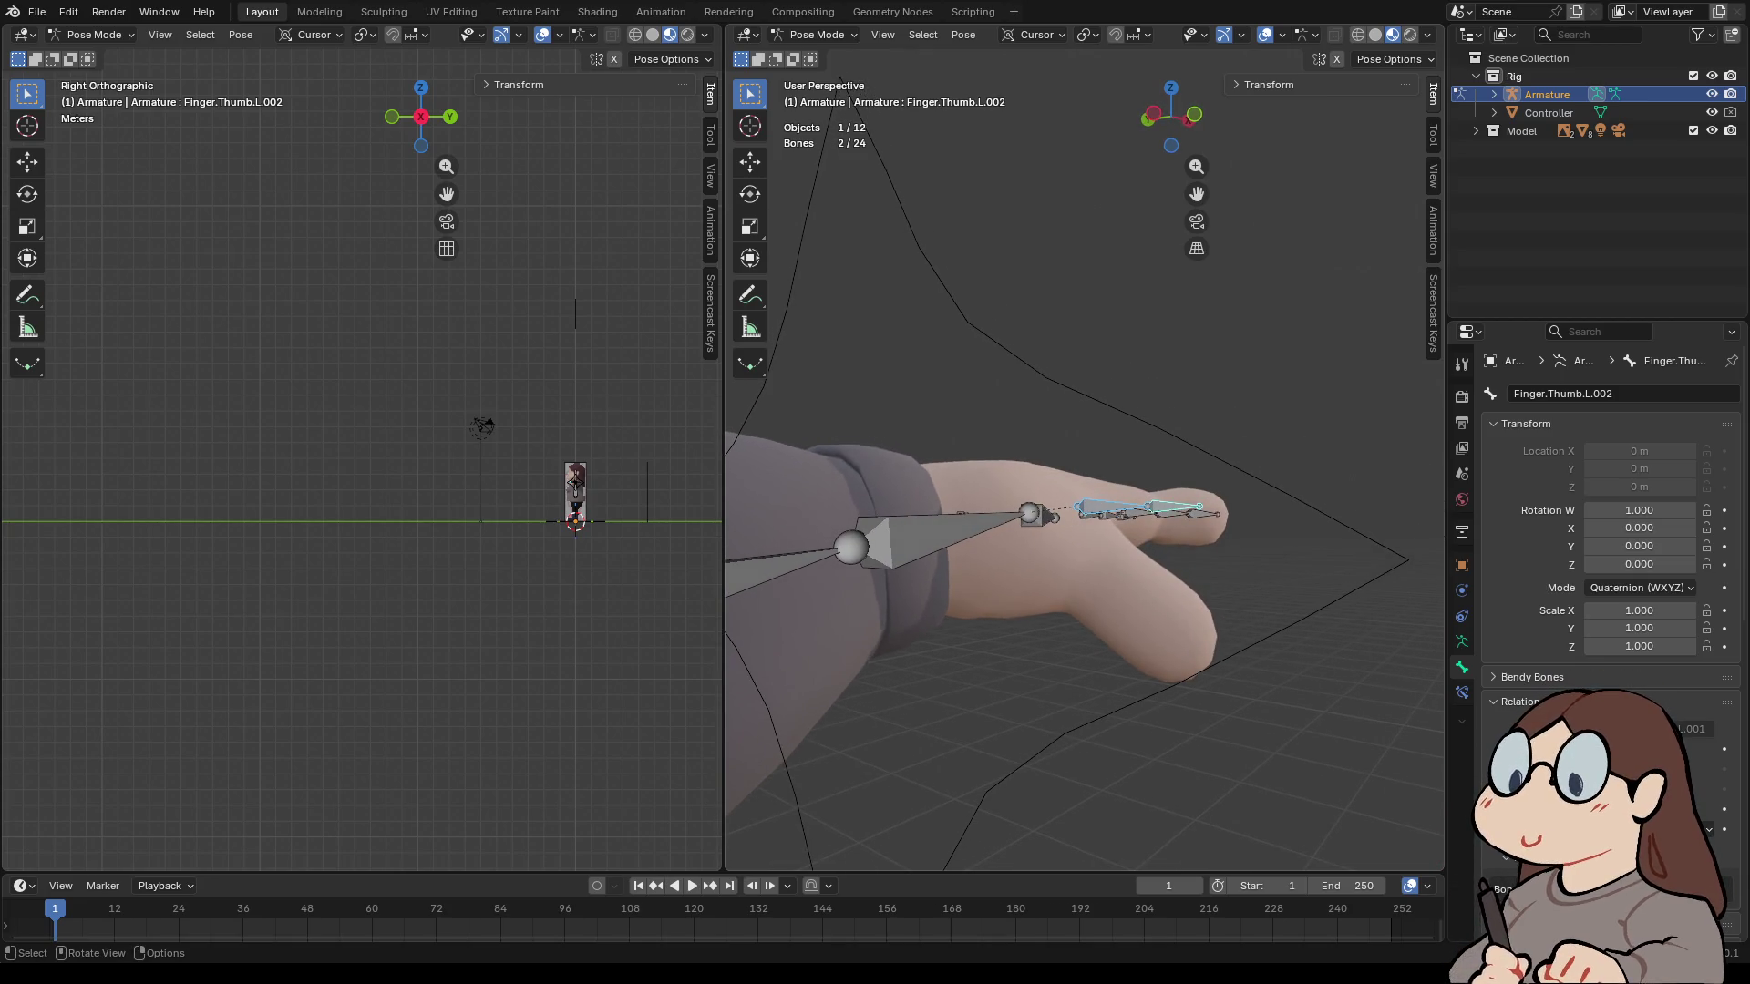
- Bend the left thumb bones down 41.6° and lower them in front orthographic view
{"action": "key", "text": "r"}
{"action": "left_click", "coordinate": [1258, 497]}
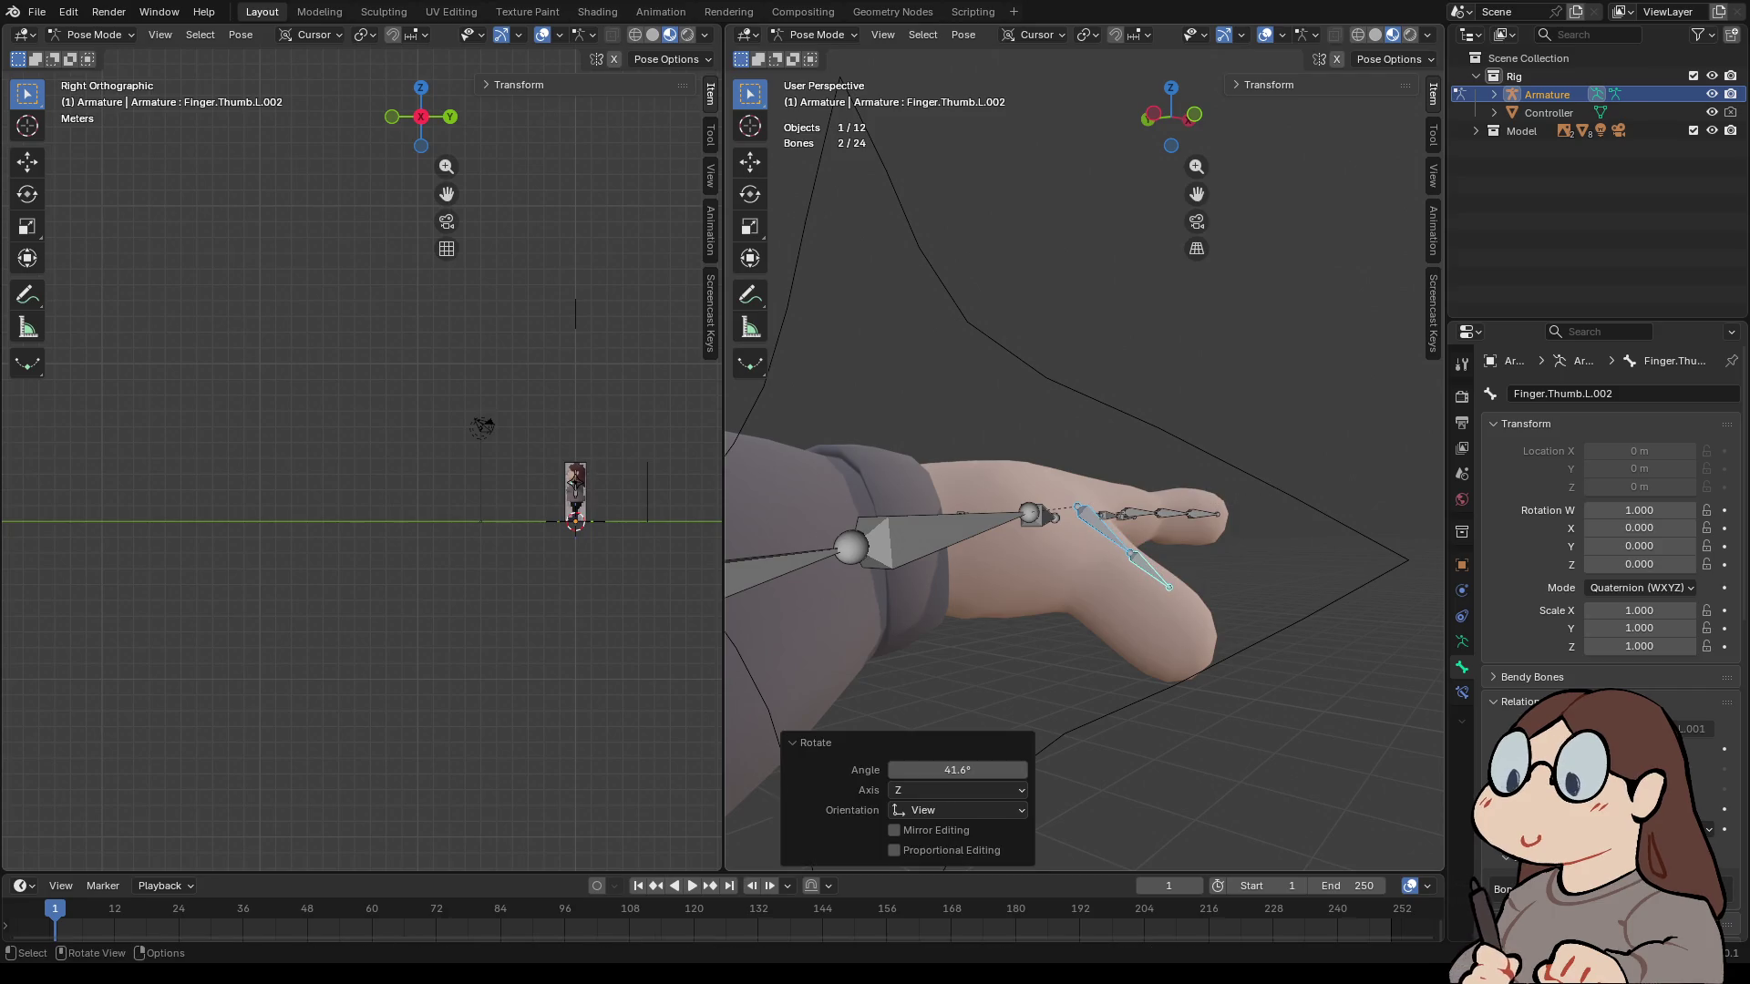
{"action": "key", "text": "g"}
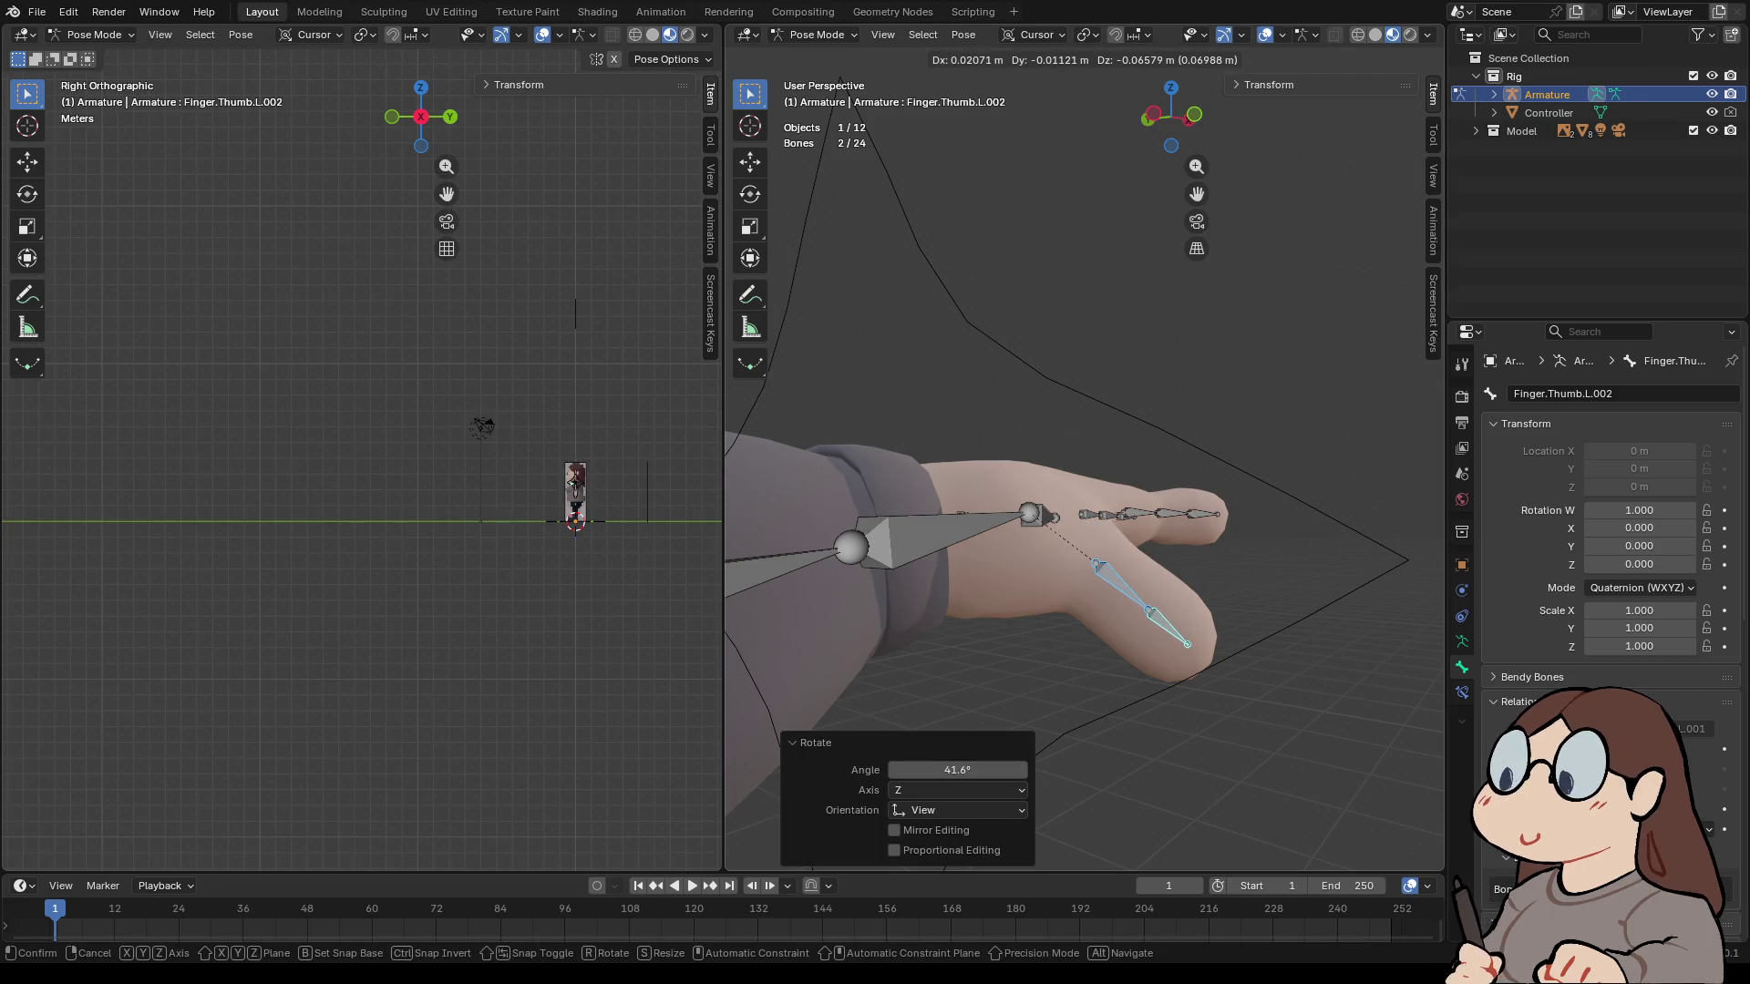
{"action": "key", "text": "Escape"}
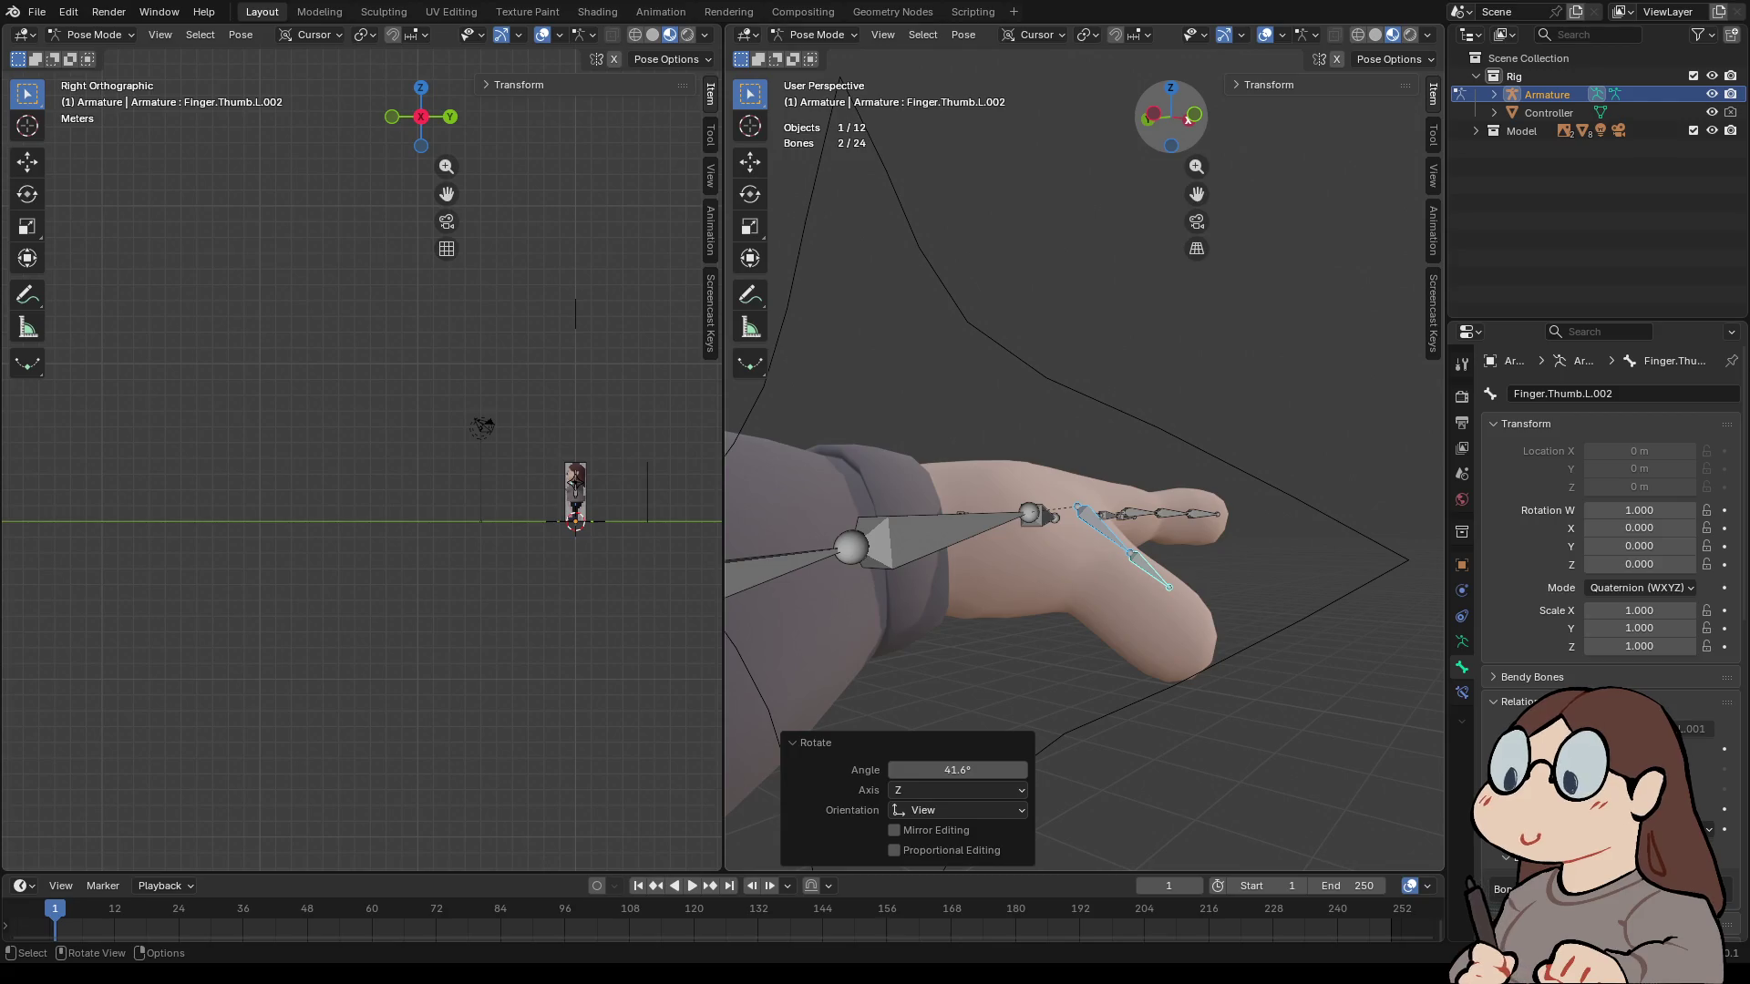
{"action": "key", "text": "KP_7"}
{"action": "key", "text": "KP_1"}
{"action": "key", "text": "g"}
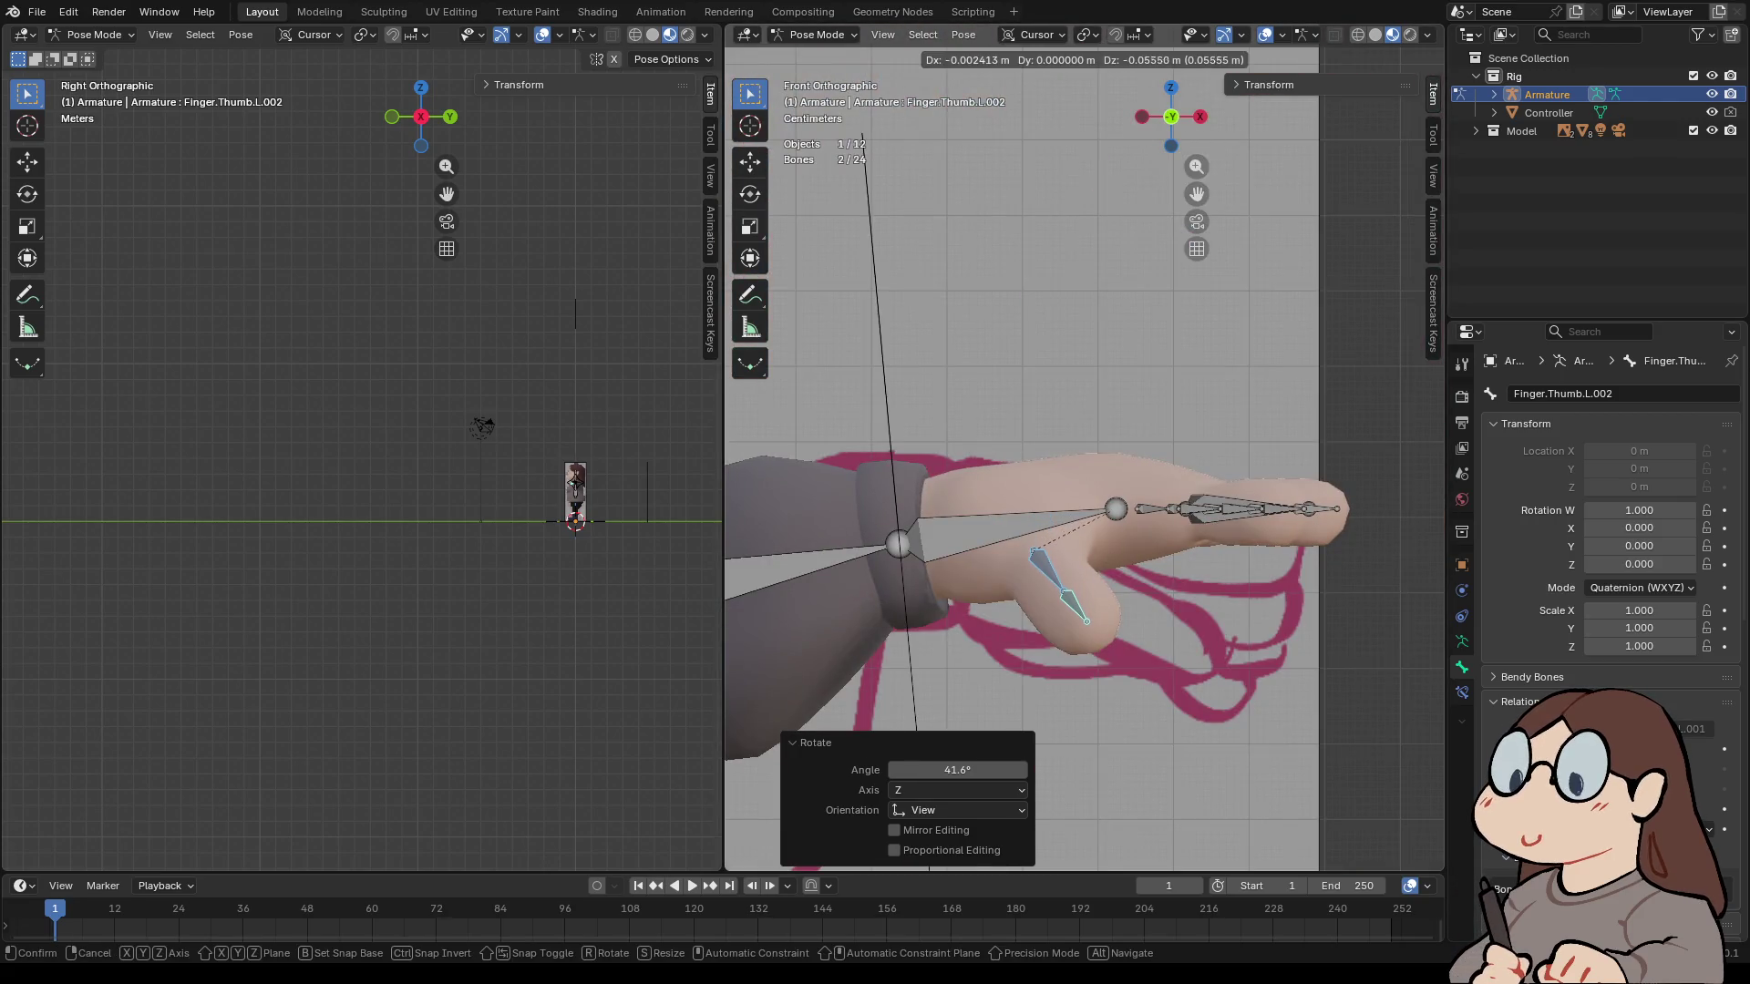
{"action": "key", "text": "Return"}
- Nudge the thumb bones from the top view so they sit inside the model's thumb
{"action": "left_click", "coordinate": [1171, 87]}
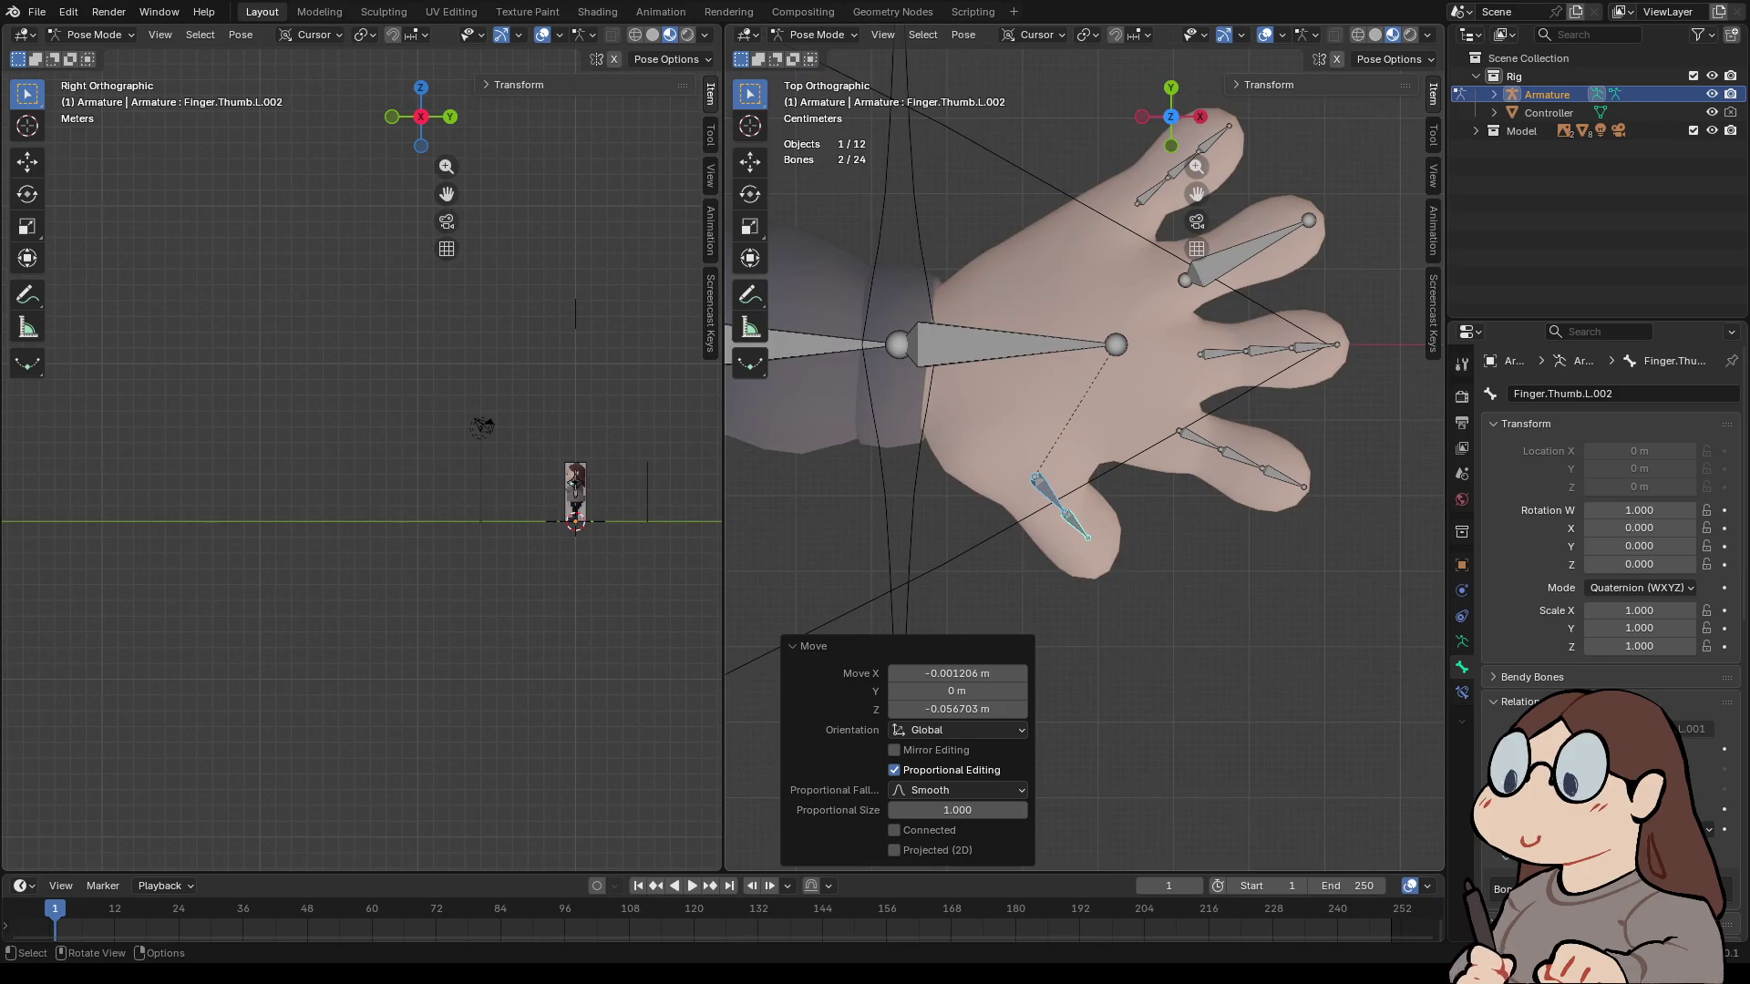
{"action": "key", "text": "g"}
{"action": "key", "text": "Return"}
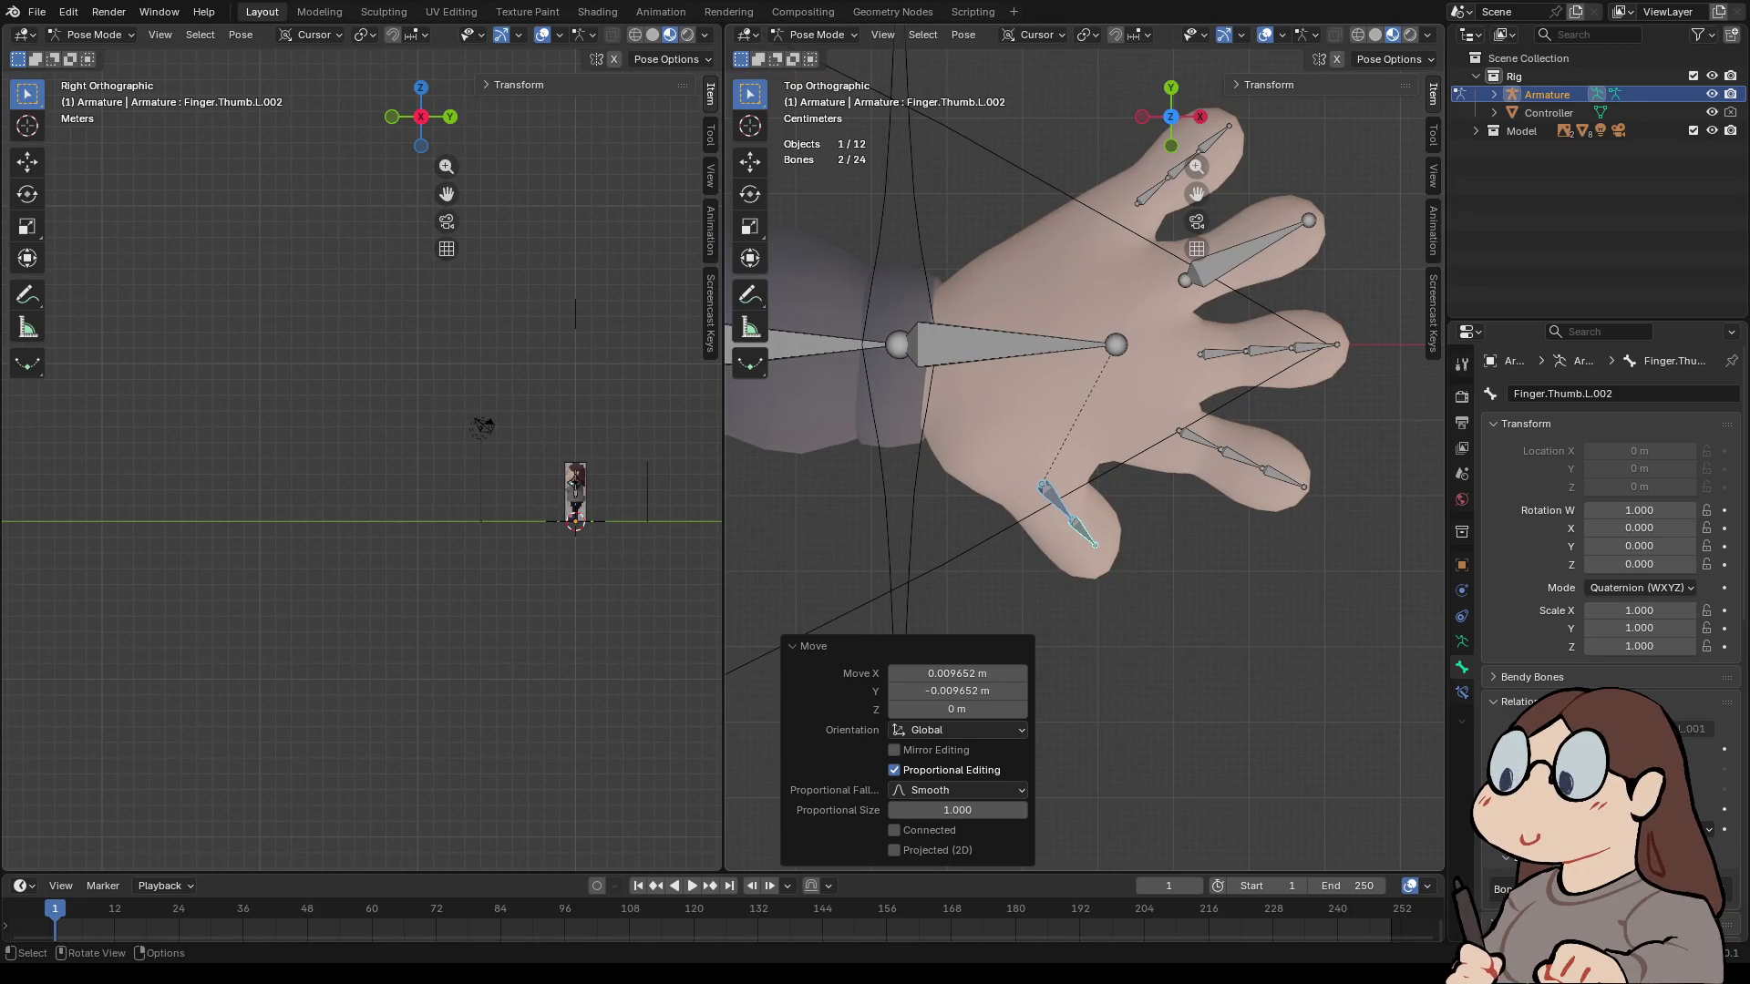
{"action": "left_click", "coordinate": [1171, 146]}
{"action": "mouse_move", "coordinate": [1171, 145]}
{"action": "left_mouse_down"}
{"action": "mouse_move", "coordinate": [1075, 150]}
{"action": "mouse_move", "coordinate": [1148, 145]}
{"action": "mouse_move", "coordinate": [1193, 119]}
{"action": "mouse_move", "coordinate": [1239, 136]}
{"action": "mouse_move", "coordinate": [1181, 123]}
{"action": "mouse_move", "coordinate": [1198, 137]}
{"action": "left_mouse_up"}
- Select the extra bone Finger.Middle.L.014 and switch the armature to Edit Mode
{"action": "left_click", "coordinate": [1221, 339]}
{"action": "scroll", "coordinate": [1084, 456], "scroll_direction": "down", "scroll_amount": 3}
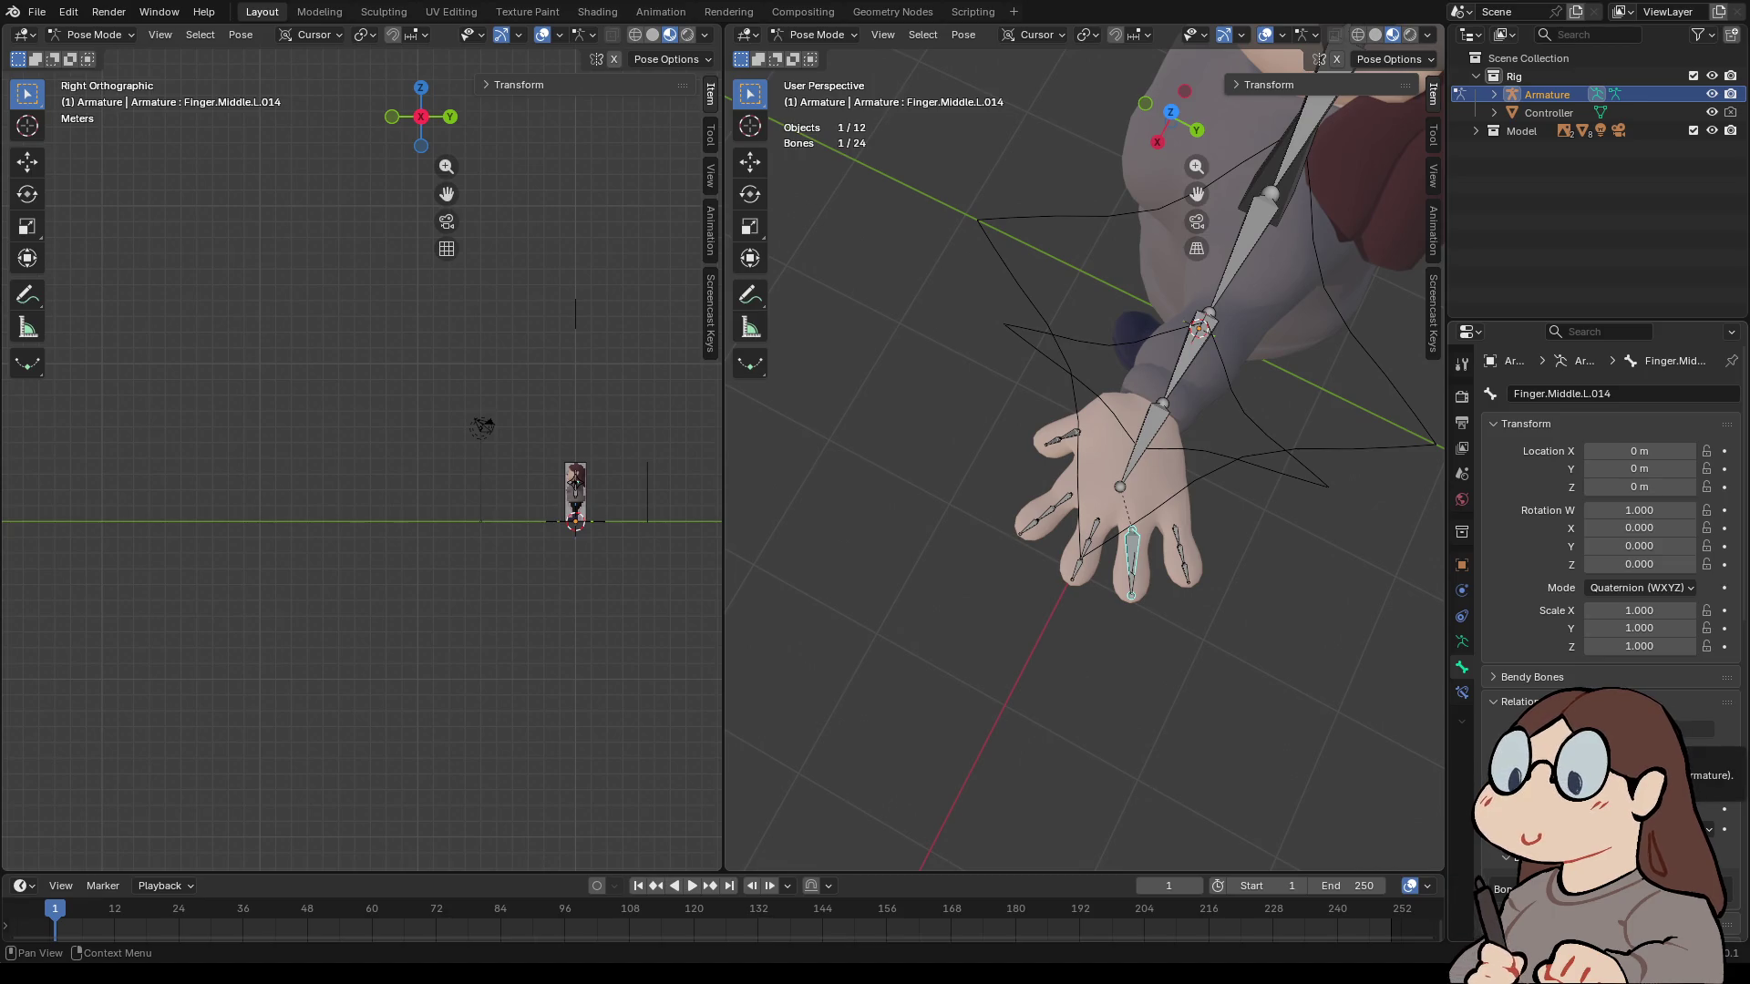
{"action": "scroll", "coordinate": [1603, 501], "scroll_direction": "down", "scroll_amount": 8}
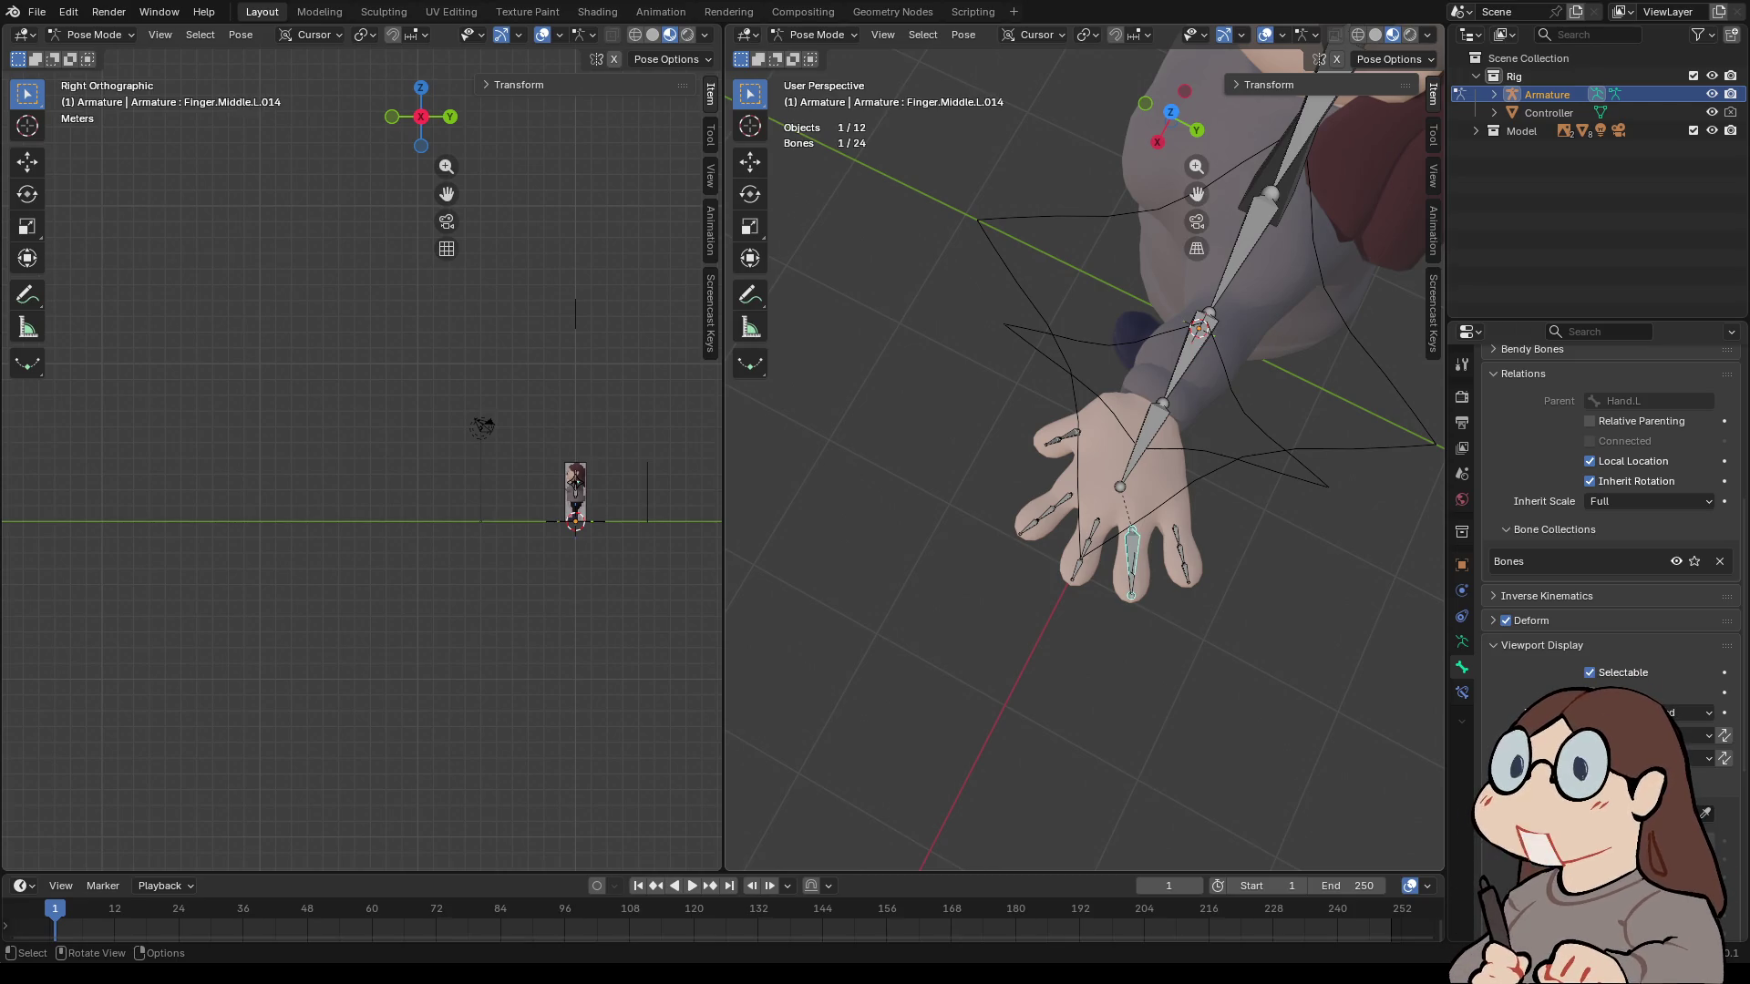
{"action": "right_click", "coordinate": [1012, 540]}
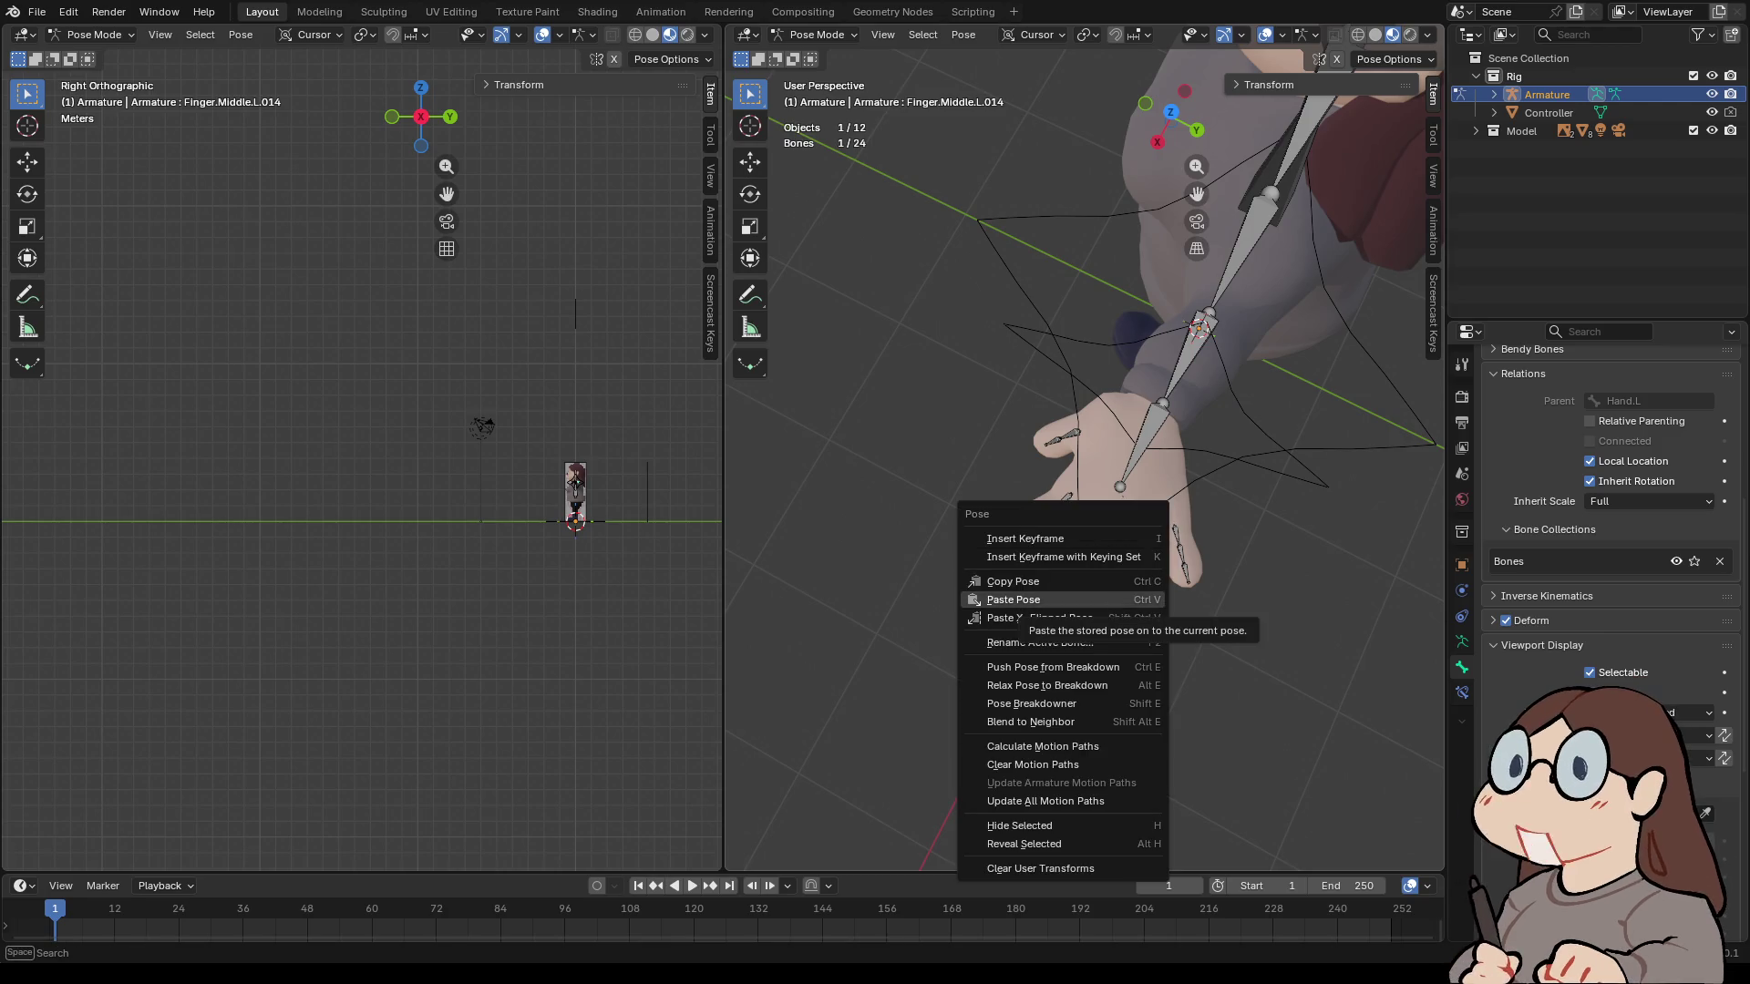
{"action": "left_click", "coordinate": [814, 34]}
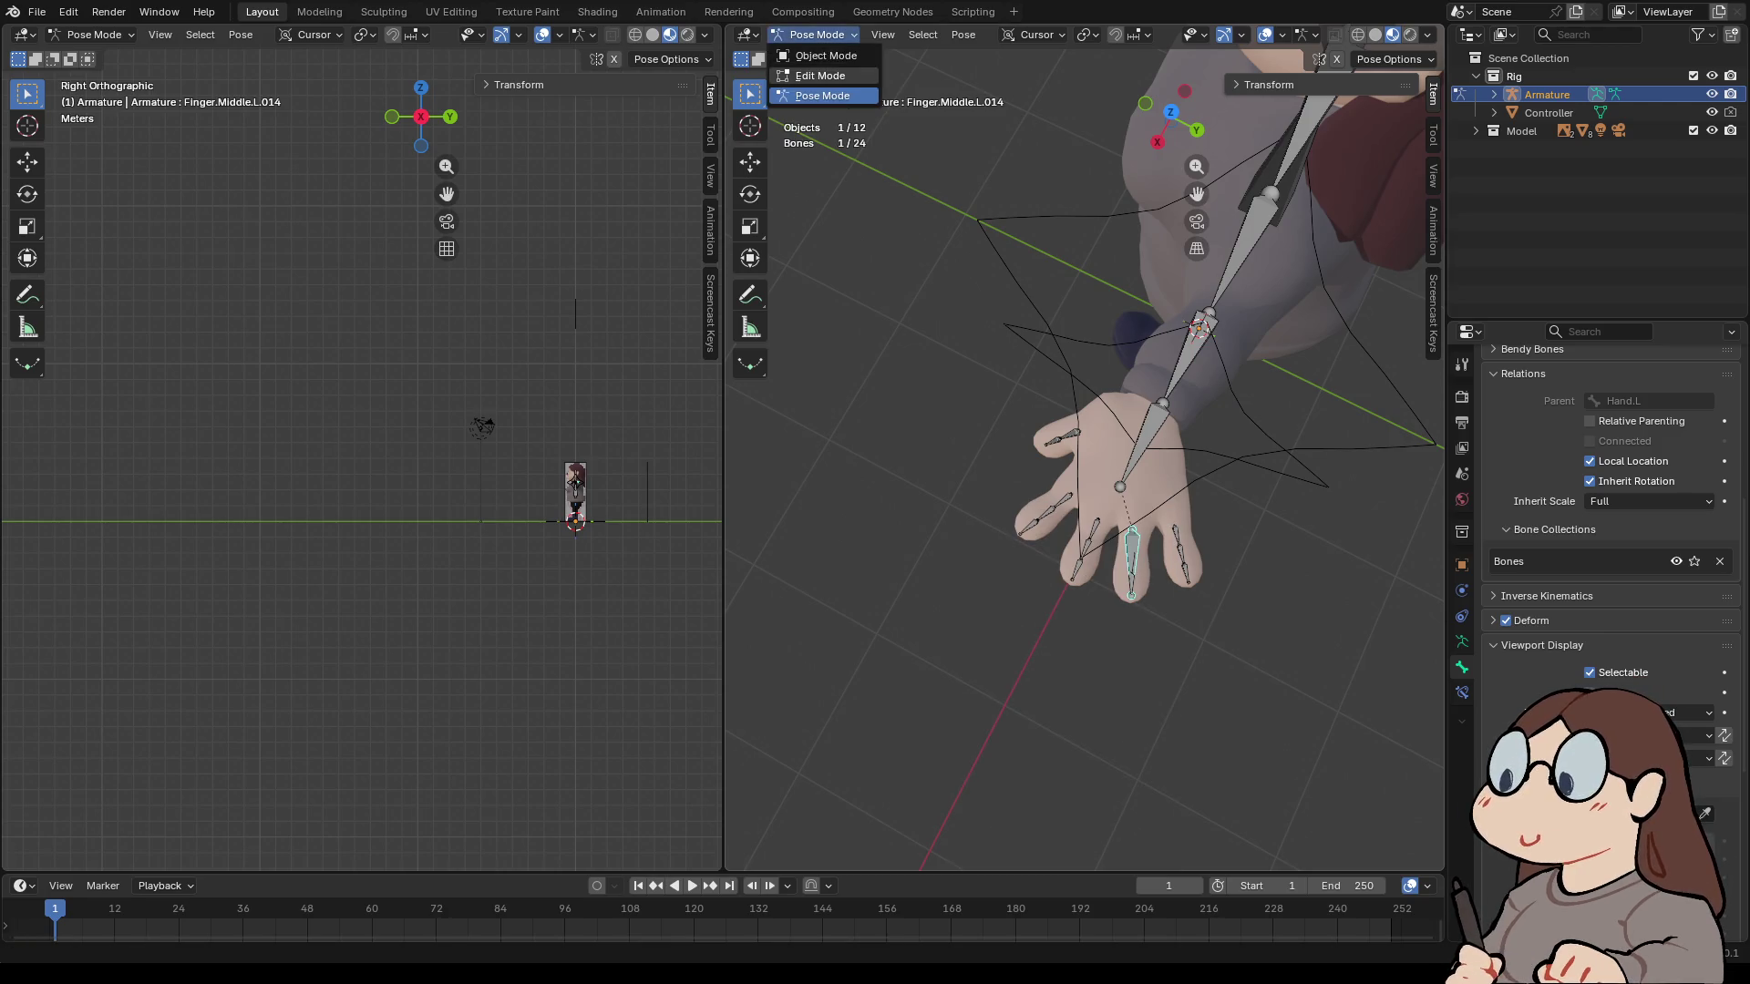
{"action": "left_click", "coordinate": [811, 74]}
- Delete the extra middle-finger bone Finger.Middle.L.014
{"action": "right_click", "coordinate": [1073, 576], "text": "ctrl"}
{"action": "left_click", "coordinate": [1131, 560]}
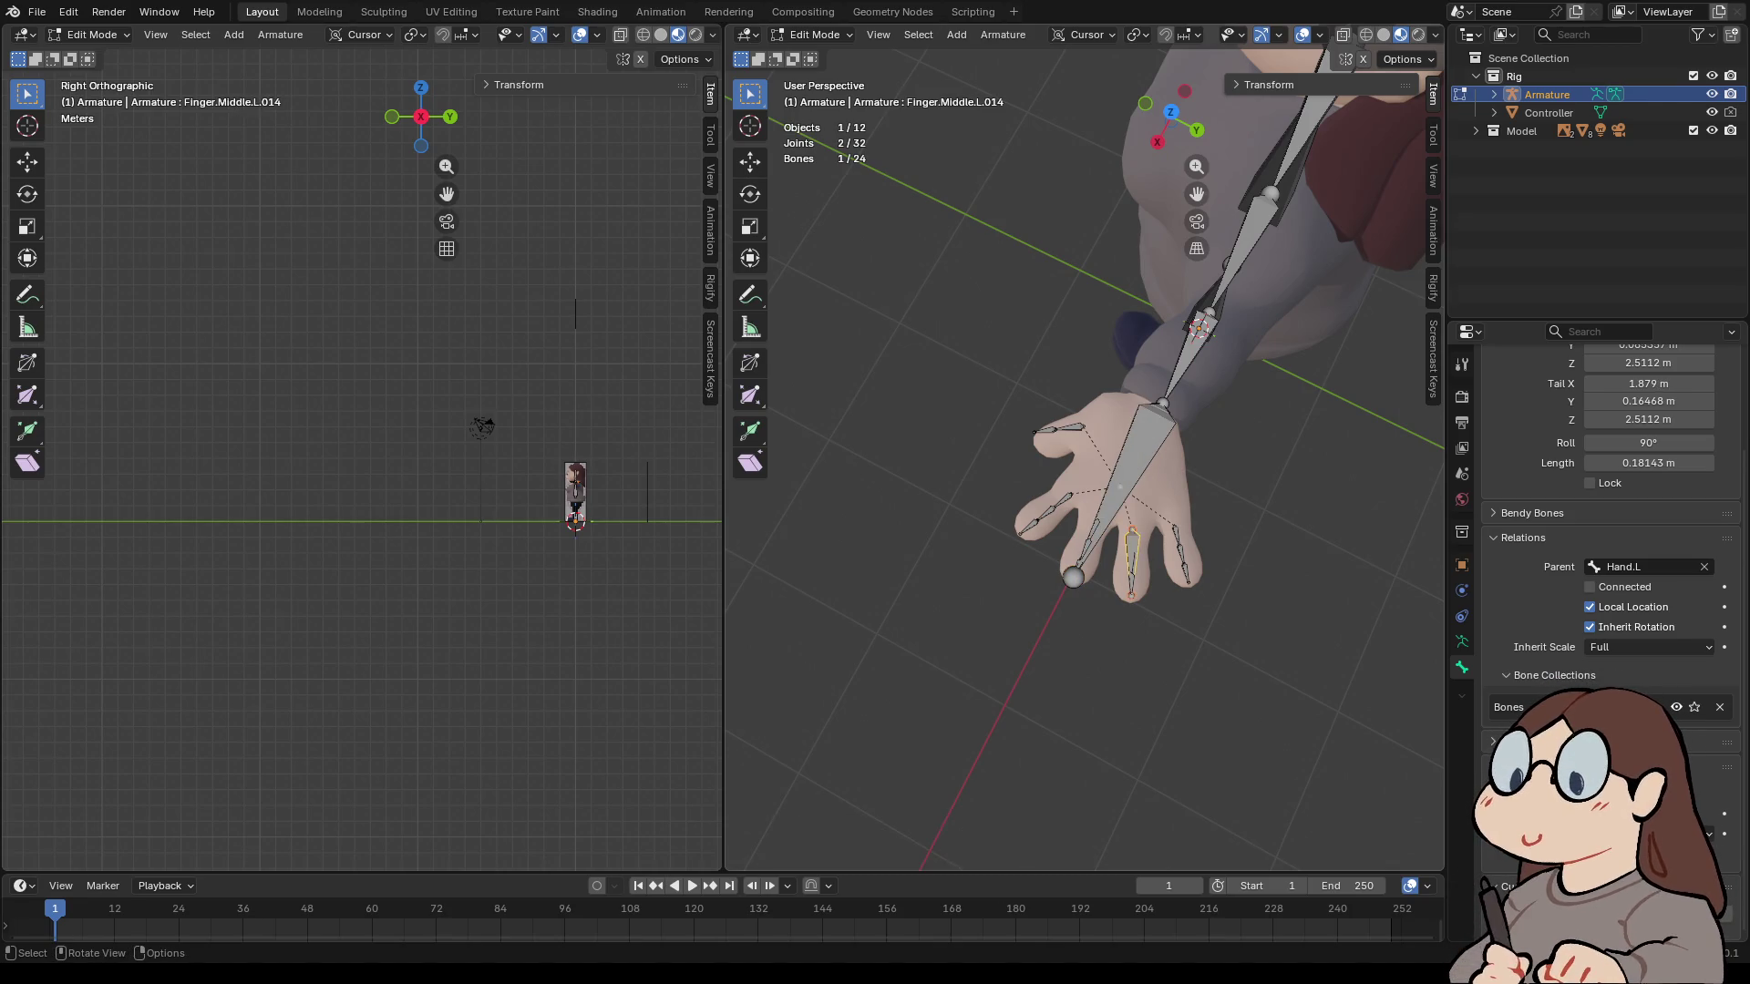
{"action": "key", "text": "x"}
{"action": "left_click", "coordinate": [1048, 547]}
{"action": "mouse_move", "coordinate": [1048, 547]}
{"action": "middle_mouse_down"}
{"action": "mouse_move", "coordinate": [1212, 533]}
{"action": "mouse_move", "coordinate": [1258, 492]}
{"action": "middle_mouse_up"}
- Go to Object Mode, view the character's legs from the front, and re-enter Edit Mode
{"action": "left_click", "coordinate": [814, 35]}
{"action": "left_click", "coordinate": [820, 55]}
{"action": "mouse_move", "coordinate": [1002, 455]}
{"action": "middle_mouse_down"}
{"action": "mouse_move", "coordinate": [971, 355]}
{"action": "mouse_move", "coordinate": [928, 357]}
{"action": "middle_mouse_up"}
{"action": "scroll", "coordinate": [1085, 456], "scroll_direction": "up", "scroll_amount": 2}
{"action": "scroll", "coordinate": [1085, 456], "scroll_direction": "down", "scroll_amount": 2}
{"action": "middle_click_drag", "start_coordinate": [1225, 287], "coordinate": [1171, 119], "text": "shift"}
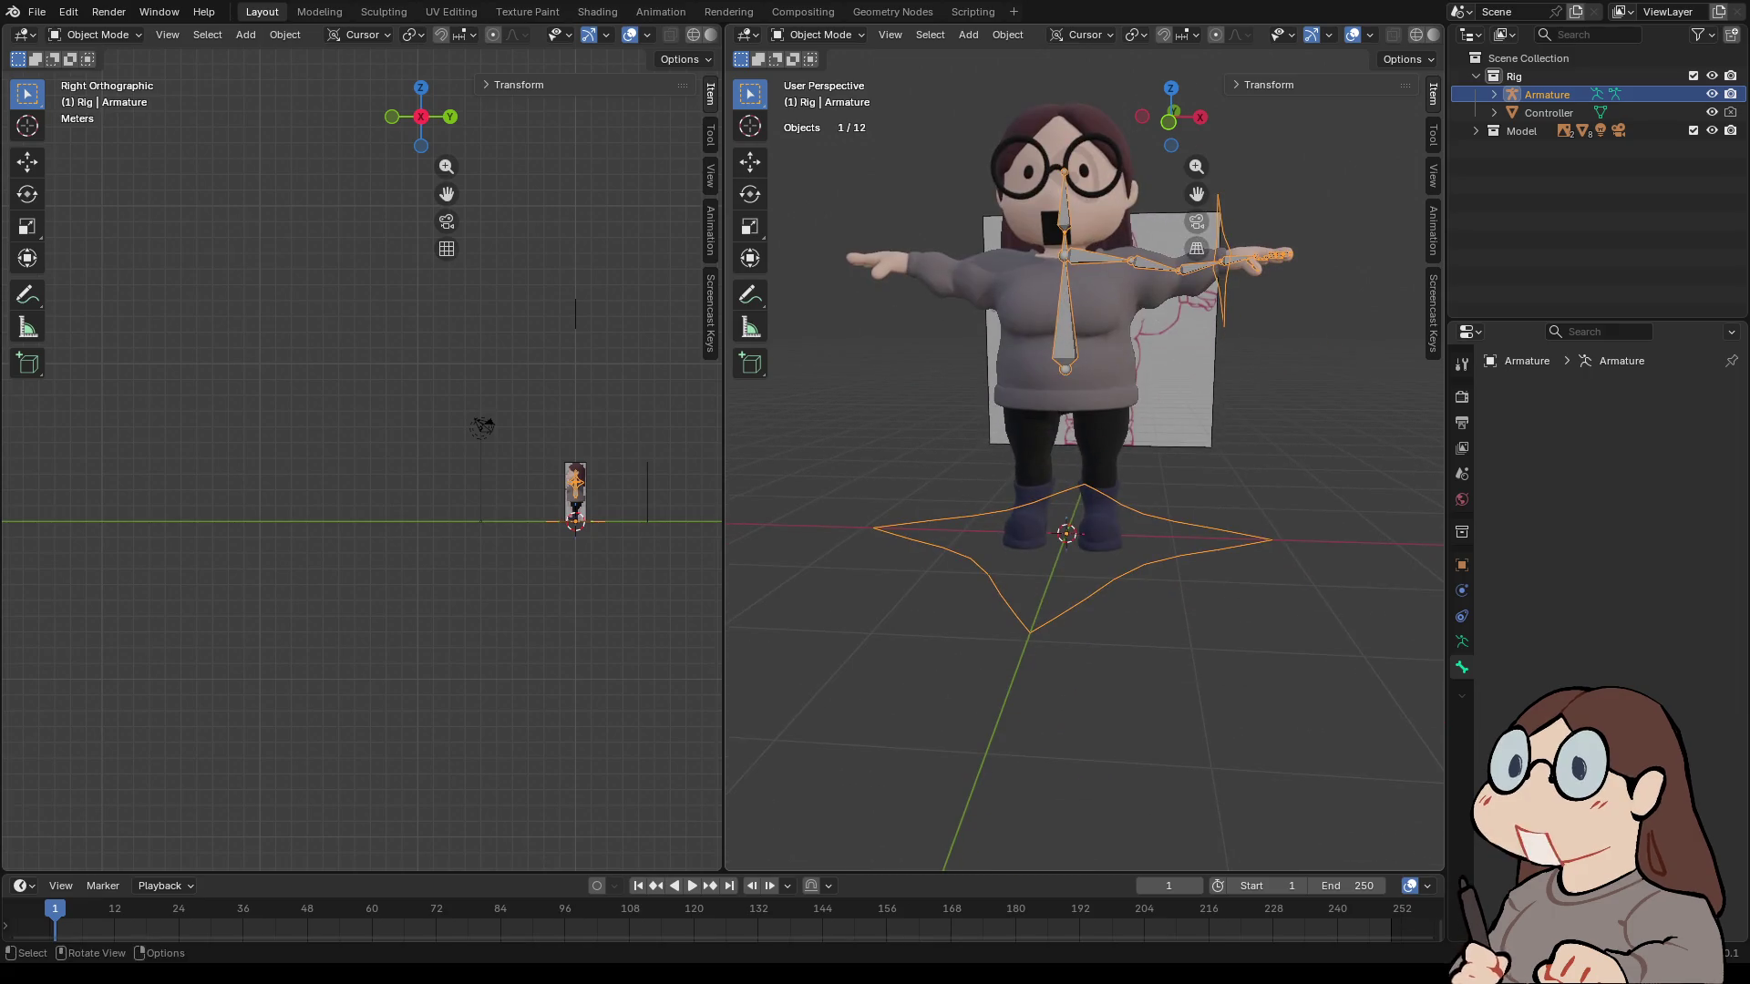
{"action": "left_click", "coordinate": [1168, 119]}
{"action": "scroll", "coordinate": [1085, 455], "scroll_direction": "up", "scroll_amount": 4}
{"action": "left_click", "coordinate": [815, 35]}
{"action": "left_click", "coordinate": [816, 75]}
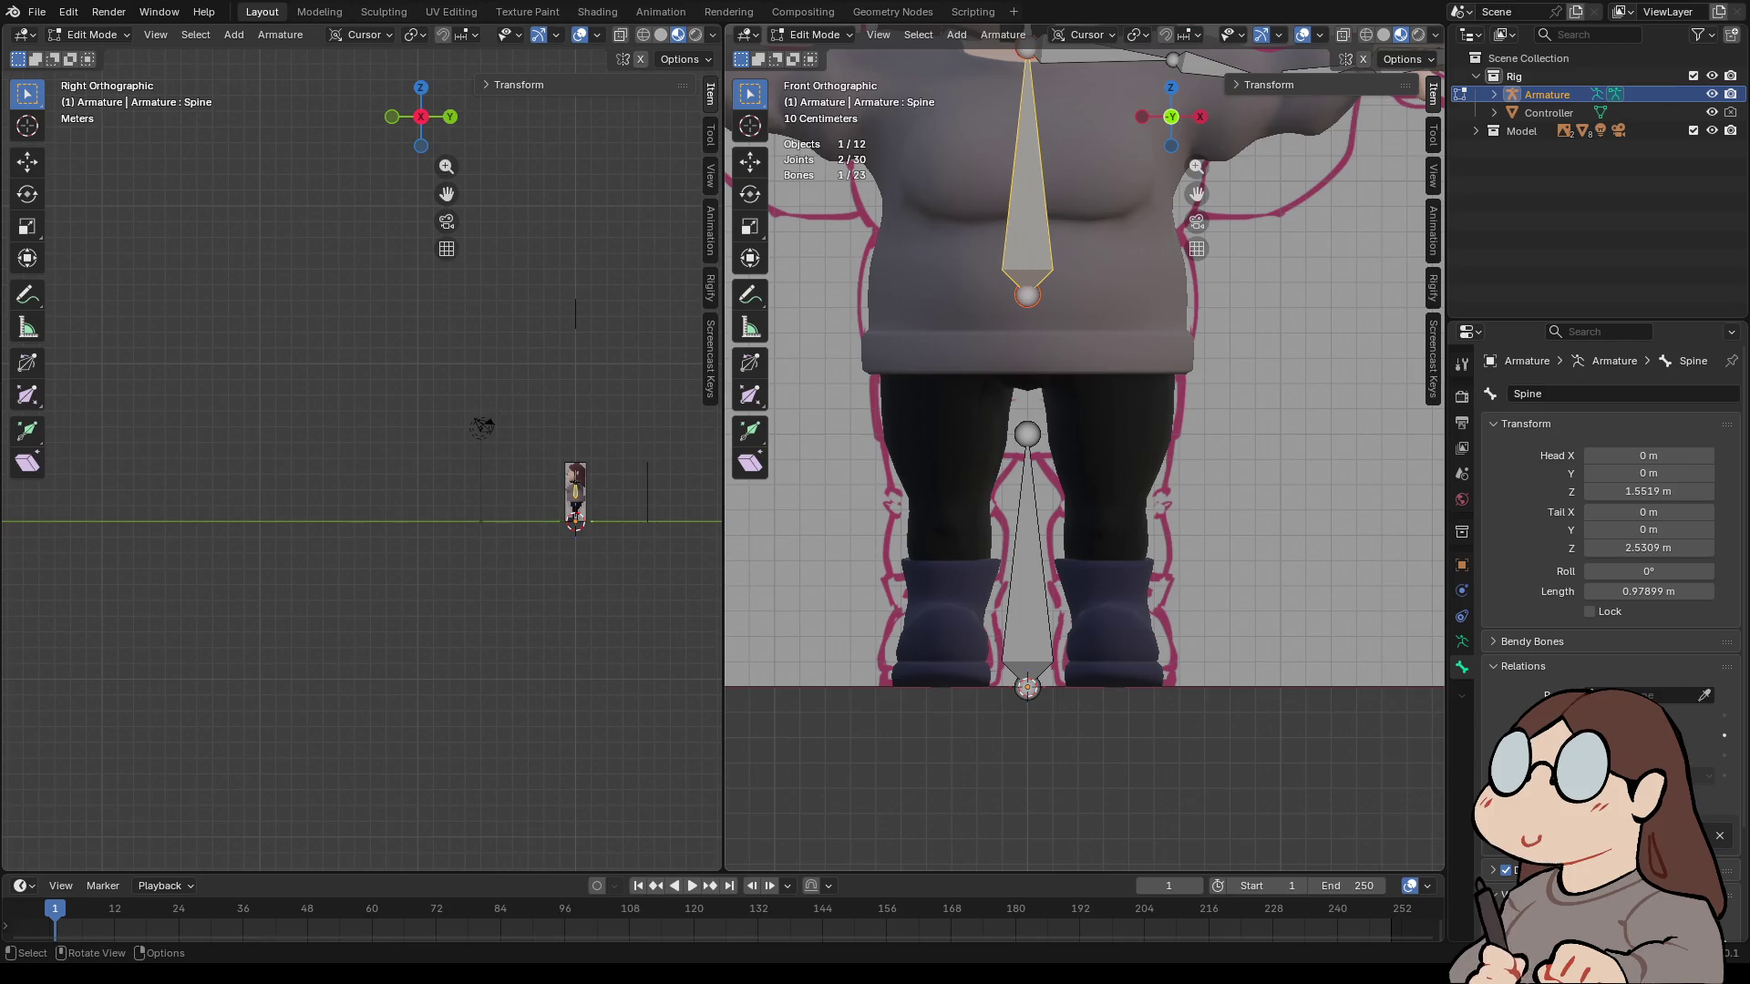
- Duplicate the Spine bone and select the copy's top joint in front view
{"action": "key", "text": "shift+d"}
{"action": "key", "text": "Return"}
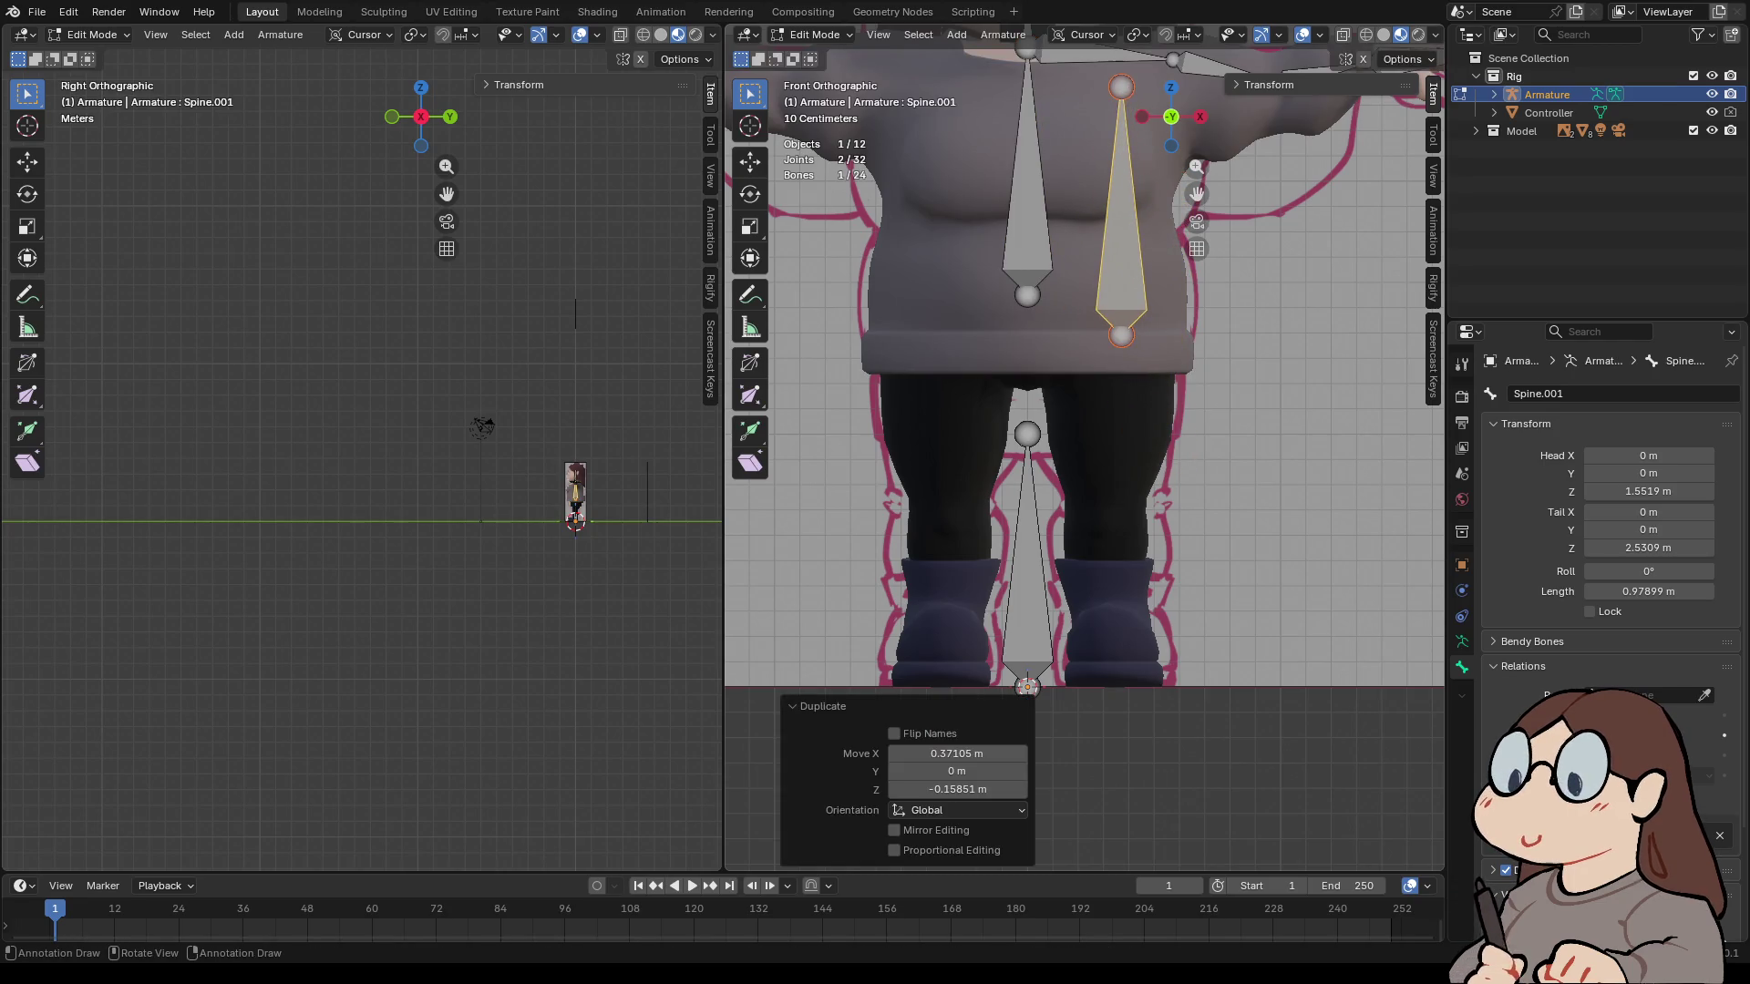
{"action": "left_click", "coordinate": [1121, 87]}
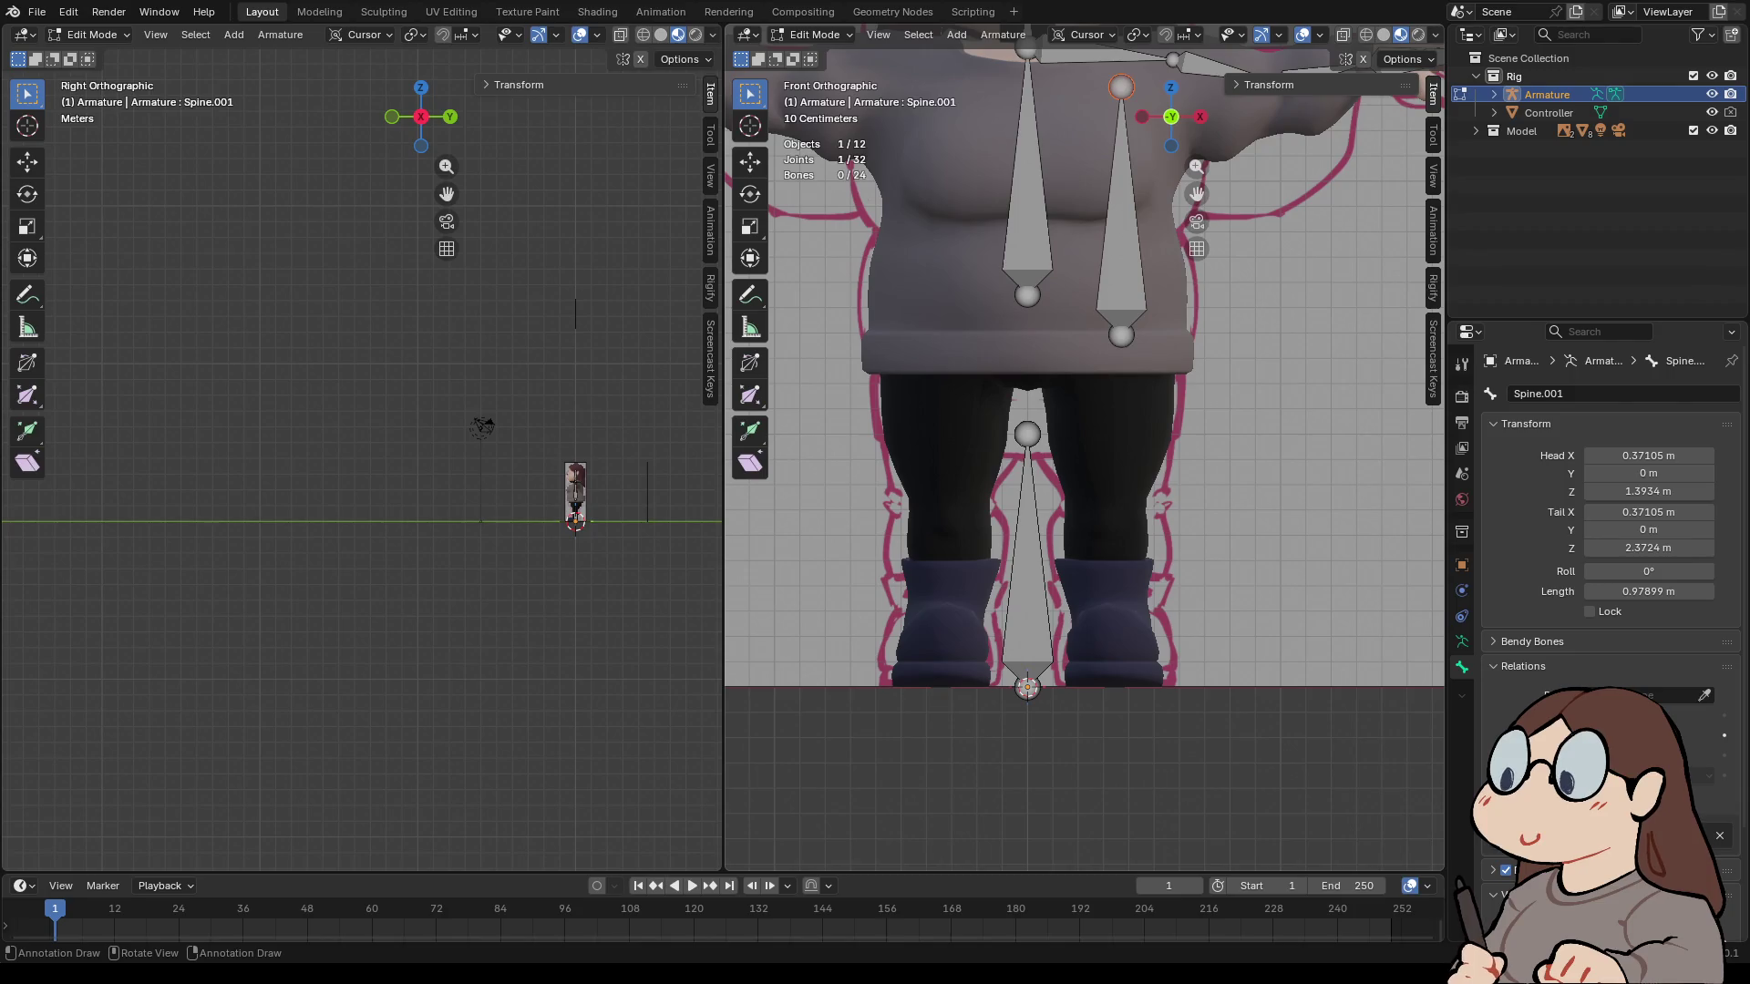
{"action": "scroll", "coordinate": [1121, 87], "scroll_direction": "down", "scroll_amount": 3}
{"action": "left_click_drag", "start_coordinate": [1171, 117], "coordinate": [1188, 100]}
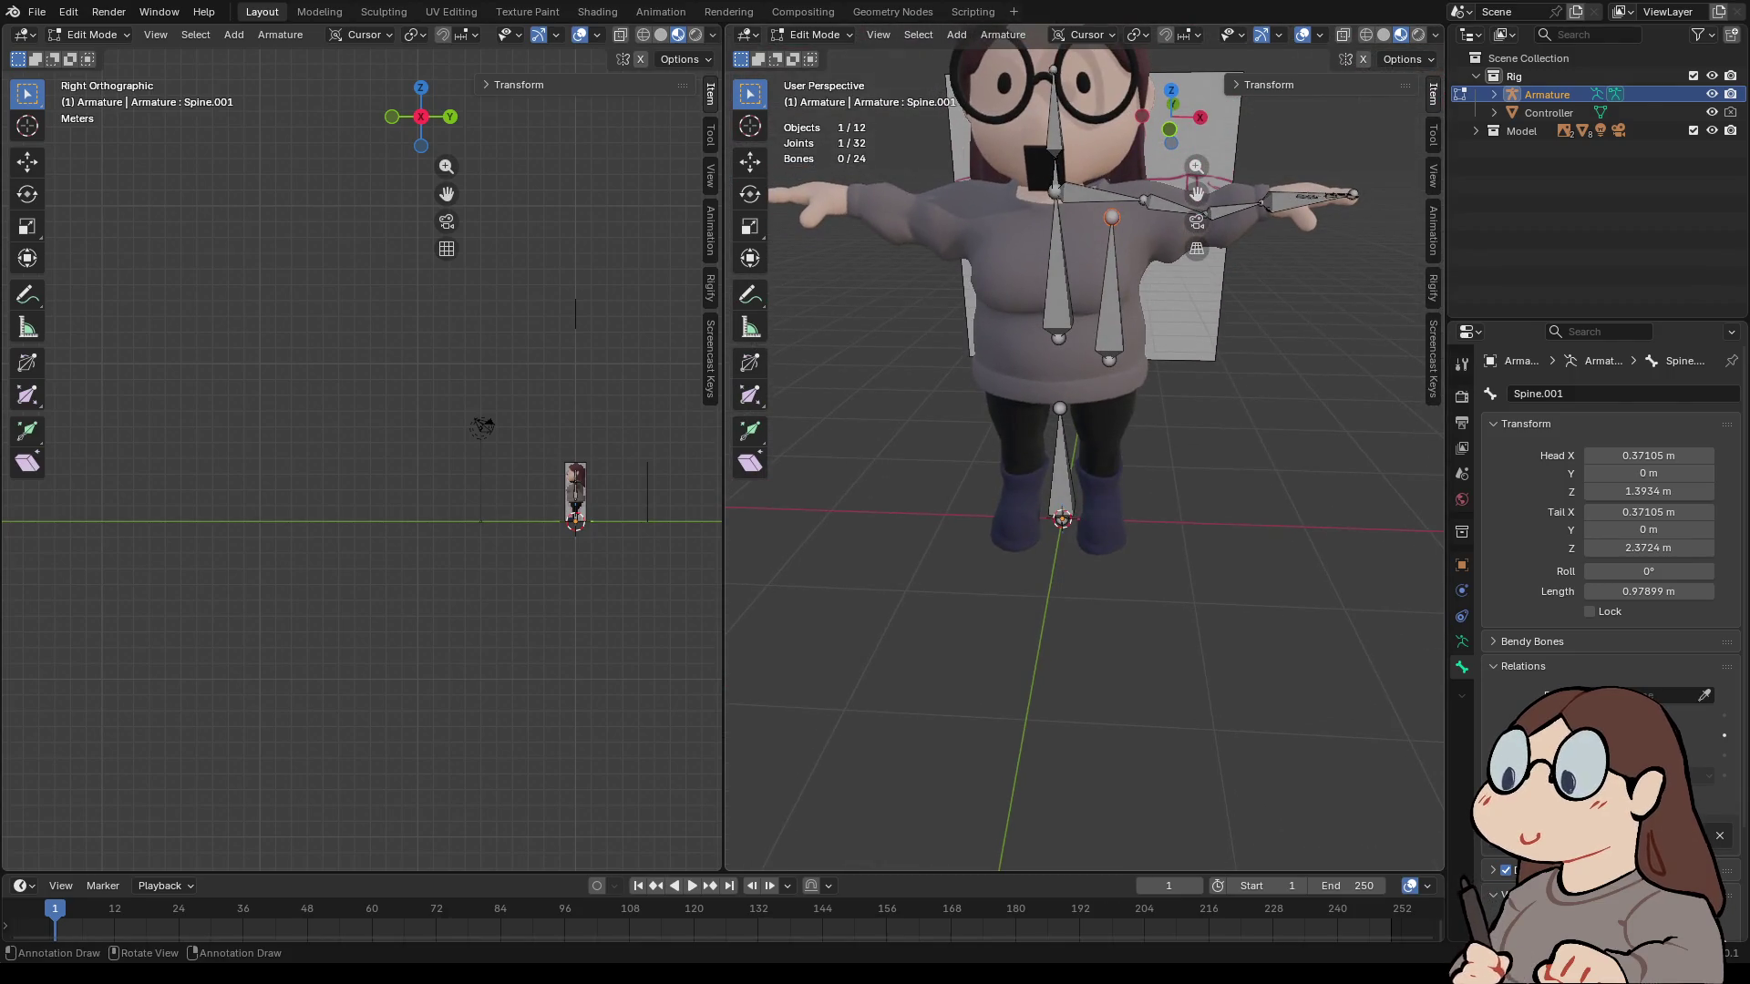
{"action": "left_click", "coordinate": [1169, 128]}
{"action": "middle_click_drag", "start_coordinate": [1048, 365], "coordinate": [1062, 533], "text": "shift"}
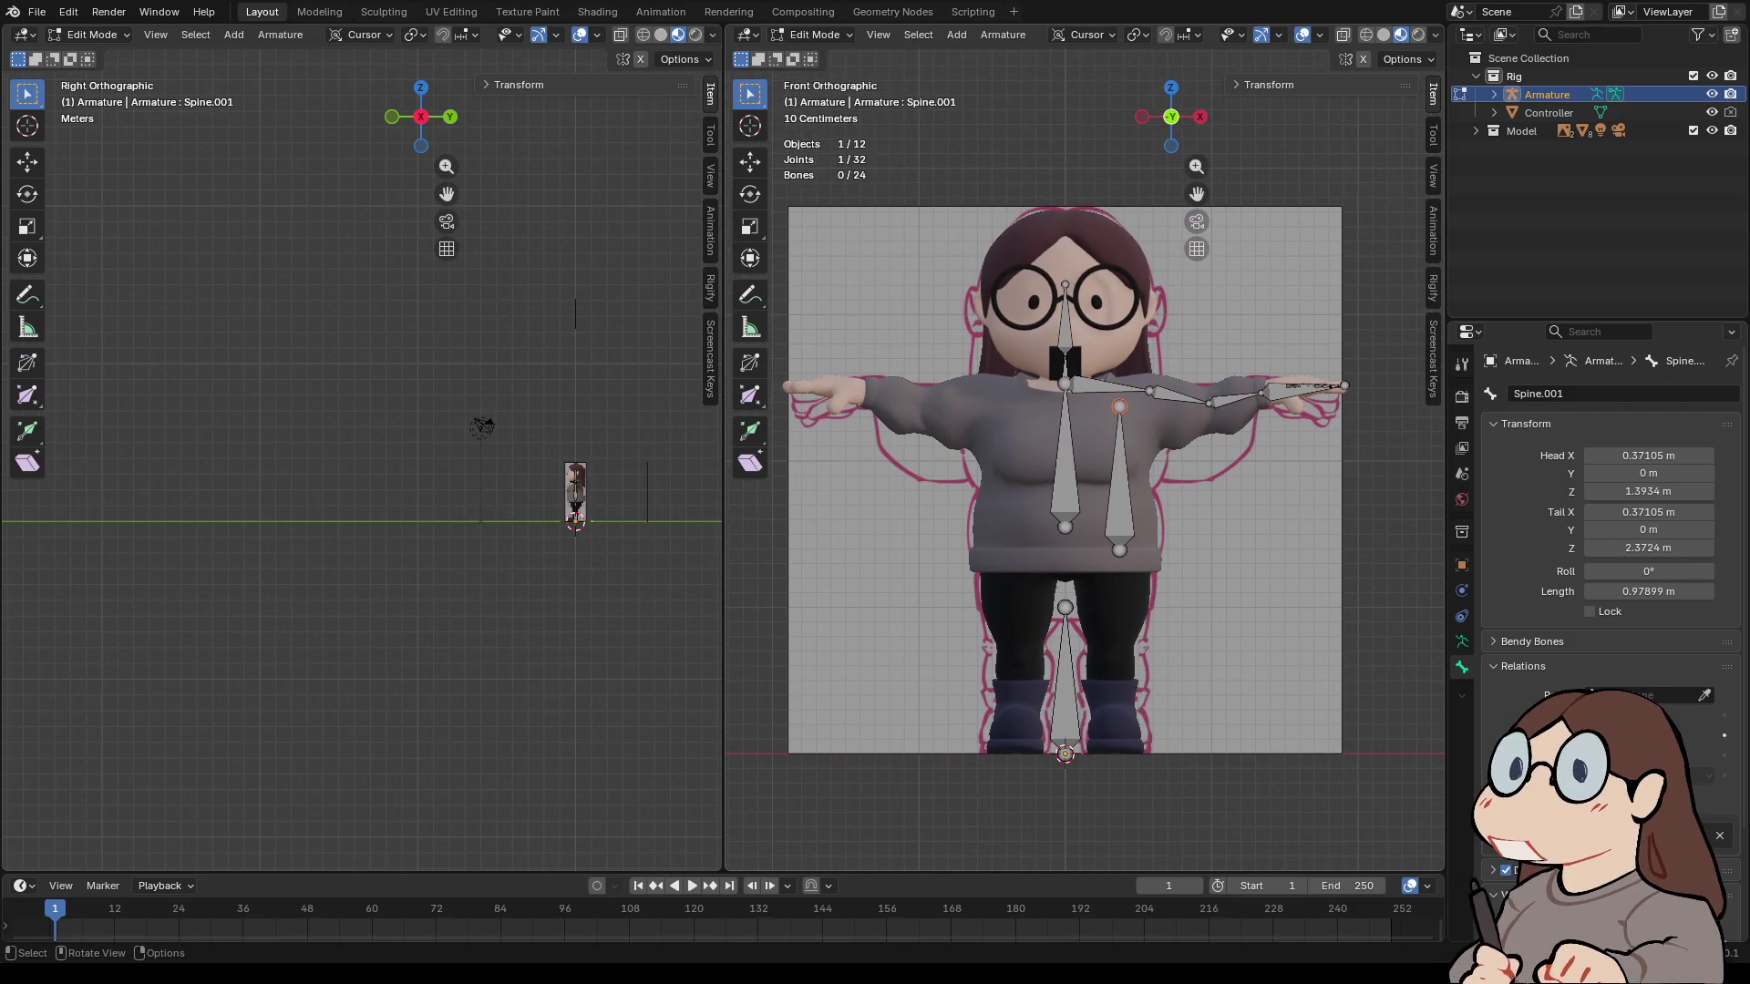
- Move the copy's joint down to the knee and nudge the leg bone slightly sideways
{"action": "key", "text": "g"}
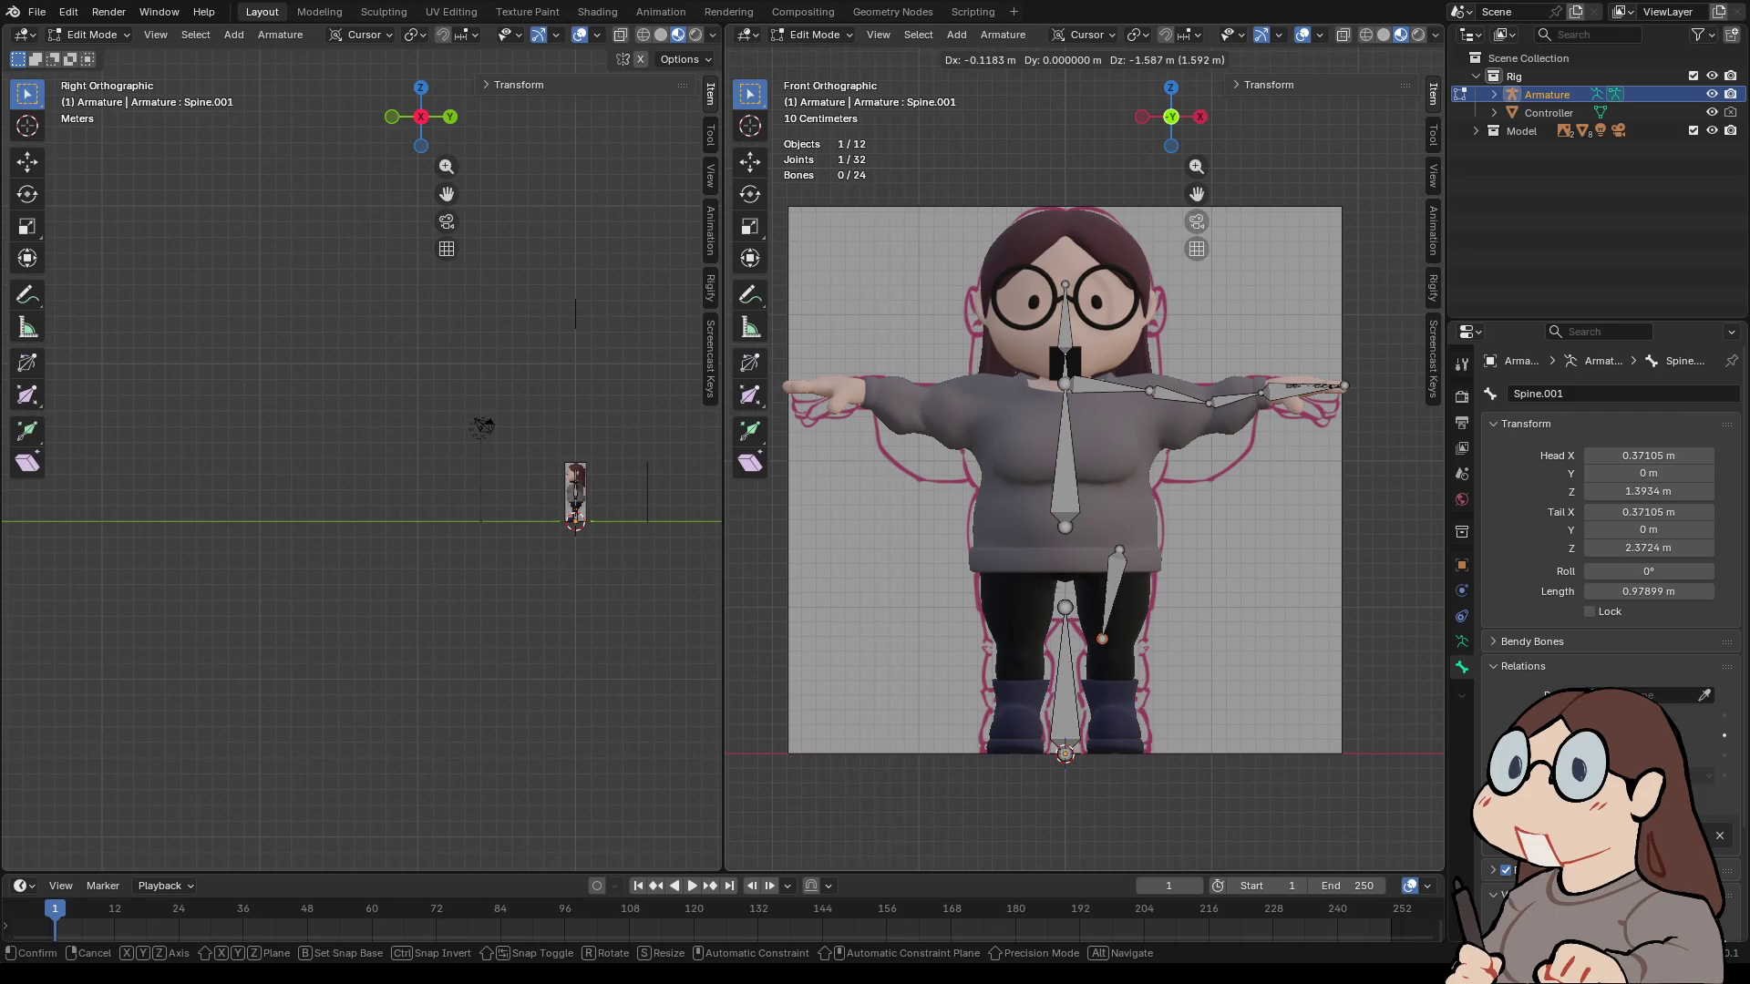
{"action": "key", "text": "Escape"}
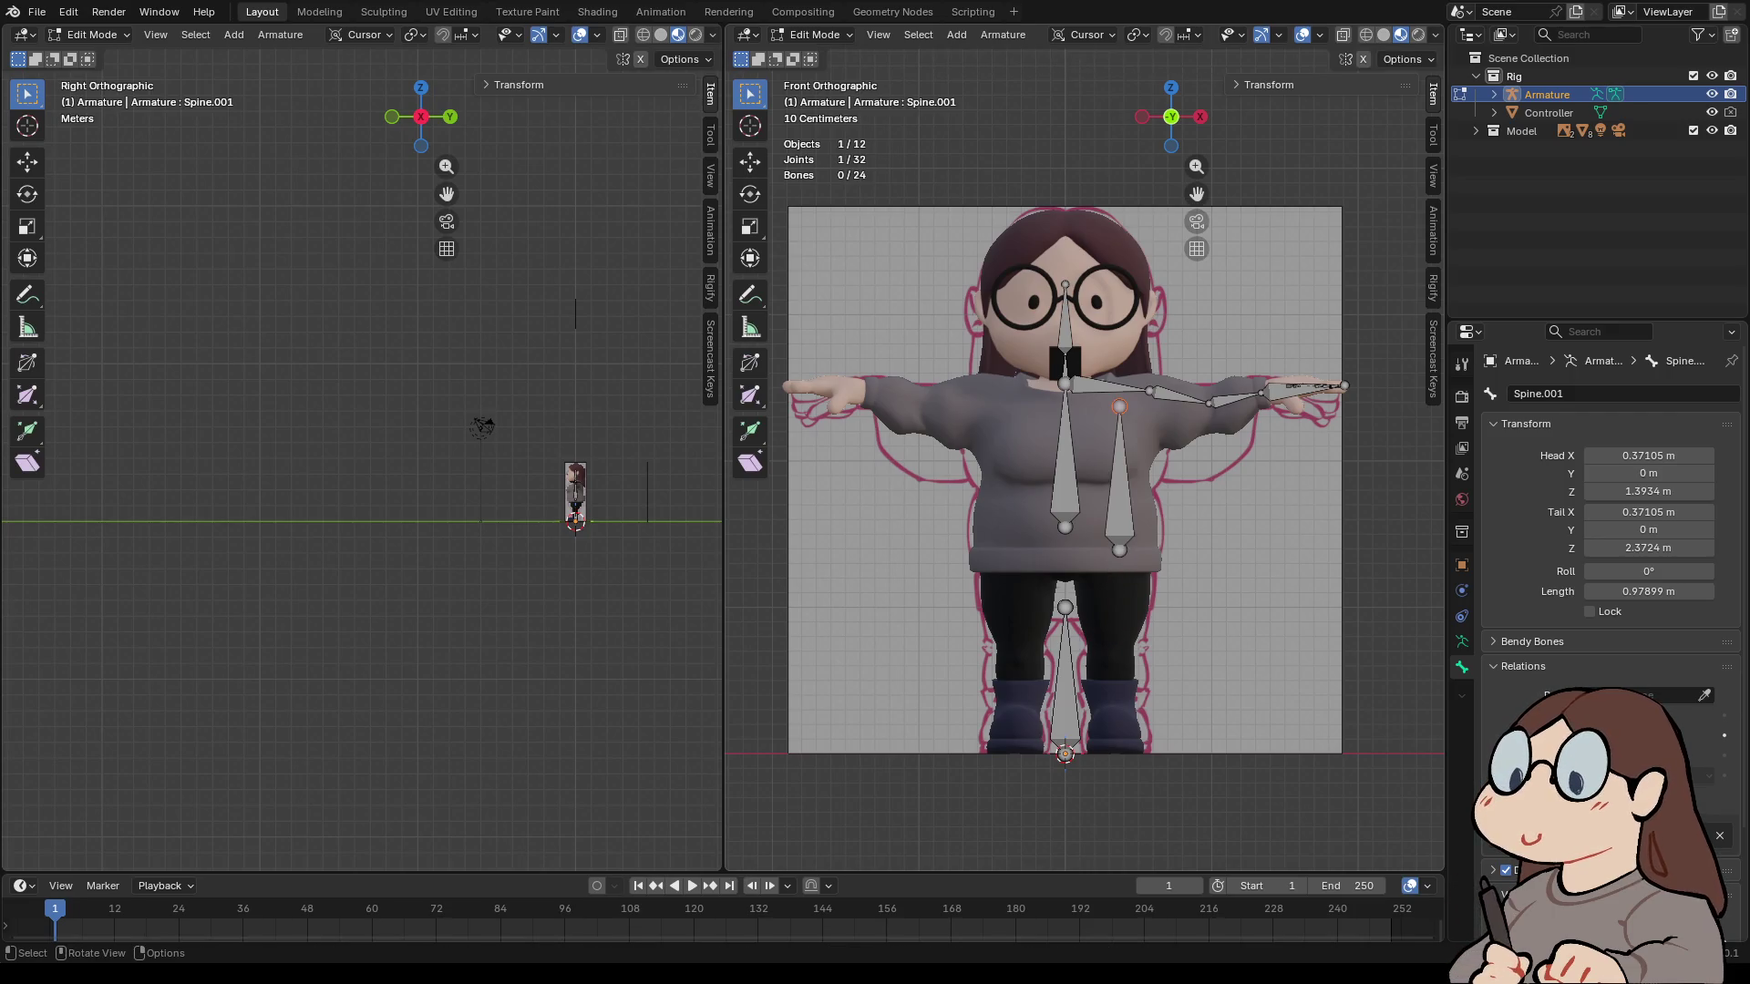
{"action": "left_click", "coordinate": [1648, 456]}
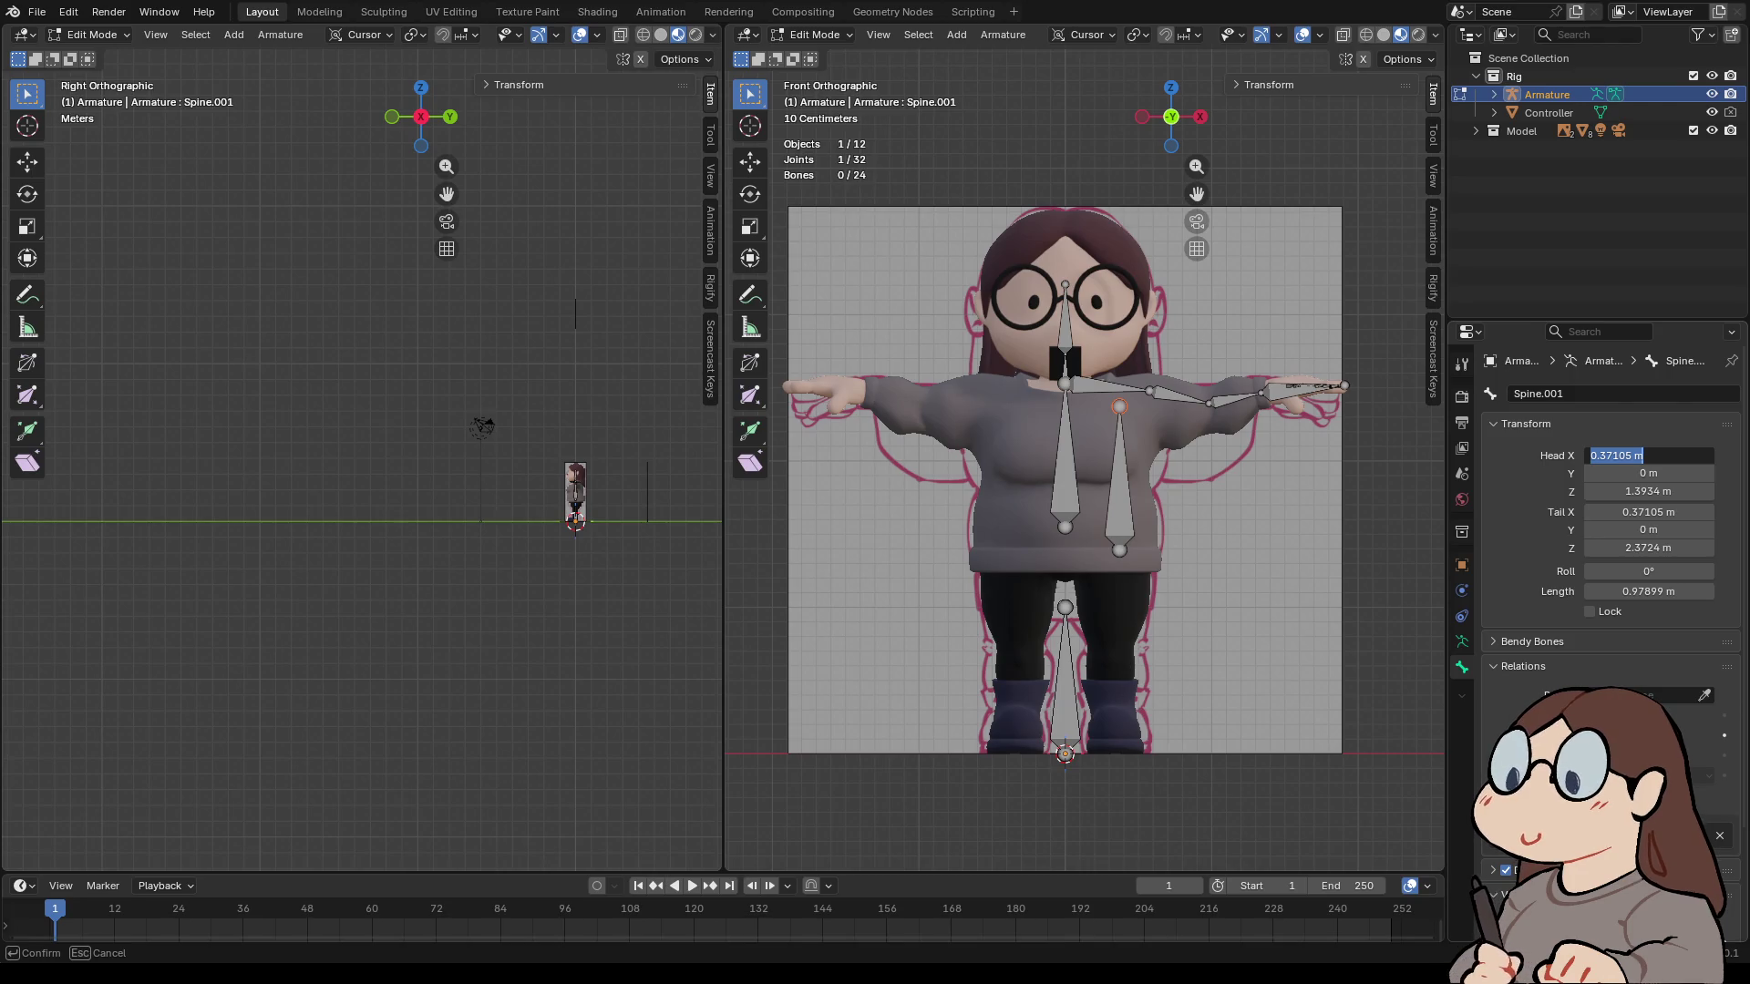
{"action": "key", "text": "Return"}
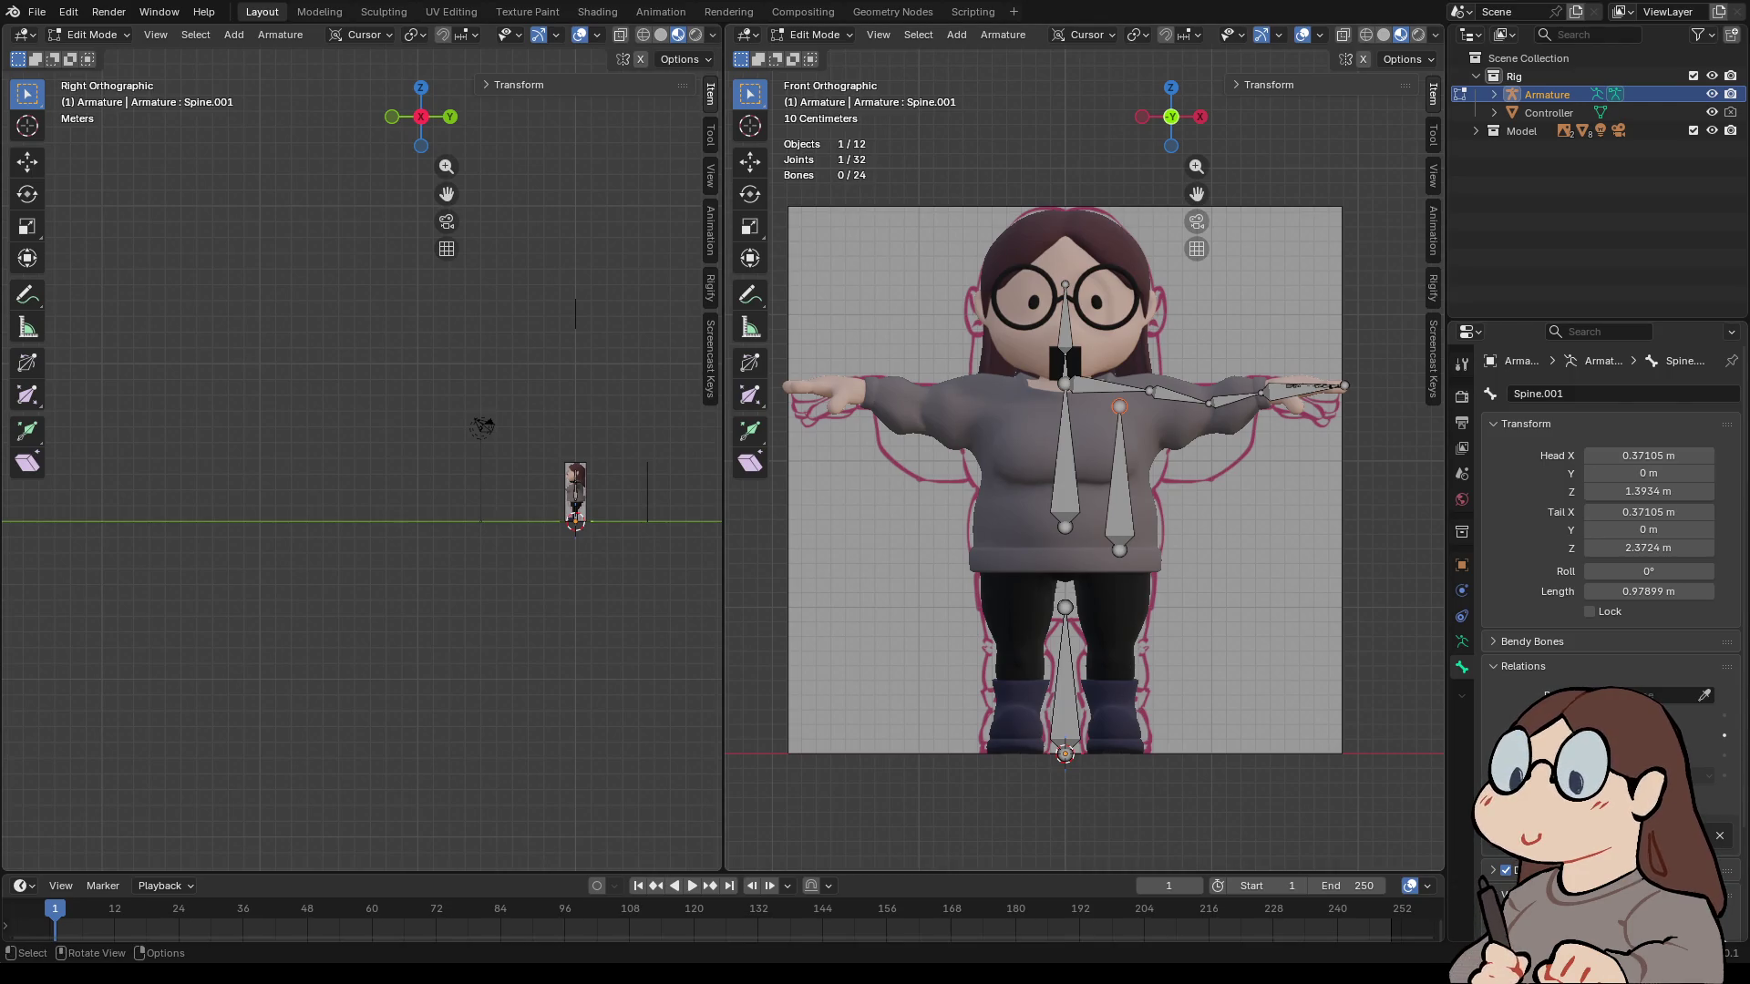
{"action": "key", "text": "g"}
{"action": "key", "text": "z"}
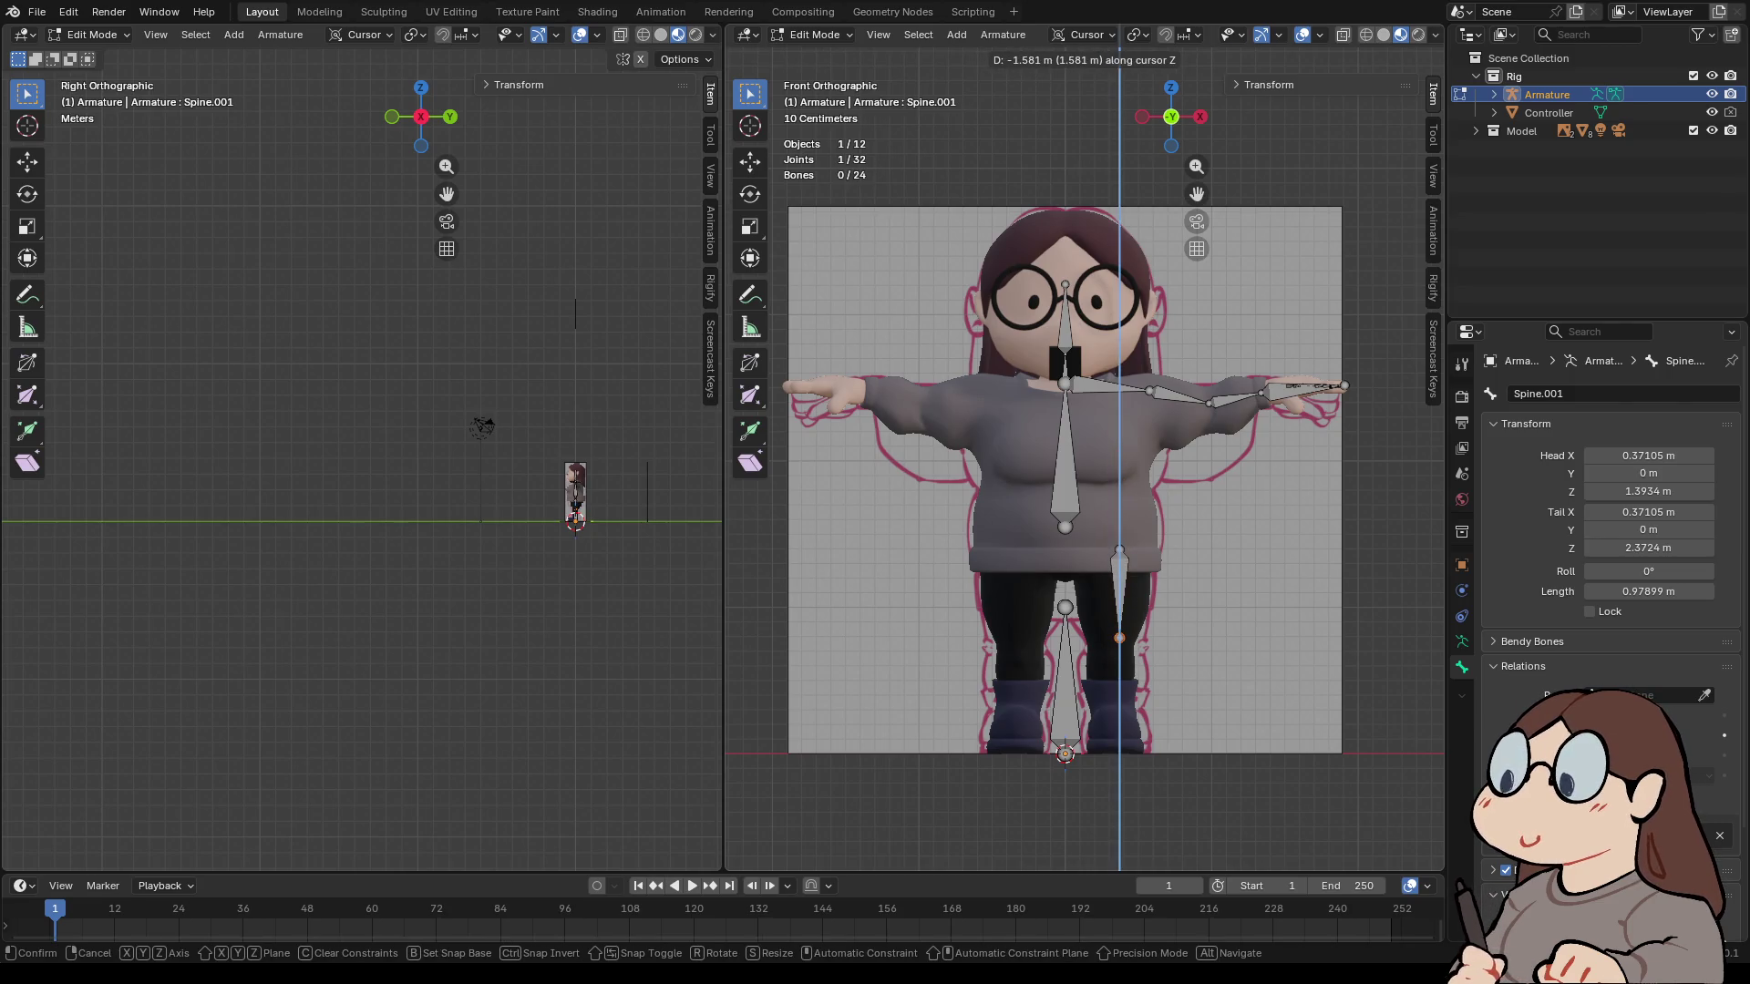
{"action": "key", "text": "Return"}
{"action": "left_click", "coordinate": [1119, 588]}
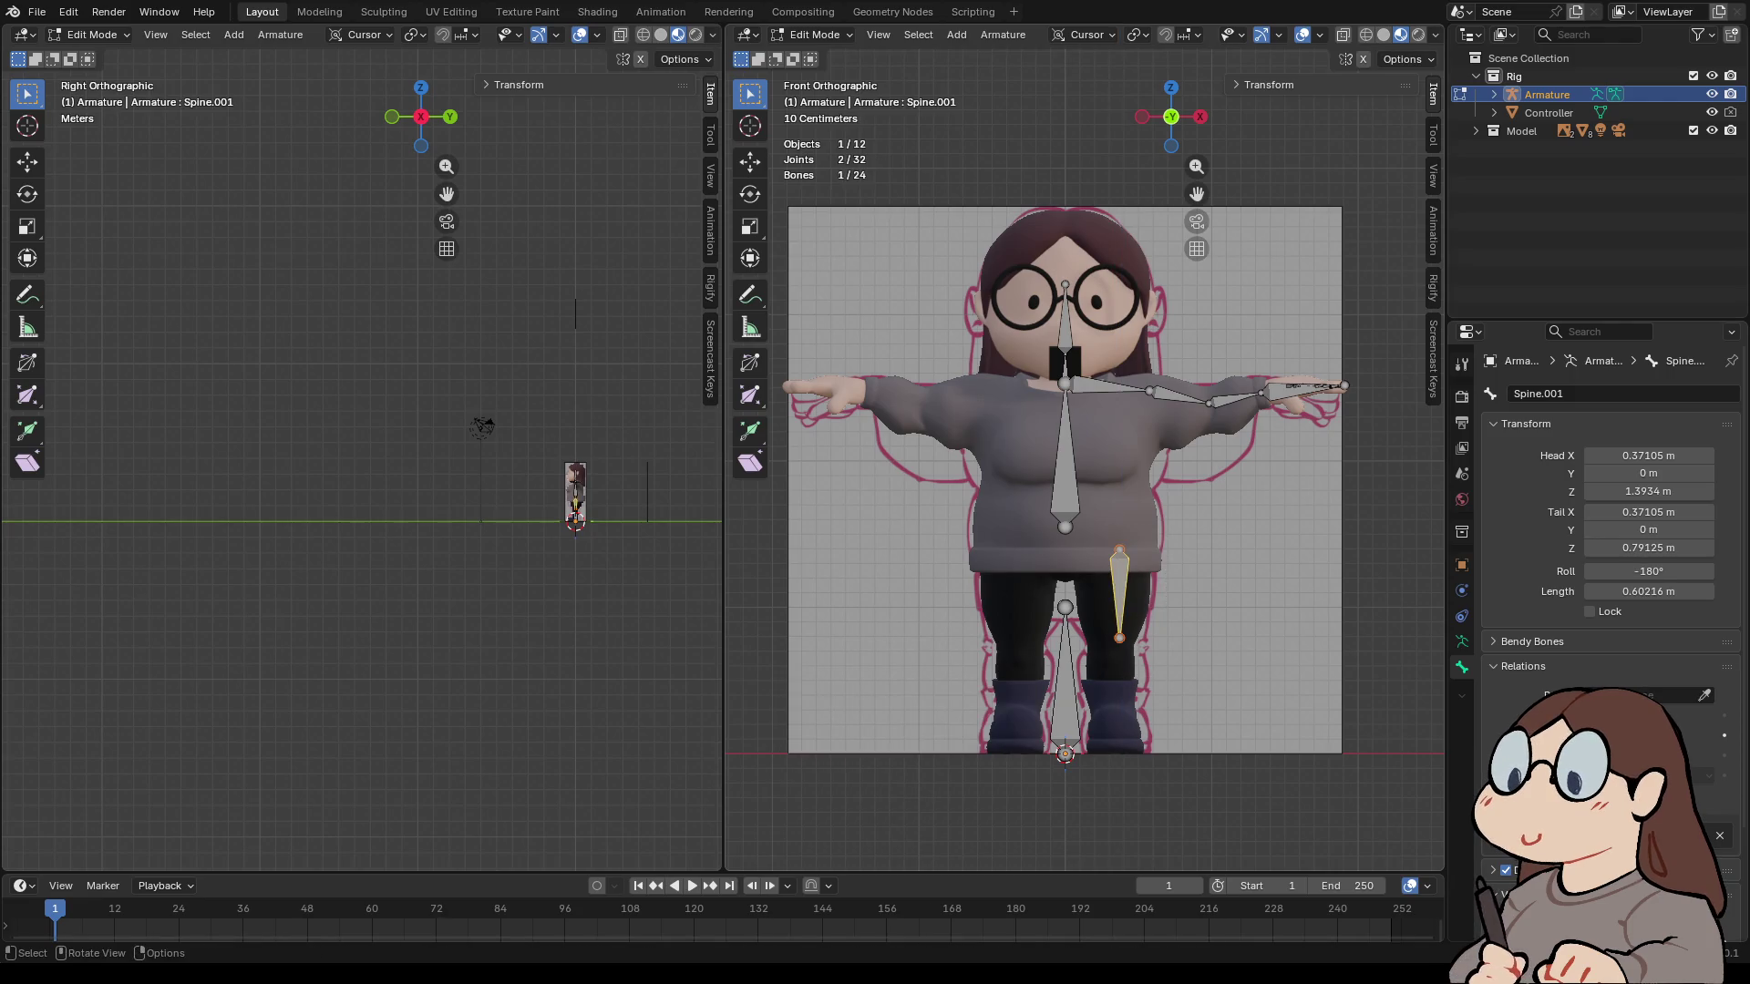
{"action": "key", "text": "g"}
{"action": "key", "text": "Return"}
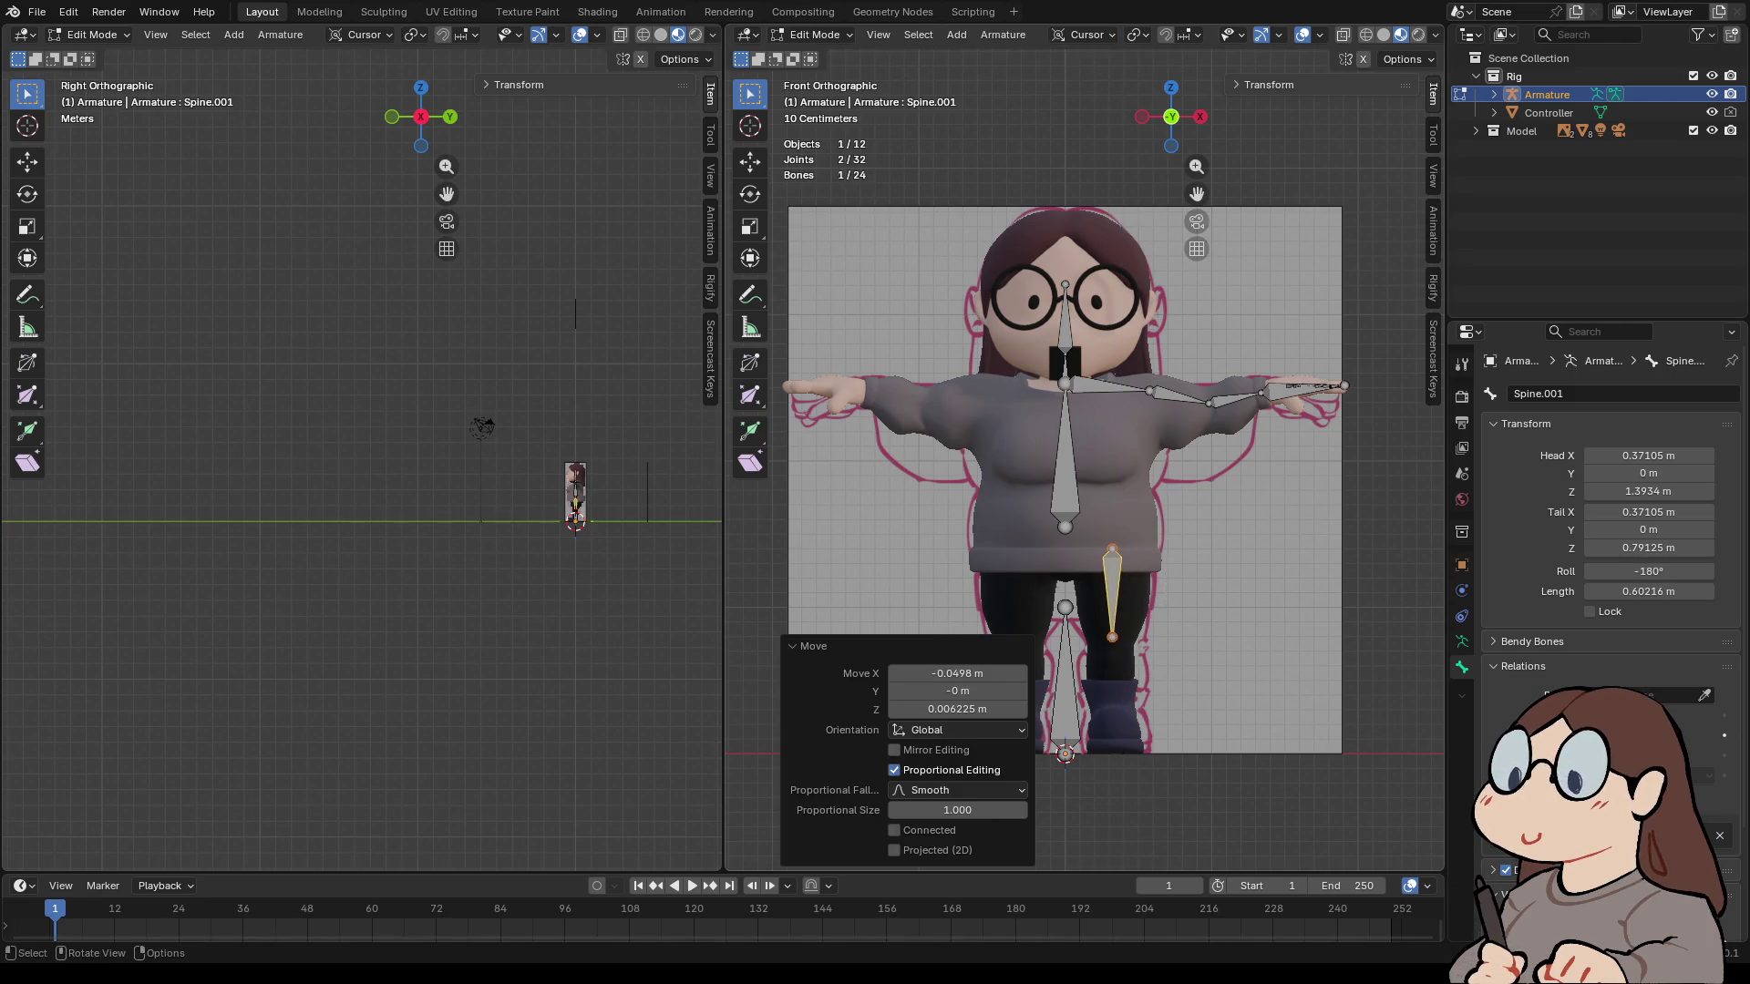
- Select the knee joint at the lower end of the new leg bone
{"action": "left_click", "coordinate": [1112, 637]}
{"action": "key", "text": "g"}
{"action": "key", "text": "z"}
{"action": "key", "text": "Escape"}
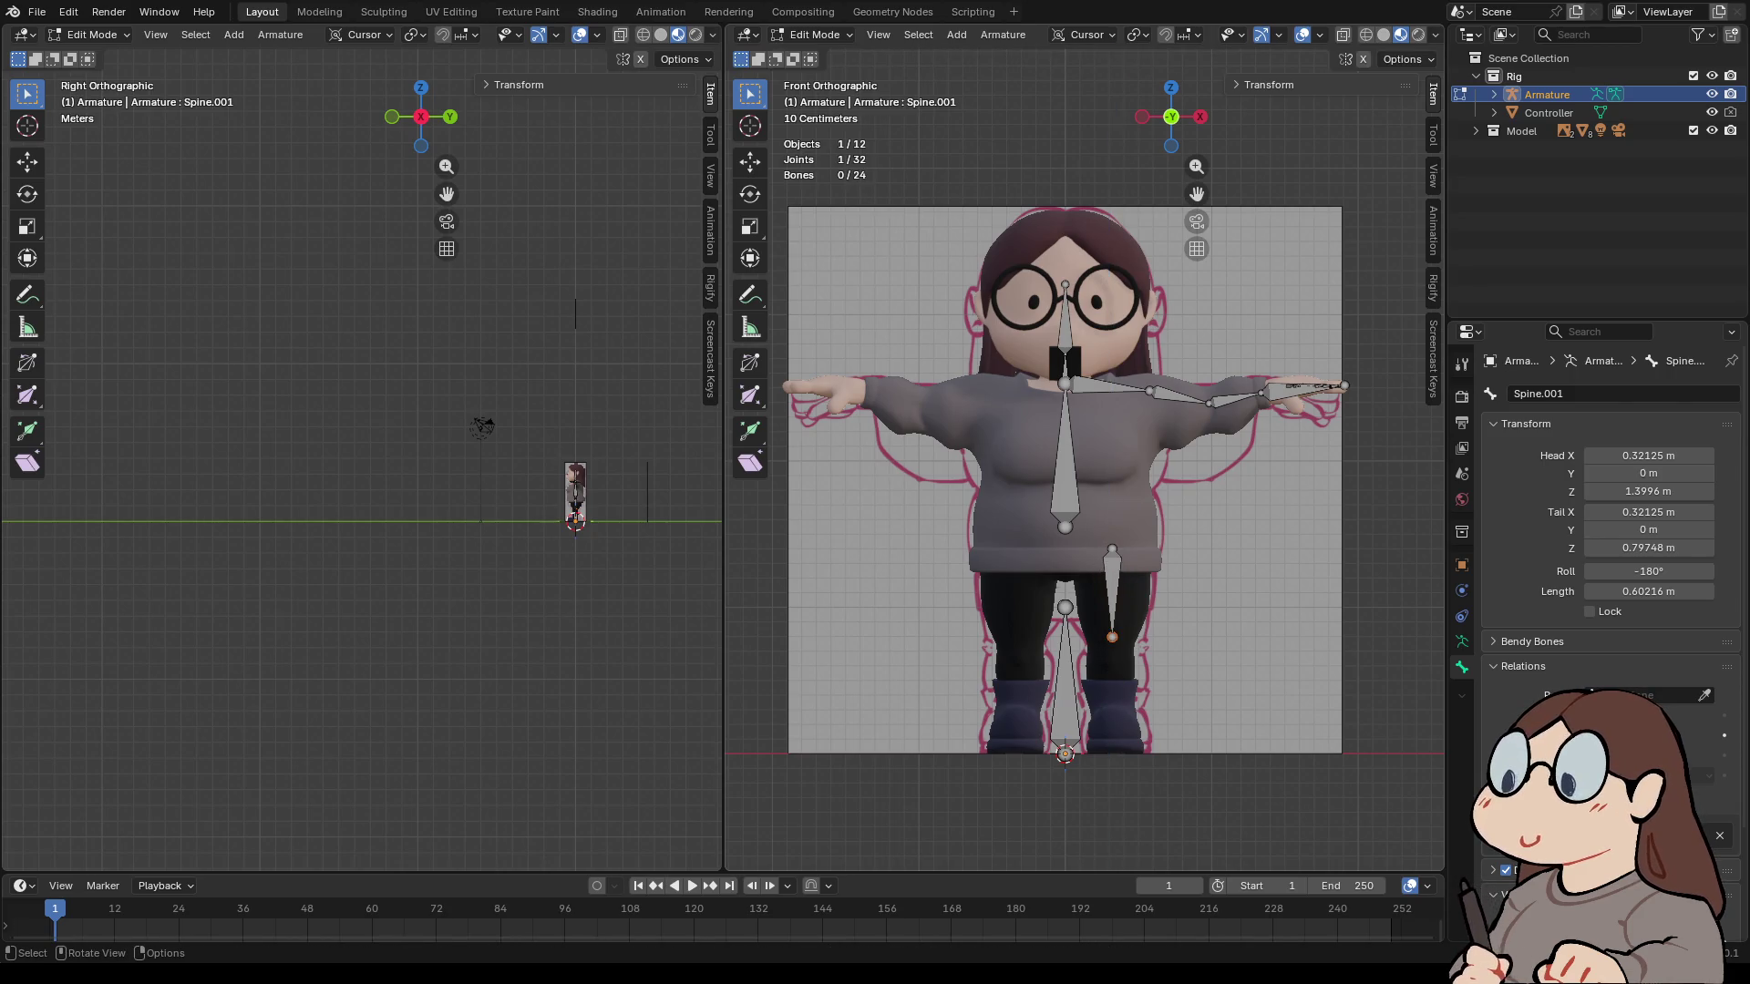
- Extrude a shin bone straight down from the knee to the ankle
{"action": "key", "text": "e"}
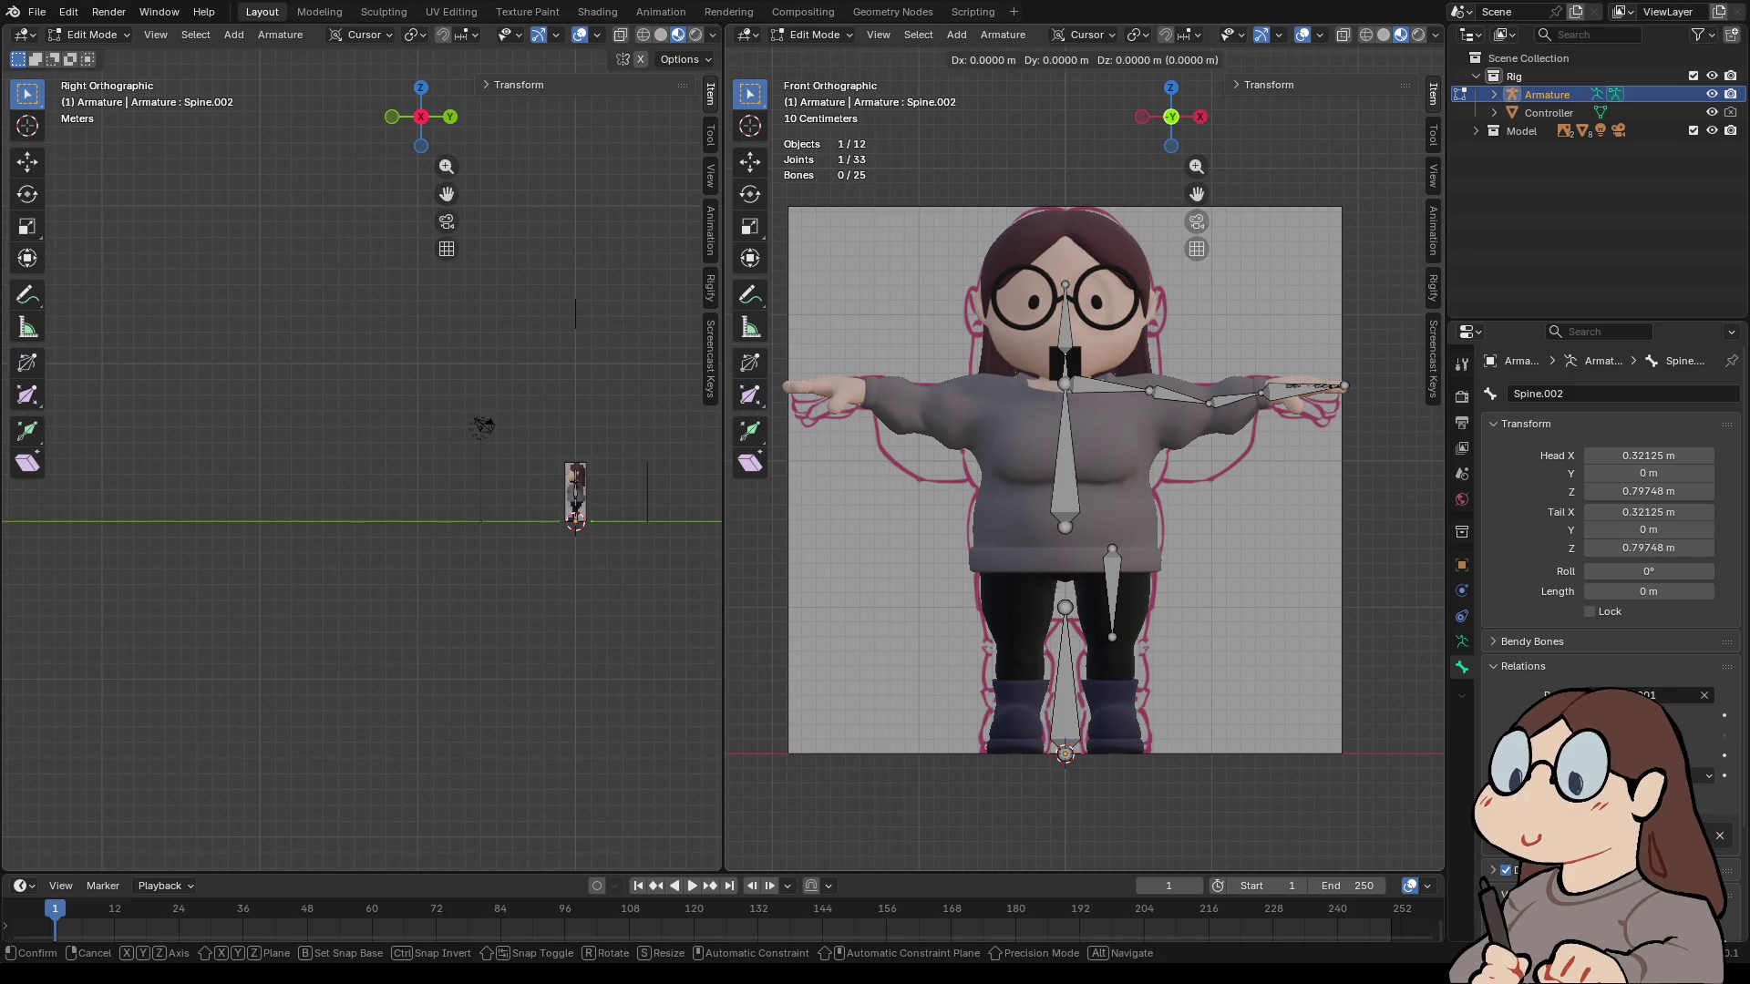
{"action": "key", "text": "z"}
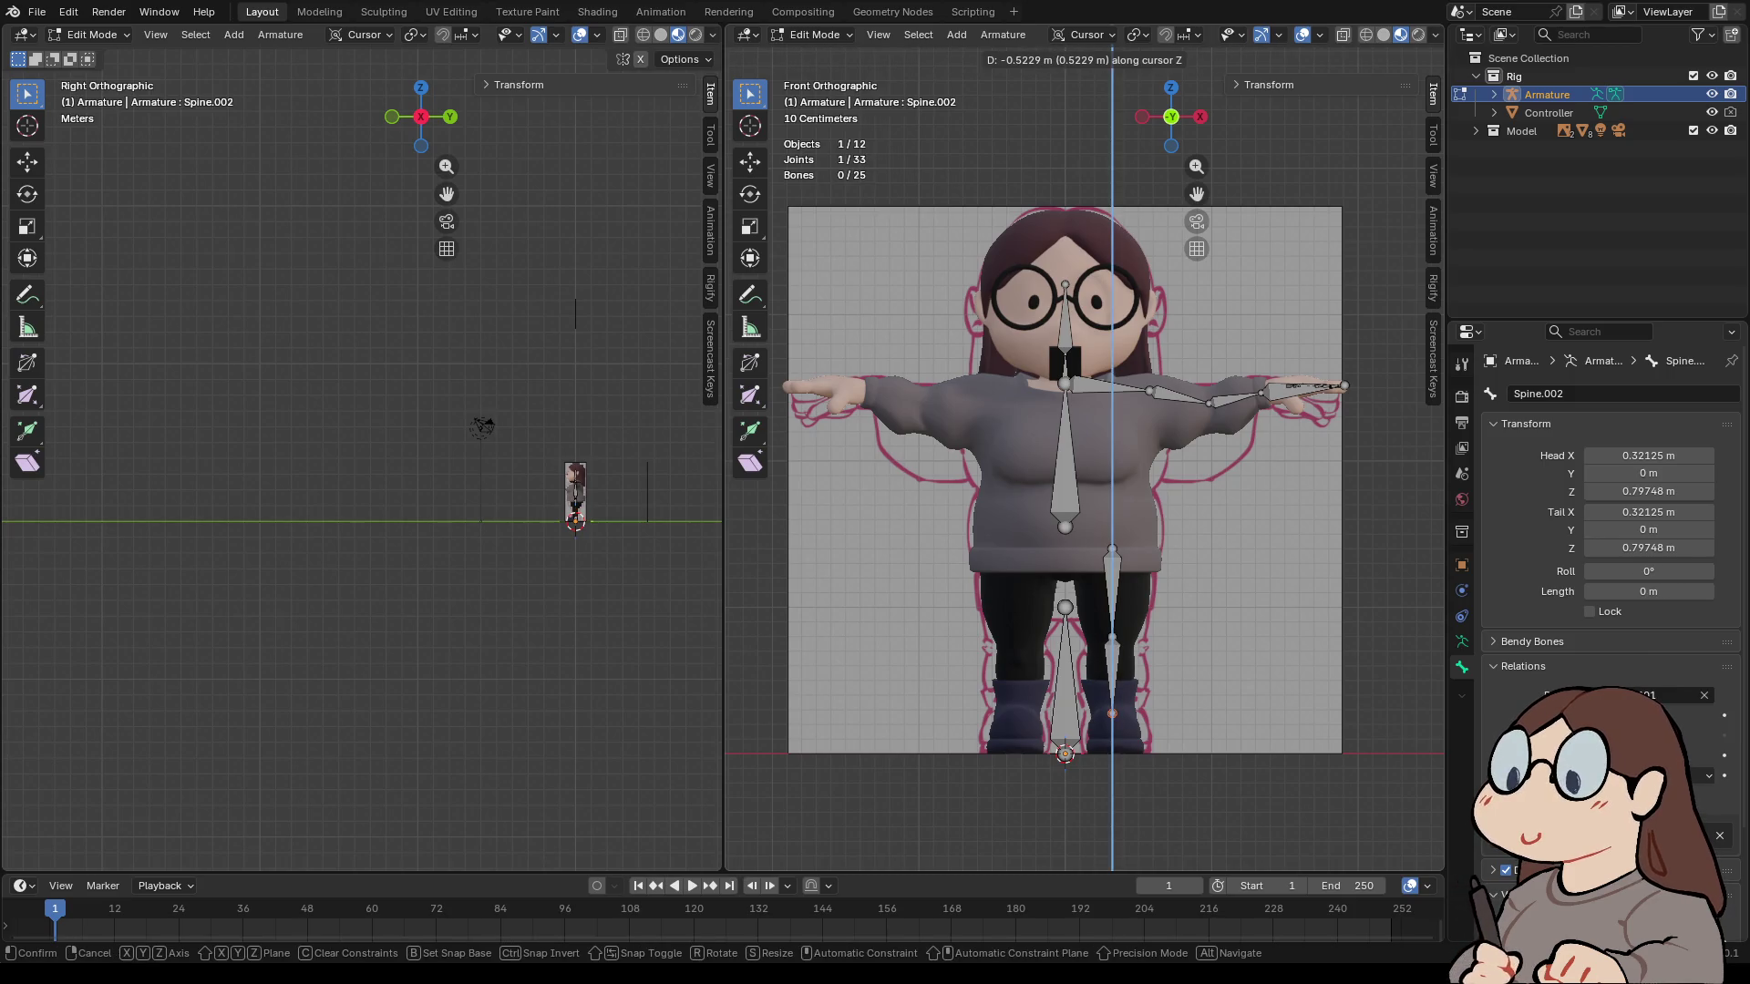
{"action": "key", "text": "Return"}
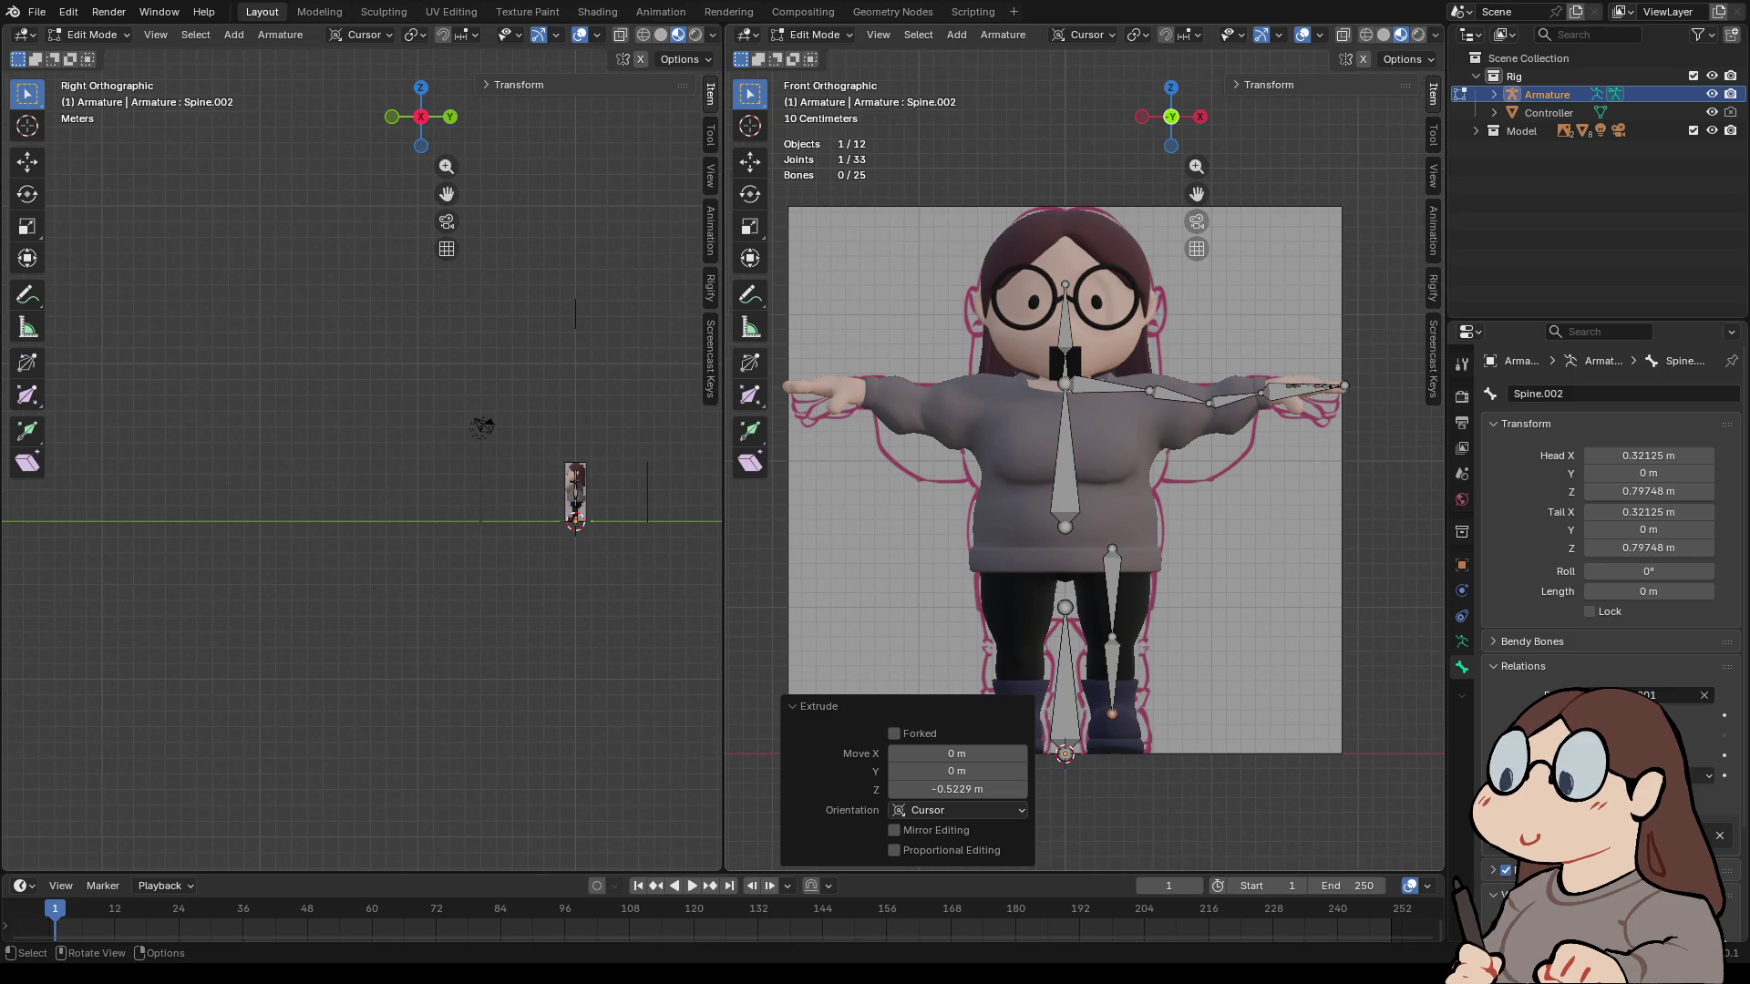
{"action": "key", "text": "KP_3"}
{"action": "key", "text": "Home"}
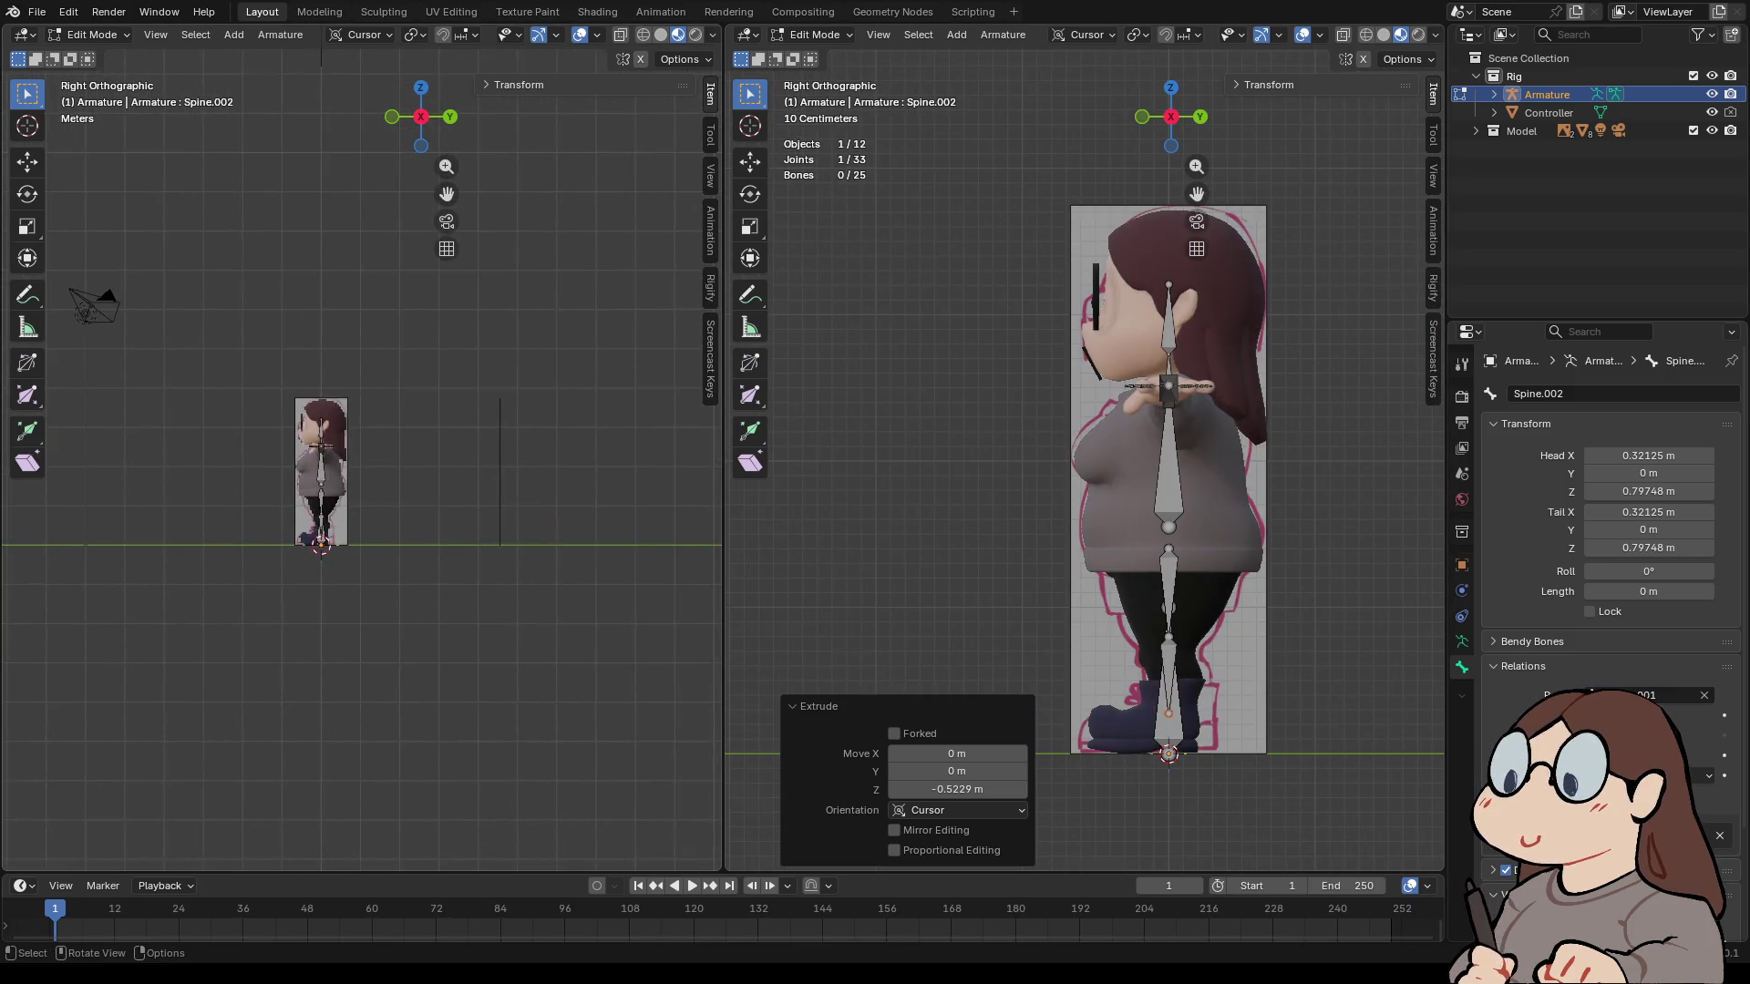
{"action": "scroll", "coordinate": [319, 500], "scroll_direction": "up", "scroll_amount": 8}
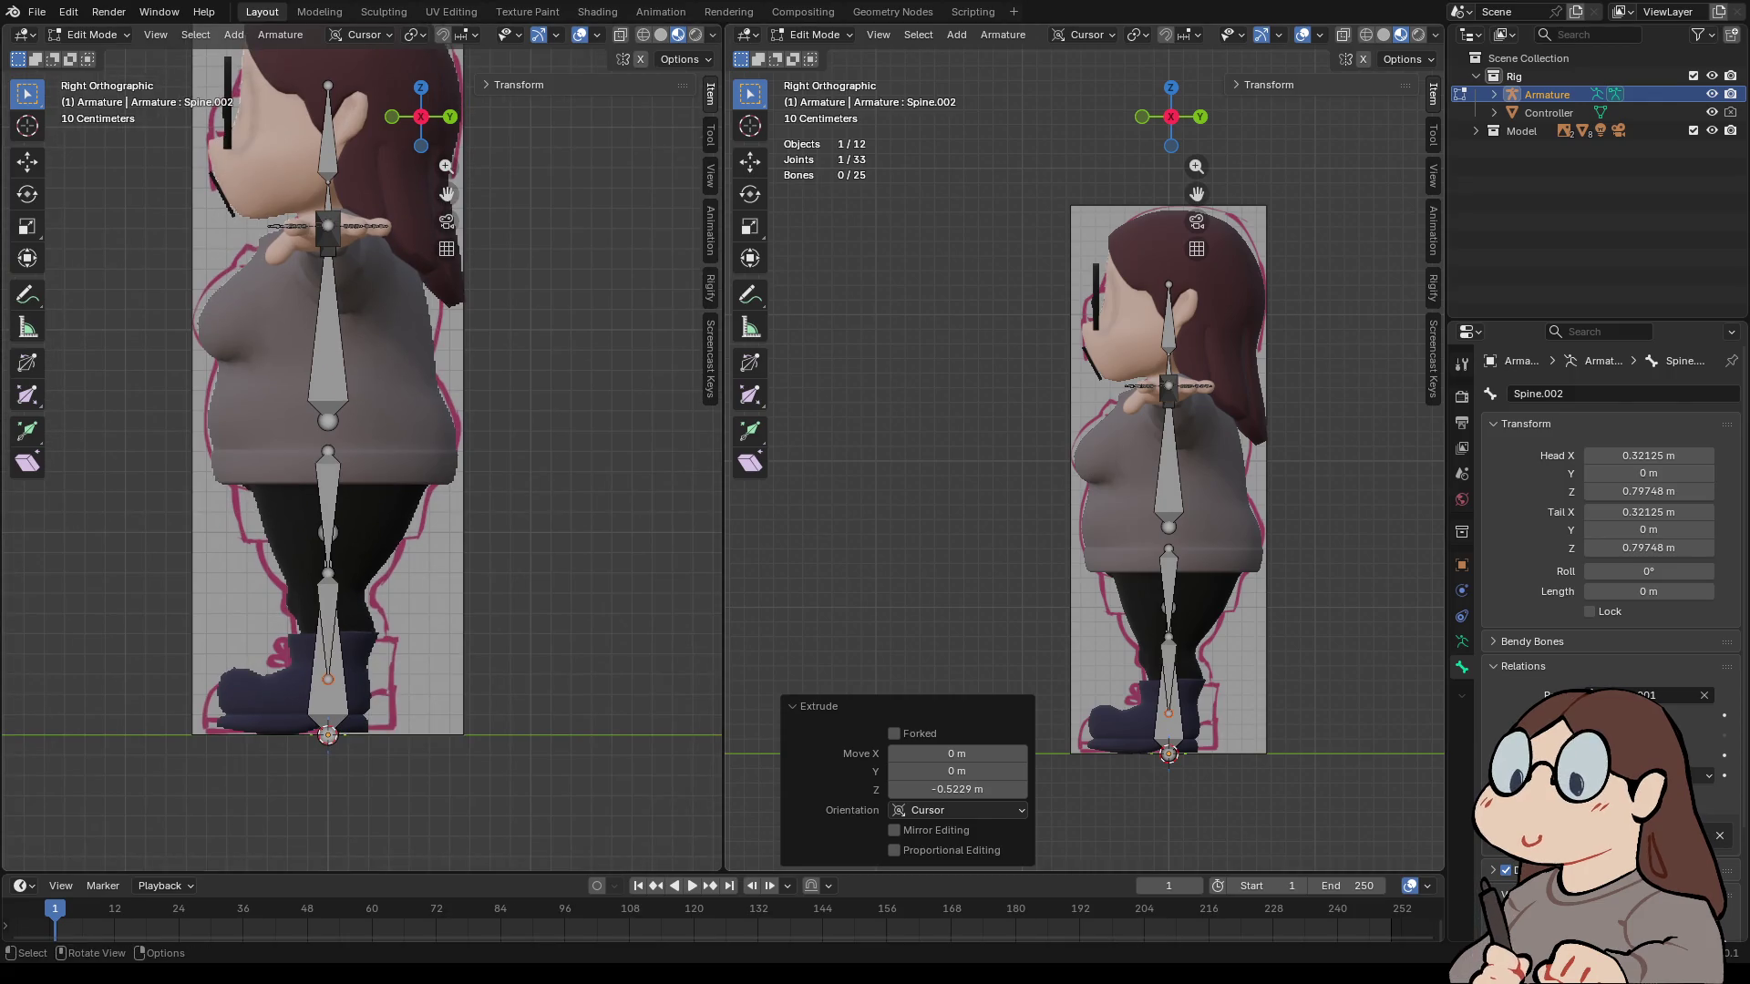
{"action": "scroll", "coordinate": [1084, 451], "scroll_direction": "up", "scroll_amount": 1}
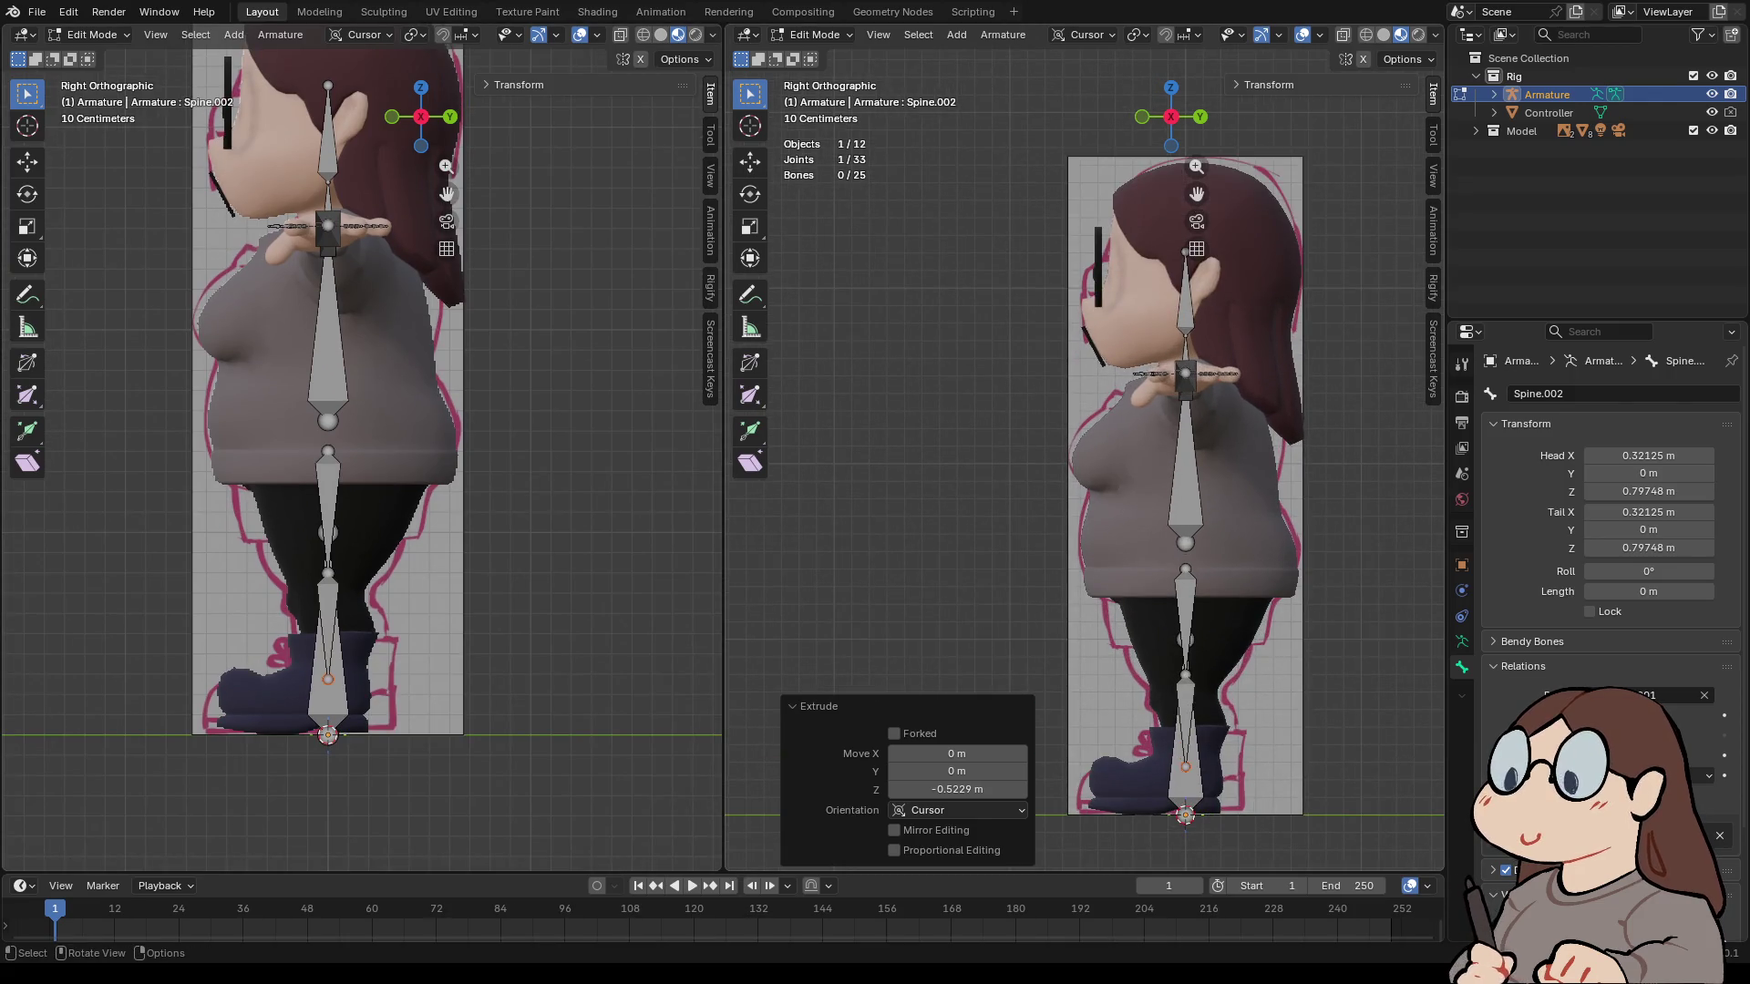
- Lower the ankle joint slightly and extrude a short bone from it
{"action": "key", "text": "g"}
{"action": "key", "text": "z"}
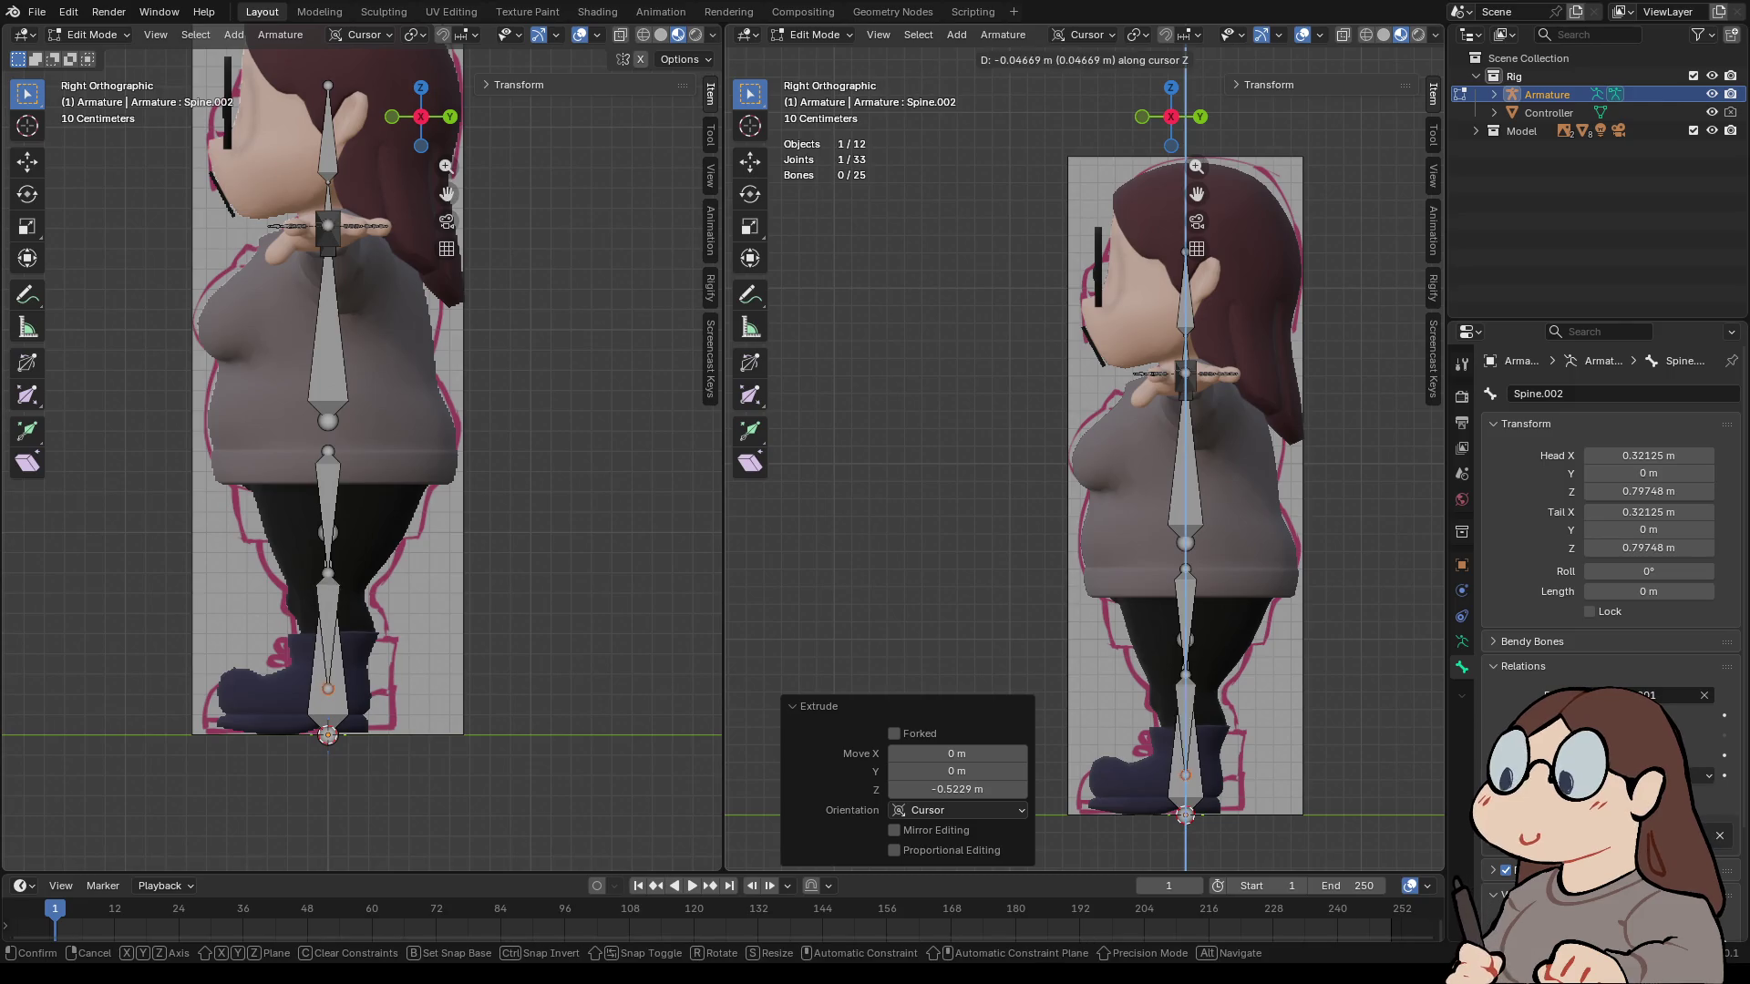
{"action": "key", "text": "o"}
{"action": "key", "text": "Return"}
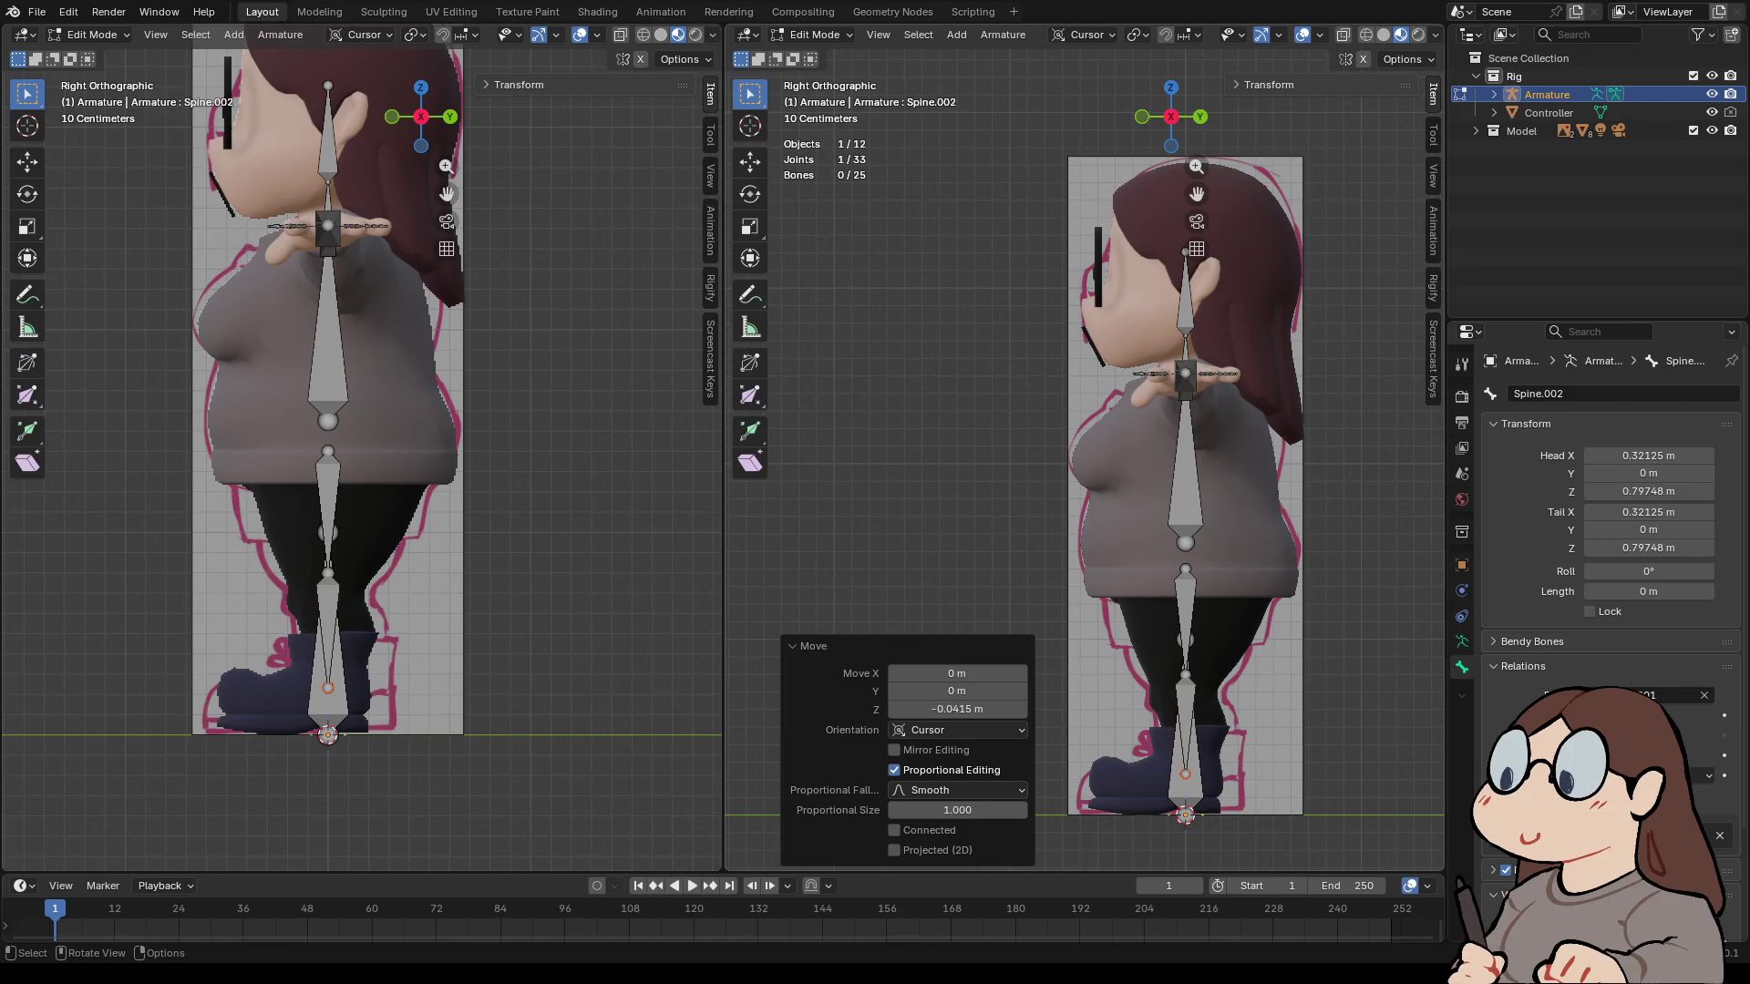
{"action": "key", "text": "e"}
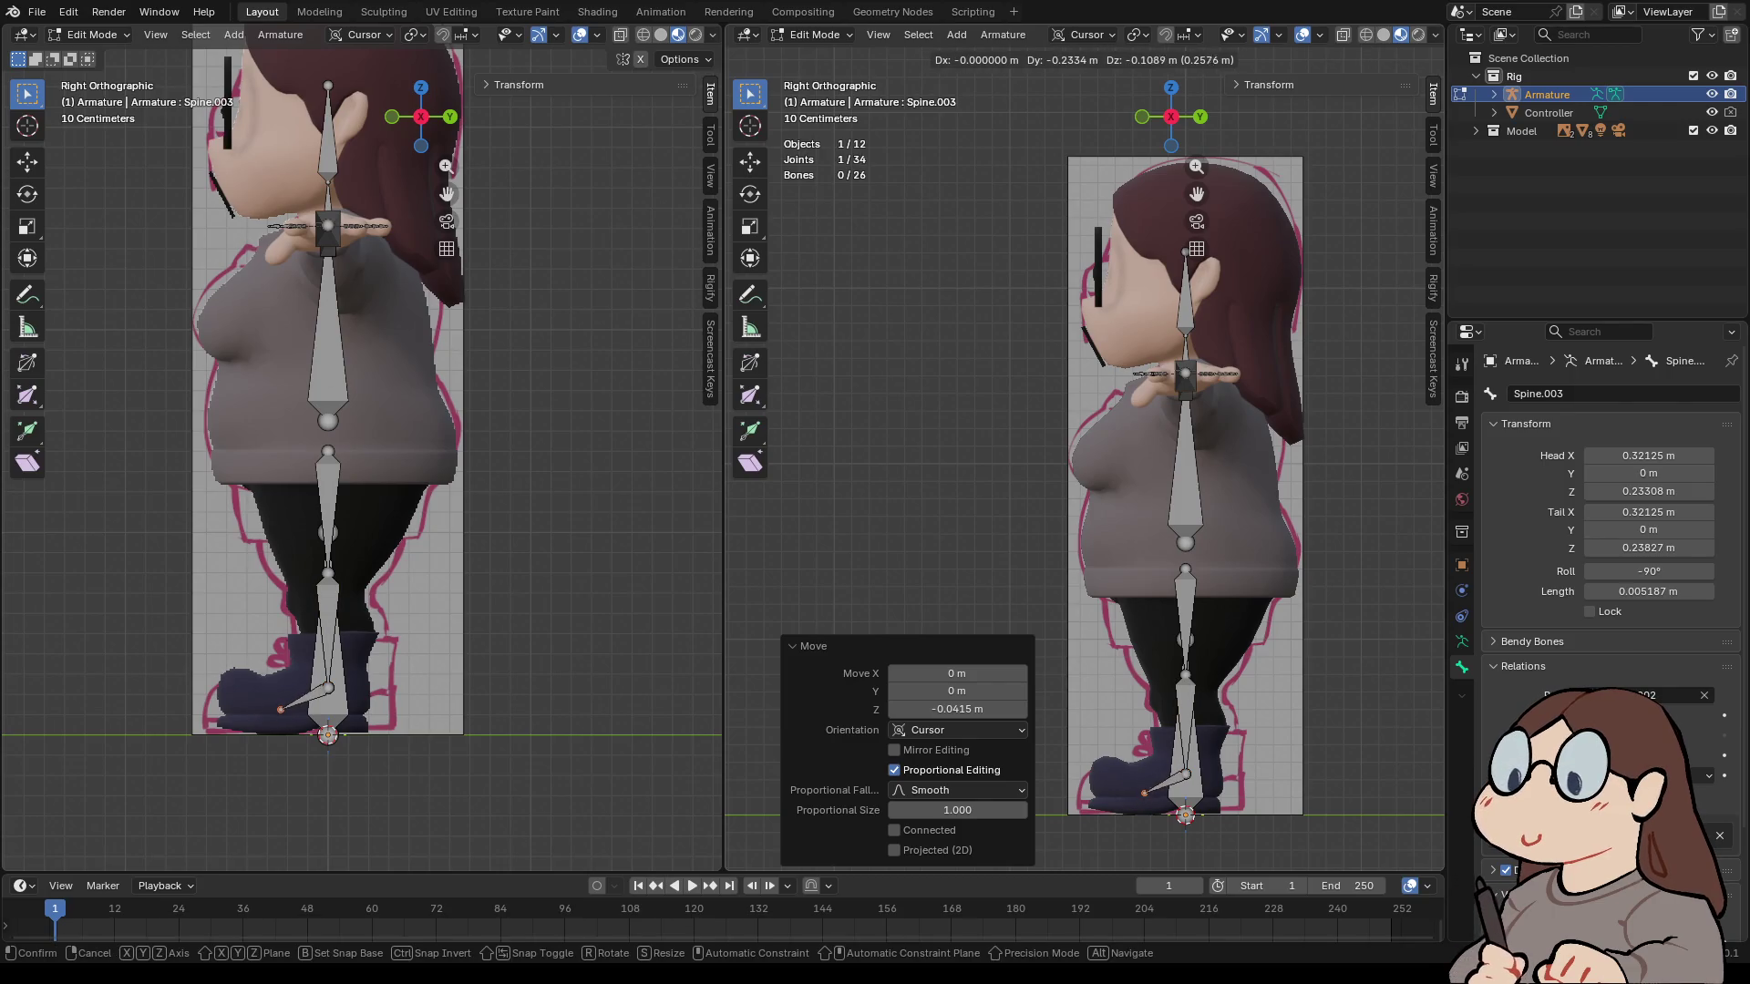
{"action": "left_click", "coordinate": [1145, 792]}
- Extrude a foot bone forward along the sole and raise it slightly into the shoe
{"action": "key", "text": "e"}
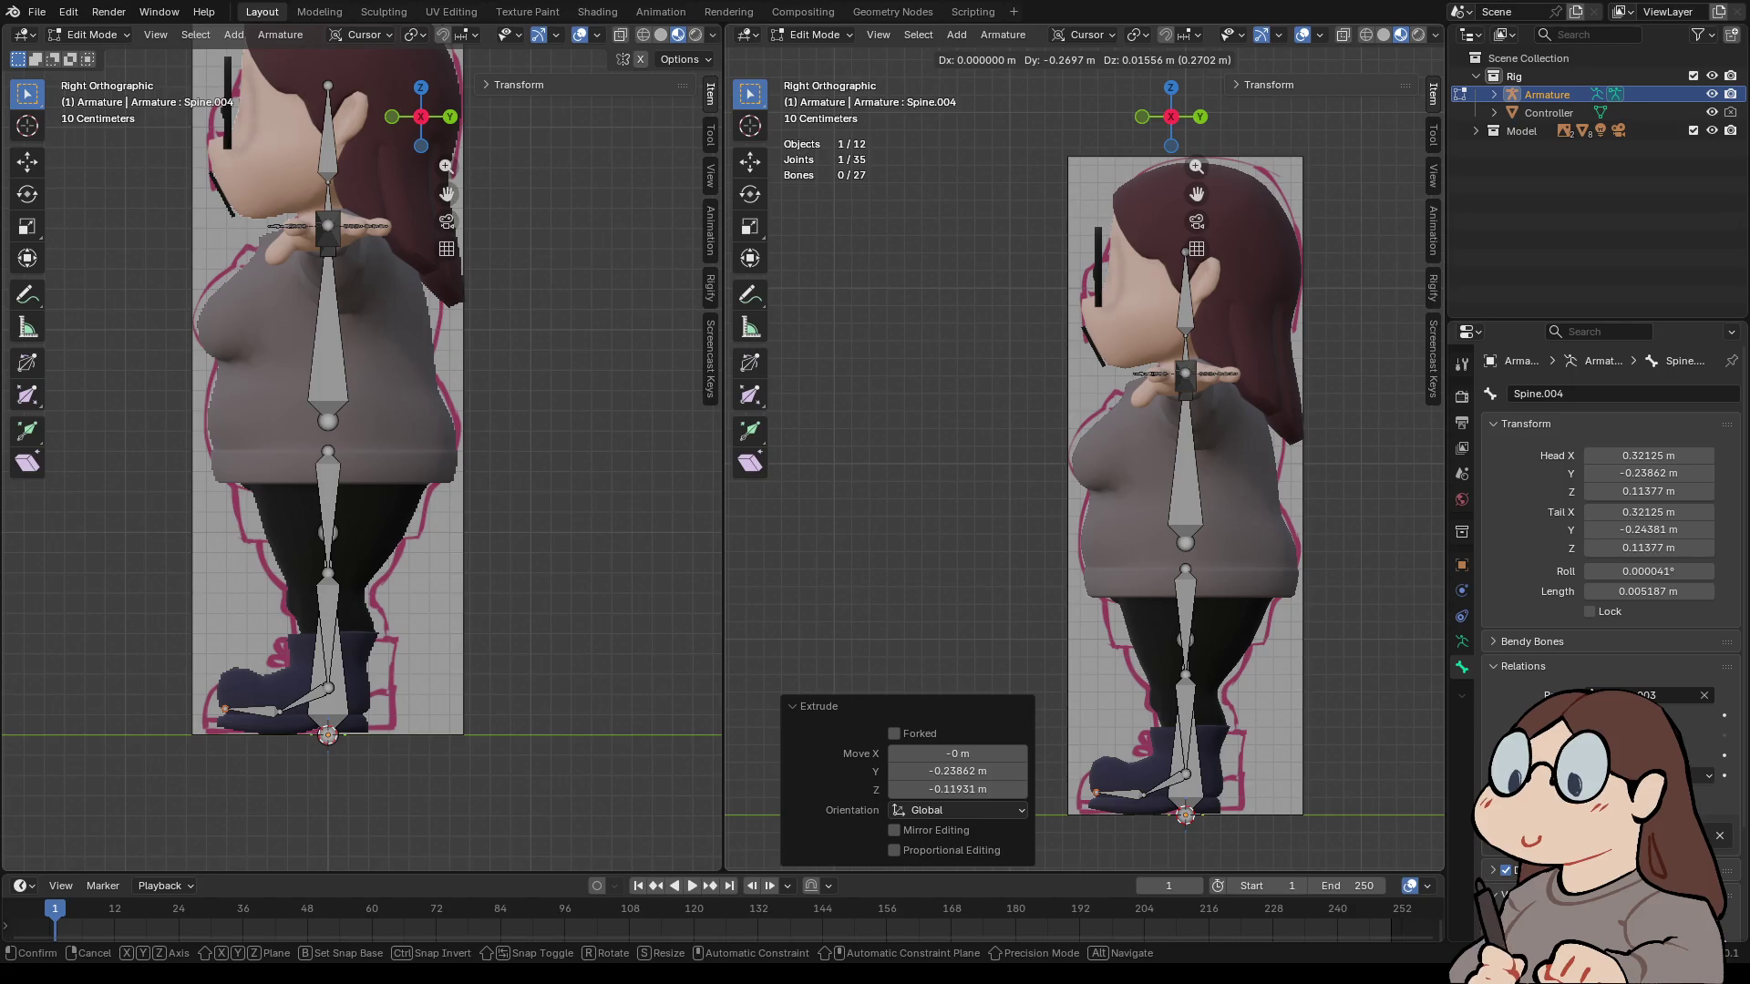
{"action": "key", "text": "y"}
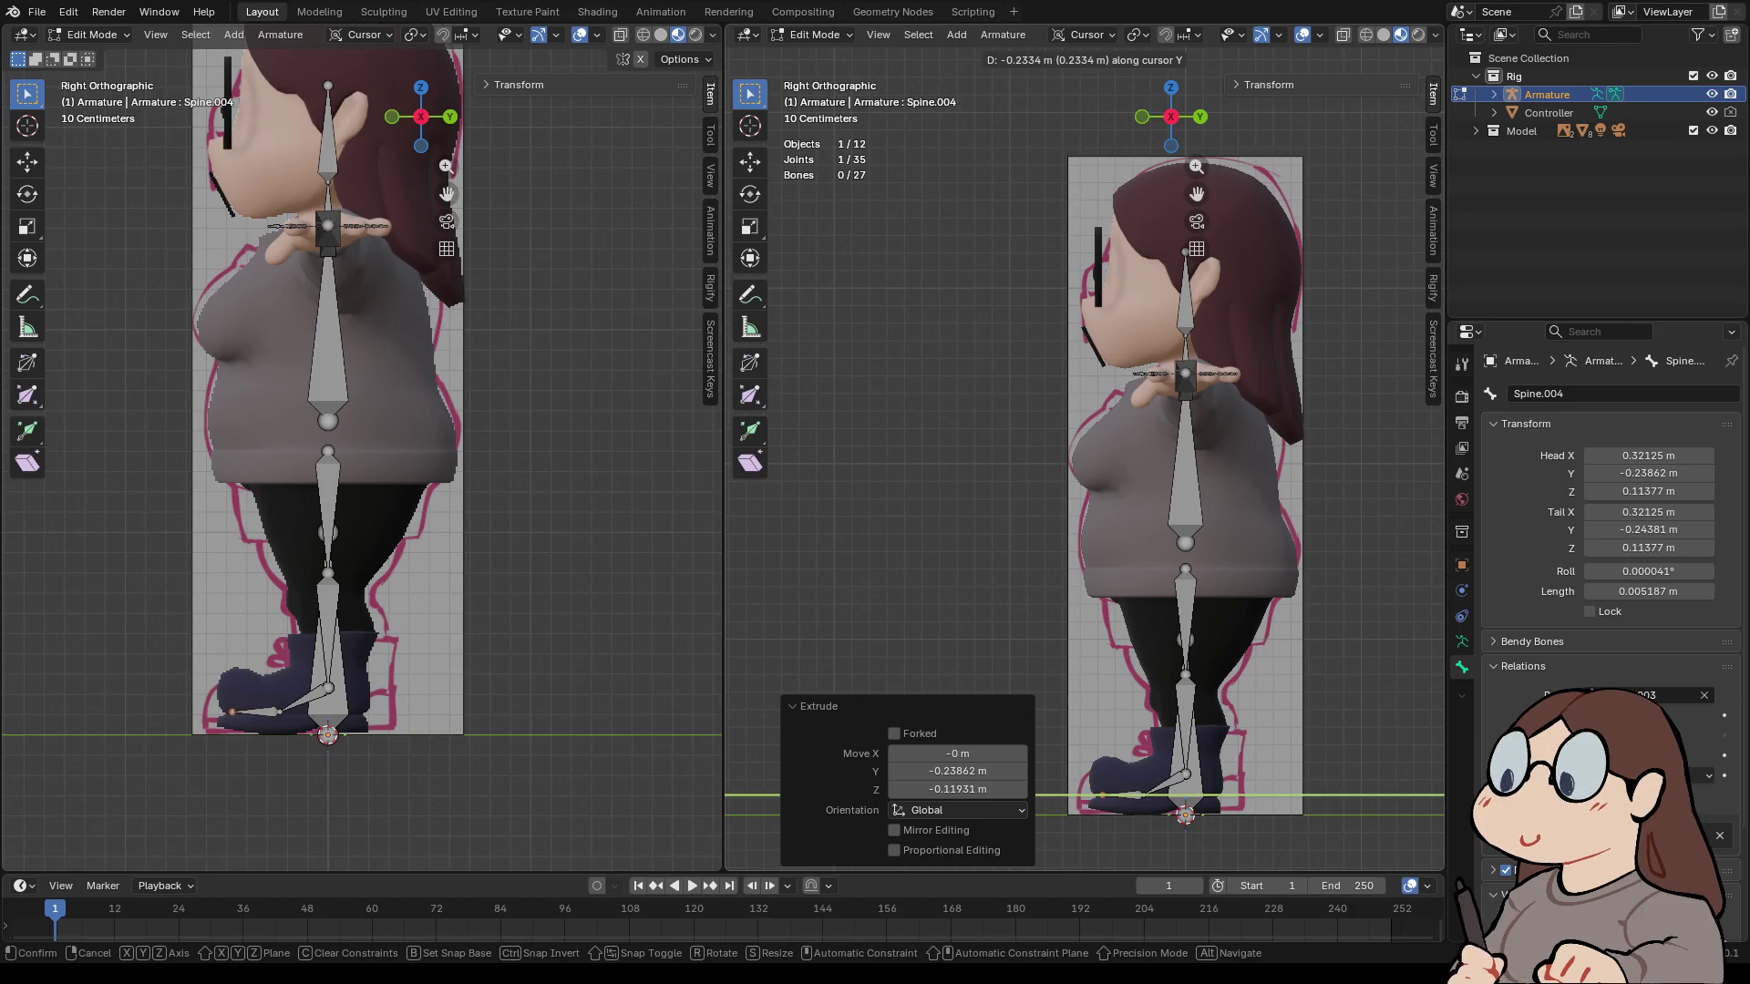
{"action": "key", "text": "Return"}
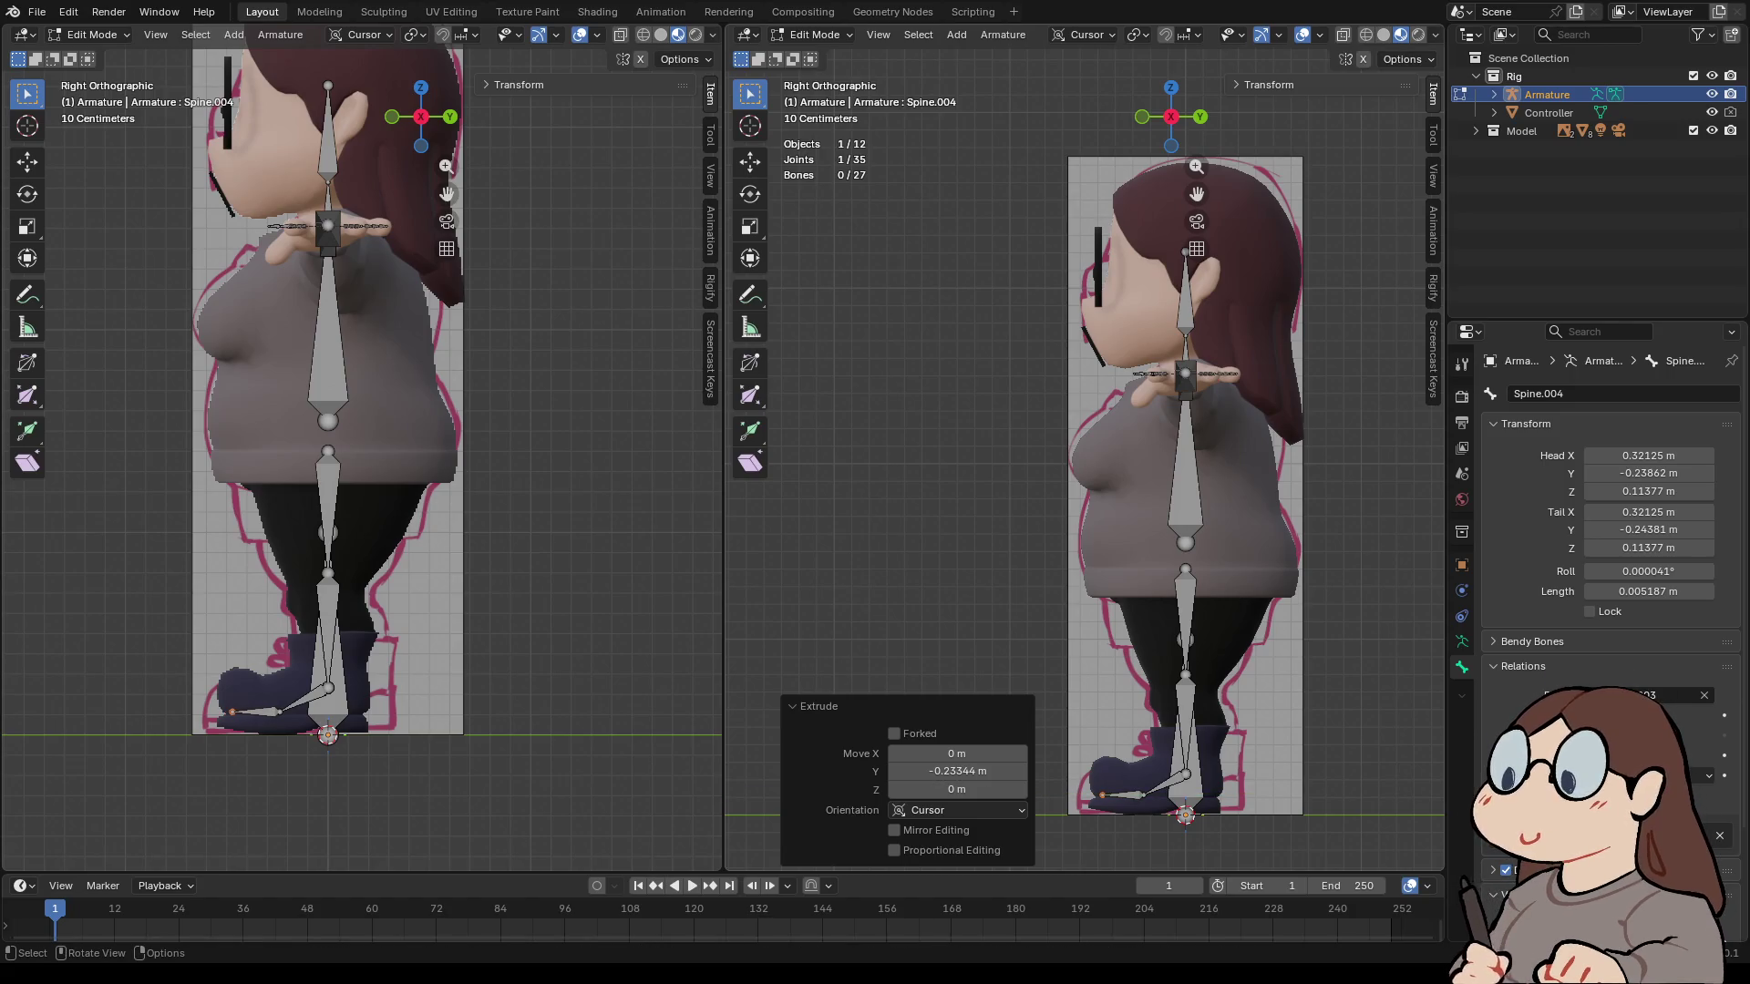
{"action": "left_click", "coordinate": [1123, 795]}
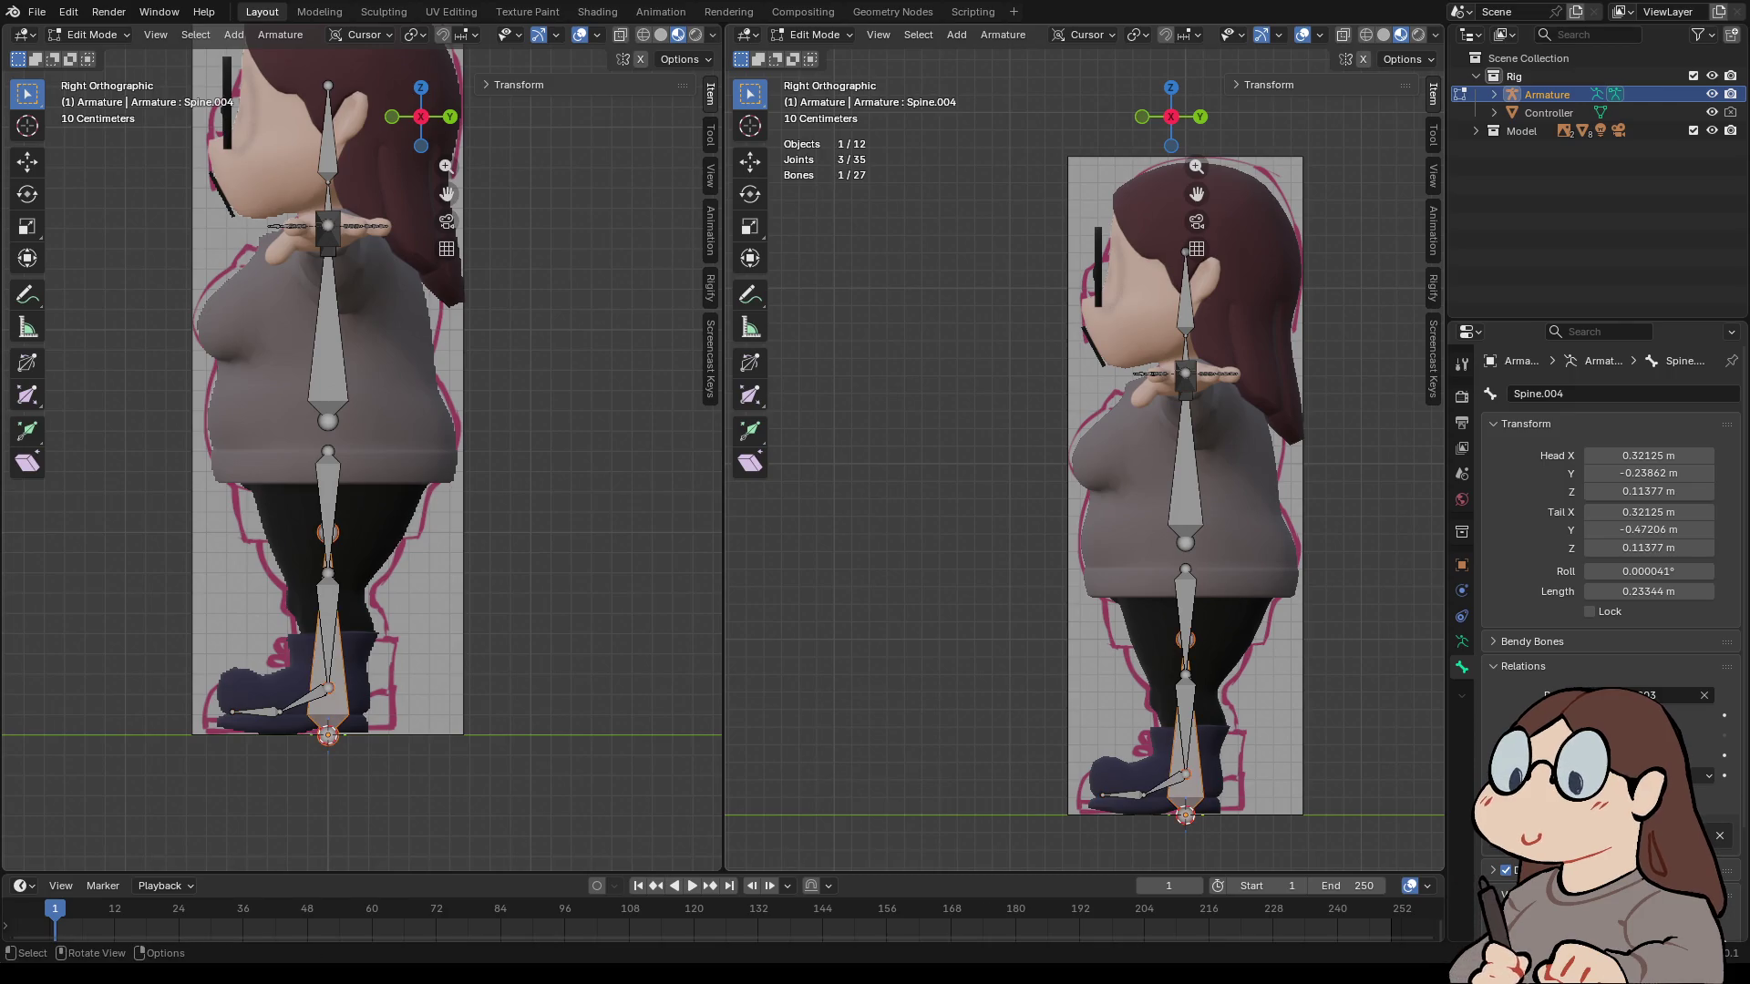
{"action": "left_click_drag", "start_coordinate": [1050, 771], "coordinate": [1153, 813]}
{"action": "key", "text": "g"}
{"action": "key", "text": "z"}
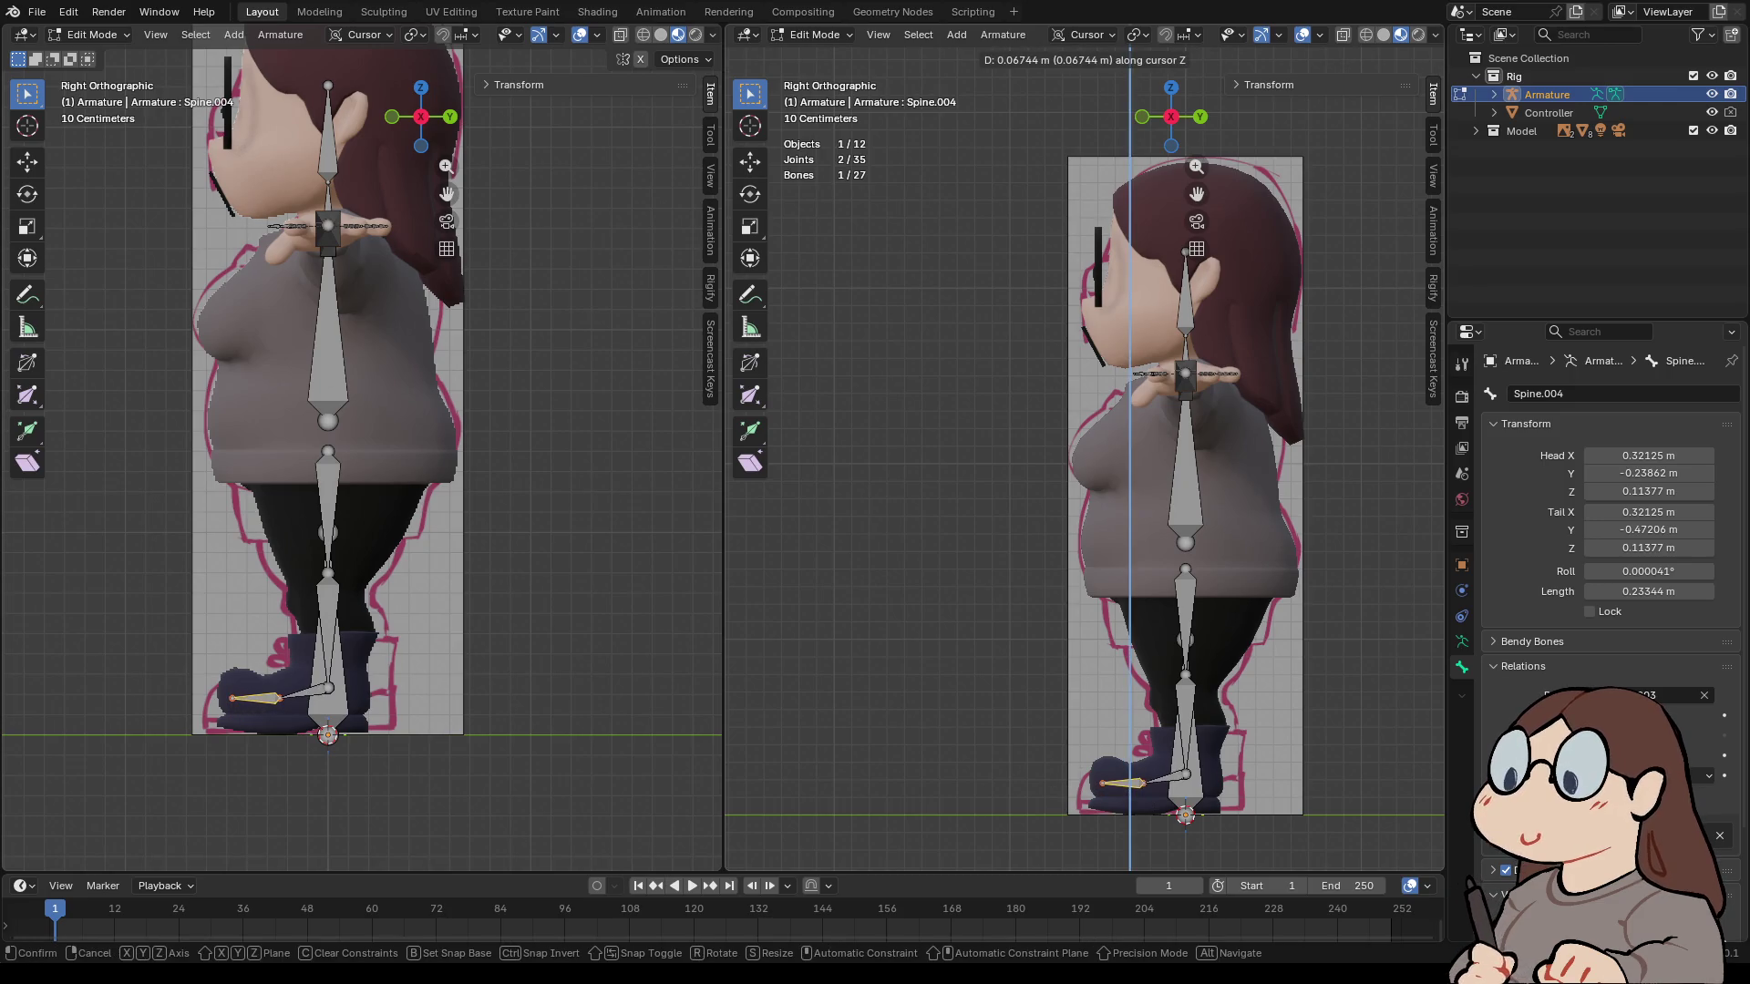
{"action": "key", "text": "Return"}
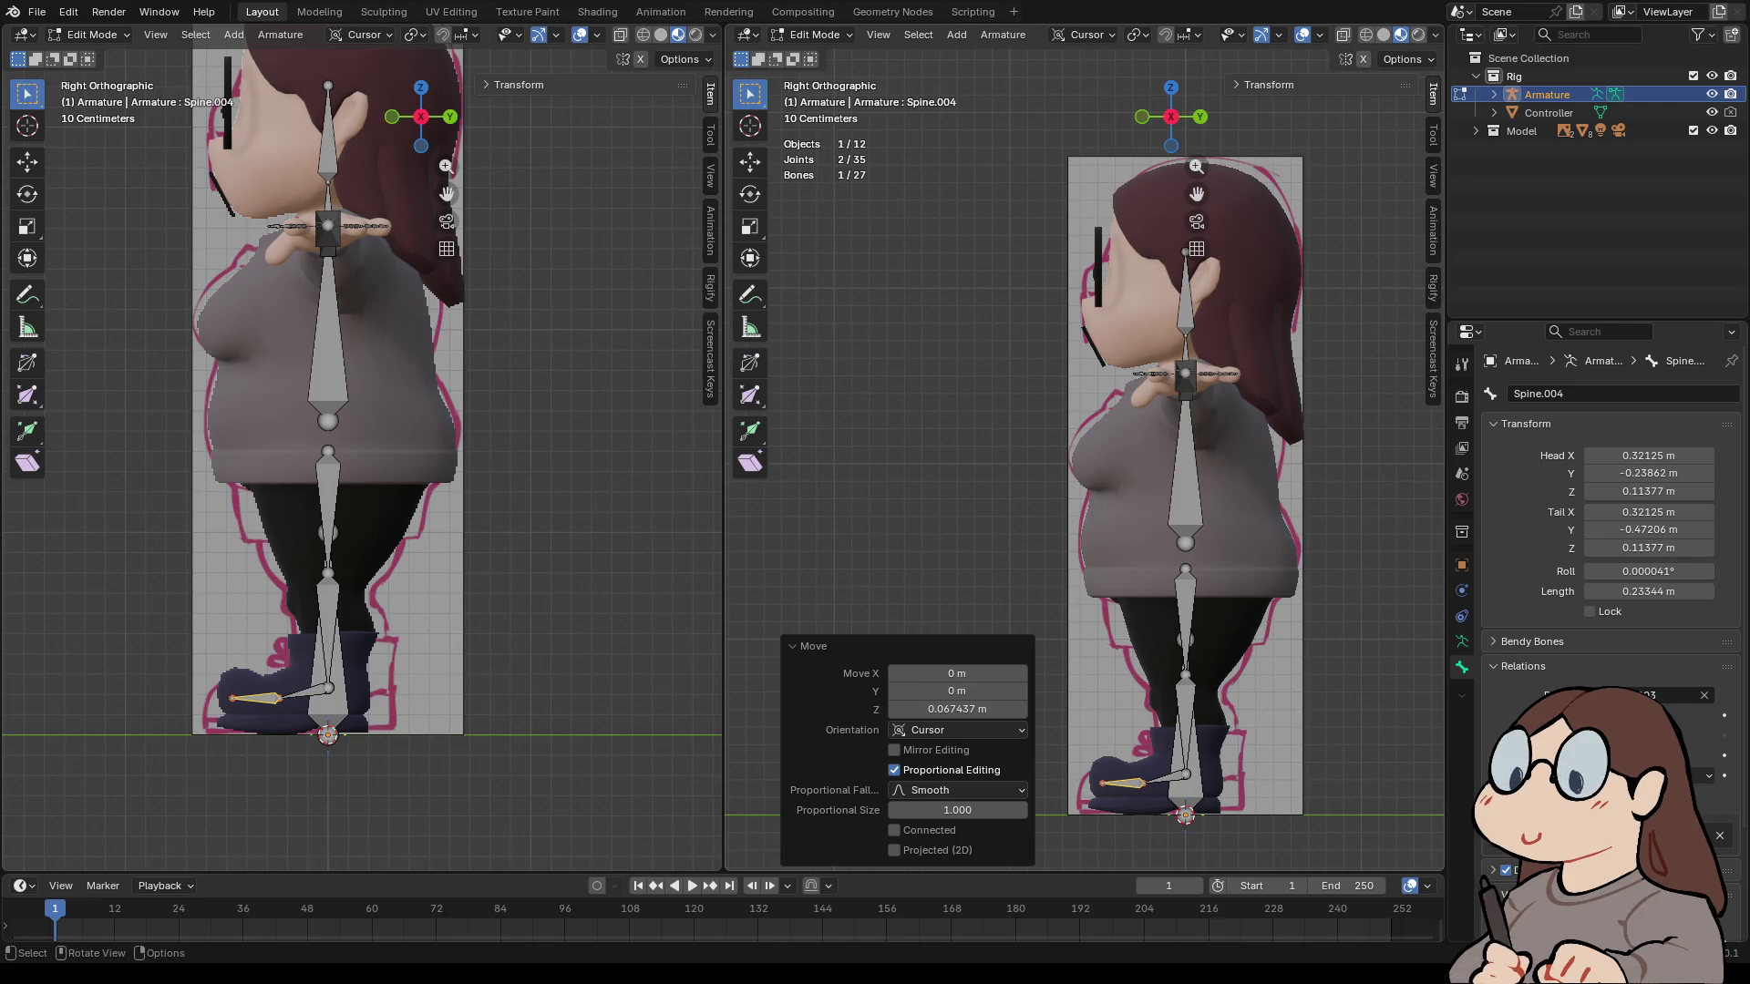
- Extrude another bone from the ankle joint forward toward the toes
{"action": "key", "text": "alt+a"}
{"action": "left_click", "coordinate": [1186, 773]}
{"action": "key", "text": "e"}
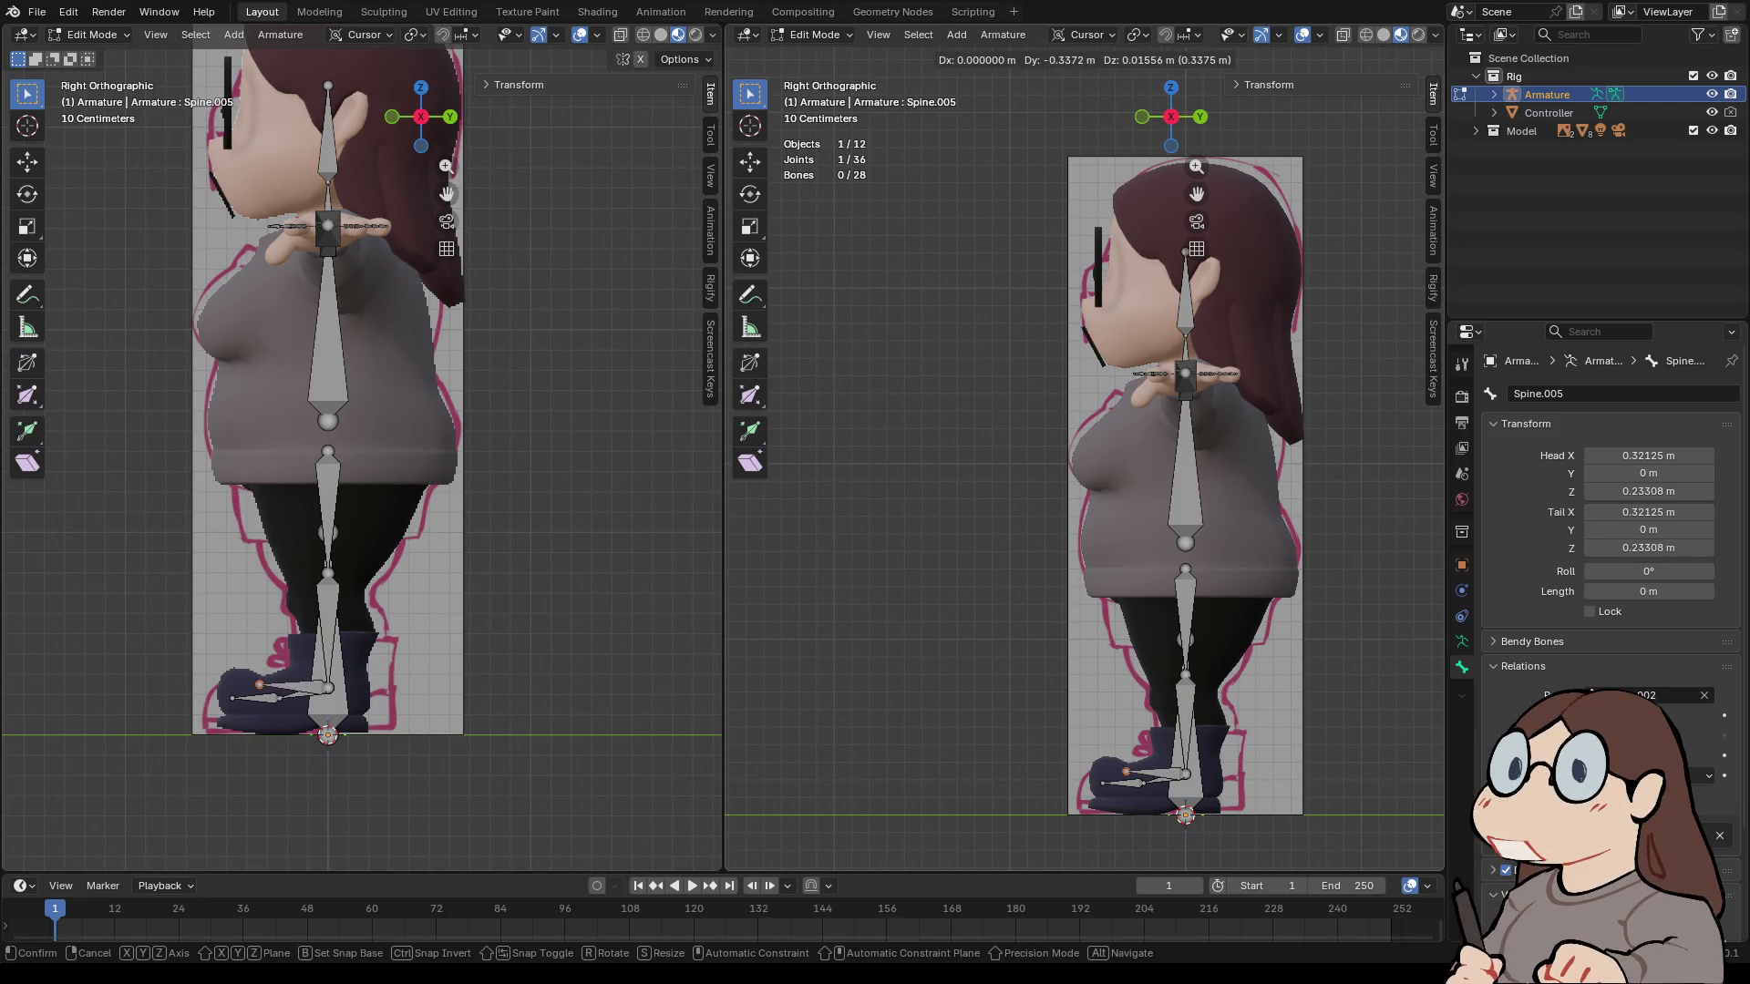
{"action": "key", "text": "y"}
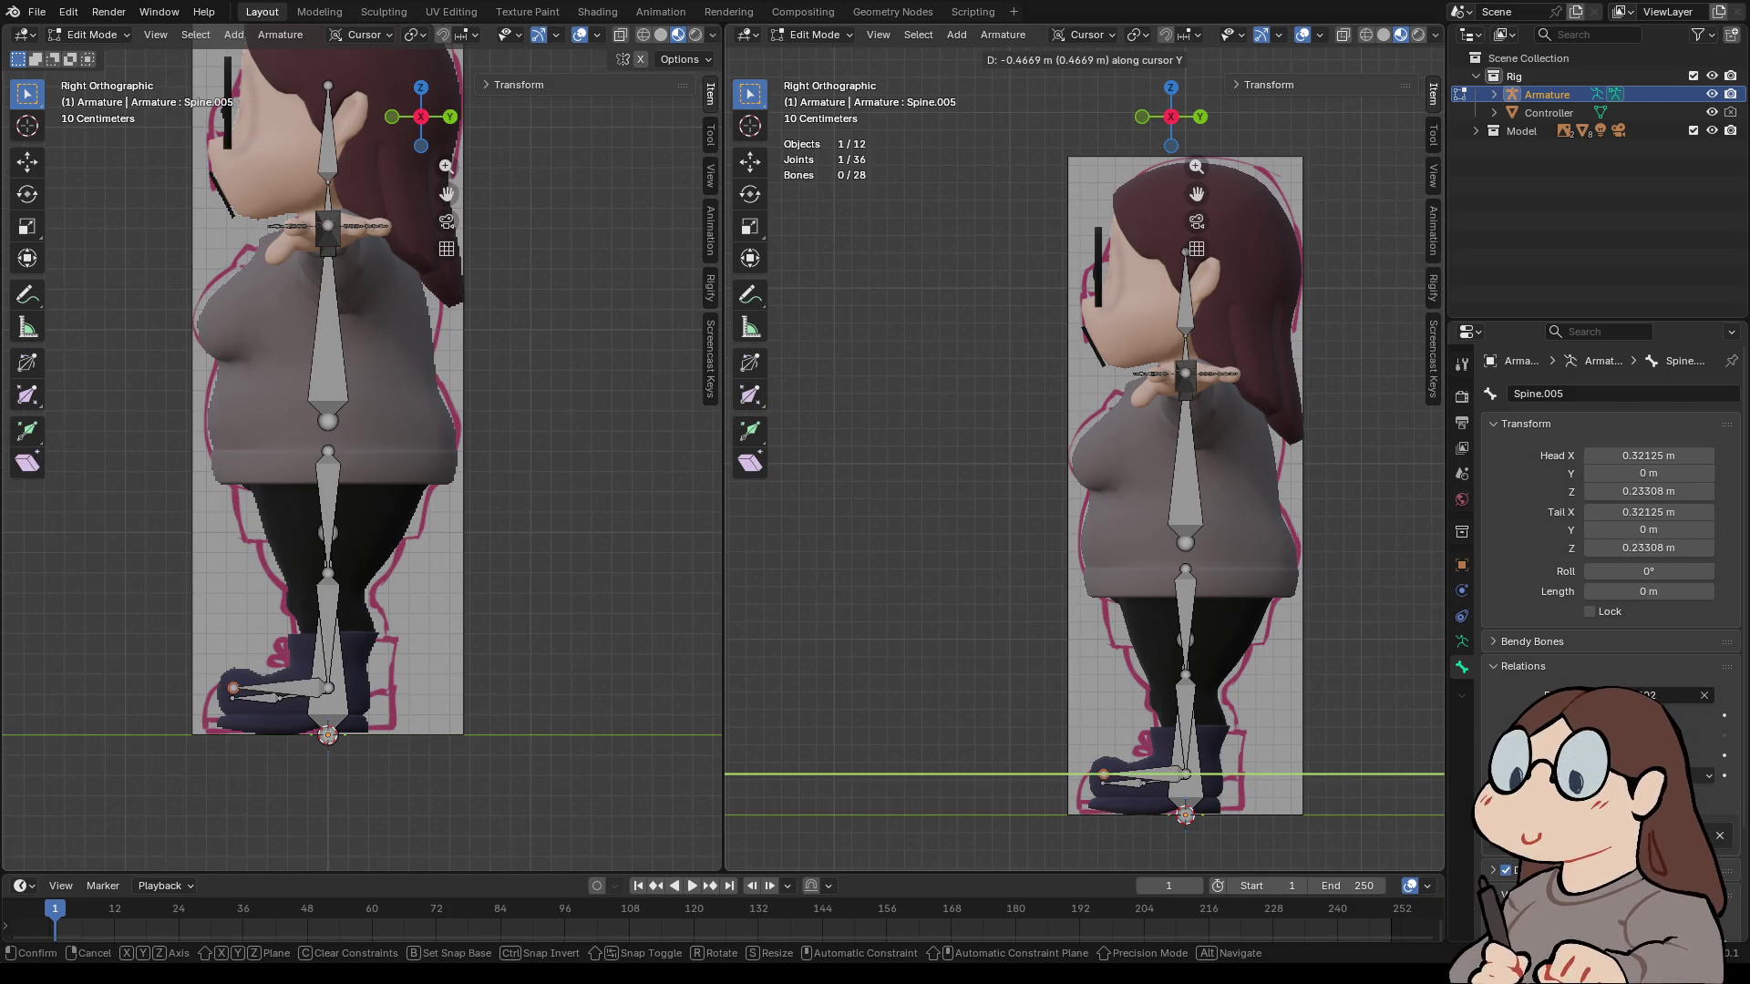
{"action": "key", "text": "Return"}
{"action": "key", "text": "ctrl+z"}
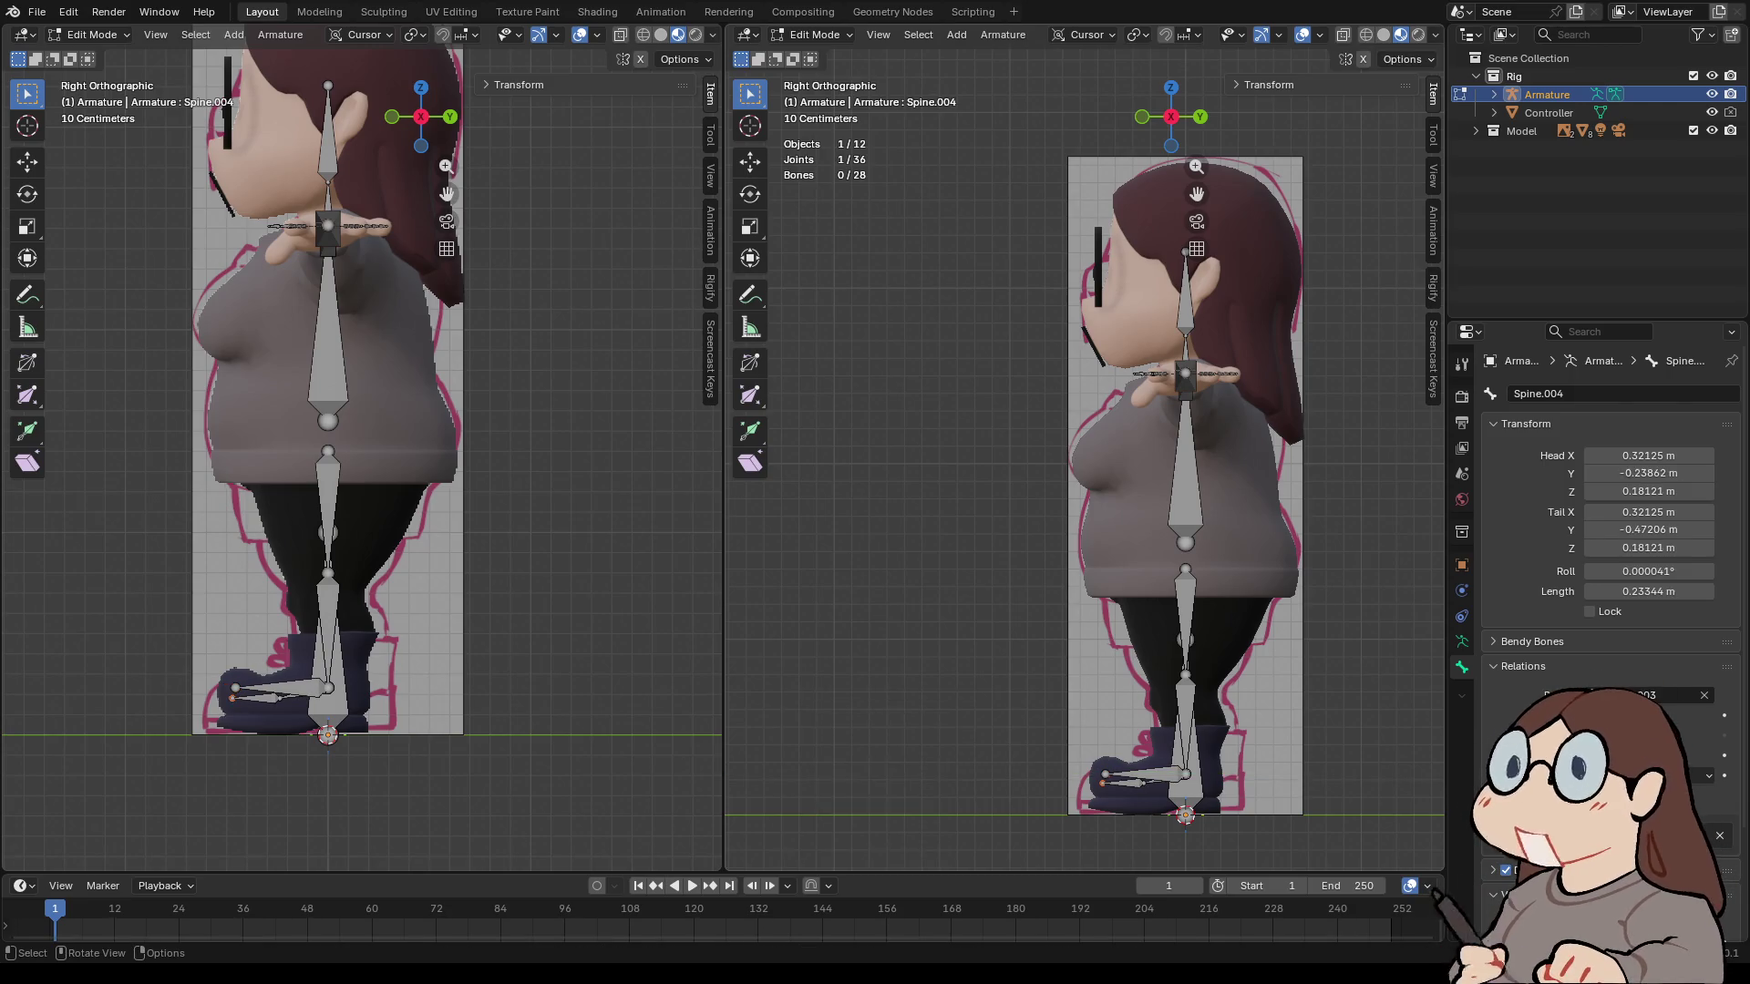
{"action": "key", "text": "ctrl+shift+z"}
{"action": "right_click", "coordinate": [1070, 776]}
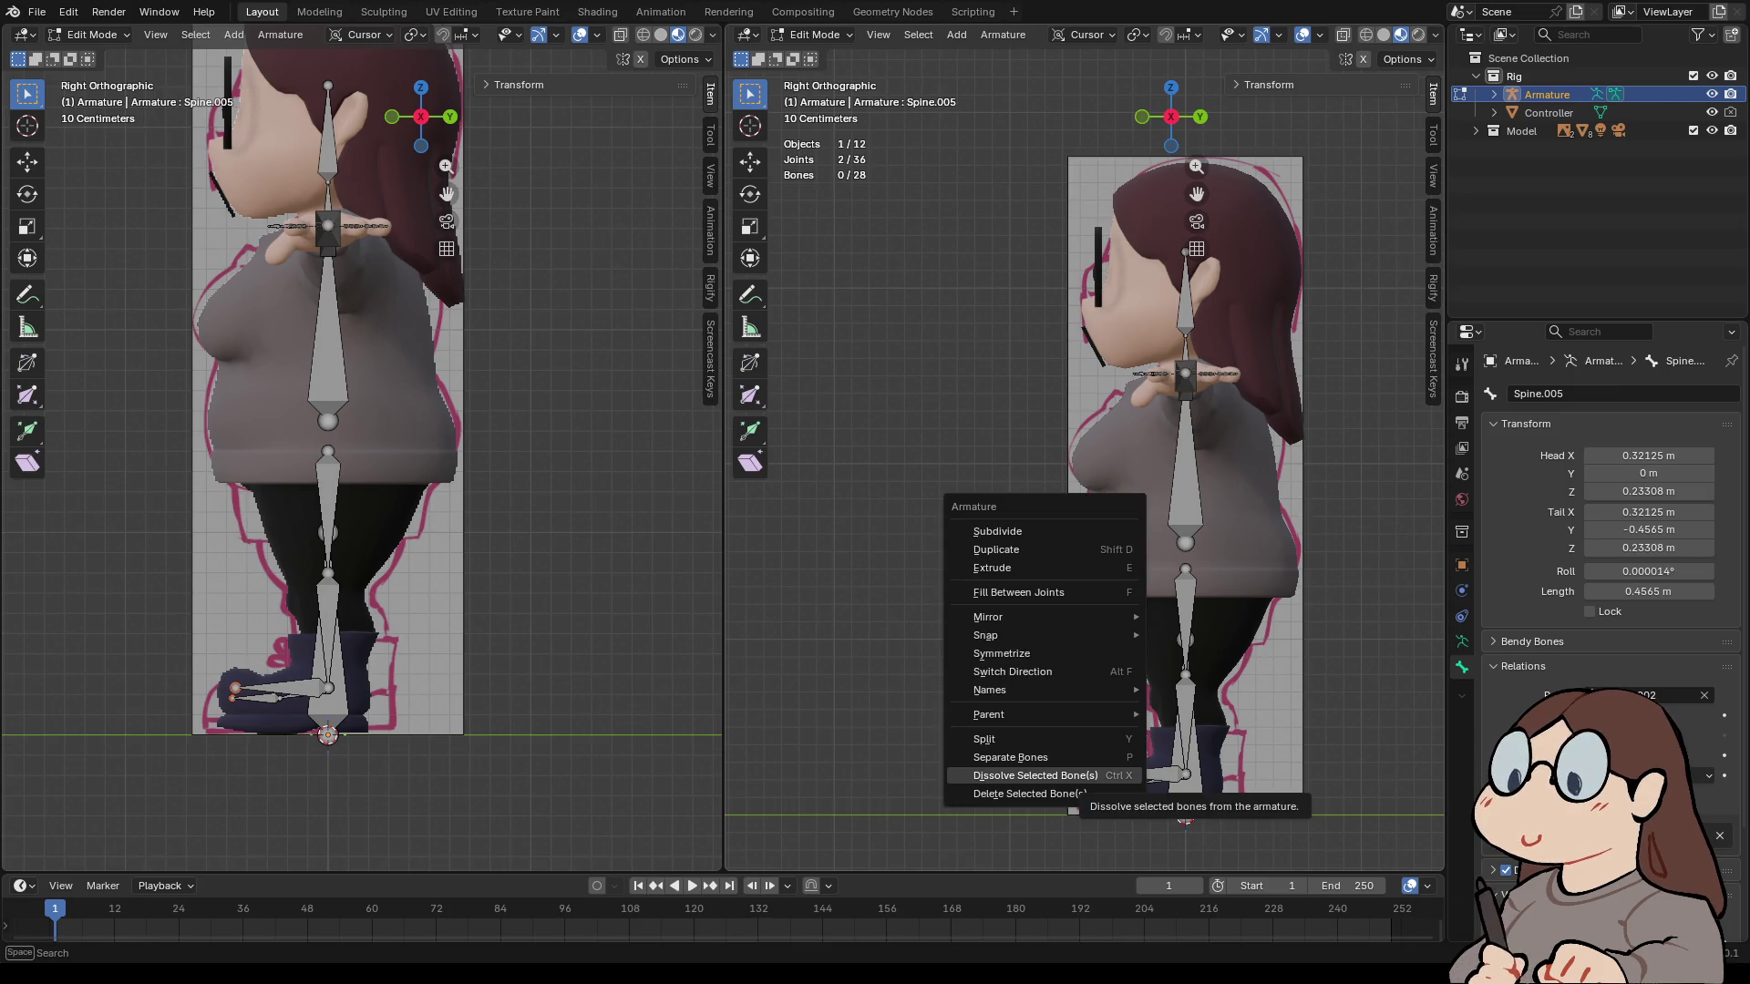
- Move a foot joint slightly upward
{"action": "mouse_move", "coordinate": [1003, 635]}
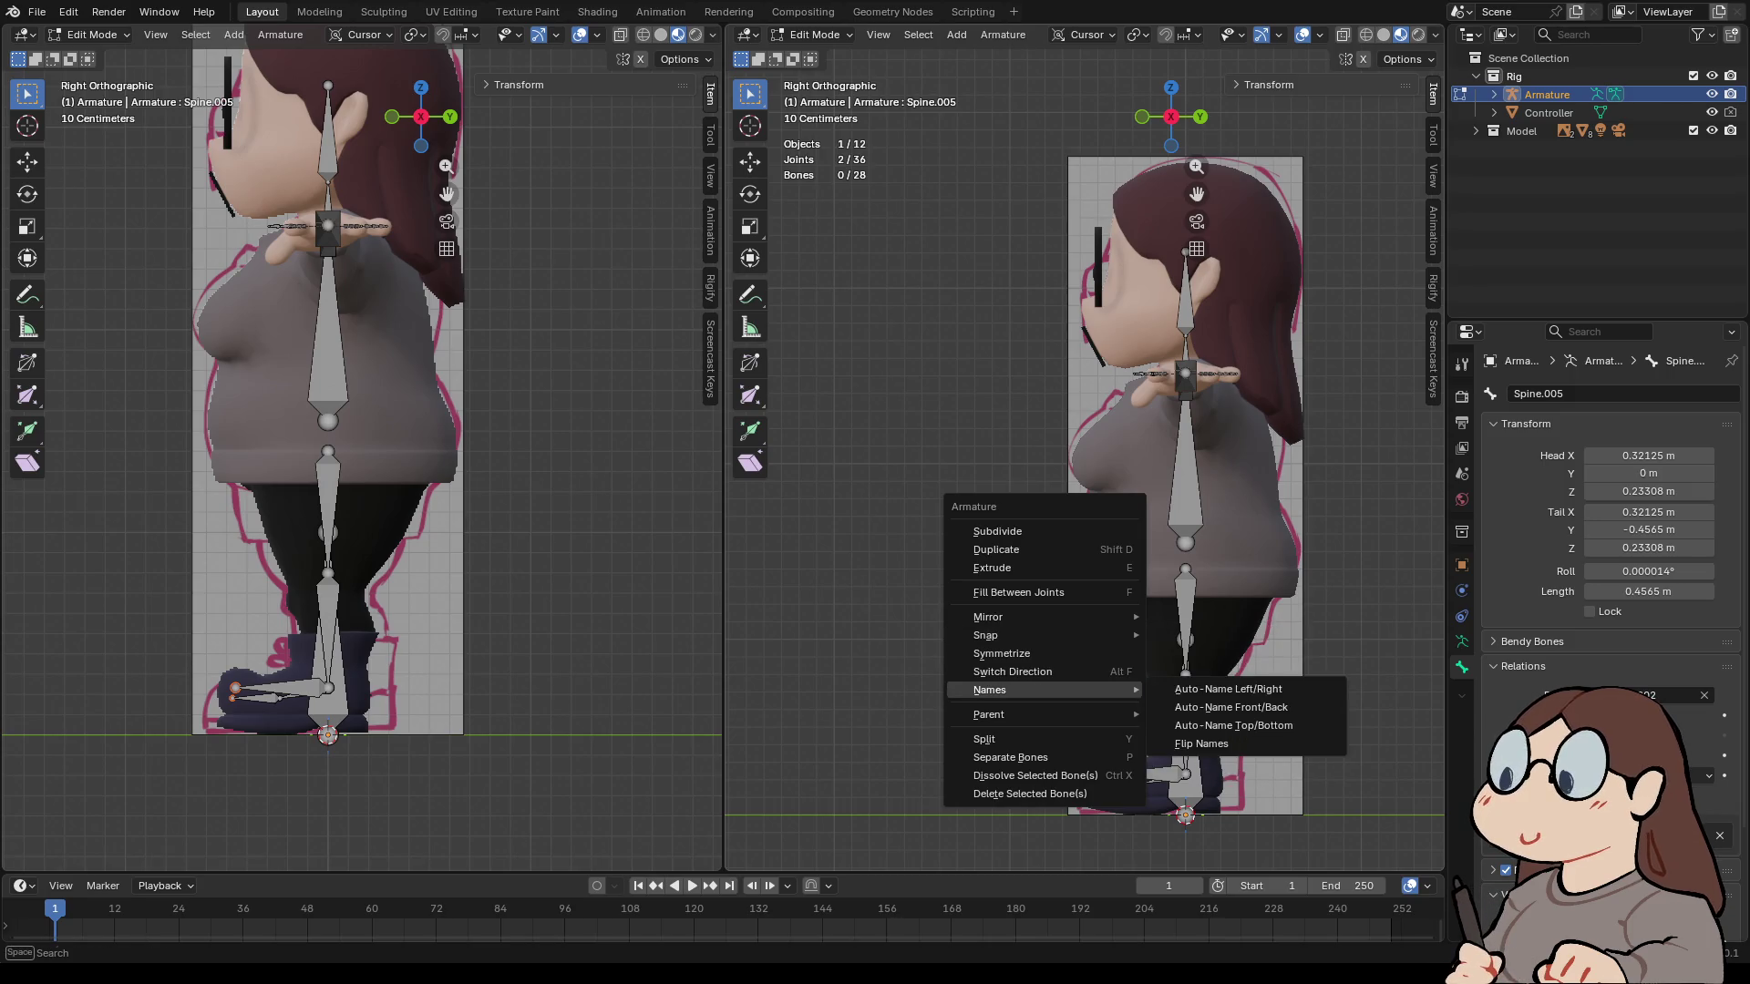
{"action": "key", "text": "Escape"}
{"action": "left_click", "coordinate": [1102, 784]}
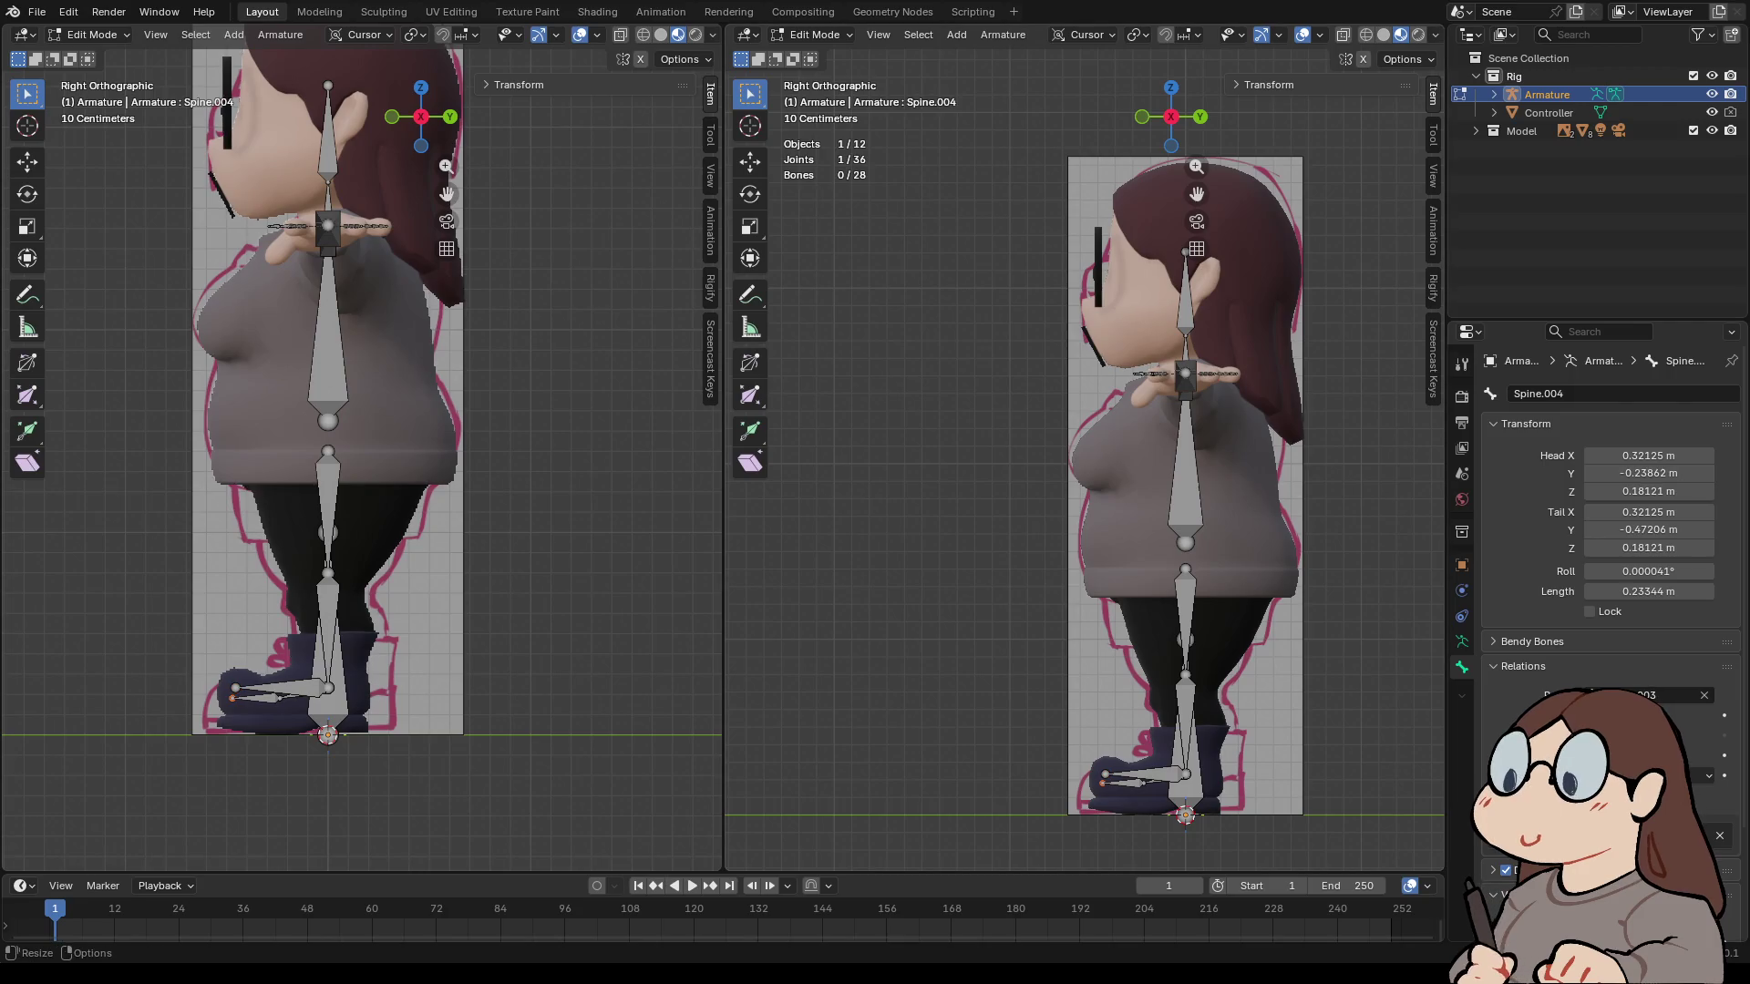
{"action": "key", "text": "g"}
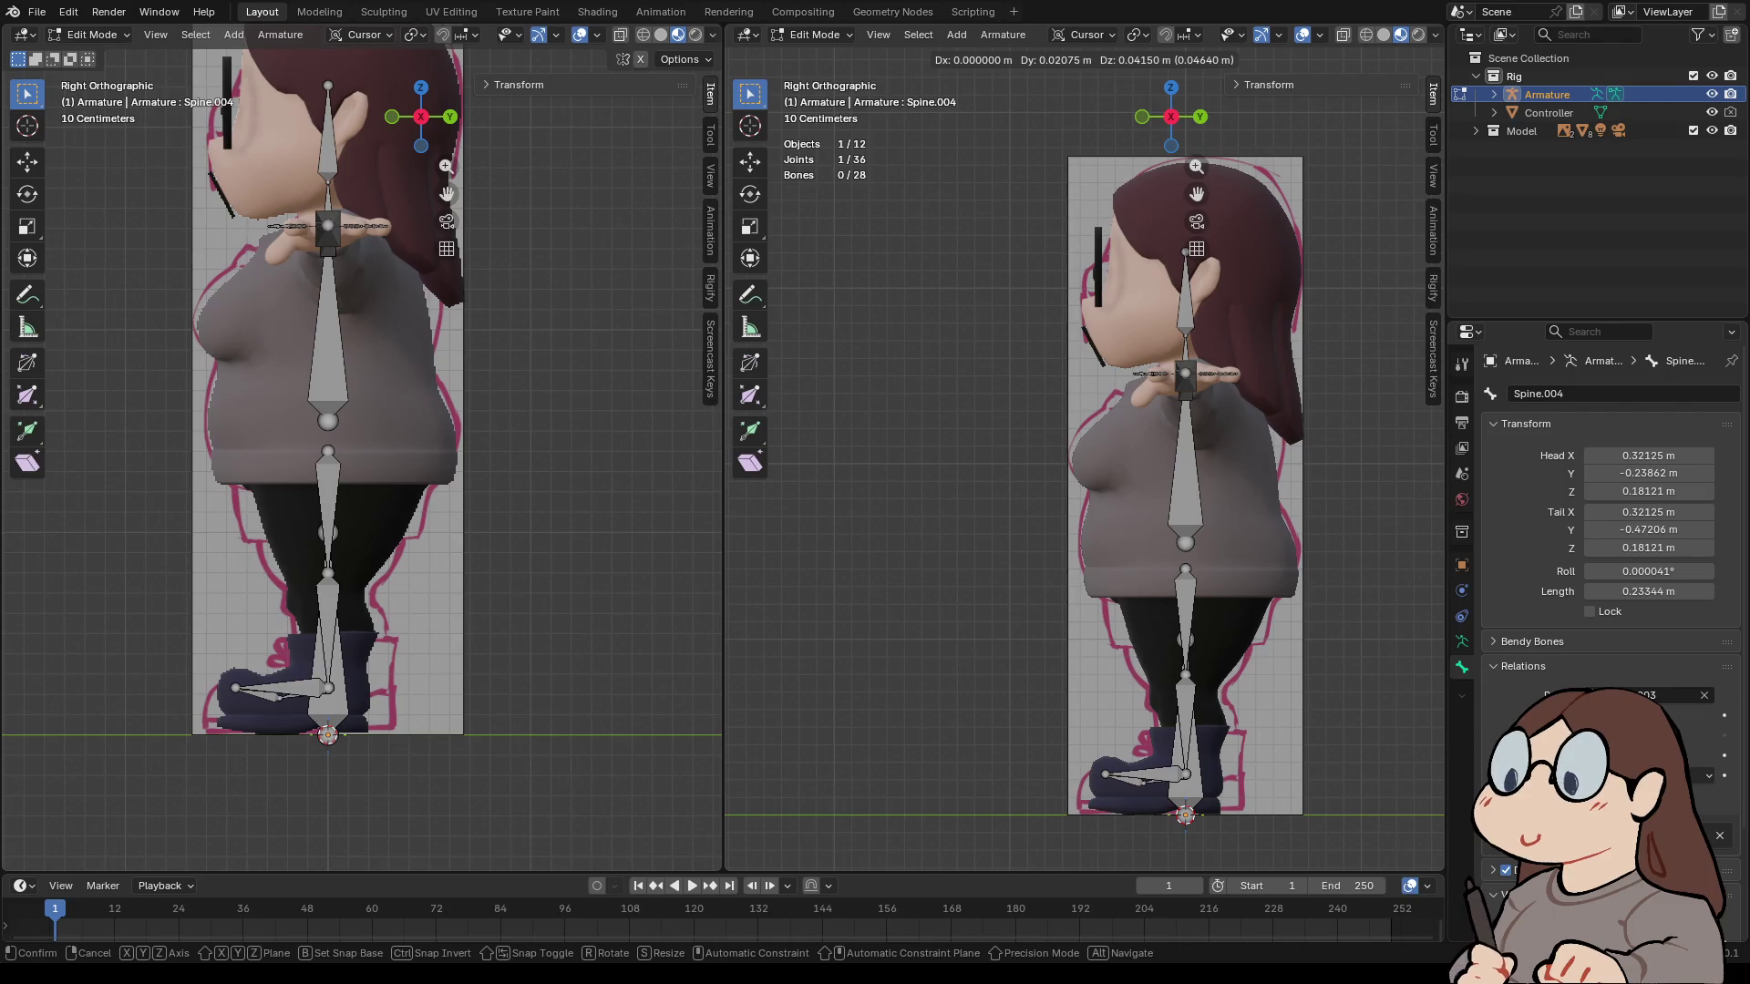
{"action": "key", "text": "Return"}
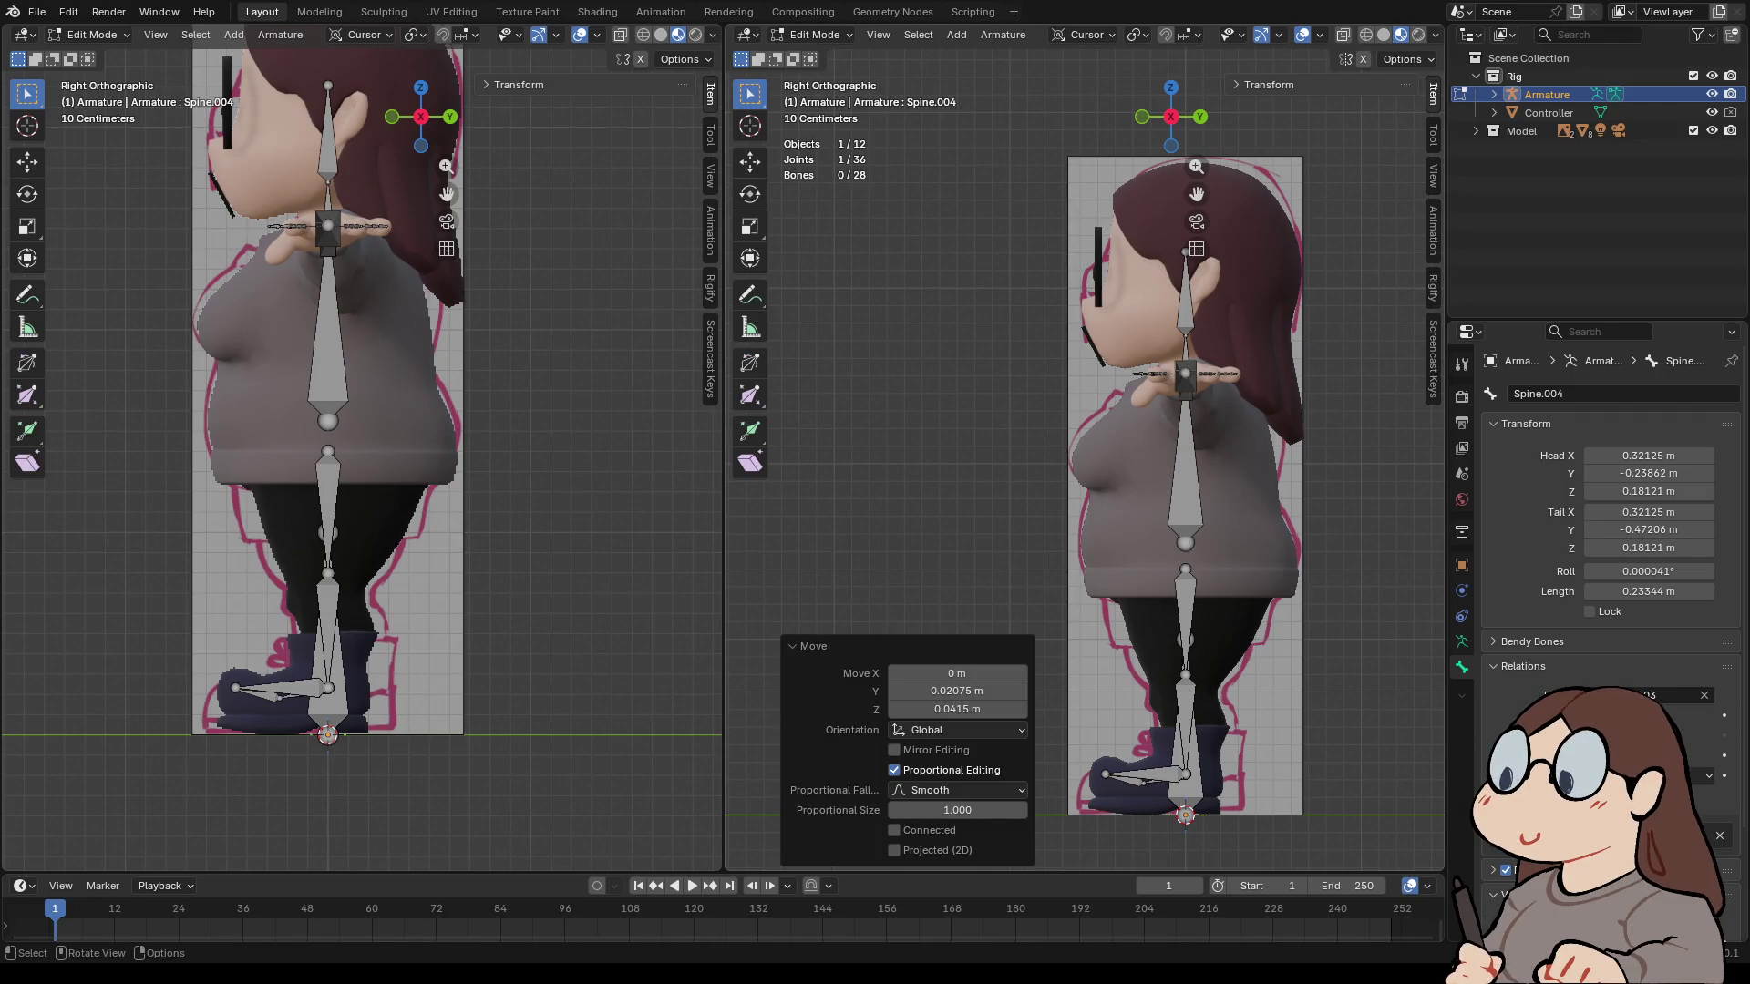
- Place the 3D cursor on the toe joint of foot bone Spine.005
{"action": "left_click", "coordinate": [1105, 774]}
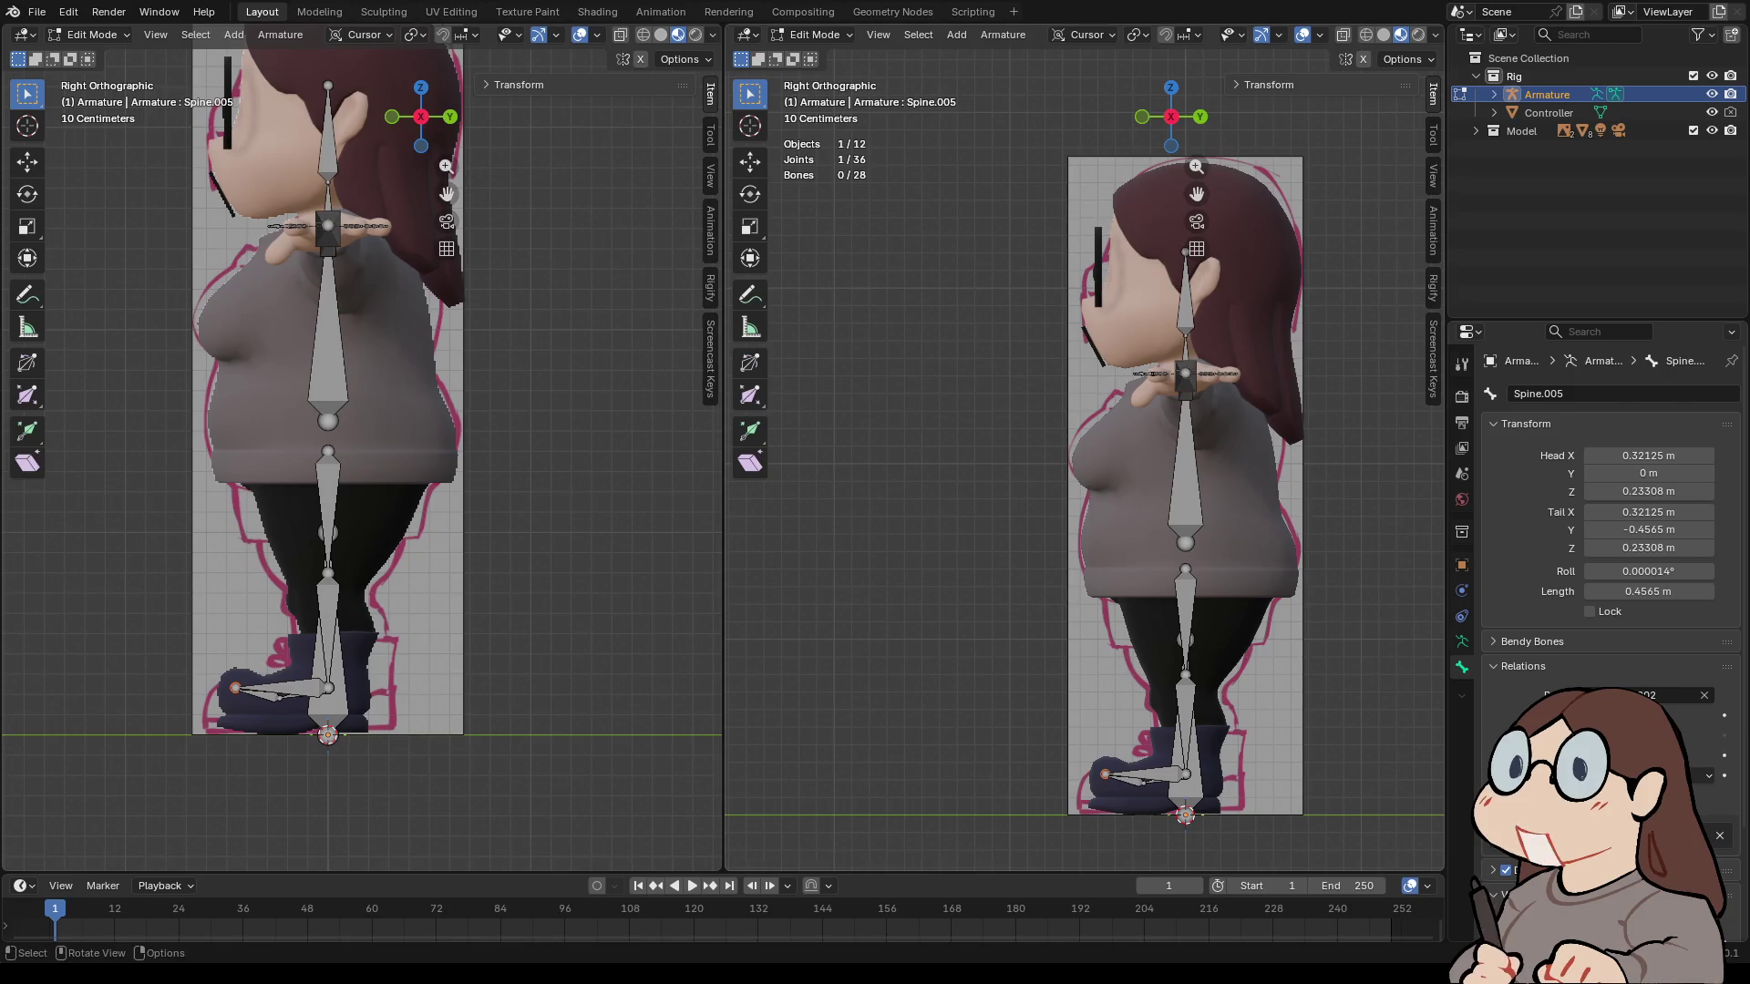
{"action": "left_click", "coordinate": [918, 33]}
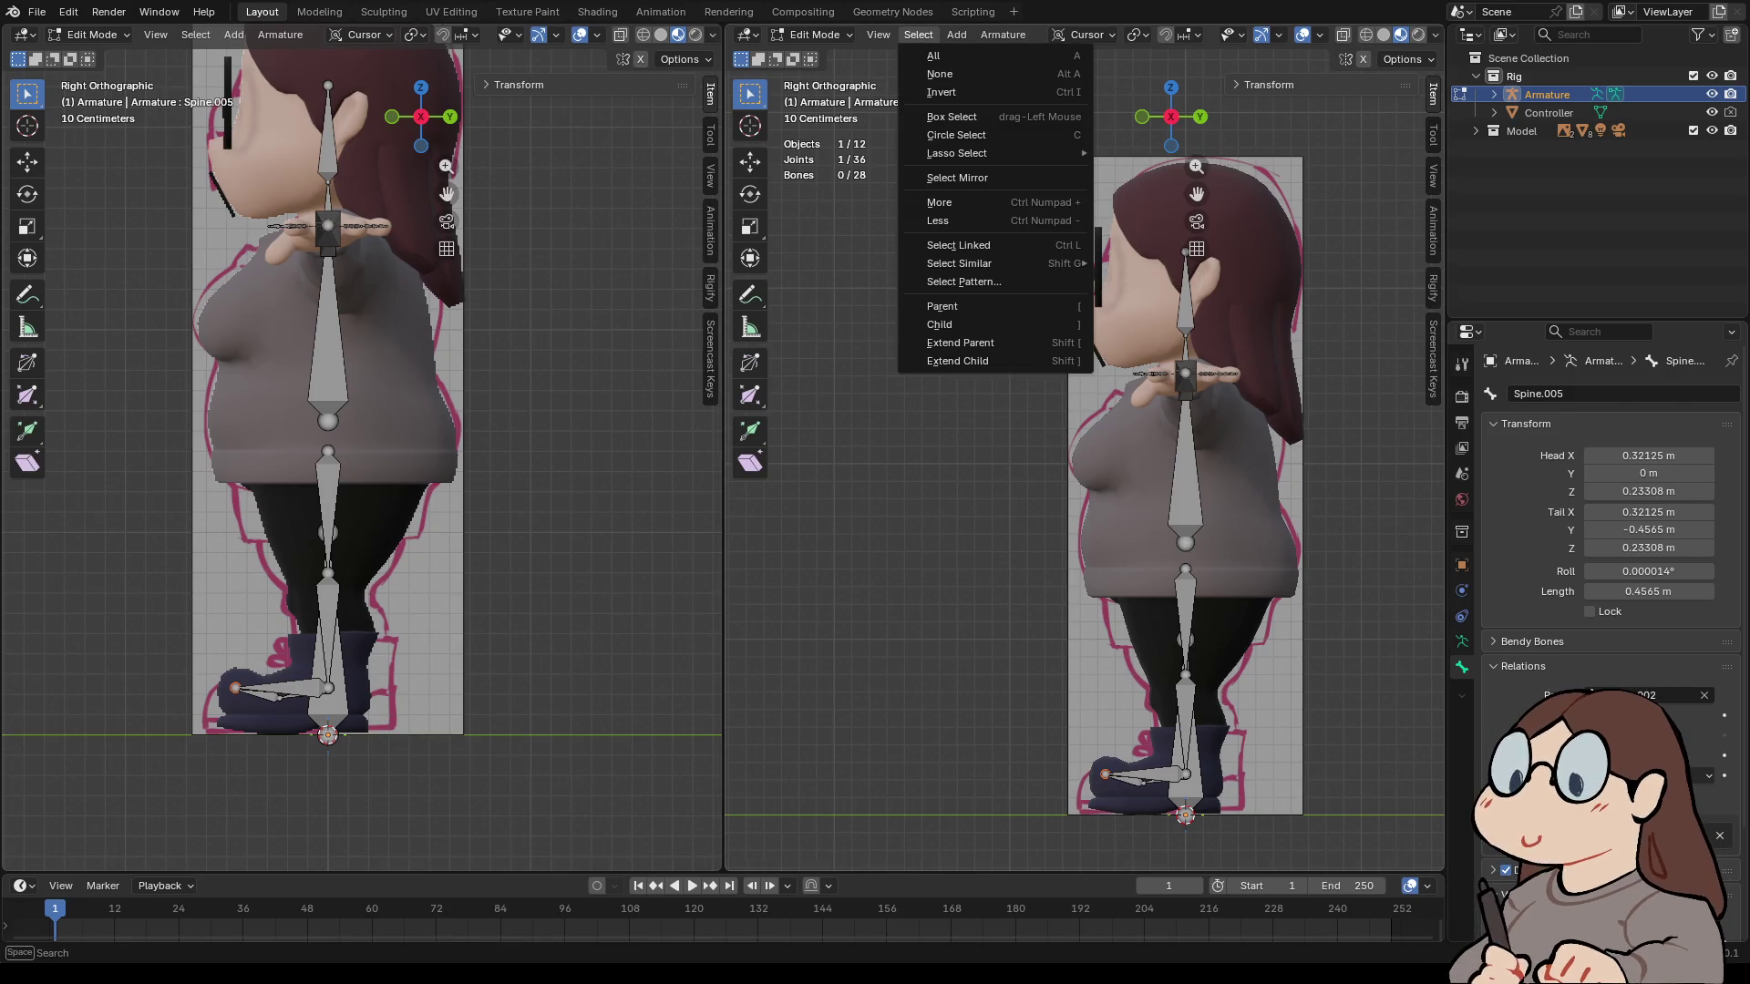
{"action": "right_click", "coordinate": [1039, 772]}
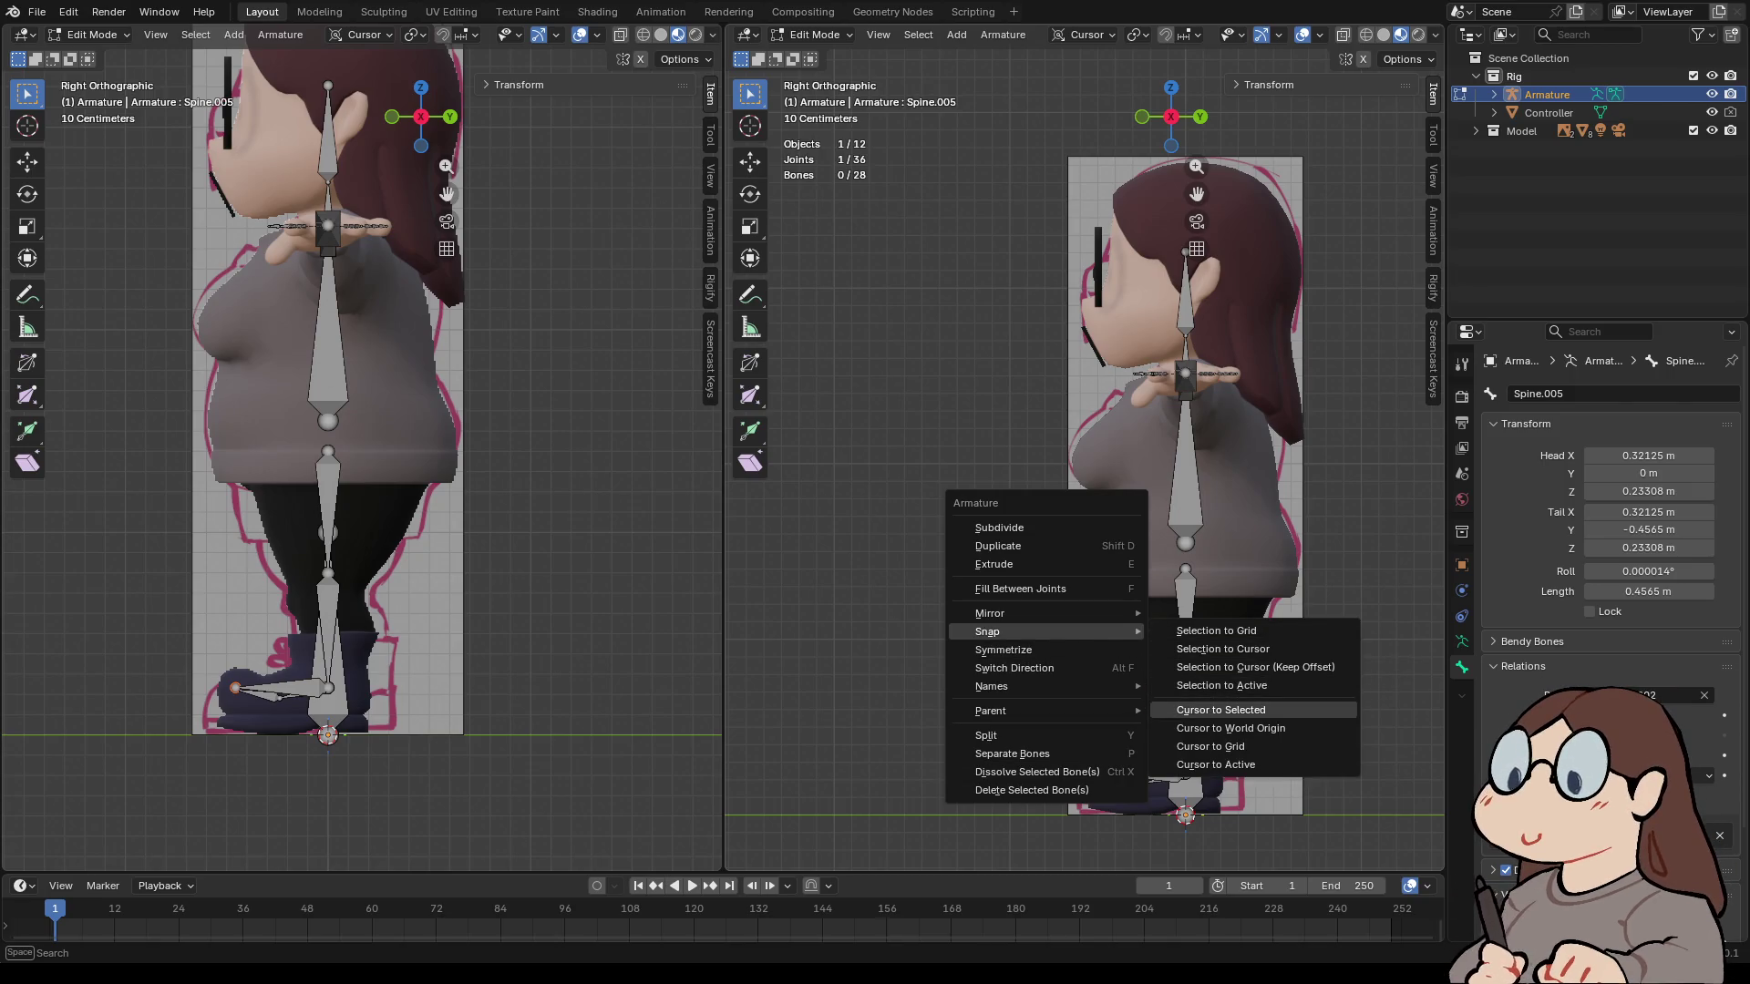
{"action": "left_click", "coordinate": [1221, 710]}
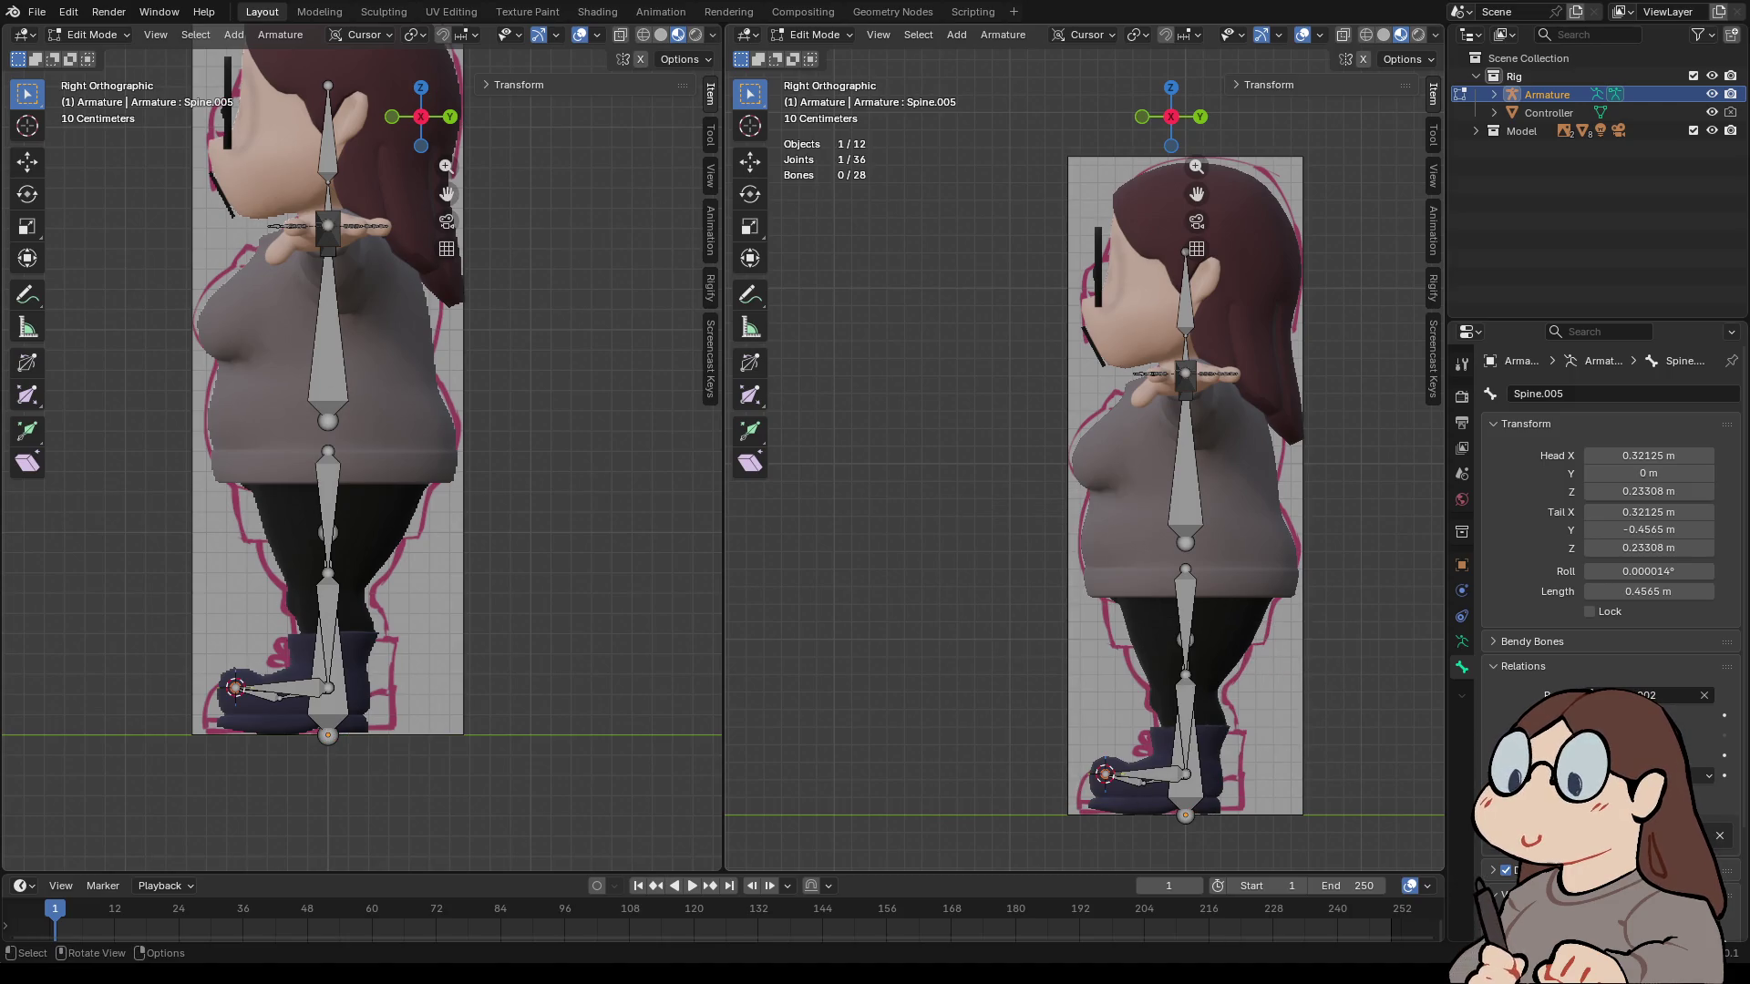
- Snap Spine.004's end joint onto the cursor, lengthening it to 0.22397 m
{"action": "left_click", "coordinate": [1143, 774]}
{"action": "key", "text": "alt+a"}
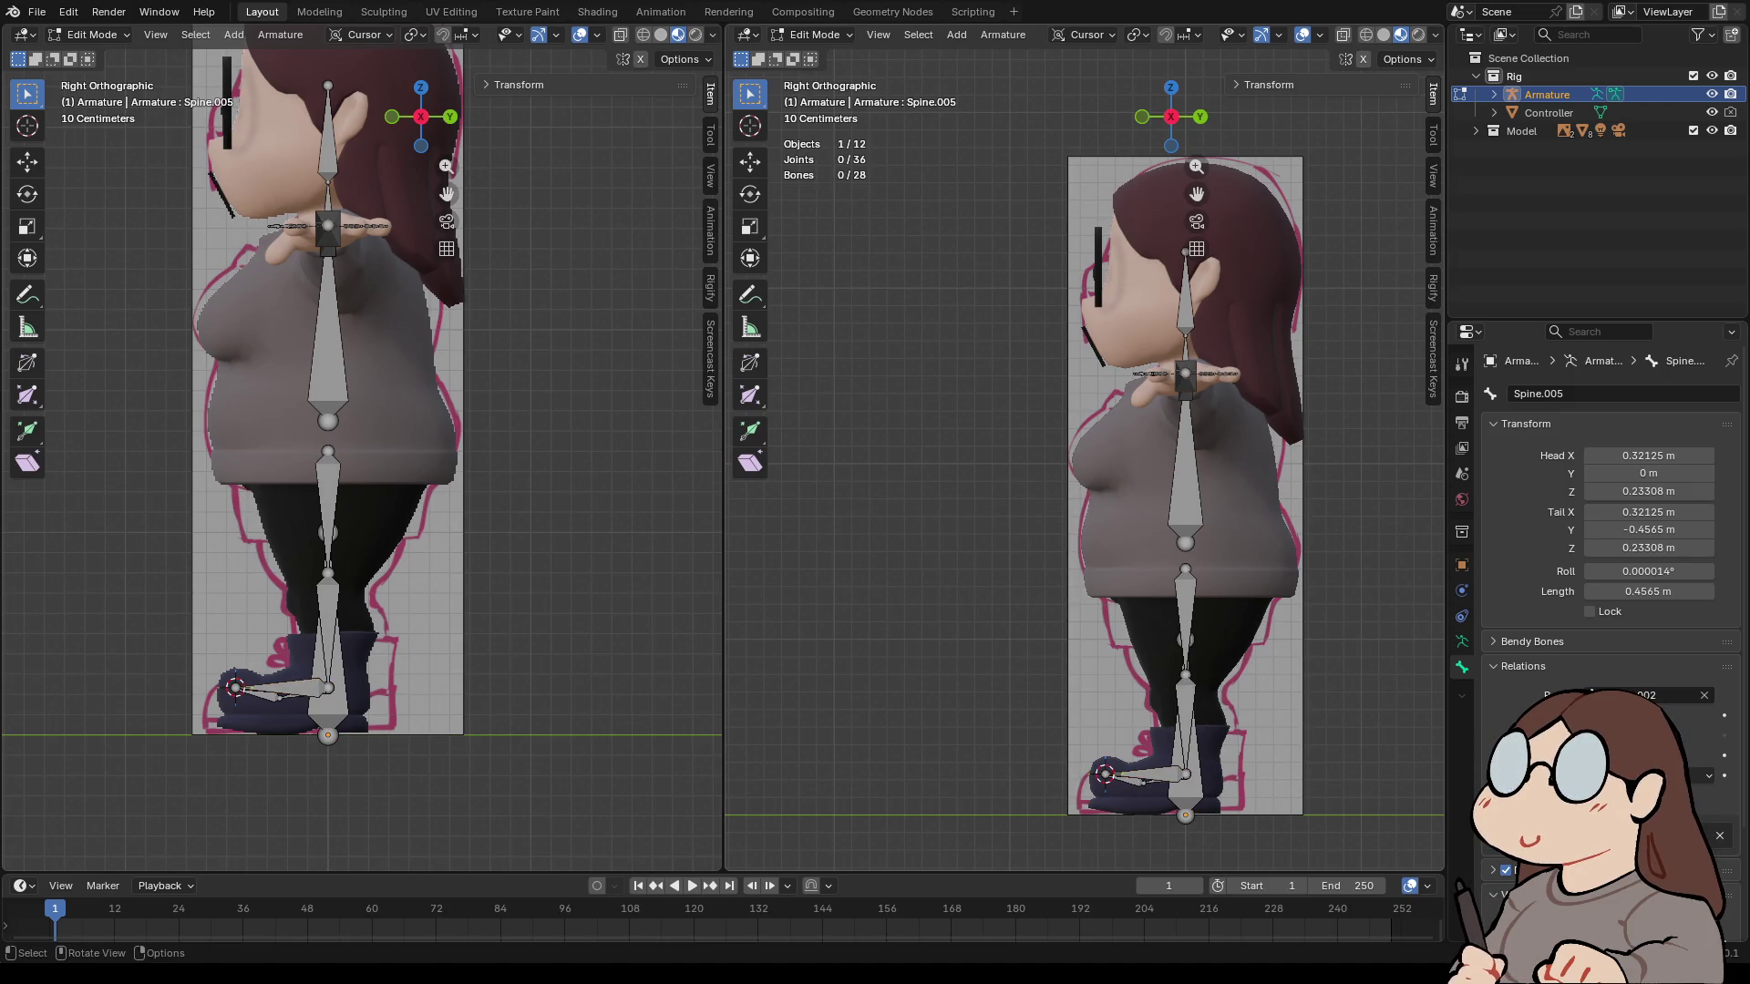
{"action": "left_click", "coordinate": [1104, 773]}
{"action": "left_click", "coordinate": [1104, 774]}
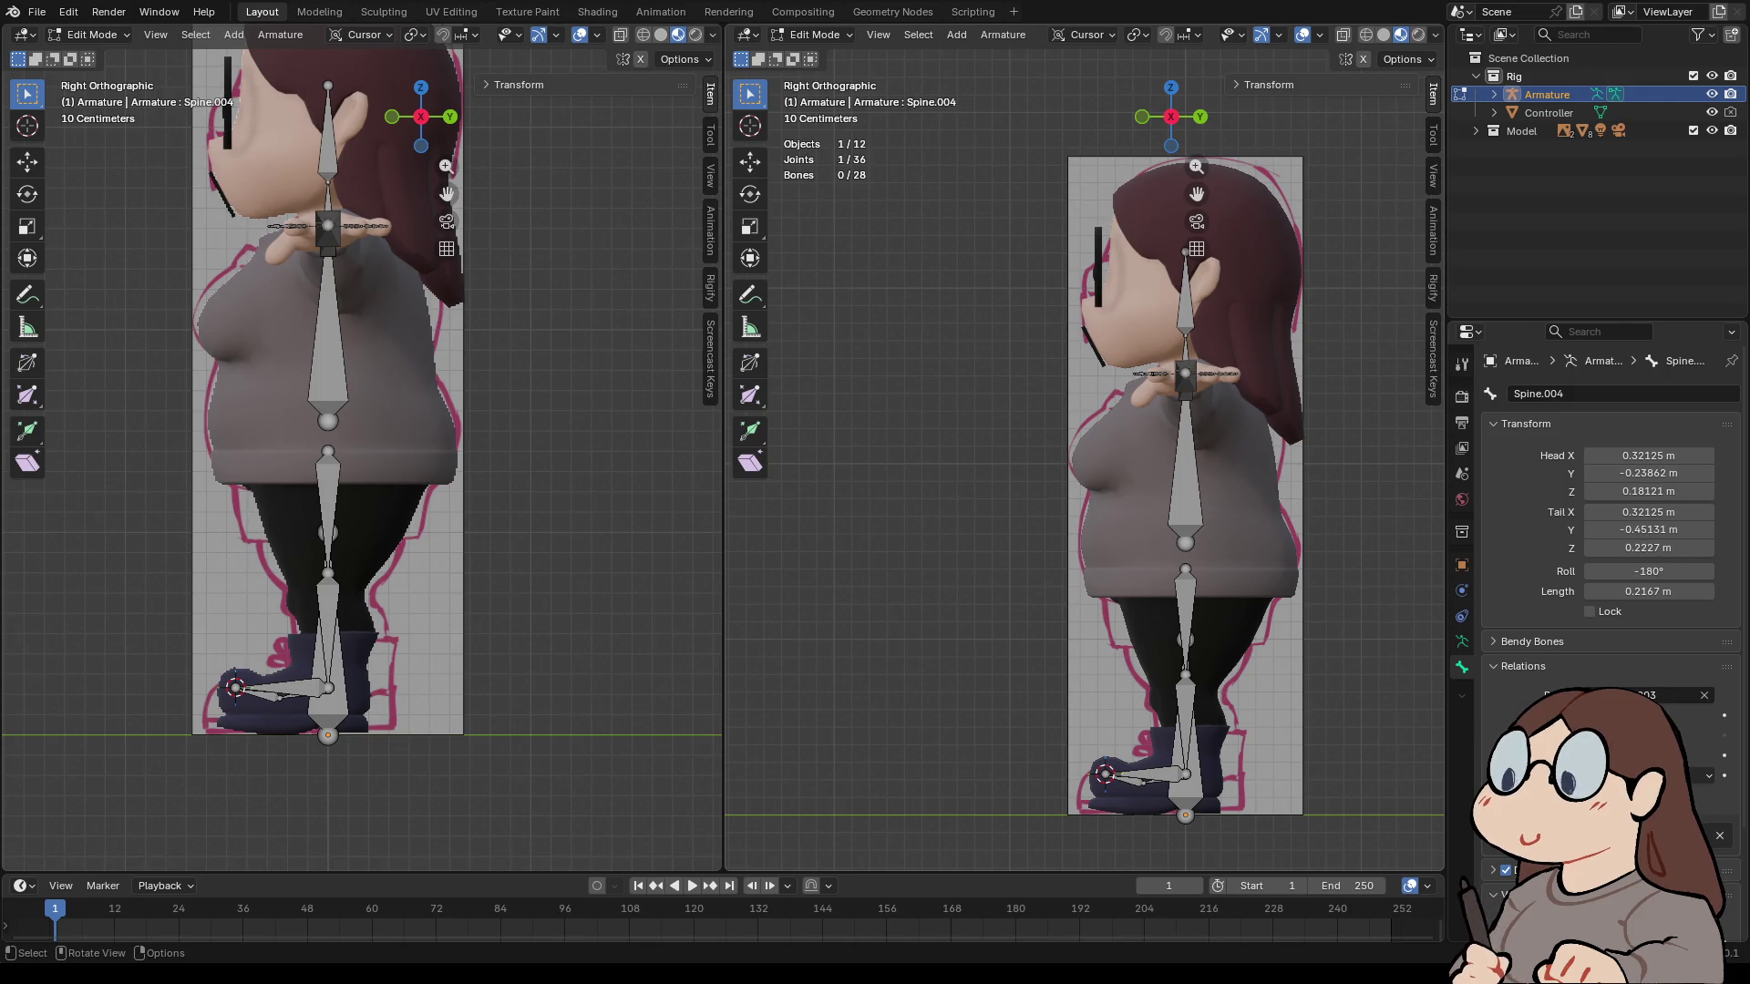
{"action": "right_click", "coordinate": [1104, 774]}
{"action": "mouse_move", "coordinate": [1104, 774]}
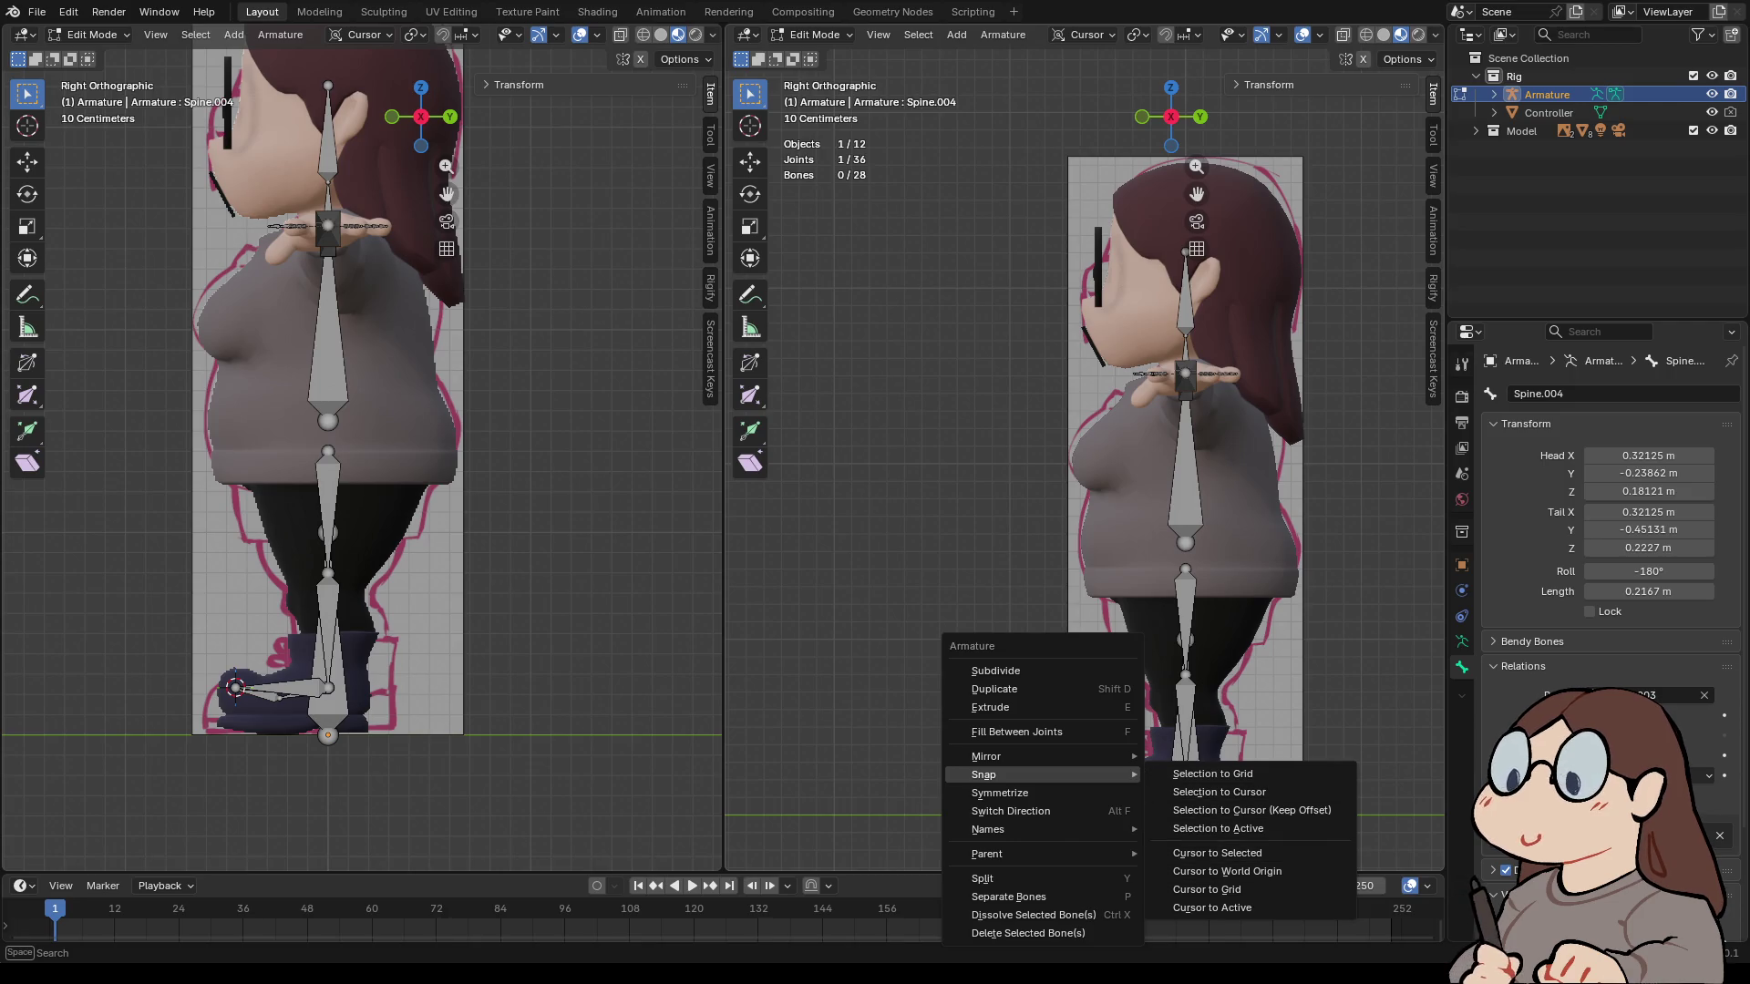
{"action": "left_click", "coordinate": [1218, 792]}
{"action": "key", "text": "ctrl+z"}
- Return the 3D cursor to the world origin
{"action": "scroll", "coordinate": [1085, 456], "scroll_direction": "up", "scroll_amount": 3}
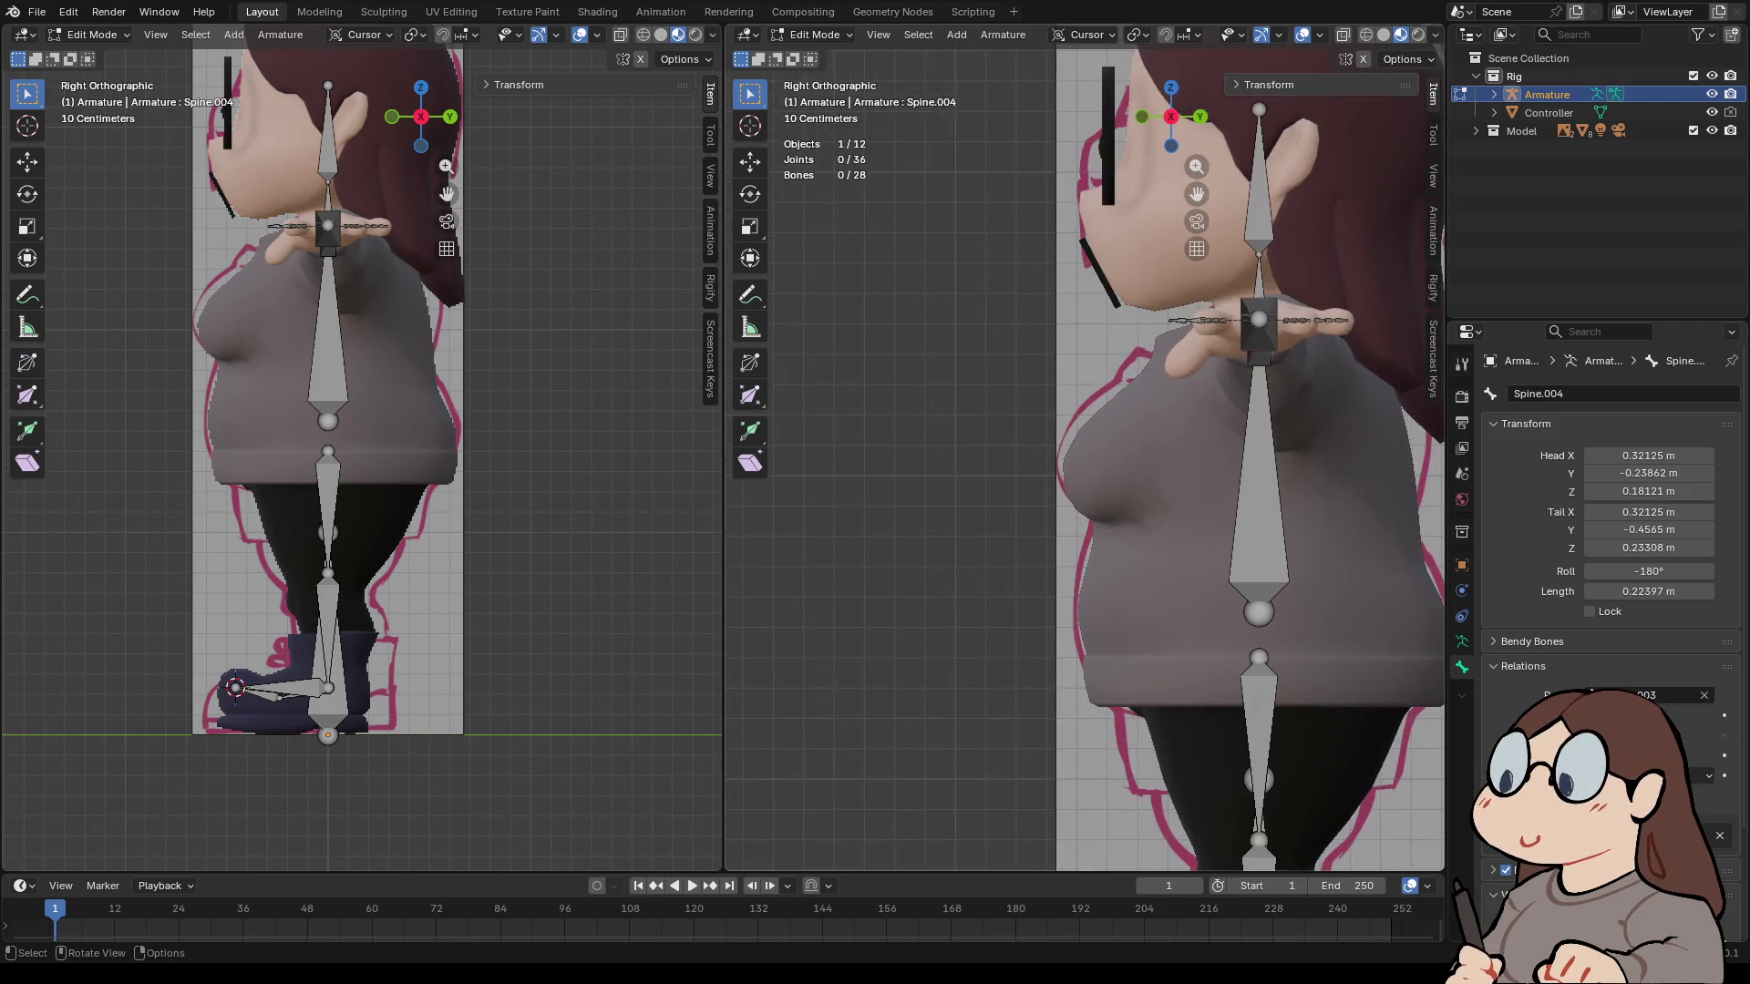
{"action": "middle_click_drag", "start_coordinate": [1185, 638], "coordinate": [1184, 274], "text": "shift"}
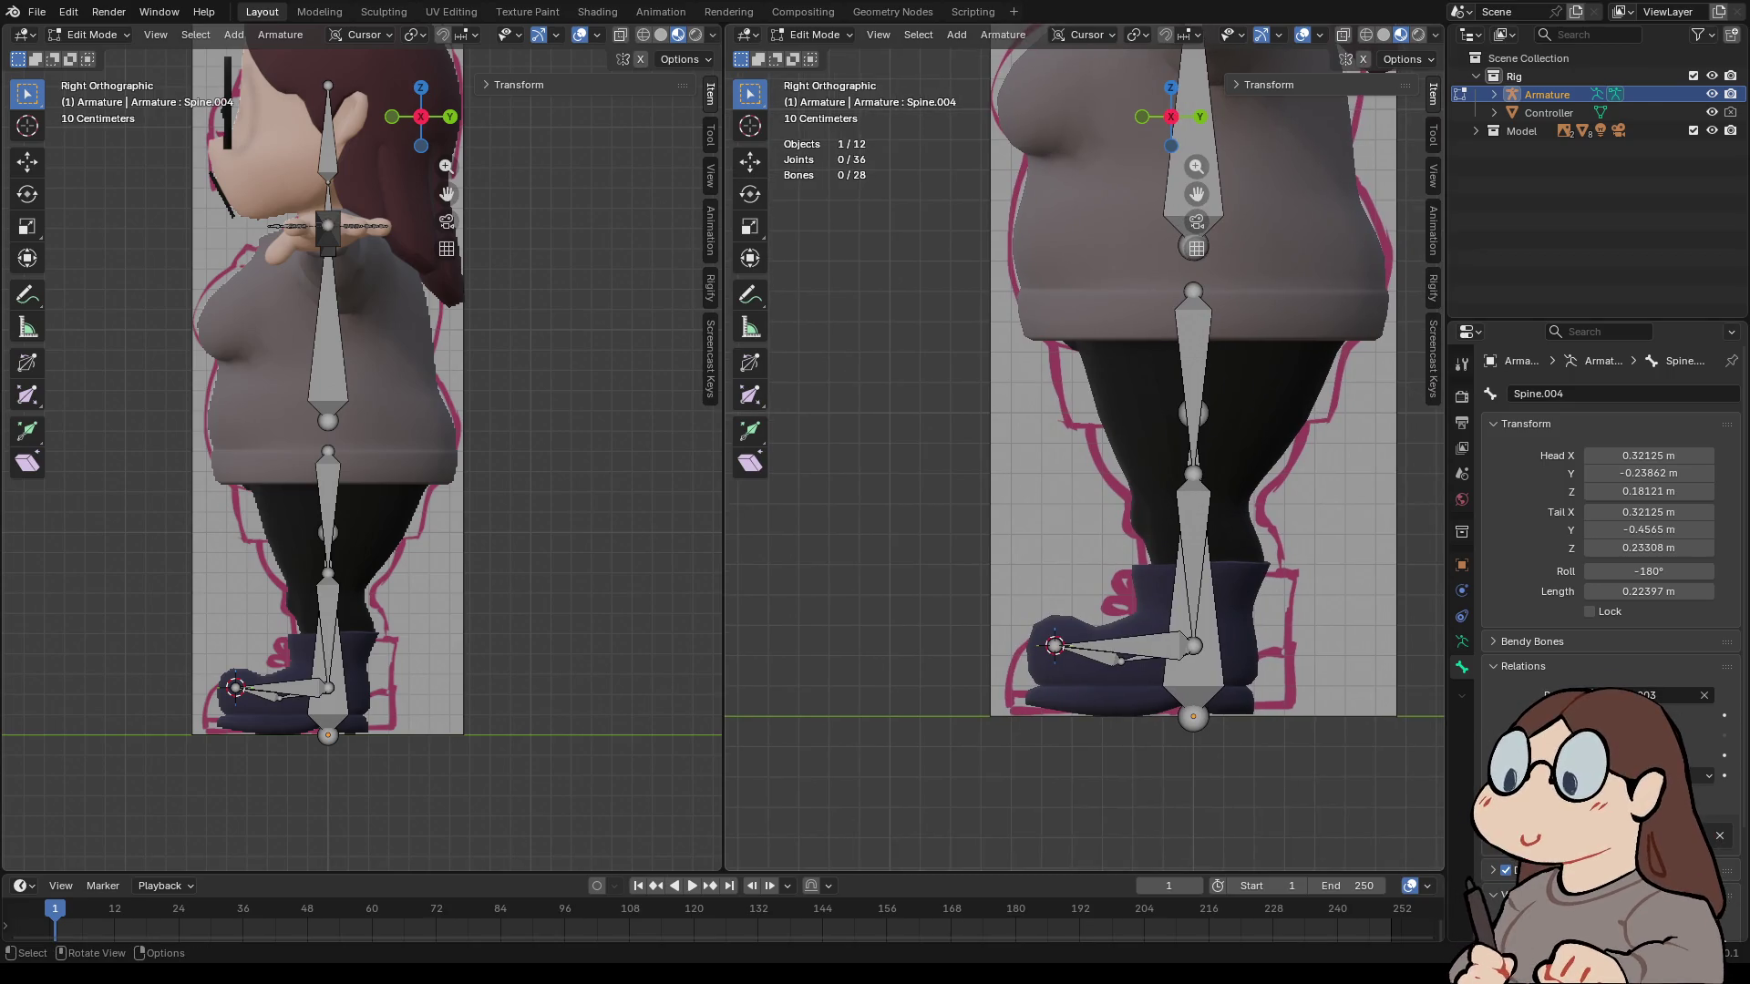
{"action": "right_click", "coordinate": [1130, 718]}
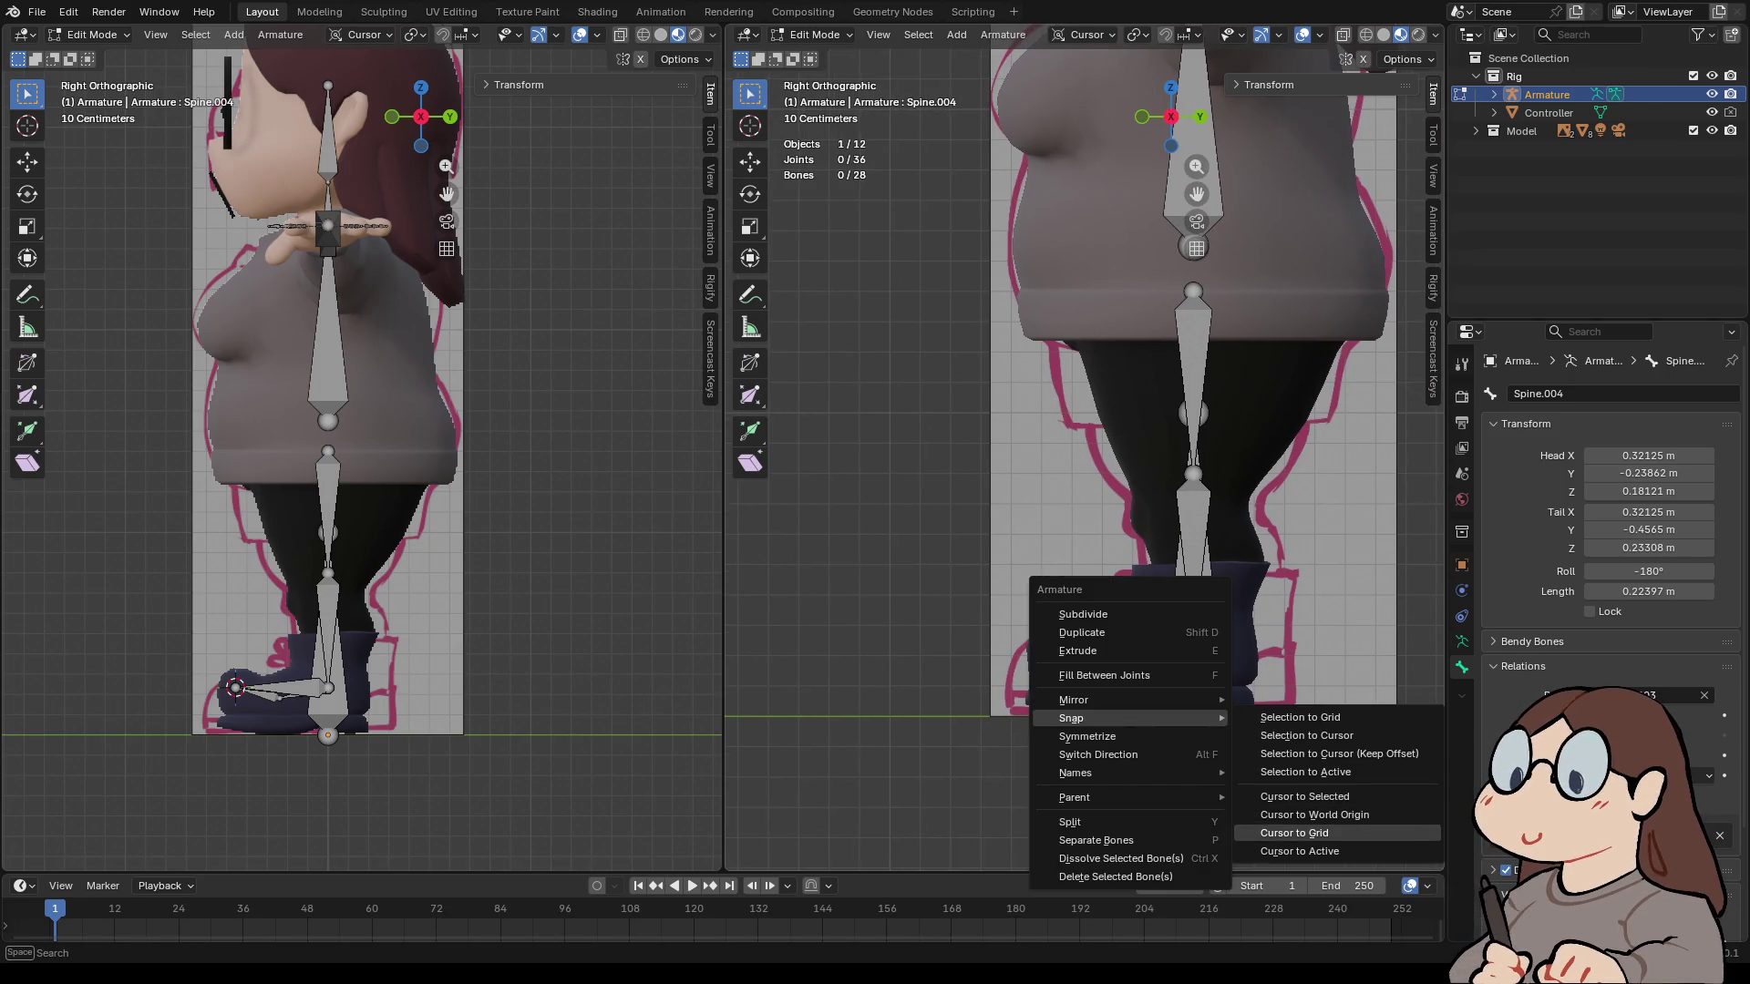
{"action": "left_click", "coordinate": [1305, 815]}
{"action": "scroll", "coordinate": [1085, 447], "scroll_direction": "down", "scroll_amount": 3}
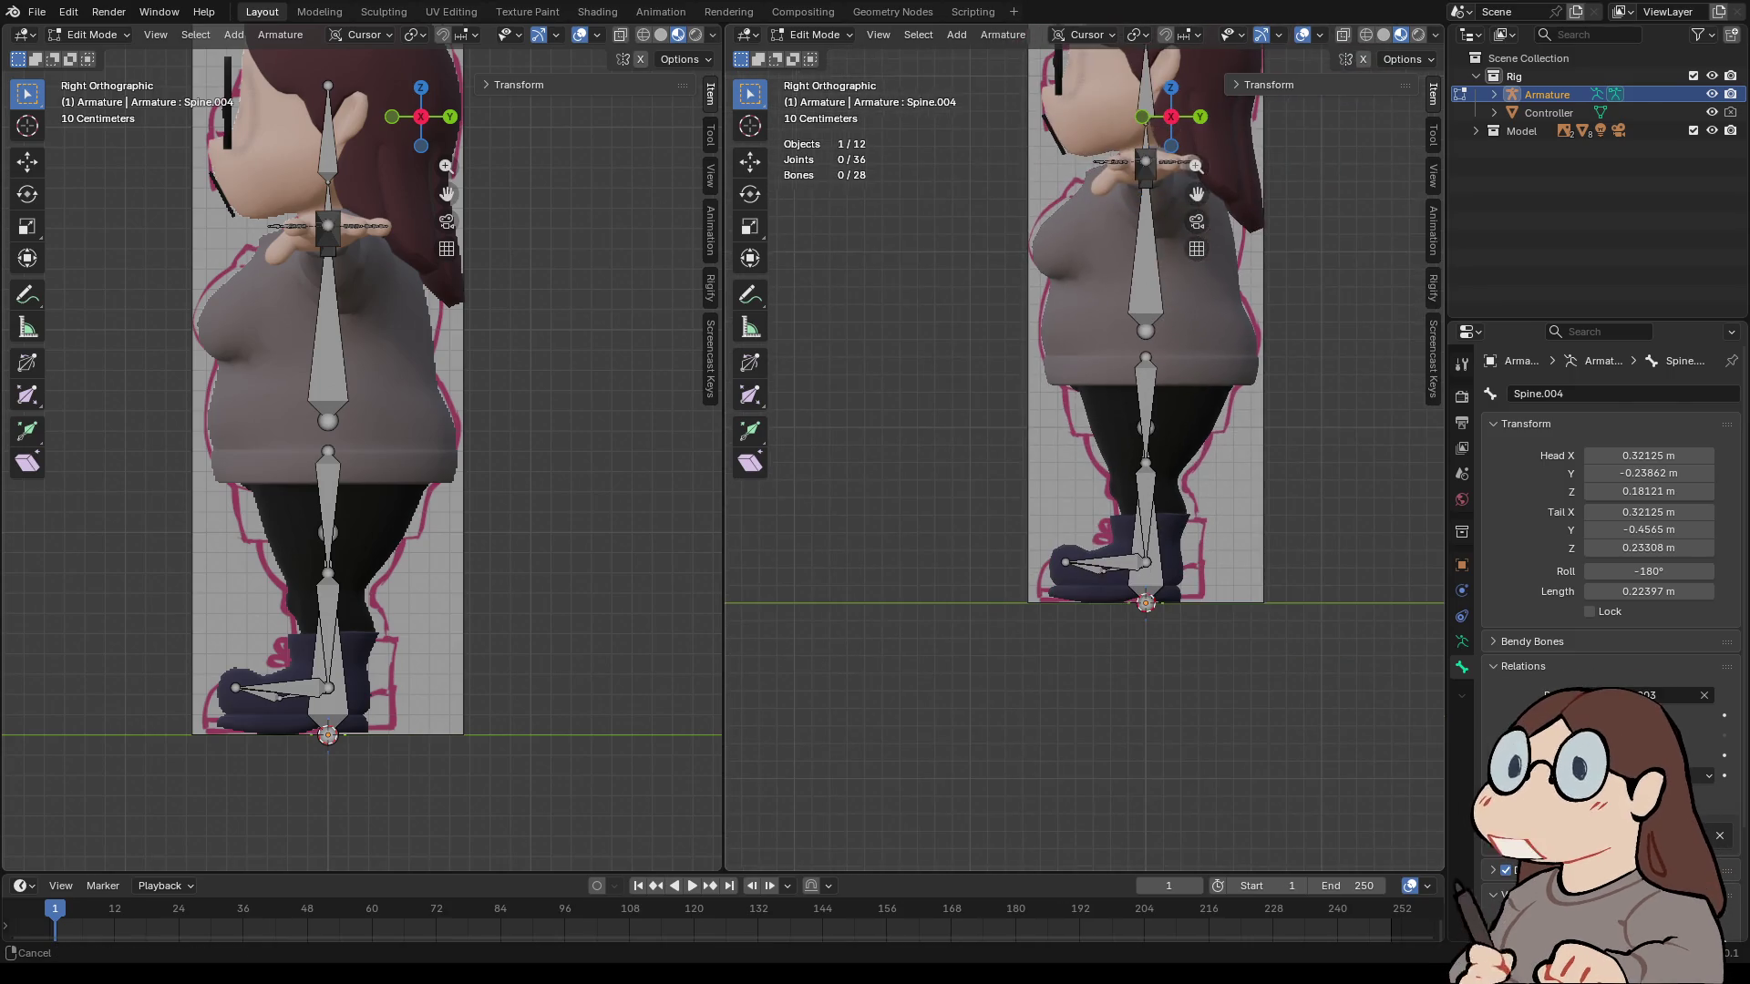
{"action": "scroll", "coordinate": [1085, 456], "scroll_direction": "up", "scroll_amount": 5}
- Adjust the height of Spine.002's ankle joint vertically
{"action": "middle_click_drag", "start_coordinate": [1085, 593], "coordinate": [1084, 274], "text": "shift"}
{"action": "mouse_move", "coordinate": [1009, 585]}
{"action": "left_mouse_down"}
{"action": "mouse_move", "coordinate": [1042, 623]}
{"action": "mouse_move", "coordinate": [1097, 643]}
{"action": "left_mouse_up"}
{"action": "left_click", "coordinate": [1133, 577]}
{"action": "key", "text": "g"}
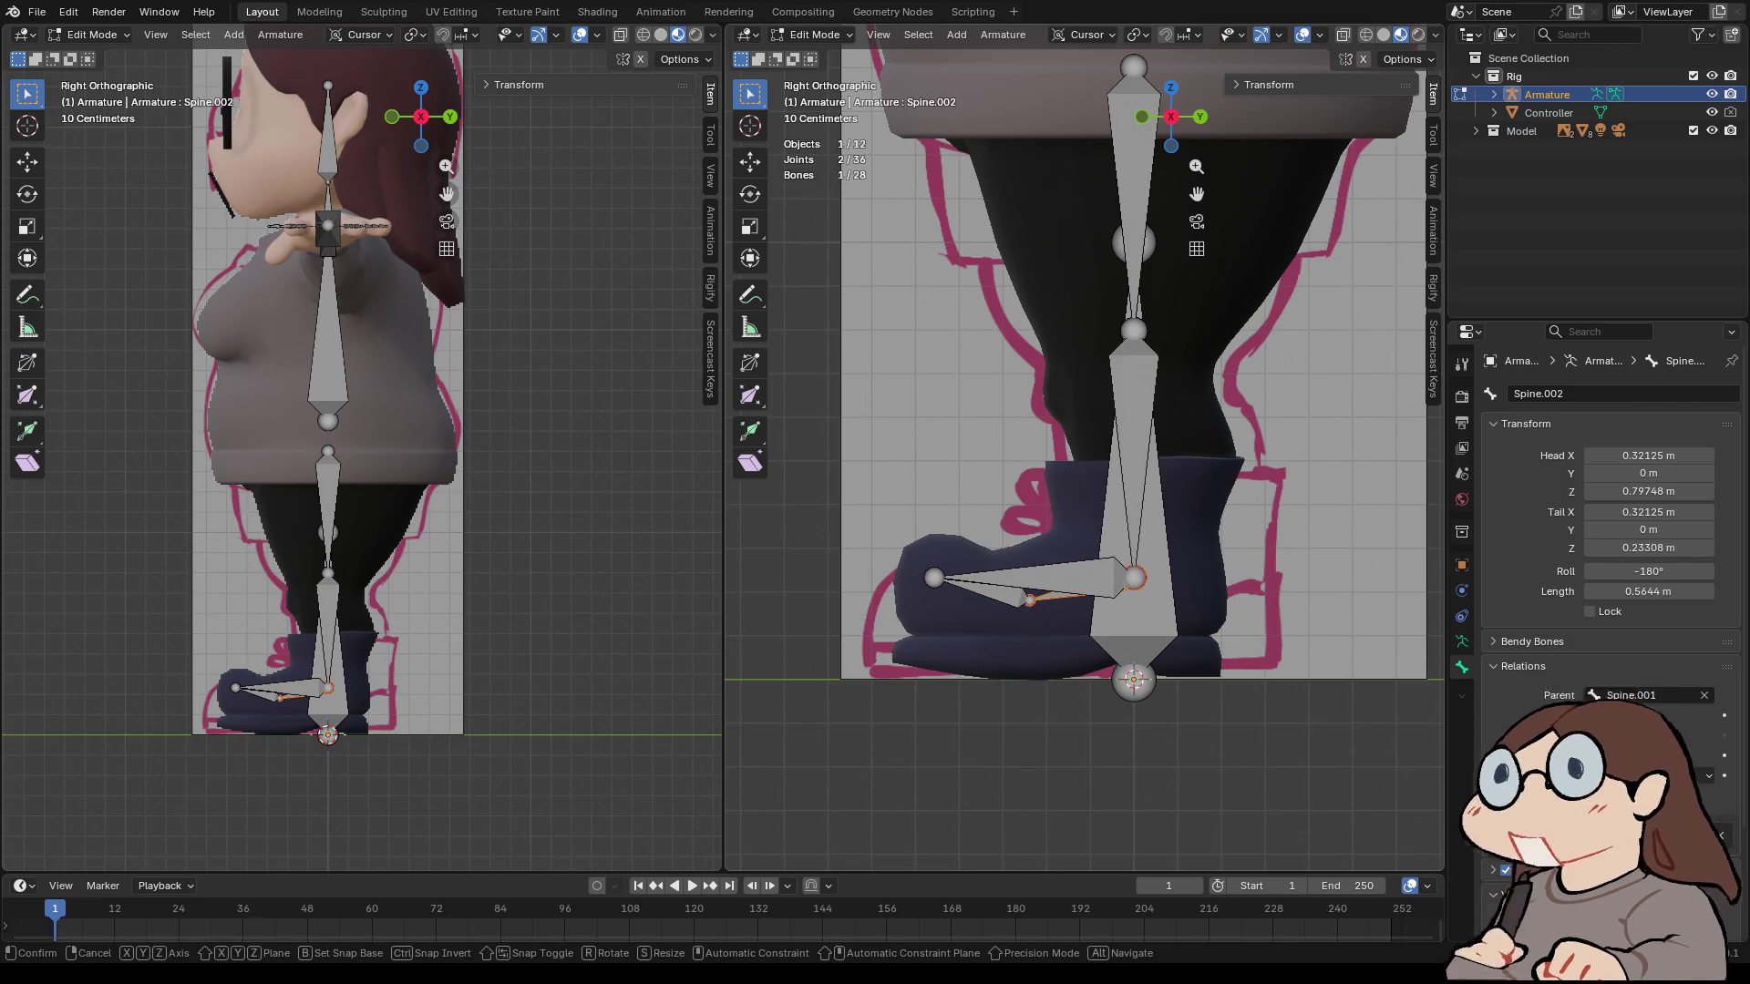
{"action": "key", "text": "z"}
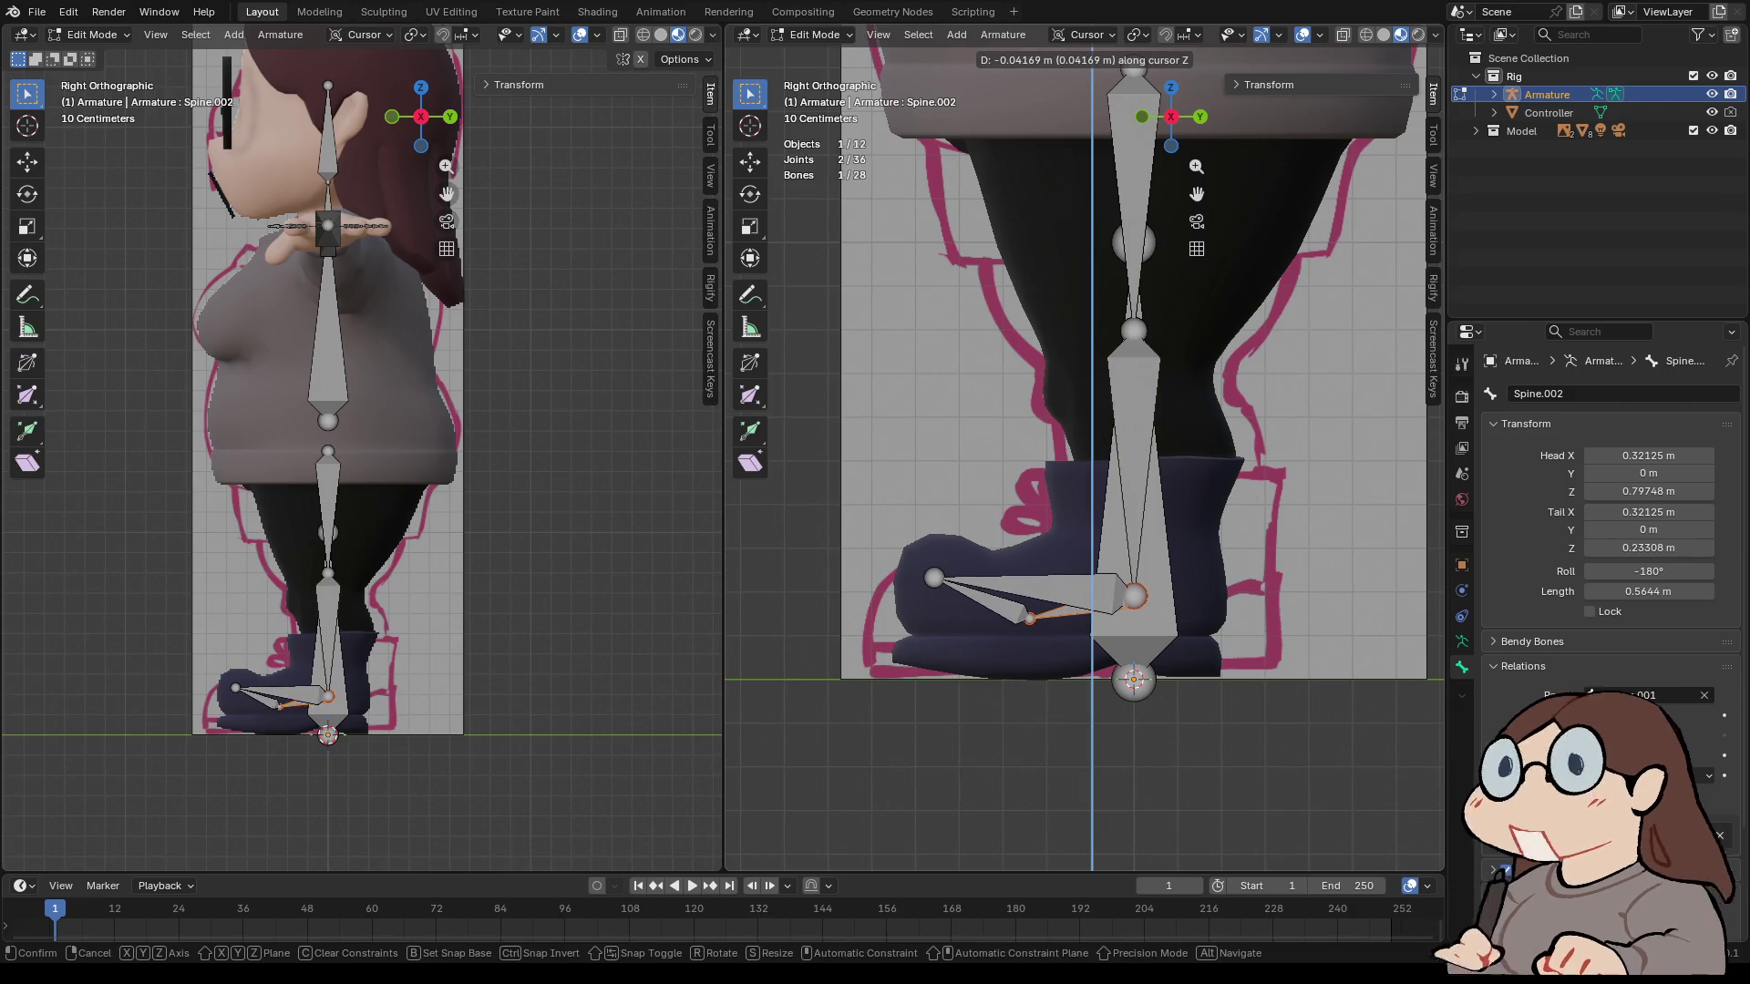
{"action": "key", "text": "Return"}
- Shift the ankle joint 0.066 m forward along Y into the boot
{"action": "scroll", "coordinate": [1085, 447], "scroll_direction": "down", "scroll_amount": 2}
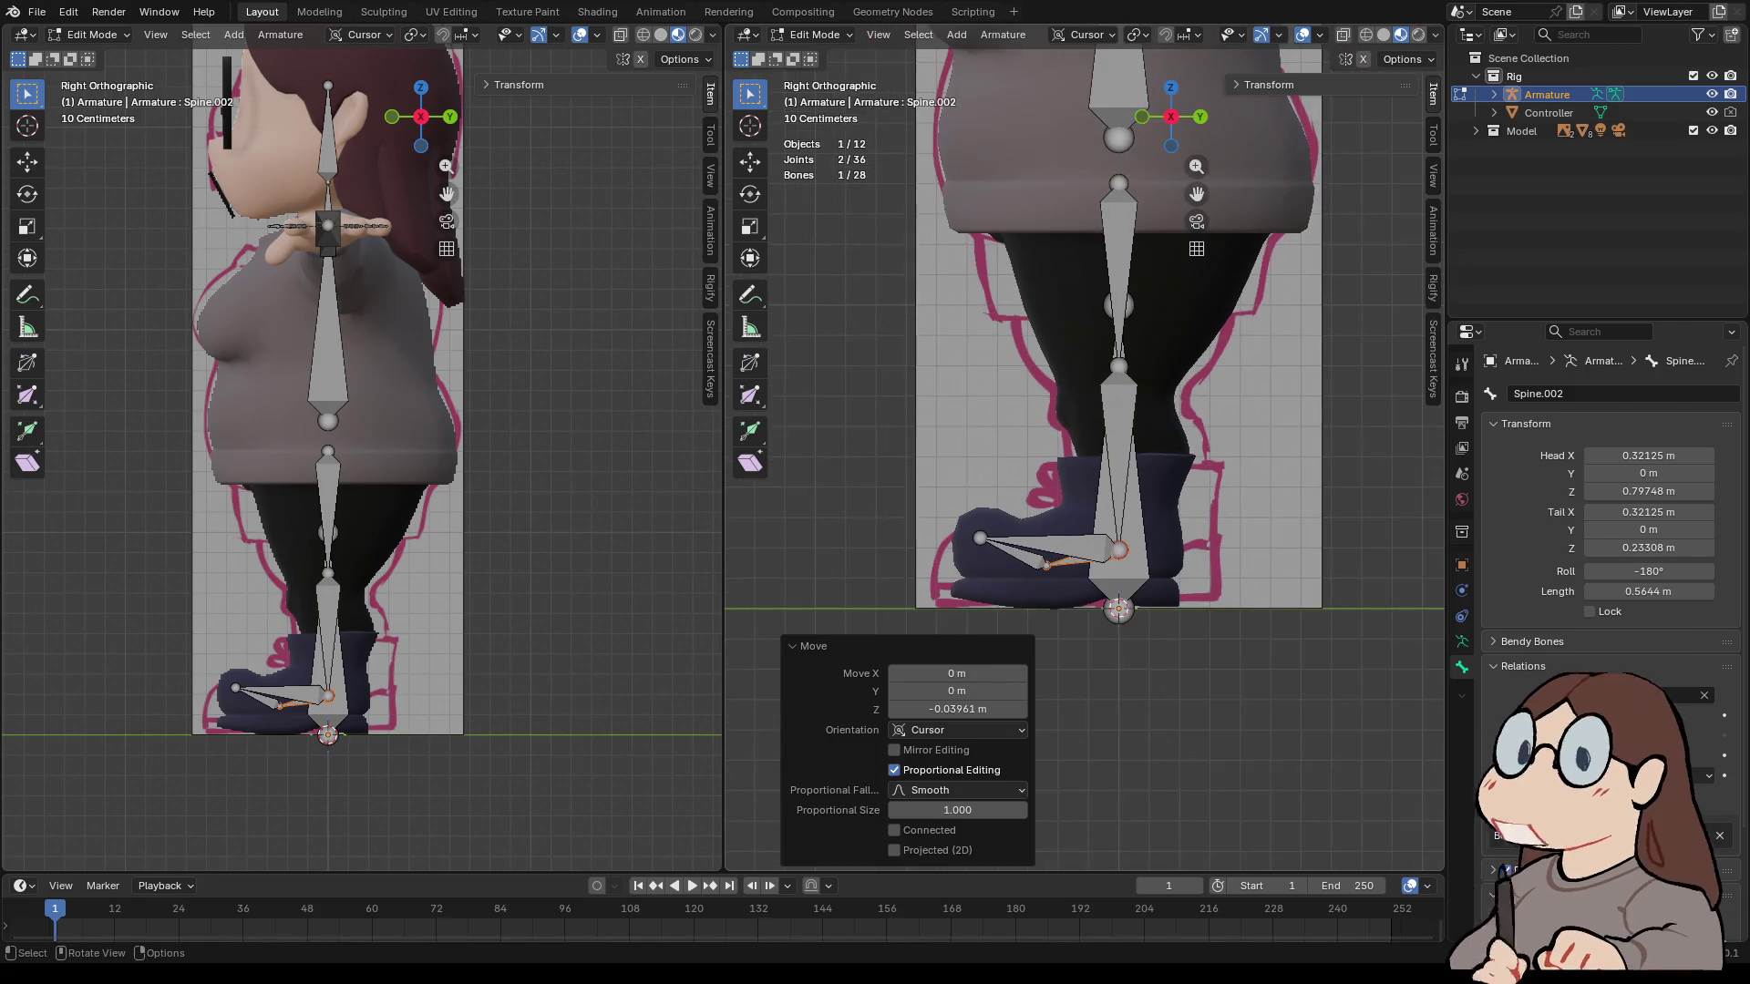
{"action": "left_click", "coordinate": [1118, 366]}
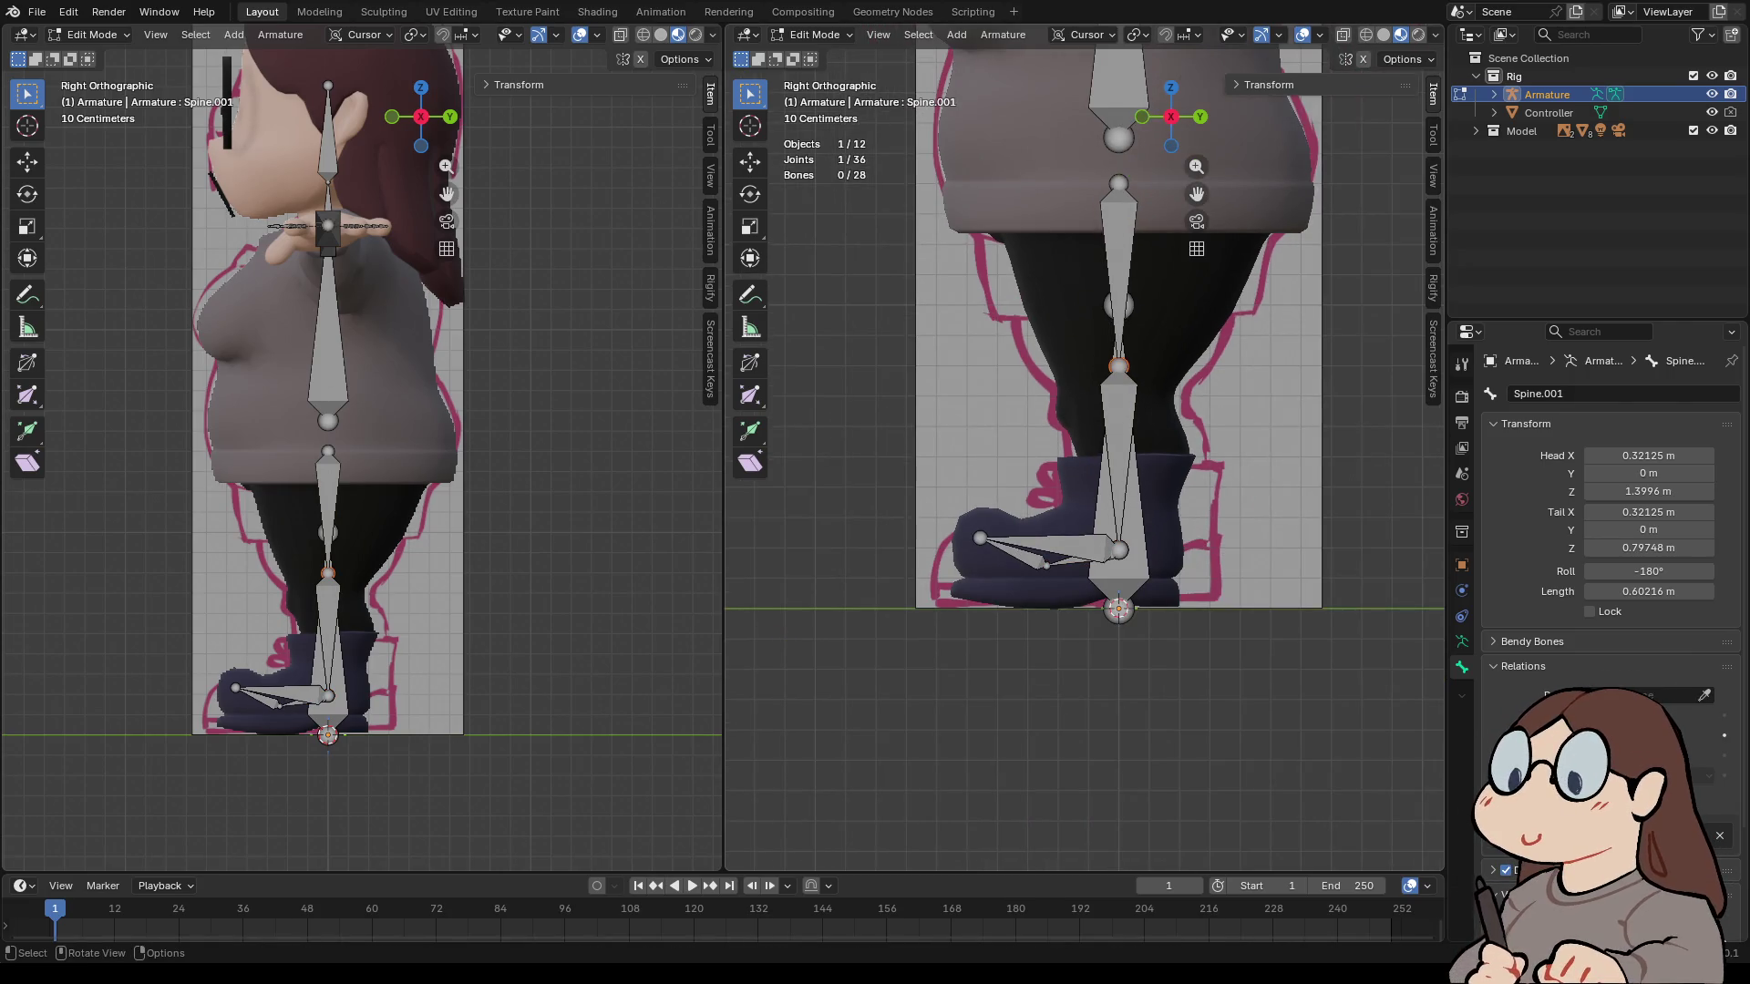
{"action": "key", "text": "g"}
{"action": "key", "text": "y"}
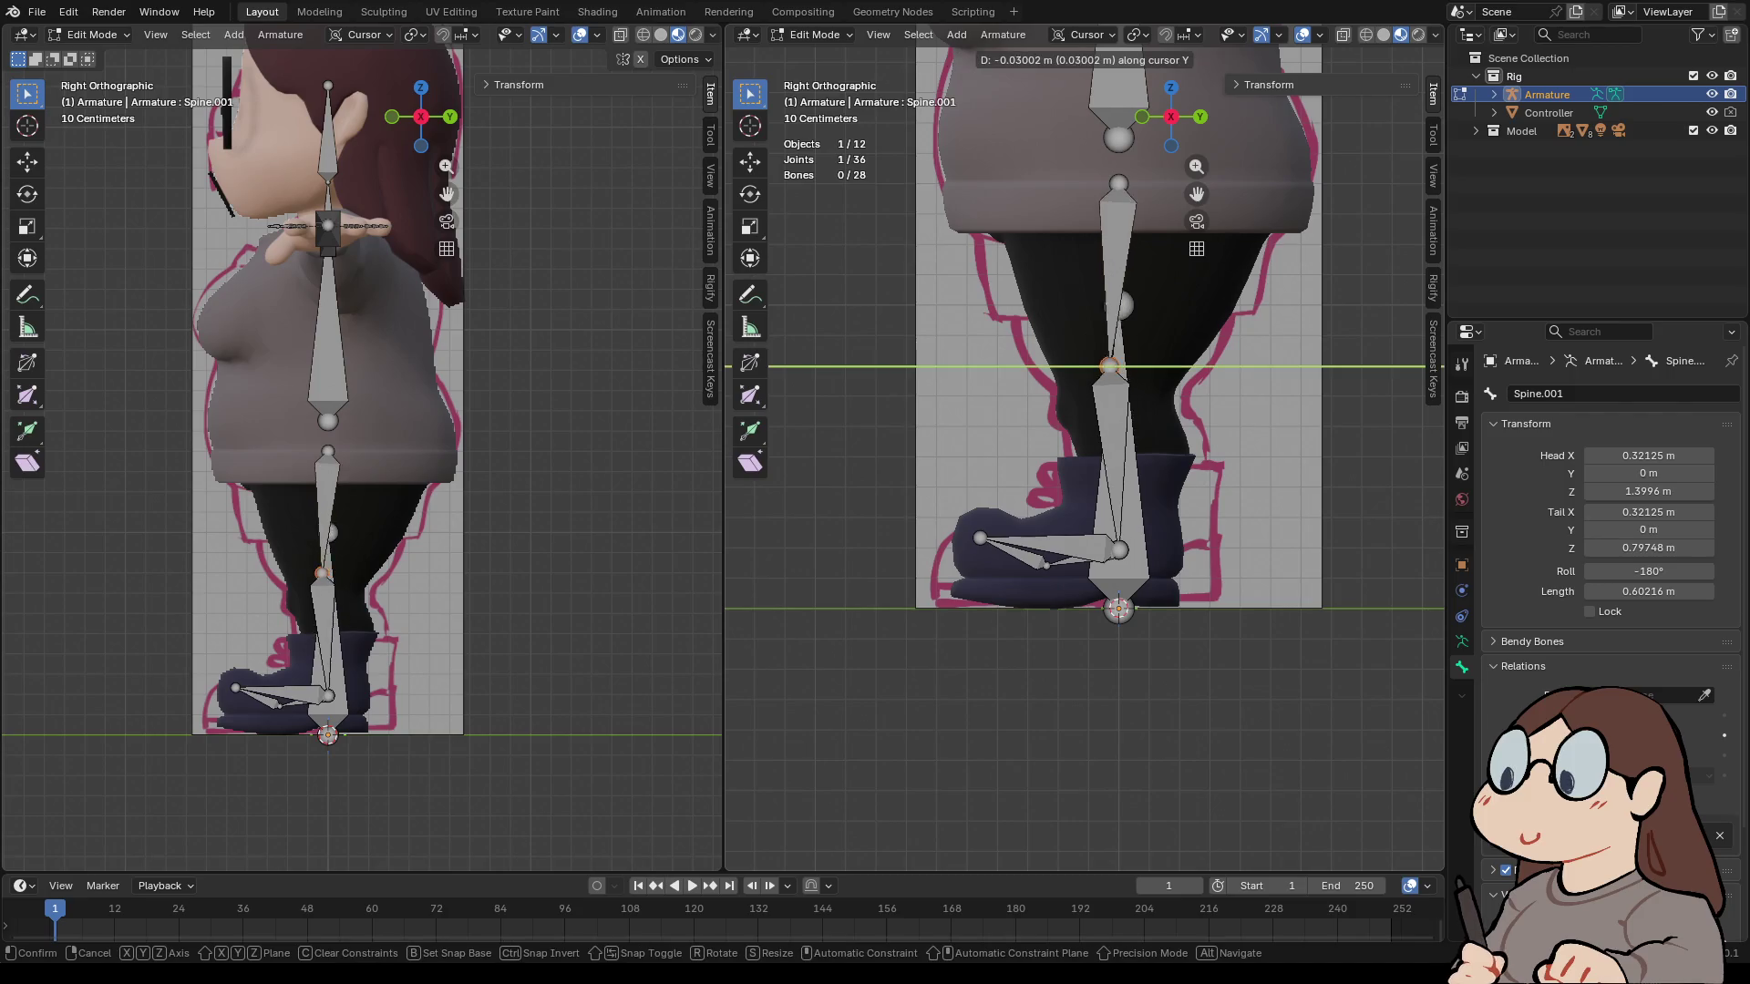
{"action": "key", "text": "Escape"}
{"action": "left_click", "coordinate": [1120, 550]}
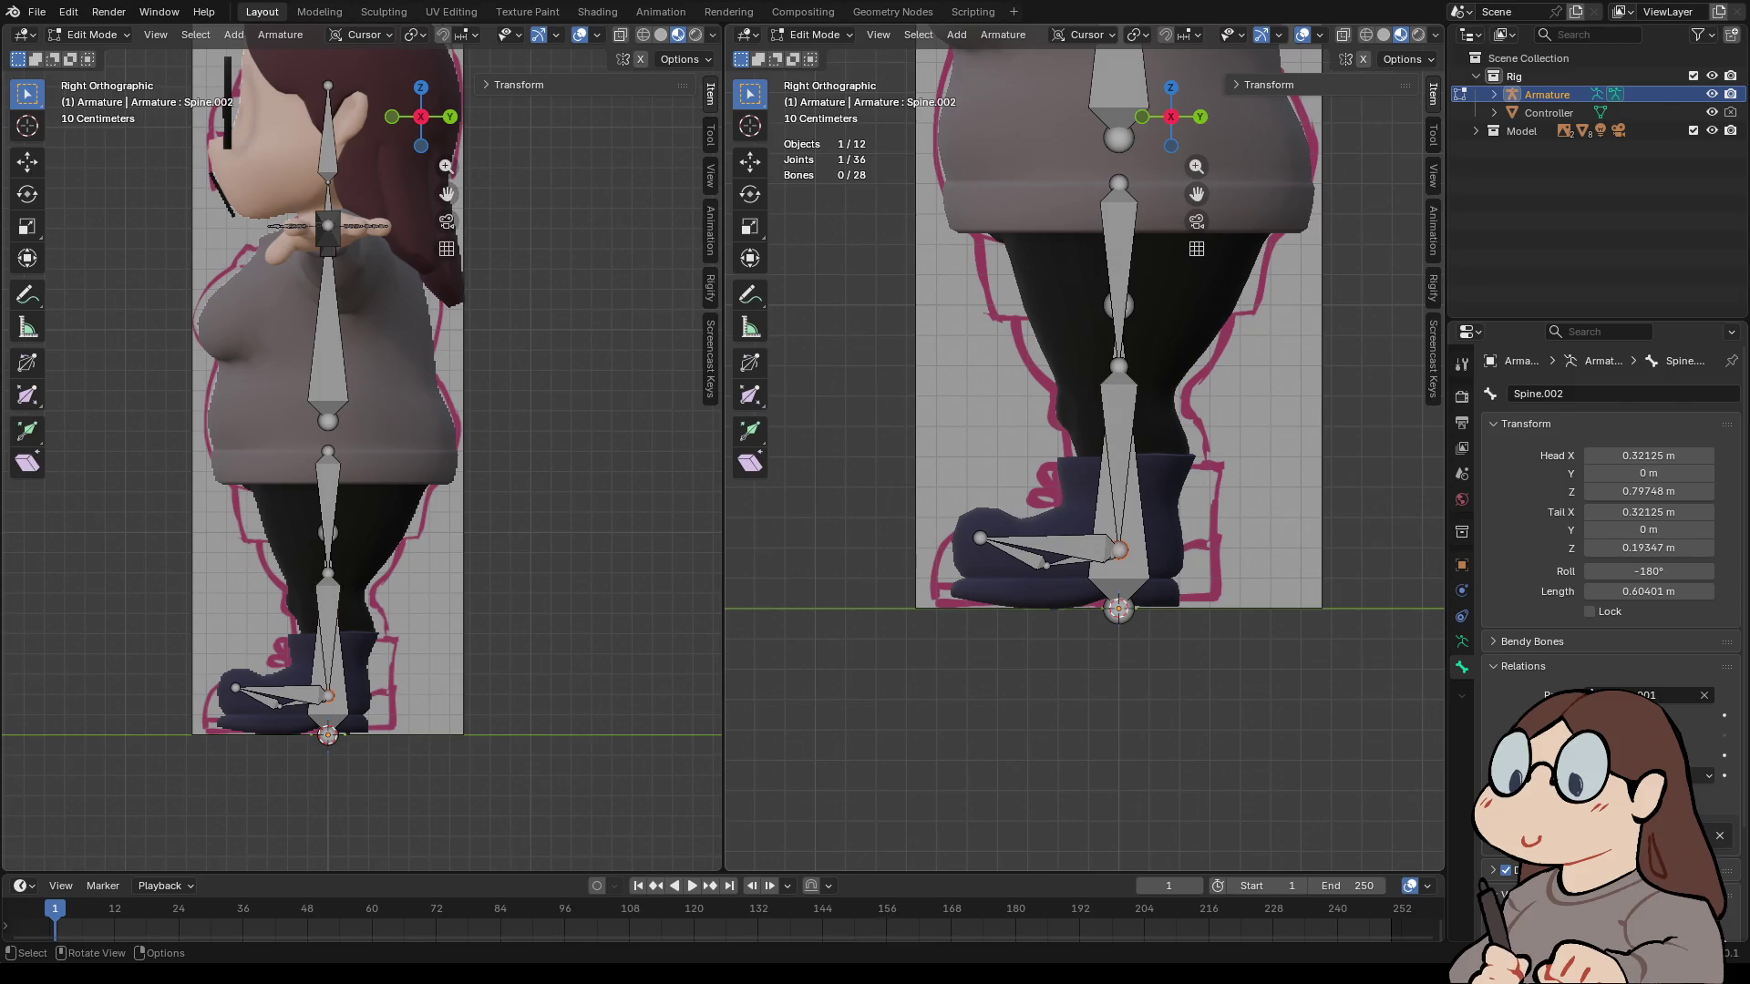
{"action": "key", "text": "g"}
{"action": "key", "text": "y"}
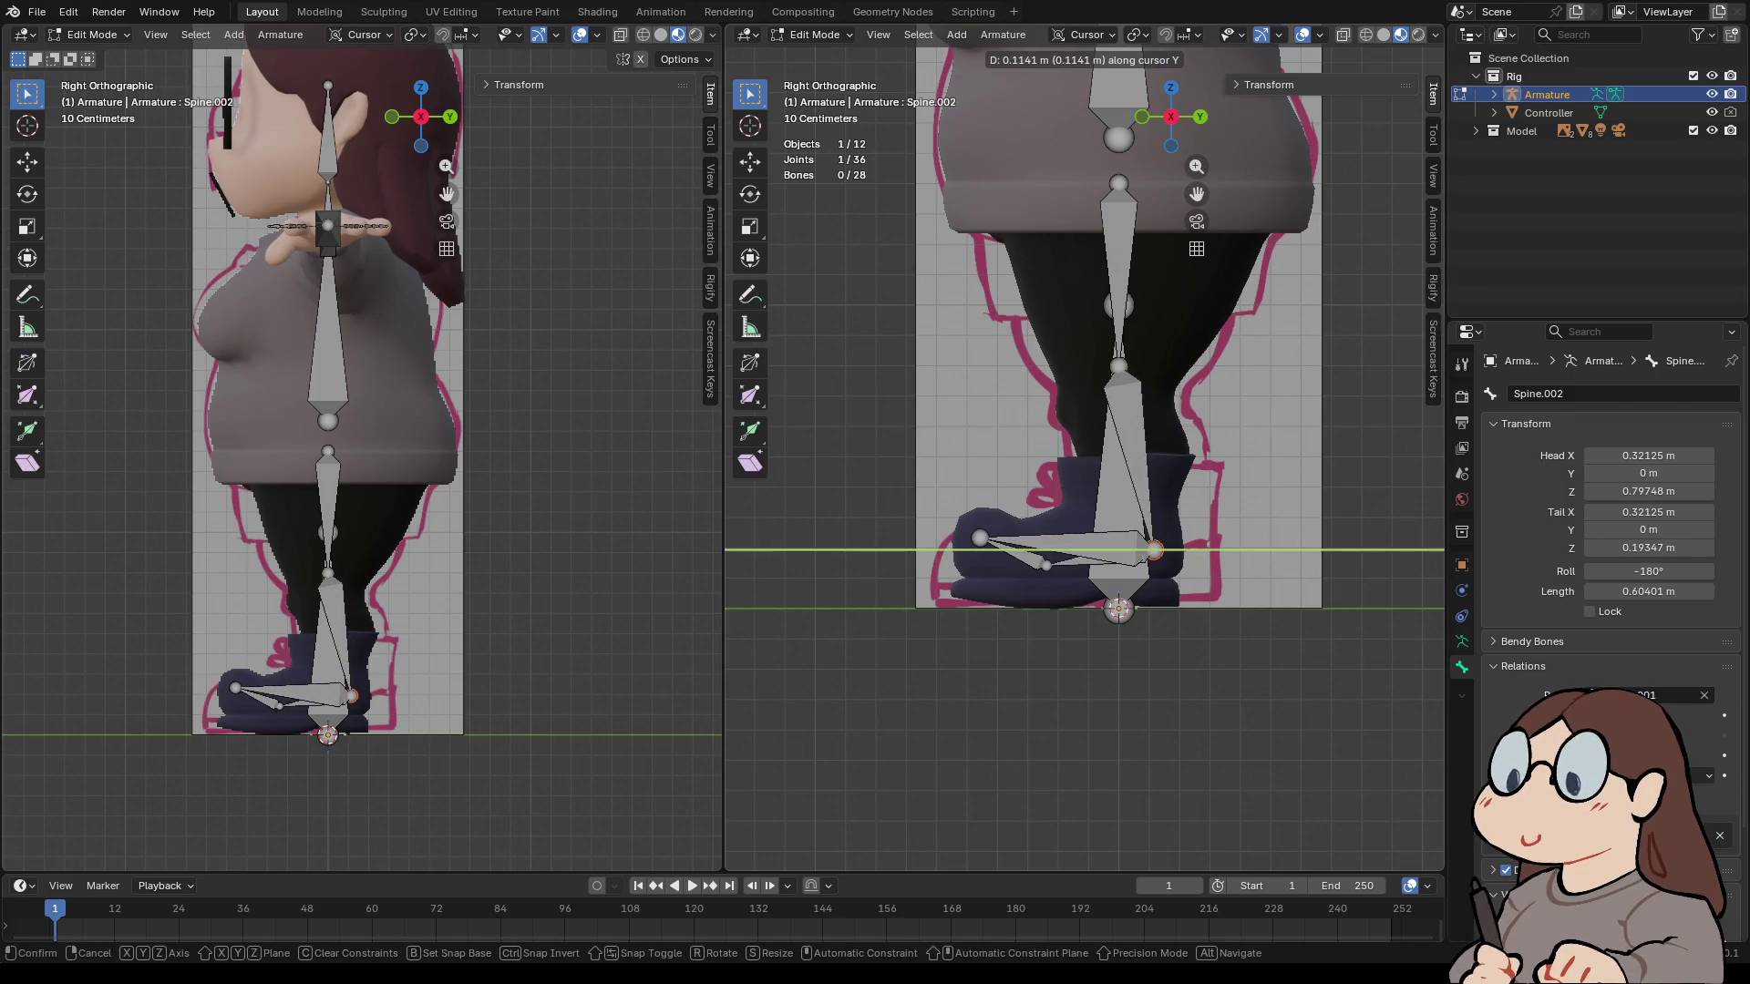
{"action": "key", "text": "Return"}
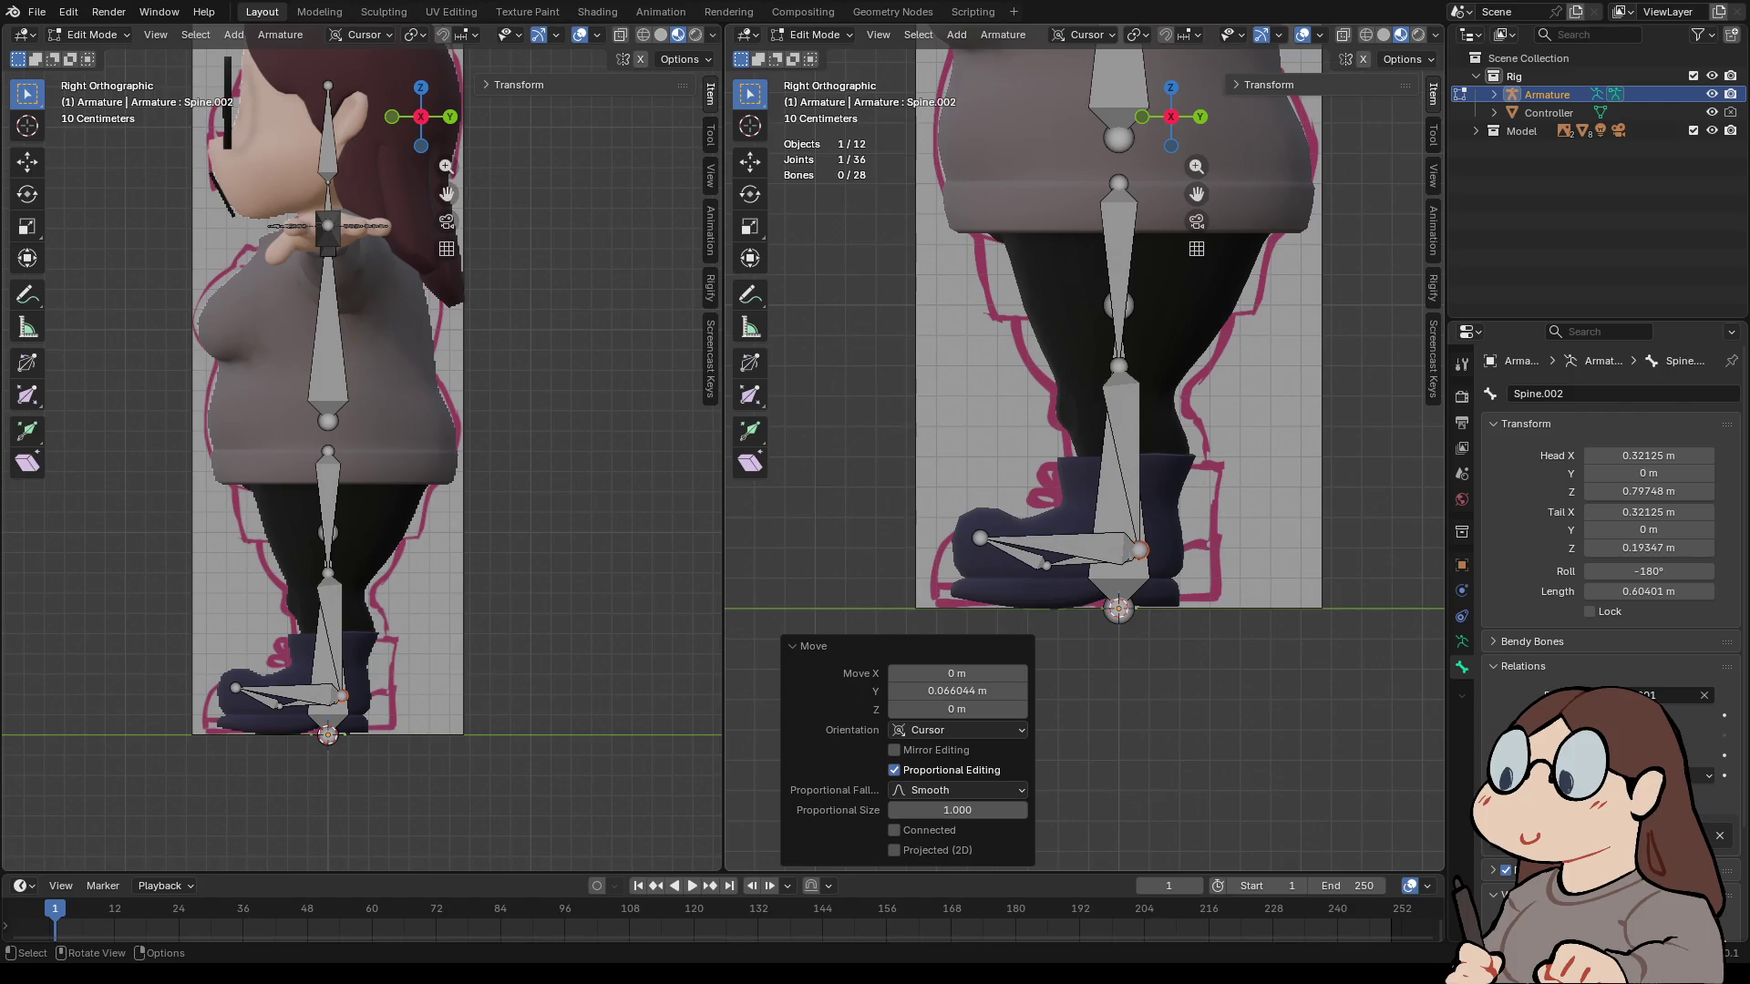
- Lower the knee joint by 0.093 m
{"action": "left_click", "coordinate": [1119, 366]}
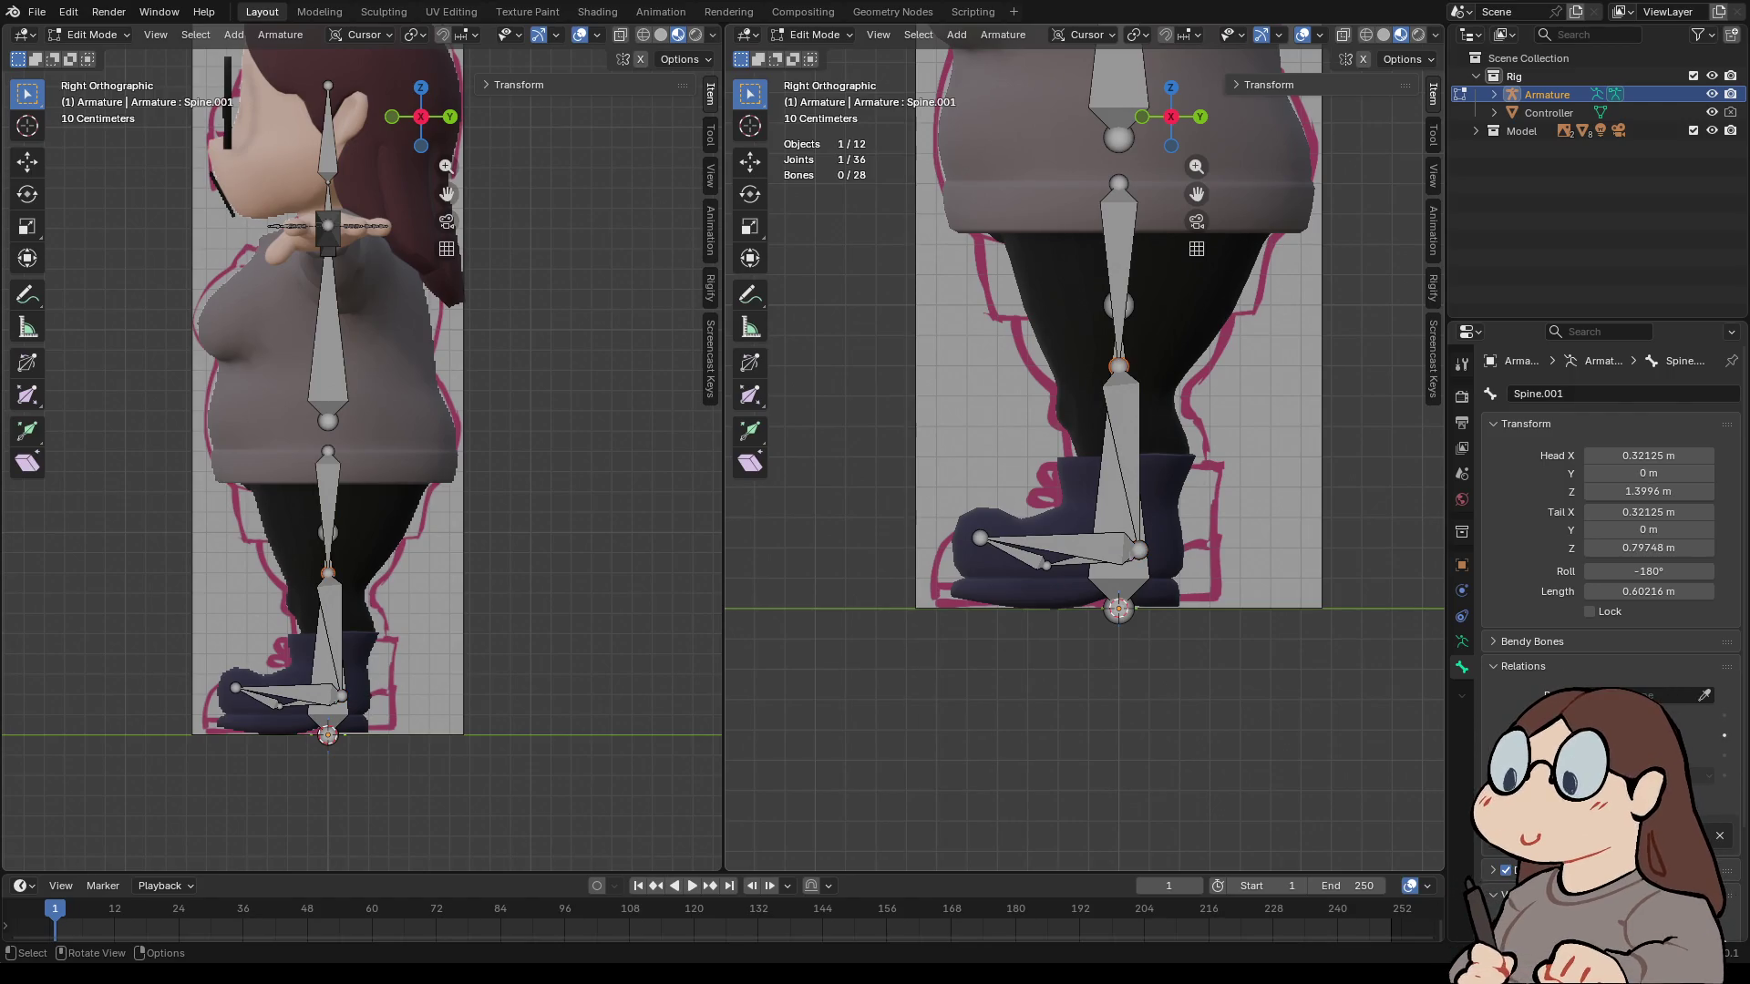
{"action": "key", "text": "g"}
{"action": "key", "text": "z"}
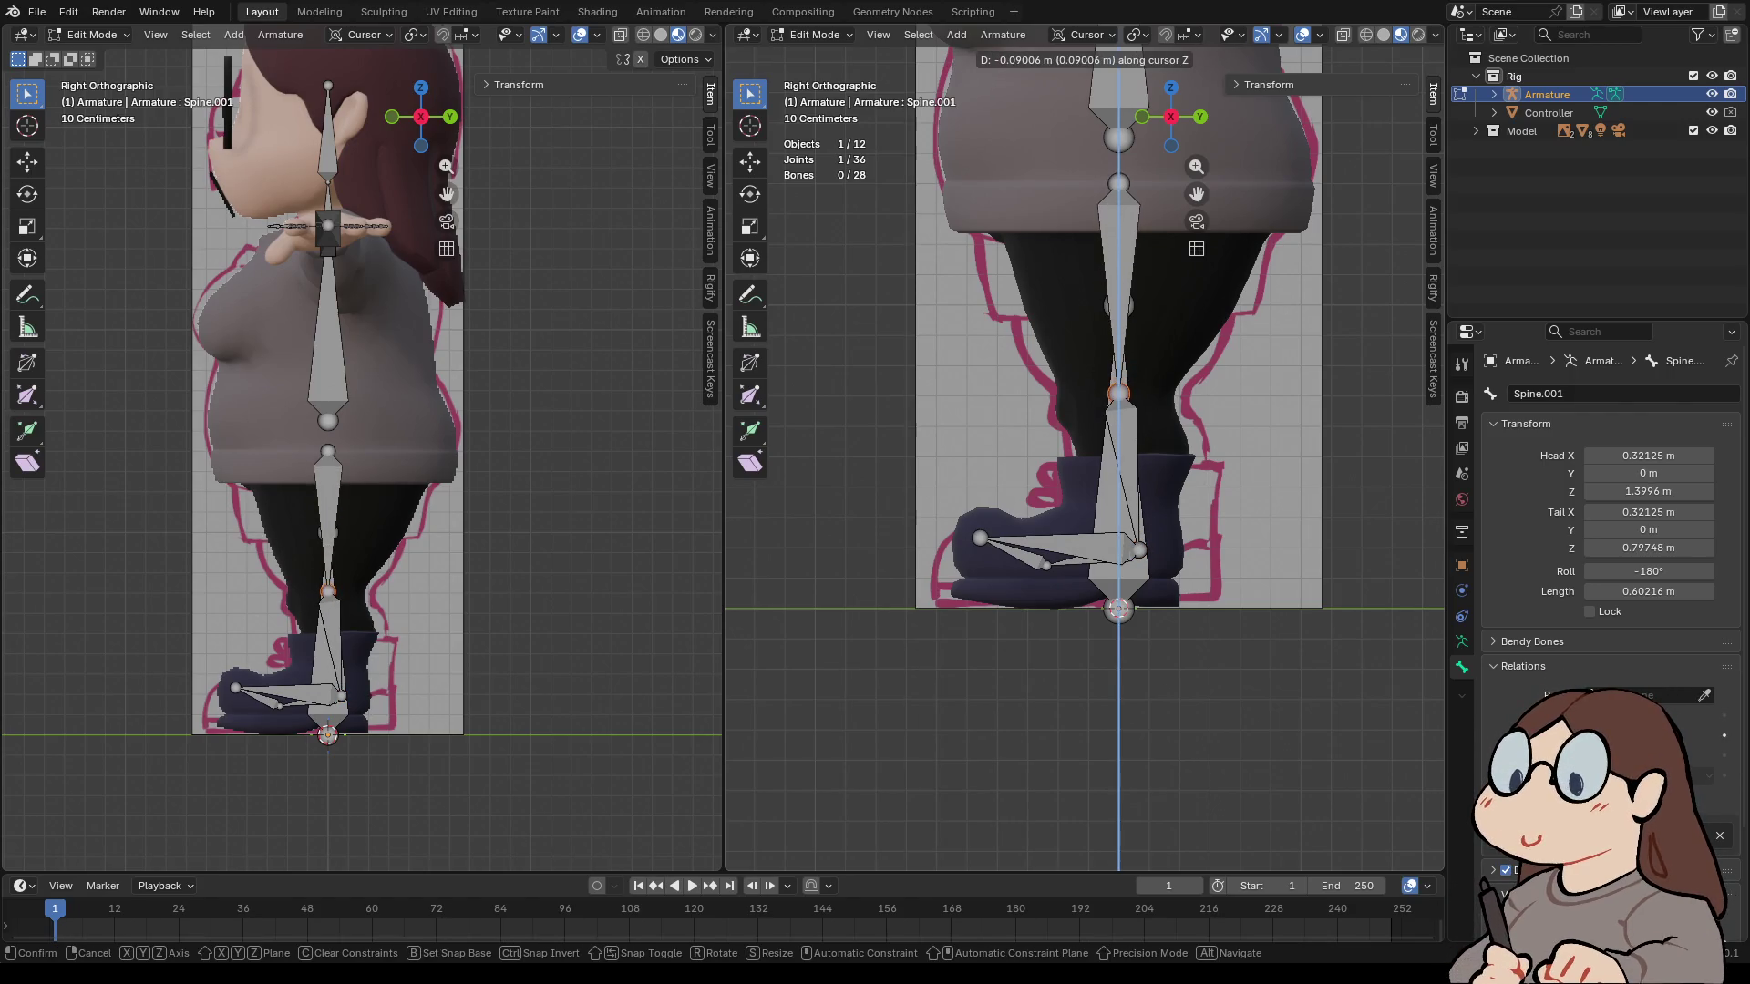
{"action": "key", "text": "Return"}
{"action": "key", "text": "g"}
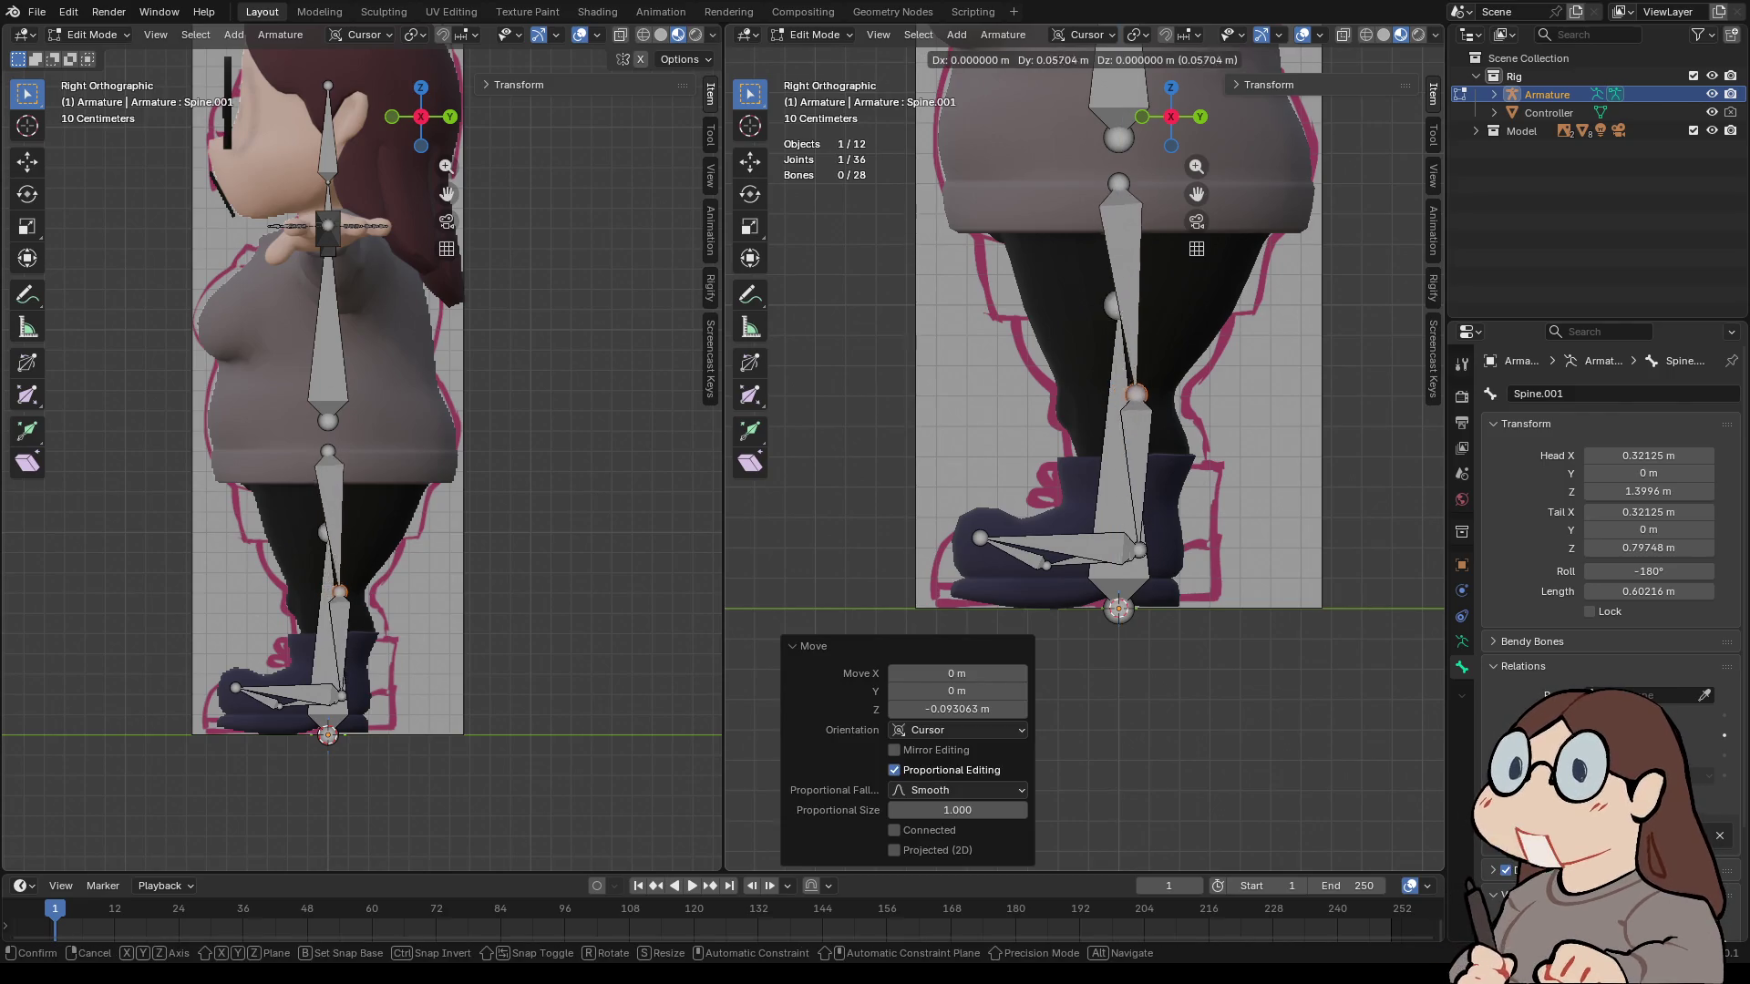
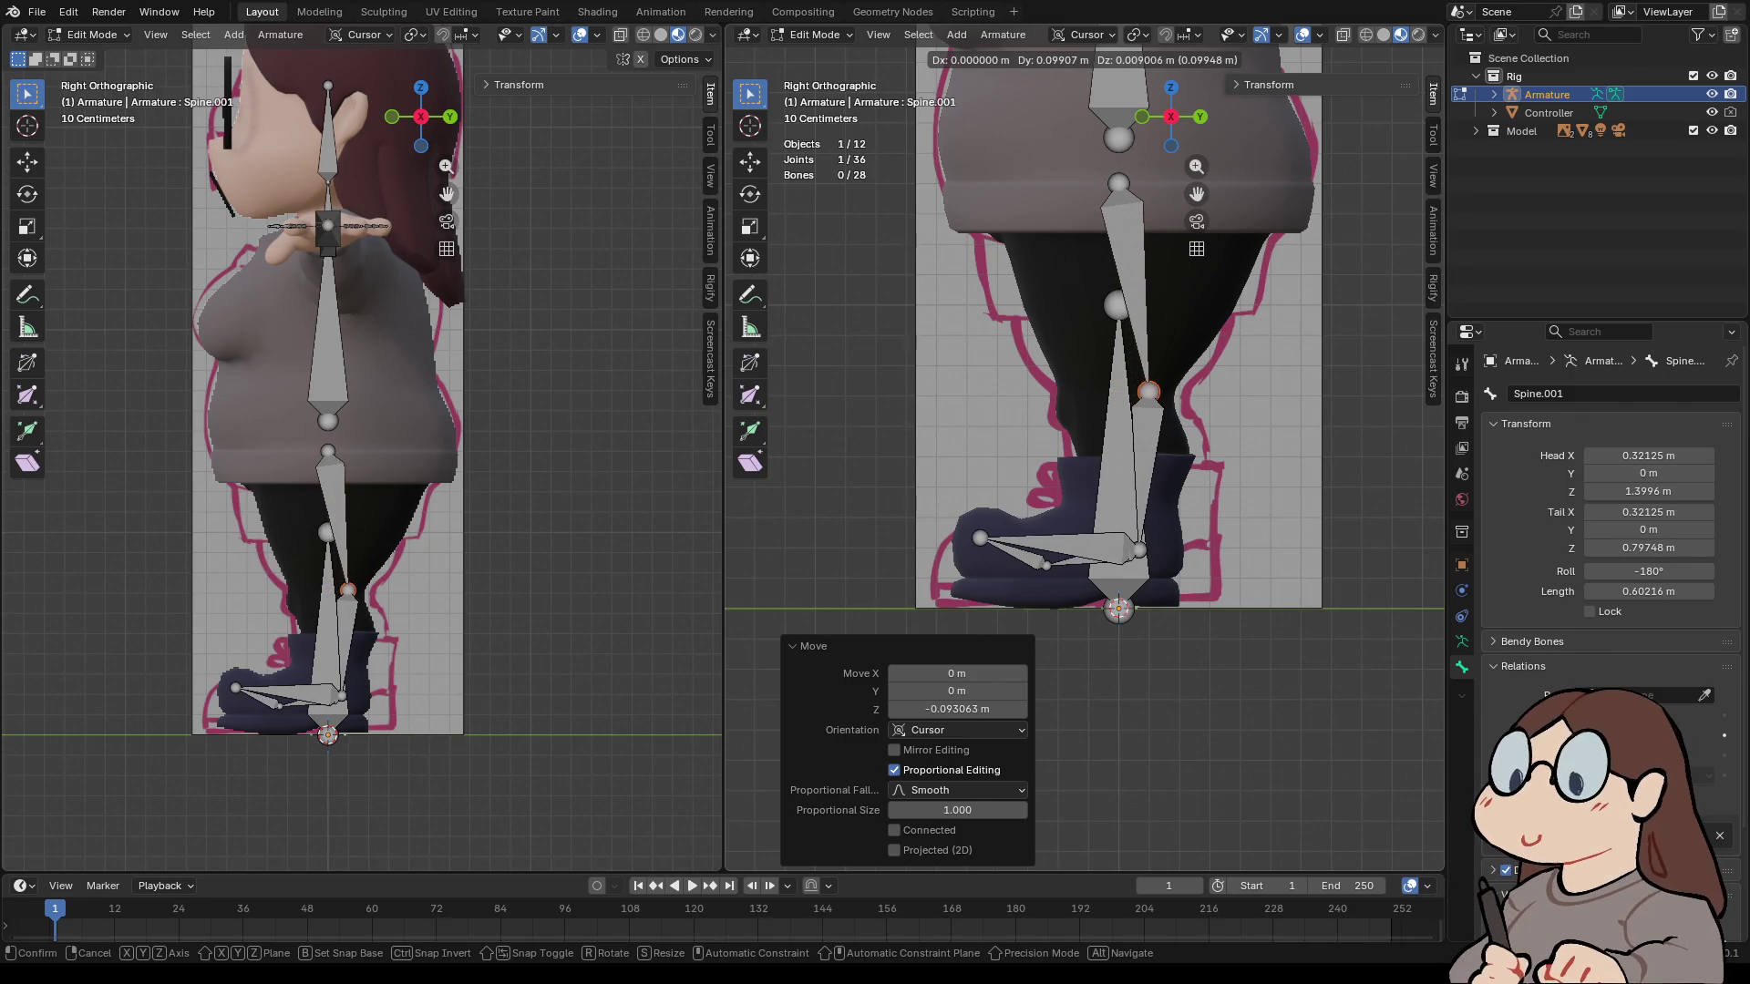
- Confirm the knee joint's new position and move the ankle joint to match
{"action": "key", "text": "Return"}
{"action": "left_click", "coordinate": [1139, 550]}
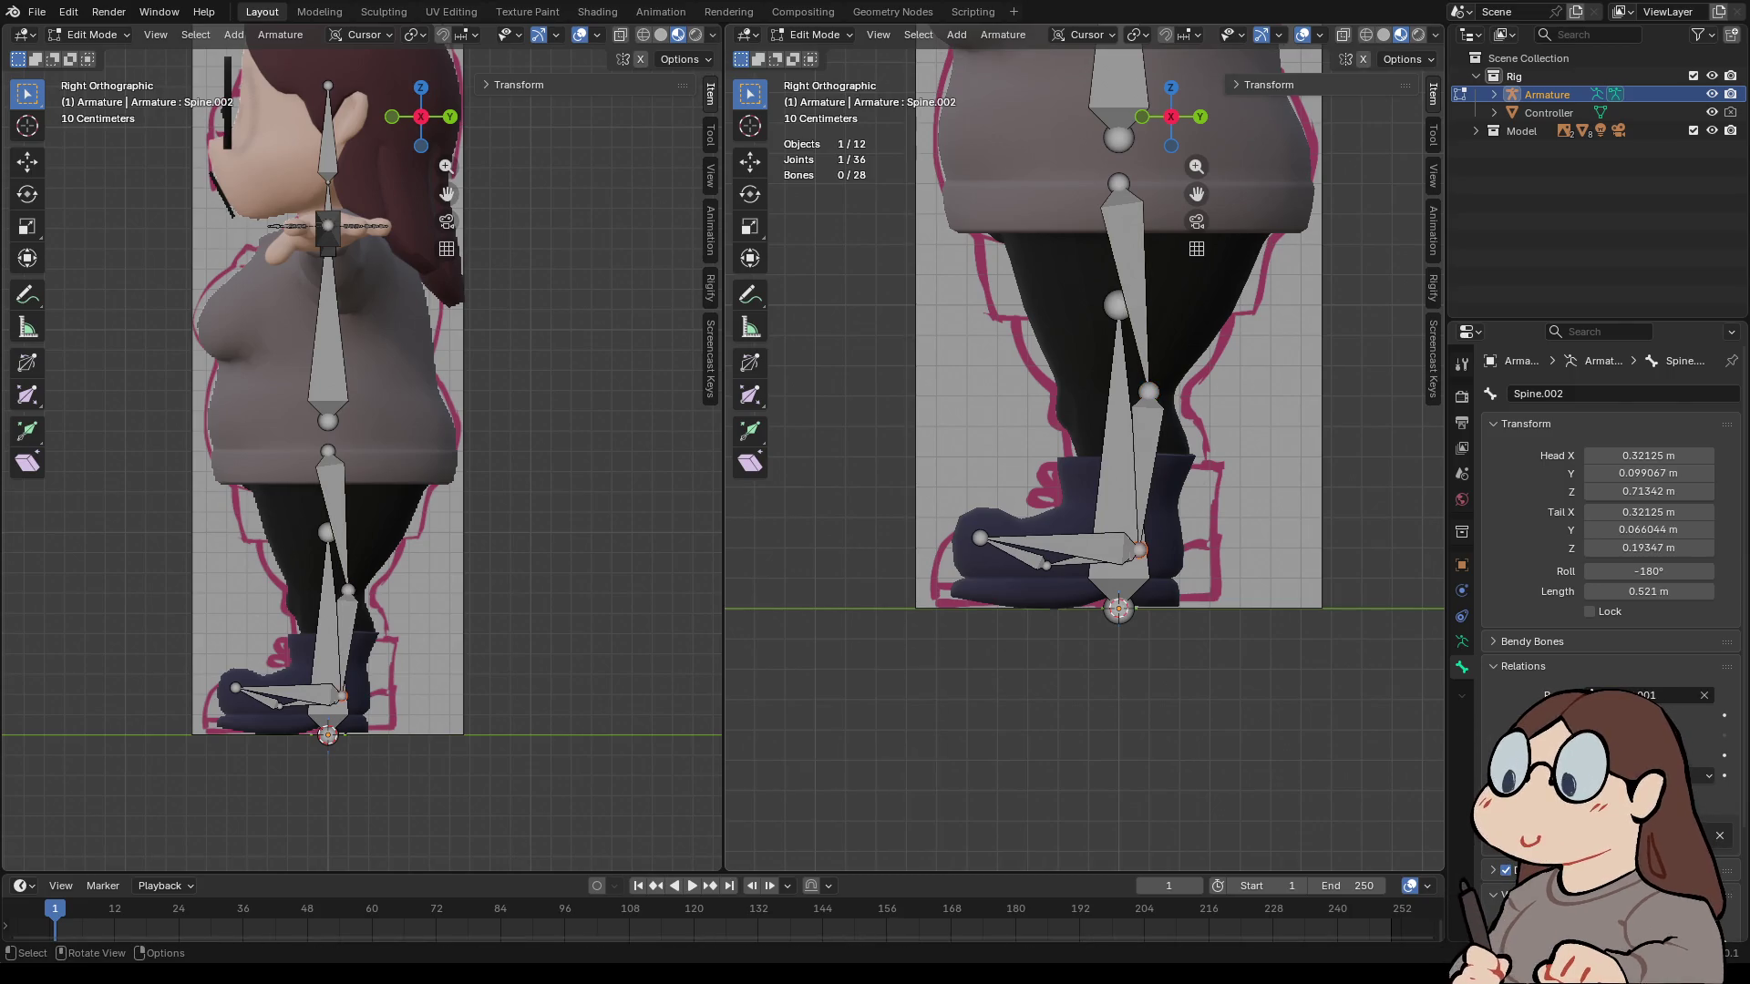
{"action": "key", "text": "g"}
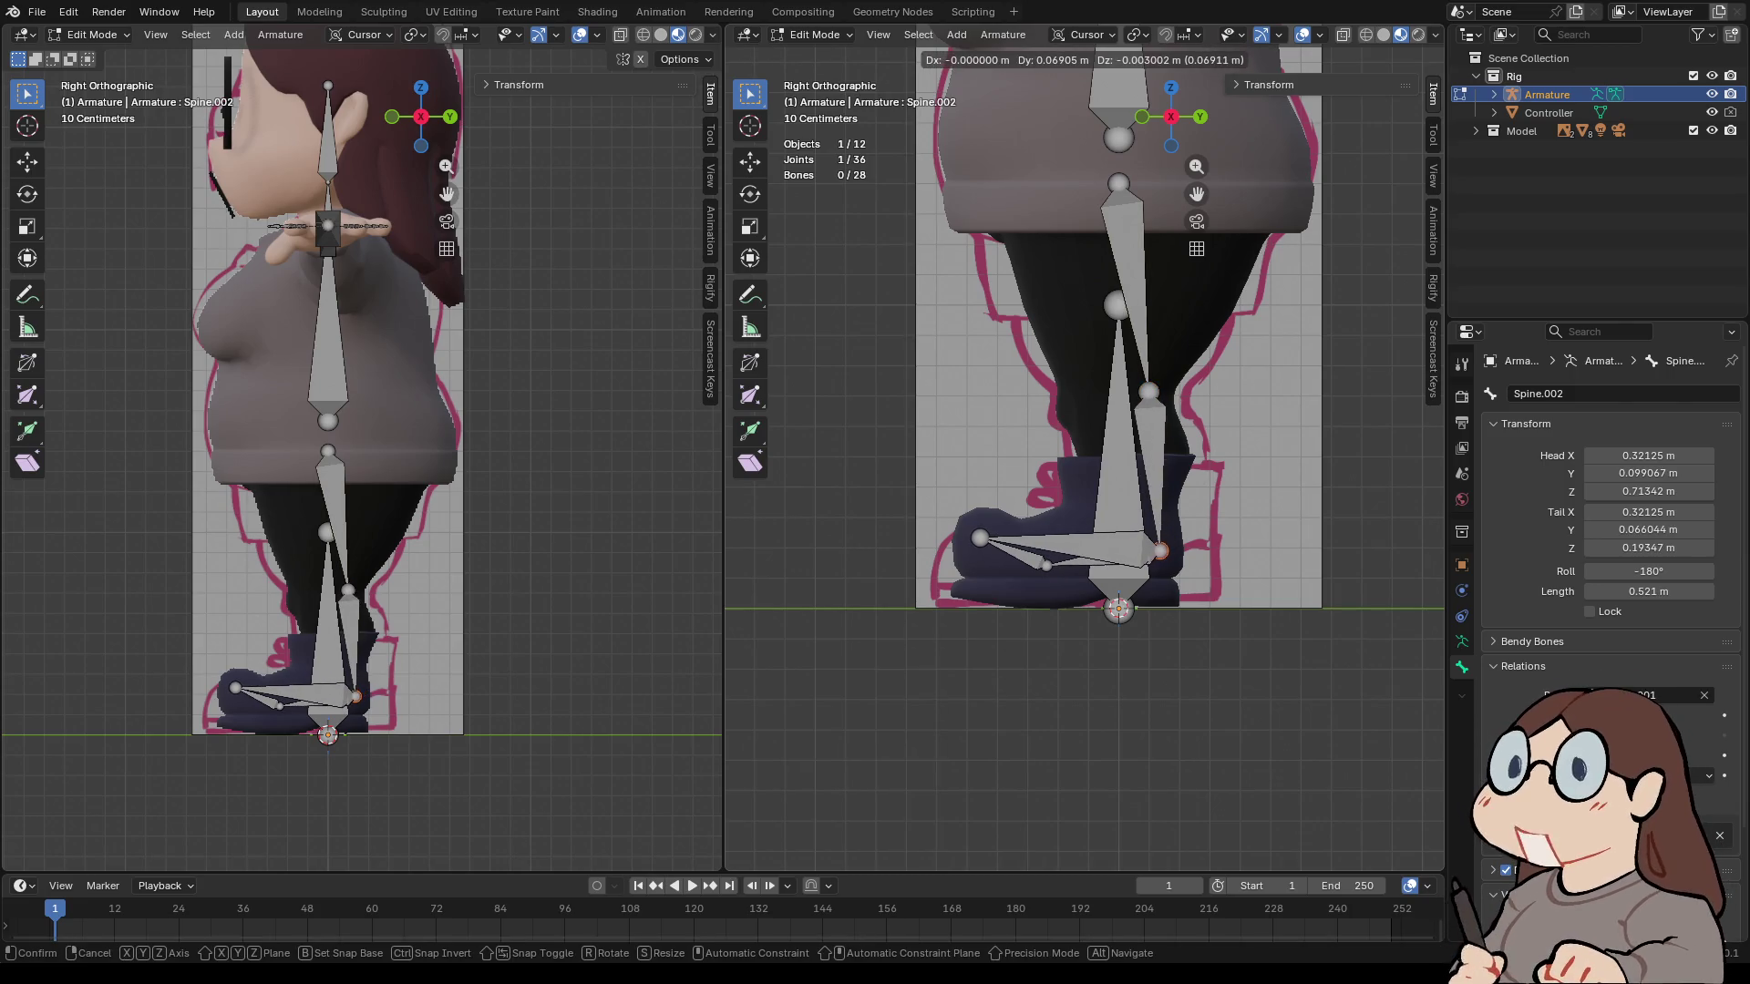
{"action": "key", "text": "Return"}
- Select the leg's hip joint and try moving it along Y, then cancel
{"action": "mouse_move", "coordinate": [1130, 456]}
{"action": "middle_mouse_down", "text": "shift"}
{"action": "mouse_move", "coordinate": [1105, 726]}
{"action": "mouse_move", "coordinate": [1061, 784]}
{"action": "middle_mouse_up", "text": "shift"}
{"action": "left_click", "coordinate": [1048, 465]}
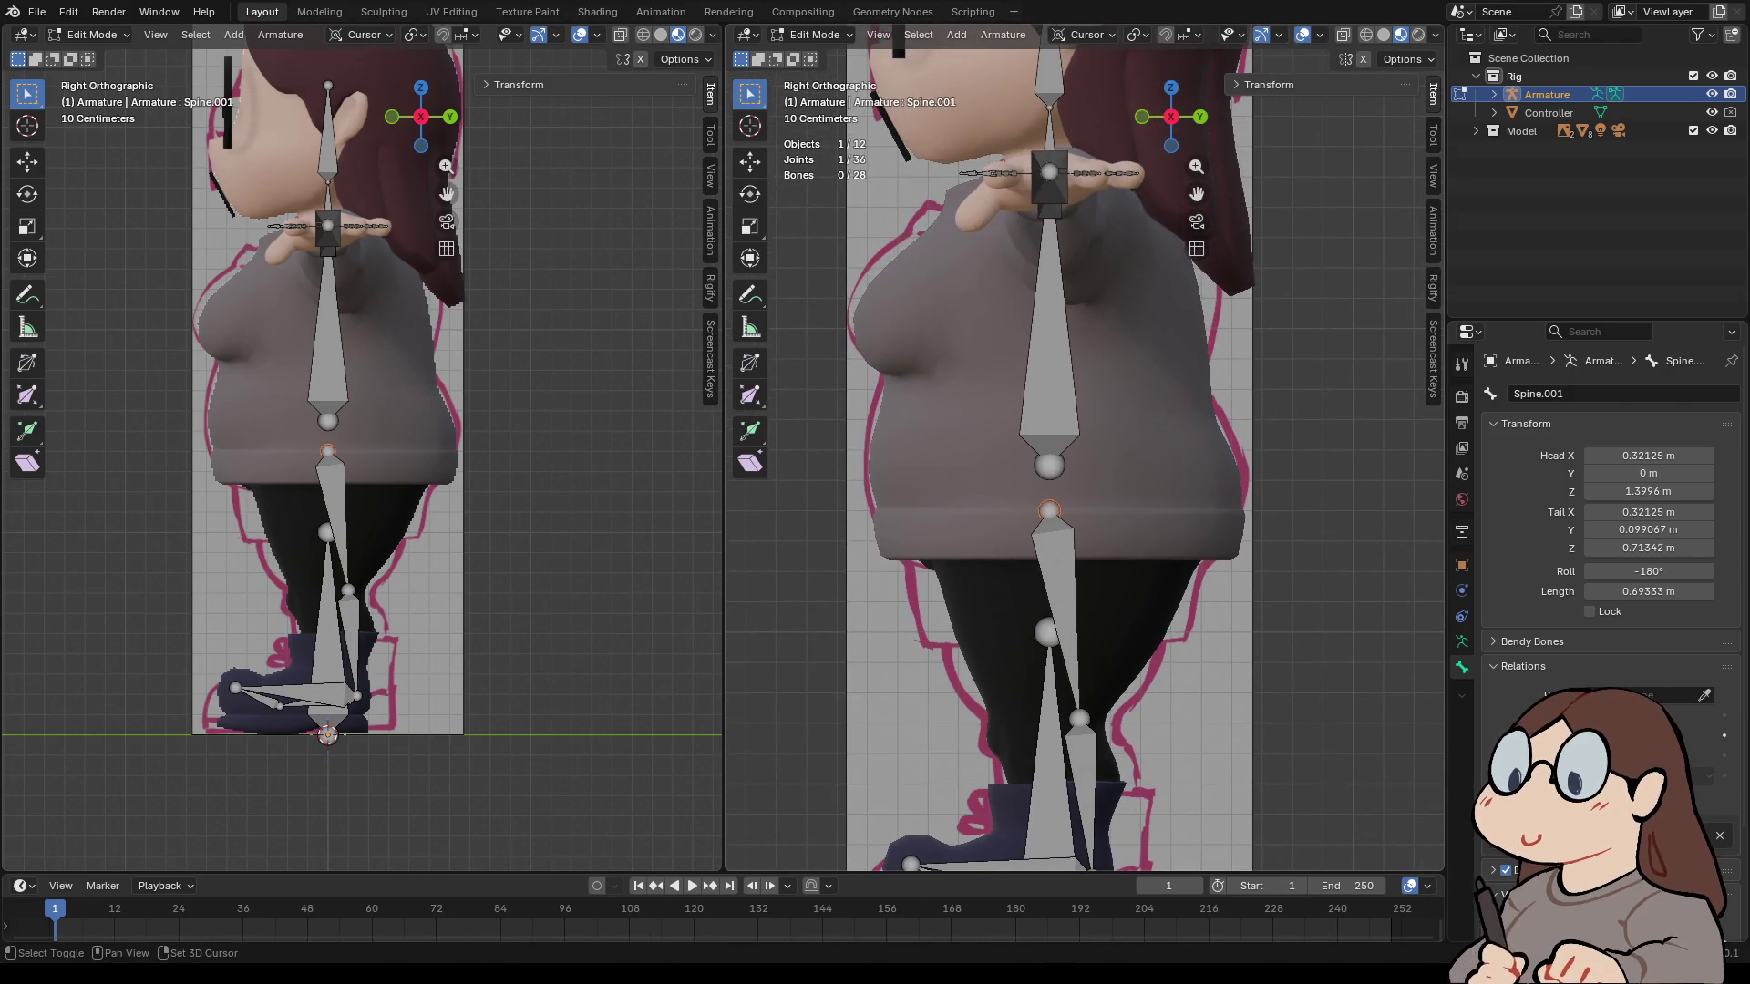
{"action": "scroll", "coordinate": [1035, 547], "scroll_direction": "down", "scroll_amount": 3}
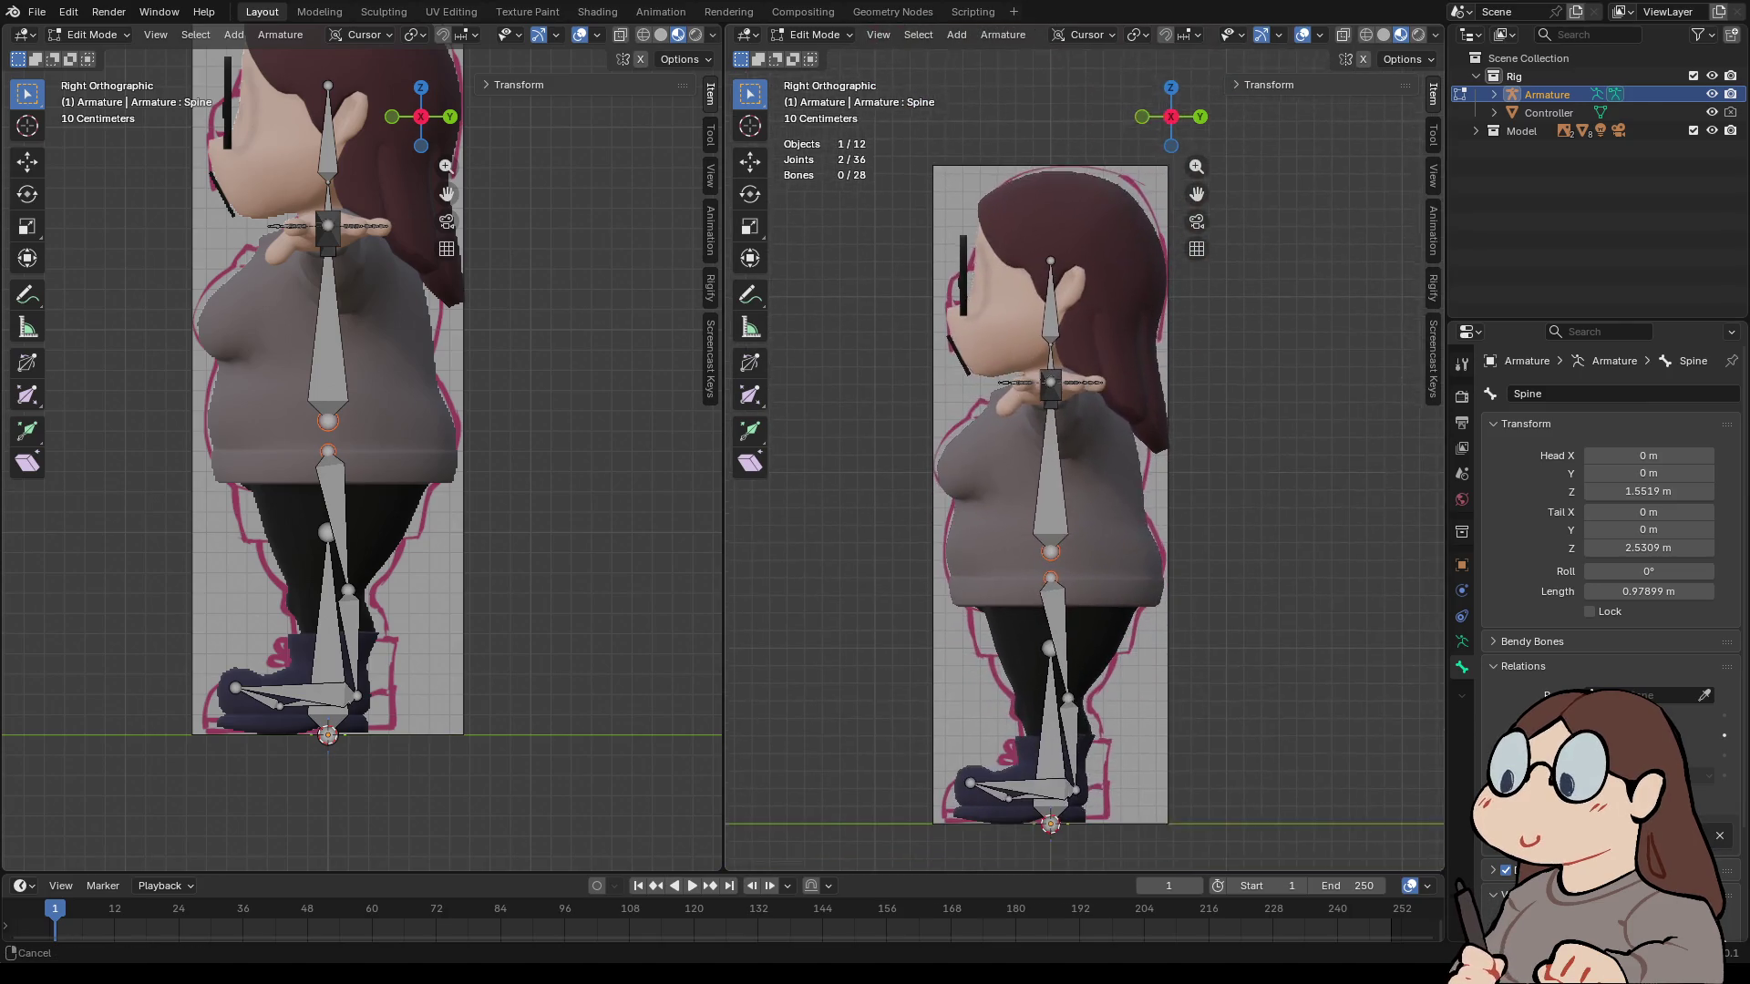
{"action": "left_click", "coordinate": [1045, 526]}
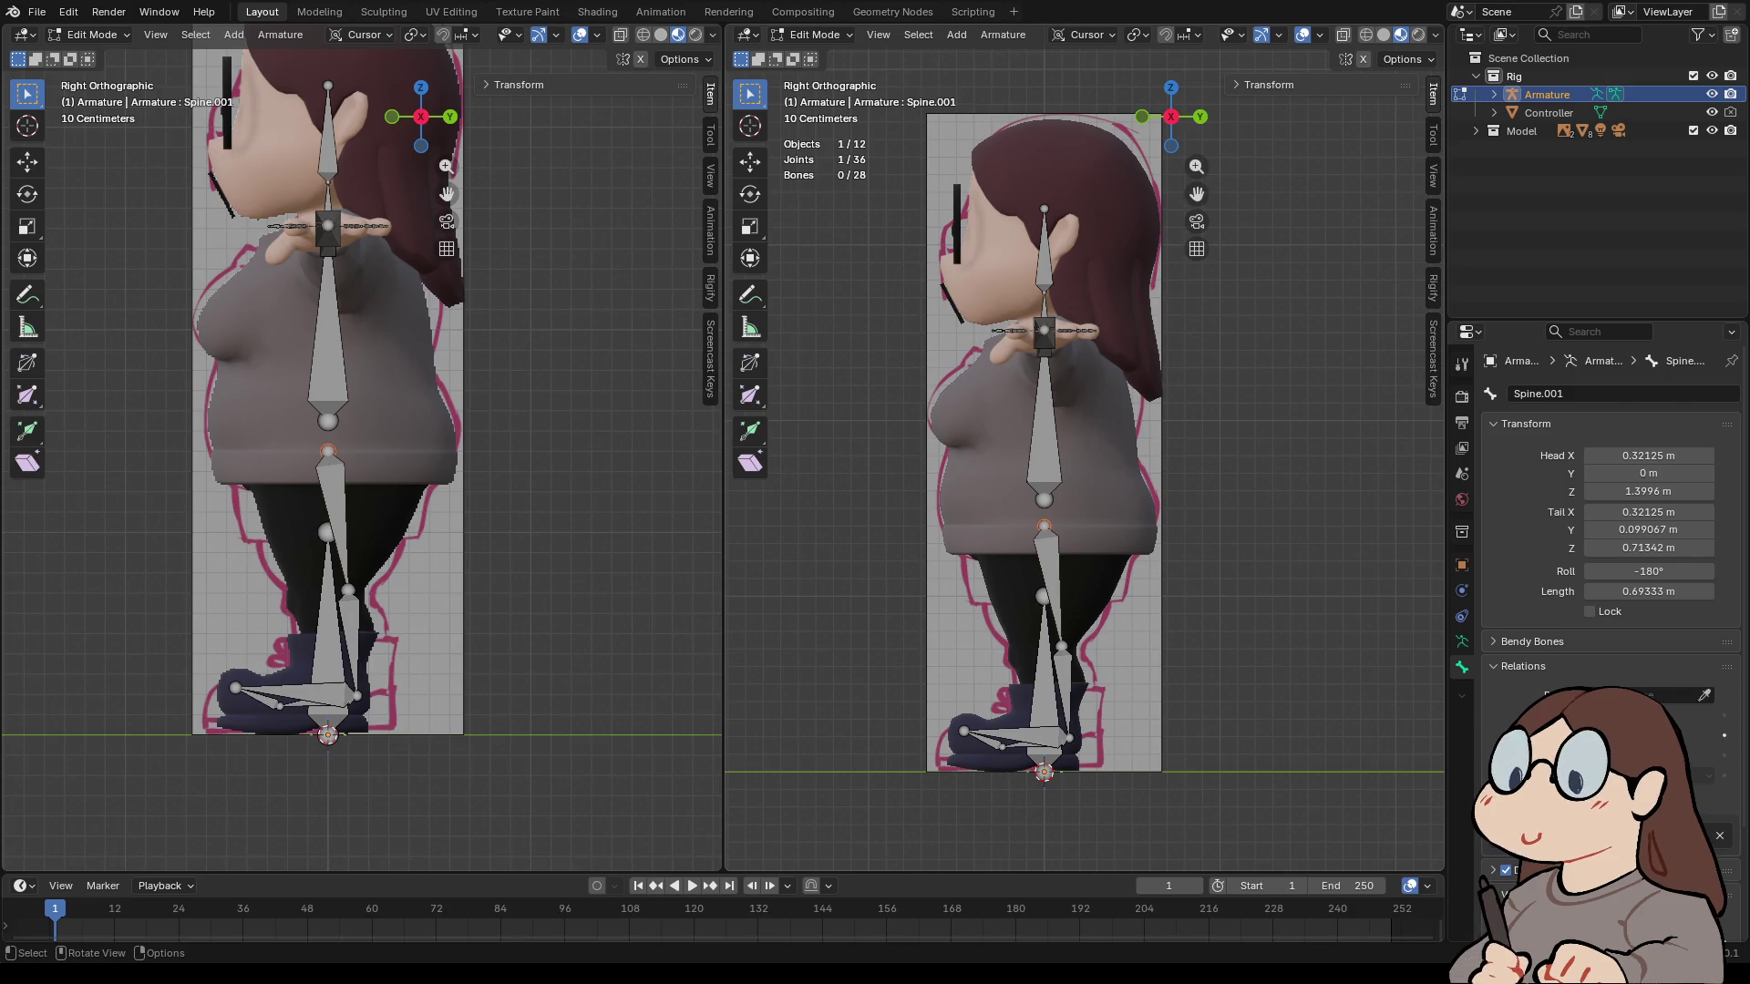
{"action": "key", "text": "g"}
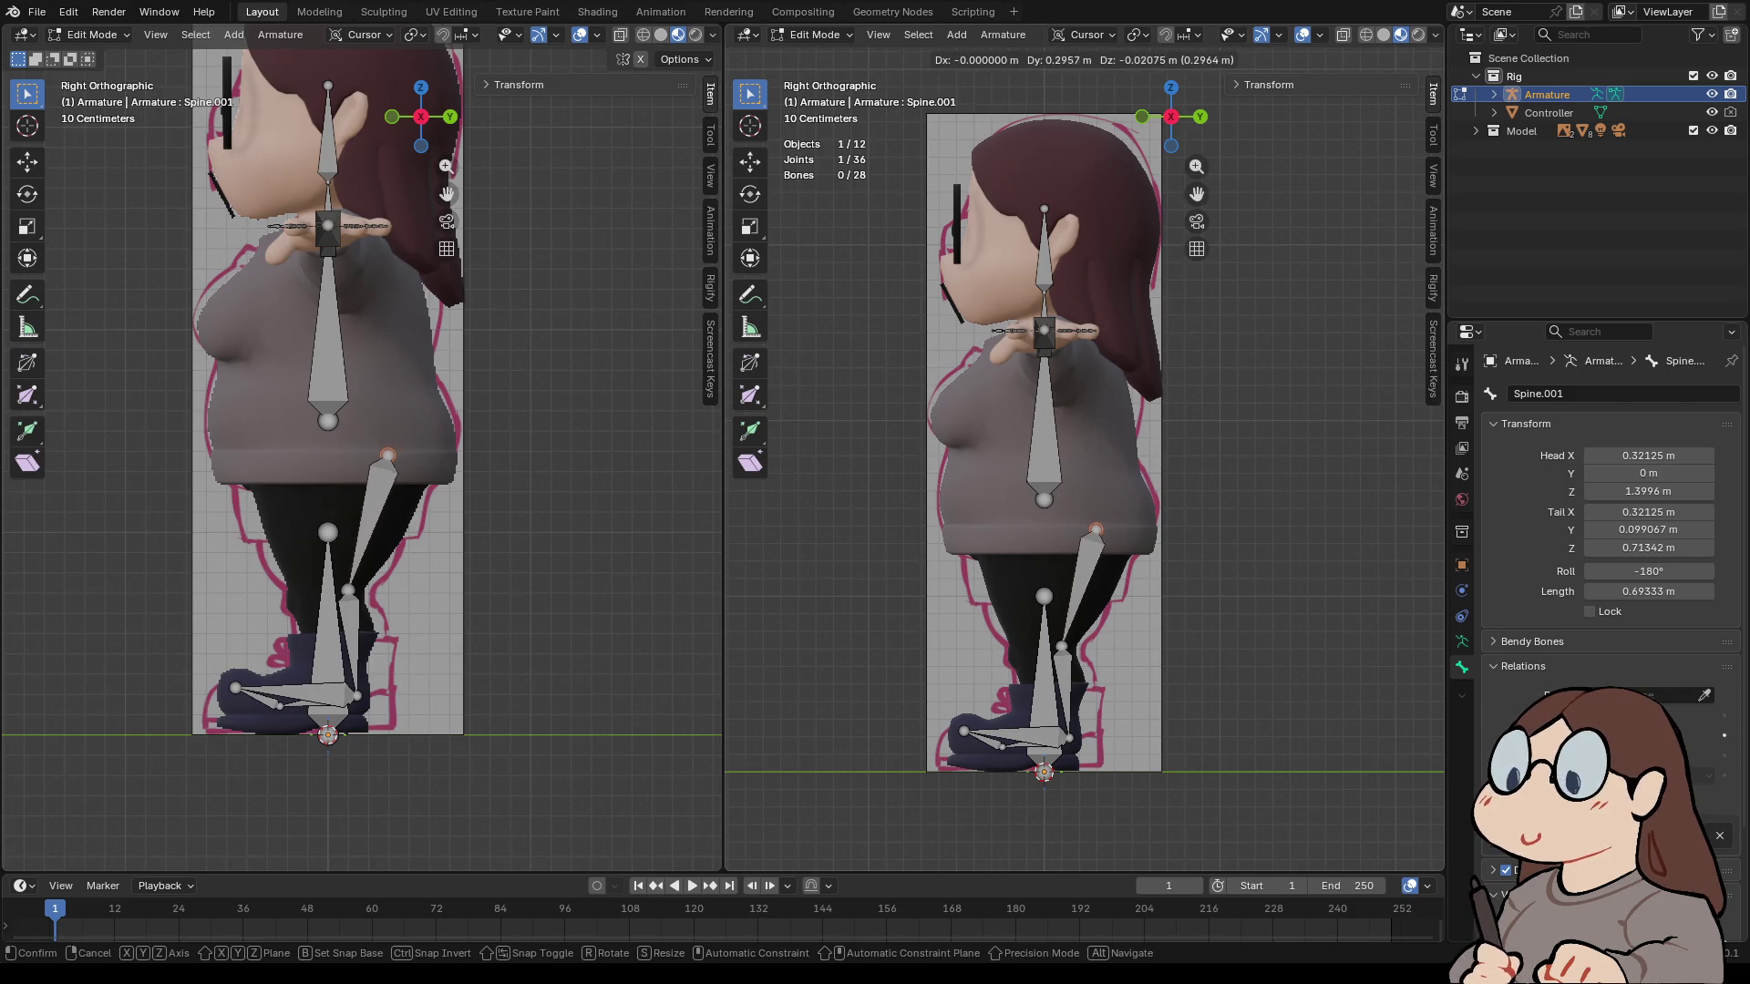
{"action": "key", "text": "y"}
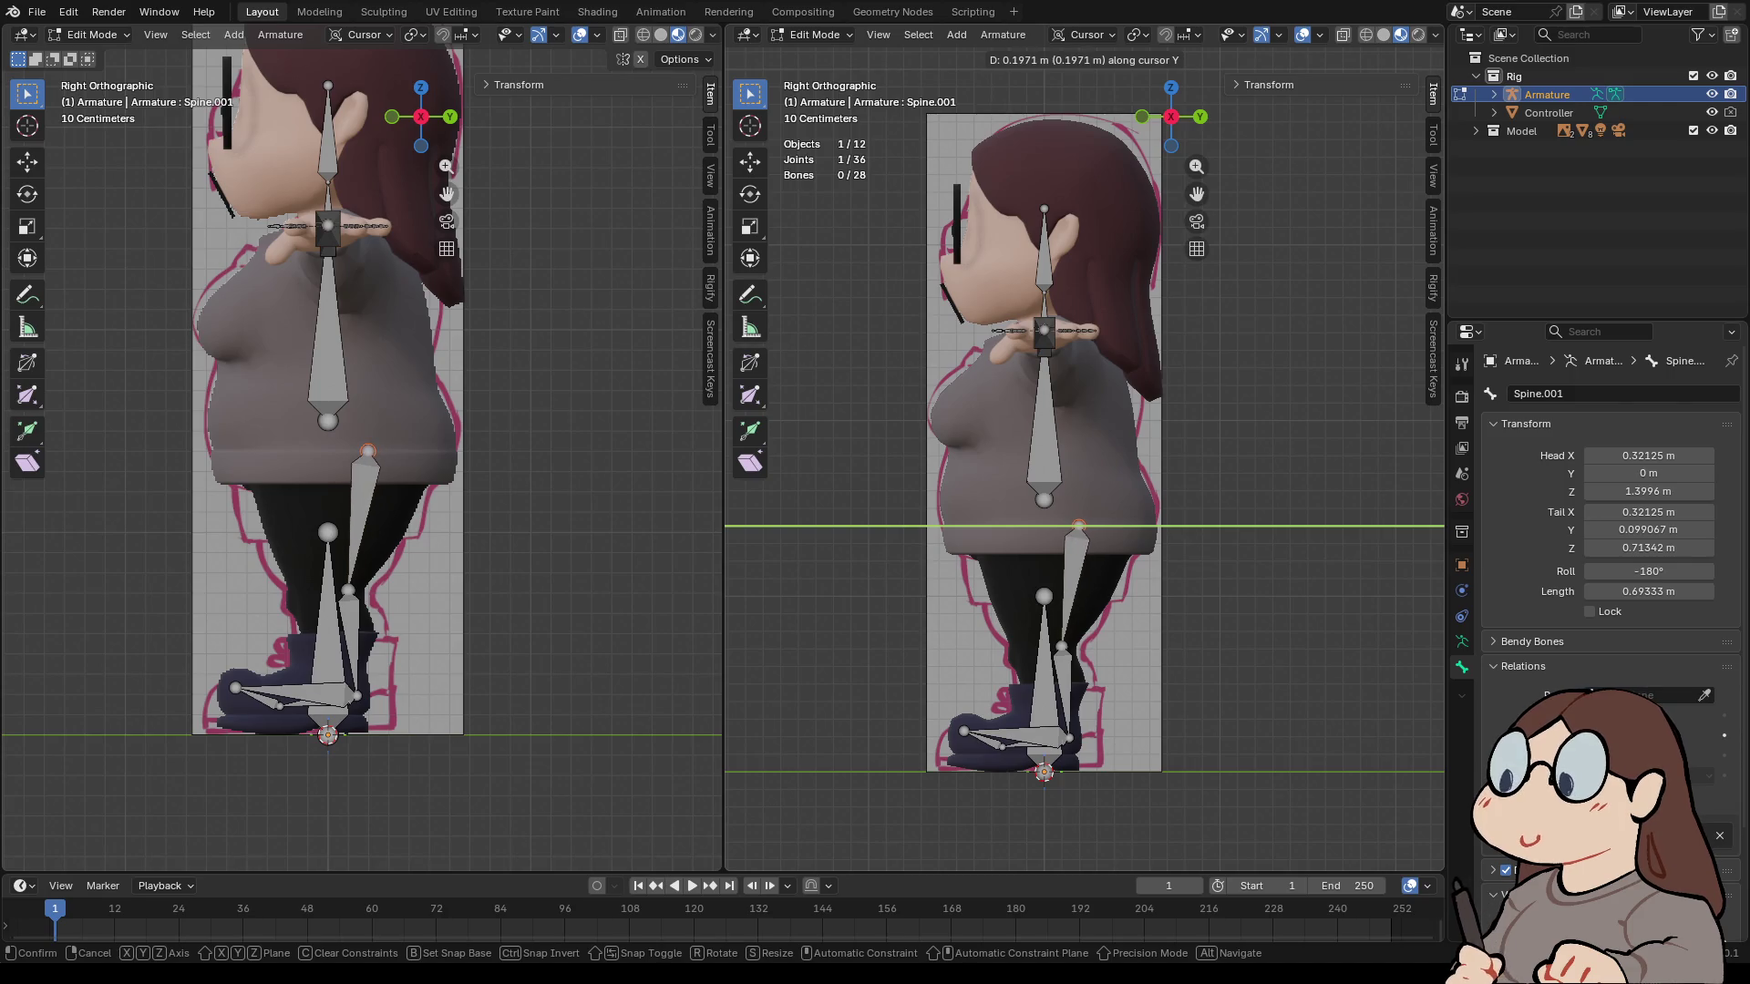
{"action": "key", "text": "Escape"}
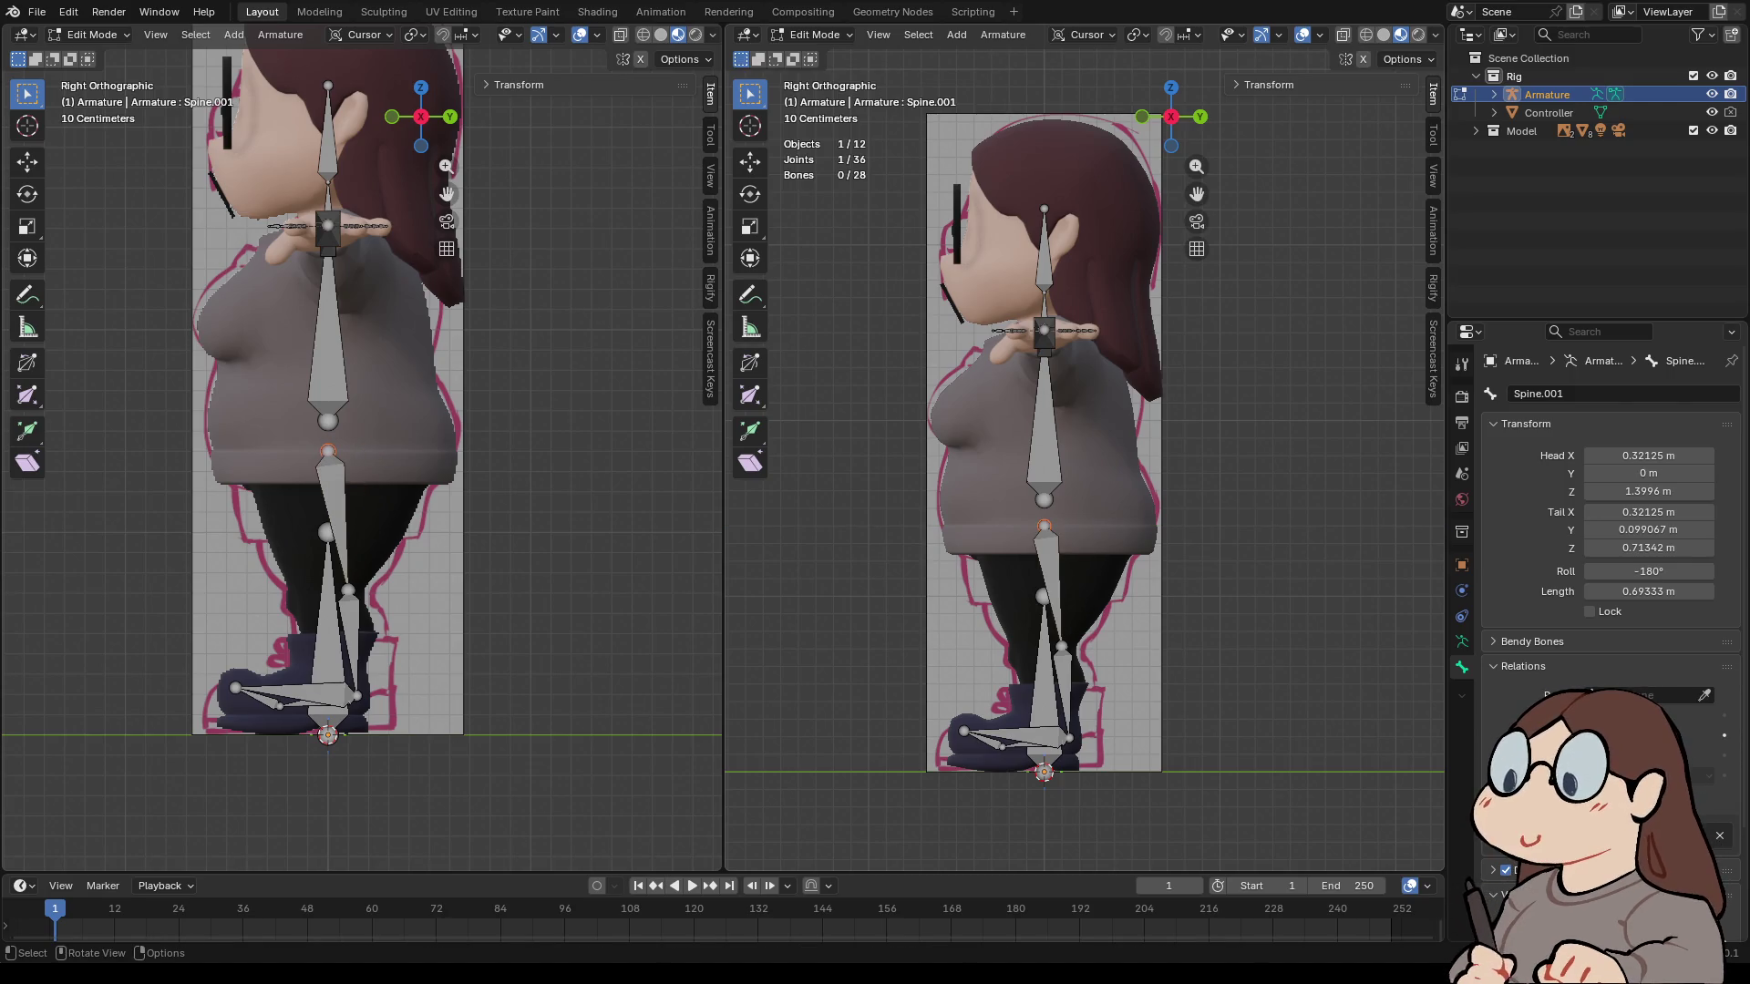
- Move the knee joint back 0.093 m along Y
{"action": "left_click", "coordinate": [348, 591]}
{"action": "key", "text": "g"}
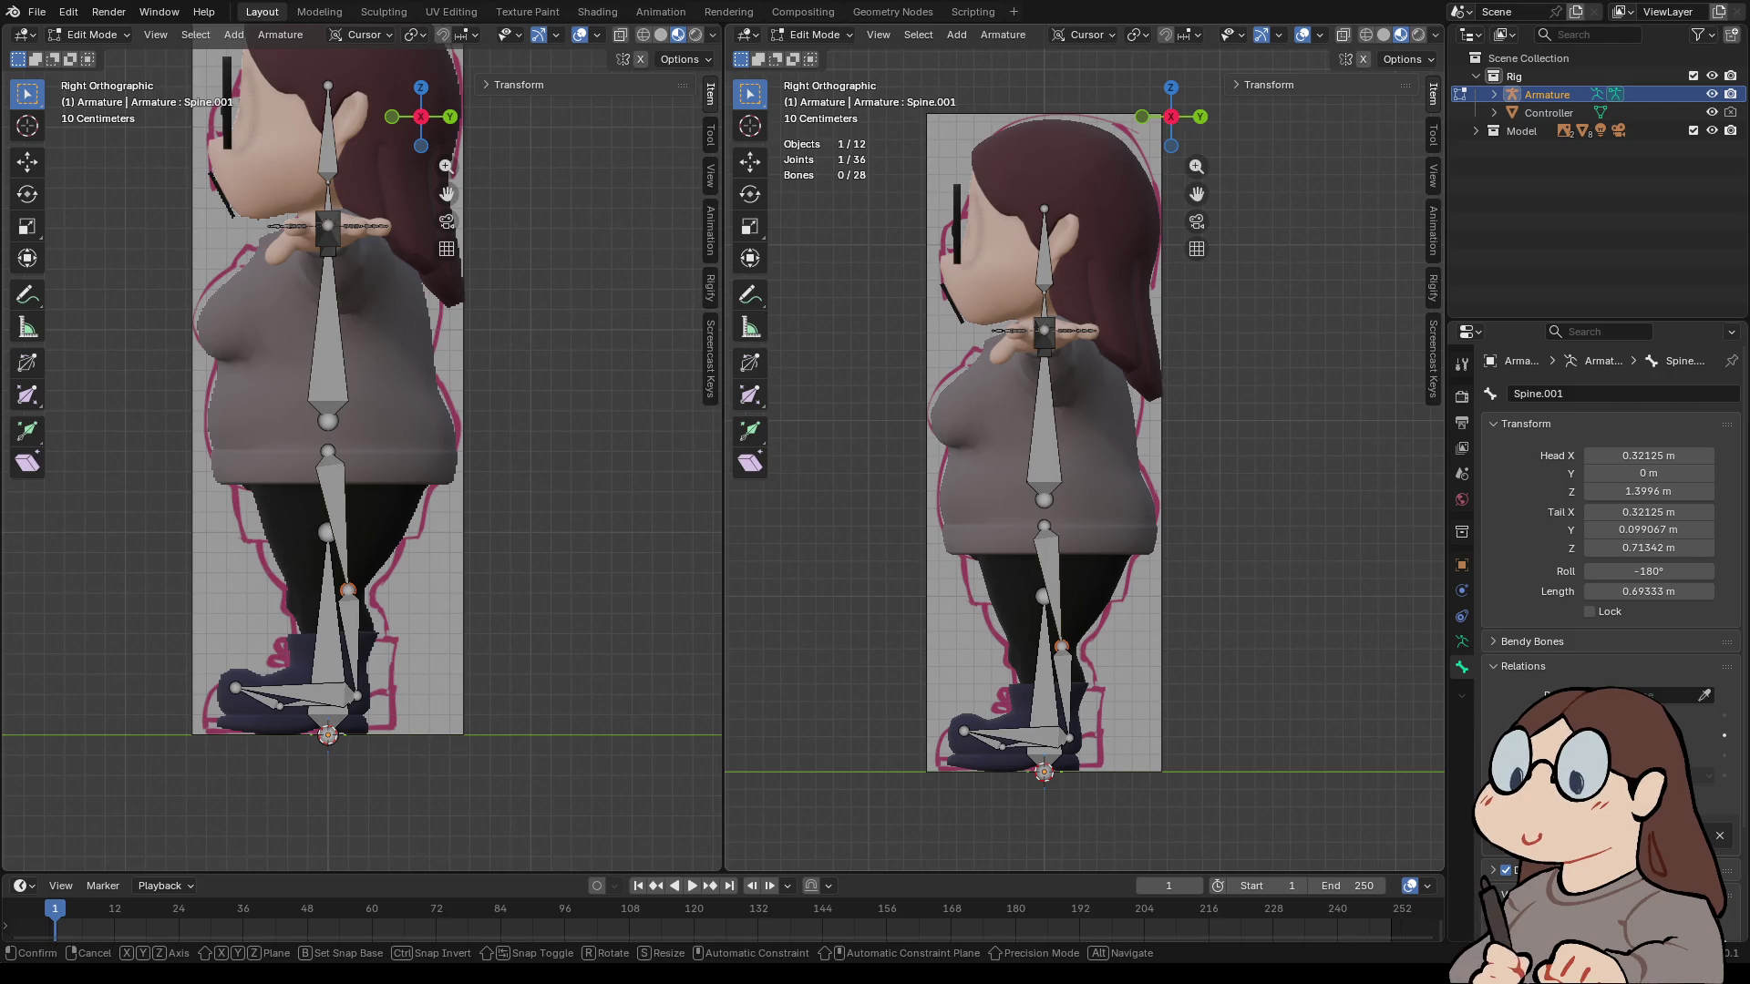
{"action": "key", "text": "y"}
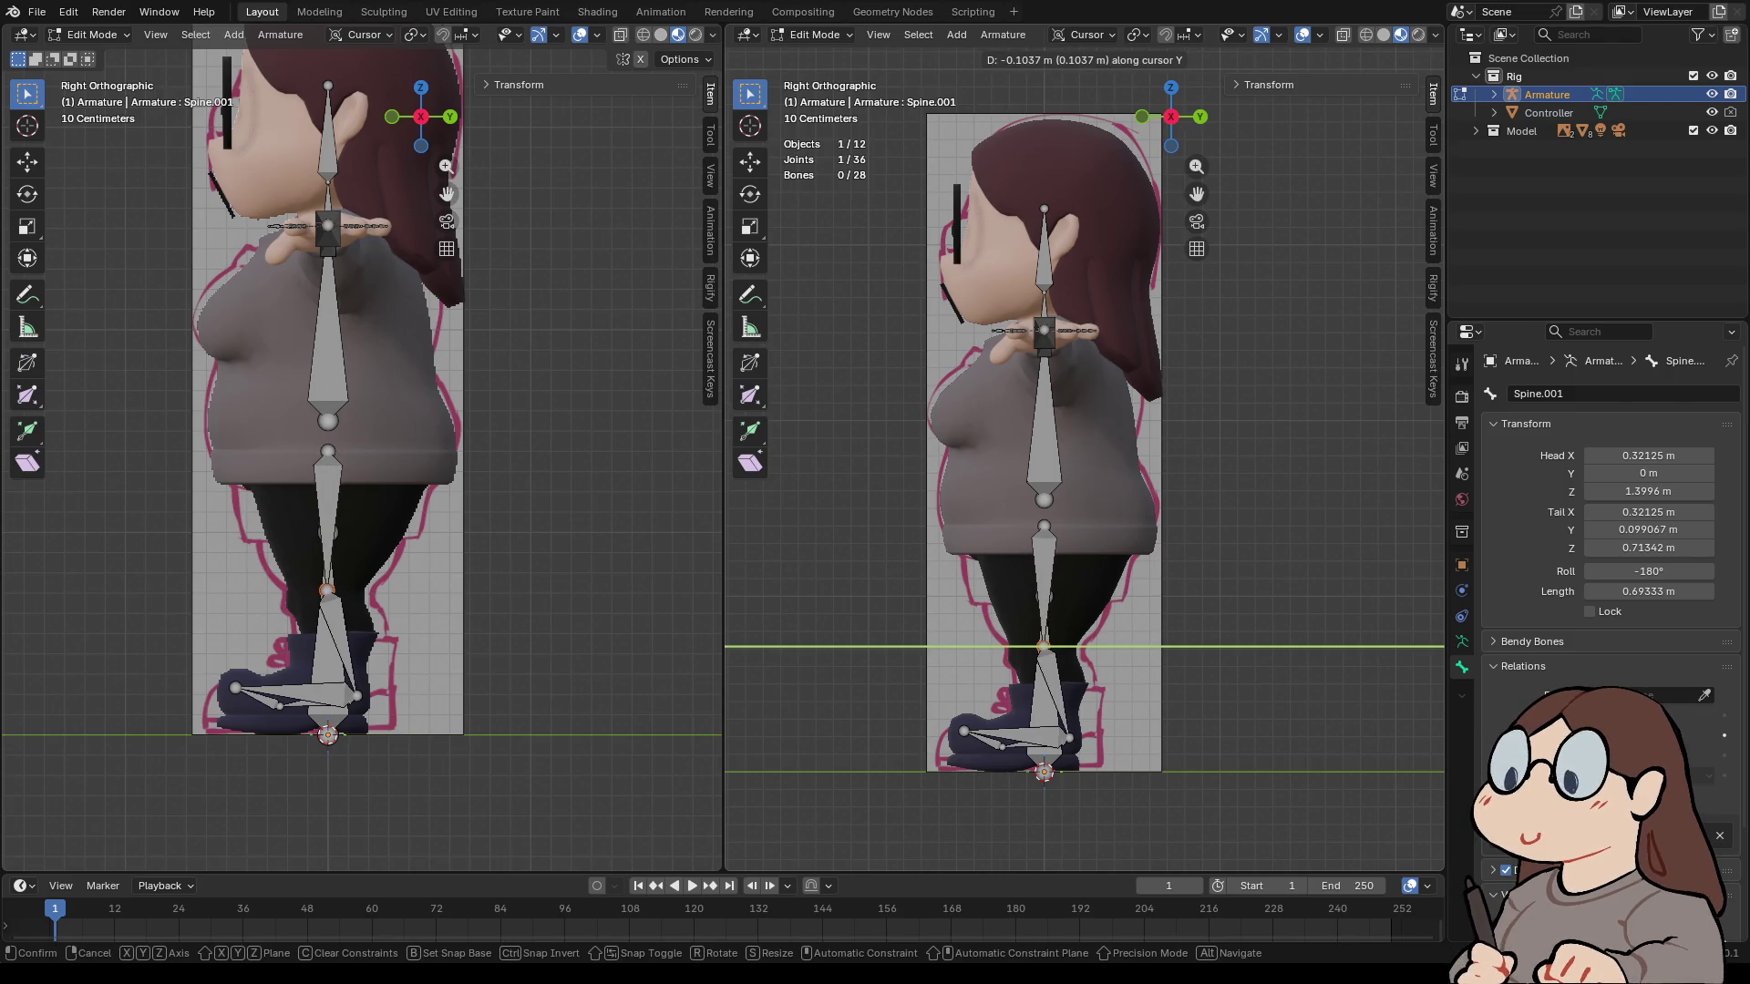
{"action": "key", "text": "Return"}
- Switch to front view and select the left thigh bone to rename it
{"action": "scroll", "coordinate": [1085, 455], "scroll_direction": "down", "scroll_amount": 2}
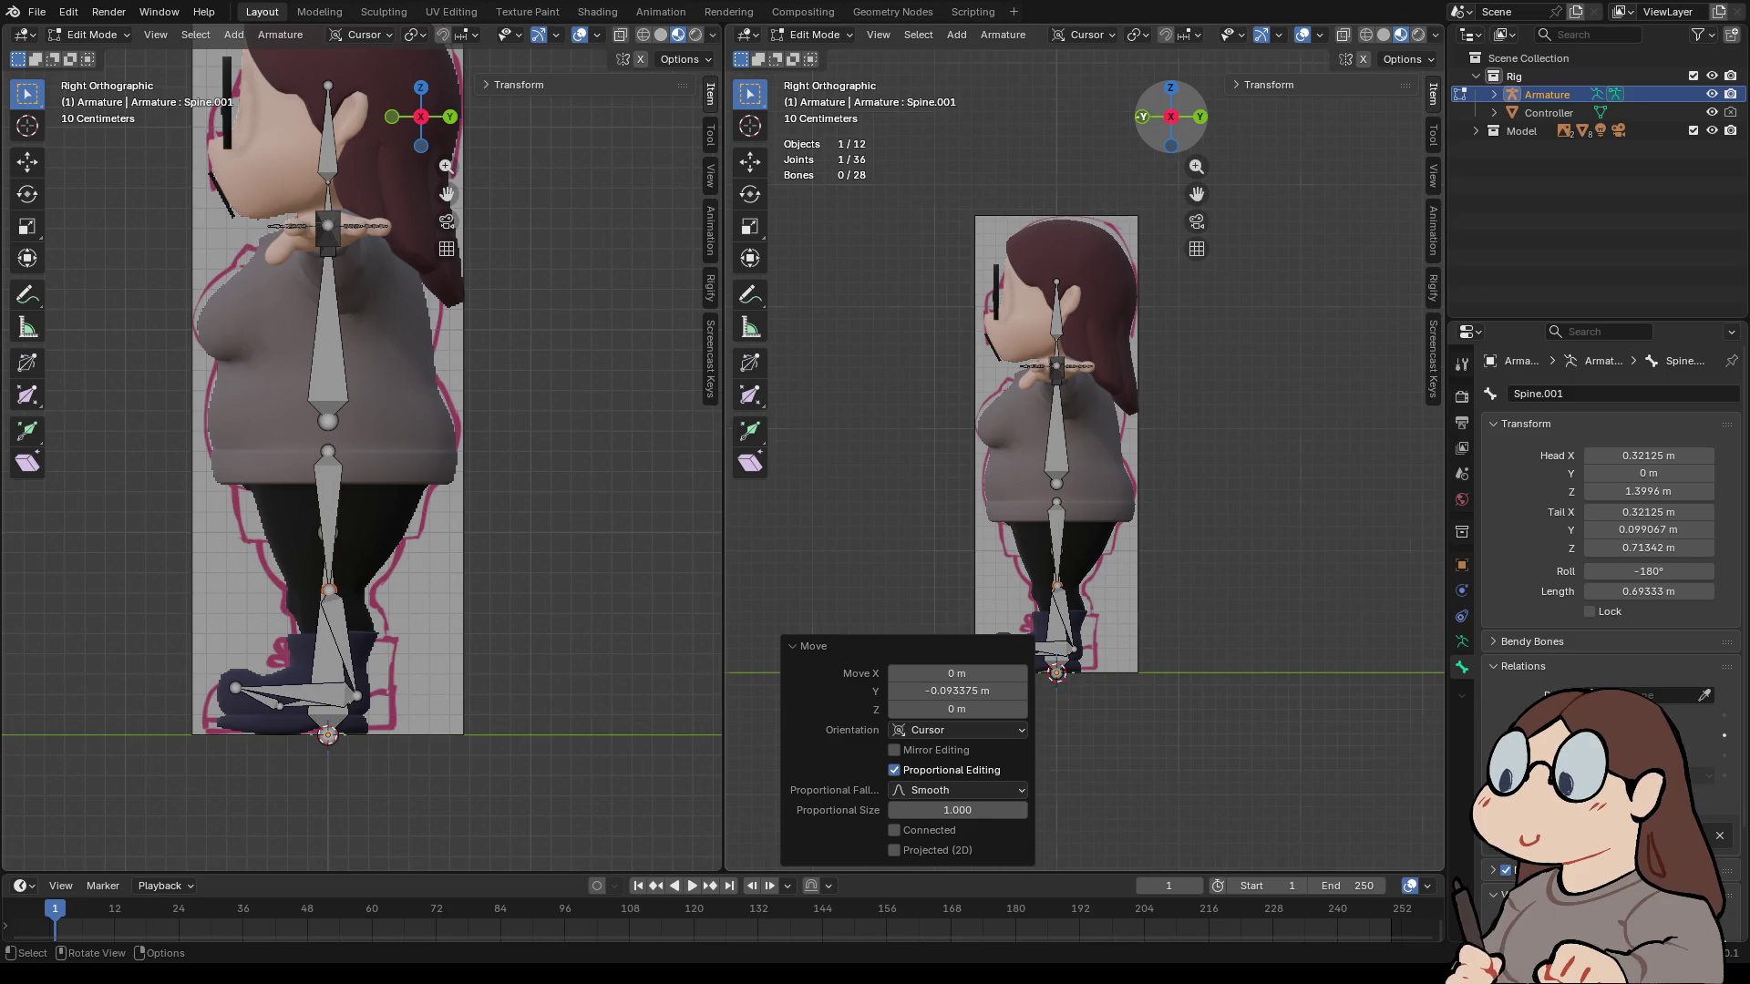
{"action": "key", "text": "KP_1"}
{"action": "scroll", "coordinate": [1085, 456], "scroll_direction": "up", "scroll_amount": 3}
{"action": "left_click", "coordinate": [1117, 583]}
{"action": "left_click", "coordinate": [1540, 394]}
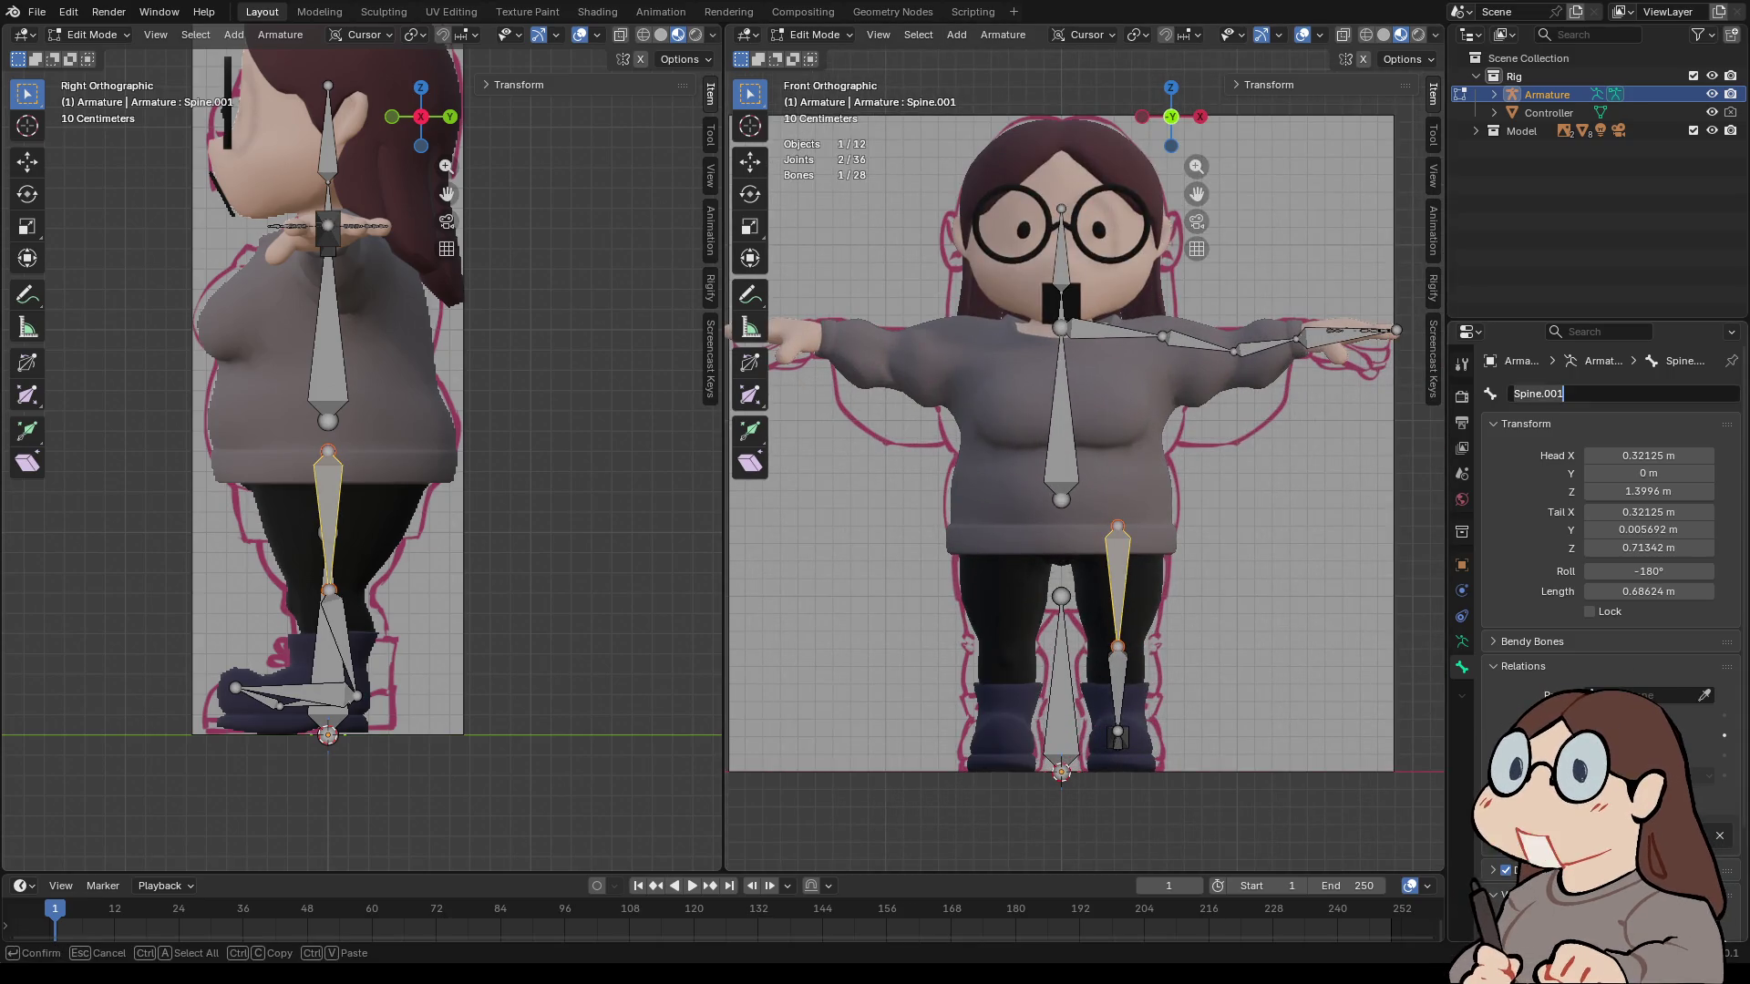
- Rename the left thigh bone Legg.L.001 and the shin bone Leg.L.002
{"action": "key", "text": "ctrl+a"}
{"action": "type", "text": "lEGG"}
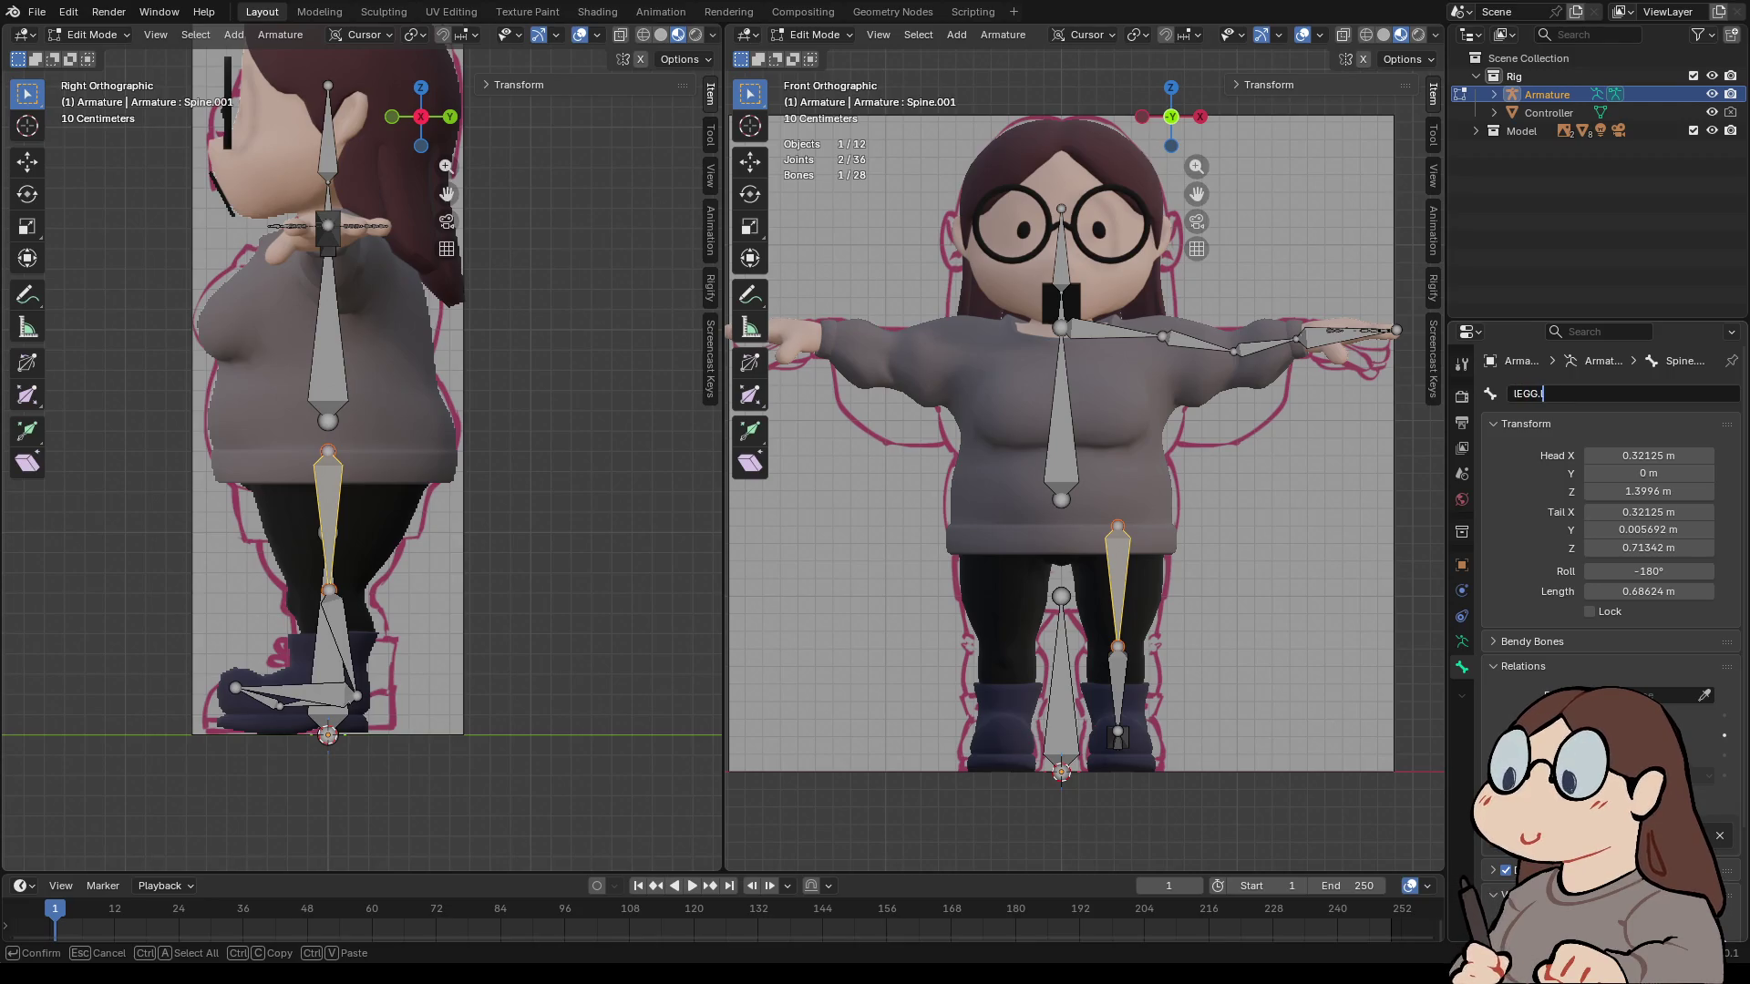
{"action": "key", "text": "BackSpace"}
{"action": "key", "text": "BackSpace"}
{"action": "key", "text": "BackSpace"}
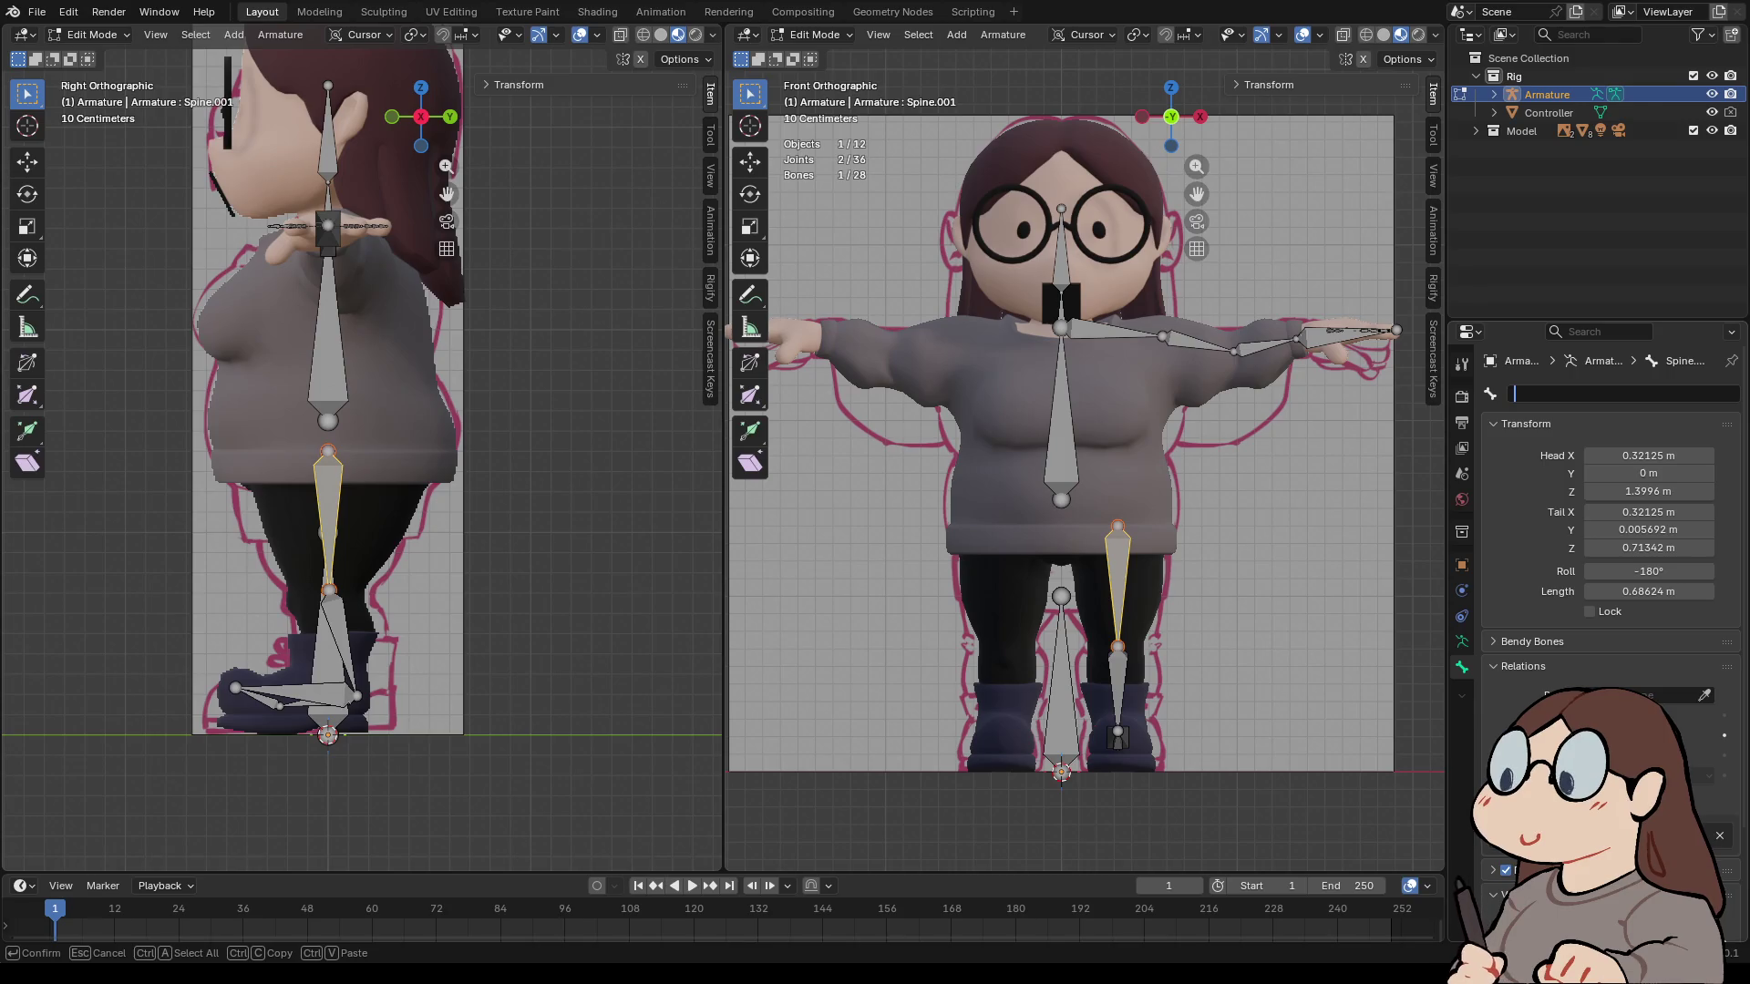
{"action": "type", "text": "Legg.L"}
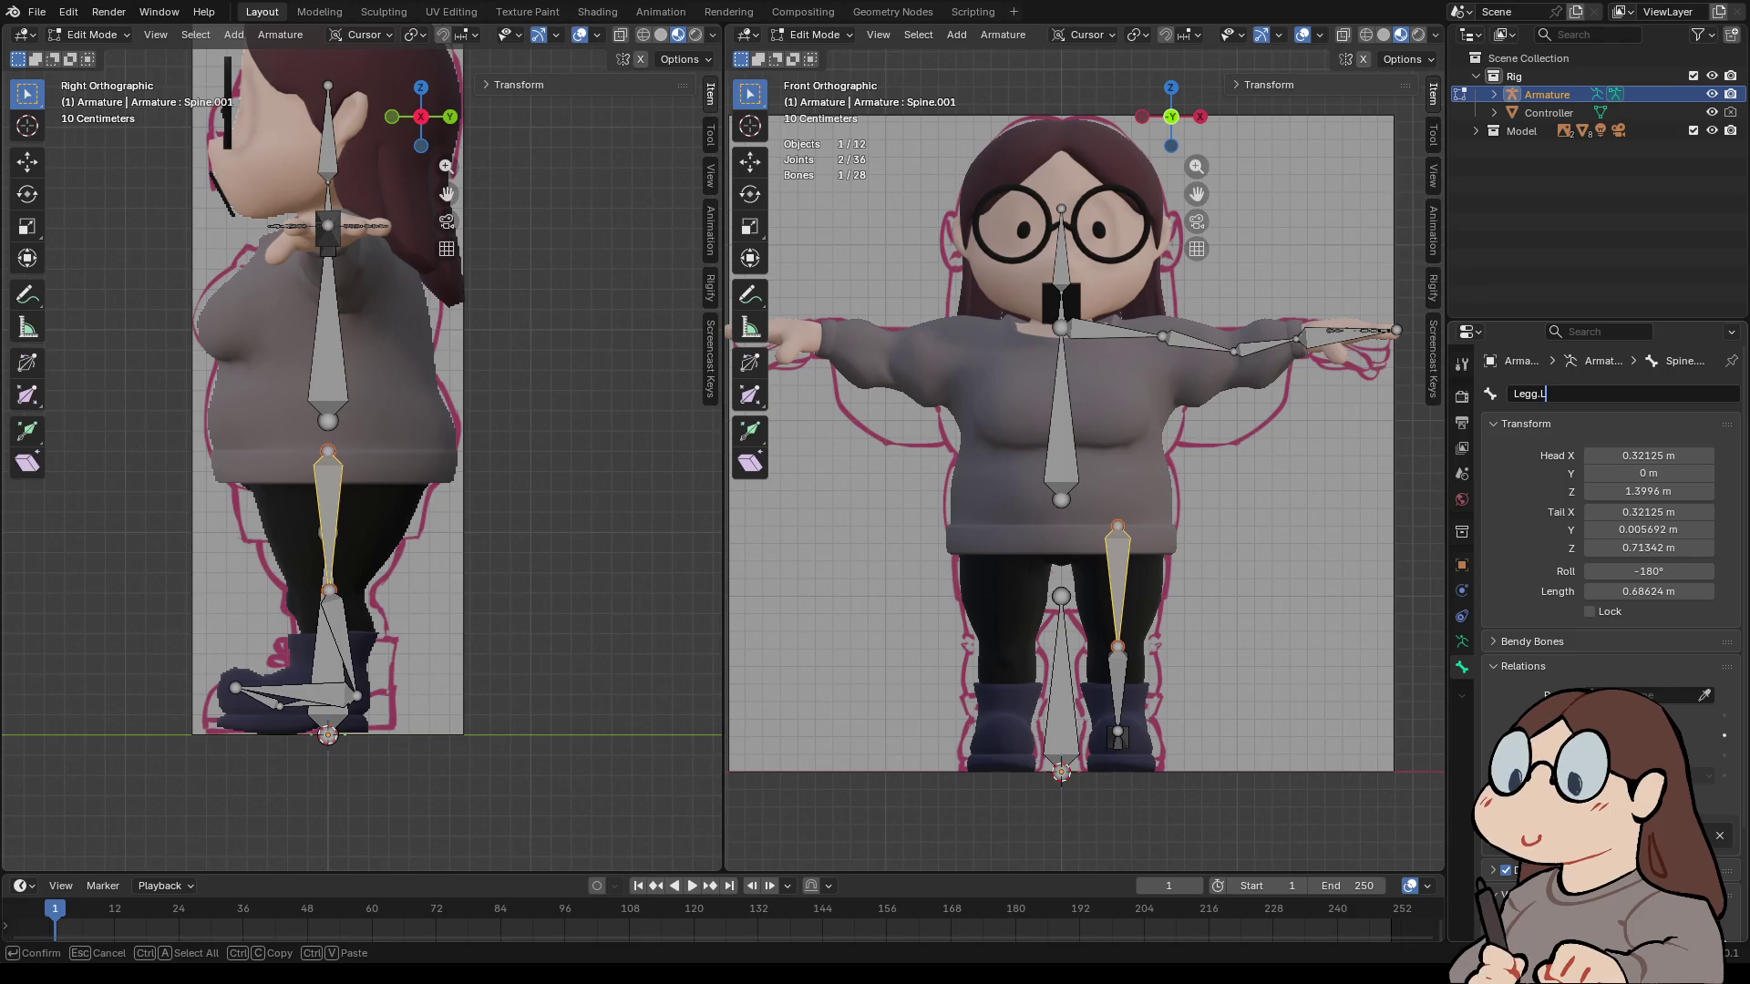
{"action": "type", "text": ".001"}
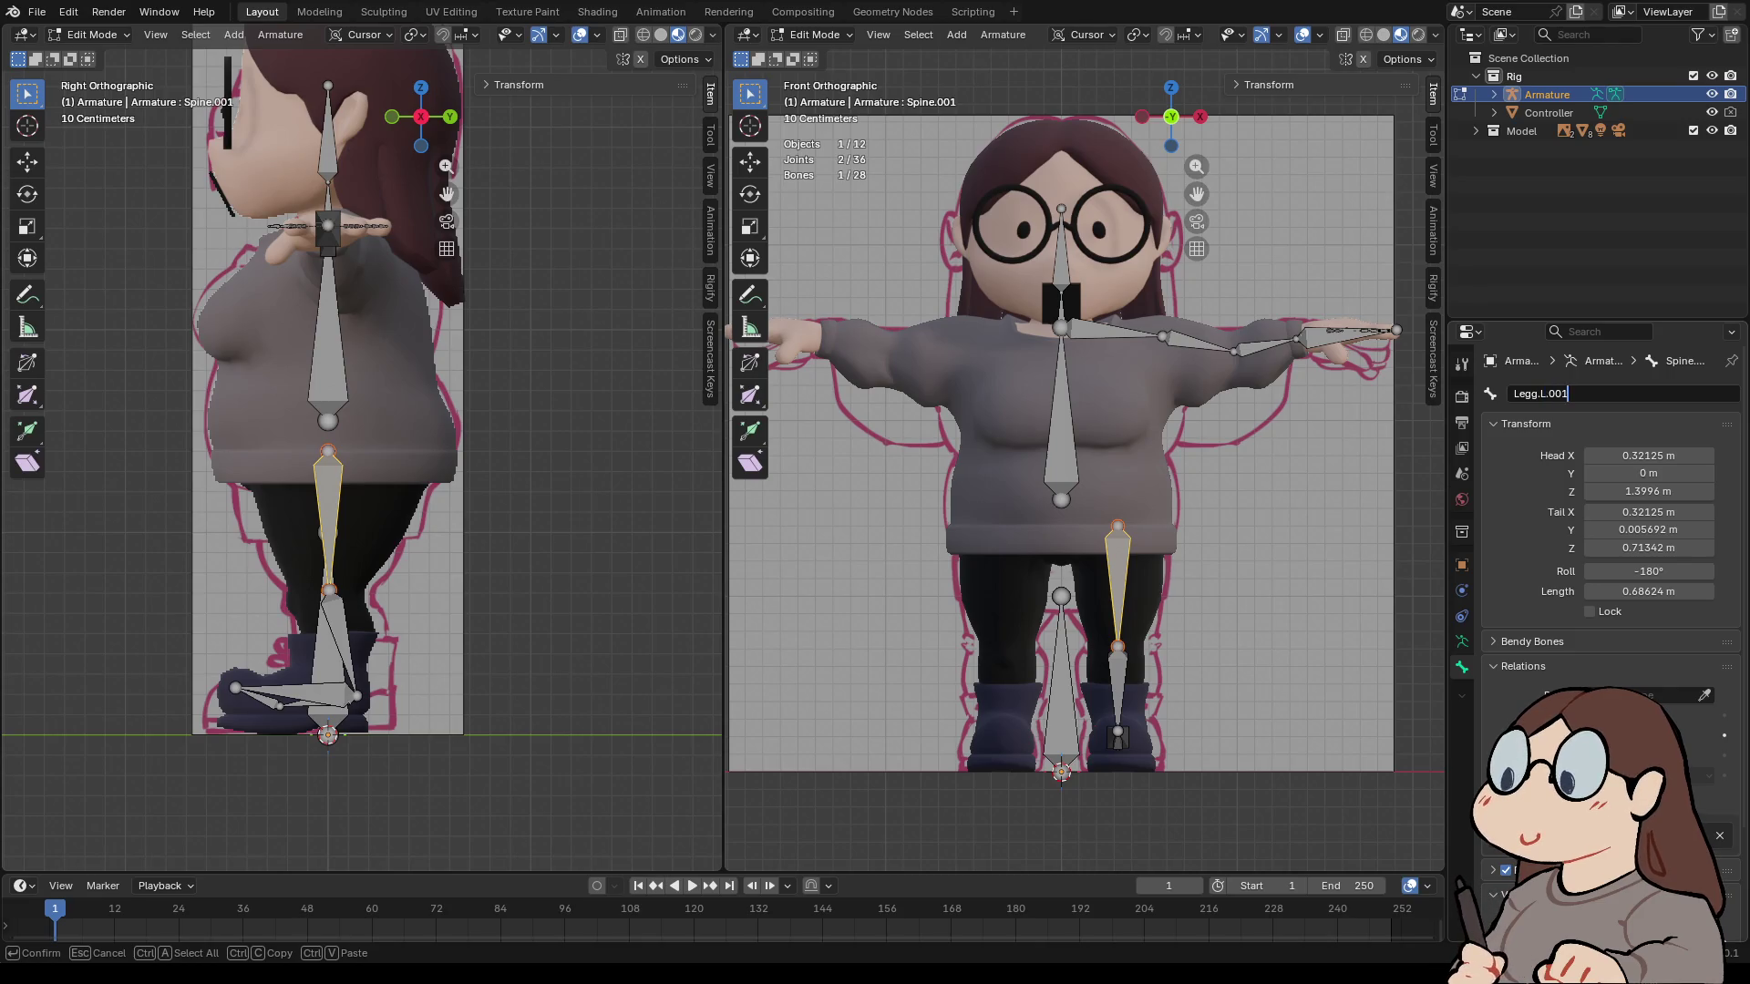
{"action": "key", "text": "Return"}
{"action": "left_click", "coordinate": [1117, 693]}
{"action": "left_click", "coordinate": [1538, 394]}
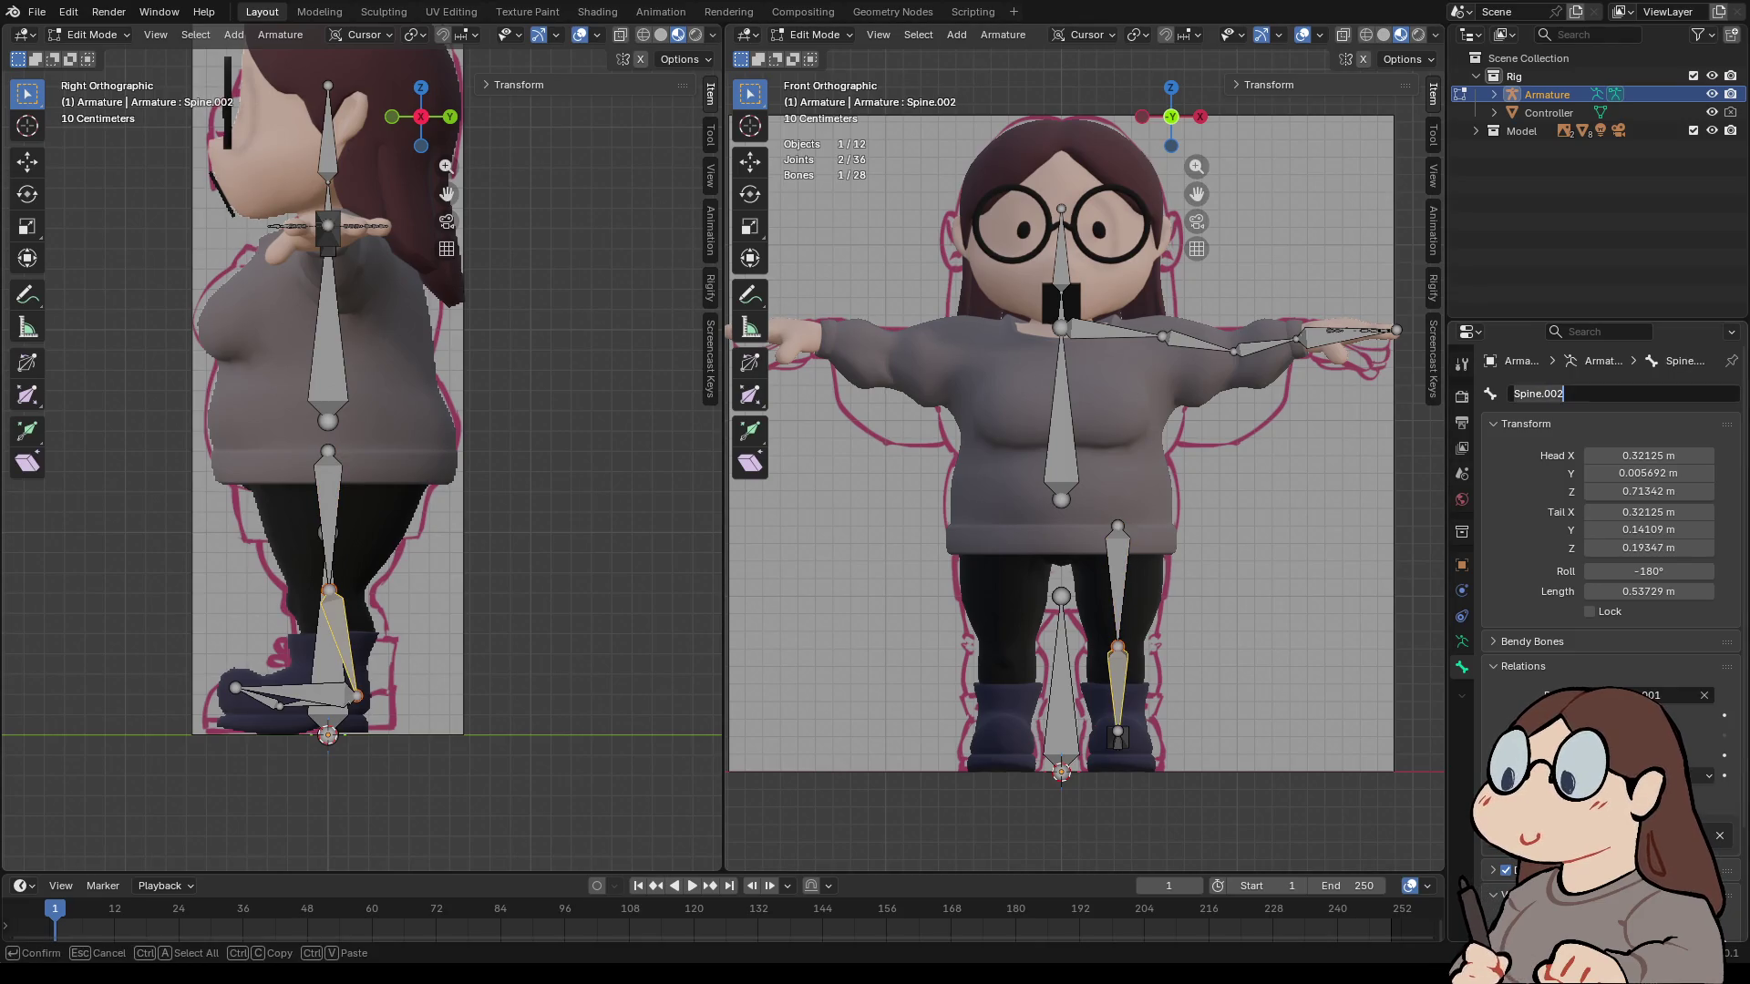
{"action": "type", "text": "Leg."}
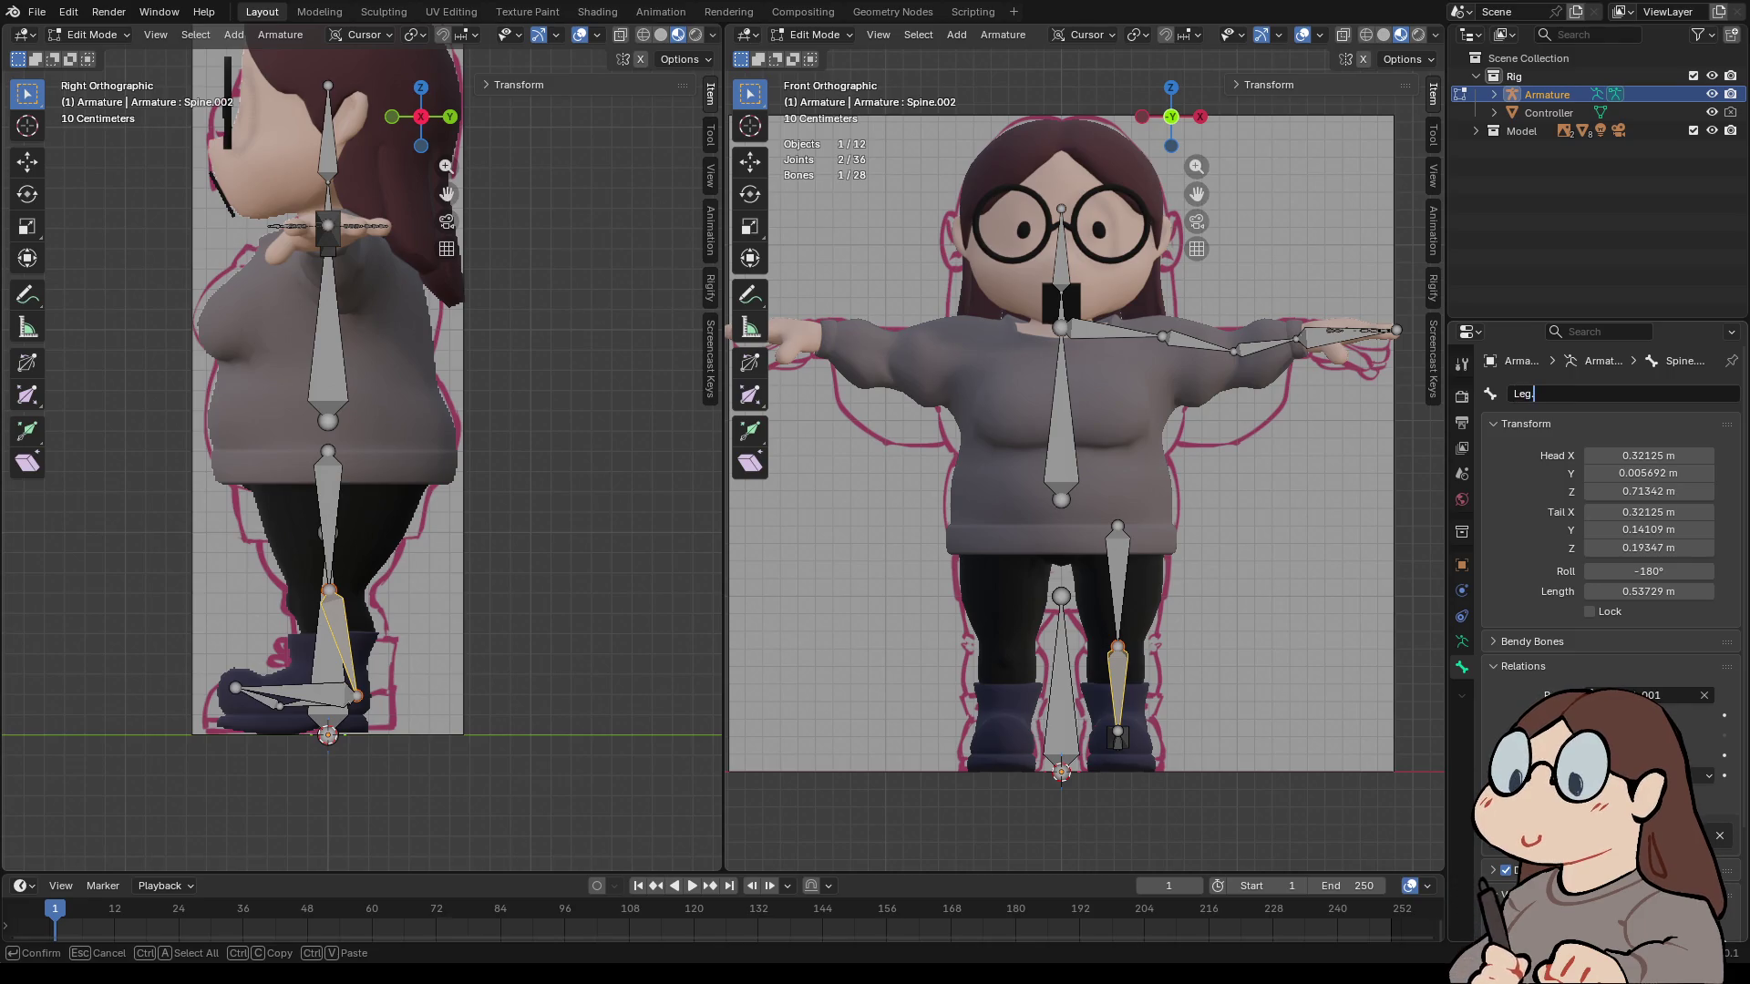
{"action": "type", "text": "L.002"}
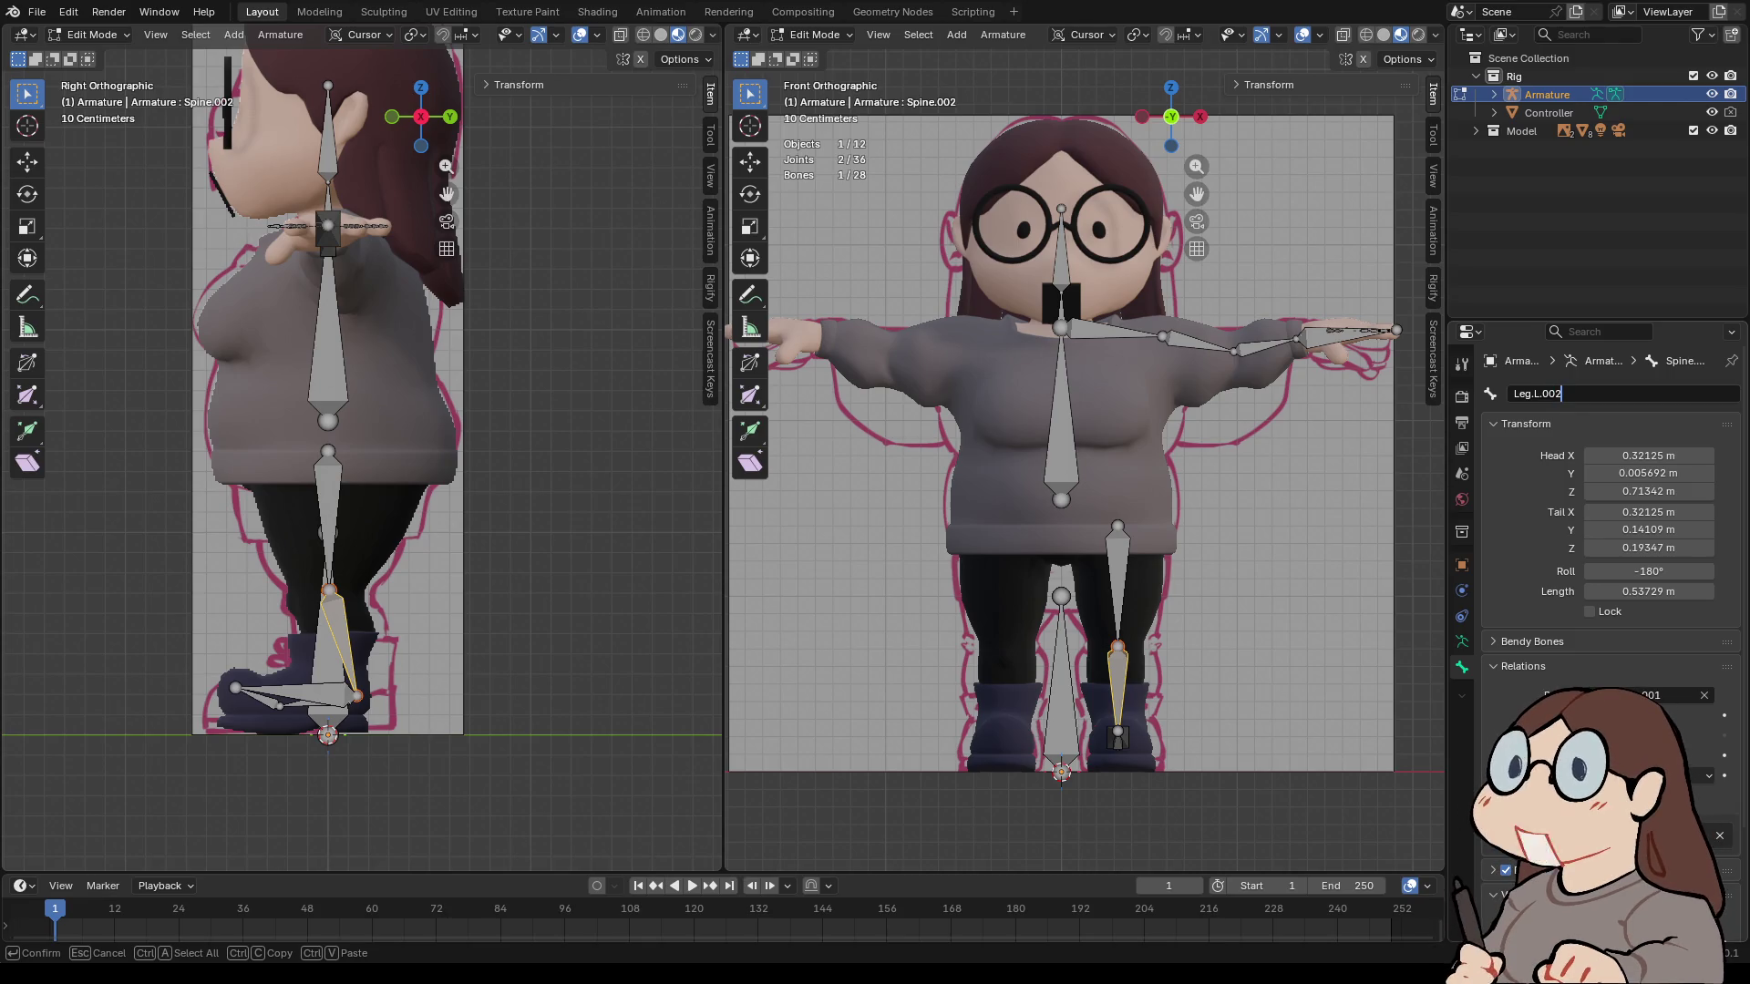
{"action": "key", "text": "Return"}
- In side view, add a new bone at the left foot's base
{"action": "left_click", "coordinate": [1200, 116]}
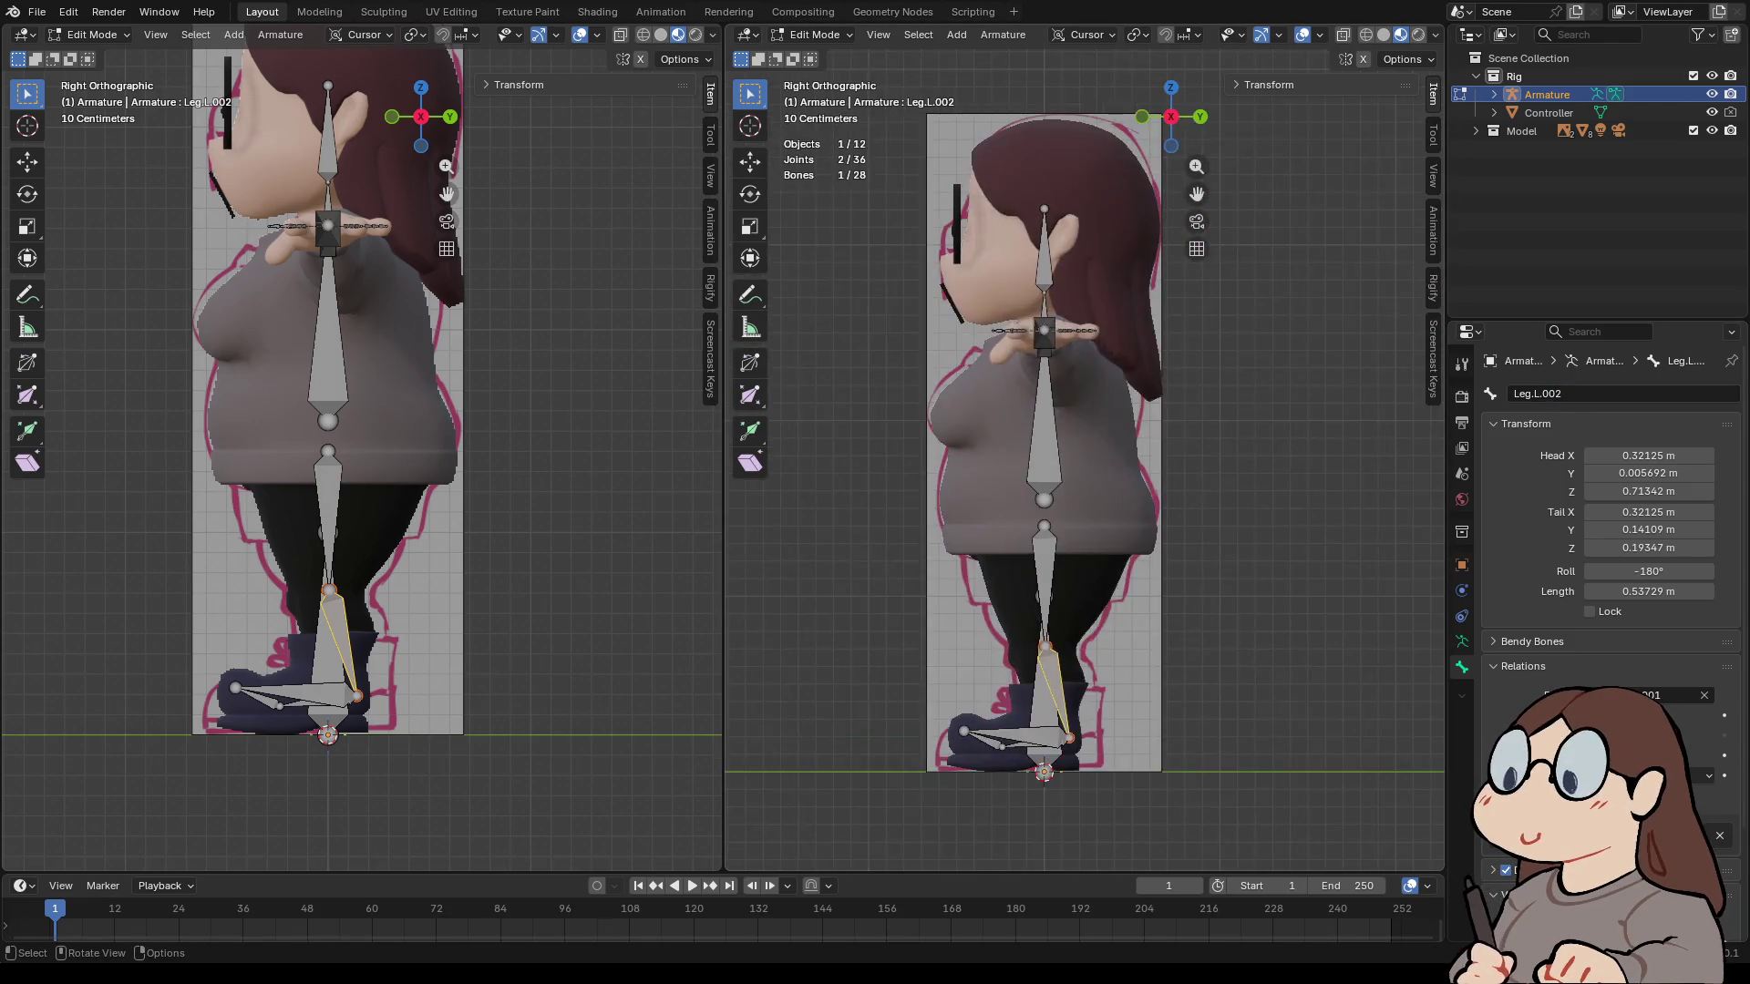
{"action": "scroll", "coordinate": [1197, 193], "scroll_direction": "up", "scroll_amount": 3}
{"action": "left_click_drag", "start_coordinate": [1196, 193], "coordinate": [1197, 110]}
{"action": "scroll", "coordinate": [1196, 195], "scroll_direction": "up", "scroll_amount": 3}
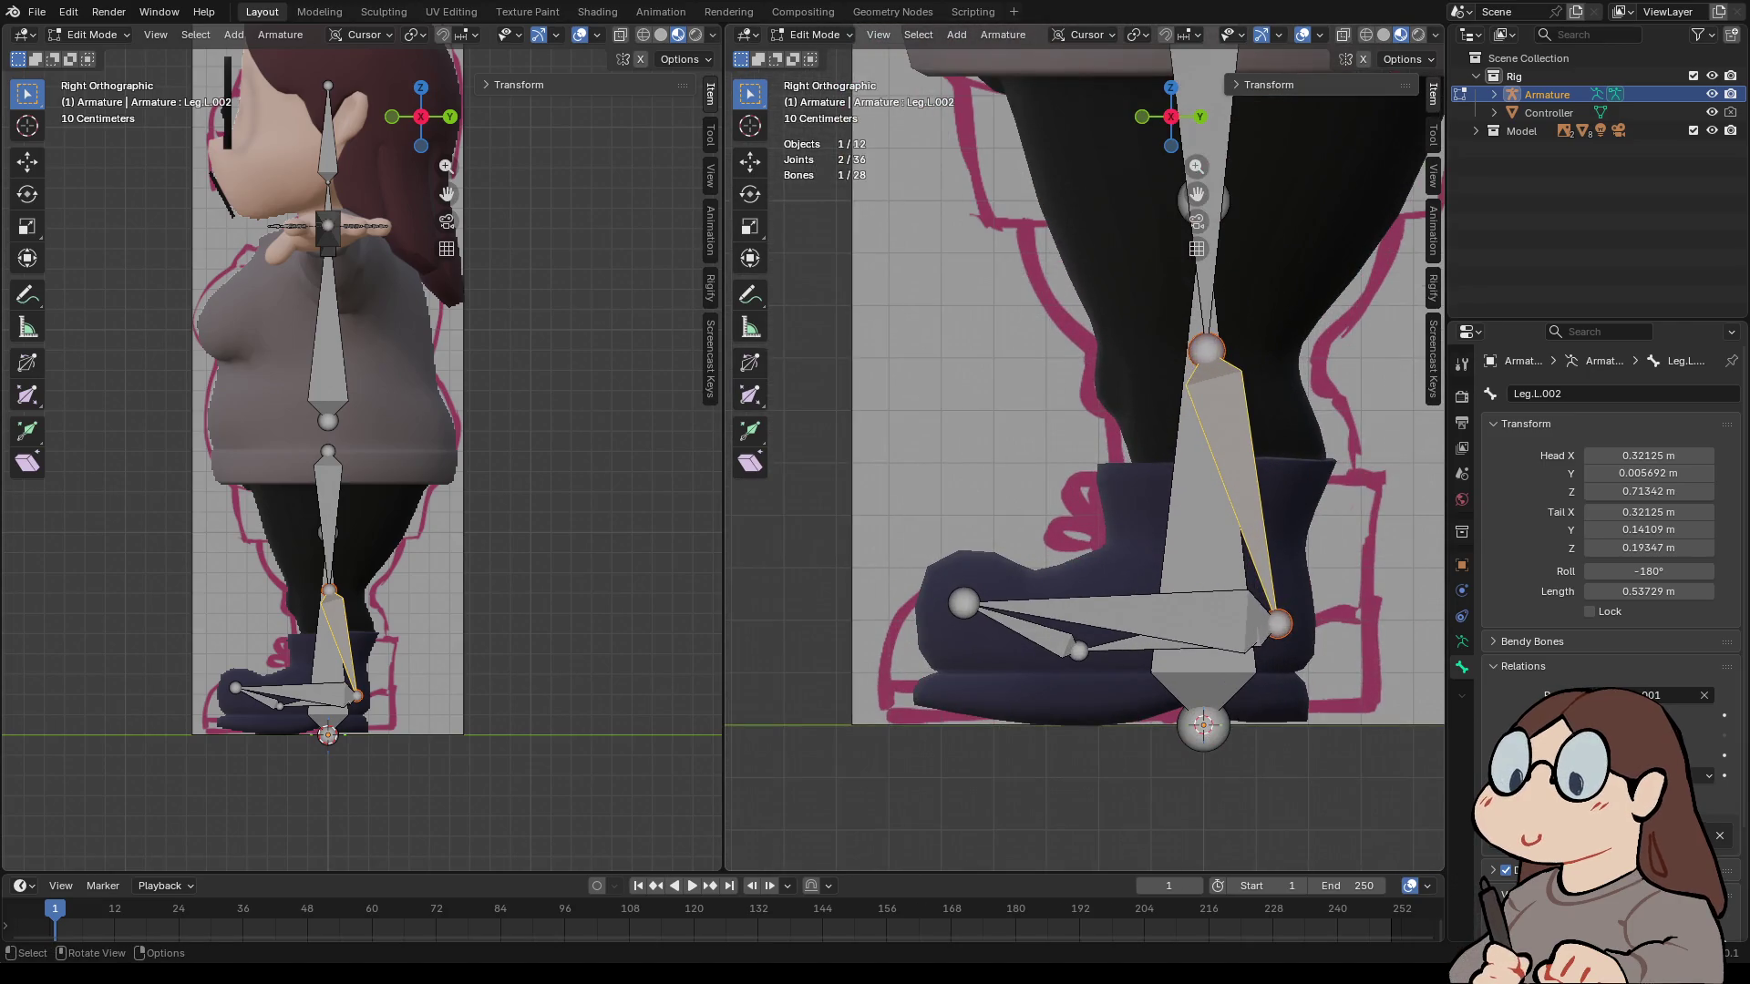
{"action": "key", "text": "shift+a"}
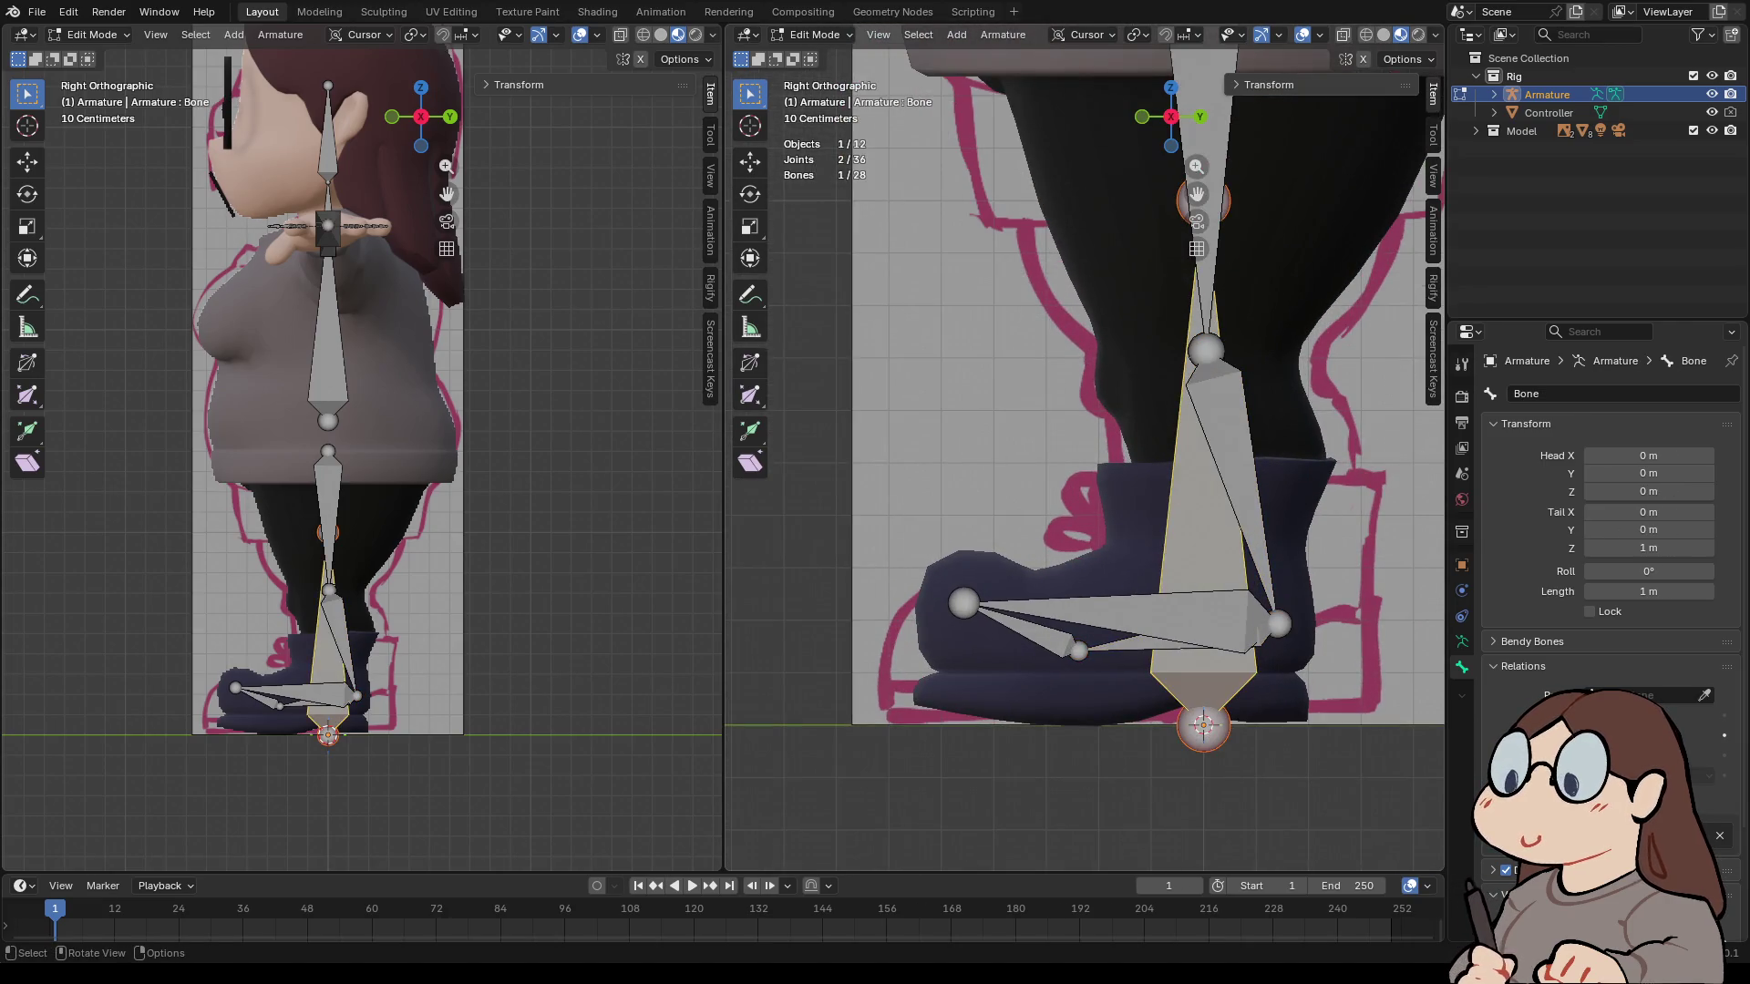
{"action": "left_click", "coordinate": [1549, 394]}
{"action": "type", "text": "Bas"}
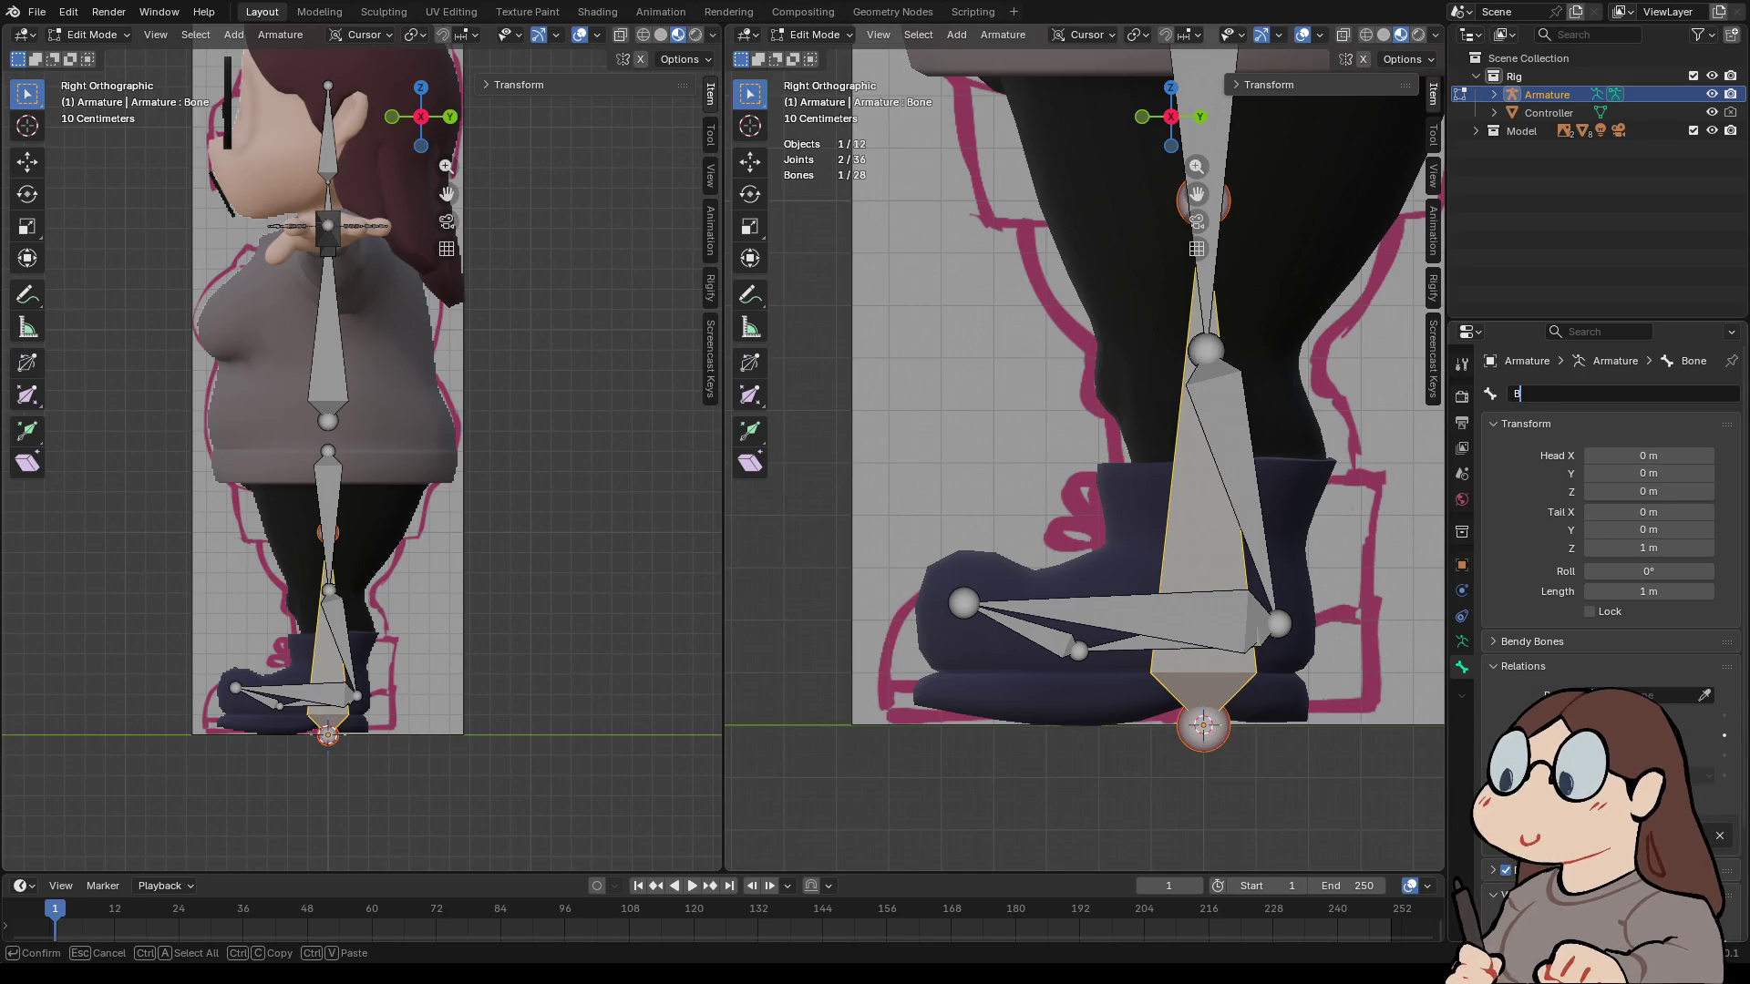
{"action": "key", "text": "Escape"}
- Rename the foot bone Foot.L
{"action": "left_click", "coordinate": [1175, 644]}
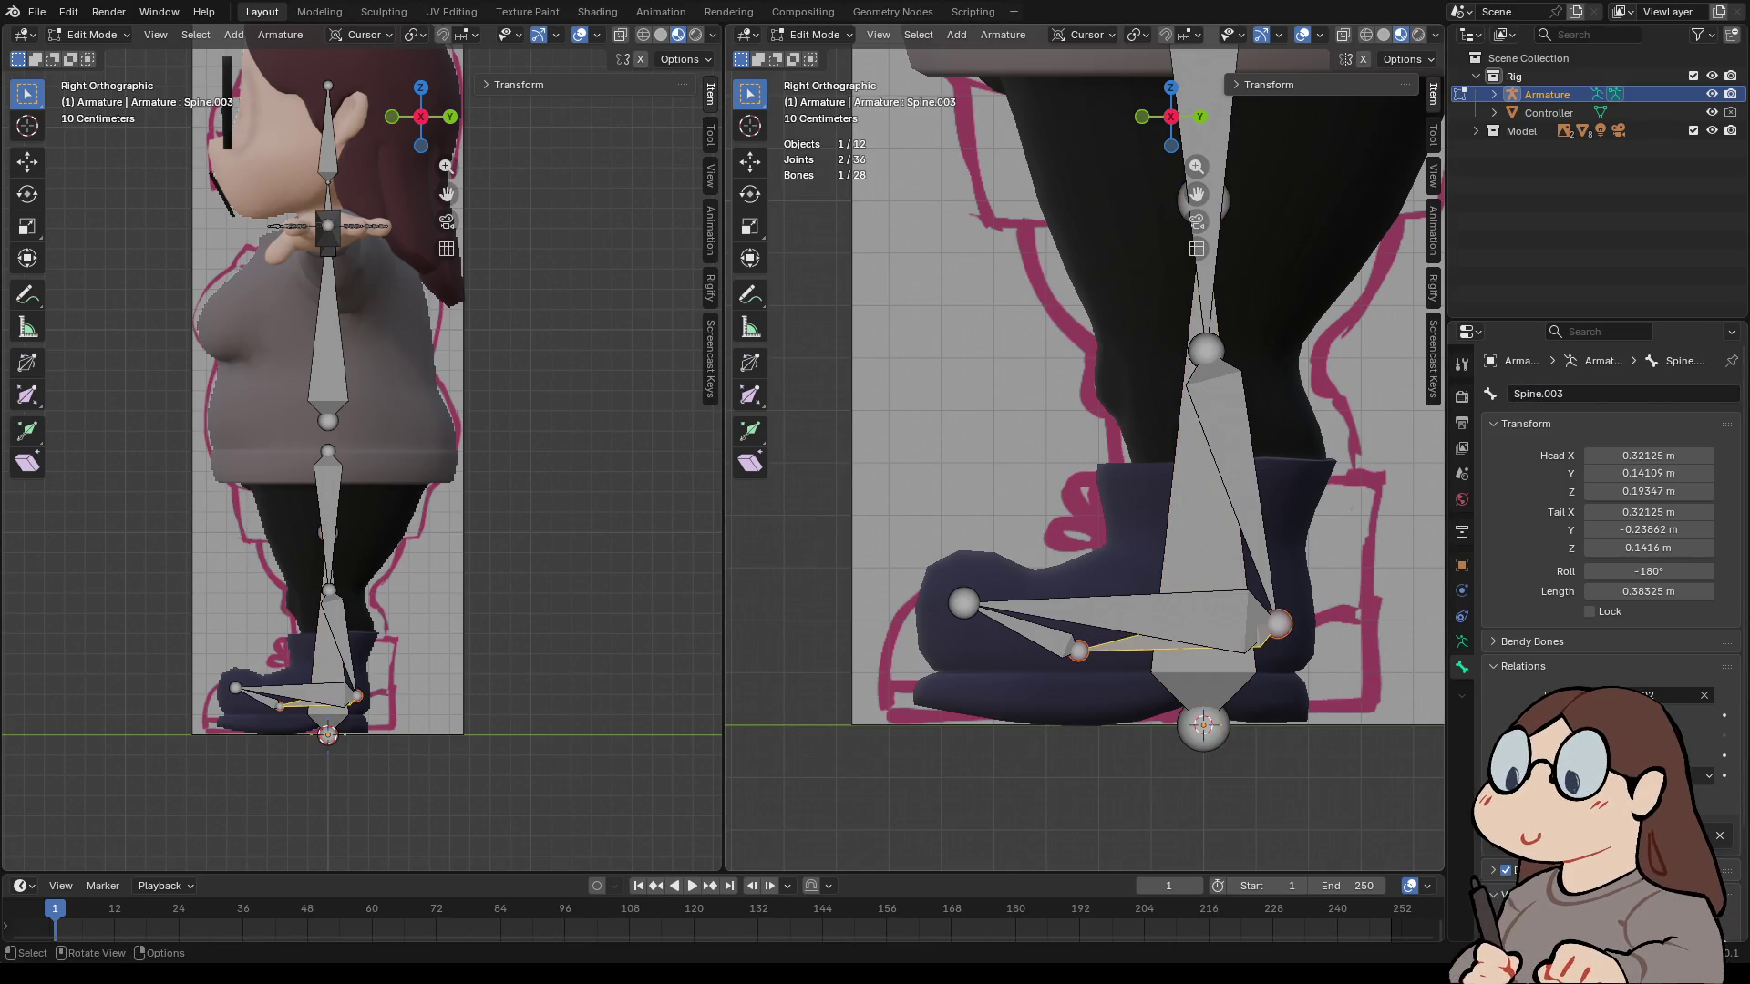
{"action": "key", "text": "ctrl+a"}
{"action": "key", "text": "BackSpace"}
{"action": "type", "text": "Foot.L.001"}
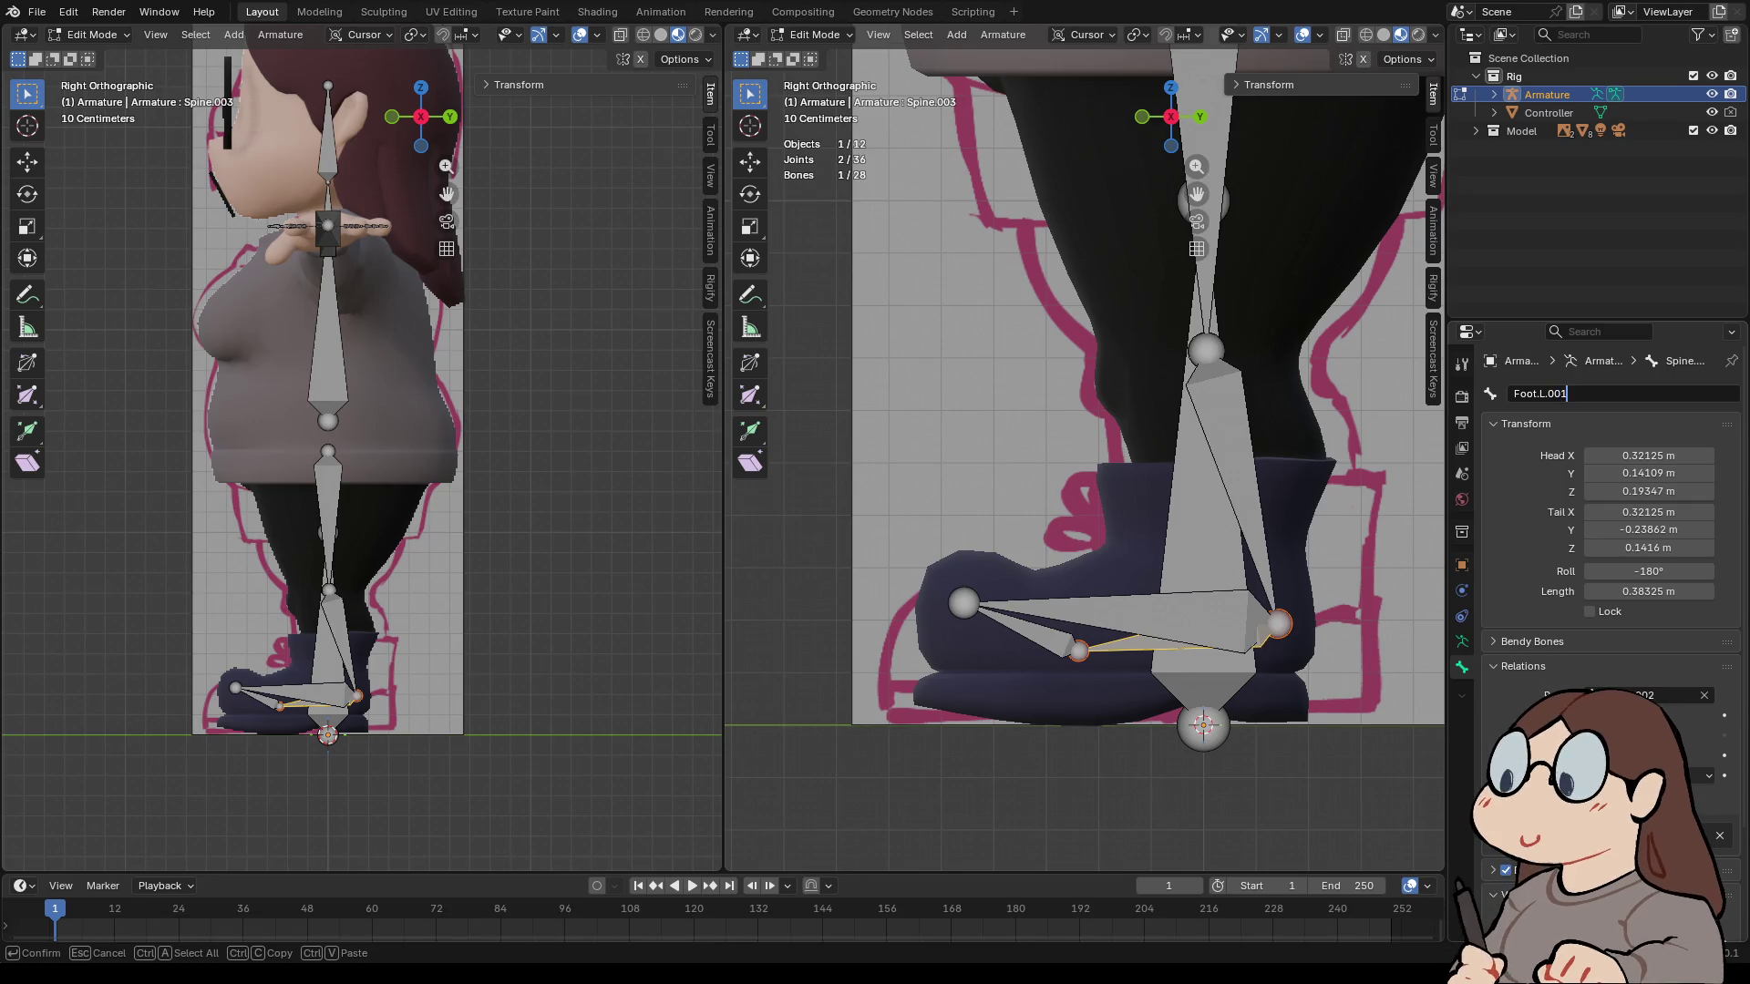
{"action": "key", "text": "BackSpace"}
{"action": "key", "text": "BackSpace"}
{"action": "key", "text": "BackSpace"}
{"action": "key", "text": "Return"}
- Rename the toe bone Toe.L and the sole bone Foot.IK.L
{"action": "left_click", "coordinate": [1020, 627]}
{"action": "left_click", "coordinate": [1604, 394]}
{"action": "type", "text": "Toe.L"}
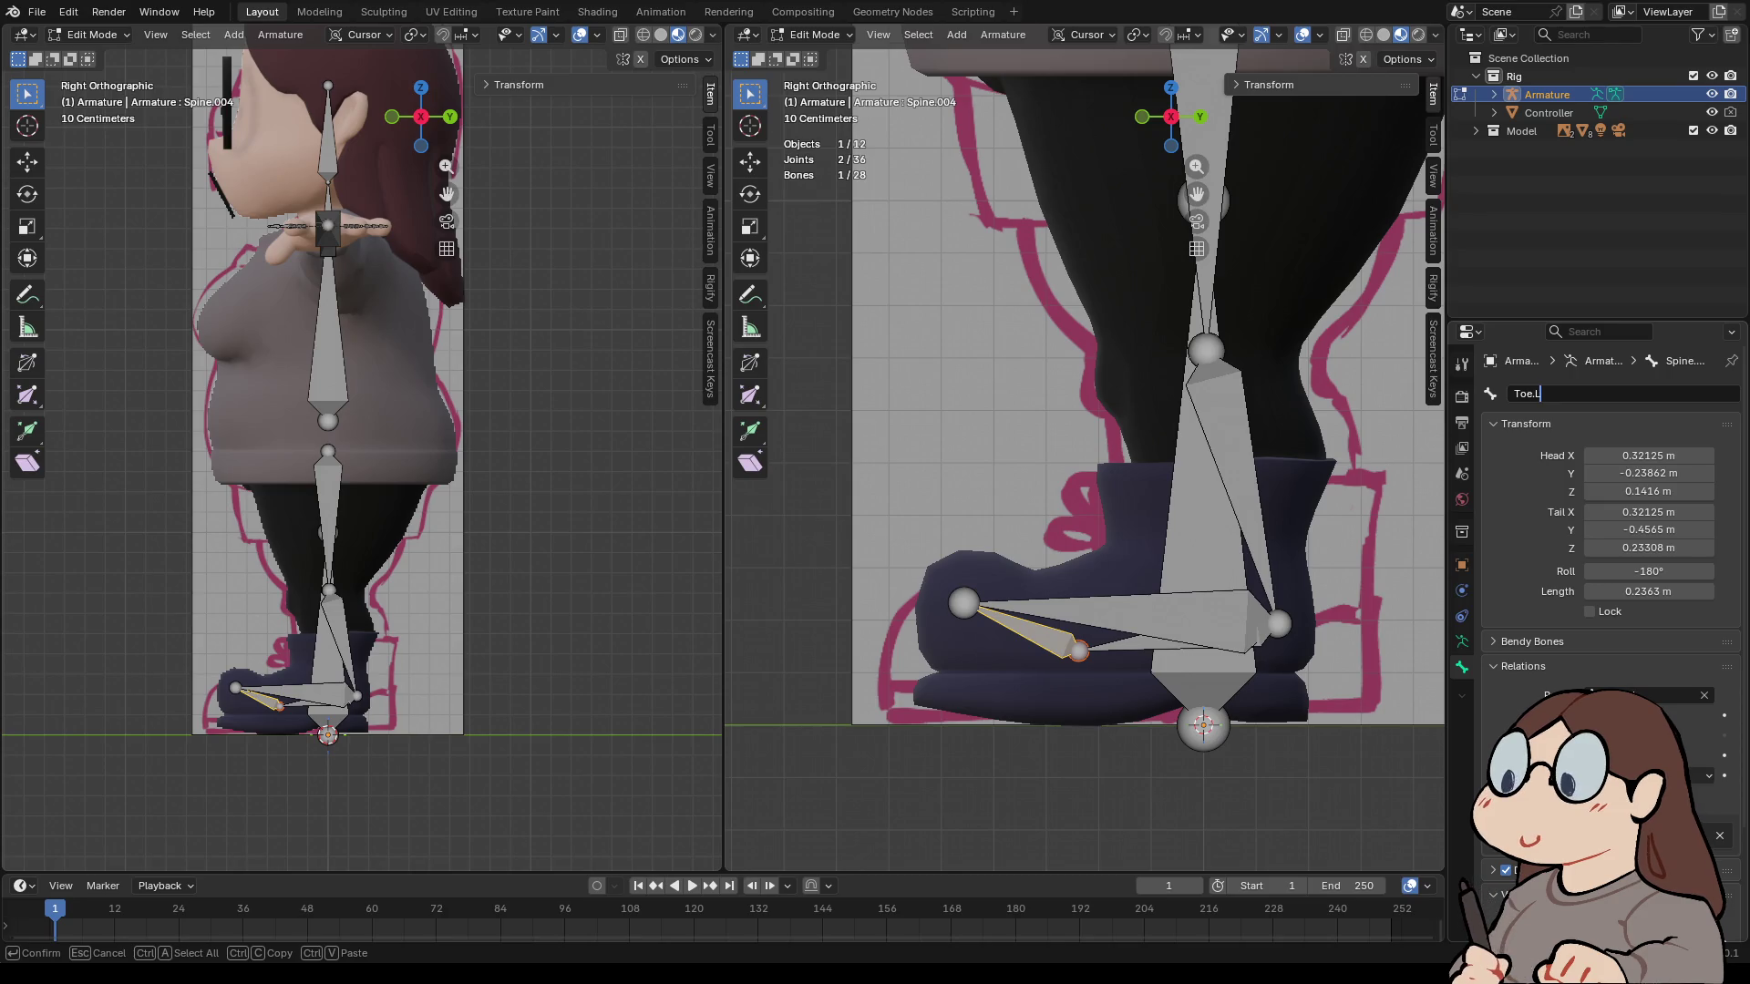
{"action": "key", "text": "Return"}
{"action": "left_click", "coordinate": [1121, 610]}
{"action": "left_click", "coordinate": [1604, 394]}
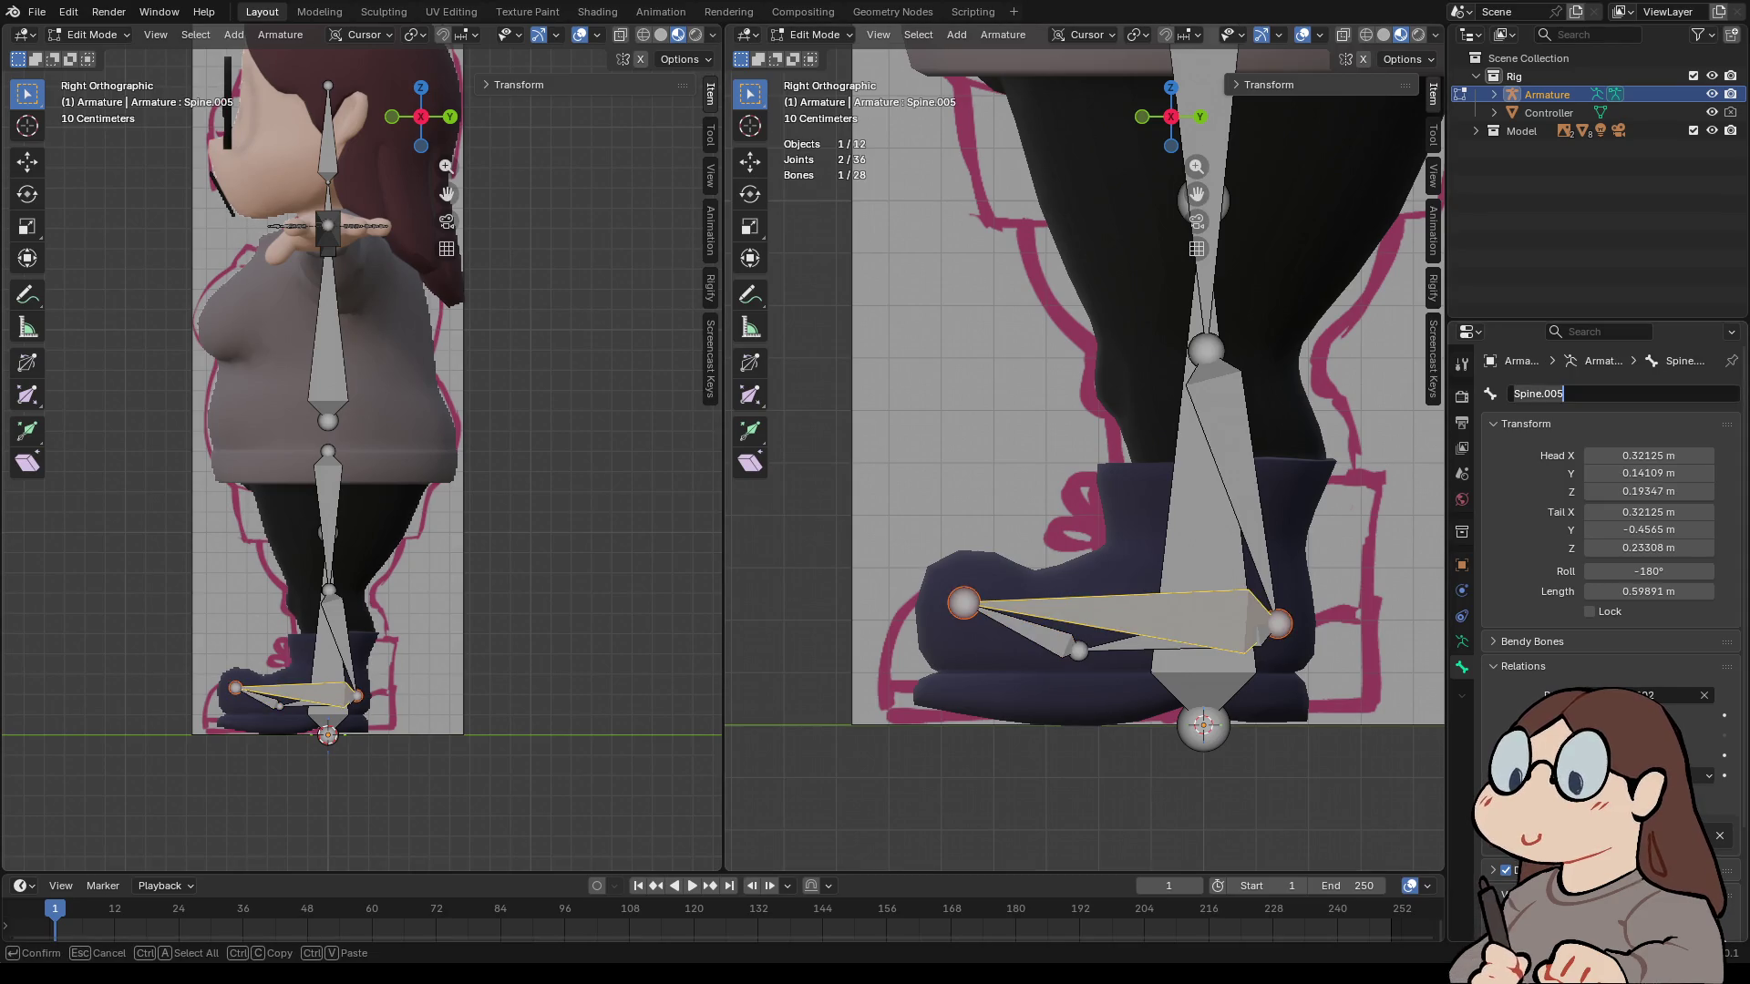
{"action": "type", "text": "Foot"}
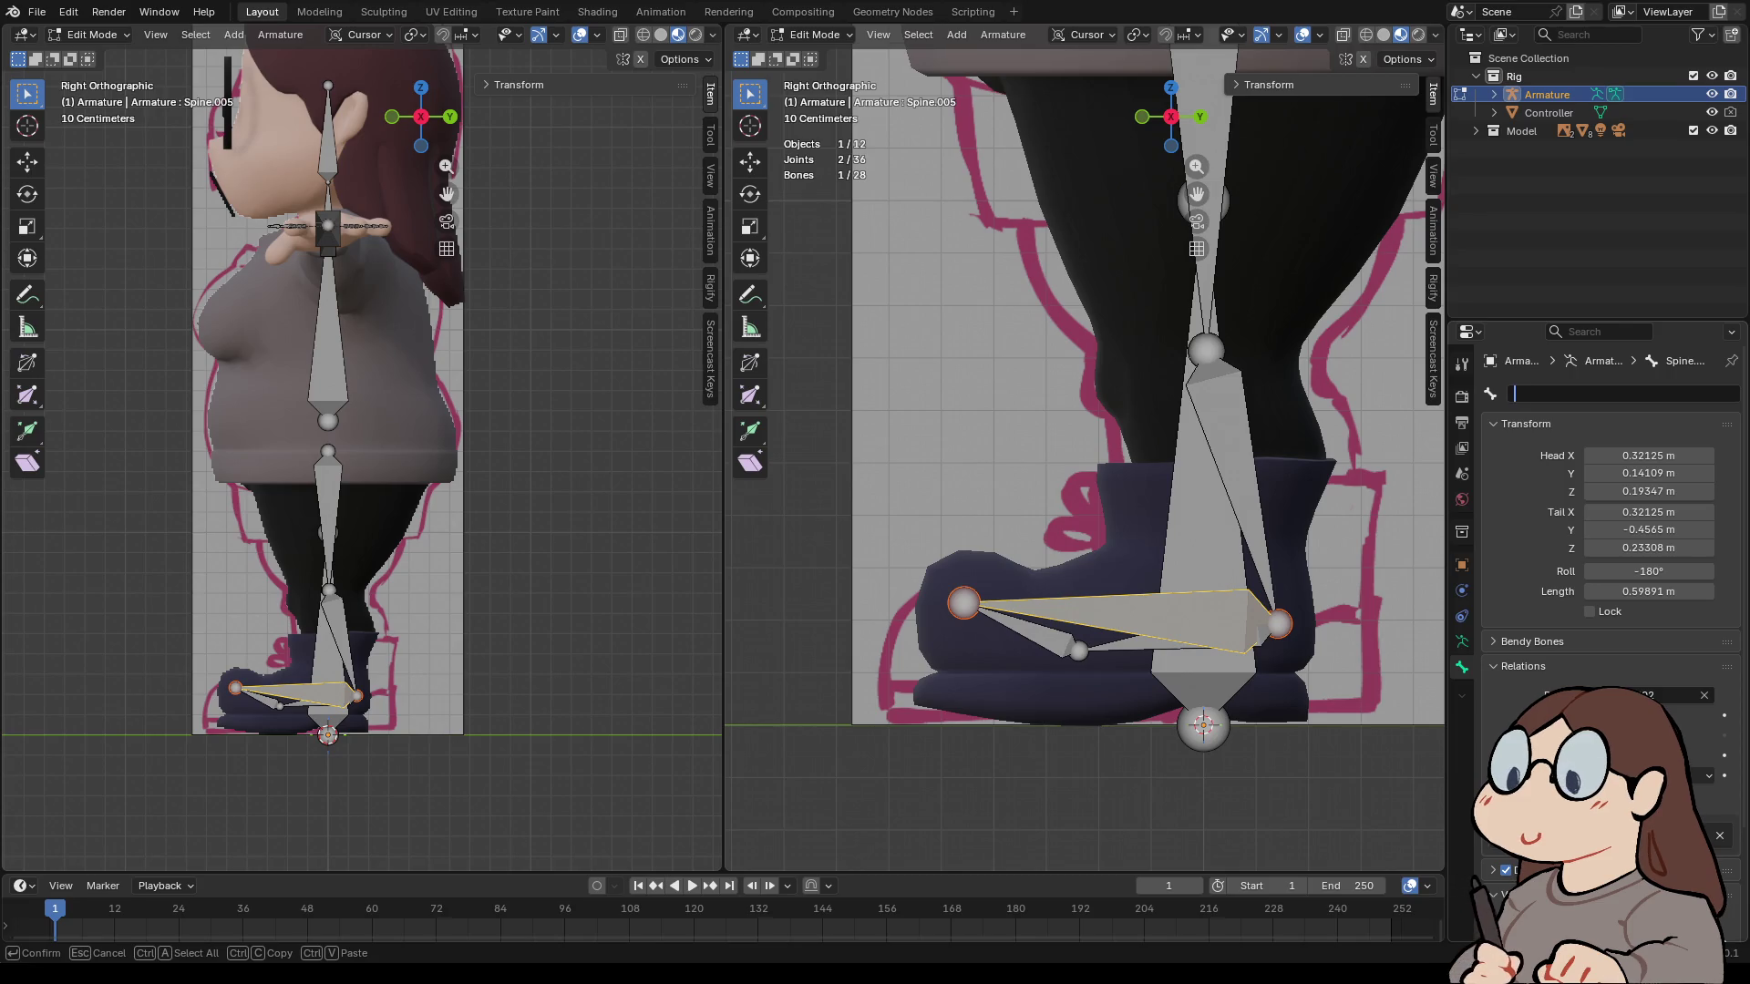
{"action": "type", "text": ".IK.L"}
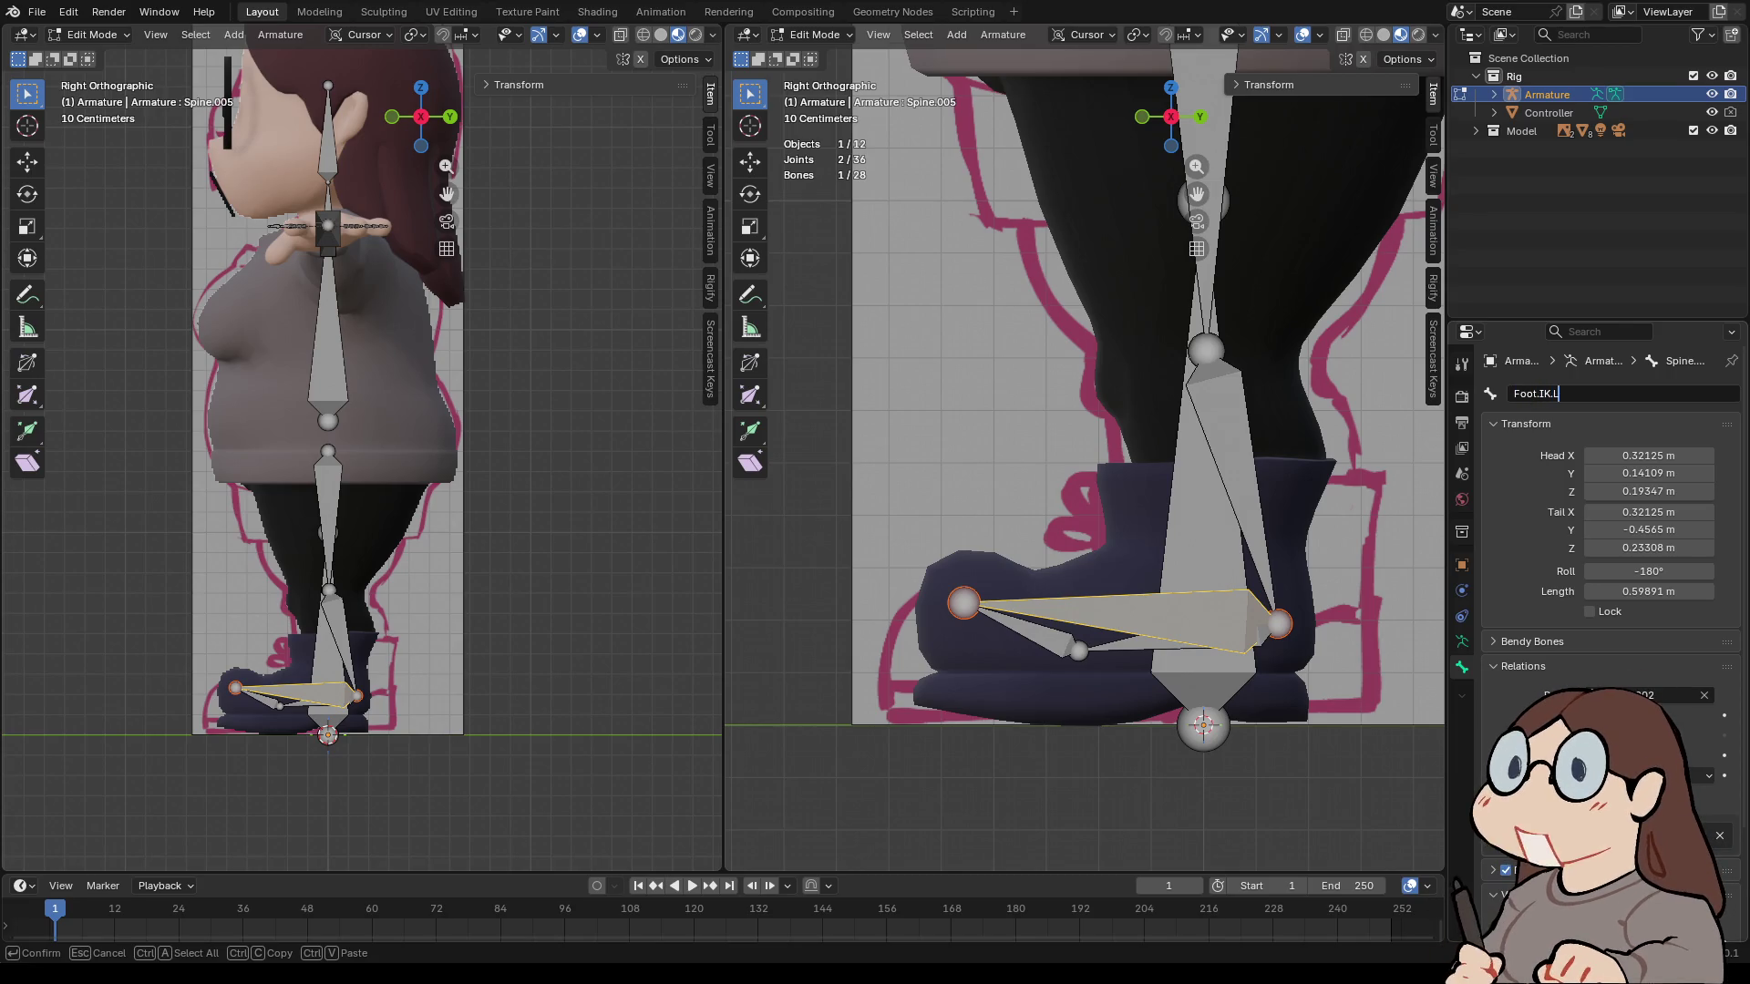
{"action": "key", "text": "Return"}
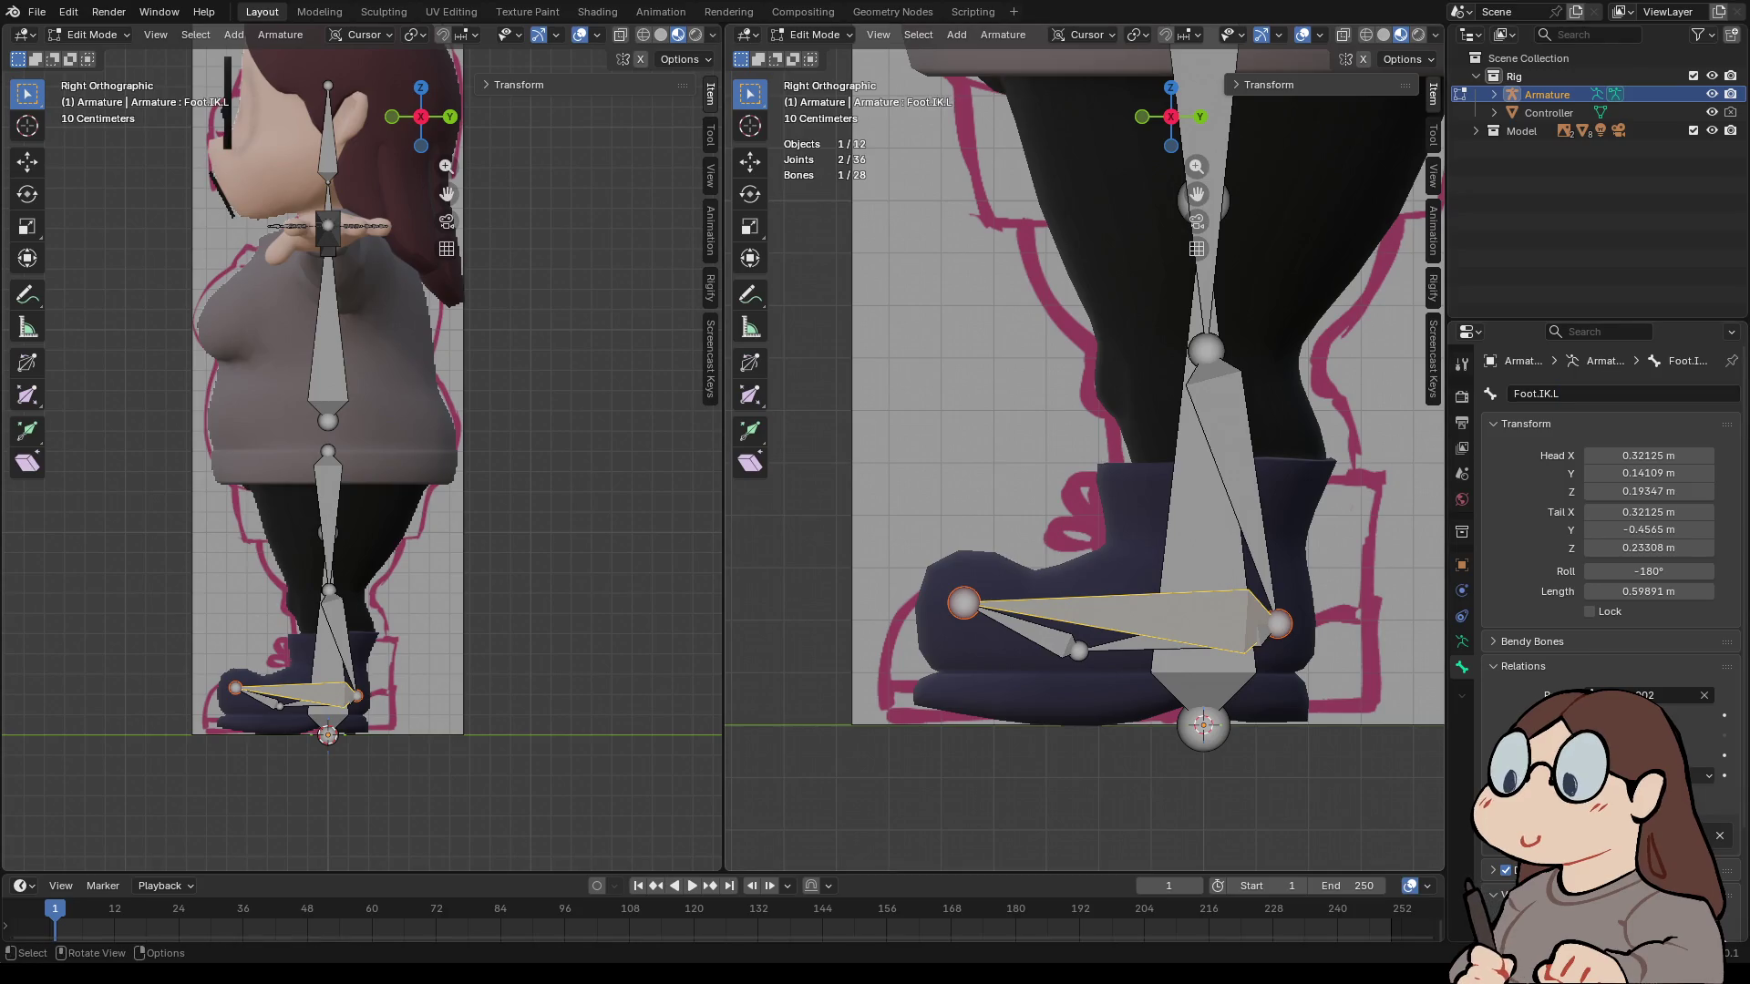
{"action": "scroll", "coordinate": [1084, 447], "scroll_direction": "down", "scroll_amount": 5}
{"action": "scroll", "coordinate": [1084, 447], "scroll_direction": "up", "scroll_amount": 4}
- Extrude a new bone forward from the left knee joint and clear its parent
{"action": "left_click", "coordinate": [1185, 366]}
{"action": "key", "text": "e"}
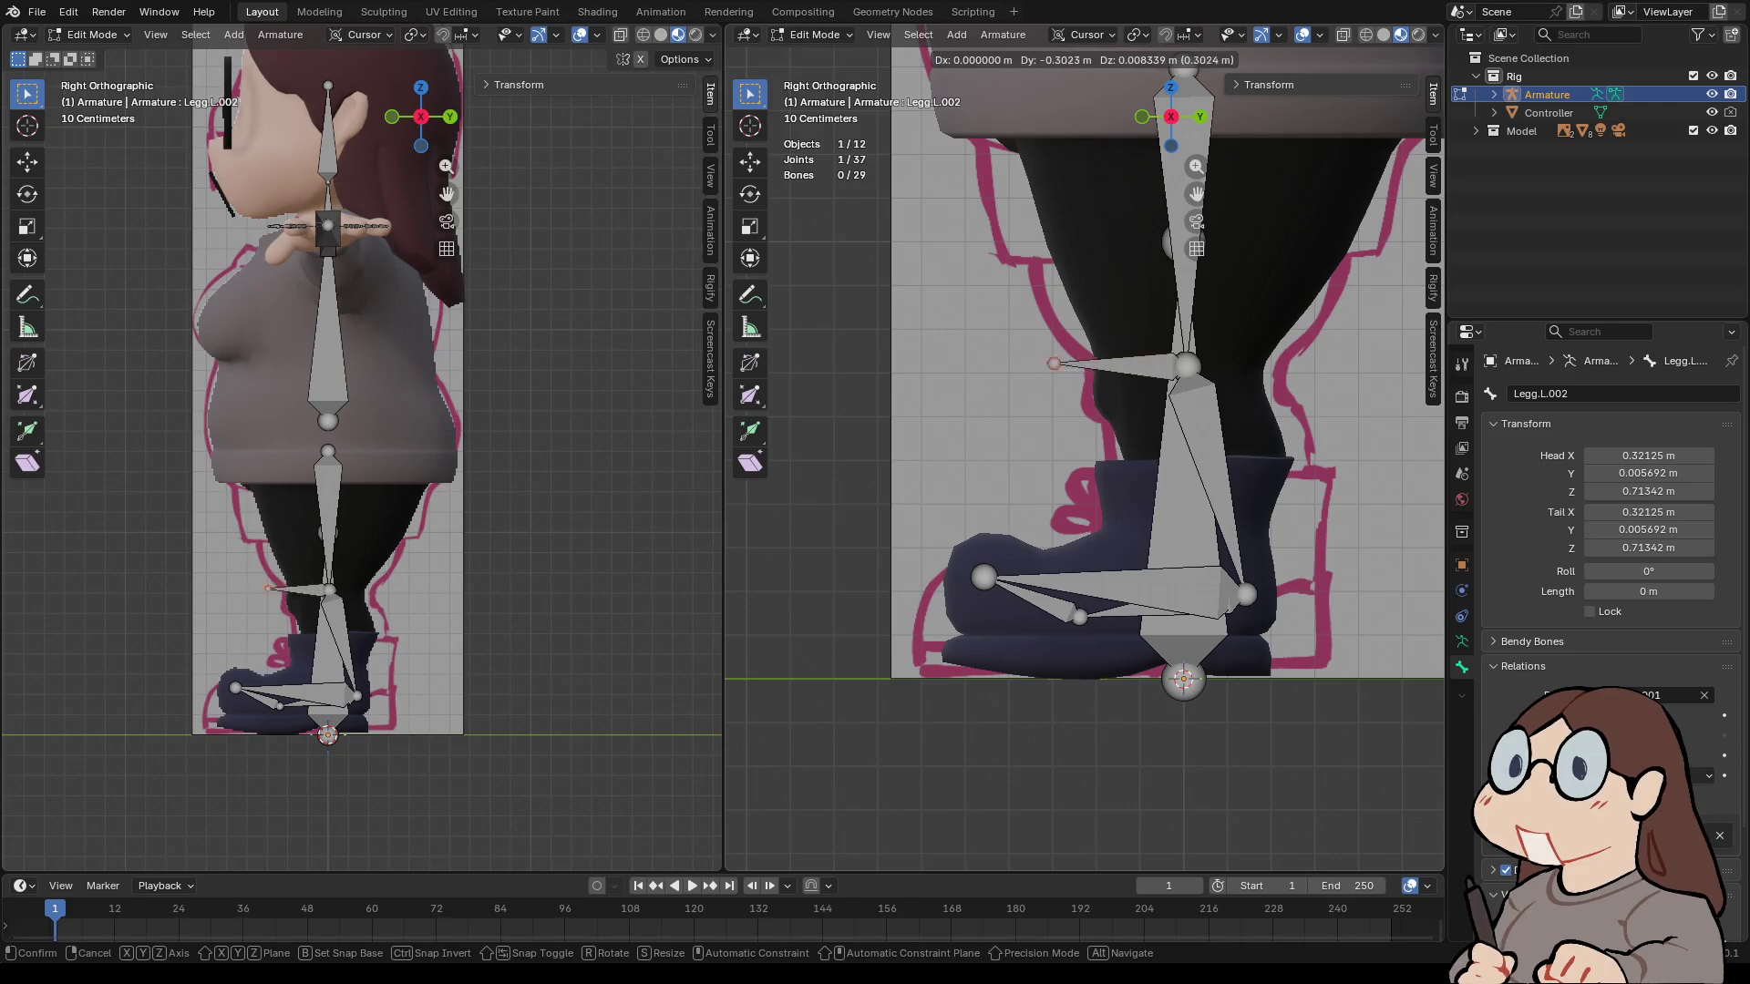
{"action": "left_click", "coordinate": [1030, 367]}
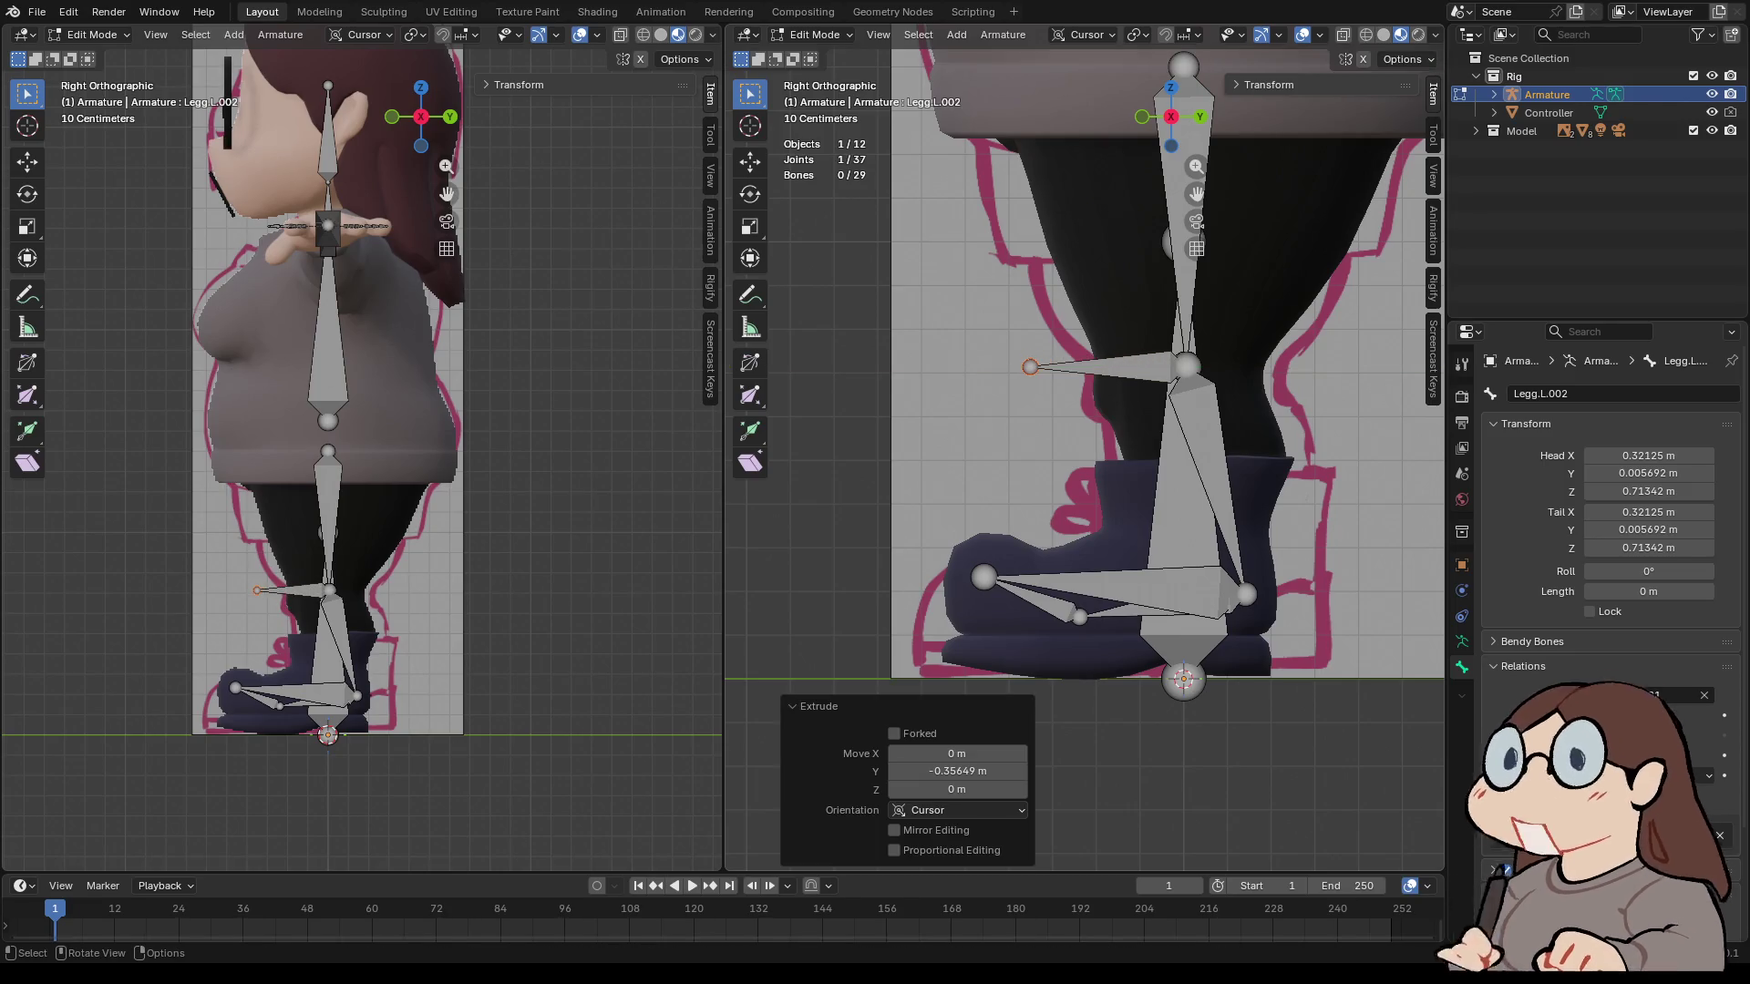
{"action": "left_click", "coordinate": [1108, 365]}
{"action": "left_click", "coordinate": [1590, 715]}
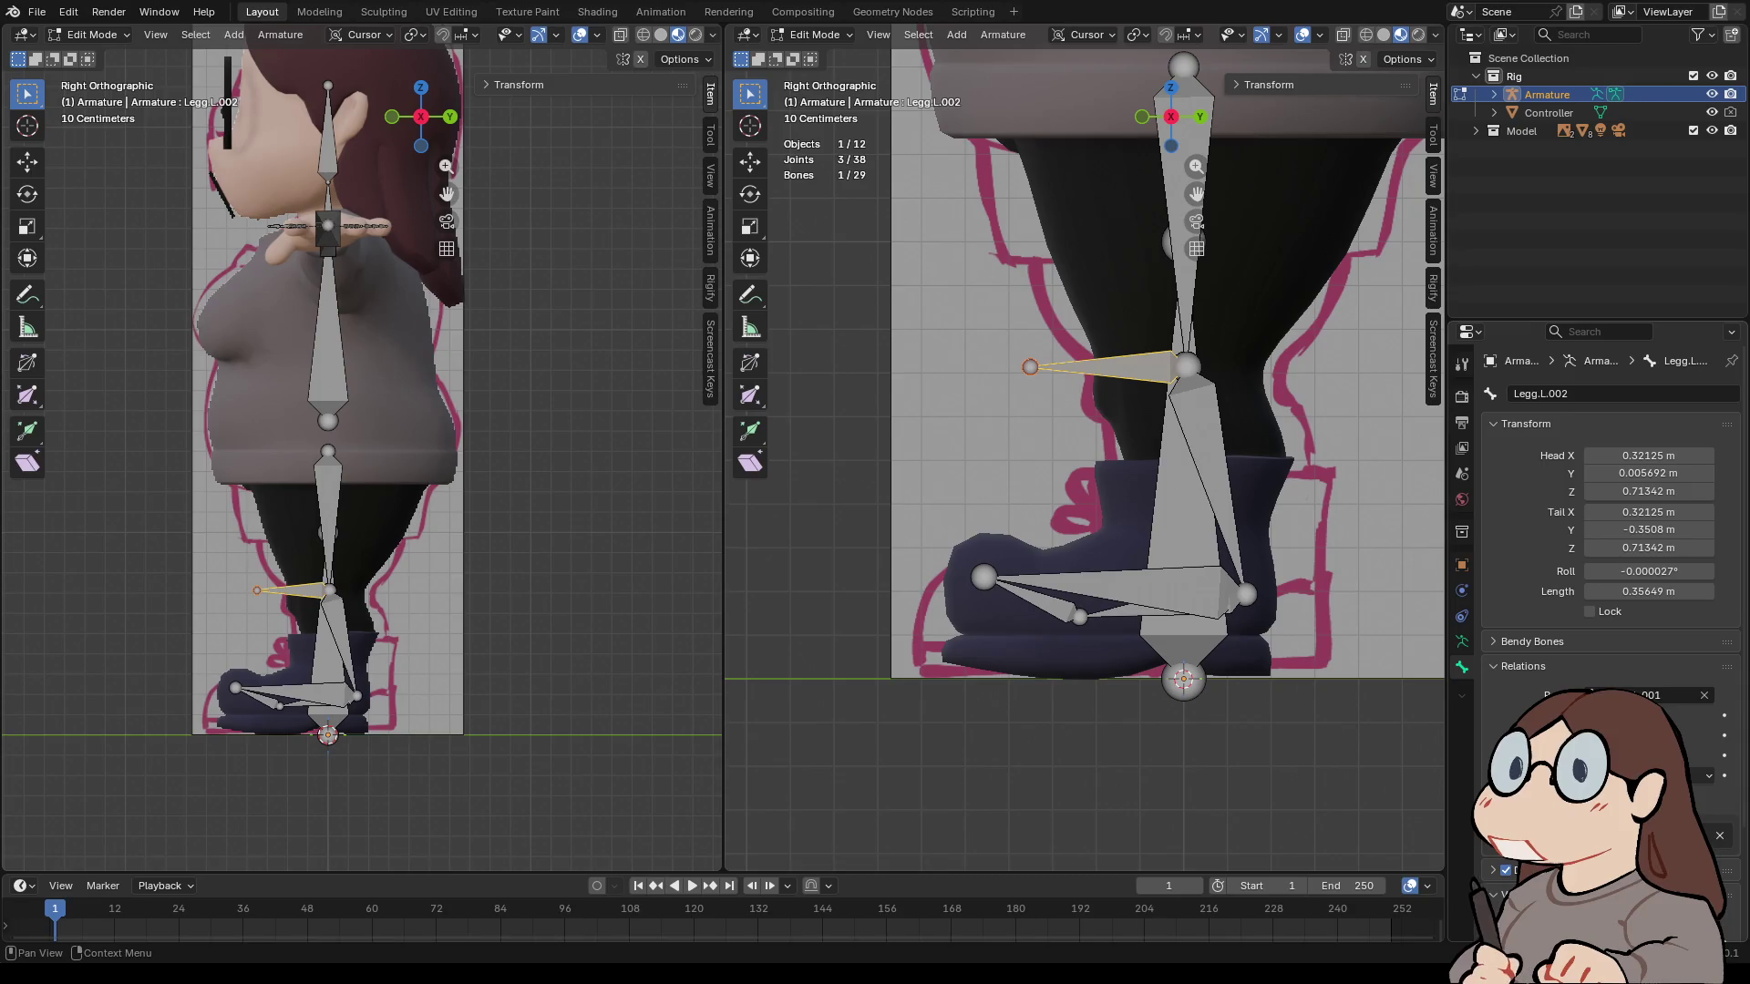
{"action": "left_click", "coordinate": [1703, 695]}
- Move the new knee pole bone forward along Y
{"action": "key", "text": "g"}
{"action": "key", "text": "y"}
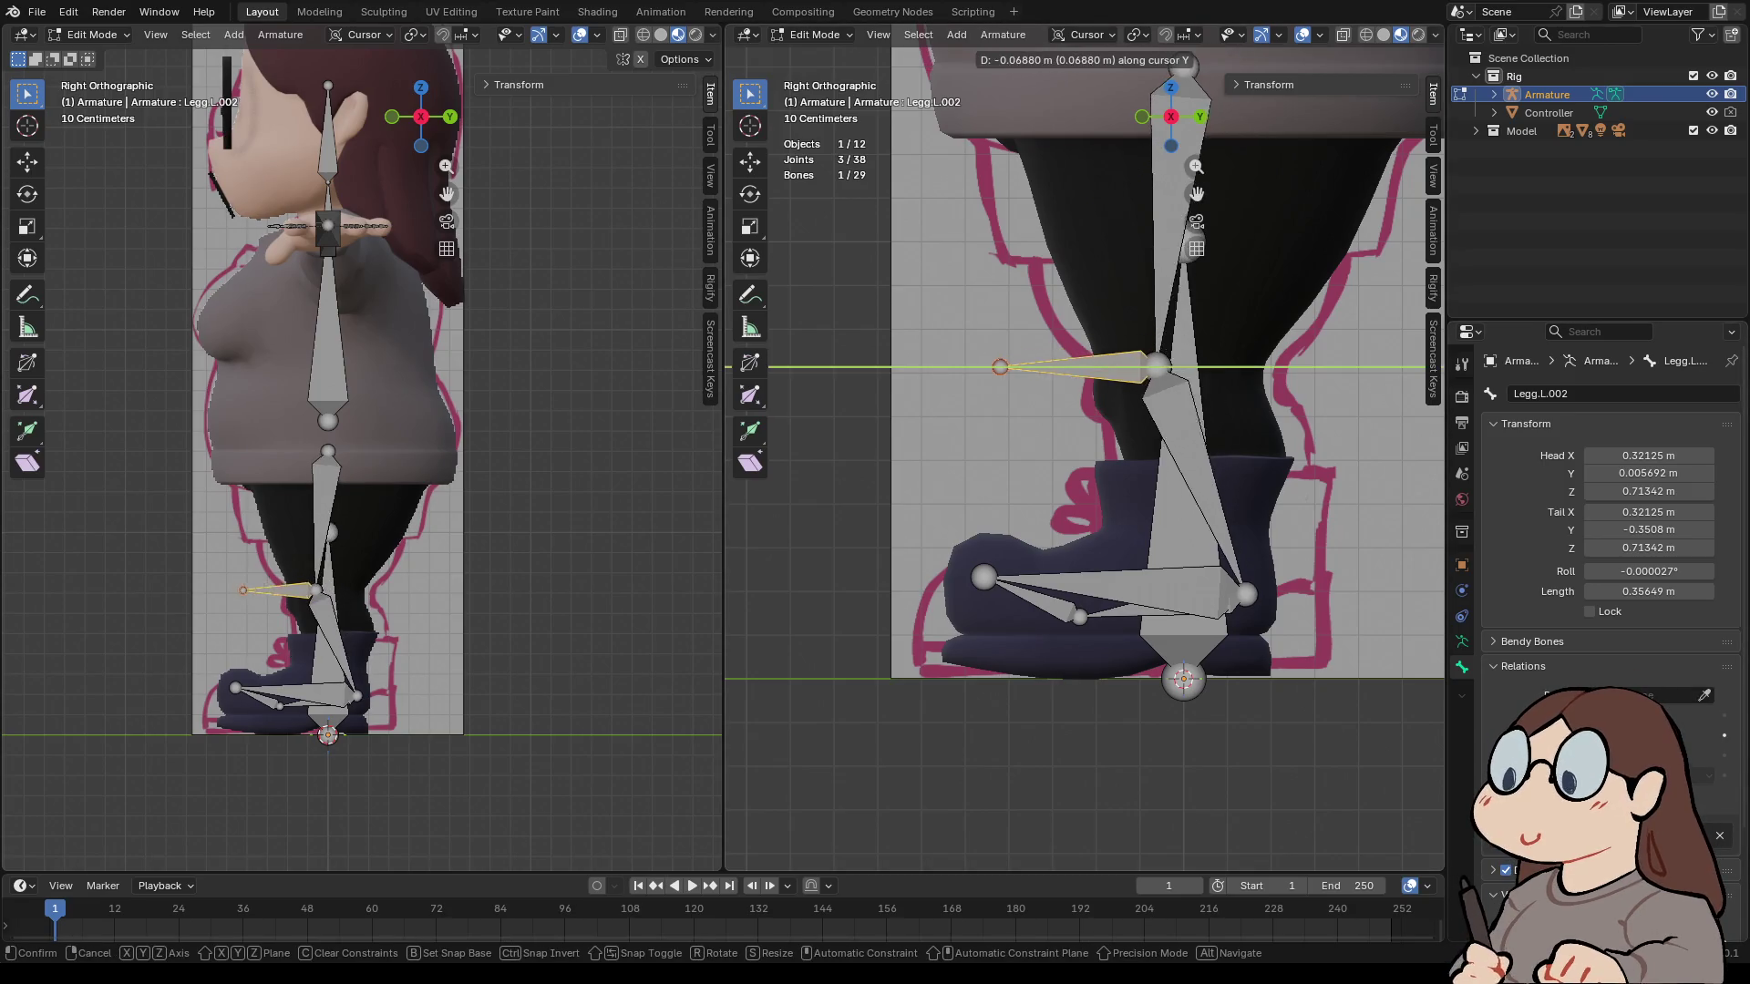
{"action": "key", "text": "Escape"}
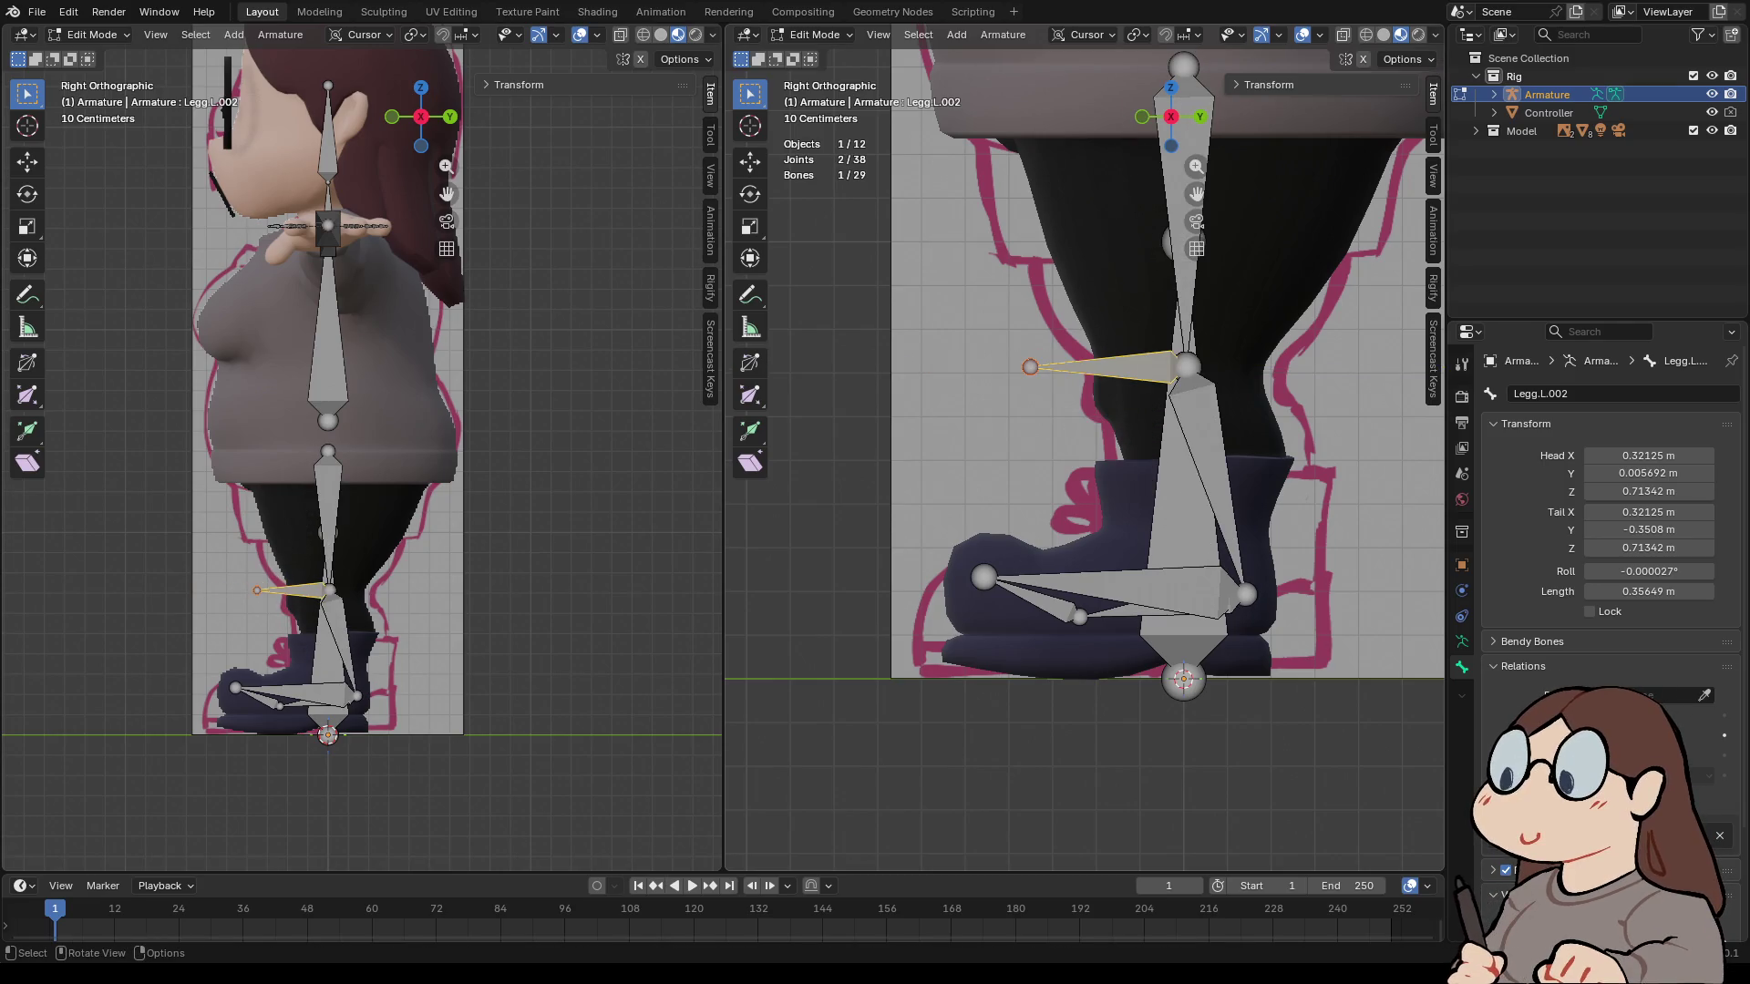
{"action": "left_click", "coordinate": [1186, 367]}
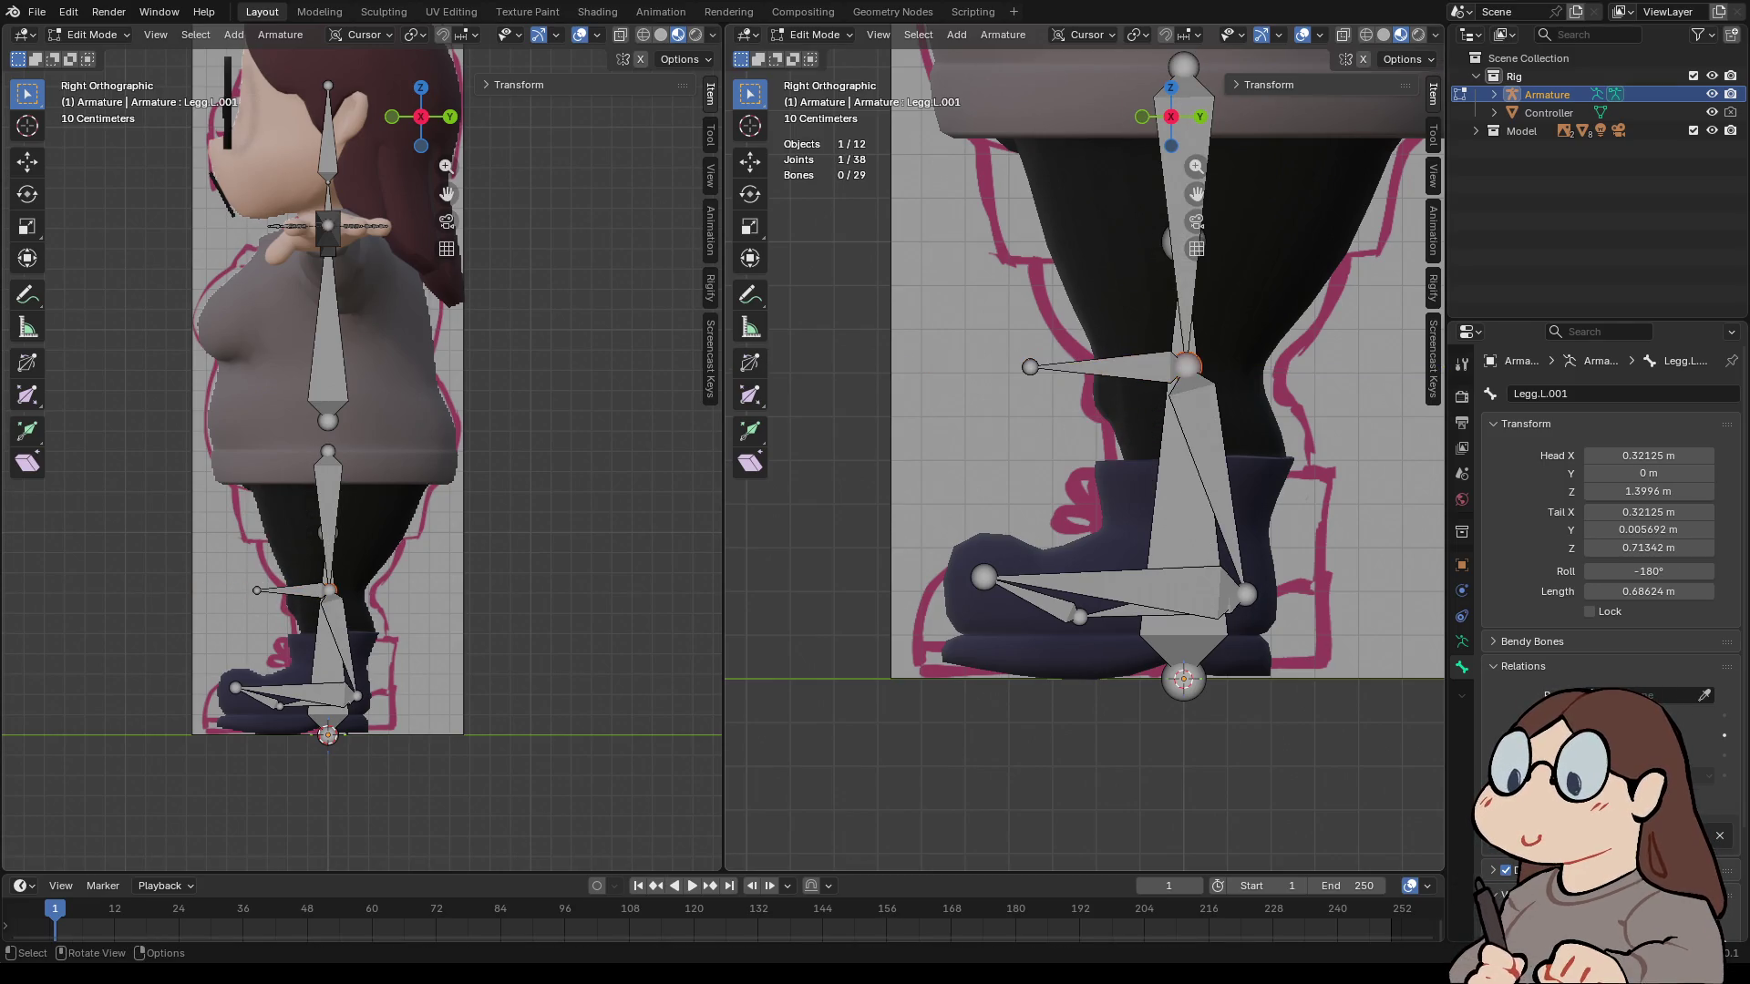
{"action": "left_click", "coordinate": [1103, 364]}
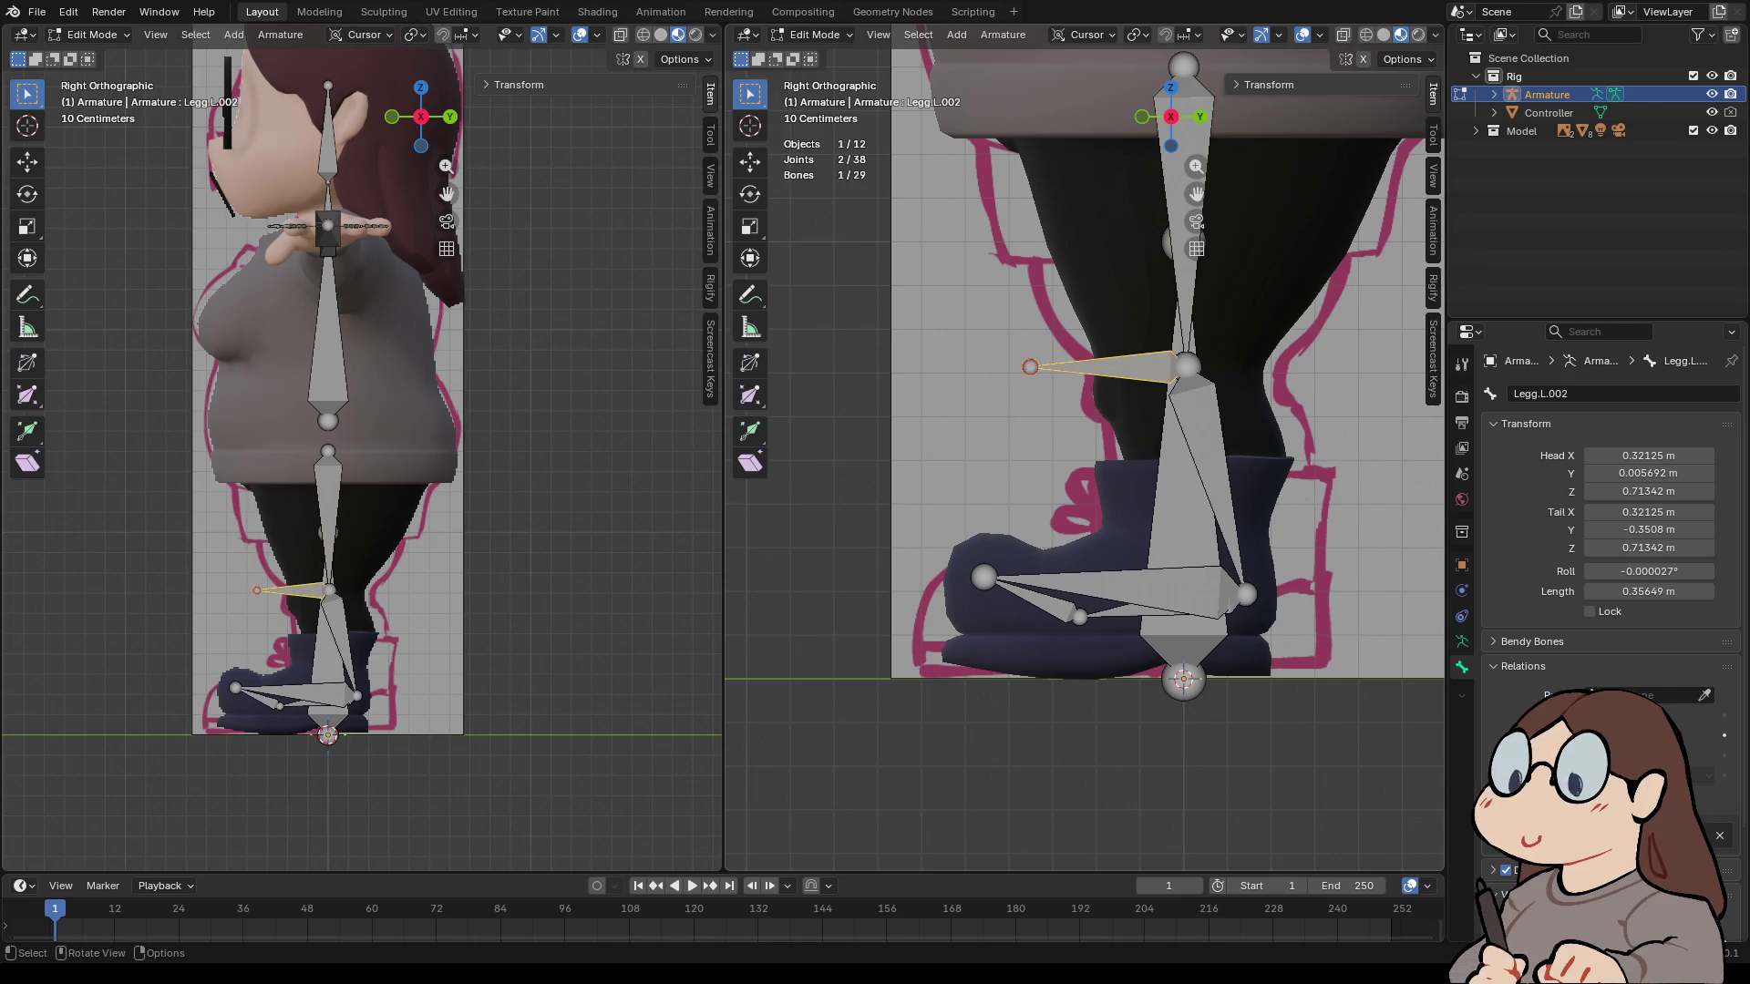
{"action": "key", "text": "g"}
{"action": "key", "text": "y"}
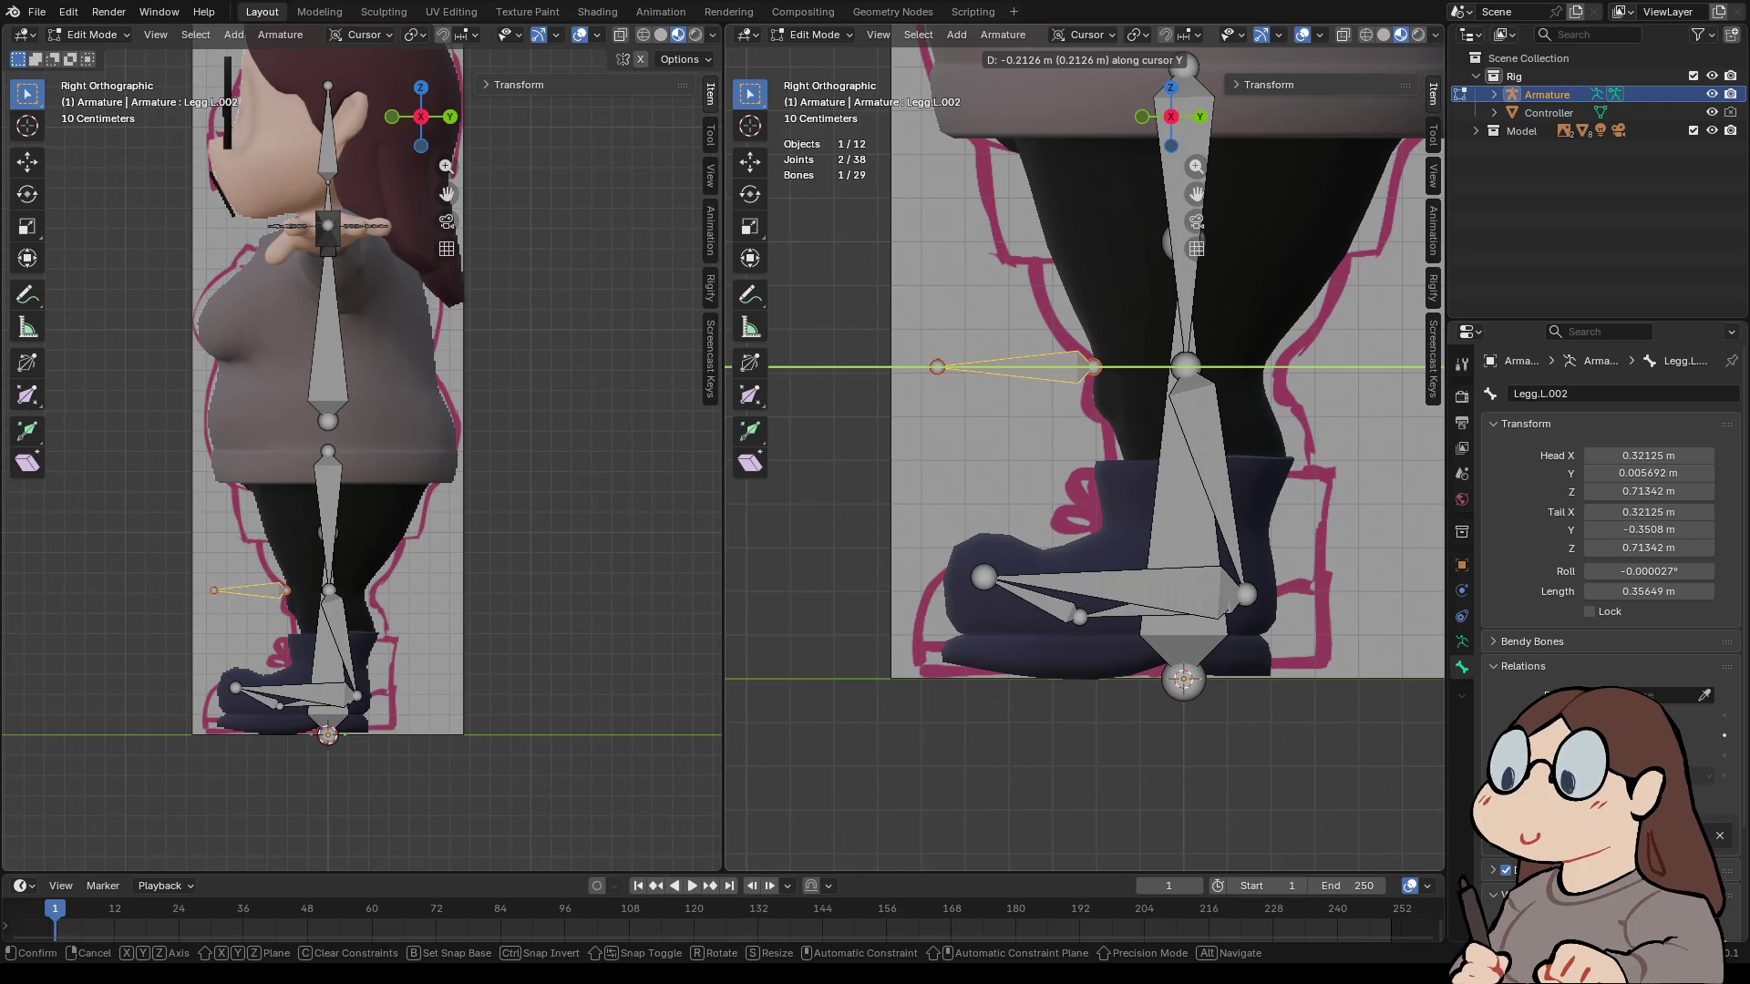
{"action": "key", "text": "Return"}
- Lower the pole bone and knee joint 0.0625 m along Z
{"action": "left_click", "coordinate": [1187, 367], "text": "shift"}
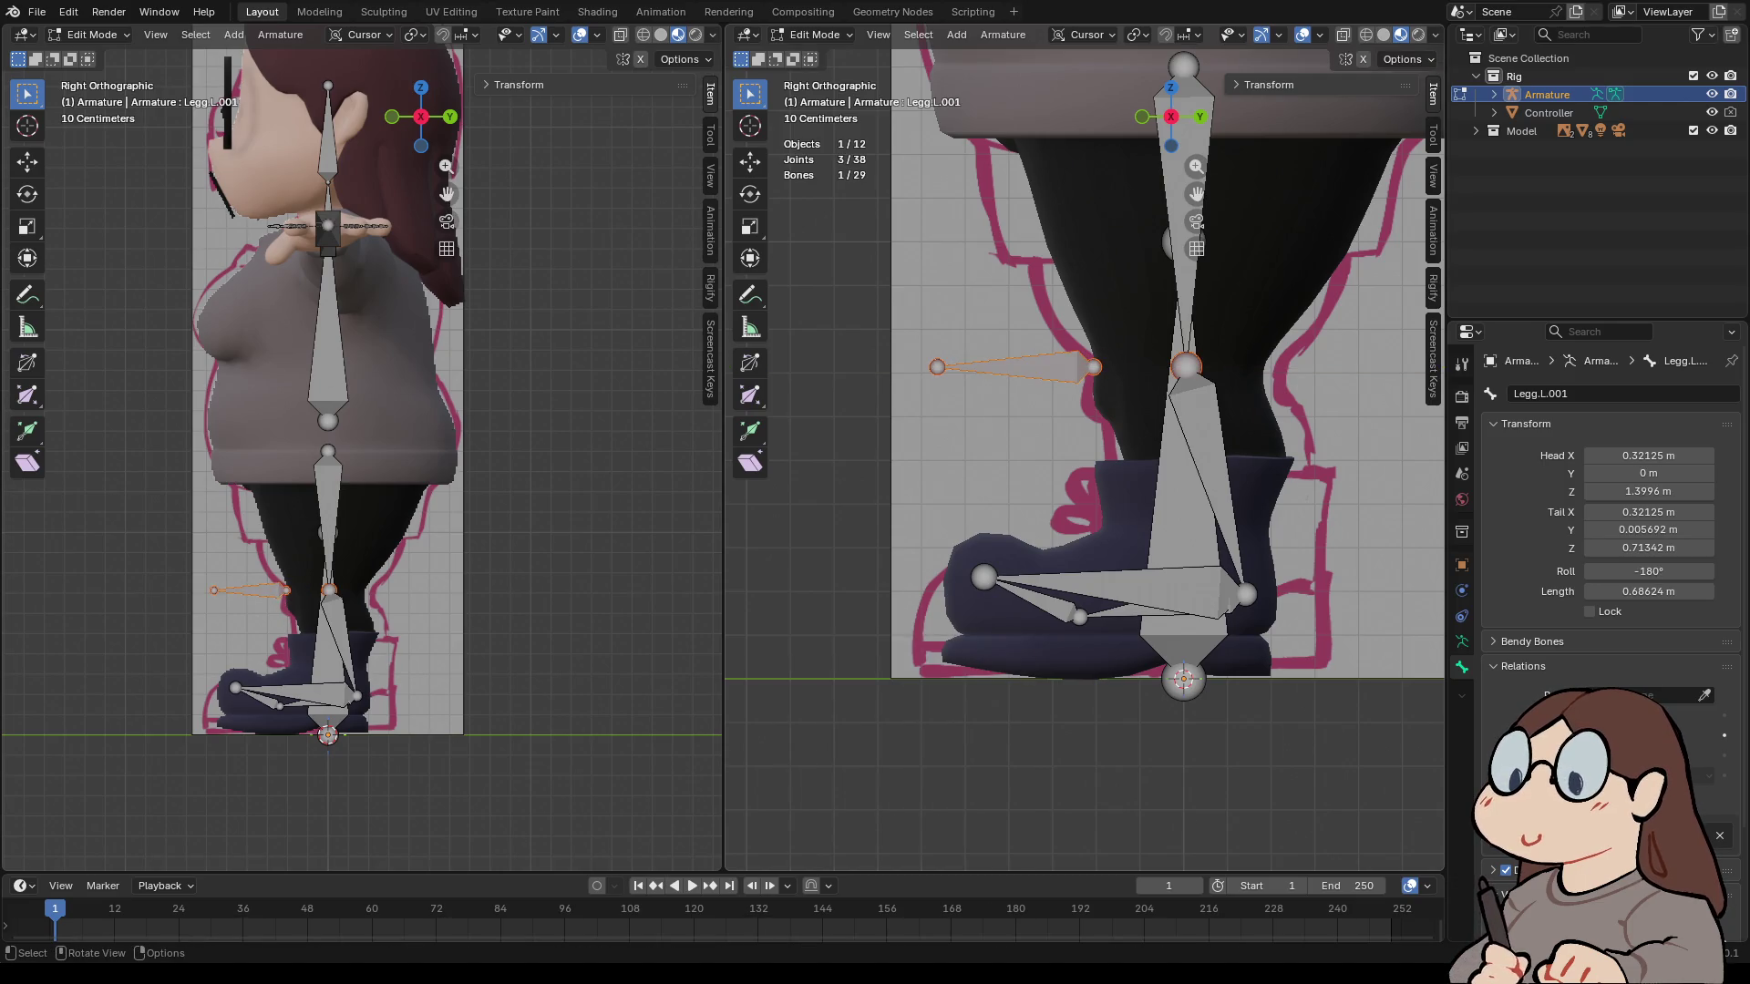
{"action": "key", "text": "g"}
{"action": "key", "text": "y"}
{"action": "key", "text": "Escape"}
{"action": "key", "text": "g"}
{"action": "key", "text": "z"}
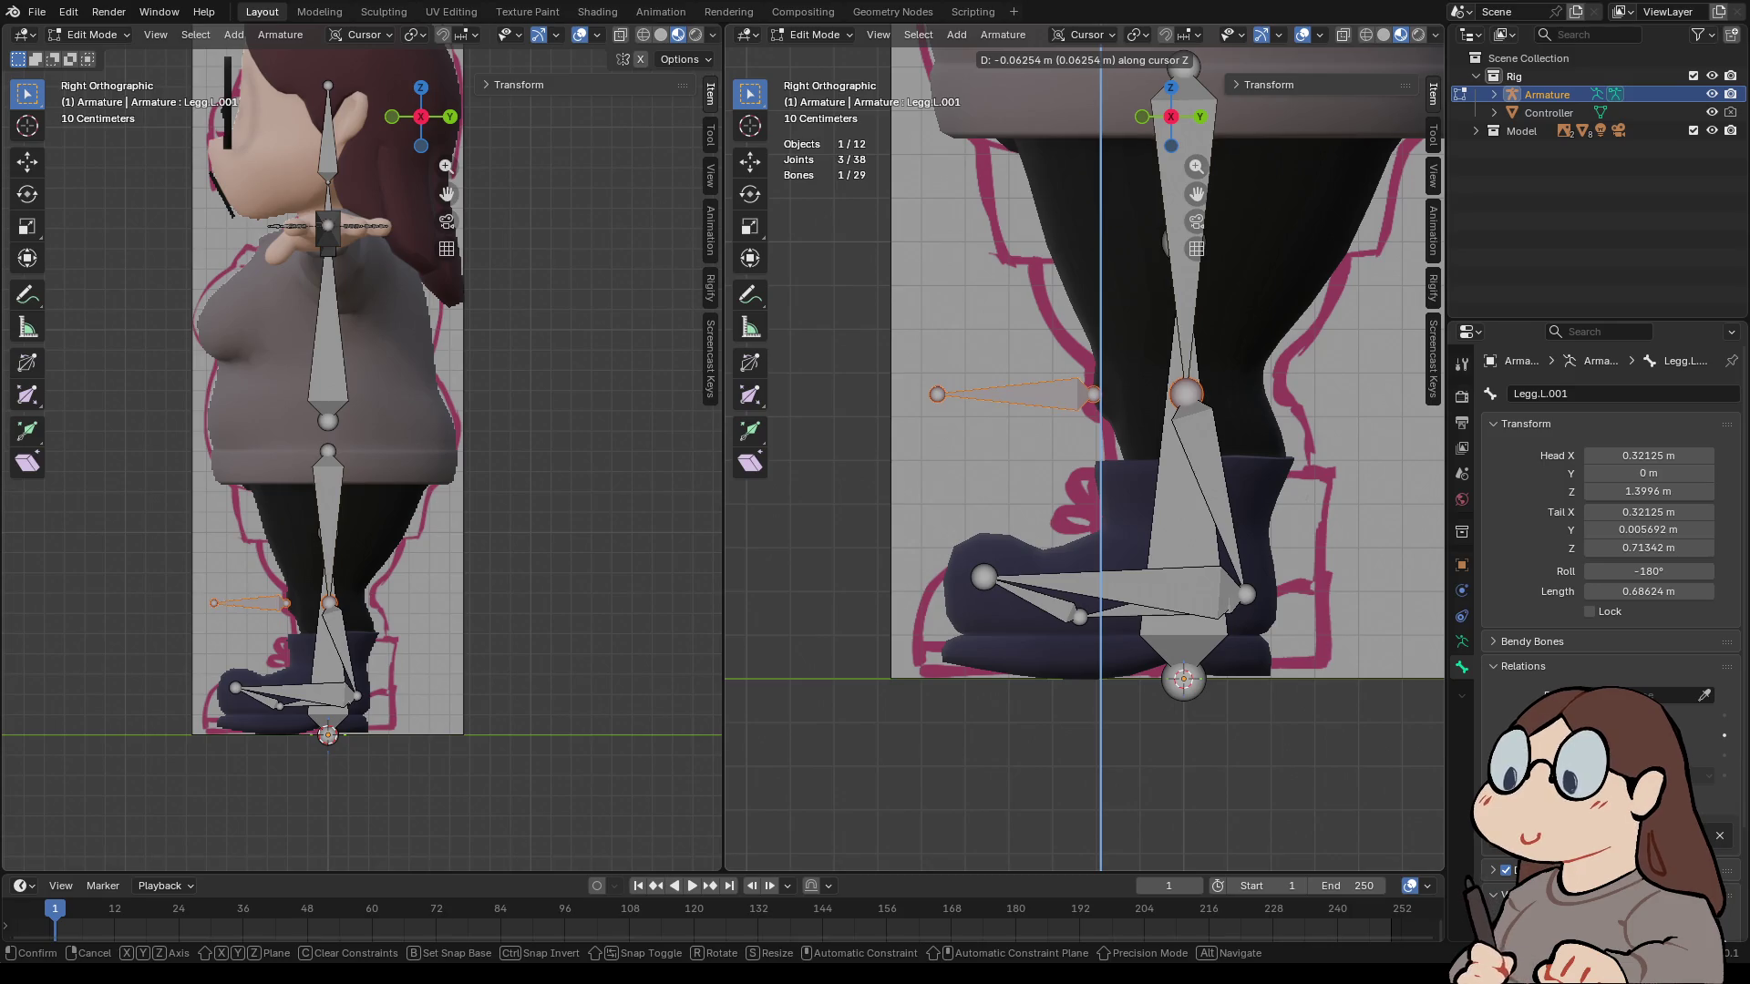
{"action": "key", "text": "Return"}
- View the upper body from above and select the left elbow joint
{"action": "scroll", "coordinate": [1085, 456], "scroll_direction": "down", "scroll_amount": 3}
{"action": "middle_click_drag", "start_coordinate": [1084, 364], "coordinate": [1085, 638], "text": "shift"}
{"action": "left_click_drag", "start_coordinate": [1171, 117], "coordinate": [1221, 228]}
{"action": "left_click", "coordinate": [1123, 497]}
- Extrude an unparented bone from the left elbow and move it 0.39771 m back along Y
{"action": "key", "text": "e"}
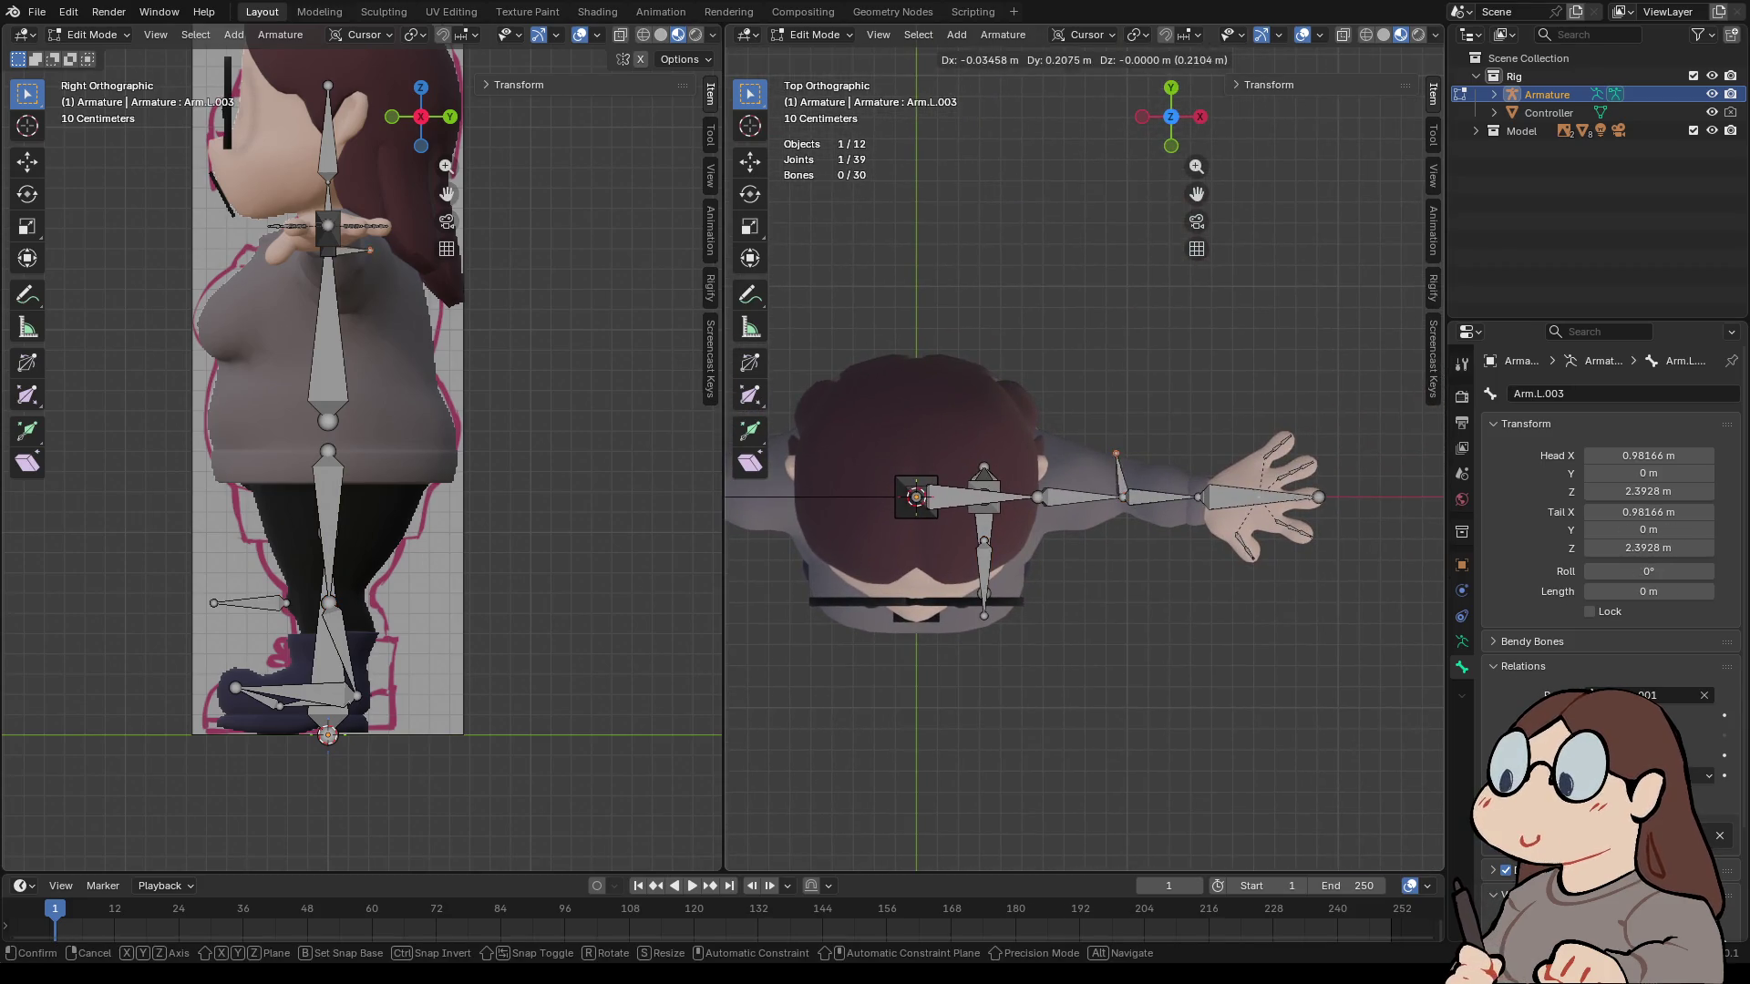
{"action": "key", "text": "y"}
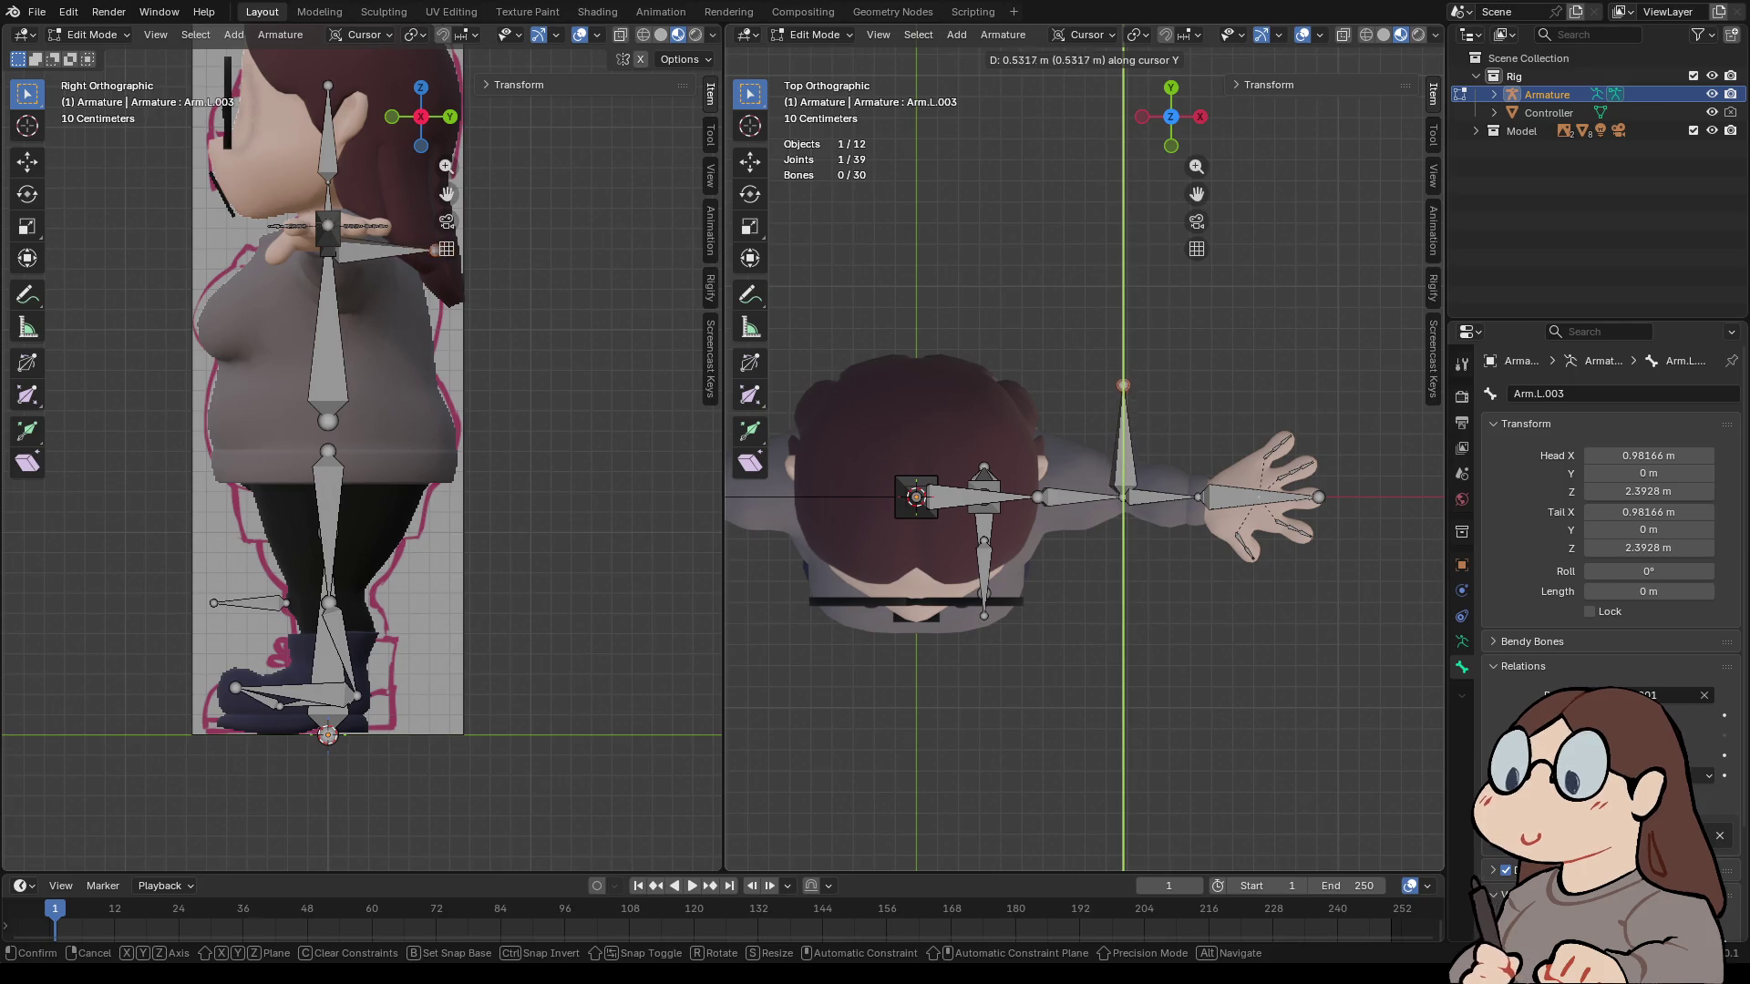
{"action": "key", "text": "Return"}
{"action": "left_click", "coordinate": [1123, 451]}
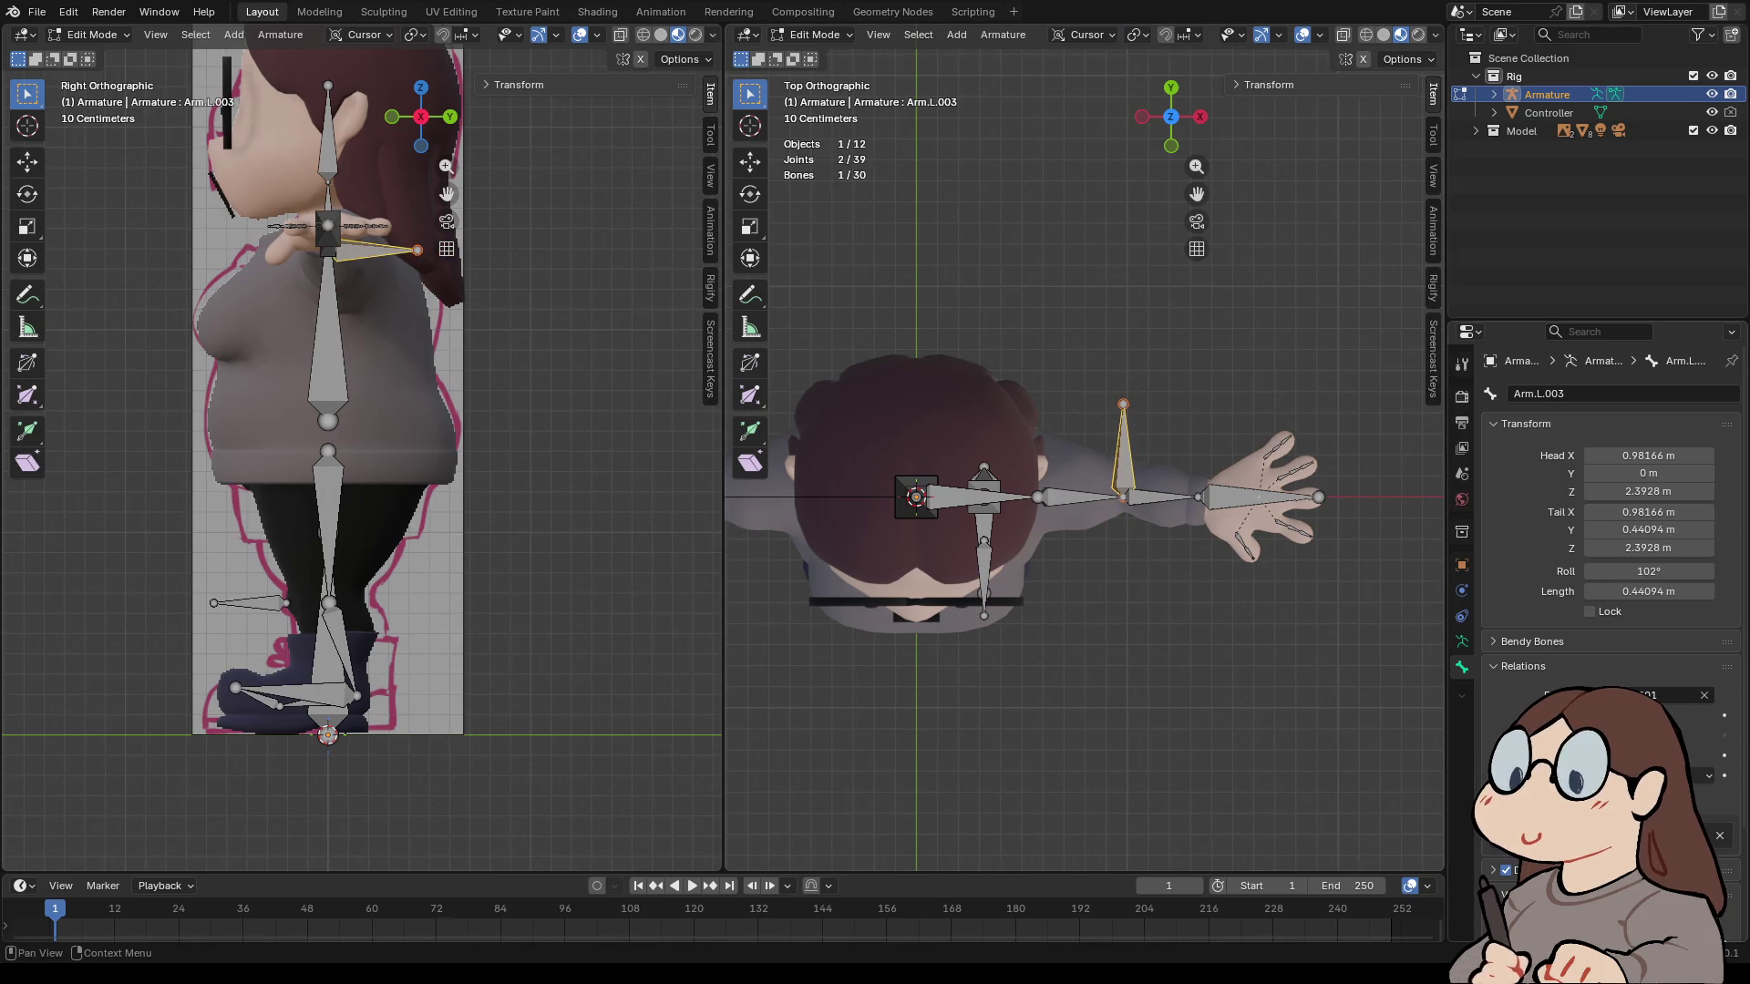
{"action": "left_click", "coordinate": [1703, 694]}
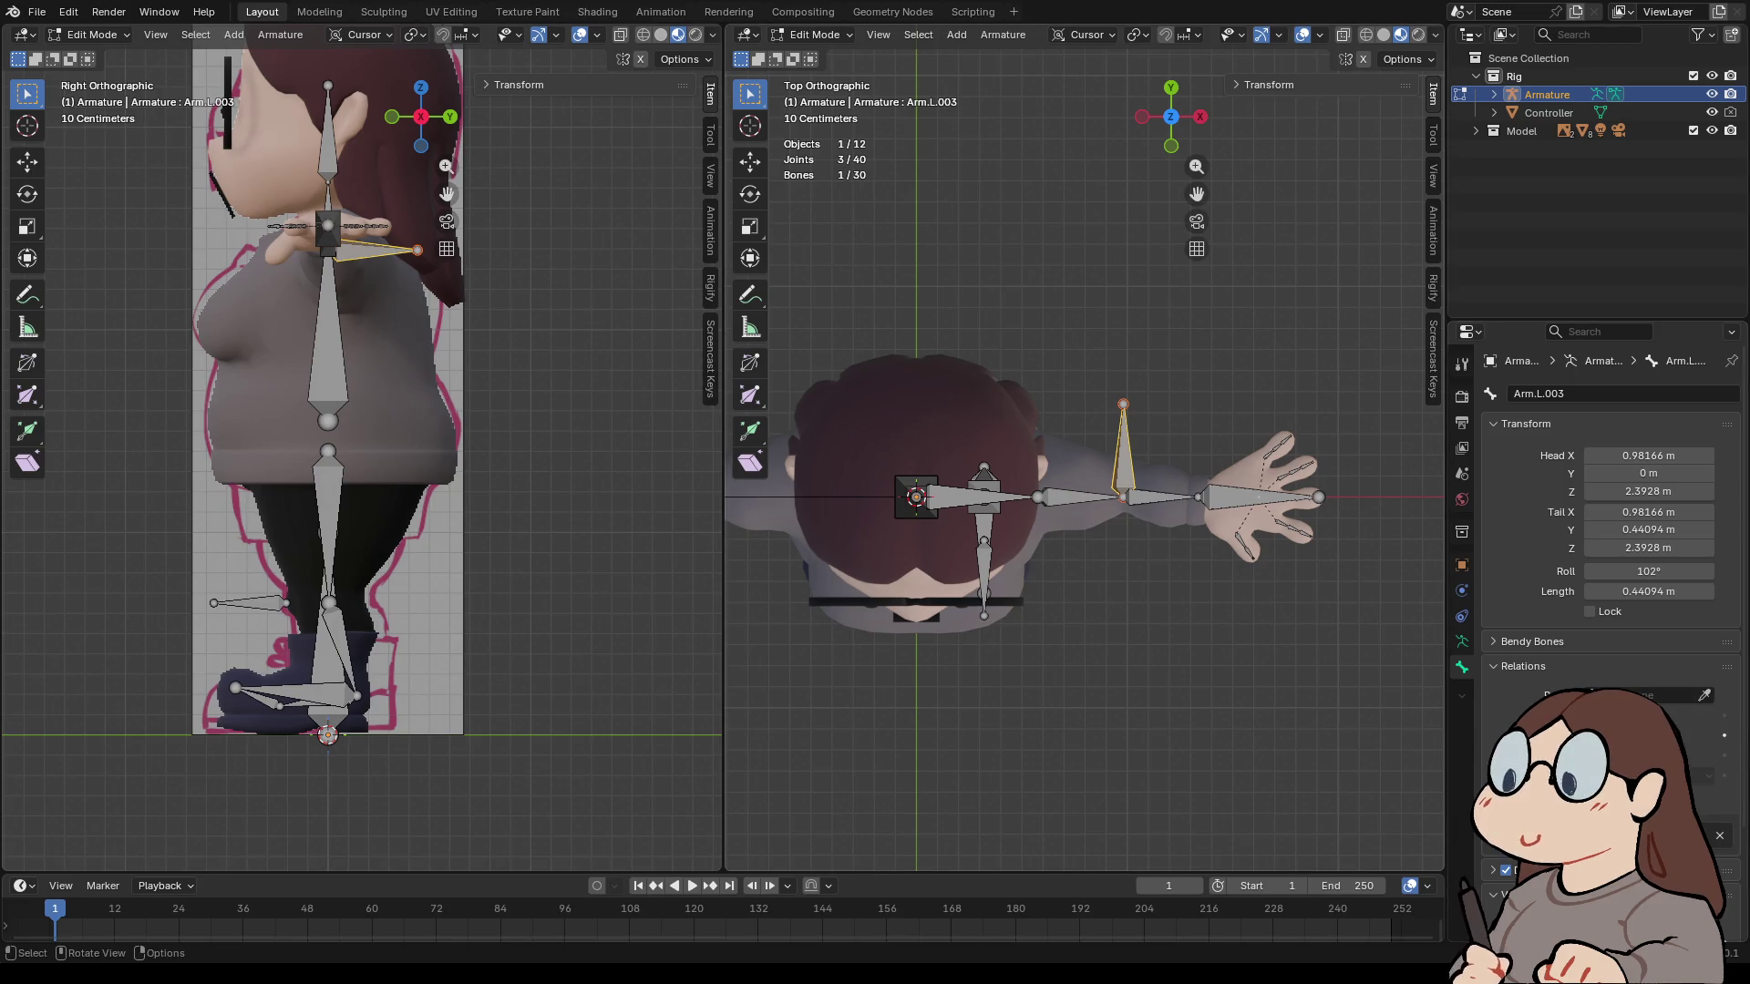
{"action": "key", "text": "g"}
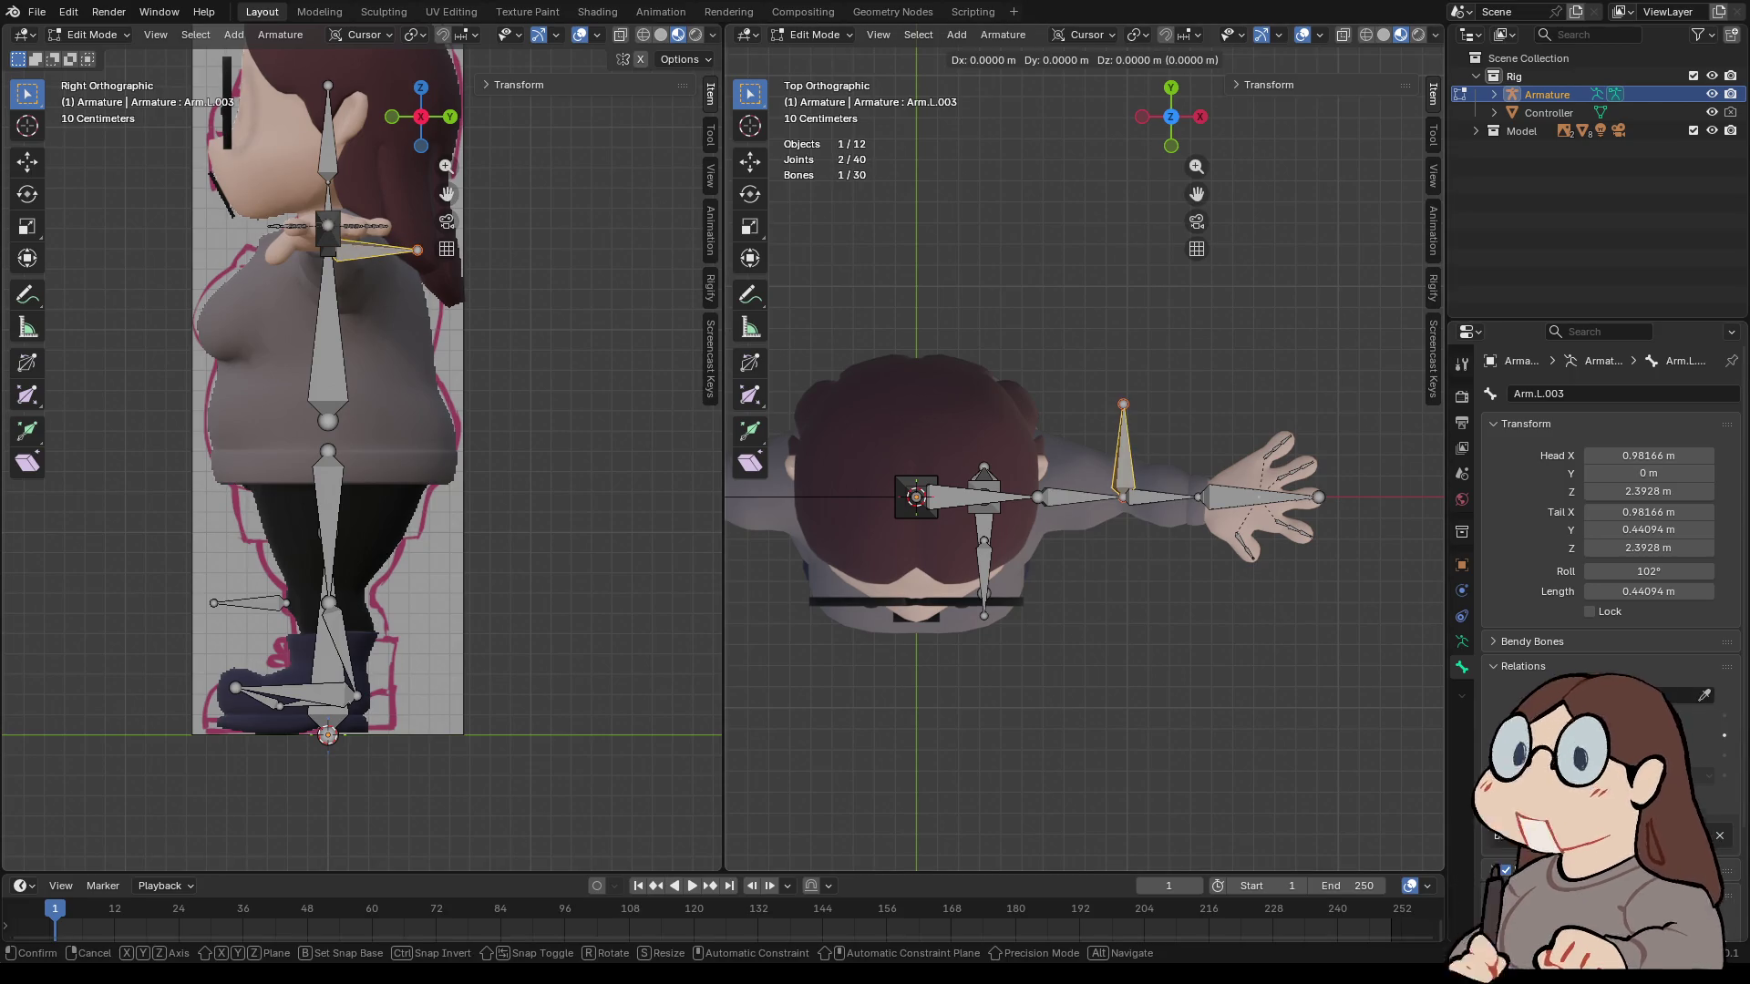
{"action": "key", "text": "y"}
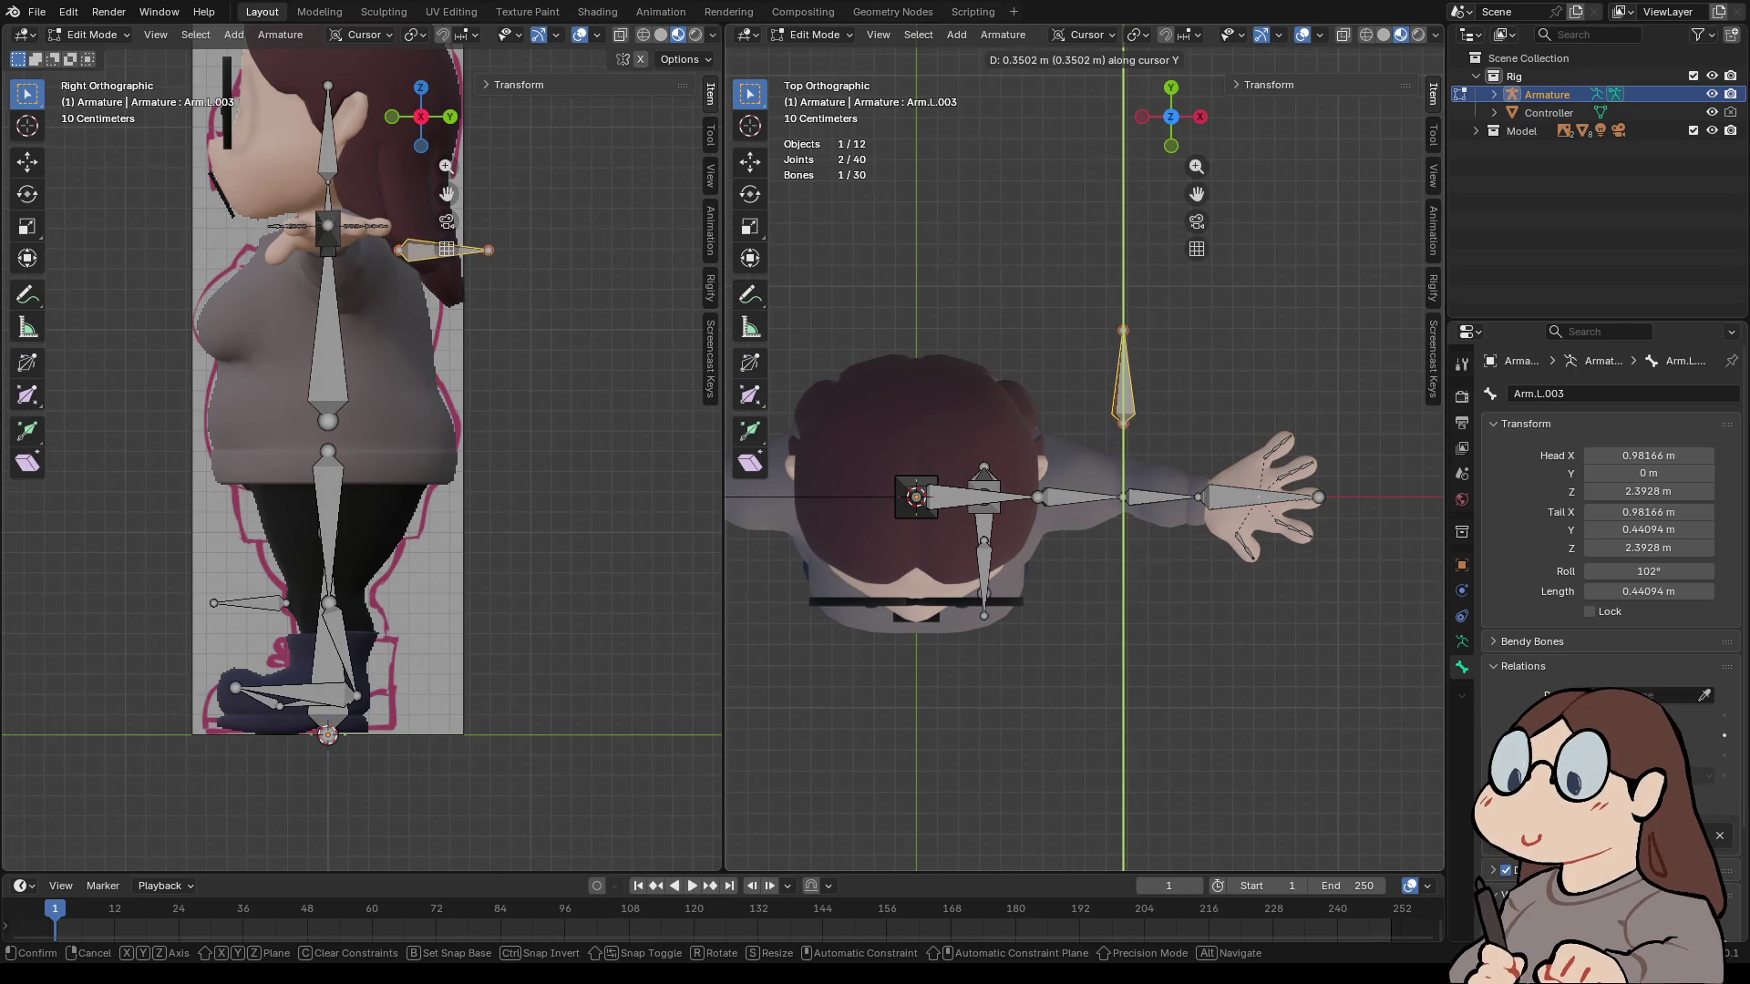
{"action": "key", "text": "Return"}
- Rename the new elbow pole bone Elbow.L
{"action": "scroll", "coordinate": [1084, 443], "scroll_direction": "down", "scroll_amount": 3}
{"action": "left_click", "coordinate": [1521, 394]}
{"action": "left_click", "coordinate": [1522, 394]}
{"action": "left_click", "coordinate": [1540, 393]}
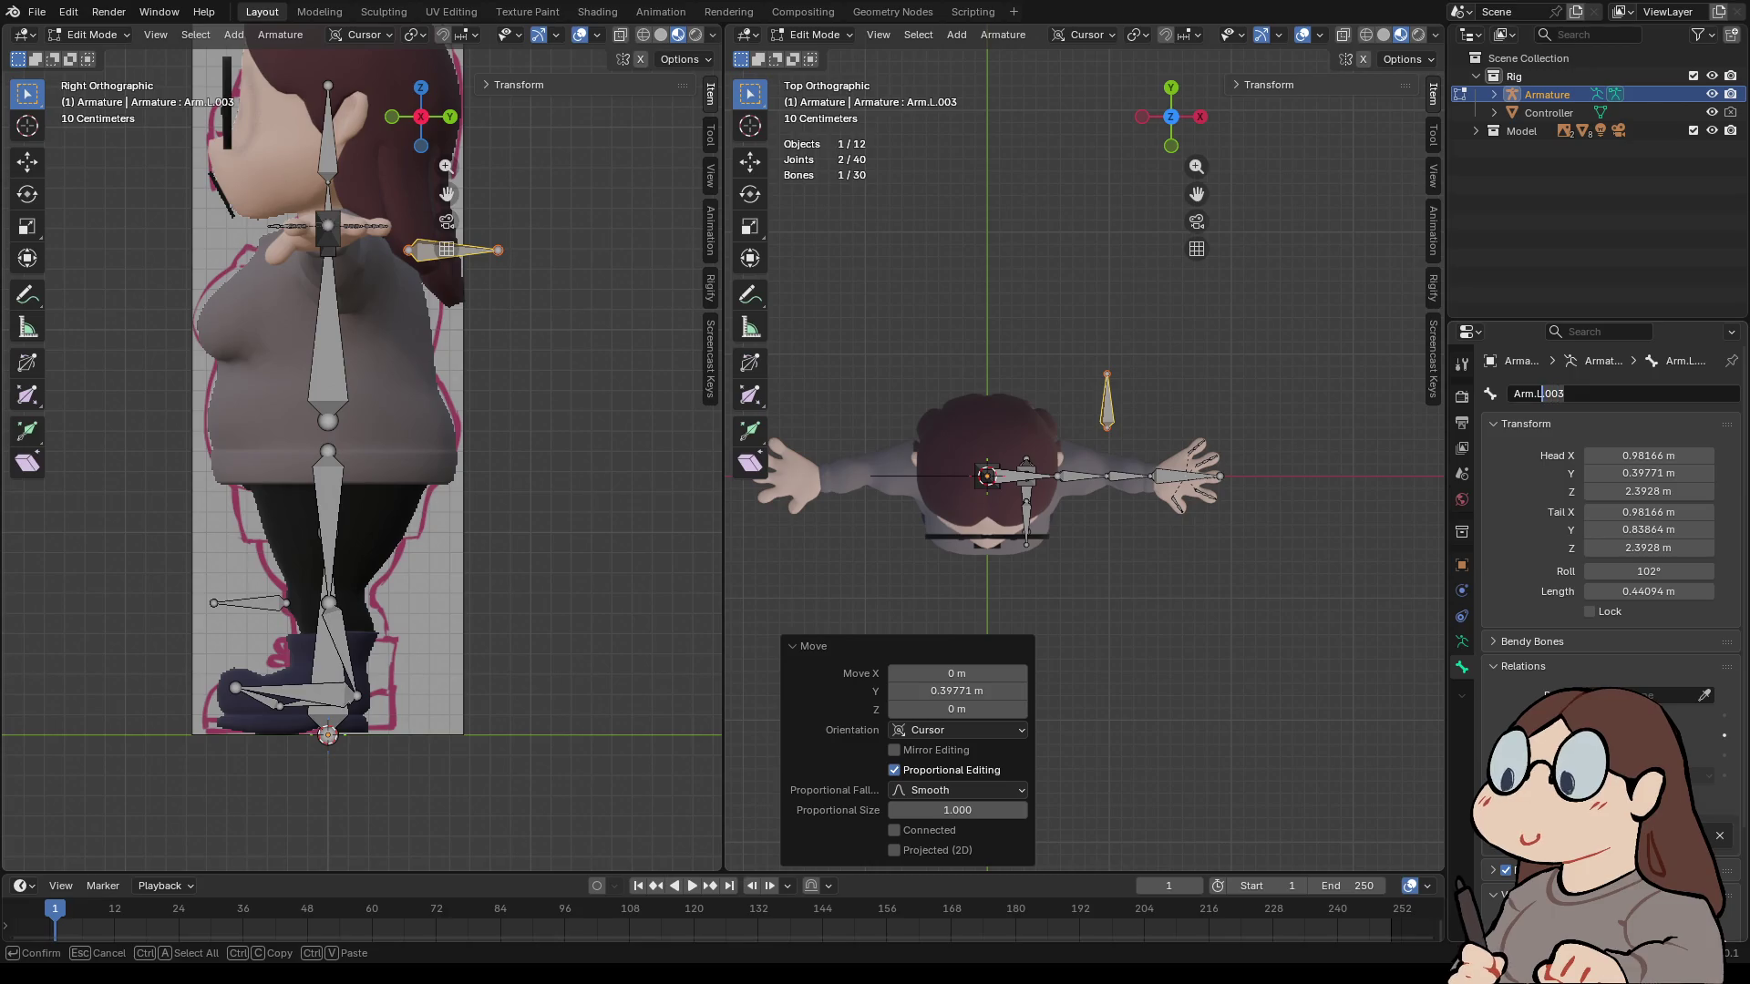
{"action": "key", "text": "Delete"}
{"action": "key", "text": "Delete"}
{"action": "key", "text": "Delete"}
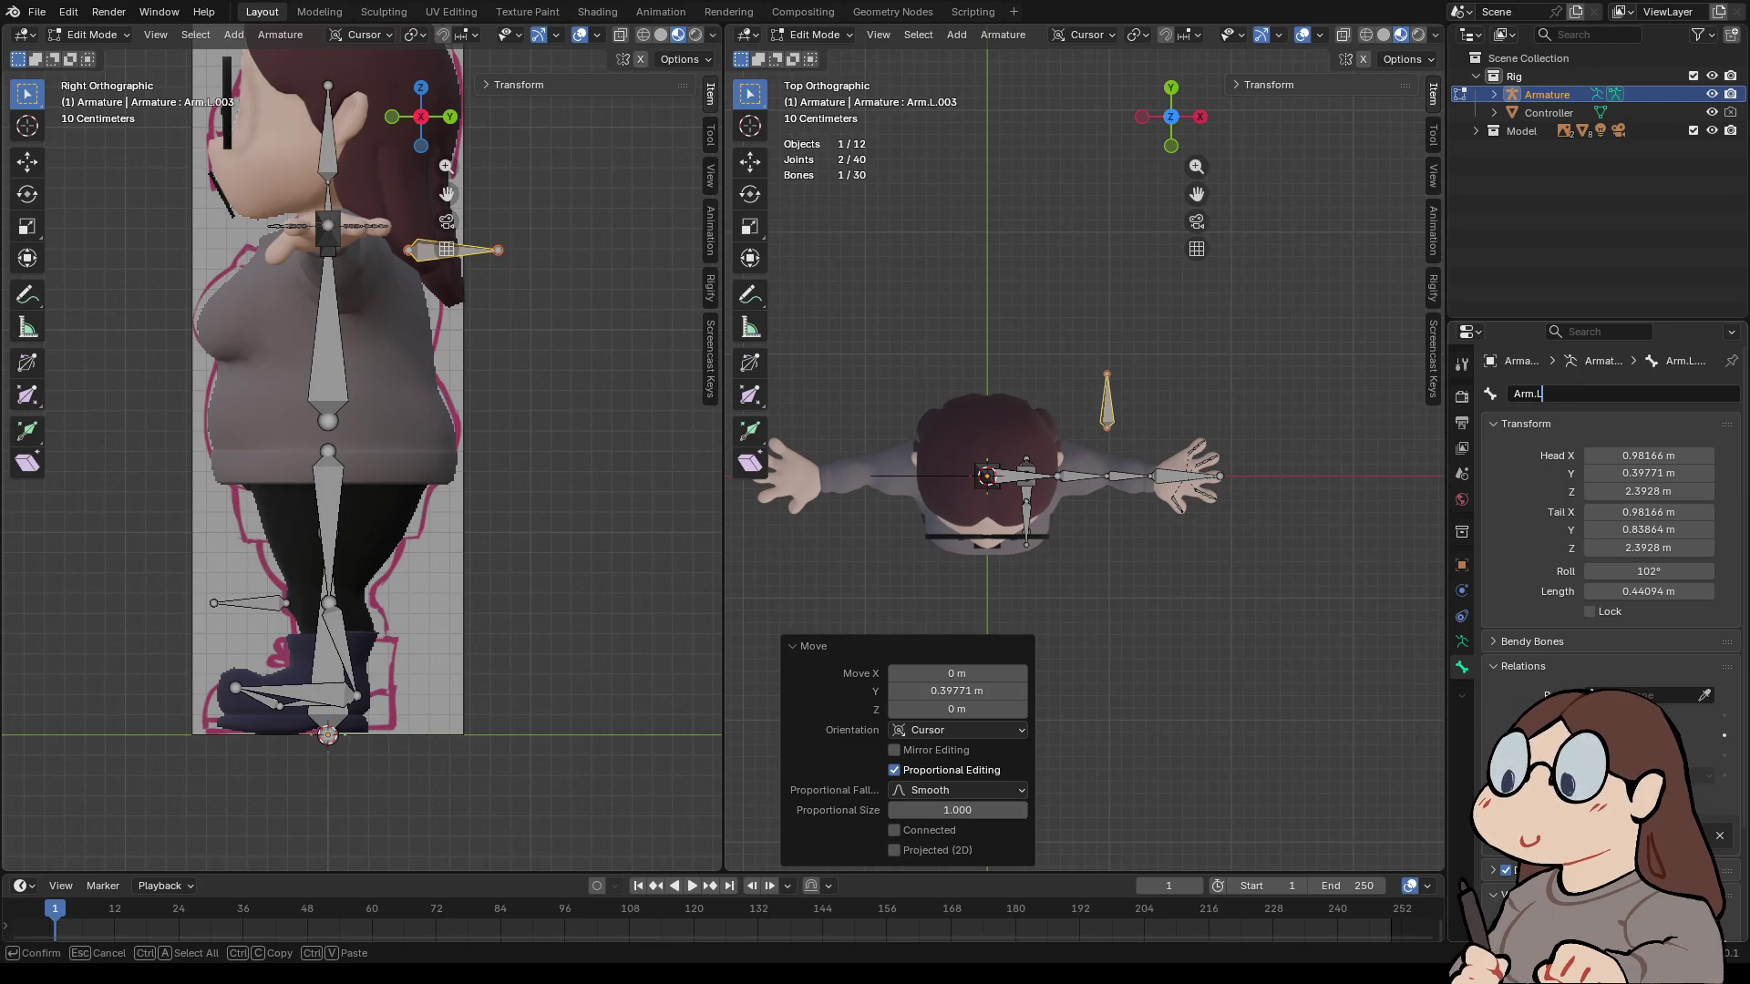
{"action": "key", "text": "Home"}
{"action": "key", "text": "Delete"}
{"action": "key", "text": "Delete"}
{"action": "key", "text": "Delete"}
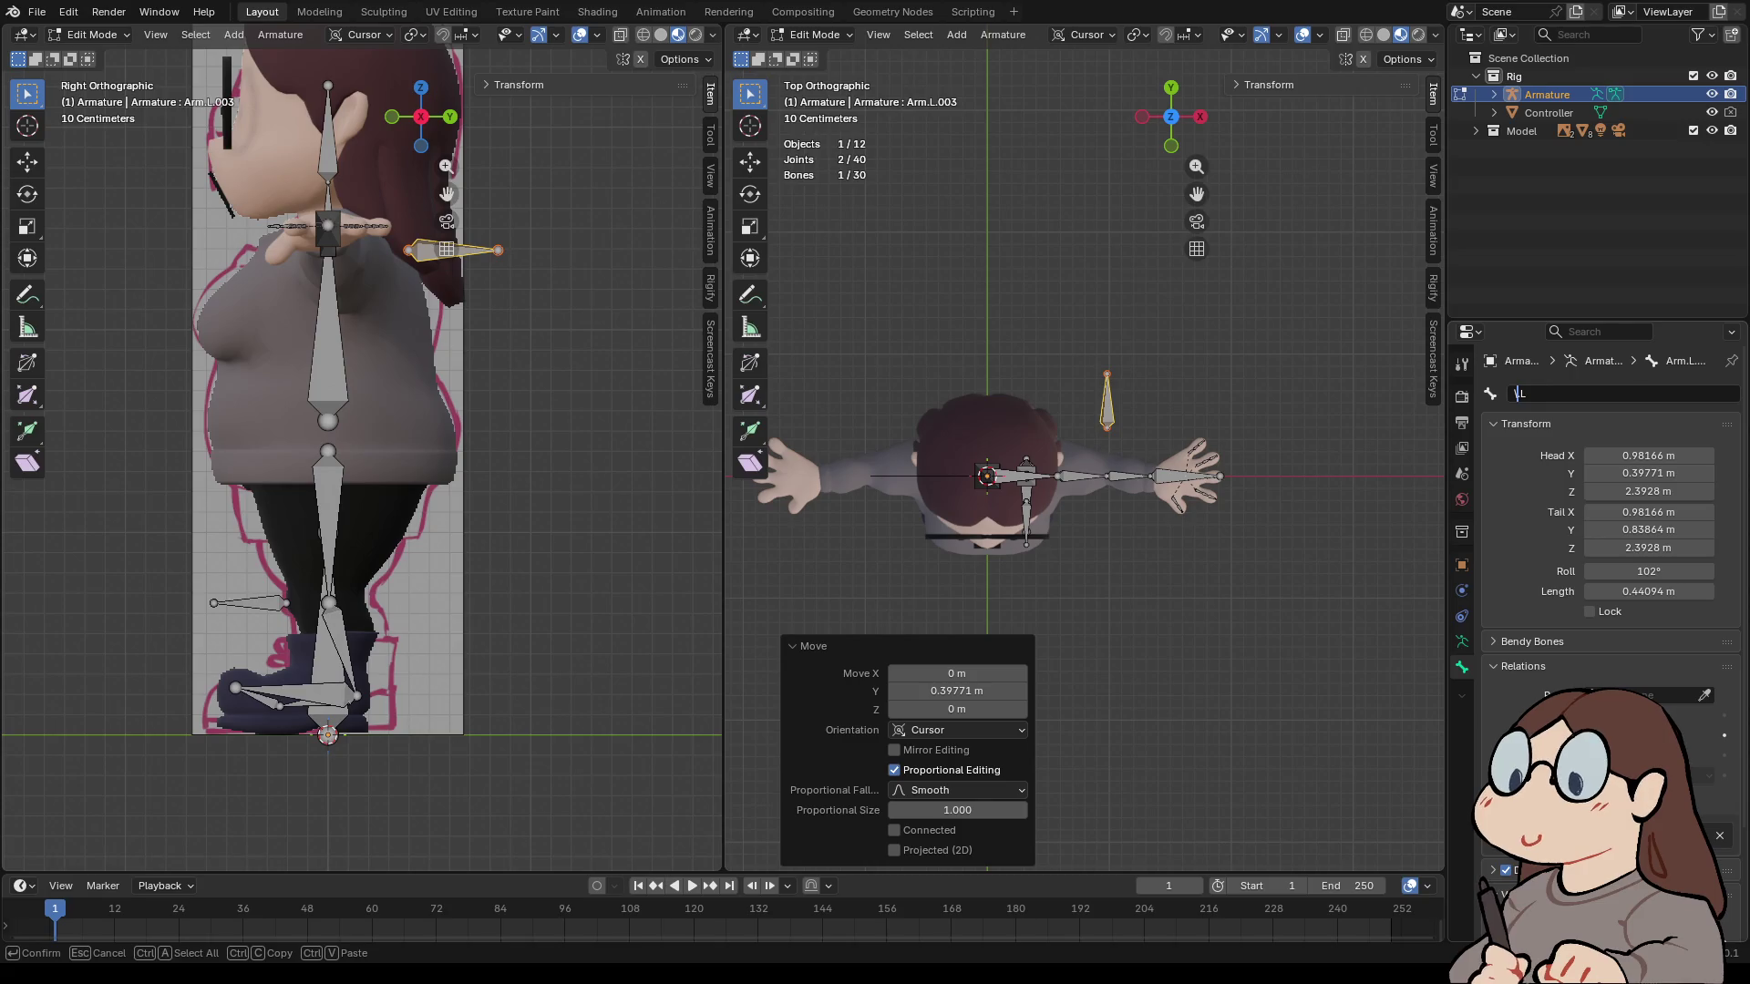
{"action": "type", "text": "Elbo"}
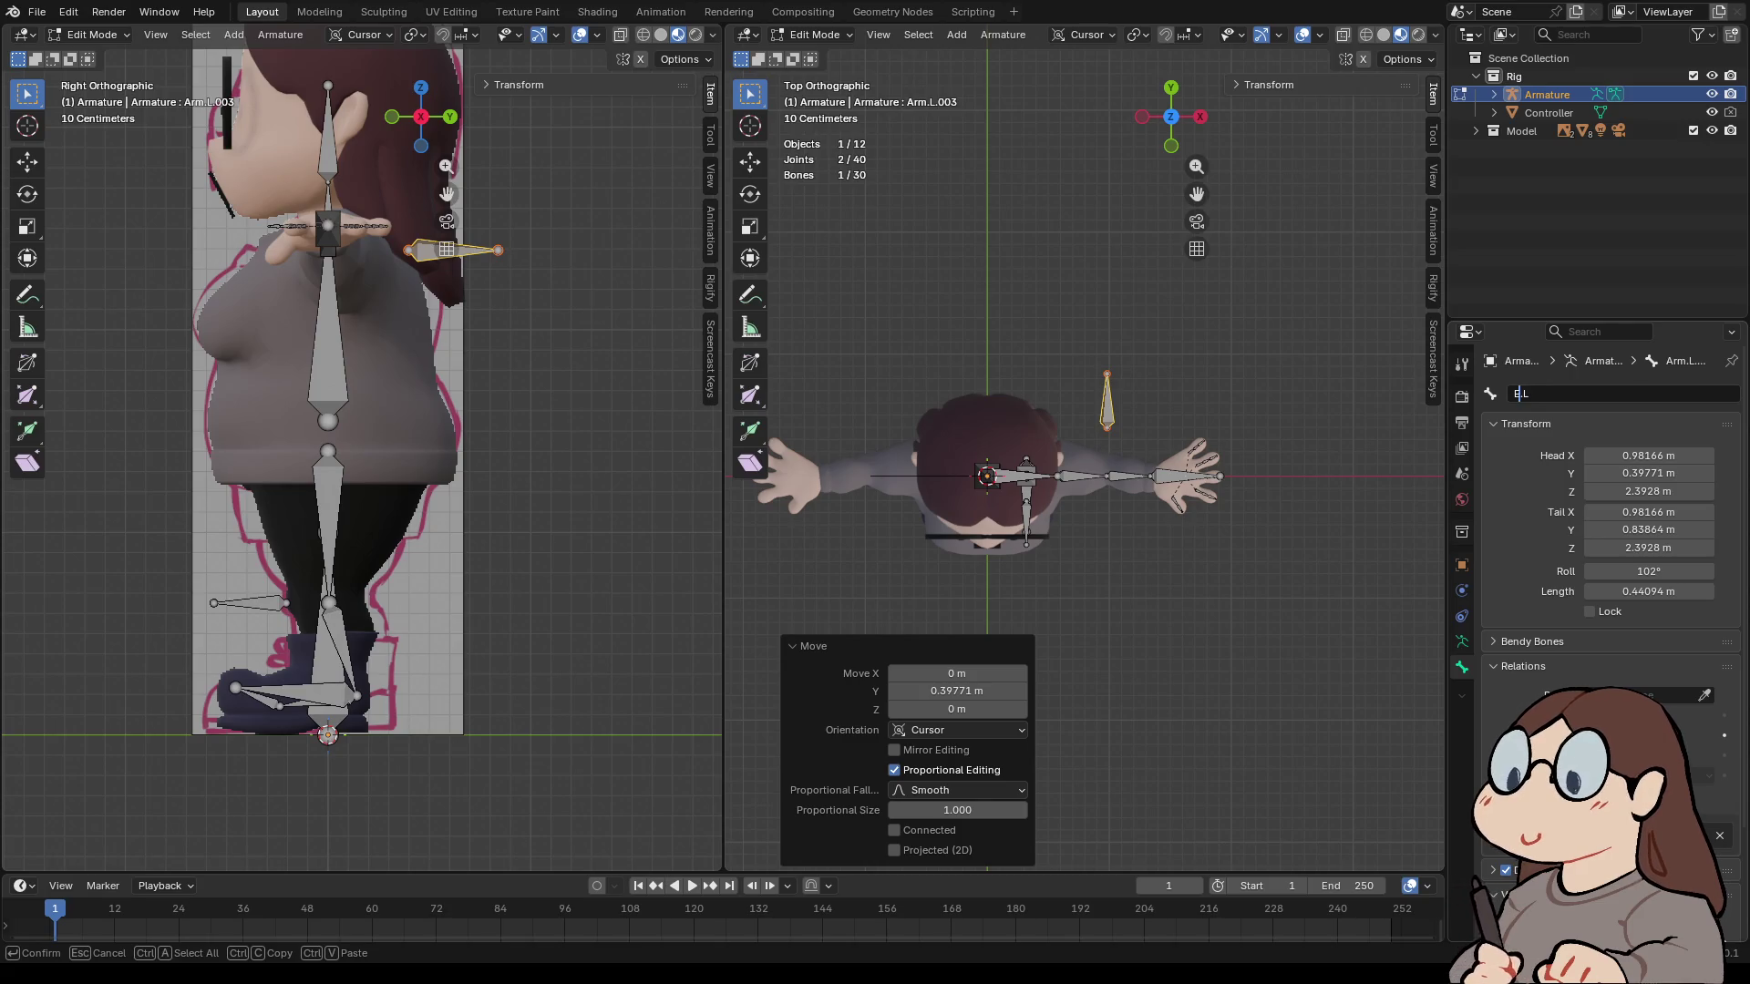
{"action": "key", "text": "BackSpace"}
{"action": "key", "text": "BackSpace"}
{"action": "key", "text": "BackSpace"}
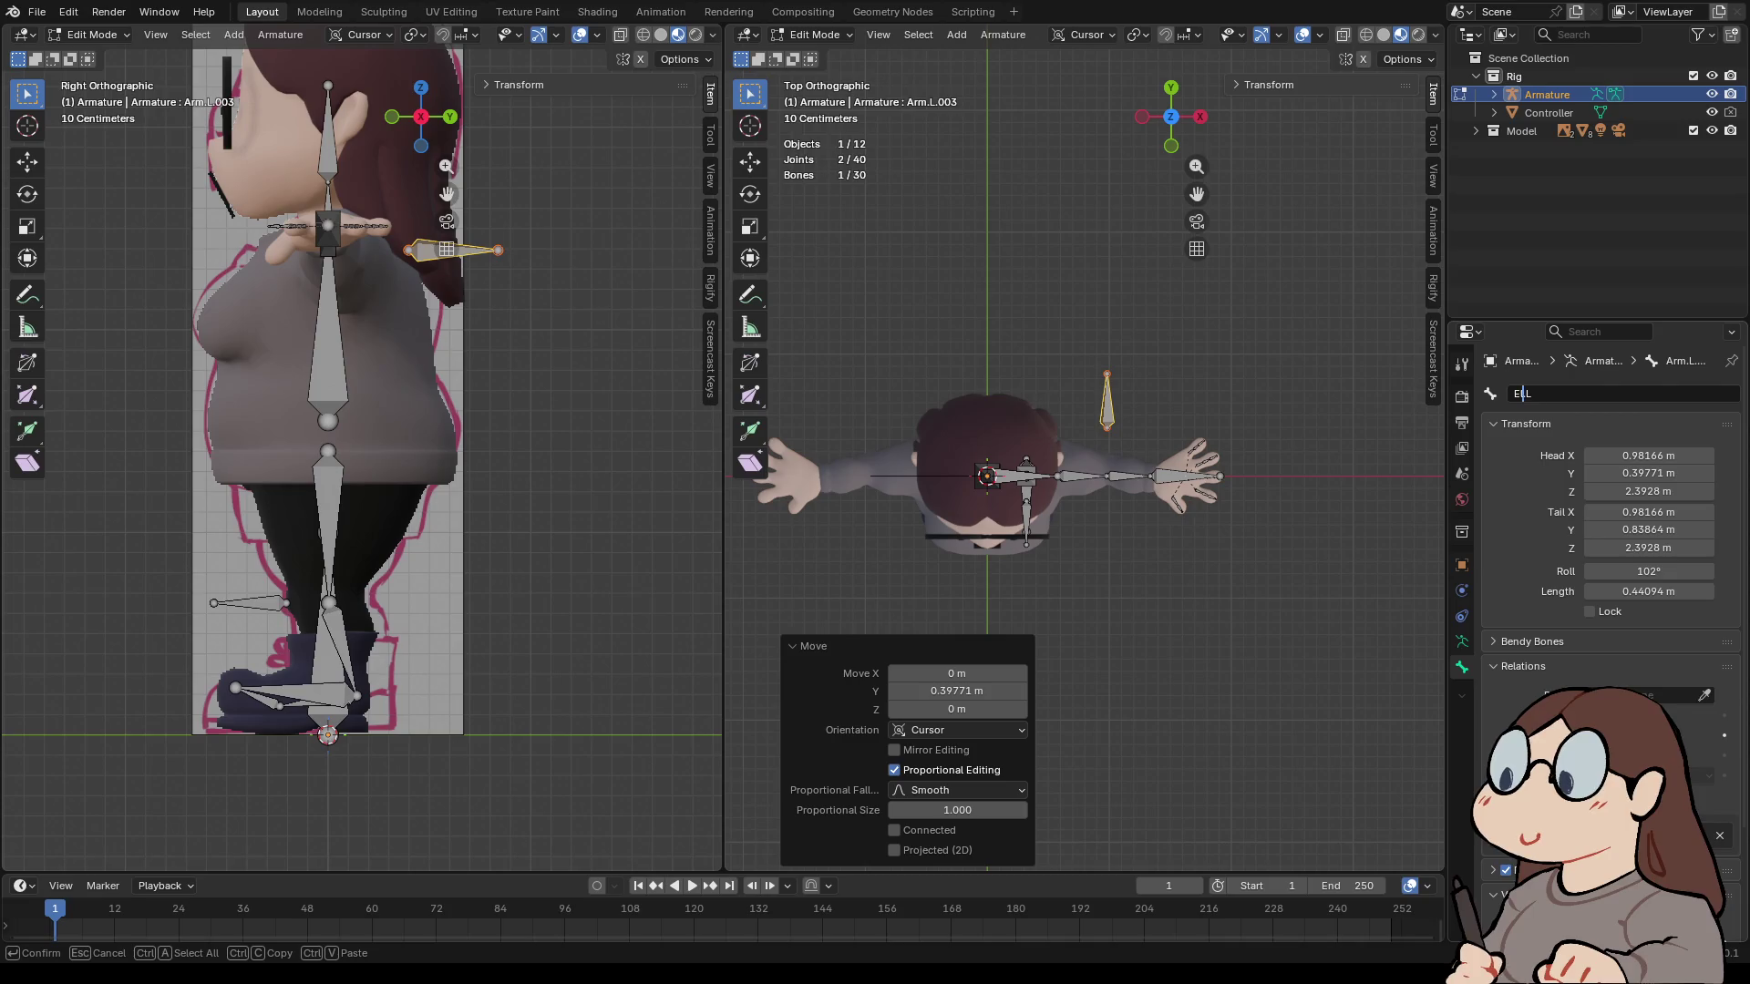
{"action": "type", "text": "lbow."}
{"action": "key", "text": "Return"}
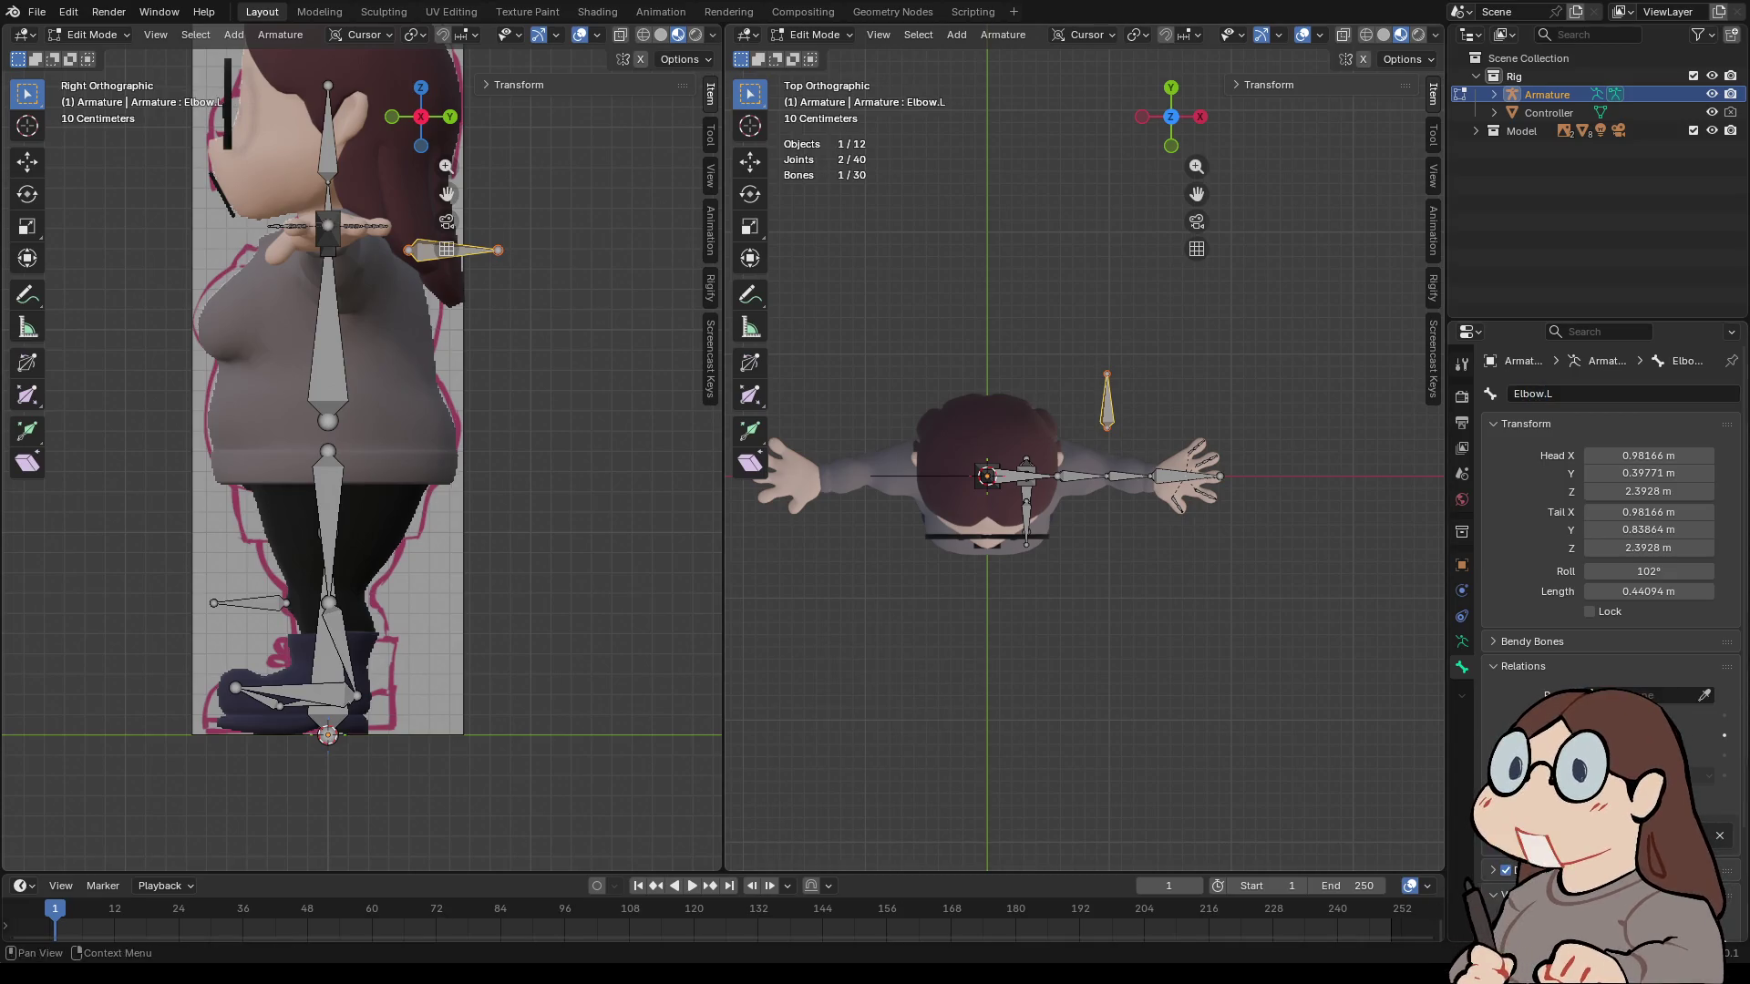
{"action": "left_click", "coordinate": [1171, 145]}
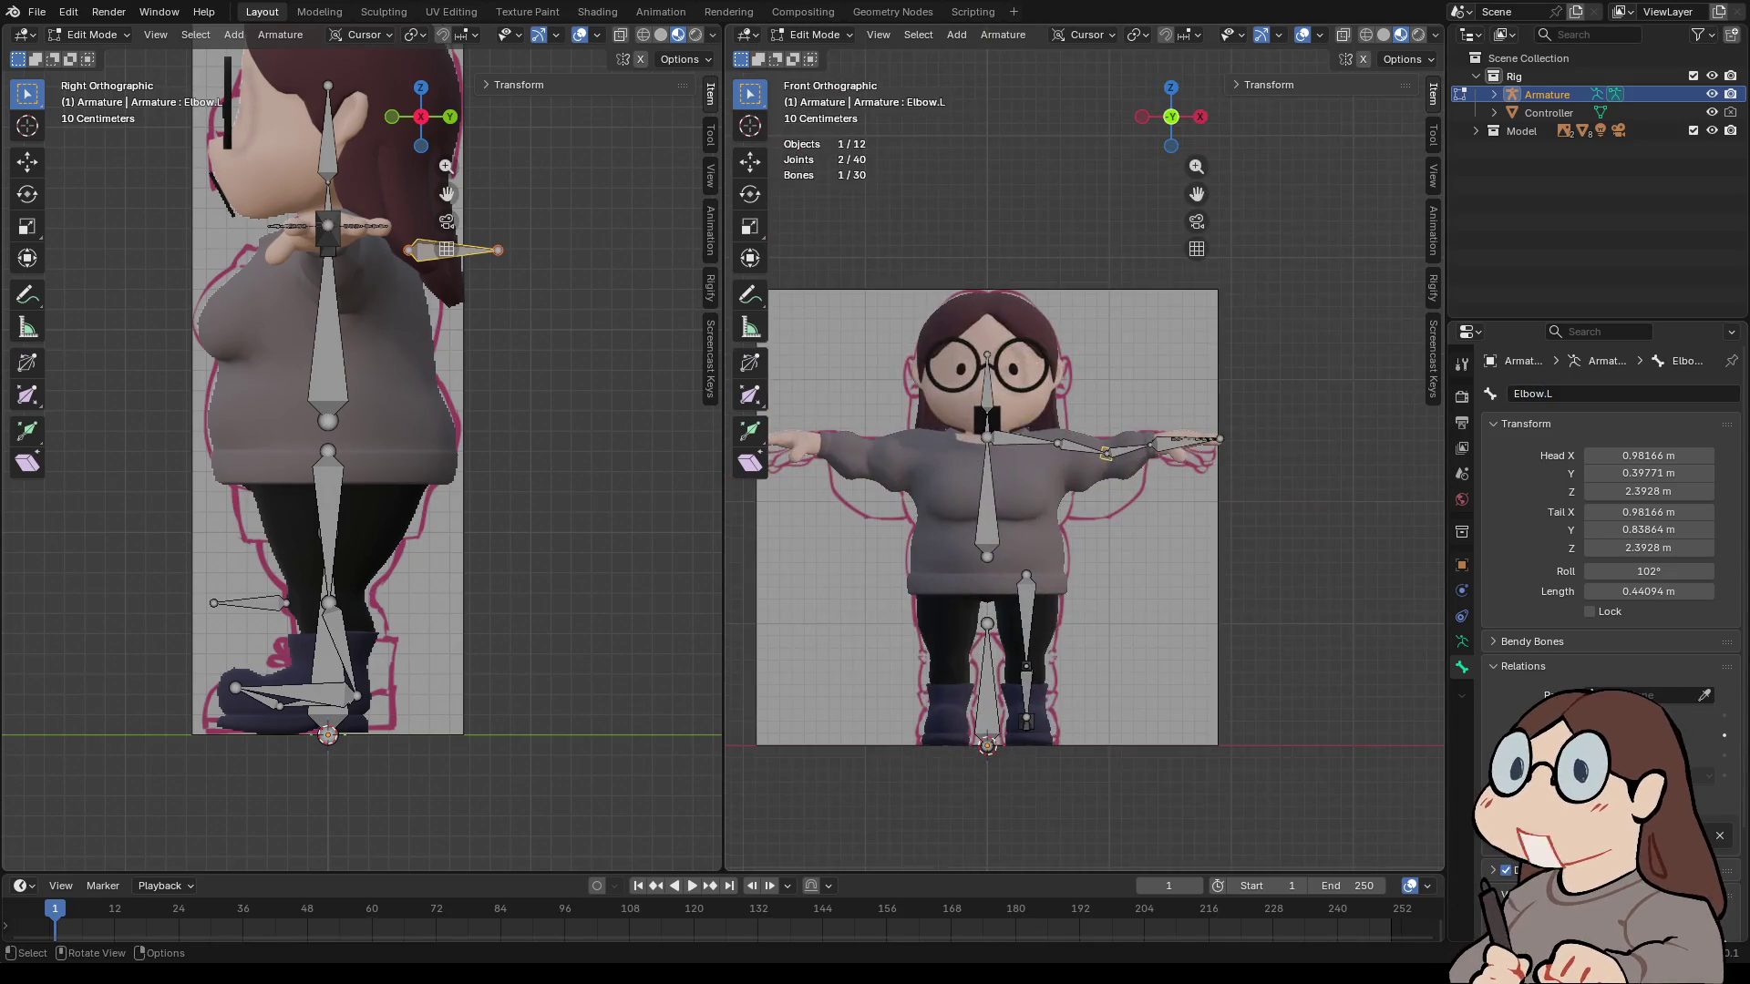
- Name the pole bone in front of the left knee Knee.L
{"action": "left_click", "coordinate": [213, 603]}
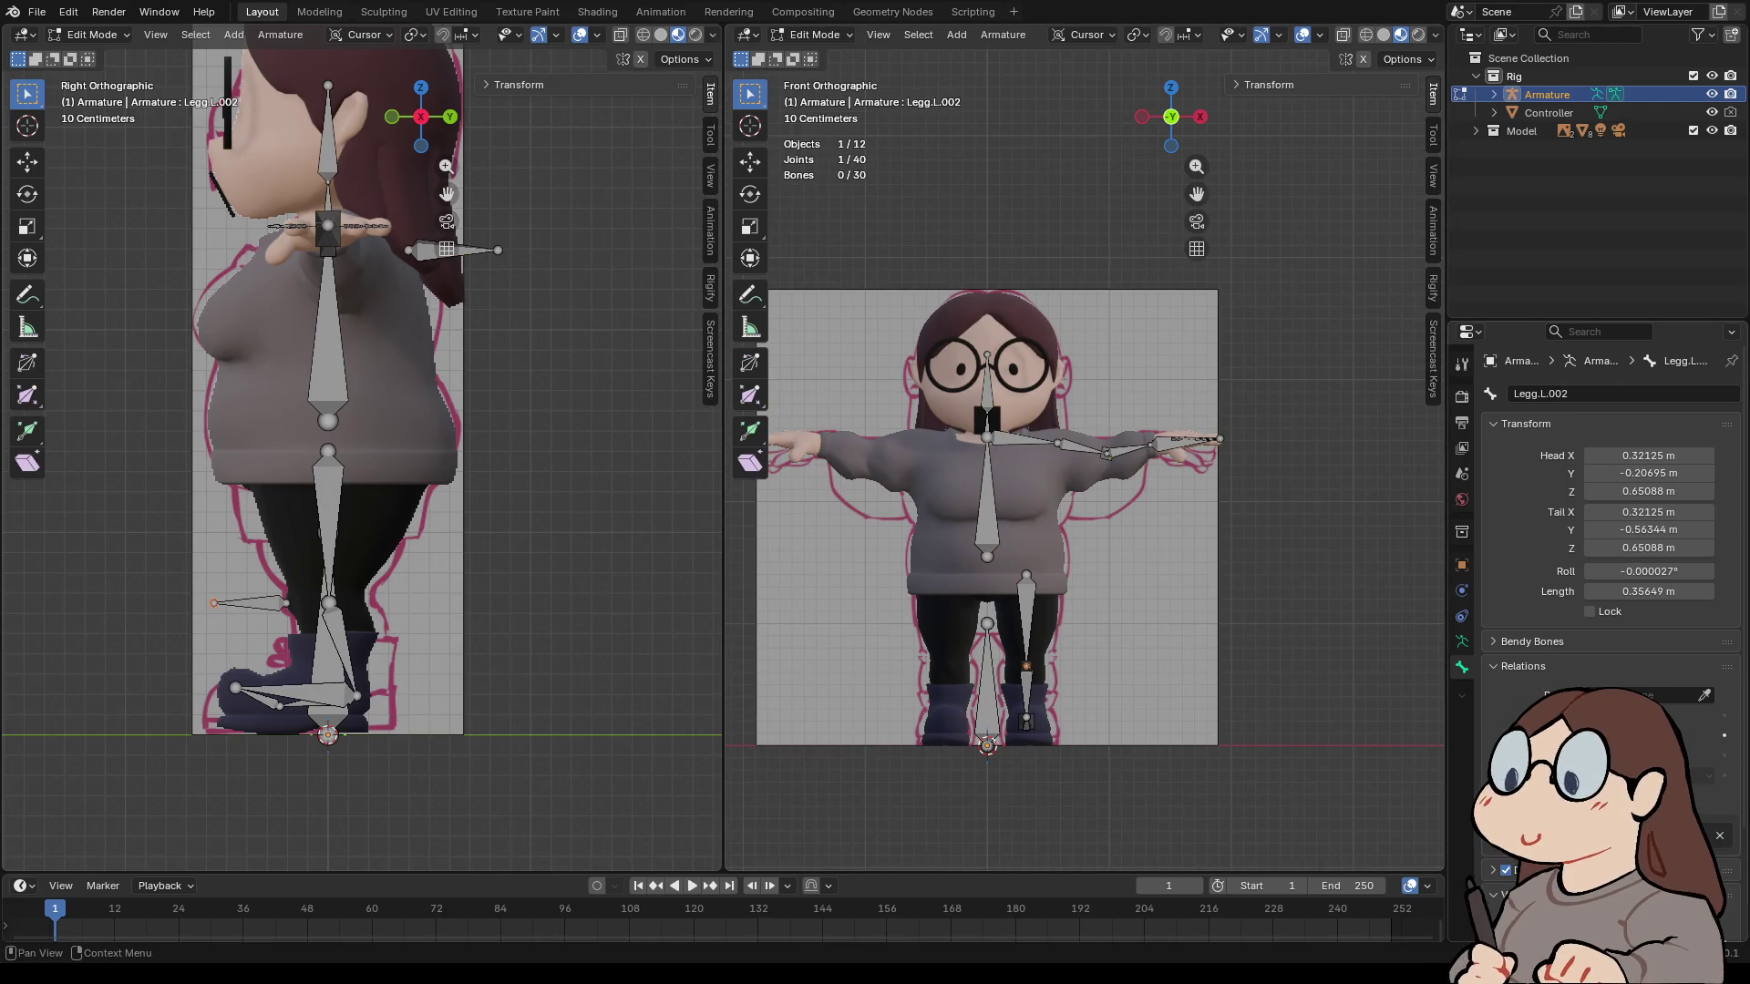
{"action": "left_click", "coordinate": [1540, 394]}
{"action": "type", "text": "Knee.L"}
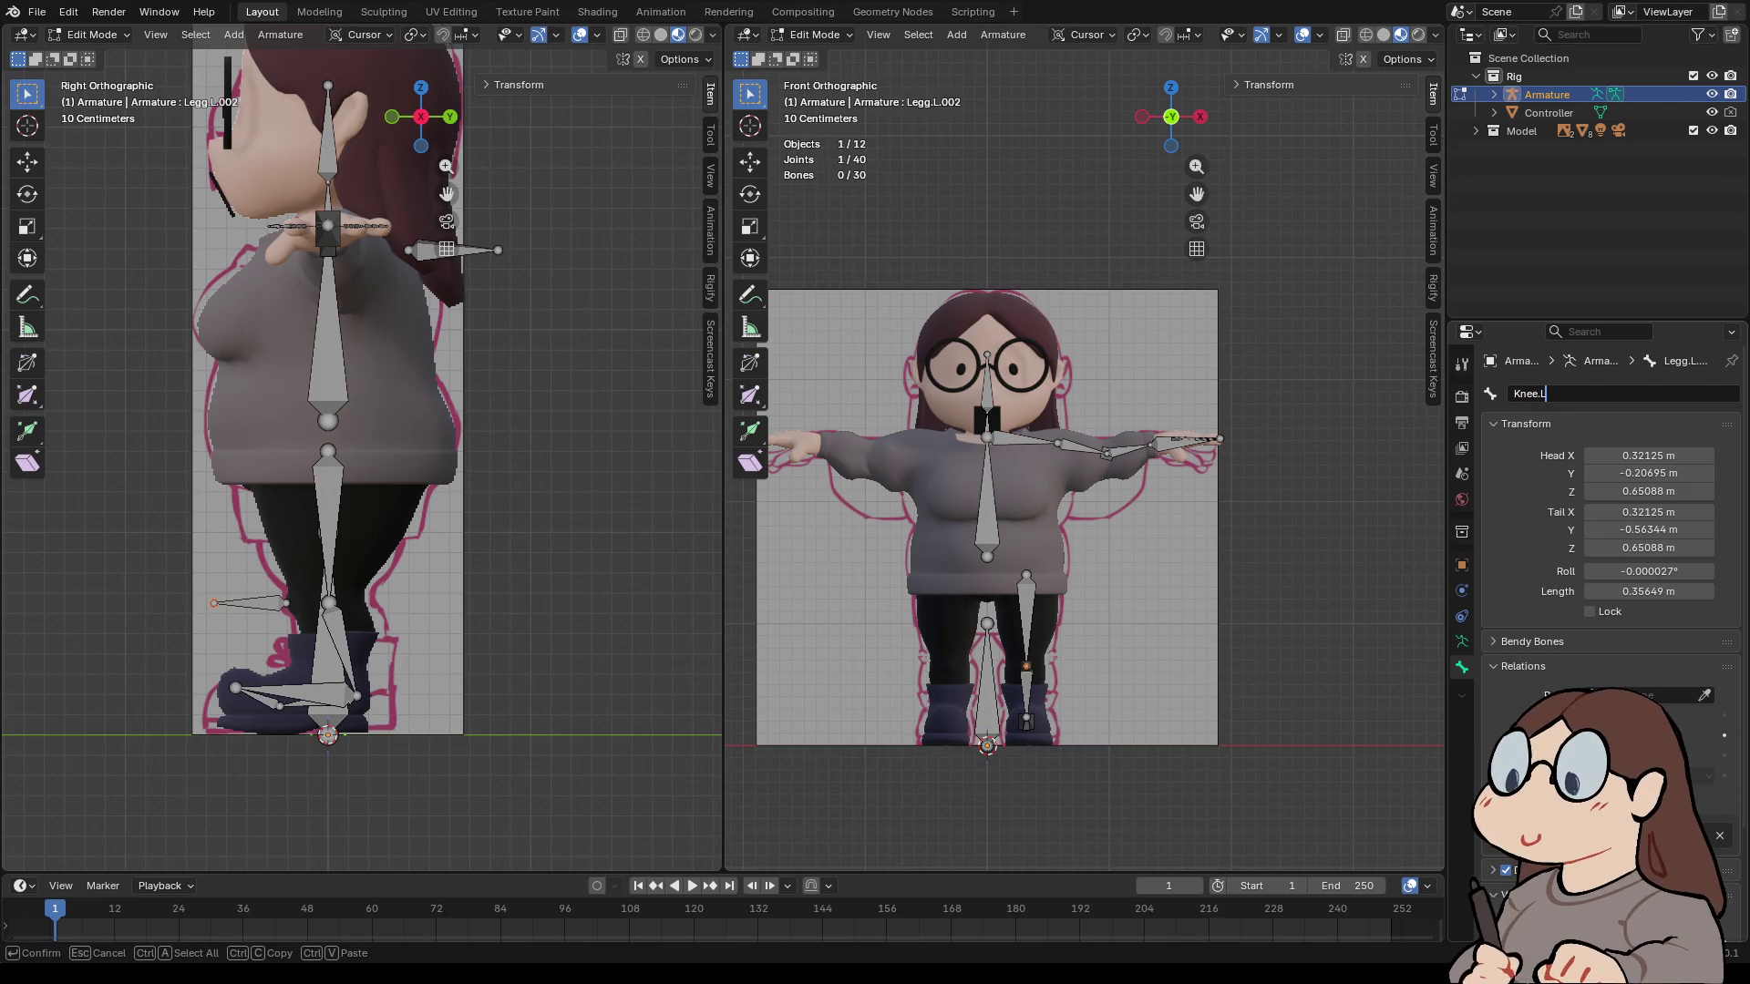
{"action": "key", "text": "Return"}
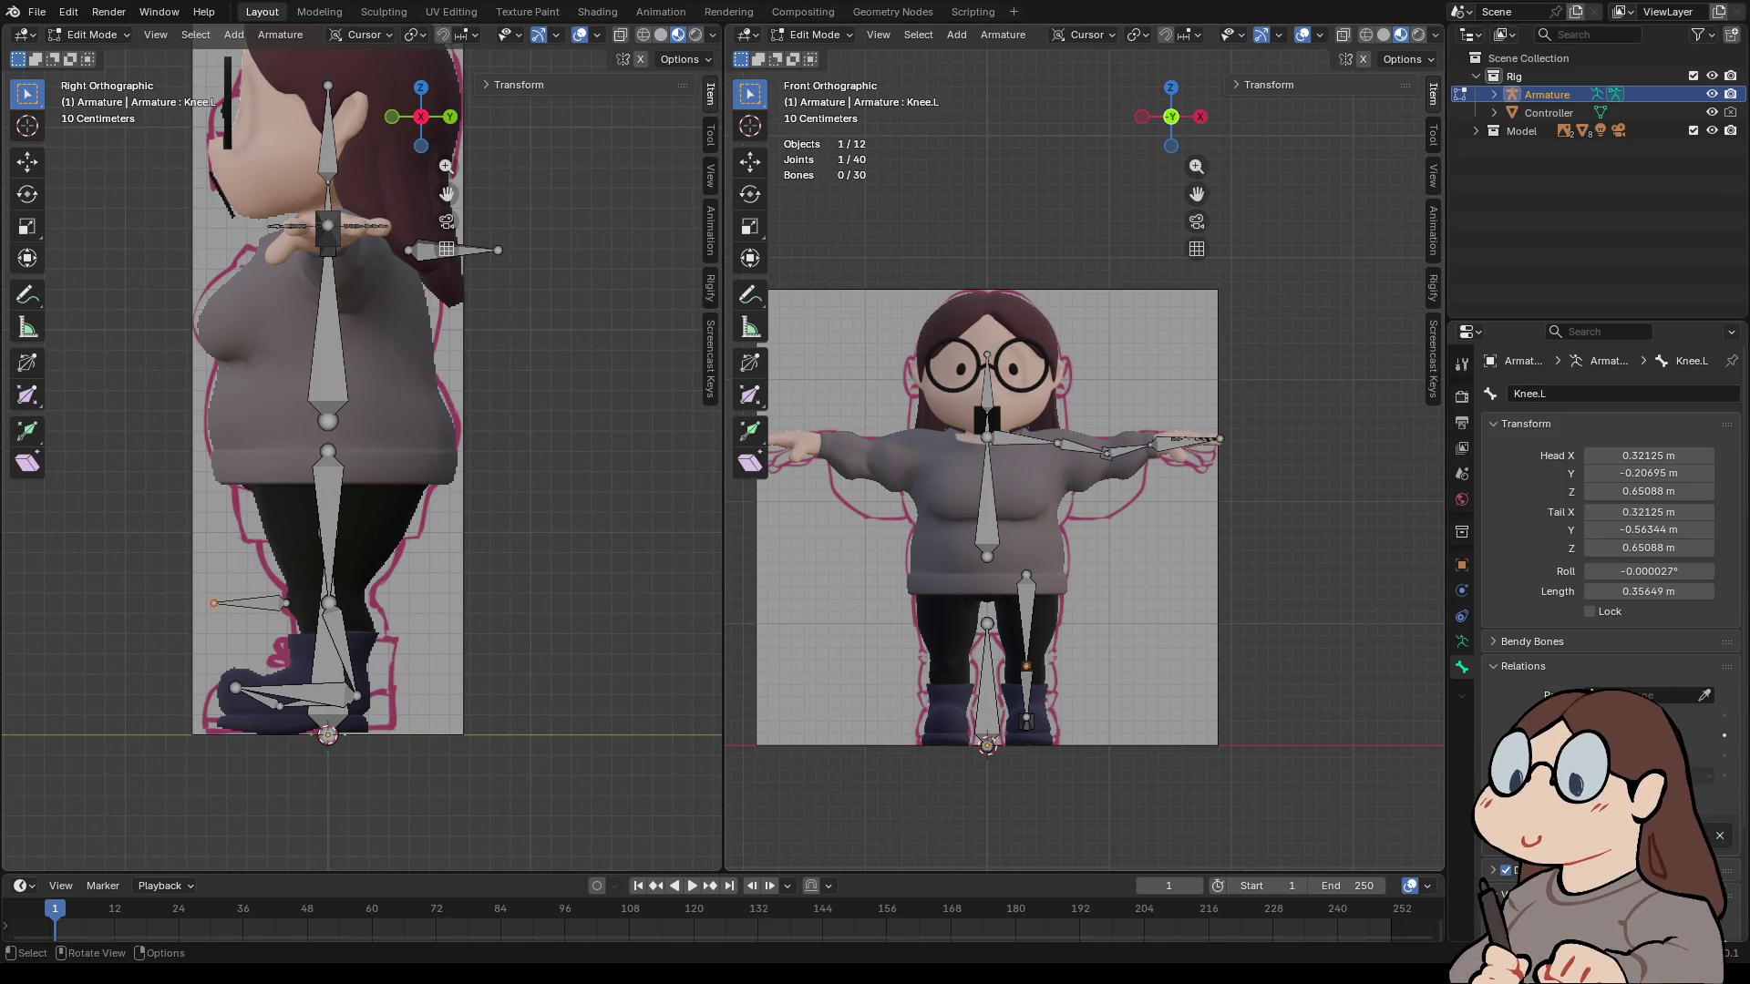
{"action": "scroll", "coordinate": [1084, 458], "scroll_direction": "up", "scroll_amount": 3}
{"action": "mouse_move", "coordinate": [1085, 456]}
{"action": "middle_mouse_down"}
{"action": "mouse_move", "coordinate": [984, 446]}
{"action": "mouse_move", "coordinate": [1012, 419]}
{"action": "mouse_move", "coordinate": [1066, 438]}
{"action": "mouse_move", "coordinate": [875, 428]}
{"action": "mouse_move", "coordinate": [893, 346]}
{"action": "mouse_move", "coordinate": [911, 510]}
{"action": "mouse_move", "coordinate": [1021, 465]}
{"action": "mouse_move", "coordinate": [1020, 411]}
{"action": "middle_mouse_up"}
{"action": "middle_click_drag", "start_coordinate": [893, 401], "coordinate": [751, 547], "text": "shift"}
- Duplicate the Head bone behind the head as Head.001 and assign it a parent
{"action": "left_click", "coordinate": [740, 556]}
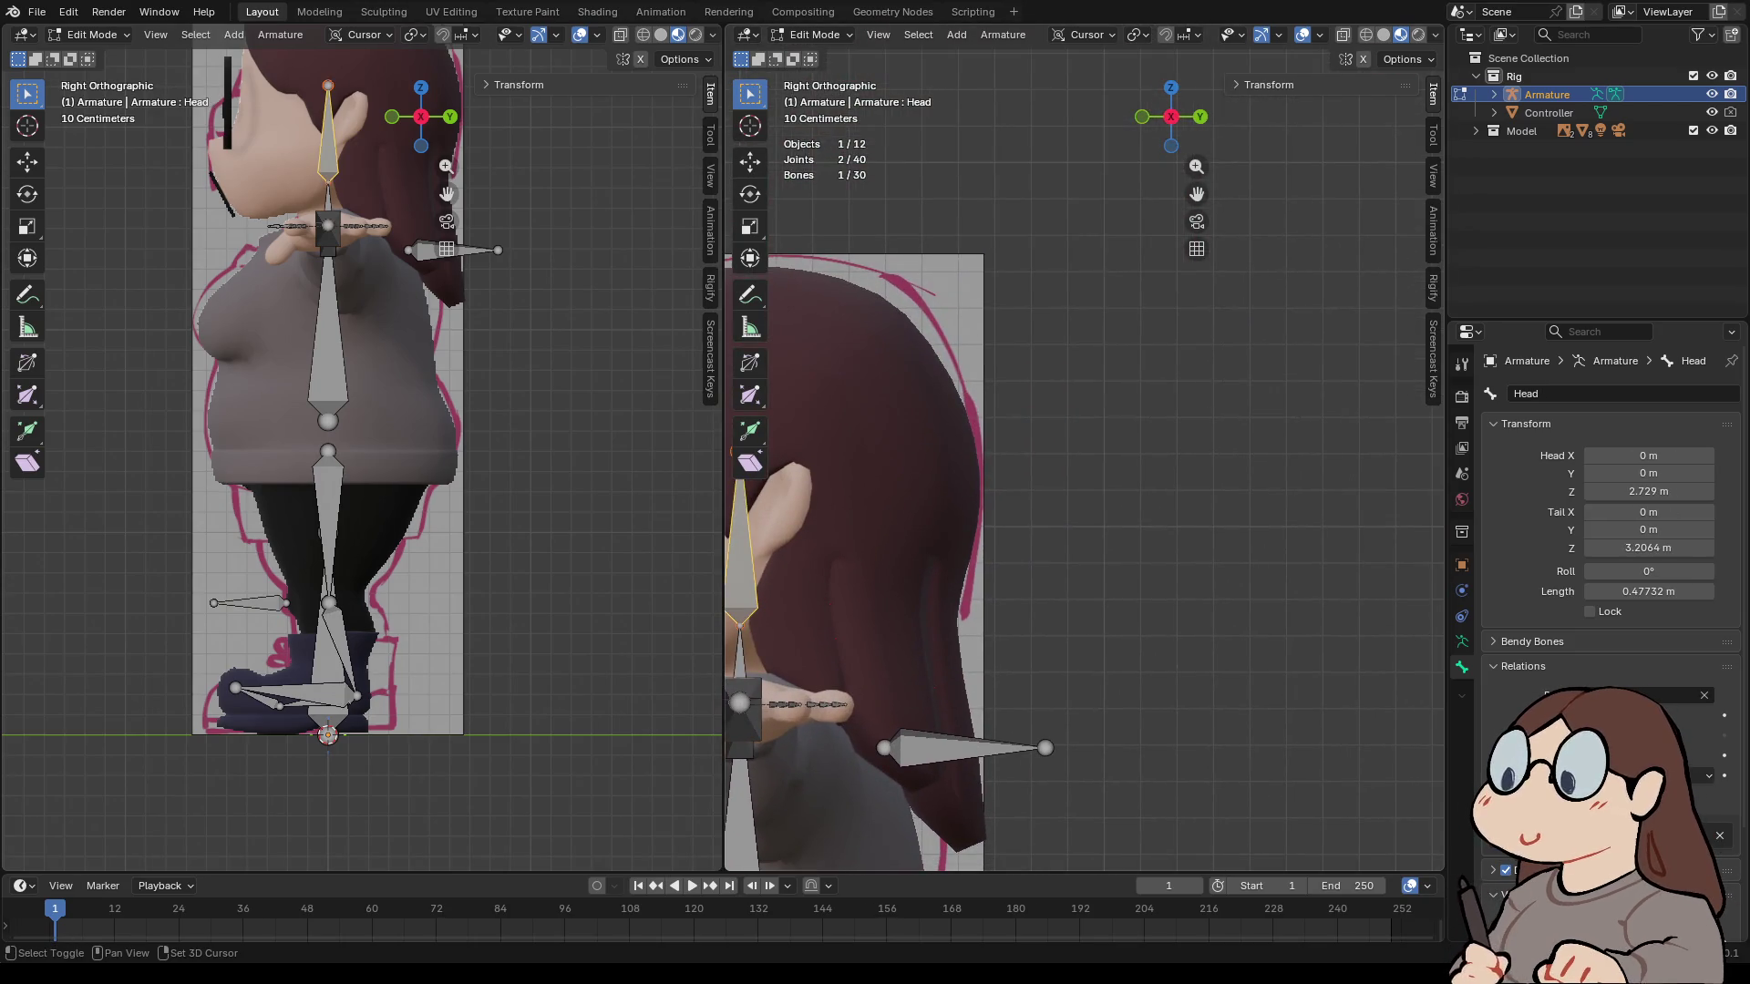
{"action": "key", "text": "shift+a"}
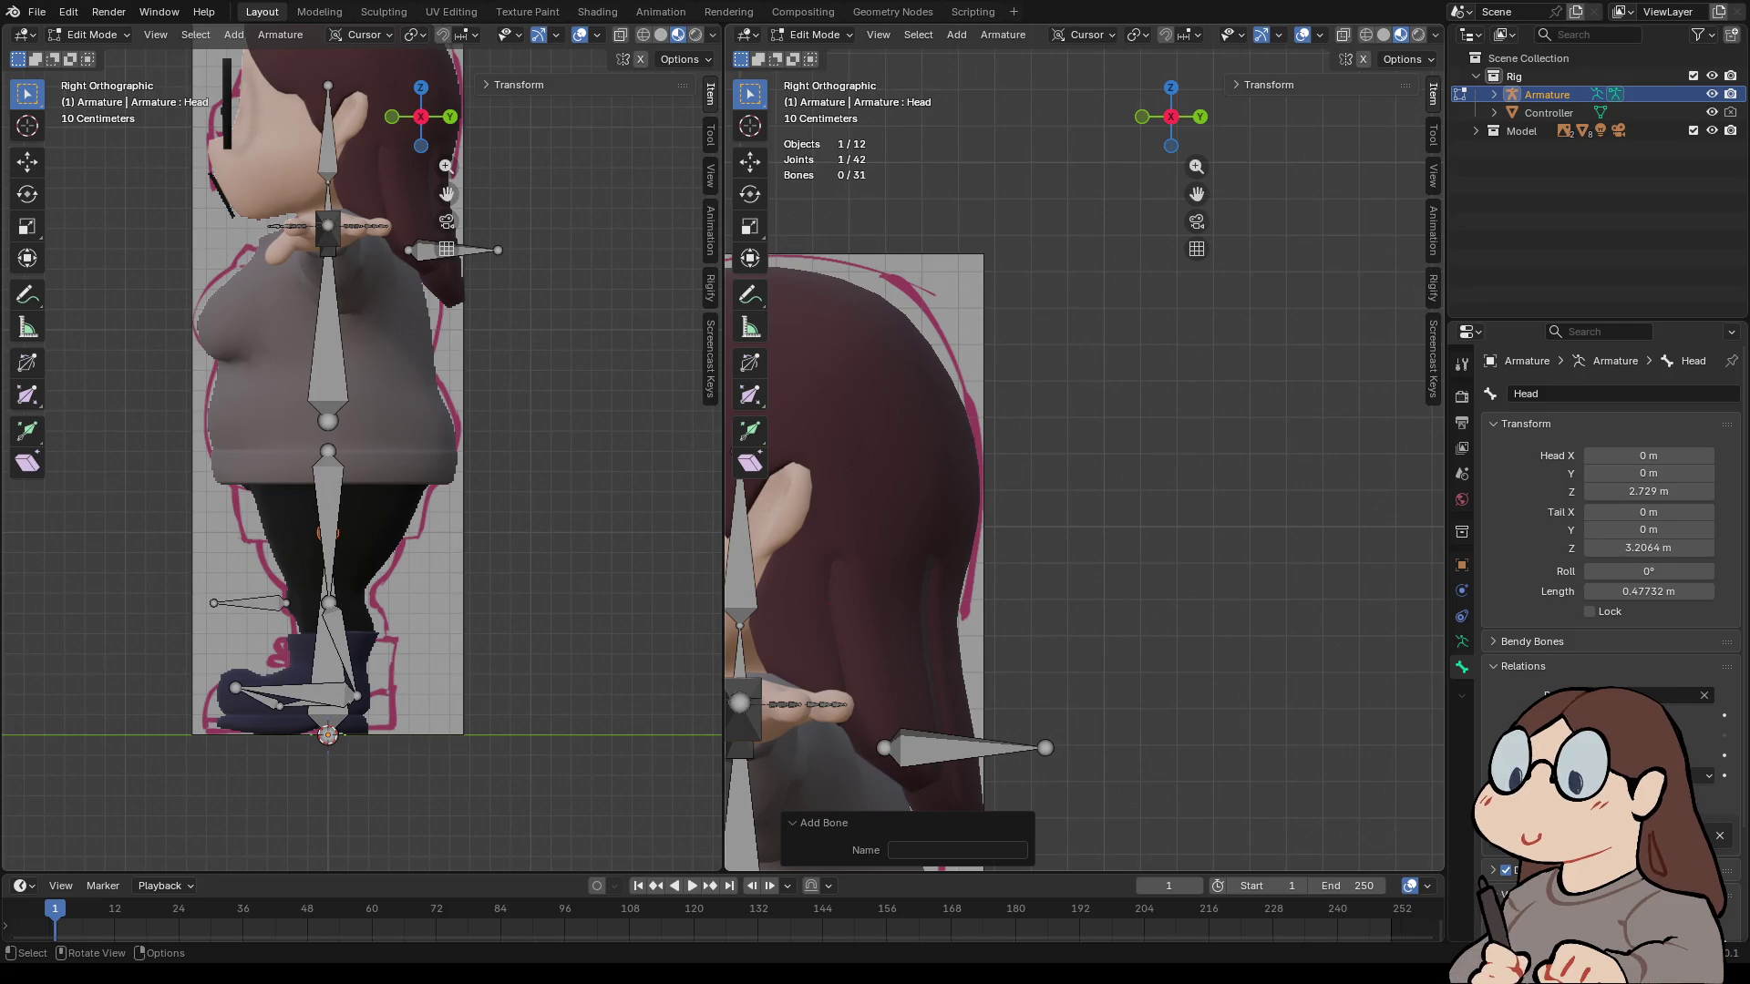
{"action": "key", "text": "shift+d"}
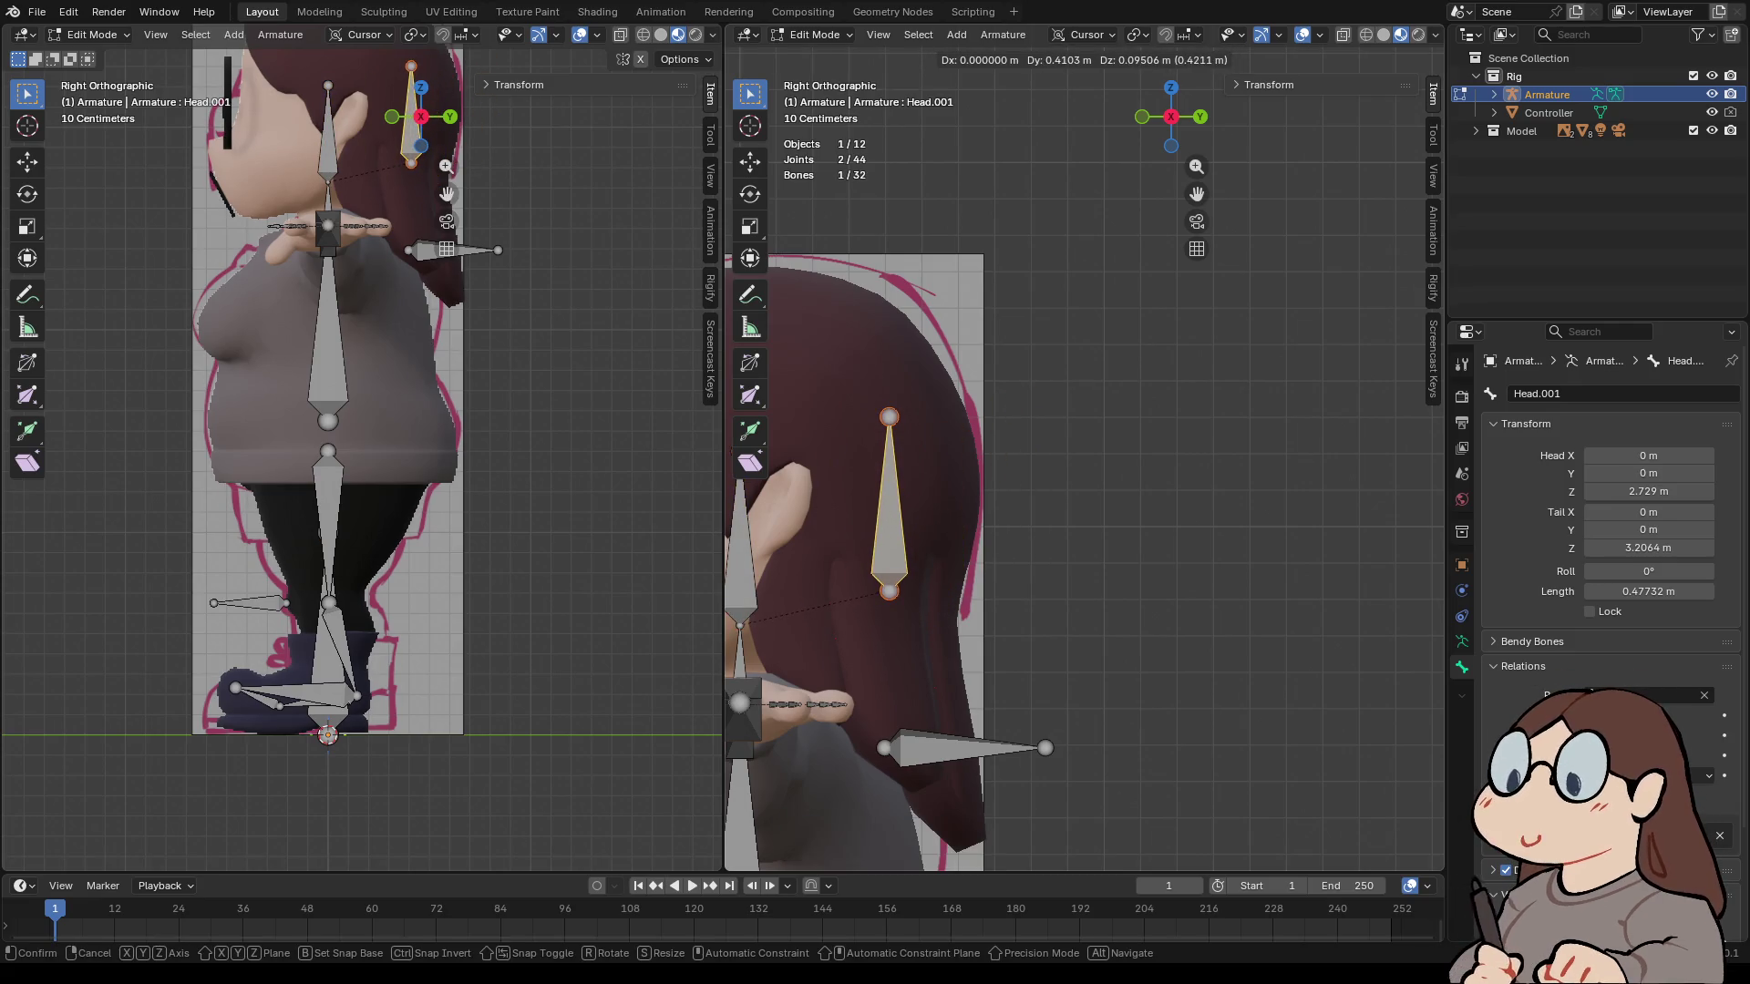
{"action": "key", "text": "Return"}
{"action": "scroll", "coordinate": [1084, 460], "scroll_direction": "down", "scroll_amount": 4}
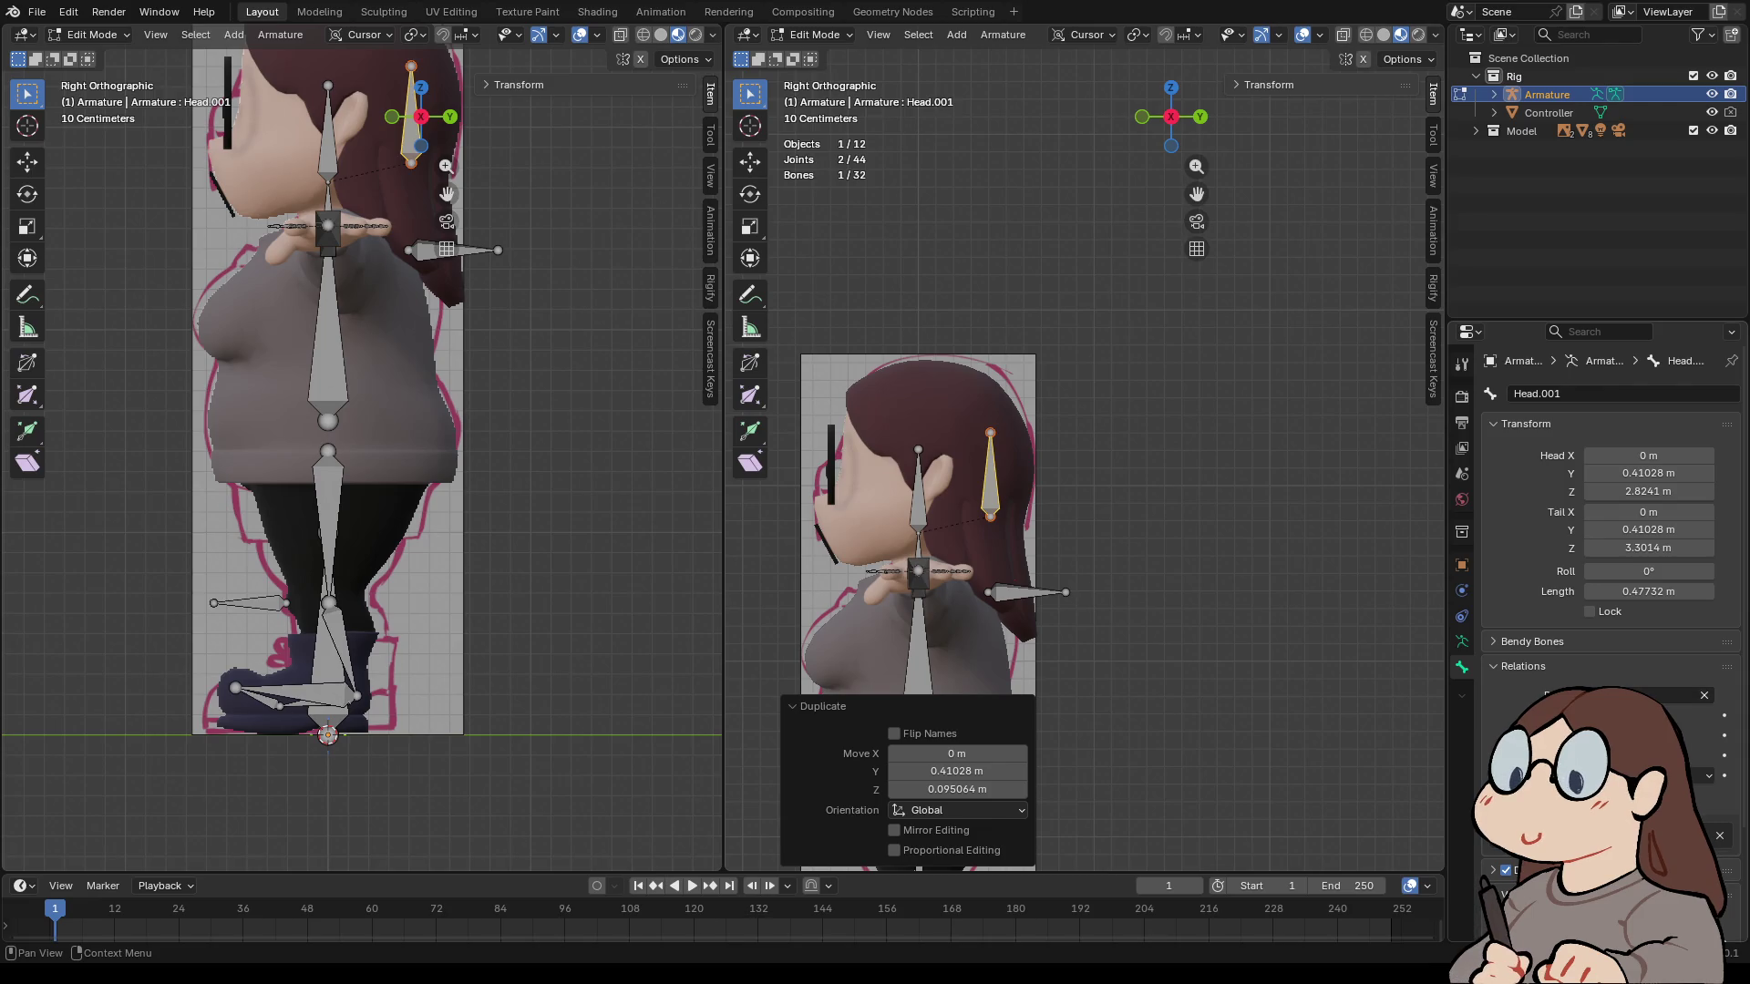
{"action": "left_click", "coordinate": [1622, 695]}
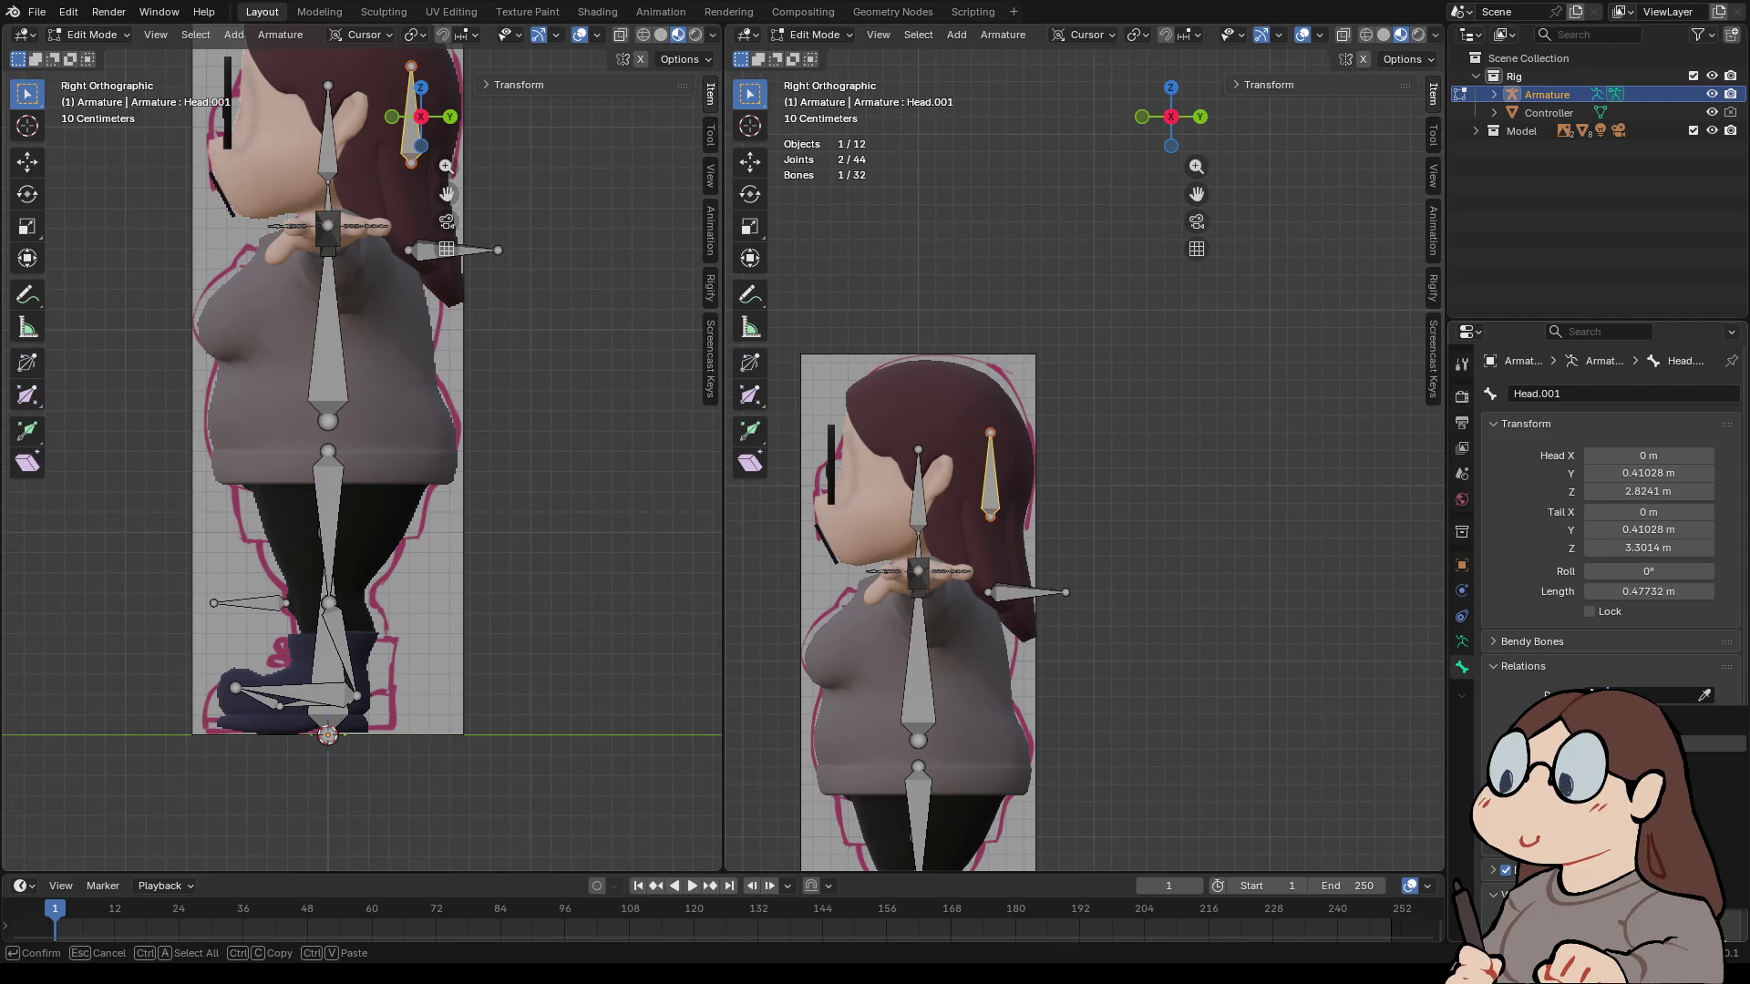
{"action": "key", "text": "Return"}
- Swing Head.001's tail down and raise its joint toward the hairline
{"action": "left_click", "coordinate": [990, 434]}
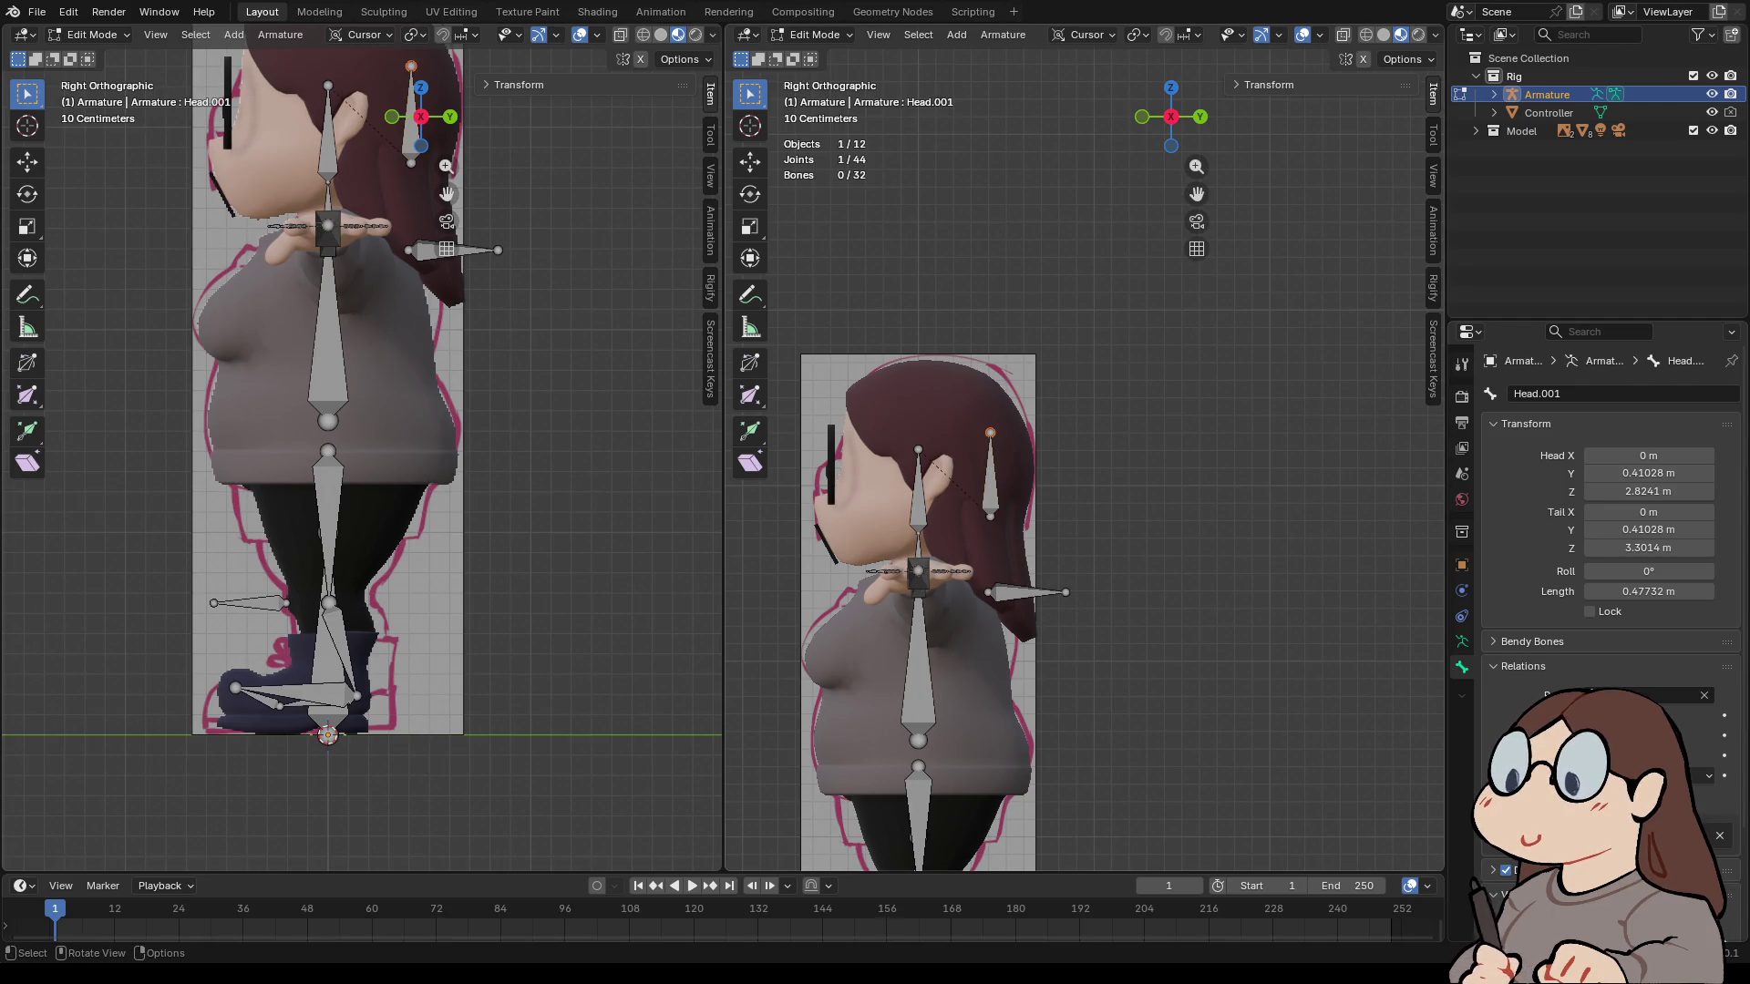
{"action": "key", "text": "r"}
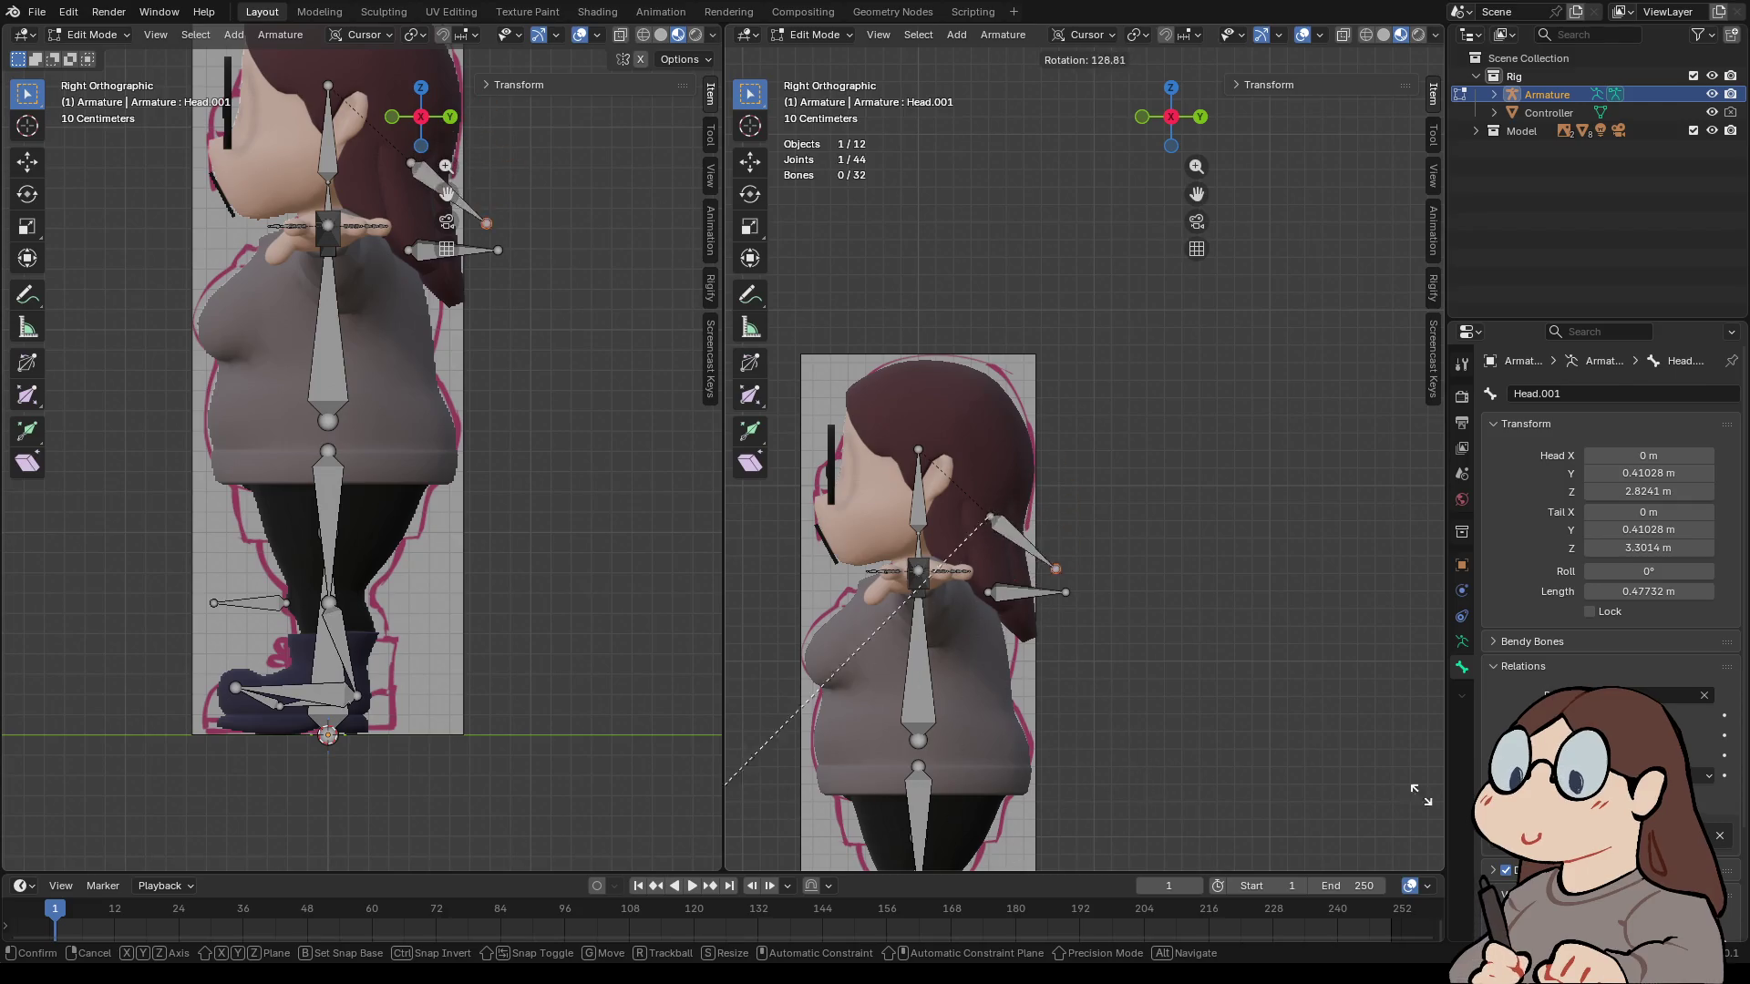
{"action": "left_click", "coordinate": [1208, 504]}
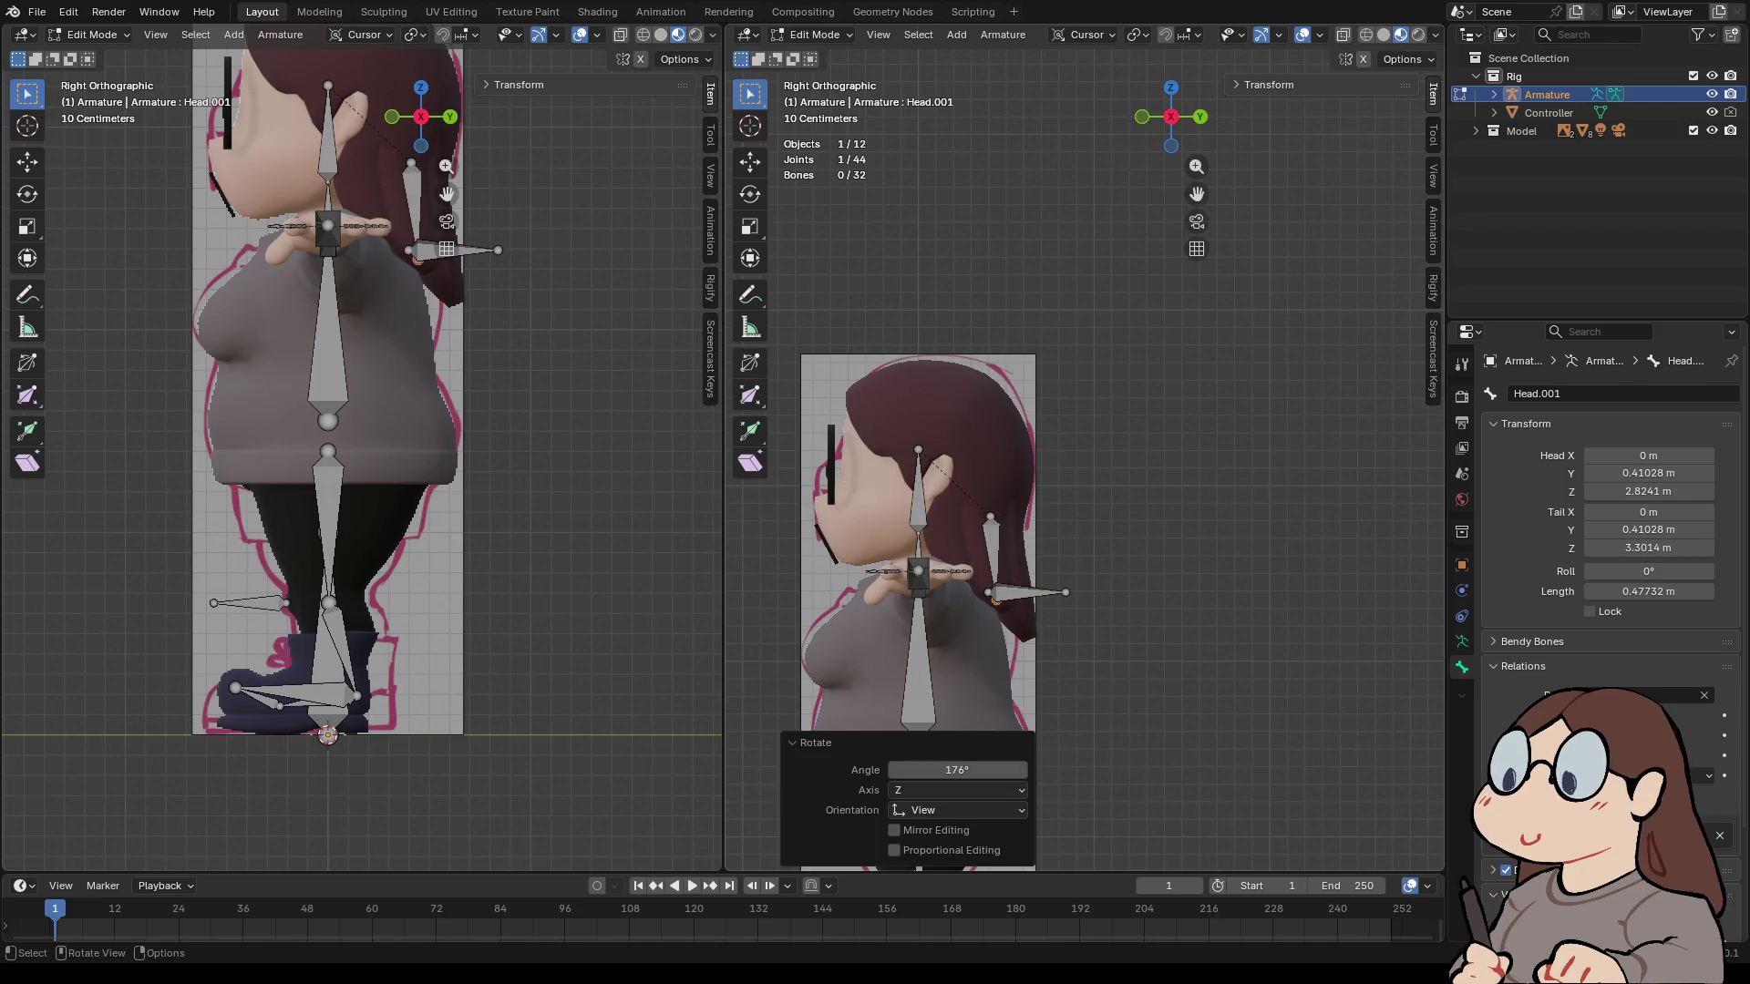
{"action": "key", "text": "g"}
{"action": "key", "text": "Return"}
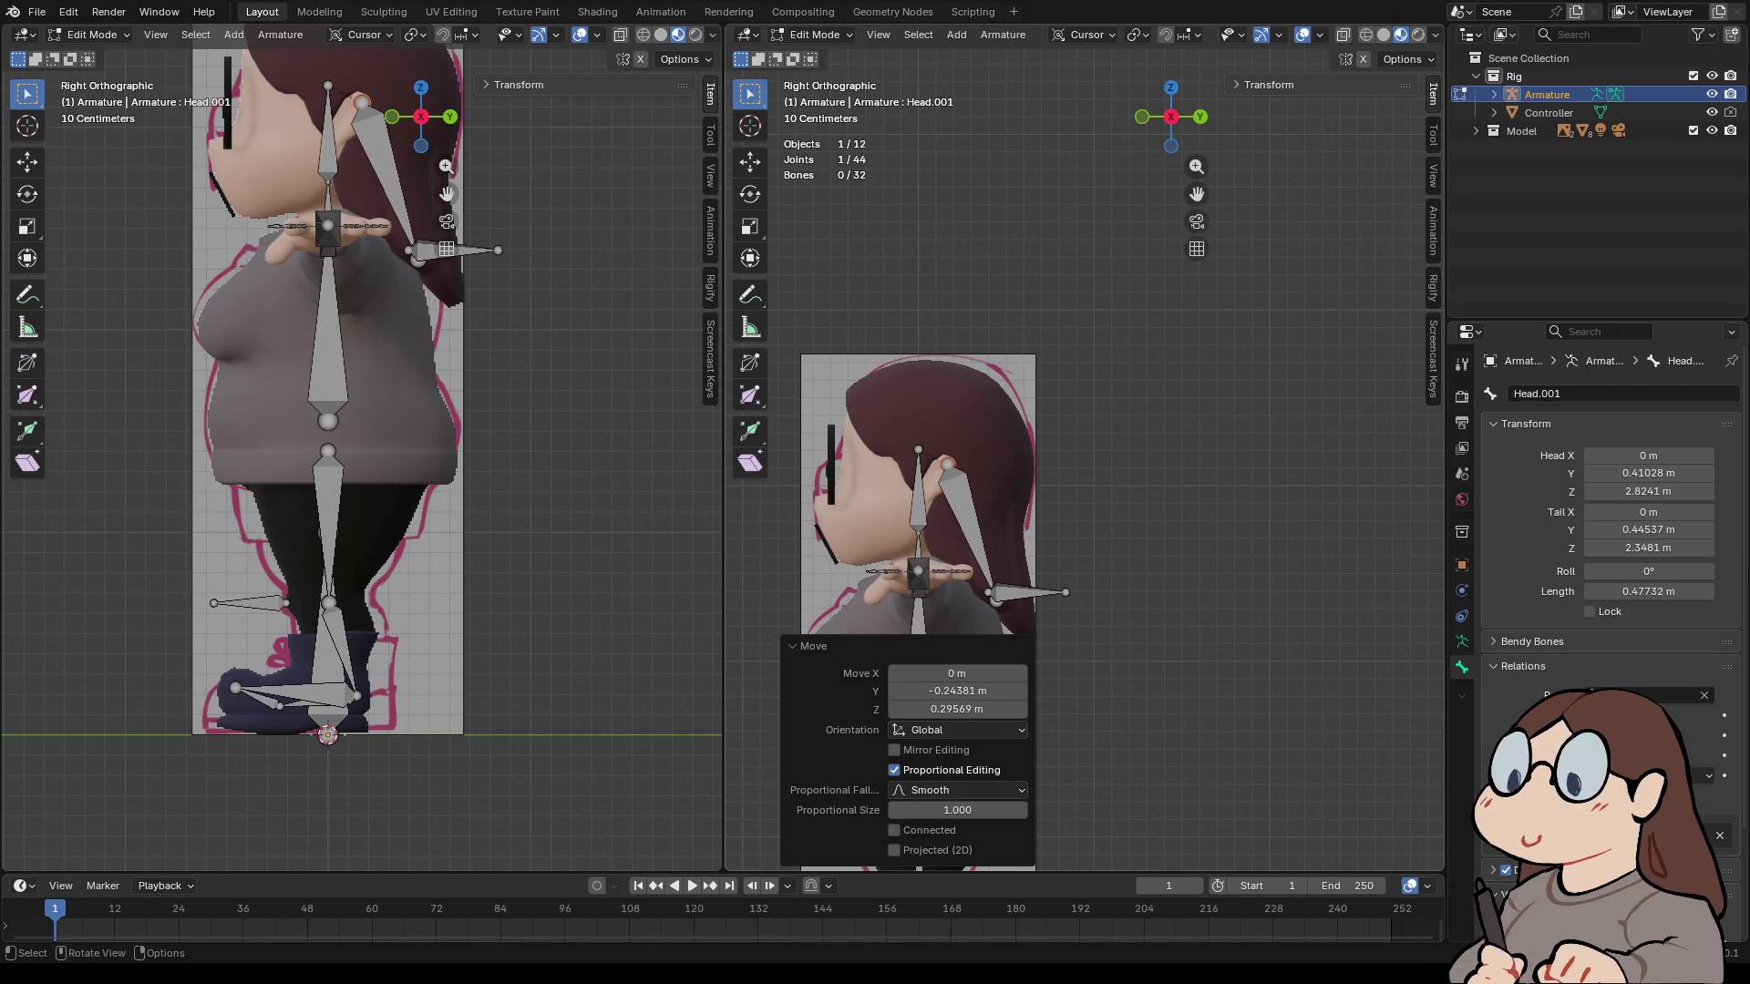
{"action": "key", "text": "g"}
{"action": "key", "text": "Return"}
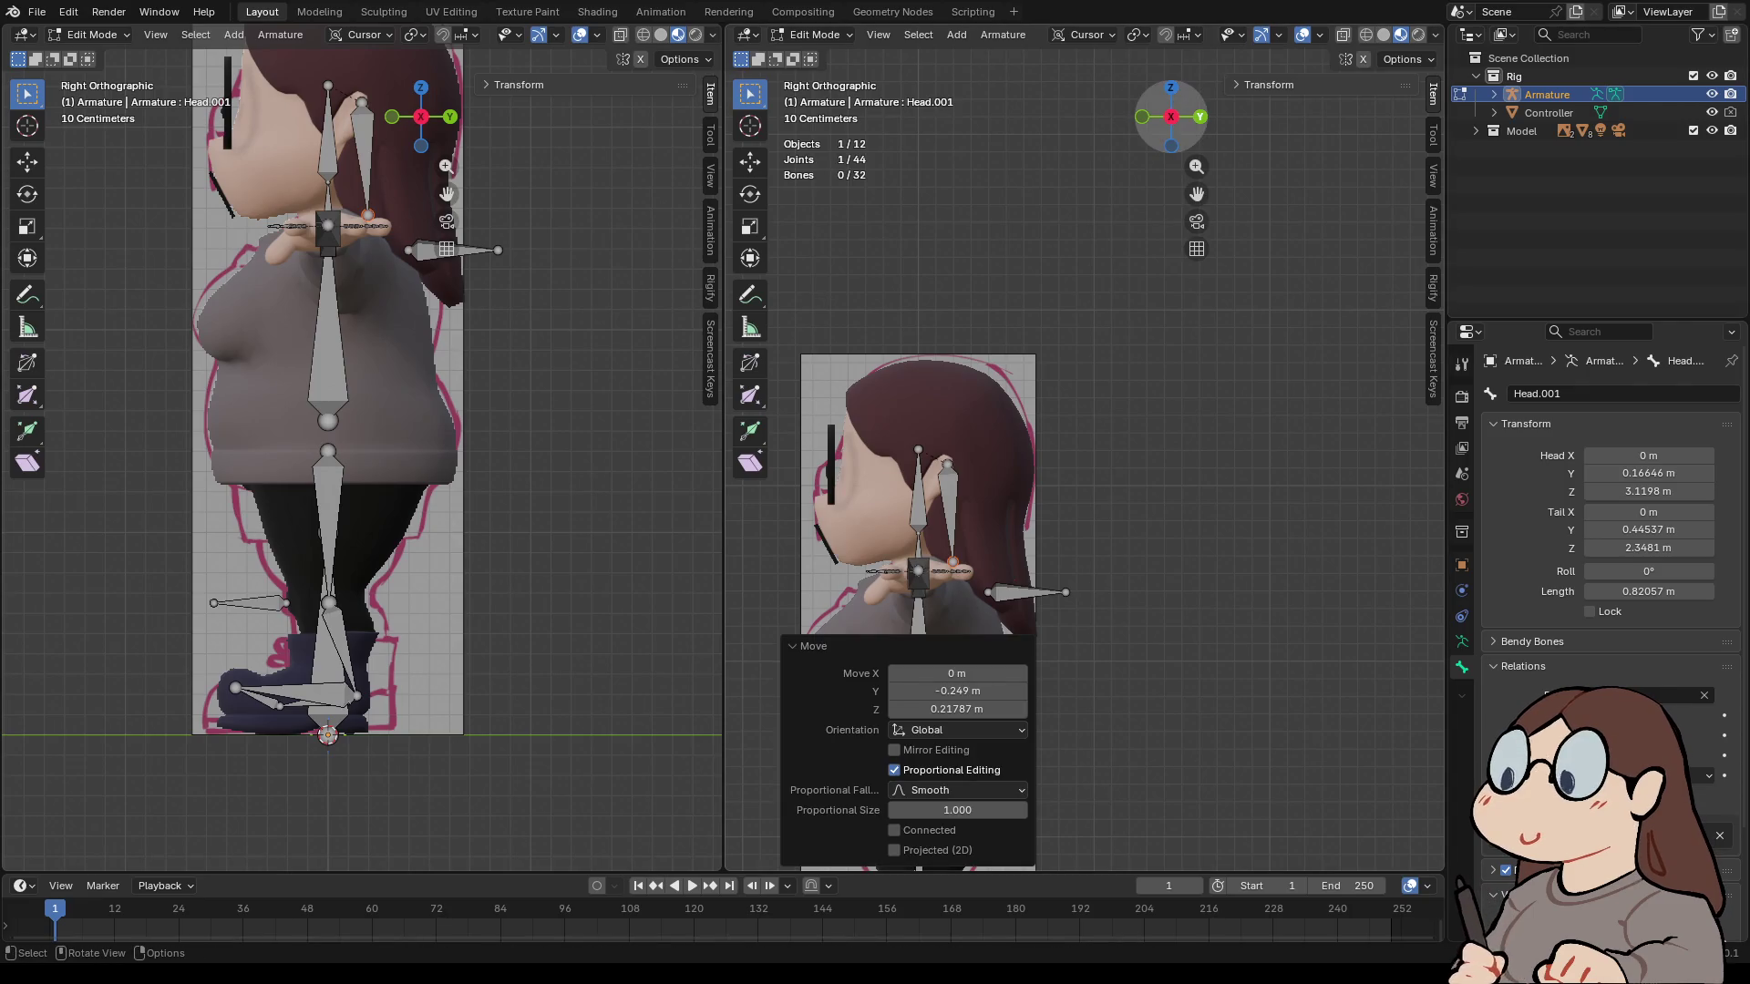
- From the back view, slide Head.001 along X beside the head's left ear
{"action": "key", "text": "ctrl+KP_1"}
{"action": "scroll", "coordinate": [1085, 460], "scroll_direction": "up", "scroll_amount": 4}
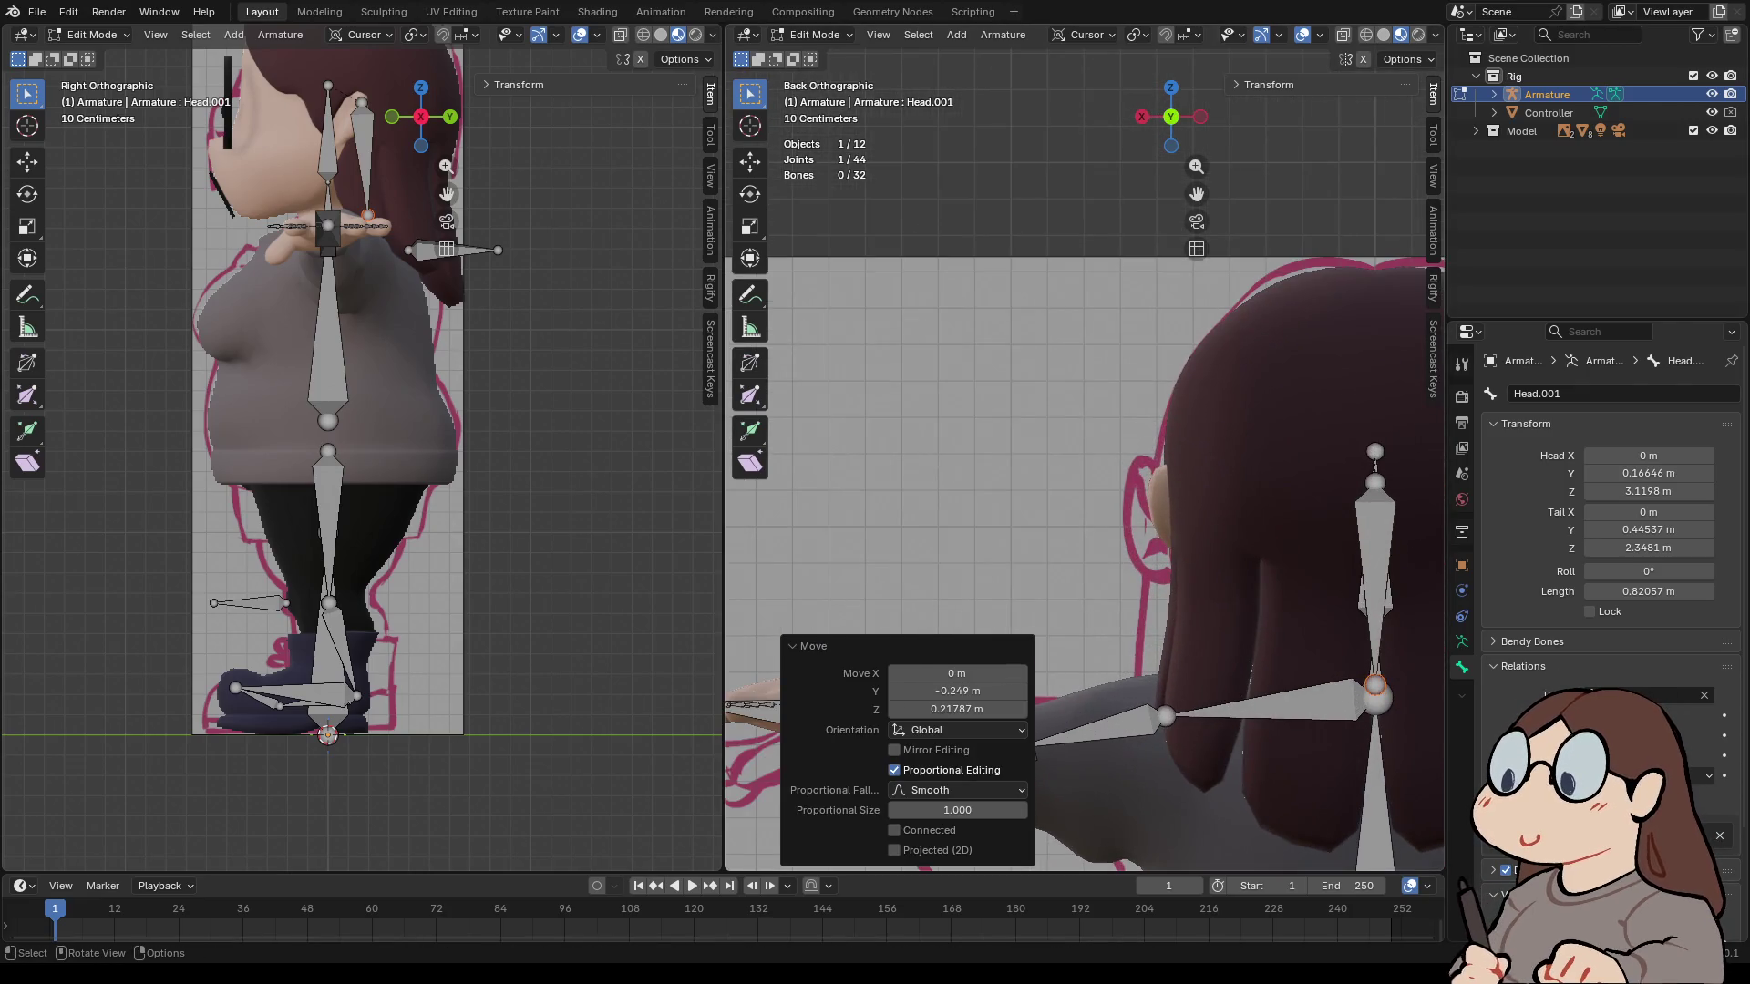
{"action": "middle_click_drag", "start_coordinate": [1084, 460], "coordinate": [944, 423], "text": "shift"}
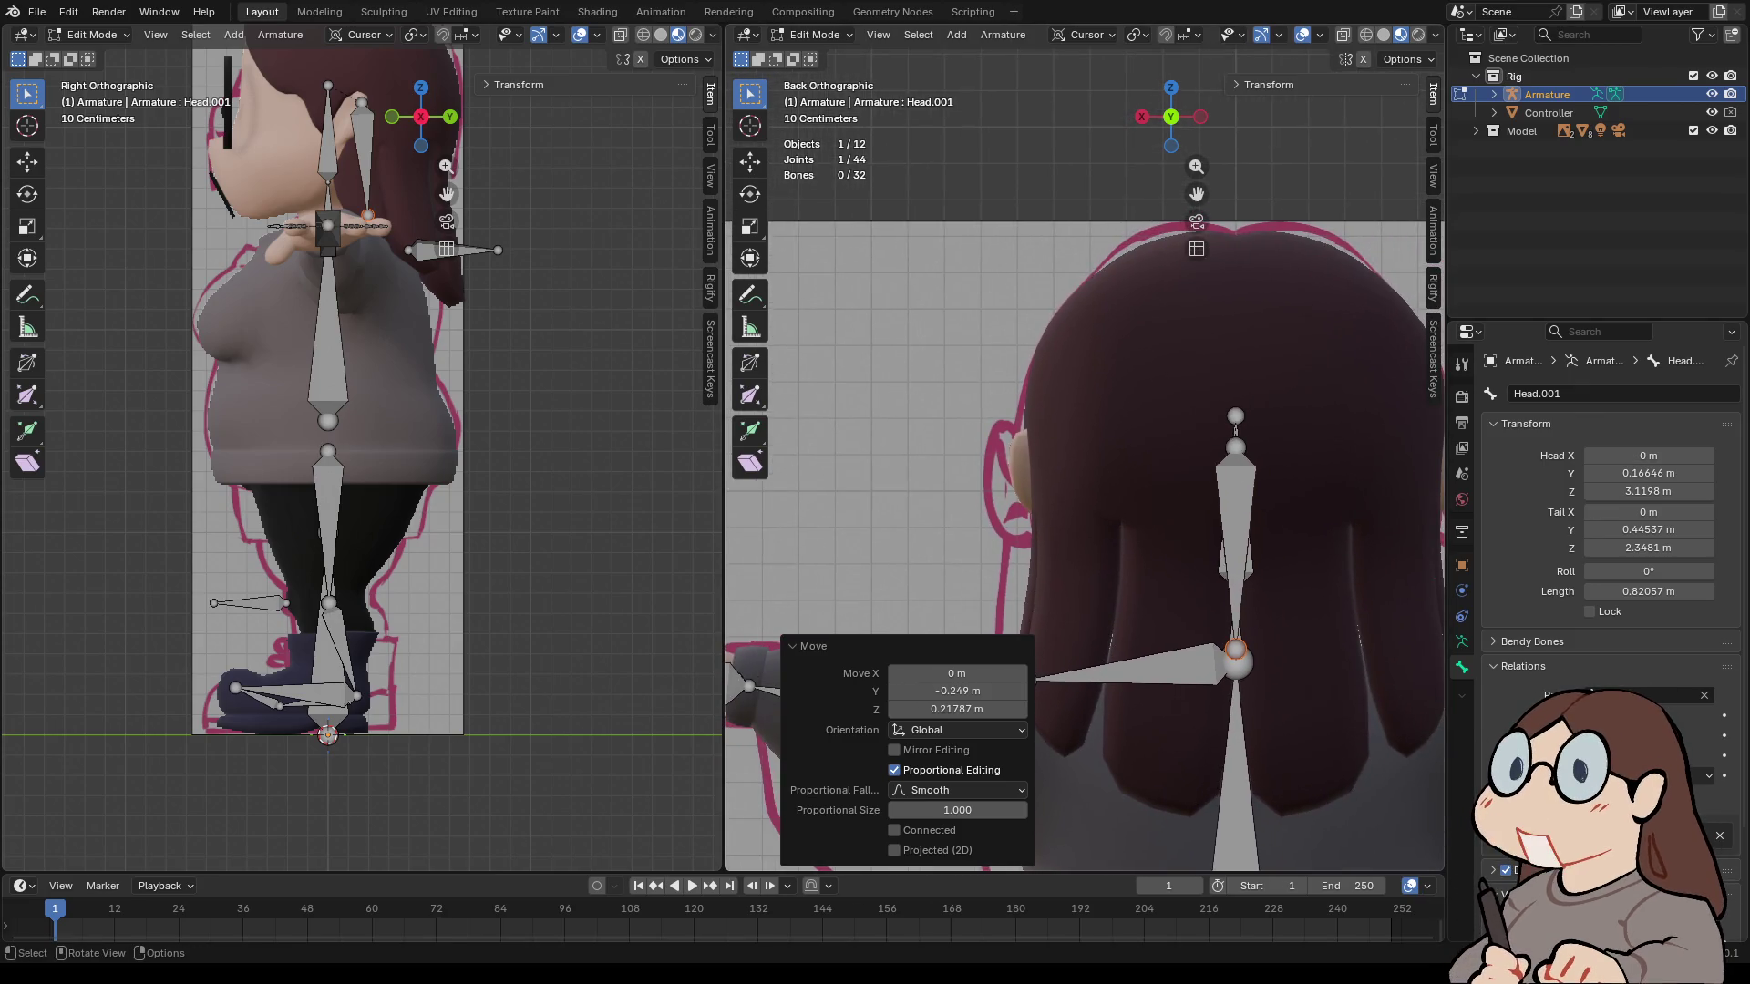
{"action": "left_click", "coordinate": [1236, 428]}
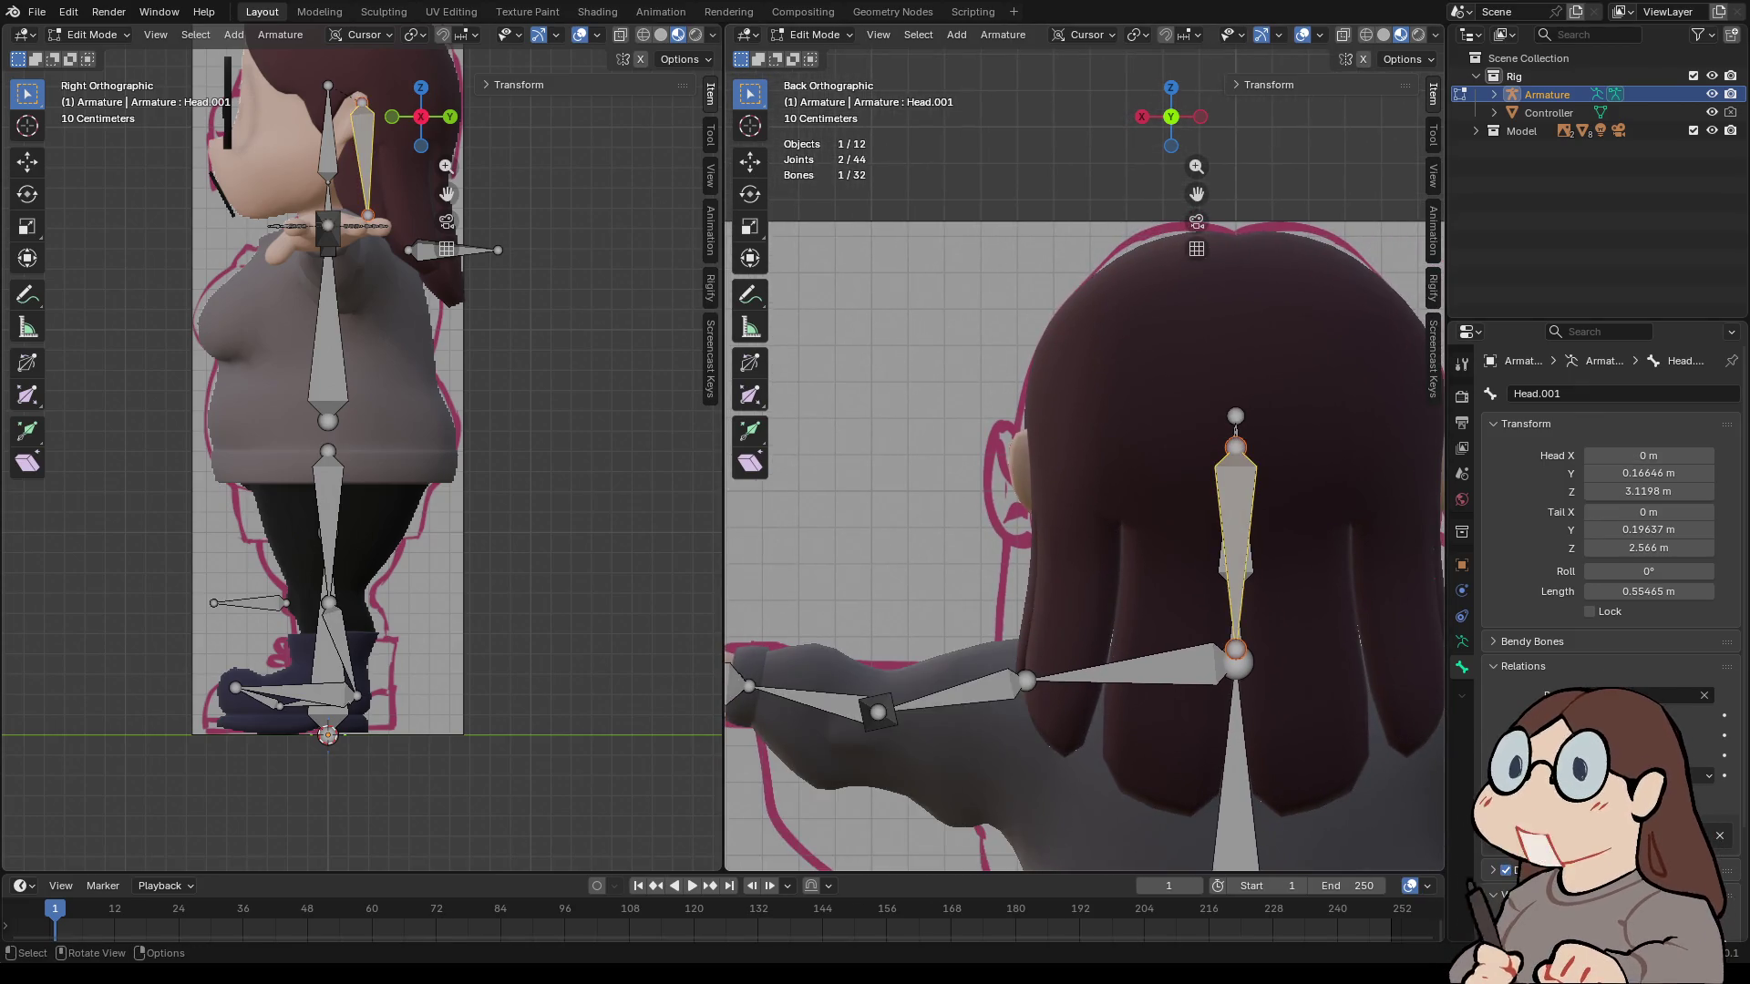
{"action": "key", "text": "g"}
{"action": "key", "text": "y"}
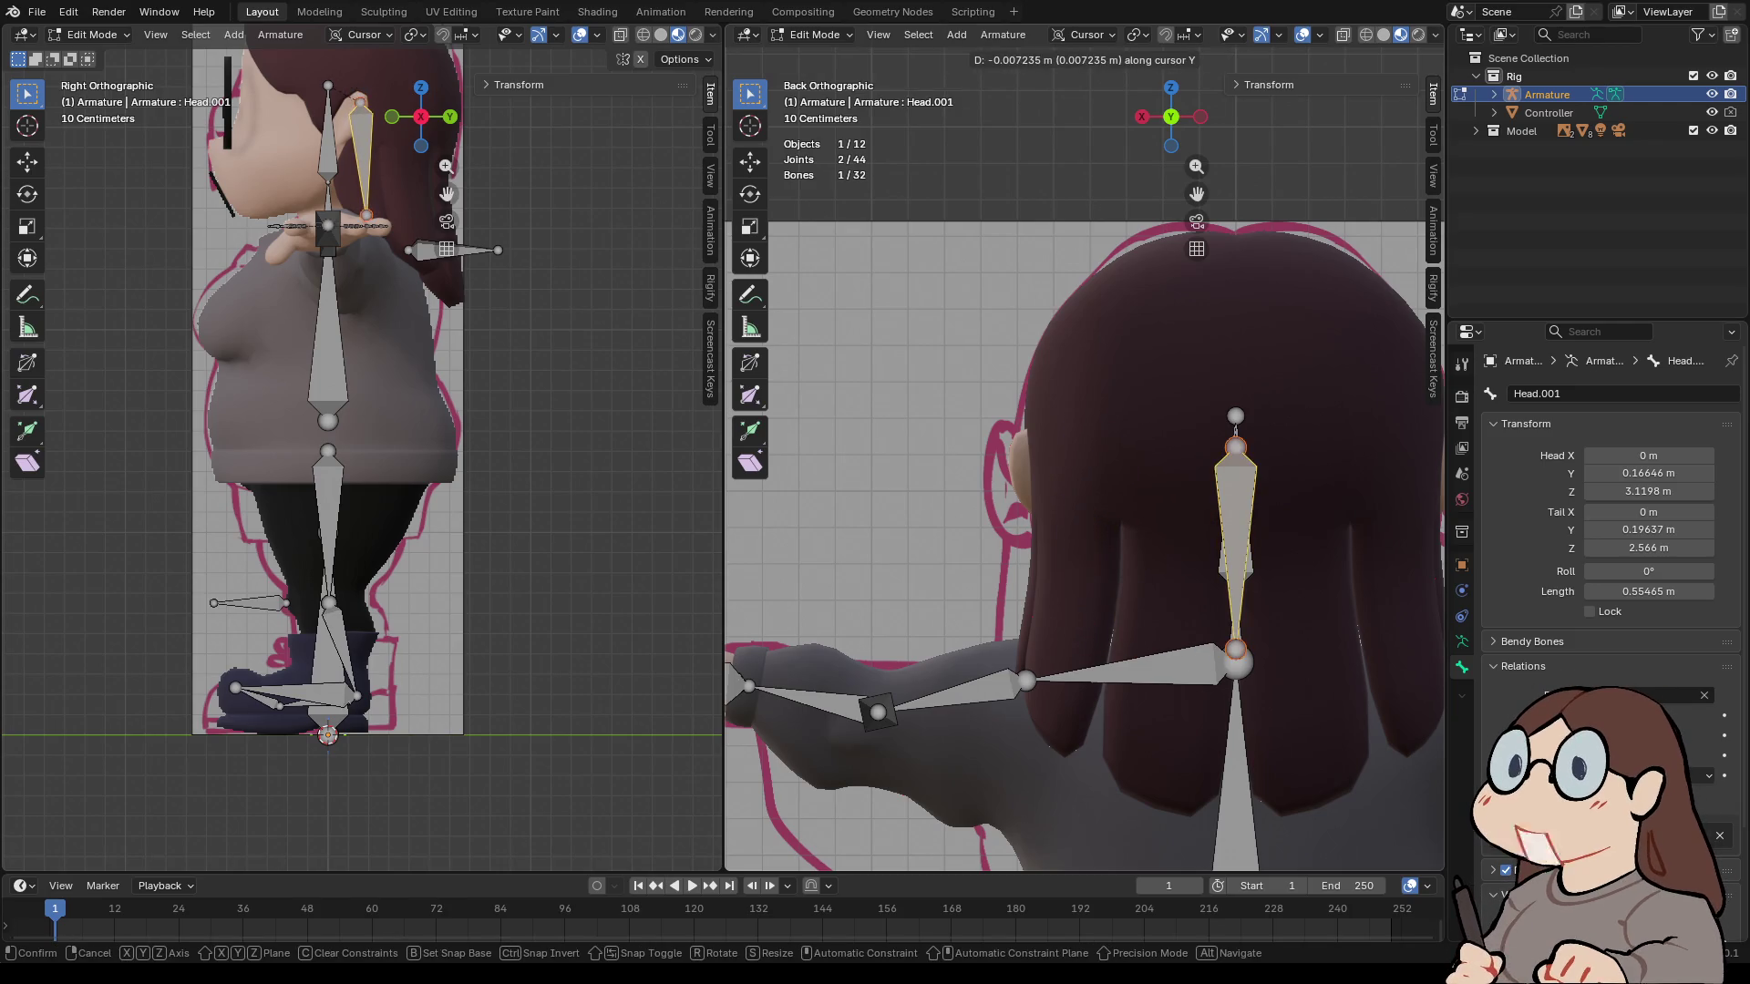
{"action": "key", "text": "x"}
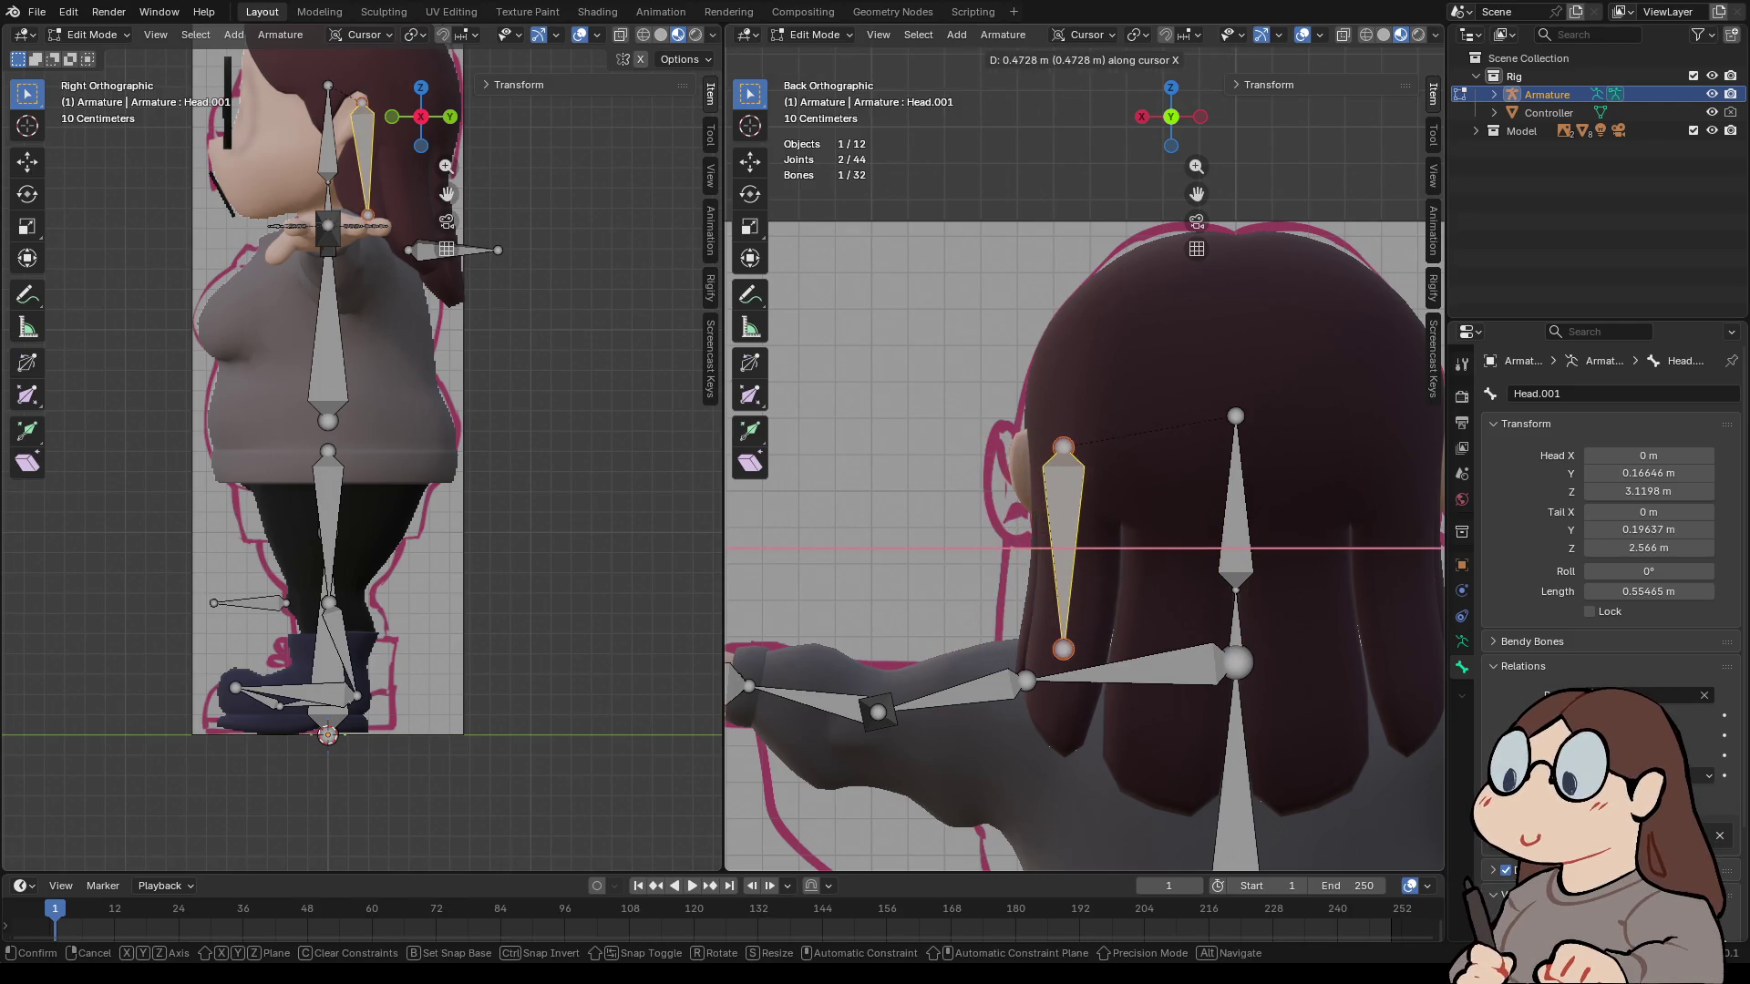
{"action": "key", "text": "Return"}
- Tilt the bone about 15.9 degrees and nudge it slightly right and down
{"action": "mouse_move", "coordinate": [1057, 547]}
{"action": "middle_mouse_down"}
{"action": "mouse_move", "coordinate": [966, 547]}
{"action": "mouse_move", "coordinate": [1148, 561]}
{"action": "middle_mouse_up"}
{"action": "left_click", "coordinate": [1197, 115]}
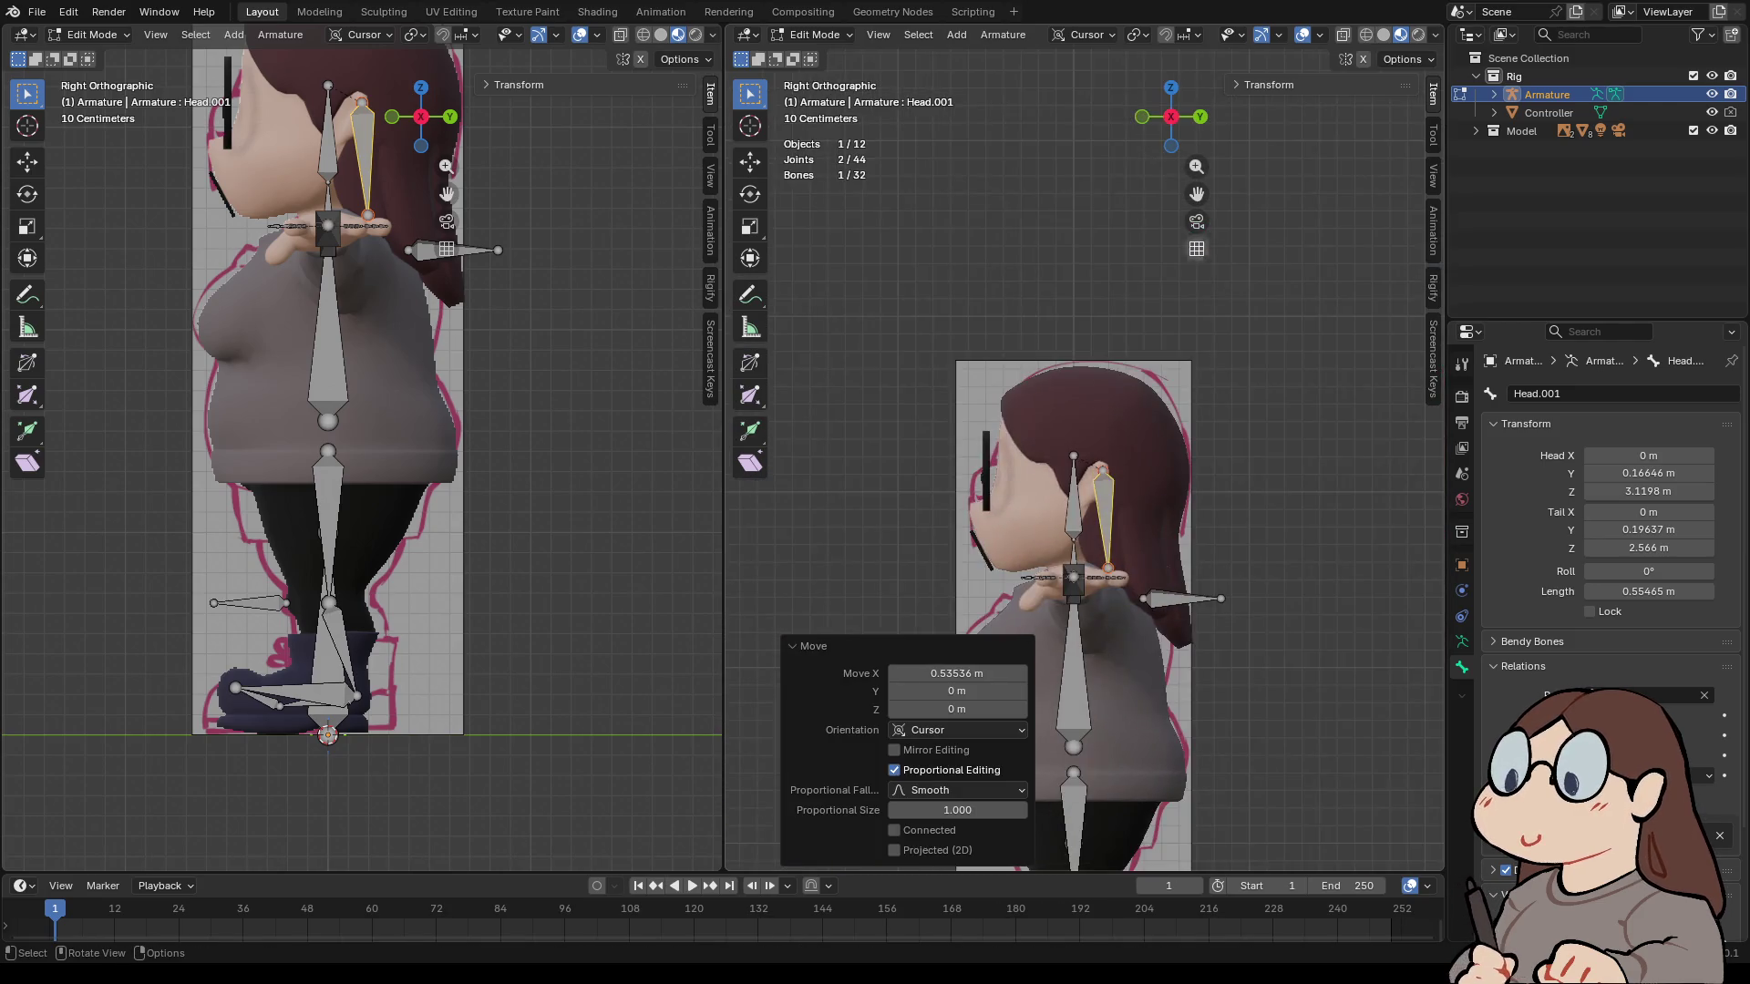
{"action": "scroll", "coordinate": [1171, 273], "scroll_direction": "up", "scroll_amount": 4}
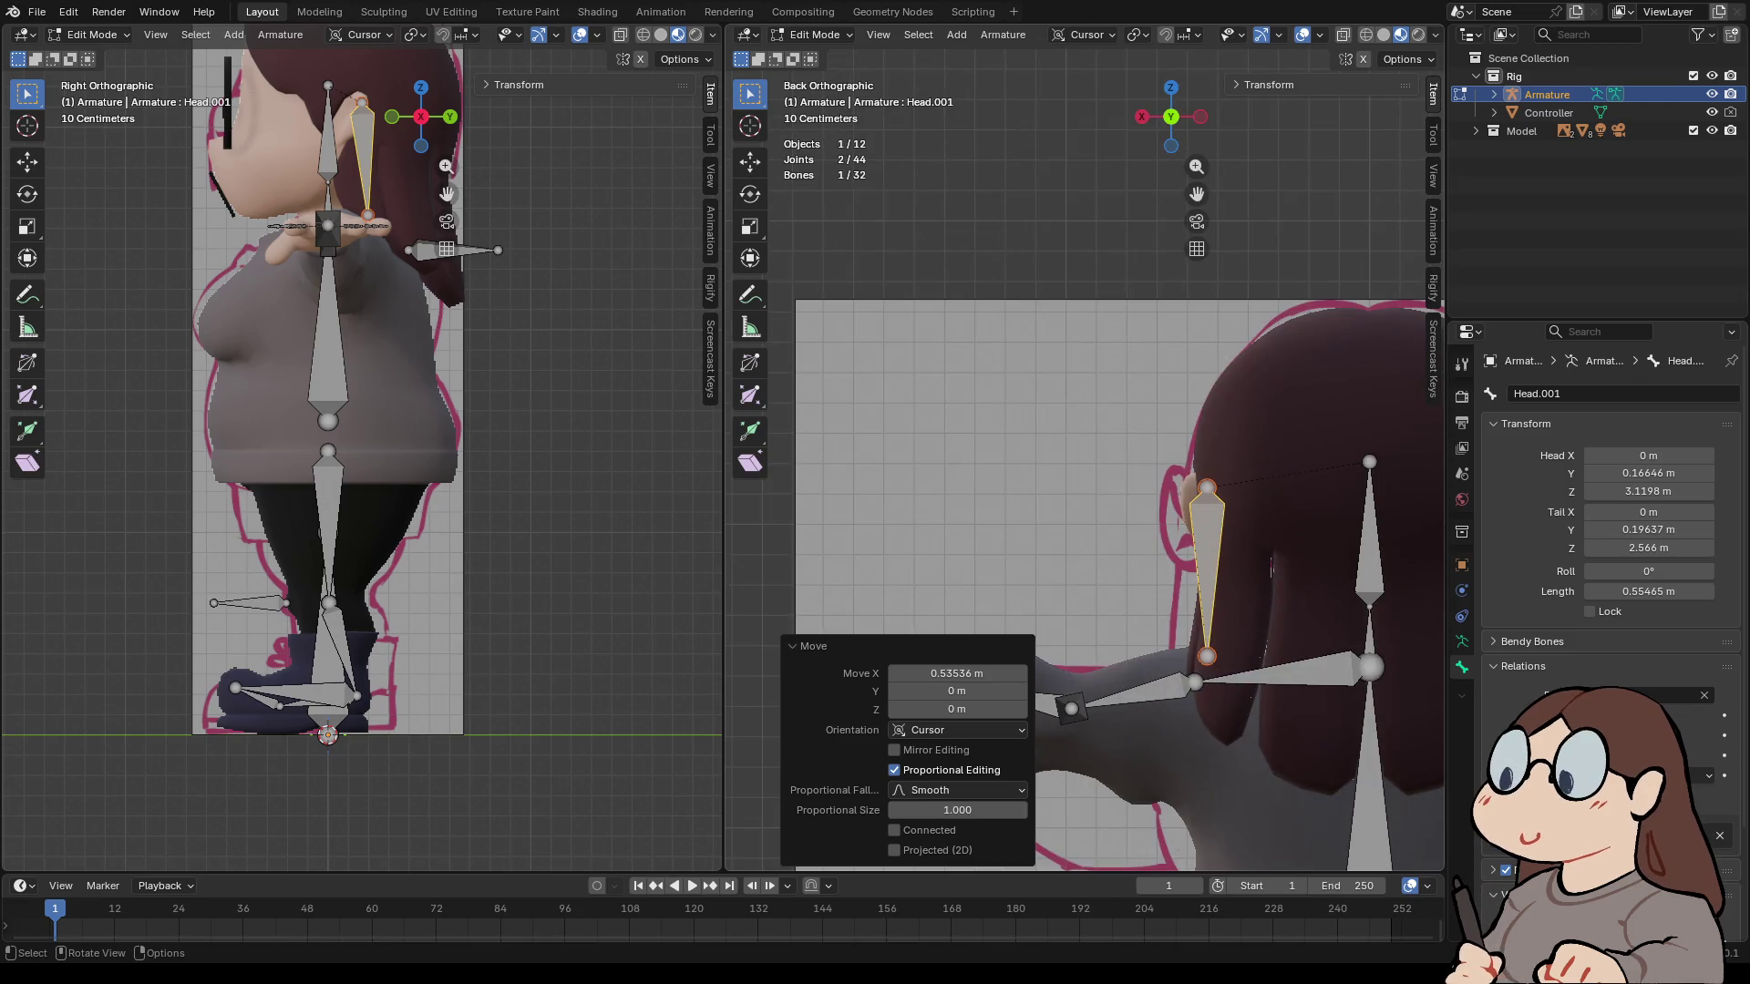
{"action": "key", "text": "r"}
{"action": "key", "text": "Return"}
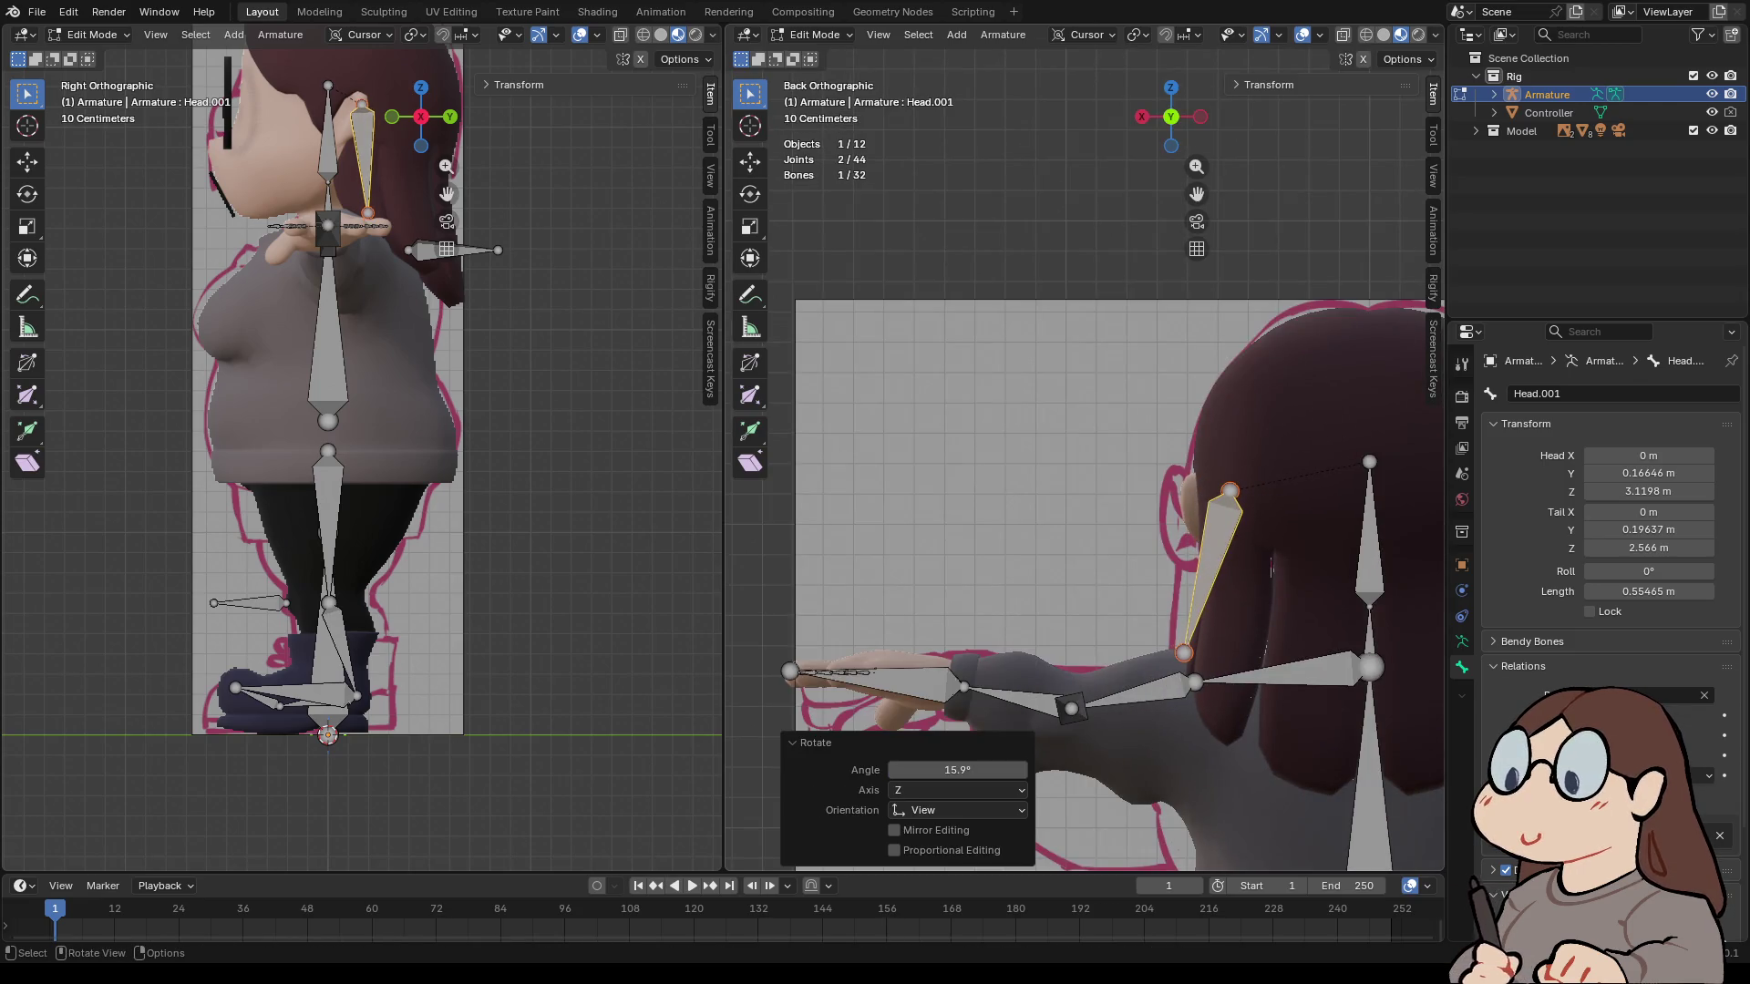
{"action": "key", "text": "g"}
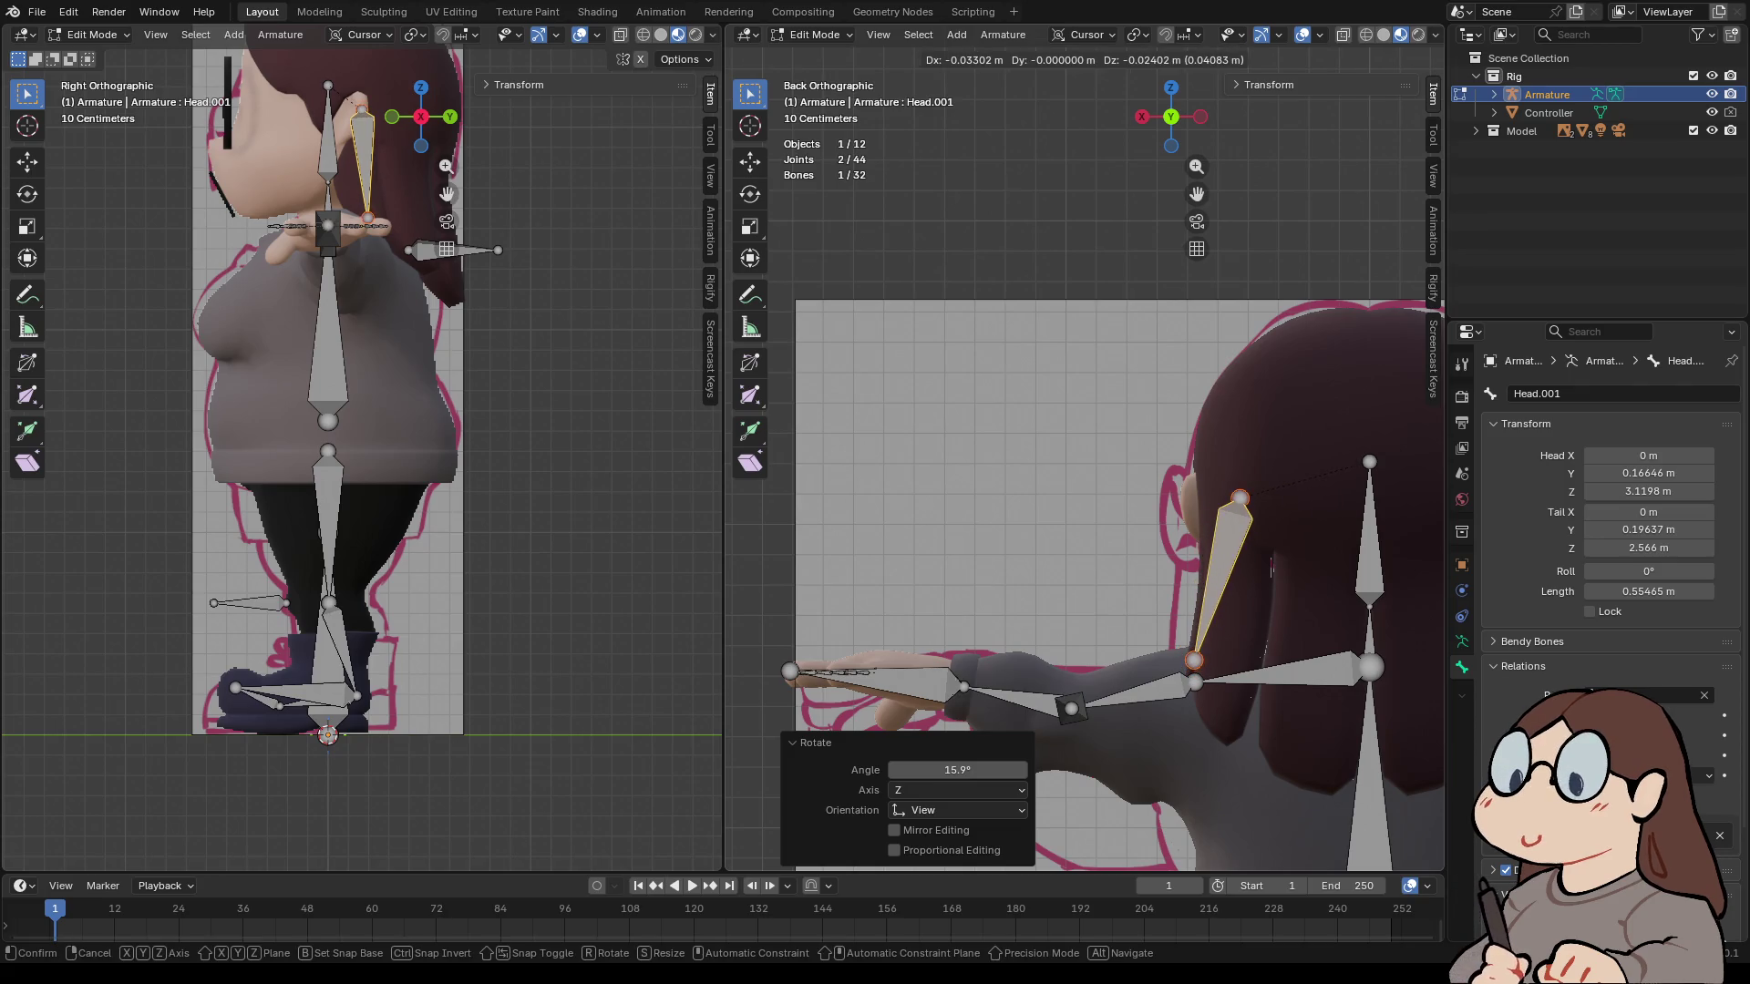
{"action": "key", "text": "Return"}
{"action": "left_click", "coordinate": [1549, 394]}
- Name the bone Hair.L.002, then duplicate it and move and tilt the copy beside it
{"action": "type", "text": "Hair.L.002"}
{"action": "key", "text": "Return"}
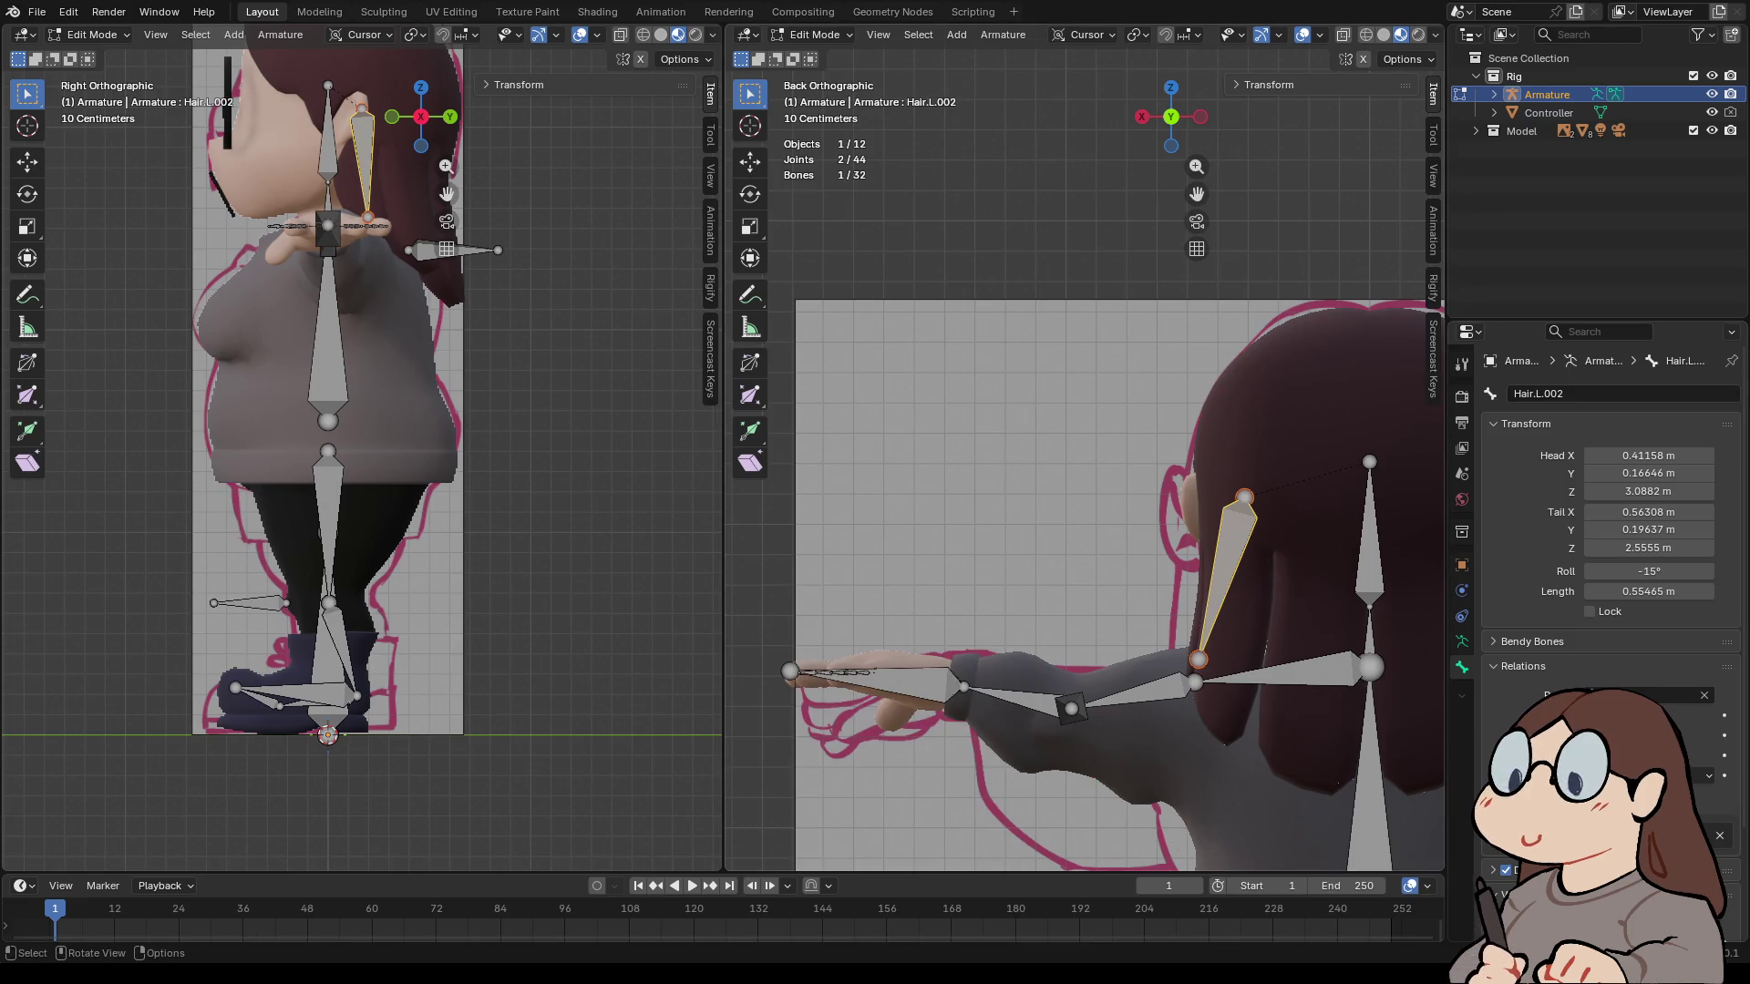
{"action": "key", "text": "shift"}
{"action": "key", "text": "shift+d"}
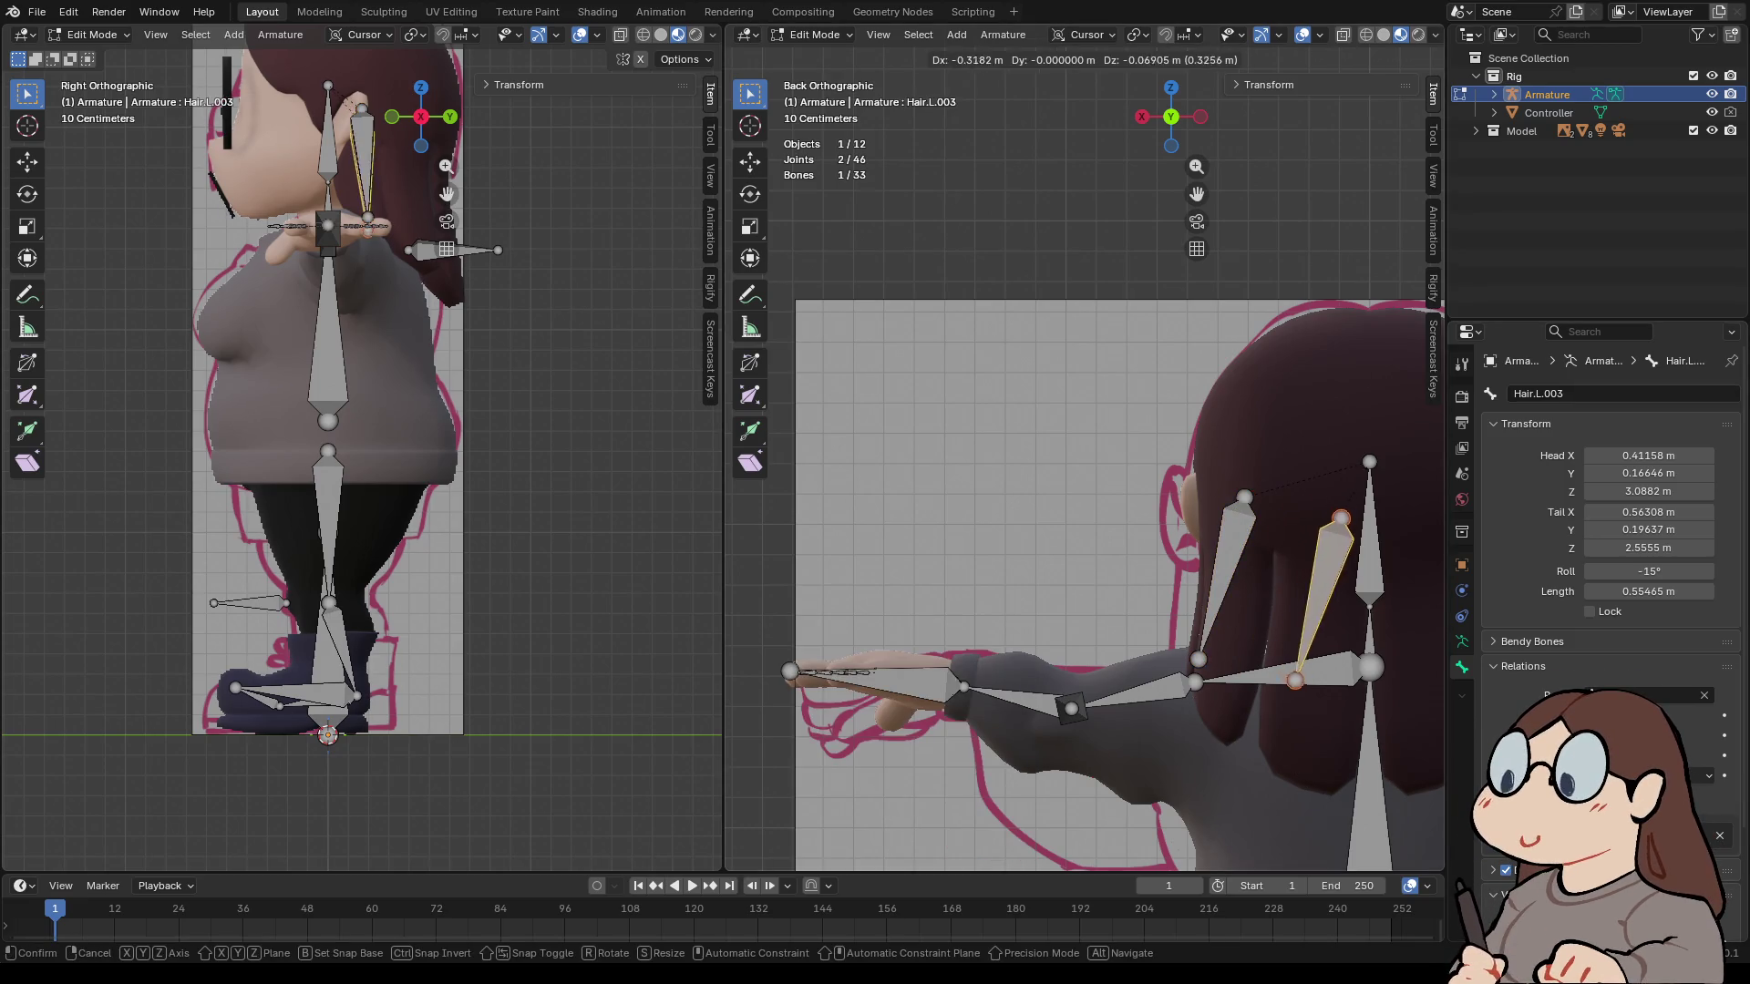
{"action": "key", "text": "Return"}
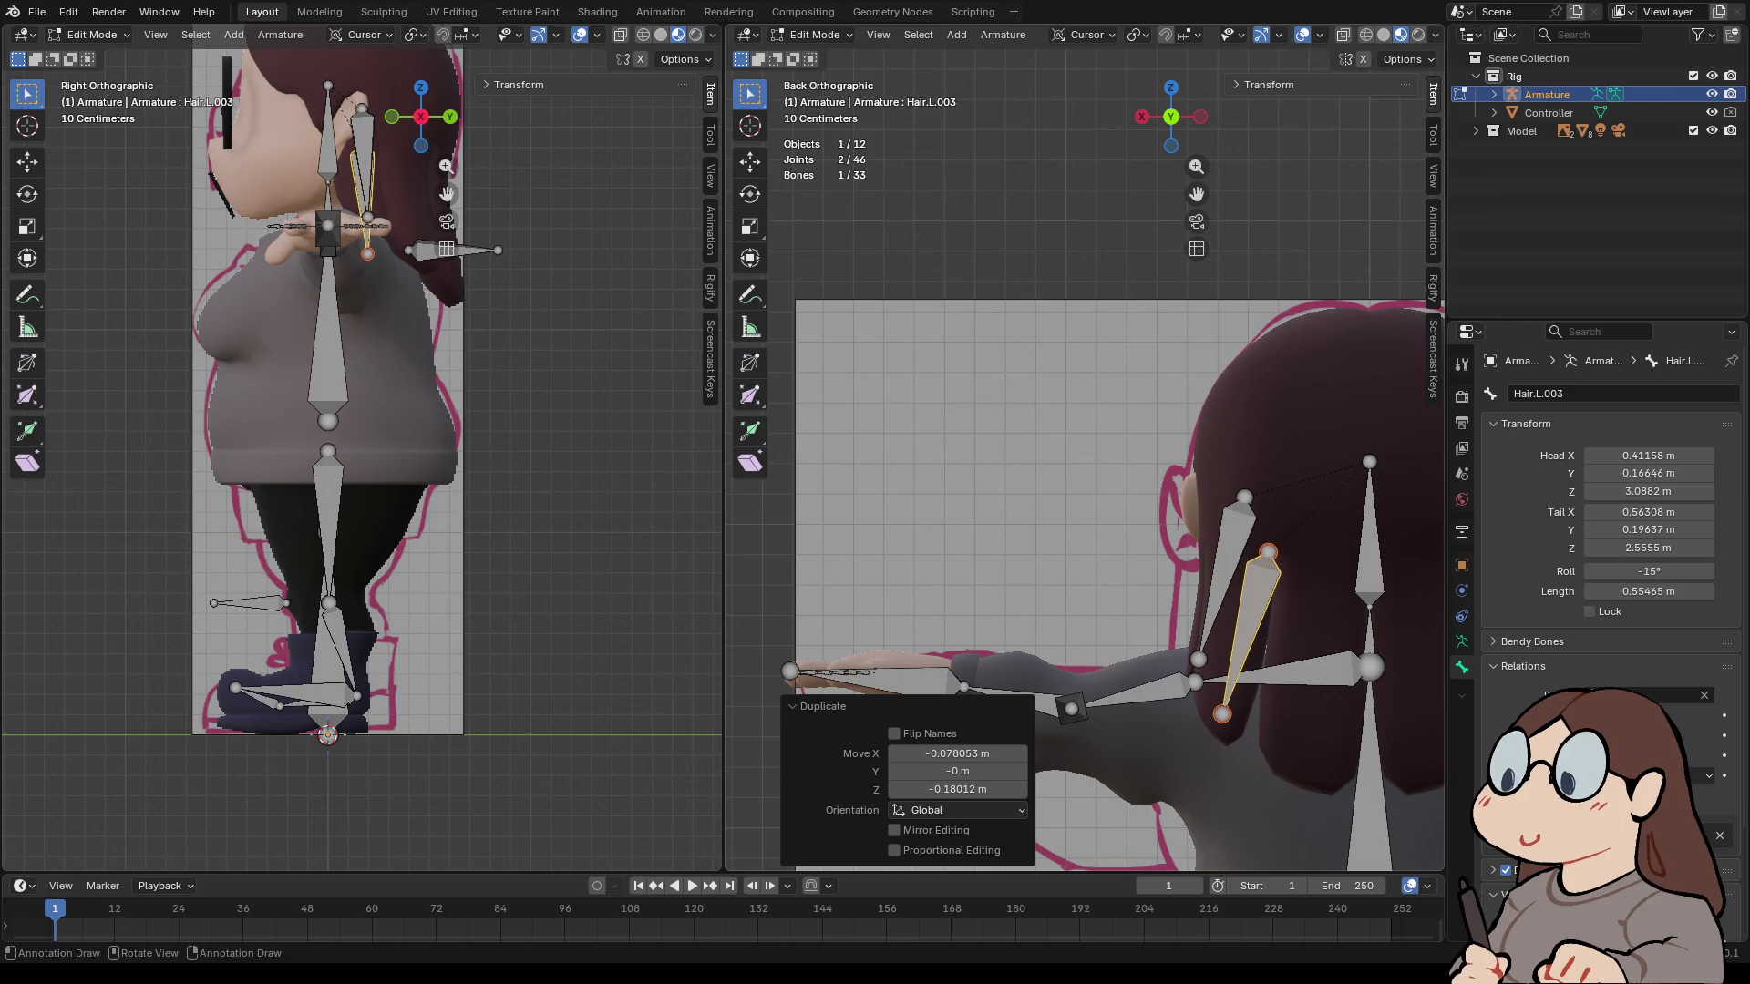
{"action": "key", "text": "r"}
{"action": "key", "text": "Return"}
{"action": "key", "text": "r"}
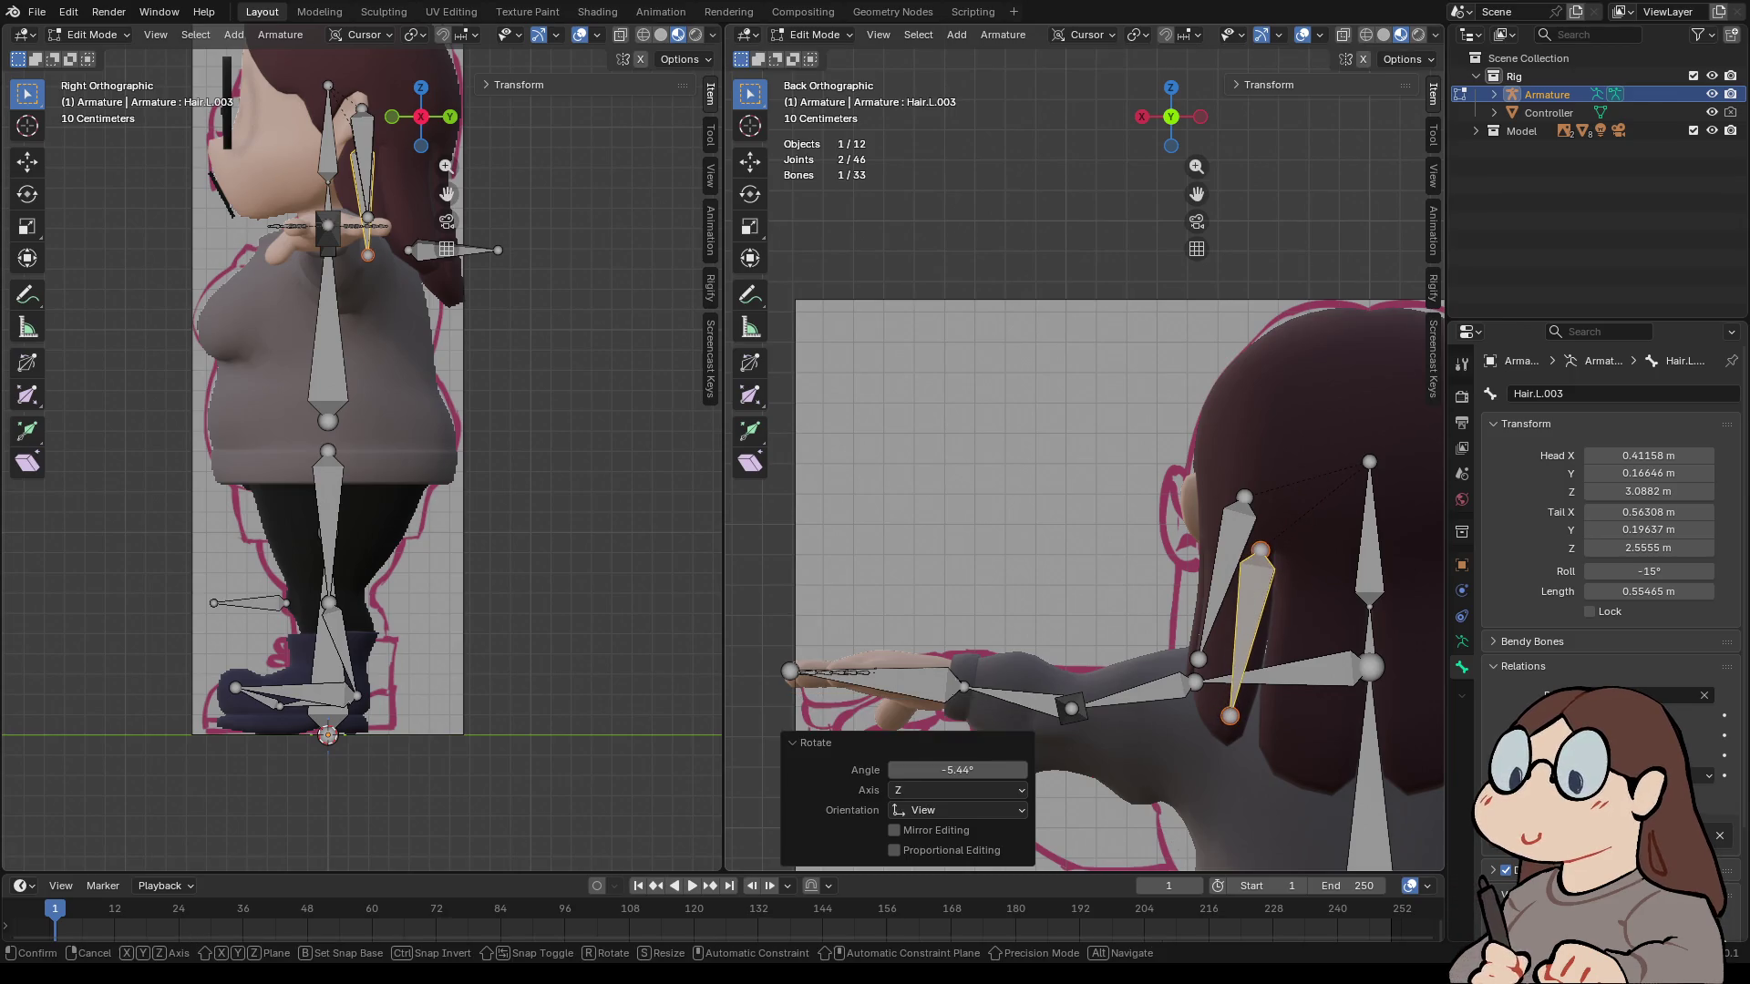
{"action": "key", "text": "Return"}
- Confirm the duplicate's name and rename the original Hair.L.002 bone to Hair.L.003
{"action": "left_click", "coordinate": [1141, 116]}
{"action": "left_click", "coordinate": [1549, 394]}
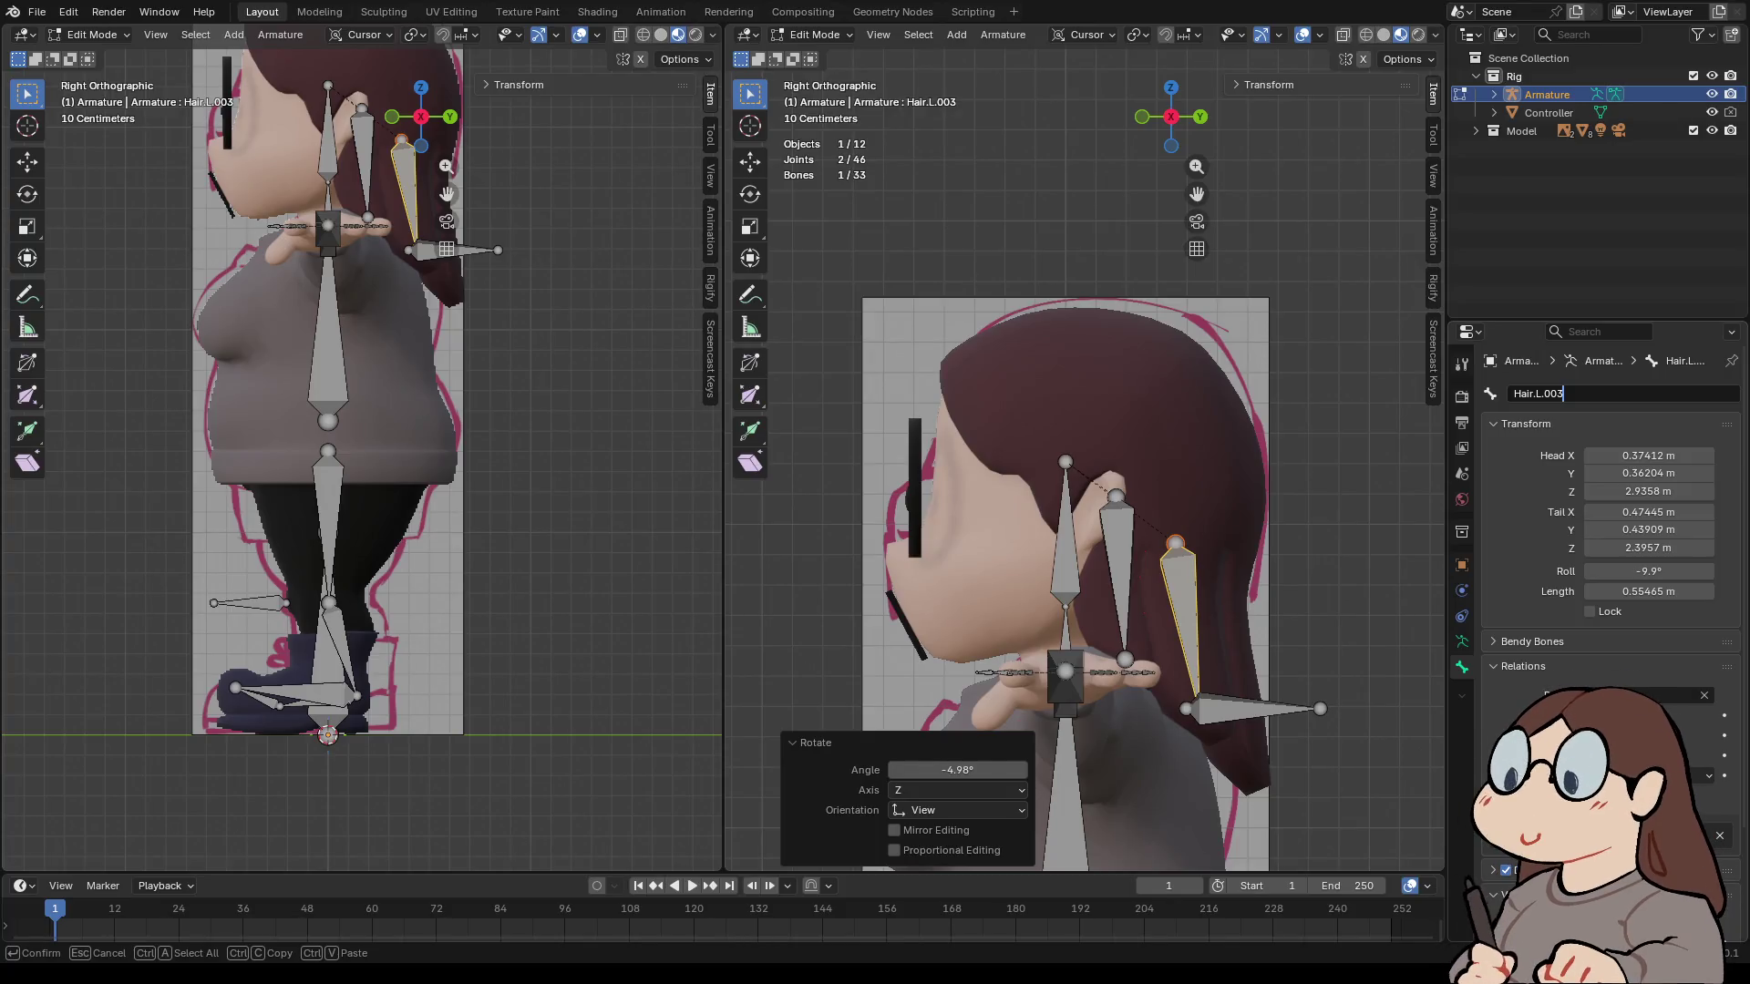
{"action": "key", "text": "Return"}
{"action": "left_click", "coordinate": [1200, 117]}
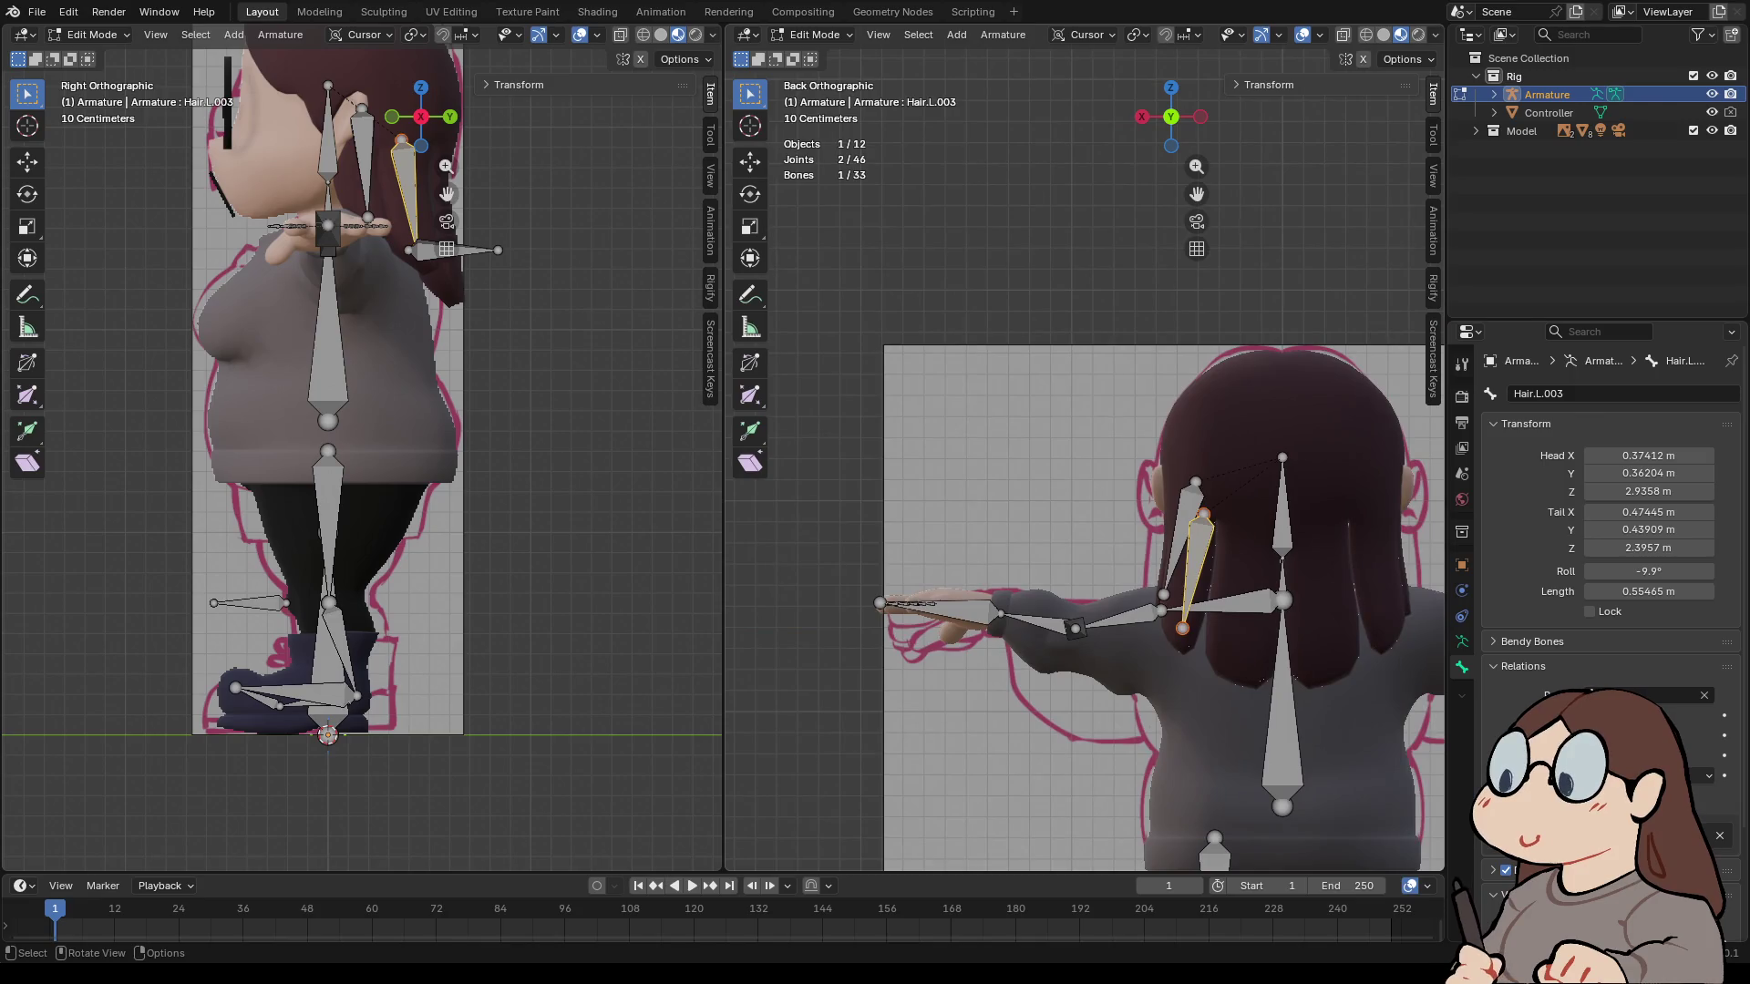
{"action": "scroll", "coordinate": [1084, 547], "scroll_direction": "up", "scroll_amount": 4}
{"action": "left_click", "coordinate": [962, 583]}
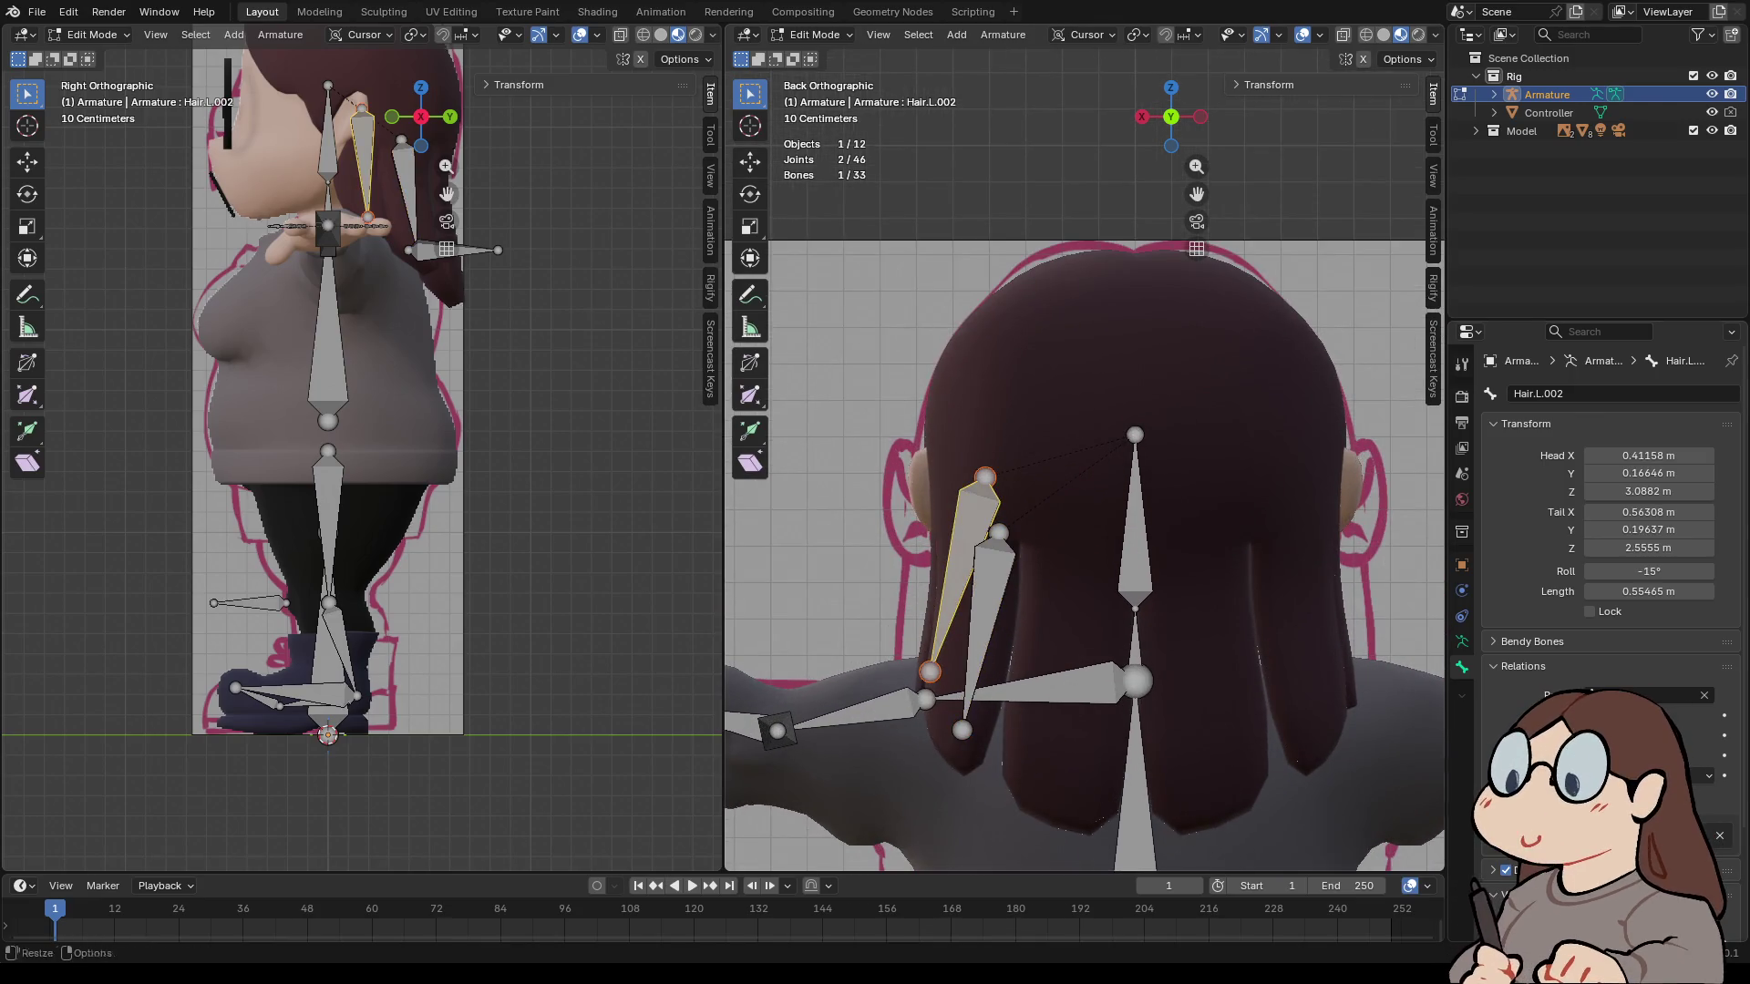
{"action": "left_click", "coordinate": [1549, 394]}
{"action": "type", "text": "Hair.L.003"}
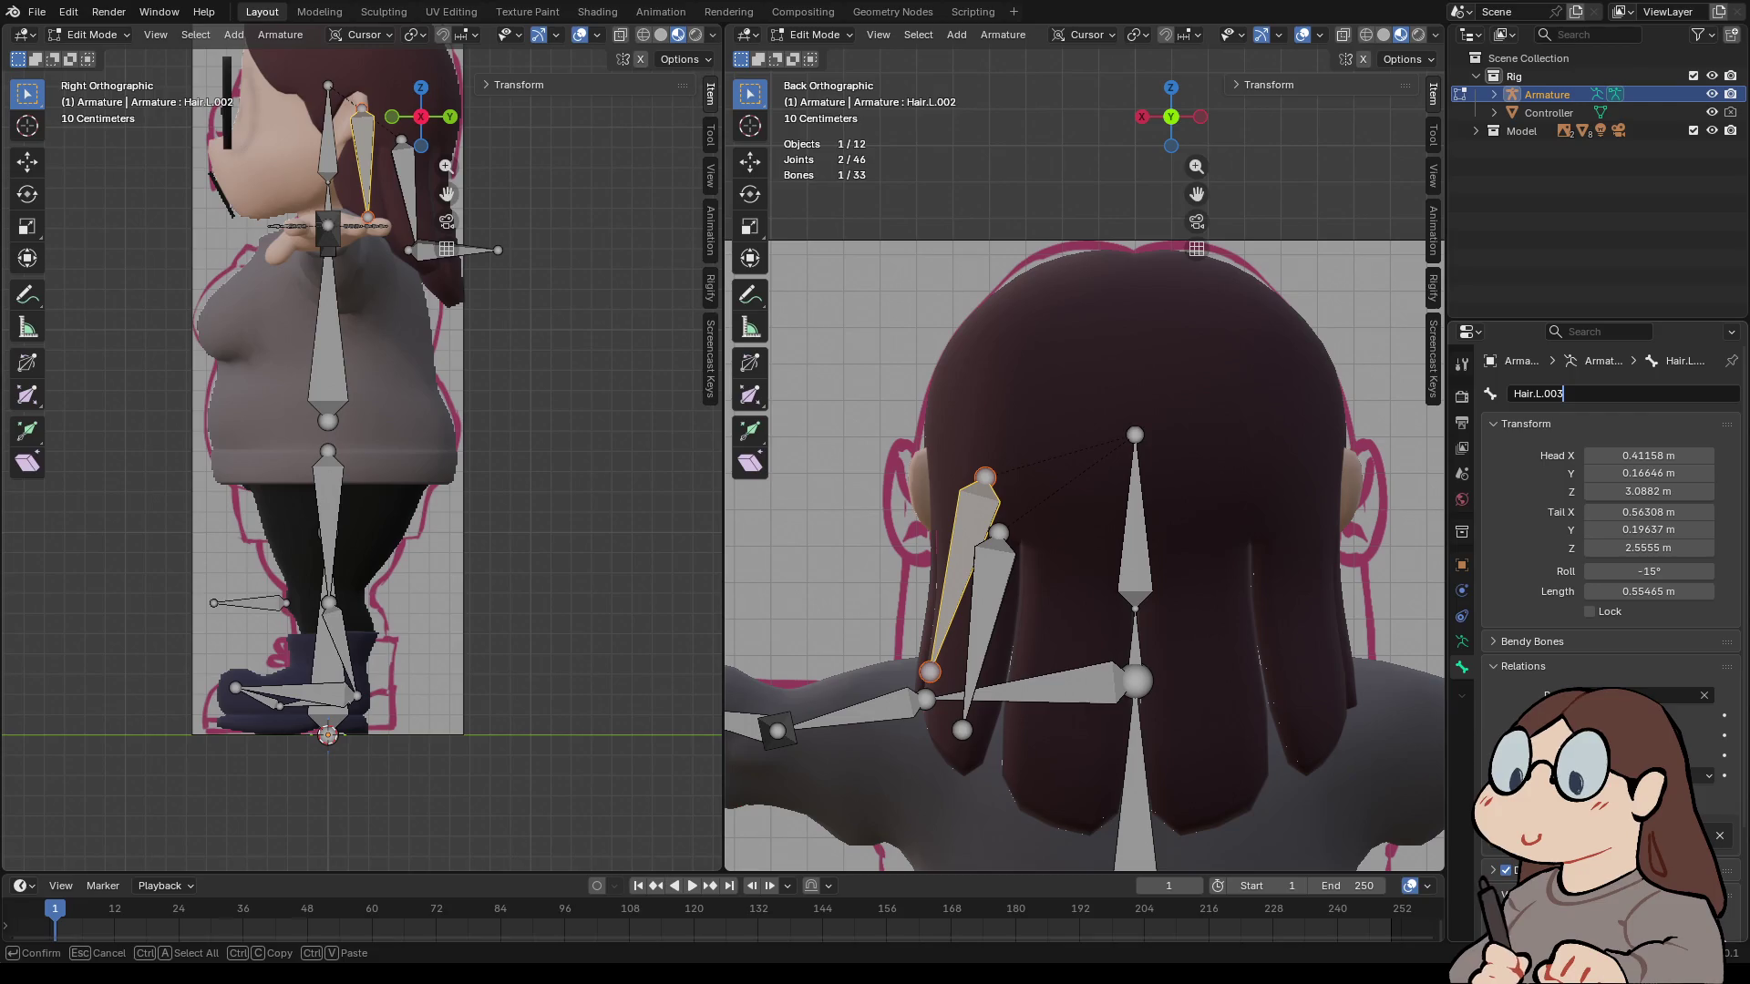
{"action": "key", "text": "Return"}
- Rename the neighbouring hair bone to Hair.L.002
{"action": "left_click", "coordinate": [984, 629]}
{"action": "double_click", "coordinate": [1549, 393]}
{"action": "key", "text": "BackSpace"}
{"action": "type", "text": "2"}
{"action": "key", "text": "Return"}
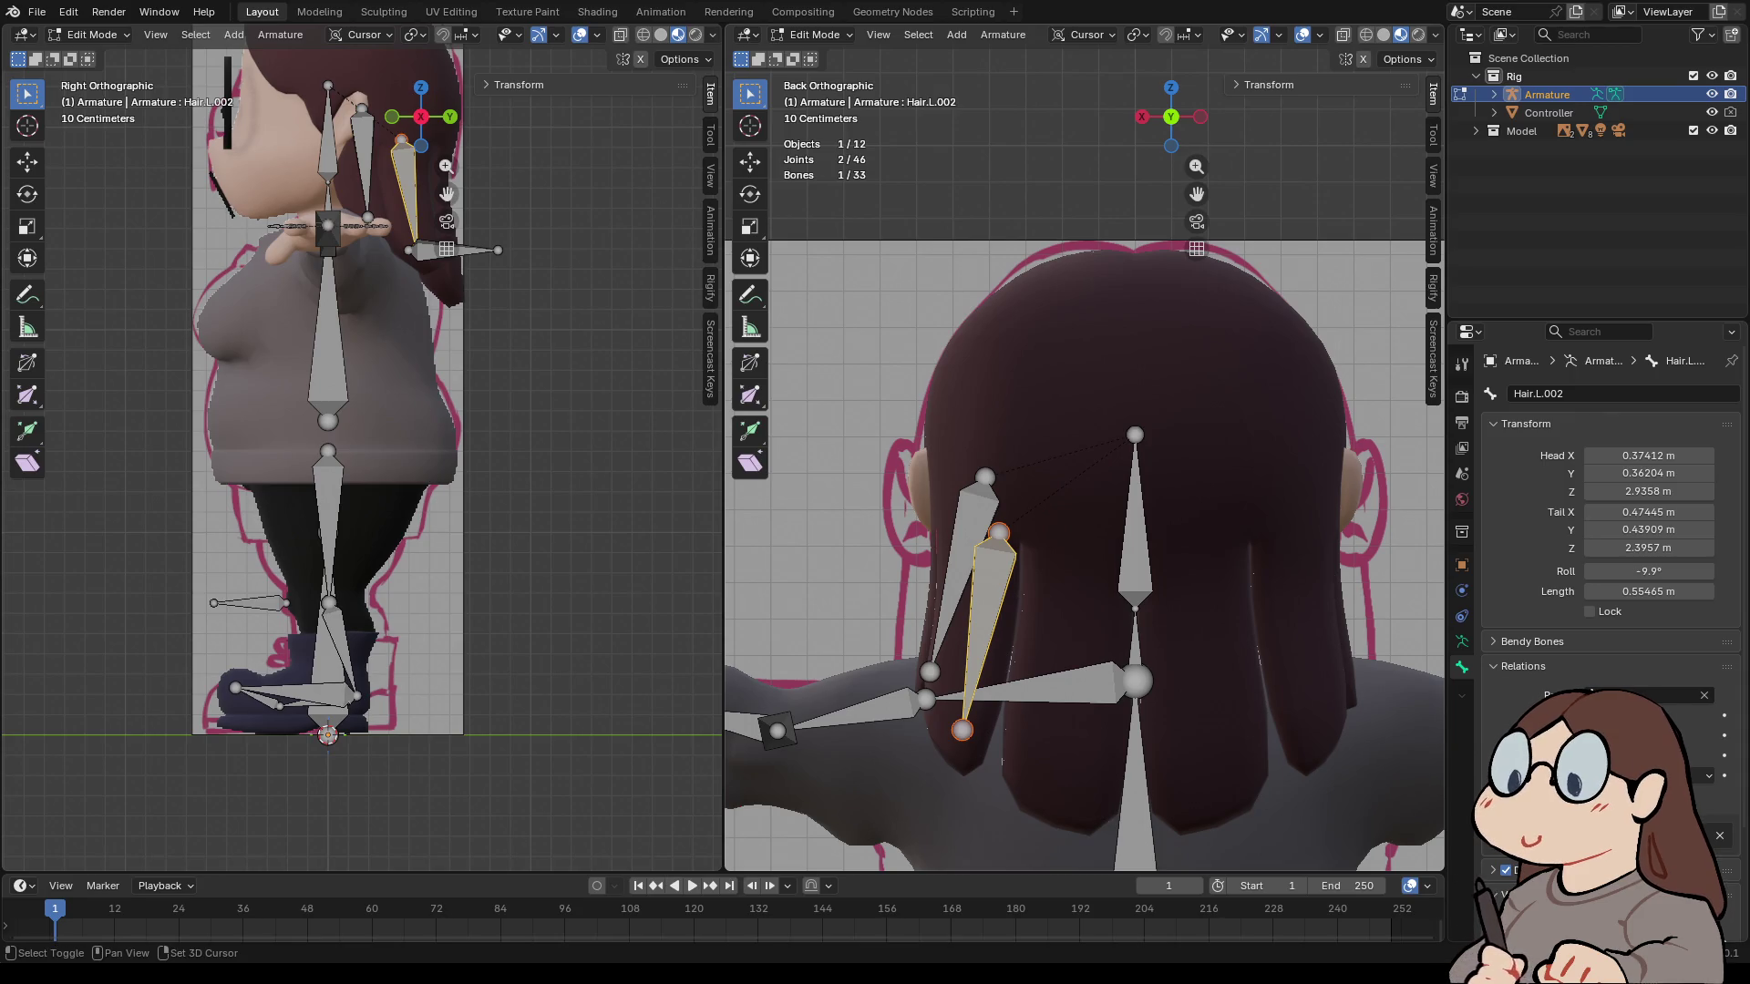
- Duplicate the hair bone again and raise the copy's head joint into the hair
{"action": "key", "text": "shift+d"}
{"action": "key", "text": "Escape"}
{"action": "left_click", "coordinate": [1101, 612]}
{"action": "key", "text": "g"}
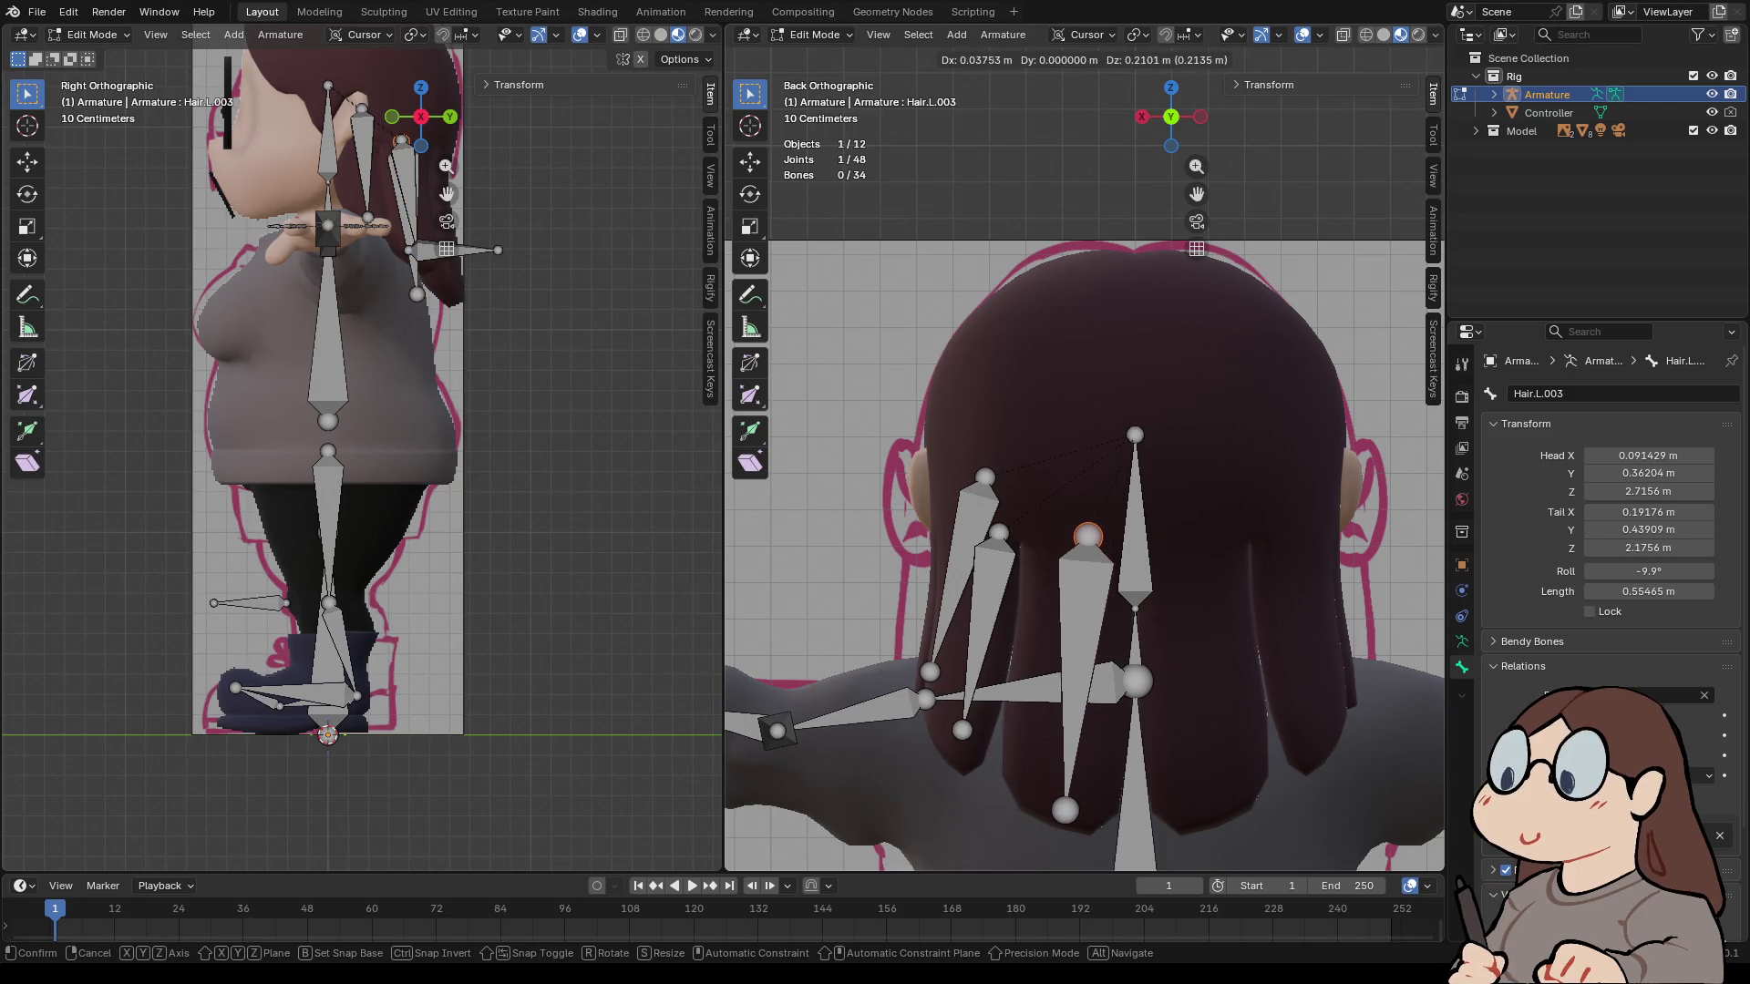
{"action": "key", "text": "Return"}
- Move and tilt Hair.L.003 back inside the hair, then lower its head joint
{"action": "left_click", "coordinate": [1141, 116]}
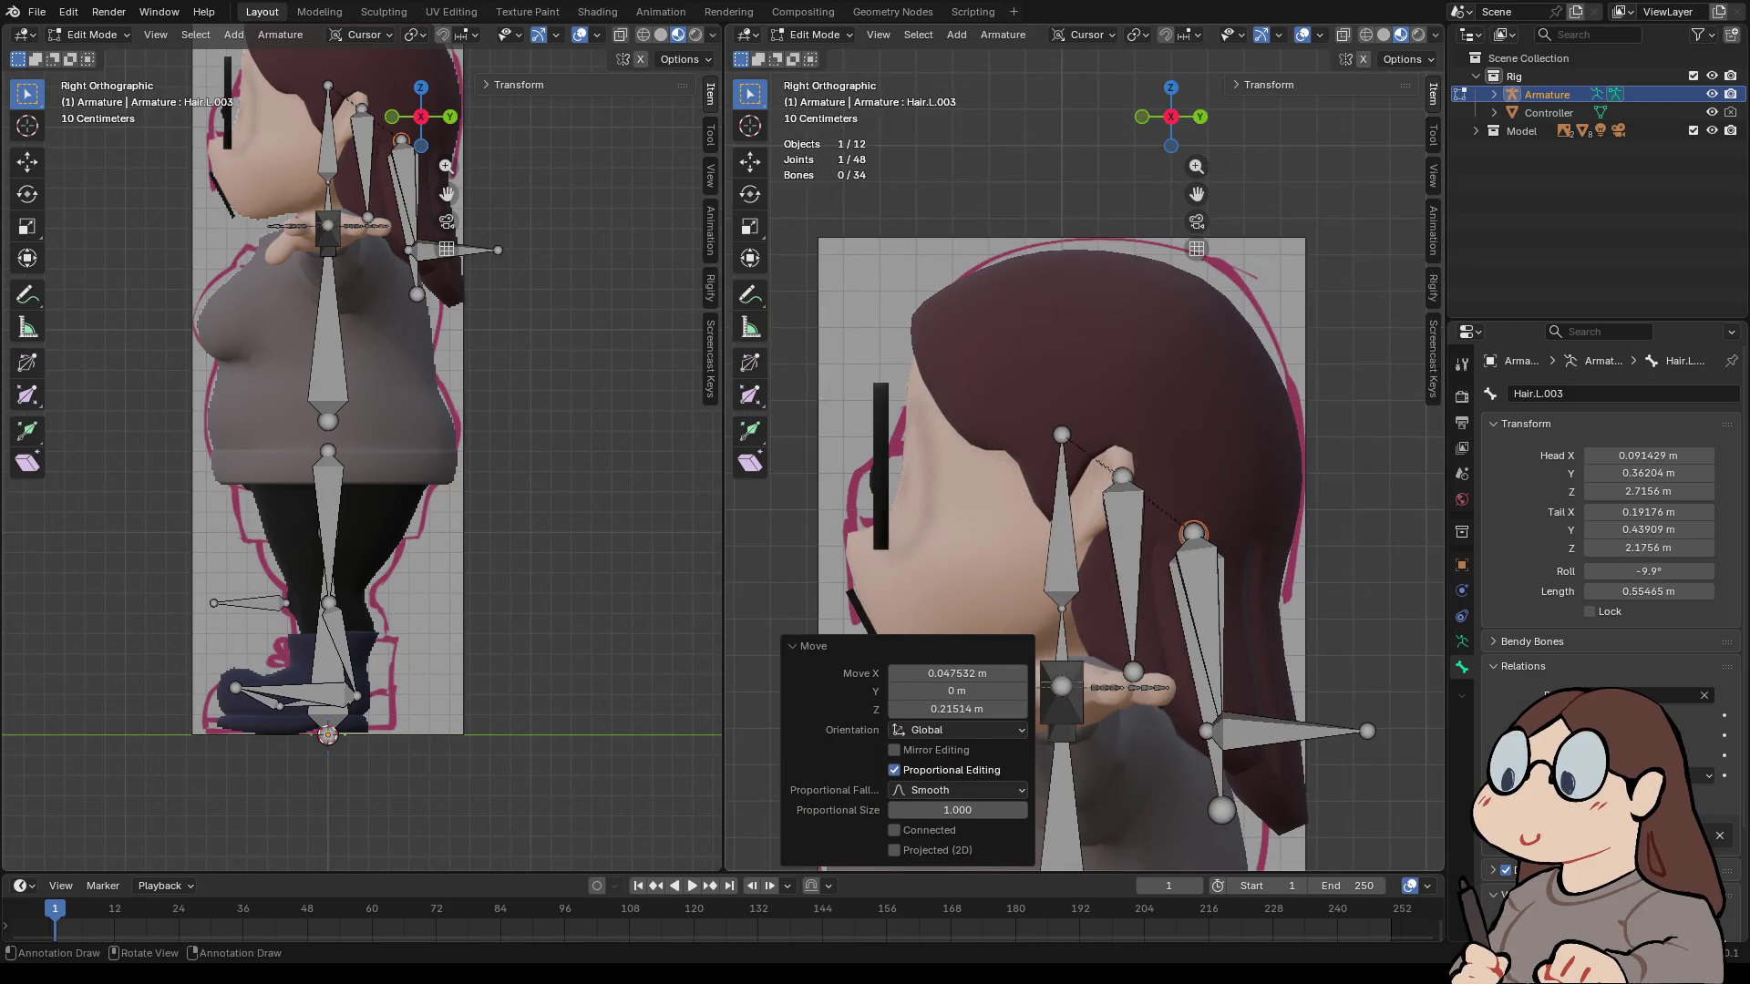
{"action": "left_click", "coordinate": [1201, 656]}
{"action": "key", "text": "g"}
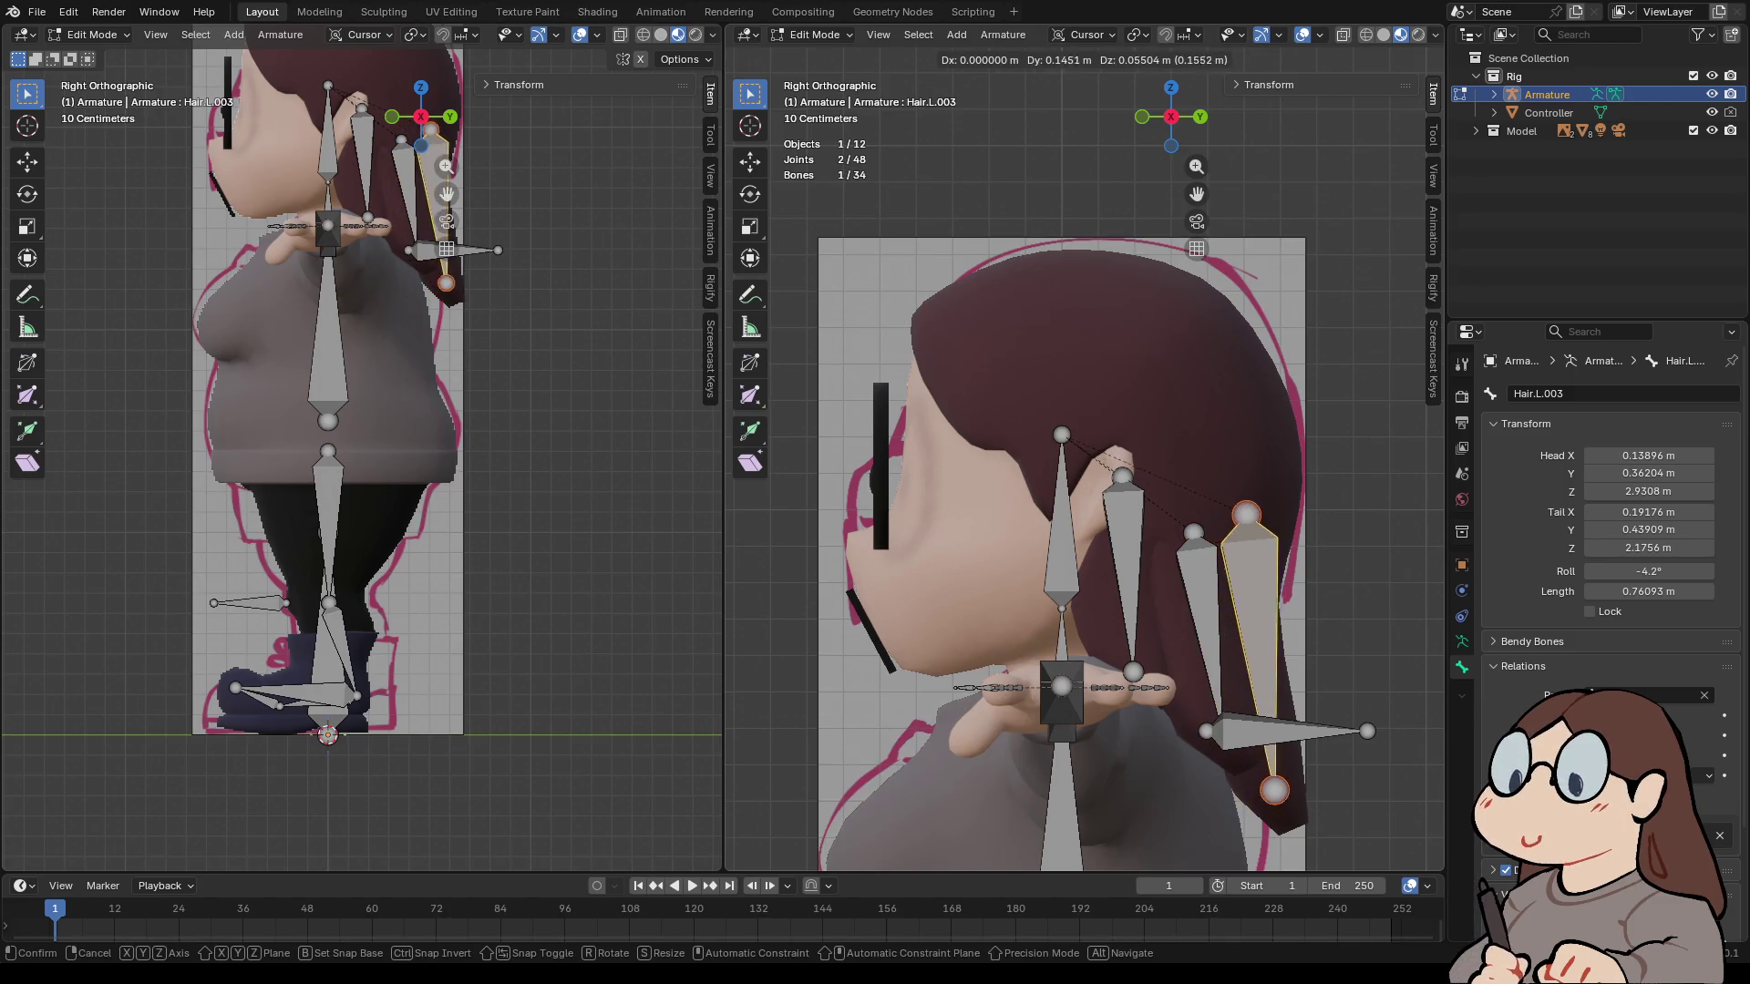
{"action": "key", "text": "Return"}
{"action": "key", "text": "r"}
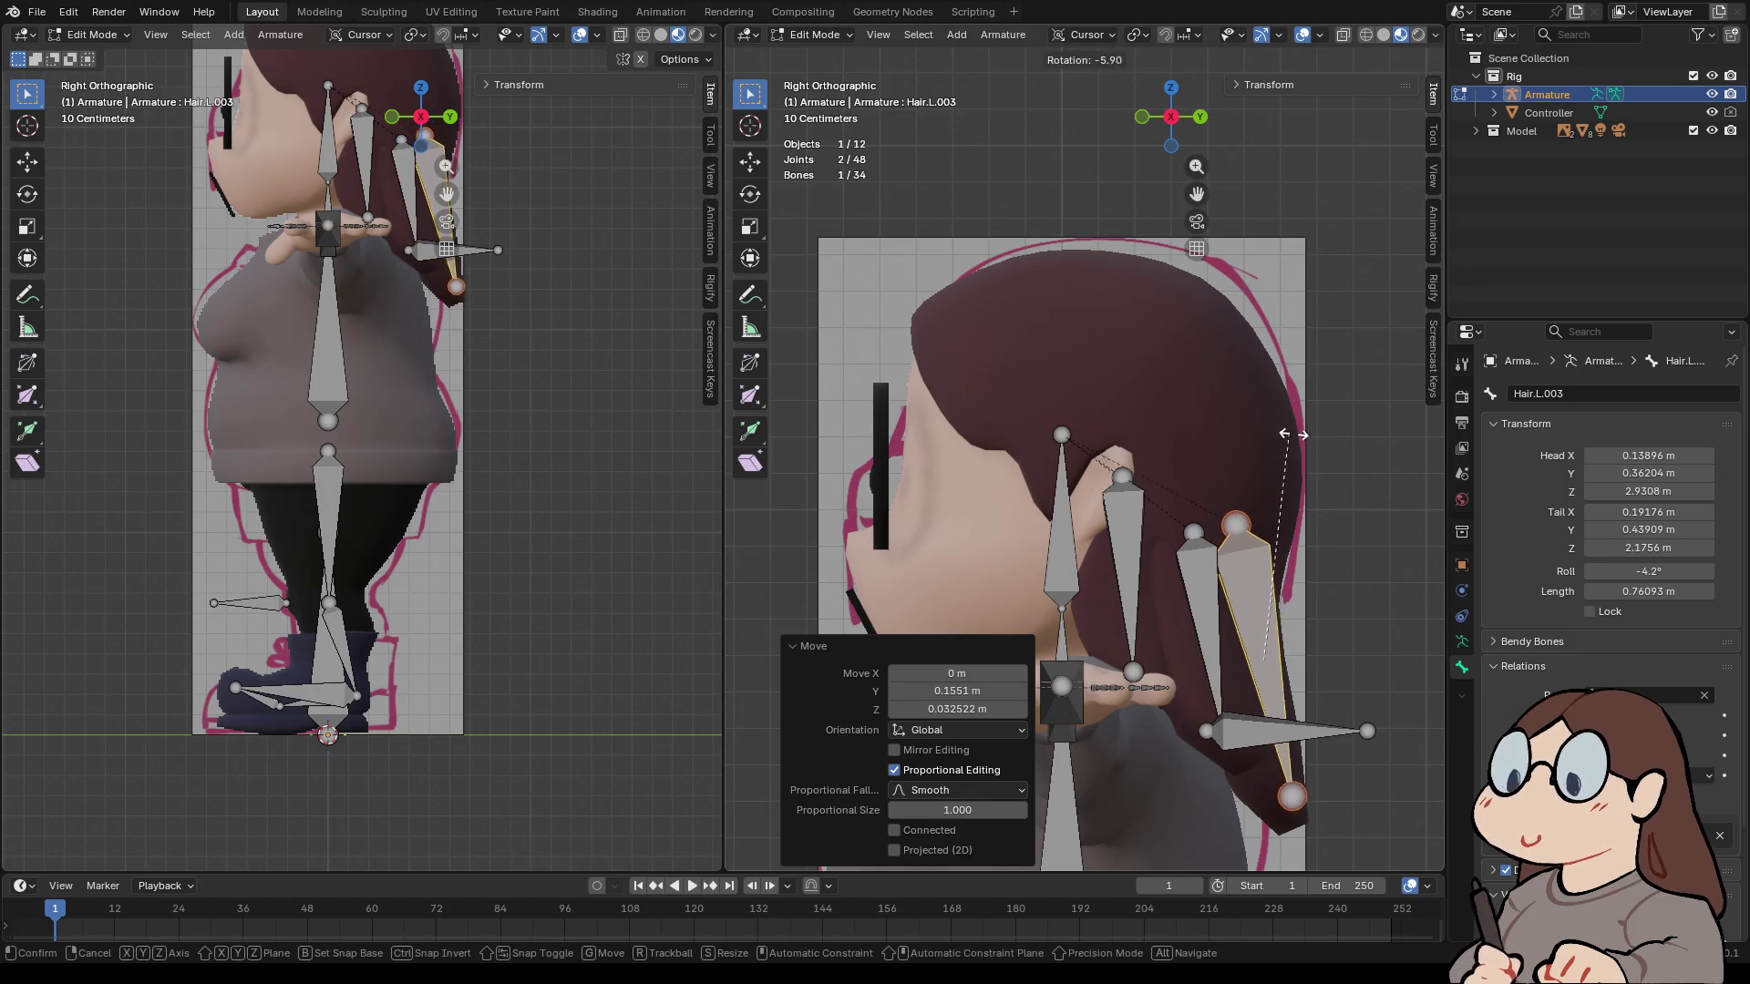
{"action": "key", "text": "Return"}
{"action": "left_click", "coordinate": [1239, 524]}
{"action": "key", "text": "g"}
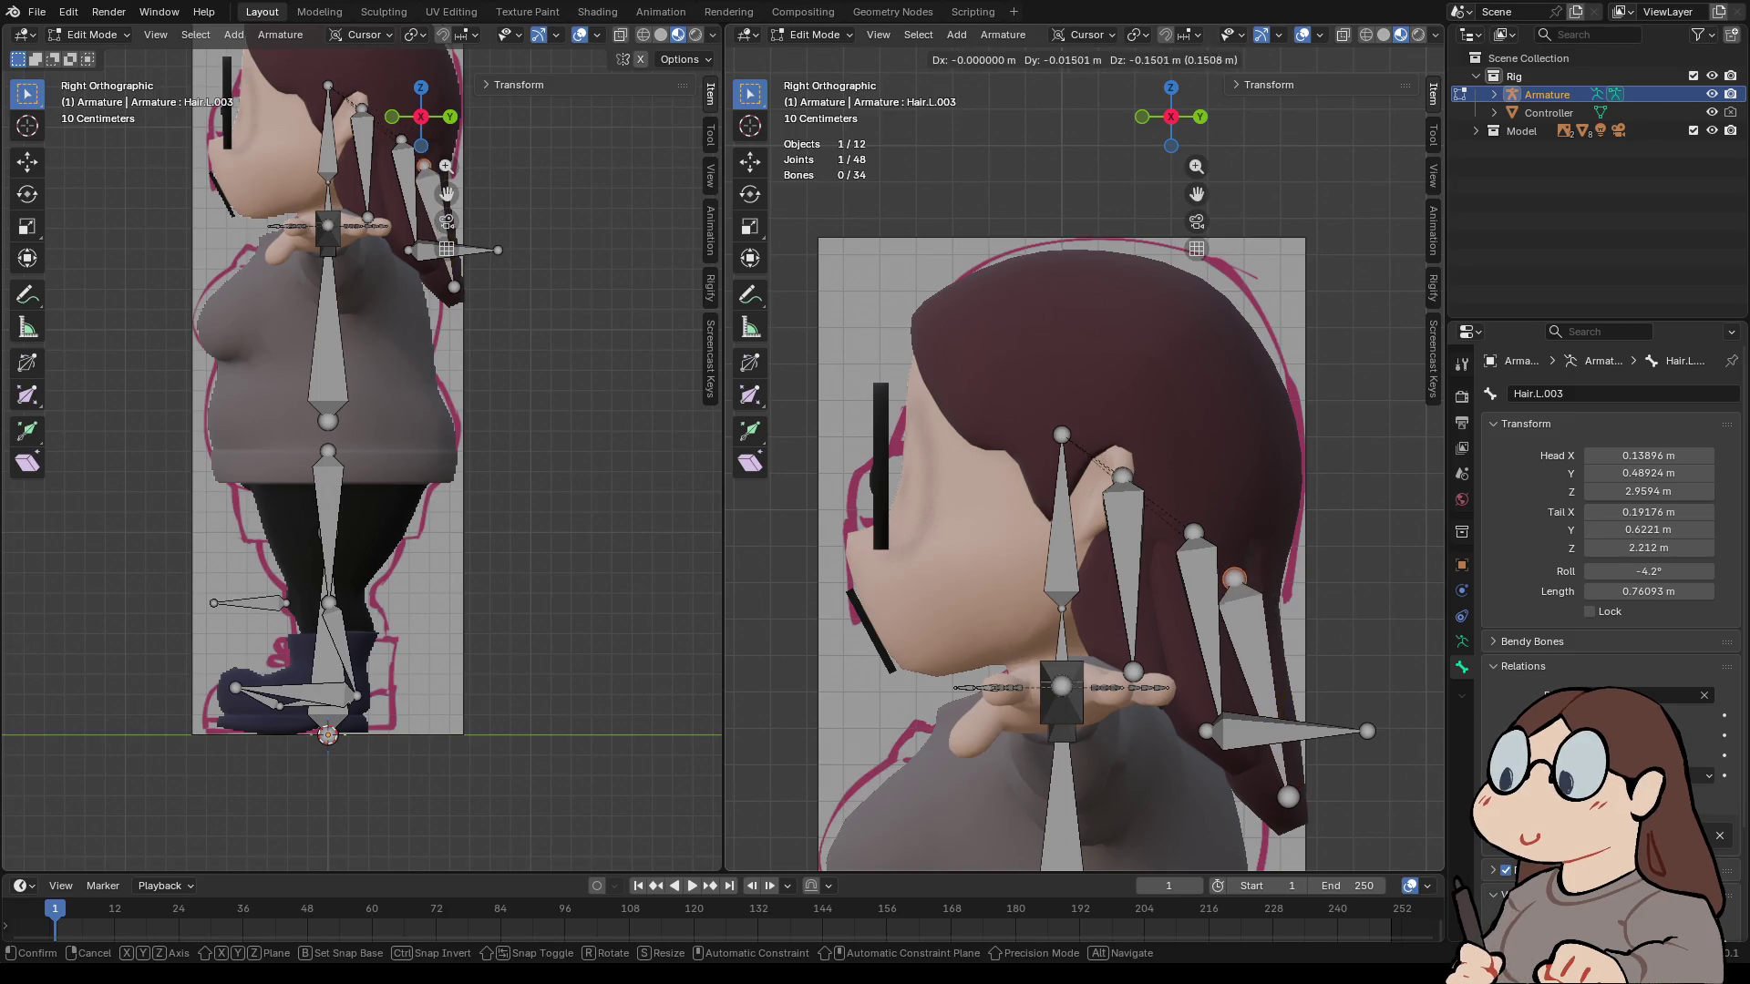
{"action": "key", "text": "Return"}
- Rename the bone to Hair.L.001 and change the last digit of the upper Hair.L.004 bone to 1
{"action": "left_click", "coordinate": [1549, 394]}
{"action": "key", "text": "BackSpace"}
{"action": "type", "text": "1"}
{"action": "key", "text": "Return"}
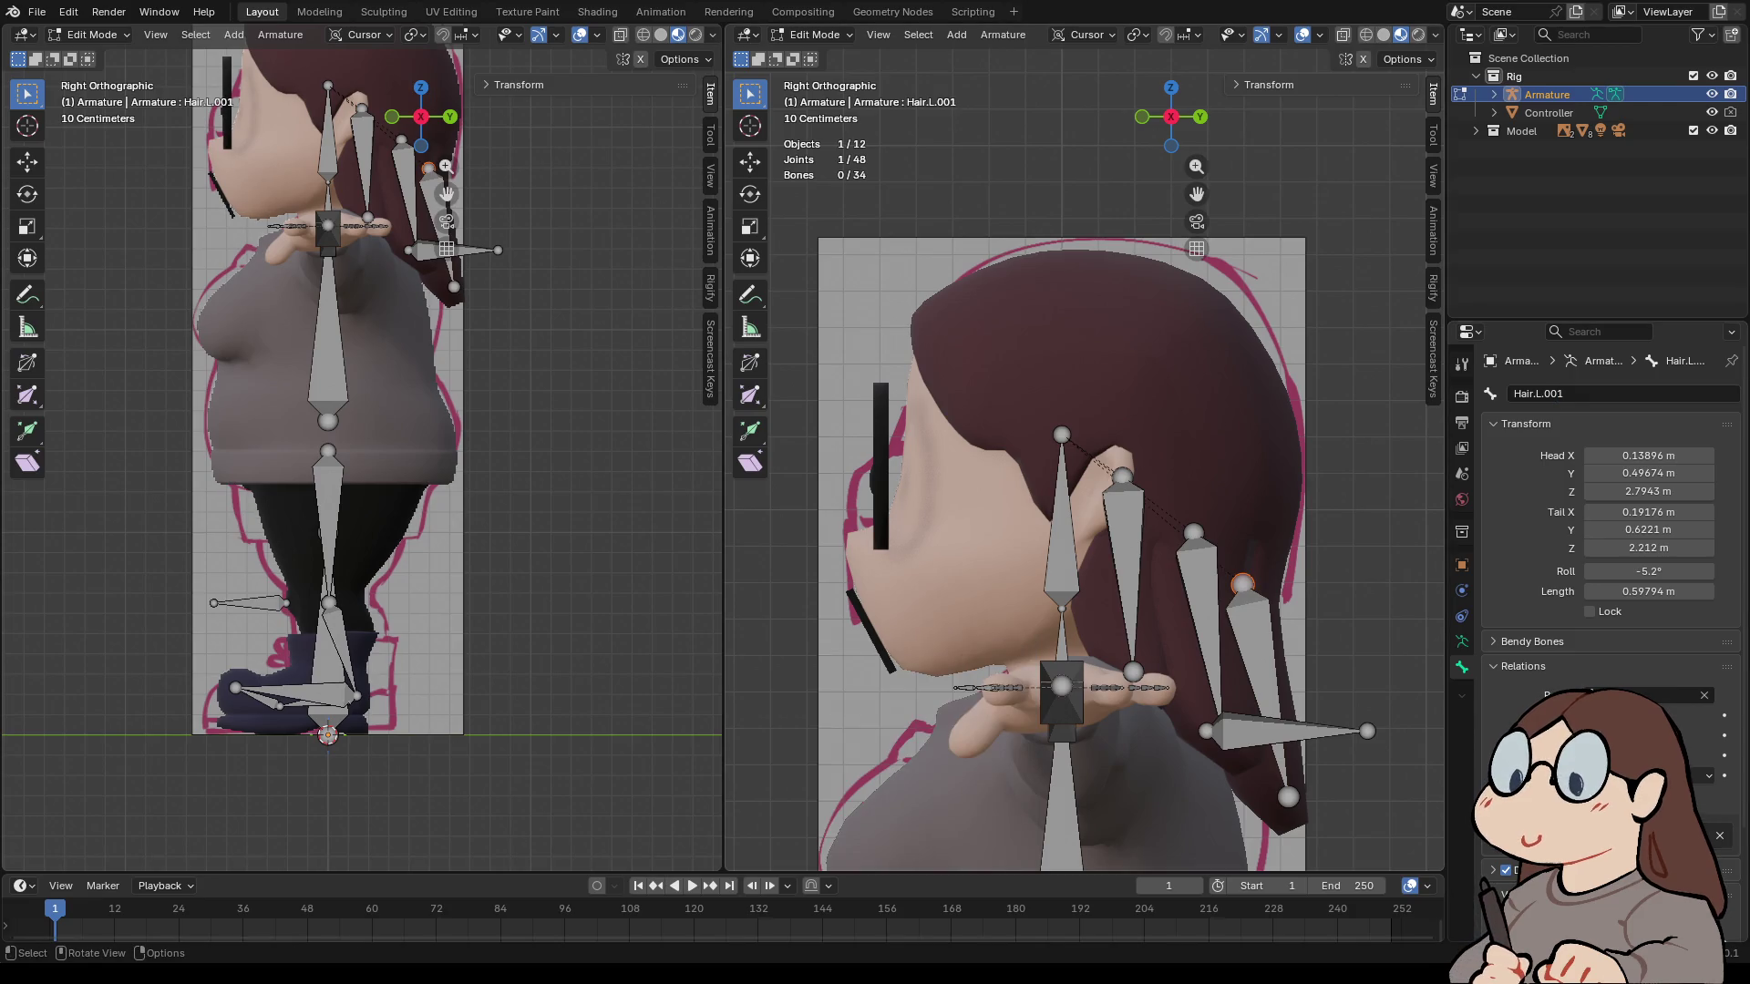
{"action": "left_click", "coordinate": [1127, 565]}
{"action": "left_click", "coordinate": [1549, 394]}
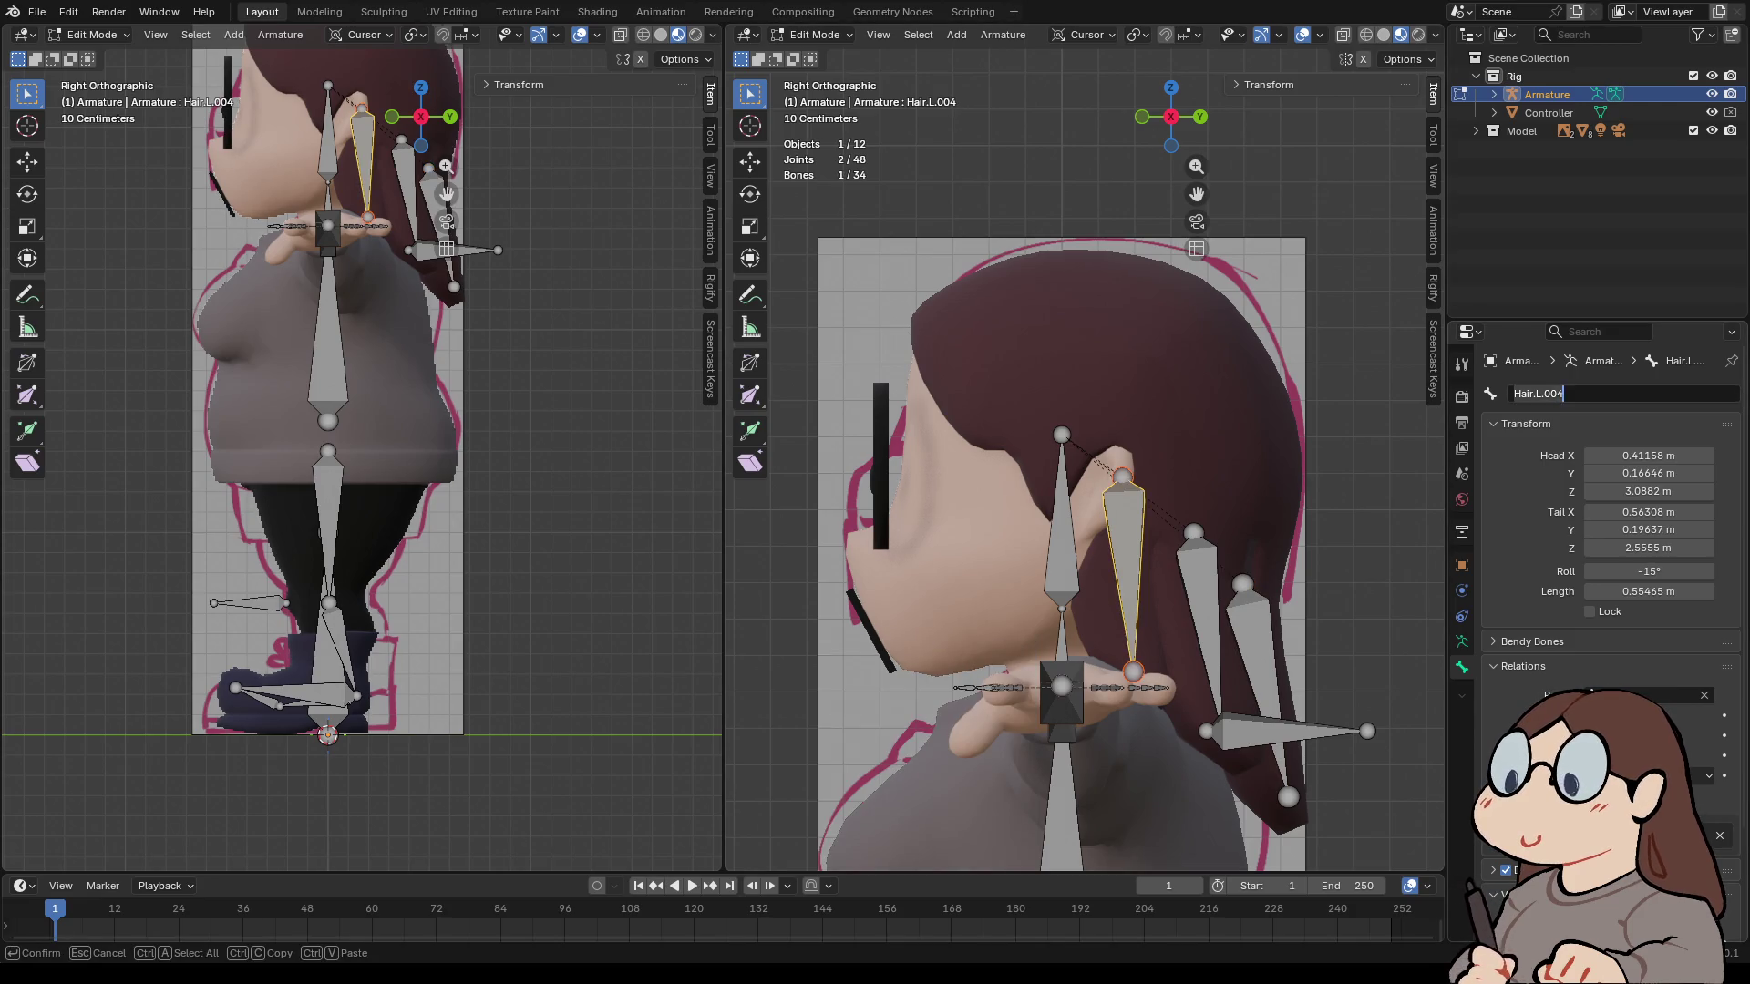
{"action": "key", "text": "BackSpace"}
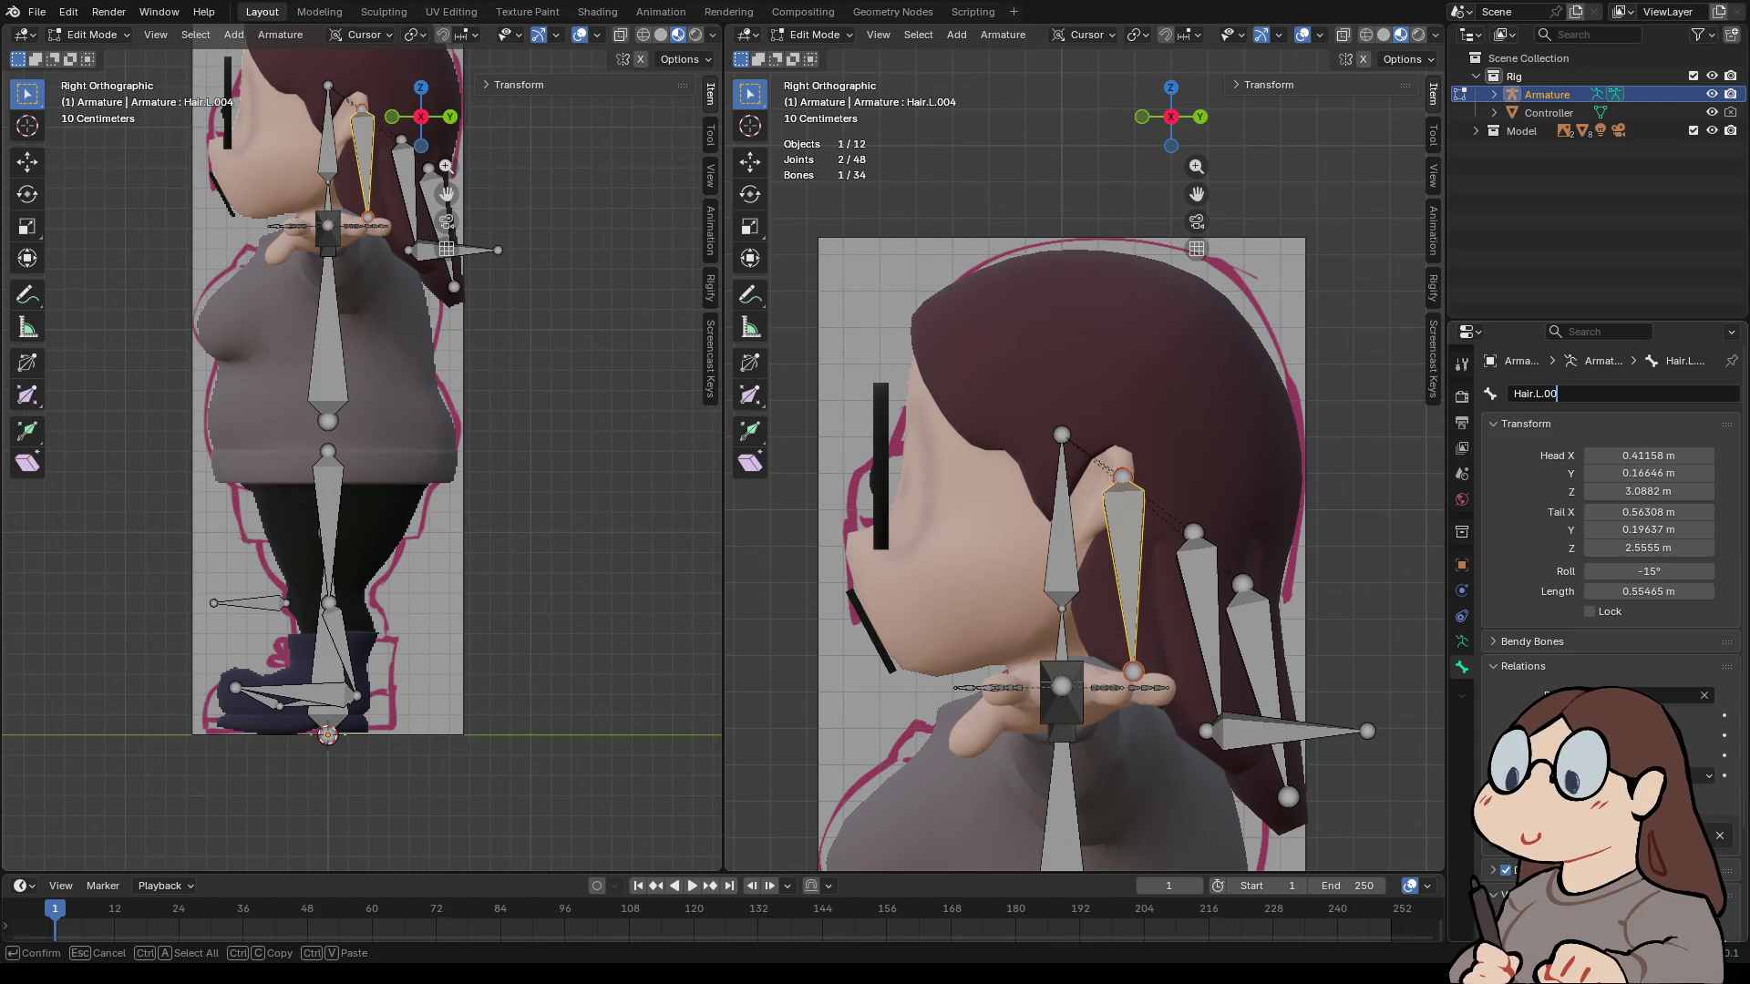
{"action": "type", "text": "1"}
{"action": "key", "text": "Return"}
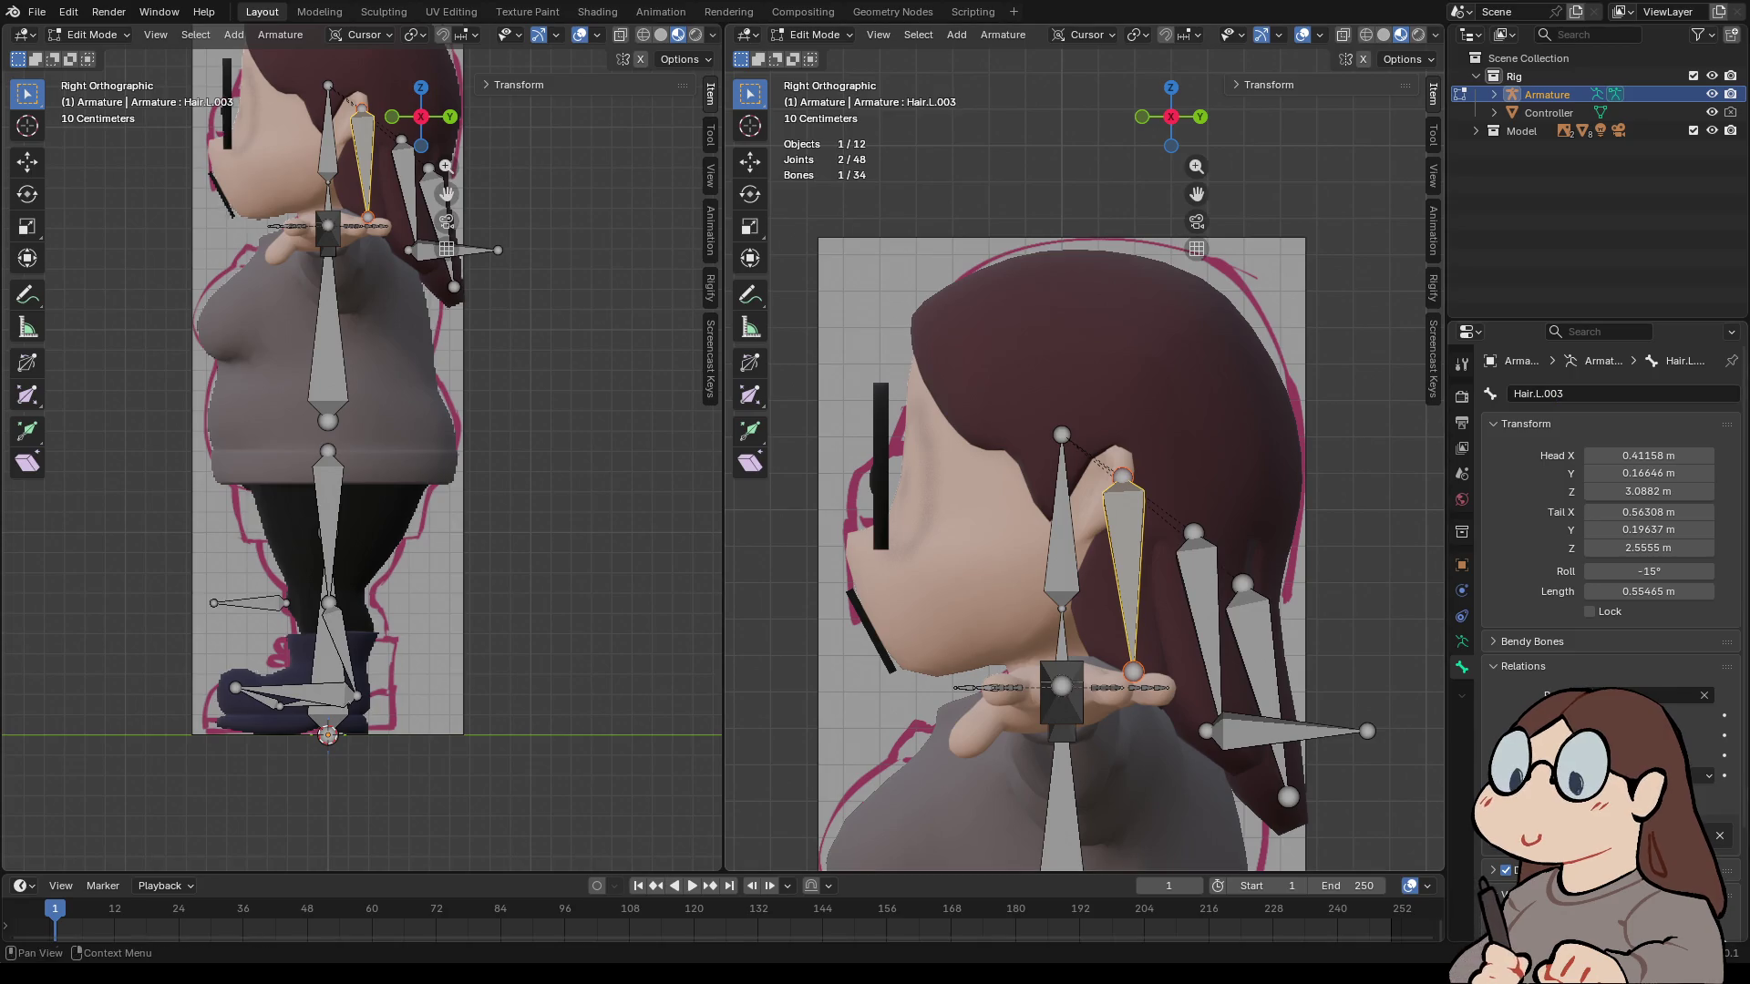
- Select Hair.L.001 and inspect the rig from behind, the front and orbiting angles
{"action": "left_click", "coordinate": [1201, 620]}
{"action": "left_click", "coordinate": [1263, 693]}
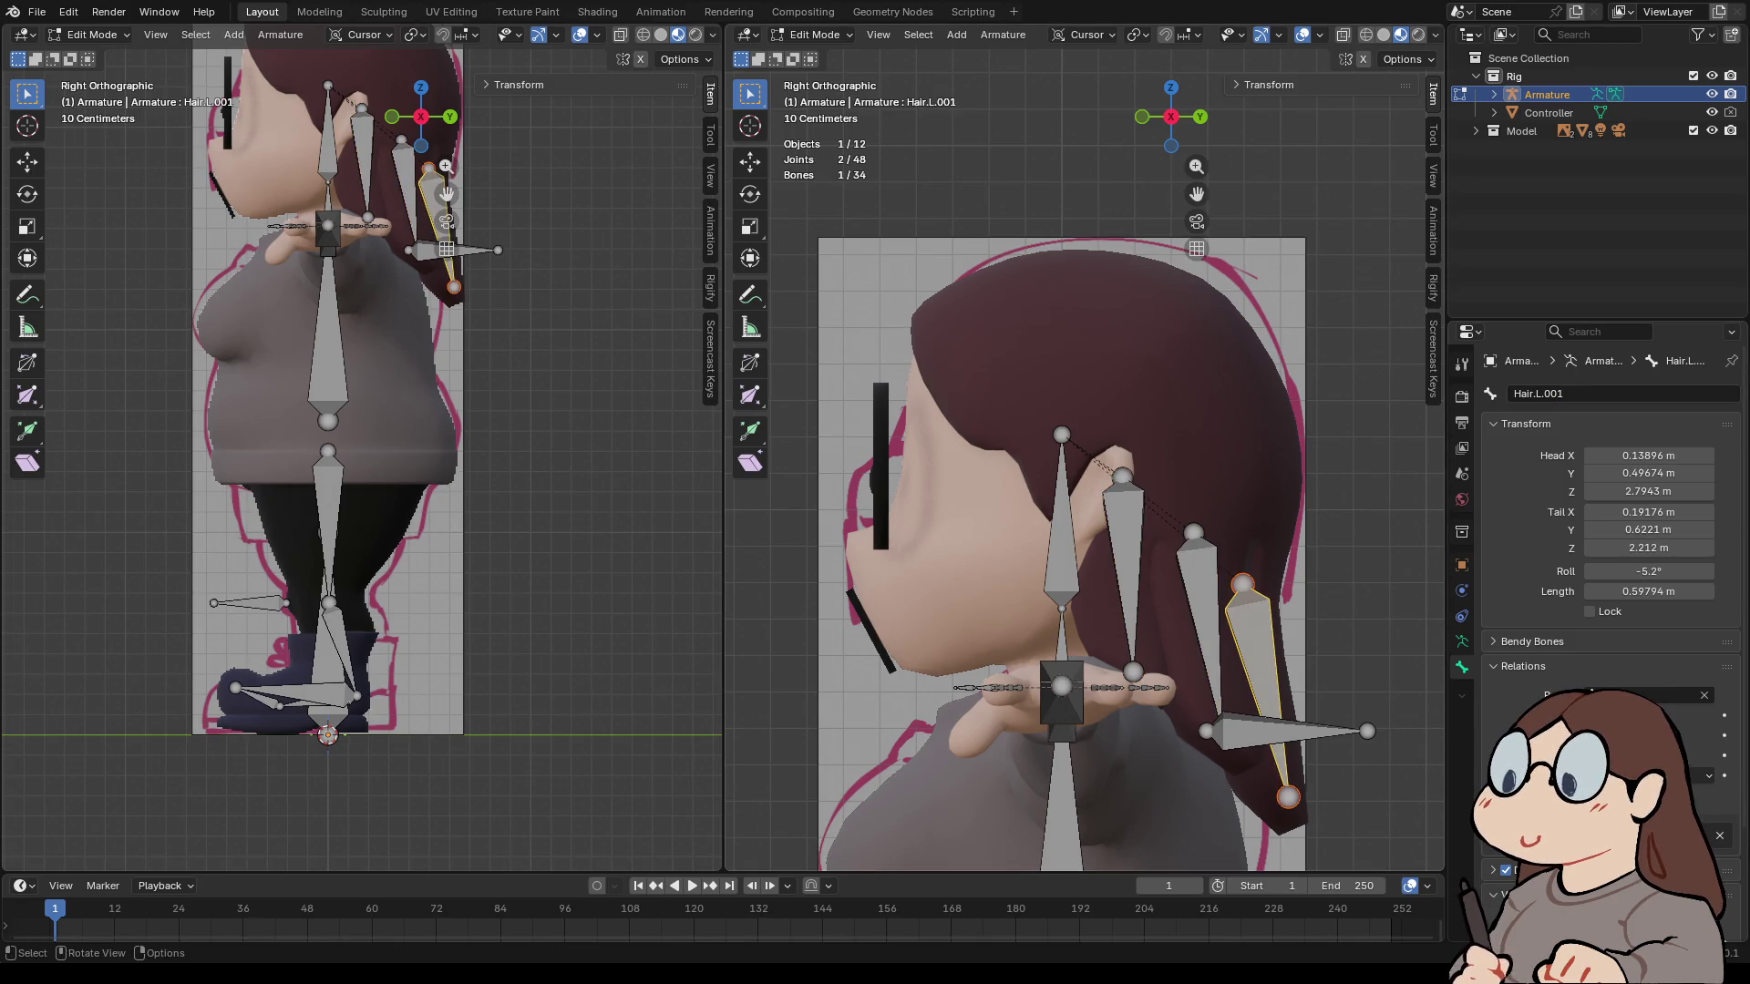
{"action": "mouse_move", "coordinate": [1094, 364]}
{"action": "middle_mouse_down"}
{"action": "mouse_move", "coordinate": [773, 347]}
{"action": "mouse_move", "coordinate": [1348, 345]}
{"action": "mouse_move", "coordinate": [1093, 339]}
{"action": "middle_mouse_up"}
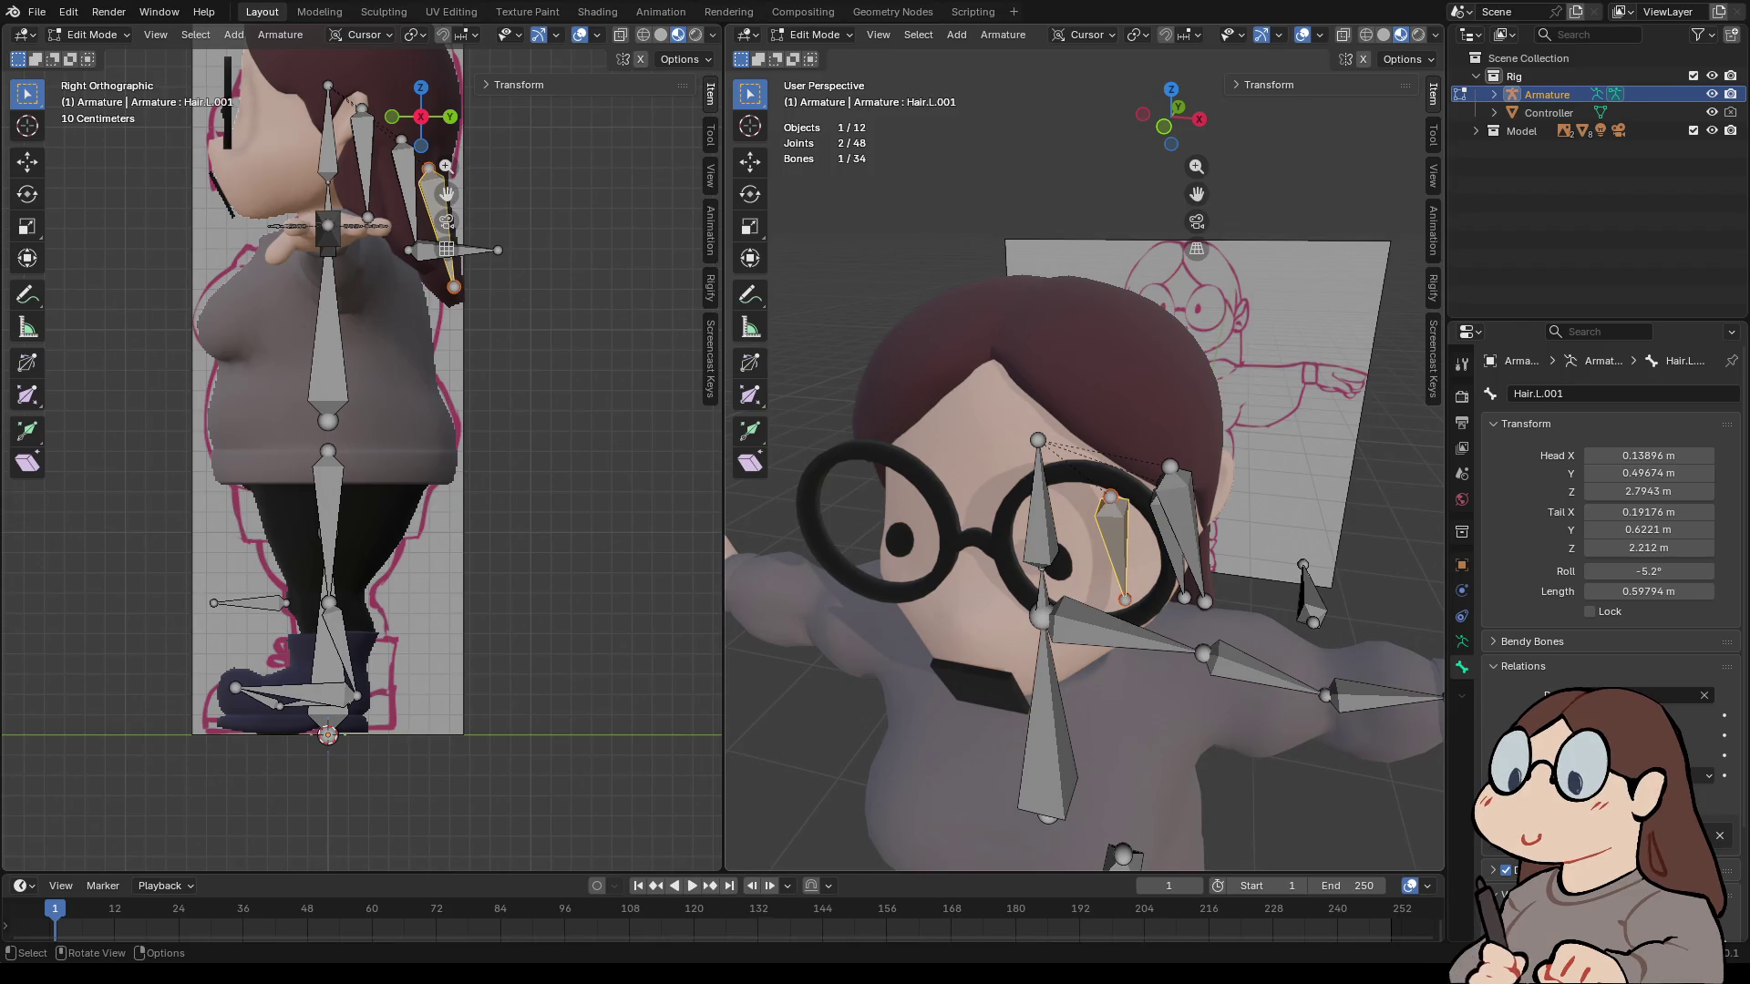
{"action": "left_click", "coordinate": [1164, 126]}
{"action": "left_click_drag", "start_coordinate": [1197, 166], "coordinate": [1196, 162]}
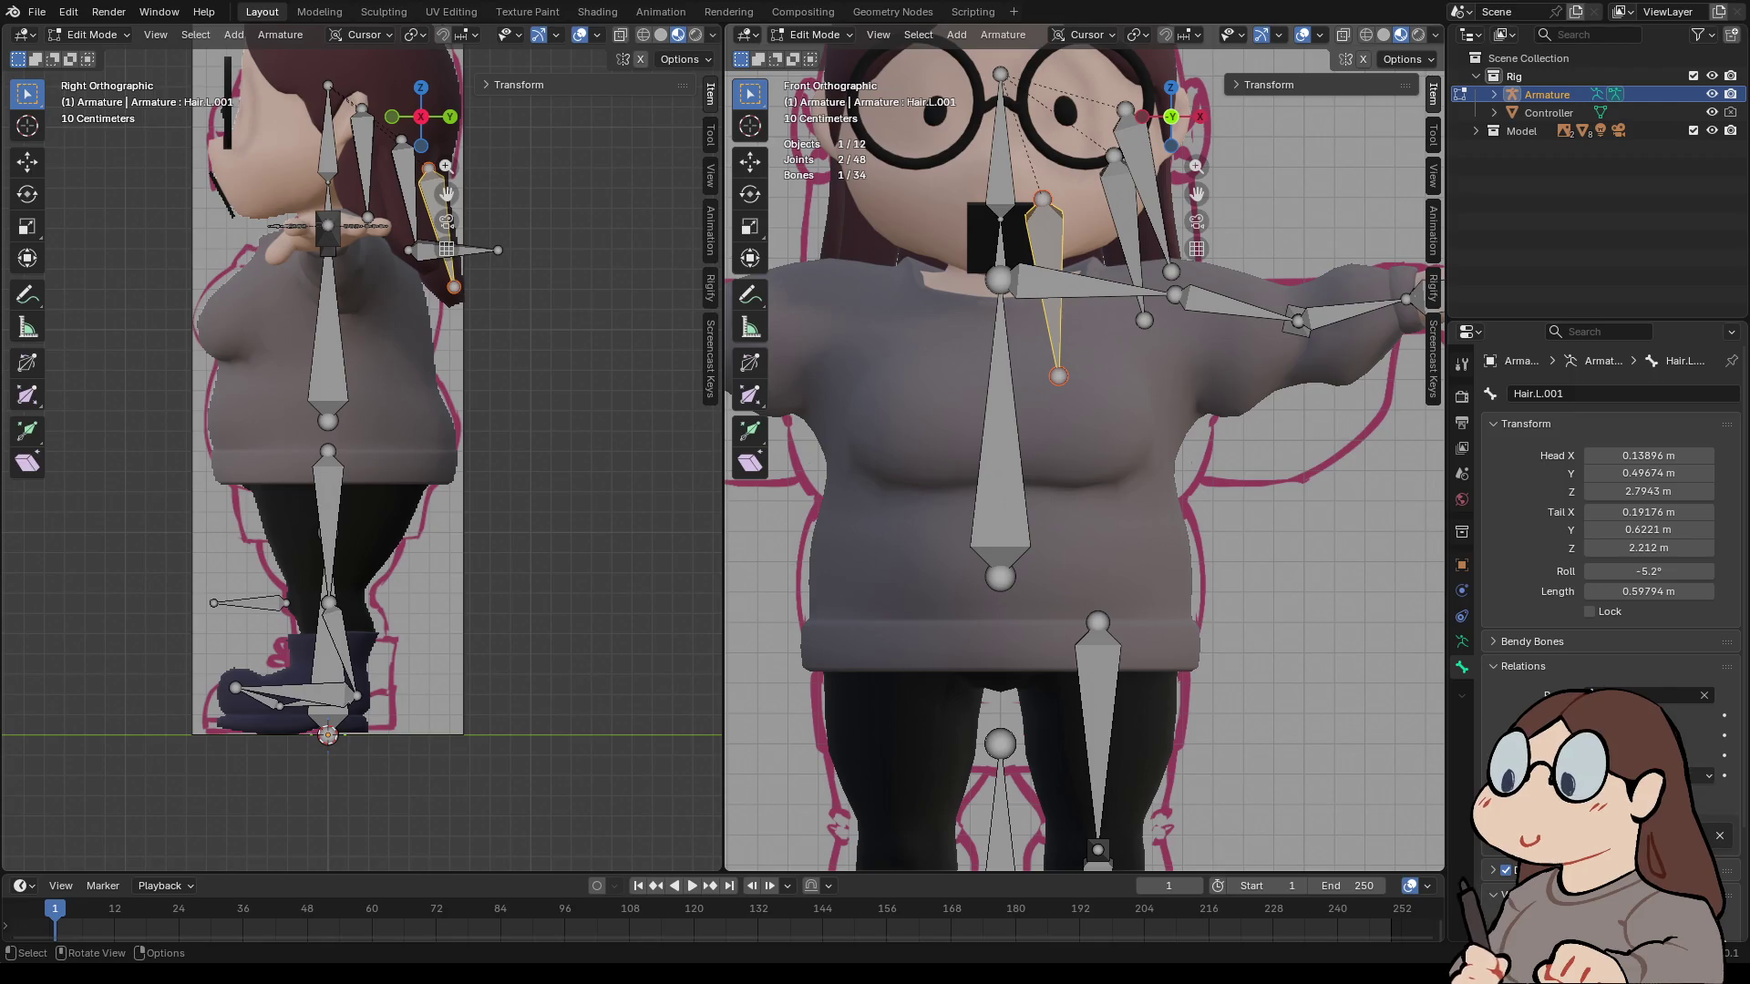
{"action": "mouse_move", "coordinate": [1094, 456]}
{"action": "middle_mouse_down"}
{"action": "mouse_move", "coordinate": [1185, 382]}
{"action": "mouse_move", "coordinate": [1130, 428]}
{"action": "middle_mouse_up"}
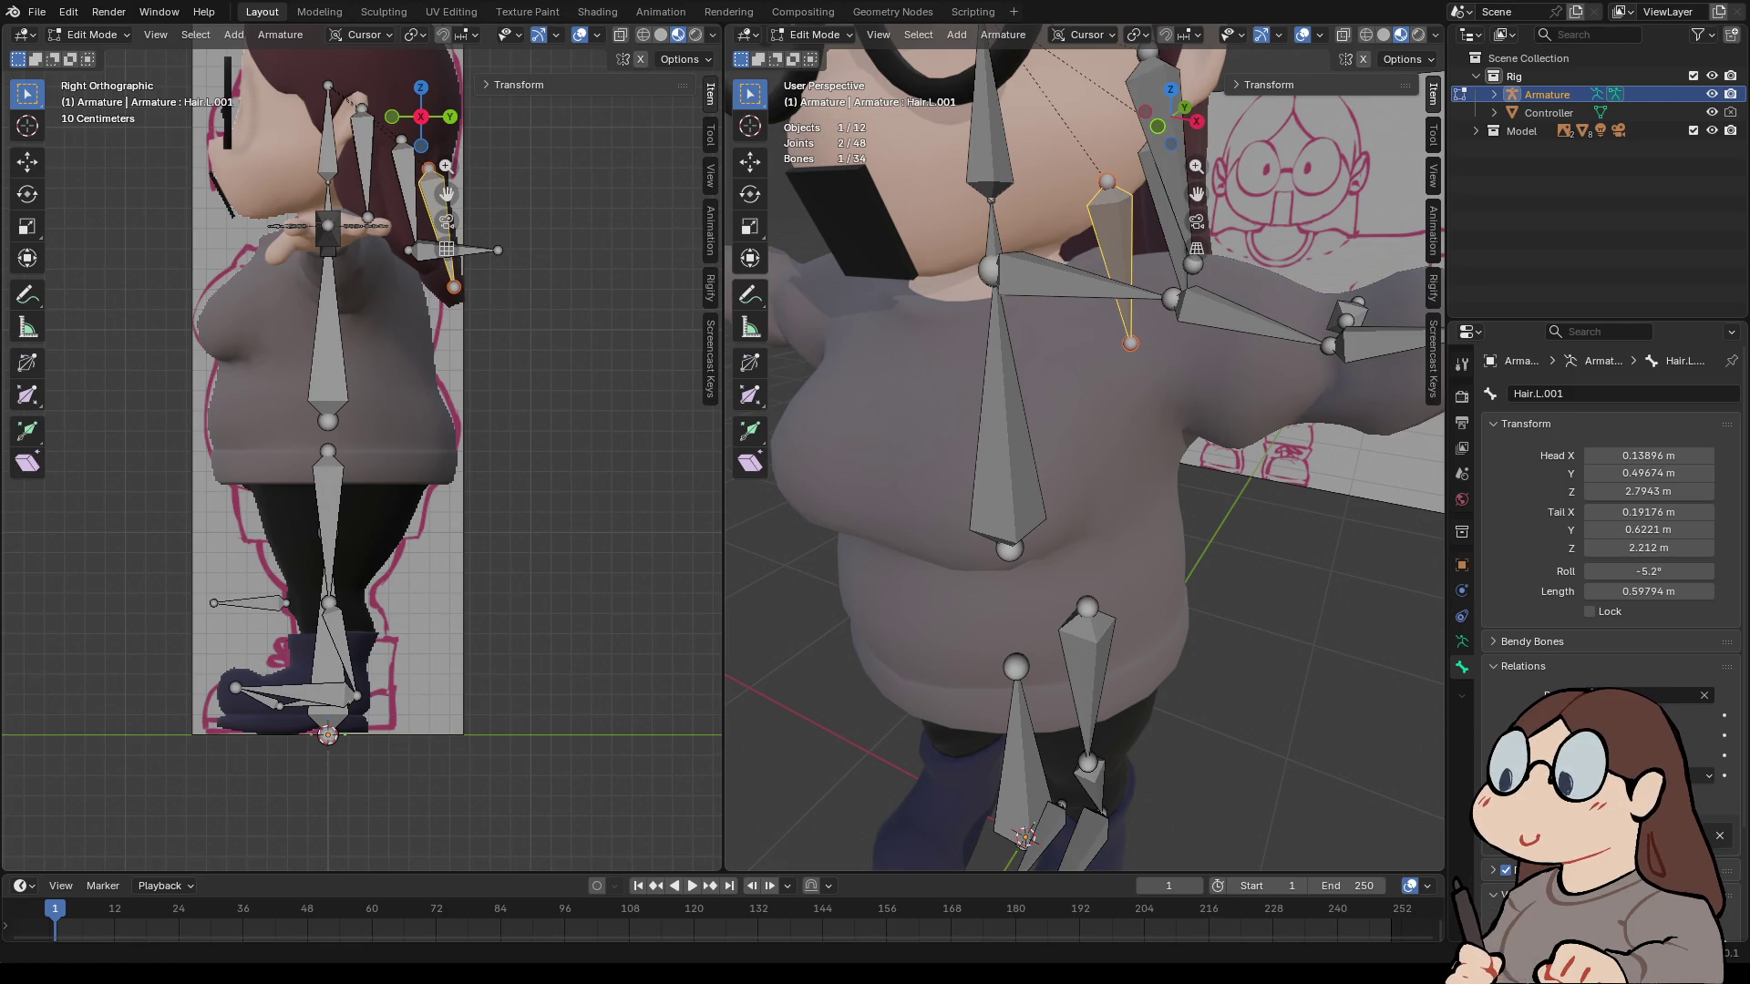
{"action": "scroll", "coordinate": [1085, 447], "scroll_direction": "down", "scroll_amount": 8}
{"action": "mouse_move", "coordinate": [1085, 447]}
{"action": "middle_mouse_down"}
{"action": "mouse_move", "coordinate": [1003, 447]}
{"action": "mouse_move", "coordinate": [961, 519]}
{"action": "middle_mouse_up"}
{"action": "left_click", "coordinate": [1028, 438]}
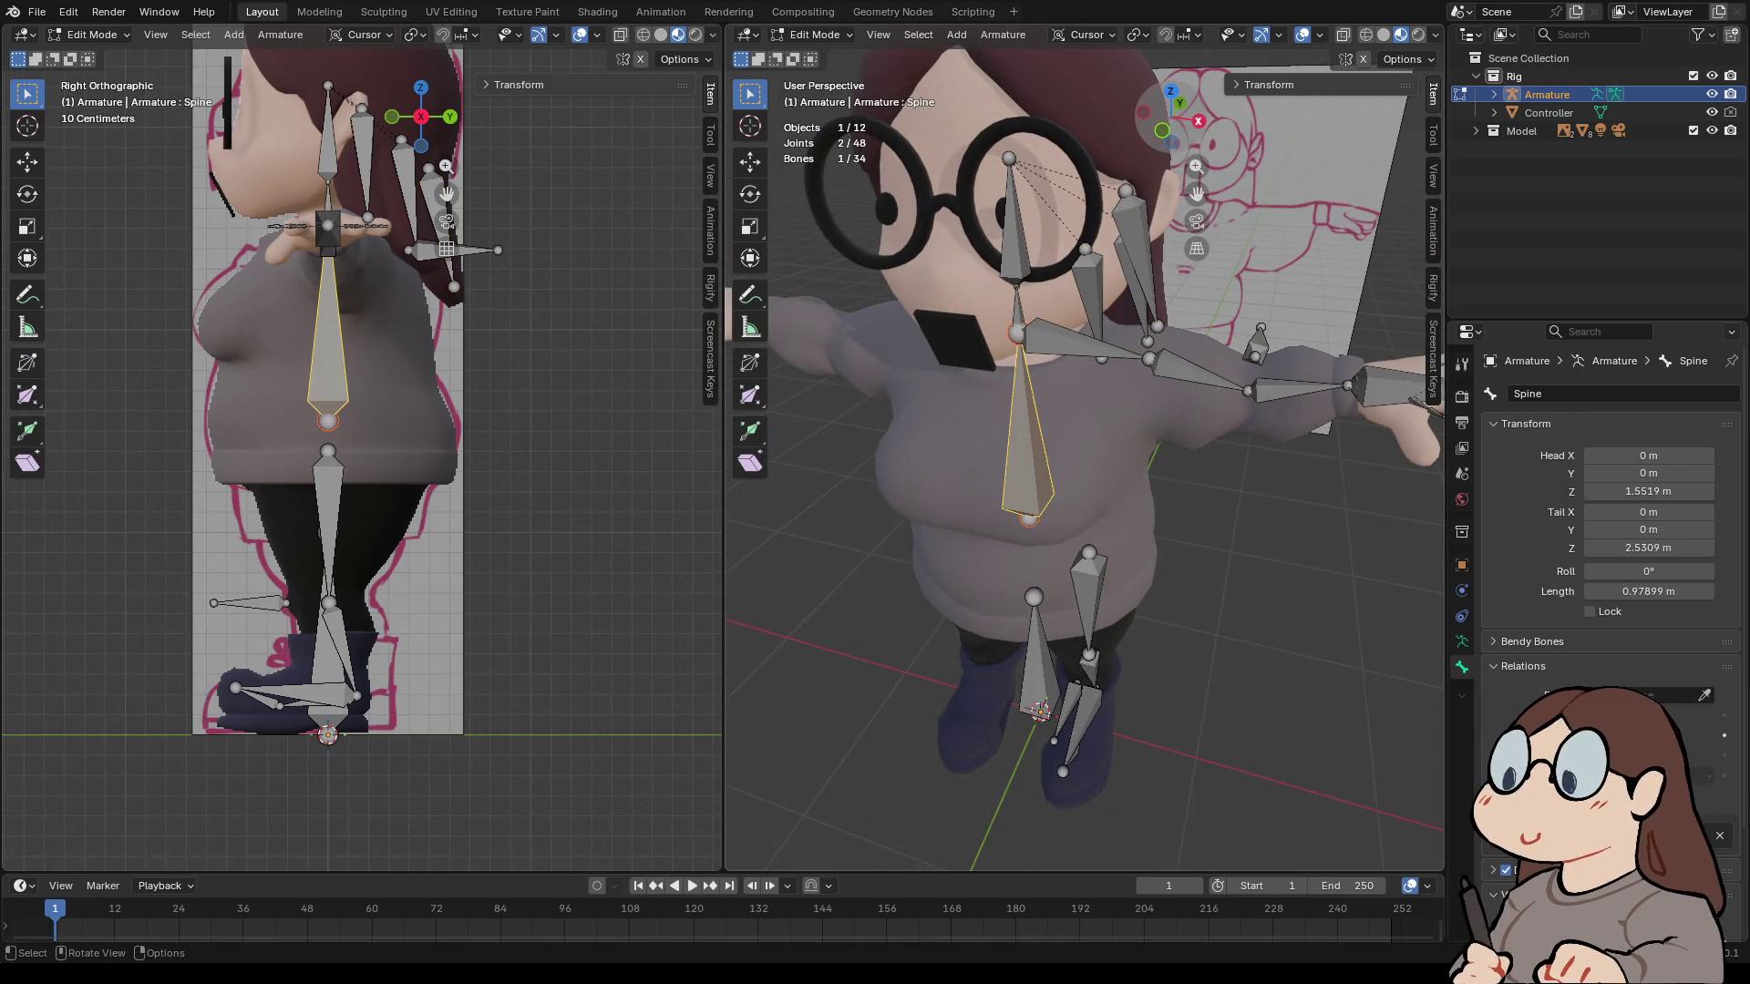
- Duplicate the Spine bone and move the copy's tail joint up to the chest
{"action": "left_click", "coordinate": [1198, 121]}
{"action": "key", "text": "shift+d"}
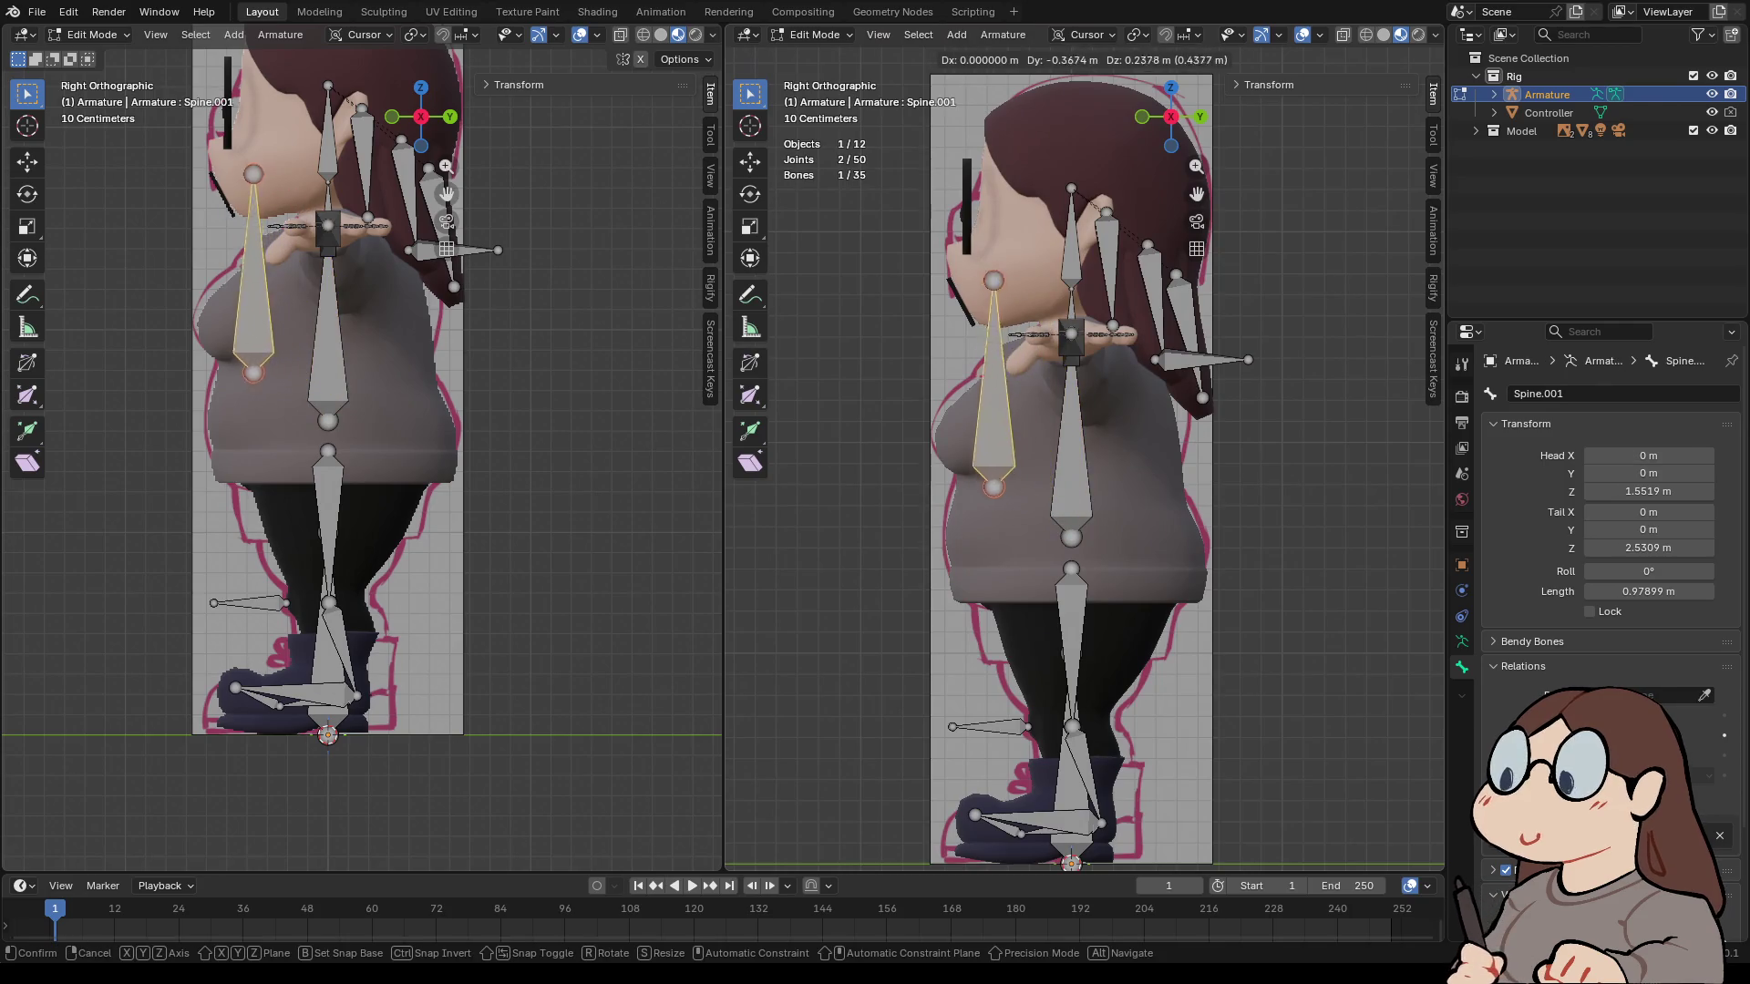
{"action": "key", "text": "Return"}
{"action": "left_click", "coordinate": [1027, 198]}
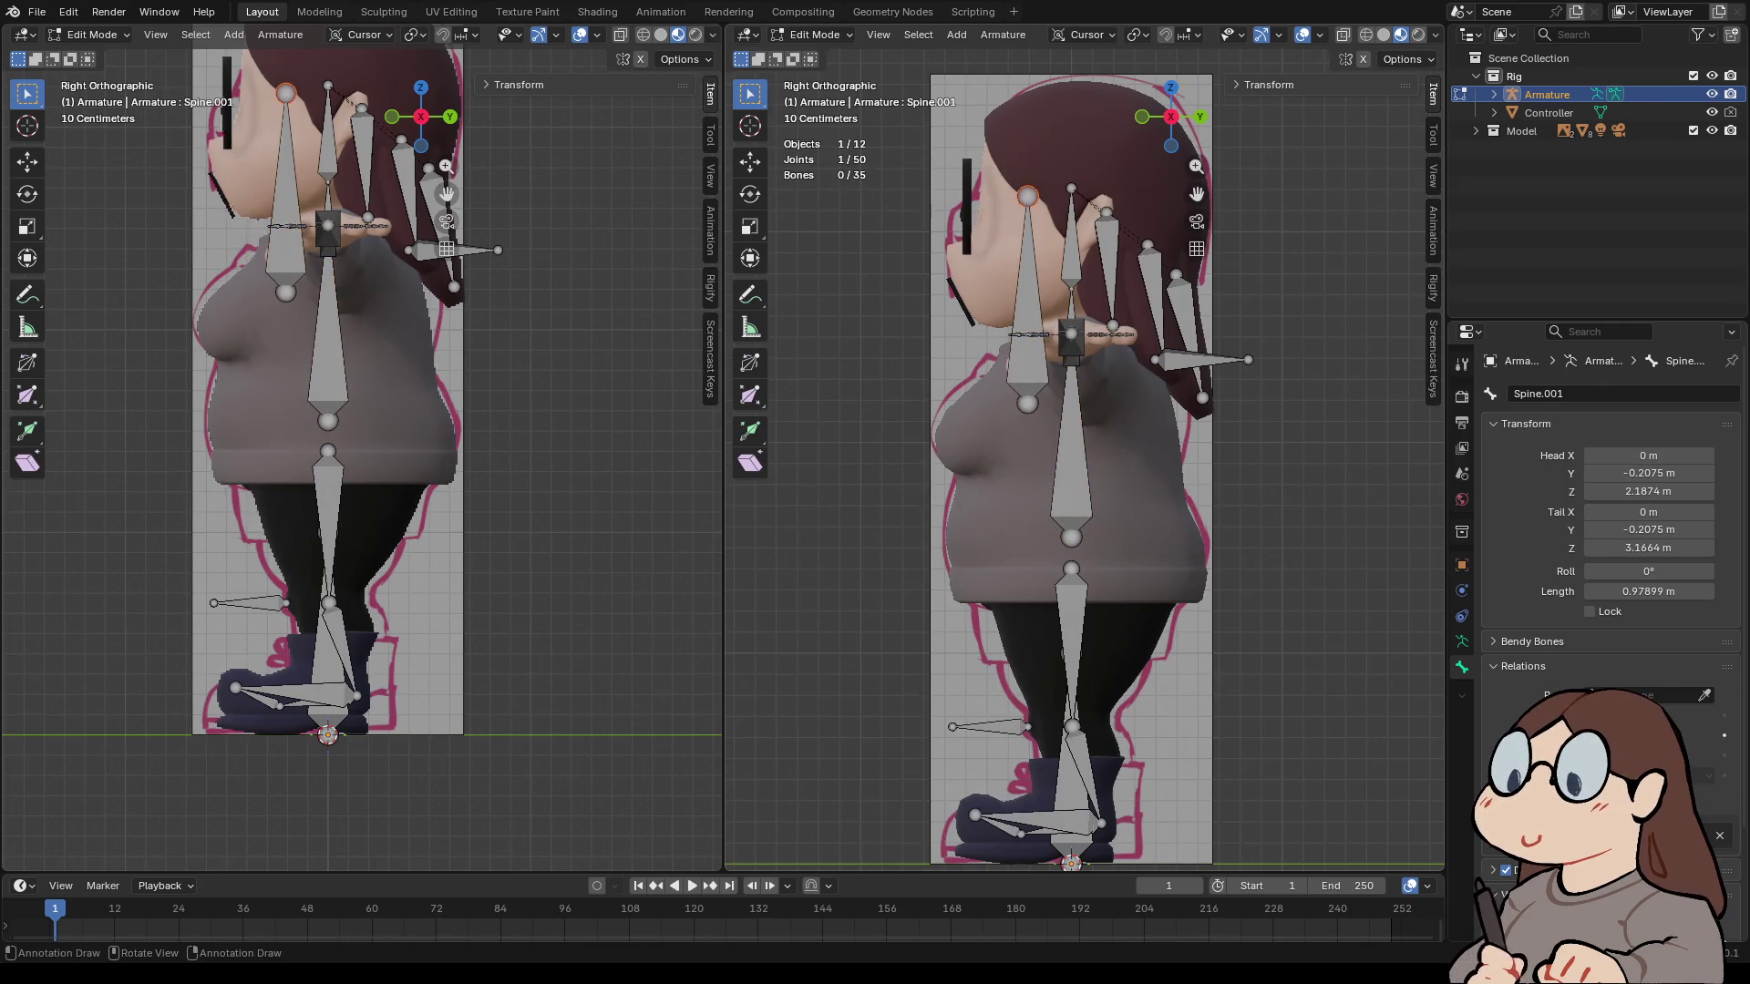
{"action": "key", "text": "g"}
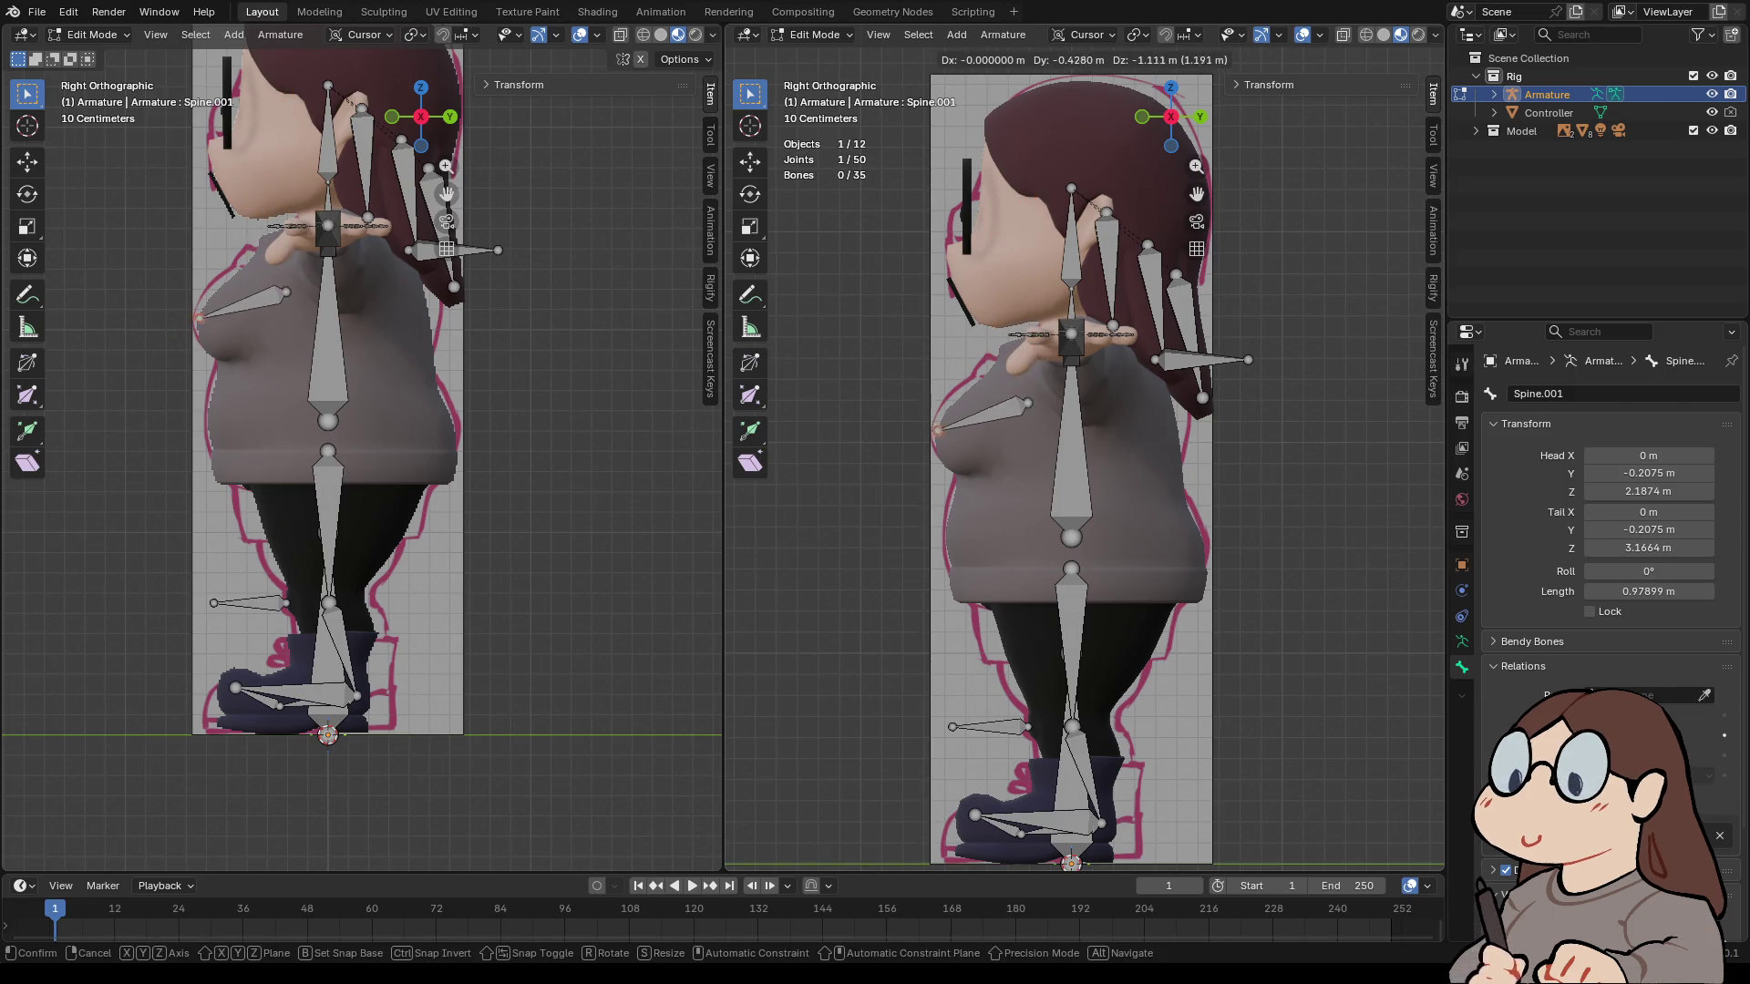
{"action": "key", "text": "Return"}
{"action": "left_click", "coordinate": [1071, 428]}
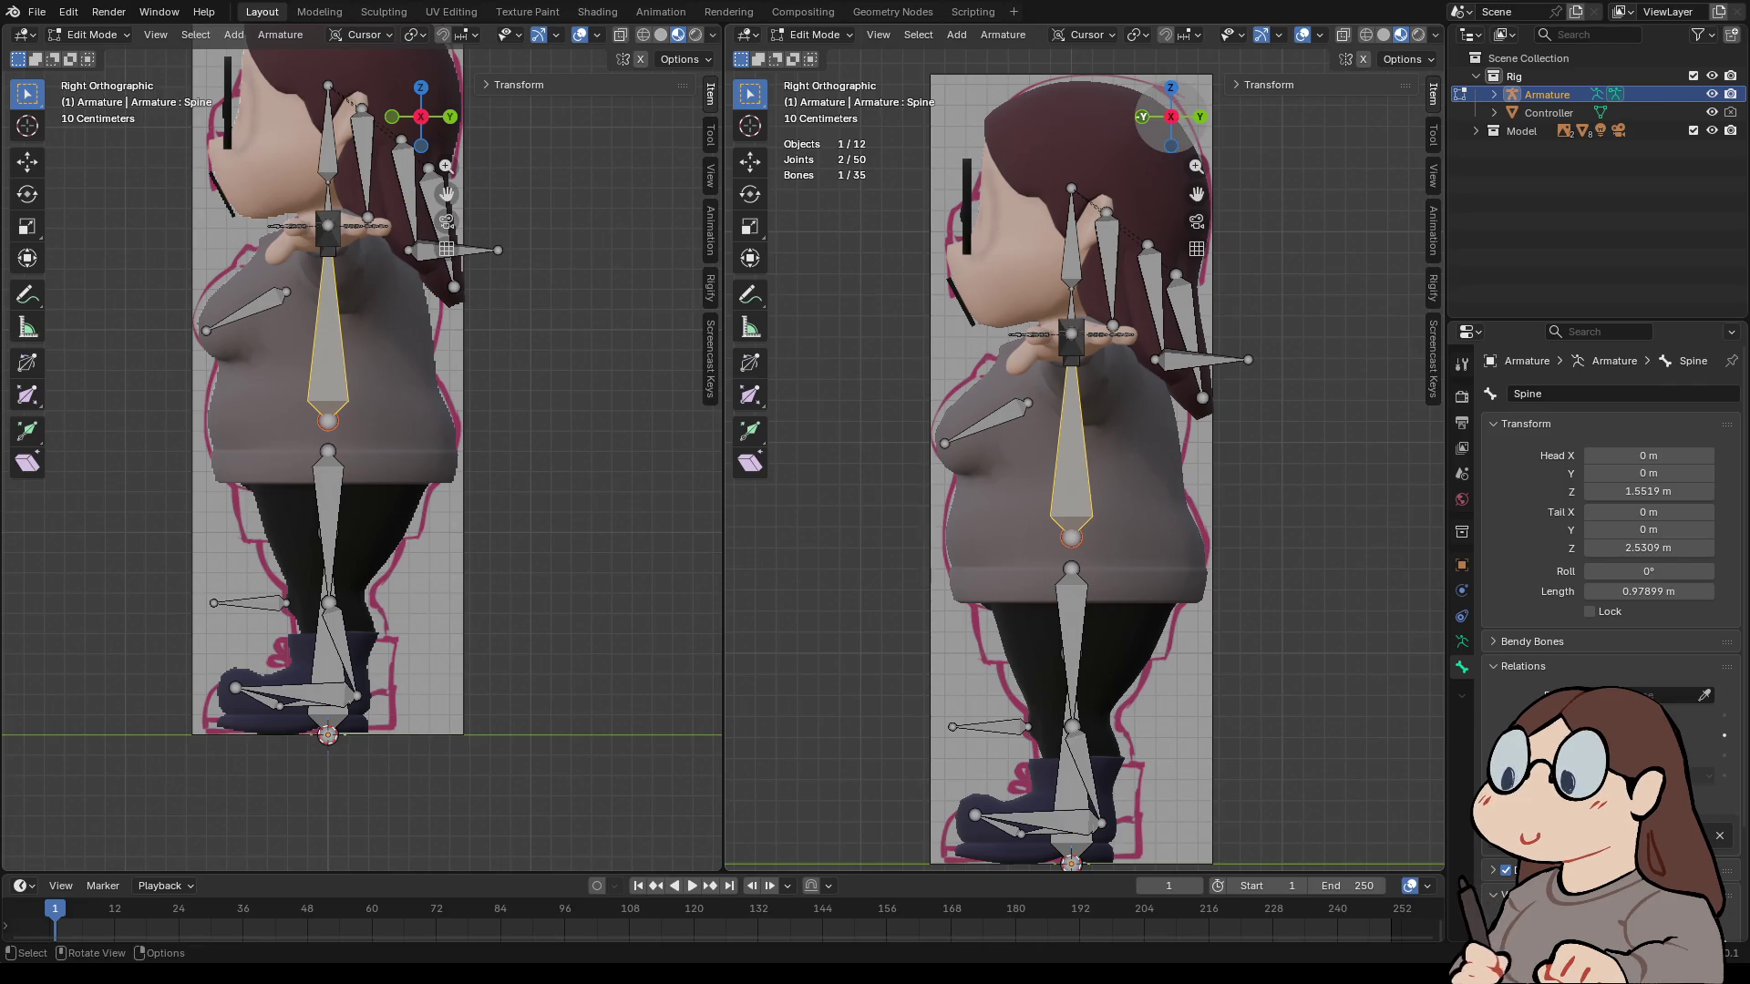
- Make Spine the parent of the Legg.L.001 leg bone
{"action": "left_click", "coordinate": [1142, 117]}
{"action": "left_click", "coordinate": [1093, 569]}
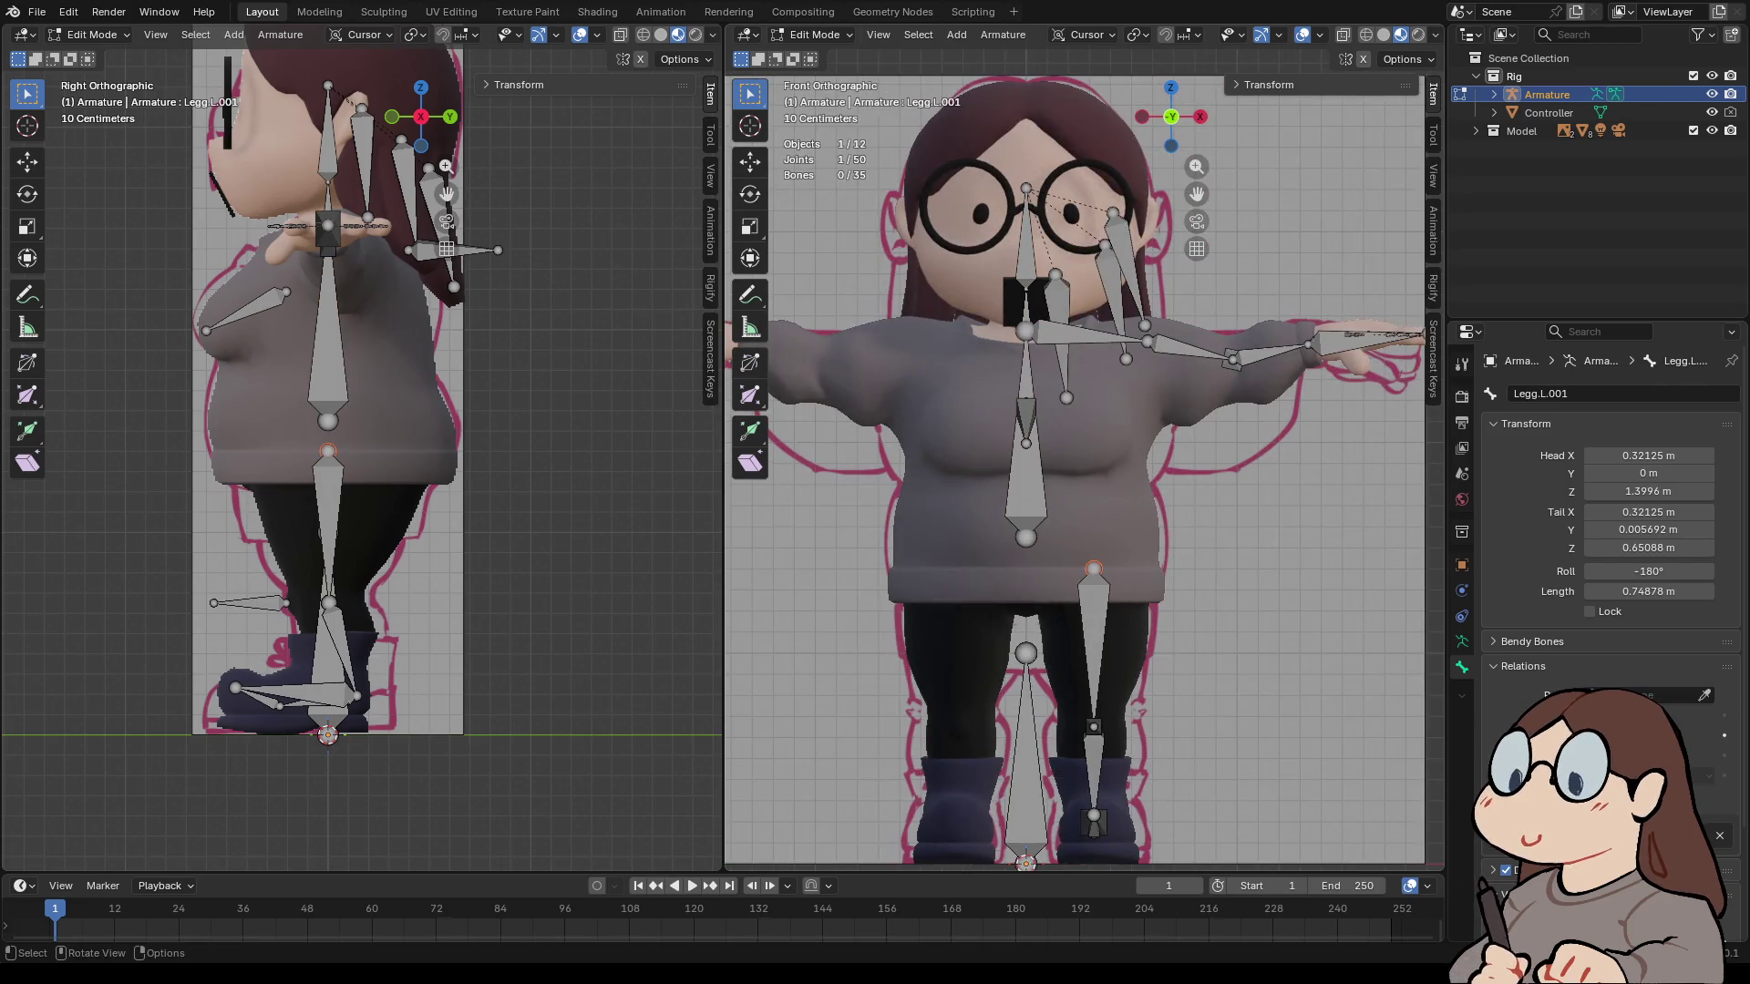
{"action": "left_click", "coordinate": [1703, 695]}
{"action": "left_click", "coordinate": [1036, 492]}
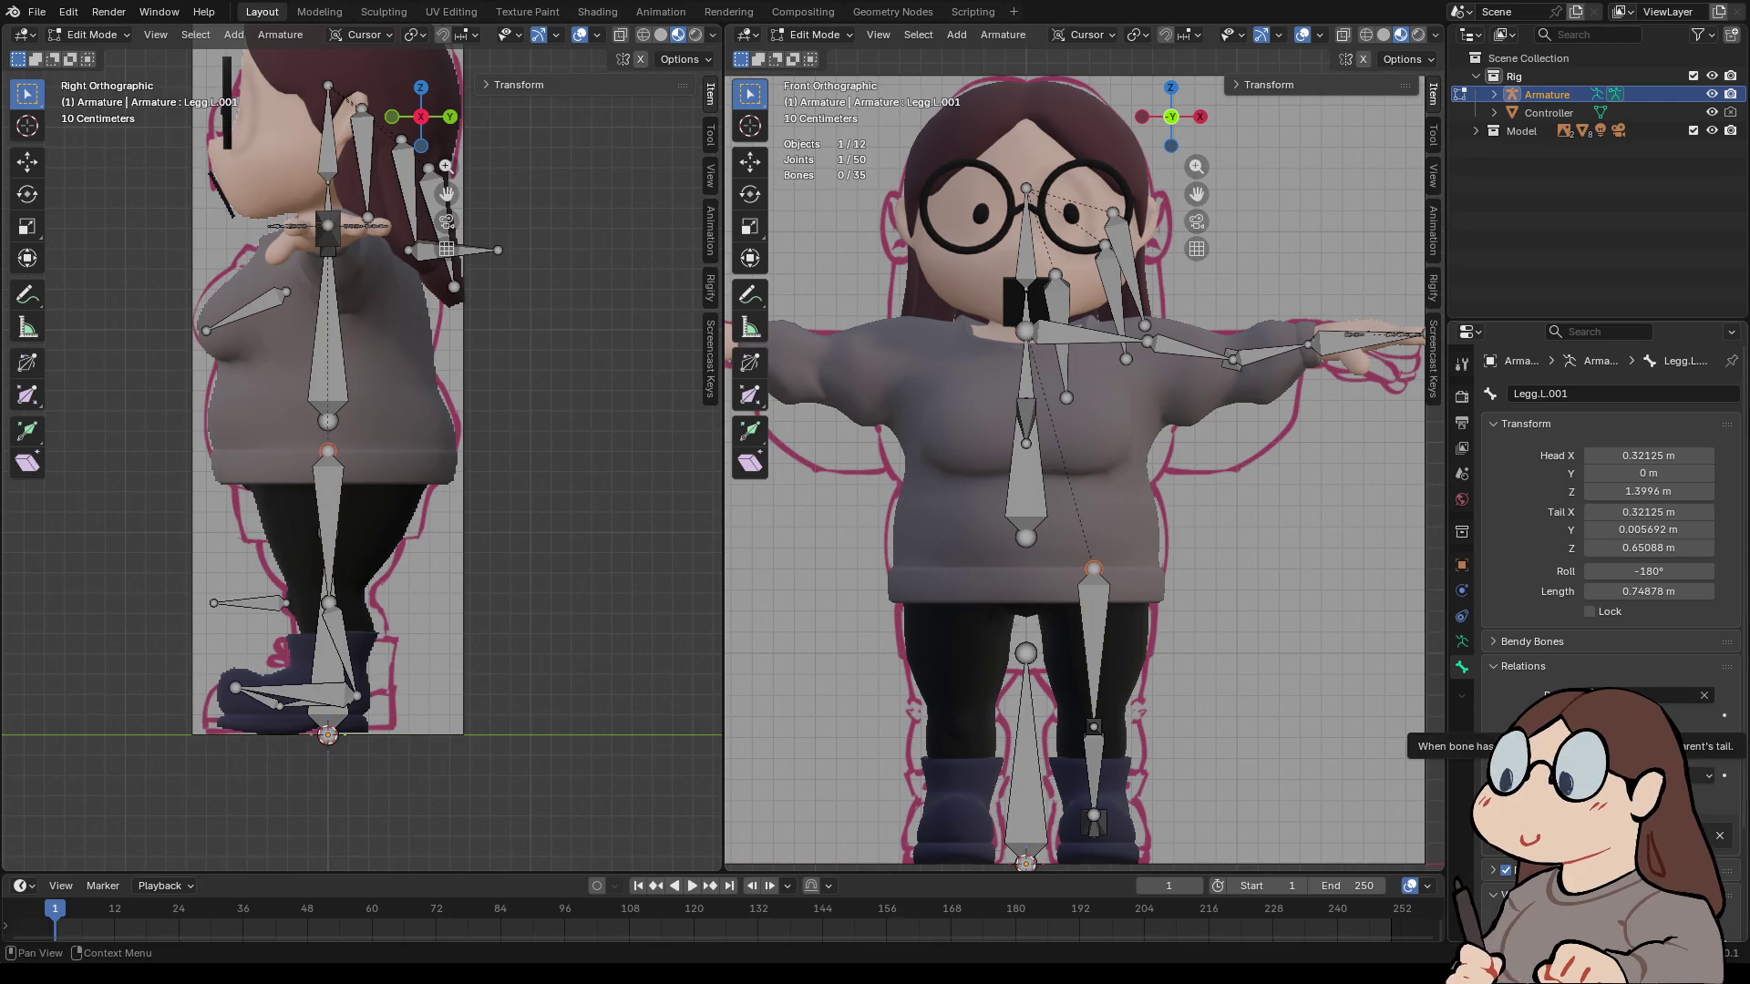
{"action": "scroll", "coordinate": [1612, 501], "scroll_direction": "down", "scroll_amount": 2}
{"action": "scroll", "coordinate": [1612, 501], "scroll_direction": "down", "scroll_amount": 2}
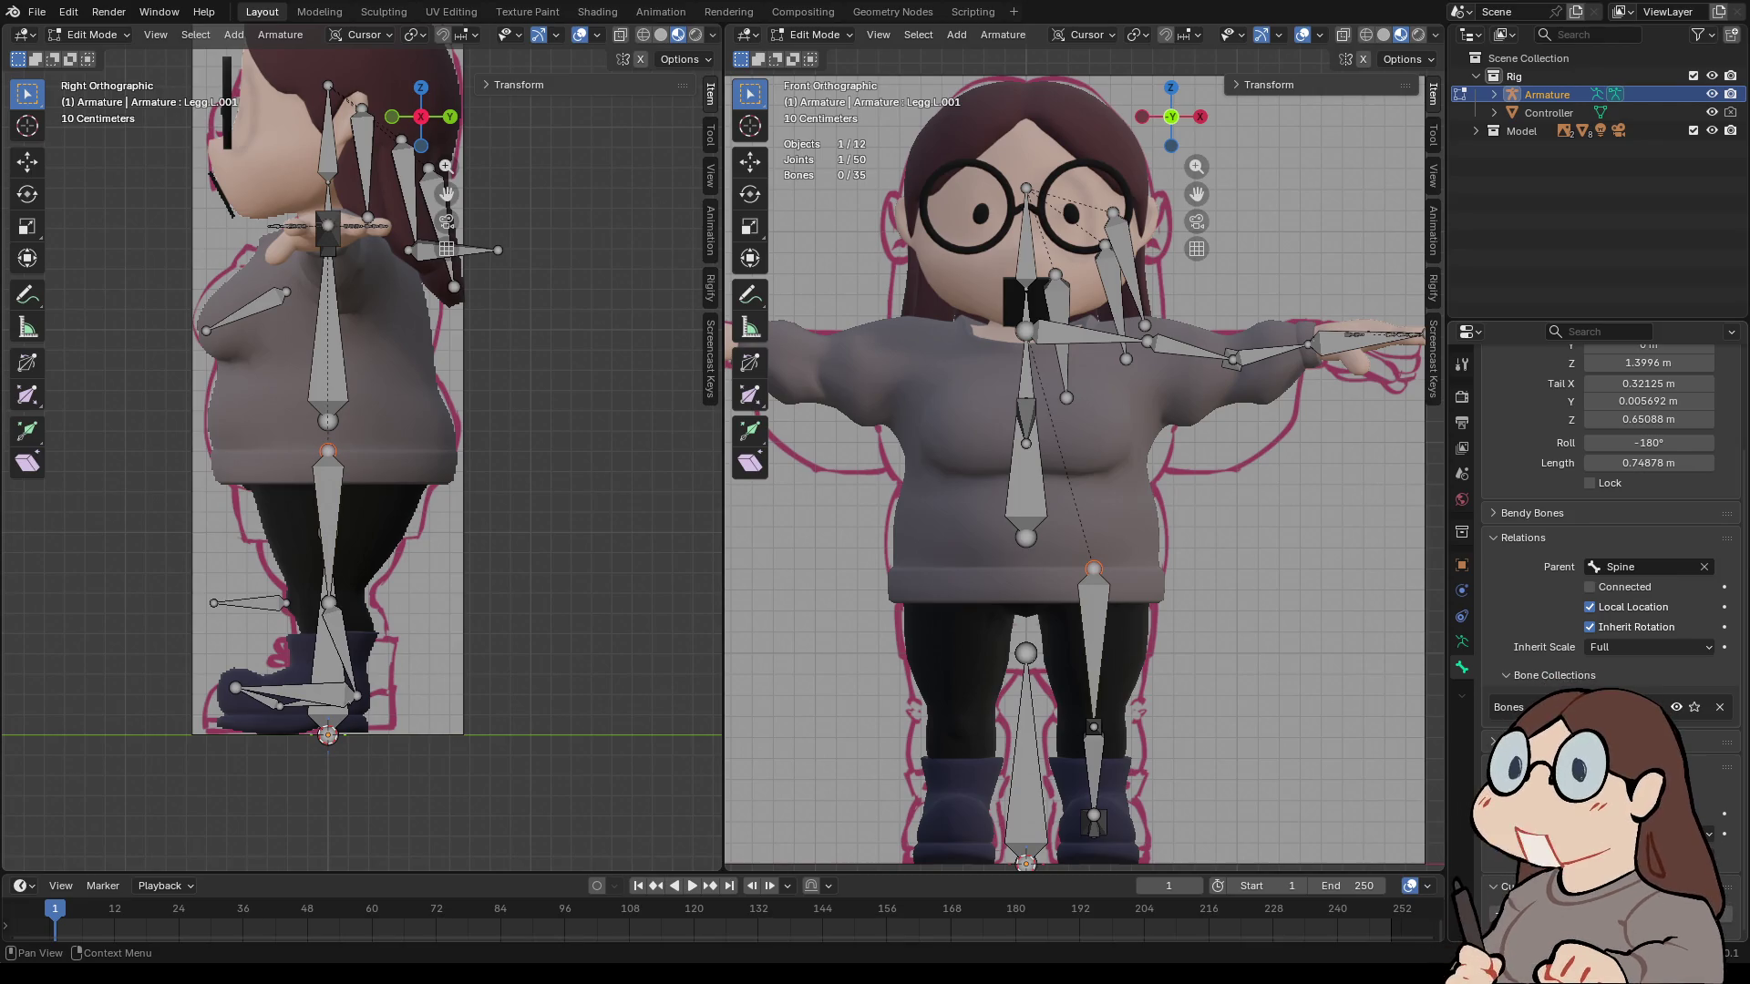
{"action": "scroll", "coordinate": [1084, 446], "scroll_direction": "up", "scroll_amount": 2}
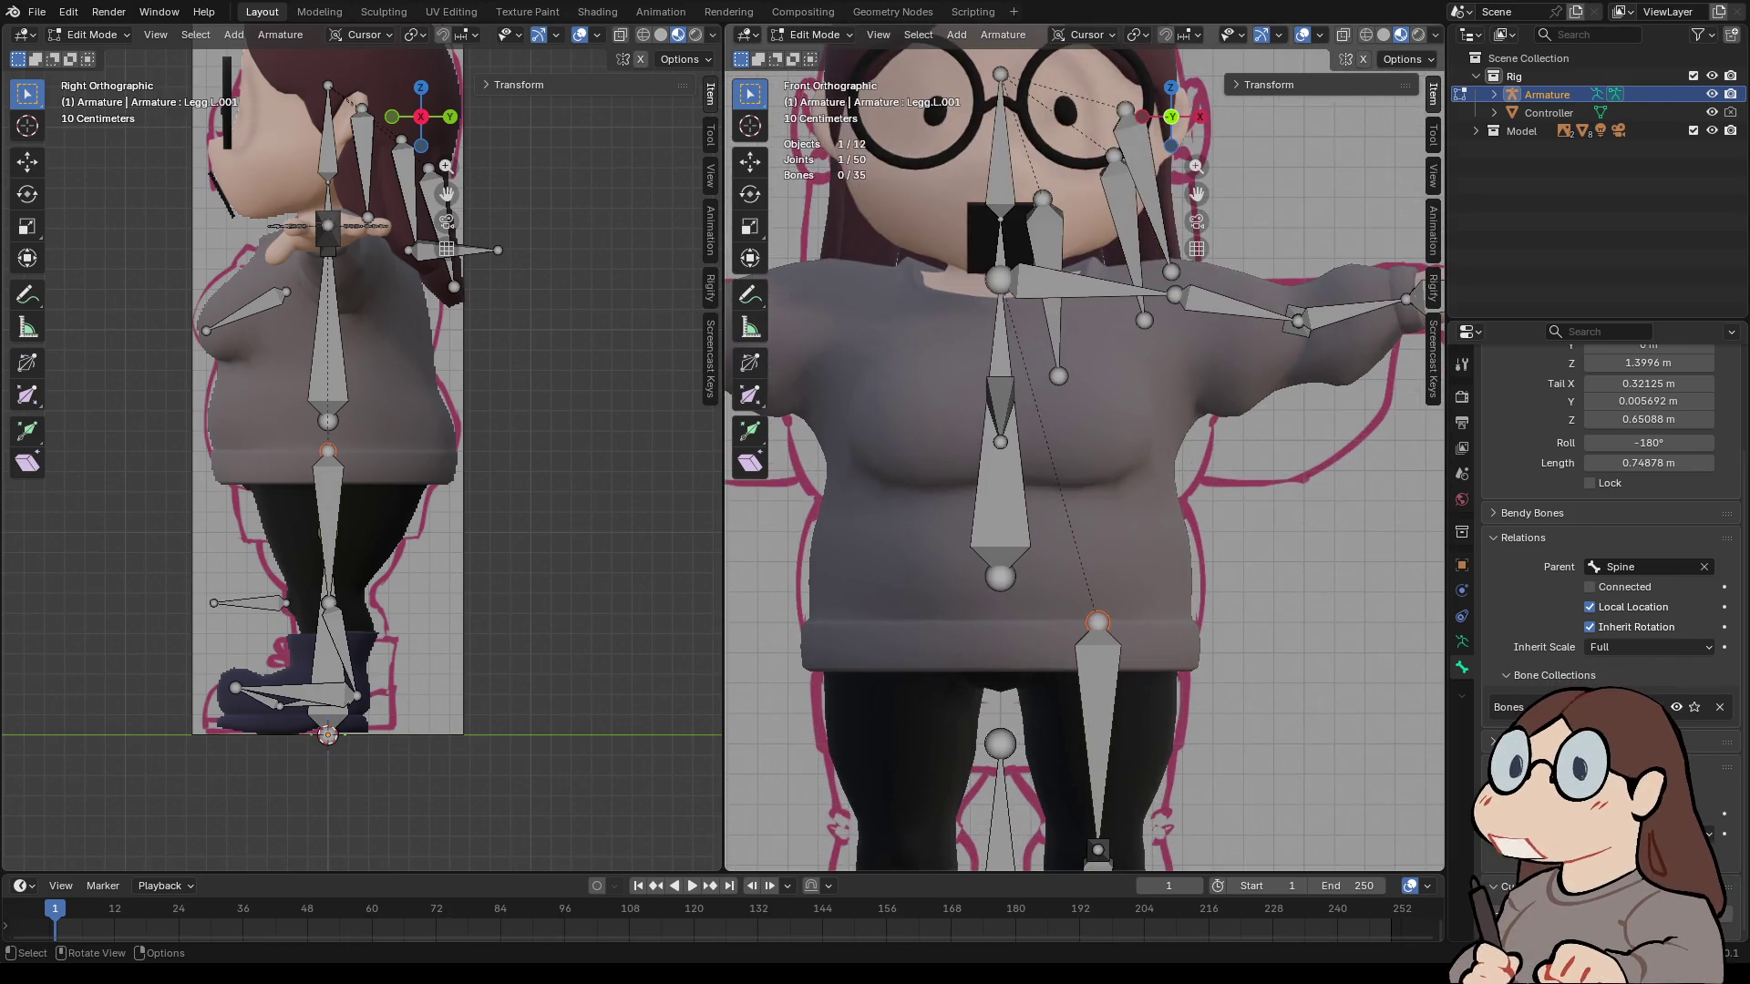
- Parent Spine to the Base bone and leave Legg.L.001 unconnected after toggling Connect
{"action": "left_click", "coordinate": [999, 492]}
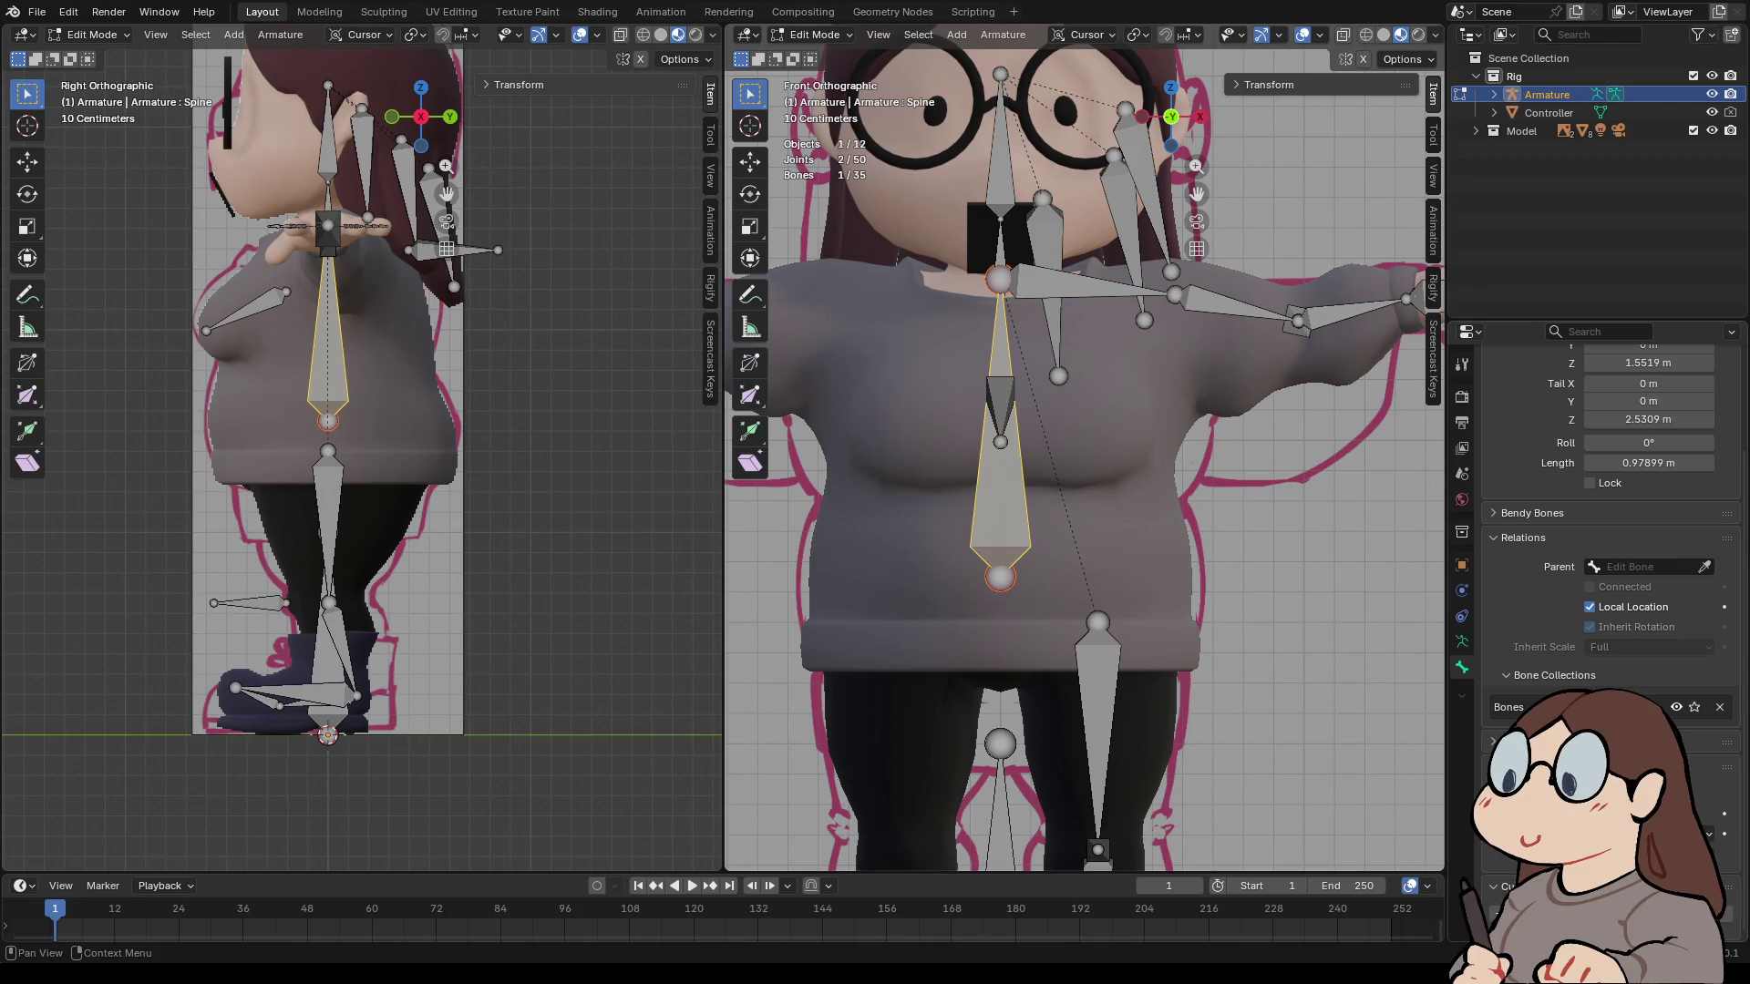
{"action": "scroll", "coordinate": [1647, 530], "scroll_direction": "up", "scroll_amount": 3}
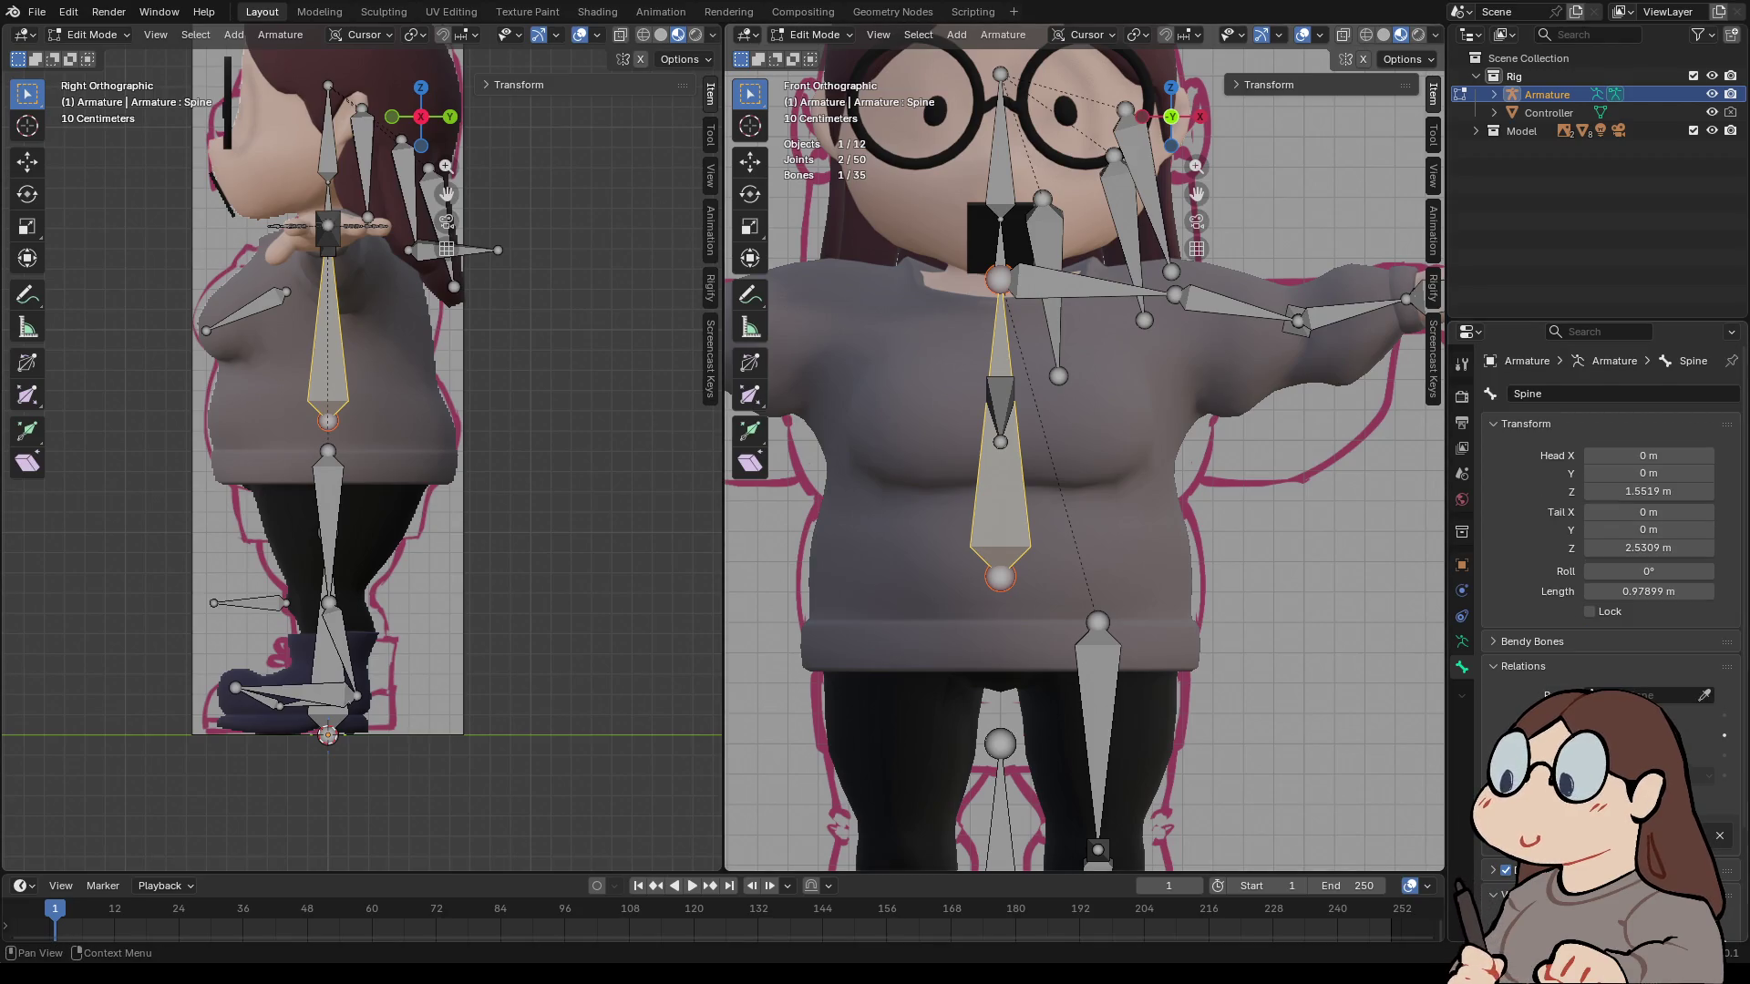
{"action": "left_click", "coordinate": [1703, 696]}
{"action": "left_click", "coordinate": [1007, 802]}
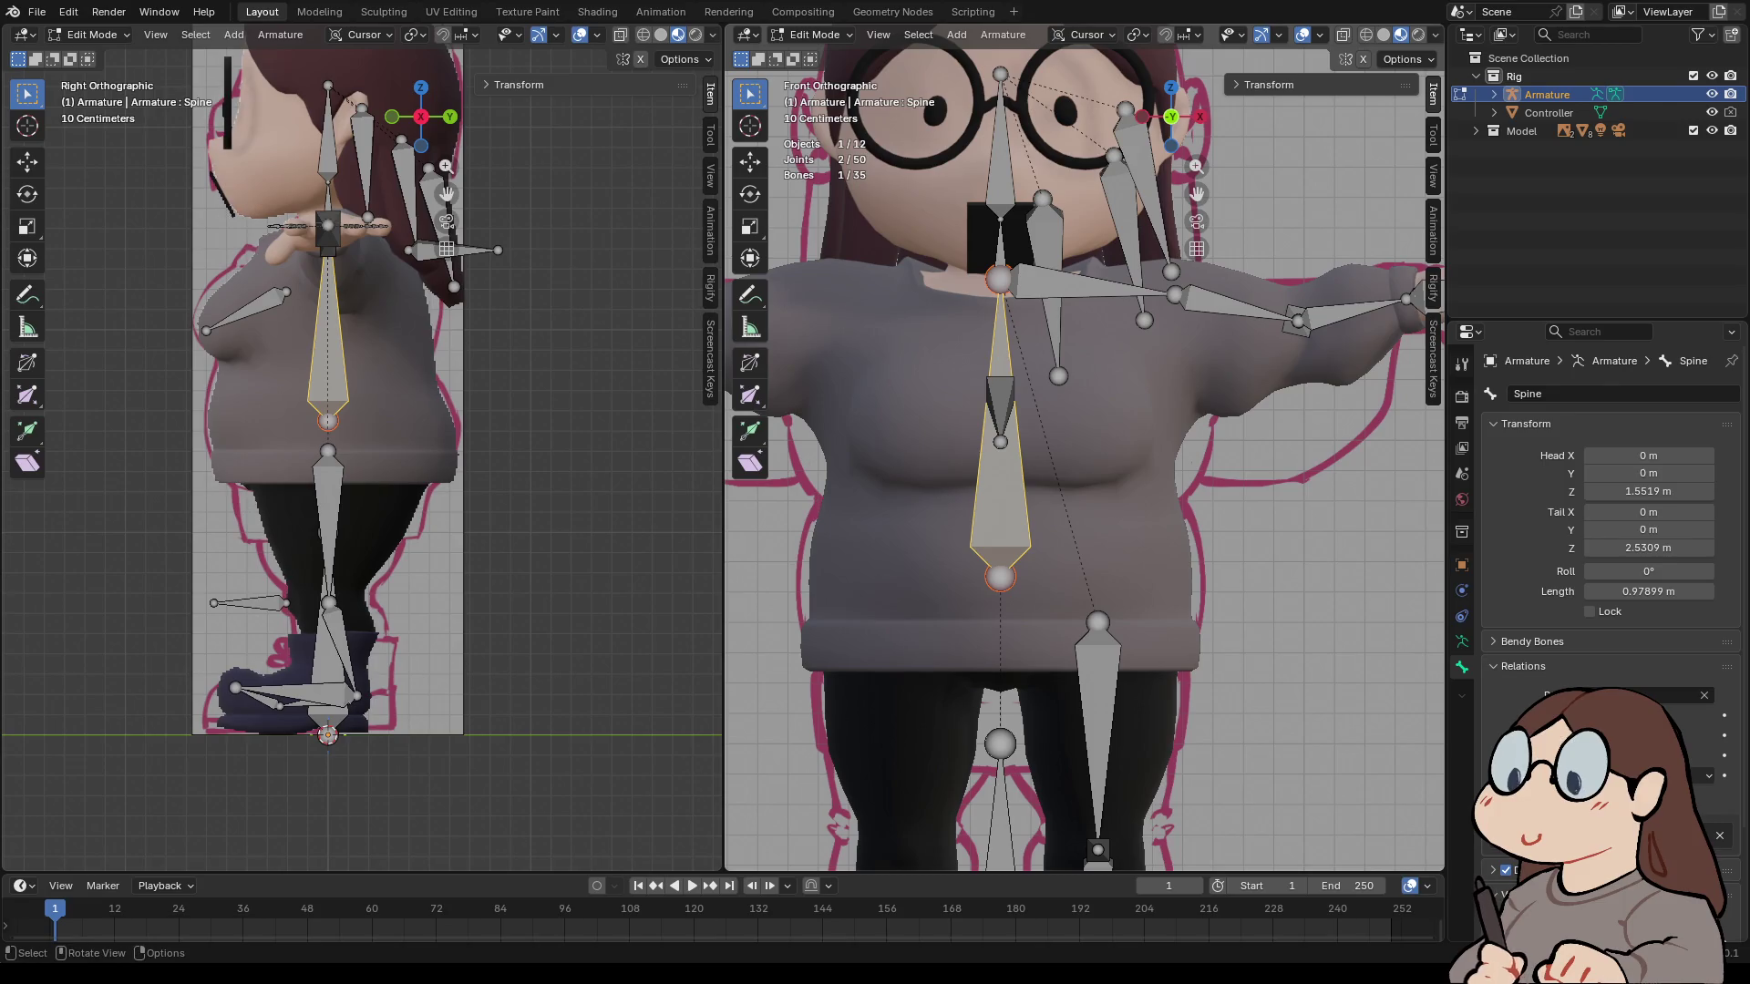
{"action": "left_click", "coordinate": [1098, 720]}
{"action": "scroll", "coordinate": [1613, 455], "scroll_direction": "down", "scroll_amount": 3}
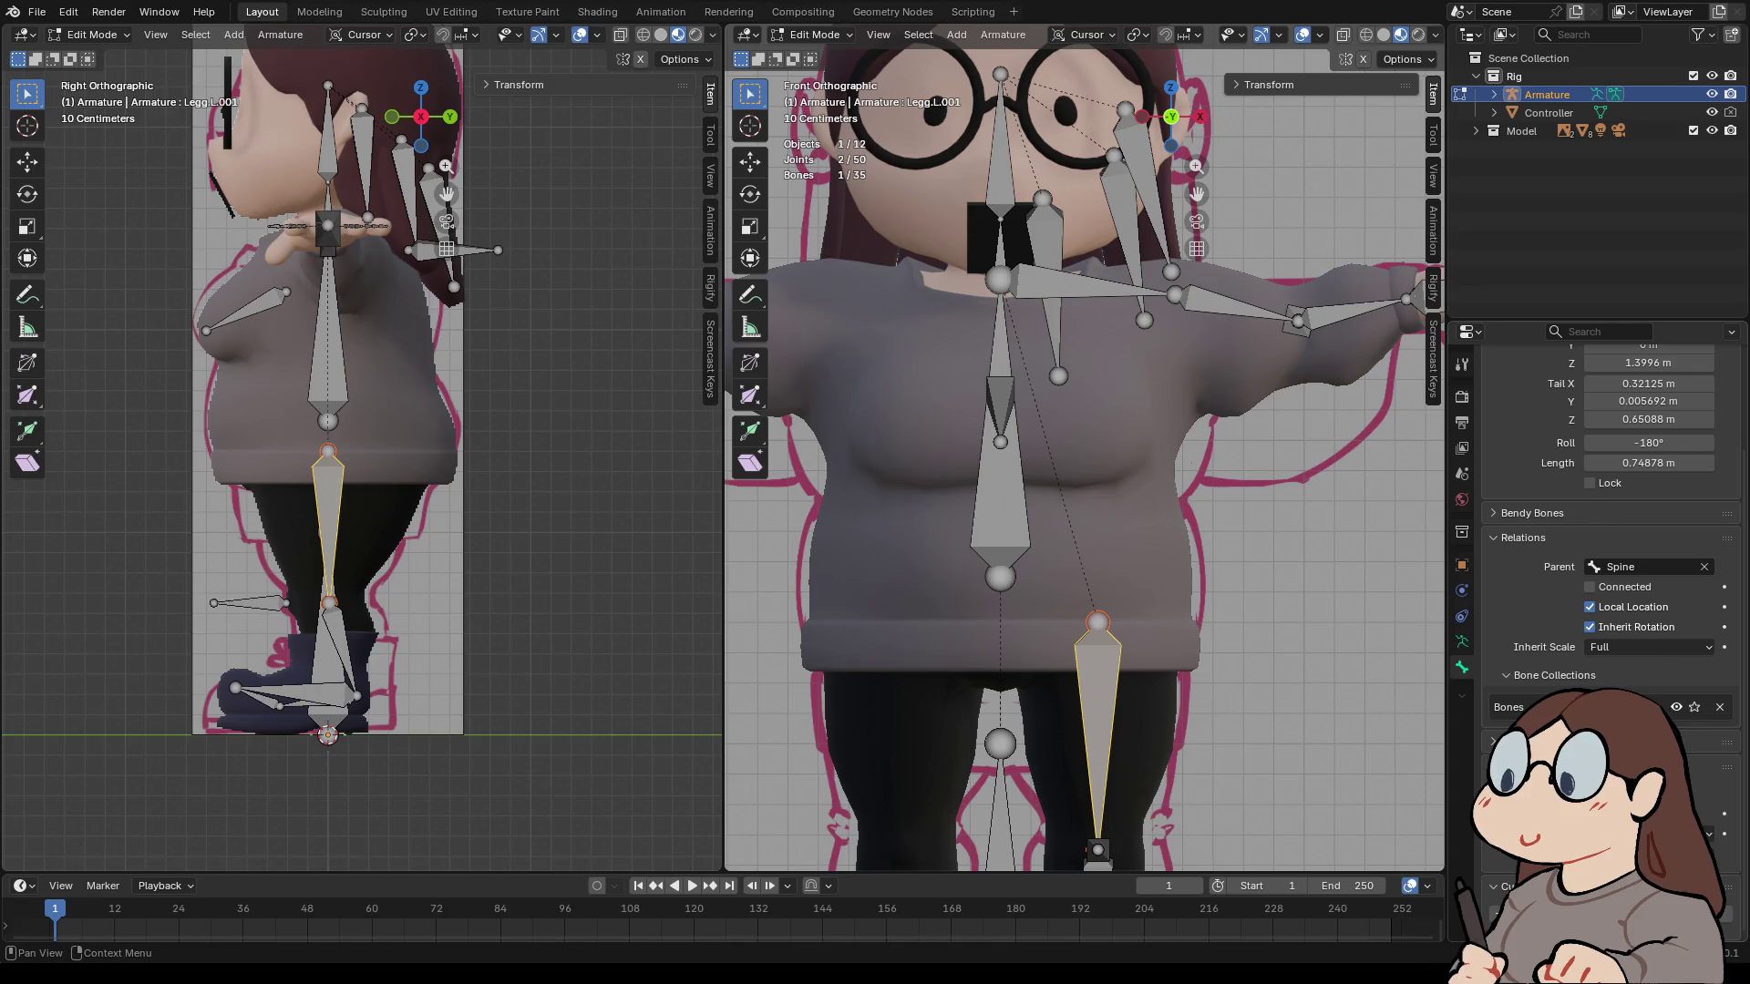
{"action": "left_click", "coordinate": [1589, 587]}
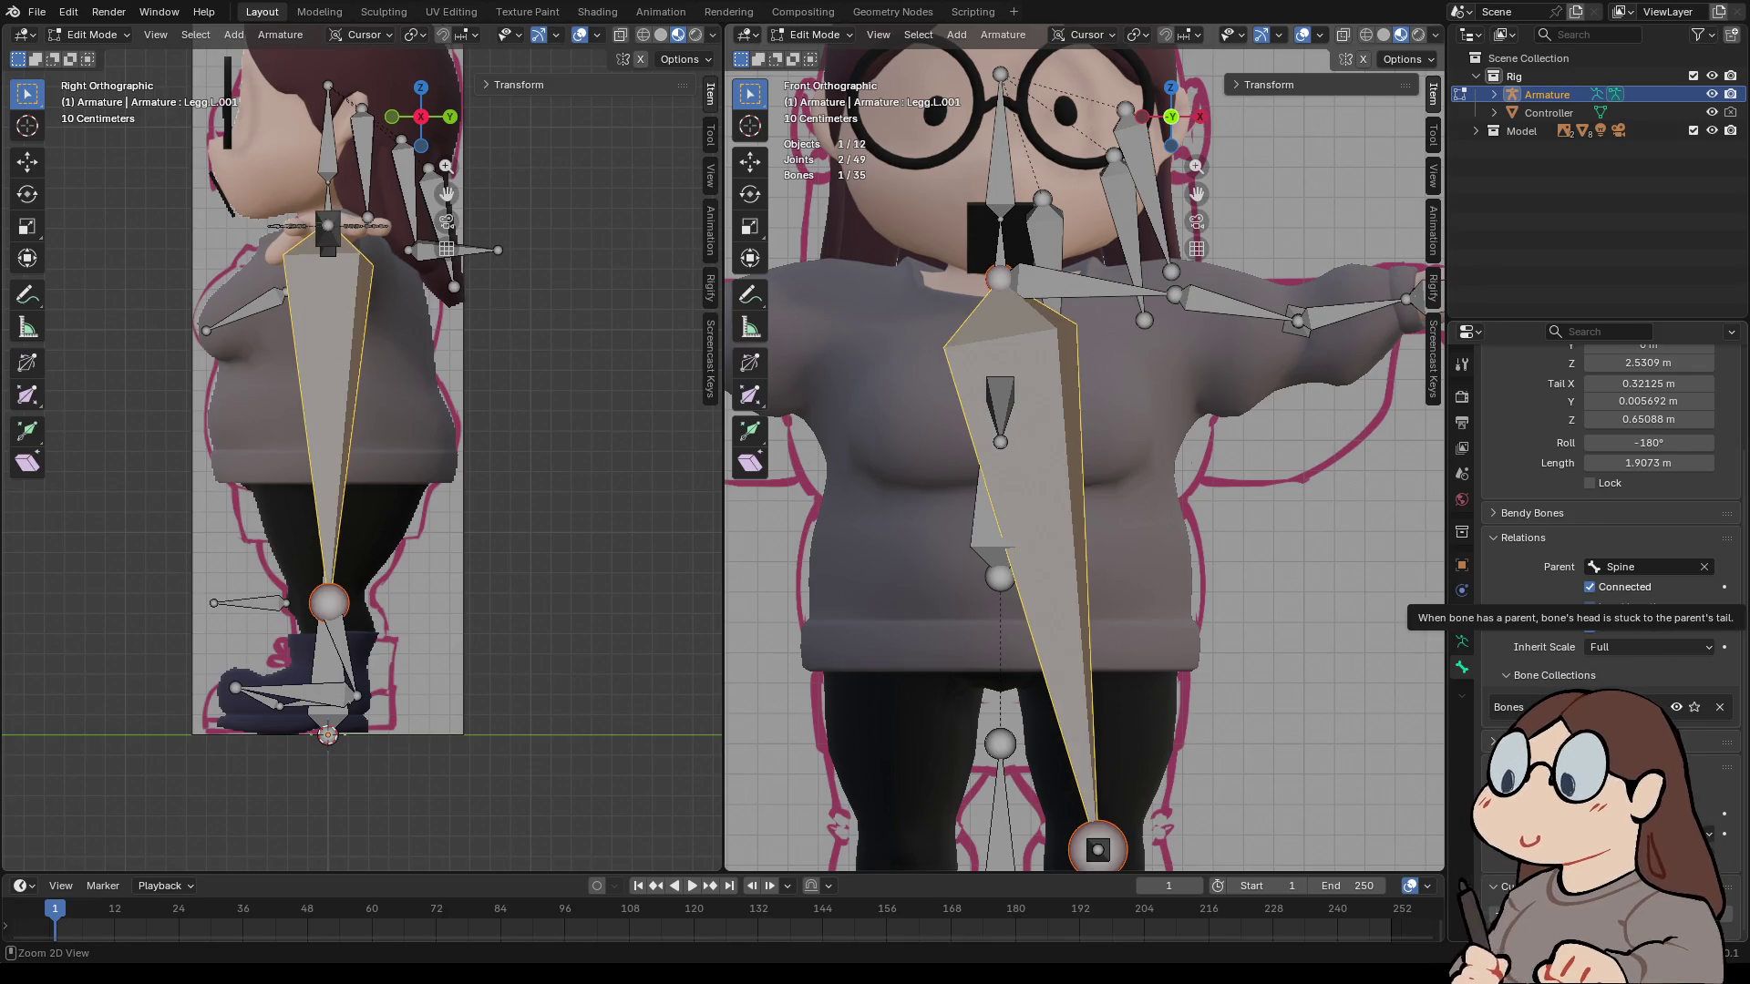
{"action": "left_click", "coordinate": [1589, 587]}
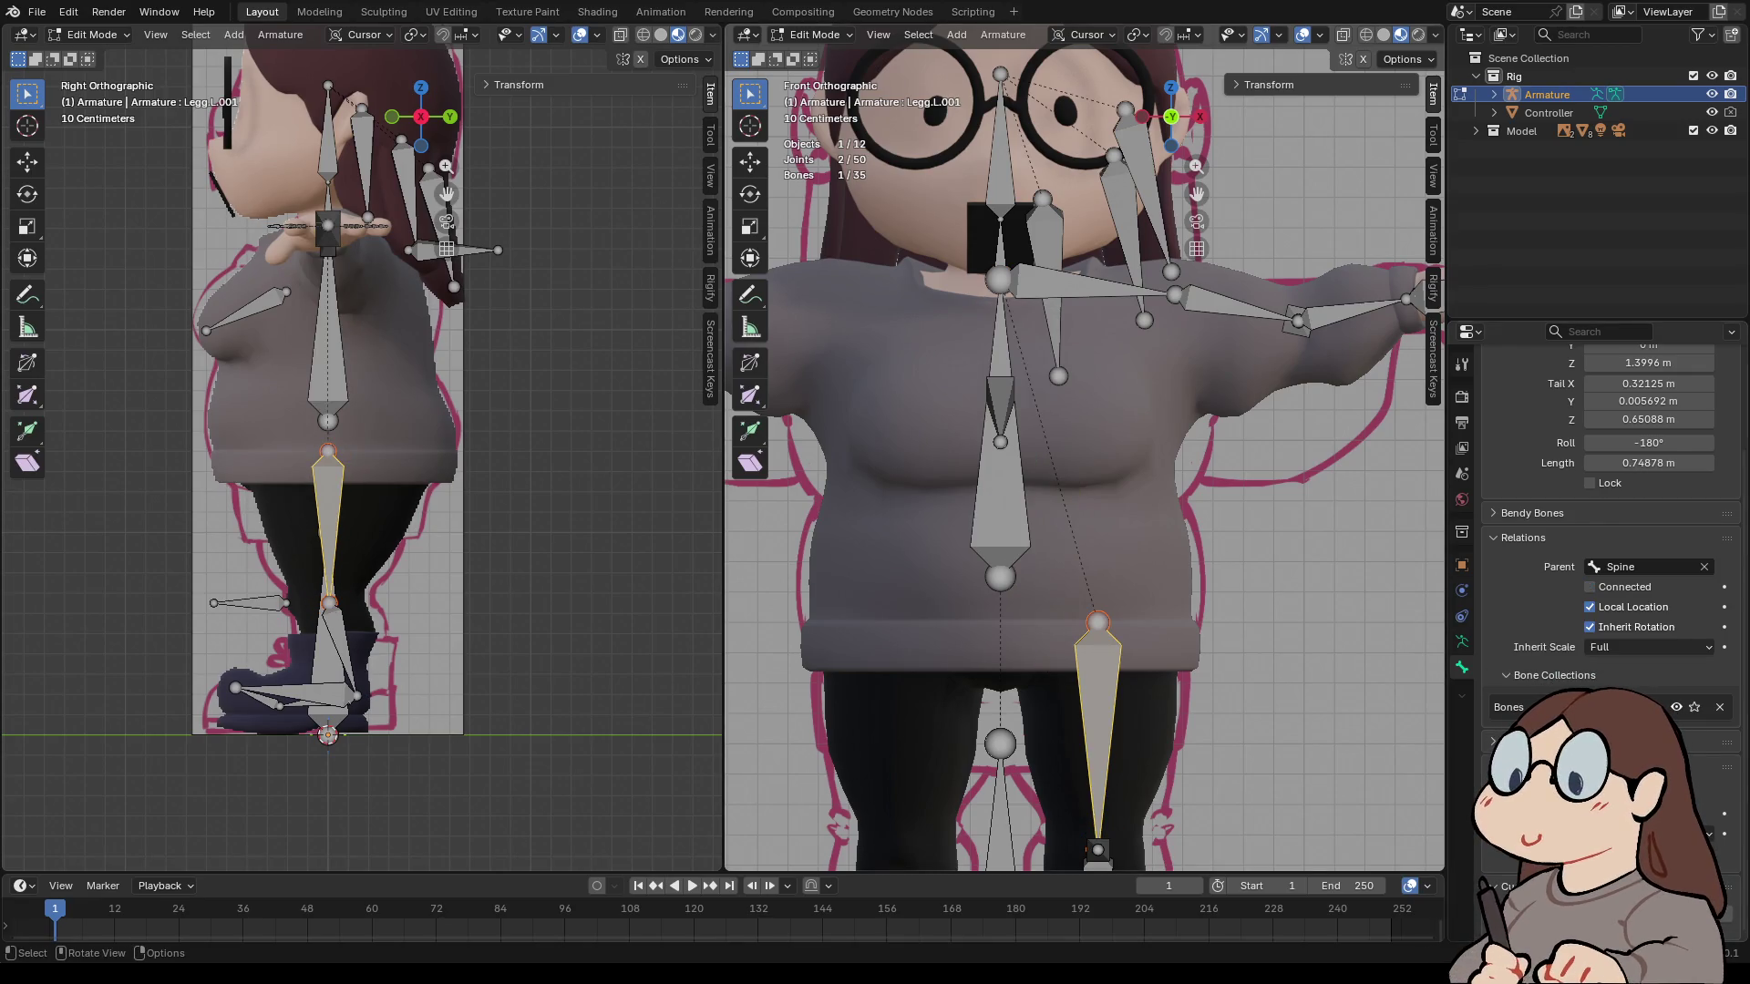
- Check the parents of Spine and Legg.L.001, then orbit around the rig
{"action": "left_click", "coordinate": [1001, 474]}
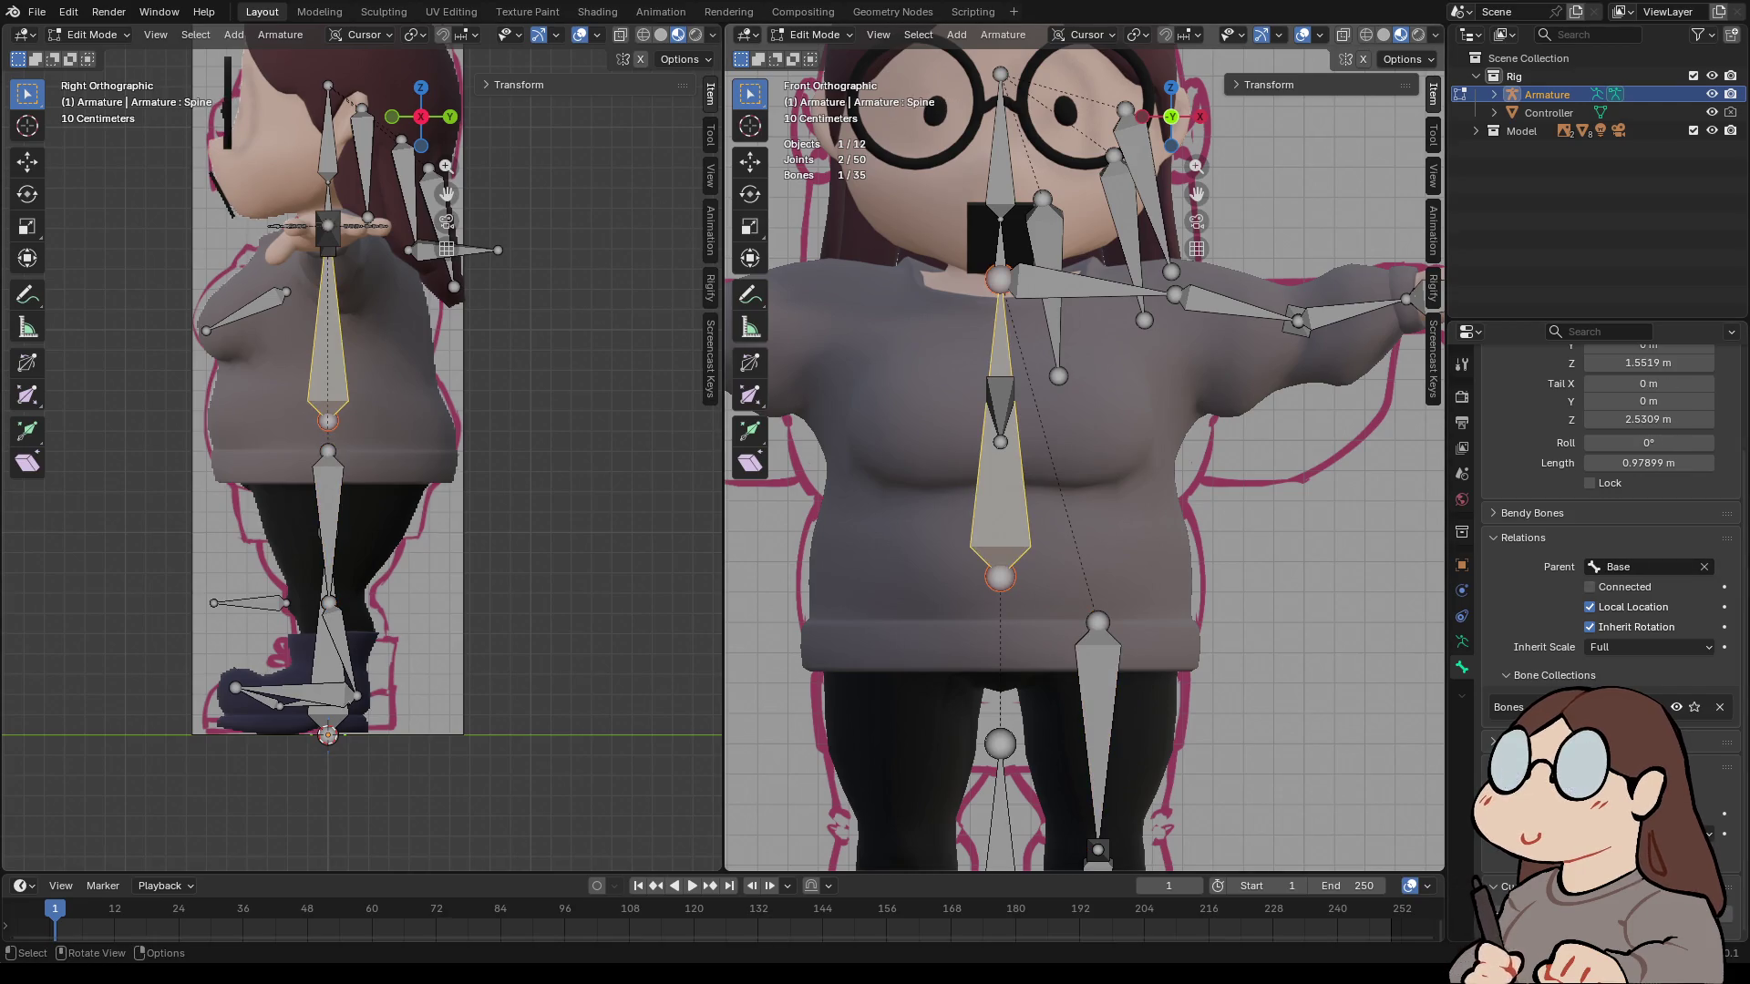
{"action": "left_click", "coordinate": [1098, 729]}
{"action": "scroll", "coordinate": [1098, 729], "scroll_direction": "down", "scroll_amount": 3}
{"action": "mouse_move", "coordinate": [1098, 729]}
{"action": "middle_mouse_down"}
{"action": "mouse_move", "coordinate": [984, 702]}
{"action": "mouse_move", "coordinate": [729, 701]}
{"action": "middle_mouse_up"}
{"action": "left_click", "coordinate": [1047, 429]}
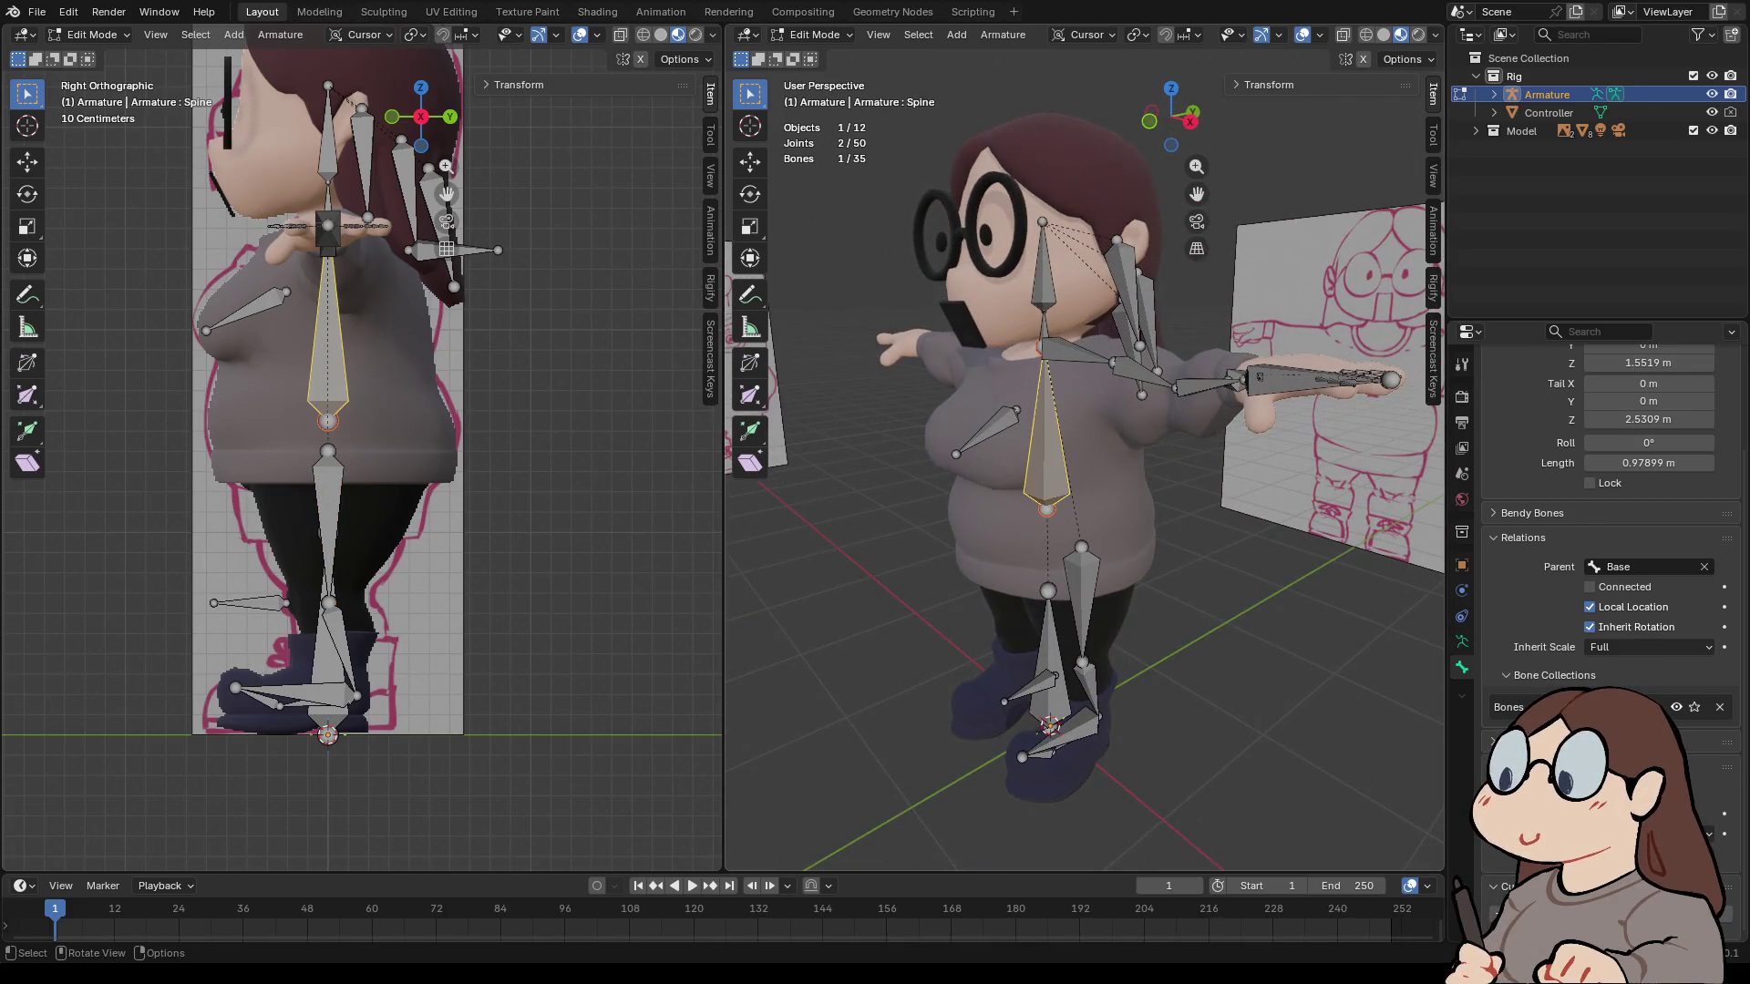
{"action": "middle_click_drag", "start_coordinate": [1046, 428], "coordinate": [955, 429]}
{"action": "left_click", "coordinate": [816, 35]}
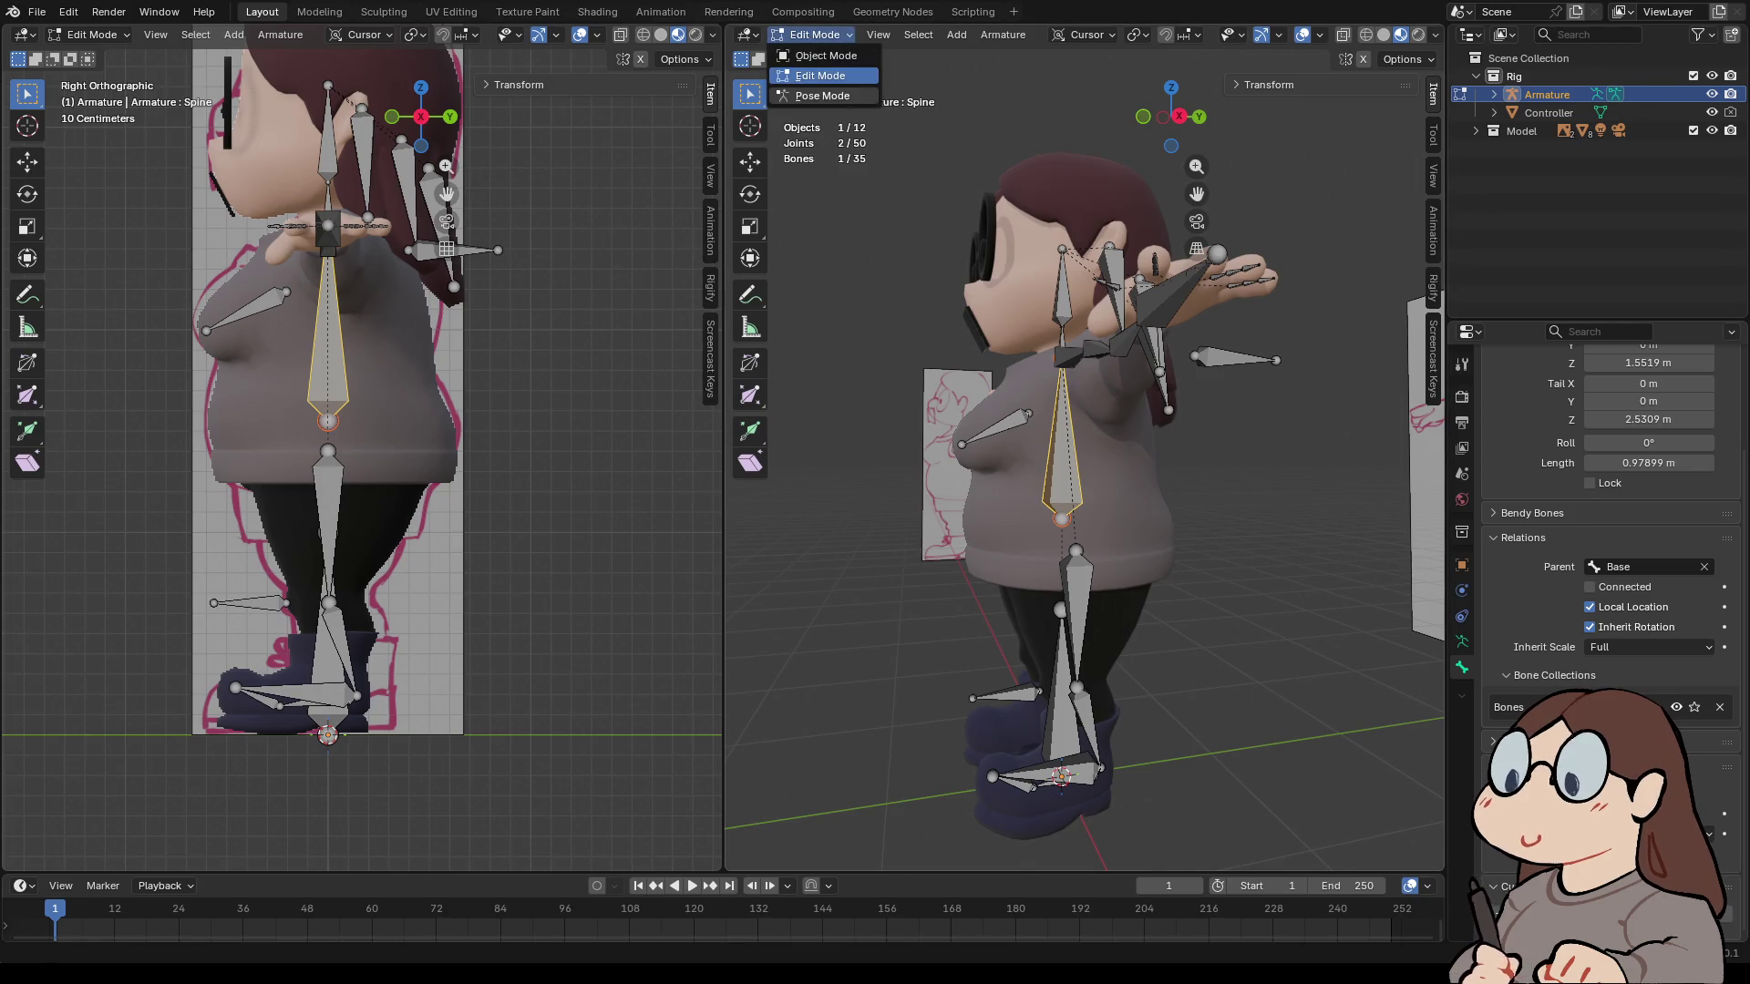
{"action": "left_click", "coordinate": [820, 96]}
{"action": "key", "text": "r"}
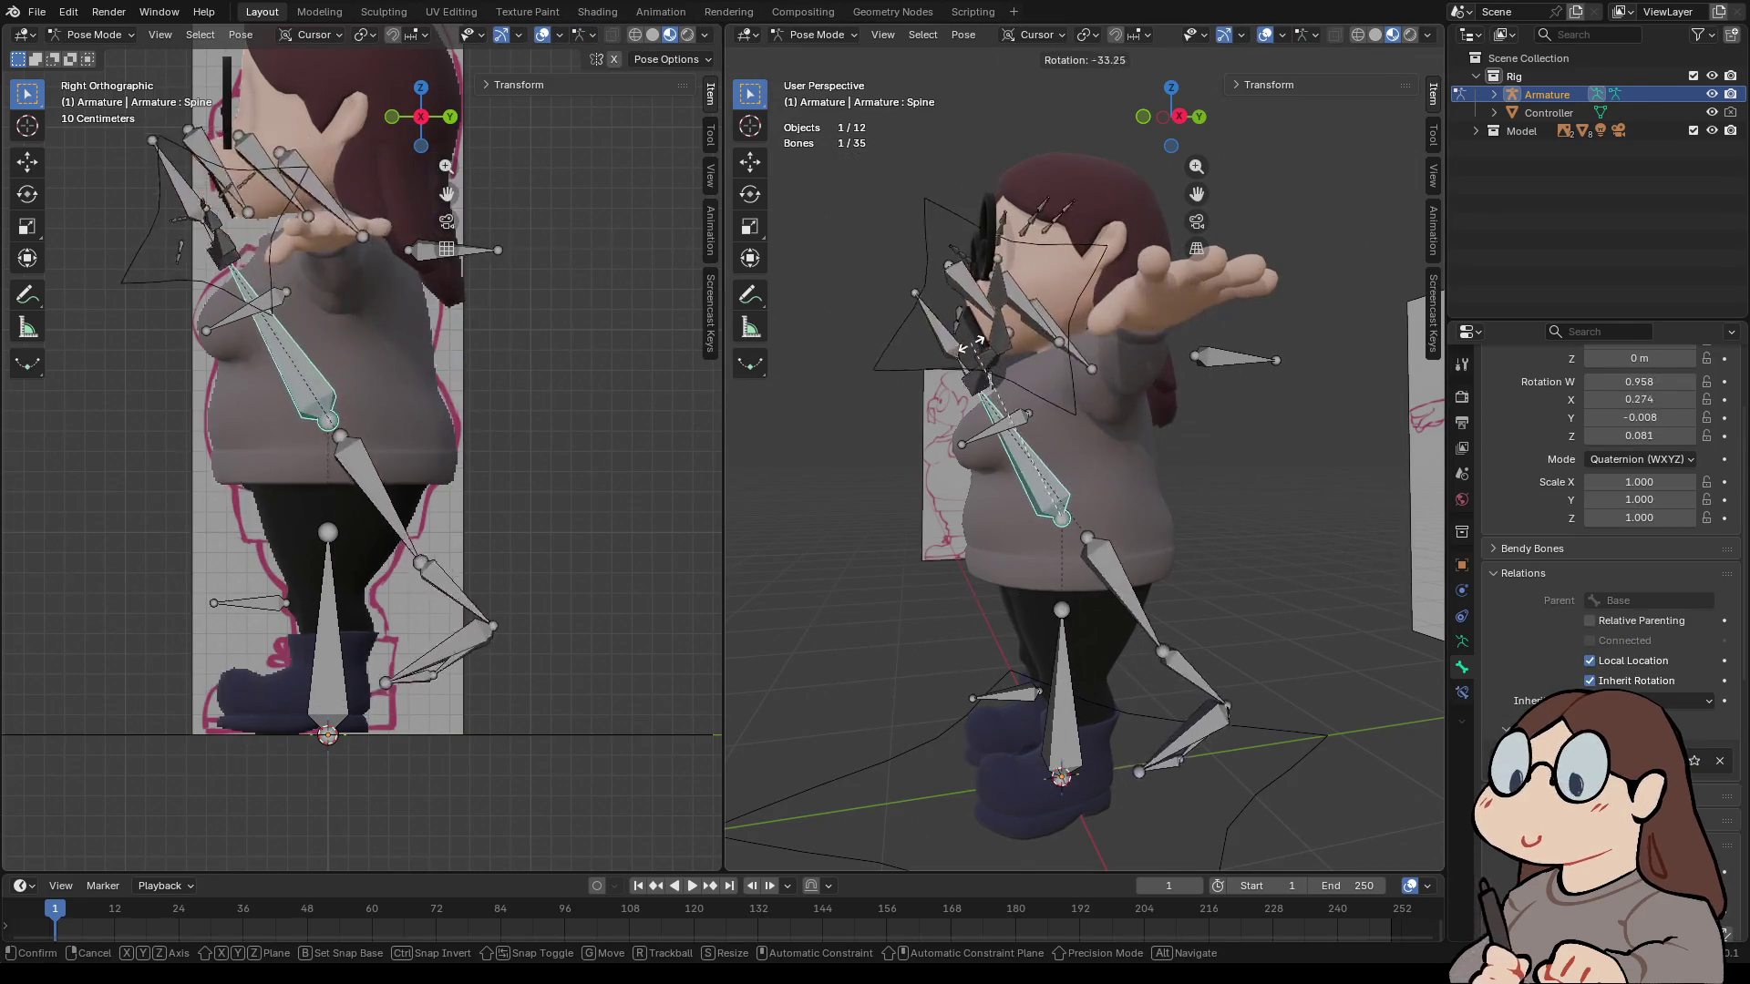
{"action": "key", "text": "Escape"}
{"action": "key", "text": "g"}
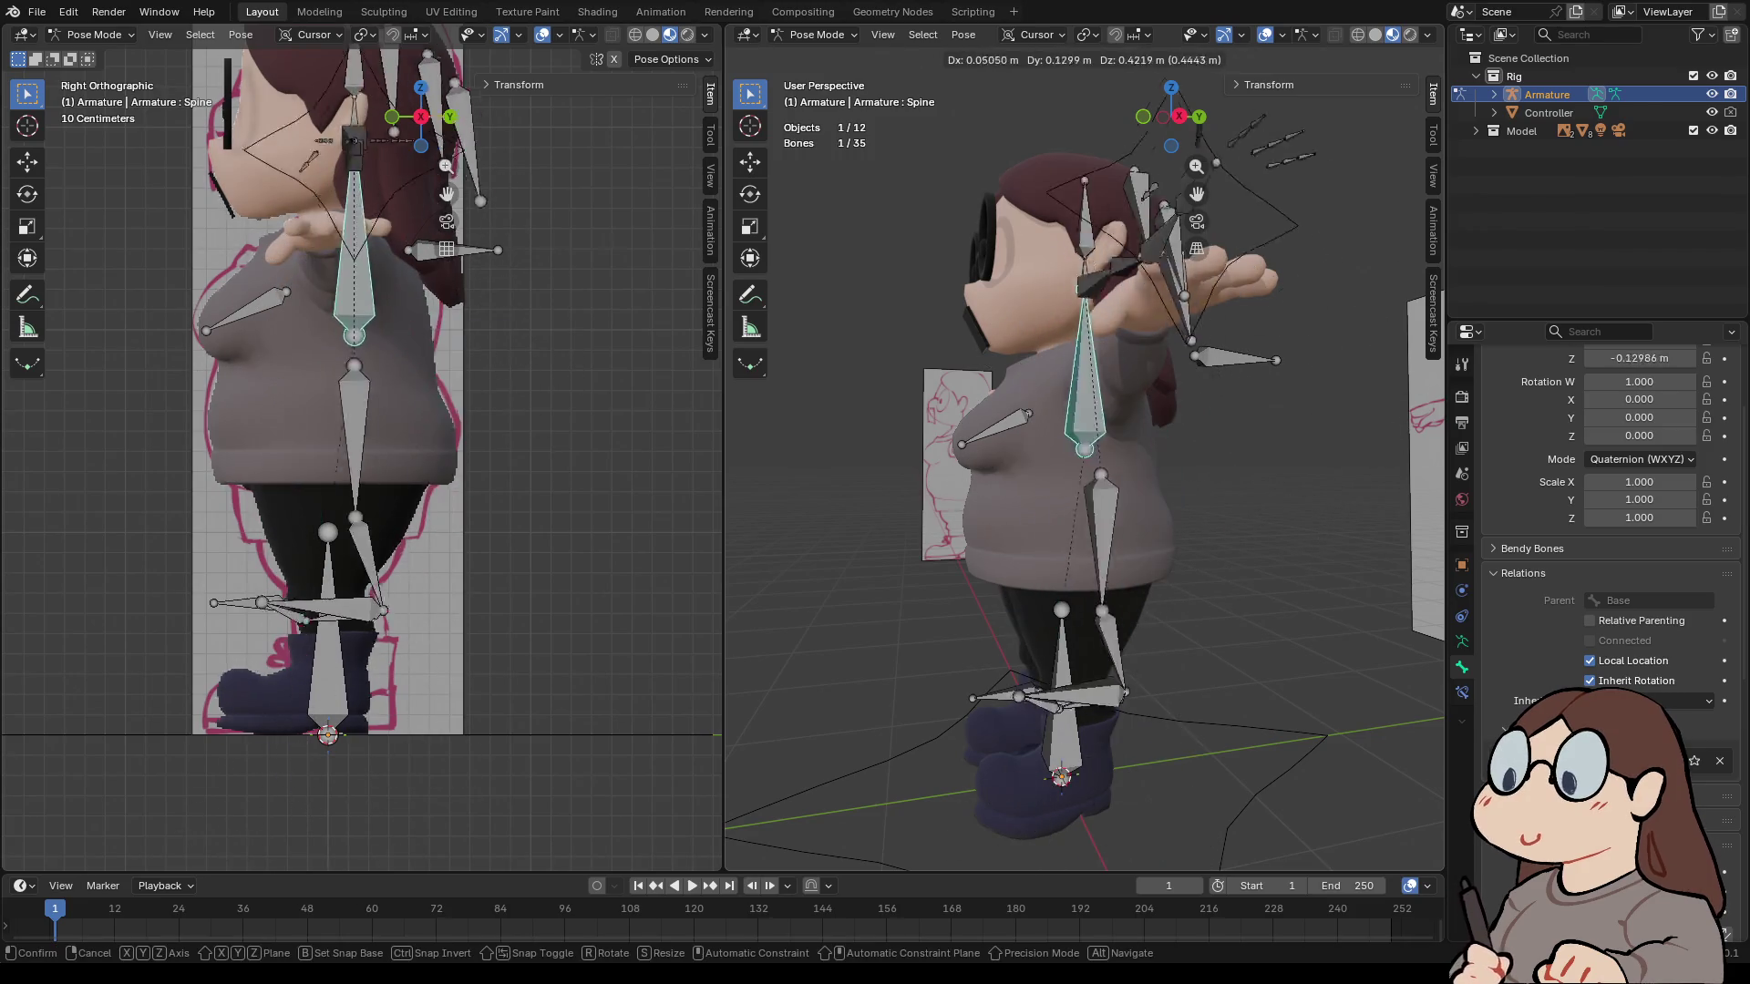
{"action": "key", "text": "Escape"}
{"action": "left_click", "coordinate": [816, 34]}
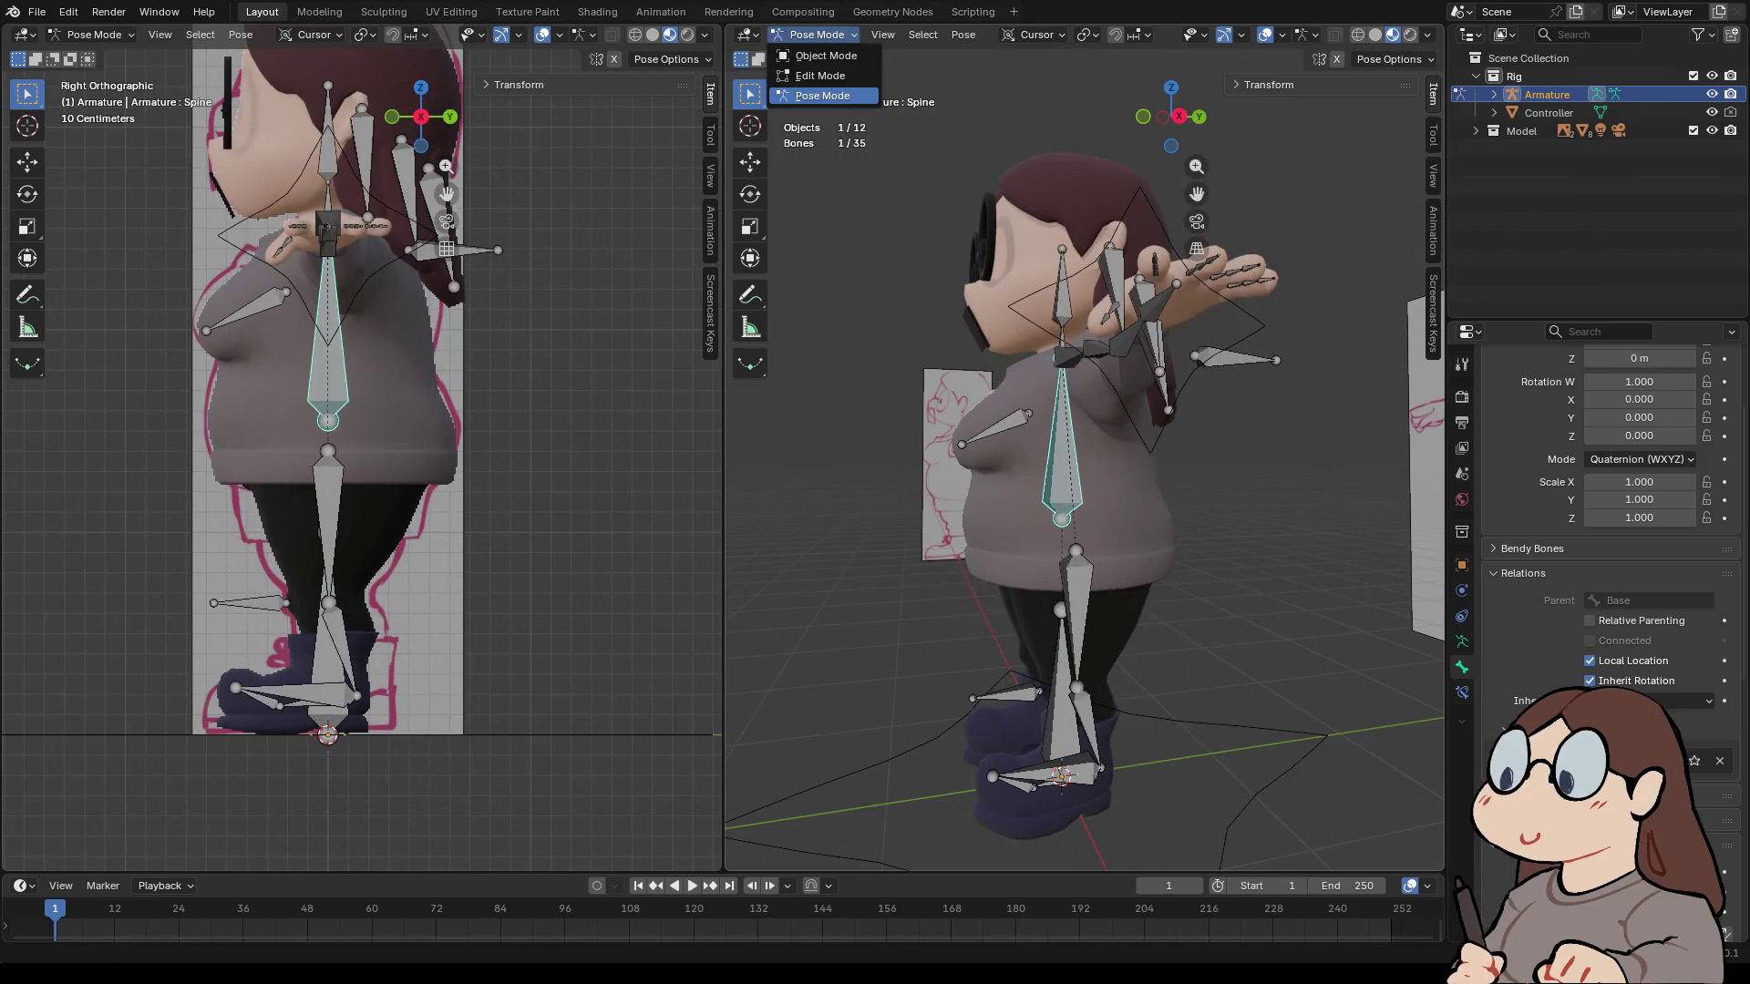
{"action": "left_click", "coordinate": [820, 75]}
{"action": "middle_click_drag", "start_coordinate": [1184, 456], "coordinate": [1002, 456]}
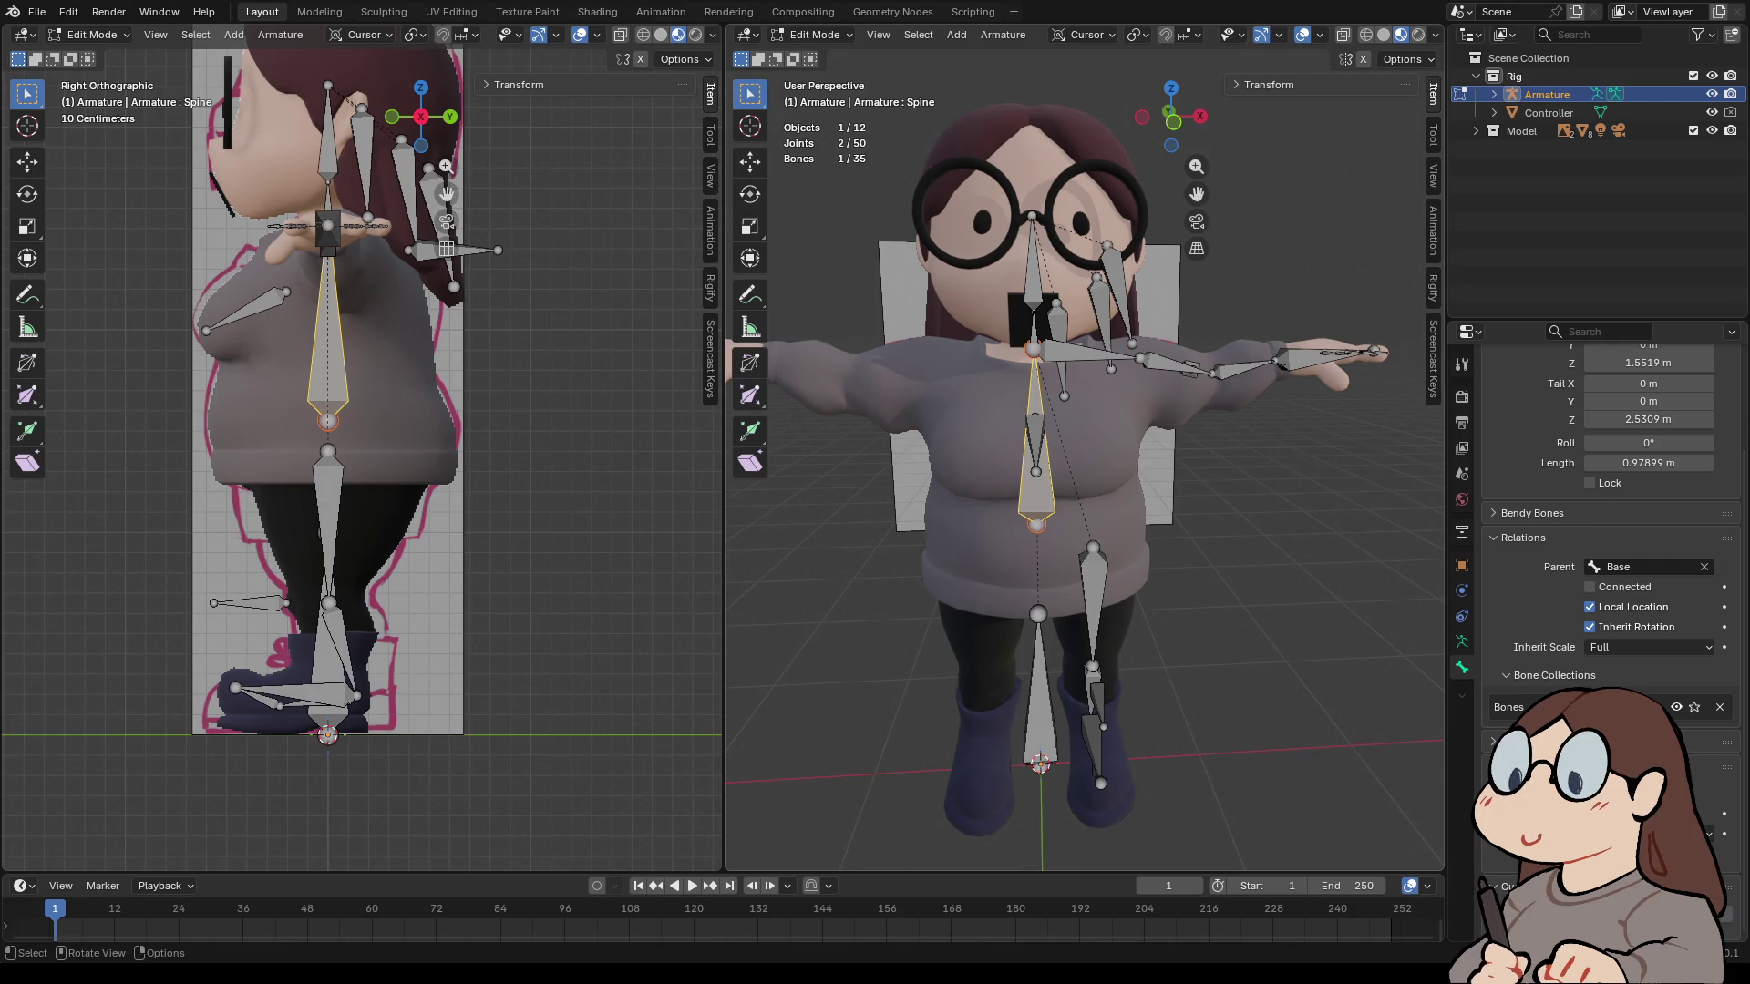
- Switch between top and front views and select the Spine.001 chest bone
{"action": "key", "text": "alt+a"}
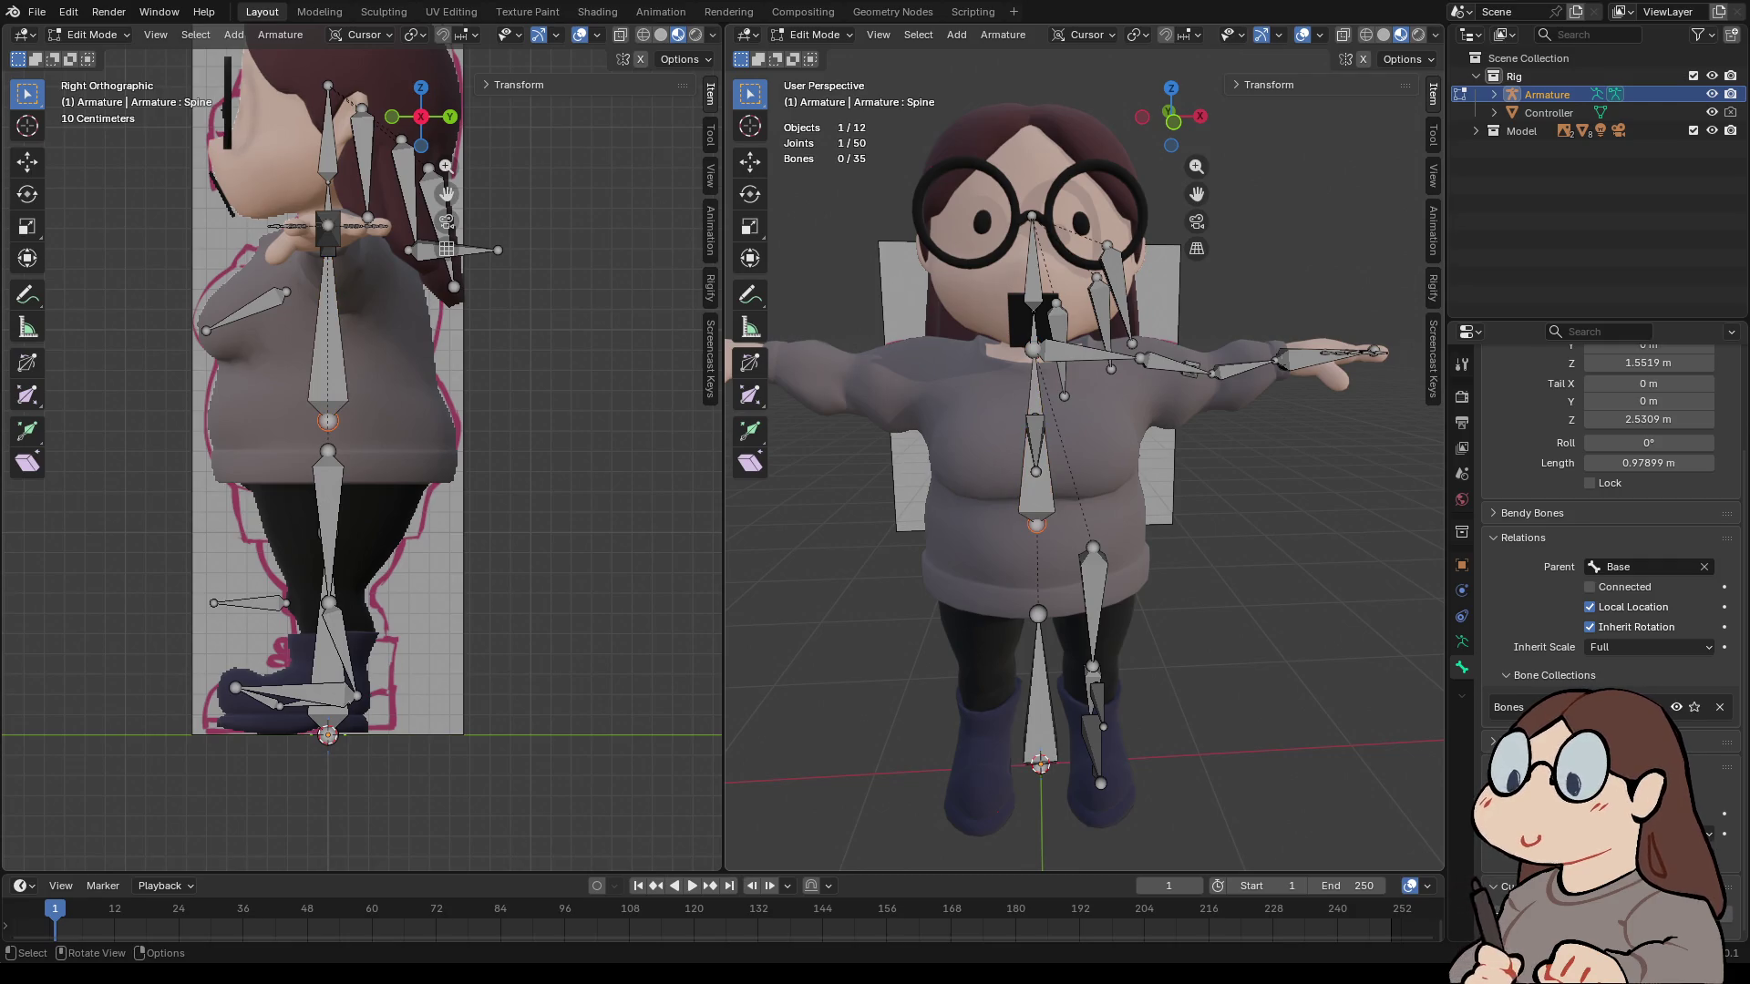
{"action": "left_click", "coordinate": [1092, 606]}
{"action": "mouse_move", "coordinate": [1085, 456]}
{"action": "middle_mouse_down"}
{"action": "mouse_move", "coordinate": [1002, 428]}
{"action": "mouse_move", "coordinate": [1057, 383]}
{"action": "middle_mouse_up"}
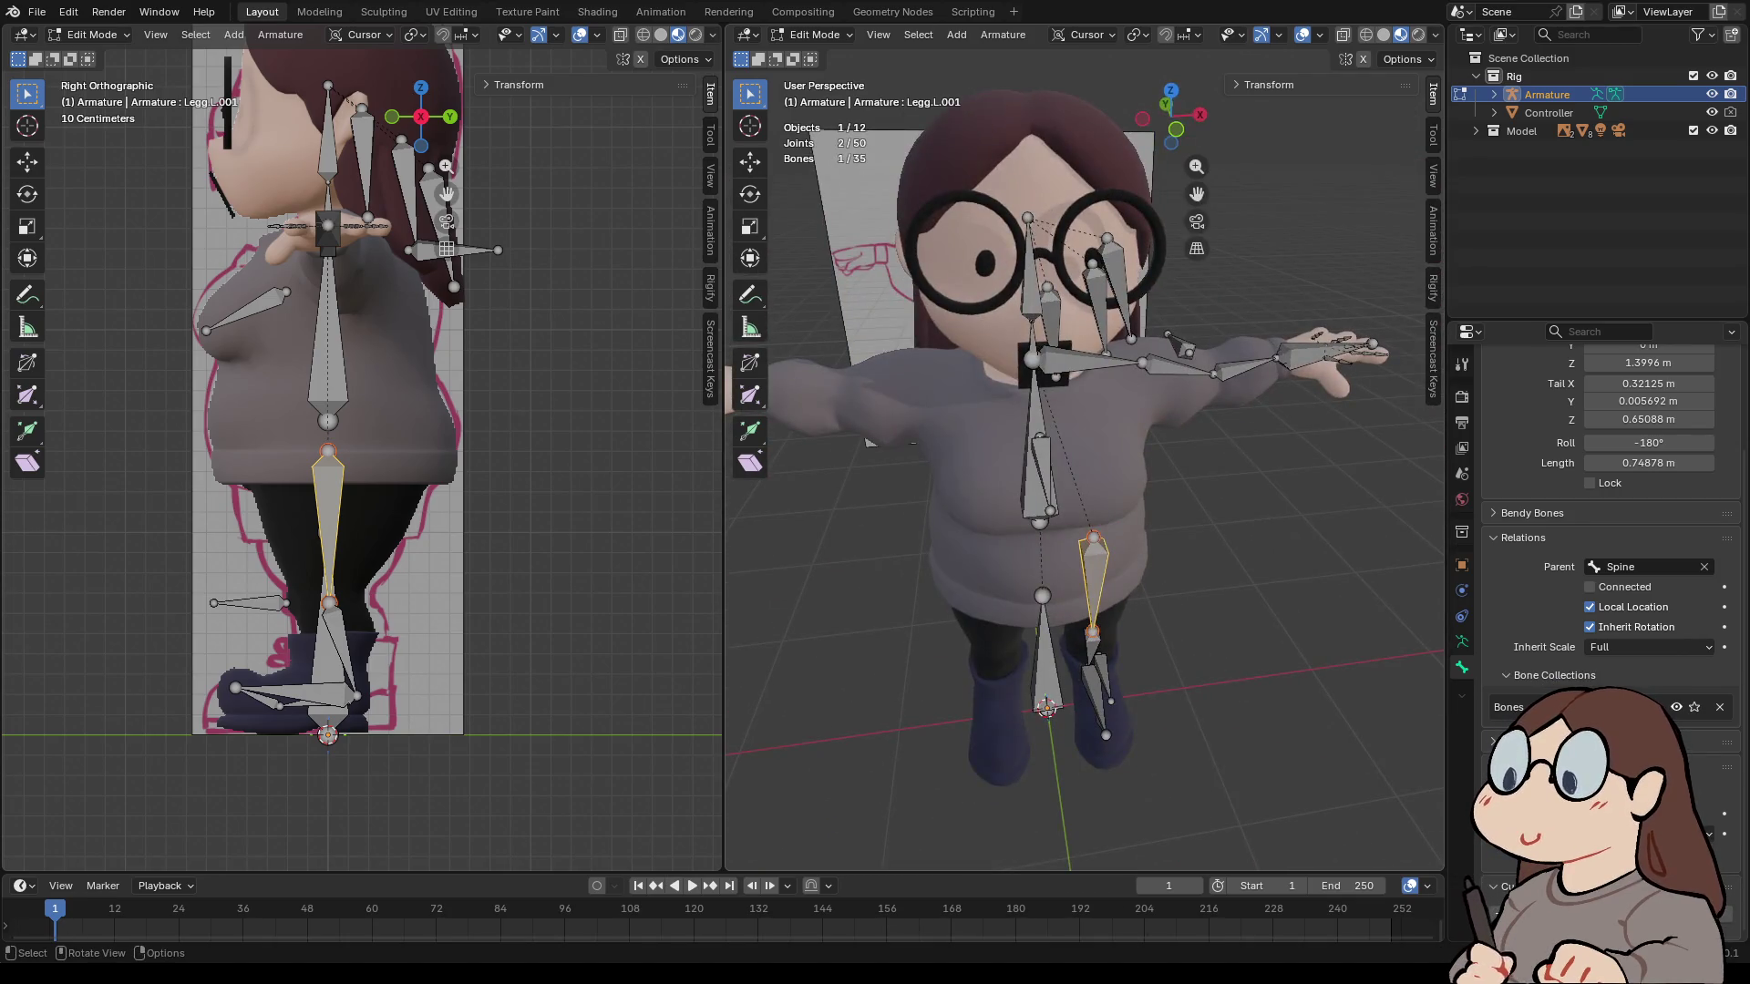
{"action": "left_click", "coordinate": [1171, 90]}
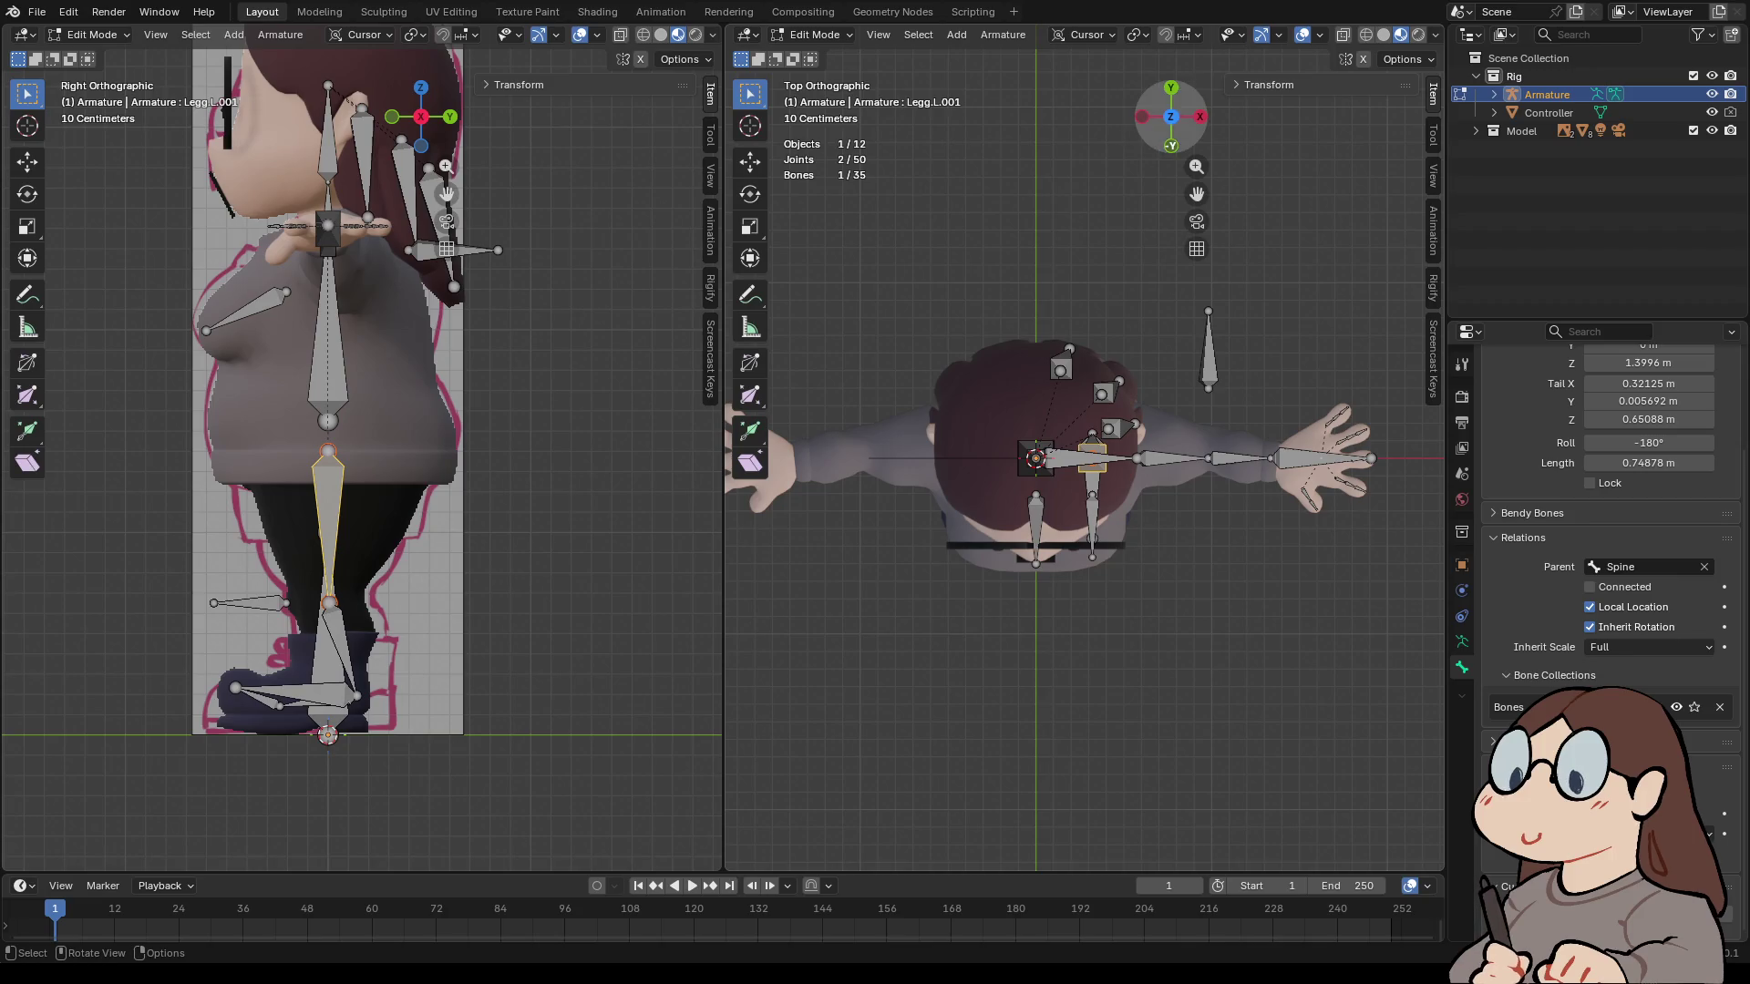
{"action": "left_click", "coordinate": [1171, 146]}
{"action": "left_click", "coordinate": [1036, 424]}
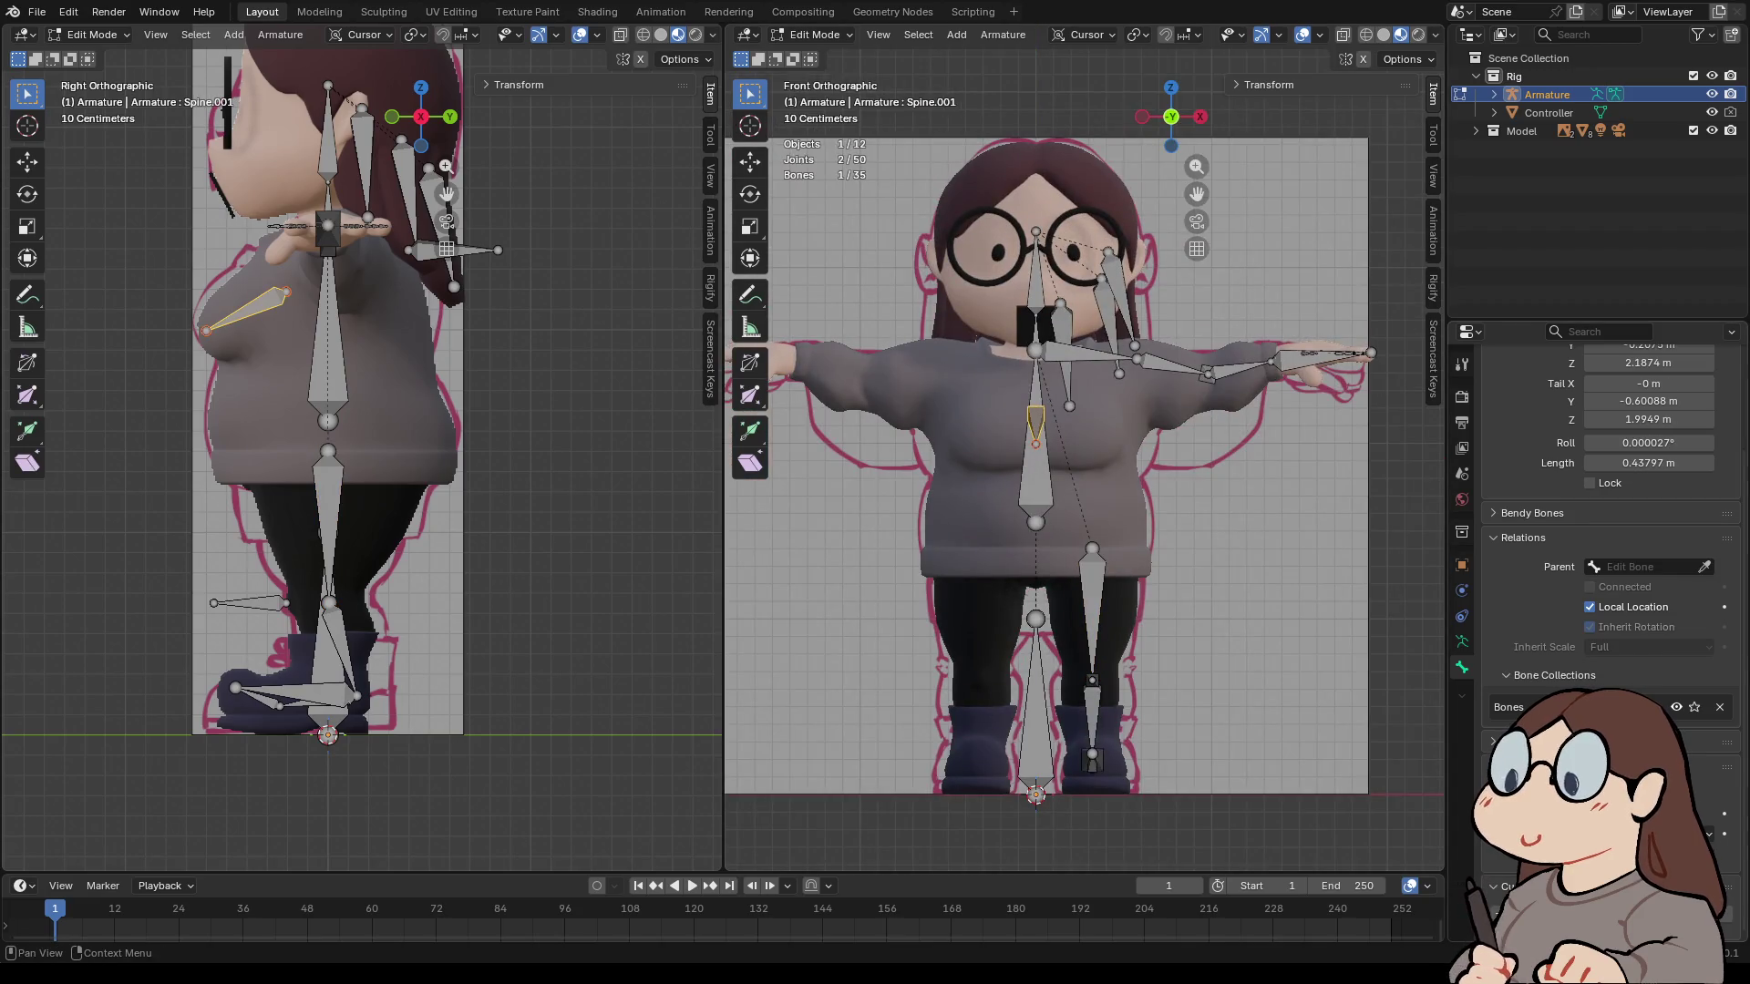
{"action": "scroll", "coordinate": [1613, 501], "scroll_direction": "up", "scroll_amount": 4}
- Rename Spine.001 to Boob.L and move it along X onto the left chest
{"action": "left_click", "coordinate": [1538, 394]}
{"action": "type", "text": "Boob.L"}
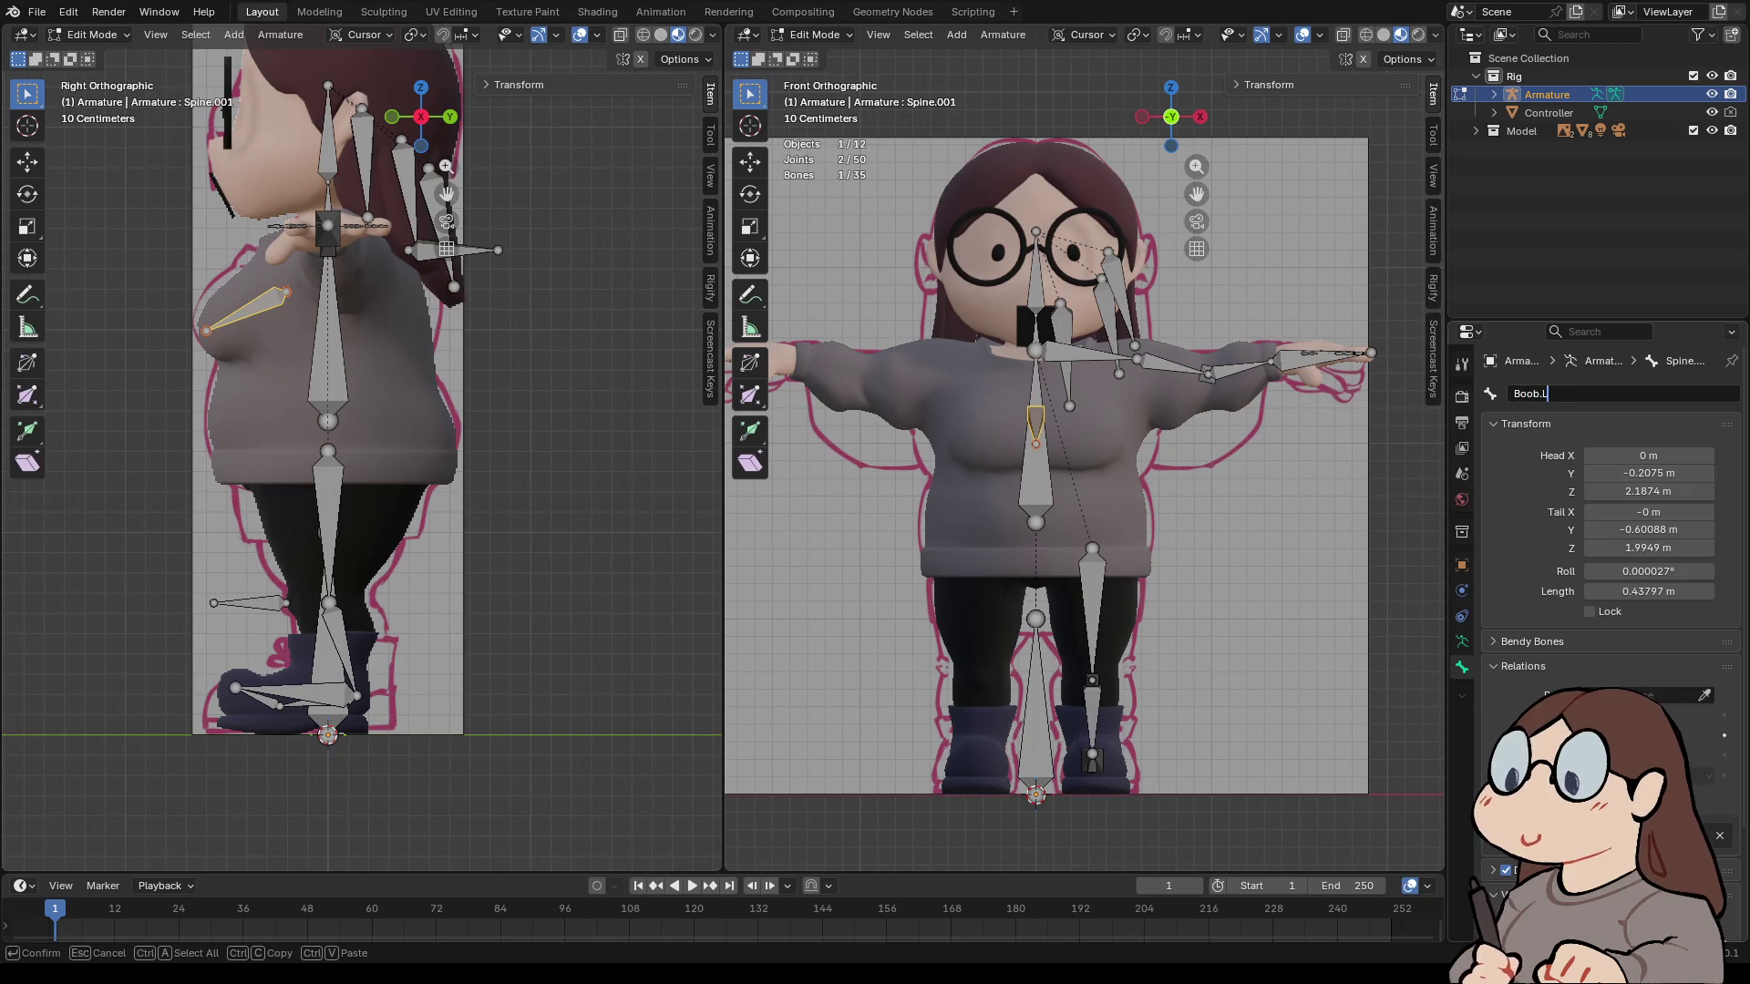
{"action": "key", "text": "Return"}
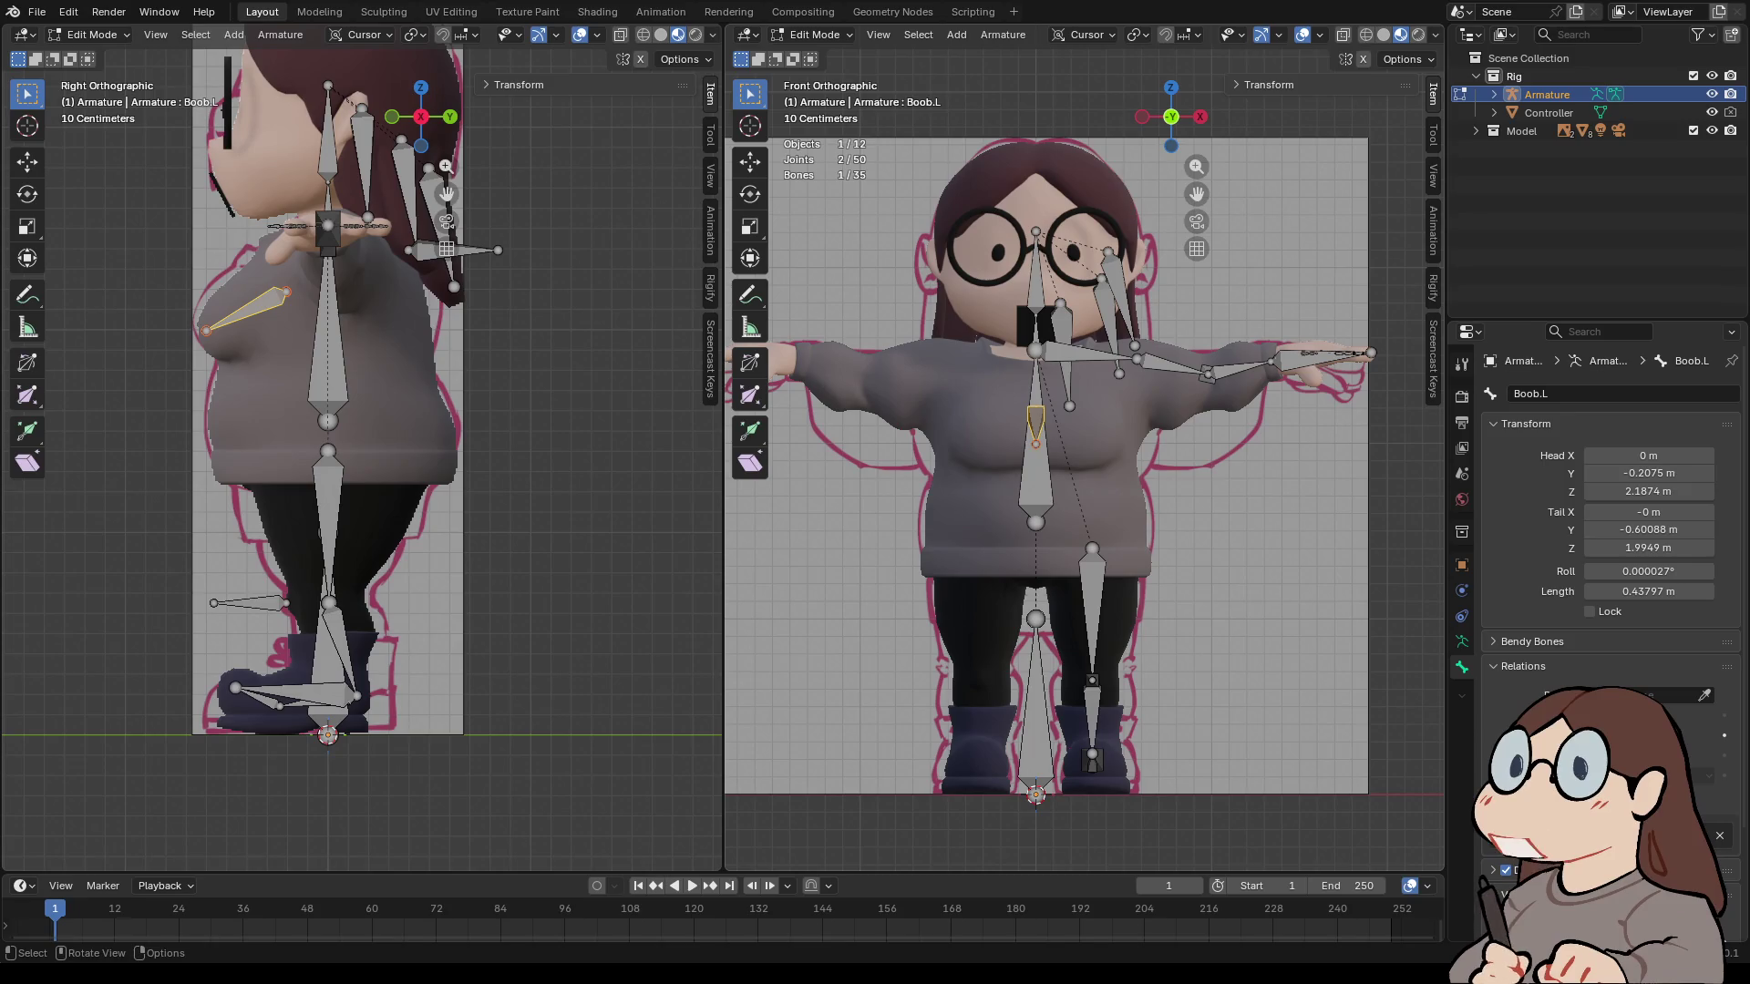
{"action": "key", "text": "g"}
{"action": "key", "text": "x"}
{"action": "key", "text": "Return"}
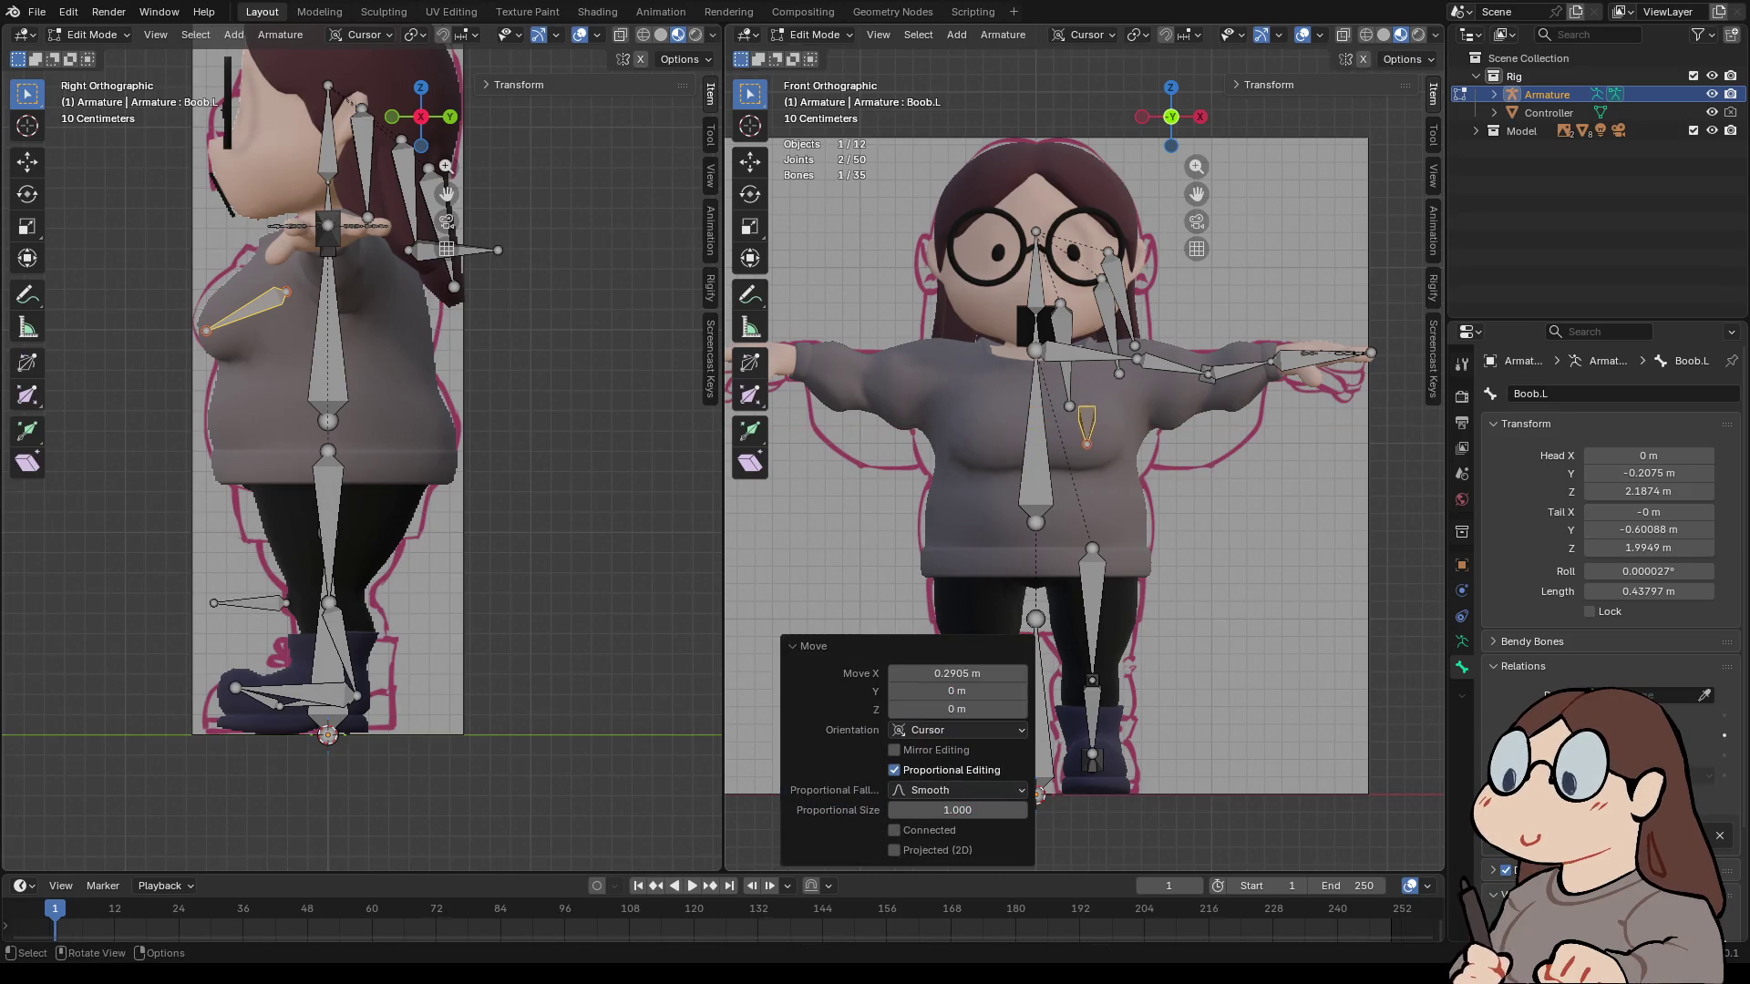
- From the top, rotate Boob.L -19.3° outward and nudge it -0.015562 m along X
{"action": "left_click", "coordinate": [1171, 87]}
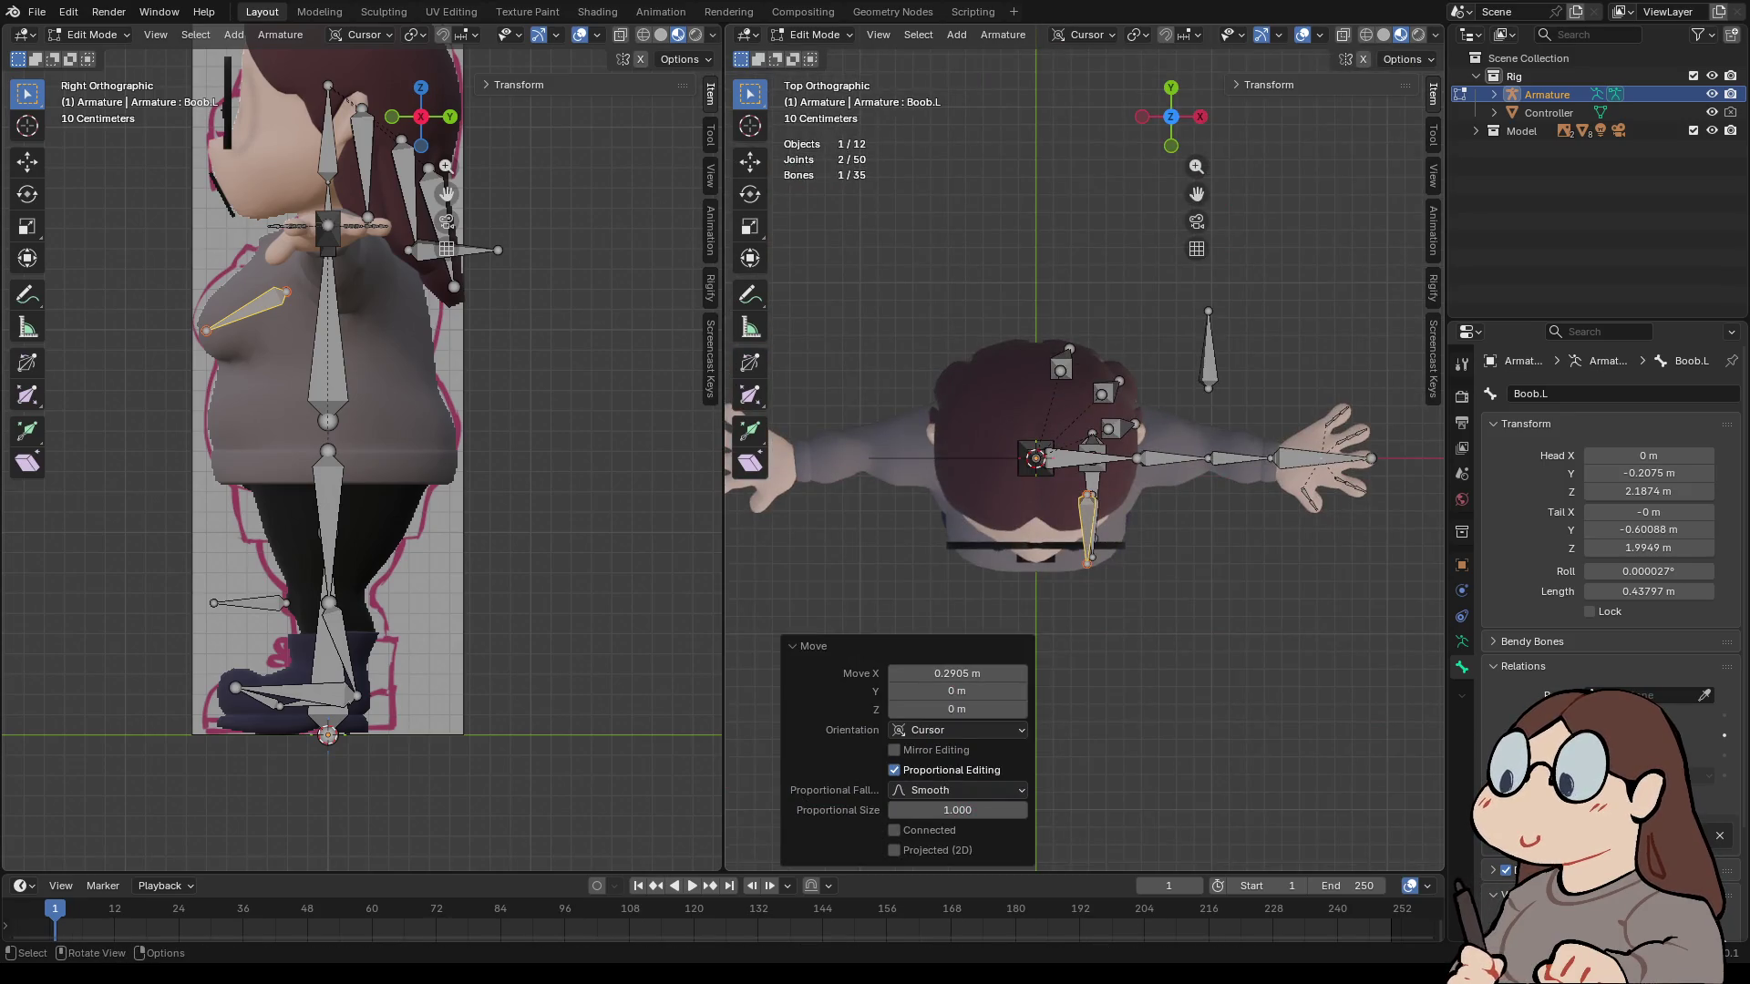
{"action": "key", "text": "r"}
{"action": "key", "text": "Return"}
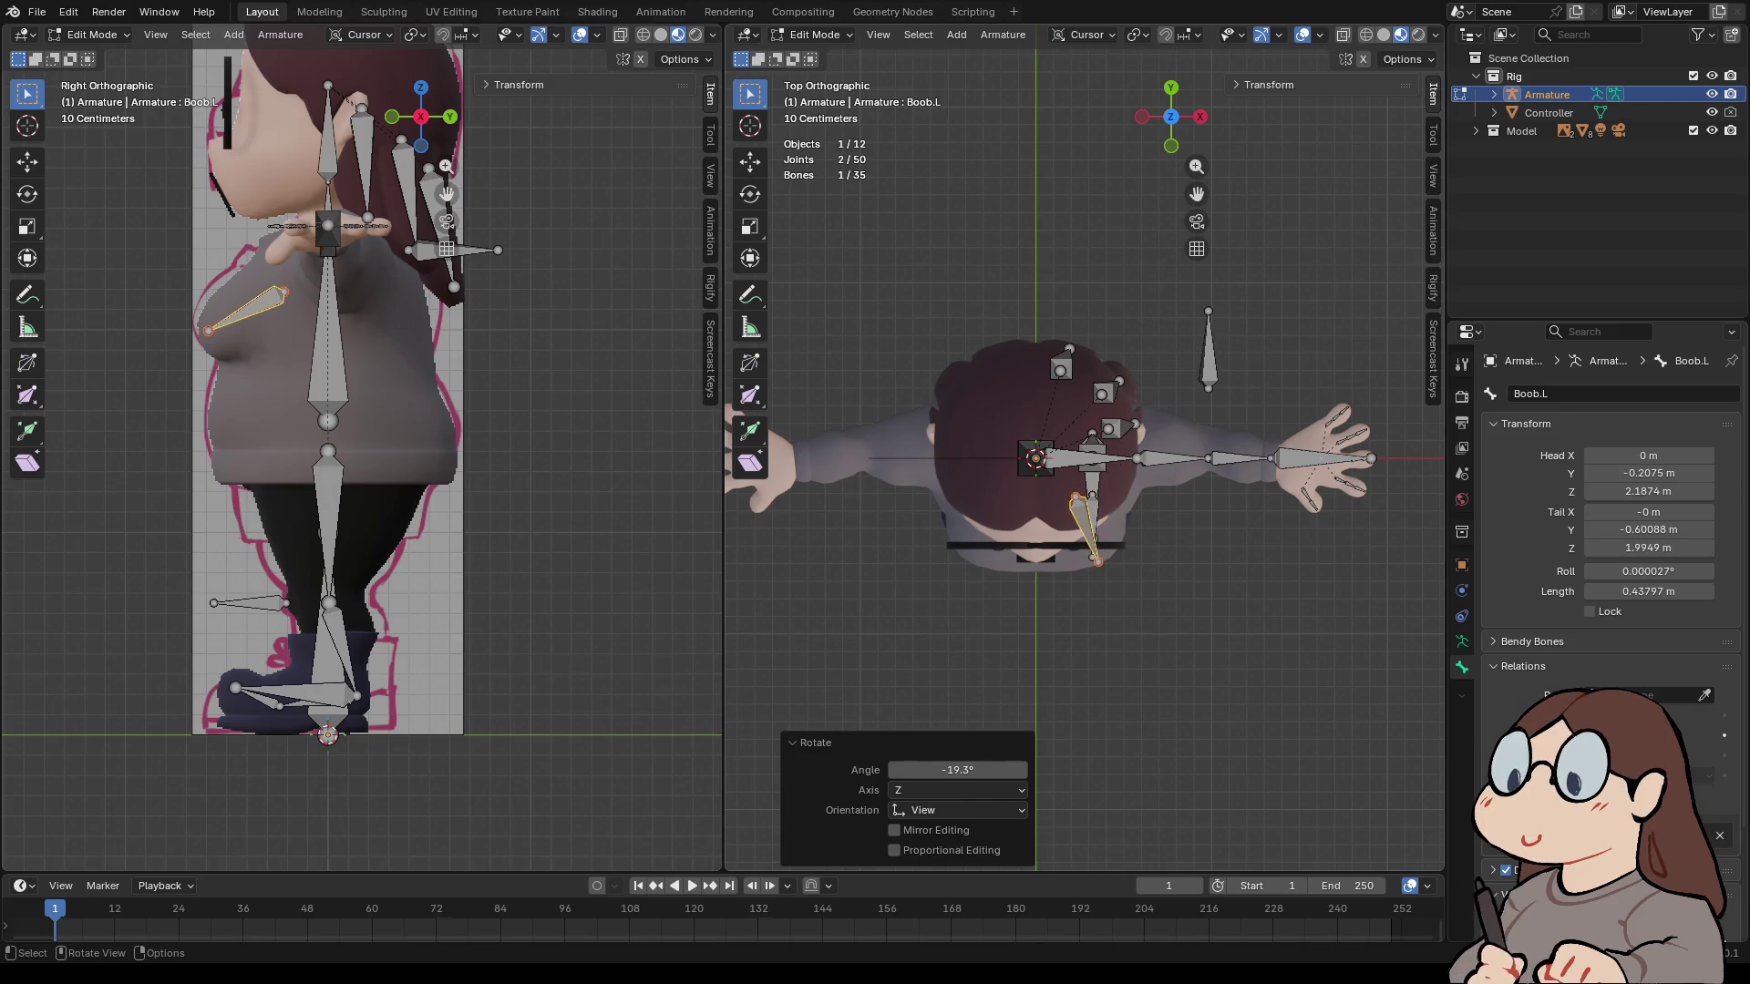
{"action": "key", "text": "g"}
{"action": "key", "text": "x"}
{"action": "key", "text": "Return"}
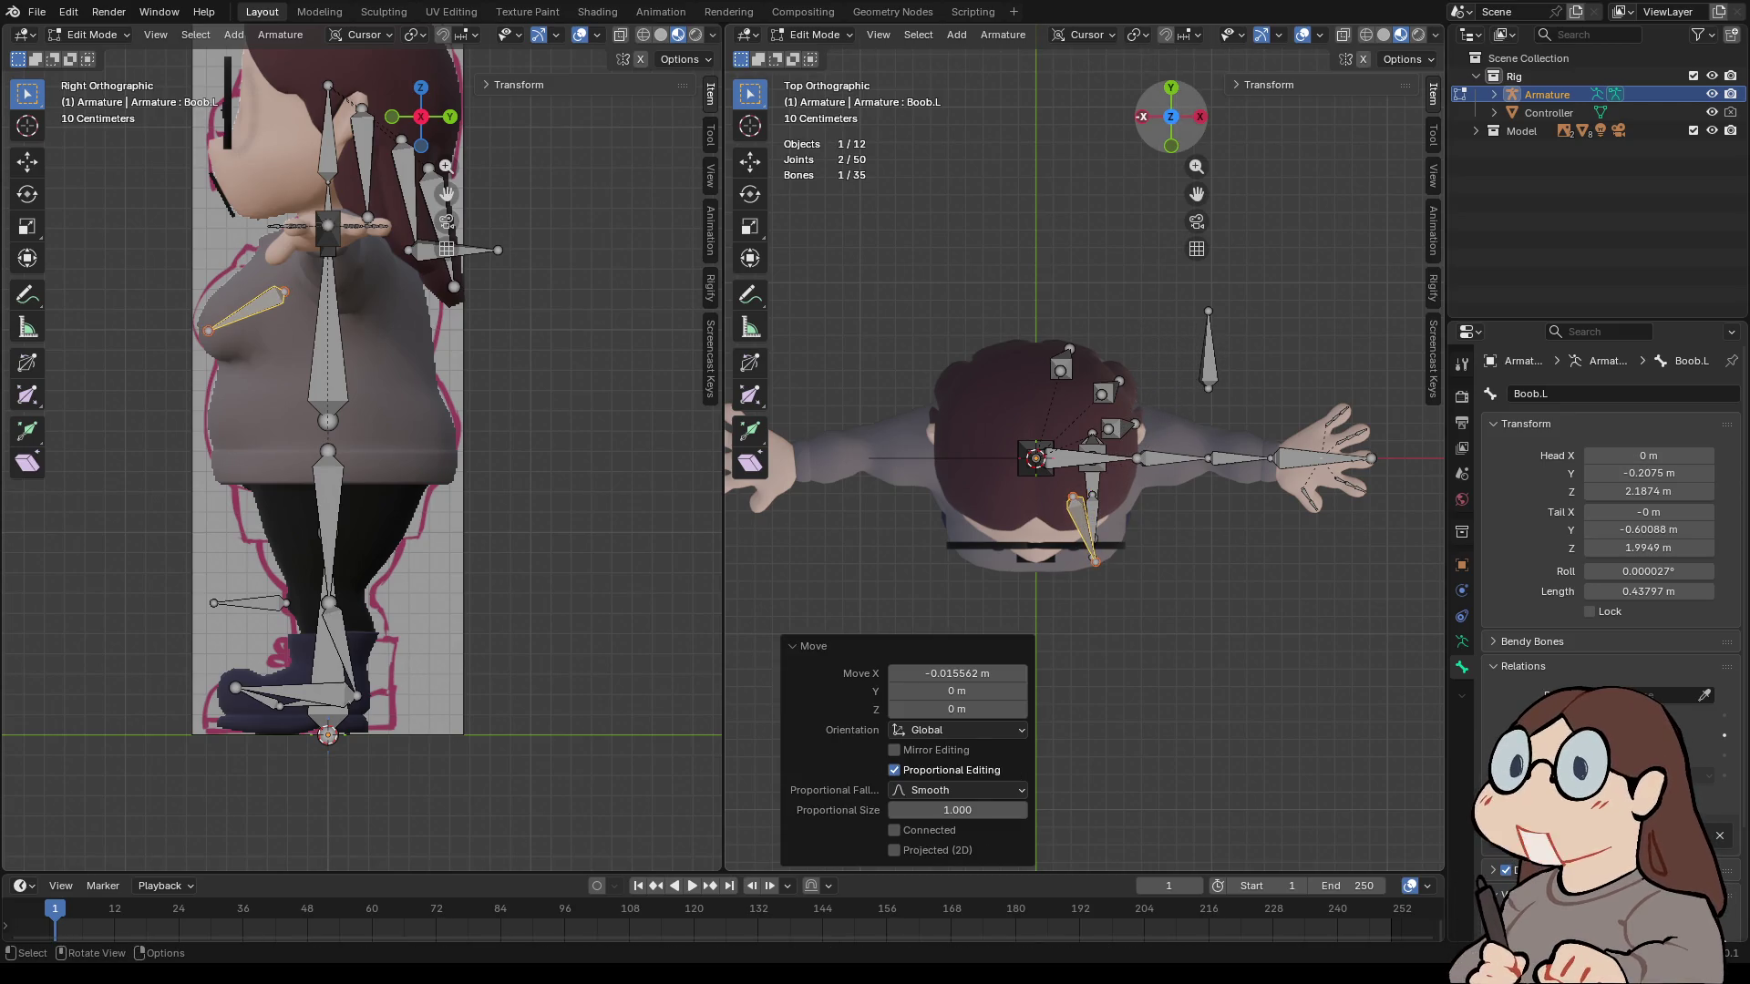
{"action": "left_click", "coordinate": [1142, 117]}
- Check the chest bone's placement from front, side and orbiting views, then deselect it
{"action": "left_click", "coordinate": [1200, 117]}
{"action": "scroll", "coordinate": [1084, 410], "scroll_direction": "up", "scroll_amount": 3}
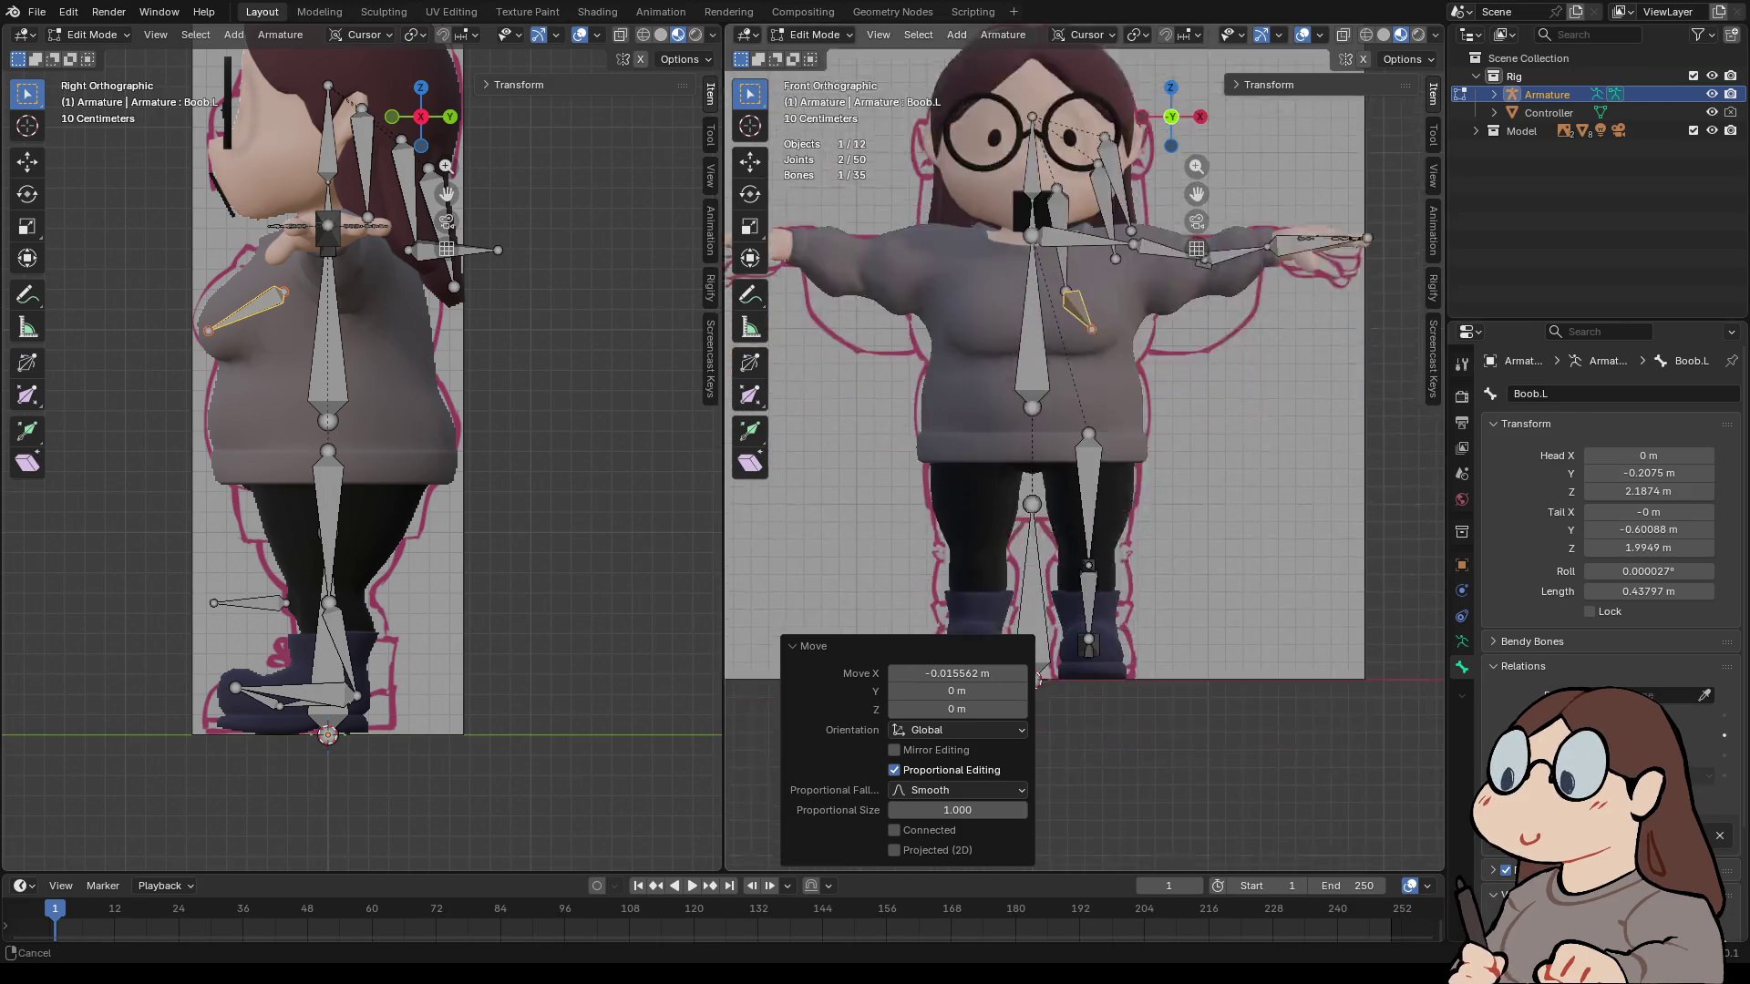
{"action": "left_click_drag", "start_coordinate": [1197, 165], "coordinate": [1197, 182]}
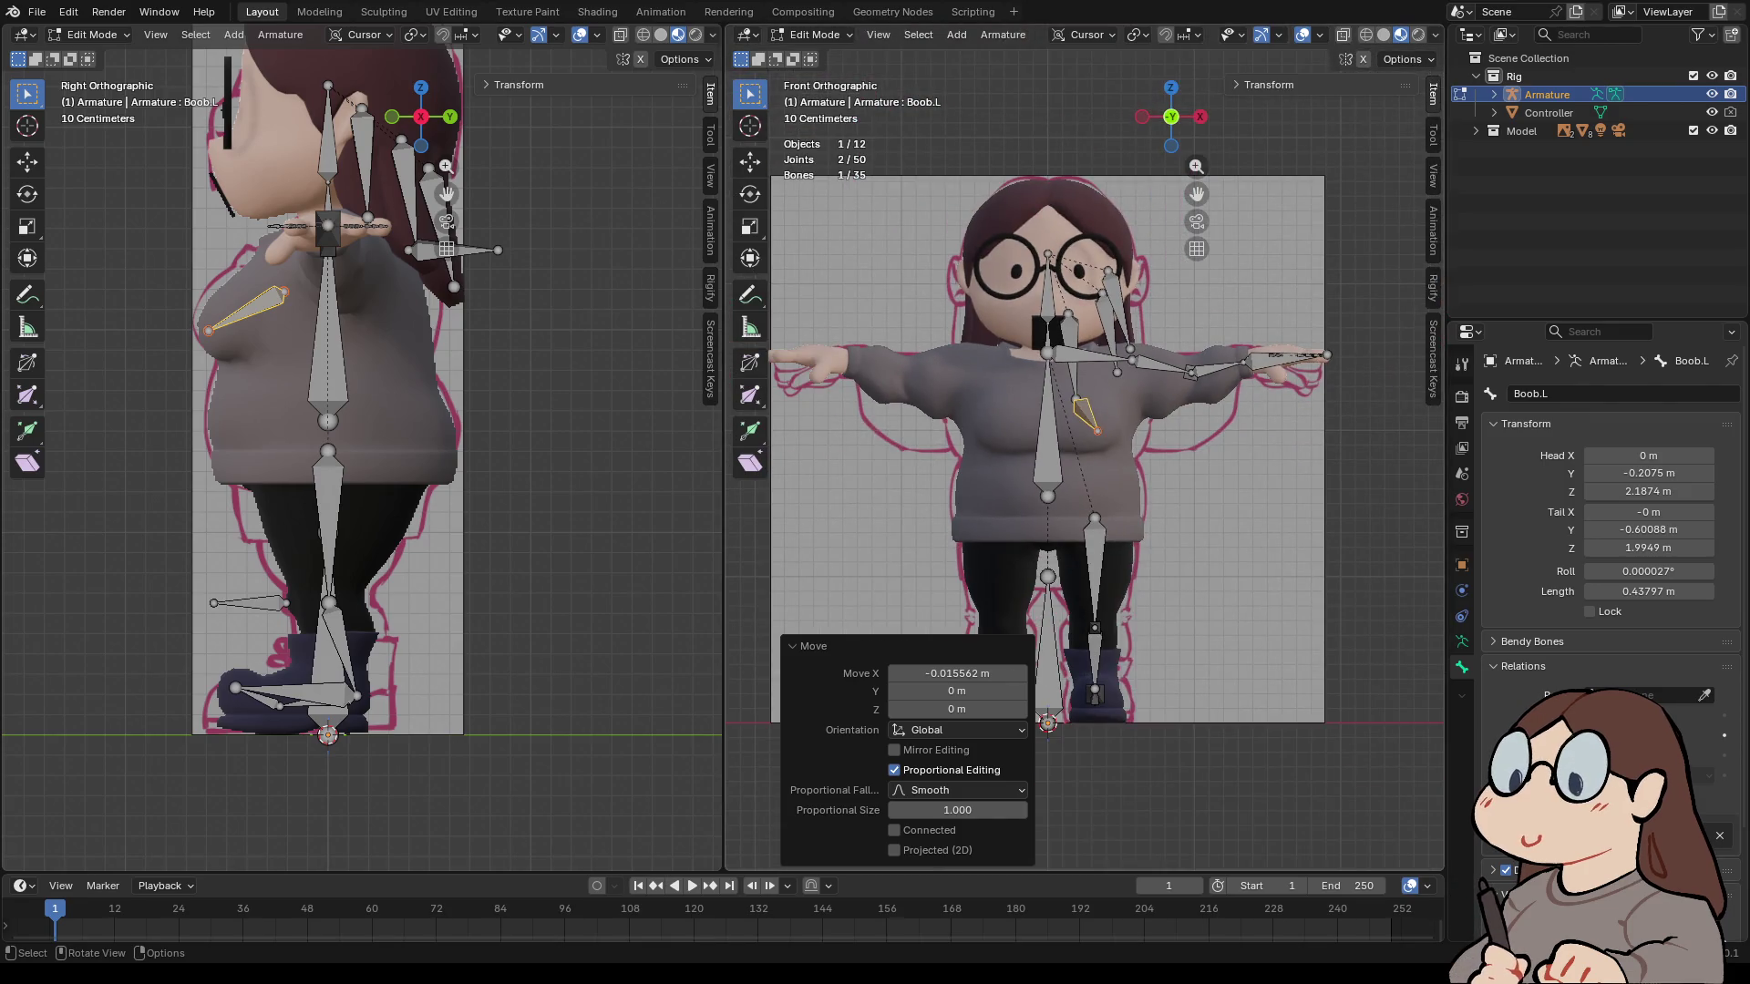
{"action": "left_click", "coordinate": [1201, 117]}
{"action": "mouse_move", "coordinate": [1171, 117]}
{"action": "left_mouse_down"}
{"action": "mouse_move", "coordinate": [742, 119]}
{"action": "mouse_move", "coordinate": [1367, 120]}
{"action": "mouse_move", "coordinate": [738, 119]}
{"action": "mouse_move", "coordinate": [1399, 119]}
{"action": "mouse_move", "coordinate": [1294, 100]}
{"action": "mouse_move", "coordinate": [1075, 111]}
{"action": "left_mouse_up"}
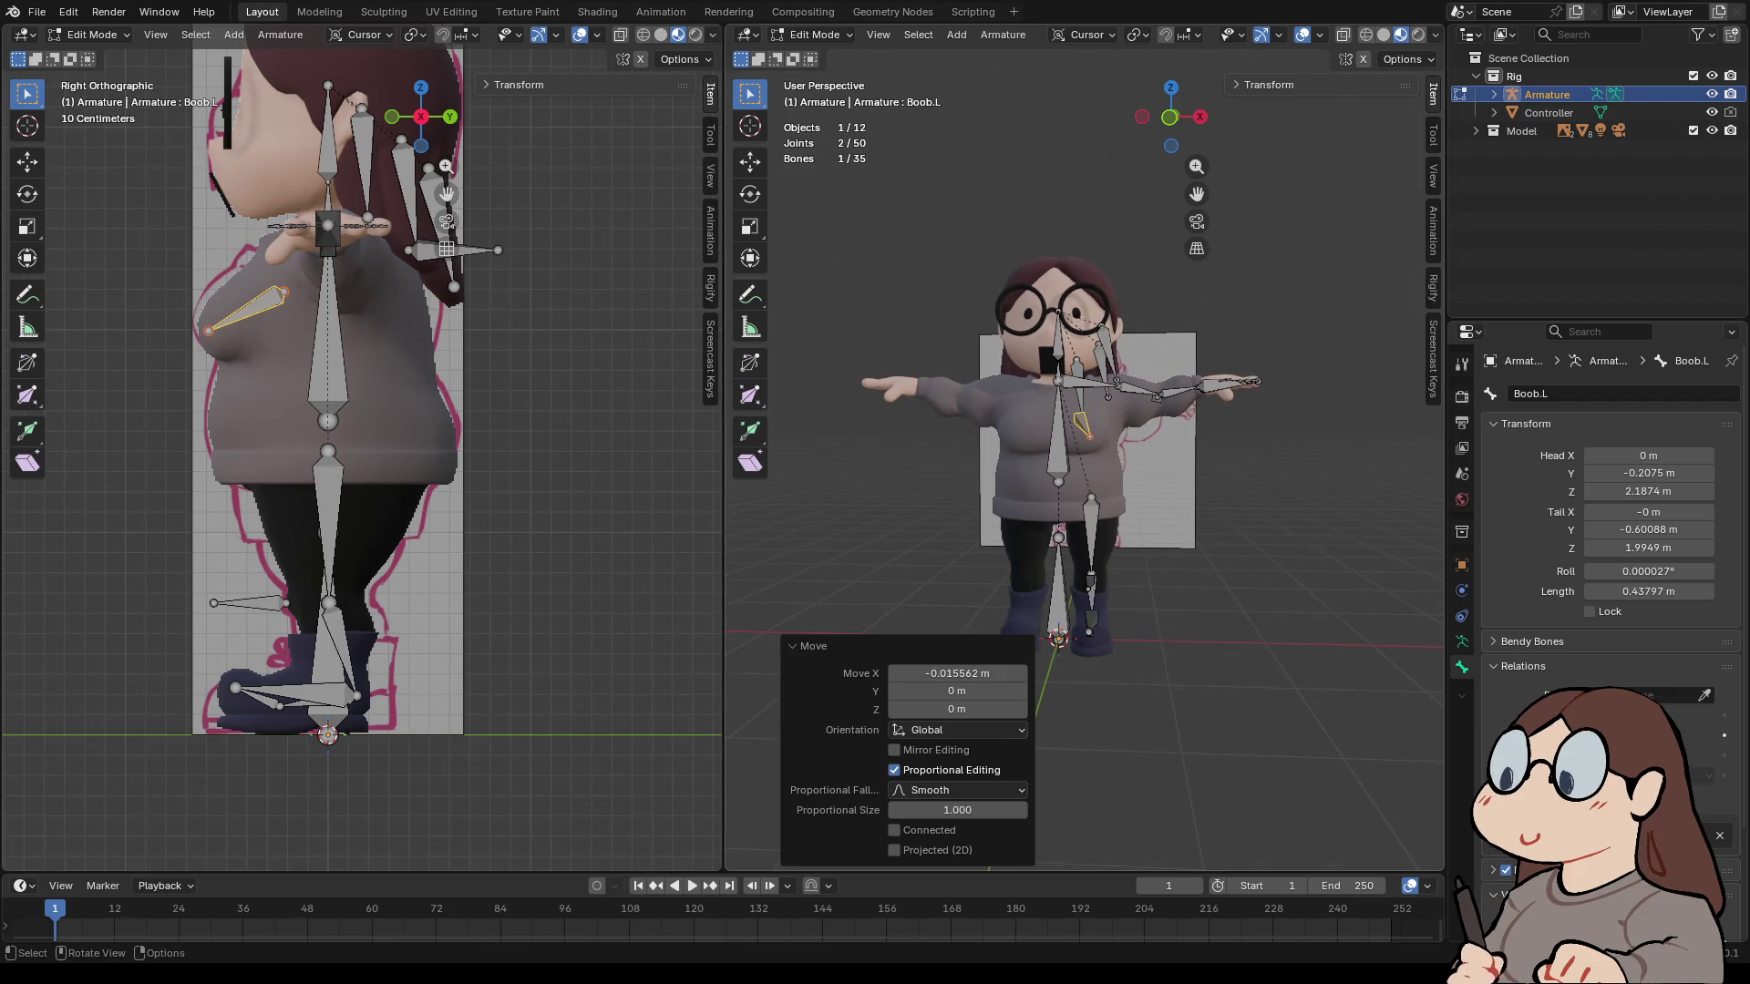
{"action": "scroll", "coordinate": [1084, 410], "scroll_direction": "up", "scroll_amount": 4}
{"action": "scroll", "coordinate": [1084, 411], "scroll_direction": "down", "scroll_amount": 3}
{"action": "mouse_move", "coordinate": [1196, 193]}
{"action": "left_mouse_down"}
{"action": "mouse_move", "coordinate": [1266, 339]}
{"action": "mouse_move", "coordinate": [1227, 378]}
{"action": "left_mouse_up"}
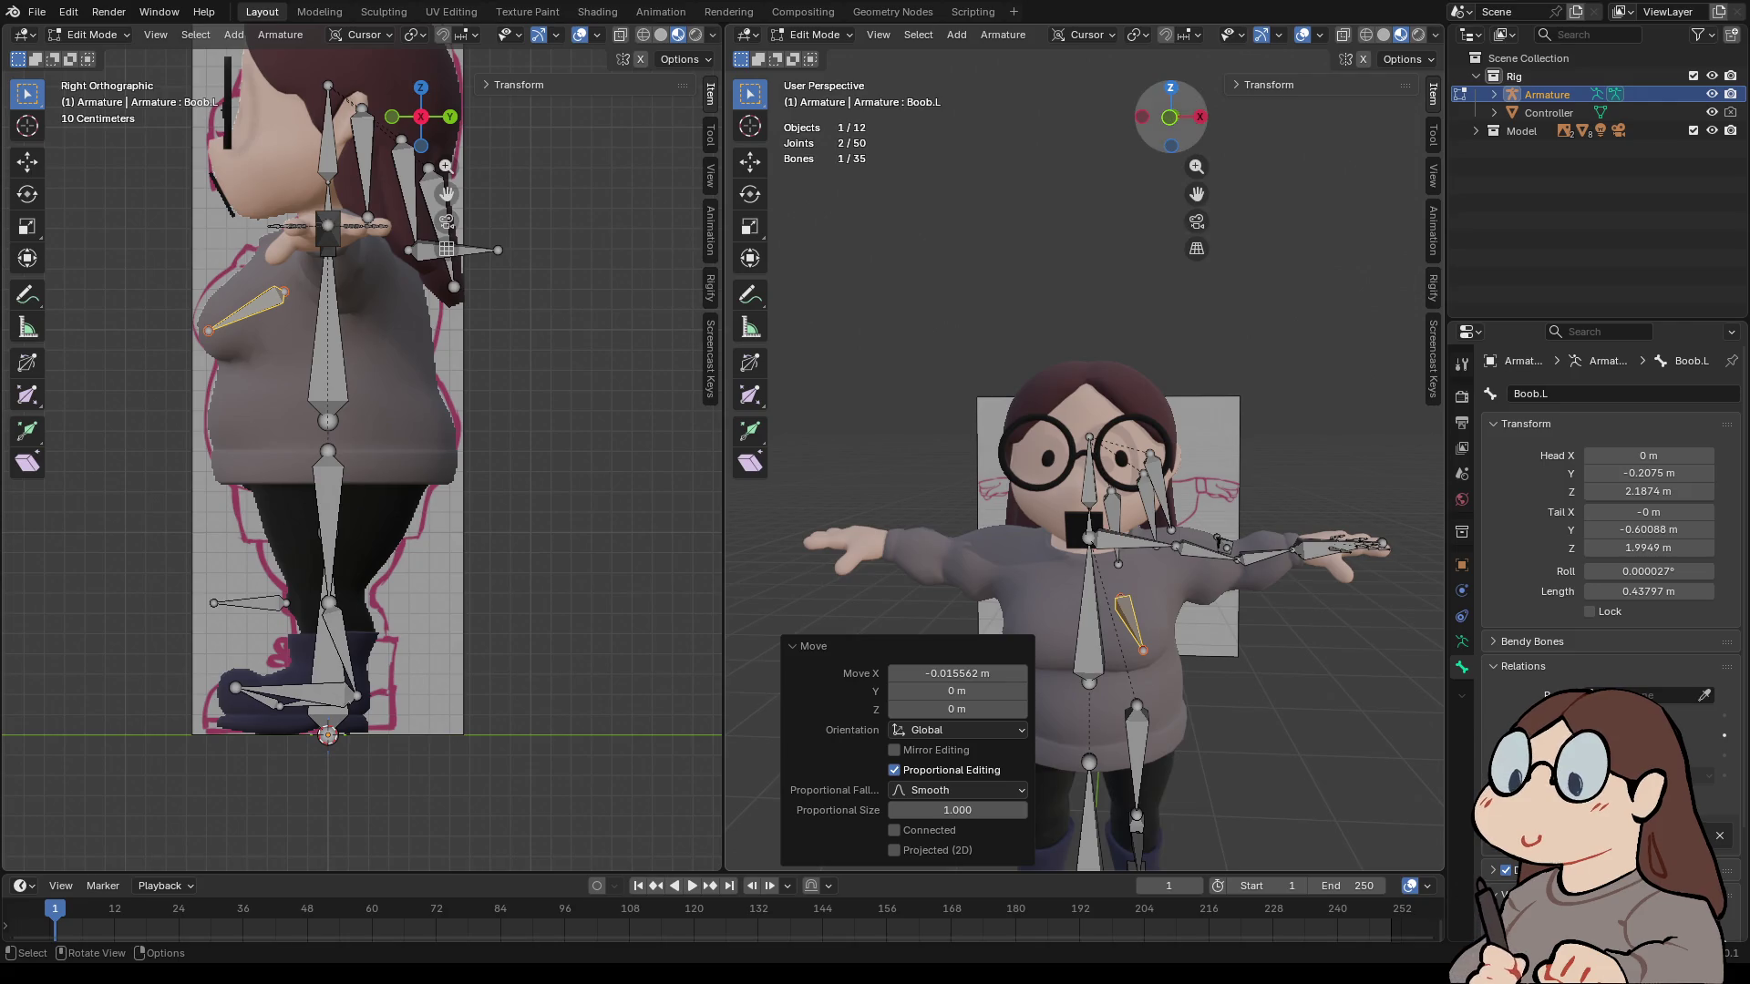
{"action": "left_click", "coordinate": [1171, 88]}
{"action": "left_click", "coordinate": [1096, 471]}
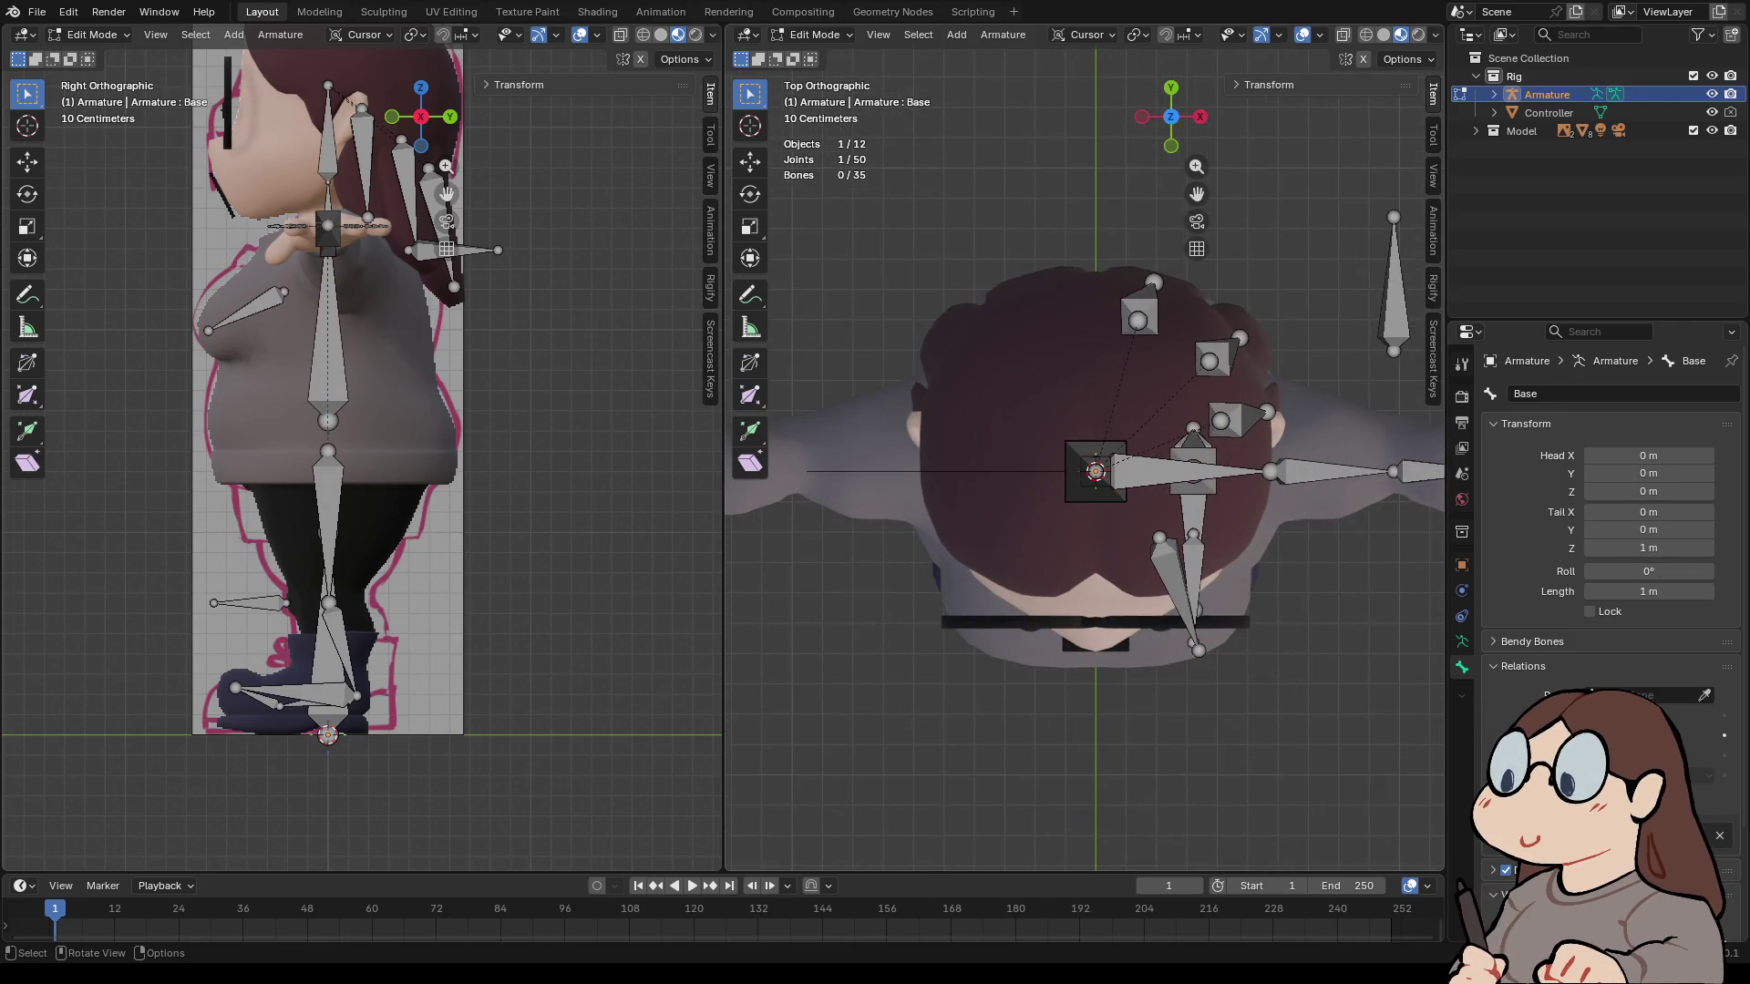
- Duplicate the Head bone, turn the copy -90° to point forward and scale it to 0.64
{"action": "left_click", "coordinate": [1096, 472]}
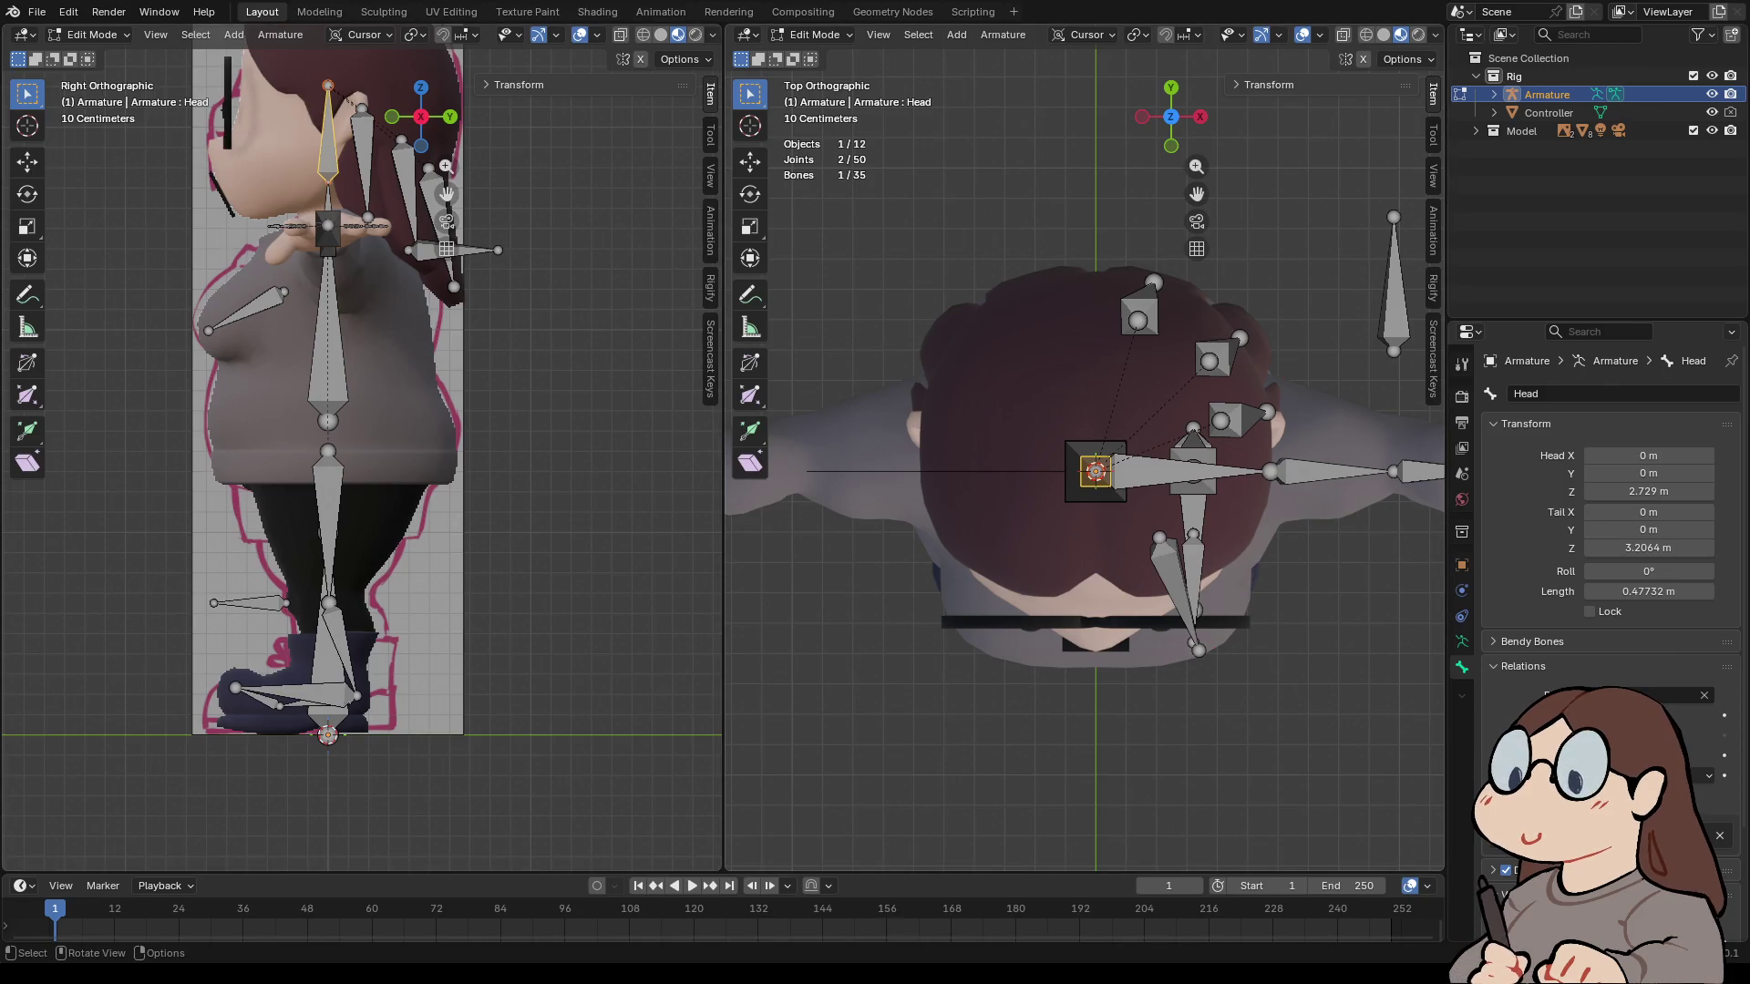
{"action": "key", "text": "shift+d"}
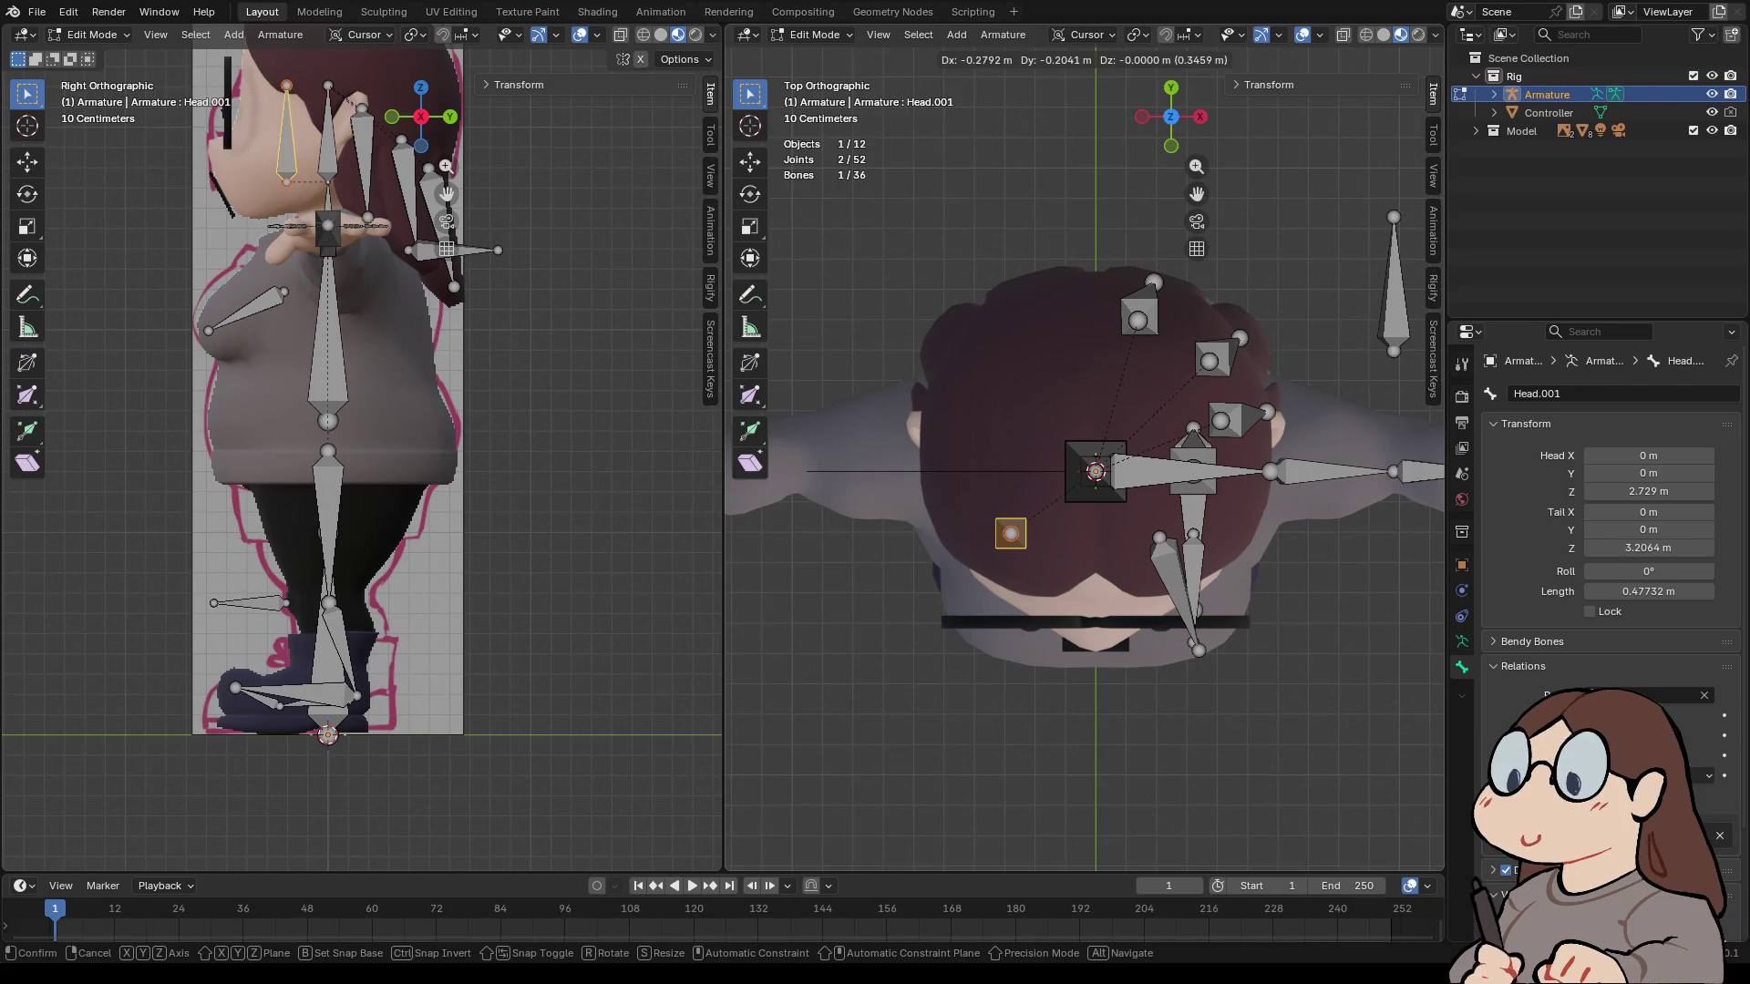
{"action": "left_click", "coordinate": [1010, 533]}
{"action": "type", "text": "r"}
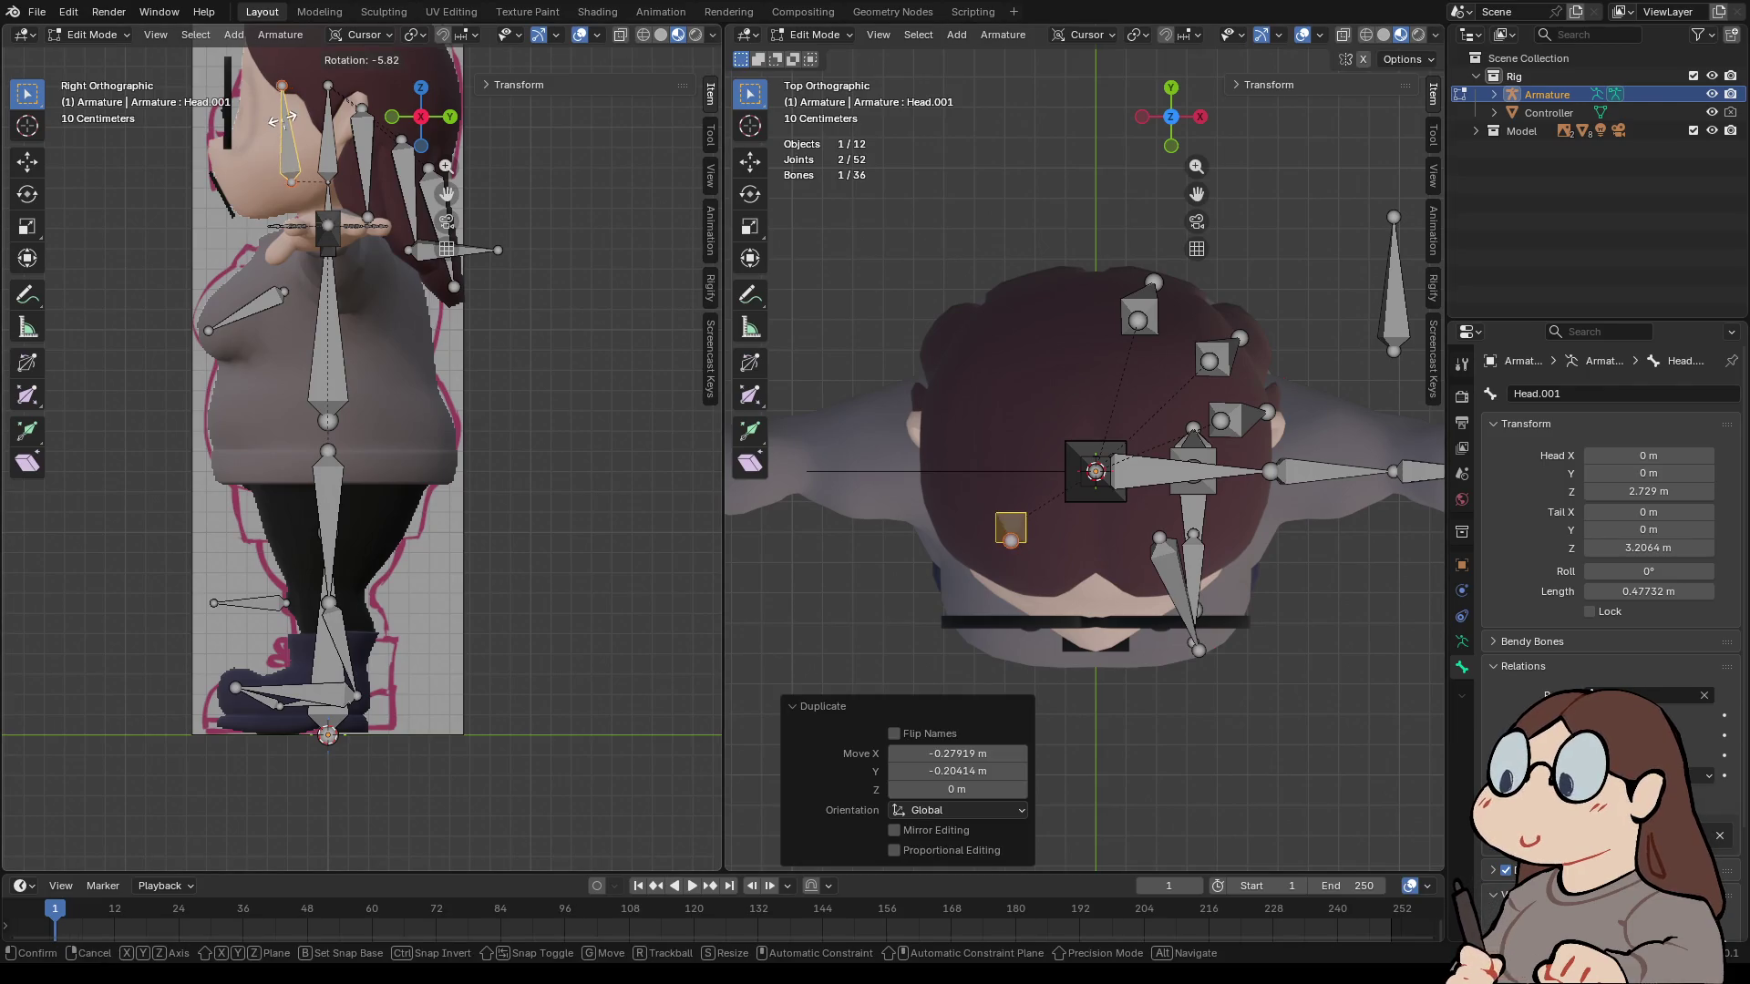
{"action": "type", "text": "90"}
{"action": "key", "text": "Return"}
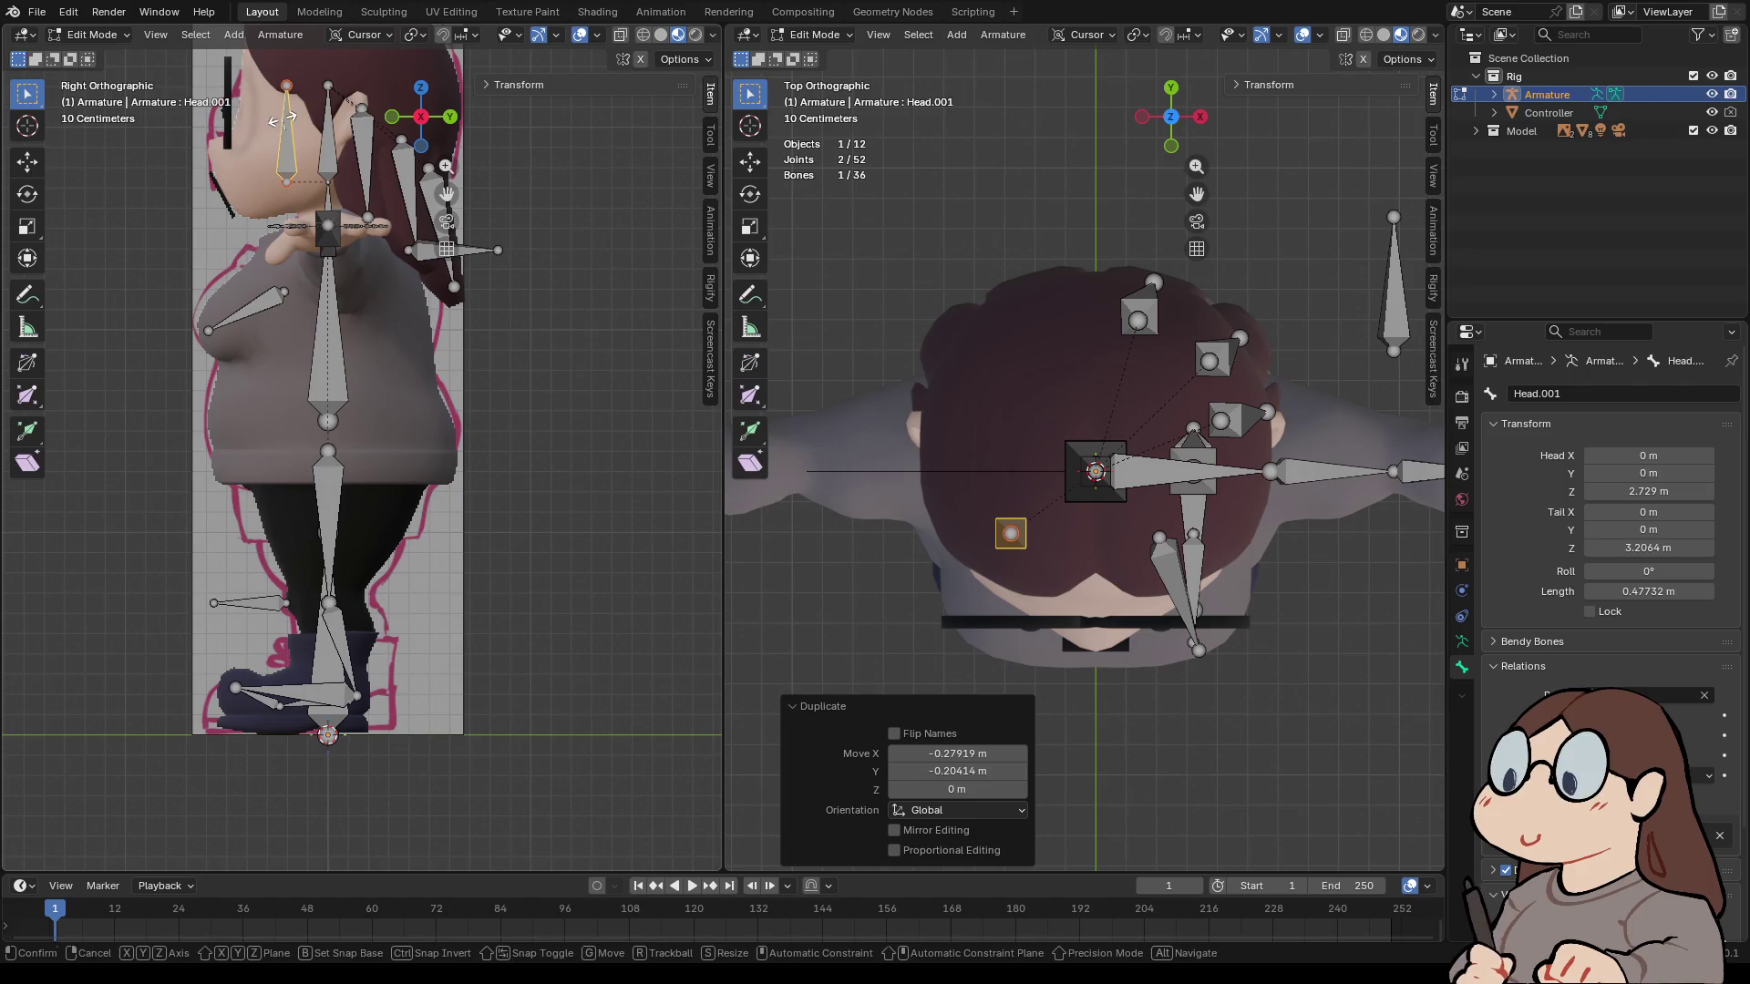
{"action": "type", "text": "r-90"}
{"action": "key", "text": "Return"}
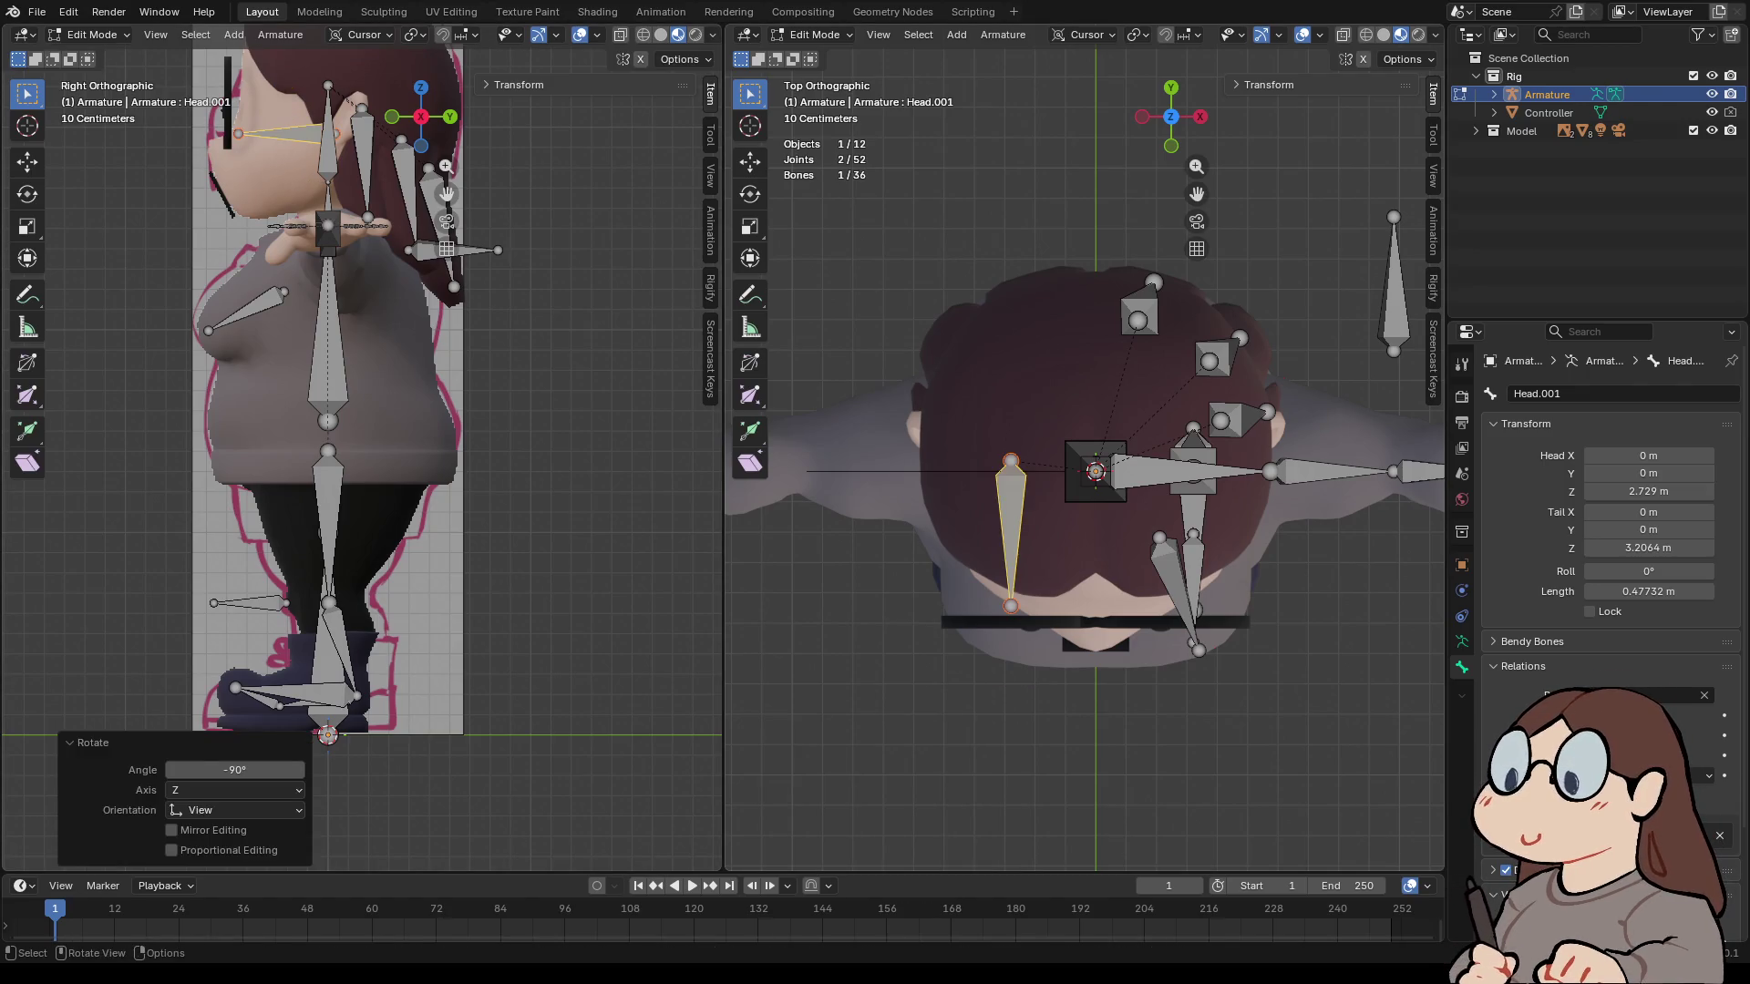
{"action": "key", "text": "s"}
{"action": "key", "text": "Return"}
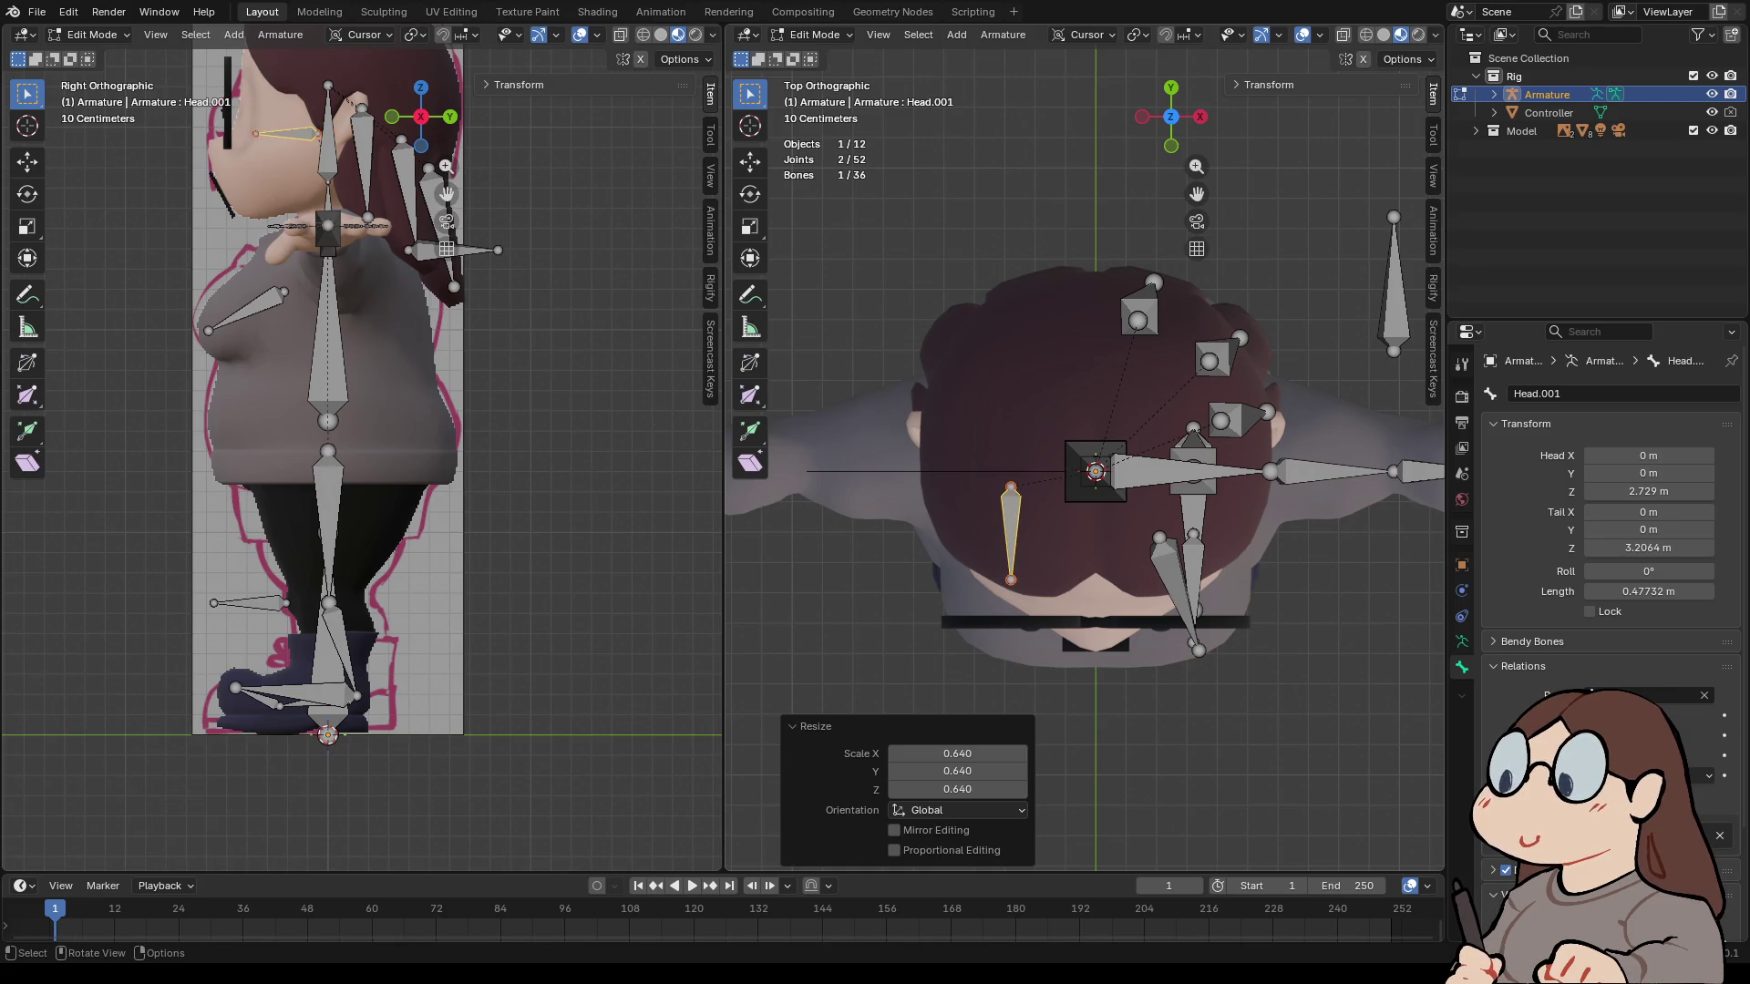
- Move the copy toward the front of the face and raise it to eye height
{"action": "key", "text": "g"}
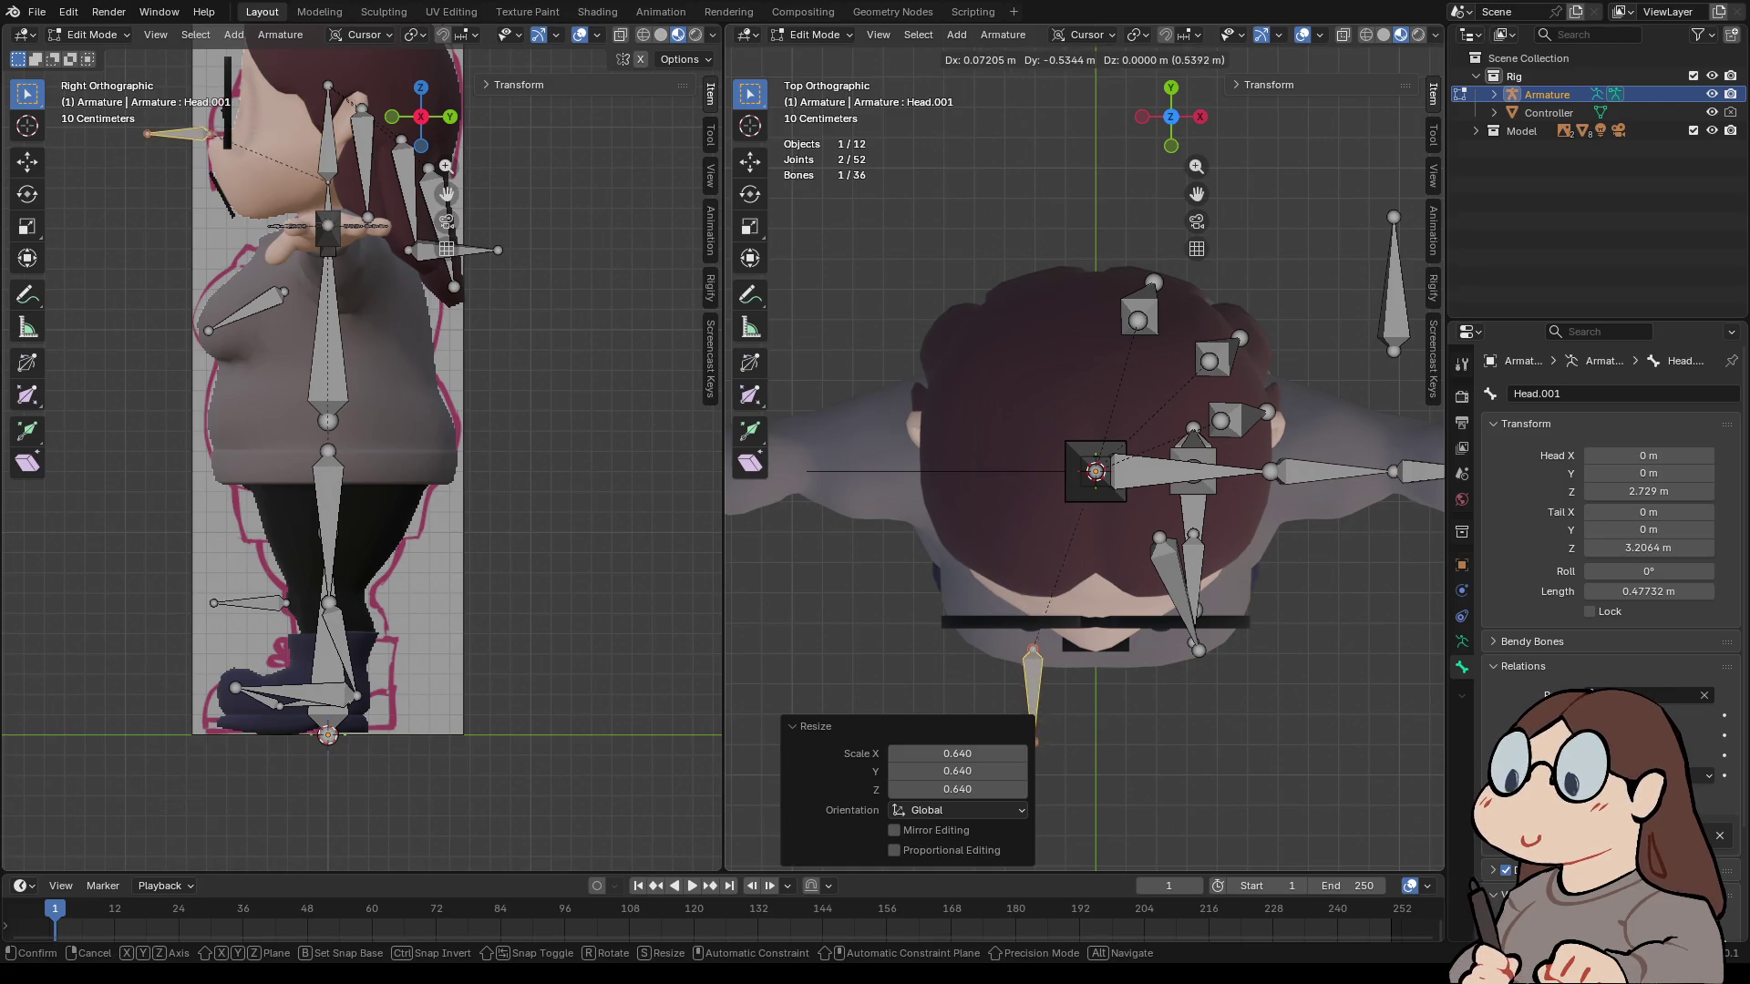
{"action": "left_click", "coordinate": [1033, 720]}
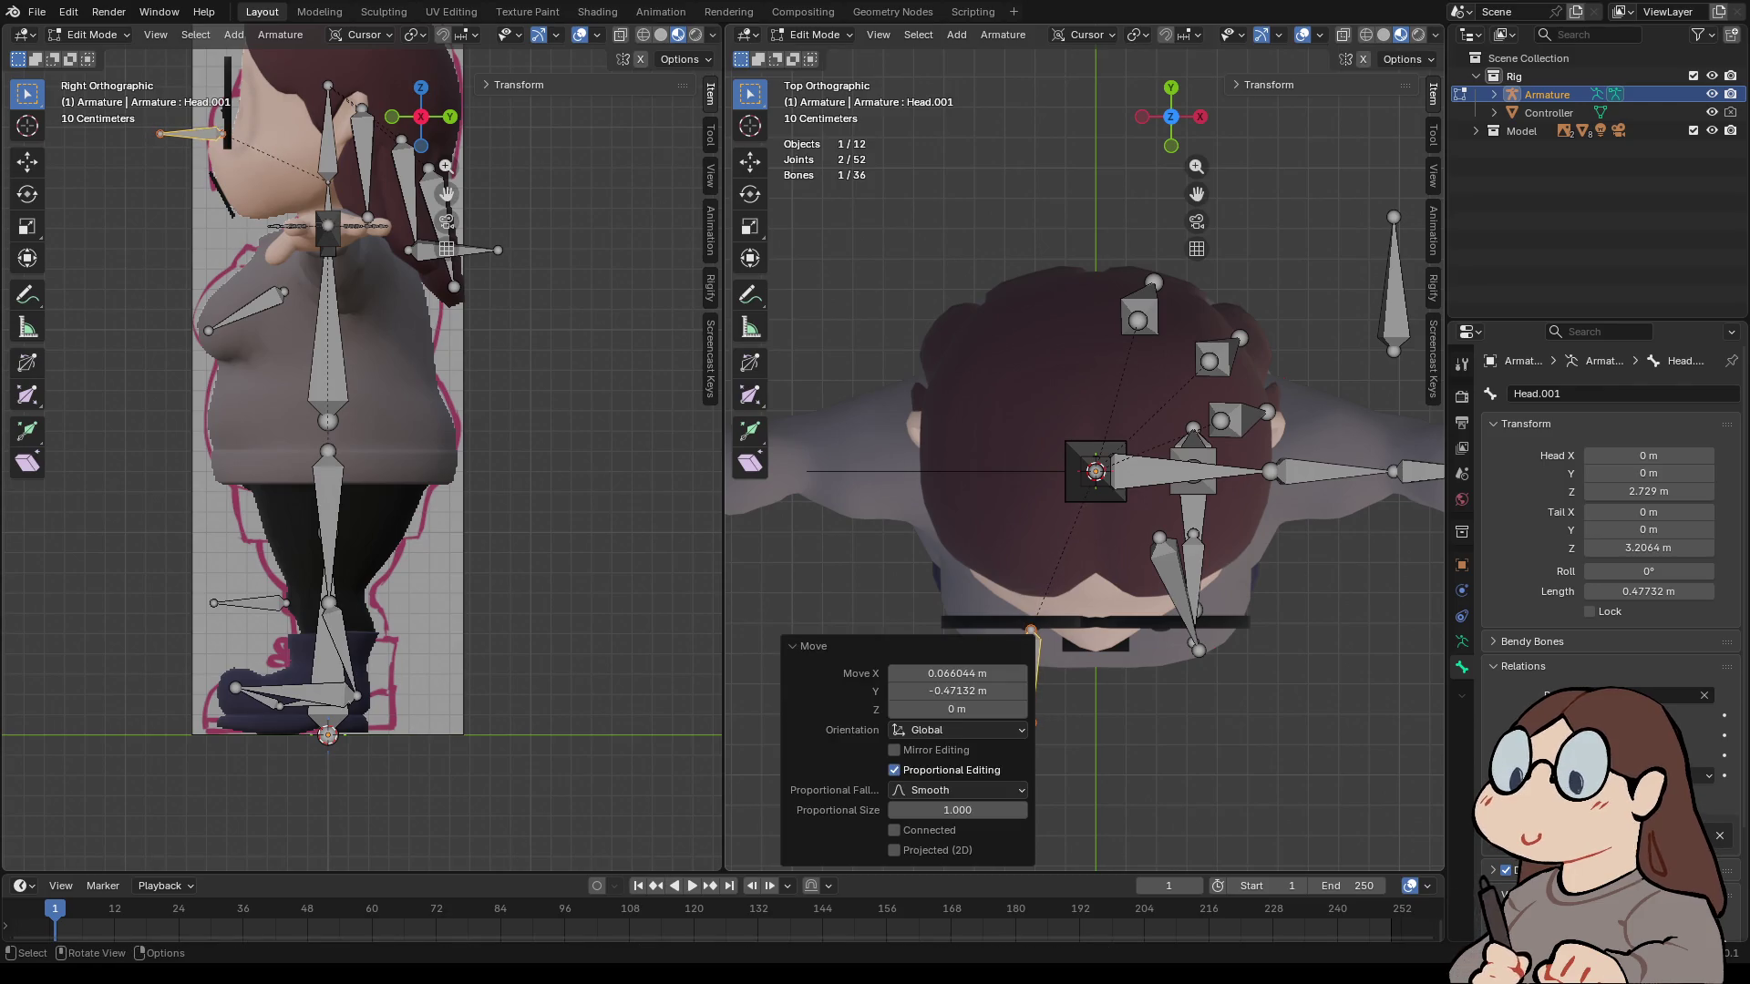
{"action": "left_click_drag", "start_coordinate": [1171, 116], "coordinate": [1175, 128]}
{"action": "left_click", "coordinate": [1171, 144]}
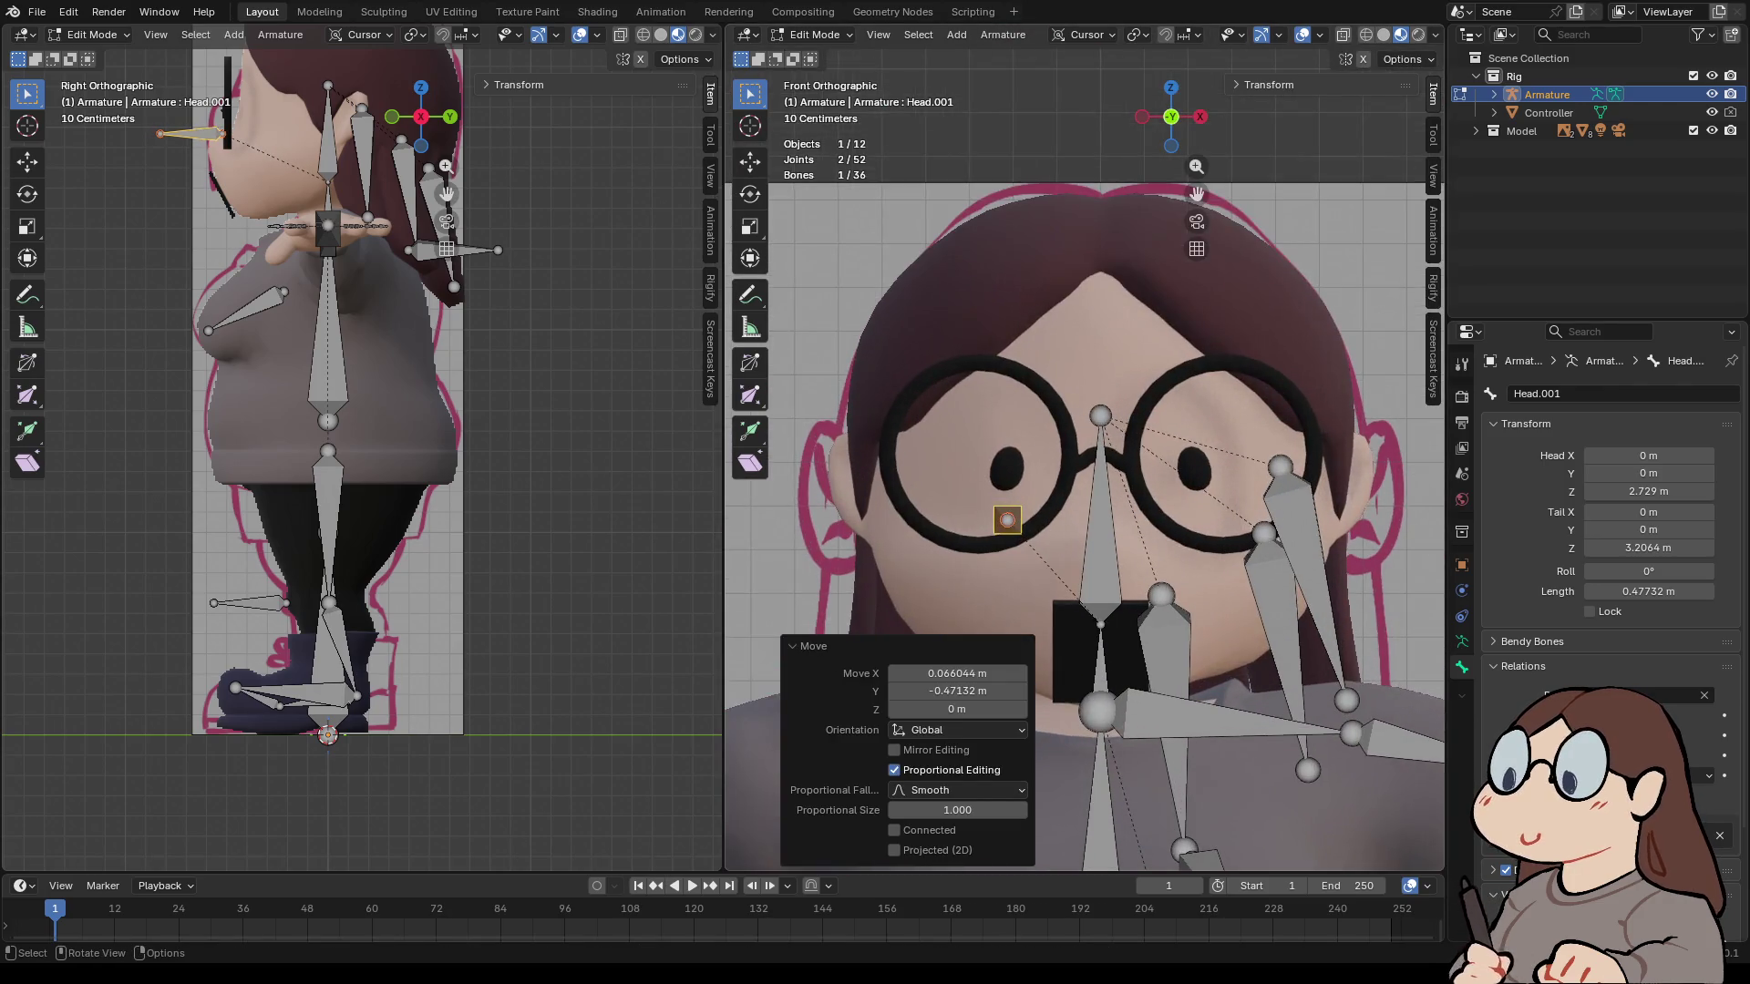
{"action": "key", "text": "g"}
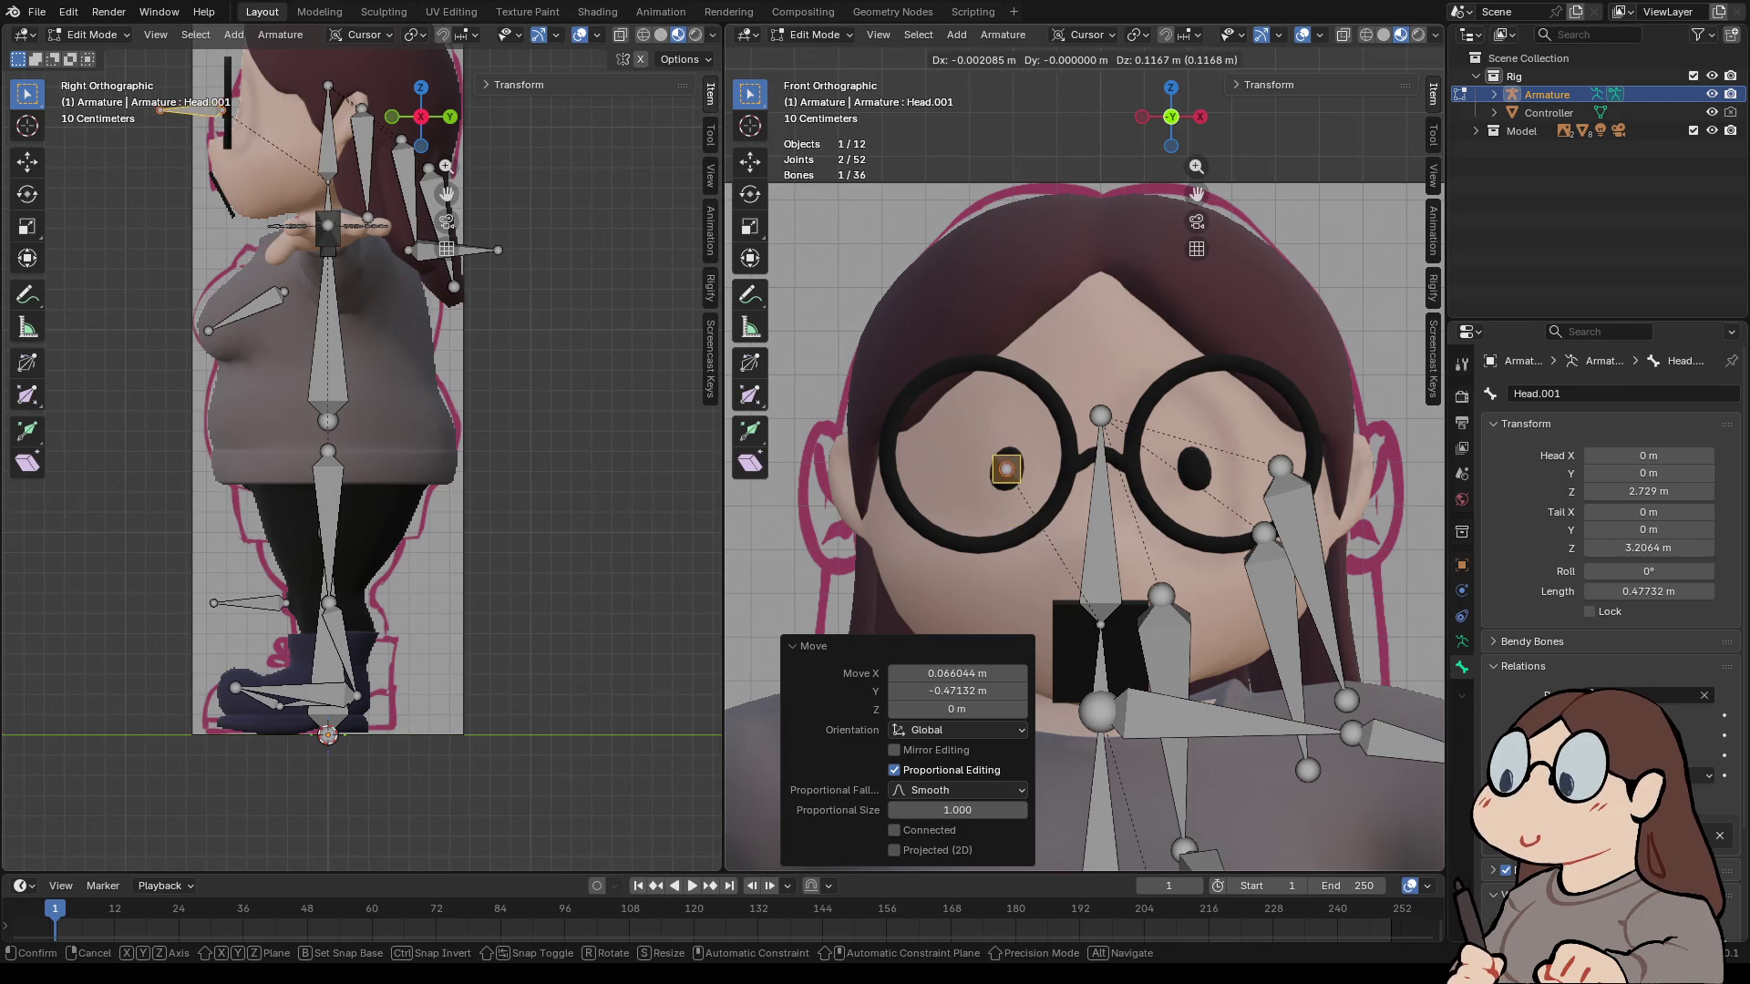
{"action": "key", "text": "Return"}
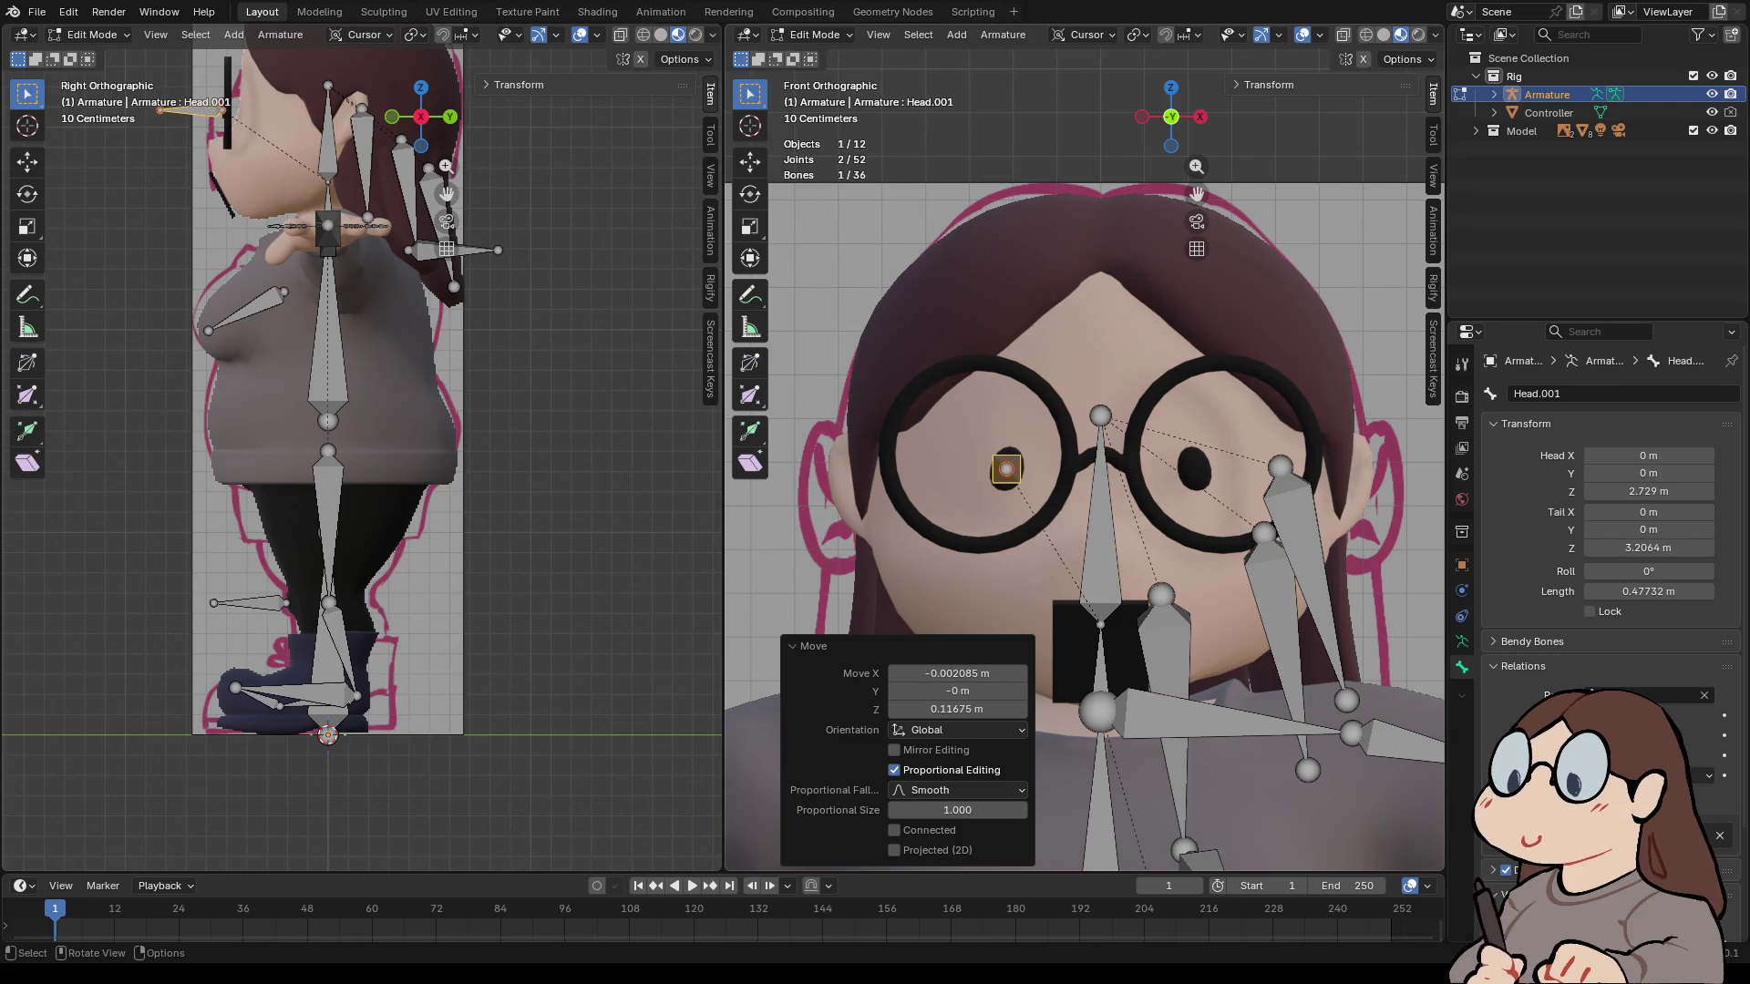
- Move the copy 0.3199 m forward along Y, then sideways along X onto the left eye
{"action": "left_click", "coordinate": [1171, 87]}
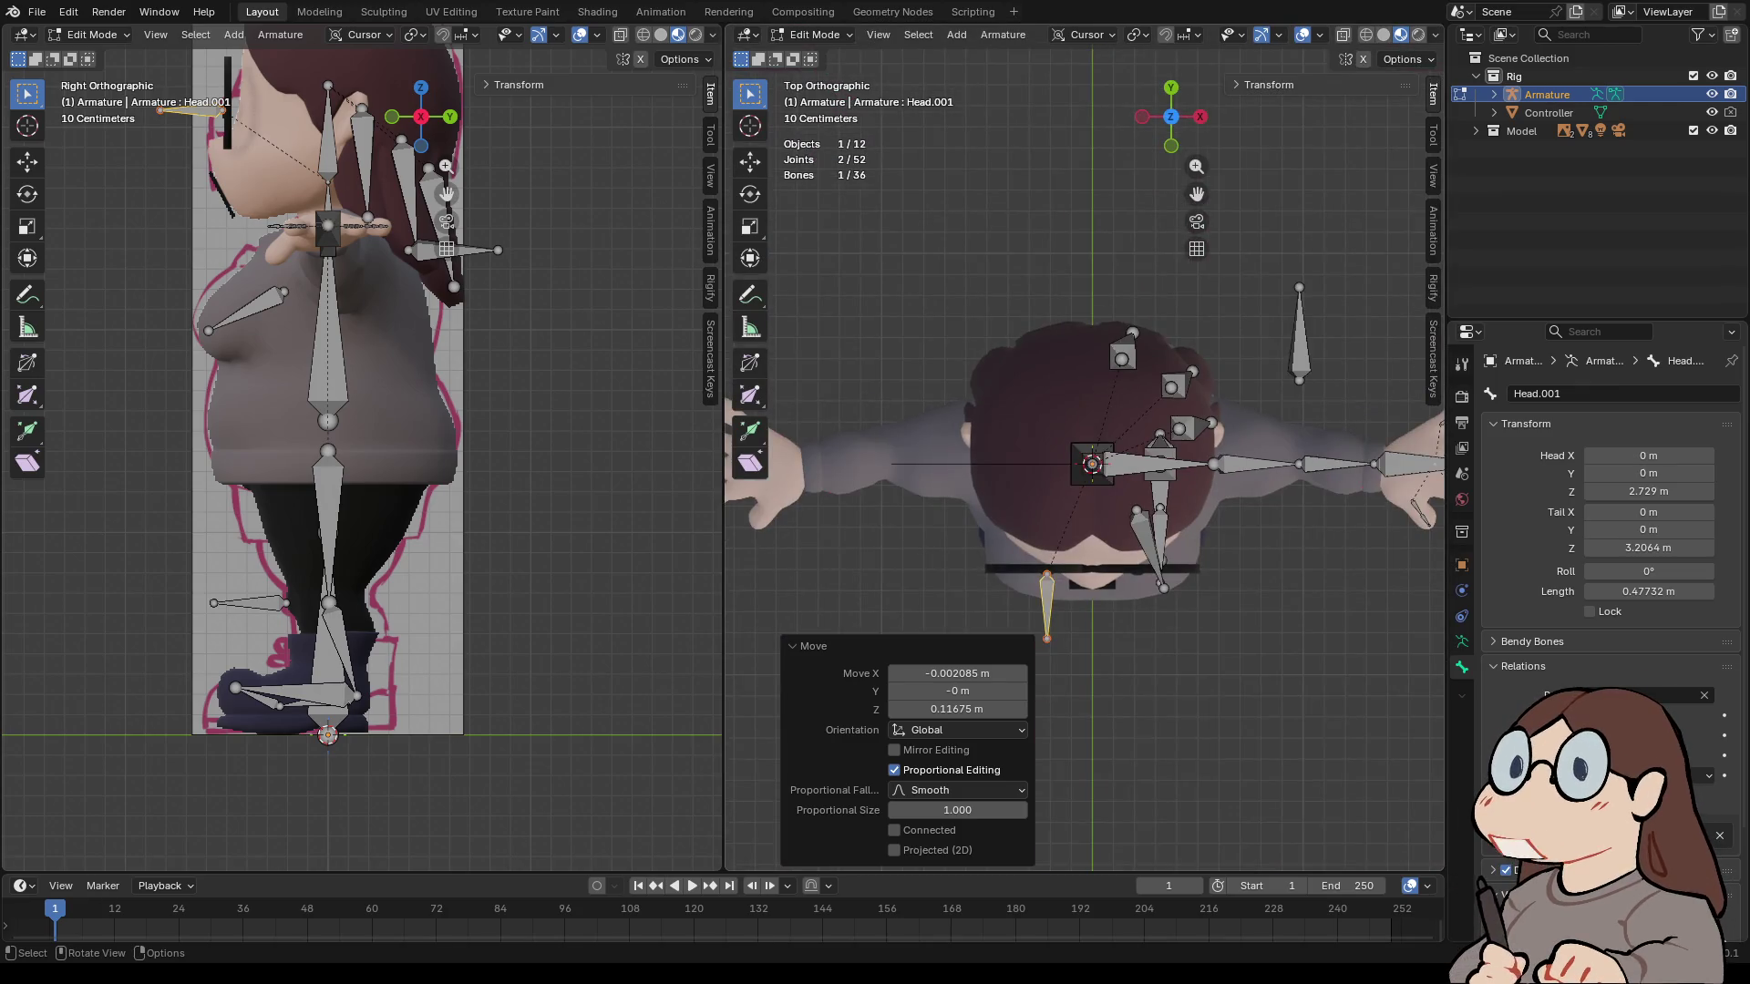
{"action": "key", "text": "g"}
{"action": "key", "text": "y"}
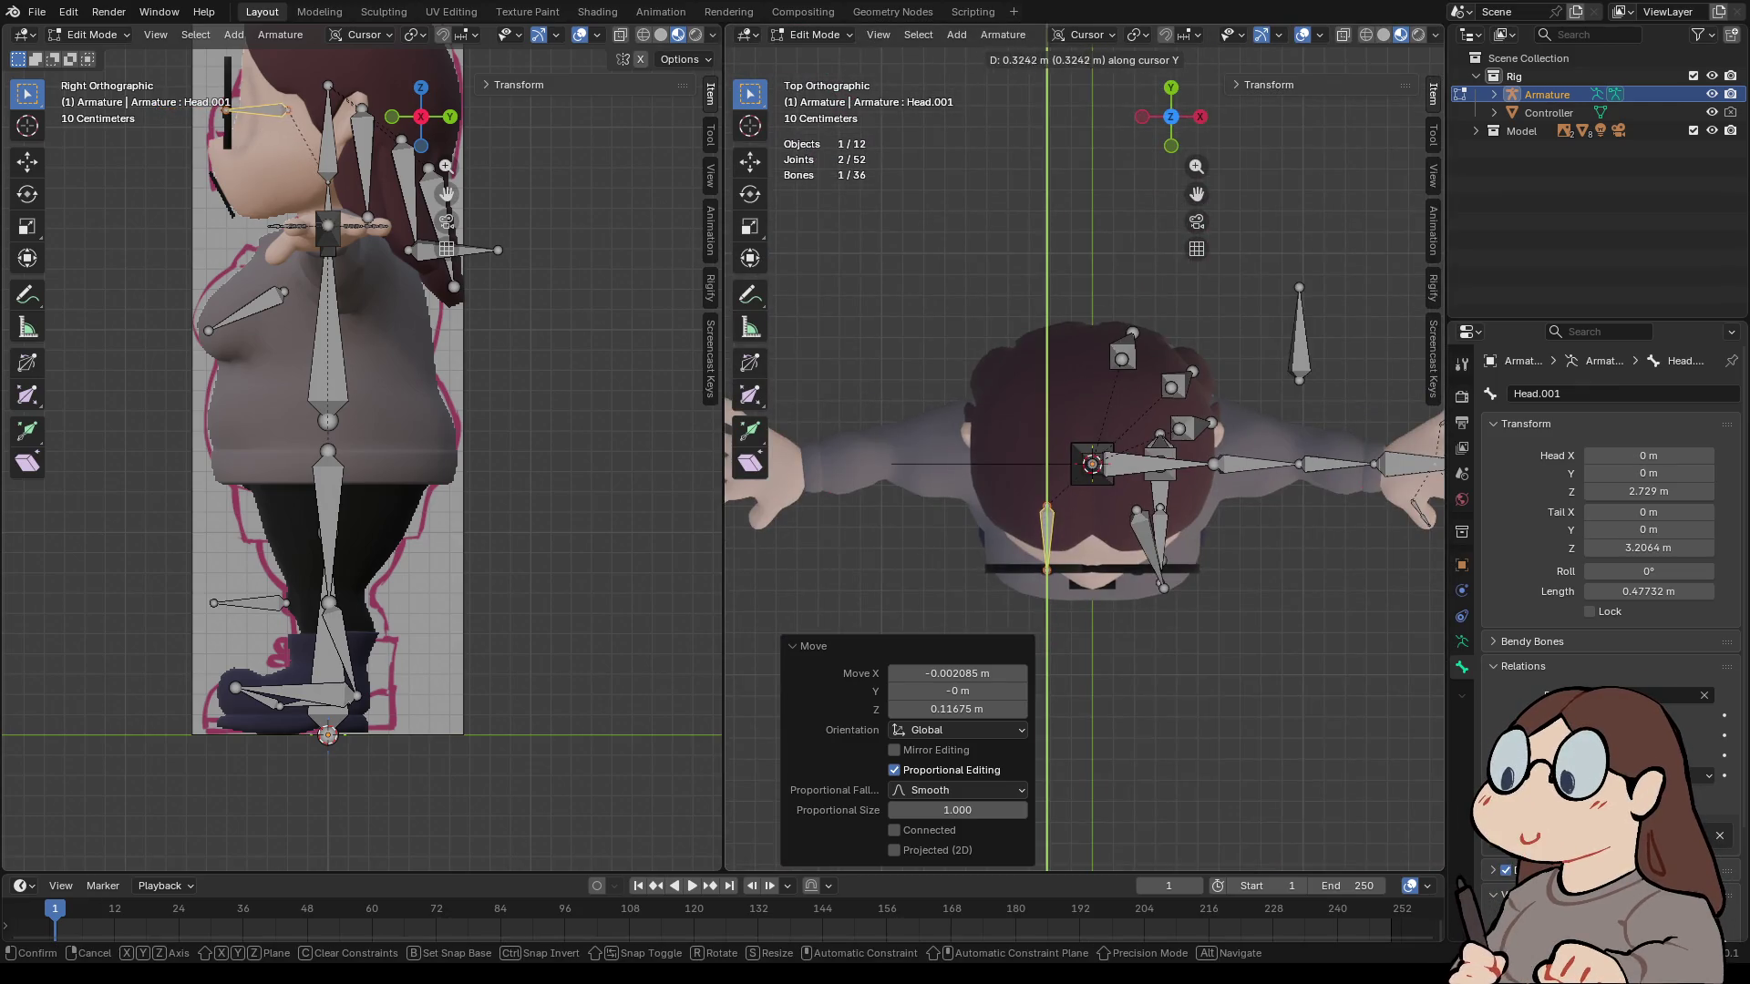
{"action": "key", "text": "Return"}
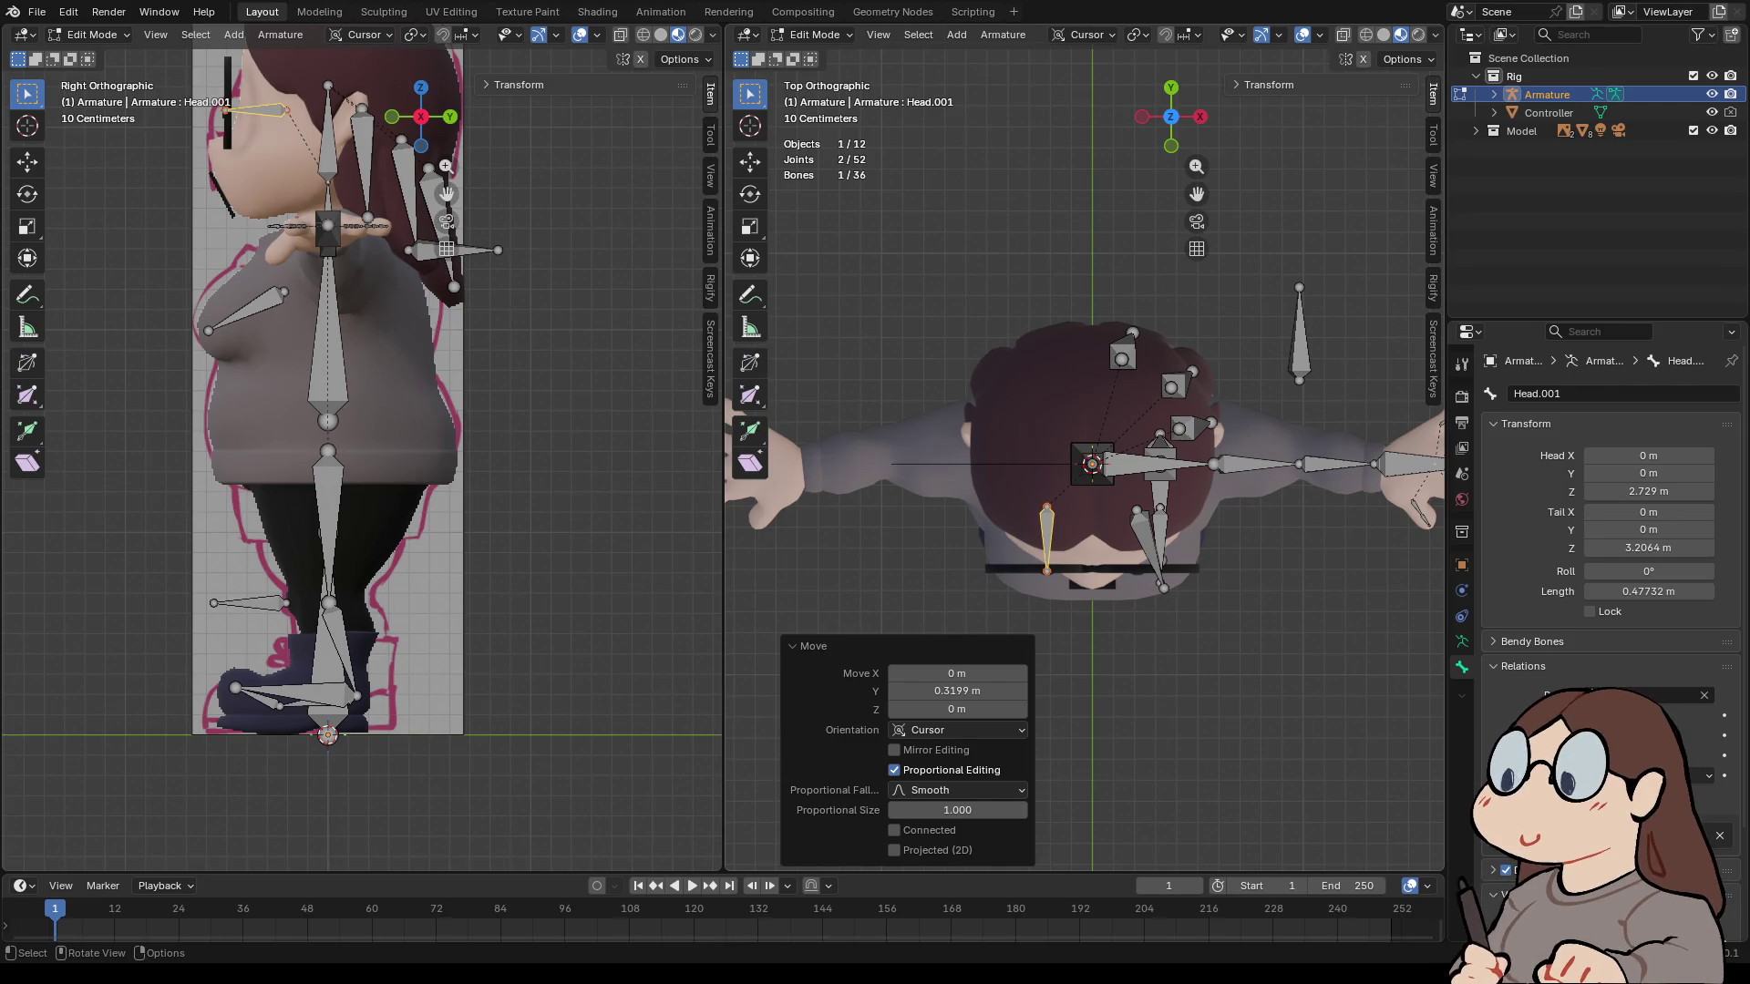
{"action": "key", "text": "g"}
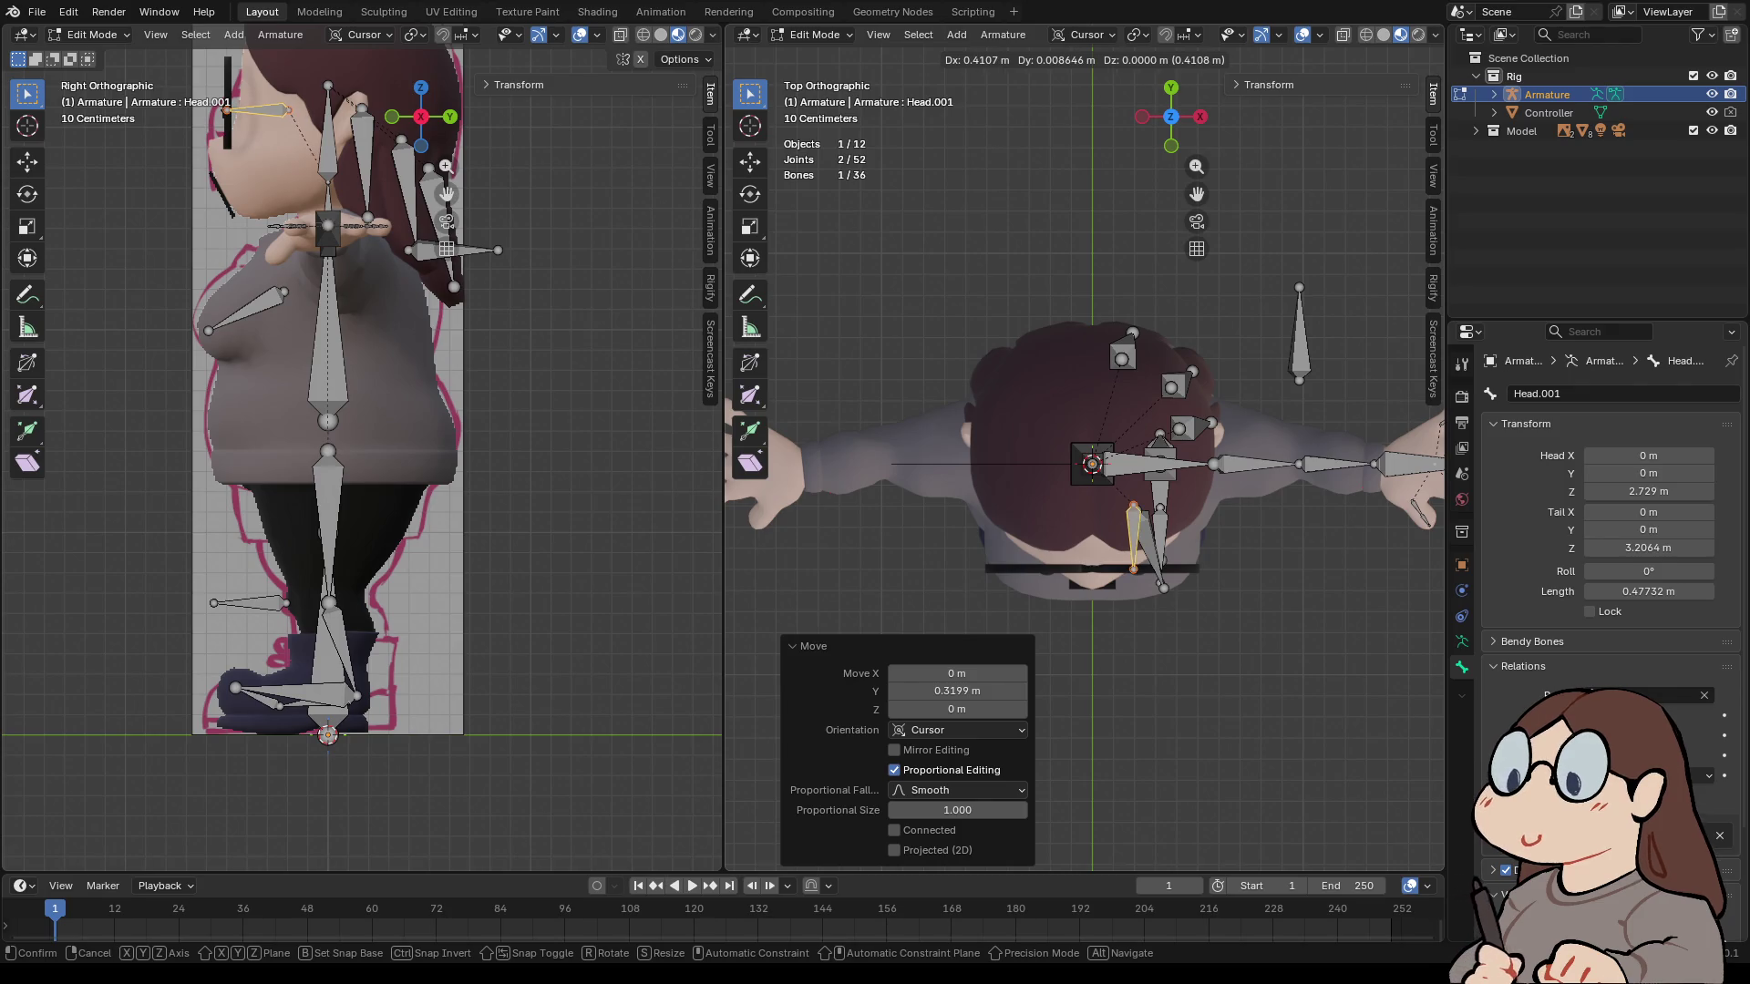
{"action": "key", "text": "x"}
{"action": "key", "text": "Return"}
- Rename the copied bone to Eye.L and view the character from the front
{"action": "left_click", "coordinate": [1537, 393]}
{"action": "type", "text": "Eye.L"}
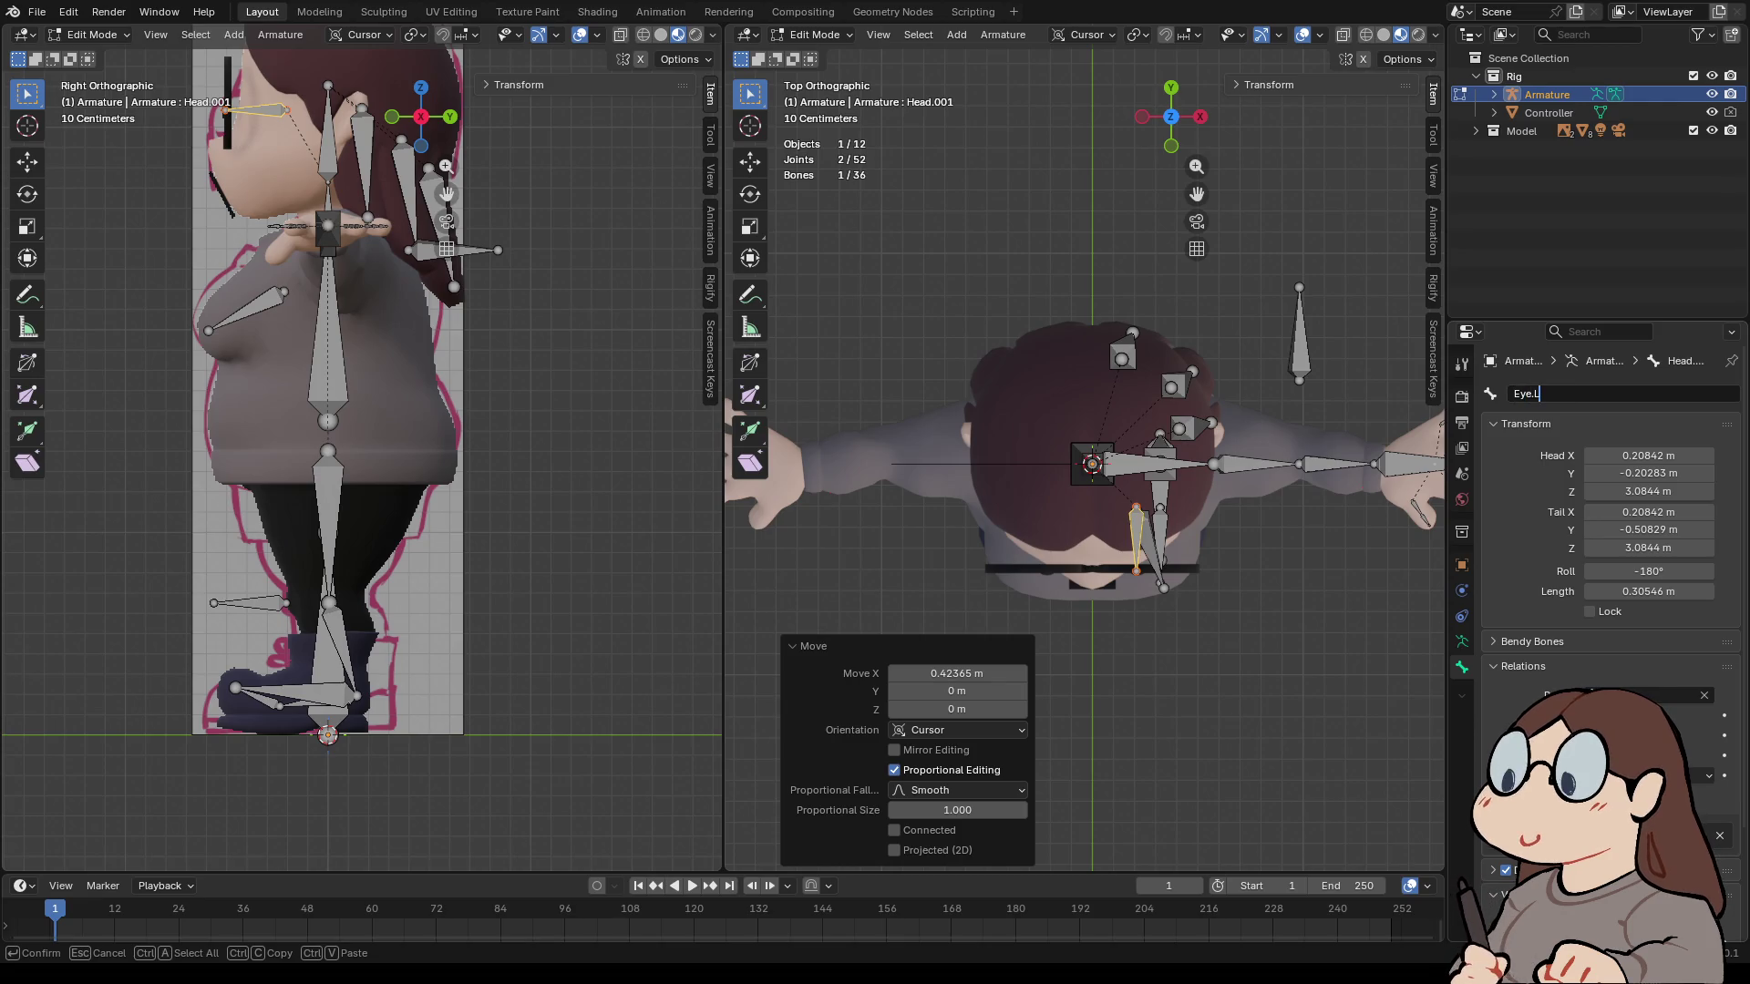
{"action": "key", "text": "Return"}
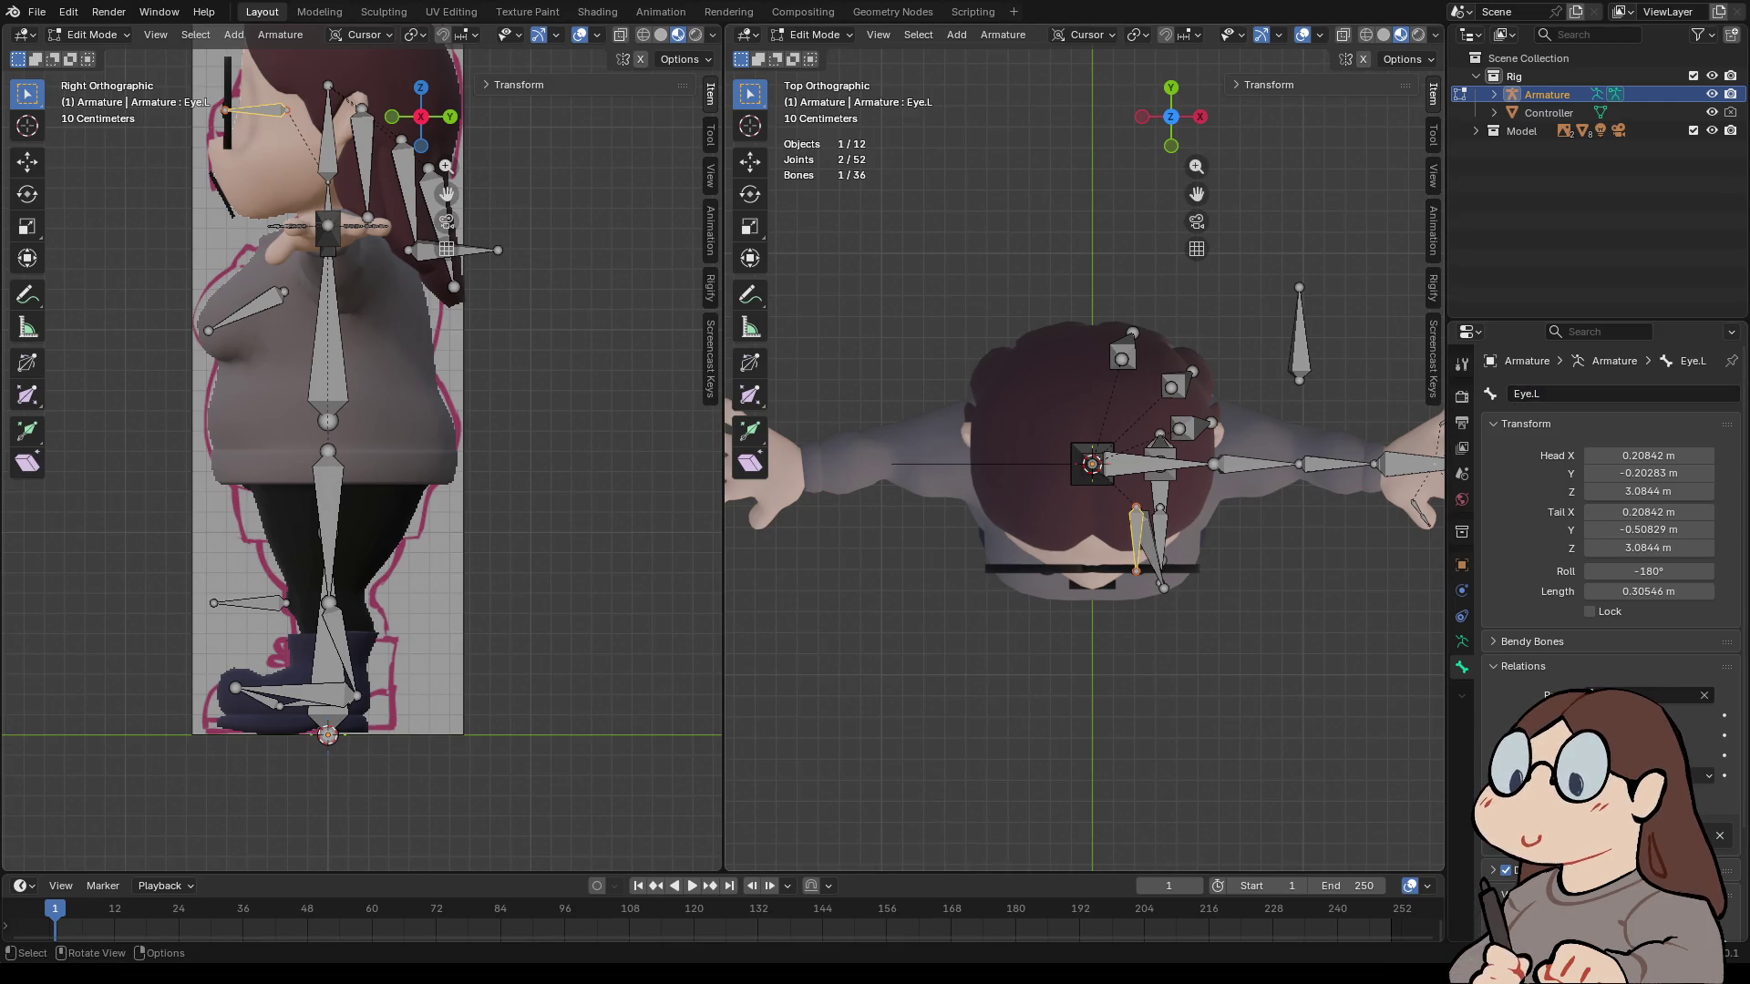
{"action": "left_click_drag", "start_coordinate": [1171, 117], "coordinate": [1171, 102]}
{"action": "left_click", "coordinate": [1171, 145]}
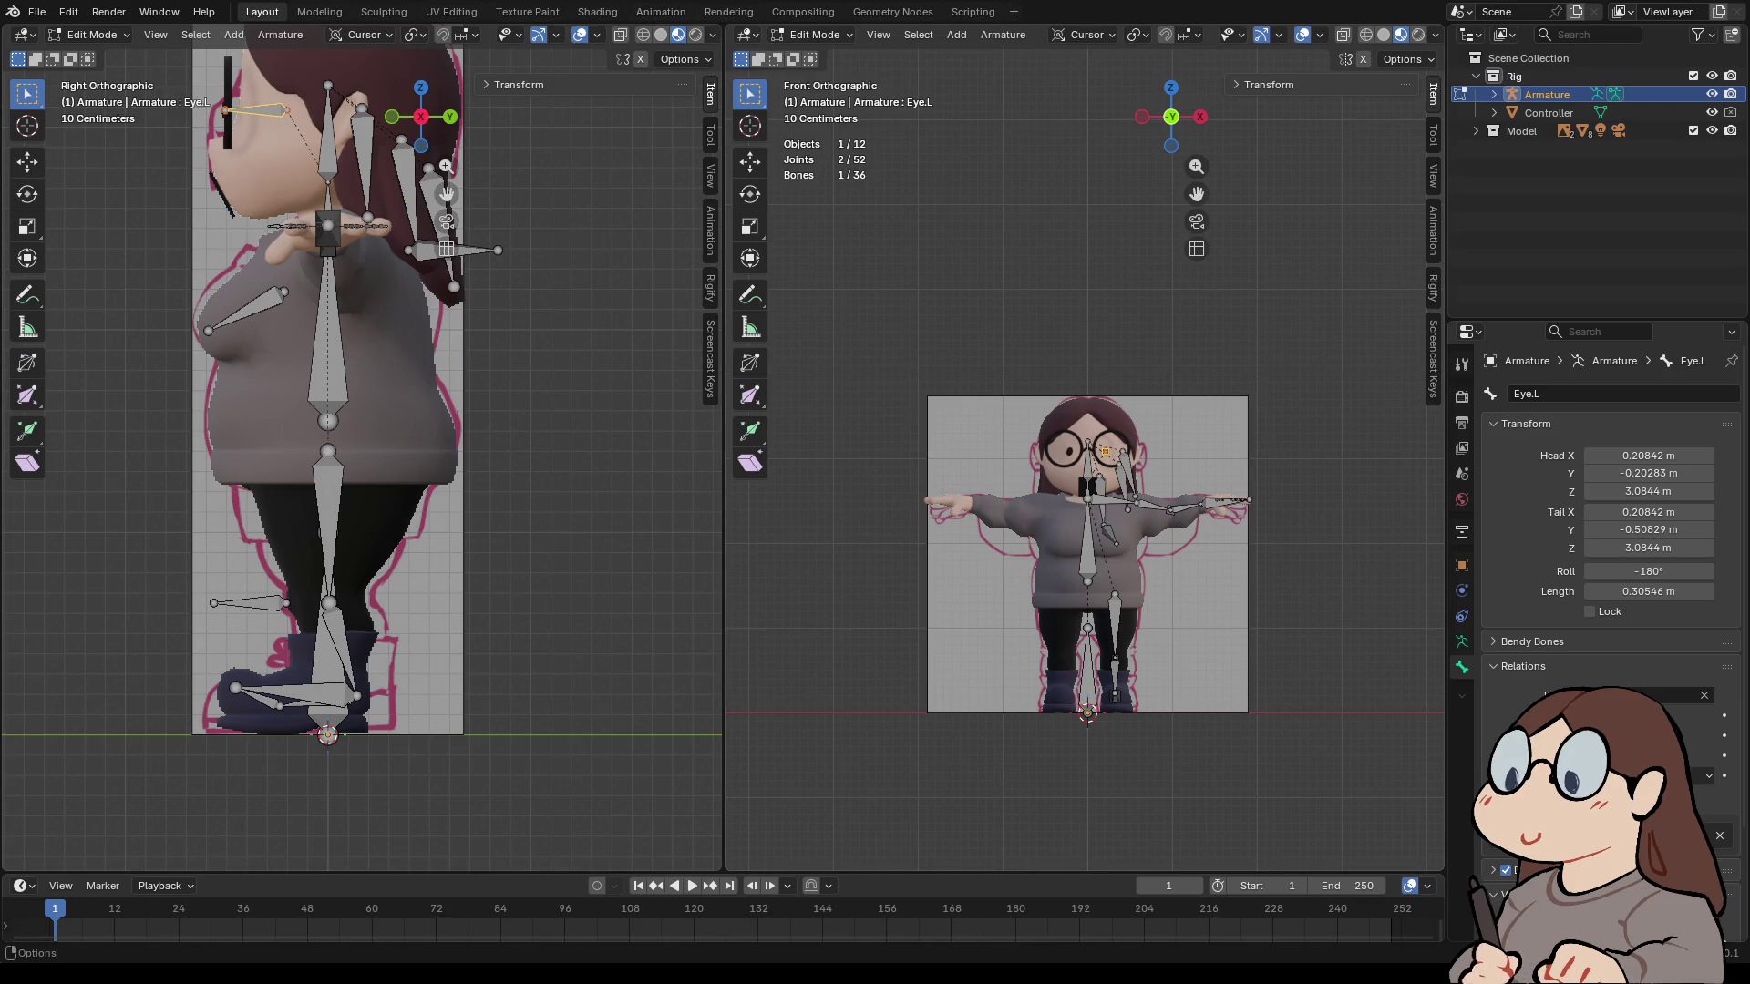
{"action": "left_click", "coordinate": [820, 35]}
- In Pose Mode, select Foot.IK.L and assign the Controller object as its custom shape
{"action": "left_click", "coordinate": [820, 96]}
{"action": "scroll", "coordinate": [1084, 456], "scroll_direction": "up", "scroll_amount": 3}
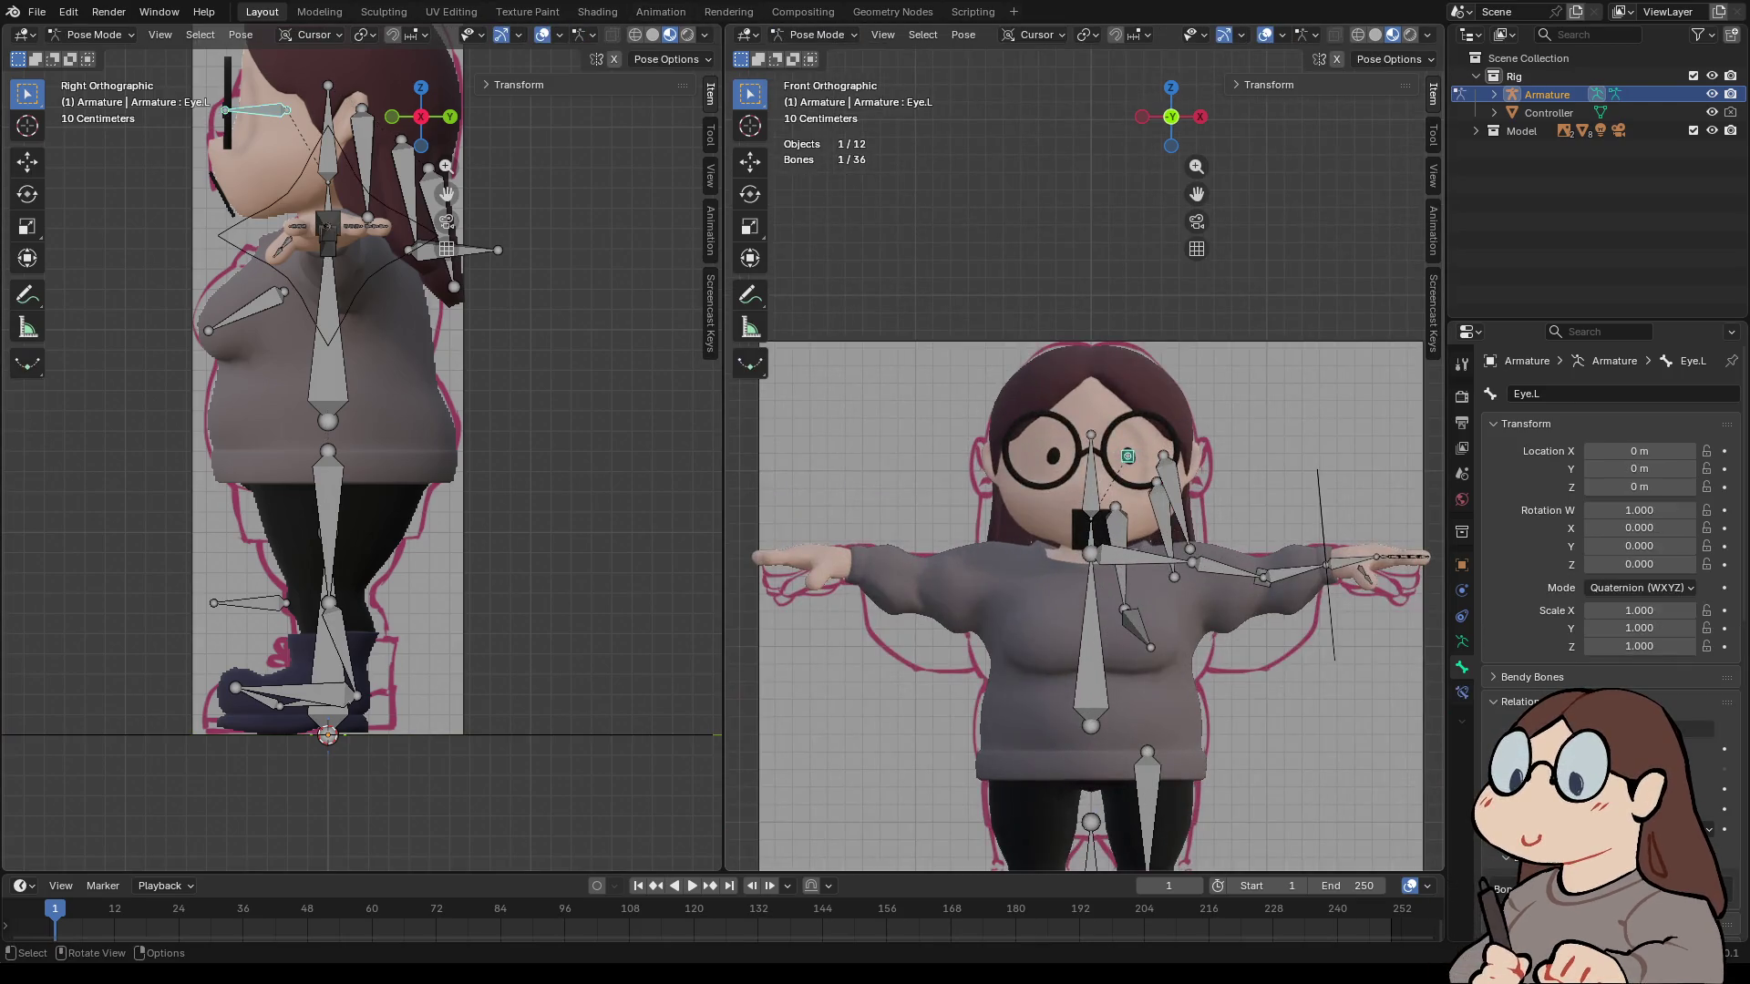
{"action": "mouse_move", "coordinate": [1084, 456]}
{"action": "middle_mouse_down", "text": "shift"}
{"action": "mouse_move", "coordinate": [1084, 410]}
{"action": "mouse_move", "coordinate": [1148, 365]}
{"action": "middle_mouse_up", "text": "shift"}
{"action": "left_click", "coordinate": [1066, 670]}
{"action": "scroll", "coordinate": [1604, 547], "scroll_direction": "down", "scroll_amount": 5}
{"action": "scroll", "coordinate": [1611, 497], "scroll_direction": "down", "scroll_amount": 4}
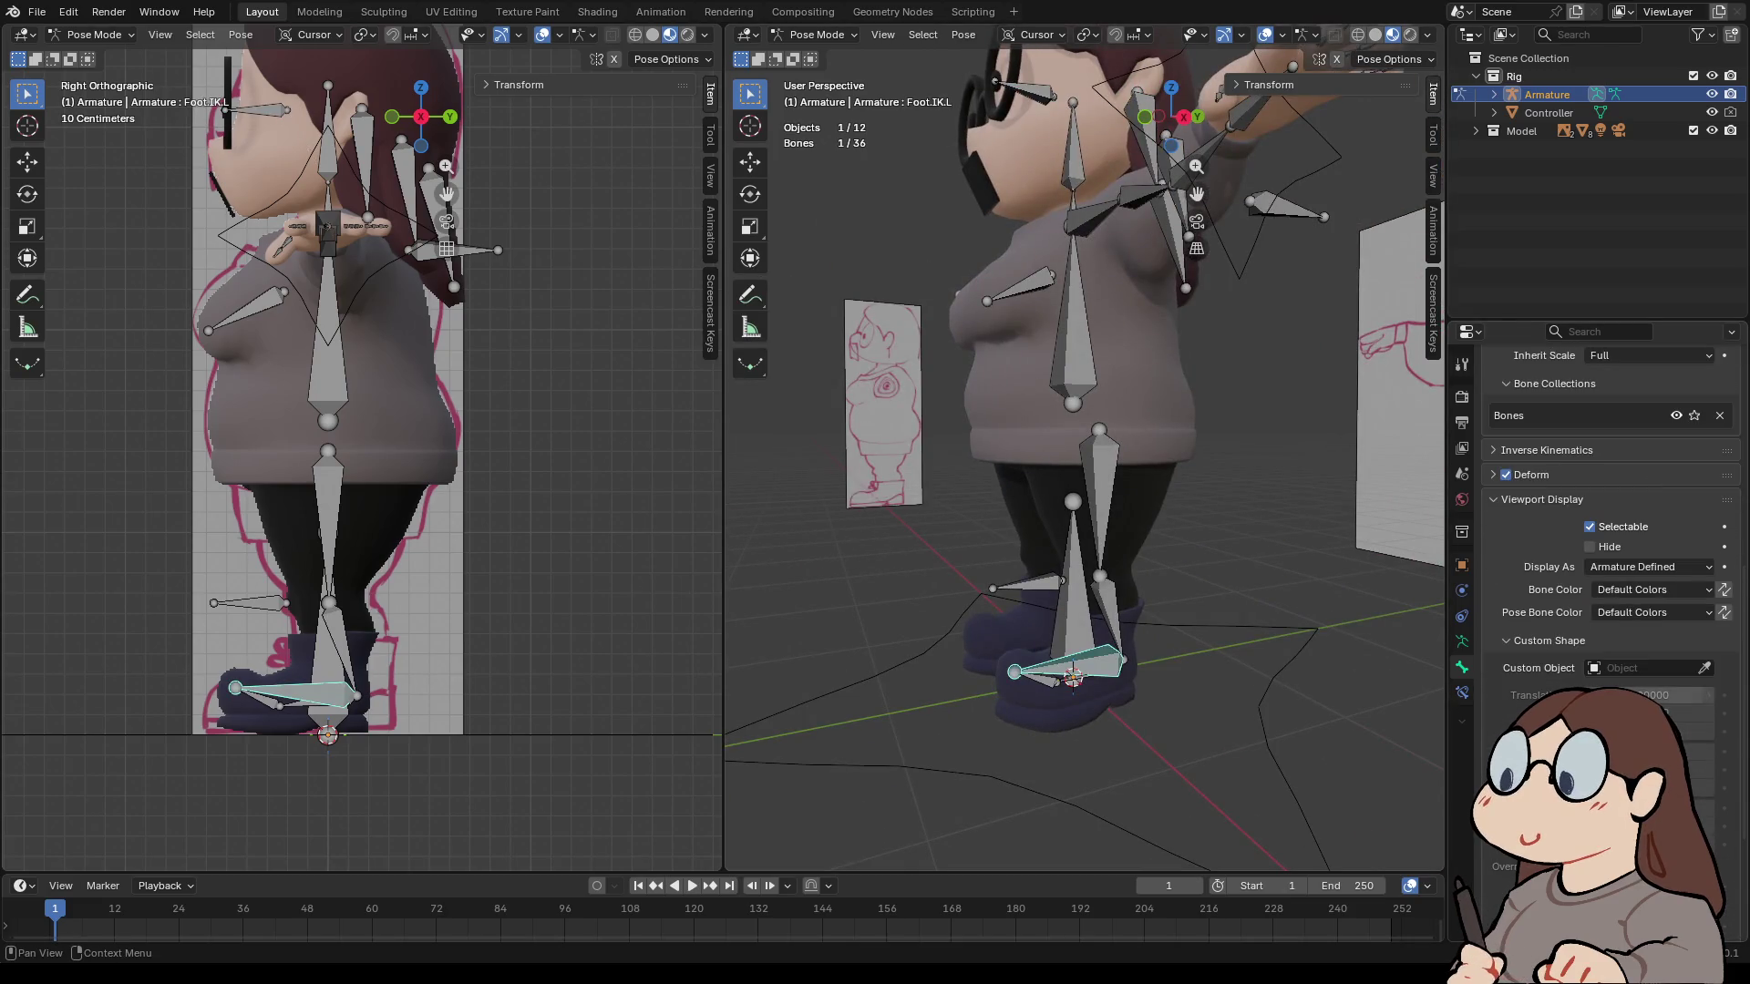
{"action": "left_click", "coordinate": [1703, 668]}
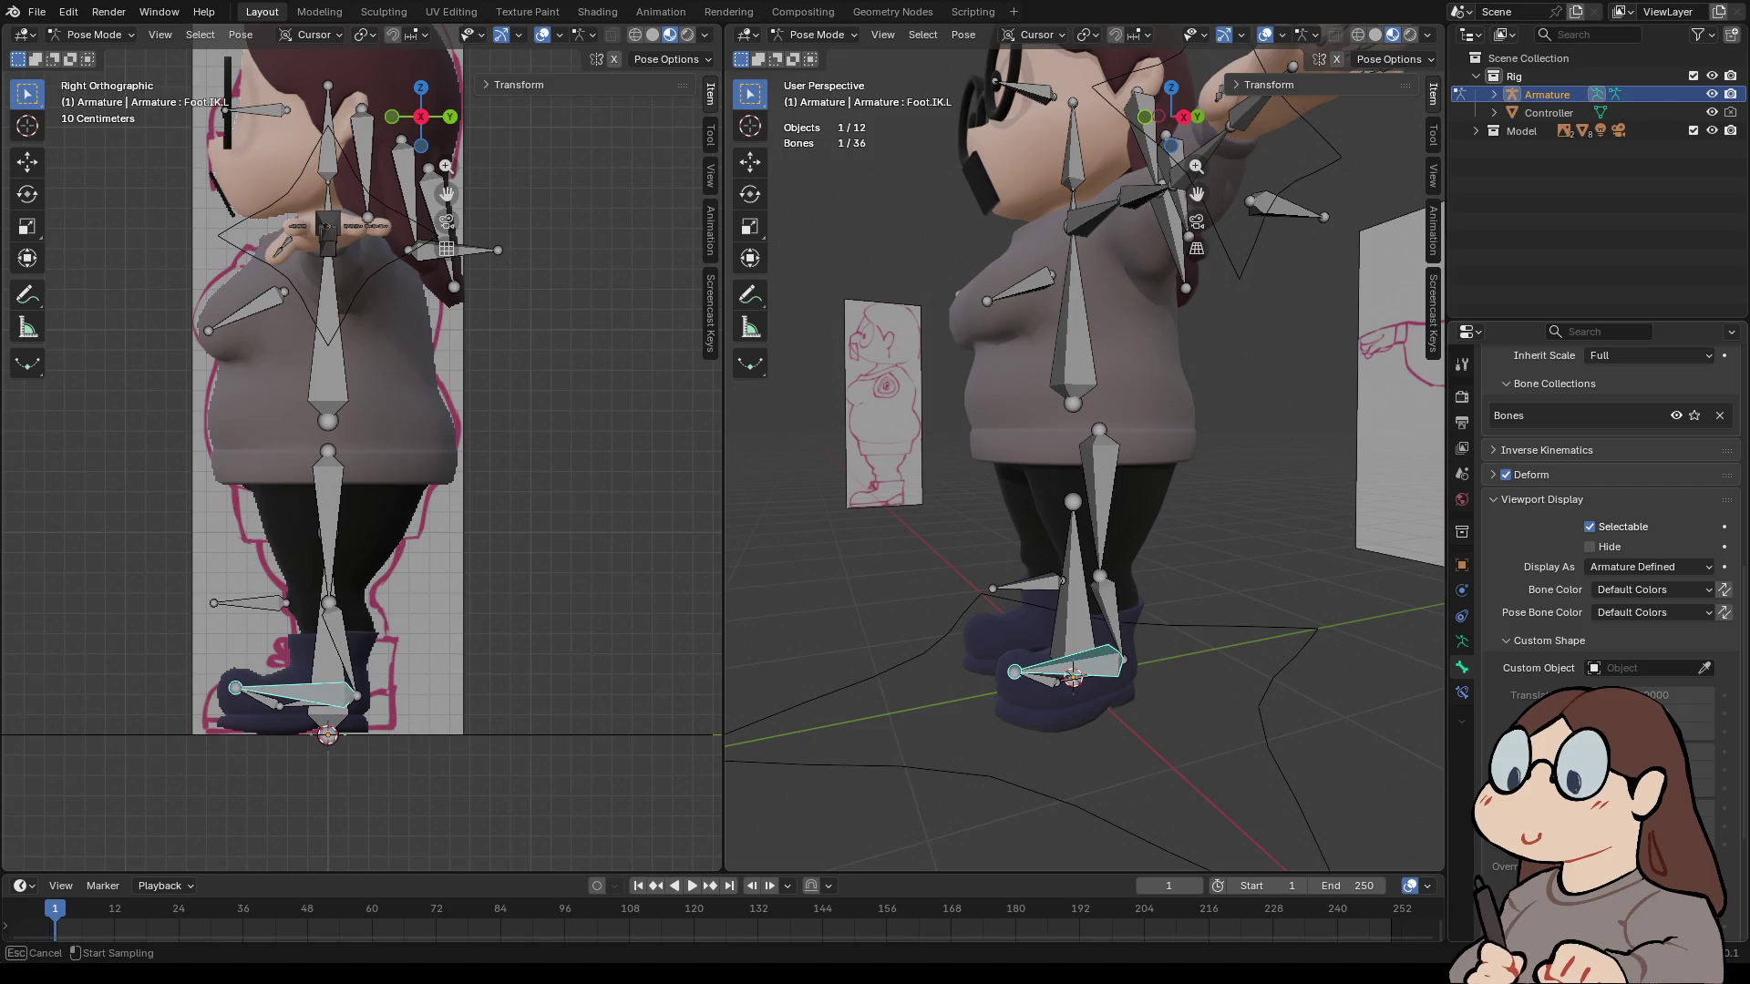
{"action": "left_click", "coordinate": [1548, 112]}
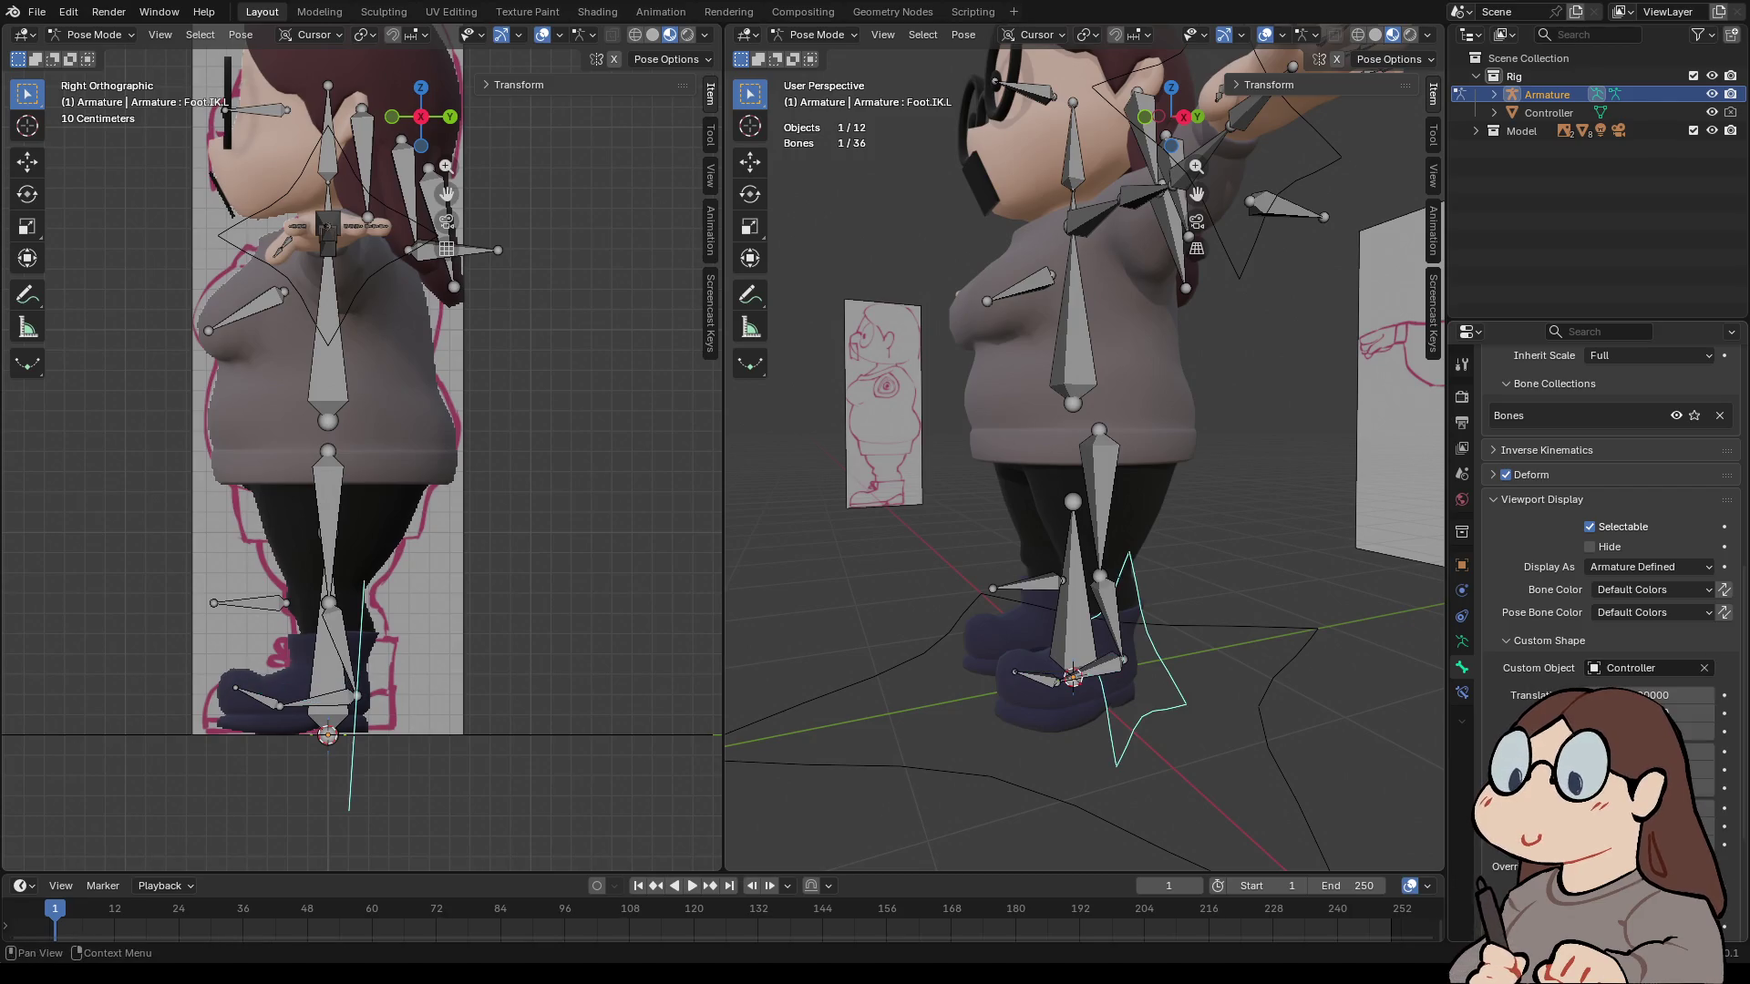
- Adjust the custom shape's rotation and translation so the Controller lies flat beneath the left boot
{"action": "middle_click_drag", "start_coordinate": [1085, 456], "coordinate": [985, 432]}
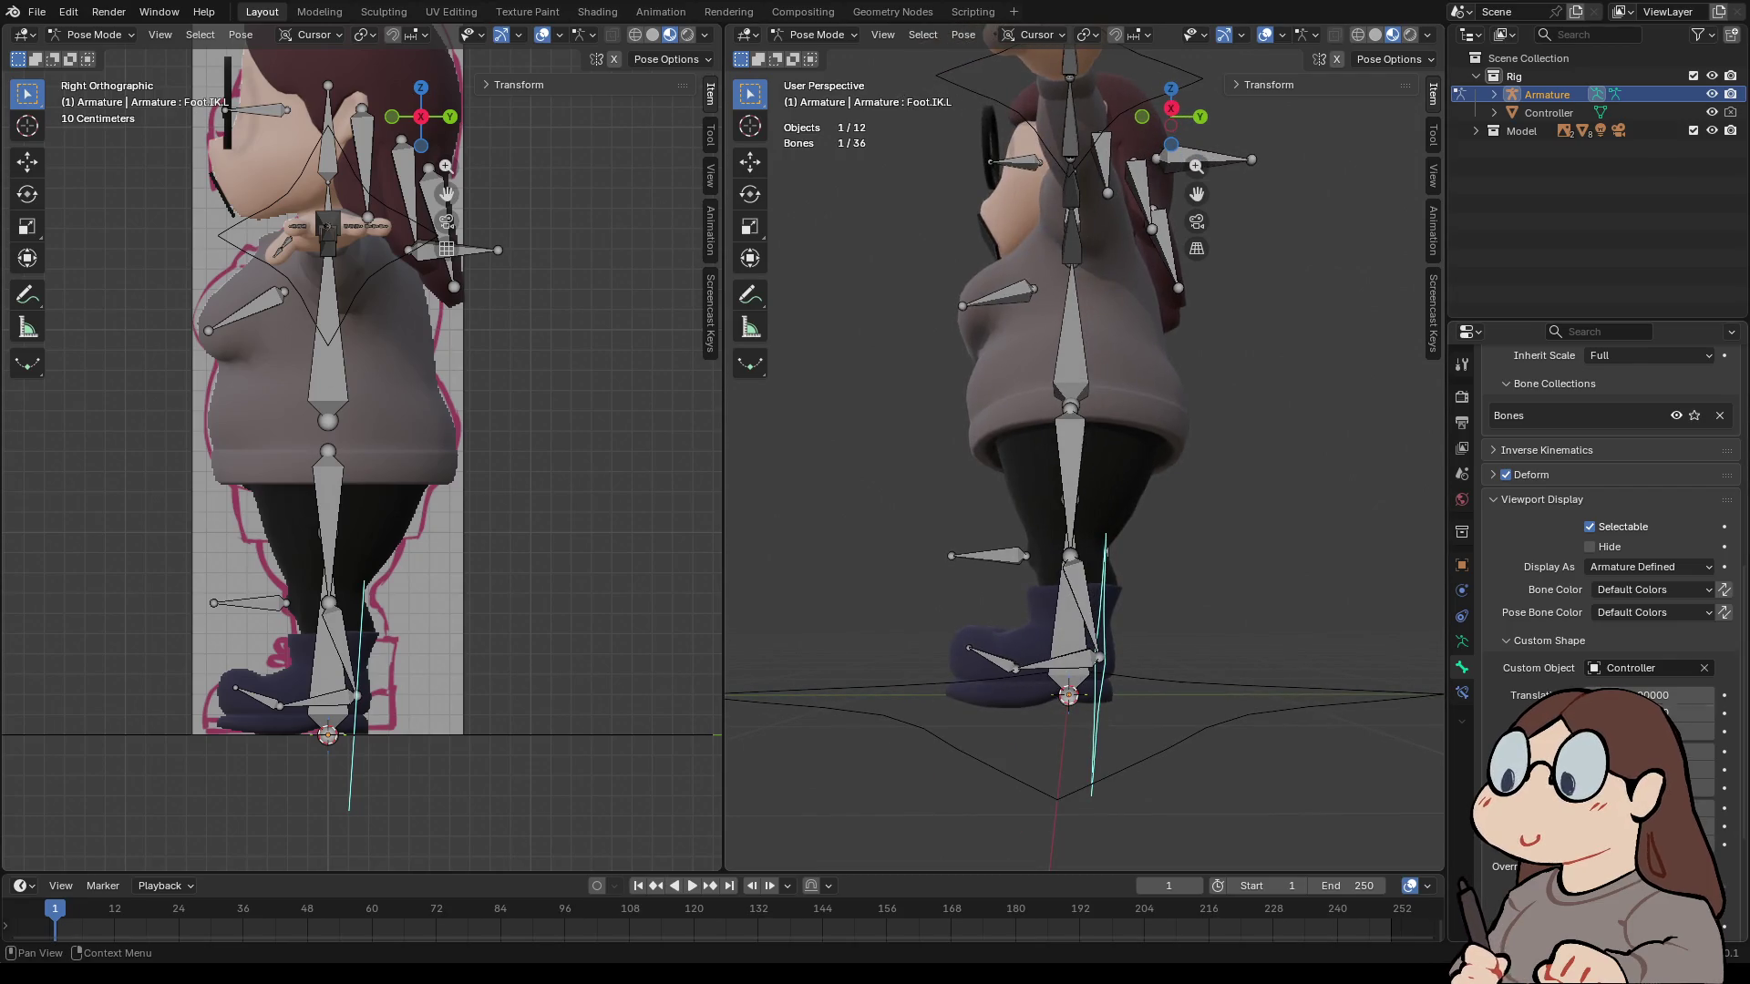
{"action": "left_click", "coordinate": [1171, 109]}
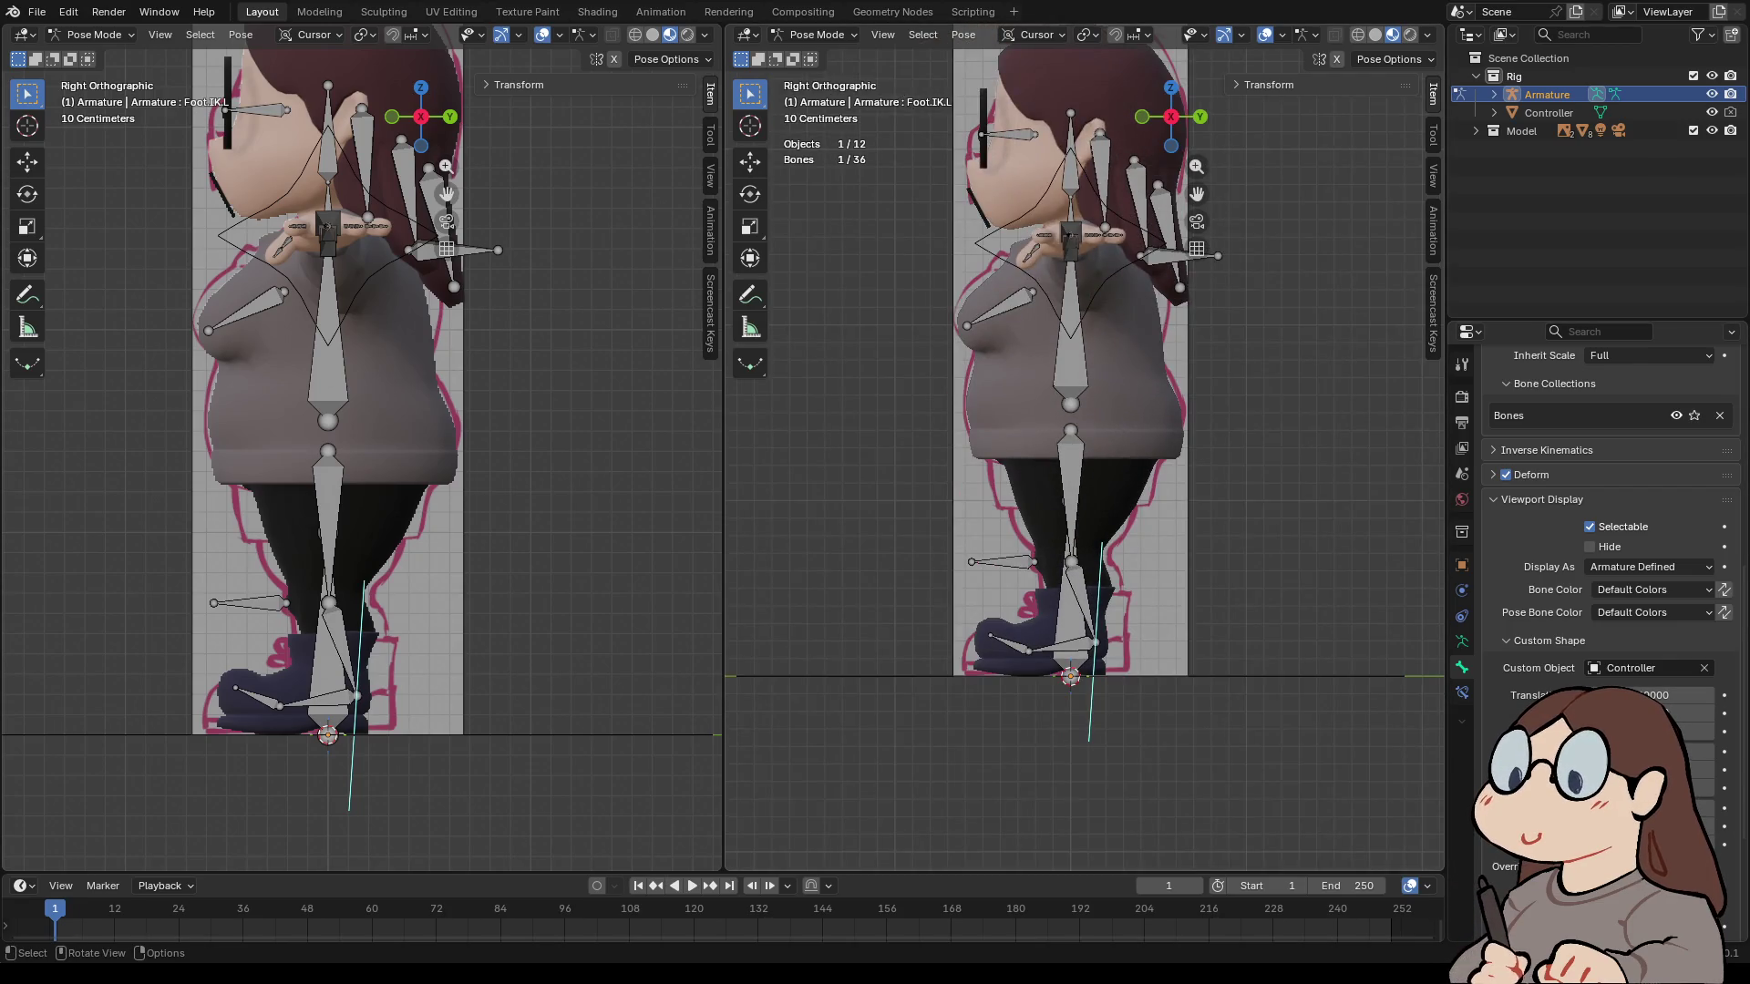
{"action": "mouse_move", "coordinate": [1641, 752]}
{"action": "left_mouse_down"}
{"action": "mouse_move", "coordinate": [1723, 752]}
{"action": "mouse_move", "coordinate": [1697, 752]}
{"action": "left_mouse_up"}
{"action": "scroll", "coordinate": [1112, 652], "scroll_direction": "up", "scroll_amount": 5}
{"action": "middle_click_drag", "start_coordinate": [1084, 456], "coordinate": [1080, 421], "text": "shift"}
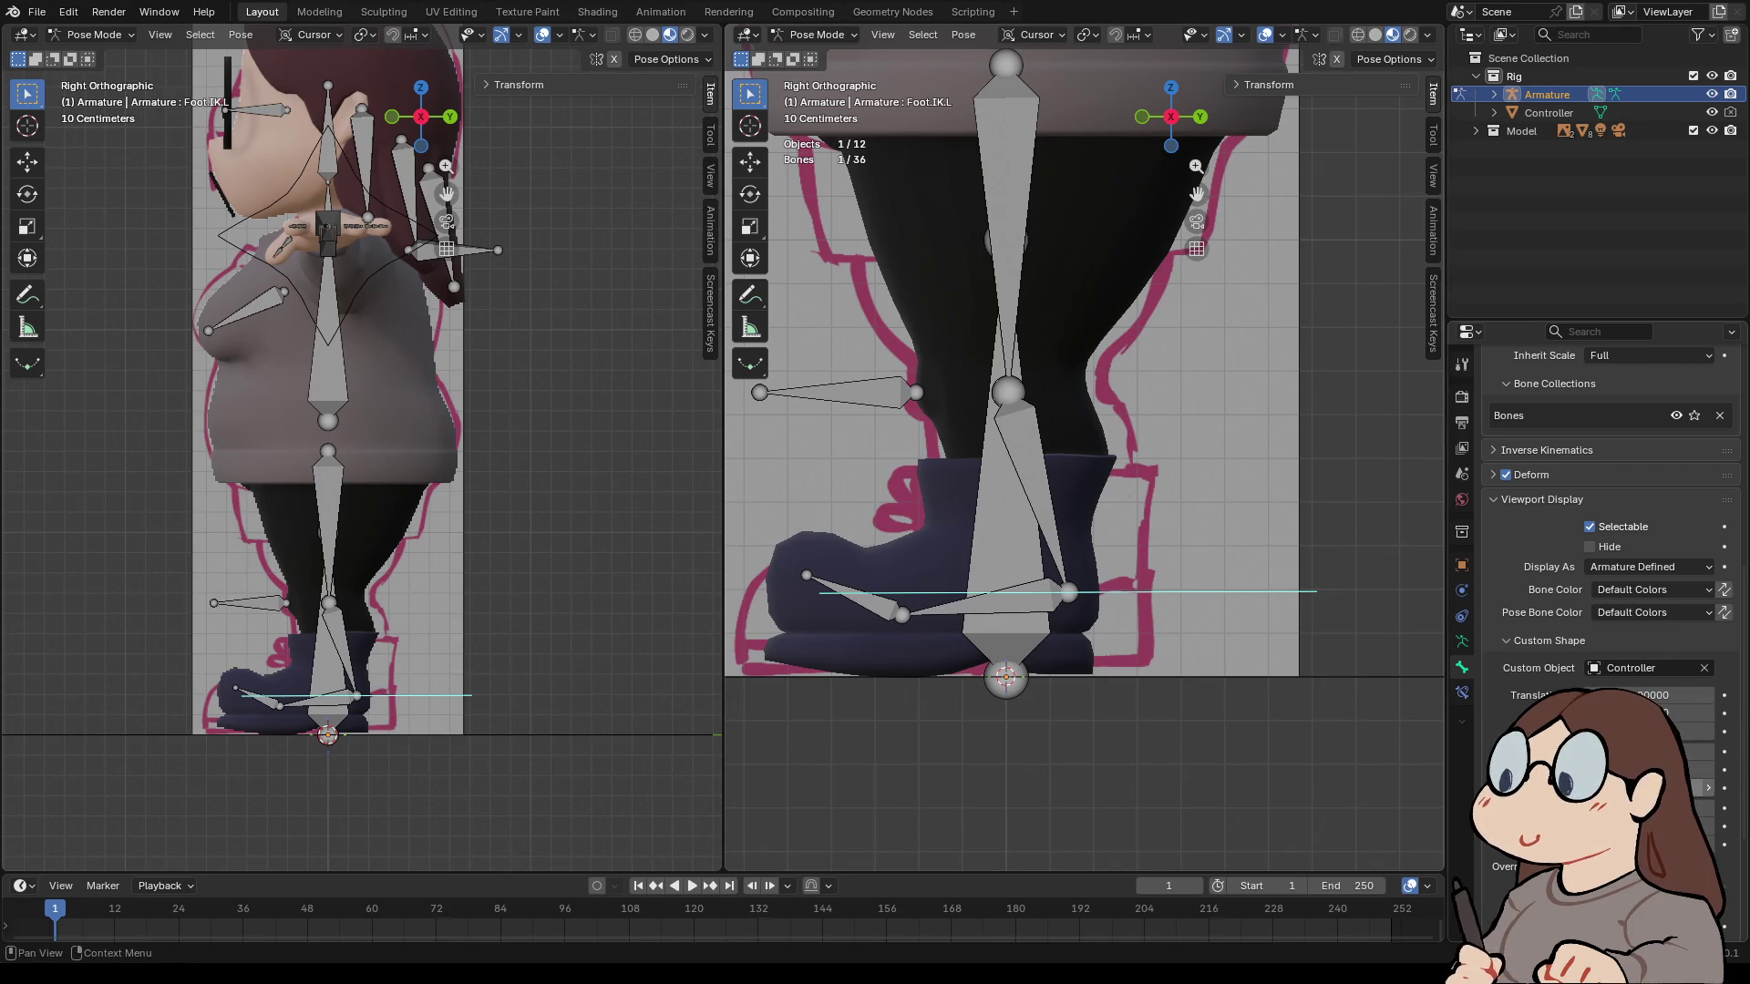
{"action": "scroll", "coordinate": [1085, 446], "scroll_direction": "down", "scroll_amount": 3}
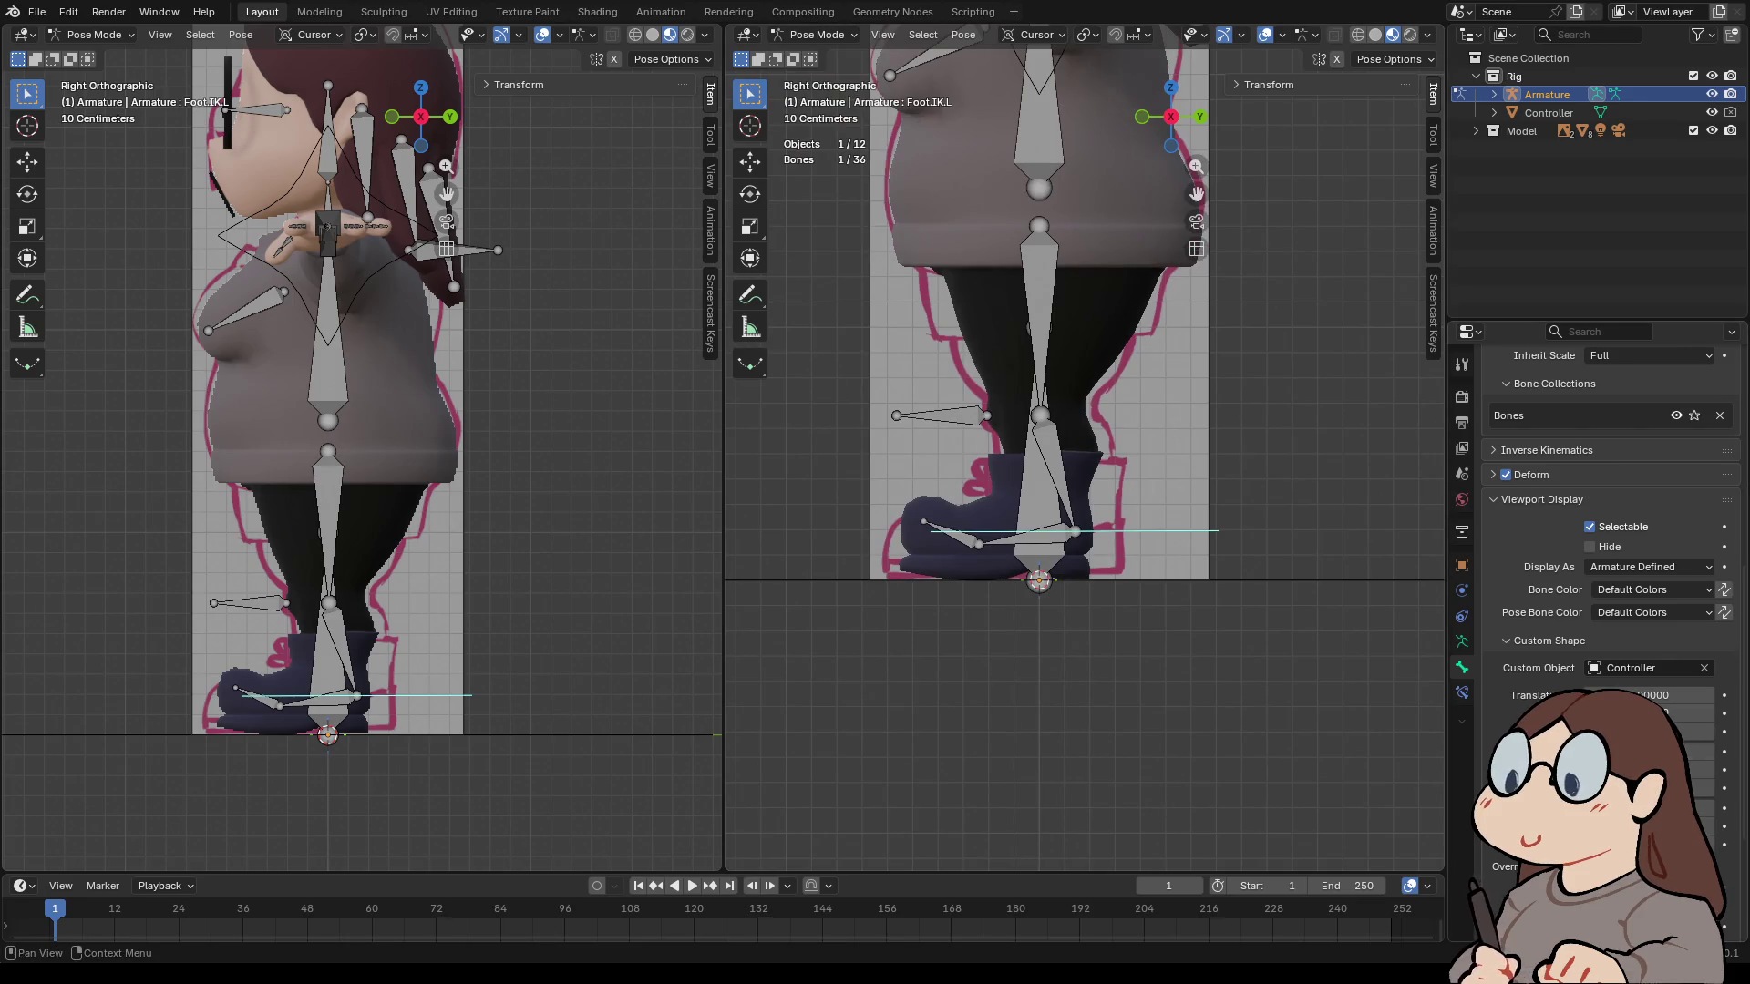
{"action": "mouse_move", "coordinate": [1649, 713]}
{"action": "left_mouse_down"}
{"action": "mouse_move", "coordinate": [1582, 713]}
{"action": "mouse_move", "coordinate": [1688, 731]}
{"action": "left_mouse_up"}
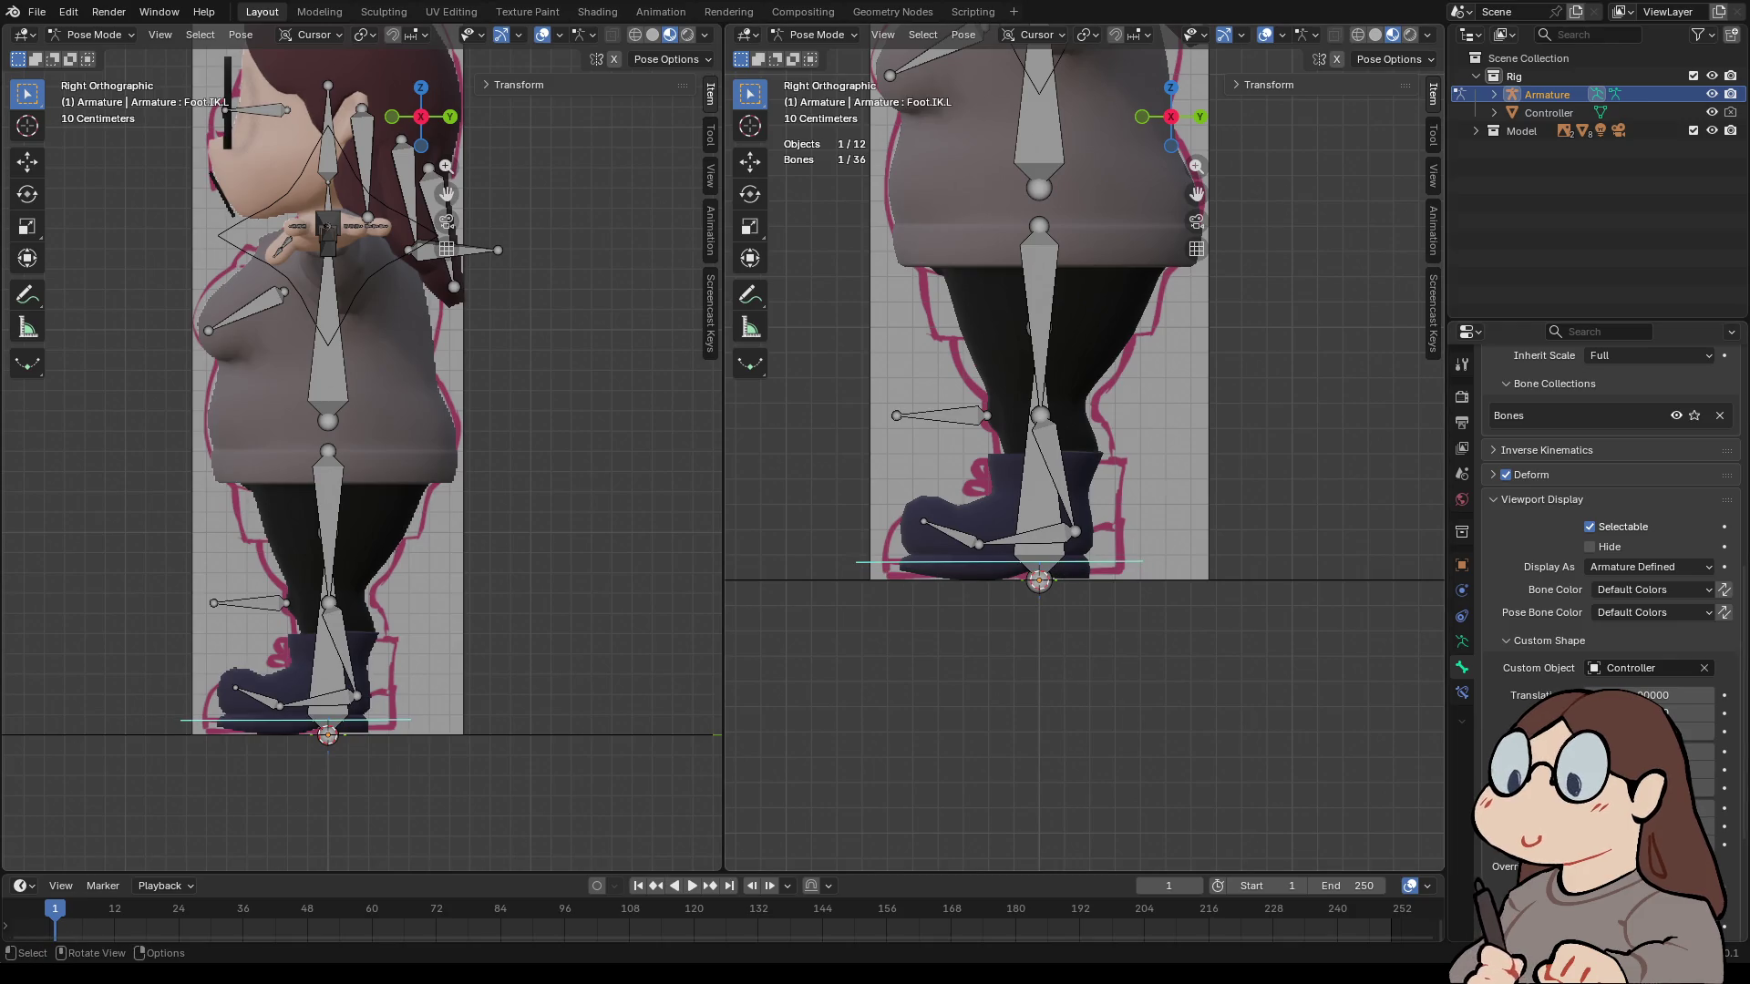
{"action": "left_click", "coordinate": [1142, 117]}
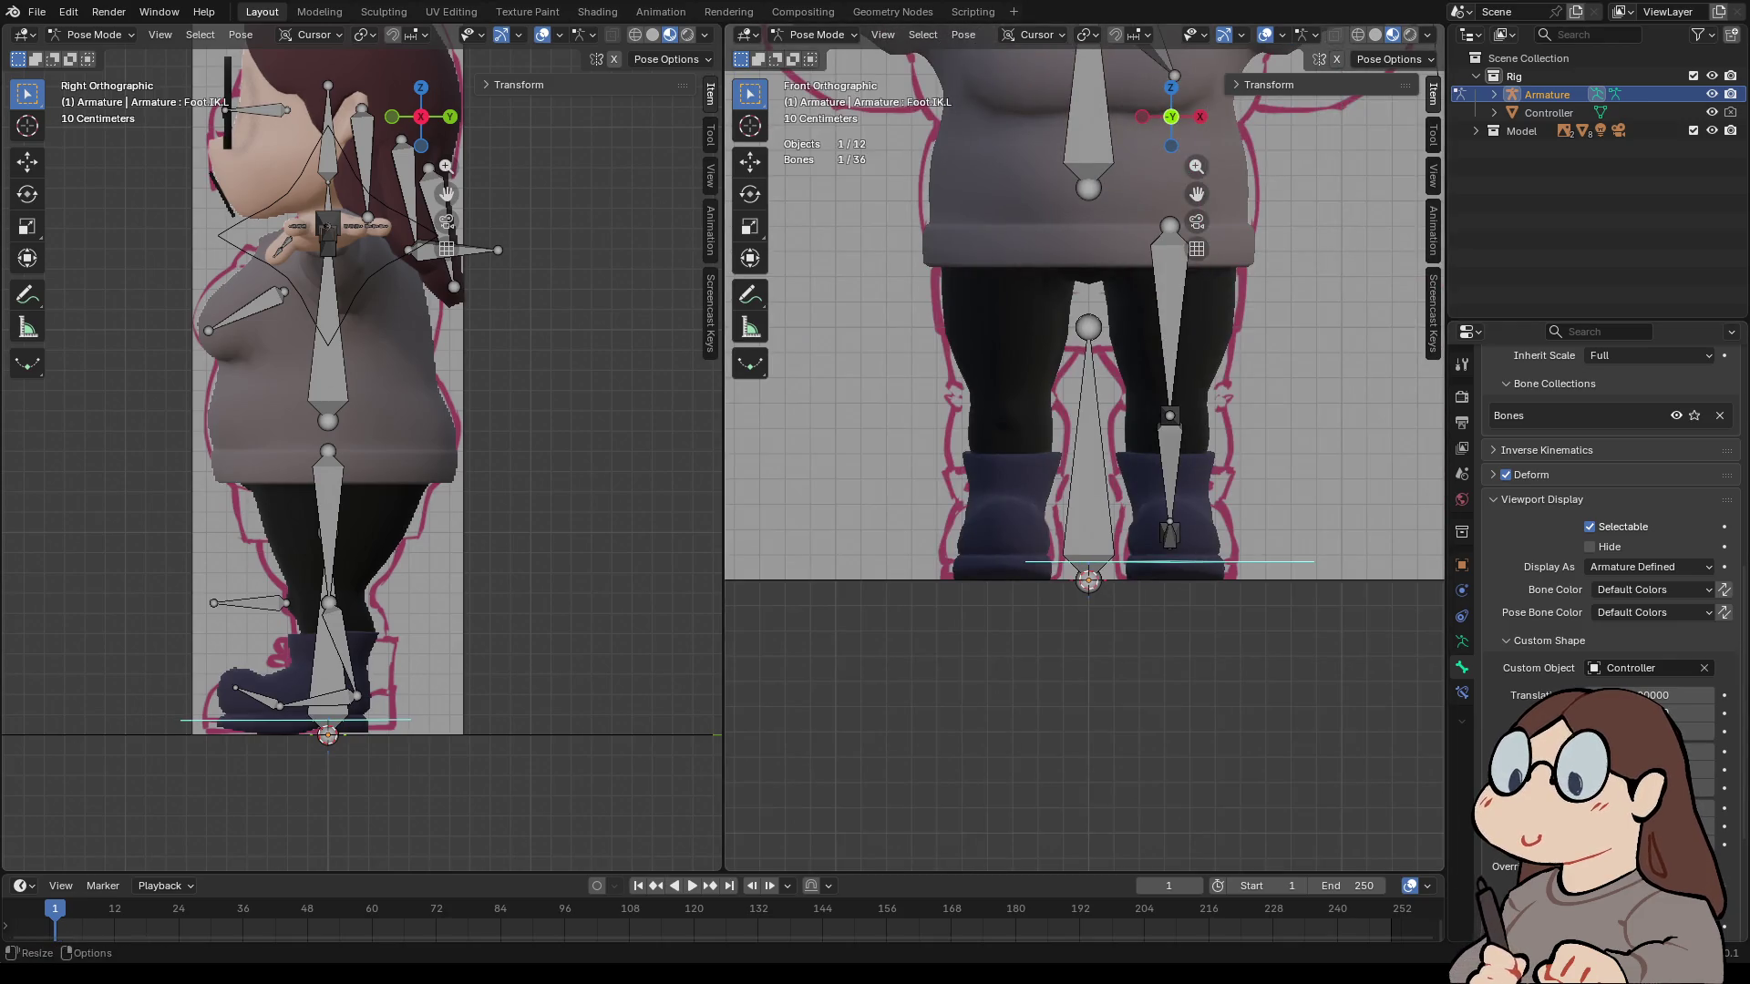
- Check the foot shape from top and bottom views and nudge its translation 0.01 along X
{"action": "middle_click_drag", "start_coordinate": [1048, 410], "coordinate": [1149, 328]}
{"action": "middle_click_drag", "start_coordinate": [1169, 516], "coordinate": [1162, 499]}
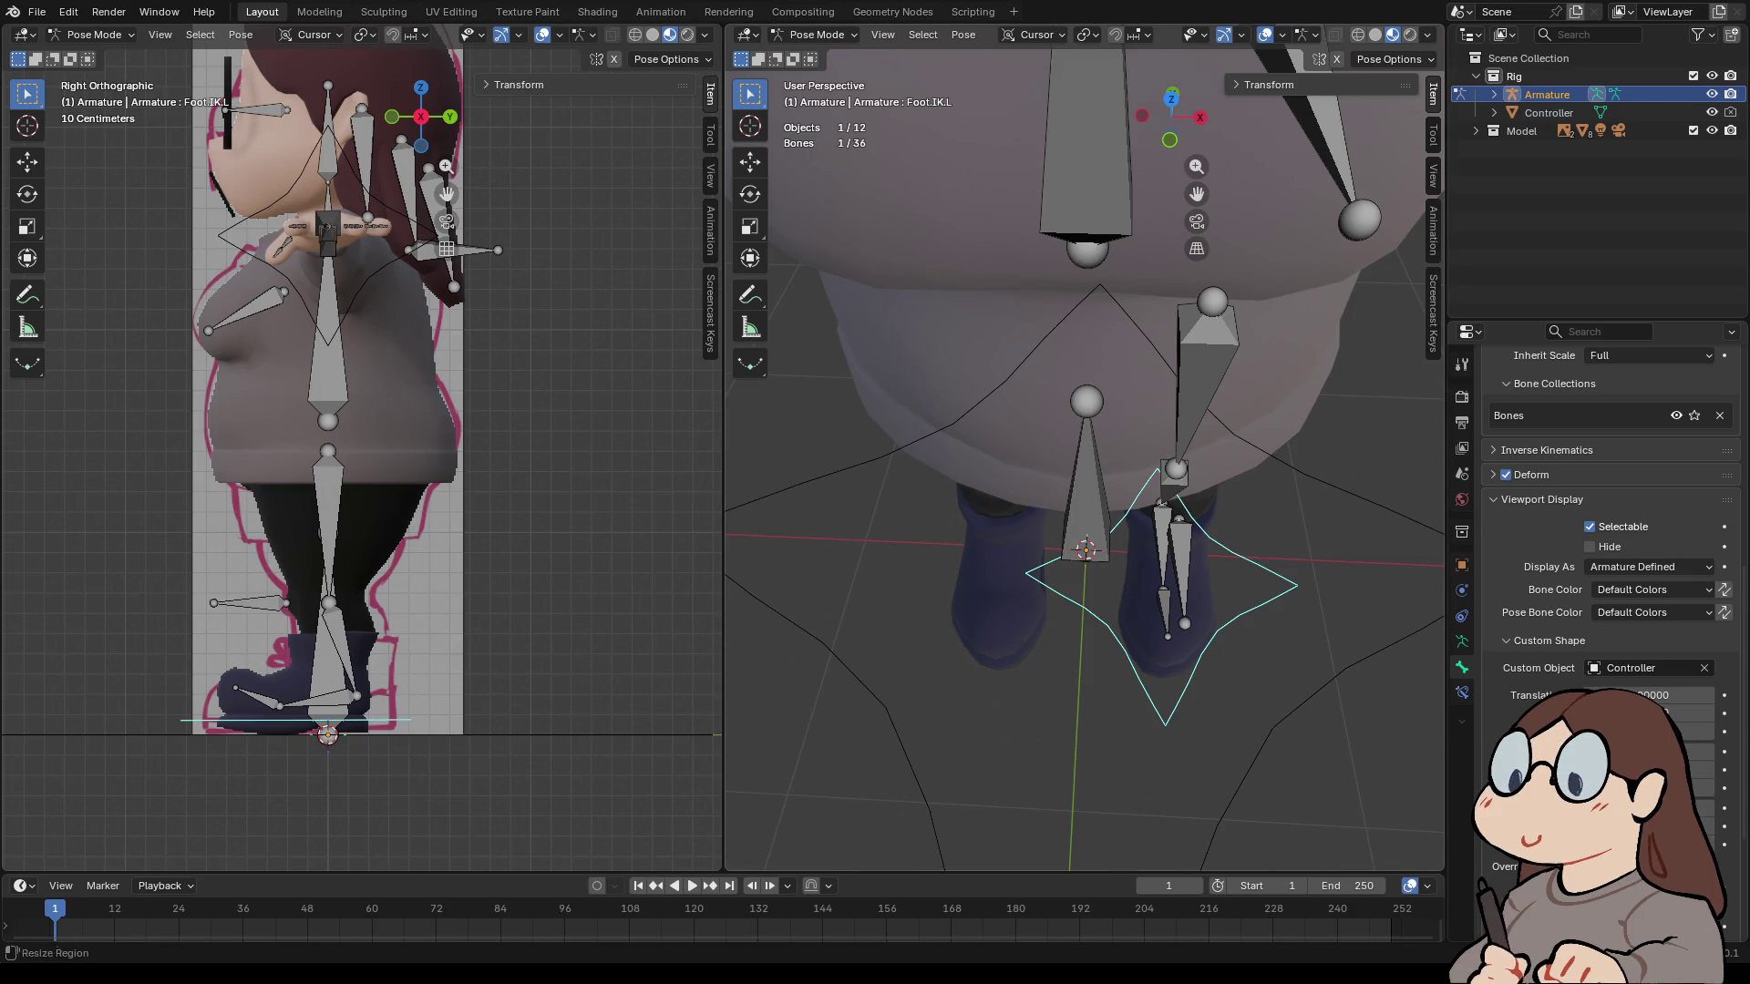
{"action": "left_click", "coordinate": [1171, 98]}
{"action": "left_click", "coordinate": [1171, 116]}
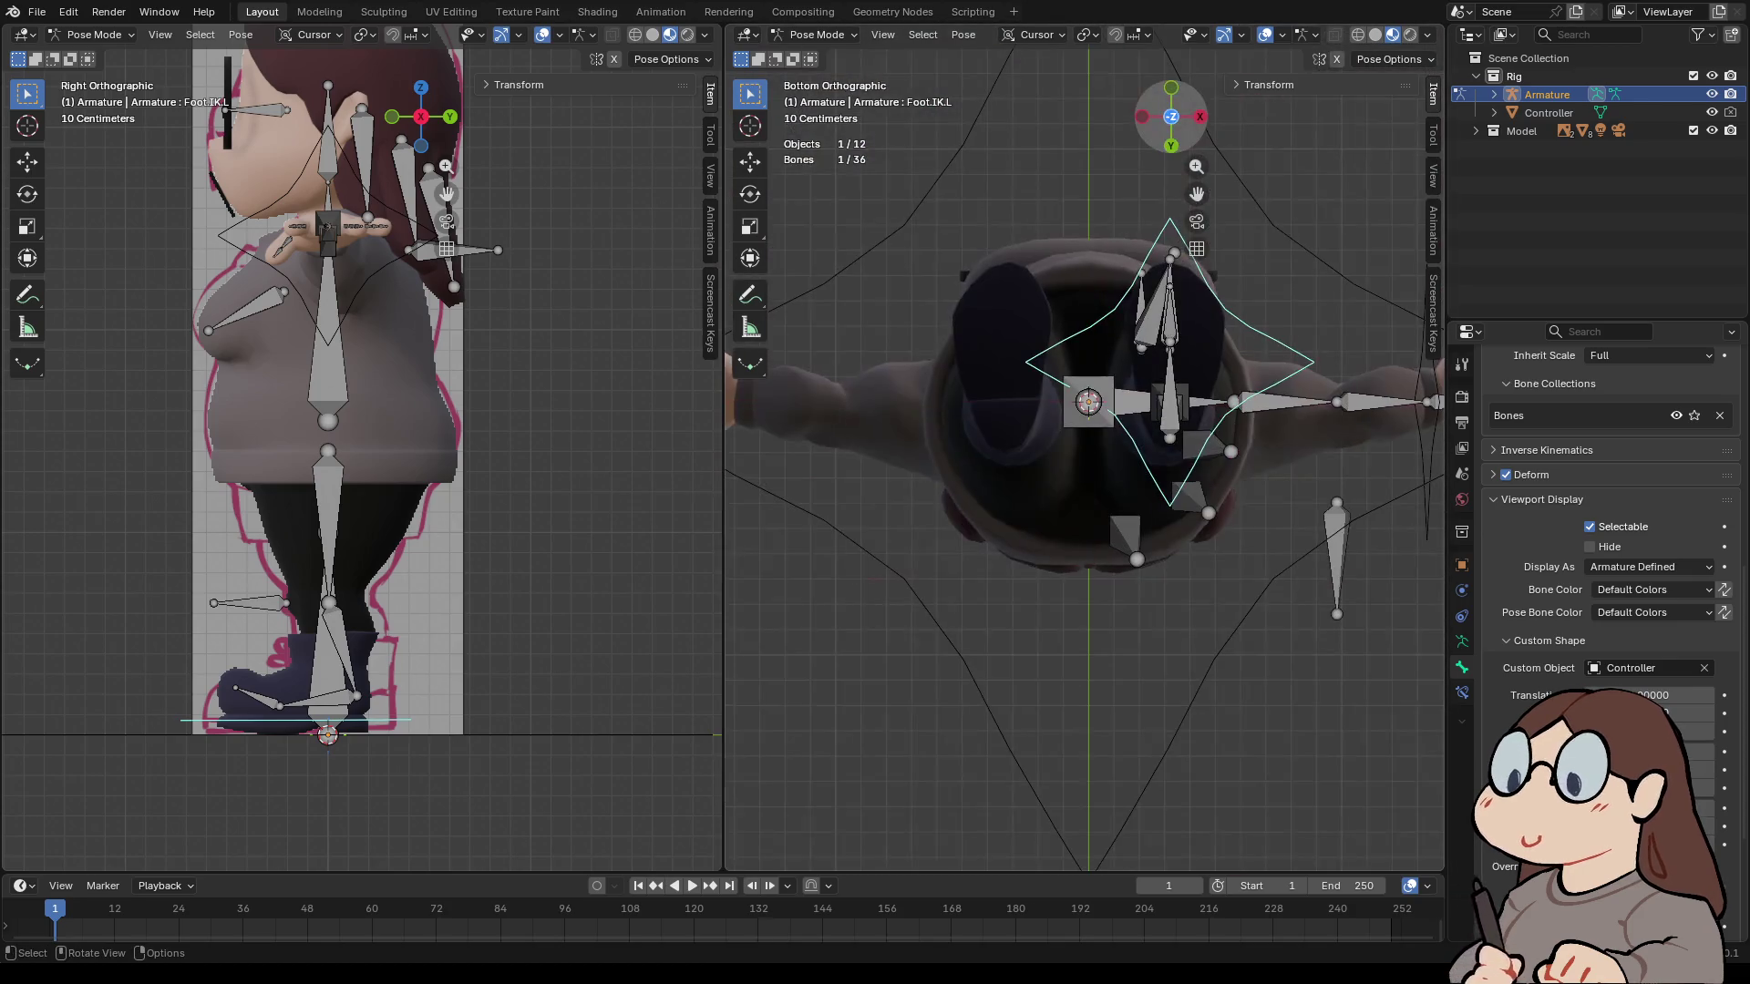
{"action": "scroll", "coordinate": [1175, 155], "scroll_direction": "up", "scroll_amount": 3}
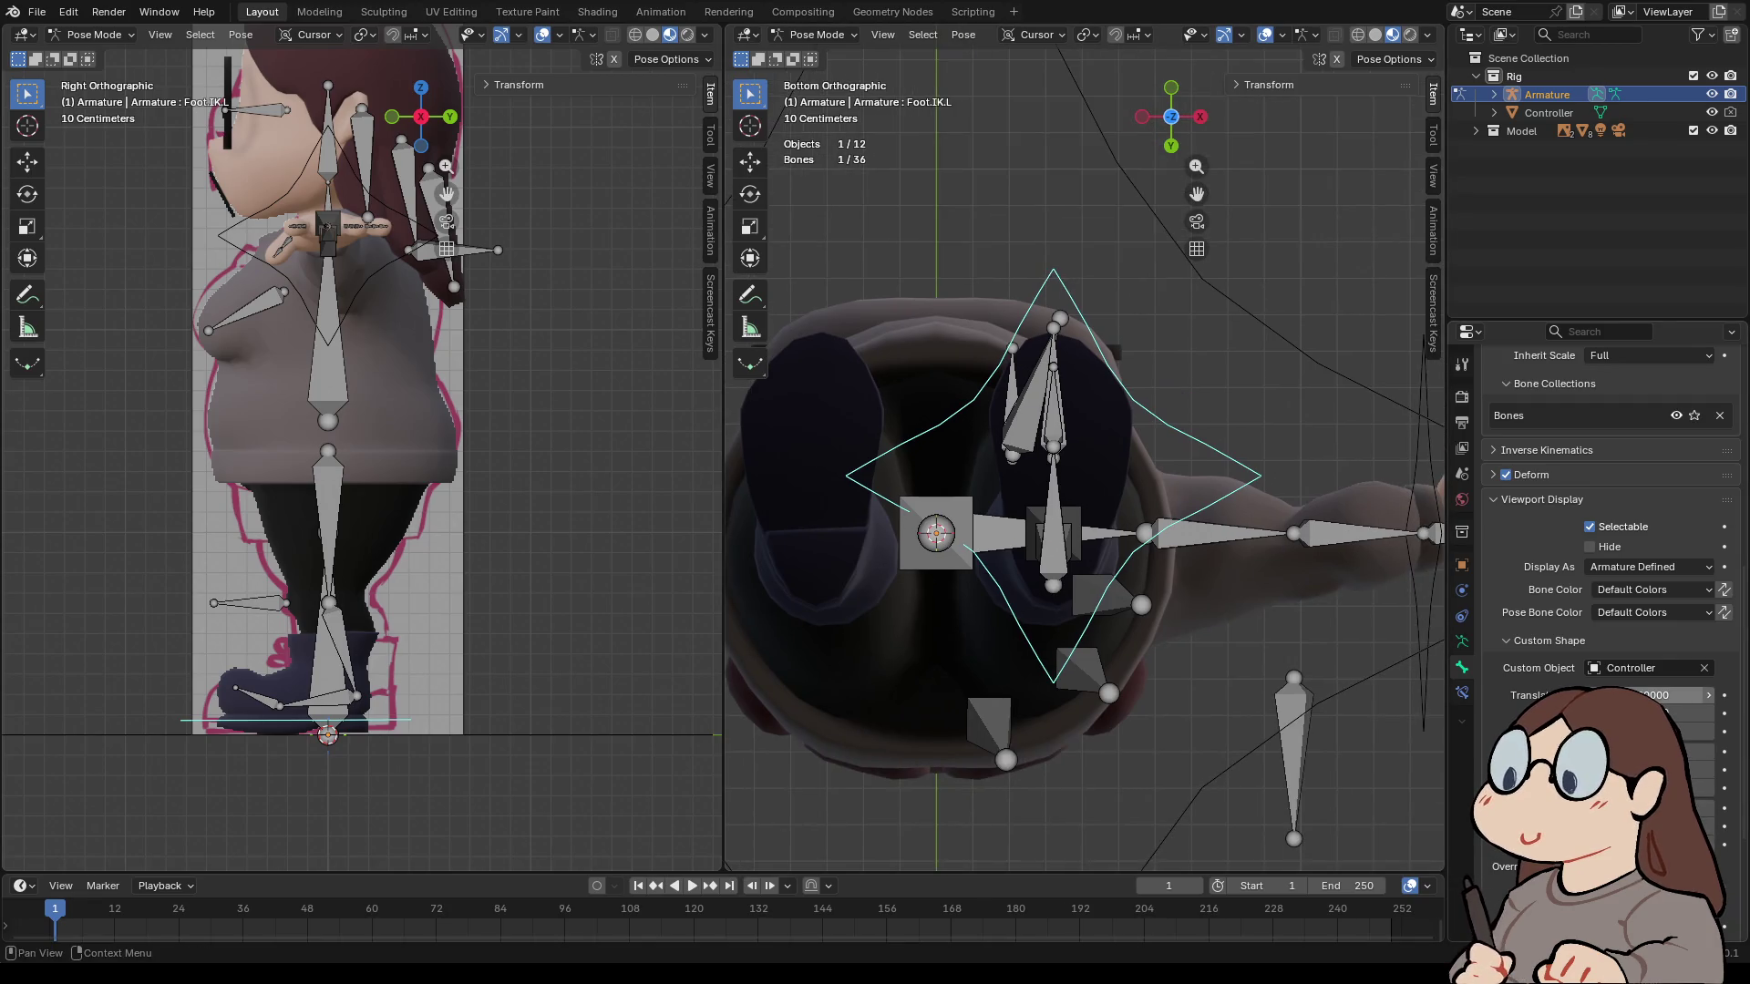
{"action": "left_click_drag", "start_coordinate": [1654, 694], "coordinate": [1668, 694]}
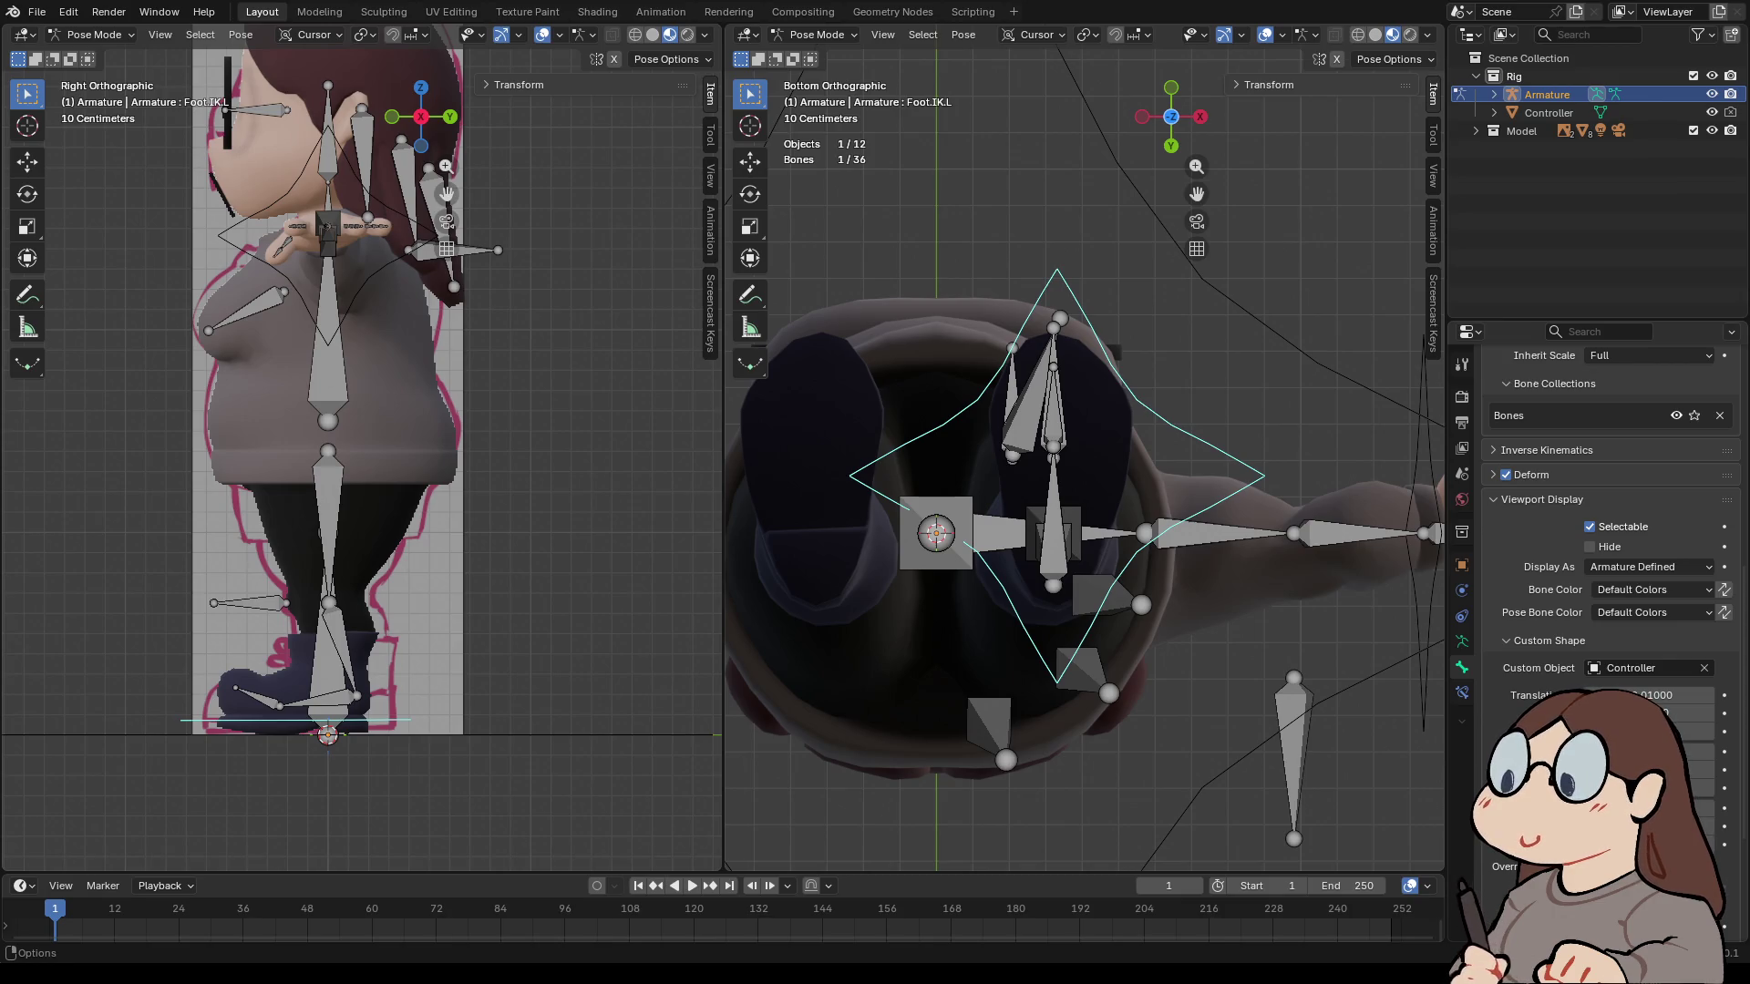
- Zoom out to the whole character and select the Hand.IK.L controller
{"action": "mouse_move", "coordinate": [1085, 365]}
{"action": "middle_mouse_down"}
{"action": "mouse_move", "coordinate": [1112, 620]}
{"action": "mouse_move", "coordinate": [1110, 547]}
{"action": "middle_mouse_up"}
{"action": "middle_click_drag", "start_coordinate": [1085, 456], "coordinate": [1134, 456]}
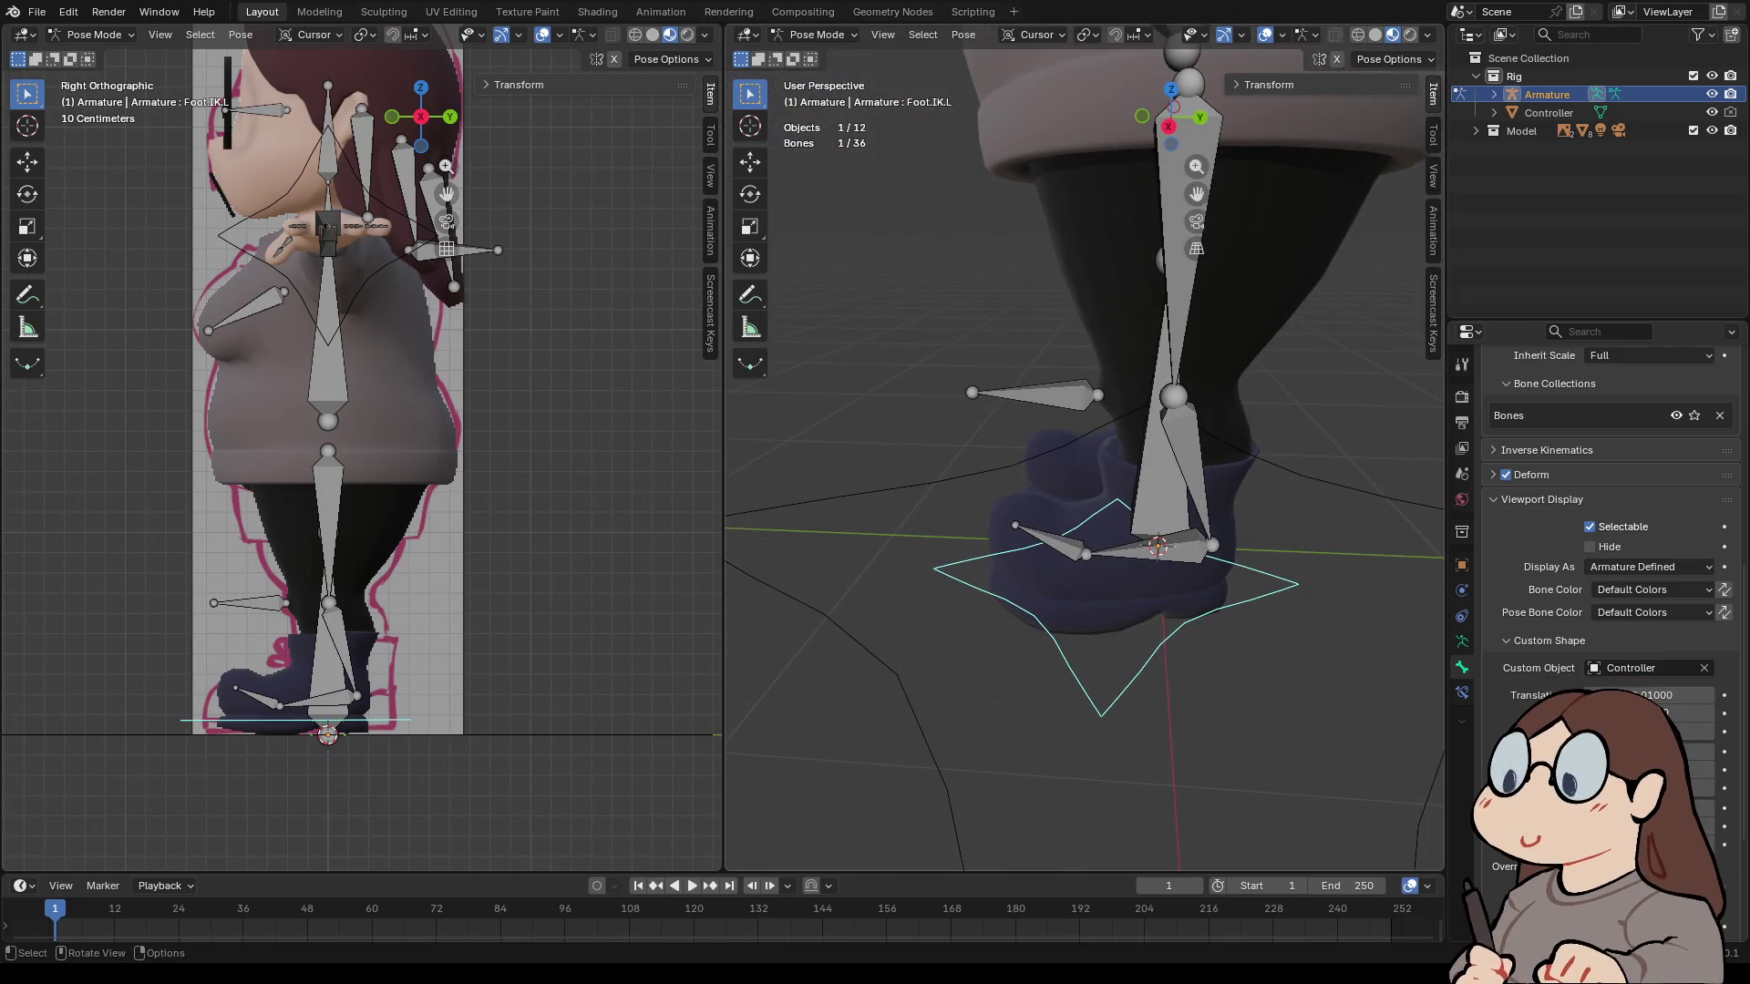
{"action": "scroll", "coordinate": [1085, 456], "scroll_direction": "down", "scroll_amount": 8}
{"action": "mouse_move", "coordinate": [1084, 456]}
{"action": "middle_mouse_down"}
{"action": "mouse_move", "coordinate": [1148, 465]}
{"action": "mouse_move", "coordinate": [1158, 546]}
{"action": "mouse_move", "coordinate": [1130, 455]}
{"action": "middle_mouse_up"}
{"action": "left_click", "coordinate": [1012, 300]}
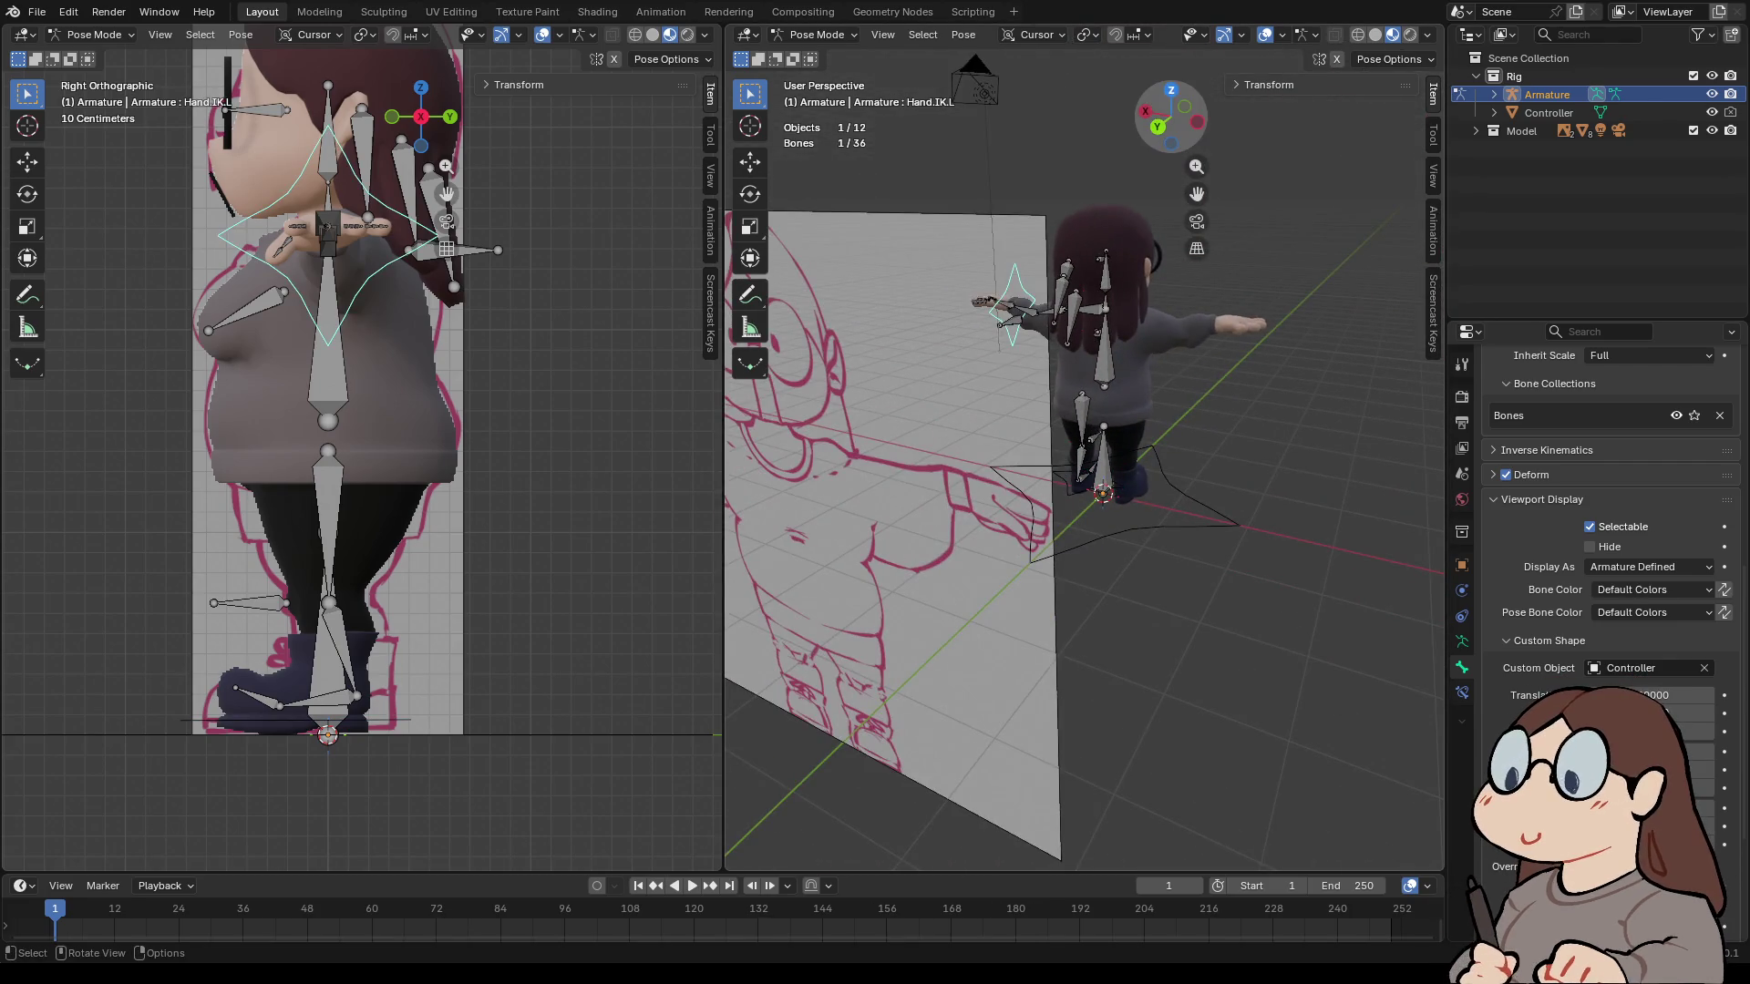
- Frame the left arm in front view and test-rotate Hand.IK.L without keeping the change
{"action": "left_click", "coordinate": [1145, 111]}
{"action": "left_click", "coordinate": [1143, 117]}
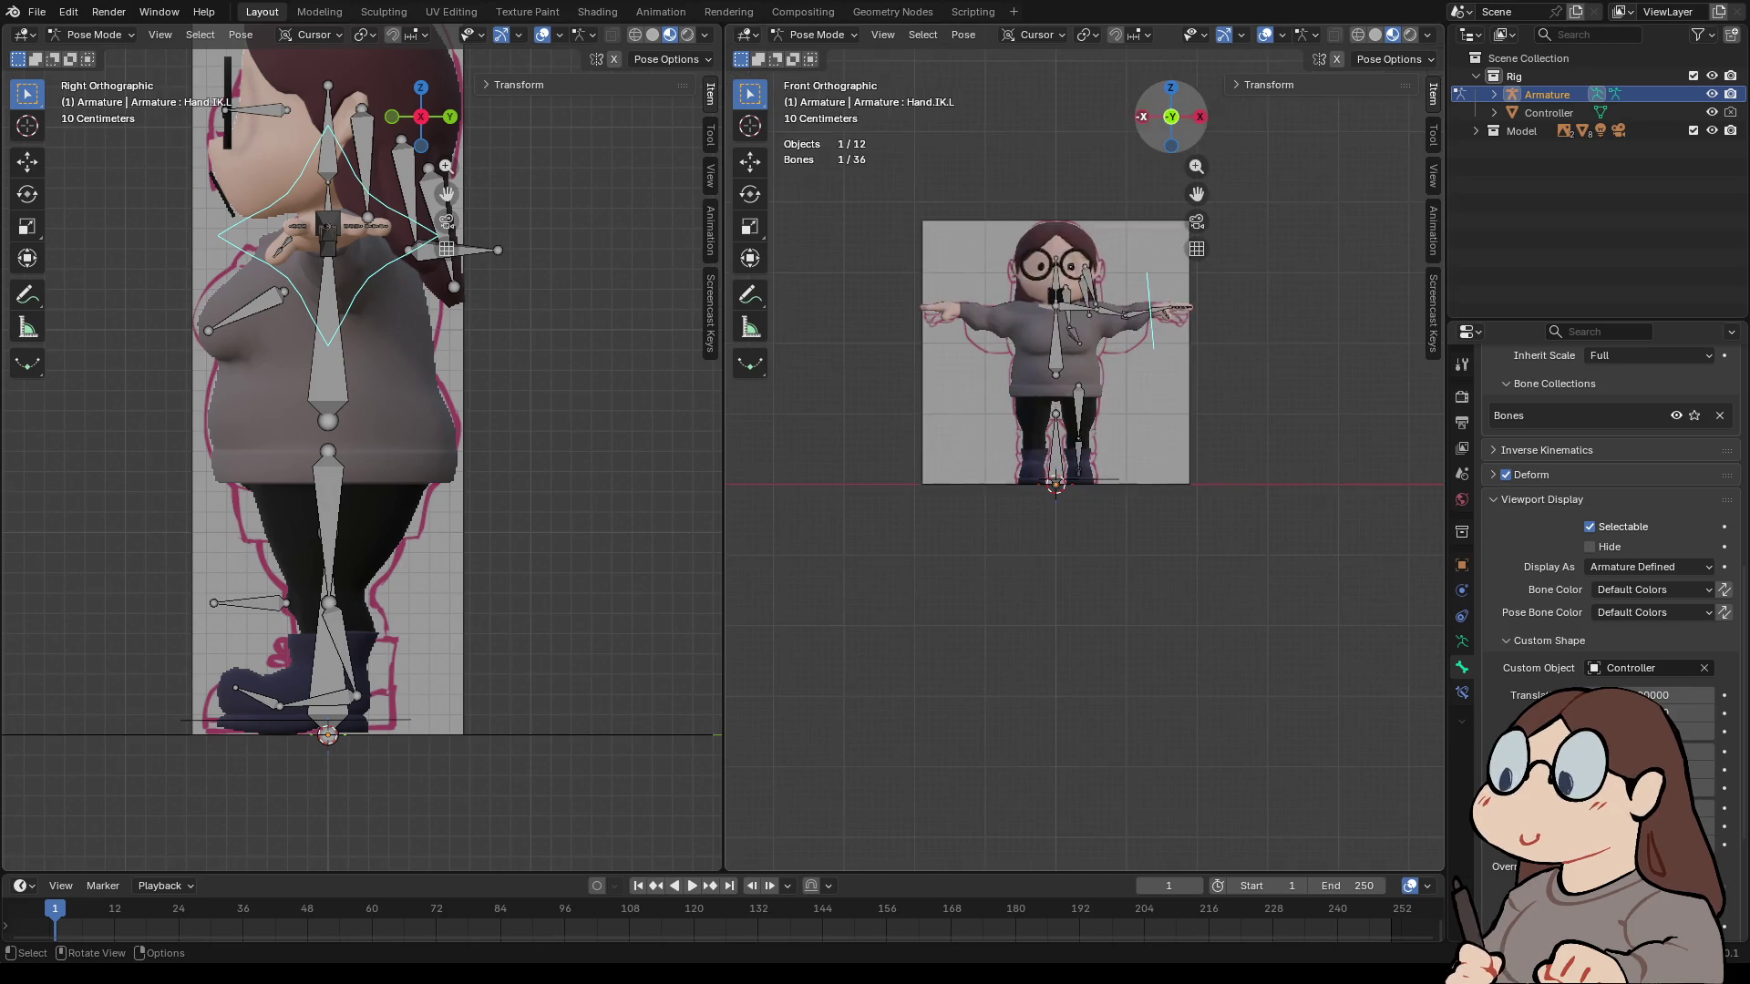
{"action": "scroll", "coordinate": [1143, 116], "scroll_direction": "up", "scroll_amount": 4}
{"action": "middle_click_drag", "start_coordinate": [1048, 273], "coordinate": [1048, 328], "text": "shift"}
{"action": "scroll", "coordinate": [1184, 455], "scroll_direction": "up", "scroll_amount": 4}
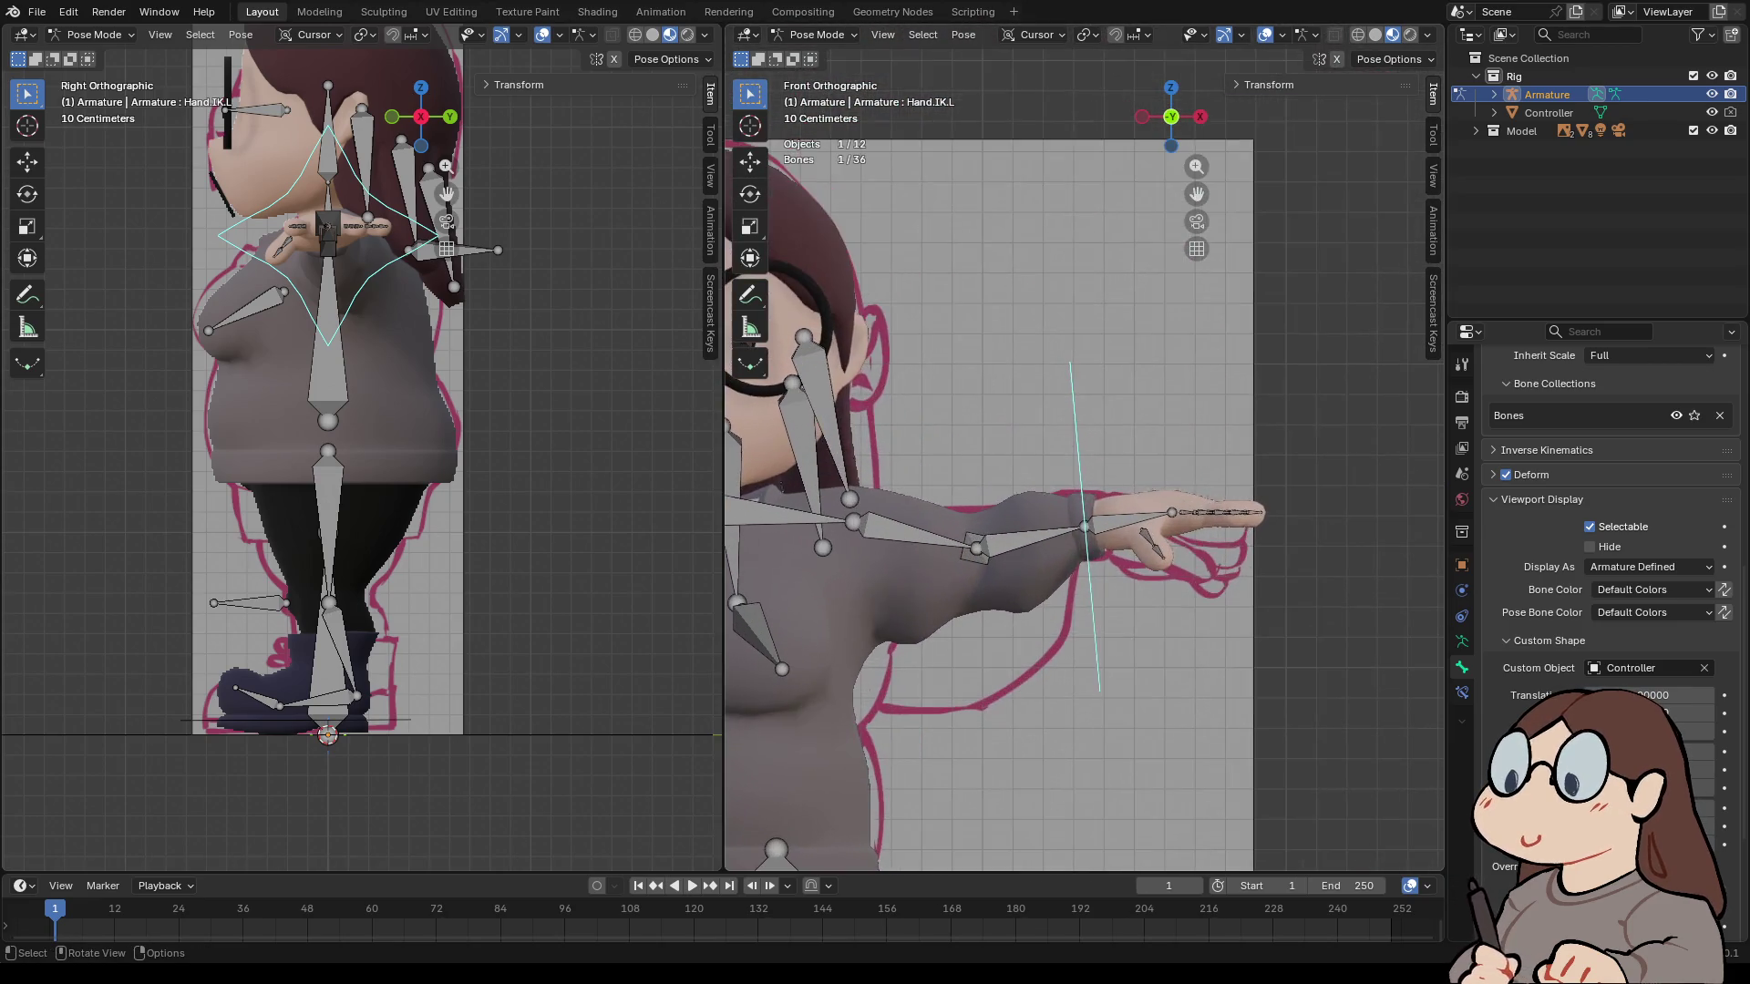
{"action": "key", "text": "r"}
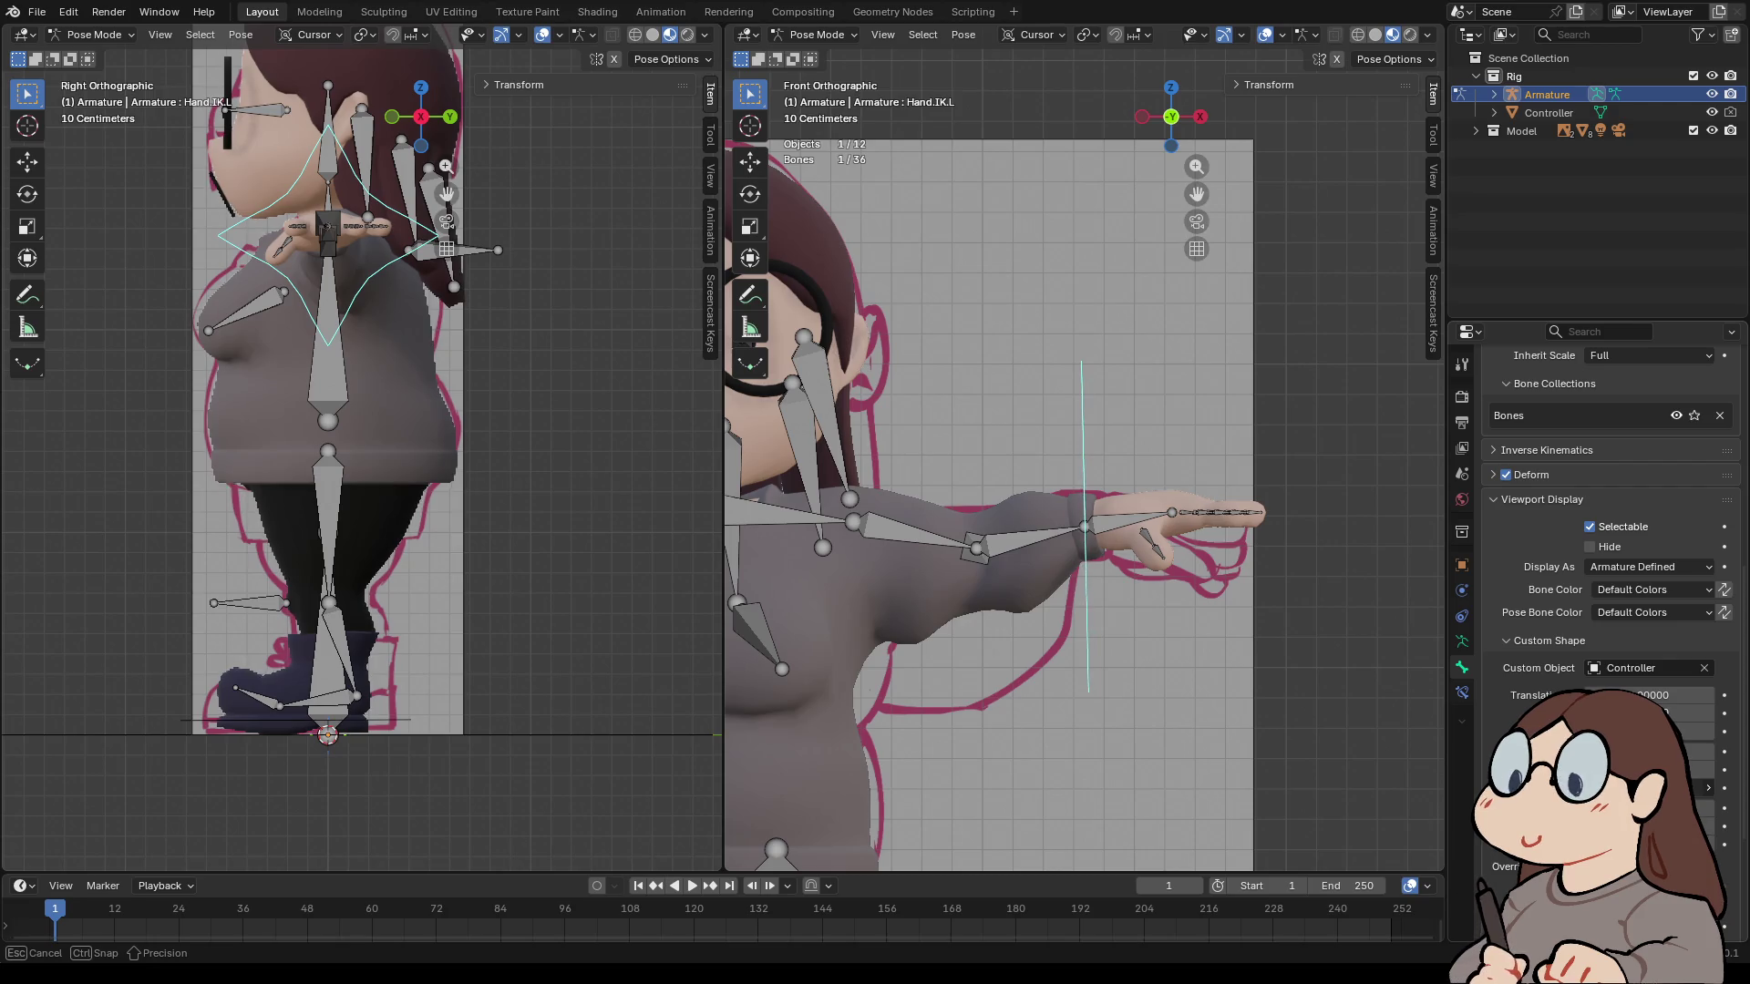
{"action": "key", "text": "Return"}
- Deselect all, reselect Hand.IK.L, and confirm the armature stays in Pose Mode
{"action": "key", "text": "alt+a"}
{"action": "scroll", "coordinate": [1084, 458], "scroll_direction": "down", "scroll_amount": 6}
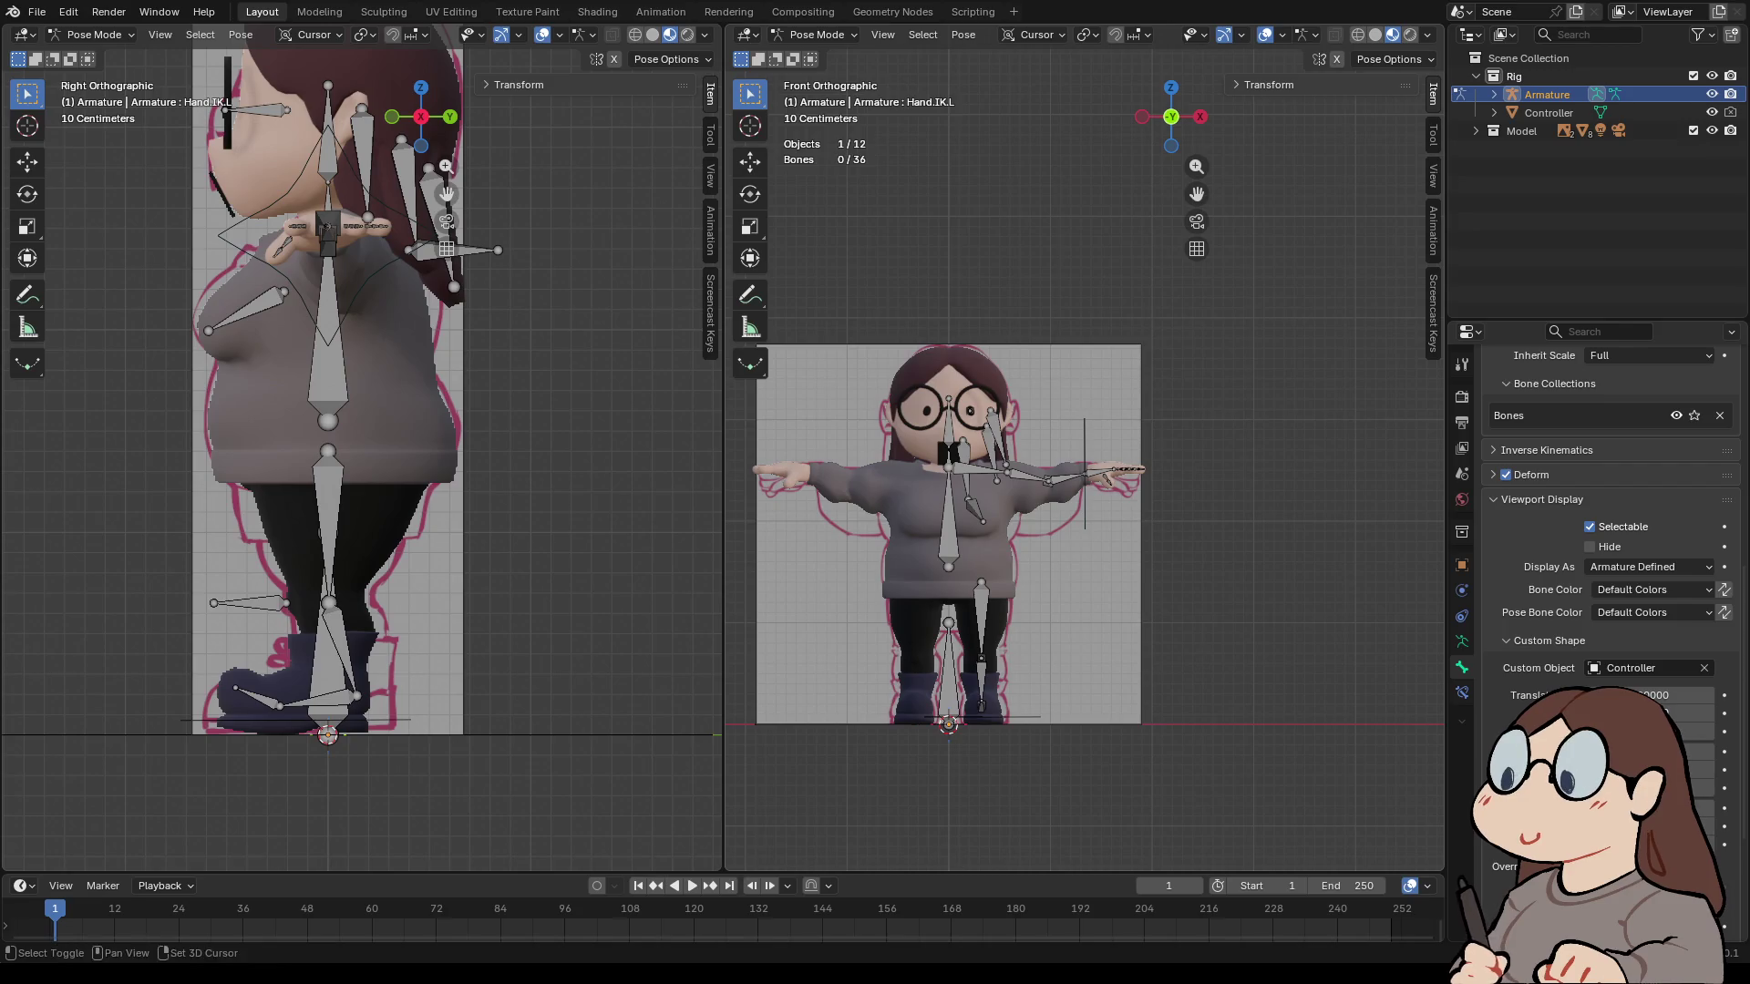
{"action": "middle_click_drag", "start_coordinate": [1084, 459], "coordinate": [1168, 470], "text": "shift"}
{"action": "left_click", "coordinate": [1168, 470]}
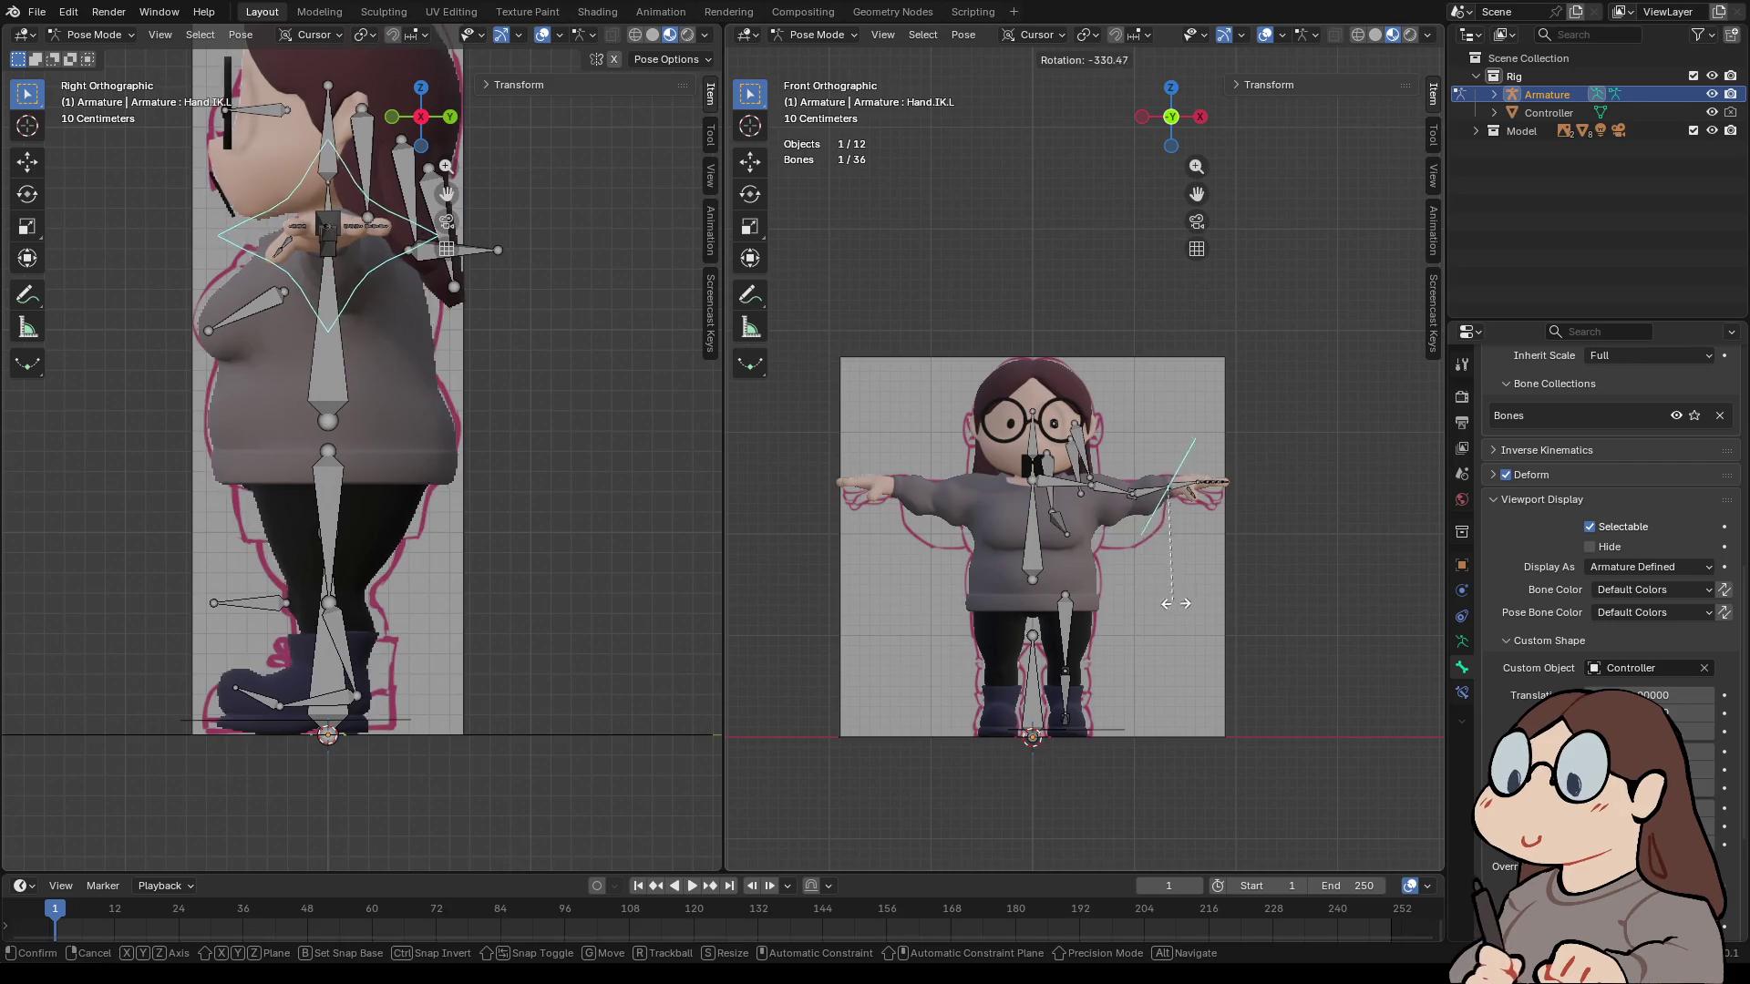
{"action": "left_click", "coordinate": [816, 35]}
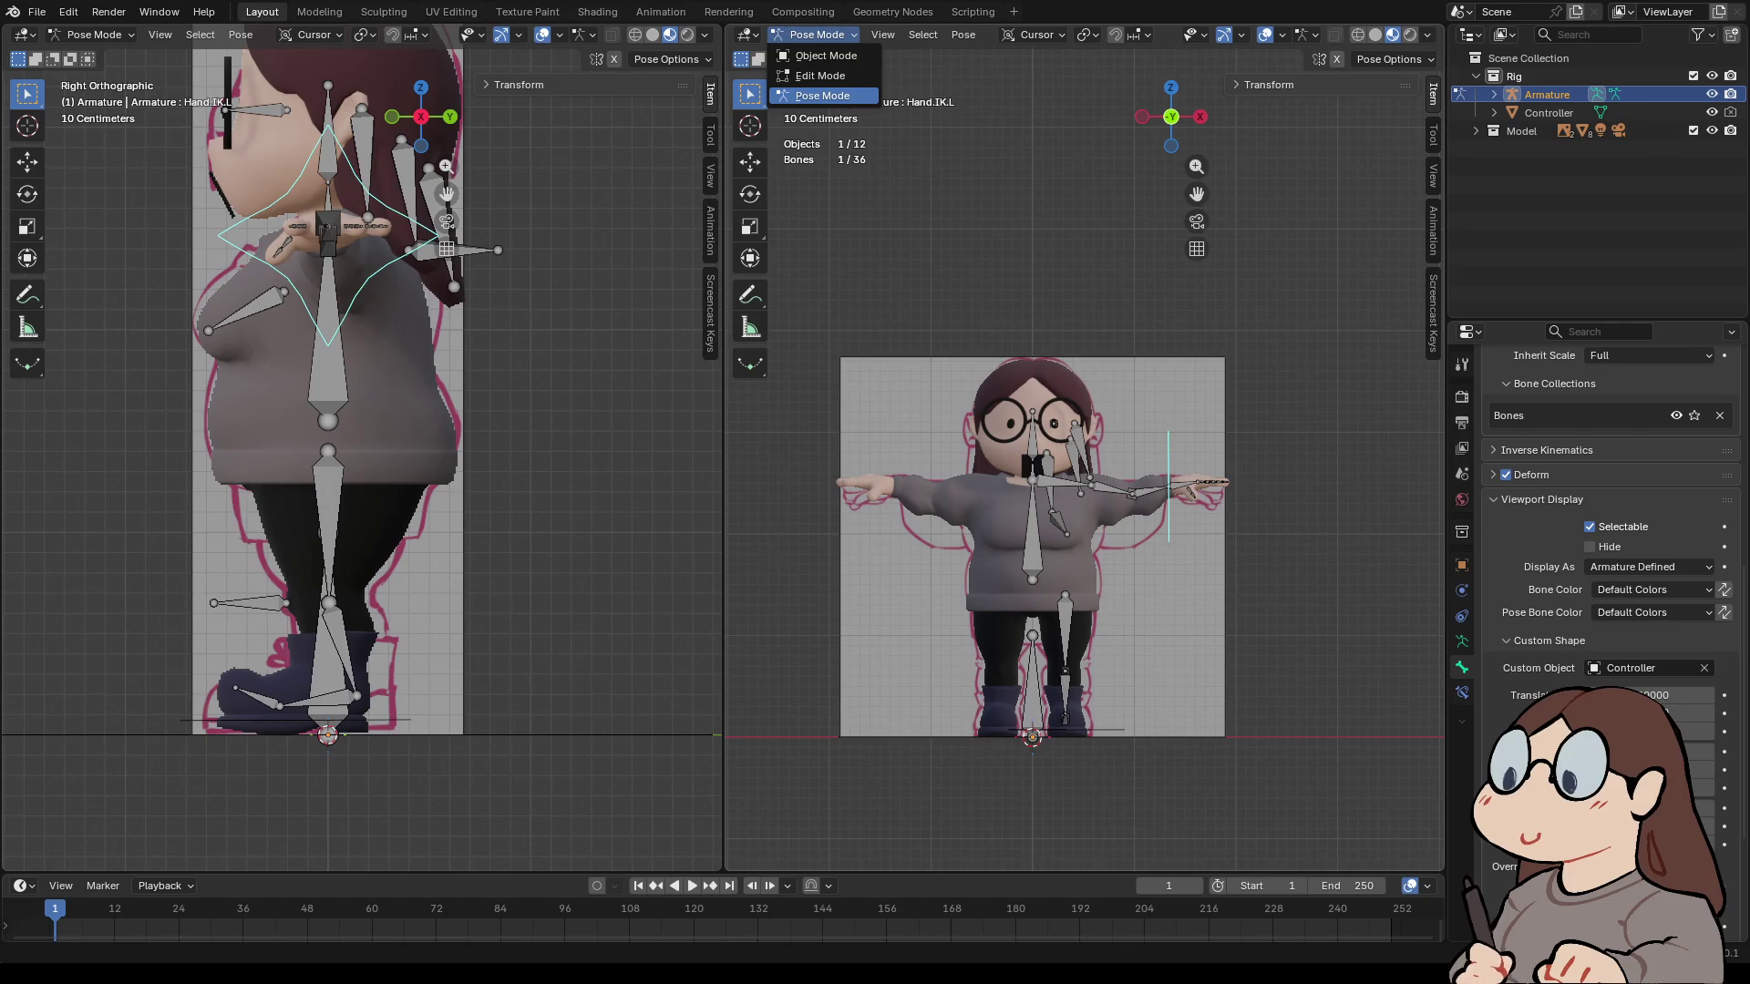
{"action": "left_click", "coordinate": [822, 95]}
- Zoom in on the feet and select the Foot.IK.L controller
{"action": "mouse_move", "coordinate": [1048, 455]}
{"action": "middle_mouse_down"}
{"action": "mouse_move", "coordinate": [1021, 510]}
{"action": "mouse_move", "coordinate": [1075, 528]}
{"action": "mouse_move", "coordinate": [1048, 547]}
{"action": "mouse_move", "coordinate": [1048, 474]}
{"action": "mouse_move", "coordinate": [984, 510]}
{"action": "mouse_move", "coordinate": [966, 547]}
{"action": "mouse_move", "coordinate": [1002, 510]}
{"action": "mouse_move", "coordinate": [930, 584]}
{"action": "mouse_move", "coordinate": [1021, 506]}
{"action": "mouse_move", "coordinate": [1002, 274]}
{"action": "middle_mouse_up"}
{"action": "scroll", "coordinate": [1094, 501], "scroll_direction": "up", "scroll_amount": 5}
{"action": "scroll", "coordinate": [1048, 546], "scroll_direction": "up", "scroll_amount": 3}
{"action": "left_click", "coordinate": [1103, 588]}
{"action": "mouse_move", "coordinate": [1103, 587]}
{"action": "middle_mouse_down"}
{"action": "mouse_move", "coordinate": [1184, 547]}
{"action": "mouse_move", "coordinate": [1084, 528]}
{"action": "middle_mouse_up"}
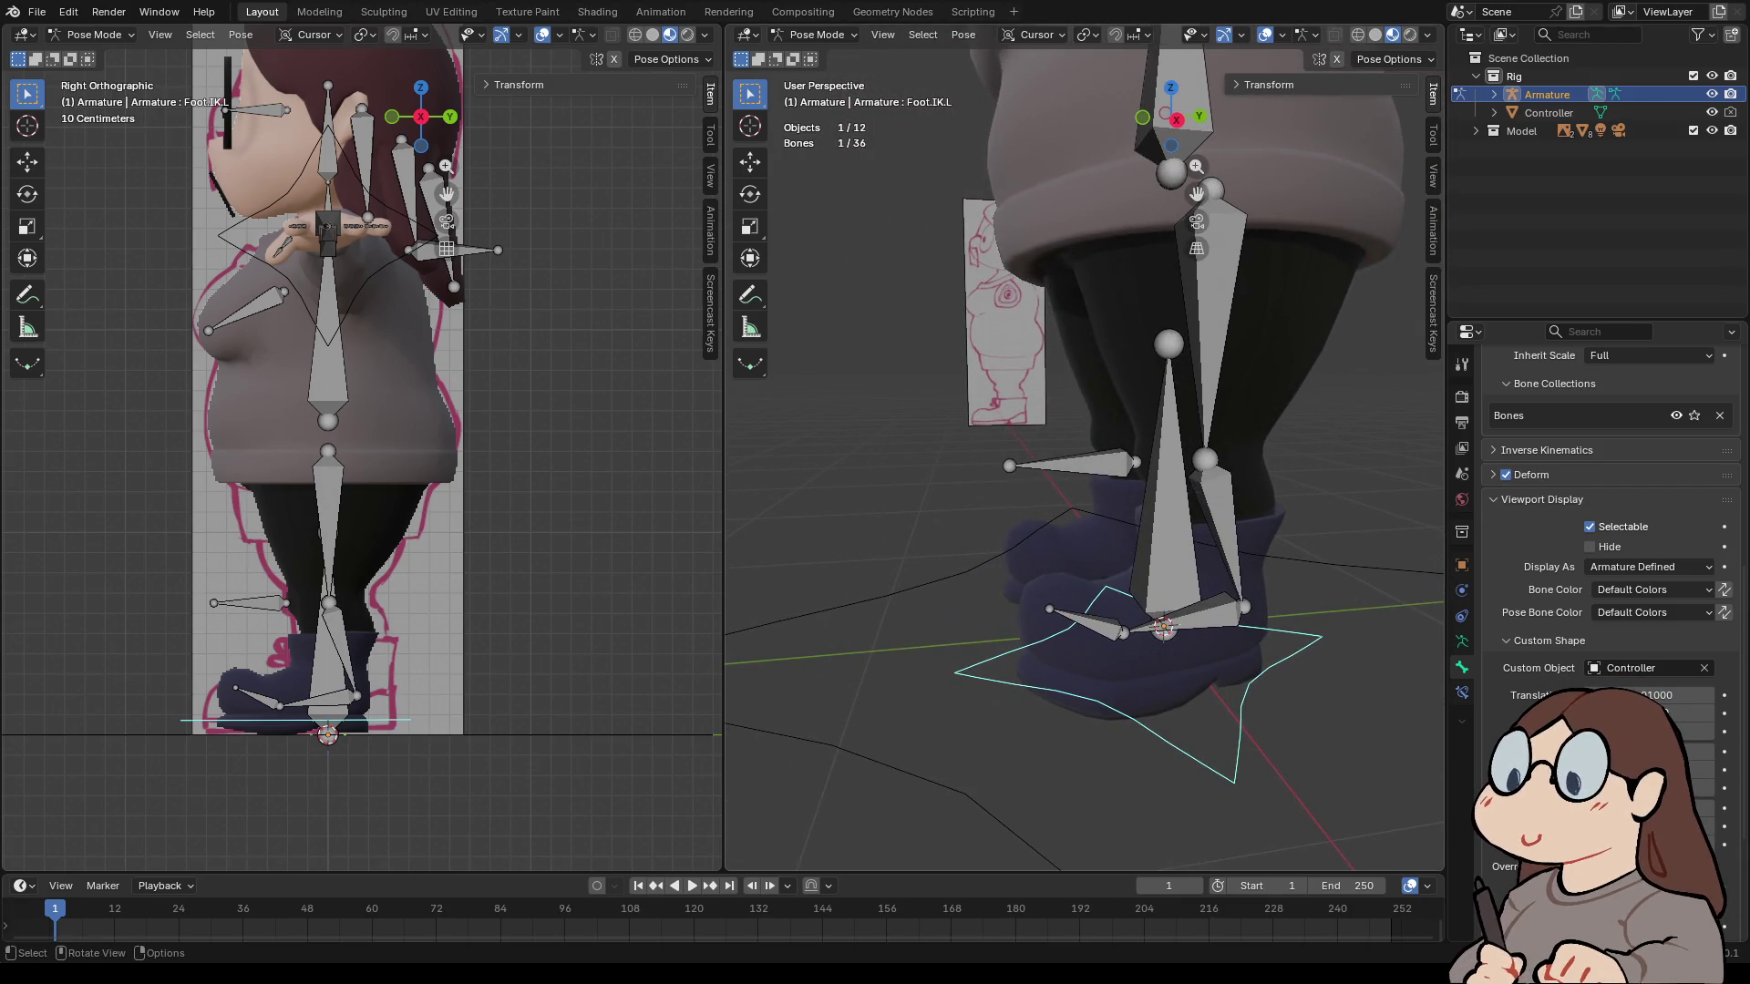
- Add an Inverse Kinematics bone constraint to the Foot.L bone
{"action": "left_click", "coordinate": [1193, 613]}
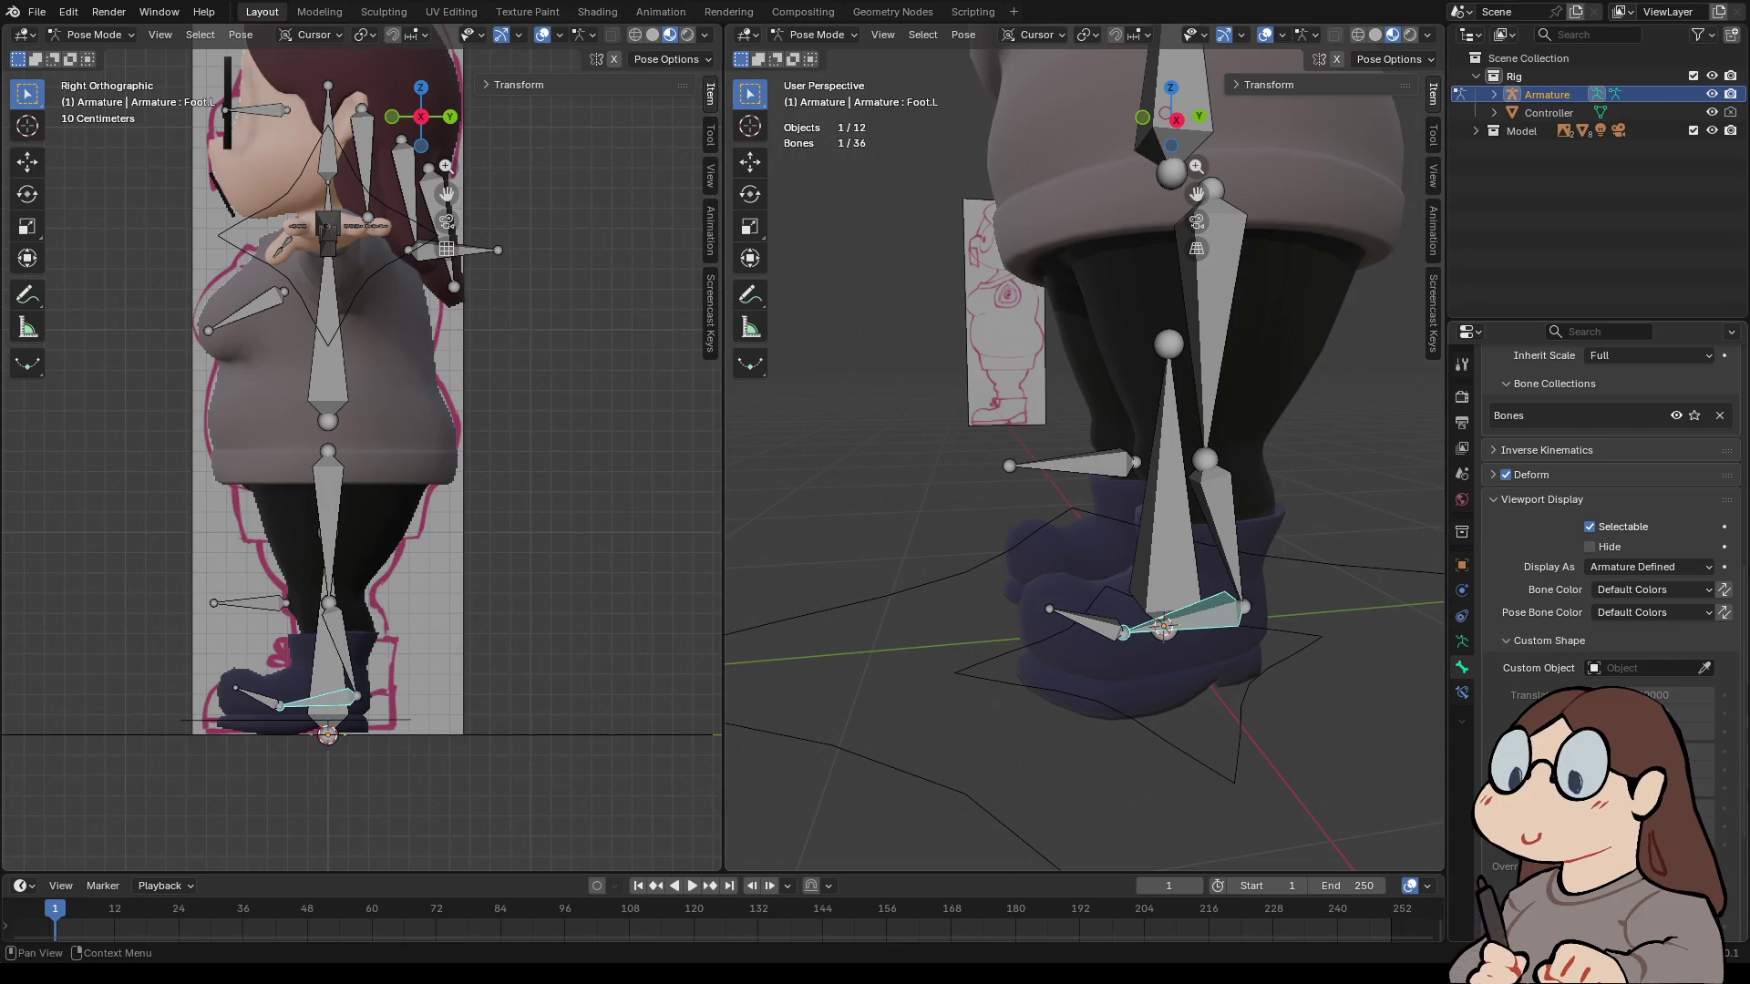
{"action": "left_click", "coordinate": [1461, 693]}
{"action": "left_click", "coordinate": [1550, 394]}
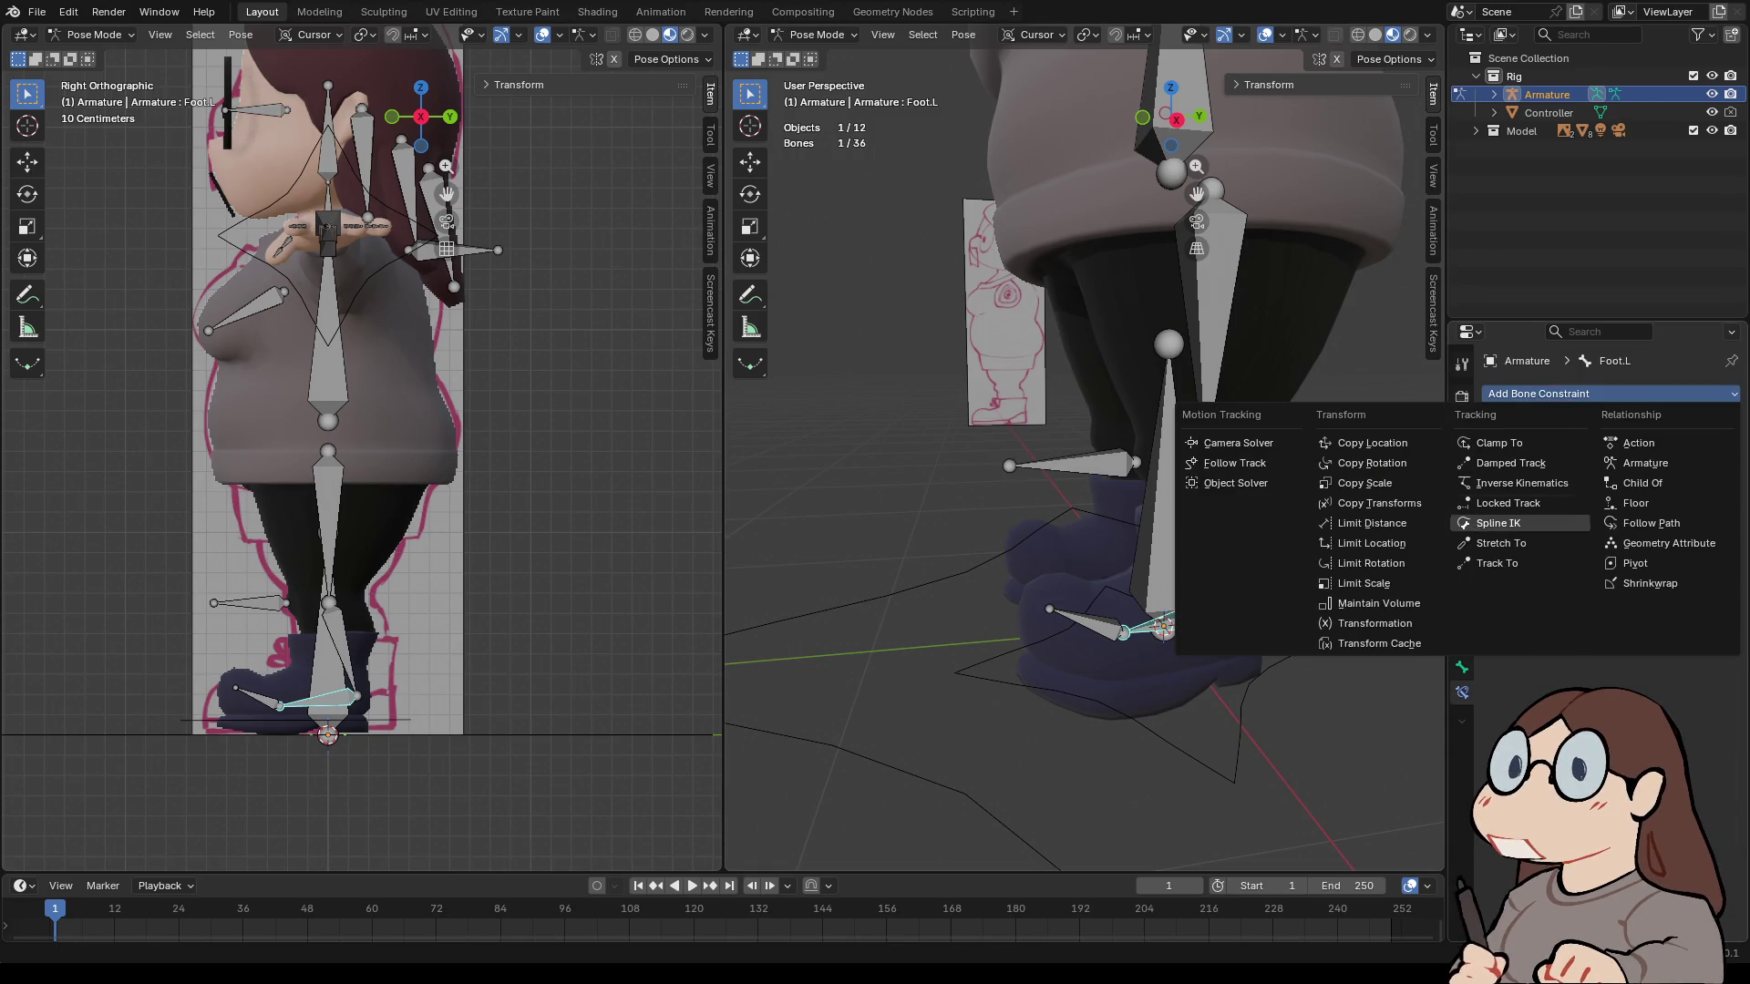
{"action": "left_click", "coordinate": [1520, 483]}
{"action": "middle_click_drag", "start_coordinate": [1185, 592], "coordinate": [1128, 587]}
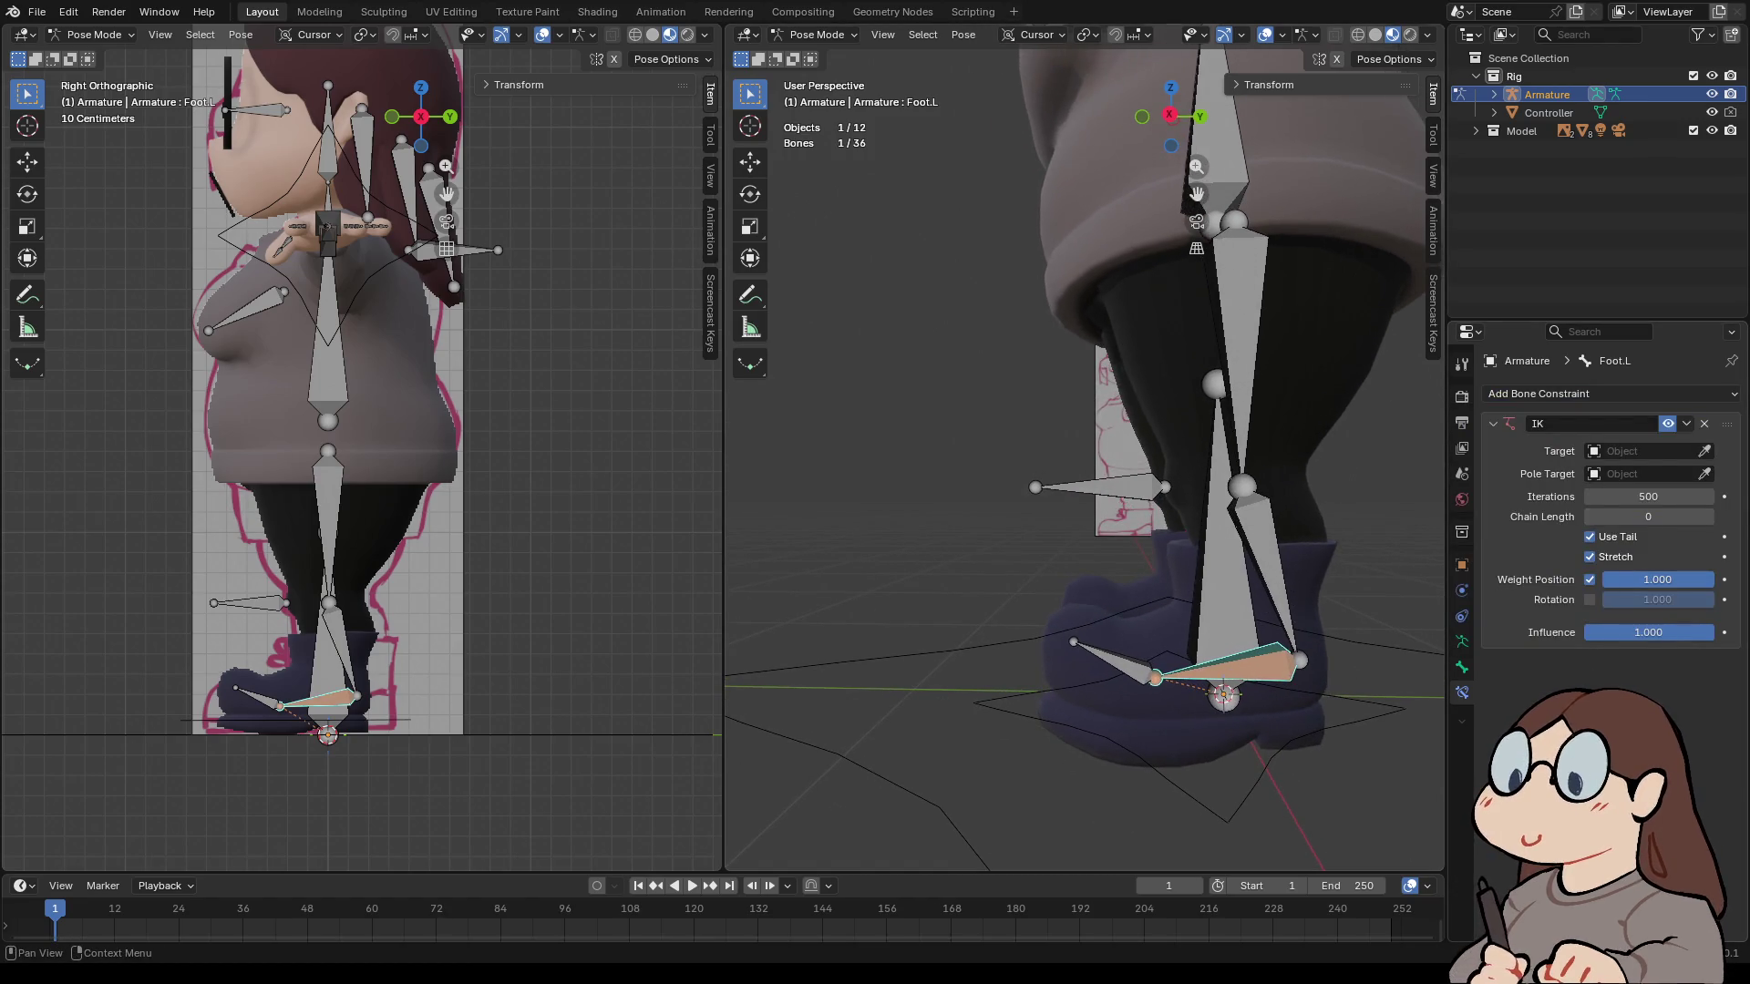
- Set the IK target to Armature / Foot.IK.L and the pole target to Armature
{"action": "left_click", "coordinate": [1703, 451]}
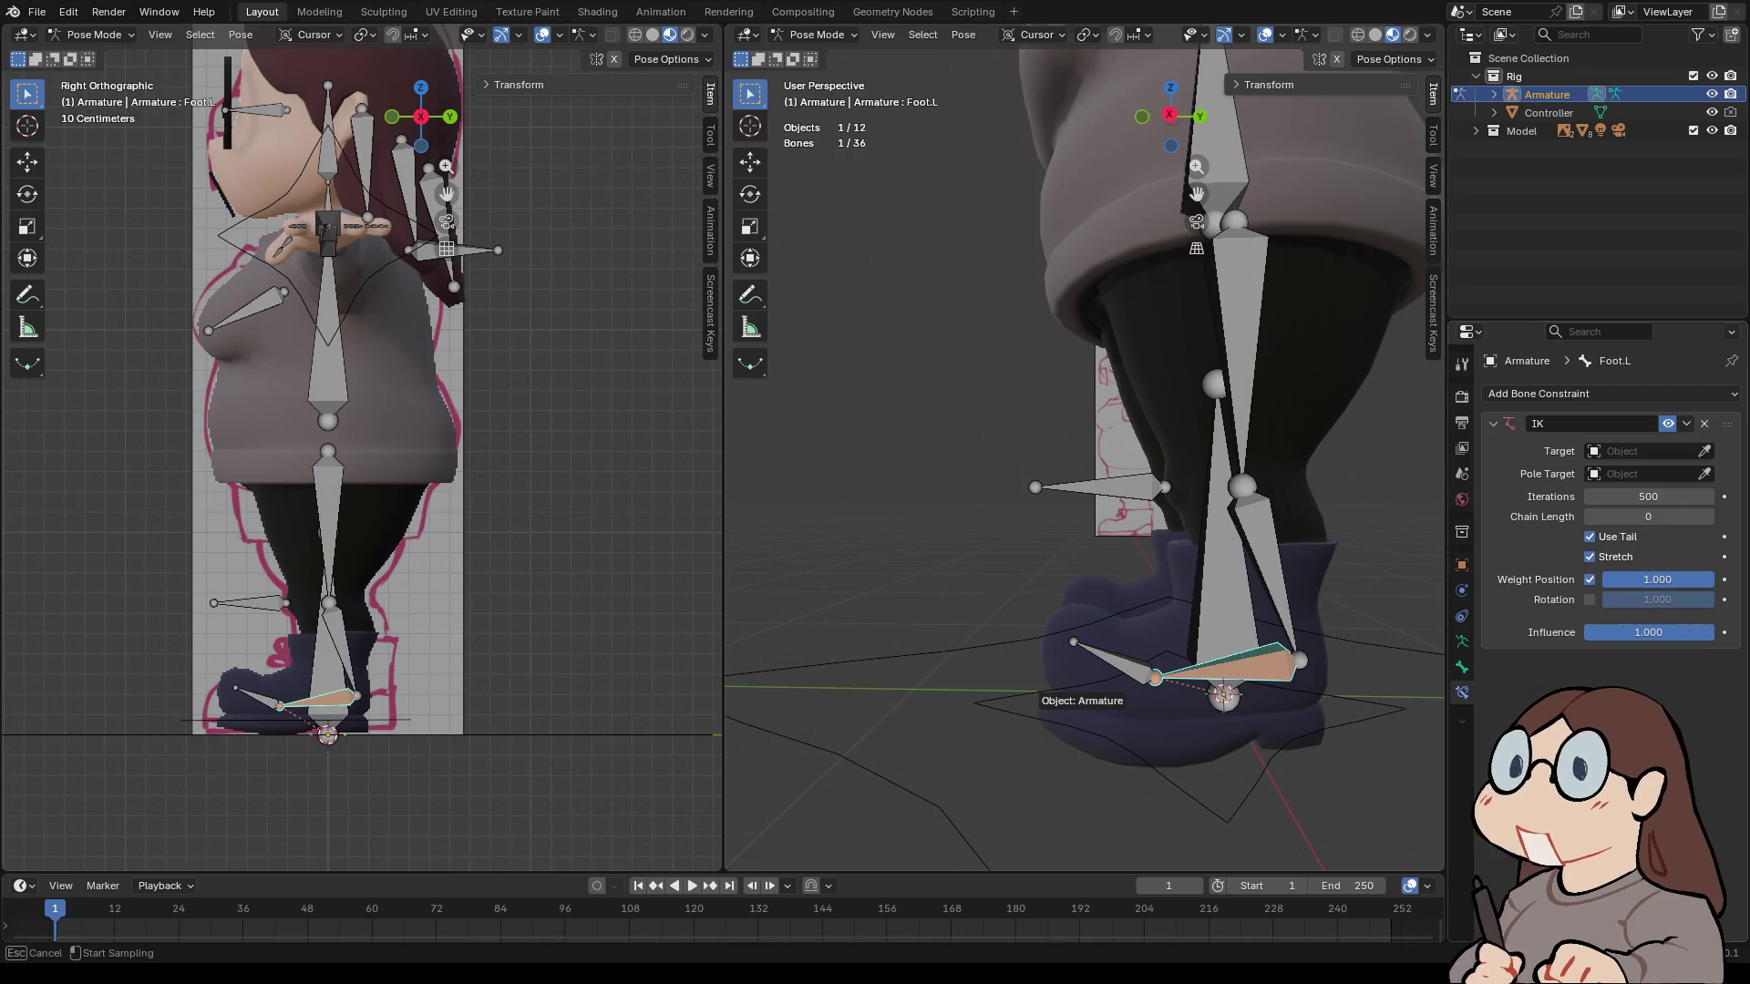
{"action": "left_click", "coordinate": [1035, 693]}
{"action": "left_click", "coordinate": [1703, 473]}
{"action": "left_click", "coordinate": [1026, 702]}
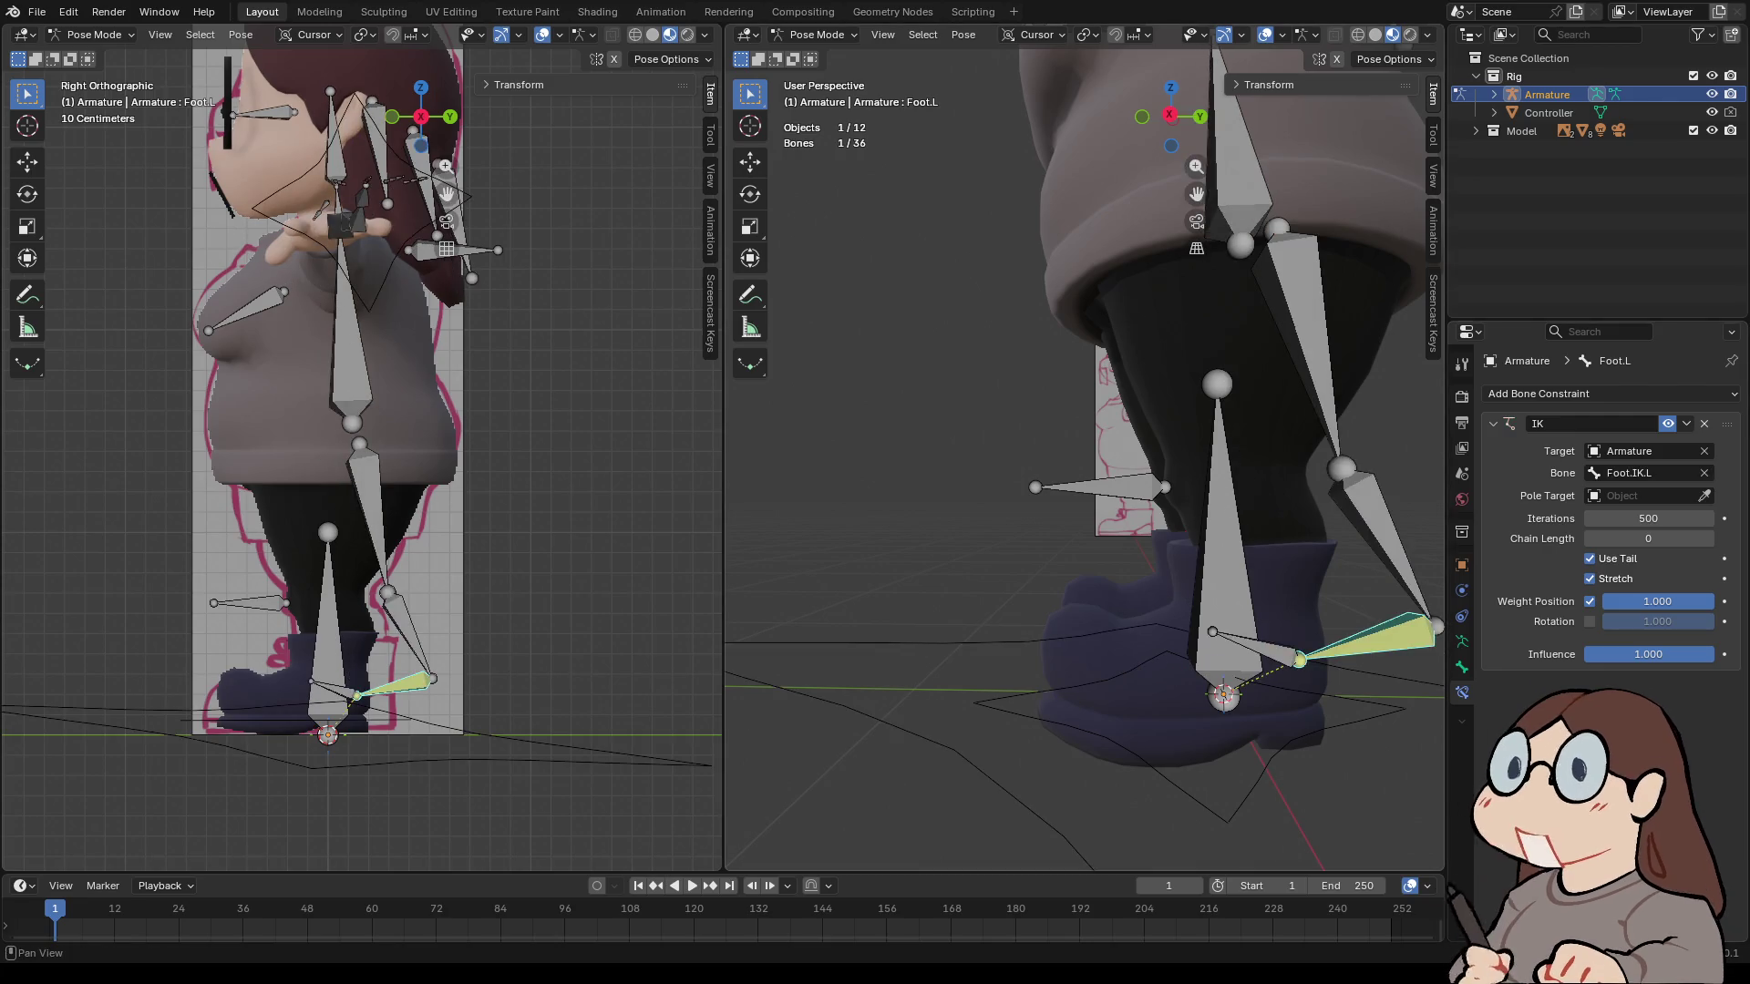
{"action": "left_click", "coordinate": [1703, 496]}
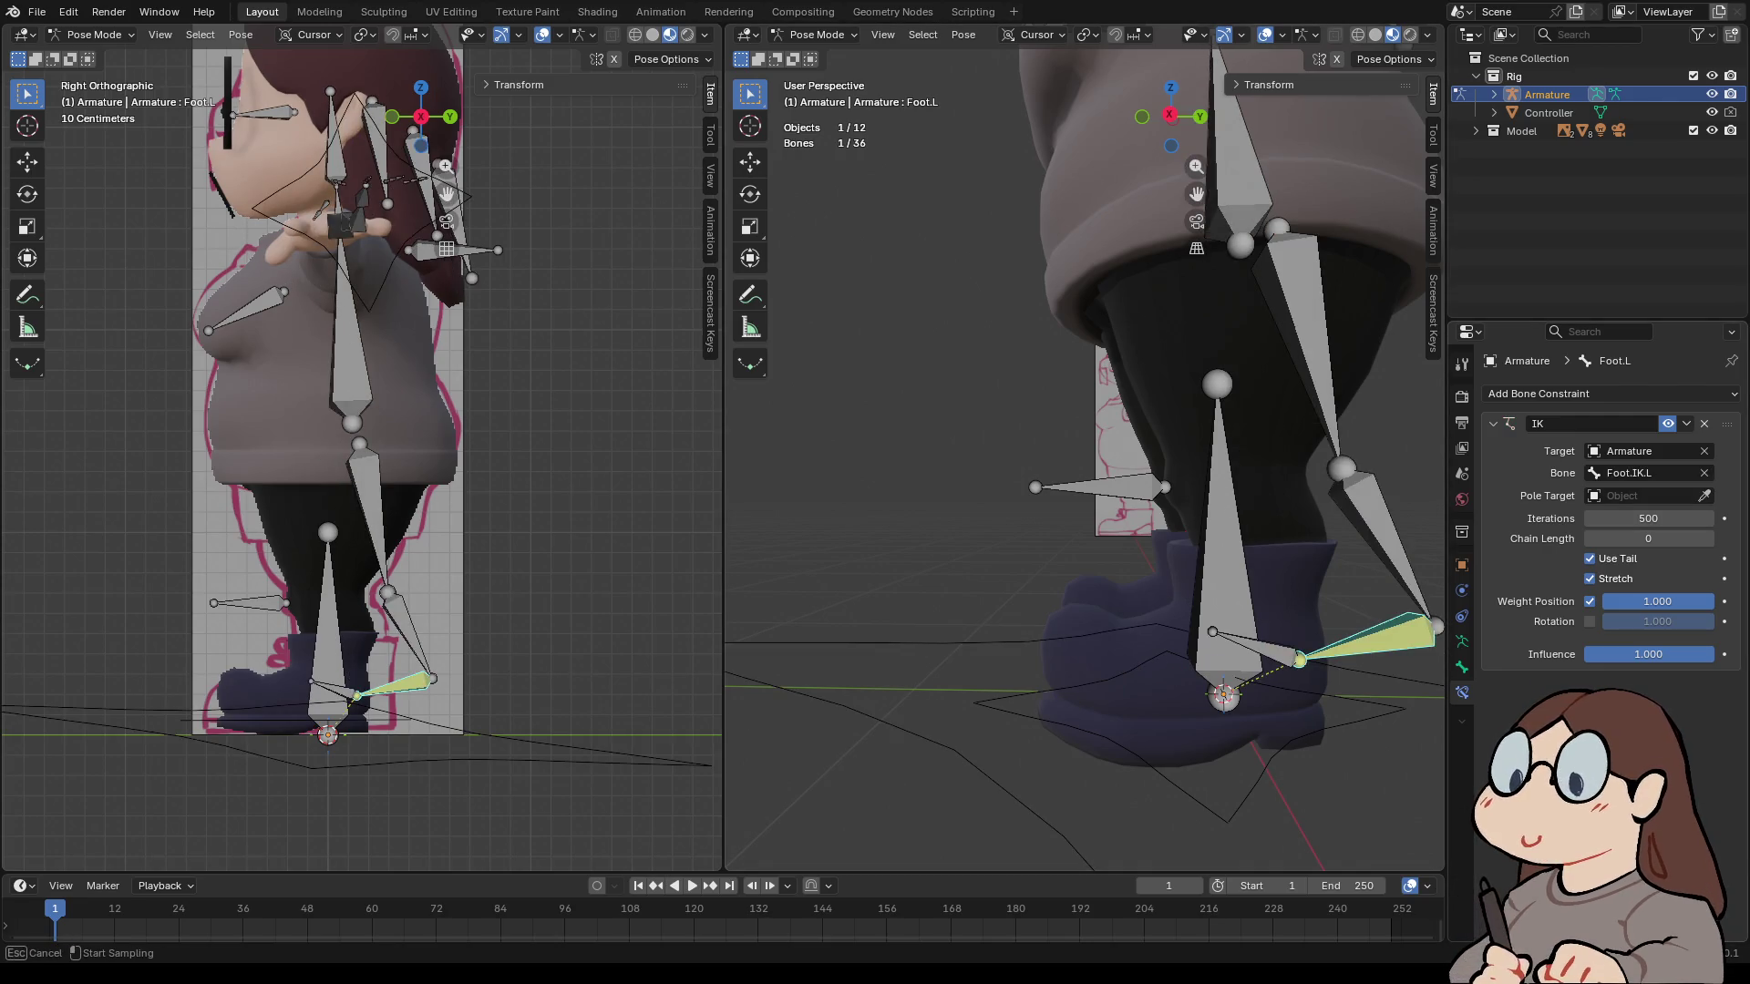
{"action": "left_click", "coordinate": [1093, 483]}
{"action": "mouse_move", "coordinate": [1094, 483]}
{"action": "middle_mouse_down"}
{"action": "mouse_move", "coordinate": [1148, 460]}
{"action": "mouse_move", "coordinate": [1085, 483]}
{"action": "middle_mouse_up"}
- Reselect Foot.L and raise its IK chain length to 3
{"action": "left_click", "coordinate": [1080, 681]}
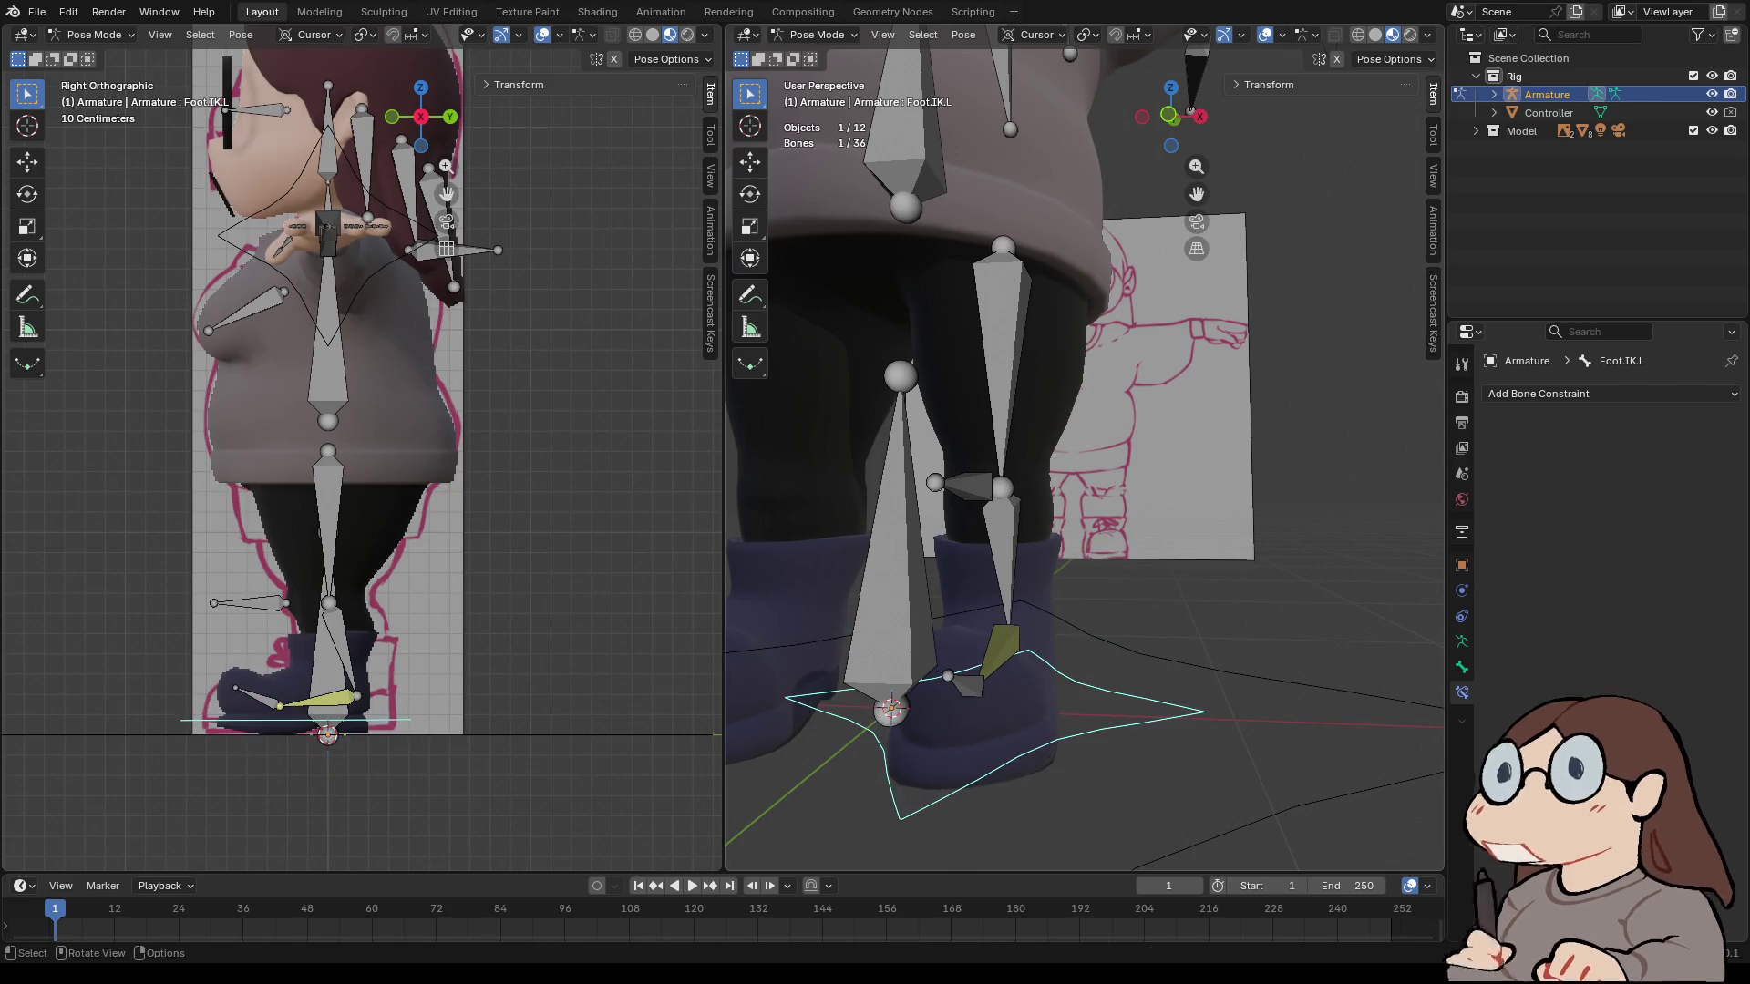
{"action": "left_click", "coordinate": [1001, 648]}
{"action": "middle_click_drag", "start_coordinate": [1139, 455], "coordinate": [1011, 456]}
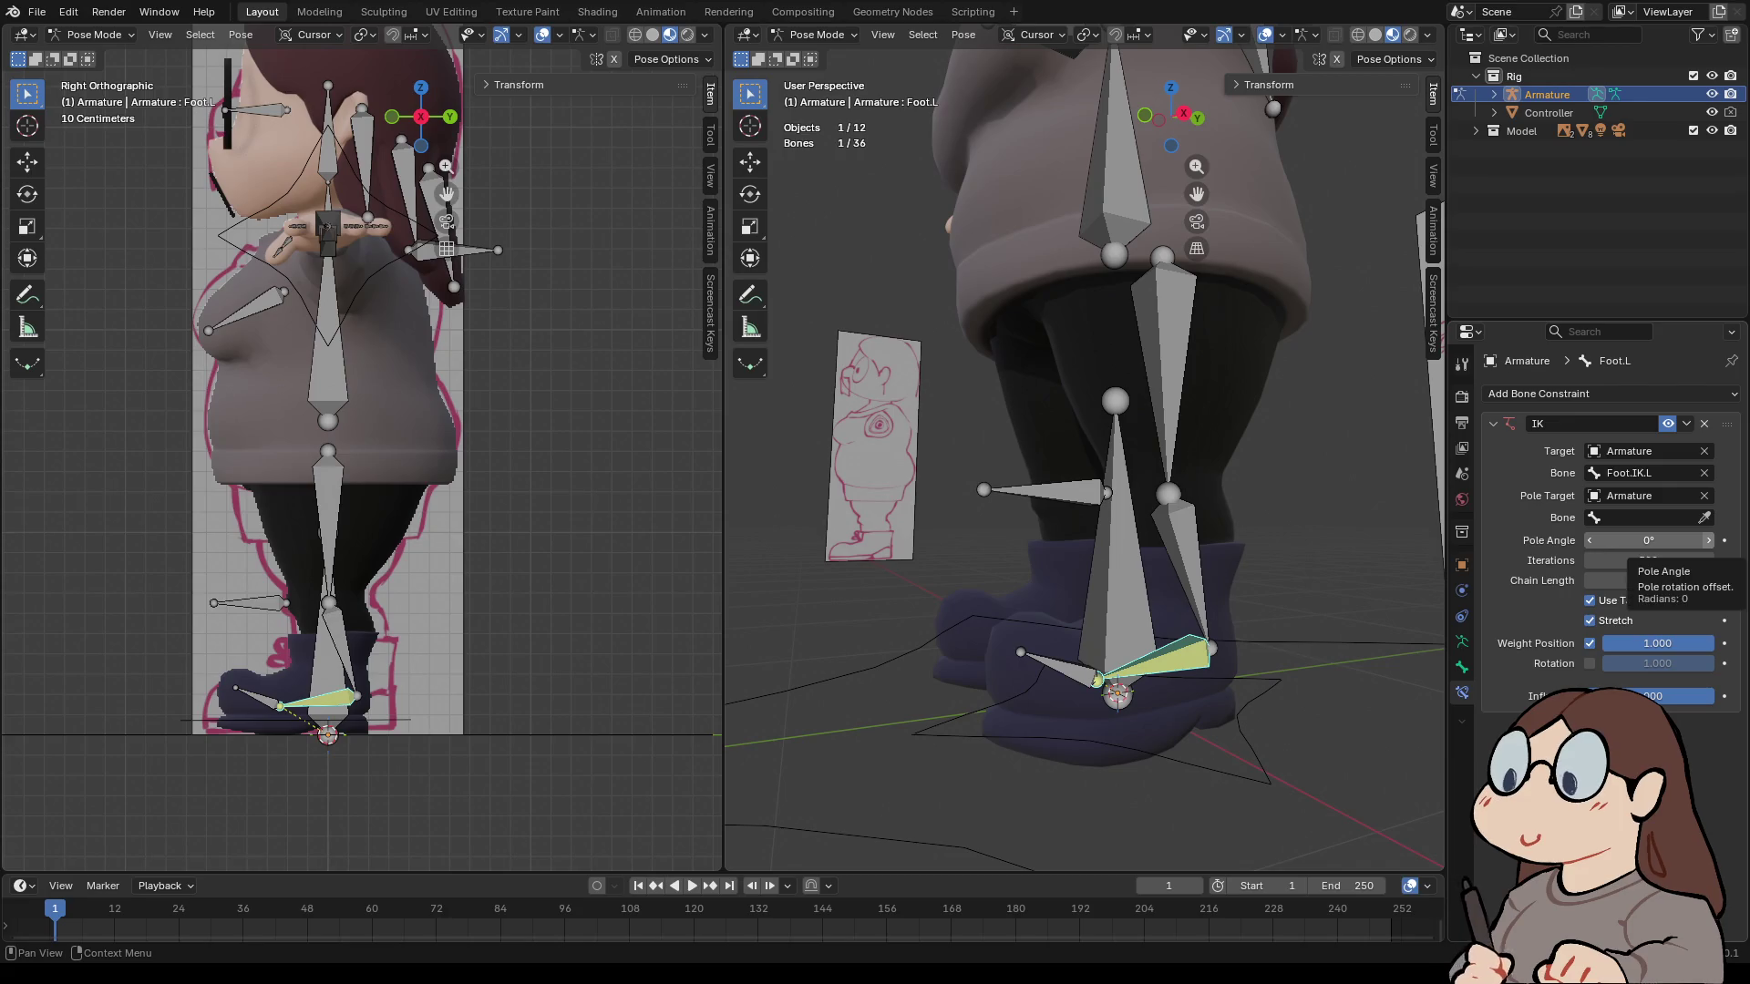
{"action": "left_click", "coordinate": [1708, 581]}
{"action": "left_click", "coordinate": [1708, 581]}
- Extend the IK chain length, then test-rotate Foot.IK.L and cancel the rotation
{"action": "left_click", "coordinate": [1708, 580]}
{"action": "left_click", "coordinate": [1250, 745]}
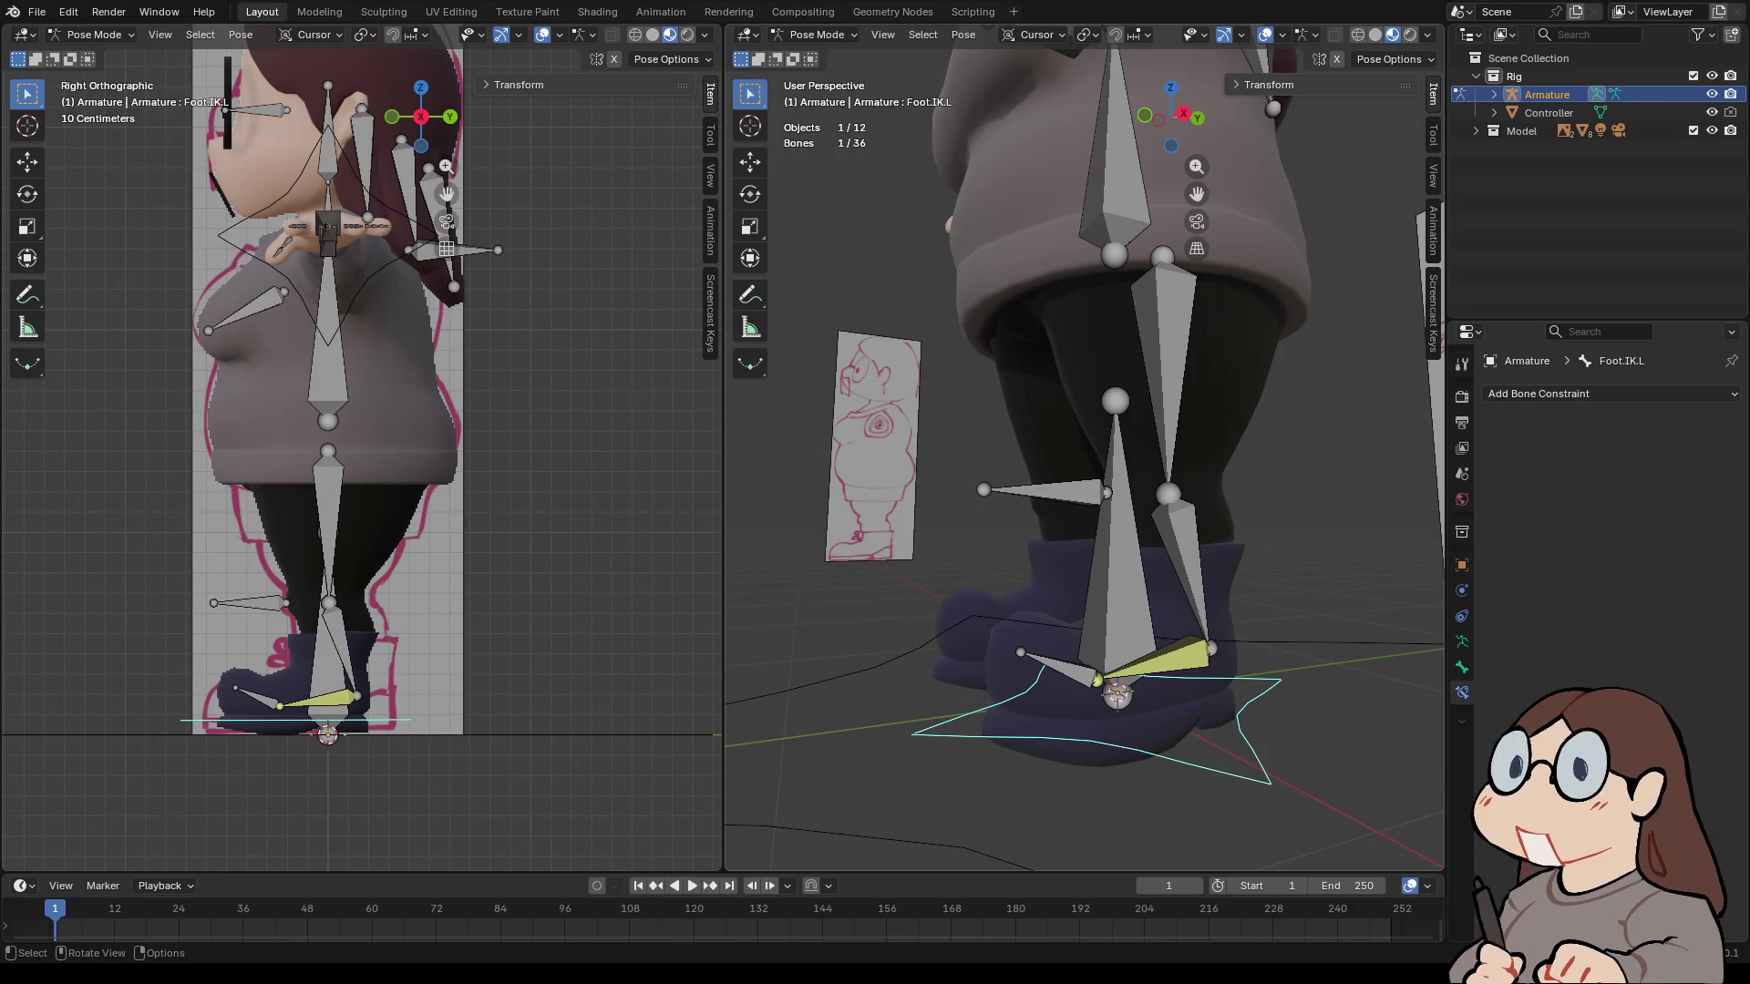
{"action": "key", "text": "r"}
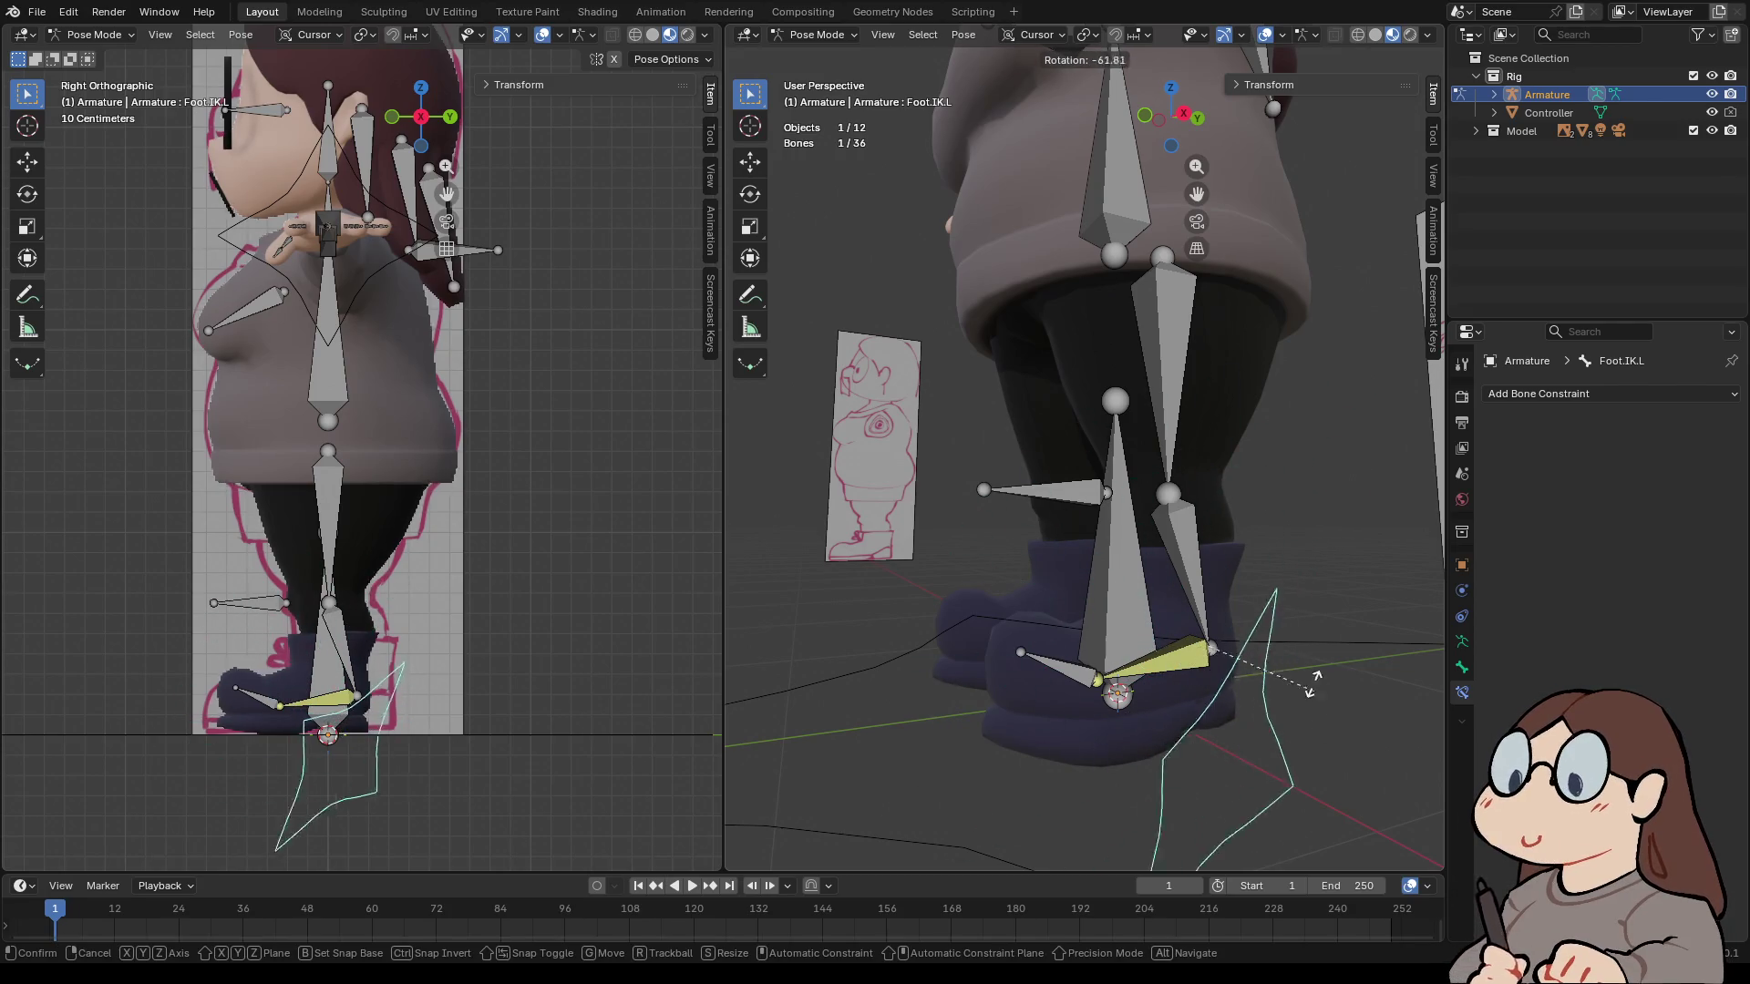
{"action": "key", "text": "Escape"}
{"action": "middle_click_drag", "start_coordinate": [1184, 550], "coordinate": [1093, 547]}
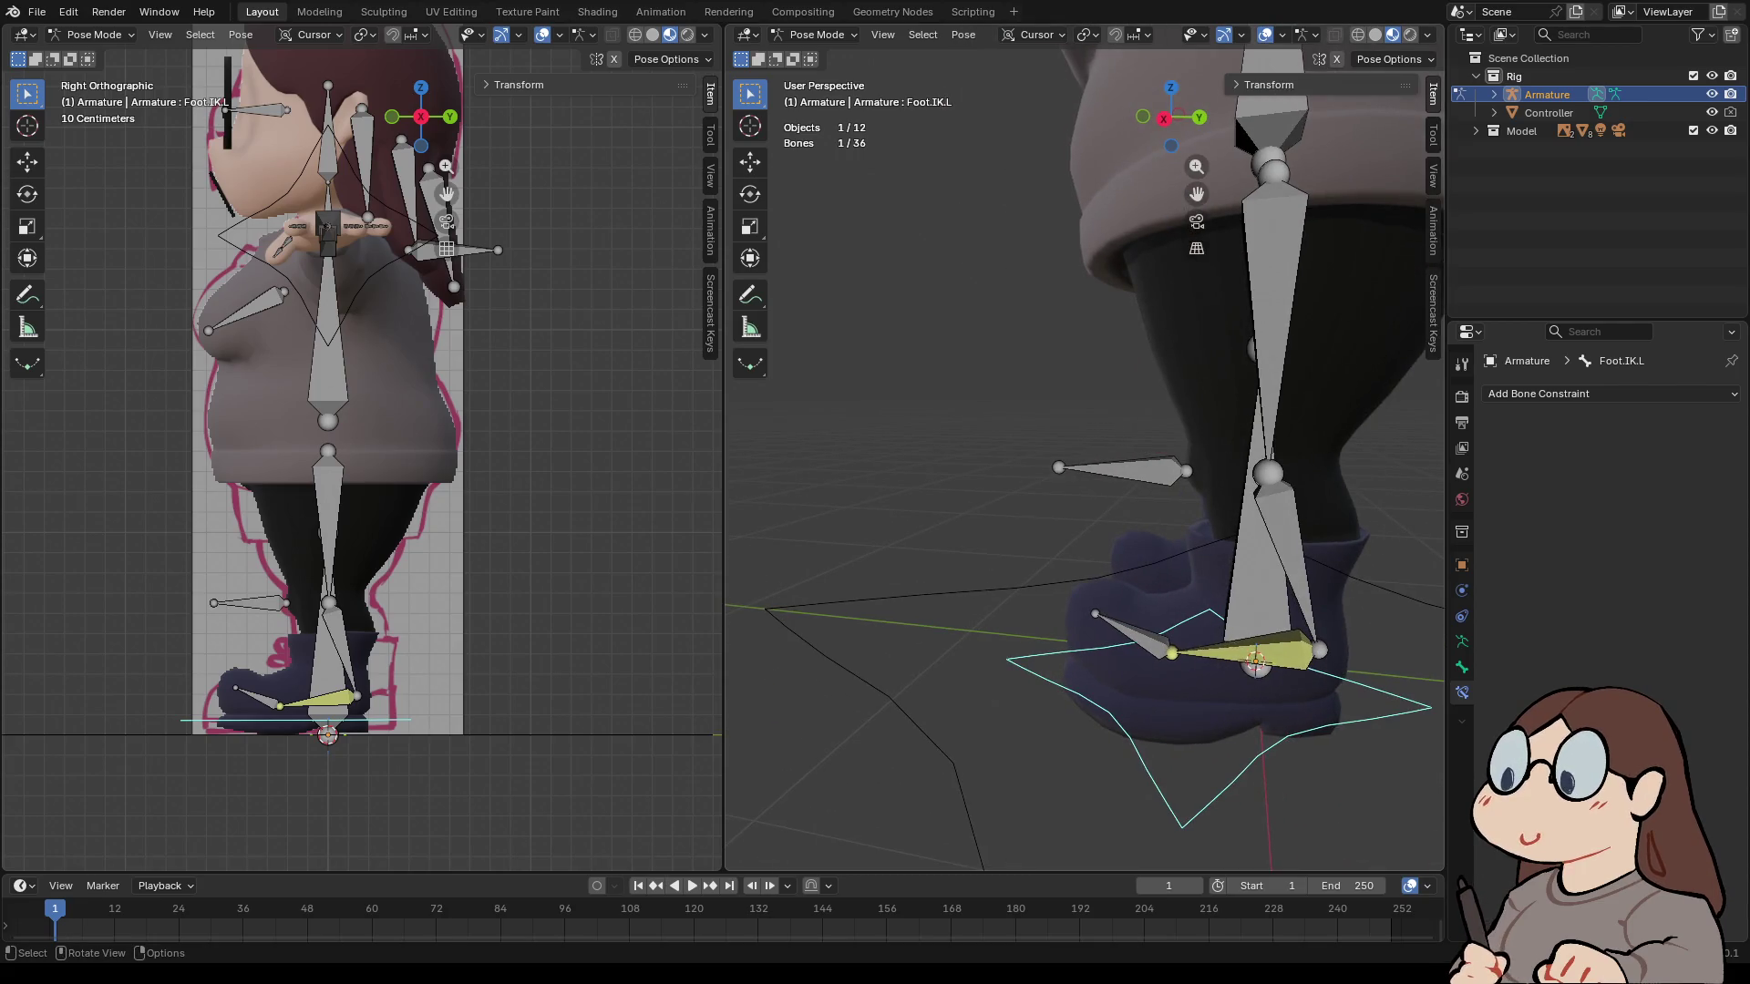
{"action": "left_click", "coordinate": [1249, 654]}
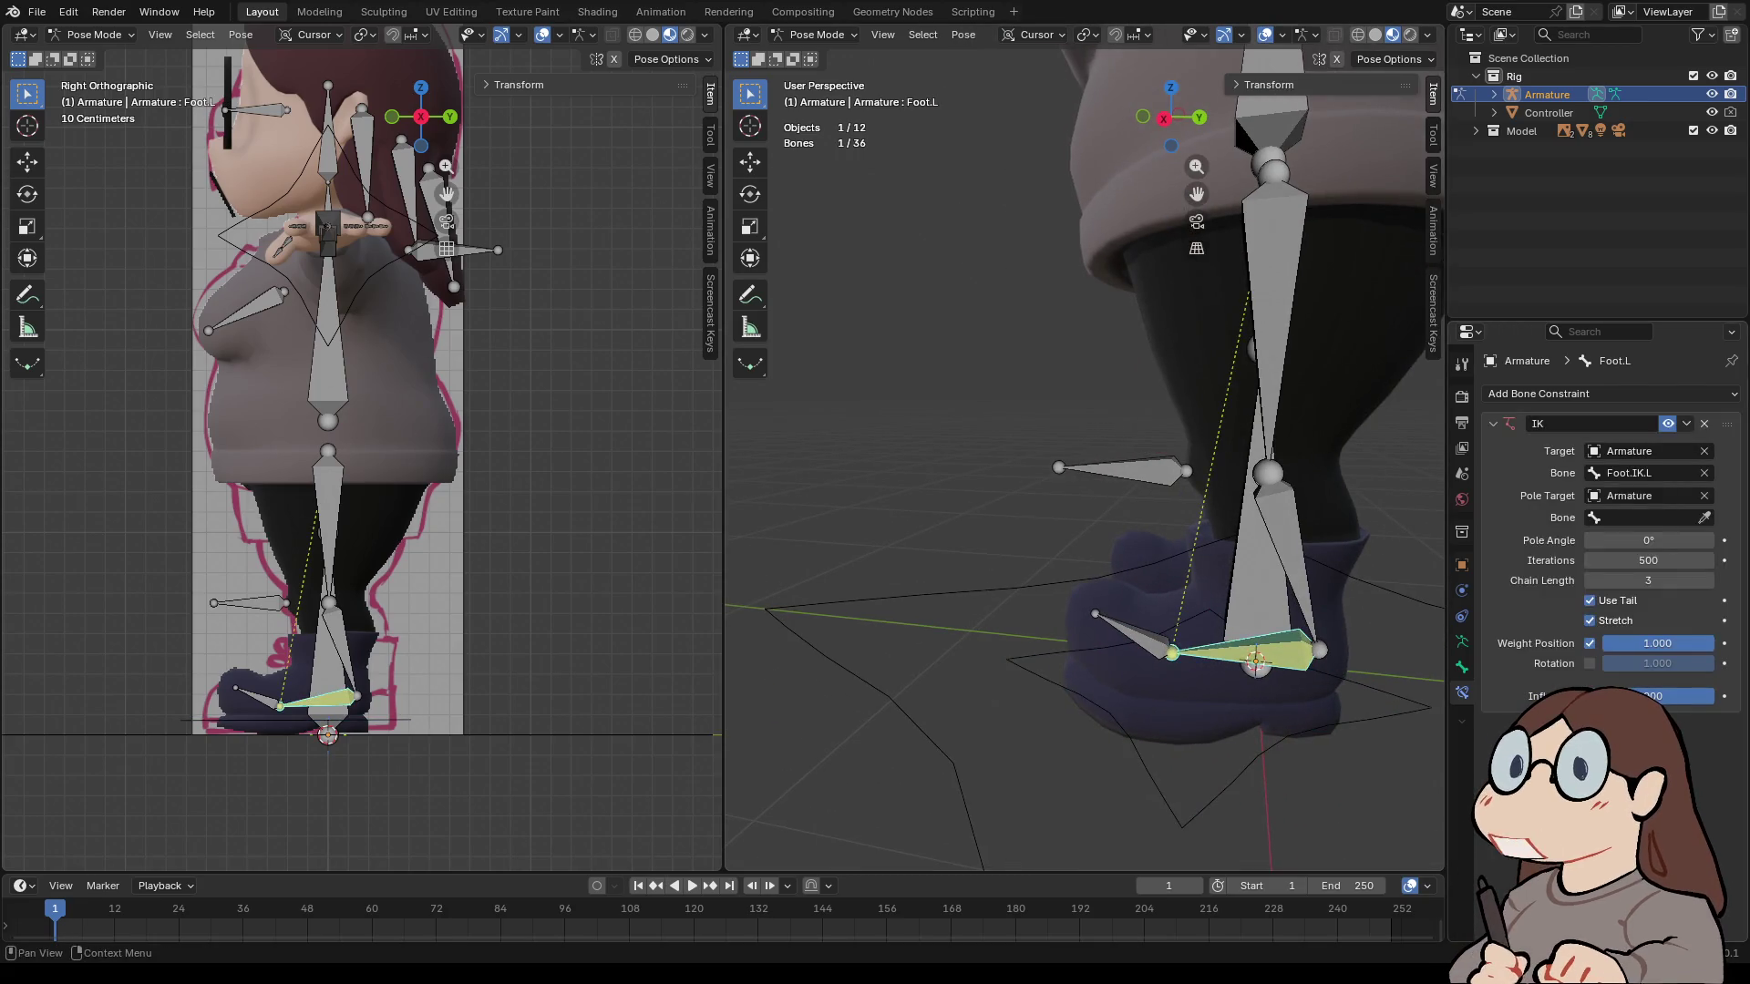
{"action": "left_click", "coordinate": [1212, 784]}
- Add an Inverse Kinematics constraint to Foot.IK.L targeting Armature / Foot.L
{"action": "left_click", "coordinate": [1194, 802]}
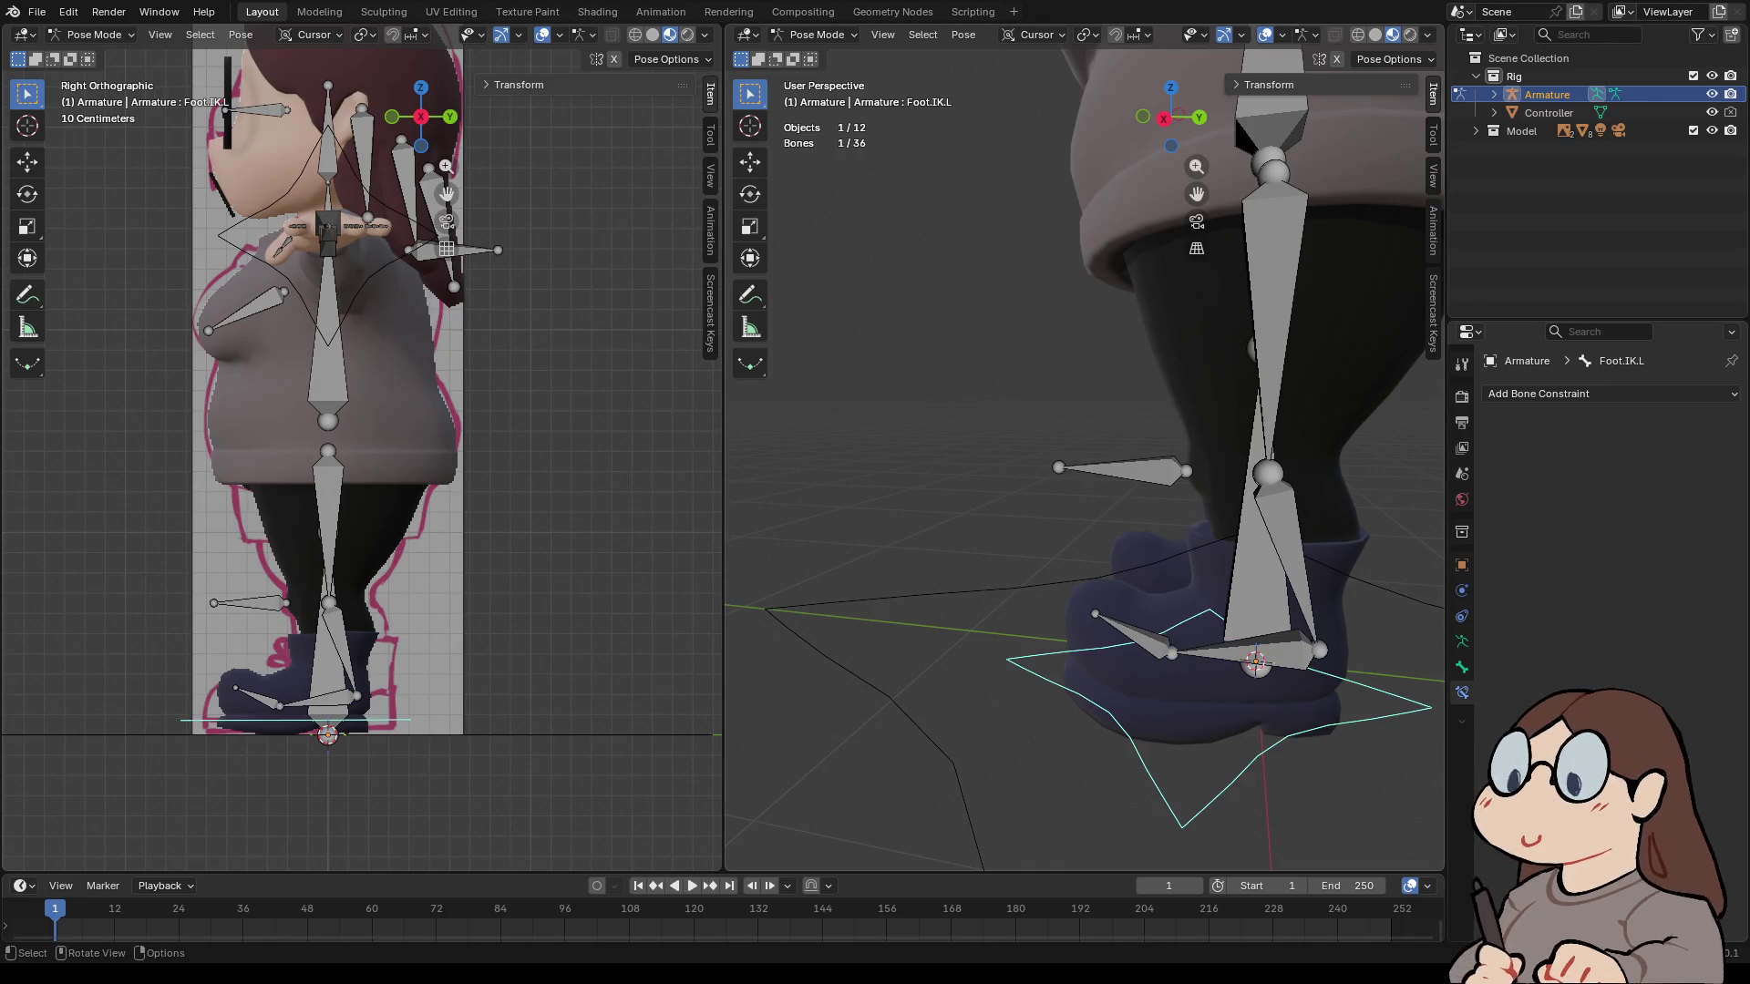
{"action": "left_click", "coordinate": [1549, 392]}
{"action": "left_click", "coordinate": [1522, 483]}
{"action": "left_click", "coordinate": [1704, 451]}
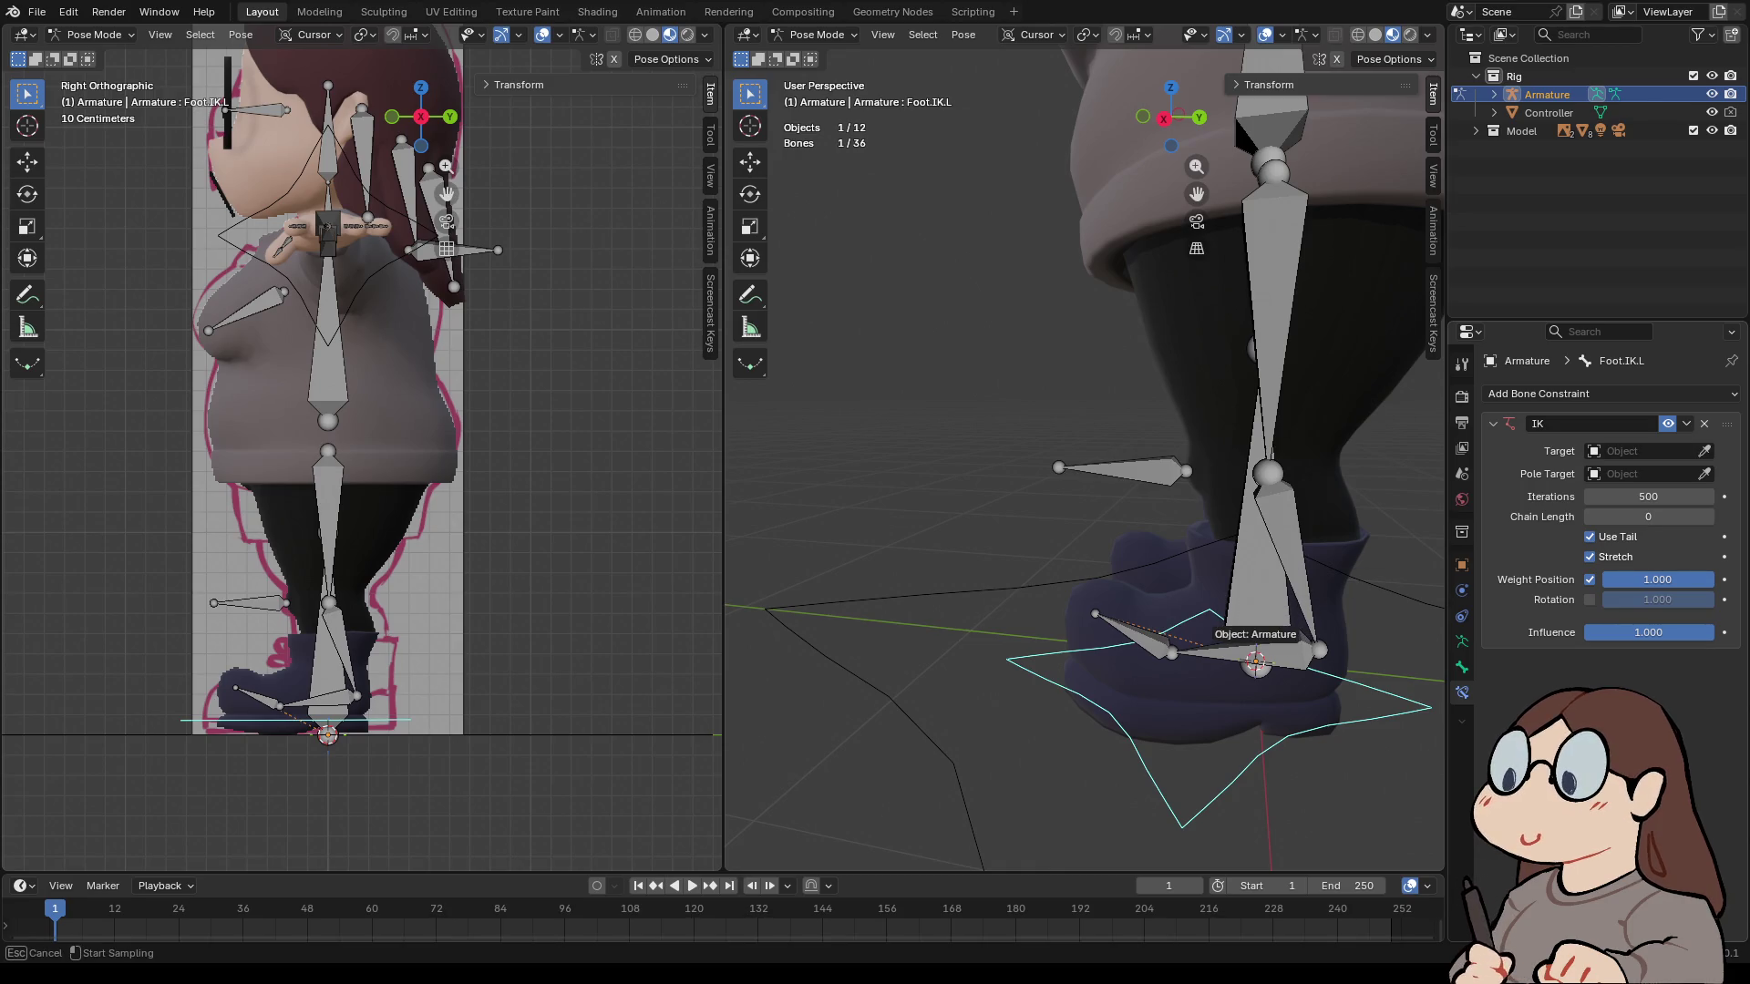
{"action": "left_click", "coordinate": [1262, 638]}
{"action": "left_click", "coordinate": [1212, 651]}
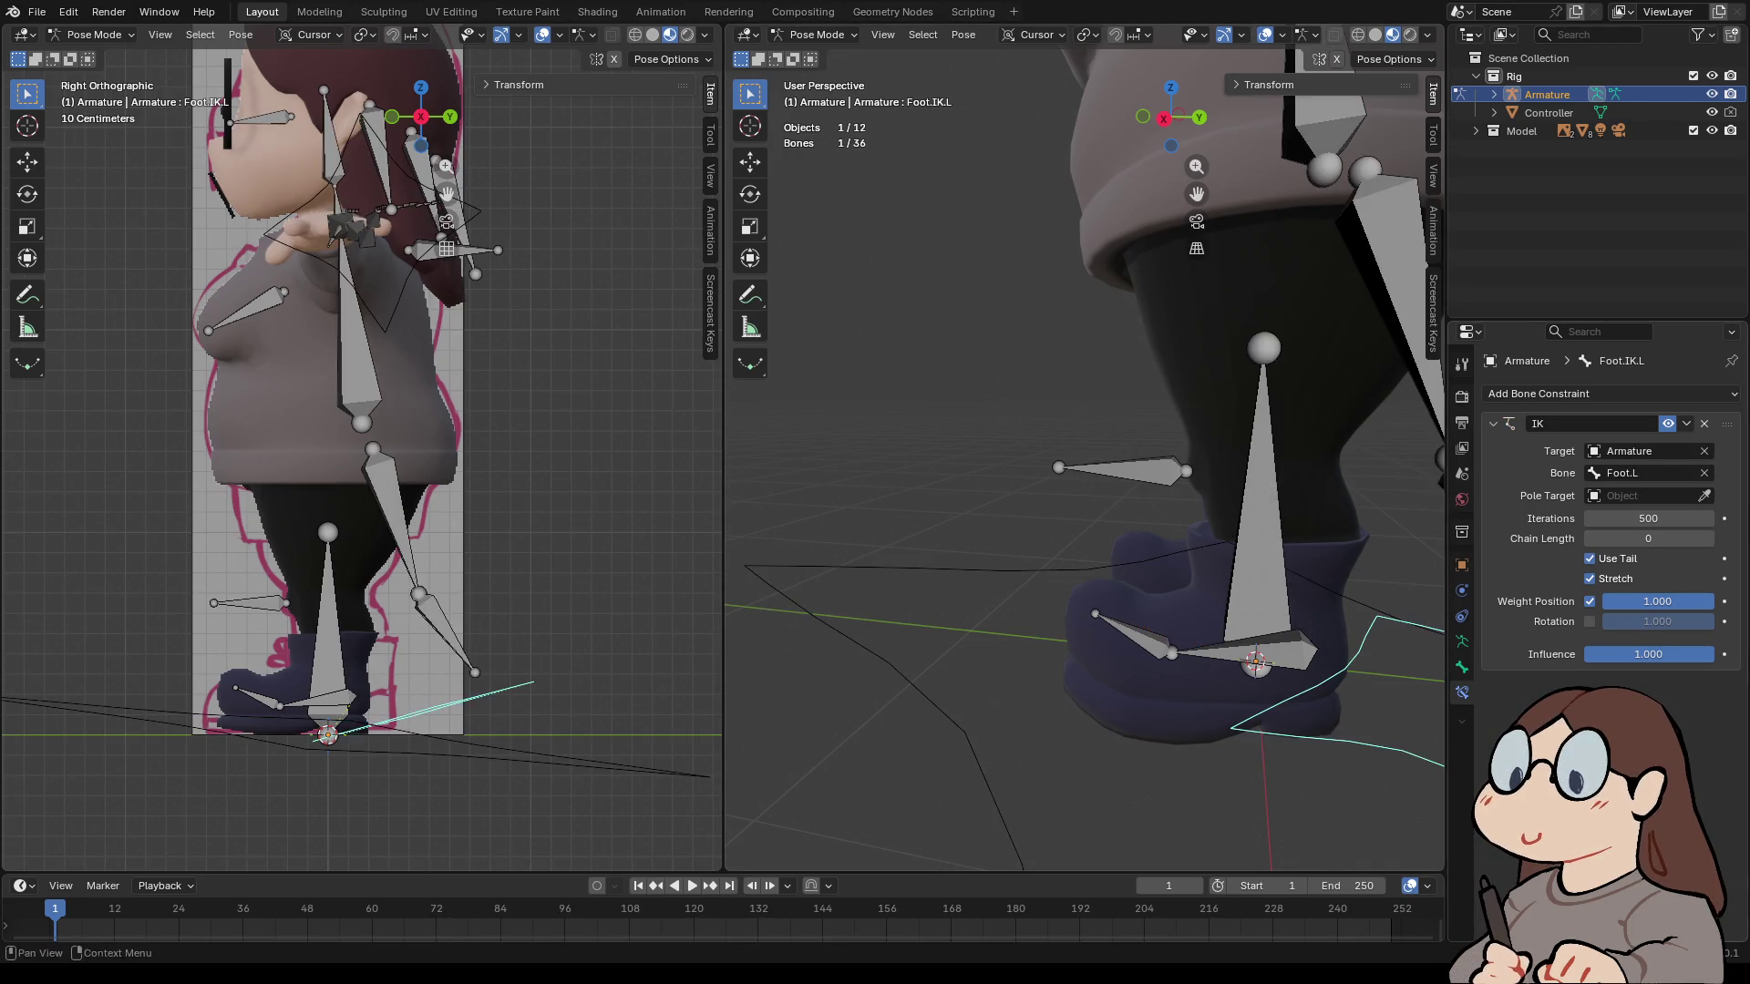
{"action": "scroll", "coordinate": [1212, 651], "scroll_direction": "down", "scroll_amount": 3}
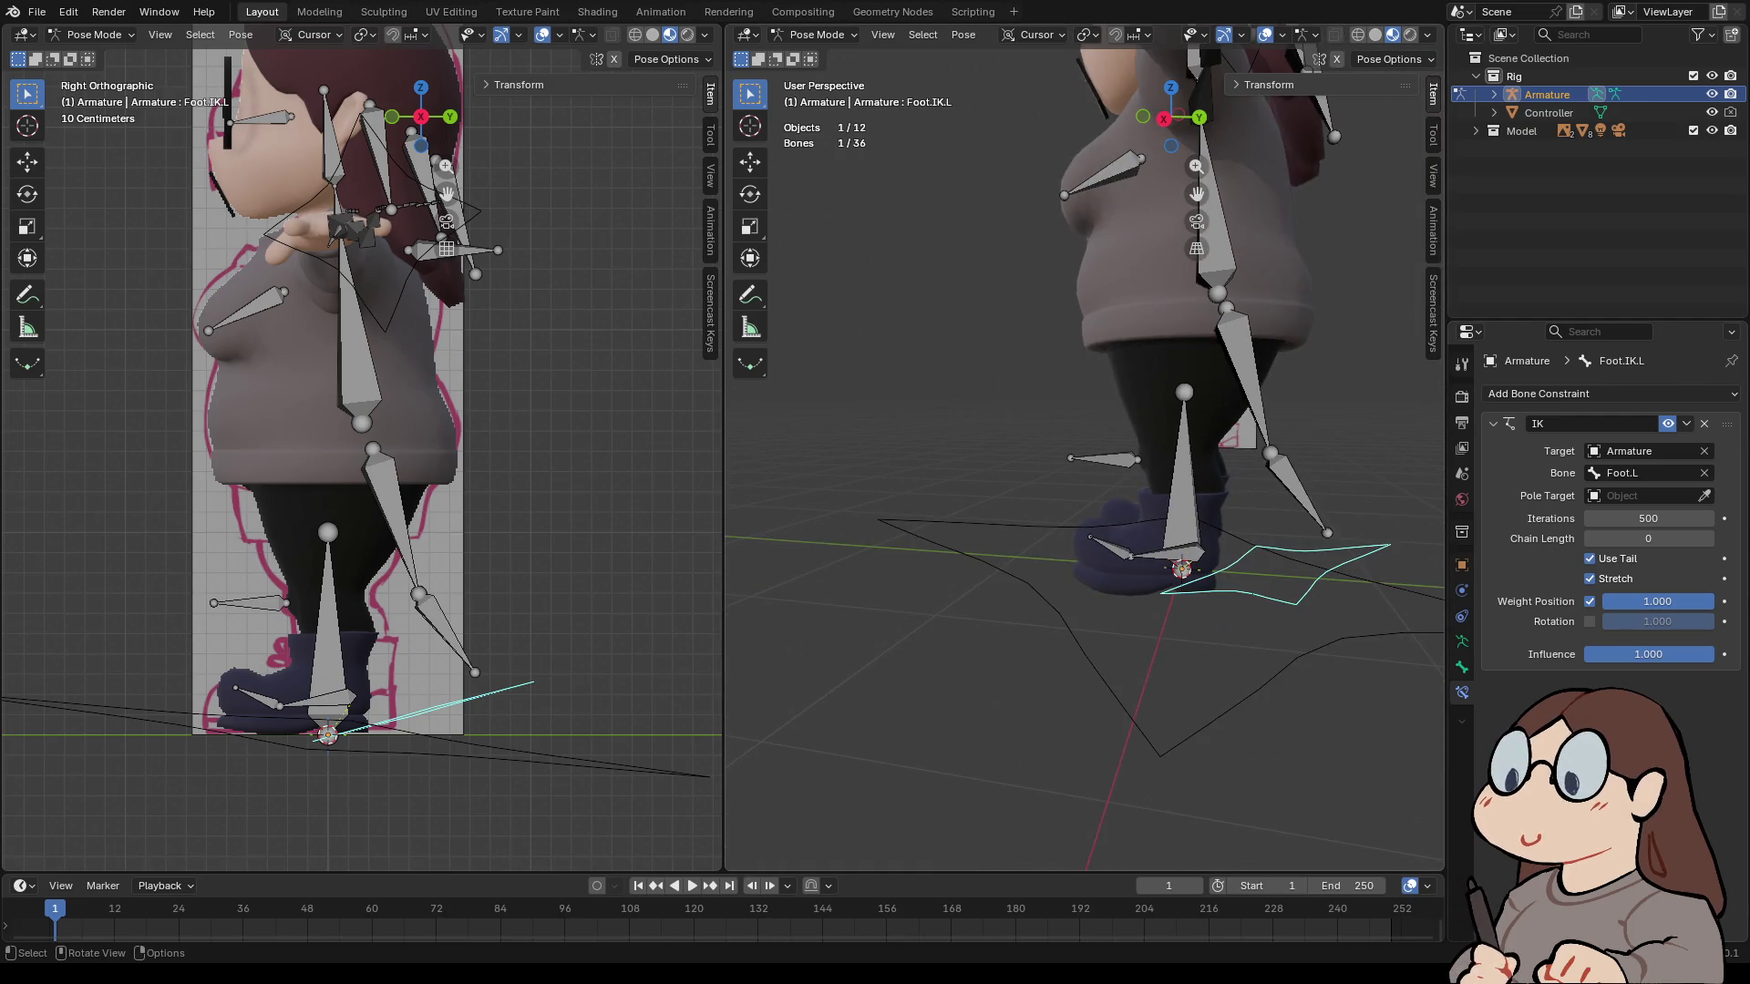
- Set that constraint's pole target to Armature / Knee.L with chain length 3, test-rotating once
{"action": "middle_click_drag", "start_coordinate": [1185, 583], "coordinate": [1109, 554]}
{"action": "left_click", "coordinate": [1703, 496]}
{"action": "left_click", "coordinate": [1157, 417]}
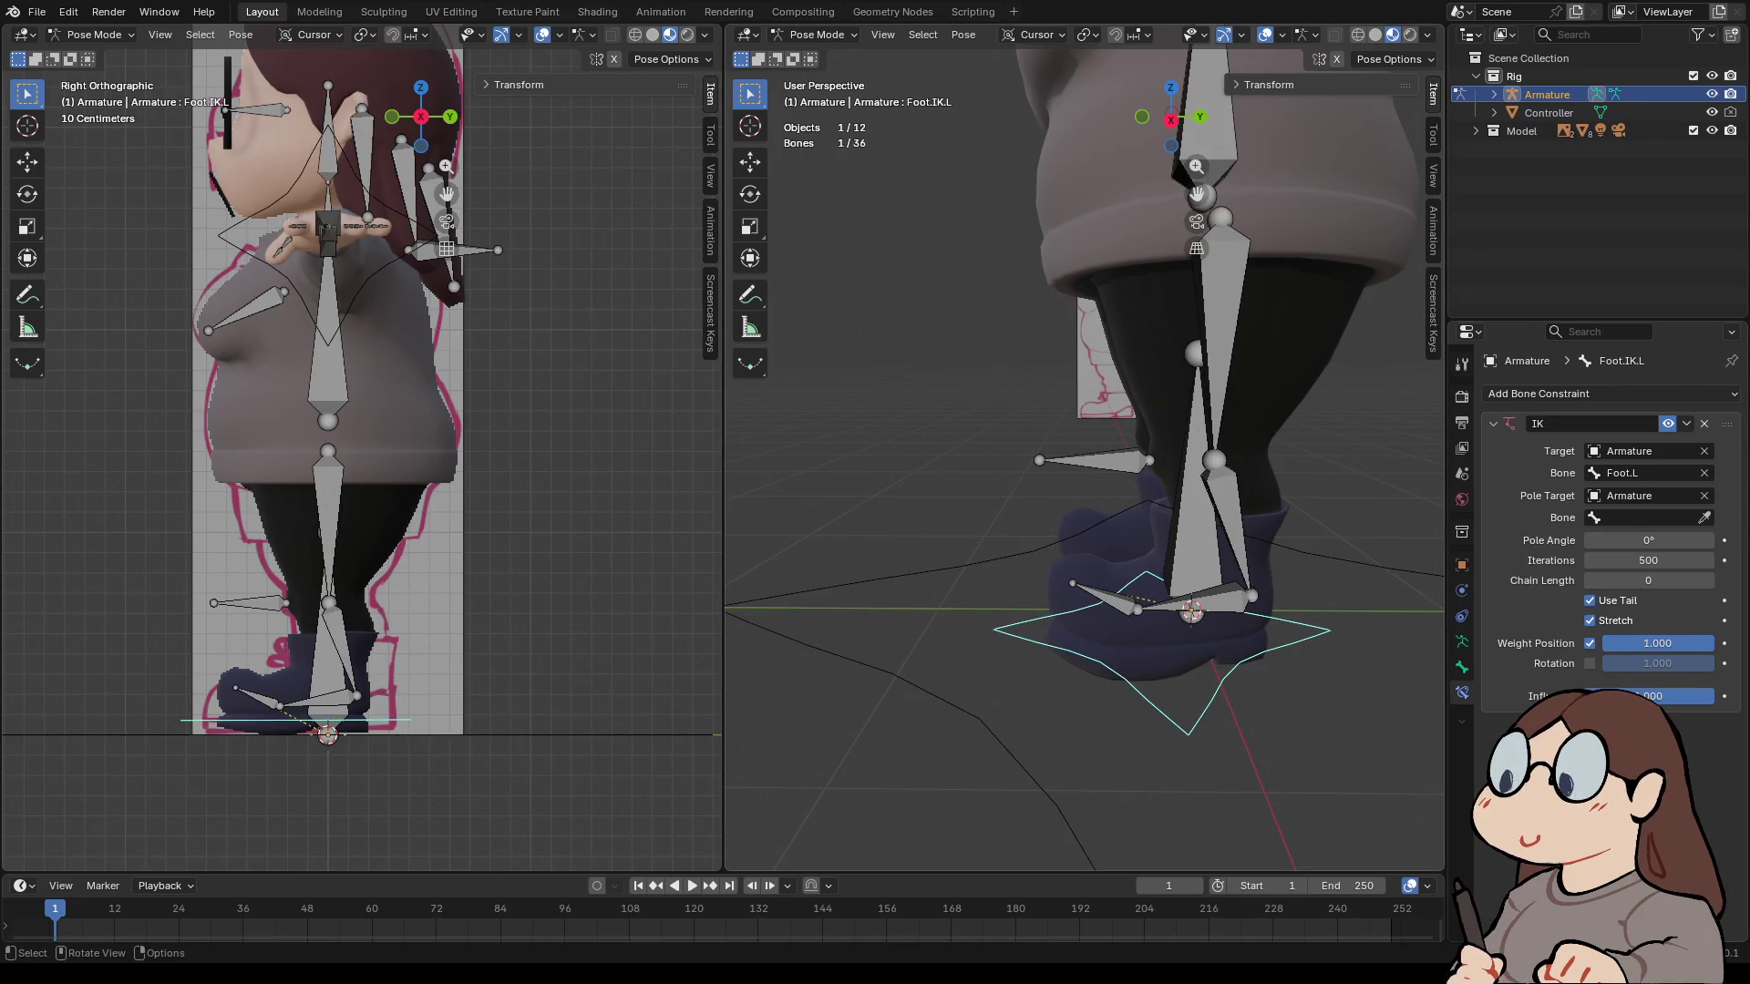
{"action": "key", "text": "r"}
{"action": "key", "text": "Escape"}
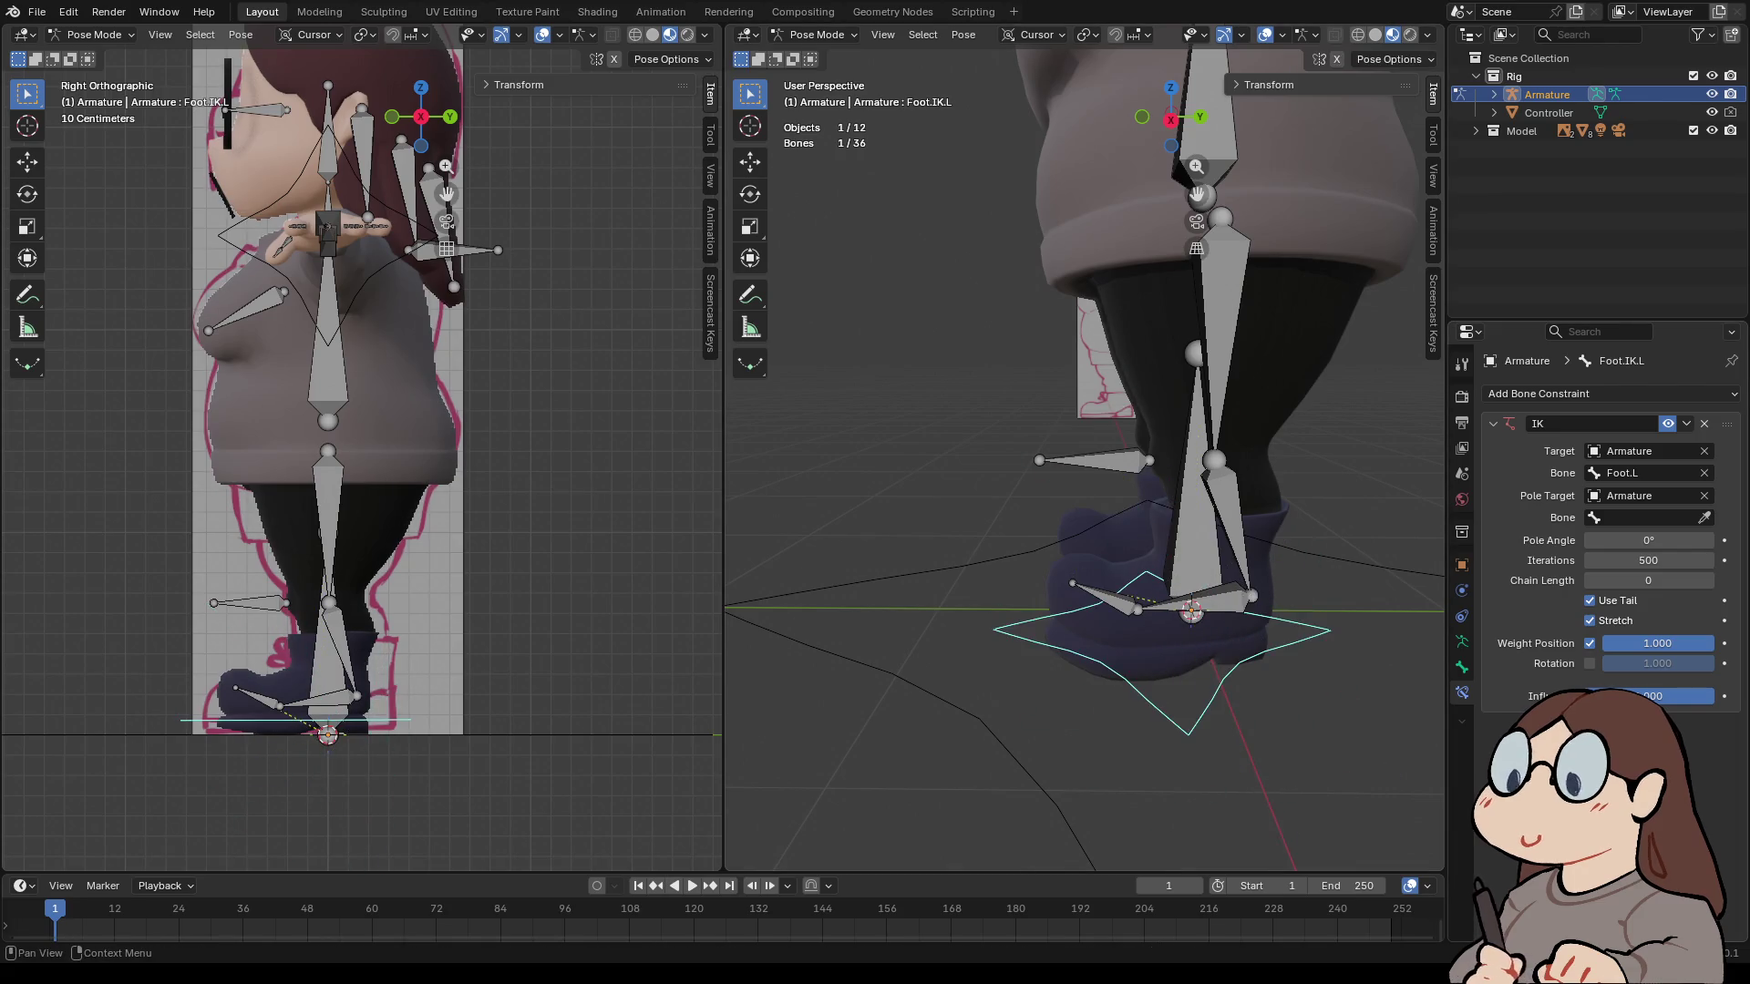
{"action": "left_click_drag", "start_coordinate": [1648, 581], "coordinate": [1677, 580]}
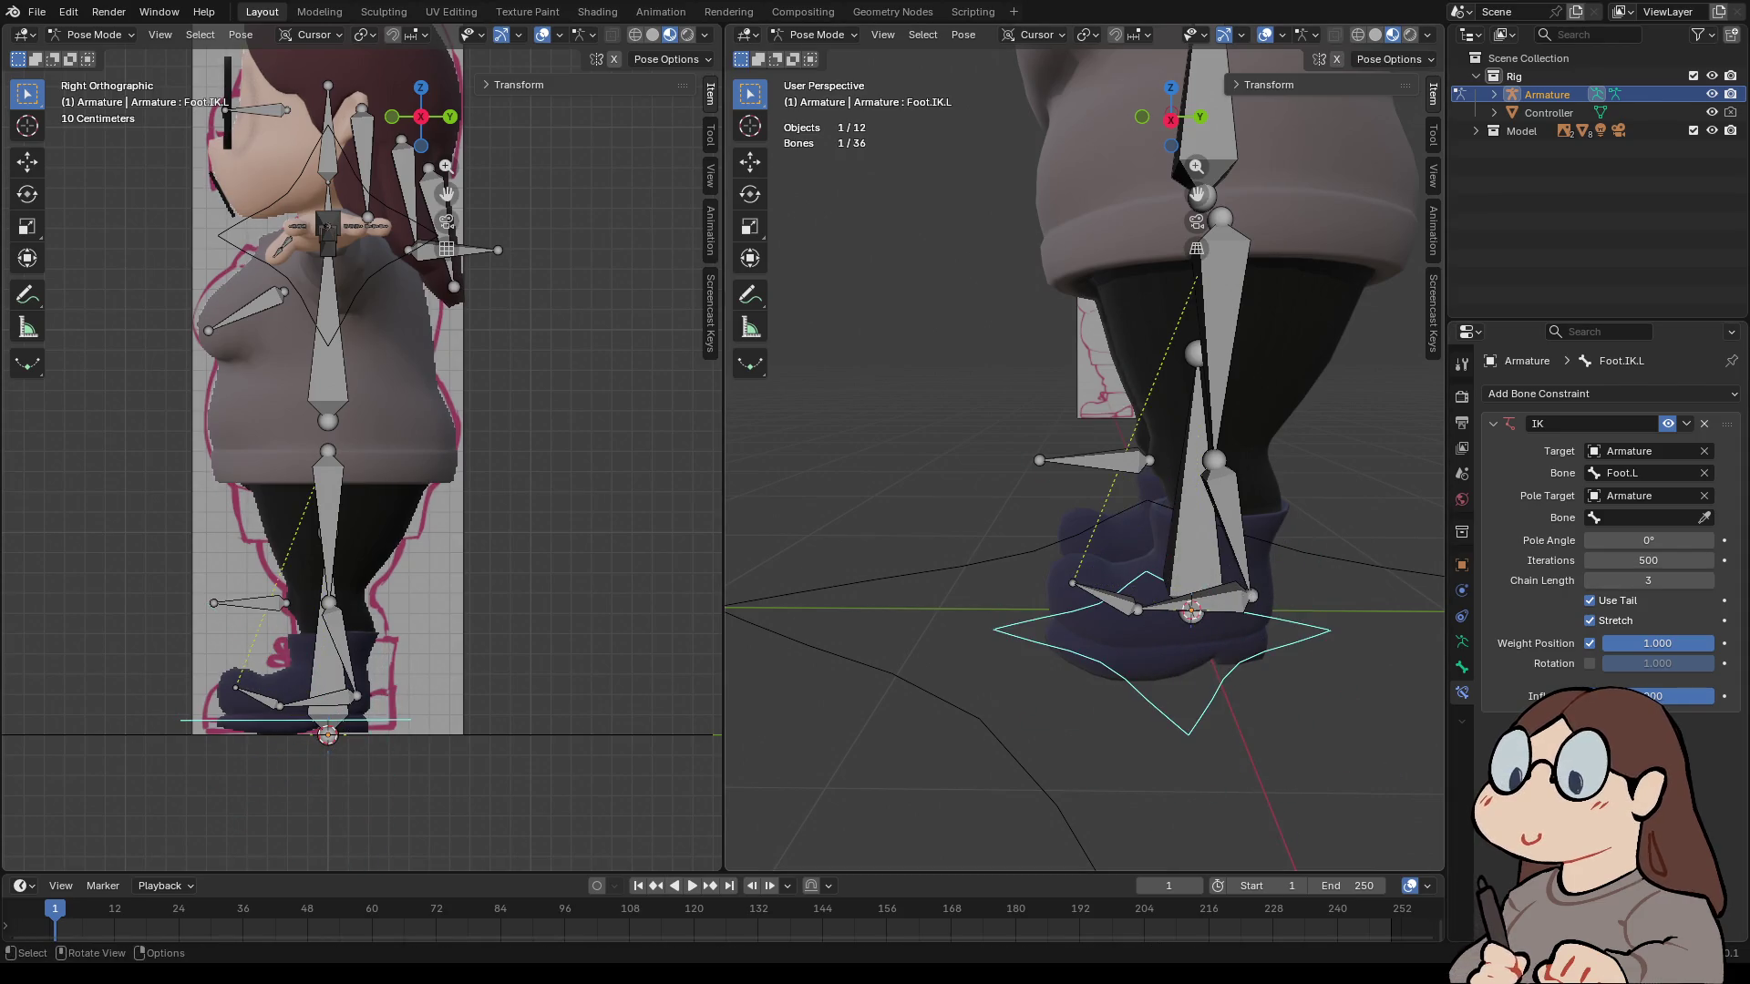
{"action": "left_click", "coordinate": [1703, 518]}
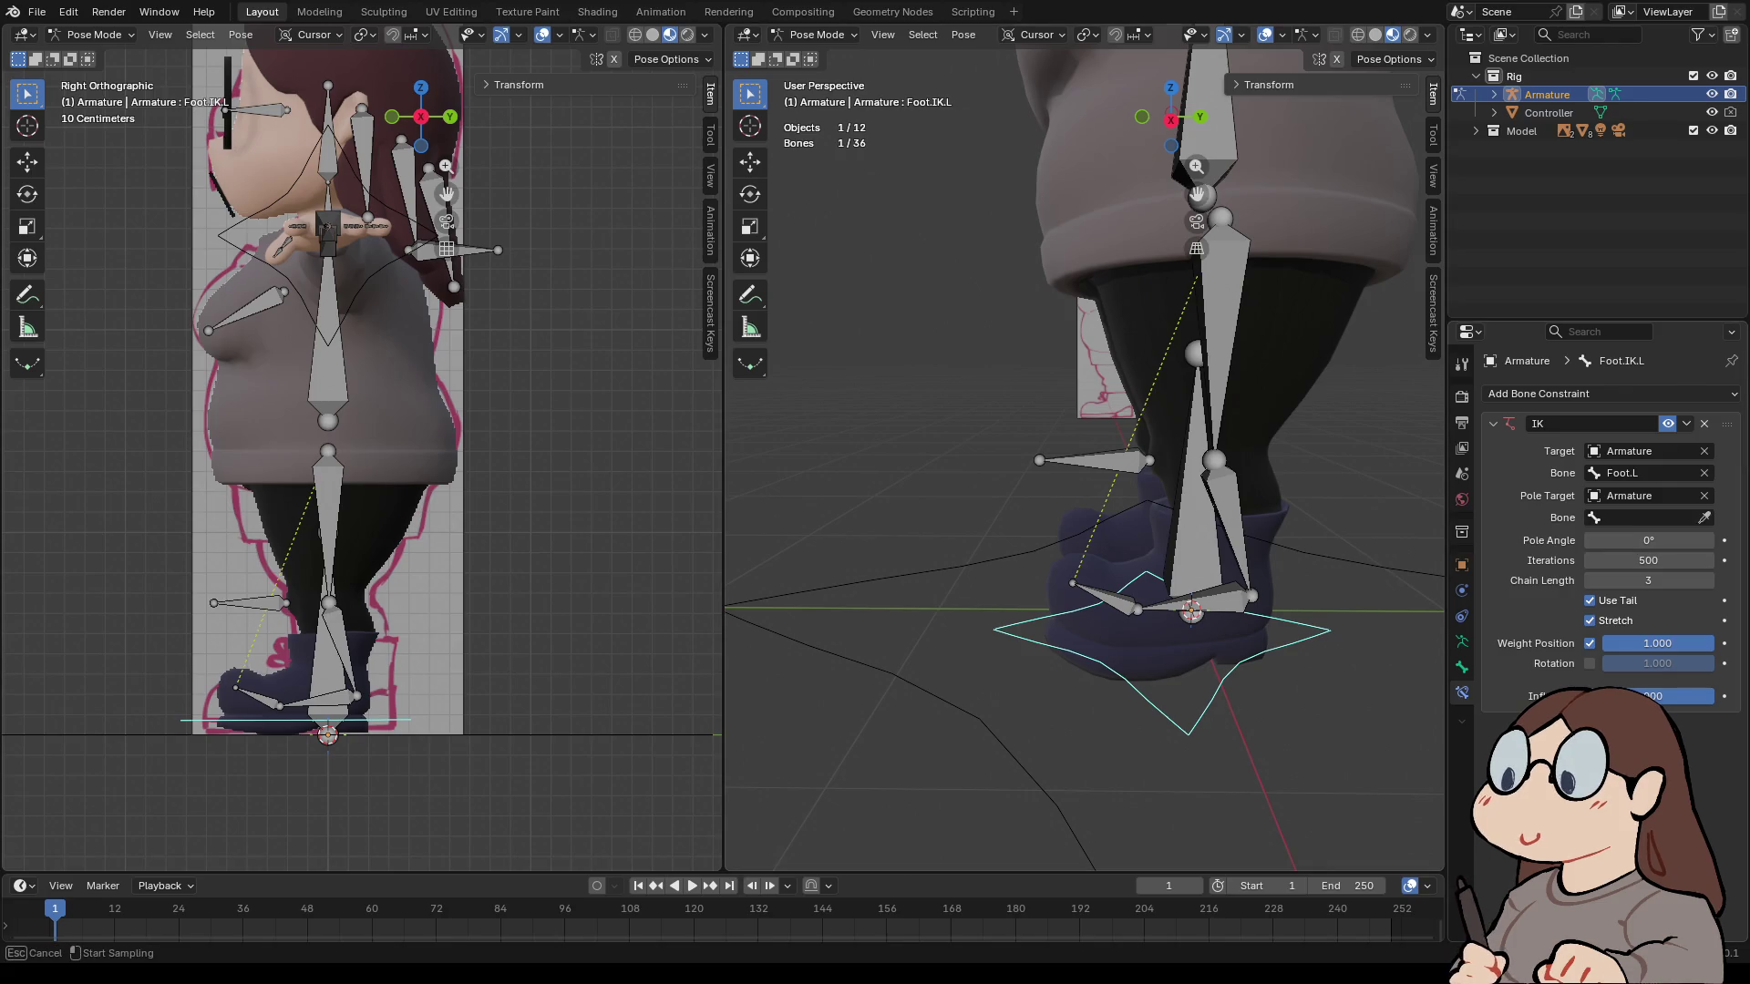
{"action": "left_click", "coordinate": [1107, 457]}
- Remove the leg's IK constraints and reselect the Foot.L bone
{"action": "key", "text": "g"}
{"action": "key", "text": "Escape"}
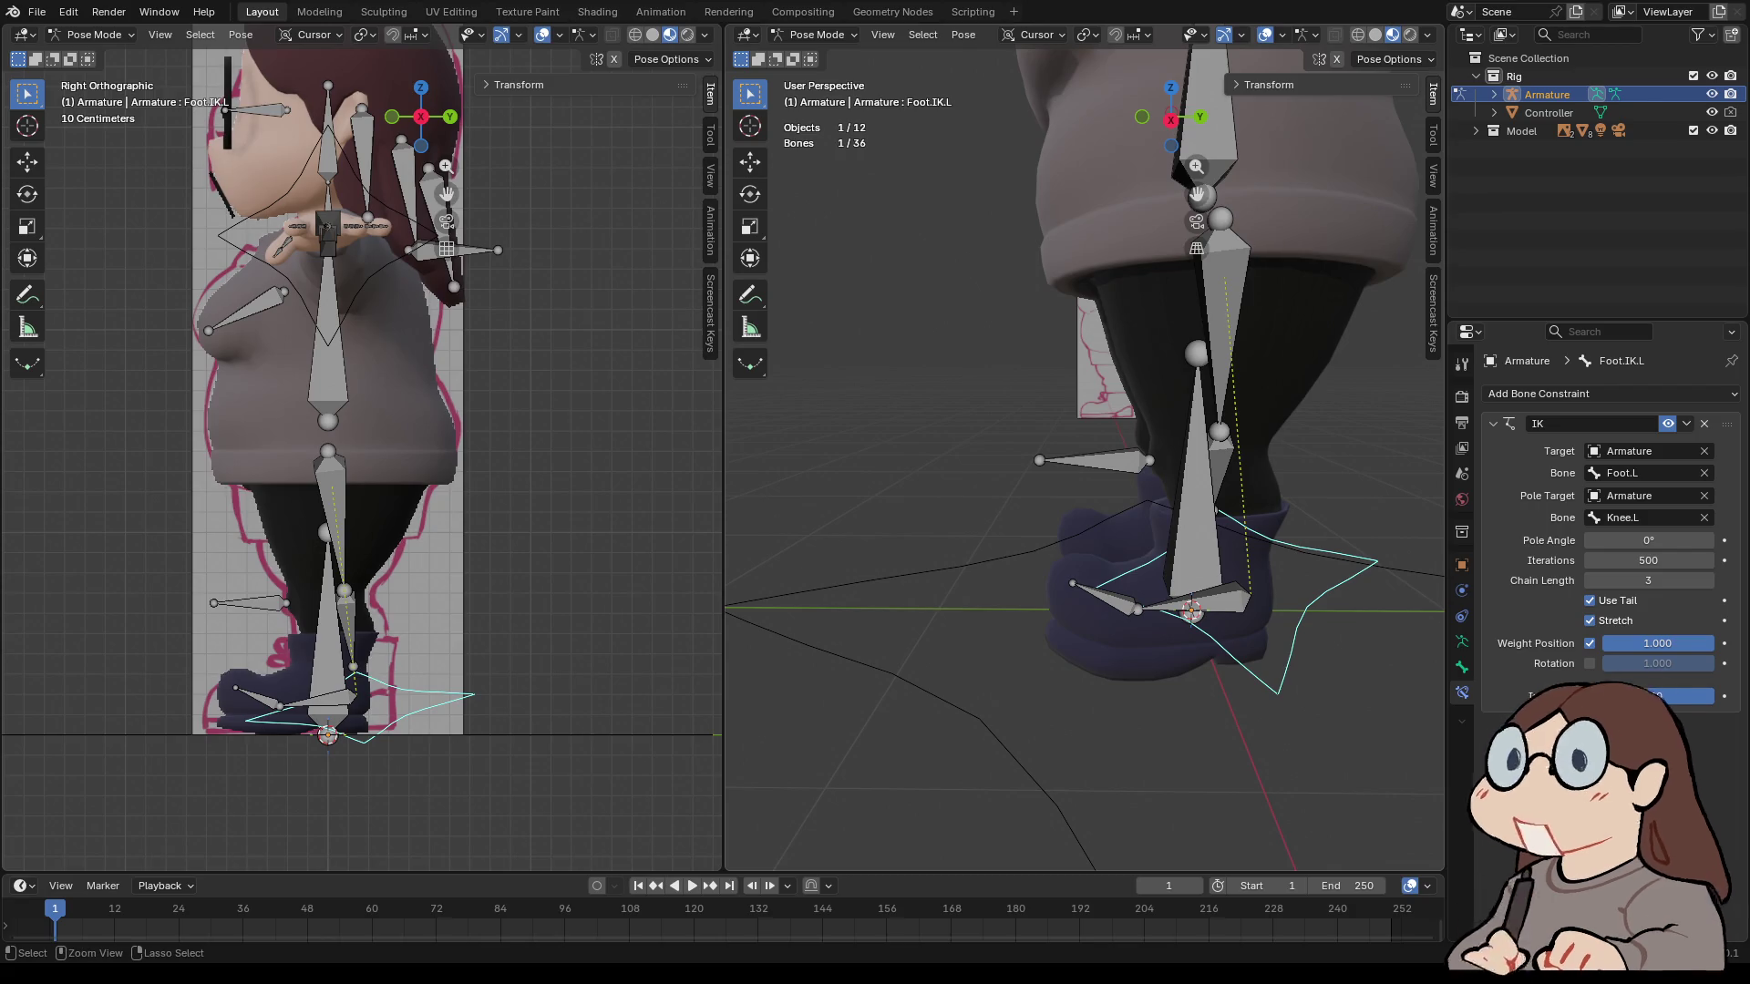
{"action": "key", "text": "ctrl+x"}
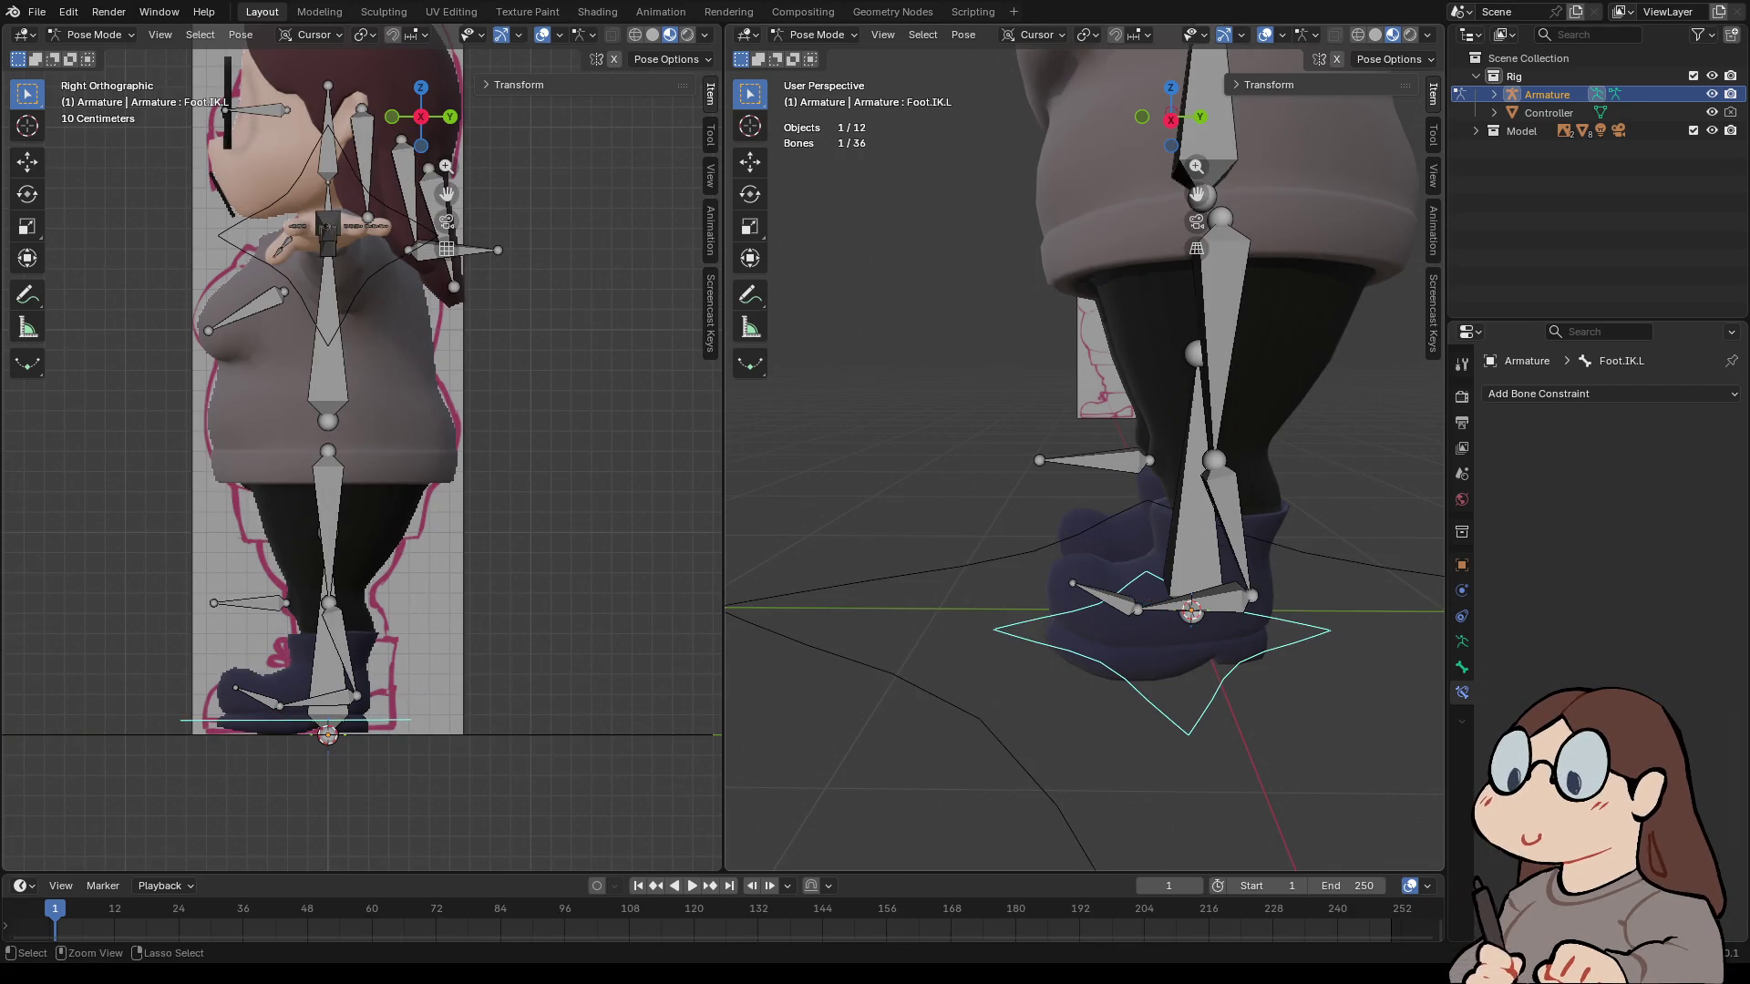
{"action": "left_click", "coordinate": [1212, 599]}
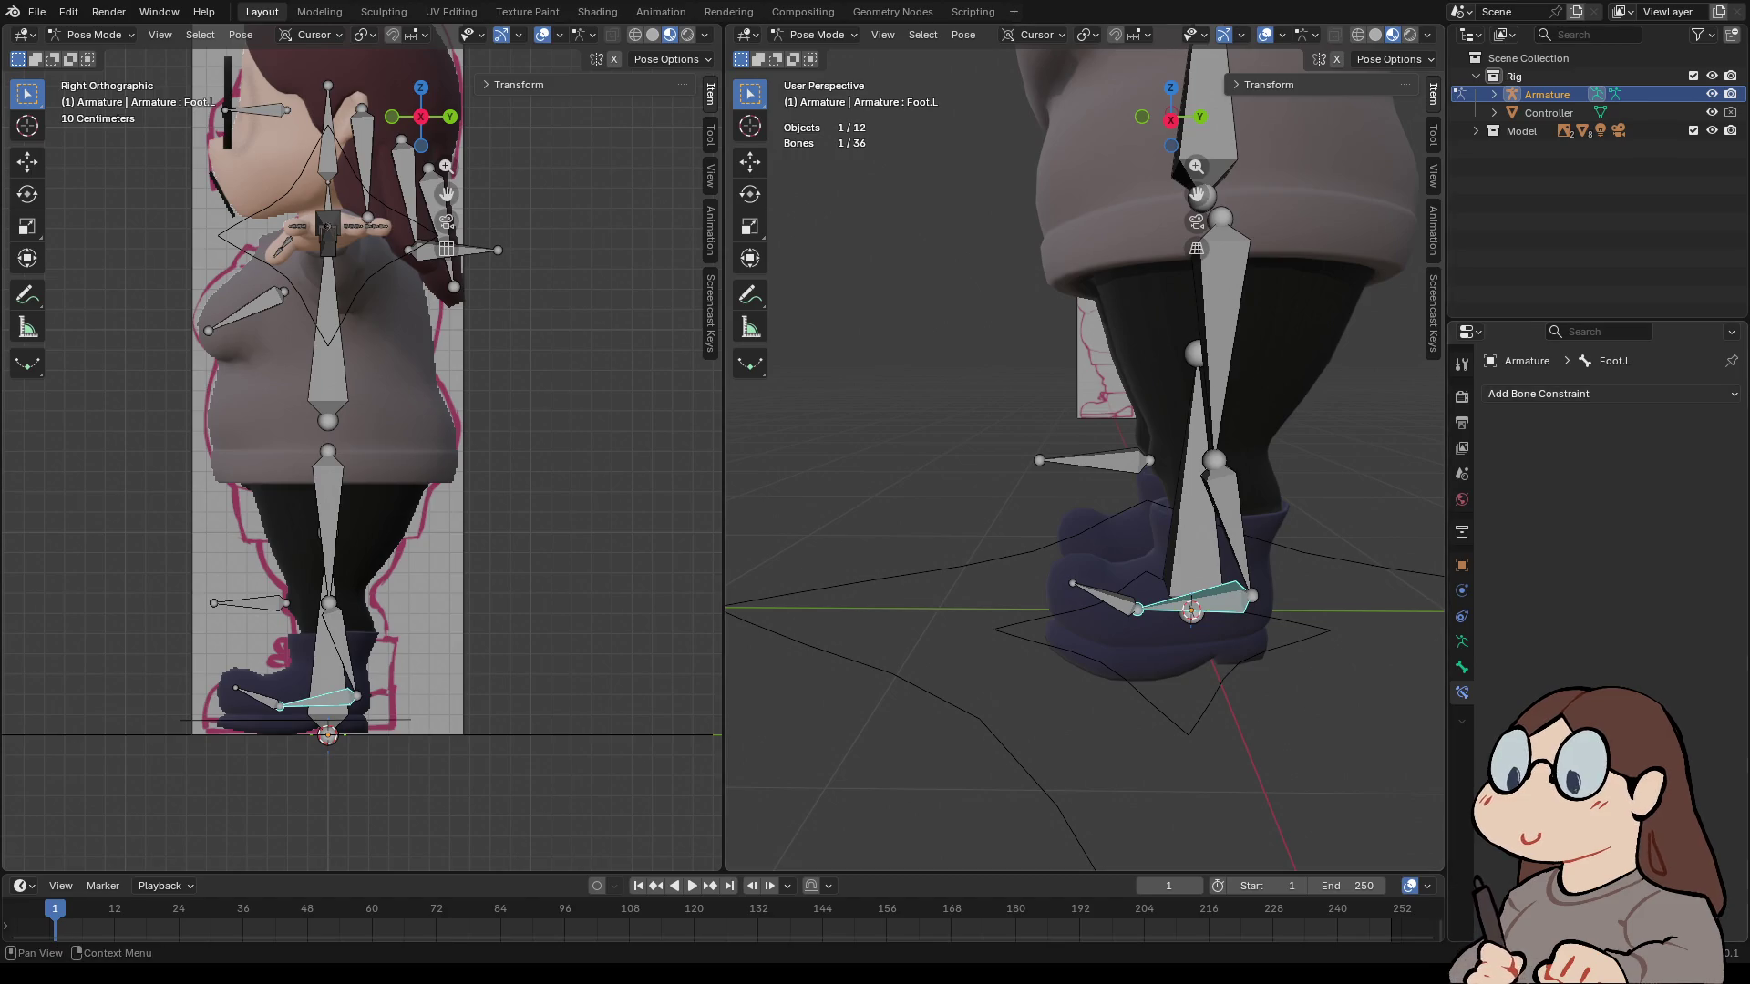
- Add an IK constraint to Foot.L with target Armature / Foot.IK.L and pole Armature / Knee.L
{"action": "left_click", "coordinate": [1549, 394]}
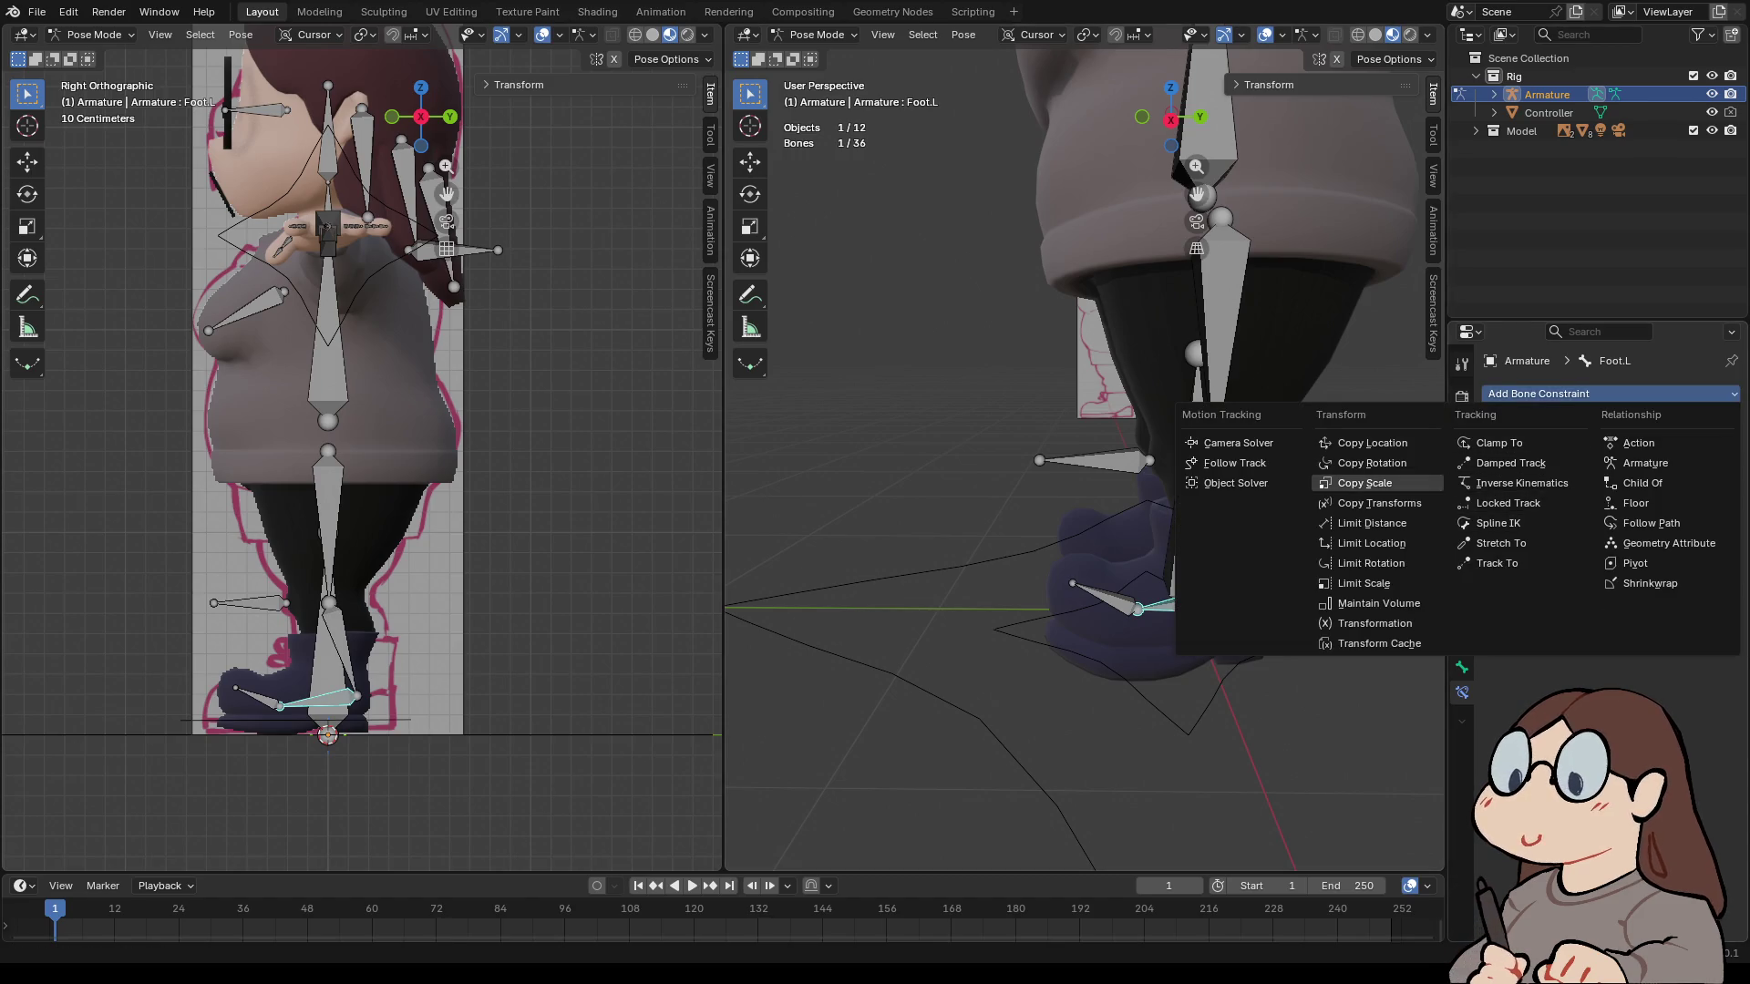
{"action": "left_click", "coordinate": [1522, 483]}
{"action": "left_click", "coordinate": [1703, 451]}
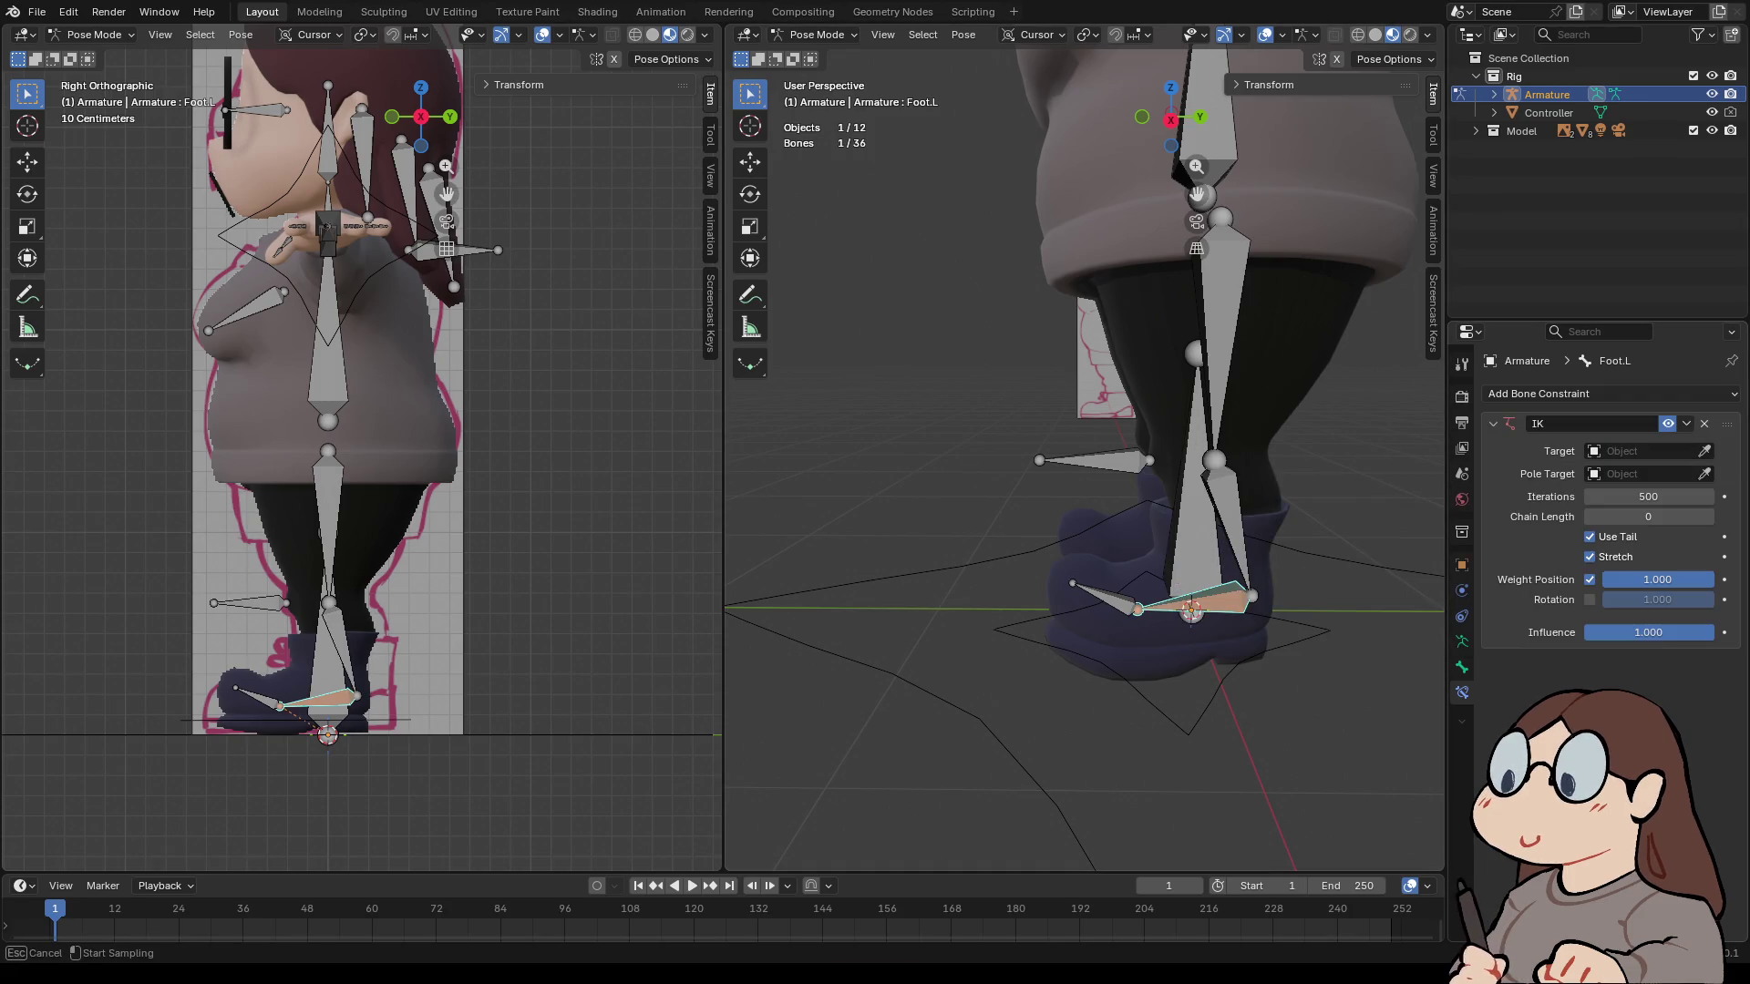
{"action": "left_click", "coordinate": [1280, 538]}
{"action": "left_click", "coordinate": [1703, 473]}
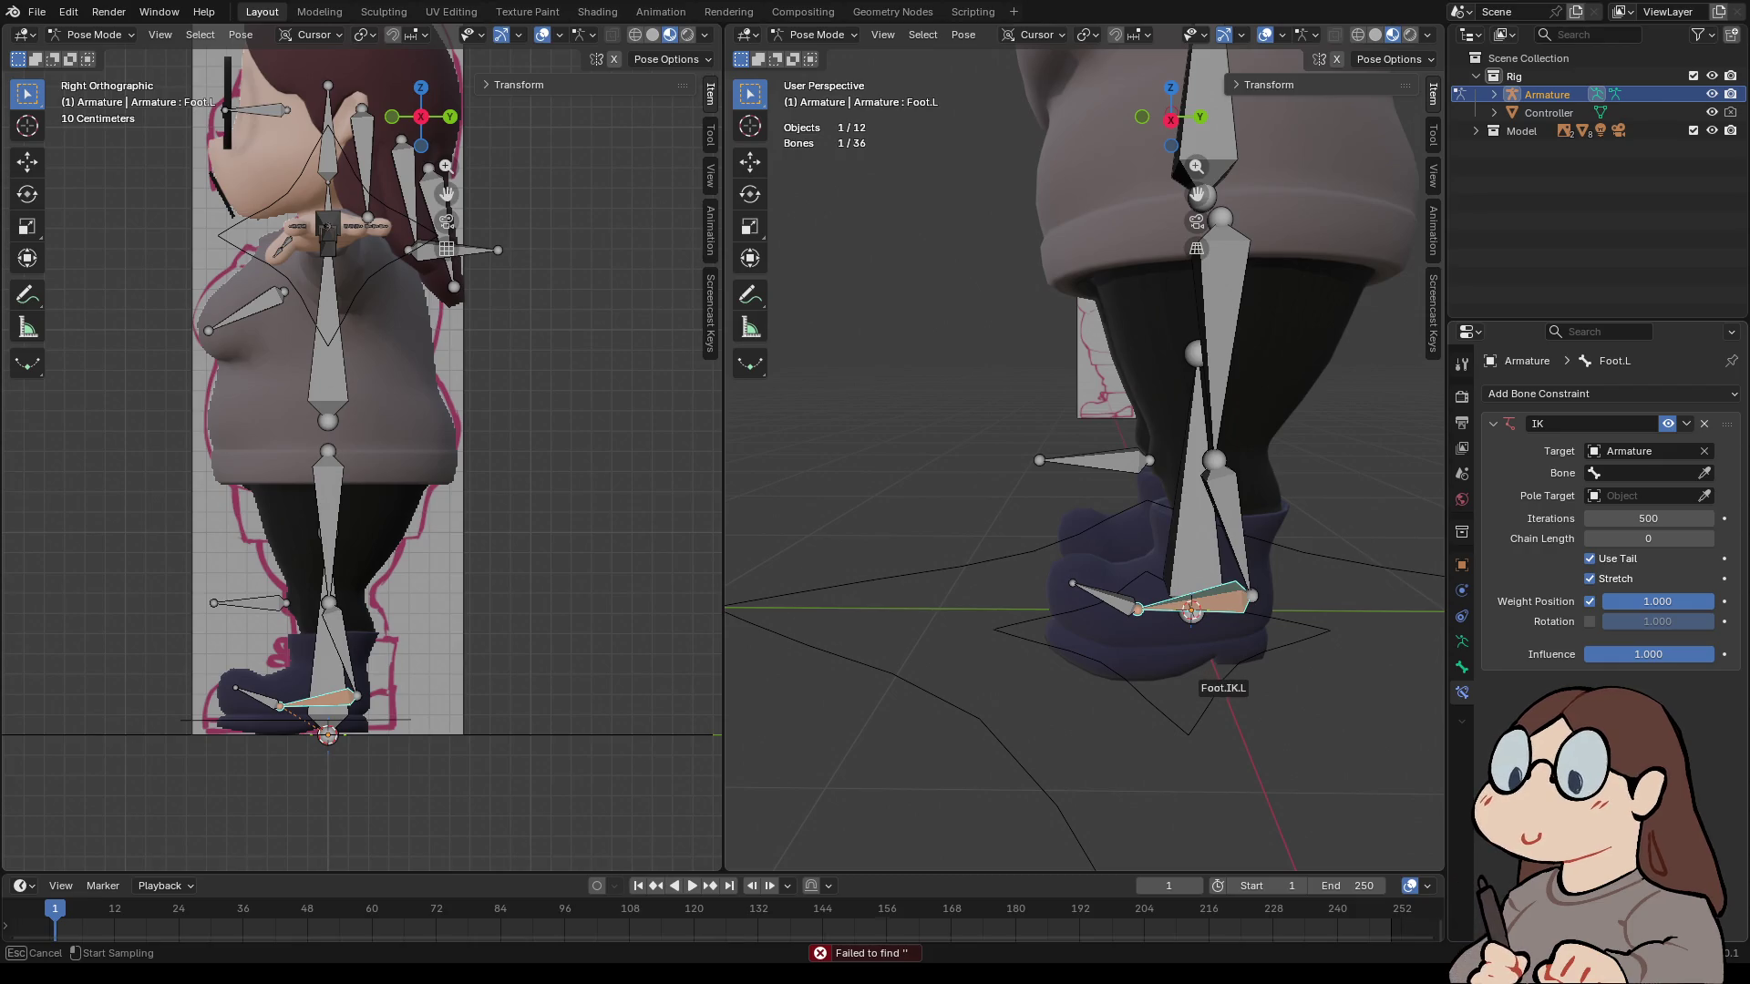
{"action": "left_click", "coordinate": [1212, 663]}
{"action": "left_click", "coordinate": [1703, 496]}
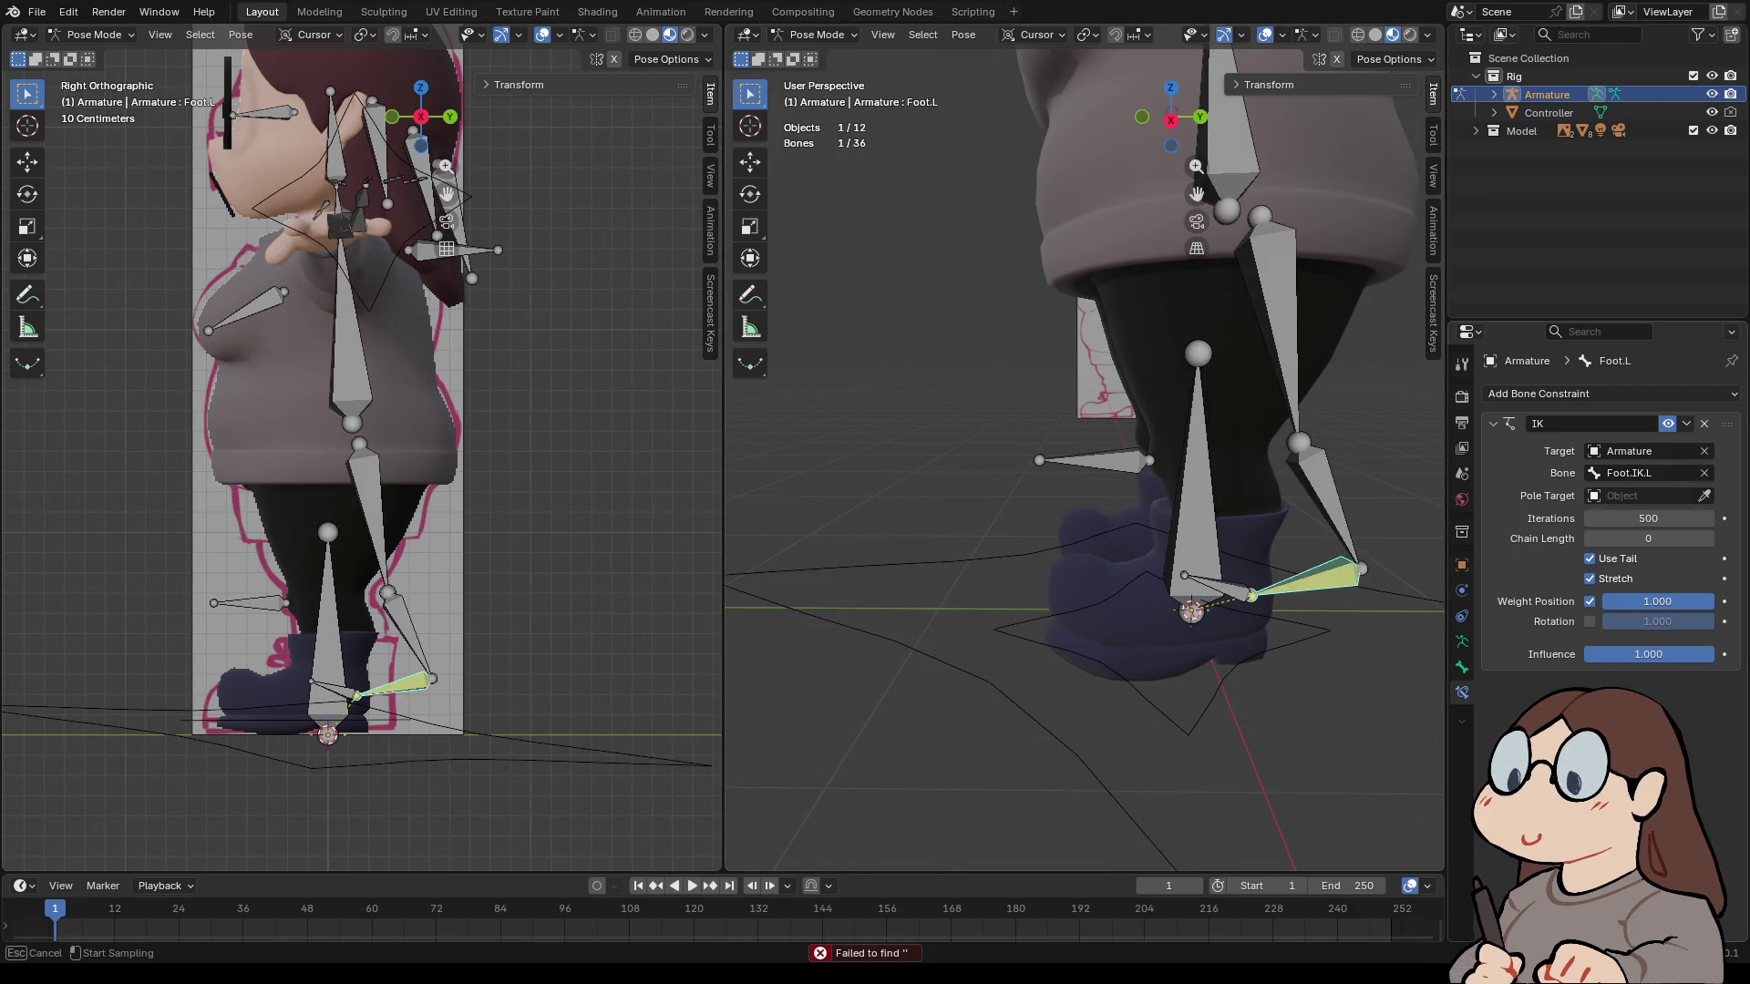
{"action": "left_click", "coordinate": [1107, 460]}
{"action": "left_click", "coordinate": [1703, 518]}
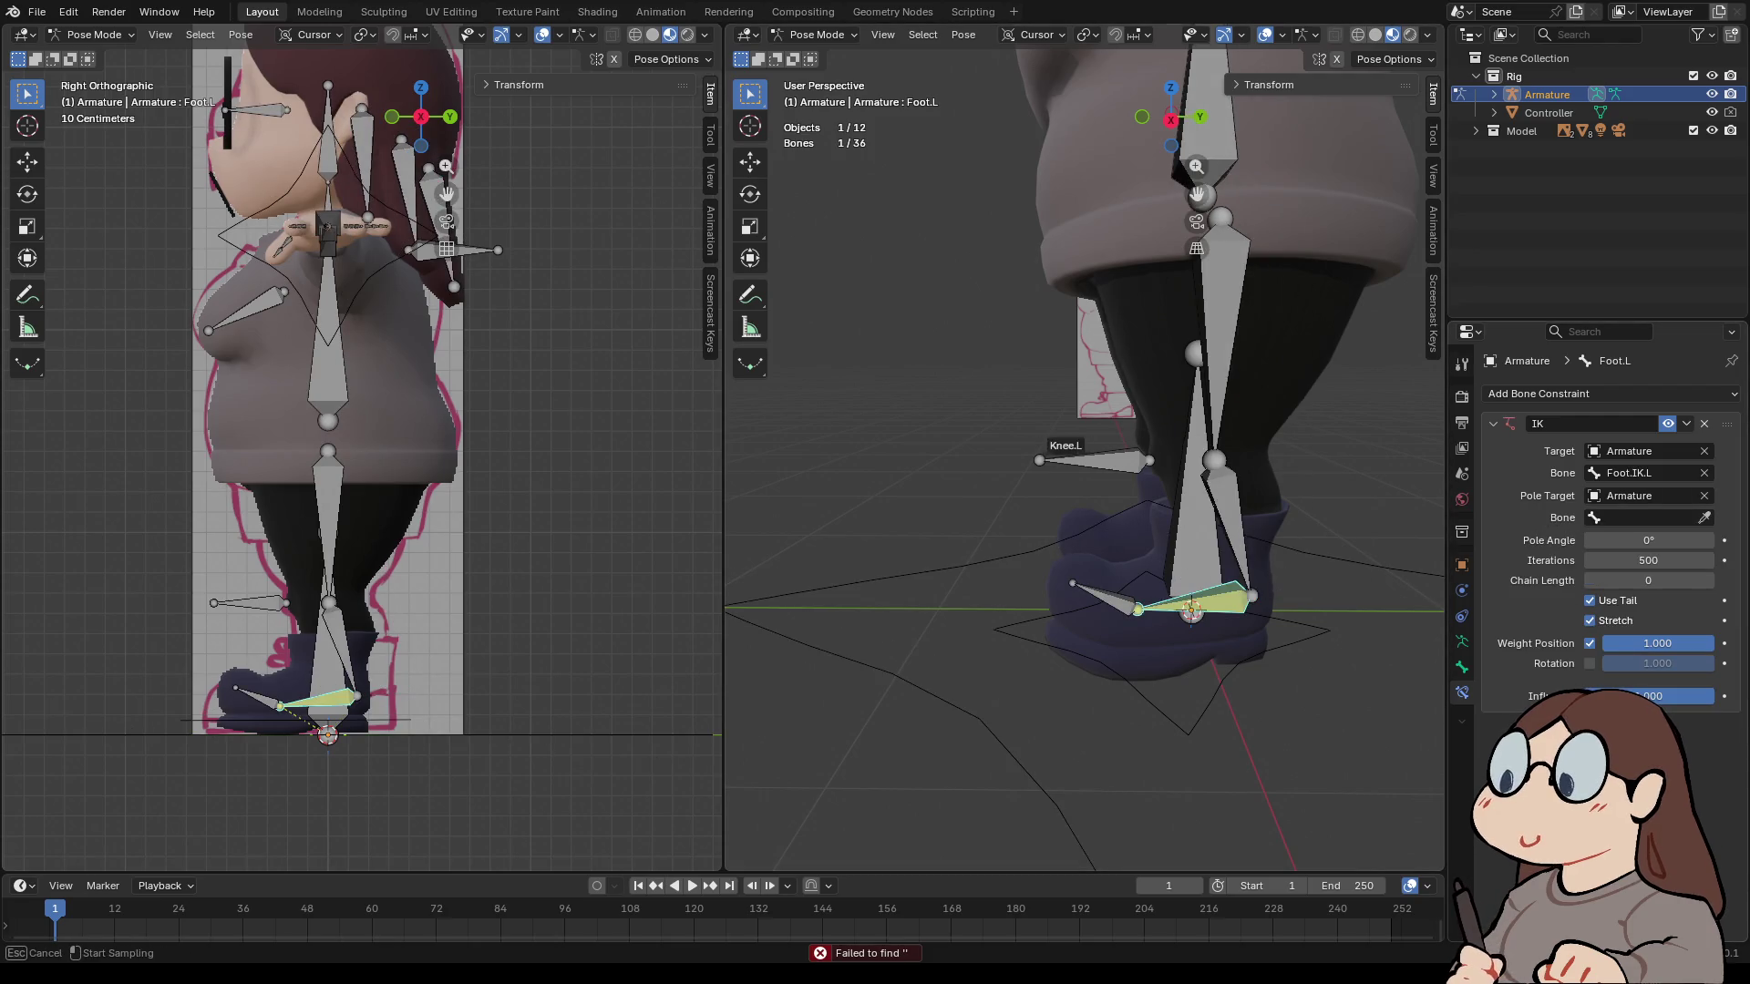
{"action": "left_click", "coordinate": [1093, 460]}
- Rotate the Base bone to test how the IK chain follows
{"action": "left_click", "coordinate": [797, 587]}
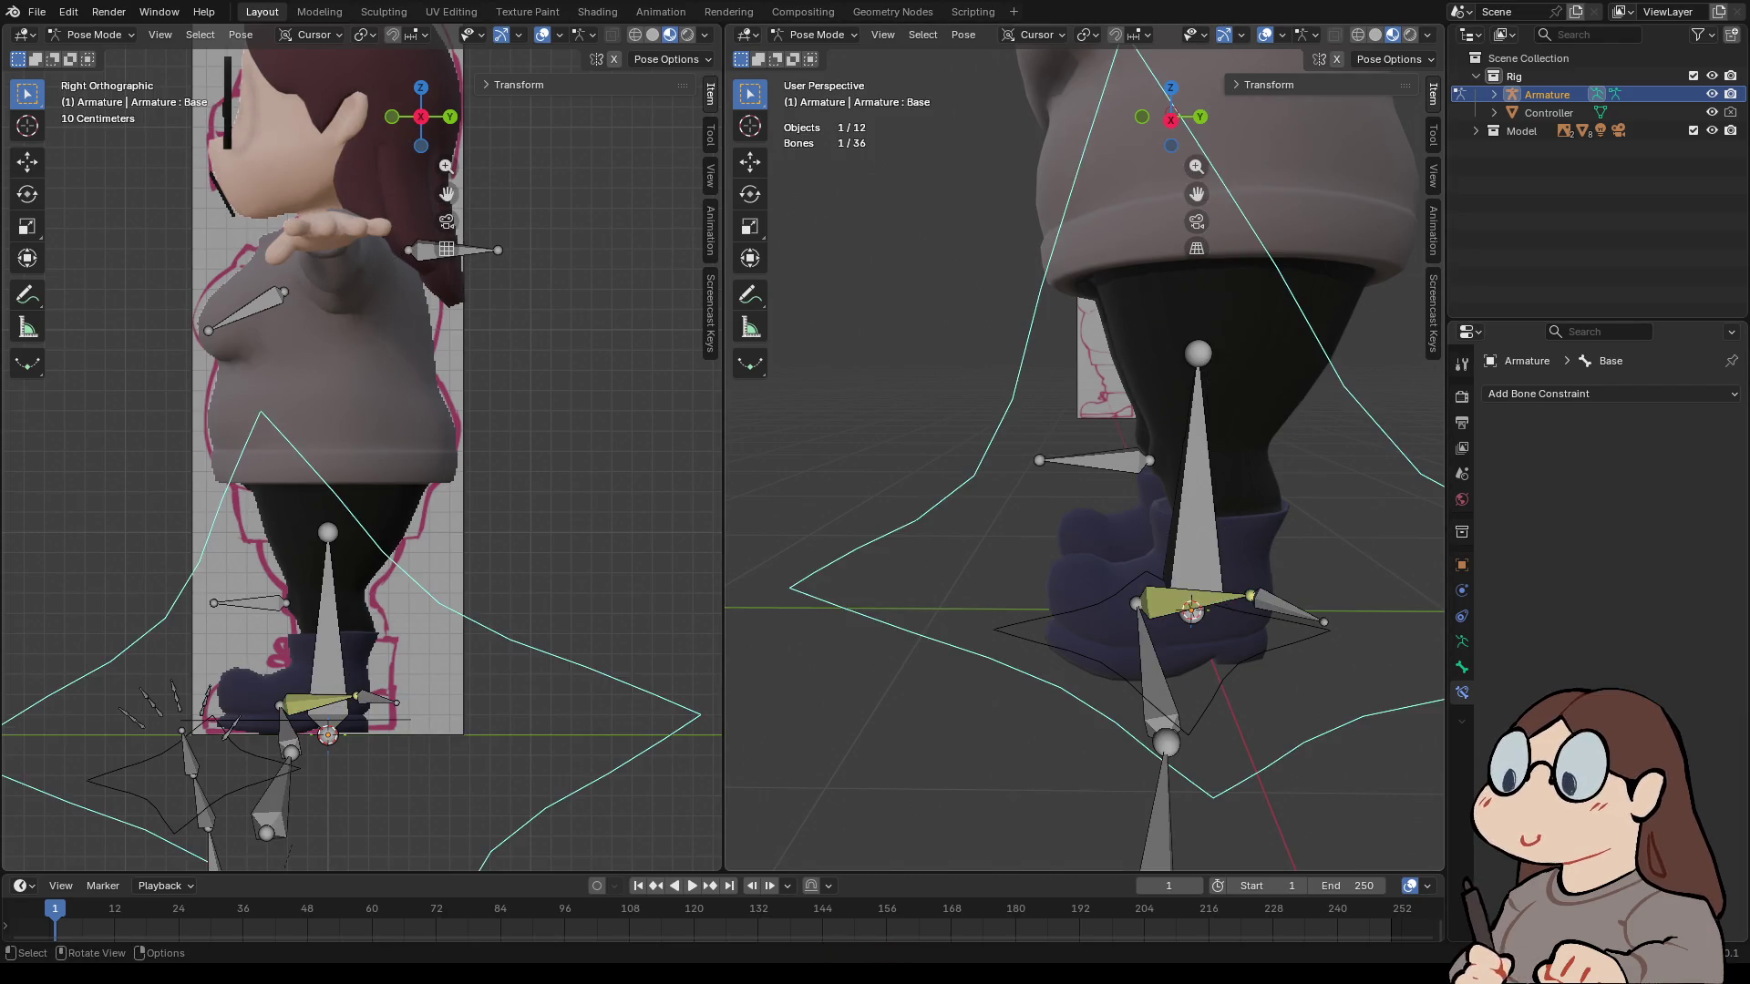
{"action": "scroll", "coordinate": [1085, 456], "scroll_direction": "down", "scroll_amount": 4}
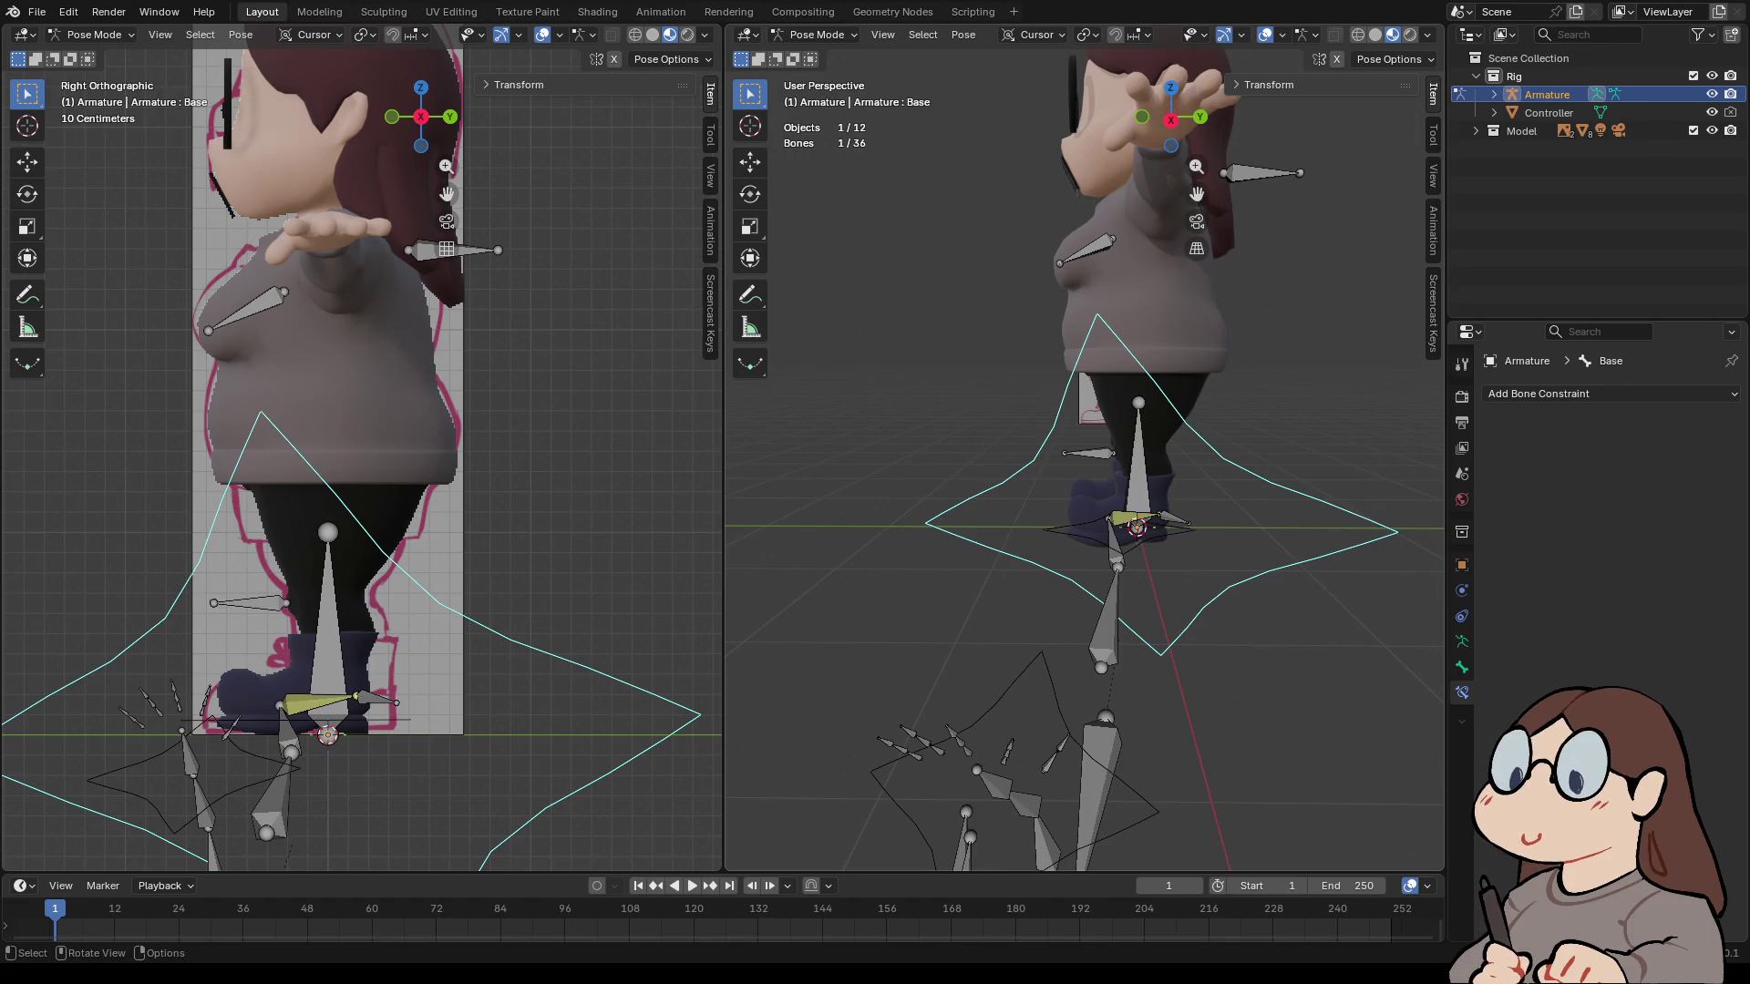
{"action": "key", "text": "r"}
{"action": "key", "text": "Return"}
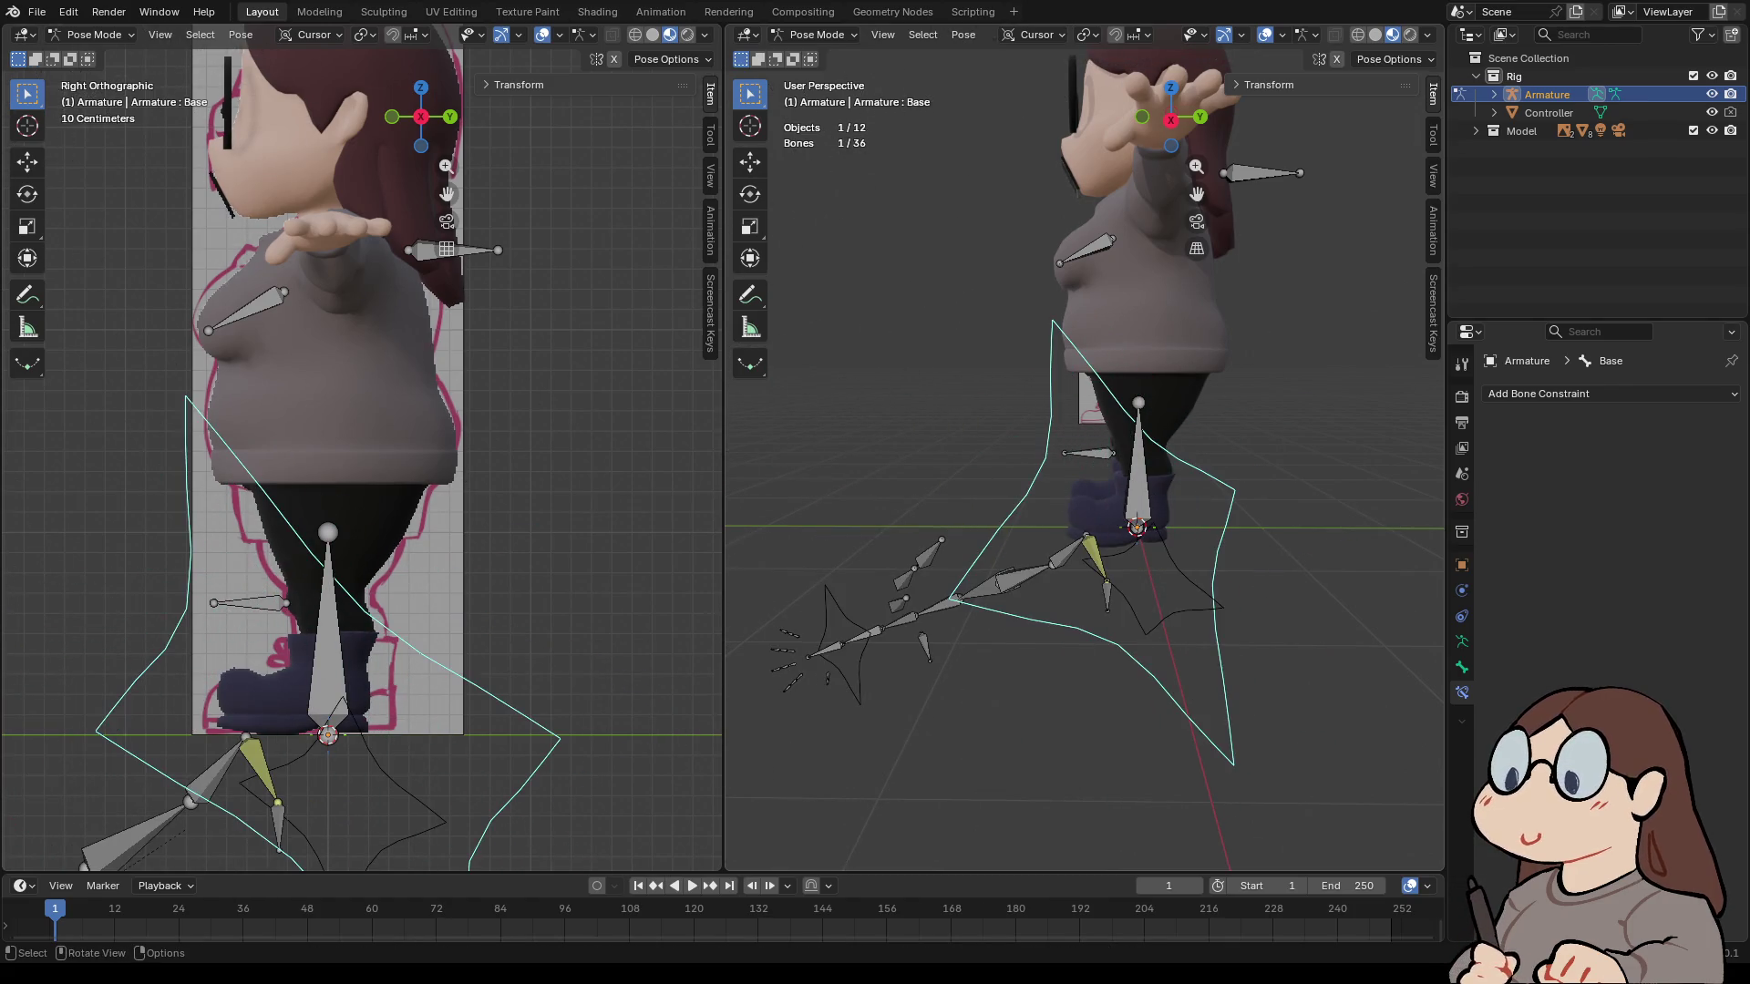
- Reselect Foot.L and step its IK chain length up to 3
{"action": "left_click", "coordinate": [1096, 556]}
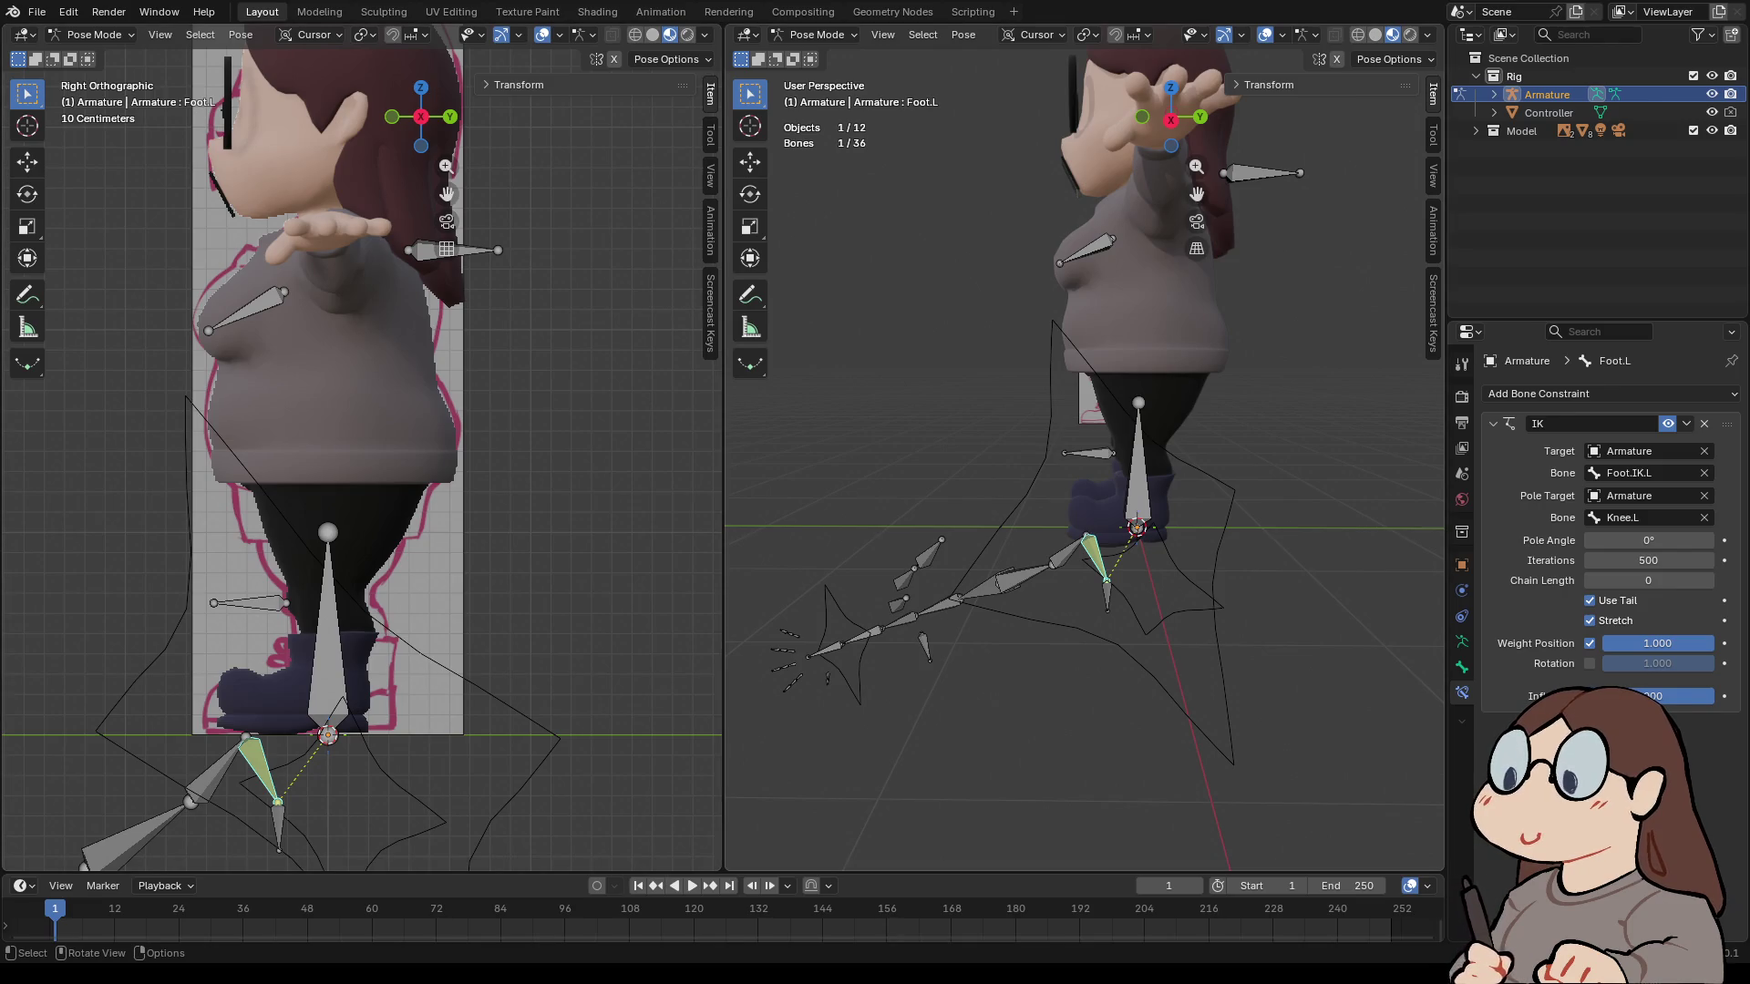
{"action": "left_click", "coordinate": [1708, 580]}
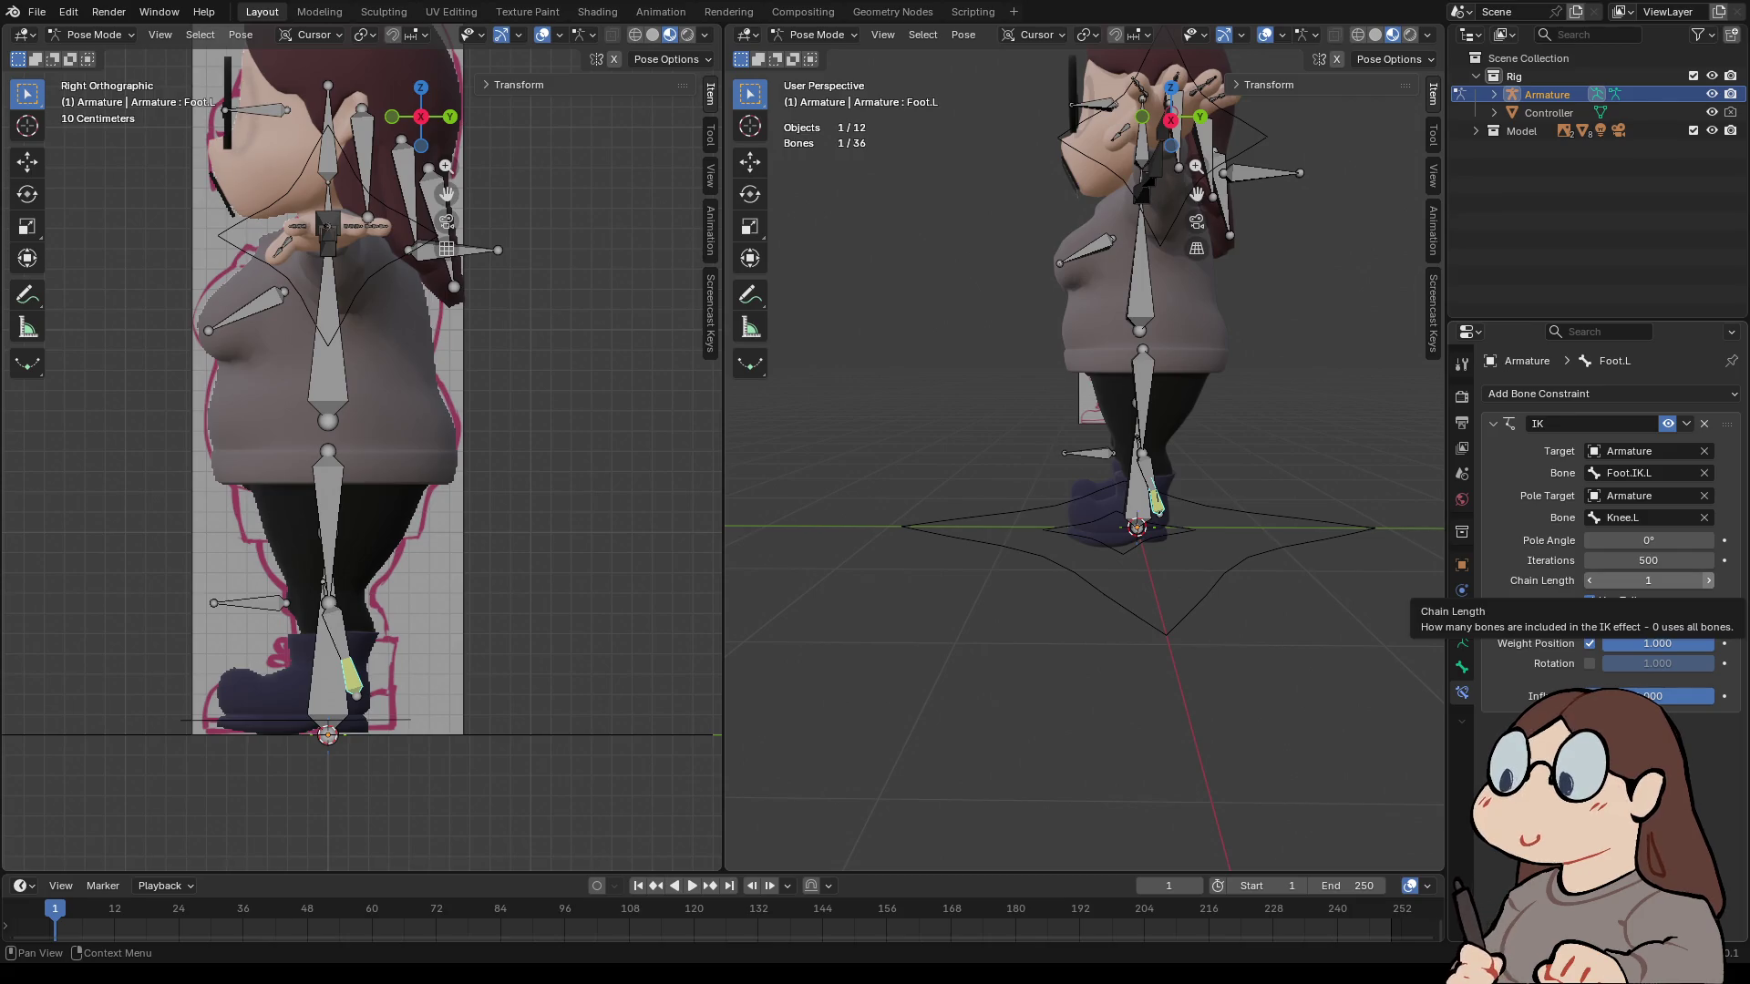
{"action": "left_click", "coordinate": [1708, 580]}
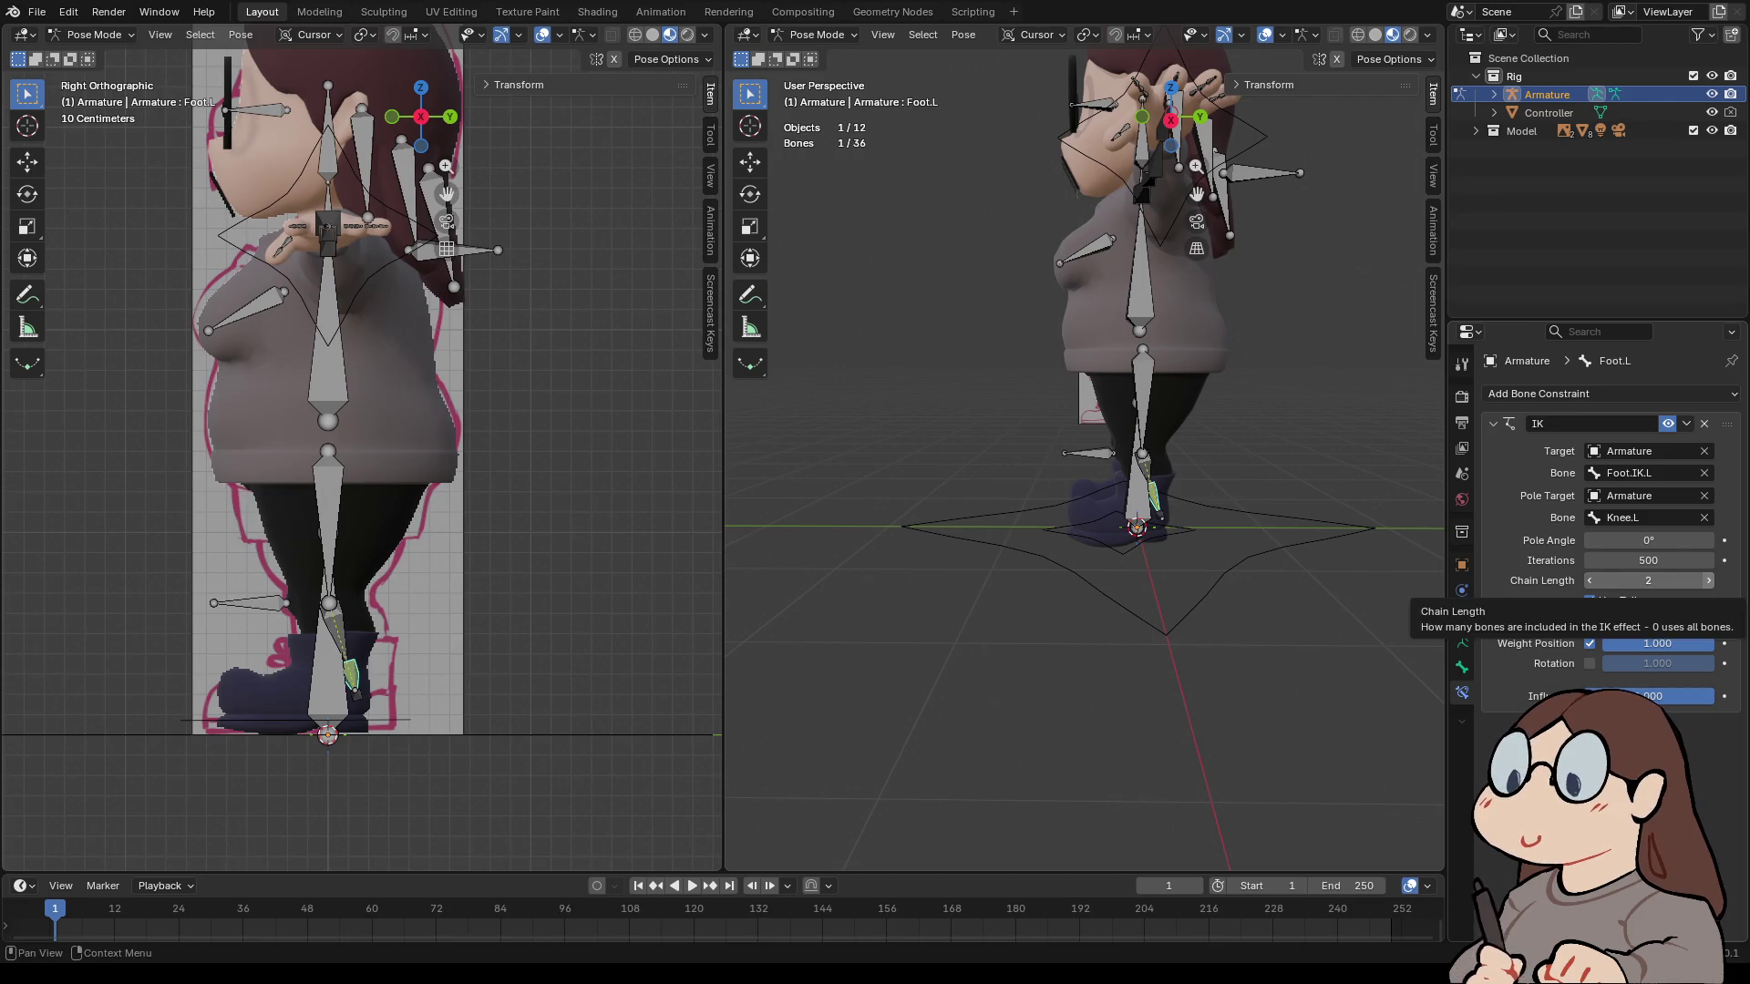
{"action": "left_click", "coordinate": [1707, 581]}
{"action": "scroll", "coordinate": [1196, 194], "scroll_direction": "up", "scroll_amount": 5}
{"action": "left_click", "coordinate": [1188, 729]}
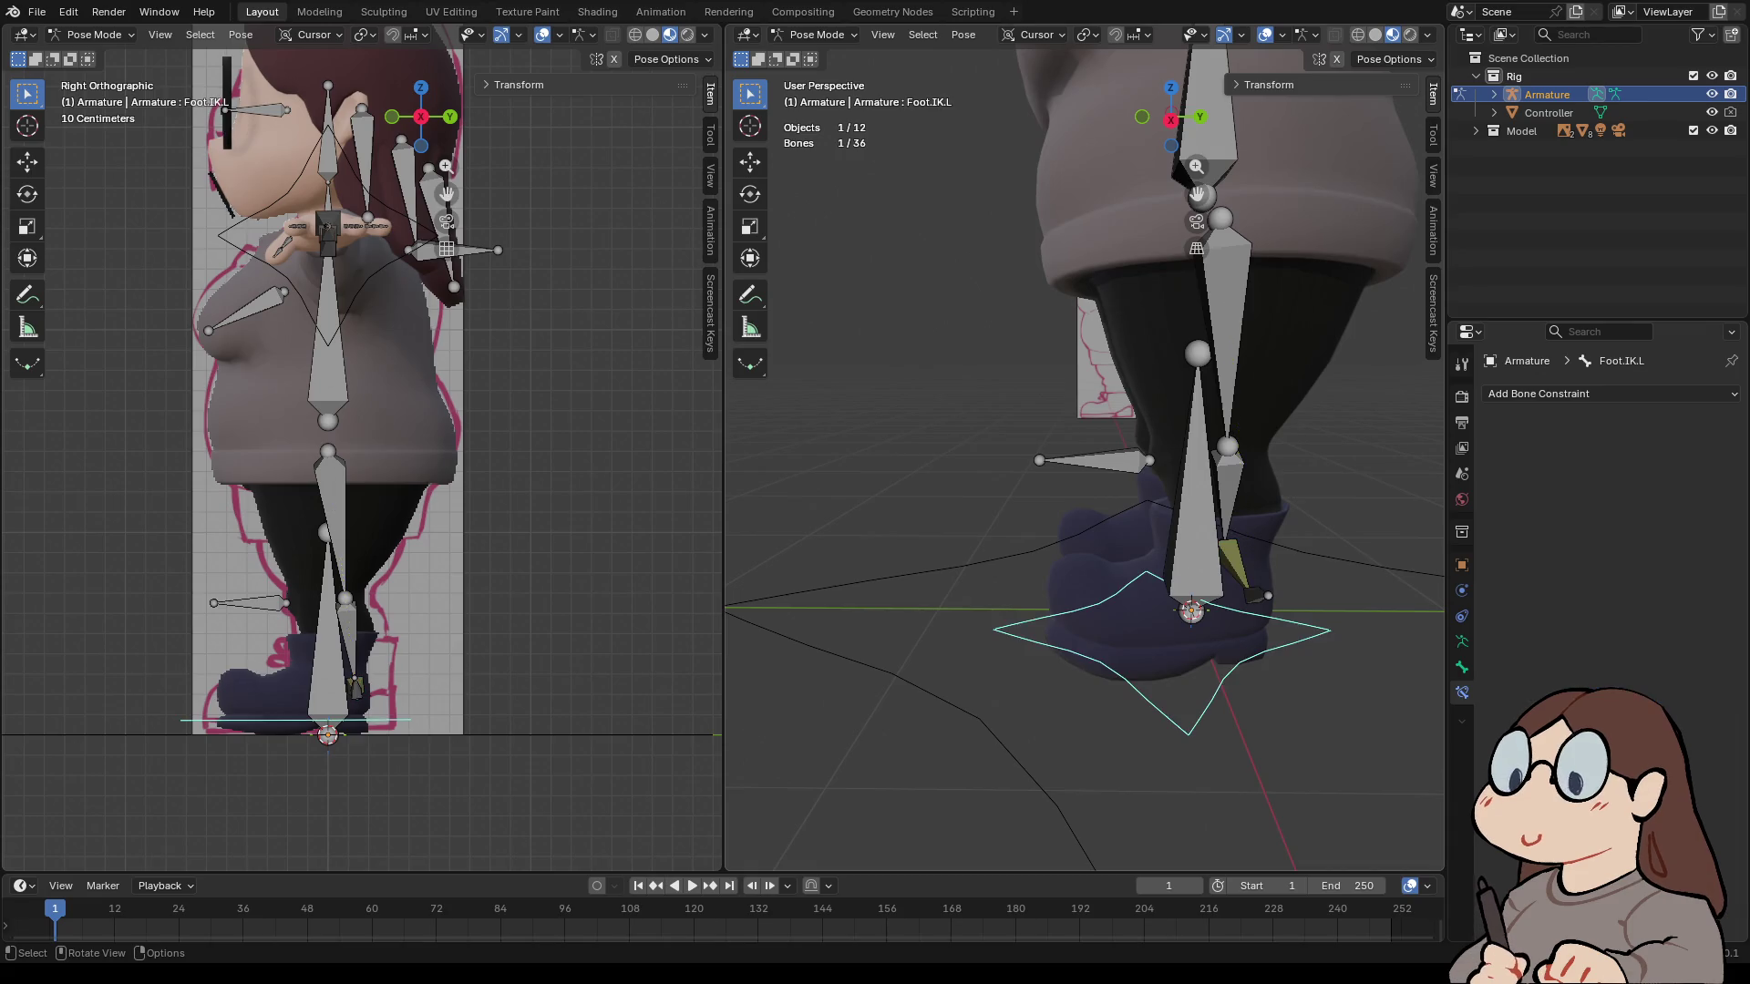
{"action": "key", "text": "r"}
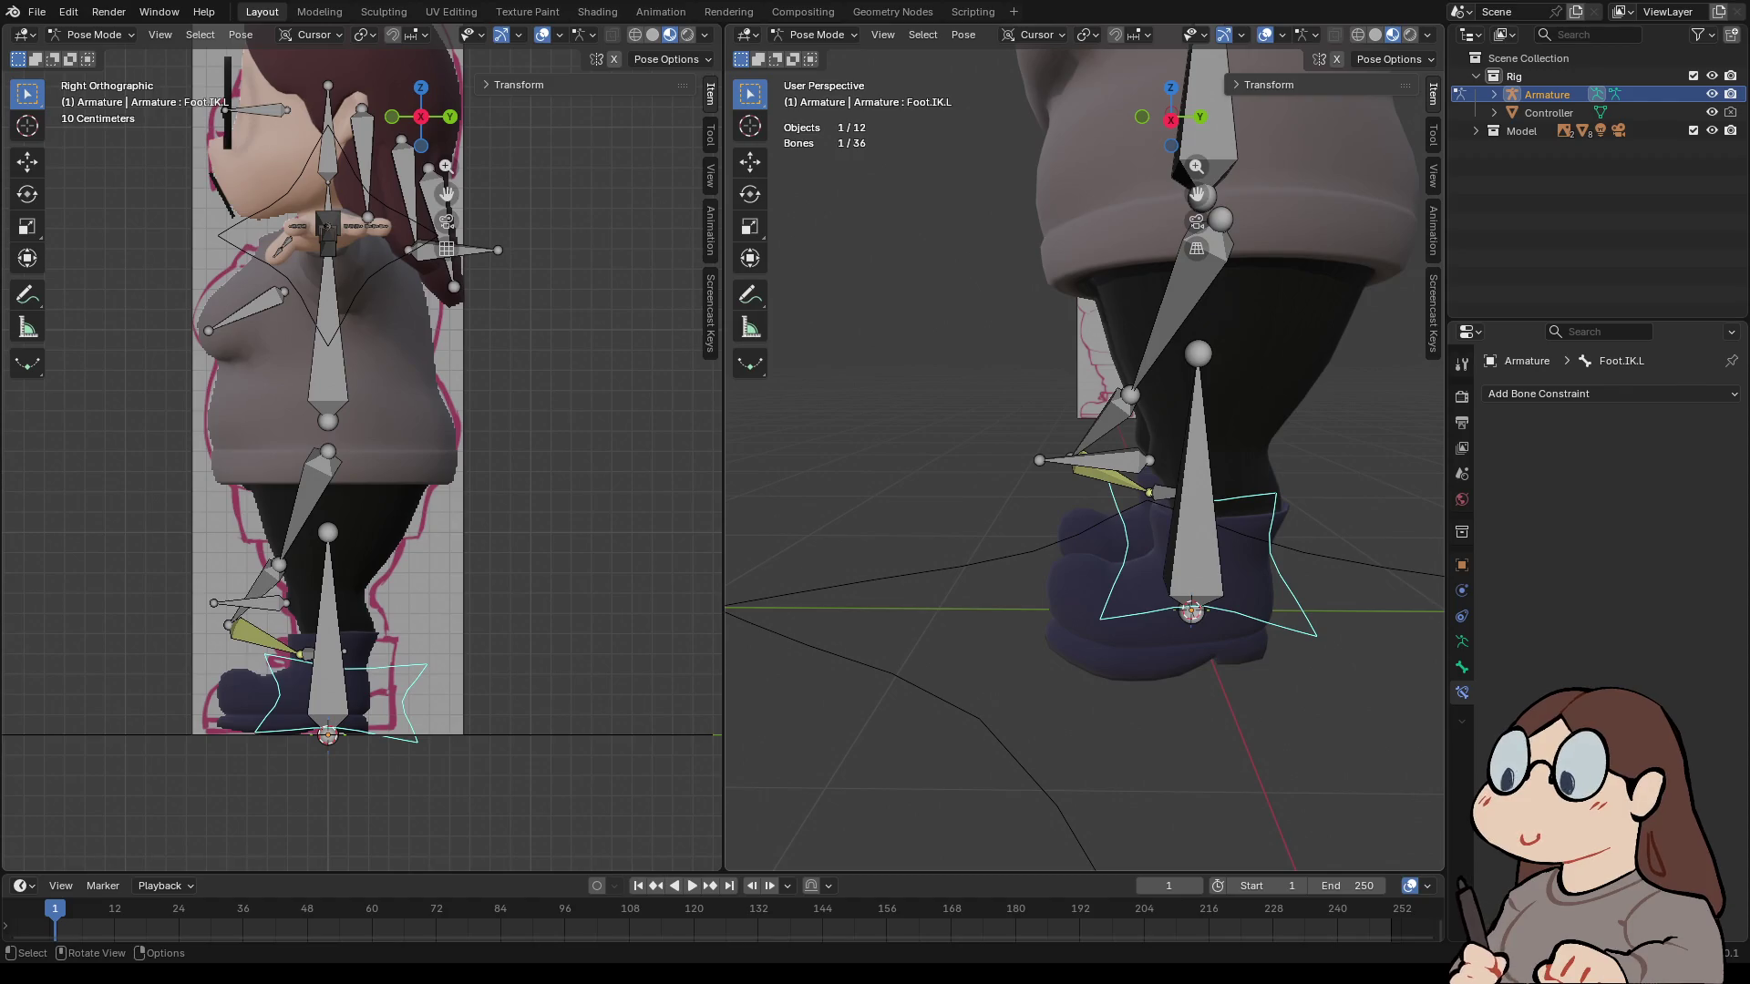
{"action": "left_click", "coordinate": [1142, 117]}
{"action": "key", "text": "ctrl+z"}
{"action": "key", "text": "ctrl+z"}
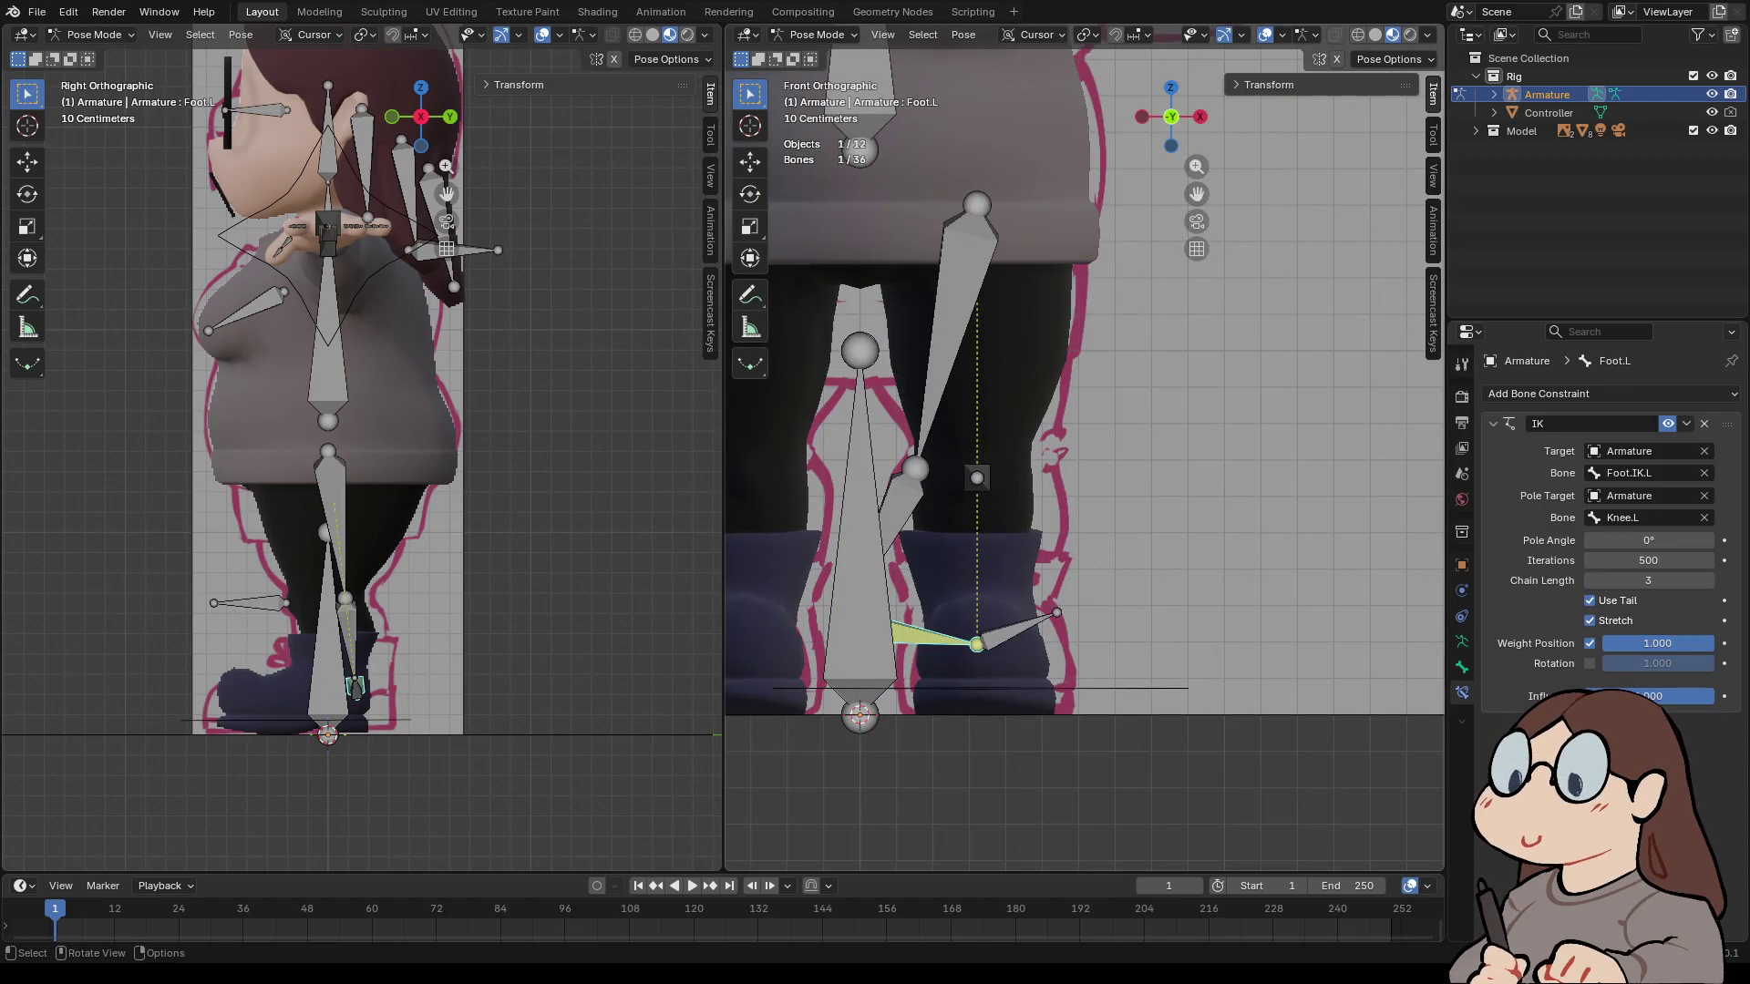
{"action": "left_click", "coordinate": [1707, 580]}
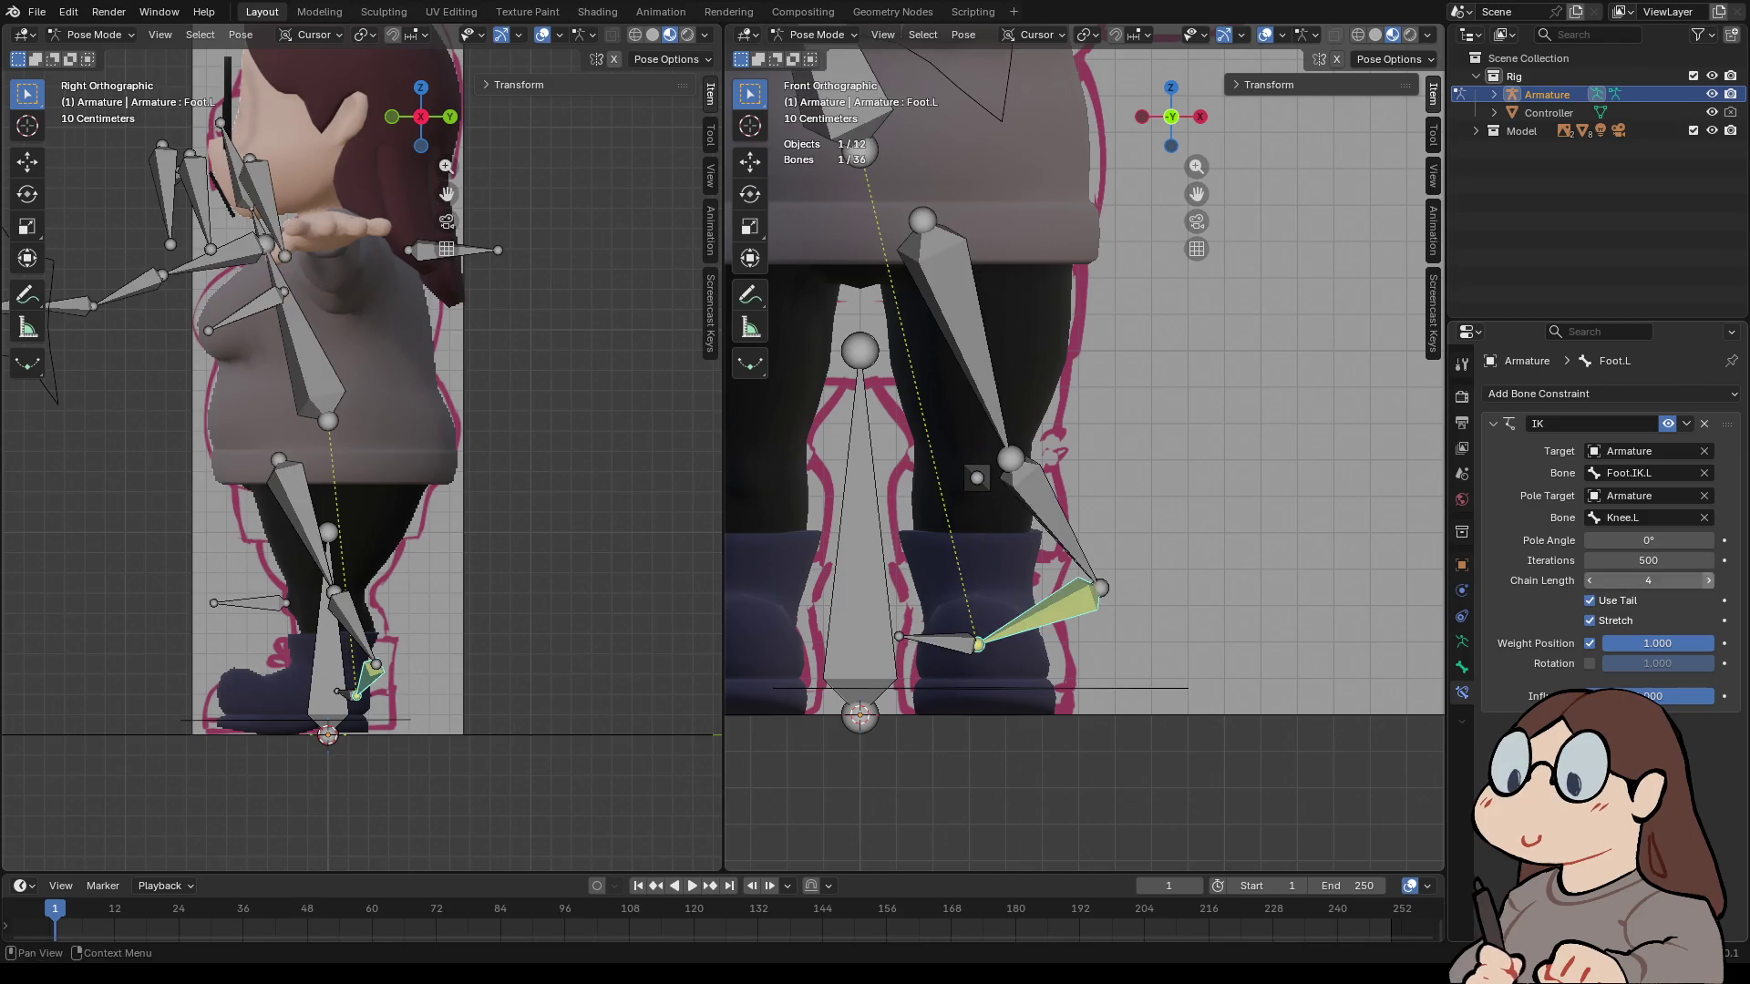
{"action": "middle_click_drag", "start_coordinate": [977, 478], "coordinate": [1075, 565]}
{"action": "left_click_drag", "start_coordinate": [1649, 540], "coordinate": [1590, 540]}
{"action": "key", "text": "ctrl+z"}
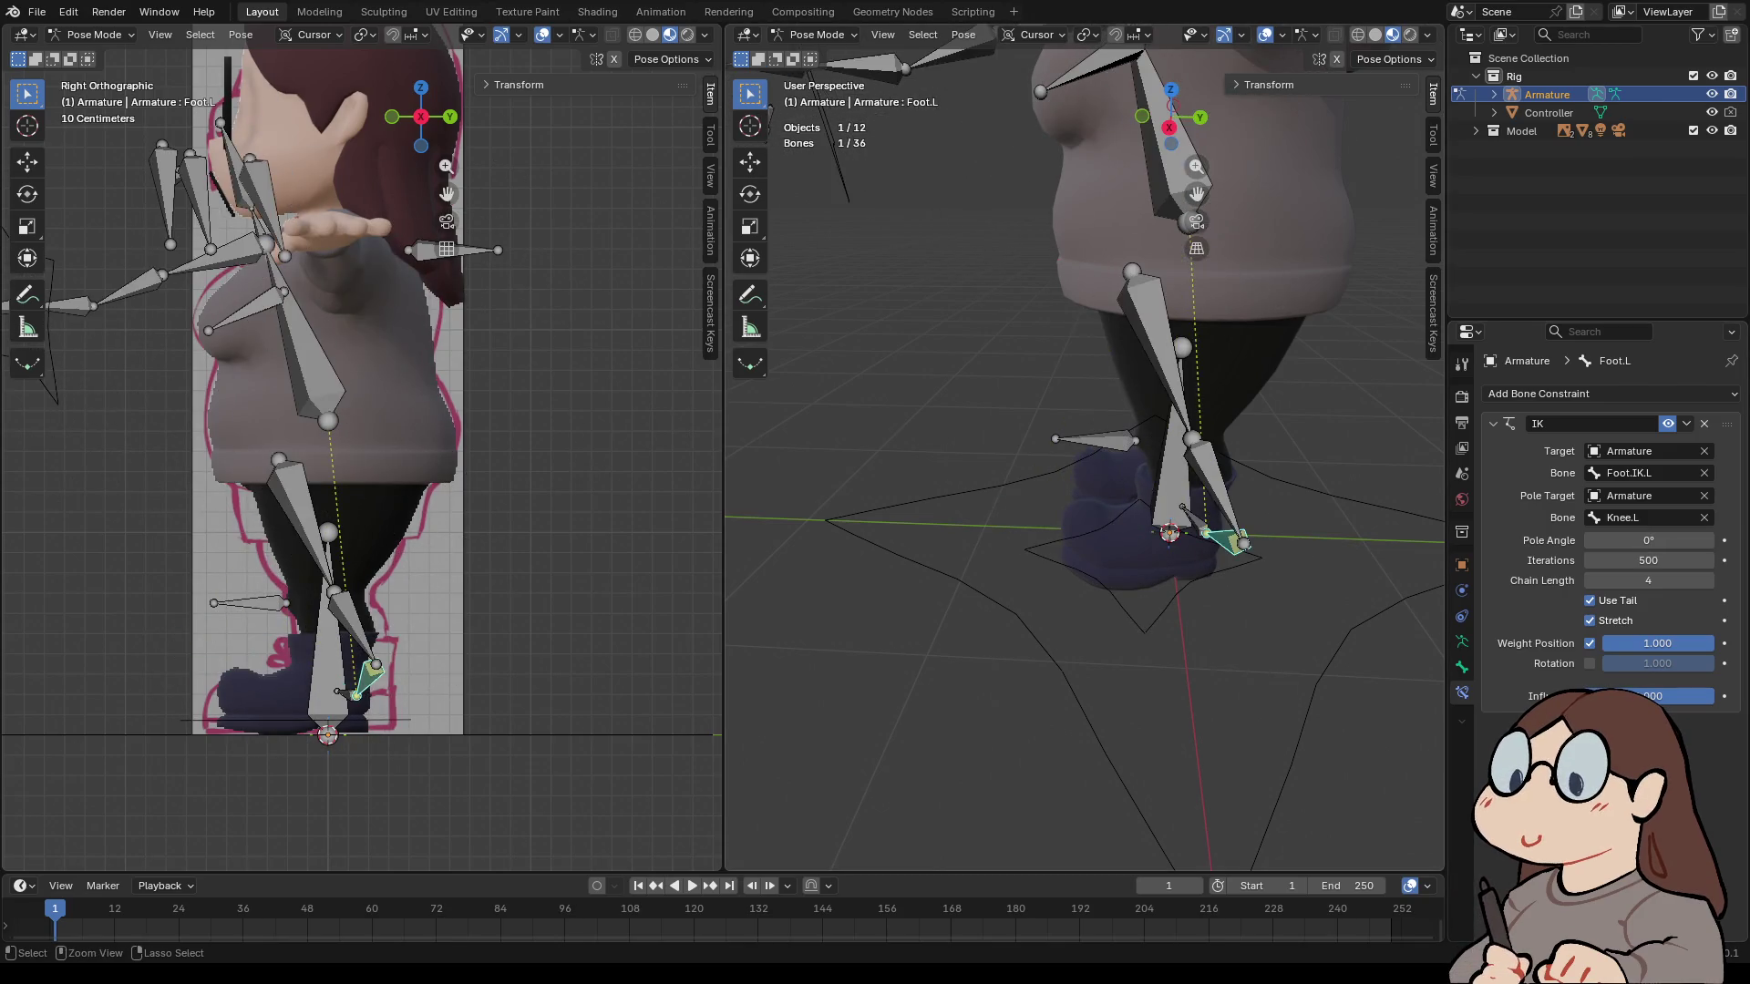
{"action": "key", "text": "ctrl+z"}
{"action": "right_click", "coordinate": [957, 537]}
{"action": "key", "text": "Escape"}
{"action": "middle_click_drag", "start_coordinate": [1048, 455], "coordinate": [1185, 456]}
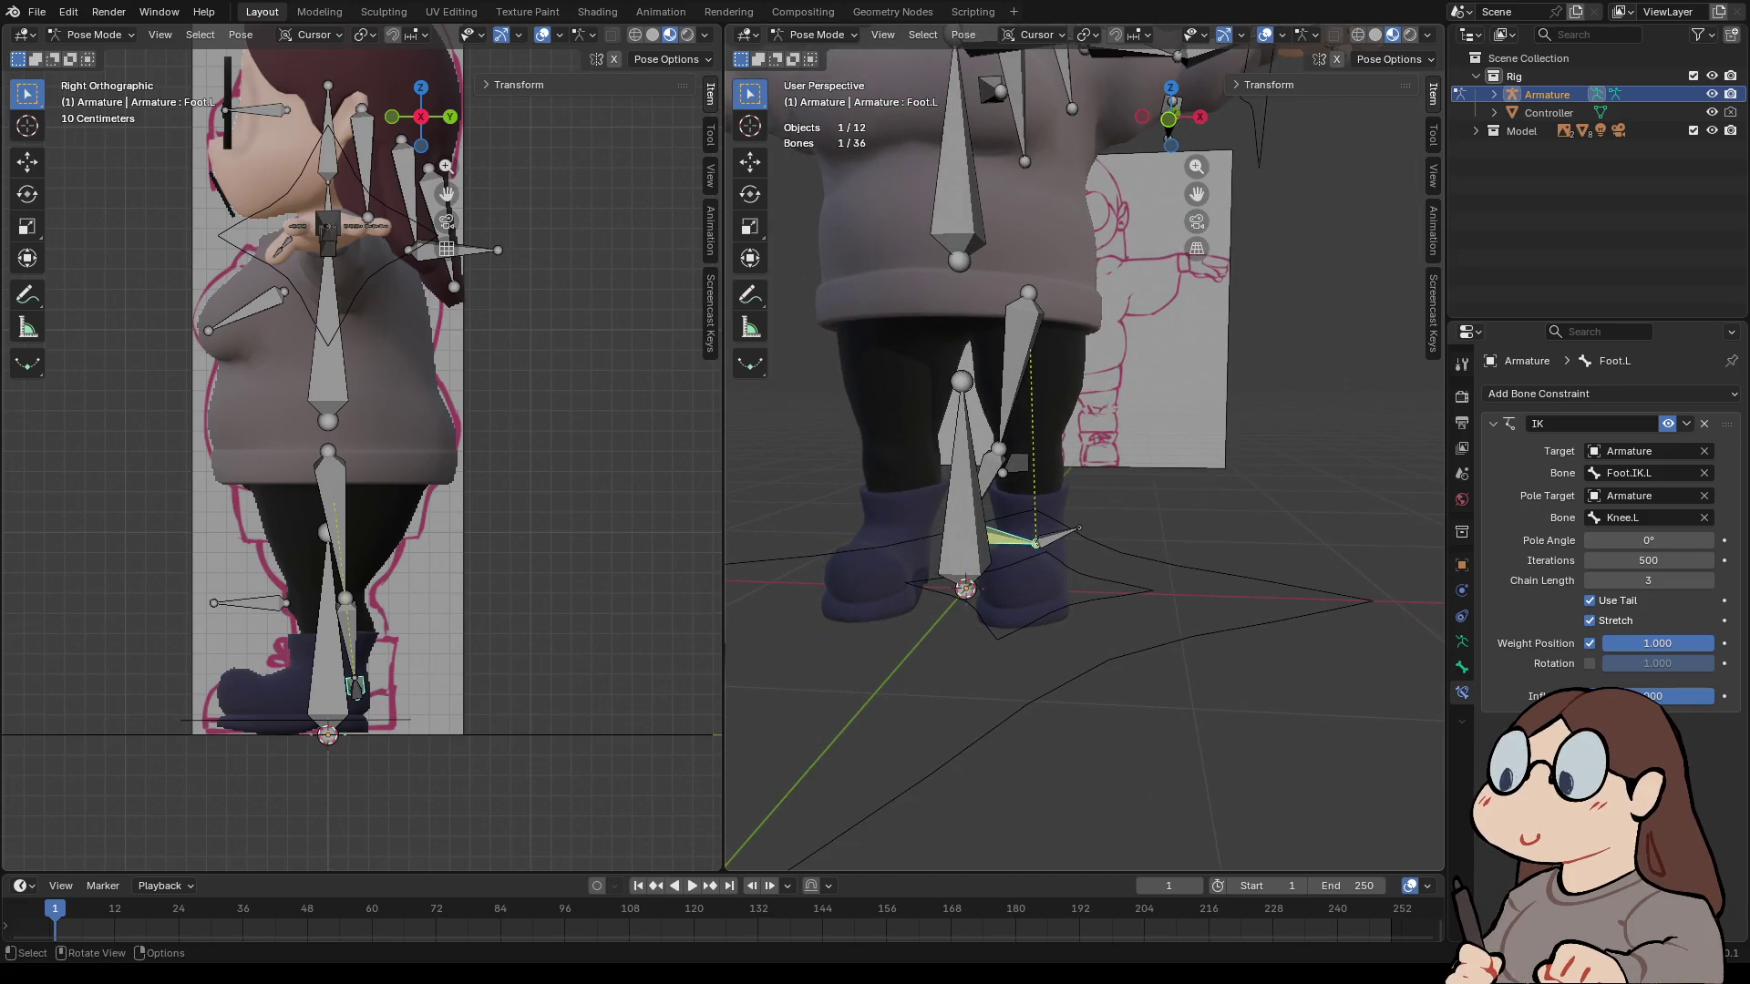
{"action": "middle_click_drag", "start_coordinate": [1084, 456], "coordinate": [1267, 433]}
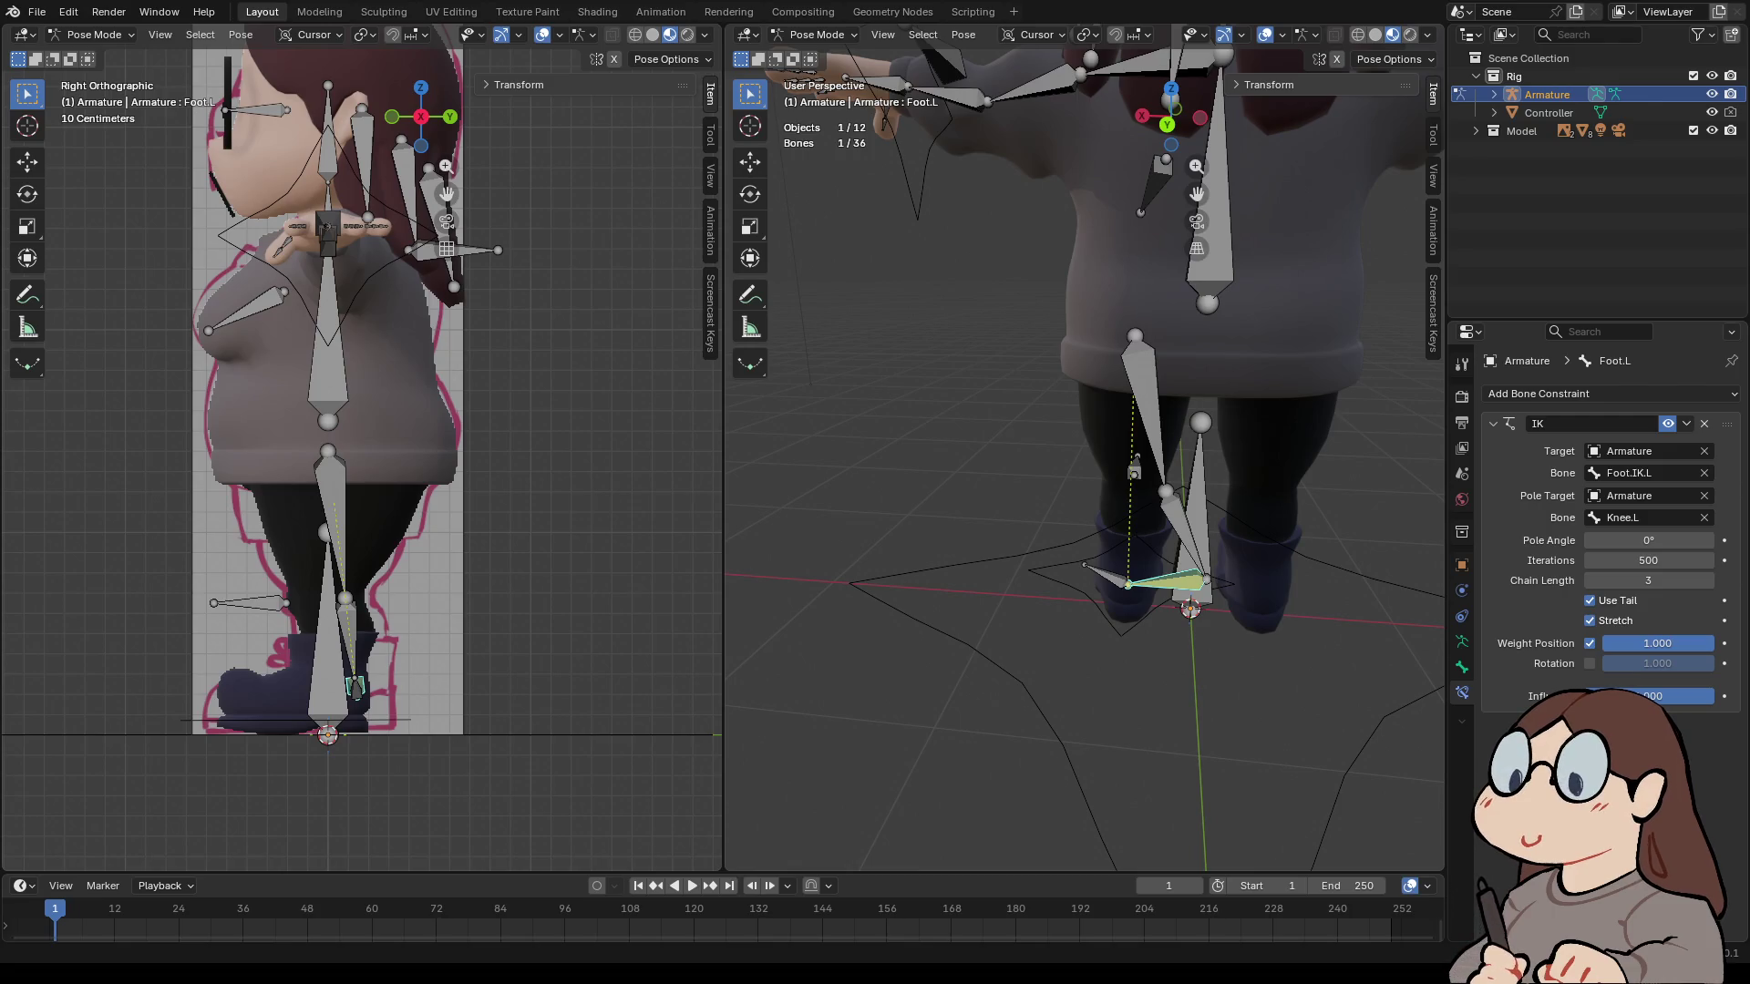
- Inspect the Spine, Legg.L.001 and Bone bones and their transform properties
{"action": "middle_click_drag", "start_coordinate": [1085, 456], "coordinate": [948, 529]}
{"action": "scroll", "coordinate": [1085, 456], "scroll_direction": "up", "scroll_amount": 2}
{"action": "left_click", "coordinate": [1078, 182]}
{"action": "left_click", "coordinate": [1111, 364]}
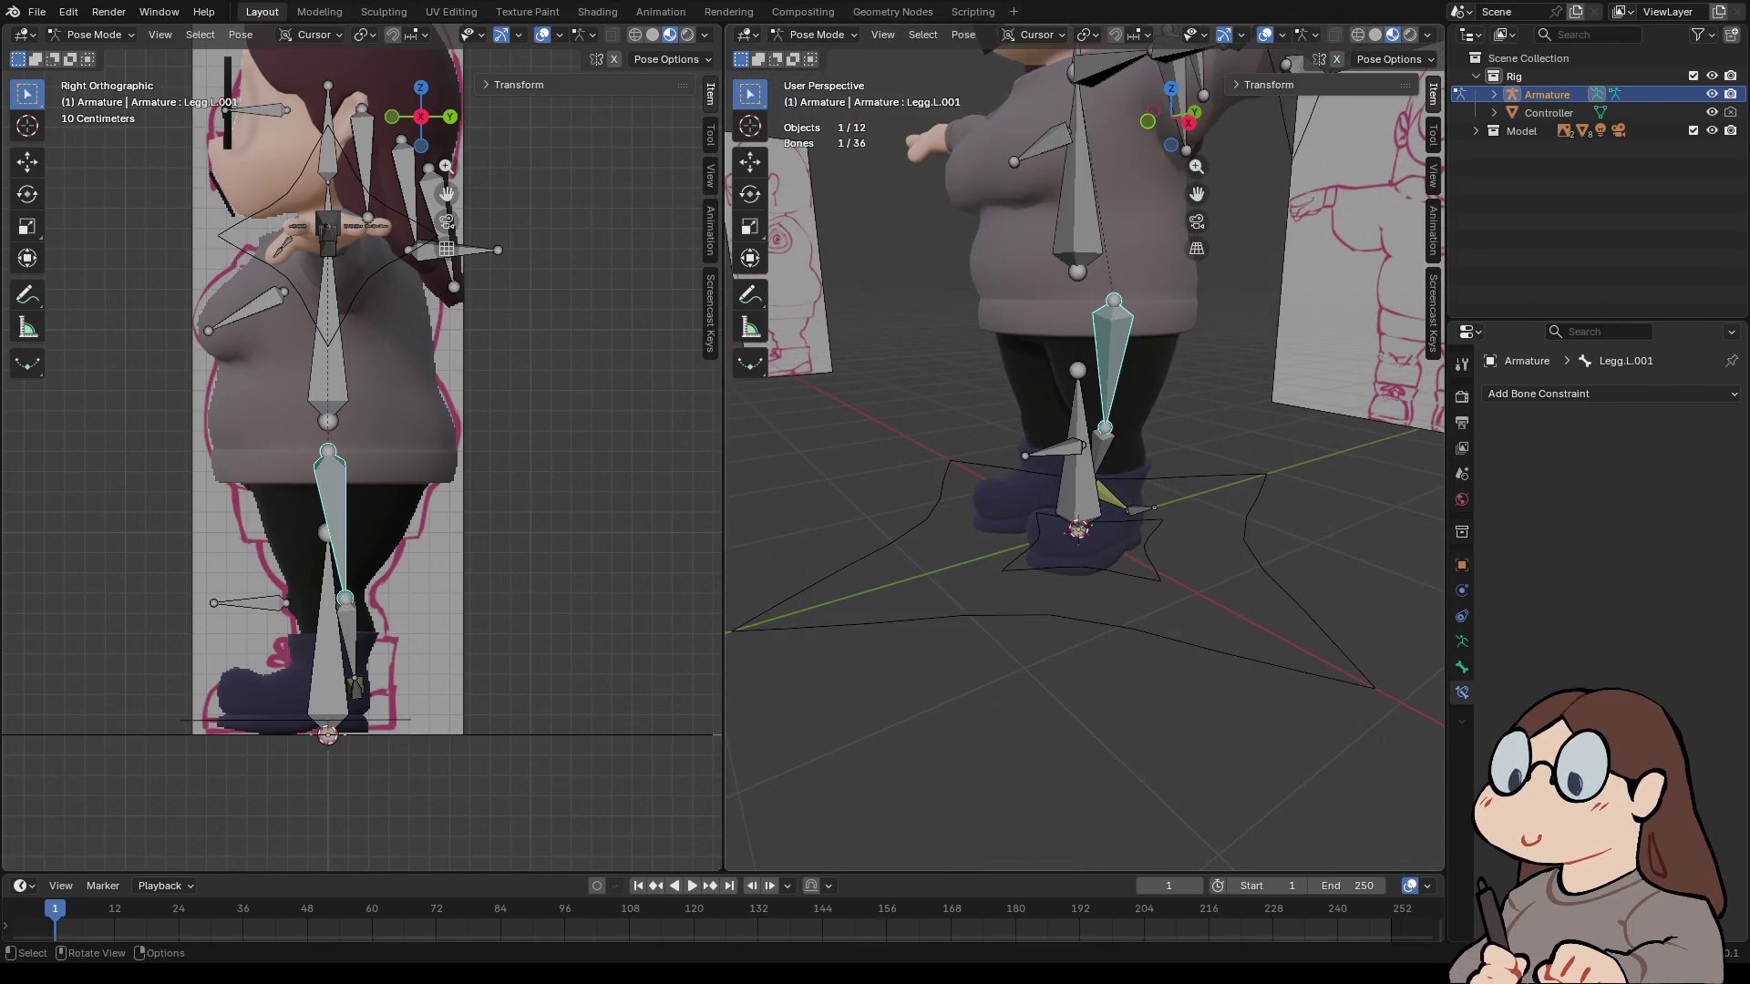
{"action": "left_click", "coordinate": [1462, 667]}
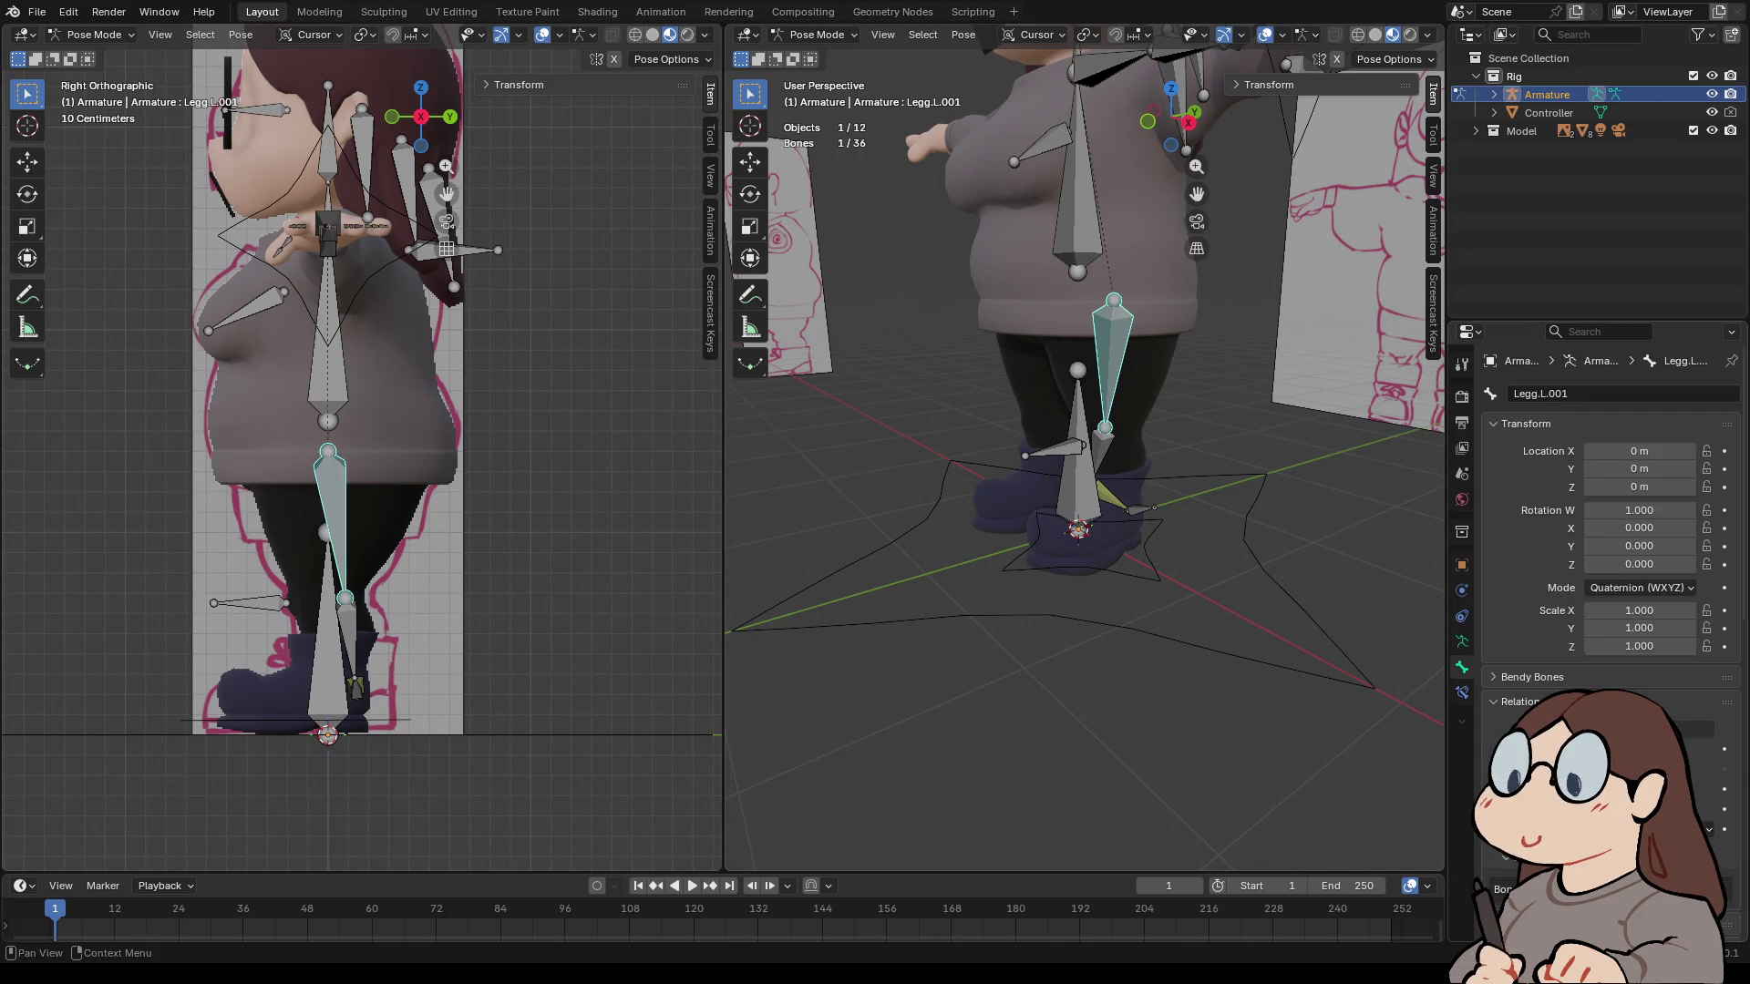
{"action": "left_click", "coordinate": [1077, 192]}
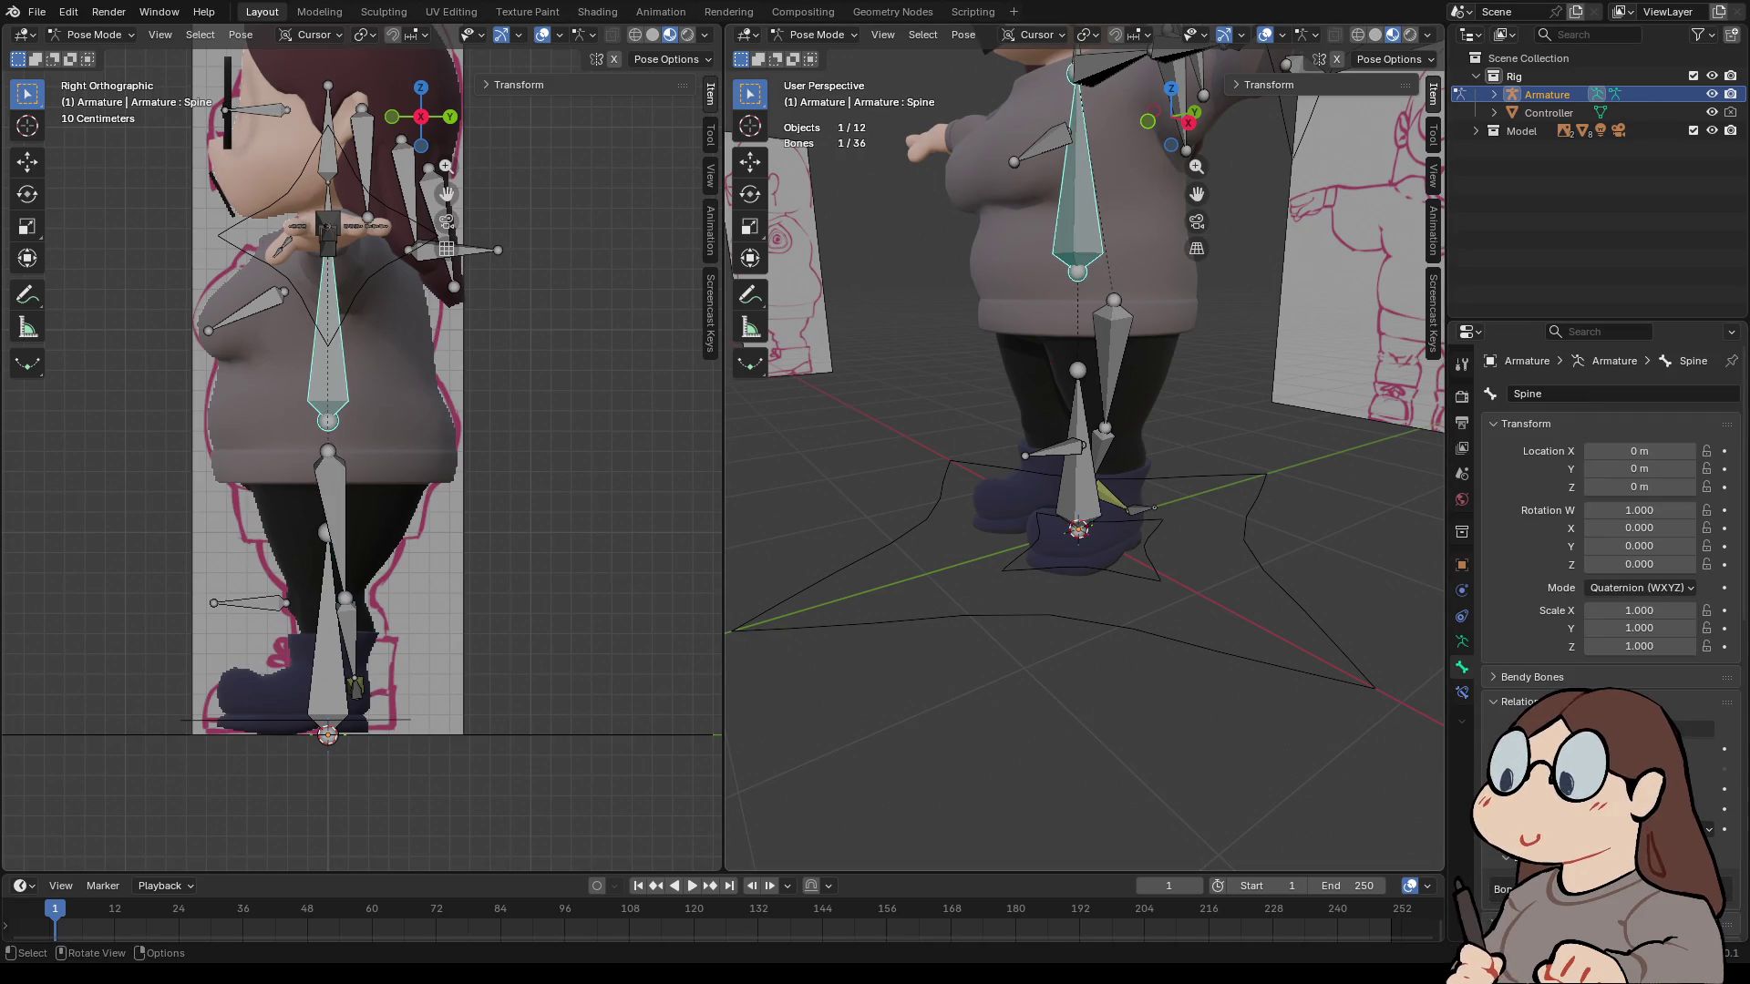
{"action": "left_click", "coordinate": [1078, 438]}
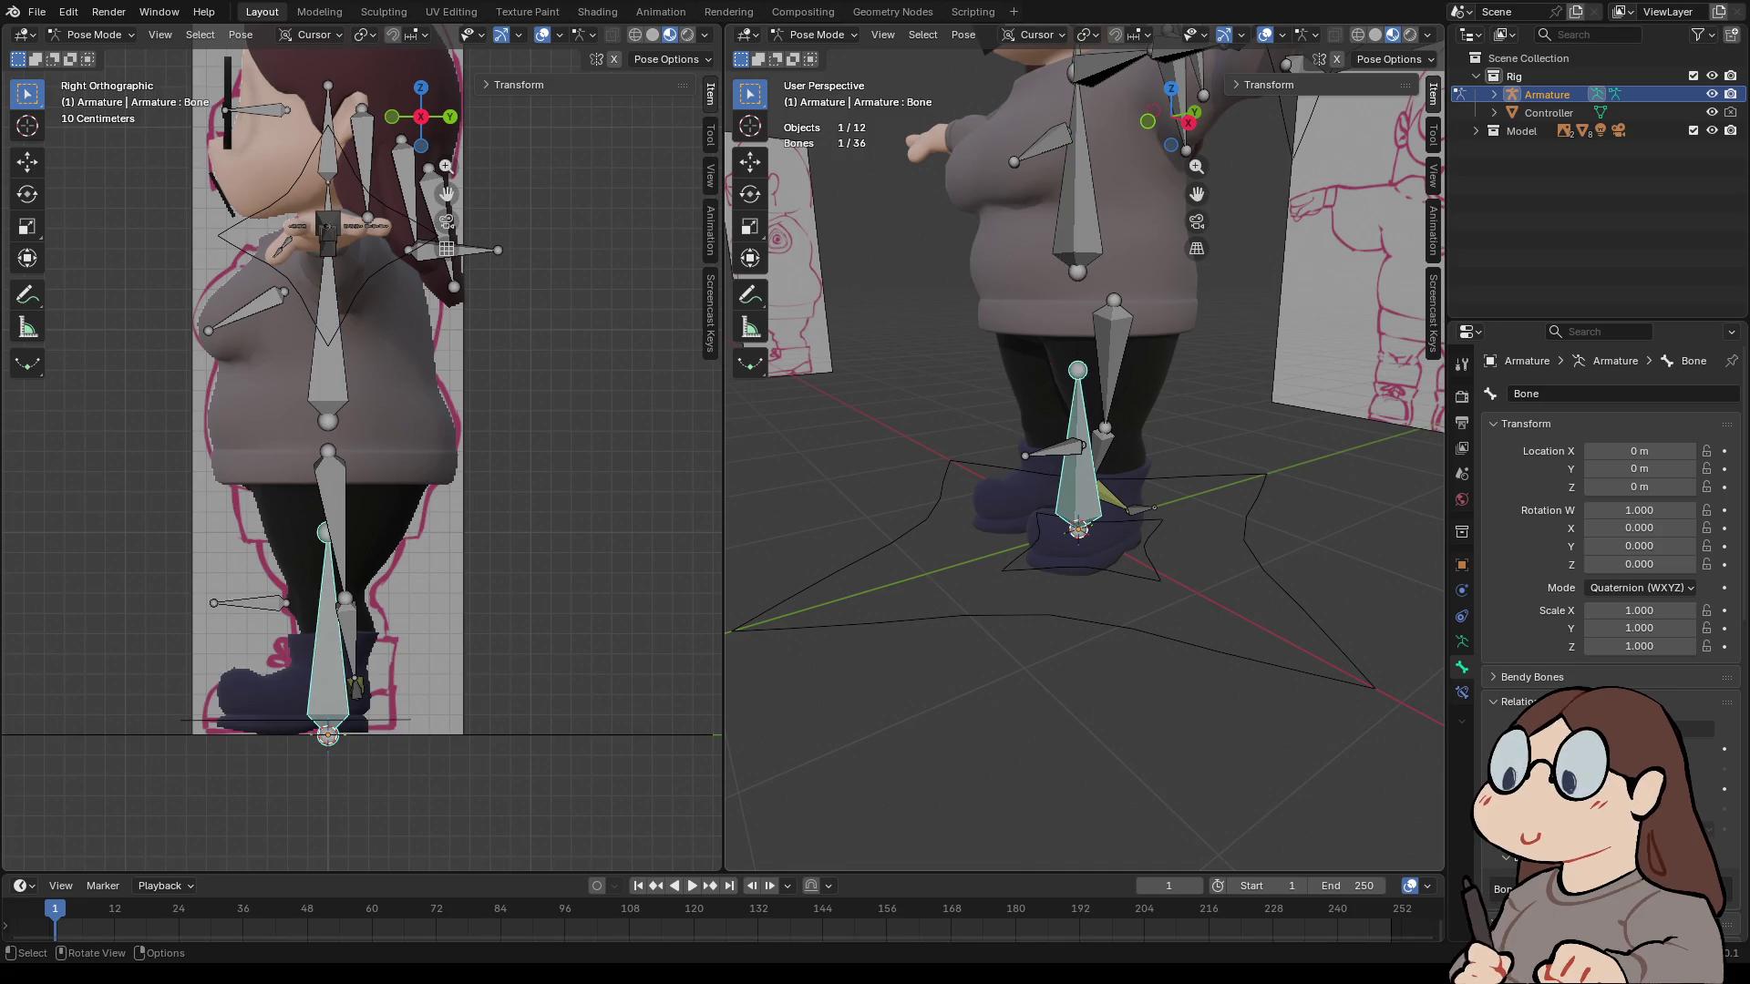
- On Foot.L's IK constraint, try other pole angles, then revert to 0°
{"action": "left_click", "coordinate": [355, 683]}
{"action": "mouse_move", "coordinate": [1085, 456]}
{"action": "middle_mouse_down"}
{"action": "mouse_move", "coordinate": [1149, 428]}
{"action": "mouse_move", "coordinate": [1158, 493]}
{"action": "mouse_move", "coordinate": [1150, 438]}
{"action": "middle_mouse_up"}
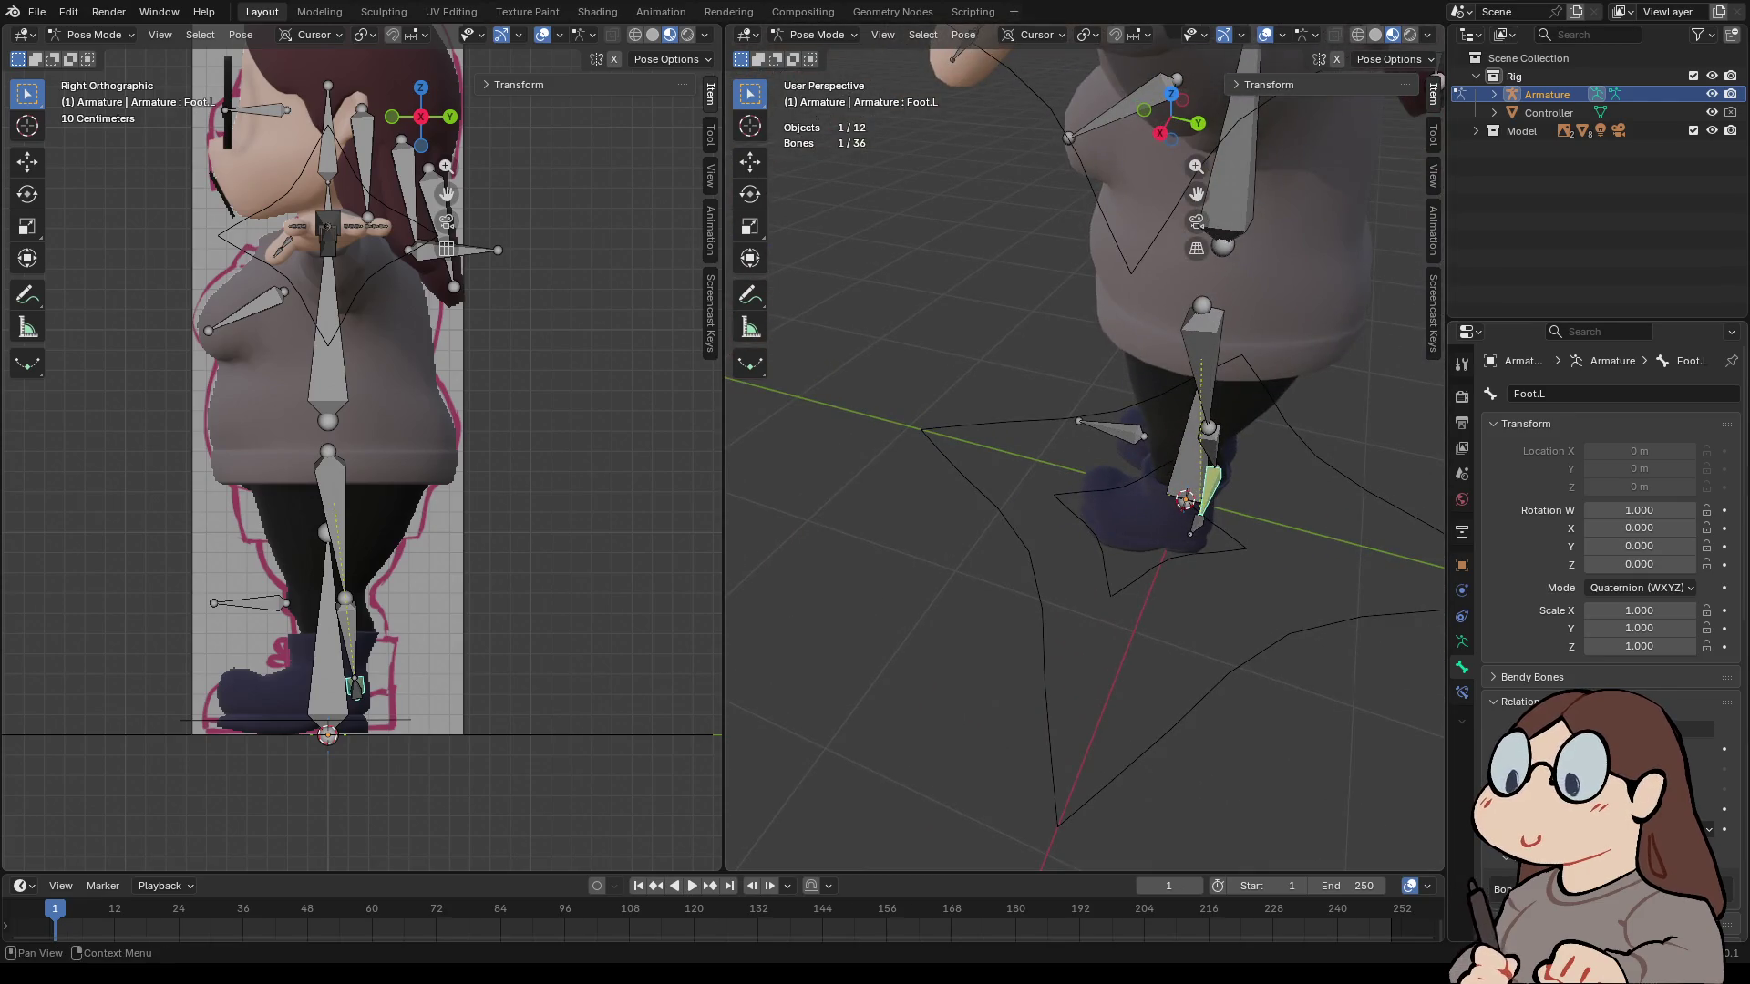
{"action": "left_click", "coordinate": [1462, 693]}
{"action": "left_click_drag", "start_coordinate": [1647, 540], "coordinate": [1686, 540]}
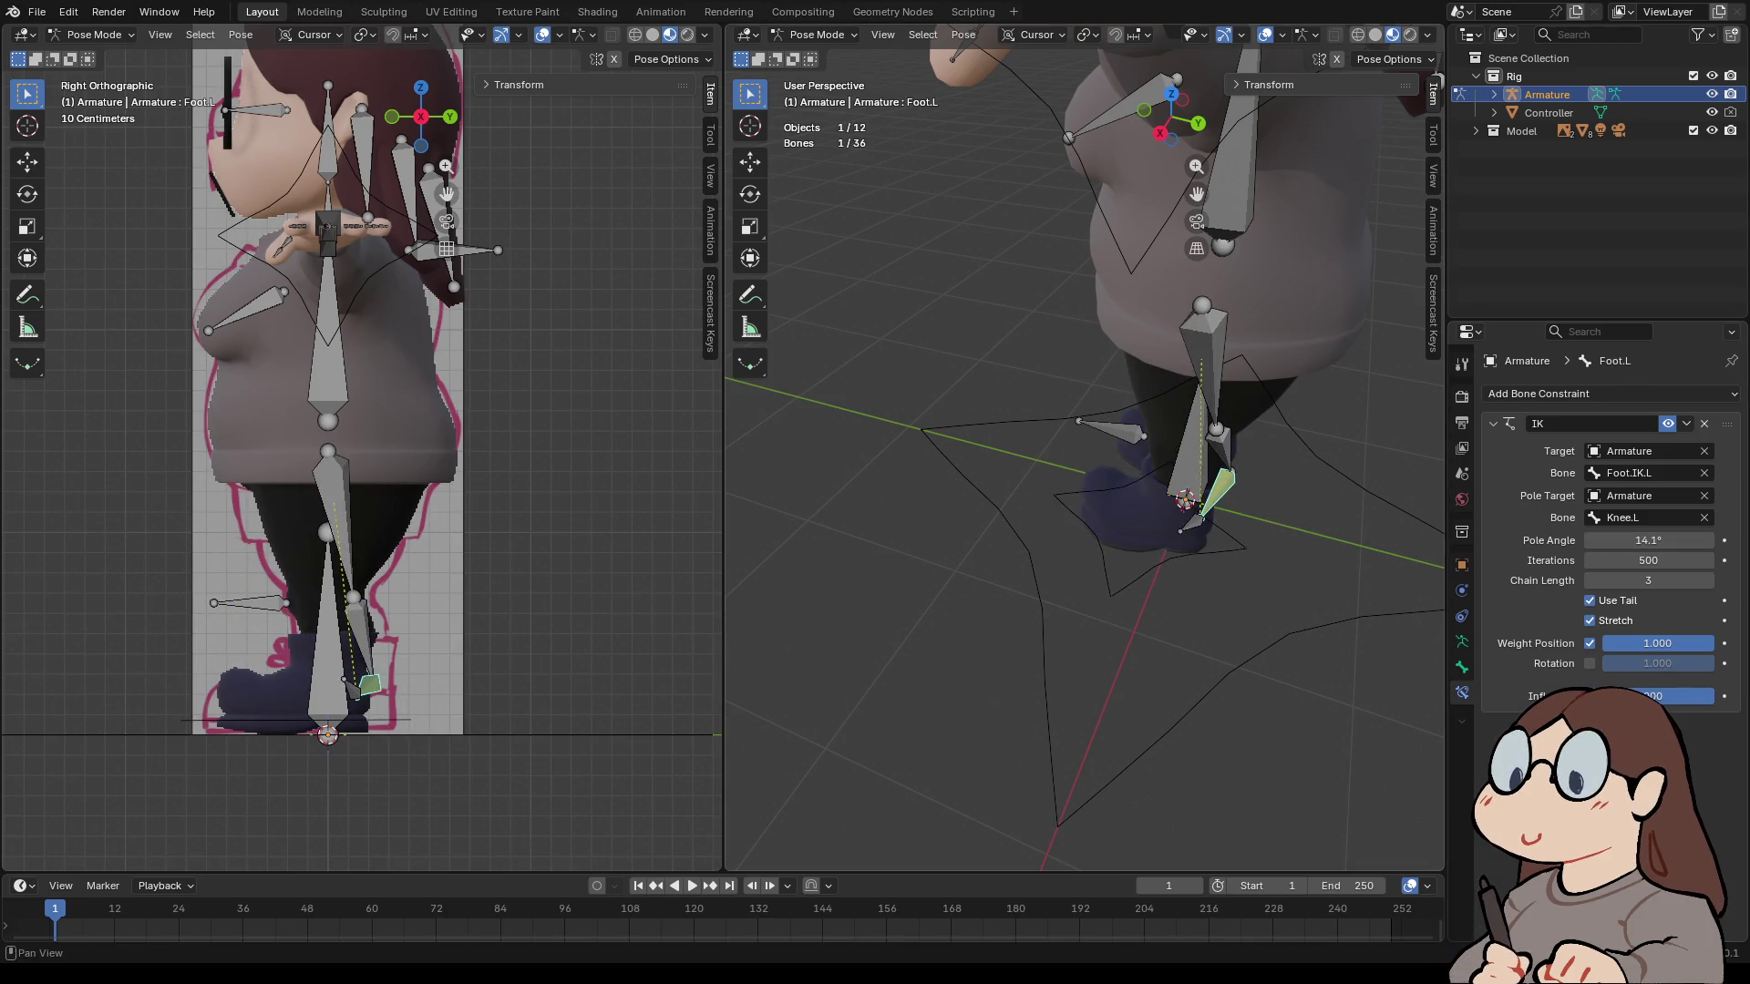
{"action": "key", "text": "ctrl+z"}
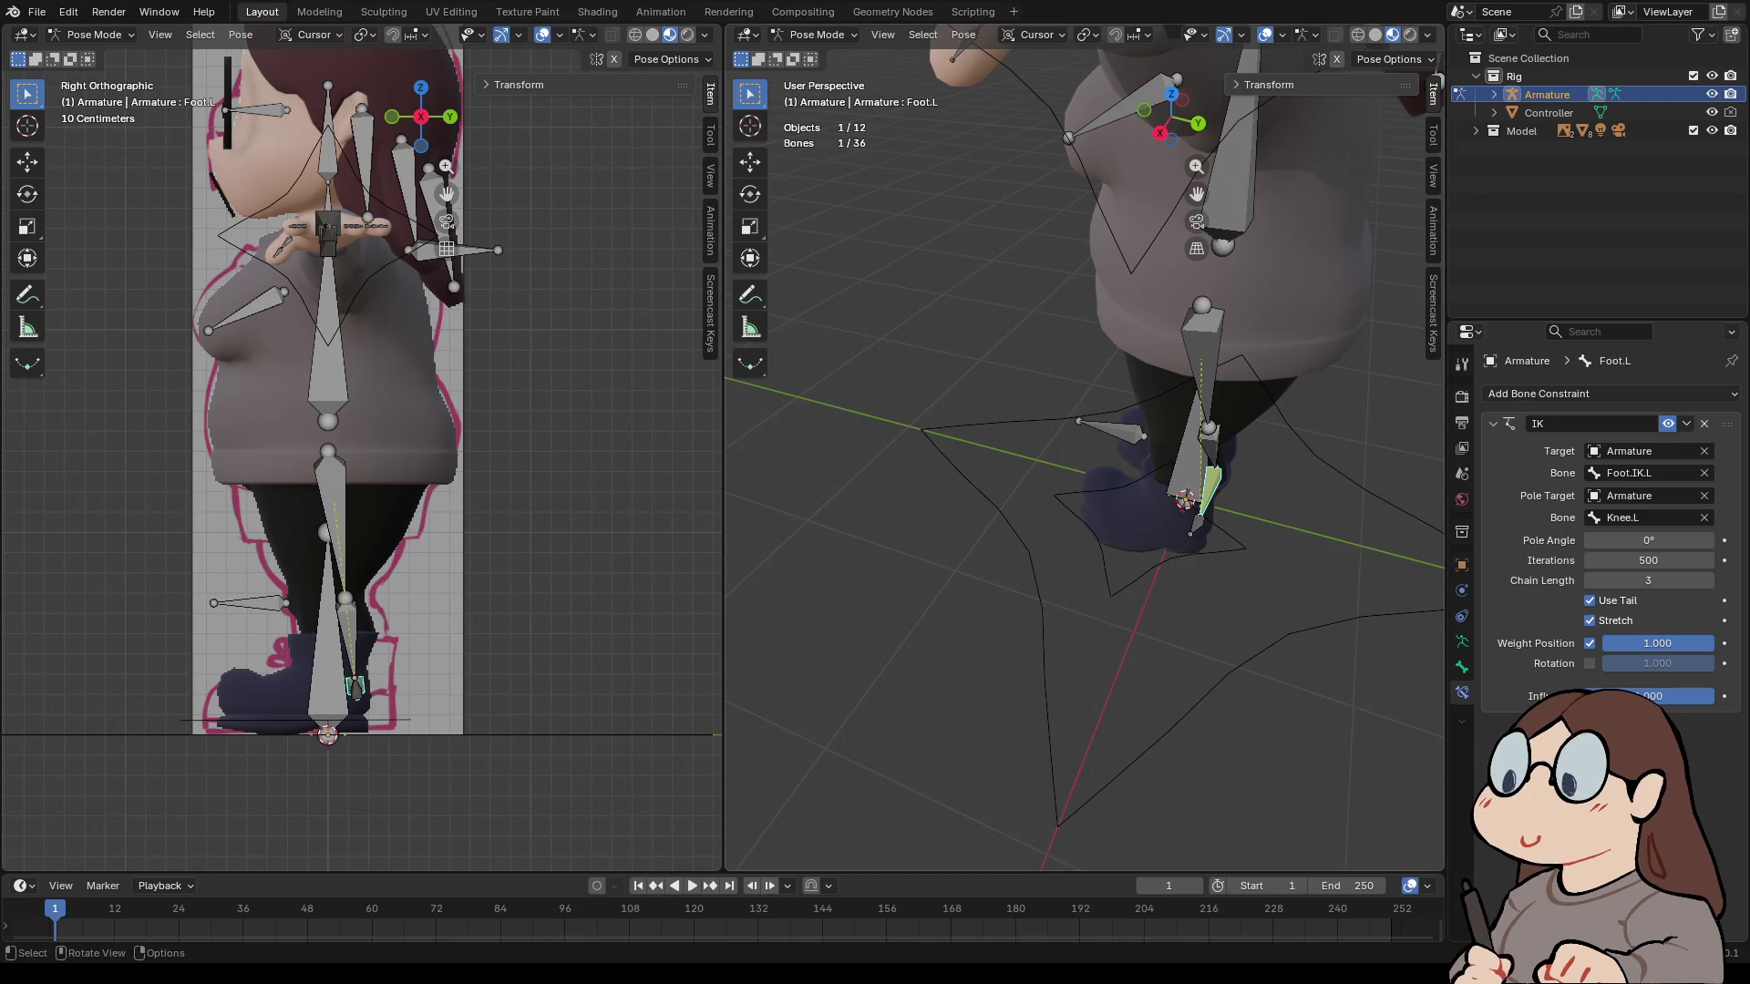
{"action": "left_click", "coordinate": [1093, 492]}
- In Edit Mode, clear the parent of the Foot.IK.L bone
{"action": "left_click", "coordinate": [1462, 667]}
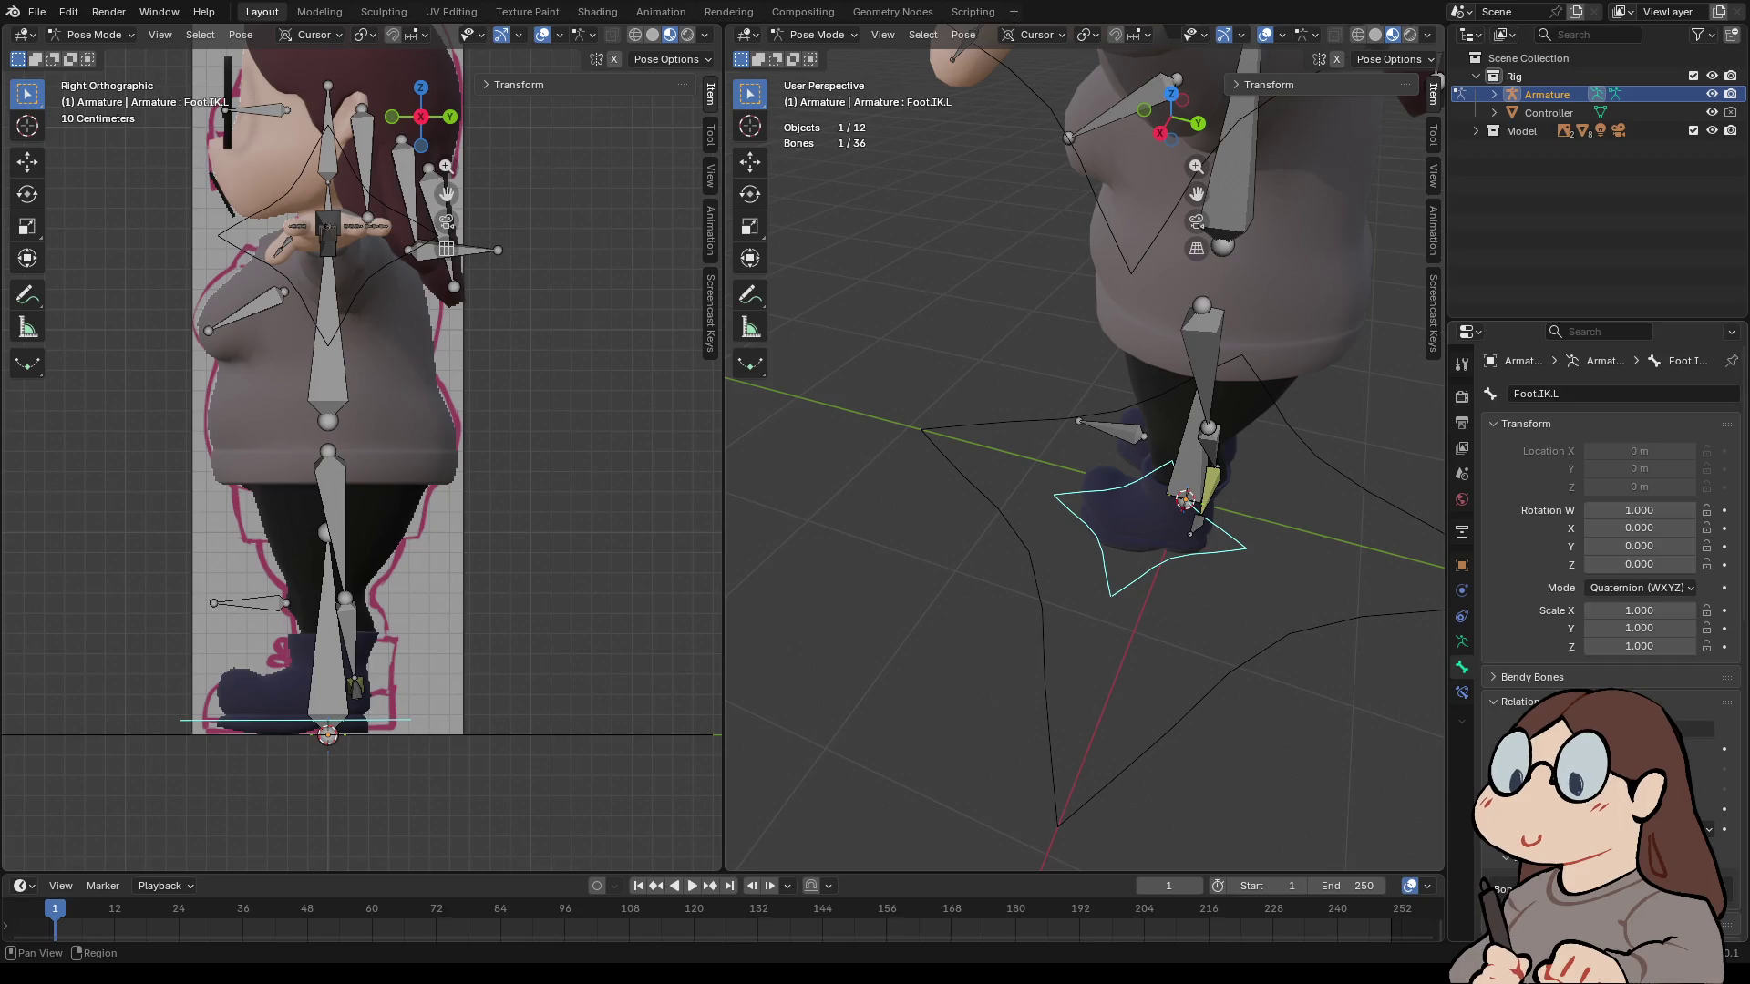
{"action": "left_click", "coordinate": [814, 33]}
{"action": "left_click", "coordinate": [816, 68]}
{"action": "left_click", "coordinate": [1703, 695]}
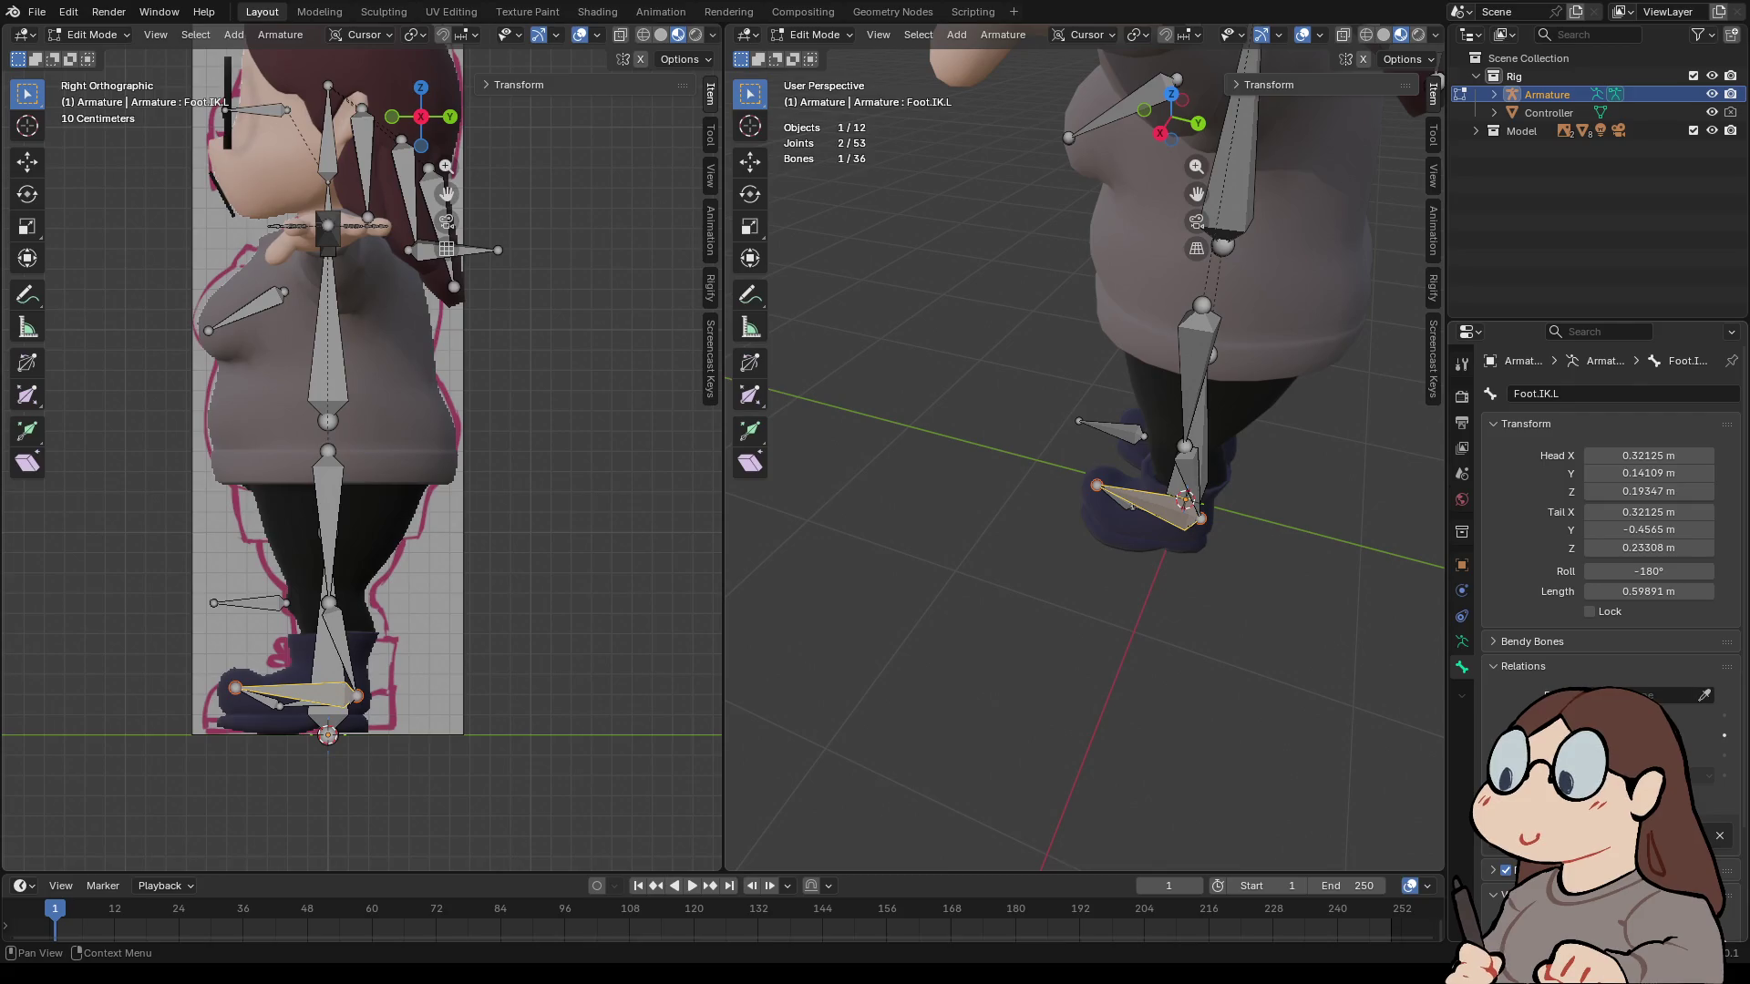
- Clear the Hand.IK.L bone's parent and switch back to Pose Mode
{"action": "scroll", "coordinate": [1131, 505], "scroll_direction": "down", "scroll_amount": 4}
{"action": "mouse_move", "coordinate": [1131, 505]}
{"action": "middle_mouse_down"}
{"action": "mouse_move", "coordinate": [1221, 509]}
{"action": "mouse_move", "coordinate": [1185, 583]}
{"action": "middle_mouse_up"}
{"action": "left_click", "coordinate": [1002, 415]}
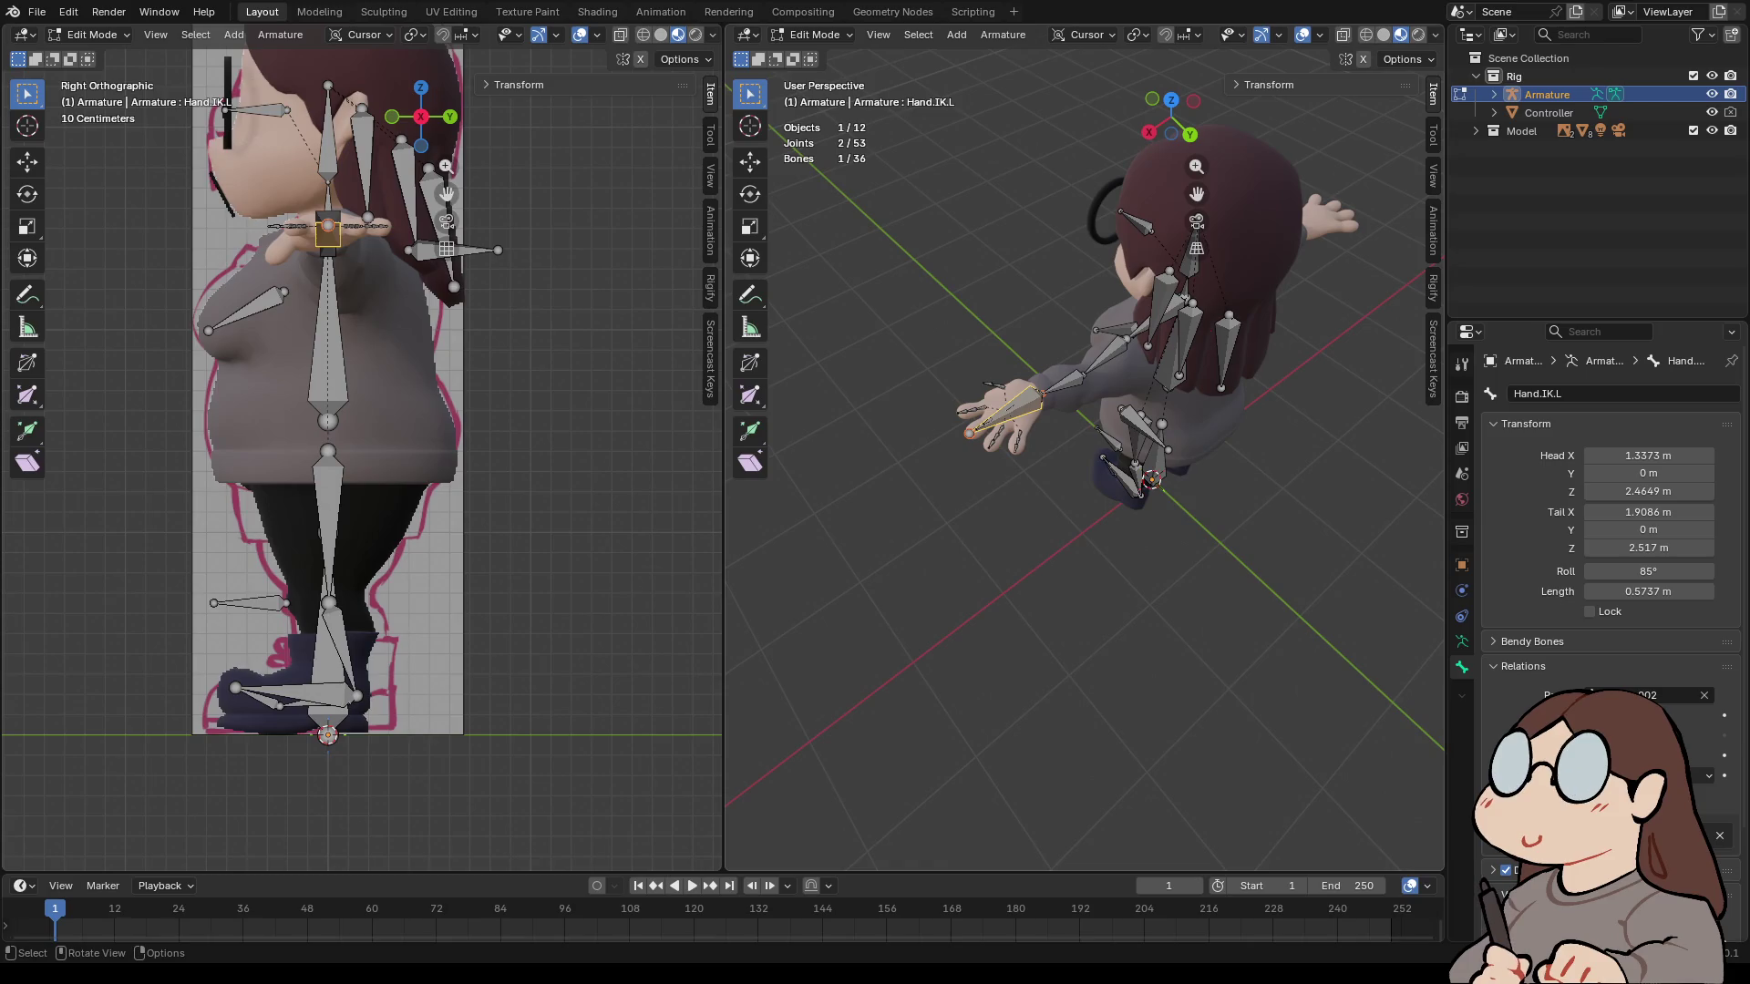
{"action": "left_click", "coordinate": [1703, 695]}
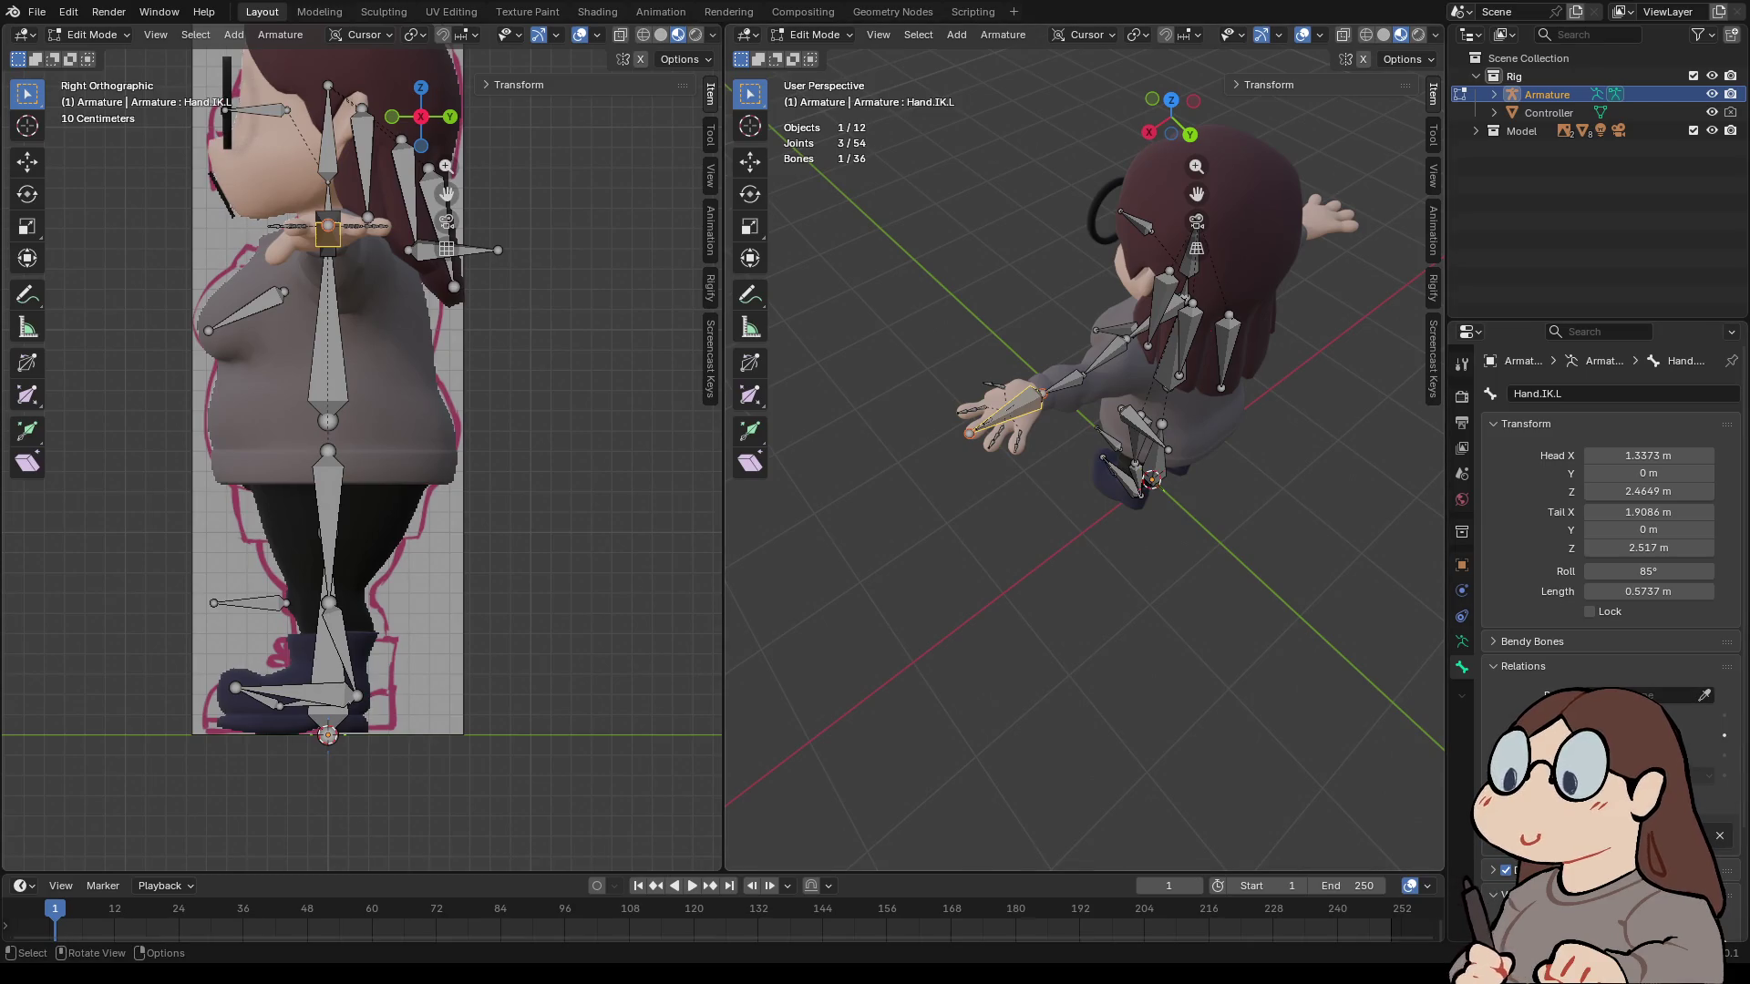
{"action": "key", "text": "ctrl+z"}
{"action": "key", "text": "ctrl+z"}
{"action": "left_click", "coordinate": [813, 33]}
{"action": "left_click", "coordinate": [814, 96]}
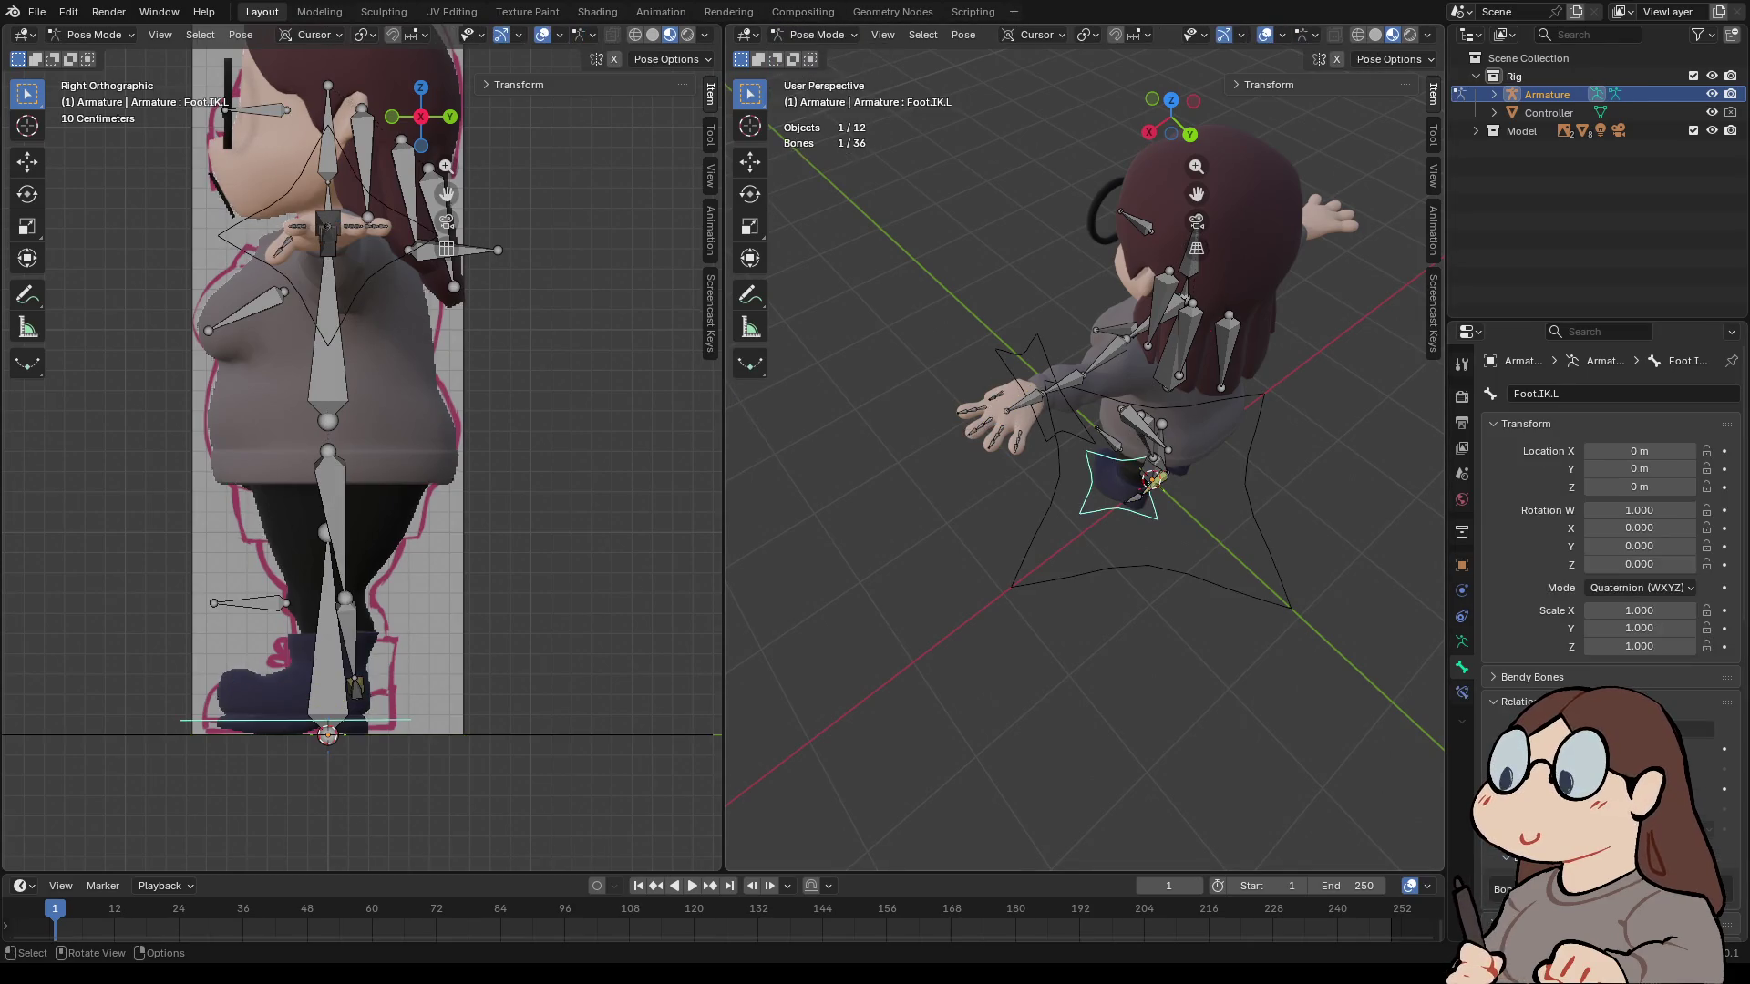
{"action": "middle_click_drag", "start_coordinate": [1097, 425], "coordinate": [1107, 274]}
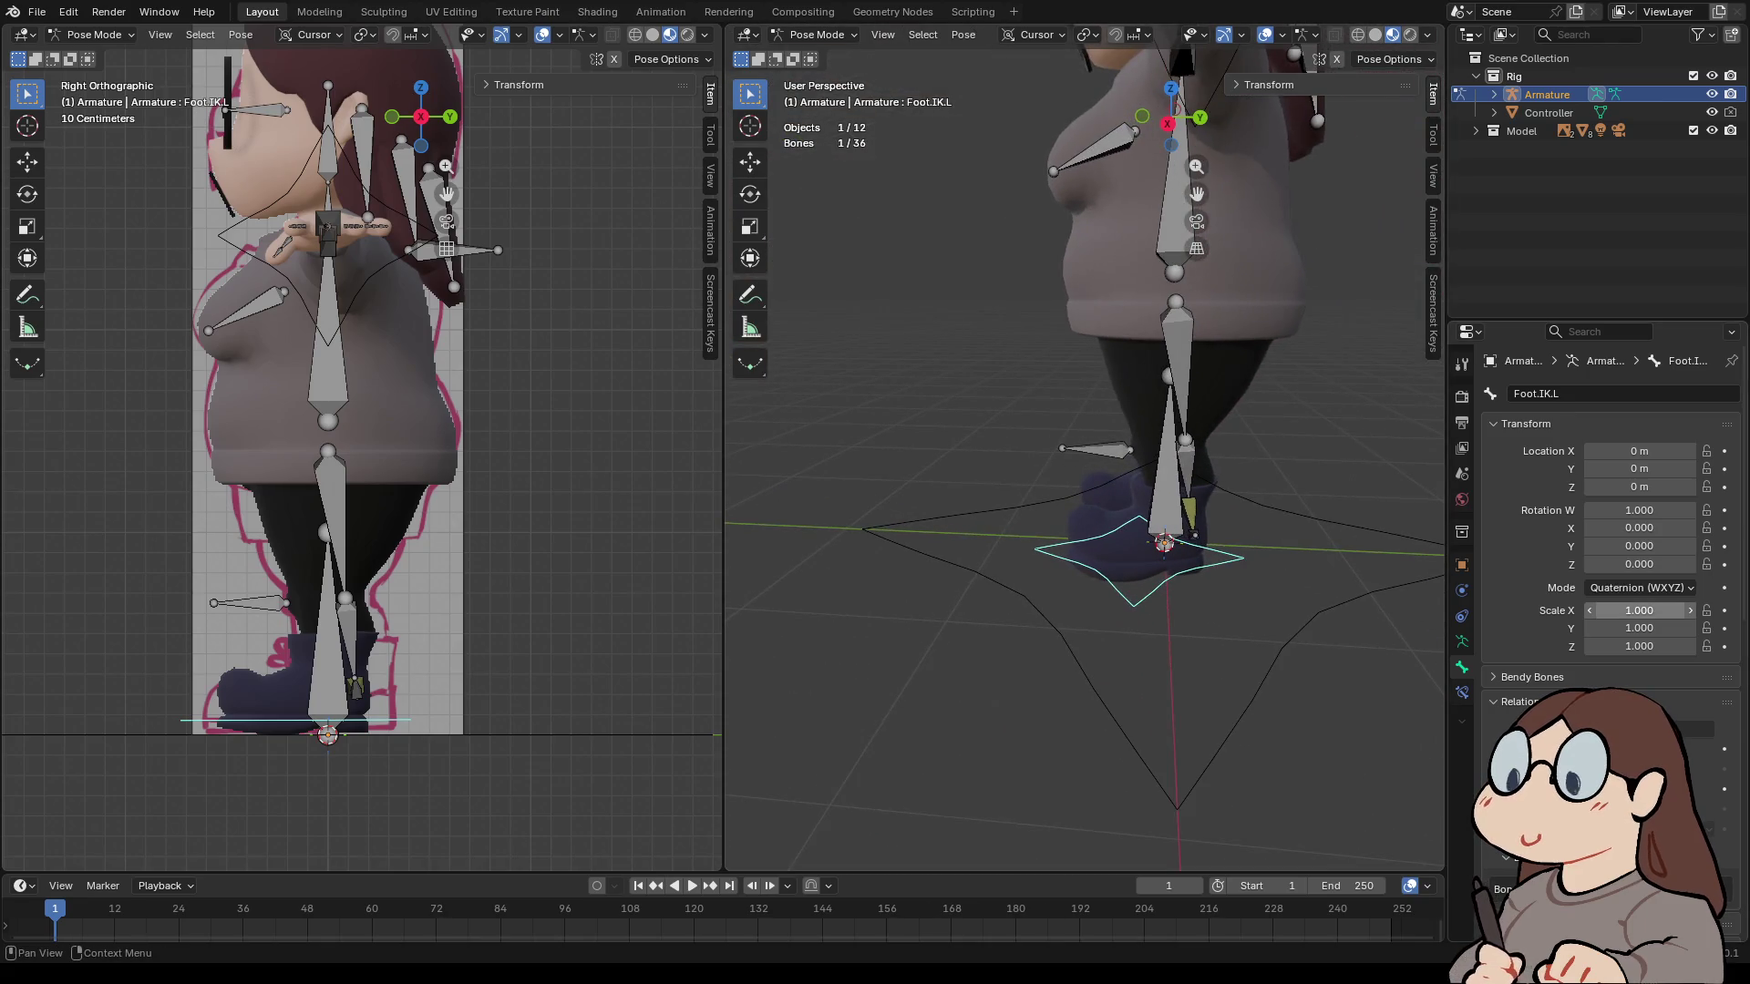
- Set the Foot.L IK constraint's pole angle to 90°, checking the leg in front and right orthographic views
{"action": "left_click", "coordinate": [1189, 512]}
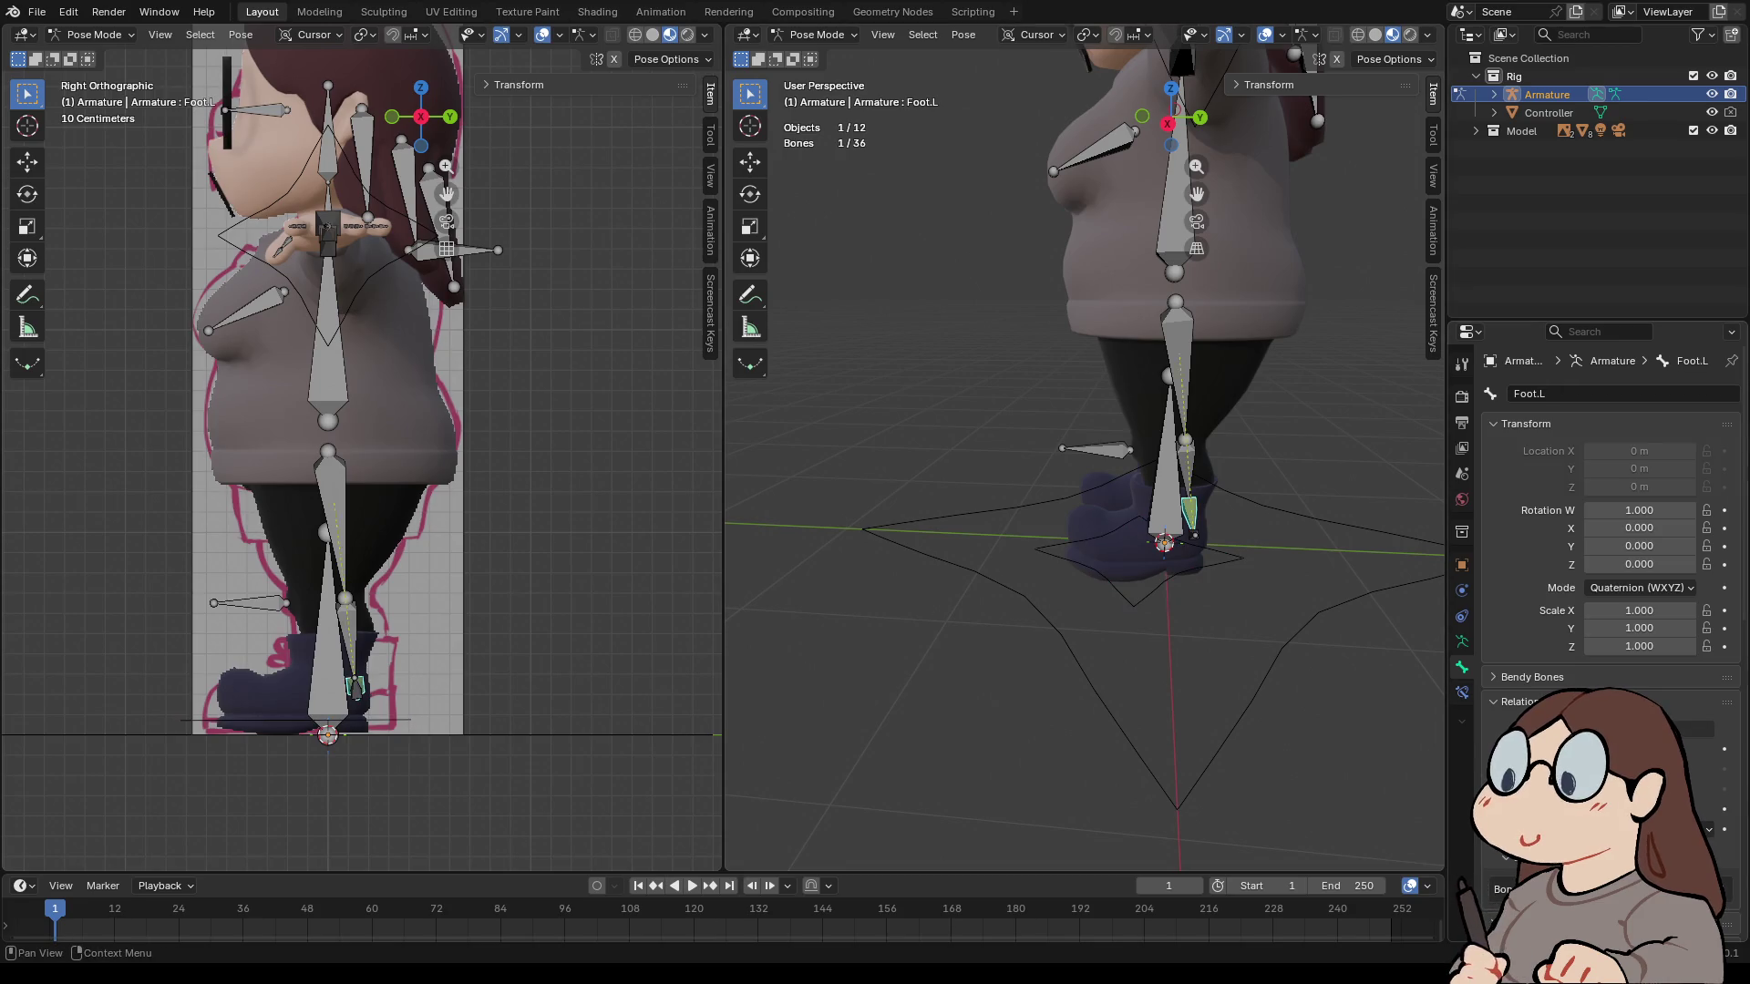
{"action": "left_click", "coordinate": [1462, 642]}
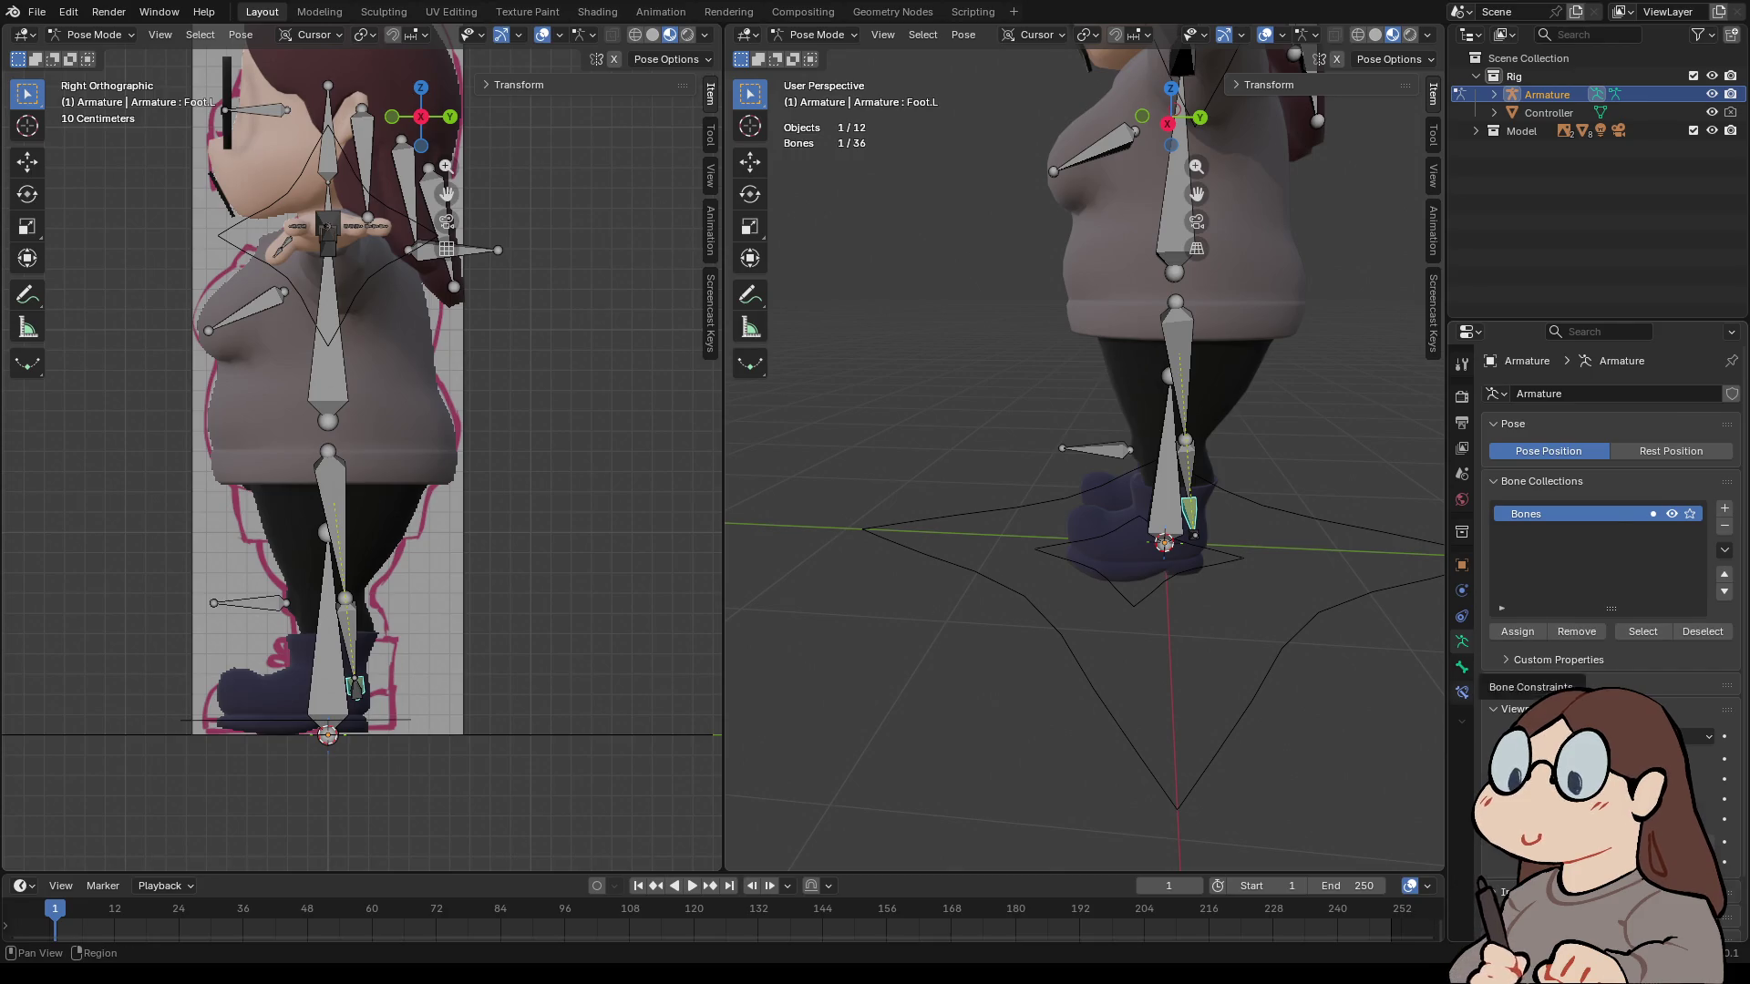
{"action": "left_click", "coordinate": [1462, 692]}
{"action": "mouse_move", "coordinate": [1649, 541]}
{"action": "left_mouse_down"}
{"action": "mouse_move", "coordinate": [1717, 541]}
{"action": "mouse_move", "coordinate": [1650, 540]}
{"action": "mouse_move", "coordinate": [1683, 540]}
{"action": "left_mouse_up"}
{"action": "left_click", "coordinate": [1142, 116]}
{"action": "scroll", "coordinate": [1085, 410], "scroll_direction": "up", "scroll_amount": 3}
{"action": "left_click", "coordinate": [1650, 541]}
{"action": "type", "text": "90"}
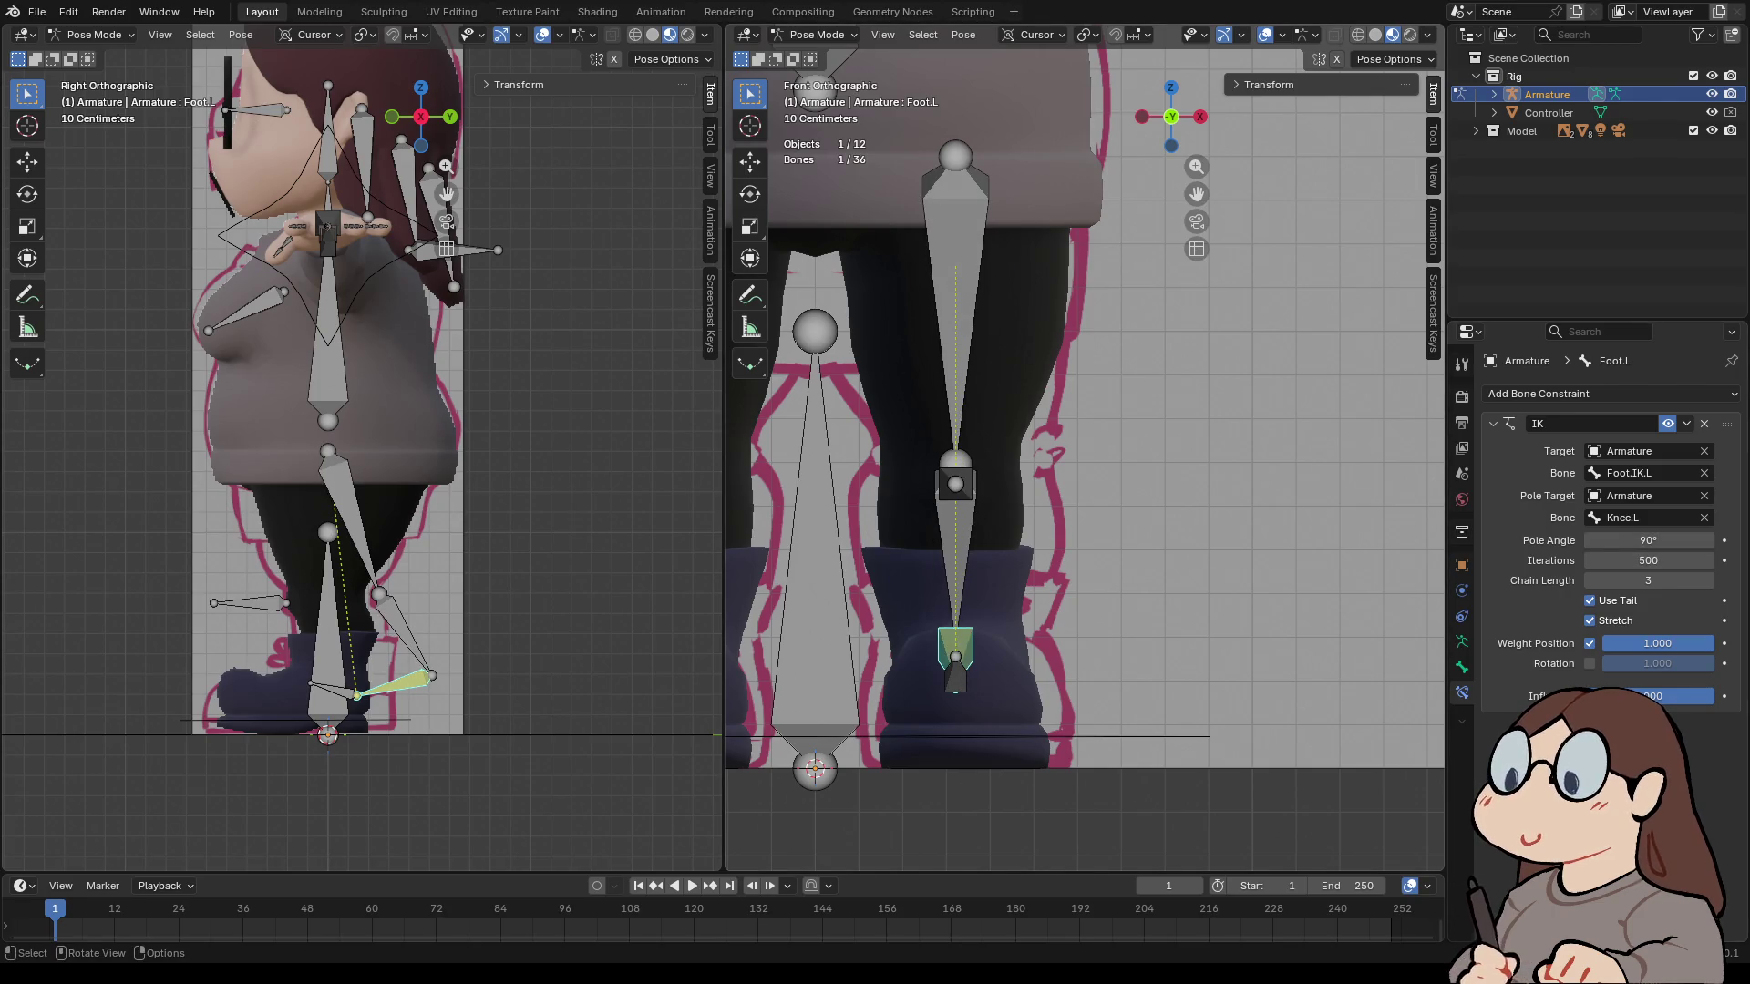
{"action": "scroll", "coordinate": [1084, 446], "scroll_direction": "down", "scroll_amount": 3}
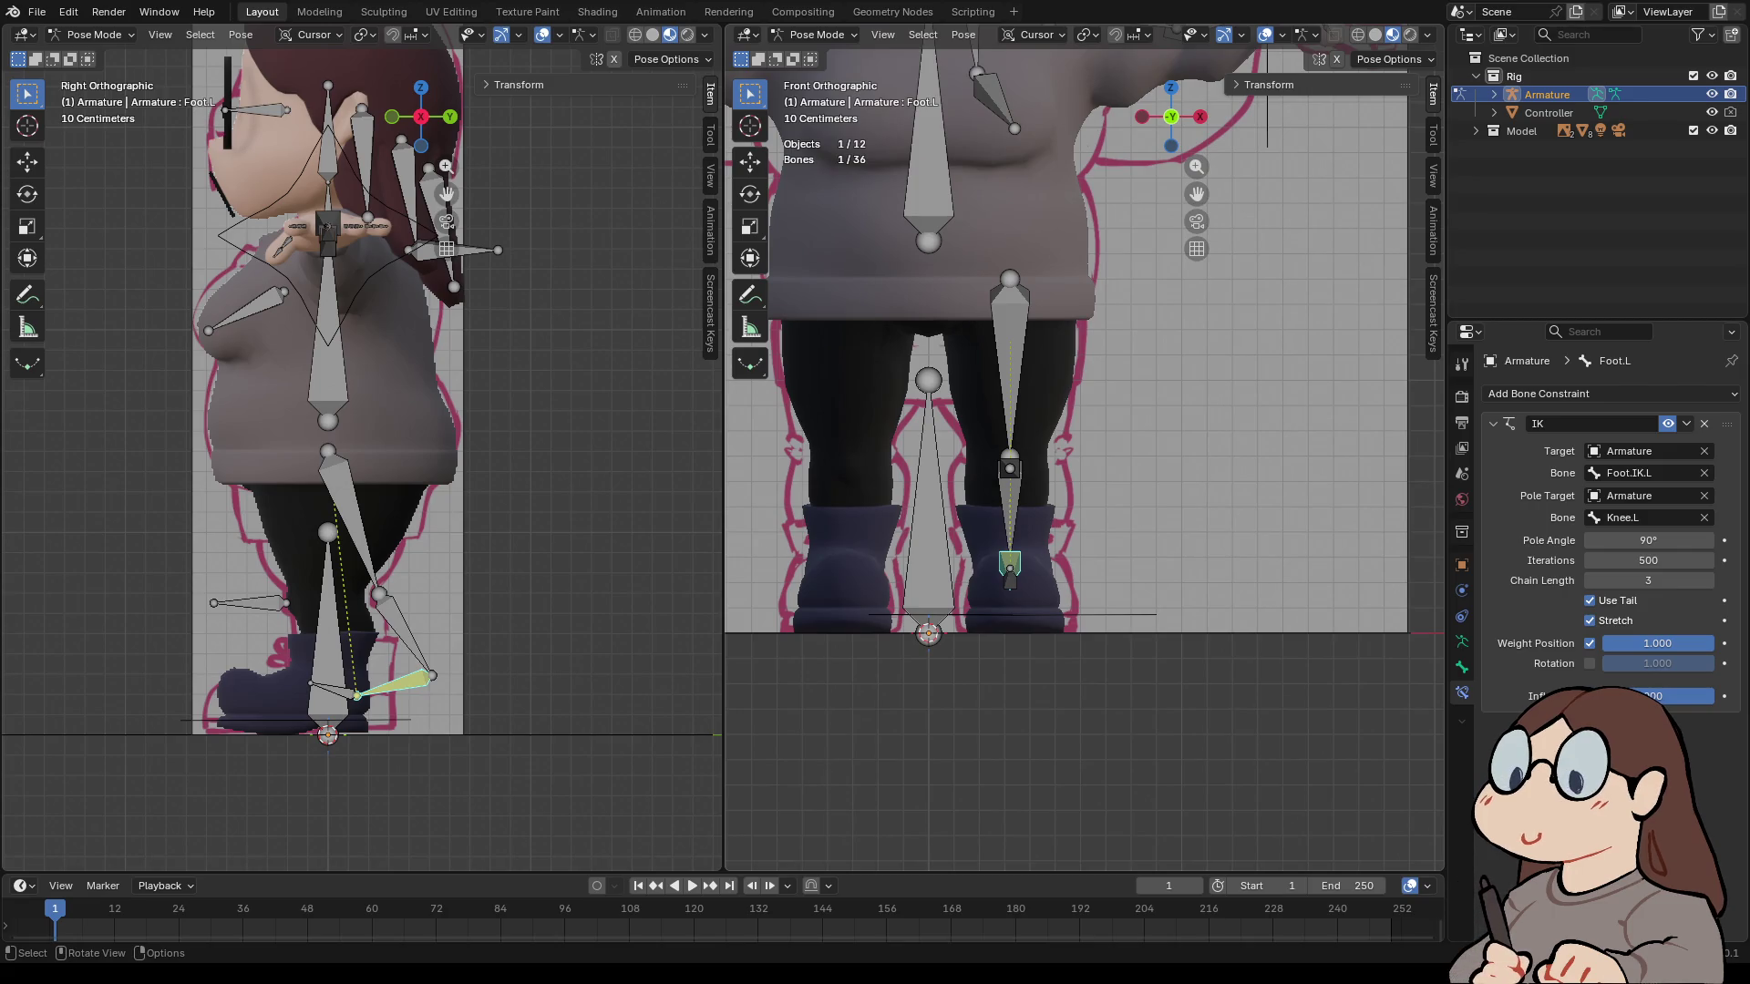
{"action": "key", "text": "KP_3"}
{"action": "left_click", "coordinate": [1276, 570]}
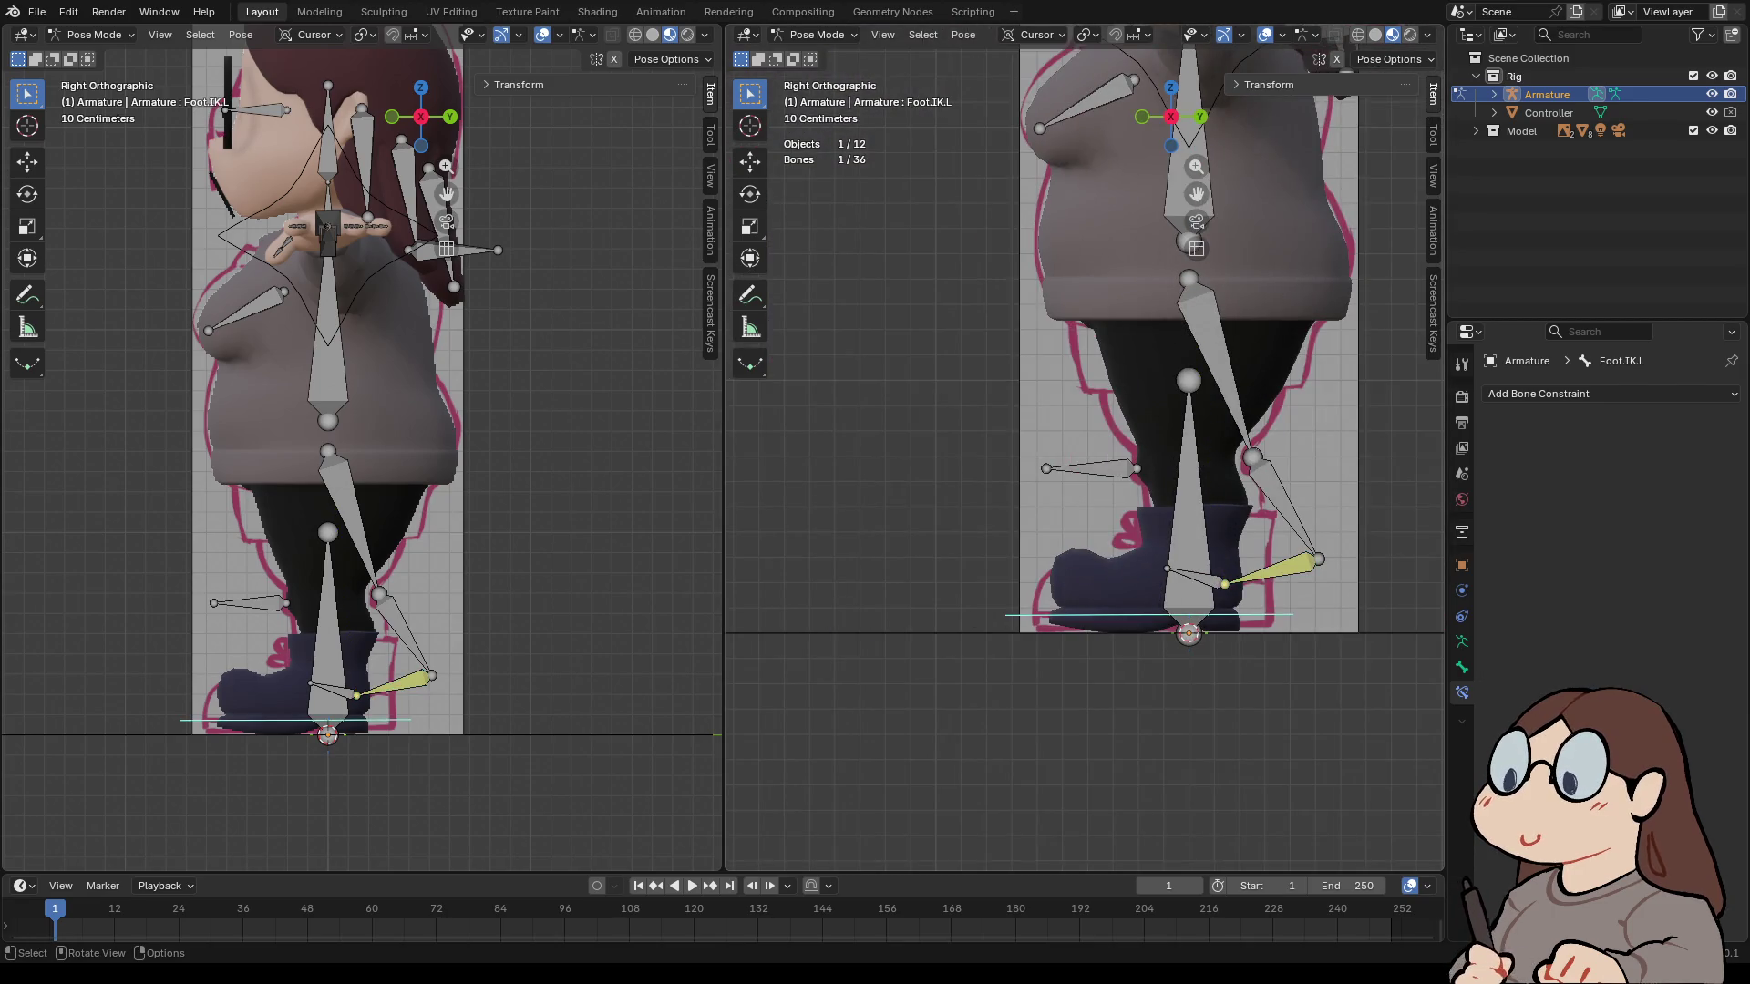
- Test the left leg by repeatedly moving Foot.IK.L up and back to the boot
{"action": "key", "text": "g"}
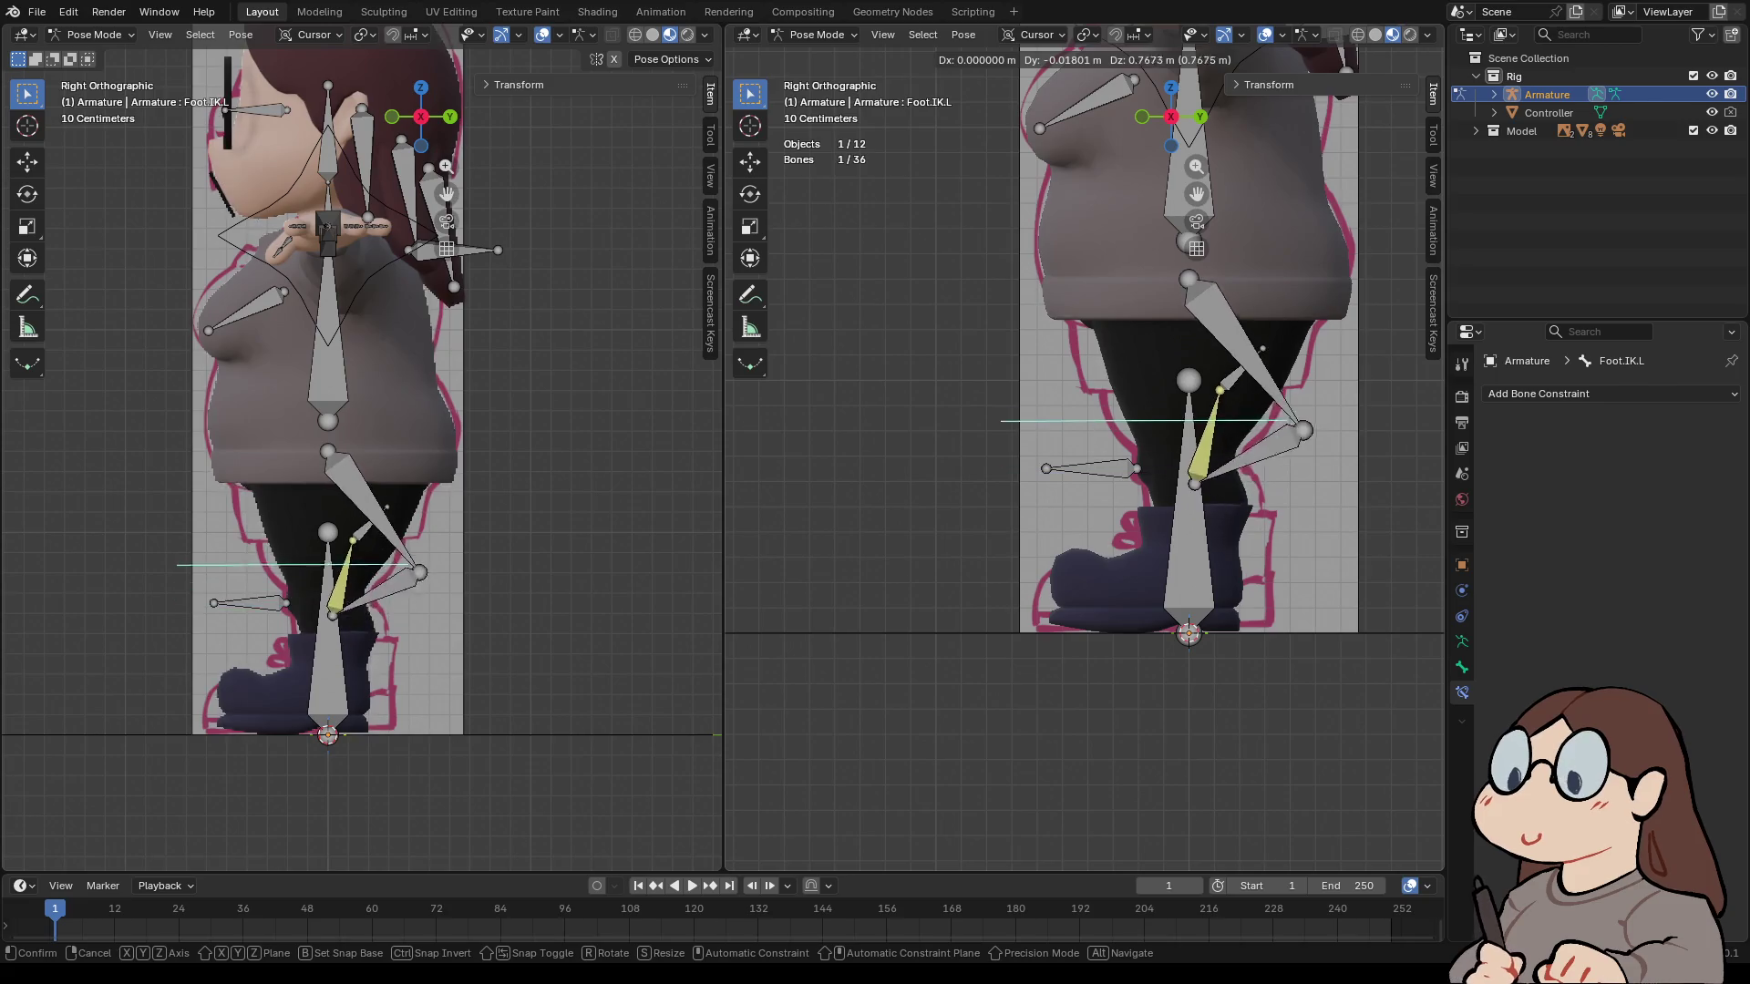
{"action": "key", "text": "Return"}
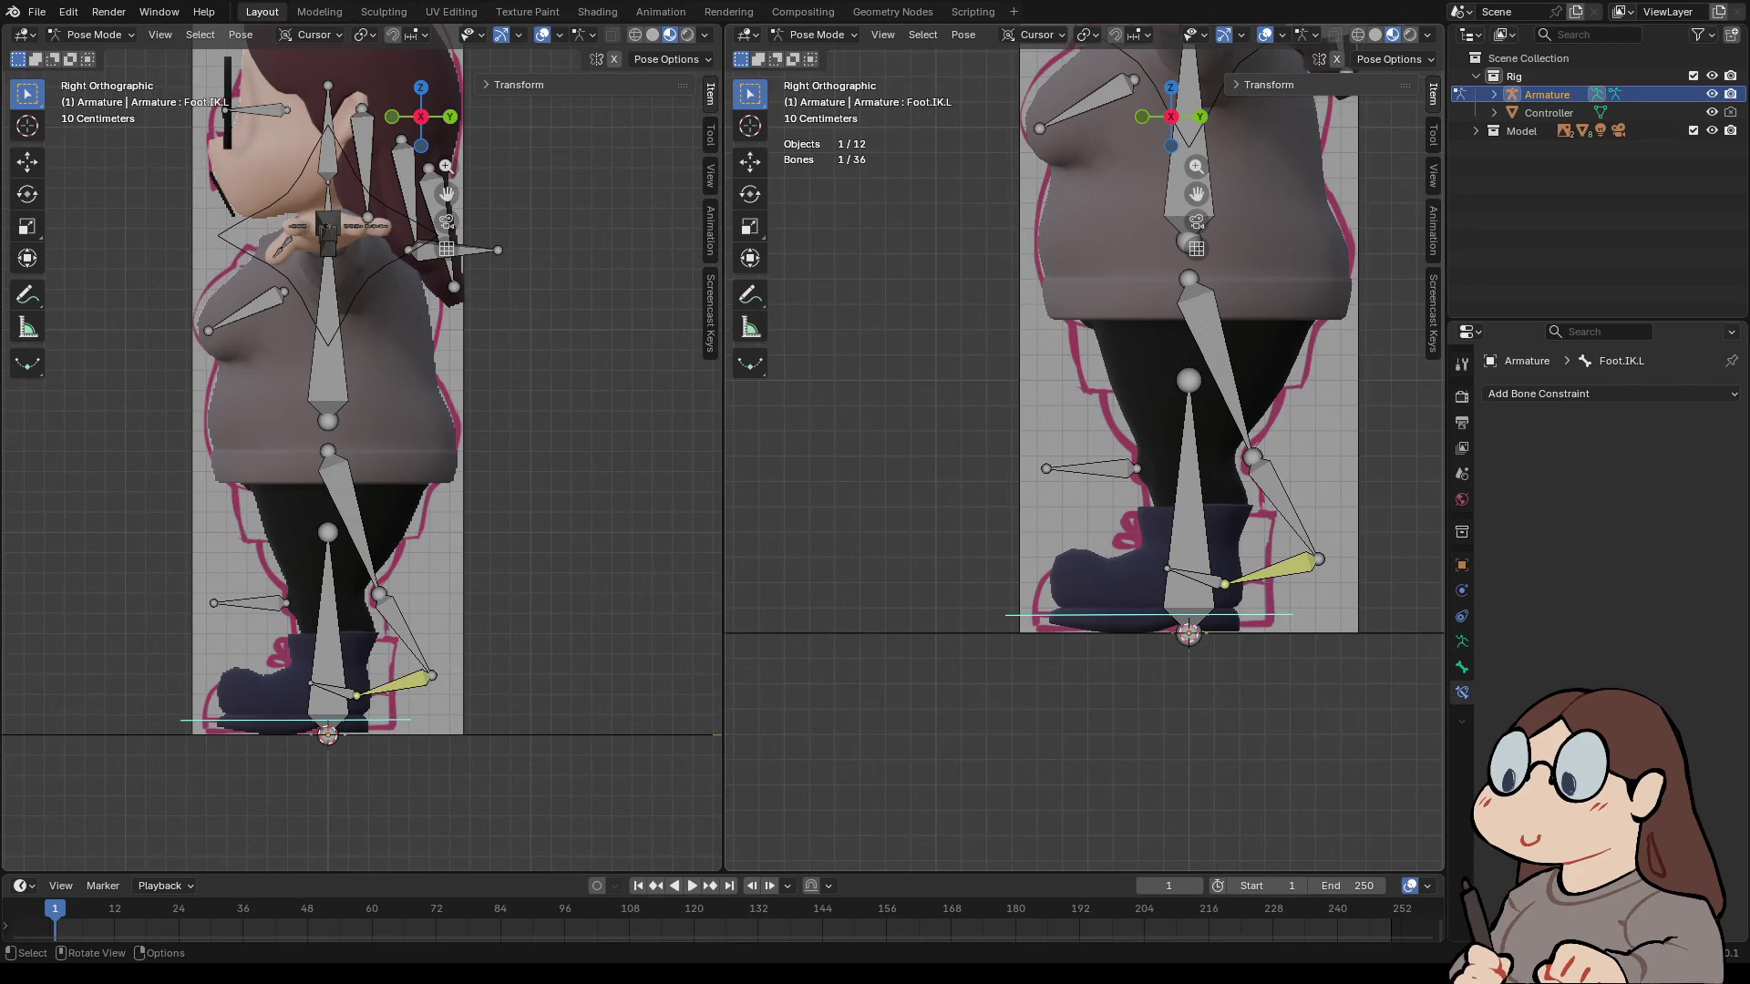
{"action": "left_click", "coordinate": [1275, 569]}
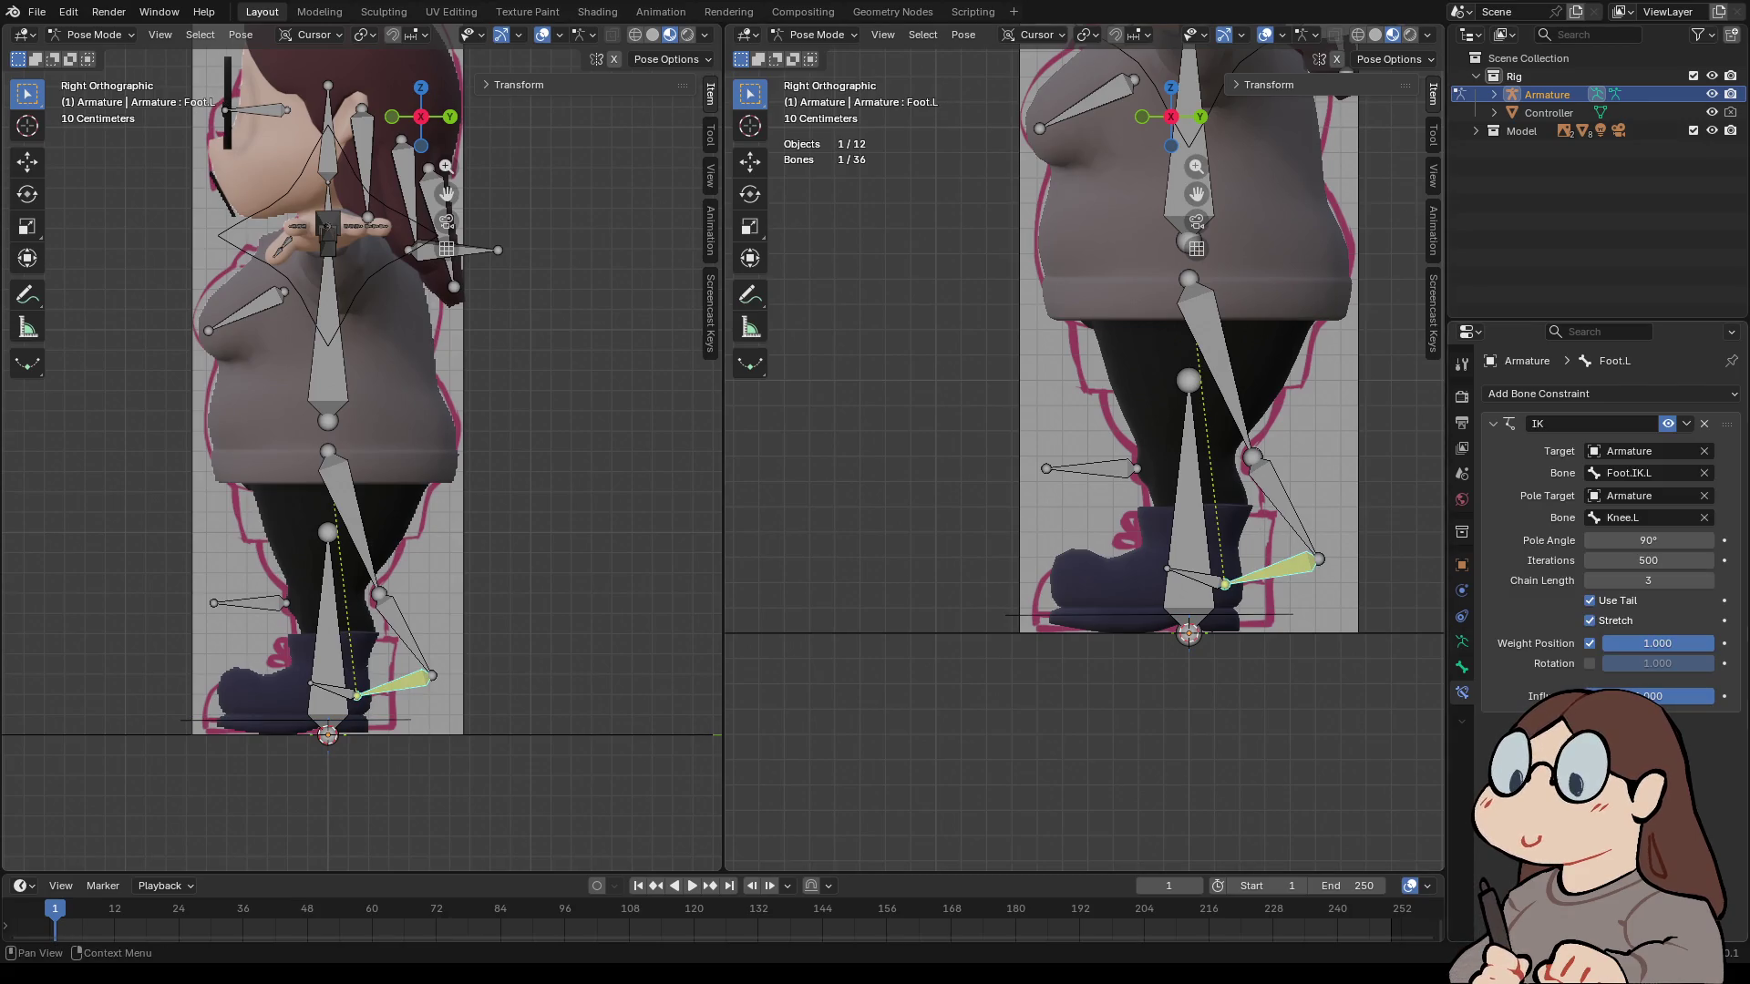
{"action": "left_click", "coordinate": [1276, 615]}
{"action": "key", "text": "g"}
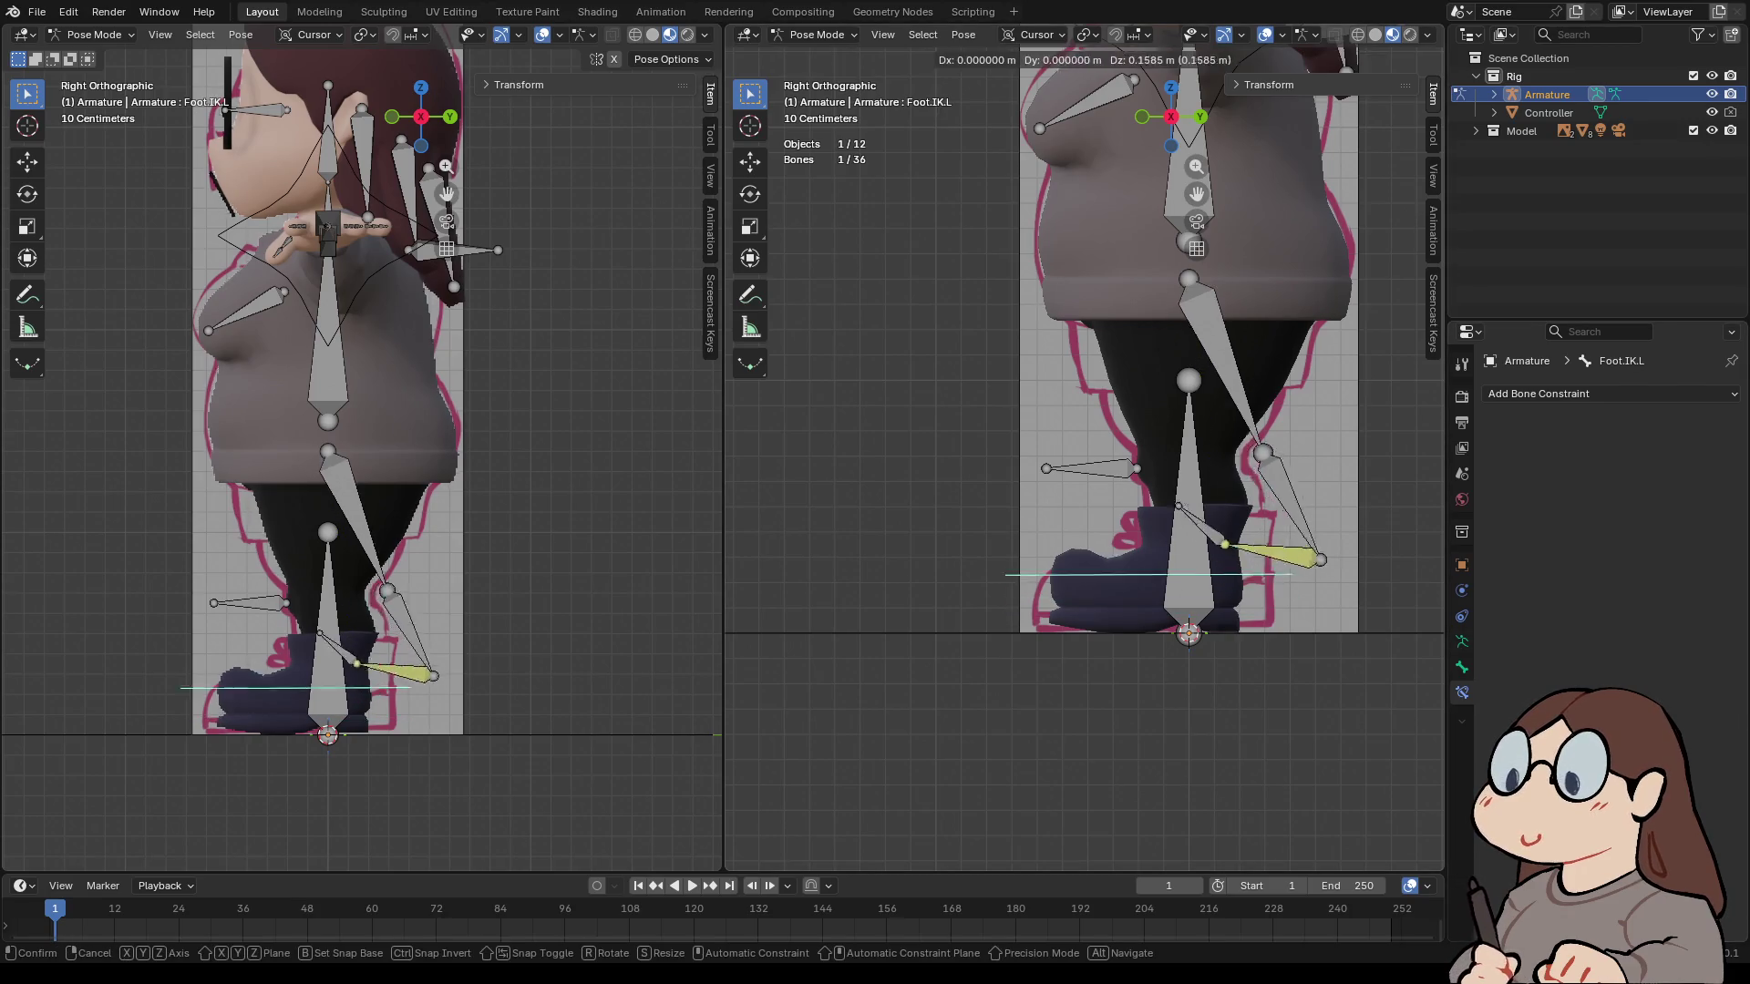
{"action": "key", "text": "Escape"}
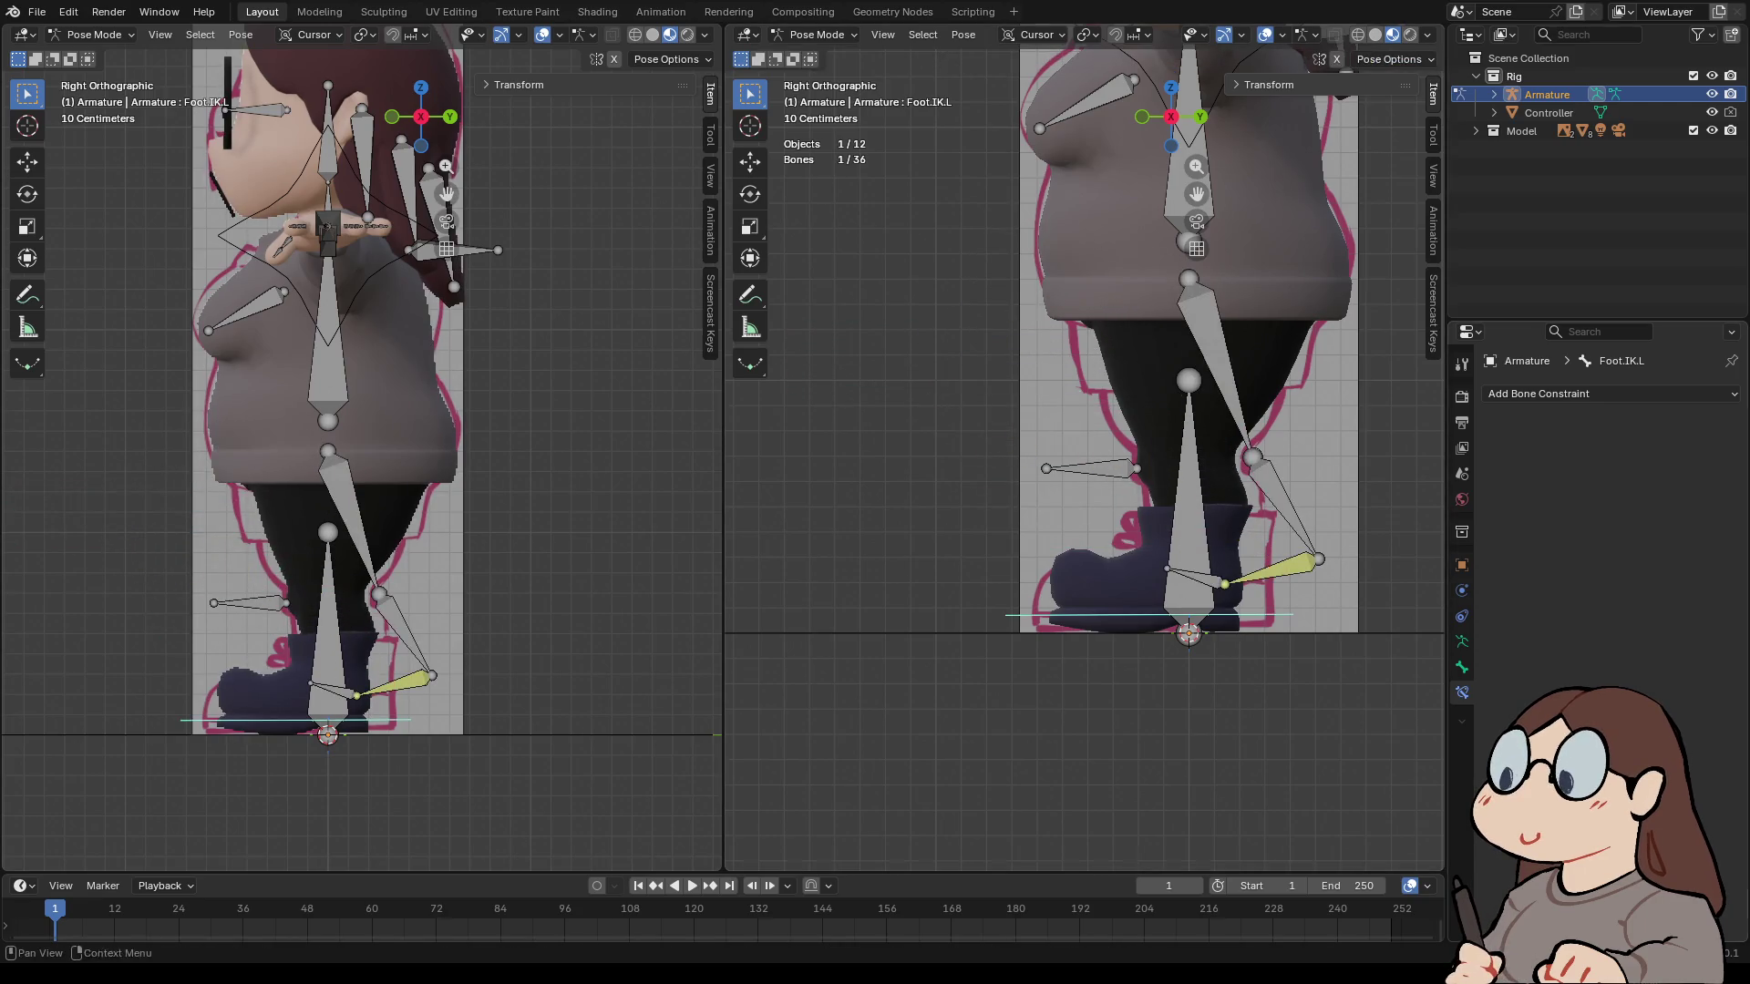
{"action": "left_click", "coordinate": [1276, 570]}
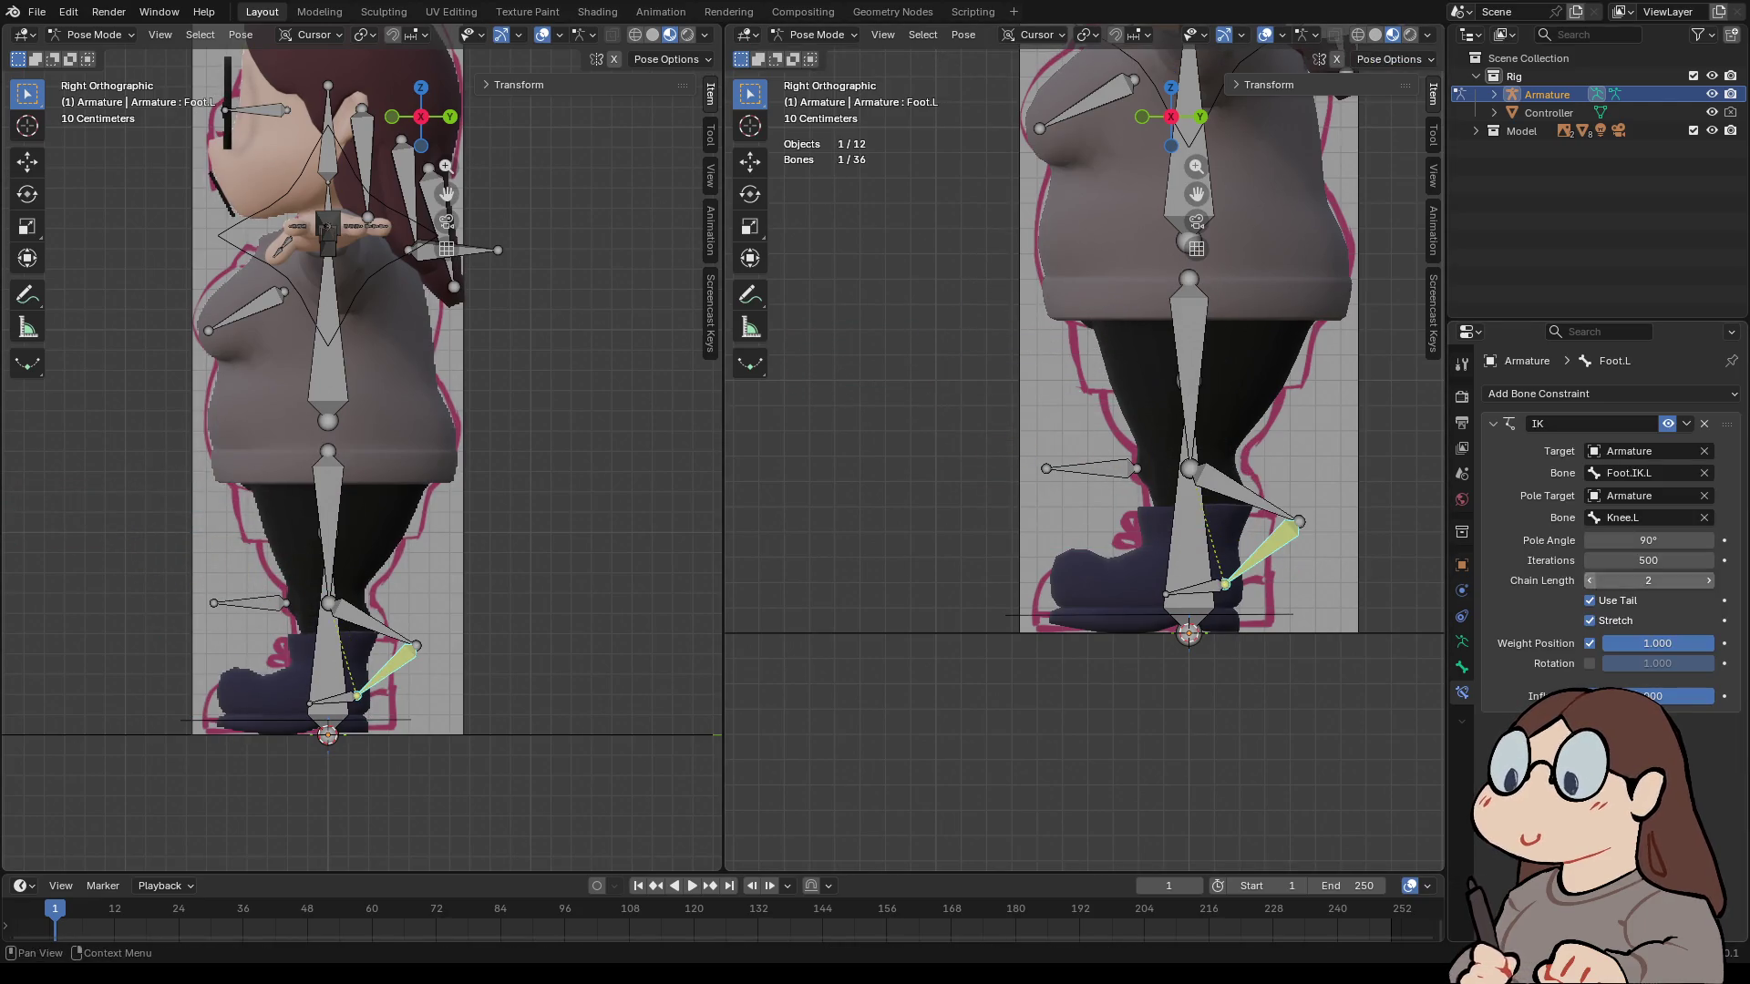
{"action": "left_click", "coordinate": [1275, 615]}
{"action": "key", "text": "g"}
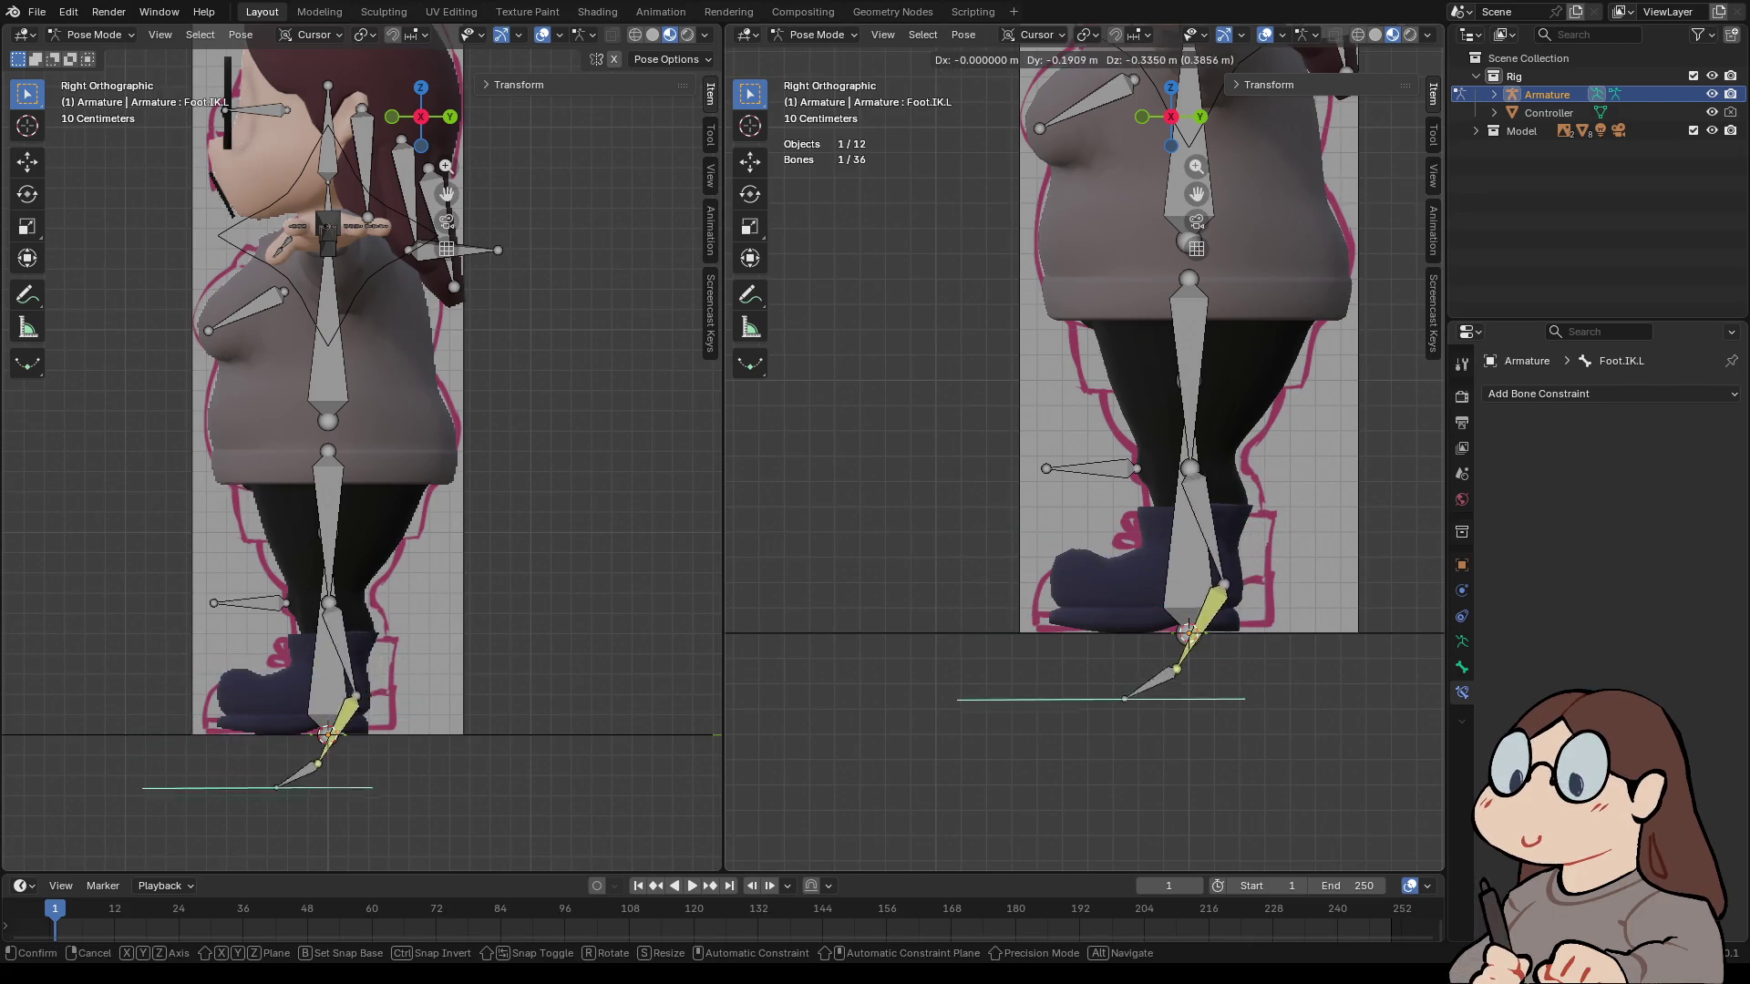
{"action": "key", "text": "Return"}
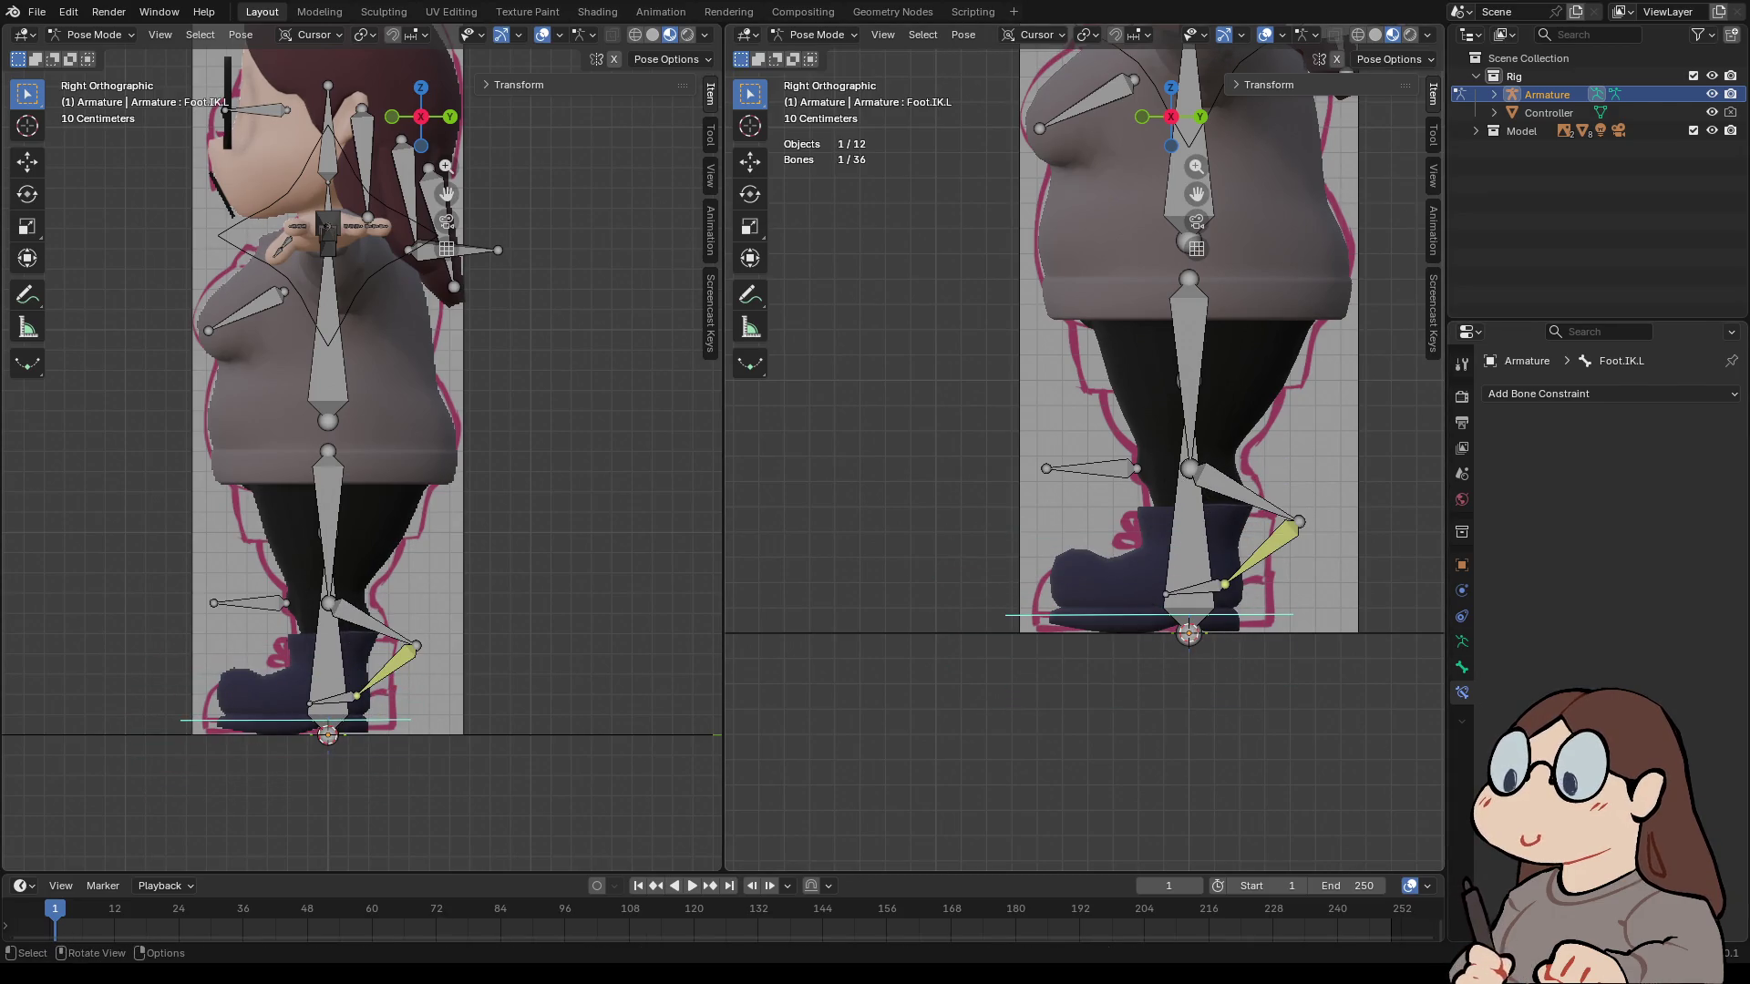
- Set Foot.L's IK chain length to 3 and turn off Use Tail
{"action": "left_click", "coordinate": [1262, 553]}
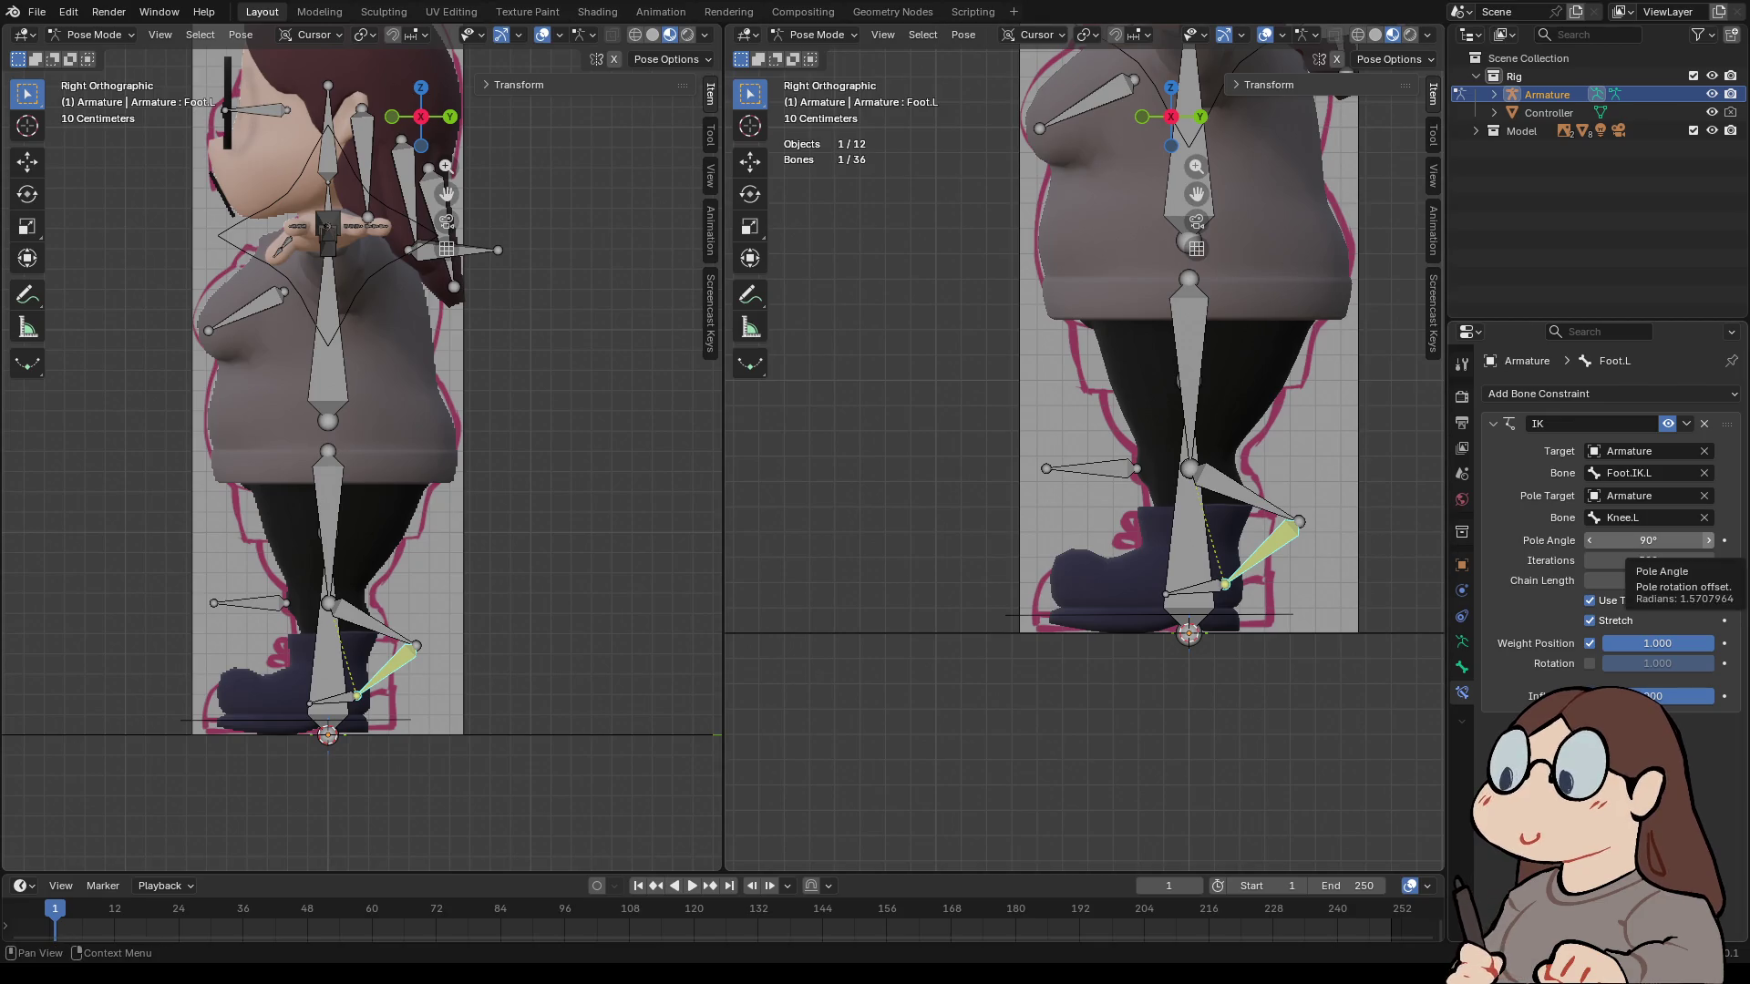
{"action": "left_click", "coordinate": [1708, 580]}
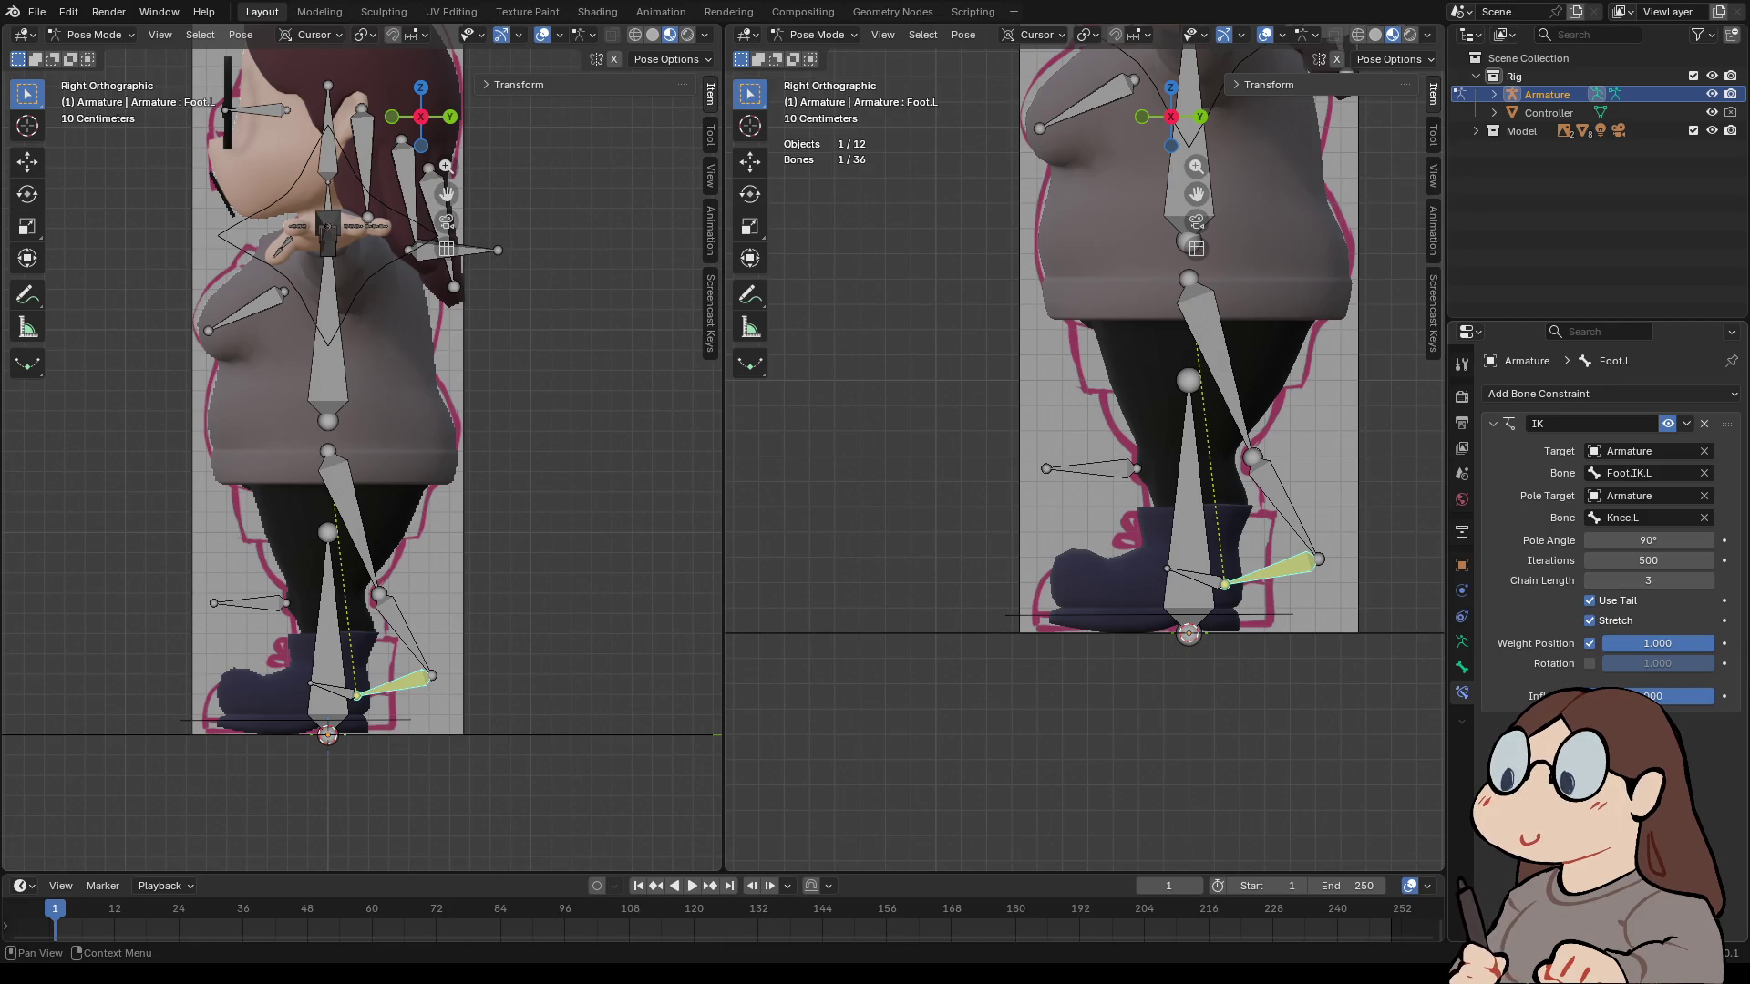
{"action": "left_click", "coordinate": [1590, 600]}
- Adjust Foot.L's IK options and test the leg by moving Foot.IK.L back to the foot
{"action": "left_click", "coordinate": [1589, 621]}
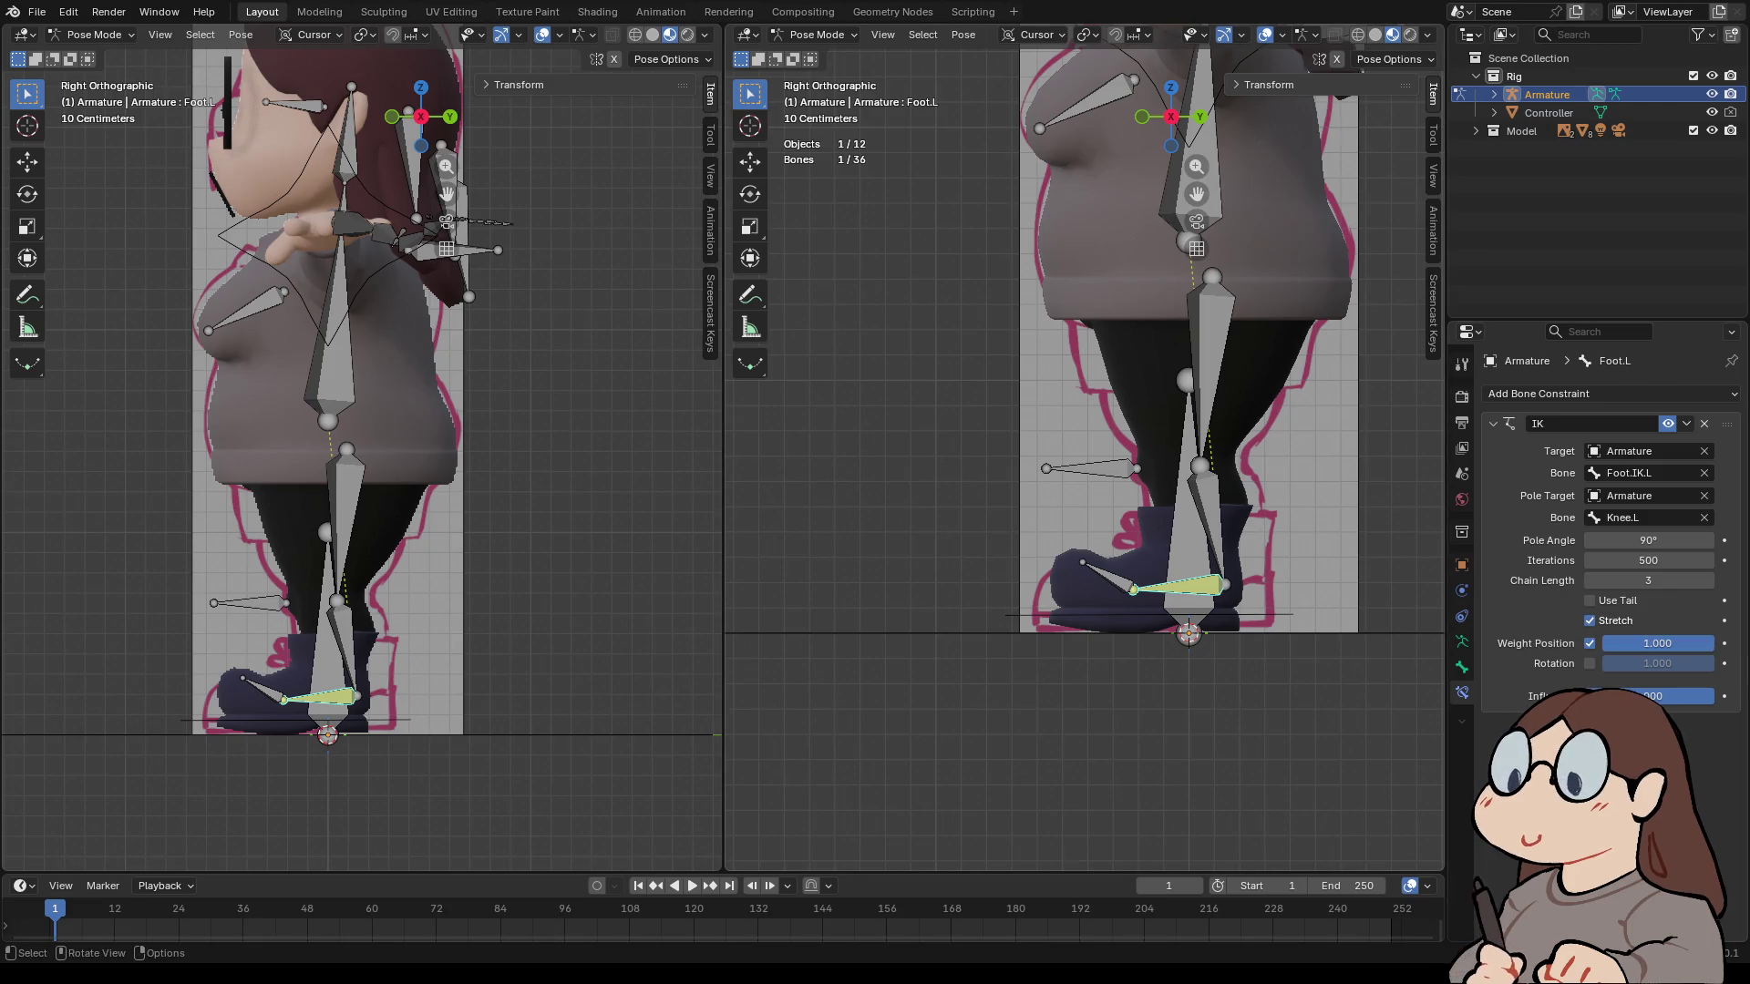
{"action": "left_click", "coordinate": [1267, 615]}
{"action": "key", "text": "g"}
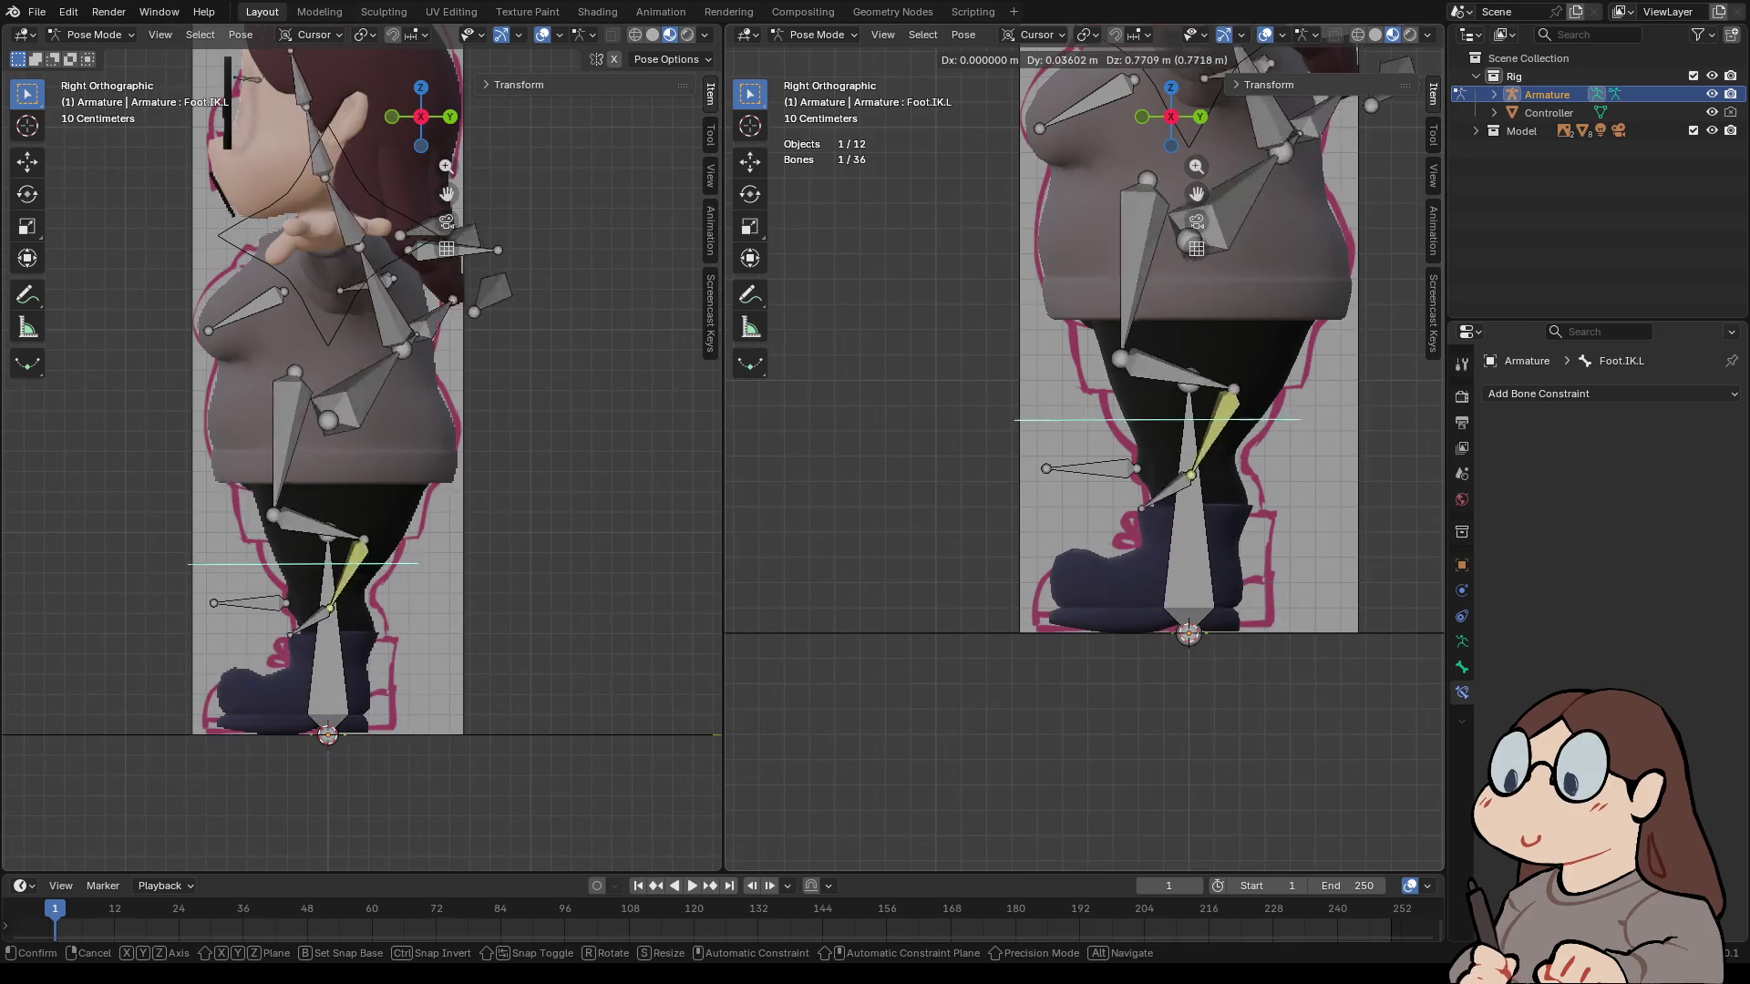
{"action": "key", "text": "Return"}
- Turn Use Tail back on for Foot.L's IK constraint and start moving Foot.IK.L
{"action": "left_click", "coordinate": [1180, 586]}
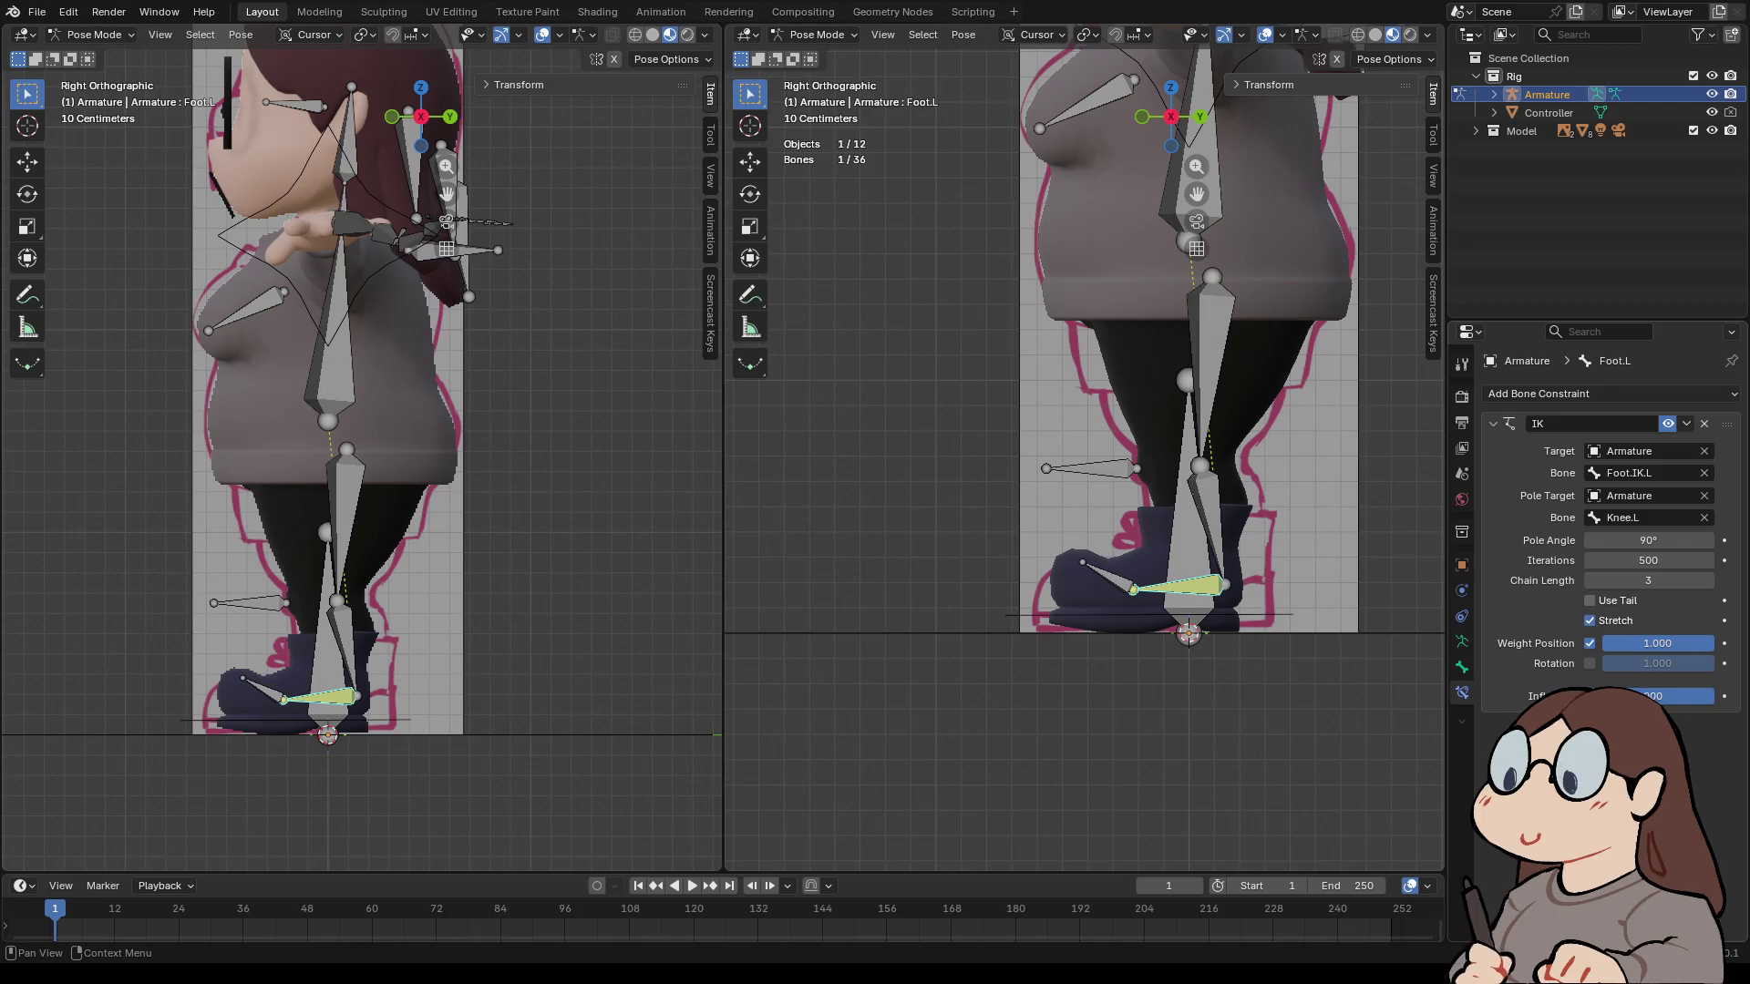
{"action": "left_click", "coordinate": [1589, 600]}
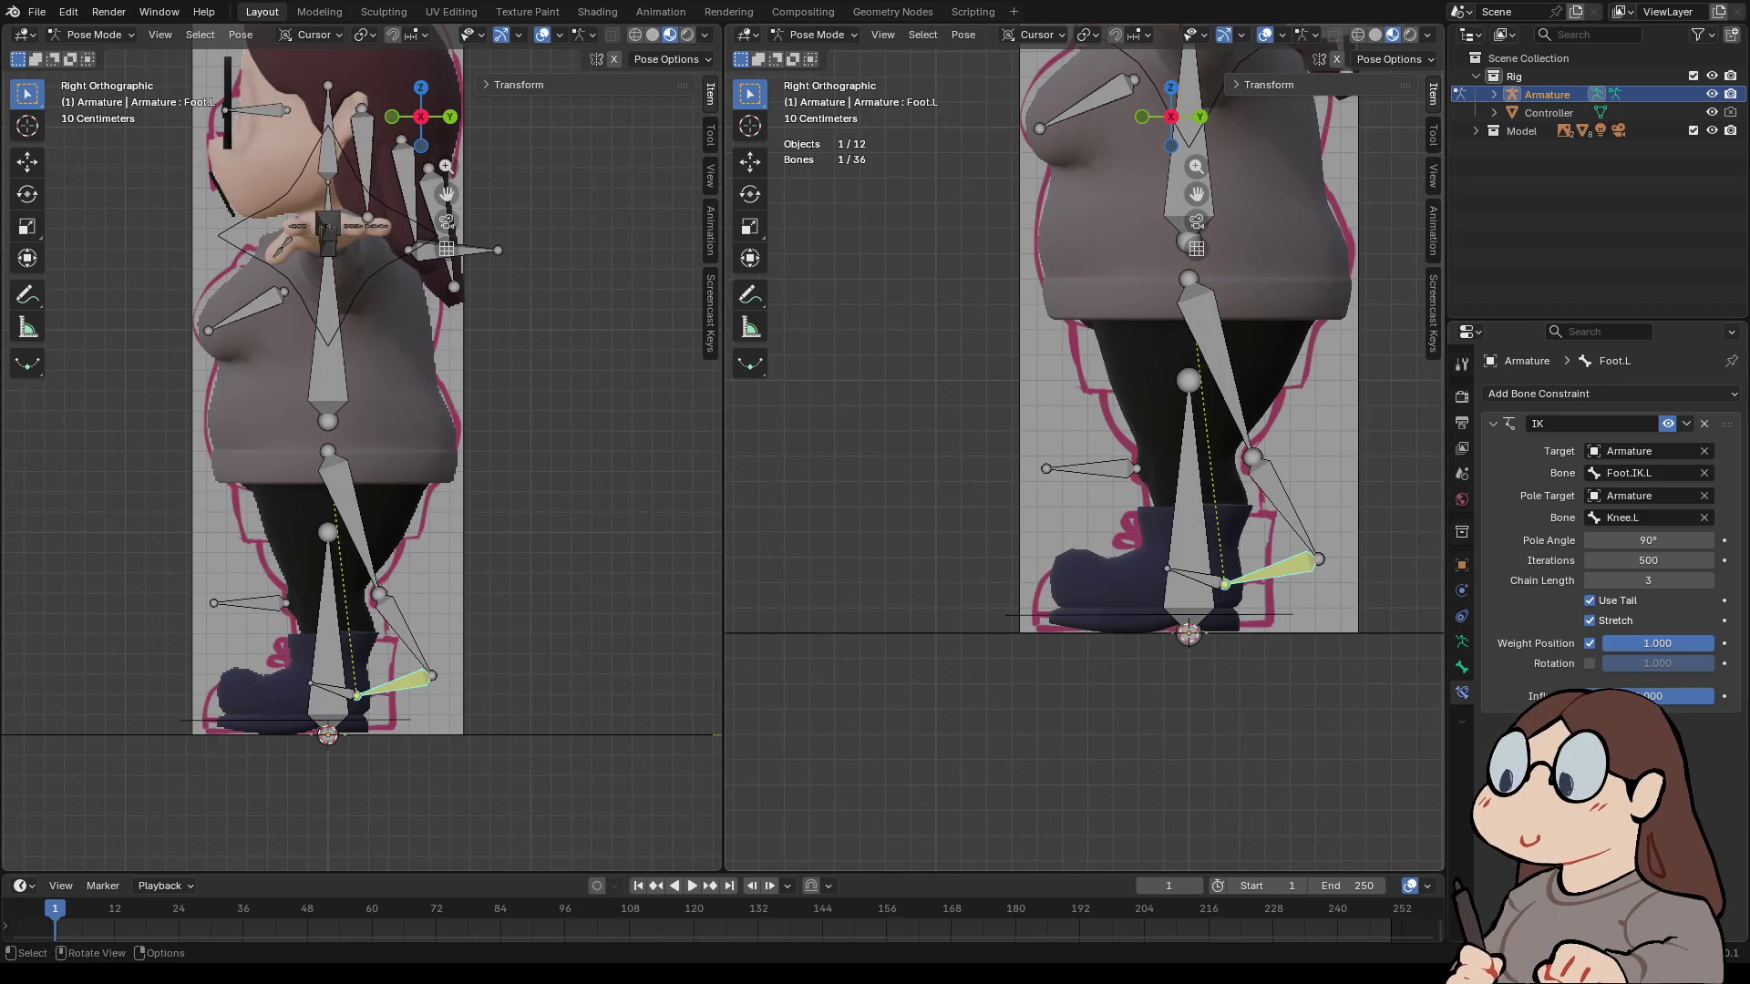
{"action": "left_click", "coordinate": [1185, 583]}
{"action": "key", "text": "g"}
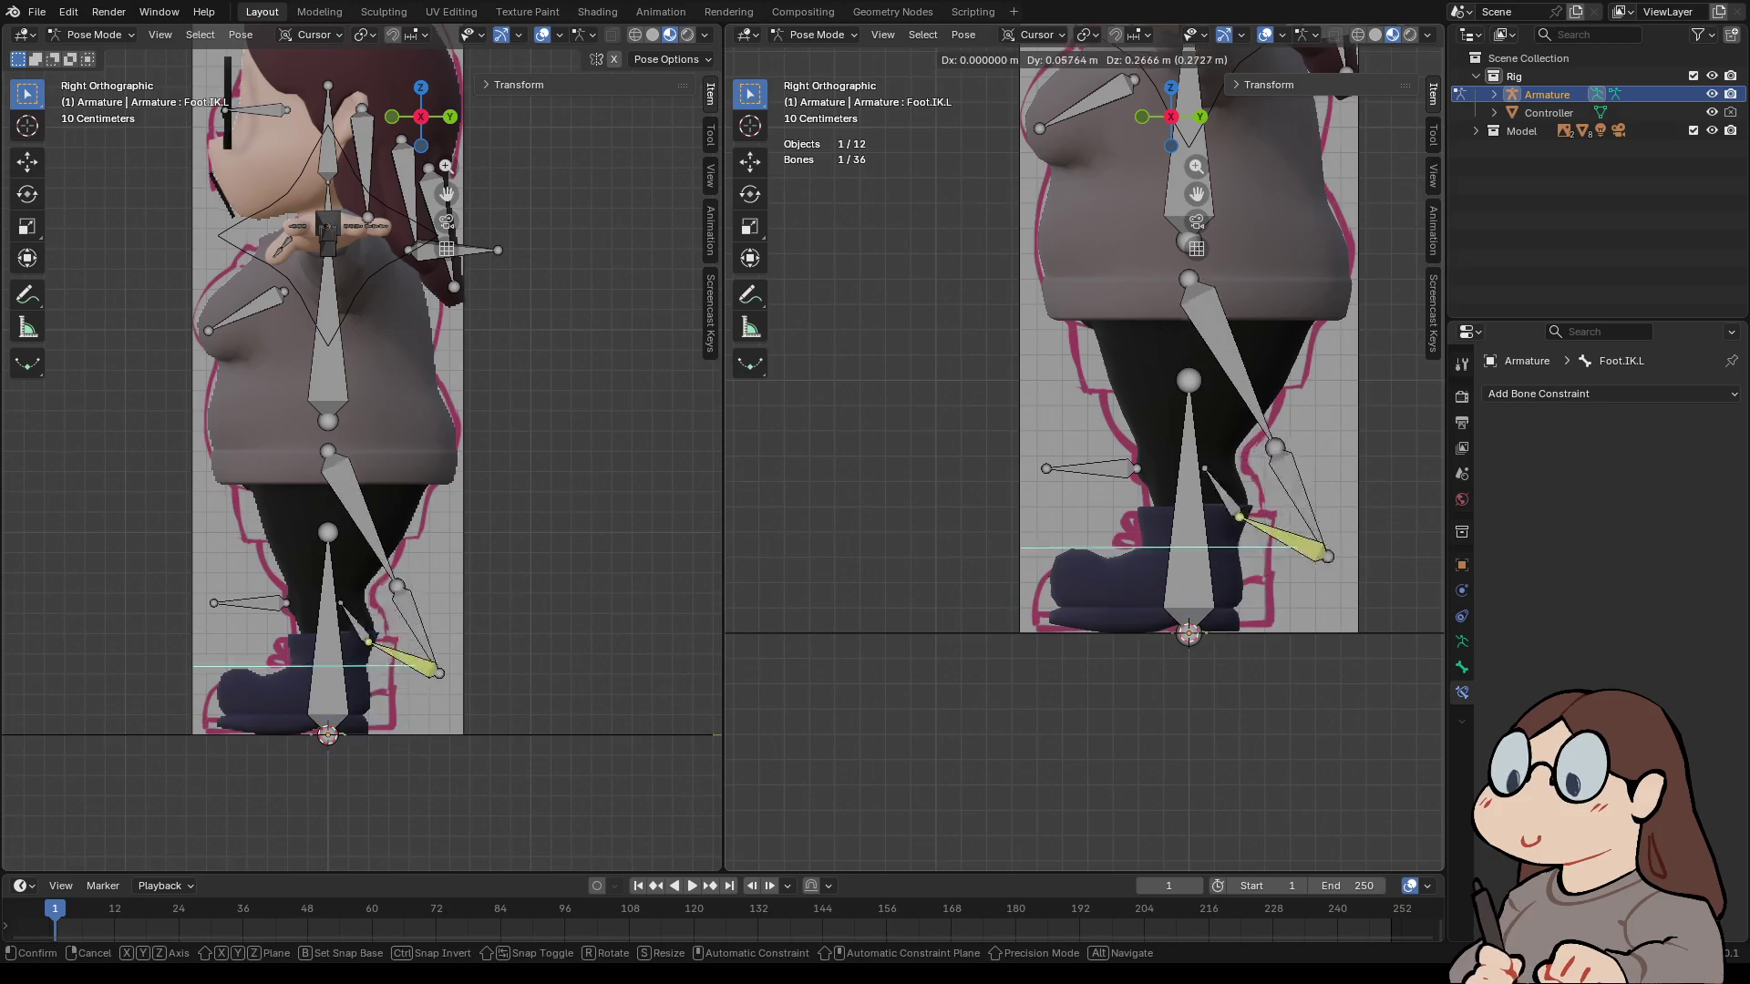
- Place Foot.IK.L raised behind the foot, then try further moves and cancel them
{"action": "key", "text": "Return"}
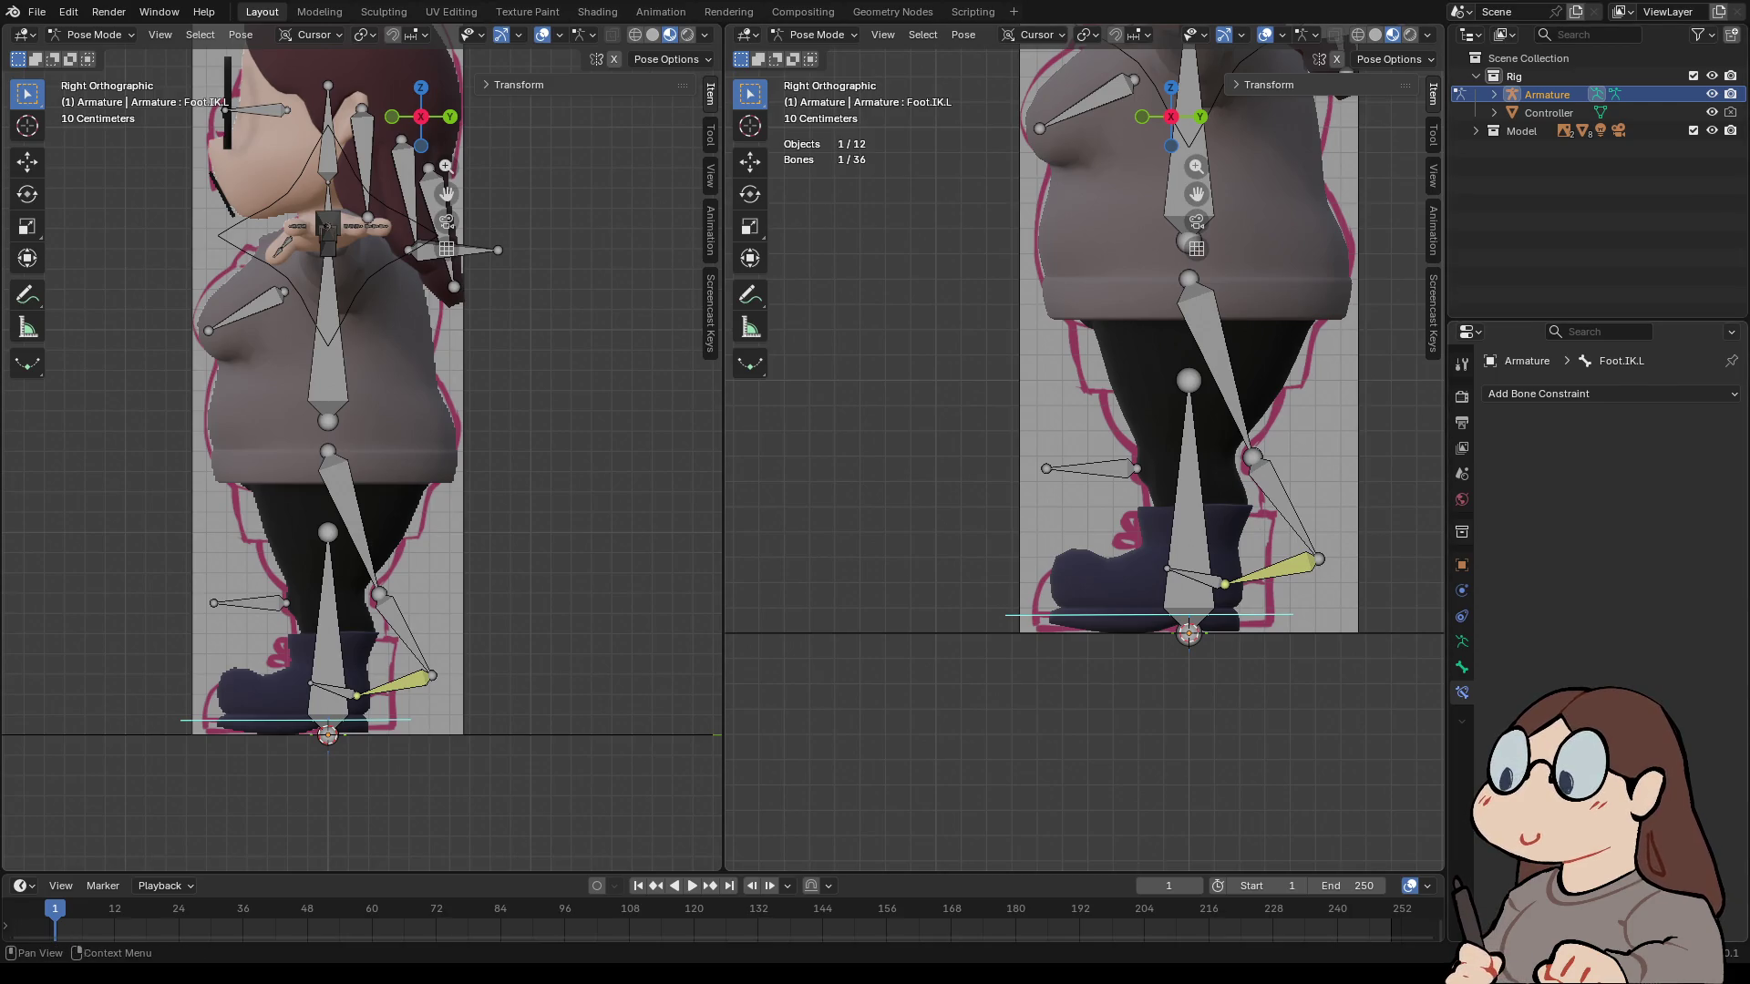
{"action": "key", "text": "g"}
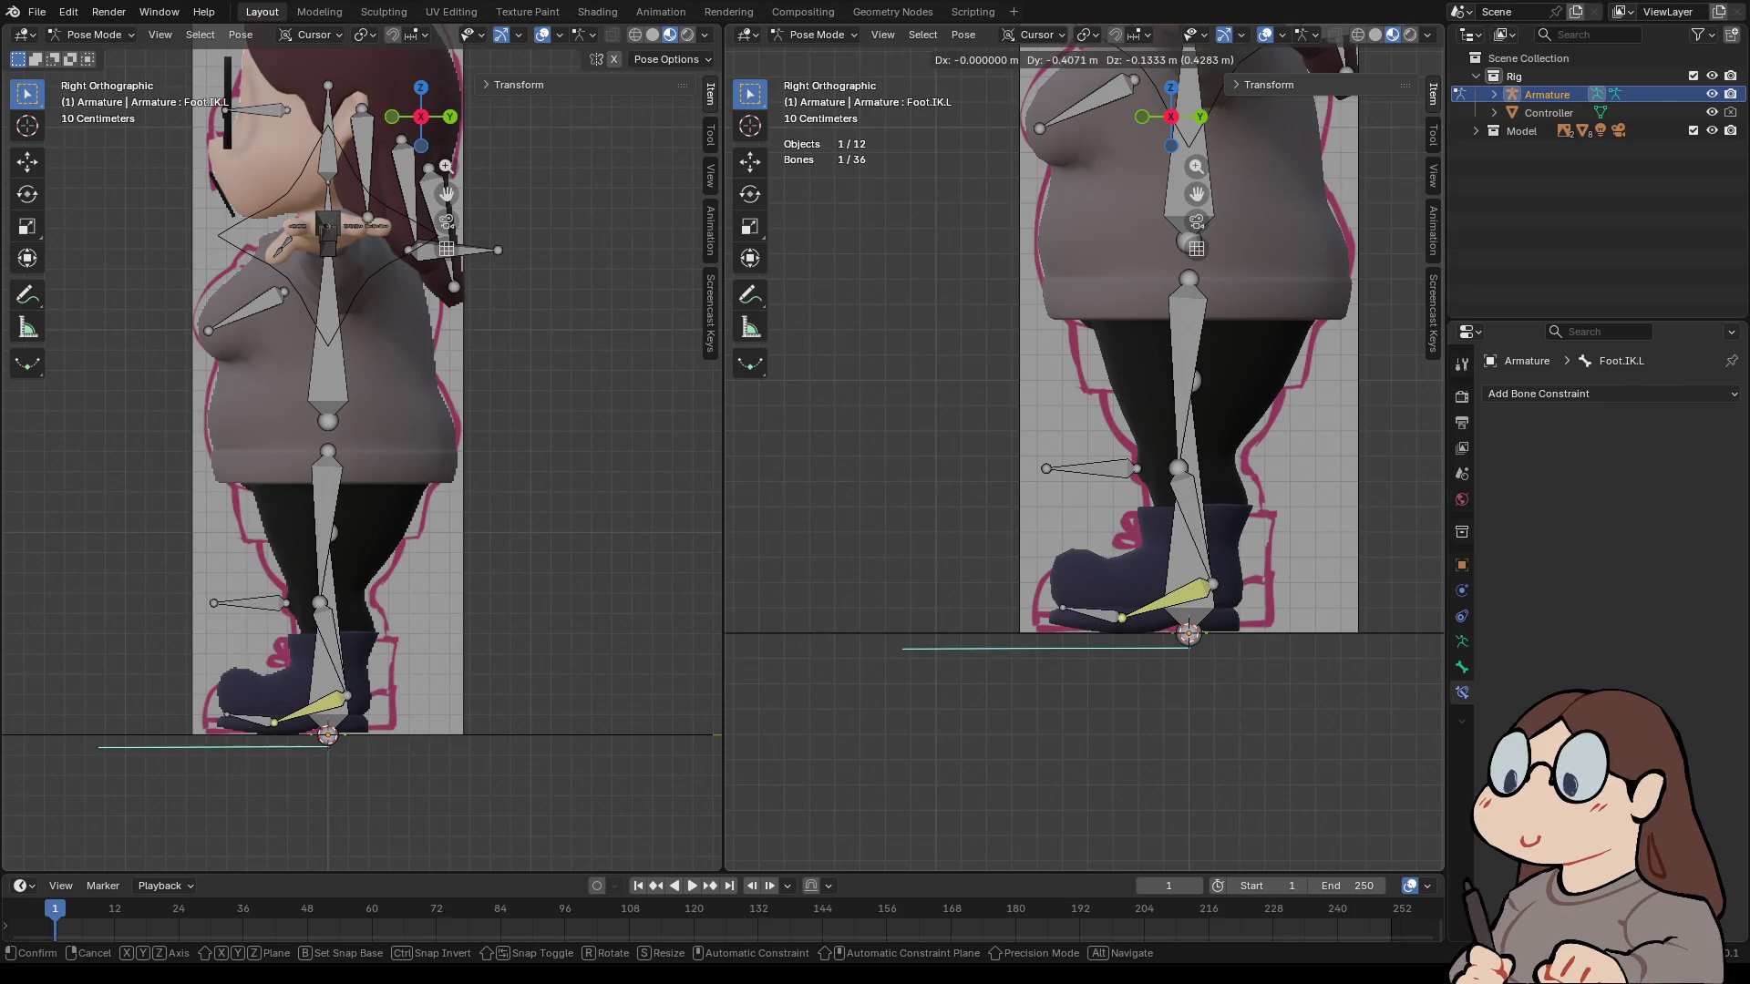
{"action": "key", "text": "Escape"}
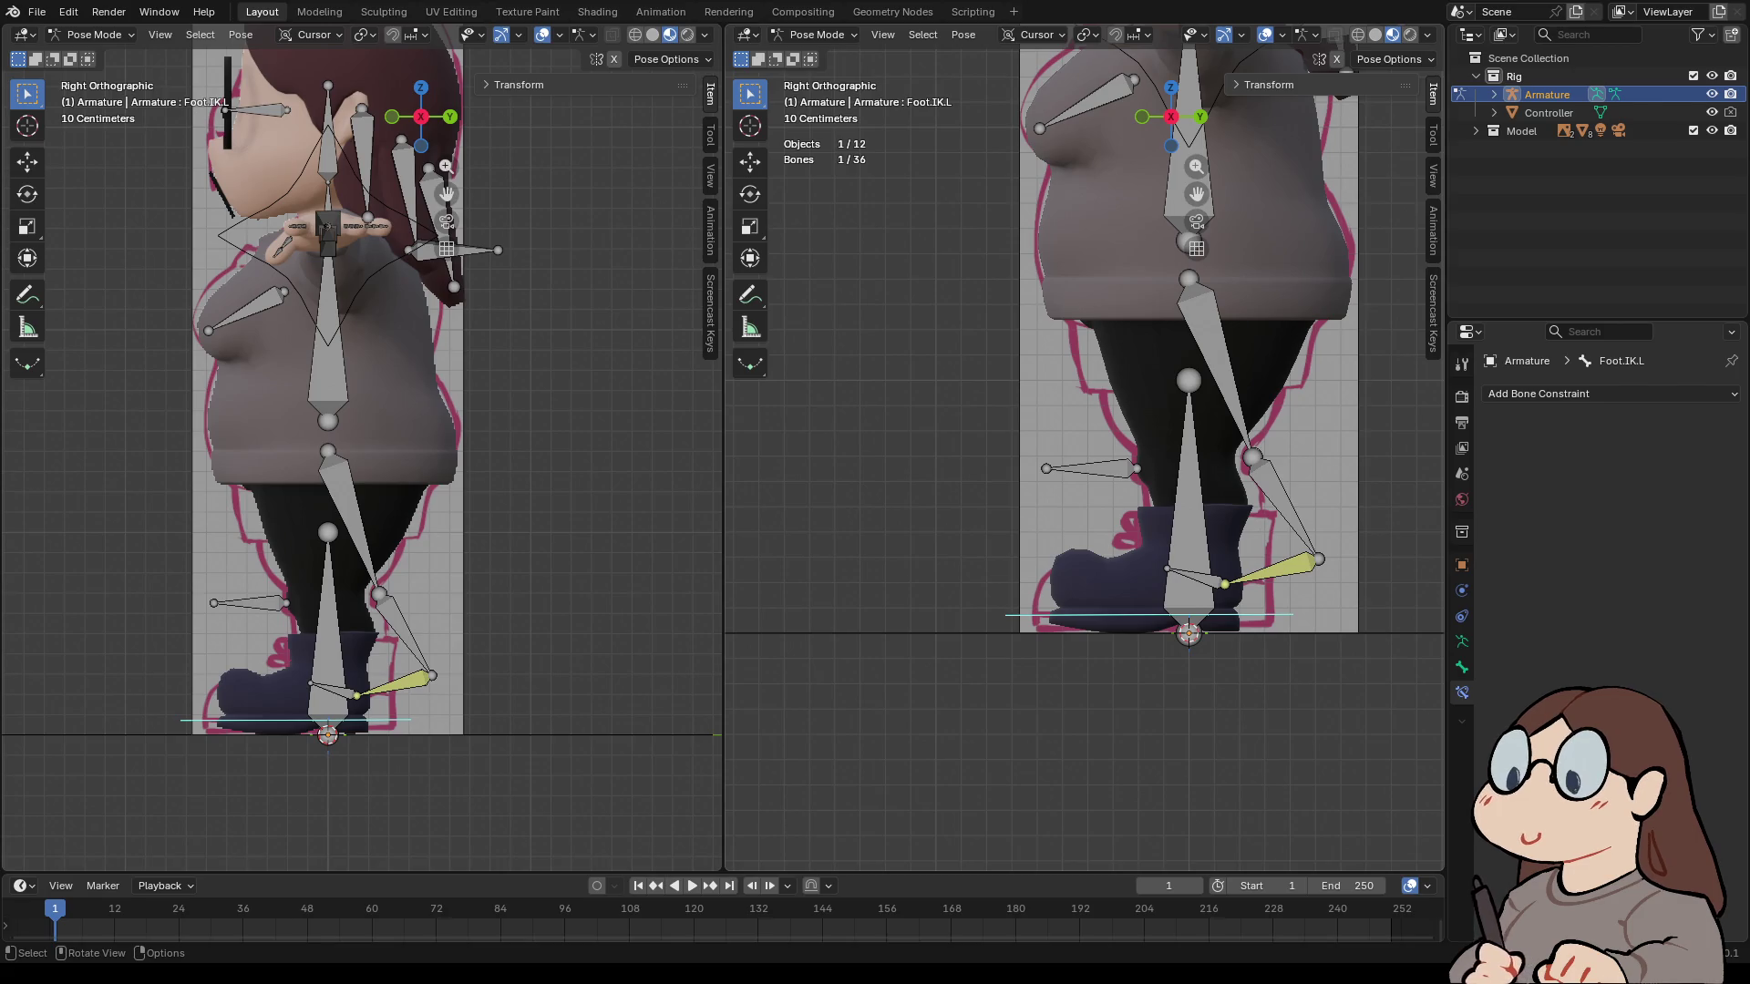
{"action": "key", "text": "g"}
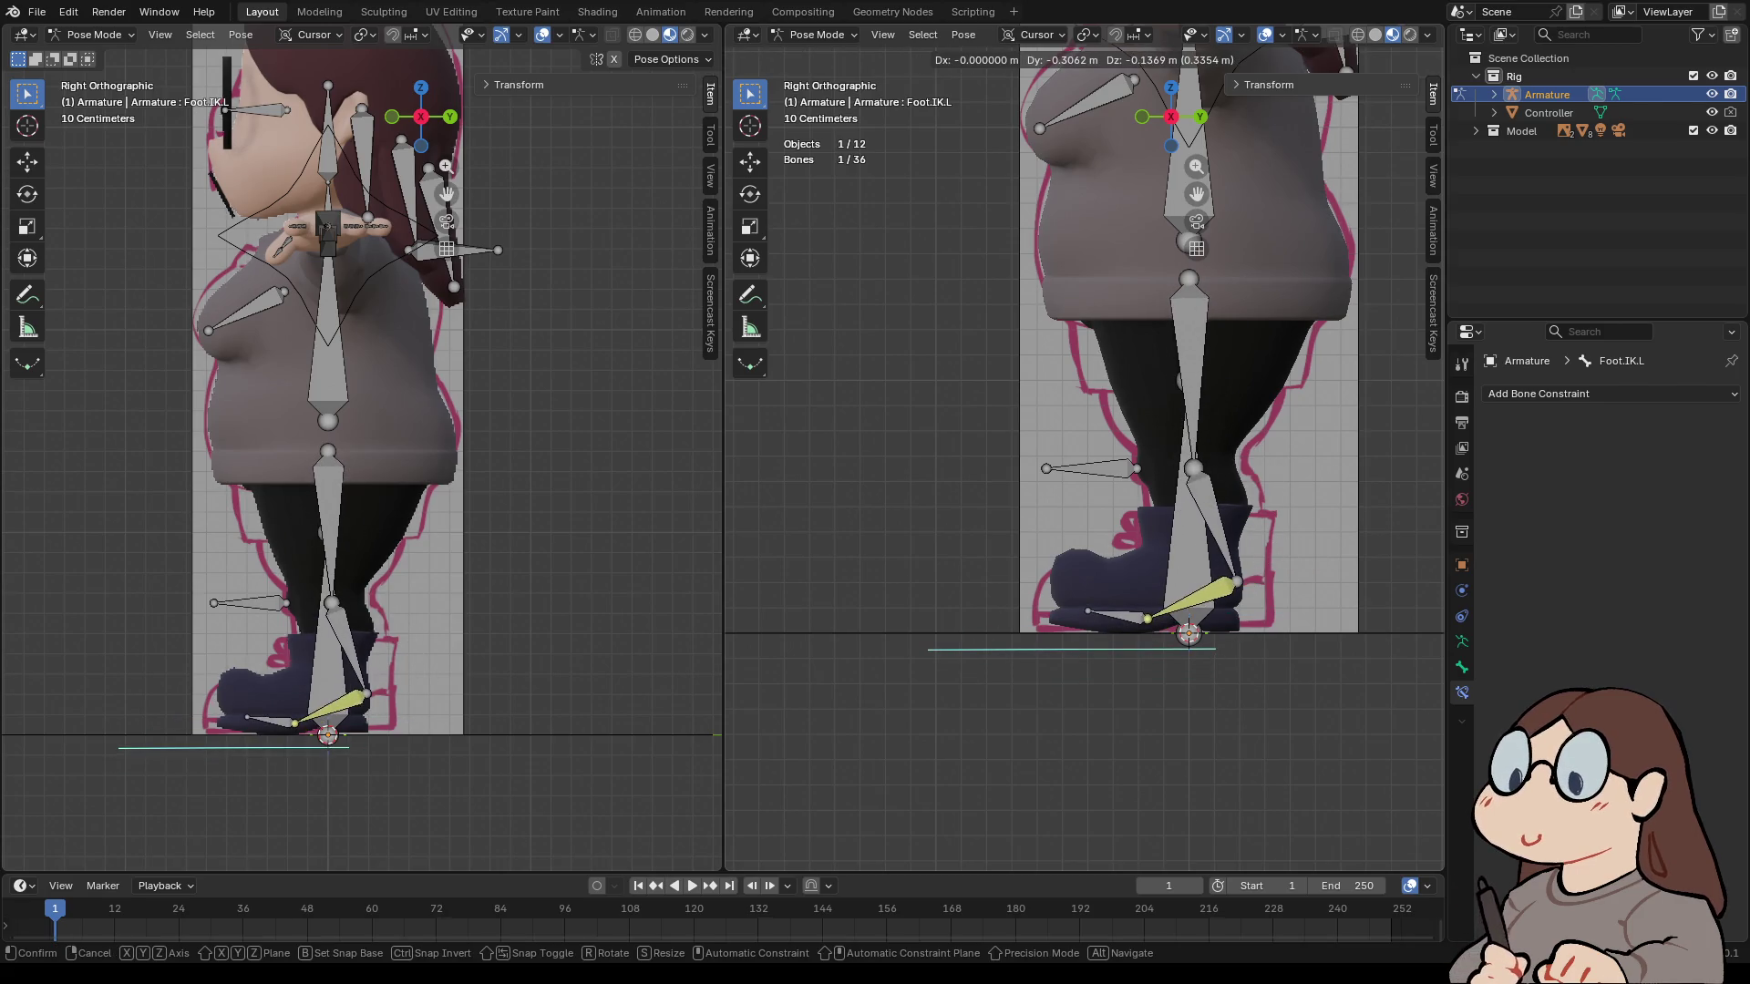
{"action": "key", "text": "Escape"}
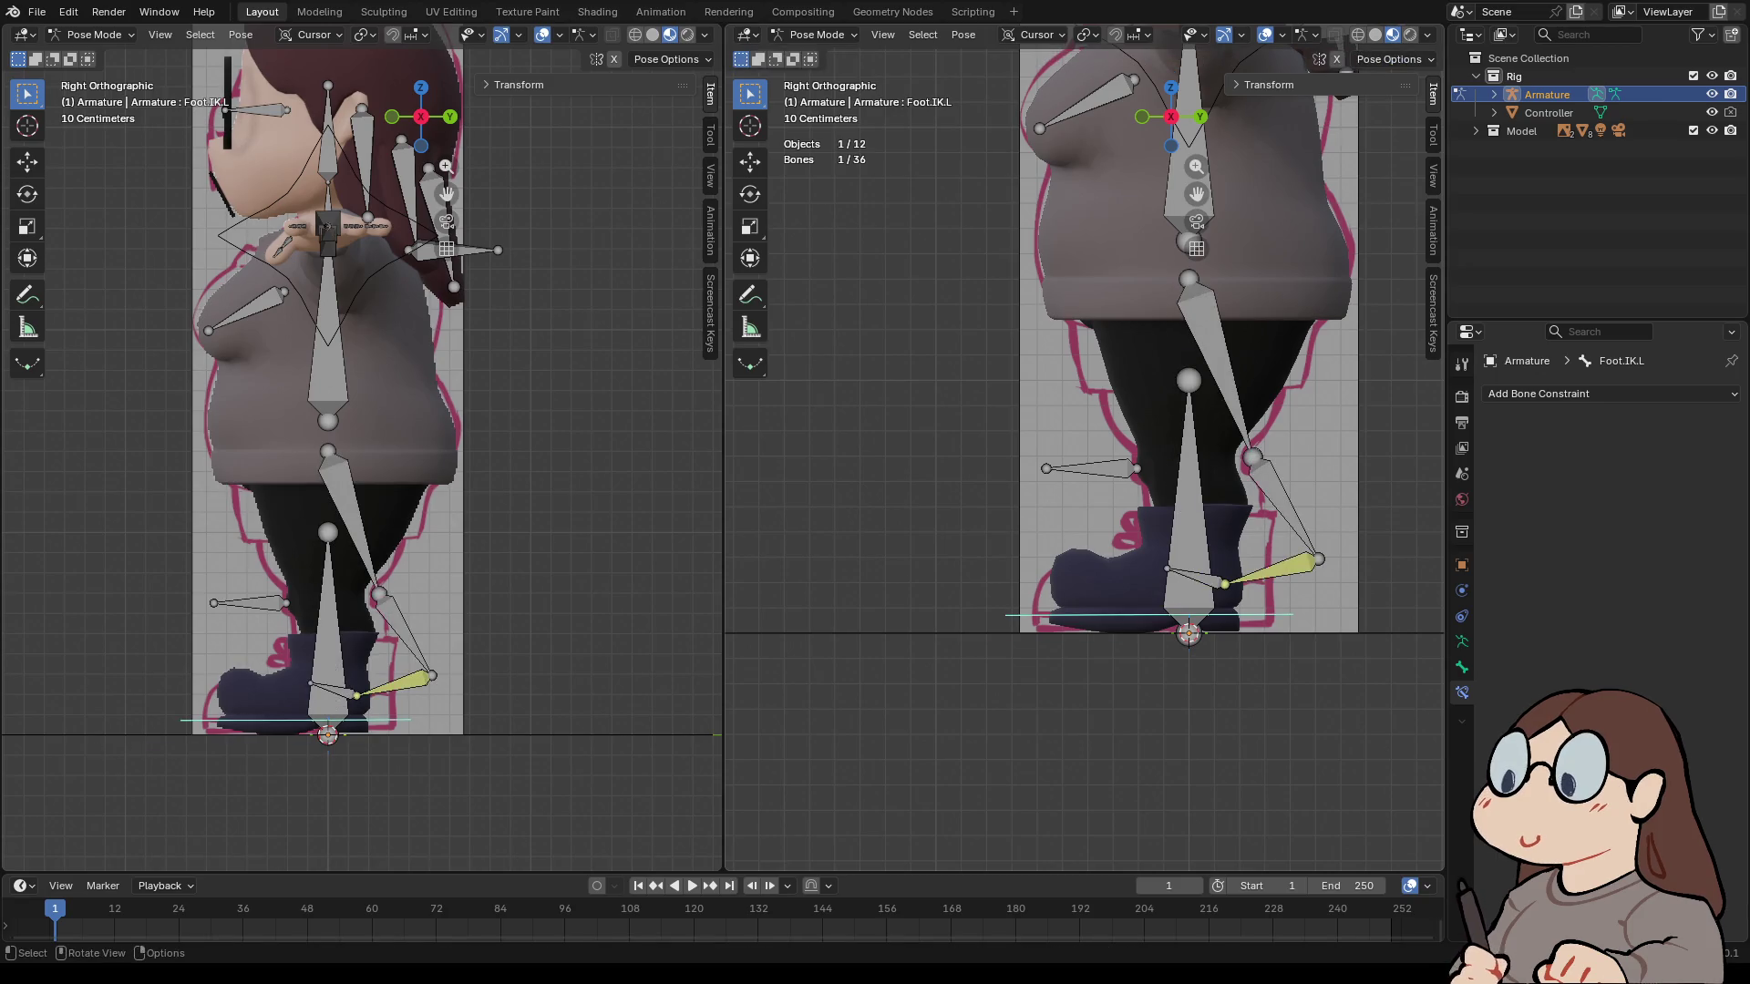
- Switch on the IK constraint on the Foot.L bone
{"action": "left_click", "coordinate": [1462, 667]}
{"action": "left_click", "coordinate": [1461, 641]}
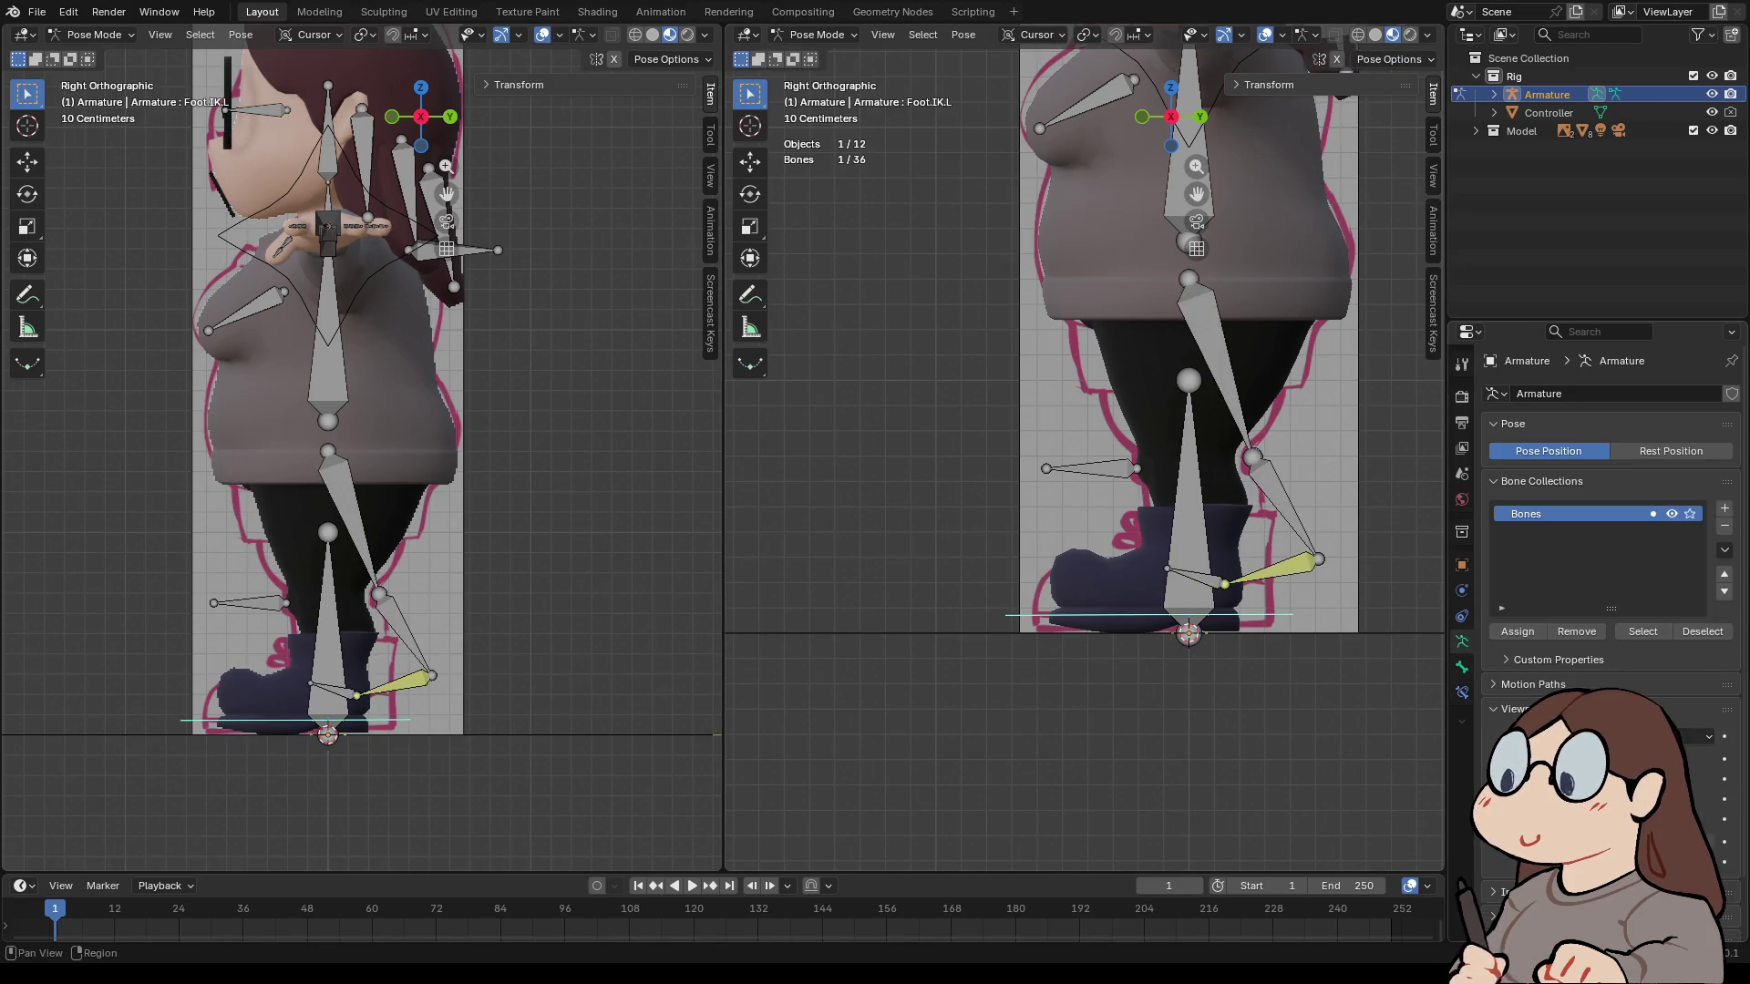
{"action": "left_click", "coordinate": [1462, 693]}
{"action": "left_click", "coordinate": [1194, 576]}
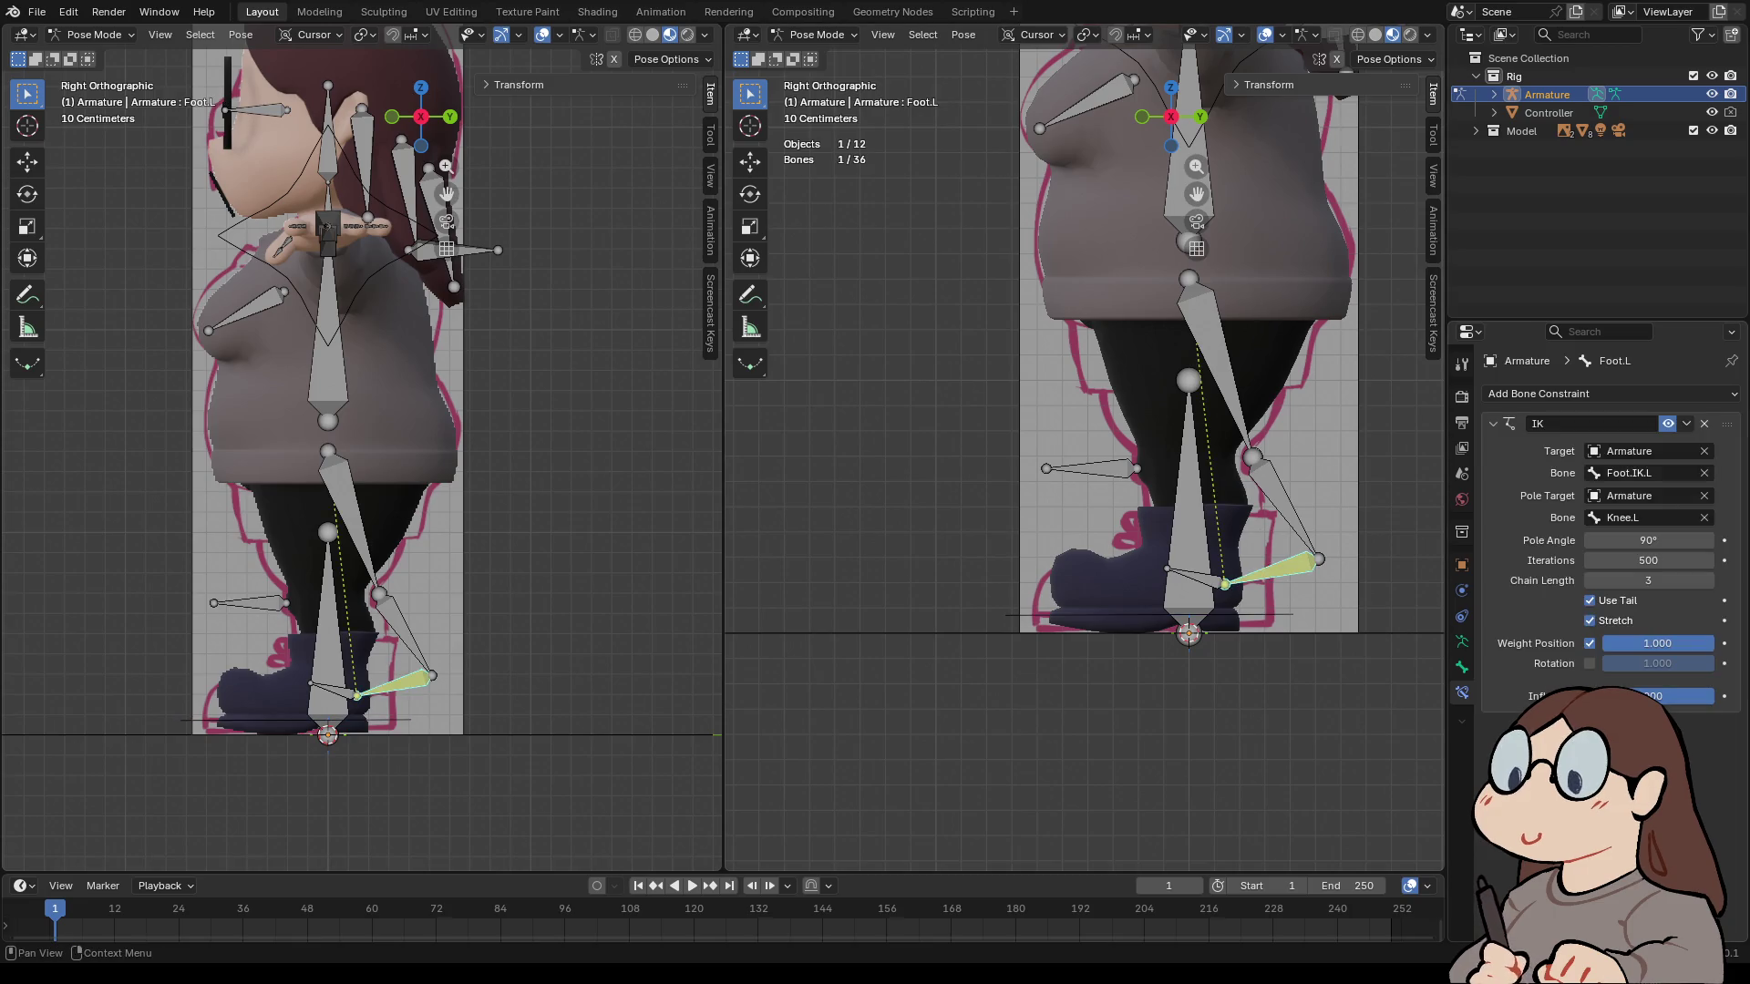
{"action": "left_click", "coordinate": [1667, 423]}
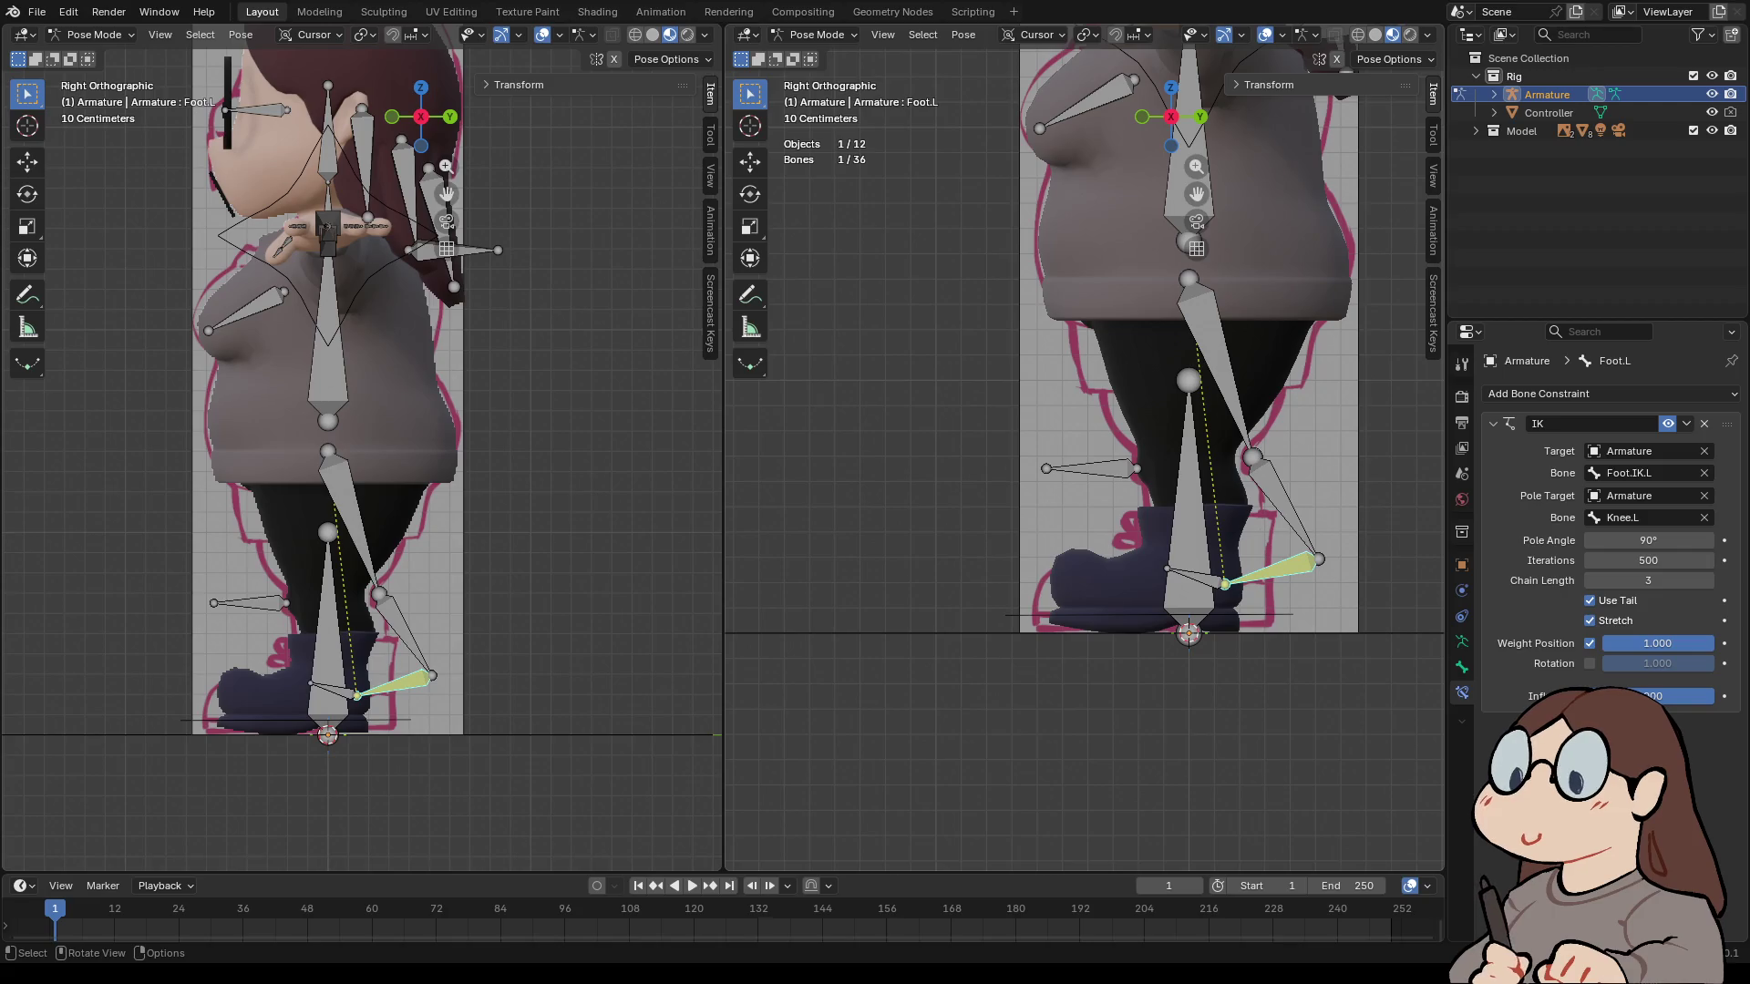
- Move the Knee.L pole control forward along Y, then test knee bending with Foot.IK.L
{"action": "left_click", "coordinate": [383, 638]}
{"action": "key", "text": "g"}
{"action": "key", "text": "y"}
{"action": "key", "text": "Return"}
{"action": "left_click", "coordinate": [1093, 615]}
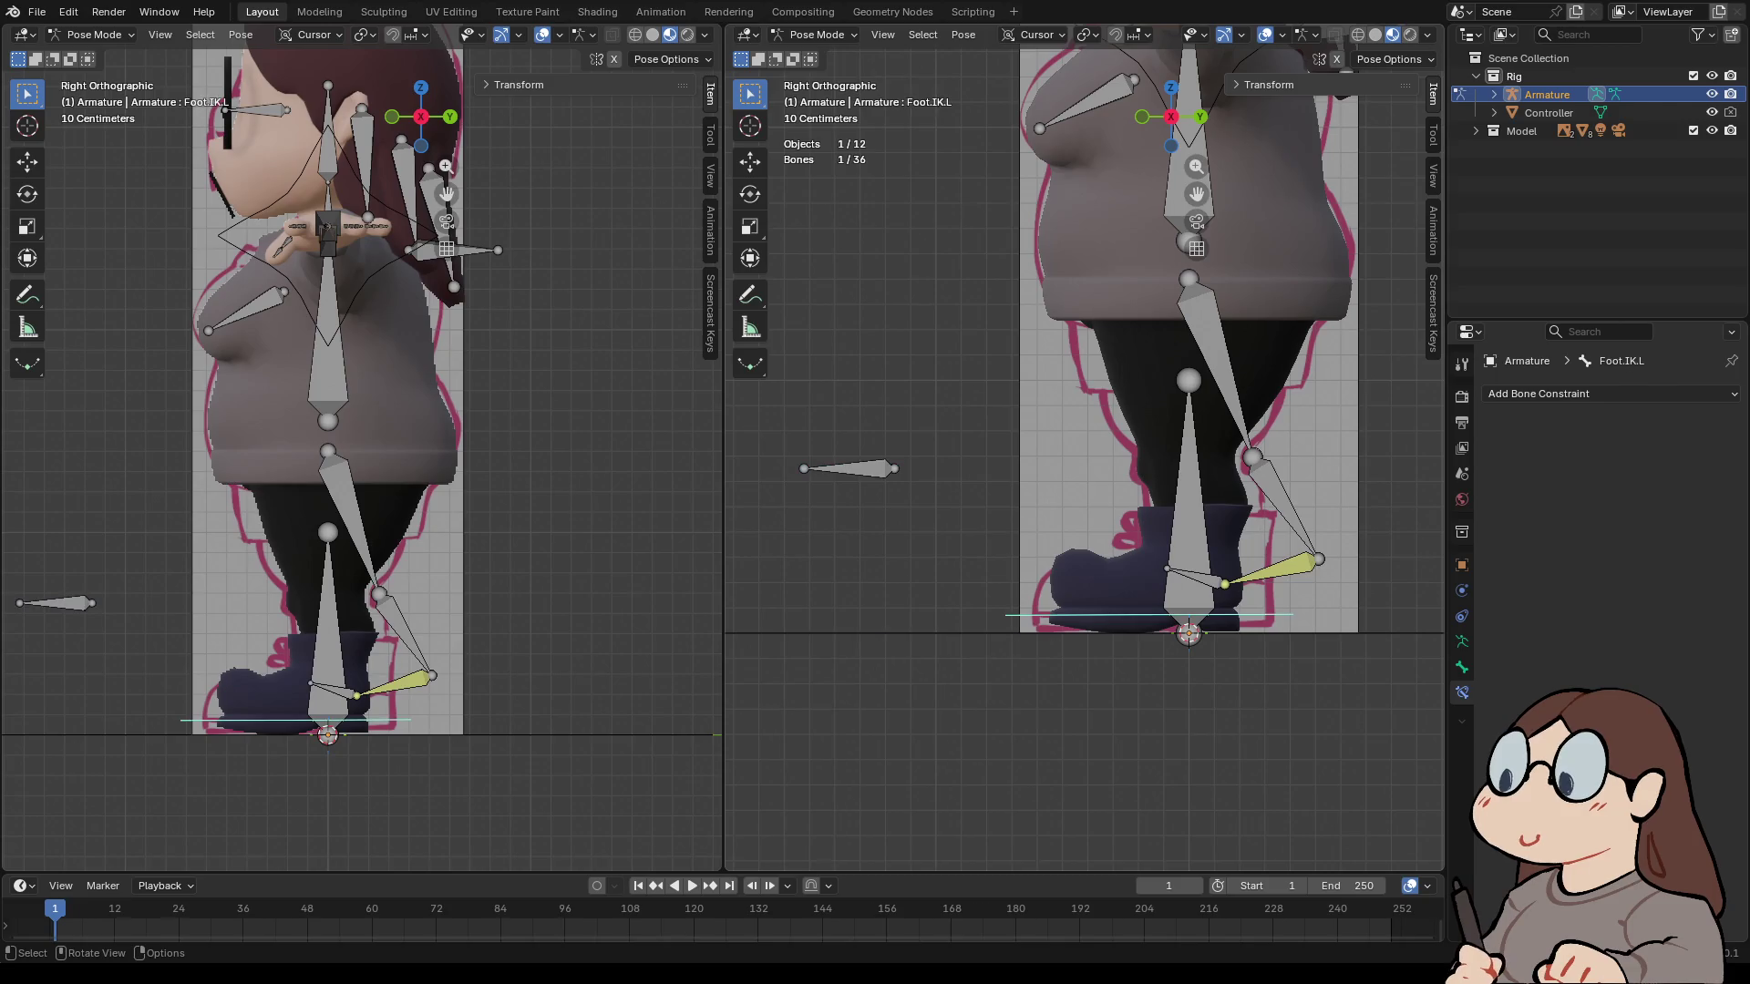
{"action": "key", "text": "g"}
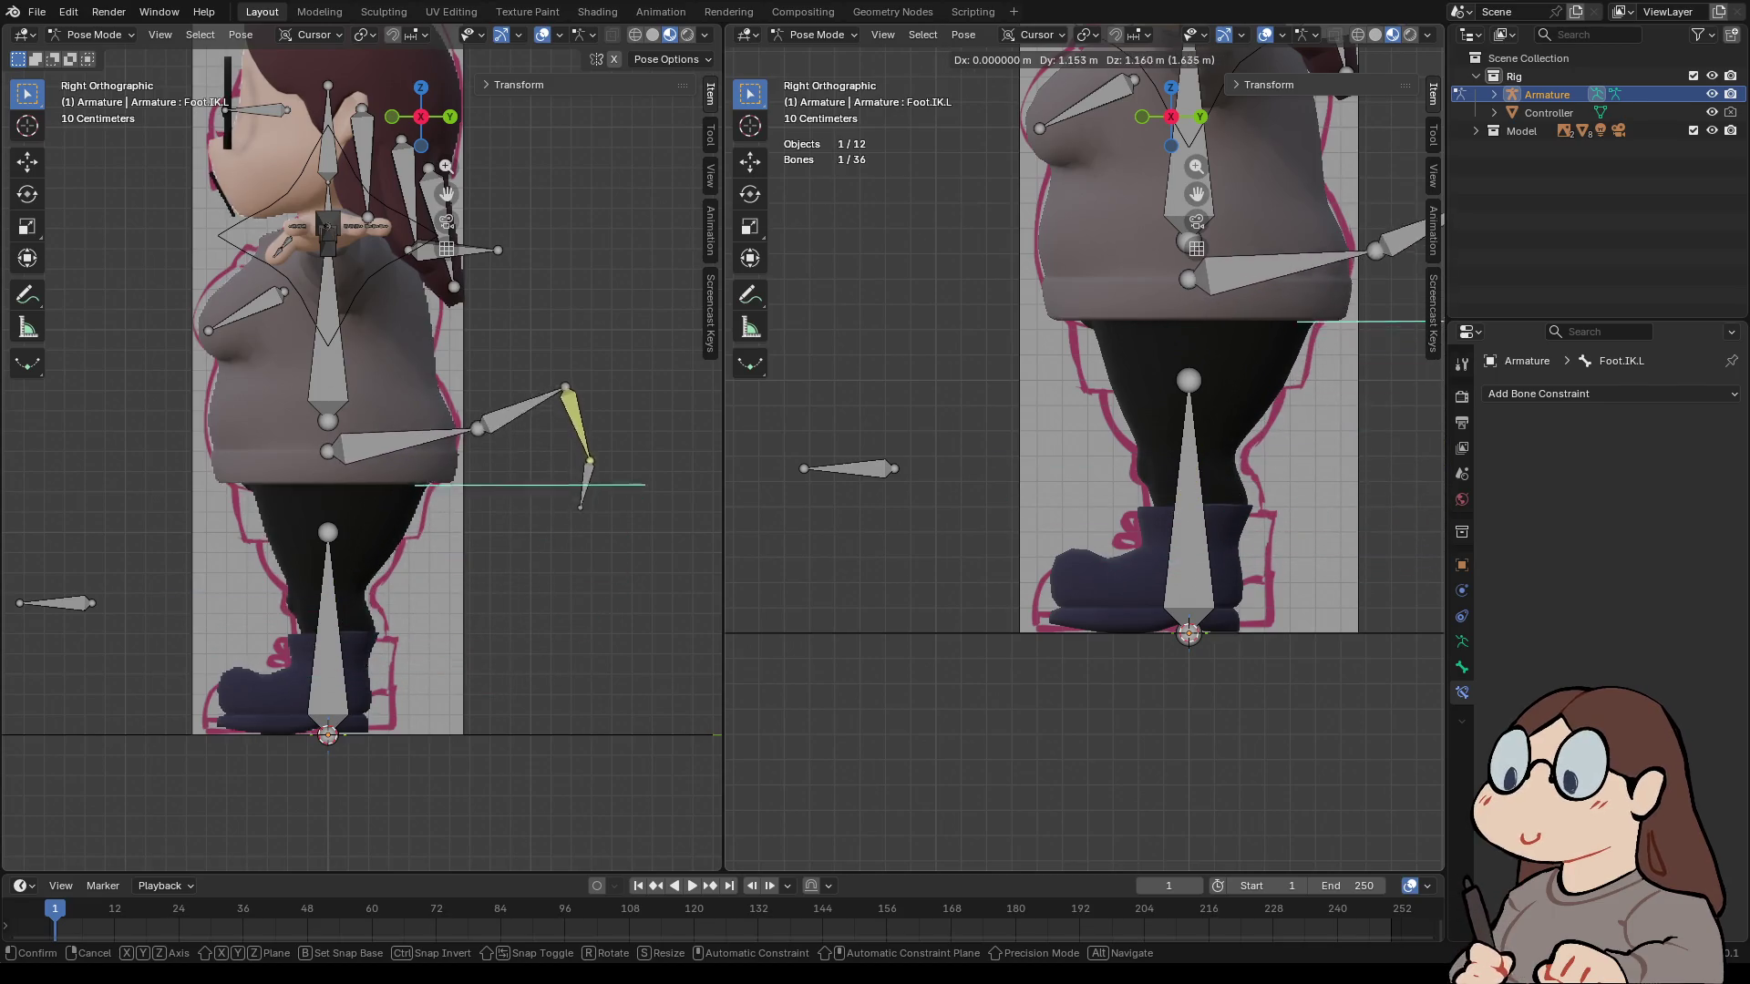
{"action": "key", "text": "Escape"}
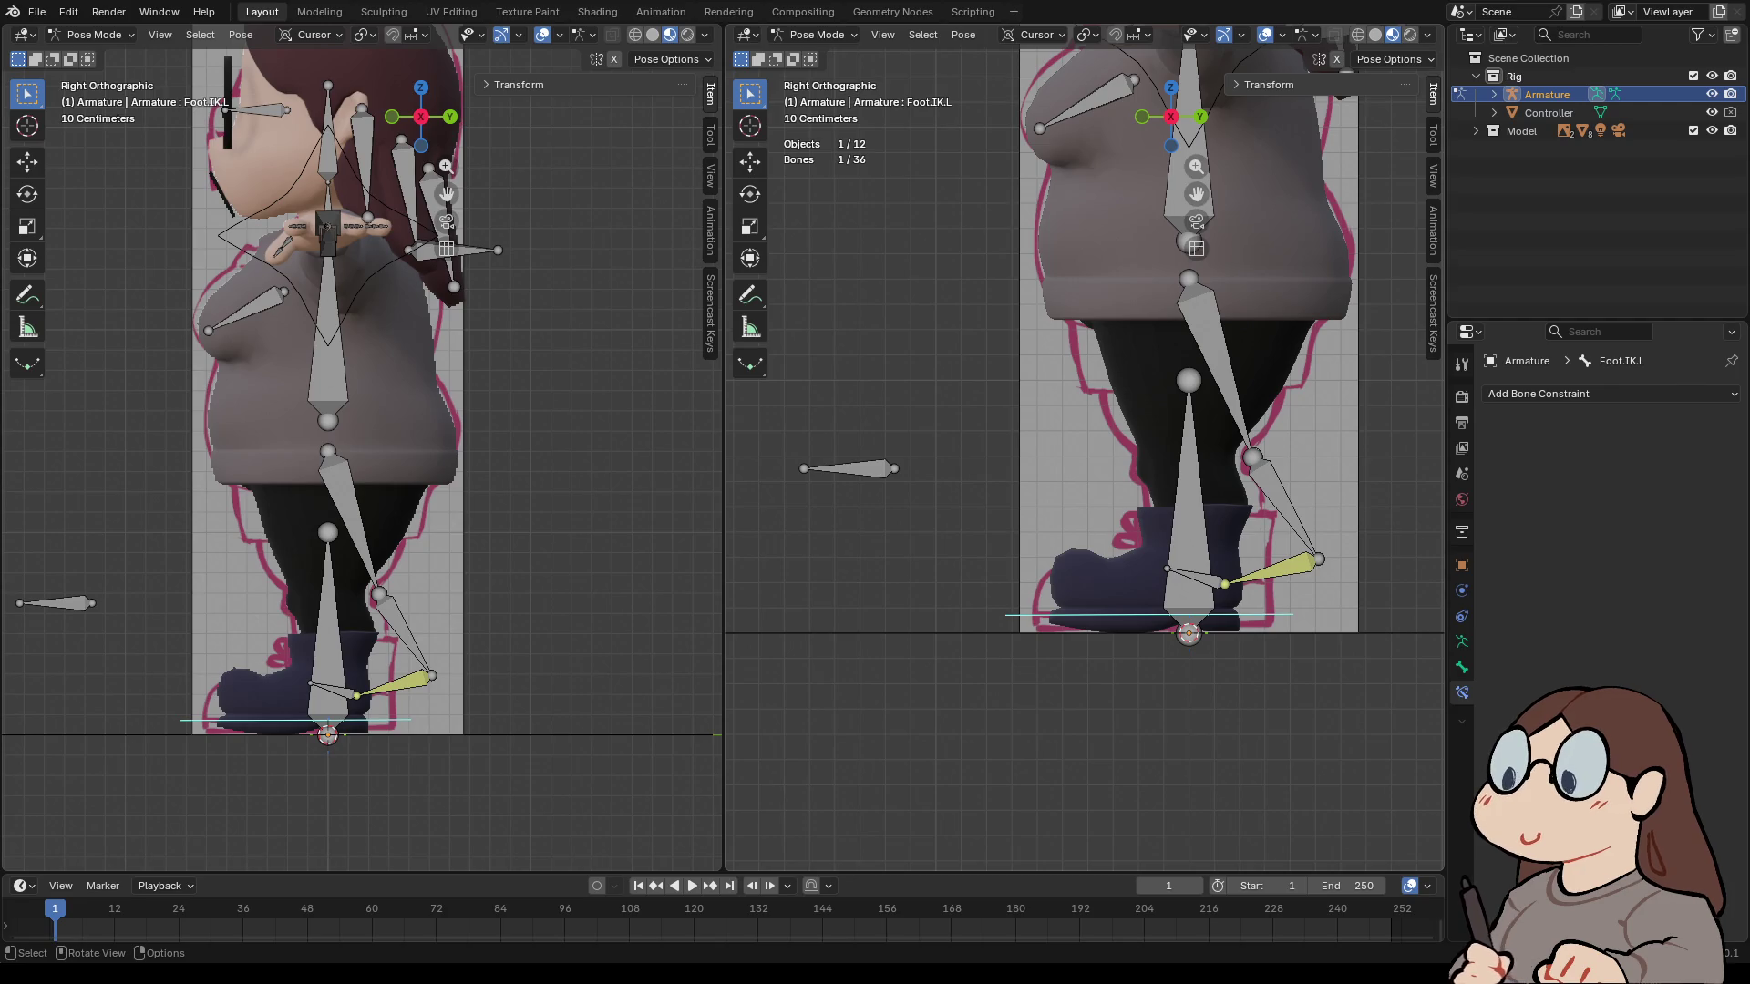
{"action": "left_click", "coordinate": [1275, 570]}
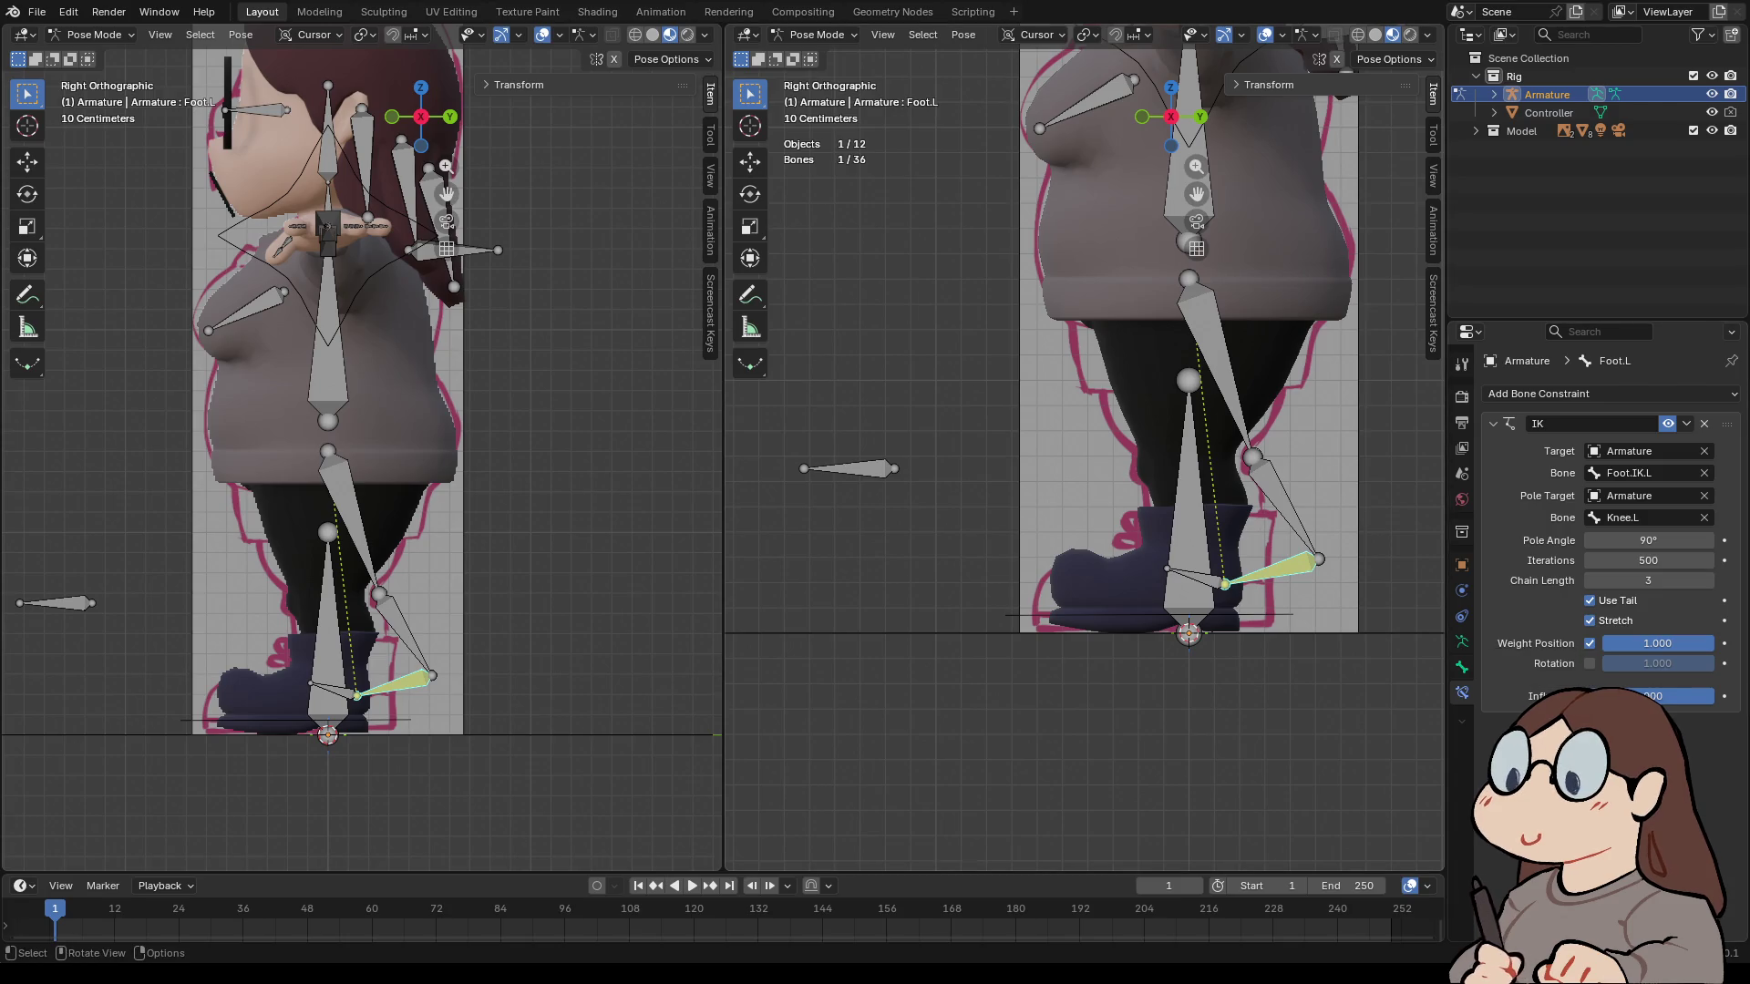
{"action": "left_click", "coordinate": [1148, 615]}
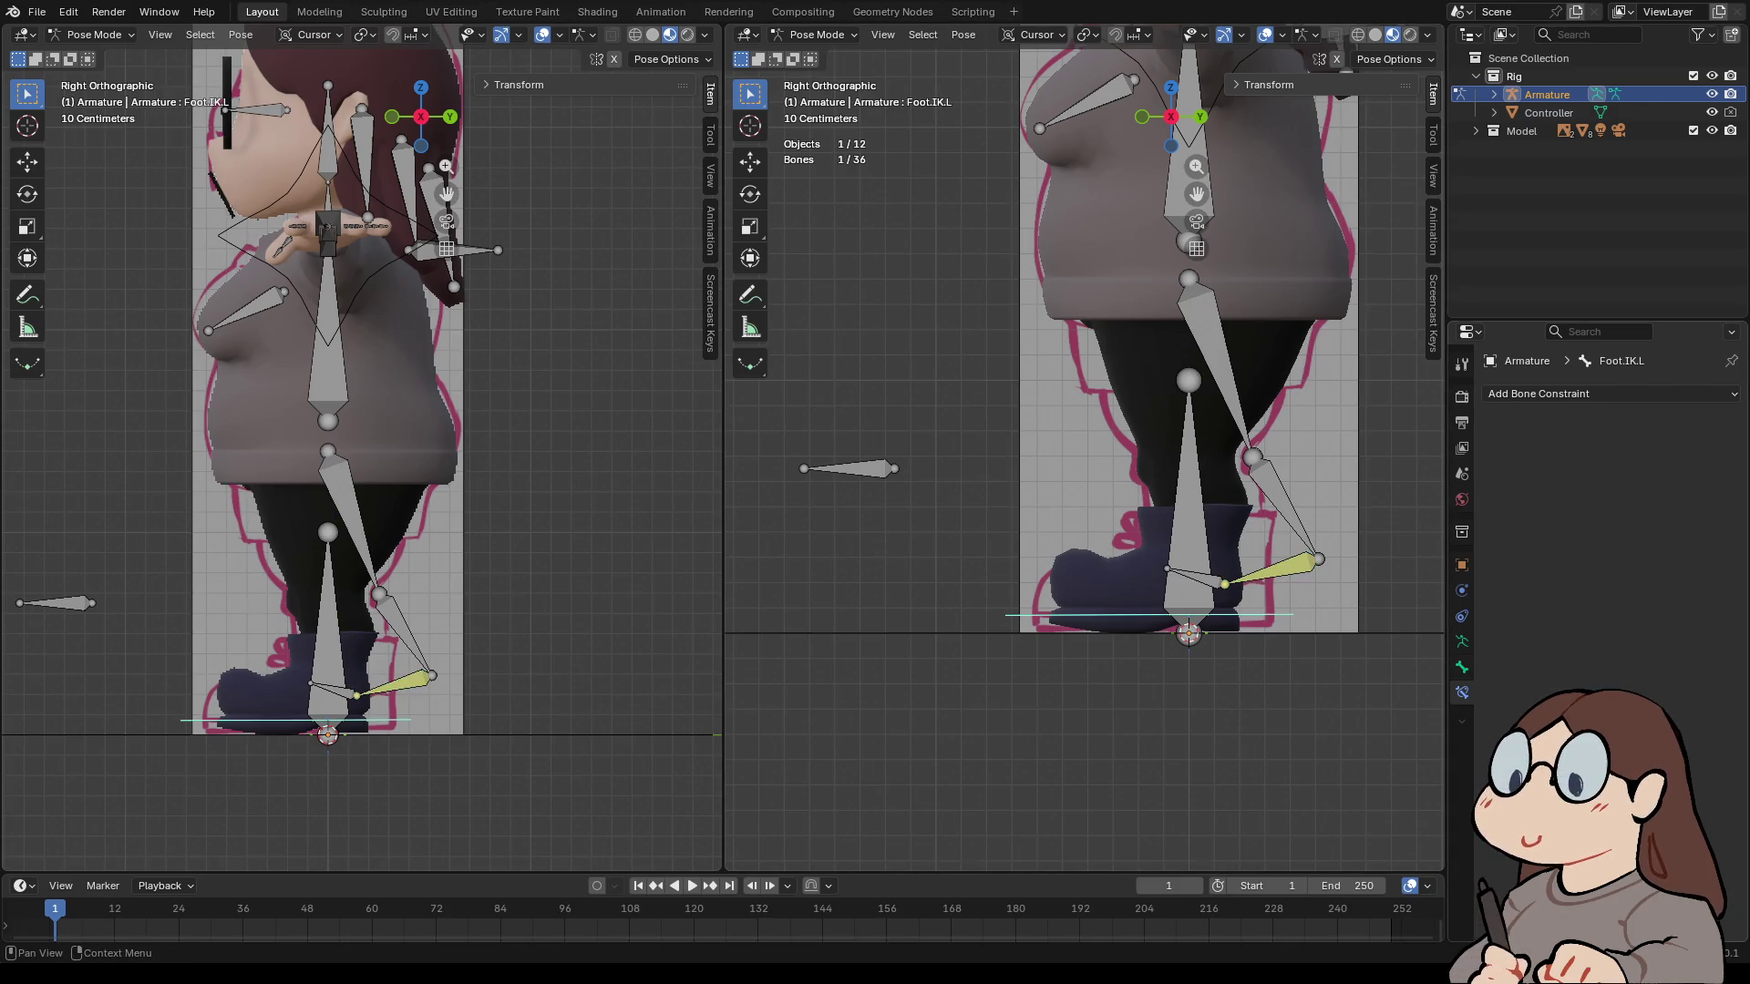
- Clear the Y and Z IK rotation locks on the Foot.IK.L bone
{"action": "left_click", "coordinate": [1461, 667]}
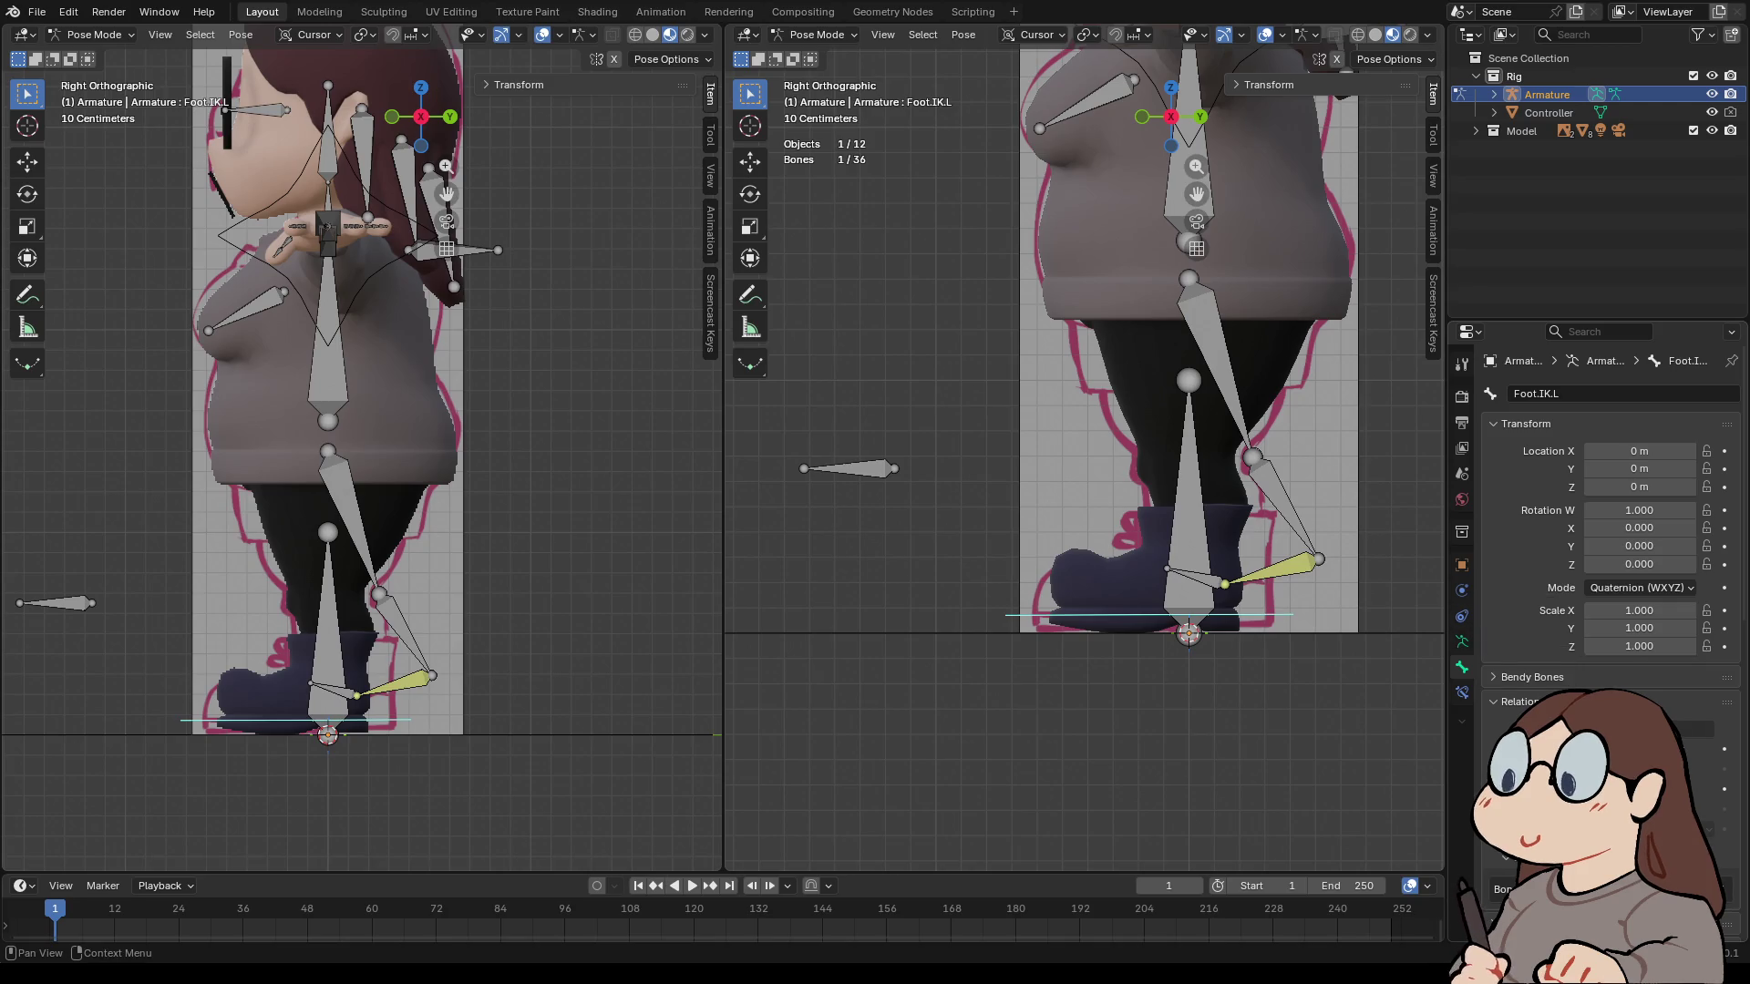
{"action": "scroll", "coordinate": [1608, 501], "scroll_direction": "down", "scroll_amount": 5}
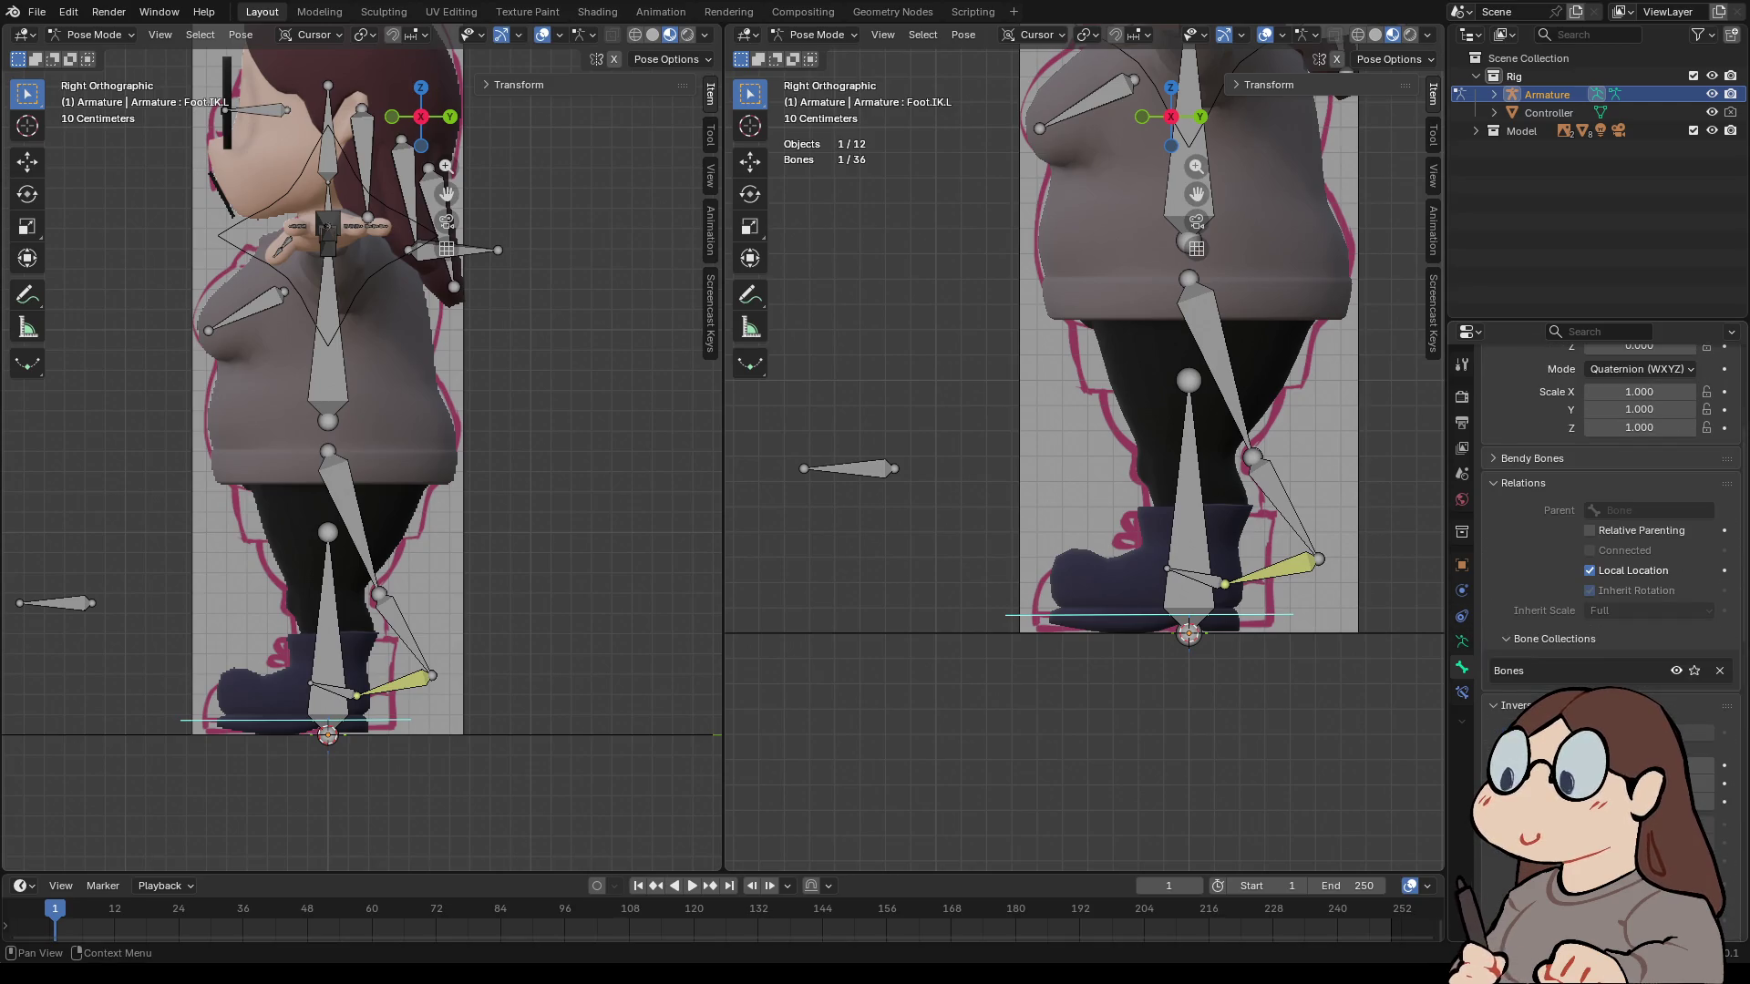
{"action": "scroll", "coordinate": [1609, 502], "scroll_direction": "down", "scroll_amount": 3}
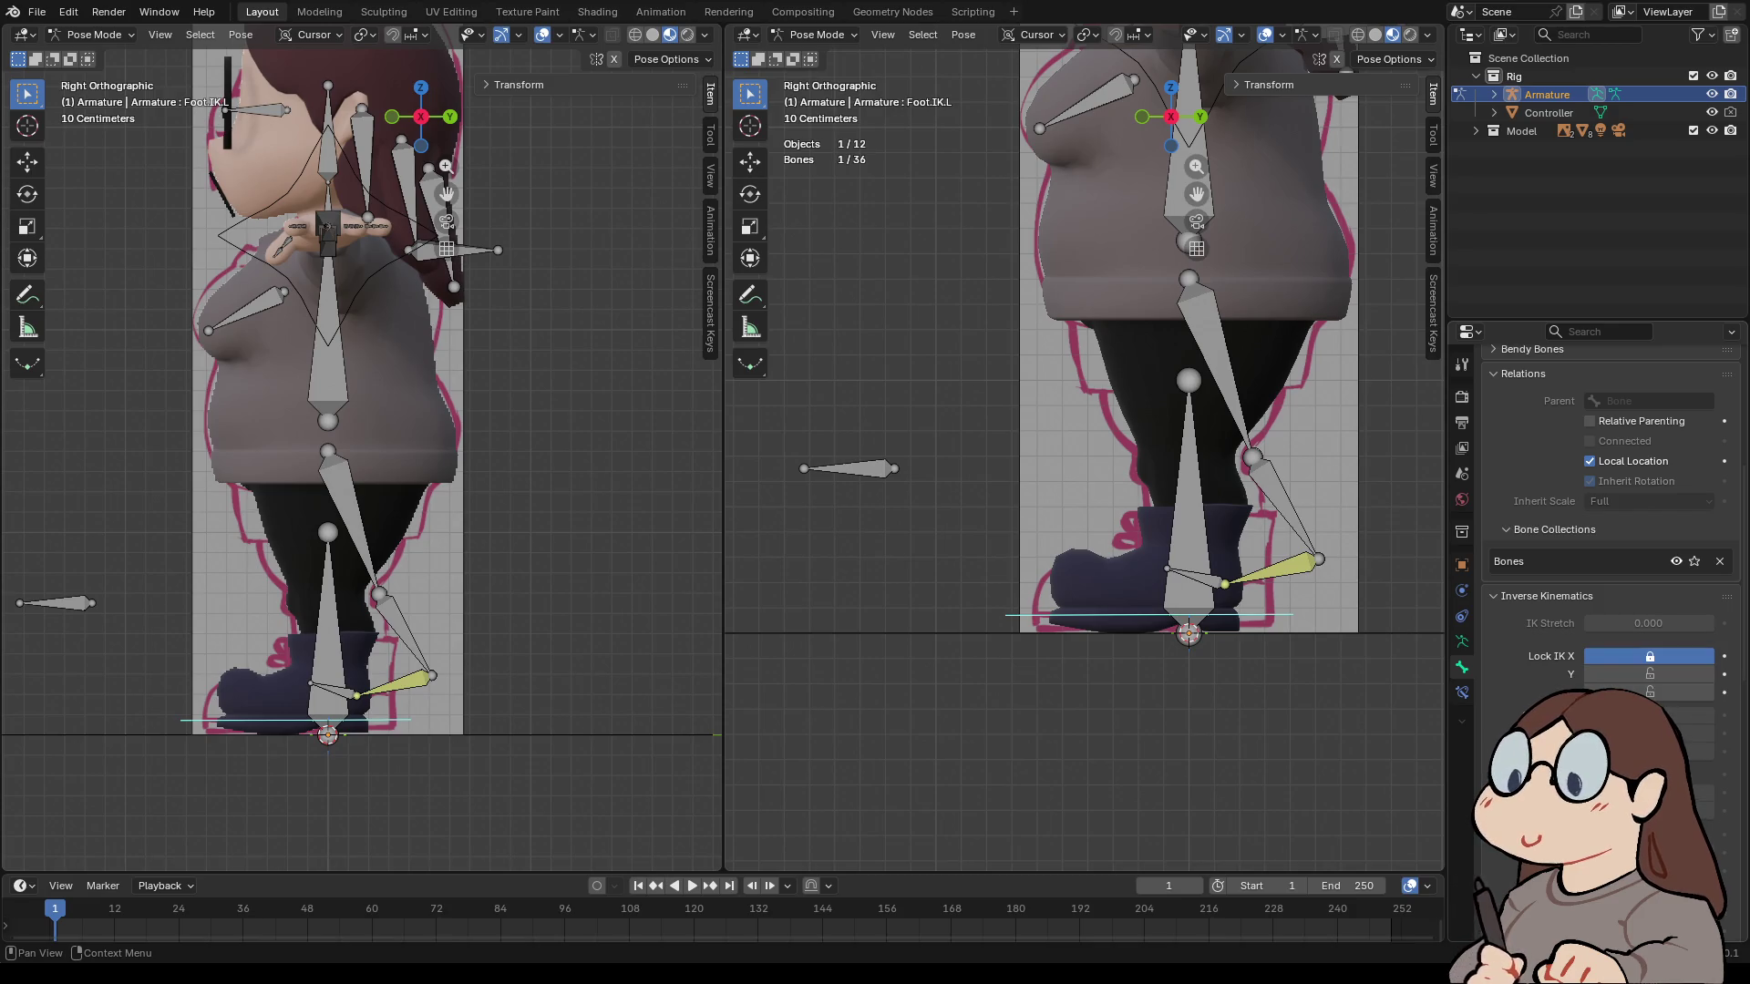
{"action": "left_click", "coordinate": [1649, 674]}
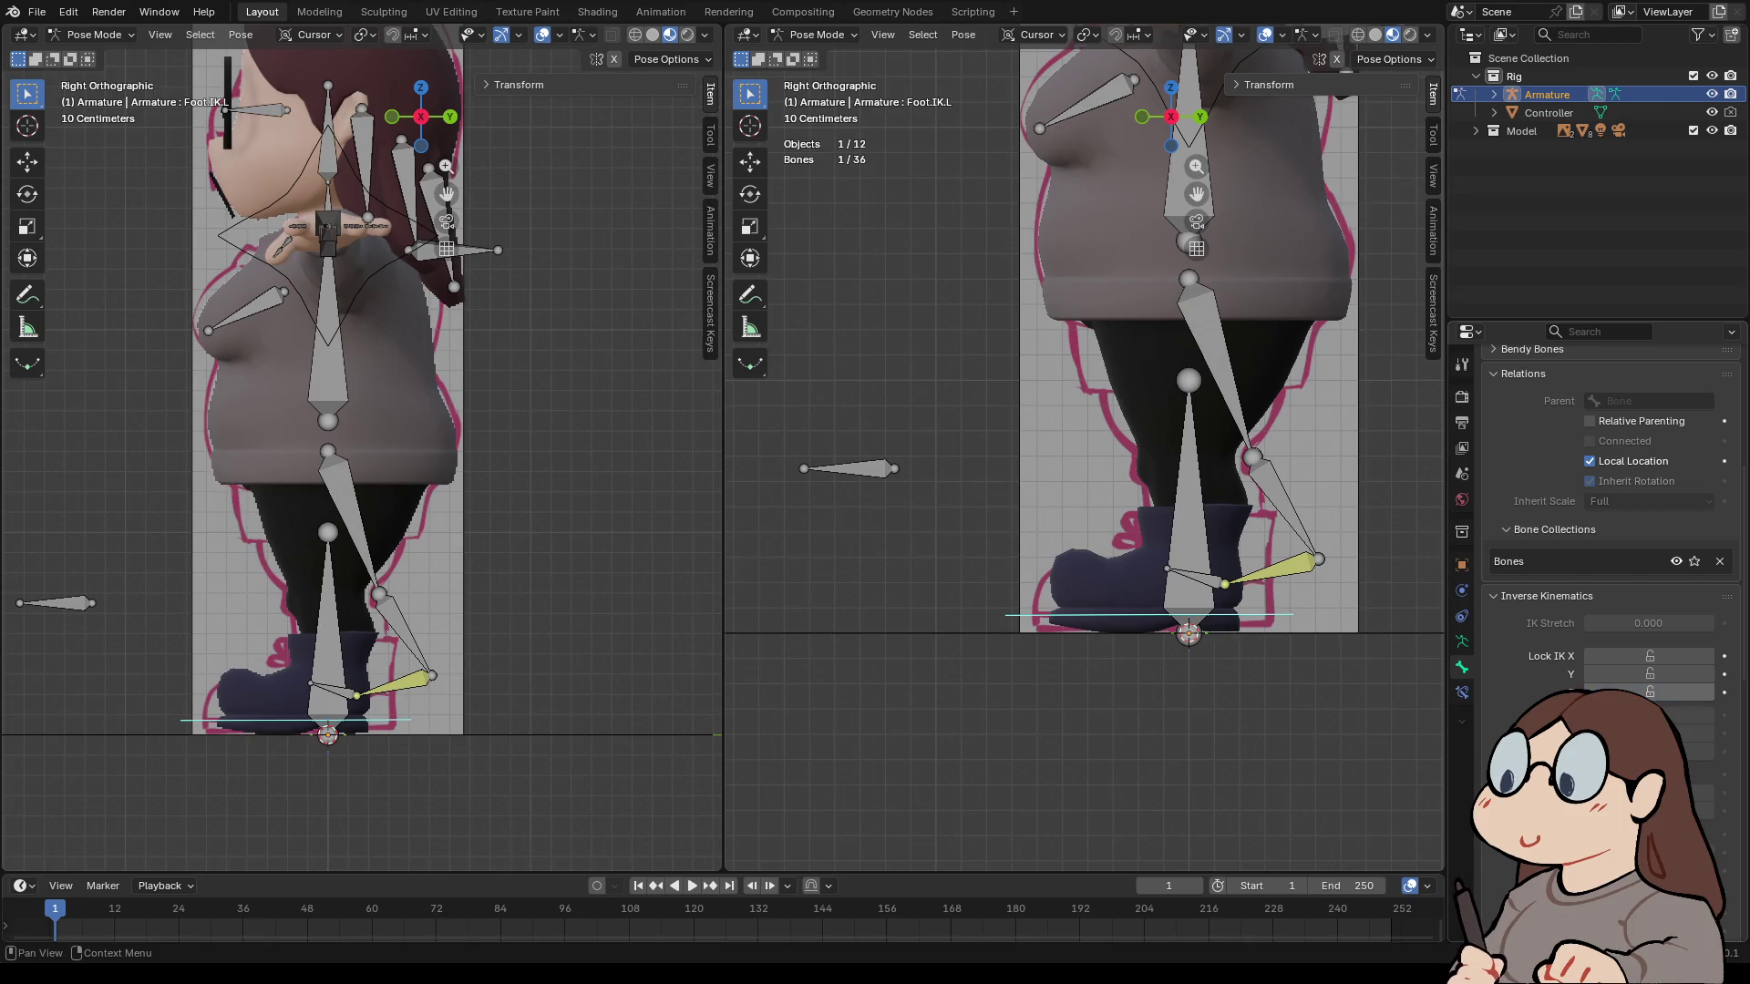
{"action": "left_click", "coordinate": [1650, 693]}
- On Foot.L, try IK Stretch and the Lock IK X/Y/Z toggles, leaving stretch at 0.000
{"action": "left_click", "coordinate": [1272, 571]}
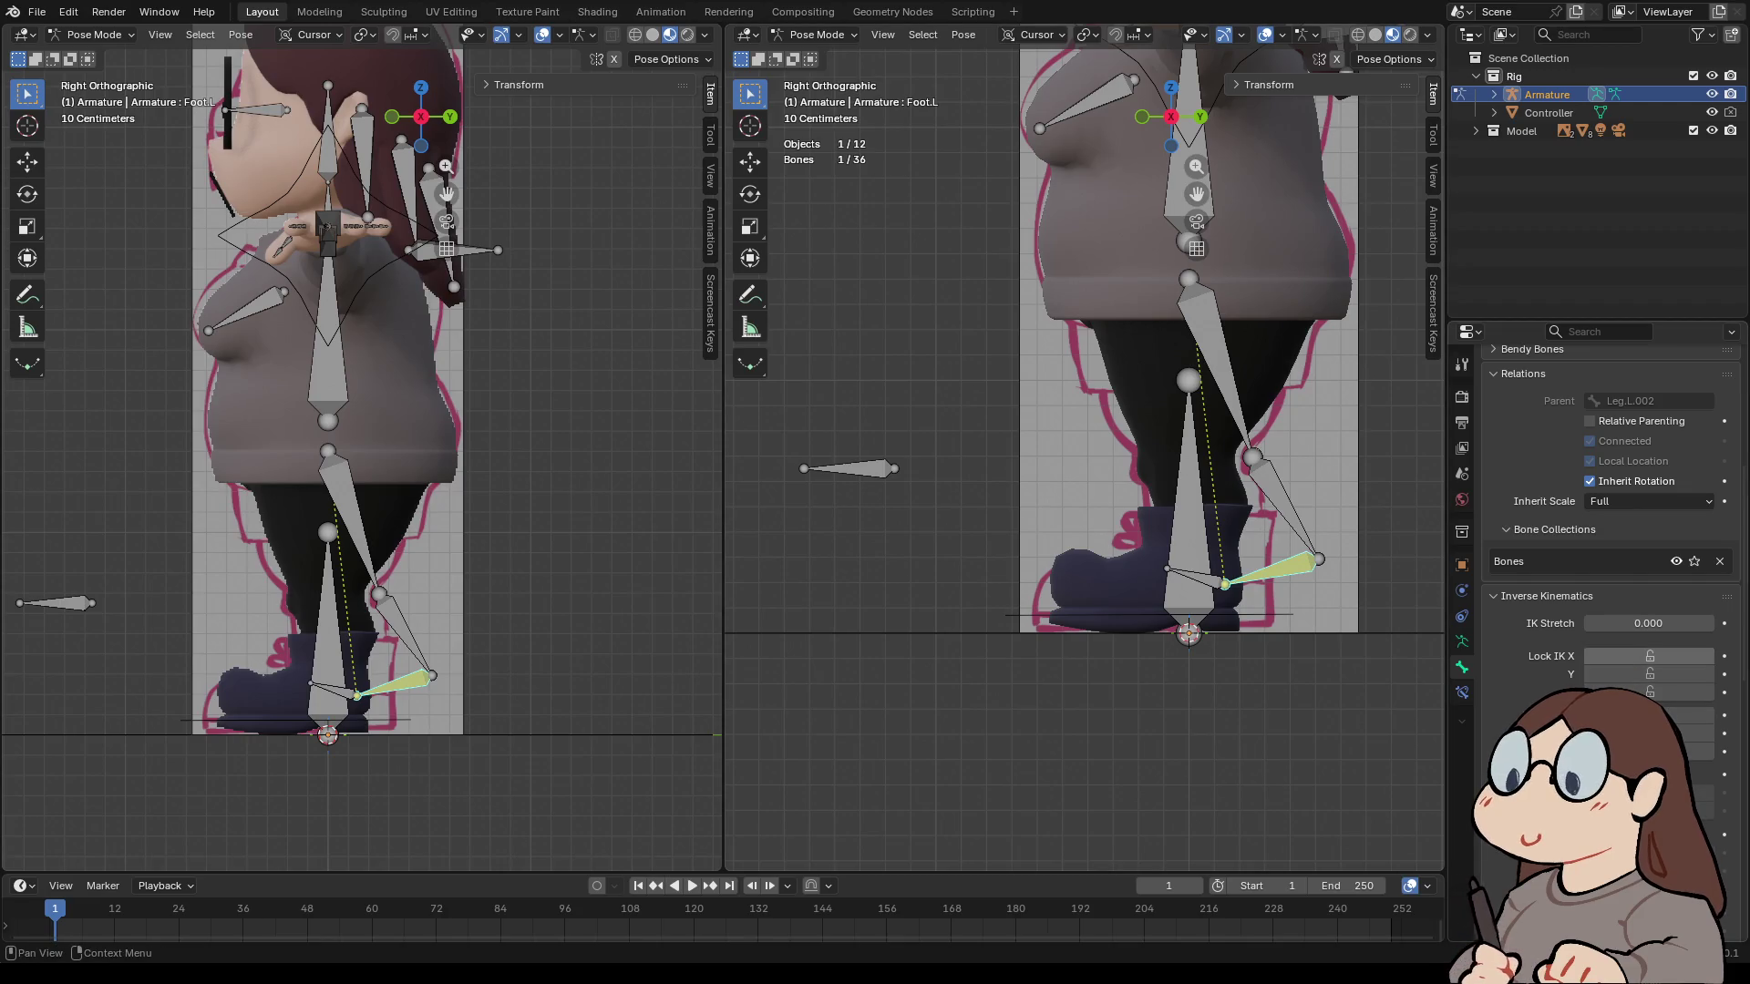
{"action": "left_click_drag", "start_coordinate": [1710, 623], "coordinate": [1695, 624]}
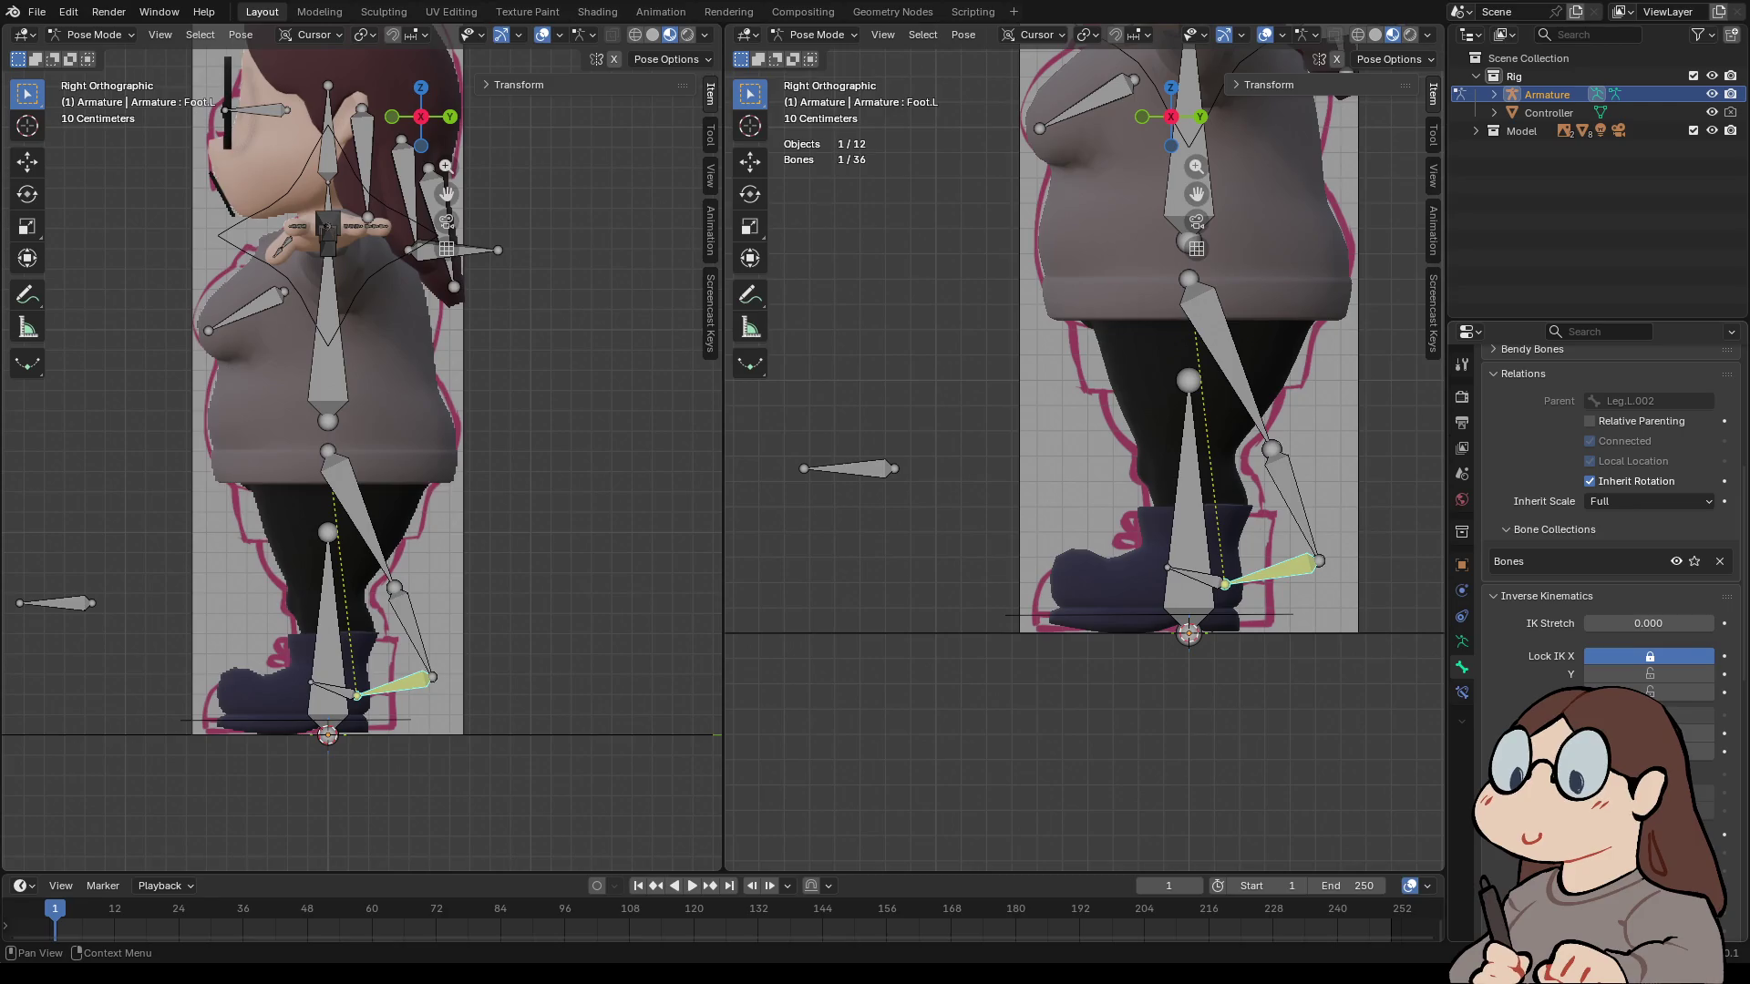
{"action": "left_click", "coordinate": [1649, 674]}
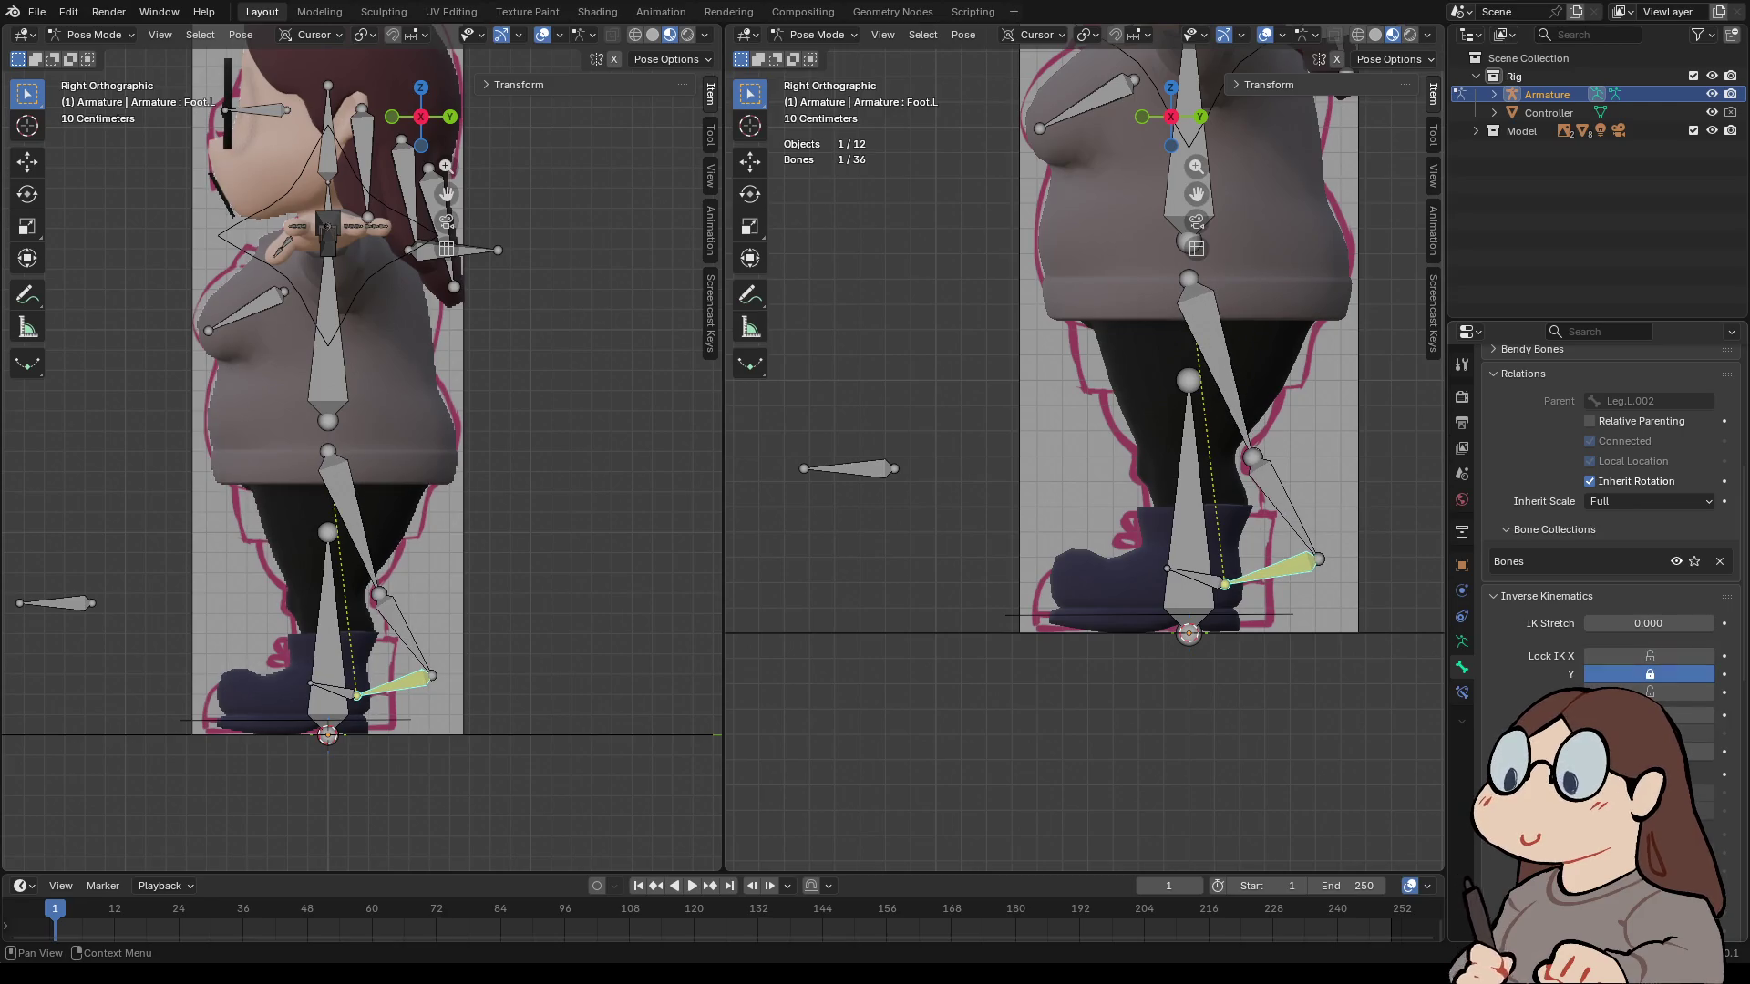
{"action": "mouse_move", "coordinate": [1650, 656]}
{"action": "left_mouse_down"}
{"action": "mouse_move", "coordinate": [1649, 692]}
{"action": "mouse_move", "coordinate": [1650, 674]}
{"action": "left_mouse_up"}
{"action": "left_click", "coordinate": [1650, 692]}
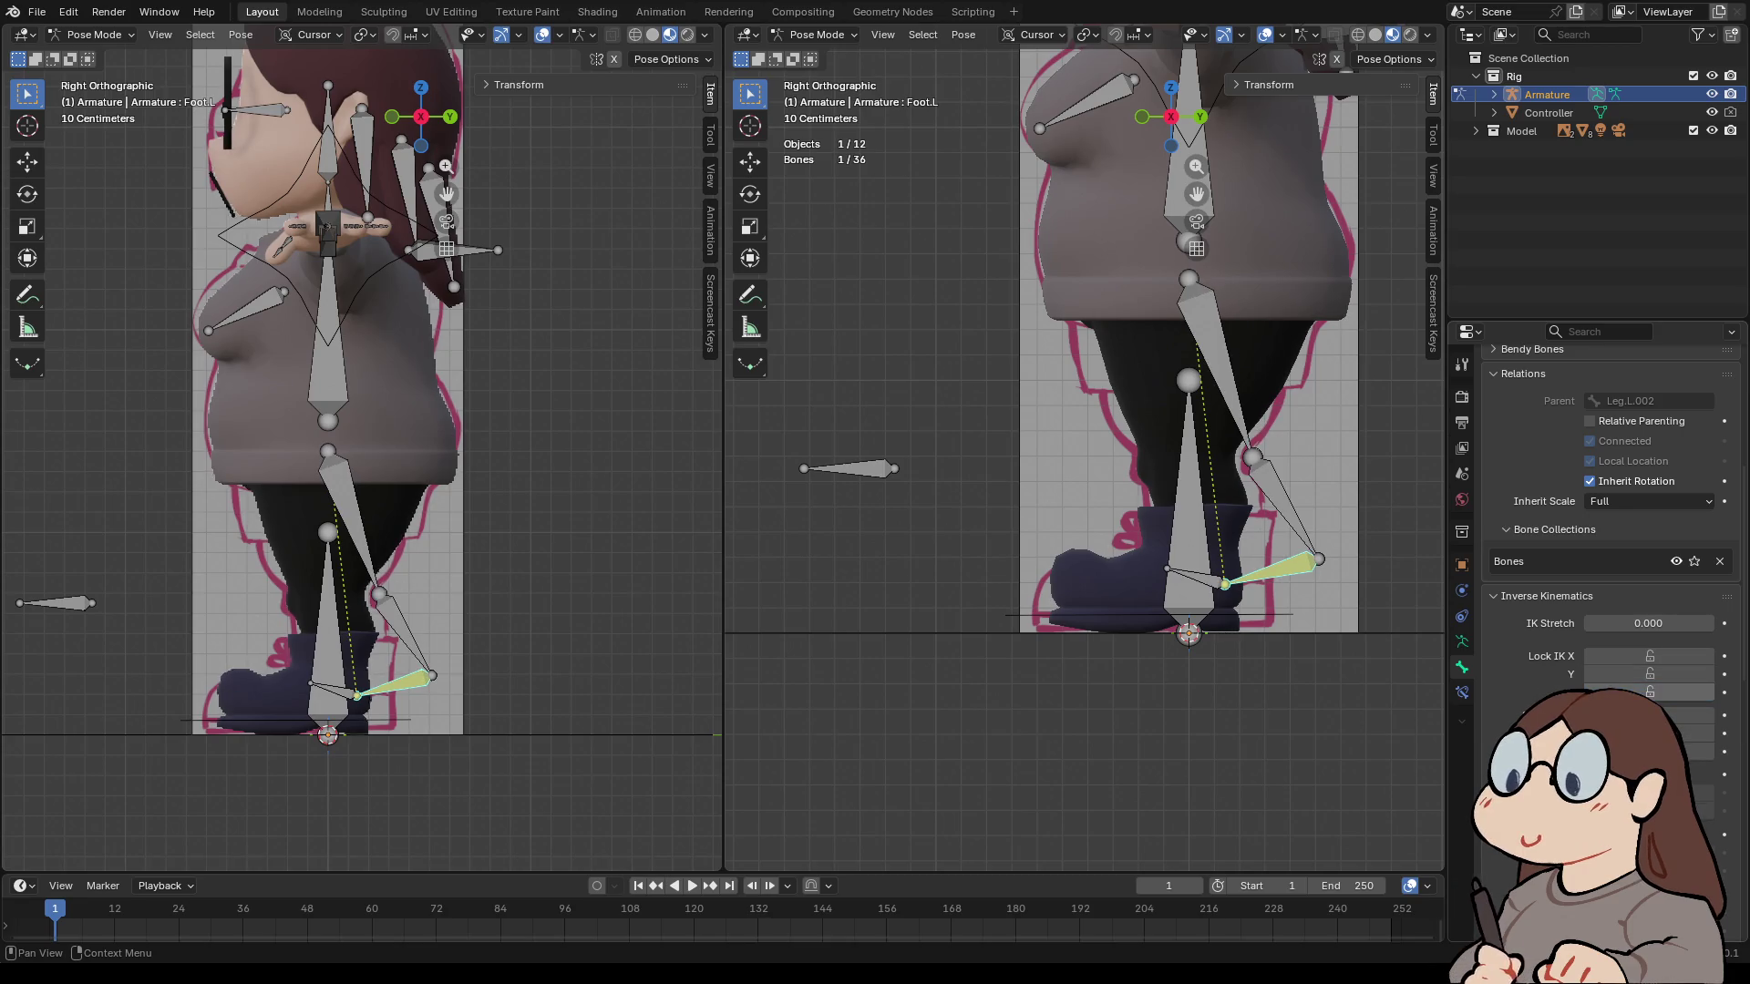
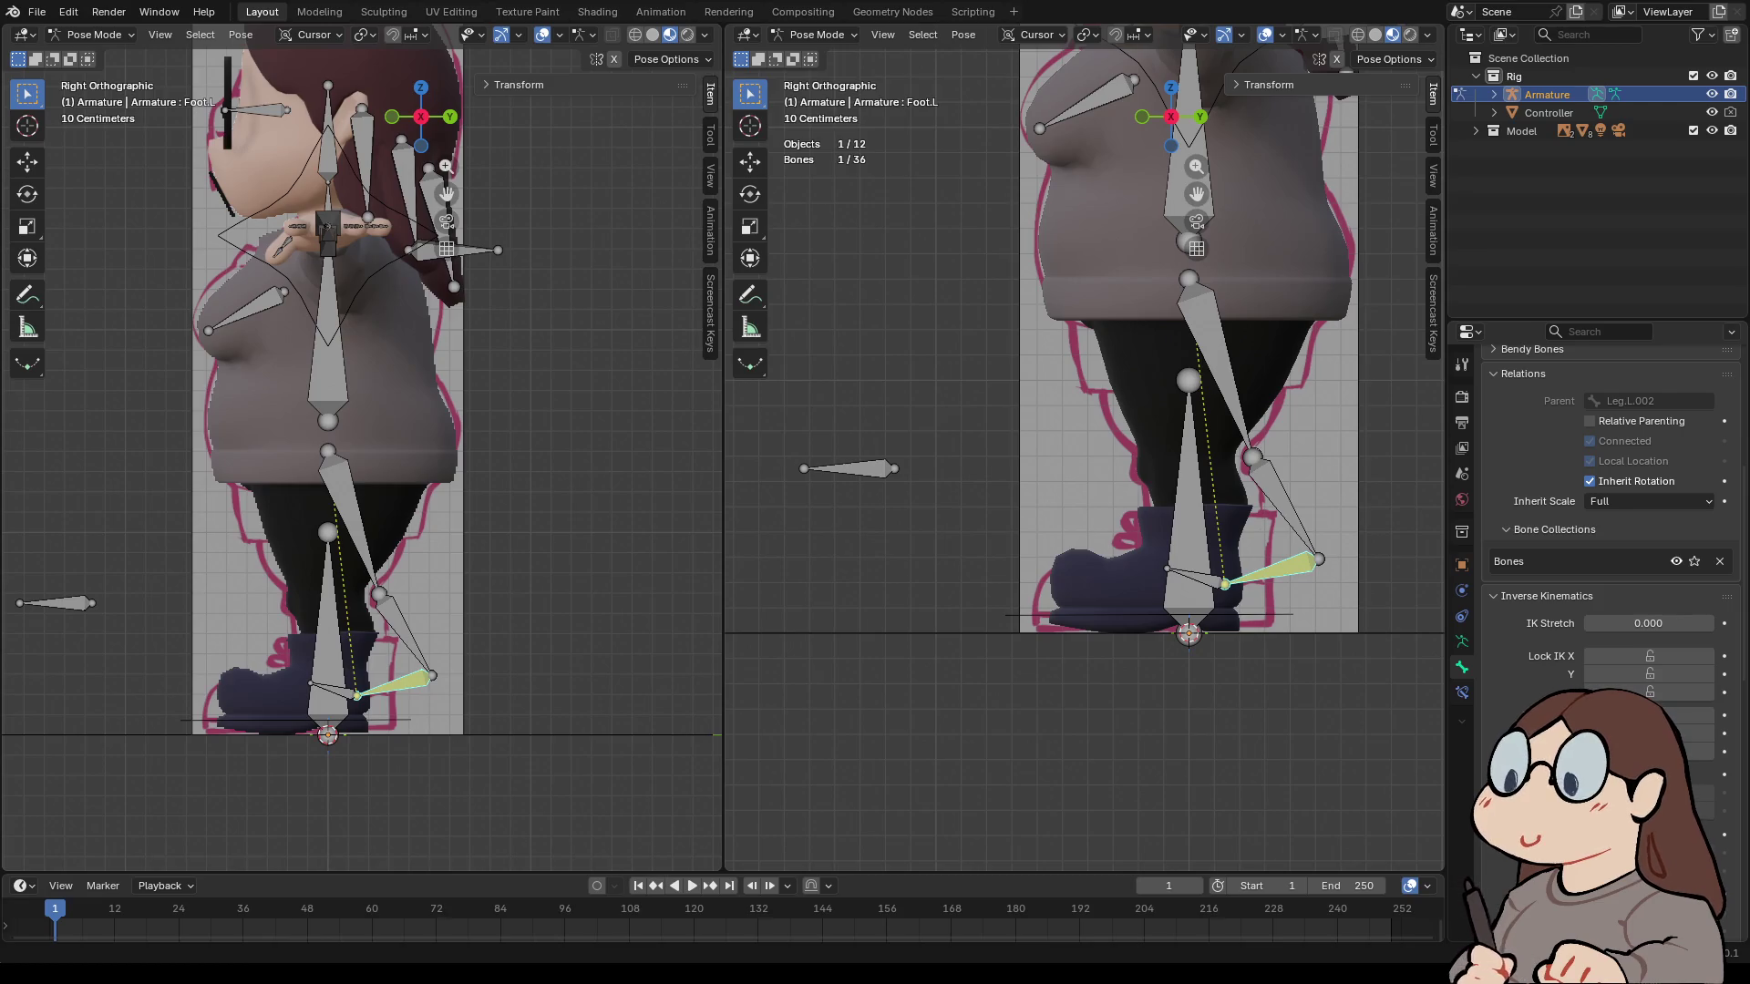
- Orbit to the leg and toggle the armature into Edit Mode and back to Pose Mode
{"action": "scroll", "coordinate": [1084, 447], "scroll_direction": "up", "scroll_amount": 3}
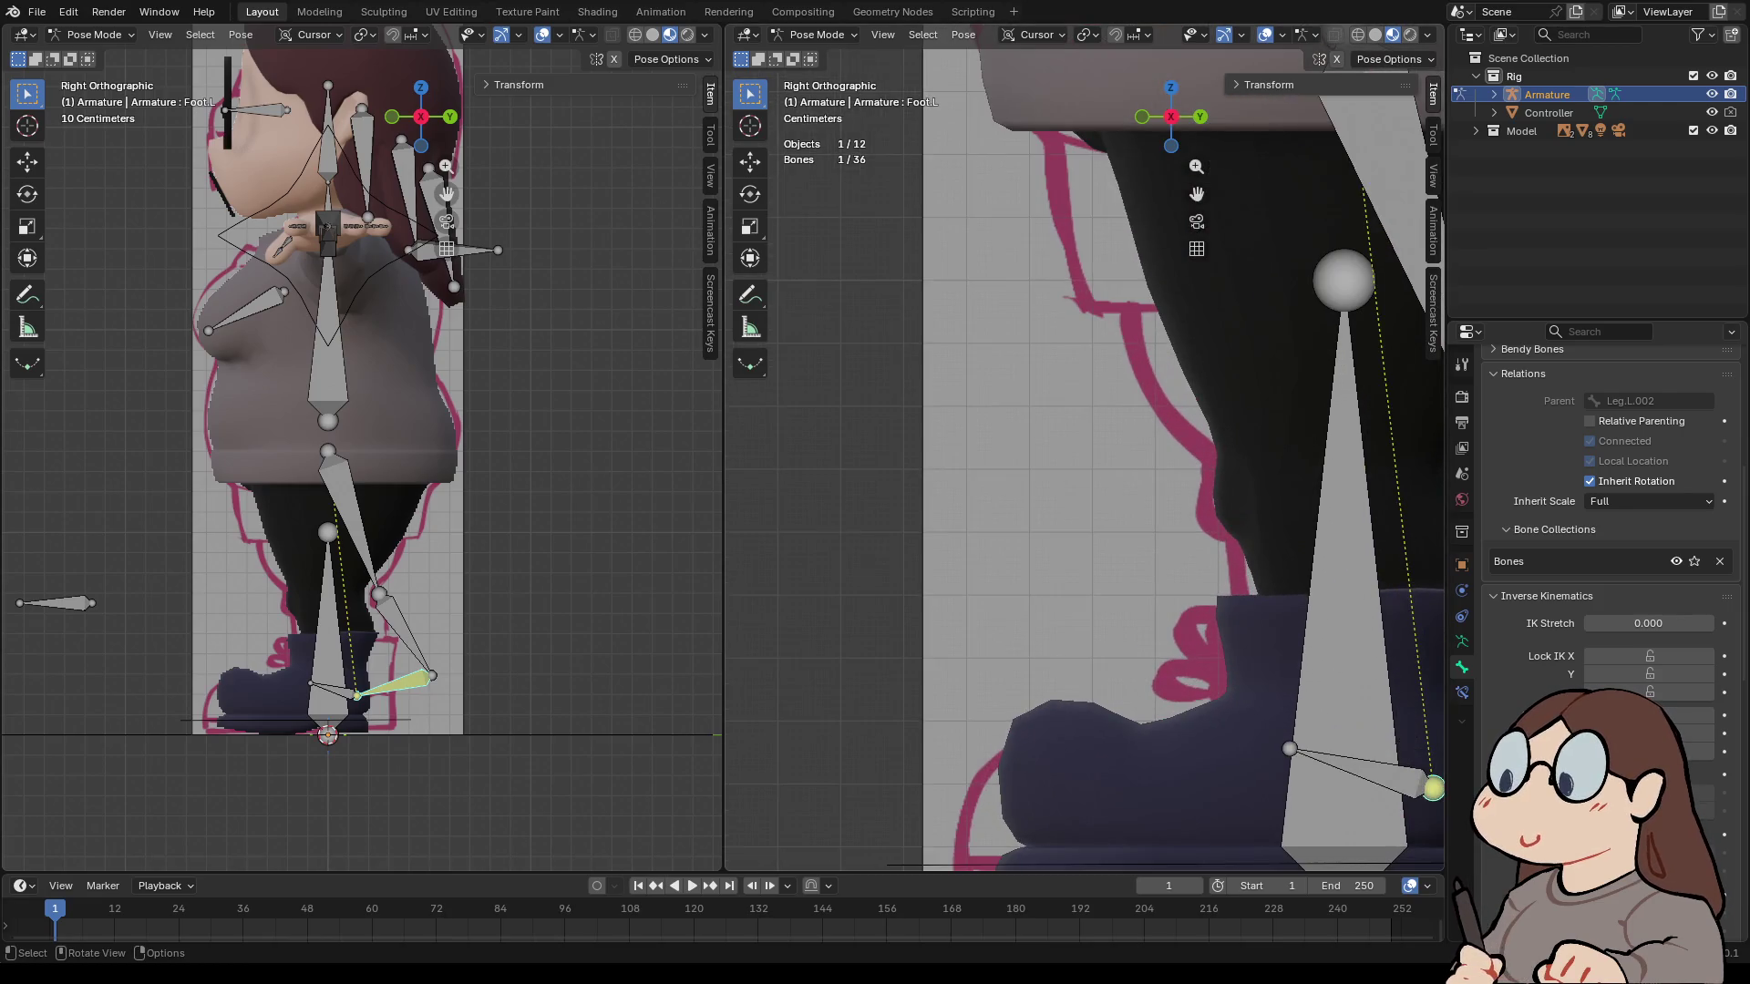
{"action": "middle_click_drag", "start_coordinate": [1085, 447], "coordinate": [1203, 415]}
{"action": "left_click", "coordinate": [814, 35]}
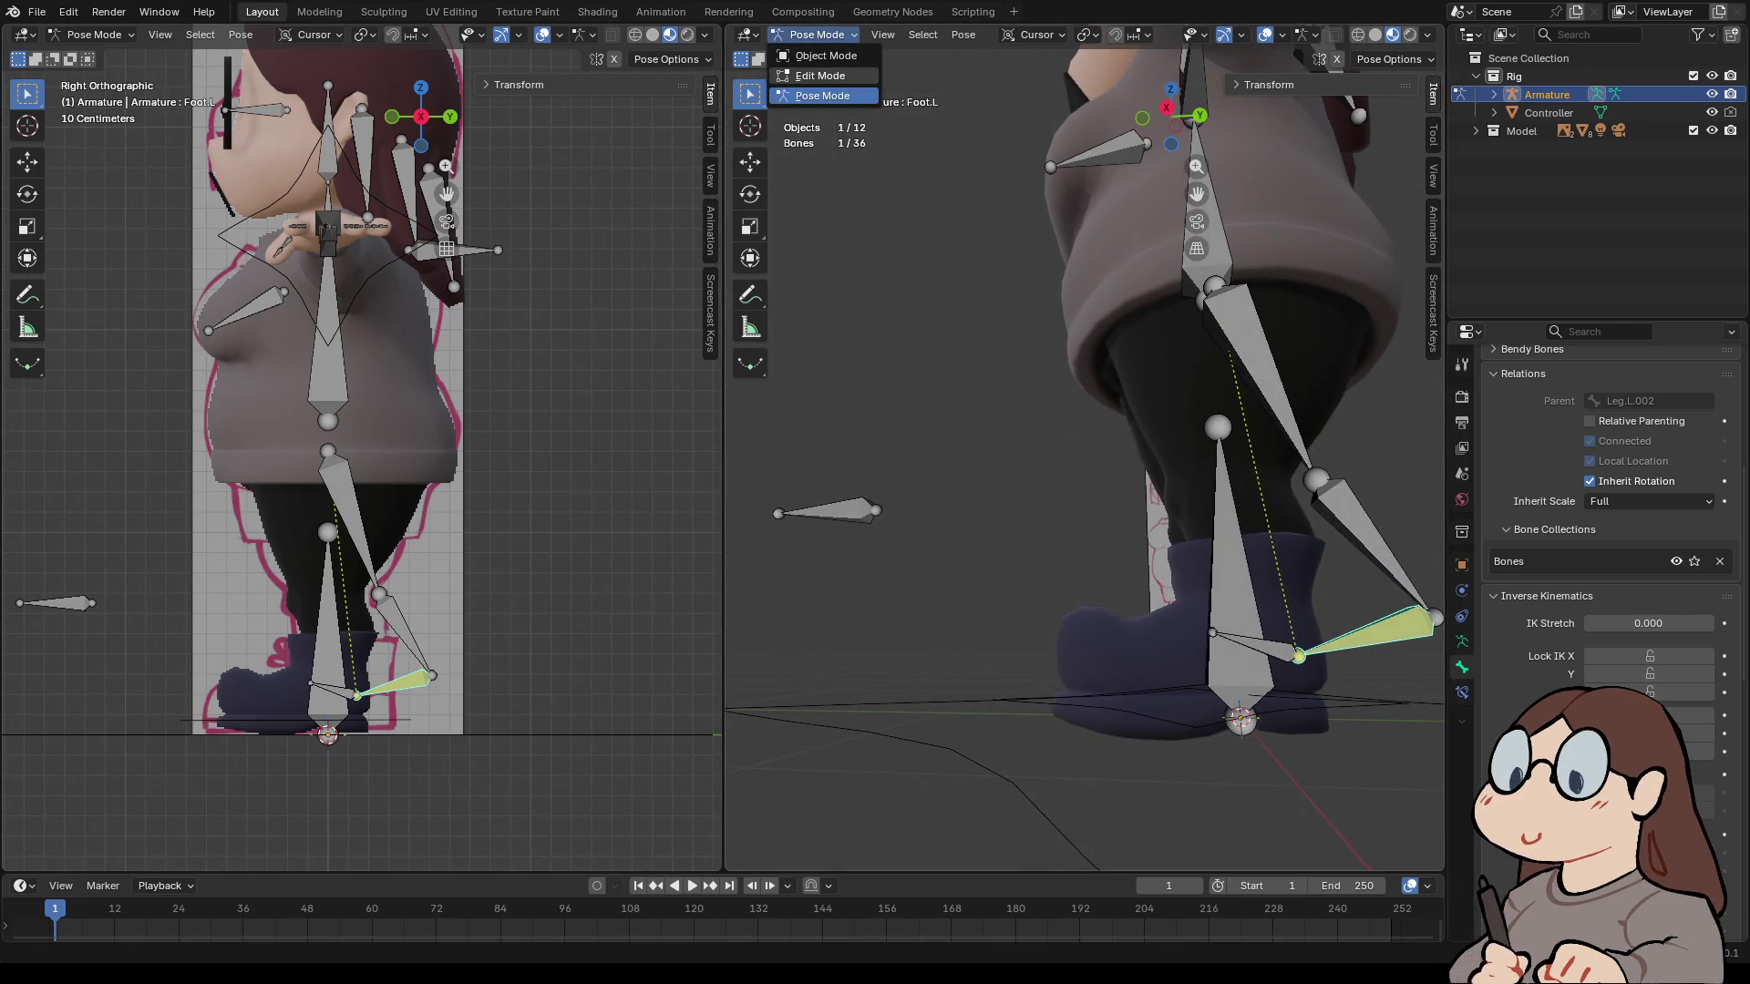
{"action": "left_click", "coordinate": [820, 75]}
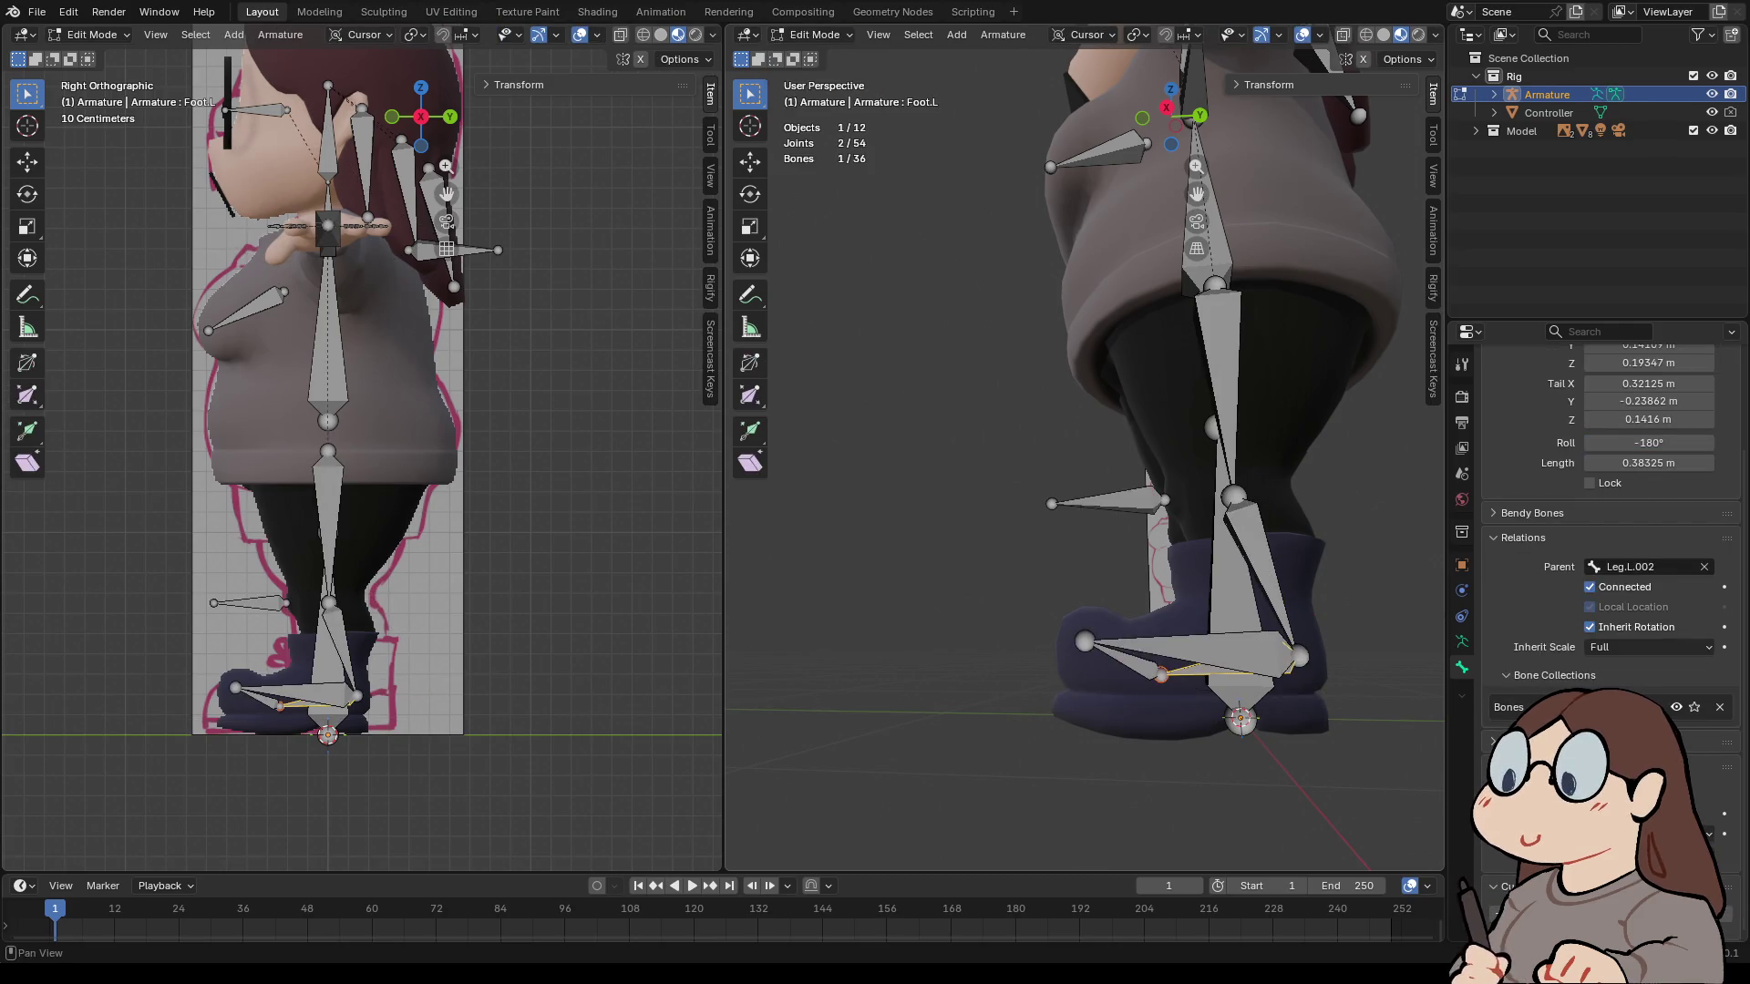
{"action": "left_click", "coordinate": [814, 34]}
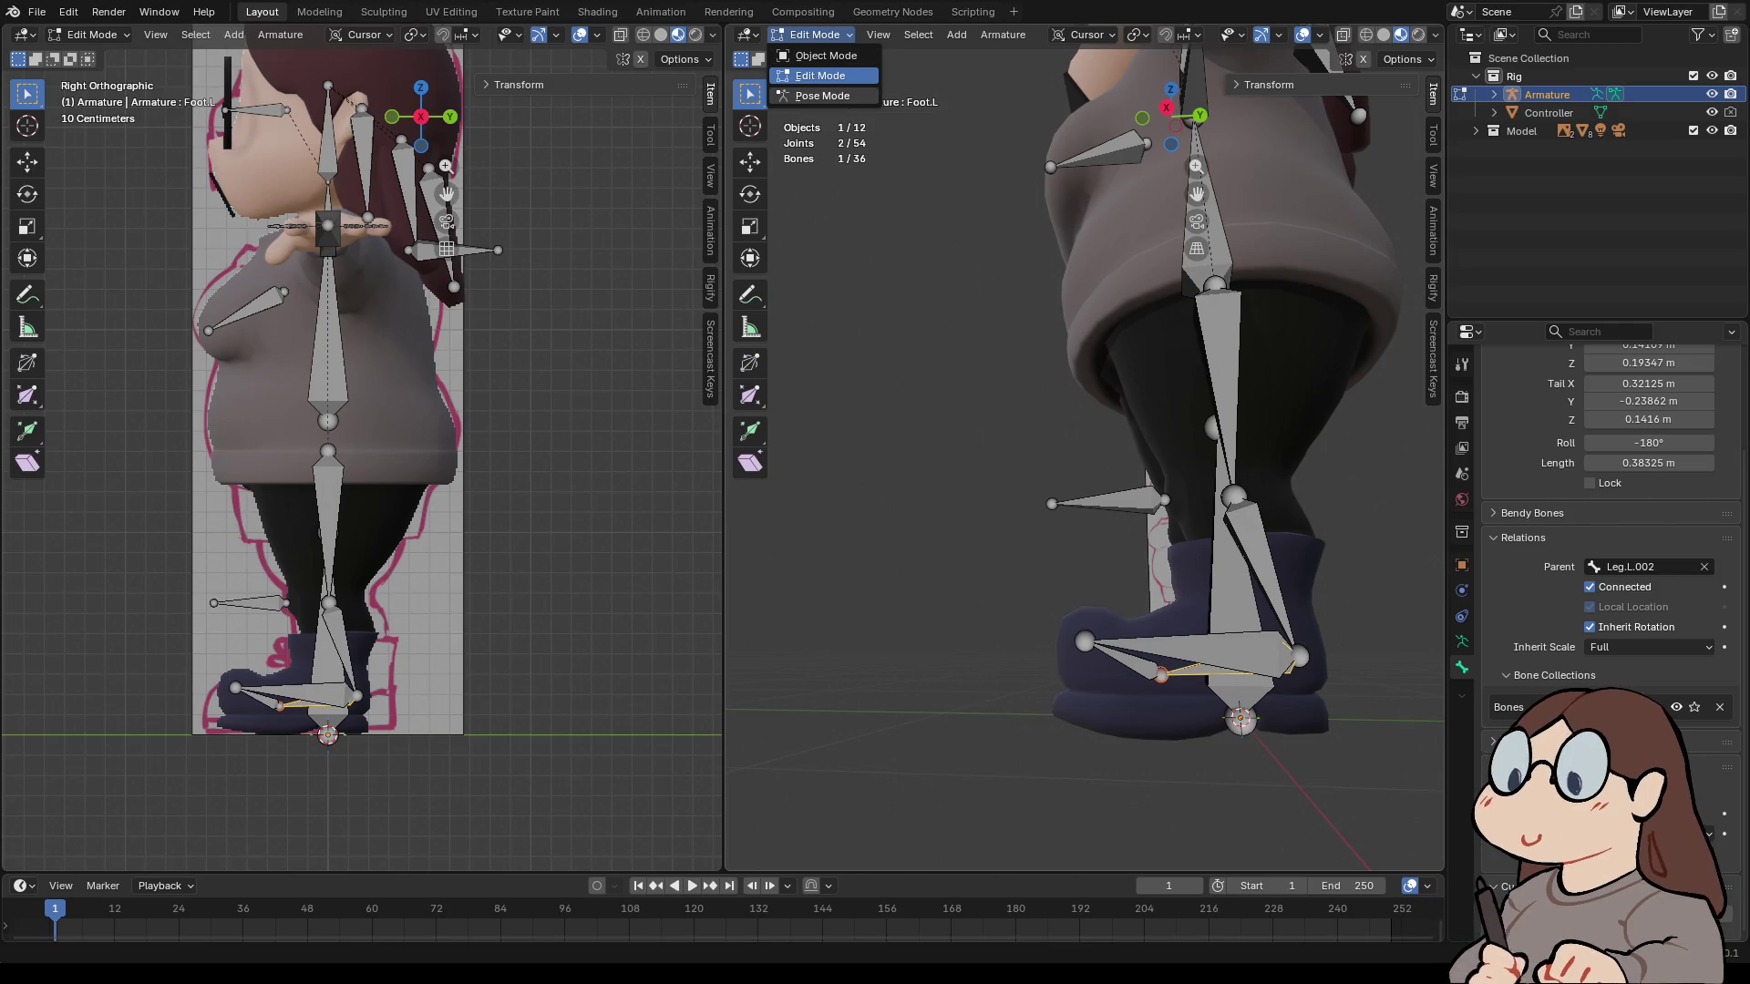
{"action": "left_click", "coordinate": [820, 96]}
- Show the Foot.L bone's constraints and remove its IK constraint
{"action": "scroll", "coordinate": [1084, 447], "scroll_direction": "down", "scroll_amount": 3}
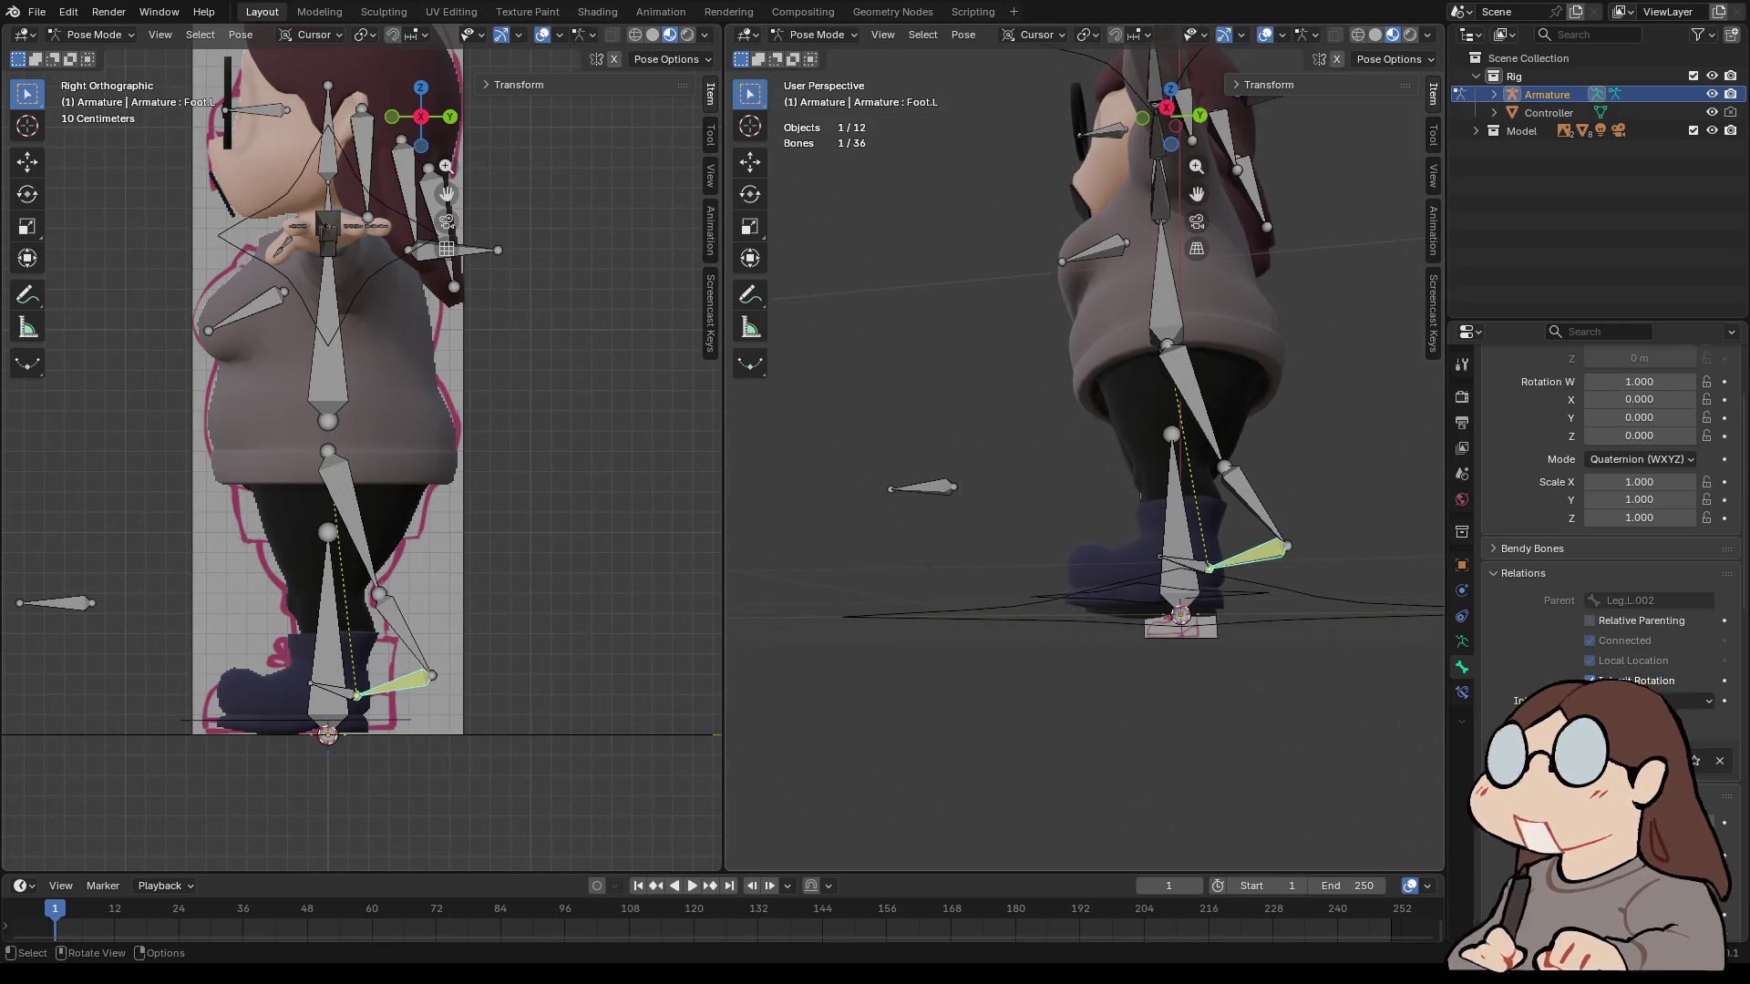
{"action": "middle_click_drag", "start_coordinate": [1085, 447], "coordinate": [1003, 437]}
{"action": "scroll", "coordinate": [1003, 438], "scroll_direction": "up", "scroll_amount": 4}
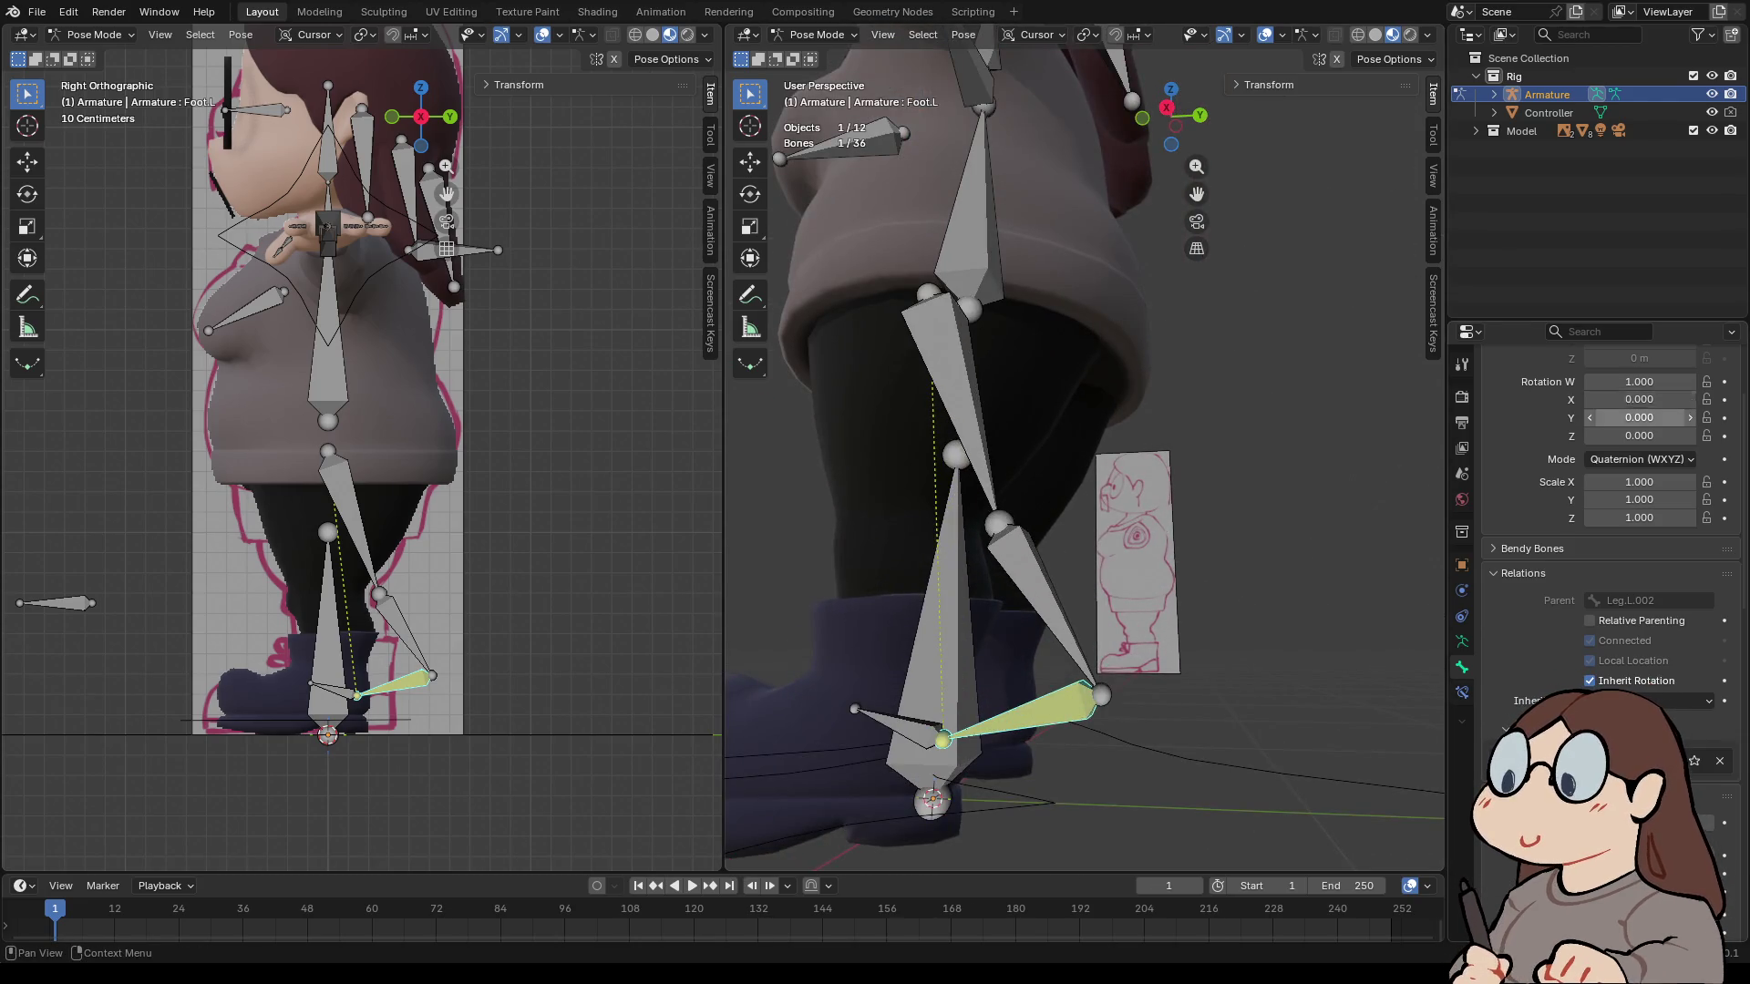
{"action": "scroll", "coordinate": [1638, 401], "scroll_direction": "up", "scroll_amount": 3}
{"action": "left_click", "coordinate": [1462, 692]}
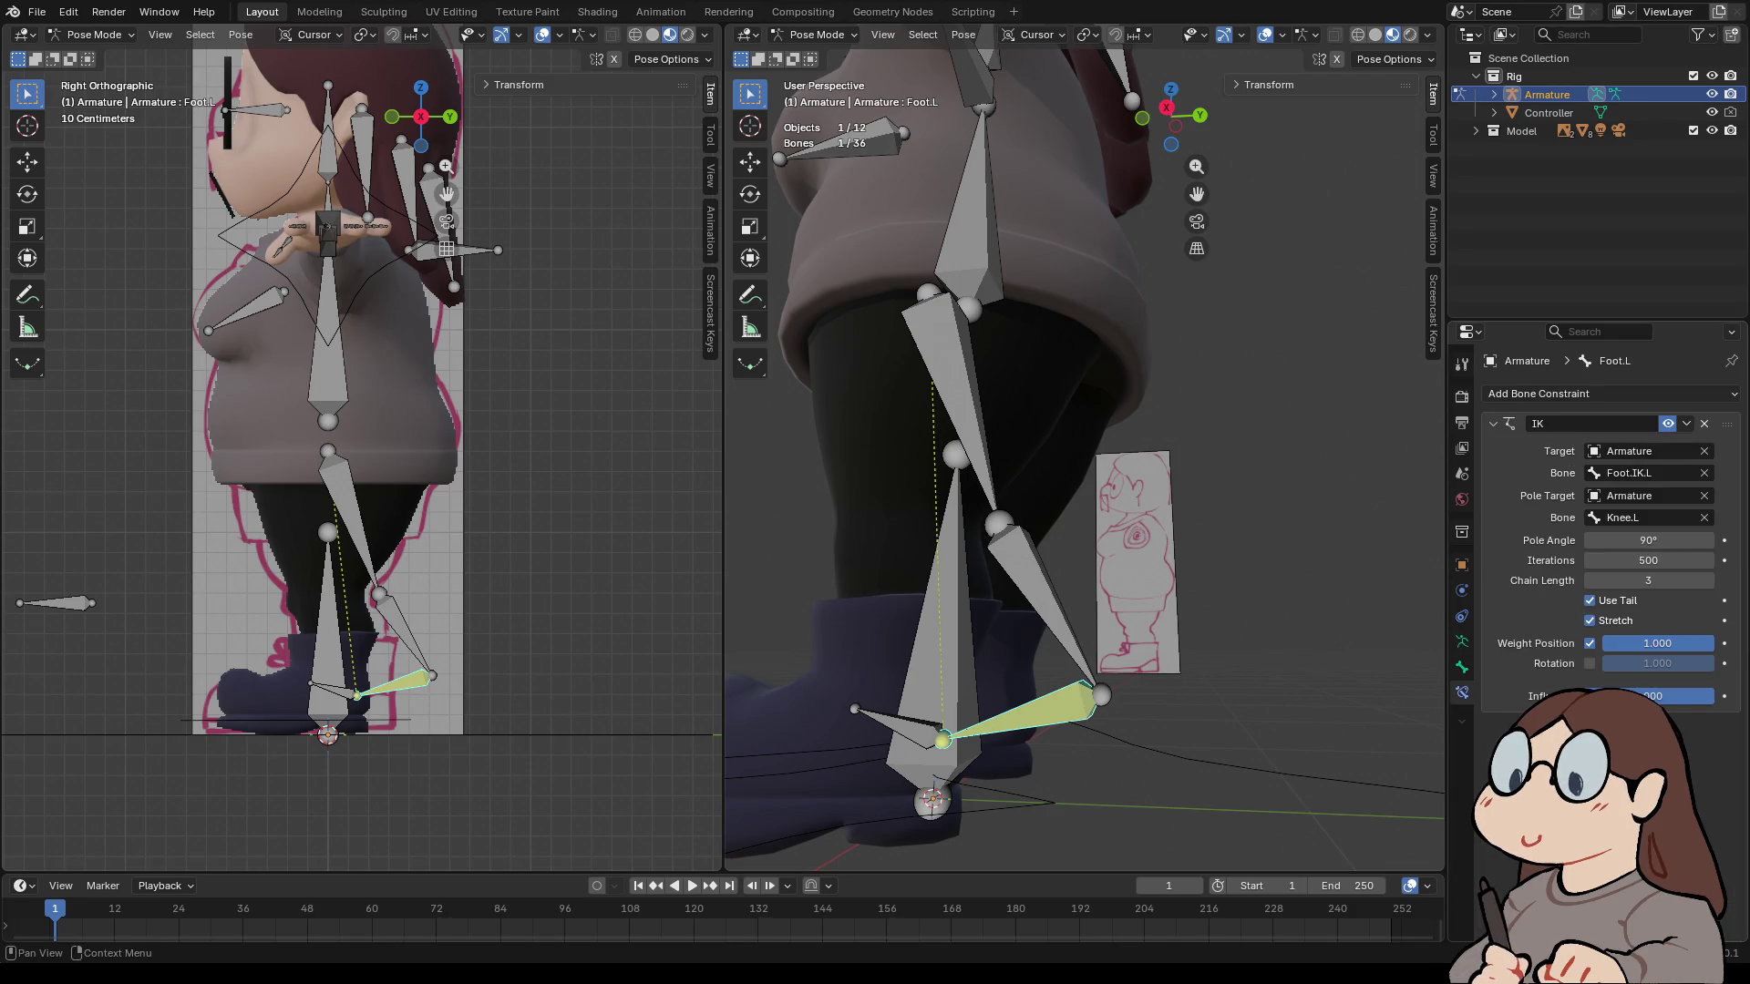
{"action": "key", "text": "ctrl+z"}
- Select Leg.L.002, browse the add-constraint list, then dismiss it and reselect the foot bone
{"action": "left_click", "coordinate": [920, 638]}
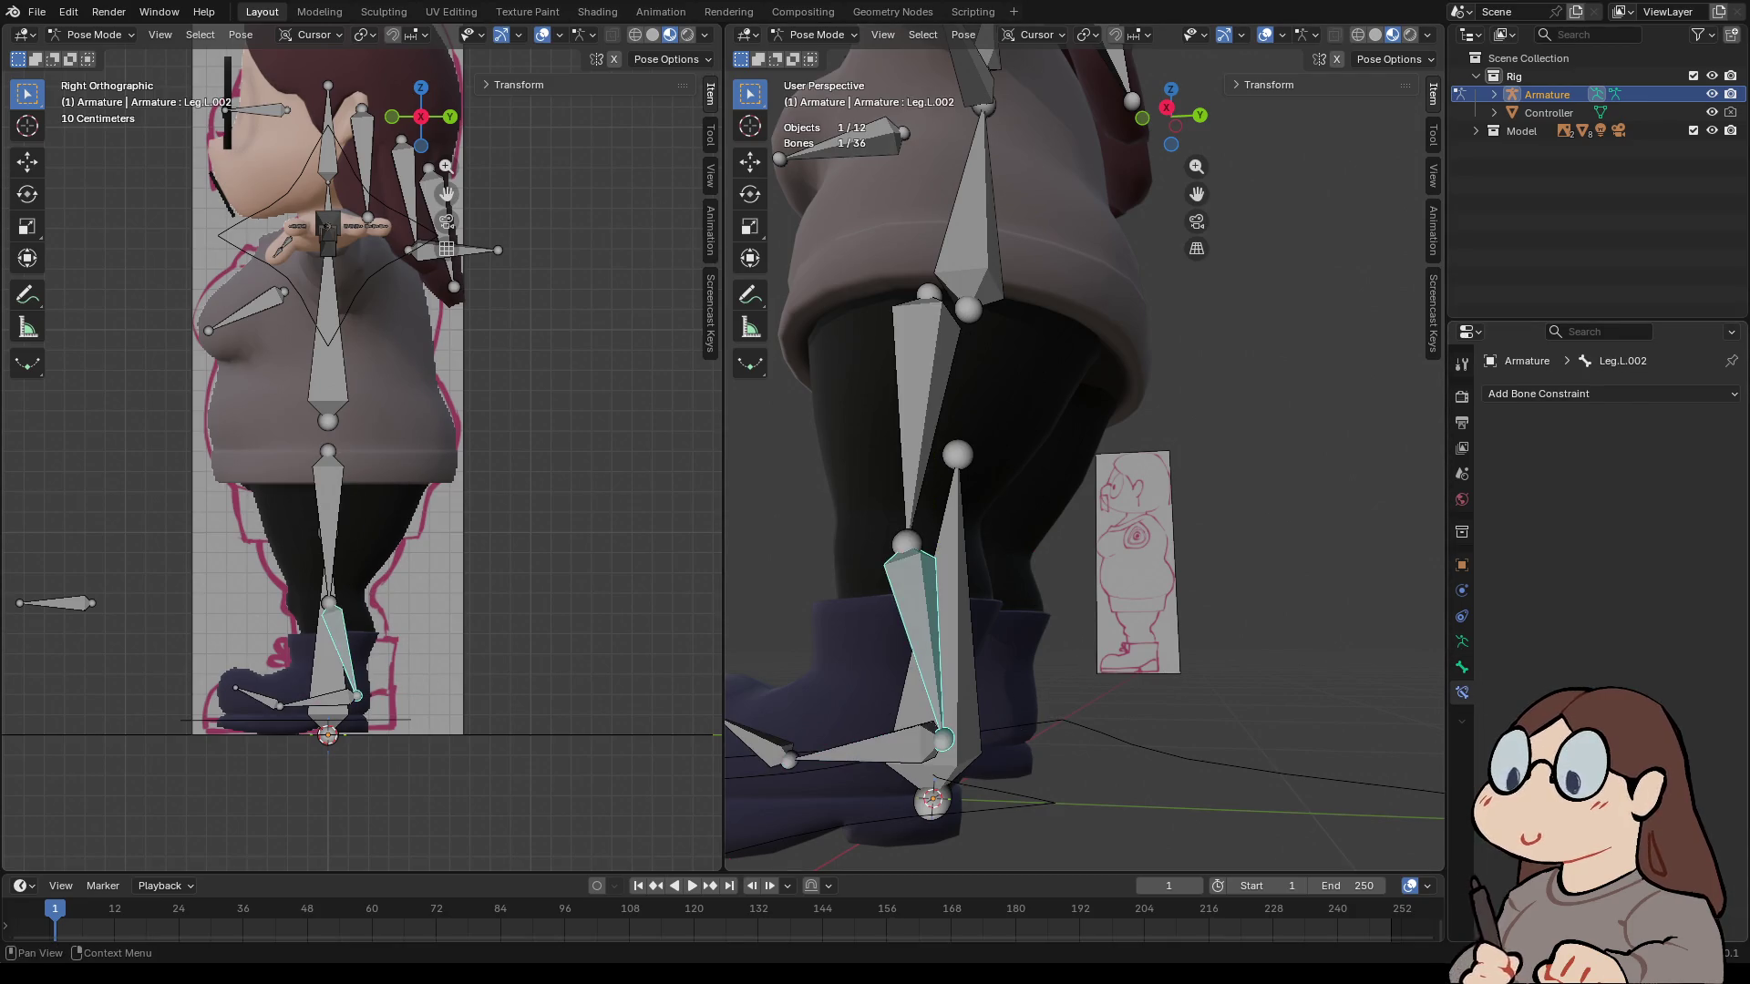
{"action": "left_click", "coordinate": [1549, 394]}
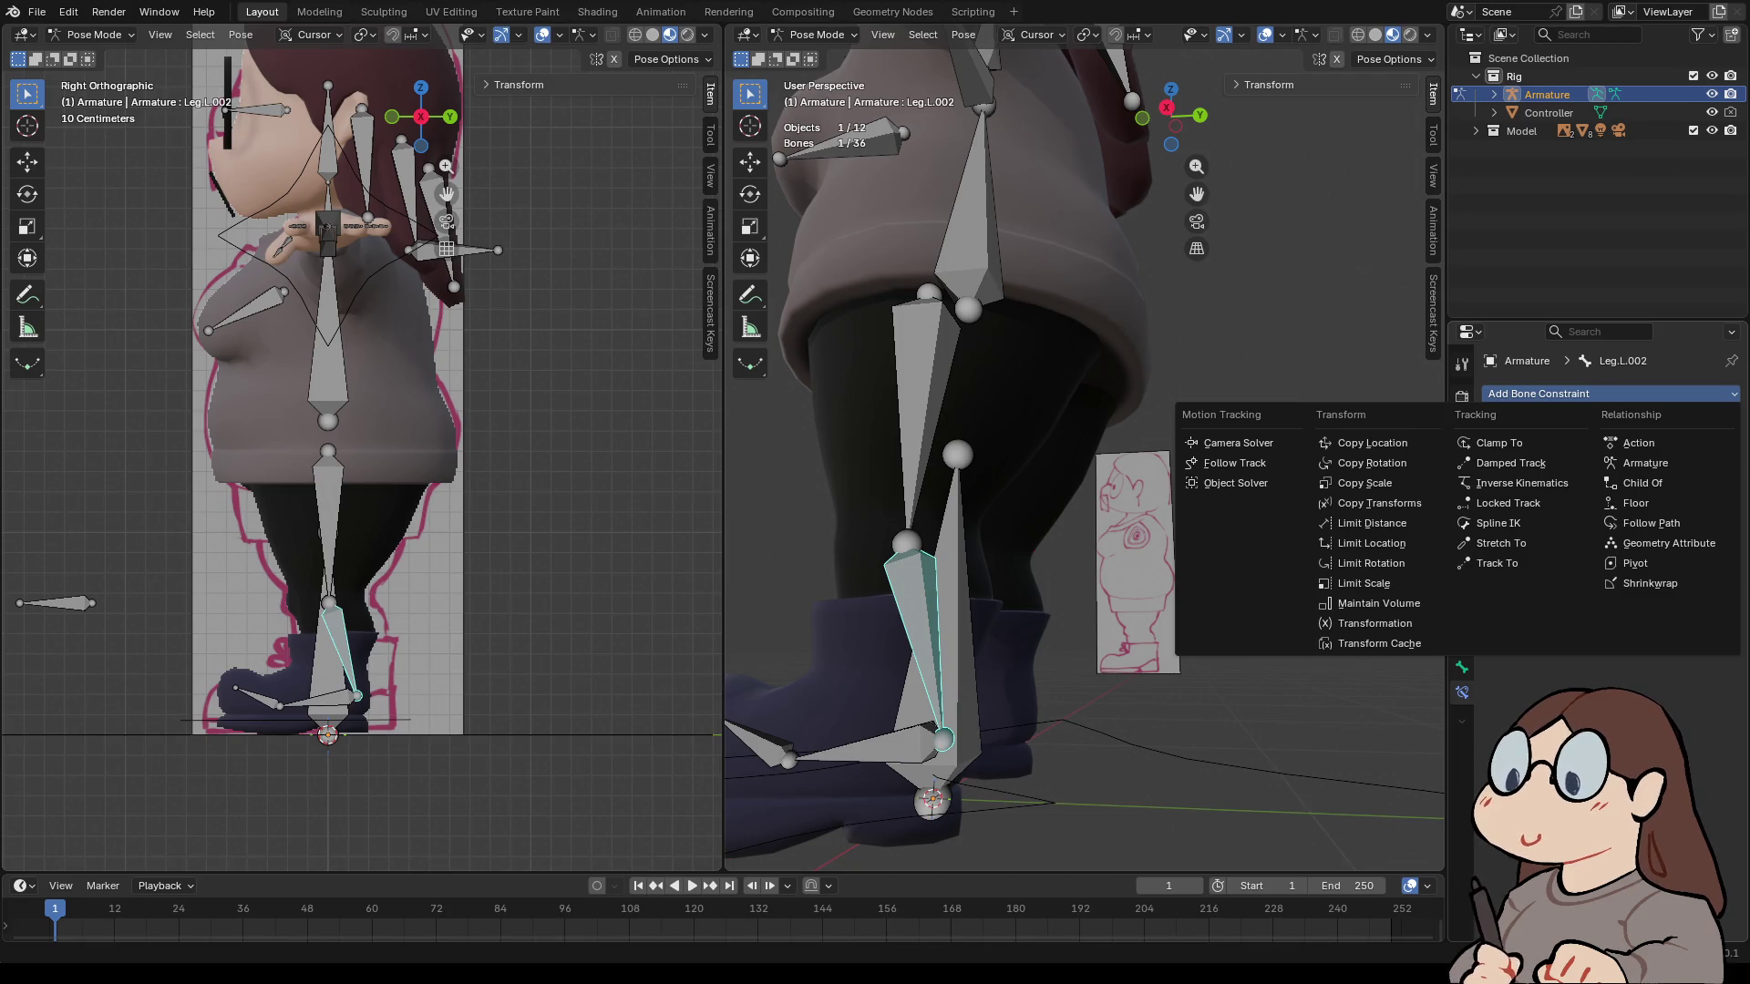
{"action": "left_click", "coordinate": [861, 750]}
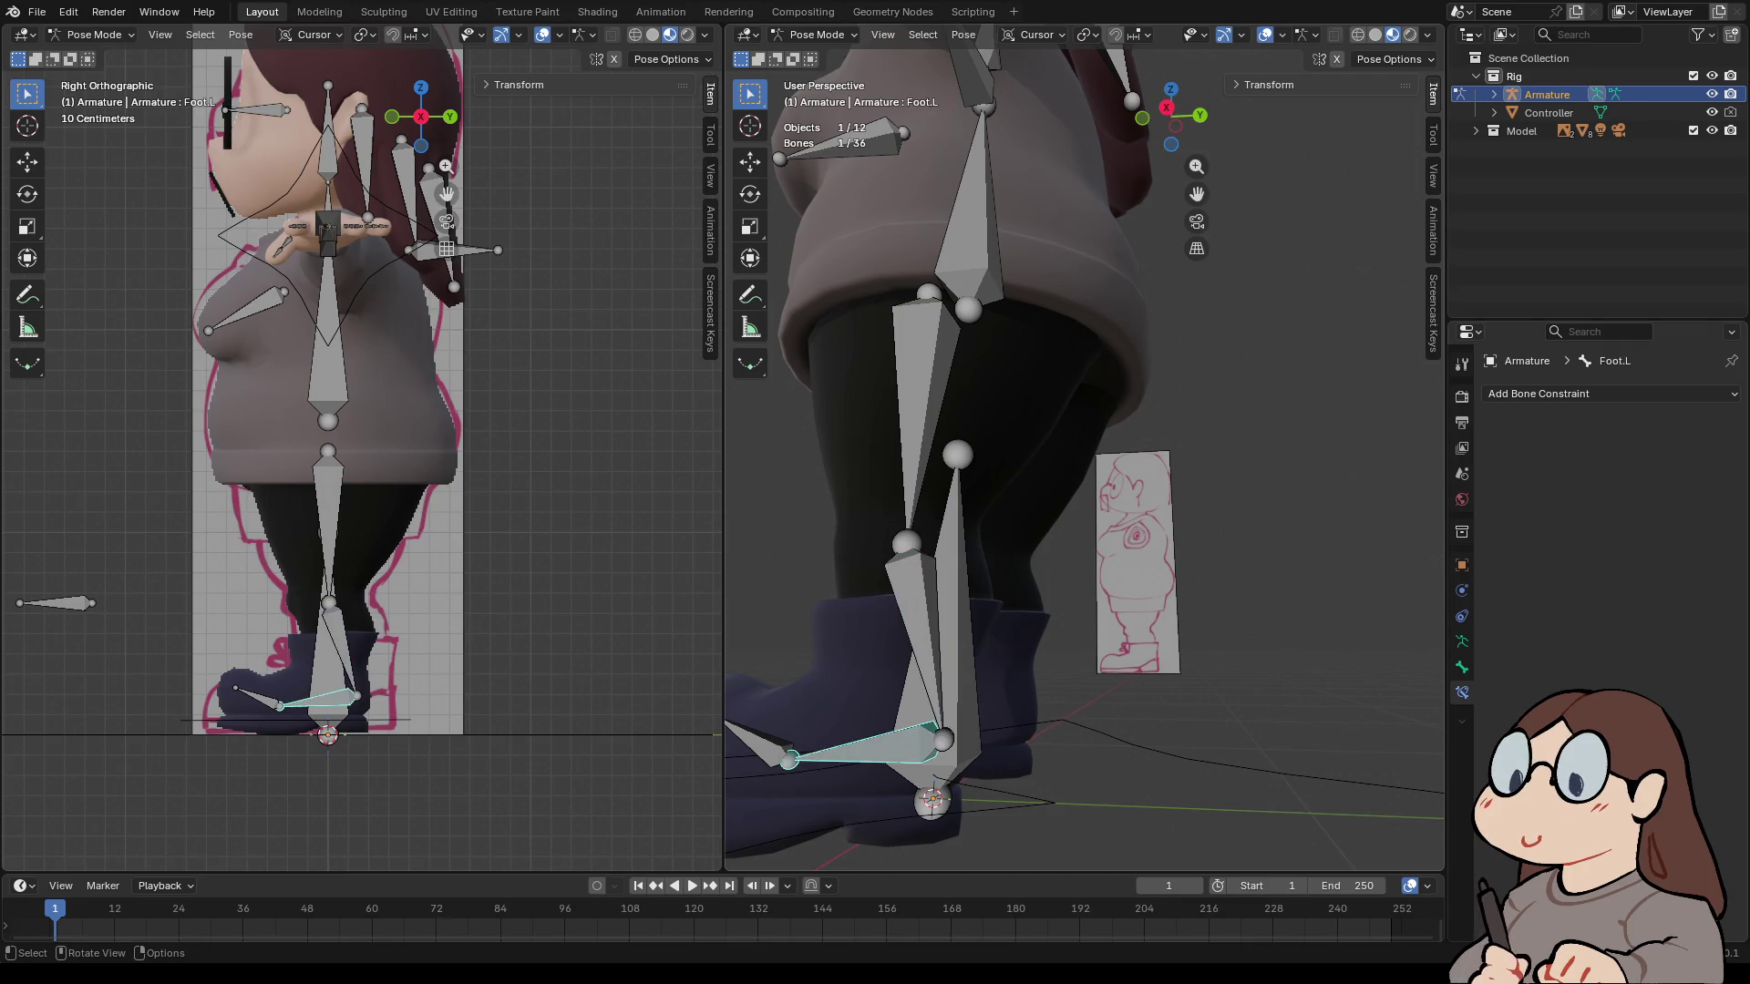
- Add a first IK constraint with the heel bone selected, then toggle Edit Mode and back to Pose Mode
{"action": "left_click", "coordinate": [964, 583], "text": "shift"}
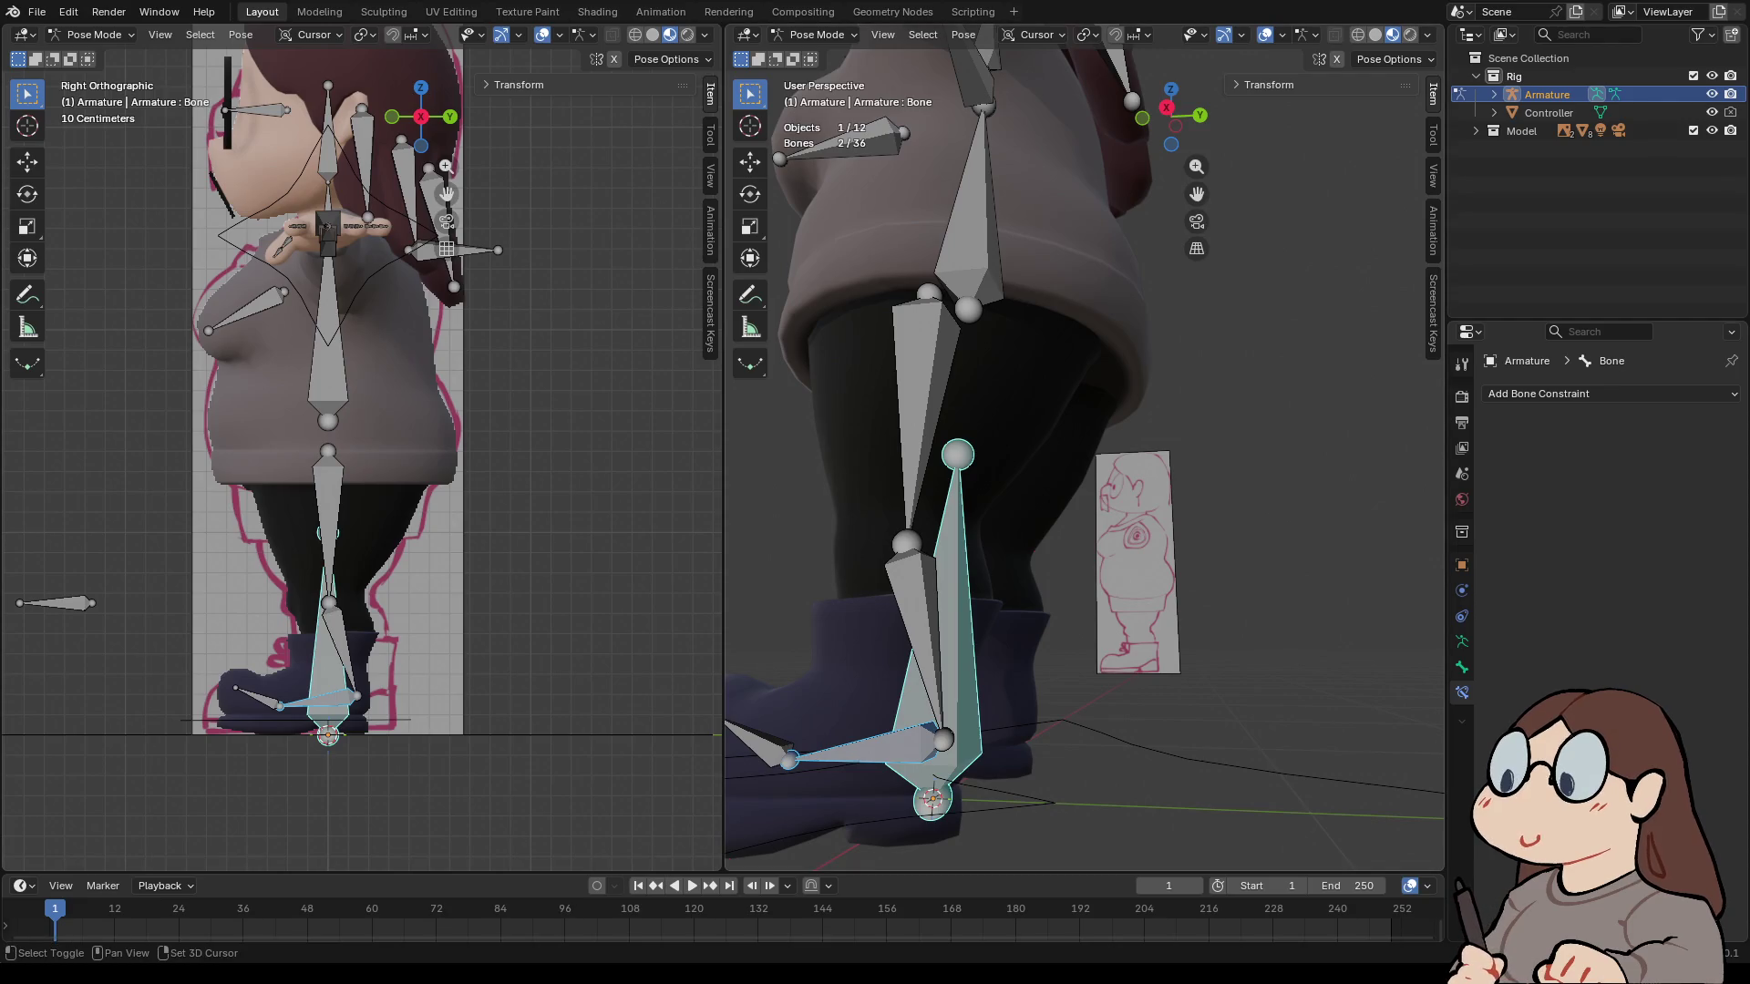
{"action": "key", "text": "shift+i"}
{"action": "left_click", "coordinate": [871, 588]}
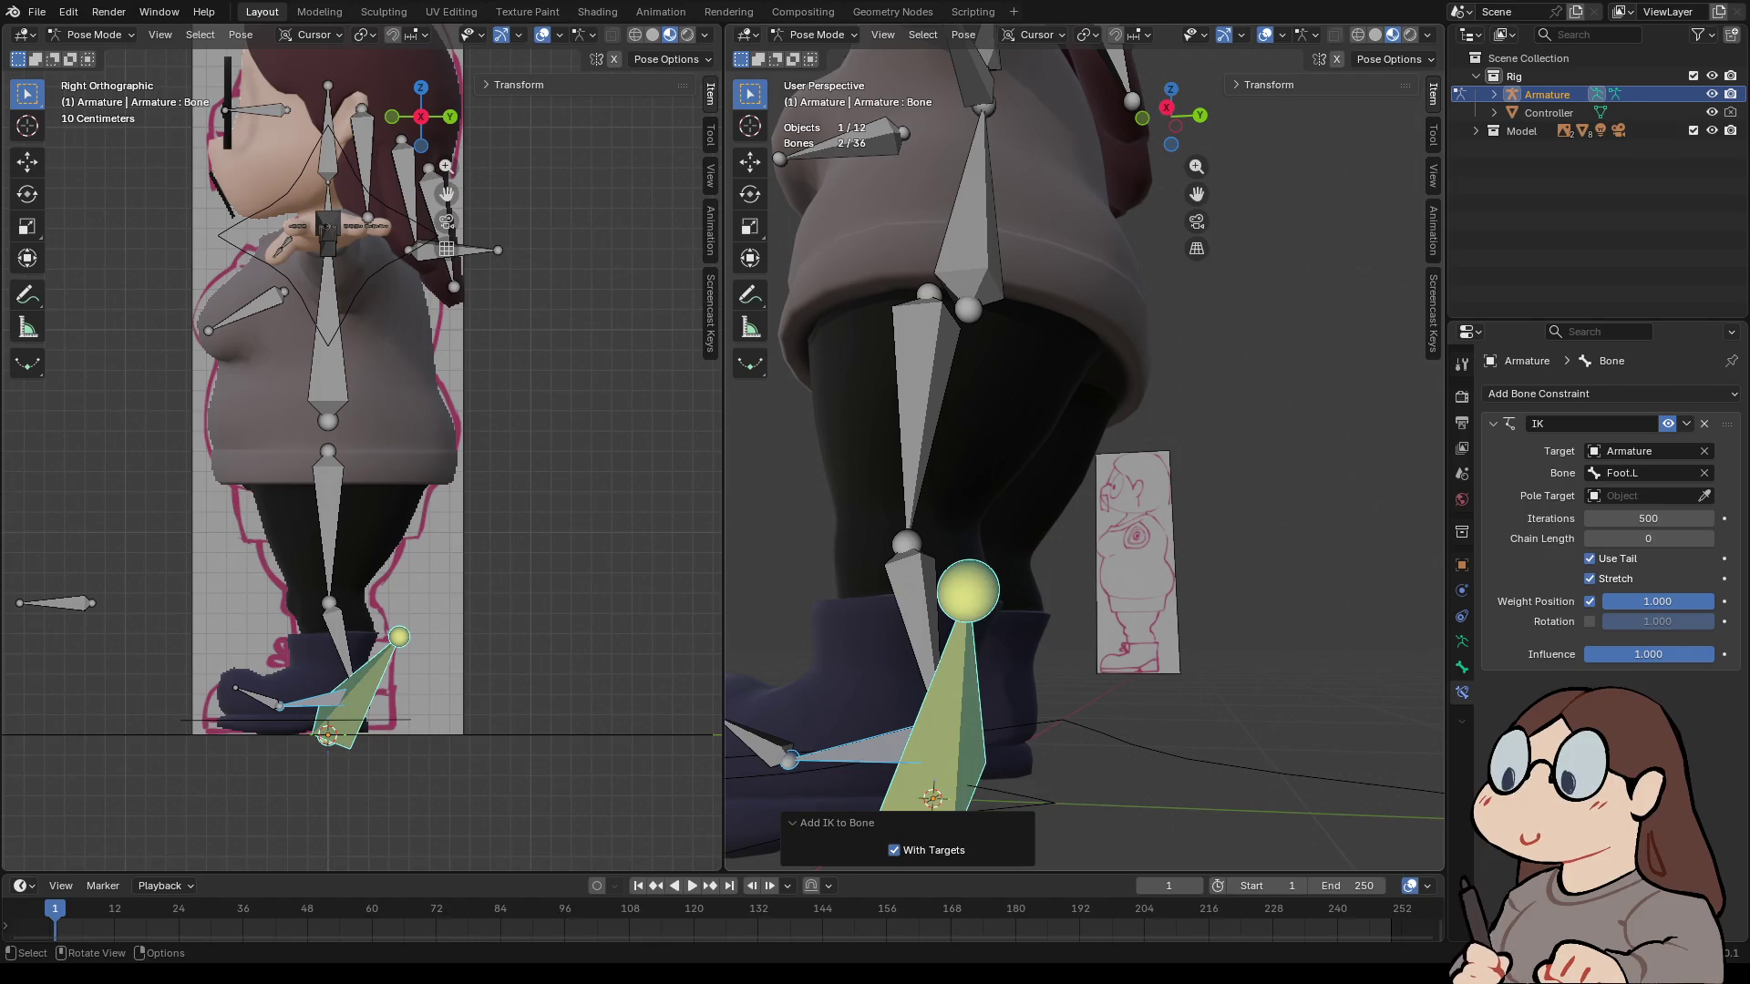
{"action": "scroll", "coordinate": [728, 515], "scroll_direction": "down", "scroll_amount": 3}
{"action": "middle_click_drag", "start_coordinate": [729, 515], "coordinate": [1404, 497]}
{"action": "key", "text": "Tab"}
{"action": "key", "text": "Tab"}
{"action": "key", "text": "ctrl+alt+i"}
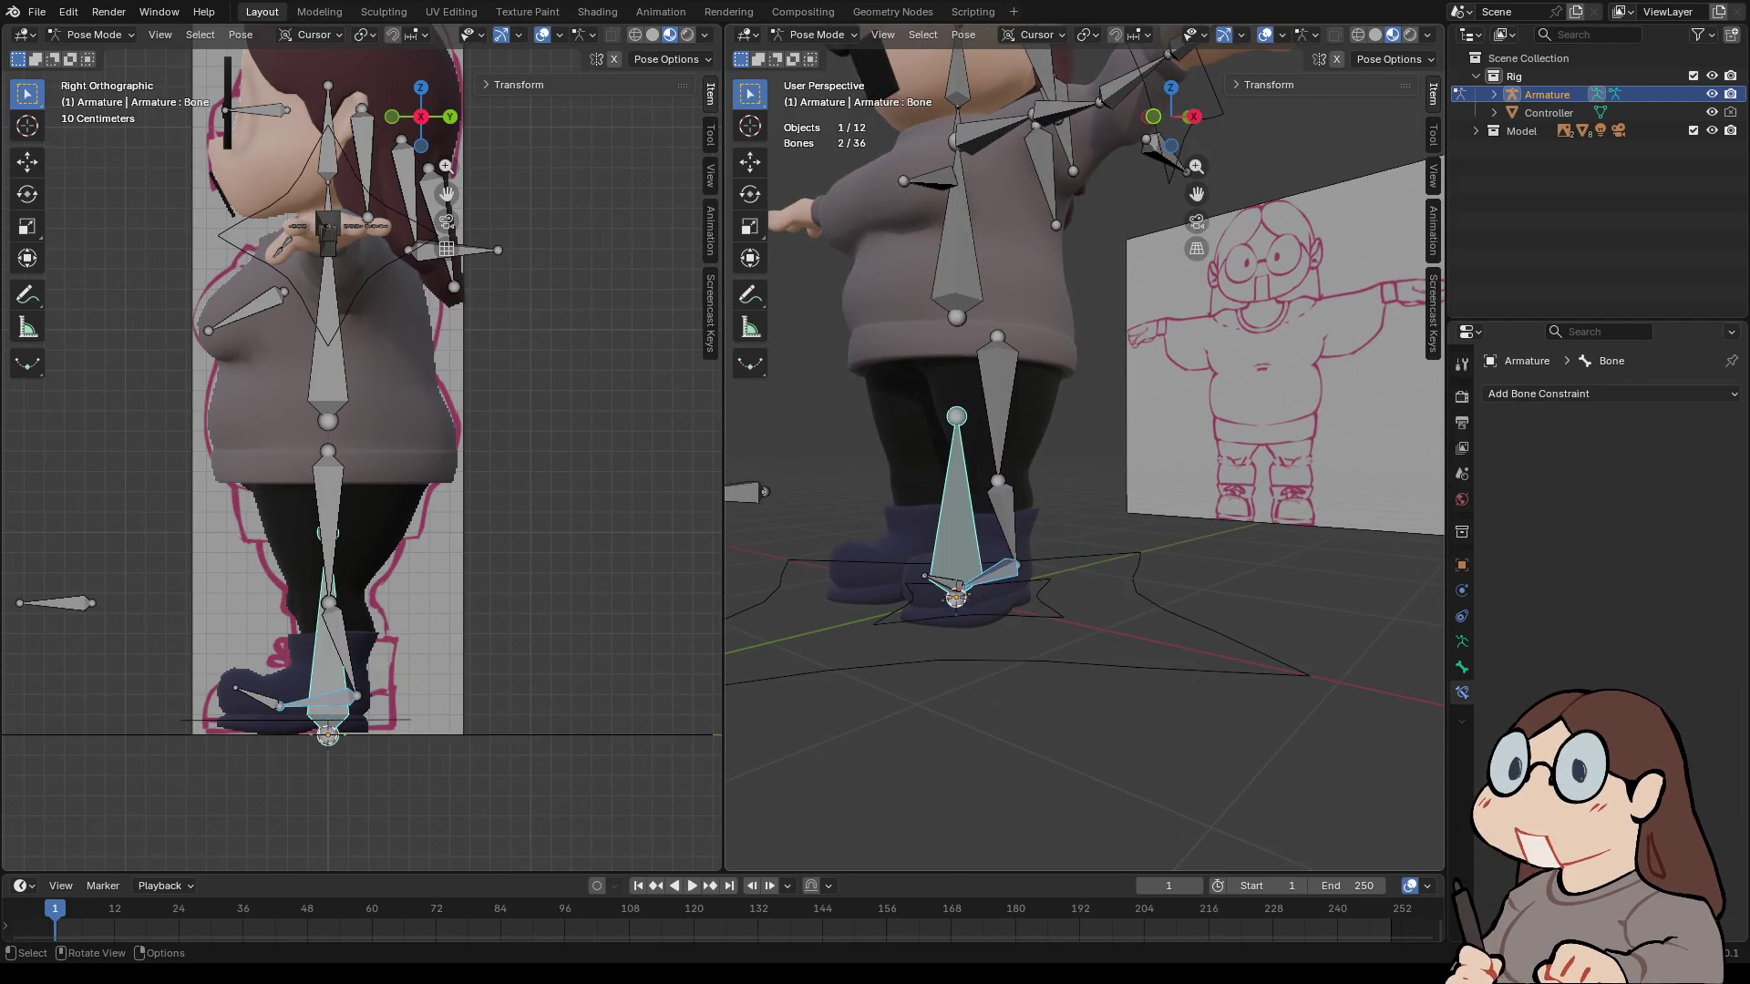
- Select Foot.L, then Leg.L.002 as active, and add an IK constraint targeting Foot.L
{"action": "left_click", "coordinate": [1003, 524]}
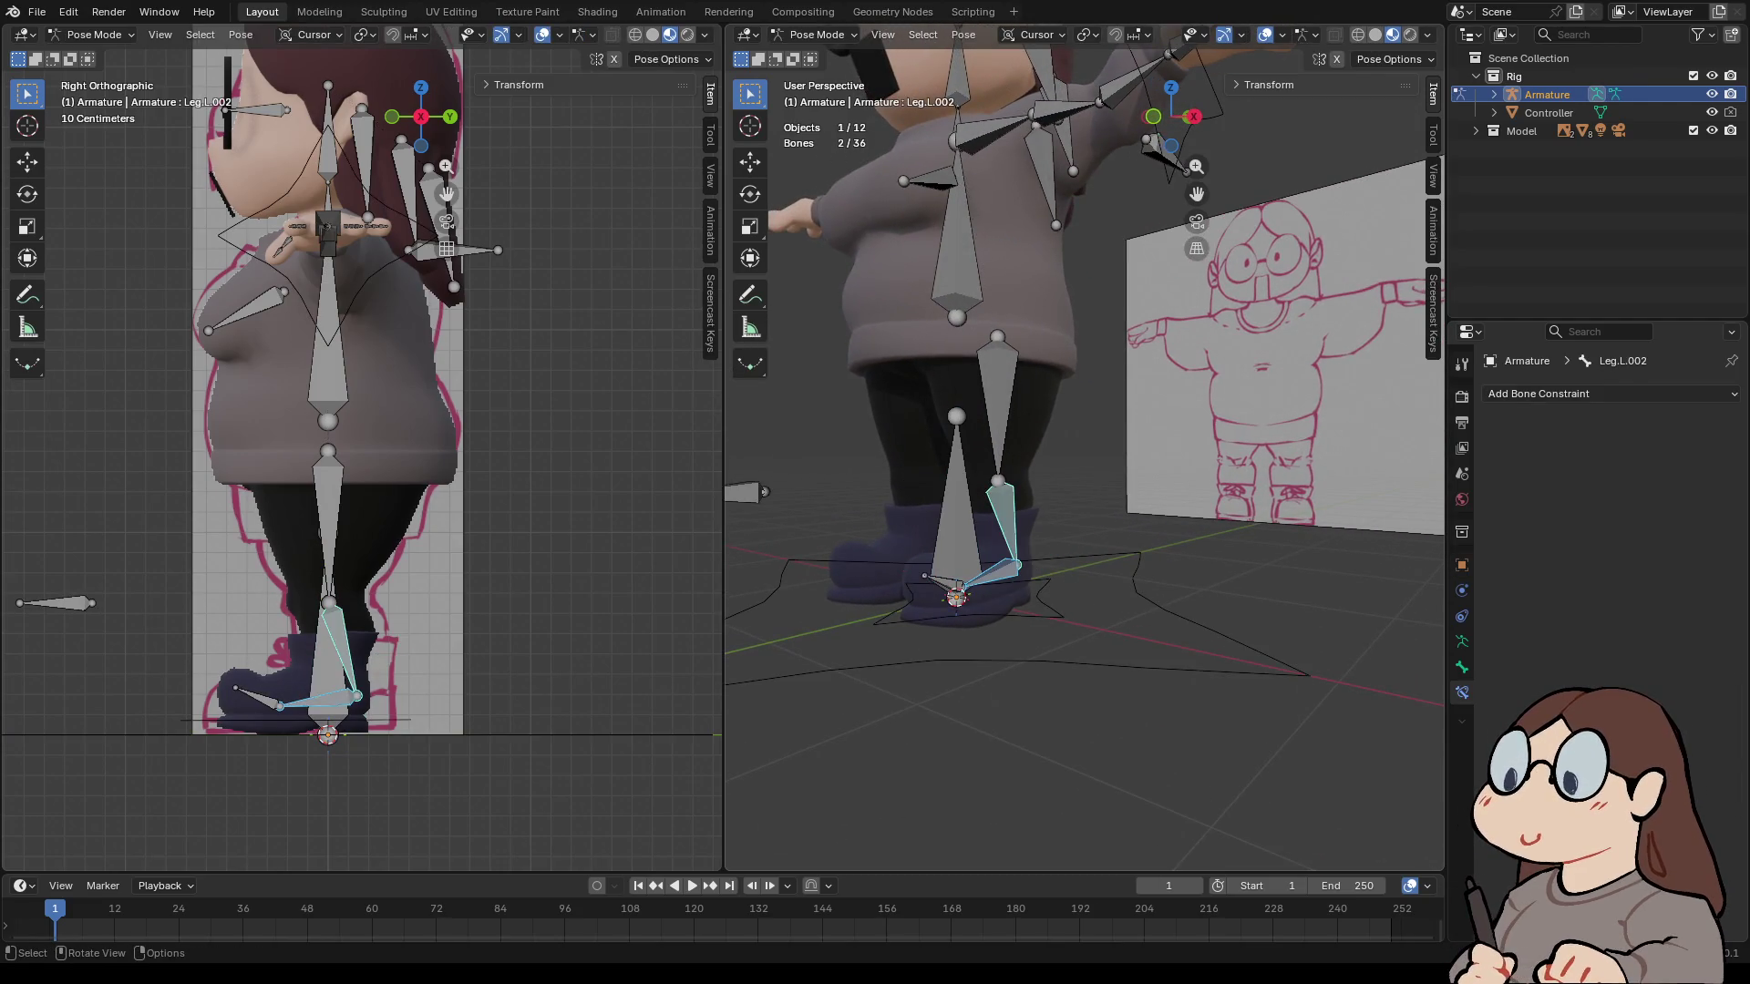
{"action": "middle_click_drag", "start_coordinate": [1085, 455], "coordinate": [1149, 456]}
{"action": "key", "text": "alt+a"}
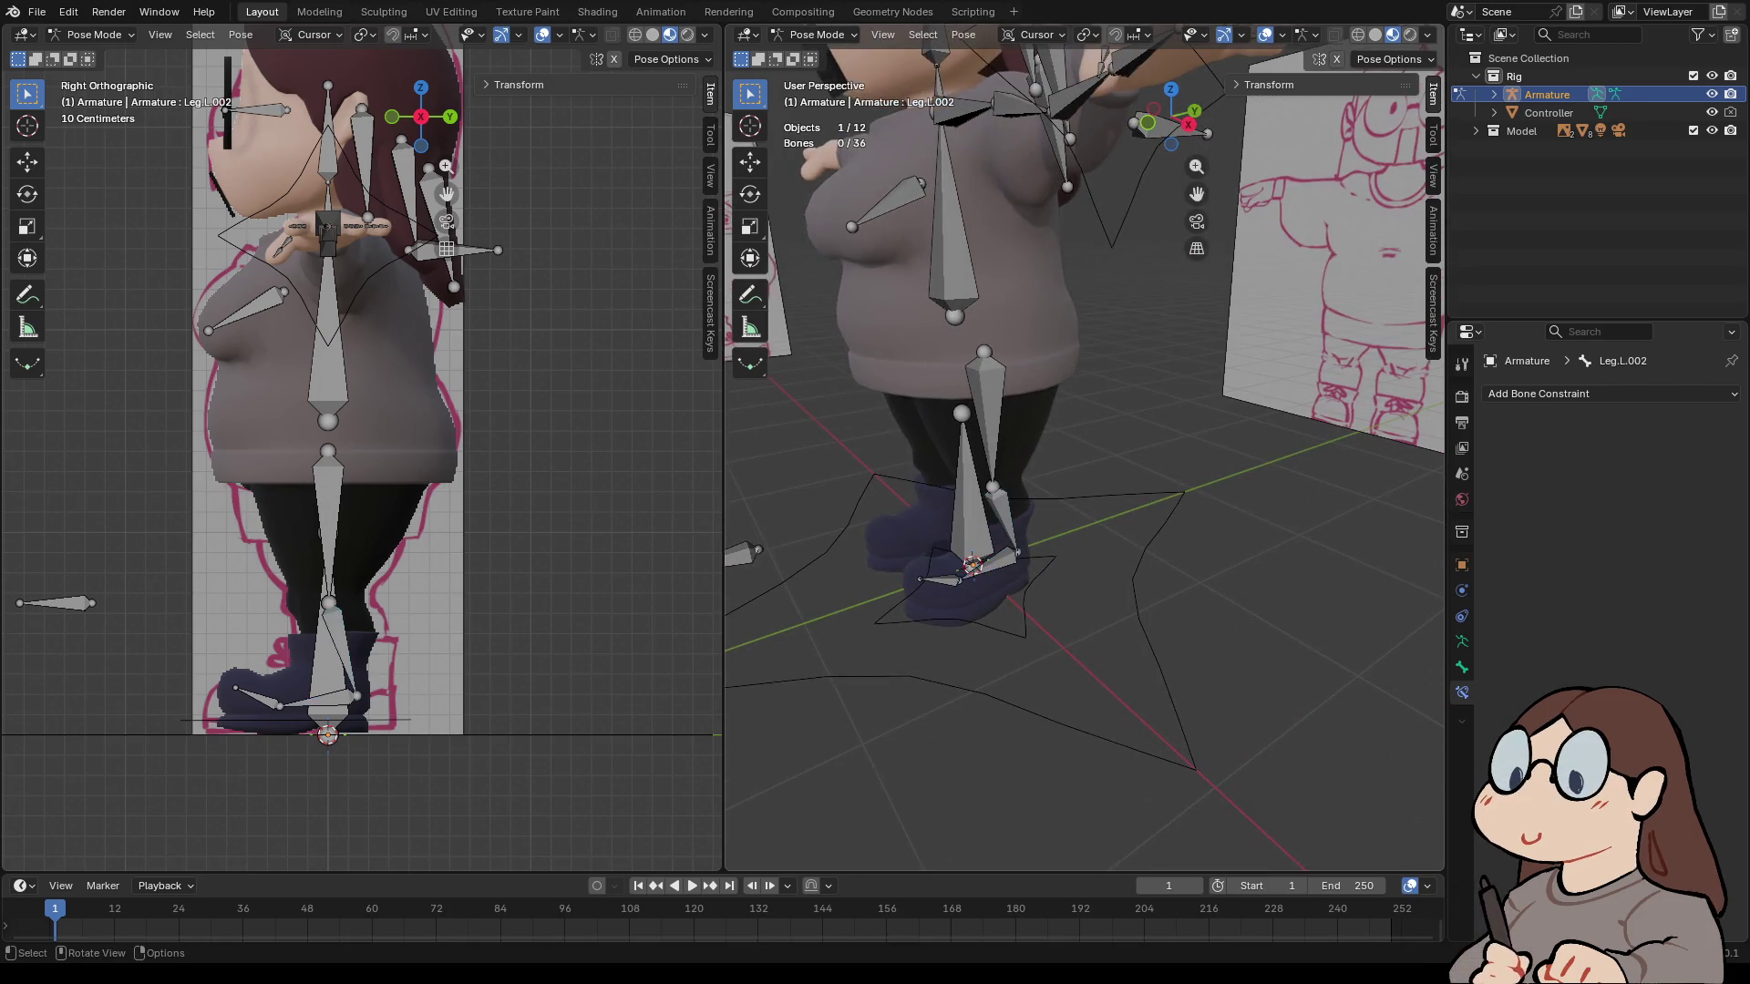
{"action": "left_click", "coordinate": [987, 565]}
{"action": "left_click", "coordinate": [1005, 520], "text": "shift"}
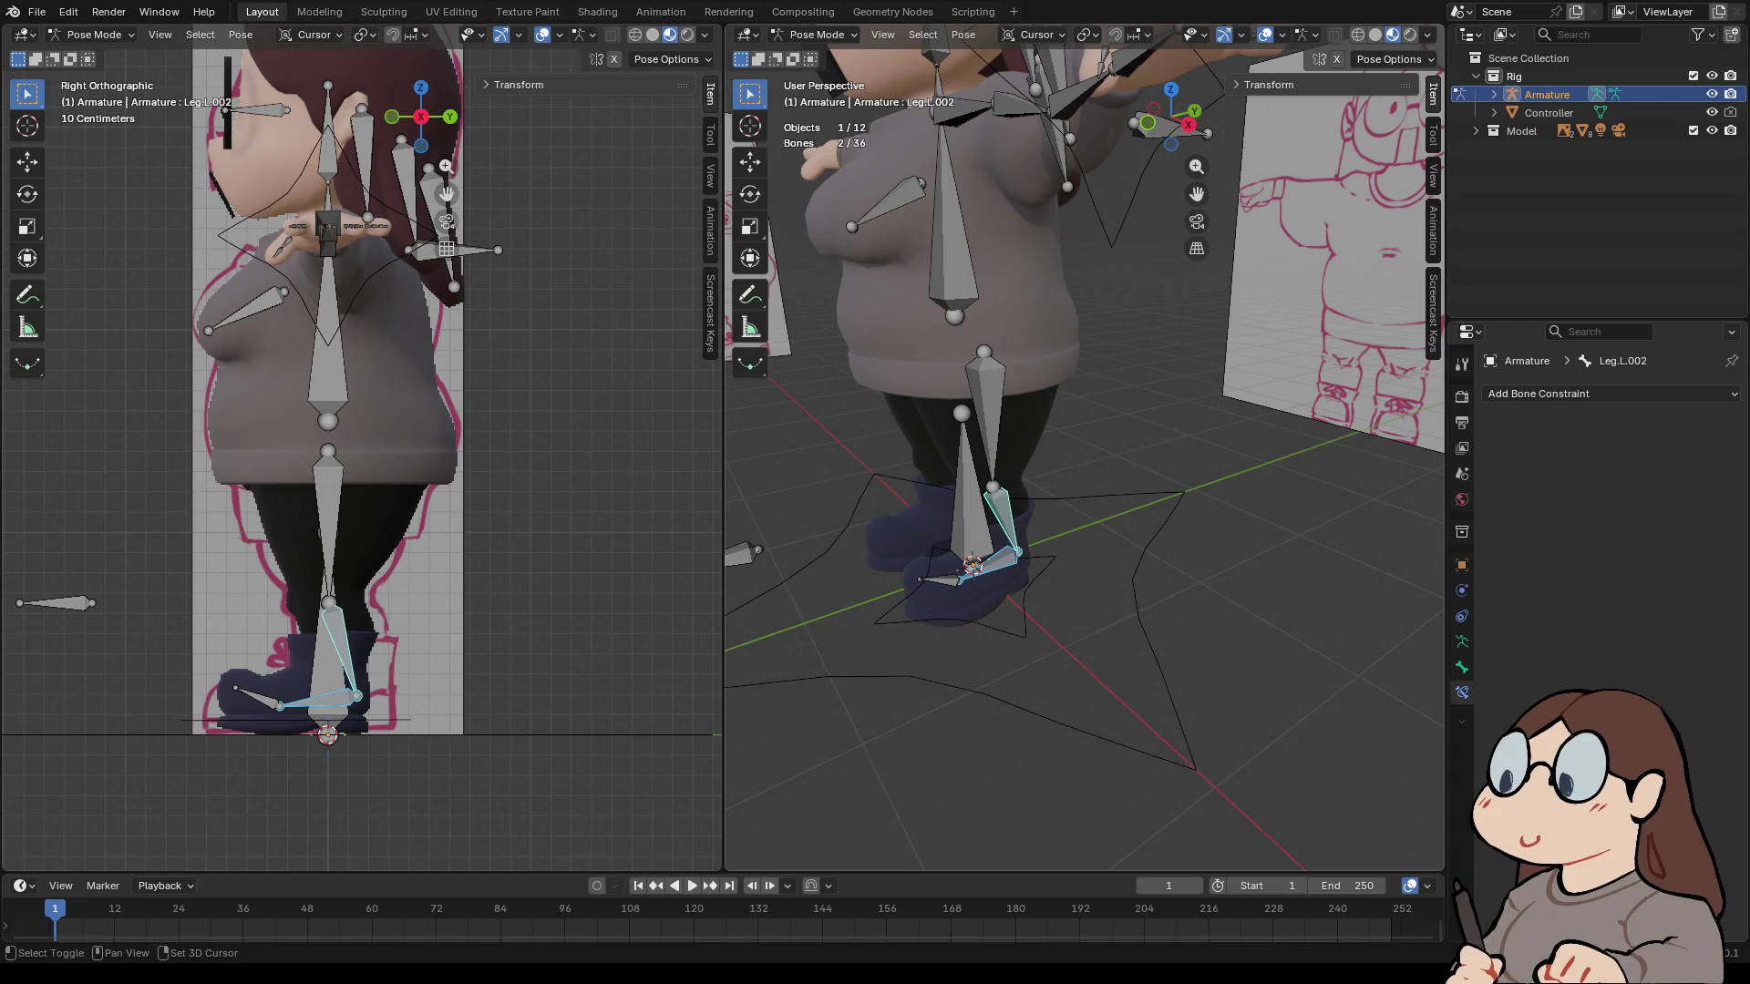
{"action": "key", "text": "shift+i"}
{"action": "left_click", "coordinate": [893, 533]}
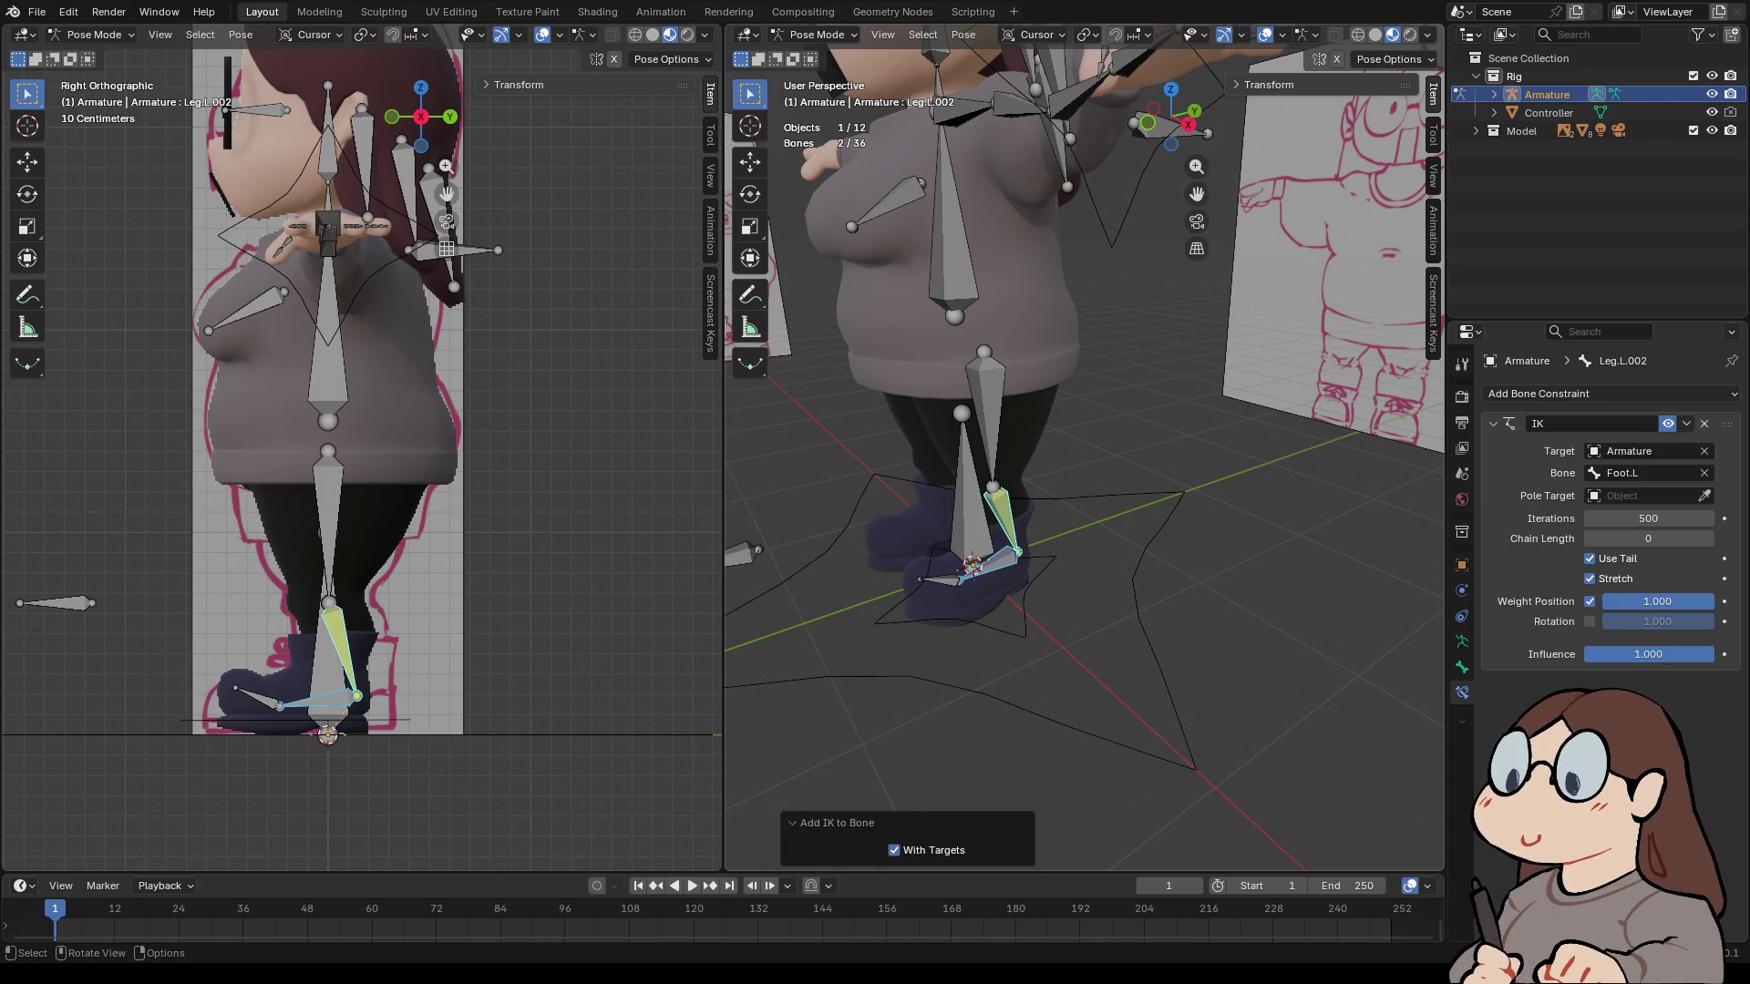
- Select Foot.IK.L, toggle Edit Mode and back to Pose Mode, then select Leg.L.002 to inspect its IK
{"action": "middle_click_drag", "start_coordinate": [893, 534], "coordinate": [1025, 588]}
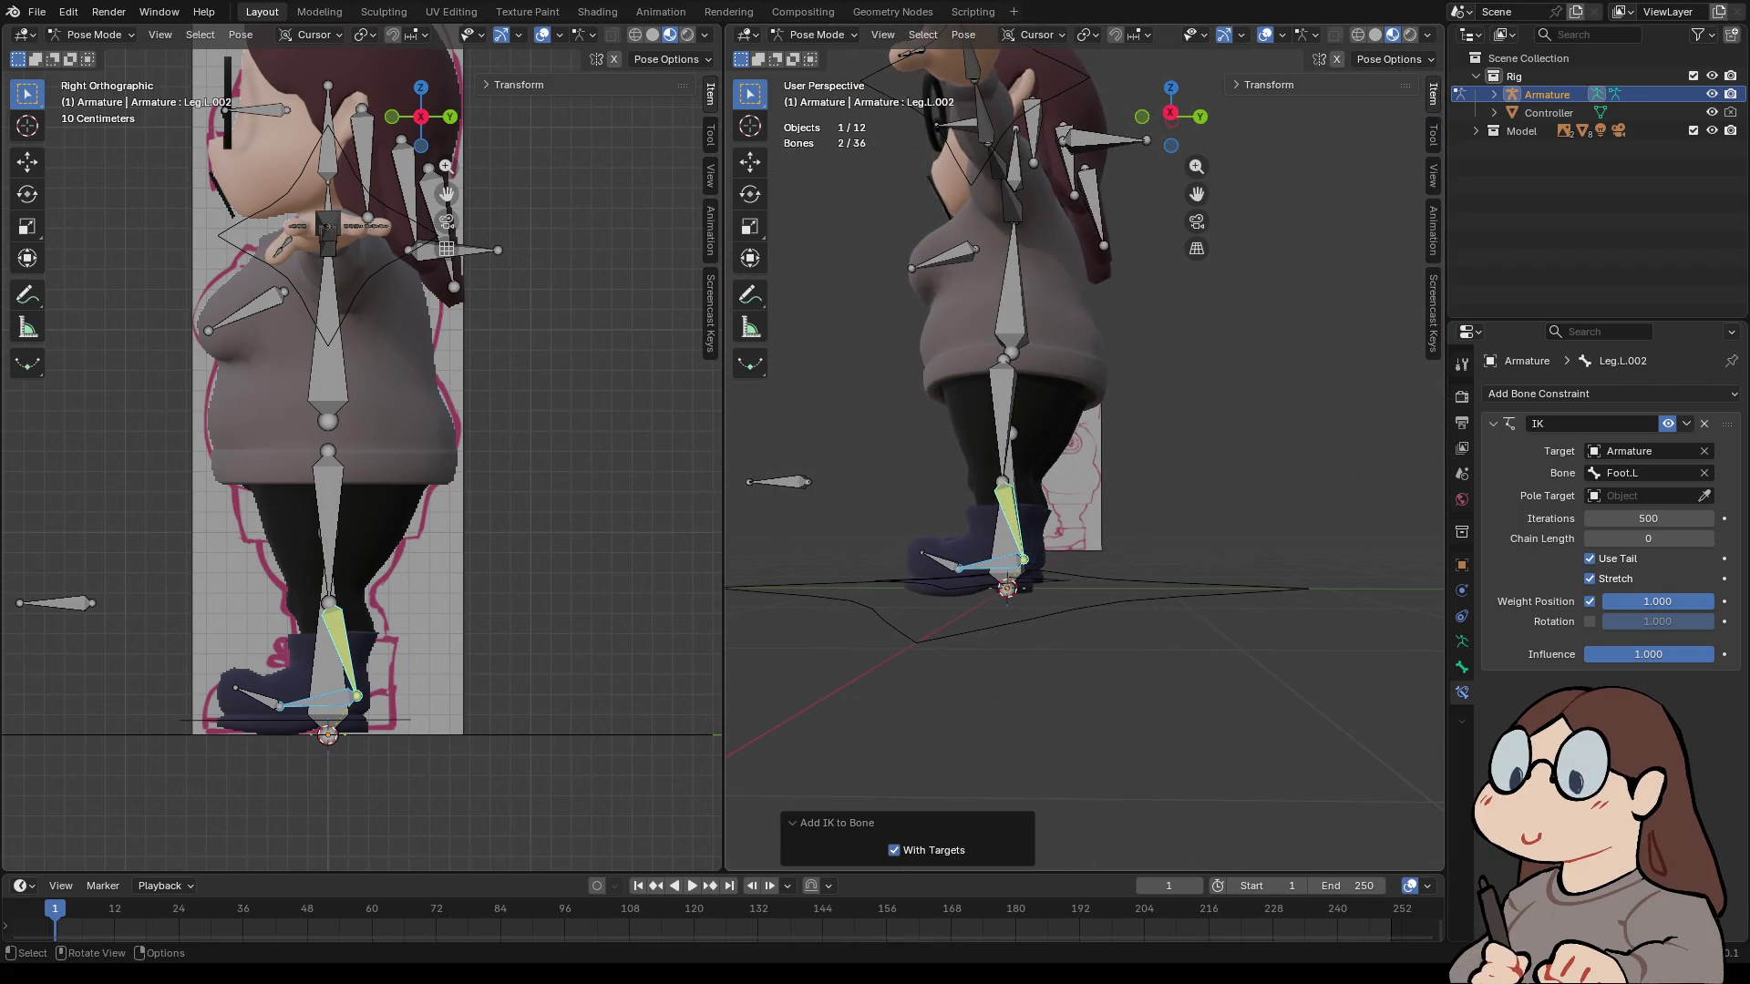
{"action": "left_click", "coordinate": [1021, 582]}
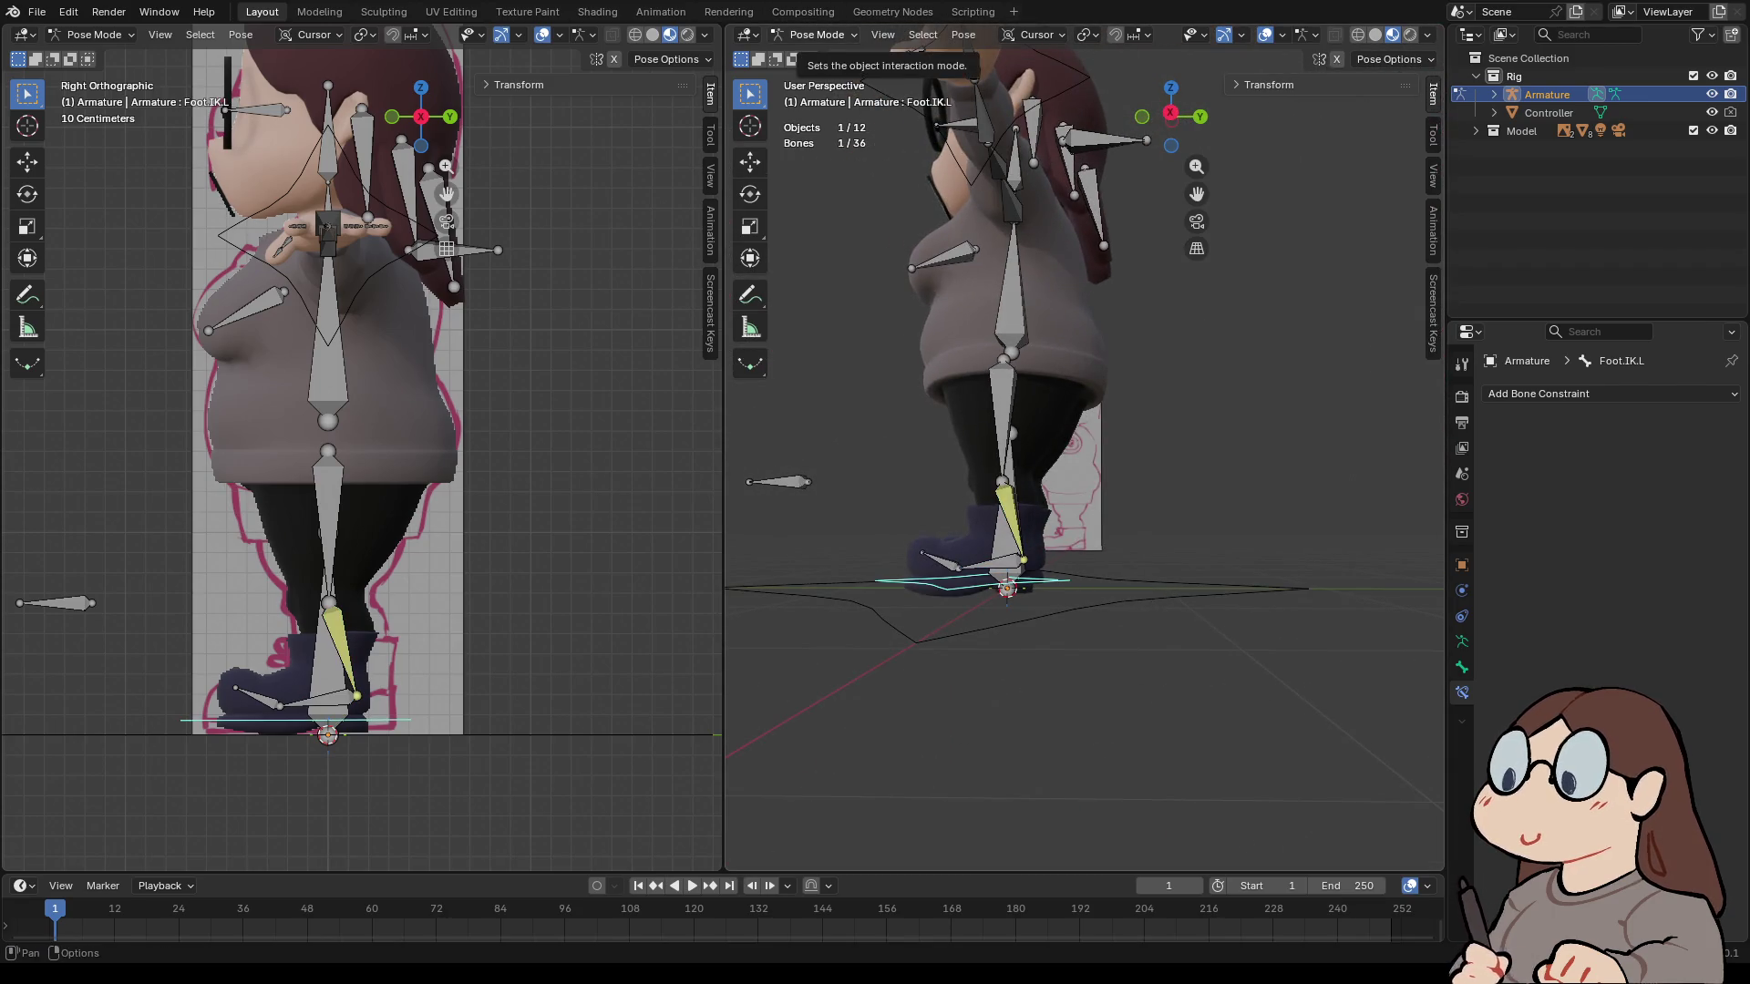
{"action": "left_click", "coordinate": [816, 35]}
{"action": "left_click", "coordinate": [816, 75]}
{"action": "scroll", "coordinate": [1084, 456], "scroll_direction": "up", "scroll_amount": 5}
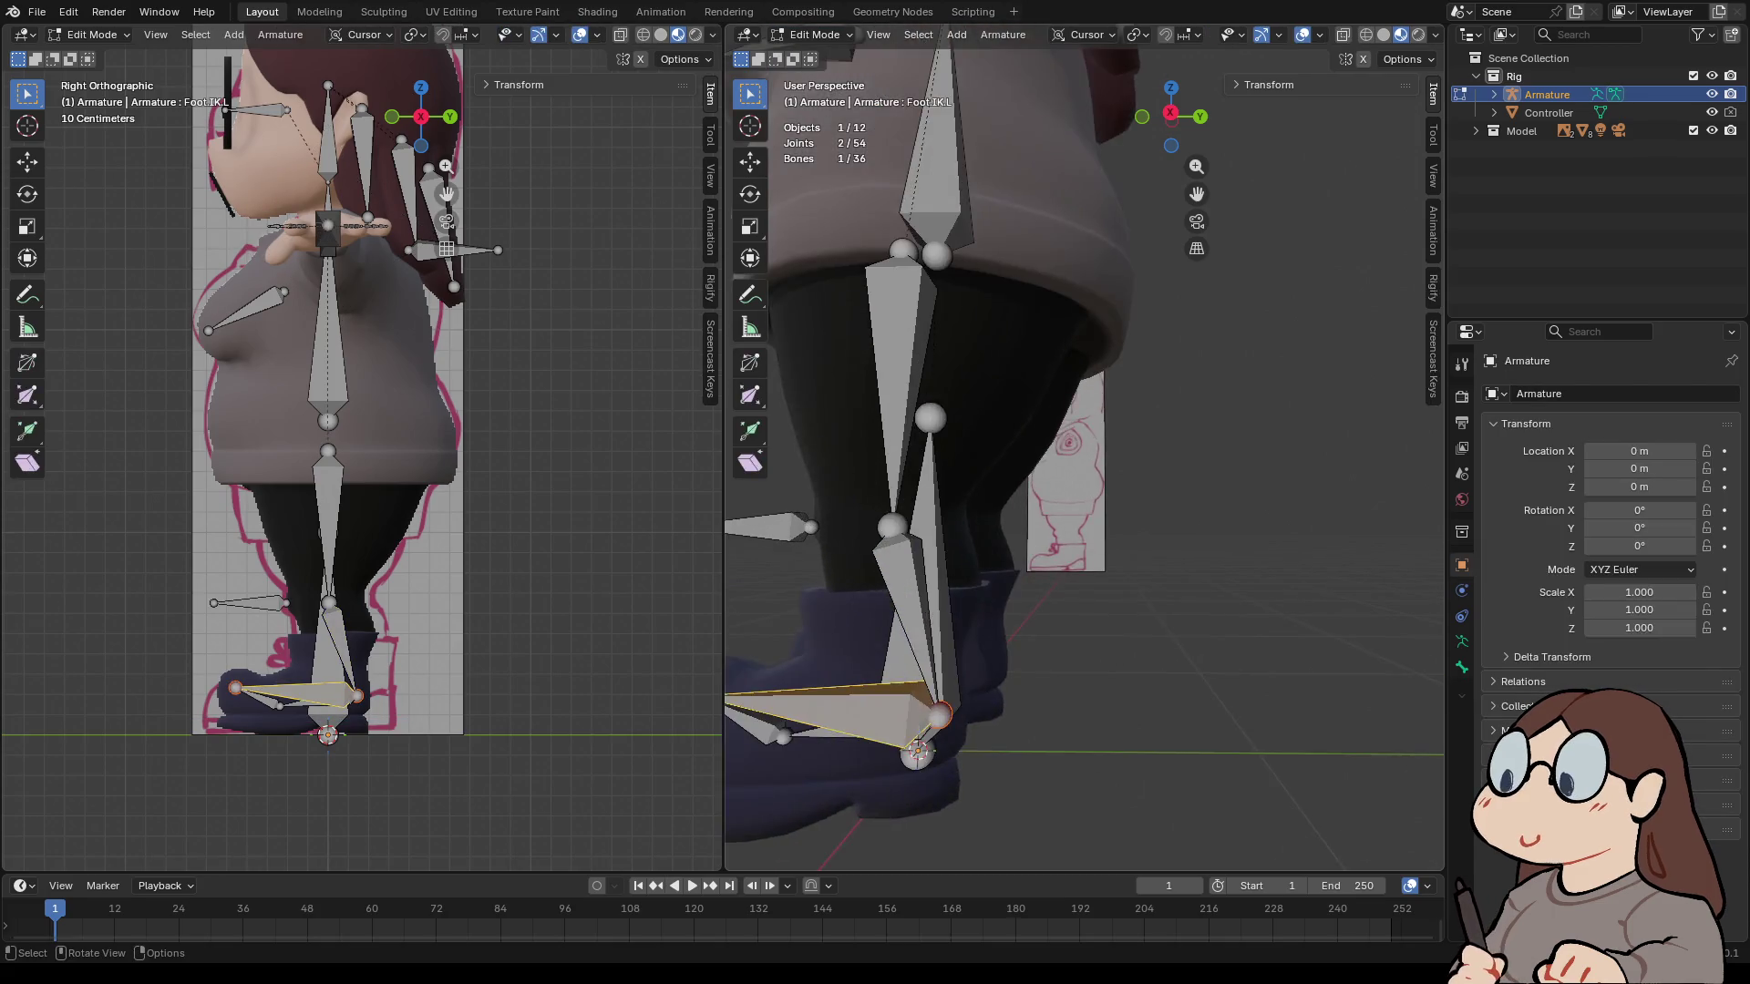
{"action": "scroll", "coordinate": [1085, 447], "scroll_direction": "down", "scroll_amount": 3}
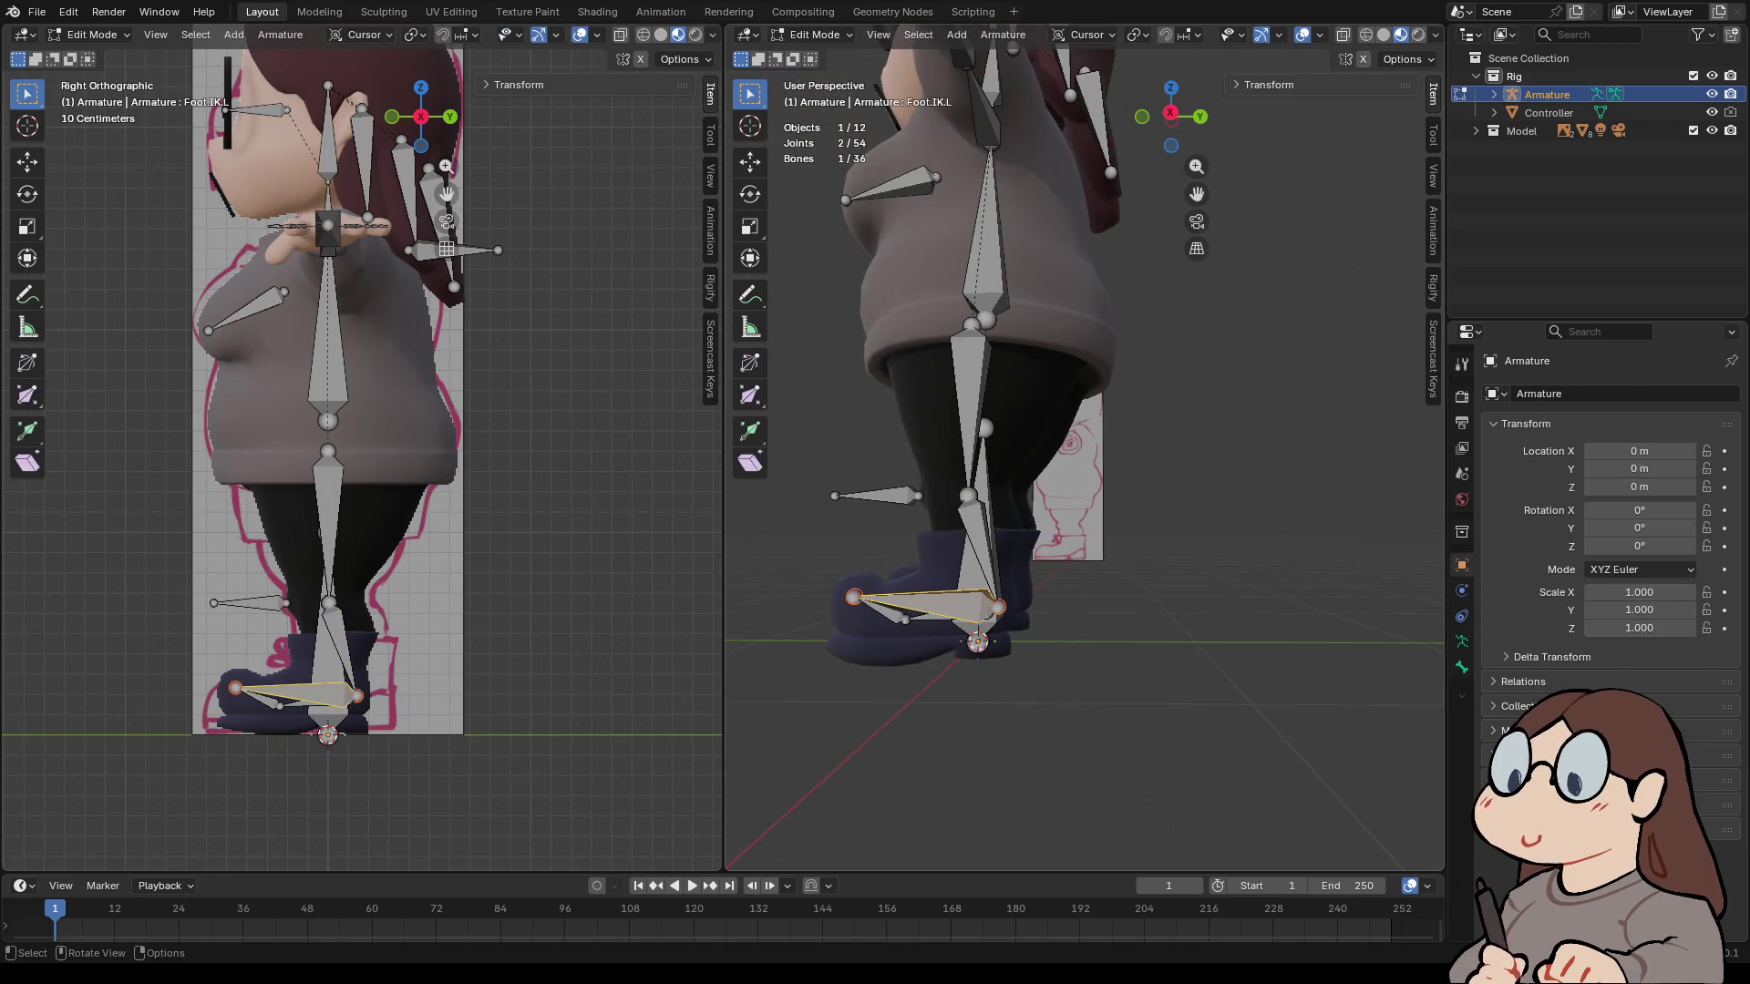
{"action": "left_click", "coordinate": [814, 35]}
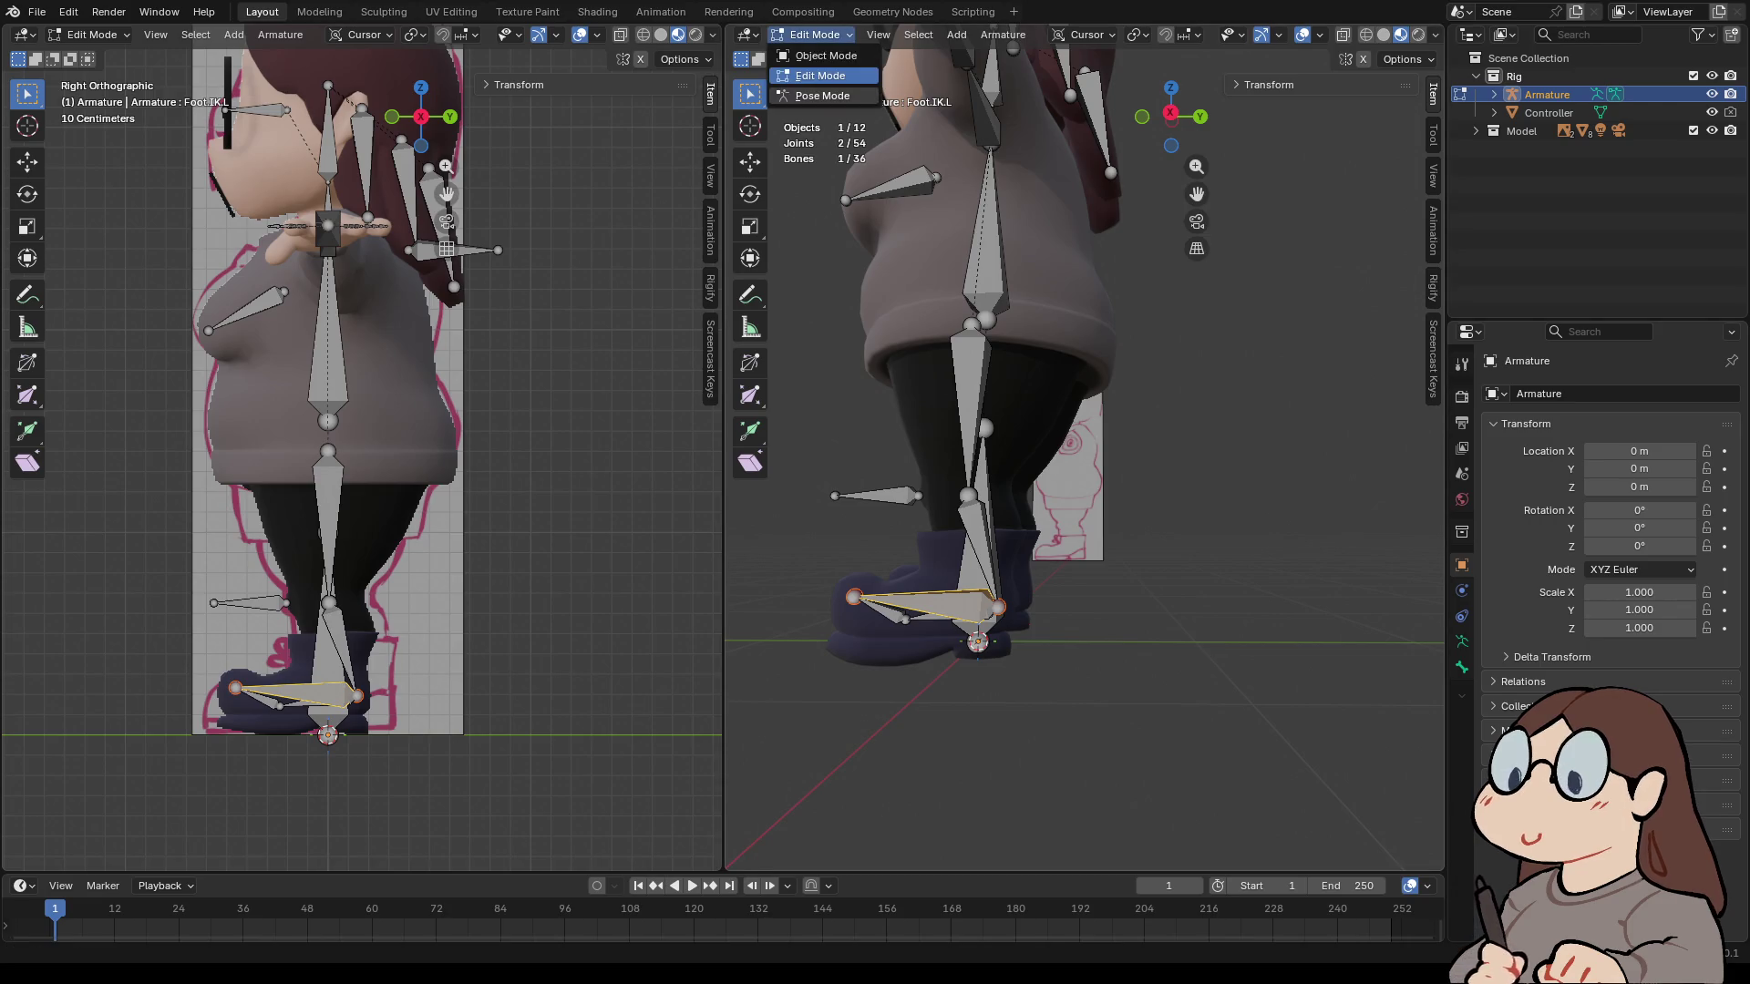
{"action": "left_click", "coordinate": [822, 95]}
{"action": "left_click", "coordinate": [982, 547]}
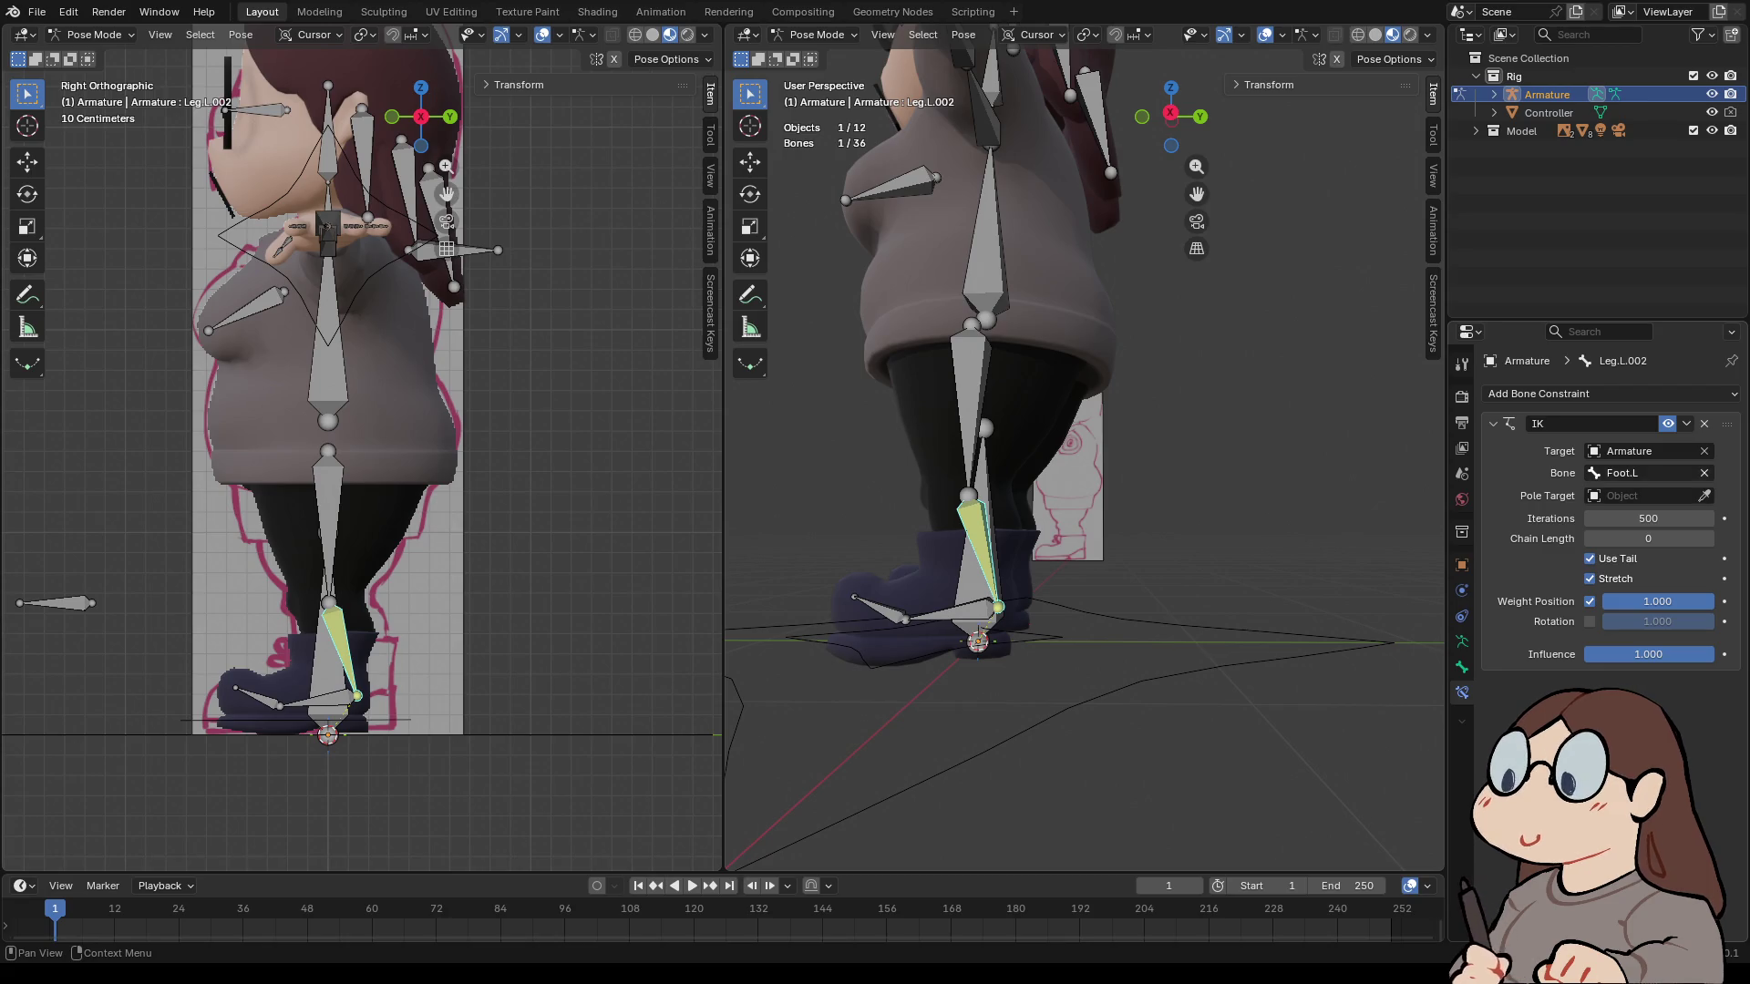
- Set Leg.L.002's IK target bone to Foot.IK.L and its pole target object to the Armature
{"action": "left_click", "coordinate": [1703, 473]}
{"action": "left_click", "coordinate": [1640, 473]}
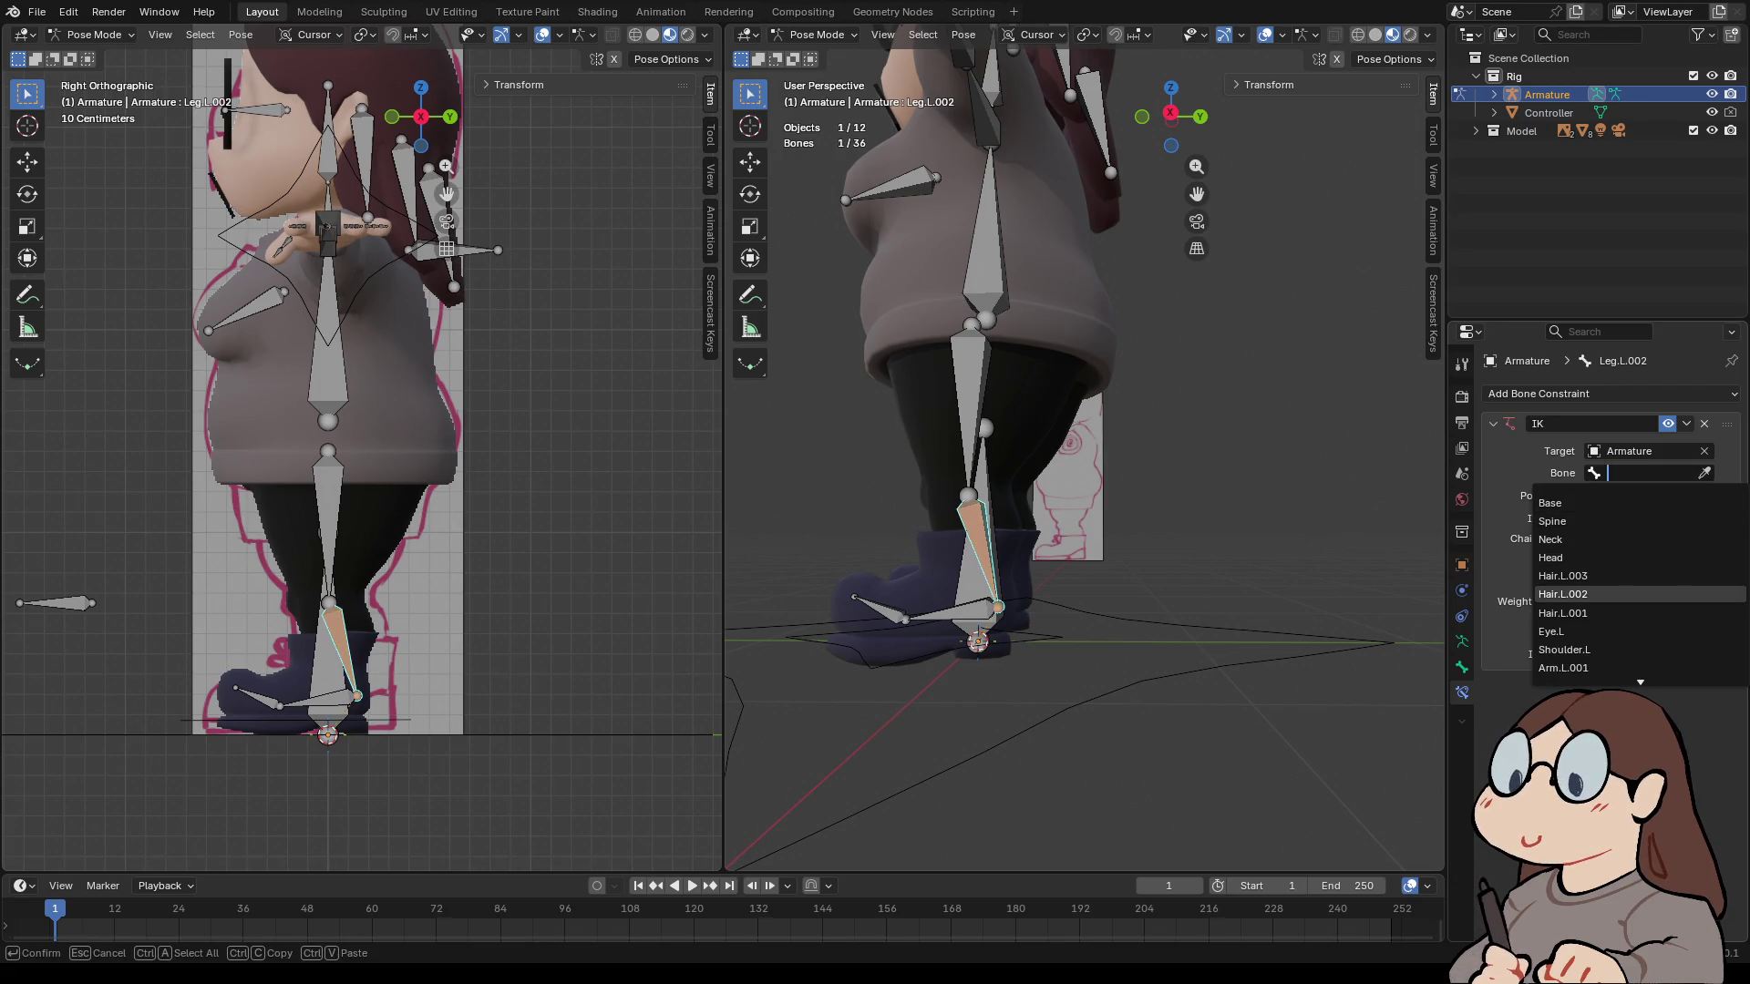
{"action": "key", "text": "Down"}
{"action": "key", "text": "Down"}
{"action": "key", "text": "Down"}
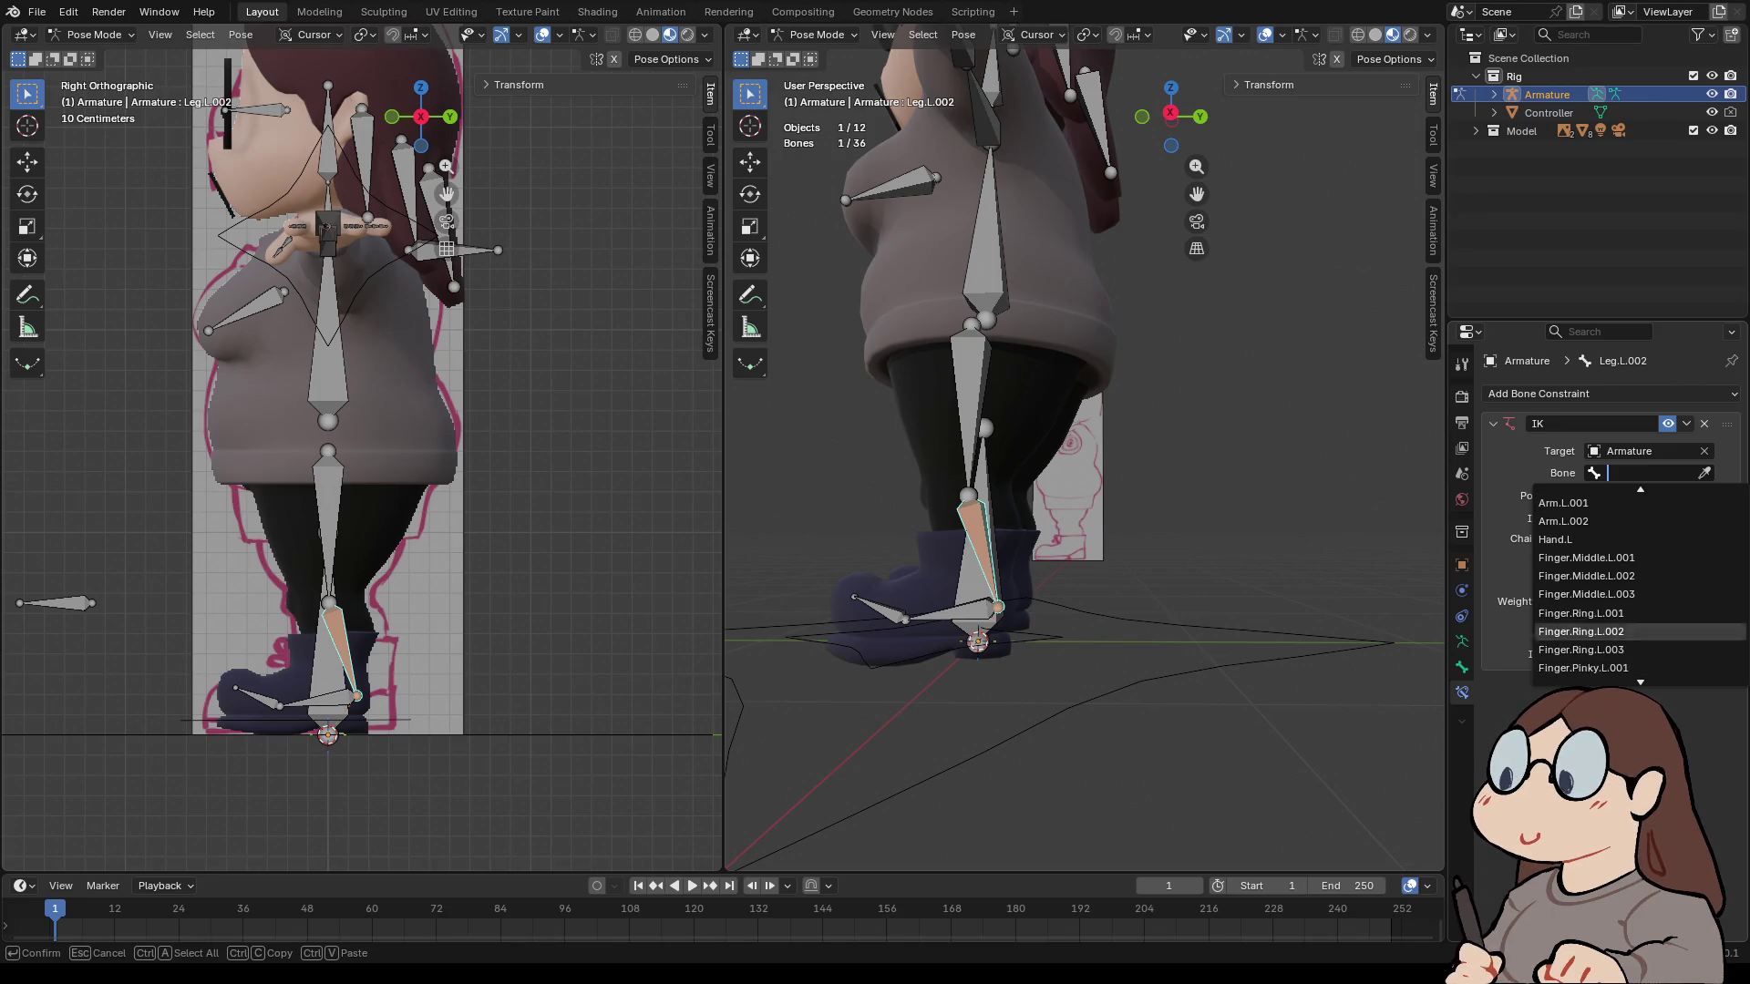
{"action": "key", "text": "Escape"}
{"action": "key", "text": "e"}
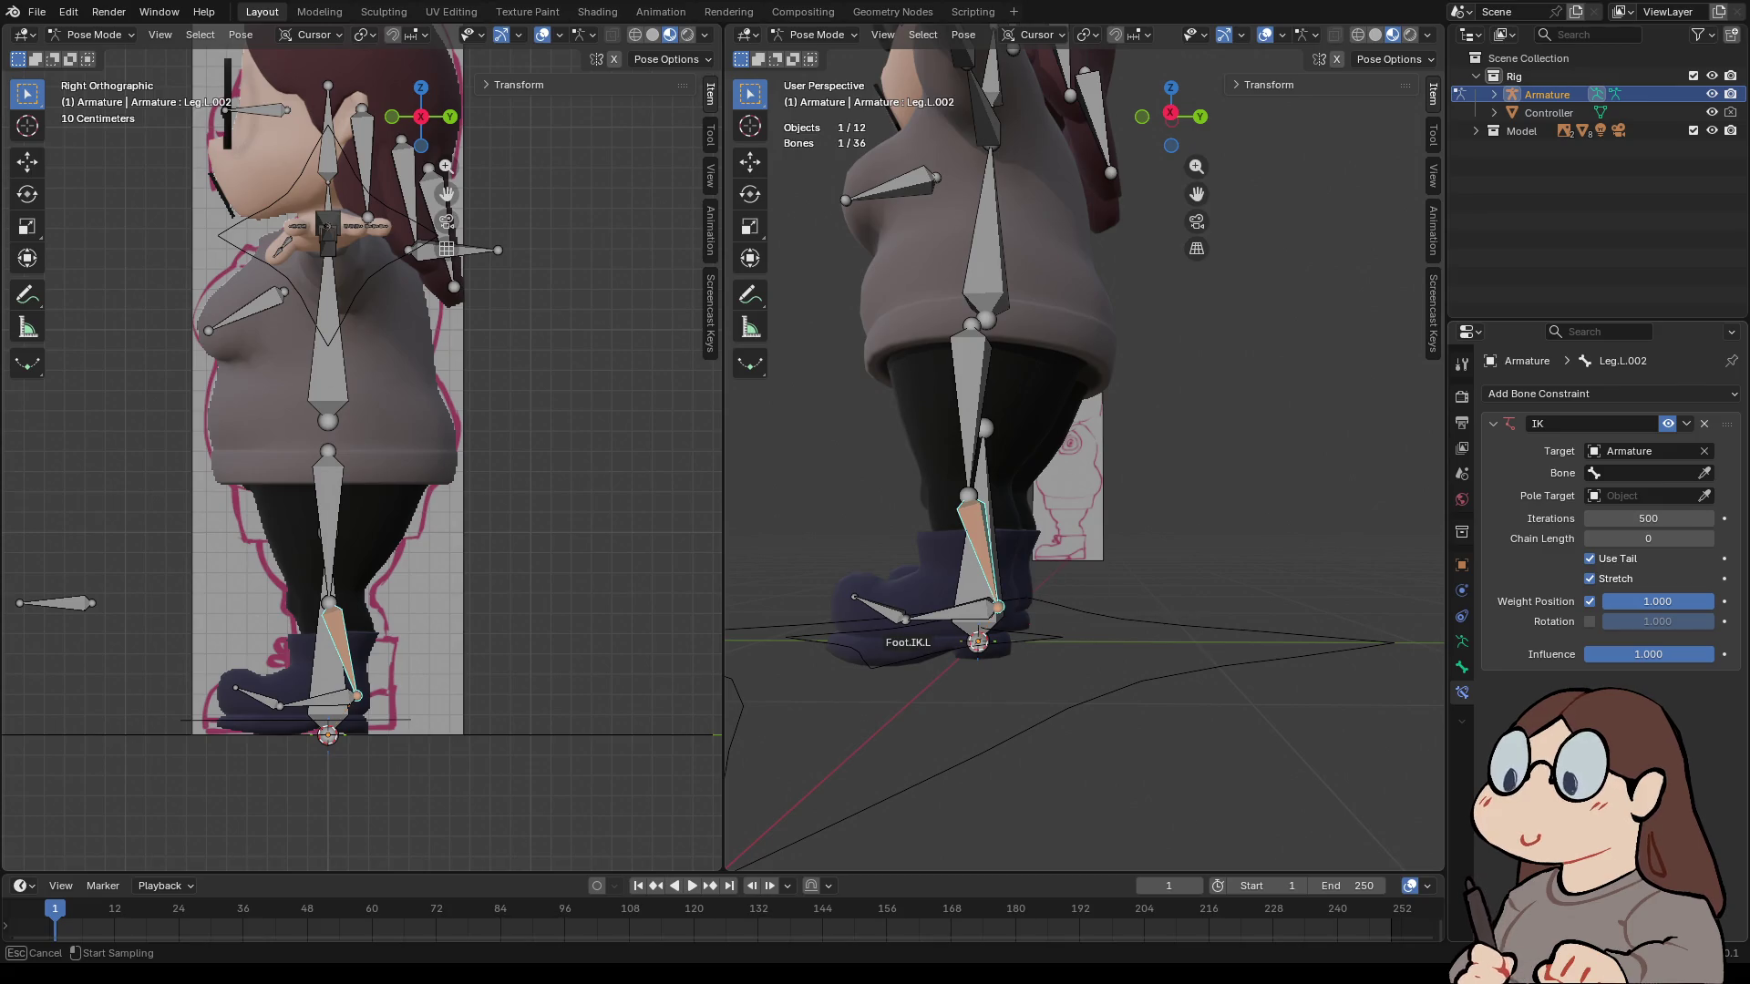
{"action": "left_click", "coordinate": [906, 622]}
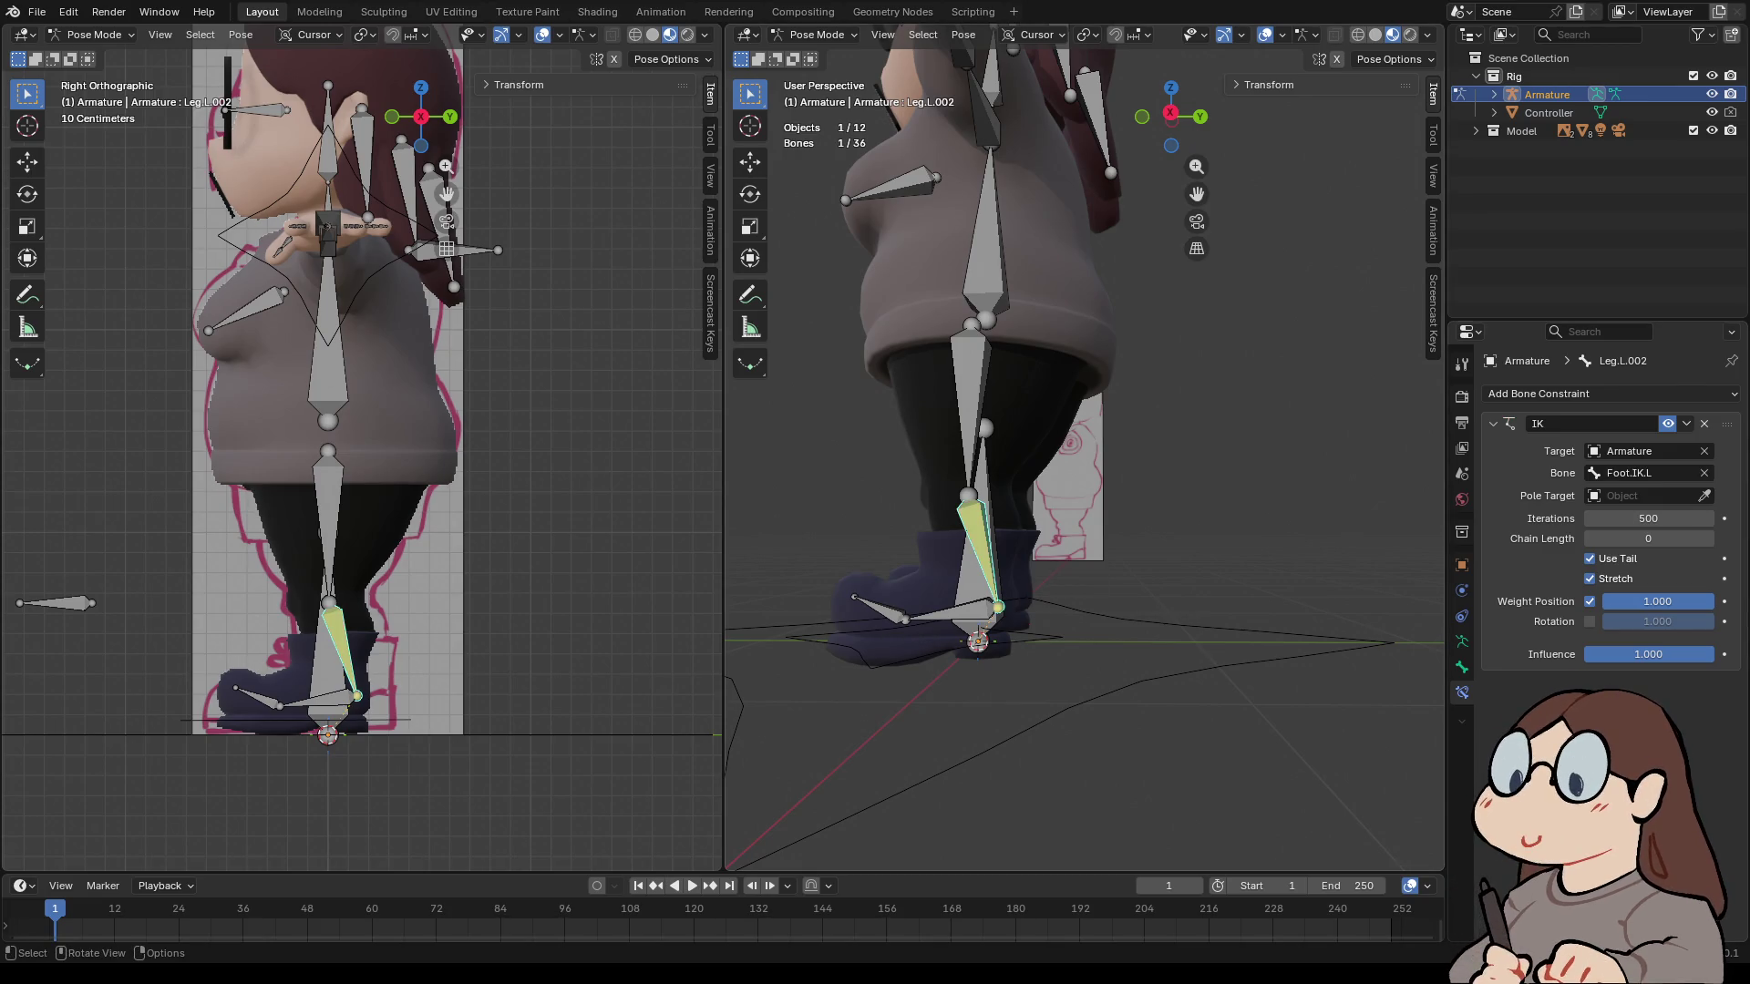
{"action": "key", "text": "e"}
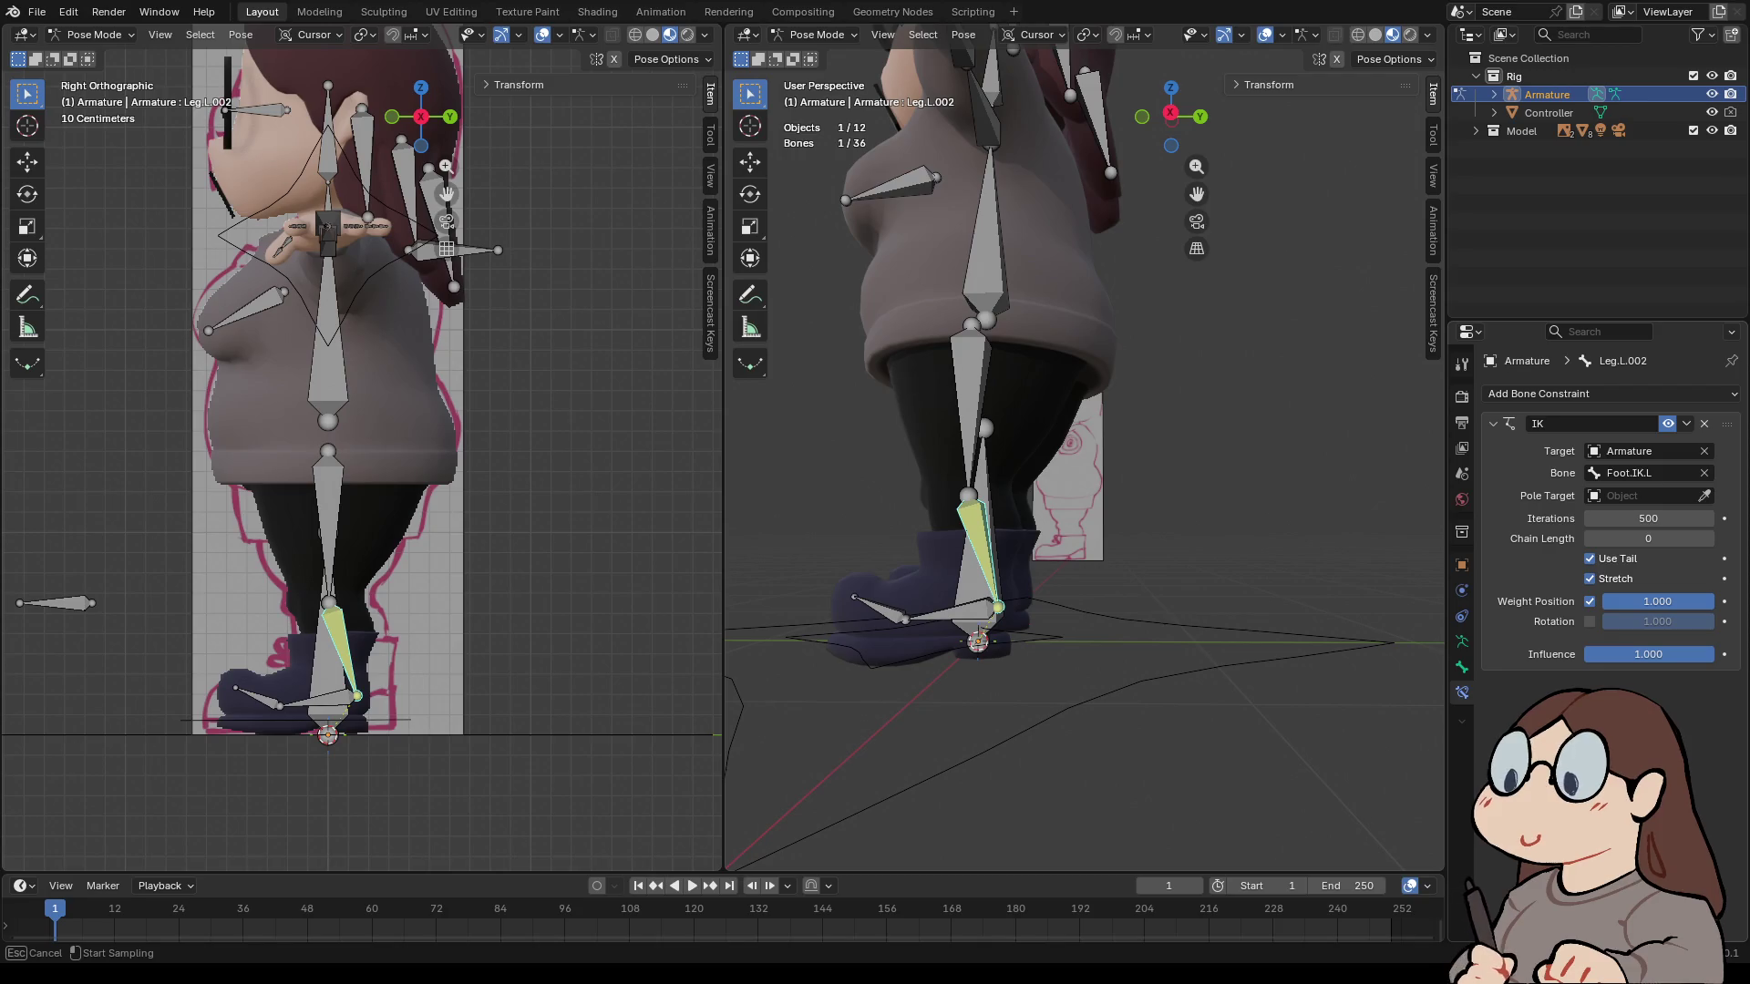
{"action": "scroll", "coordinate": [1084, 455], "scroll_direction": "down", "scroll_amount": 5}
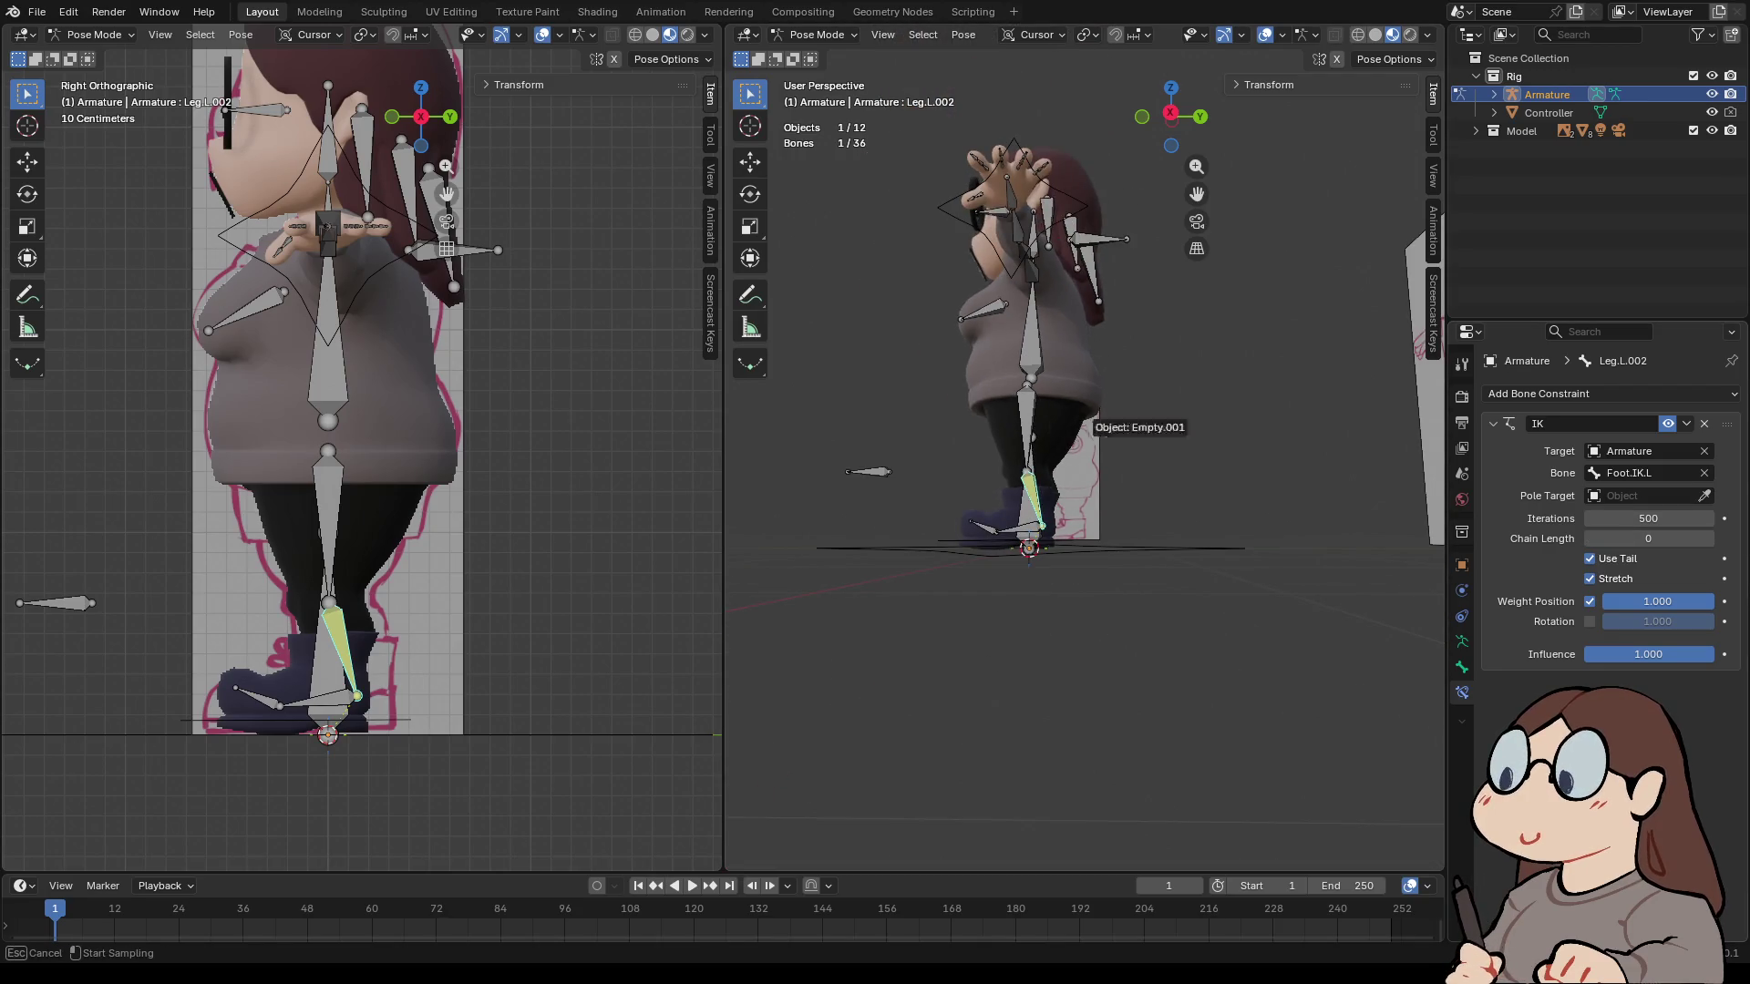
{"action": "left_click", "coordinate": [867, 466]}
{"action": "scroll", "coordinate": [867, 466], "scroll_direction": "up", "scroll_amount": 4}
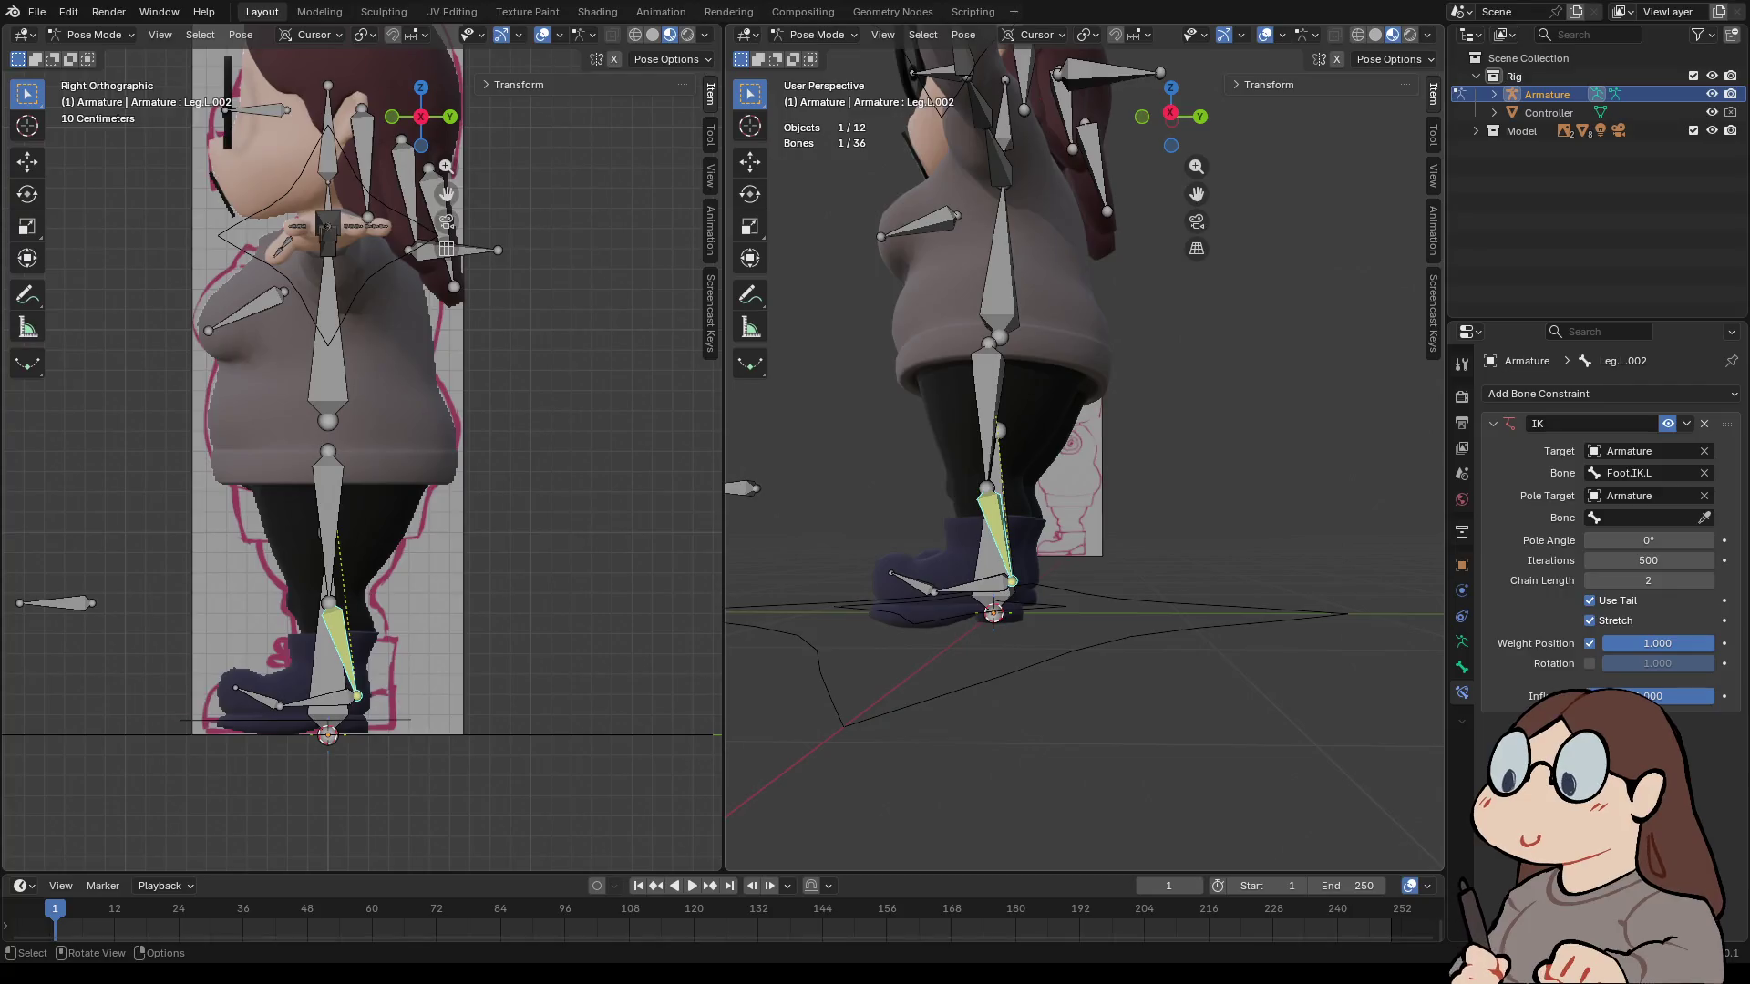
- Test-move the Foot.IK.L control, cancel it, and view the rig from the right side
{"action": "left_click", "coordinate": [1020, 608]}
{"action": "key", "text": "g"}
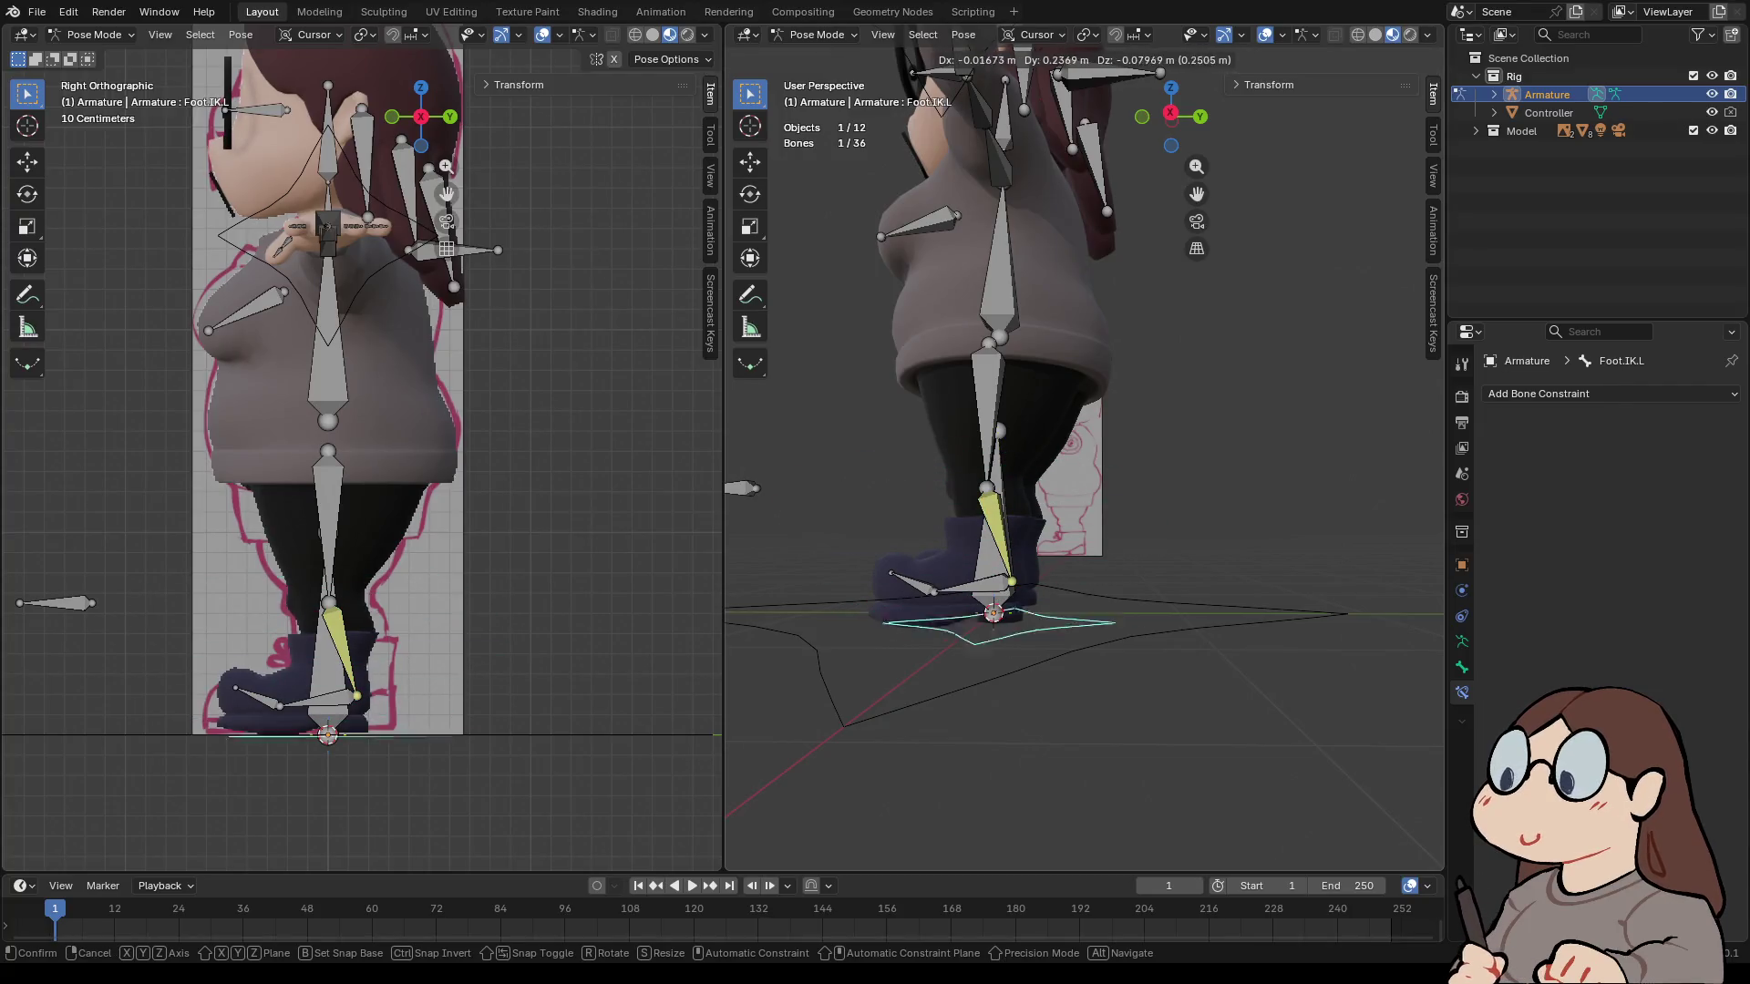
{"action": "key", "text": "Return"}
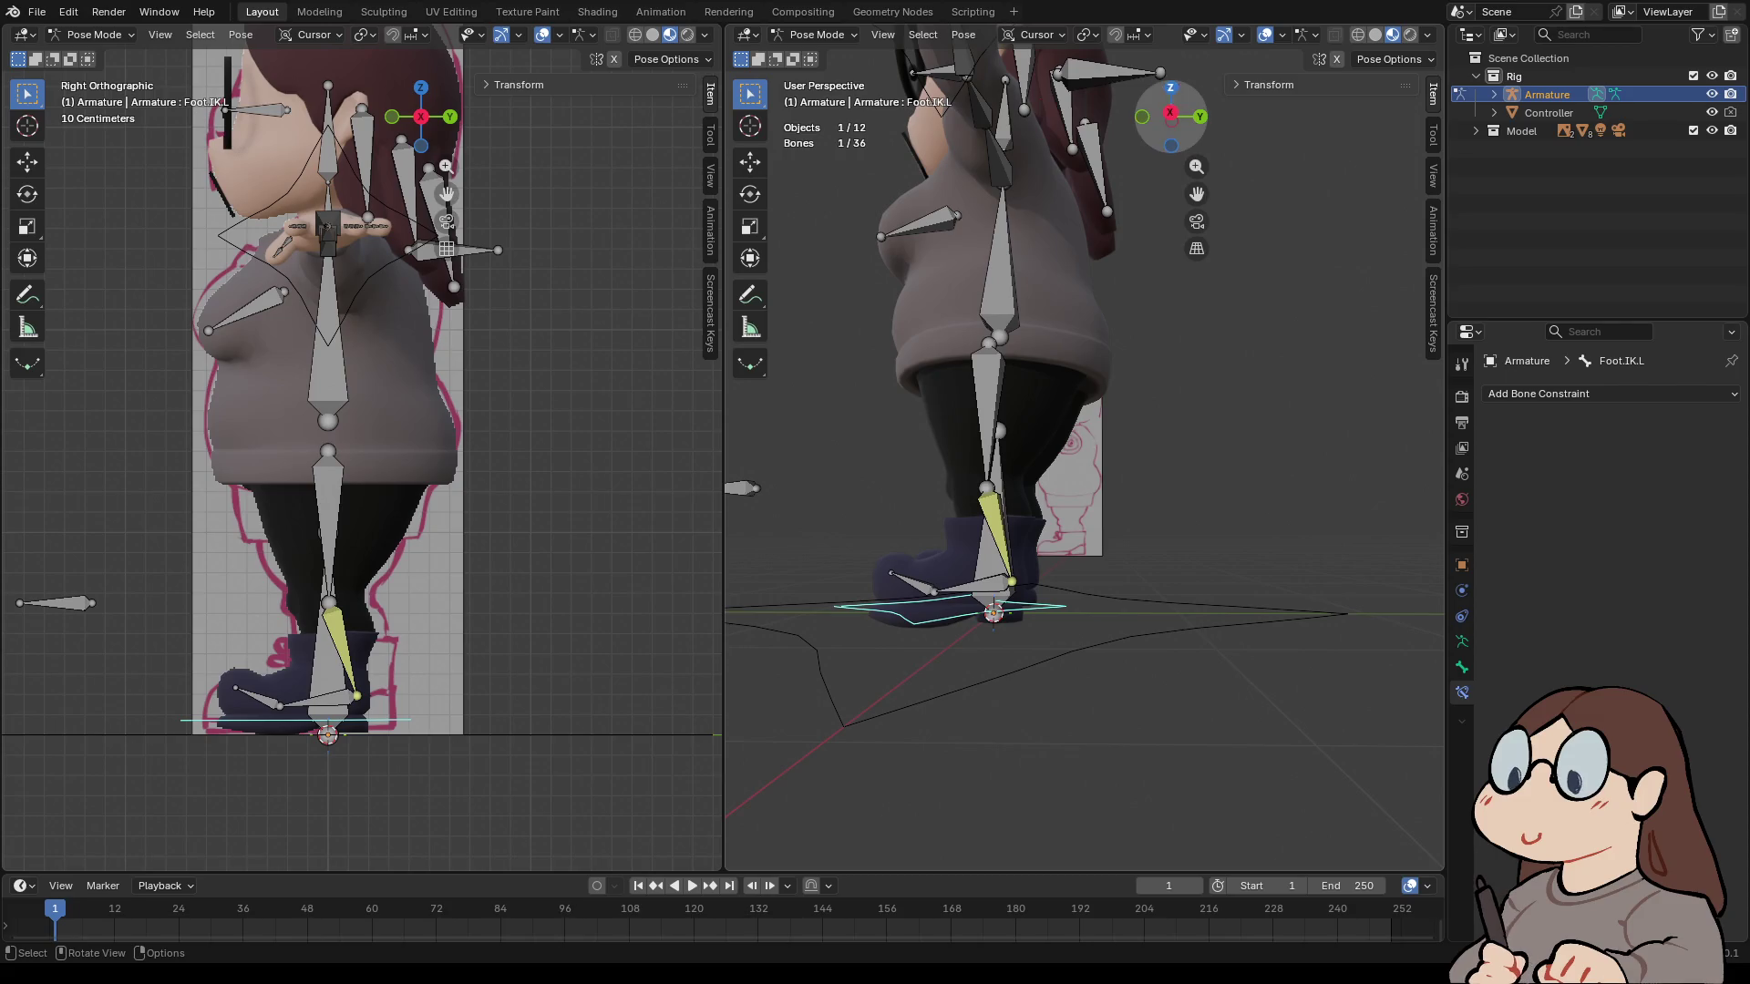
{"action": "left_click", "coordinate": [1170, 113]}
- Pick Knee.L as the pole bone of Leg.L.002's IK constraint, then select the foot IK control
{"action": "left_click", "coordinate": [991, 540]}
{"action": "scroll", "coordinate": [992, 539], "scroll_direction": "up", "scroll_amount": 4}
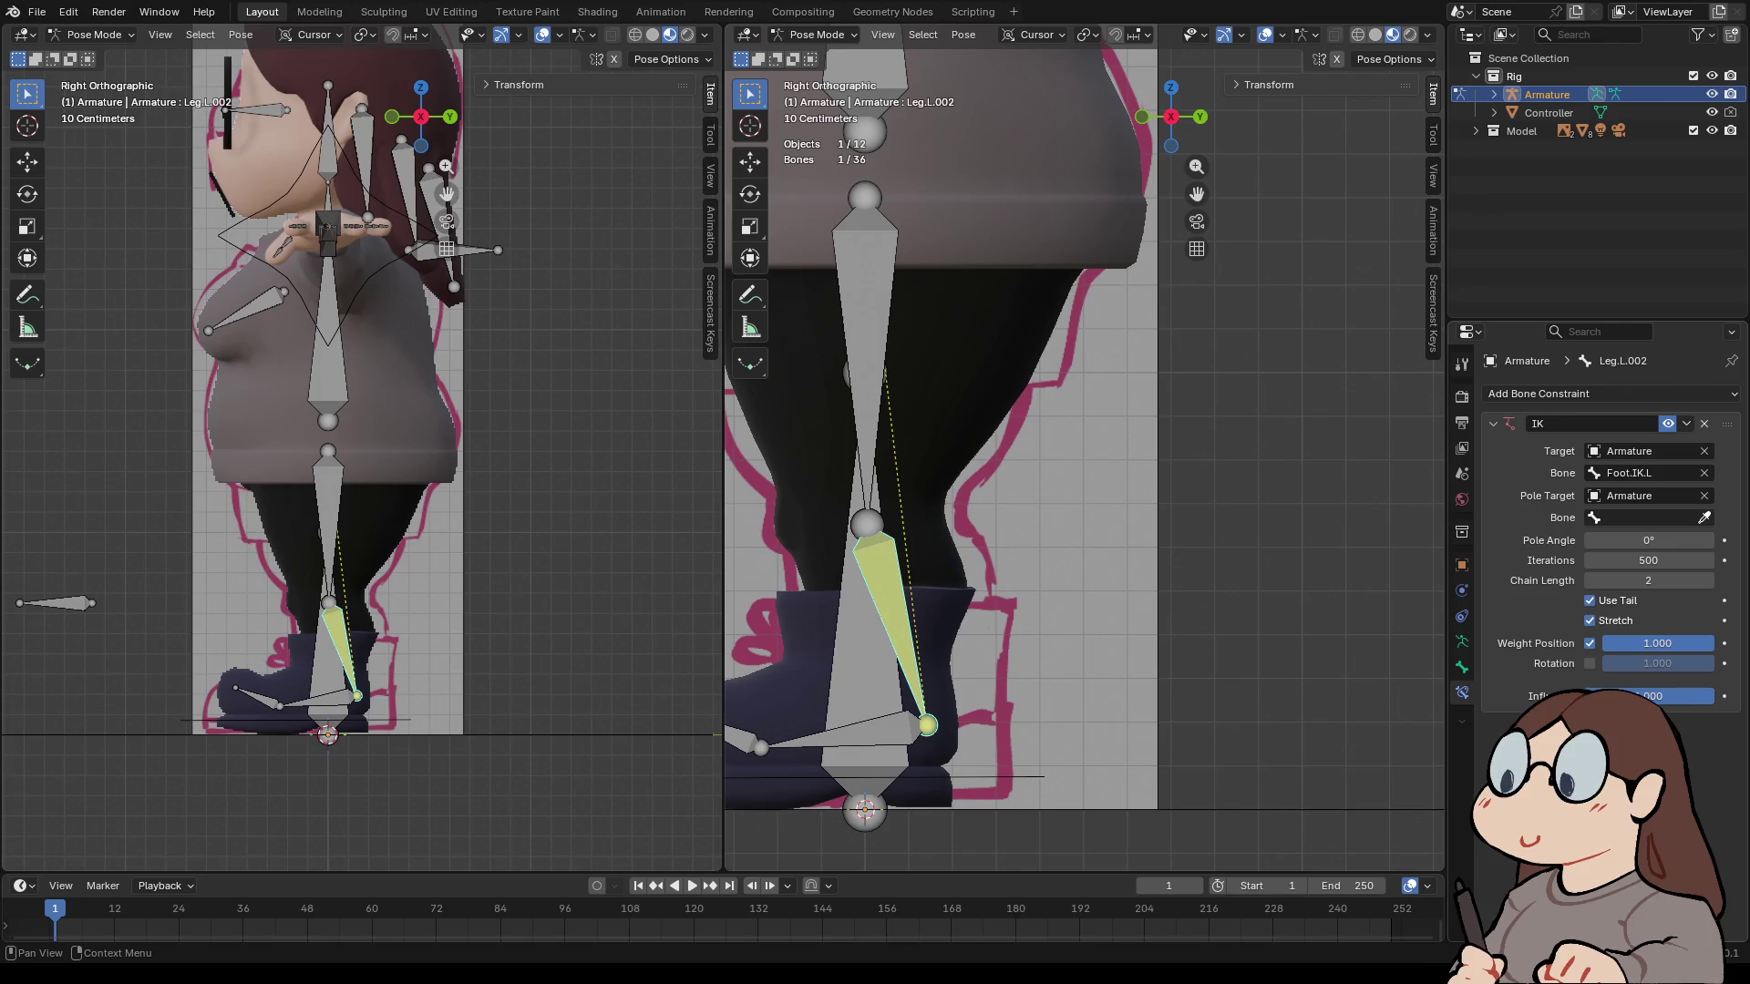
{"action": "scroll", "coordinate": [1082, 447], "scroll_direction": "down", "scroll_amount": 5}
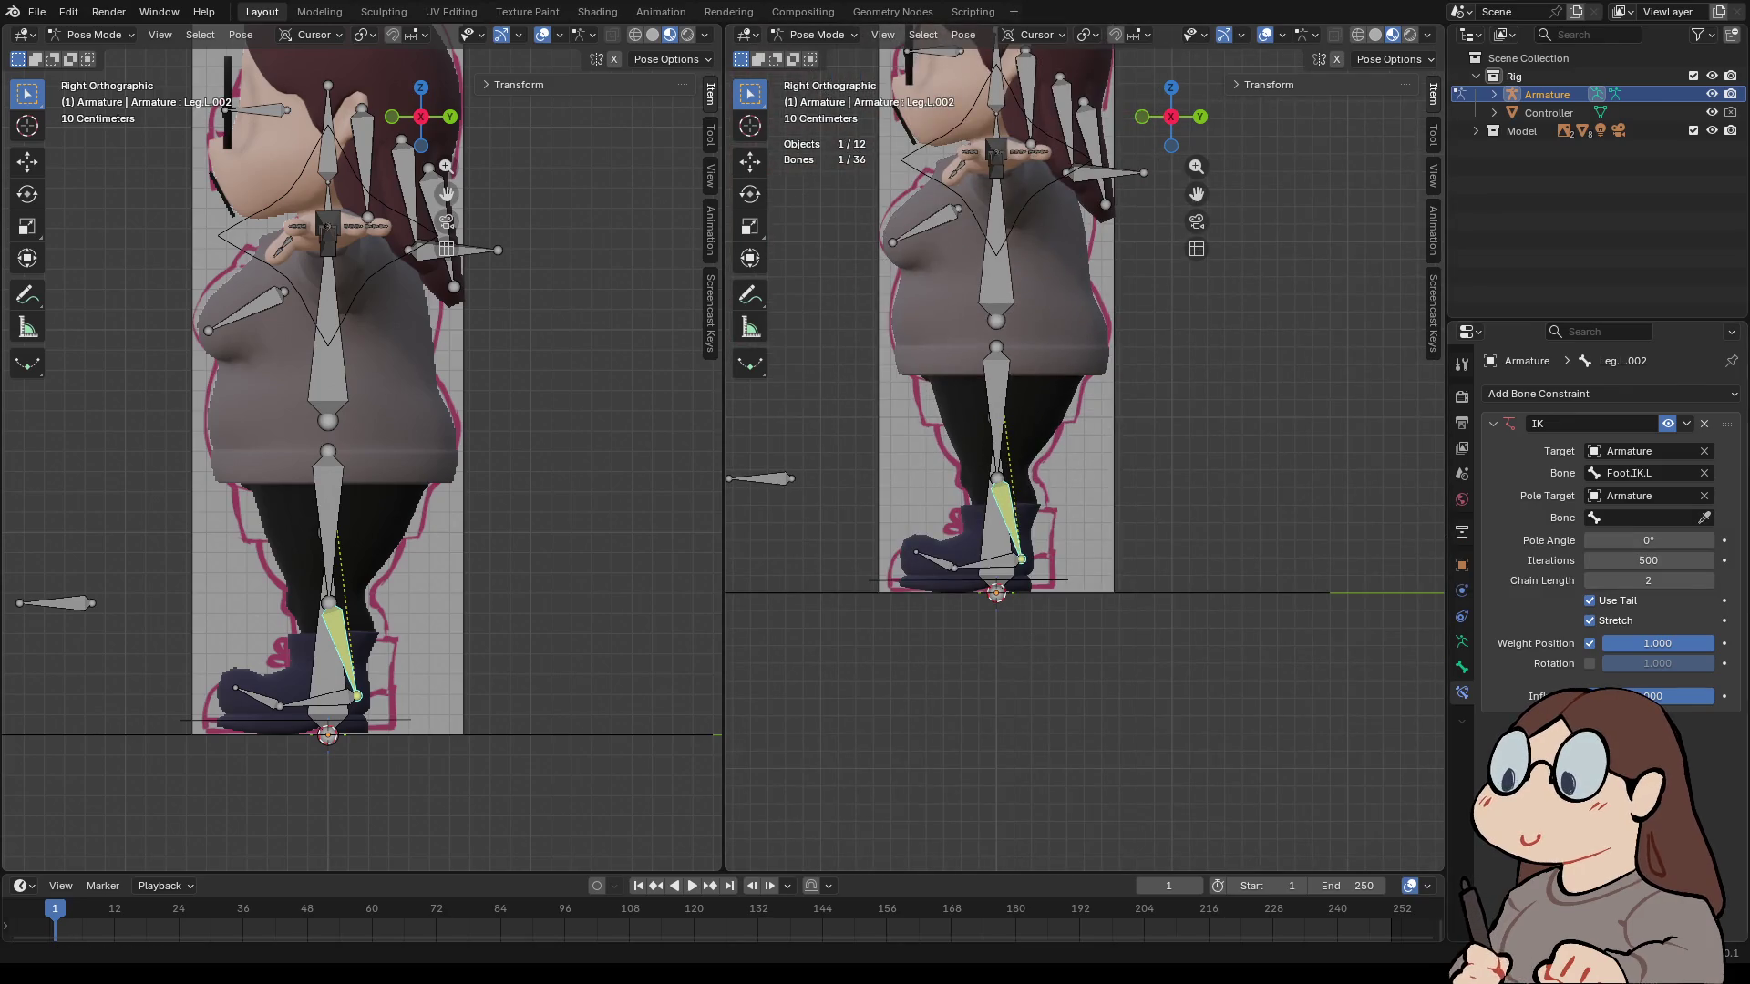
{"action": "left_click", "coordinate": [1704, 517]}
{"action": "left_click", "coordinate": [775, 478]}
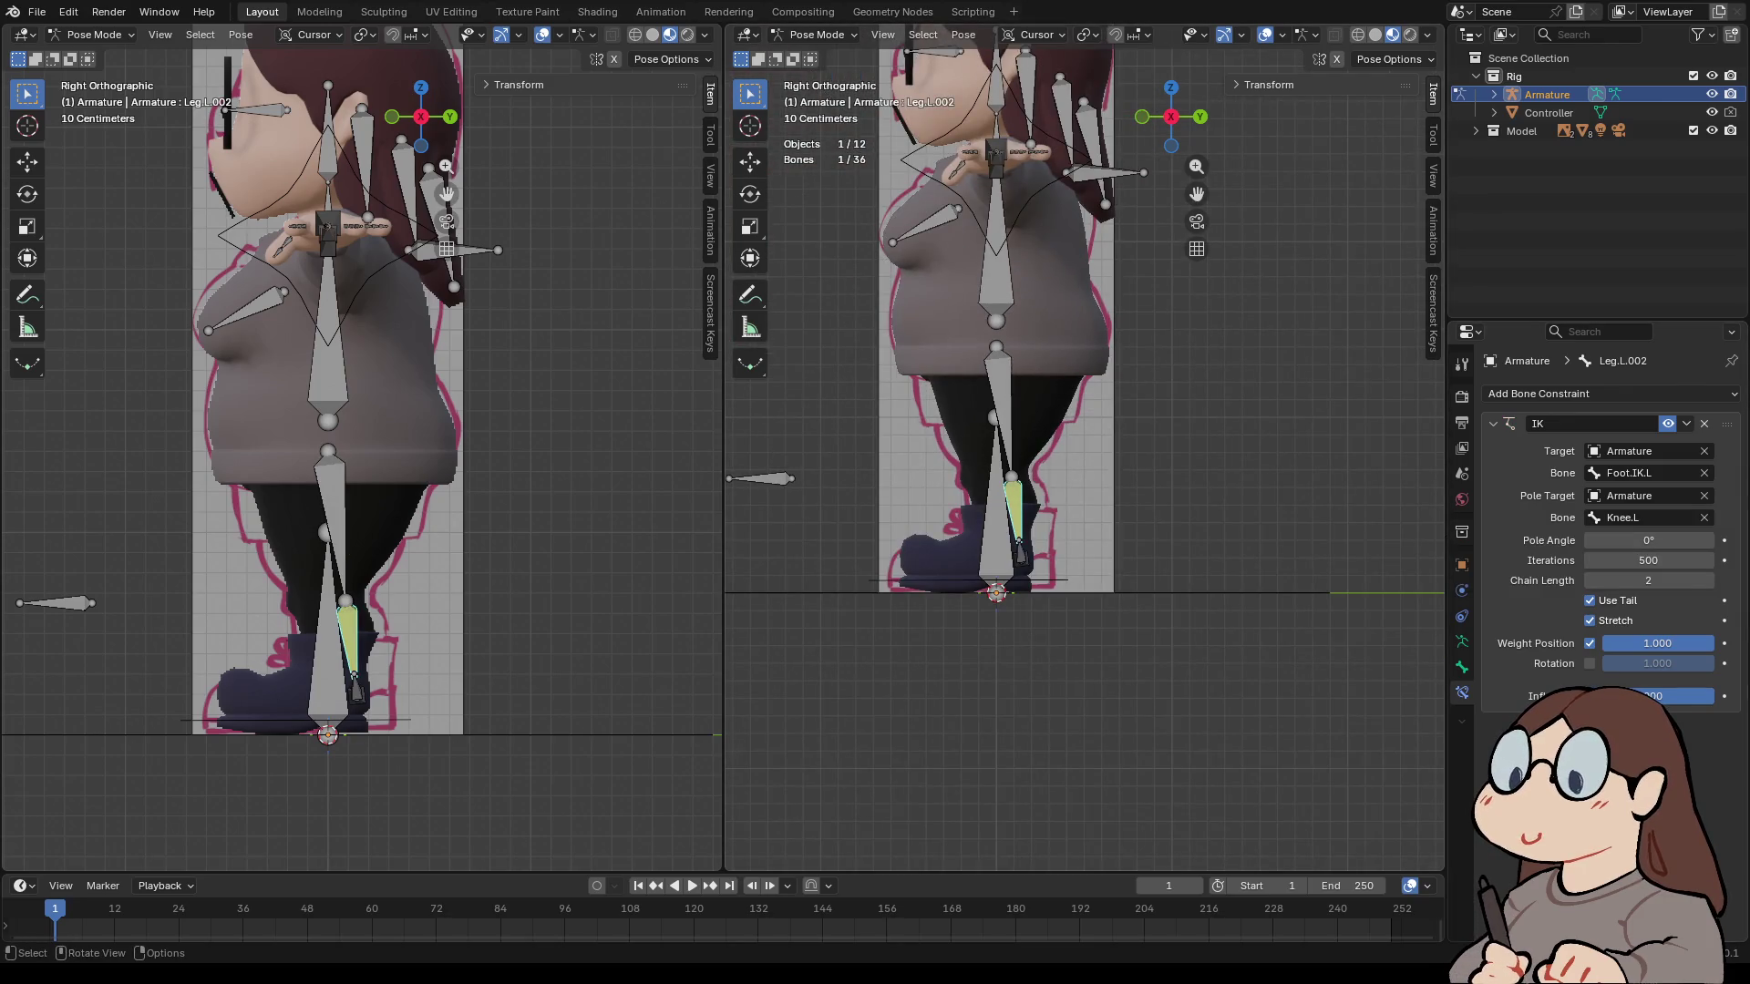
{"action": "scroll", "coordinate": [775, 478], "scroll_direction": "up", "scroll_amount": 3}
{"action": "scroll", "coordinate": [1083, 452], "scroll_direction": "up", "scroll_amount": 2}
{"action": "left_click", "coordinate": [984, 777]}
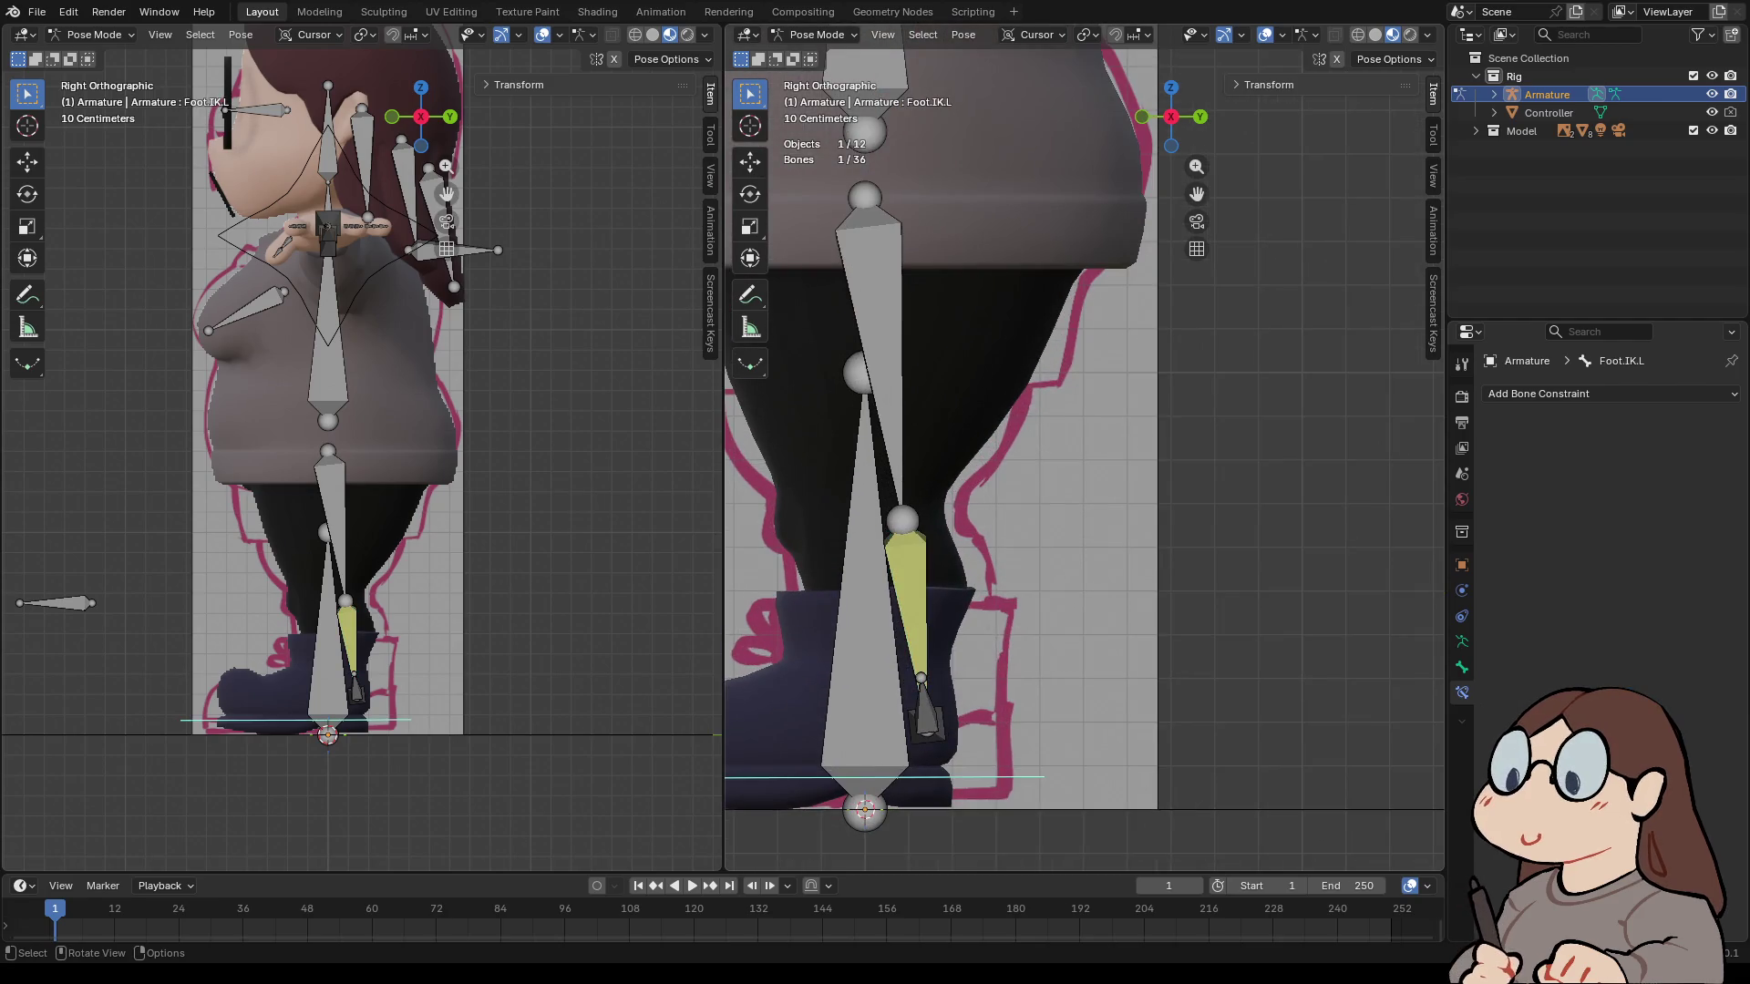
- Test the foot control, then set Leg.L.002's IK pole angle to 90°
{"action": "key", "text": "g"}
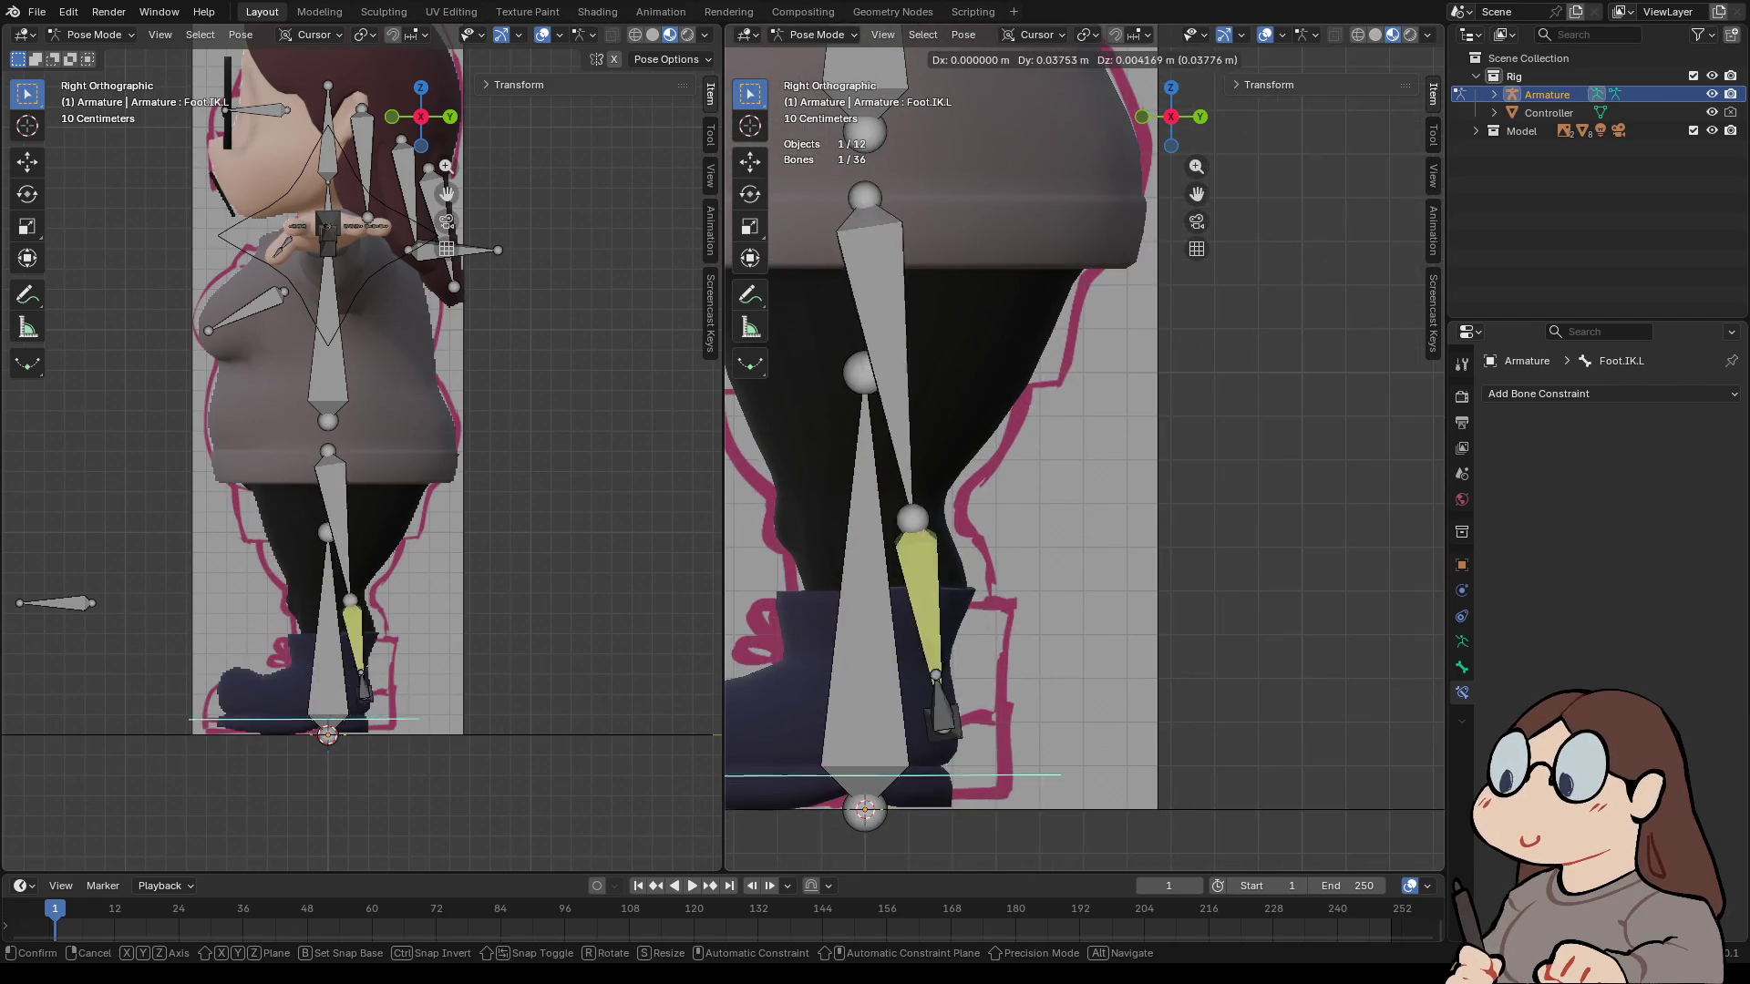
{"action": "key", "text": "Return"}
{"action": "left_click", "coordinate": [907, 592]}
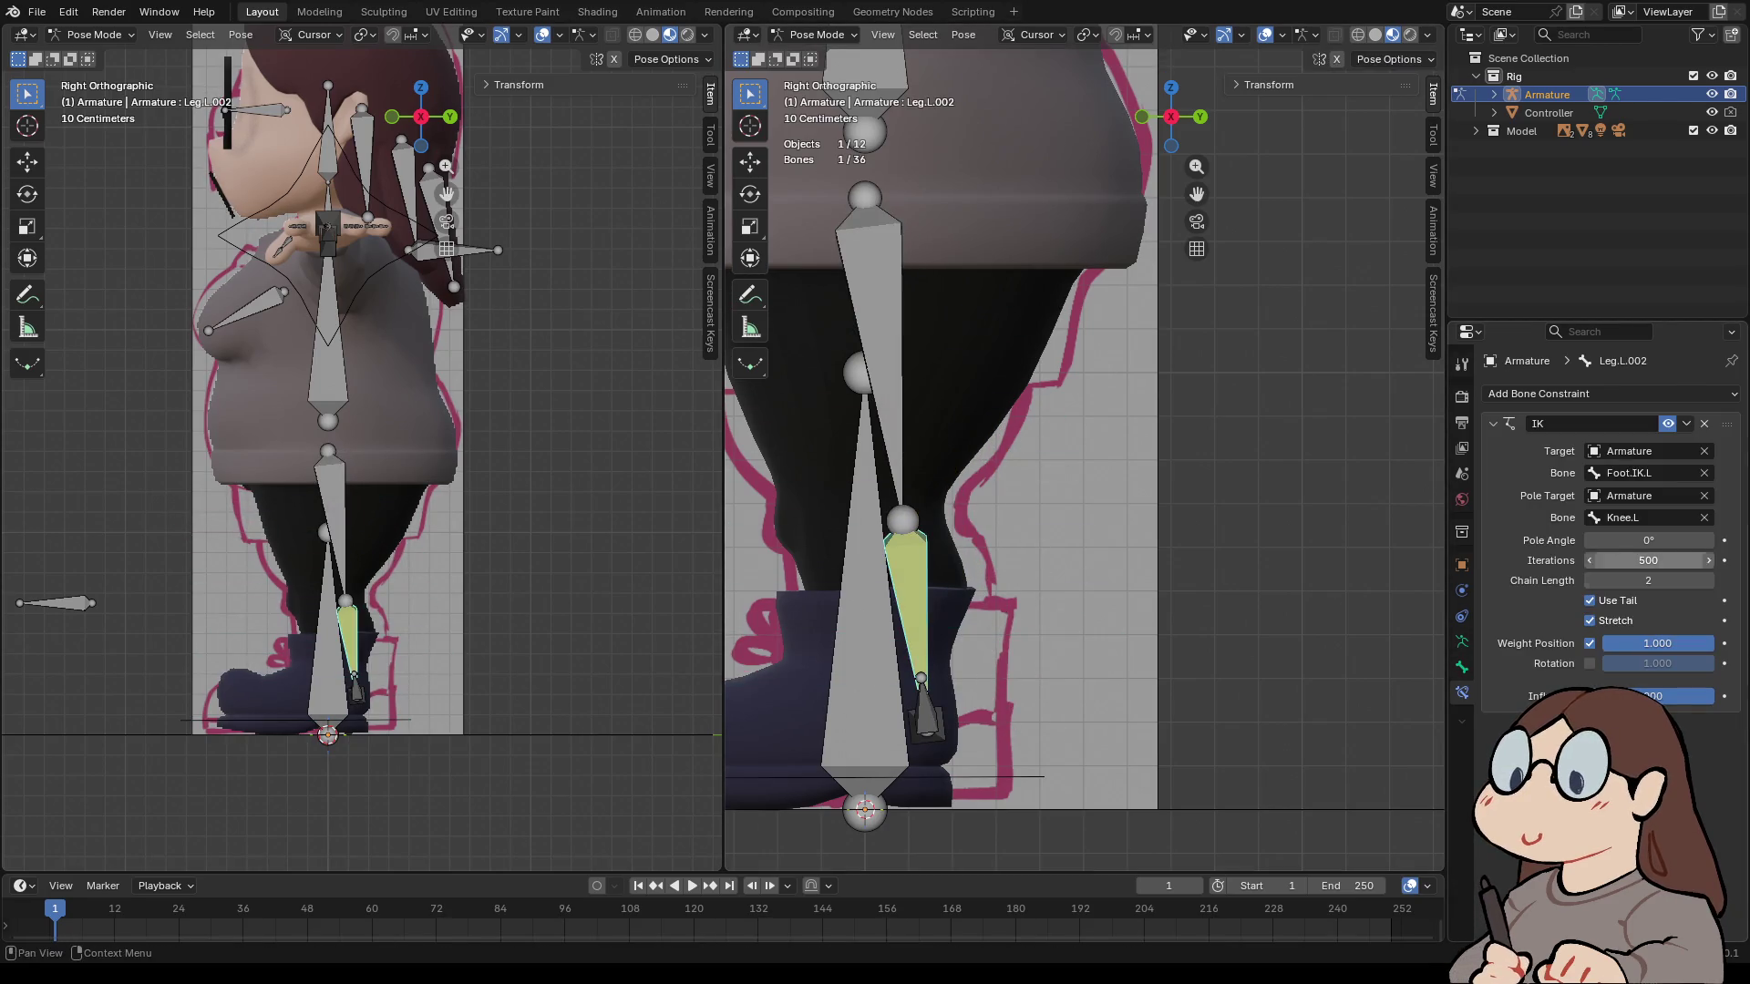
{"action": "double_click", "coordinate": [1648, 540]}
{"action": "type", "text": "90"}
{"action": "key", "text": "Return"}
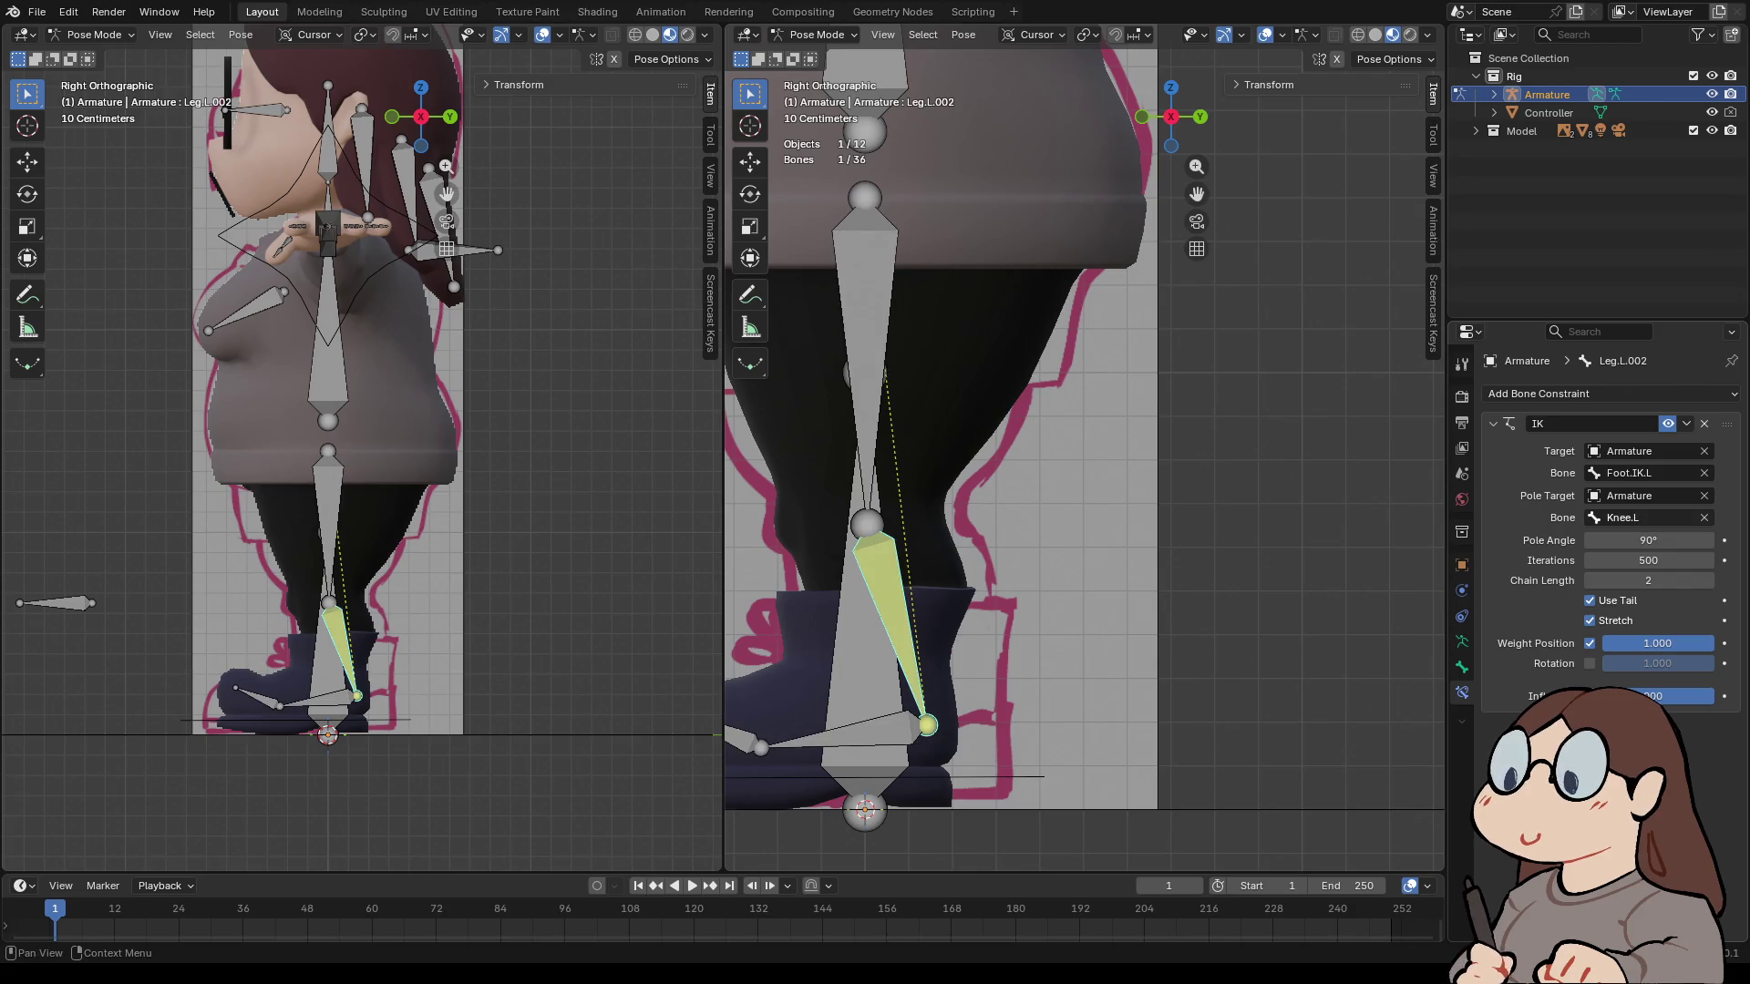
- Test-move Foot.IK.L and the Spine bone, cancelling each to keep the rest pose
{"action": "scroll", "coordinate": [1084, 455], "scroll_direction": "down", "scroll_amount": 2}
{"action": "left_click", "coordinate": [1003, 676]}
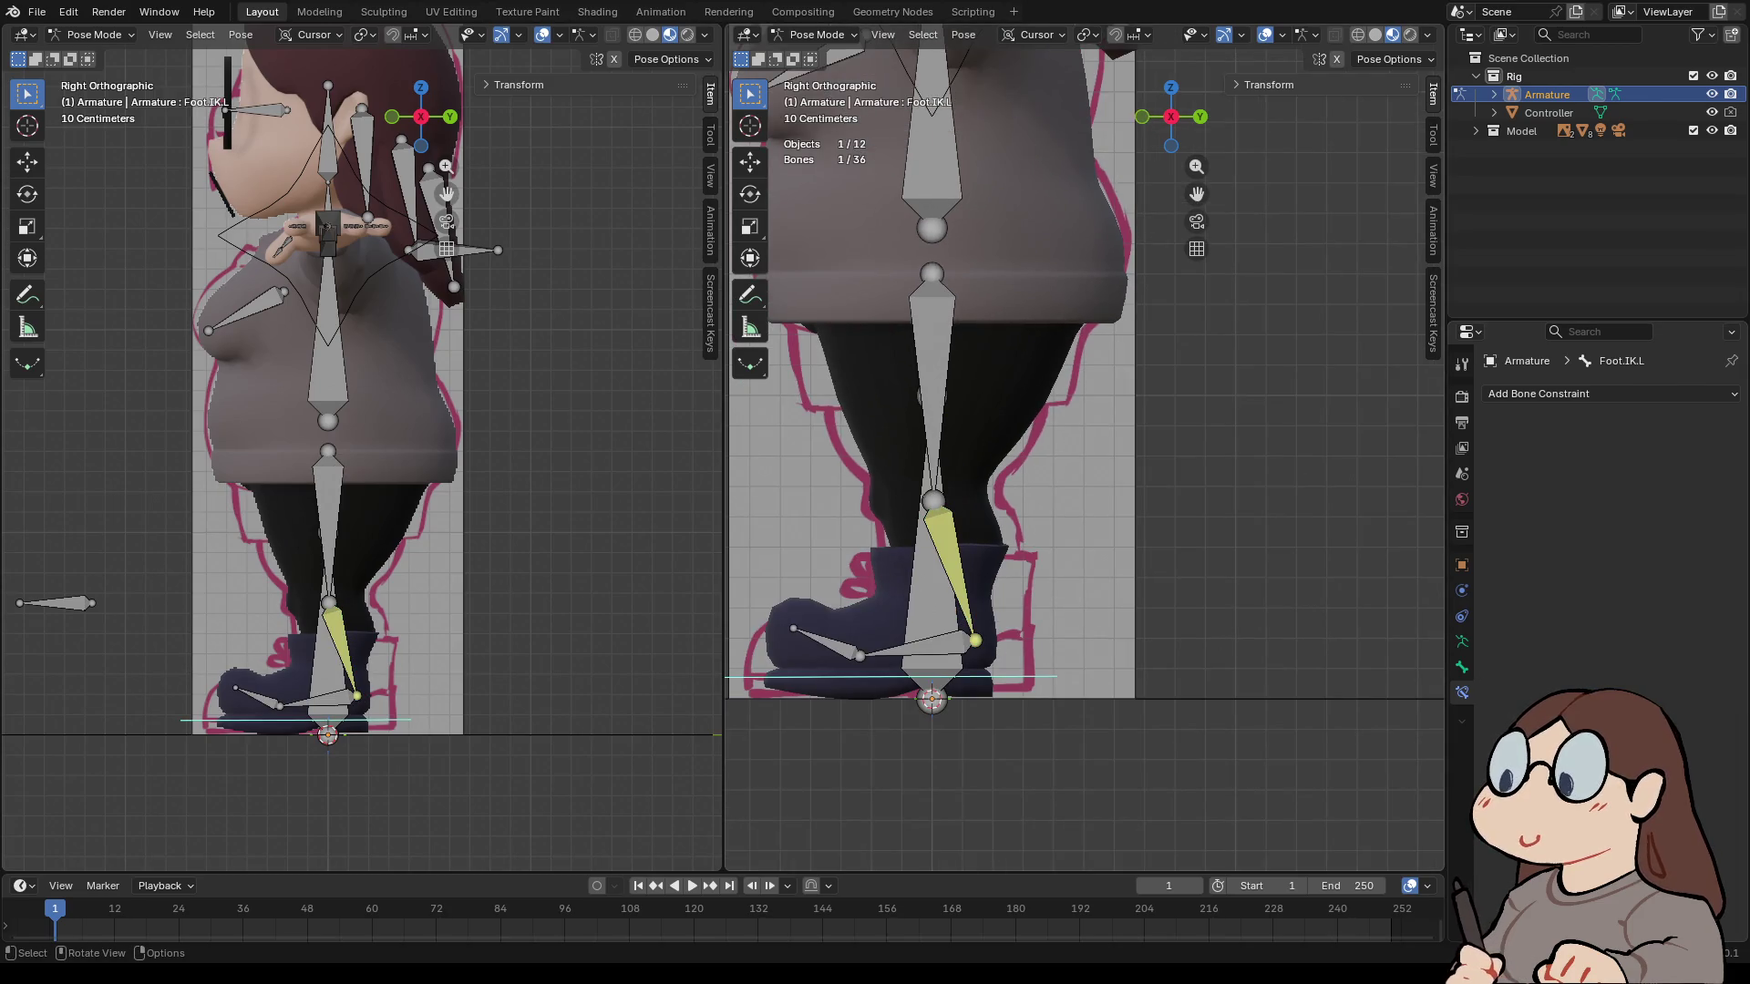
{"action": "key", "text": "g"}
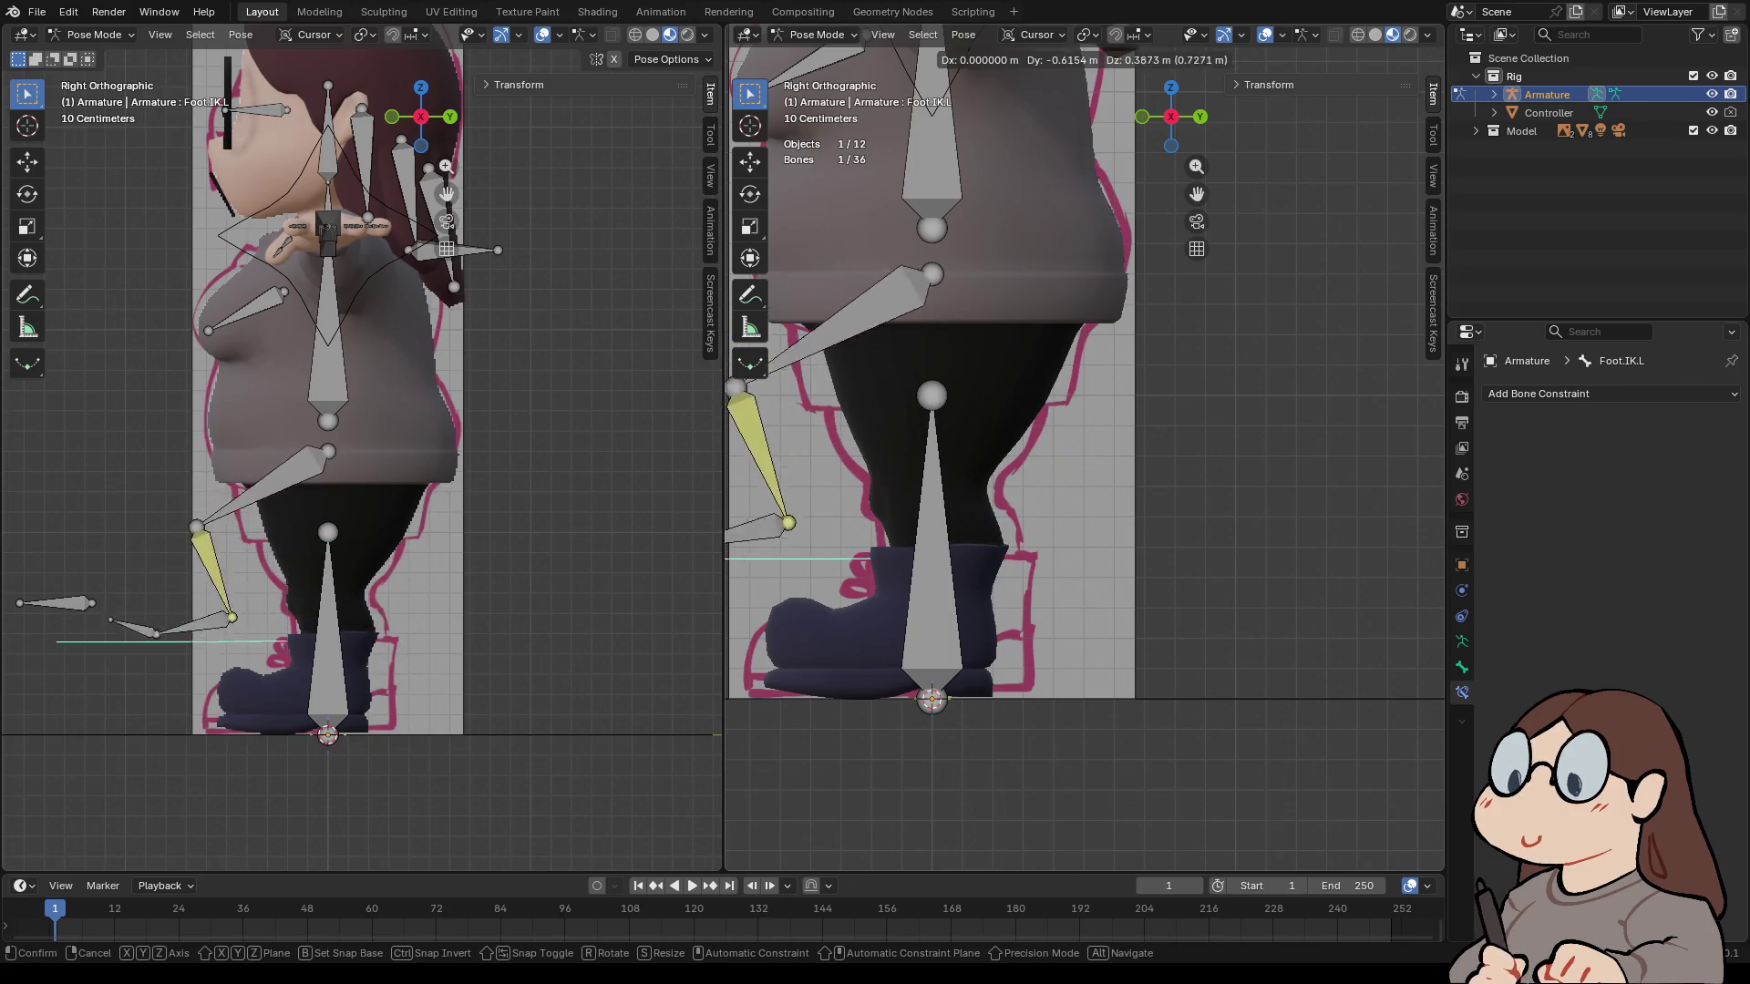
{"action": "key", "text": "Escape"}
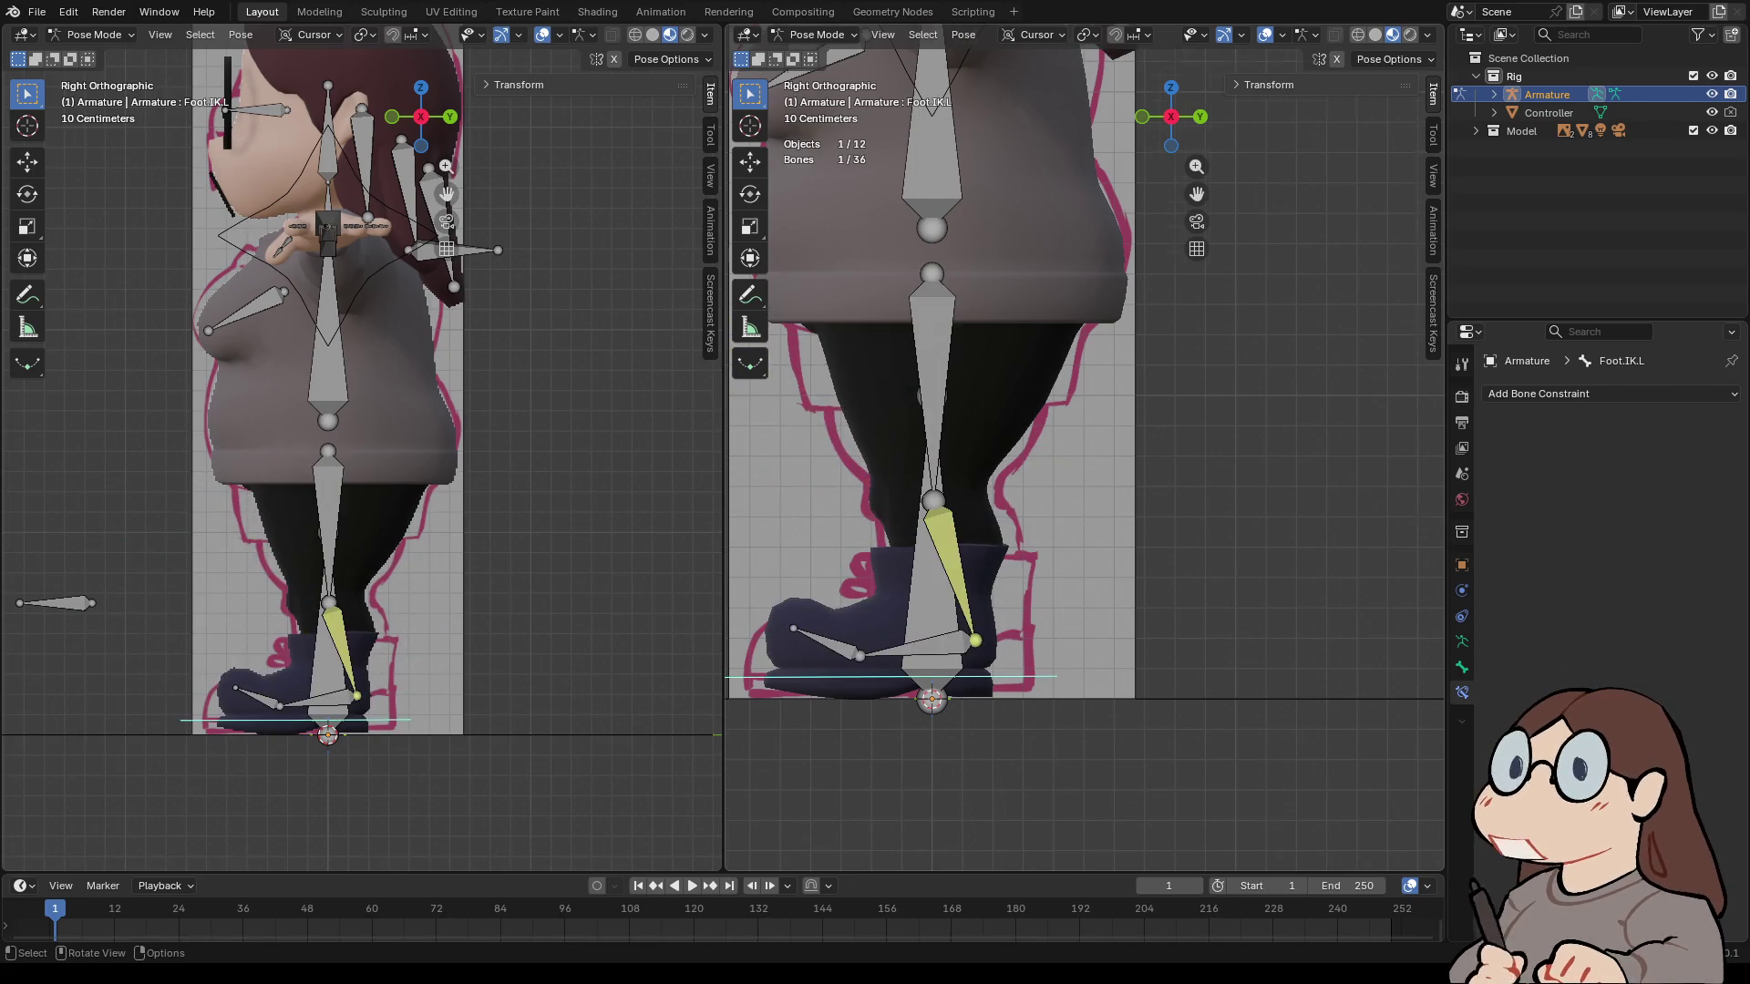
{"action": "scroll", "coordinate": [1084, 460], "scroll_direction": "down", "scroll_amount": 5}
{"action": "left_click", "coordinate": [1023, 315]}
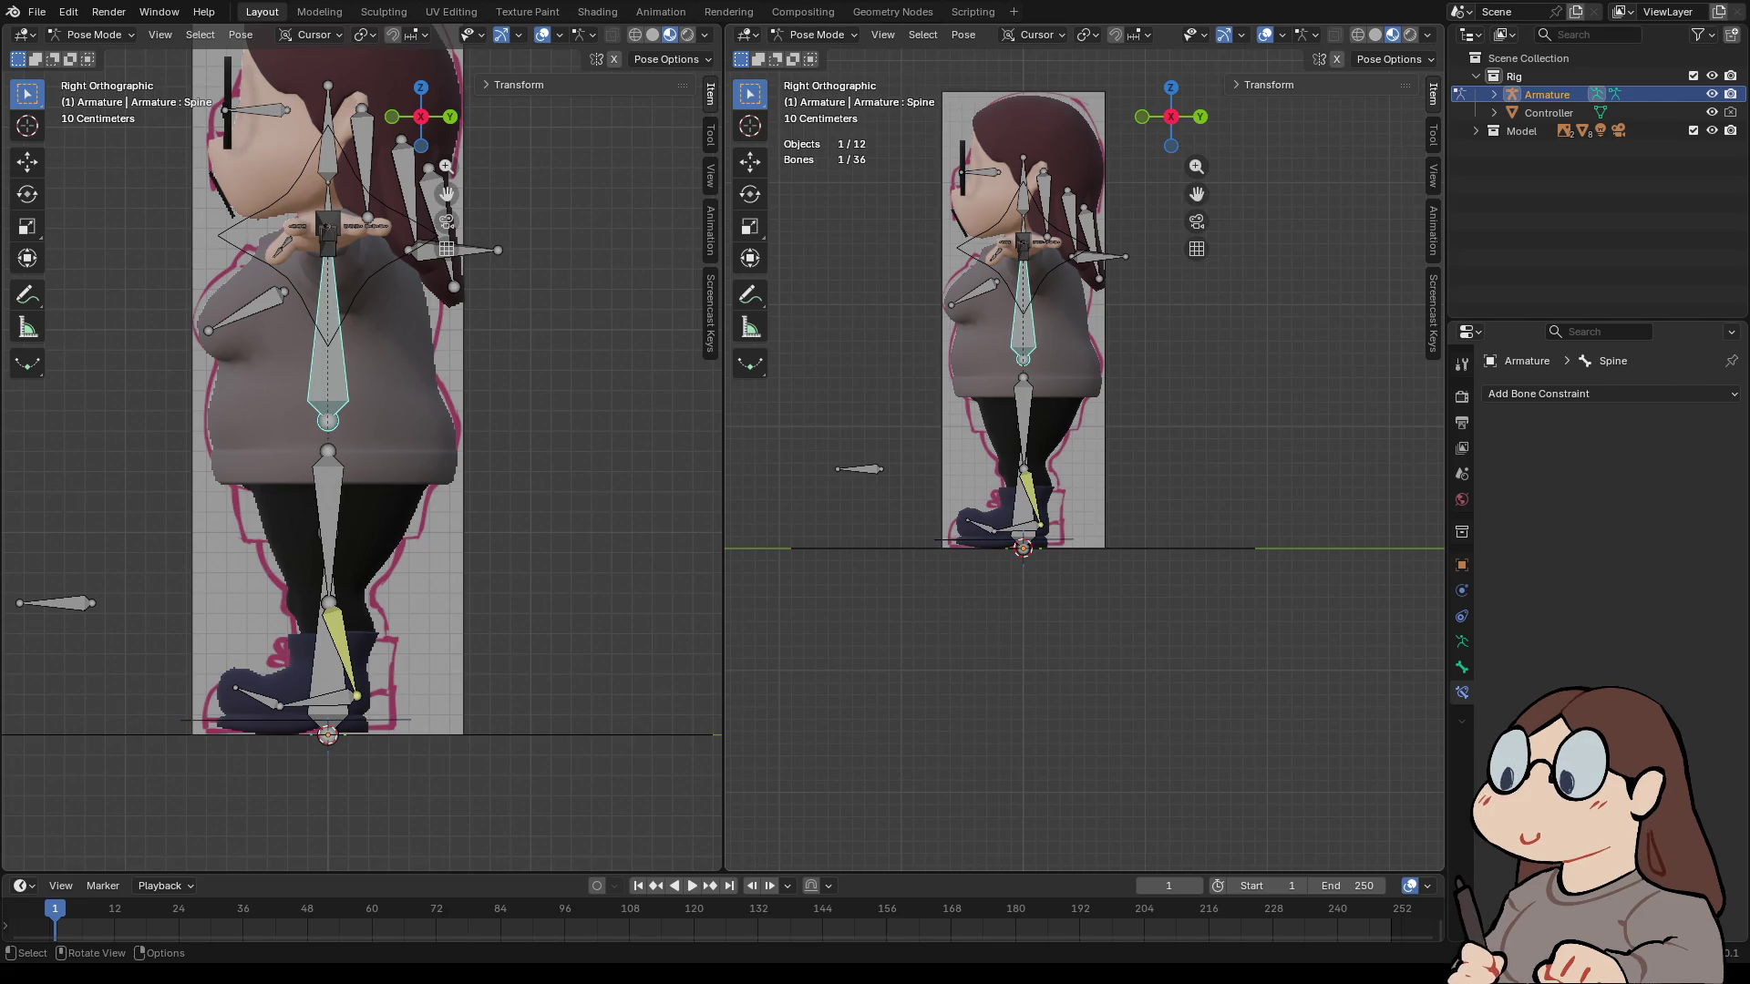
{"action": "key", "text": "g"}
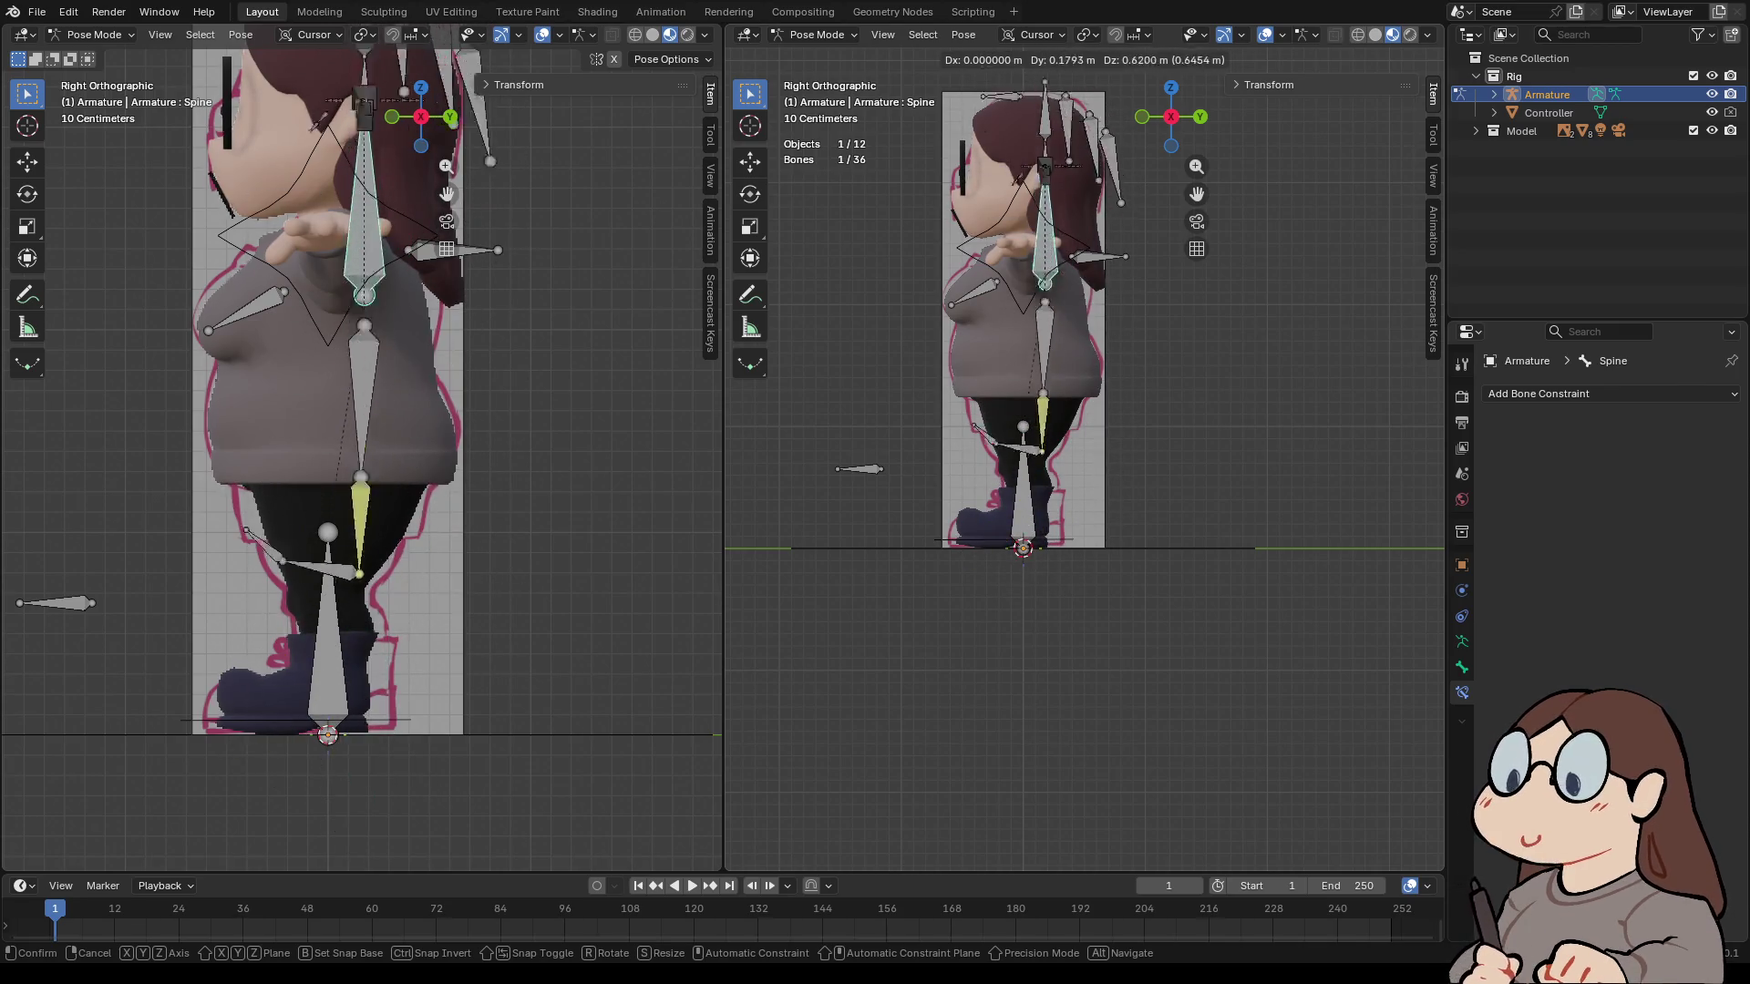
{"action": "key", "text": "Escape"}
- Switch to the front view, frame the left hand and select its IK control
{"action": "scroll", "coordinate": [1033, 364], "scroll_direction": "down", "scroll_amount": 1}
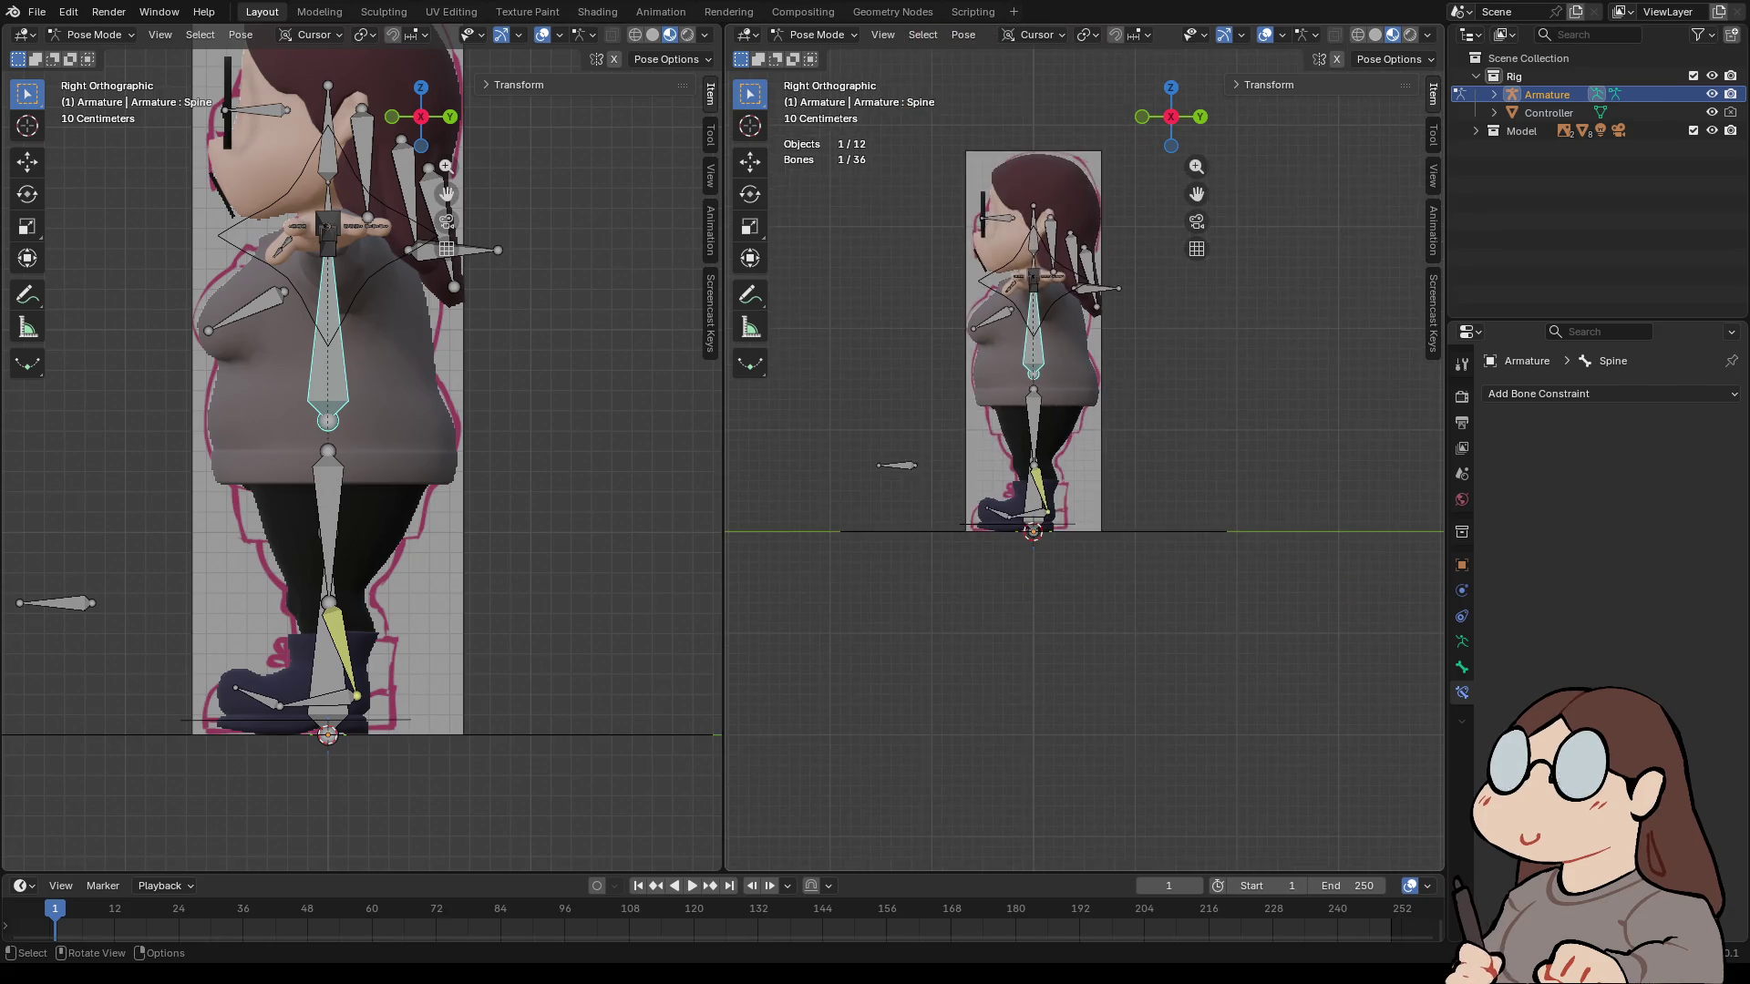
{"action": "left_click", "coordinate": [1142, 116]}
{"action": "scroll", "coordinate": [968, 474], "scroll_direction": "up", "scroll_amount": 5}
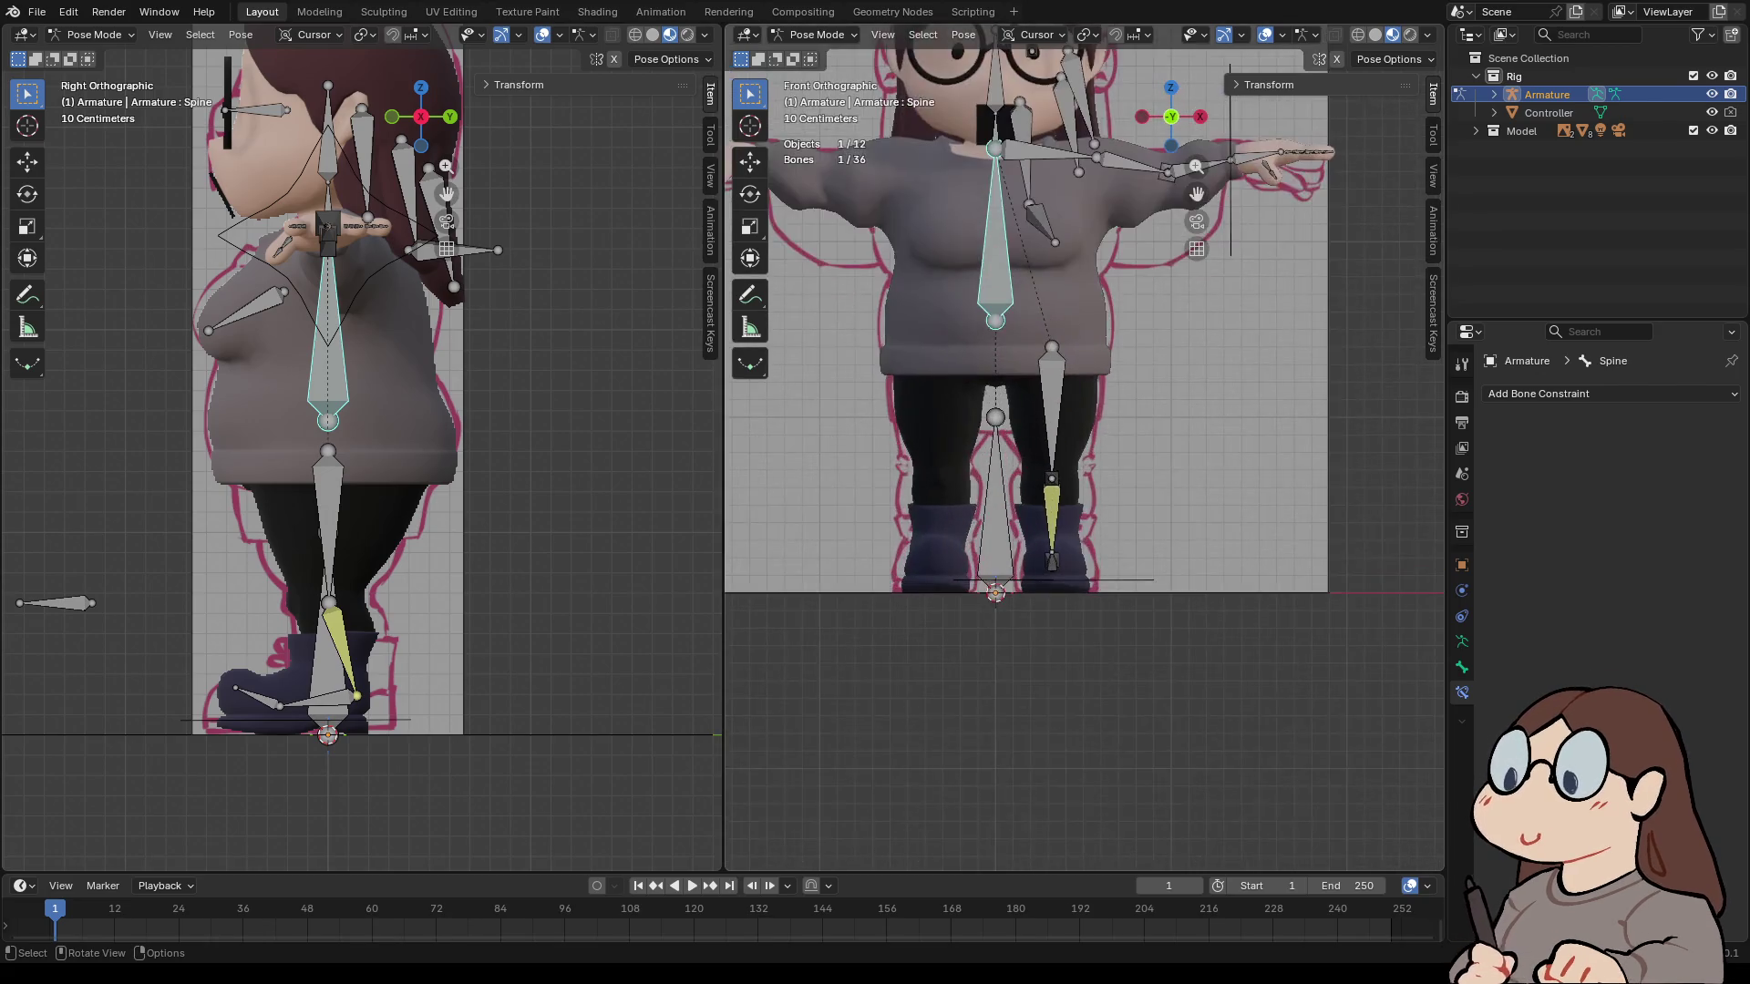
{"action": "scroll", "coordinate": [968, 474], "scroll_direction": "up", "scroll_amount": 3}
{"action": "middle_click_drag", "start_coordinate": [820, 519], "coordinate": [1007, 554], "text": "shift"}
{"action": "left_click", "coordinate": [1007, 510]}
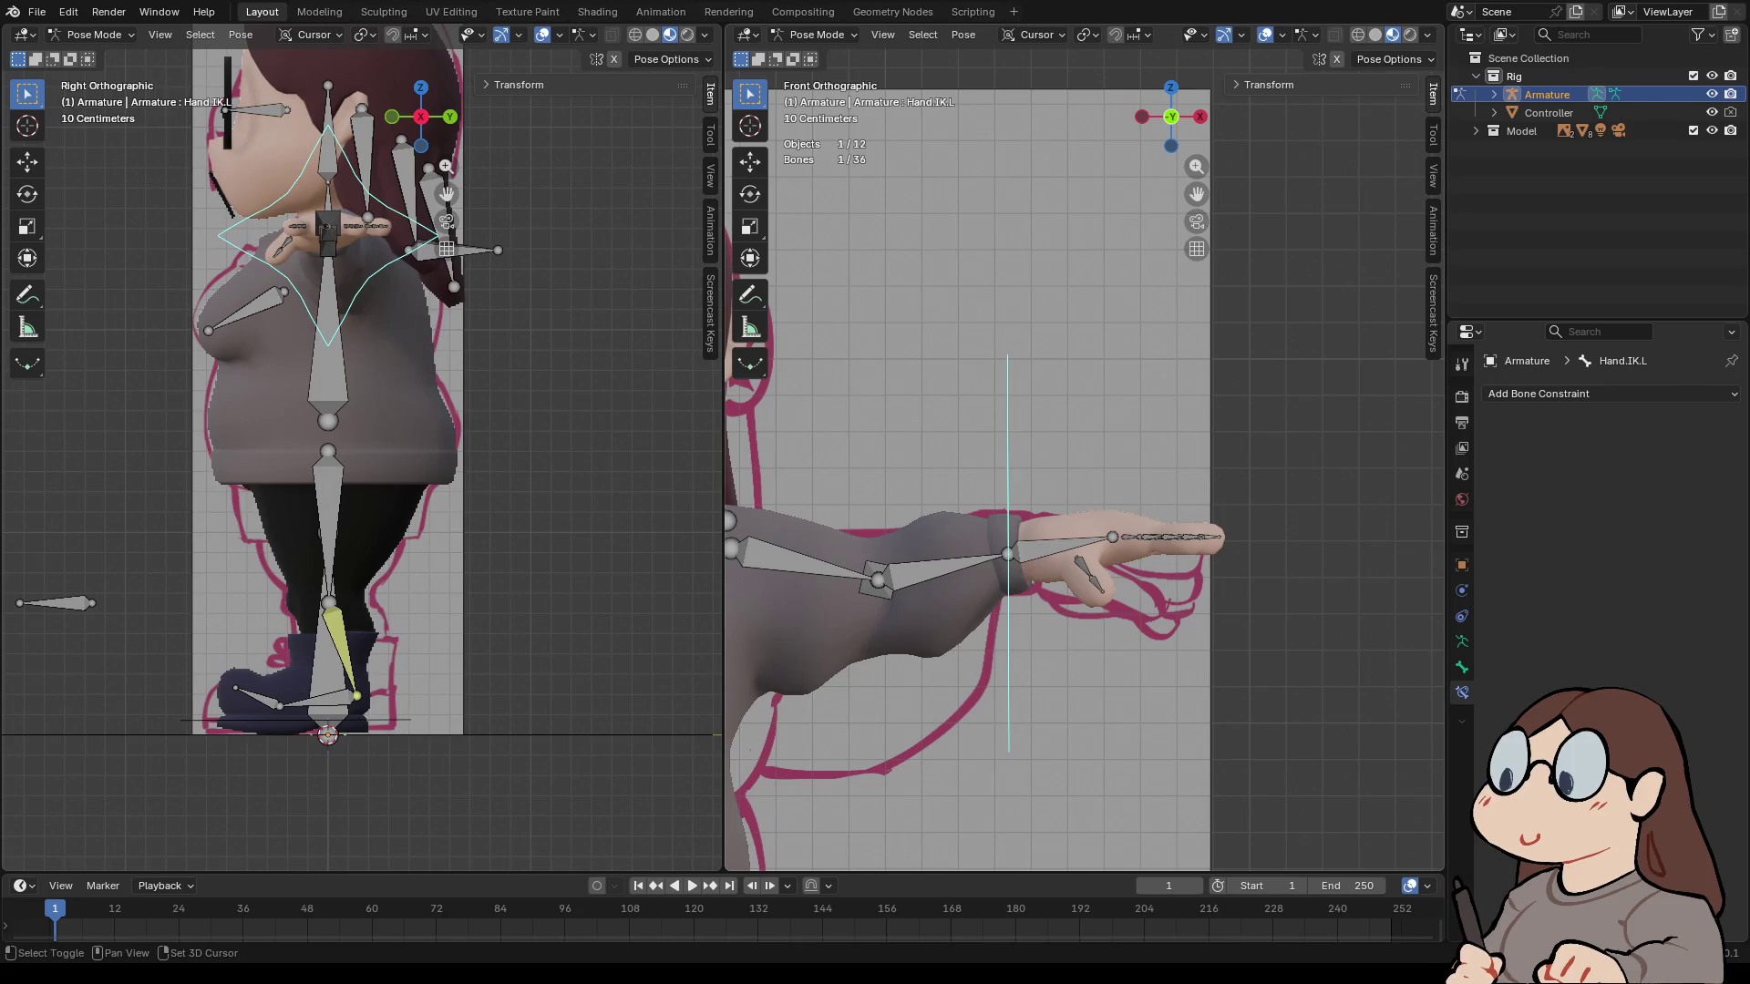
- Add an IK constraint to Hand.L targeting Hand.IK.L and test-move the control
{"action": "left_click", "coordinate": [1057, 545], "text": "shift"}
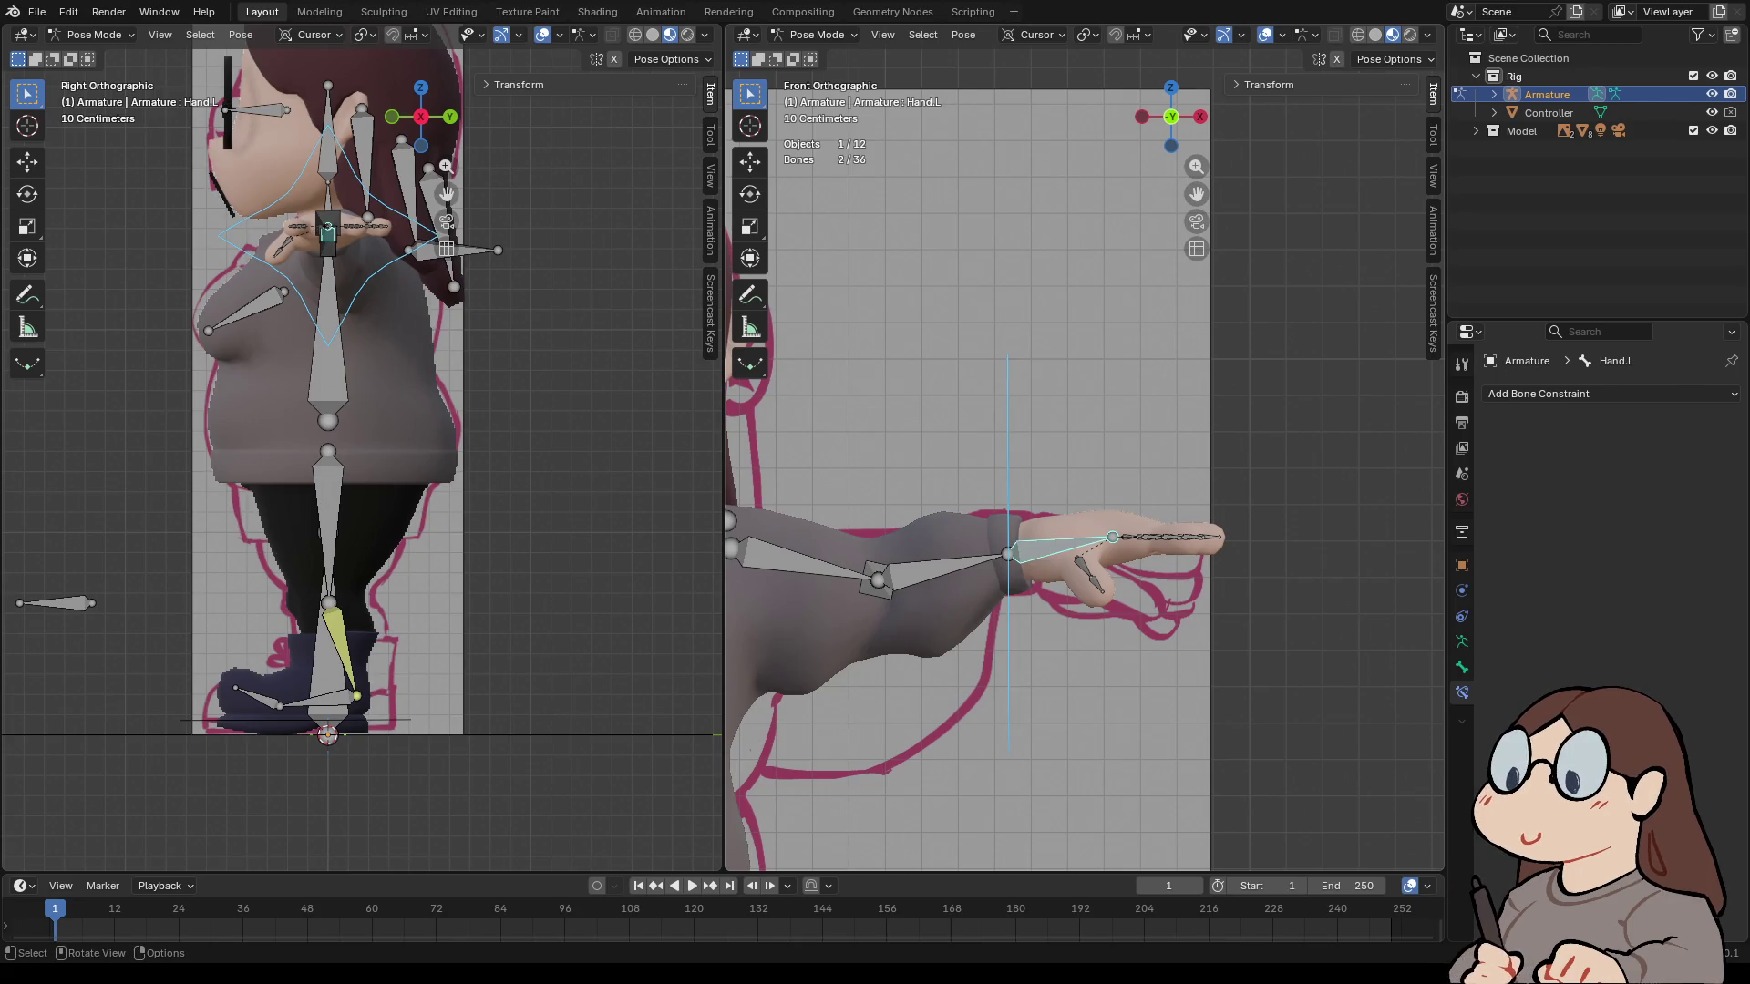
{"action": "key", "text": "shift+i"}
{"action": "left_click", "coordinate": [1003, 565]}
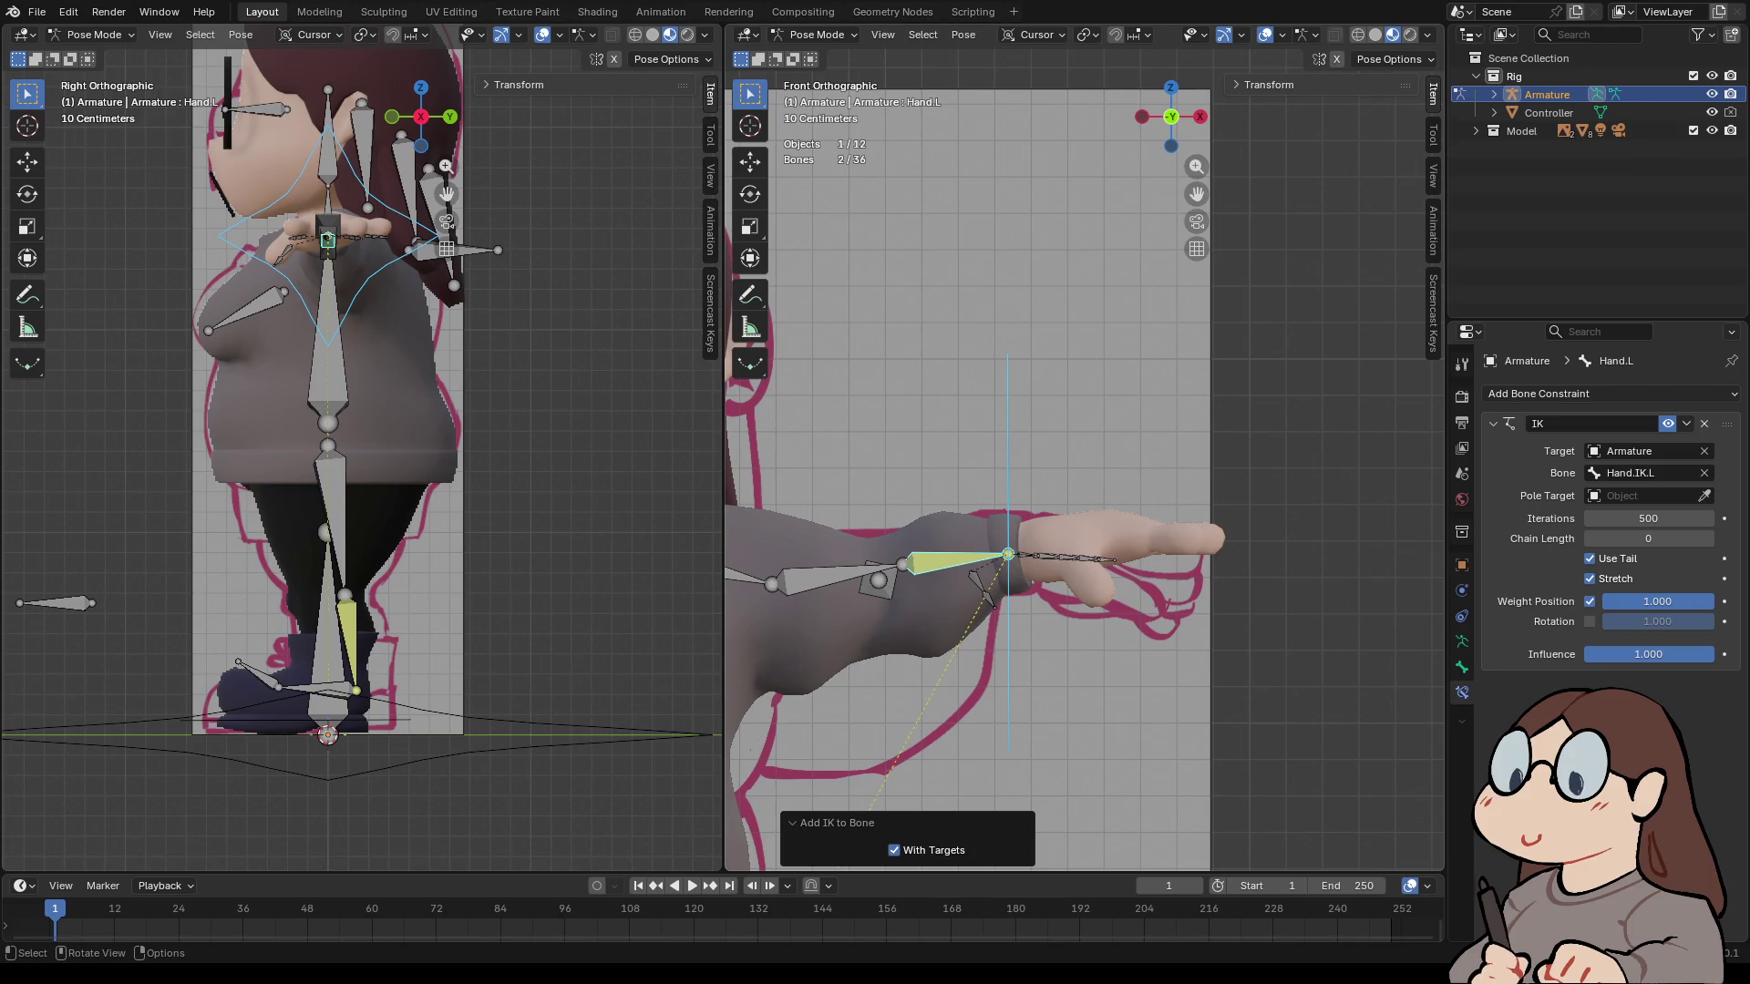
{"action": "mouse_move", "coordinate": [1003, 547]}
{"action": "middle_mouse_down"}
{"action": "mouse_move", "coordinate": [1057, 620]}
{"action": "mouse_move", "coordinate": [1076, 602]}
{"action": "middle_mouse_up"}
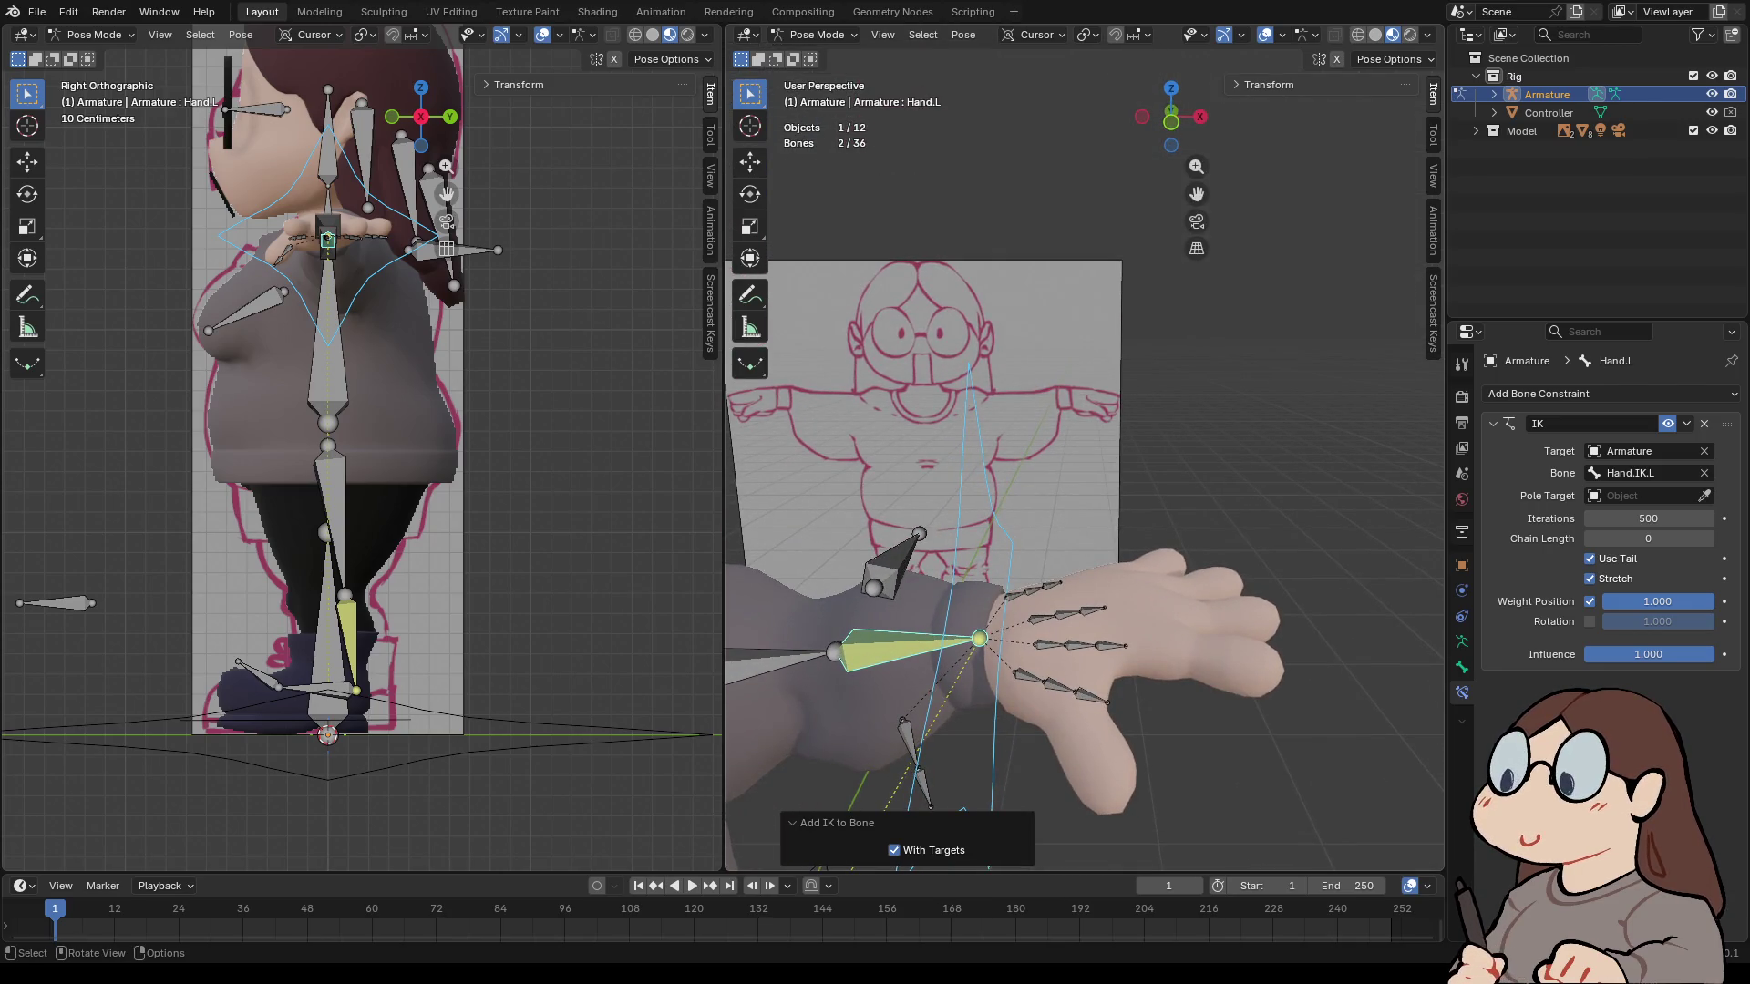
{"action": "left_click", "coordinate": [979, 638]}
{"action": "key", "text": "g"}
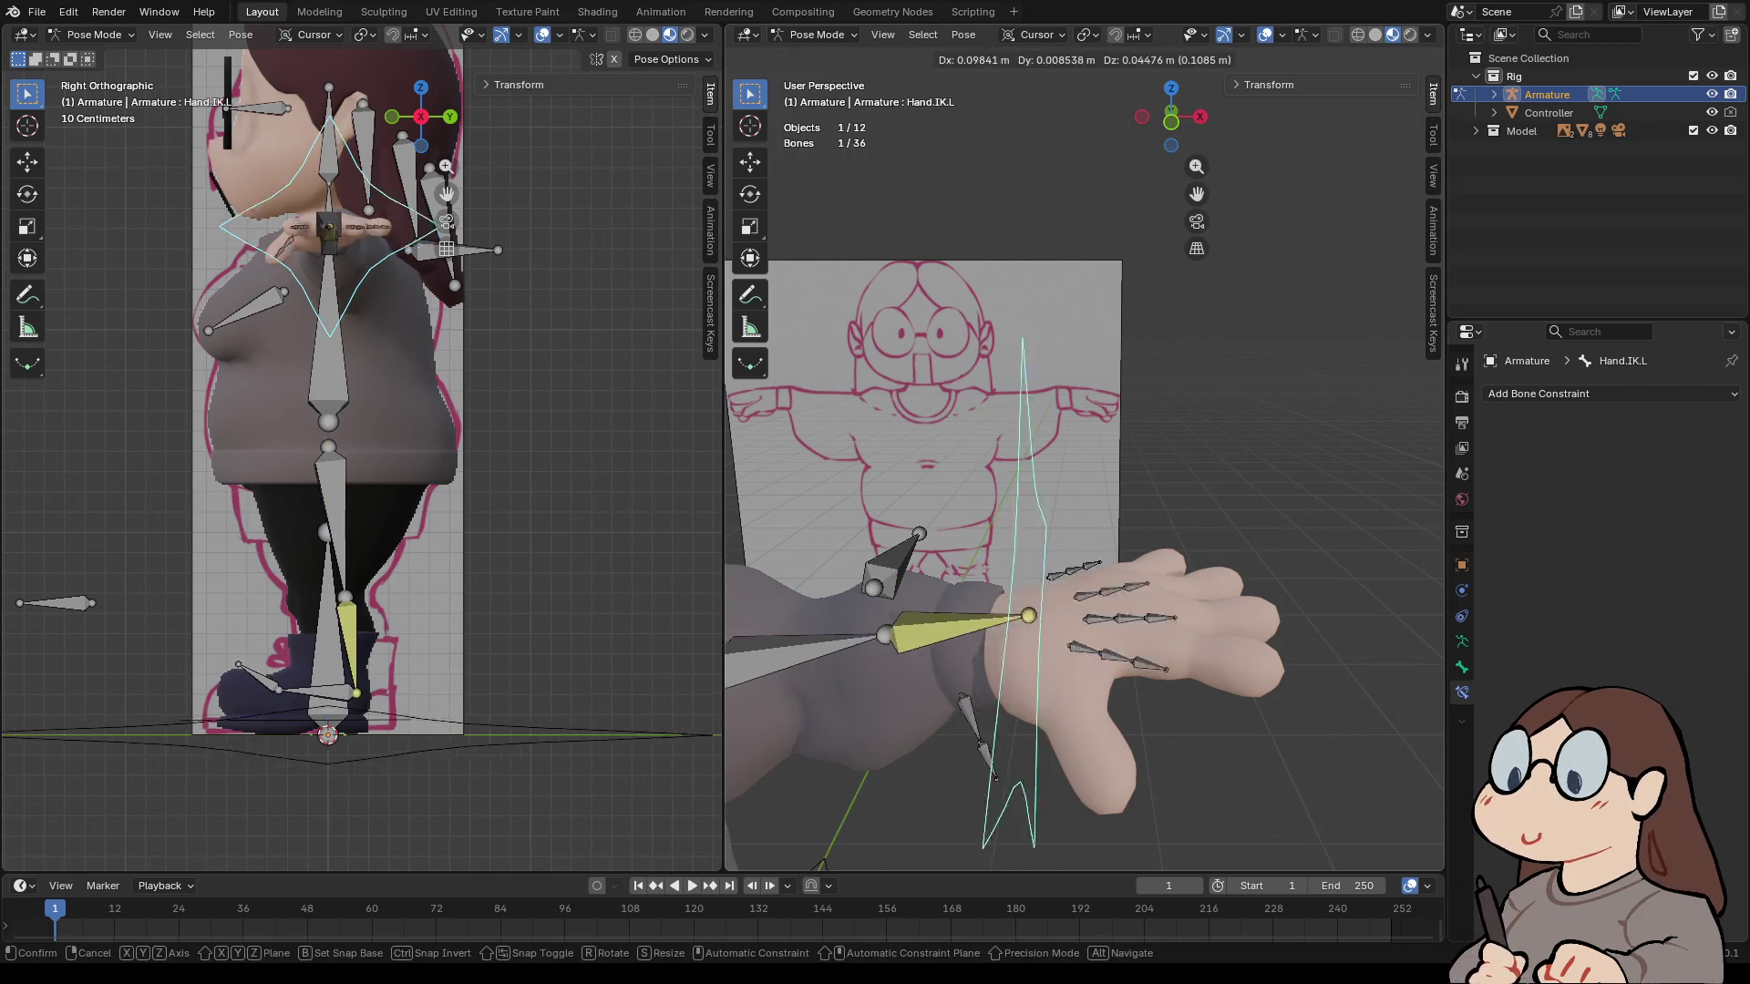
{"action": "key", "text": "Escape"}
{"action": "key", "text": "ctrl+z"}
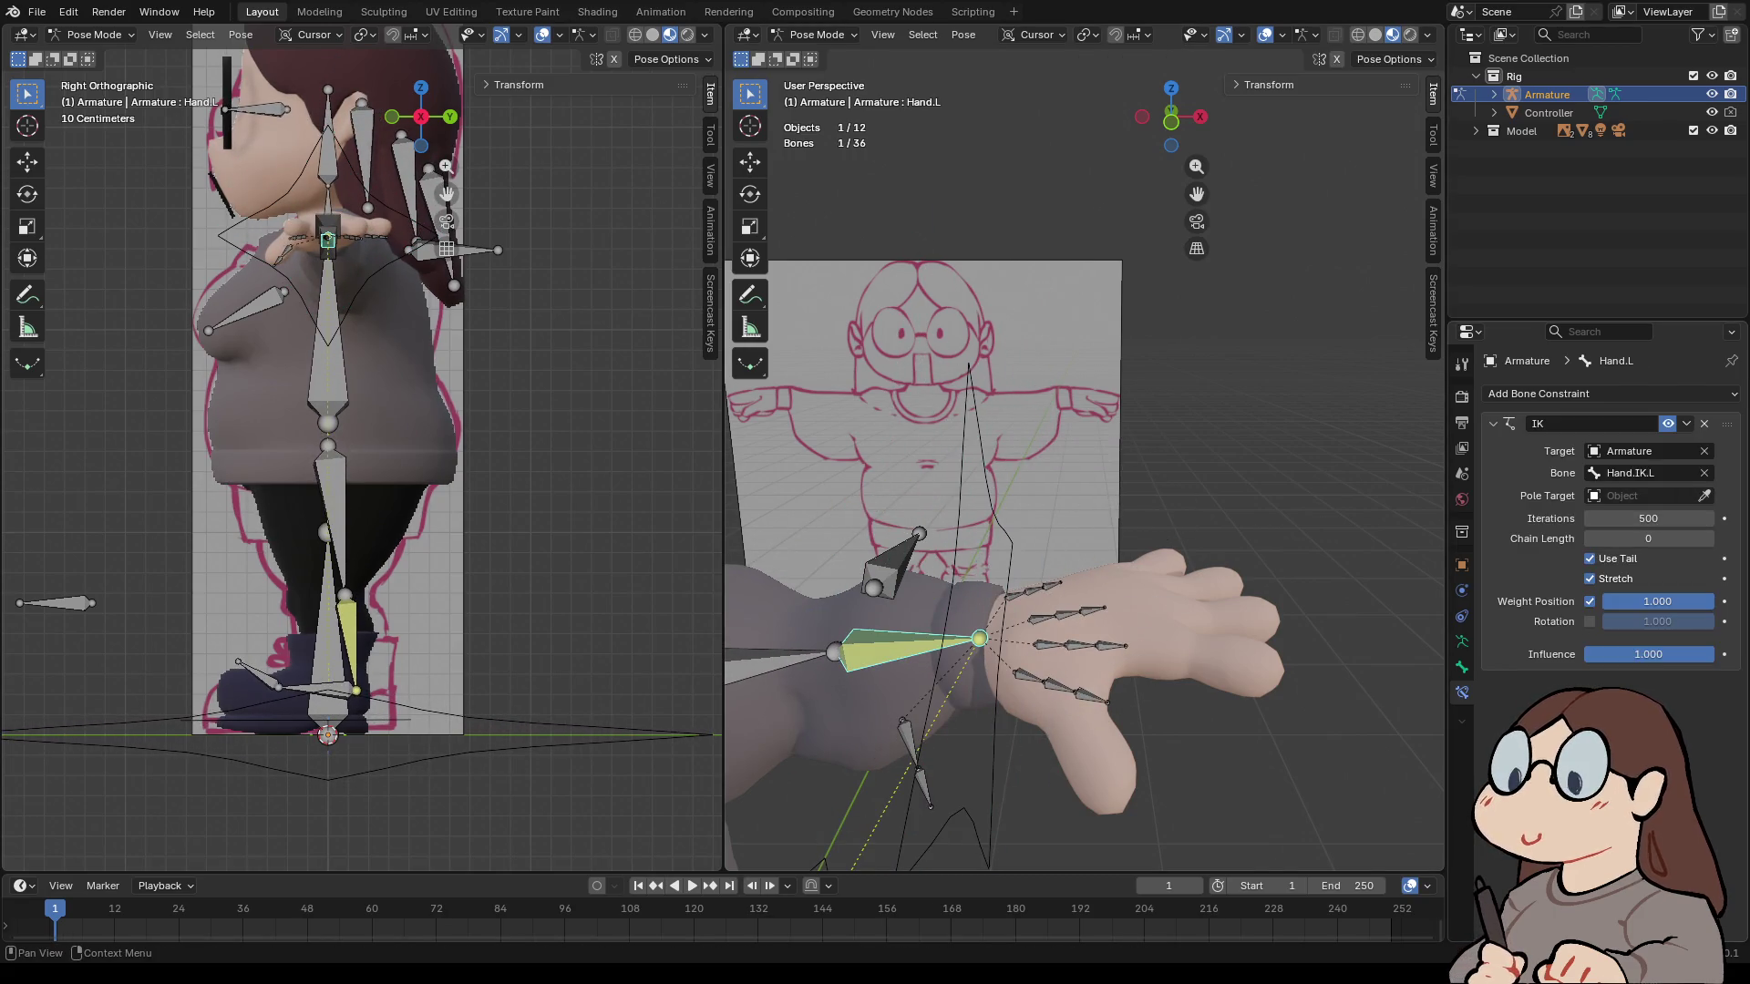
- Set the hand IK's pole target to the Armature with Elbow.L as the pole bone
{"action": "left_click", "coordinate": [1592, 496]}
{"action": "key", "text": "Escape"}
{"action": "left_click", "coordinate": [1704, 496]}
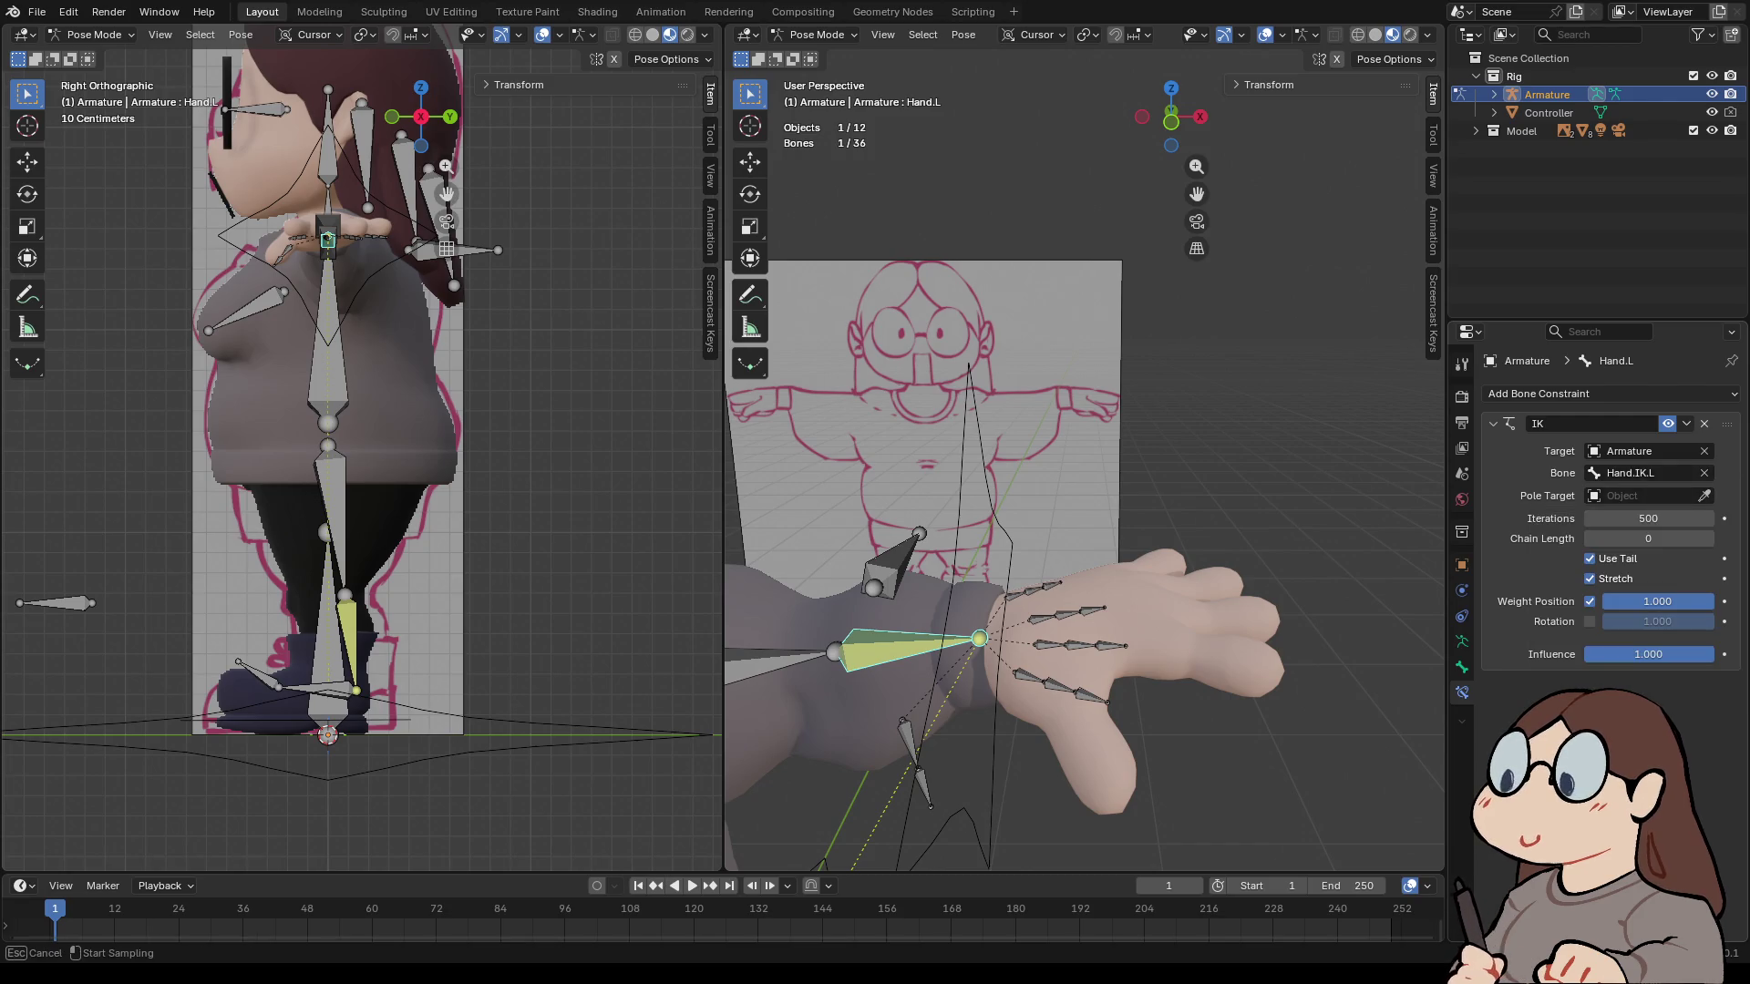
{"action": "left_click", "coordinate": [907, 552]}
{"action": "left_click", "coordinate": [1647, 518]}
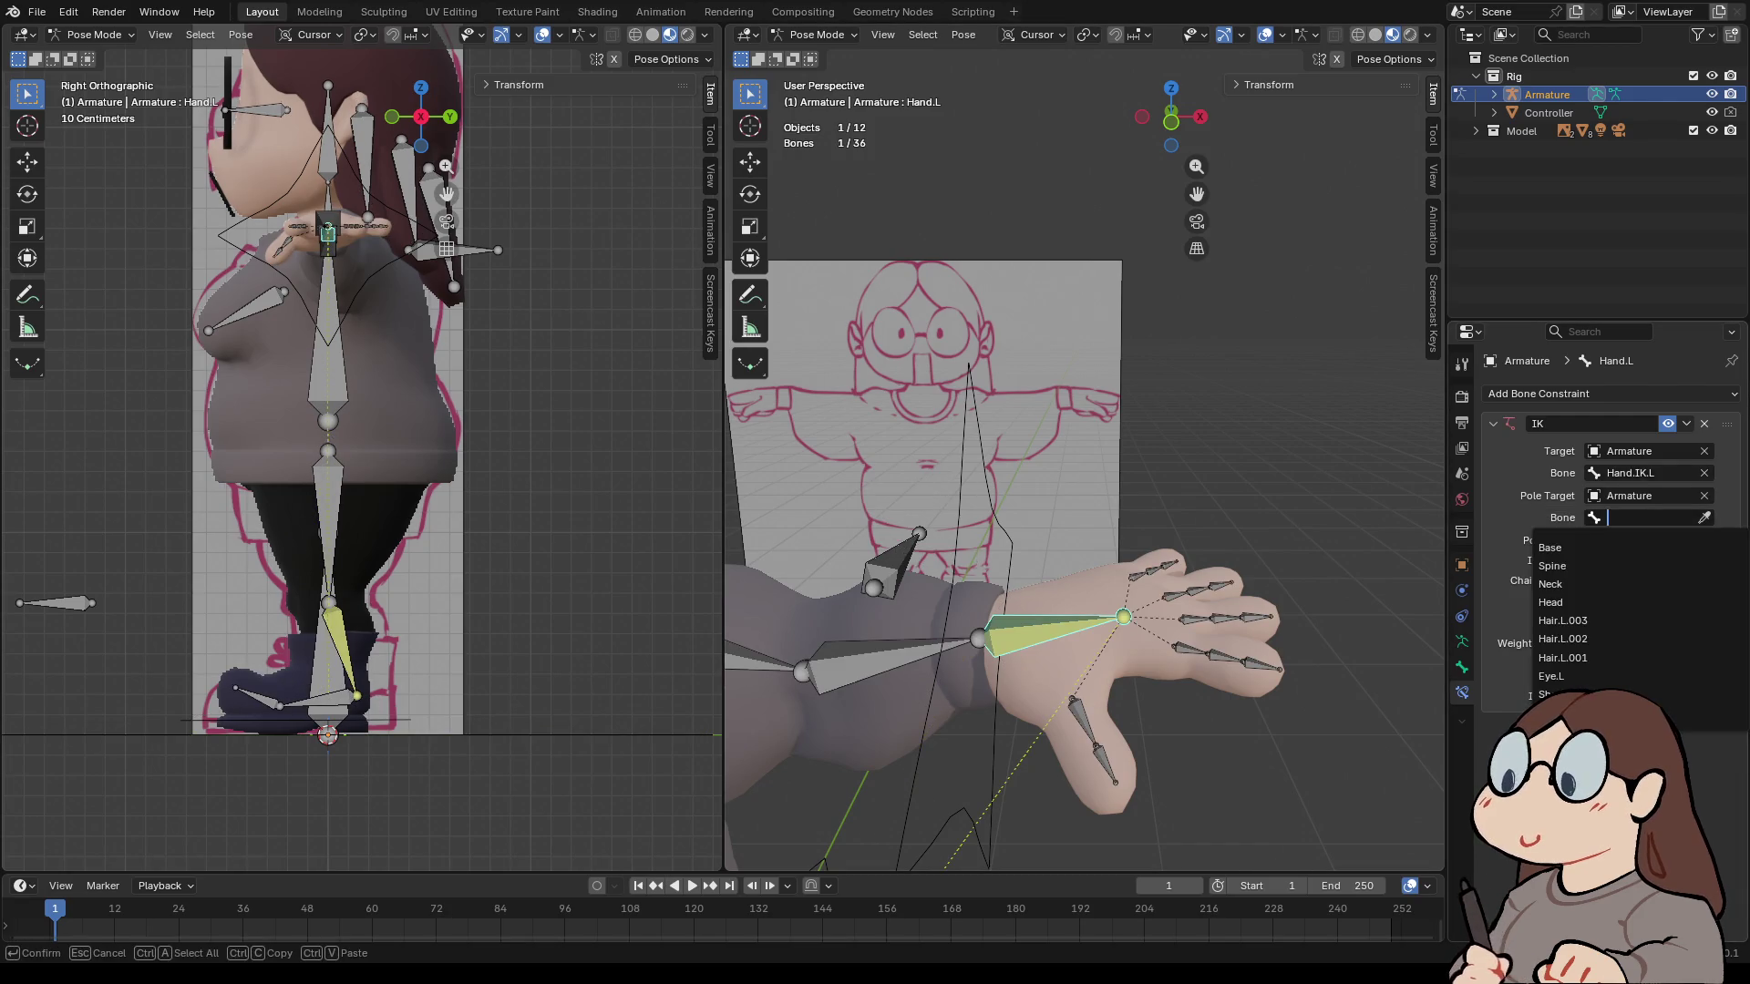
{"action": "left_click", "coordinate": [1704, 517]}
{"action": "left_click", "coordinate": [911, 545]}
- Select Hand.IK.L and start moving it to test the arm
{"action": "scroll", "coordinate": [1048, 565], "scroll_direction": "down", "scroll_amount": 5}
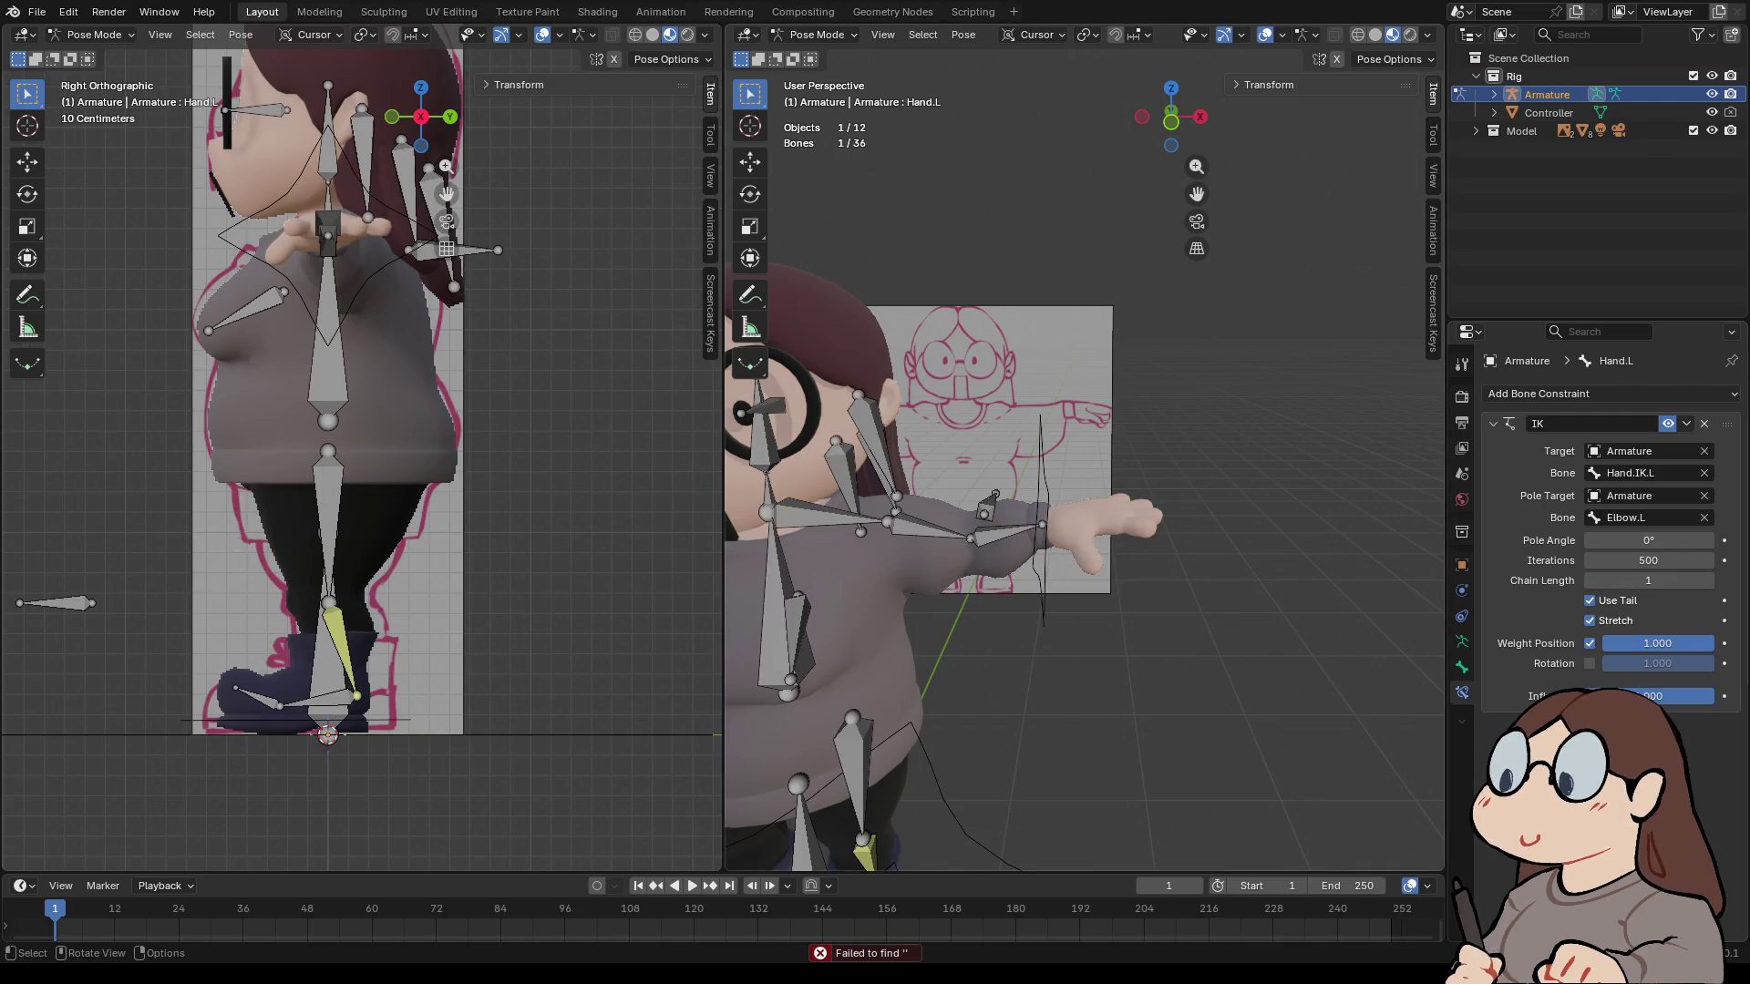
{"action": "left_click", "coordinate": [1041, 546]}
{"action": "key", "text": "g"}
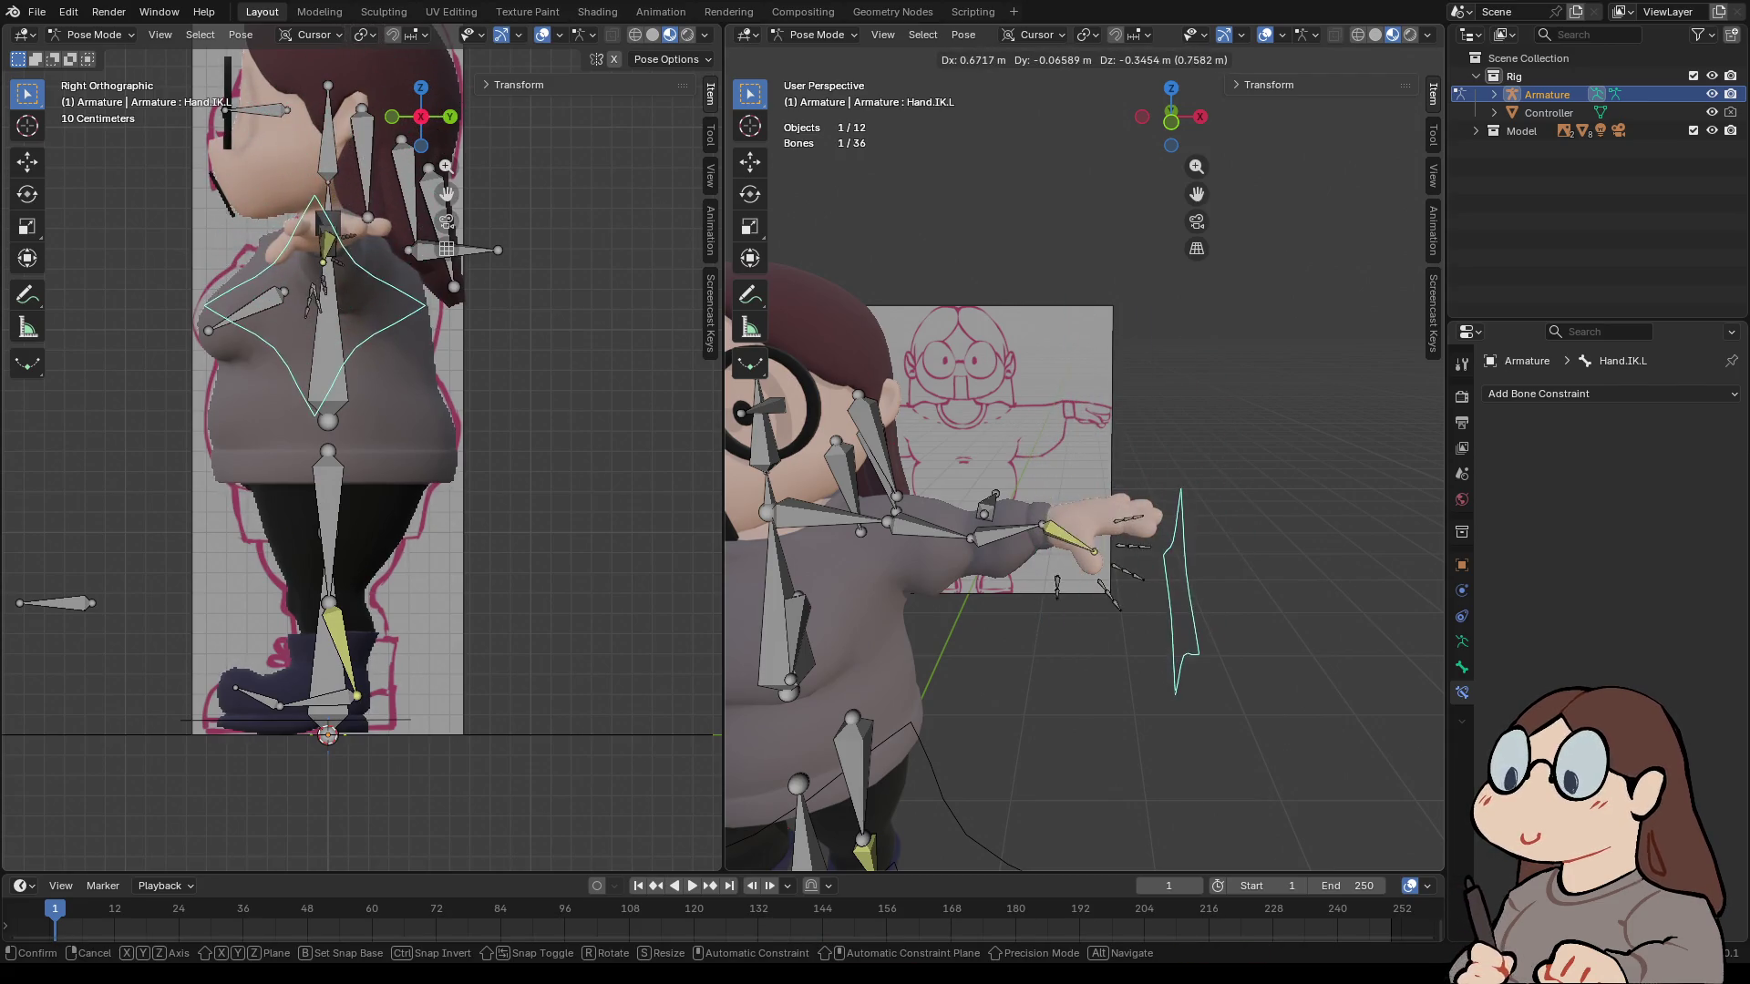
- Extend Hand.L's IK chain length to 3 and test-move Hand.IK.L toward the chest
{"action": "key", "text": "Escape"}
{"action": "key", "text": "alt+a"}
{"action": "left_click", "coordinate": [1041, 511]}
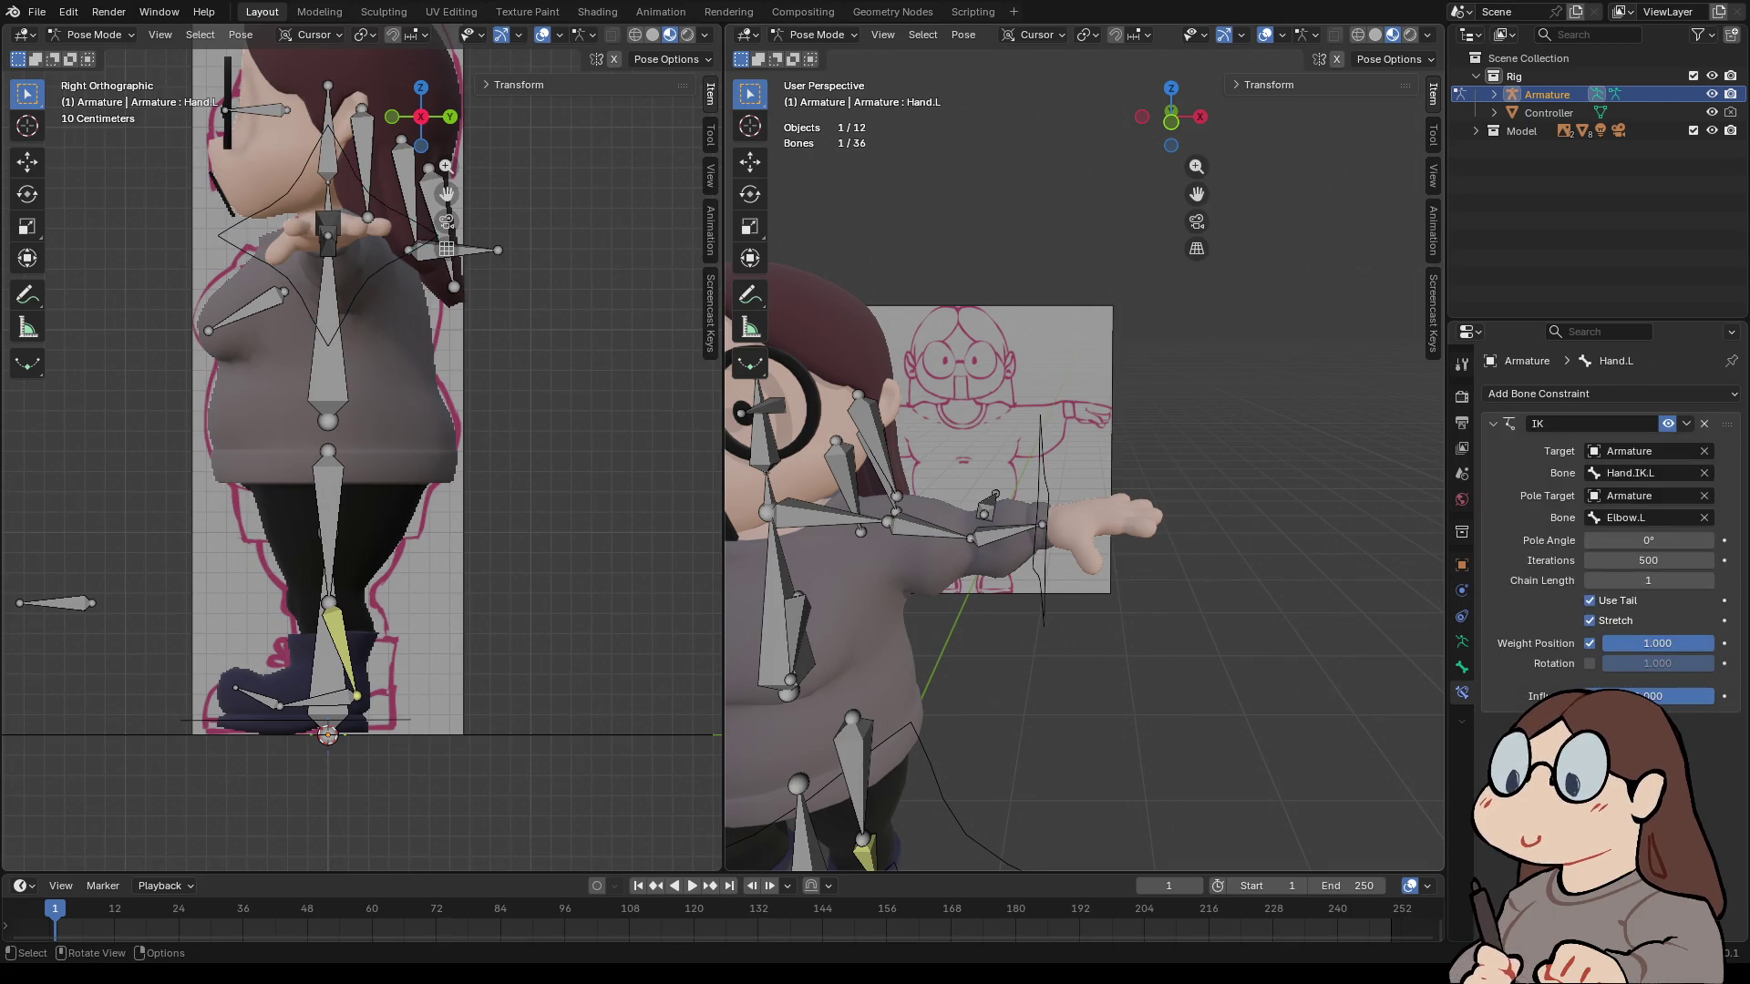
{"action": "left_click_drag", "start_coordinate": [1640, 581], "coordinate": [1664, 580]}
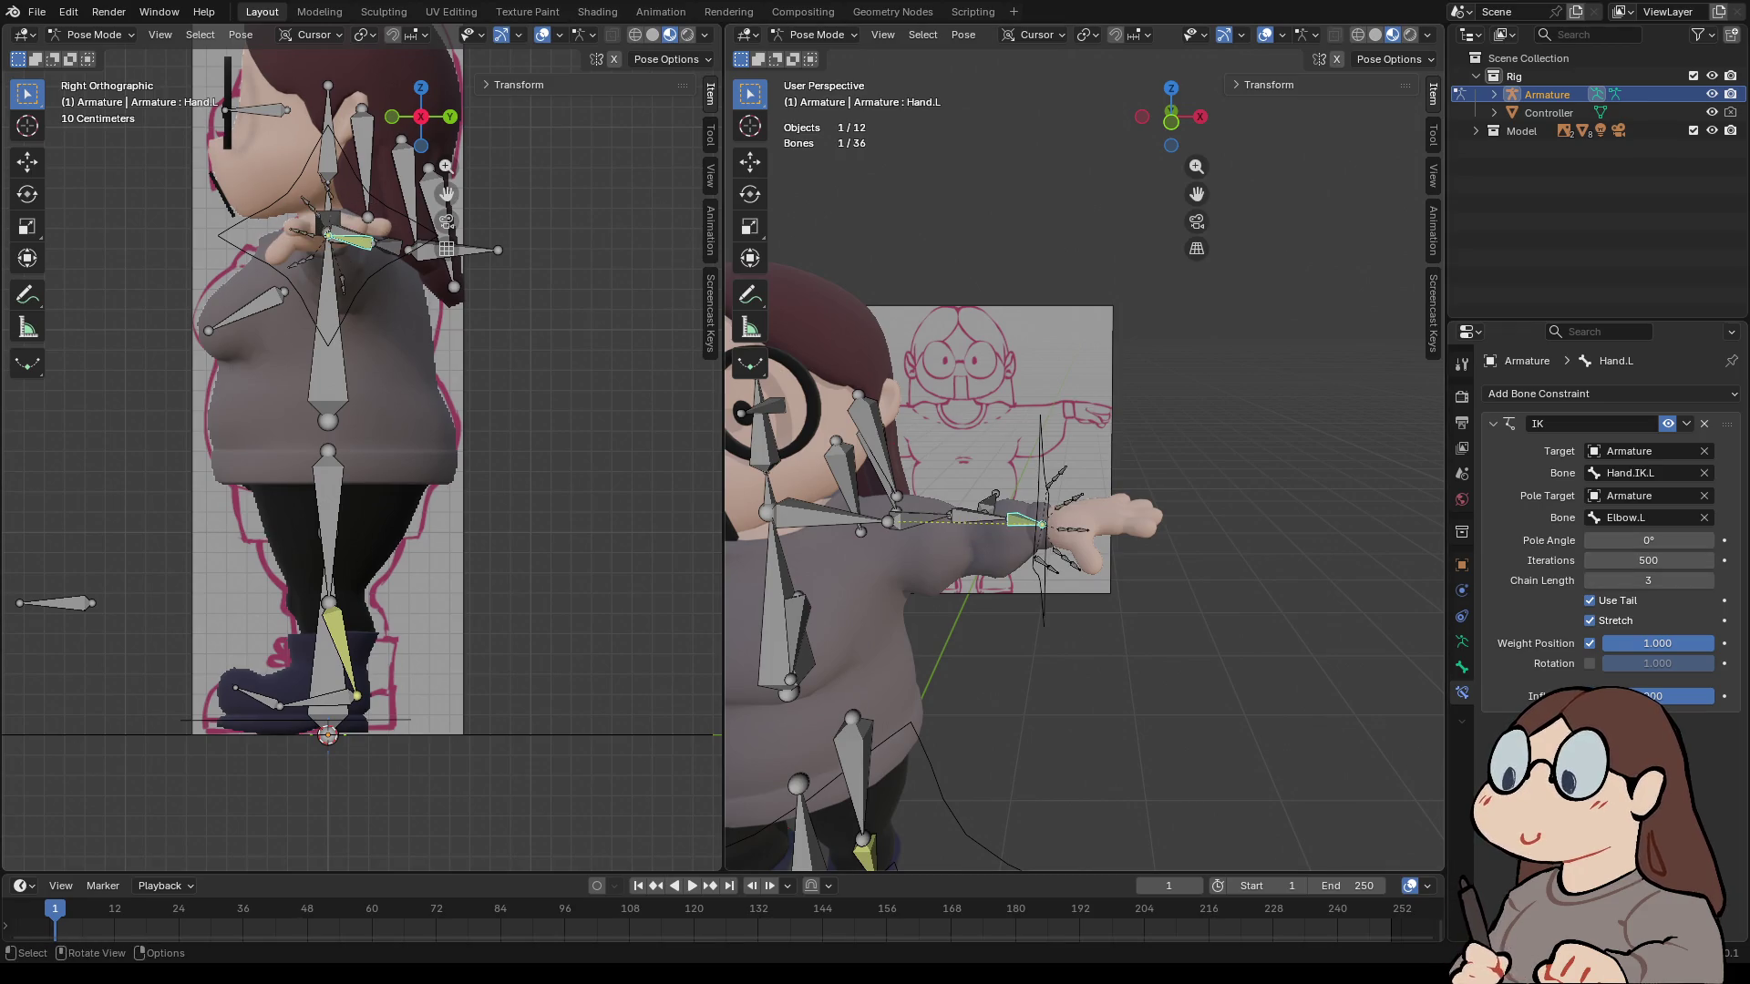
{"action": "left_click", "coordinate": [1042, 525]}
{"action": "key", "text": "g"}
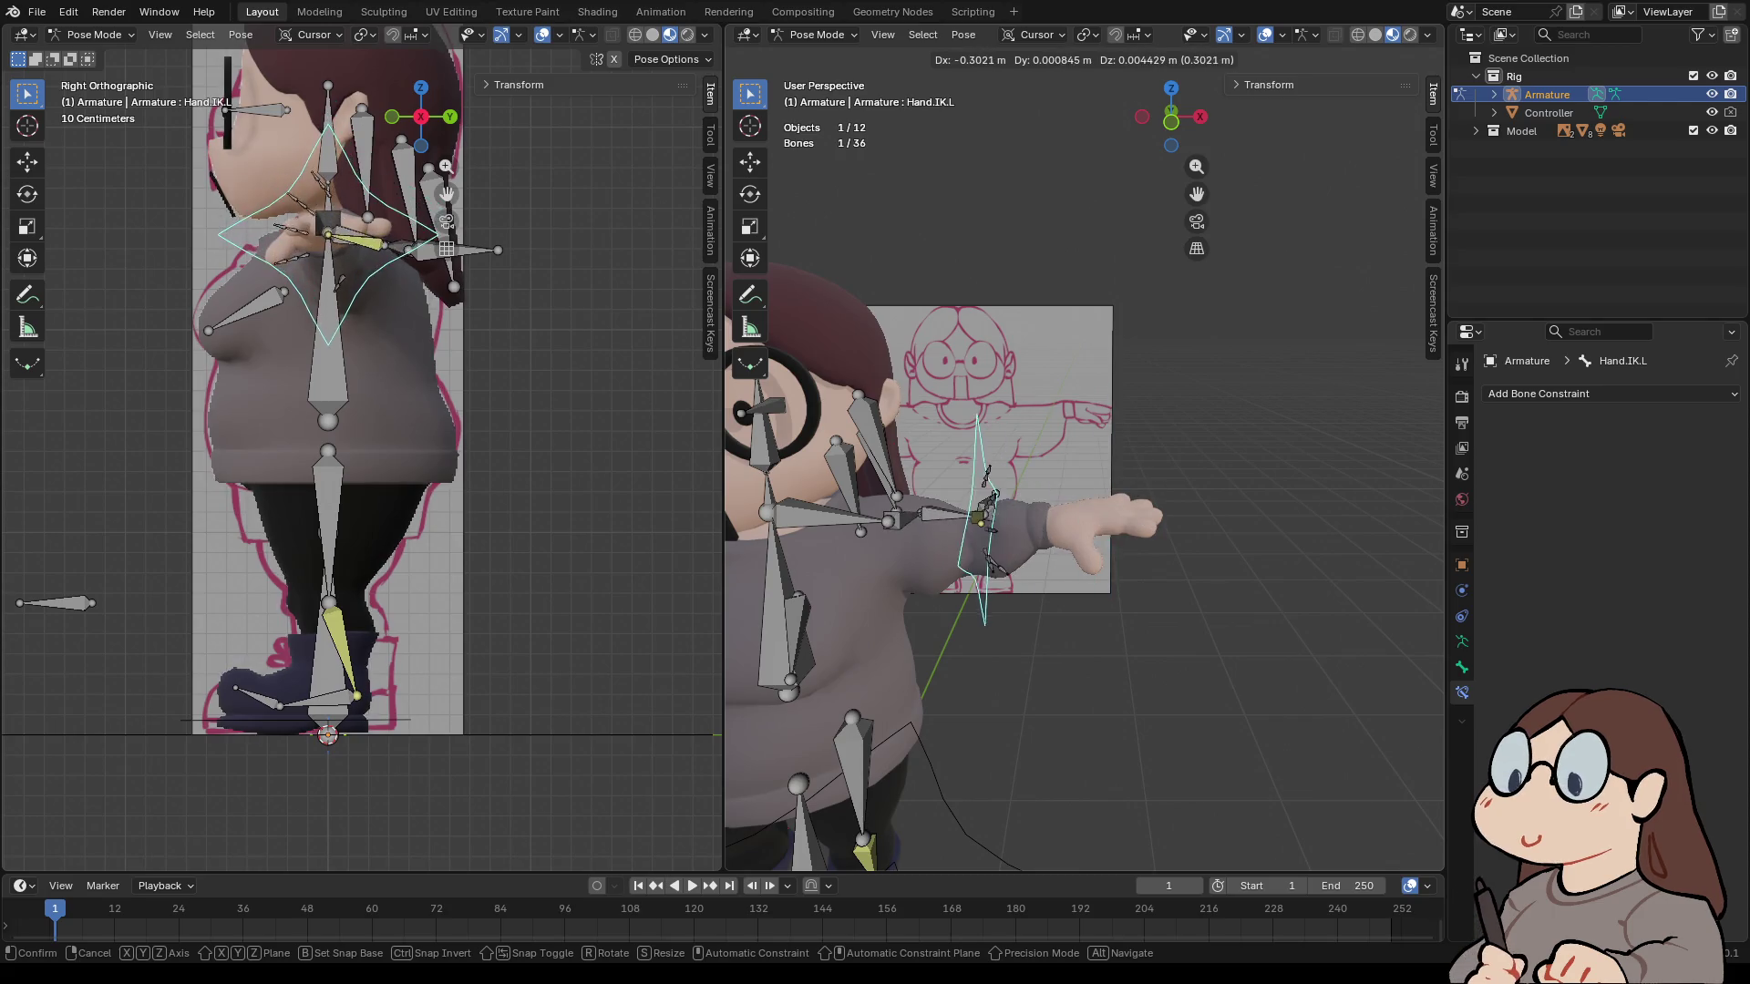
{"action": "key", "text": "Escape"}
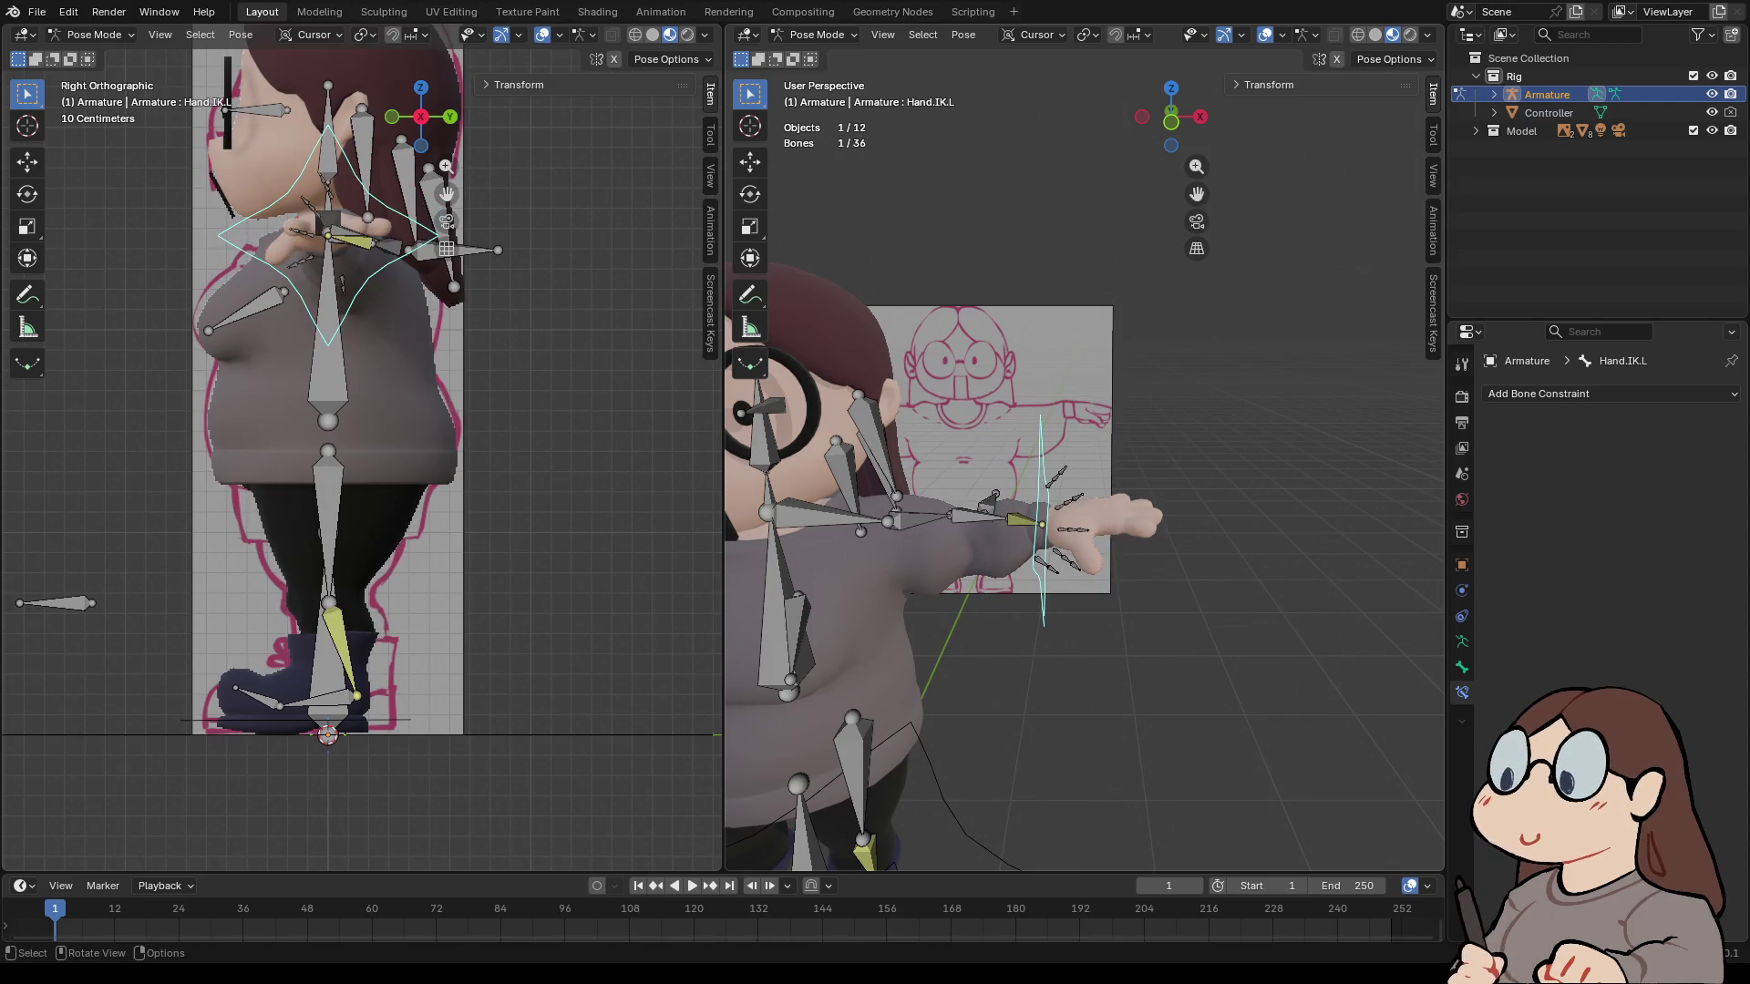
{"action": "left_click", "coordinate": [1171, 88]}
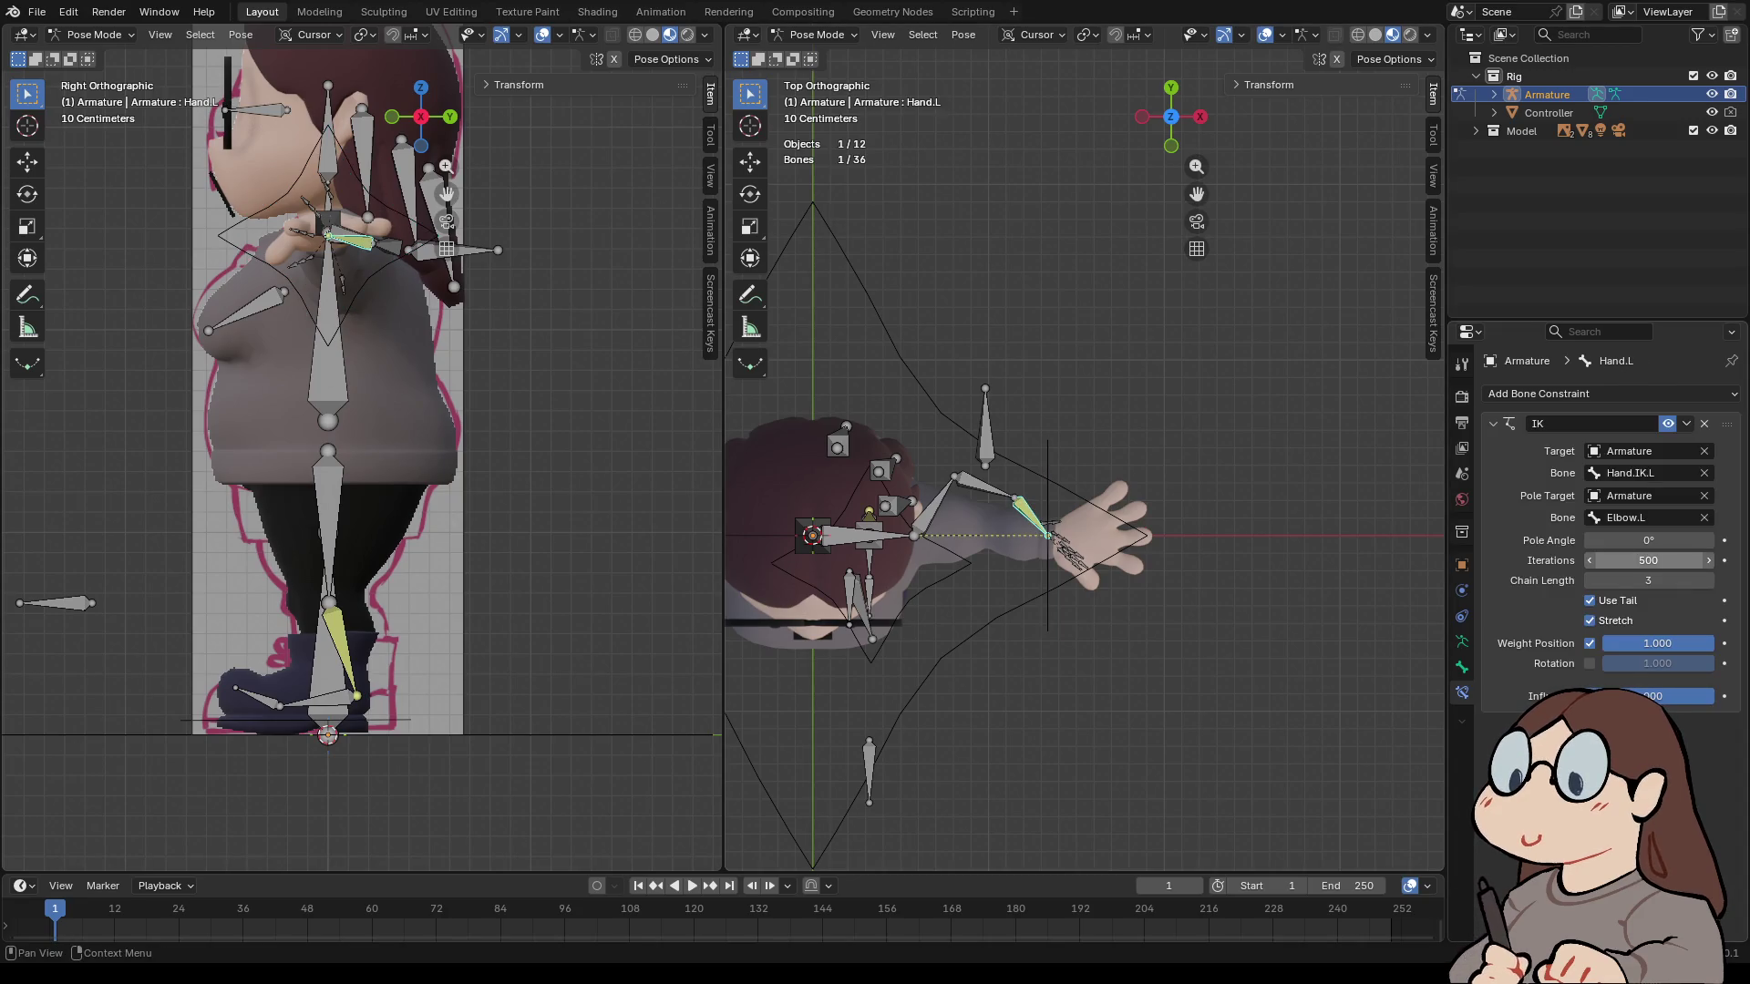
- Try pole angles of 90° and 270°, settle on -90°, then grab Hand.IK.L
{"action": "left_click", "coordinate": [1647, 541]}
{"action": "type", "text": "0"}
{"action": "key", "text": "Return"}
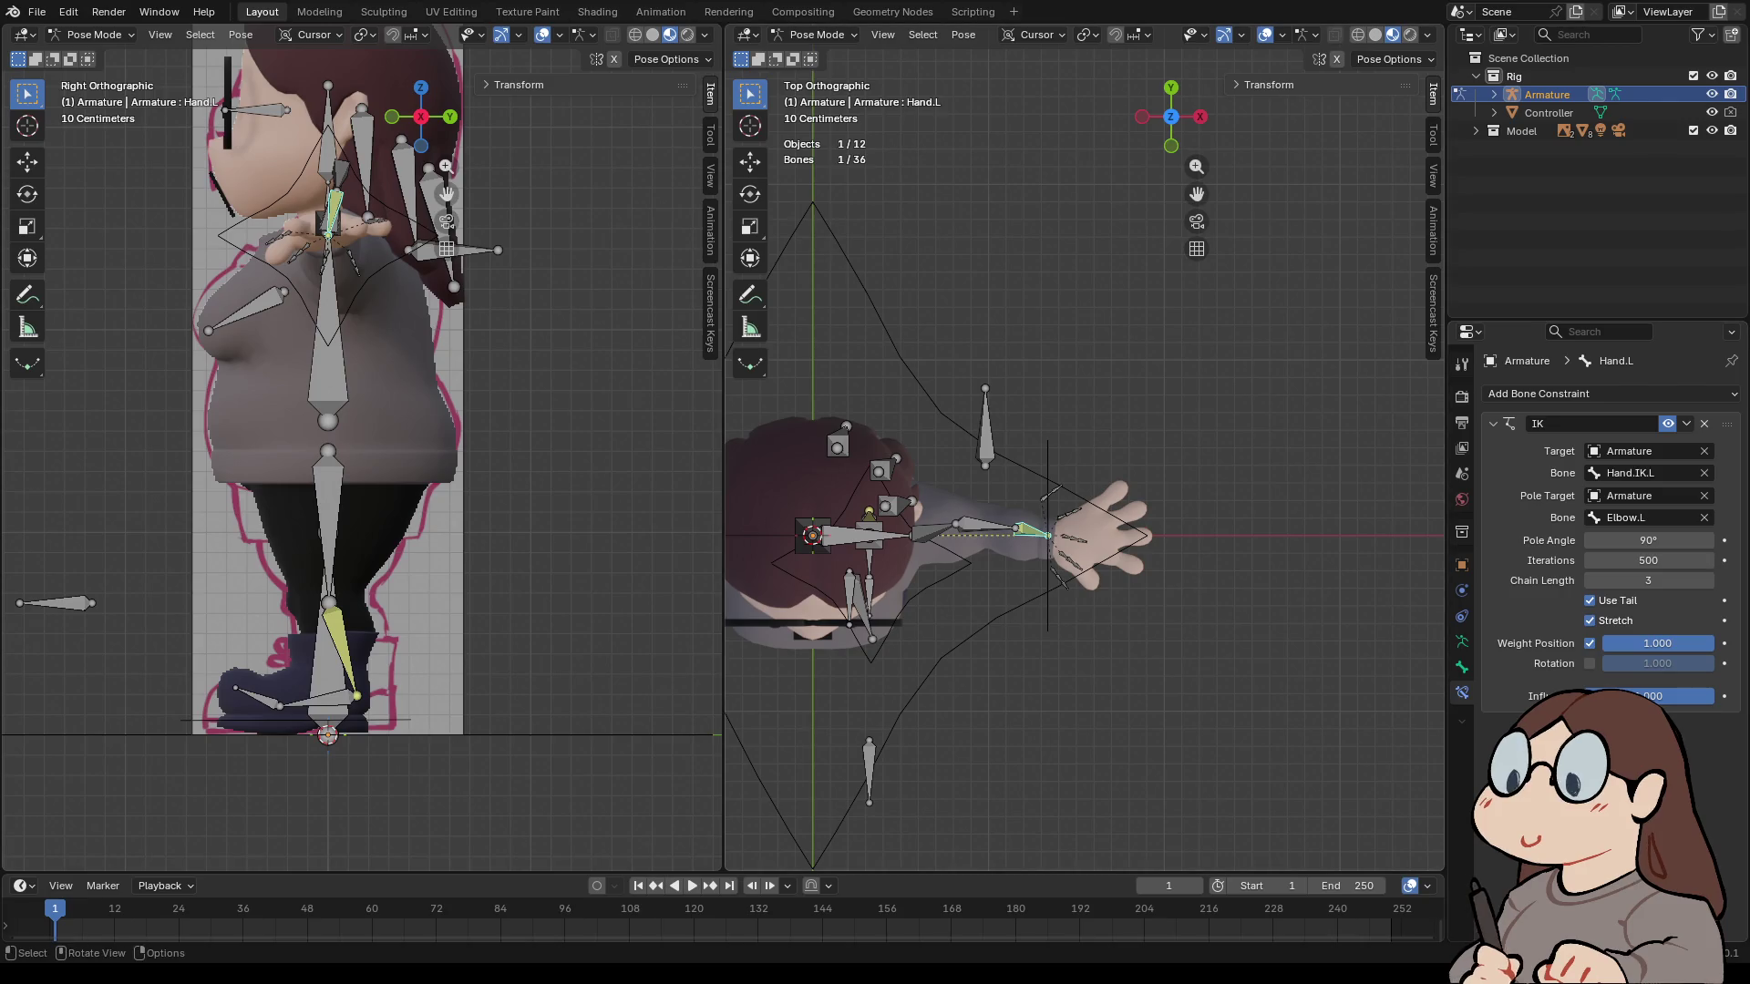
{"action": "left_click_drag", "start_coordinate": [1171, 117], "coordinate": [1188, 159]}
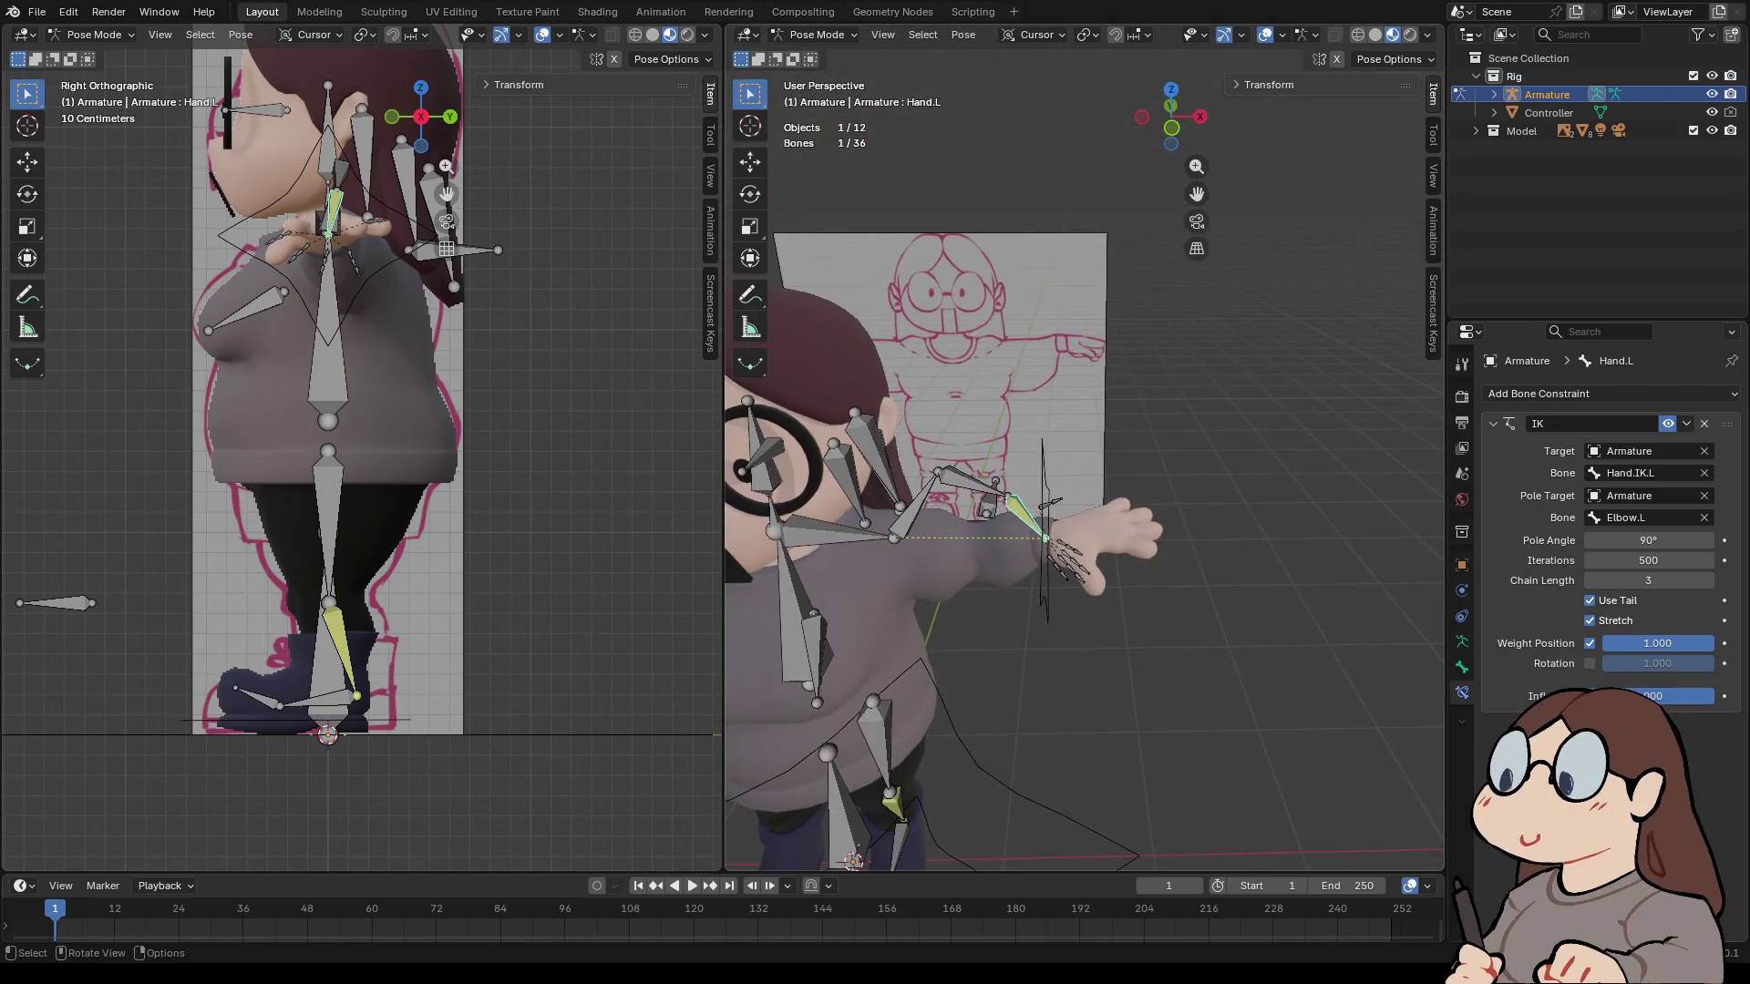
{"action": "left_click", "coordinate": [1648, 540]}
{"action": "type", "text": "270"}
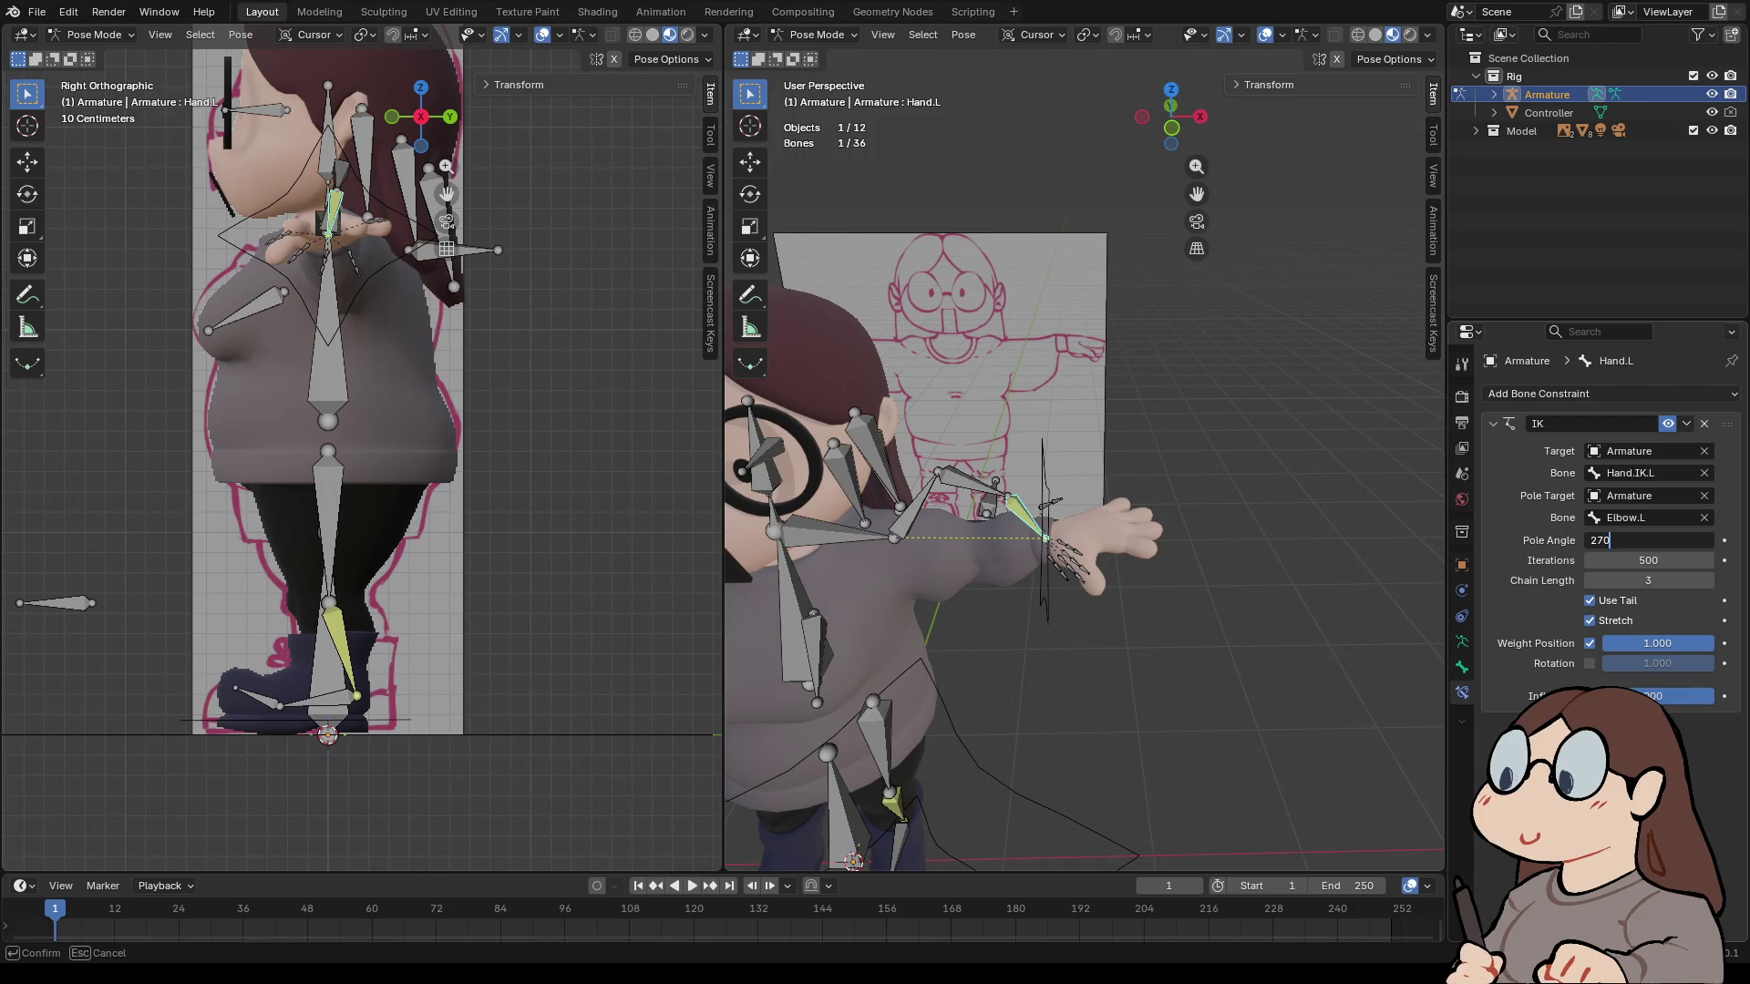
{"action": "key", "text": "Return"}
{"action": "left_click_drag", "start_coordinate": [1171, 116], "coordinate": [1184, 137]}
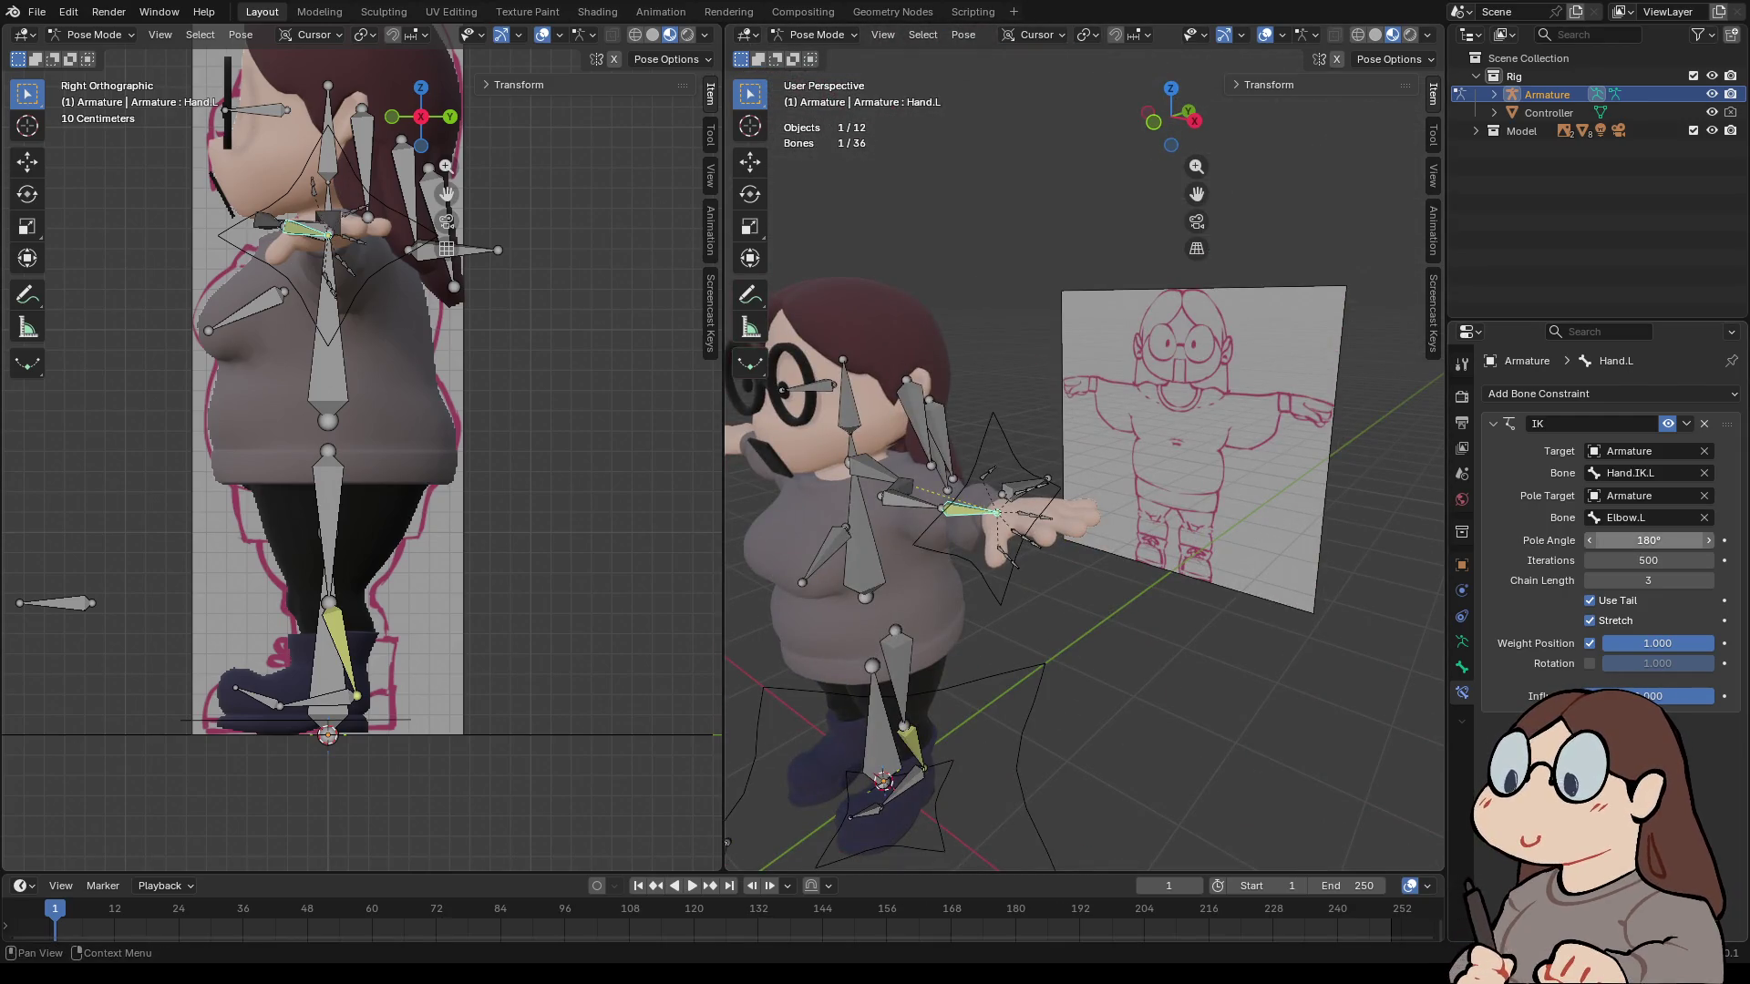
{"action": "left_click", "coordinate": [1647, 540]}
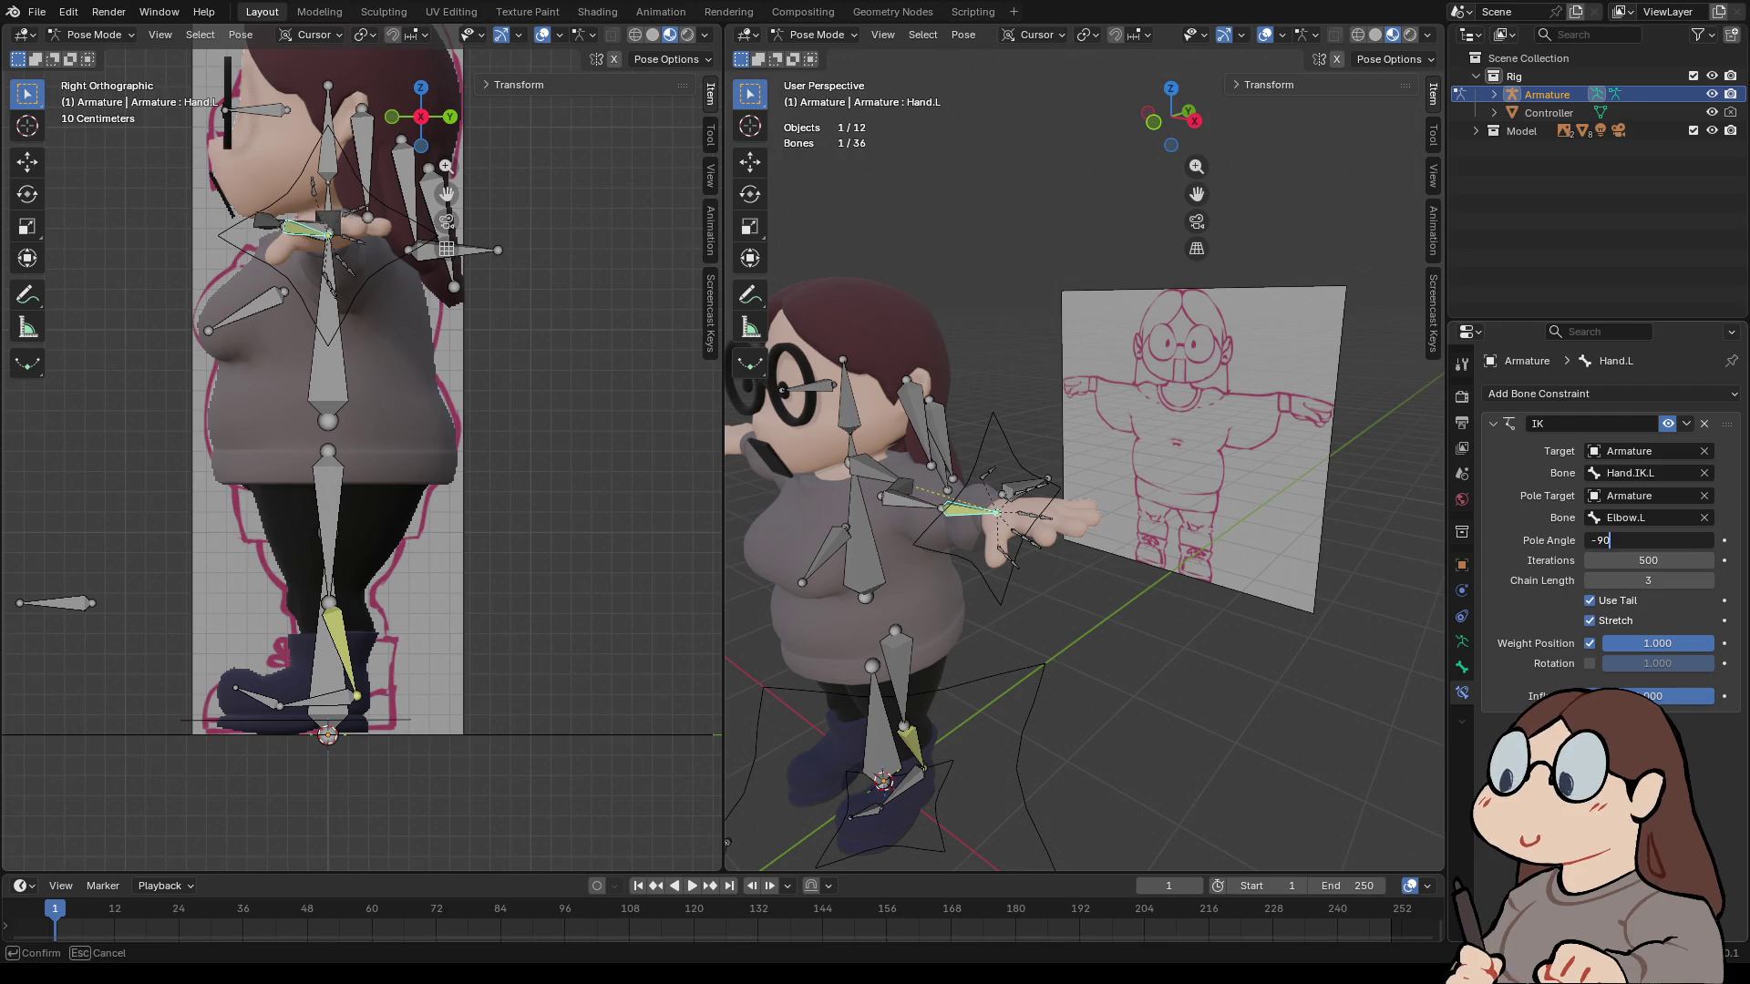
{"action": "key", "text": "Return"}
{"action": "mouse_move", "coordinate": [1171, 116]}
{"action": "left_mouse_down"}
{"action": "mouse_move", "coordinate": [1176, 88]}
{"action": "mouse_move", "coordinate": [1175, 113]}
{"action": "left_mouse_up"}
{"action": "left_click", "coordinate": [1038, 437]}
{"action": "key", "text": "g"}
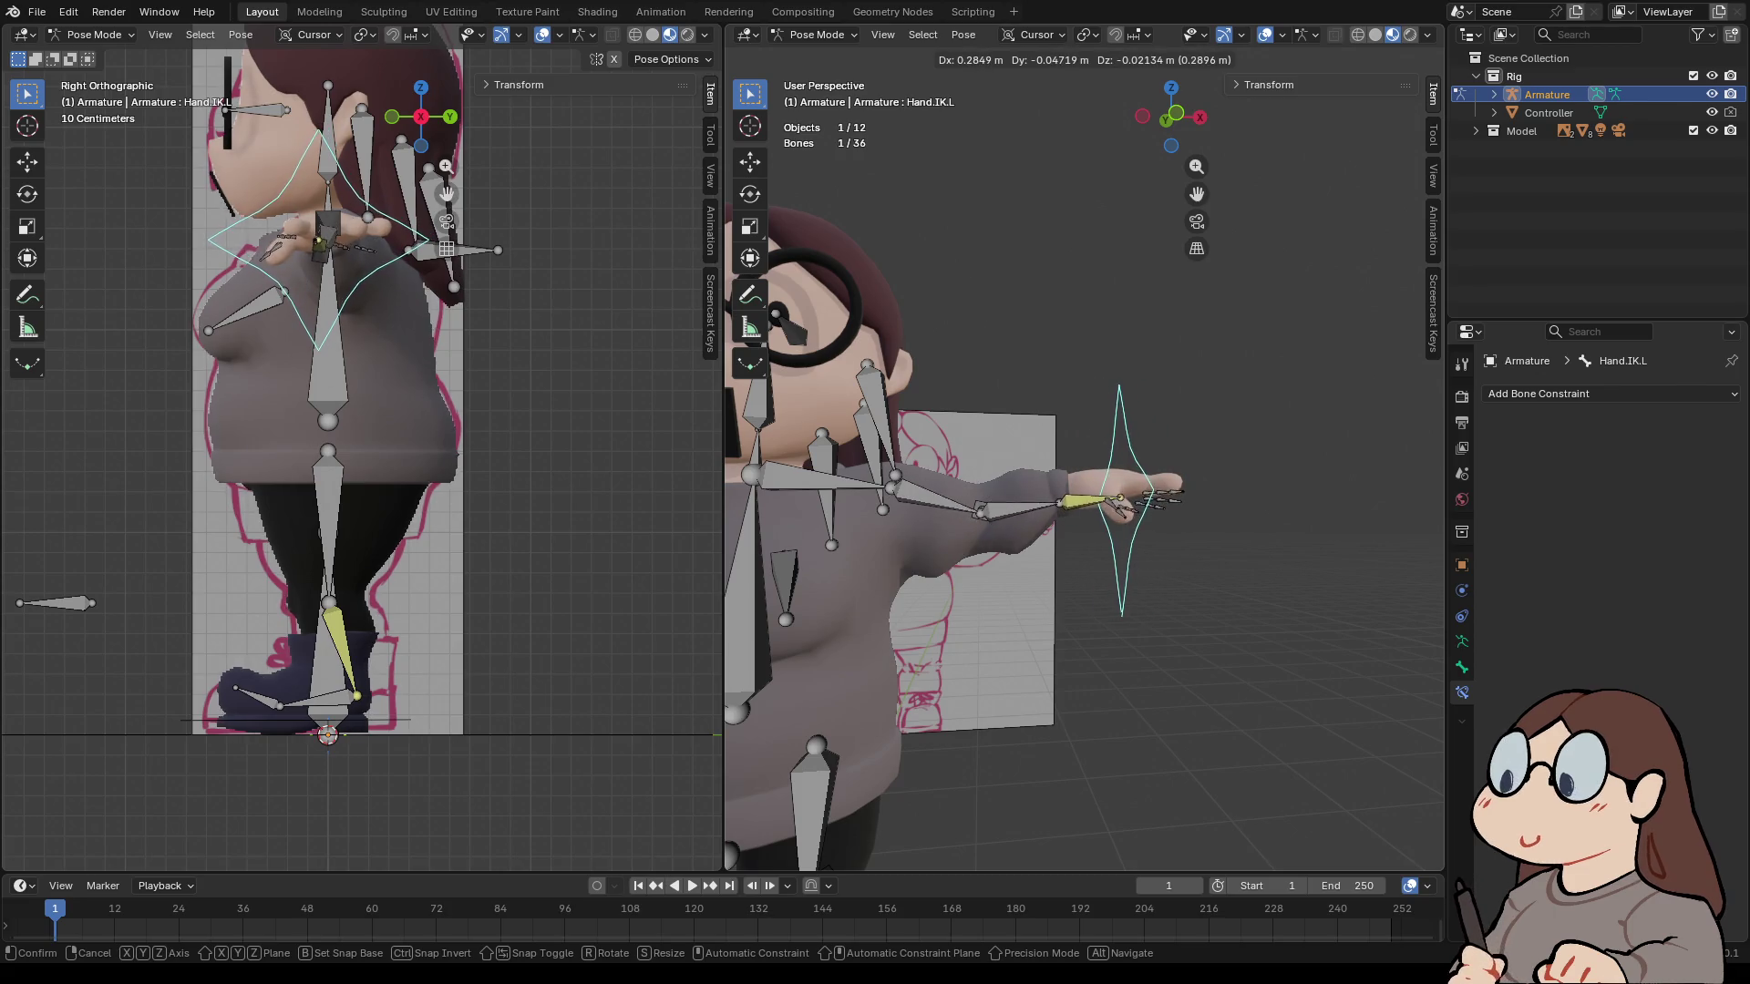
- Place Hand.IK.L, try an X-axis move and cancel it, then undo twice to the earlier IK setup
{"action": "key", "text": "Return"}
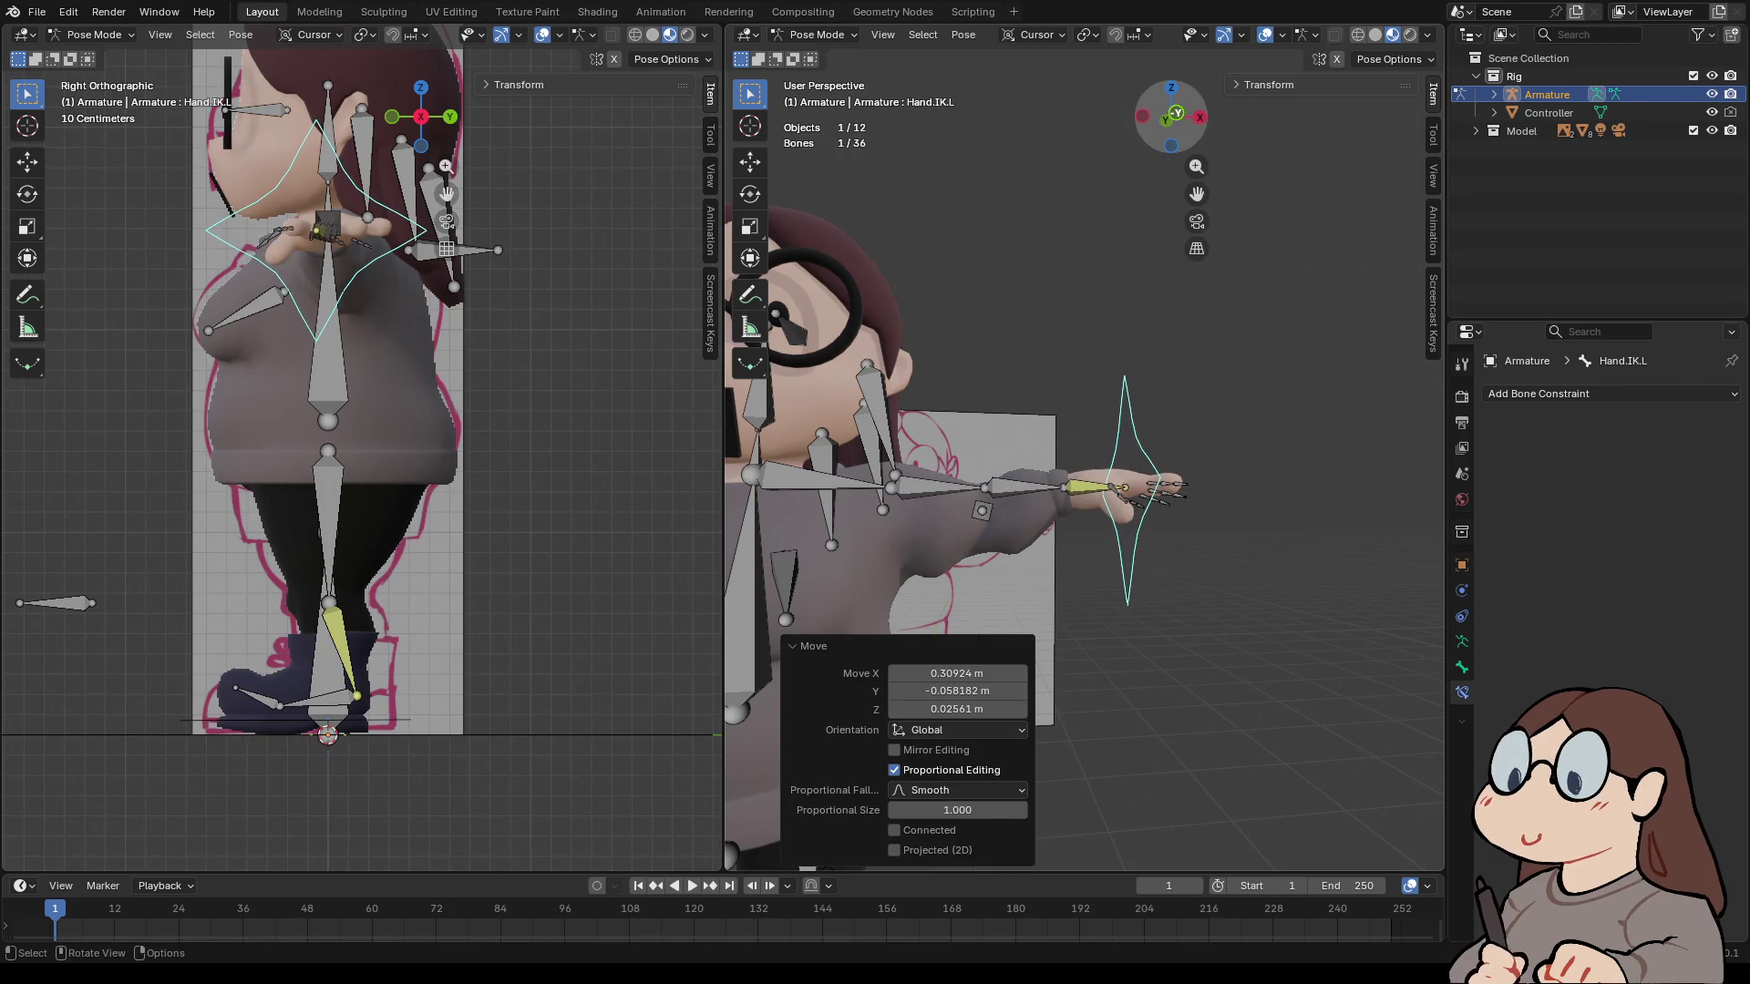
{"action": "left_click", "coordinate": [1171, 116]}
{"action": "scroll", "coordinate": [1084, 455], "scroll_direction": "up", "scroll_amount": 4}
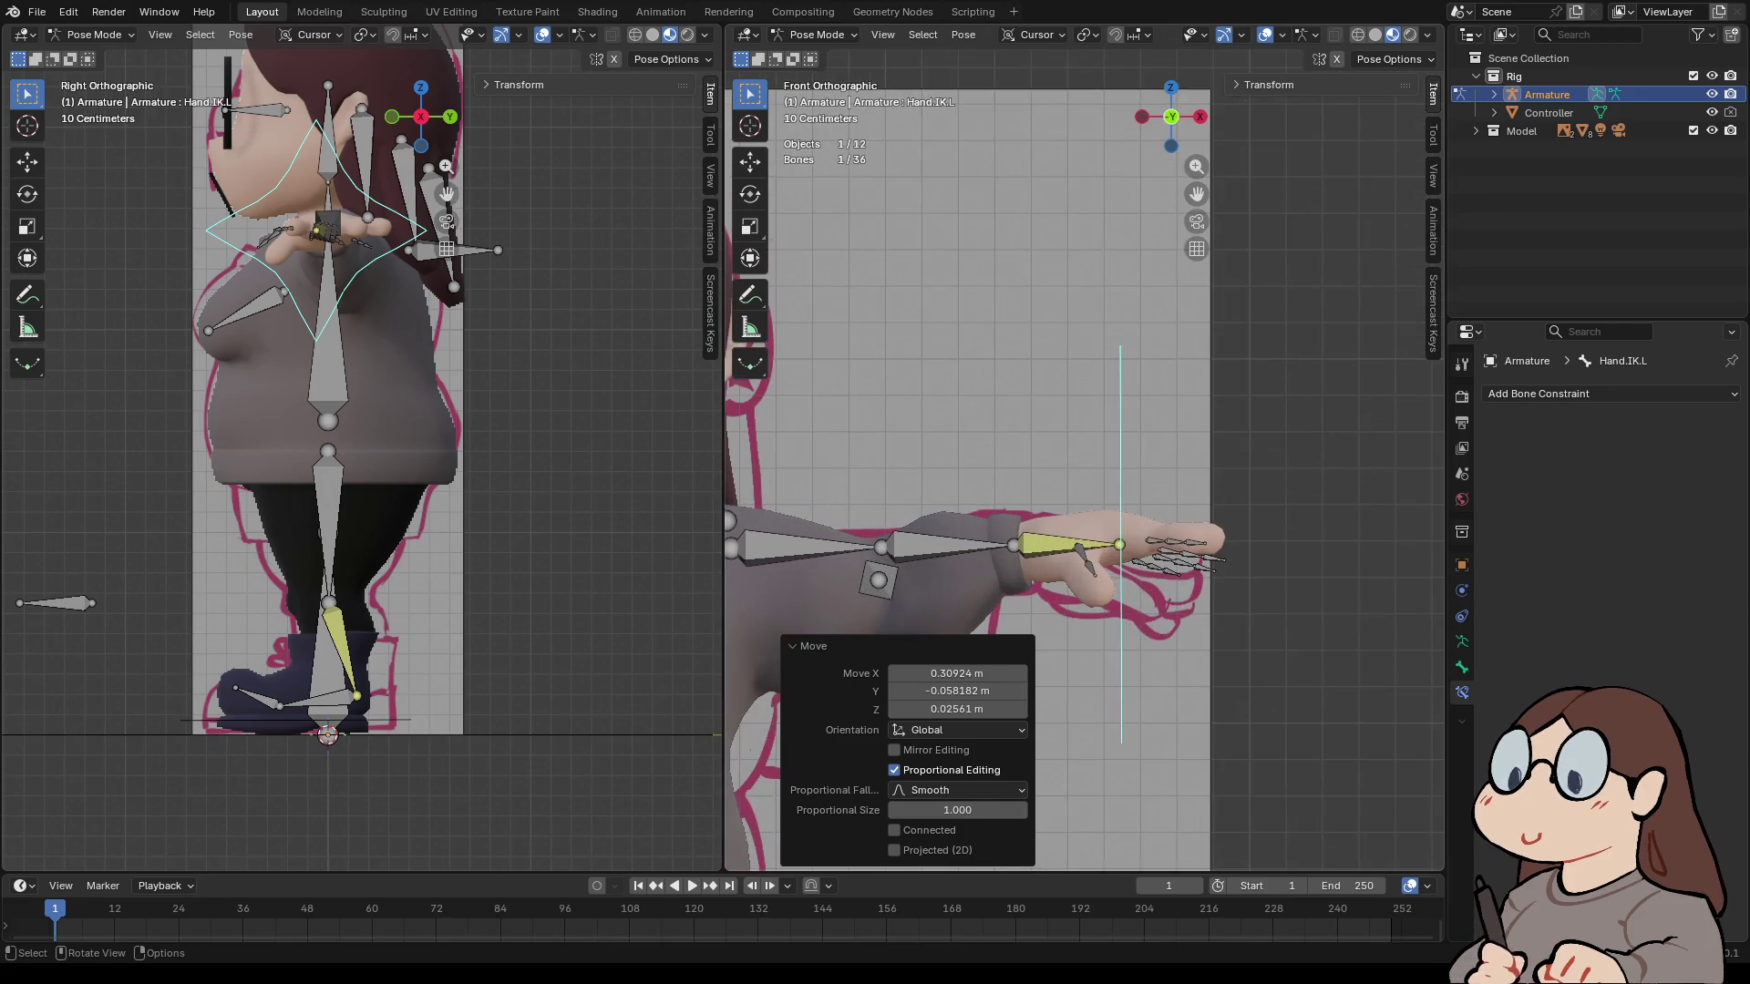
{"action": "key", "text": "g"}
{"action": "key", "text": "x"}
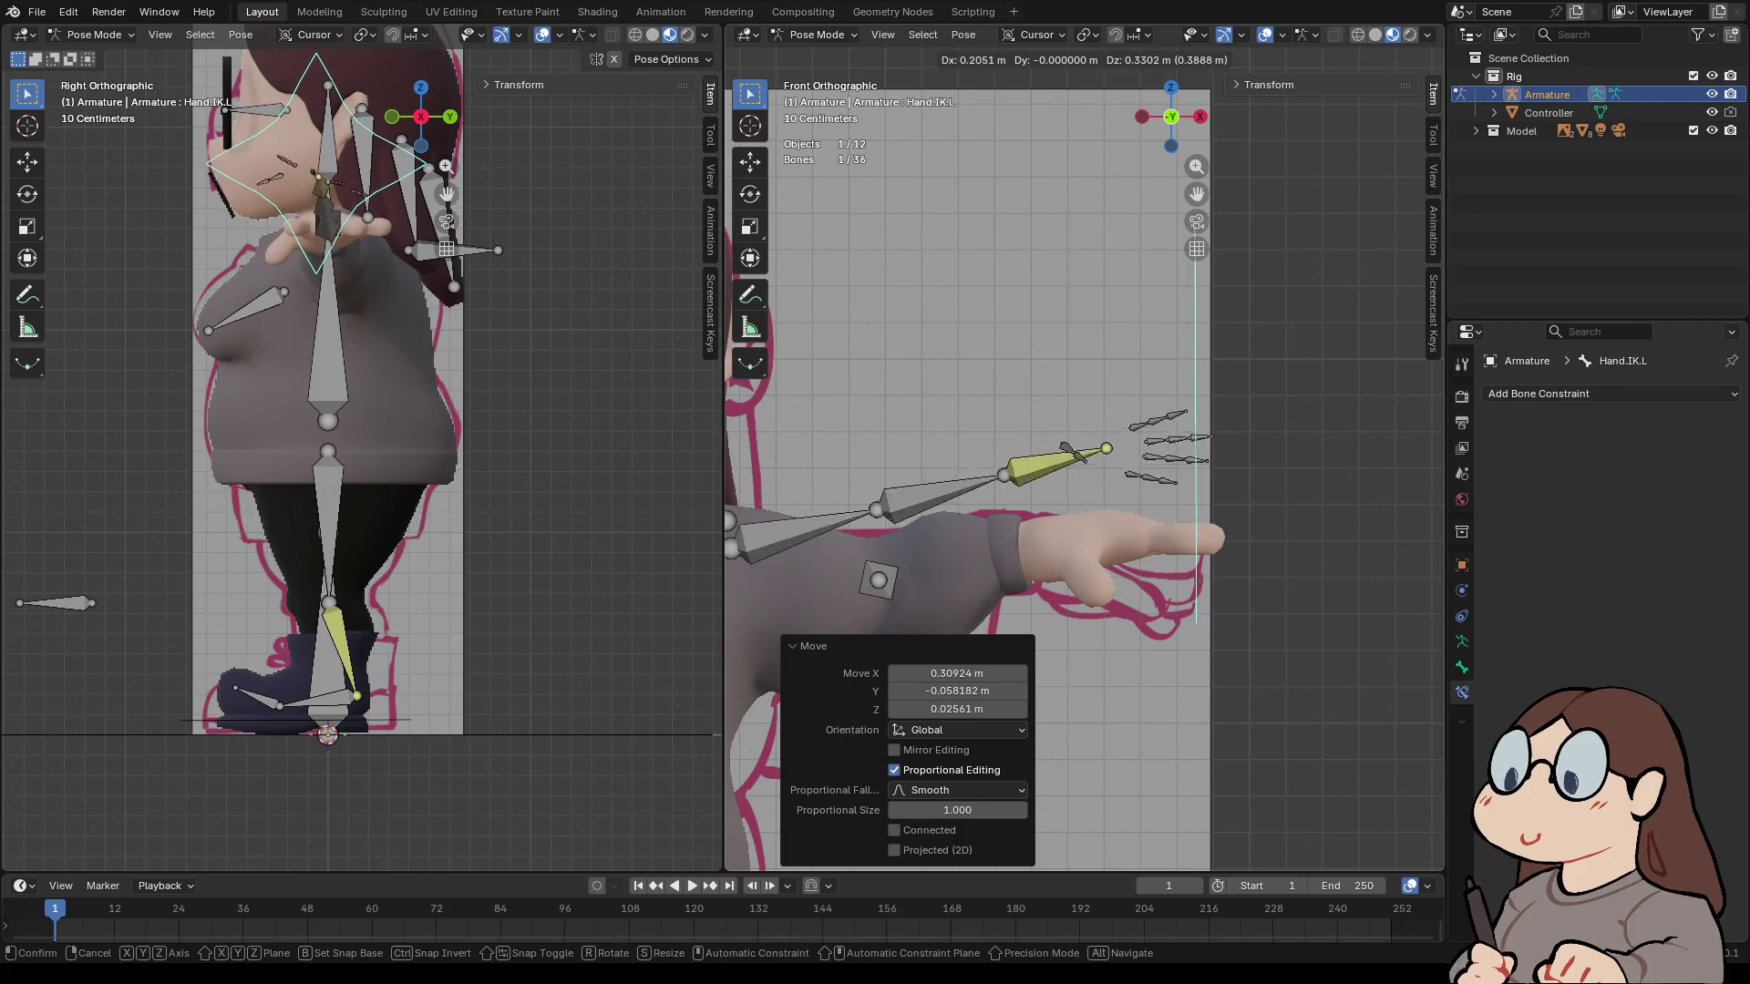
{"action": "key", "text": "Escape"}
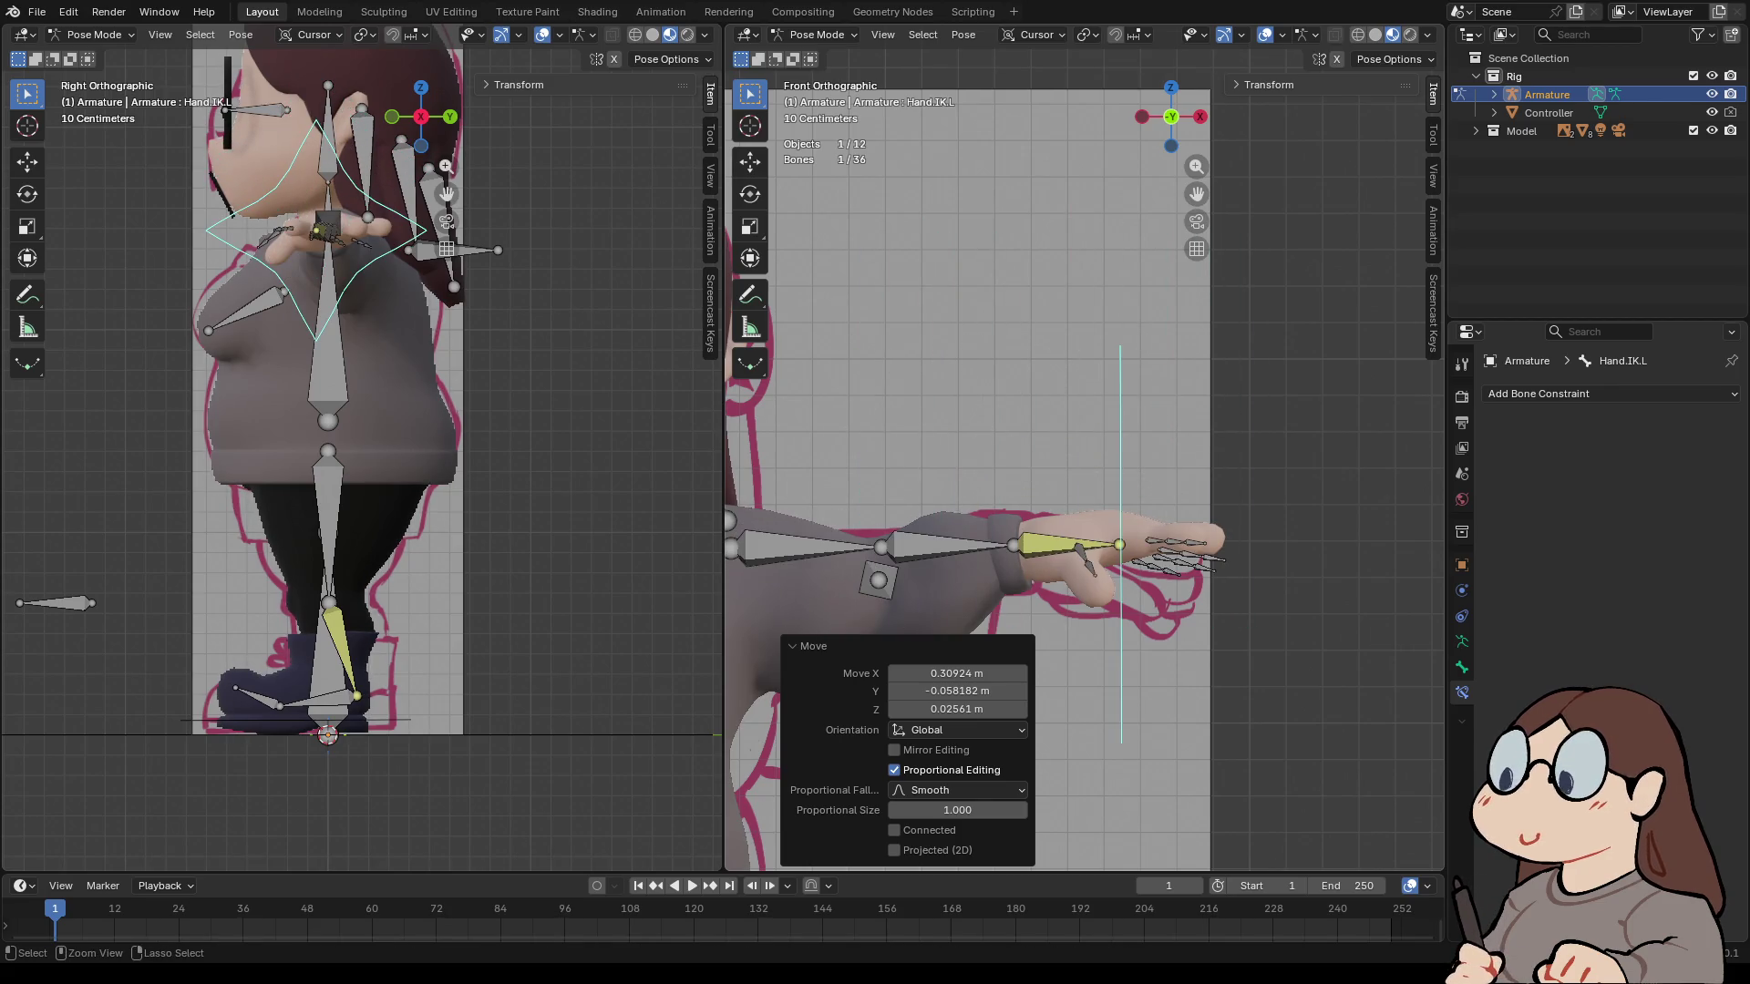
{"action": "key", "text": "ctrl+z"}
{"action": "key", "text": "ctrl+z"}
{"action": "key", "text": "ctrl+z"}
{"action": "key", "text": "ctrl+z"}
{"action": "key", "text": "ctrl+z"}
{"action": "key", "text": "ctrl+z"}
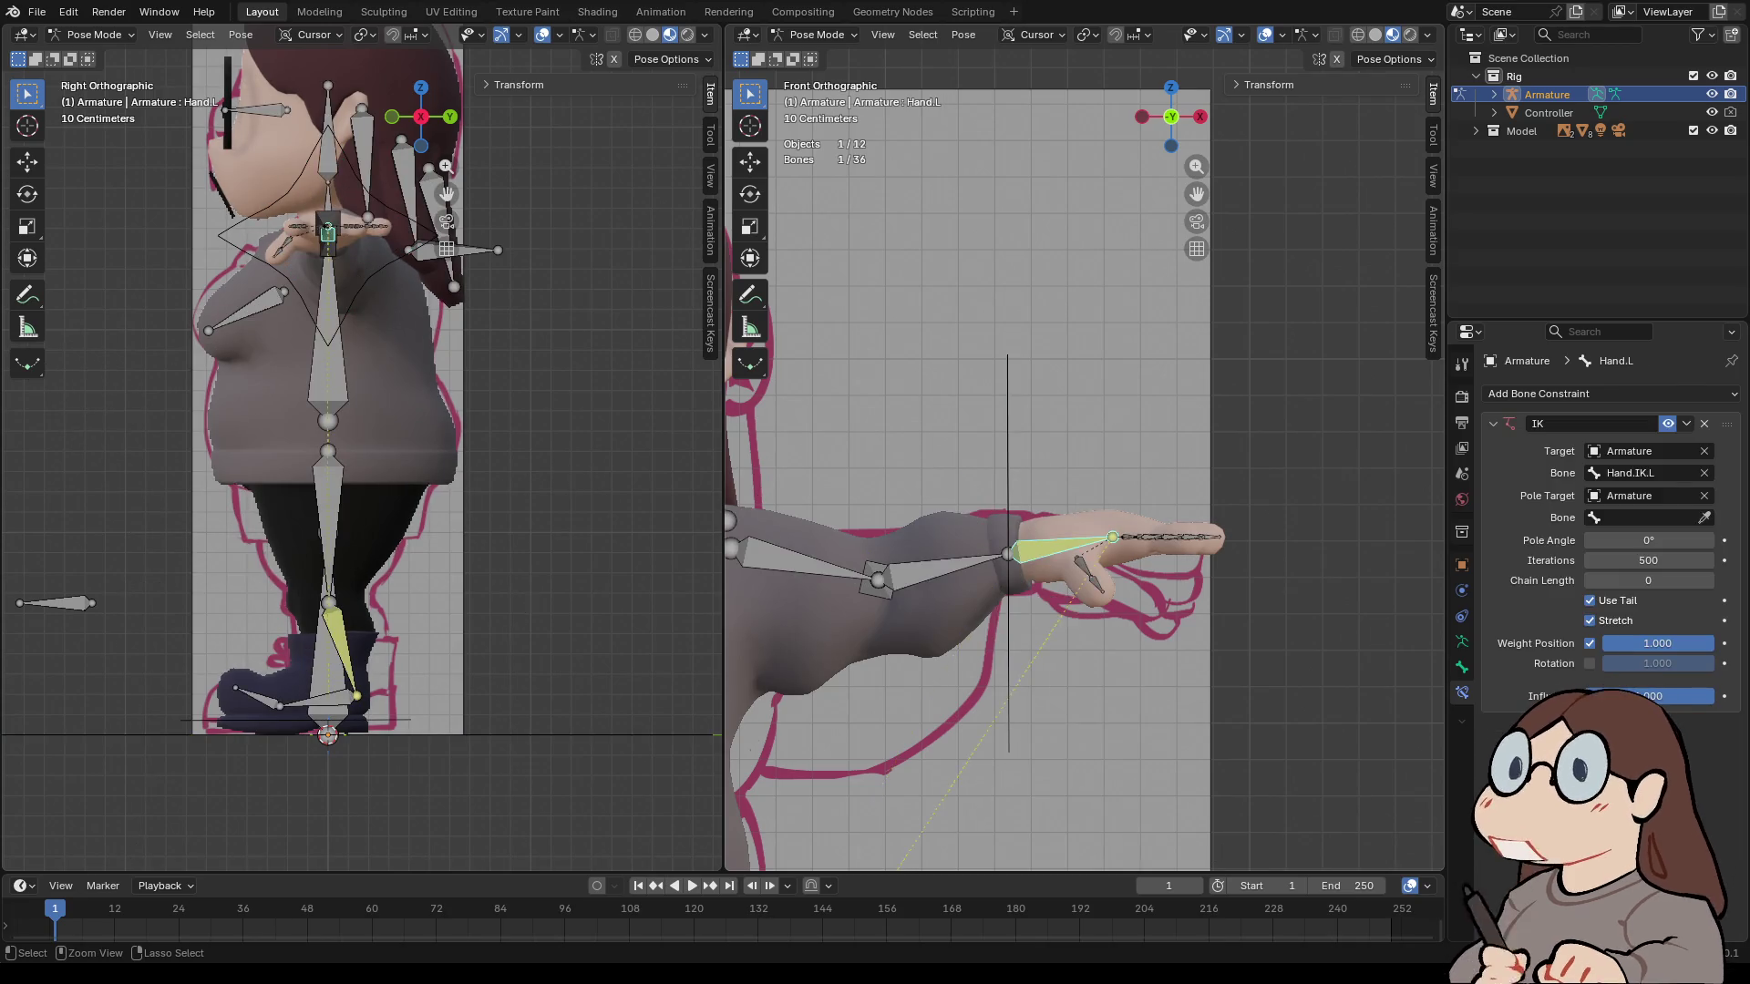
{"action": "key", "text": "ctrl+z"}
{"action": "key", "text": "ctrl+z"}
{"action": "key", "text": "ctrl+z"}
{"action": "key", "text": "ctrl+z"}
- Add an IK constraint toward Arm.L.002 with Elbow.L as pole and chain length 2, then hide the control
{"action": "key", "text": "ctrl+shift+z"}
{"action": "key", "text": "ctrl+shift+z"}
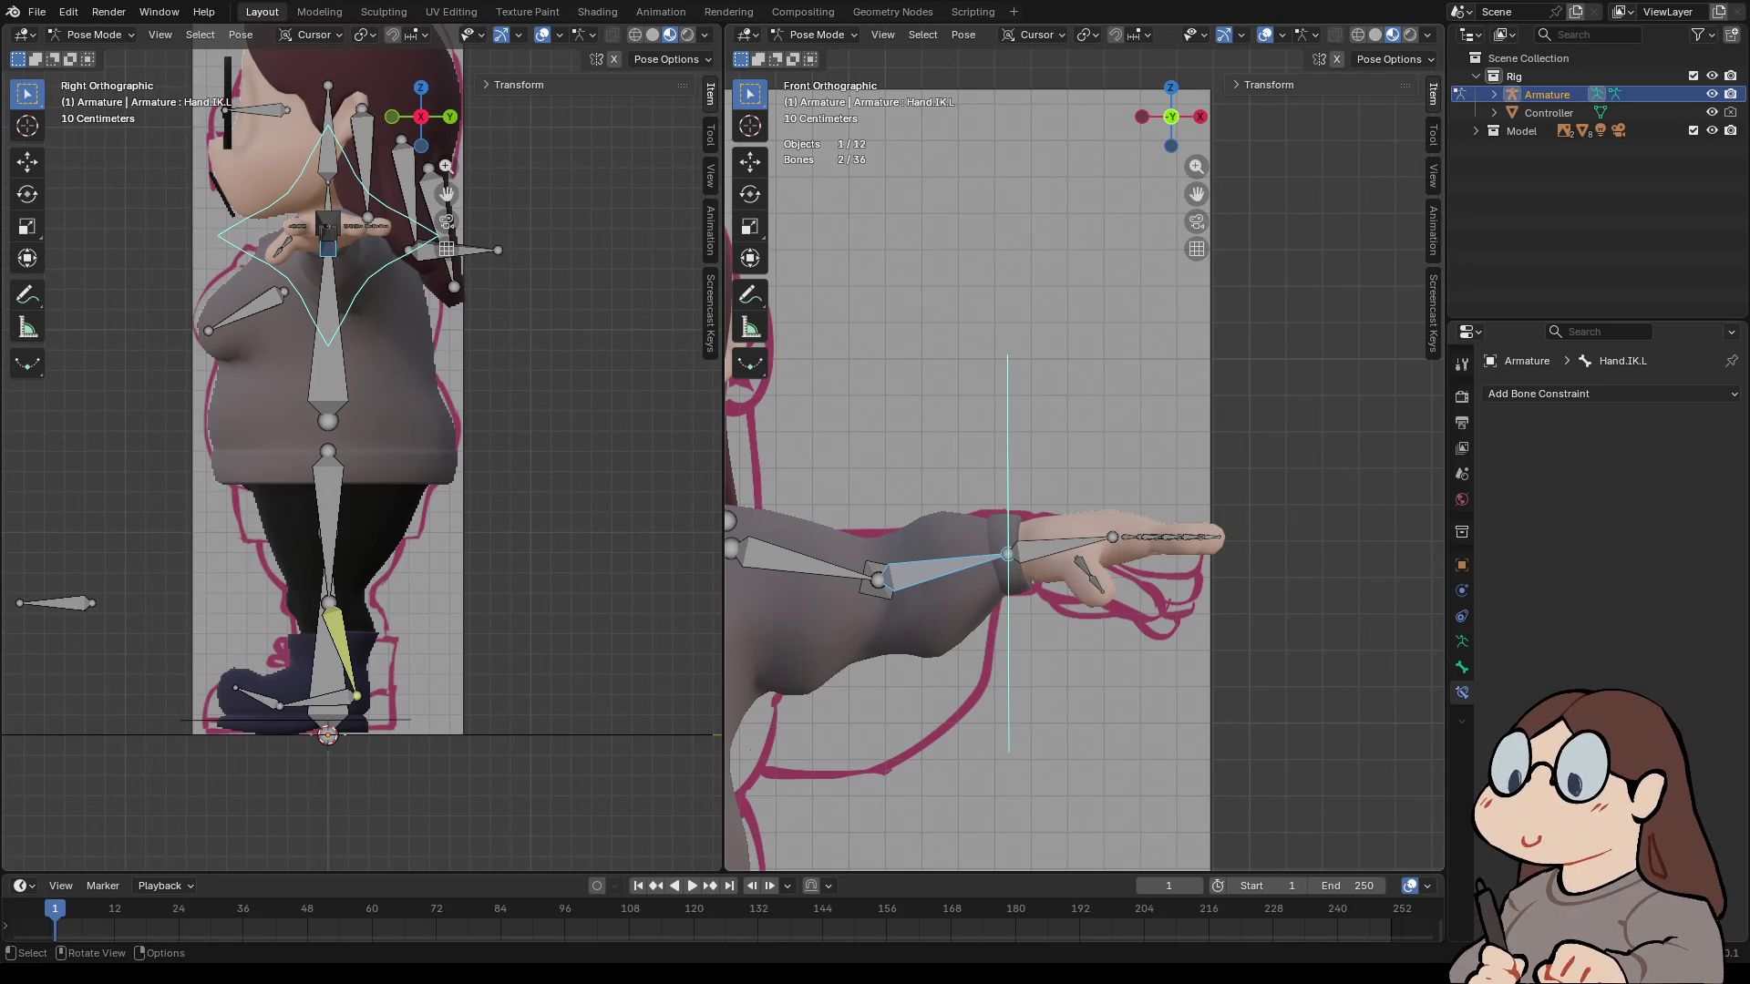
{"action": "key", "text": "shift+i"}
{"action": "left_click", "coordinate": [720, 400]}
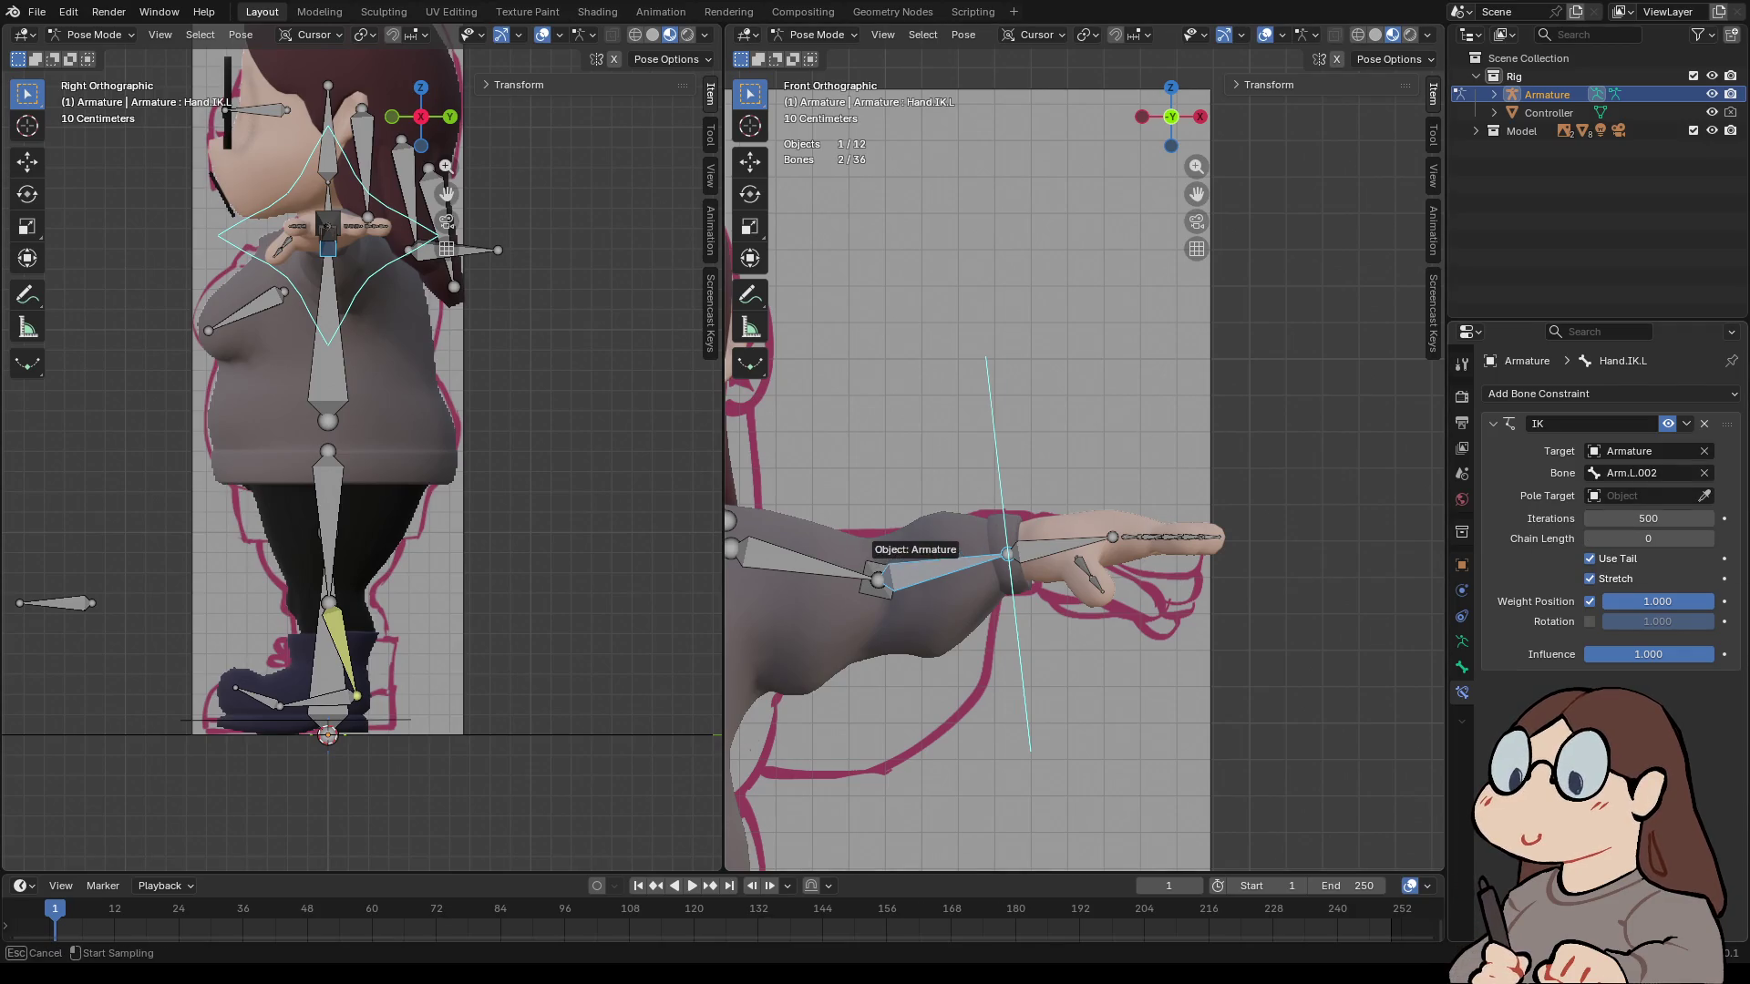
{"action": "left_click", "coordinate": [857, 547]}
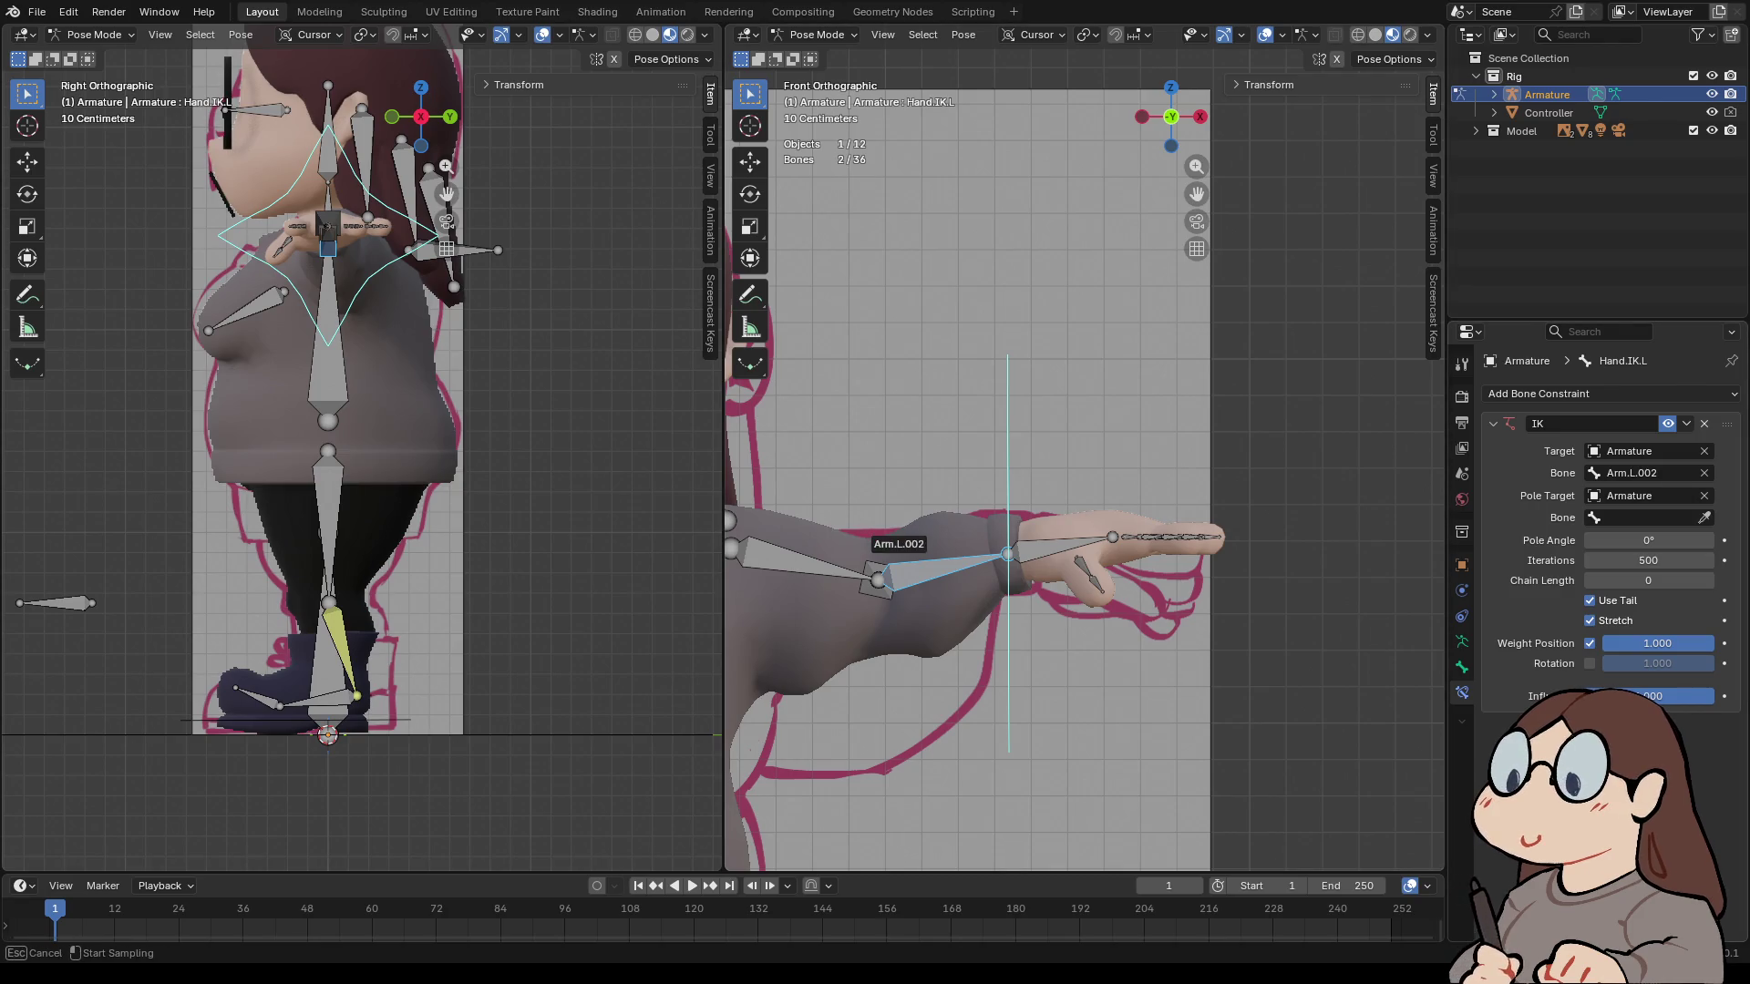
{"action": "left_click", "coordinate": [876, 545]}
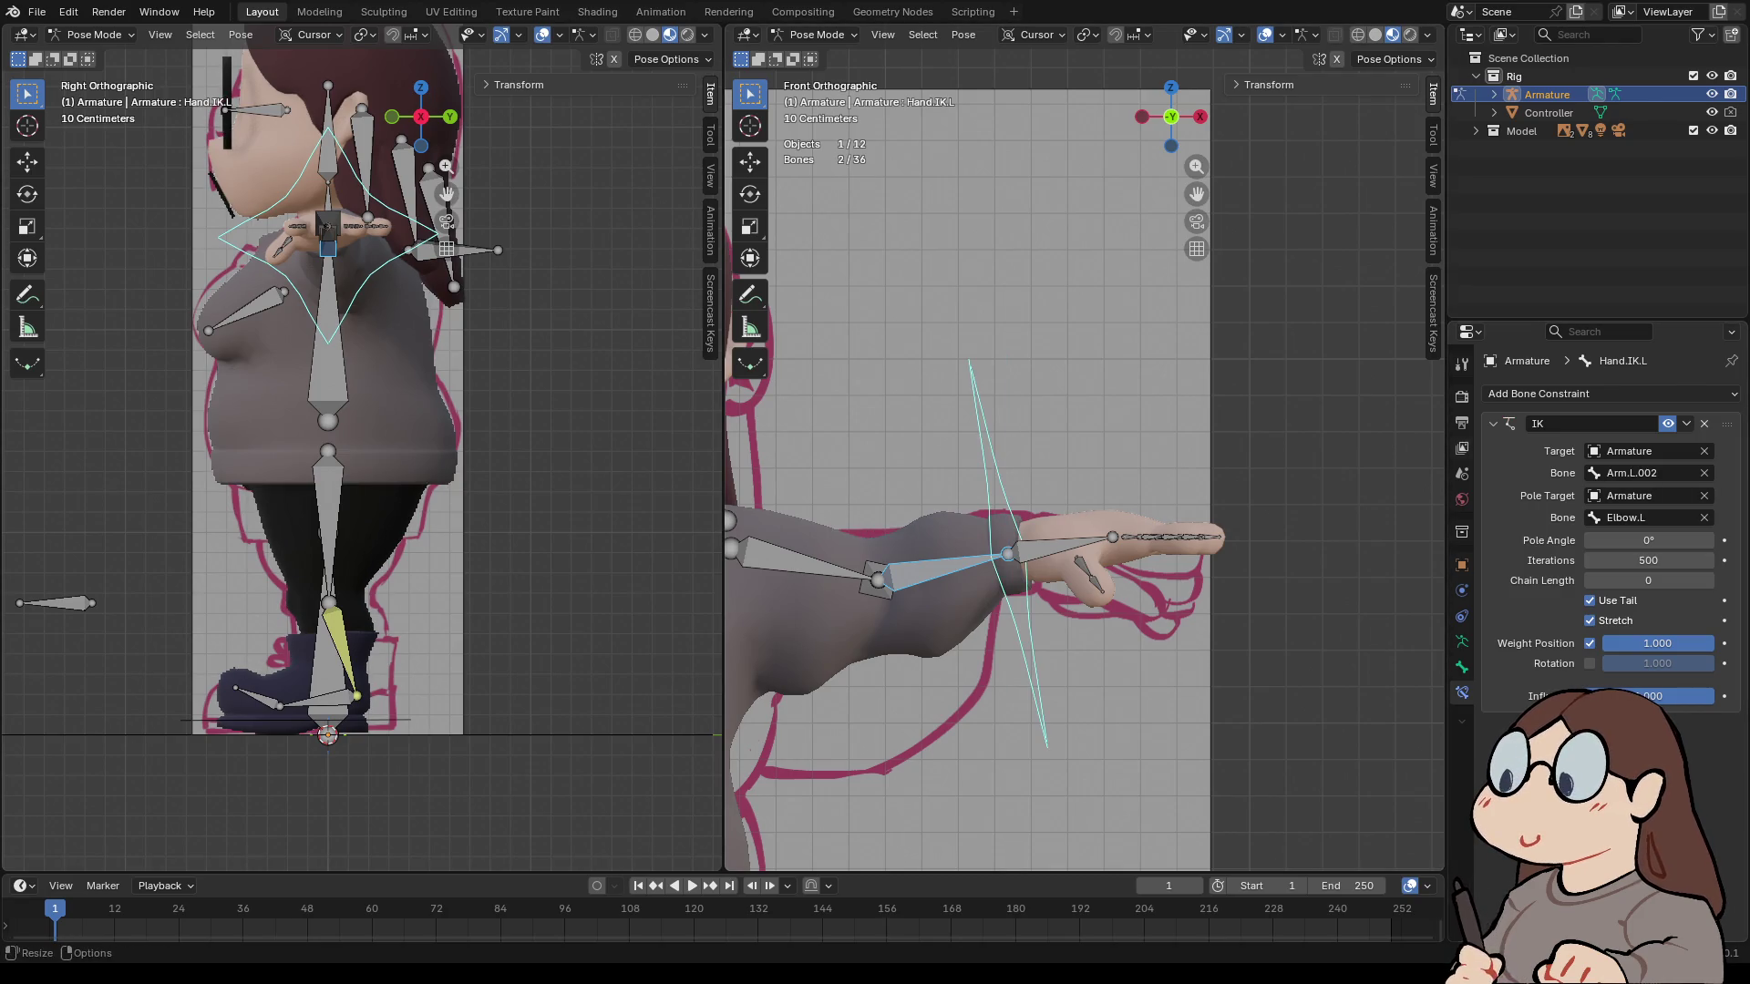
{"action": "double_click", "coordinate": [1648, 581]}
{"action": "type", "text": "2"}
{"action": "key", "text": "Return"}
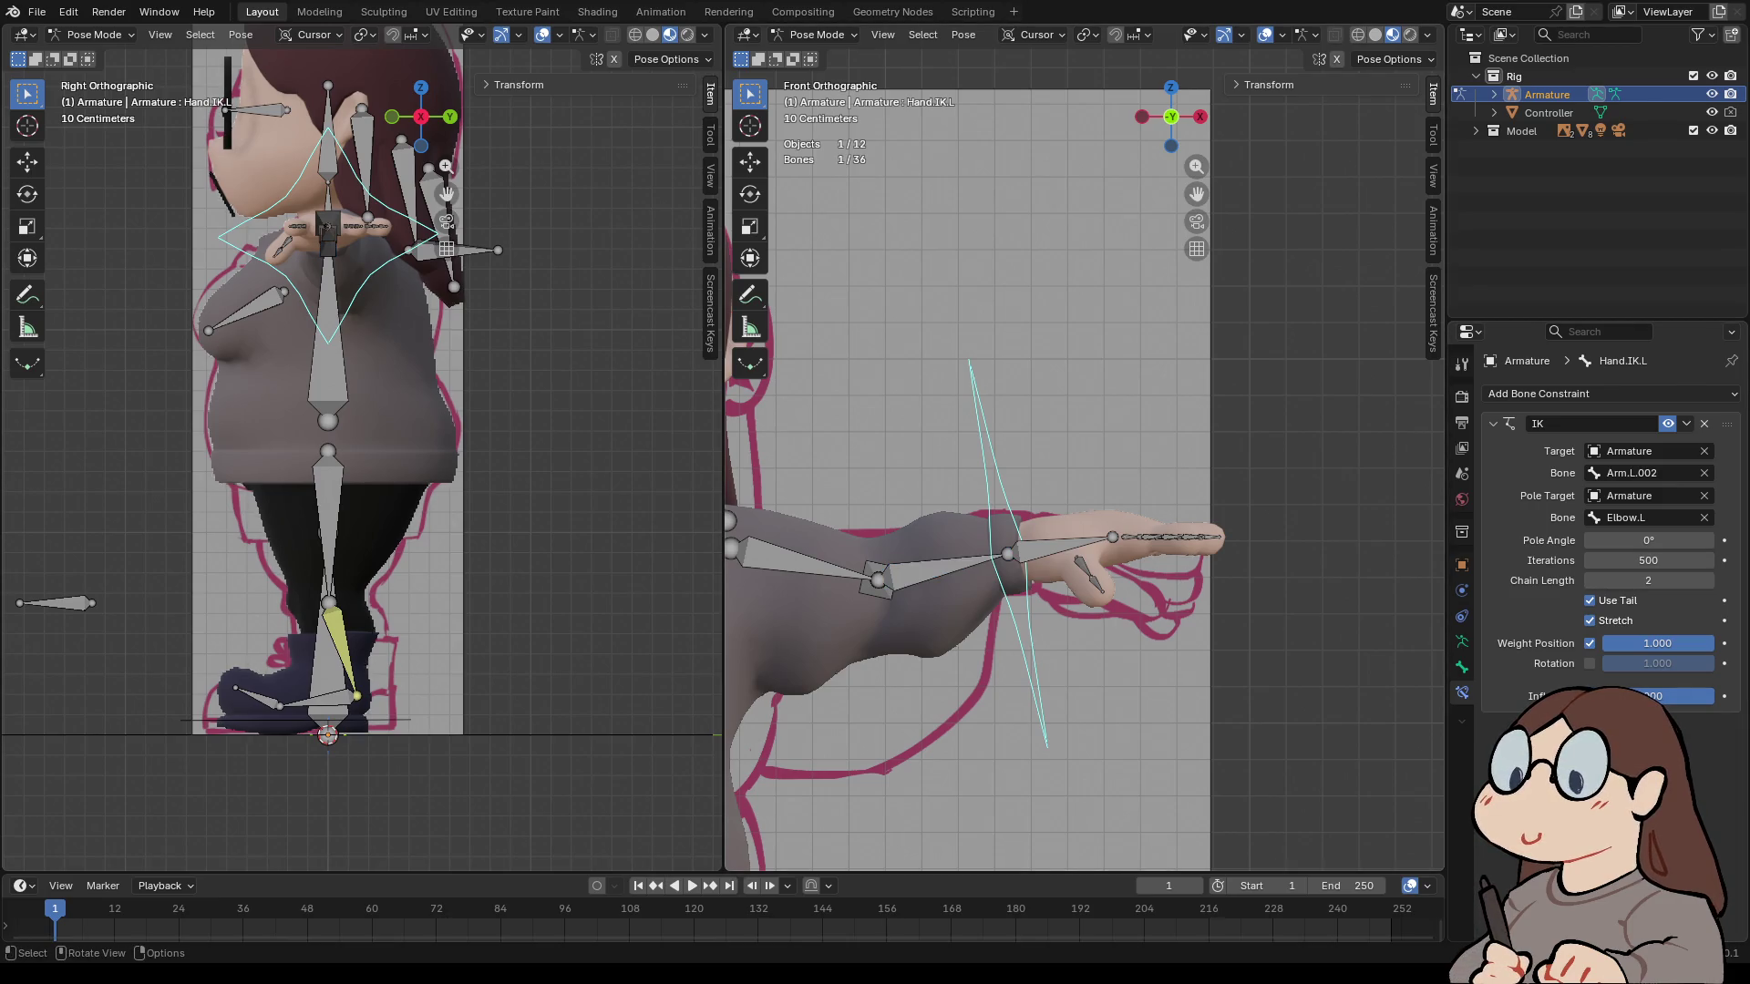
{"action": "key", "text": "h"}
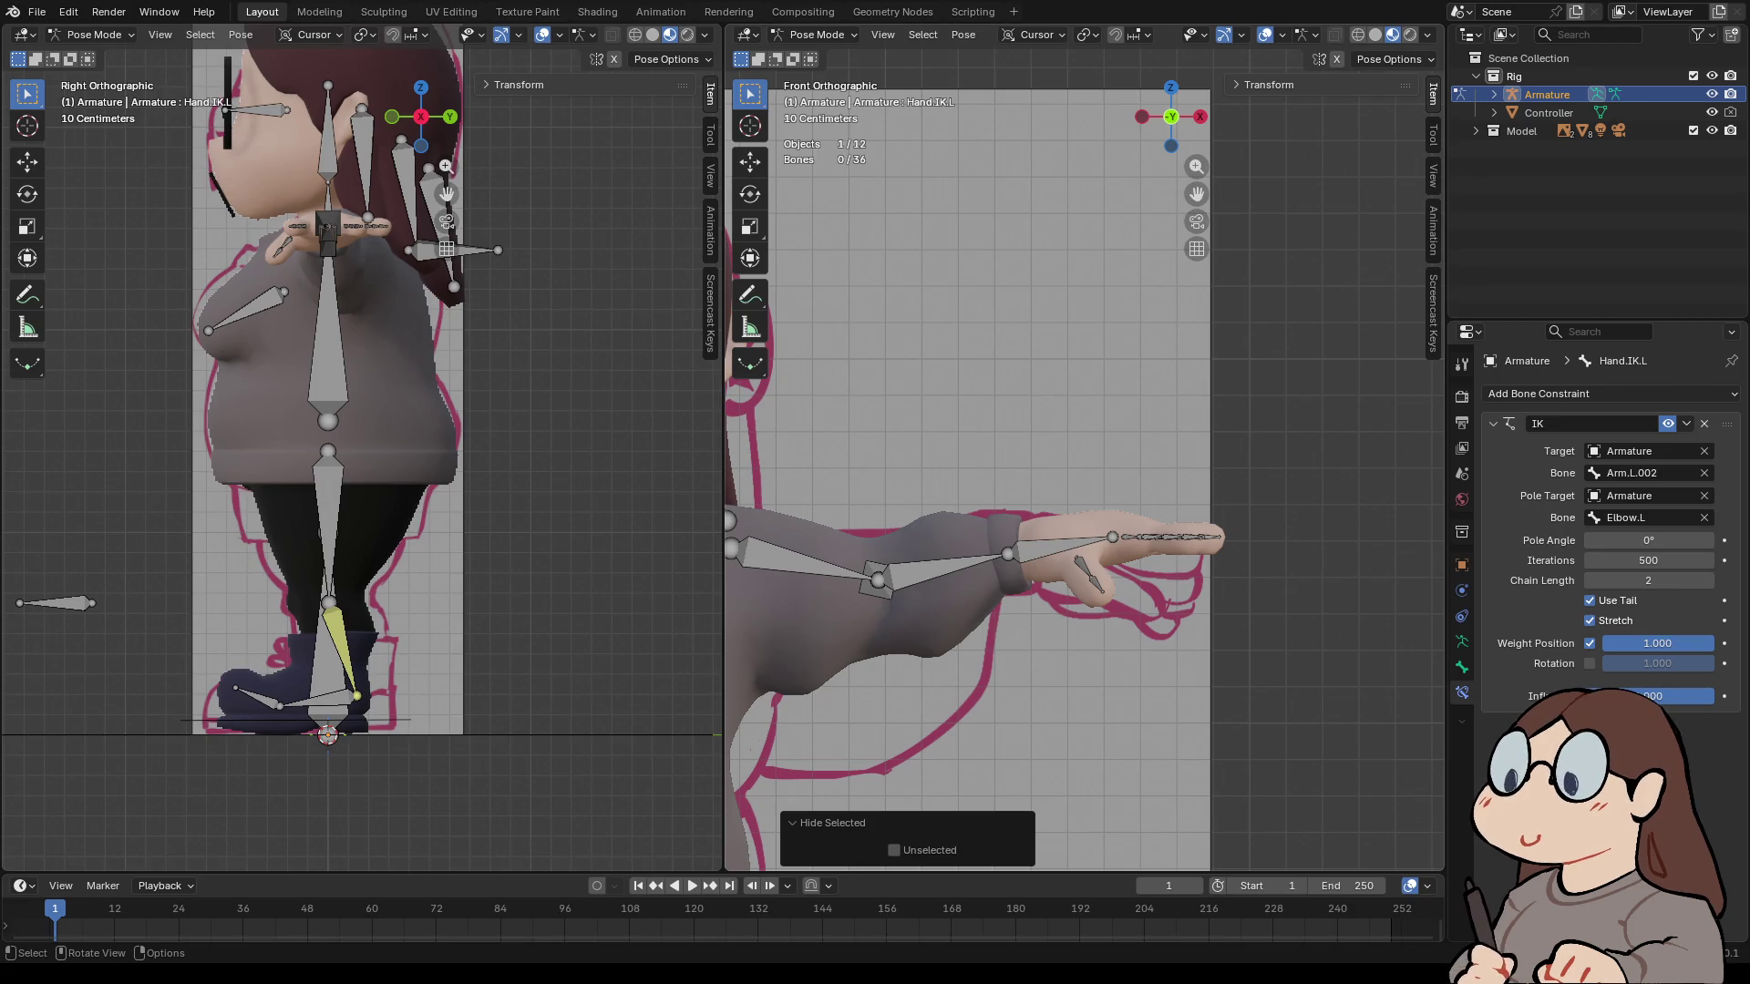
- Reveal the hidden Hand.IK.L control with Alt+H and test-move it, cancelling the move
{"action": "key", "text": "alt+h"}
{"action": "key", "text": "g"}
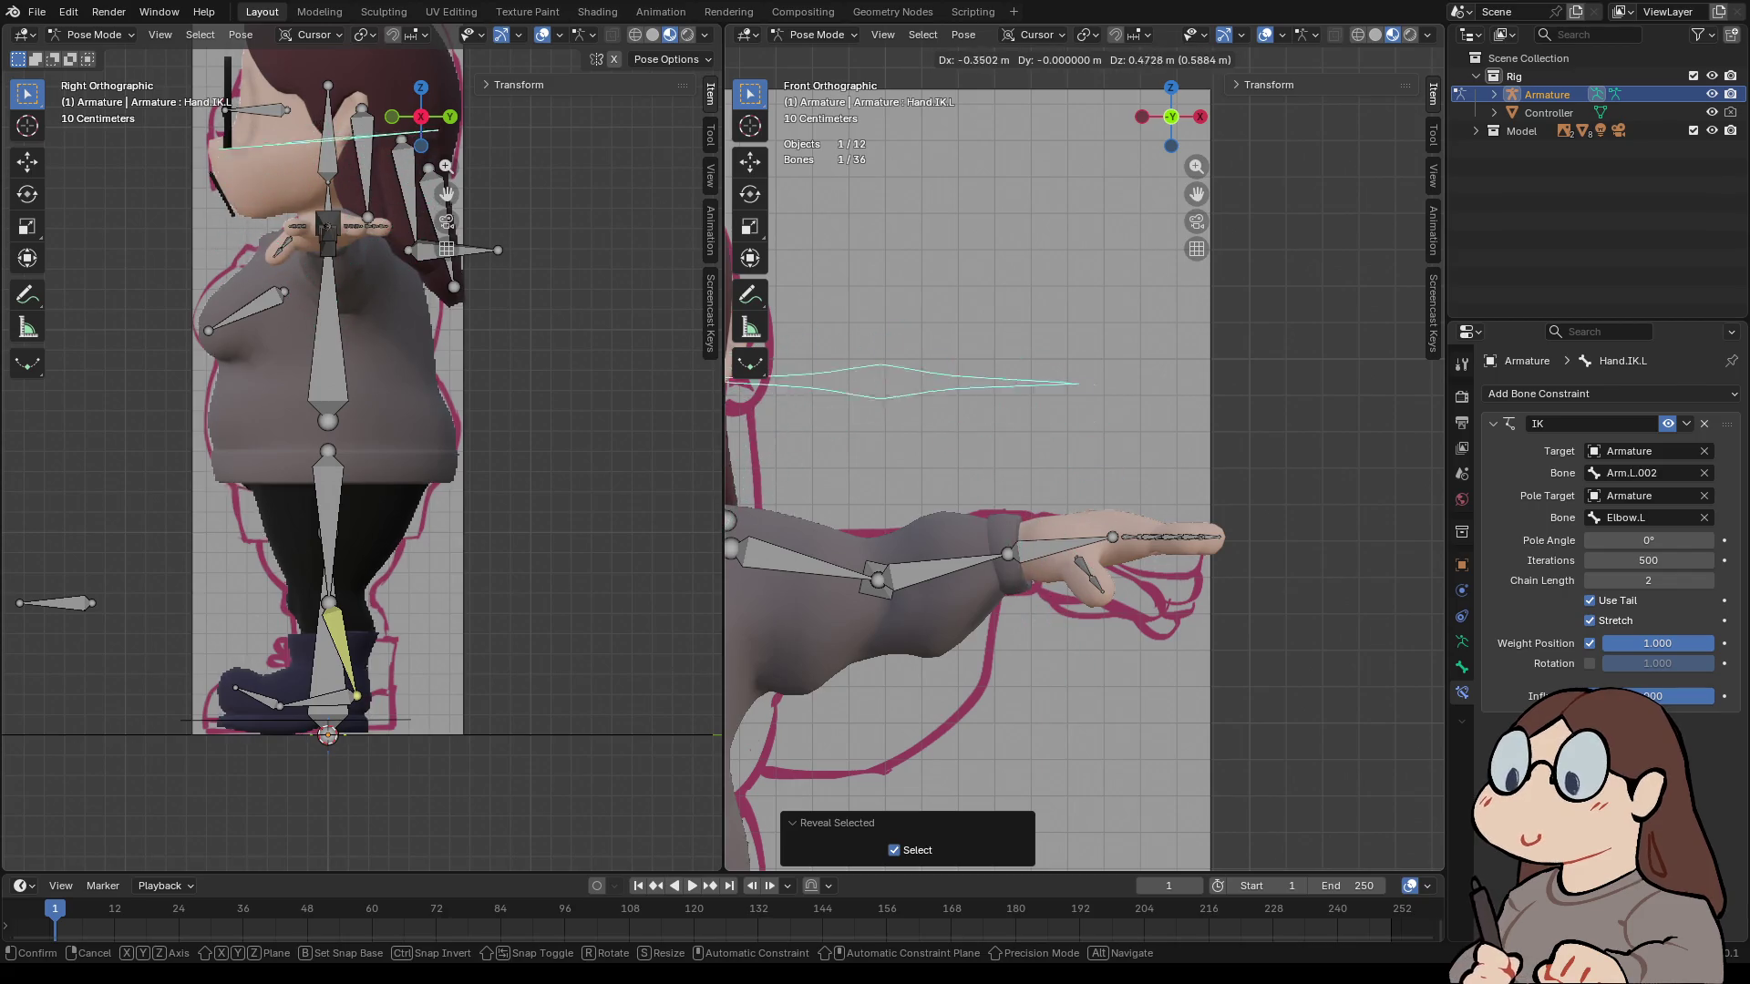
{"action": "key", "text": "Escape"}
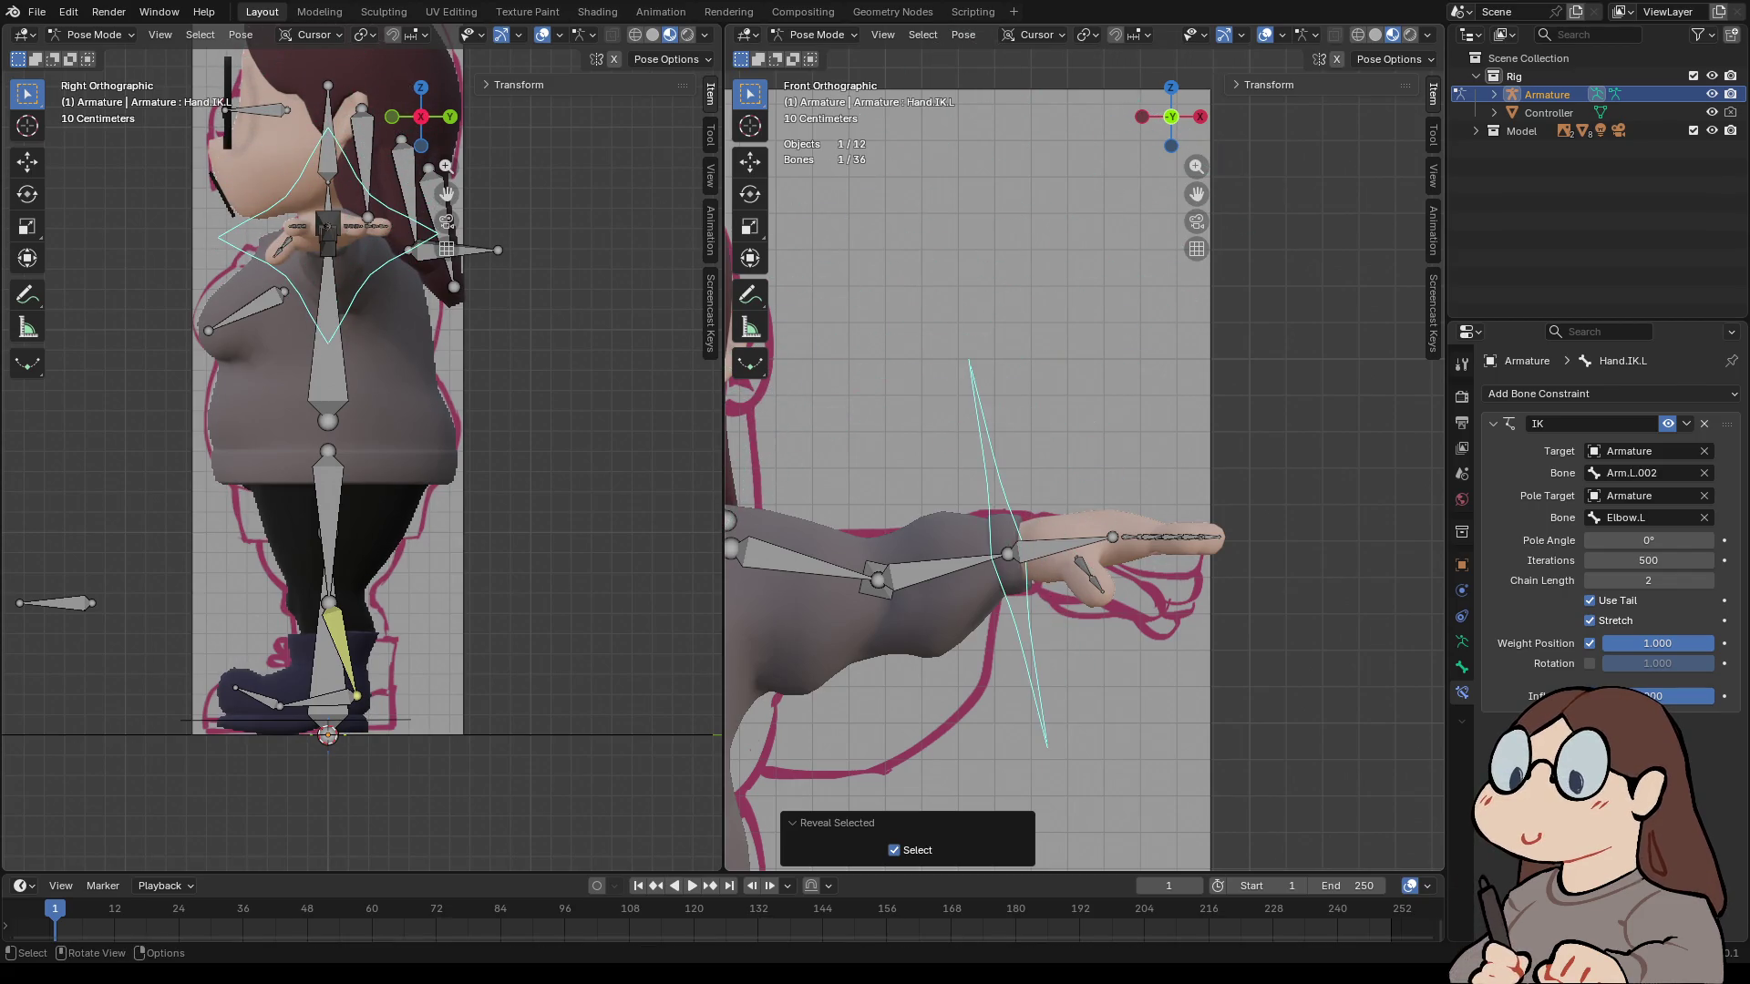
- Clear the pole bone and pole target and undo the IK constraint on Hand.IK.L
{"action": "scroll", "coordinate": [1066, 436], "scroll_direction": "down", "scroll_amount": 6}
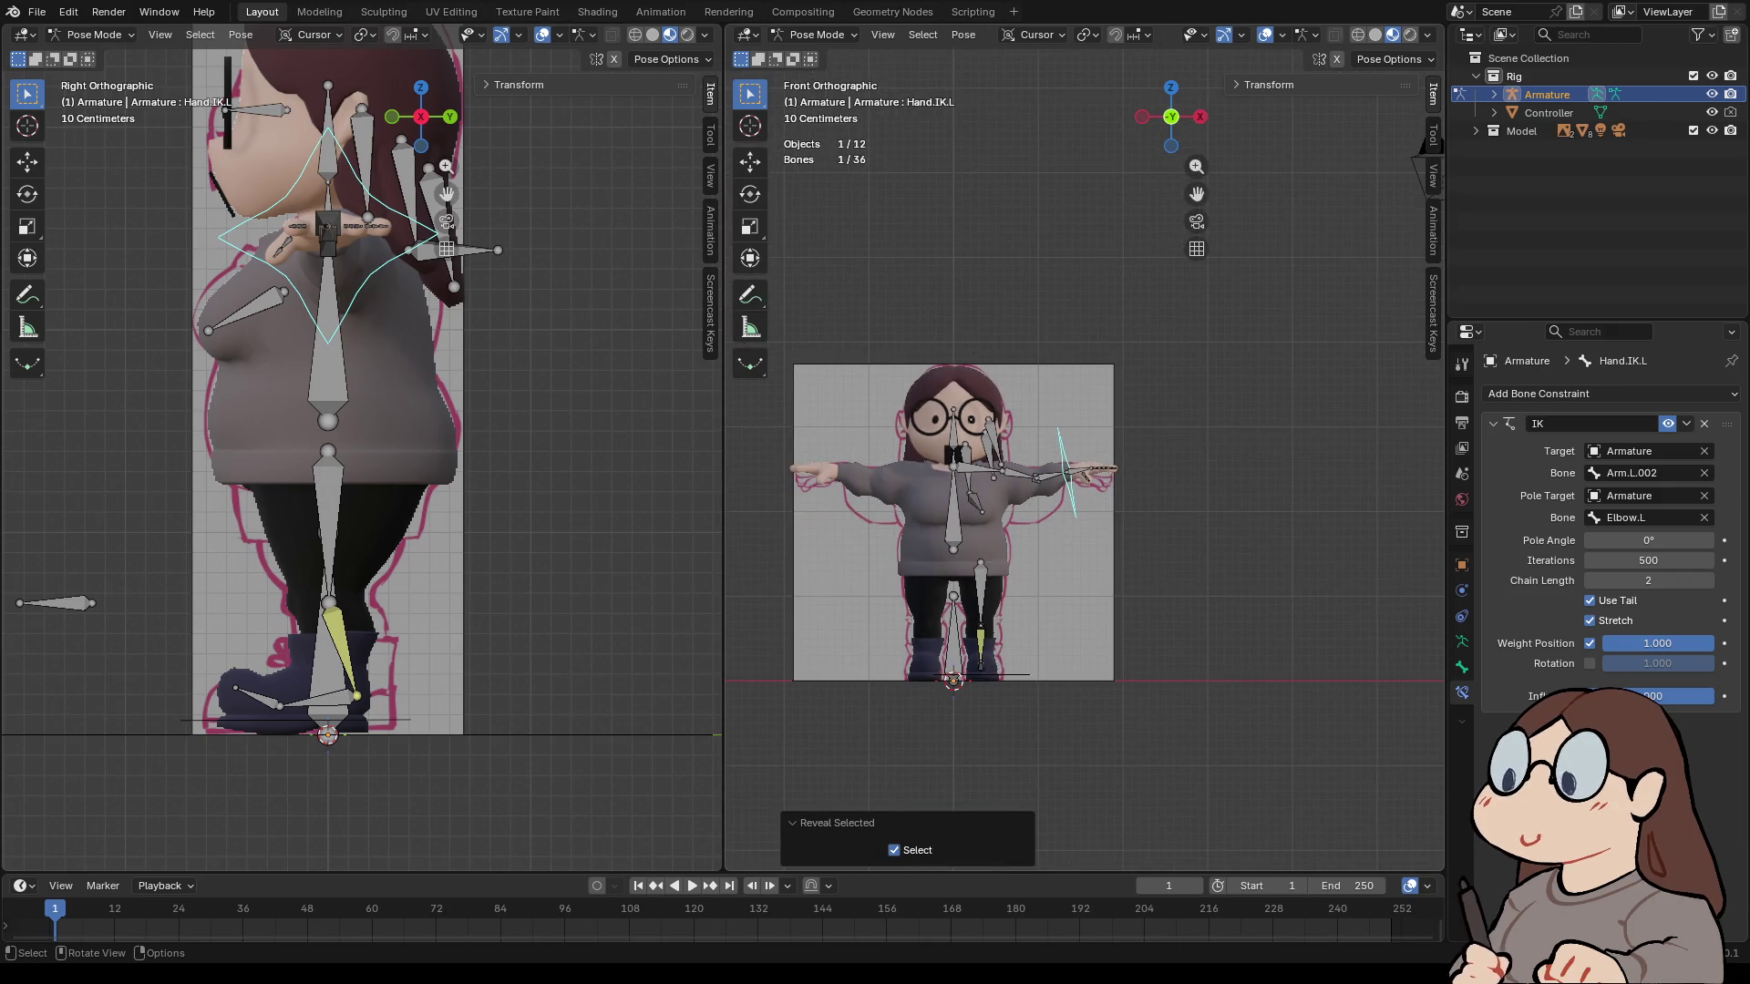
{"action": "left_click", "coordinate": [1003, 675]}
{"action": "key", "text": "ctrl+z"}
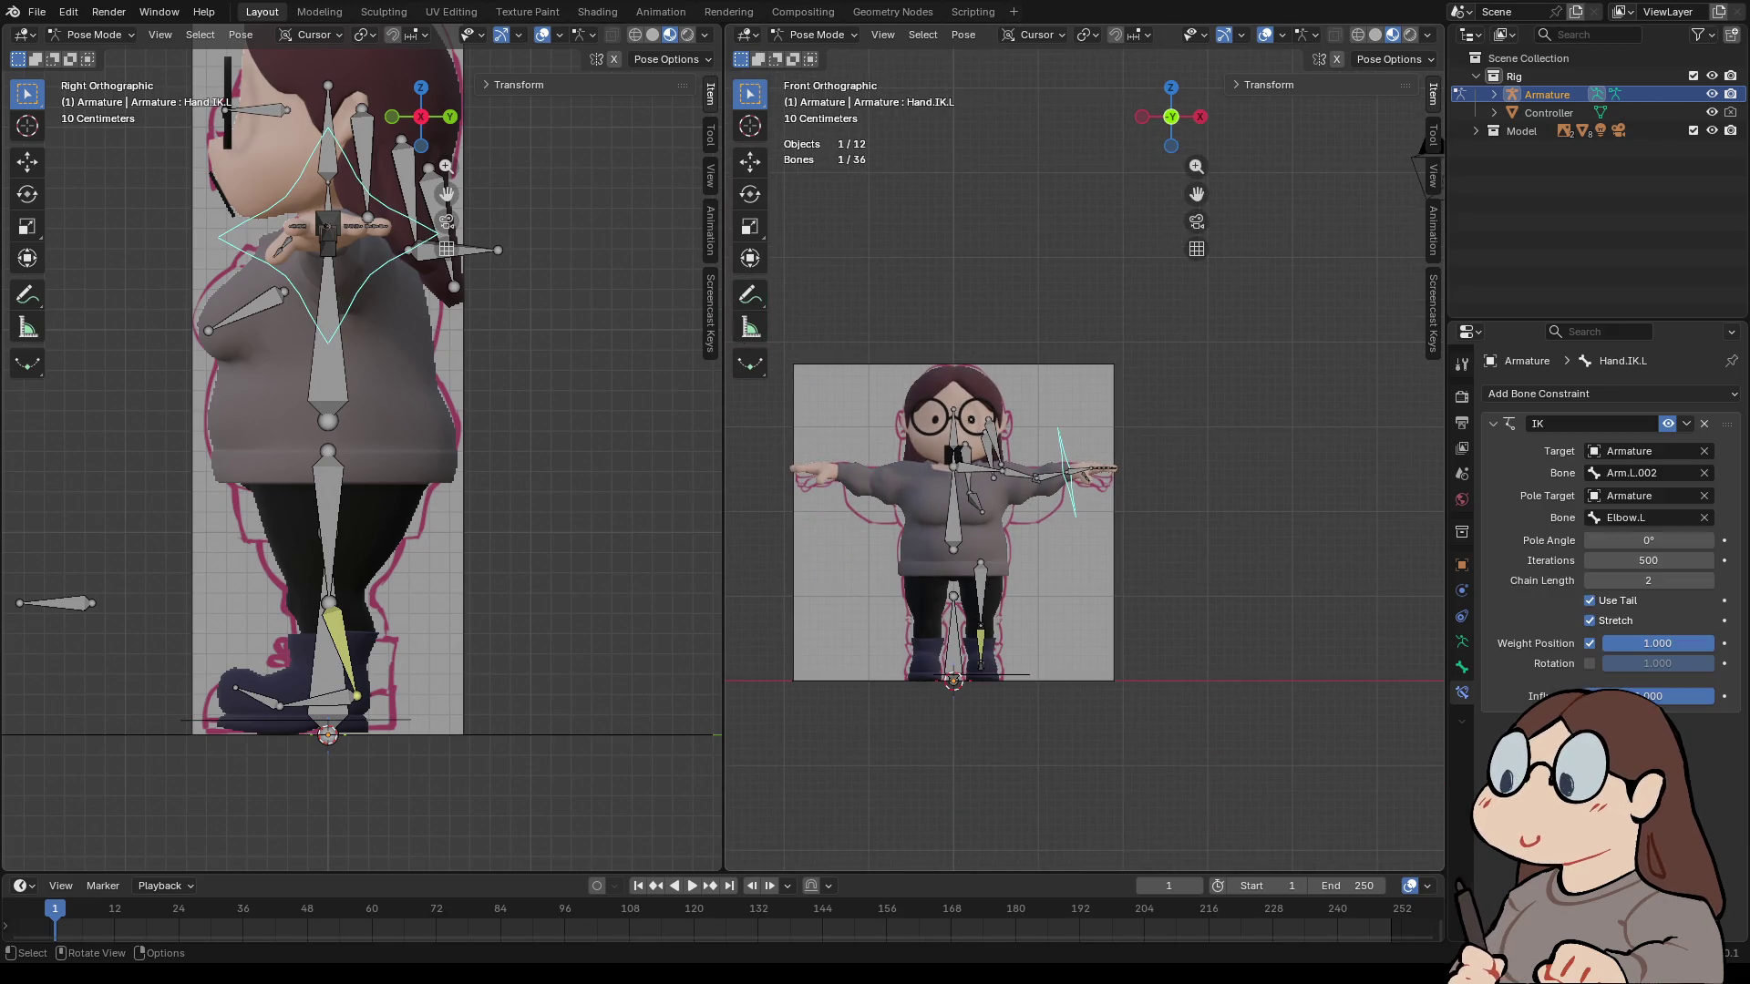
{"action": "left_click", "coordinate": [1053, 476], "text": "shift"}
{"action": "key", "text": "ctrl+z"}
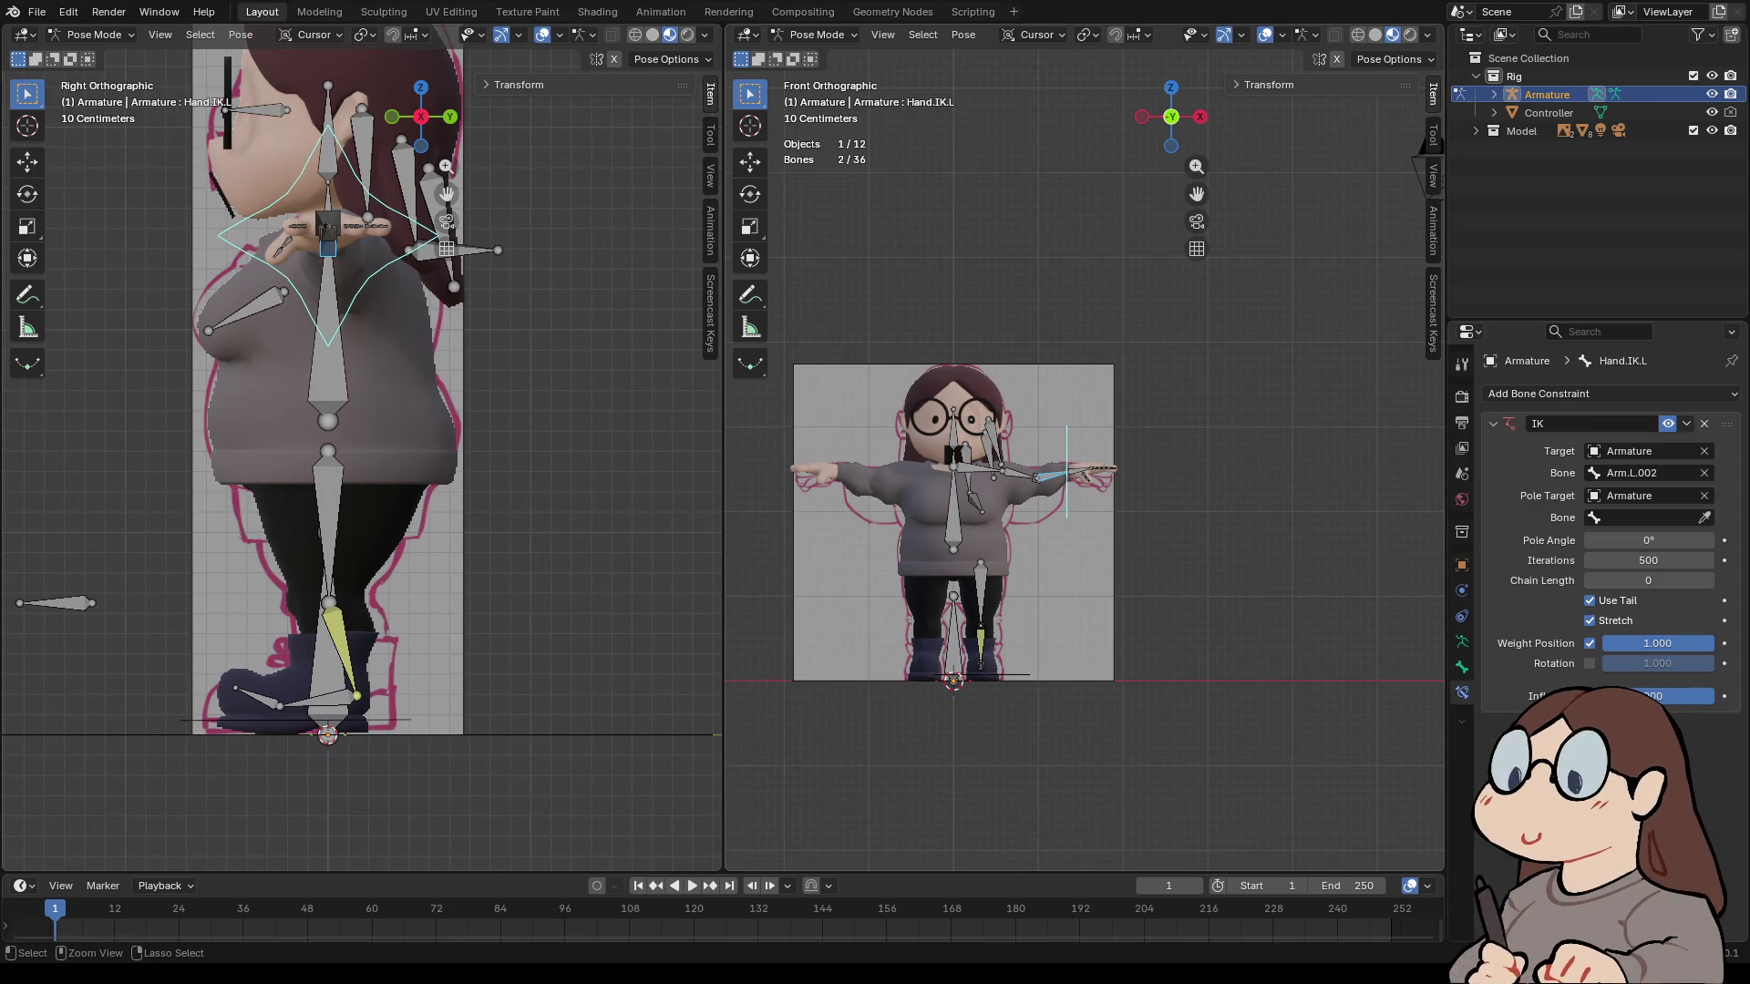
{"action": "key", "text": "ctrl+z"}
{"action": "key", "text": "ctrl+z"}
{"action": "scroll", "coordinate": [1085, 455], "scroll_direction": "up", "scroll_amount": 5}
{"action": "middle_click_drag", "start_coordinate": [1085, 456], "coordinate": [1117, 515]}
{"action": "left_click", "coordinate": [968, 592]}
- Add an IK constraint to forearm Arm.L.002 targeting Hand.IK.L via Shift+I To Active Bone
{"action": "left_click", "coordinate": [1025, 547], "text": "shift"}
{"action": "left_click", "coordinate": [968, 592], "text": "shift"}
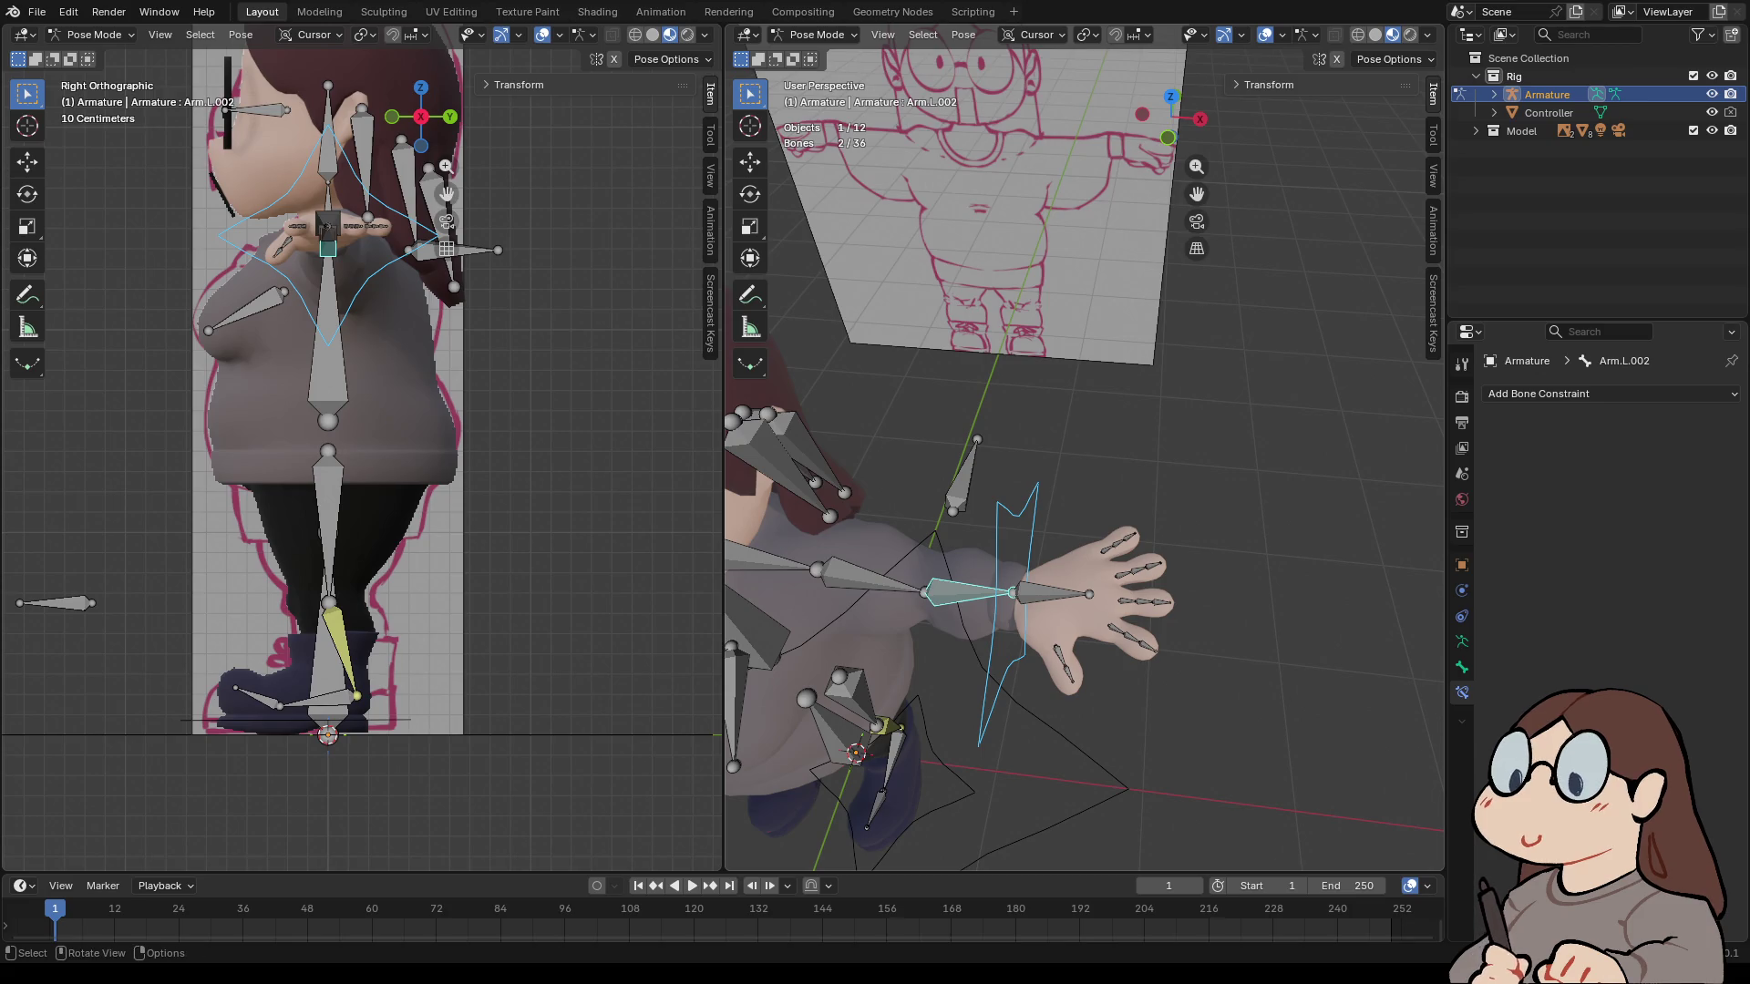
{"action": "key", "text": "shift+i"}
{"action": "left_click", "coordinate": [834, 548]}
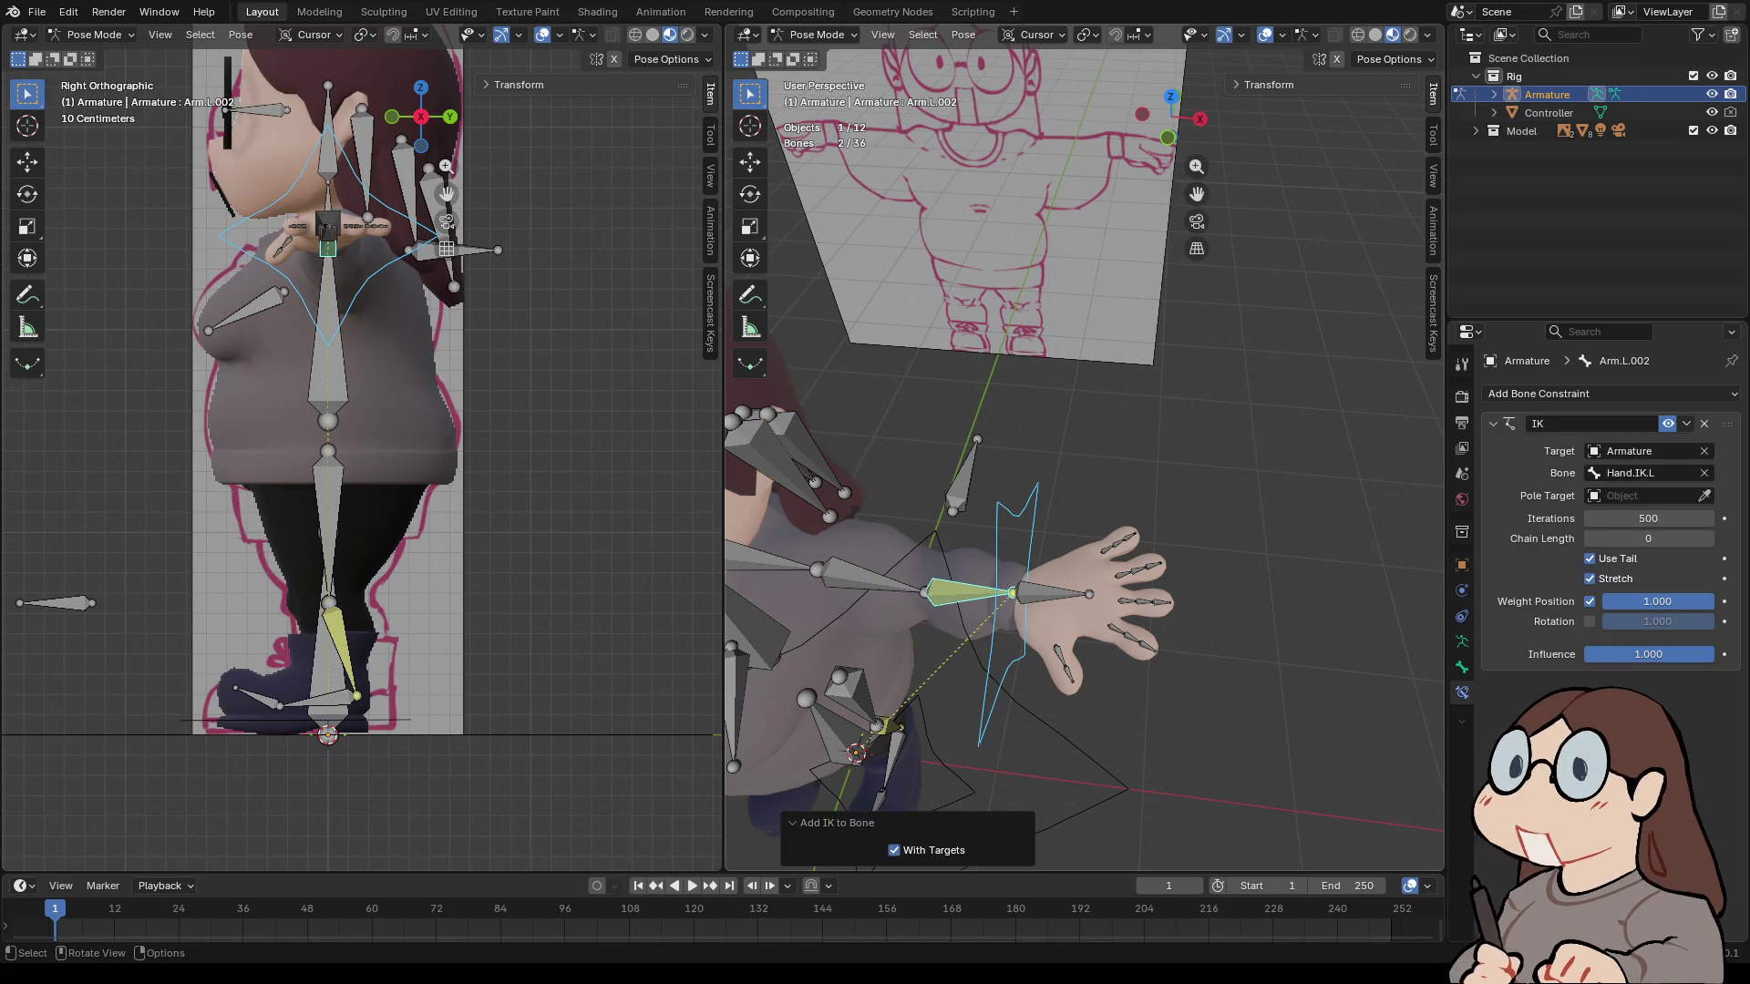
- Set the IK pole target to the armature's Elbow.L bone and chain length to 2
{"action": "left_click", "coordinate": [1704, 494]}
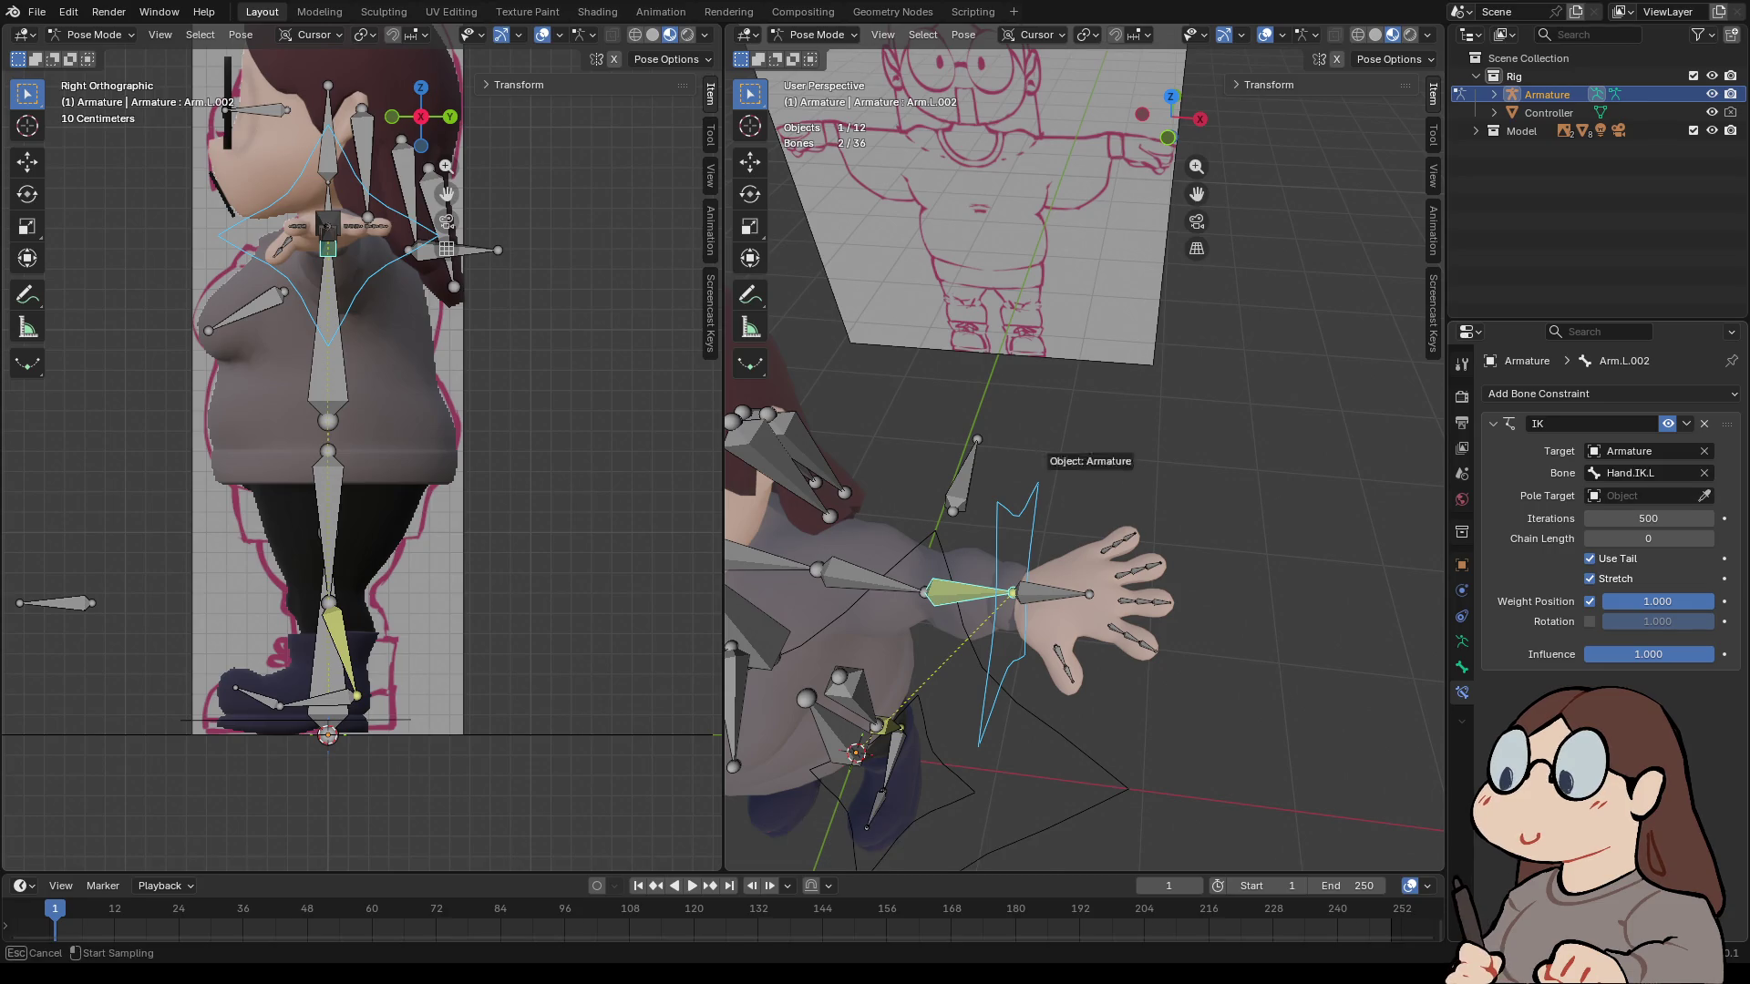
{"action": "left_click", "coordinate": [966, 465]}
{"action": "left_click", "coordinate": [1705, 517]}
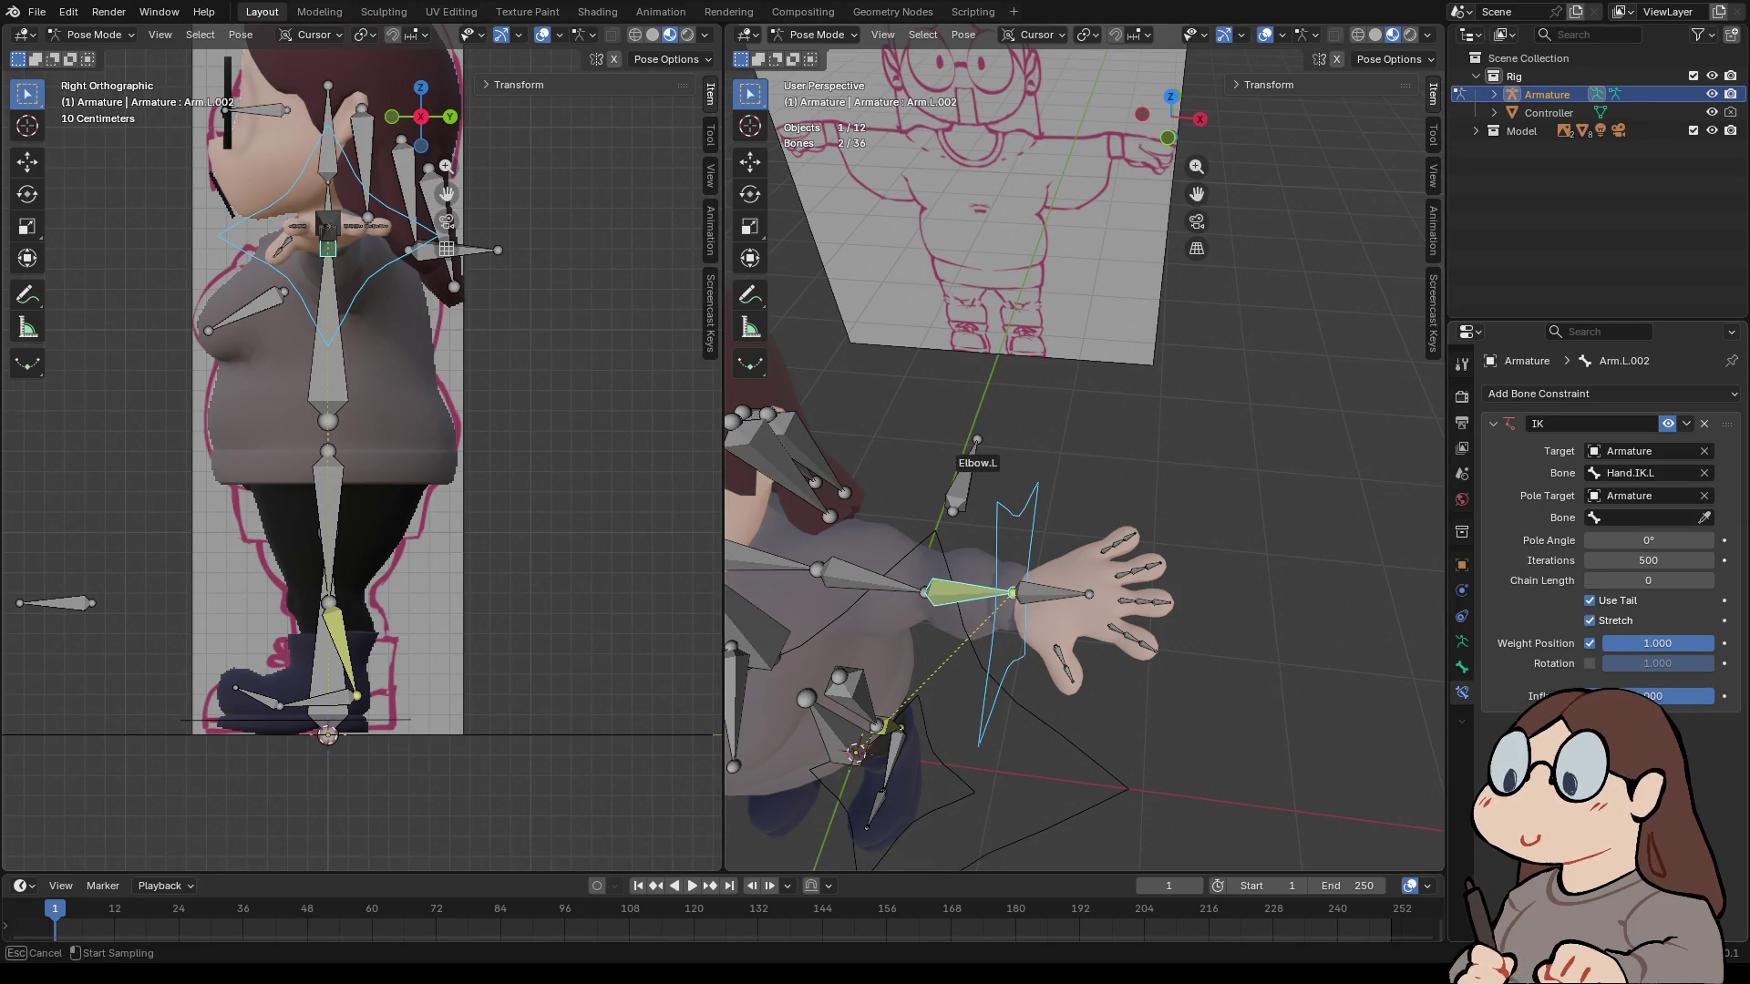
{"action": "left_click", "coordinate": [975, 451]}
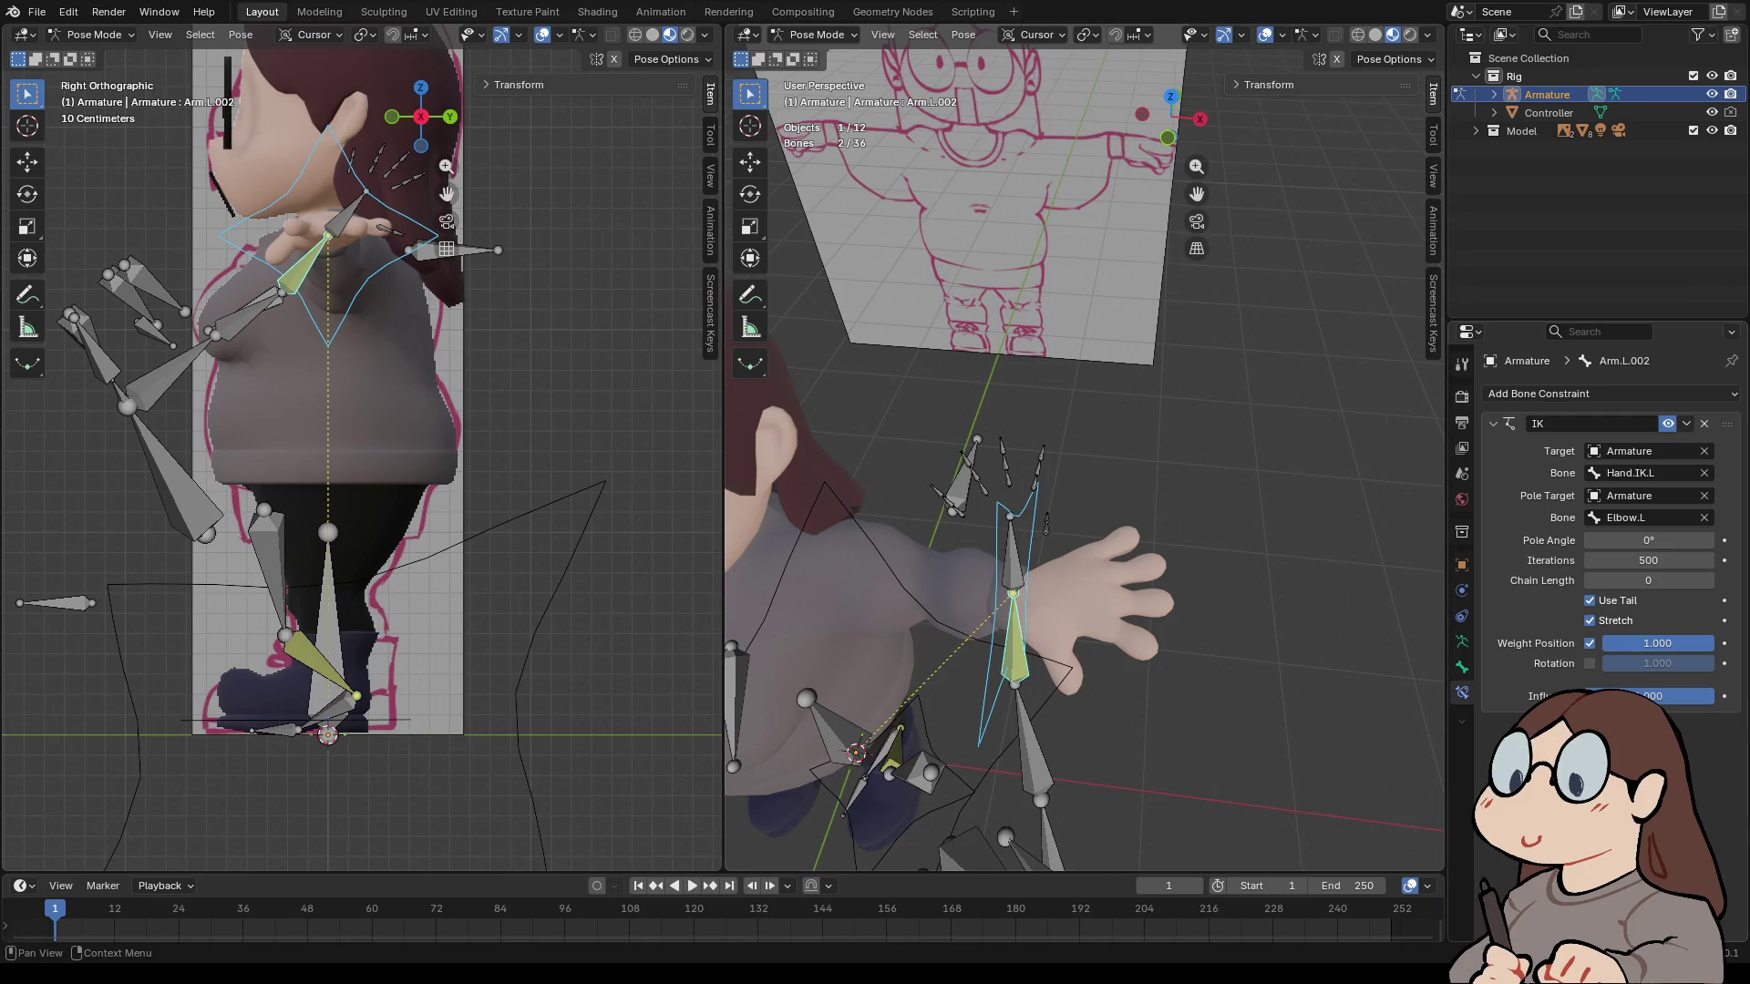
{"action": "left_click_drag", "start_coordinate": [1648, 580], "coordinate": [1647, 581]}
{"action": "type", "text": "1"}
{"action": "key", "text": "Return"}
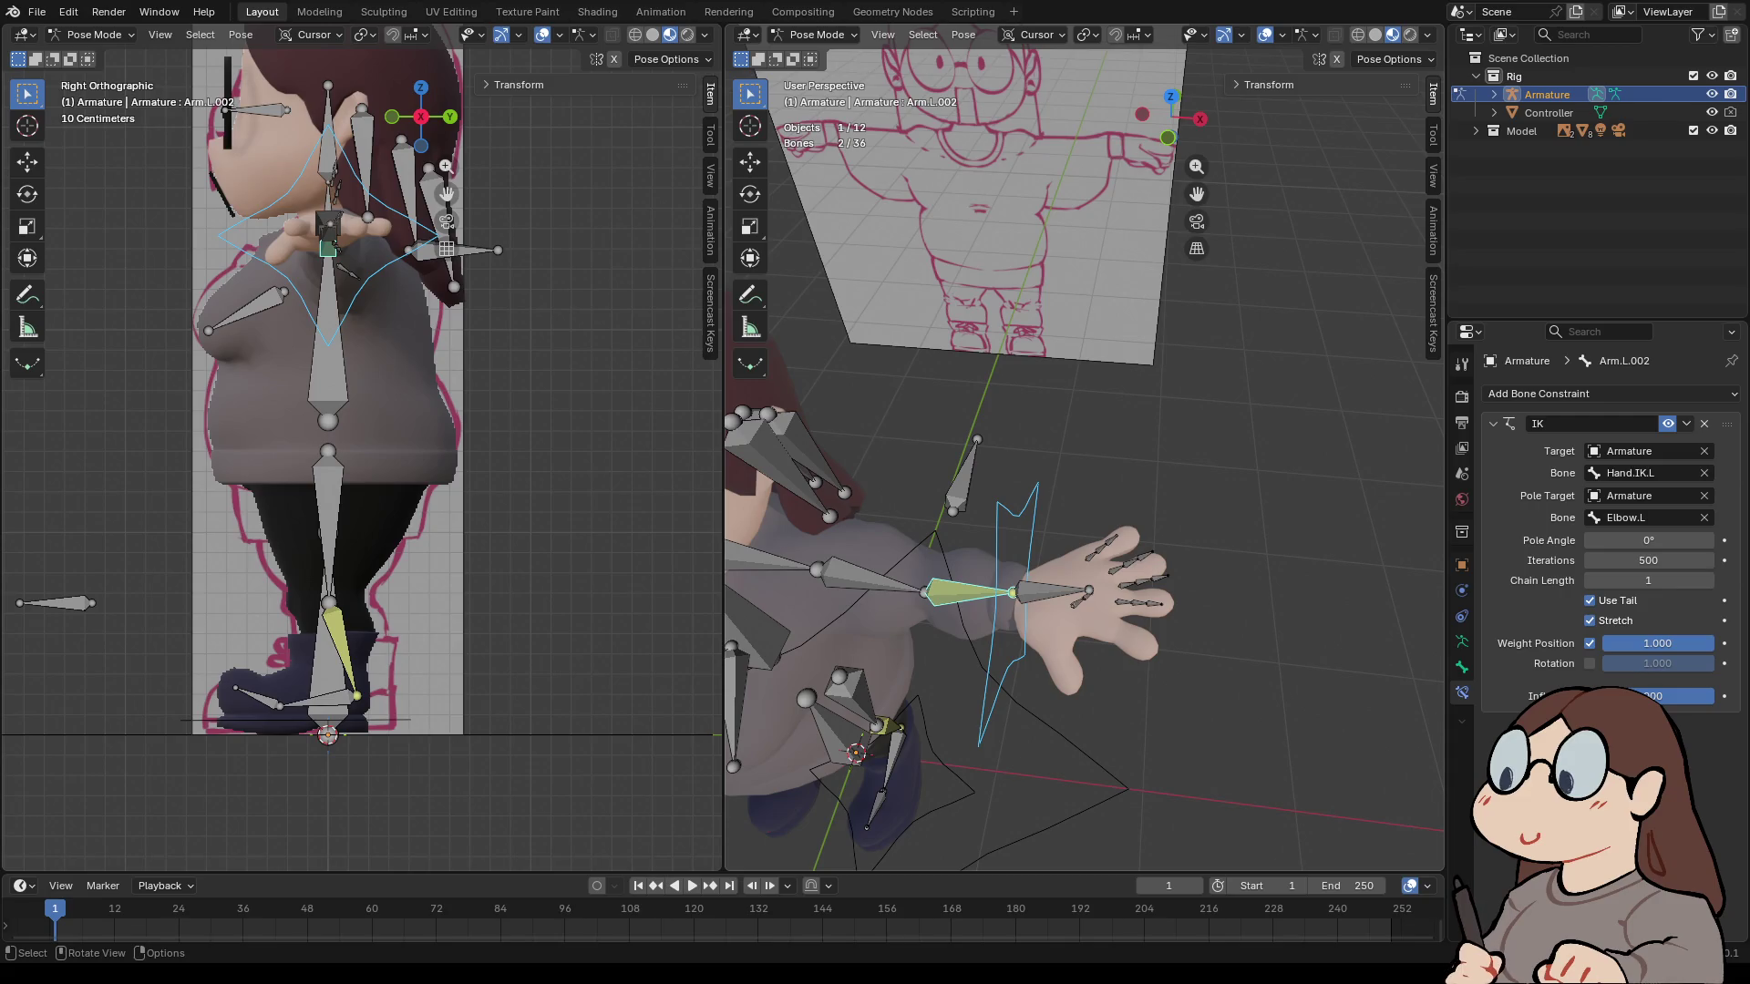
{"action": "key", "text": "ctrl+z"}
{"action": "key", "text": "ctrl+shift+z"}
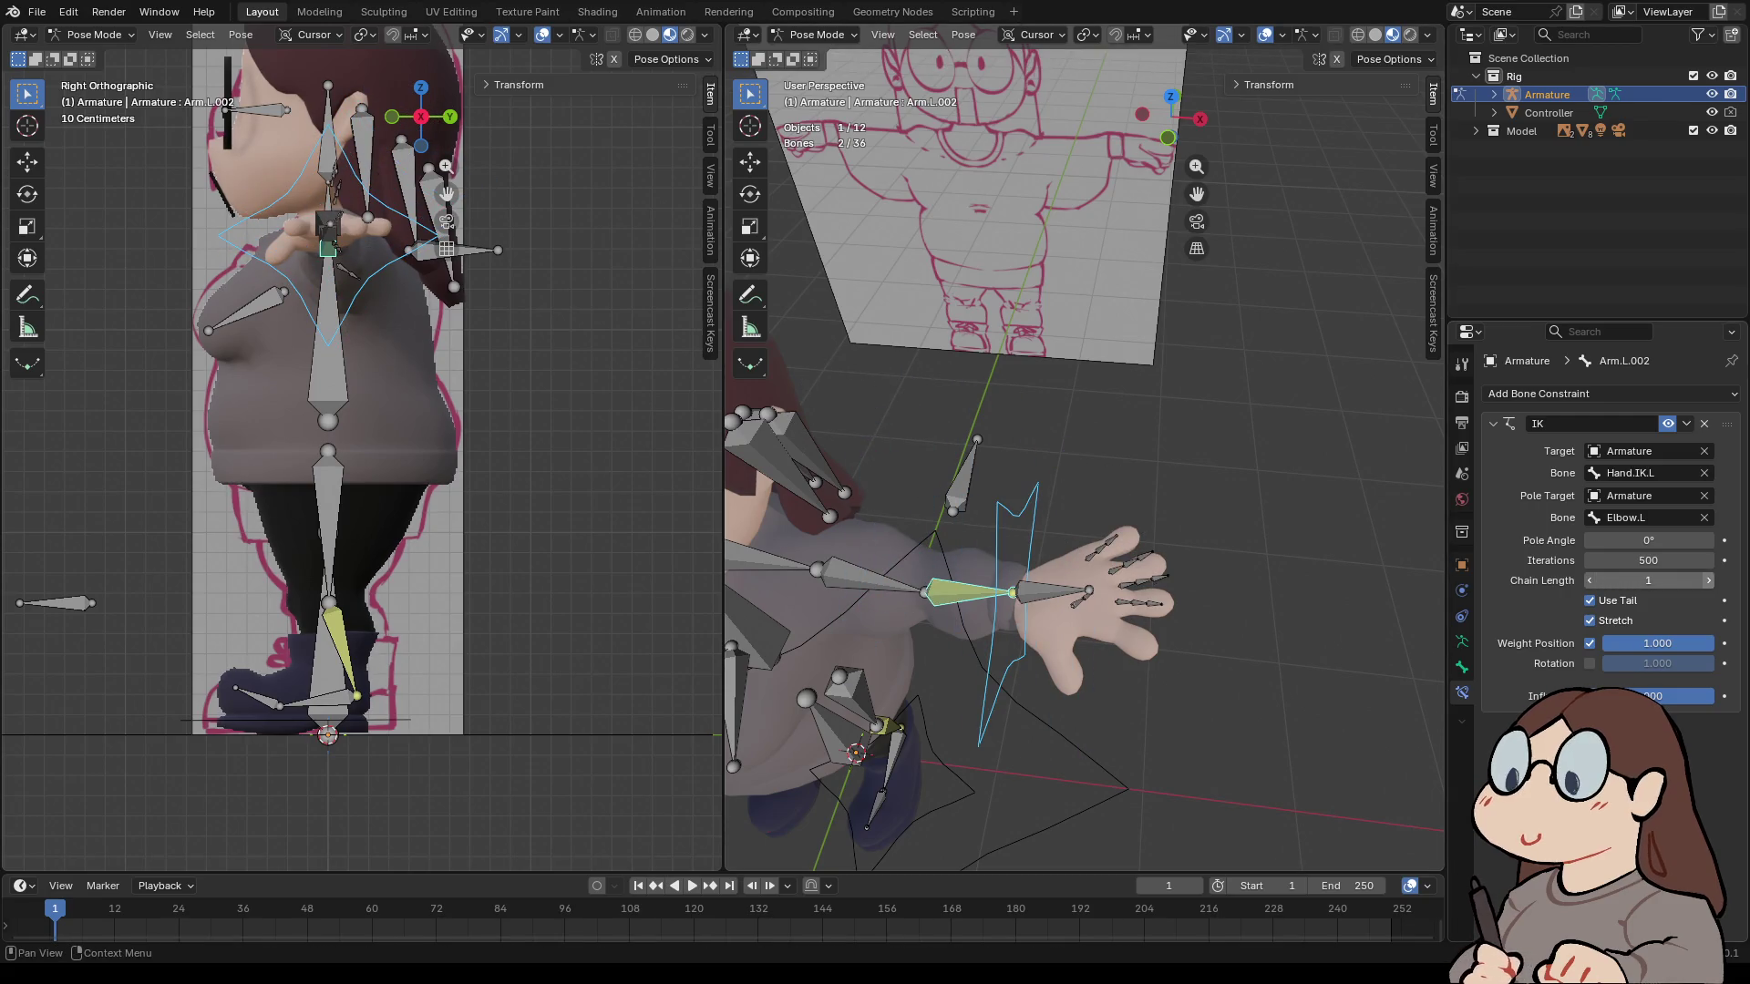
{"action": "left_click", "coordinate": [1708, 581]}
- Test-move Hand.IK.L to check the arm, cancelling the move
{"action": "left_click", "coordinate": [1027, 547]}
{"action": "key", "text": "g"}
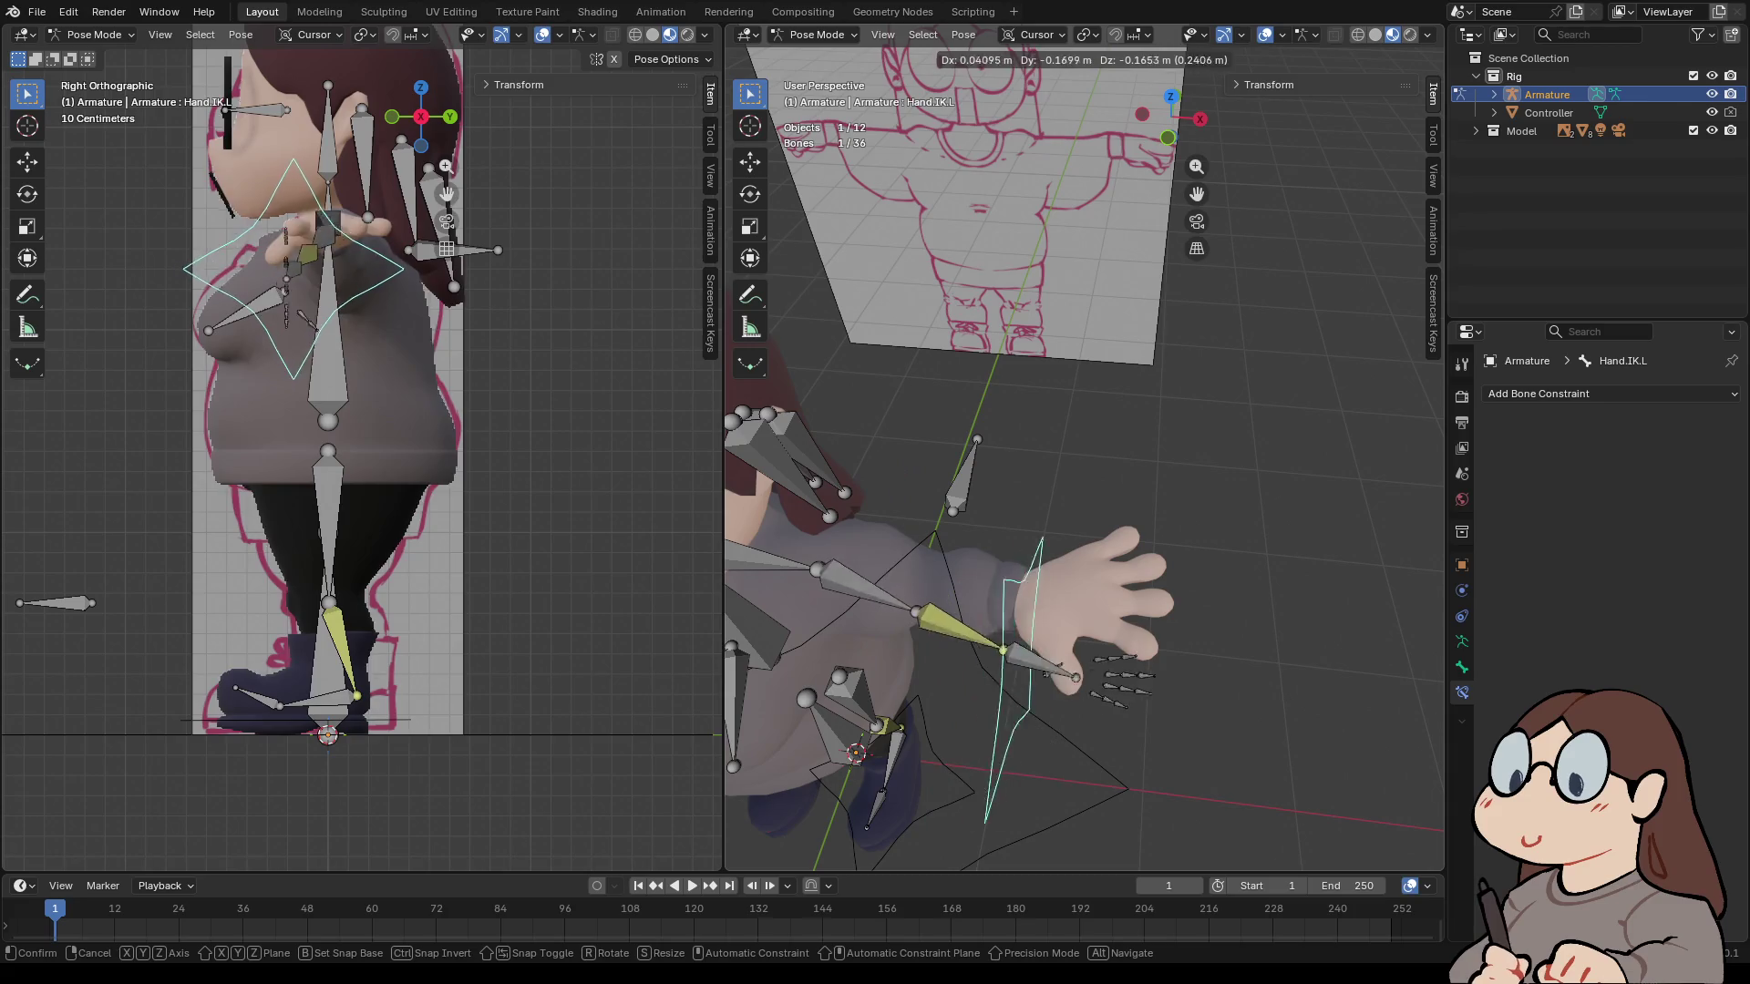
{"action": "key", "text": "Escape"}
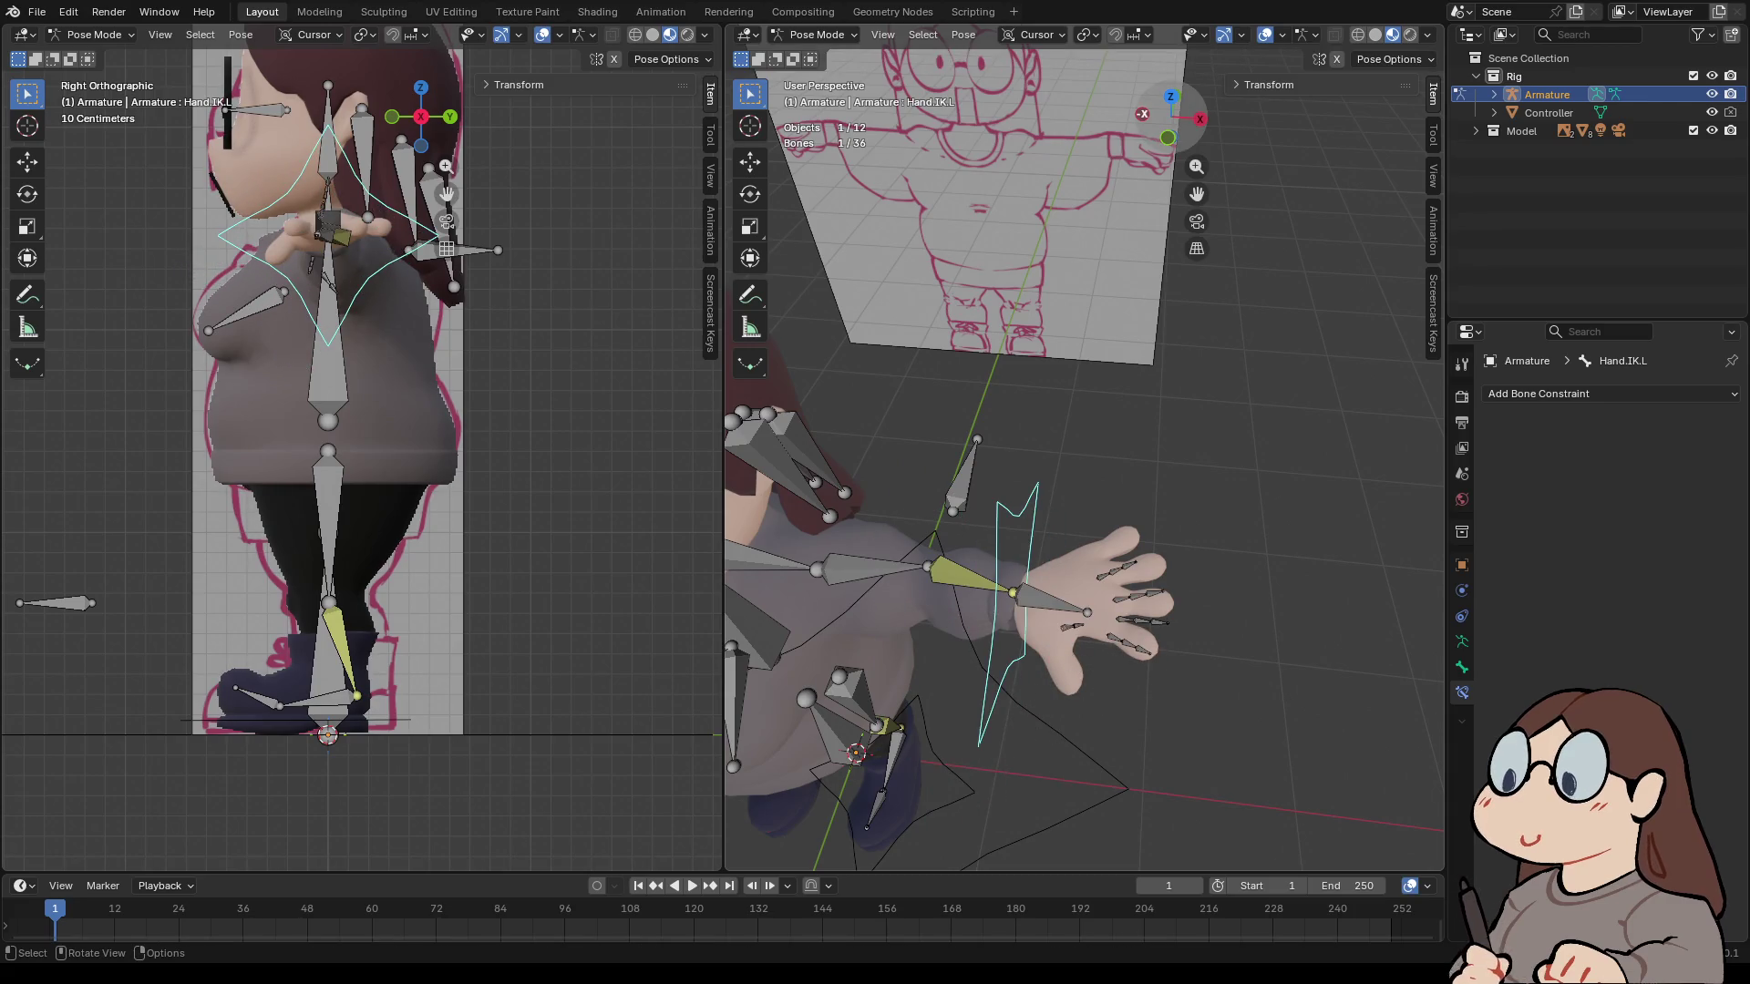
{"action": "left_click", "coordinate": [1168, 138]}
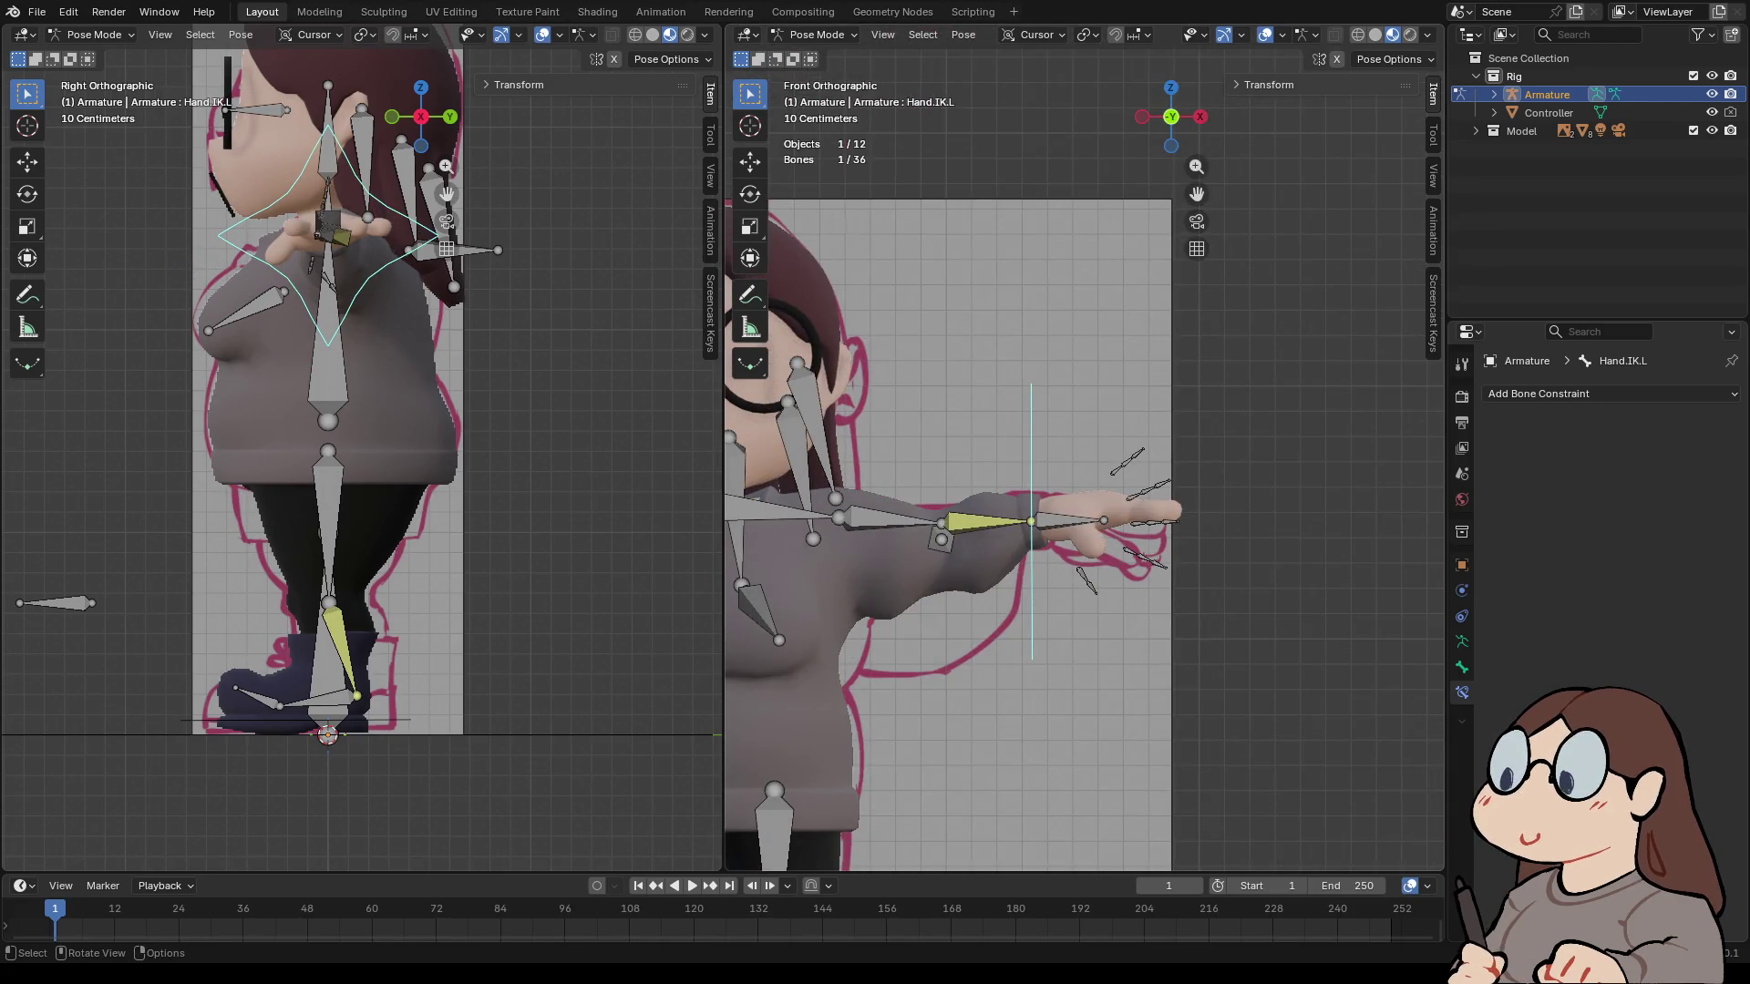
- Set the Arm.L.002 IK constraint's Pole Angle to -90°
{"action": "left_click", "coordinate": [984, 522]}
{"action": "left_click", "coordinate": [1648, 541]}
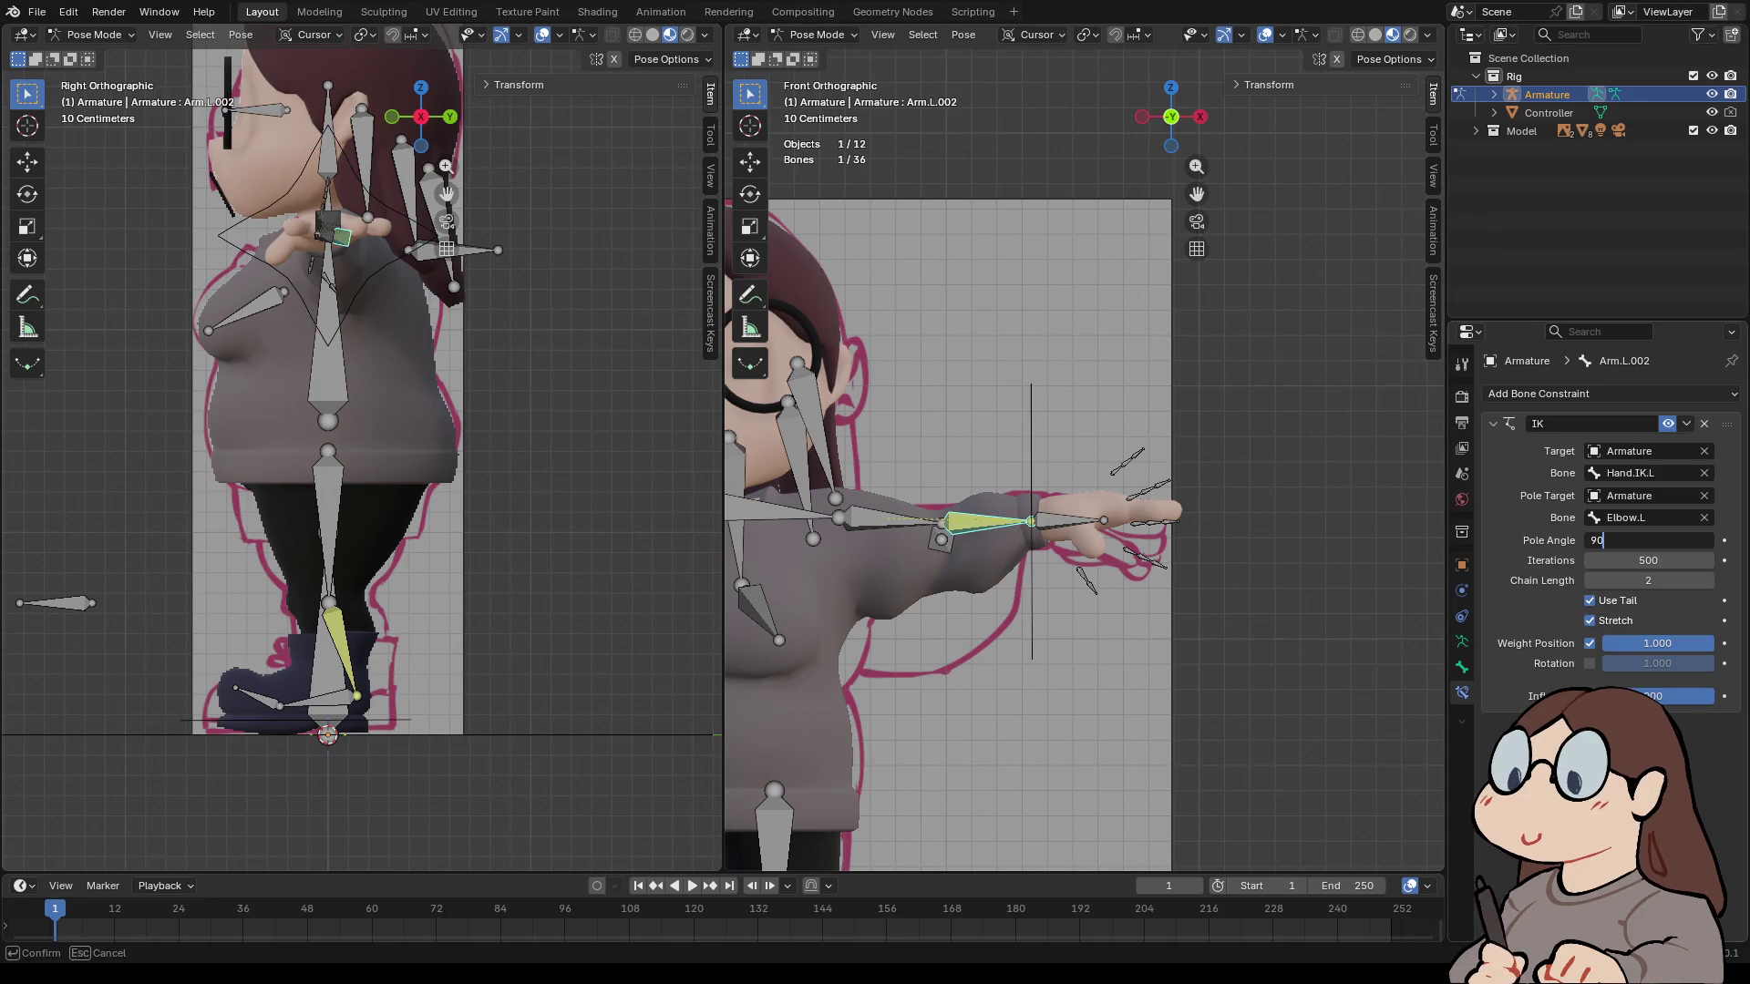
{"action": "key", "text": "Return"}
{"action": "left_click", "coordinate": [1647, 540]}
{"action": "type", "text": "-90"}
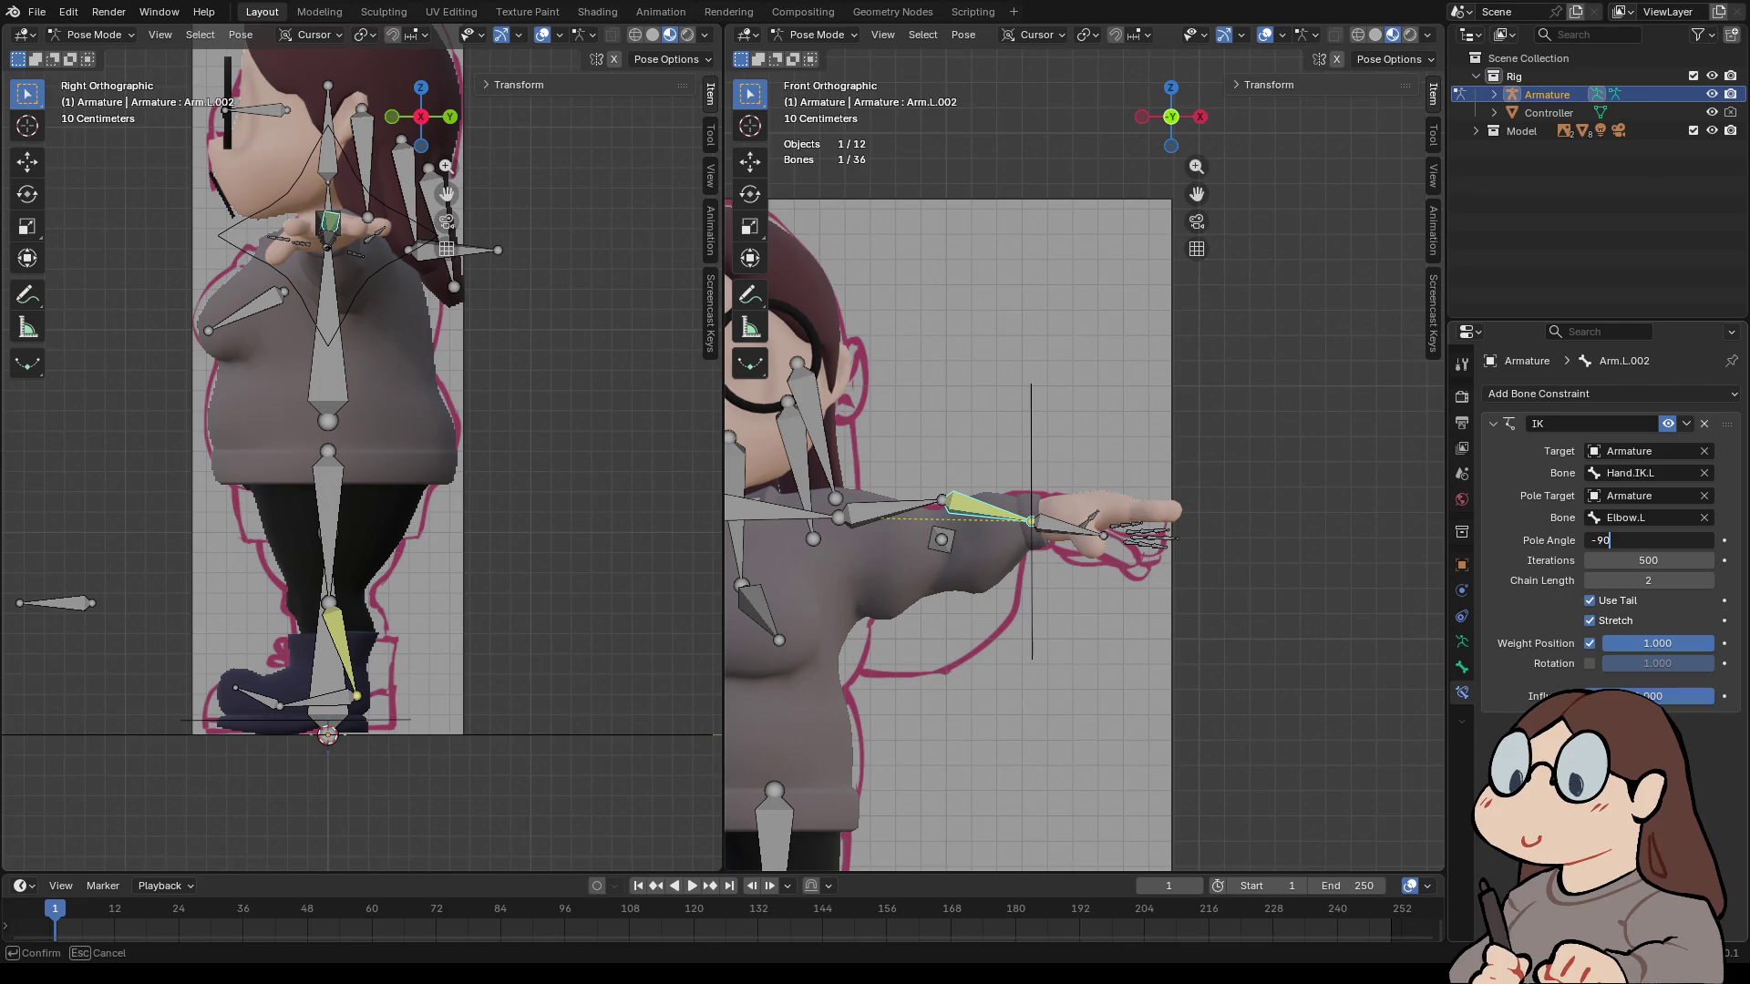
{"action": "key", "text": "Return"}
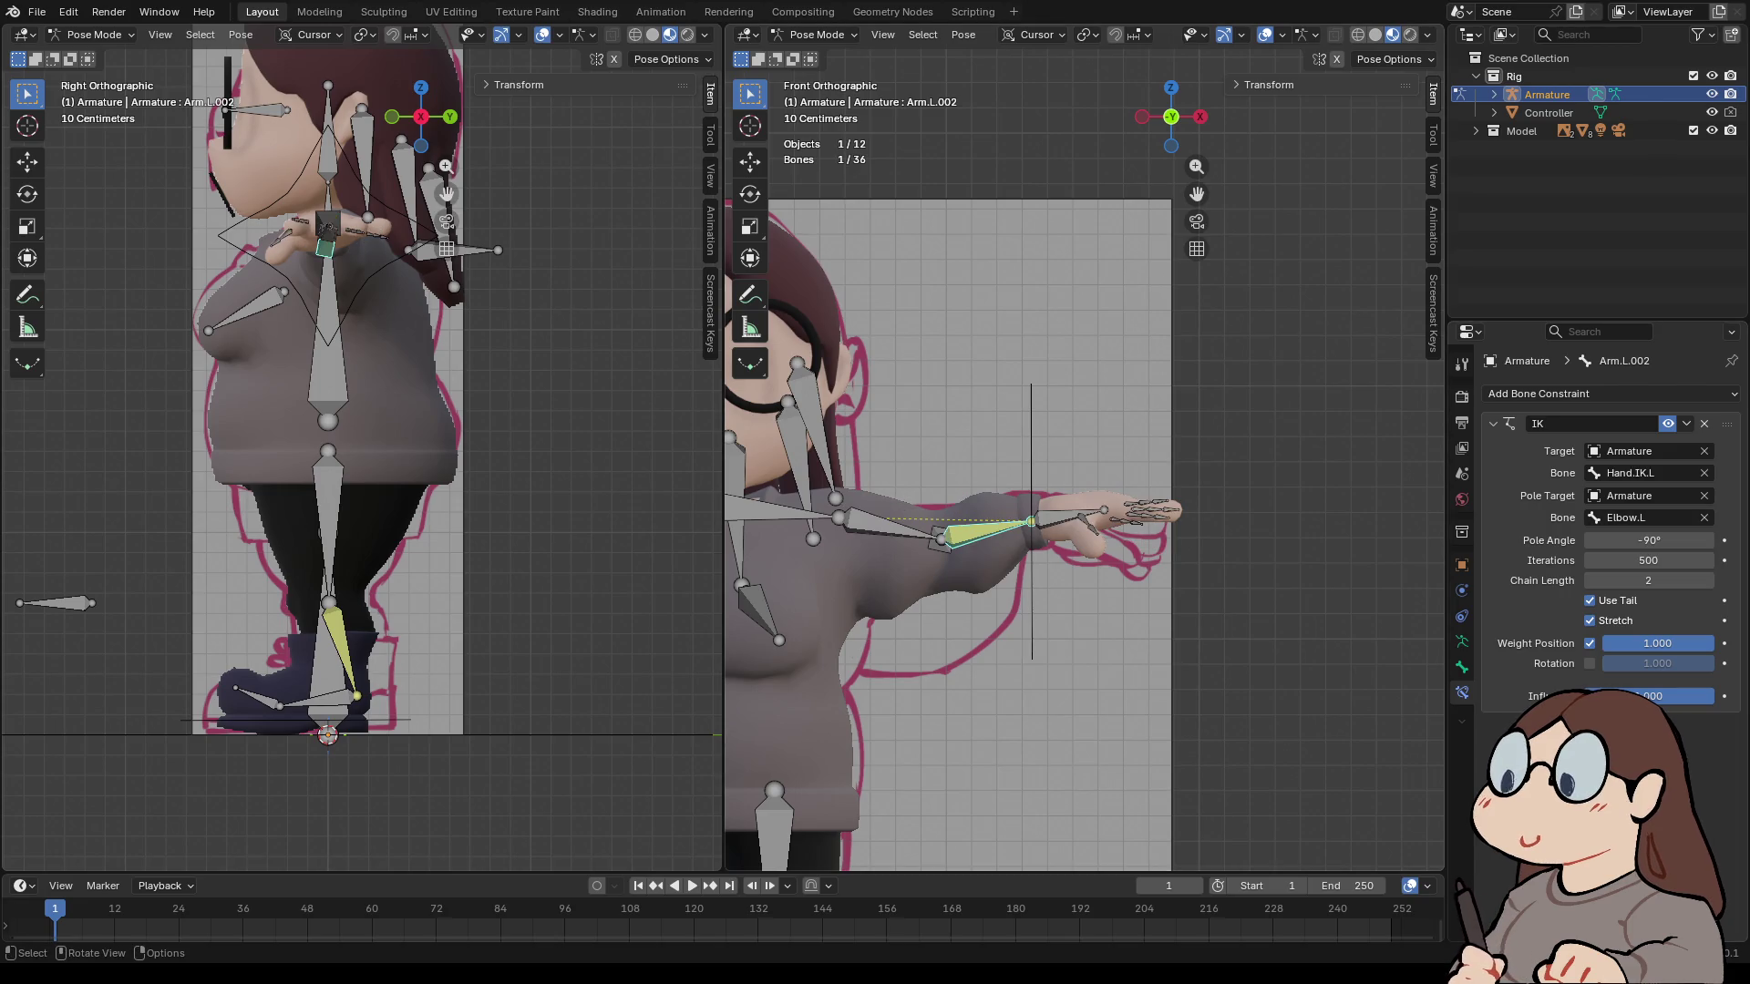
- Move Hand.IK.L to confirm the forearm follows, checking from back, right and front views
{"action": "left_click", "coordinate": [1031, 592]}
{"action": "key", "text": "g"}
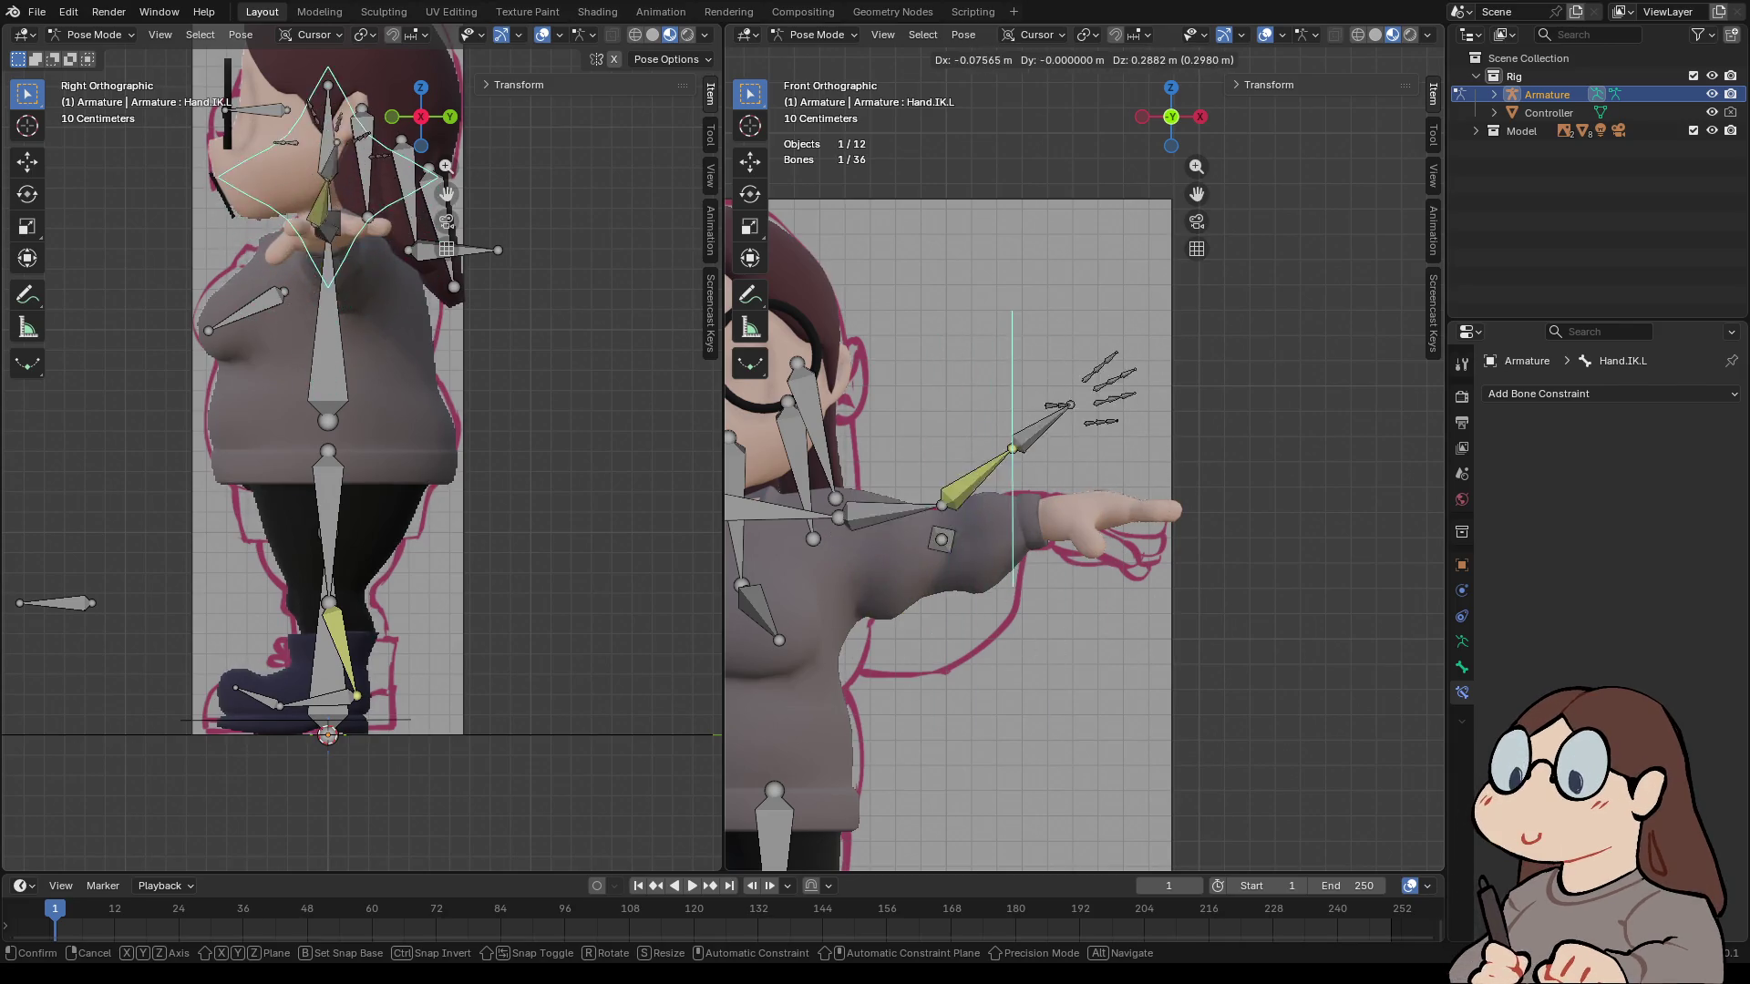
{"action": "key", "text": "Return"}
{"action": "key", "text": "ctrl+KP_1"}
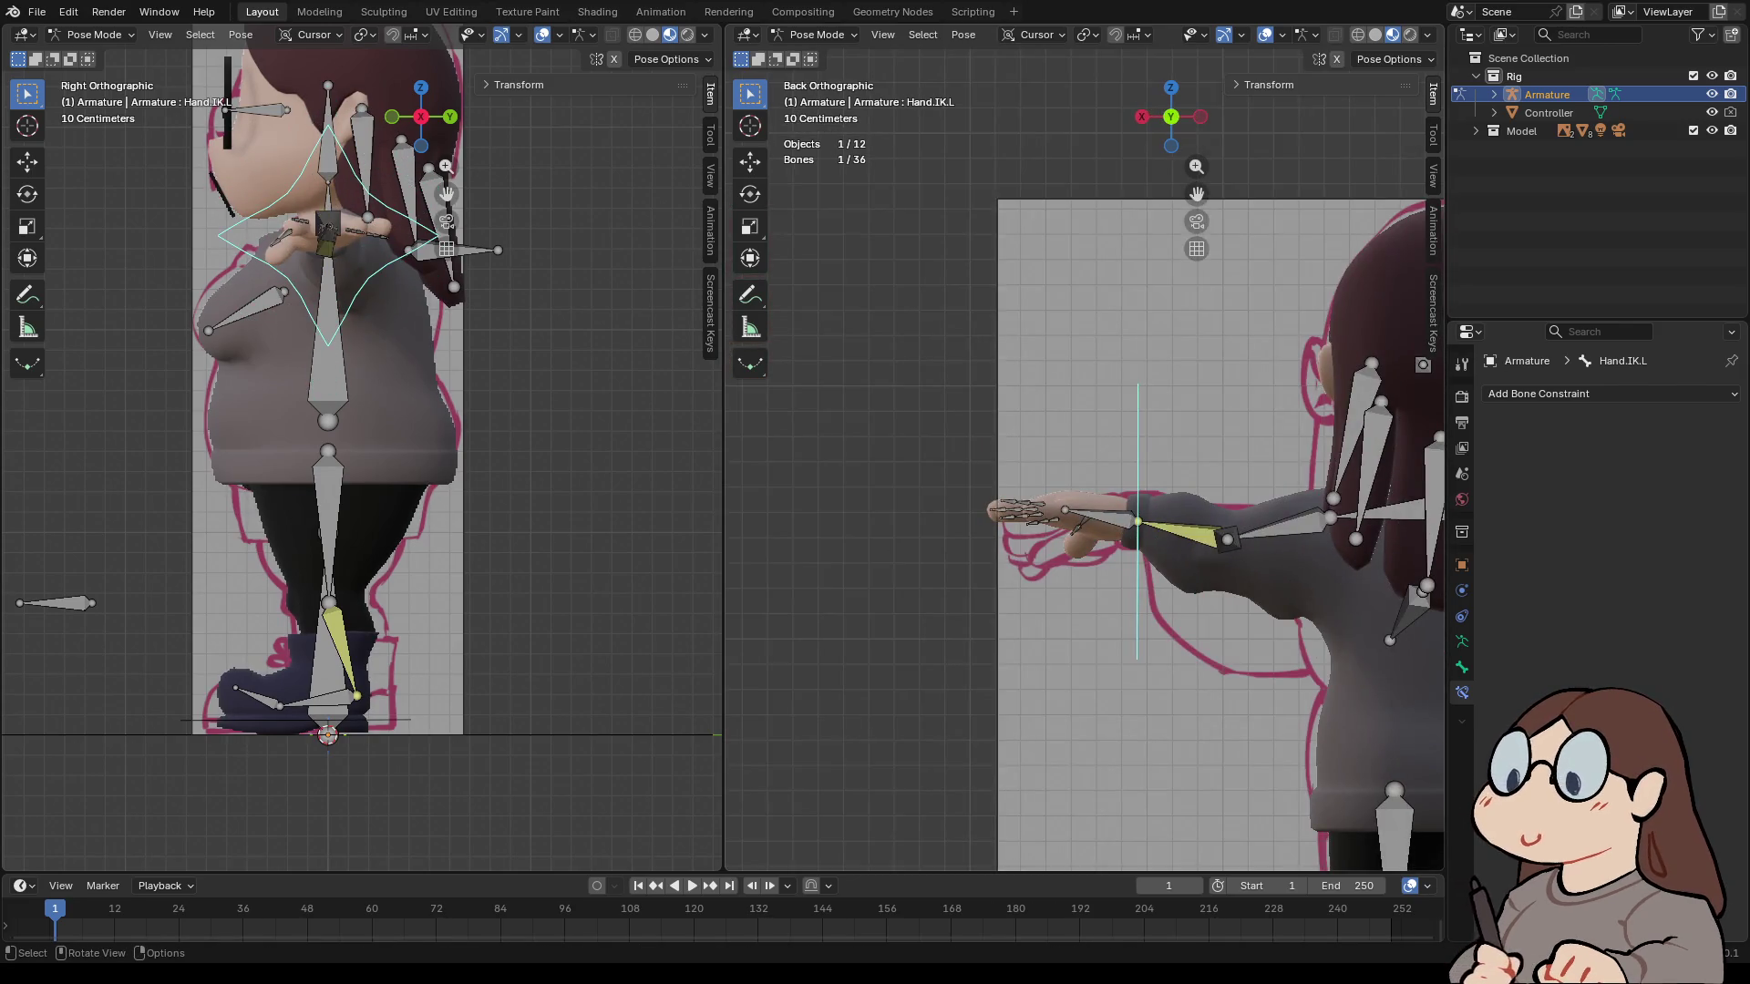
{"action": "left_click", "coordinate": [1142, 117]}
{"action": "left_click", "coordinate": [1142, 116]}
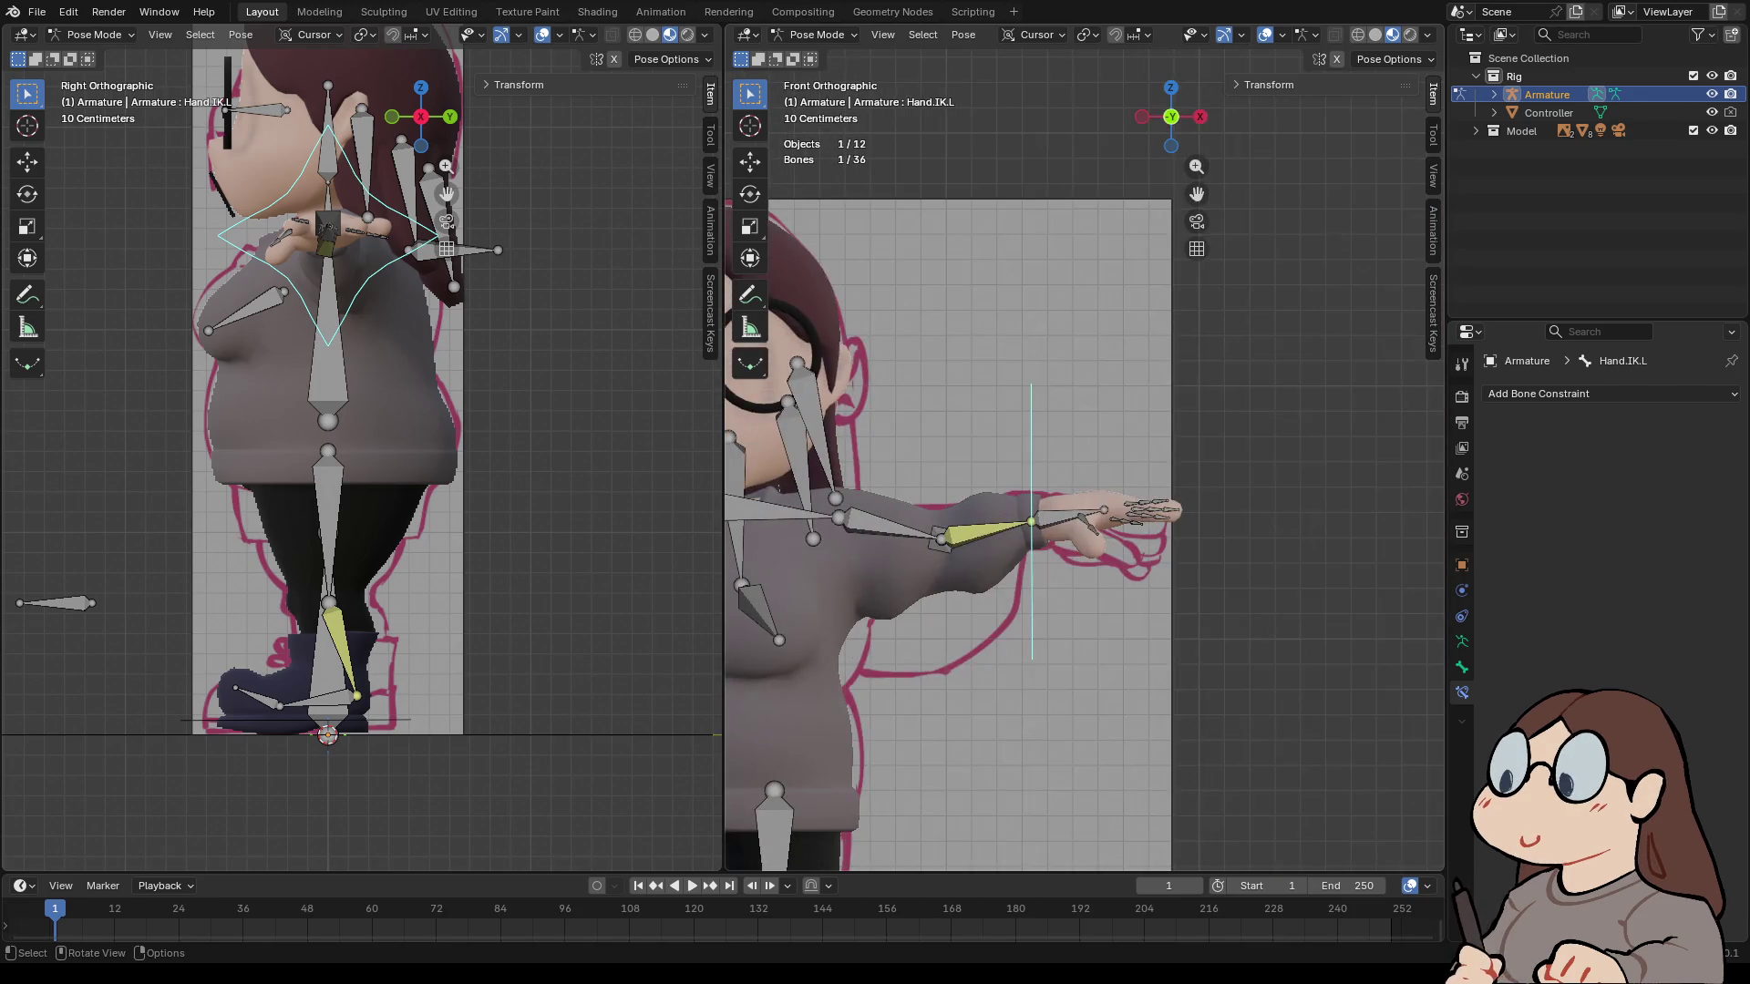
{"action": "scroll", "coordinate": [1084, 456], "scroll_direction": "down", "scroll_amount": 4}
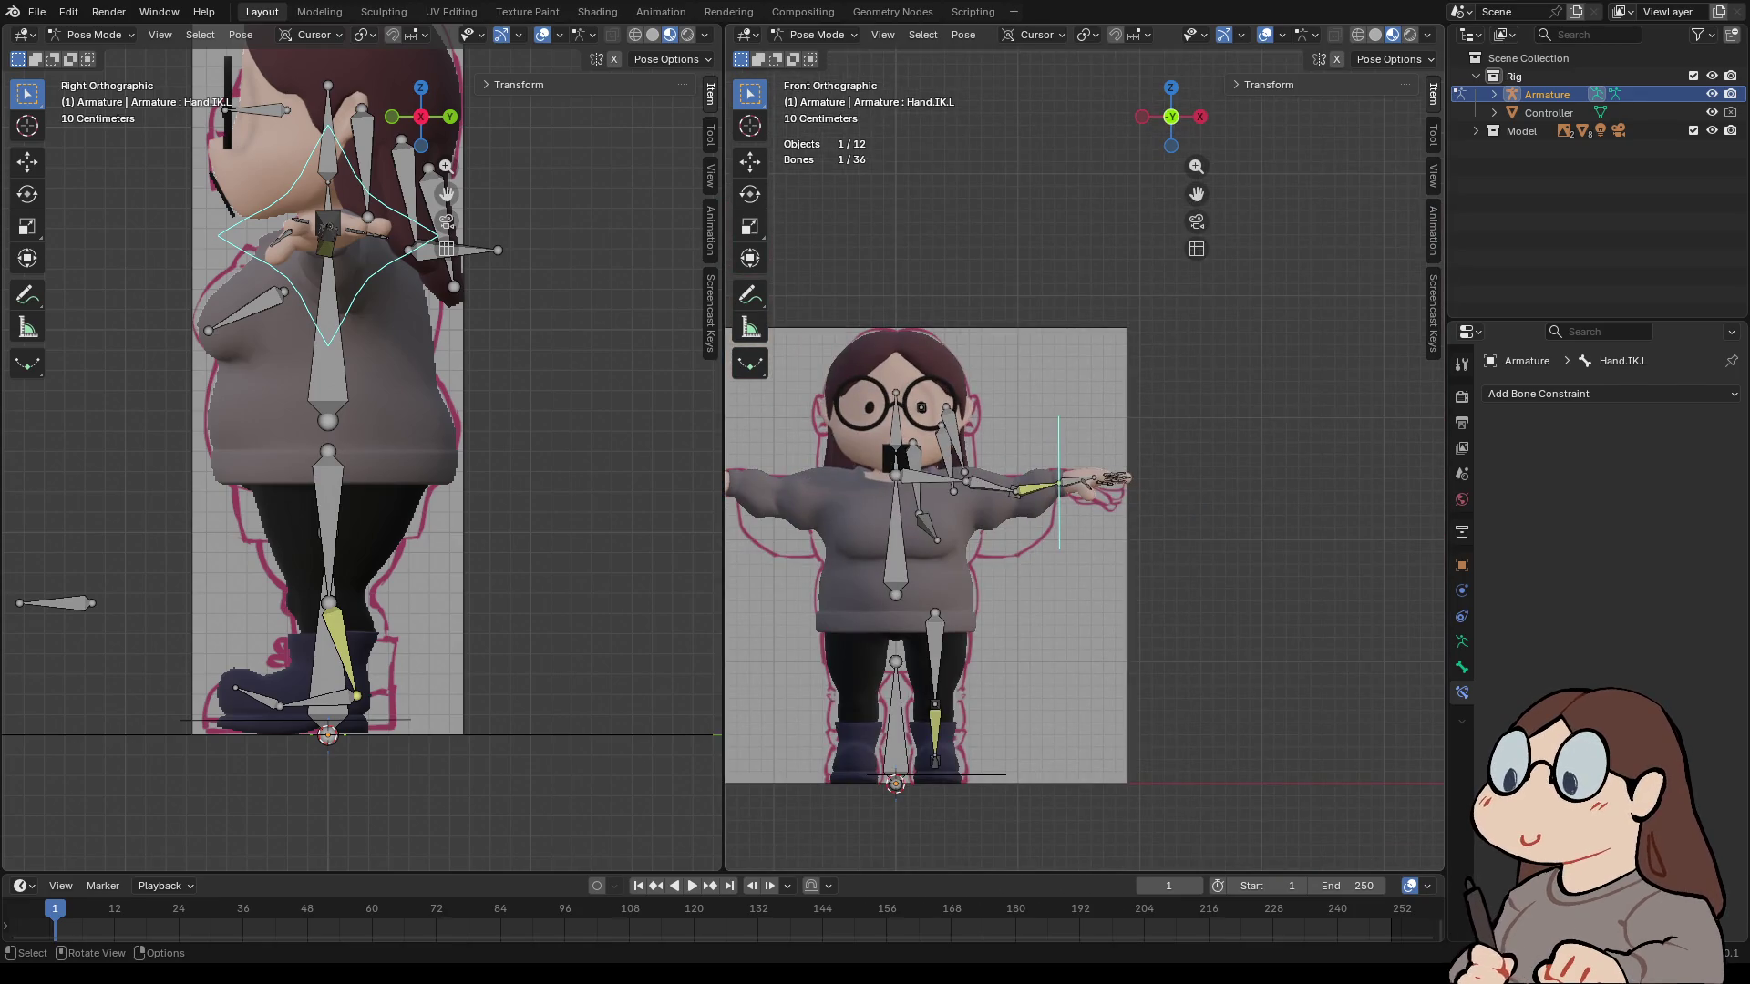
{"action": "mouse_move", "coordinate": [1084, 455]}
{"action": "middle_mouse_down"}
{"action": "mouse_move", "coordinate": [1176, 419]}
{"action": "mouse_move", "coordinate": [1194, 547]}
{"action": "middle_mouse_up"}
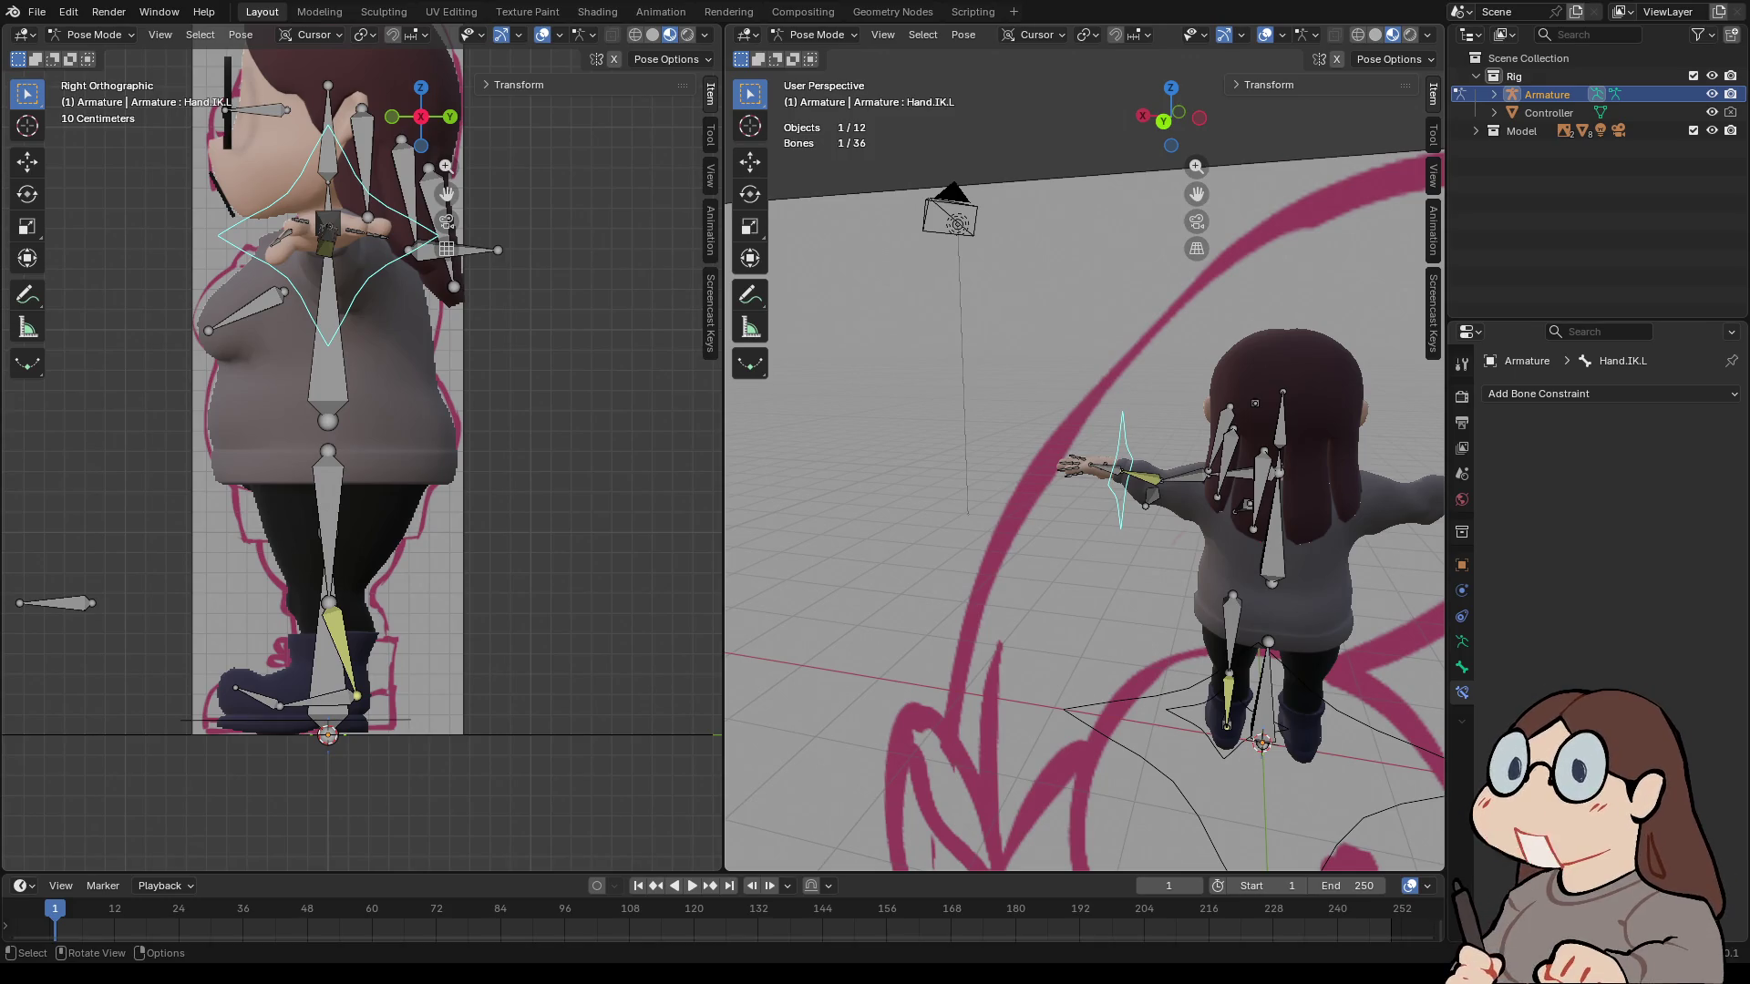
{"action": "mouse_move", "coordinate": [1085, 455]}
{"action": "middle_mouse_down"}
{"action": "mouse_move", "coordinate": [866, 438]}
{"action": "mouse_move", "coordinate": [957, 333]}
{"action": "middle_mouse_up"}
{"action": "left_click", "coordinate": [1004, 527]}
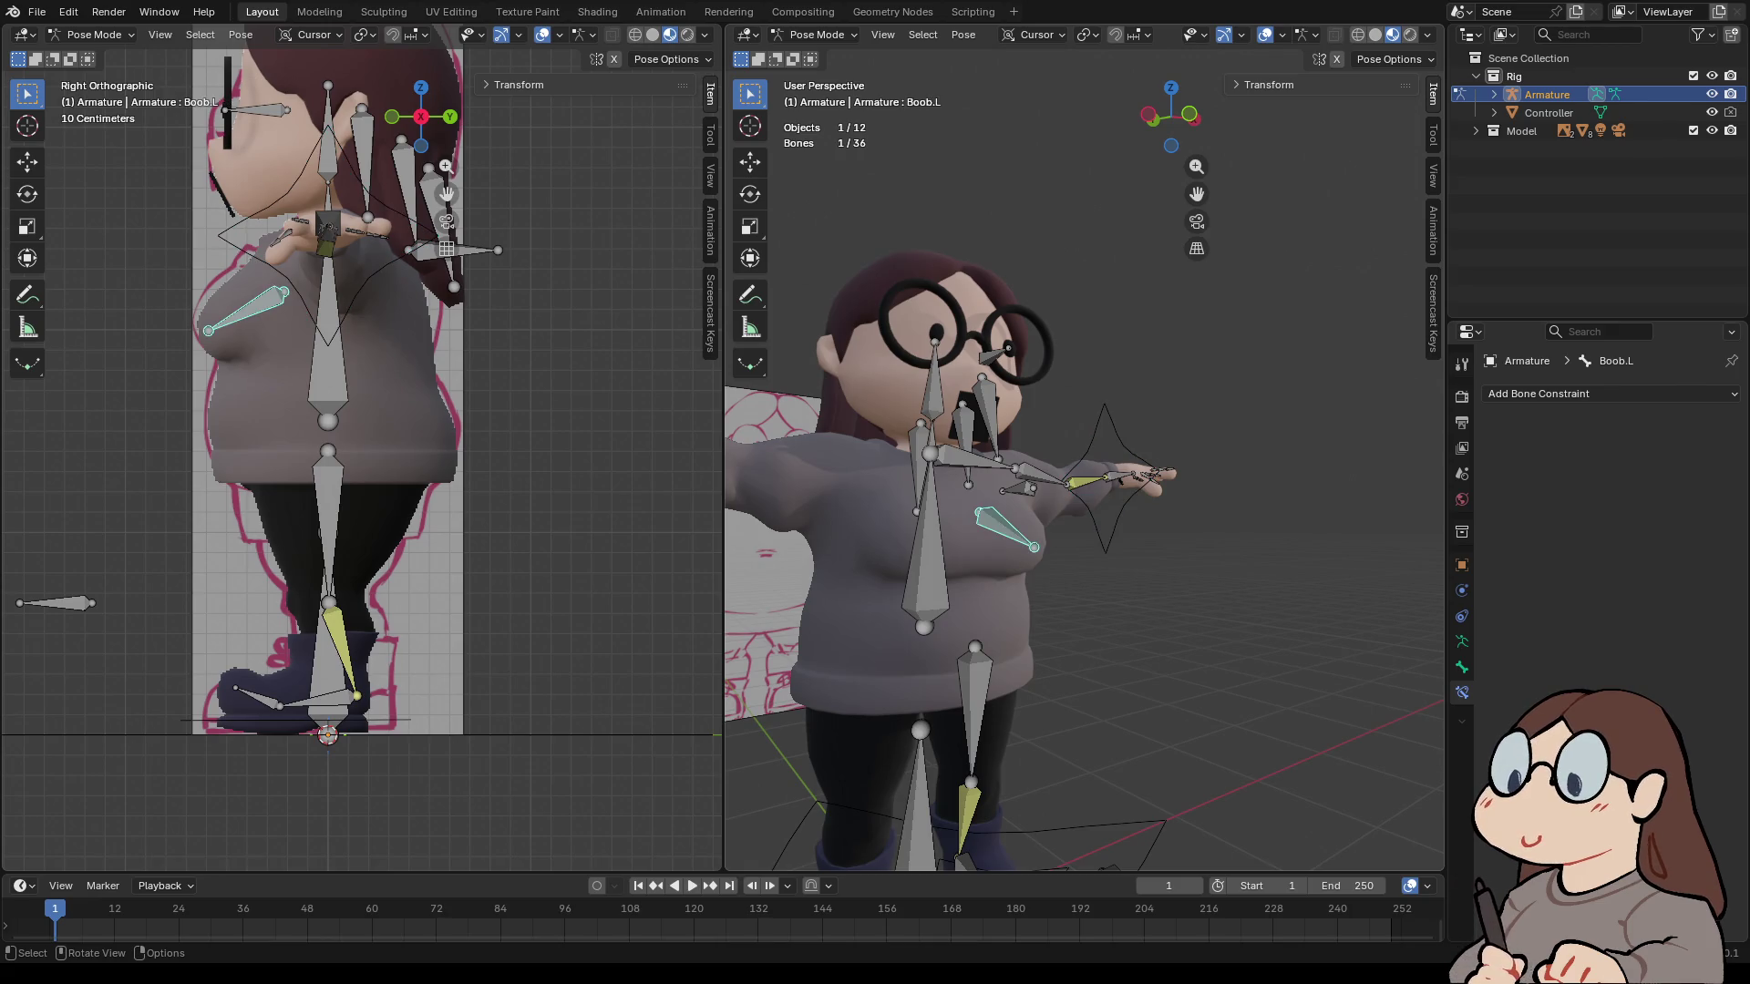
{"action": "scroll", "coordinate": [957, 332], "scroll_direction": "down", "scroll_amount": 4}
{"action": "mouse_move", "coordinate": [957, 333]}
{"action": "middle_mouse_down"}
{"action": "mouse_move", "coordinate": [1039, 323]}
{"action": "mouse_move", "coordinate": [1003, 323]}
{"action": "middle_mouse_up"}
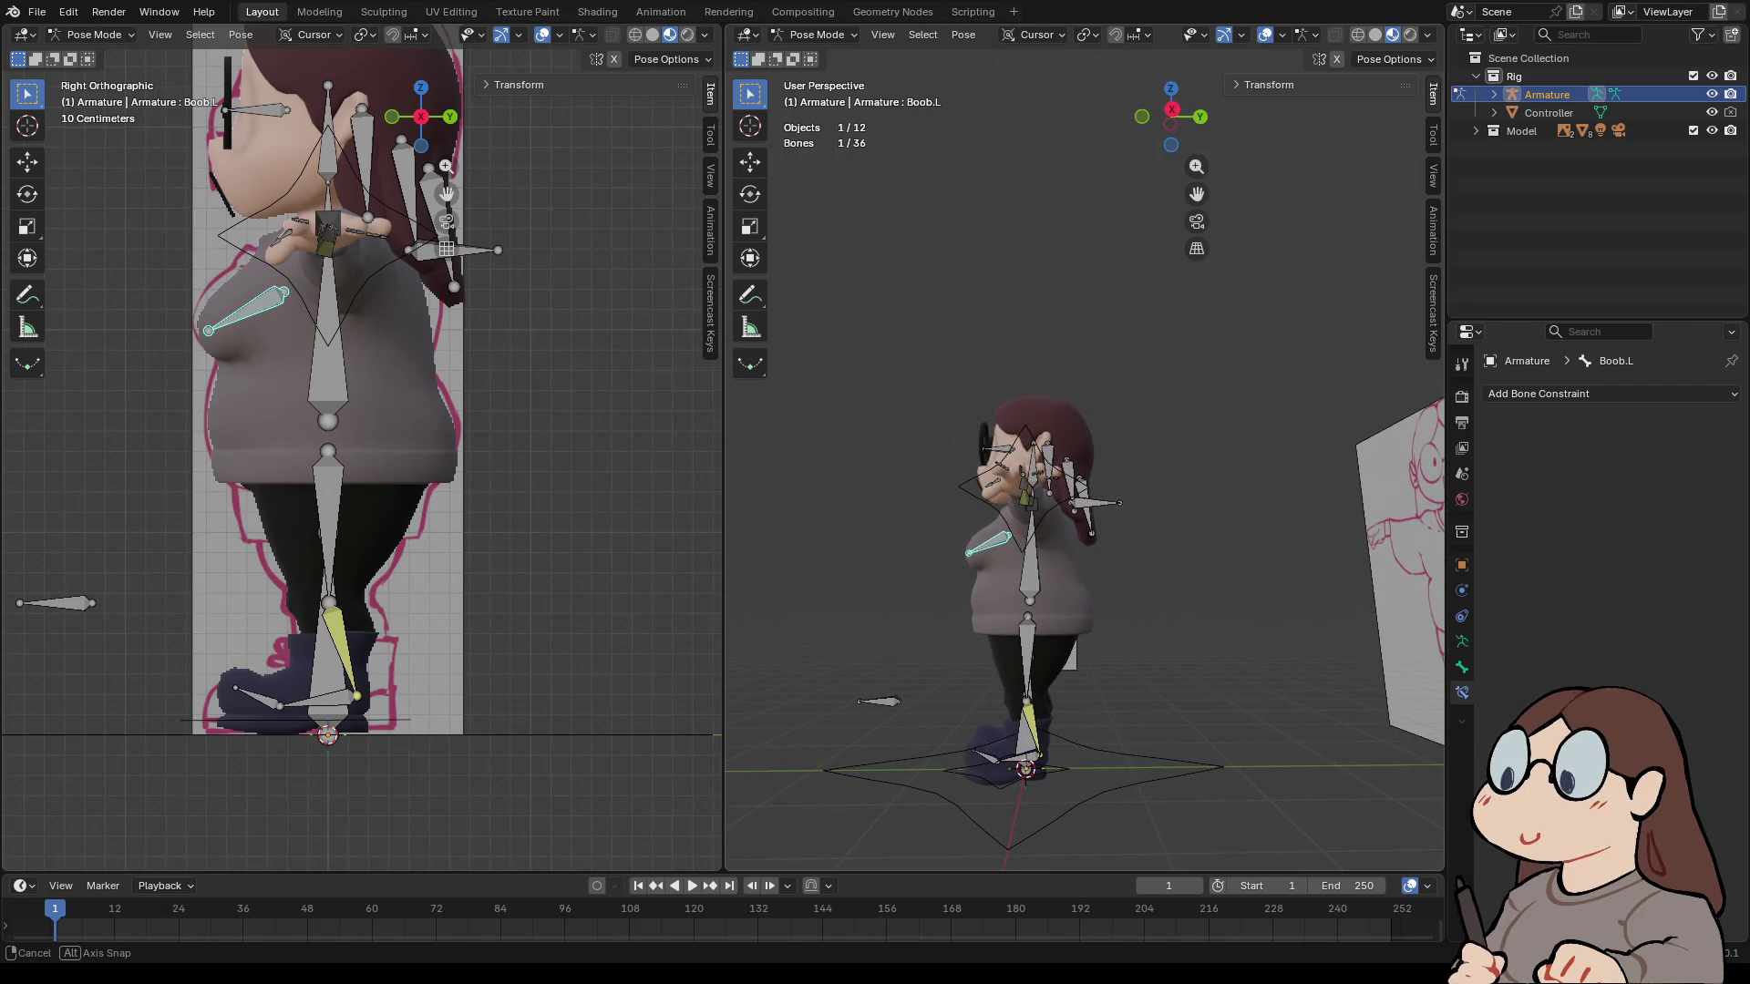
{"action": "middle_click_drag", "start_coordinate": [1003, 323], "coordinate": [1005, 323]}
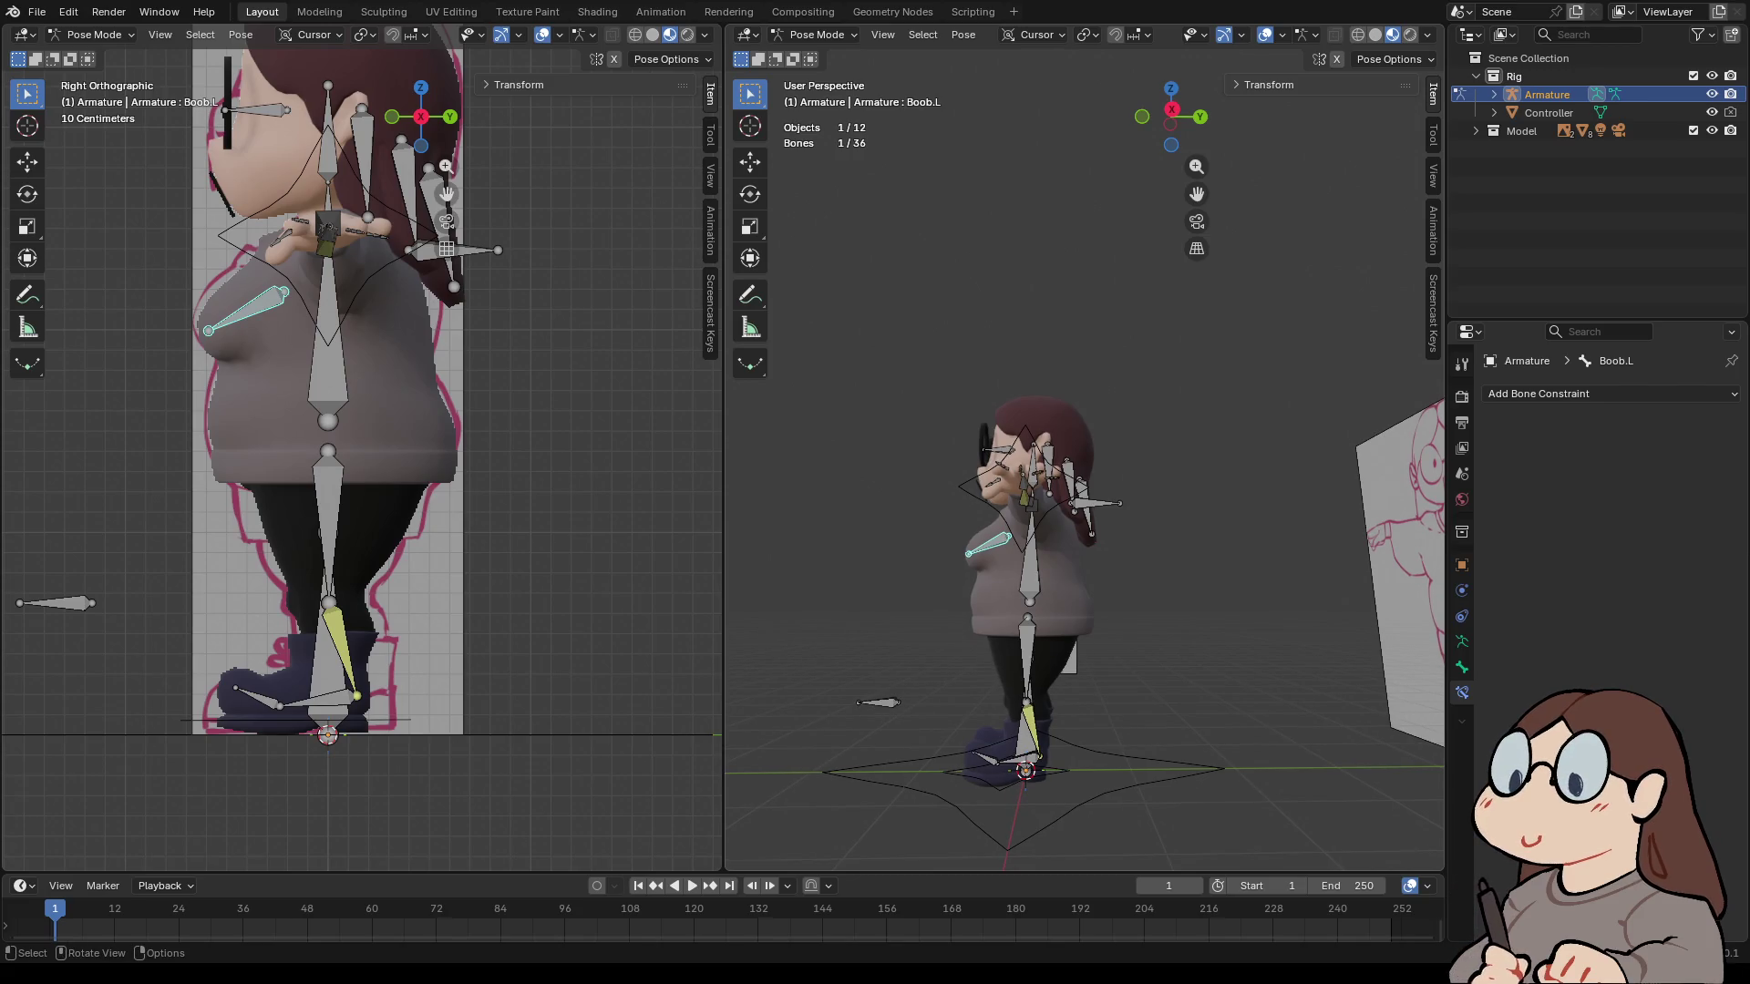
{"action": "scroll", "coordinate": [1002, 456], "scroll_direction": "up", "scroll_amount": 8}
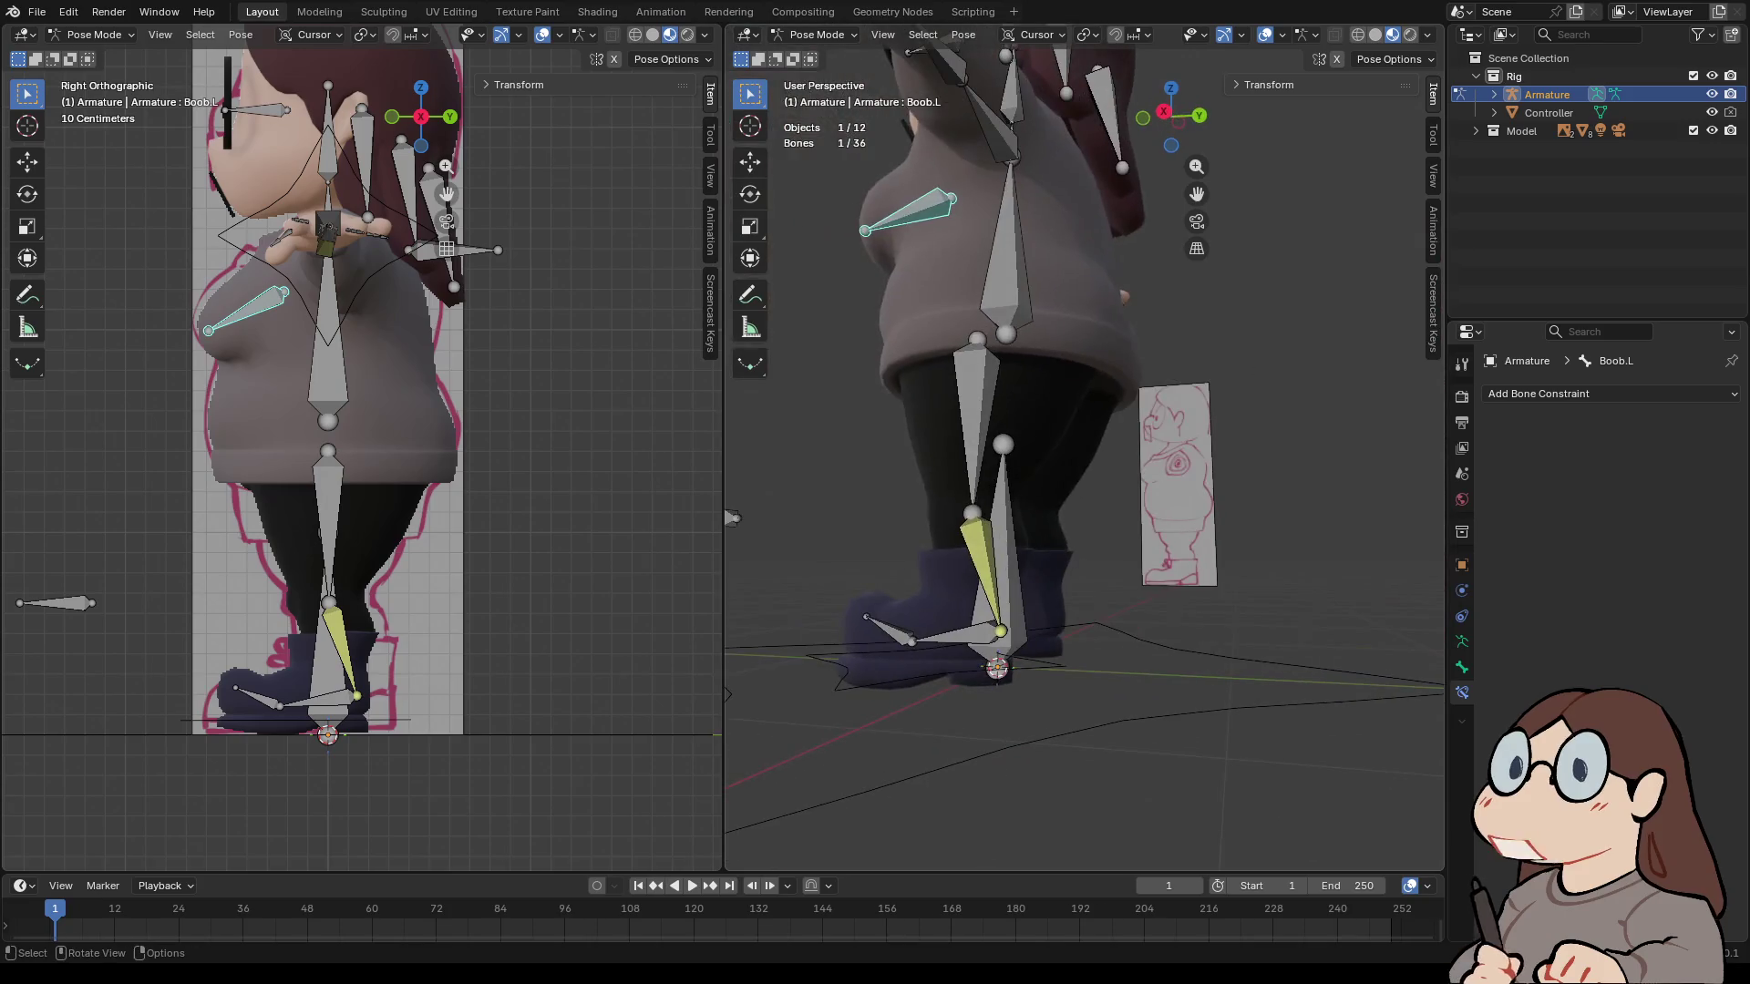
{"action": "middle_click_drag", "start_coordinate": [1003, 364], "coordinate": [1093, 364]}
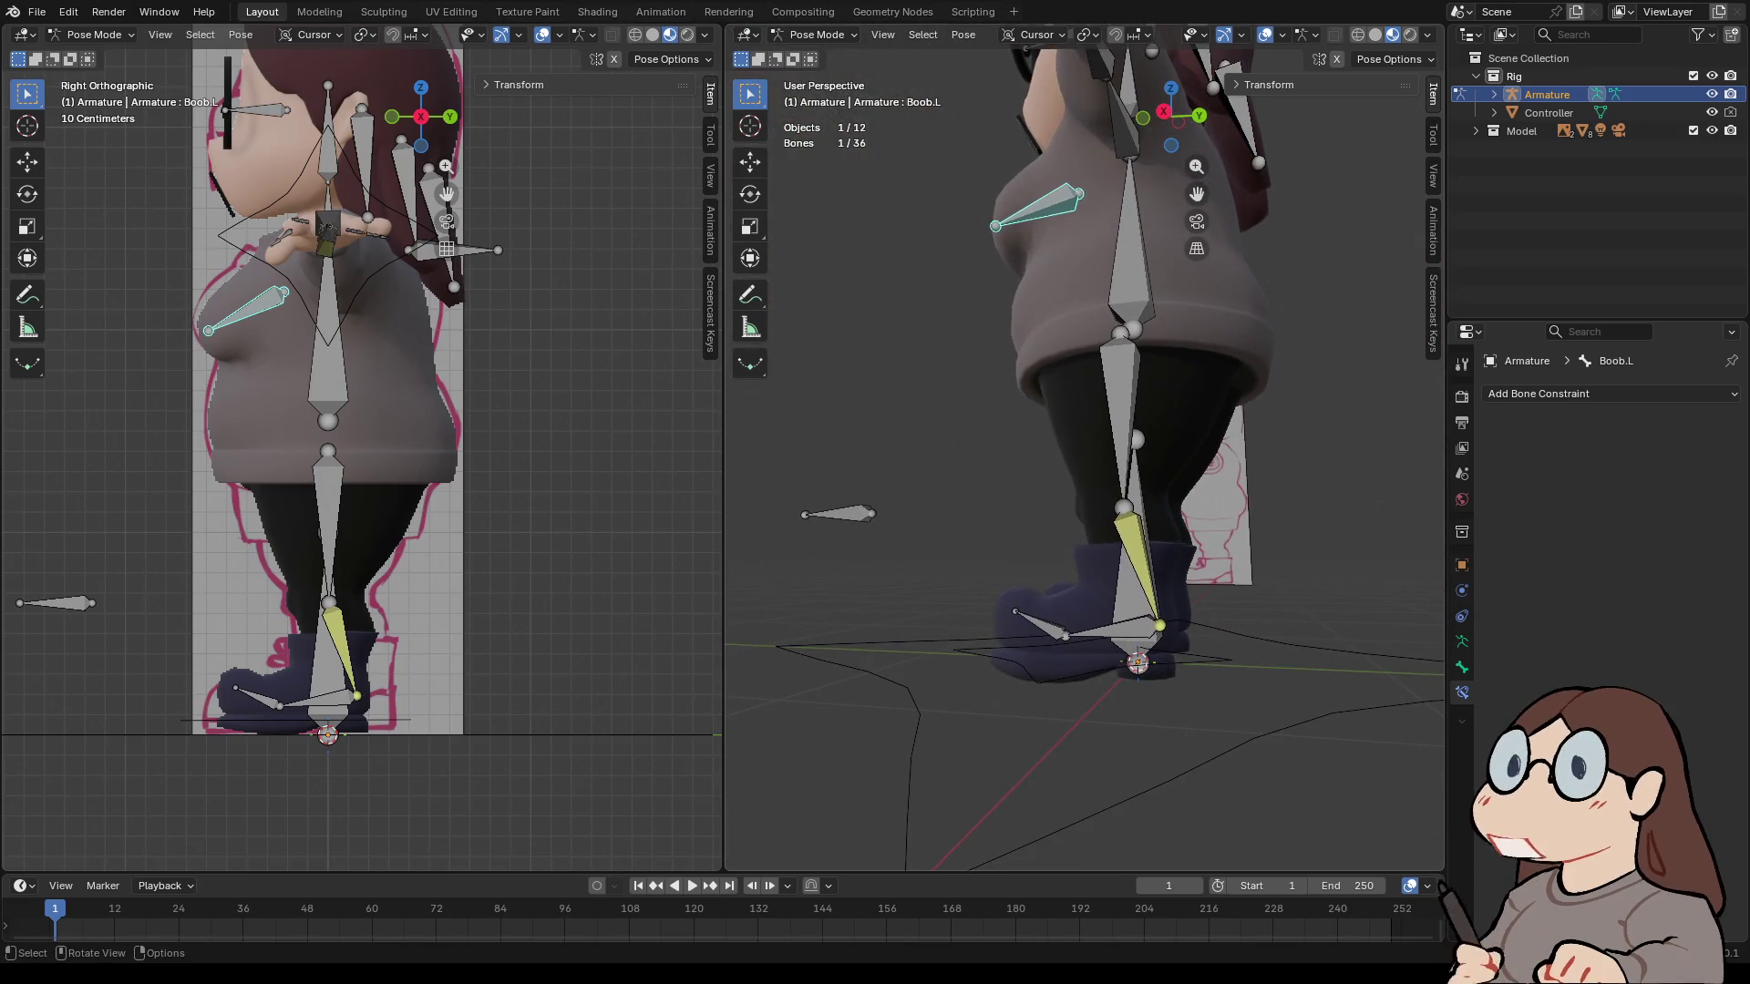
{"action": "left_click", "coordinate": [1139, 652]}
{"action": "key", "text": "g"}
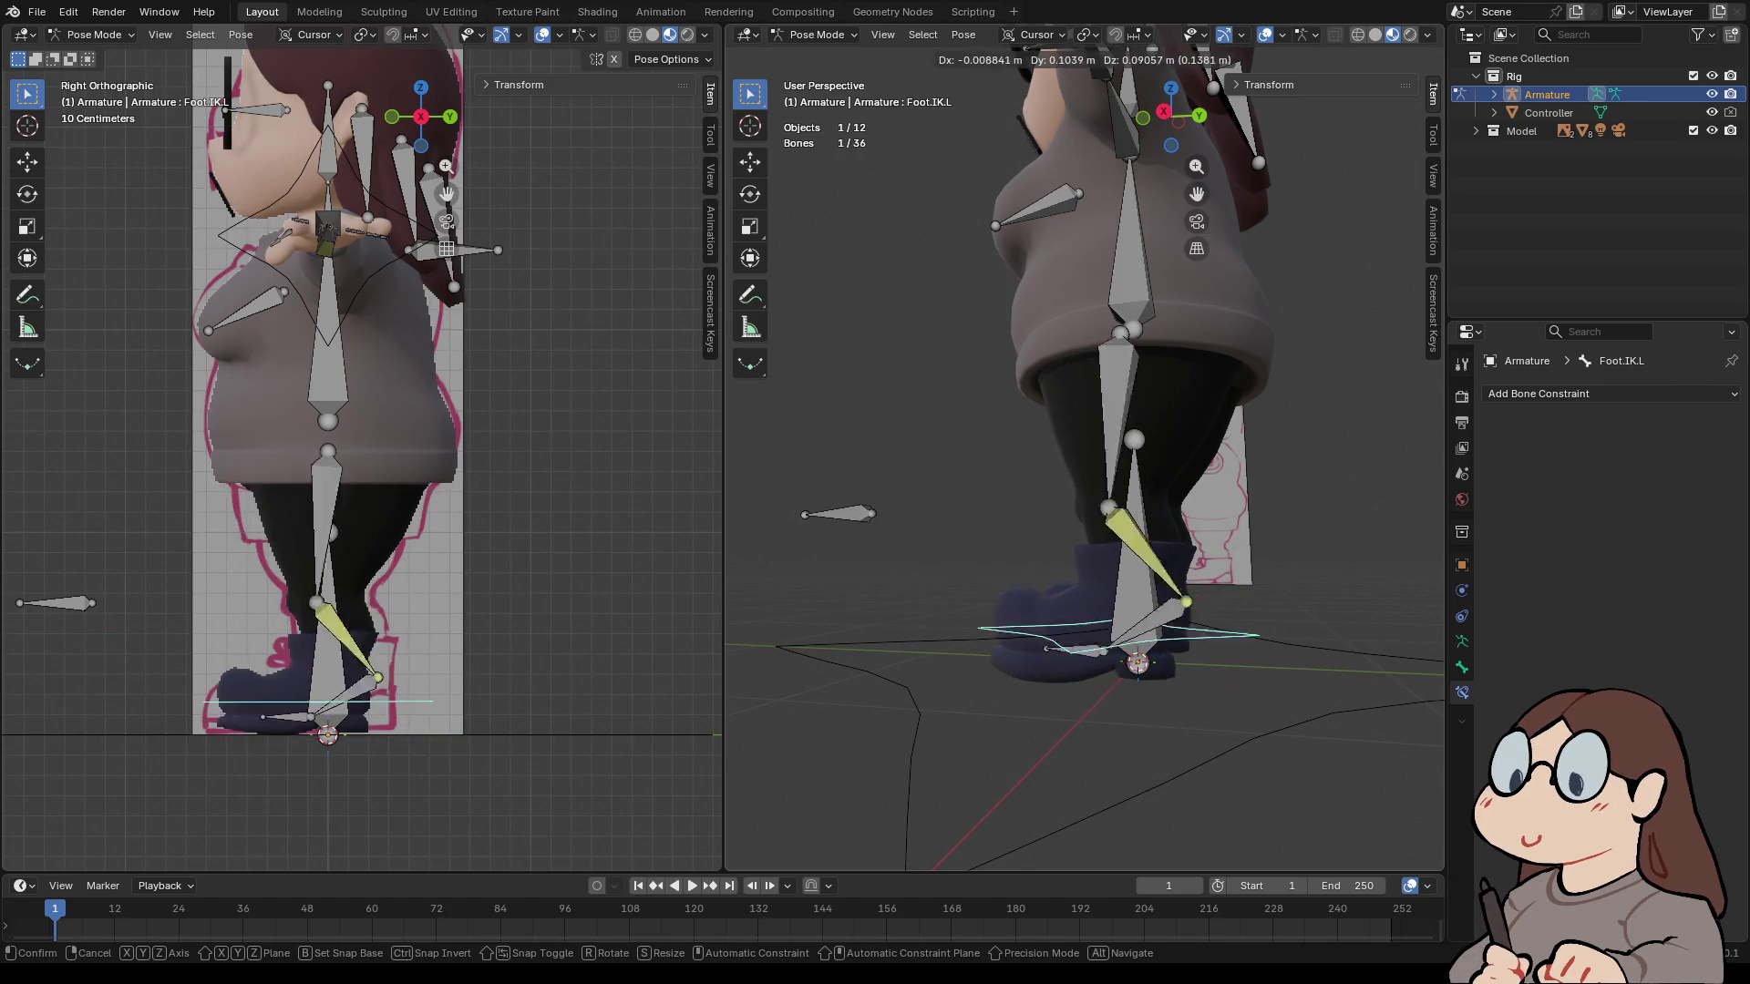
{"action": "key", "text": "Escape"}
{"action": "mouse_move", "coordinate": [1002, 456]}
{"action": "middle_mouse_down"}
{"action": "mouse_move", "coordinate": [1185, 455]}
{"action": "mouse_move", "coordinate": [1231, 437]}
{"action": "mouse_move", "coordinate": [1230, 474]}
{"action": "middle_mouse_up"}
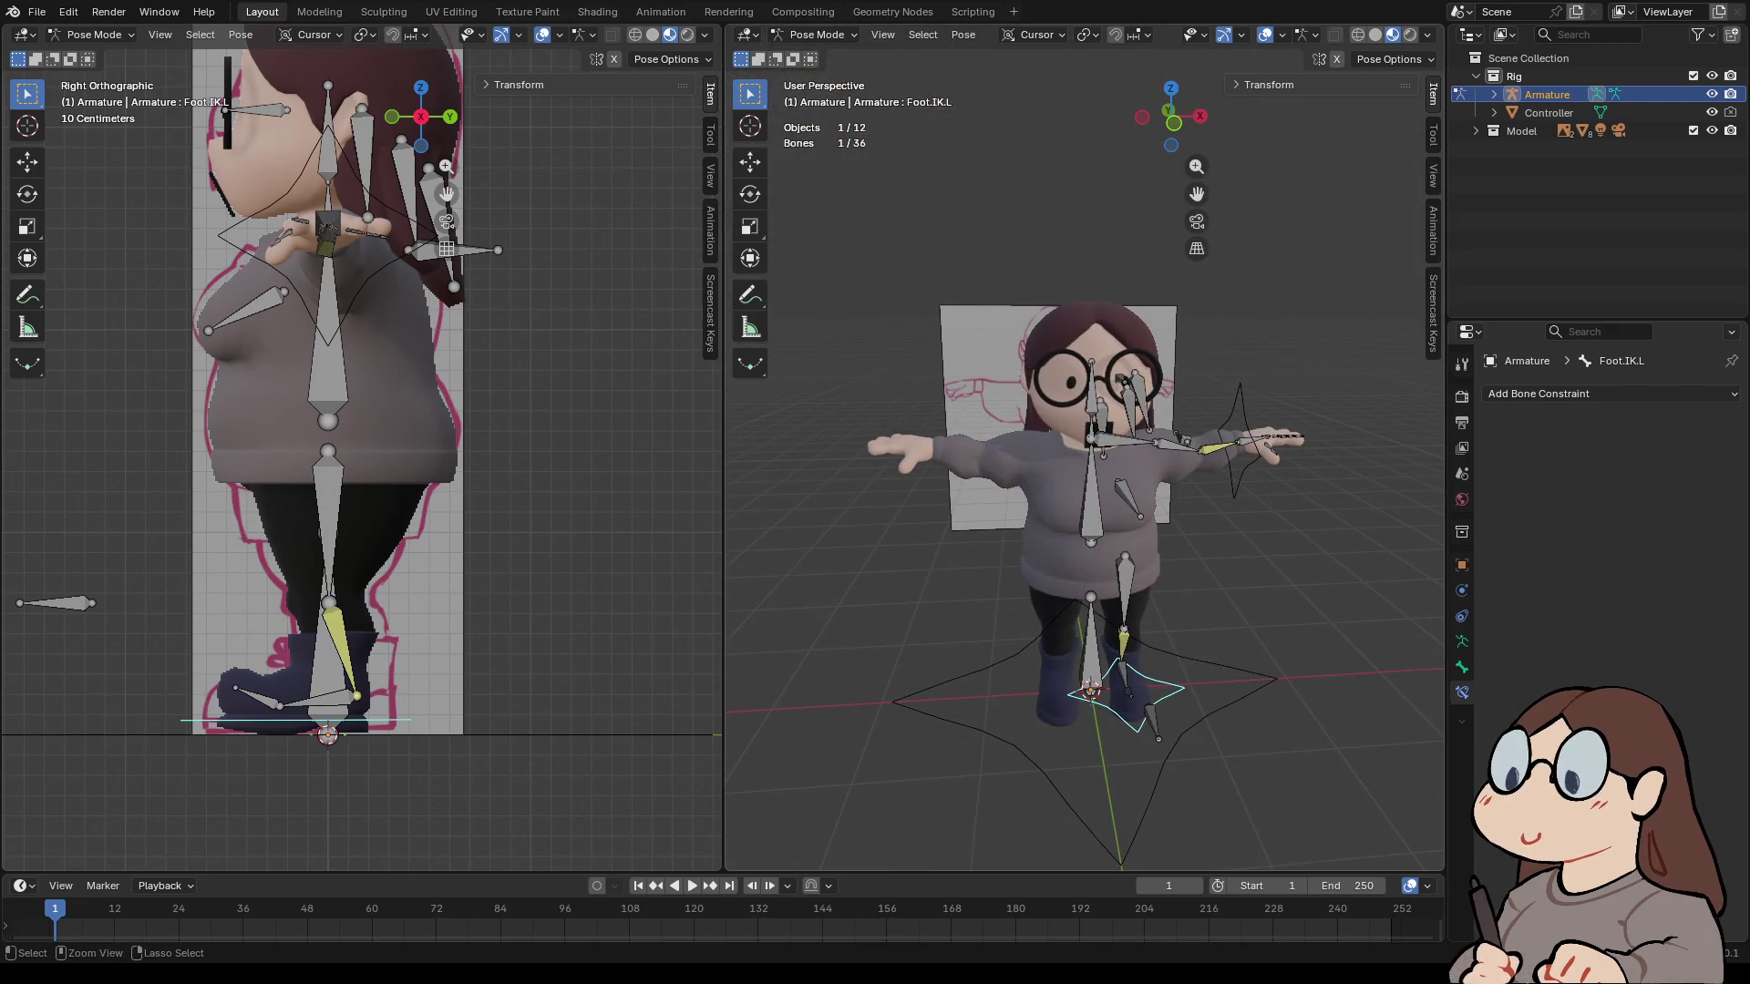
{"action": "key", "text": "ctrl+s"}
- Save an incremental copy of the file as VTUBE_PRACTICE2.blend
{"action": "left_click", "coordinate": [36, 11]}
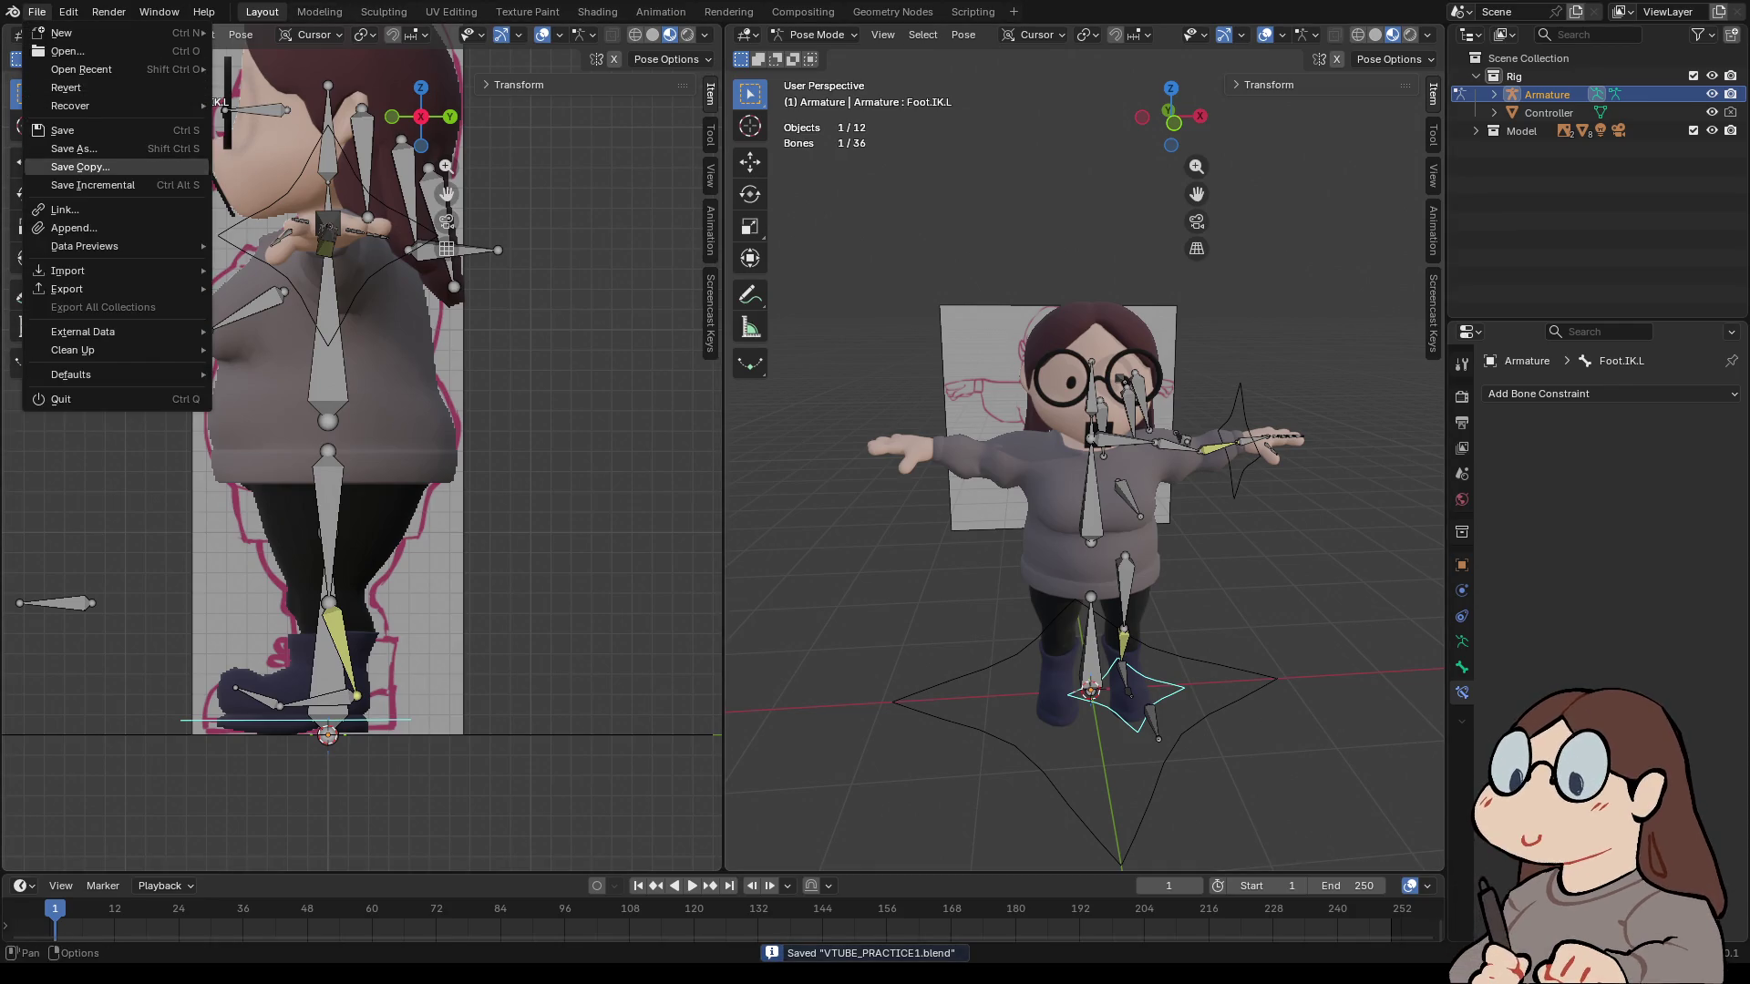
{"action": "left_click", "coordinate": [91, 185]}
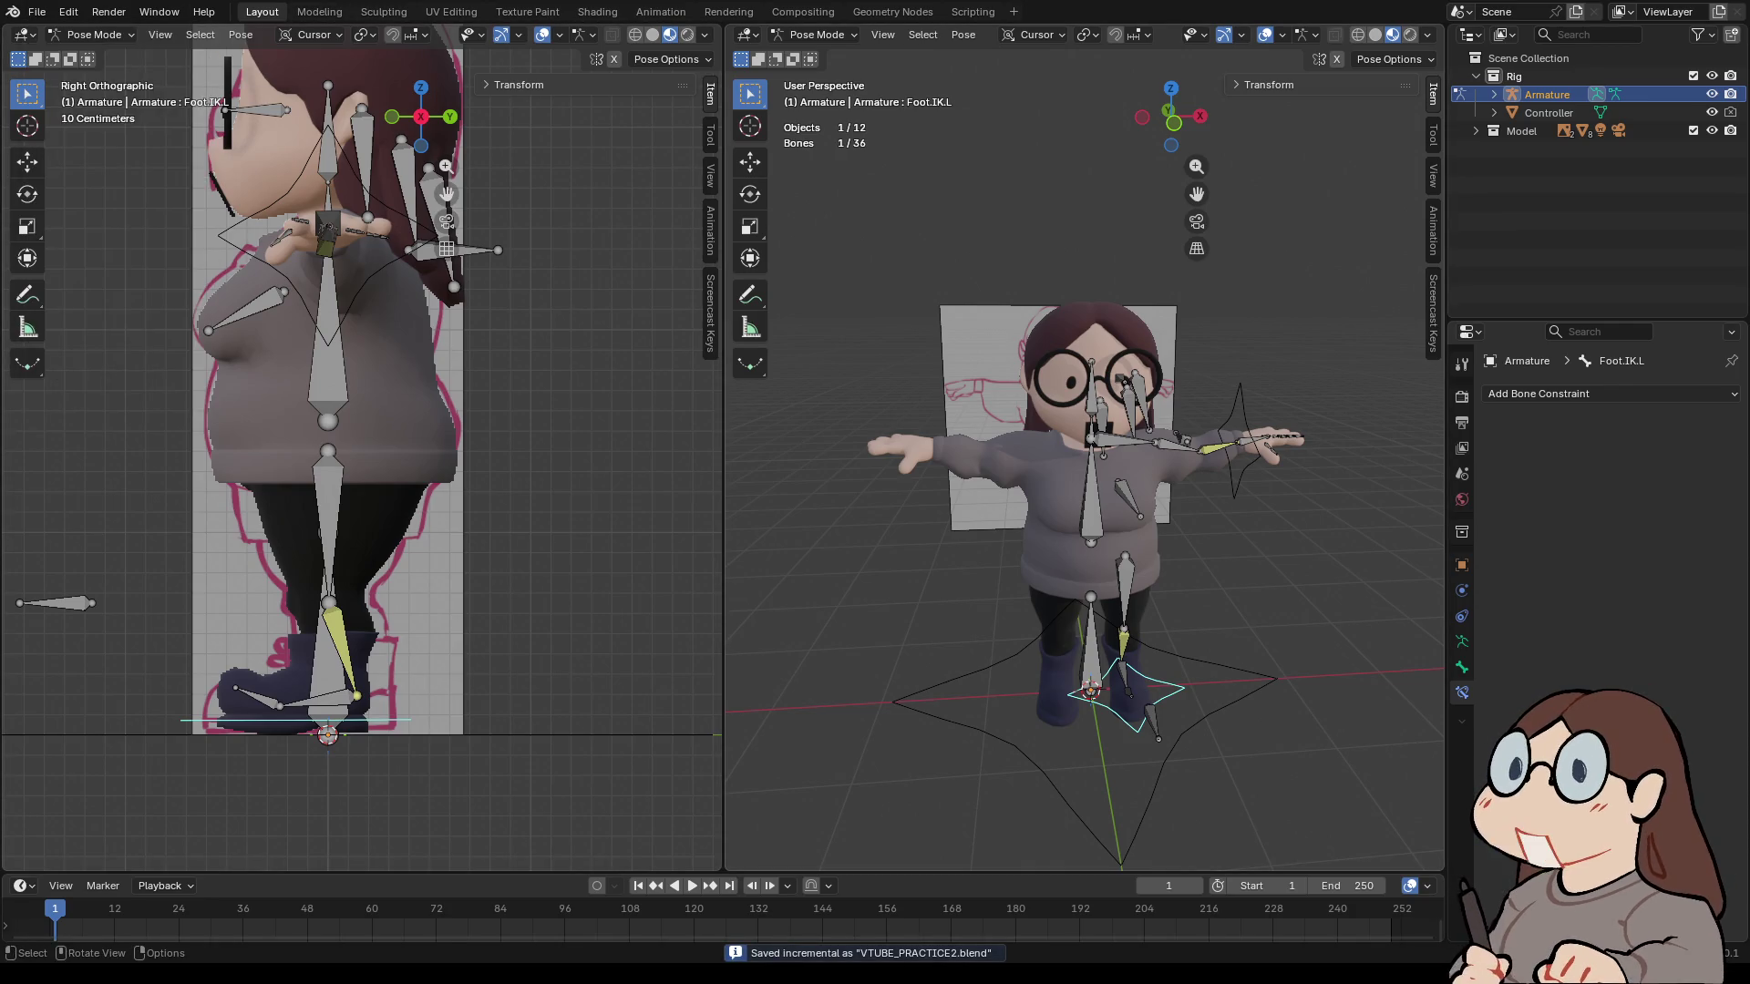
{"action": "middle_click_drag", "start_coordinate": [1030, 511], "coordinate": [1080, 510]}
{"action": "left_click", "coordinate": [1080, 483]}
{"action": "right_click", "coordinate": [1003, 562]}
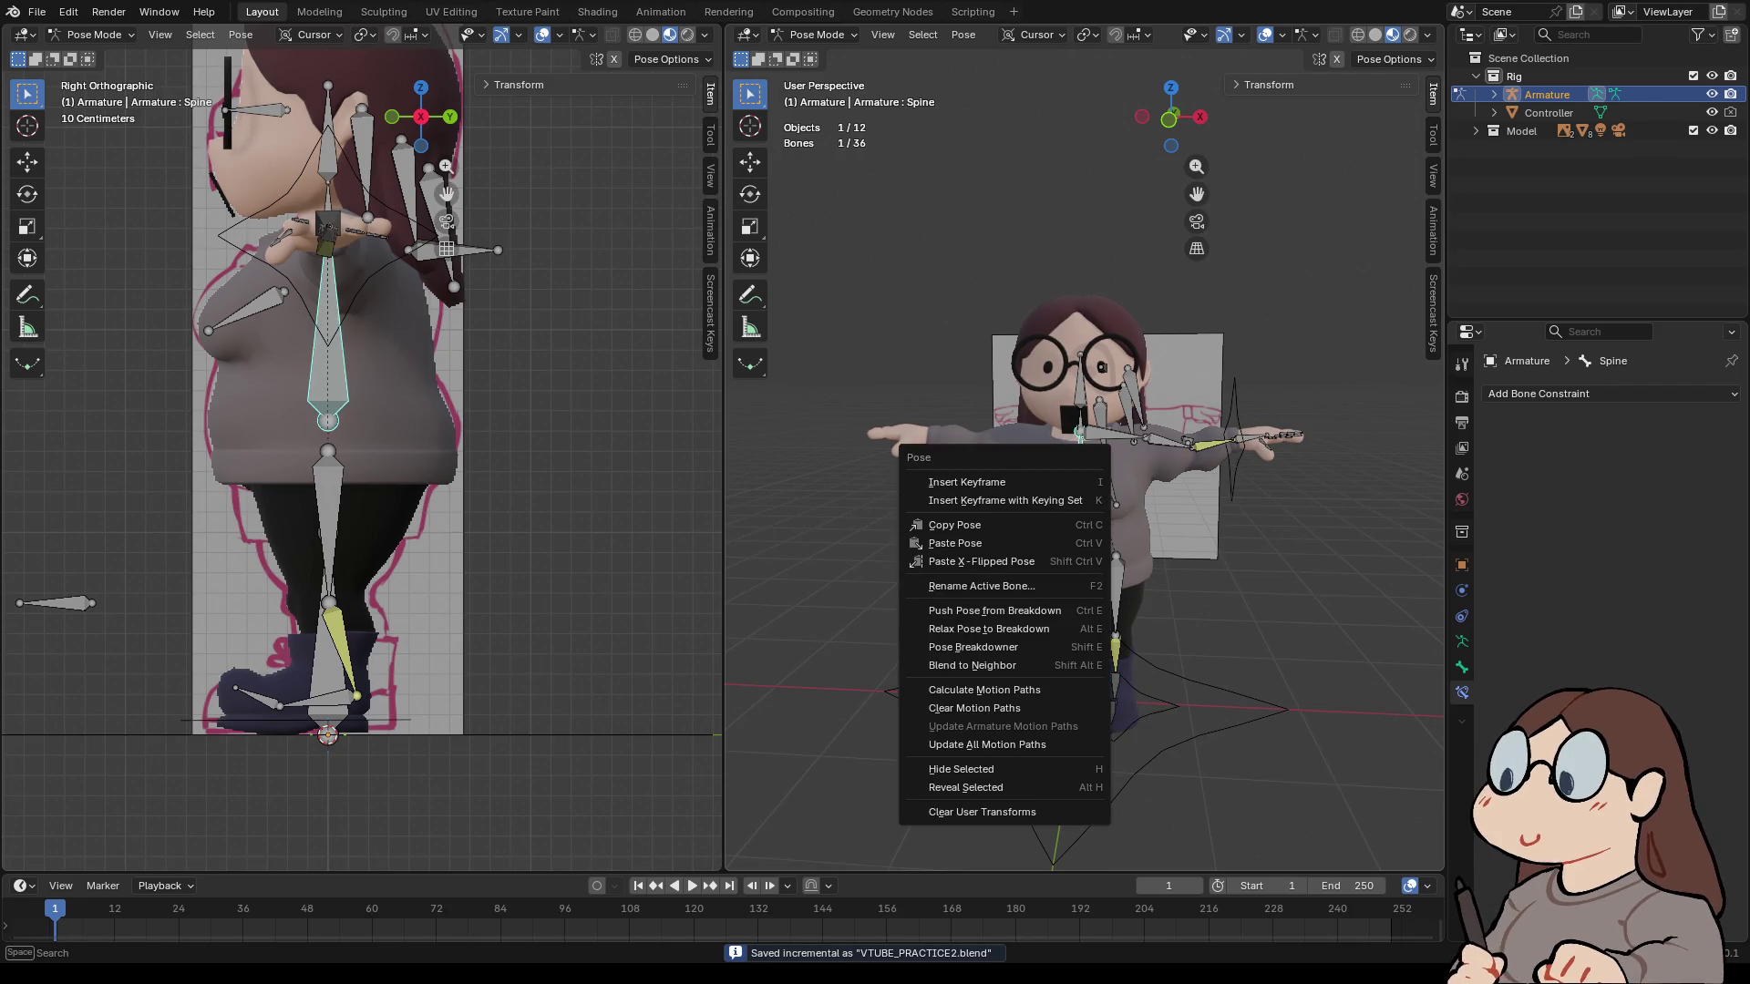
- In Edit Mode, Symmetrize the armature bones from -X to +X
{"action": "left_click", "coordinate": [817, 34]}
{"action": "left_click", "coordinate": [816, 75]}
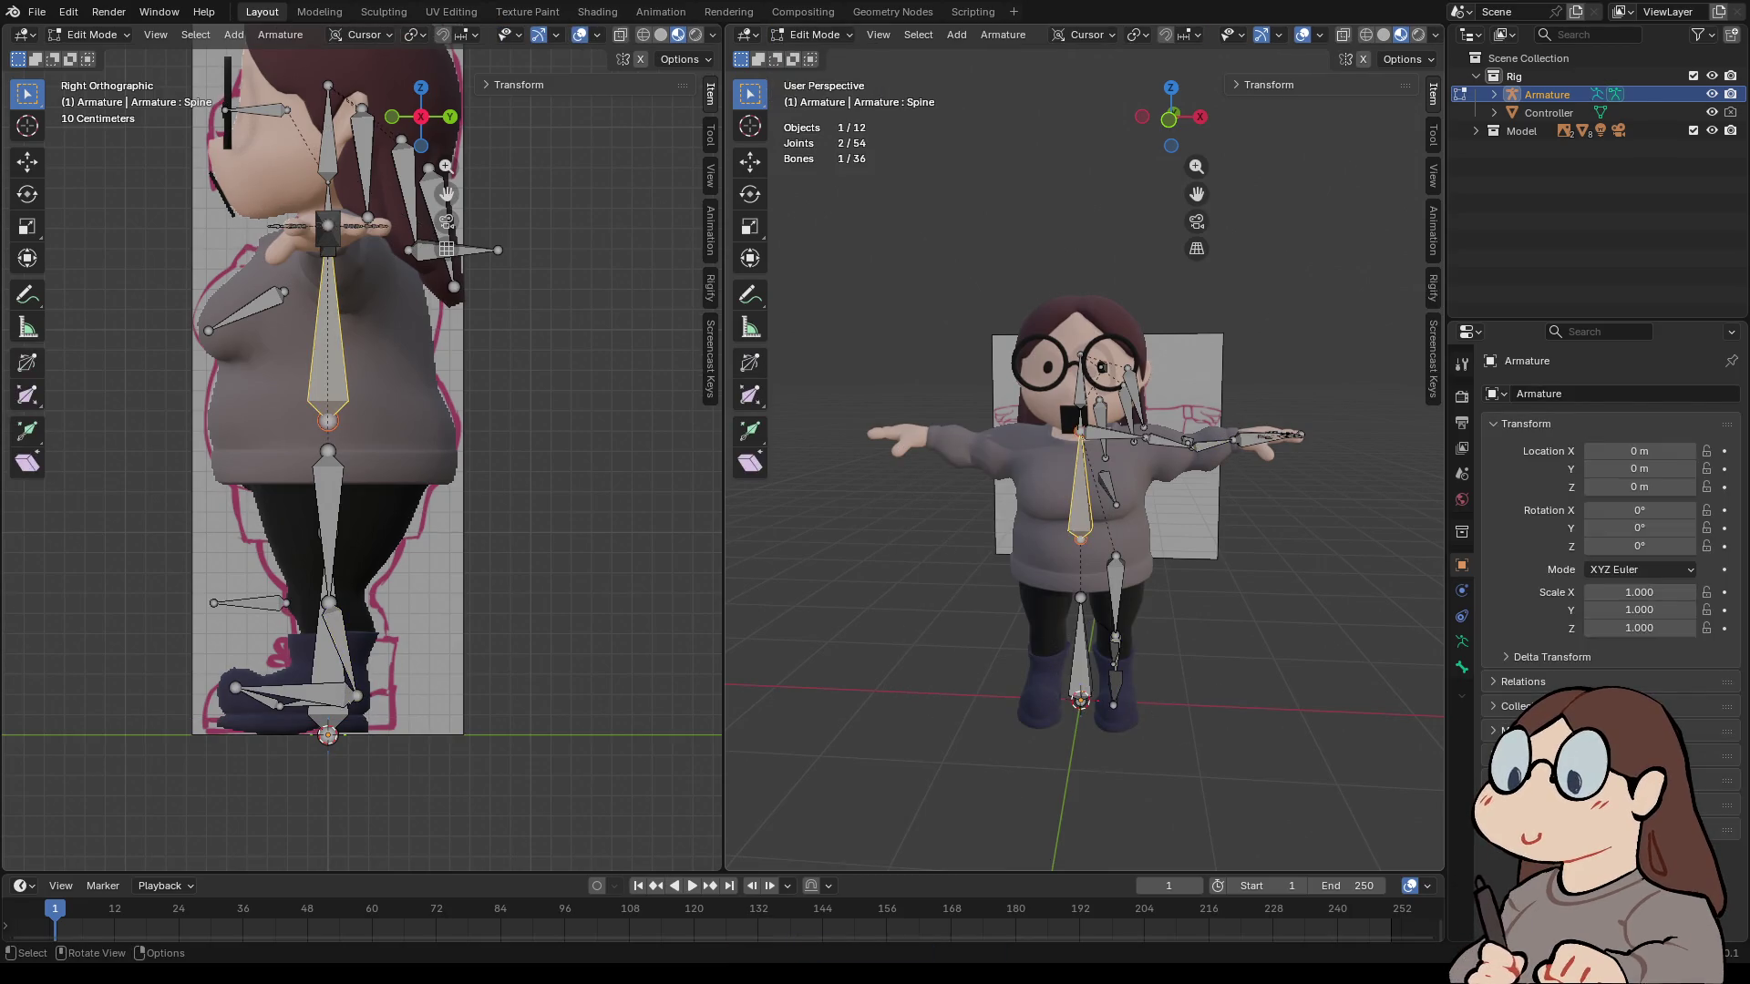
{"action": "right_click", "coordinate": [1002, 527]}
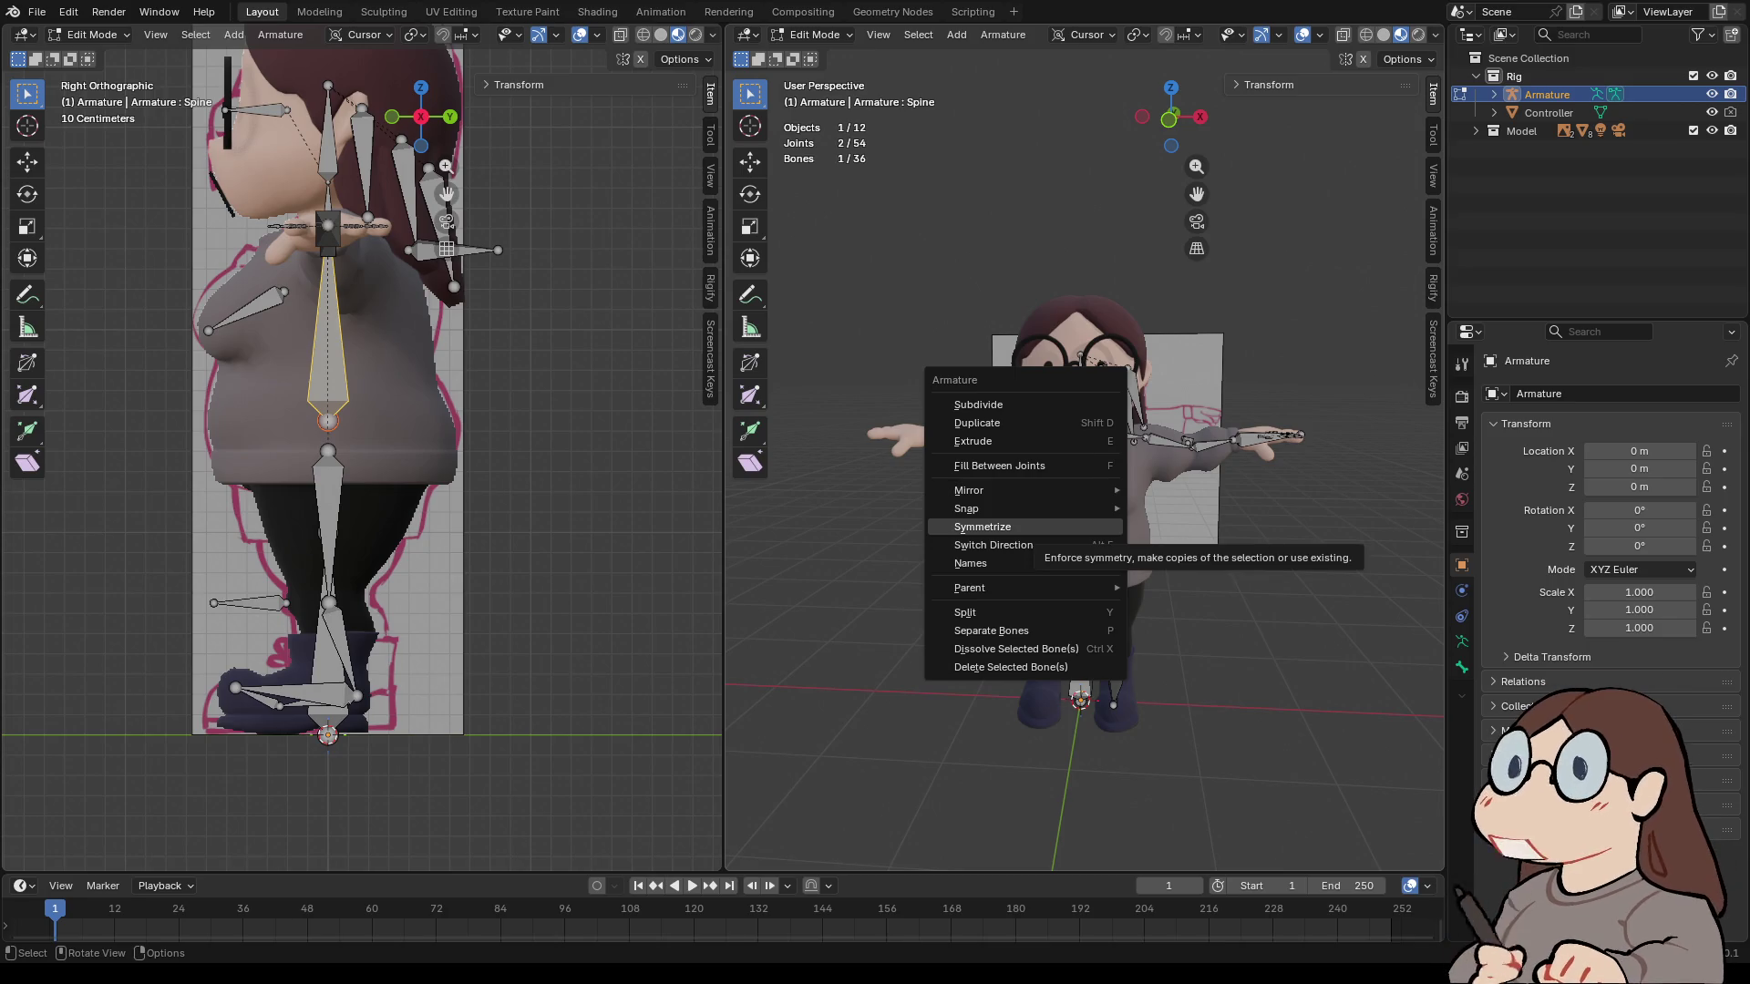
{"action": "left_click", "coordinate": [983, 527]}
- Inspect the mirrored bones and expand the Model collection in the Outliner
{"action": "middle_click_drag", "start_coordinate": [1085, 547], "coordinate": [939, 547]}
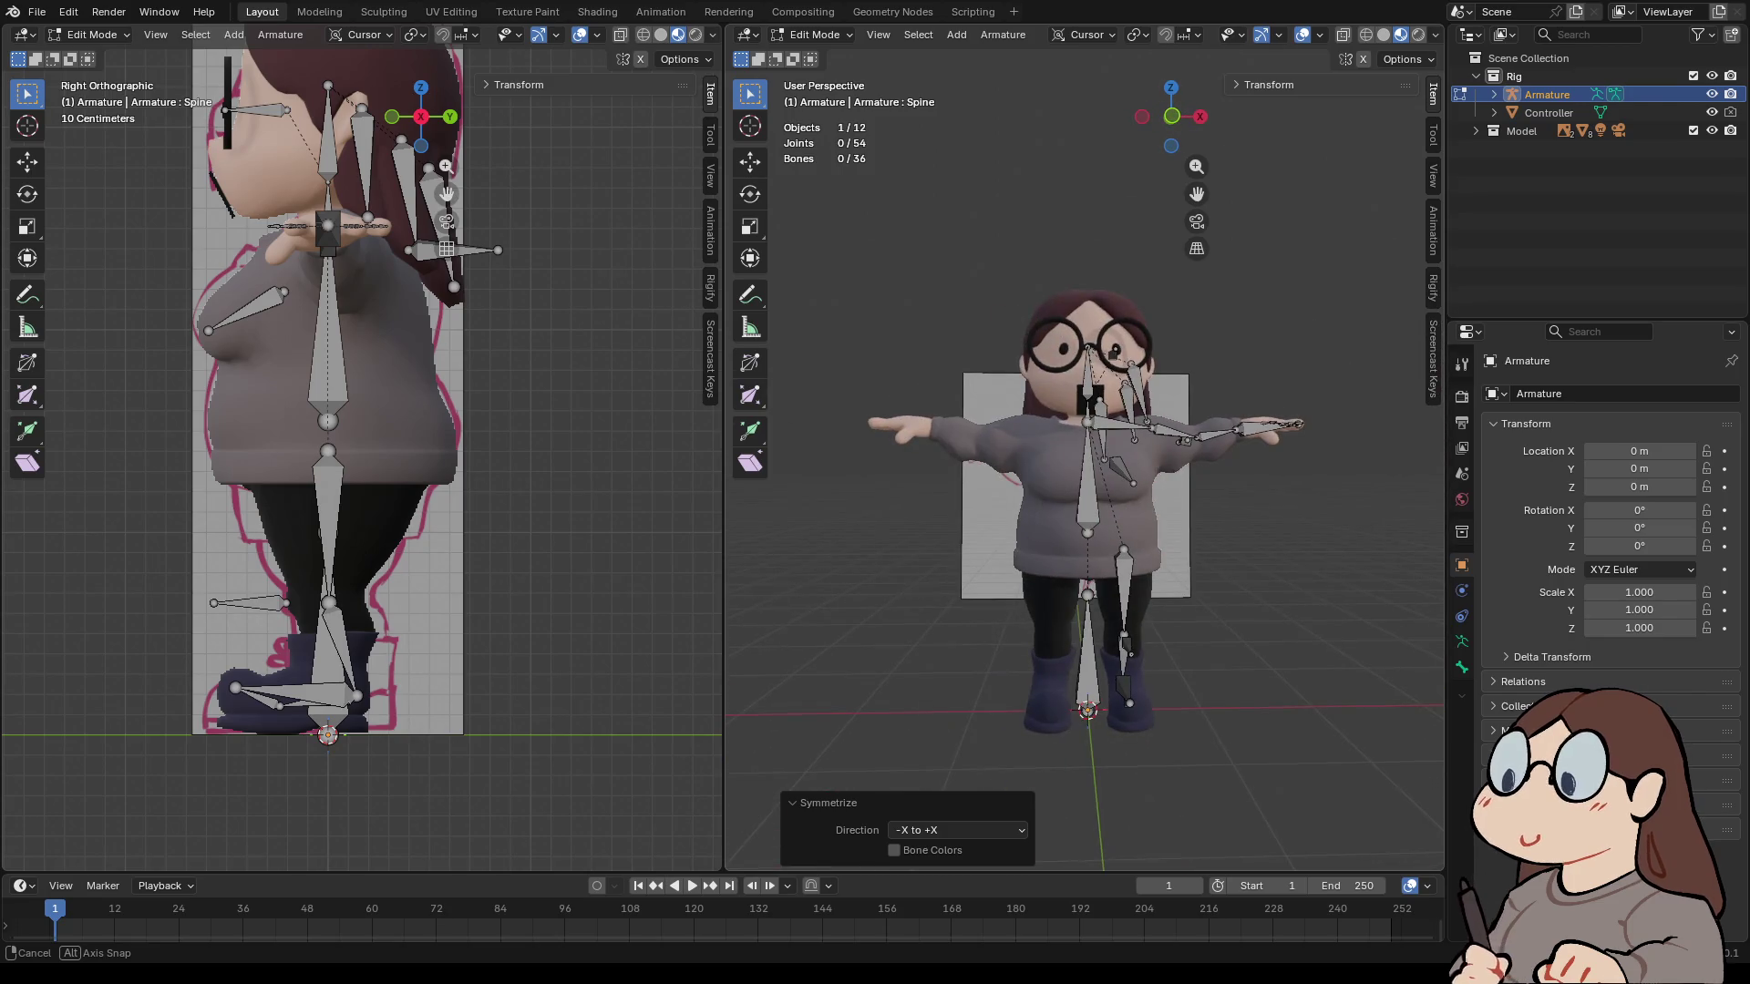
{"action": "key", "text": "a"}
{"action": "right_click", "coordinate": [984, 455]}
{"action": "left_click", "coordinate": [984, 456]}
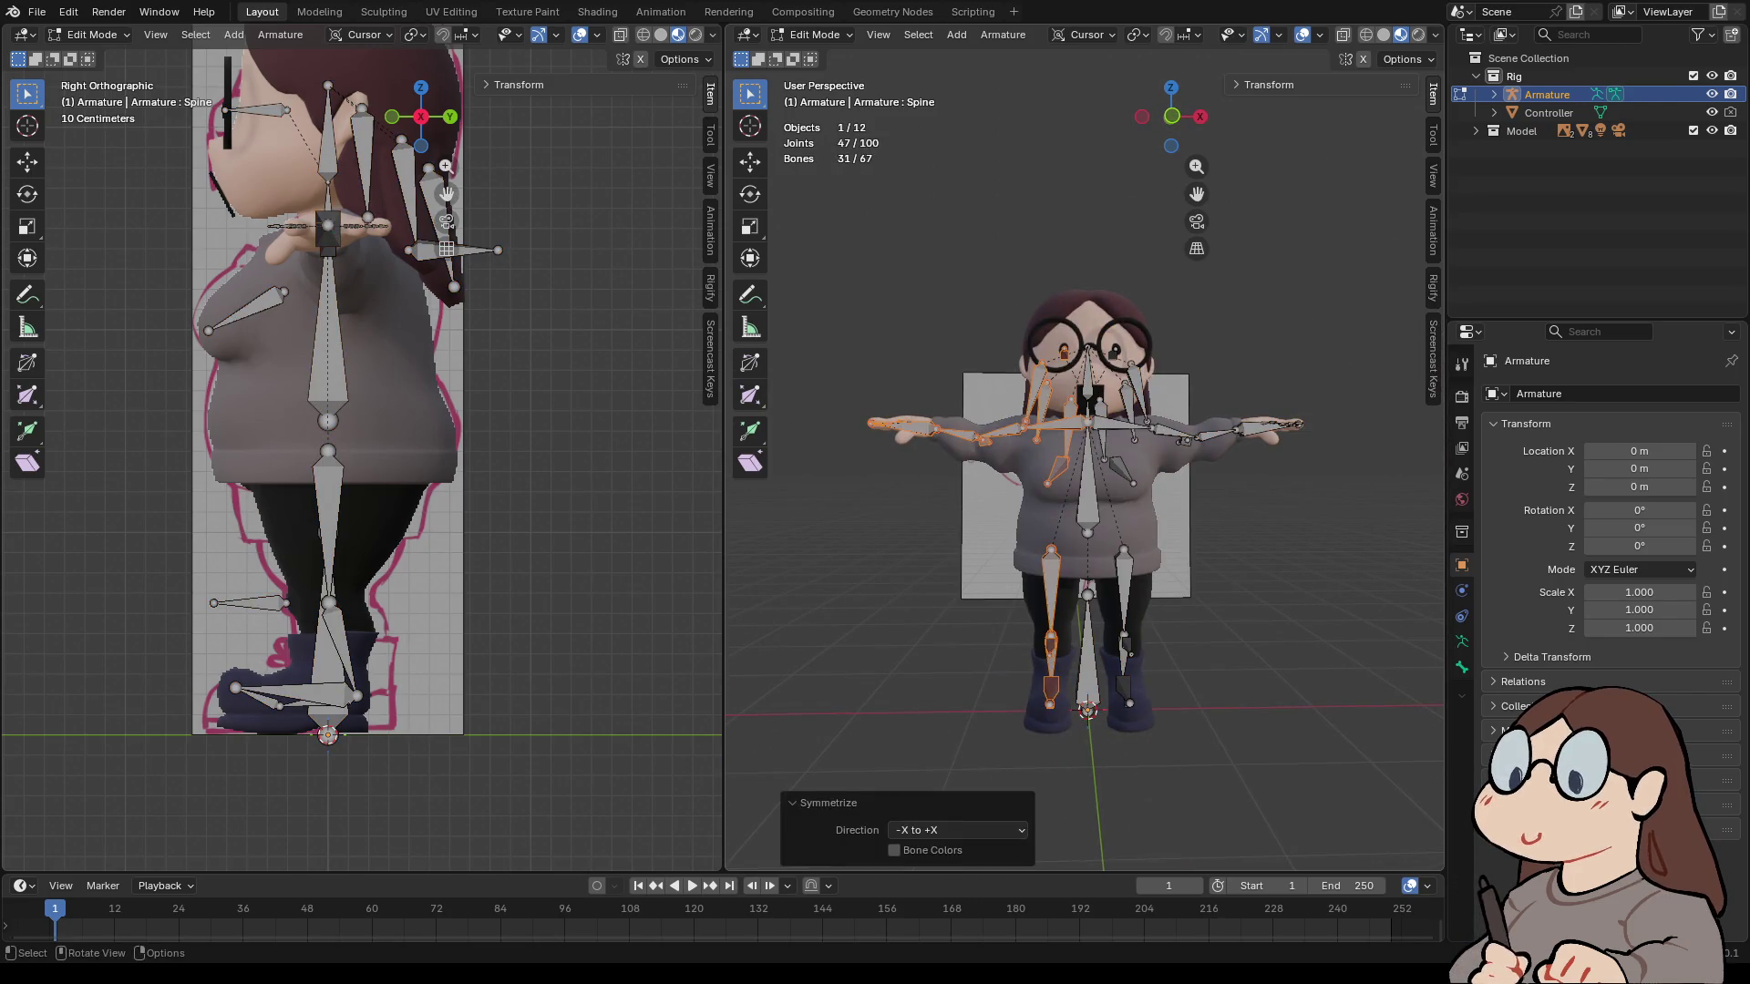
{"action": "mouse_move", "coordinate": [1084, 501]}
{"action": "middle_mouse_down"}
{"action": "mouse_move", "coordinate": [1148, 492]}
{"action": "mouse_move", "coordinate": [1121, 497]}
{"action": "middle_mouse_up"}
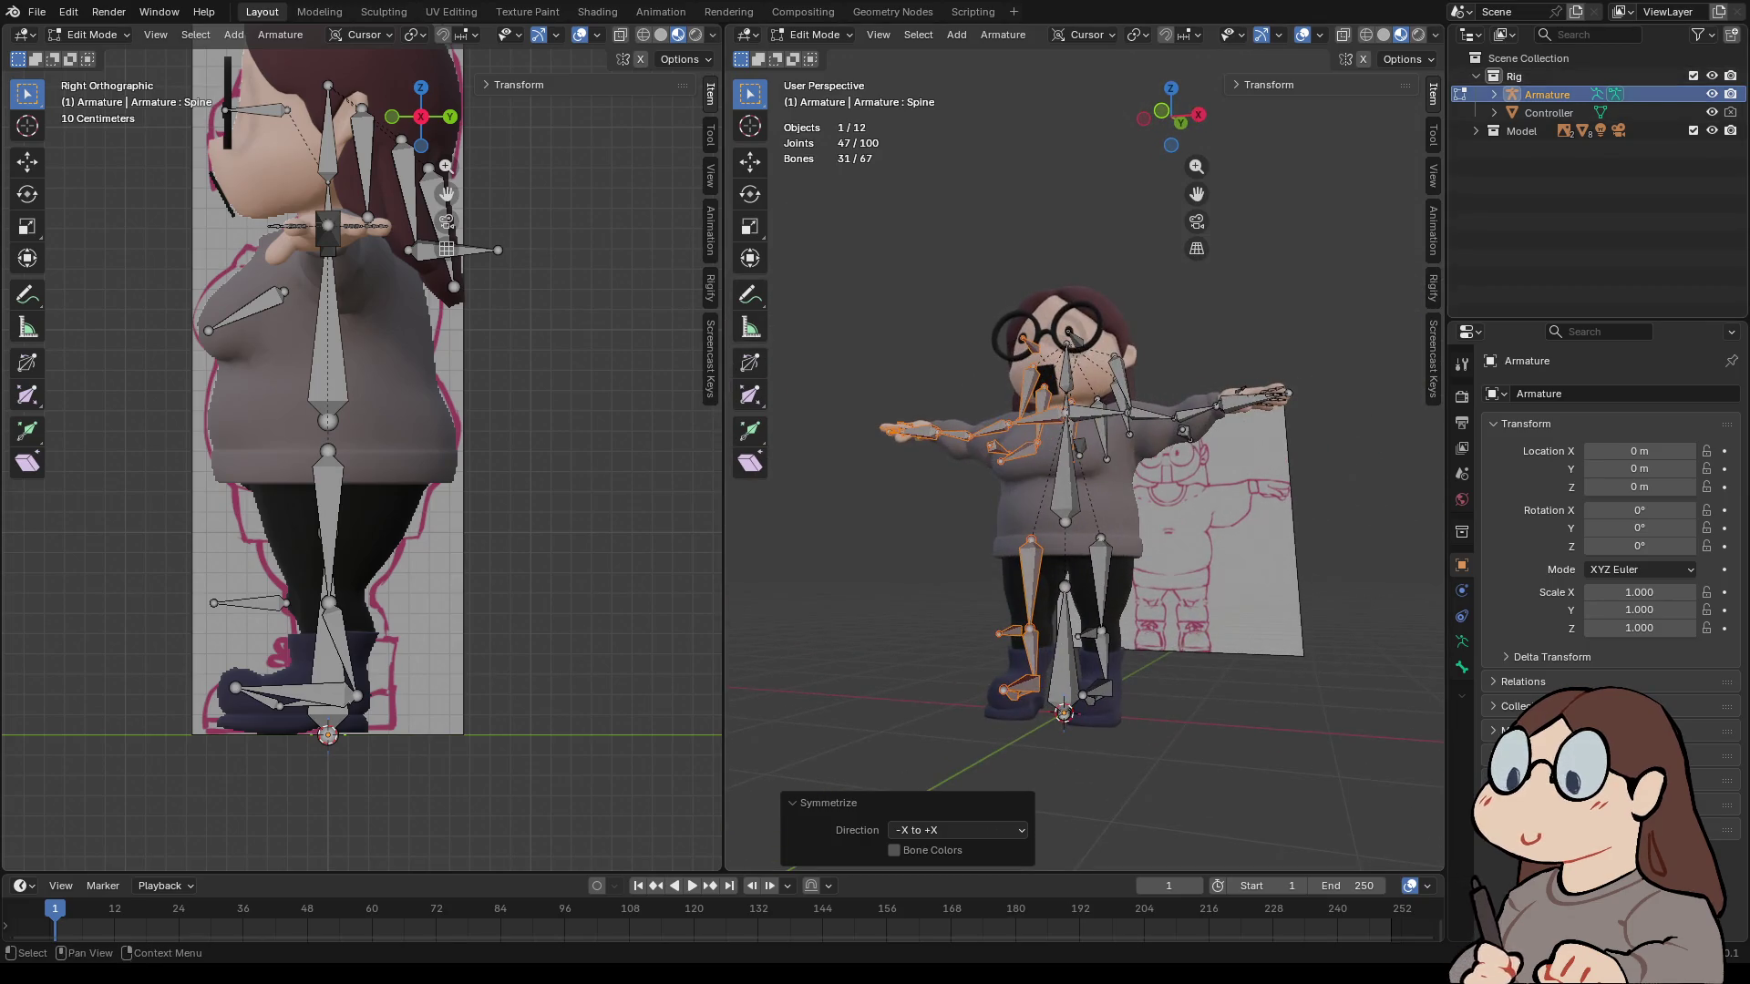
{"action": "left_click", "coordinate": [1475, 130]}
{"action": "scroll", "coordinate": [1549, 204], "scroll_direction": "down", "scroll_amount": 2}
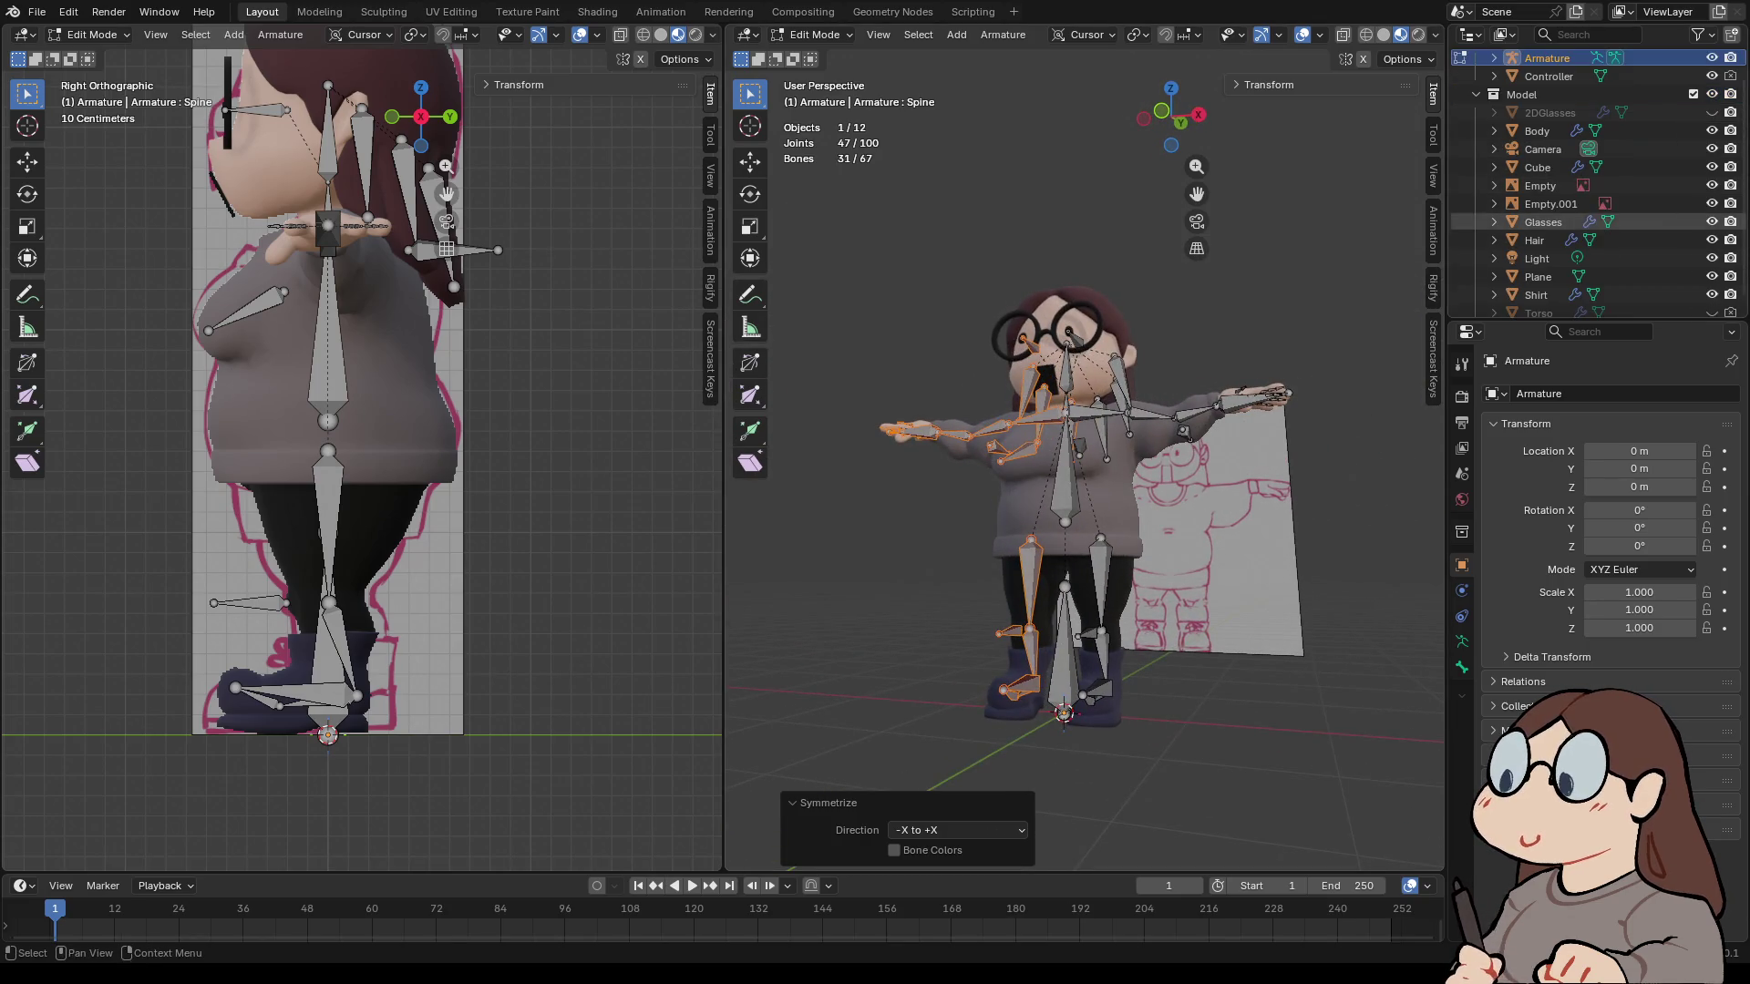
- In Object Mode, parent the Shirt mesh to the armature With Automatic Weights
{"action": "key", "text": "a"}
{"action": "left_click", "coordinate": [814, 34]}
{"action": "left_click", "coordinate": [811, 55]}
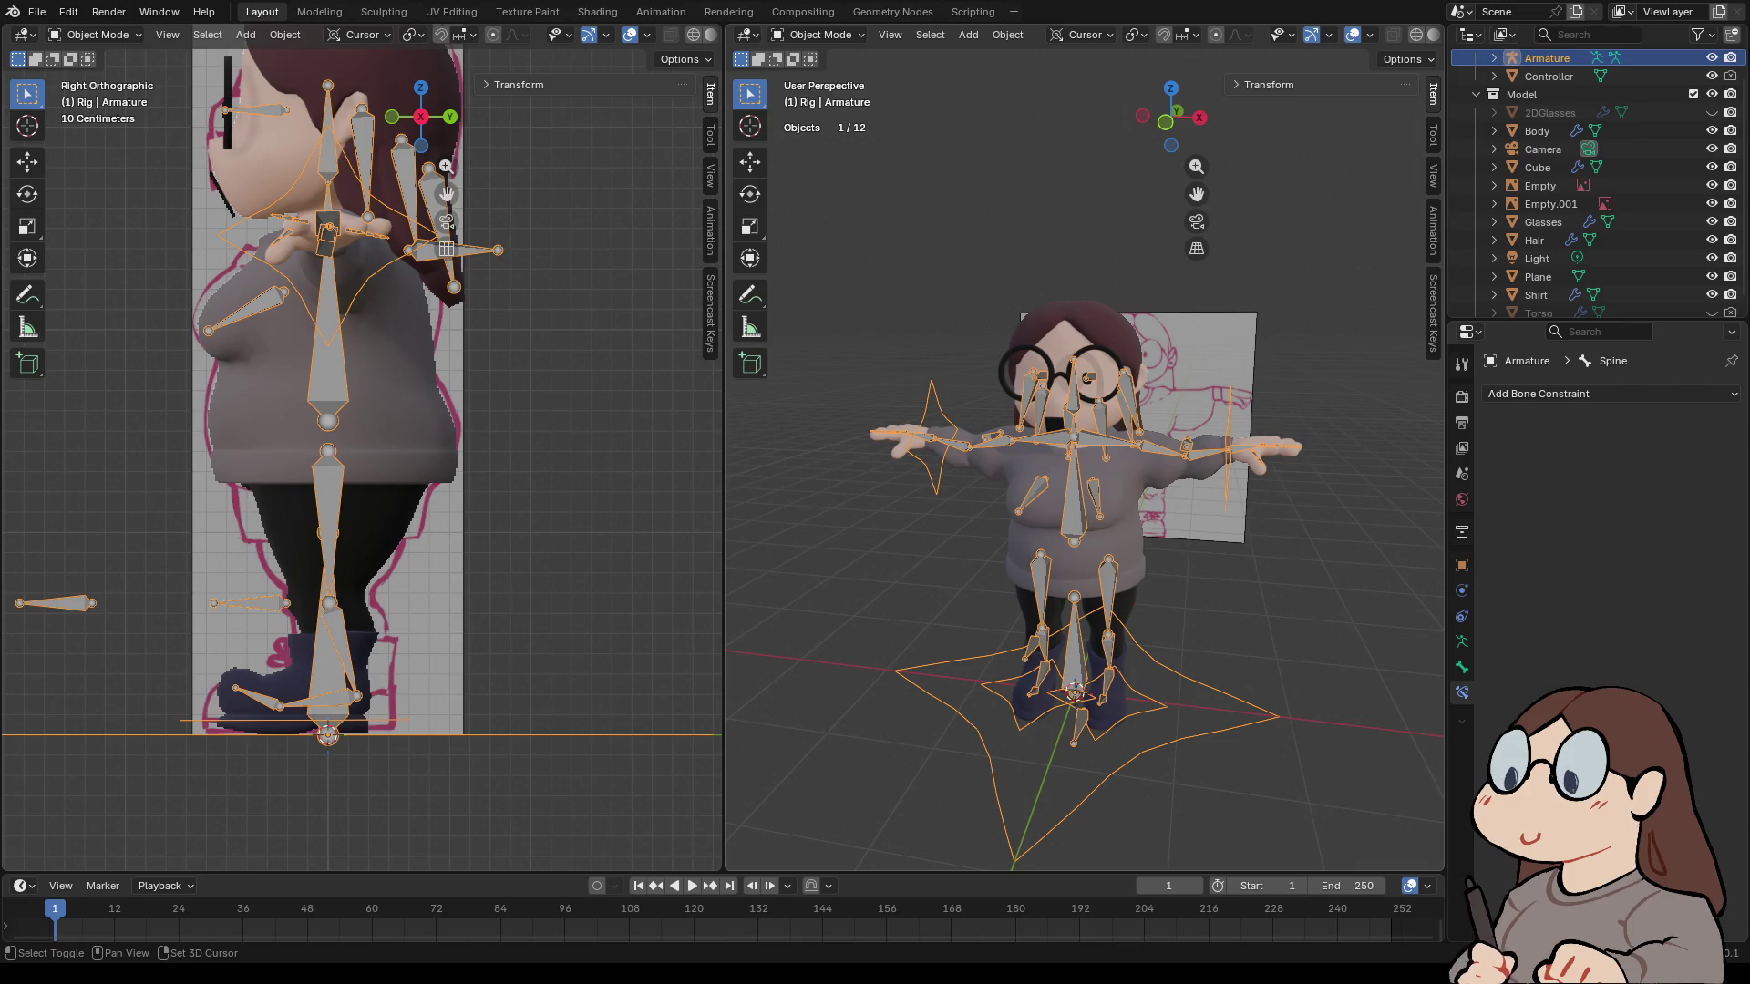
{"action": "left_click", "coordinate": [1075, 492], "text": "shift"}
{"action": "left_click", "coordinate": [1076, 493], "text": "shift"}
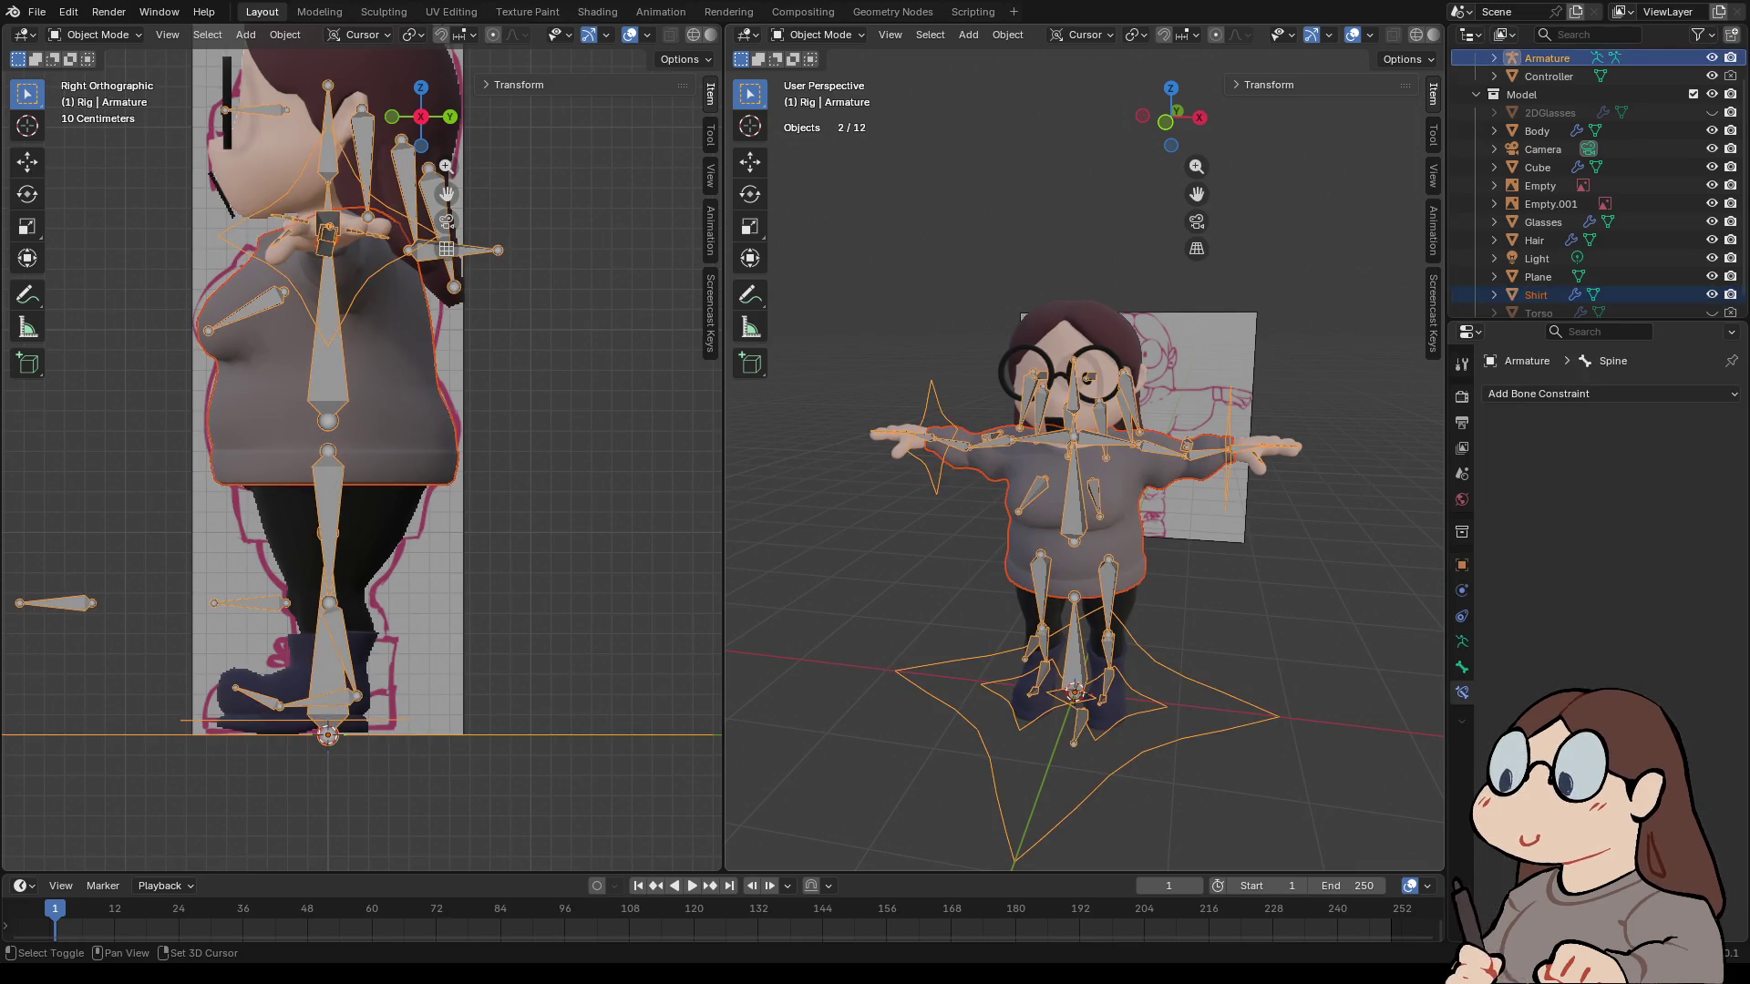
{"action": "right_click", "coordinate": [1076, 492]}
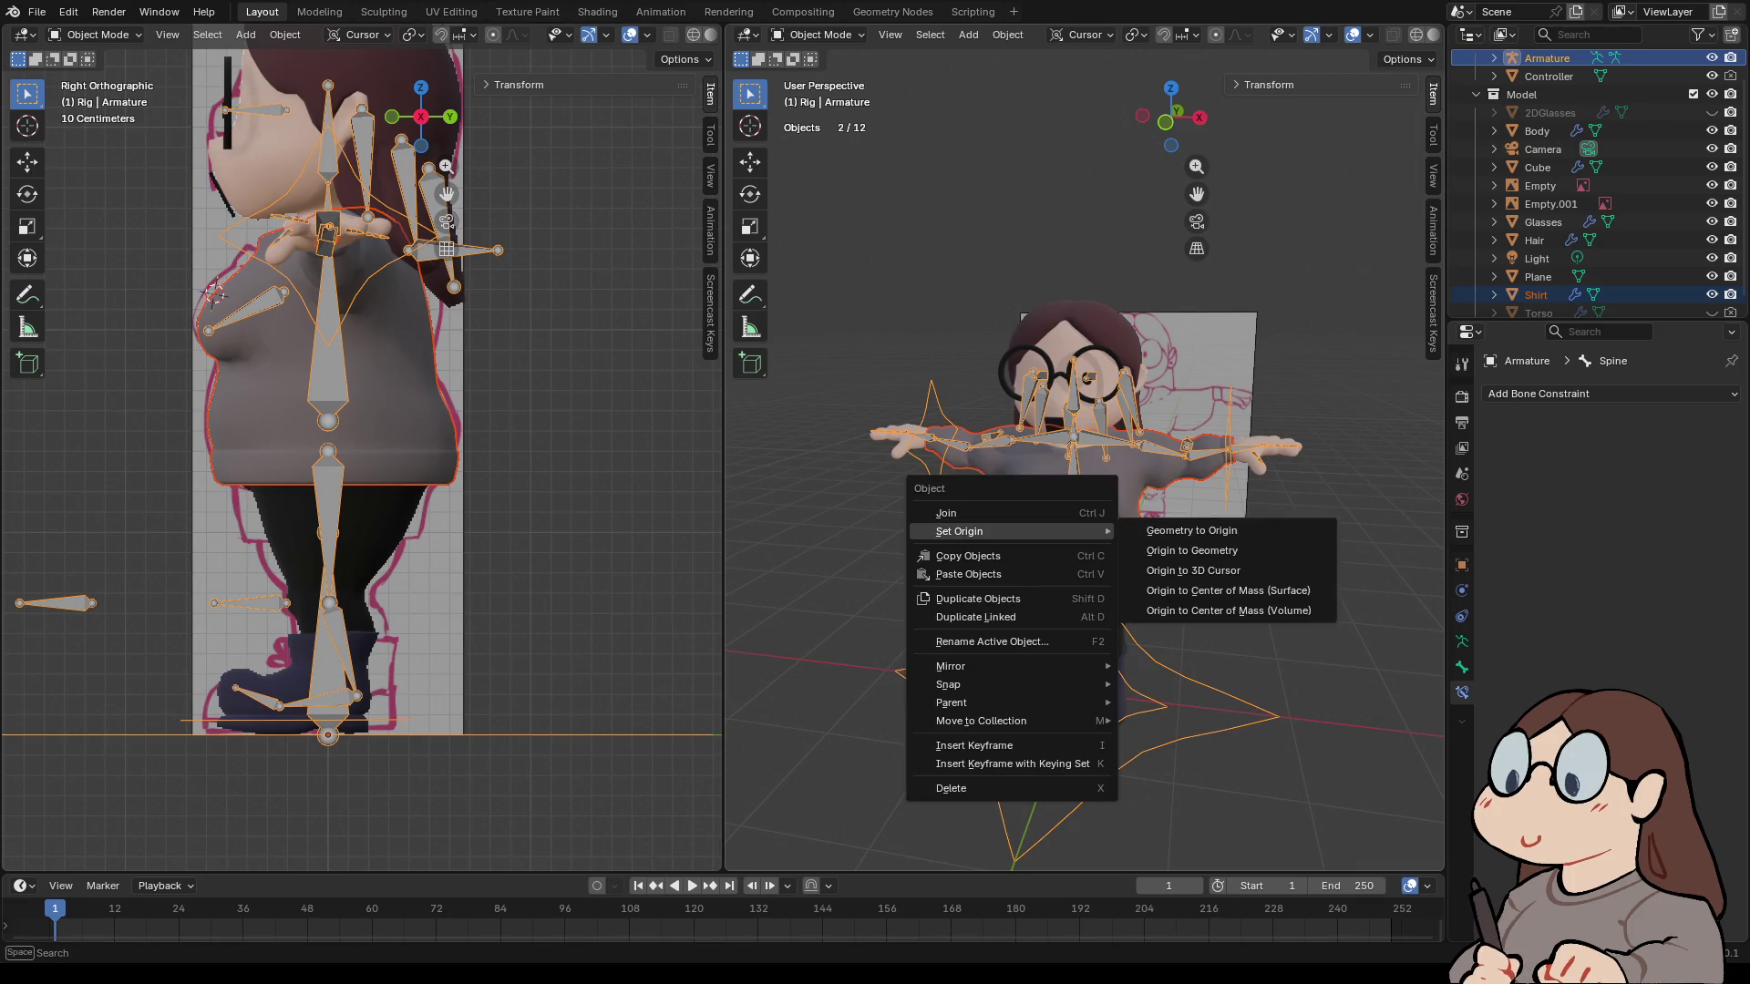
{"action": "mouse_move", "coordinate": [951, 703]}
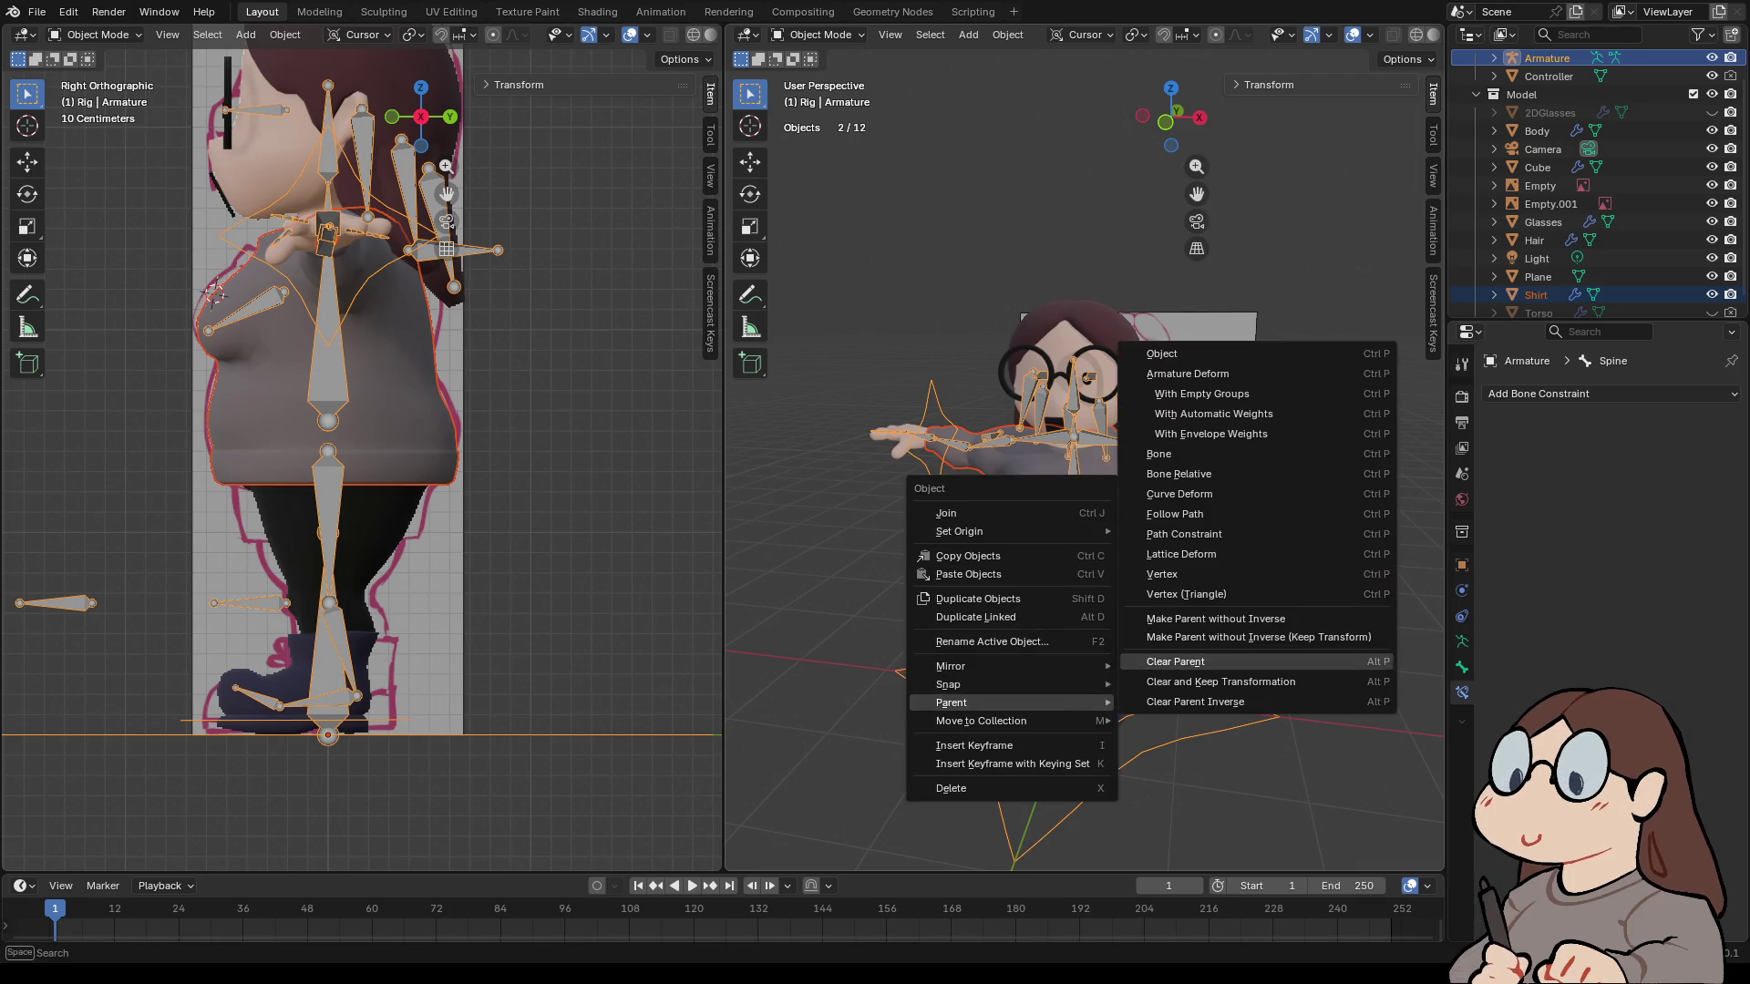
{"action": "left_click", "coordinate": [1214, 414]}
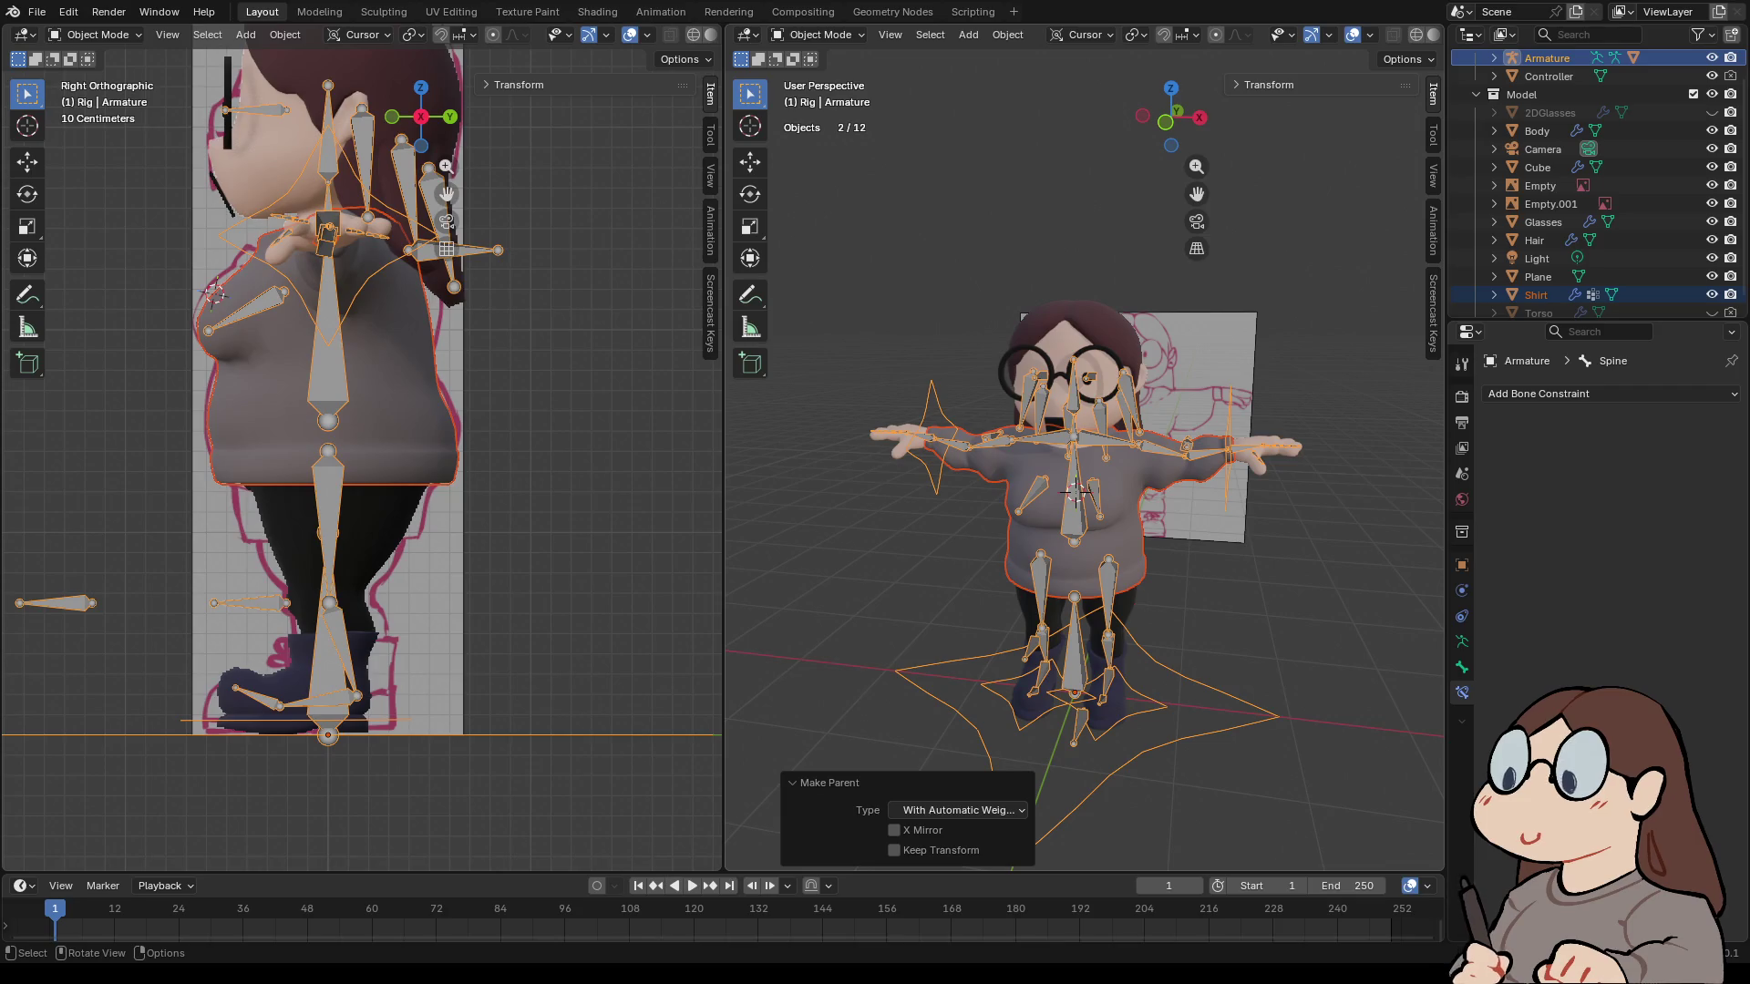
- Test-move Hand.IK.L in Pose Mode, cancel it, then switch the armature into Edit Mode
{"action": "left_click", "coordinate": [817, 34]}
{"action": "left_click", "coordinate": [822, 96]}
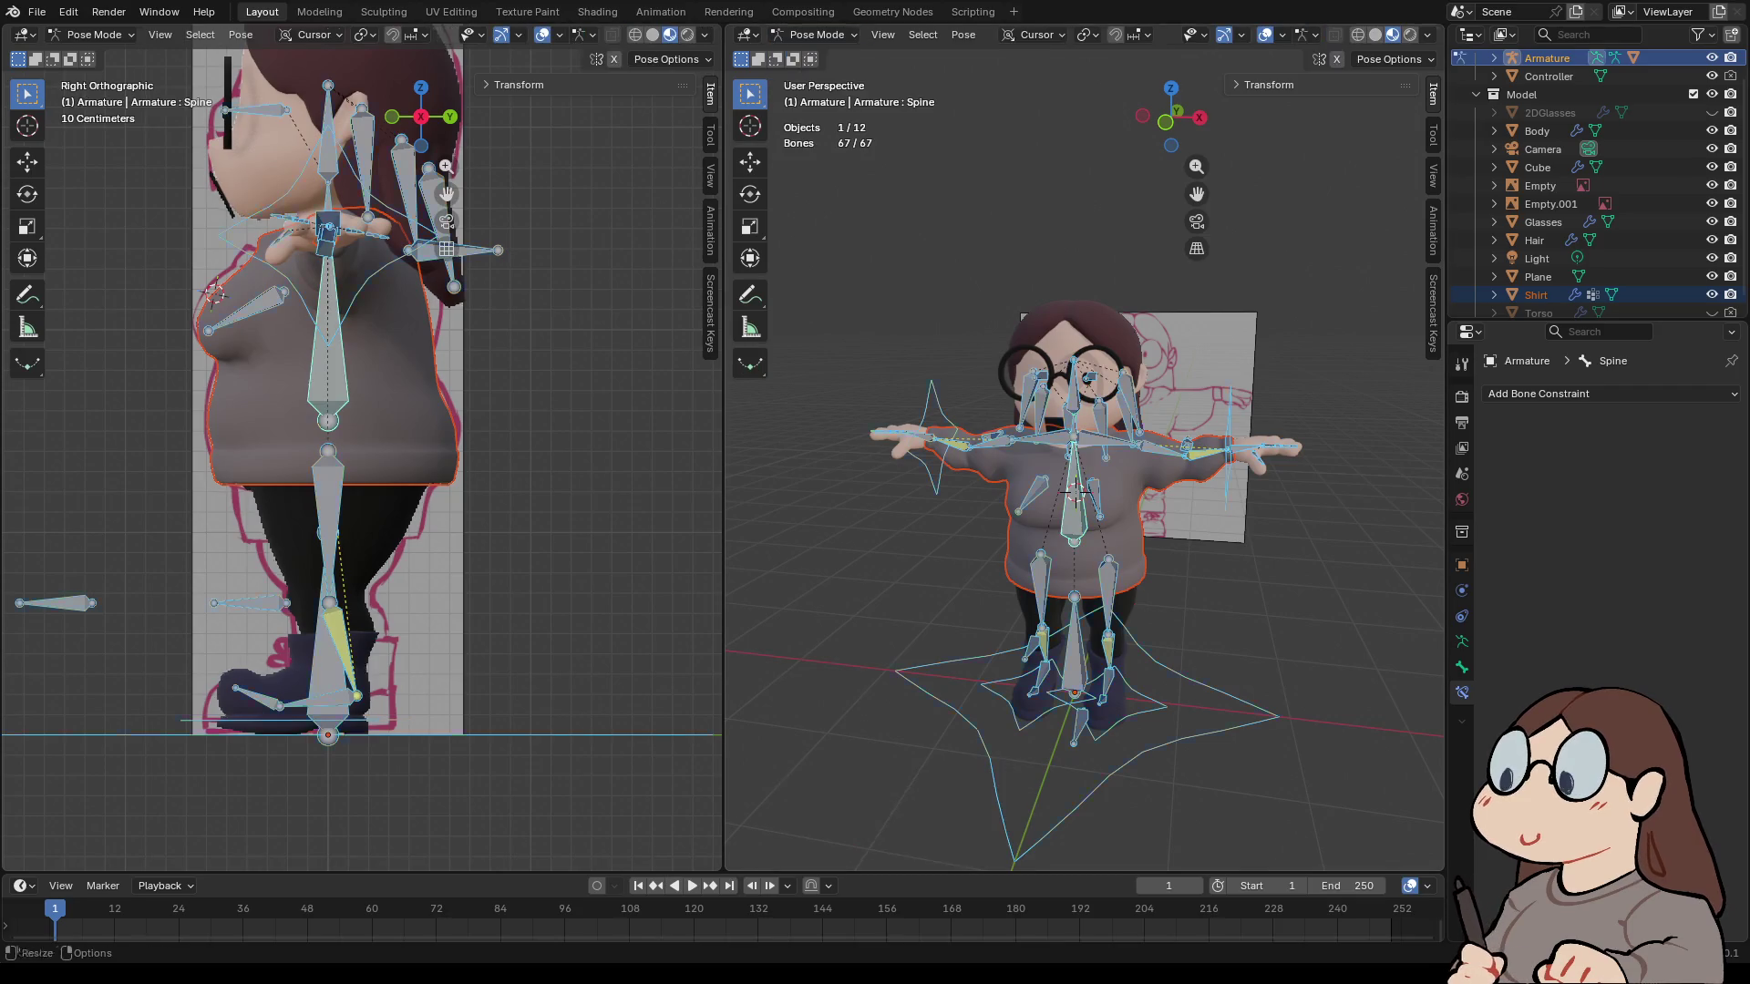
{"action": "key", "text": "g"}
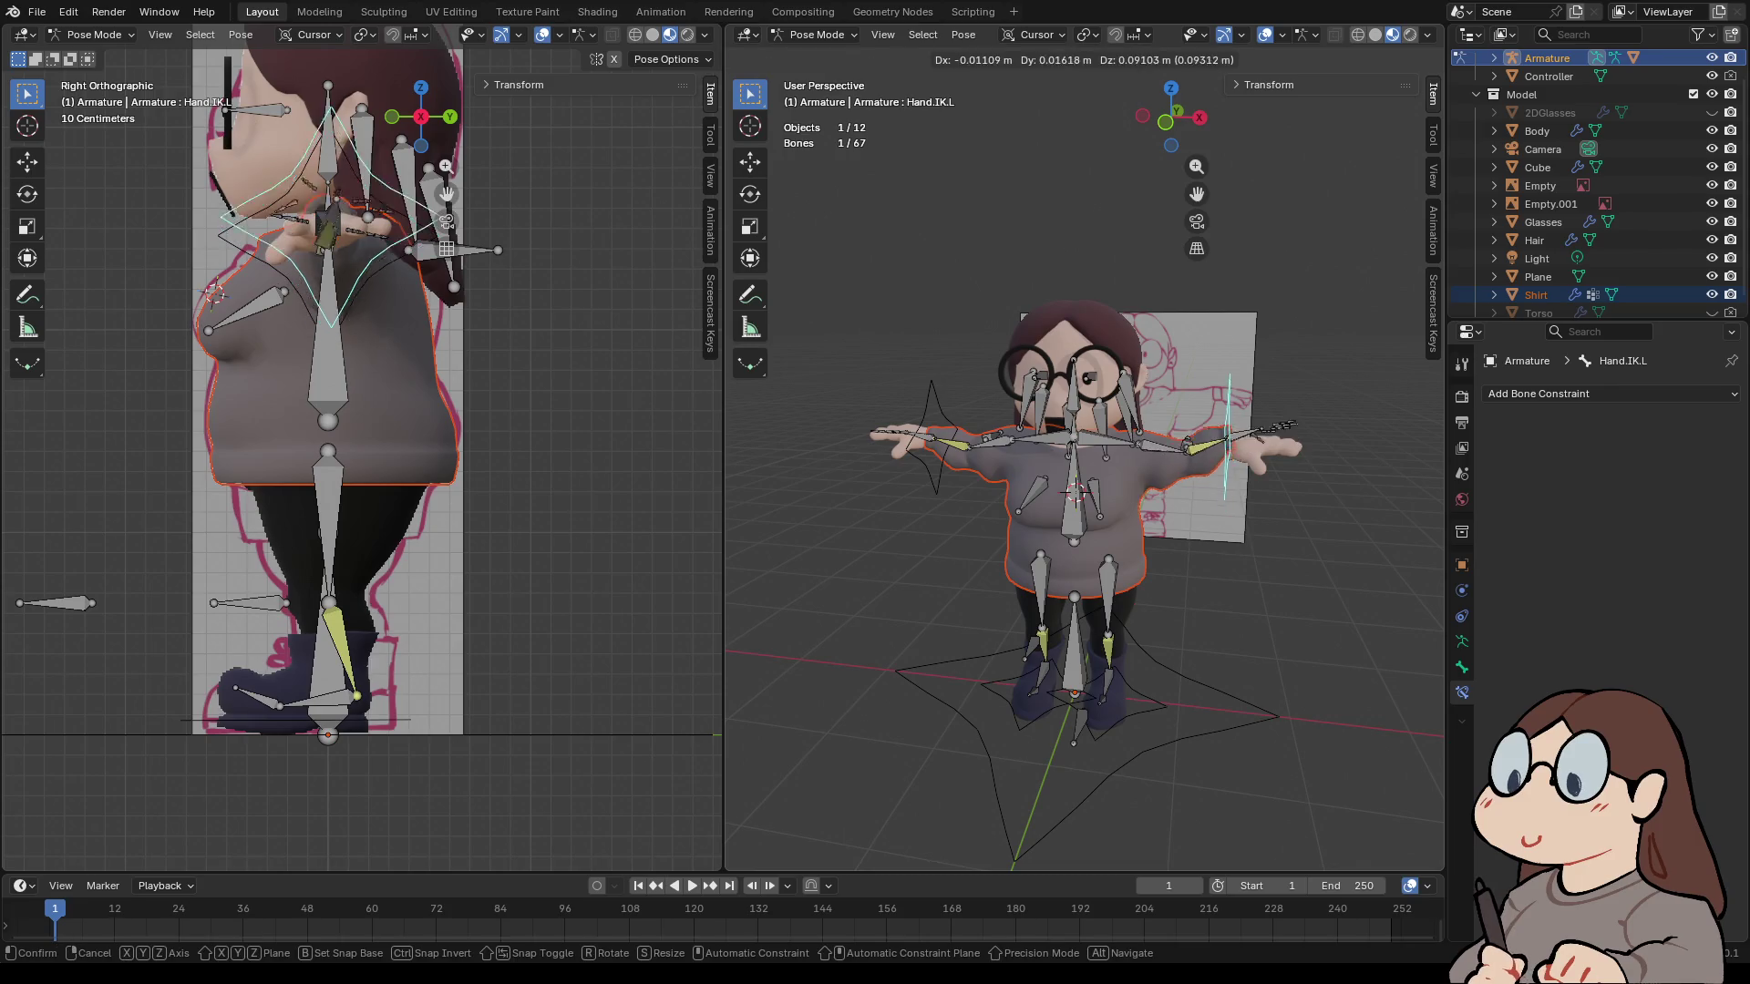
{"action": "key", "text": "Escape"}
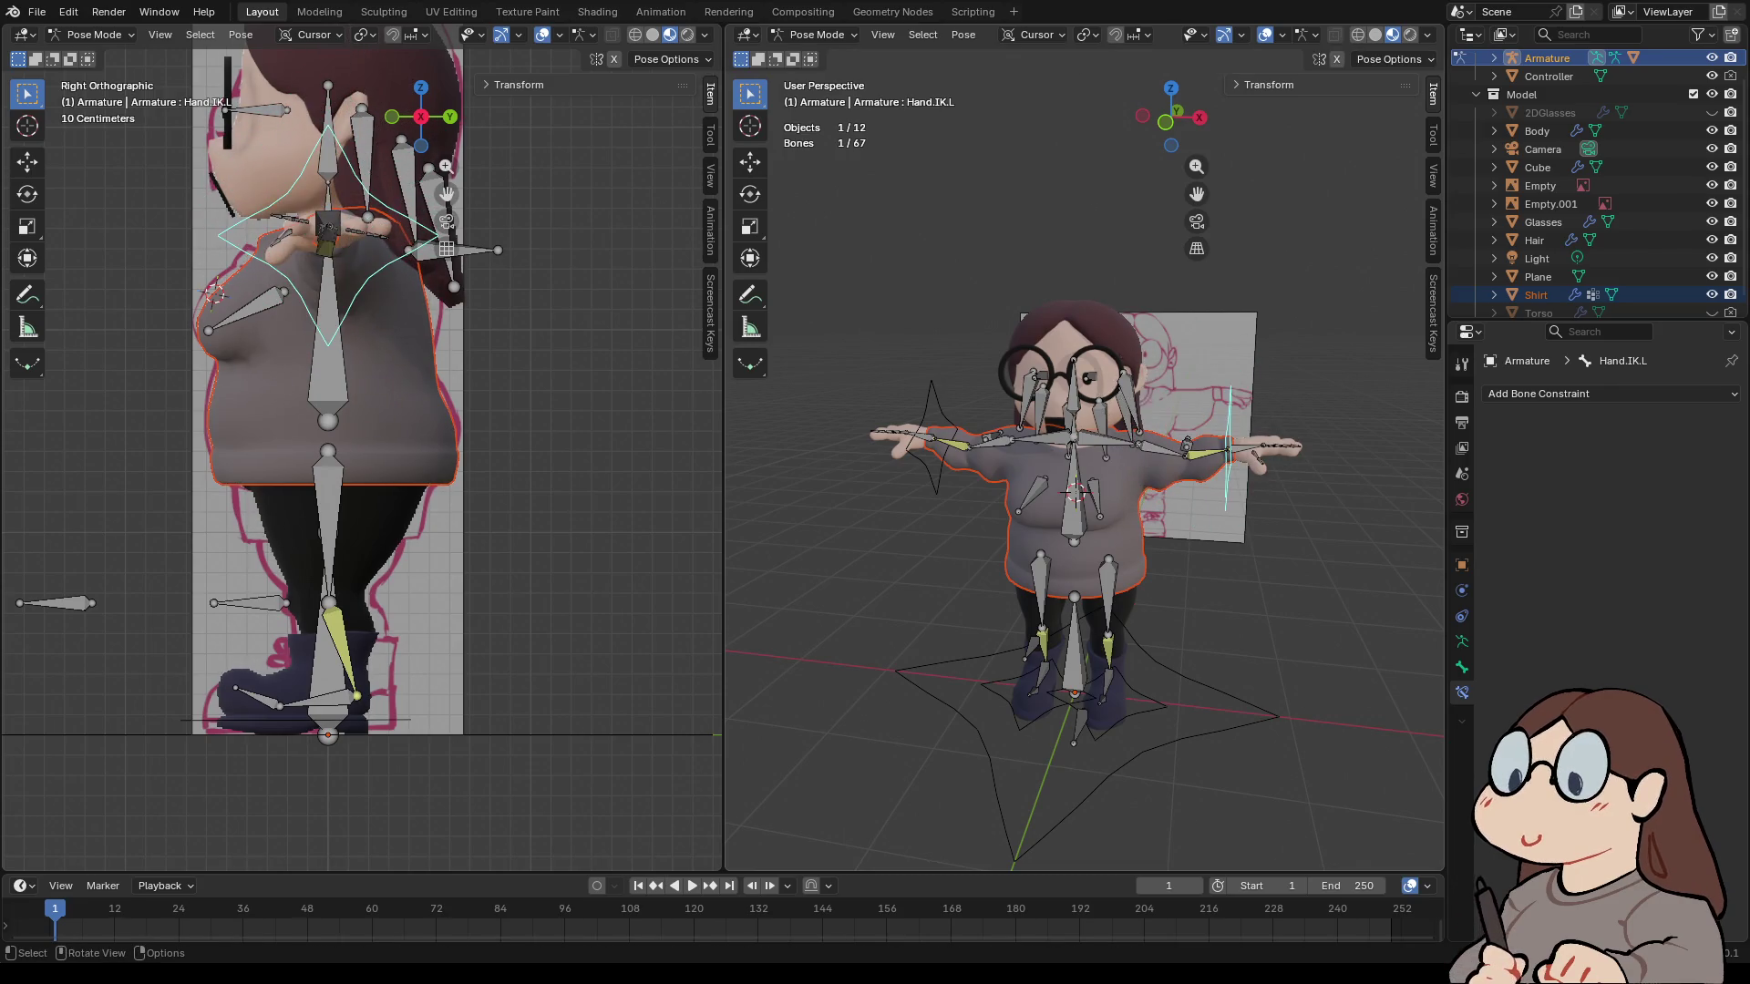
{"action": "left_click", "coordinate": [816, 34]}
{"action": "left_click", "coordinate": [822, 76]}
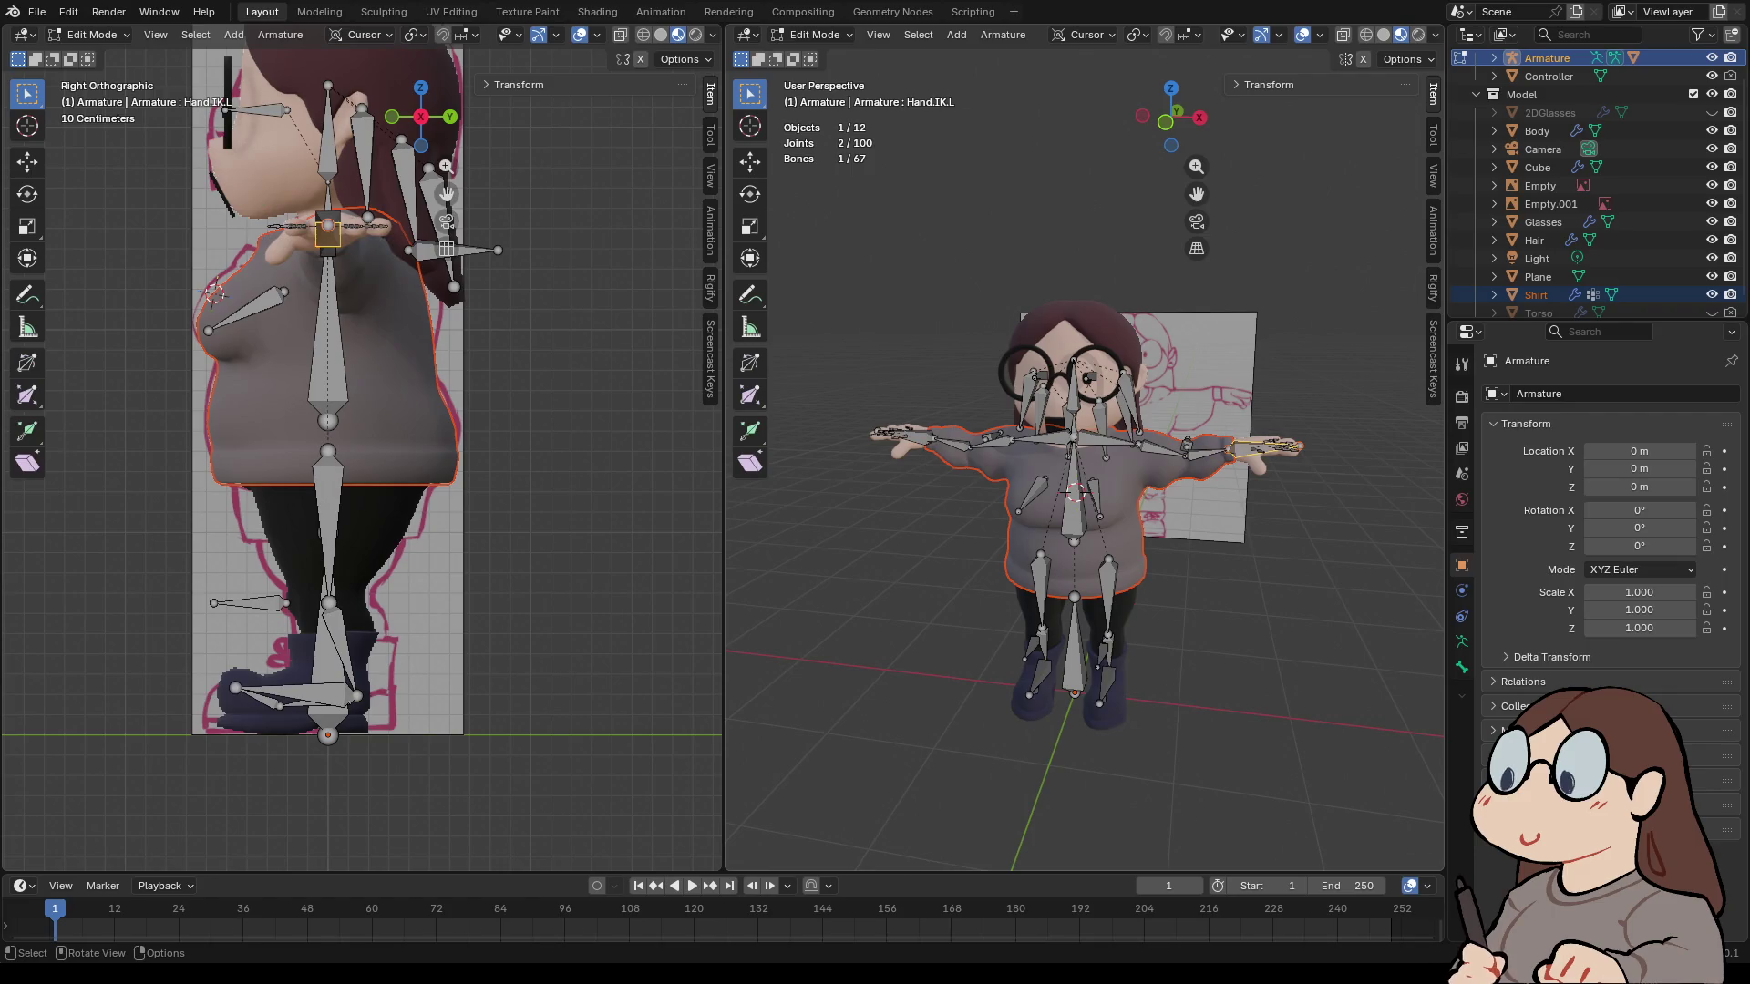
- Back in Object Mode, parent the Hair mesh to the armature With Automatic Weights
{"action": "left_click", "coordinate": [814, 34]}
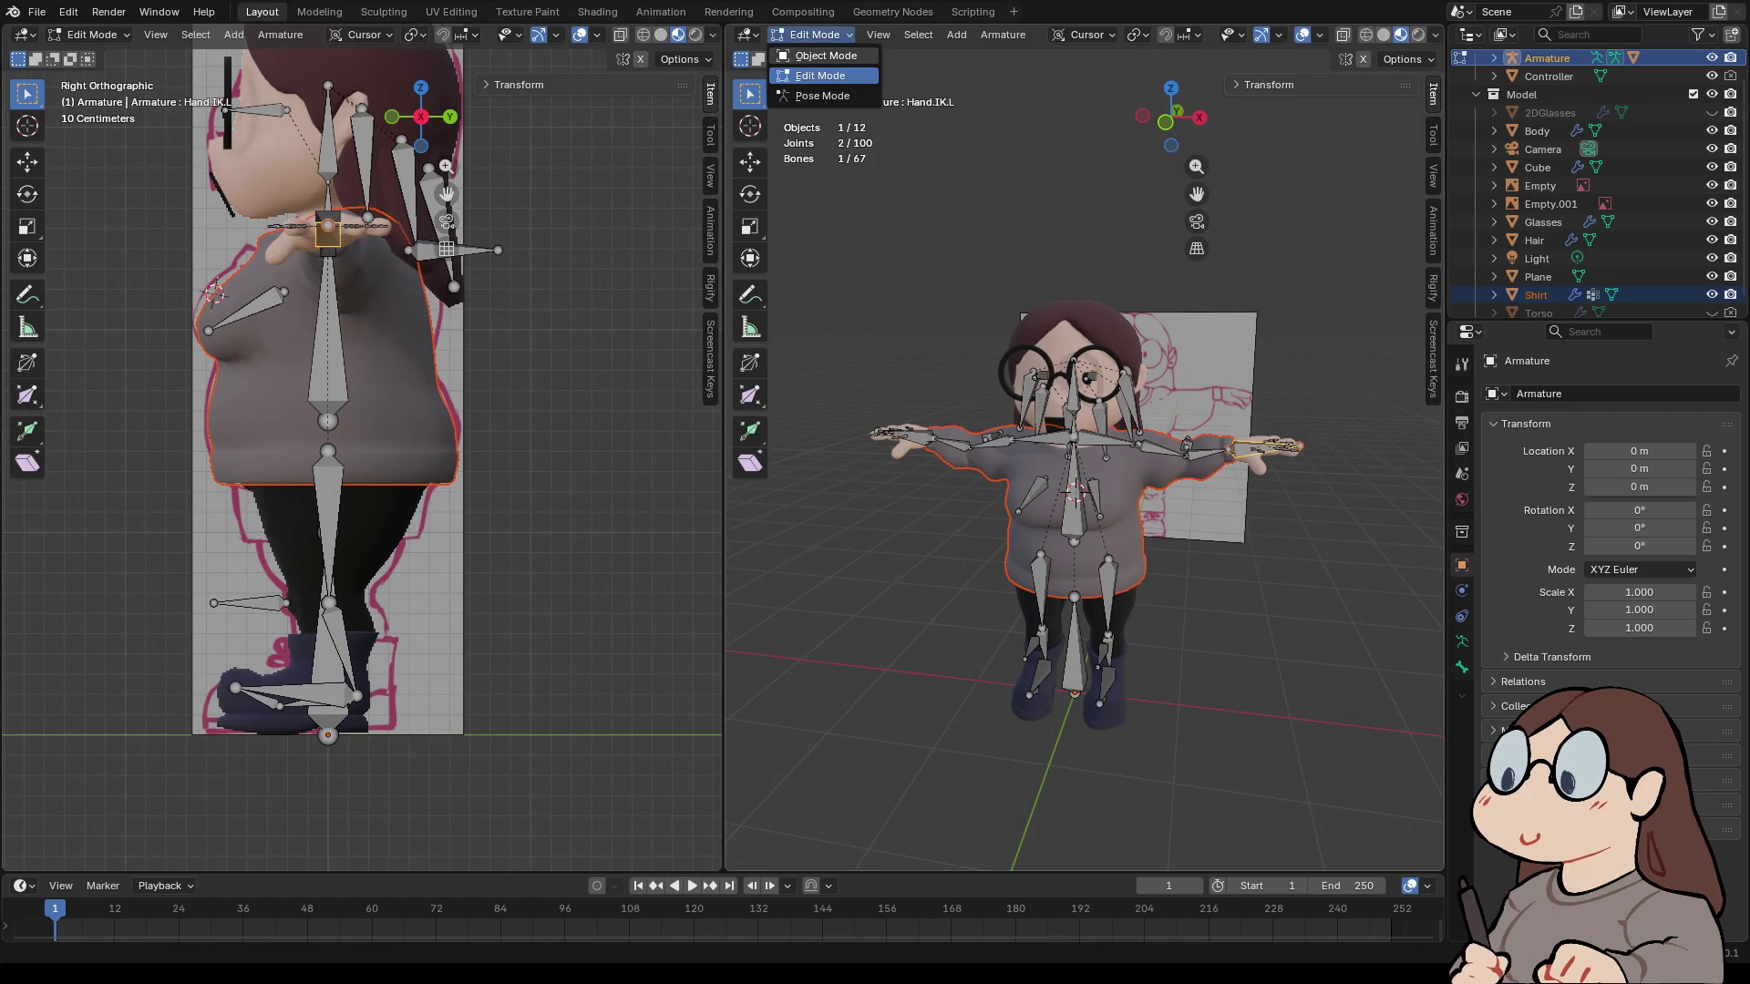
{"action": "left_click", "coordinate": [823, 56]}
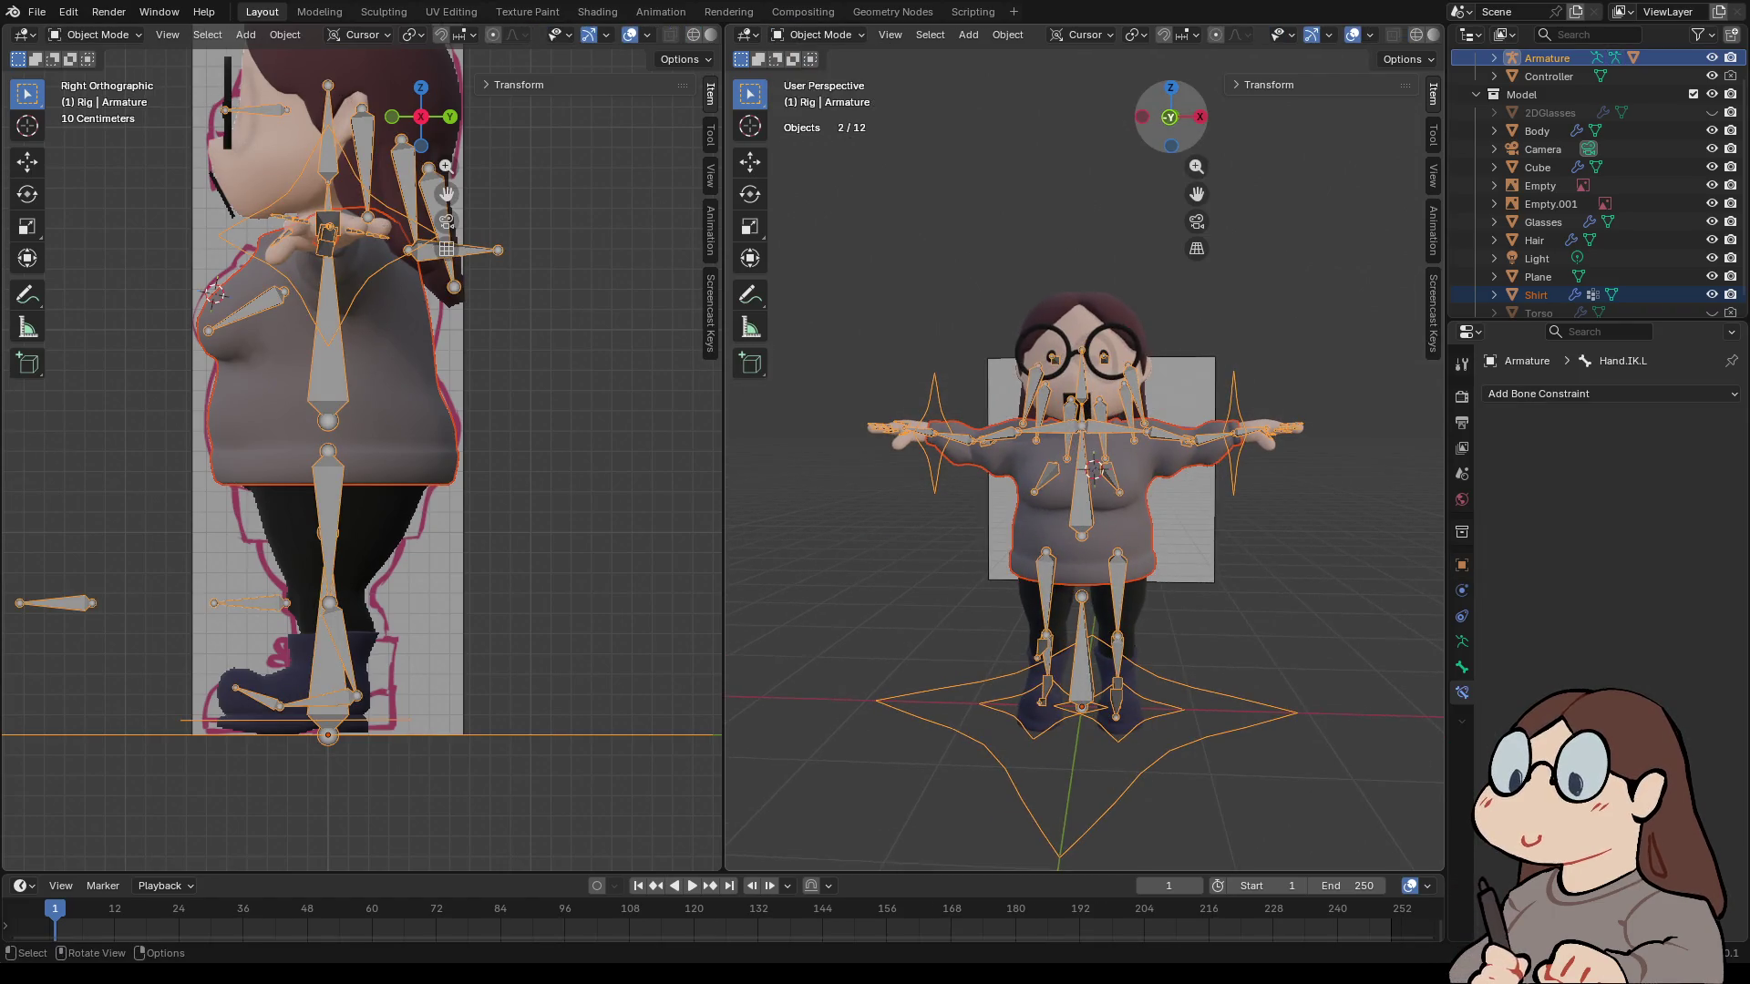
{"action": "left_click", "coordinate": [1166, 122]}
{"action": "middle_click_drag", "start_coordinate": [1093, 546], "coordinate": [988, 604], "text": "shift"}
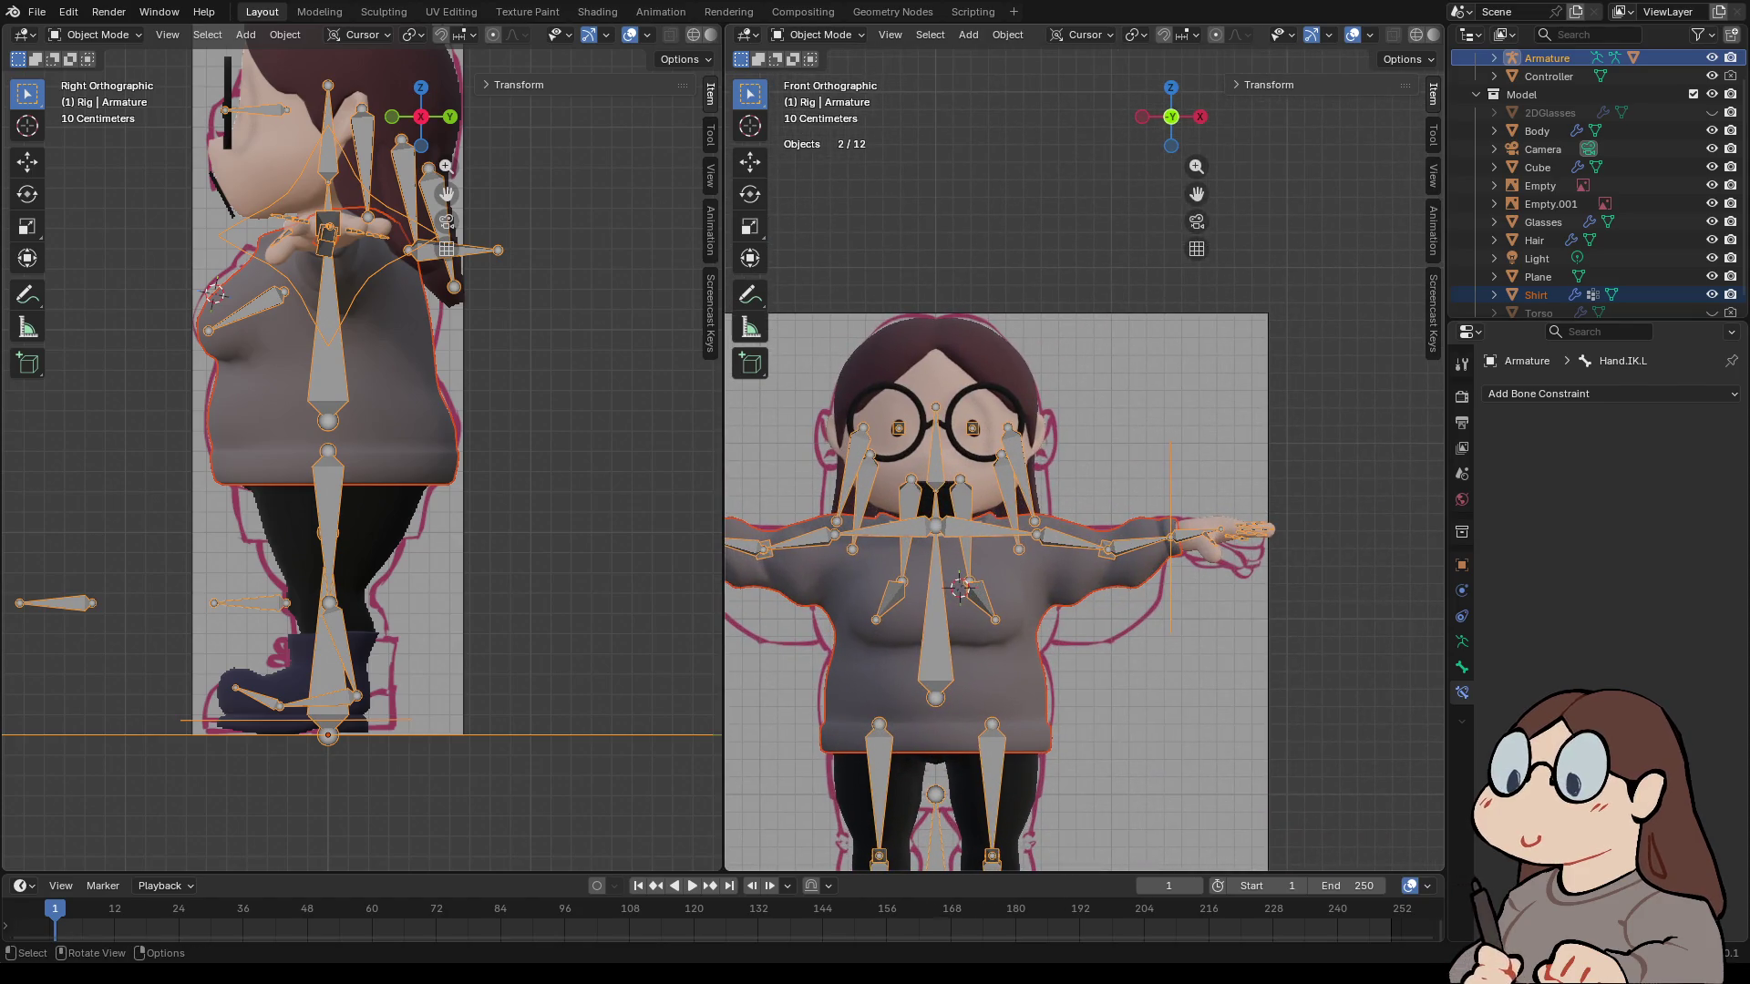
{"action": "left_click", "coordinate": [1534, 240]}
{"action": "left_click", "coordinate": [1547, 57], "text": "ctrl"}
{"action": "right_click", "coordinate": [866, 449]}
{"action": "mouse_move", "coordinate": [866, 449]}
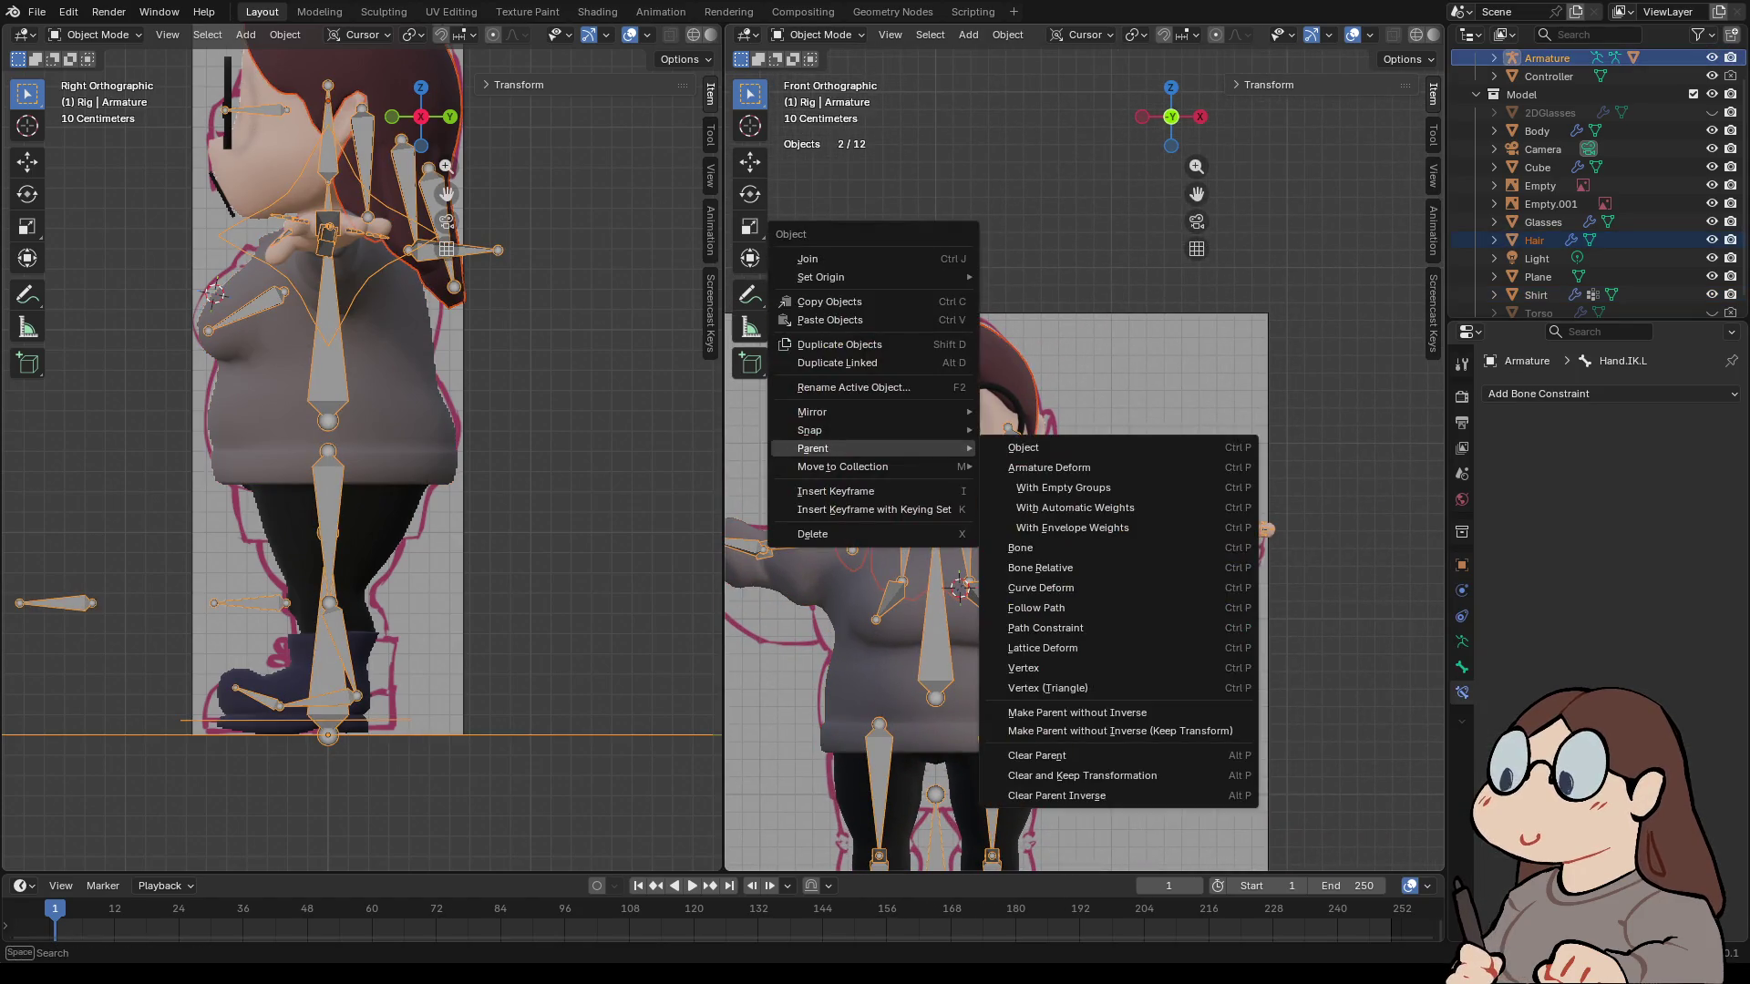
{"action": "left_click", "coordinate": [1075, 507]}
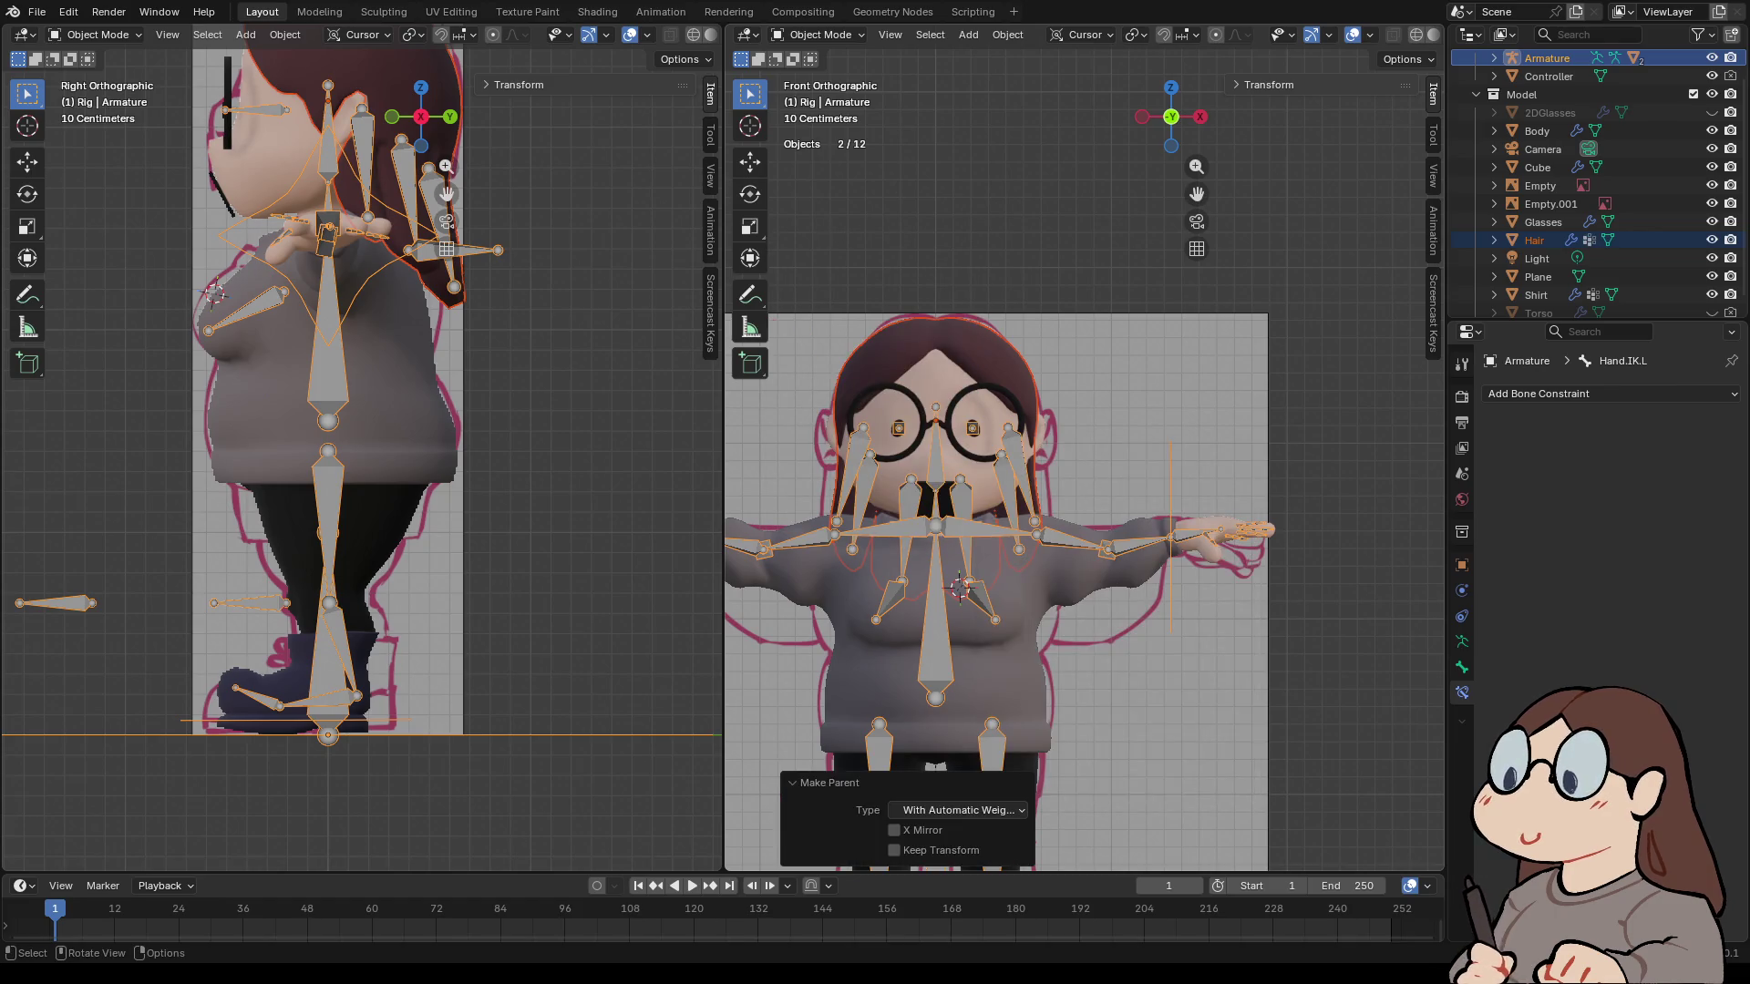
- Parent the Body mesh to the armature With Automatic Weights
{"action": "left_click", "coordinate": [1537, 130]}
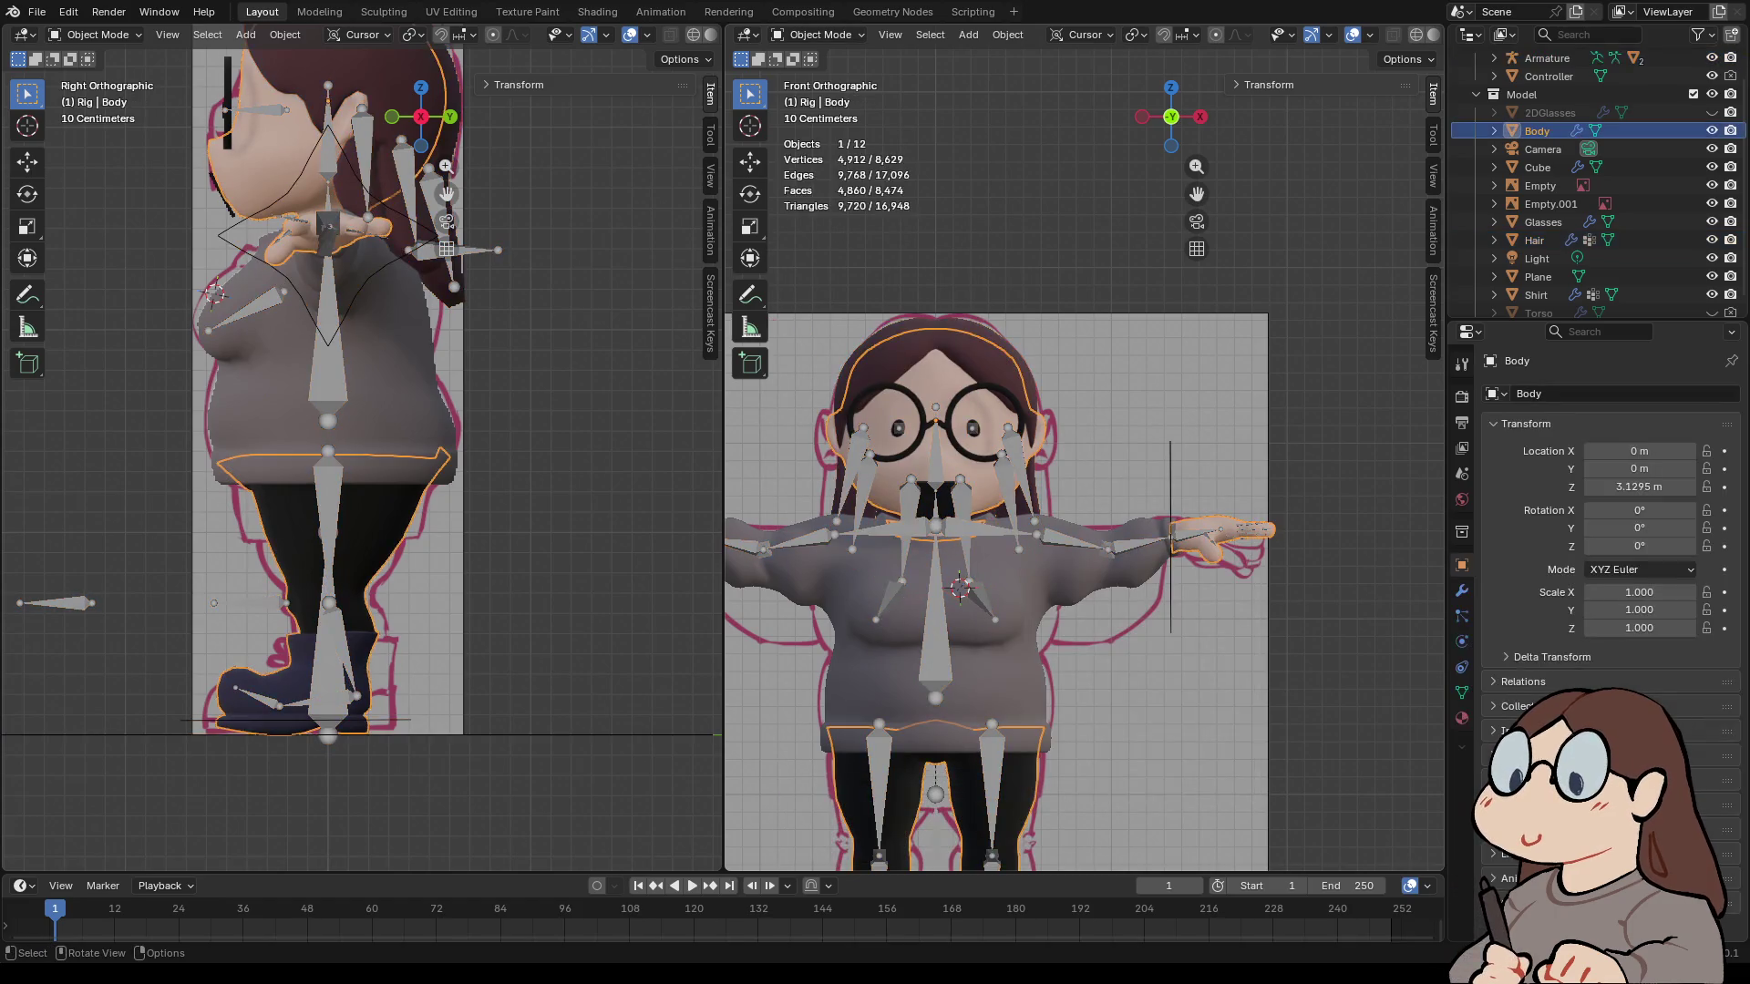
{"action": "right_click", "coordinate": [866, 442]}
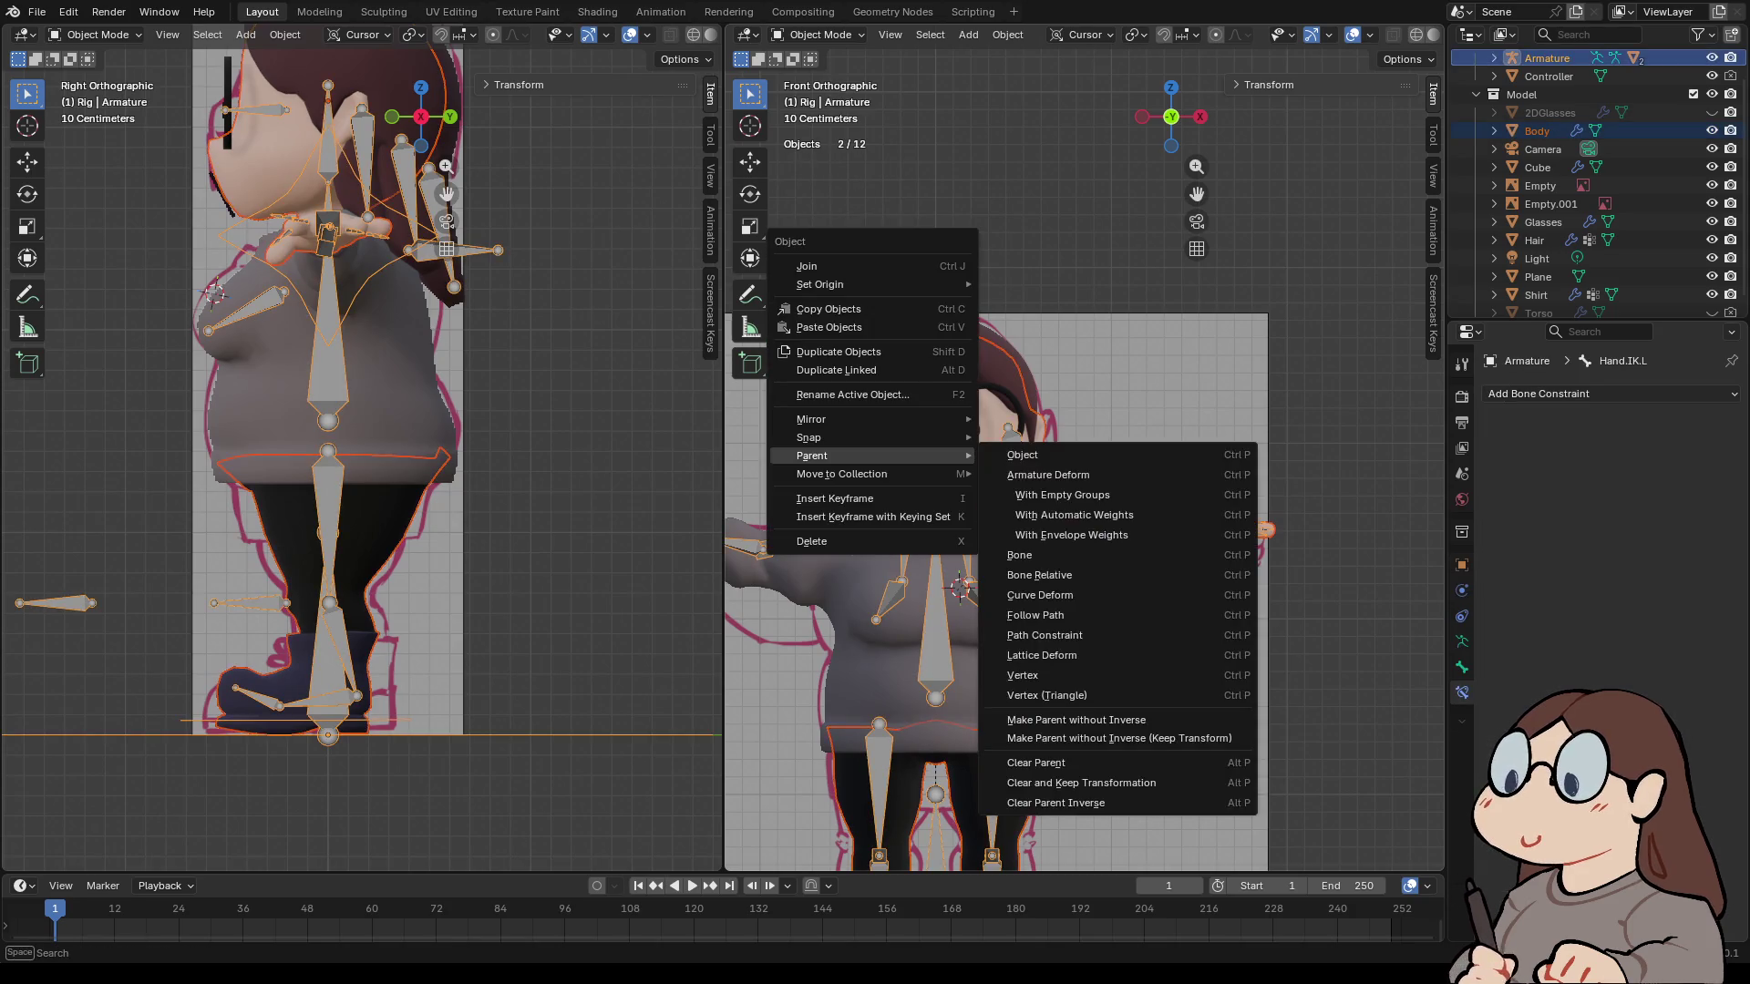
{"action": "left_click", "coordinate": [1184, 382]}
{"action": "key", "text": "ctrl+z"}
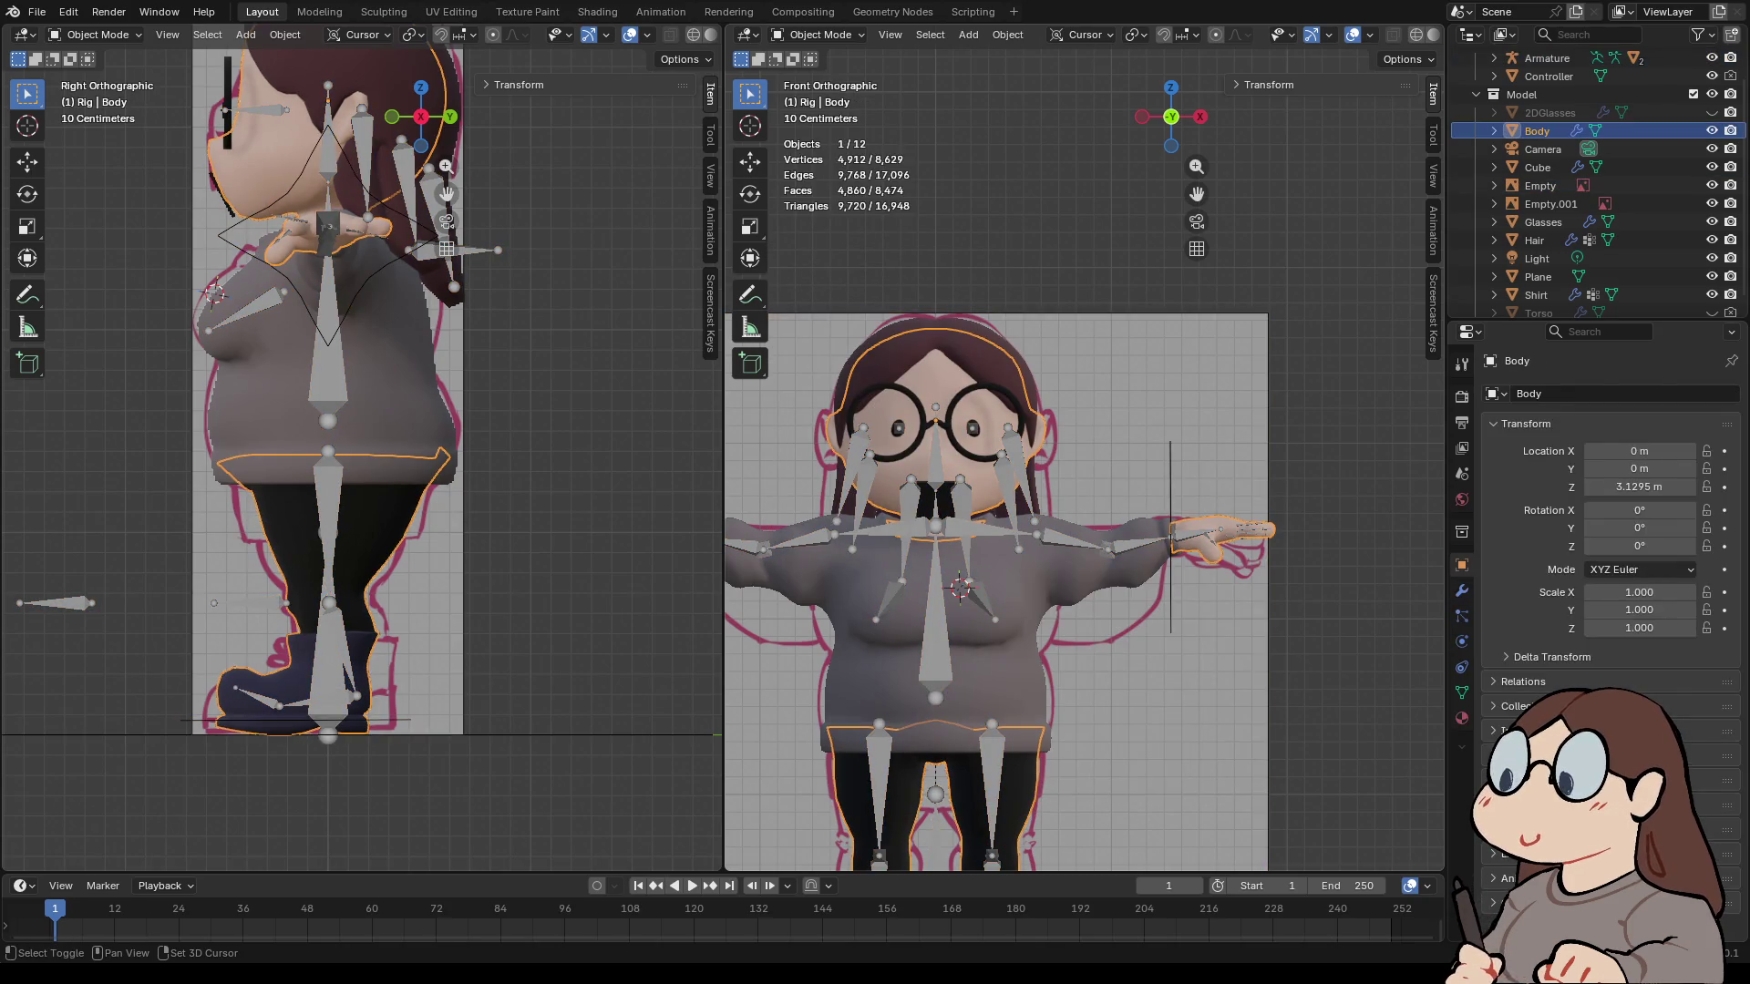
{"action": "left_click", "coordinate": [1257, 529], "text": "shift"}
{"action": "right_click", "coordinate": [866, 471]}
{"action": "mouse_move", "coordinate": [866, 471]}
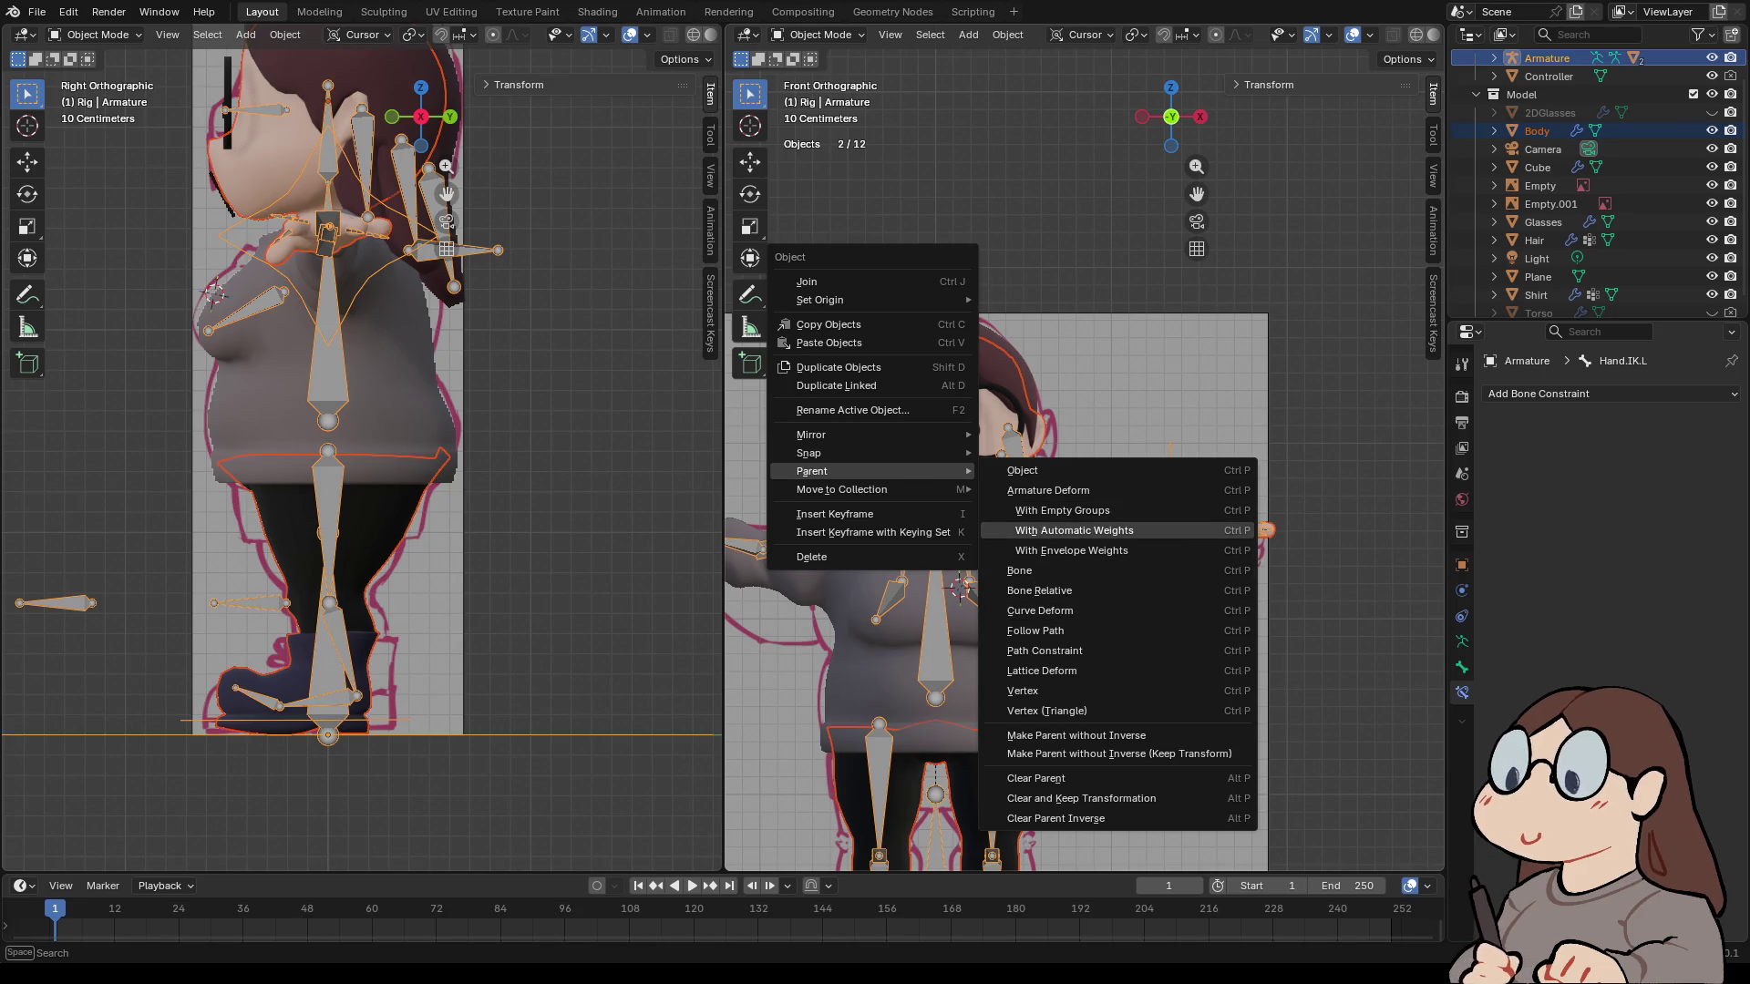
{"action": "left_click", "coordinate": [1076, 530]}
- Parent the Glasses mesh to the armature With Automatic Weights, then switch to Pose Mode
{"action": "left_click", "coordinate": [1540, 185]}
{"action": "scroll", "coordinate": [1084, 456], "scroll_direction": "down", "scroll_amount": 2}
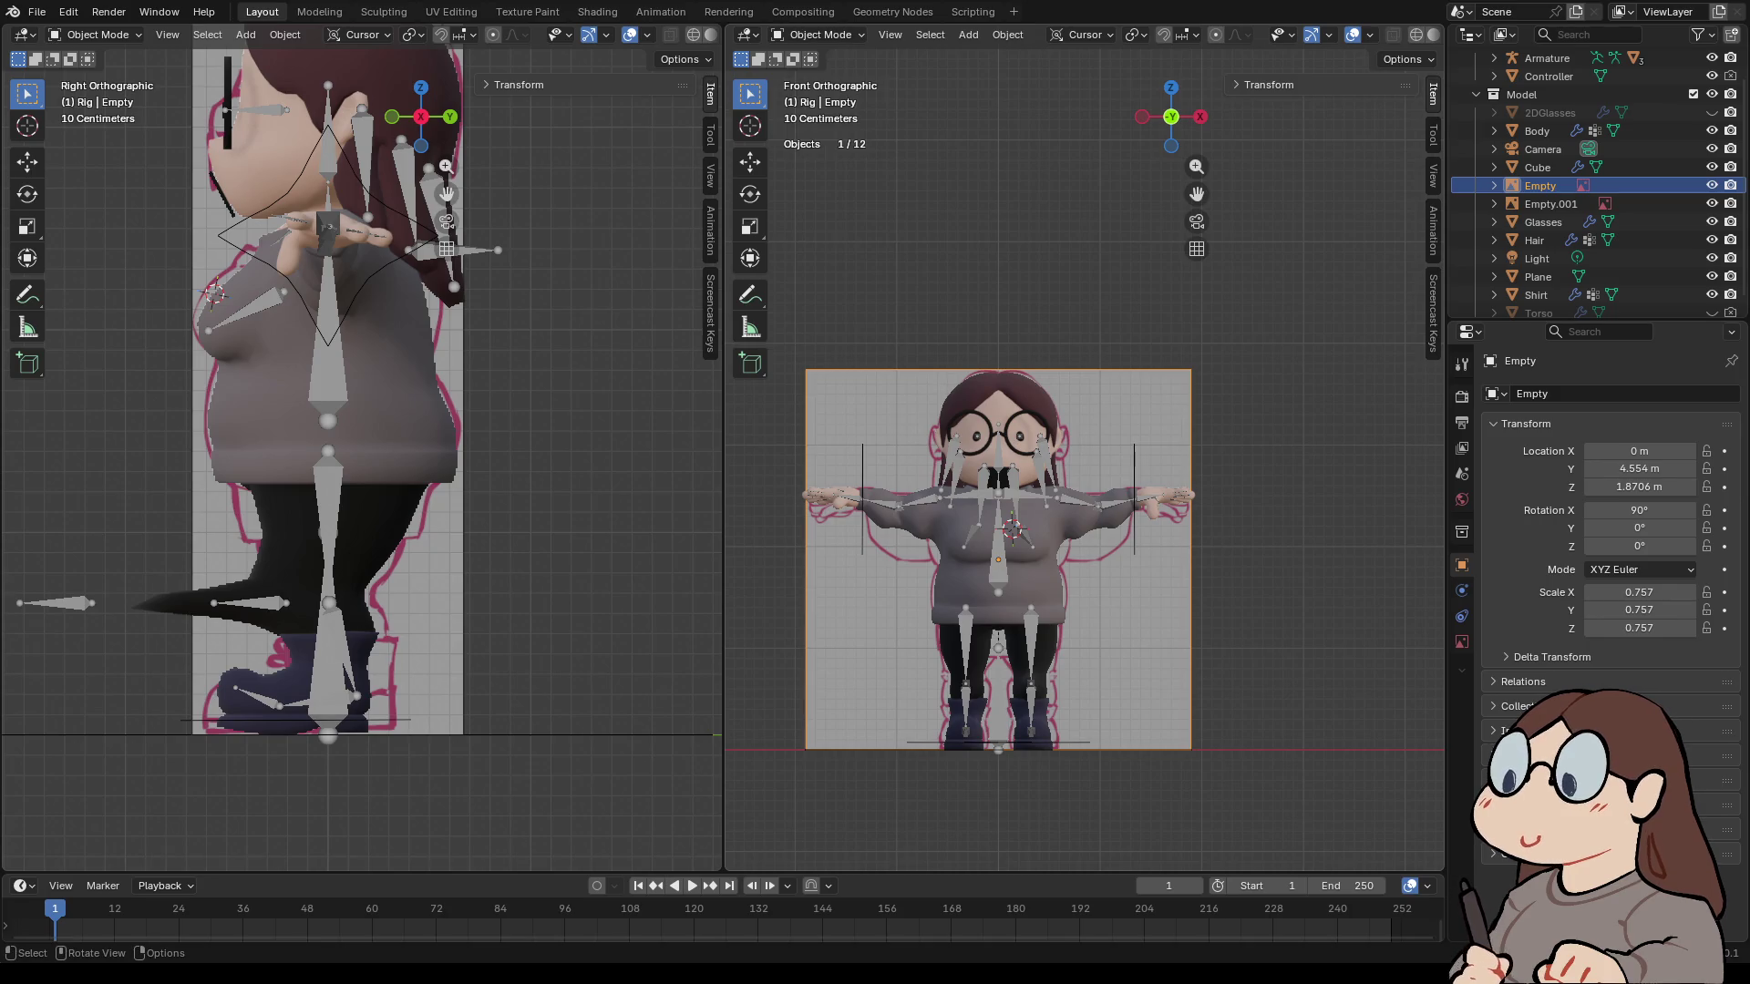
{"action": "left_click", "coordinate": [976, 436]}
{"action": "left_click", "coordinate": [998, 537], "text": "shift"}
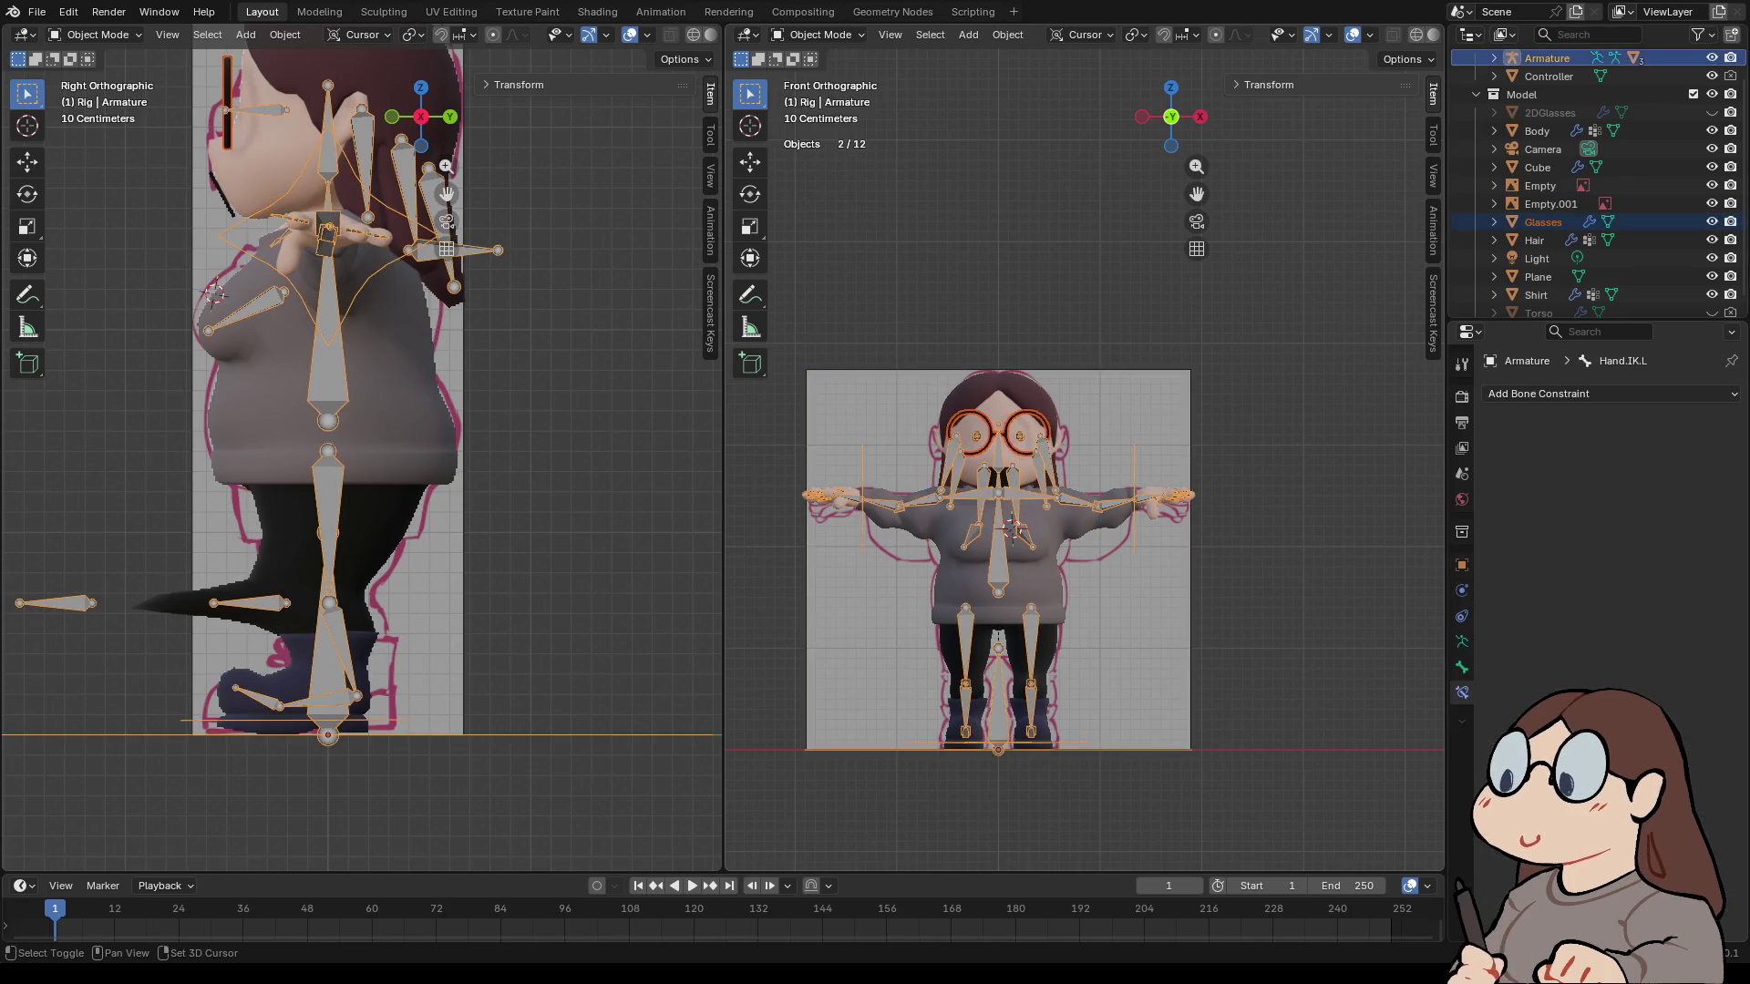
{"action": "right_click", "coordinate": [912, 543]}
{"action": "mouse_move", "coordinate": [875, 543]}
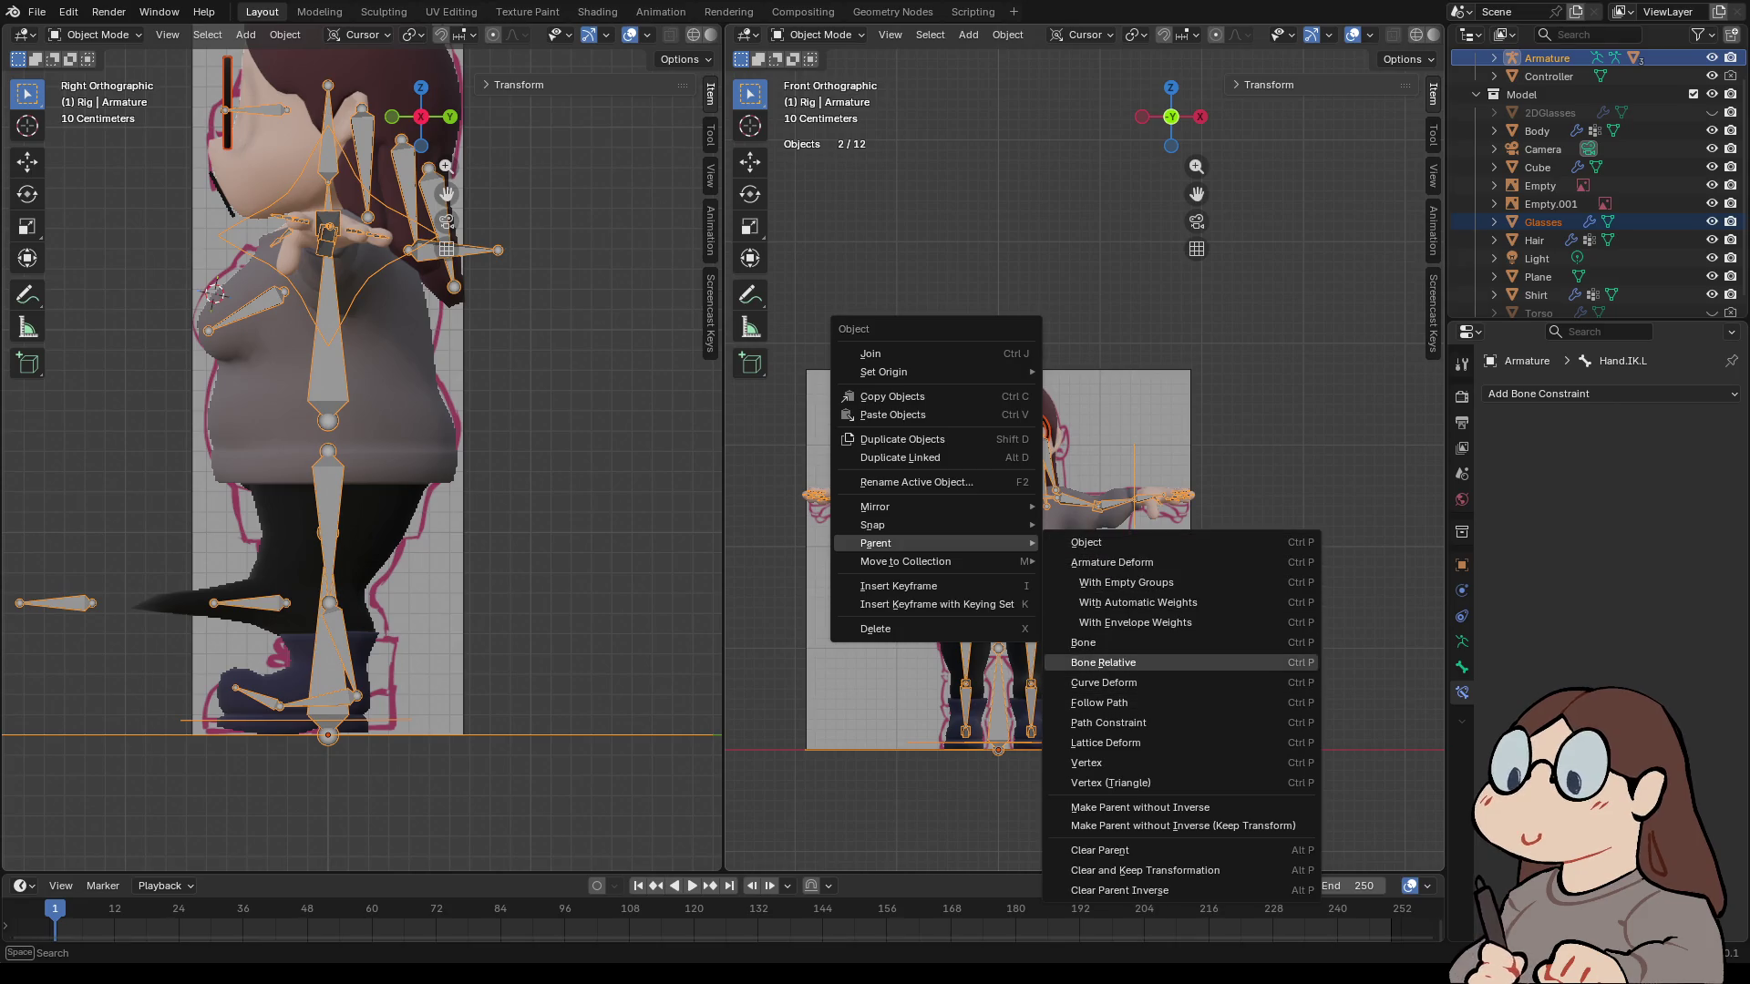
{"action": "left_click", "coordinate": [1137, 603]}
{"action": "left_click", "coordinate": [820, 34]}
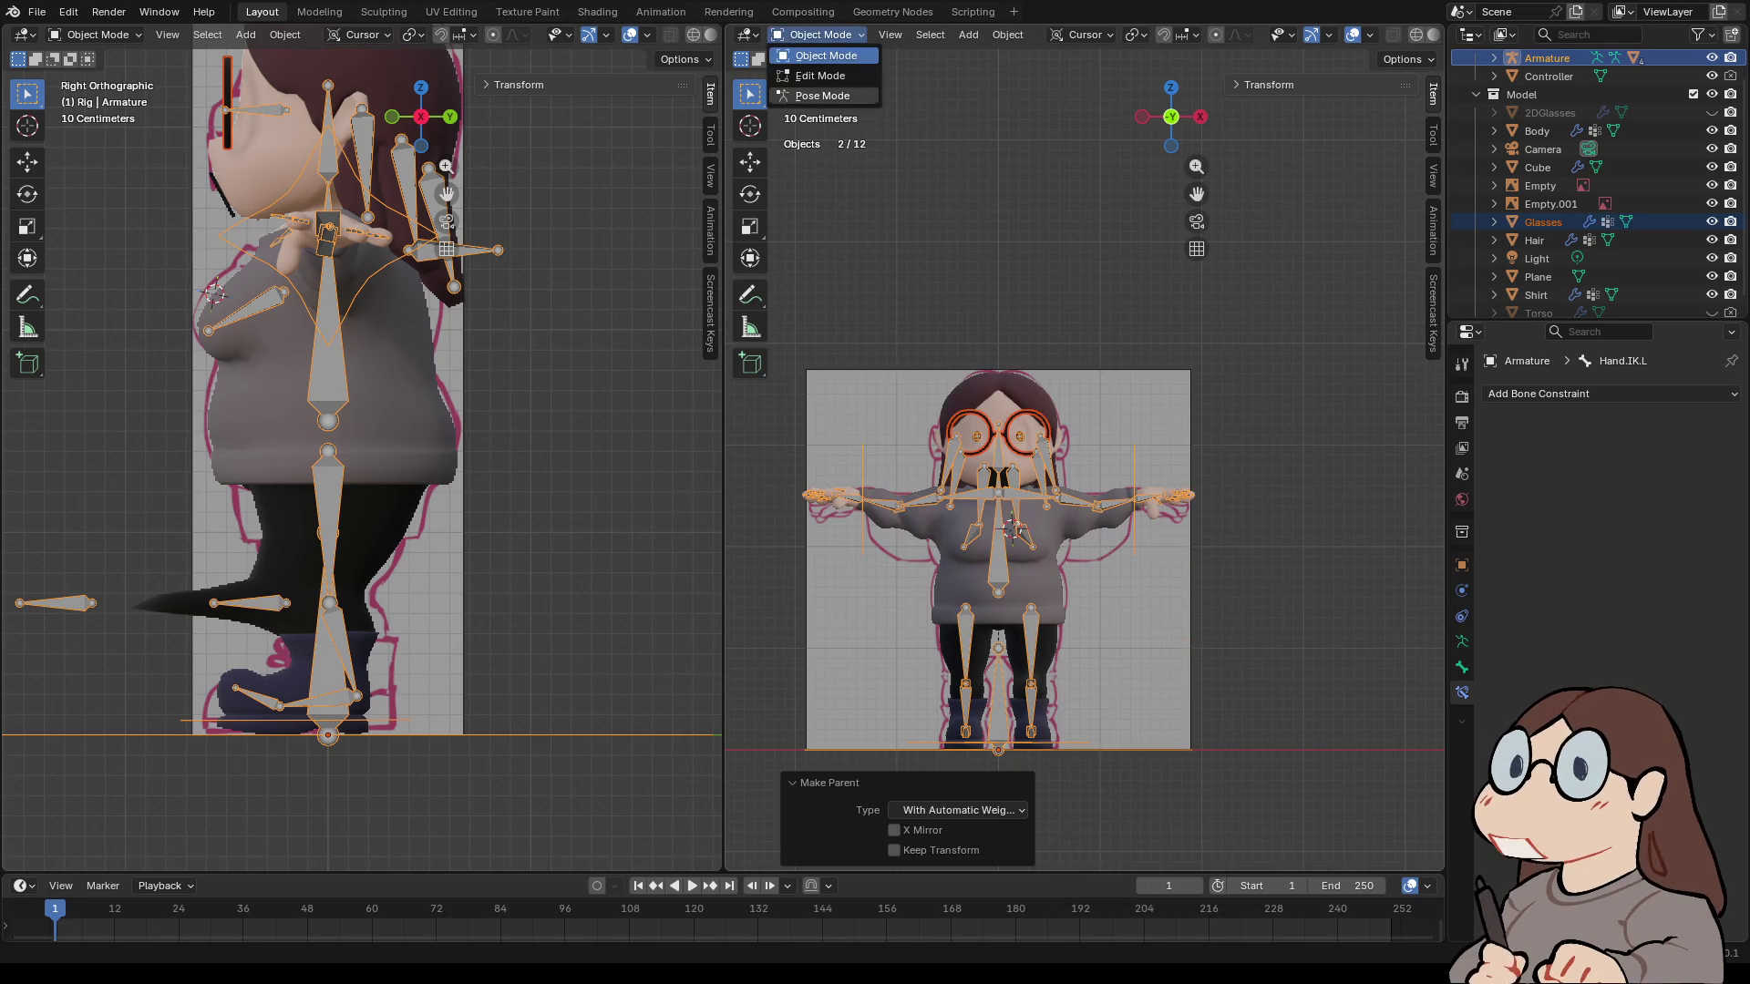
{"action": "left_click", "coordinate": [820, 91]}
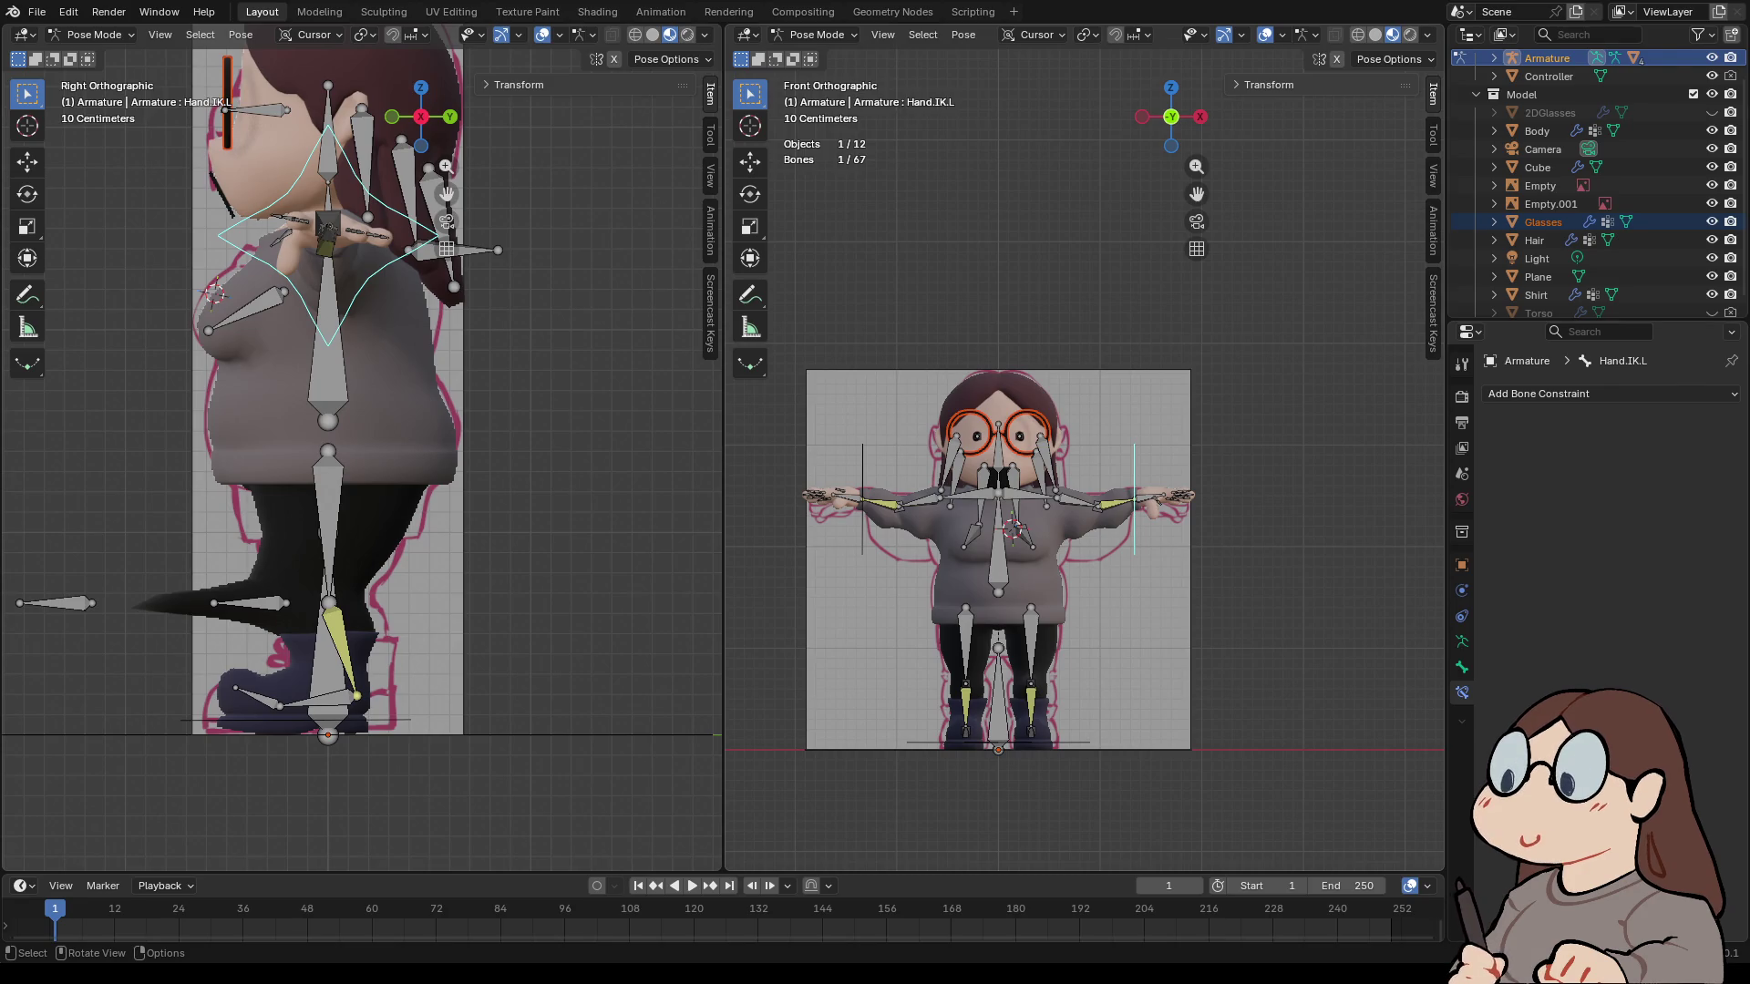
- Move the left hand IK control up and left to check the meshes deform
{"action": "key", "text": "g"}
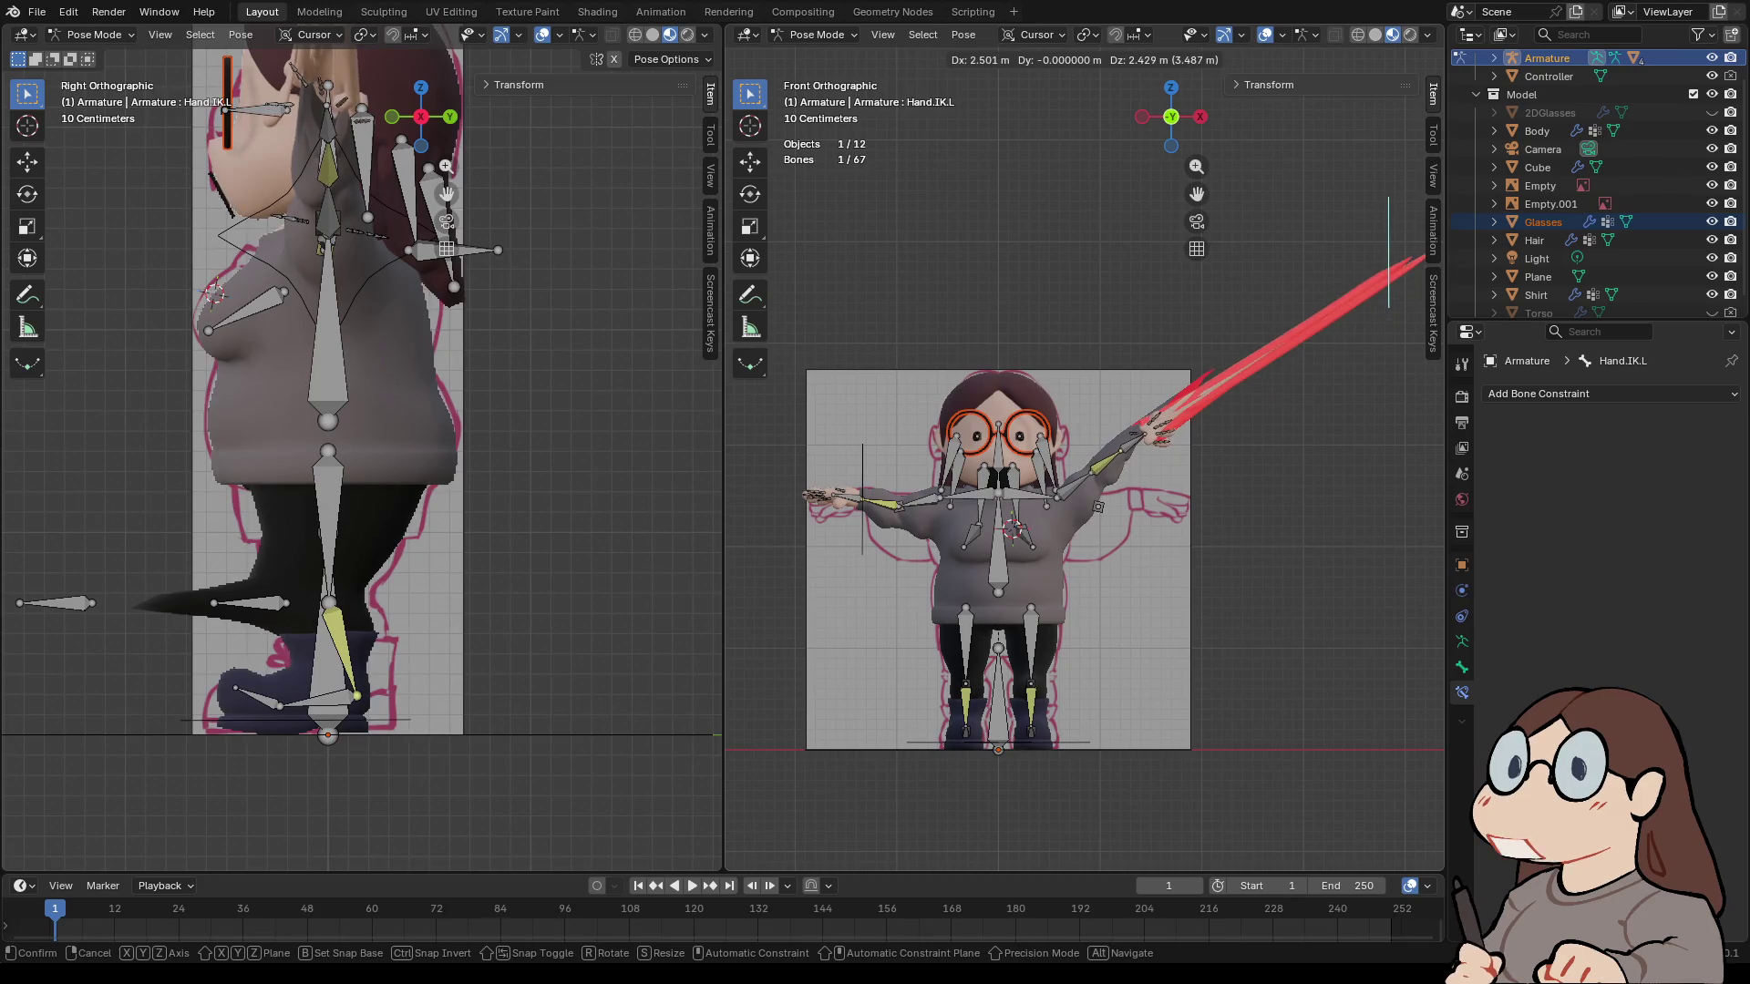
{"action": "key", "text": "Return"}
{"action": "mouse_move", "coordinate": [1084, 474]}
{"action": "middle_mouse_down"}
{"action": "mouse_move", "coordinate": [1185, 428]}
{"action": "mouse_move", "coordinate": [1331, 455]}
{"action": "mouse_move", "coordinate": [802, 456]}
{"action": "middle_mouse_up"}
{"action": "scroll", "coordinate": [1085, 474], "scroll_direction": "down", "scroll_amount": 3}
{"action": "scroll", "coordinate": [1084, 474], "scroll_direction": "up", "scroll_amount": 4}
- Move the right foot IK control to test it, undo the test pose, and return to Object Mode
{"action": "left_click", "coordinate": [1135, 722]}
{"action": "key", "text": "g"}
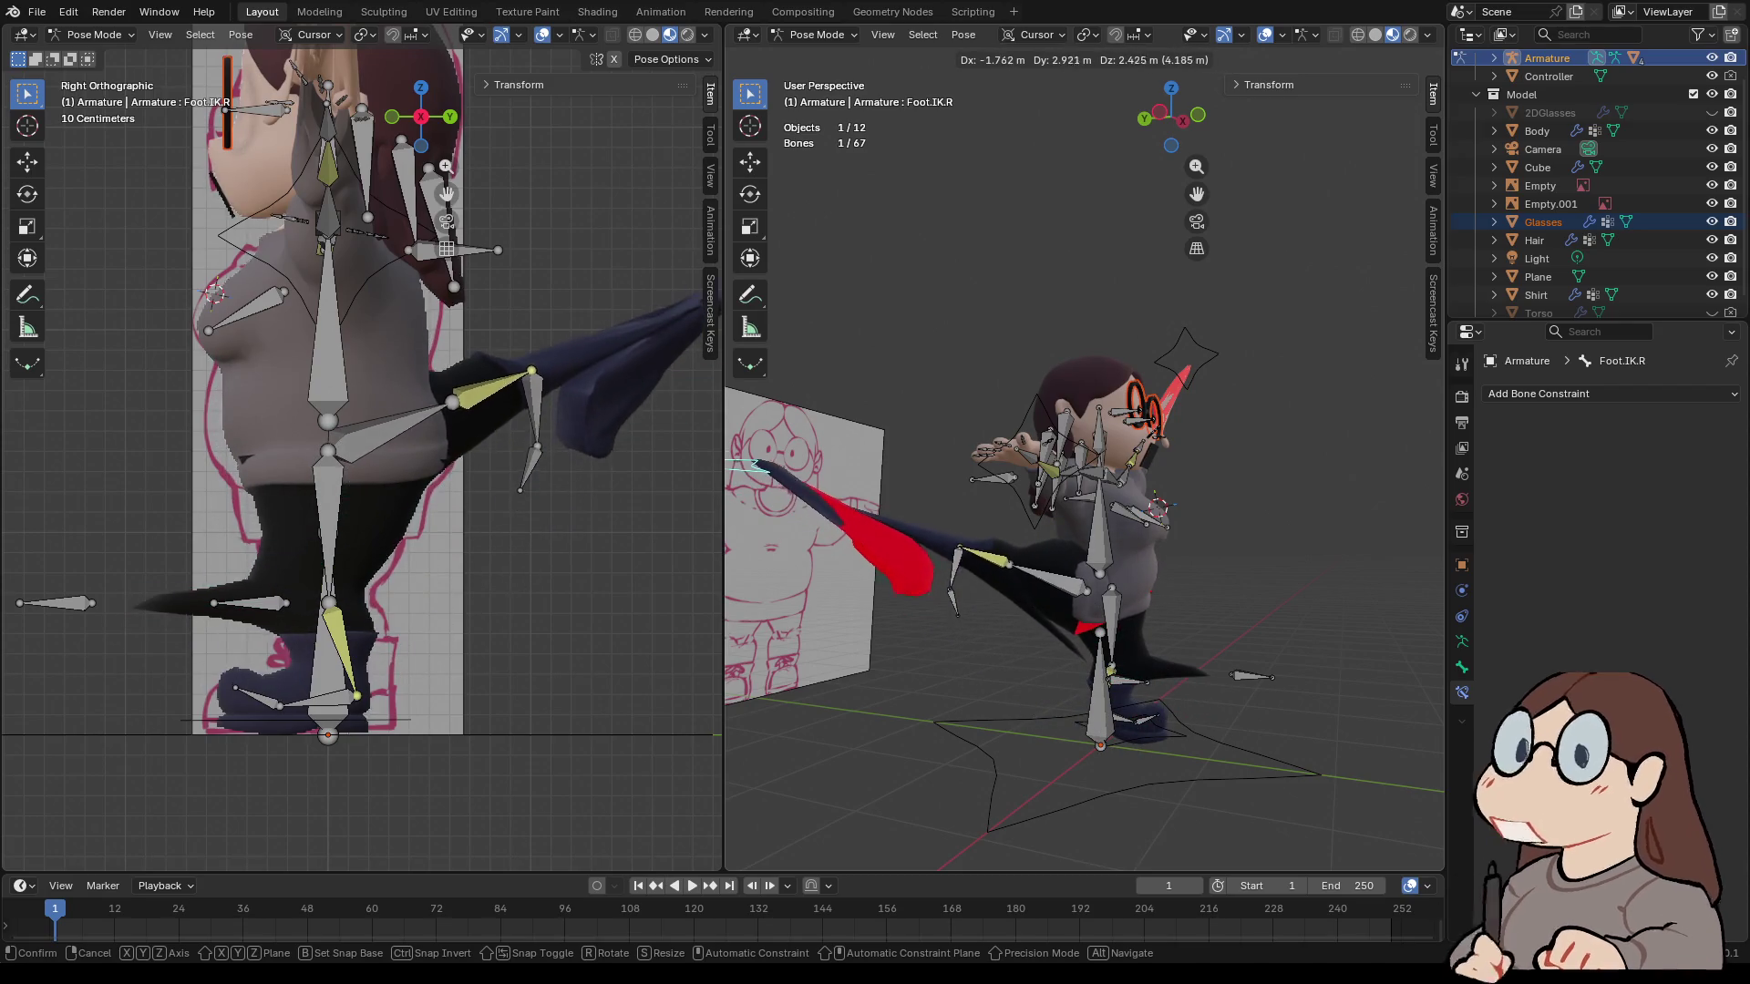
{"action": "key", "text": "Return"}
{"action": "mouse_move", "coordinate": [1084, 456]}
{"action": "middle_mouse_down"}
{"action": "mouse_move", "coordinate": [1148, 447]}
{"action": "mouse_move", "coordinate": [1103, 456]}
{"action": "mouse_move", "coordinate": [1130, 451]}
{"action": "middle_mouse_up"}
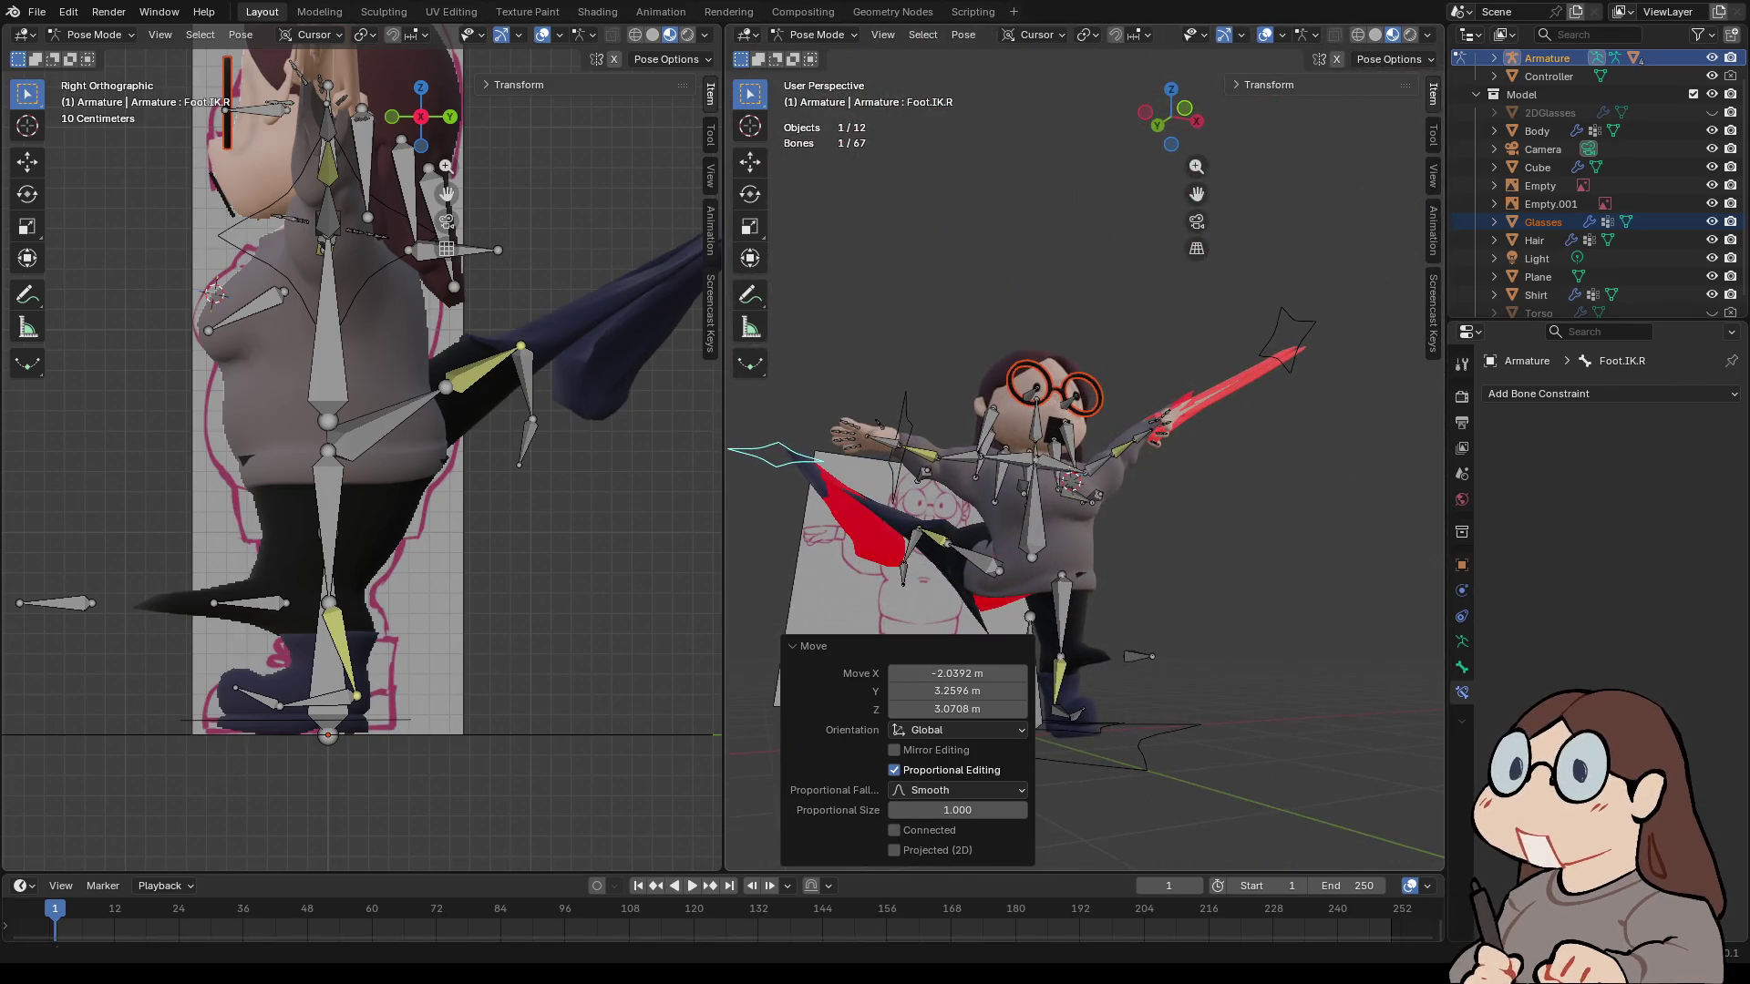
{"action": "key", "text": "ctrl+z"}
{"action": "key", "text": "ctrl+z"}
{"action": "key", "text": "ctrl+z"}
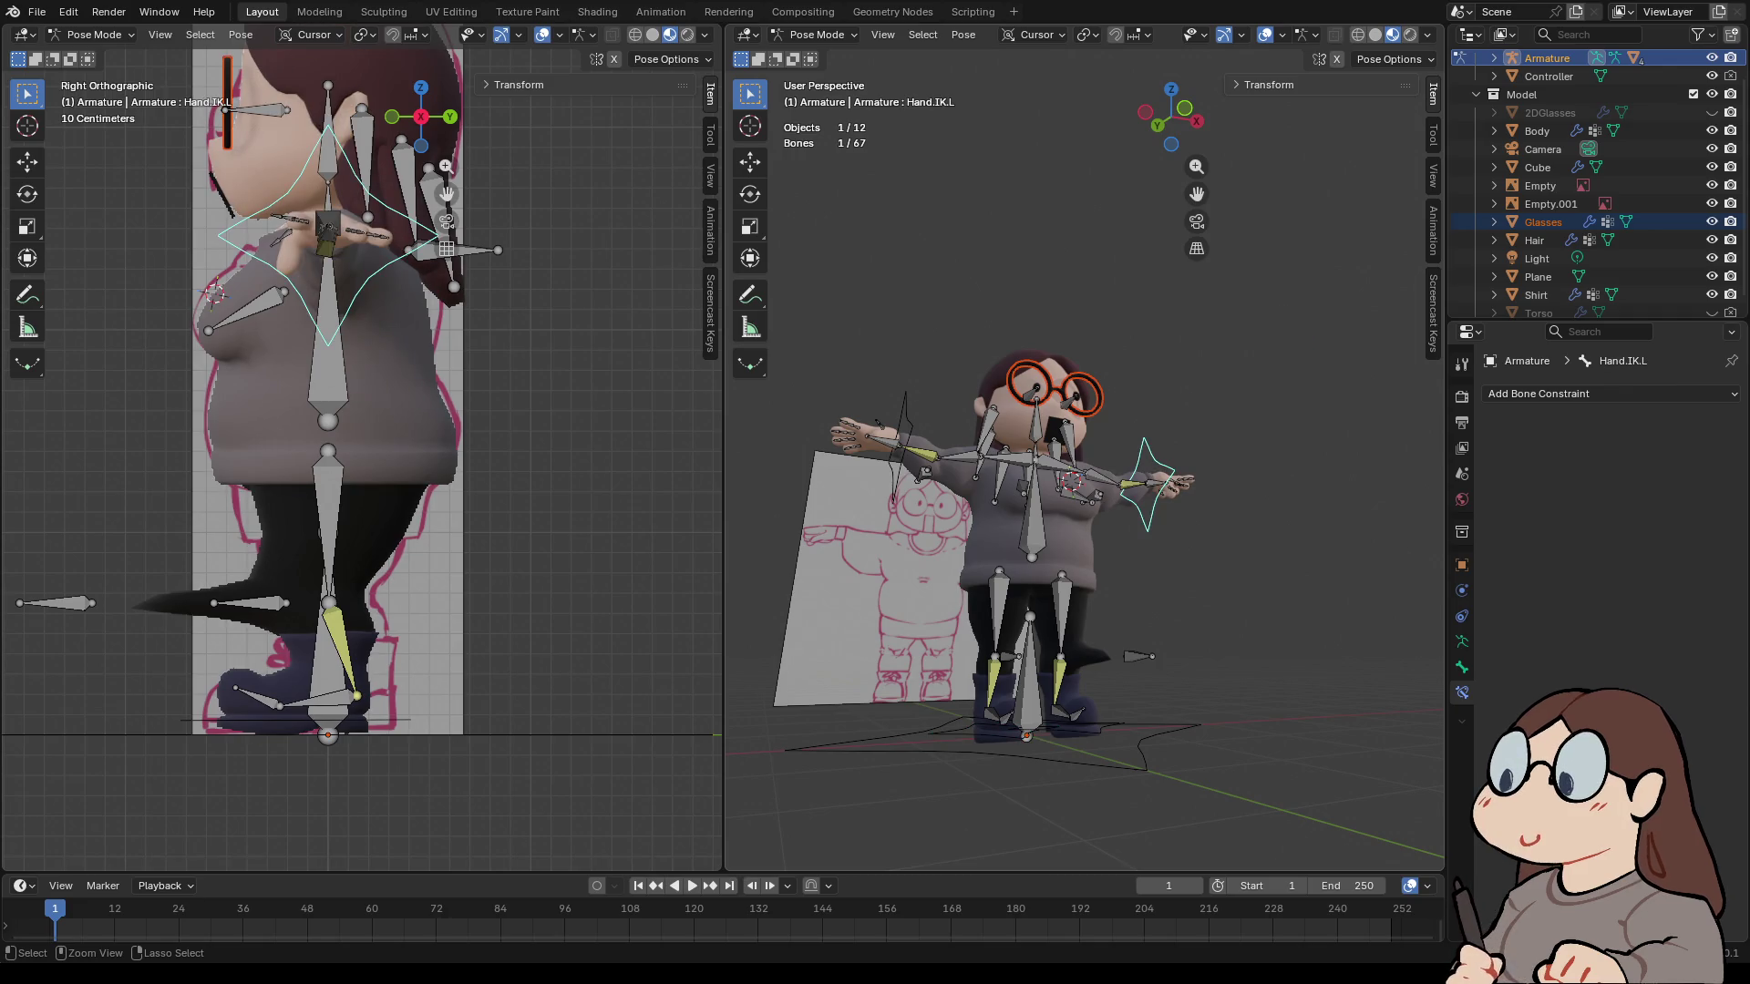
{"action": "key", "text": "ctrl+Tab"}
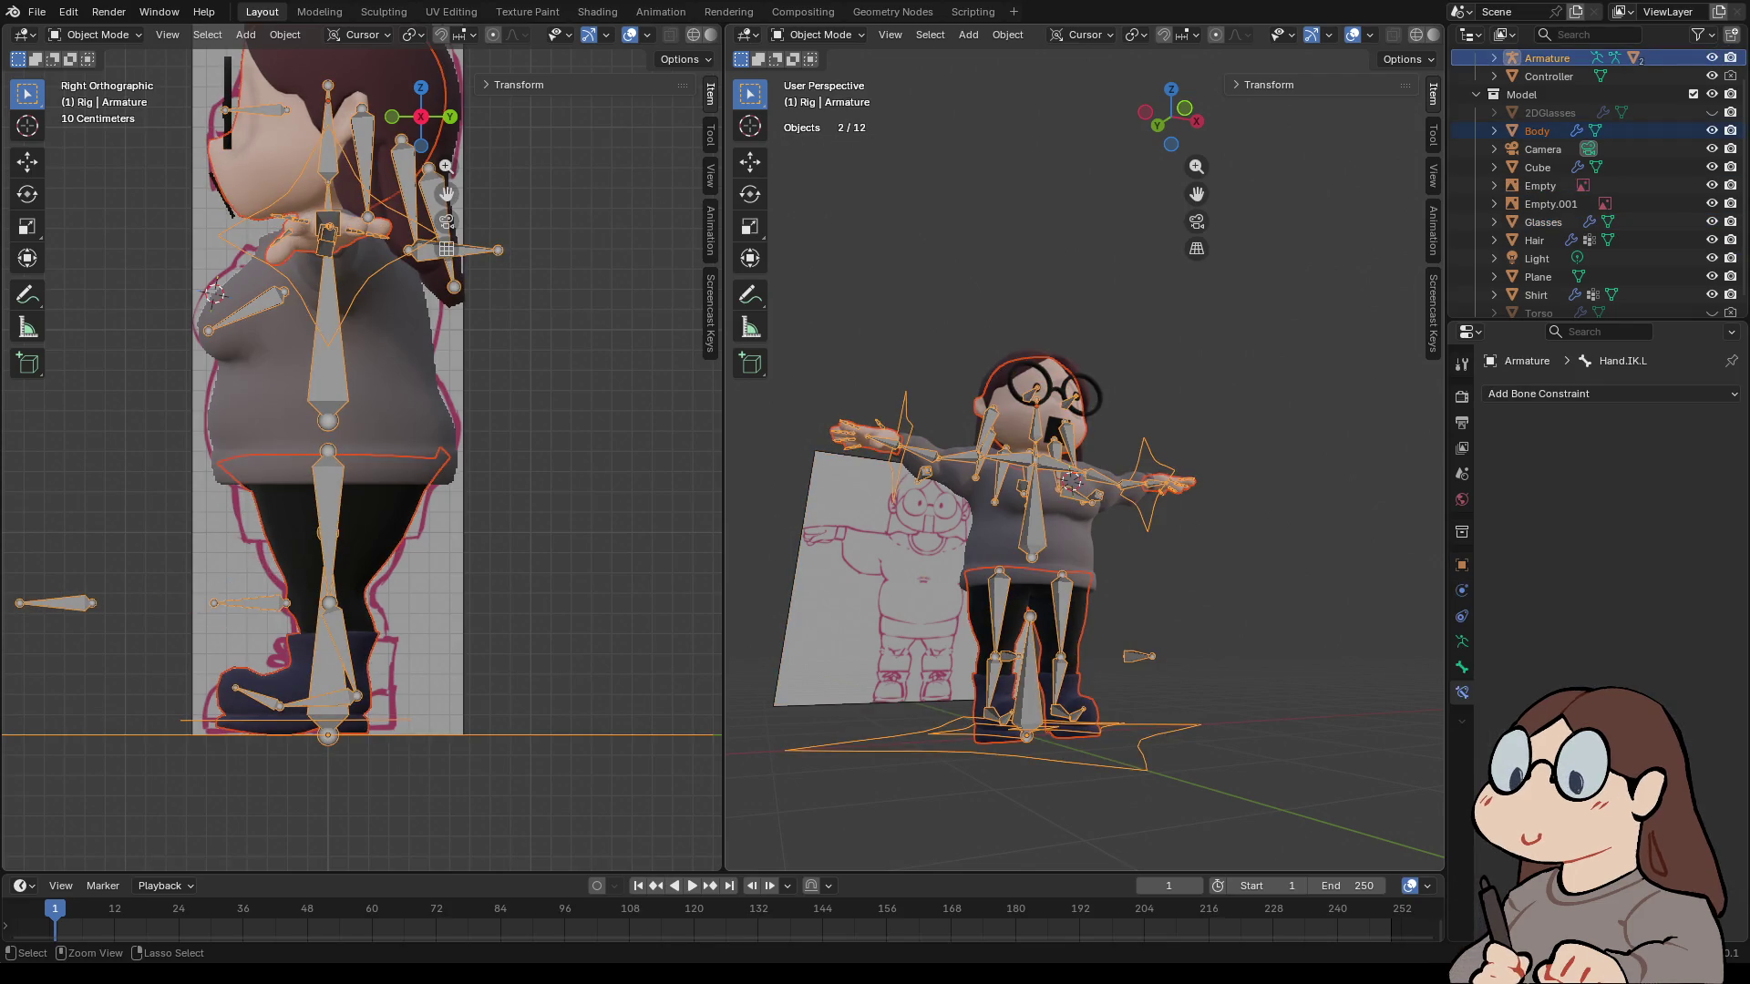
- Check the Body, Hair and Shirt bindings by selecting each with the armature in the Outliner
{"action": "left_click", "coordinate": [1536, 130]}
{"action": "left_click", "coordinate": [1547, 58], "text": "ctrl"}
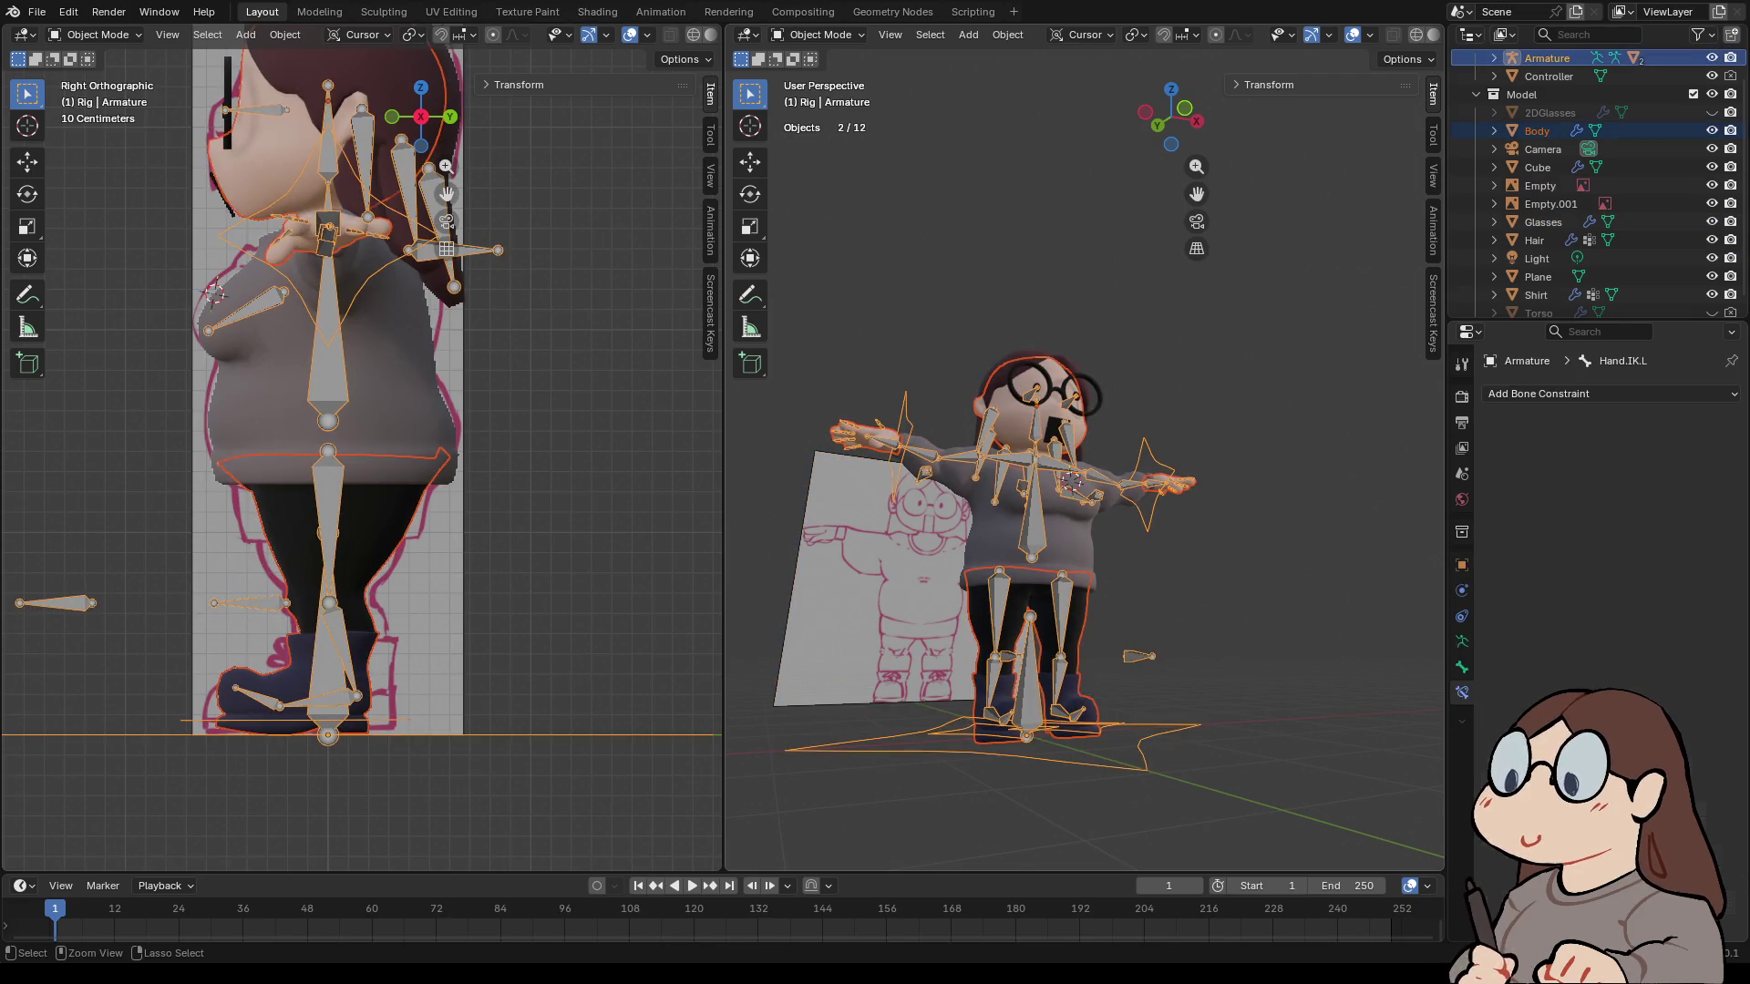
{"action": "left_click", "coordinate": [1537, 130]}
{"action": "left_click", "coordinate": [1534, 239]}
{"action": "left_click", "coordinate": [1546, 58], "text": "ctrl"}
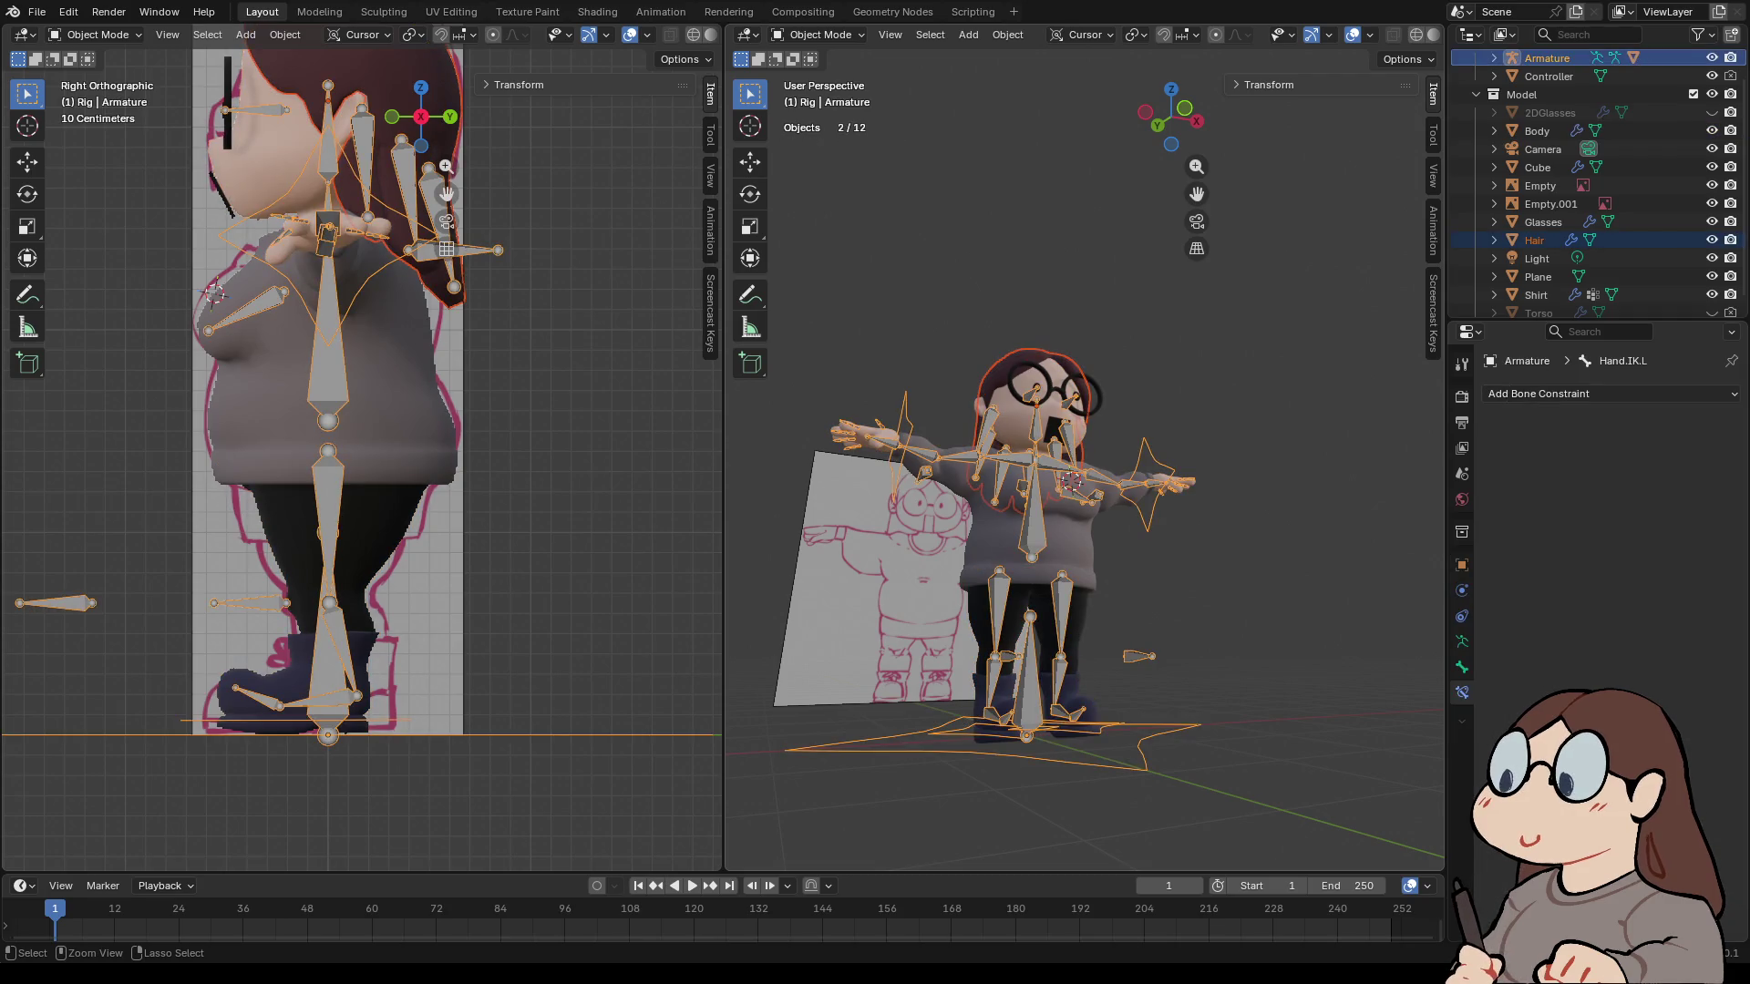
{"action": "left_click", "coordinate": [1533, 240]}
{"action": "left_click", "coordinate": [1535, 295]}
{"action": "left_click", "coordinate": [1546, 57], "text": "ctrl"}
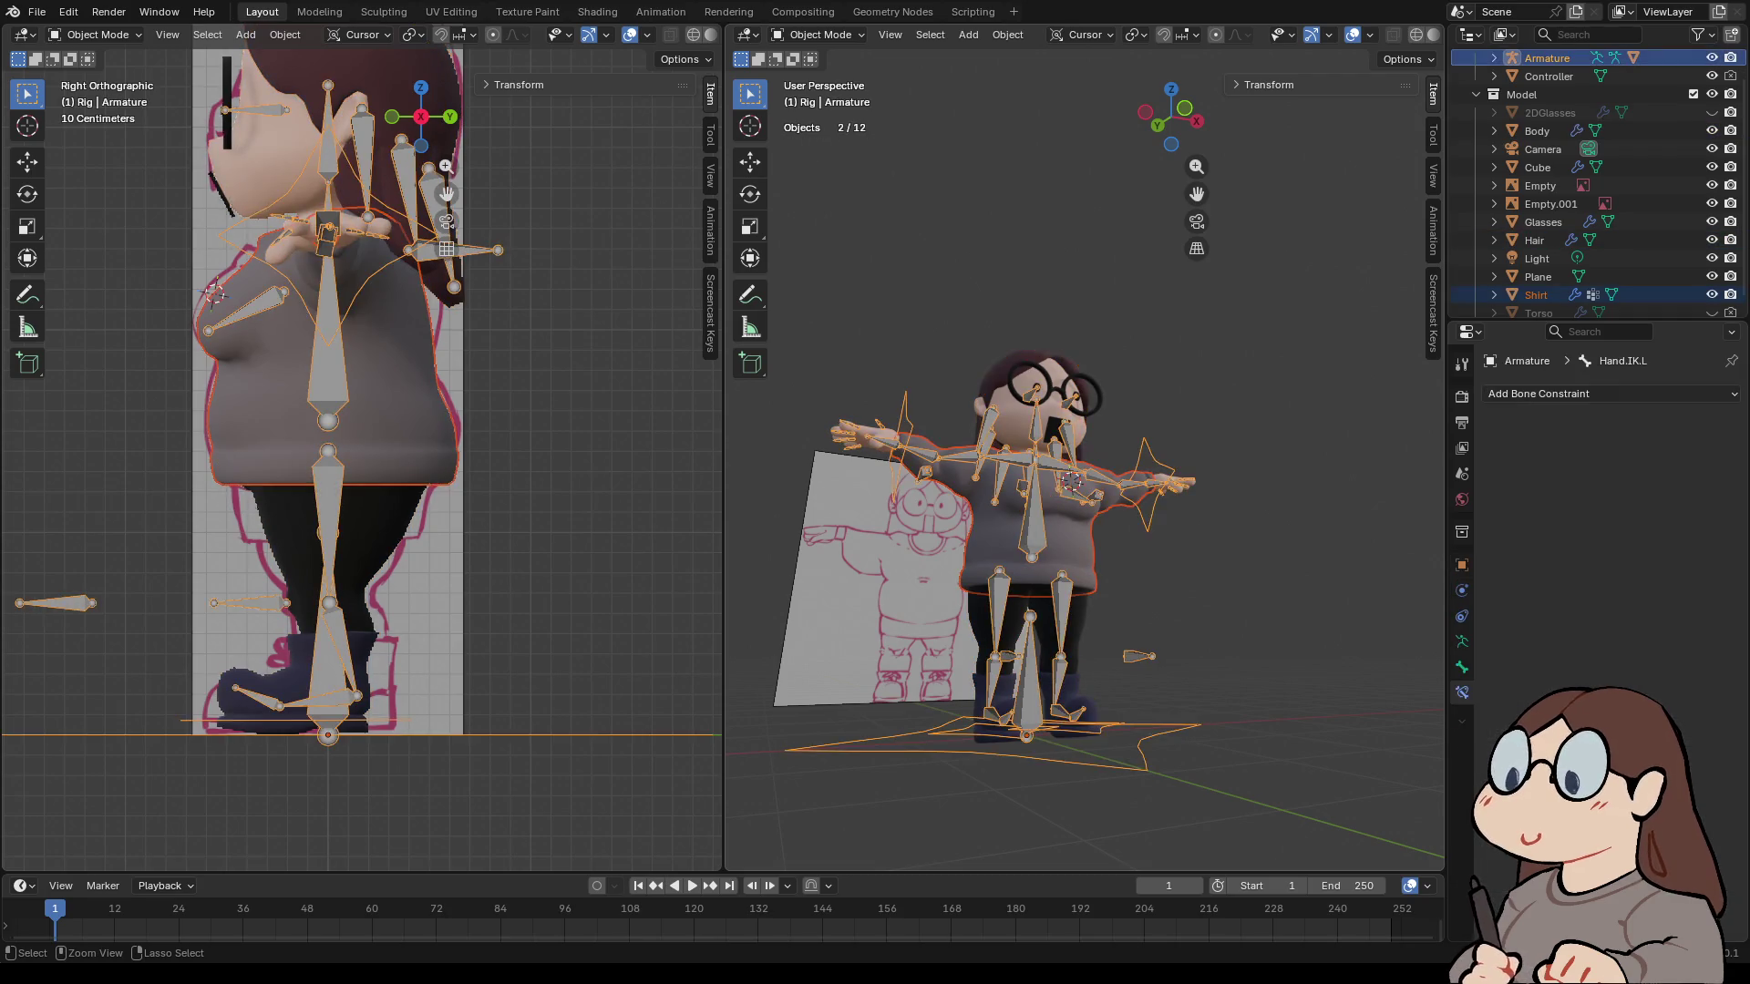
- Toggle Edit Mode, switch to Pose Mode and test lifting Hand.IK.L, cancelling the move
{"action": "key", "text": "Tab"}
{"action": "key", "text": "Tab"}
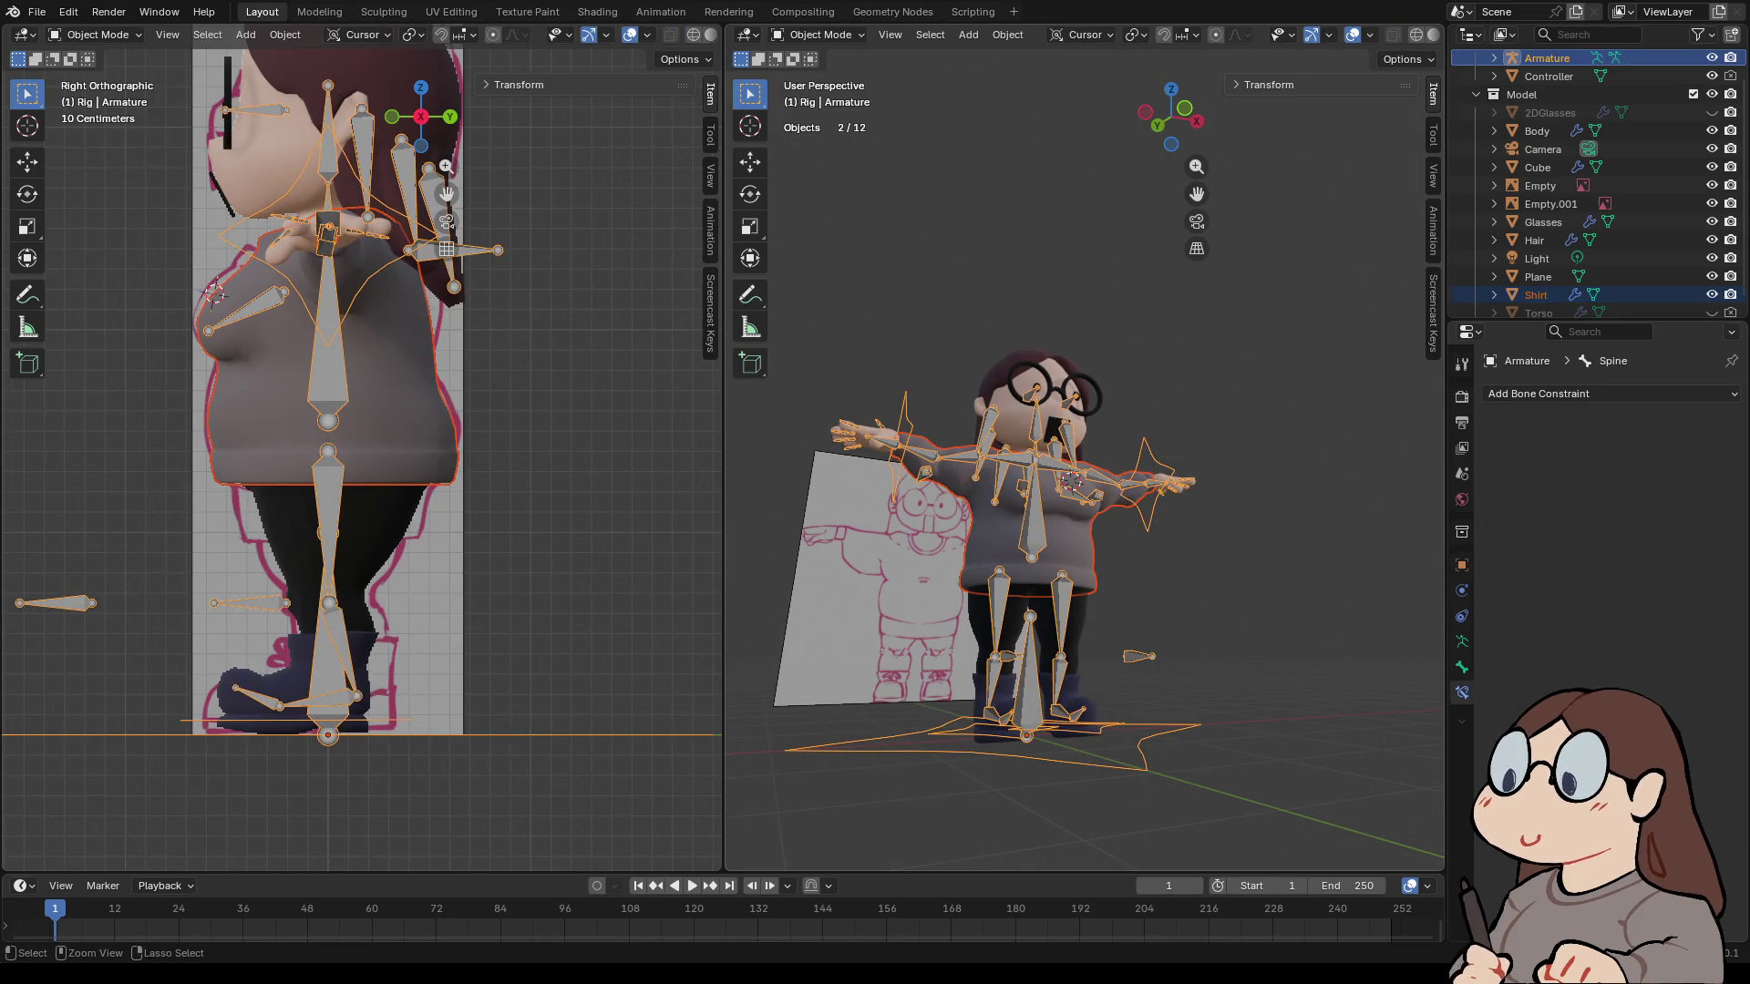
{"action": "key", "text": "Tab"}
{"action": "key", "text": "Tab"}
{"action": "key", "text": "Tab"}
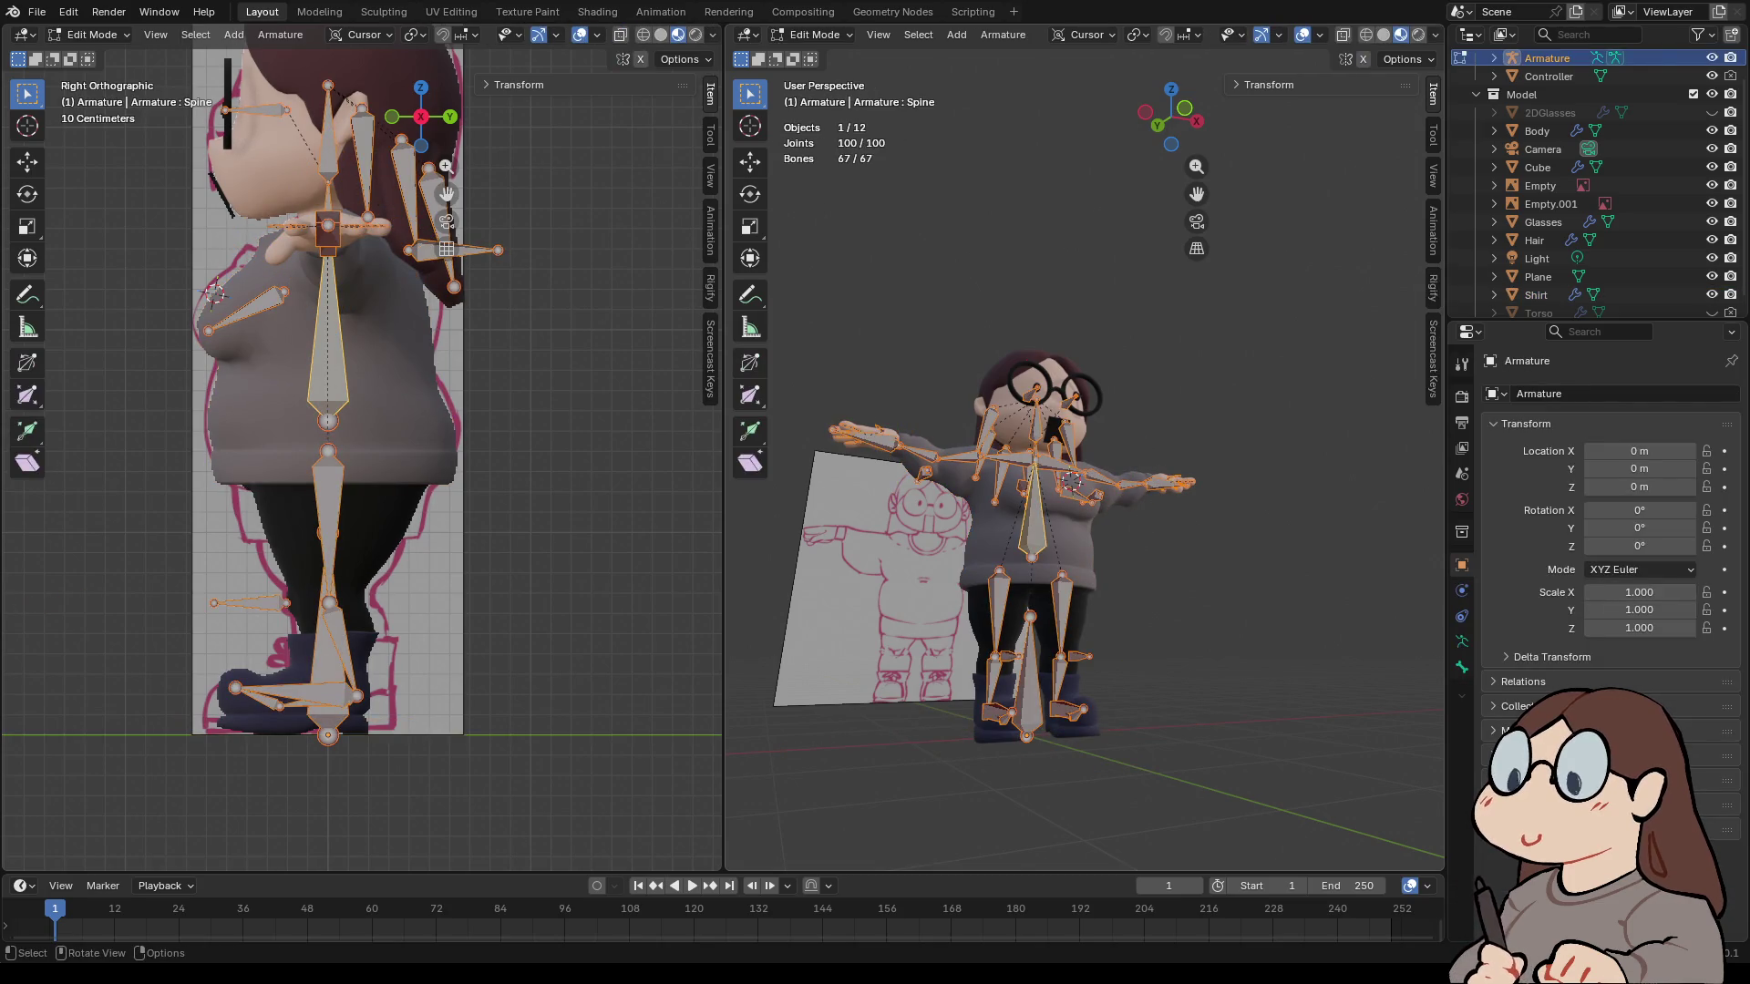
{"action": "left_click", "coordinate": [813, 34]}
{"action": "left_click", "coordinate": [820, 95]}
{"action": "middle_click_drag", "start_coordinate": [1094, 547], "coordinate": [911, 547]}
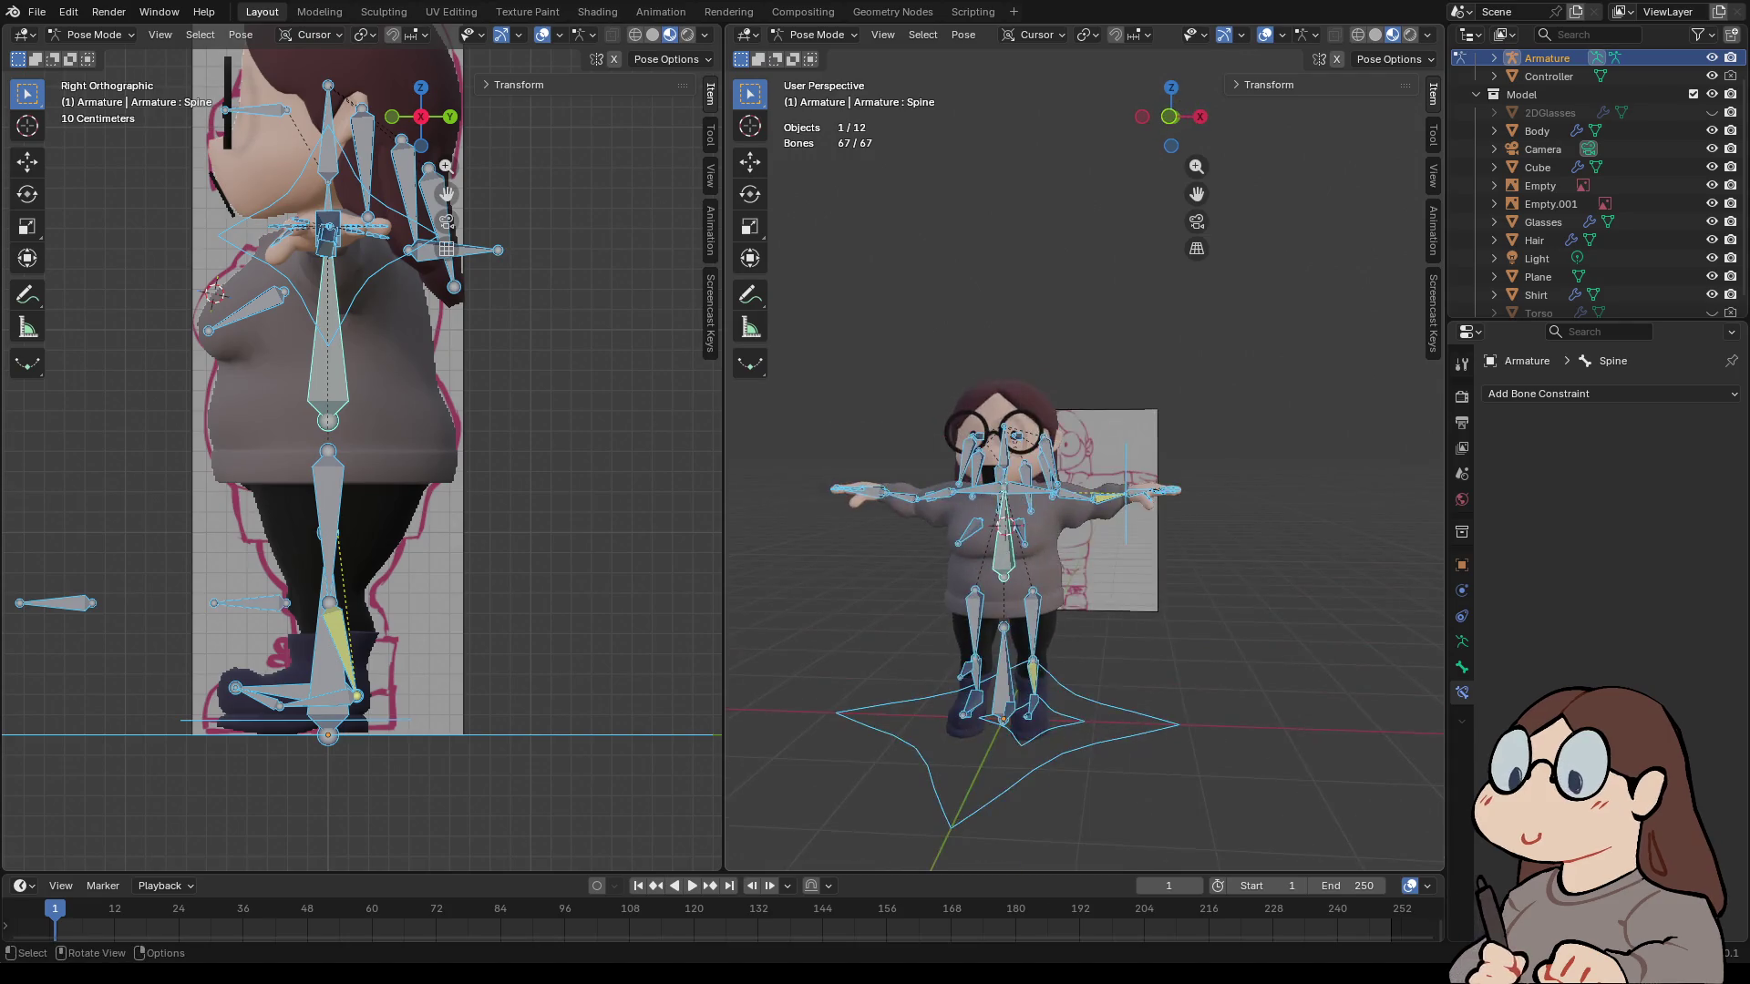
{"action": "key", "text": "g"}
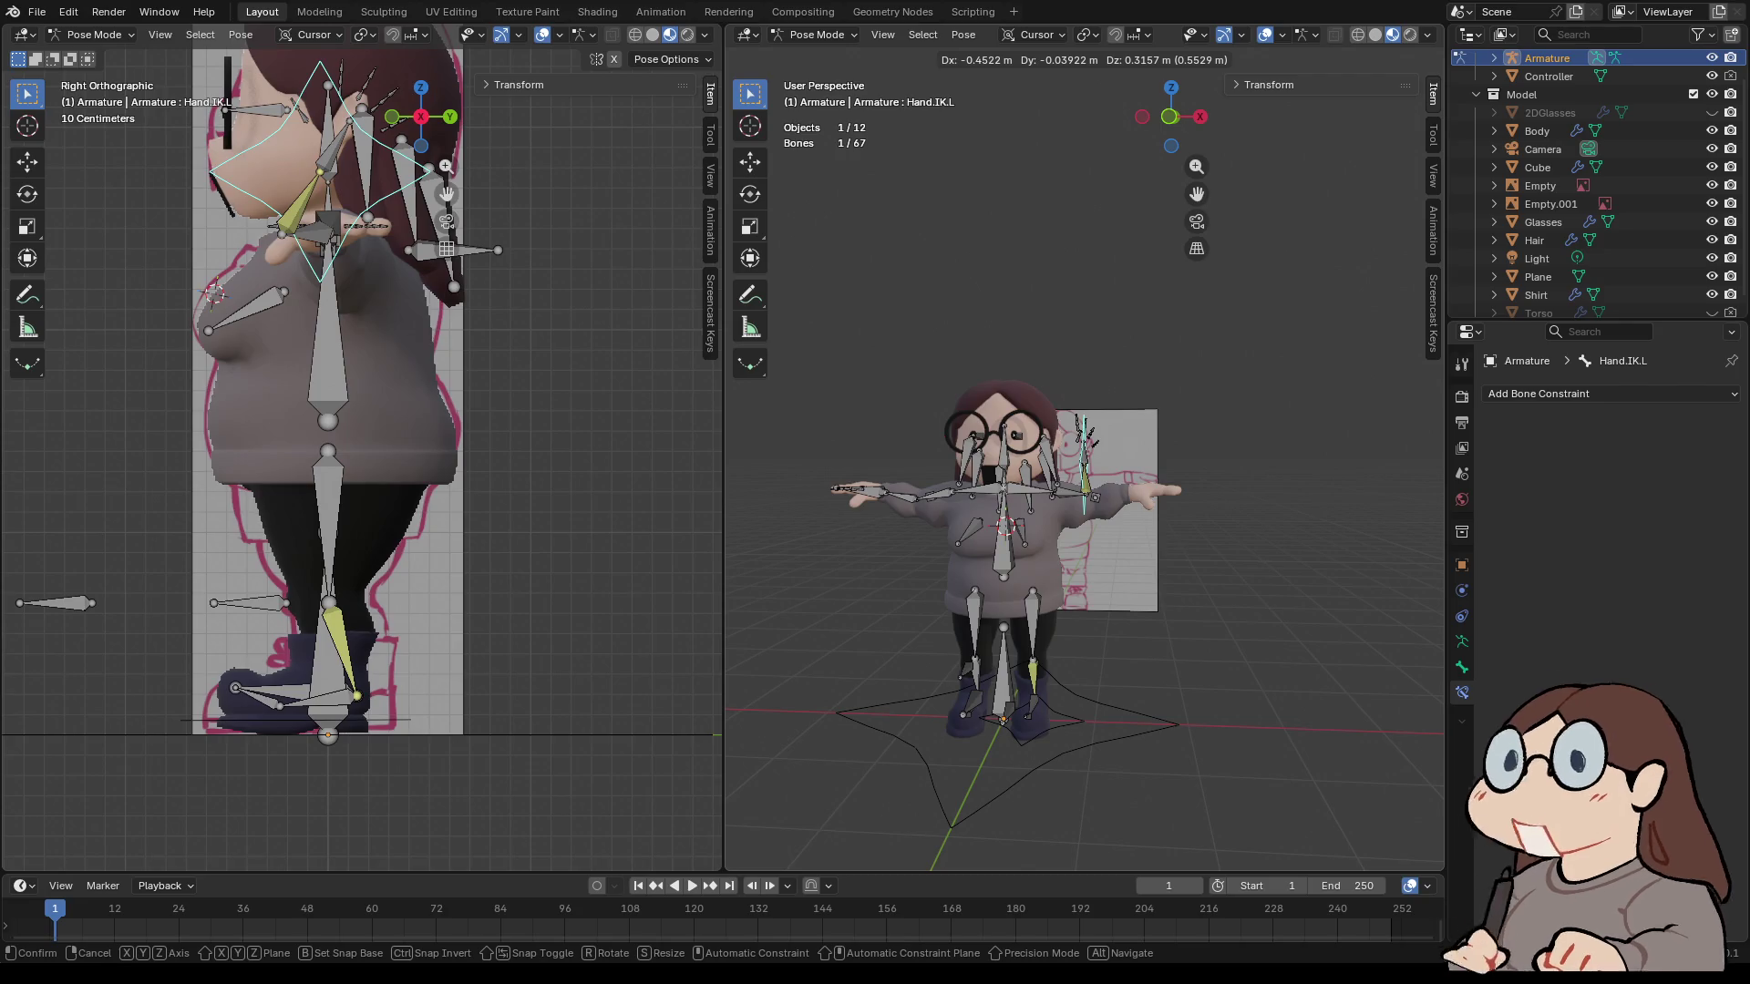
{"action": "key", "text": "Escape"}
{"action": "scroll", "coordinate": [1084, 547], "scroll_direction": "down", "scroll_amount": 2}
- Select the Base bone, review its Bone properties, then switch the armature to Edit Mode
{"action": "left_click", "coordinate": [1093, 623]}
{"action": "left_click", "coordinate": [1462, 667]}
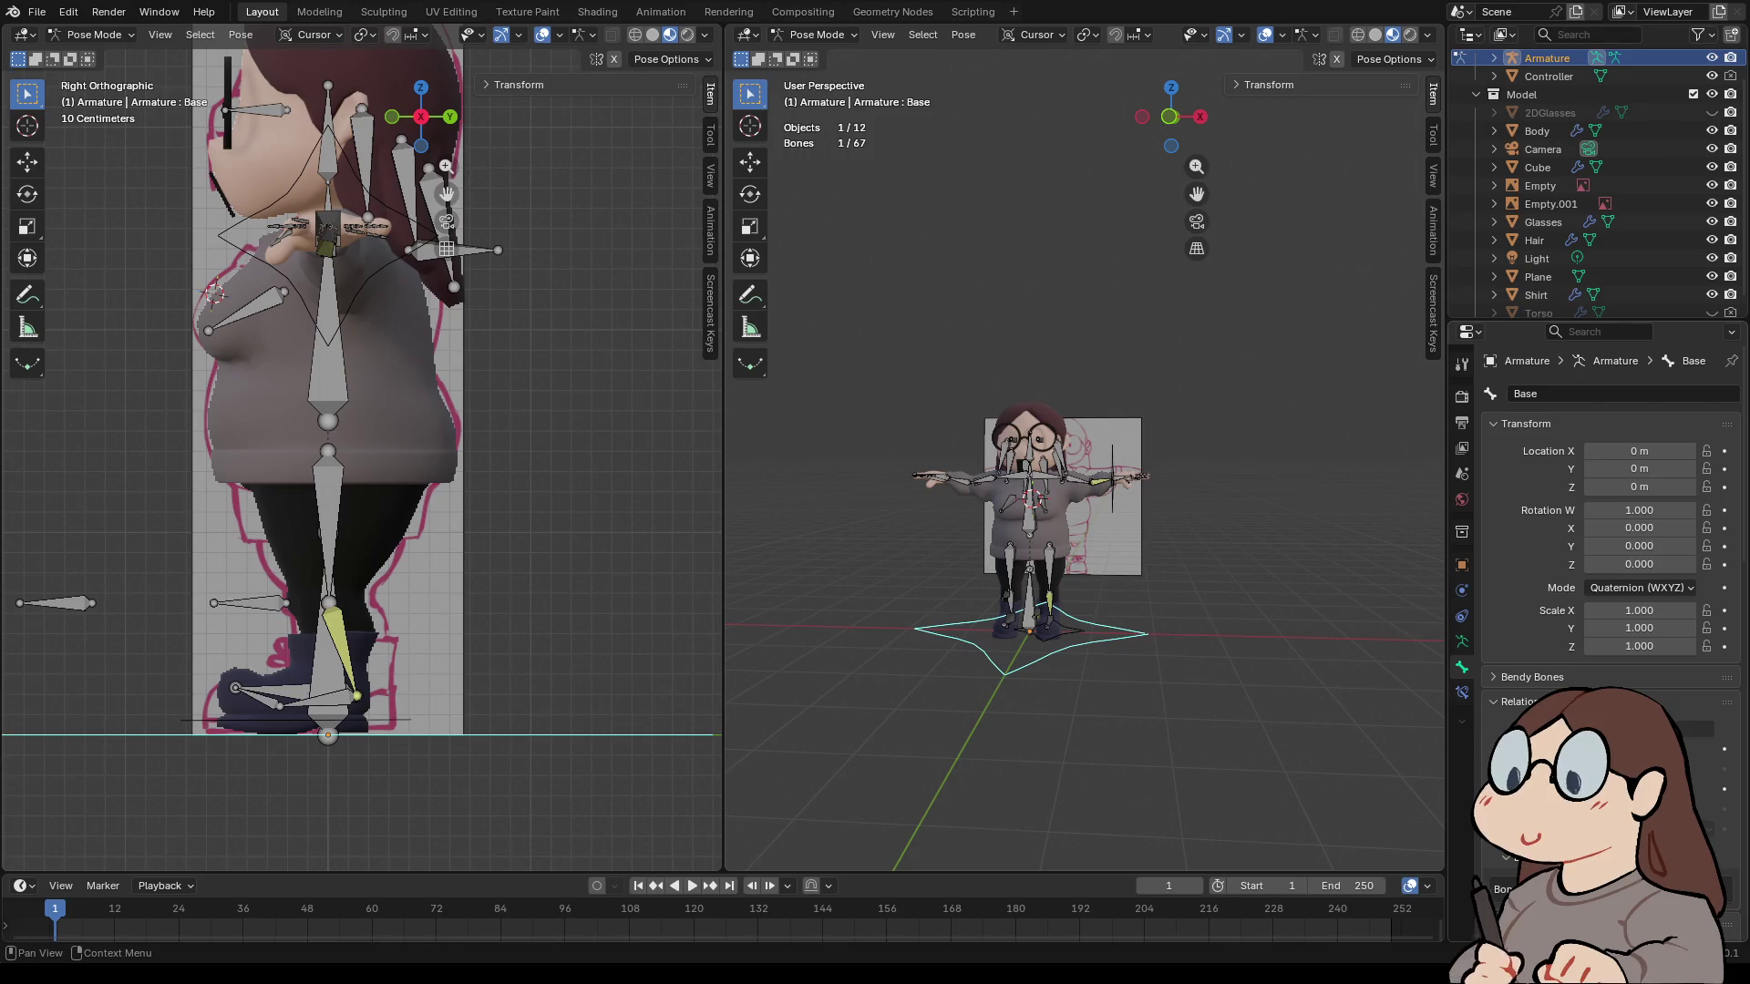
{"action": "scroll", "coordinate": [1610, 483], "scroll_direction": "down", "scroll_amount": 10}
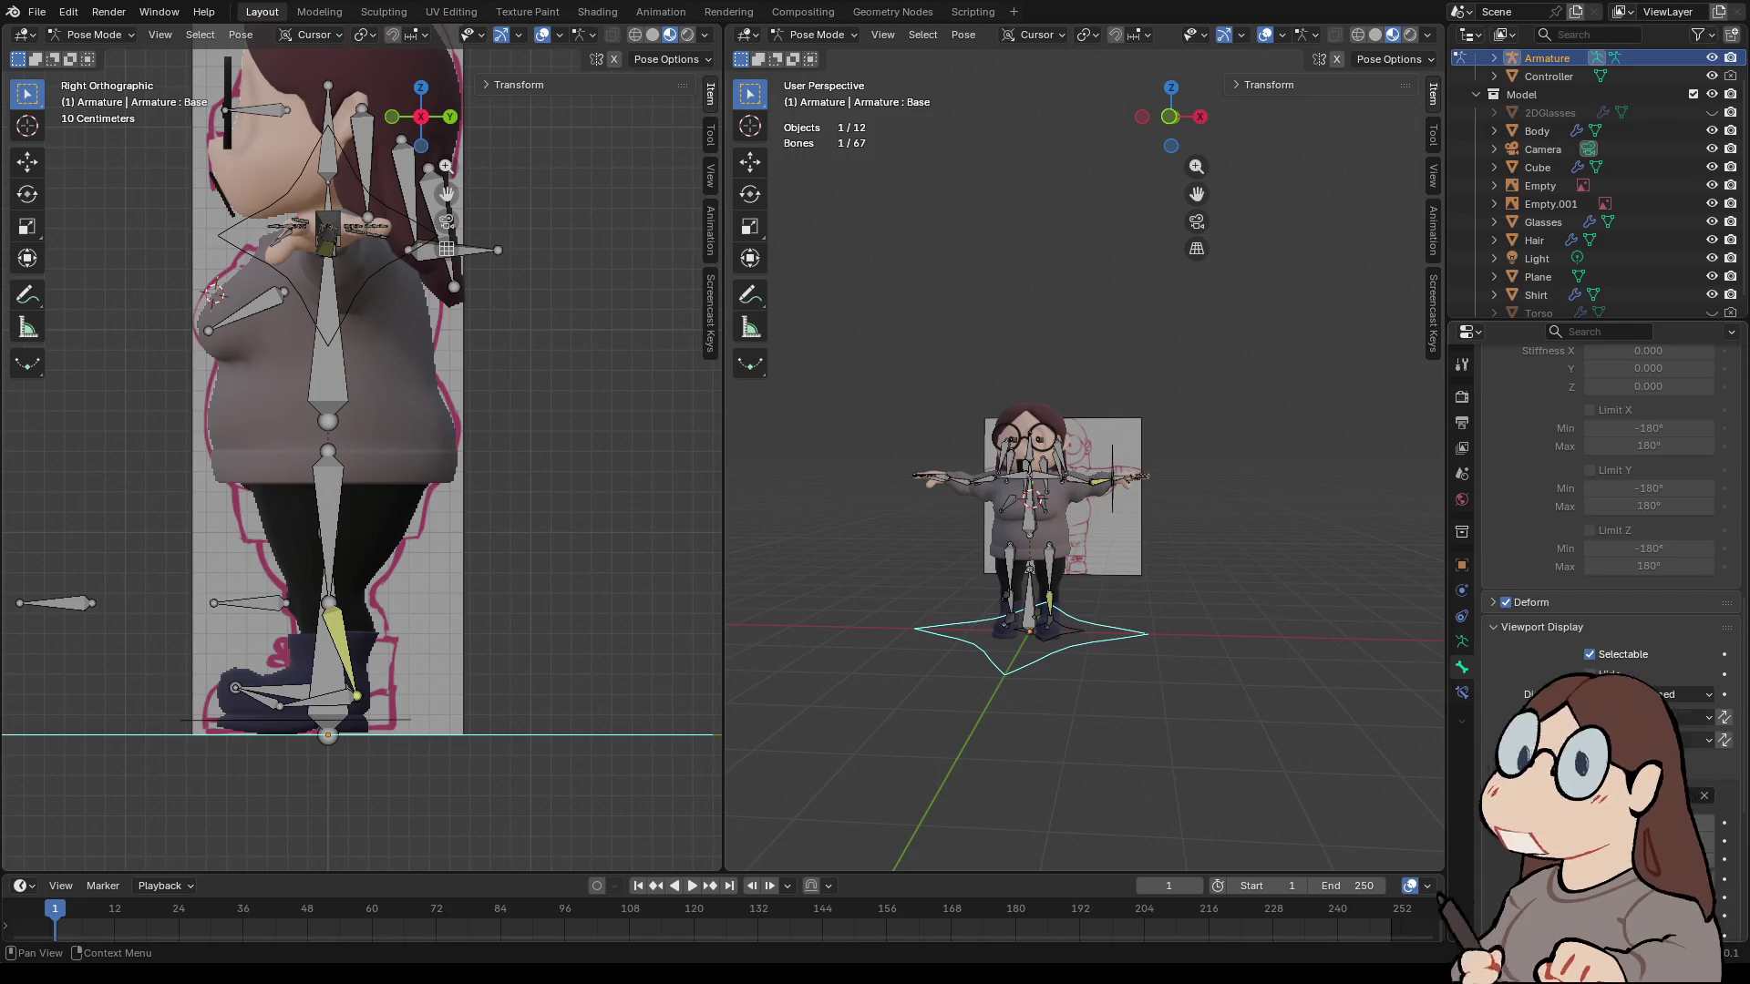
{"action": "scroll", "coordinate": [1610, 483], "scroll_direction": "down", "scroll_amount": 8}
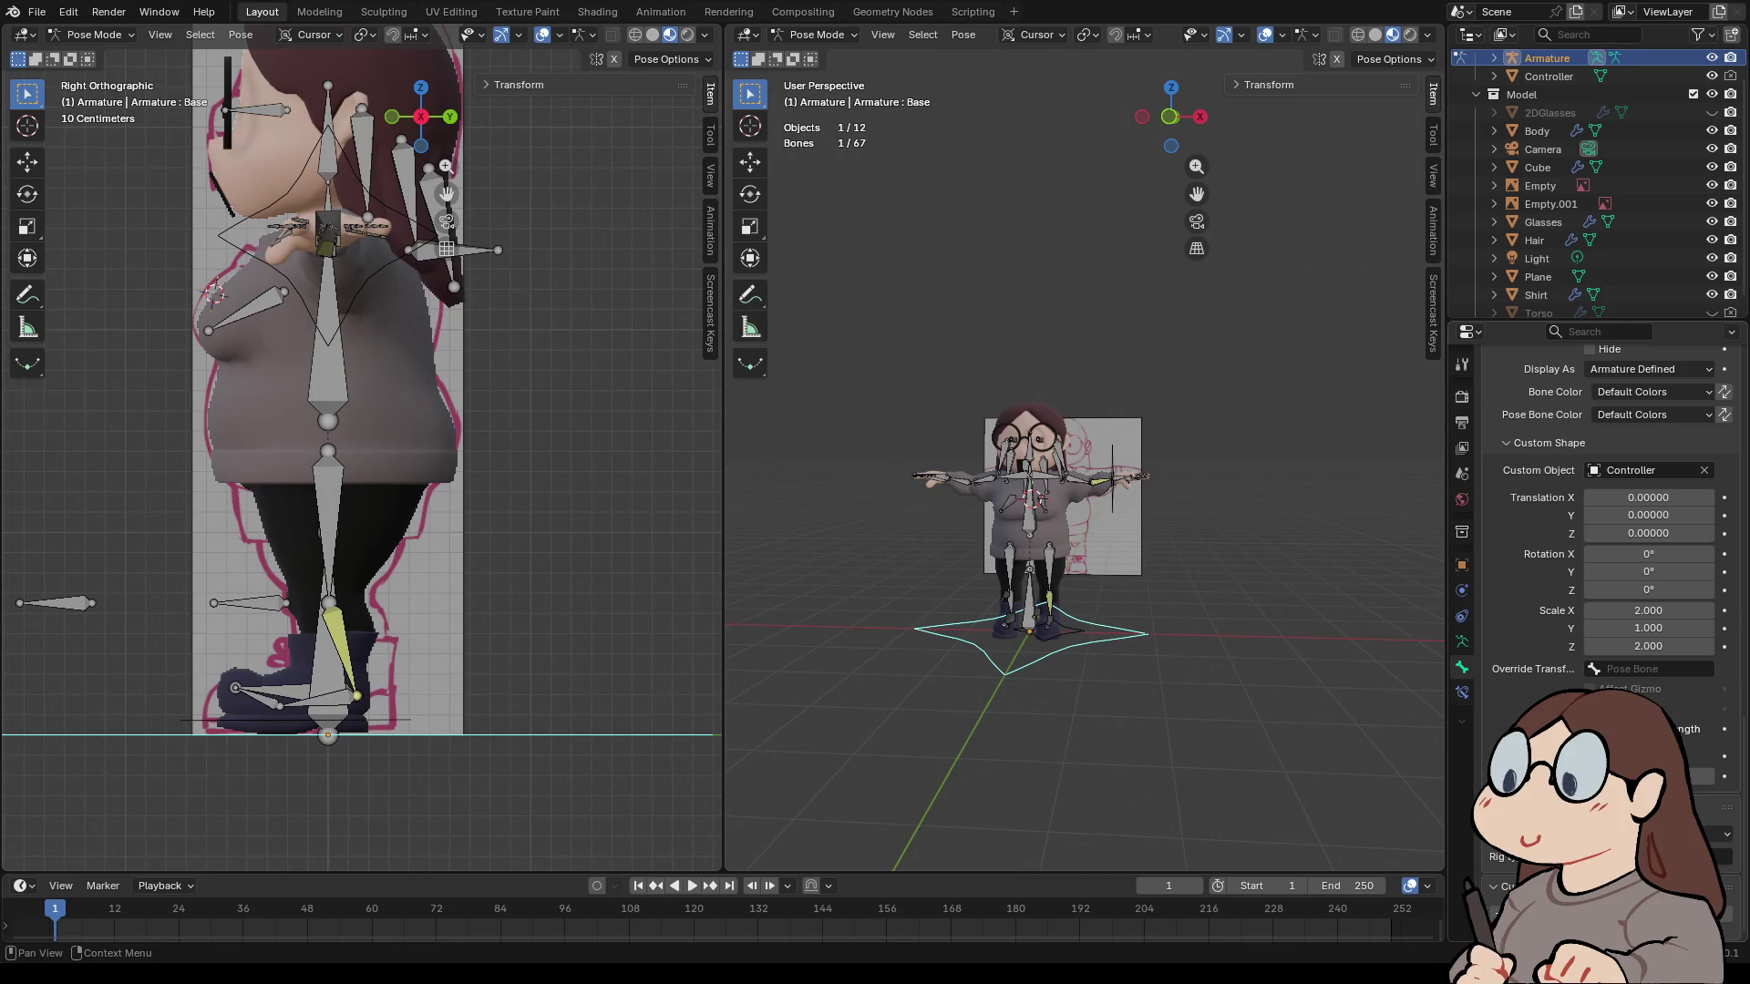
{"action": "scroll", "coordinate": [1611, 483], "scroll_direction": "up", "scroll_amount": 12}
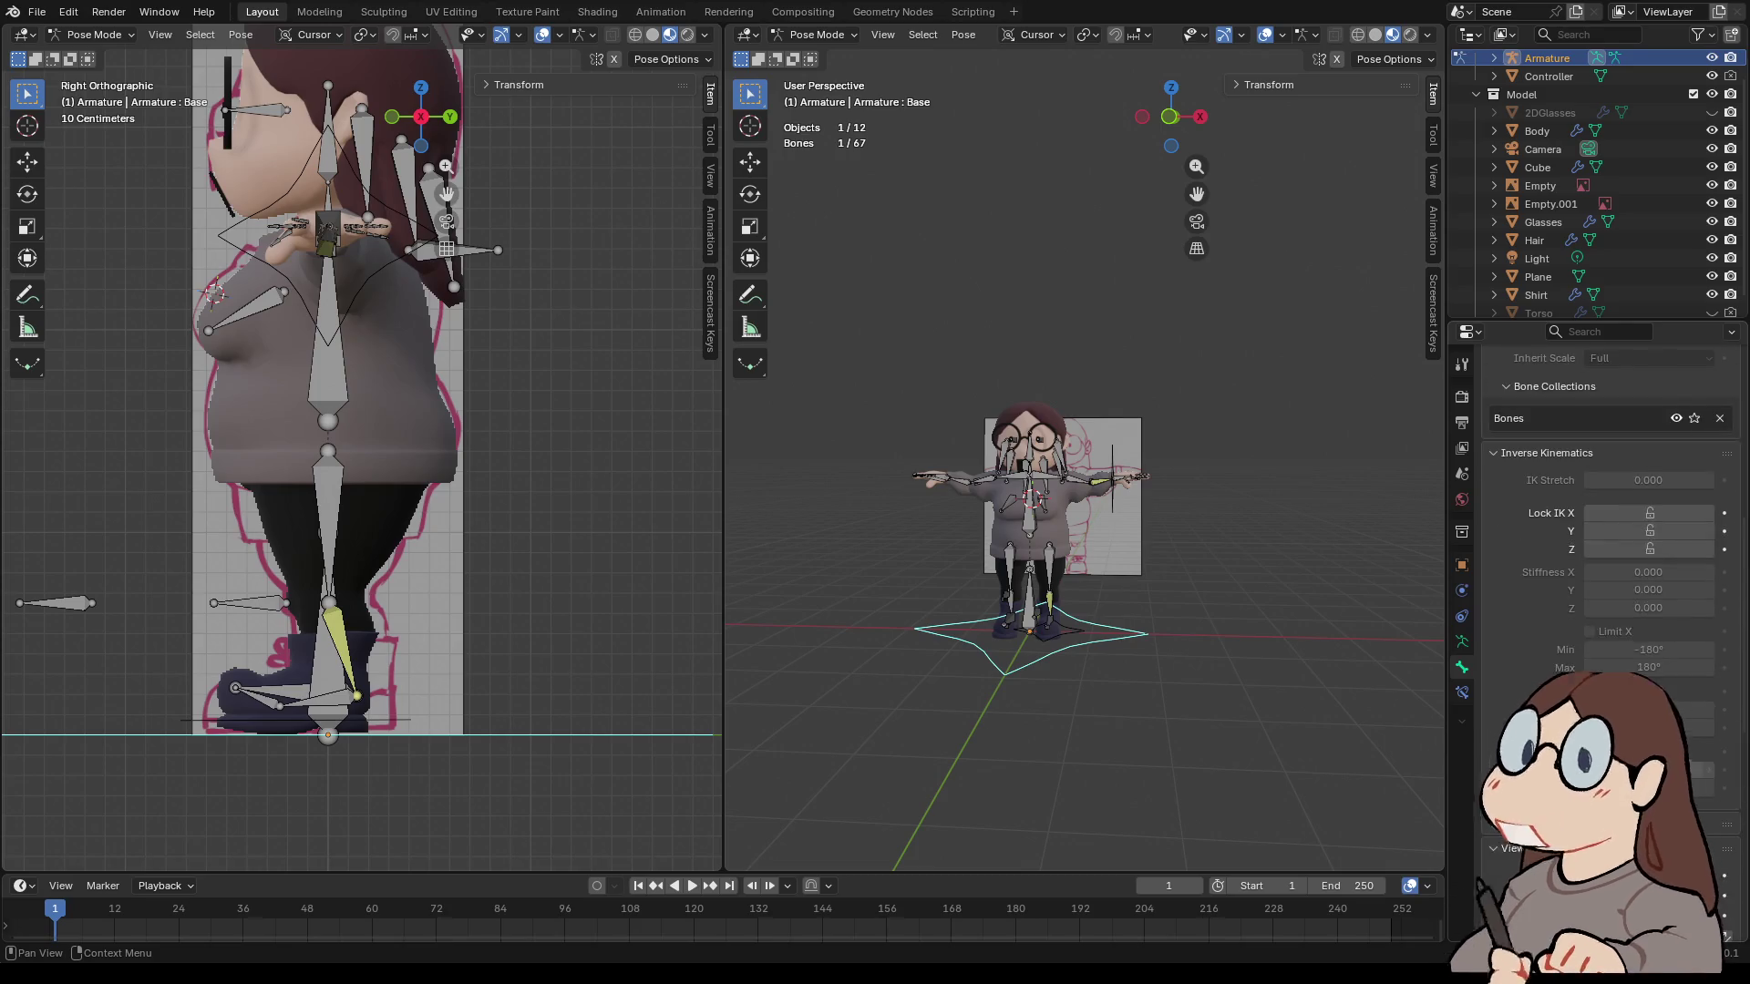
{"action": "scroll", "coordinate": [1610, 501], "scroll_direction": "down", "scroll_amount": 4}
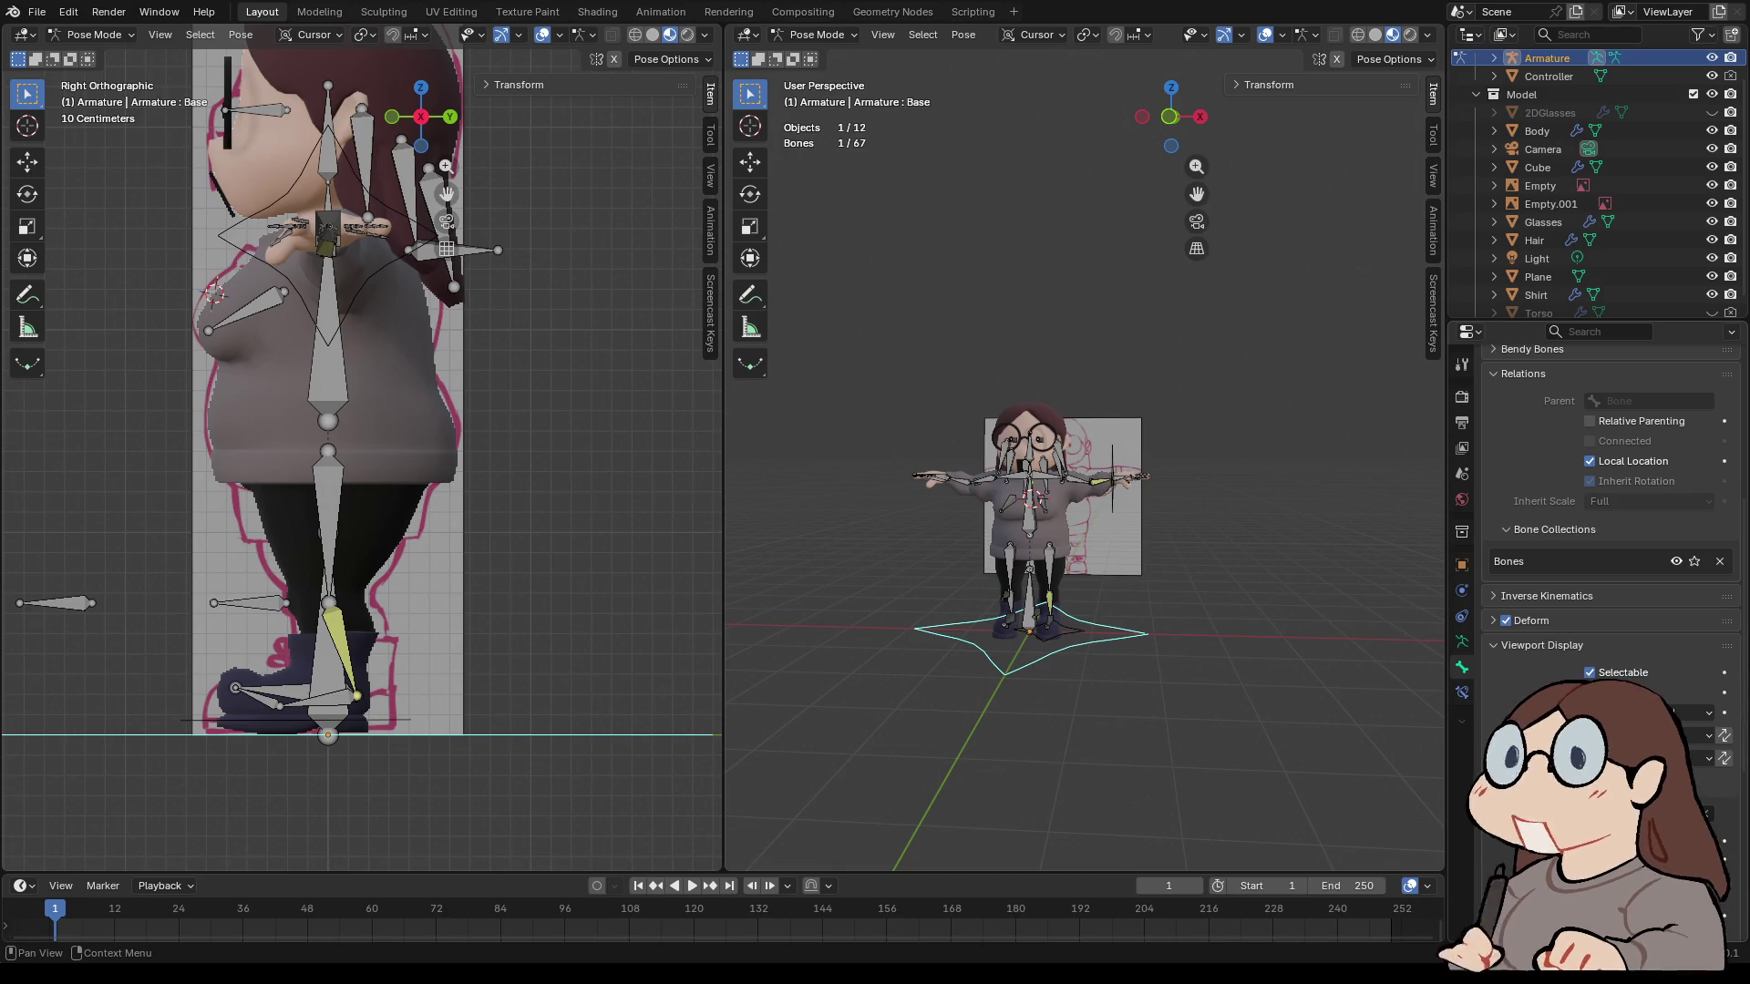
{"action": "scroll", "coordinate": [1611, 501], "scroll_direction": "up", "scroll_amount": 3}
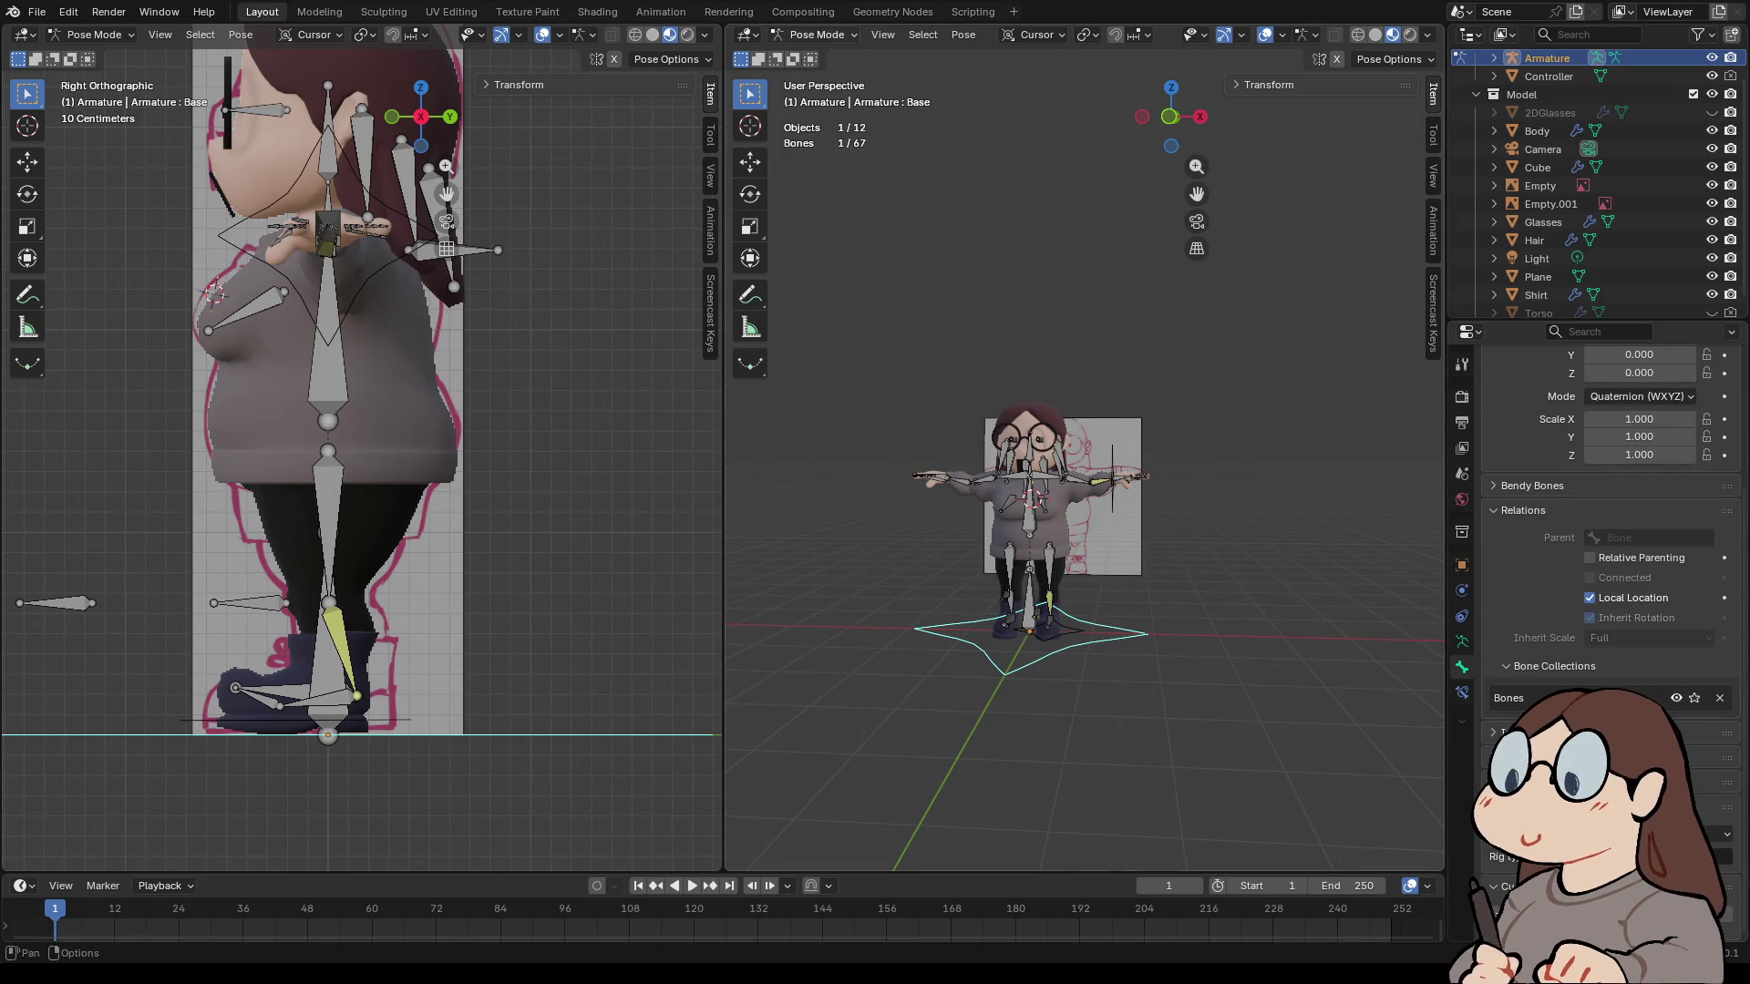
{"action": "left_click", "coordinate": [816, 34]}
{"action": "left_click", "coordinate": [815, 65]}
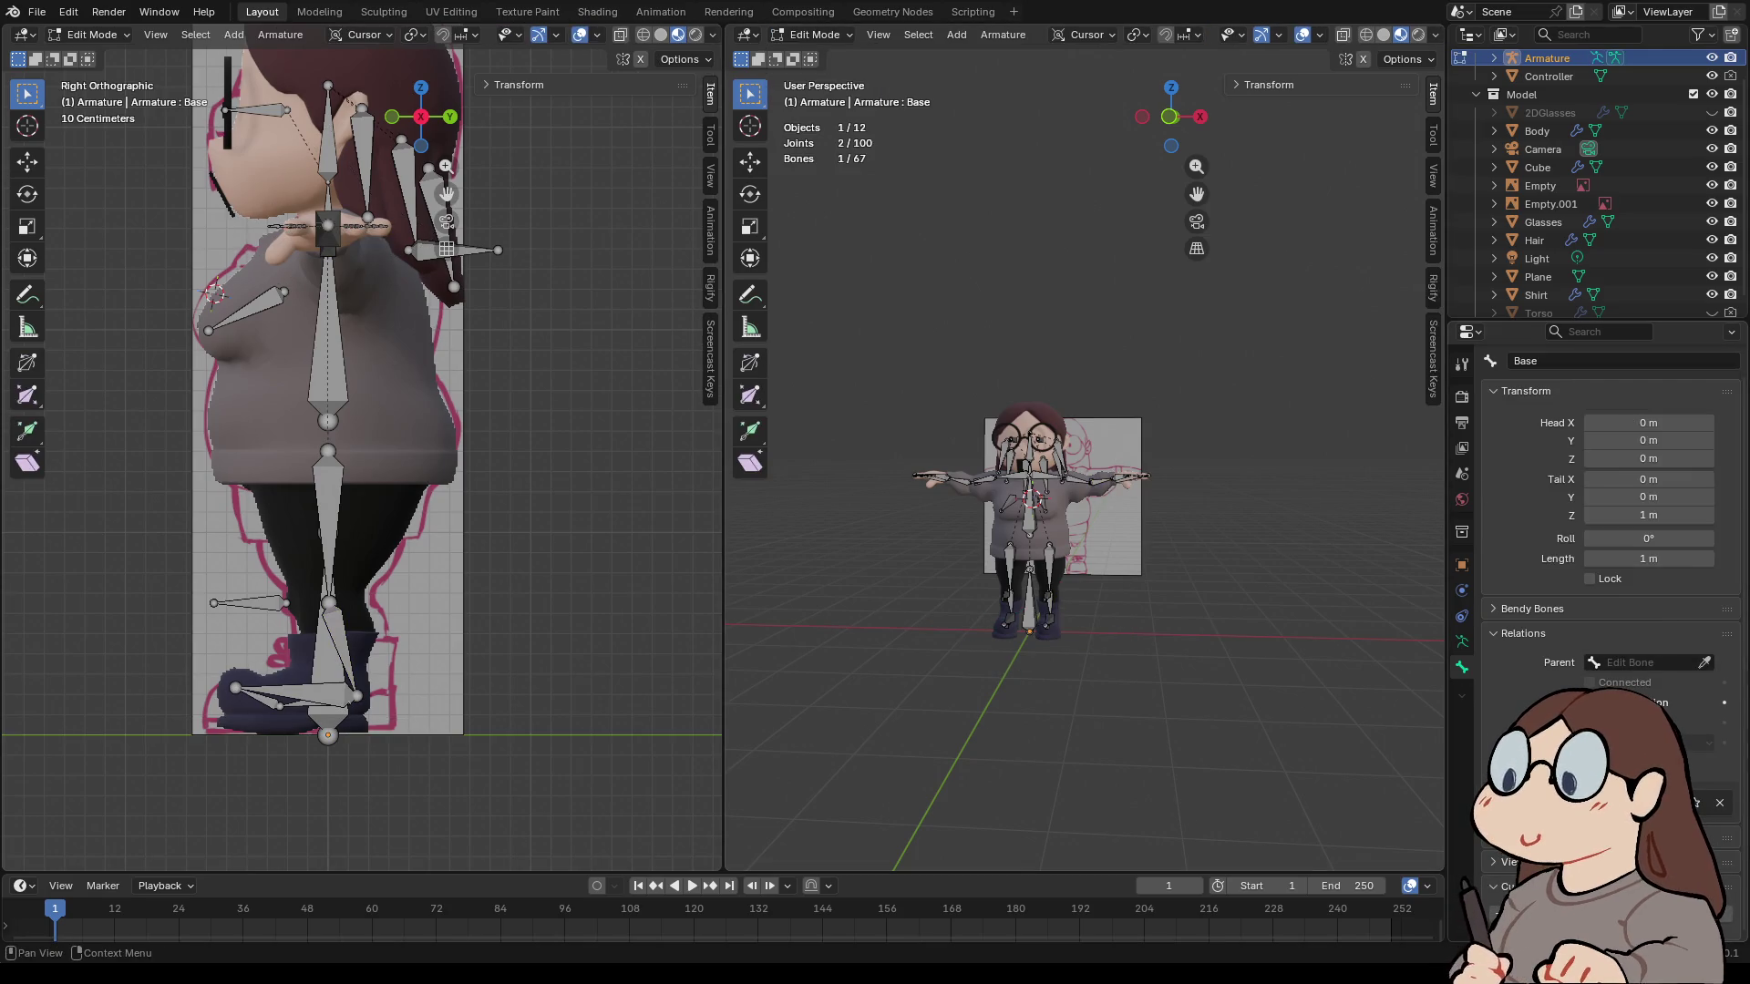
- Inspect the origin bone, the Foot.IK.L control and the Knee.L bone in Edit Mode
{"action": "scroll", "coordinate": [1610, 501], "scroll_direction": "down", "scroll_amount": 1}
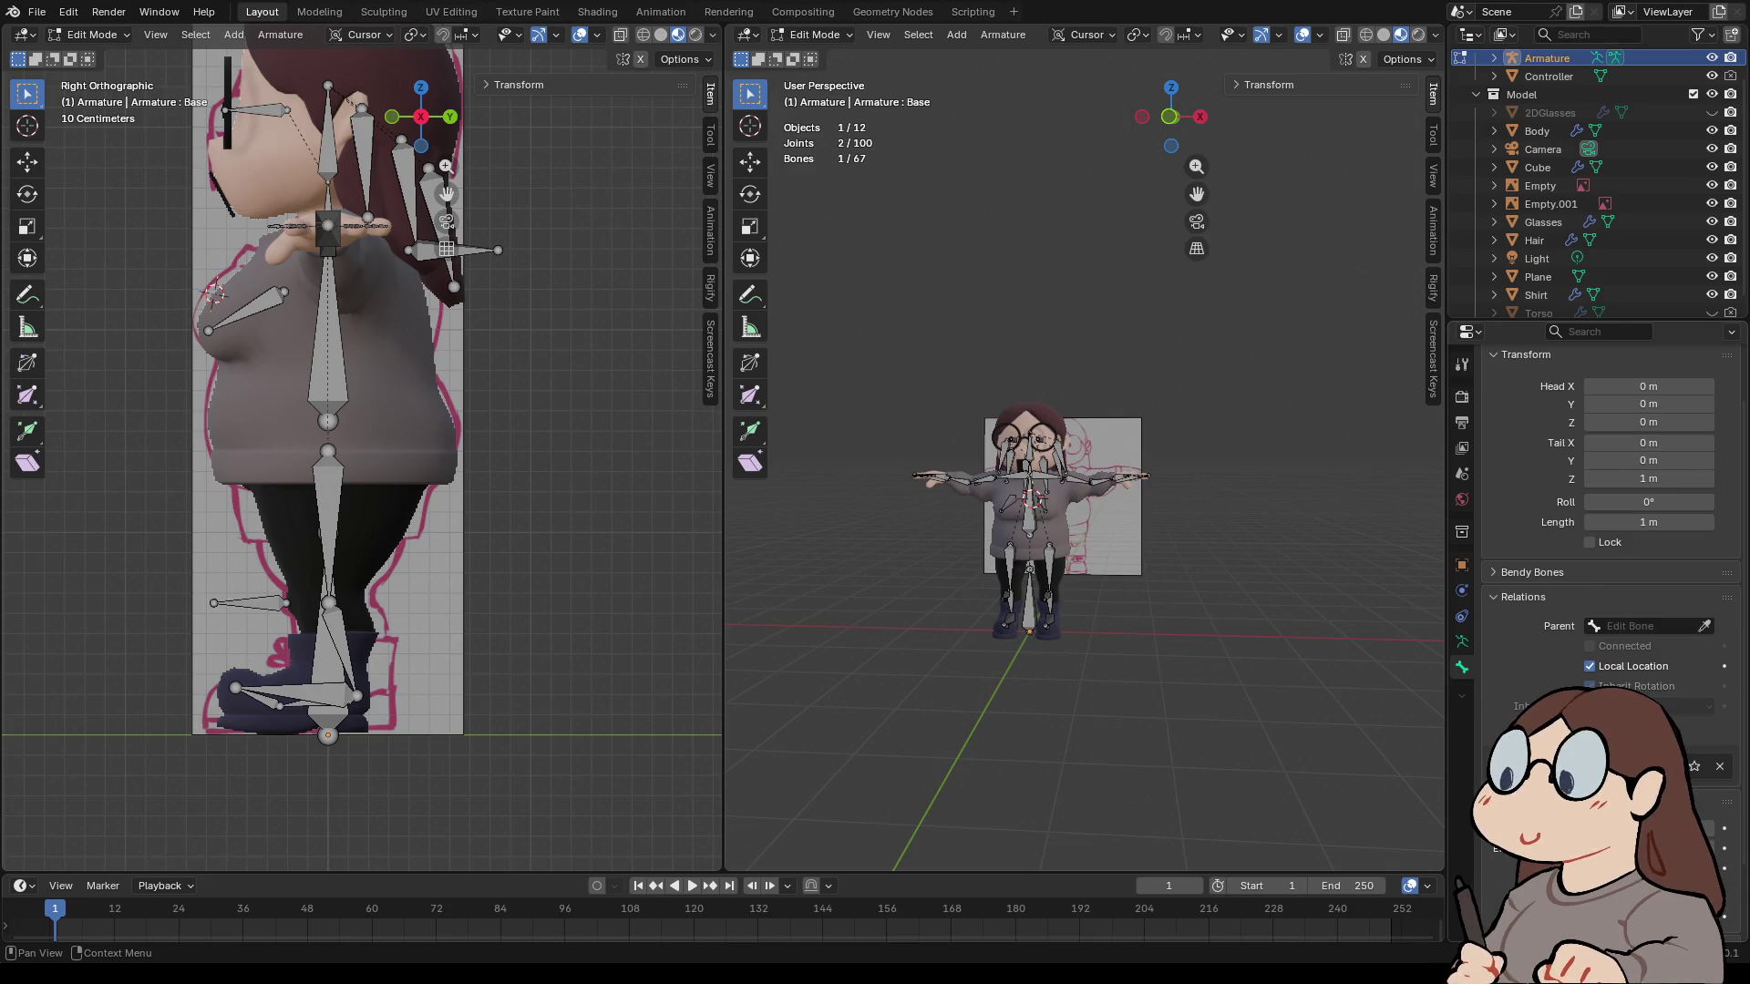
{"action": "scroll", "coordinate": [1062, 496], "scroll_direction": "up", "scroll_amount": 2}
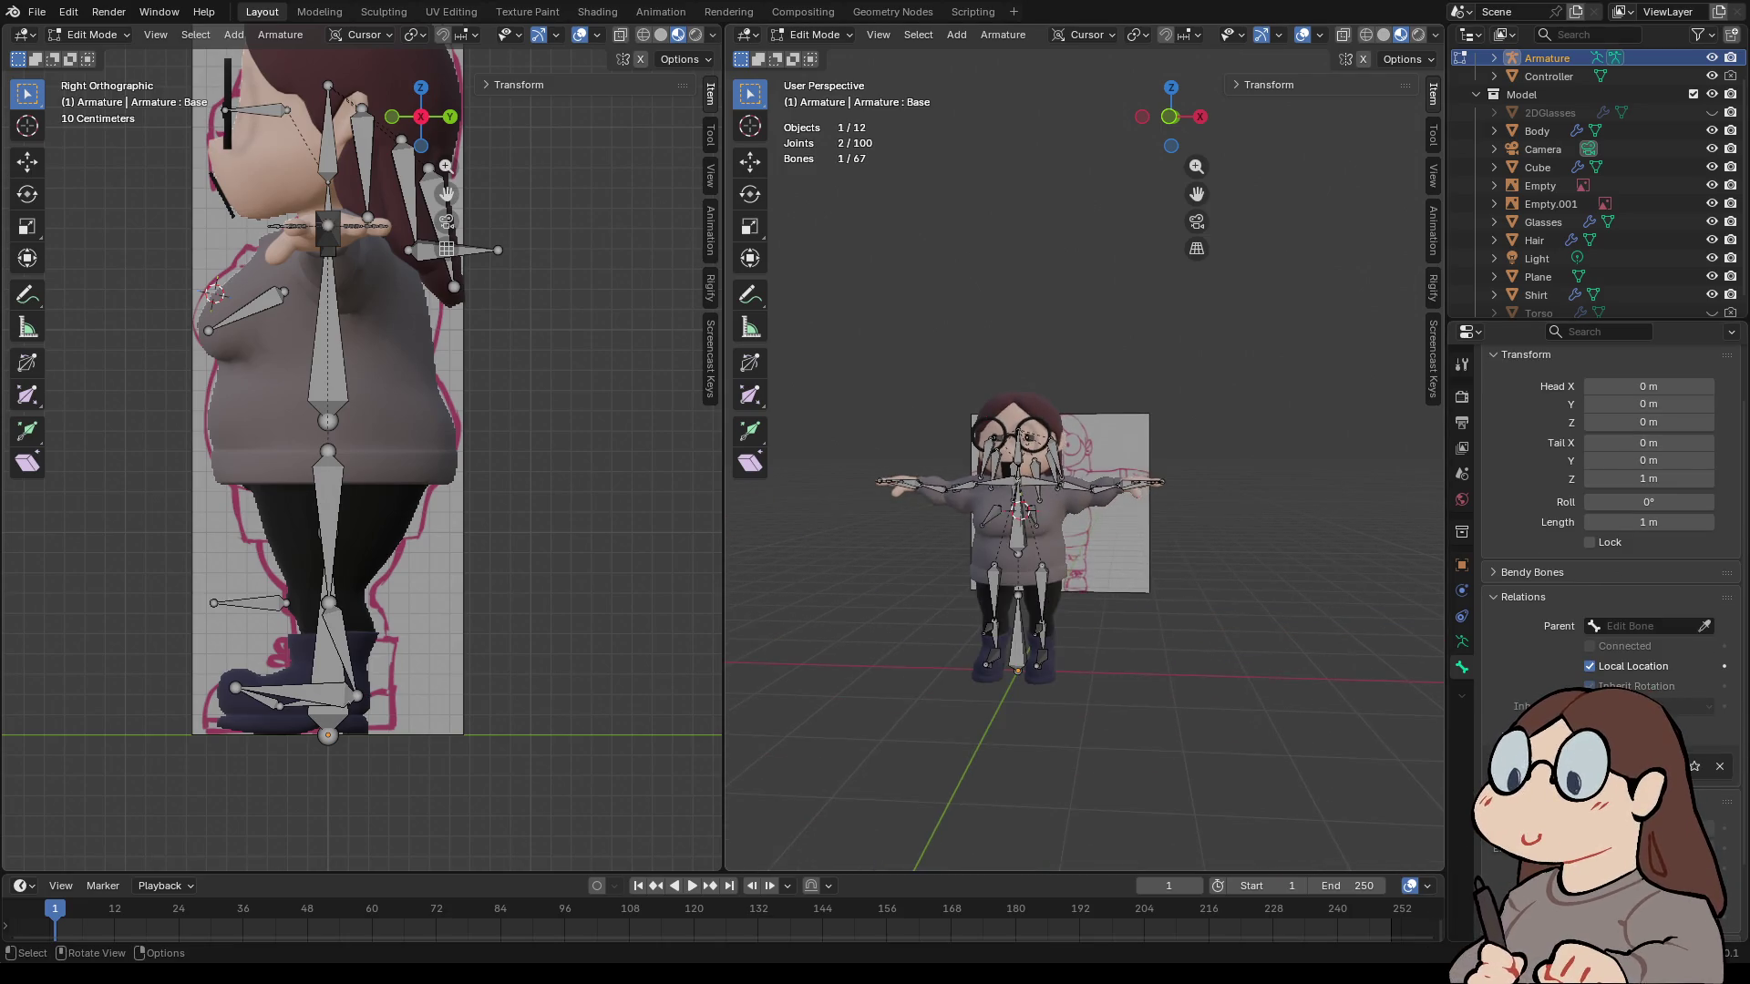
{"action": "scroll", "coordinate": [1063, 497], "scroll_direction": "up", "scroll_amount": 3}
{"action": "scroll", "coordinate": [1066, 487], "scroll_direction": "down", "scroll_amount": 1}
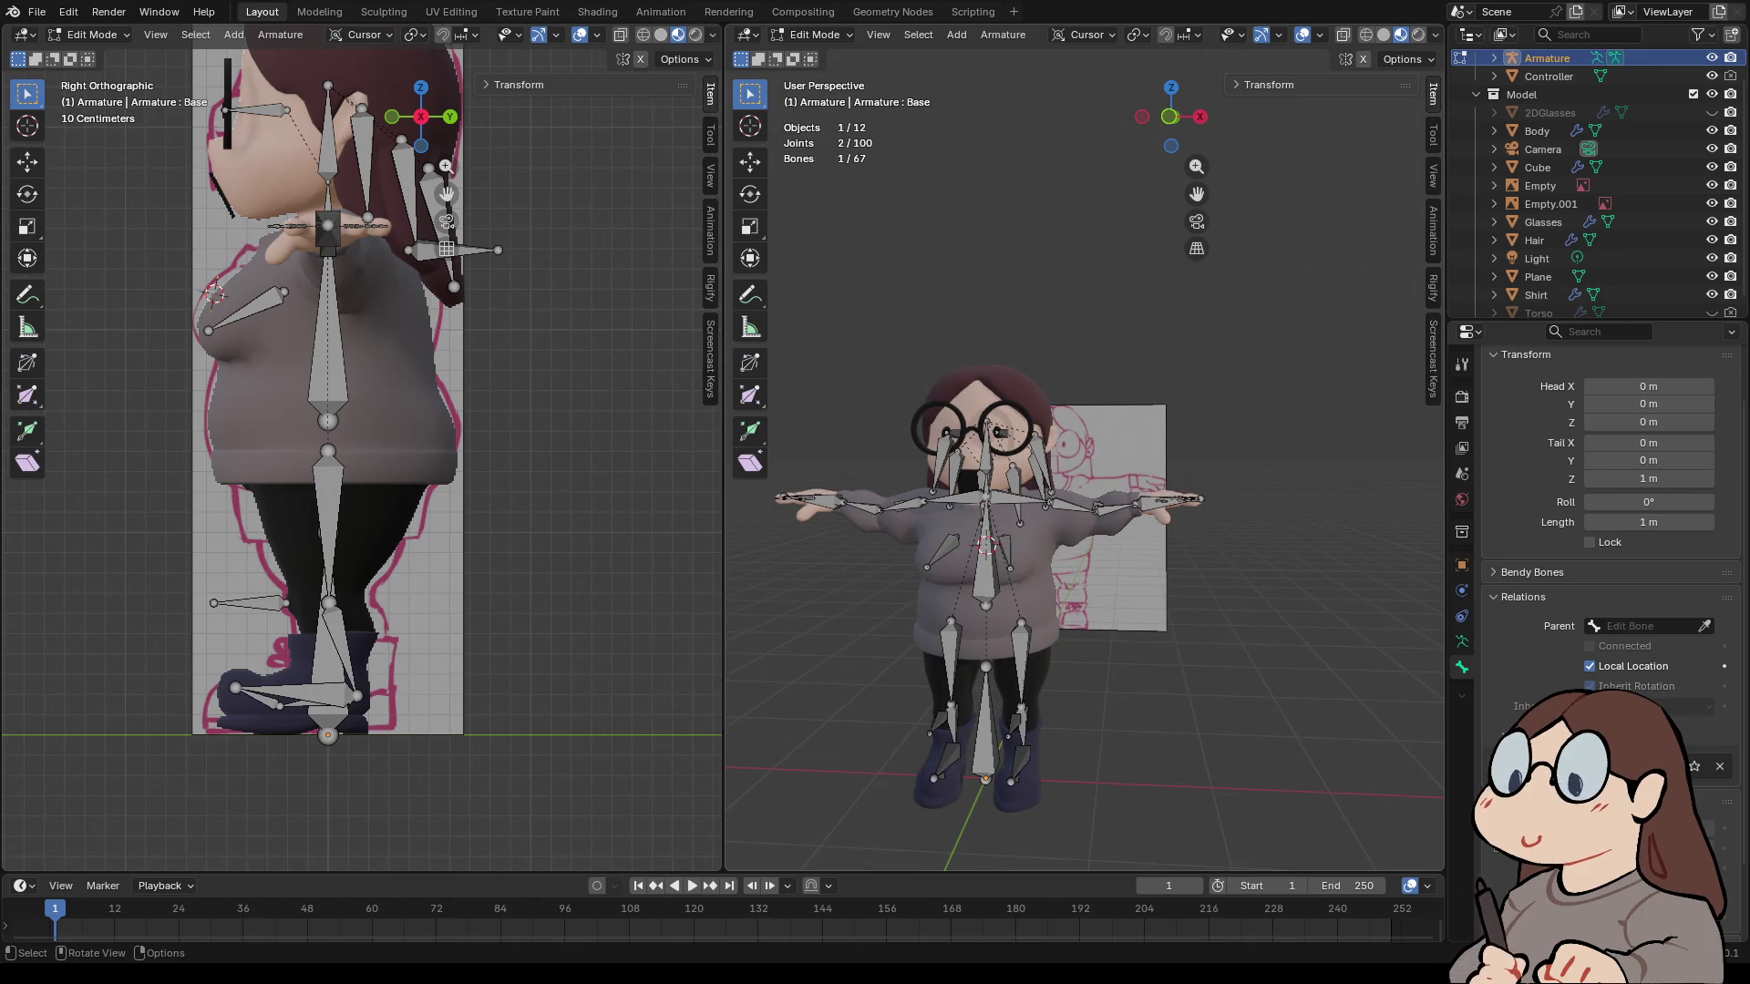
{"action": "left_click", "coordinate": [986, 720]}
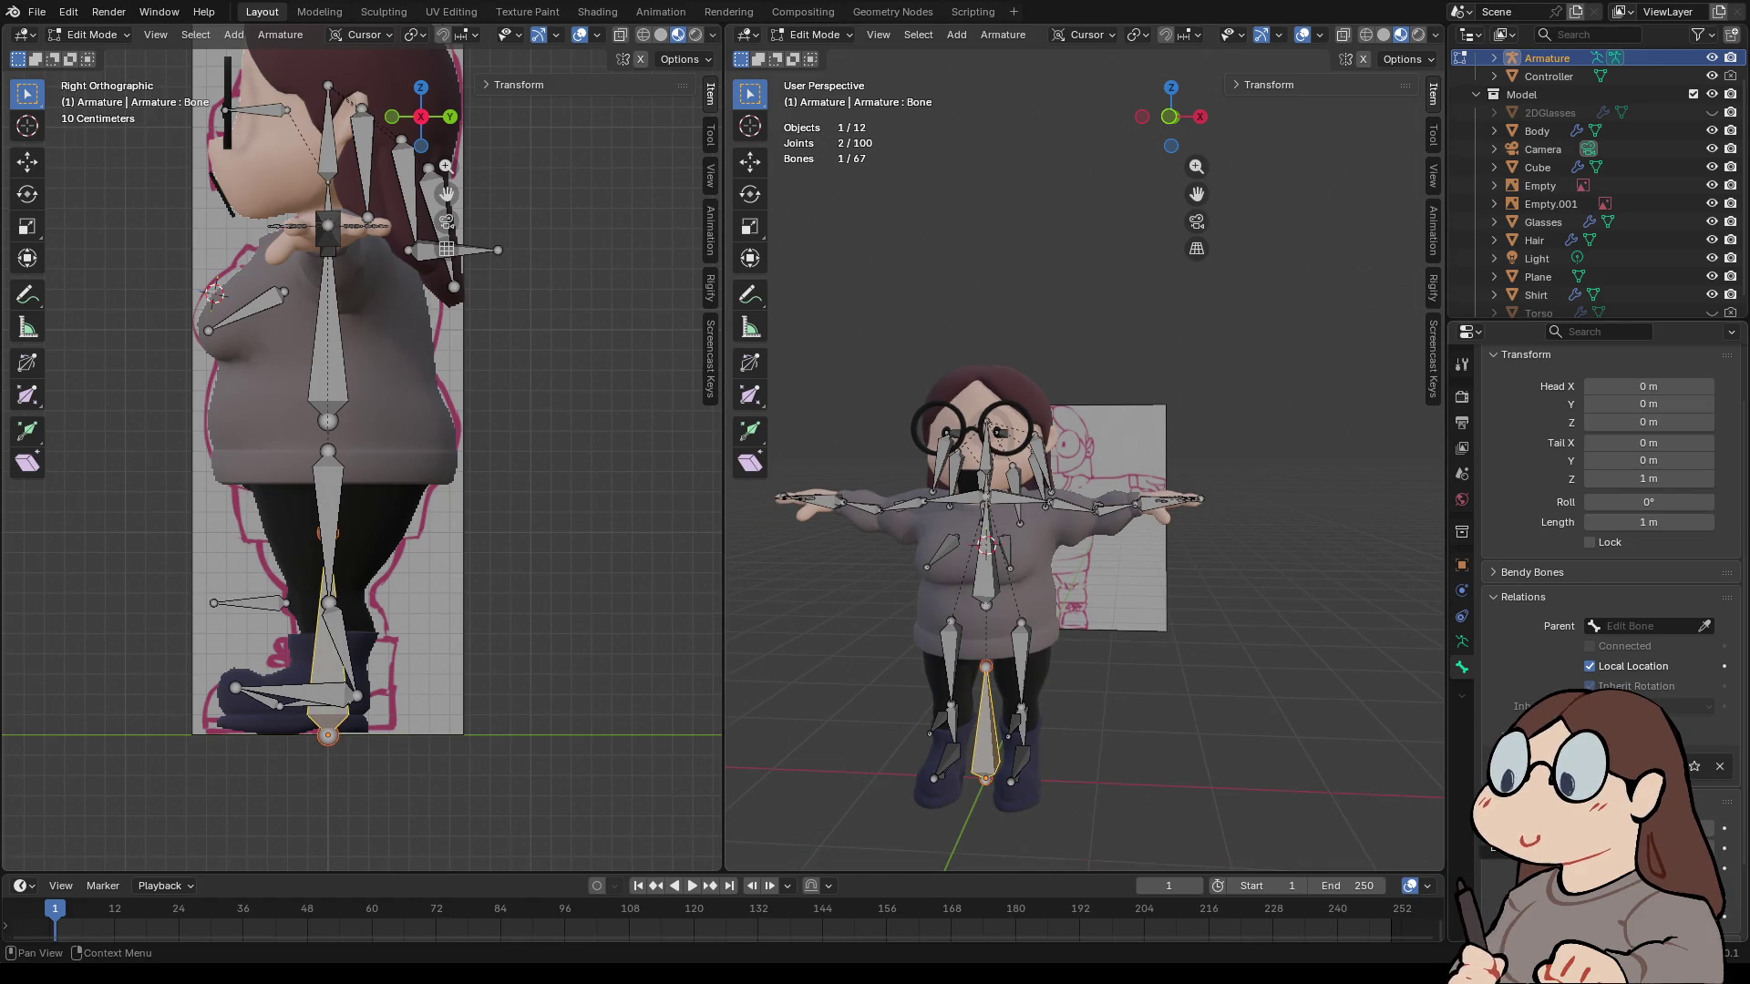
{"action": "left_click", "coordinate": [1011, 781]}
{"action": "middle_click_drag", "start_coordinate": [1012, 781], "coordinate": [1276, 781]}
{"action": "left_click", "coordinate": [246, 602]}
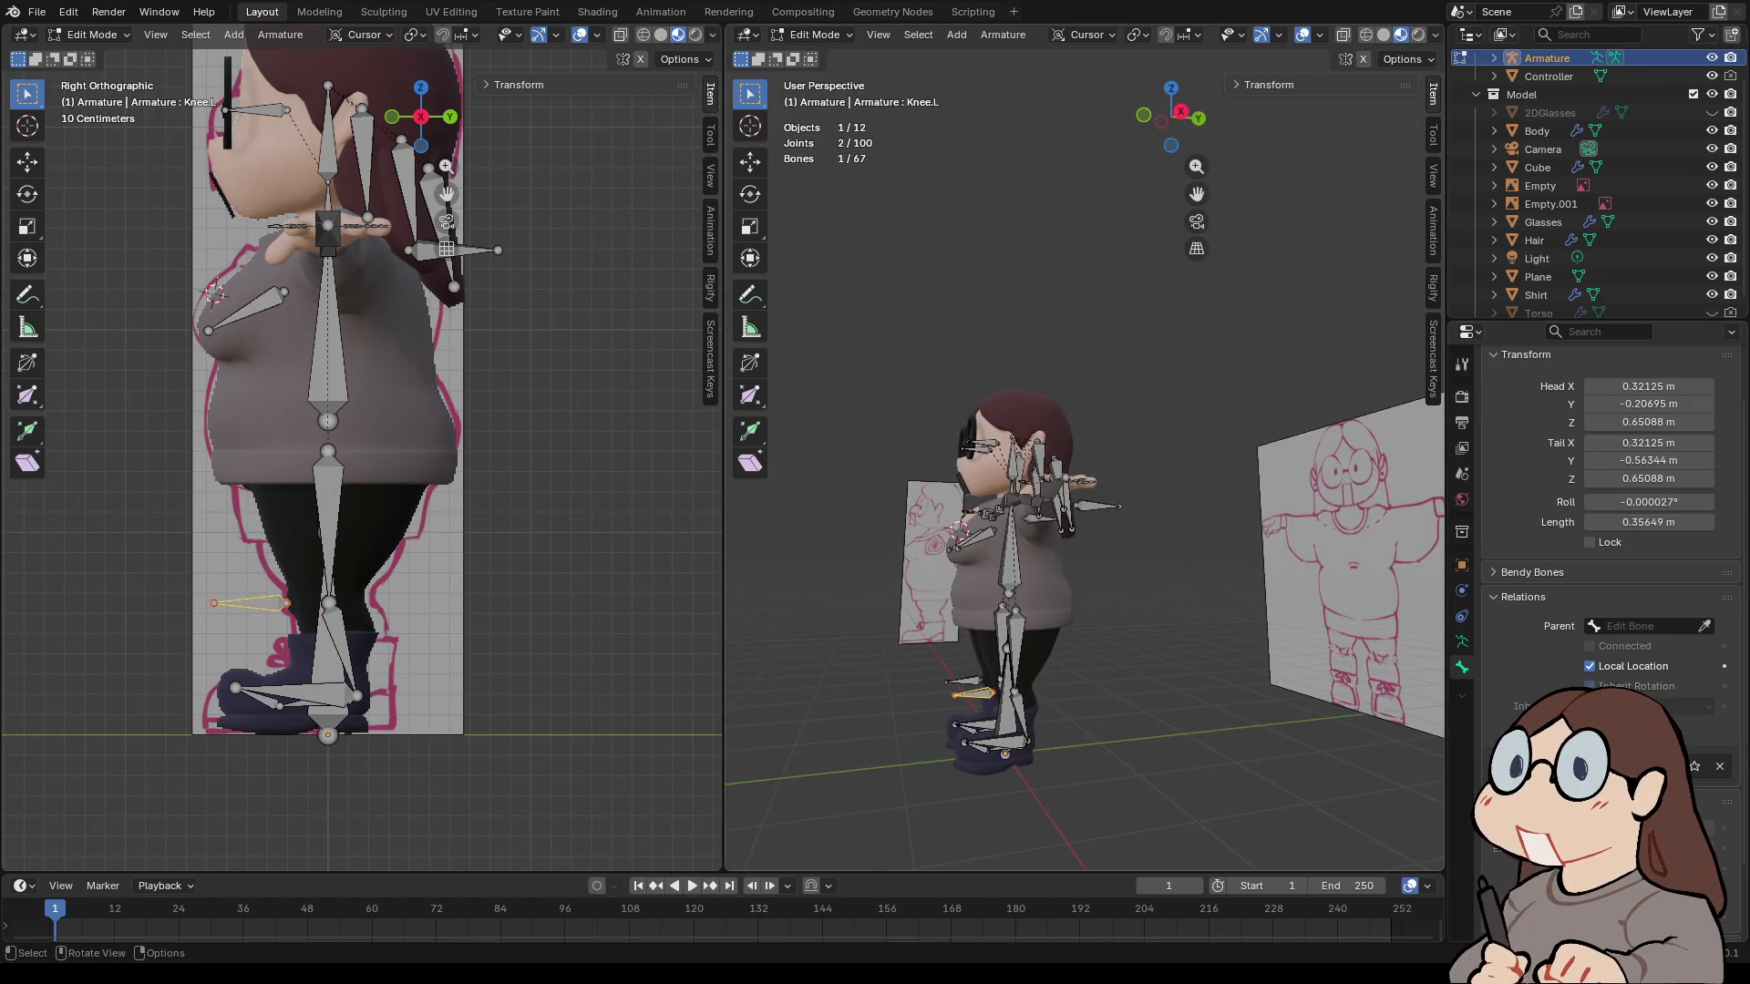
- Undo the Symmetrize so the armature drops from 67 bones back to 36
{"action": "key", "text": "ctrl+shift+m"}
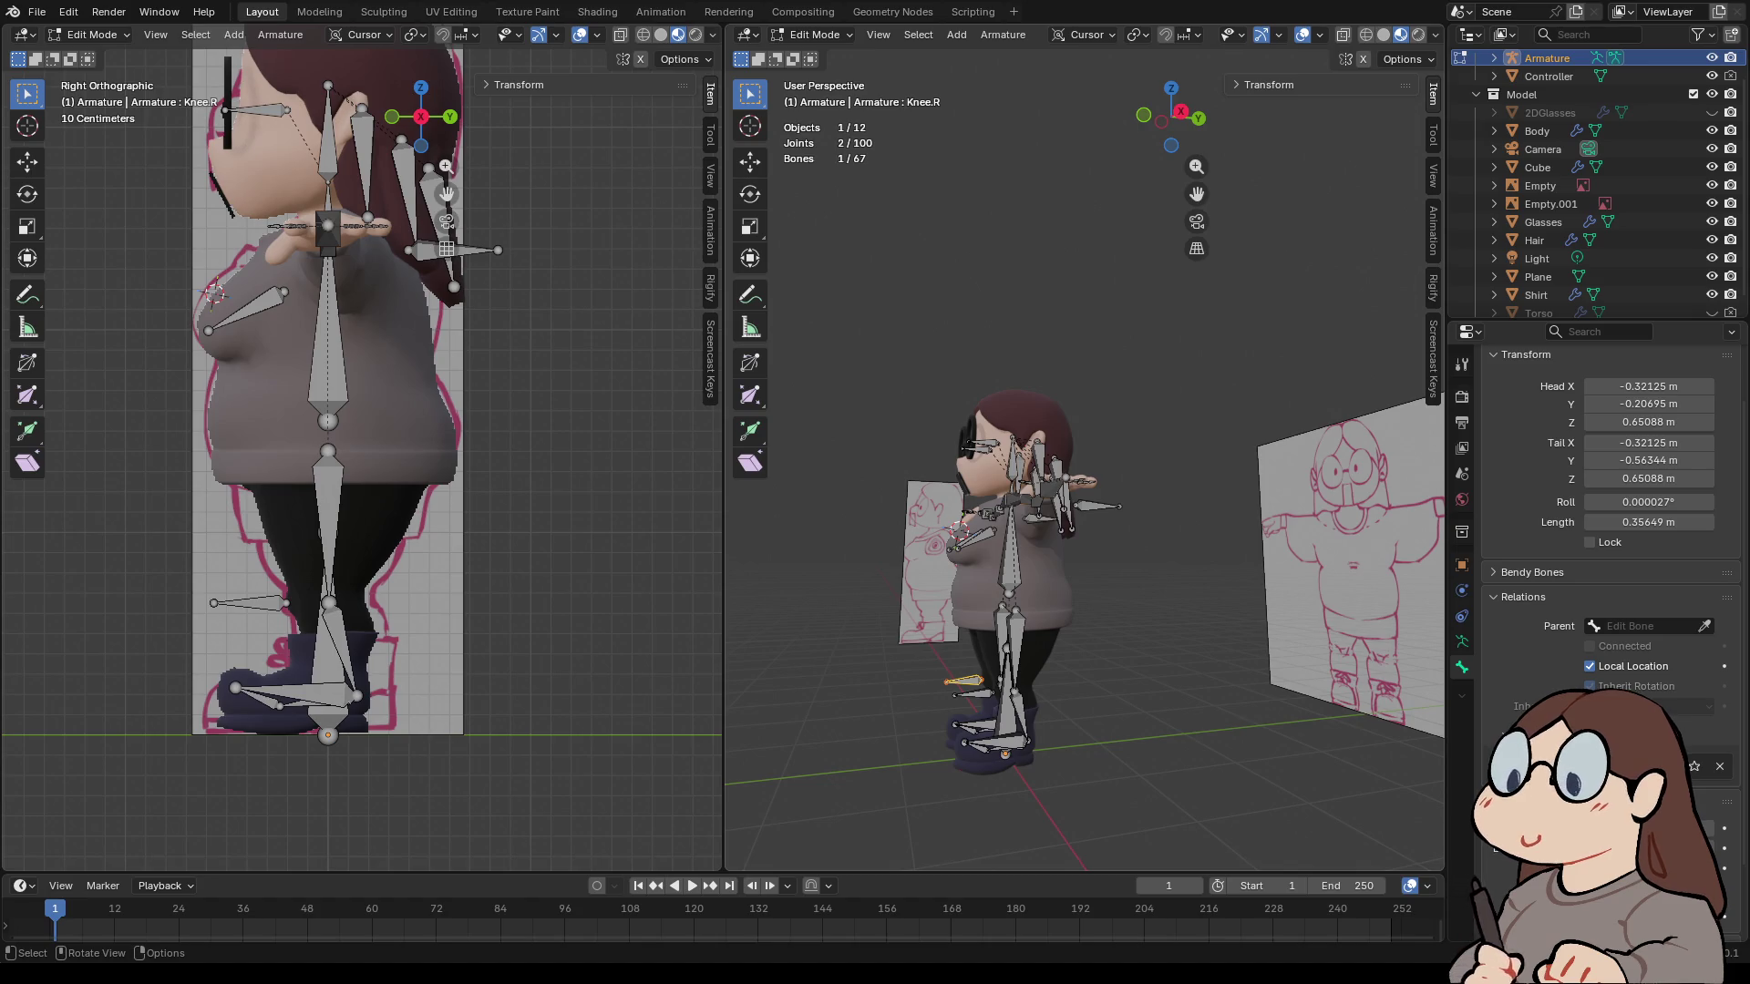
{"action": "key", "text": "ctrl"}
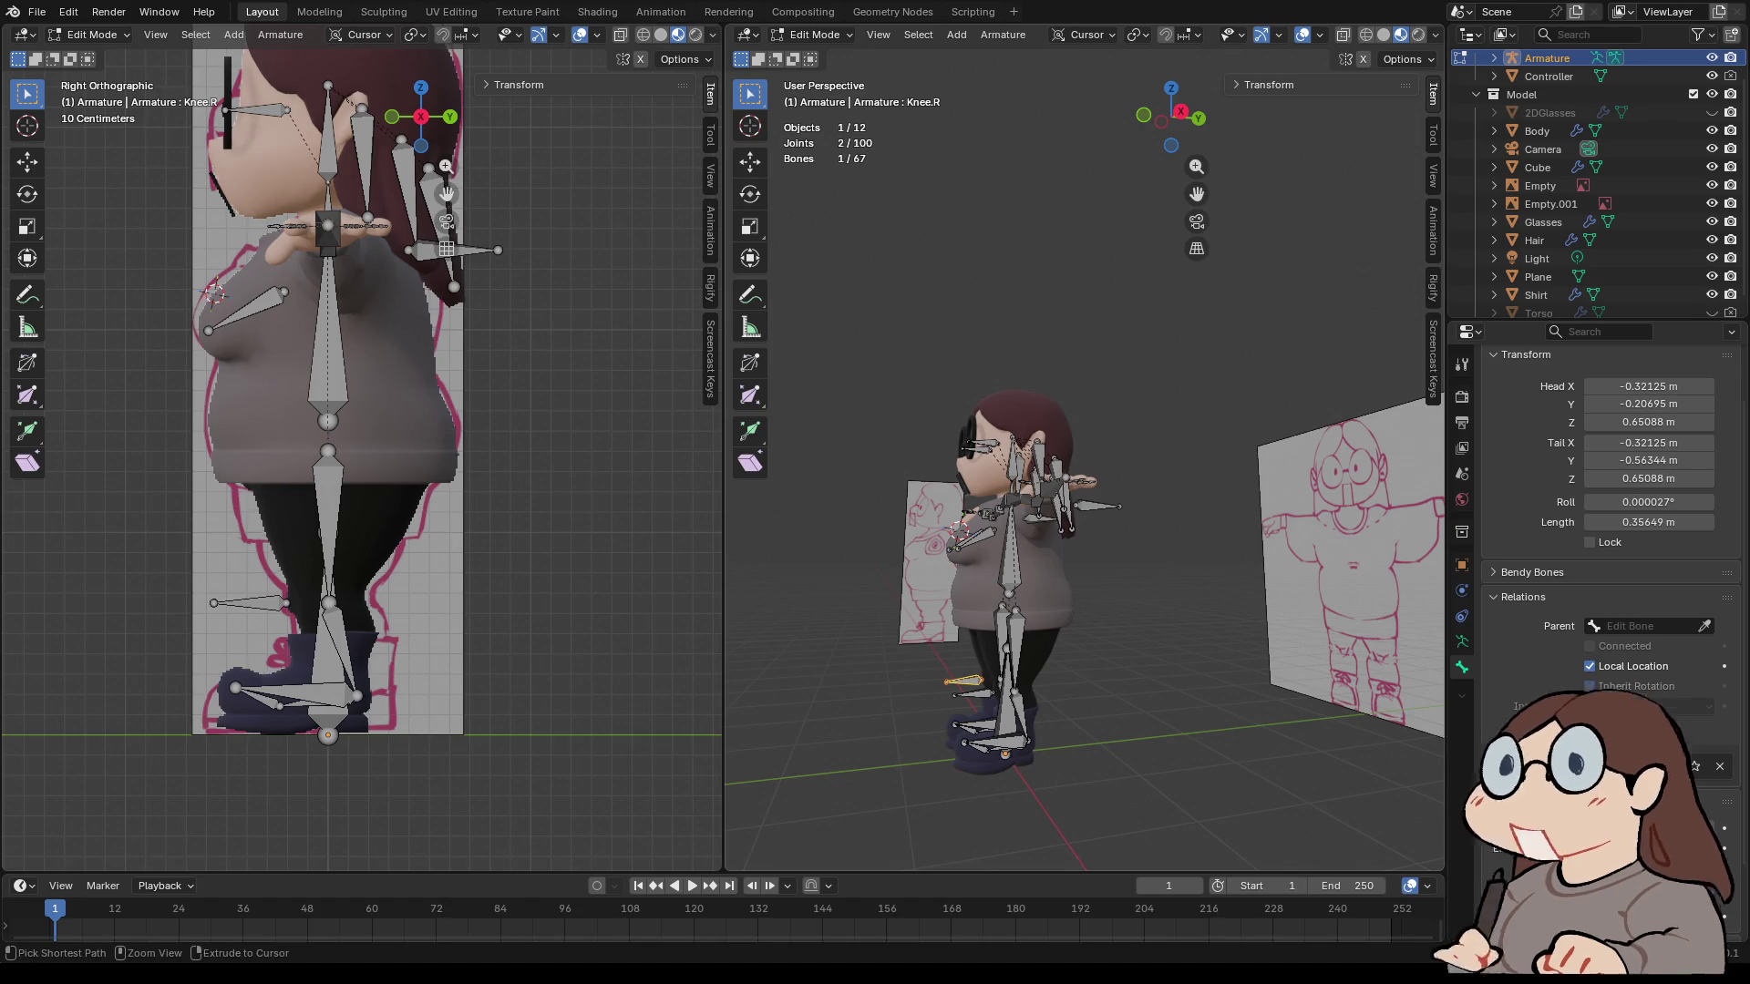
{"action": "key", "text": "ctrl+z"}
{"action": "key", "text": "ctrl+z"}
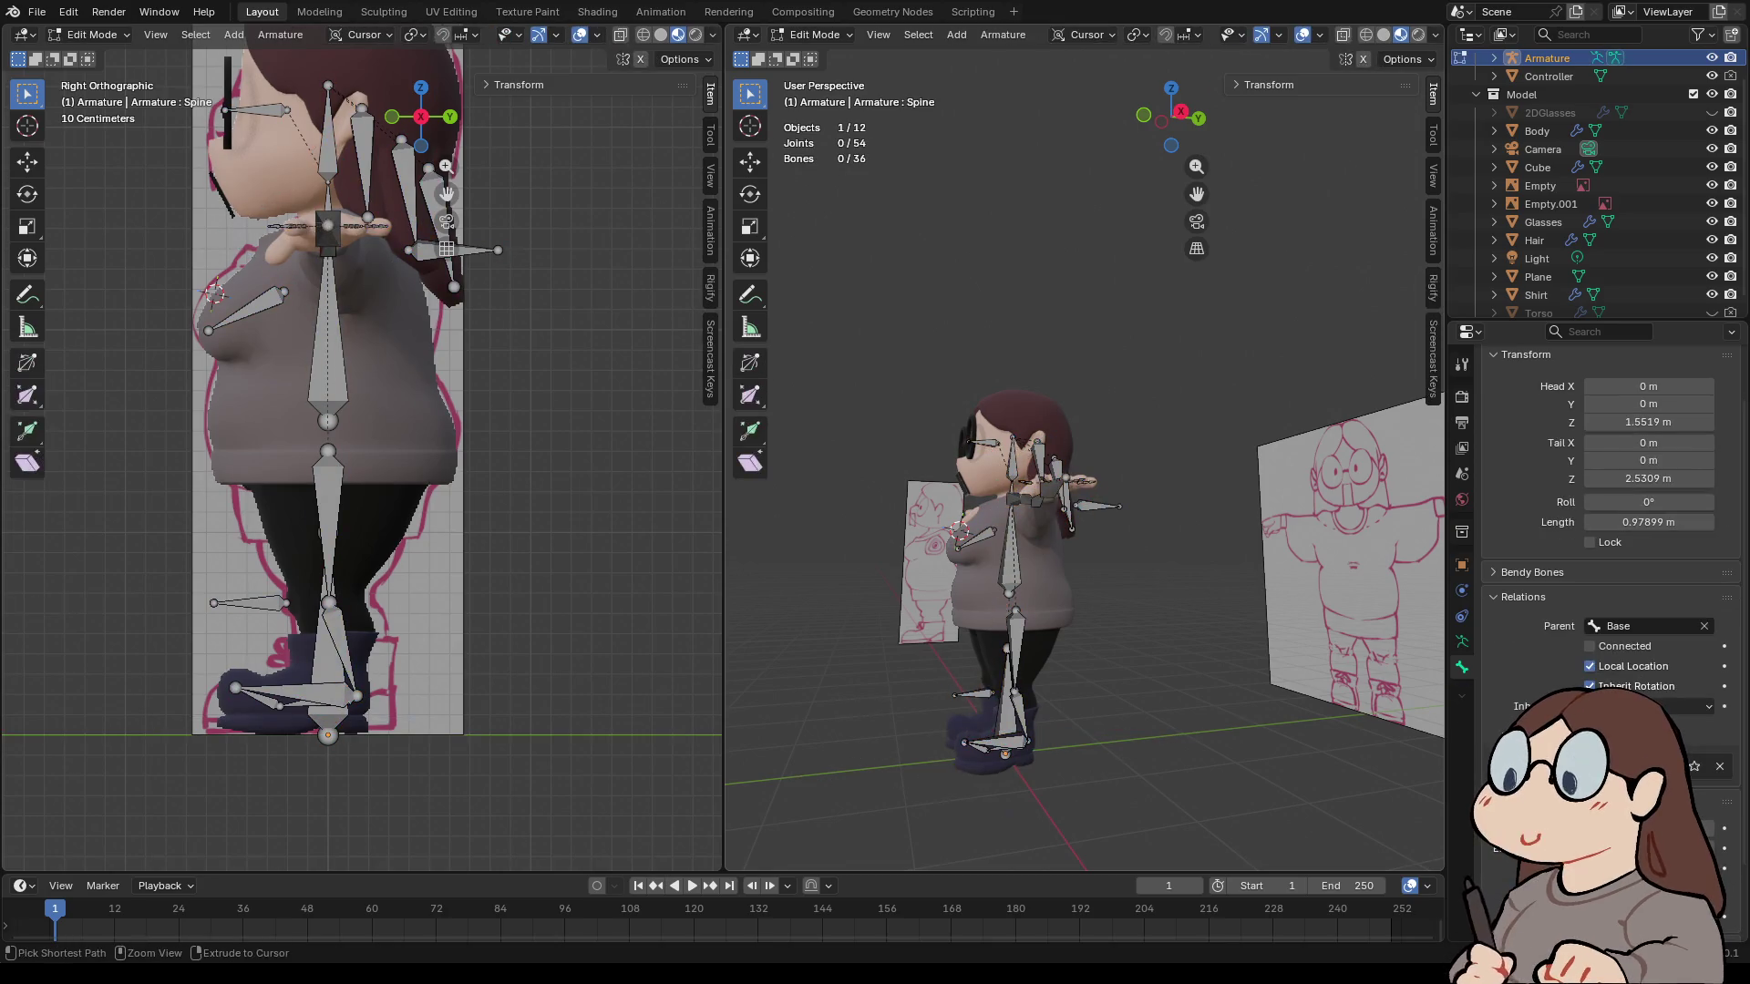
{"action": "key", "text": "shift"}
{"action": "key", "text": "ctrl+shift+z"}
{"action": "key", "text": "ctrl+shift+z"}
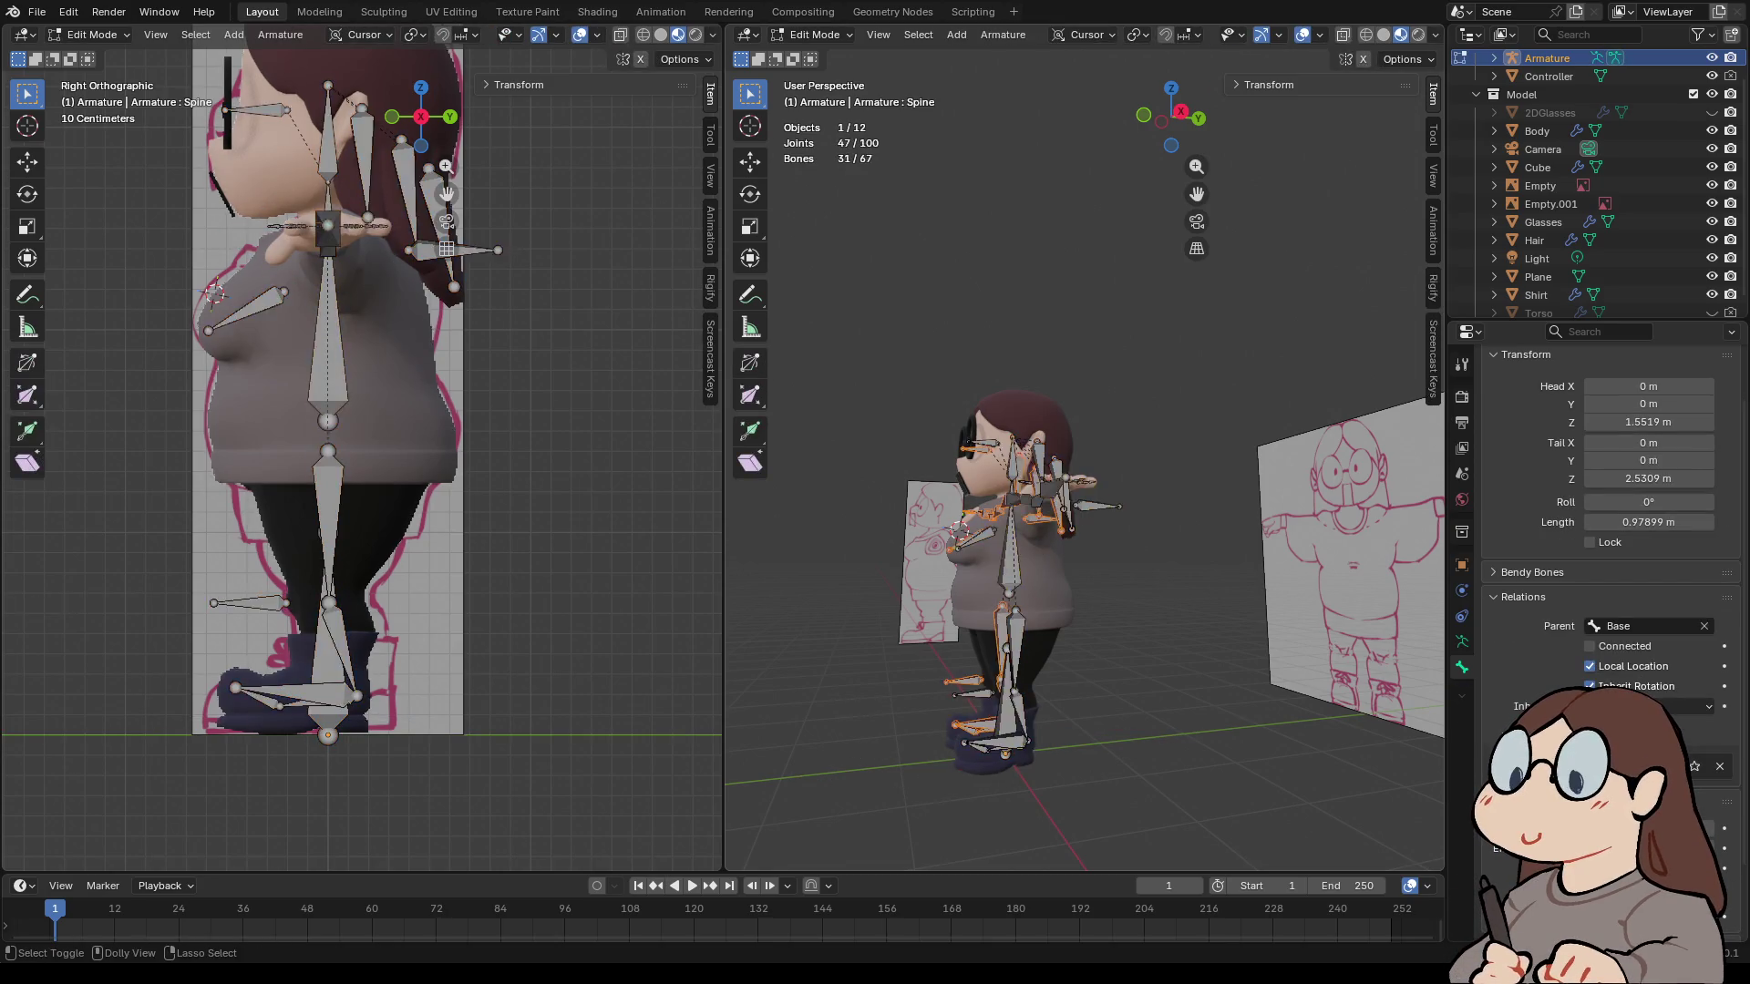
{"action": "key", "text": "ctrl+z"}
{"action": "key", "text": "ctrl+z"}
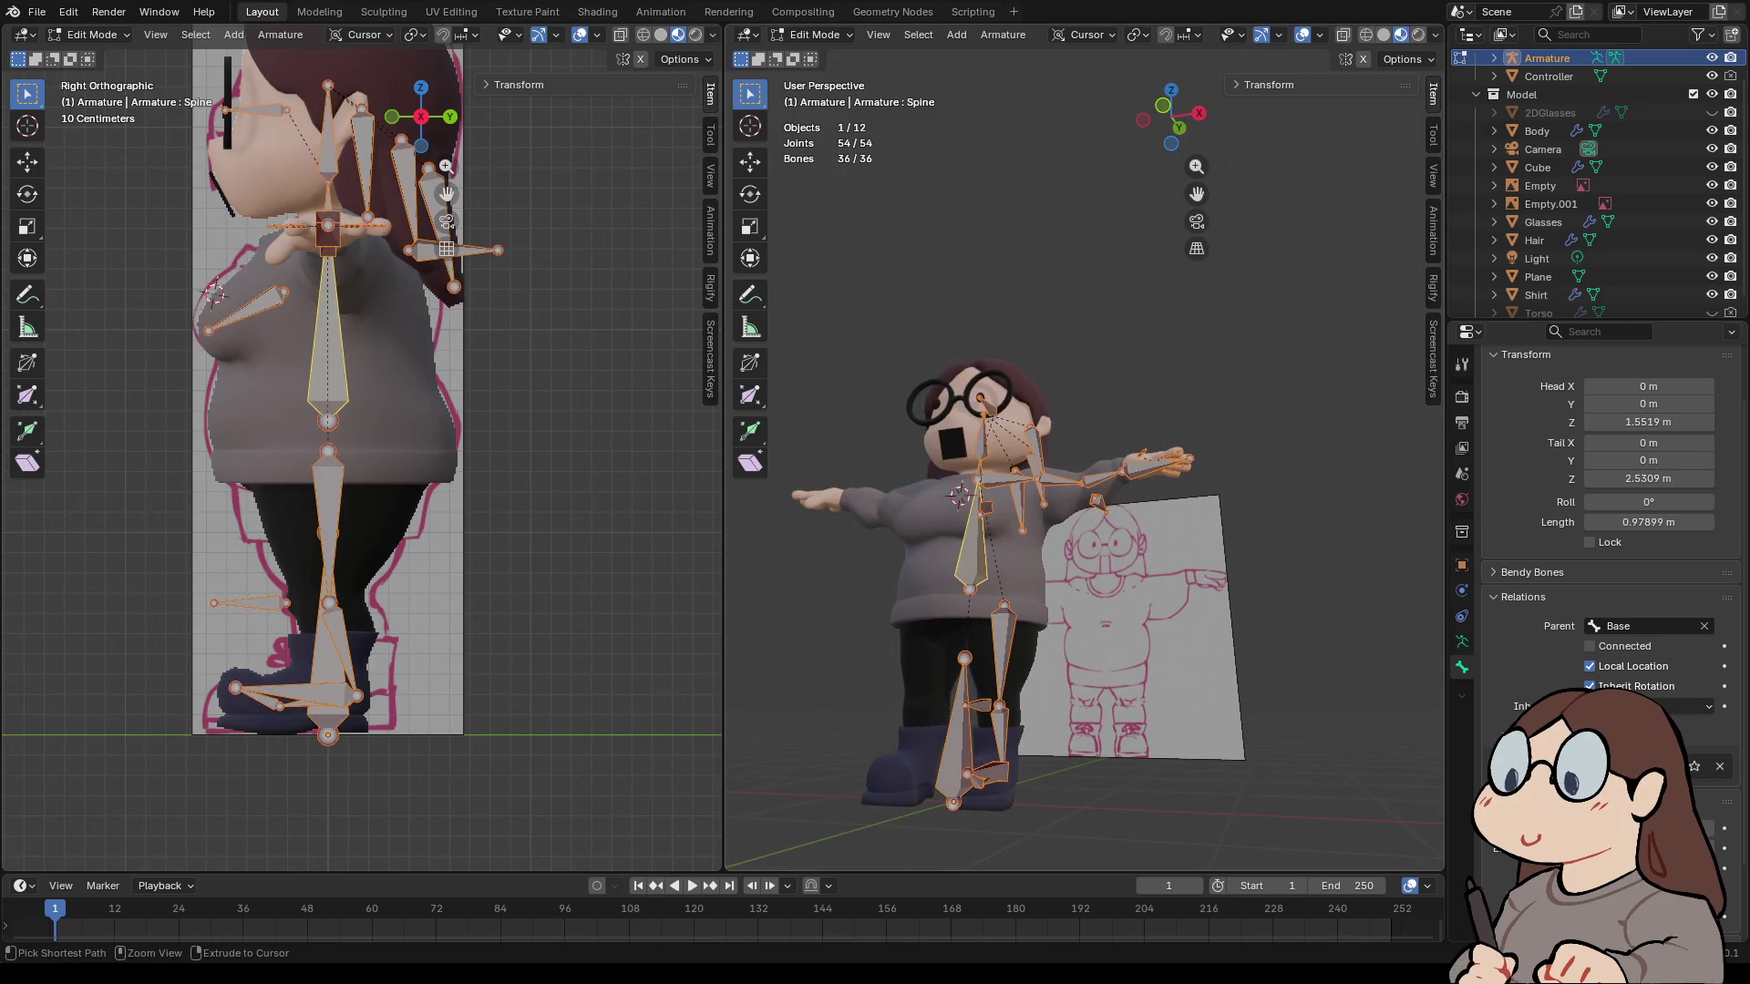
{"action": "key", "text": "ctrl+z"}
{"action": "key", "text": "ctrl+z"}
- Step through undo and redo while checking Knee.L, the Base bone and the origin bone
{"action": "middle_click_drag", "start_coordinate": [1185, 546], "coordinate": [1021, 547]}
{"action": "key", "text": "ctrl+shift+z"}
{"action": "key", "text": "ctrl+shift+z"}
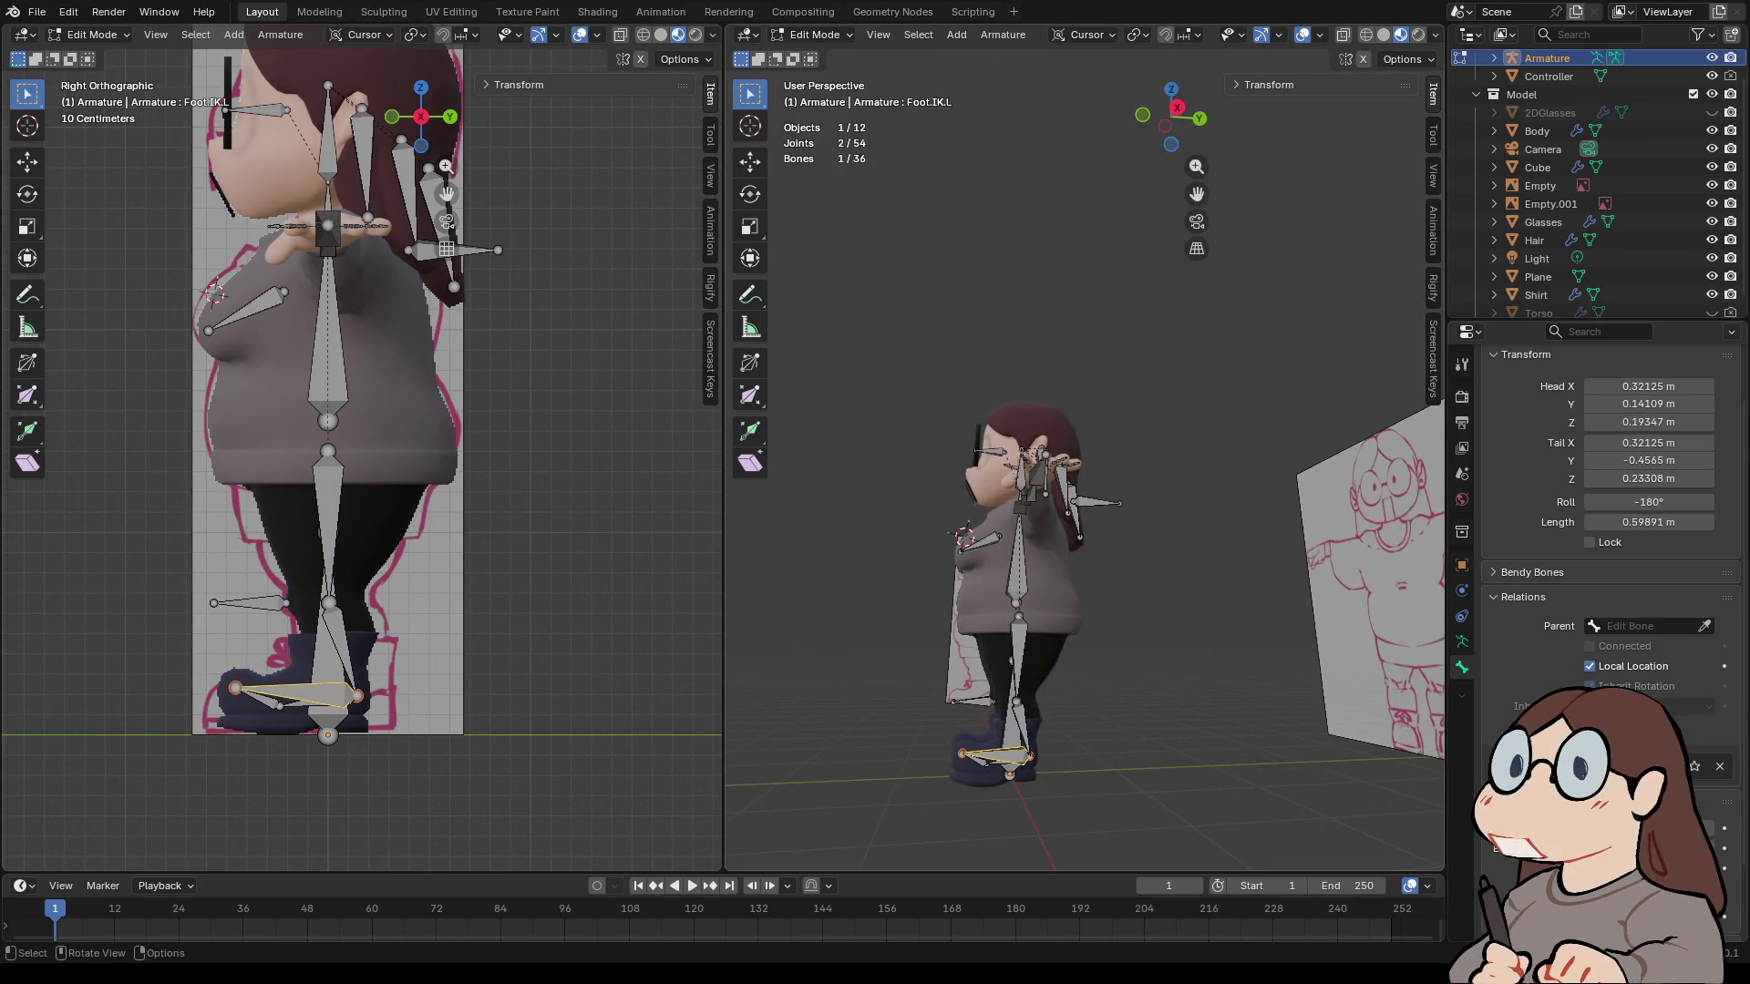
{"action": "key", "text": "ctrl+z"}
{"action": "key", "text": "ctrl+z"}
{"action": "key", "text": "ctrl+z"}
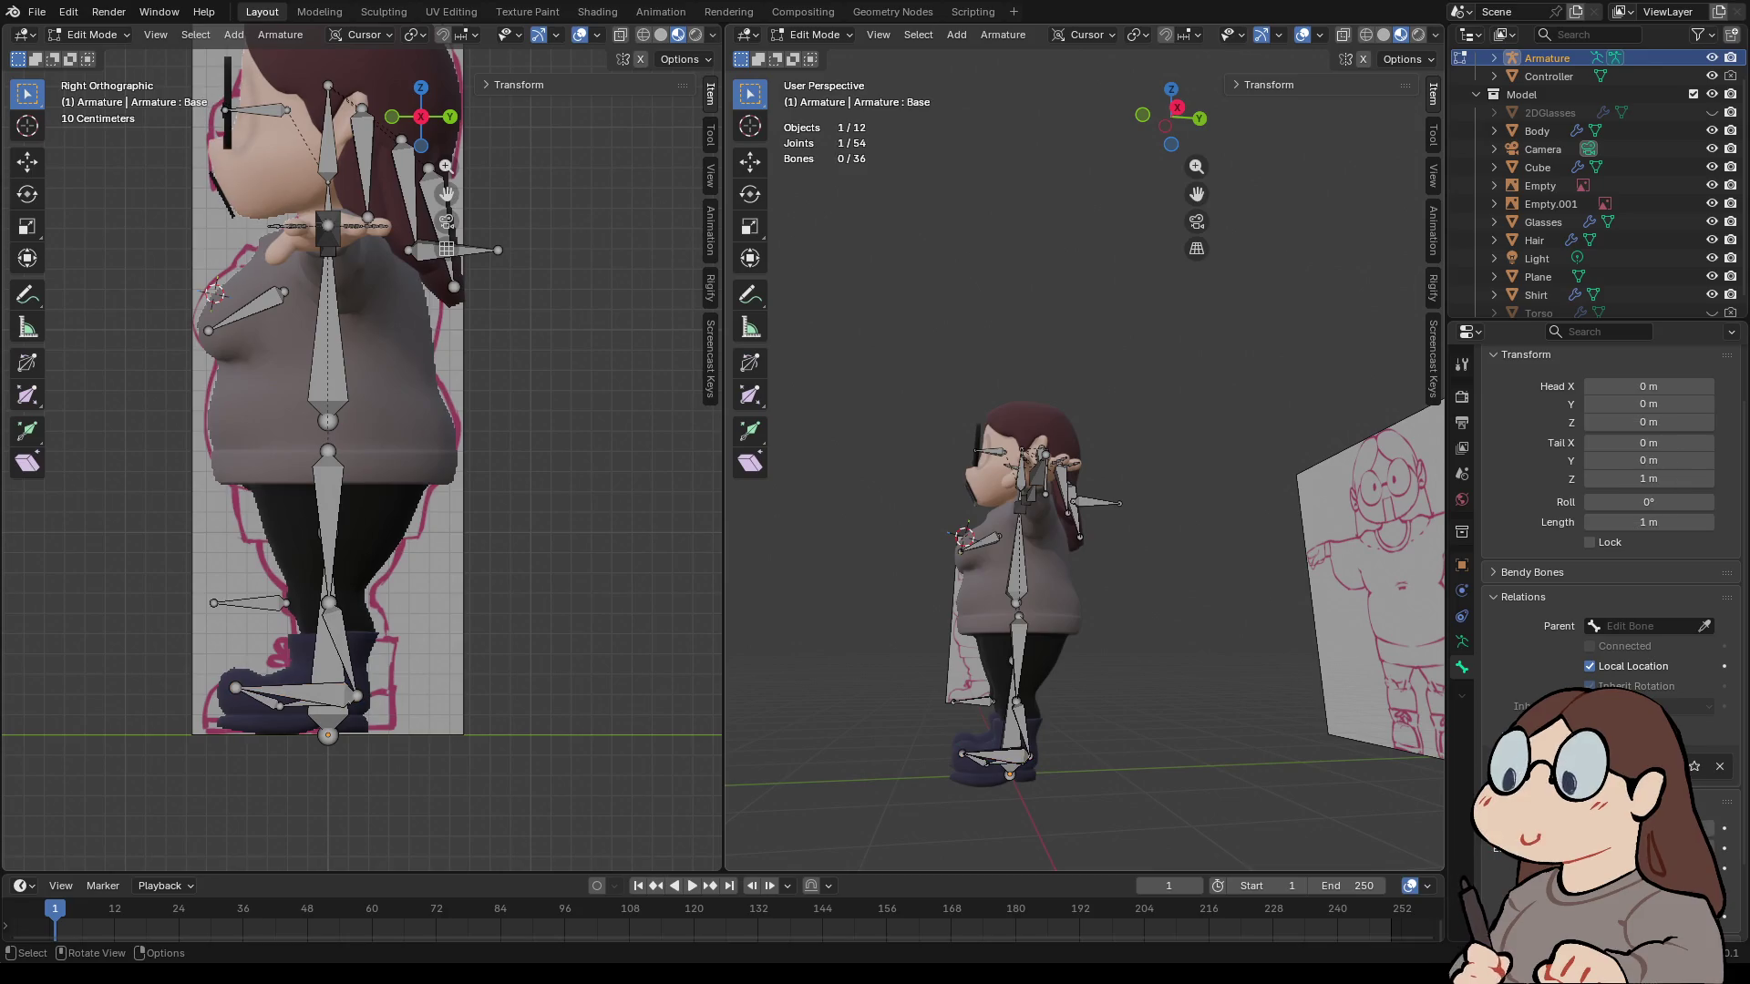
{"action": "key", "text": "ctrl+z"}
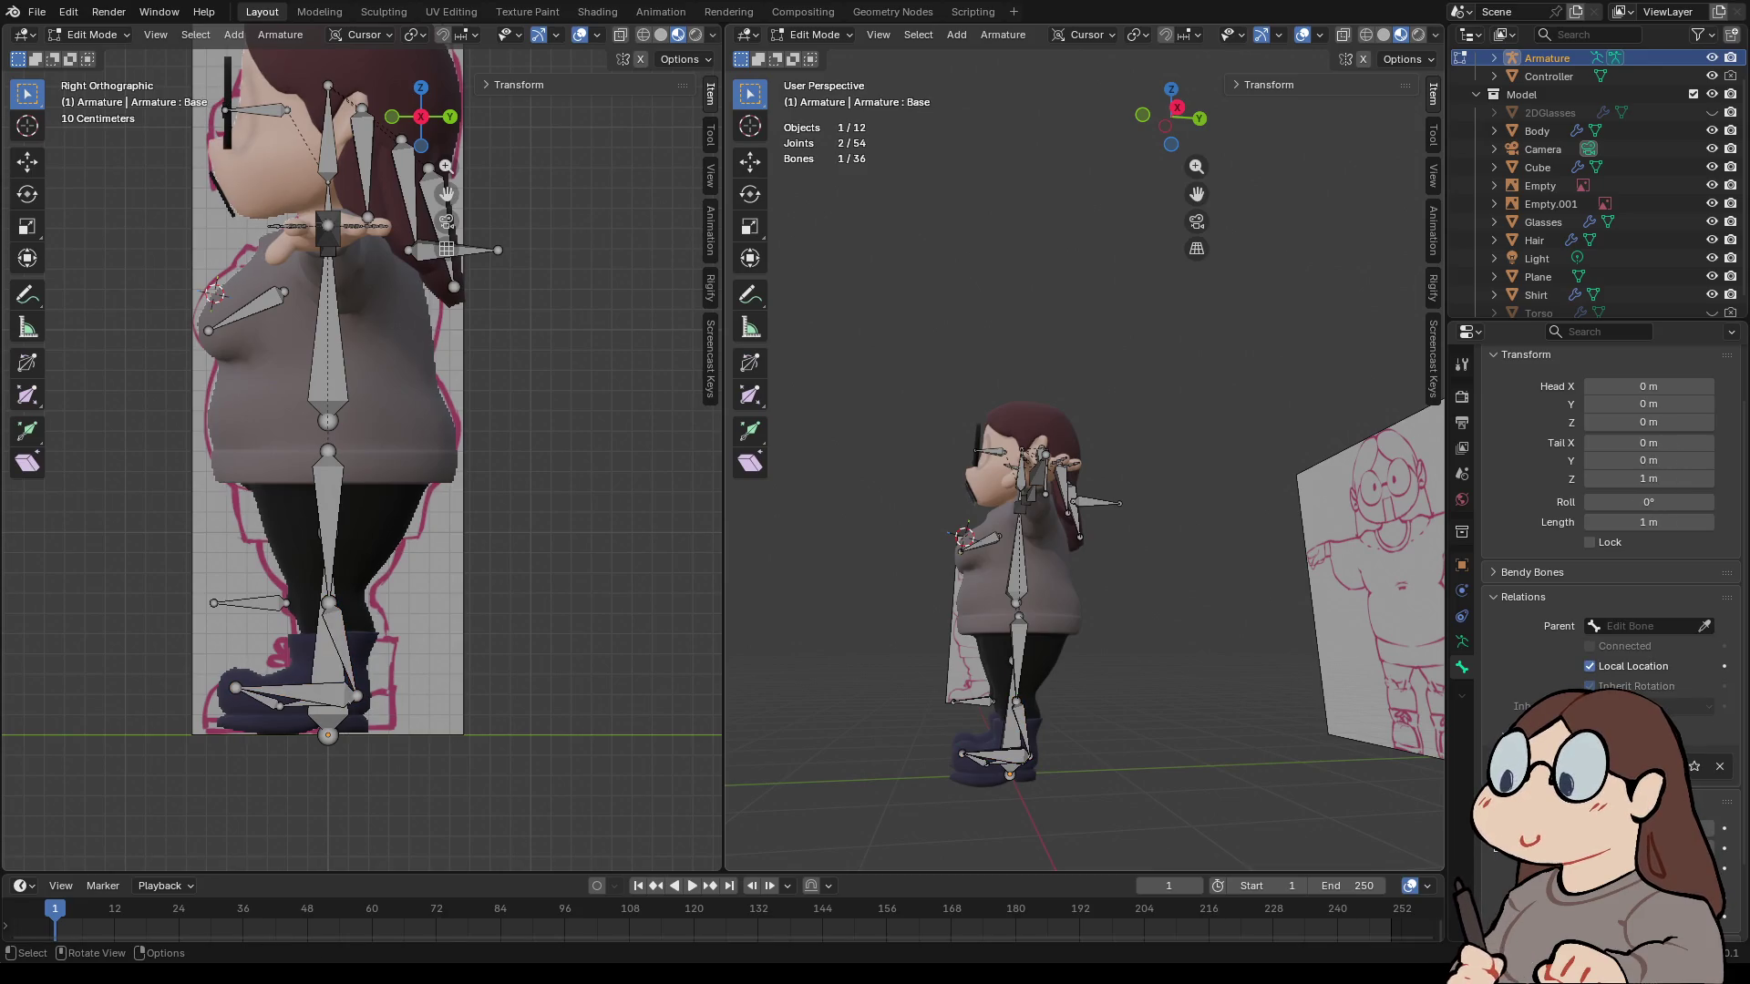
{"action": "middle_click_drag", "start_coordinate": [1084, 455], "coordinate": [857, 469]}
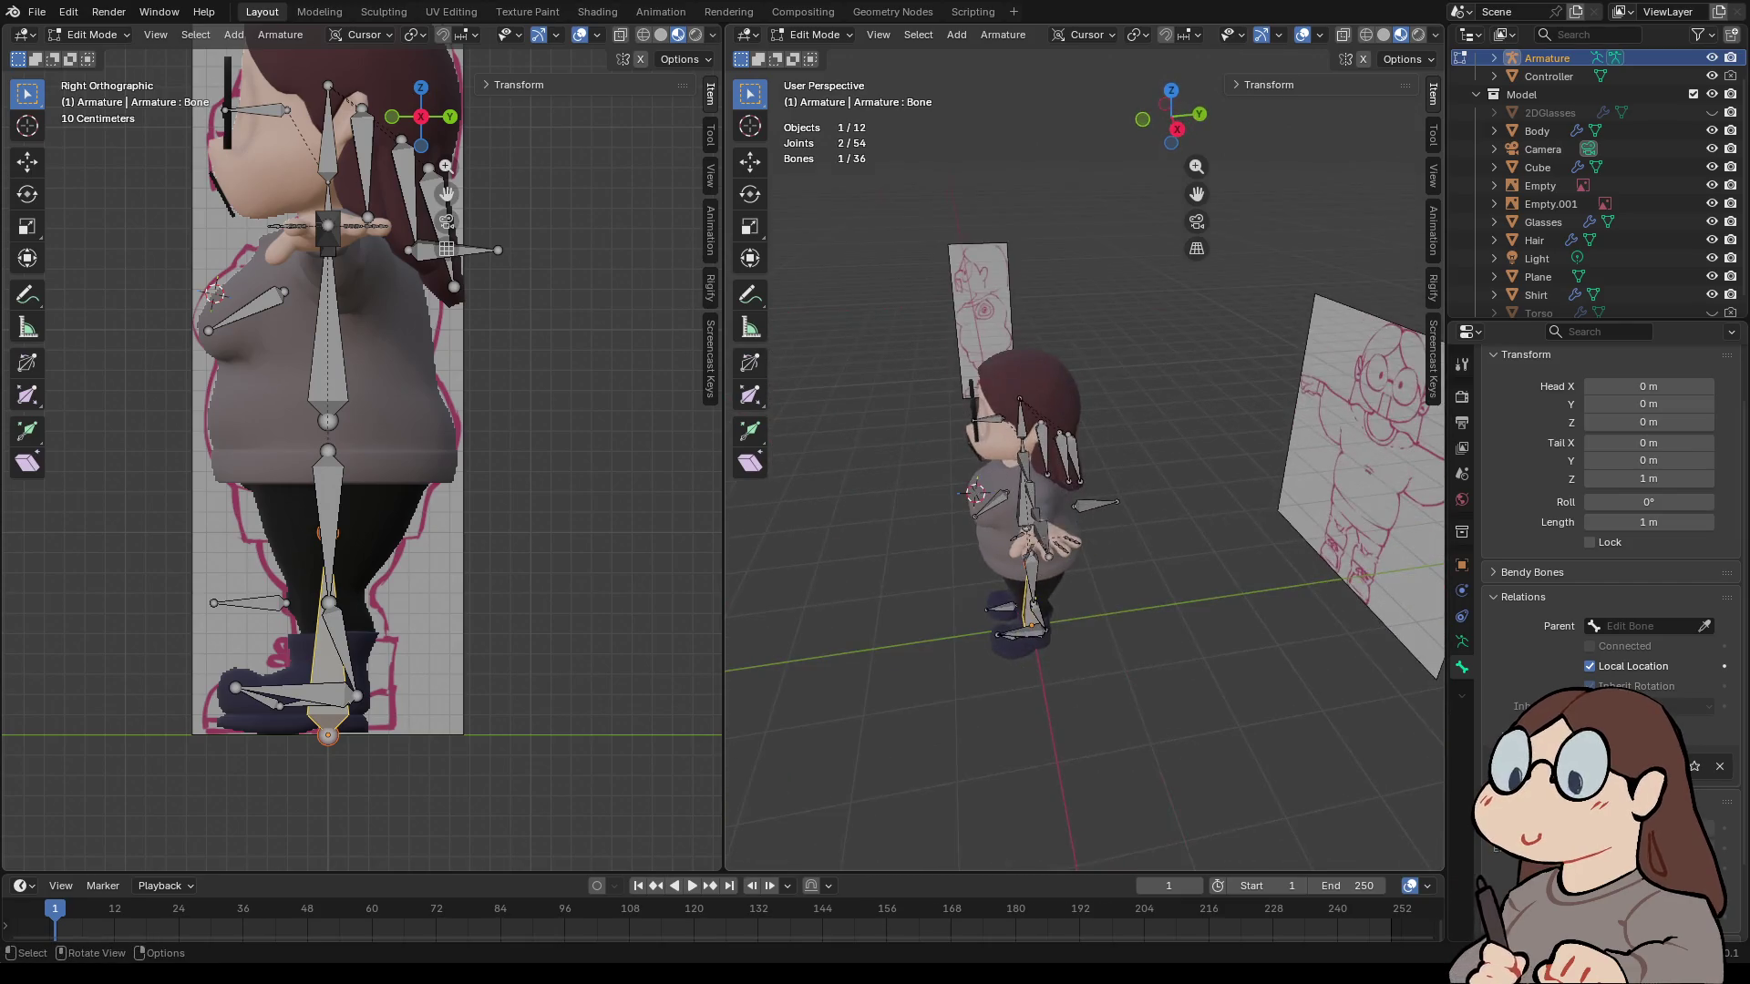
- Inspect the Elbow.L, Hand.IK.L and Eye.L bones, then bring up the File menu
{"action": "left_click", "coordinate": [465, 249]}
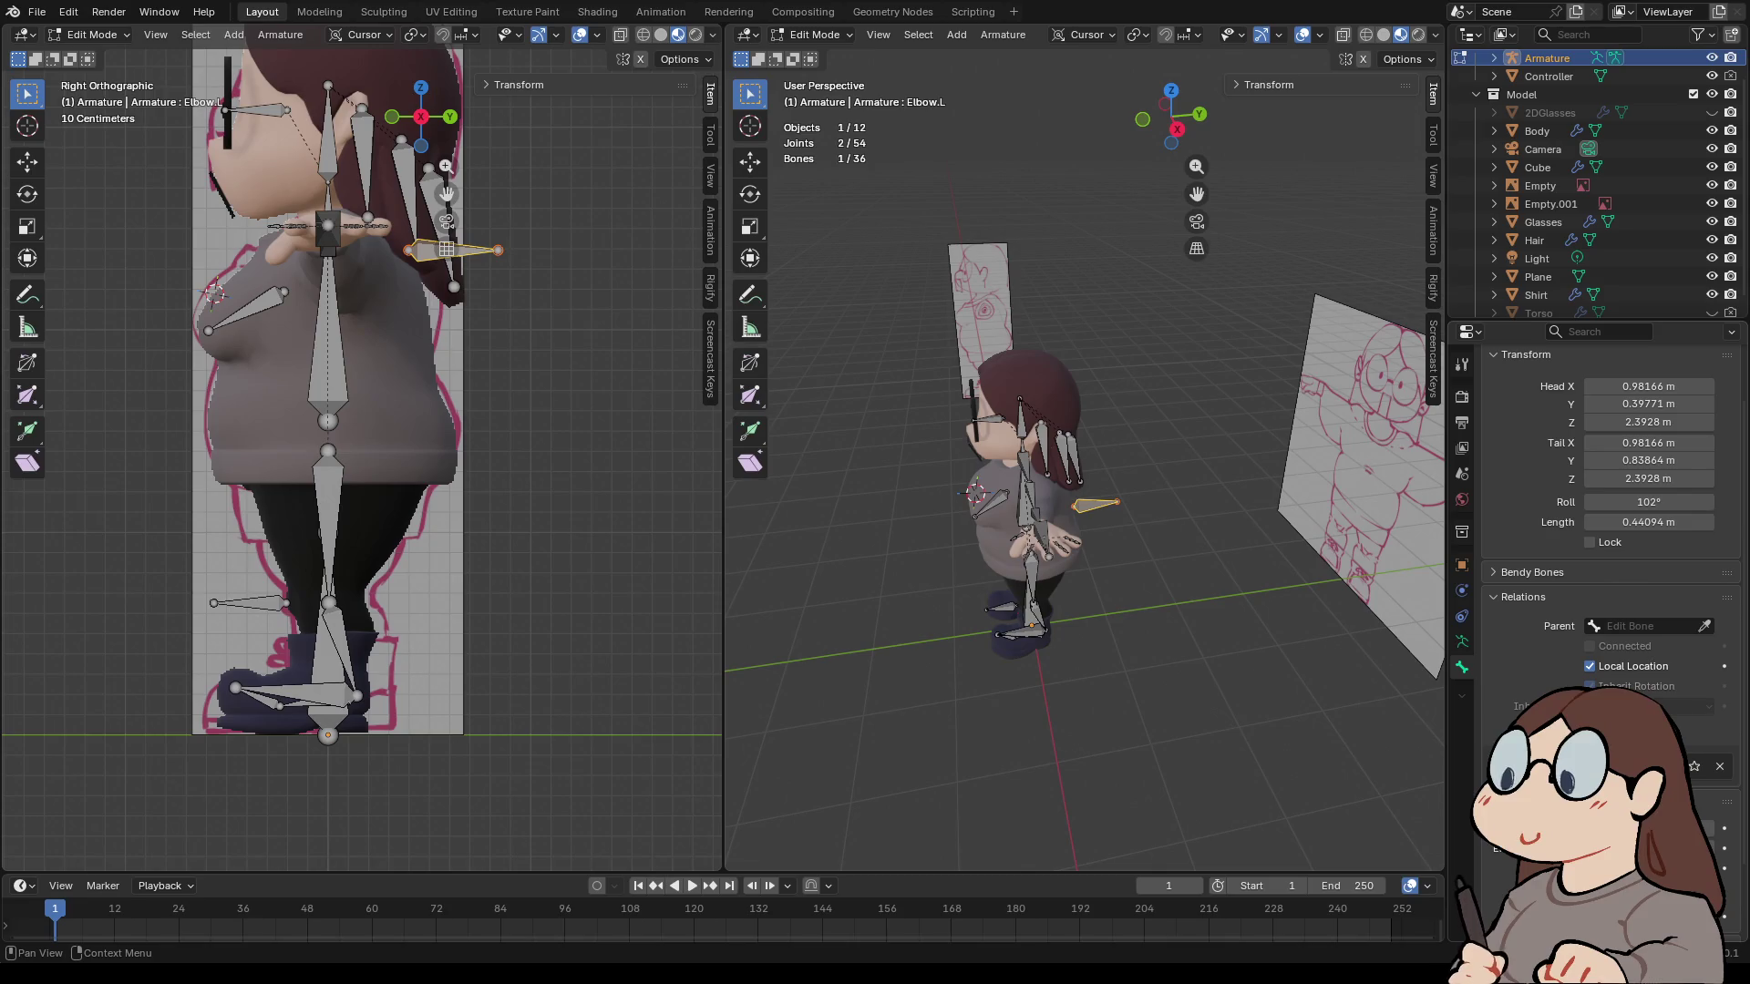
{"action": "scroll", "coordinate": [1085, 456], "scroll_direction": "up", "scroll_amount": 4}
{"action": "left_click", "coordinate": [986, 612]}
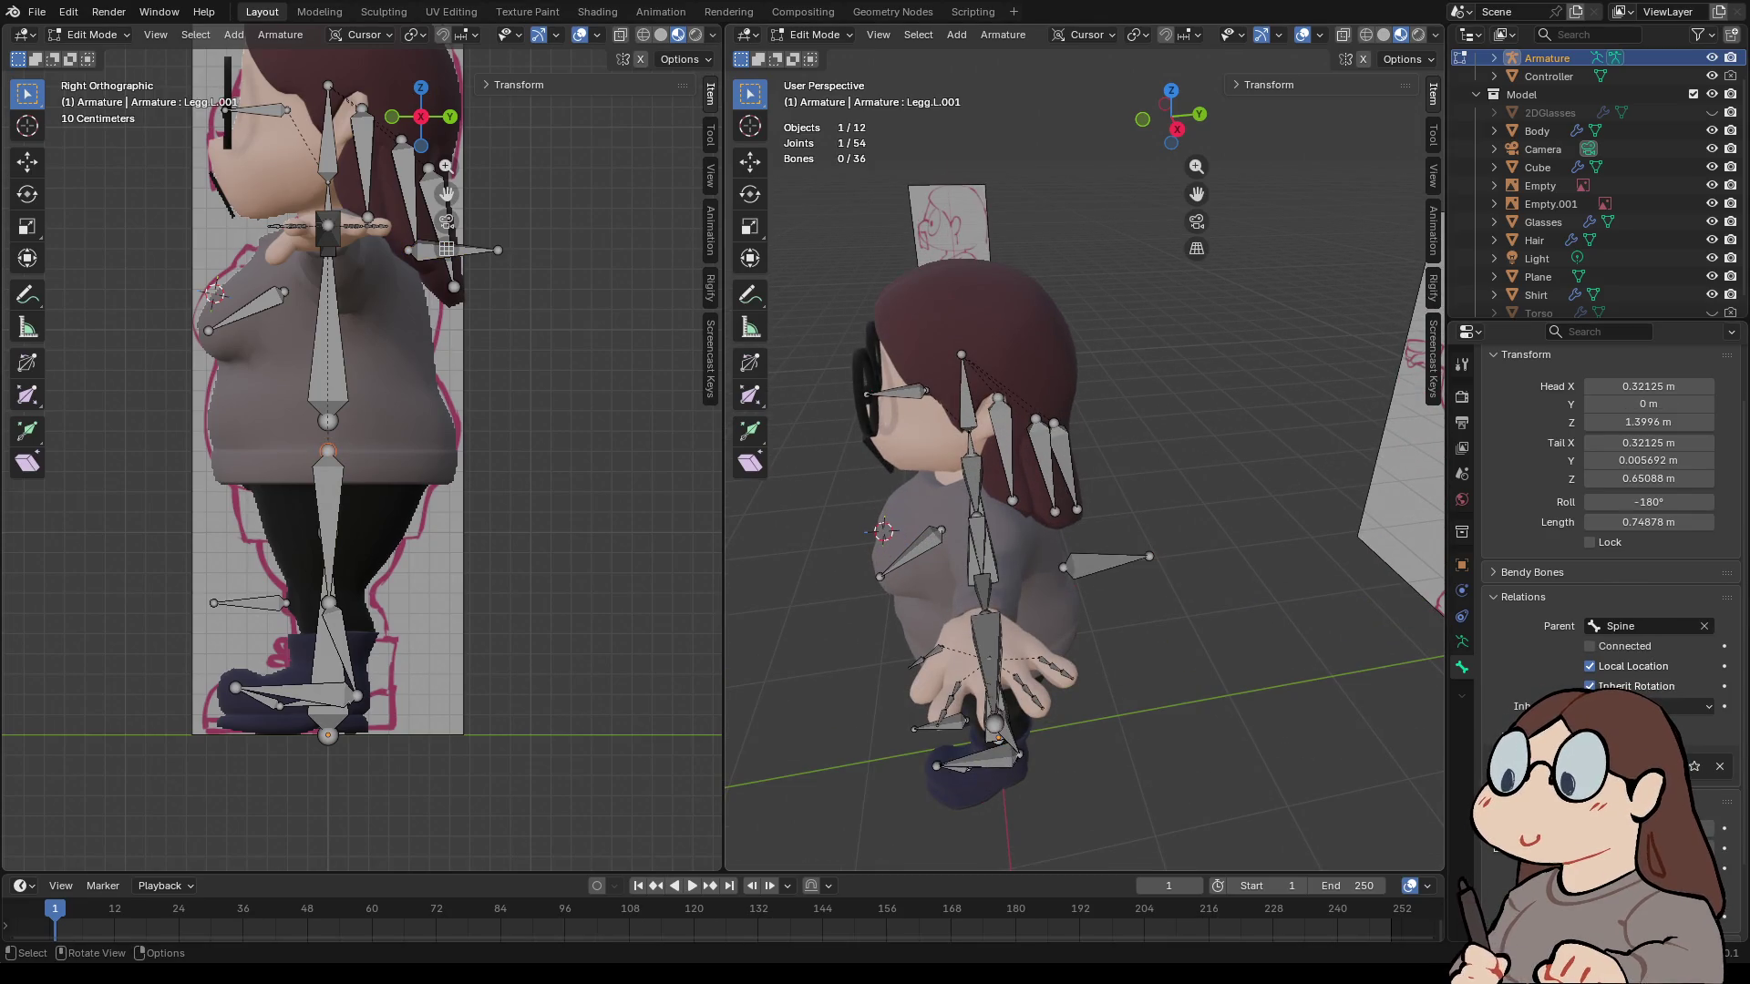
{"action": "middle_click_drag", "start_coordinate": [1084, 455], "coordinate": [1139, 474]}
{"action": "left_click", "coordinate": [1217, 643]}
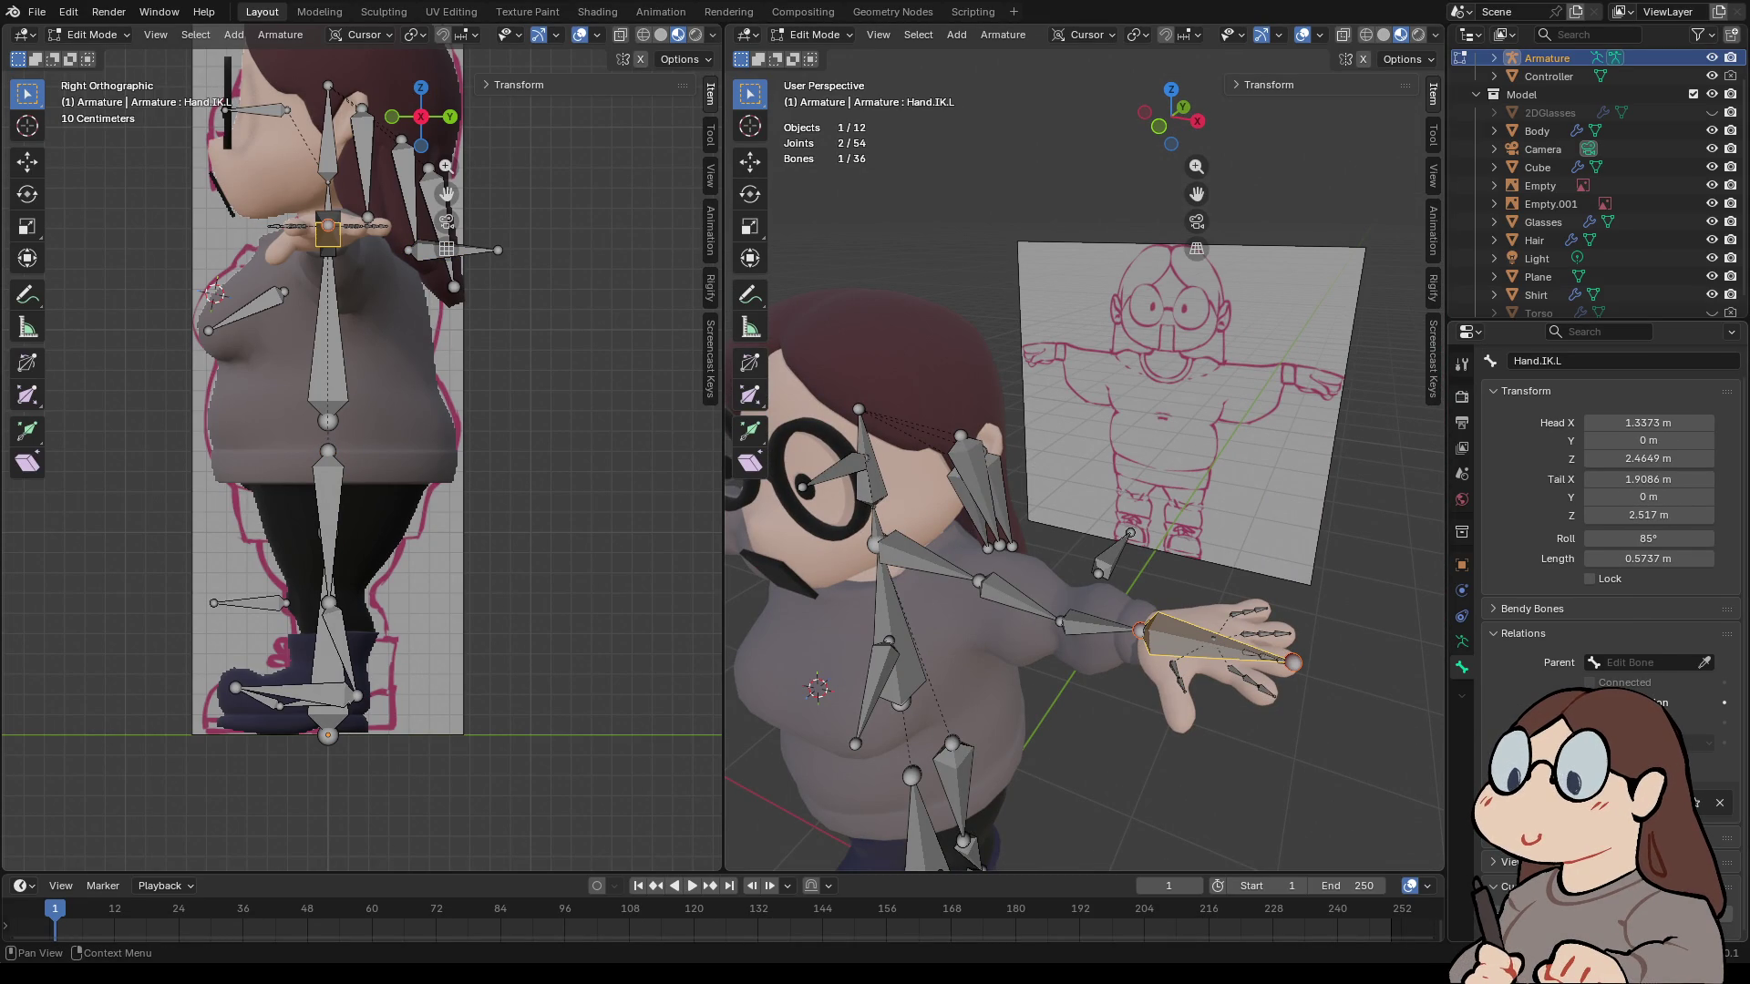
{"action": "scroll", "coordinate": [1085, 460], "scroll_direction": "down", "scroll_amount": 8}
{"action": "key", "text": "alt+a"}
{"action": "left_click", "coordinate": [255, 109]}
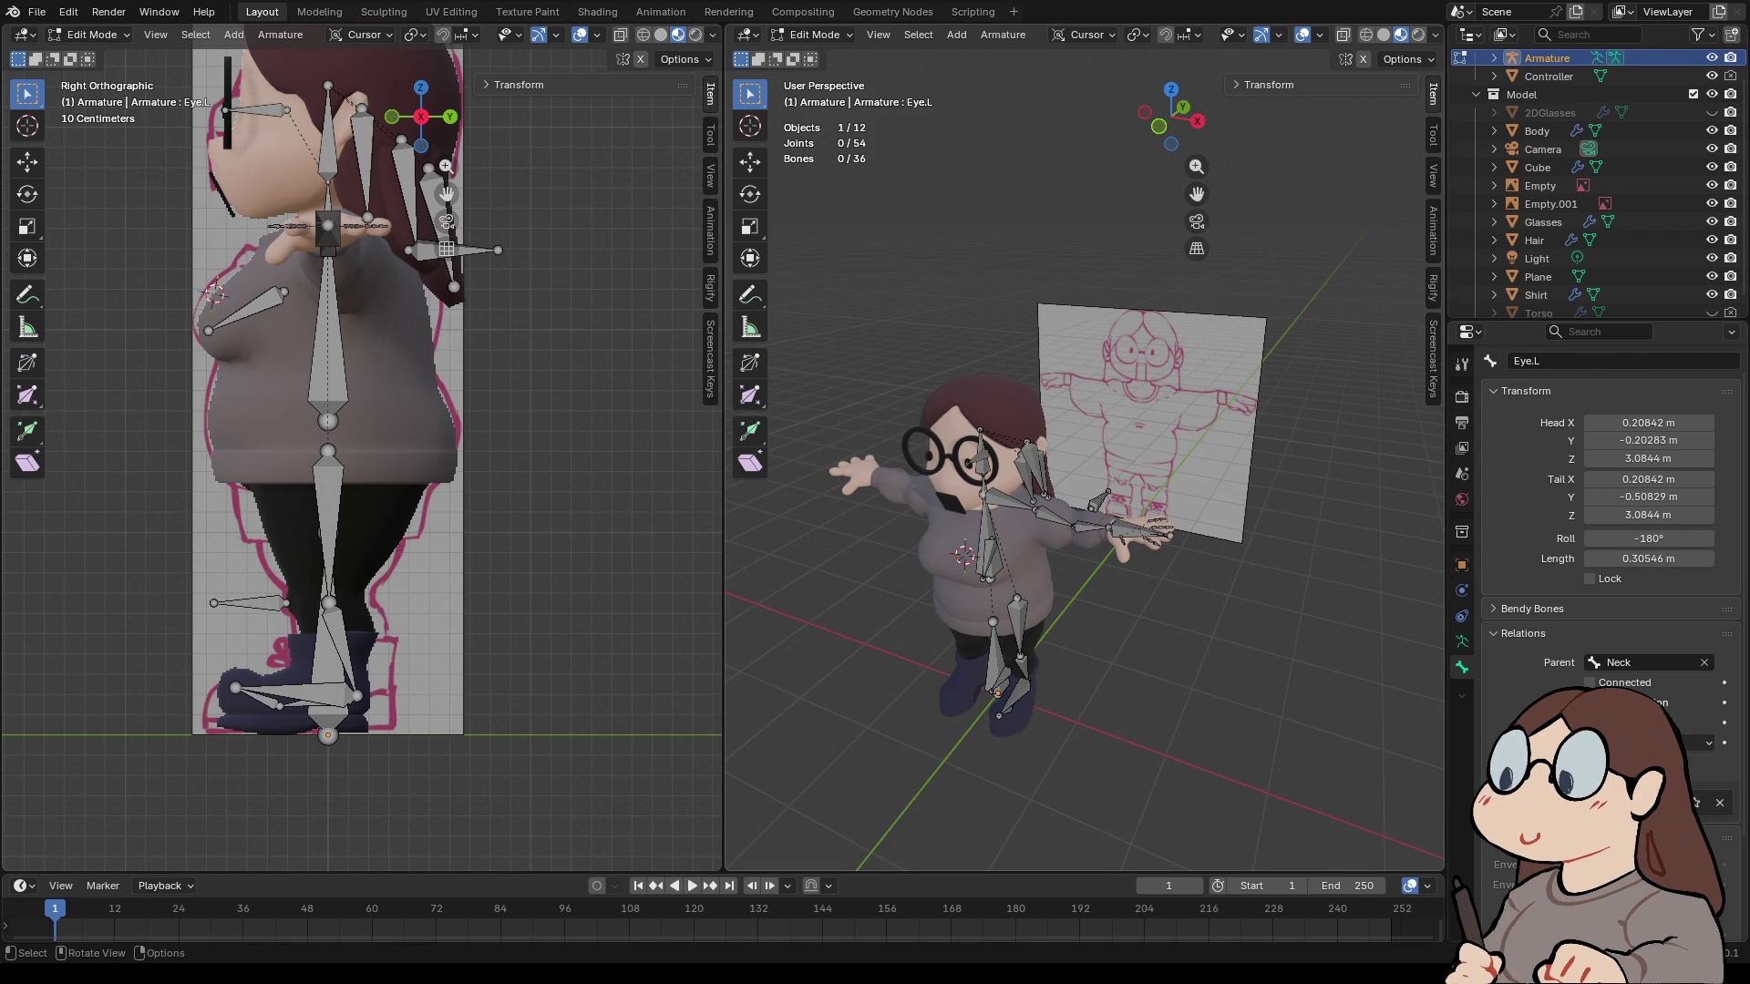
{"action": "left_click", "coordinate": [37, 12]}
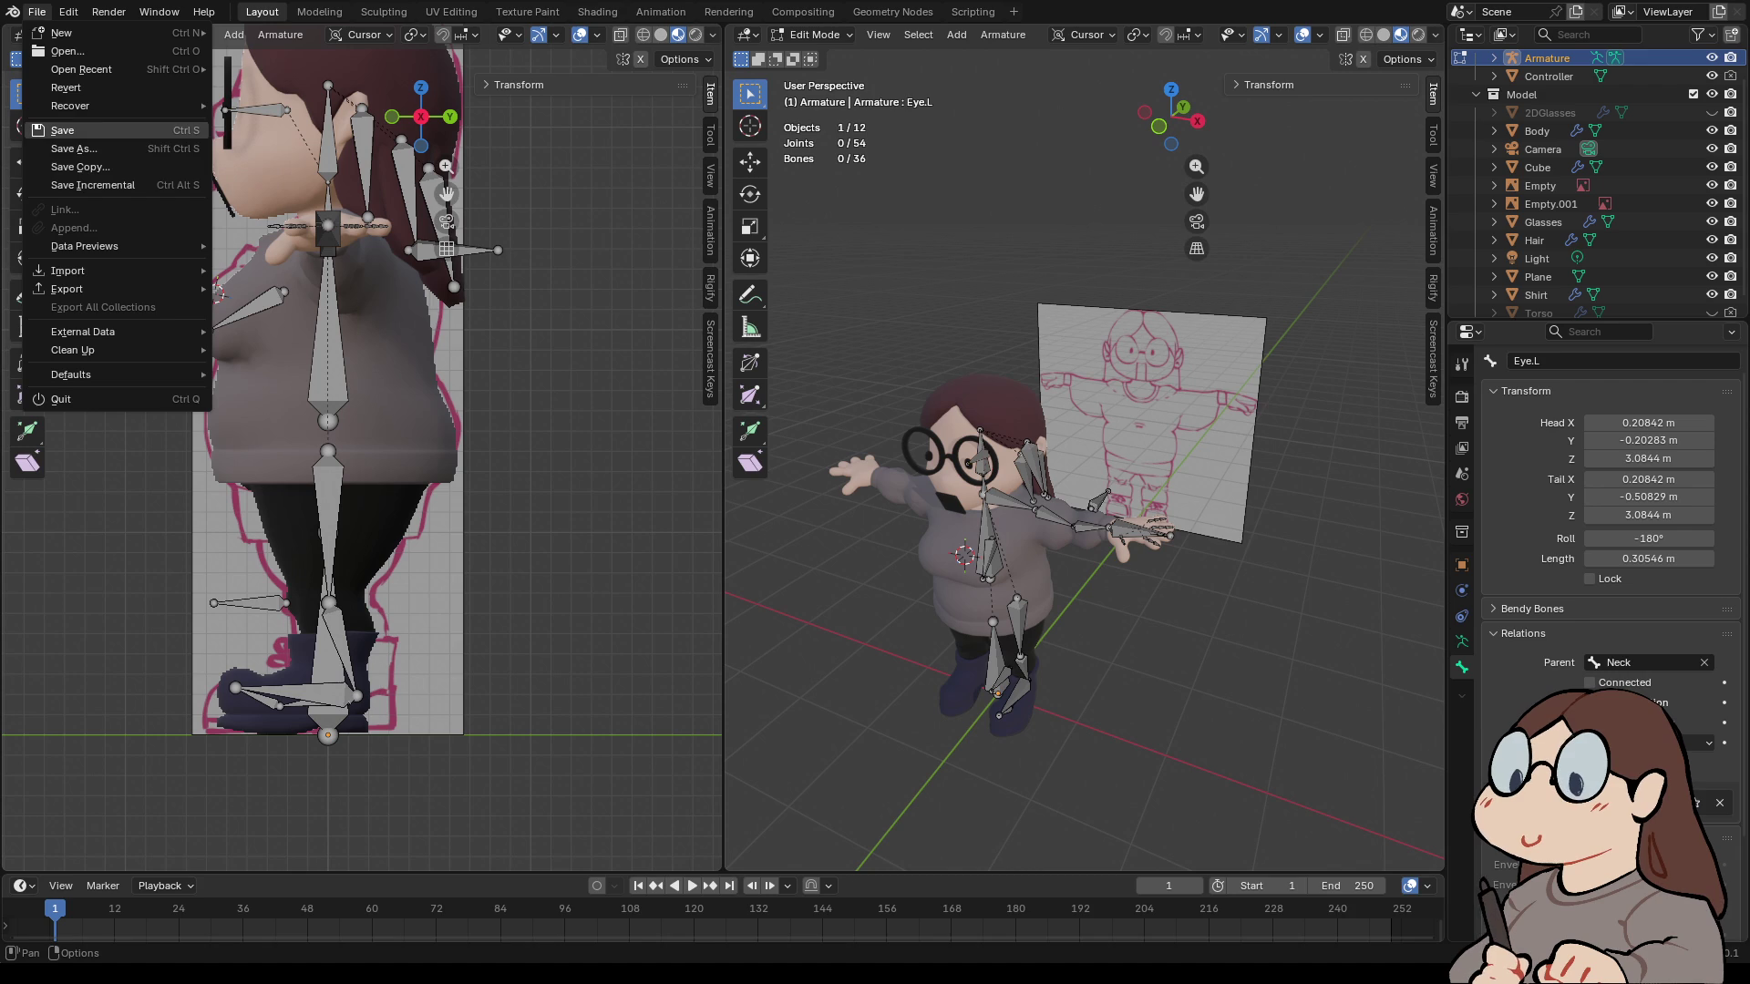
- Save VTUBE_PRACTICE2.blend, save incremental copy VTUBE_PRACTICE3.blend, then return the armature to Object Mode
{"action": "left_click", "coordinate": [62, 130]}
{"action": "scroll", "coordinate": [1085, 565], "scroll_direction": "up", "scroll_amount": 3}
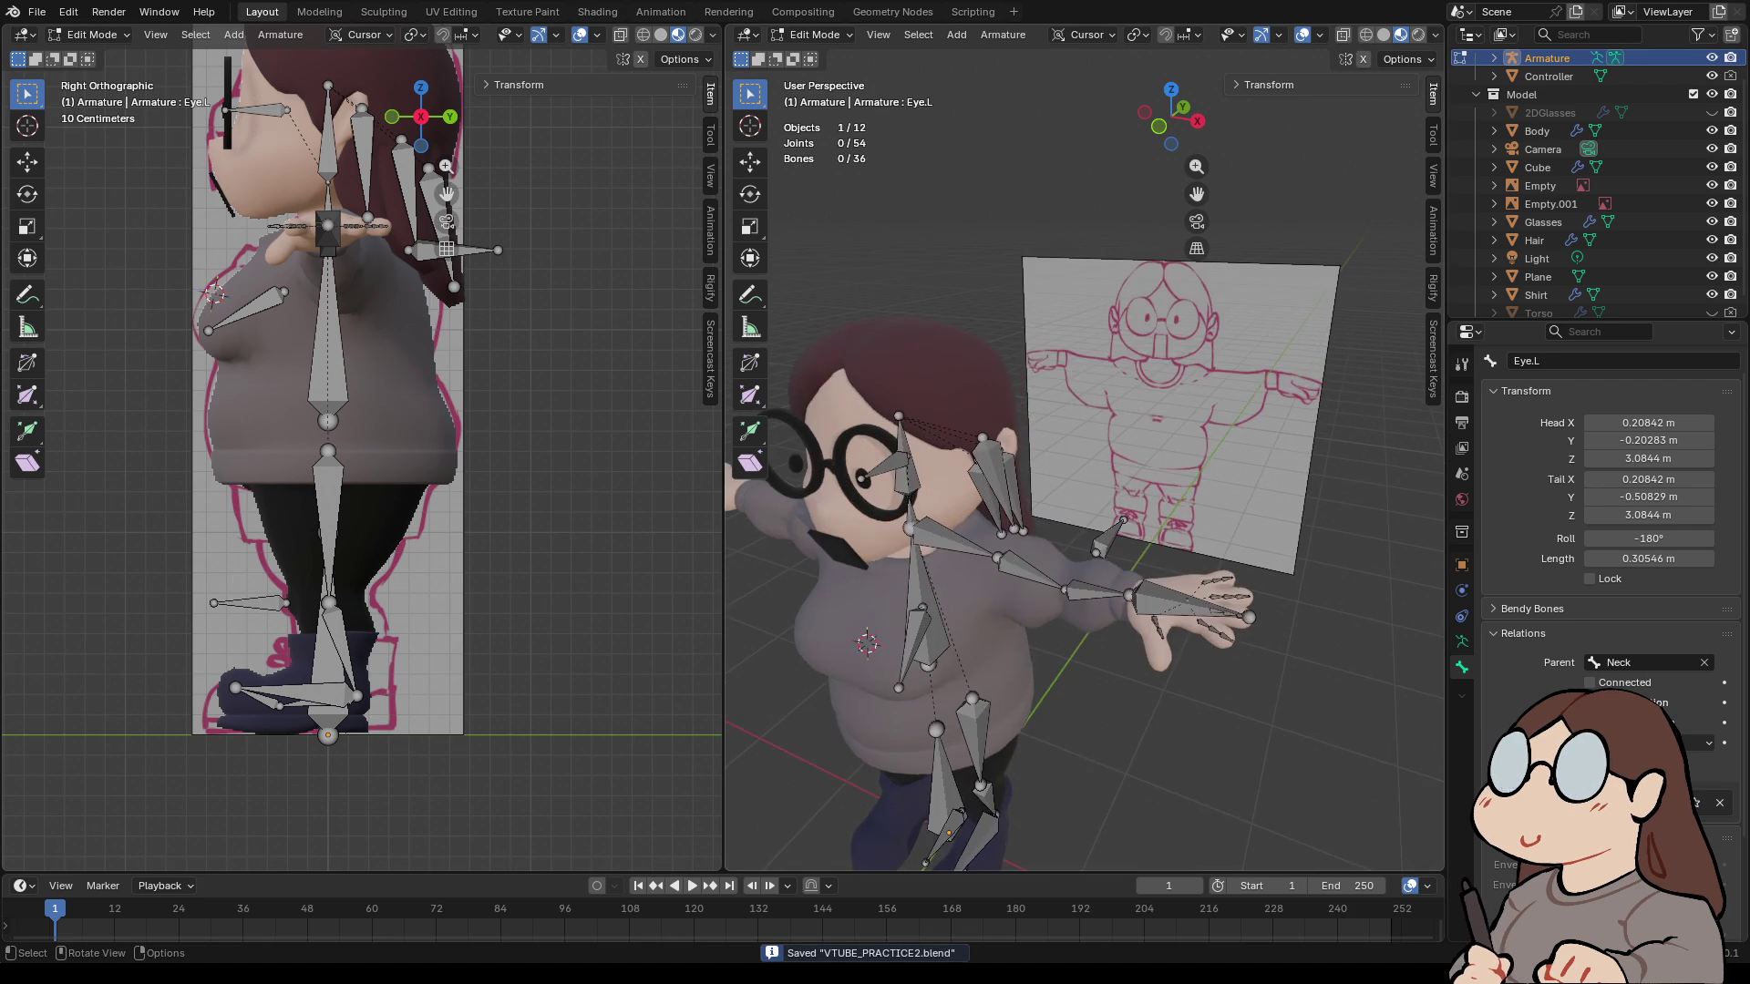
{"action": "middle_click_drag", "start_coordinate": [1084, 565], "coordinate": [966, 556]}
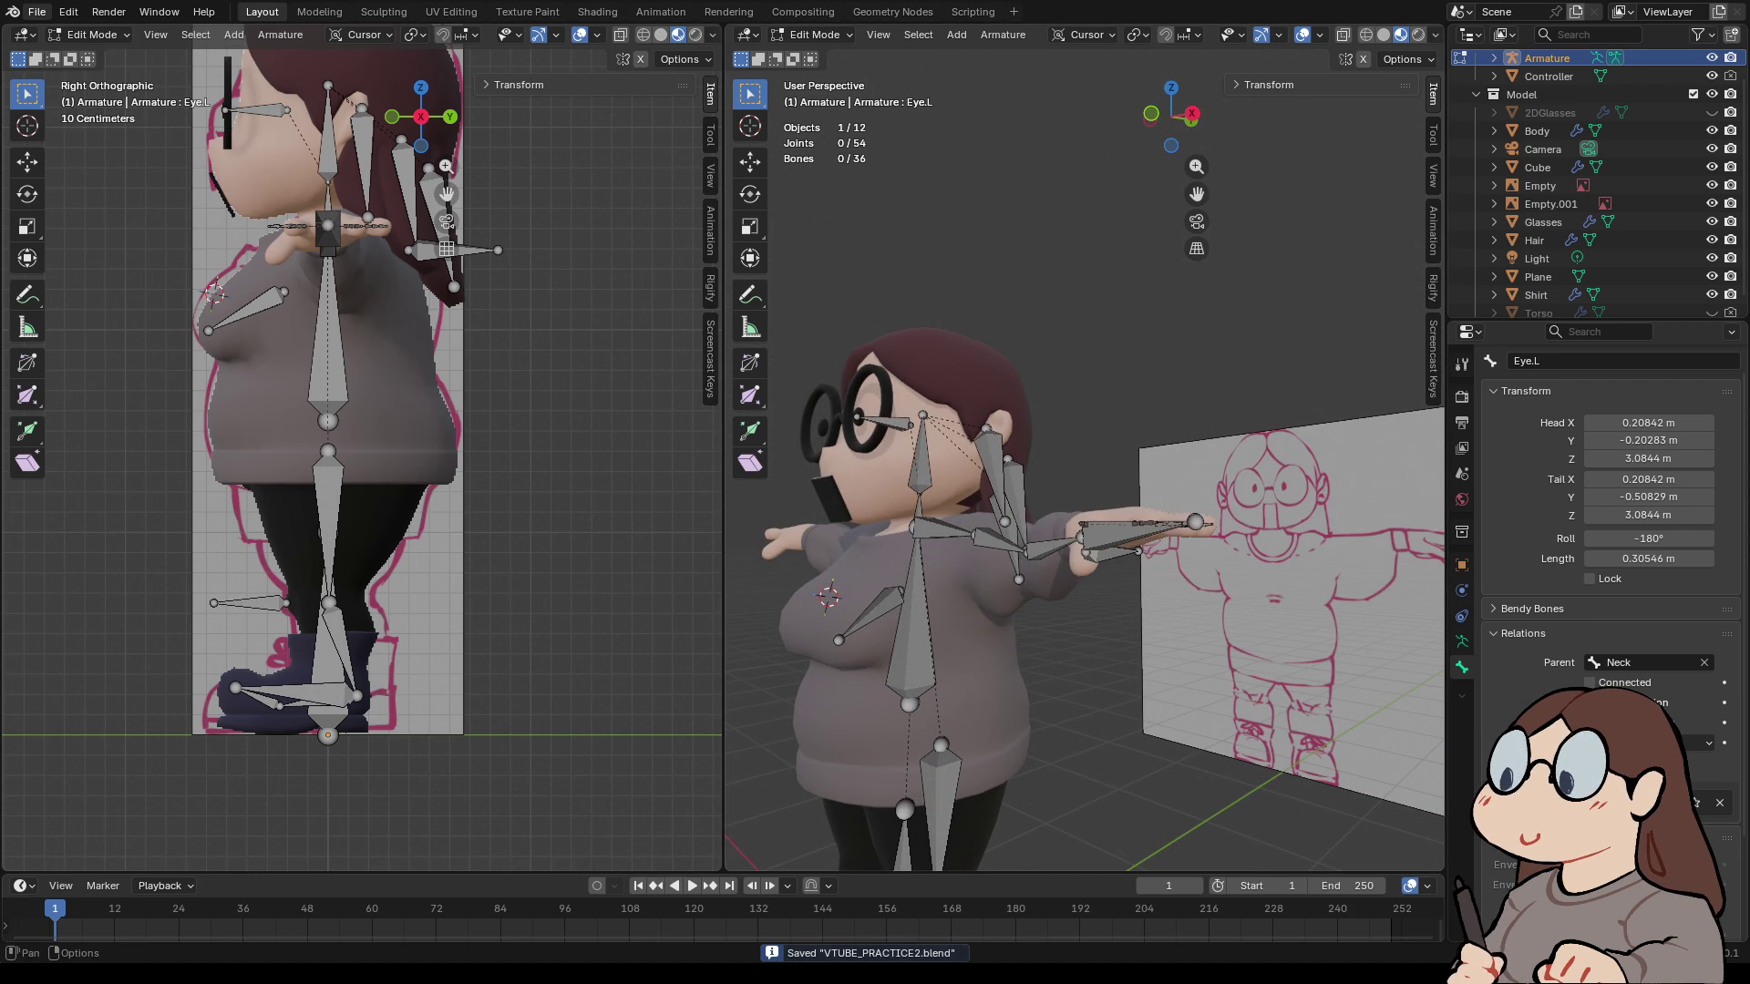
{"action": "left_click", "coordinate": [37, 12]}
{"action": "middle_click_drag", "start_coordinate": [966, 556], "coordinate": [738, 629]}
{"action": "left_click", "coordinate": [814, 35]}
{"action": "left_click", "coordinate": [814, 56]}
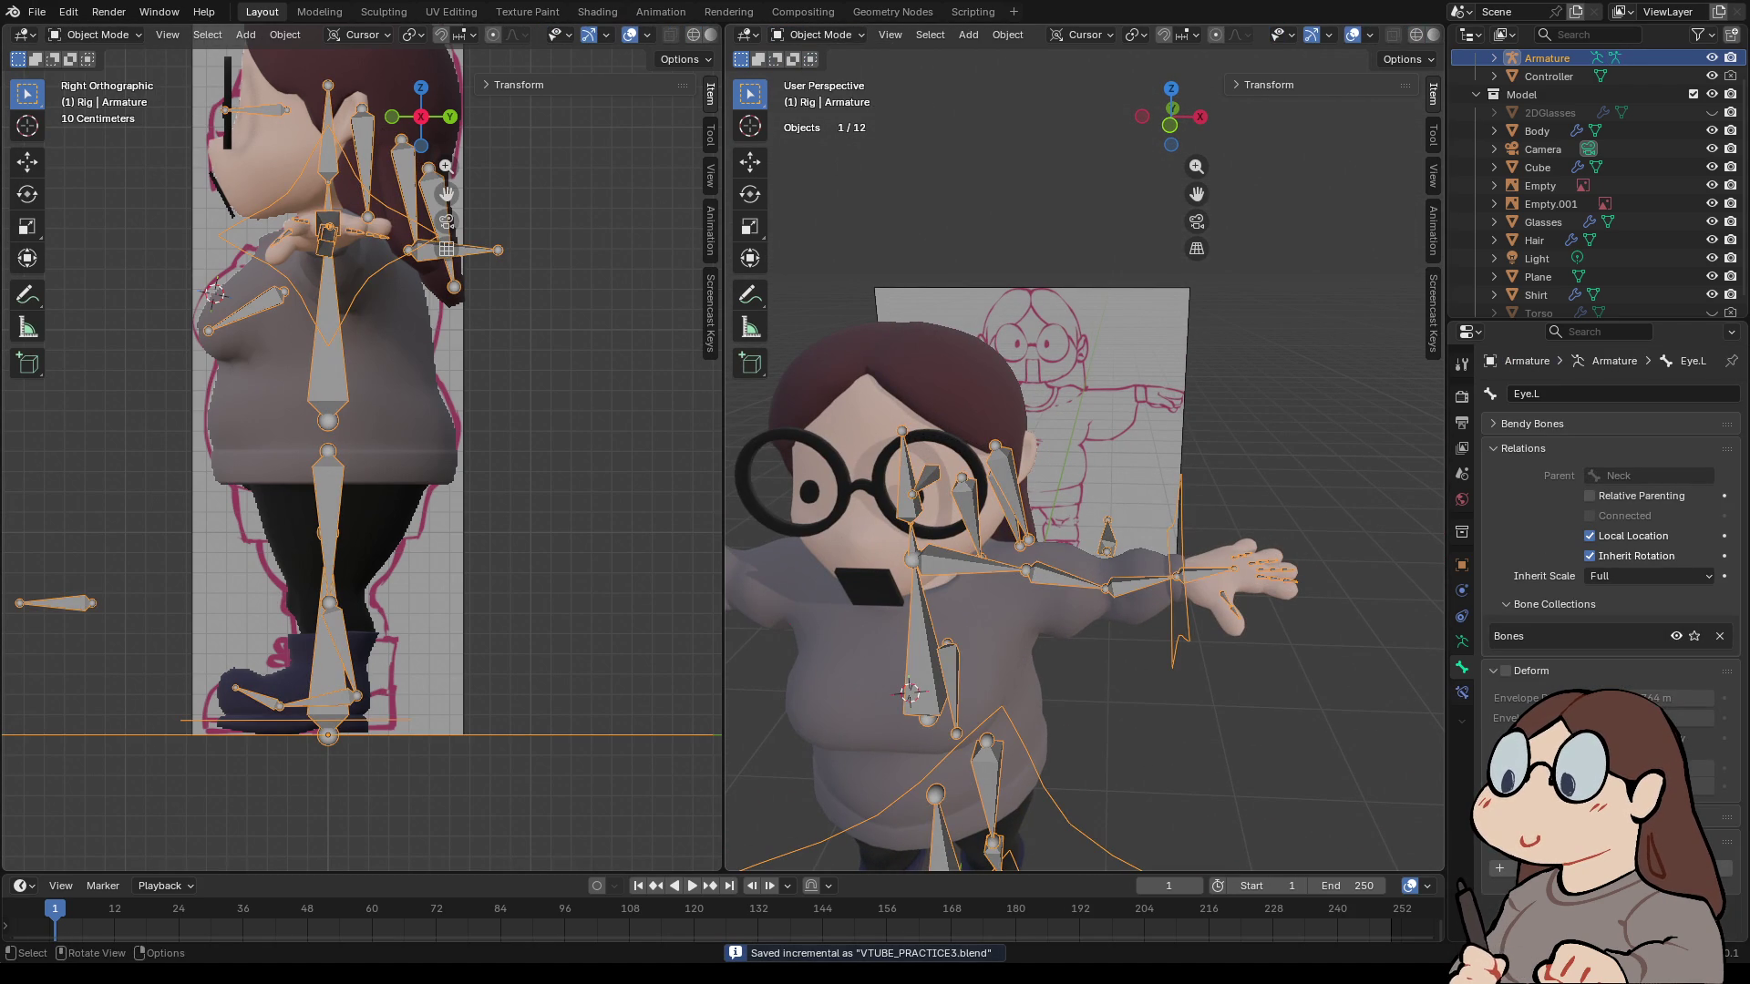
- Select the Body, Hair, Shirt, Torso, Glasses and Cube meshes in the Outliner
{"action": "left_click", "coordinate": [847, 546]}
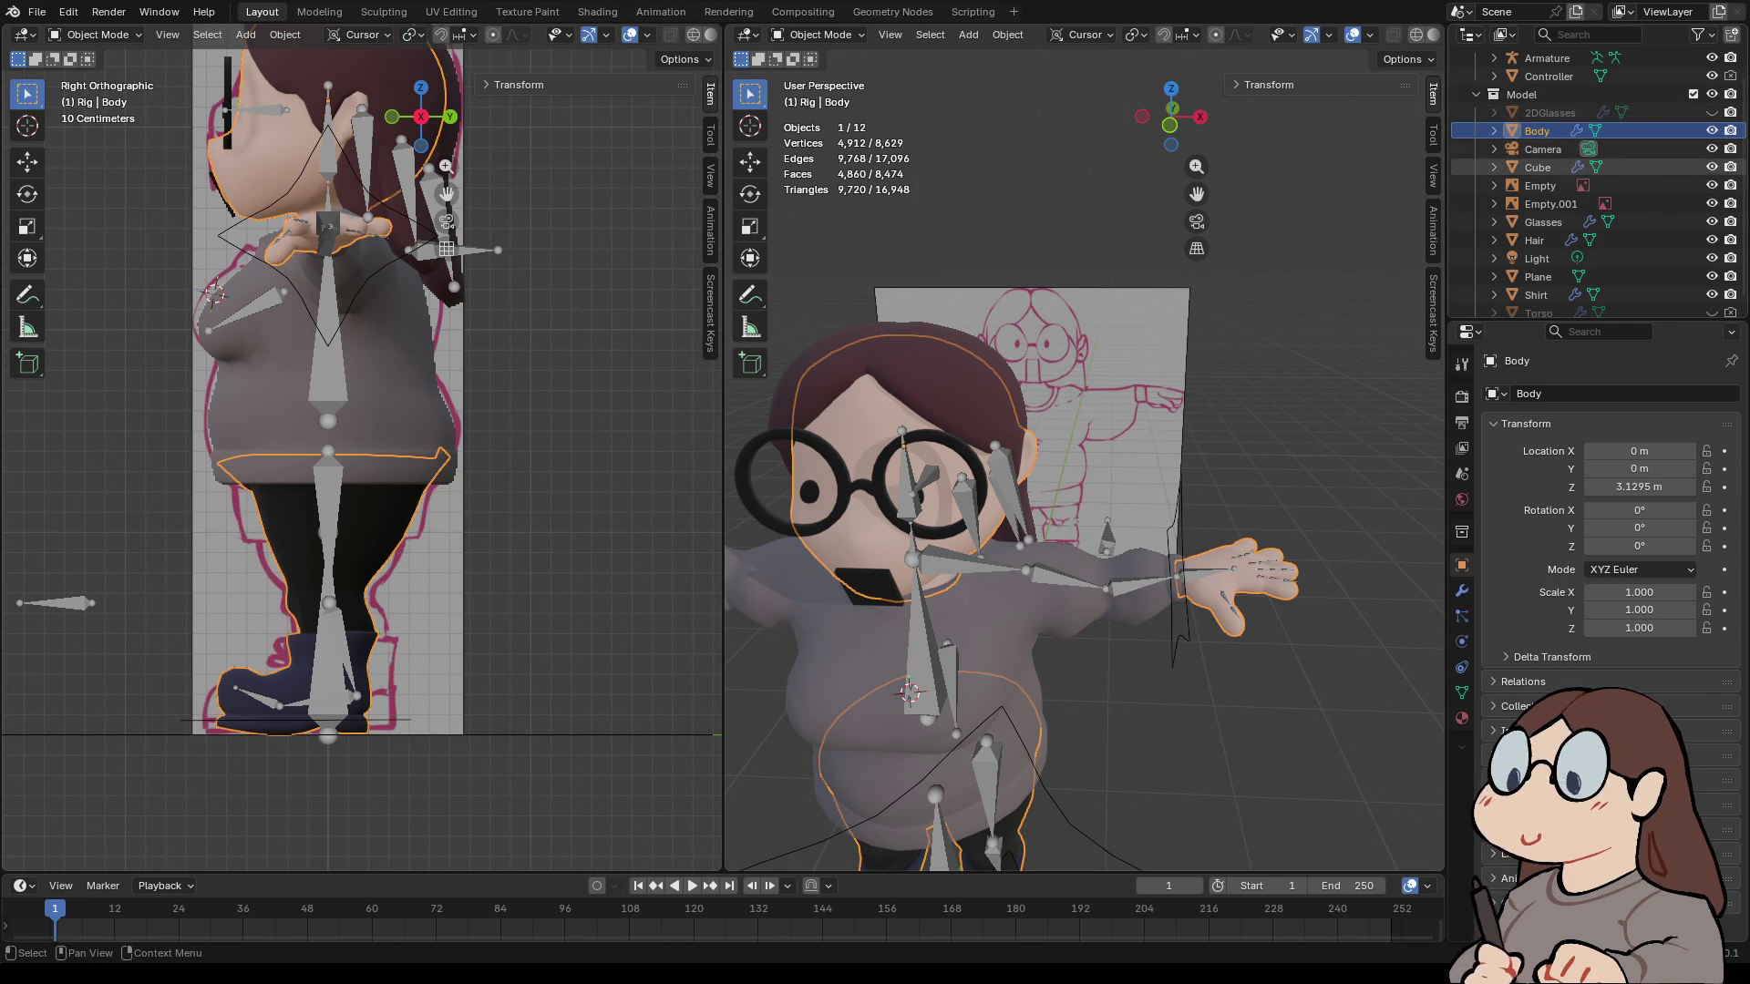
{"action": "left_click", "coordinate": [1537, 167]}
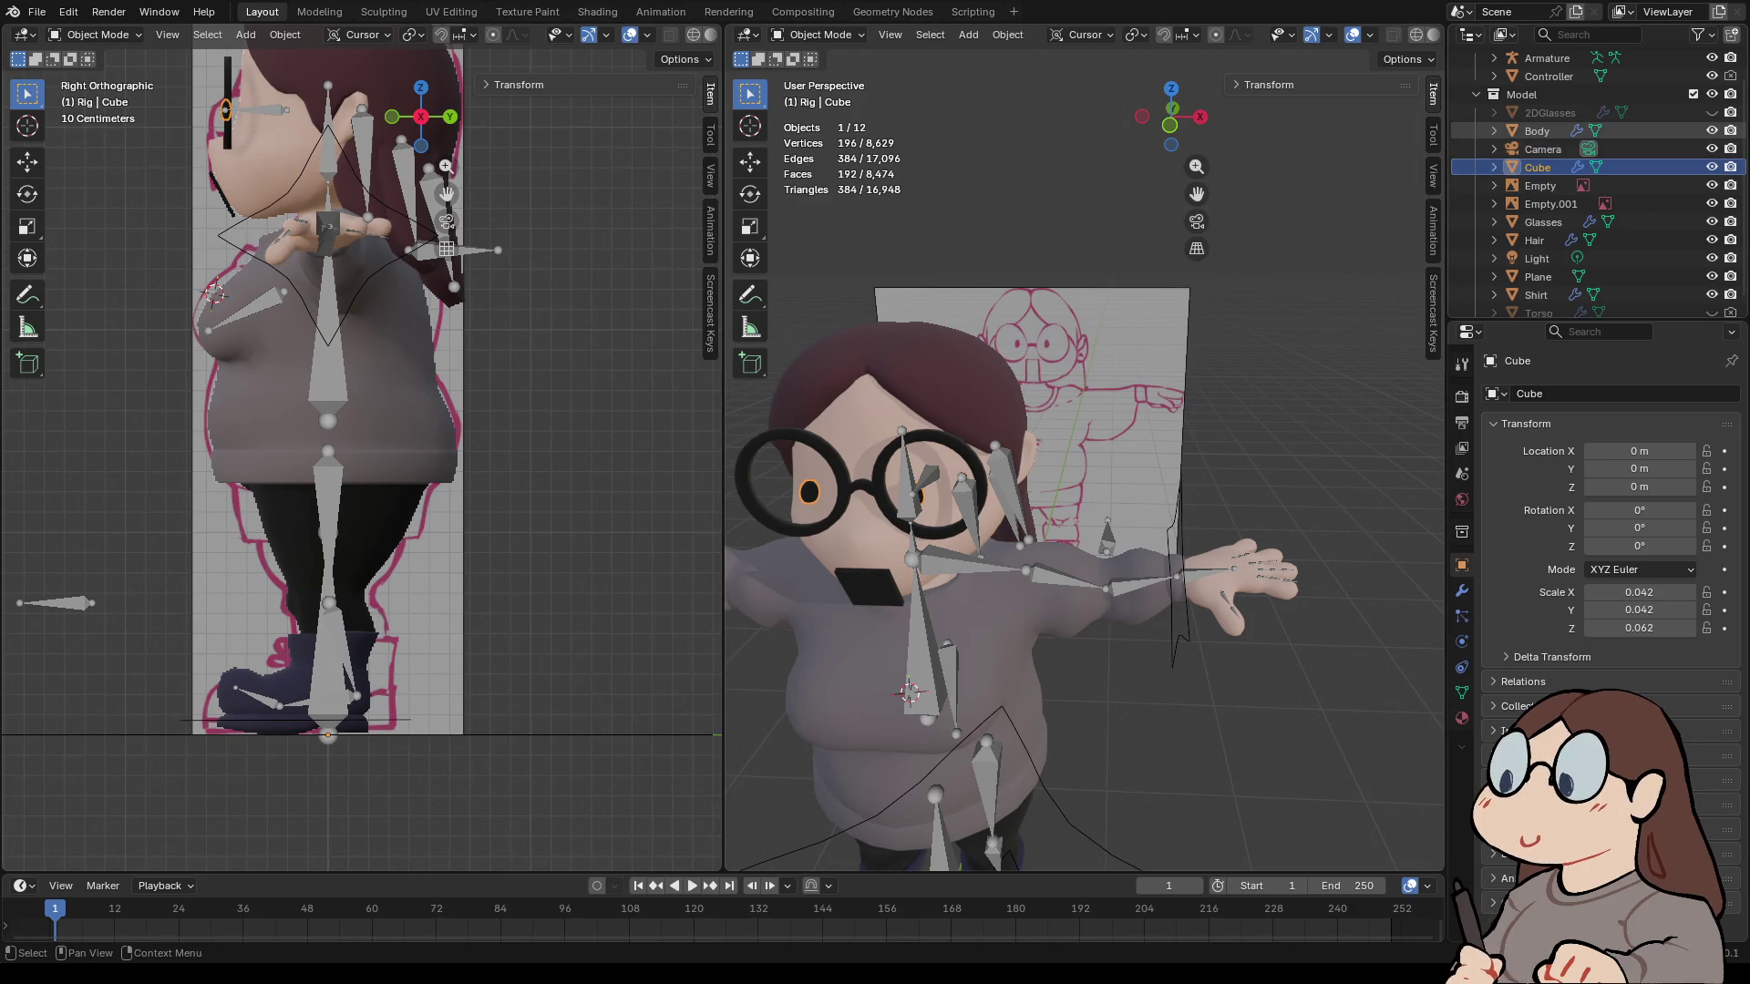
{"action": "left_click", "coordinate": [1537, 131]}
{"action": "left_click", "coordinate": [1542, 222], "text": "ctrl"}
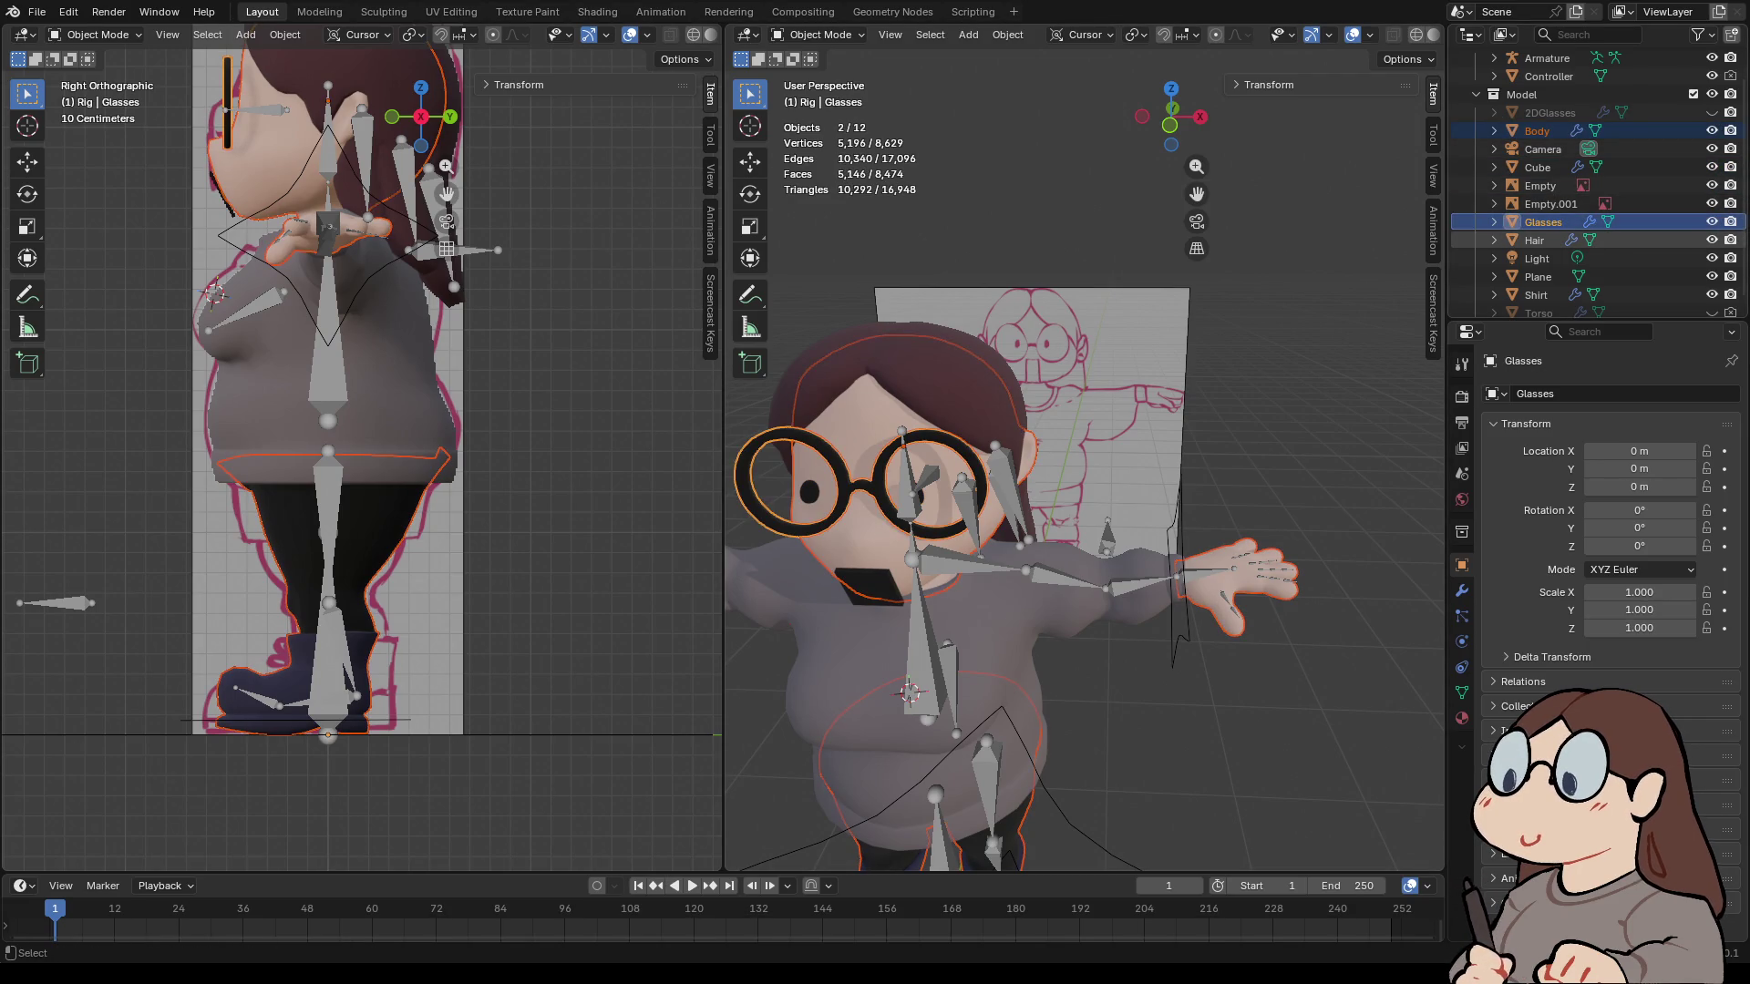
{"action": "left_click", "coordinate": [1533, 240], "text": "ctrl"}
{"action": "left_click", "coordinate": [1543, 221], "text": "ctrl"}
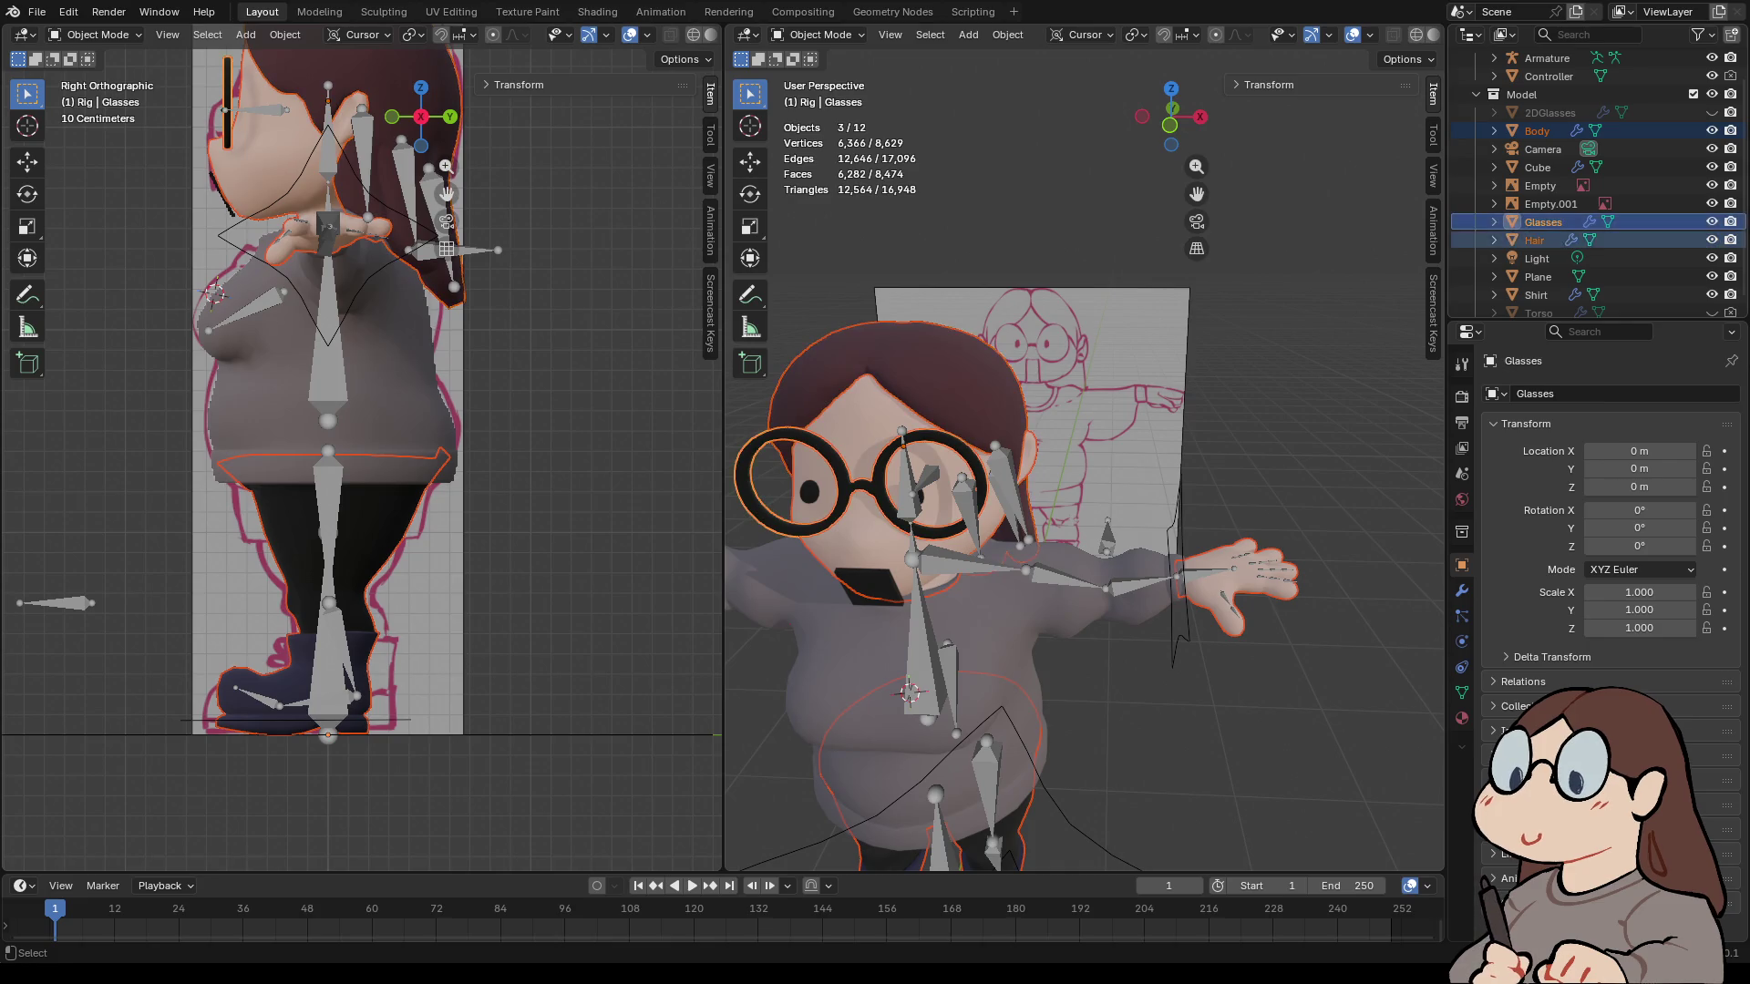
{"action": "left_click", "coordinate": [1534, 240]}
{"action": "left_click", "coordinate": [1537, 130], "text": "ctrl"}
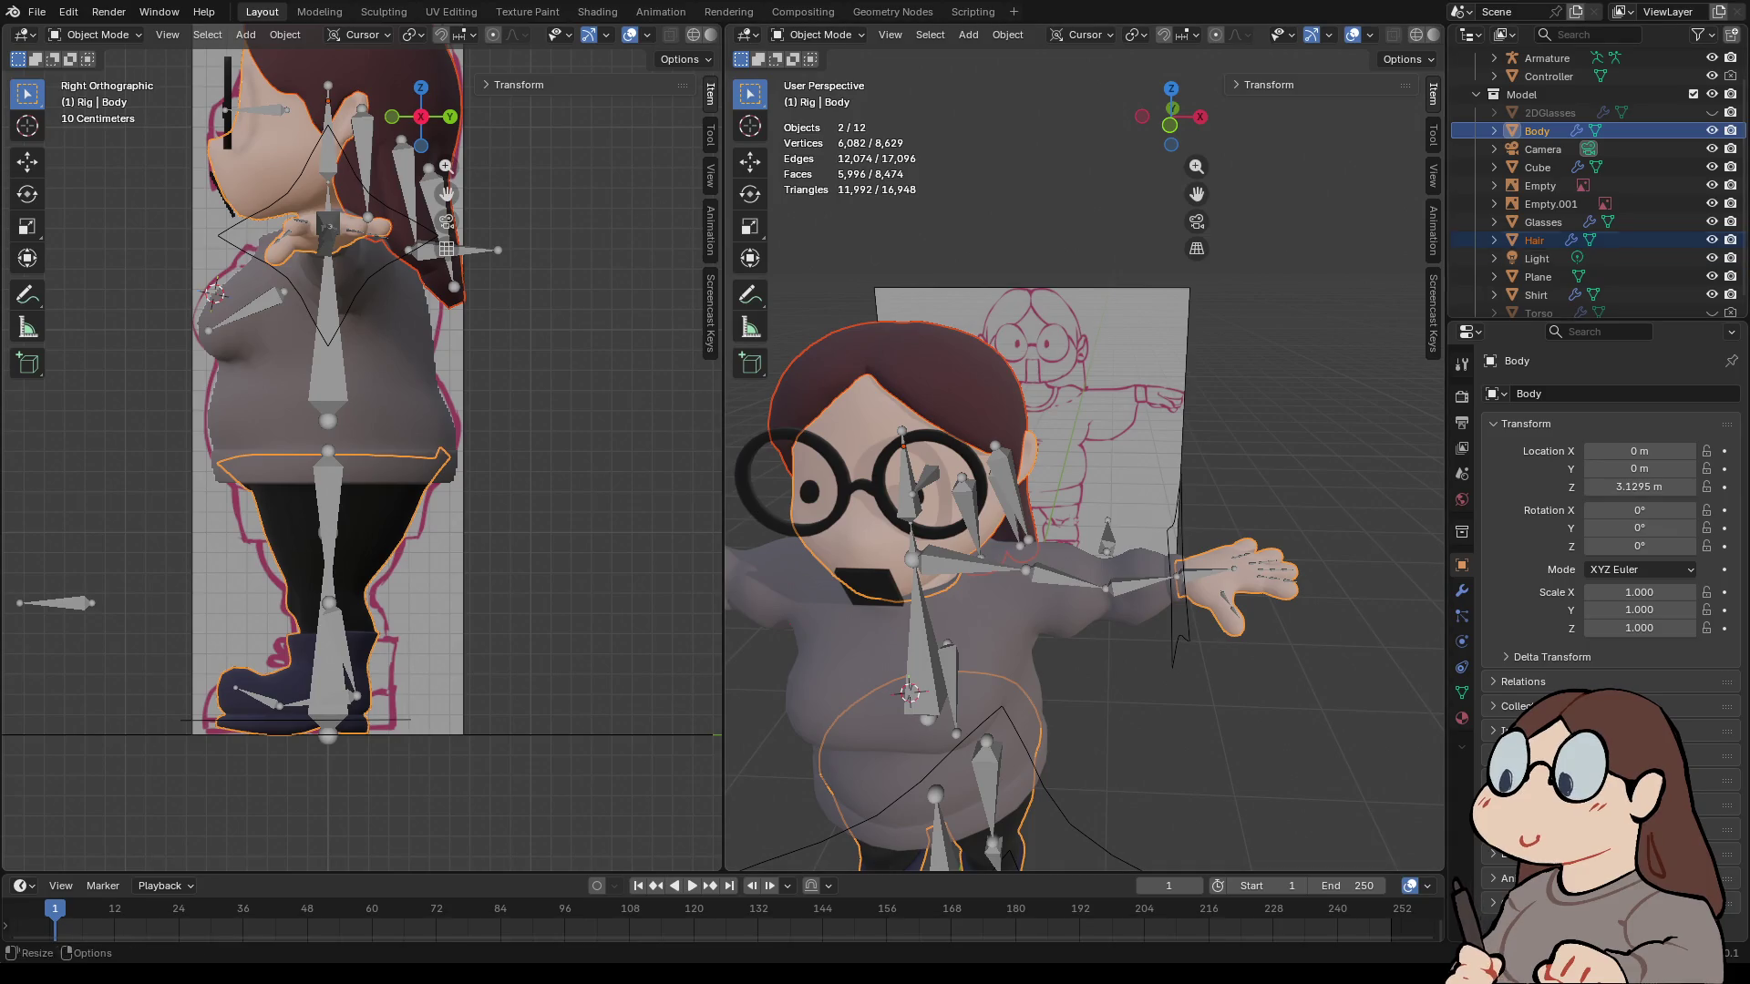
{"action": "scroll", "coordinate": [1549, 292], "scroll_direction": "down", "scroll_amount": 1}
{"action": "left_click", "coordinate": [1536, 280], "text": "ctrl"}
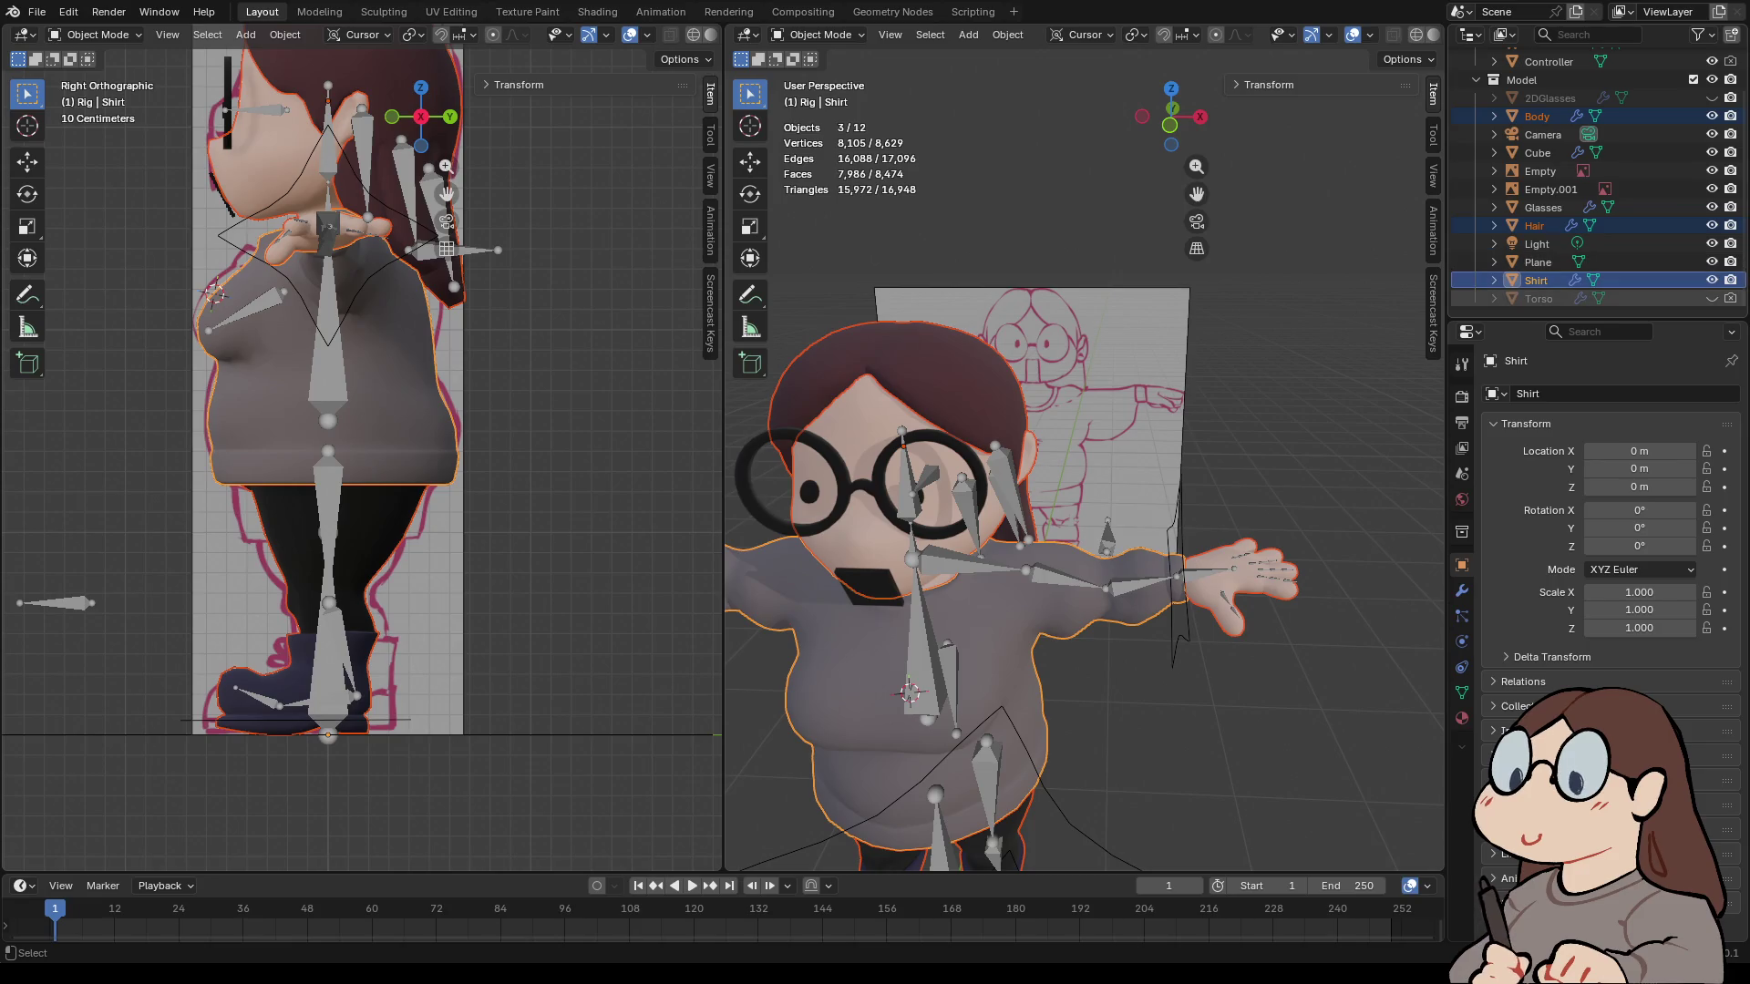
{"action": "left_click", "coordinate": [1538, 298], "text": "ctrl"}
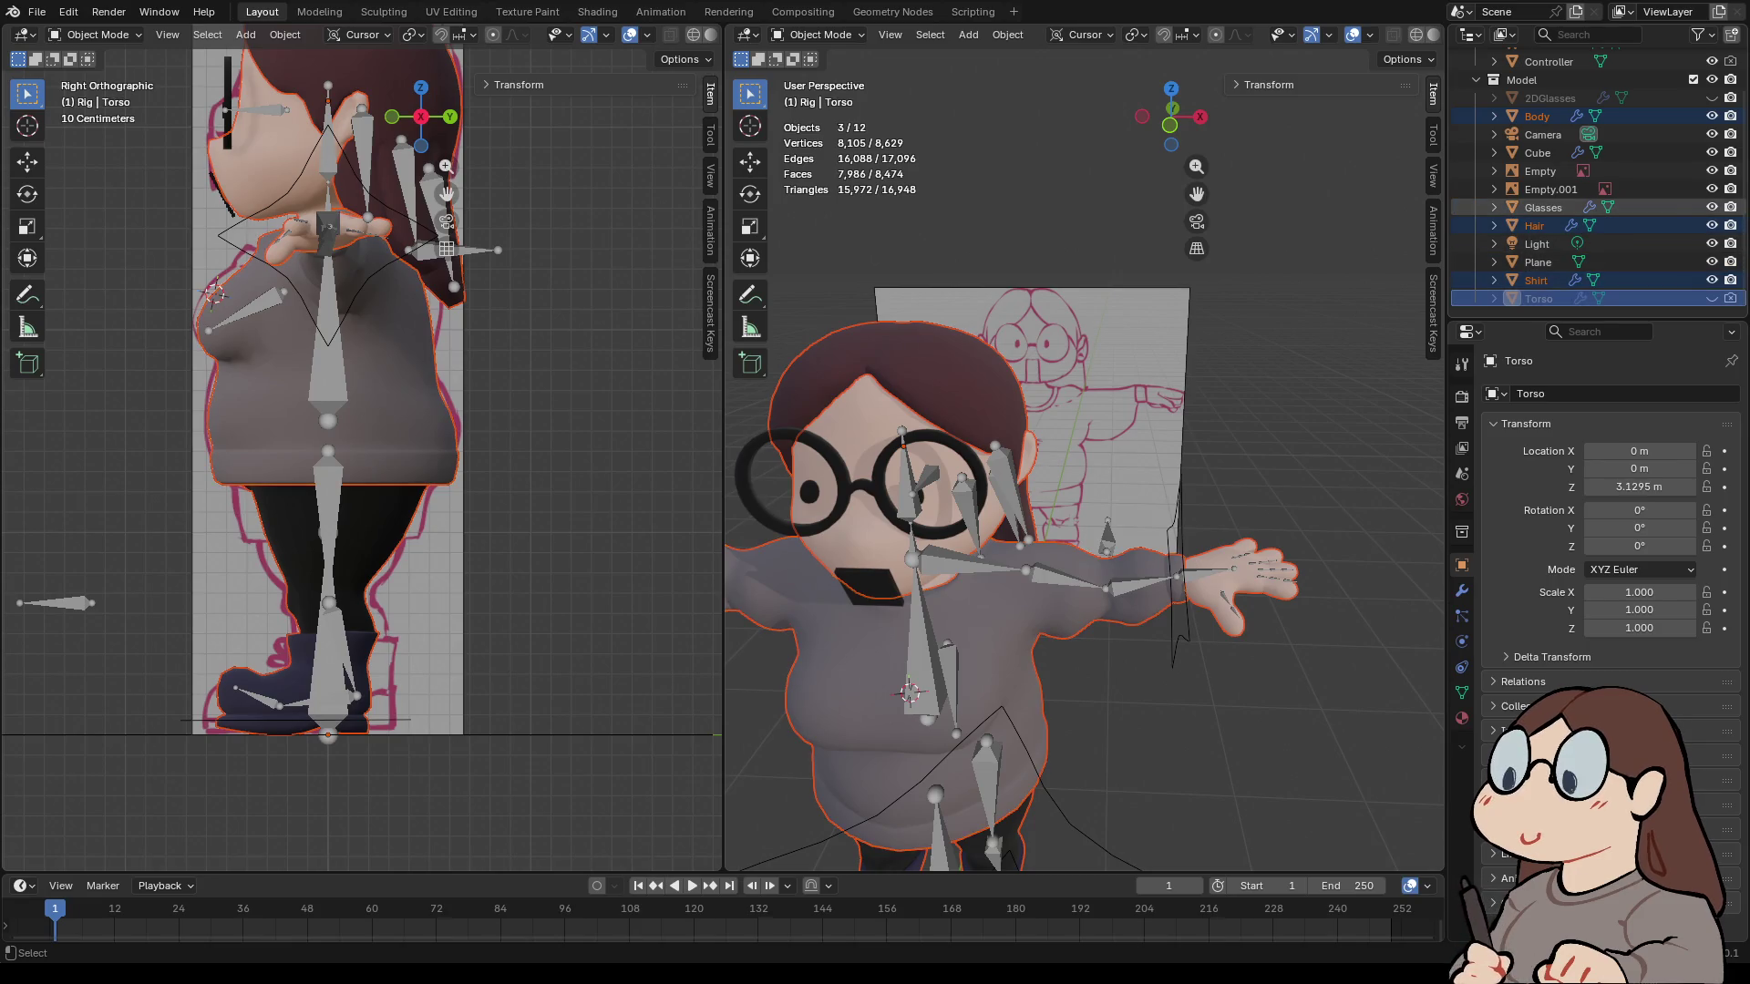
{"action": "left_click", "coordinate": [1543, 207], "text": "ctrl"}
{"action": "left_click", "coordinate": [1537, 152], "text": "ctrl"}
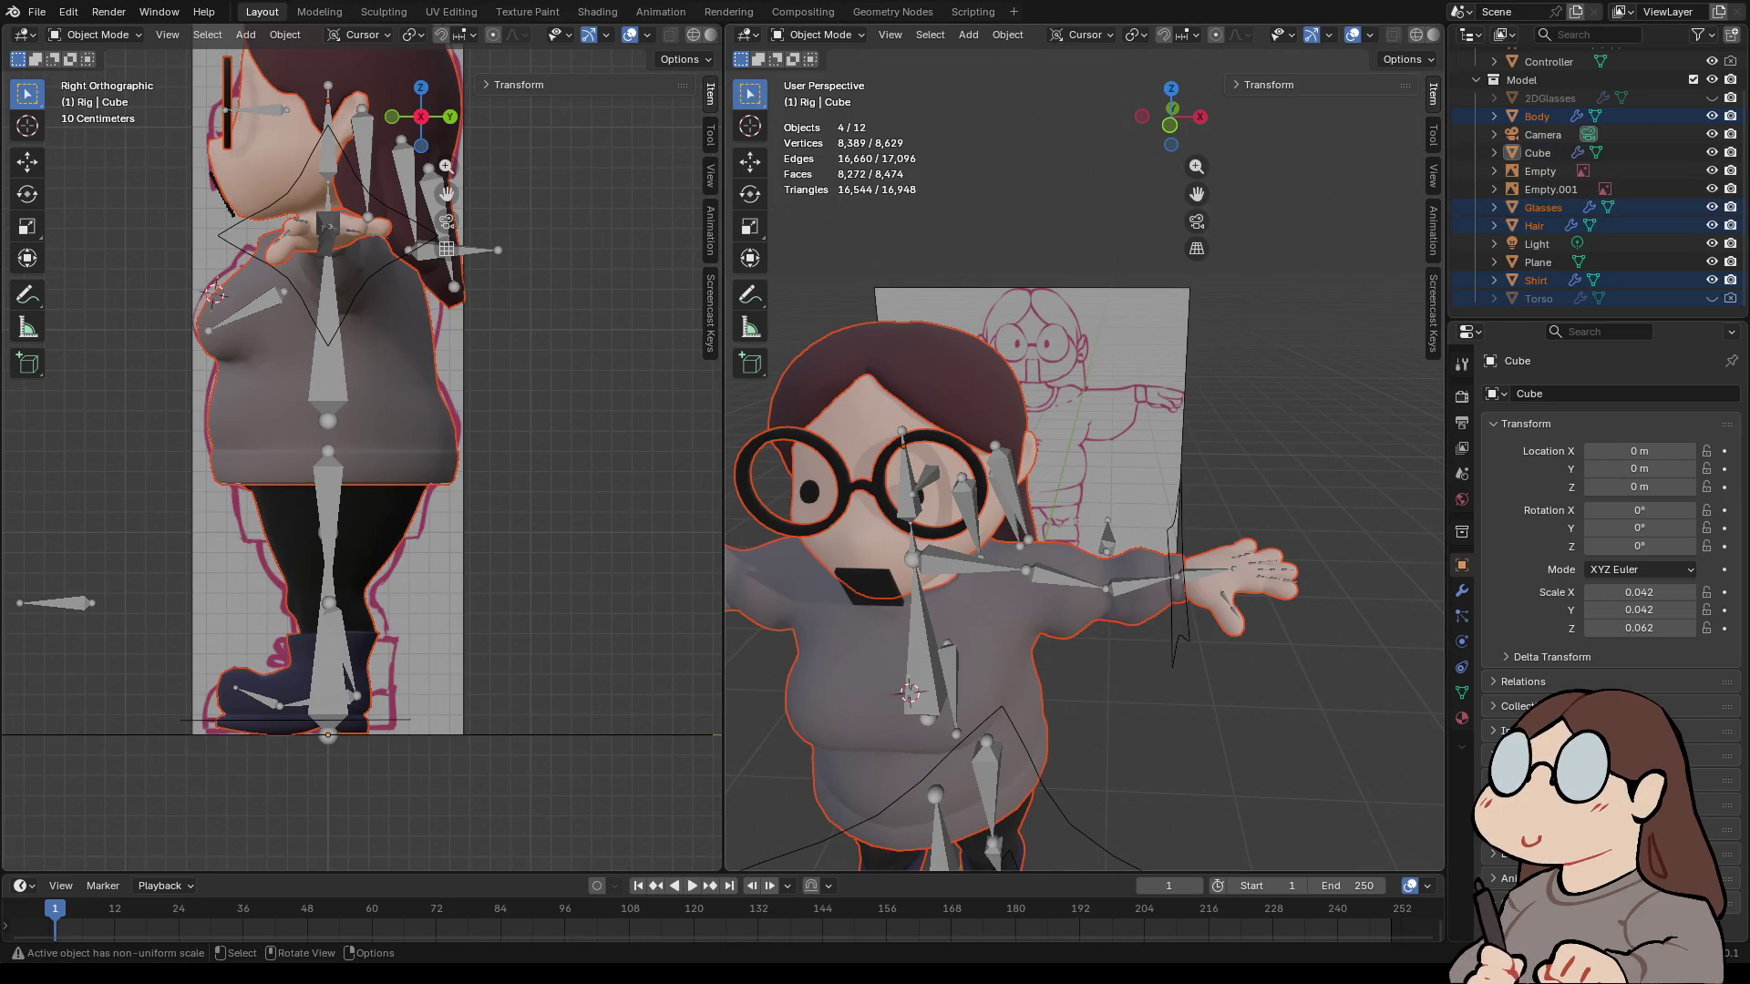
- Add the armature as active and parent the meshes to it With Automatic Weights
{"action": "key", "text": "shift"}
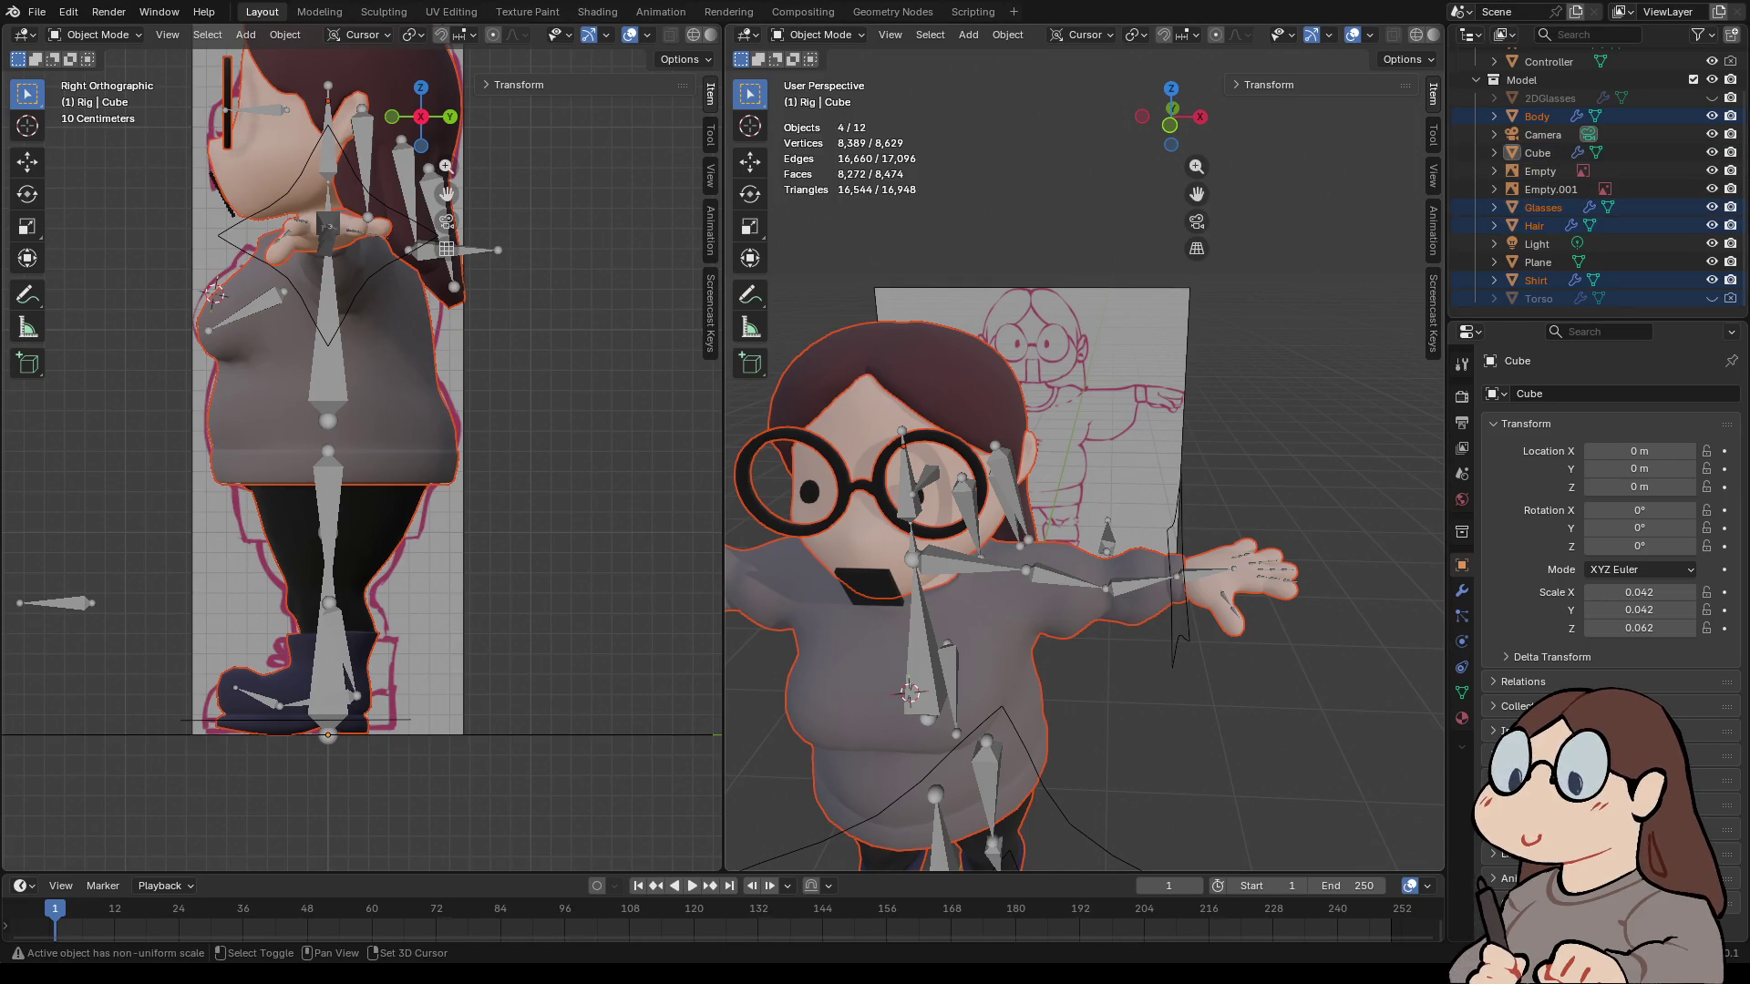
{"action": "left_click", "coordinate": [911, 558], "text": "shift"}
{"action": "right_click", "coordinate": [866, 557]}
{"action": "mouse_move", "coordinate": [866, 556]}
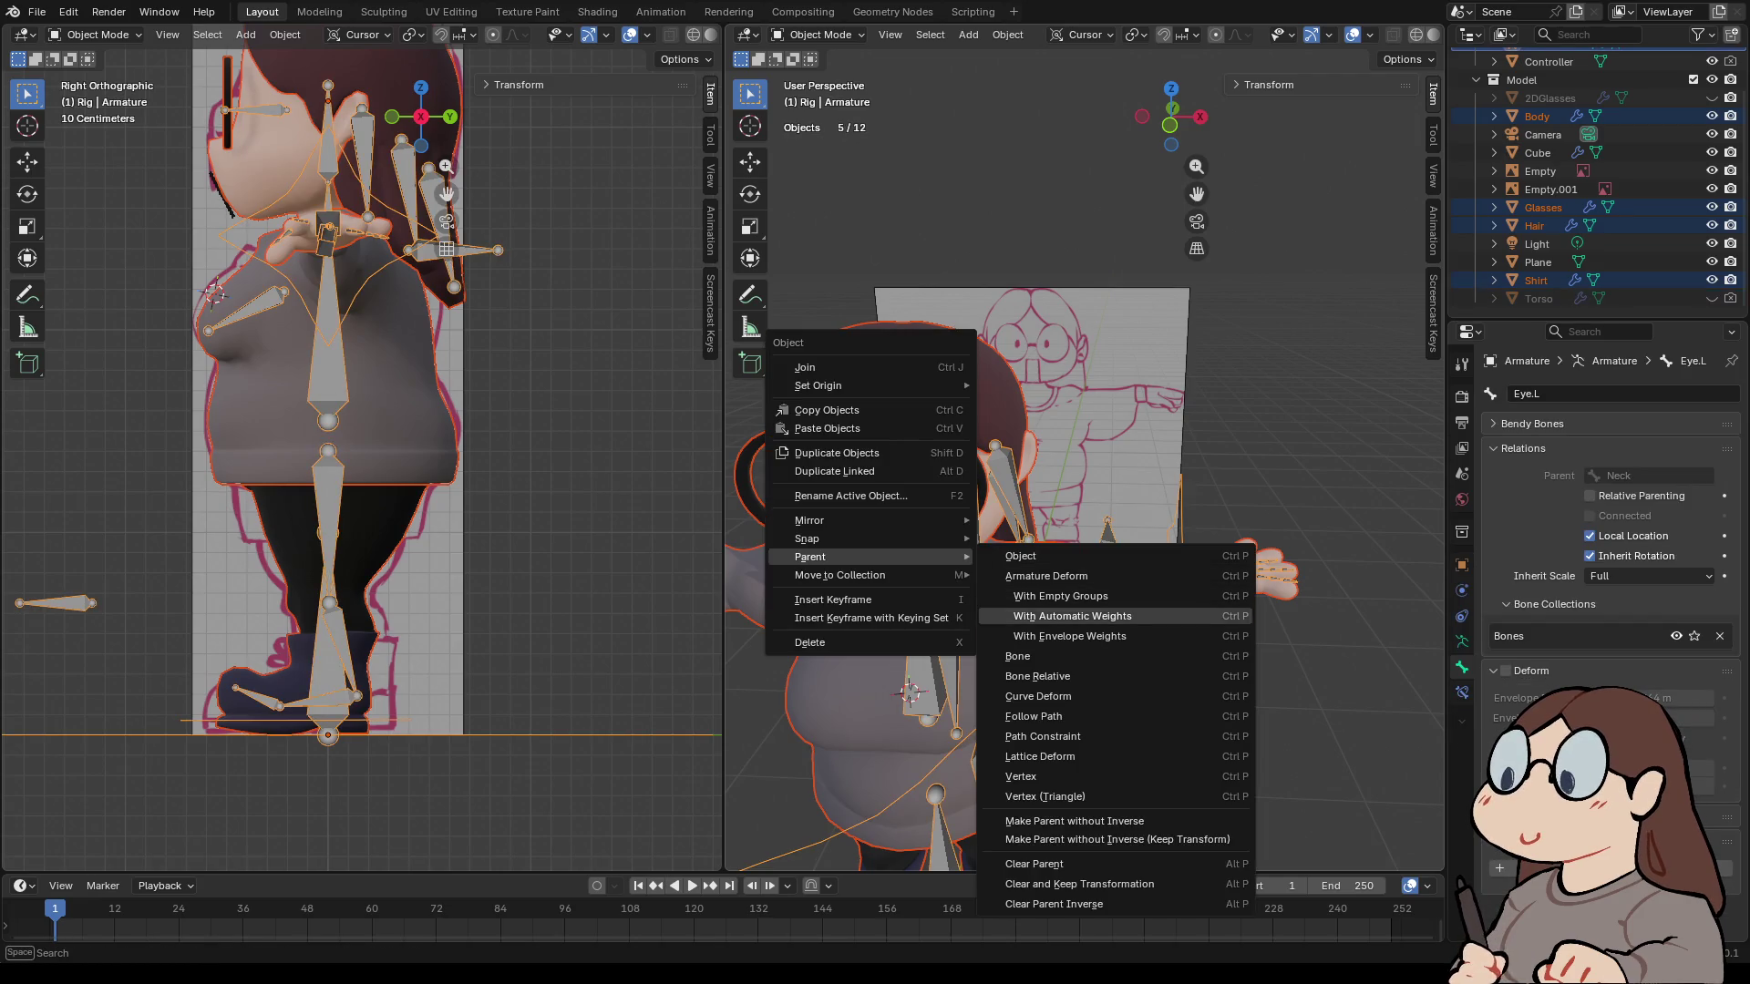
{"action": "left_click", "coordinate": [1072, 616]}
{"action": "key", "text": "alt+a"}
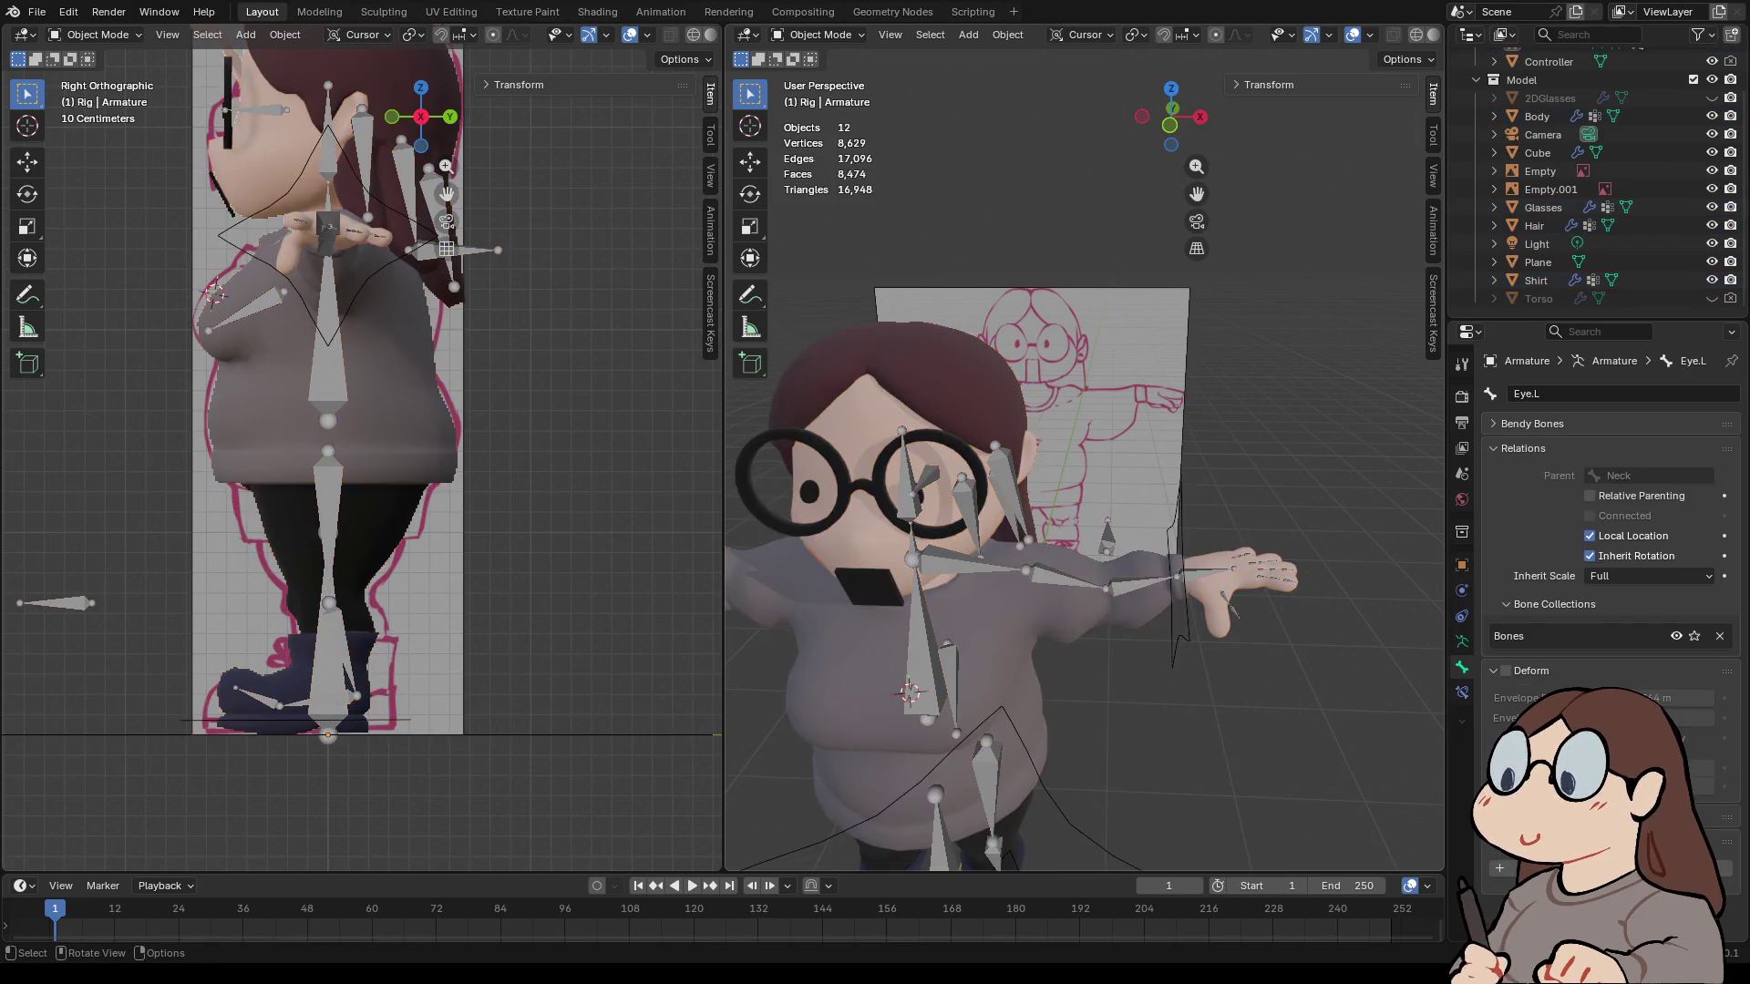
- Put the armature into Pose Mode and select the Hand.IK.L control
{"action": "left_click", "coordinate": [817, 34]}
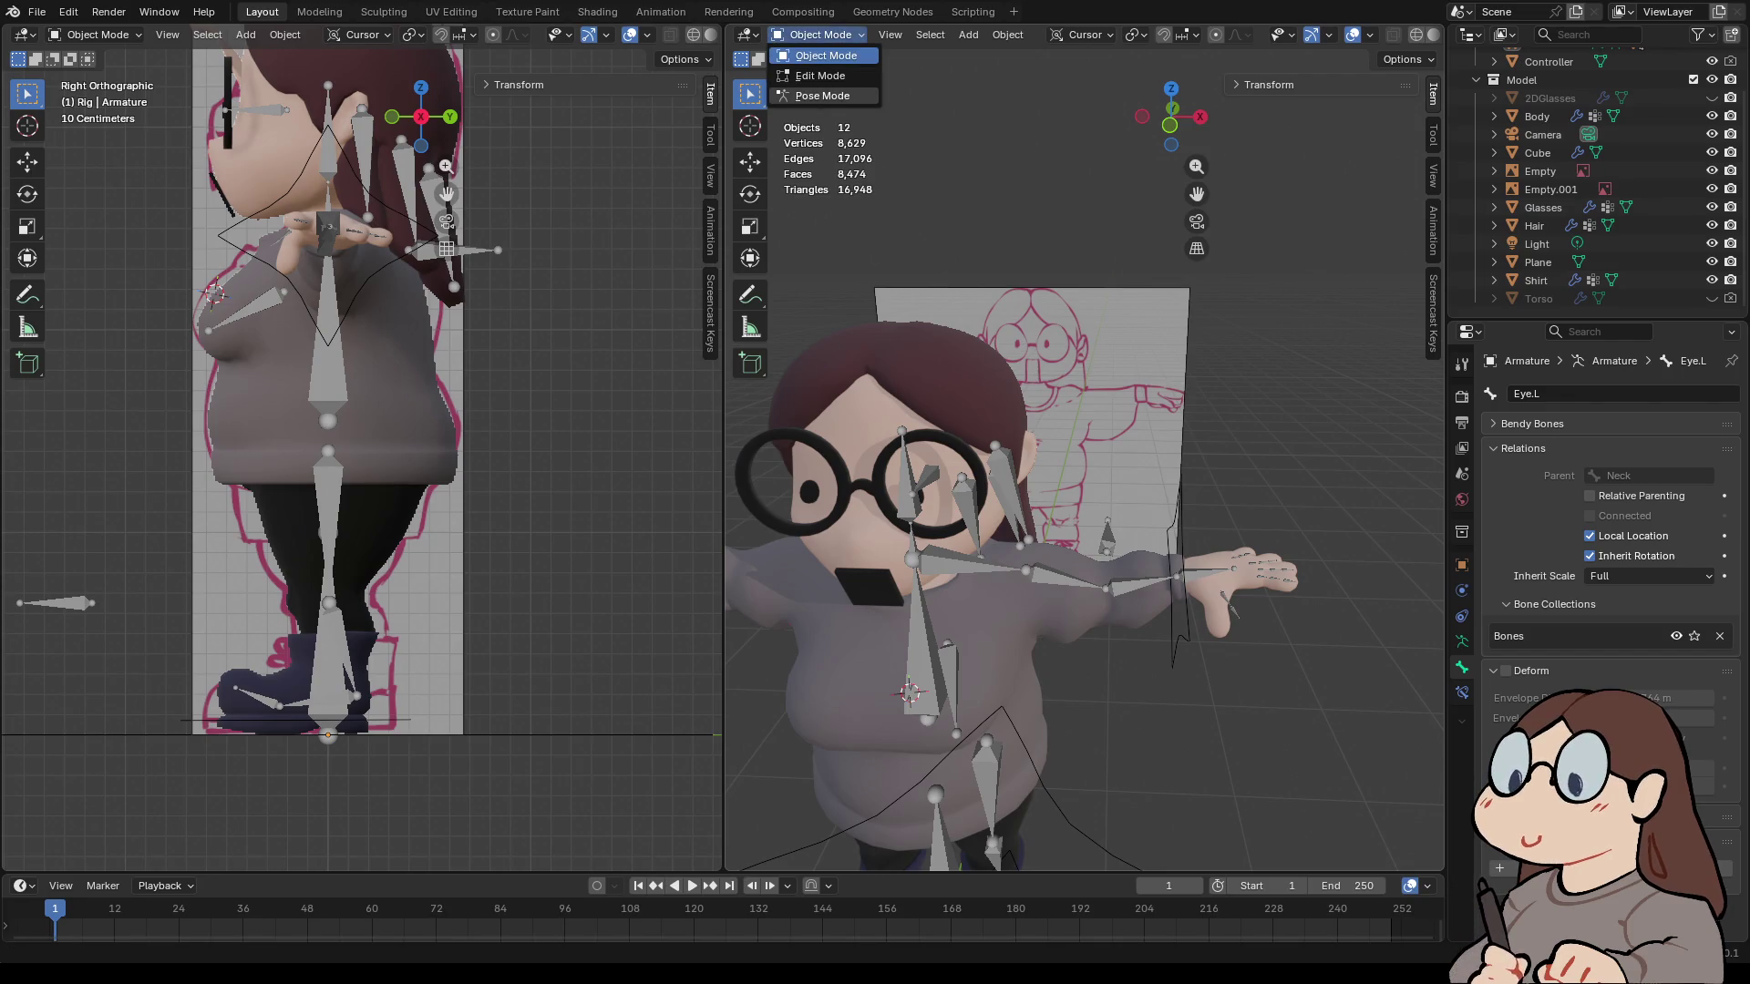
{"action": "left_click", "coordinate": [826, 55]}
{"action": "left_click", "coordinate": [911, 557]}
{"action": "left_click", "coordinate": [818, 35]}
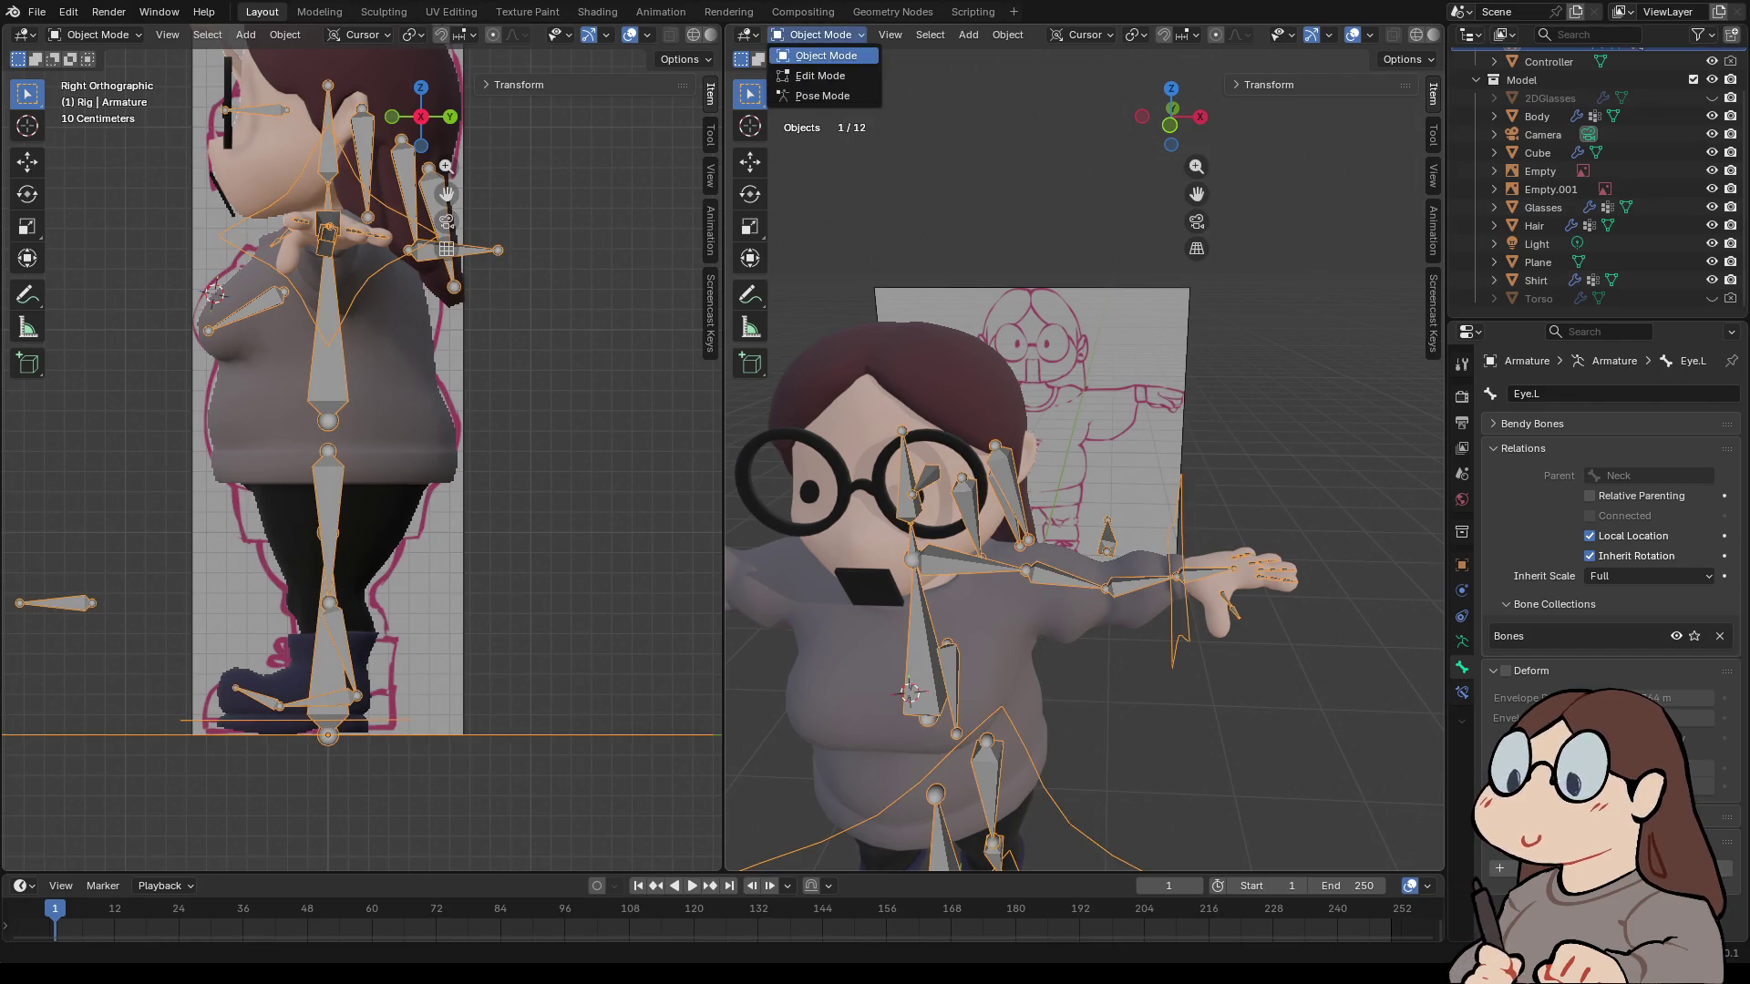
{"action": "left_click", "coordinate": [818, 34]}
{"action": "left_click", "coordinate": [822, 96]}
{"action": "left_click", "coordinate": [1176, 576]}
- Move the Hand.IK.L control to raise the left arm, then select the thumb bone
{"action": "key", "text": "g"}
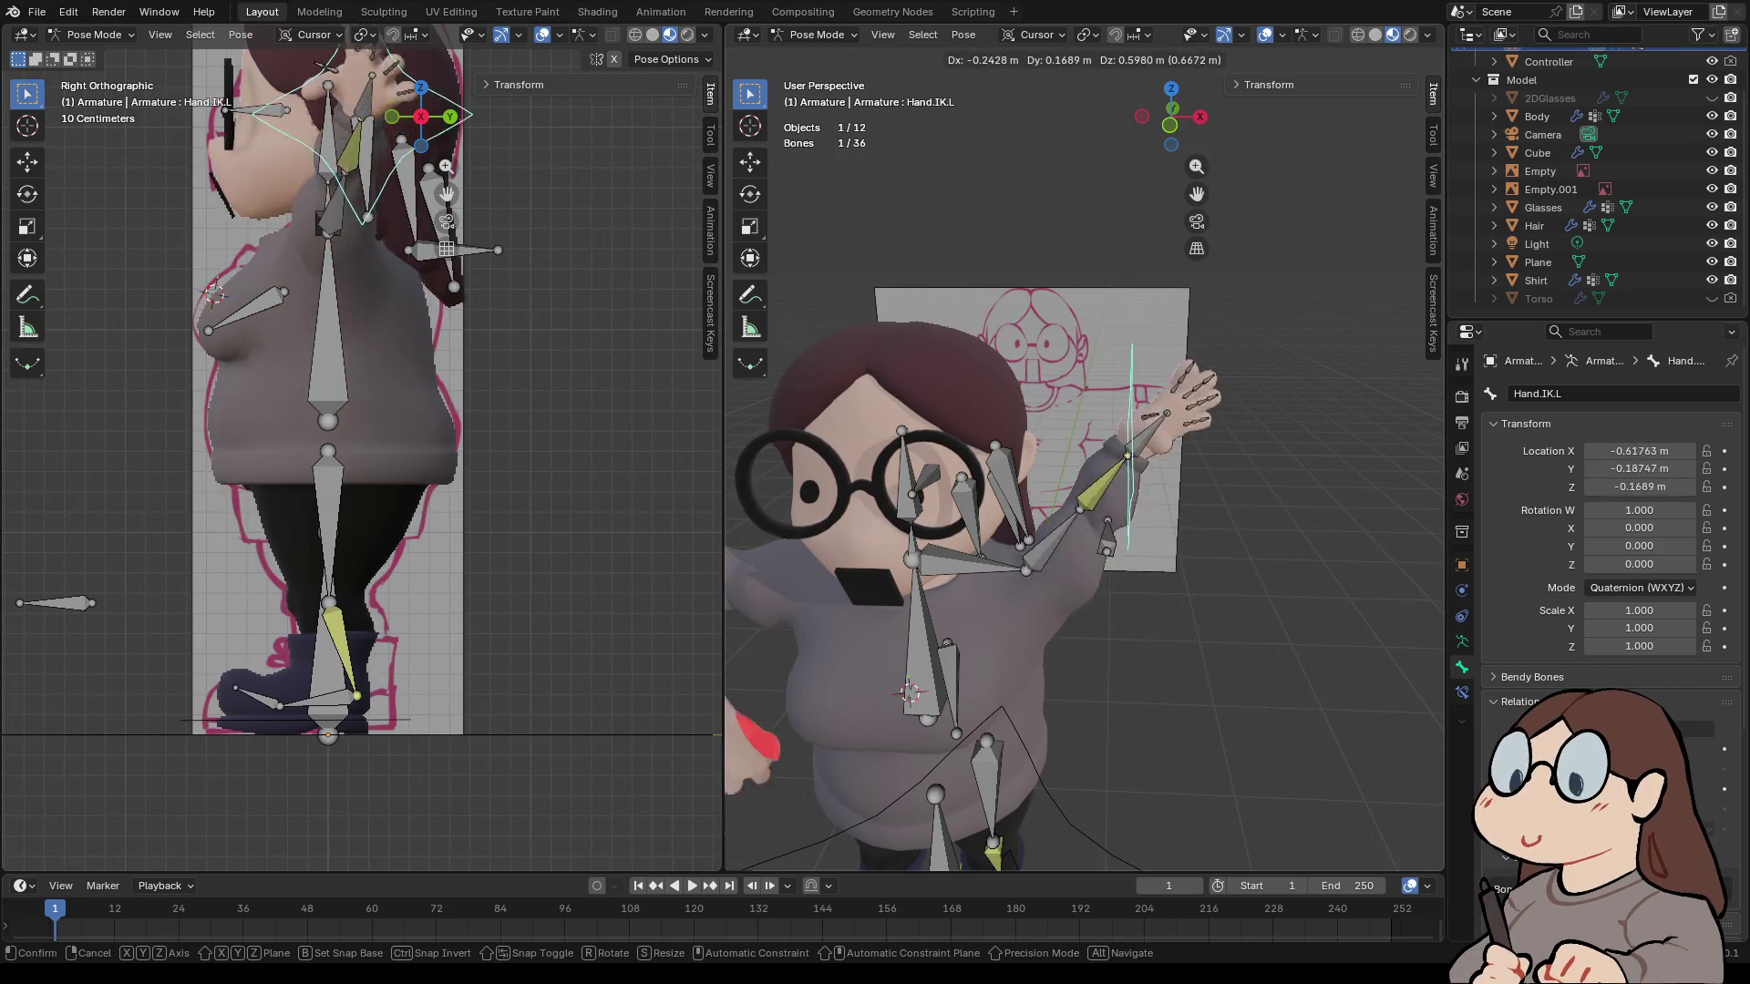
{"action": "scroll", "coordinate": [1084, 546], "scroll_direction": "down", "scroll_amount": 3, "text": "alt"}
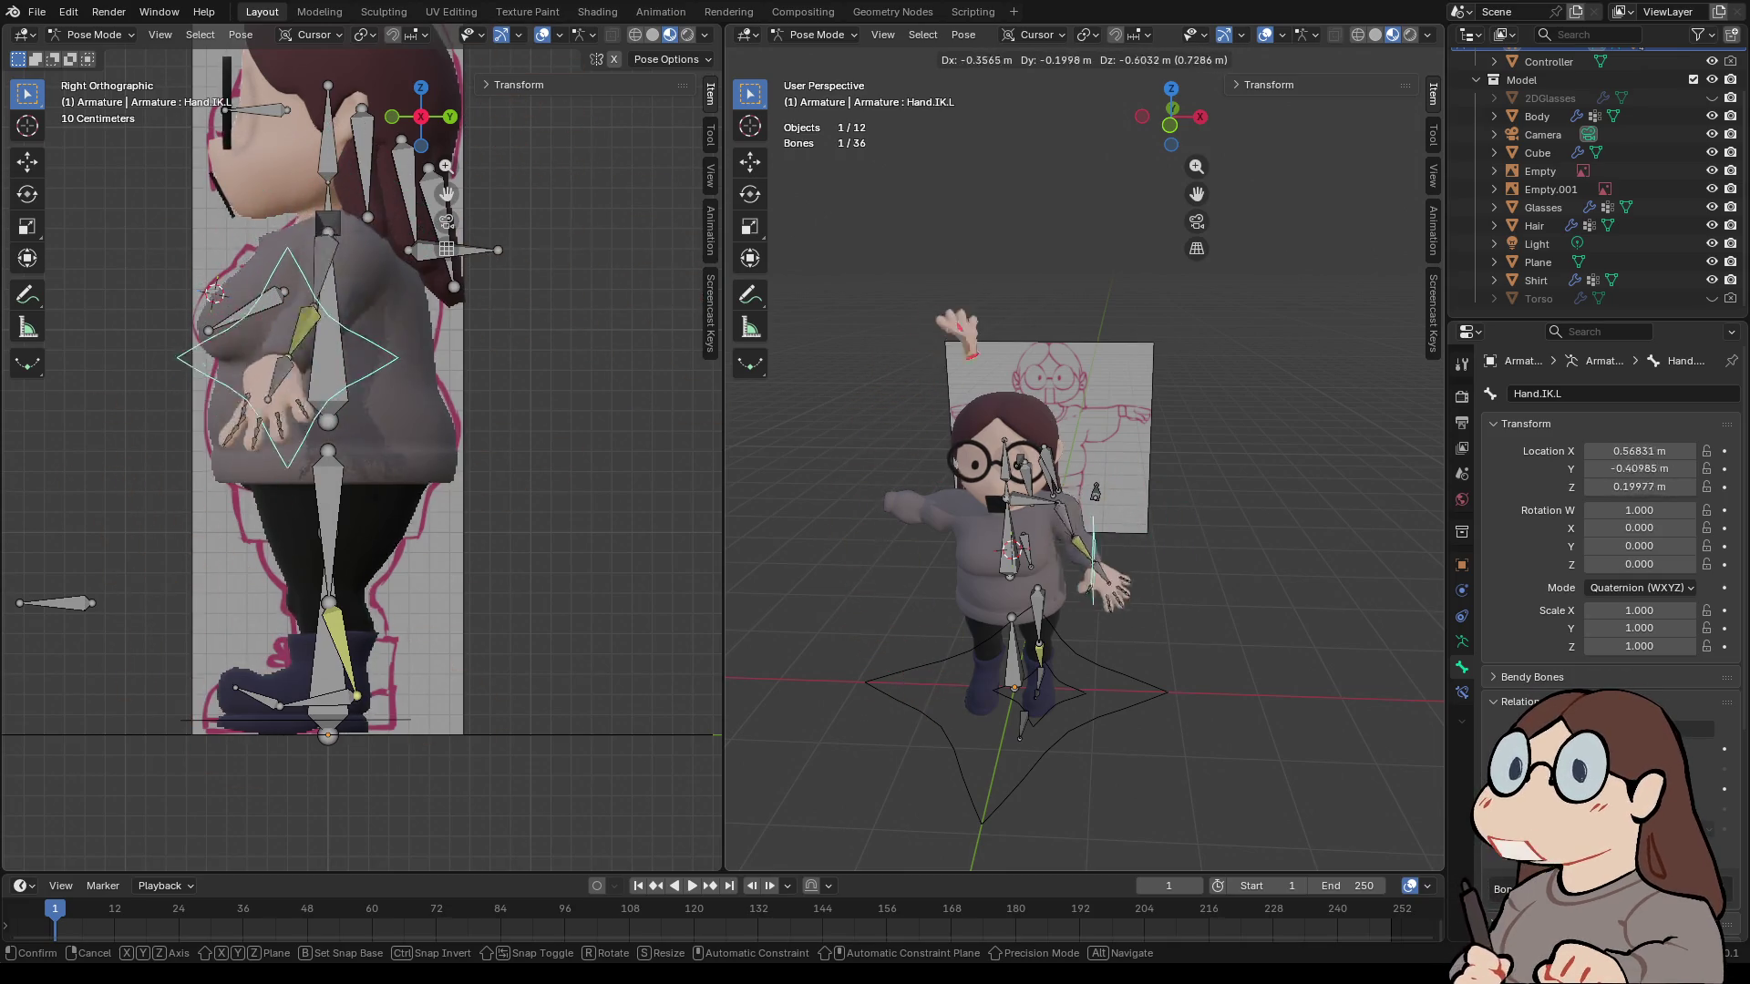
{"action": "left_click", "coordinate": [1134, 511]}
{"action": "scroll", "coordinate": [1084, 510], "scroll_direction": "up", "scroll_amount": 2}
{"action": "left_click", "coordinate": [1121, 524]}
{"action": "mouse_move", "coordinate": [1121, 524]}
{"action": "middle_mouse_down"}
{"action": "mouse_move", "coordinate": [1003, 524]}
{"action": "mouse_move", "coordinate": [1122, 520]}
{"action": "mouse_move", "coordinate": [1084, 547]}
{"action": "mouse_move", "coordinate": [1221, 546]}
{"action": "mouse_move", "coordinate": [1020, 547]}
{"action": "mouse_move", "coordinate": [1121, 546]}
{"action": "mouse_move", "coordinate": [1075, 547]}
{"action": "mouse_move", "coordinate": [1166, 574]}
{"action": "middle_mouse_up"}
{"action": "scroll", "coordinate": [1084, 547], "scroll_direction": "up", "scroll_amount": 3}
- Rotate the Finger.Middle.L.003 bone twice to test the finger deformation
{"action": "left_click", "coordinate": [1116, 584]}
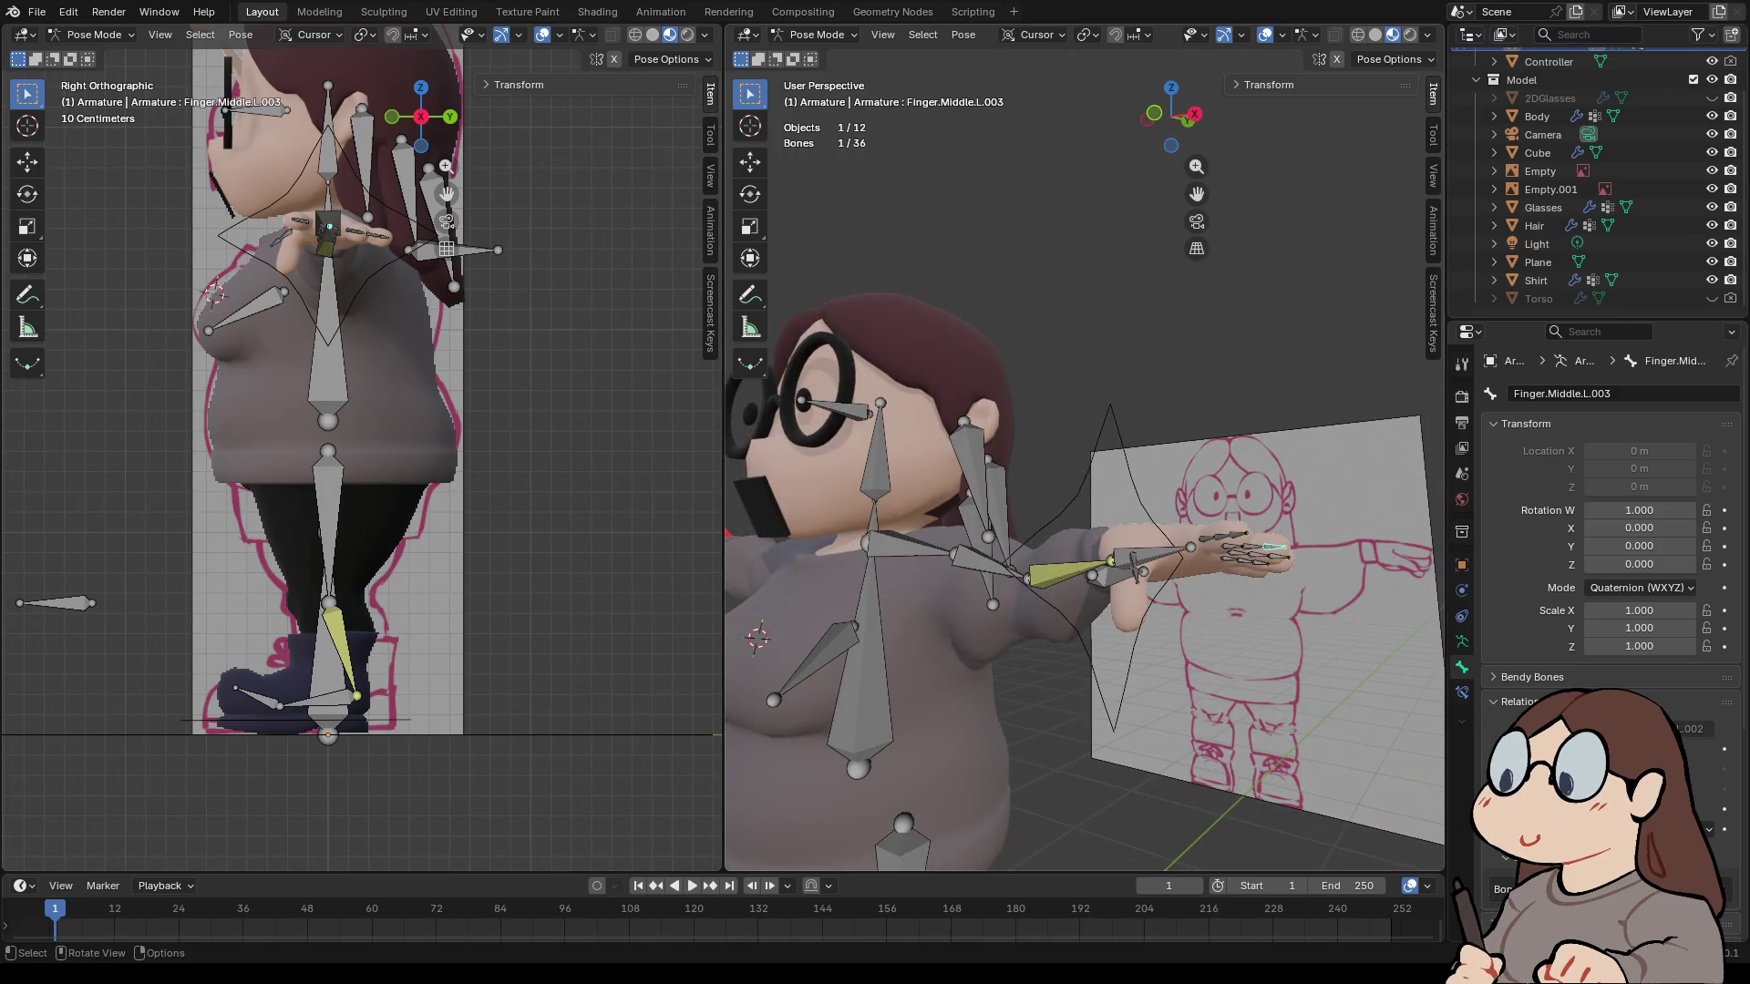
{"action": "key", "text": "r"}
{"action": "key", "text": "Return"}
{"action": "middle_click_drag", "start_coordinate": [1093, 547], "coordinate": [966, 547]}
{"action": "key", "text": "r"}
{"action": "key", "text": "Return"}
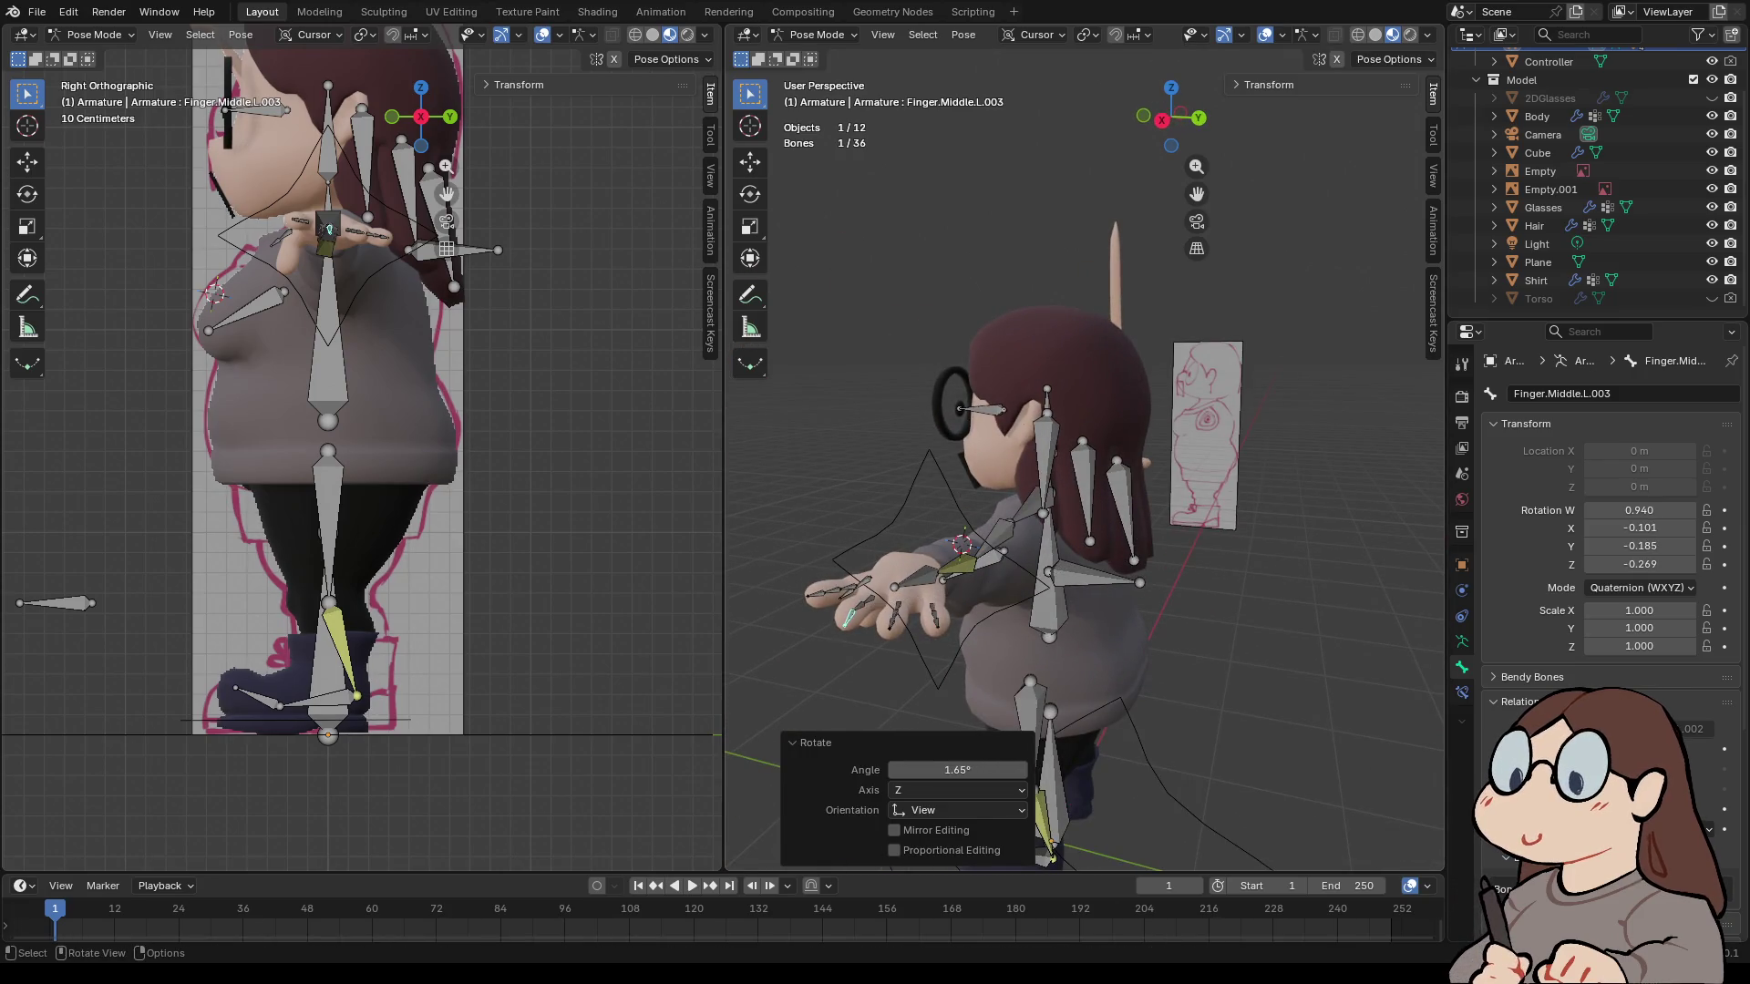
- Rotate the Hair.L.001, Hair.L.002 and Hair.L.003 strand bones
{"action": "left_click", "coordinate": [1126, 510]}
{"action": "key", "text": "r"}
{"action": "key", "text": "Return"}
{"action": "mouse_move", "coordinate": [1002, 456]}
{"action": "middle_mouse_down"}
{"action": "mouse_move", "coordinate": [875, 274]}
{"action": "mouse_move", "coordinate": [775, 80]}
{"action": "middle_mouse_up"}
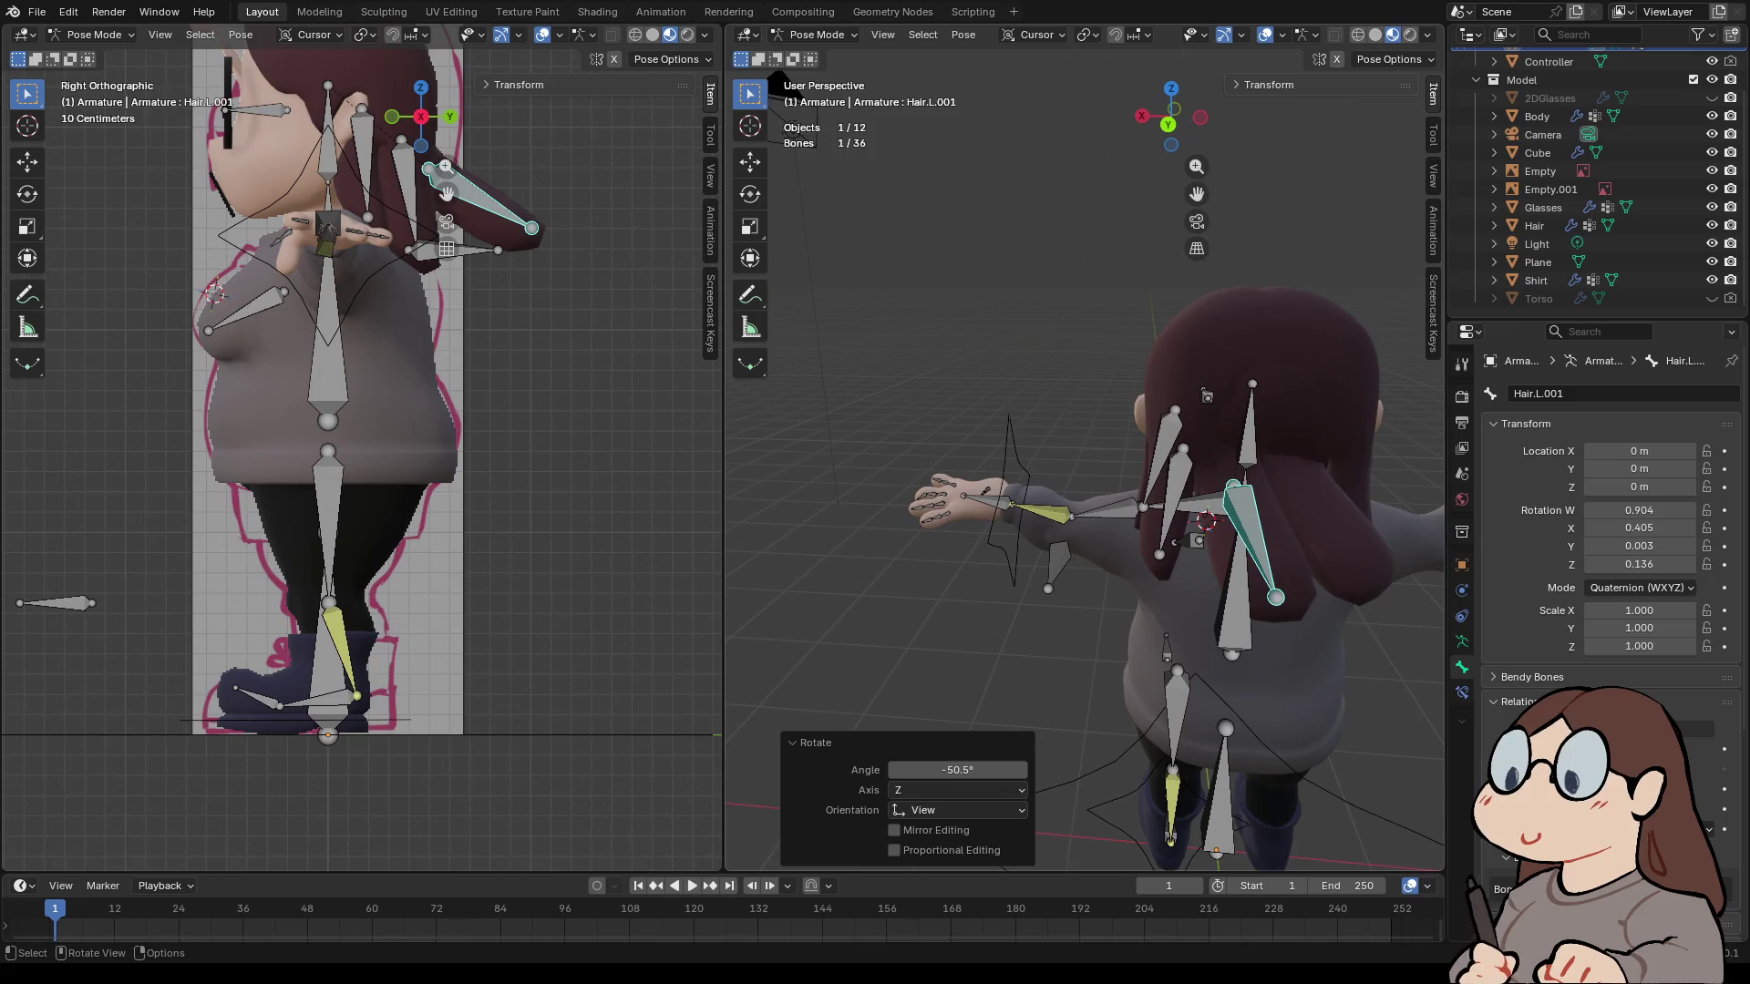
{"action": "left_click", "coordinate": [1166, 492]}
{"action": "key", "text": "r"}
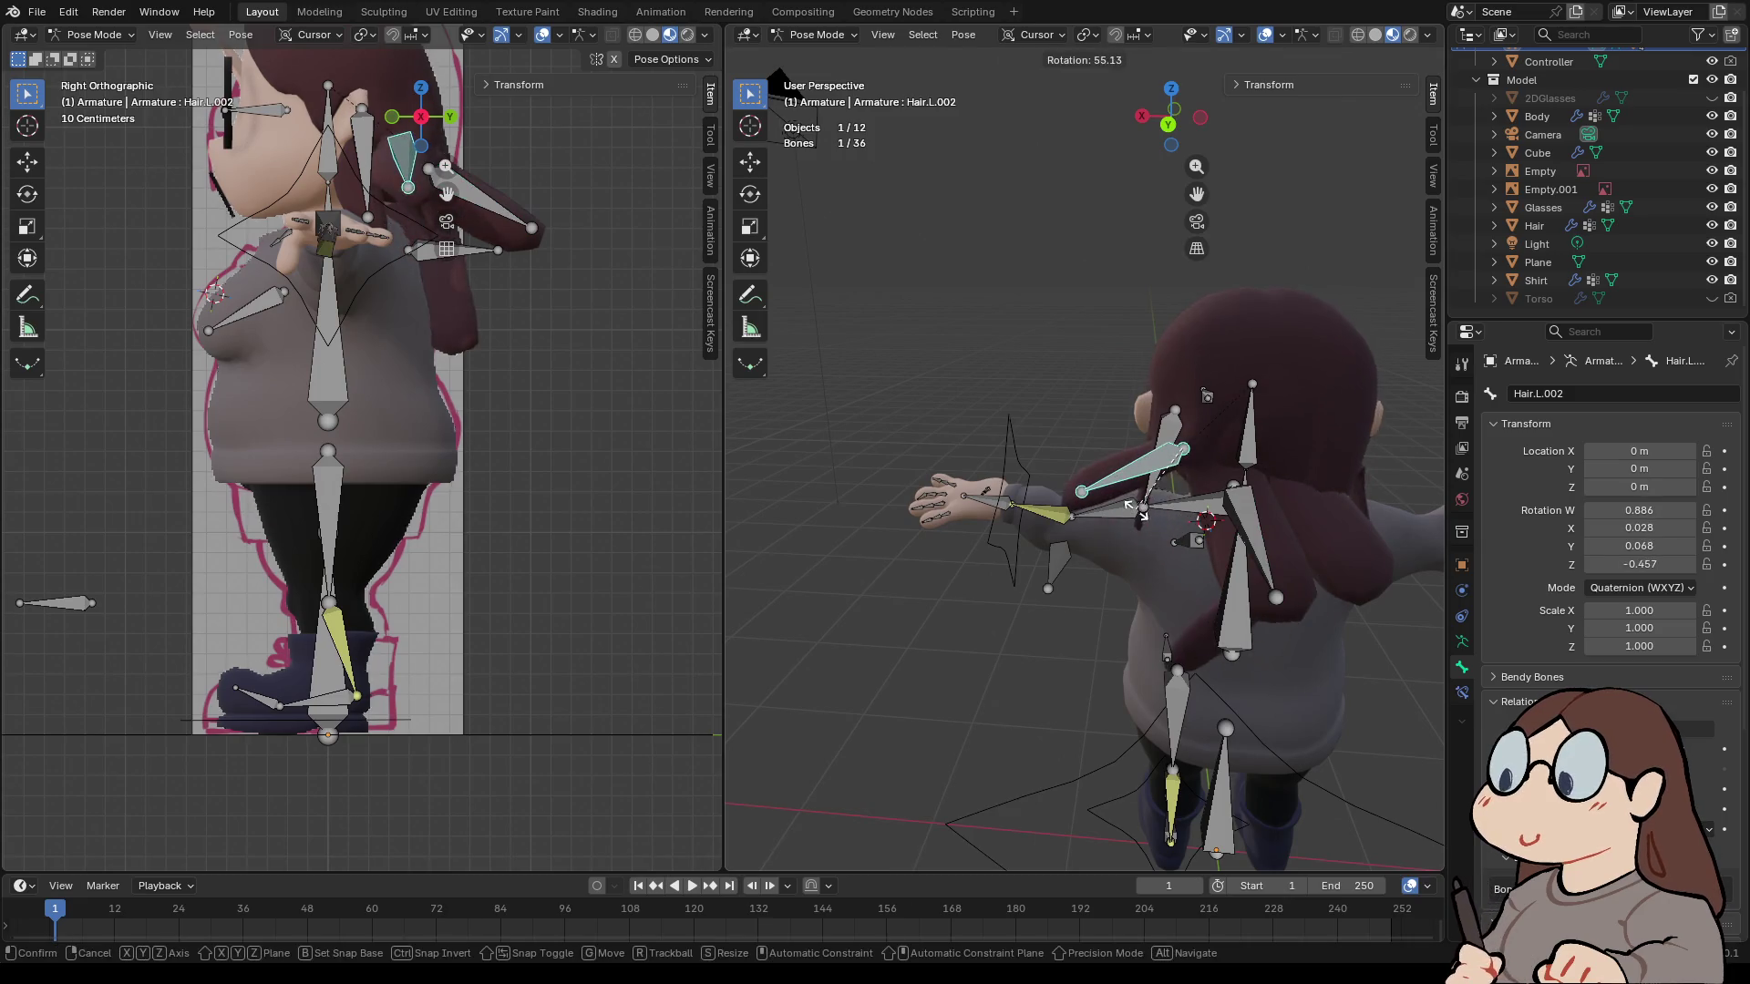
{"action": "key", "text": "Return"}
{"action": "mouse_move", "coordinate": [784, 78]}
{"action": "middle_mouse_down"}
{"action": "mouse_move", "coordinate": [1148, 82]}
{"action": "mouse_move", "coordinate": [1094, 82]}
{"action": "middle_mouse_up"}
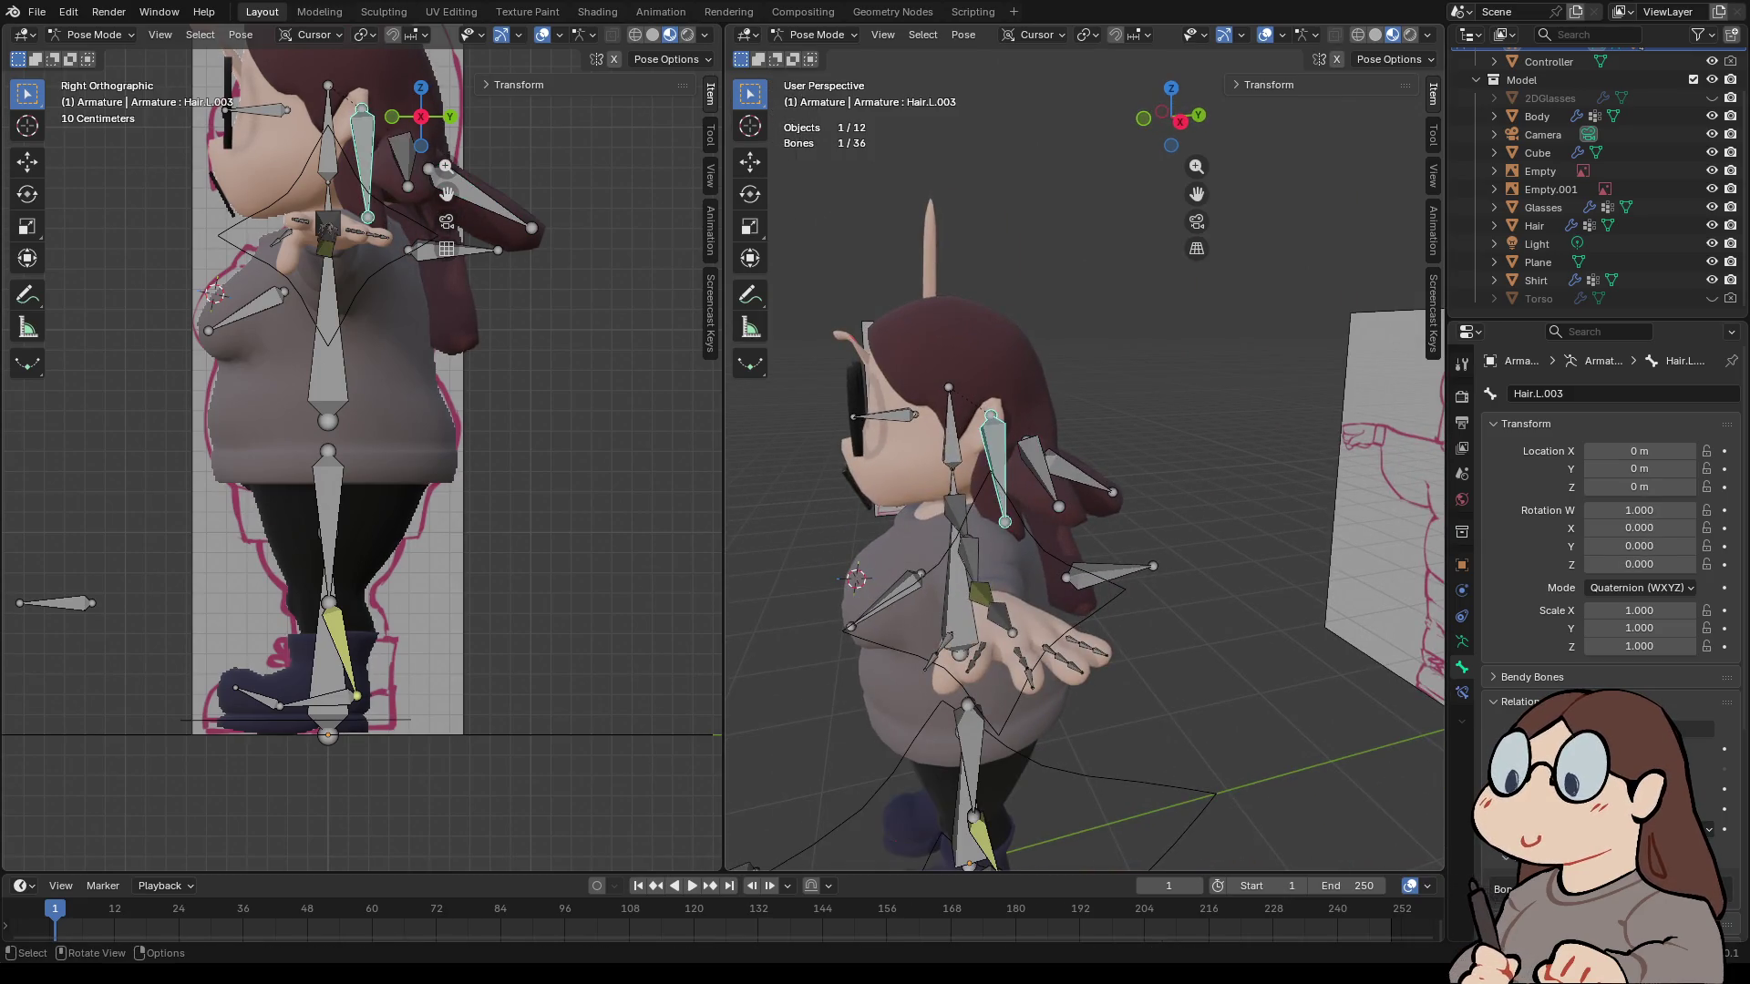
{"action": "left_click", "coordinate": [998, 464]}
{"action": "key", "text": "r"}
{"action": "key", "text": "Return"}
- Rotate the Eye.L and Head bones, then select the Toe.L bone
{"action": "scroll", "coordinate": [1085, 456], "scroll_direction": "down", "scroll_amount": 3}
{"action": "left_click", "coordinate": [984, 415]}
{"action": "key", "text": "r"}
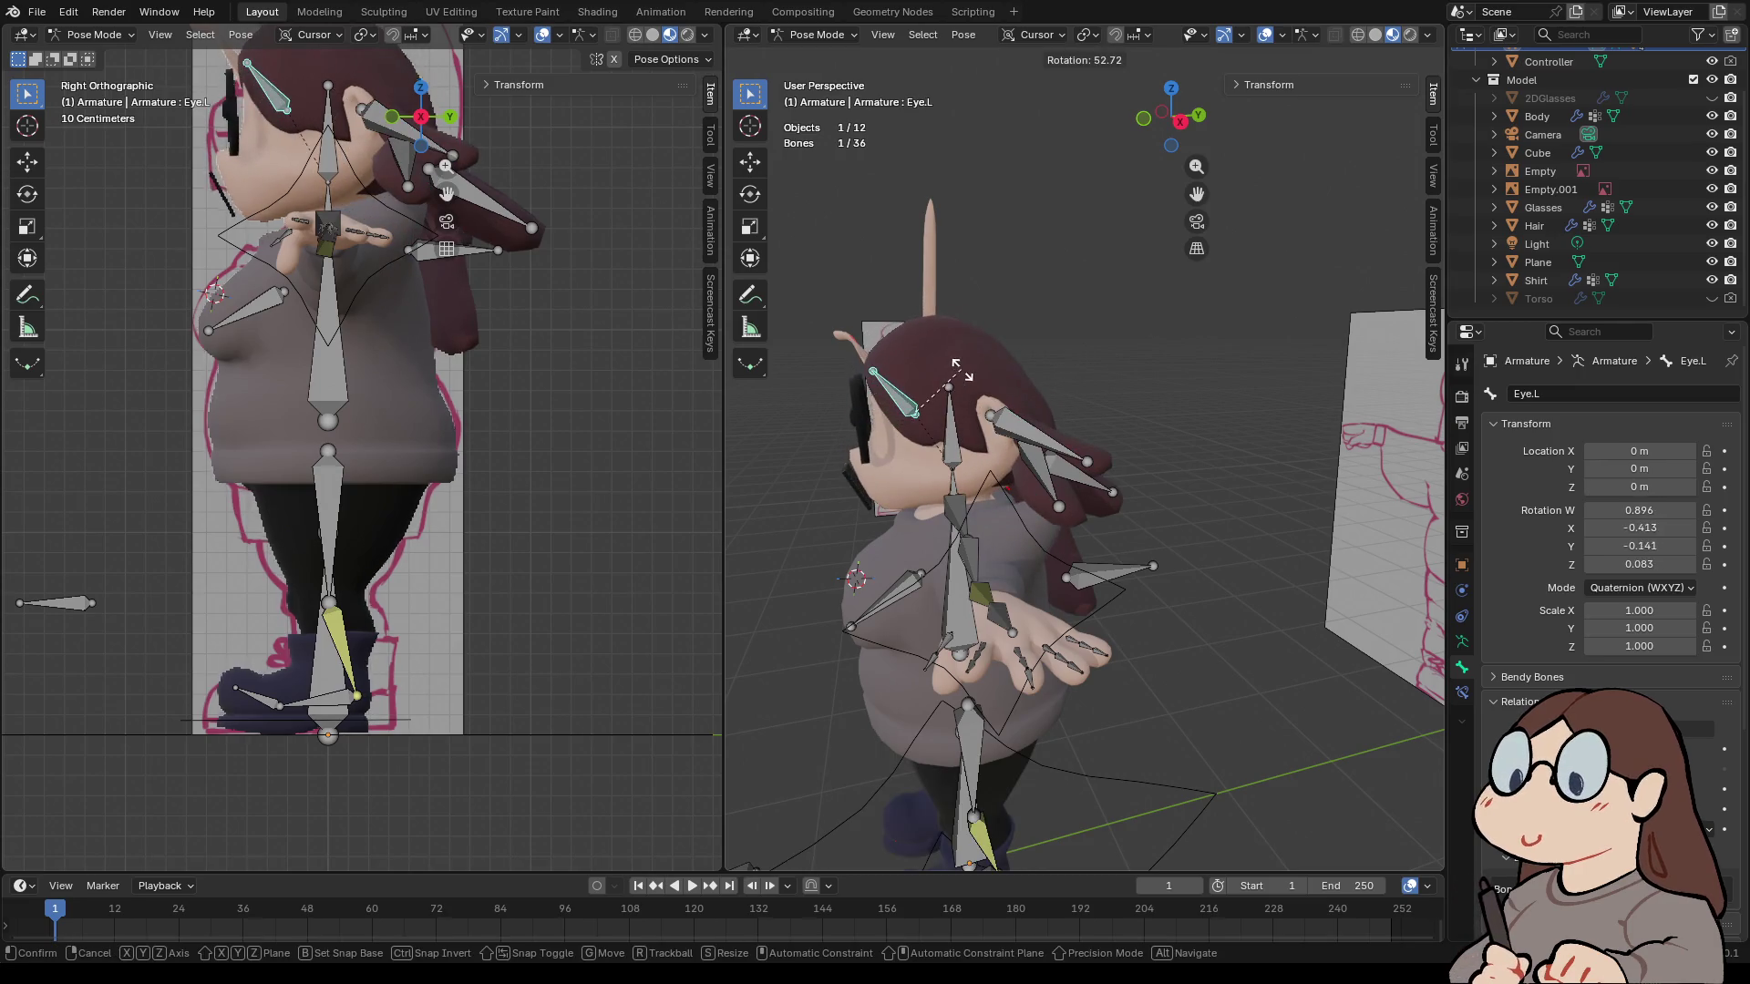
{"action": "key", "text": "Return"}
{"action": "mouse_move", "coordinate": [1084, 456]}
{"action": "middle_mouse_down"}
{"action": "mouse_move", "coordinate": [993, 455]}
{"action": "mouse_move", "coordinate": [1085, 456]}
{"action": "mouse_move", "coordinate": [1149, 529]}
{"action": "mouse_move", "coordinate": [1094, 556]}
{"action": "middle_mouse_up"}
{"action": "left_click", "coordinate": [992, 465]}
{"action": "key", "text": "r"}
{"action": "key", "text": "Return"}
{"action": "scroll", "coordinate": [1048, 456], "scroll_direction": "down", "scroll_amount": 3}
{"action": "left_click", "coordinate": [1181, 581]}
- Raise the Foot.IK.L control to bend the left leg, then deselect it
{"action": "left_click", "coordinate": [1164, 567]}
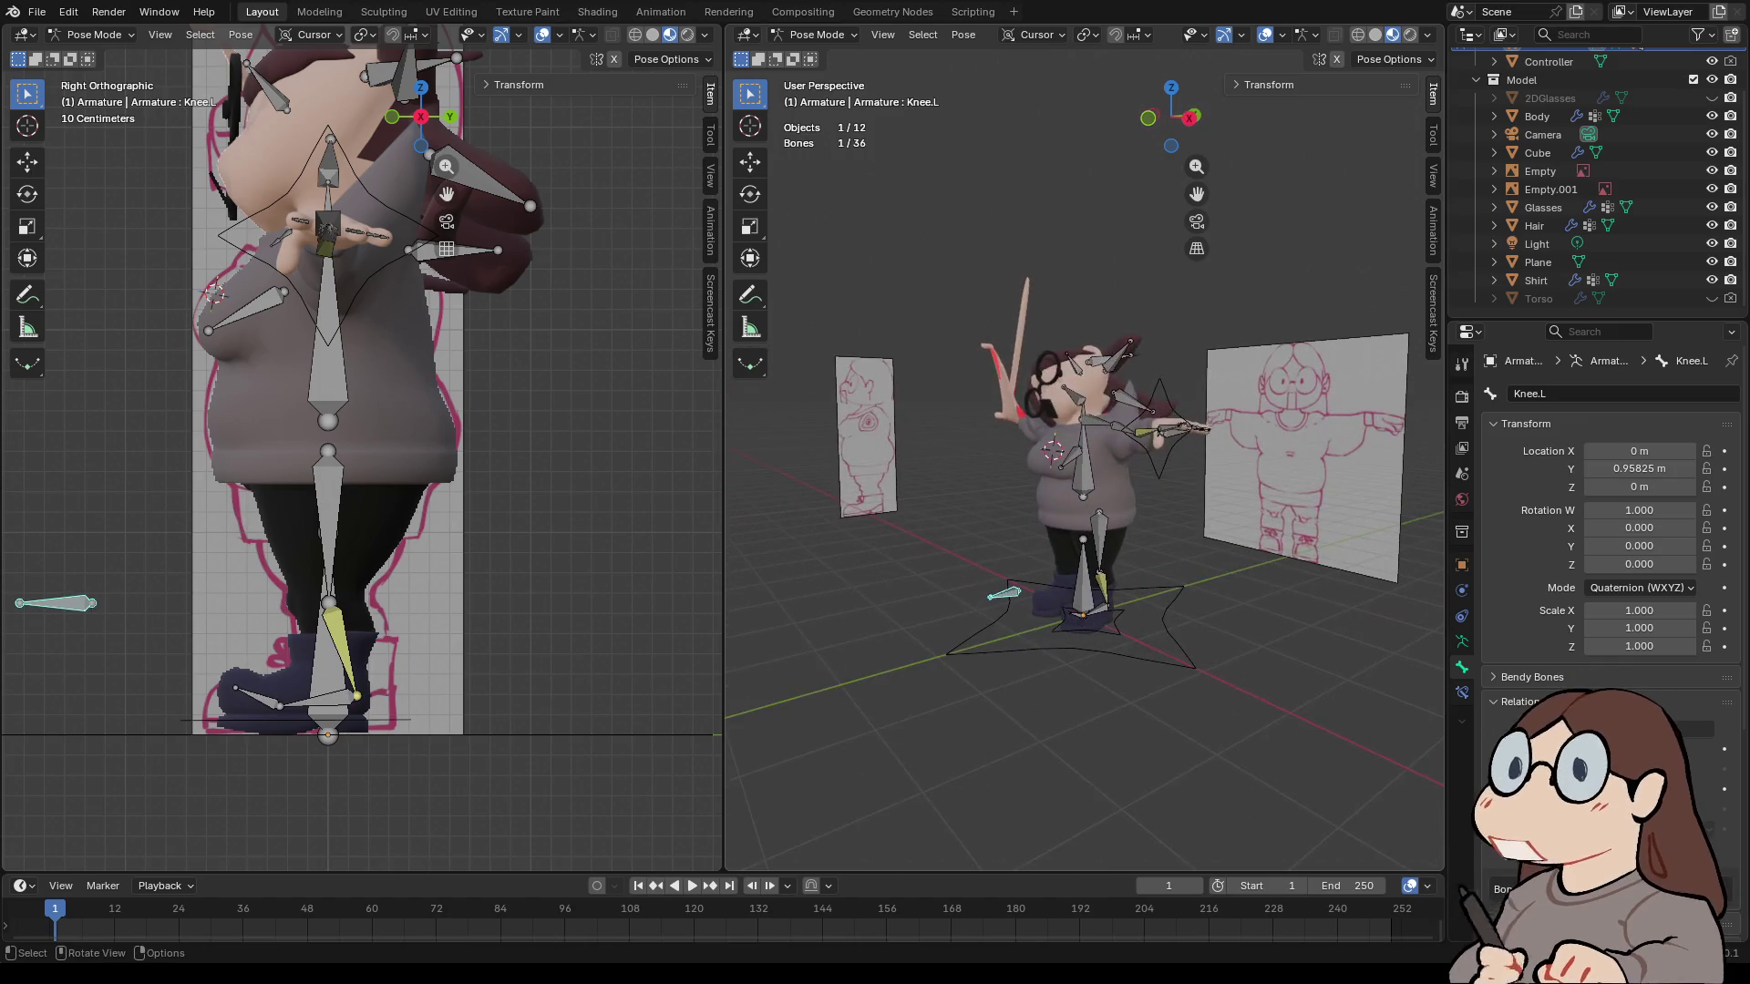
{"action": "left_click", "coordinate": [1106, 604]}
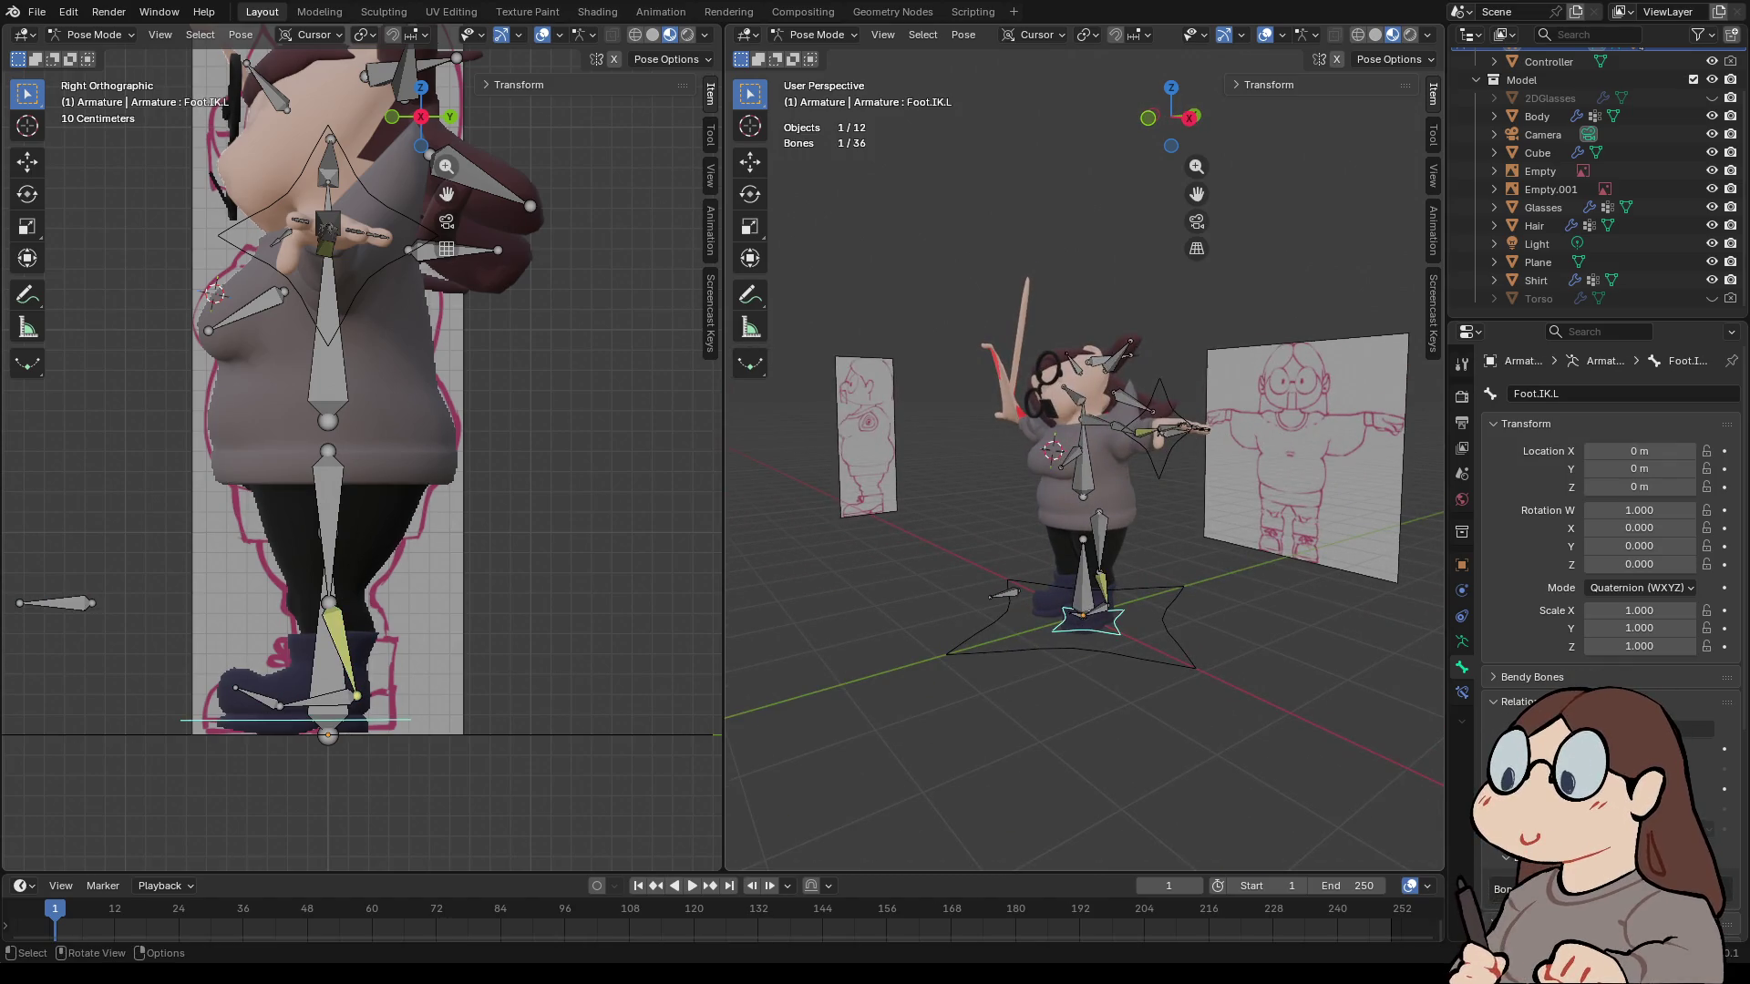
{"action": "key", "text": "g"}
{"action": "left_click", "coordinate": [1161, 524]}
{"action": "middle_click_drag", "start_coordinate": [1162, 524], "coordinate": [1067, 524]}
{"action": "scroll", "coordinate": [1084, 456], "scroll_direction": "up", "scroll_amount": 4}
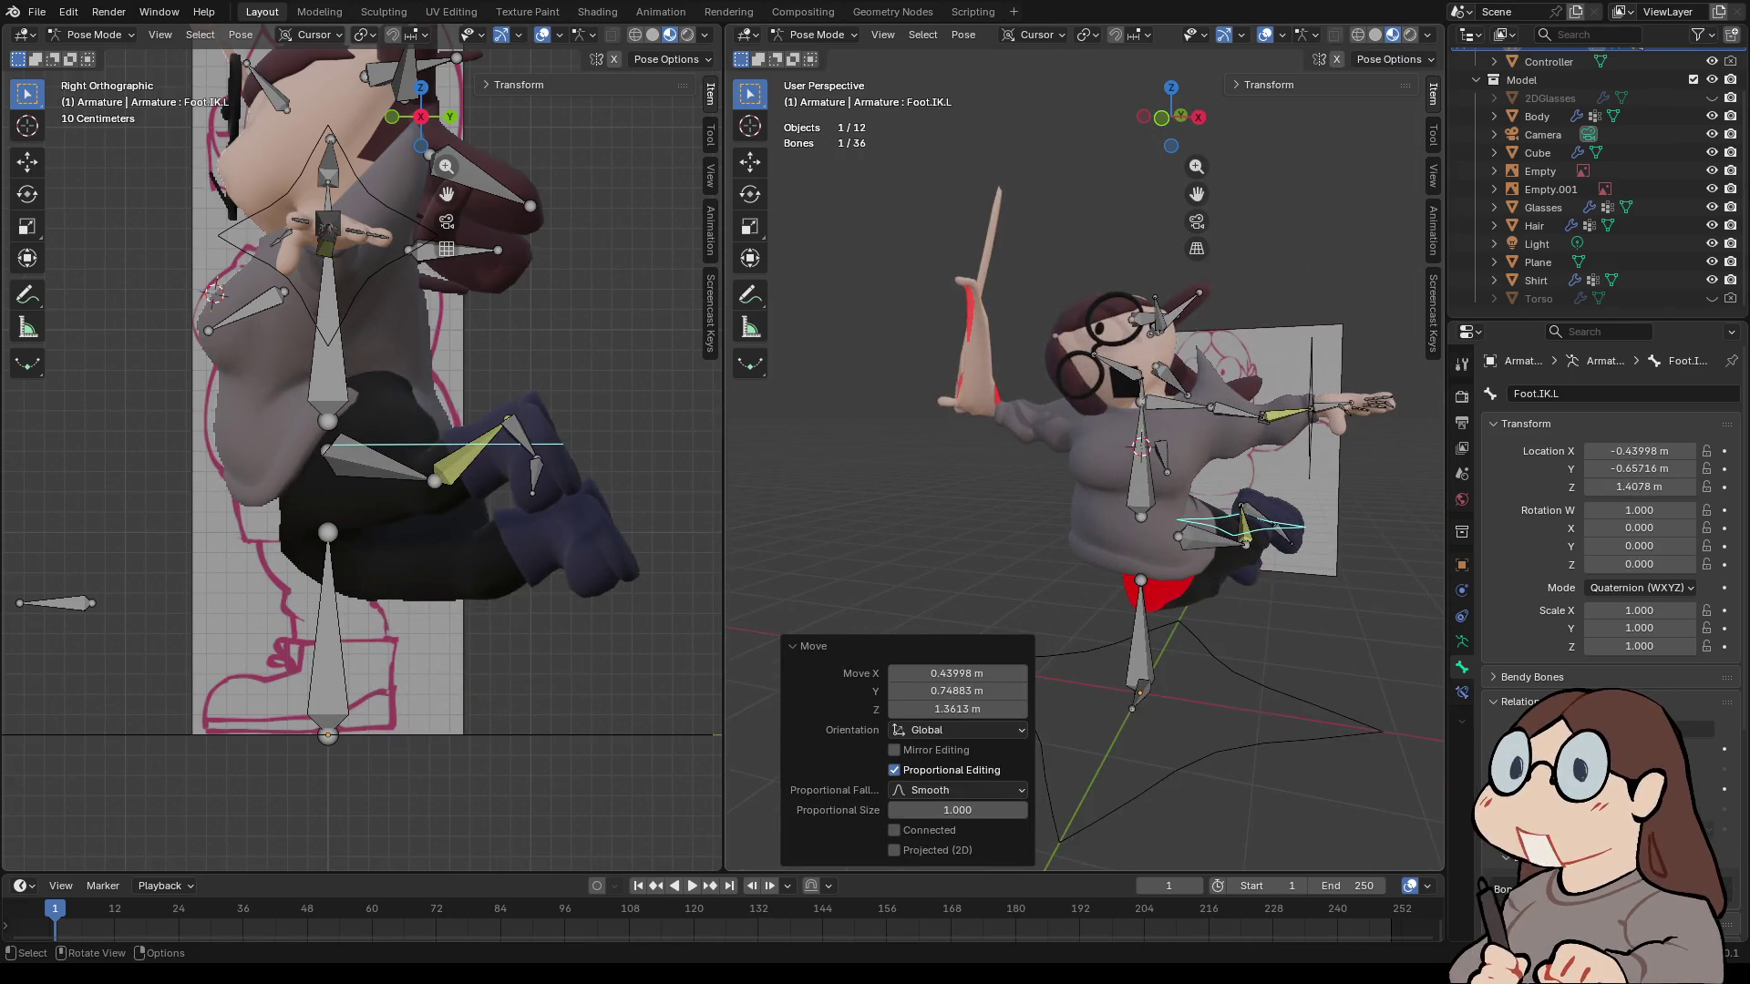
{"action": "middle_click_drag", "start_coordinate": [1085, 455], "coordinate": [1086, 456]}
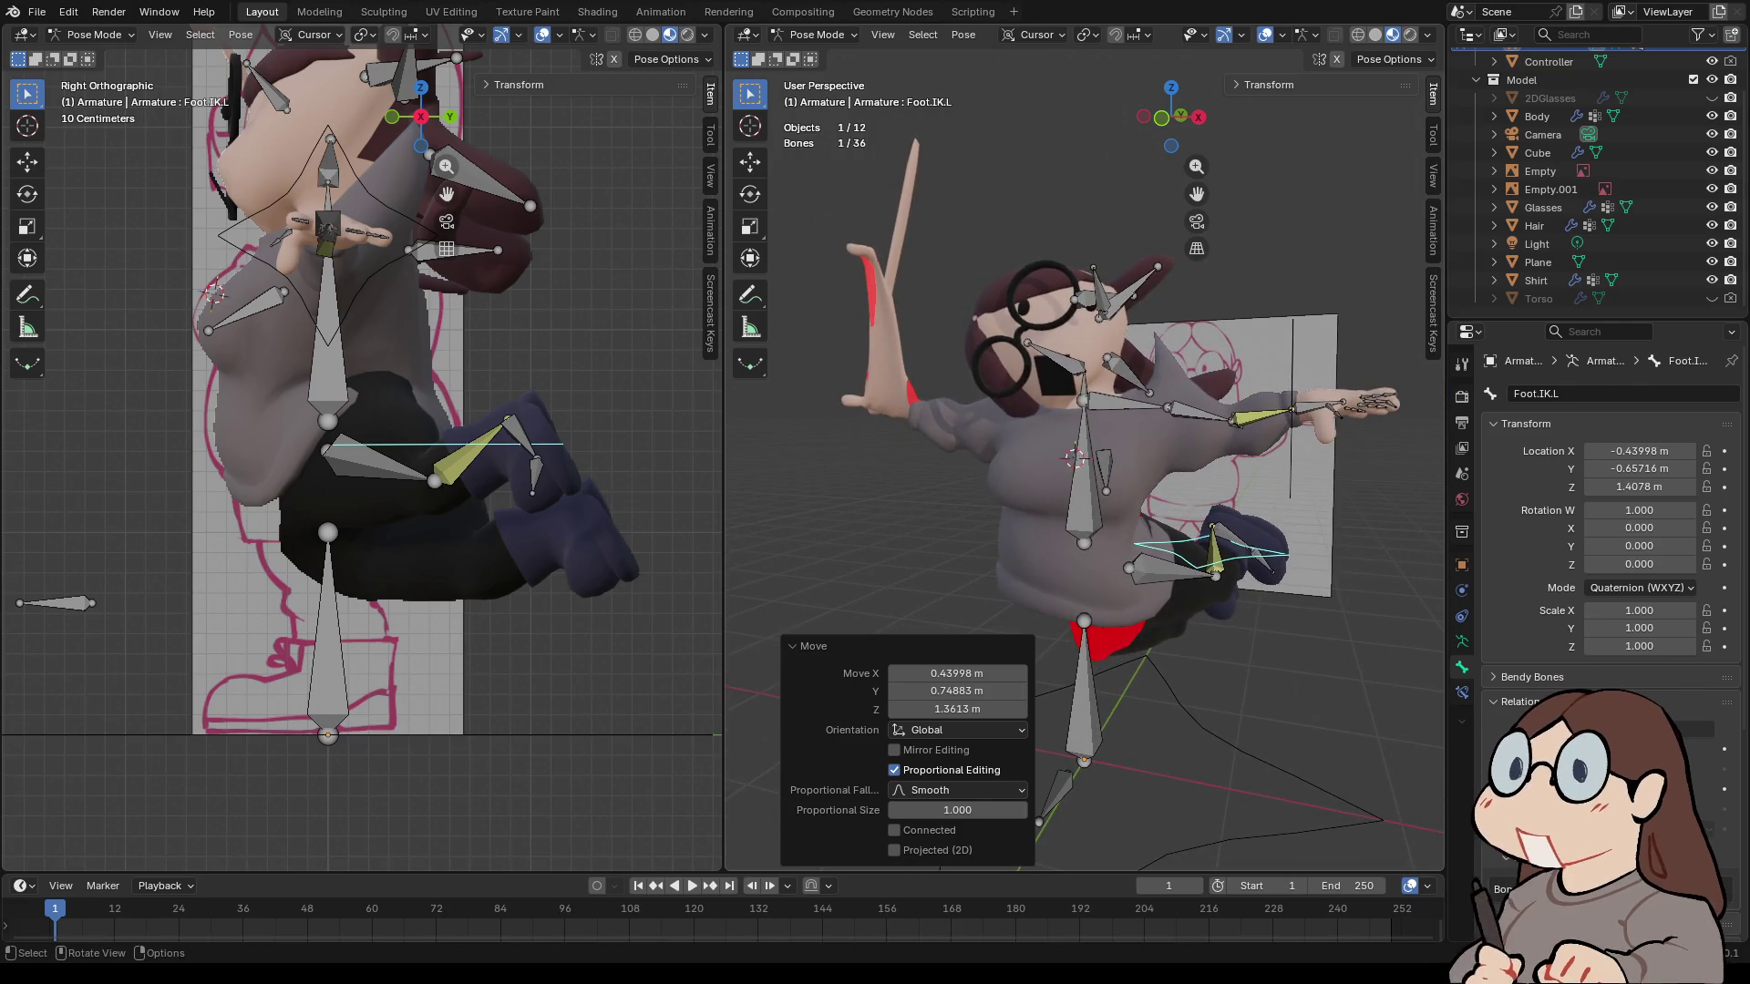
{"action": "key", "text": "alt+a"}
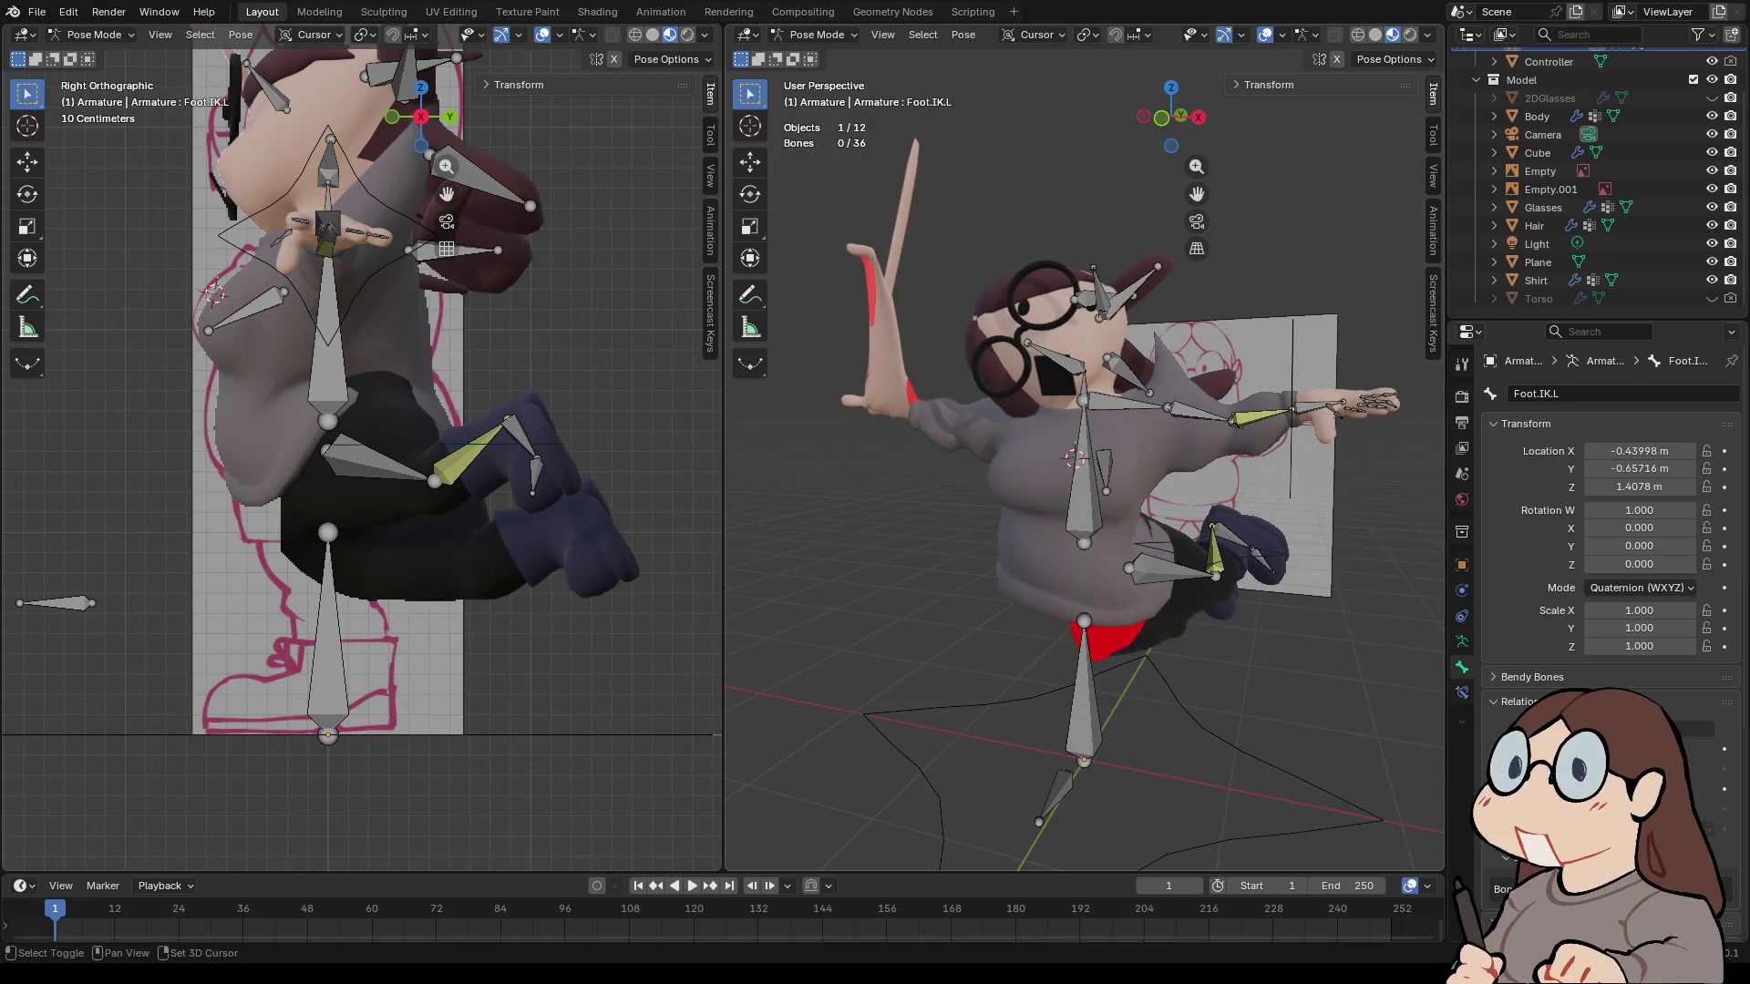
- Undo the raised foot and the earlier head and hair posing
{"action": "scroll", "coordinate": [361, 446], "scroll_direction": "down", "scroll_amount": 1}
{"action": "middle_click_drag", "start_coordinate": [362, 446], "coordinate": [348, 592], "text": "shift"}
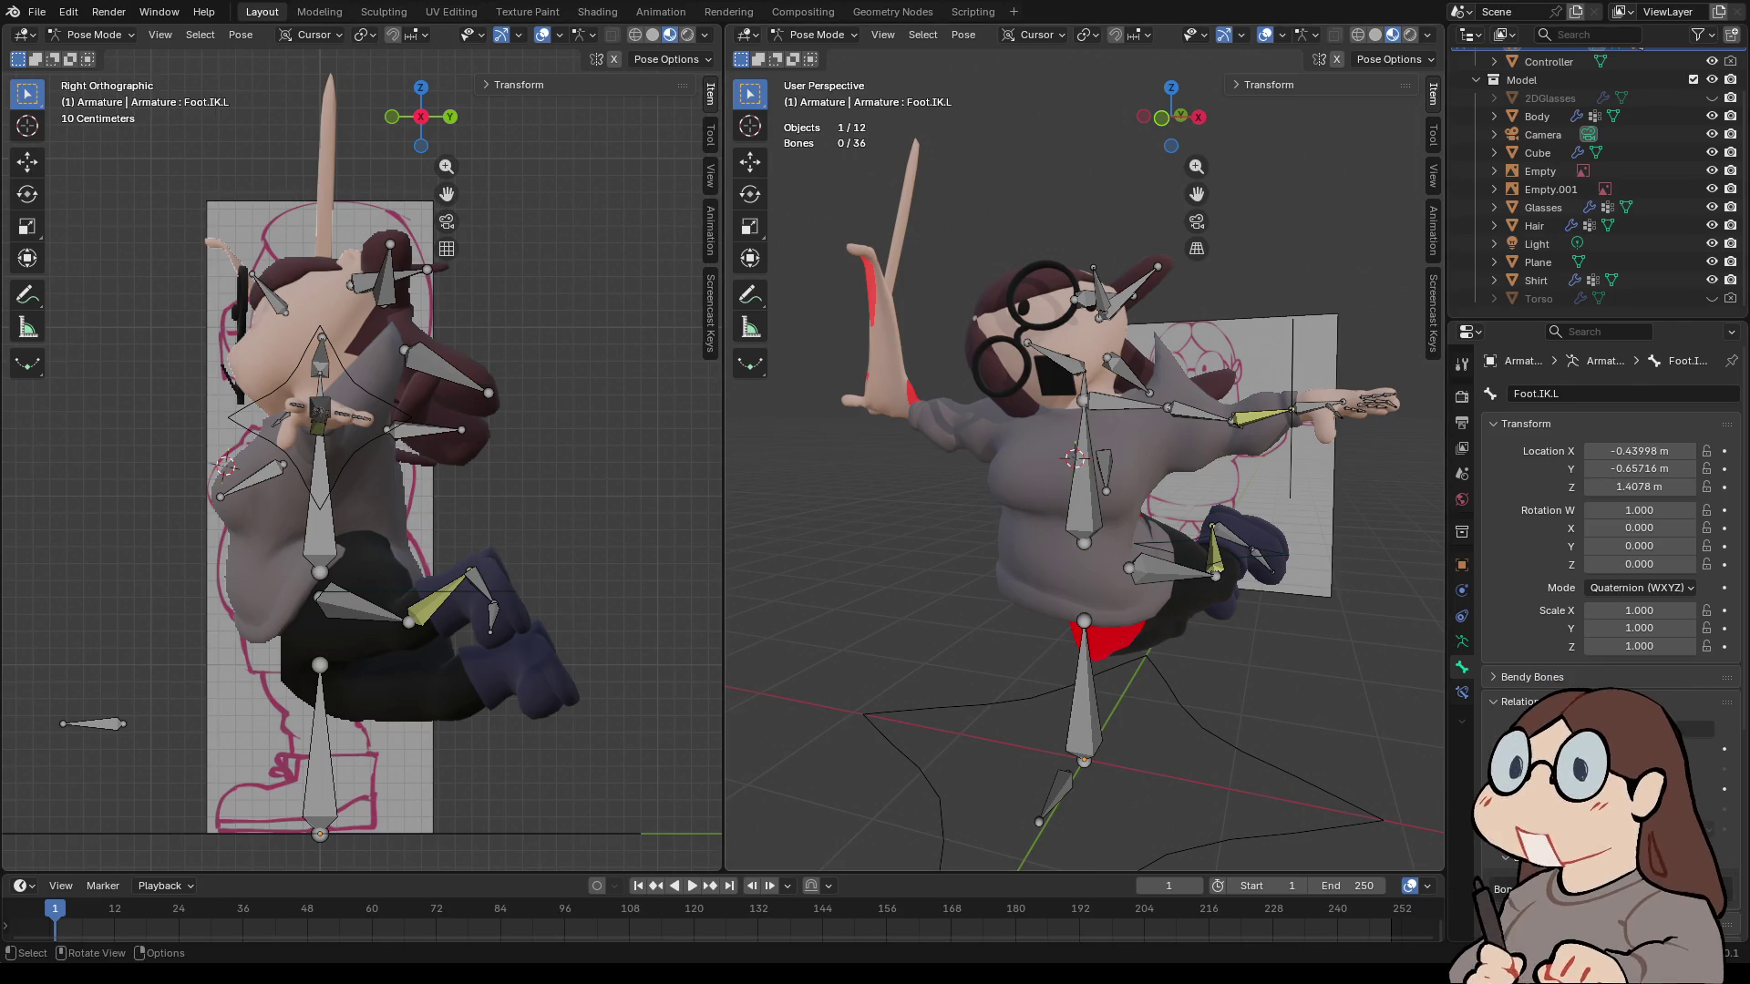
{"action": "key", "text": "ctrl+z"}
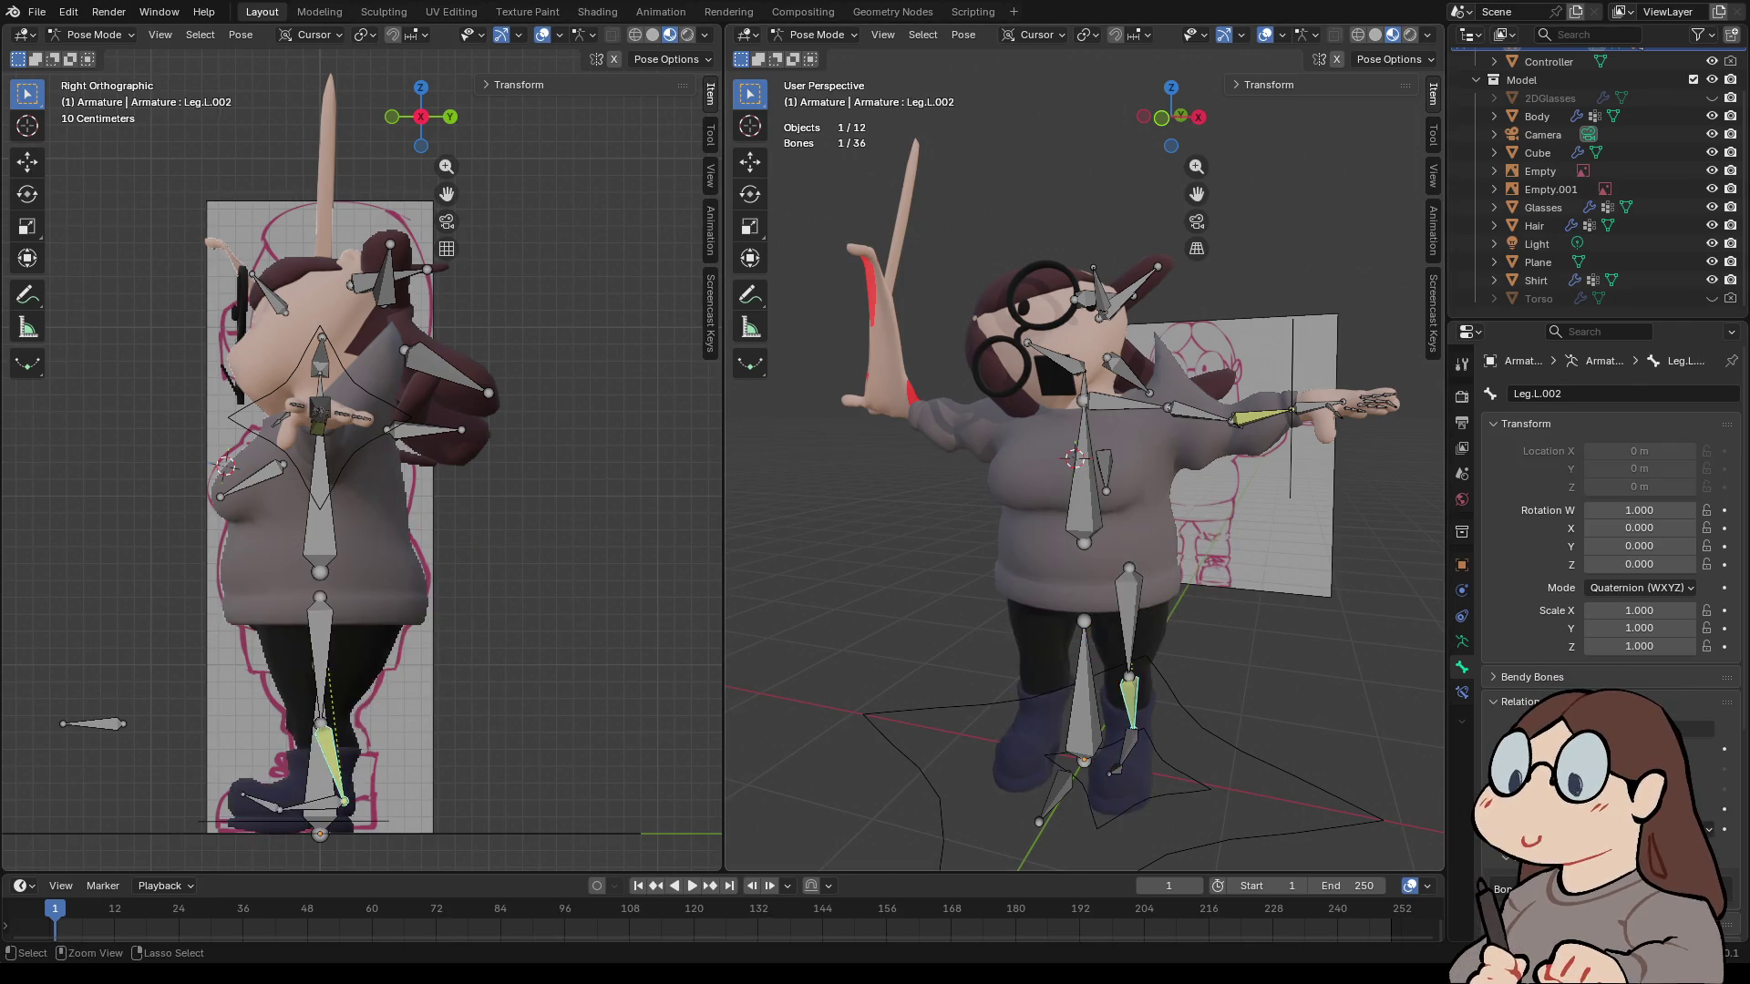
{"action": "key", "text": "ctrl+z"}
{"action": "key", "text": "ctrl+z"}
{"action": "key", "text": "ctrl+z"}
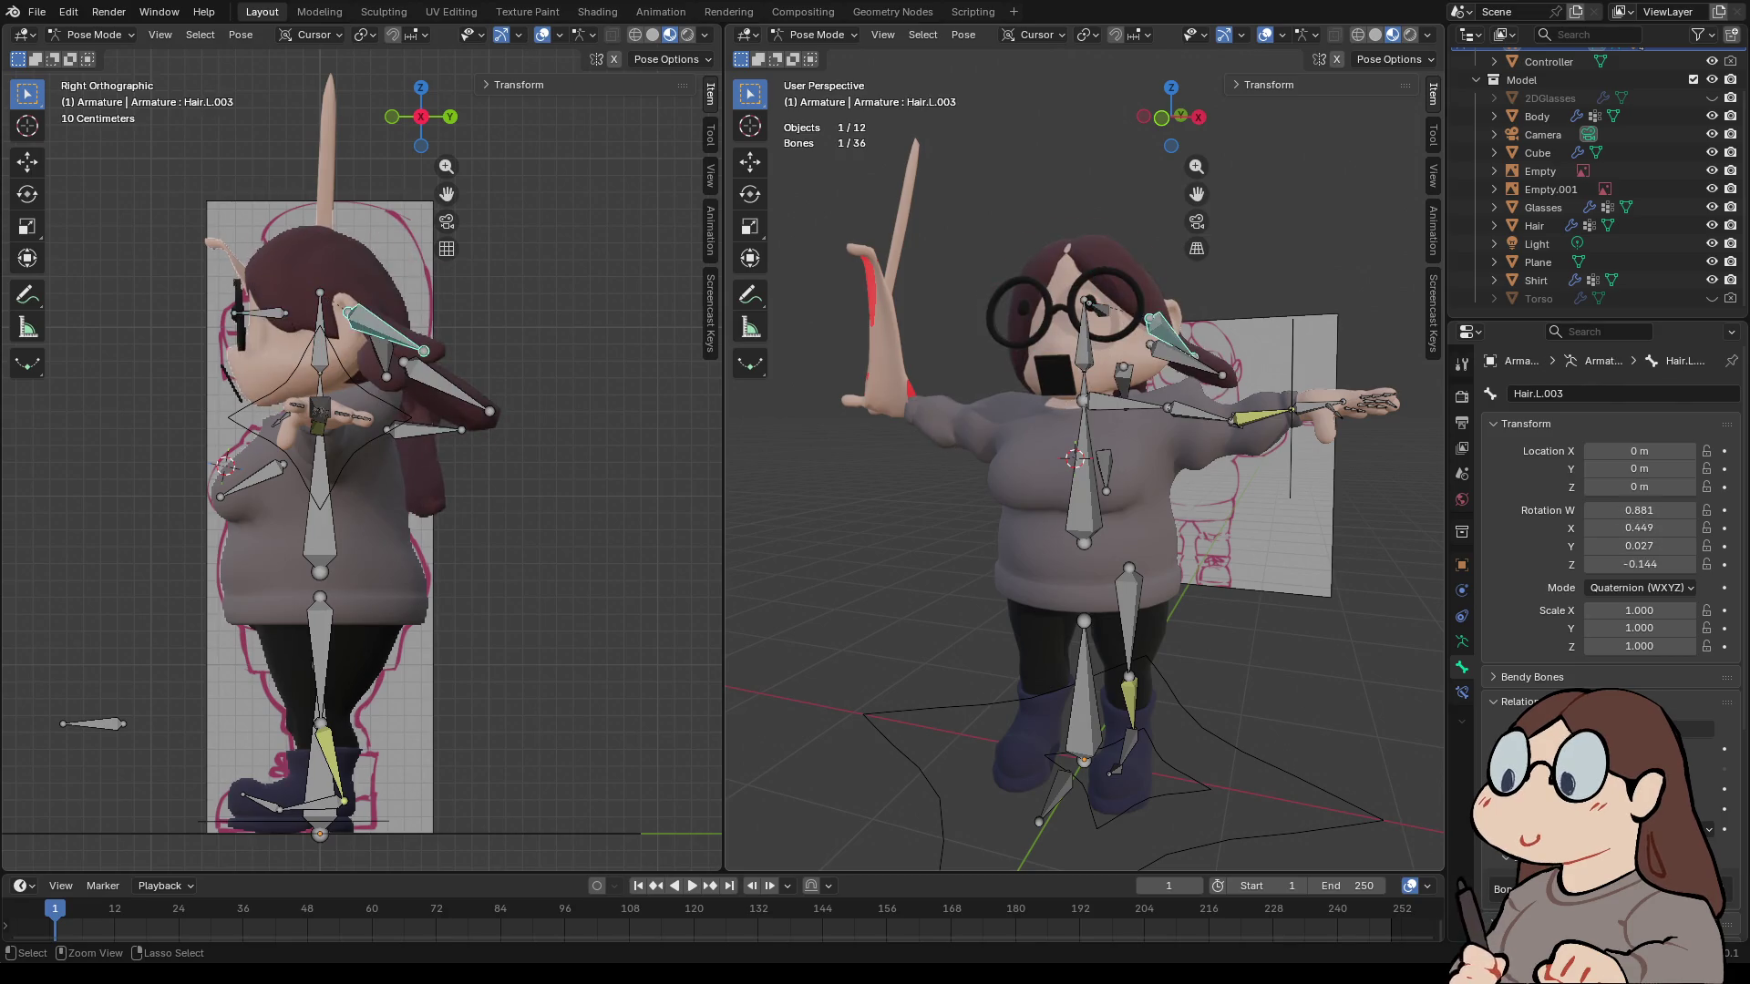
- Undo the remaining posing back to the T-pose and review the undo history
{"action": "key", "text": "ctrl+z"}
{"action": "key", "text": "ctrl+z"}
{"action": "key", "text": "ctrl+z"}
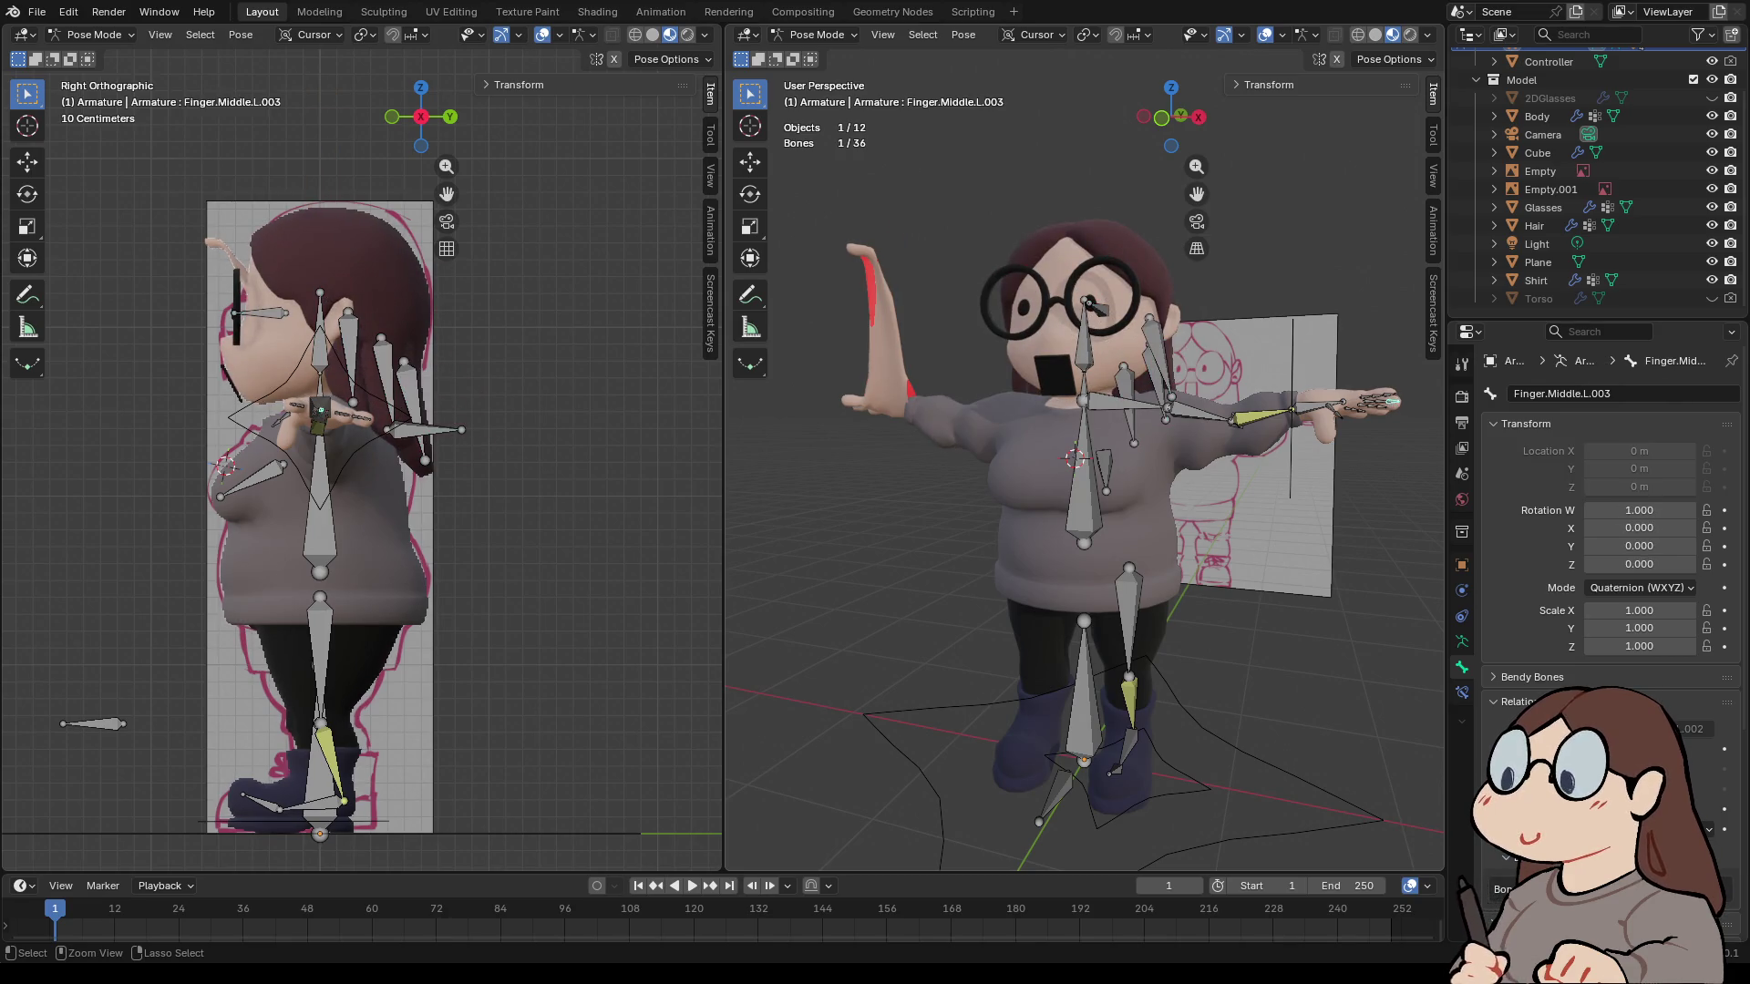
{"action": "key", "text": "ctrl+z"}
{"action": "key", "text": "ctrl+z"}
{"action": "key", "text": "ctrl+z"}
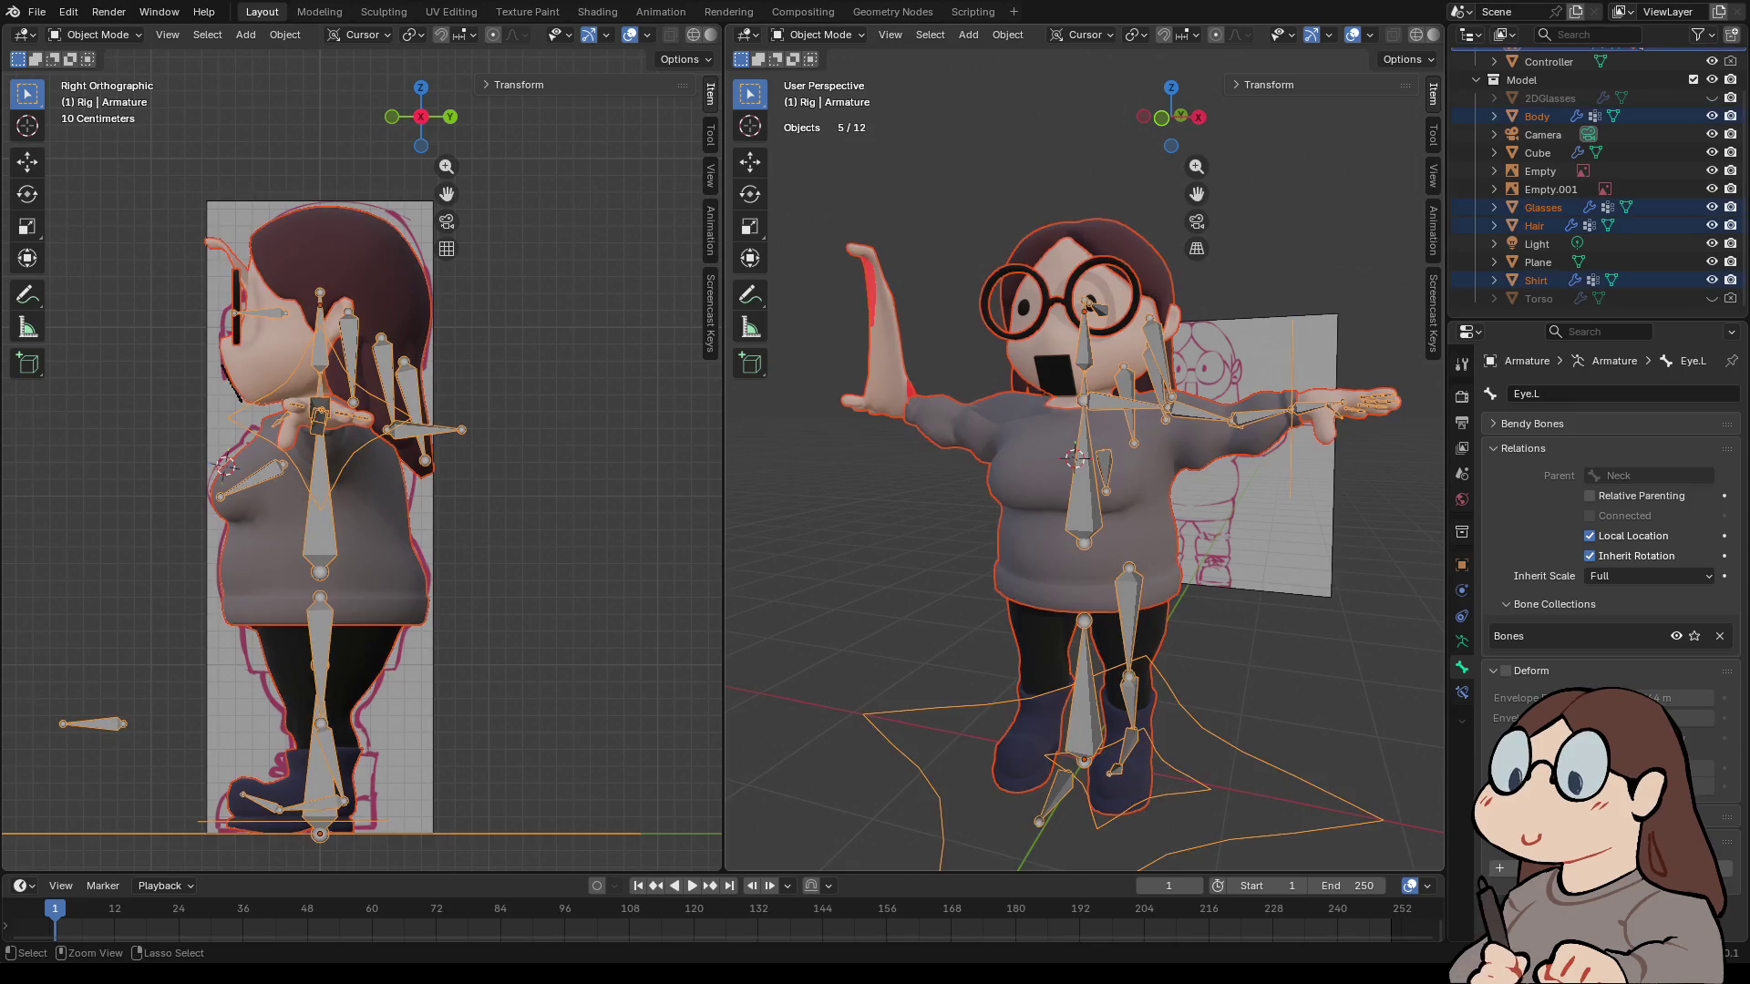
{"action": "key", "text": "ctrl+z"}
{"action": "key", "text": "ctrl+z"}
{"action": "key", "text": "ctrl+z"}
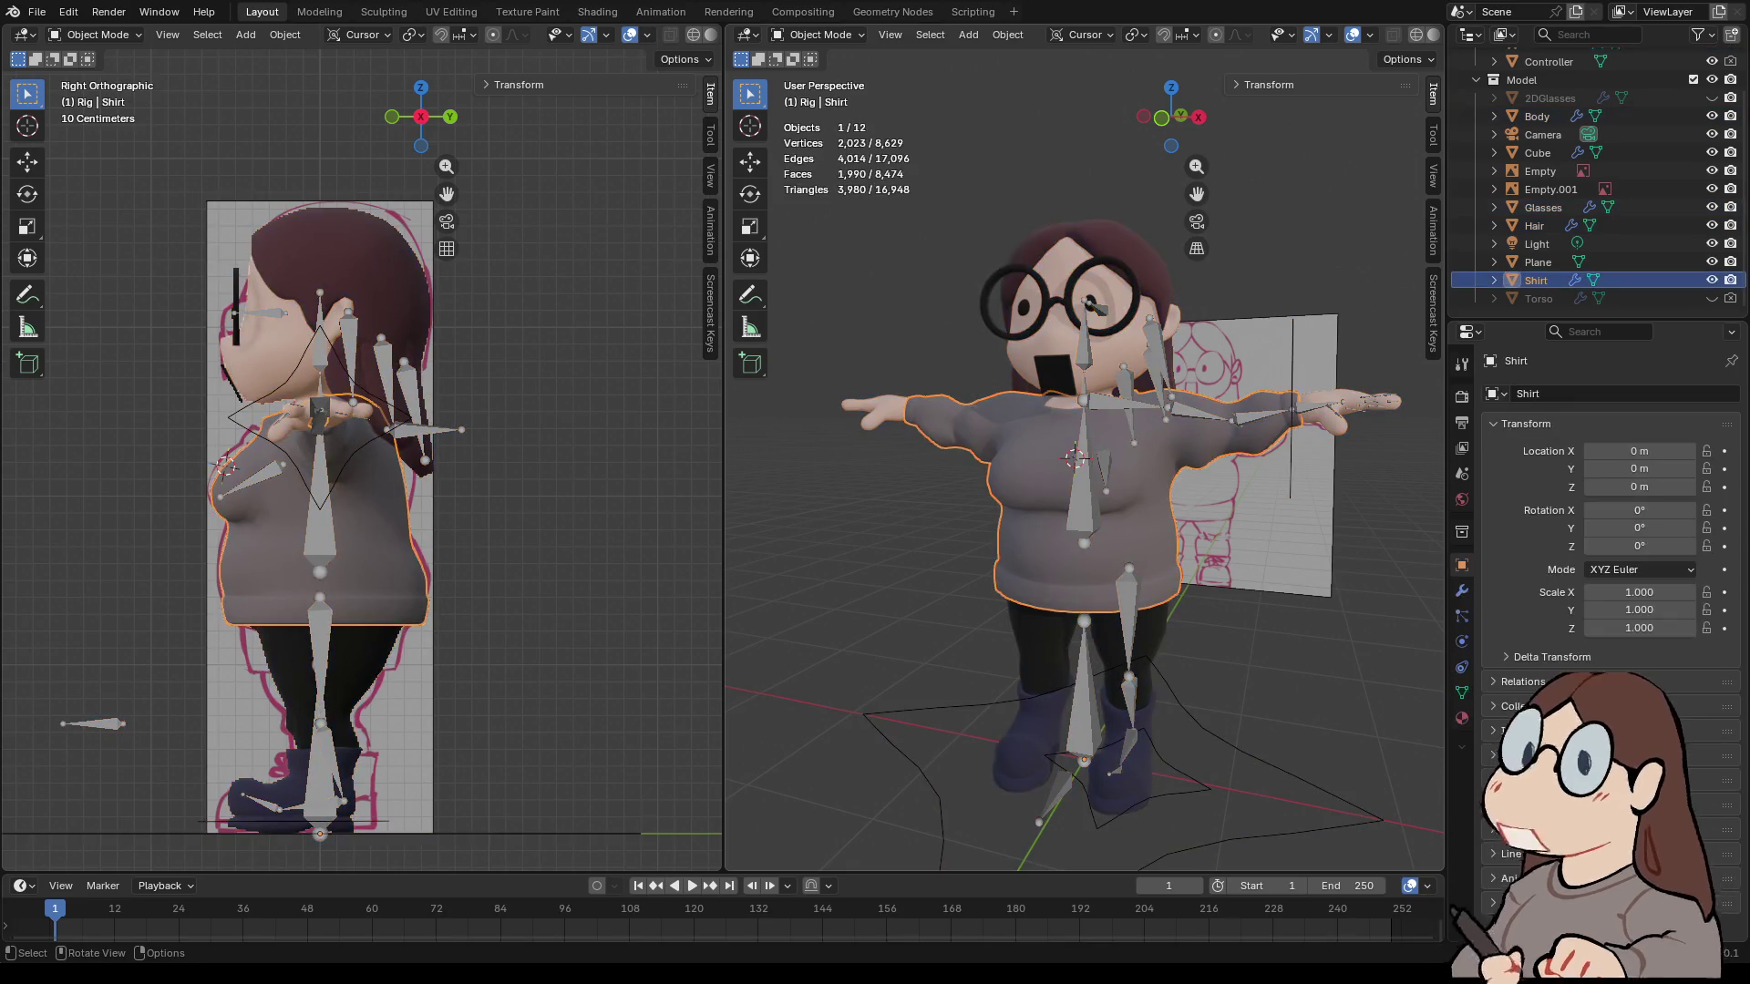
{"action": "left_click", "coordinate": [68, 12]}
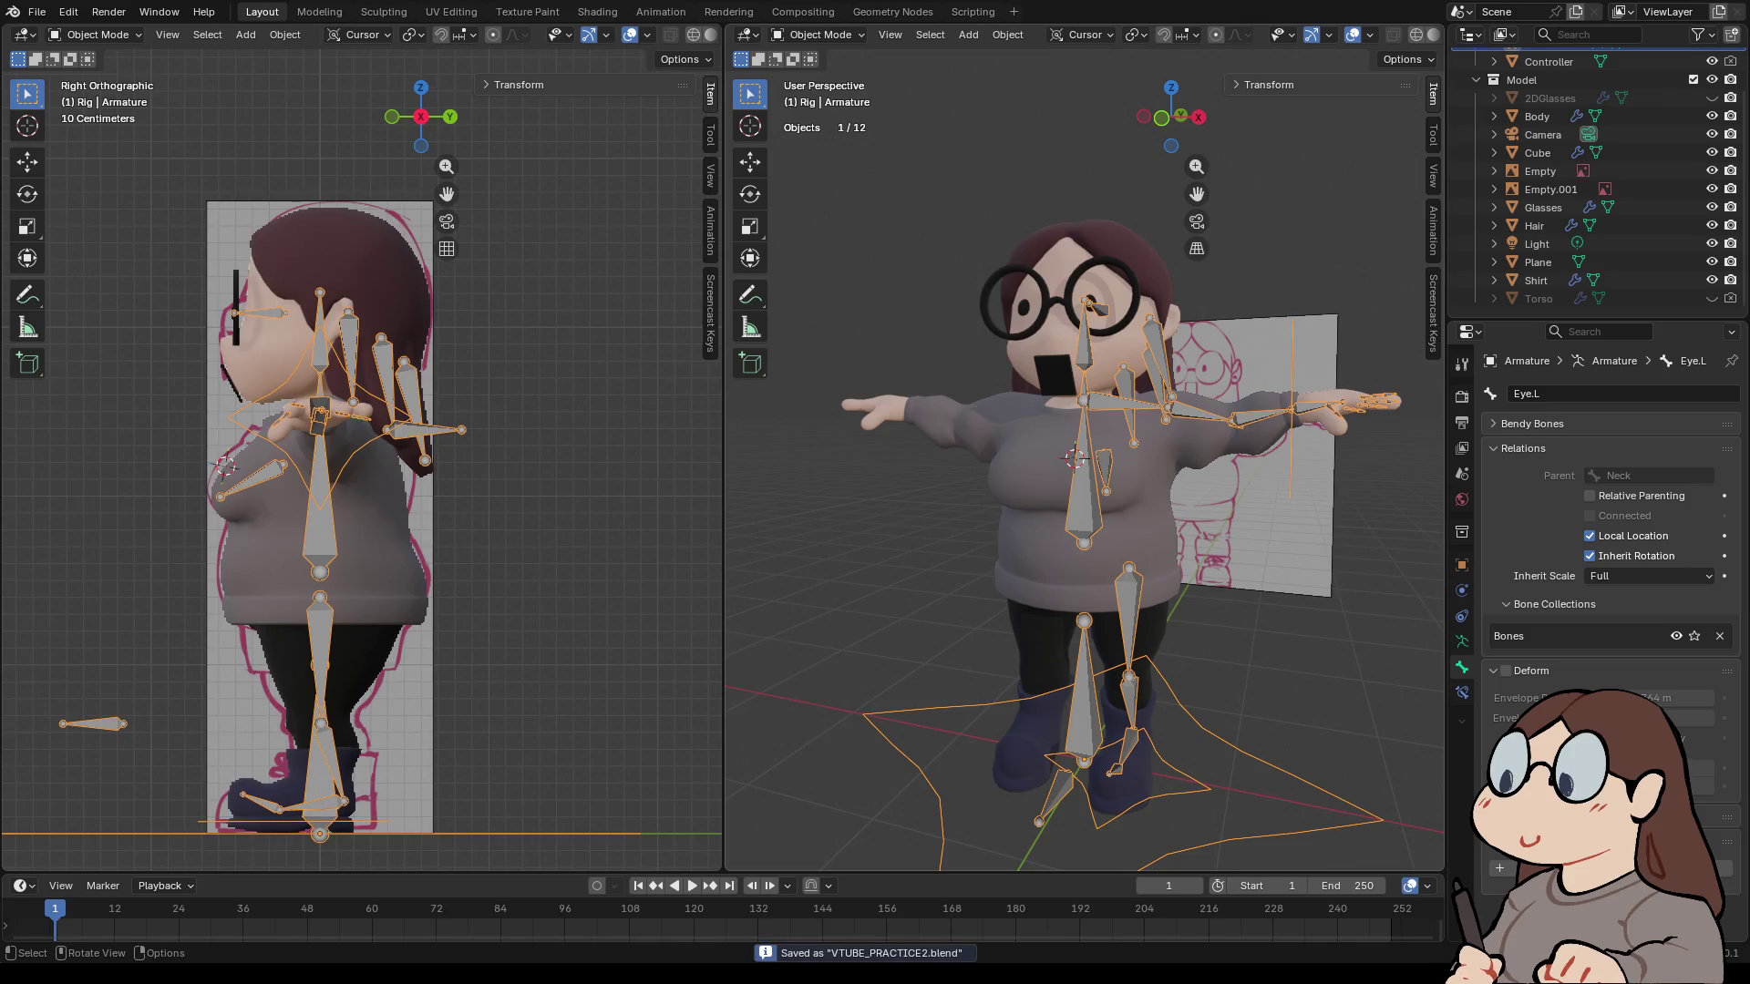
- Dismiss the File menu and bring up the armature's Object context menu
{"action": "left_click", "coordinate": [37, 12]}
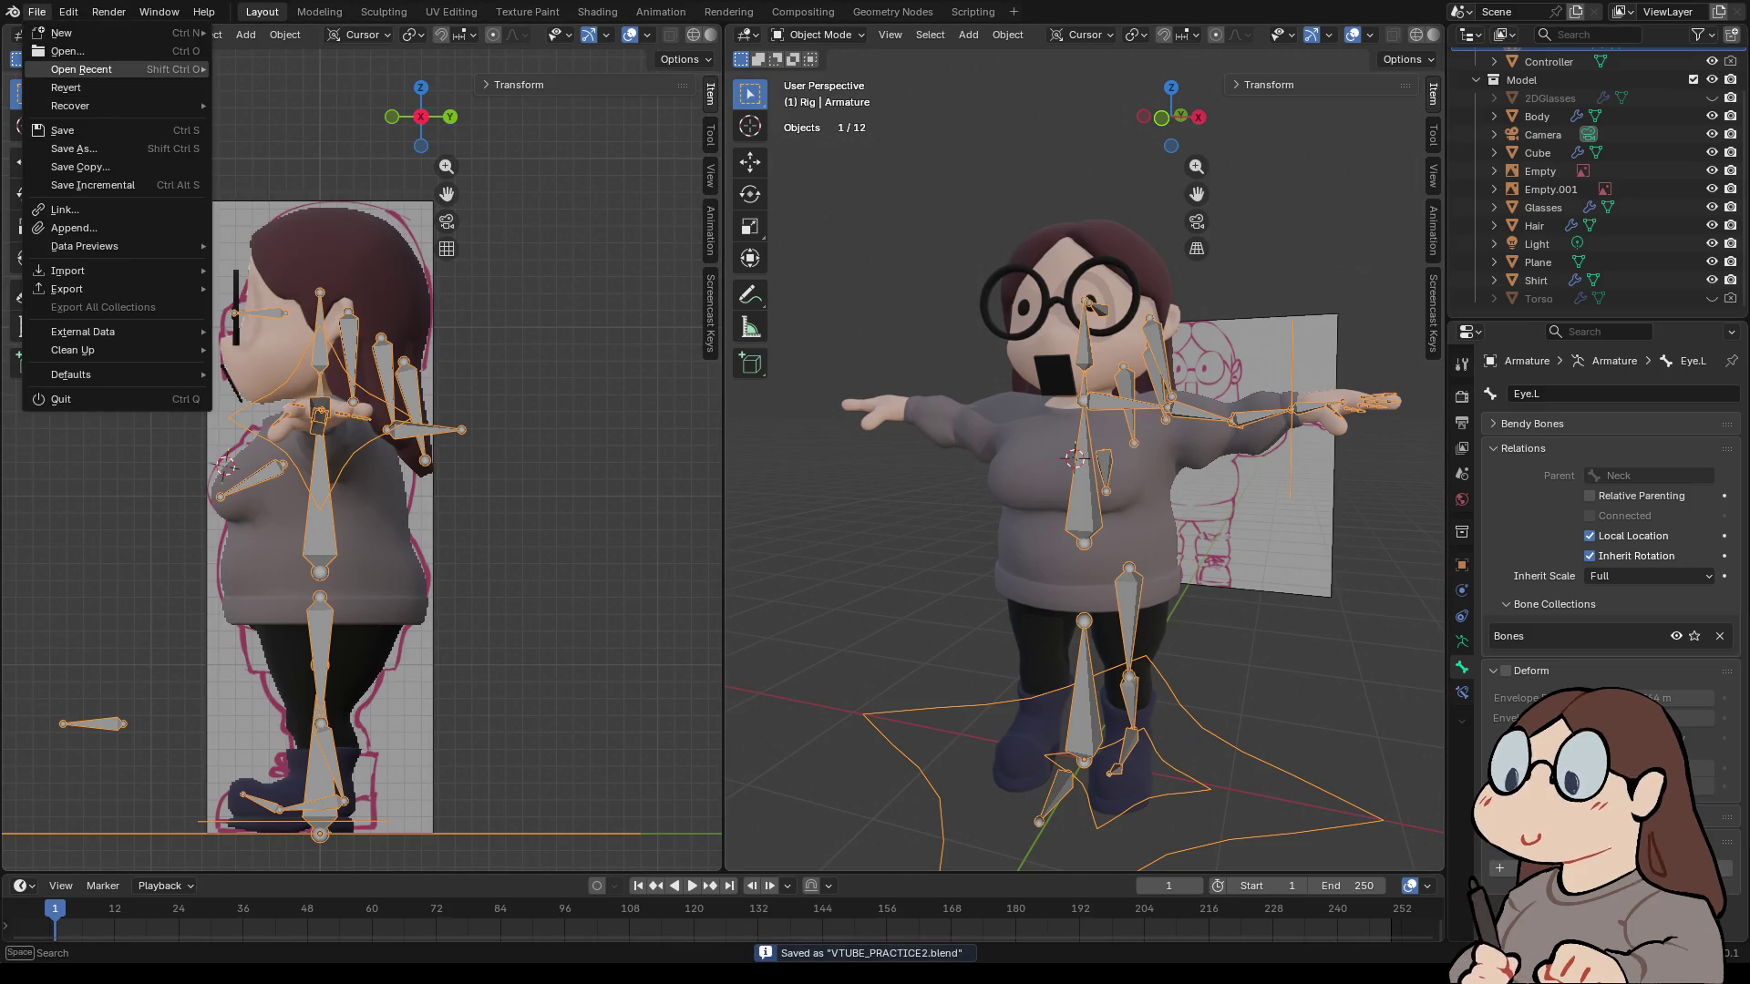
{"action": "key", "text": "Escape"}
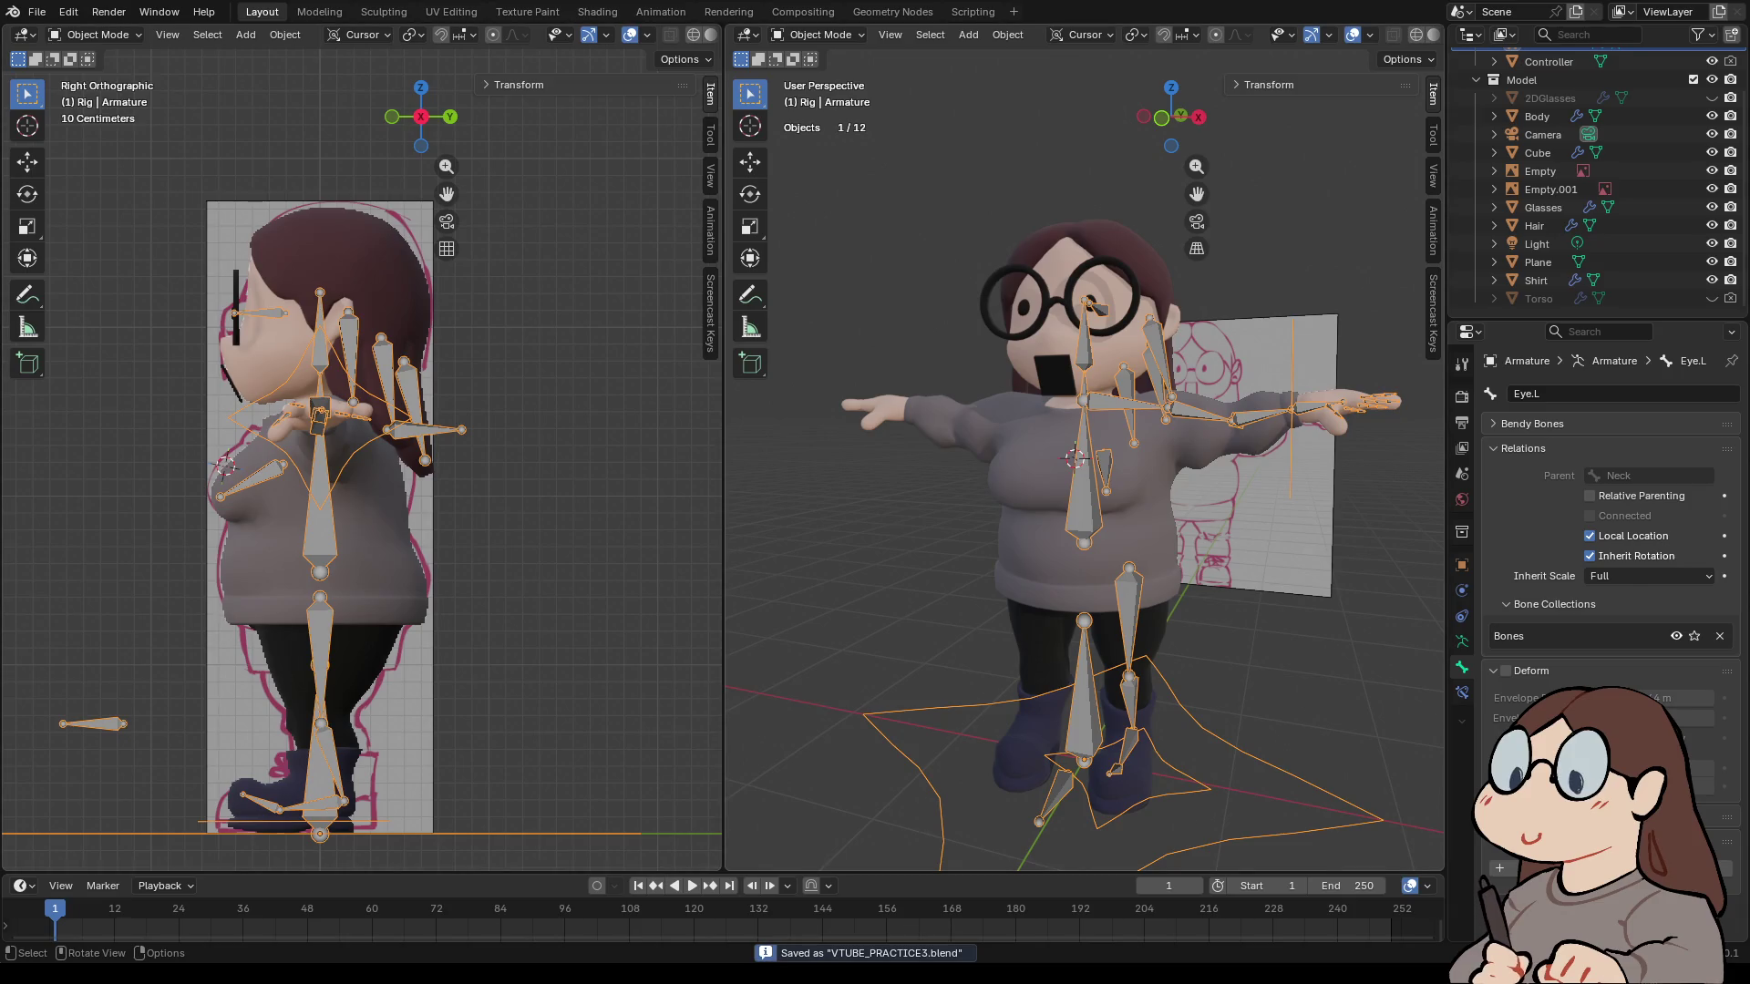
{"action": "right_click", "coordinate": [1075, 227]}
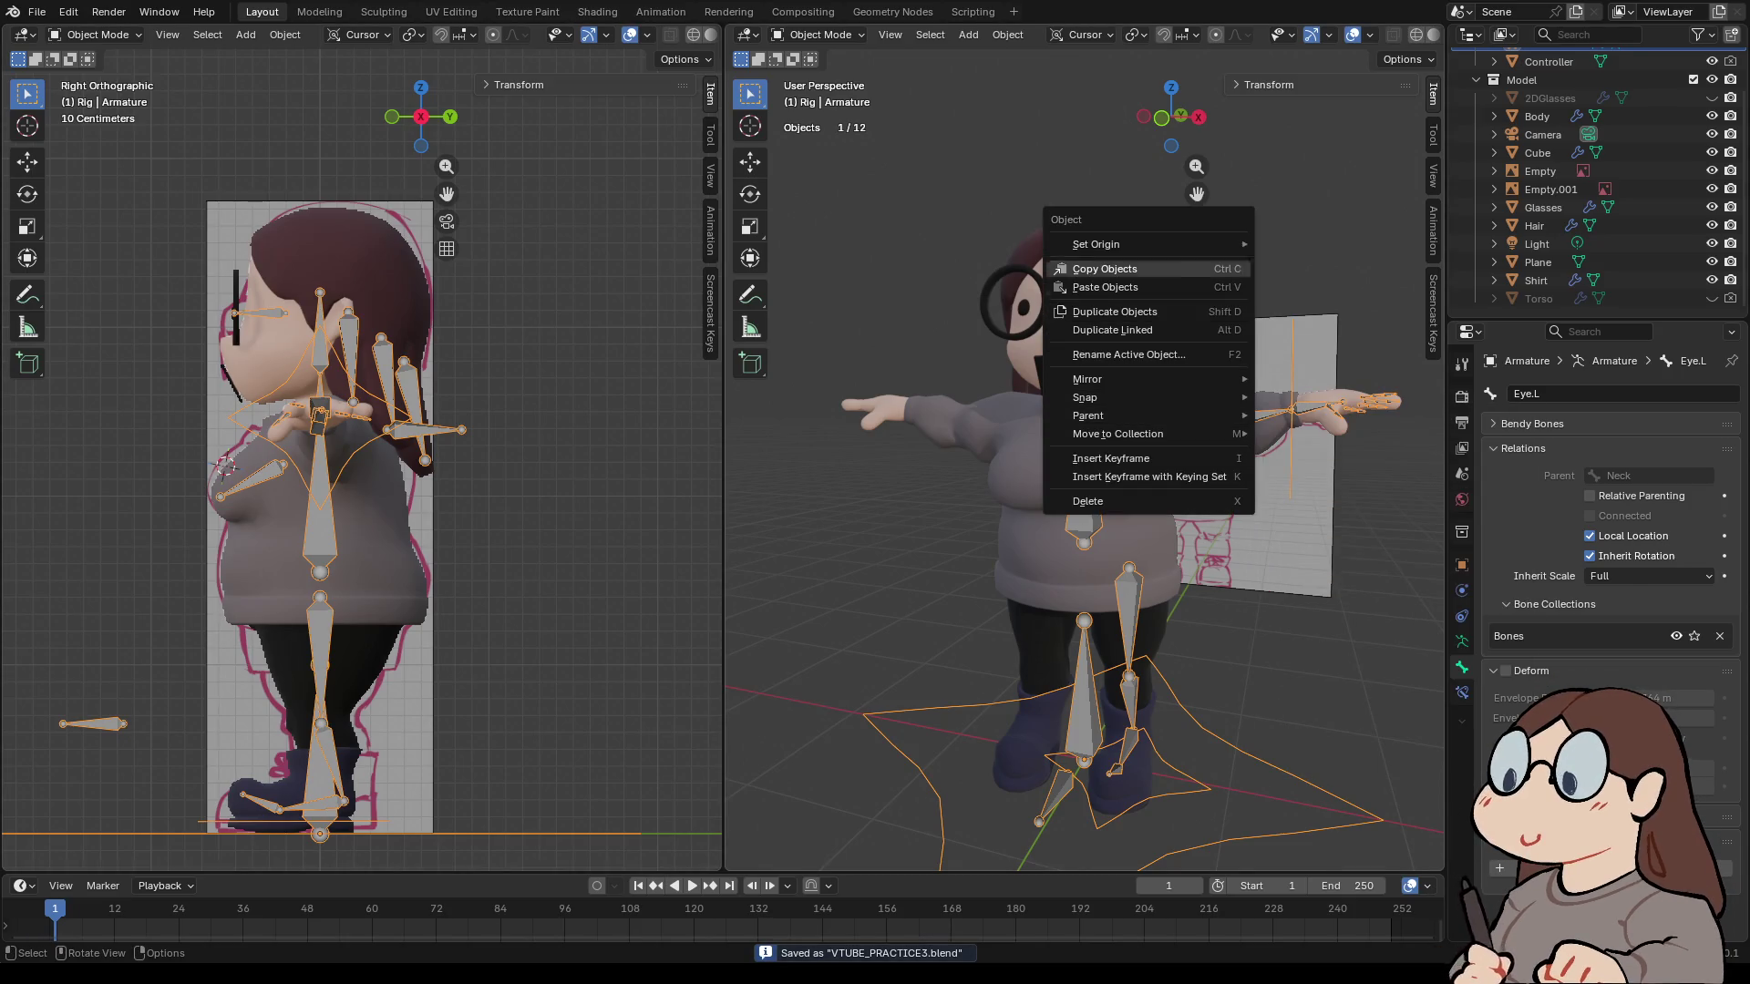
{"action": "left_click", "coordinate": [820, 35]}
- In Edit Mode, Symmetrize the armature bones and save with Ctrl+S
{"action": "left_click", "coordinate": [820, 76]}
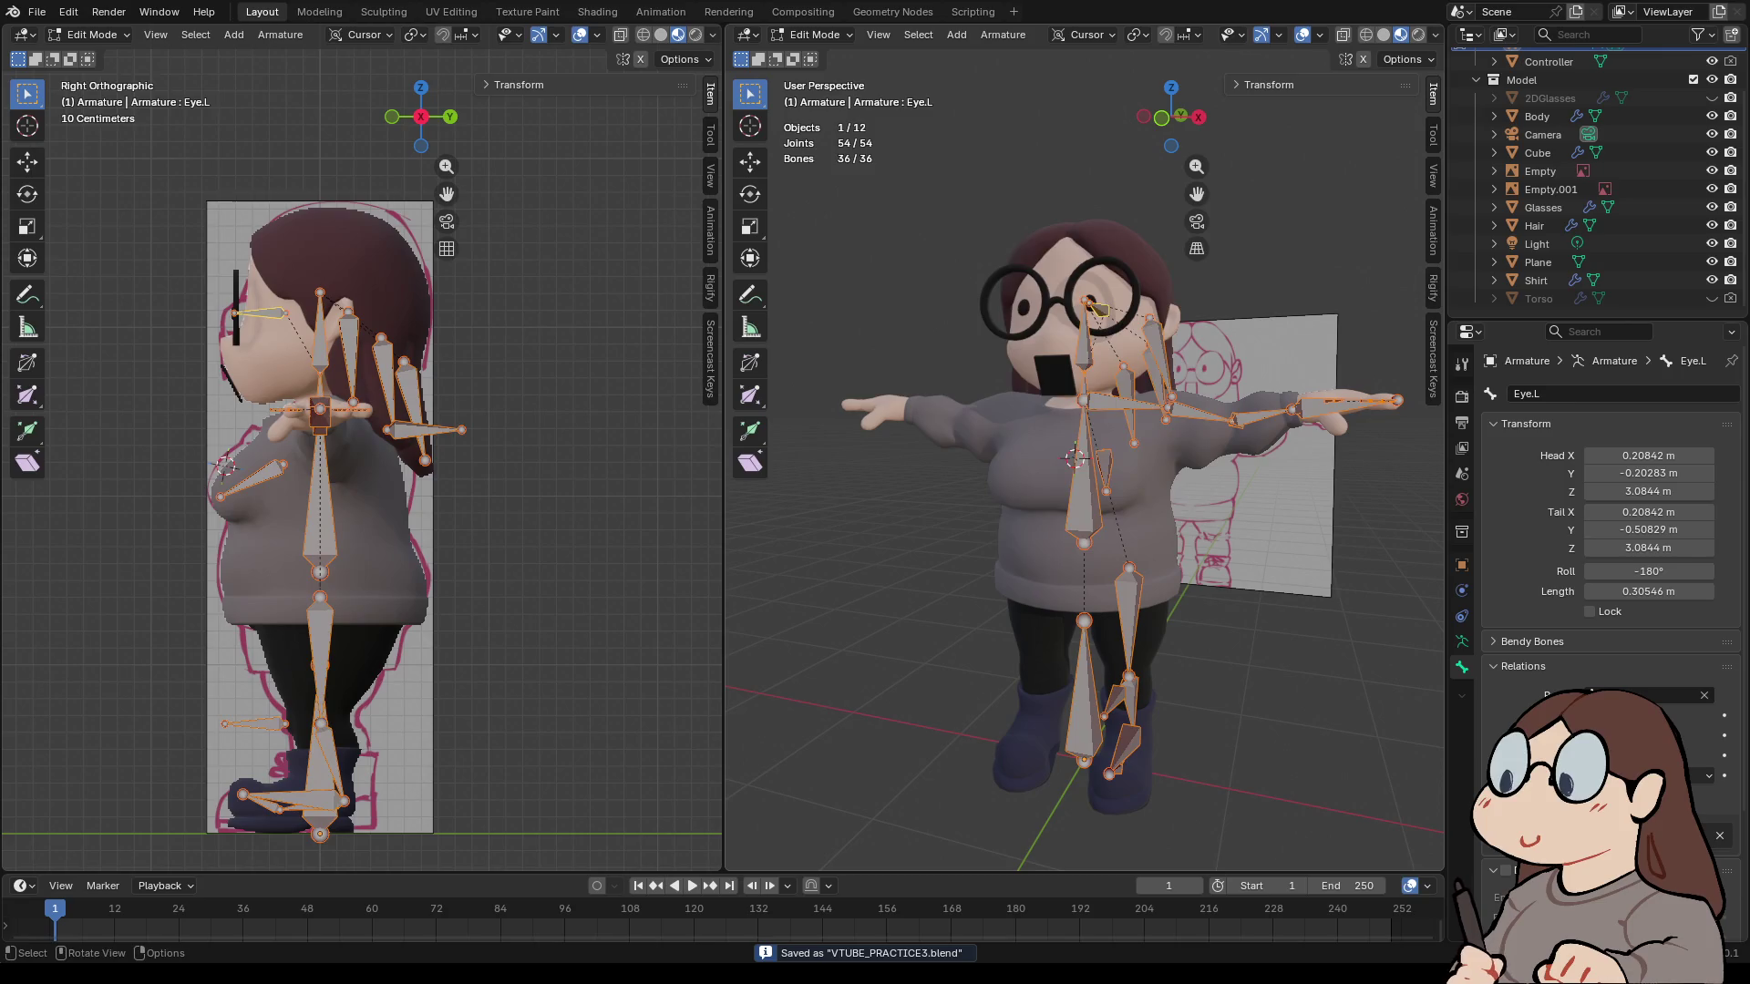
{"action": "right_click", "coordinate": [1057, 397]}
{"action": "left_click", "coordinate": [1057, 398]}
{"action": "mouse_move", "coordinate": [1075, 456]}
{"action": "middle_mouse_down"}
{"action": "mouse_move", "coordinate": [1003, 456]}
{"action": "mouse_move", "coordinate": [1185, 456]}
{"action": "middle_mouse_up"}
{"action": "key", "text": "ctrl+s"}
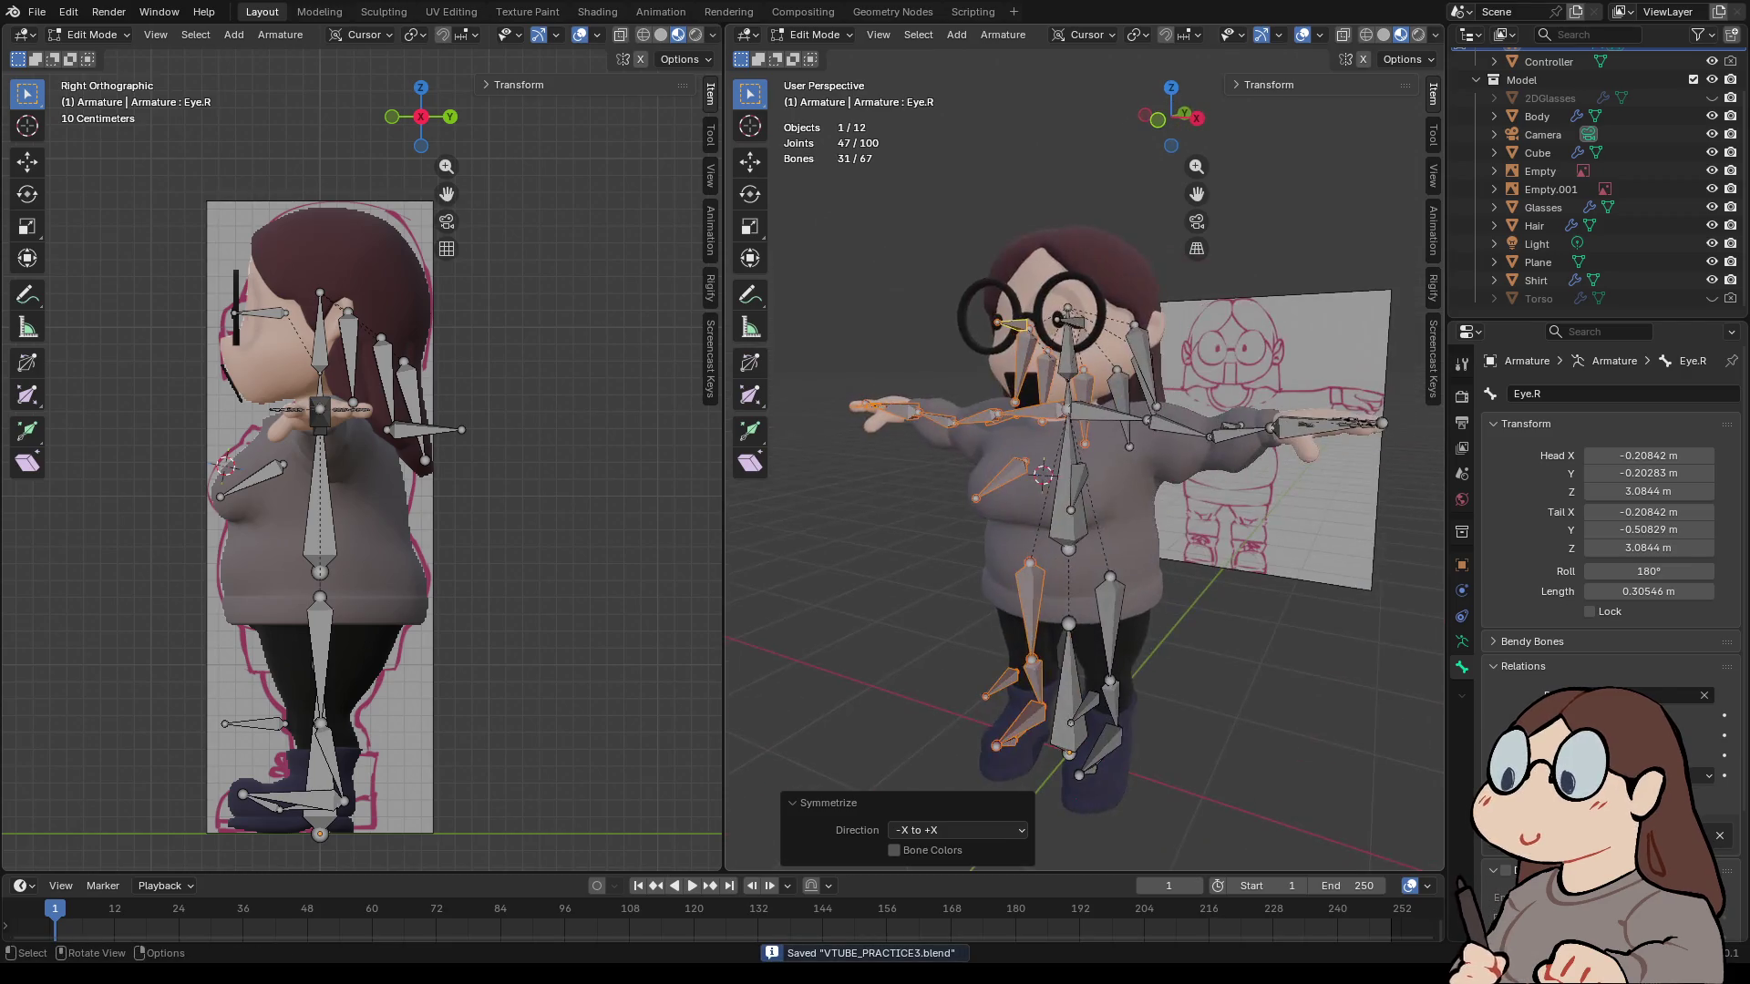
- Frame the left hand IK bone in an orthographic side view and select the left thumb bone
{"action": "left_click", "coordinate": [1321, 424]}
{"action": "mouse_move", "coordinate": [1322, 424]}
{"action": "middle_mouse_down"}
{"action": "mouse_move", "coordinate": [1276, 510]}
{"action": "mouse_move", "coordinate": [1185, 437]}
{"action": "mouse_move", "coordinate": [1057, 421]}
{"action": "mouse_move", "coordinate": [1048, 455]}
{"action": "mouse_move", "coordinate": [1020, 447]}
{"action": "mouse_move", "coordinate": [1067, 451]}
{"action": "mouse_move", "coordinate": [984, 437]}
{"action": "mouse_move", "coordinate": [1039, 445]}
{"action": "middle_mouse_up"}
{"action": "key", "text": "KP_5"}
{"action": "key", "text": "KP_3"}
{"action": "scroll", "coordinate": [1085, 474], "scroll_direction": "up", "scroll_amount": 4}
{"action": "key", "text": "KP_Decimal"}
{"action": "left_click", "coordinate": [1265, 318]}
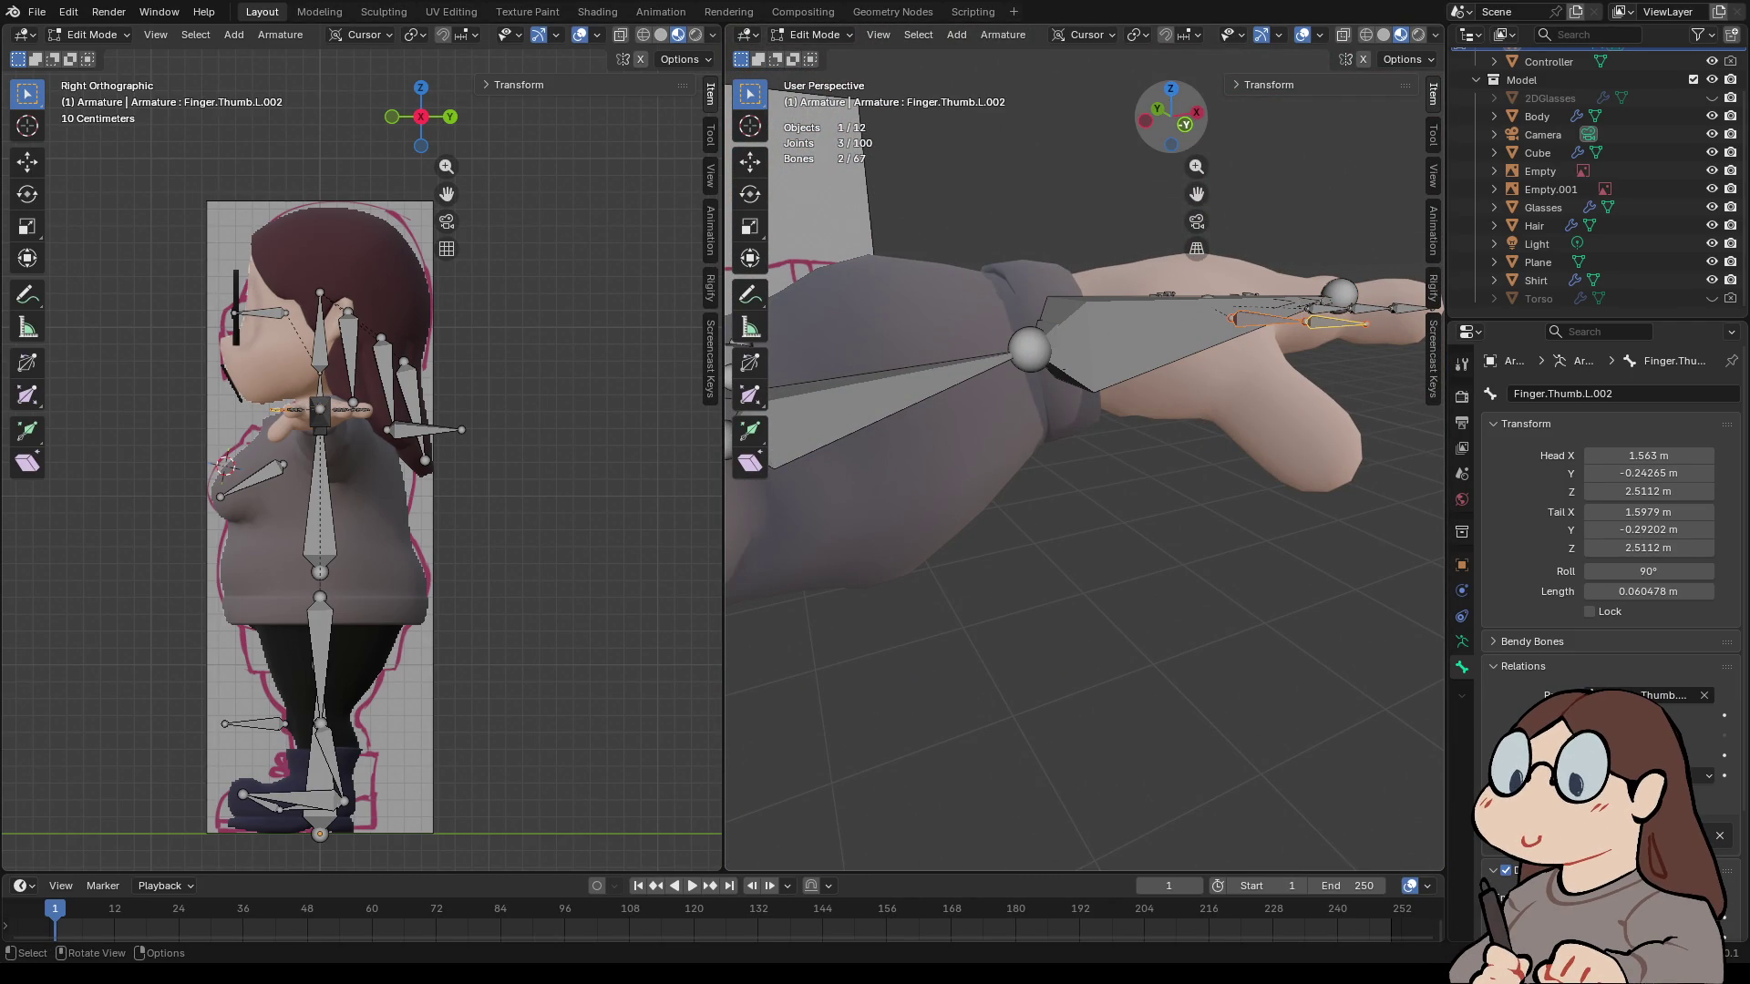
- Lower the Finger.Thumb.L.002 bone in the front orthographic view
{"action": "key", "text": "Home"}
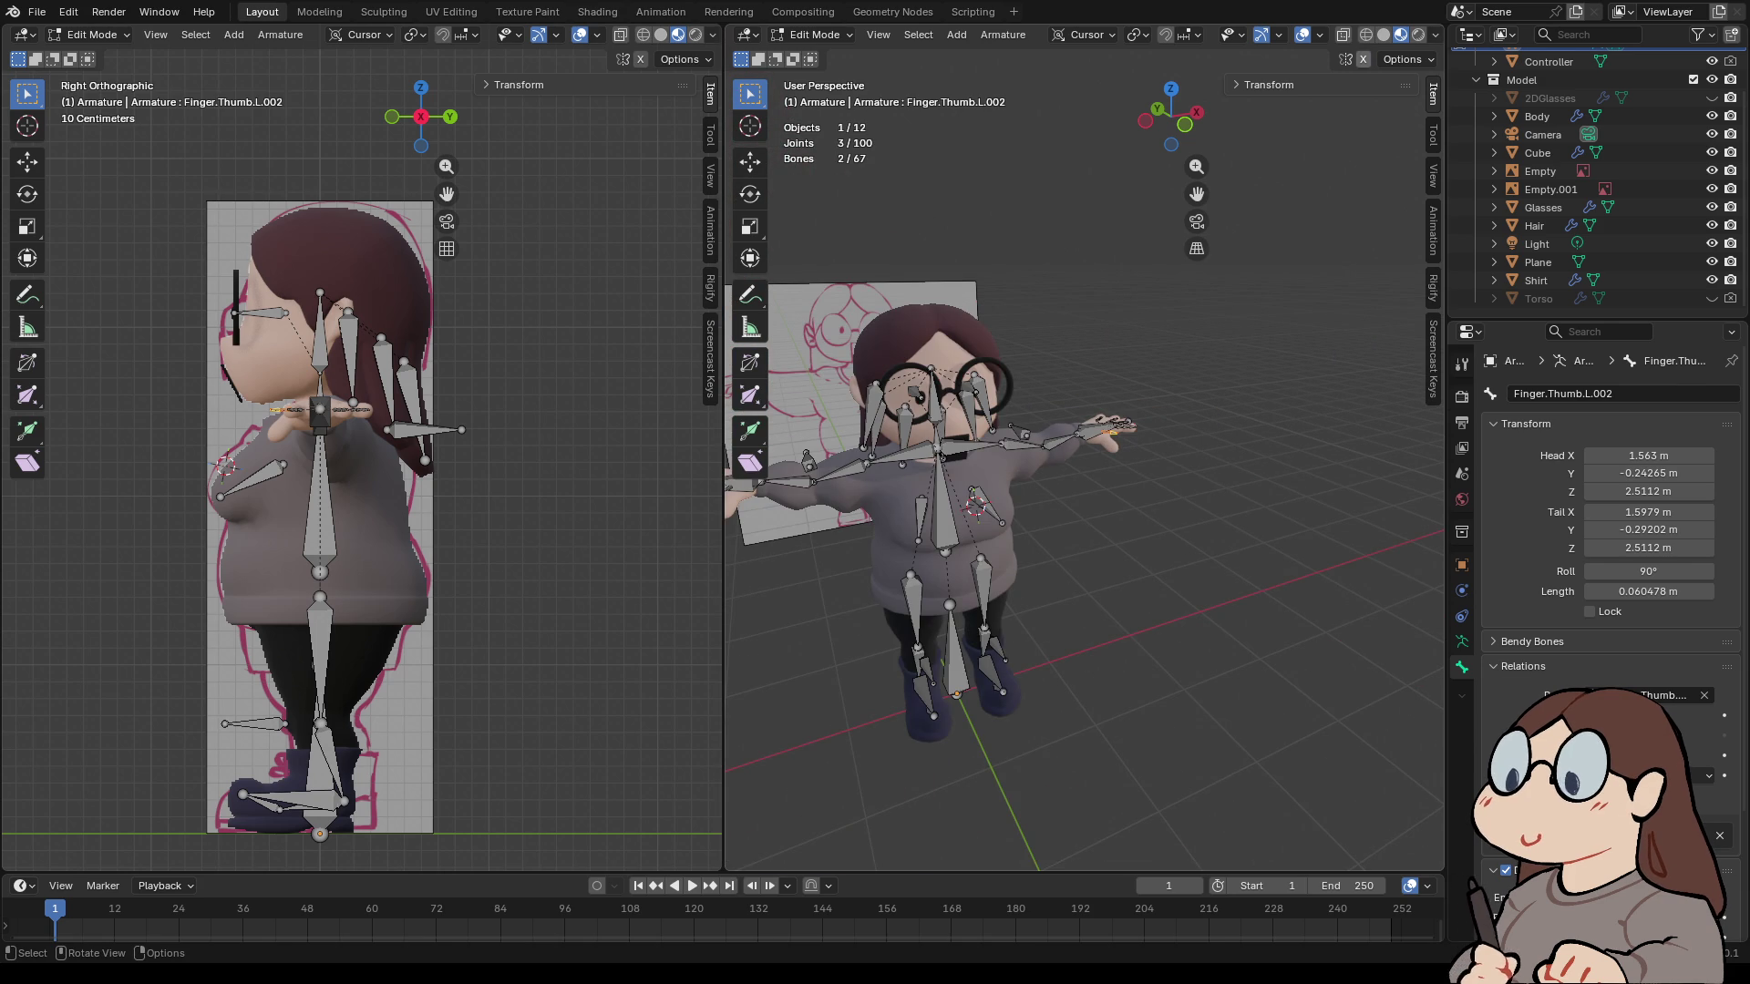
{"action": "key", "text": "KP_Decimal"}
{"action": "key", "text": "KP_1"}
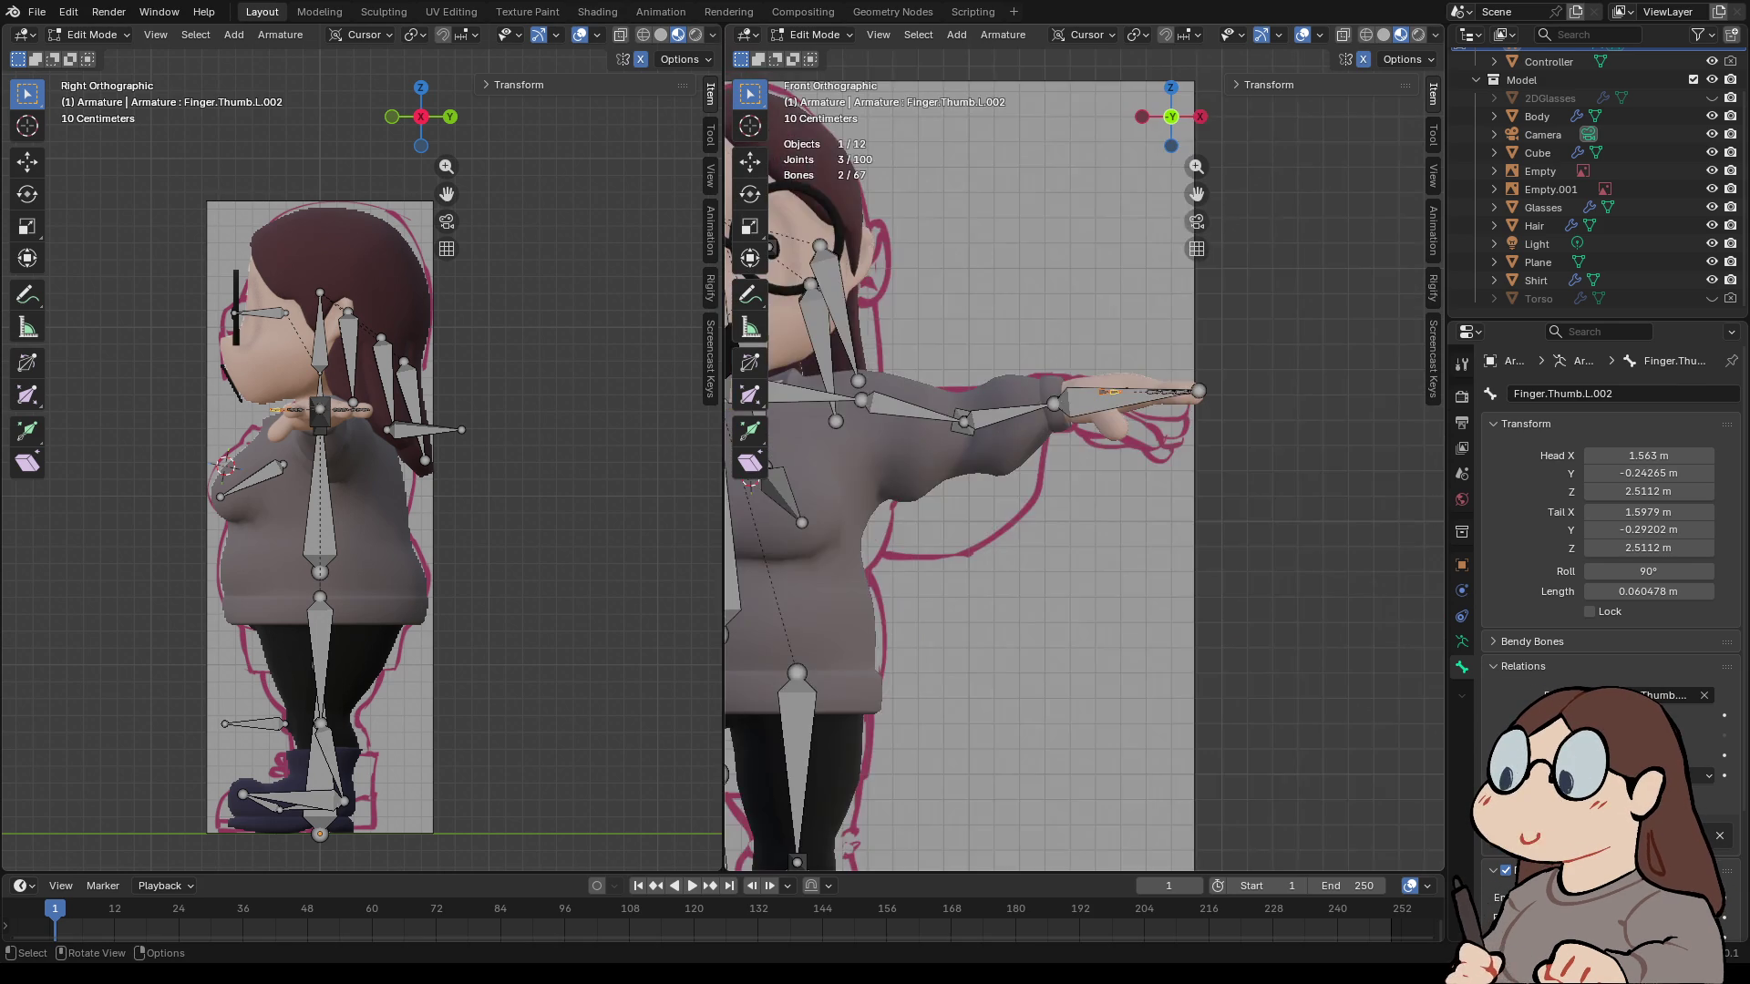
{"action": "key", "text": "r"}
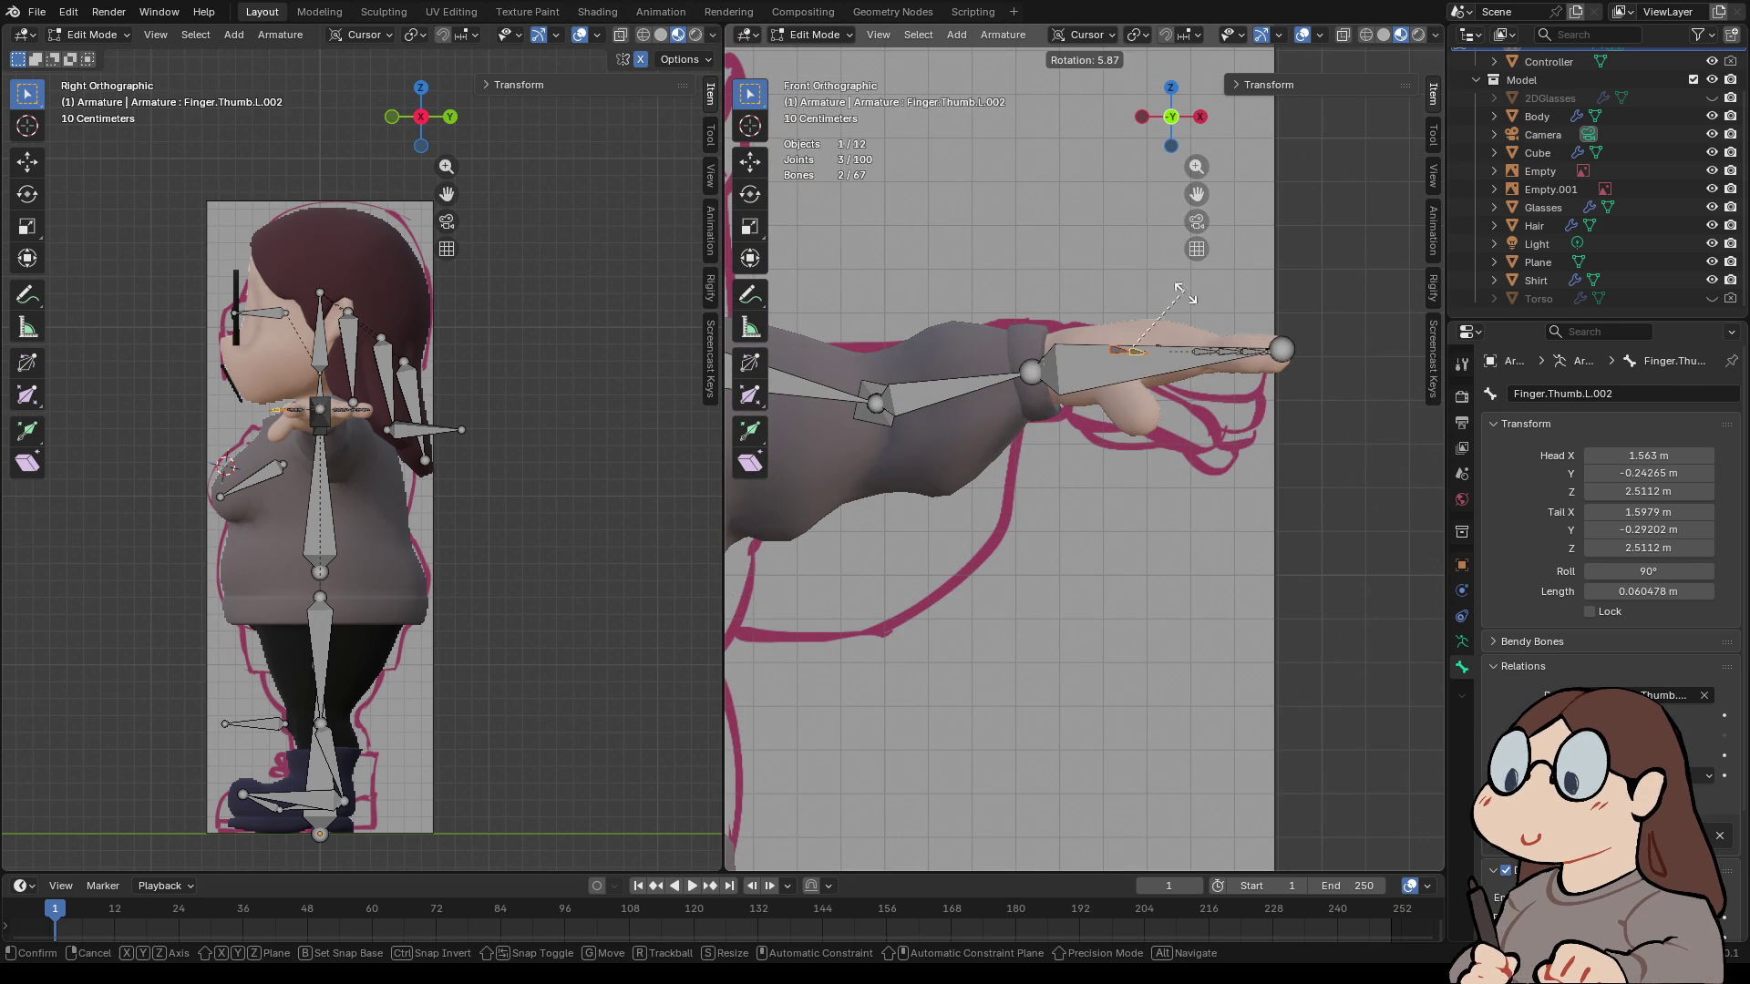
{"action": "key", "text": "g"}
{"action": "key", "text": "Return"}
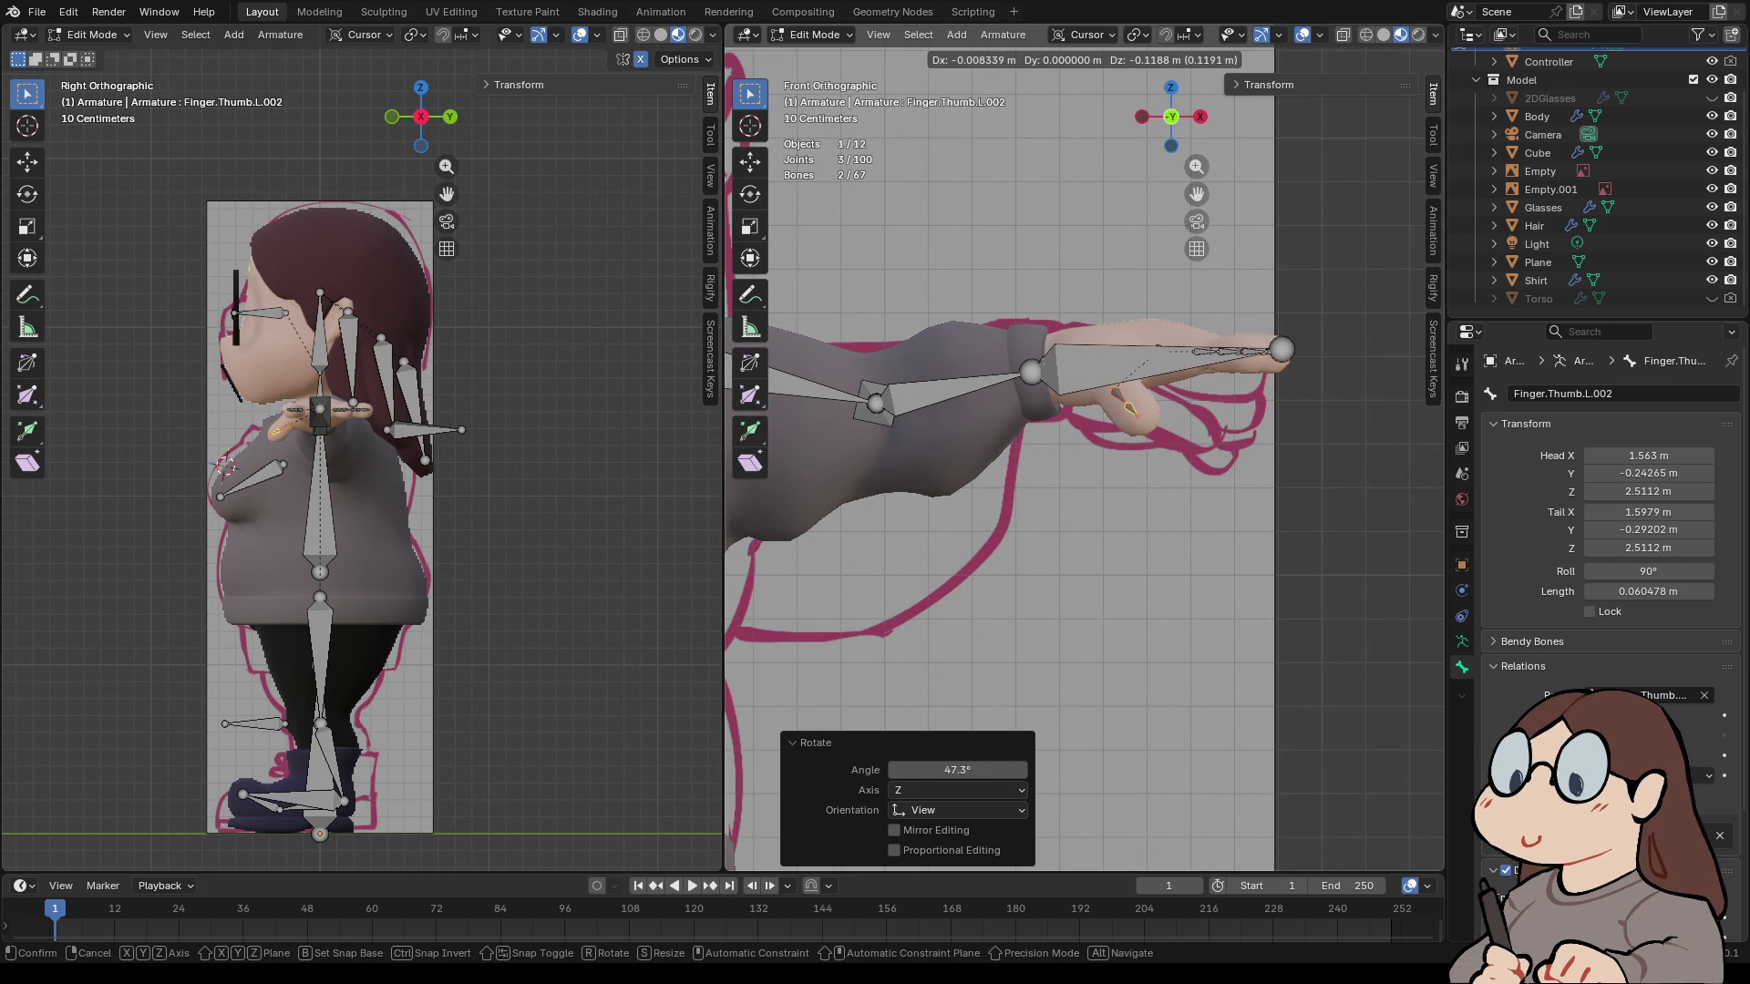
- Rotate the thumb bone -16.6° from the top view, then -10.2° in perspective
{"action": "key", "text": "KP_7"}
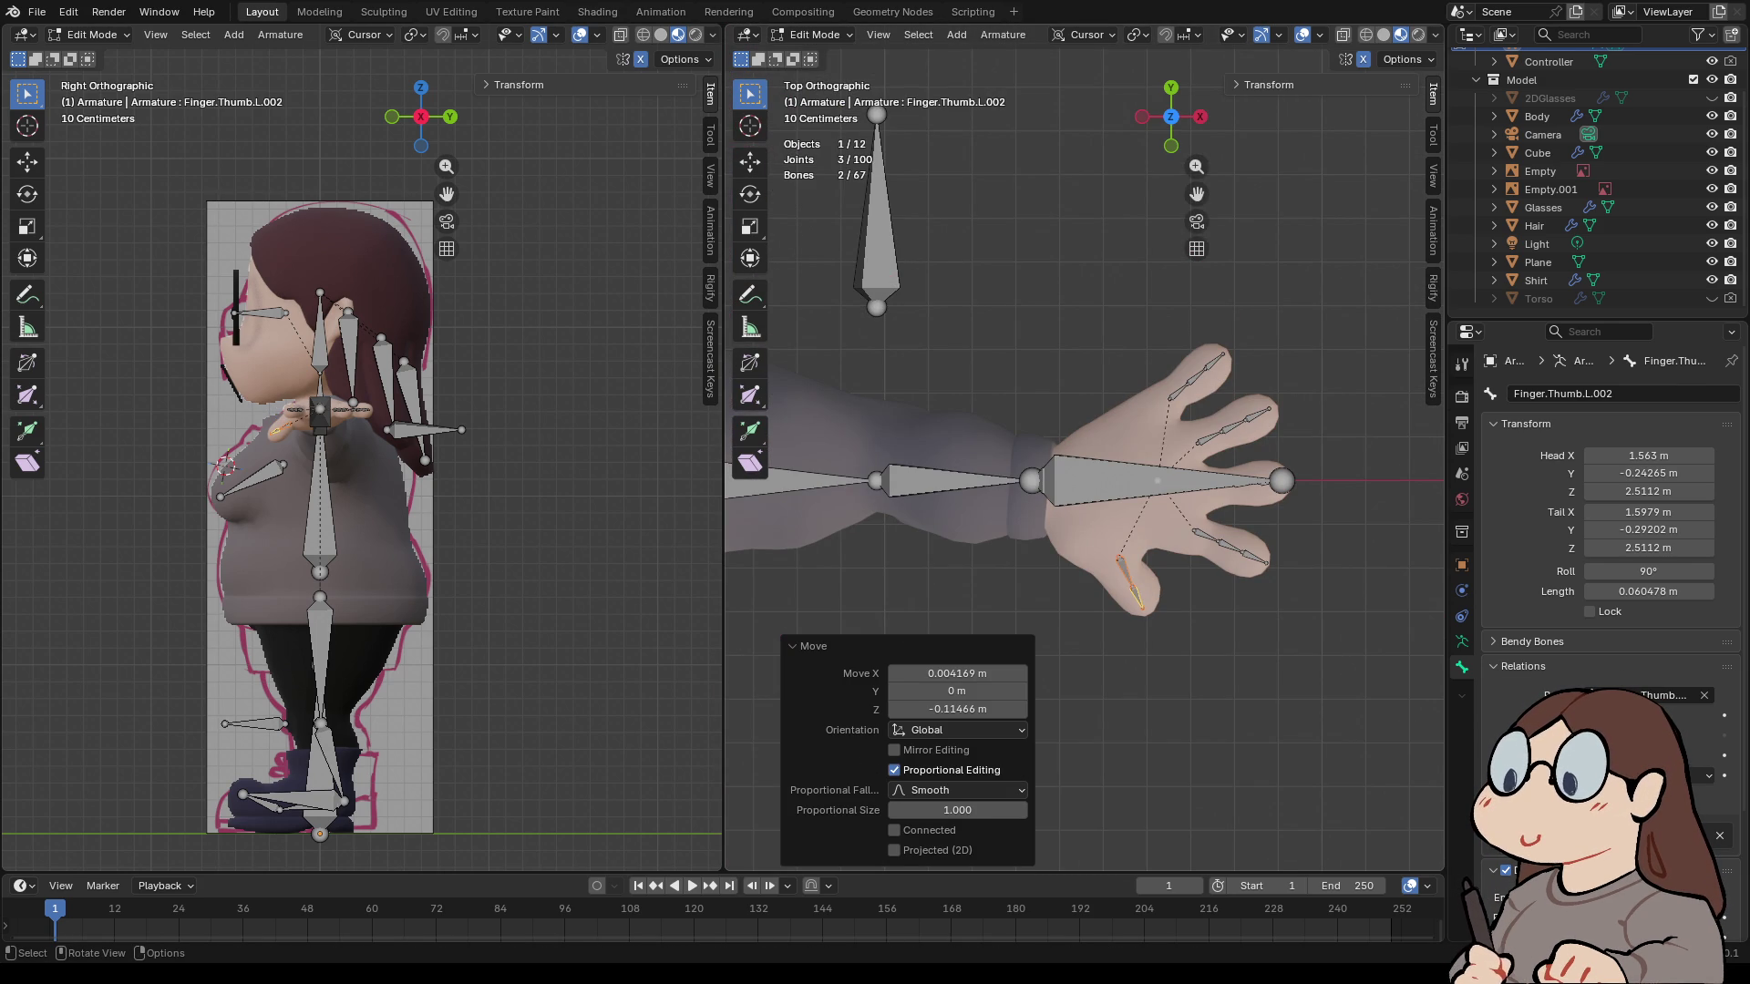
{"action": "key", "text": "r"}
{"action": "key", "text": "Return"}
{"action": "key", "text": "Home"}
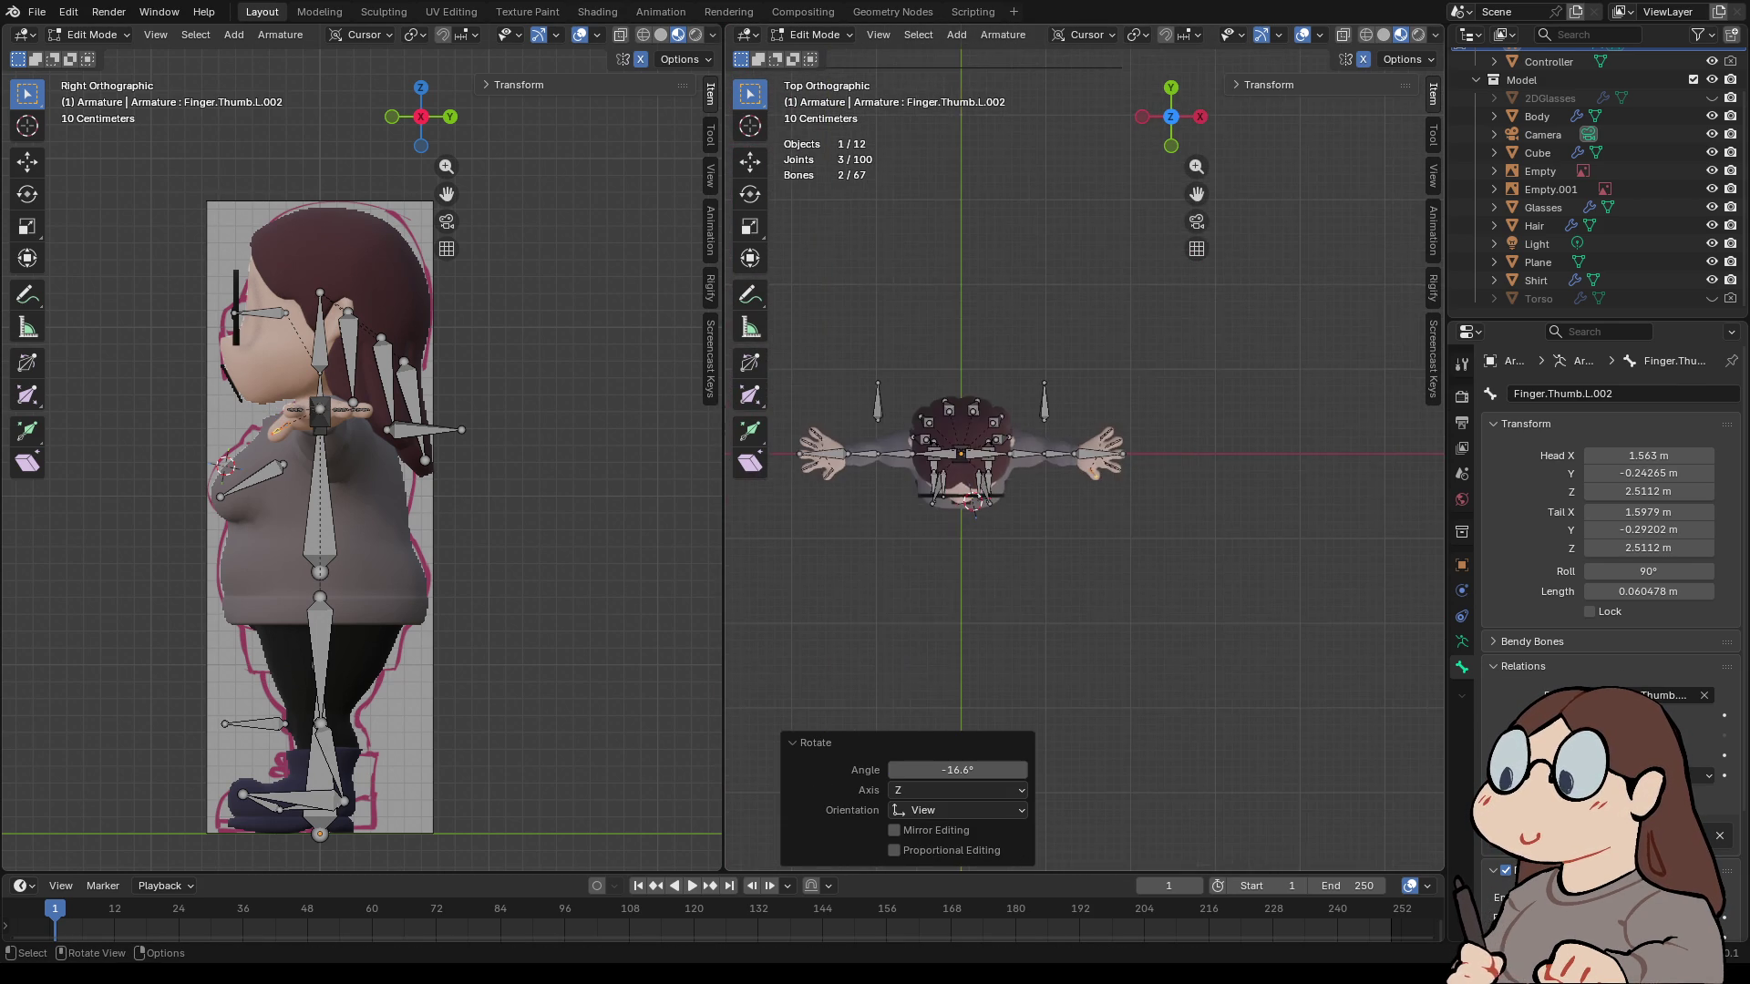
{"action": "scroll", "coordinate": [1085, 456], "scroll_direction": "up", "scroll_amount": 5}
{"action": "mouse_move", "coordinate": [1084, 455]}
{"action": "middle_mouse_down"}
{"action": "mouse_move", "coordinate": [1103, 346]}
{"action": "mouse_move", "coordinate": [957, 365]}
{"action": "middle_mouse_up"}
{"action": "key", "text": "r"}
{"action": "left_click", "coordinate": [952, 219]}
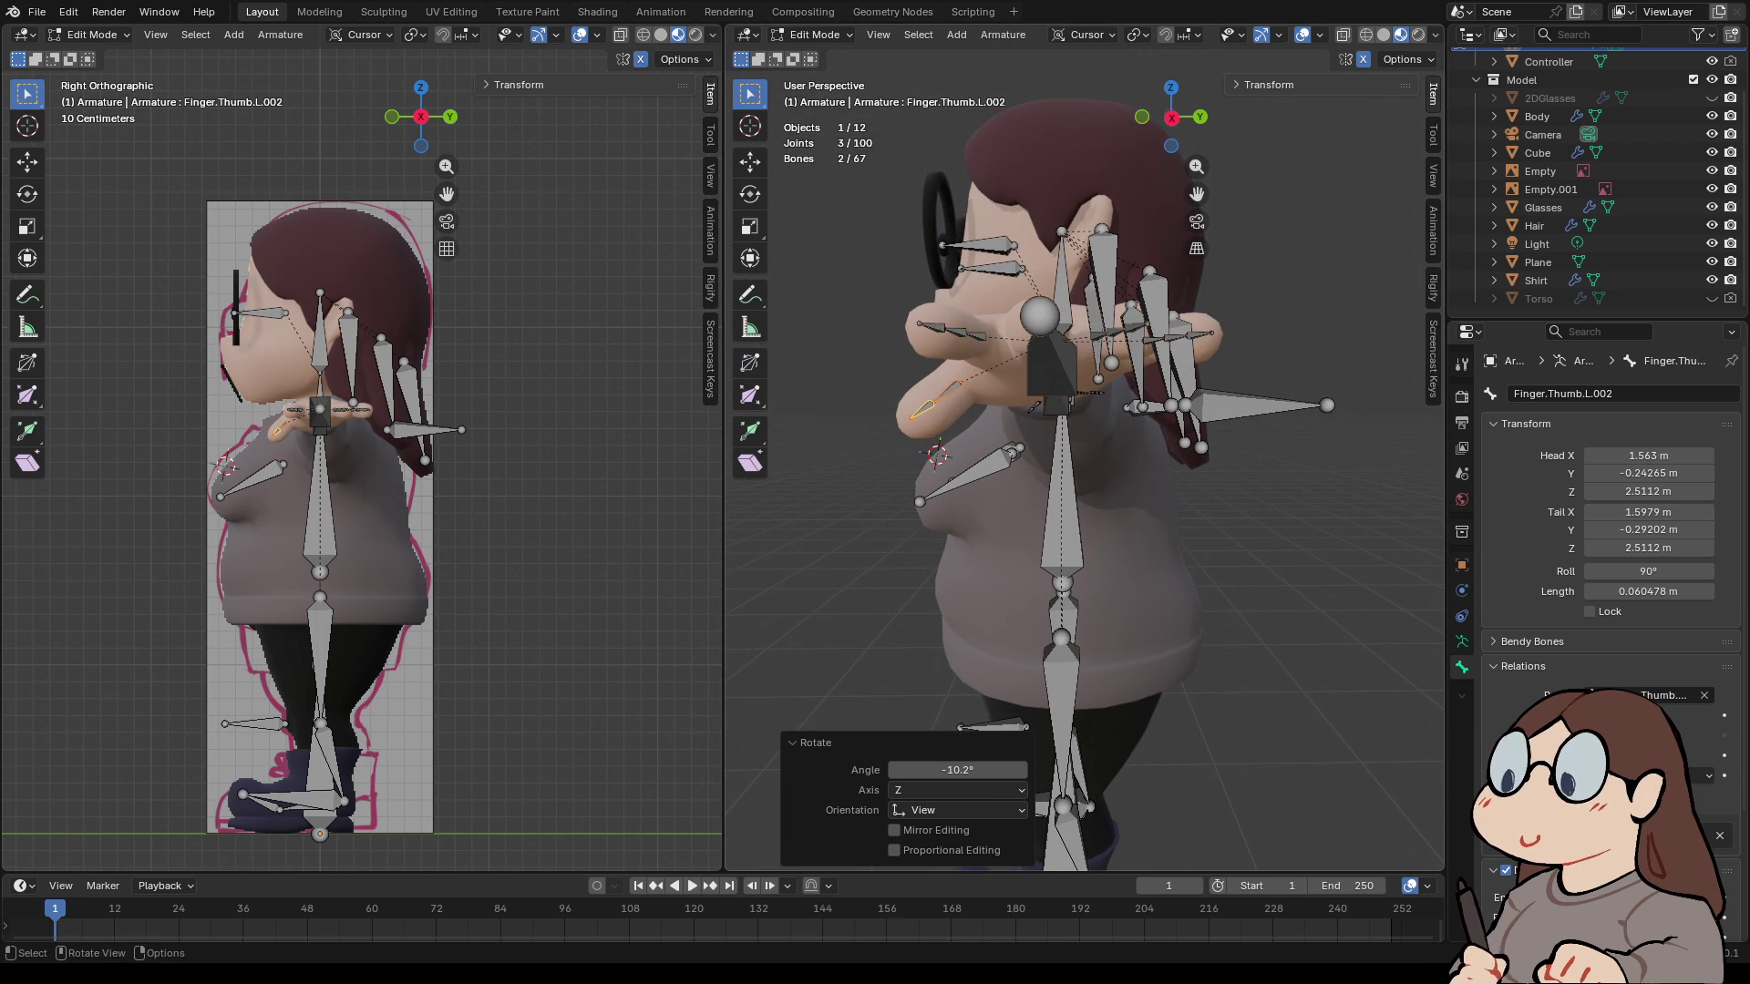
- Rotate the thumb bone a further 5.7°, then save VTUBE_PRACTICE3.blend
{"action": "middle_click_drag", "start_coordinate": [1034, 407], "coordinate": [957, 565]}
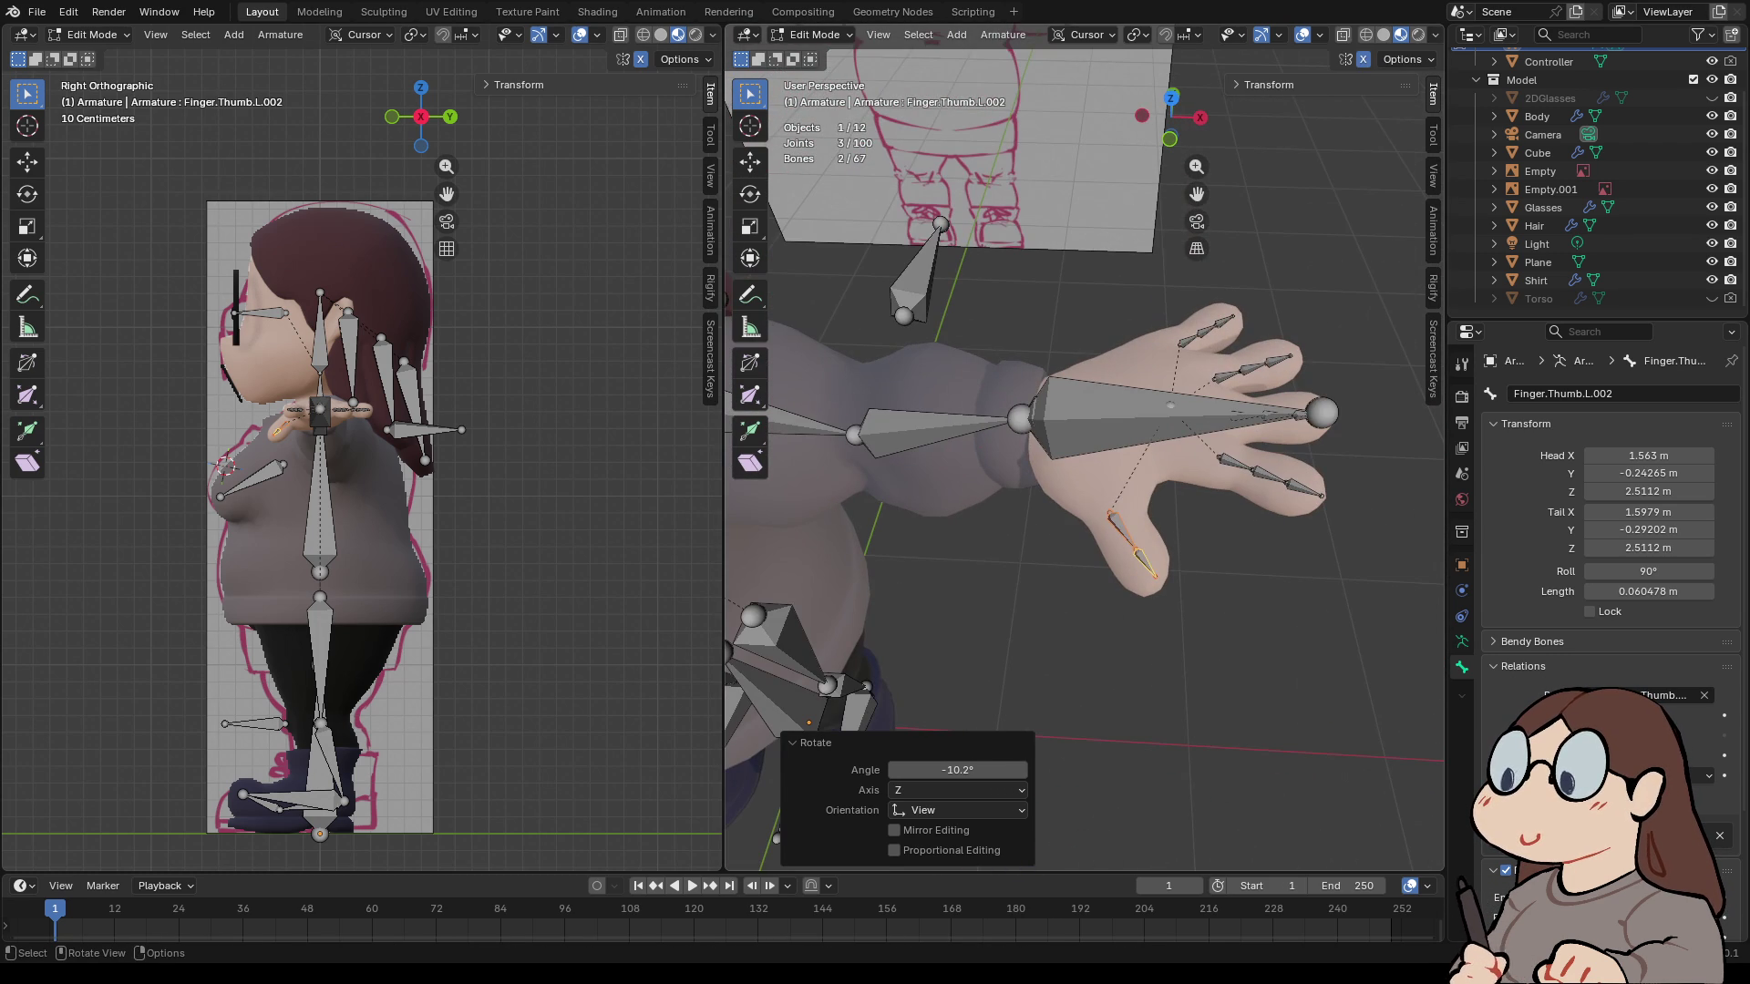
{"action": "key", "text": "r"}
{"action": "left_click", "coordinate": [1217, 356]}
{"action": "middle_click_drag", "start_coordinate": [1217, 355], "coordinate": [1222, 241]}
{"action": "key", "text": "ctrl+s"}
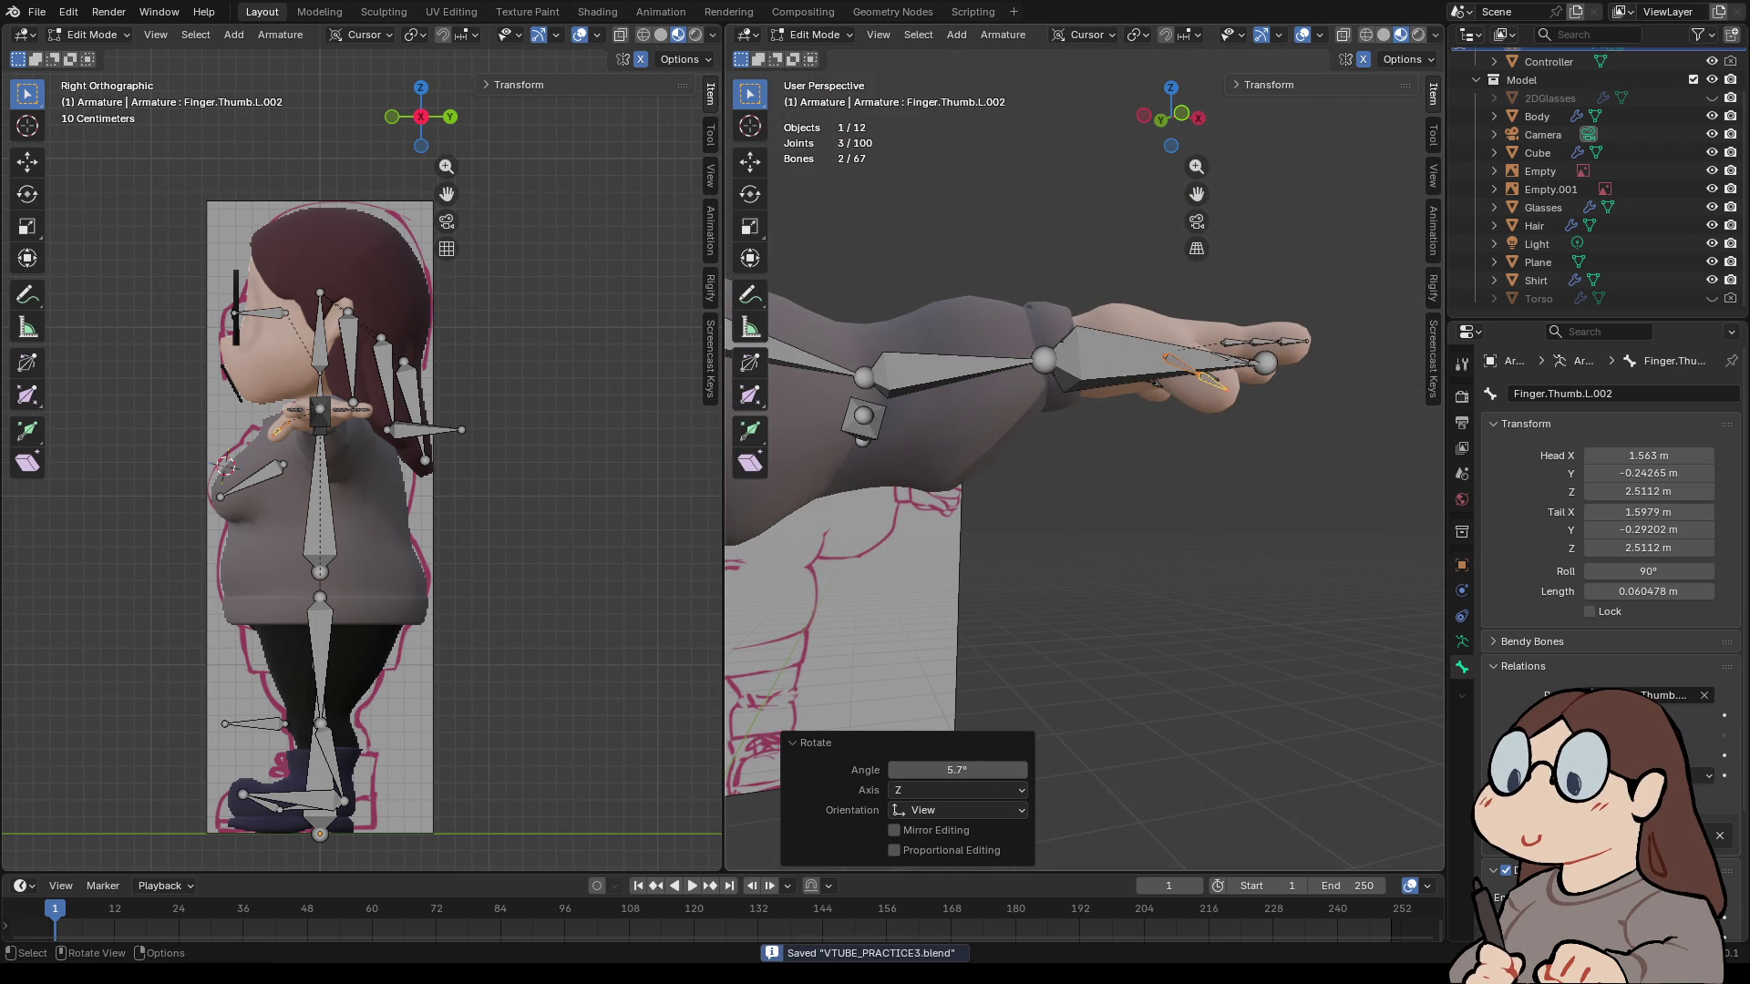
{"action": "key", "text": "ctrl+z"}
{"action": "left_click", "coordinate": [36, 12]}
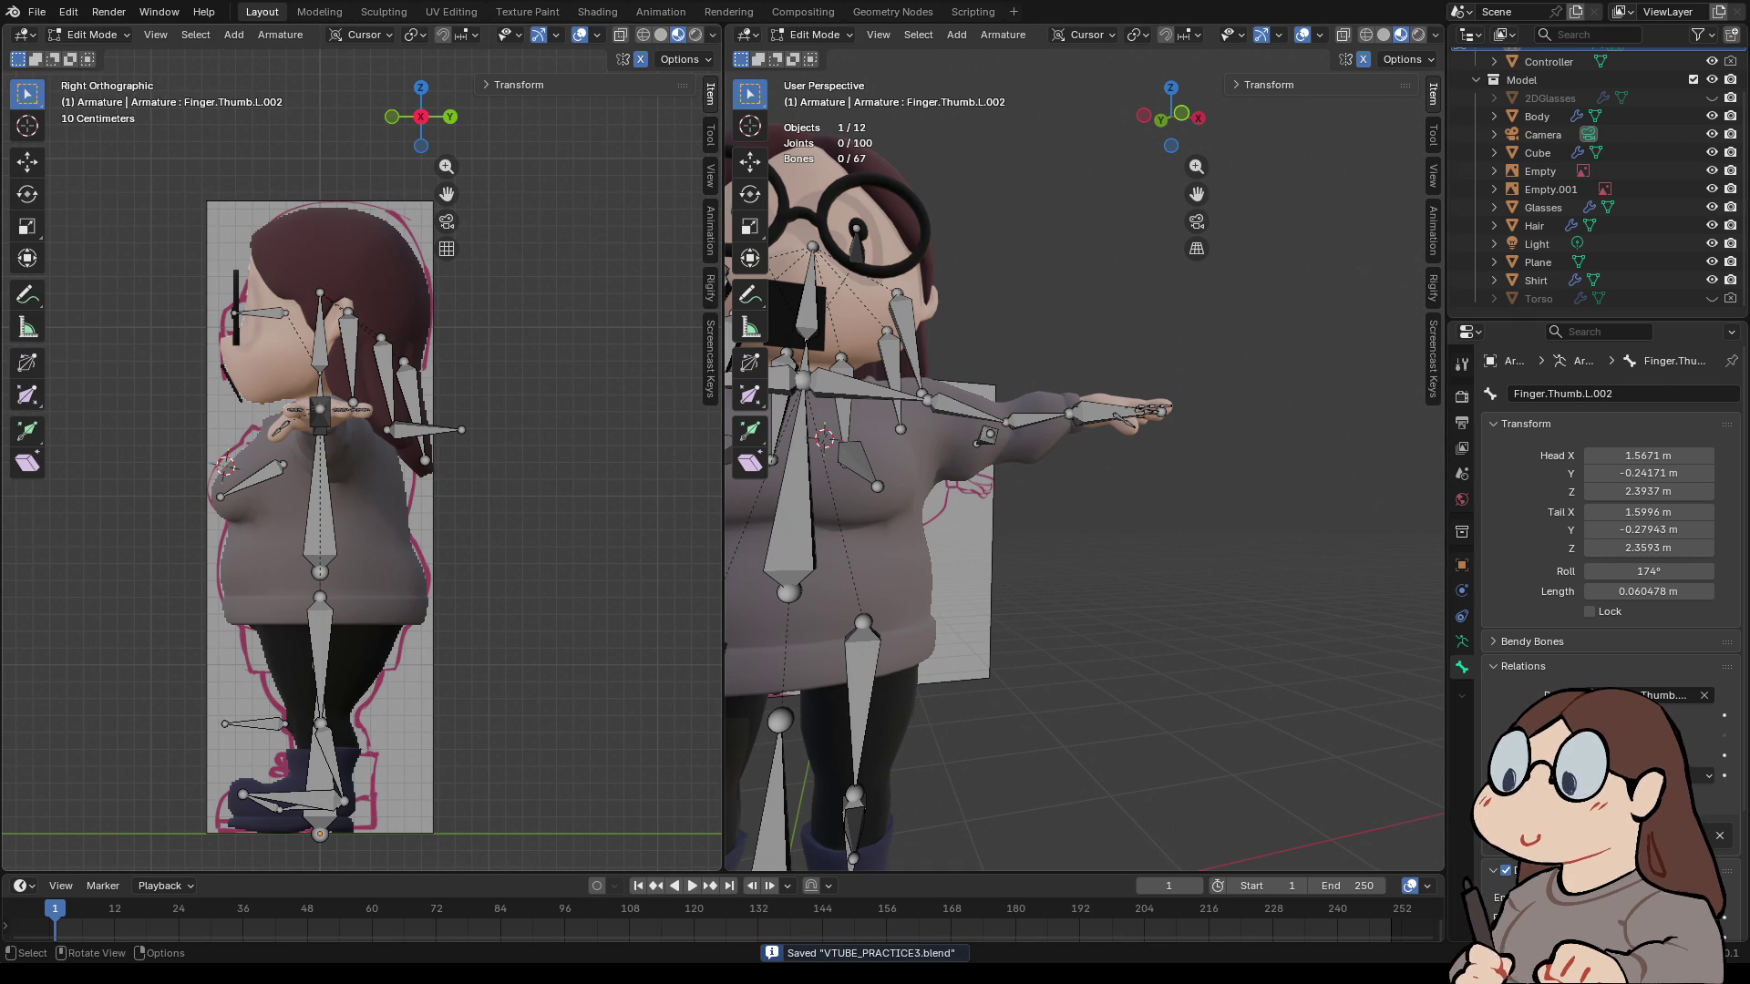
{"action": "left_click", "coordinate": [37, 11]}
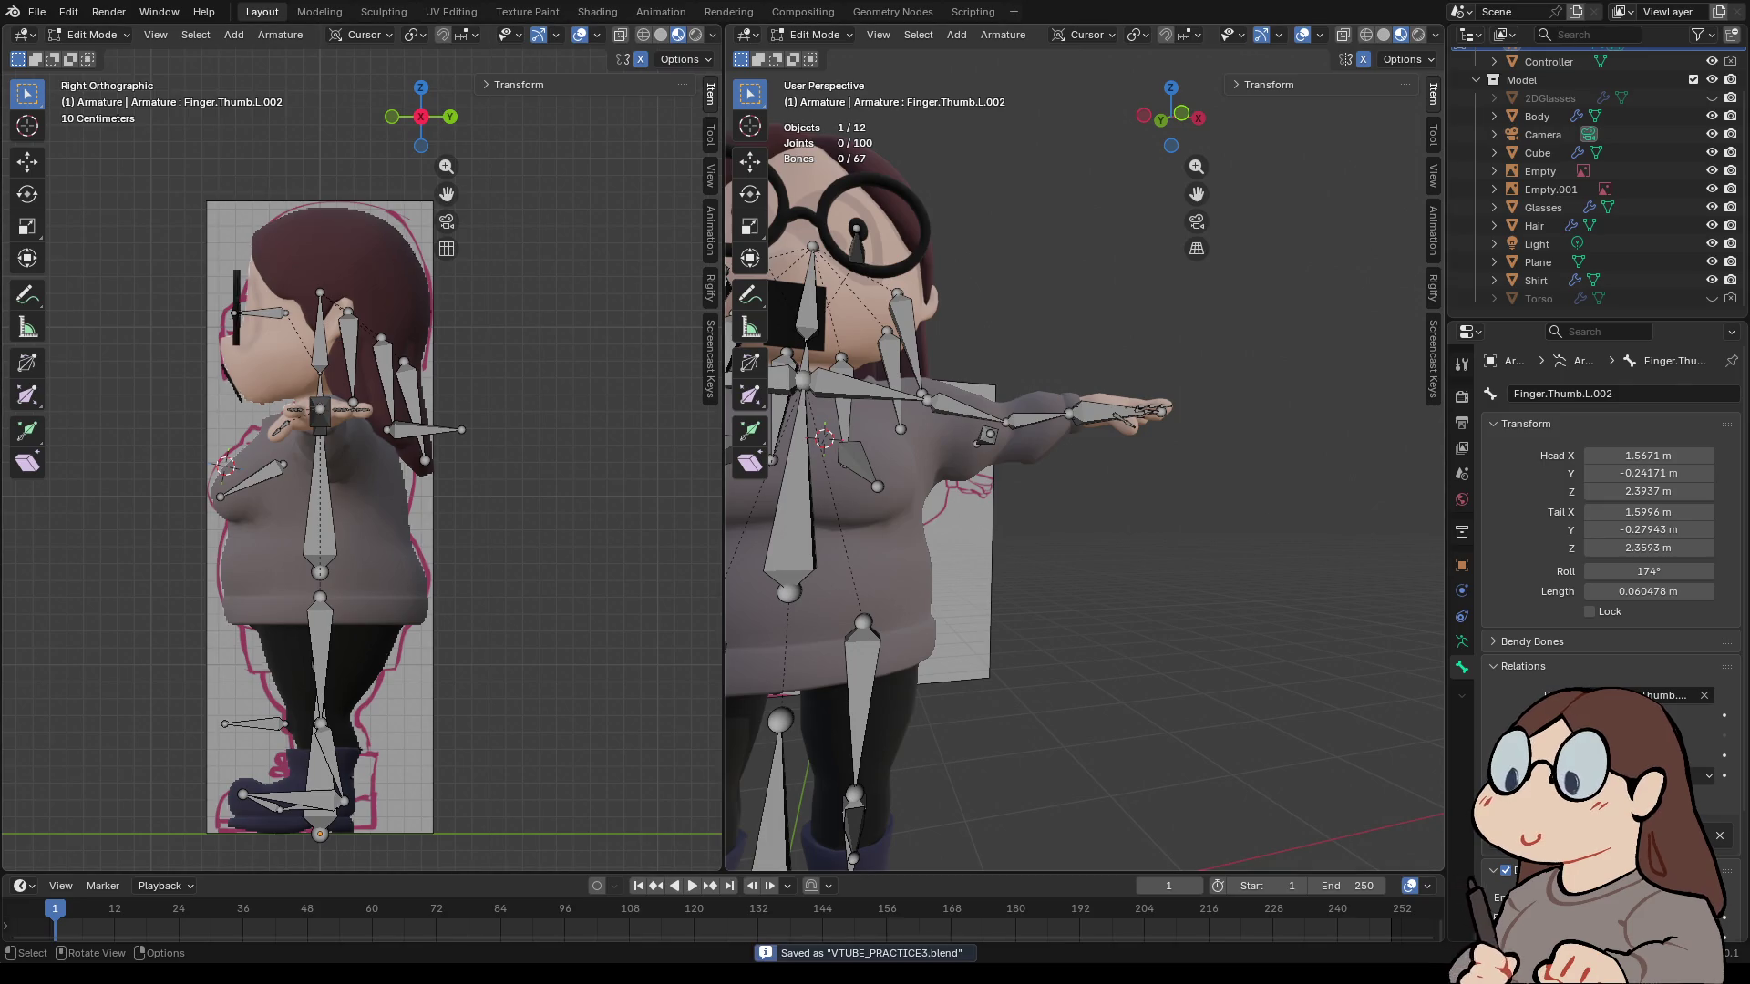
- Frame the rig in a front view and return to Object Mode
{"action": "key", "text": "Home"}
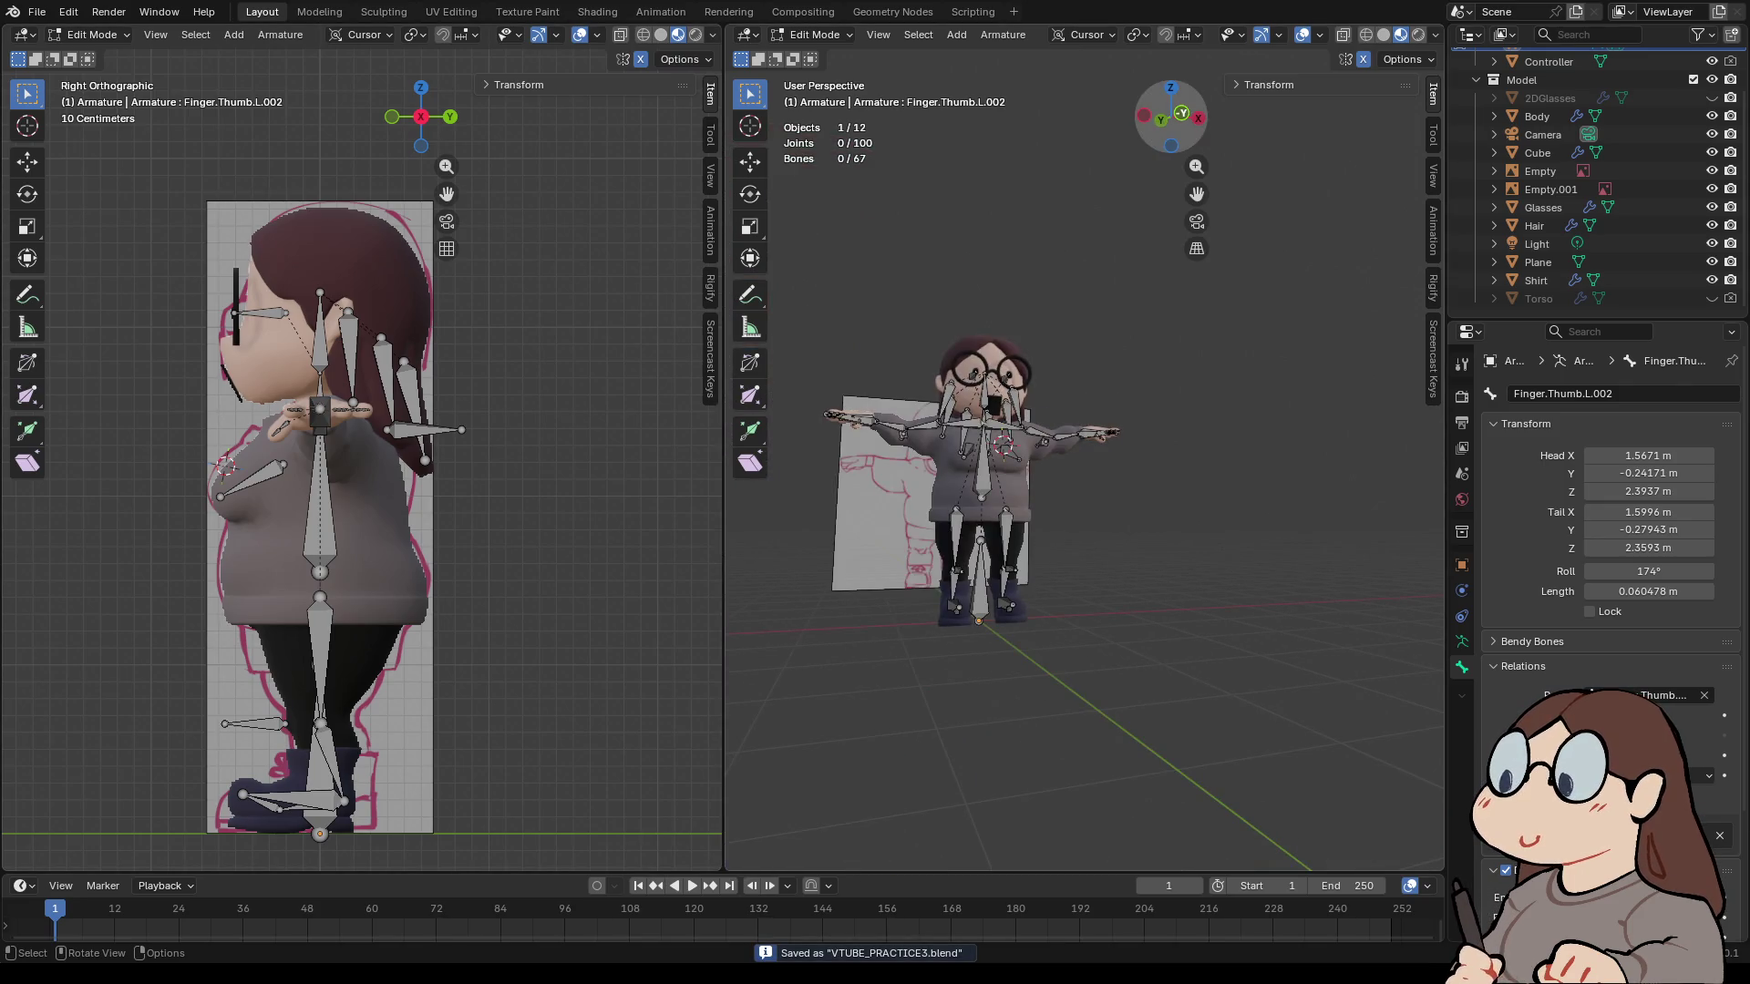
{"action": "left_click", "coordinate": [1182, 113]}
{"action": "scroll", "coordinate": [920, 383], "scroll_direction": "up", "scroll_amount": 5}
{"action": "middle_click_drag", "start_coordinate": [920, 383], "coordinate": [994, 365]}
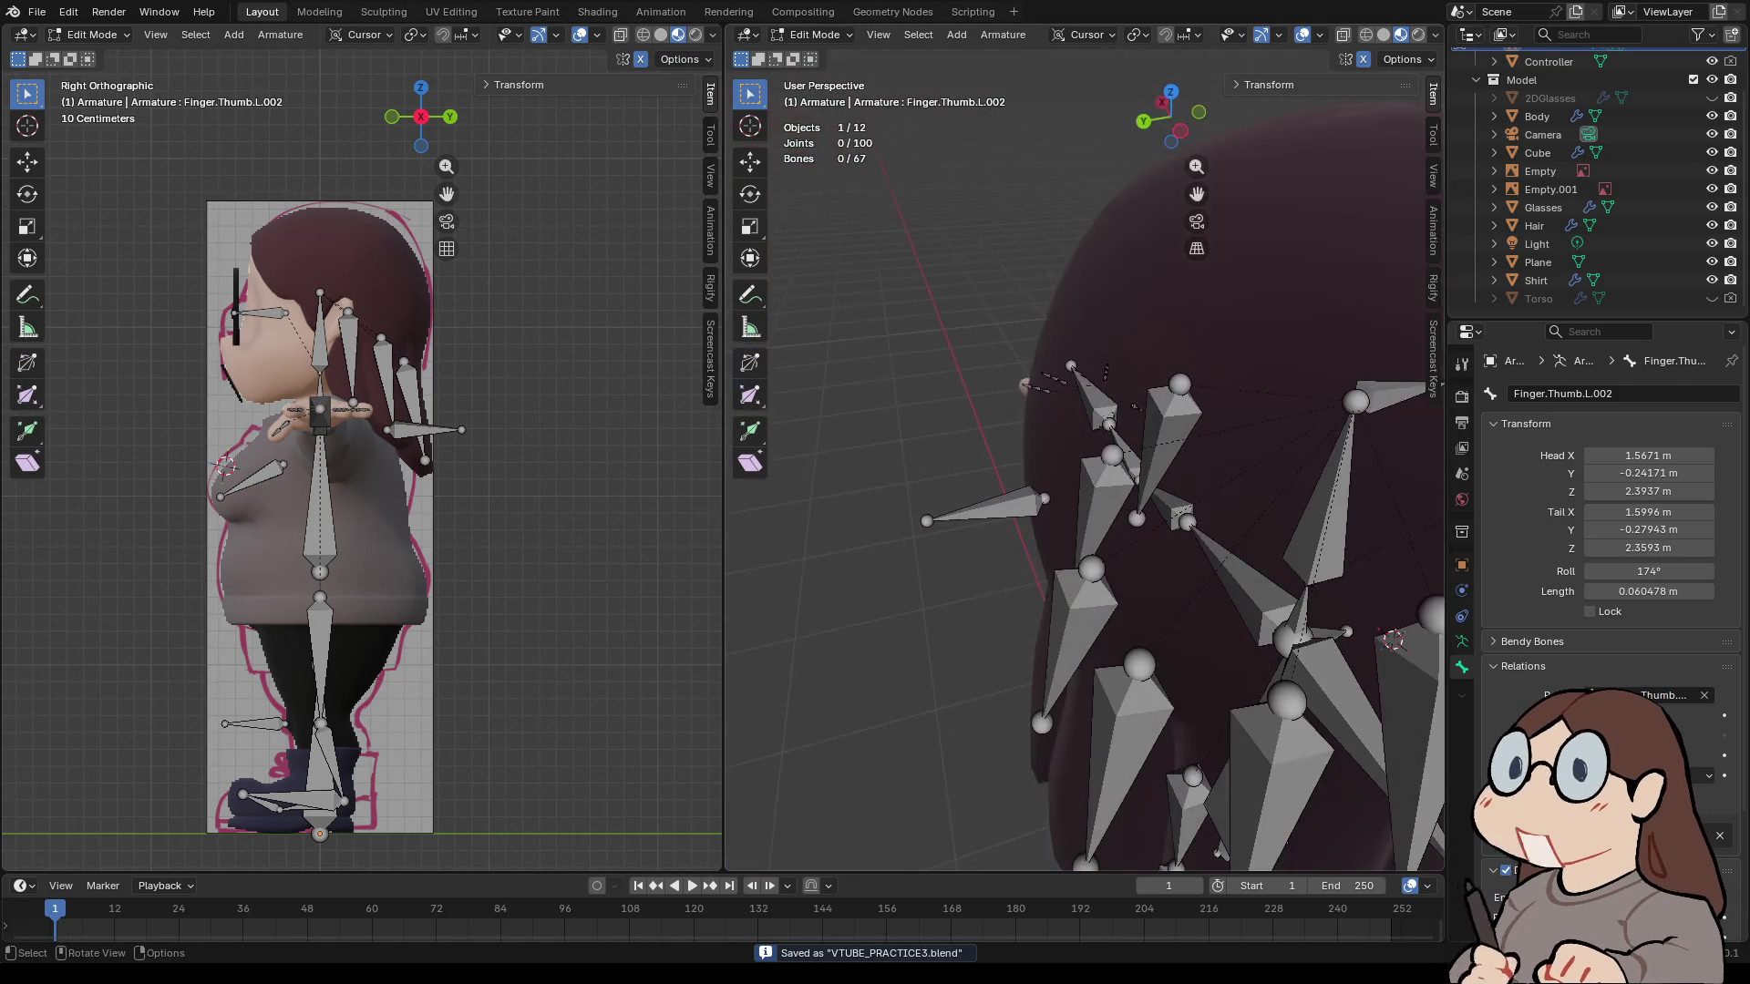
{"action": "left_click", "coordinate": [1161, 103]}
{"action": "left_click", "coordinate": [1143, 117]}
{"action": "left_click", "coordinate": [814, 35]}
{"action": "left_click", "coordinate": [823, 55]}
- Select the Hair, Body, Glasses, Shirt and Plane meshes, then the armature last
{"action": "key", "text": "KP_Decimal"}
{"action": "left_click", "coordinate": [980, 301]}
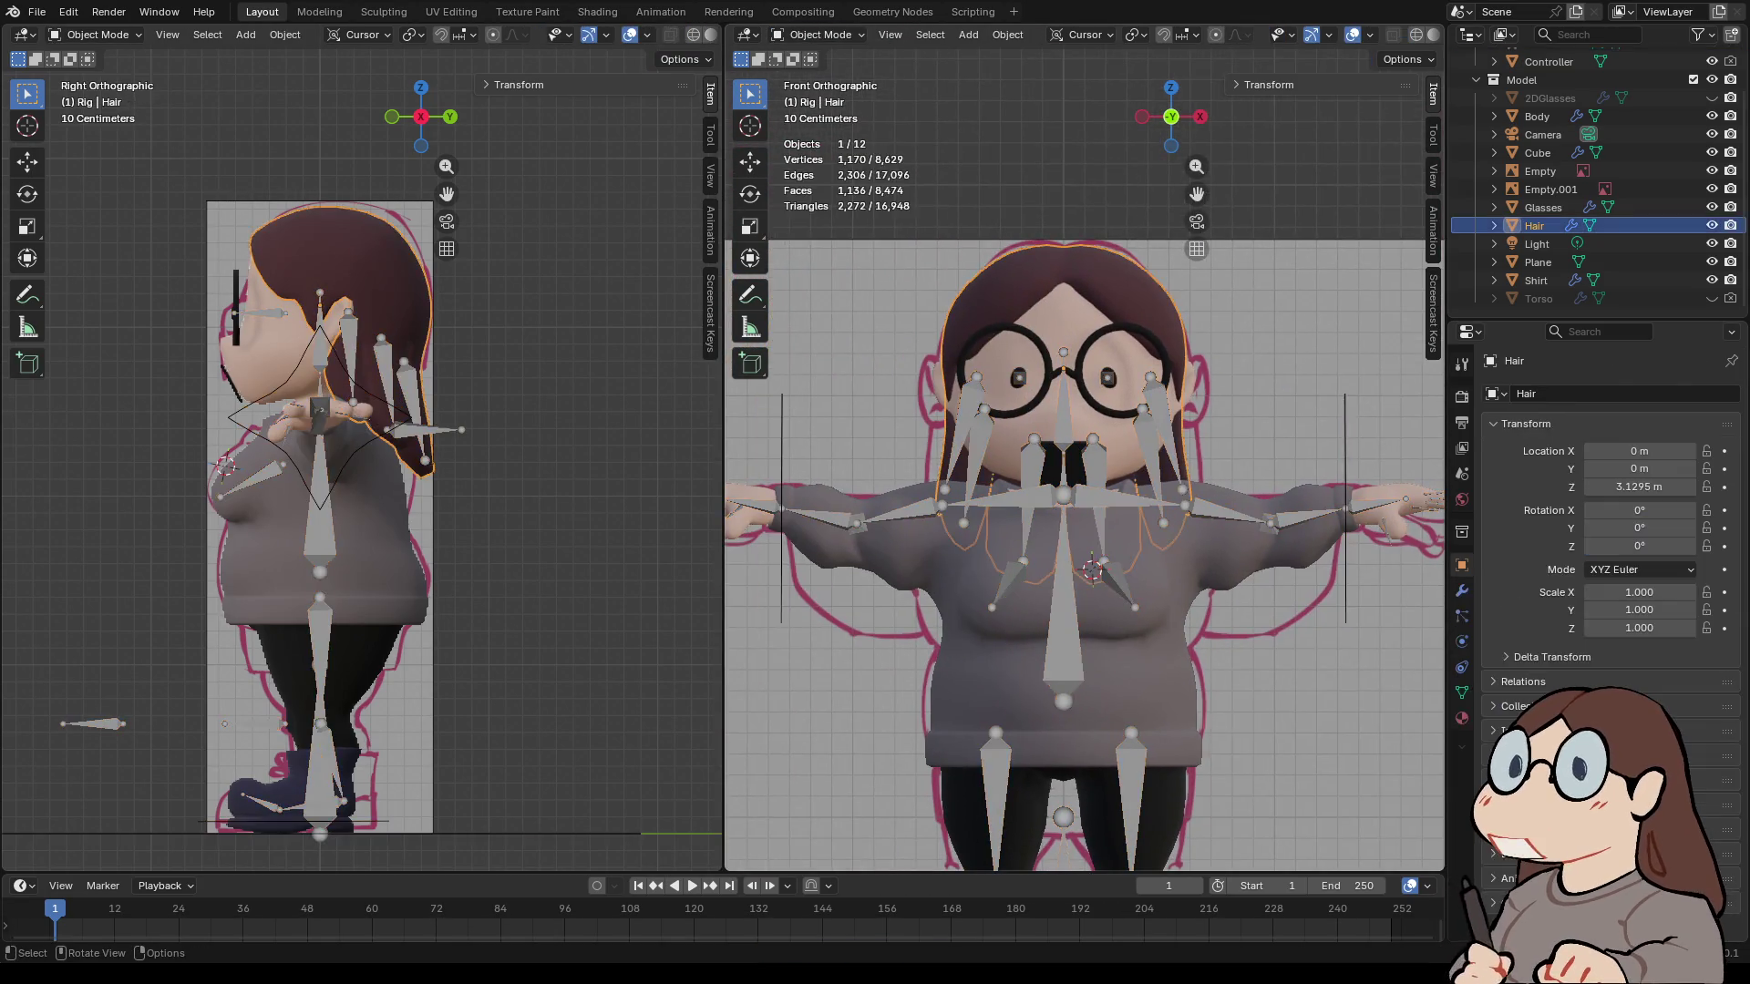
{"action": "left_click", "coordinate": [1062, 310], "text": "shift"}
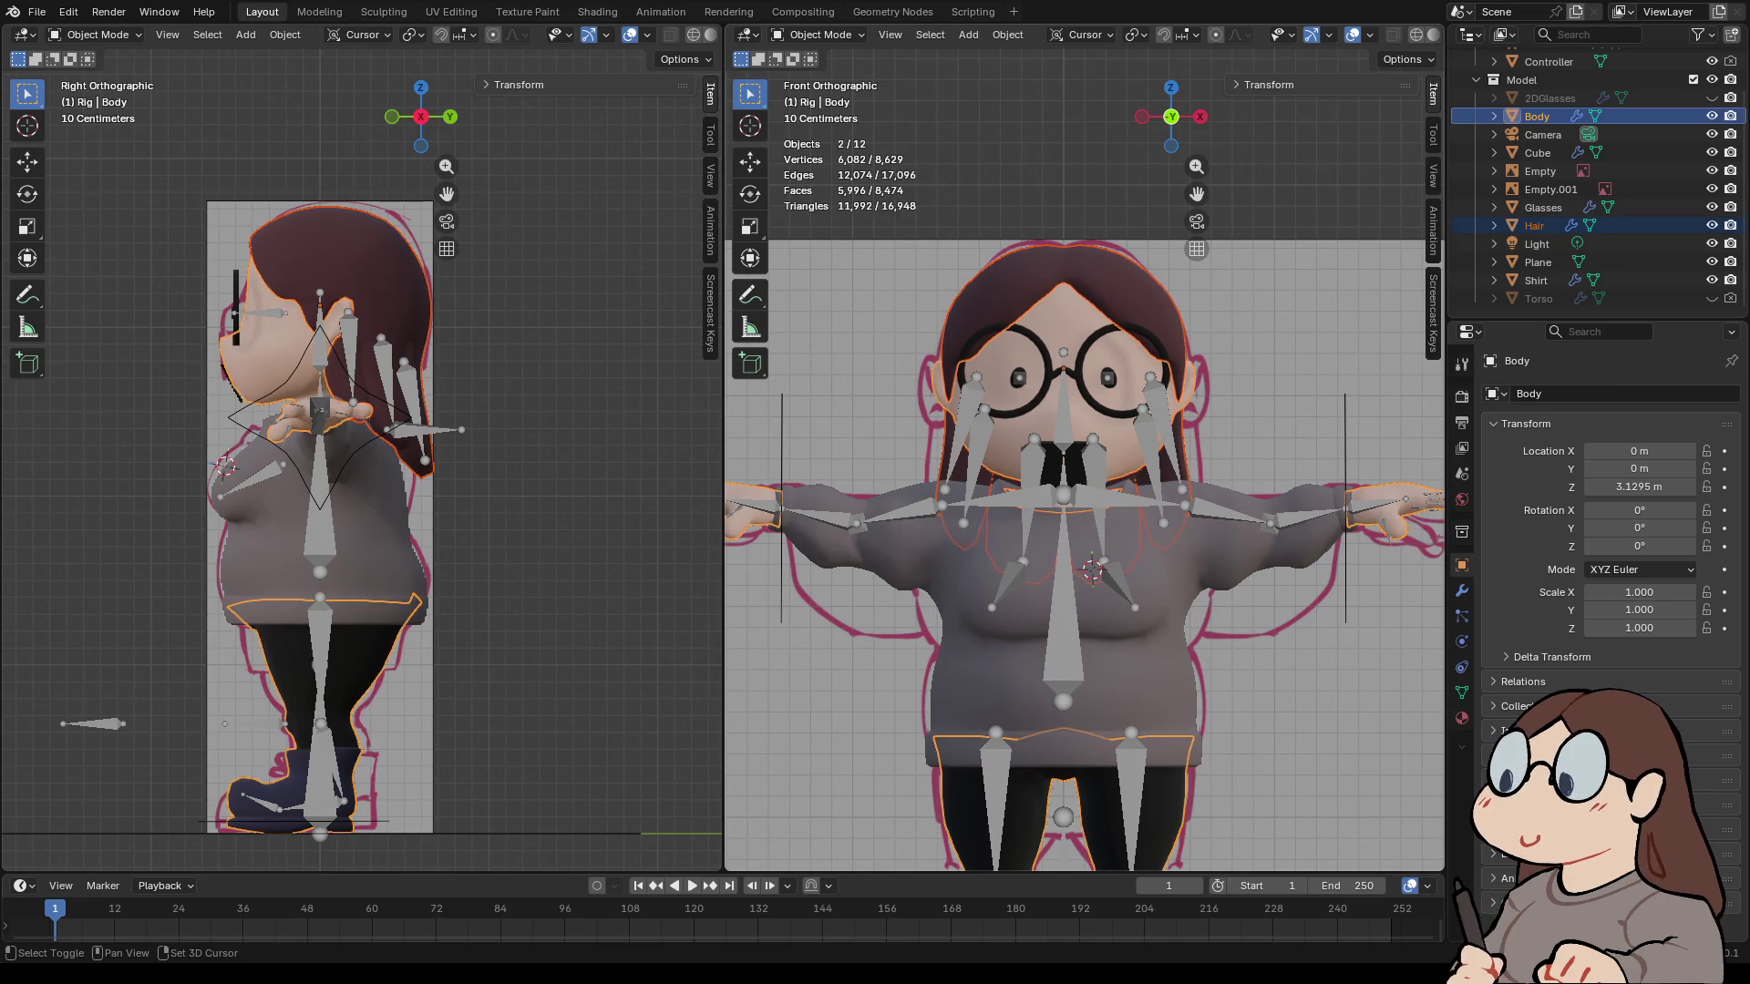
{"action": "left_click", "coordinate": [1062, 369], "text": "shift"}
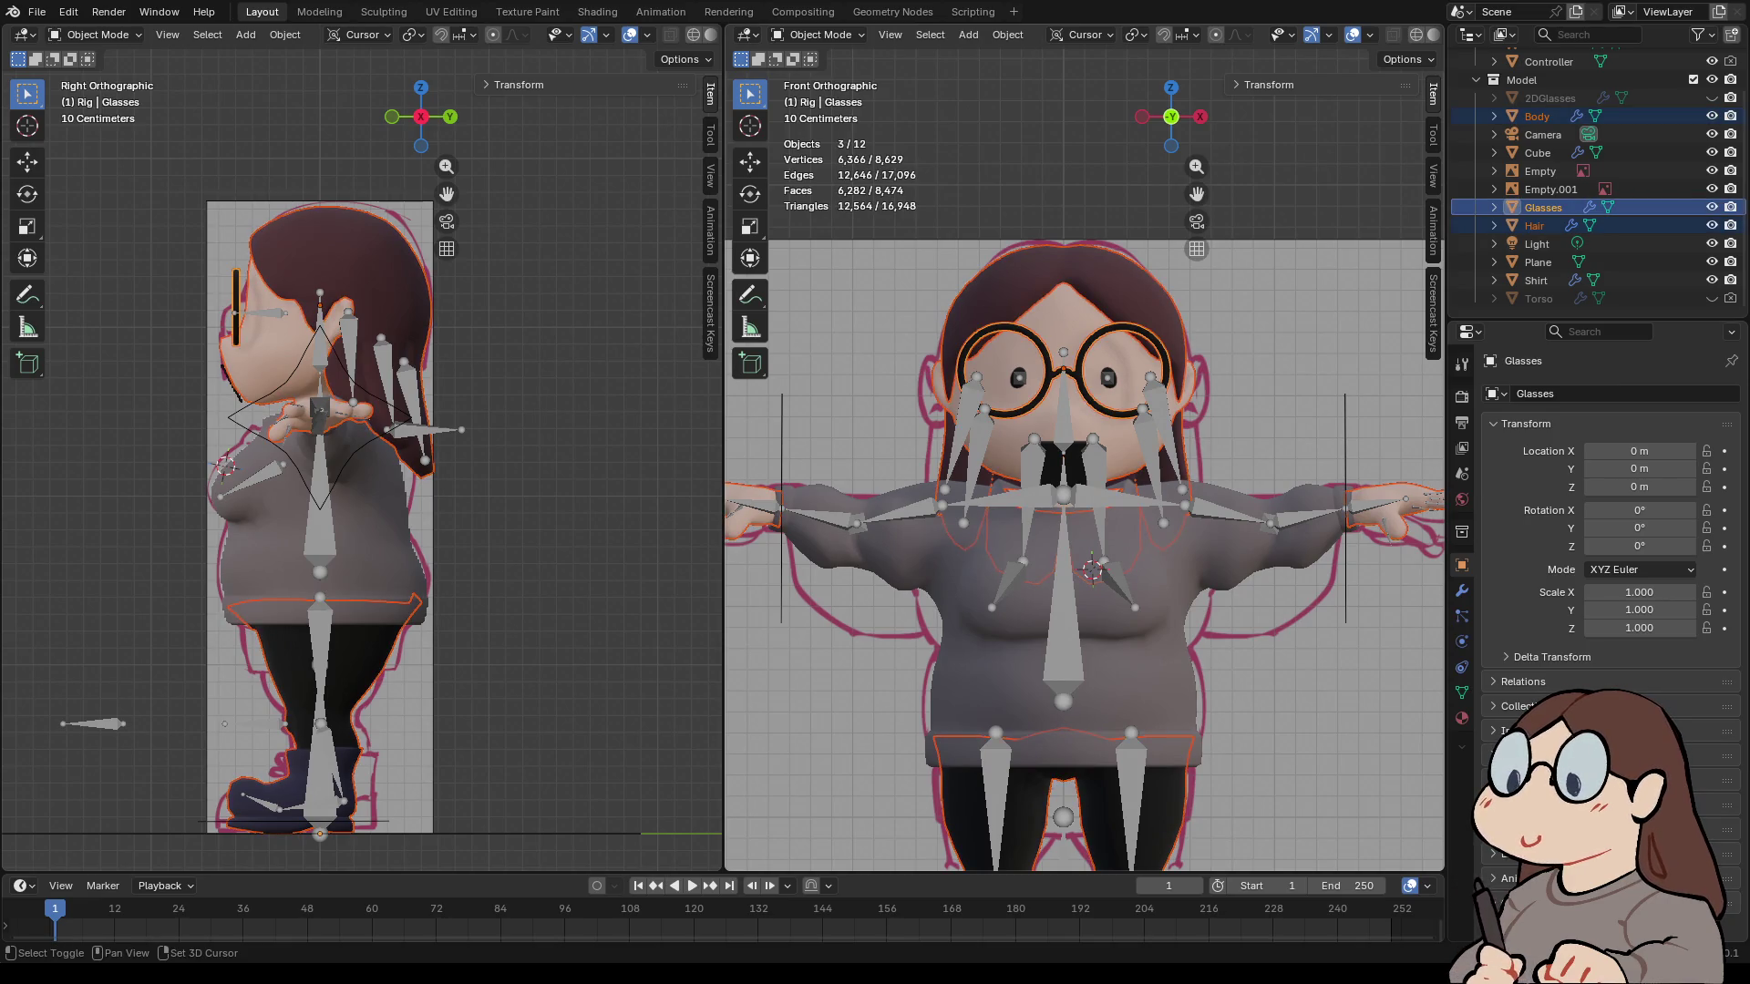
{"action": "left_click", "coordinate": [1167, 584], "text": "shift"}
{"action": "scroll", "coordinate": [1084, 446], "scroll_direction": "down", "scroll_amount": 4}
{"action": "scroll", "coordinate": [1084, 446], "scroll_direction": "up", "scroll_amount": 6}
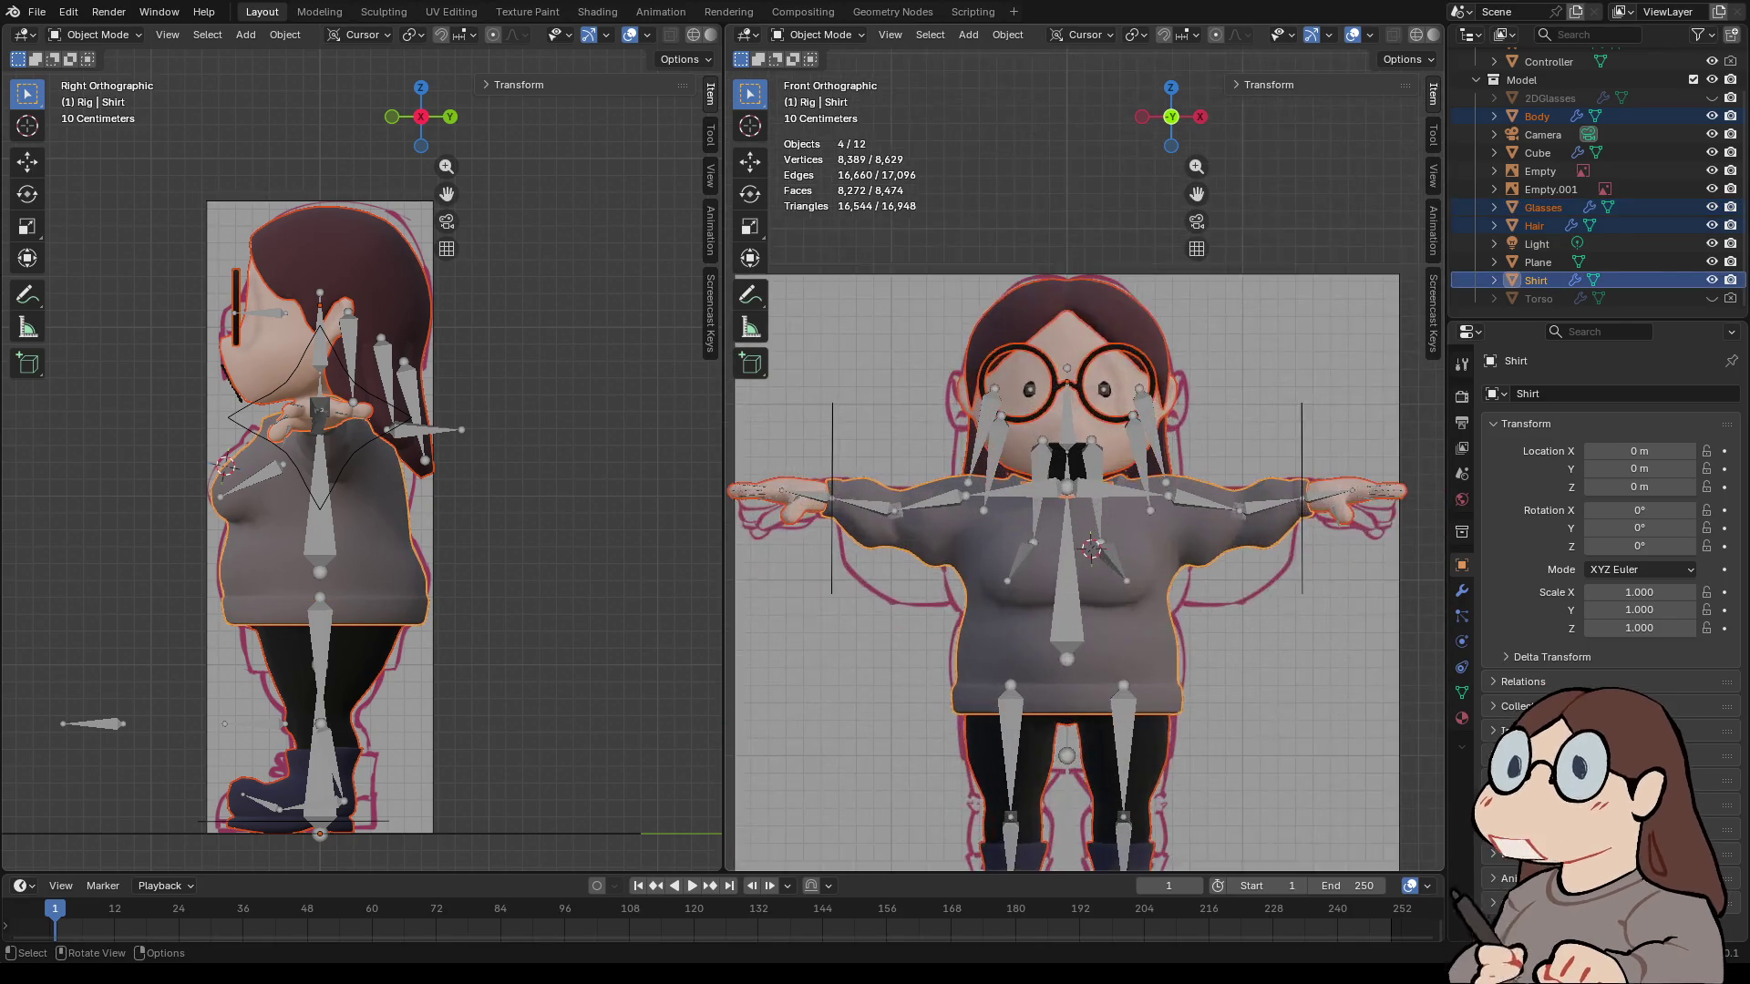
{"action": "left_click", "coordinate": [1339, 729], "text": "shift"}
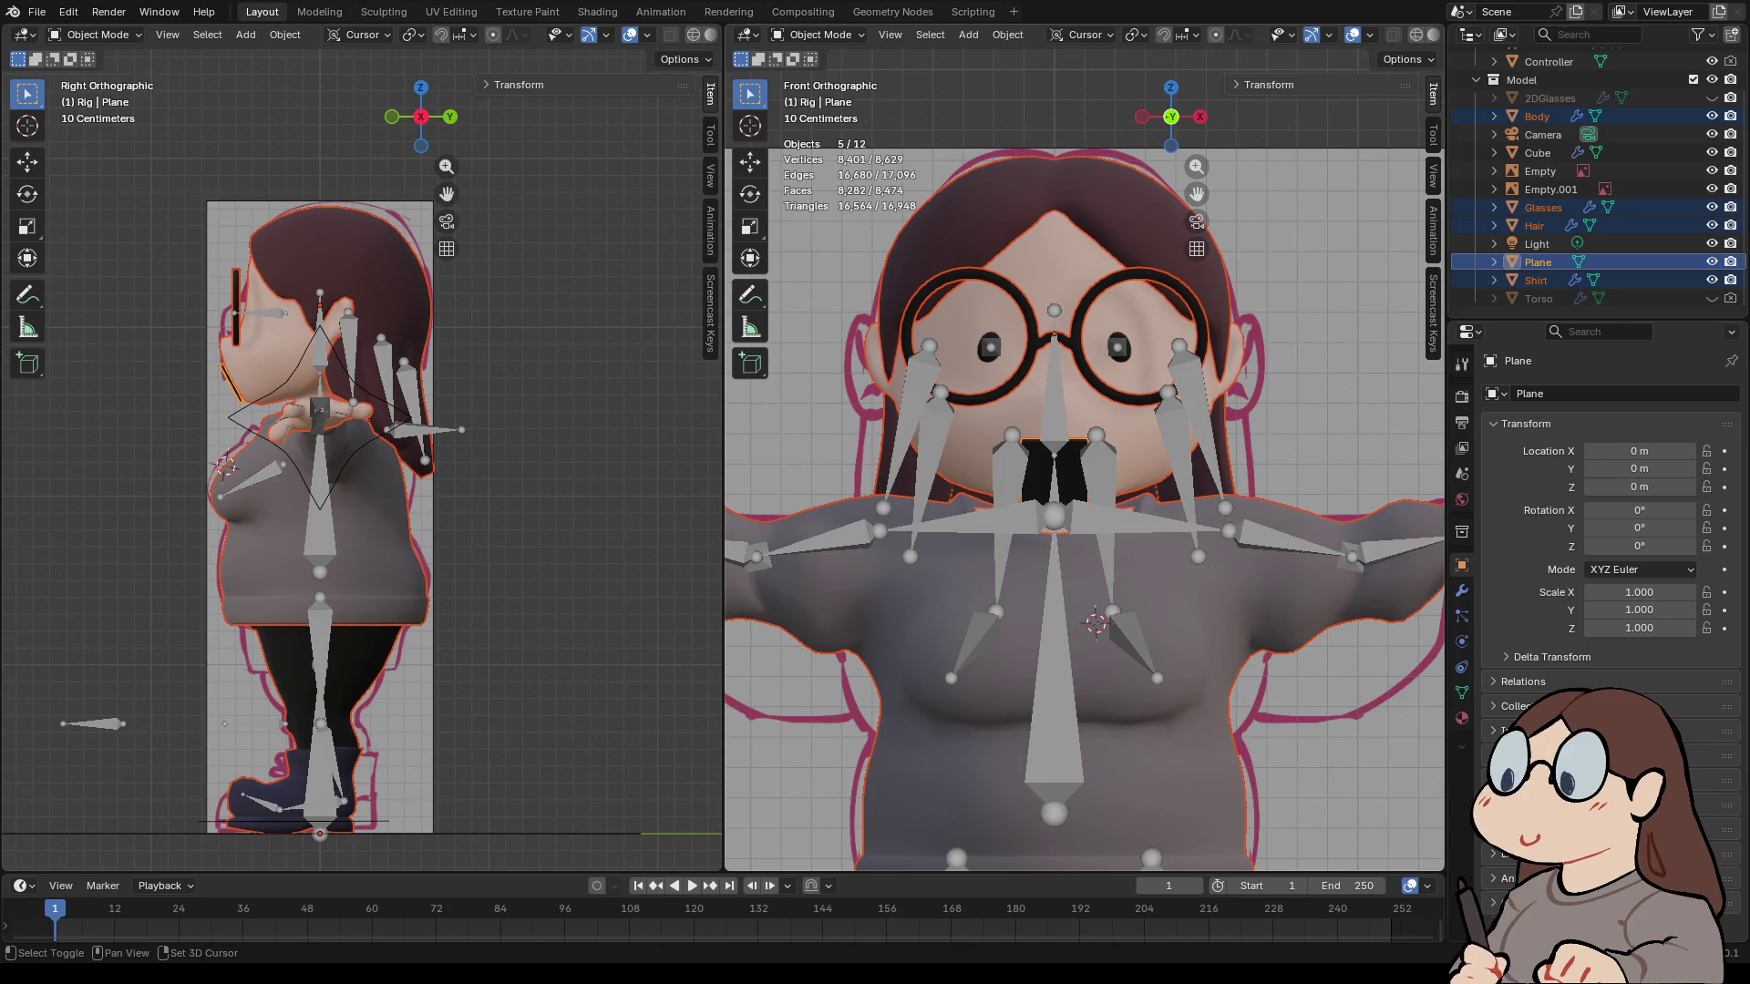
{"action": "left_click", "coordinate": [1097, 436], "text": "shift"}
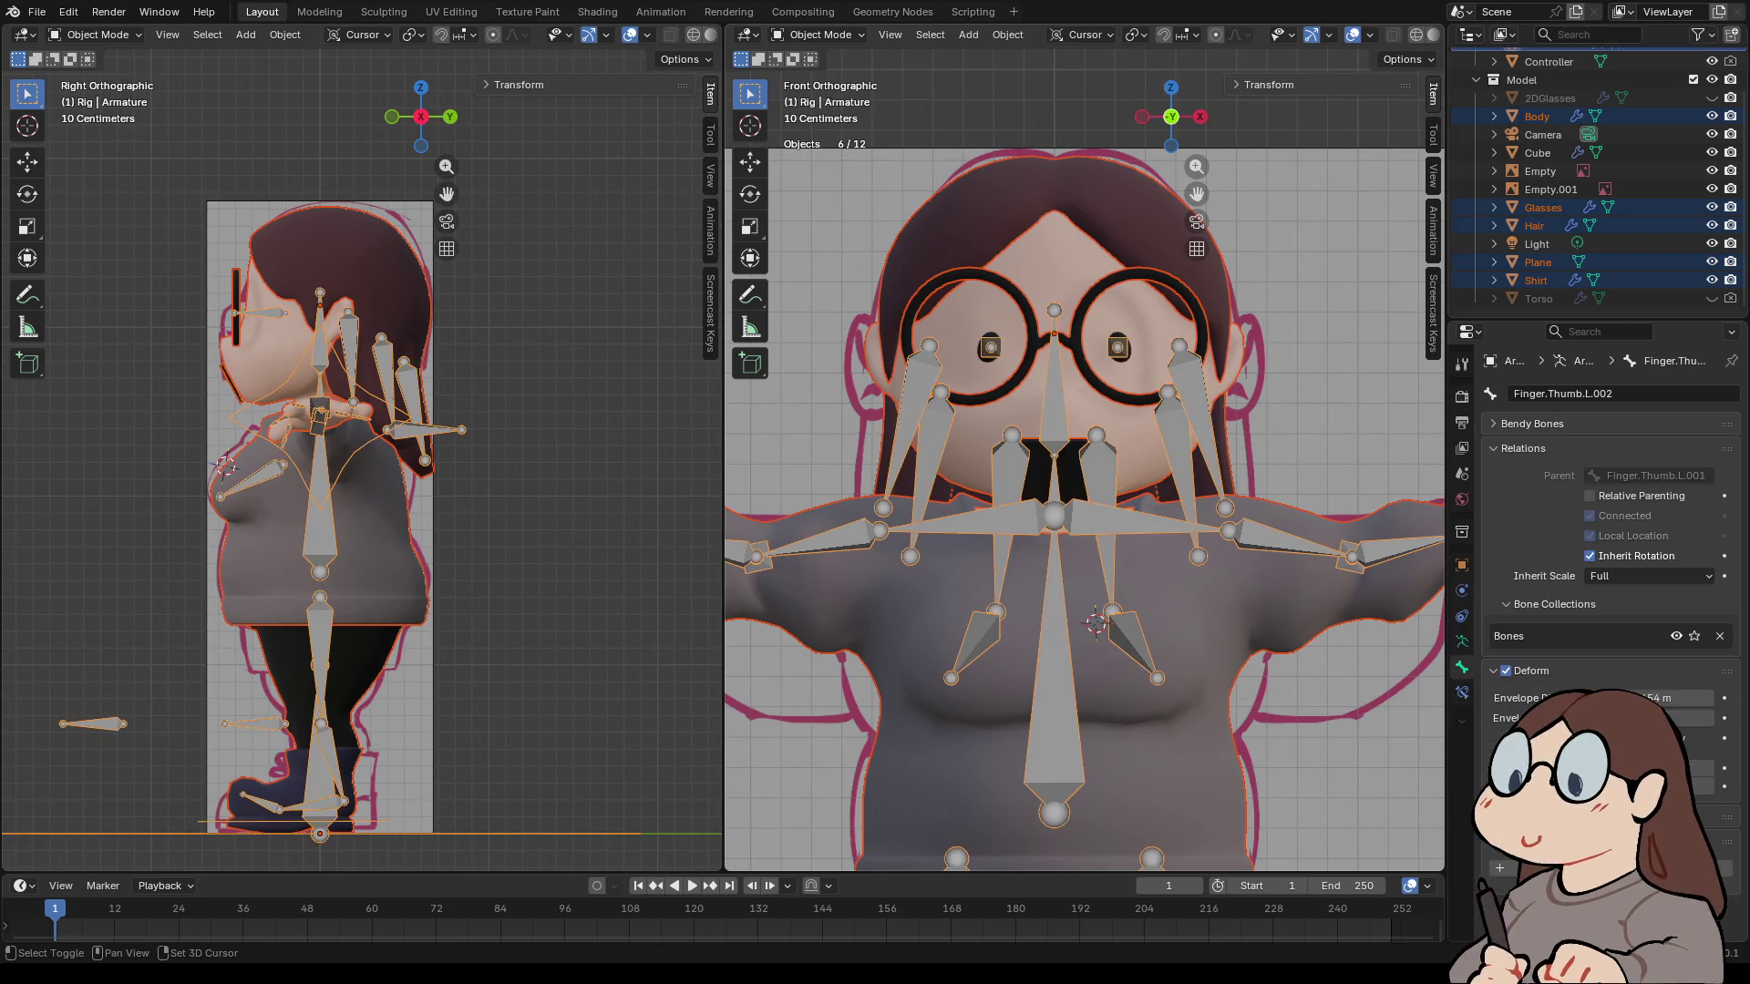
- Parent the meshes to the armature With Automatic Weights, then enter Pose Mode
{"action": "right_click", "coordinate": [1094, 434]}
{"action": "mouse_move", "coordinate": [1121, 434]}
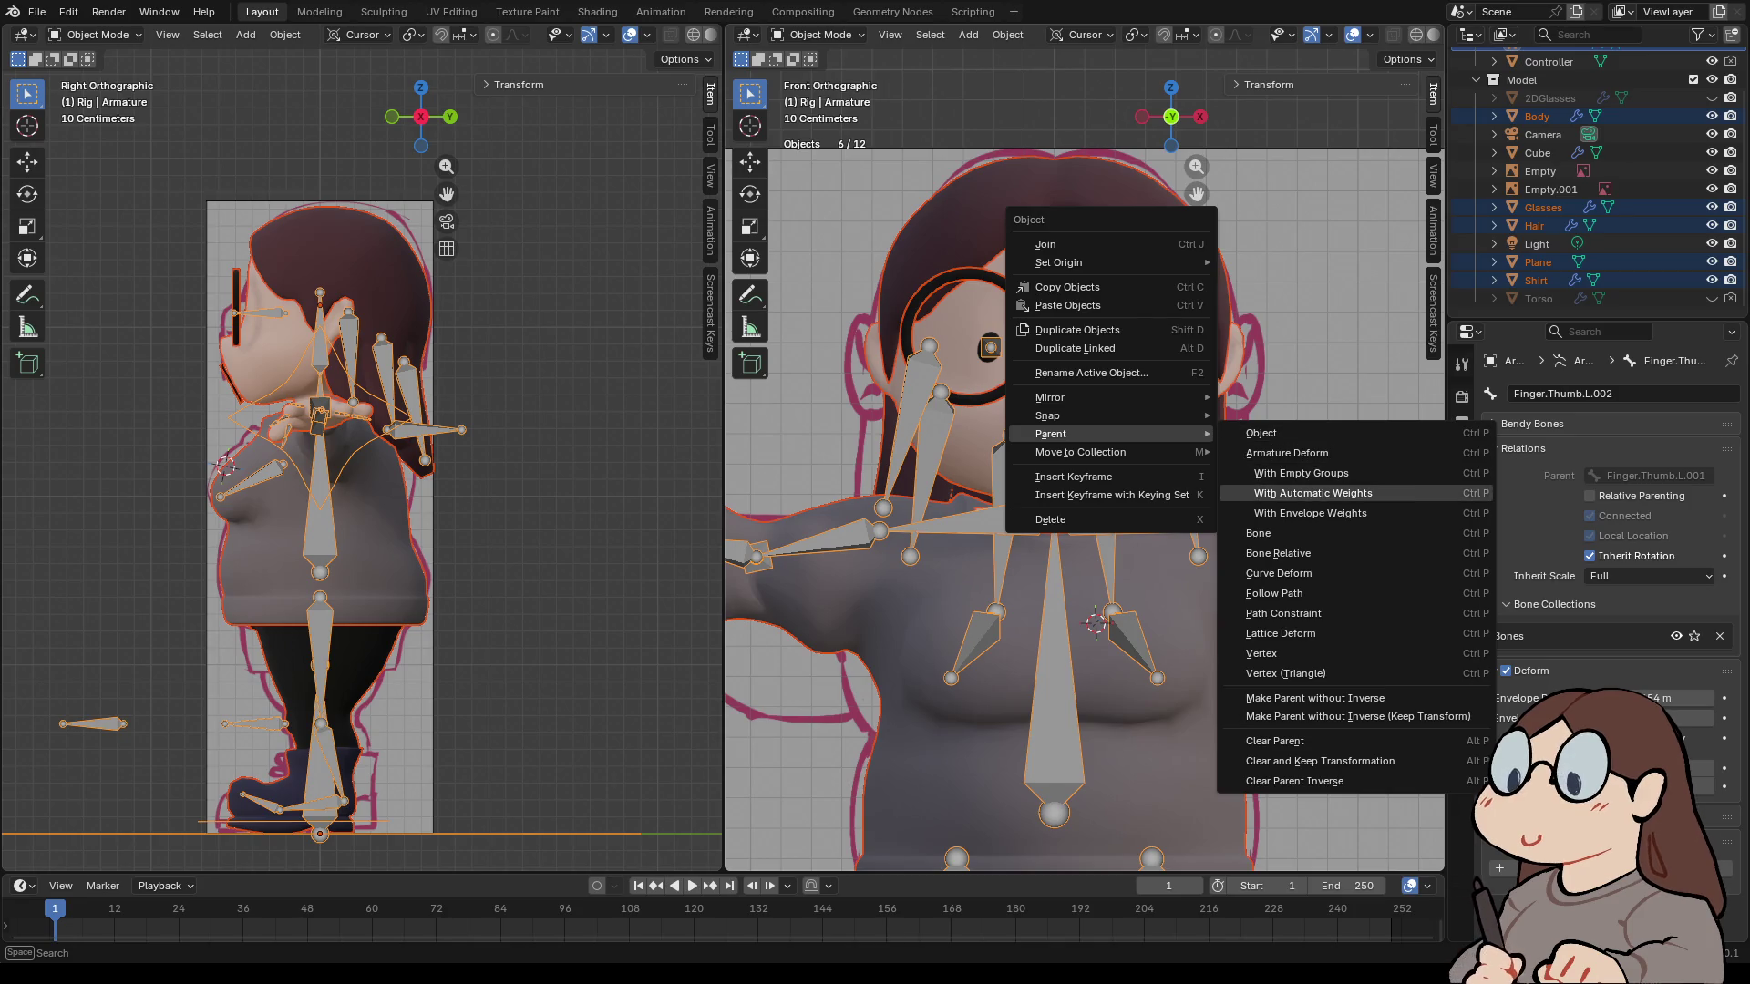
{"action": "left_click", "coordinate": [1312, 493]}
{"action": "left_click", "coordinate": [816, 34]}
{"action": "left_click", "coordinate": [811, 95]}
{"action": "scroll", "coordinate": [1085, 502], "scroll_direction": "down", "scroll_amount": 3}
{"action": "left_click", "coordinate": [1265, 492]}
{"action": "key", "text": "g"}
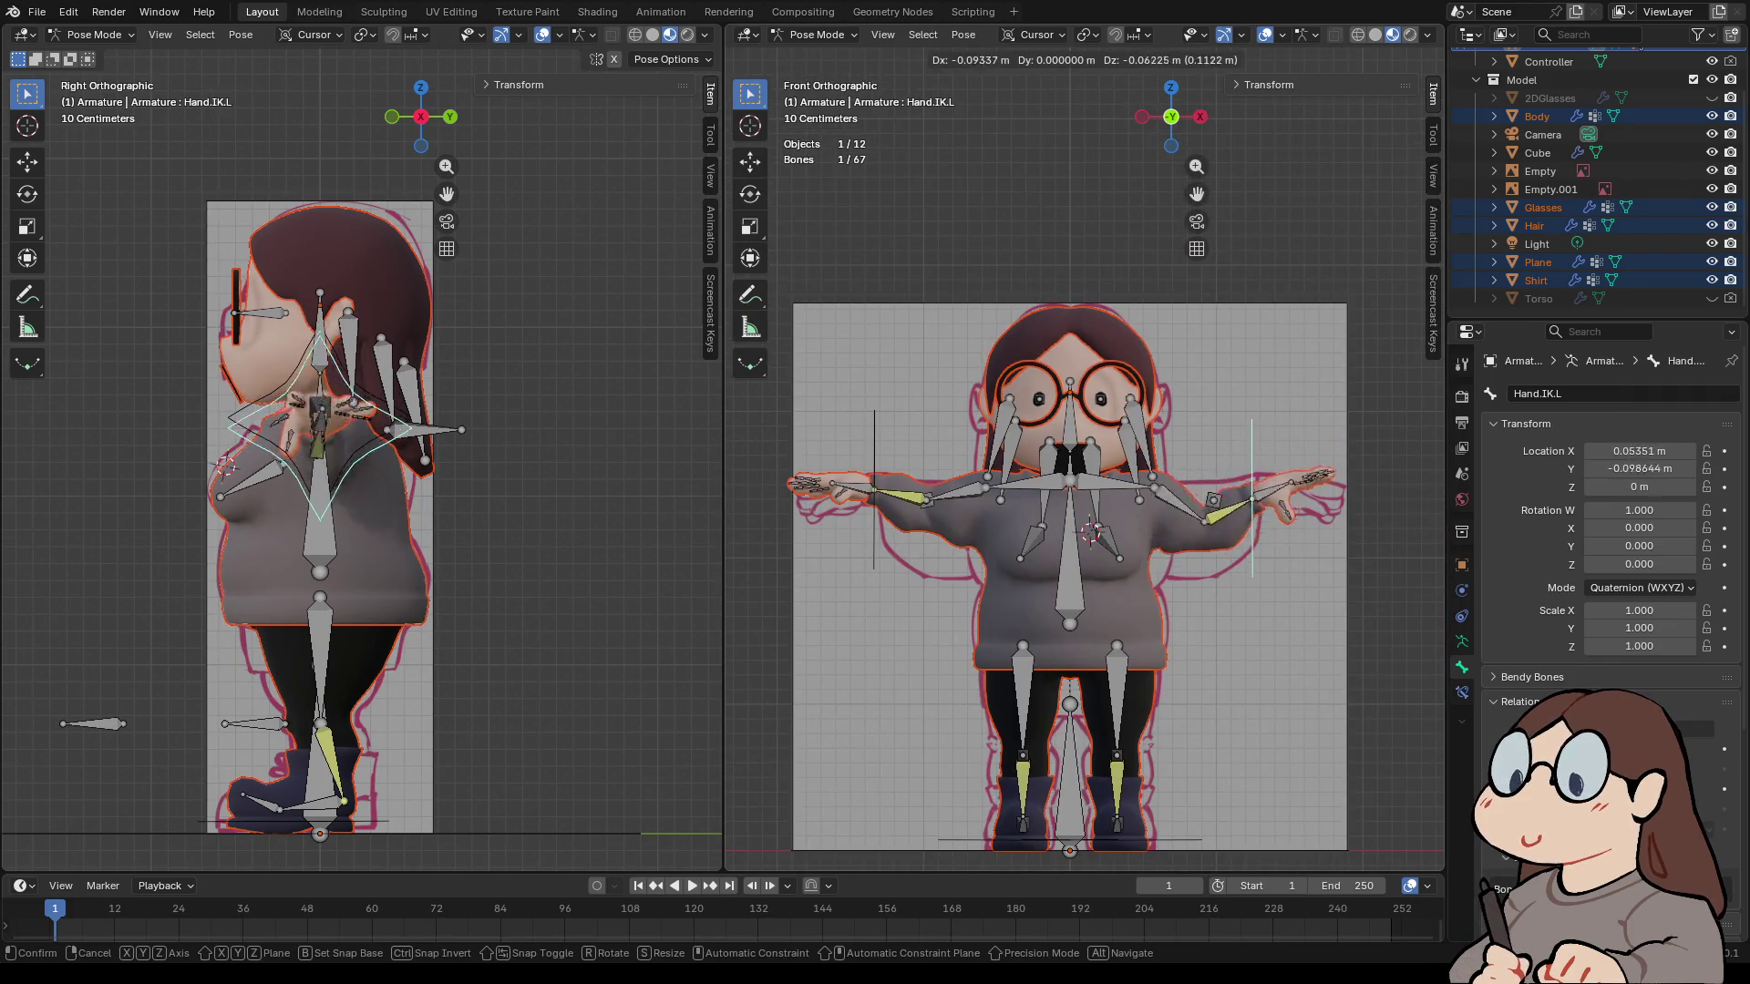
{"action": "key", "text": "Escape"}
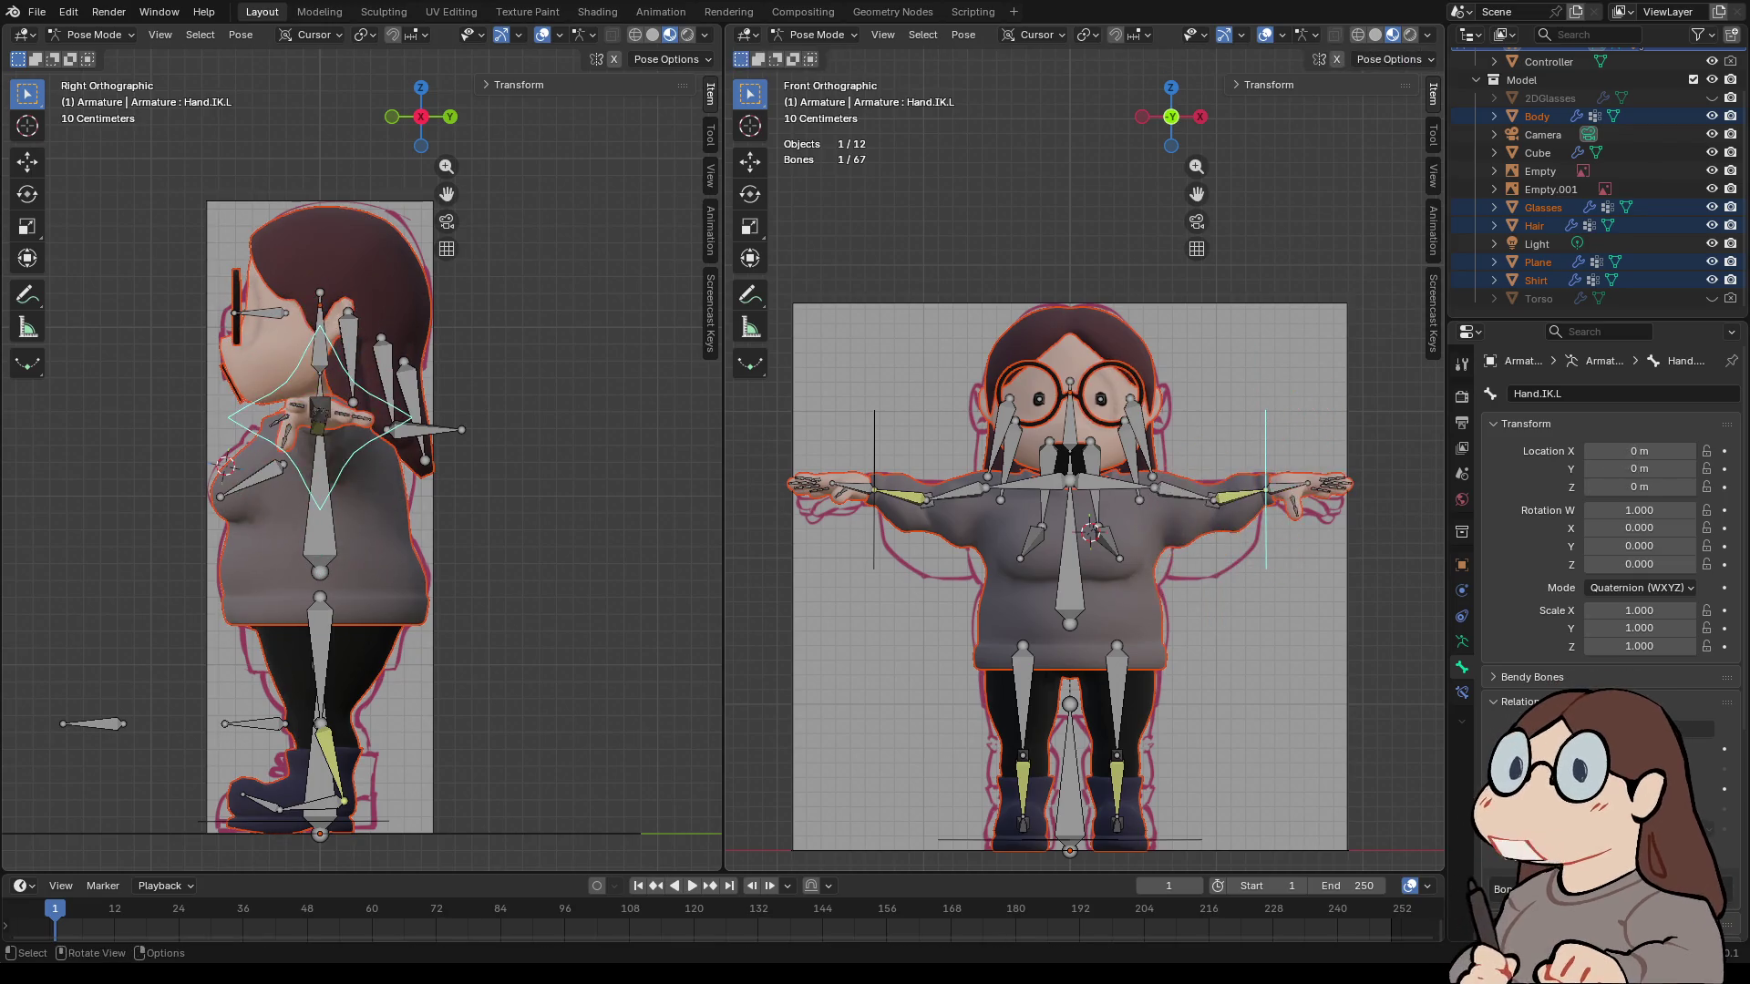
{"action": "key", "text": "g"}
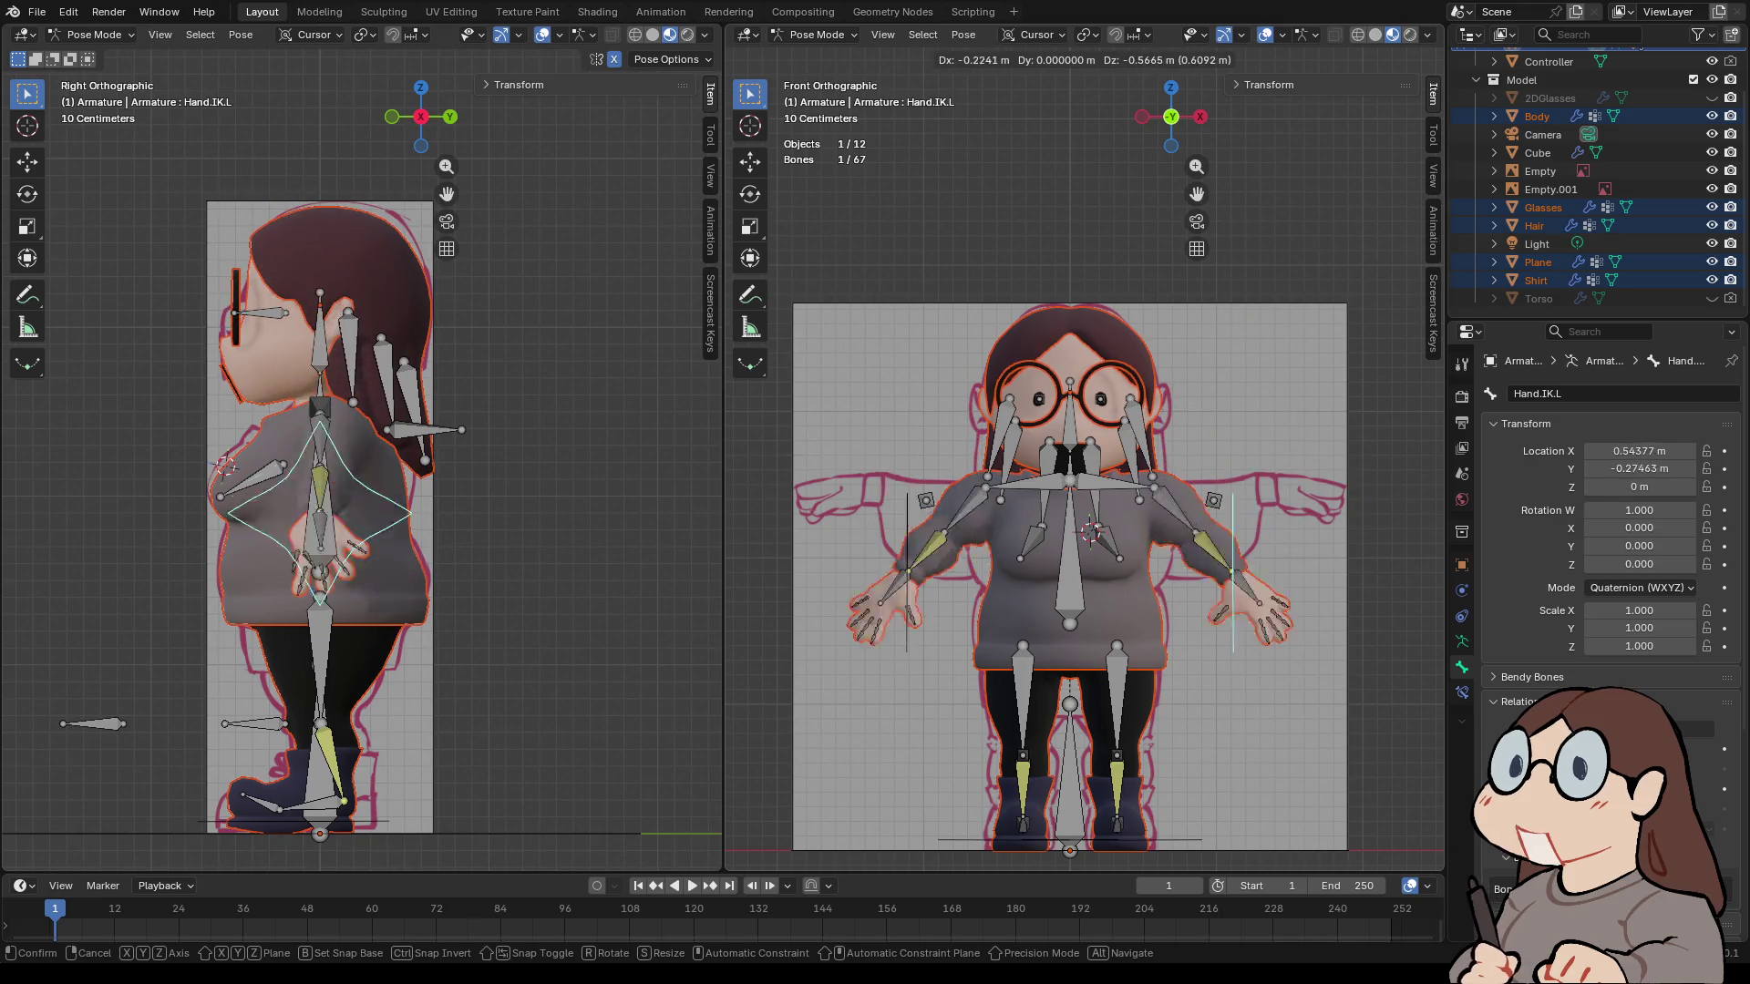
{"action": "key", "text": "Escape"}
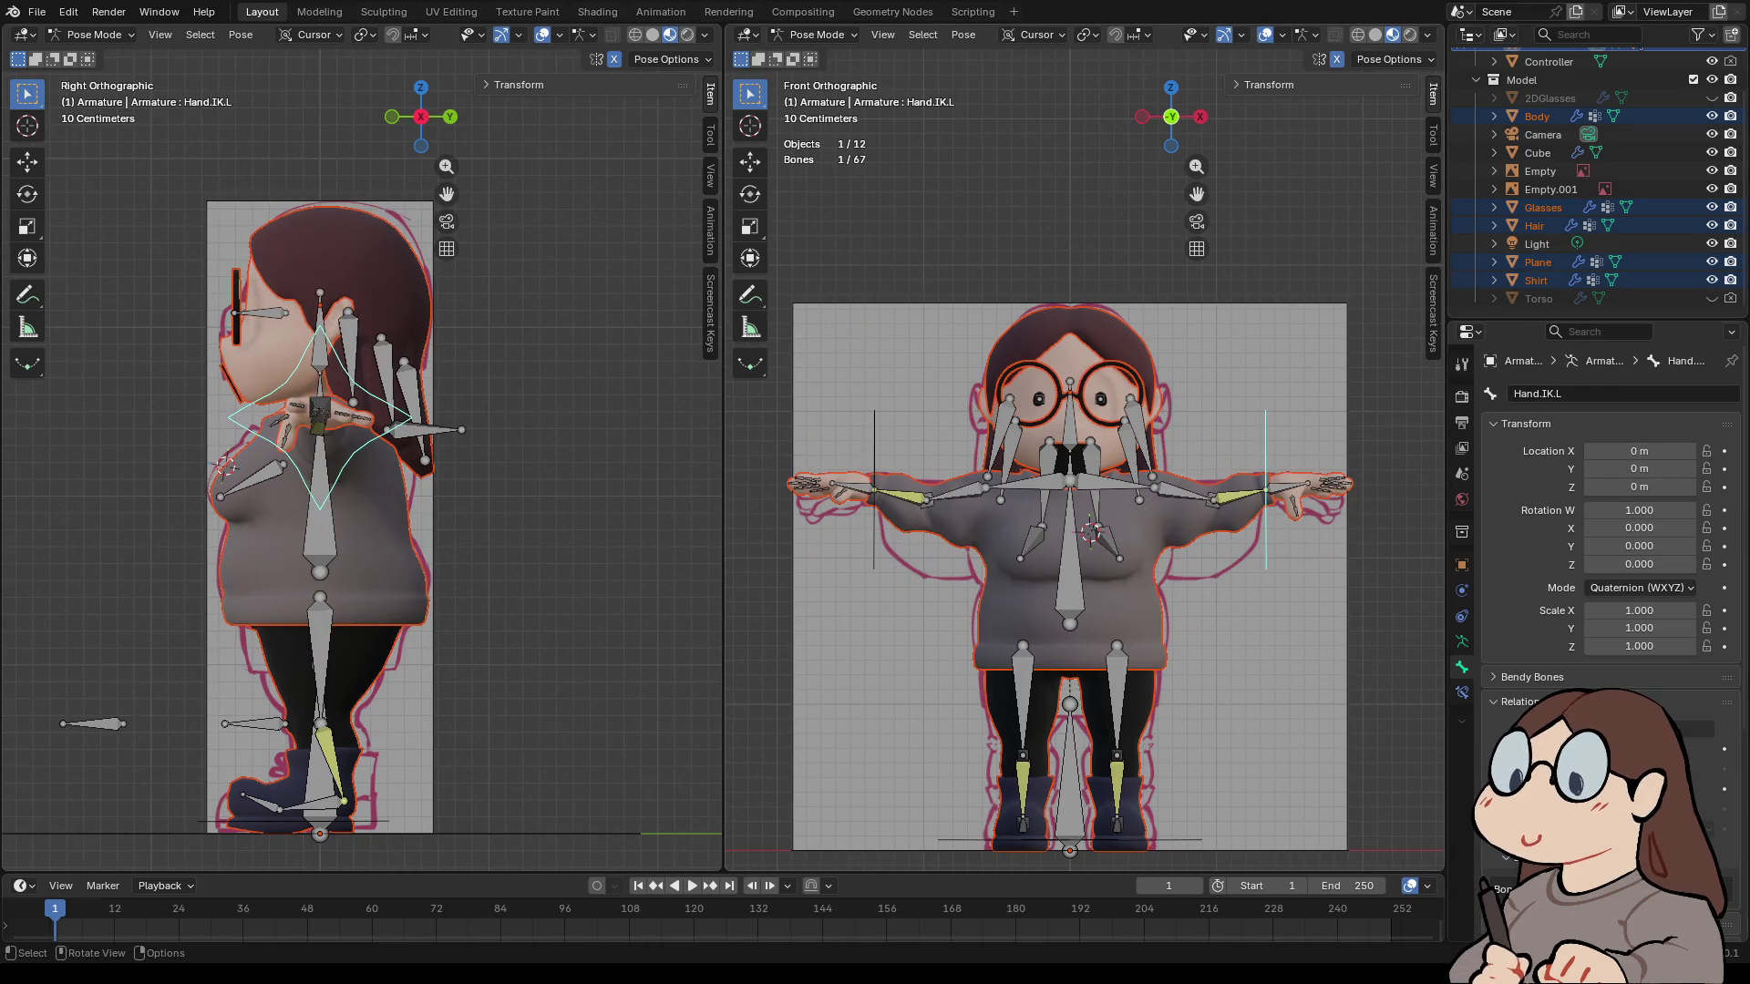
{"action": "mouse_move", "coordinate": [1084, 456]}
{"action": "middle_mouse_down"}
{"action": "mouse_move", "coordinate": [1230, 461]}
{"action": "mouse_move", "coordinate": [1093, 459]}
{"action": "mouse_move", "coordinate": [1166, 451]}
{"action": "middle_mouse_up"}
{"action": "scroll", "coordinate": [1085, 510], "scroll_direction": "down", "scroll_amount": 3}
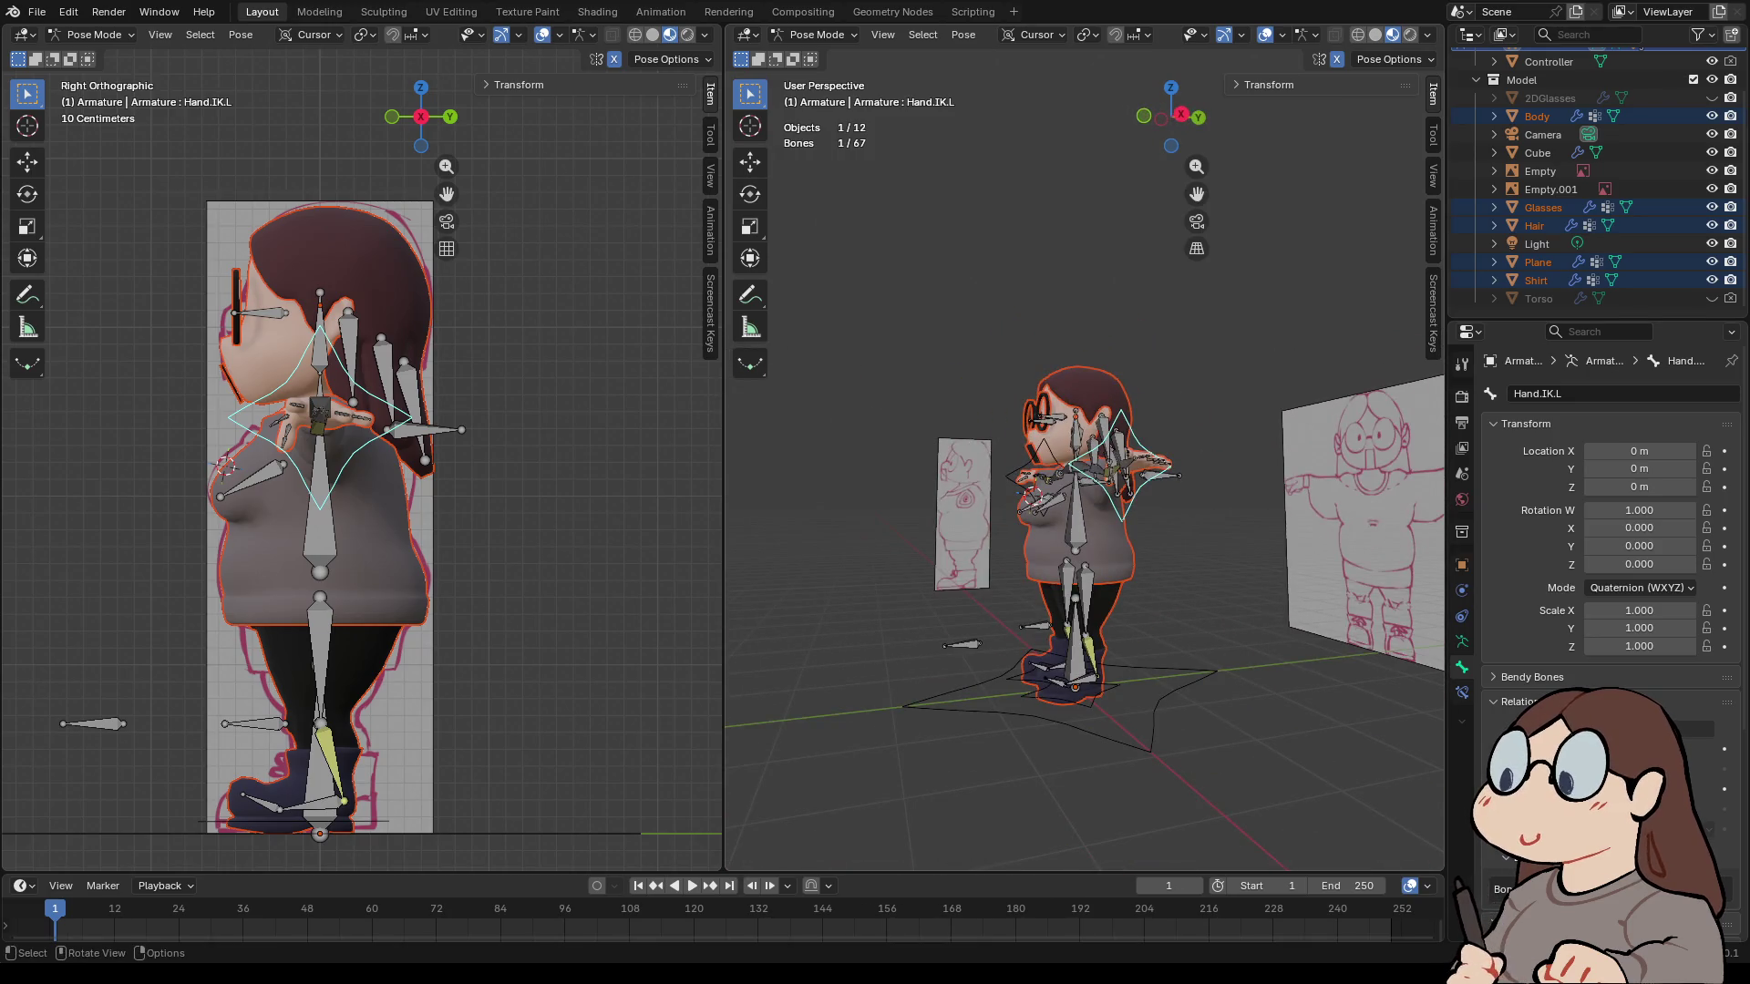
{"action": "left_click", "coordinate": [1073, 690]}
{"action": "key", "text": "g"}
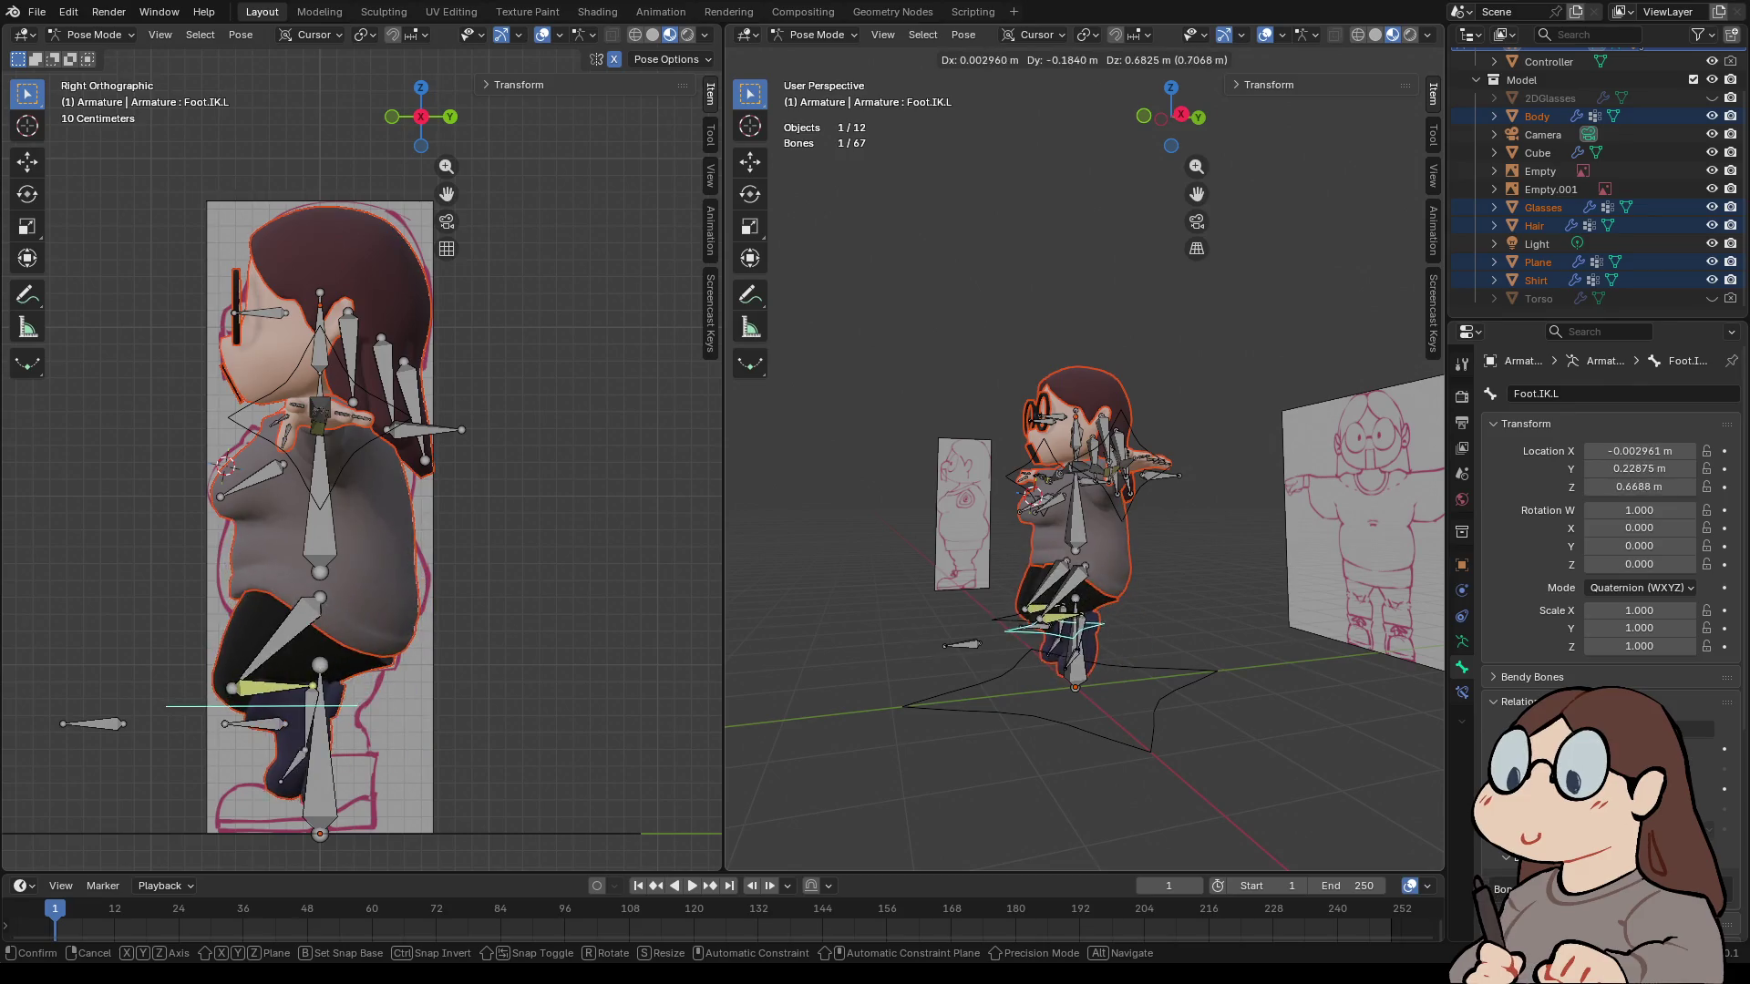
{"action": "key", "text": "Escape"}
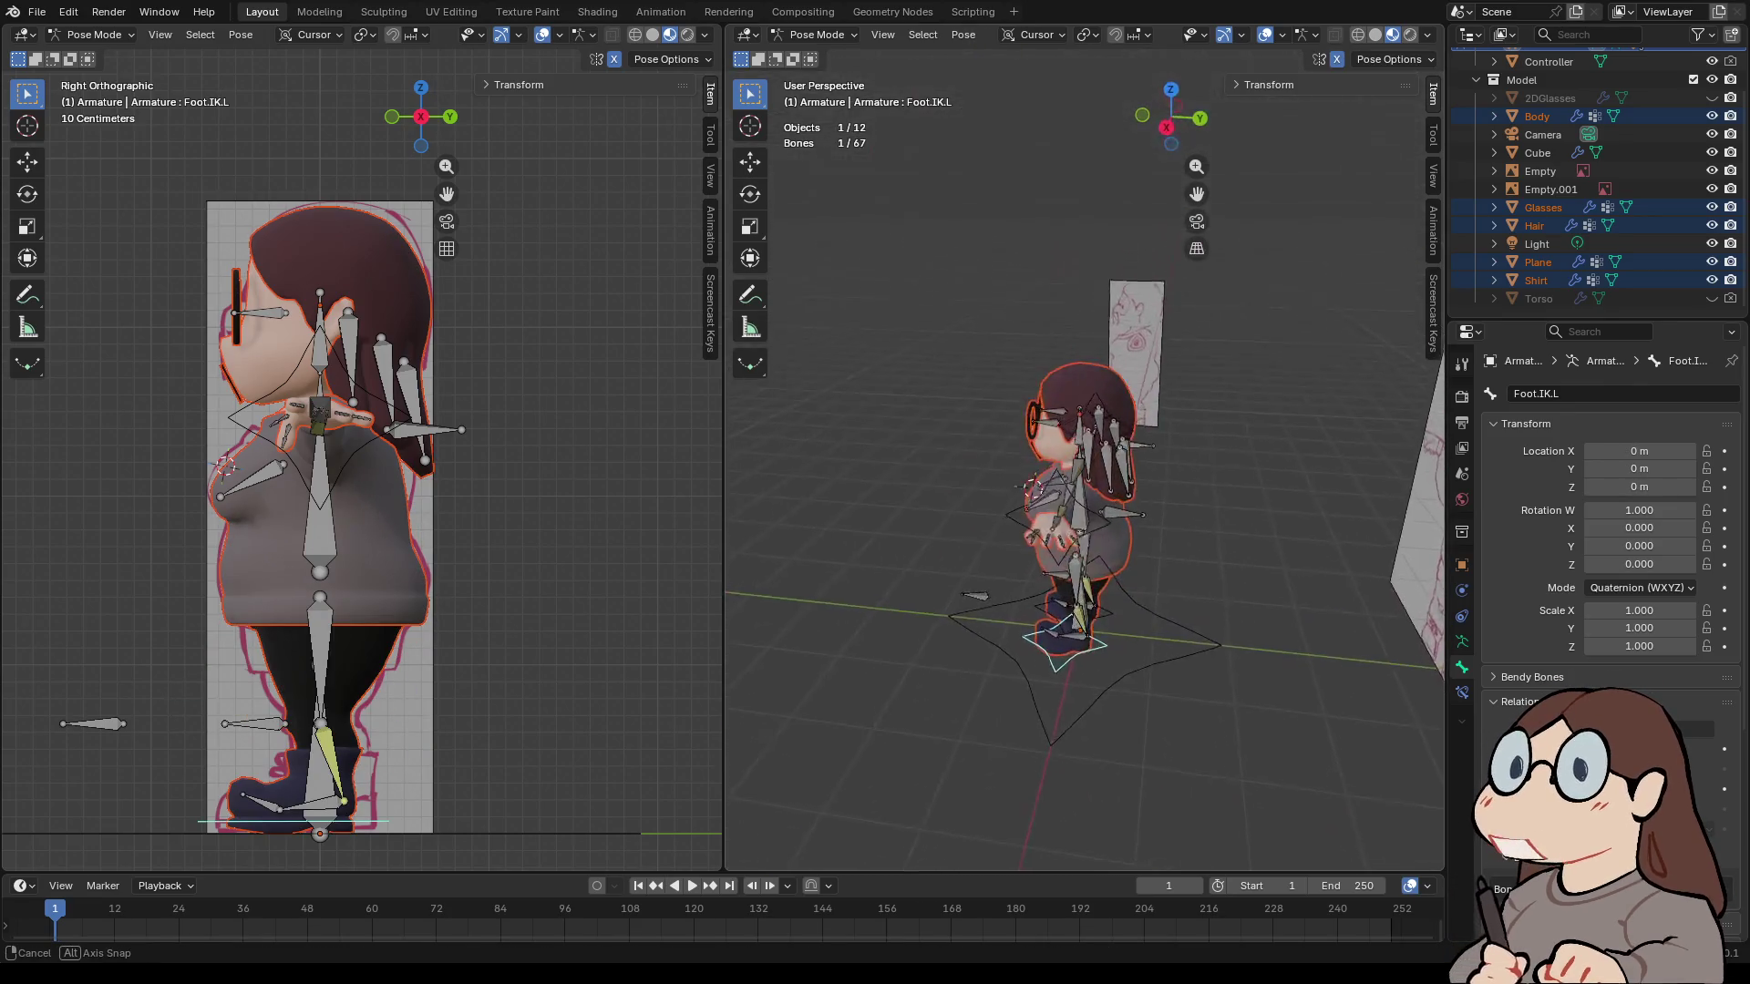